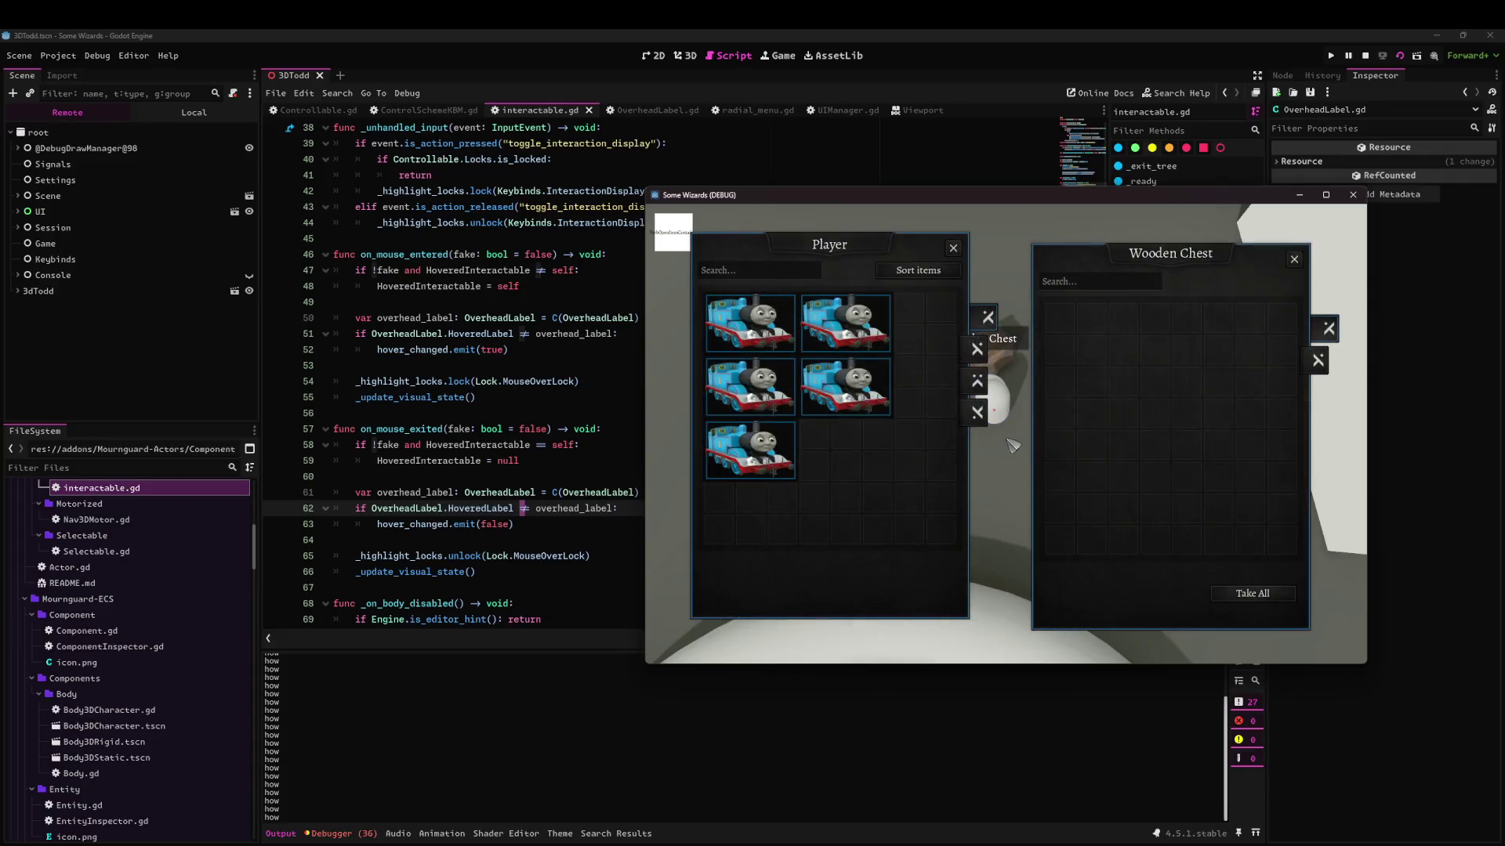
Stop the game and review the on_mouse_entered and on_mouse_exited handlers in interactable.gd.
{"action": "left_click", "coordinate": [1353, 195]}
{"action": "left_click_drag", "start_coordinate": [535, 410], "coordinate": [535, 301]}
{"action": "left_click", "coordinate": [534, 365]}
{"action": "scroll", "coordinate": [638, 487], "scroll_direction": "up", "scroll_amount": 6}
{"action": "scroll", "coordinate": [638, 487], "scroll_direction": "up", "scroll_amount": 6}
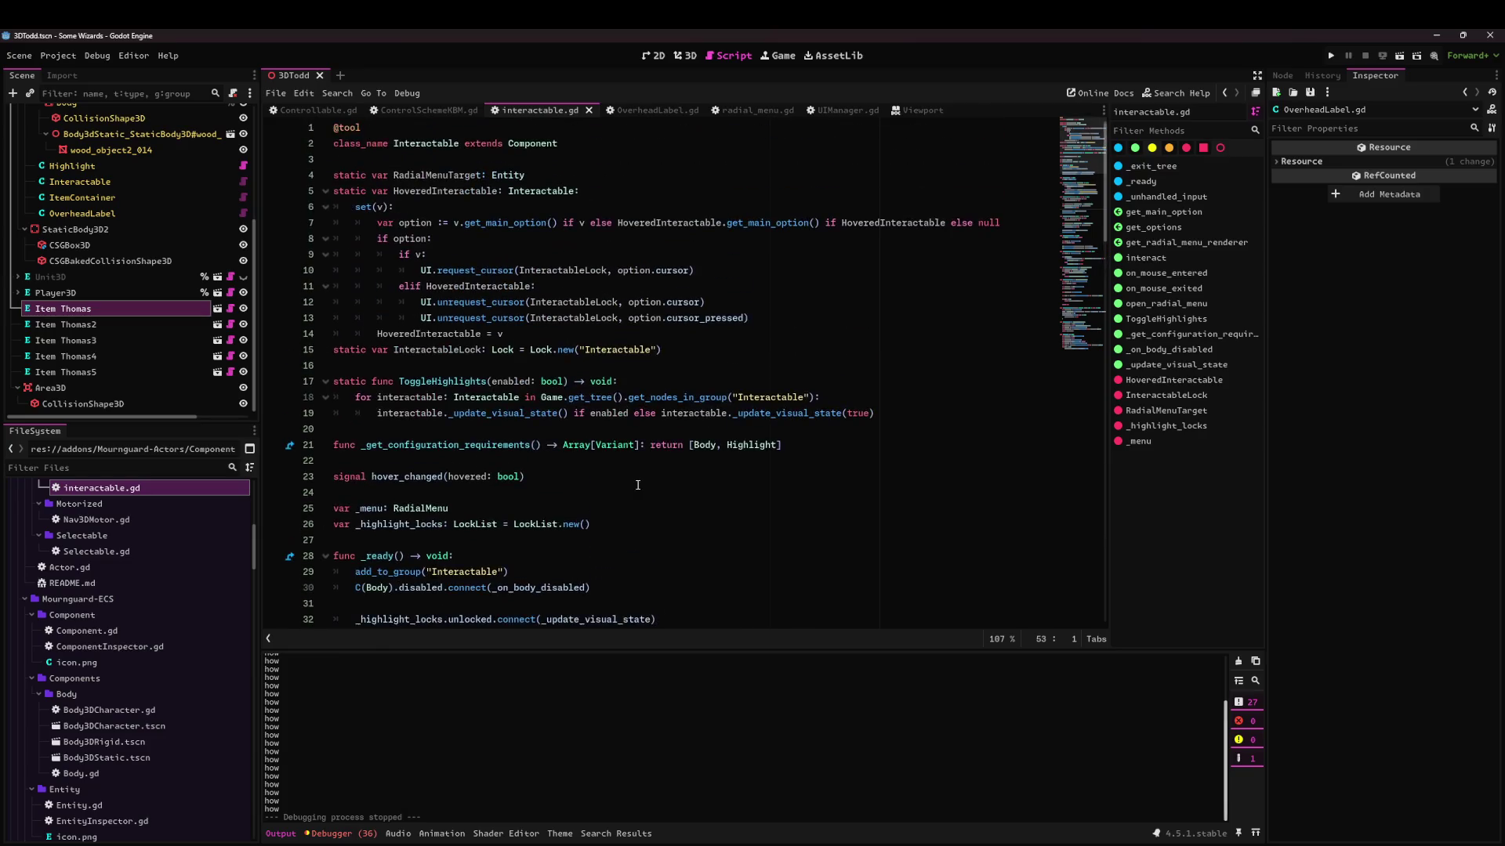
{"action": "scroll", "coordinate": [577, 309], "scroll_direction": "down", "scroll_amount": 14}
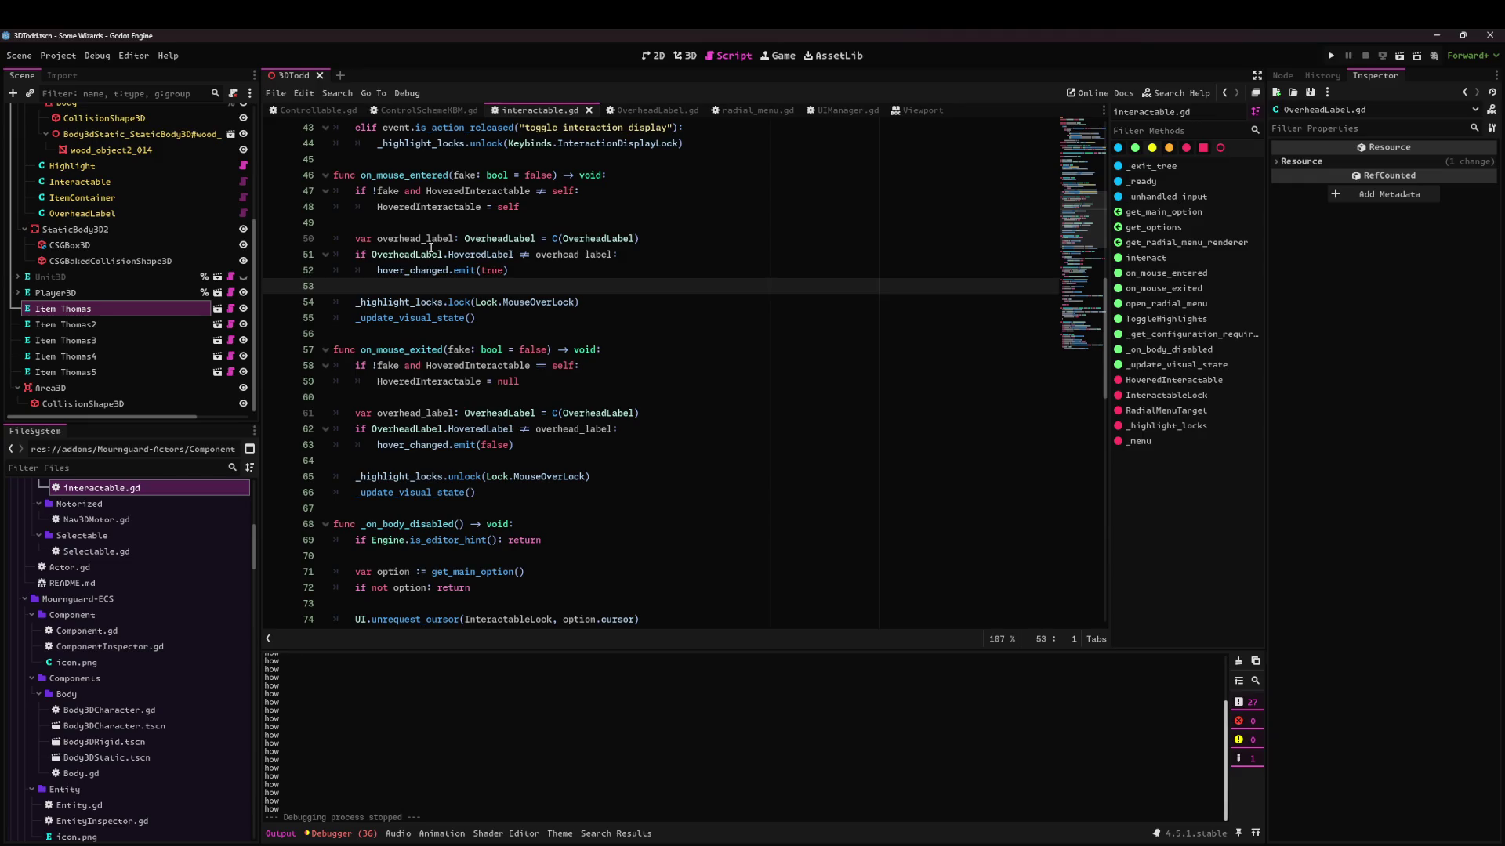
{"action": "mouse_move", "coordinate": [430, 249]}
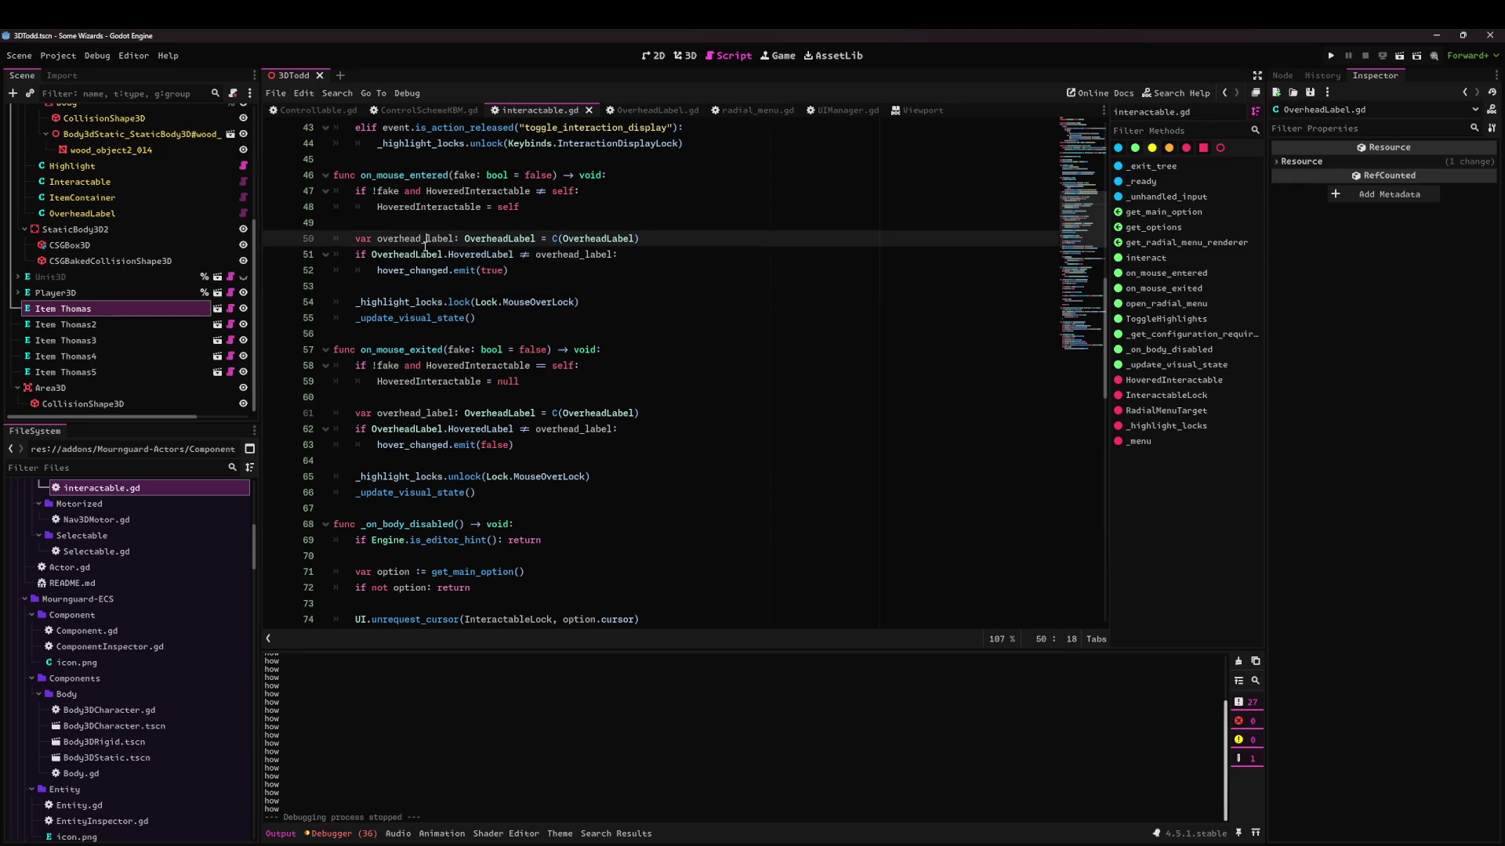
{"action": "left_click", "coordinate": [567, 396]}
{"action": "left_click_drag", "start_coordinate": [702, 427], "coordinate": [477, 302]}
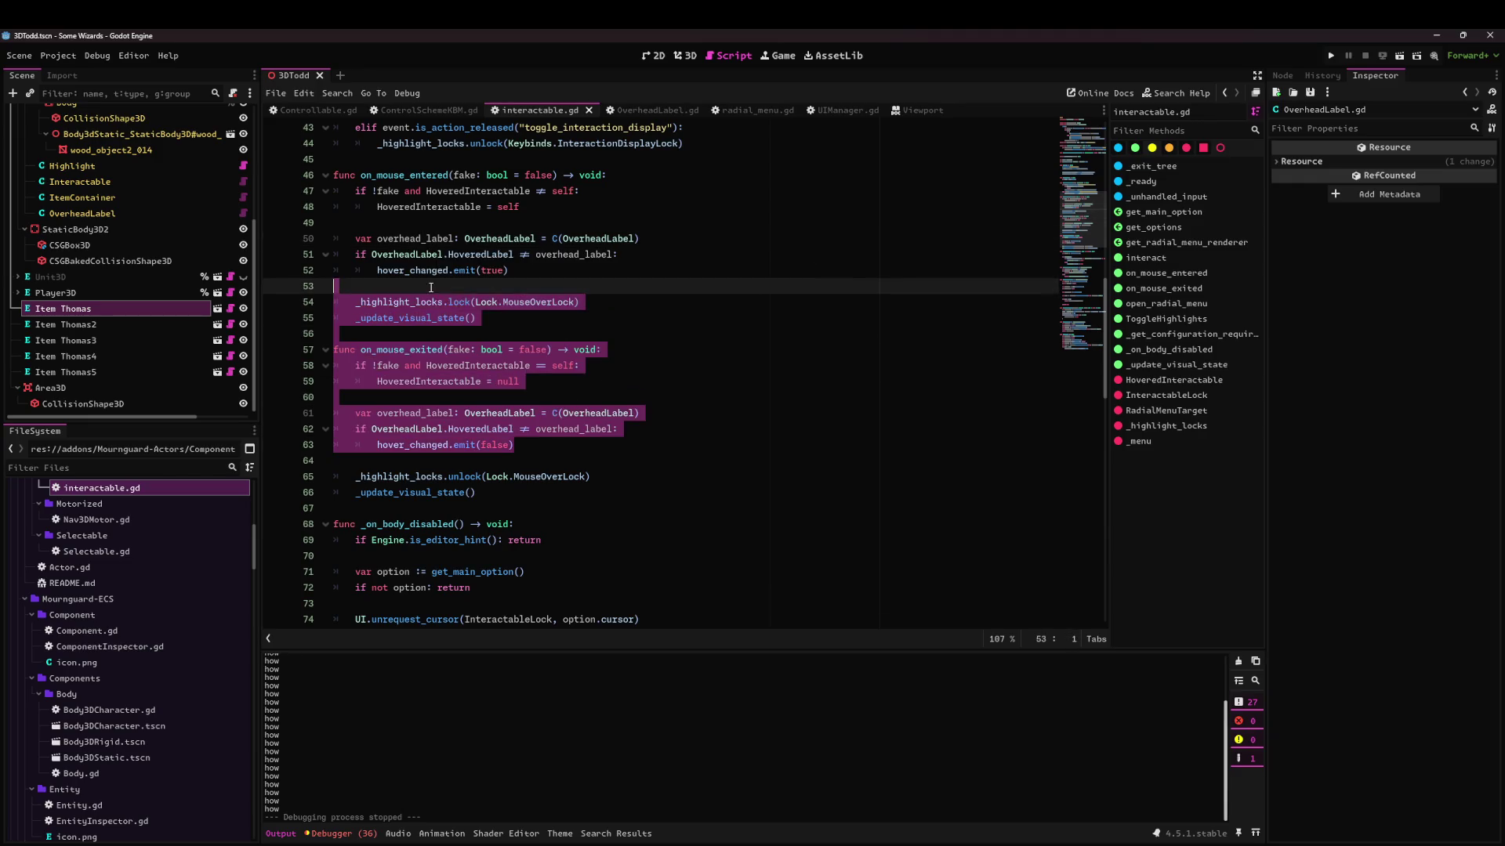
{"action": "scroll", "coordinate": [391, 191], "scroll_direction": "up", "scroll_amount": 14}
Add a TODO atop interactable.gd warning interactables may break without an overhead label, then save.
{"action": "left_click", "coordinate": [391, 191]}
{"action": "key", "text": "Up"}
{"action": "key", "text": "Up"}
{"action": "key", "text": "Up"}
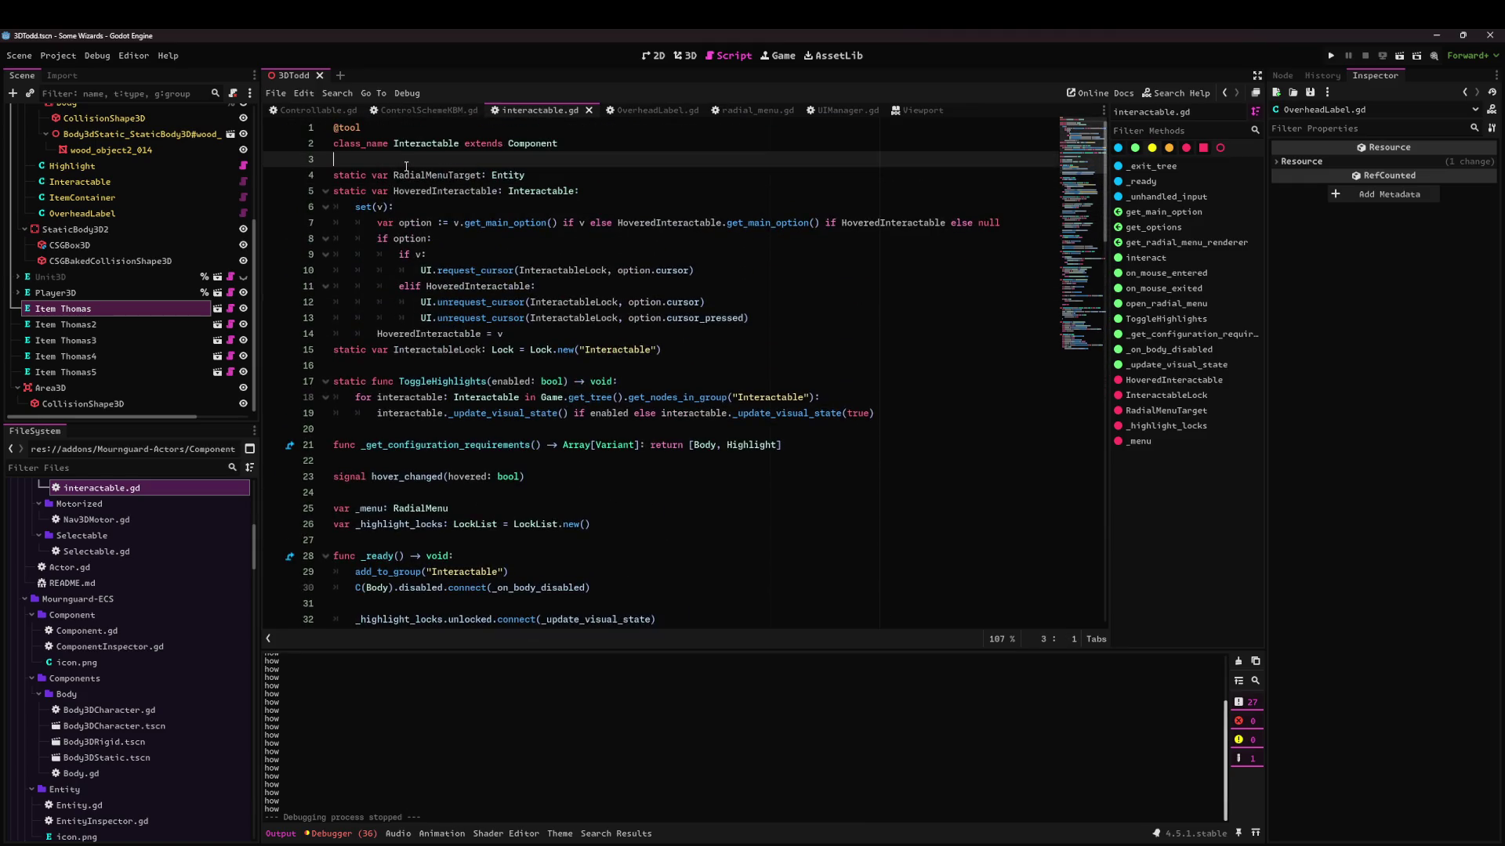
{"action": "key", "text": "Home"}
{"action": "key", "text": "Return"}
{"action": "key", "text": "Return"}
{"action": "key", "text": "Up"}
{"action": "key", "text": "Up"}
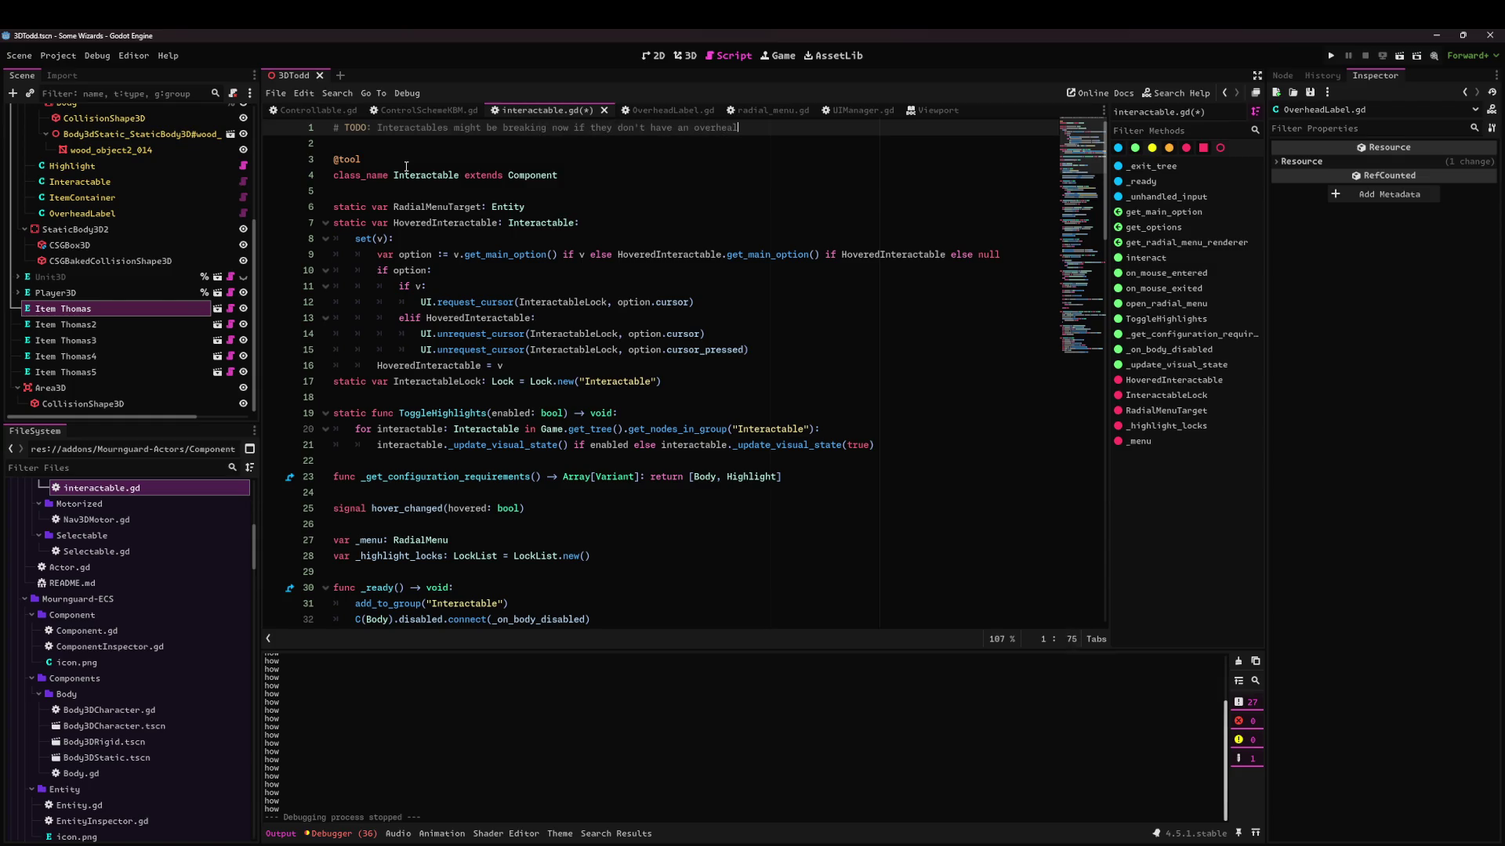
{"action": "type", "text": "label"}
{"action": "key", "text": "ctrl+s"}
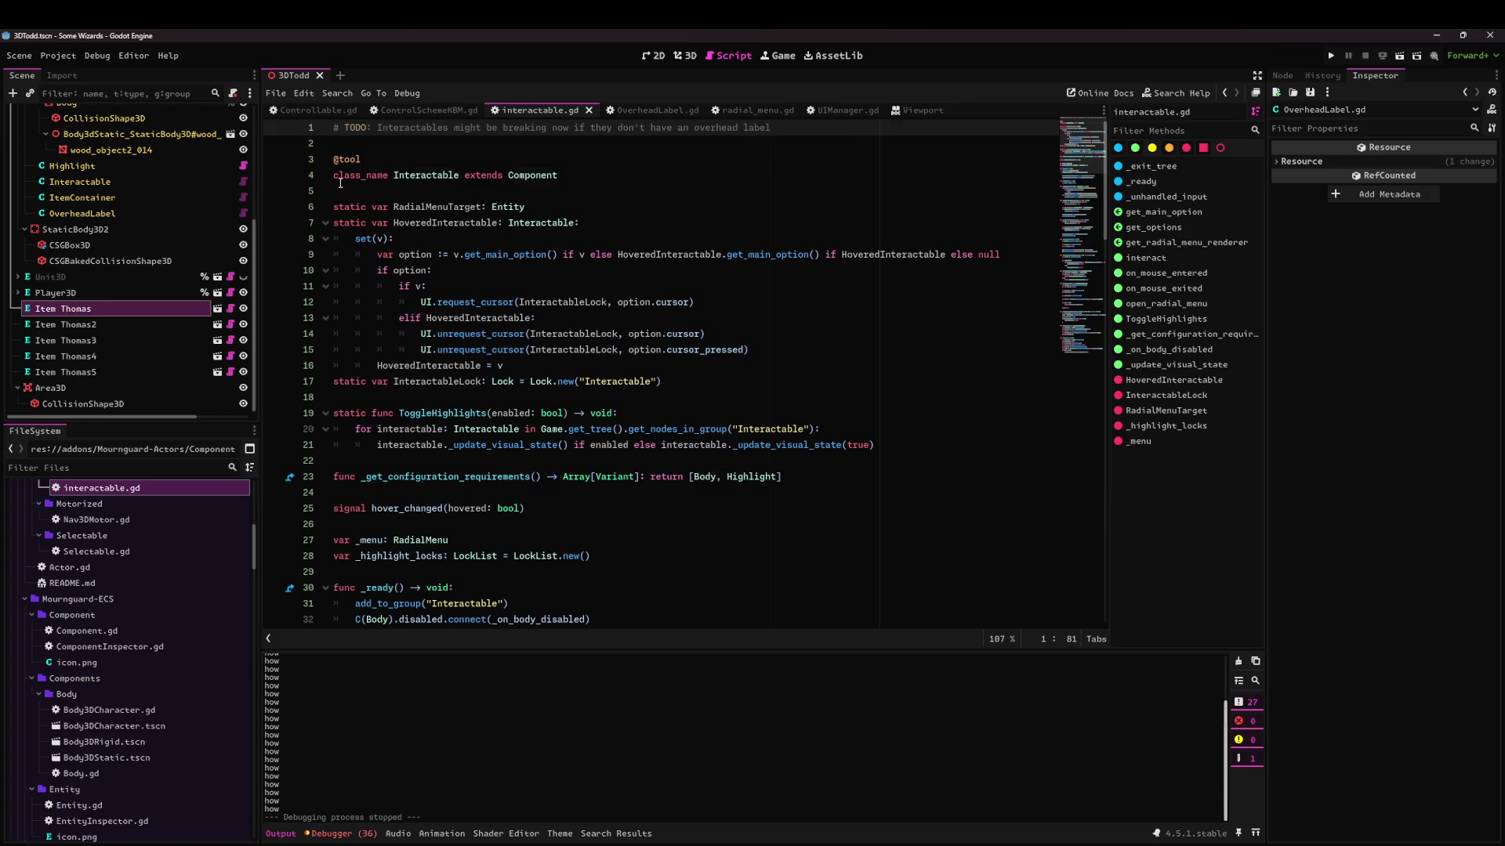
Review Controllable.gd and ControlSchemeKBM.gd, then run the project.
{"action": "left_click", "coordinate": [539, 184]}
{"action": "left_click", "coordinate": [329, 111]}
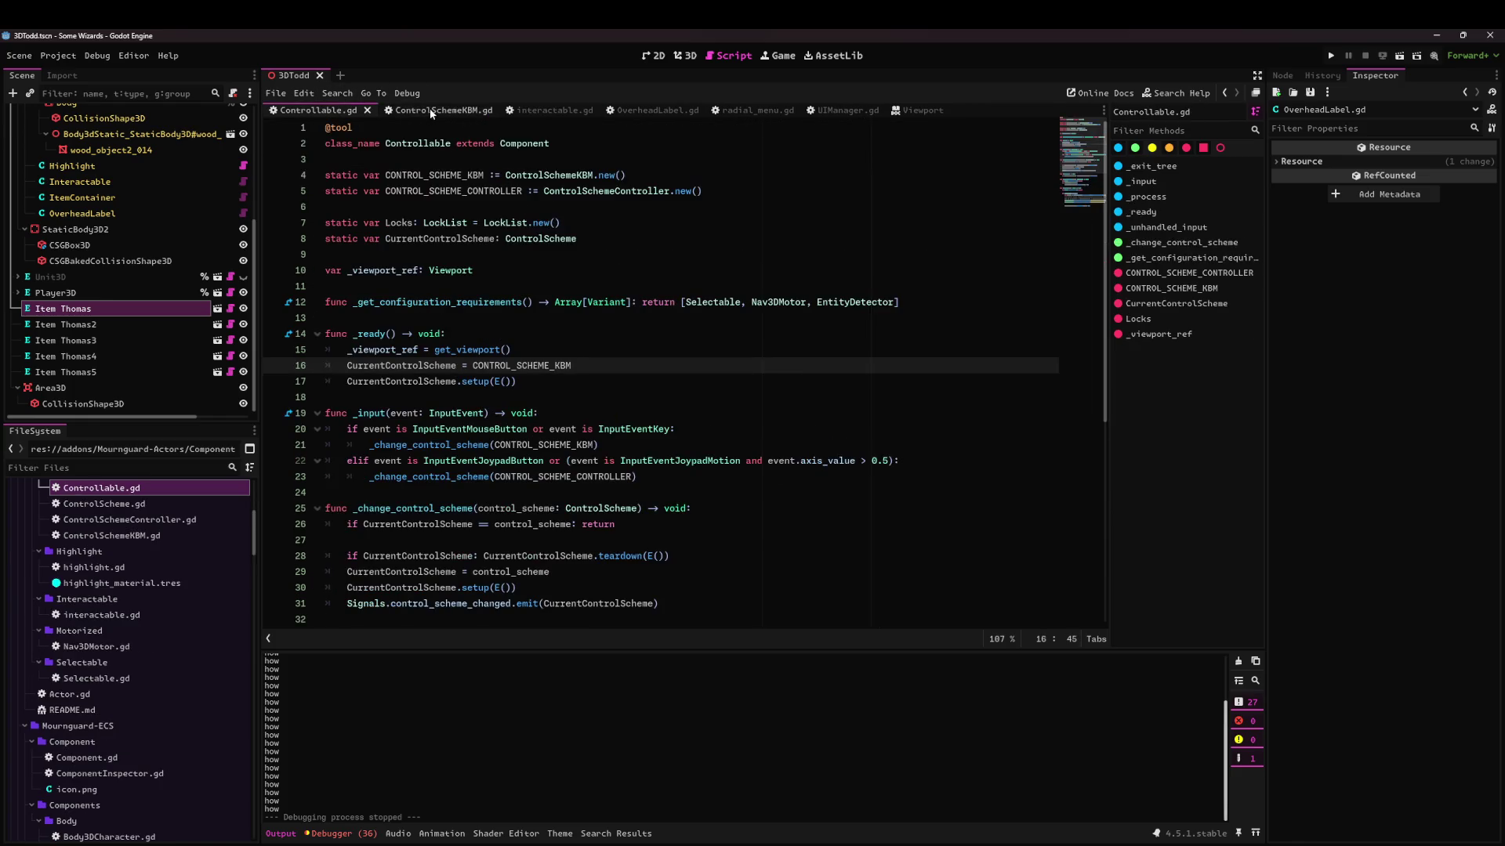
{"action": "scroll", "coordinate": [477, 337], "scroll_direction": "down", "scroll_amount": 7}
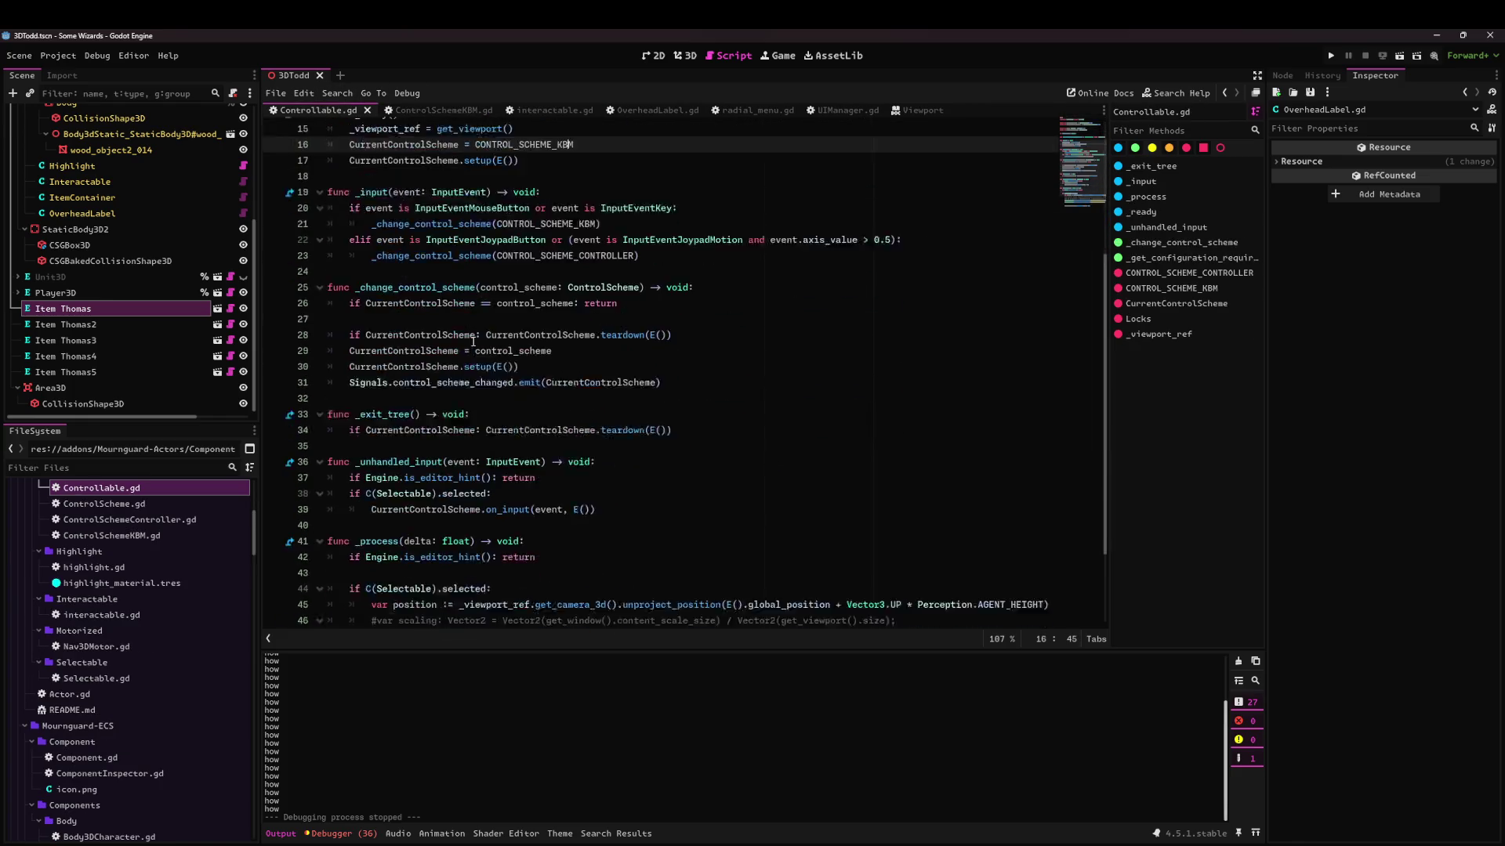
{"action": "left_click", "coordinate": [418, 112]}
{"action": "scroll", "coordinate": [550, 392], "scroll_direction": "down", "scroll_amount": 10}
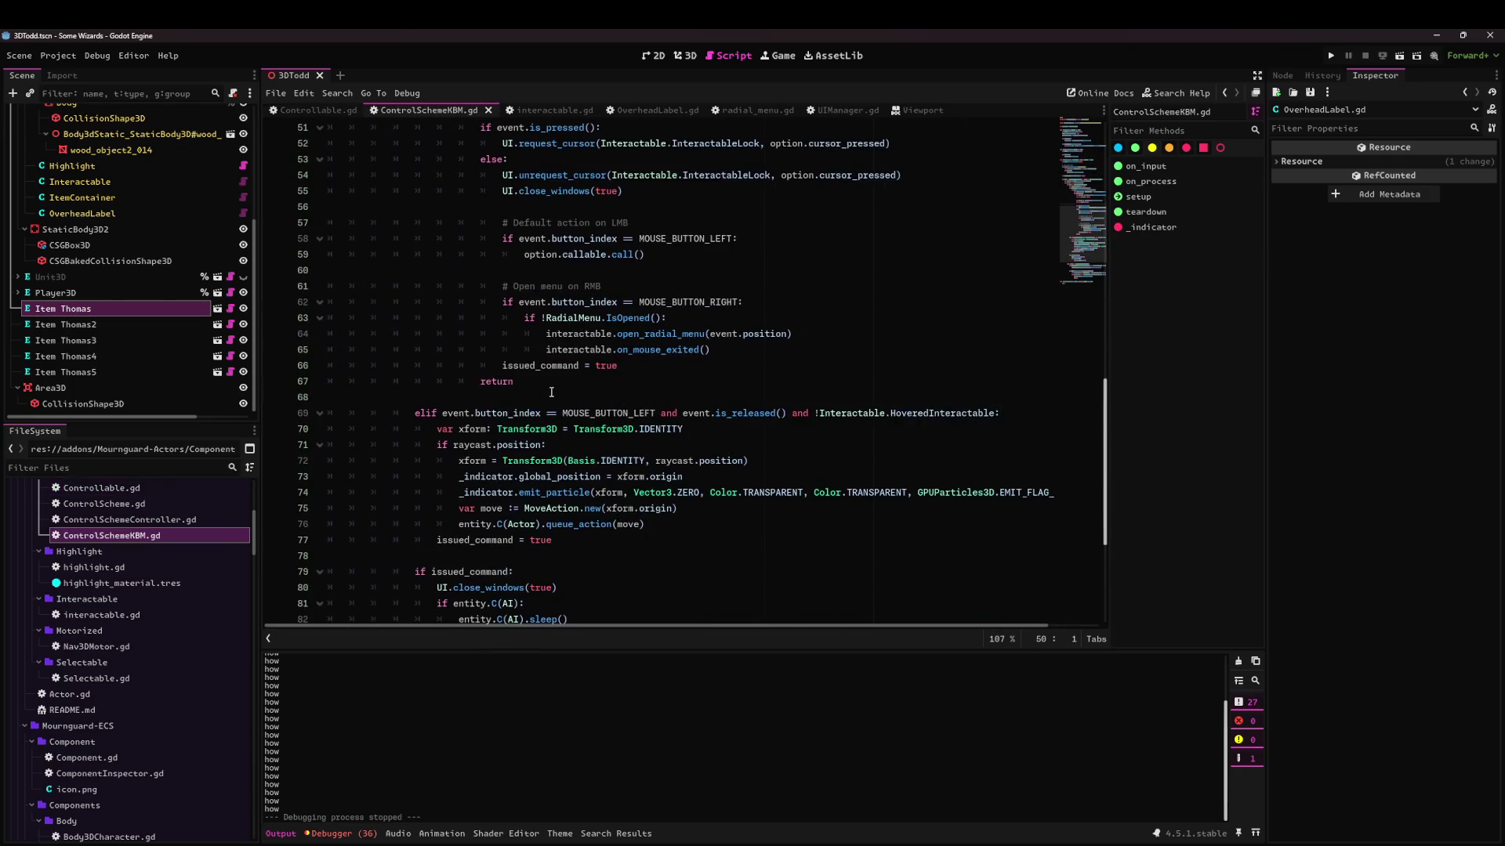
{"action": "scroll", "coordinate": [551, 392], "scroll_direction": "up", "scroll_amount": 6}
{"action": "left_click", "coordinate": [1330, 56]}
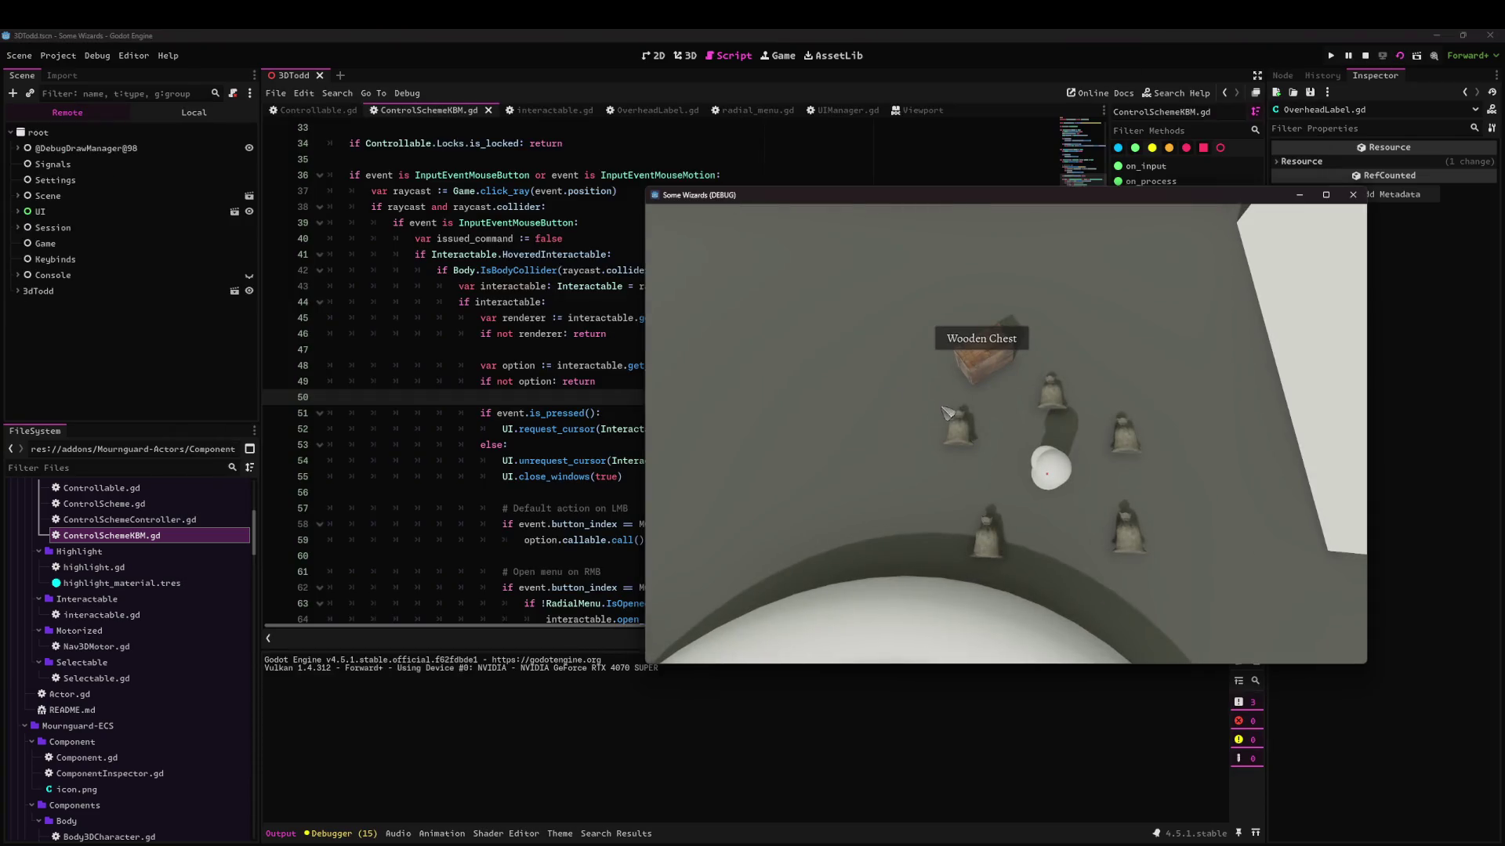
Use the action wheel on the hovered toy, inspect the toy train, then close the game.
{"action": "right_click", "coordinate": [959, 433]}
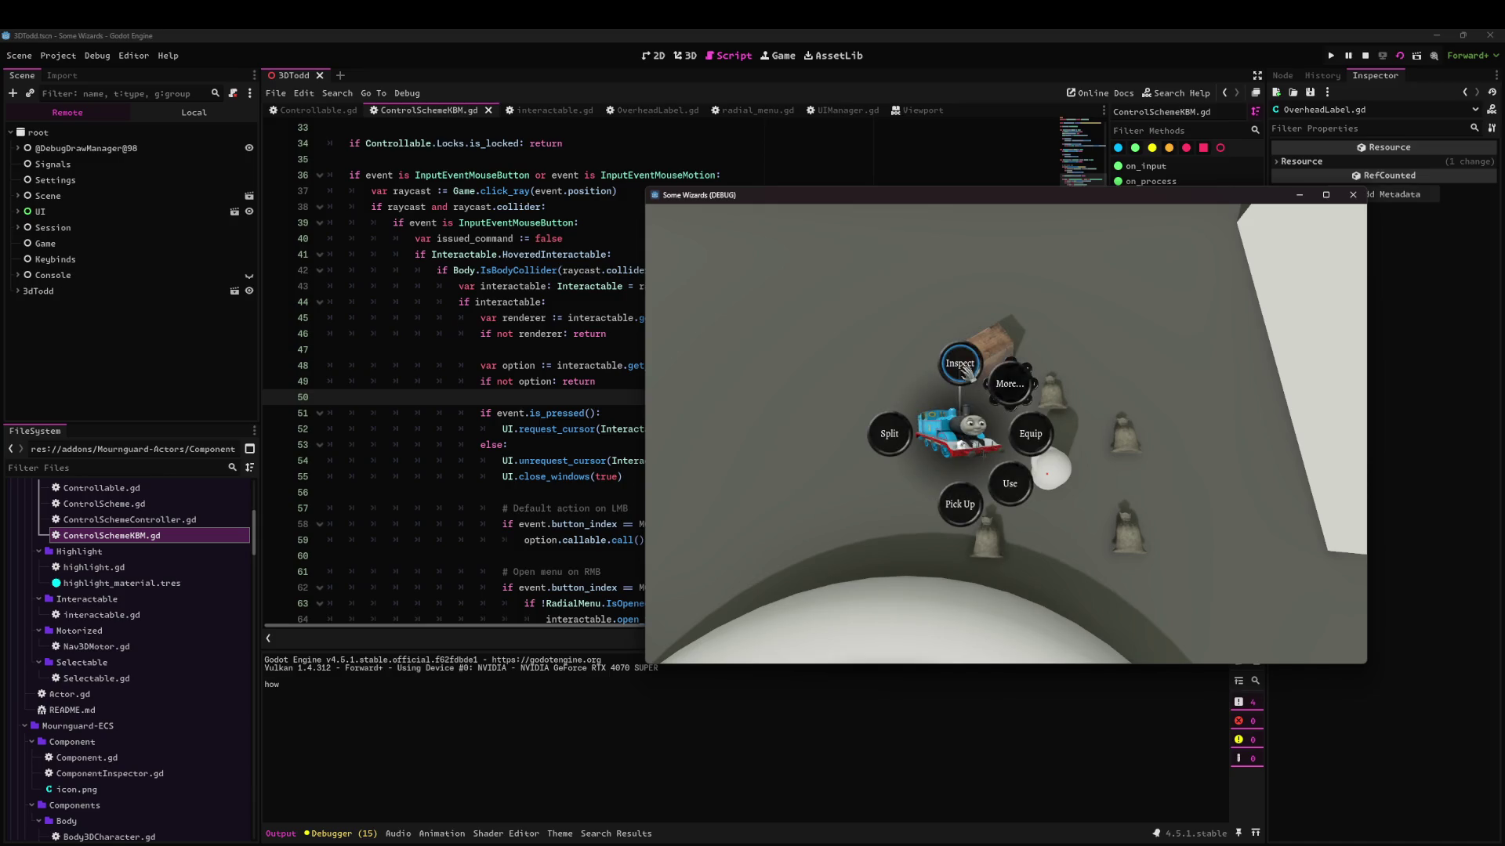
{"action": "left_click", "coordinate": [959, 504]}
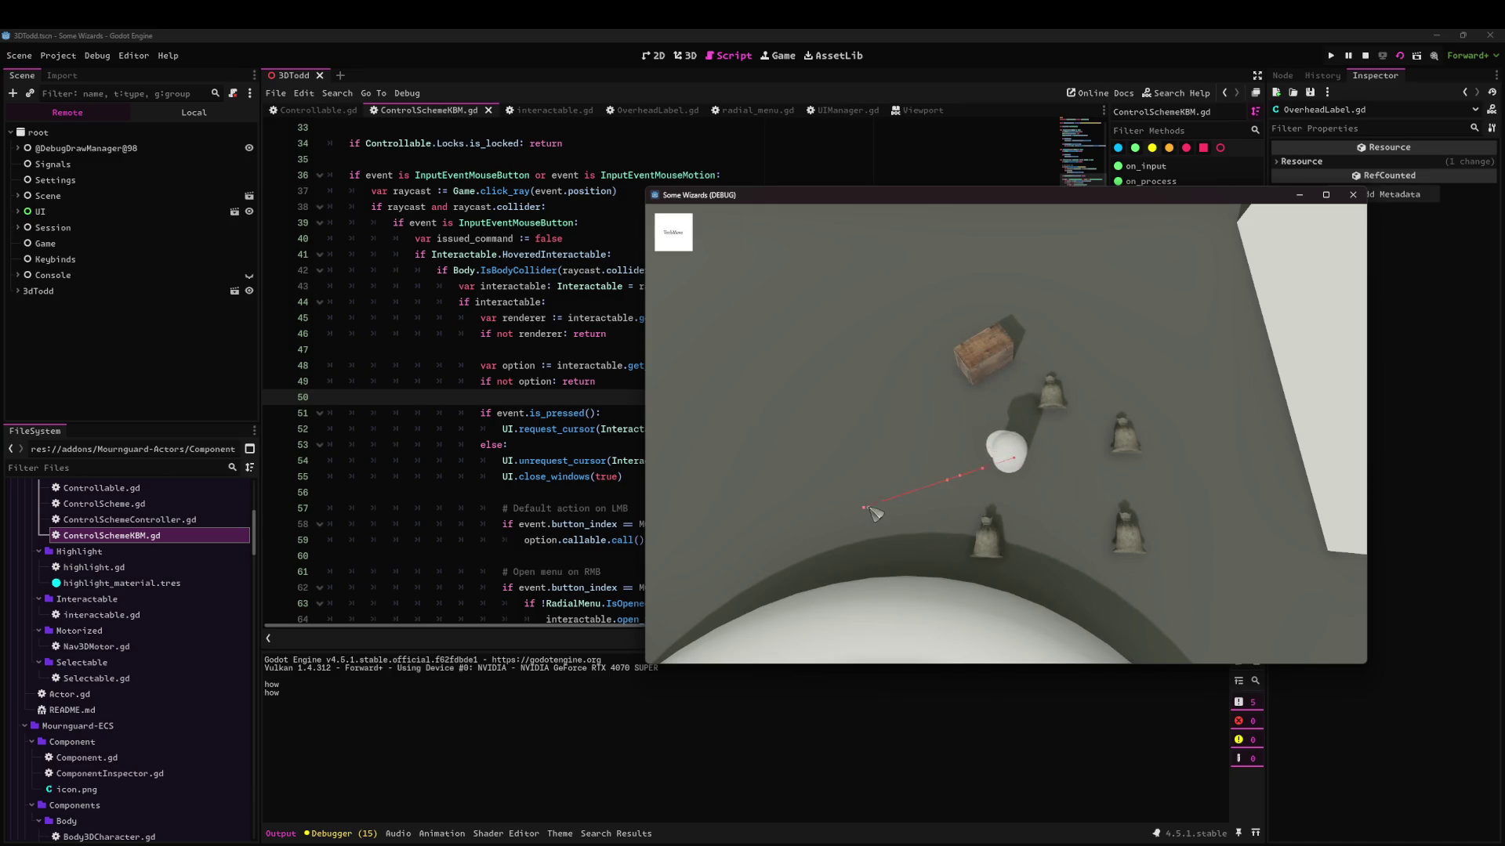
{"action": "left_click", "coordinate": [1008, 483]}
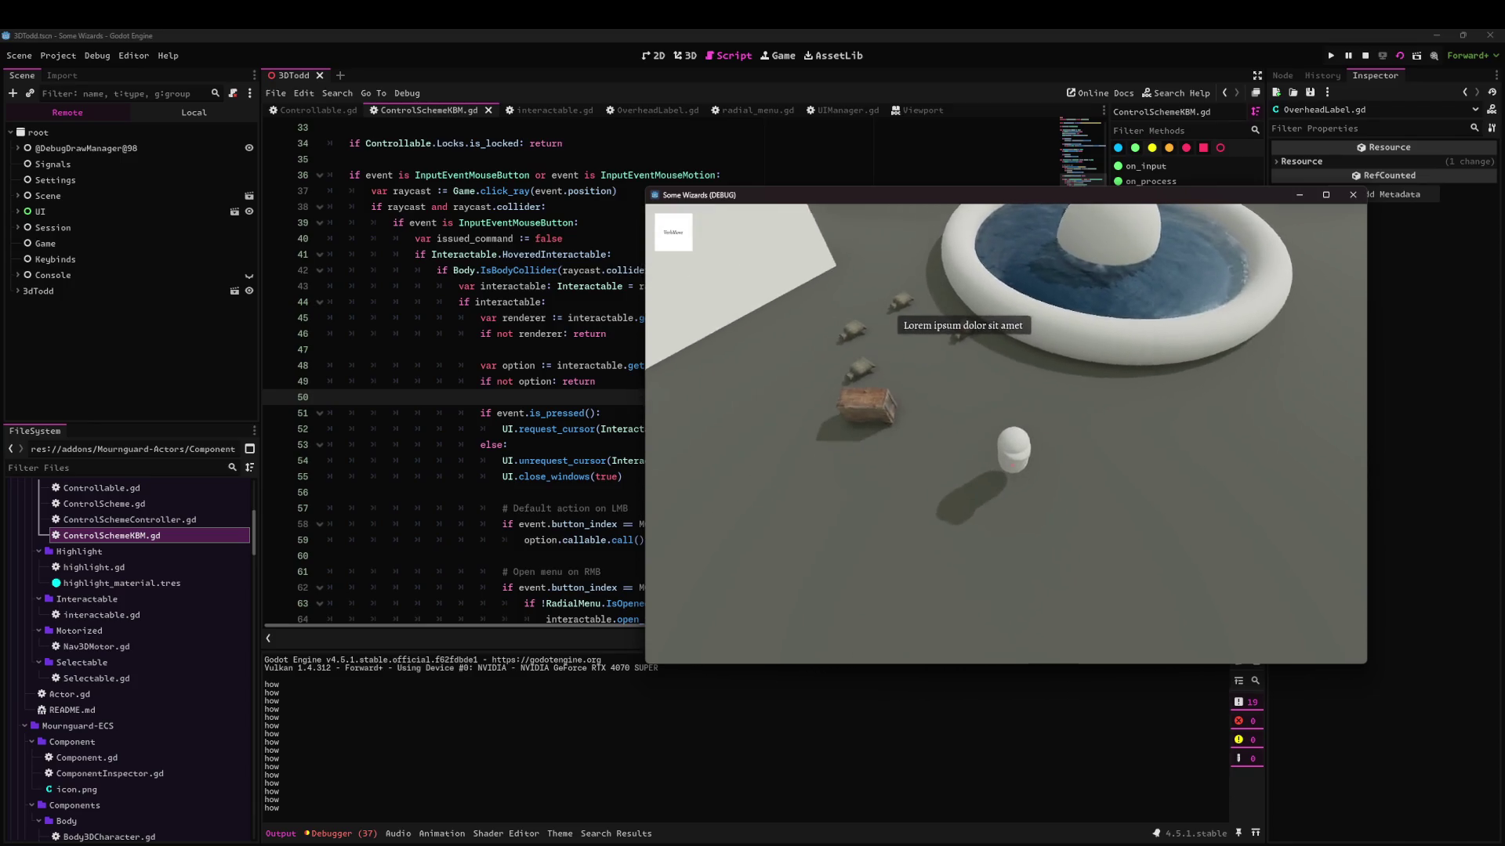
{"action": "right_click", "coordinate": [982, 427]}
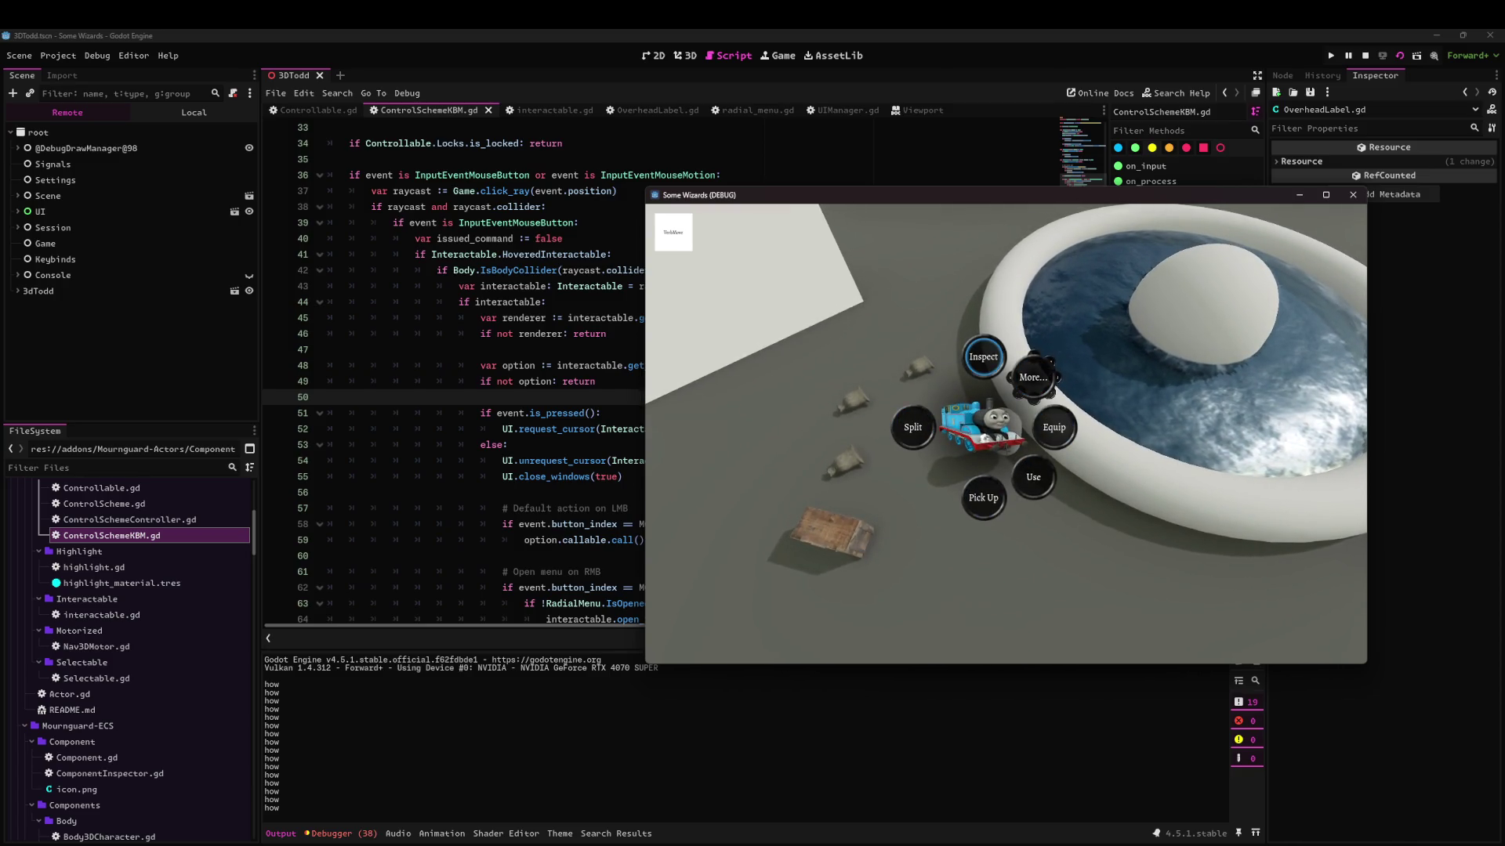
{"action": "left_click", "coordinate": [983, 356]}
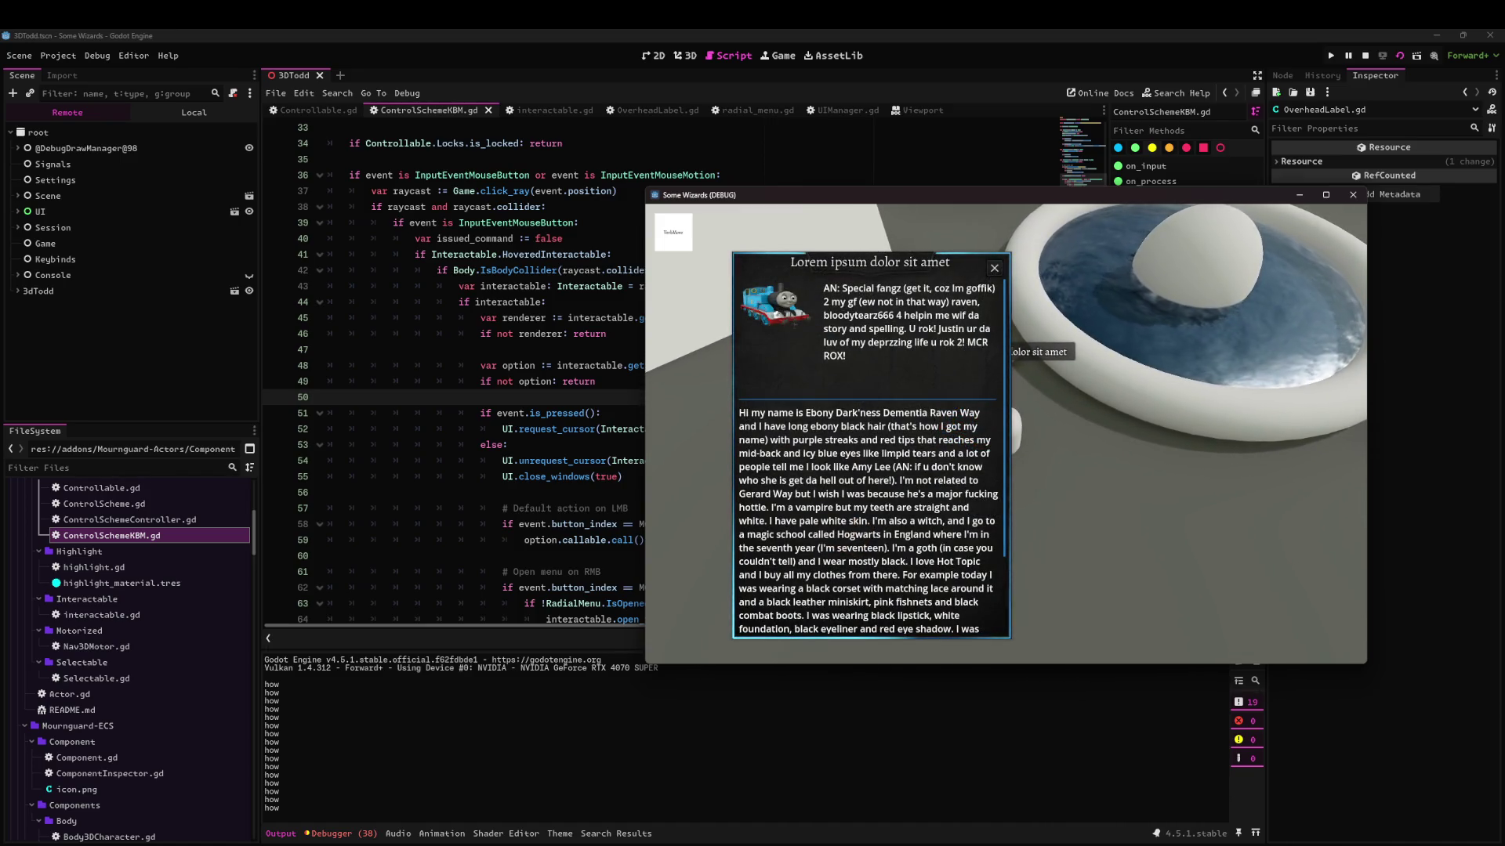
{"action": "left_click", "coordinate": [1353, 195]}
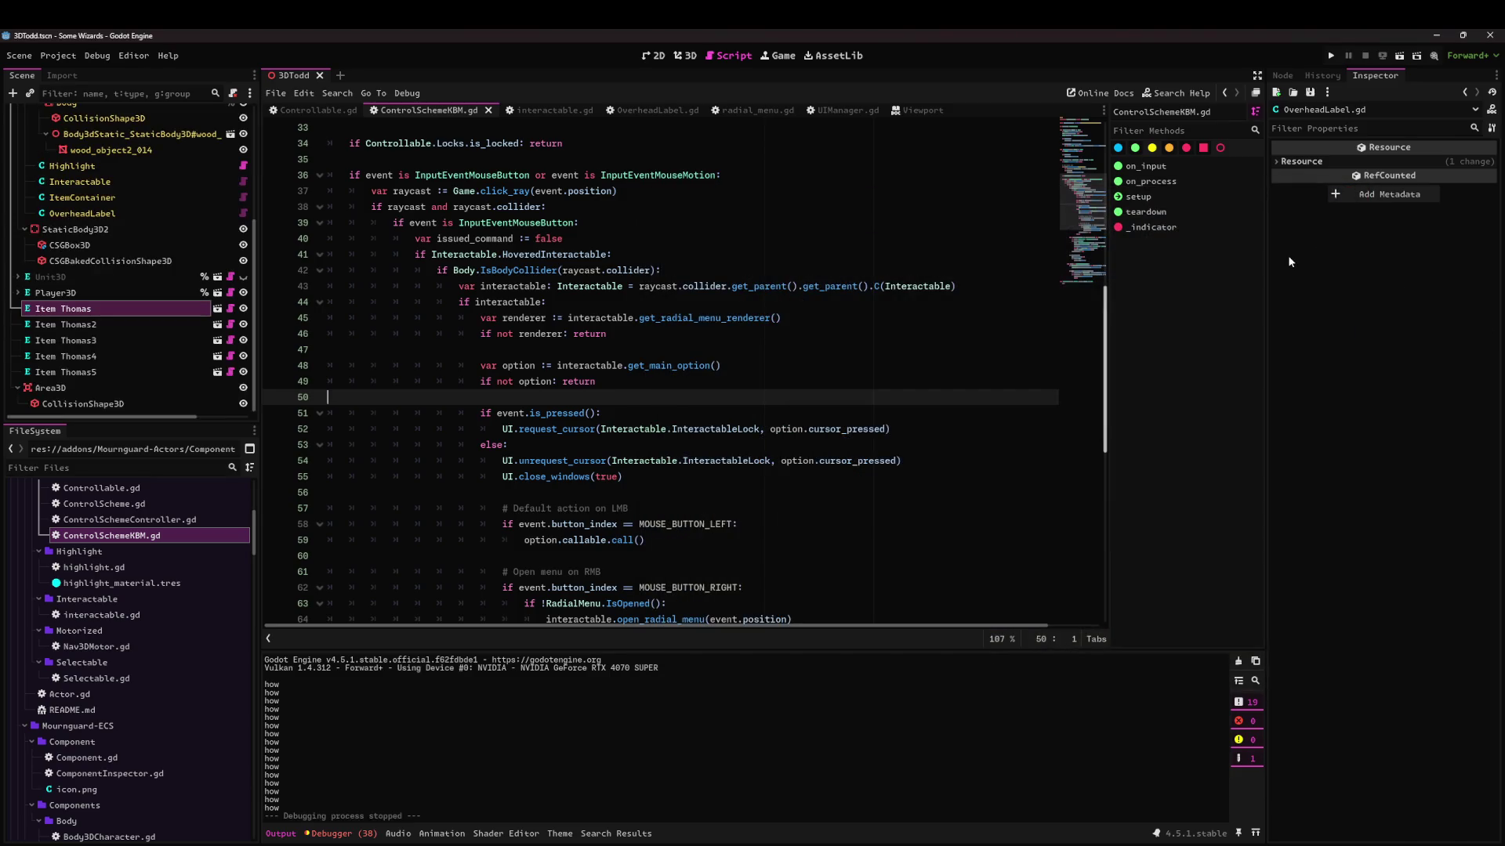
Open ControlSchemeController.gd through quick open by searching 'controlschemecon'.
{"action": "left_click", "coordinate": [702, 345]}
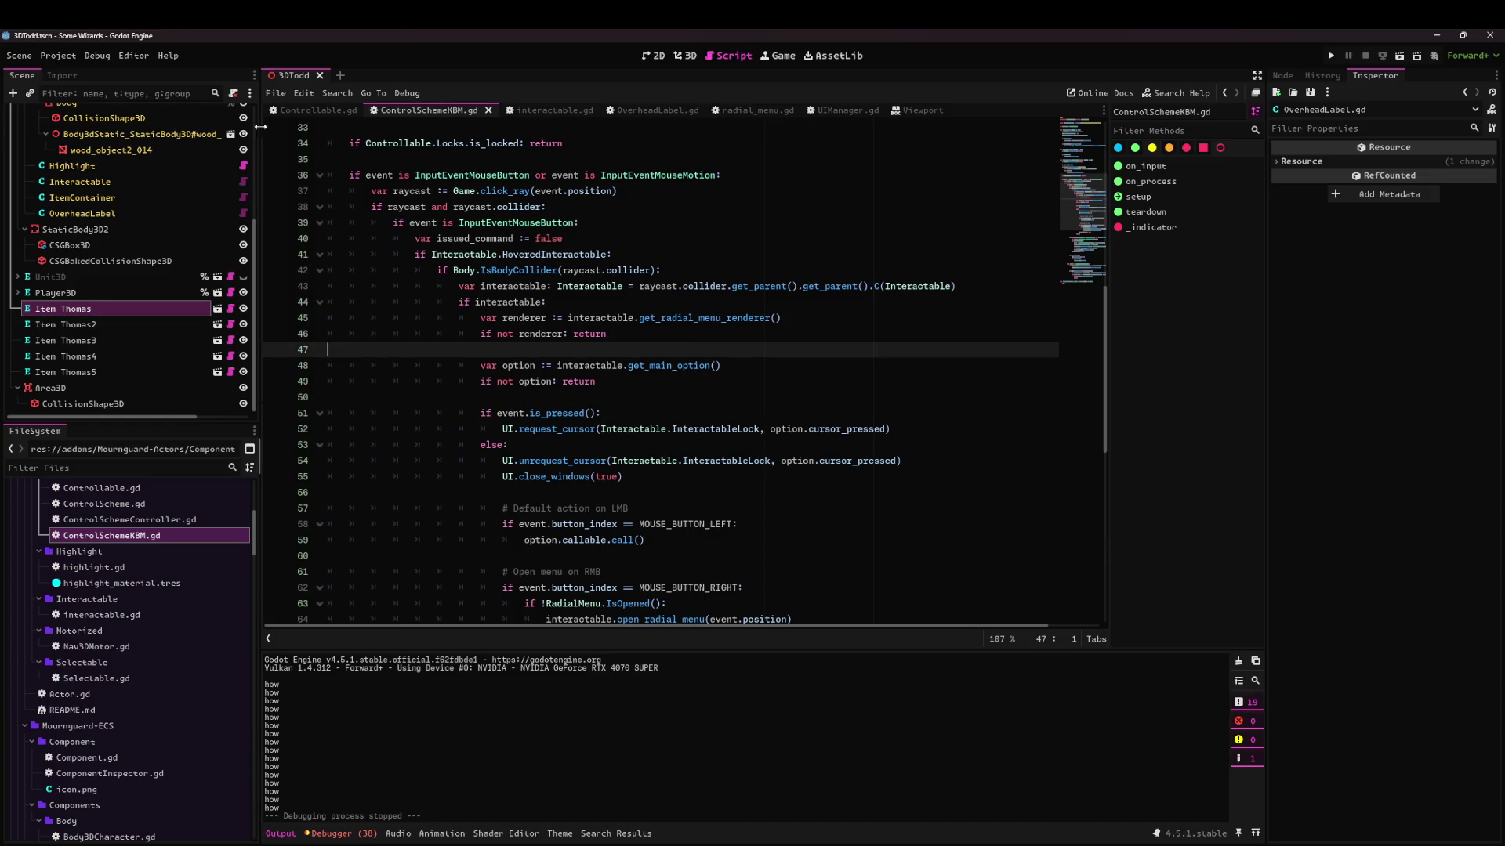
{"action": "left_click", "coordinate": [727, 266]}
{"action": "key", "text": "shift+alt+o"}
{"action": "type", "text": "controlschemecon"}
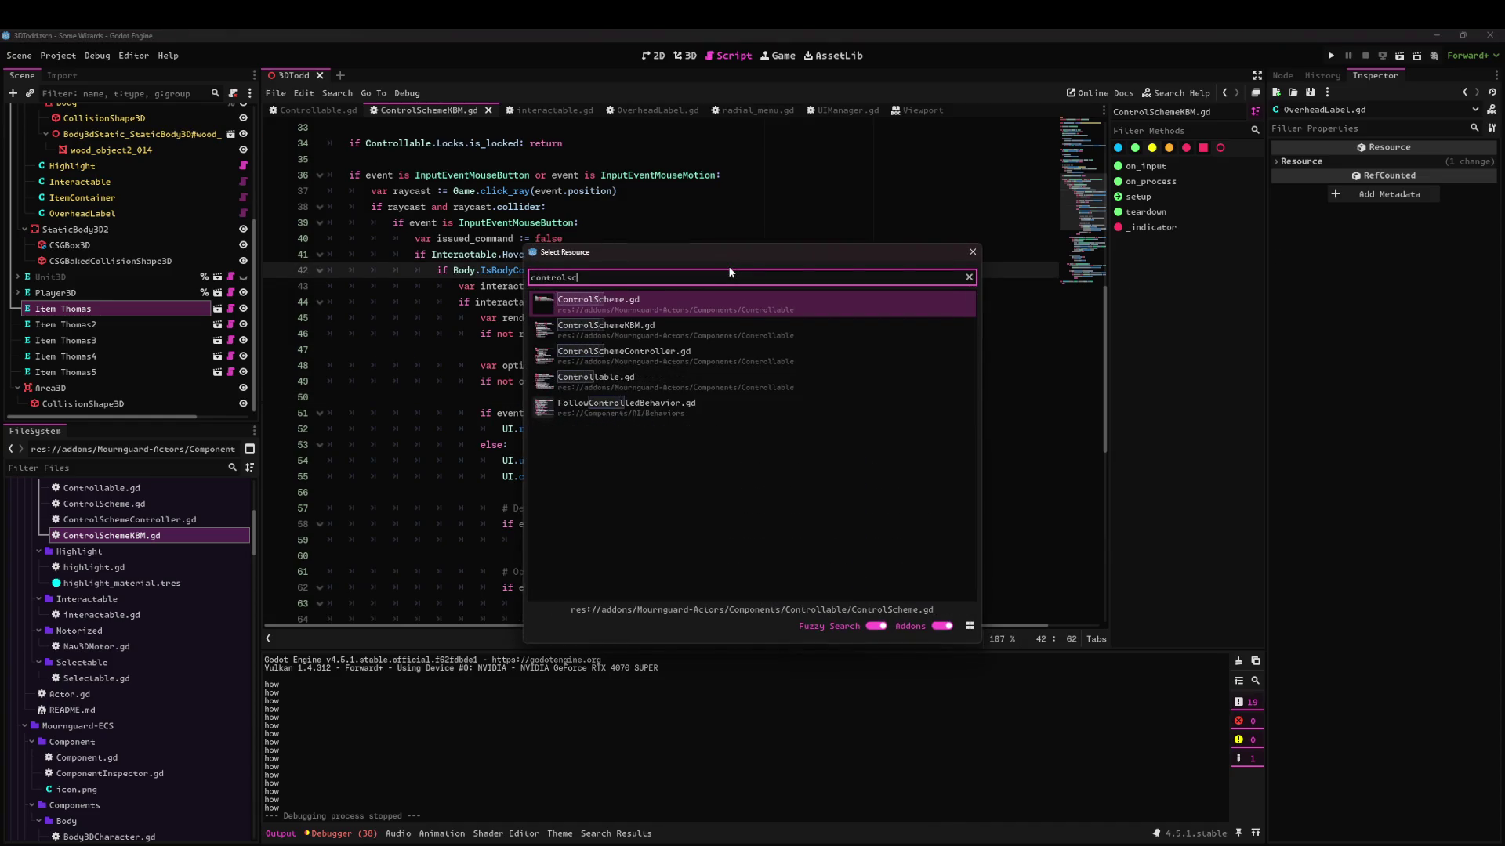
{"action": "key", "text": "Return"}
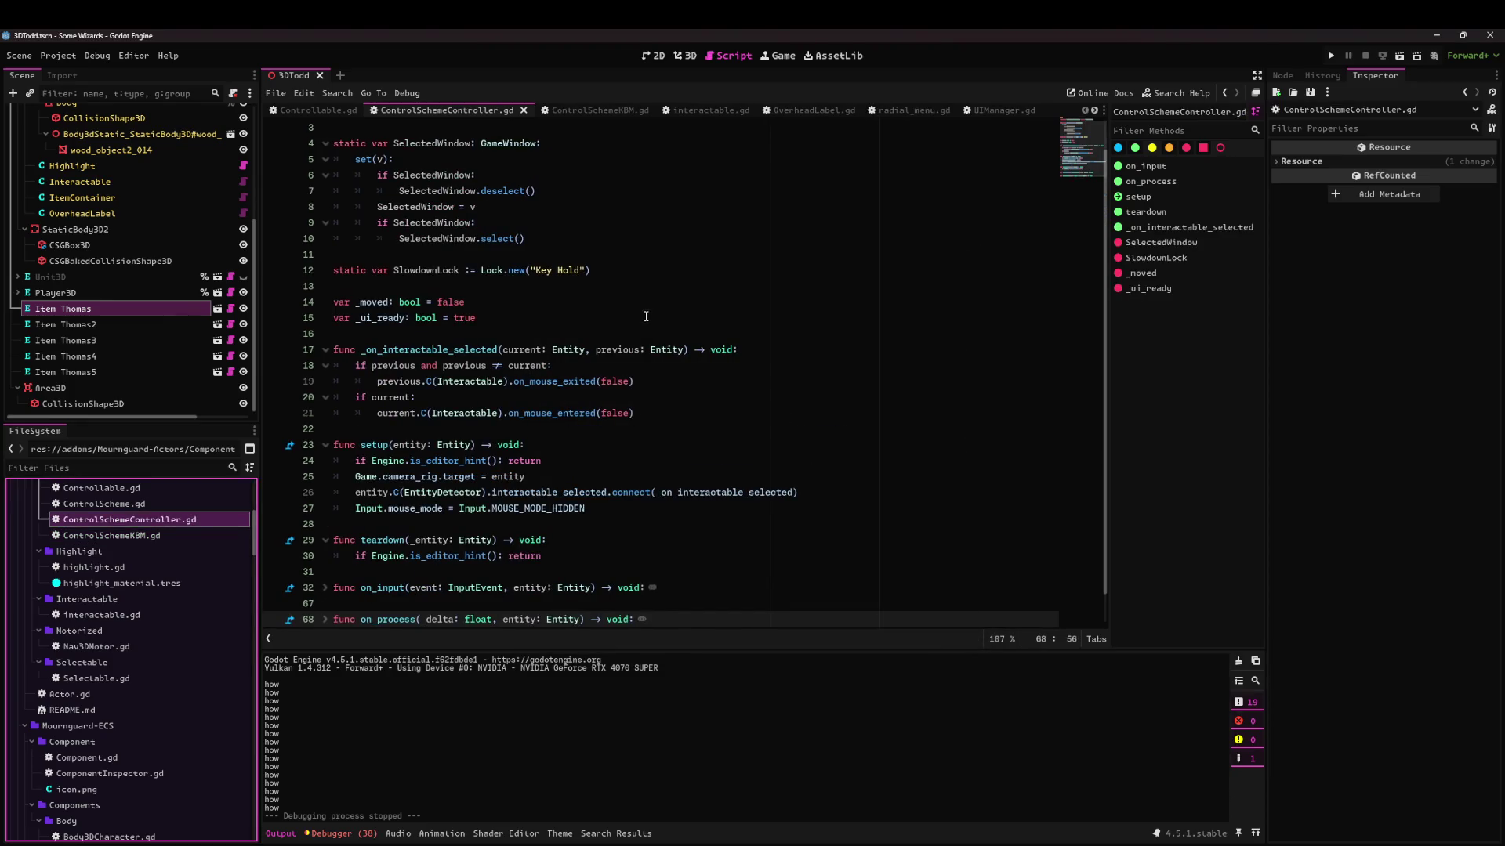
Look over the setup code and unfold the on_input and on_process functions.
{"action": "left_click", "coordinate": [698, 286]}
{"action": "scroll", "coordinate": [596, 337], "scroll_direction": "down", "scroll_amount": 1}
{"action": "scroll", "coordinate": [539, 370], "scroll_direction": "up", "scroll_amount": 2}
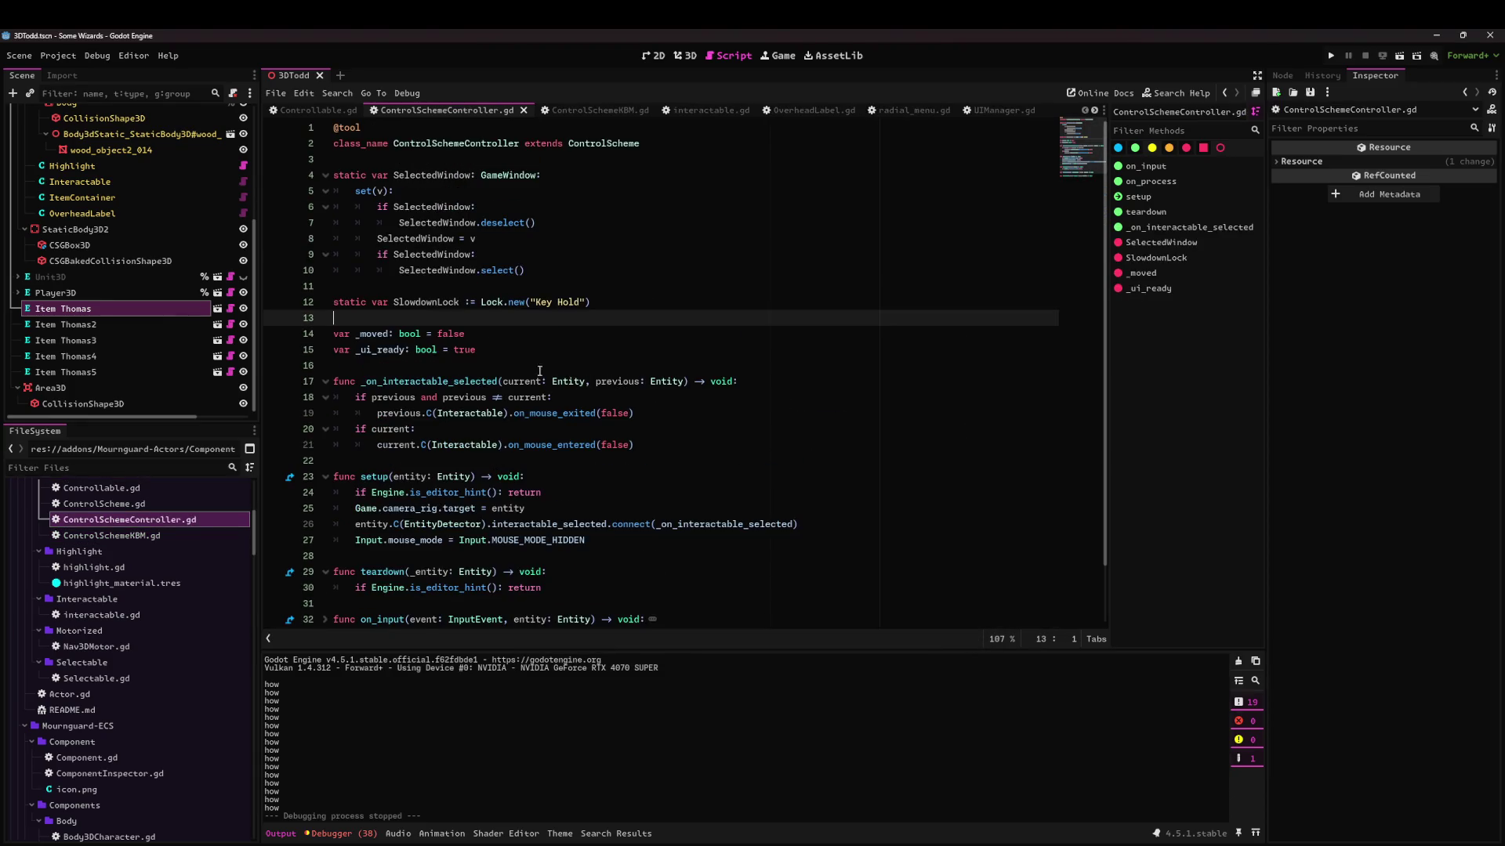
{"action": "double_click", "coordinate": [436, 304]}
{"action": "scroll", "coordinate": [423, 369], "scroll_direction": "down", "scroll_amount": 2}
{"action": "left_click", "coordinate": [409, 428]}
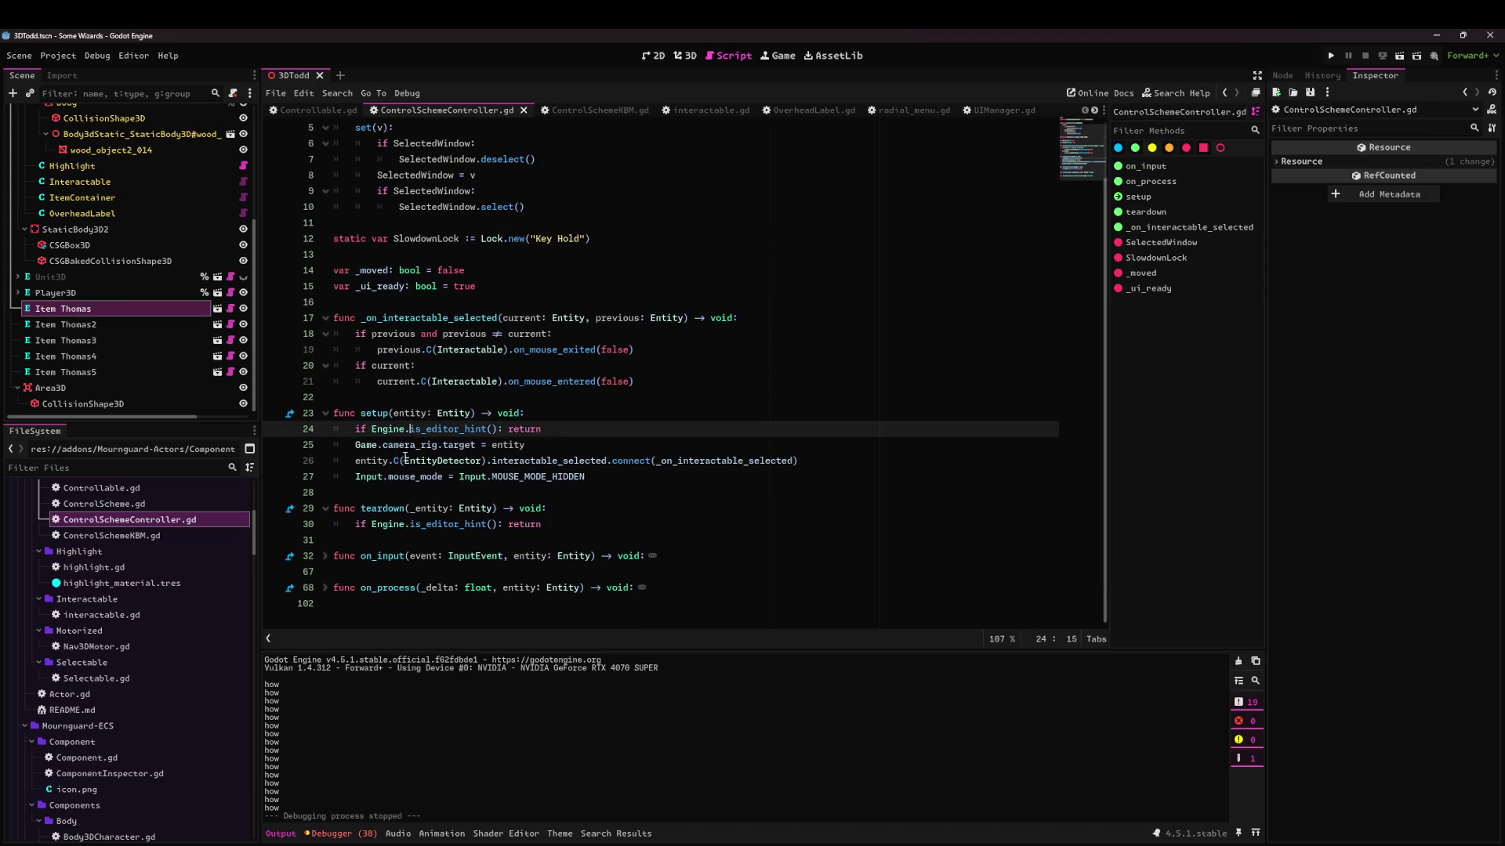
{"action": "left_click", "coordinate": [324, 556]}
{"action": "scroll", "coordinate": [327, 561], "scroll_direction": "down", "scroll_amount": 10}
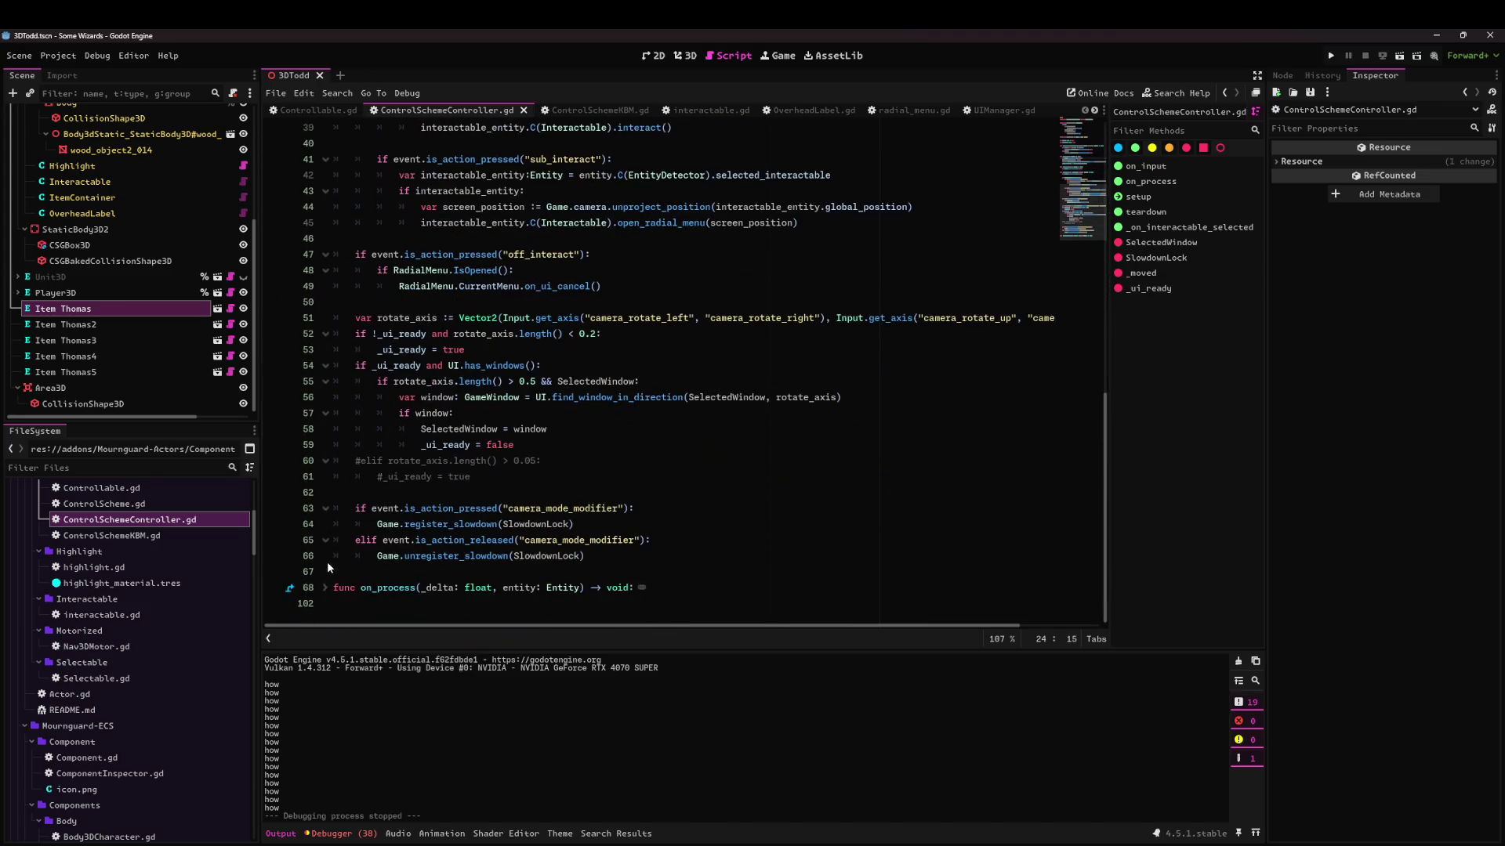
{"action": "left_click", "coordinate": [325, 588]}
{"action": "scroll", "coordinate": [594, 363], "scroll_direction": "down", "scroll_amount": 8}
{"action": "scroll", "coordinate": [594, 363], "scroll_direction": "up", "scroll_amount": 3}
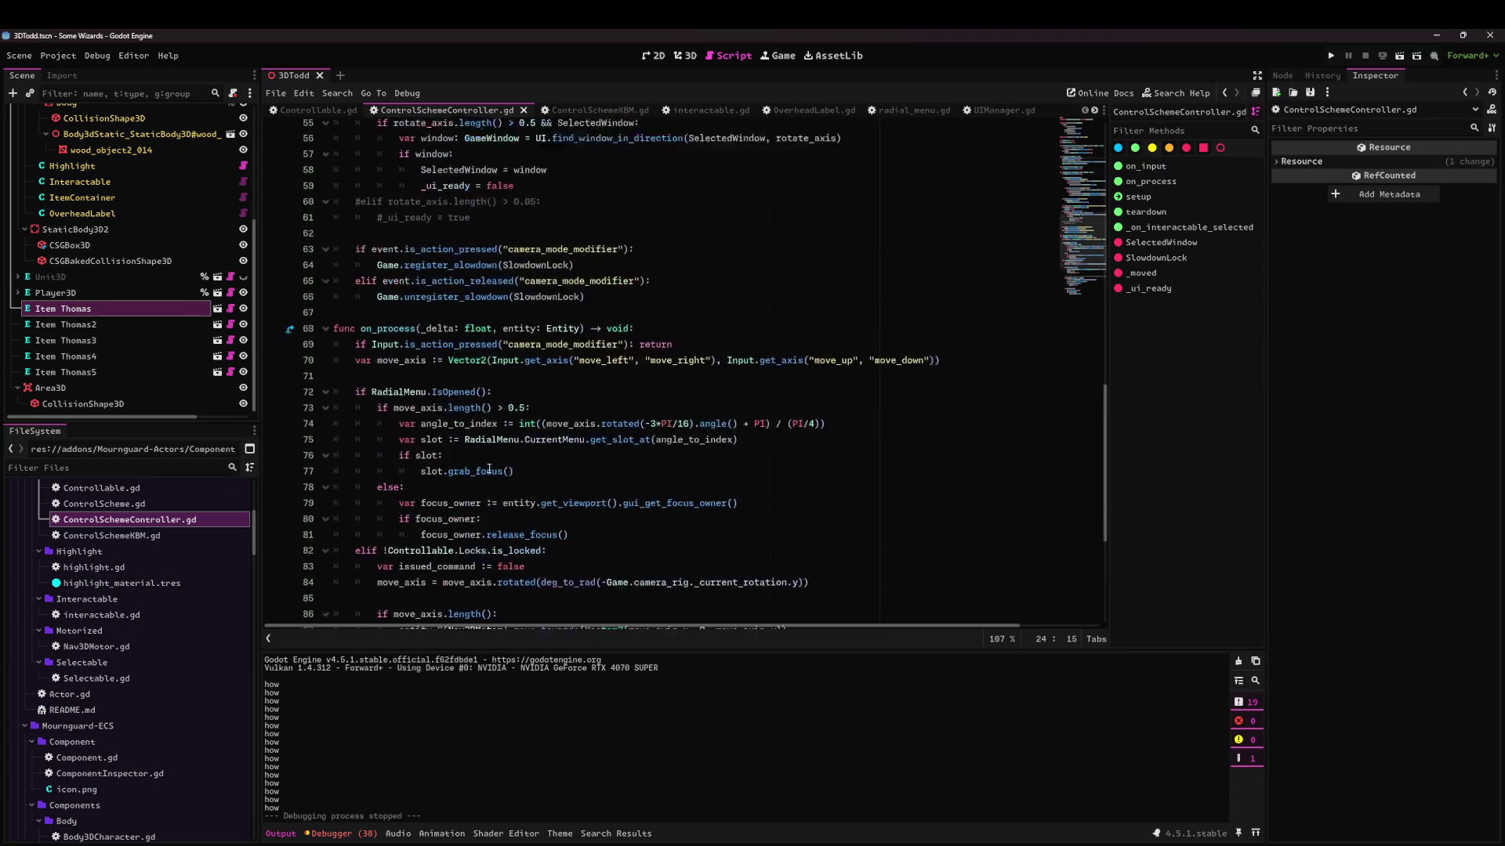
Insert a blank line above the release elif and review the rotate_axis and camera_mode_modifier code.
{"action": "left_click", "coordinate": [359, 302]}
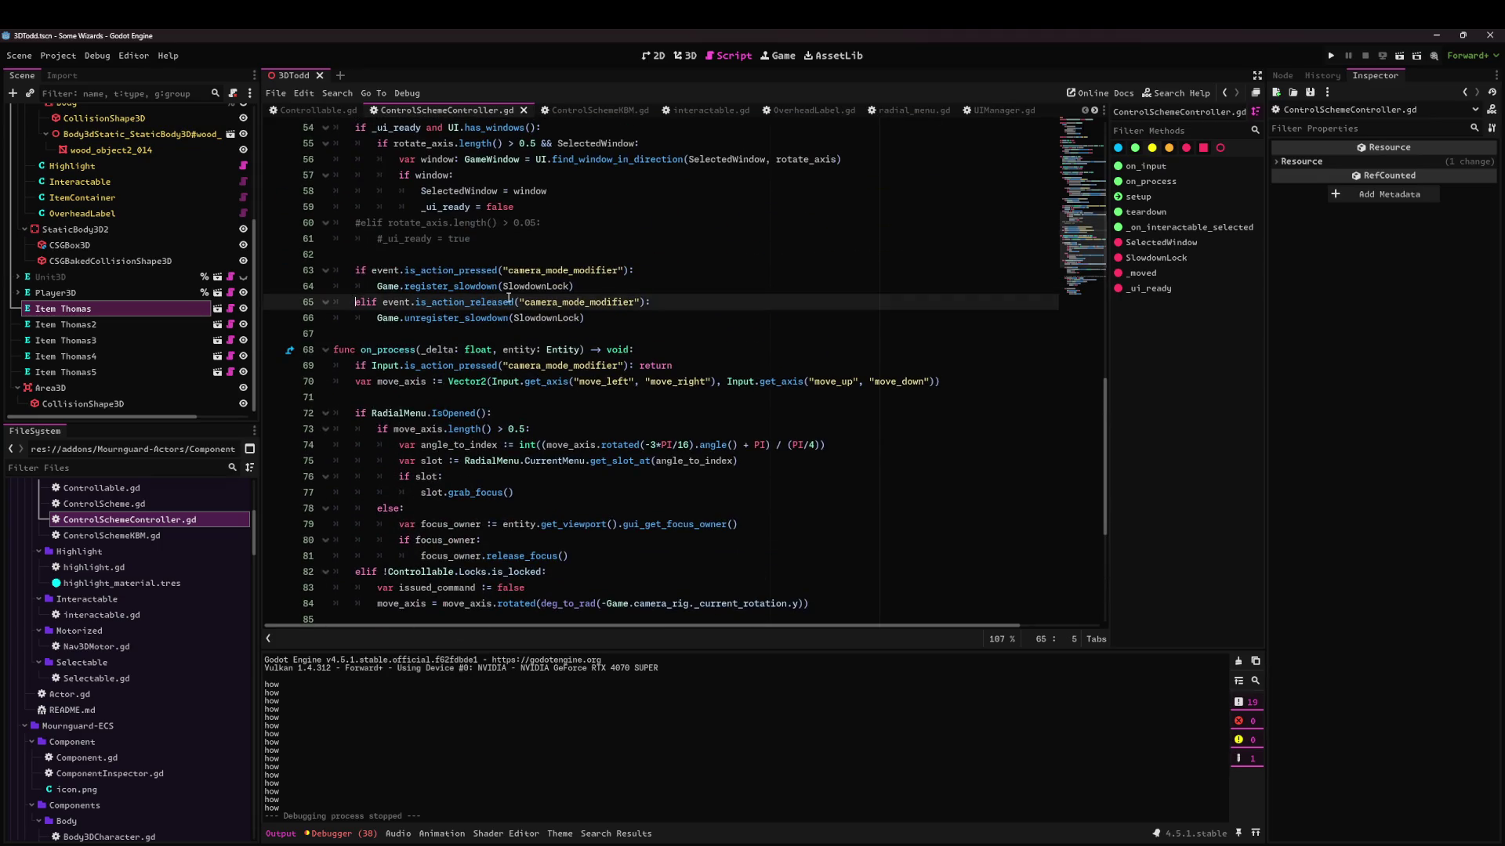
{"action": "key", "text": "Return"}
{"action": "double_click", "coordinate": [451, 270]}
{"action": "scroll", "coordinate": [551, 303], "scroll_direction": "up", "scroll_amount": 4}
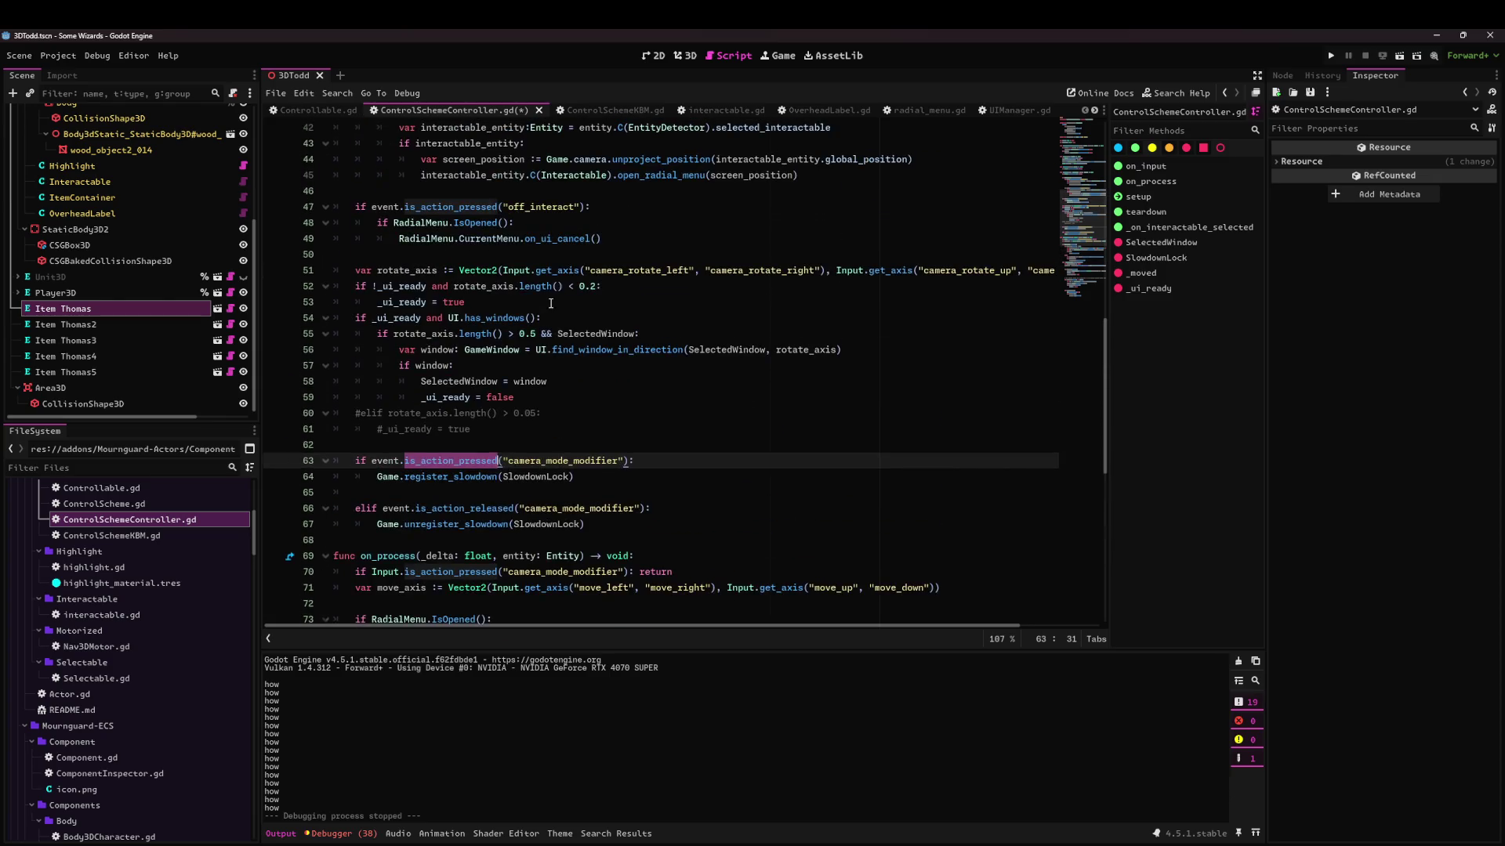
{"action": "left_click", "coordinate": [387, 270]}
{"action": "left_click", "coordinate": [392, 303]}
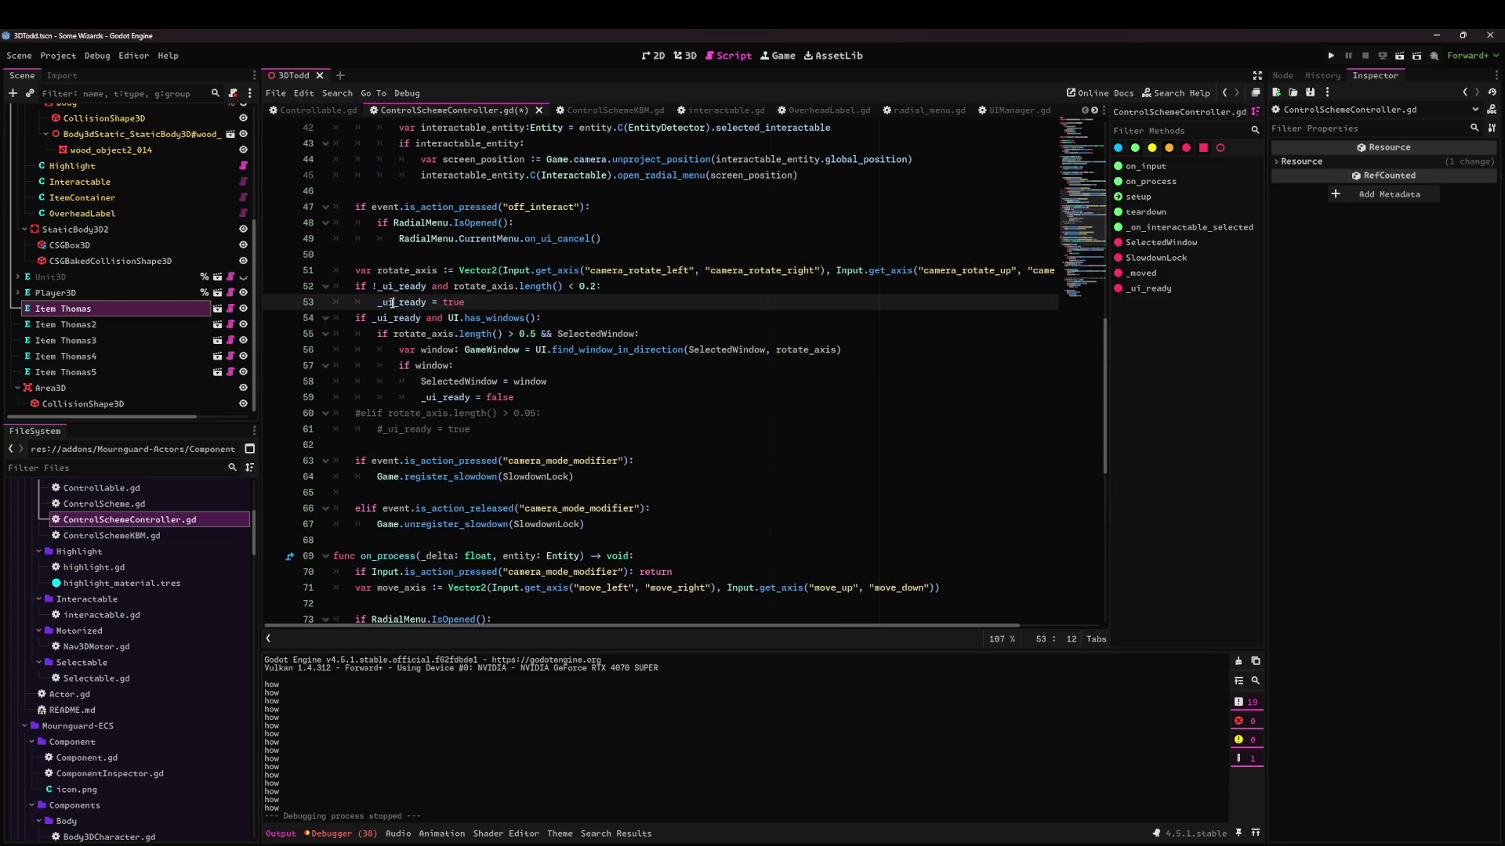
{"action": "left_click", "coordinate": [400, 334]}
{"action": "left_click", "coordinate": [454, 460]}
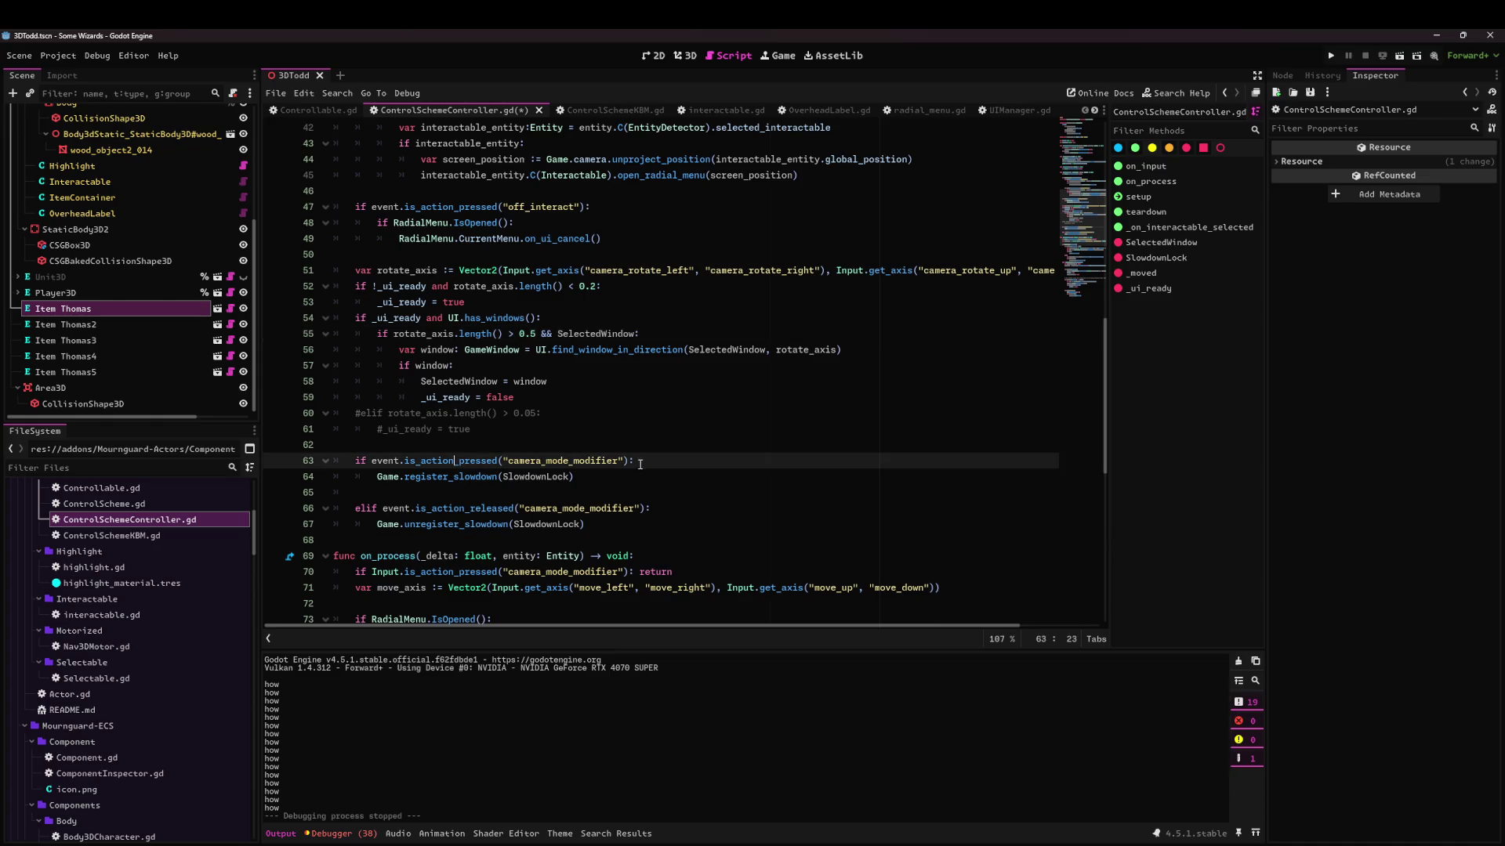
Nest the rotate-axis block (lines 52–62) under the camera_mode_modifier check, then rerun with F5.
{"action": "left_click", "coordinate": [420, 257]}
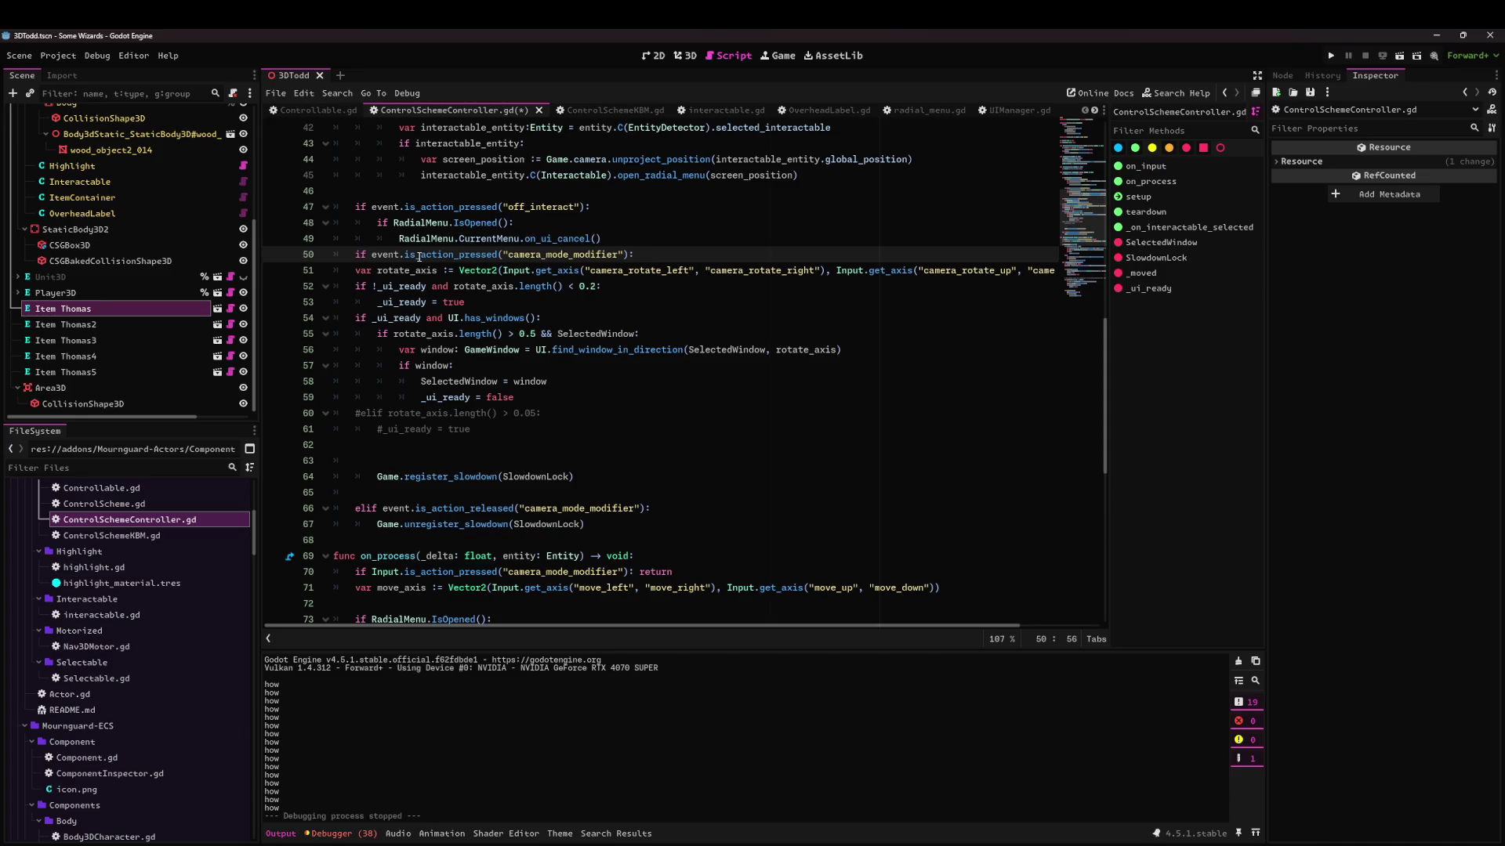
{"action": "key", "text": "Home"}
{"action": "key", "text": "Return"}
{"action": "key", "text": "Down"}
{"action": "mouse_move", "coordinate": [486, 447]}
{"action": "left_mouse_down"}
{"action": "mouse_move", "coordinate": [361, 334]}
{"action": "mouse_move", "coordinate": [285, 291]}
{"action": "left_mouse_up"}
{"action": "key", "text": "Tab"}
{"action": "left_click", "coordinate": [426, 480]}
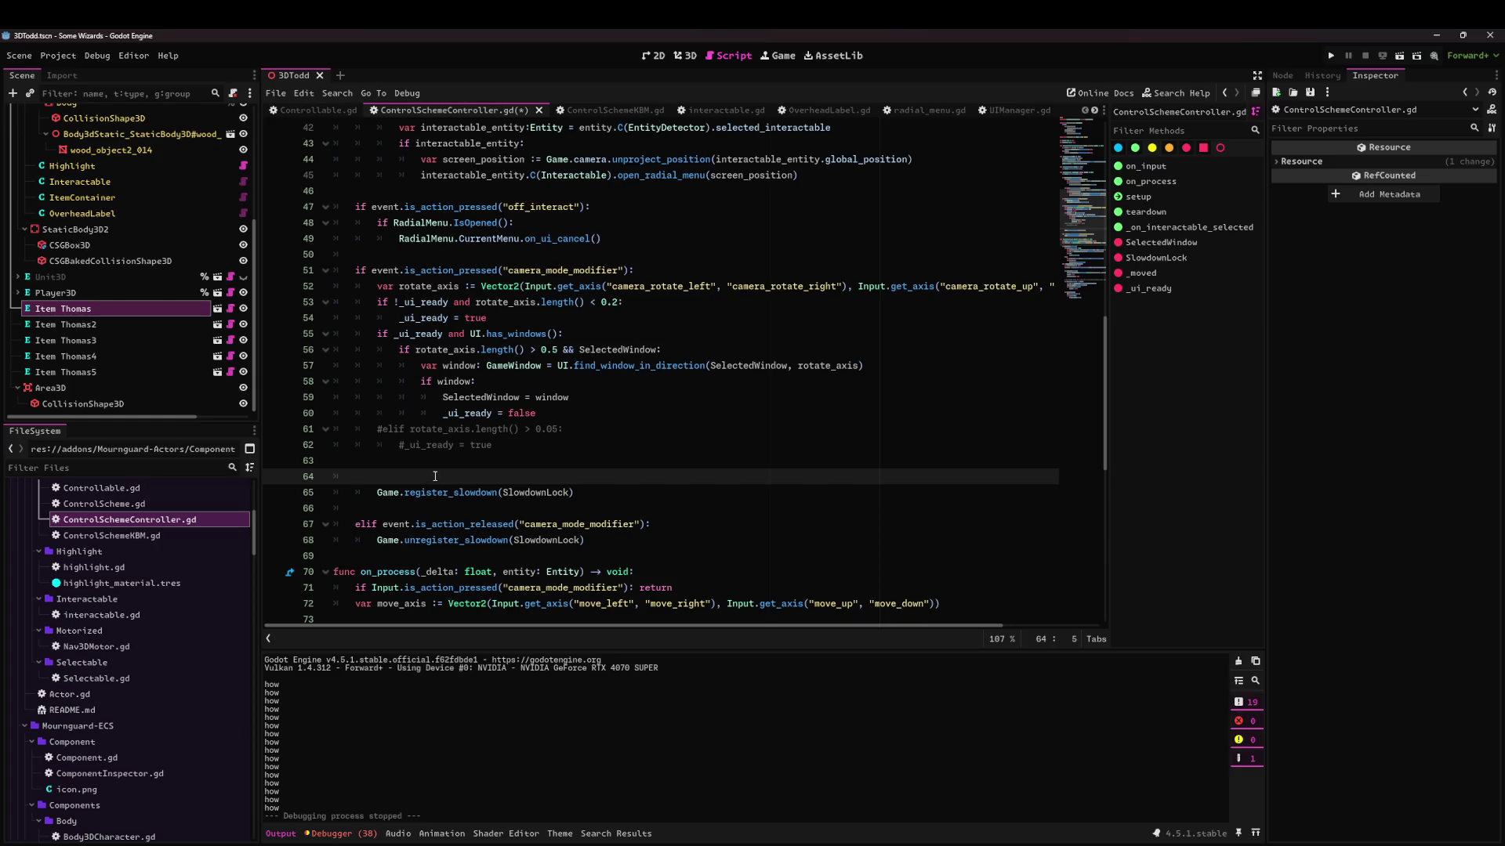
{"action": "key", "text": "BackSpace"}
{"action": "key", "text": "BackSpace"}
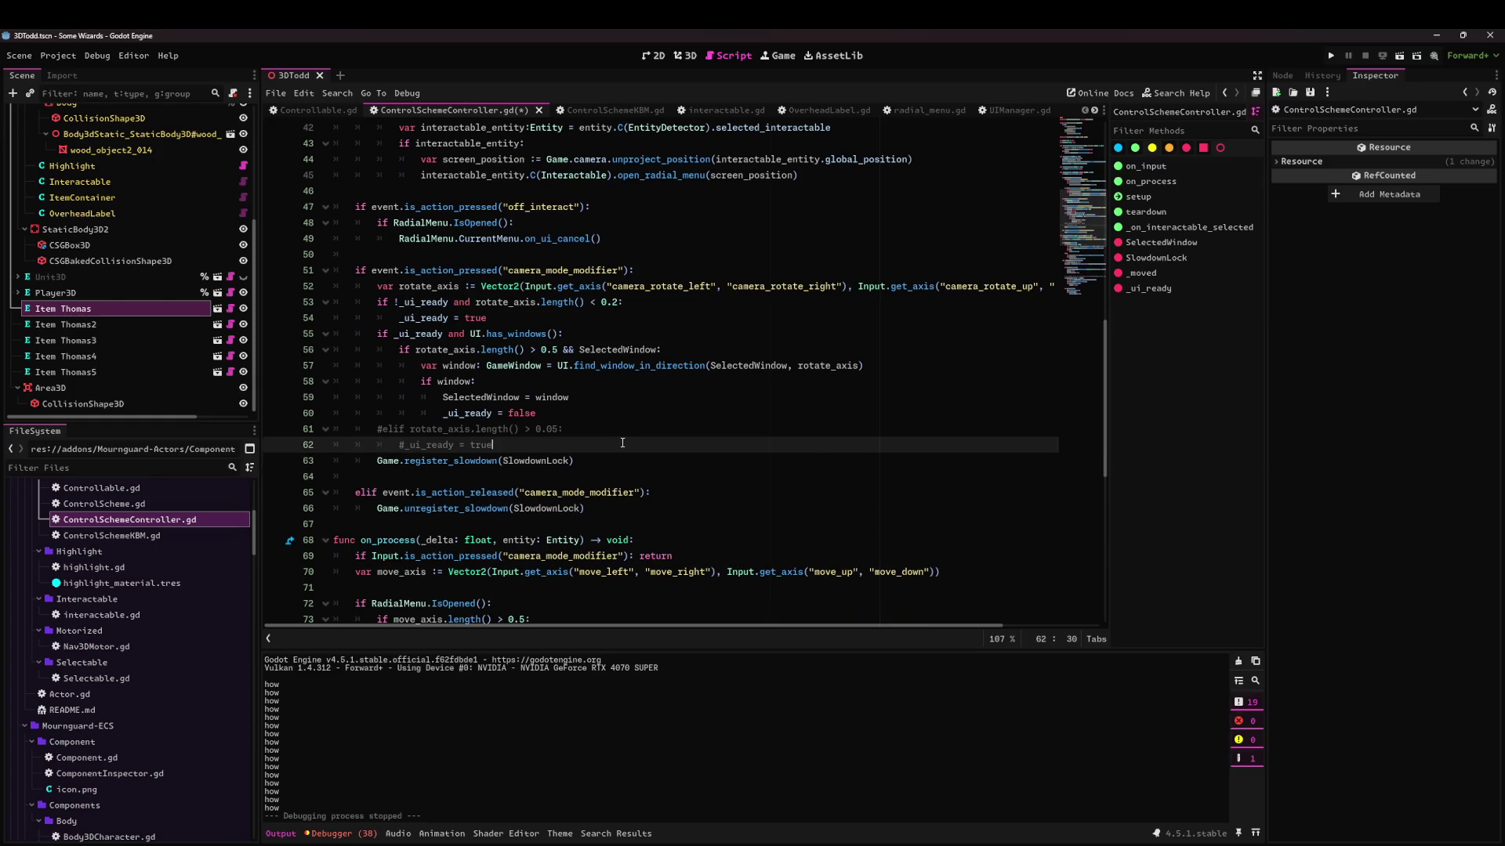
{"action": "key", "text": "F5"}
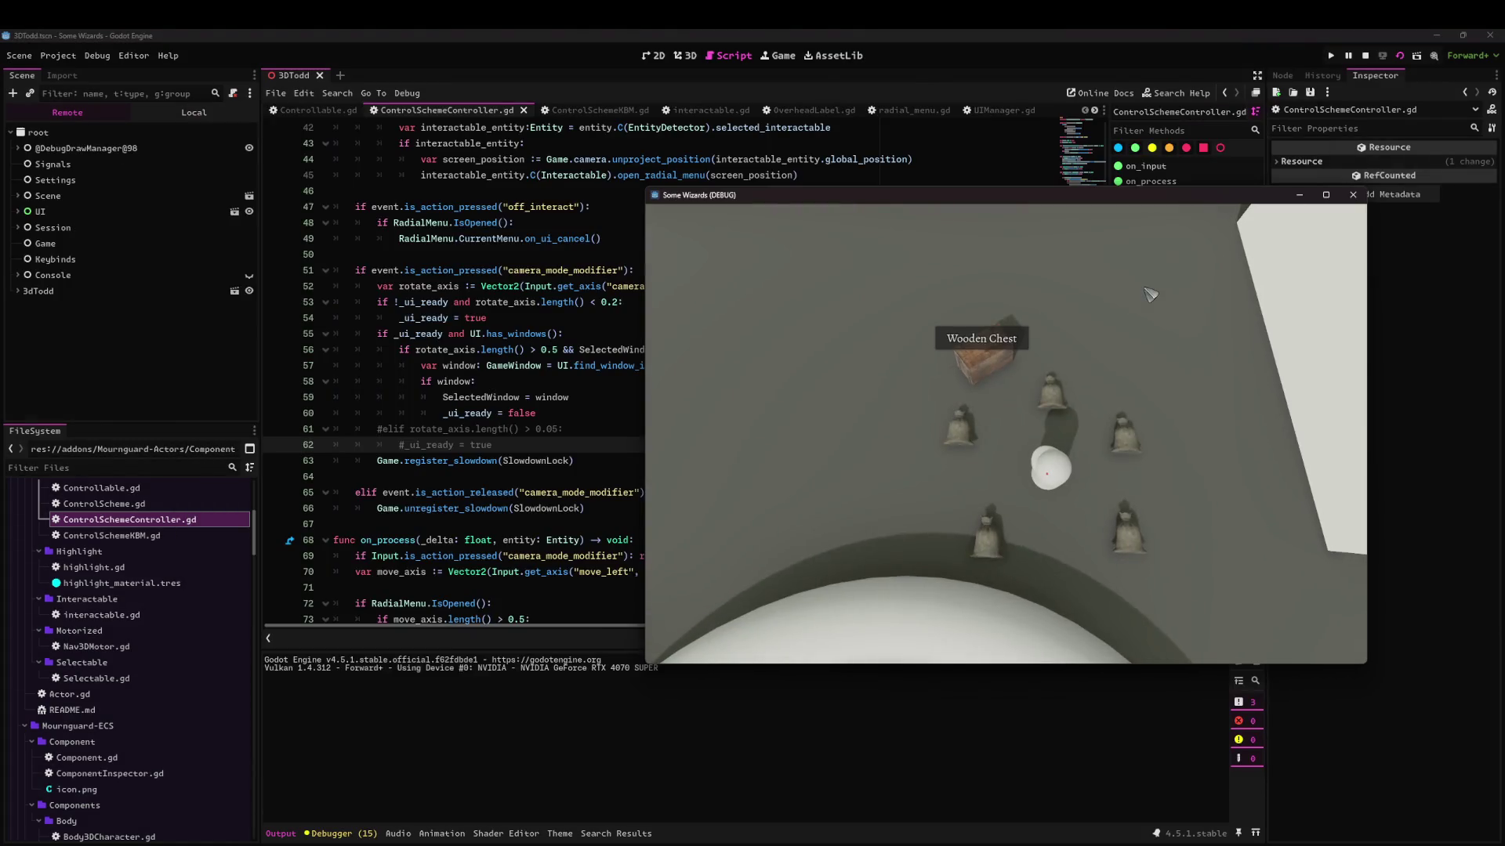
Walk the character back and forth past the Wooden Chest and bells to test hover labels.
{"action": "key", "text": "w"}
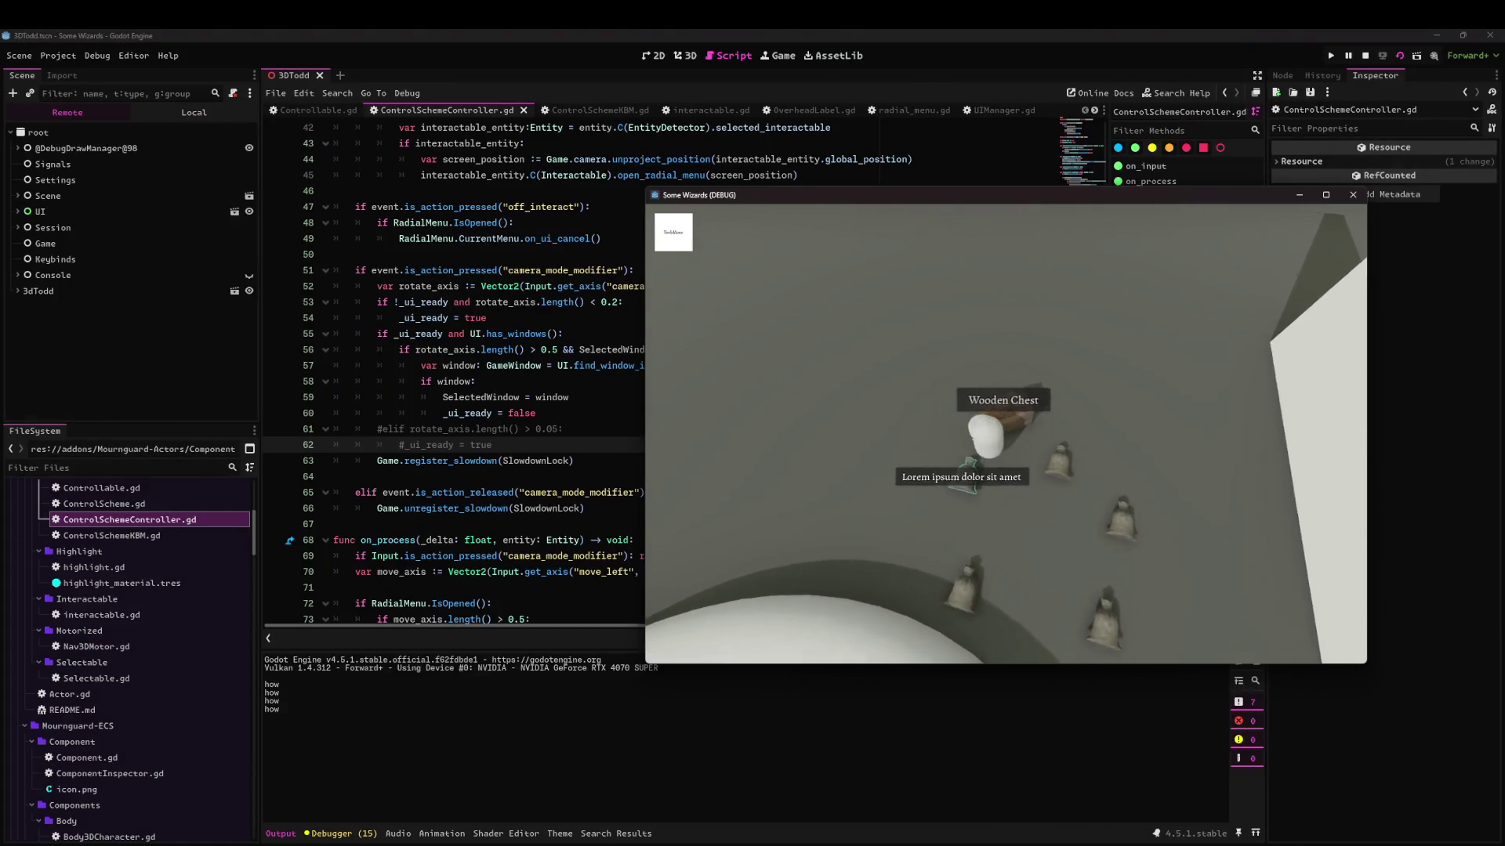
{"action": "key", "text": "w"}
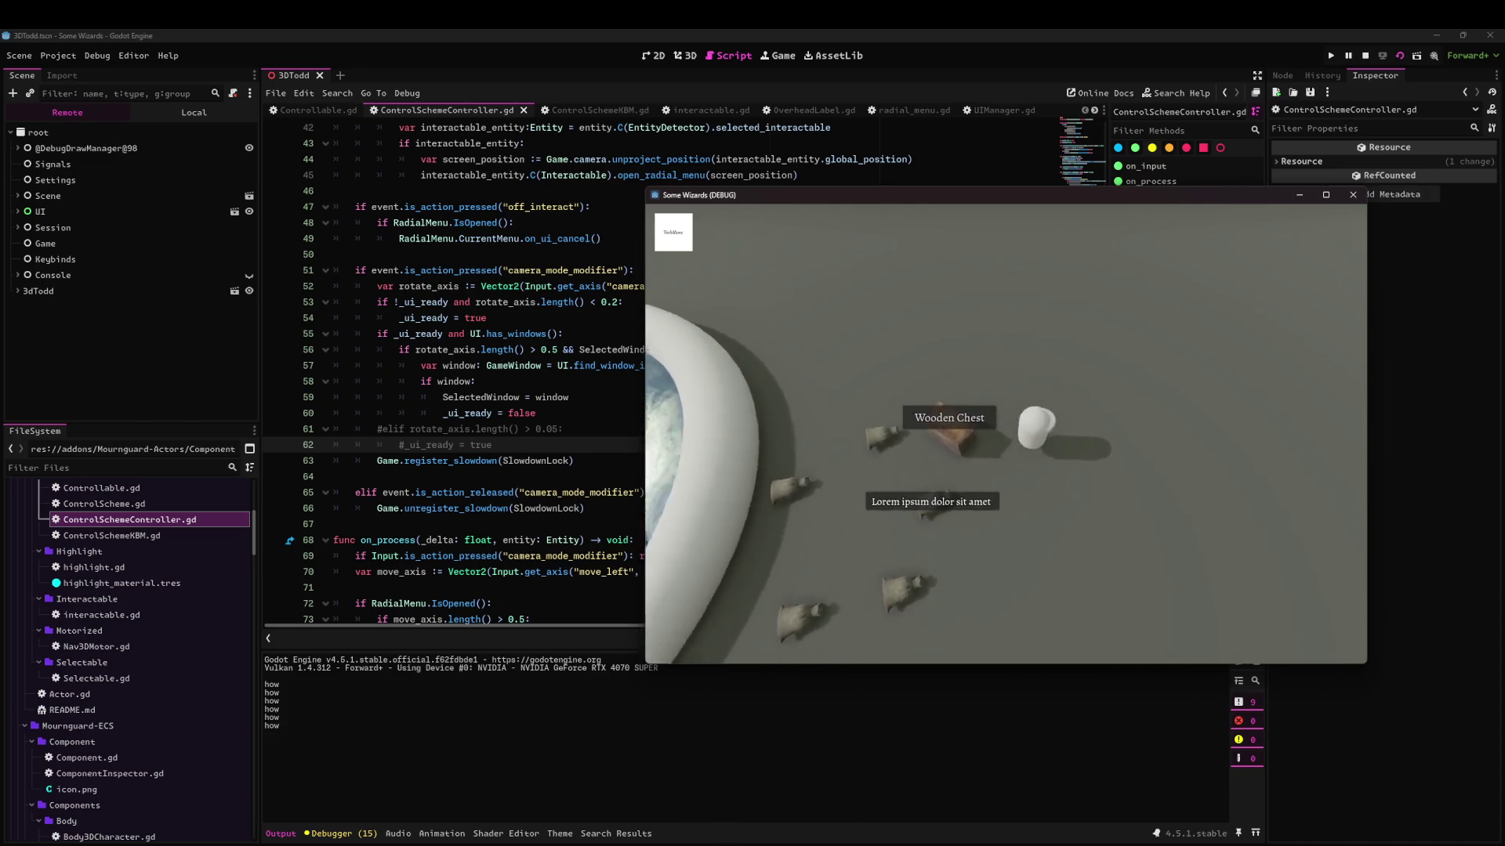
{"action": "key", "text": "w"}
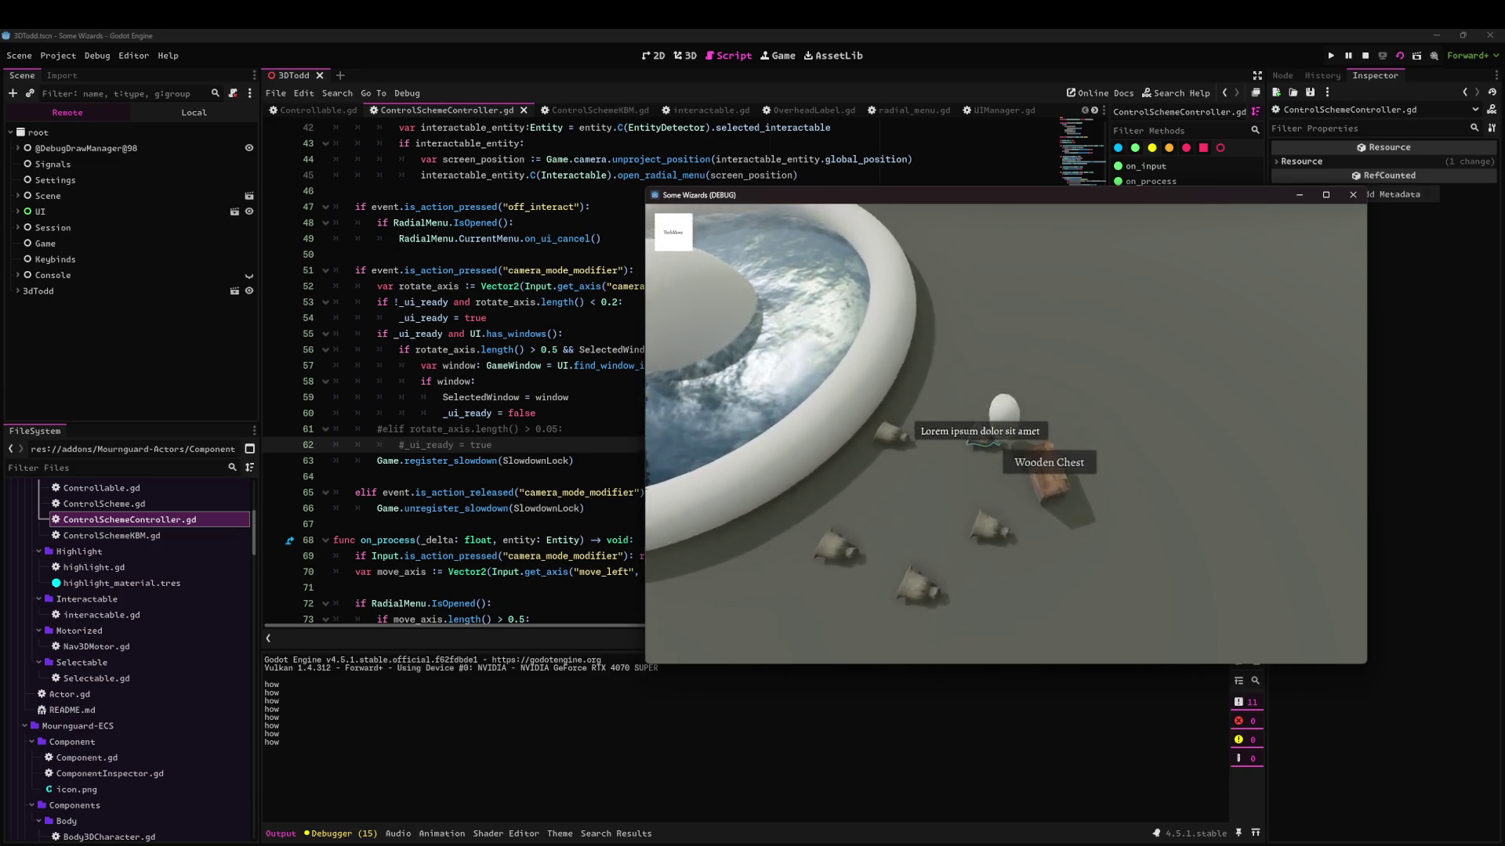
{"action": "key", "text": "w"}
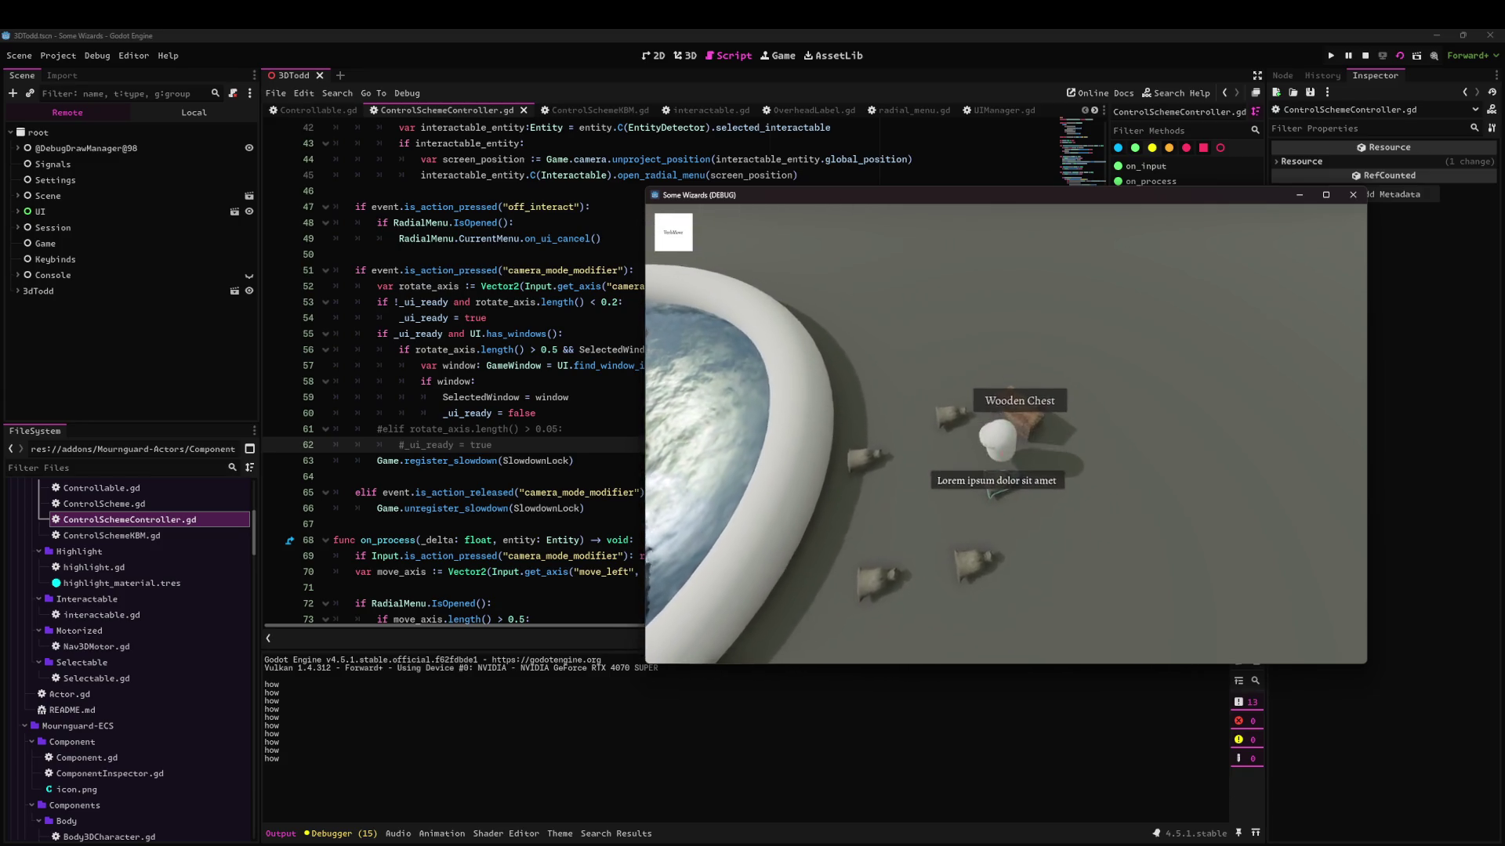
{"action": "key", "text": "w"}
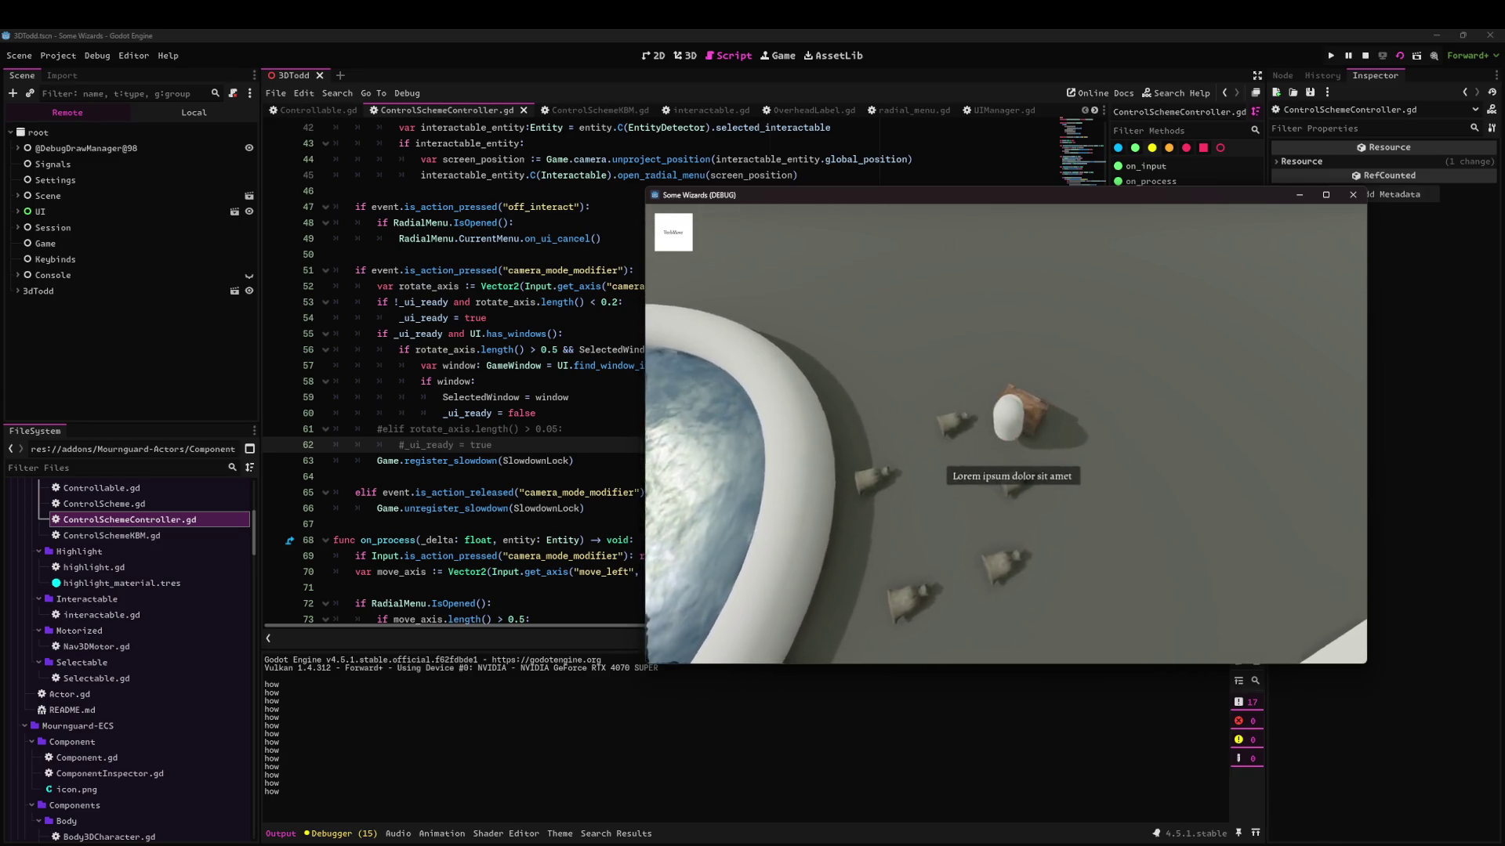
{"action": "key", "text": "w"}
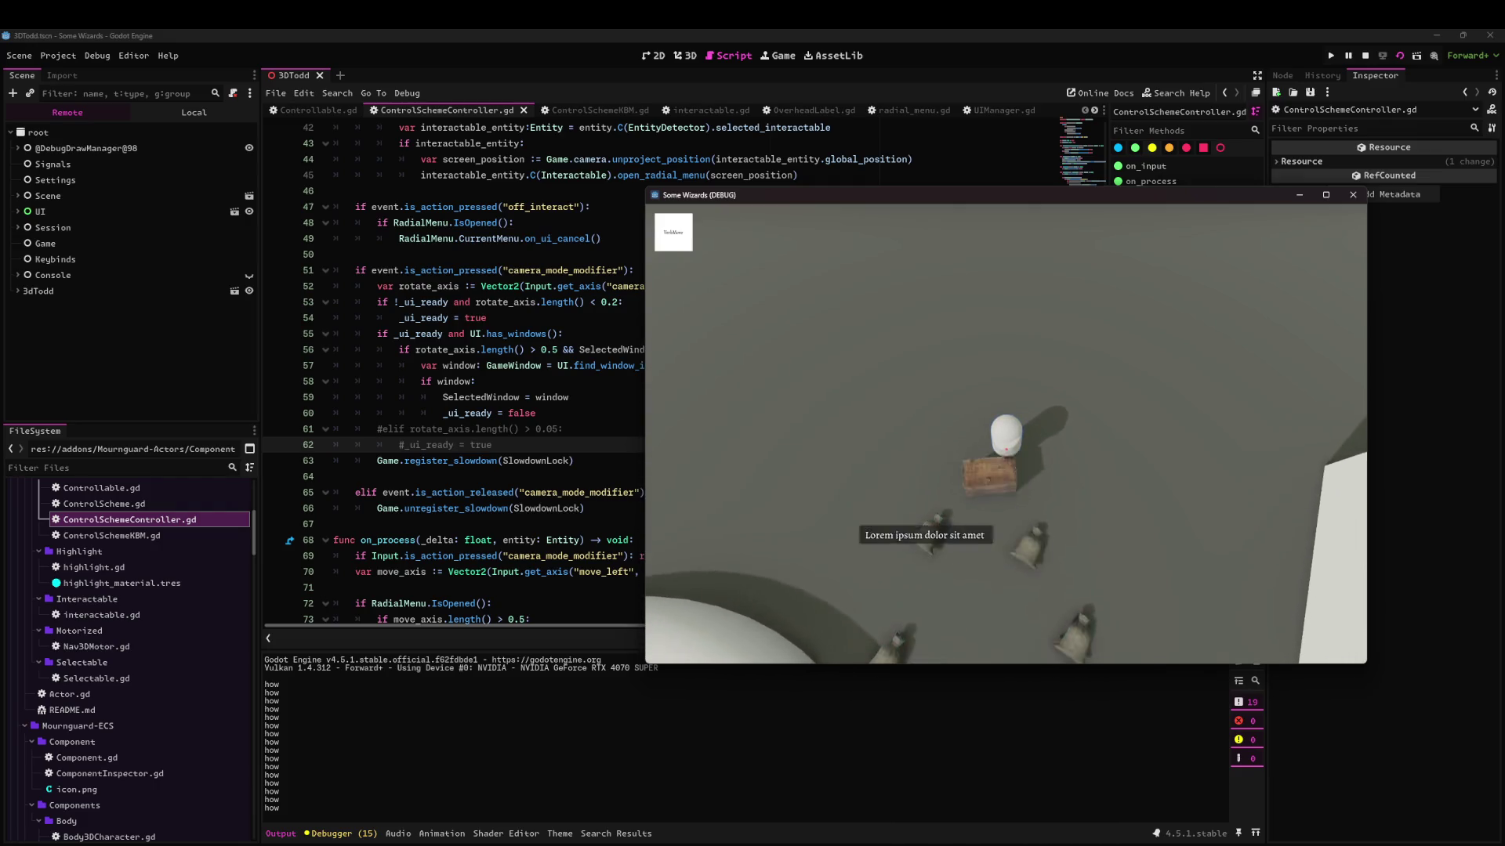
{"action": "key", "text": "w"}
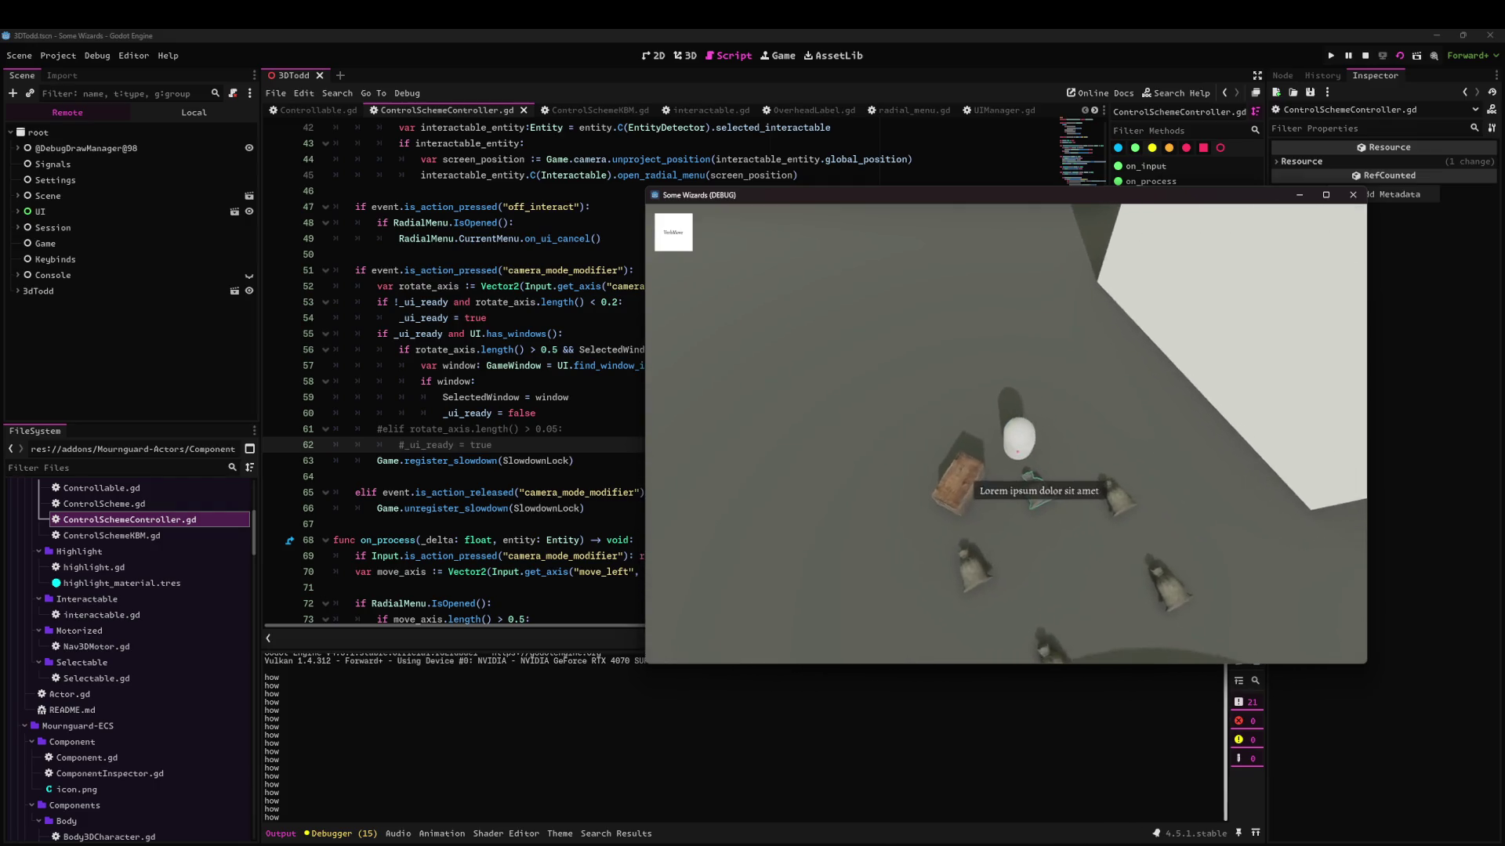
{"action": "key", "text": "w"}
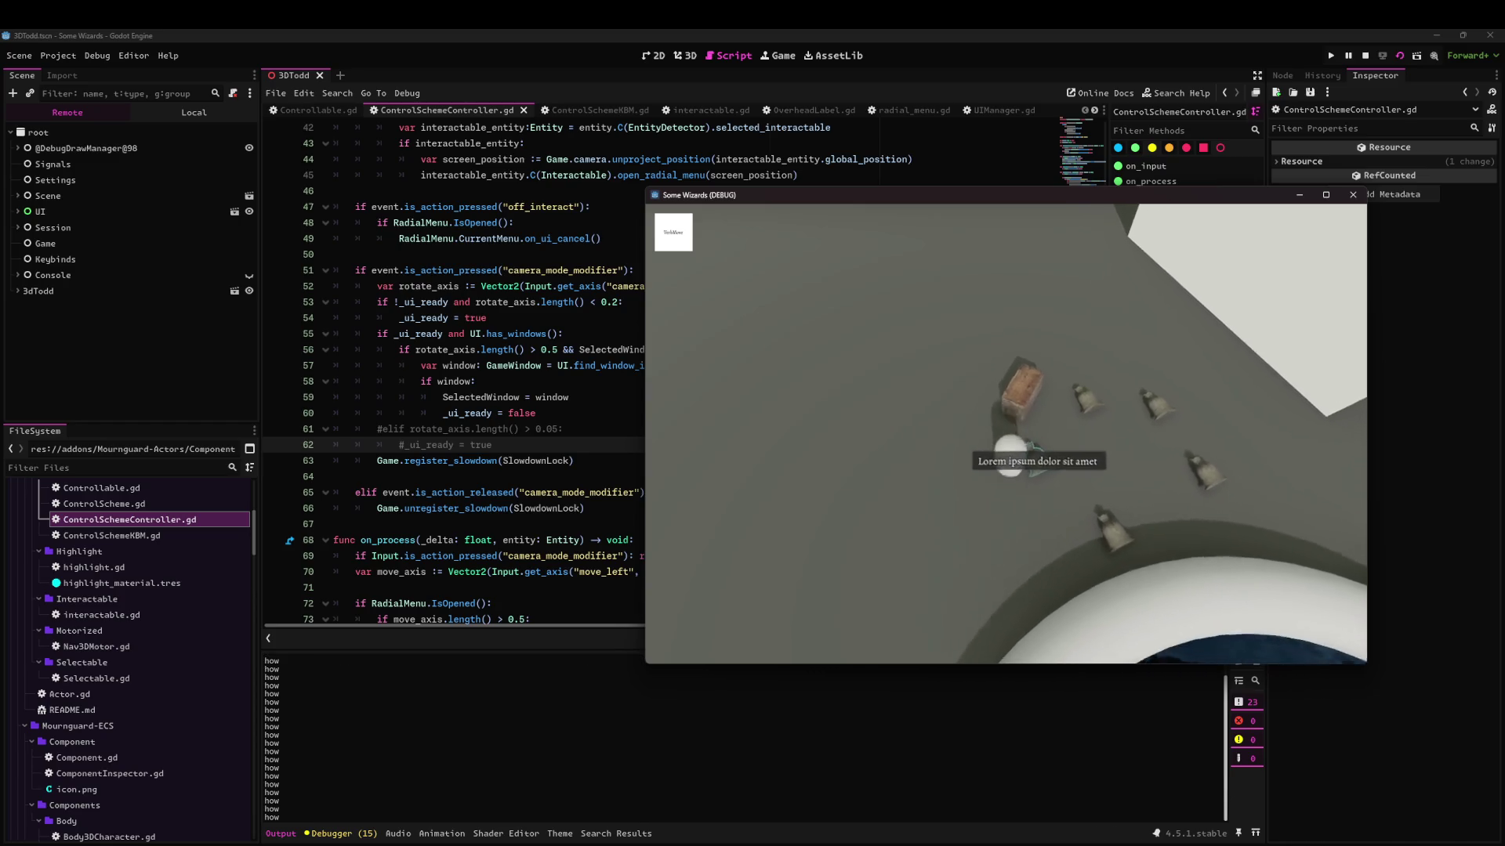
{"action": "key", "text": "w"}
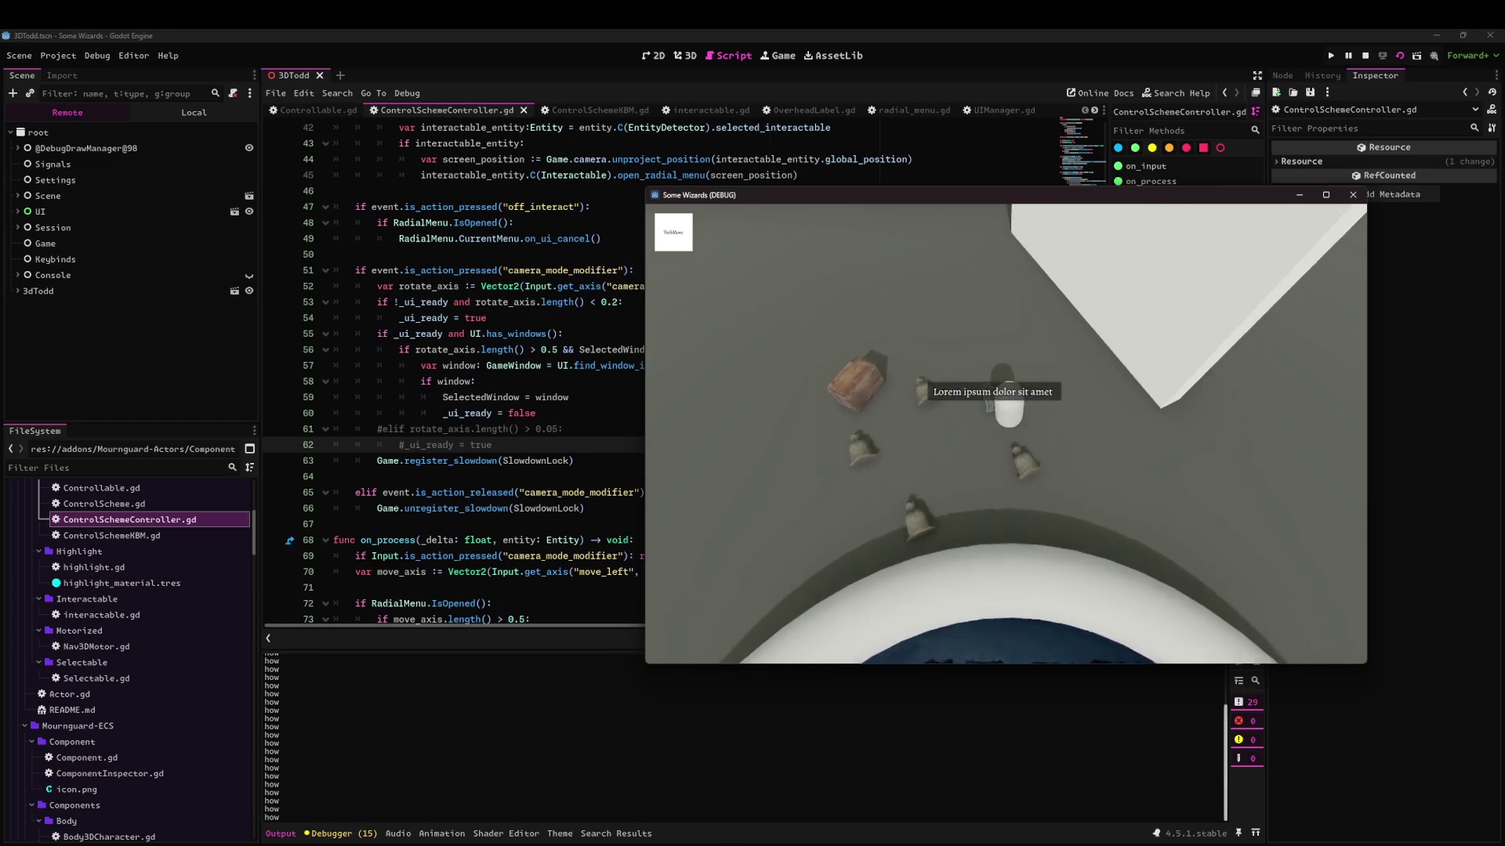
{"action": "key", "text": "w"}
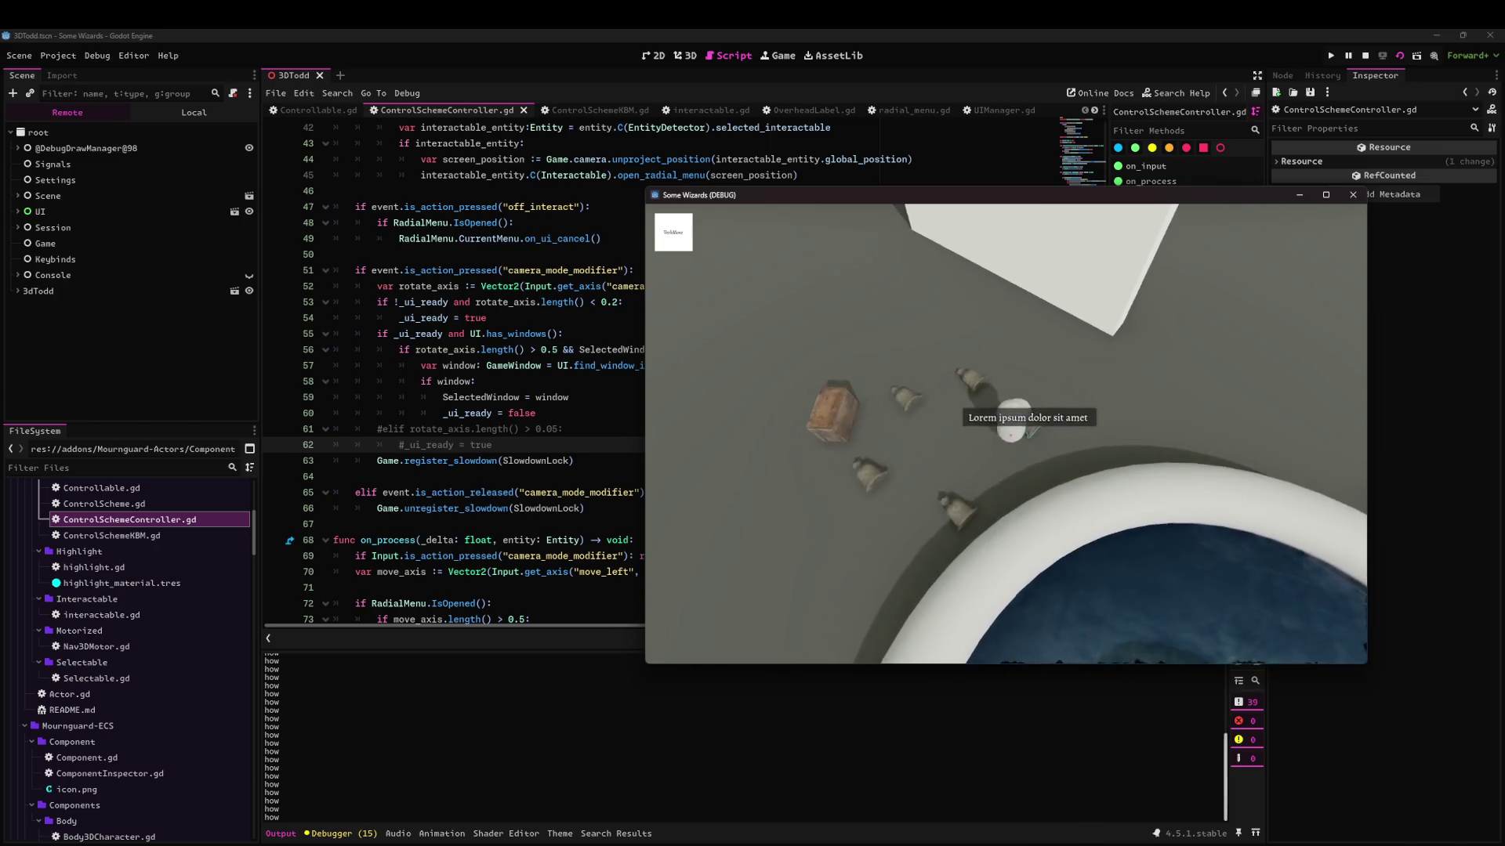
Keep moving and repeatedly open the action menu around the character, then close the game window.
{"action": "key", "text": "e"}
{"action": "key", "text": "w"}
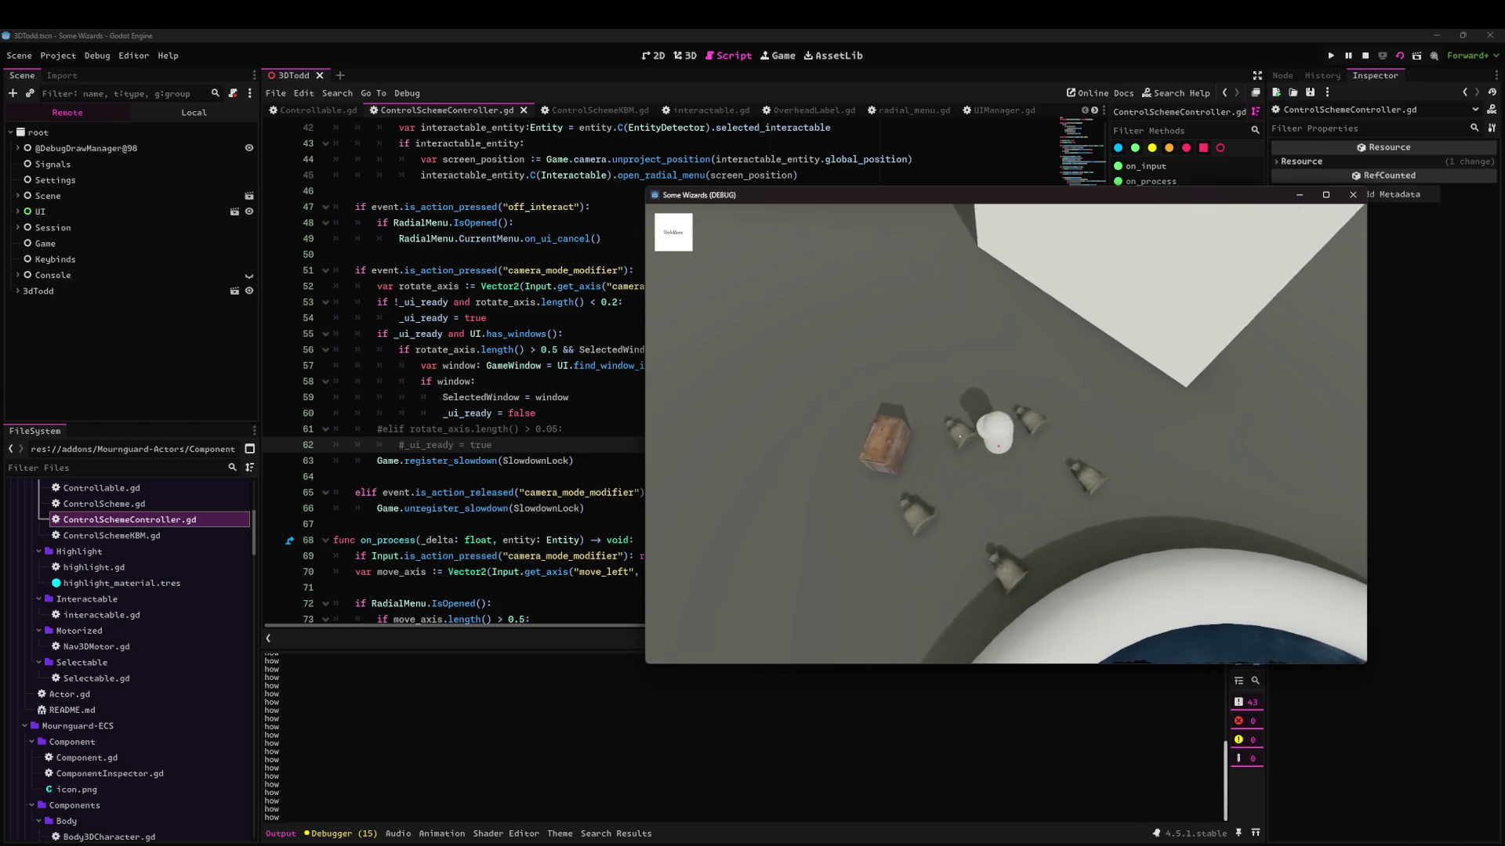
{"action": "key", "text": "w"}
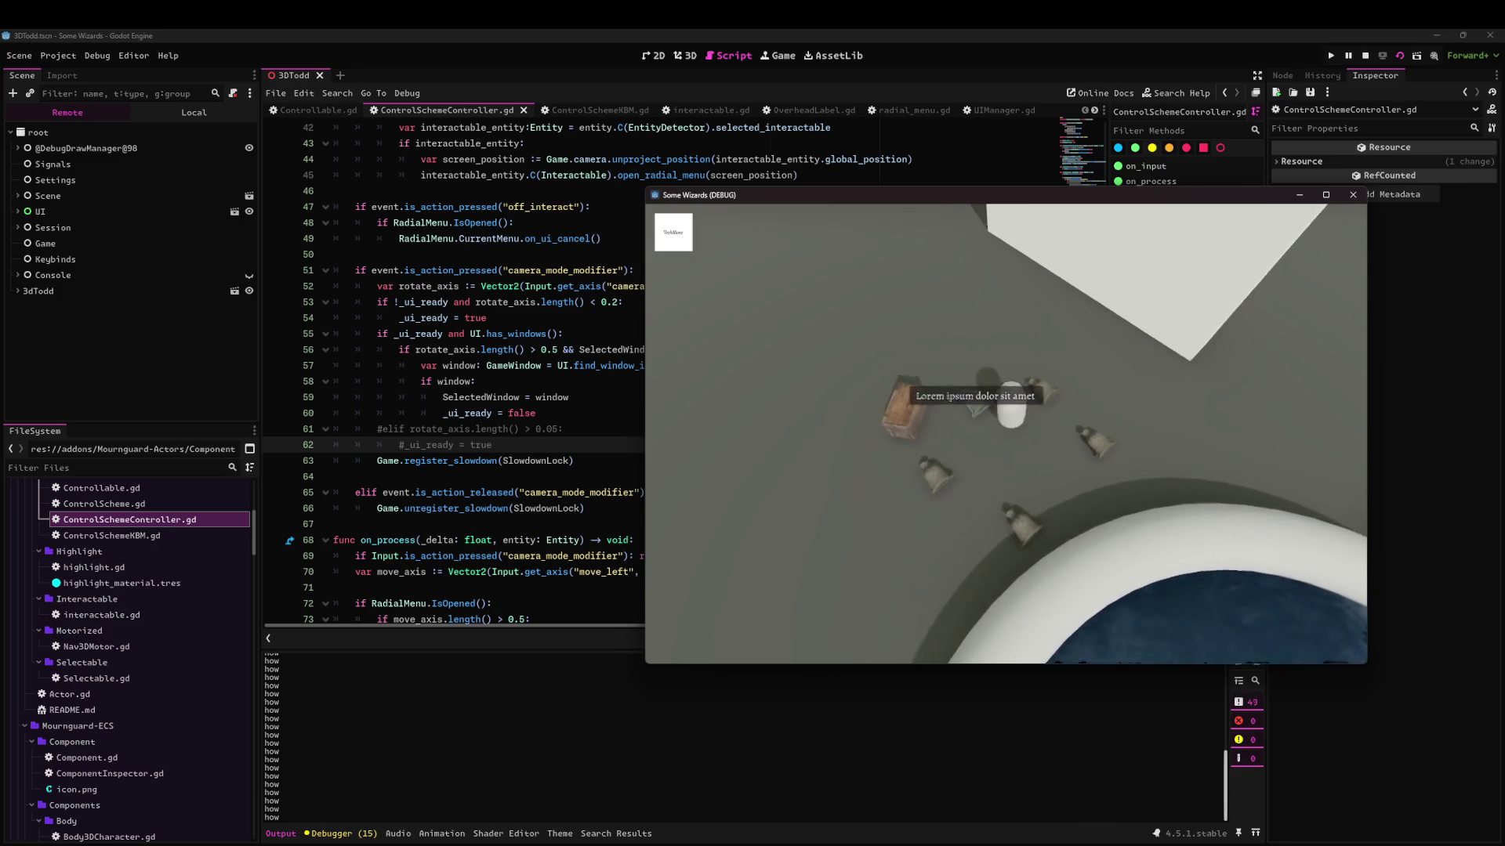
{"action": "key", "text": "w"}
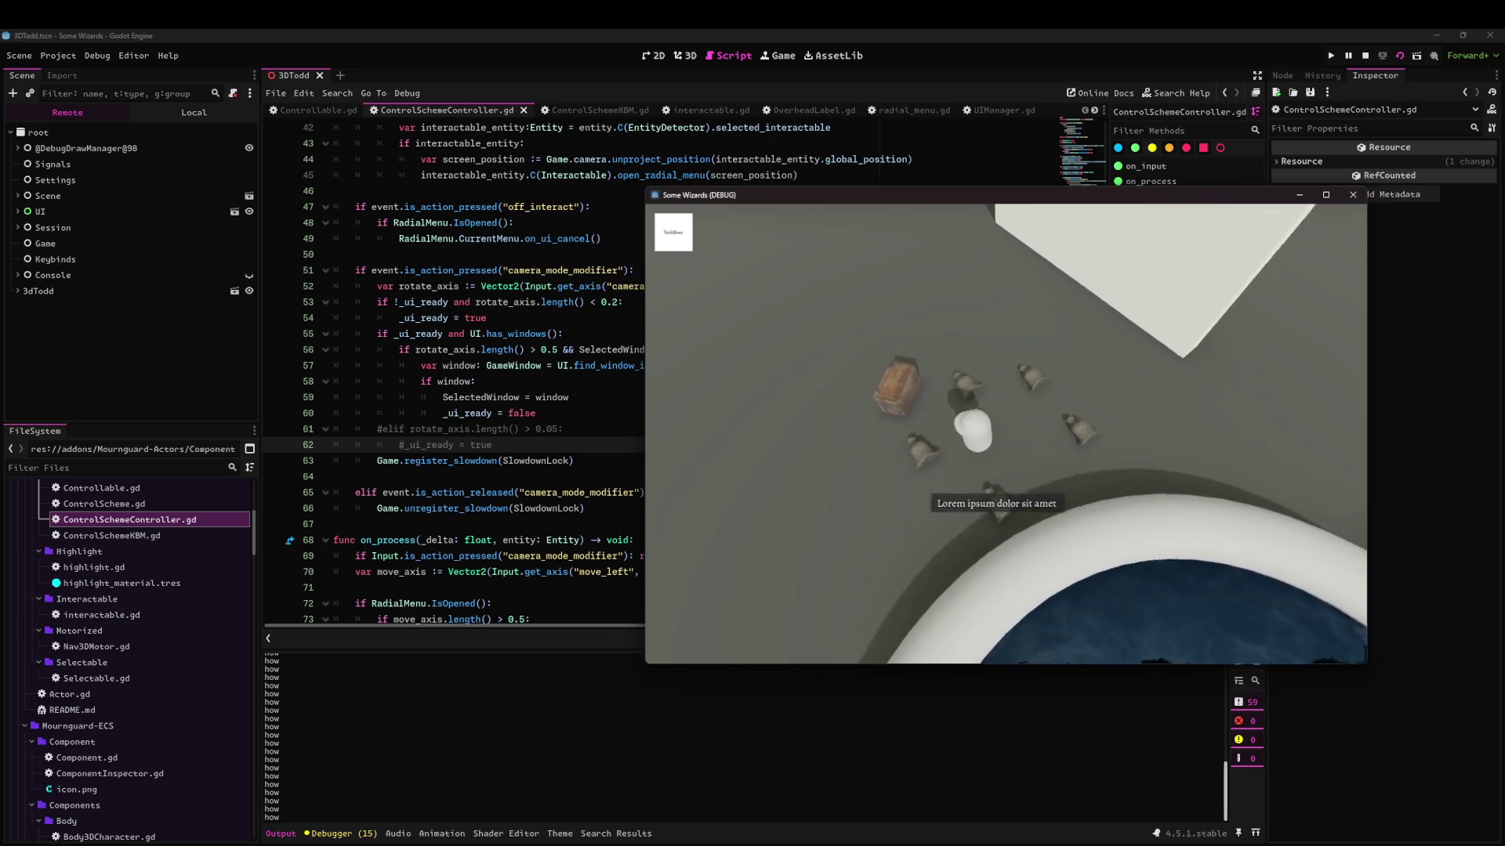
{"action": "key", "text": "w"}
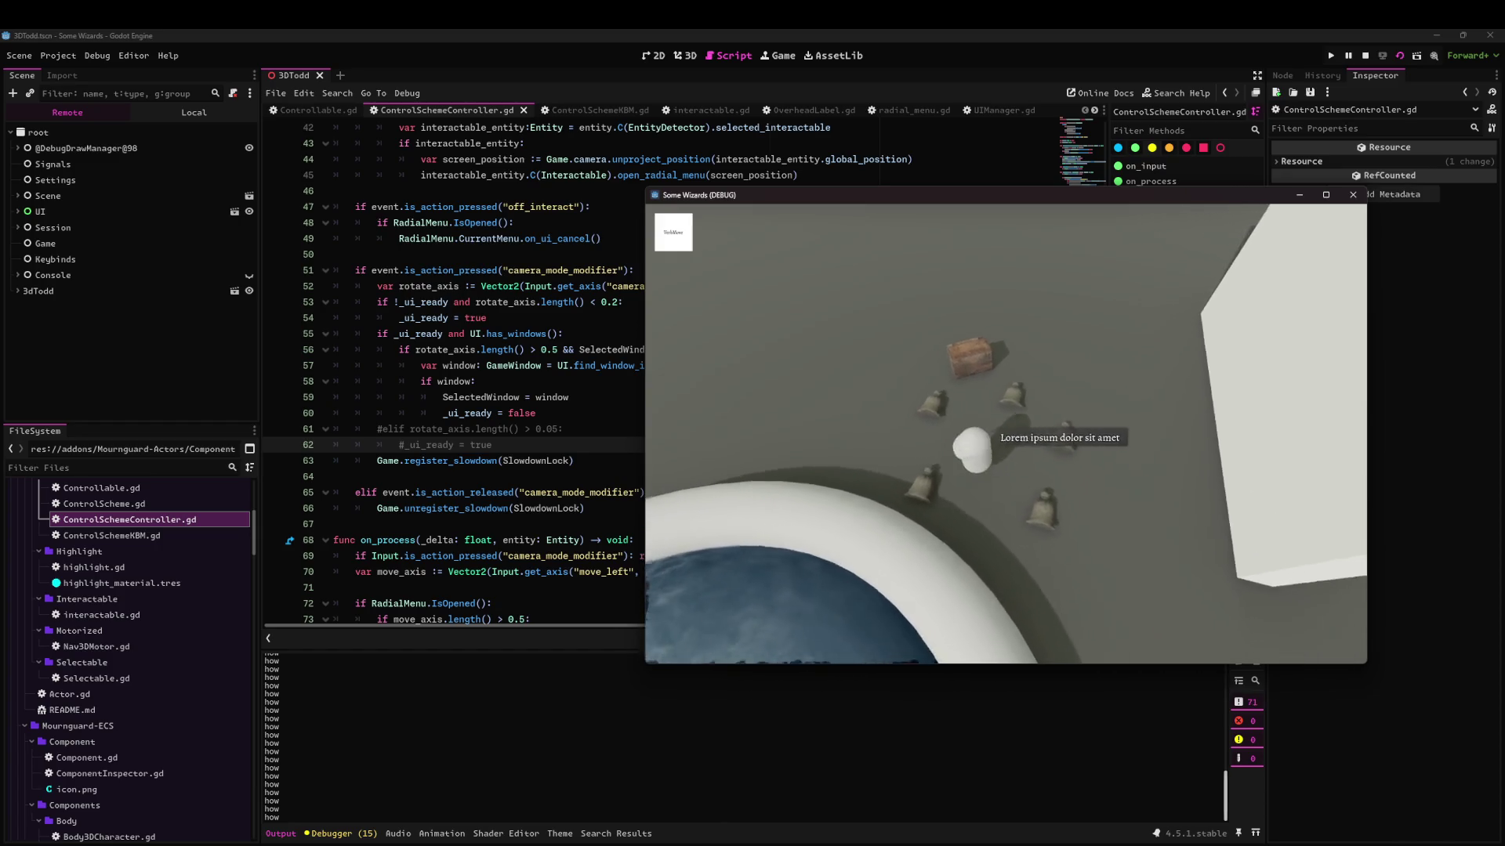
{"action": "key", "text": "e"}
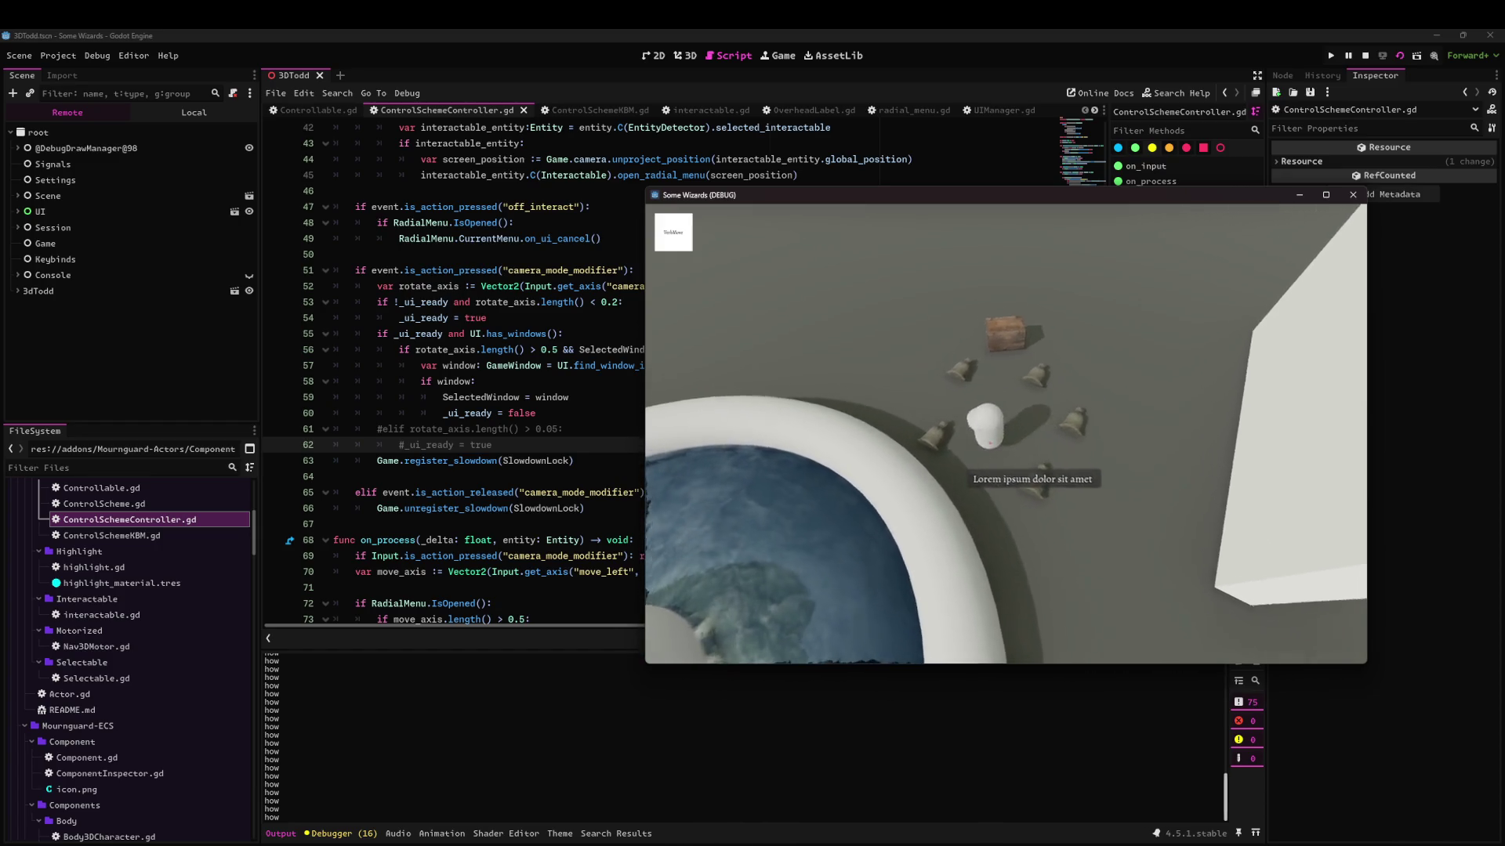
{"action": "key", "text": "e"}
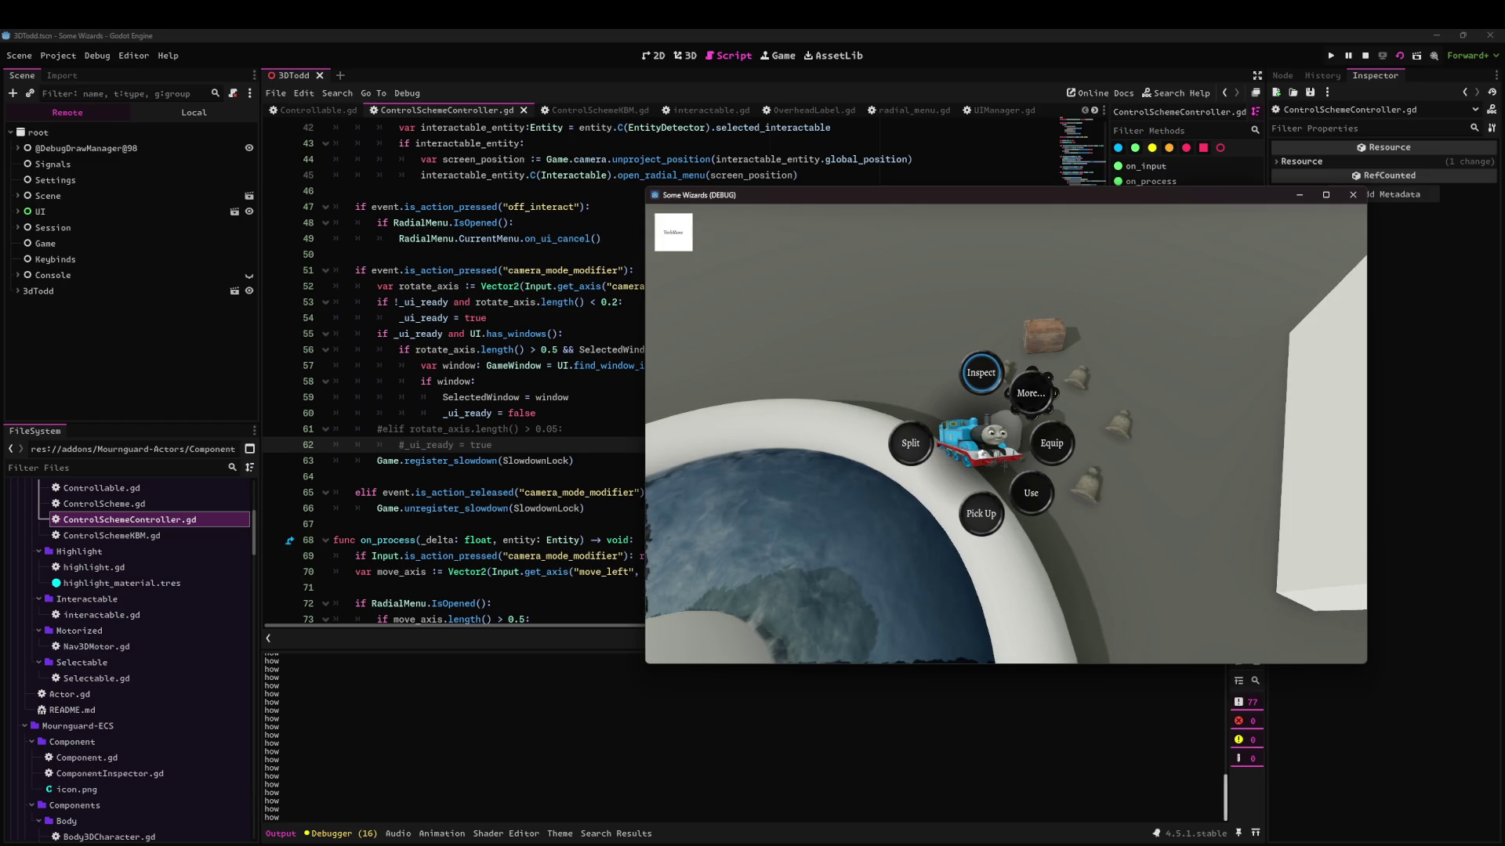
{"action": "key", "text": "e"}
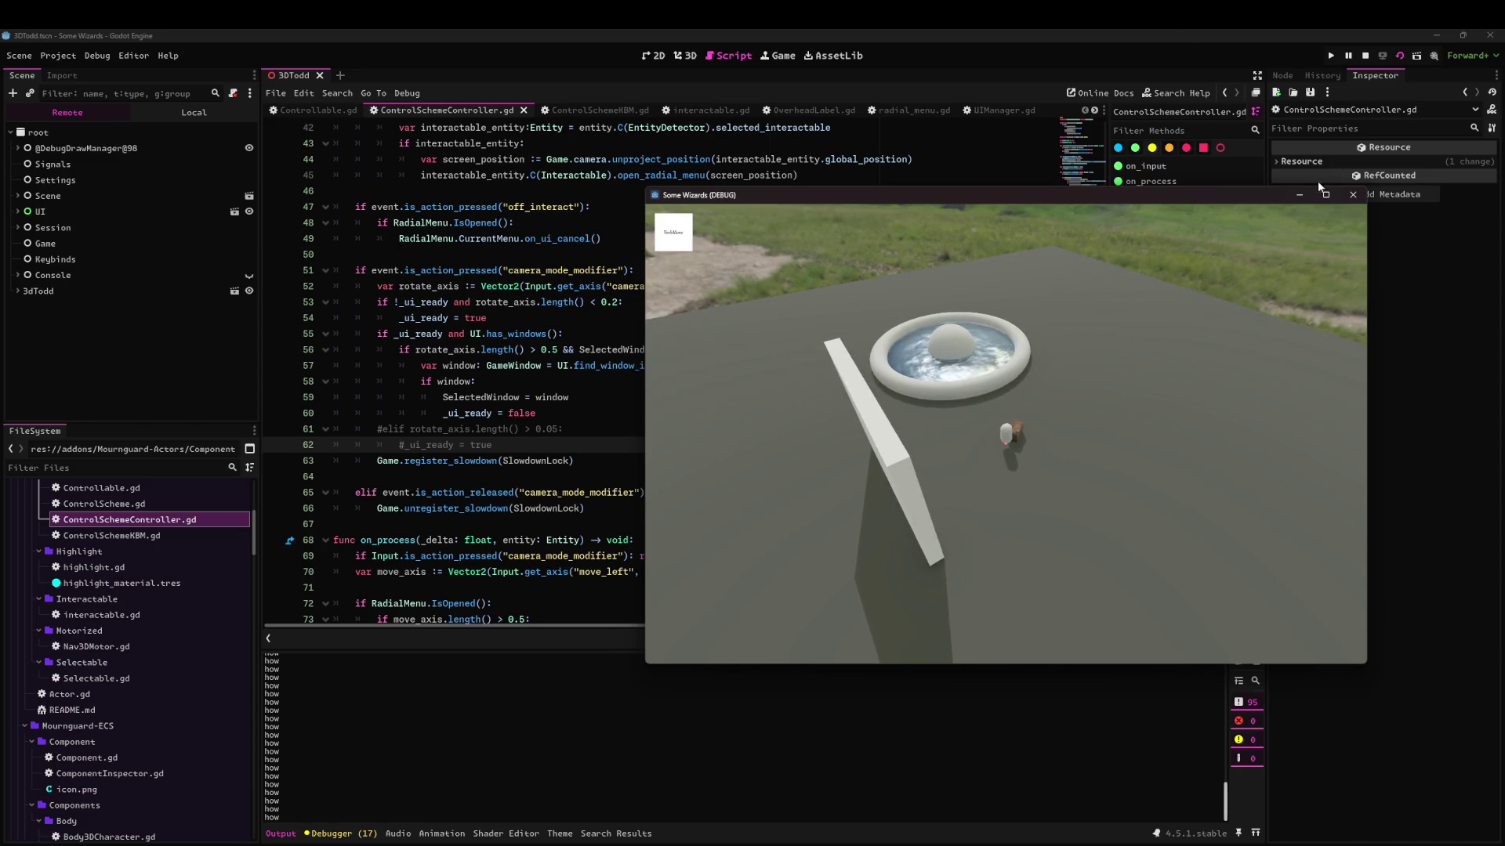
{"action": "left_click", "coordinate": [1350, 194]}
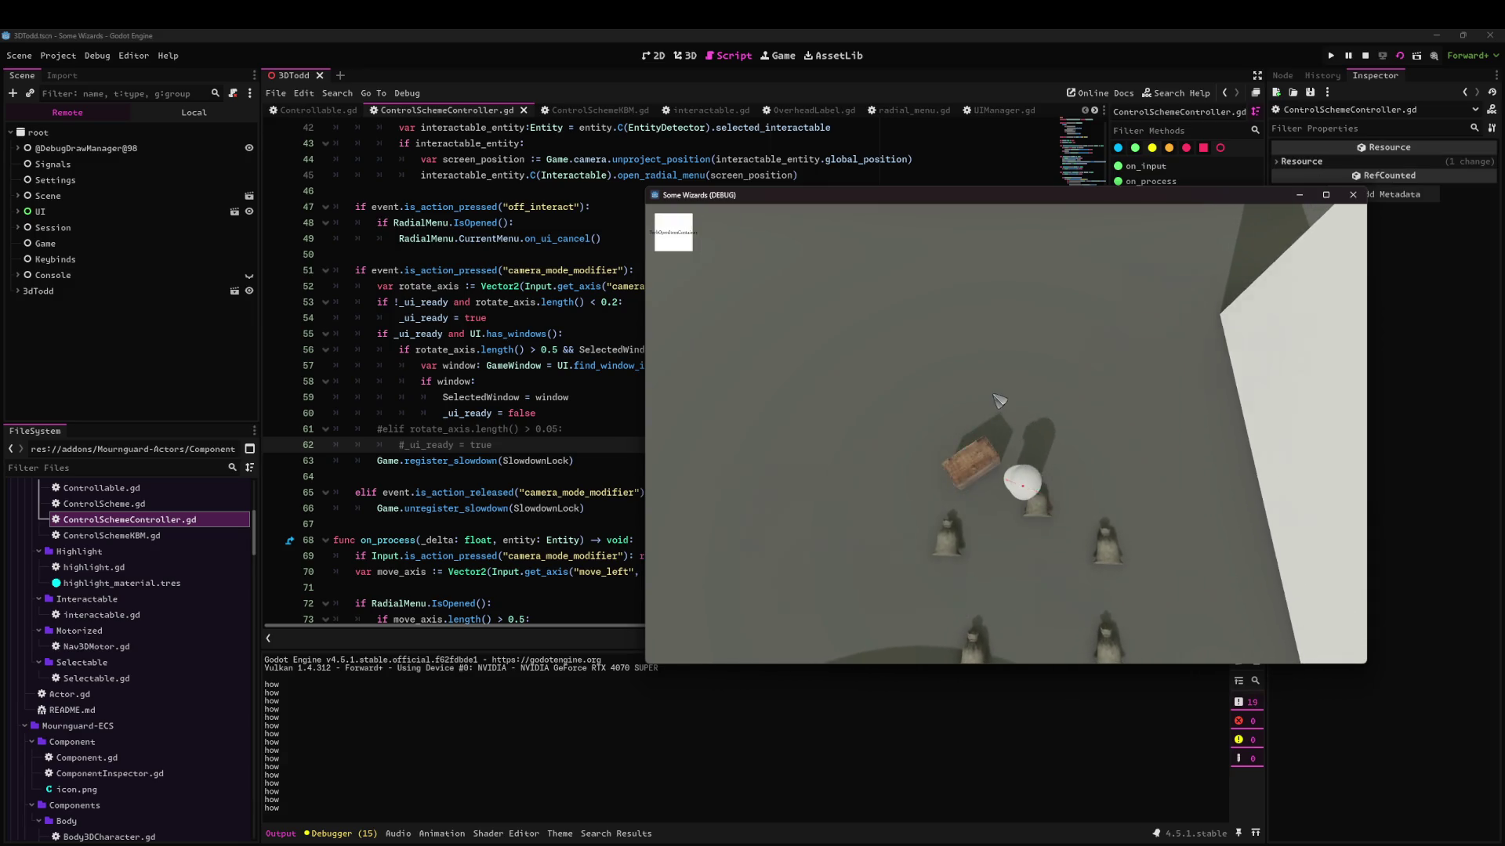
Toggle the inventory windows, inspect an item, then stop debugging back in the script.
{"action": "key", "text": "e"}
{"action": "key", "text": "Escape"}
{"action": "key", "text": "Escape"}
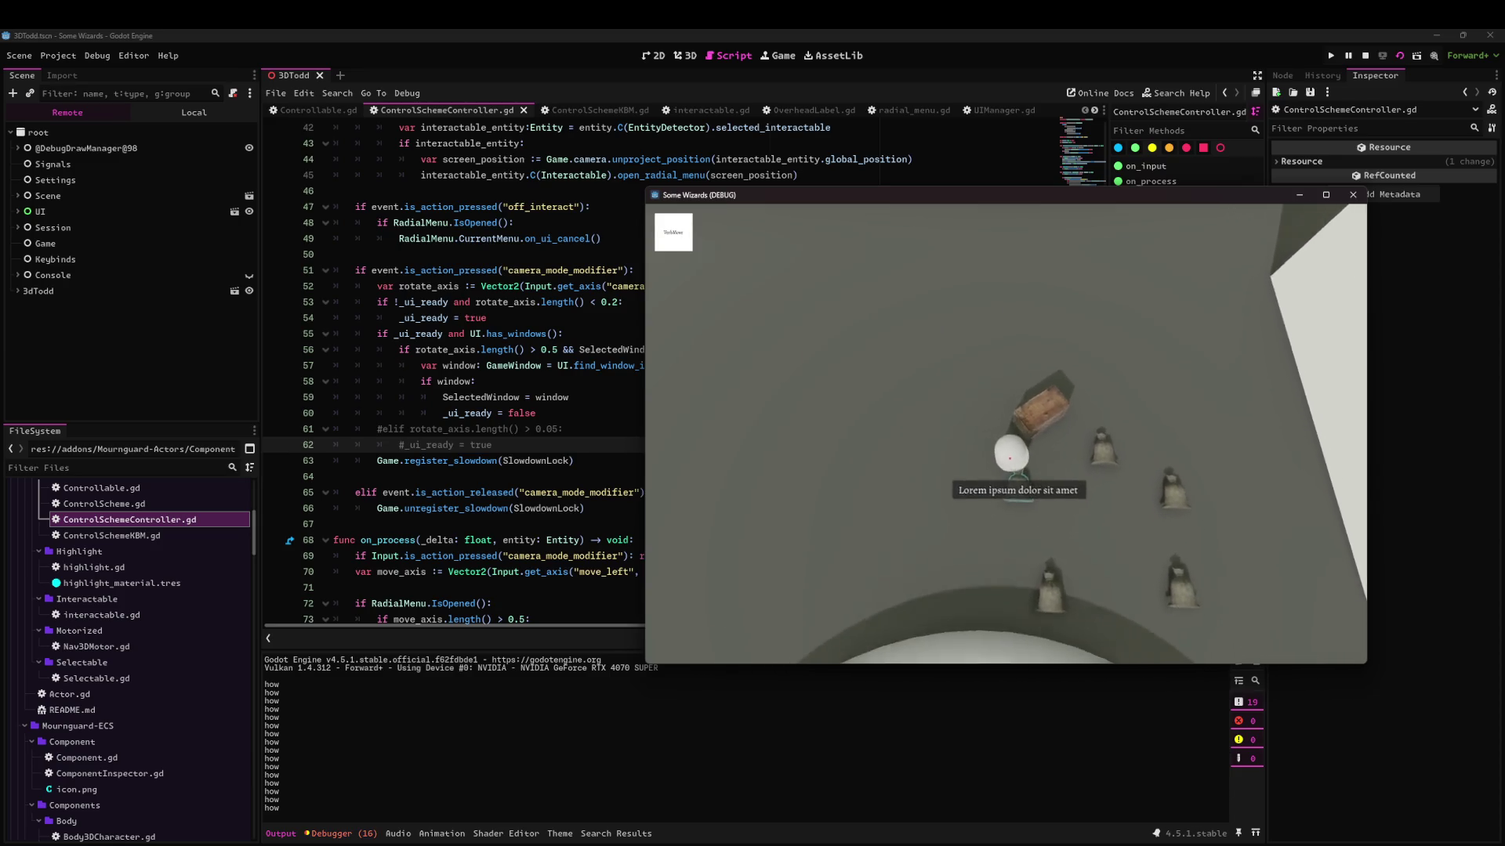
{"action": "key", "text": "e"}
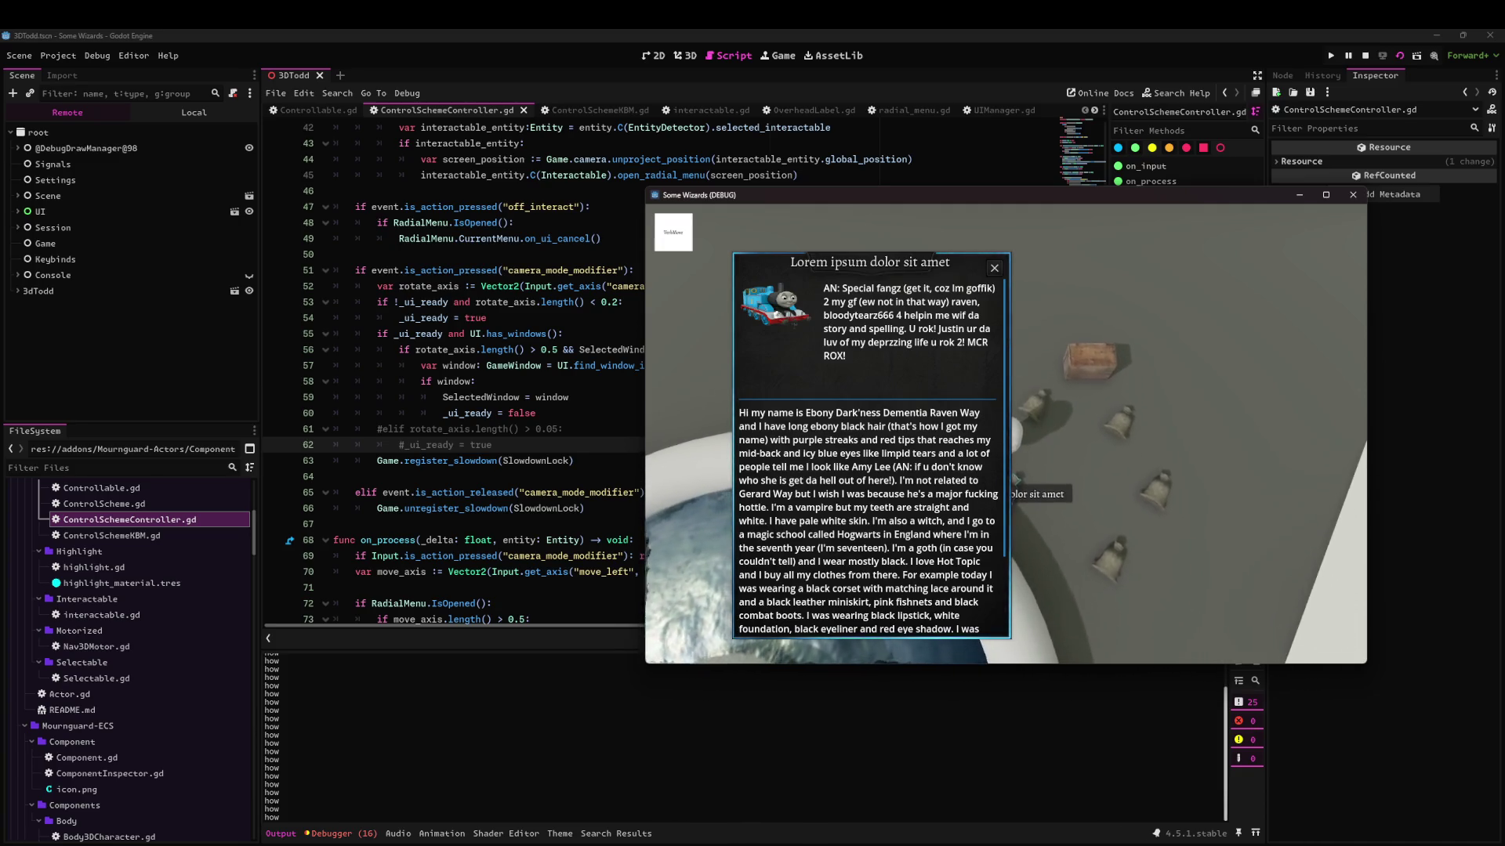
{"action": "left_click", "coordinate": [1353, 194]}
{"action": "left_click", "coordinate": [520, 270]}
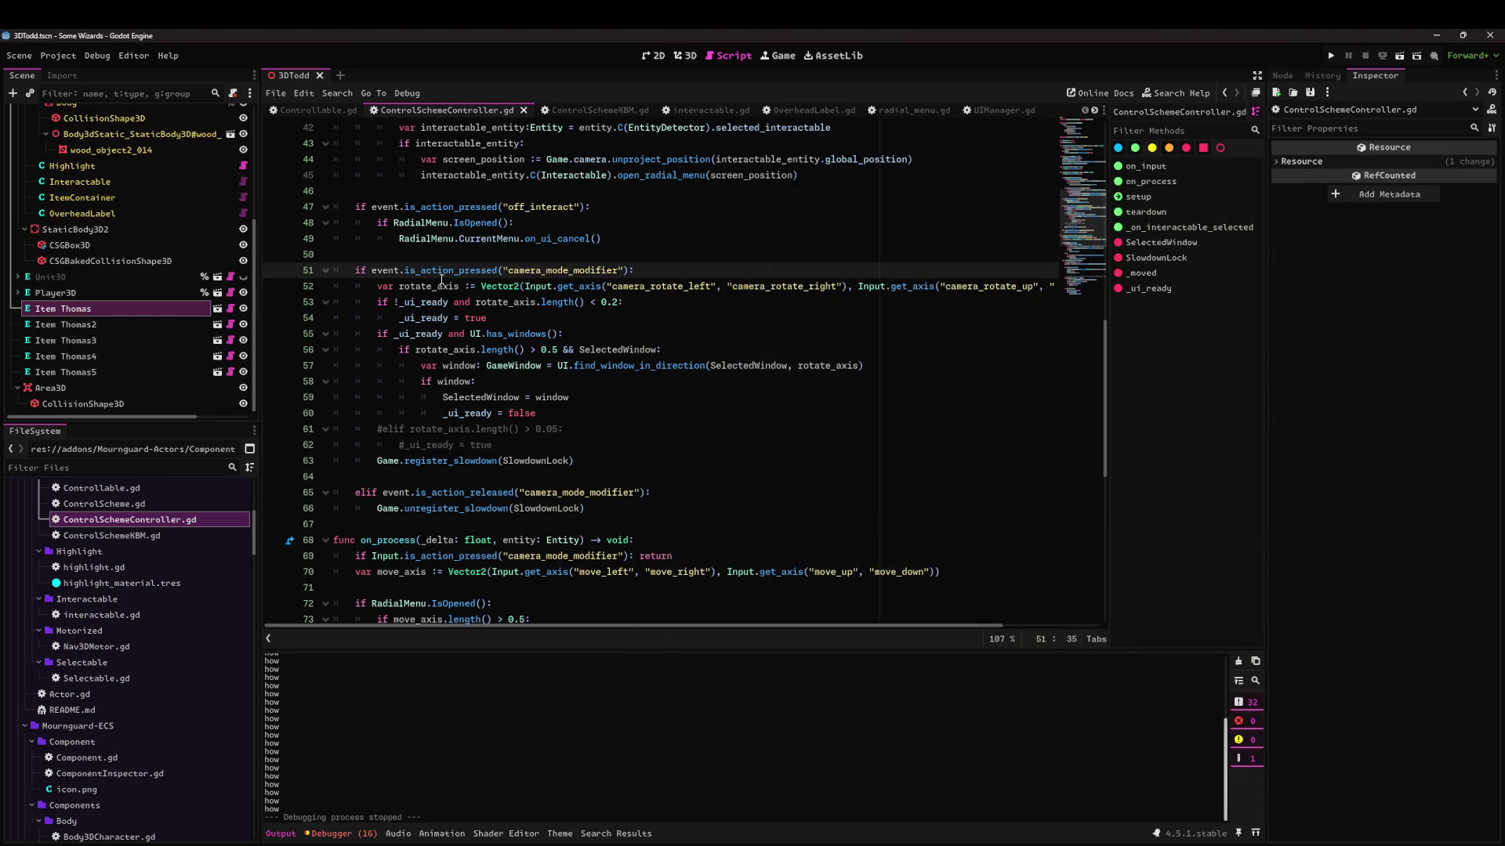
Review the rotate_axis line and lines 53–60 of the camera_modifier code.
{"action": "key", "text": "shift+Down"}
{"action": "key", "text": "shift+Down"}
{"action": "key", "text": "End"}
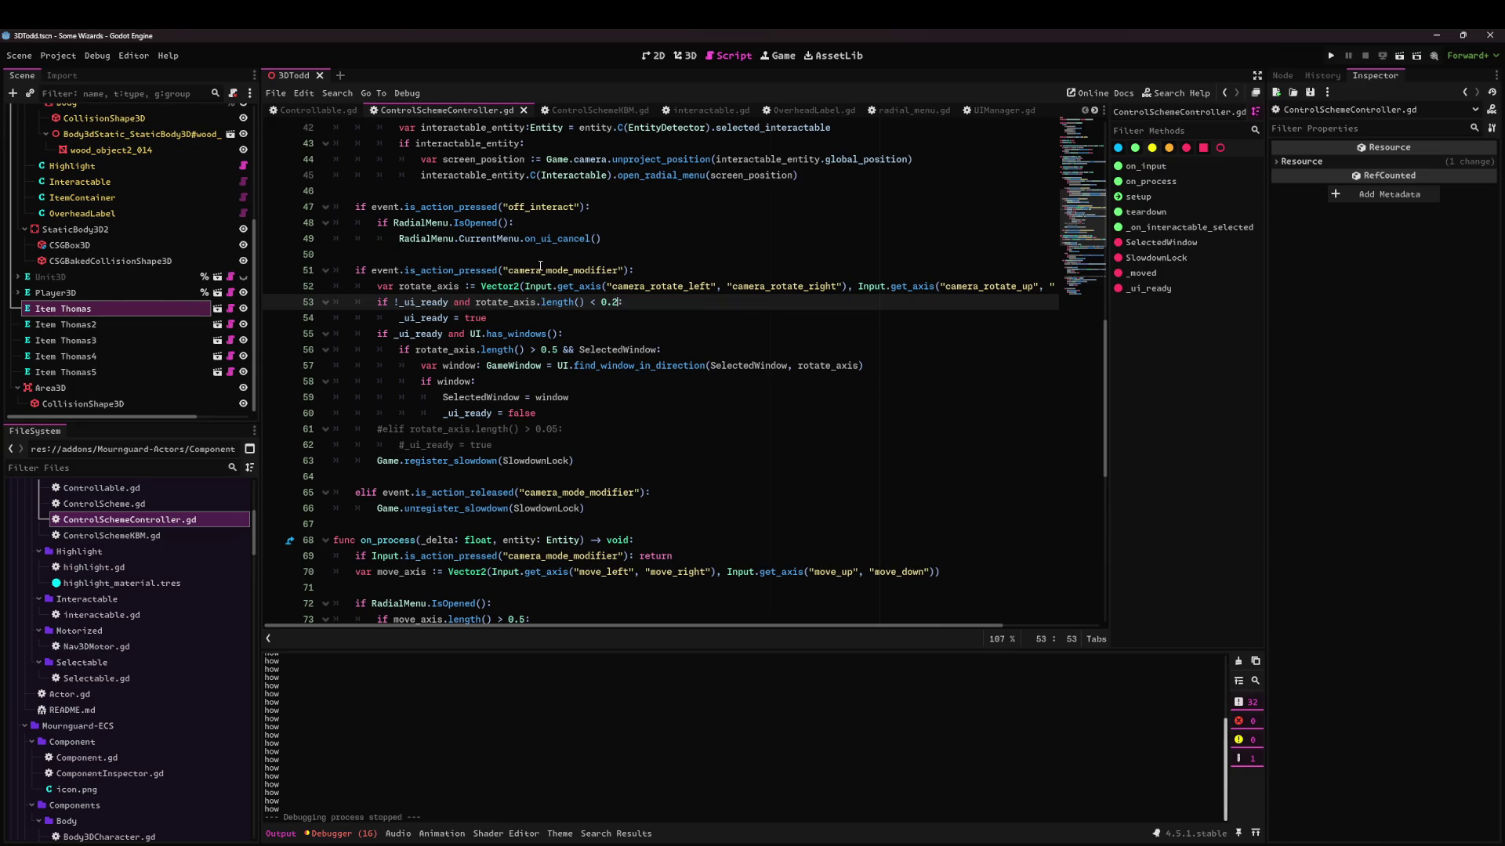
{"action": "mouse_move", "coordinate": [416, 286]}
{"action": "left_mouse_down"}
{"action": "mouse_move", "coordinate": [549, 302]}
{"action": "mouse_move", "coordinate": [483, 319]}
{"action": "left_mouse_up"}
{"action": "left_click", "coordinate": [483, 319]}
{"action": "mouse_move", "coordinate": [436, 347]}
{"action": "left_mouse_down"}
{"action": "mouse_move", "coordinate": [484, 413]}
{"action": "mouse_move", "coordinate": [398, 381]}
{"action": "left_mouse_up"}
{"action": "left_click", "coordinate": [483, 413]}
{"action": "left_click", "coordinate": [399, 380]}
Highlight rotate_axis uses through on_process, then open the Quick Open resource search.
{"action": "scroll", "coordinate": [438, 401], "scroll_direction": "down", "scroll_amount": 3}
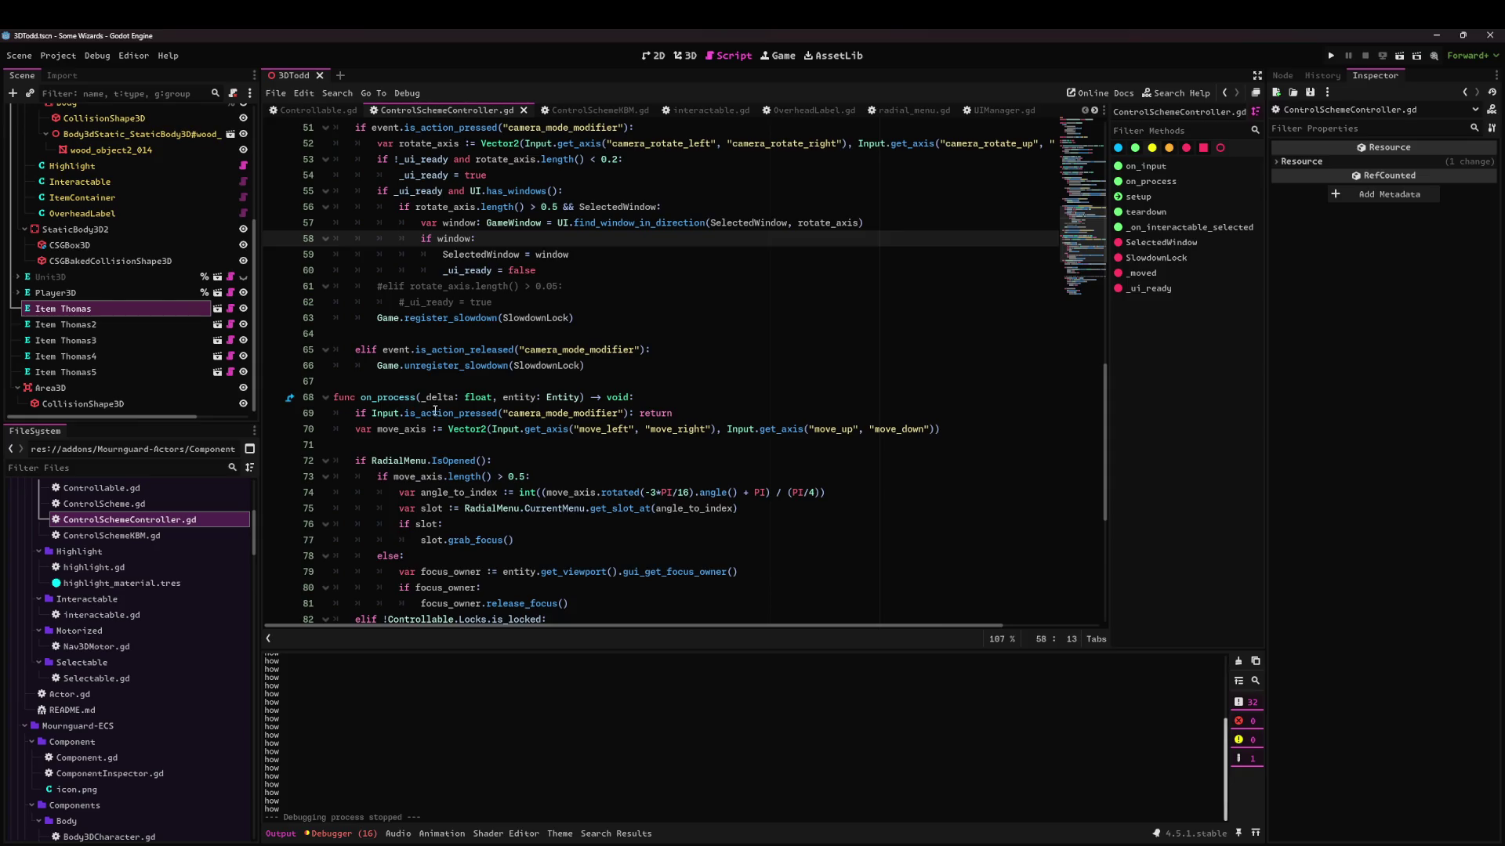
{"action": "scroll", "coordinate": [435, 410], "scroll_direction": "down", "scroll_amount": 3}
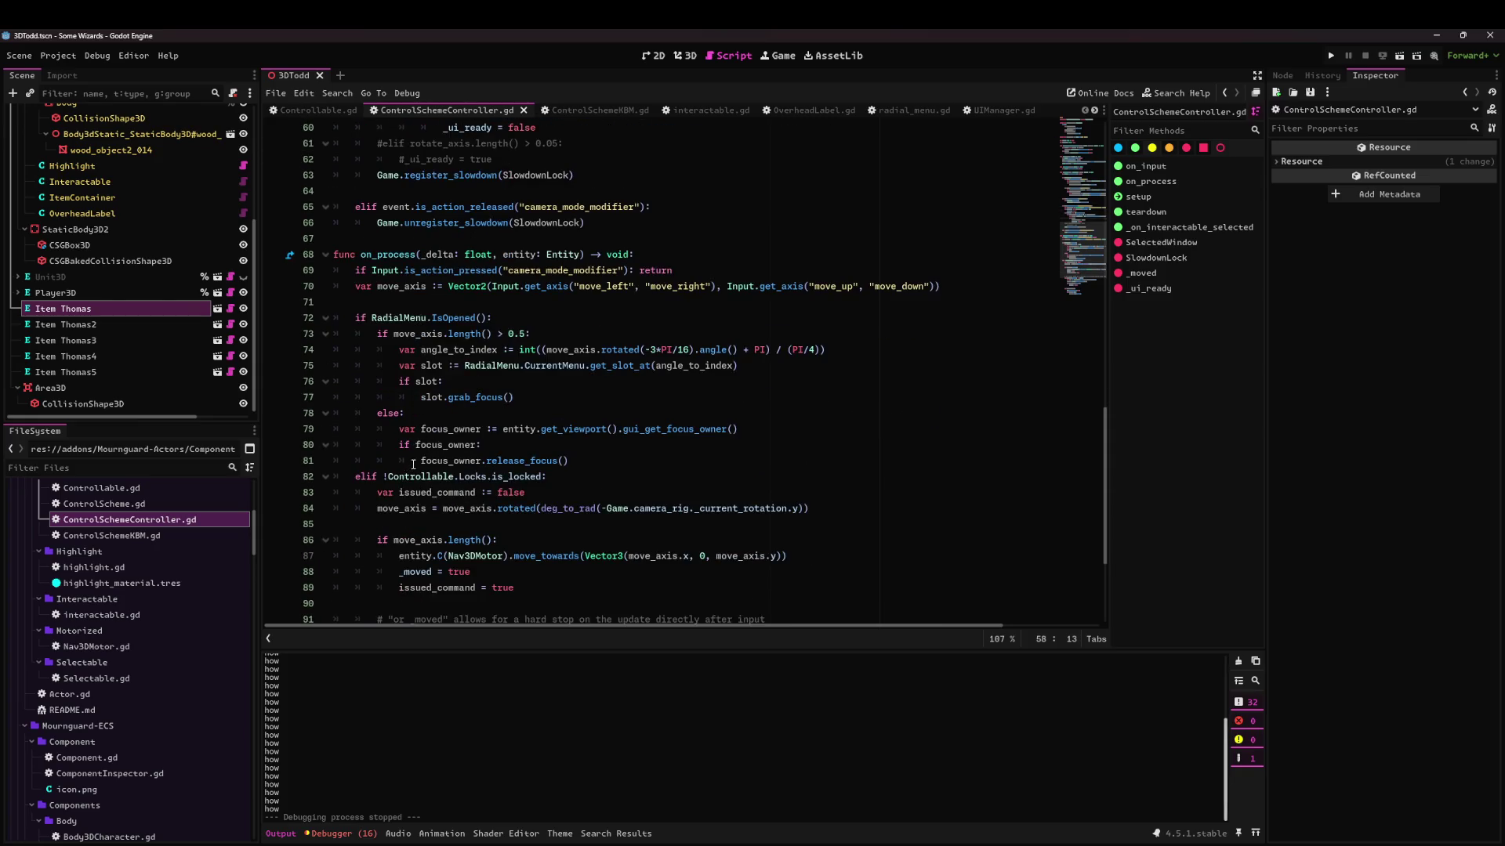
{"action": "scroll", "coordinate": [413, 464], "scroll_direction": "down", "scroll_amount": 4}
{"action": "scroll", "coordinate": [458, 331], "scroll_direction": "up", "scroll_amount": 8}
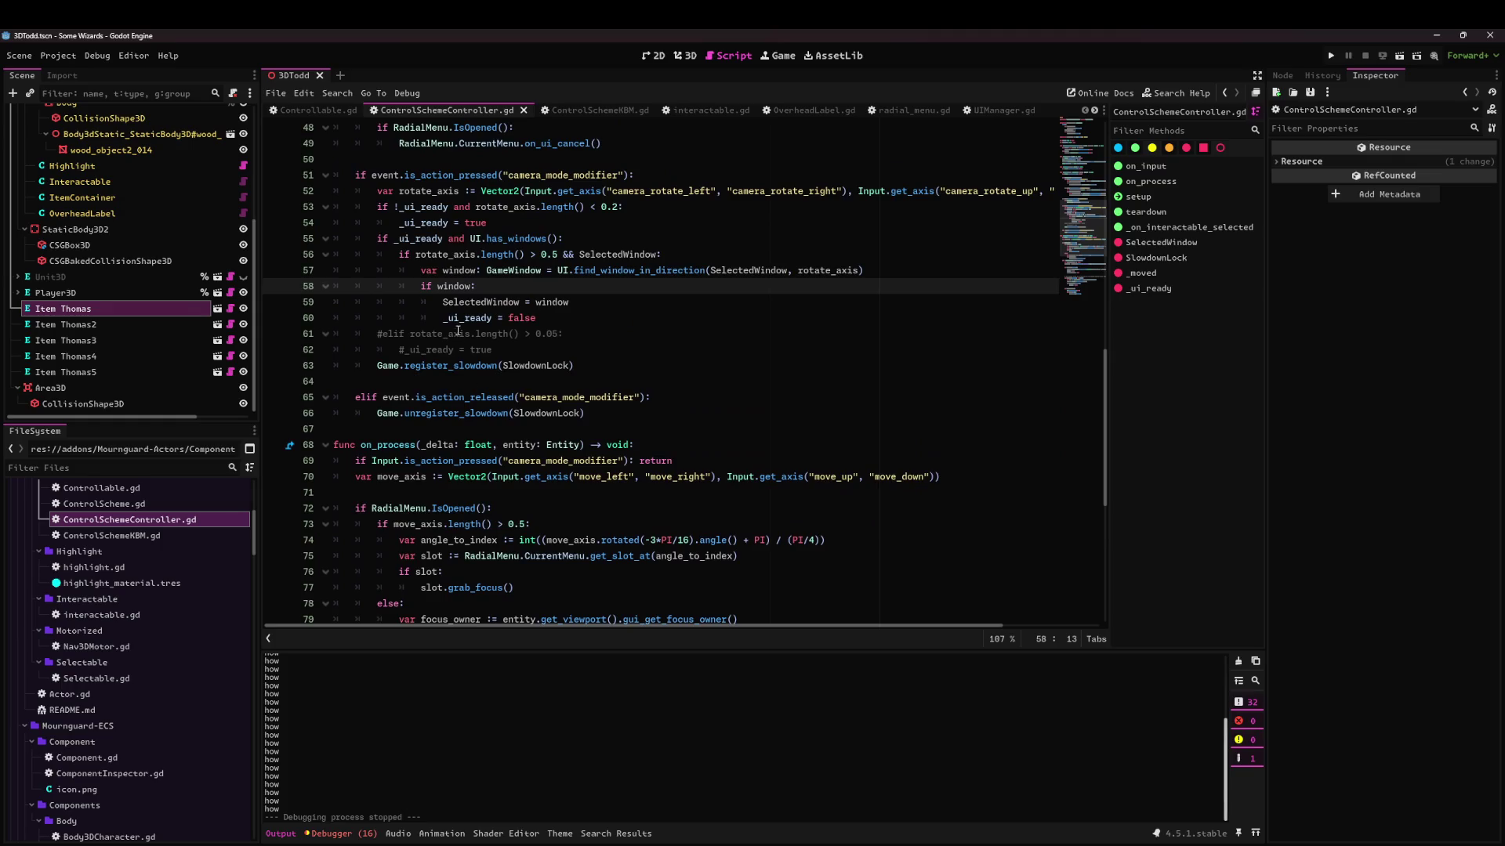
{"action": "scroll", "coordinate": [459, 259], "scroll_direction": "down", "scroll_amount": 4}
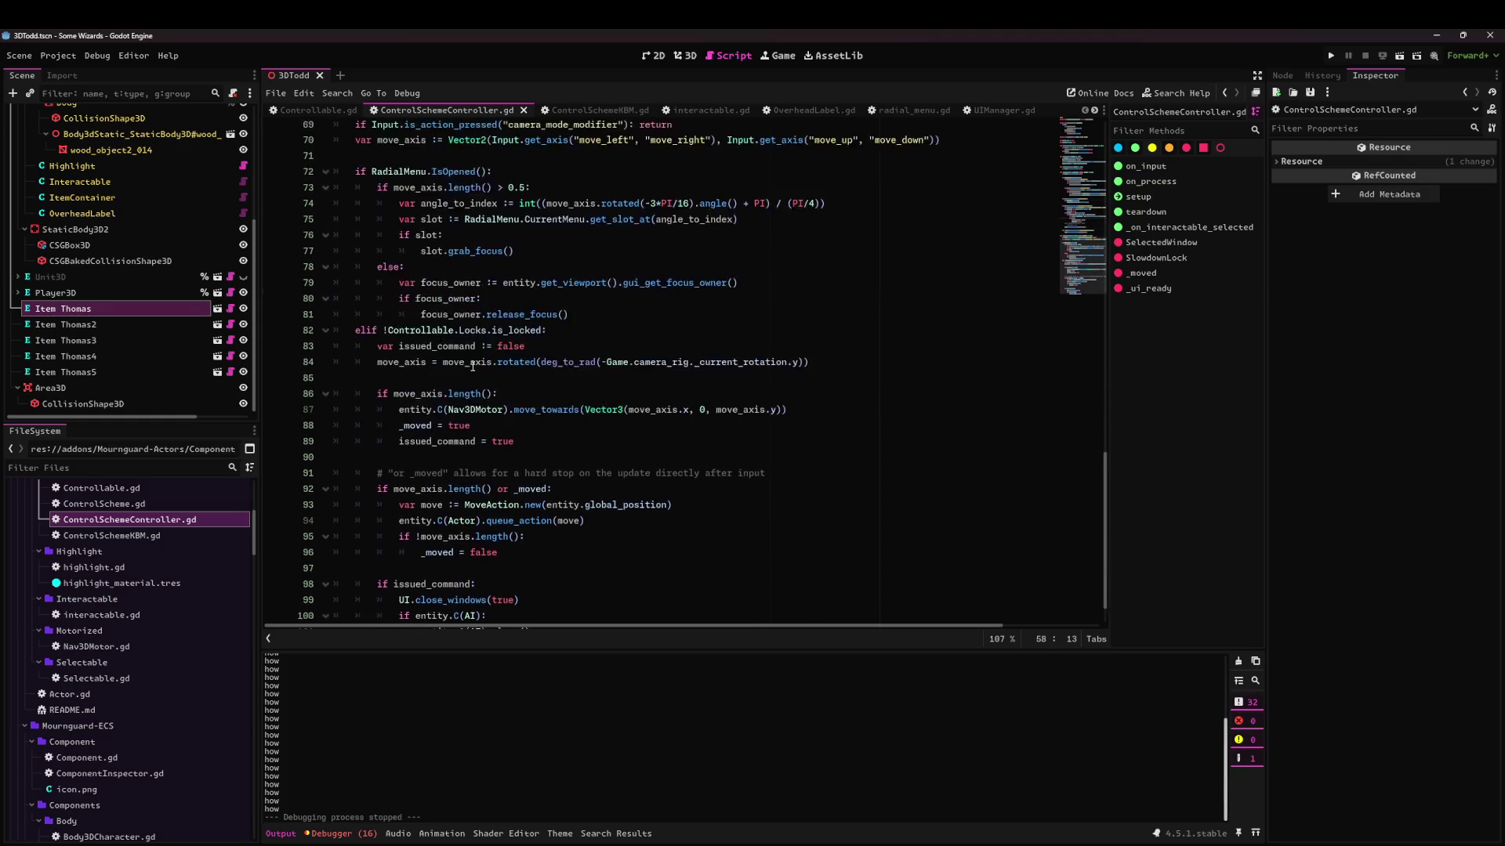
{"action": "scroll", "coordinate": [481, 348], "scroll_direction": "up", "scroll_amount": 7}
{"action": "double_click", "coordinate": [445, 398]}
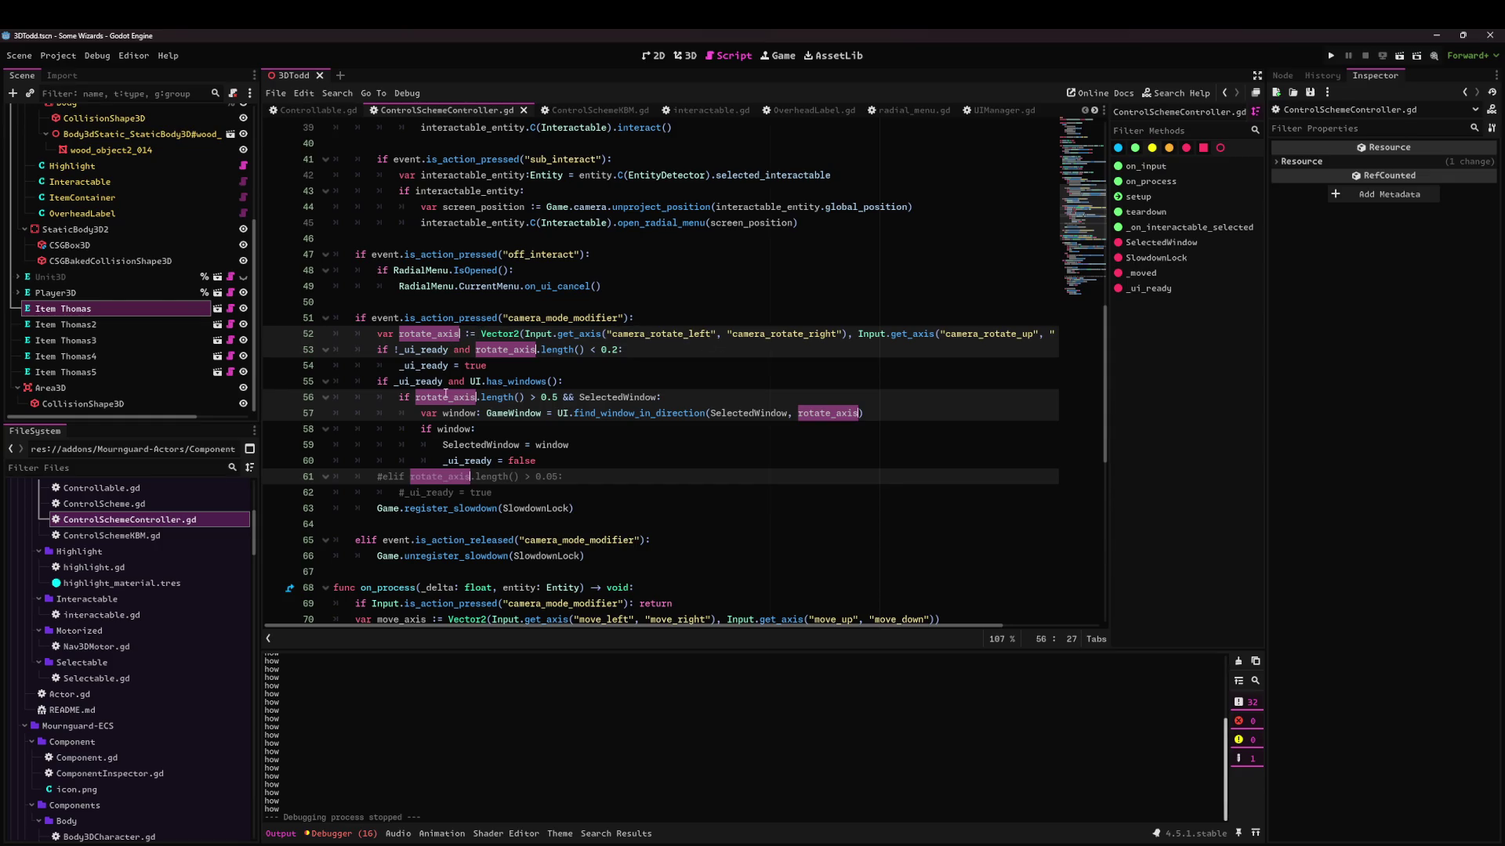
{"action": "scroll", "coordinate": [421, 484], "scroll_direction": "down", "scroll_amount": 4}
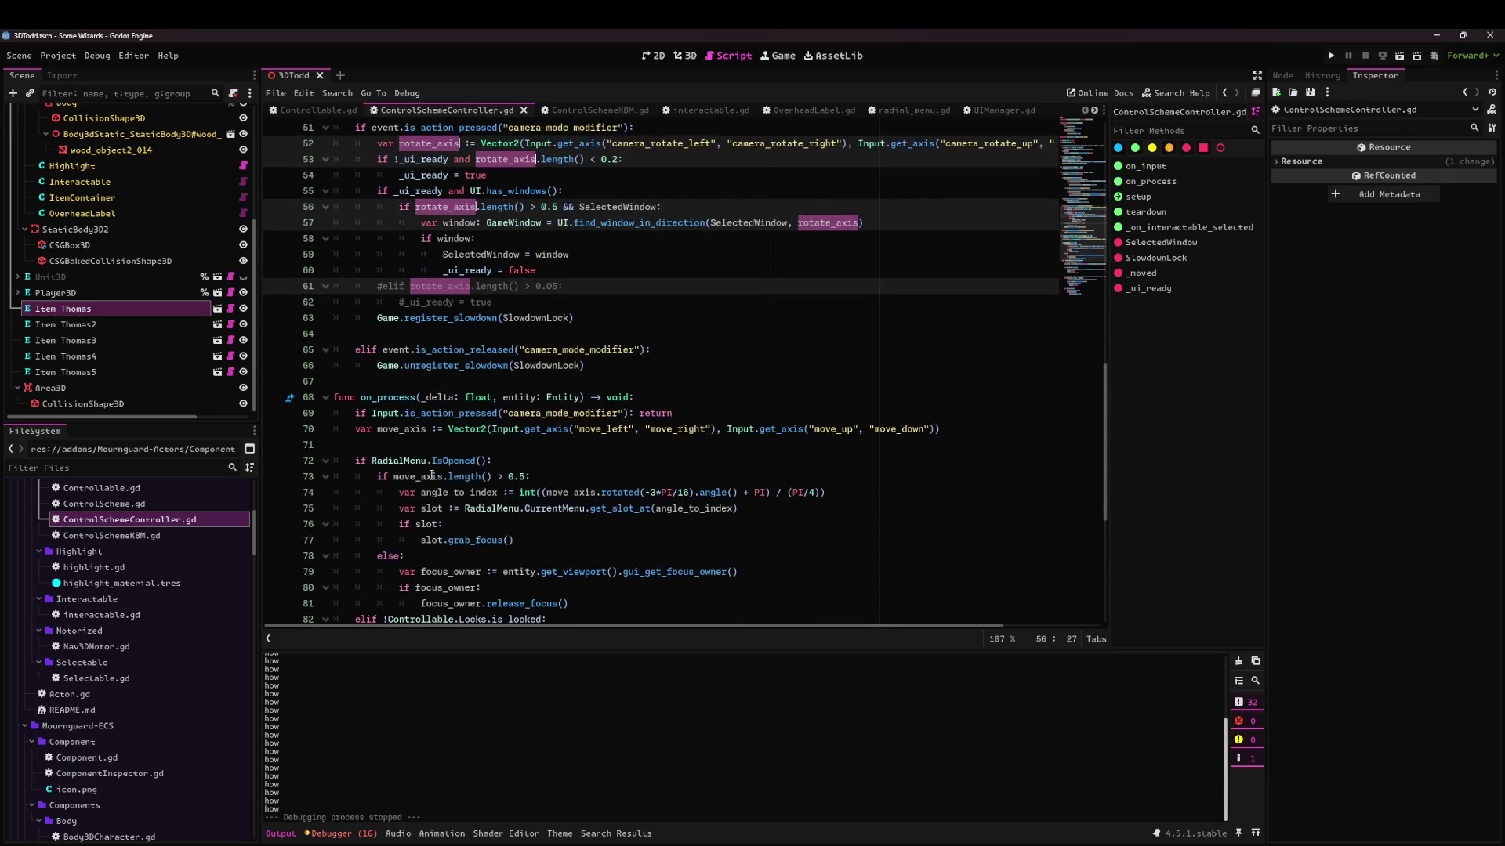
{"action": "scroll", "coordinate": [431, 476], "scroll_direction": "down", "scroll_amount": 4}
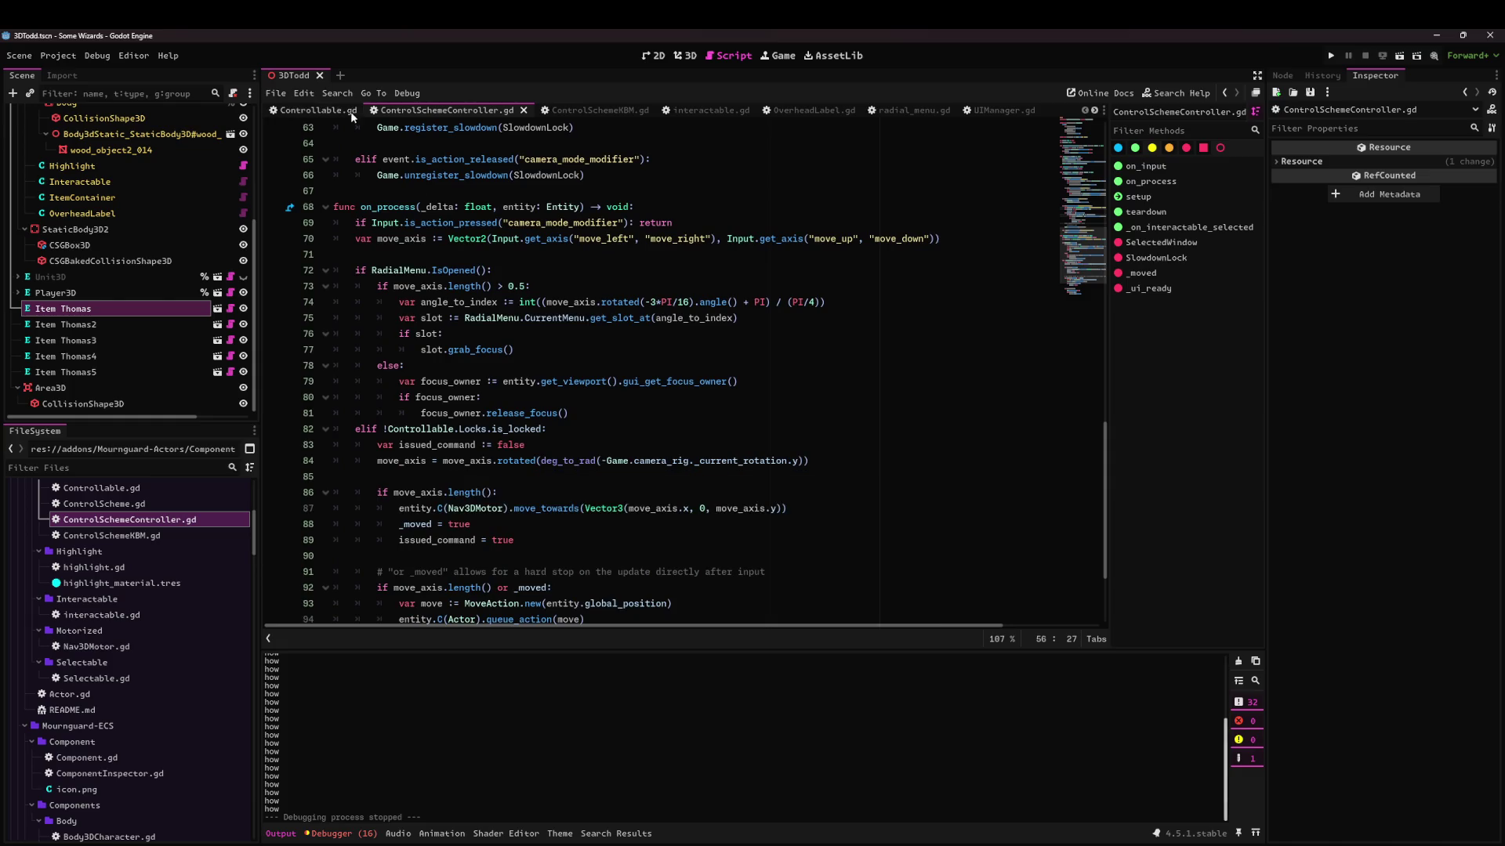
{"action": "scroll", "coordinate": [556, 290], "scroll_direction": "up", "scroll_amount": 3}
{"action": "left_click", "coordinate": [581, 432]}
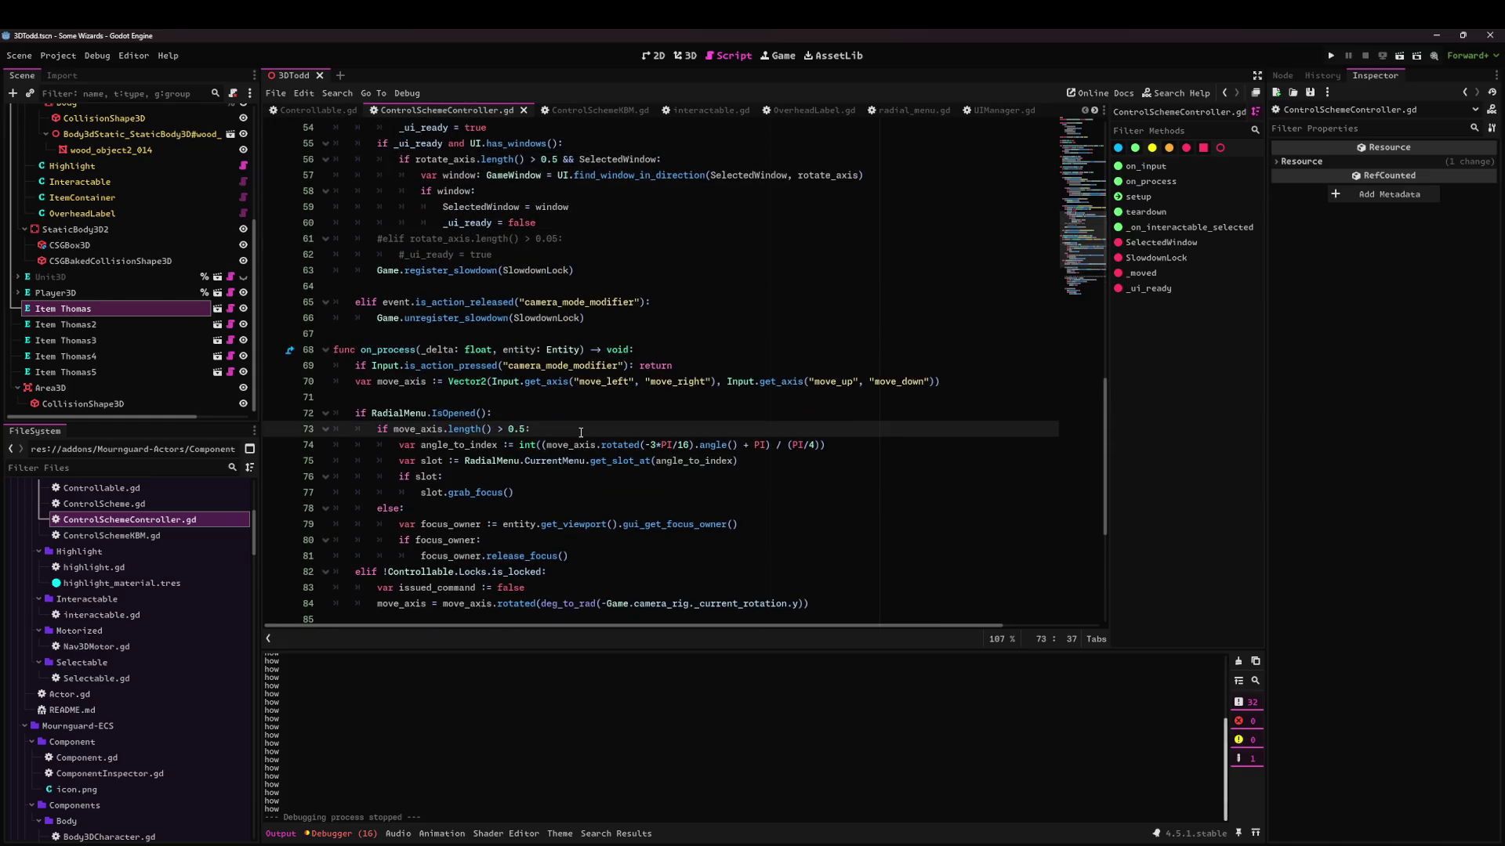
{"action": "key", "text": "alt+shift+o"}
Search 'camera' in Quick Open and open CameraRig3D.gd.
{"action": "type", "text": "camera"}
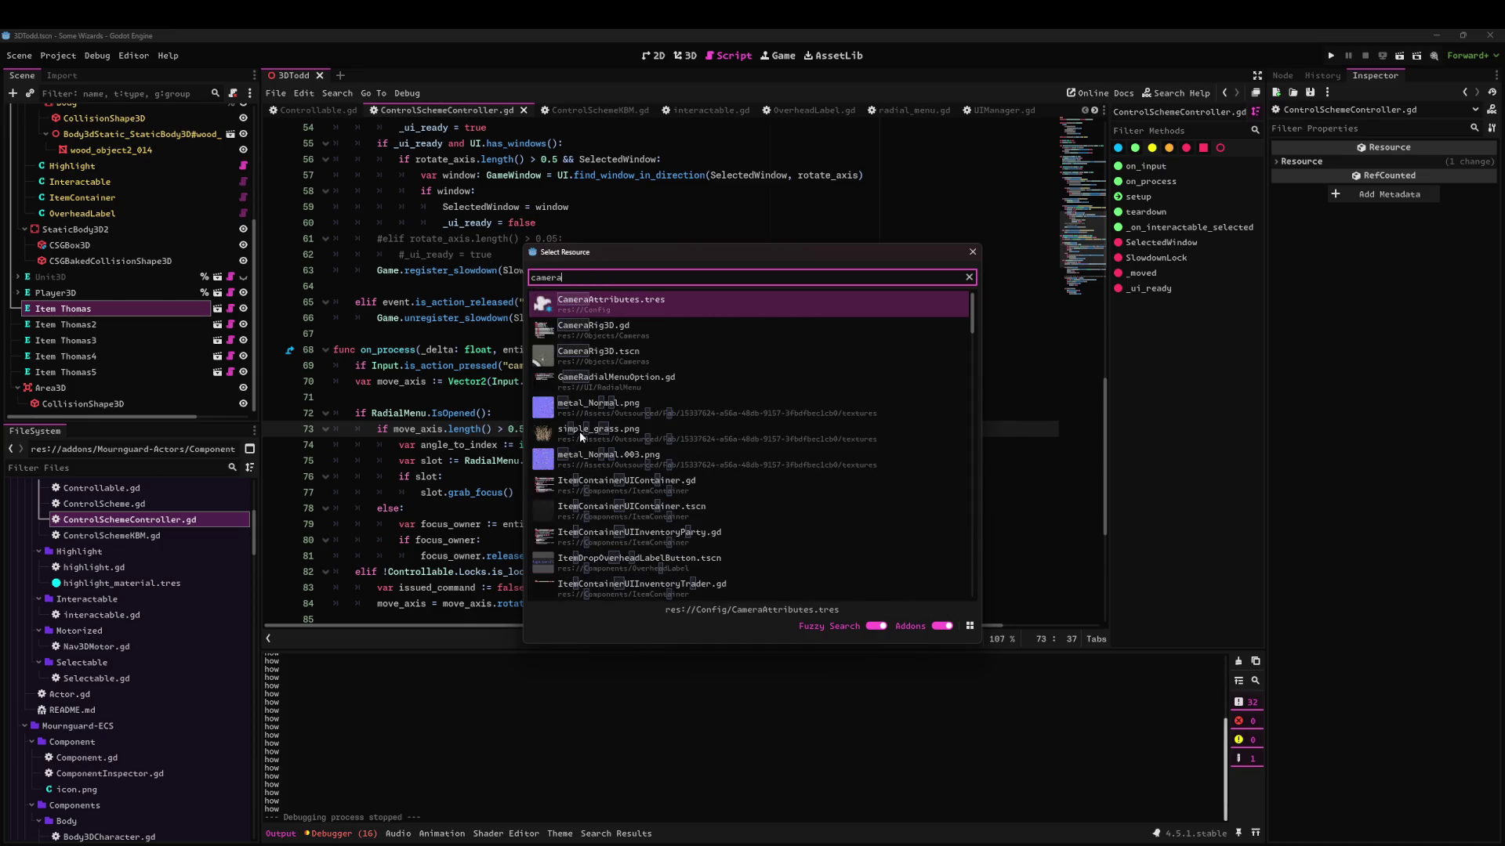
{"action": "key", "text": "Down"}
{"action": "key", "text": "Return"}
{"action": "scroll", "coordinate": [1102, 304], "scroll_direction": "down", "scroll_amount": 5}
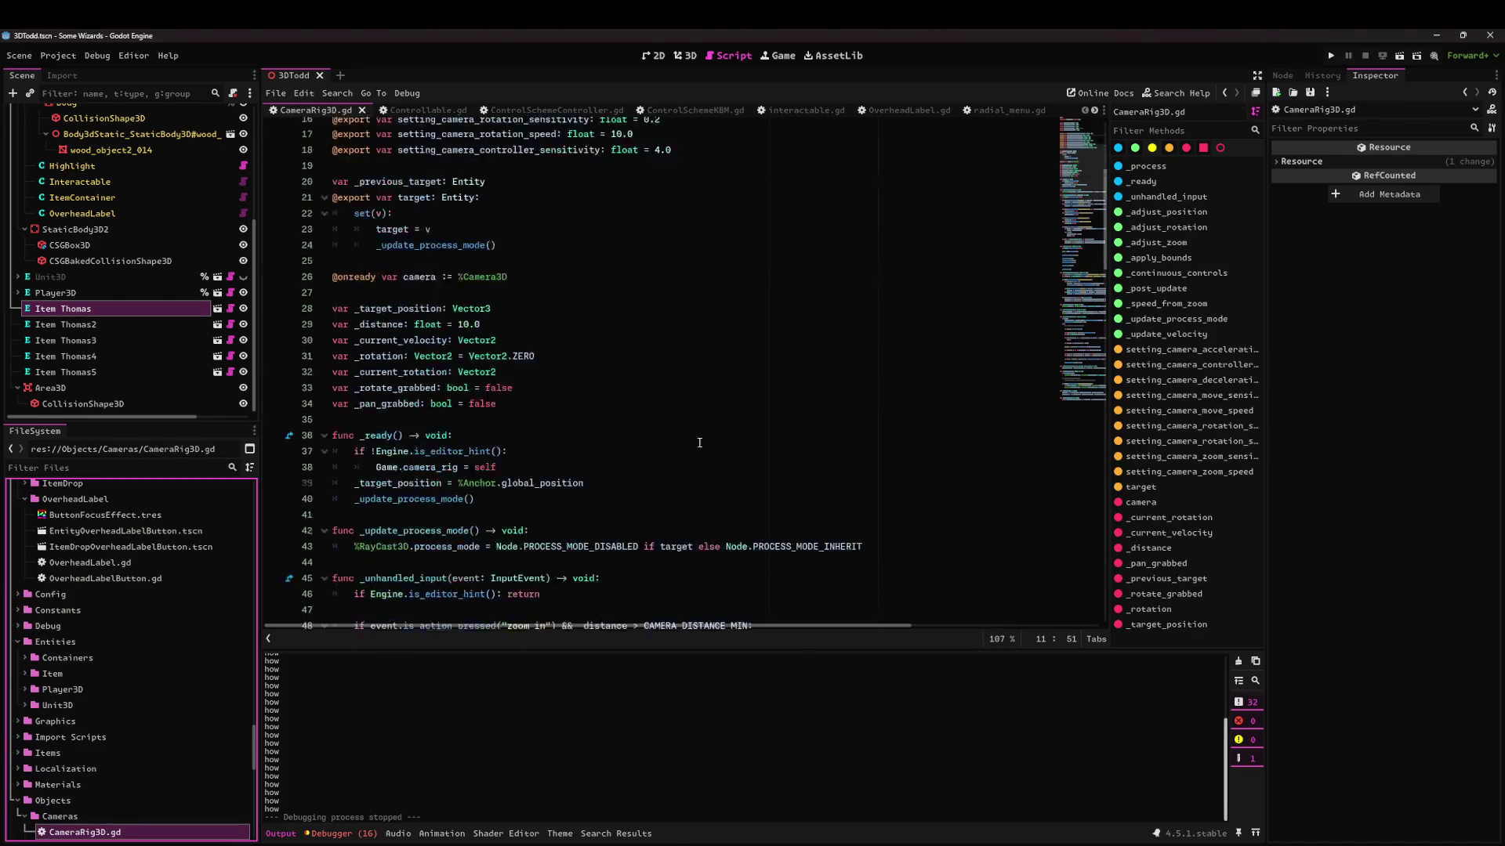
{"action": "scroll", "coordinate": [1102, 304], "scroll_direction": "down", "scroll_amount": 10}
Review the camera modifier block on lines 93–101 of CameraRig3D.gd.
{"action": "double_click", "coordinate": [451, 334]}
{"action": "left_click", "coordinate": [542, 334]}
{"action": "left_click_drag", "start_coordinate": [394, 349], "coordinate": [584, 382]}
{"action": "left_click", "coordinate": [635, 384]}
{"action": "mouse_move", "coordinate": [486, 416]}
{"action": "left_mouse_down"}
{"action": "mouse_move", "coordinate": [784, 433]}
{"action": "mouse_move", "coordinate": [862, 462]}
{"action": "mouse_move", "coordinate": [377, 445]}
{"action": "mouse_move", "coordinate": [313, 336]}
{"action": "left_mouse_up"}
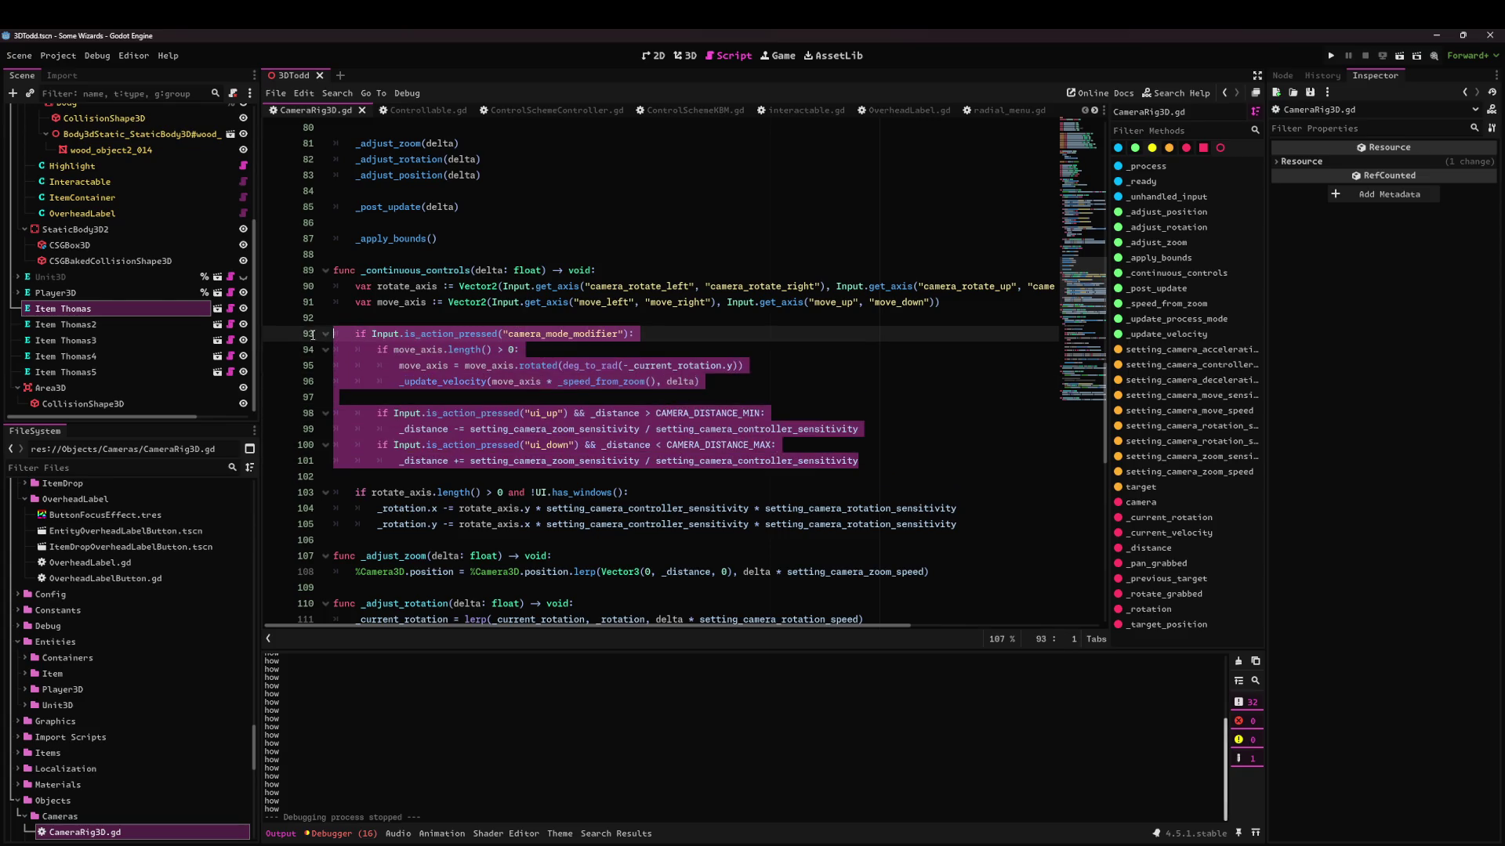
{"action": "left_click", "coordinate": [639, 383]}
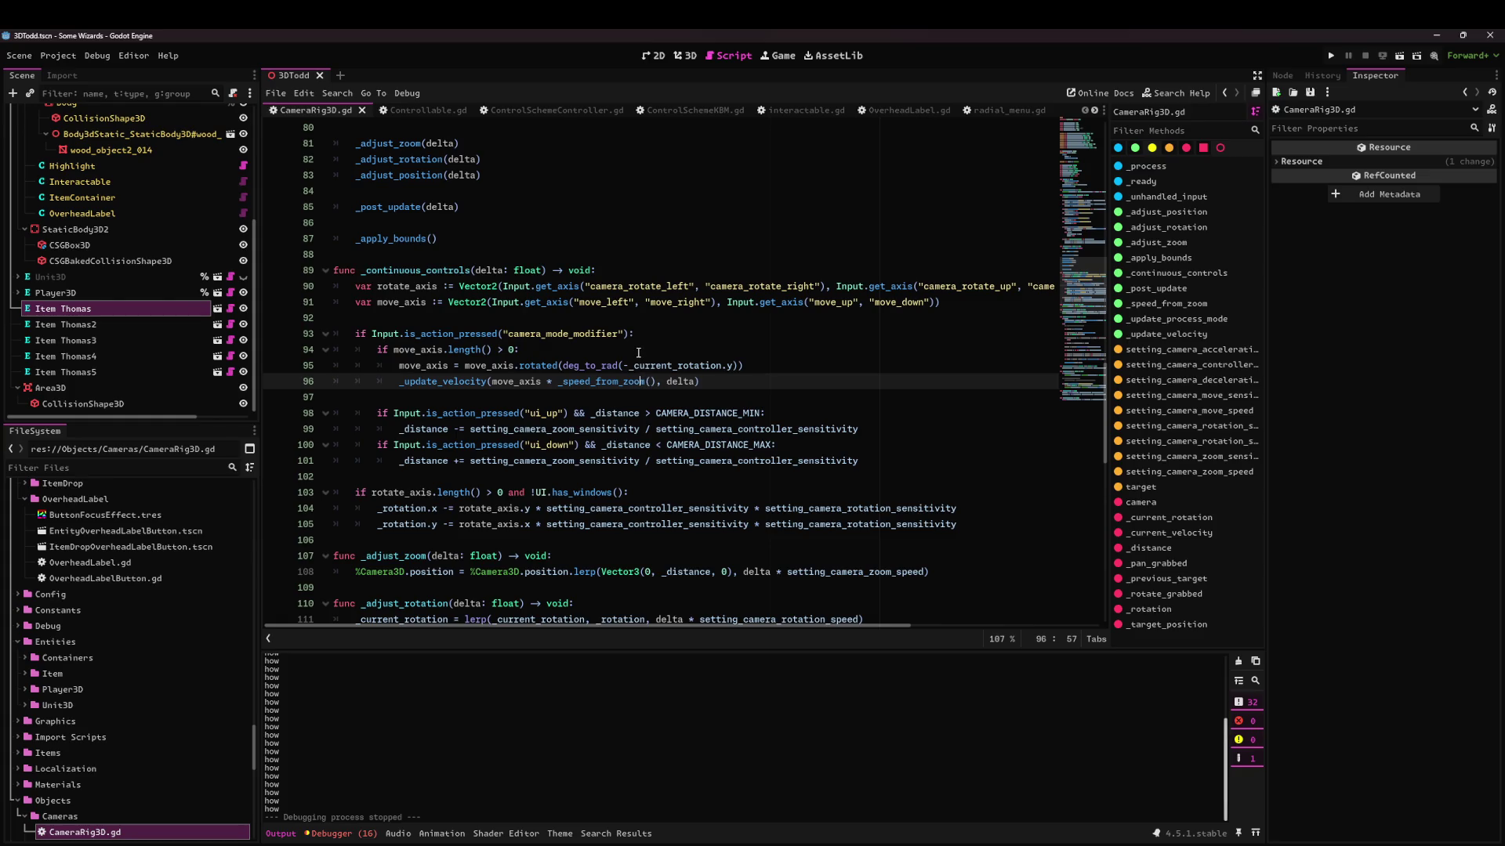
{"action": "scroll", "coordinate": [638, 353], "scroll_direction": "down", "scroll_amount": 2}
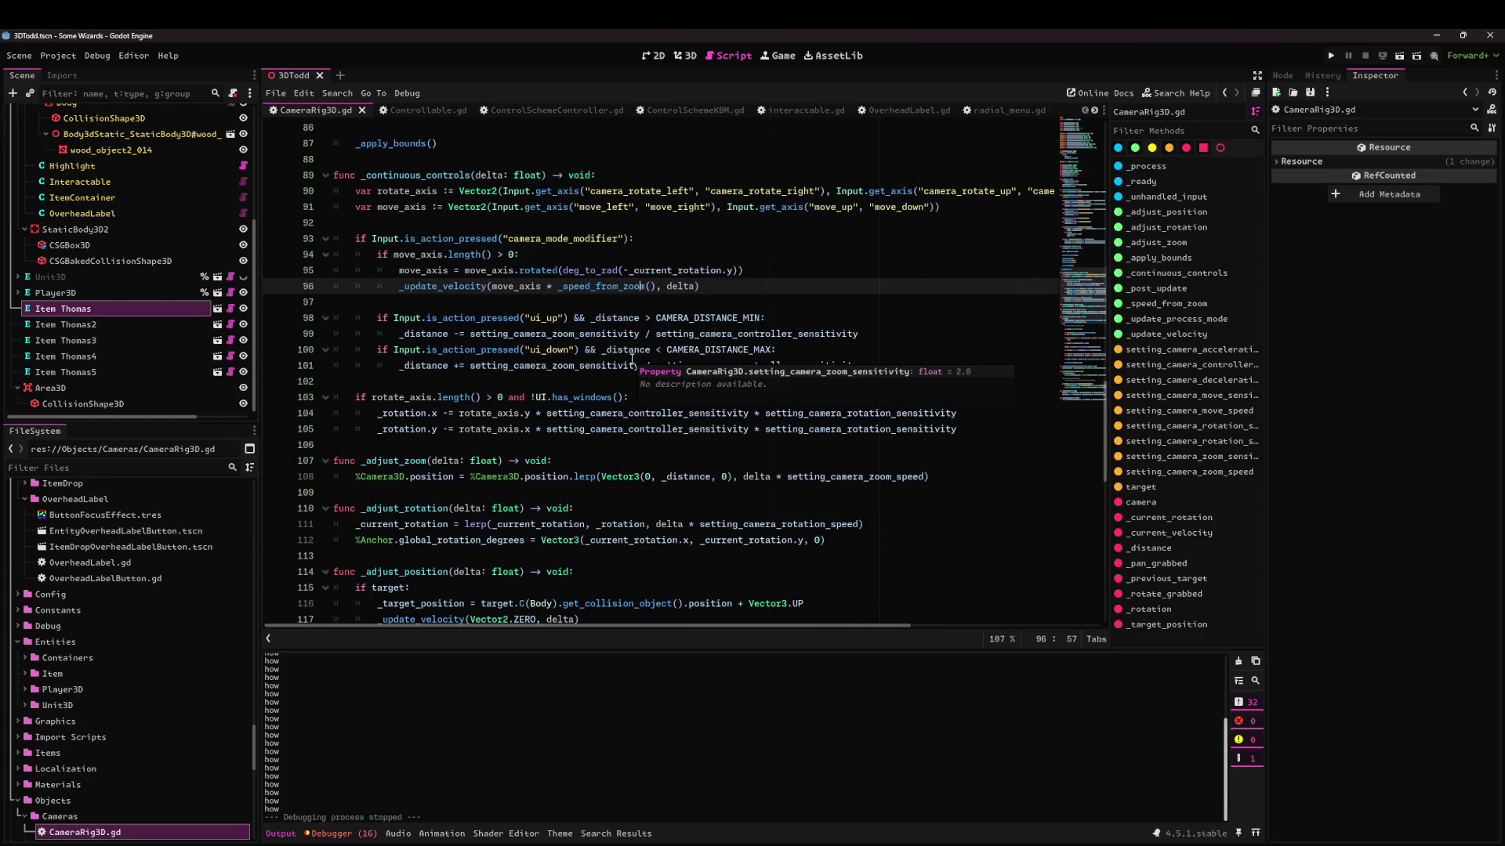
Remove ' and !UI.has_windows()' from line 103 and run the current scene.
{"action": "double_click", "coordinate": [521, 398]}
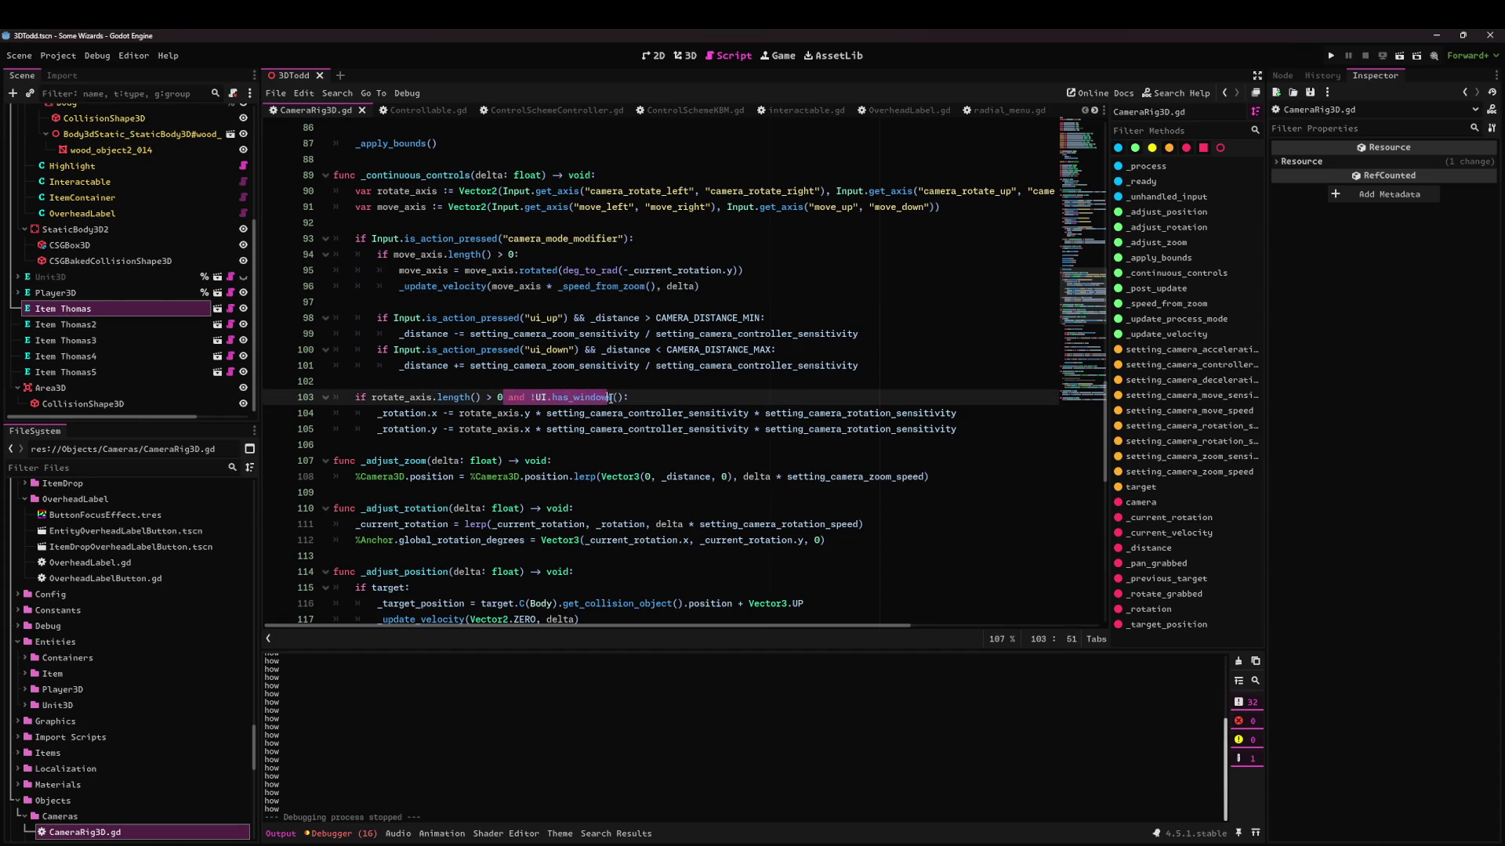
{"action": "key", "text": "BackSpace"}
{"action": "key", "text": "Delete"}
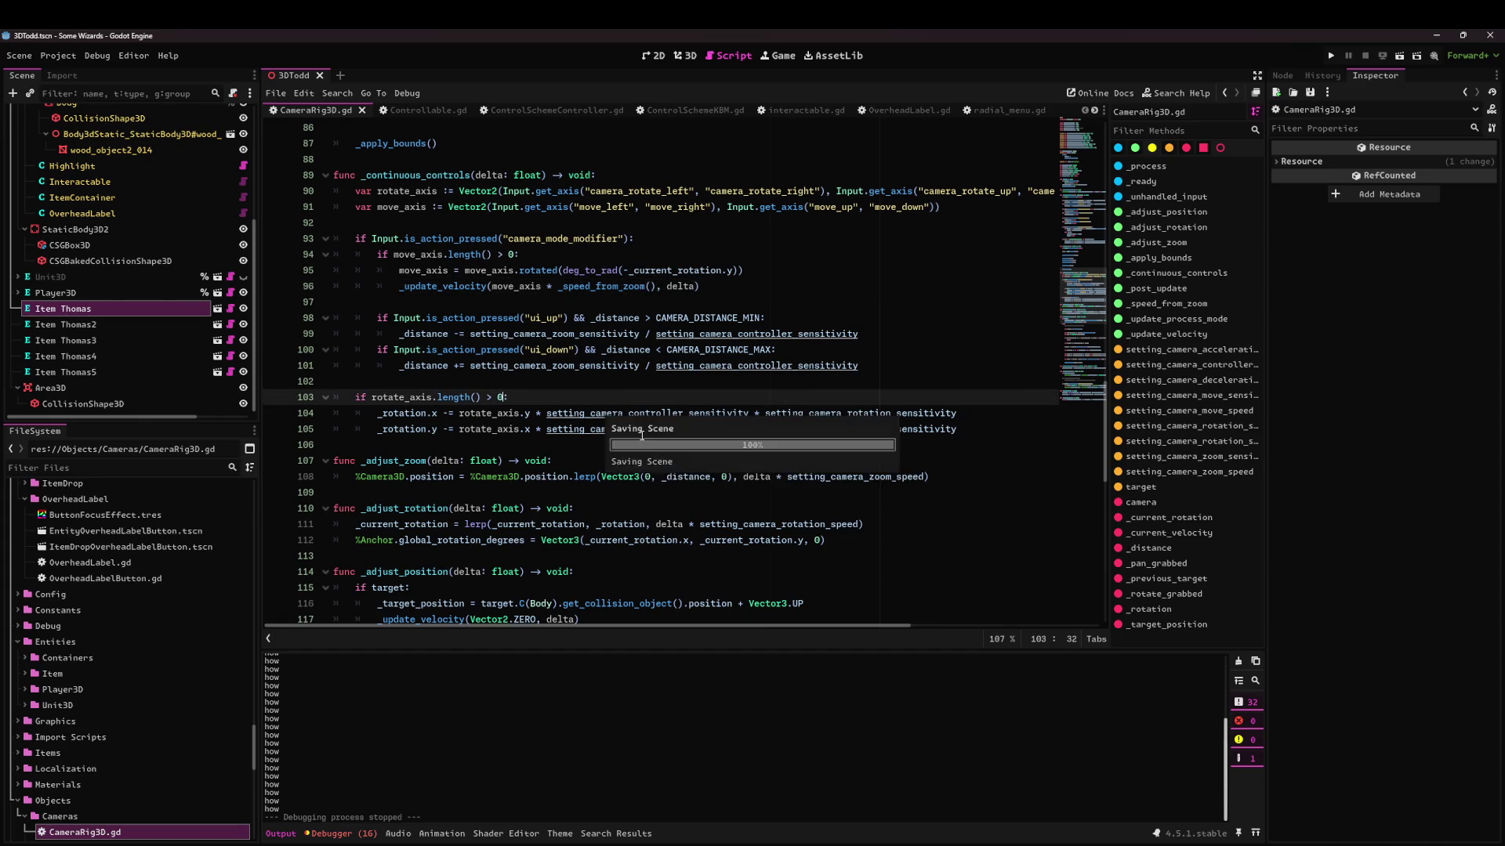
{"action": "left_click", "coordinate": [1403, 56]}
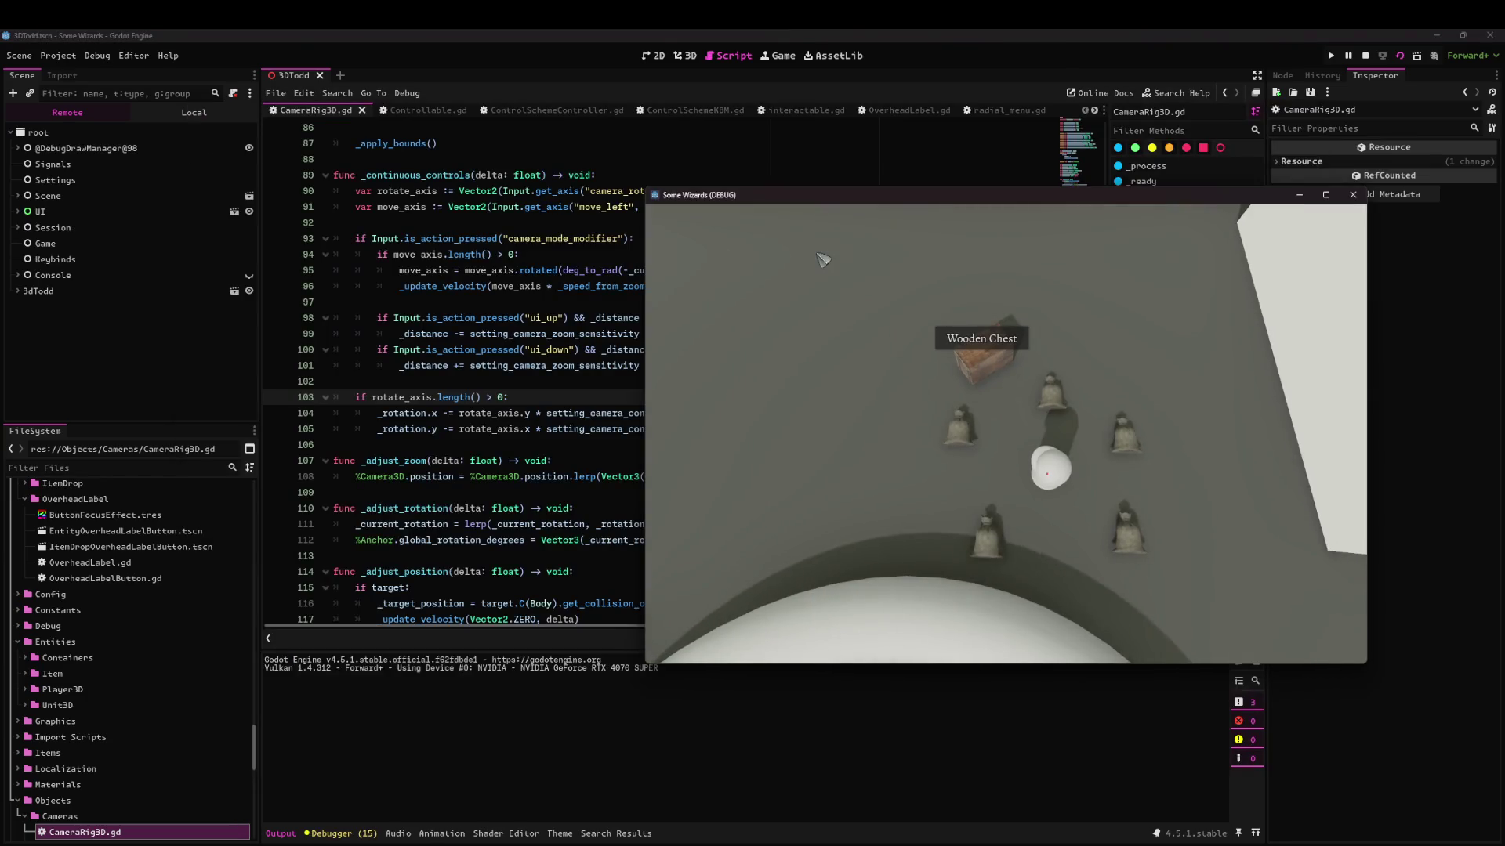
Rotate the camera, open the item's 'Lorem ipsum dolor sit amet' inspect panel, then close the game.
{"action": "key", "text": "e"}
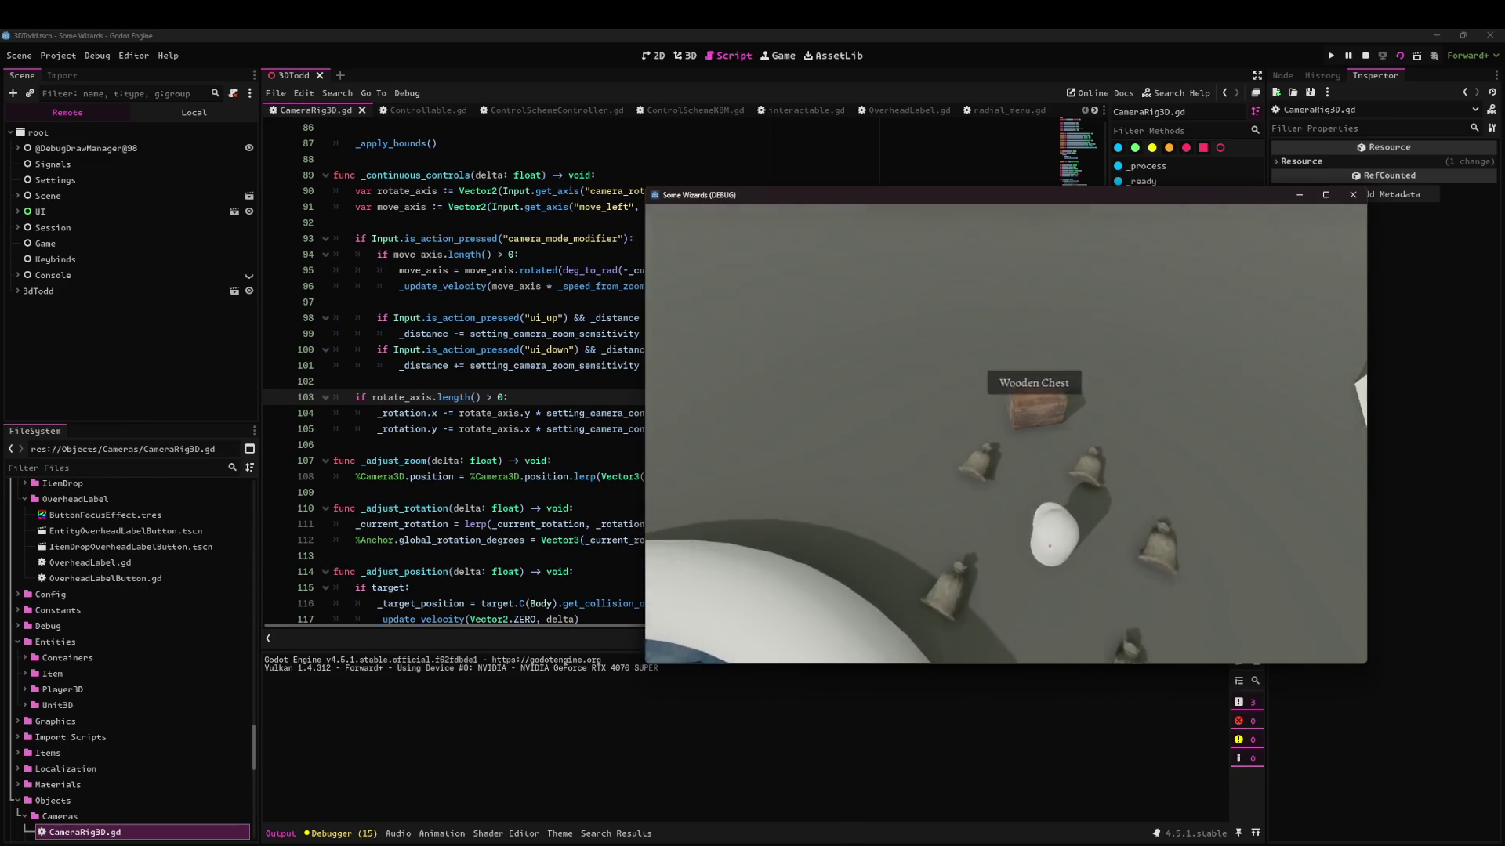
{"action": "key", "text": "e"}
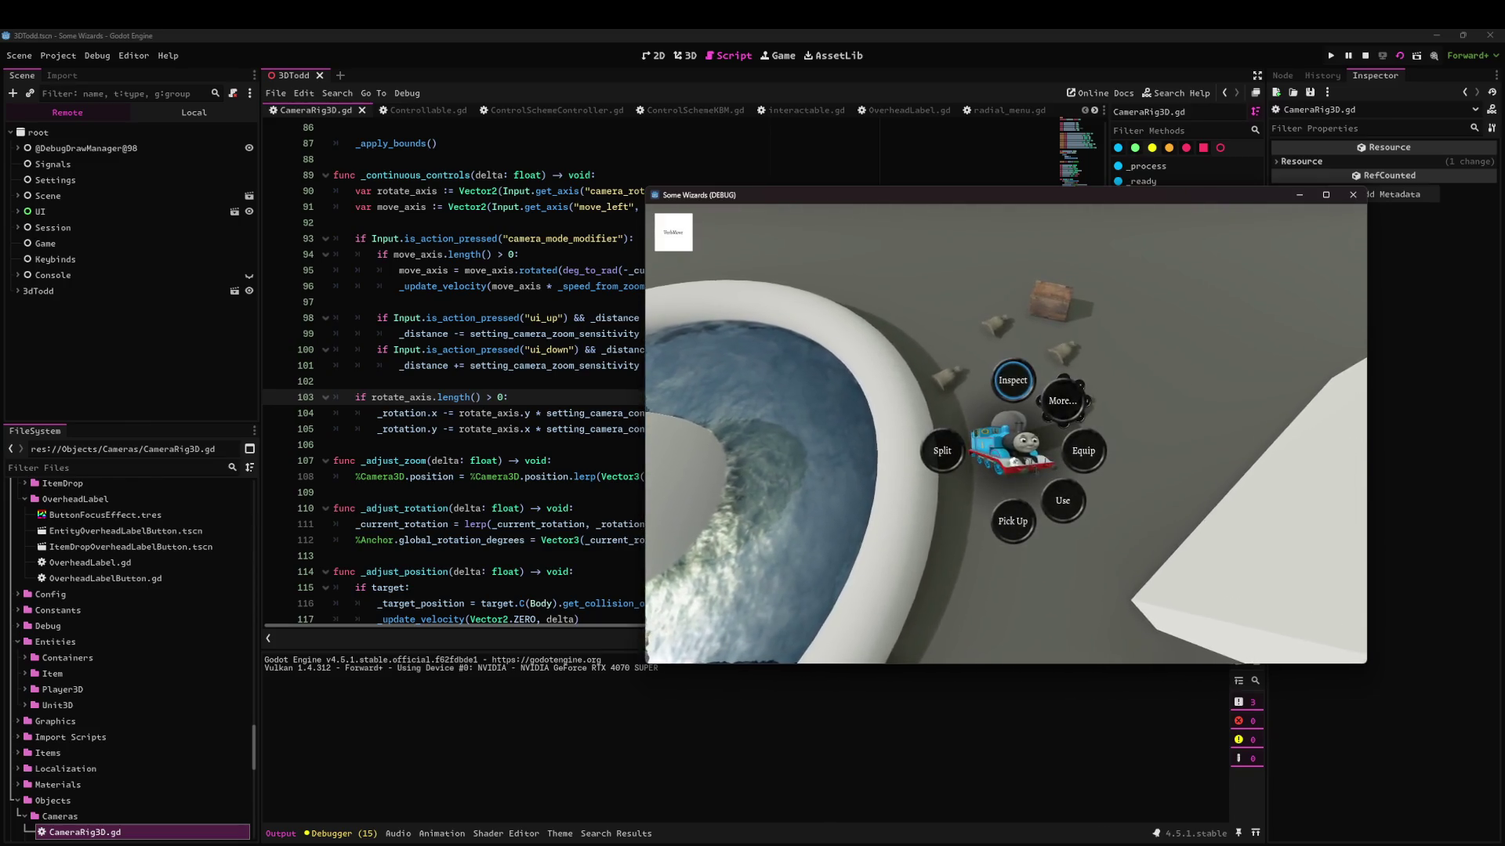
{"action": "key", "text": "Return"}
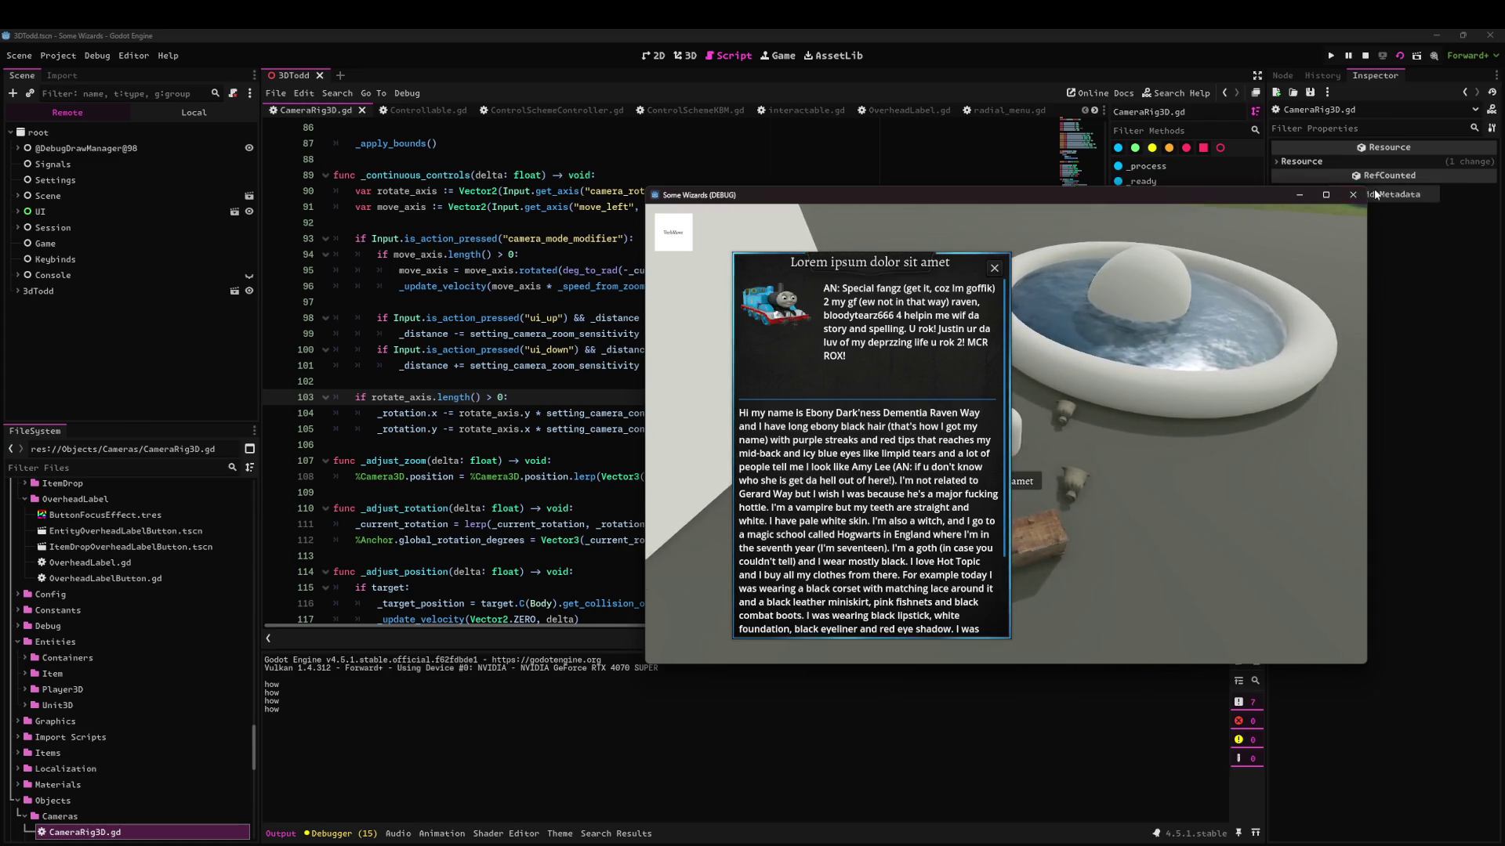
{"action": "left_click", "coordinate": [1352, 194]}
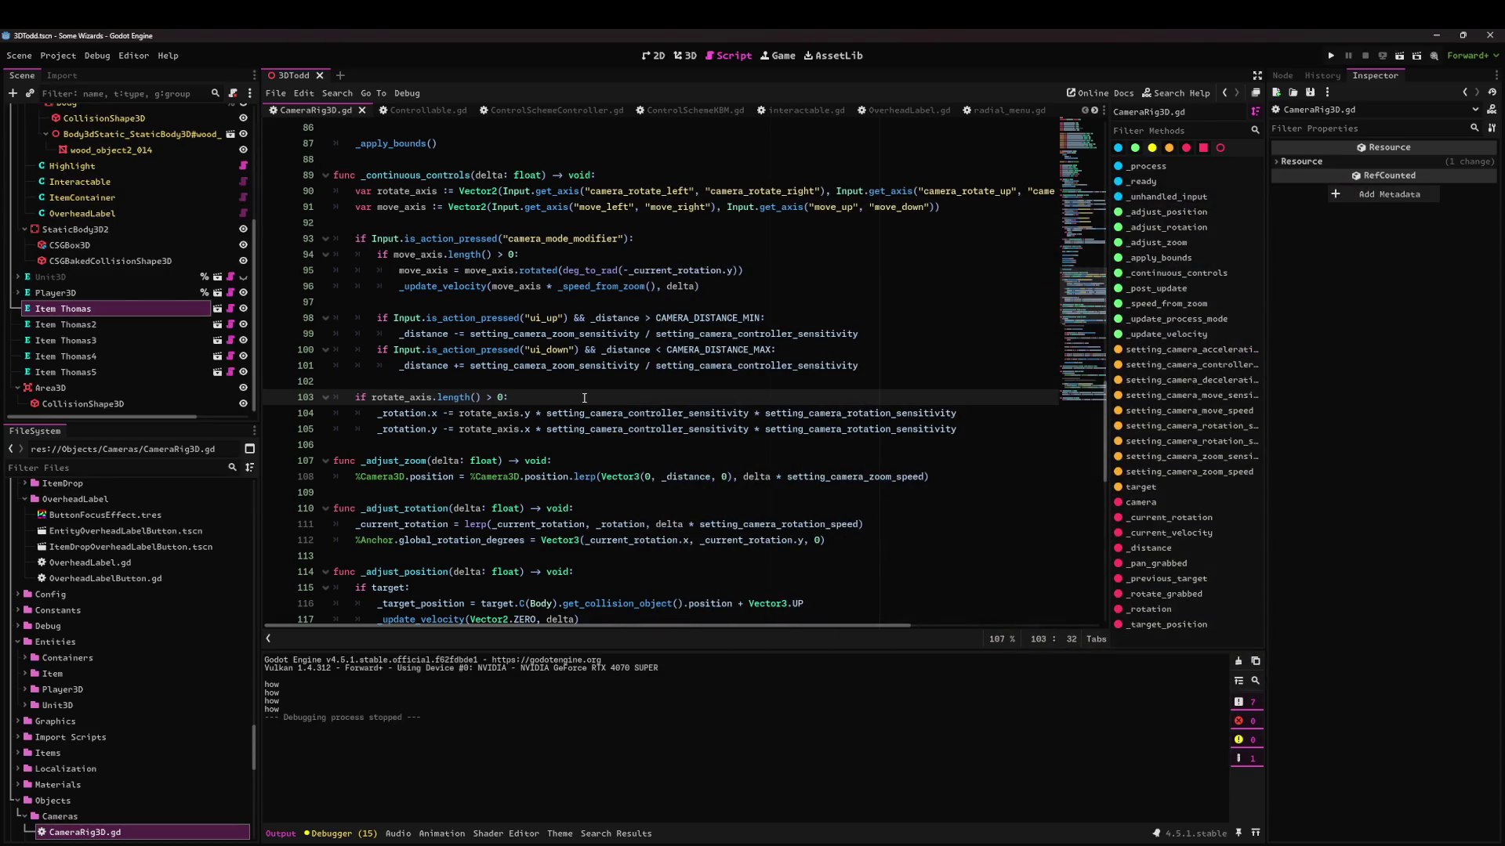
Change line 103's if to elif and run the game again.
{"action": "key", "text": "Home"}
{"action": "type", "text": "el"}
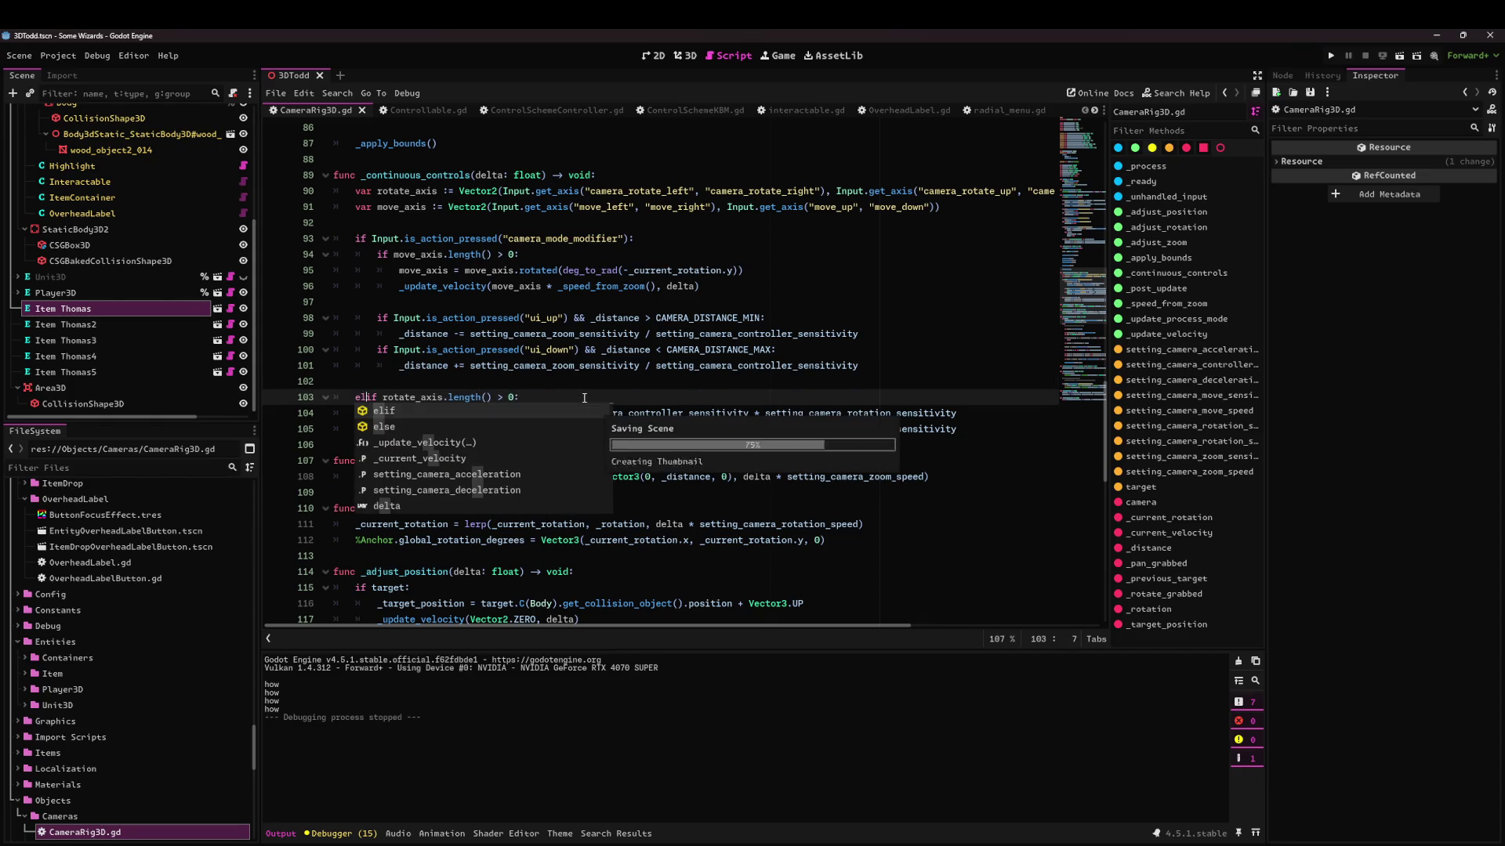
{"action": "left_click", "coordinate": [1400, 55]}
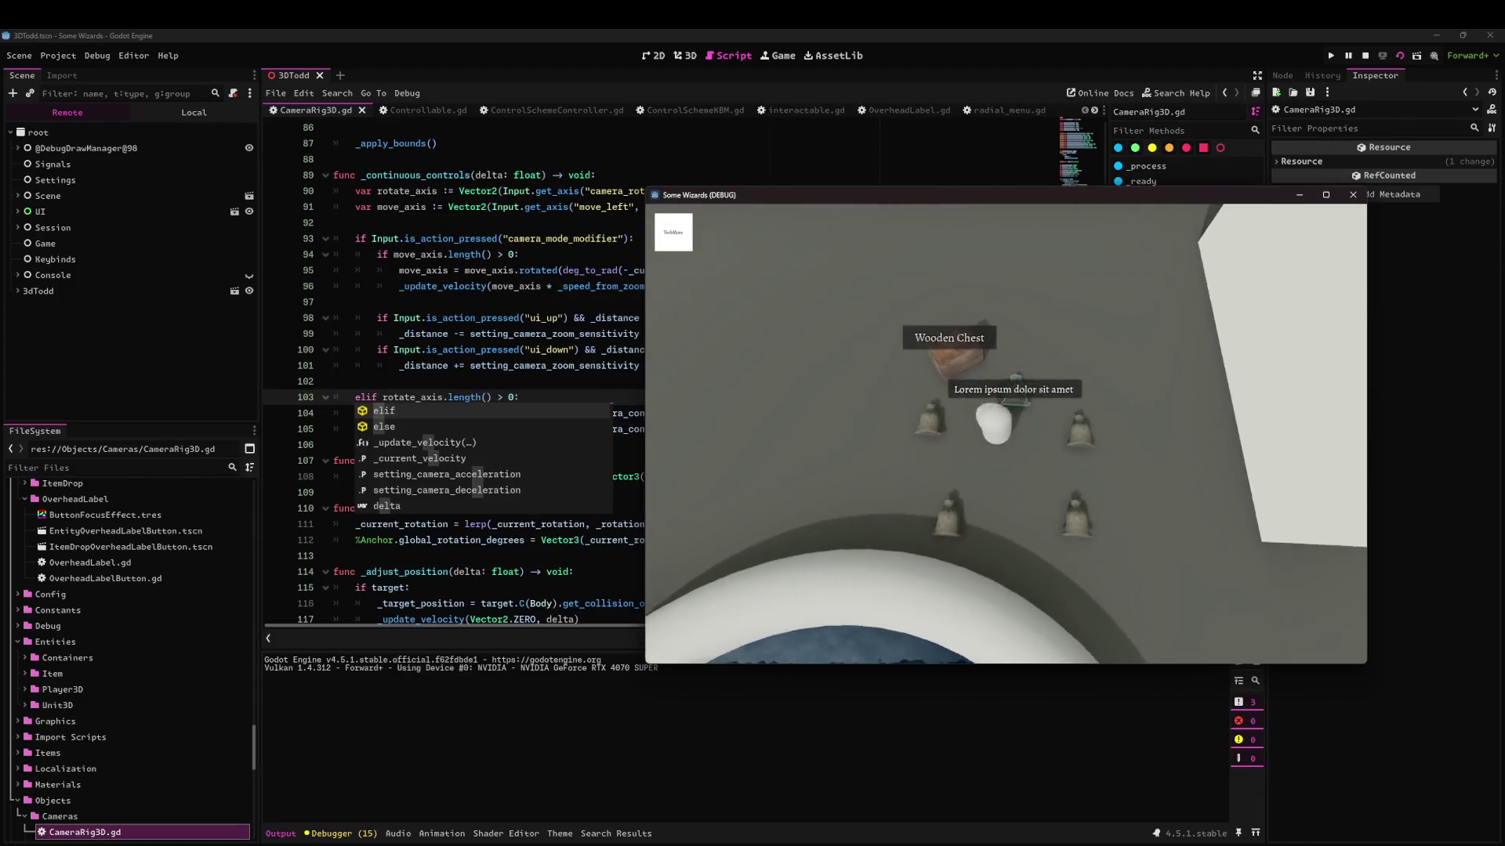
Inspect the item while rotating the camera with E, then close the game window.
{"action": "left_click", "coordinate": [972, 458]}
{"action": "left_click", "coordinate": [980, 382]}
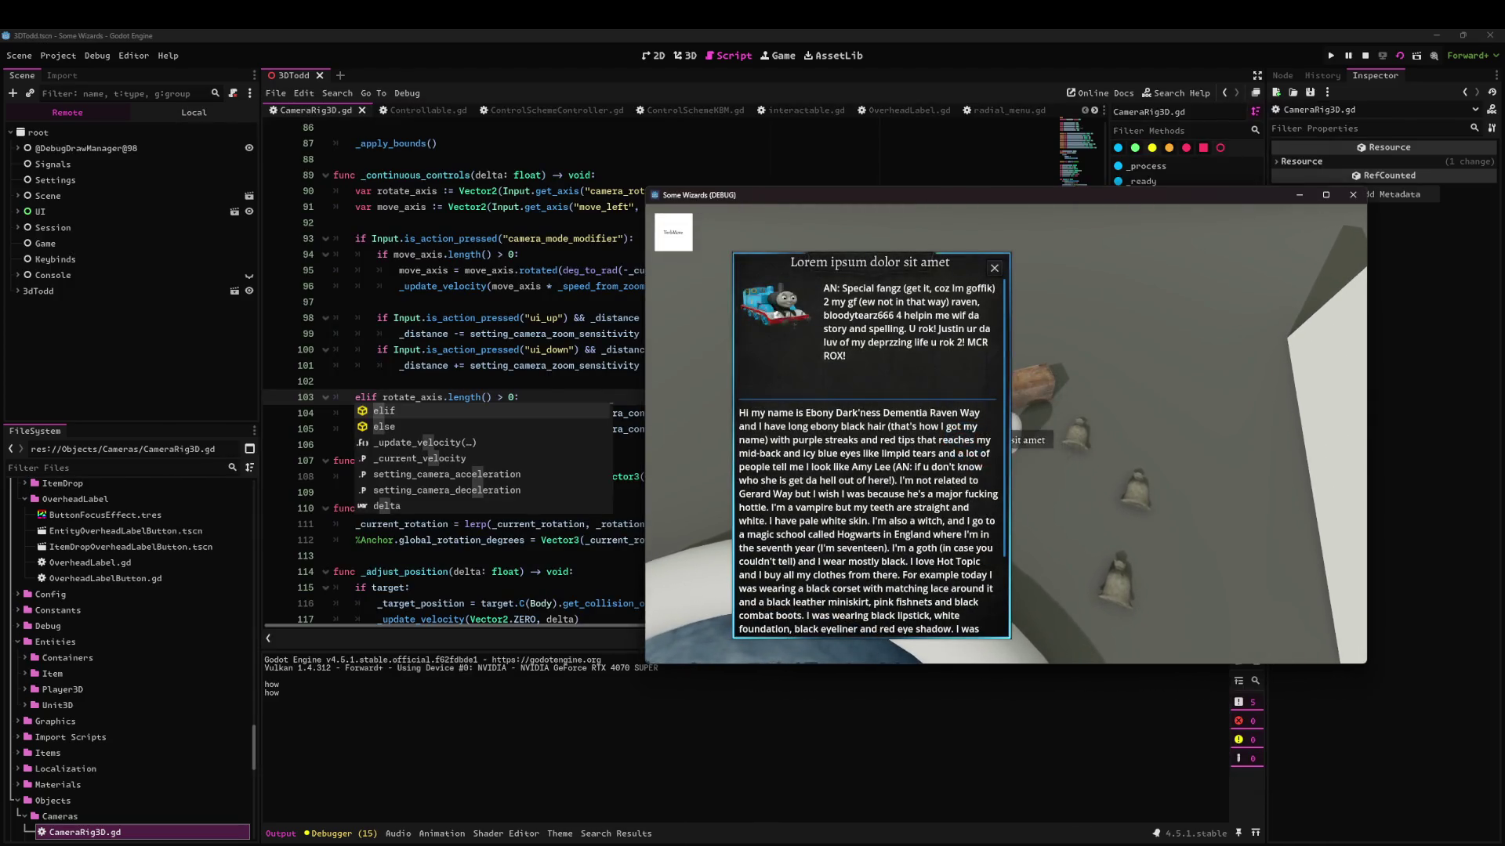
{"action": "key", "text": "e"}
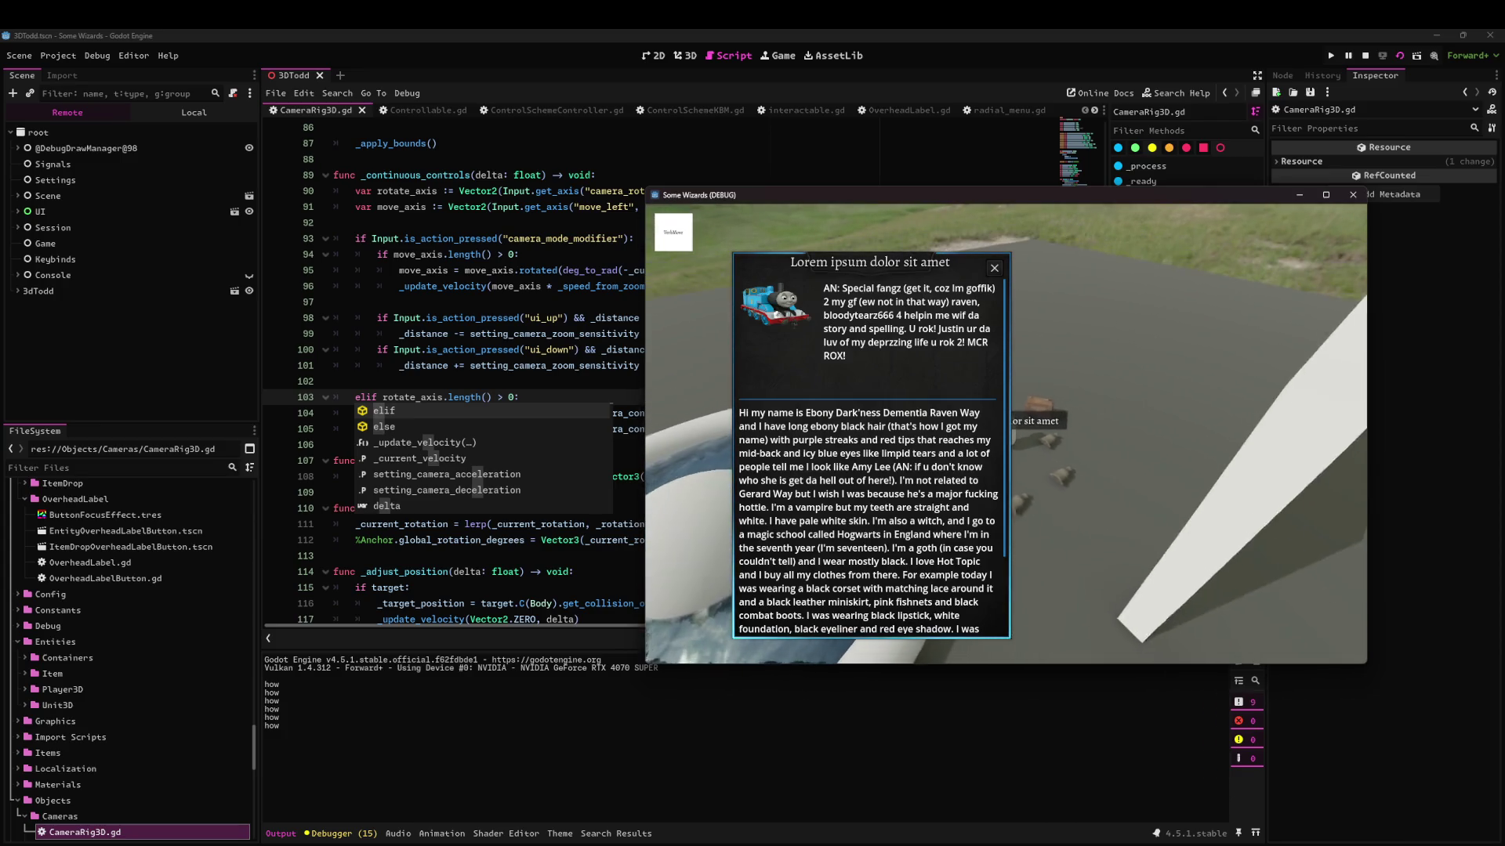
{"action": "key", "text": "e"}
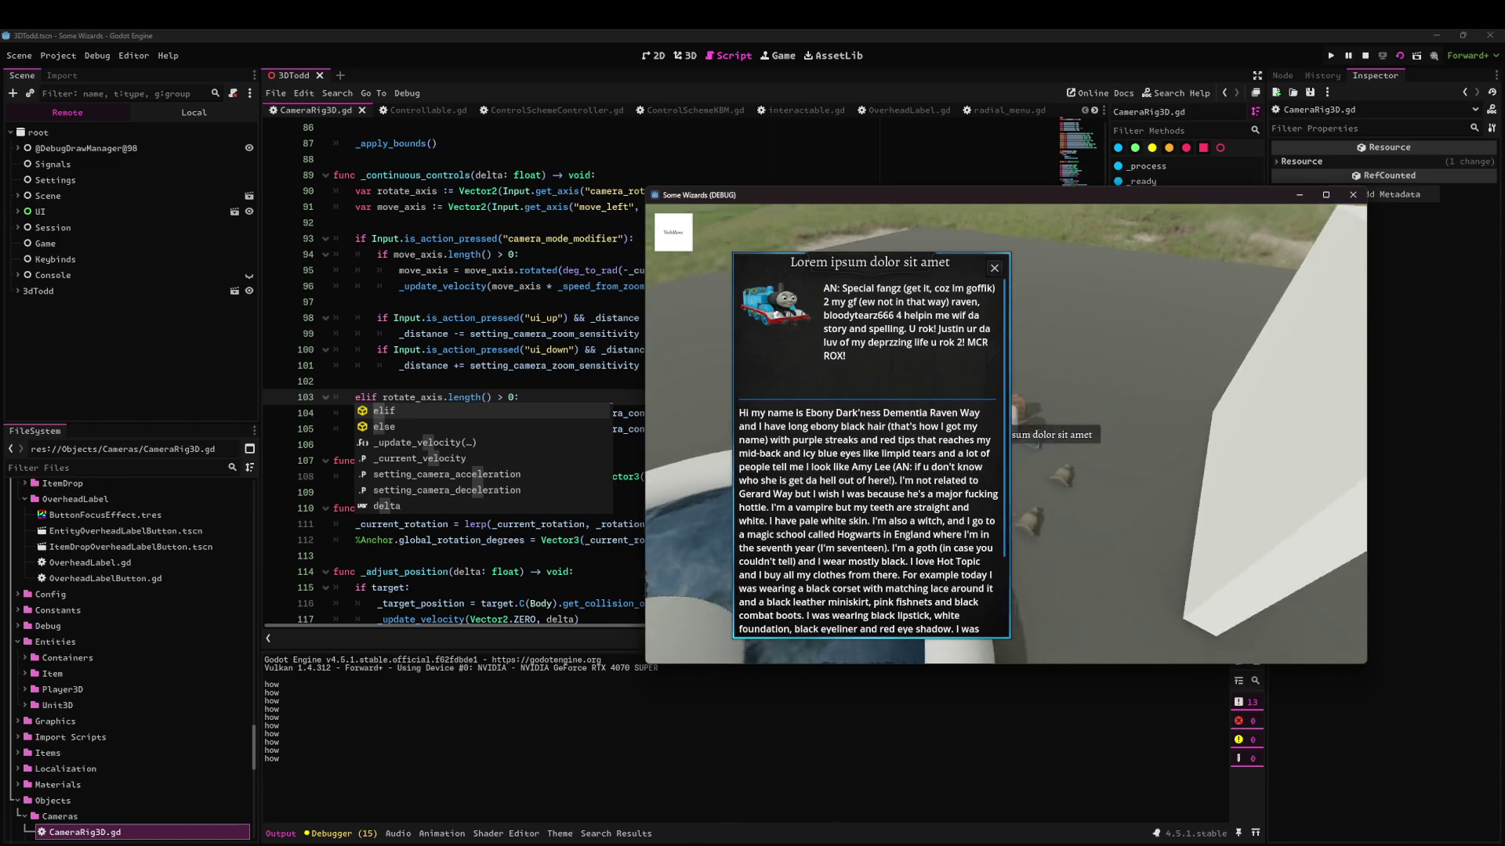
{"action": "key", "text": "e"}
{"action": "key", "text": "e"}
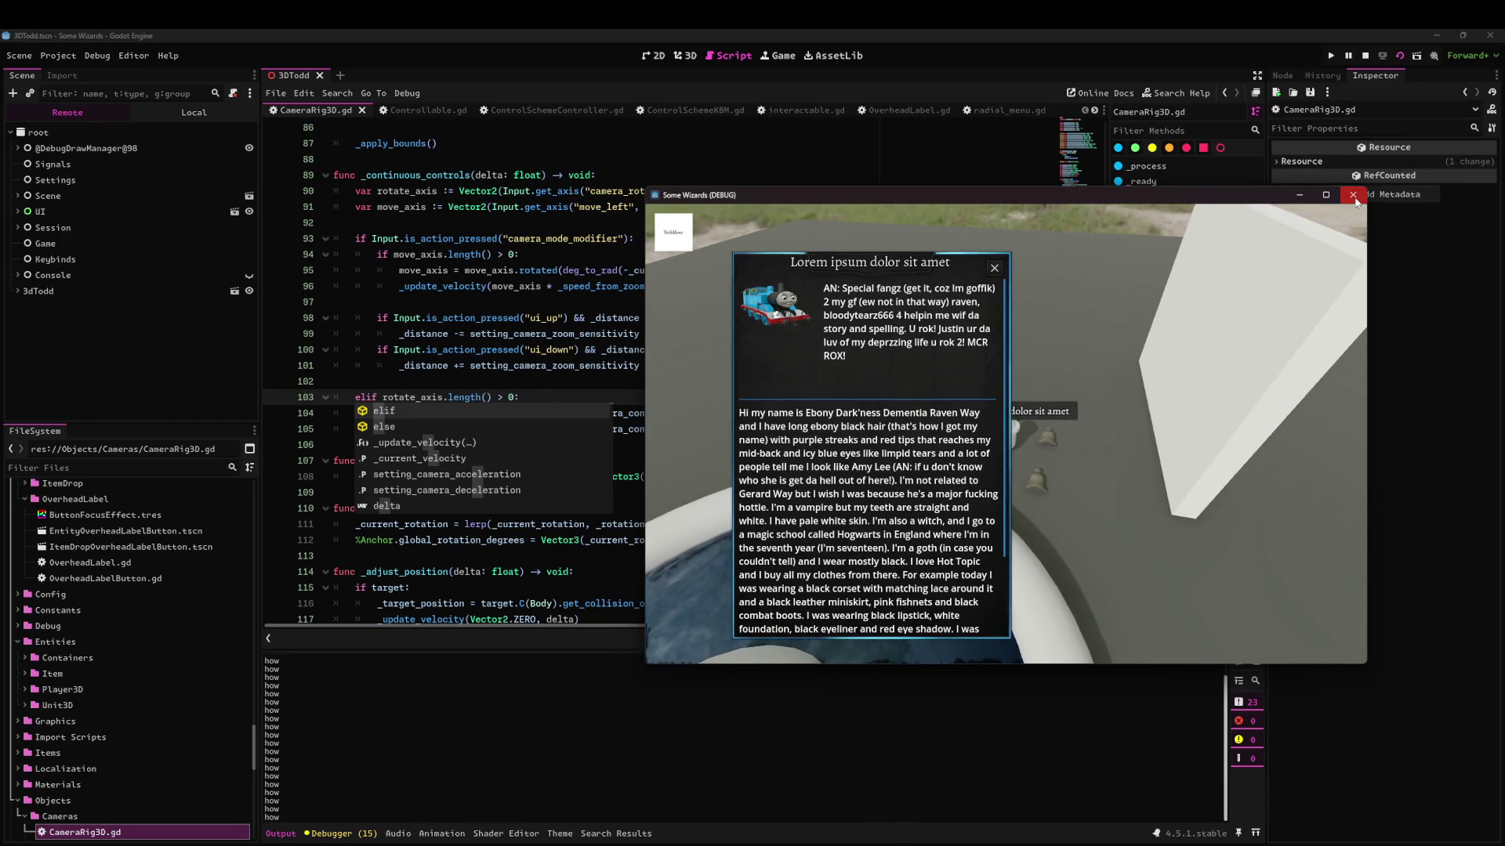
{"action": "left_click", "coordinate": [1353, 194]}
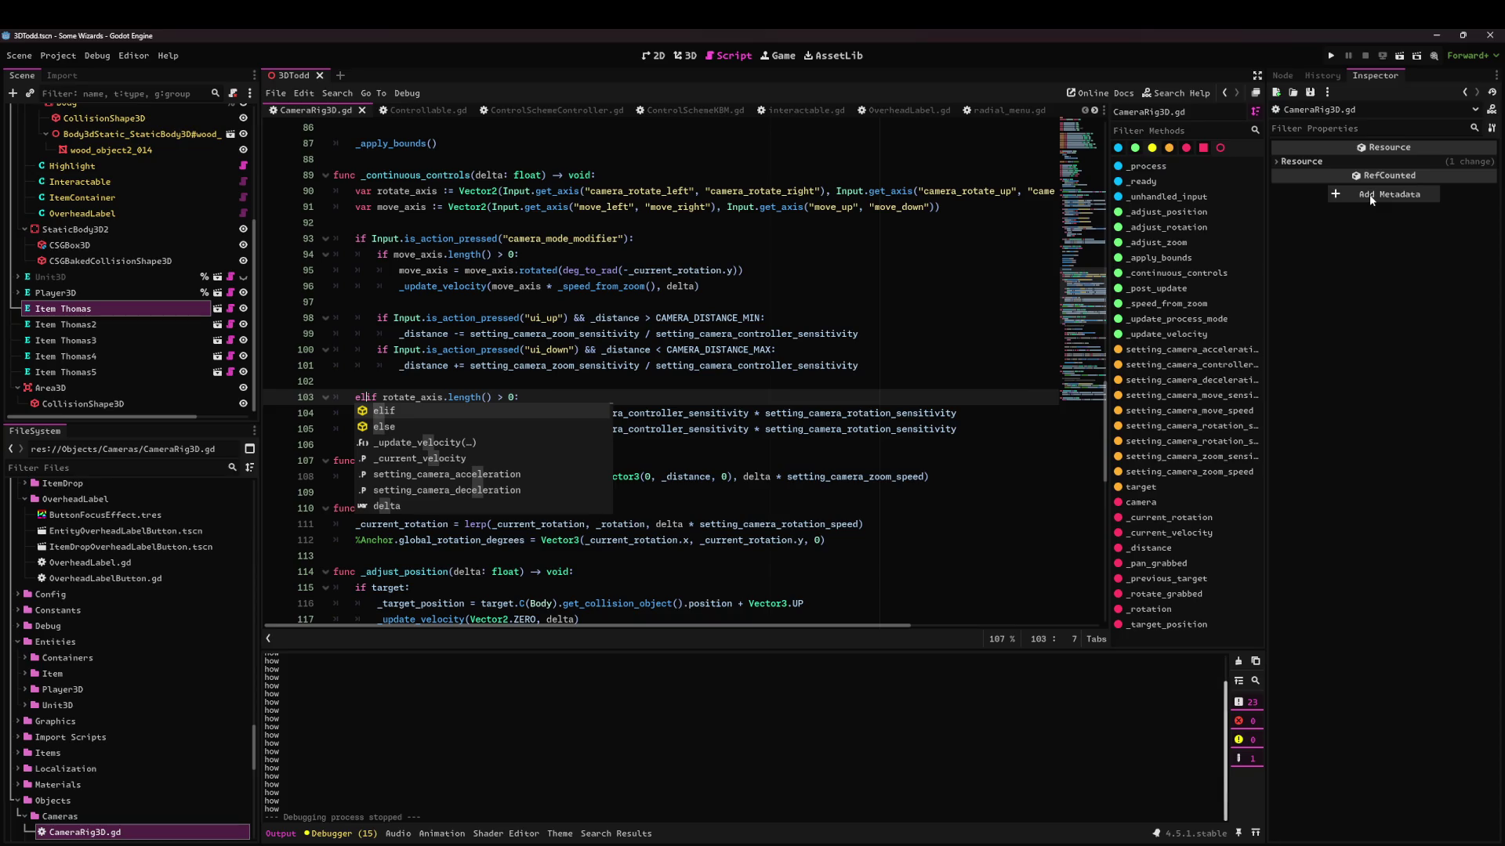
Restore CameraRig3D.gd's UI window check and undo ControlSchemeController.gd's rotate-block indentation.
{"action": "key", "text": "BackSpace"}
{"action": "key", "text": "BackSpace"}
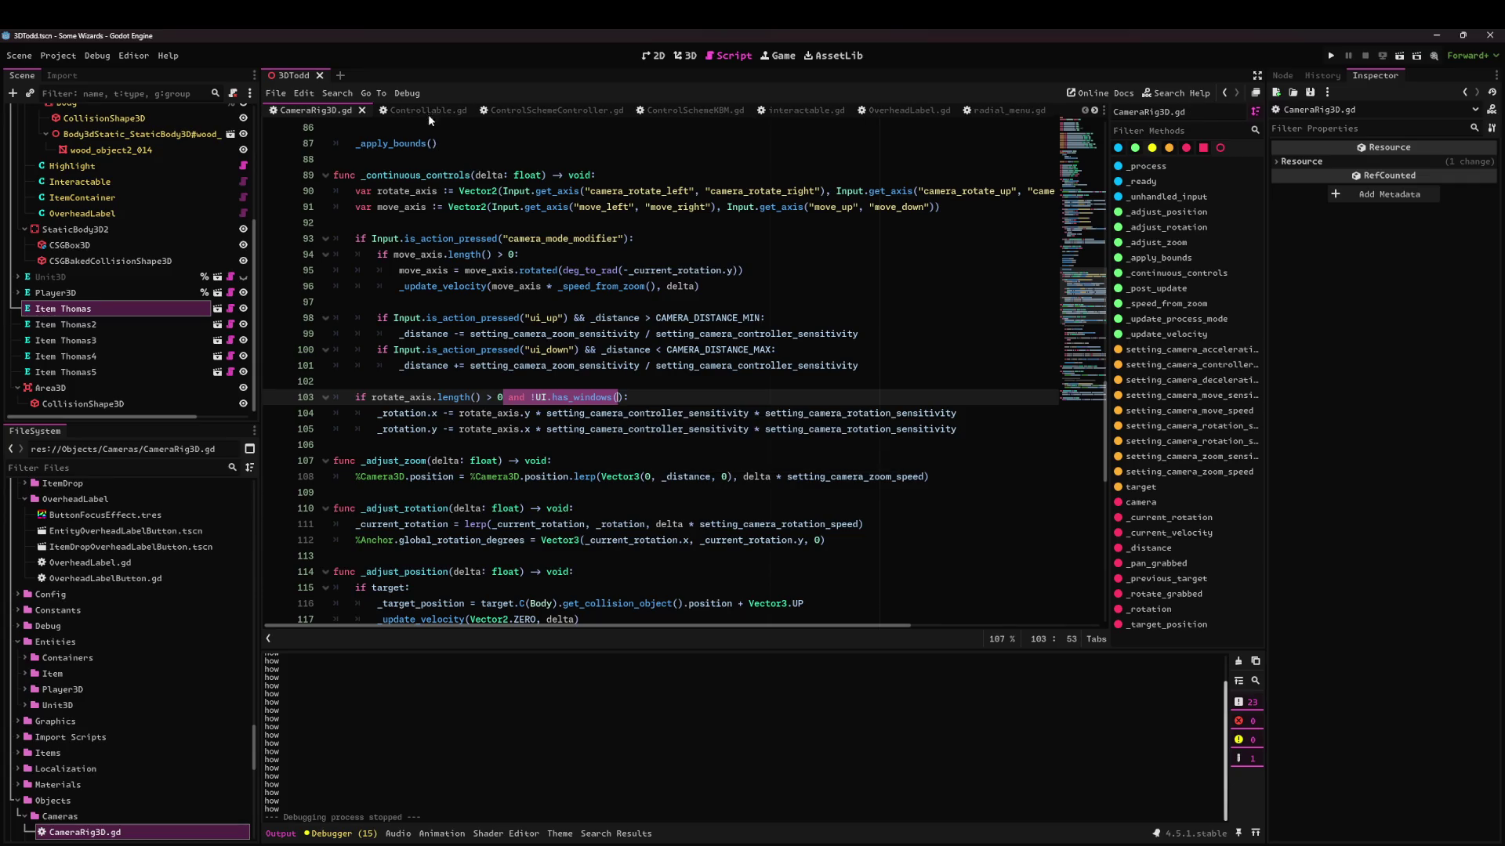
{"action": "left_click", "coordinate": [462, 112]}
{"action": "left_click", "coordinate": [547, 114]}
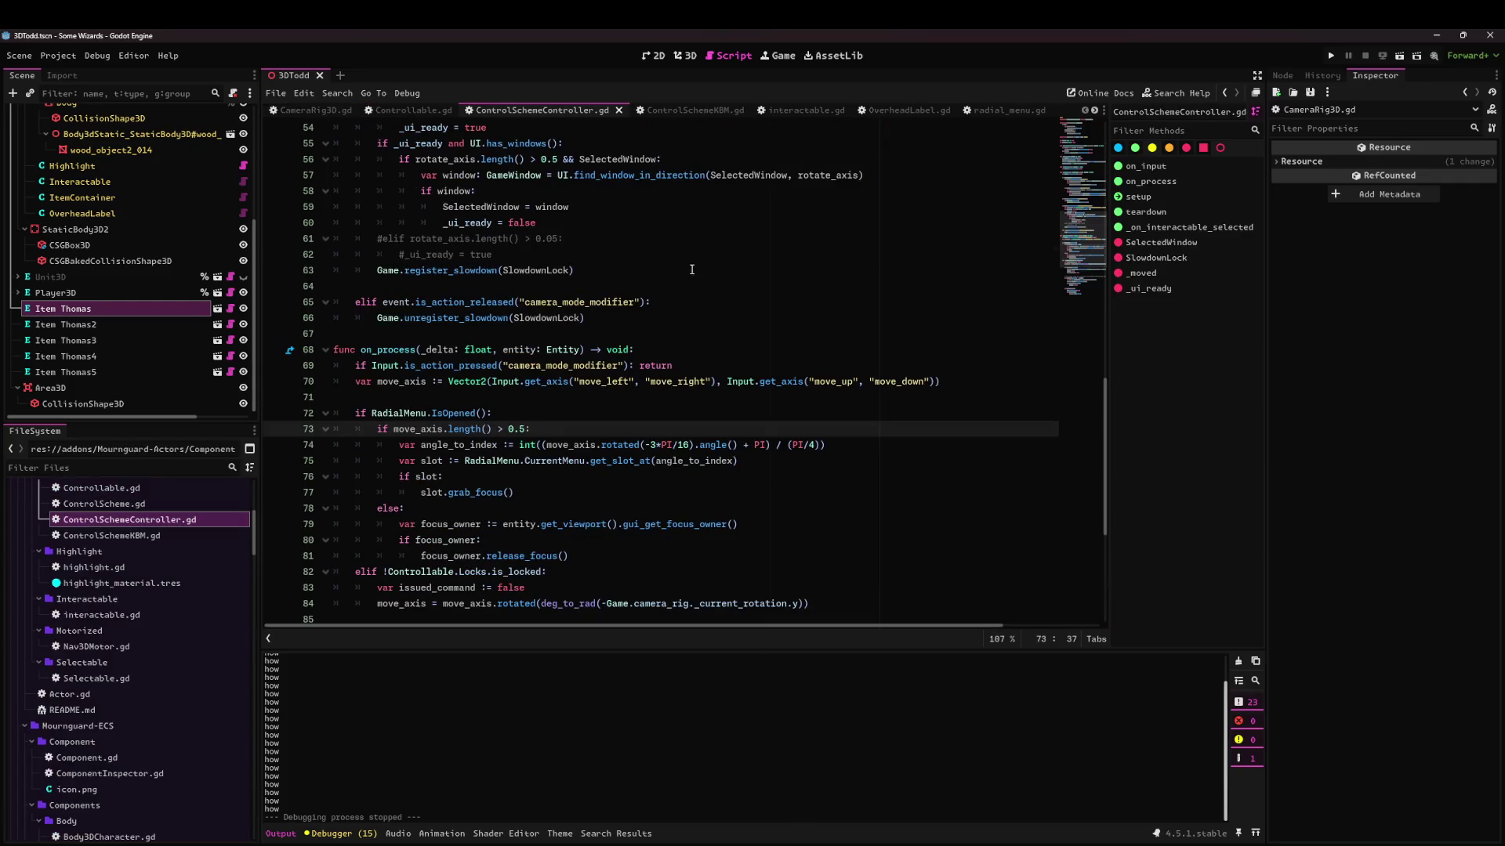
{"action": "key", "text": "ctrl+z"}
{"action": "key", "text": "ctrl+z"}
{"action": "key", "text": "ctrl+z"}
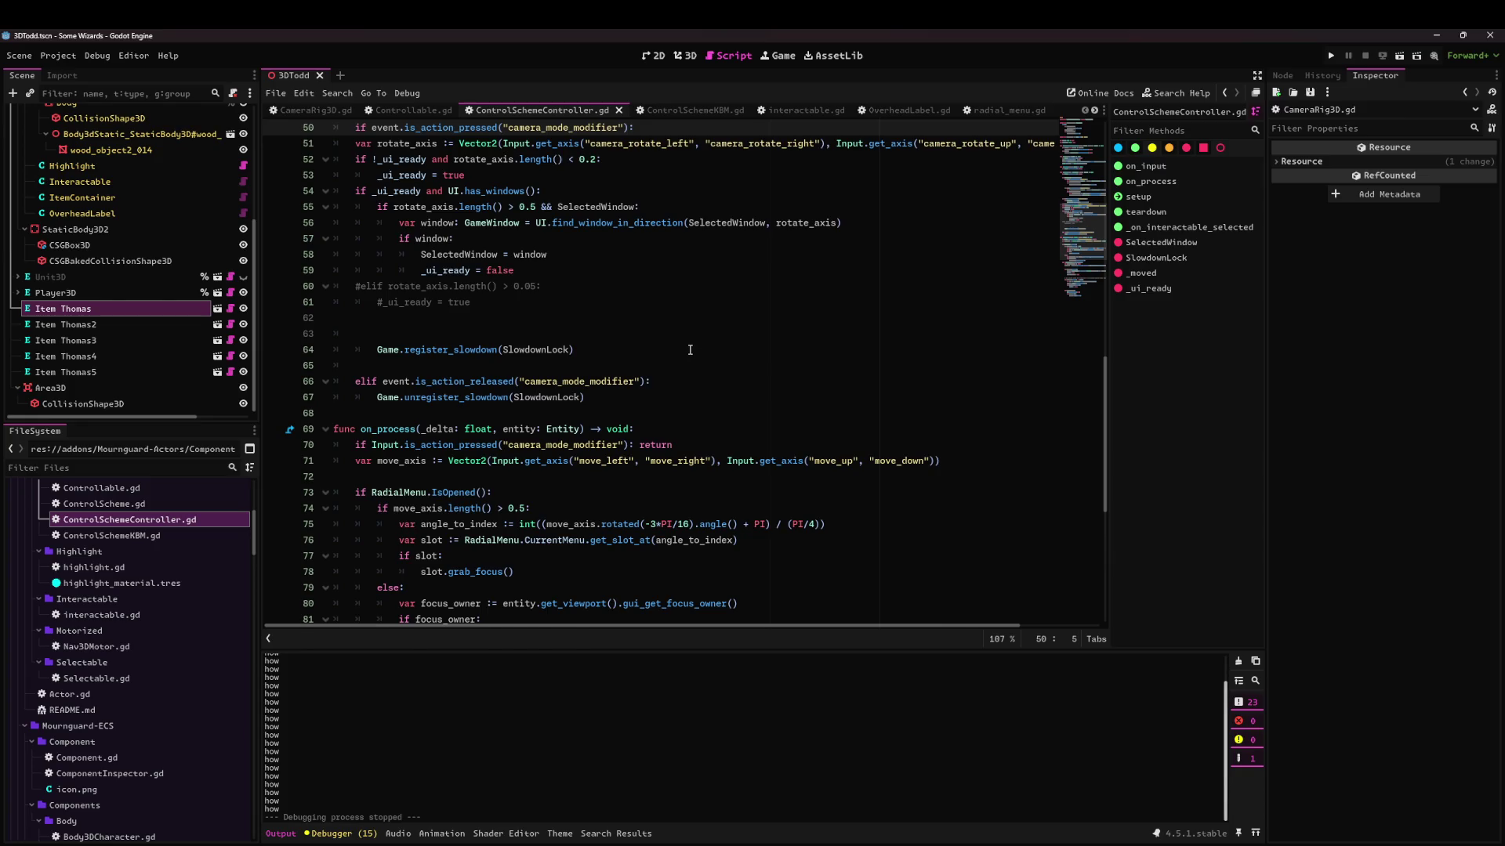
{"action": "key", "text": "ctrl+z"}
{"action": "key", "text": "ctrl+z"}
{"action": "key", "text": "ctrl+z"}
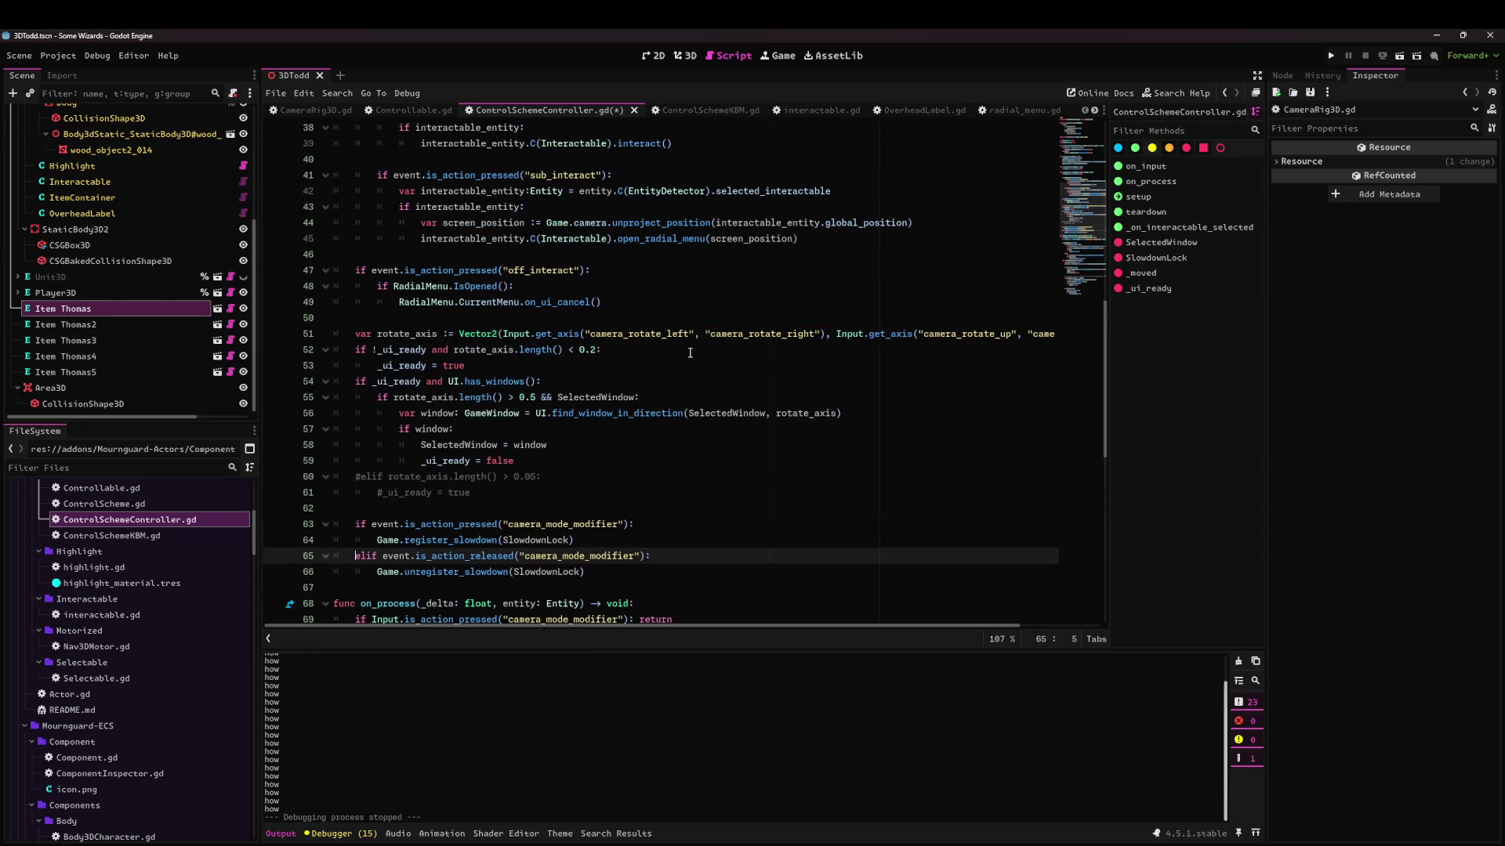
Check the released modifier check and empty line 50, then run the current scene from CameraRig3D.gd.
{"action": "left_click", "coordinate": [595, 467]}
{"action": "left_click", "coordinate": [687, 552]}
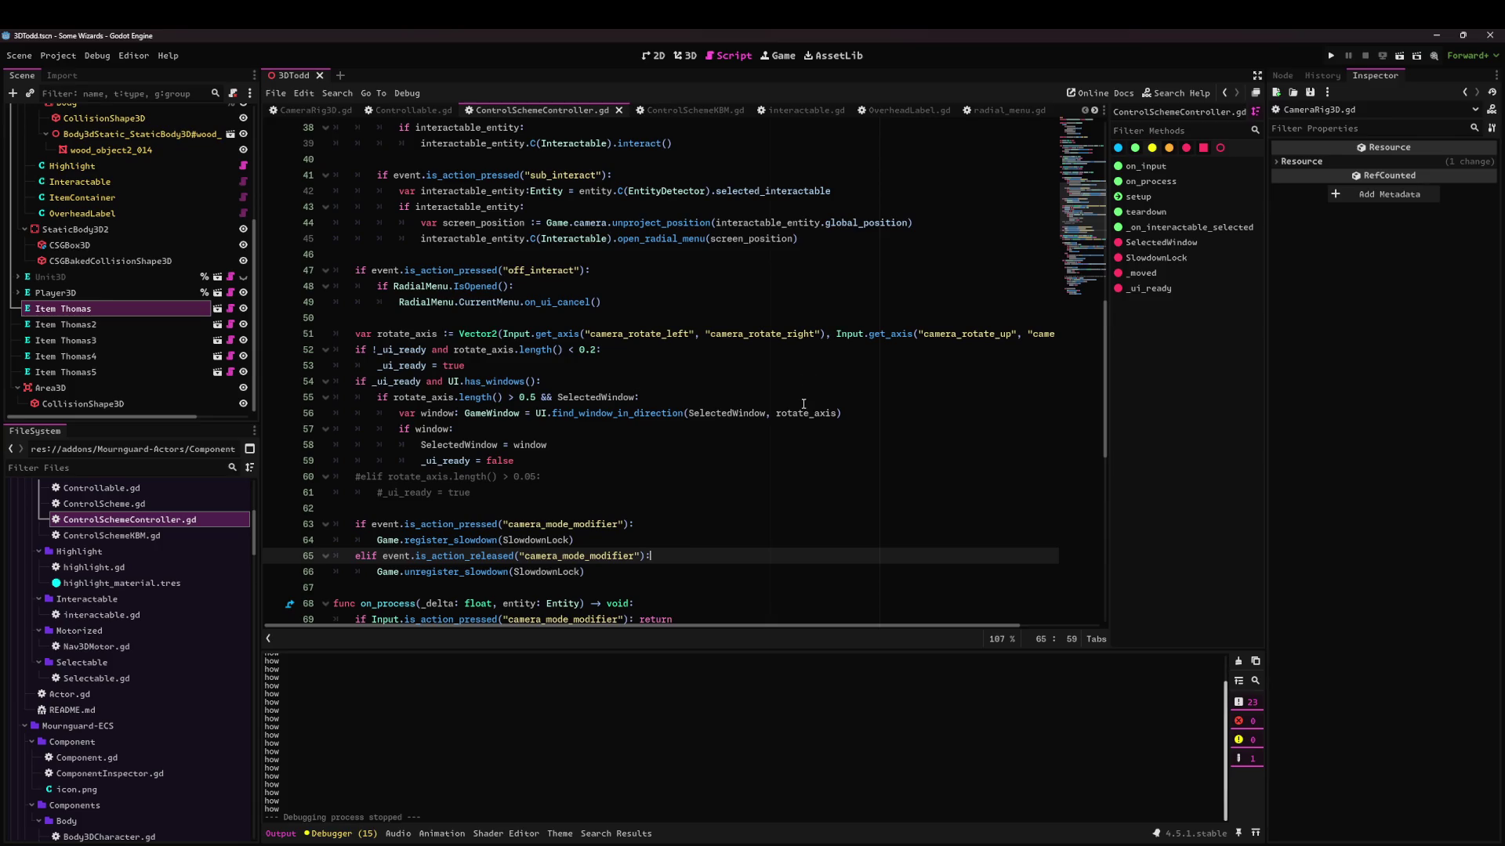
{"action": "left_click", "coordinate": [644, 318]}
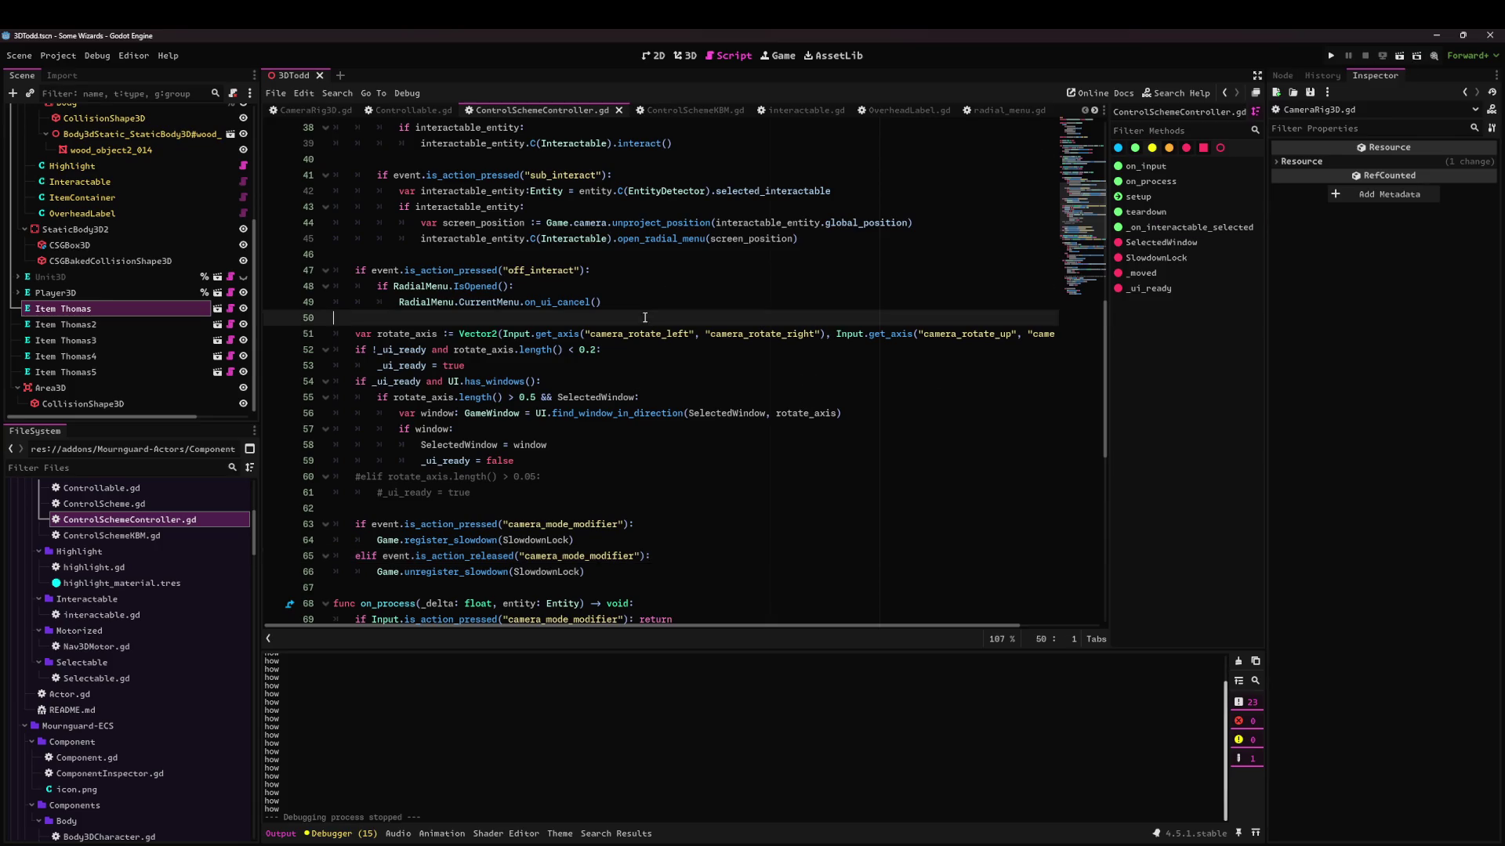
{"action": "left_click", "coordinate": [316, 112]}
{"action": "left_click", "coordinate": [1402, 55]}
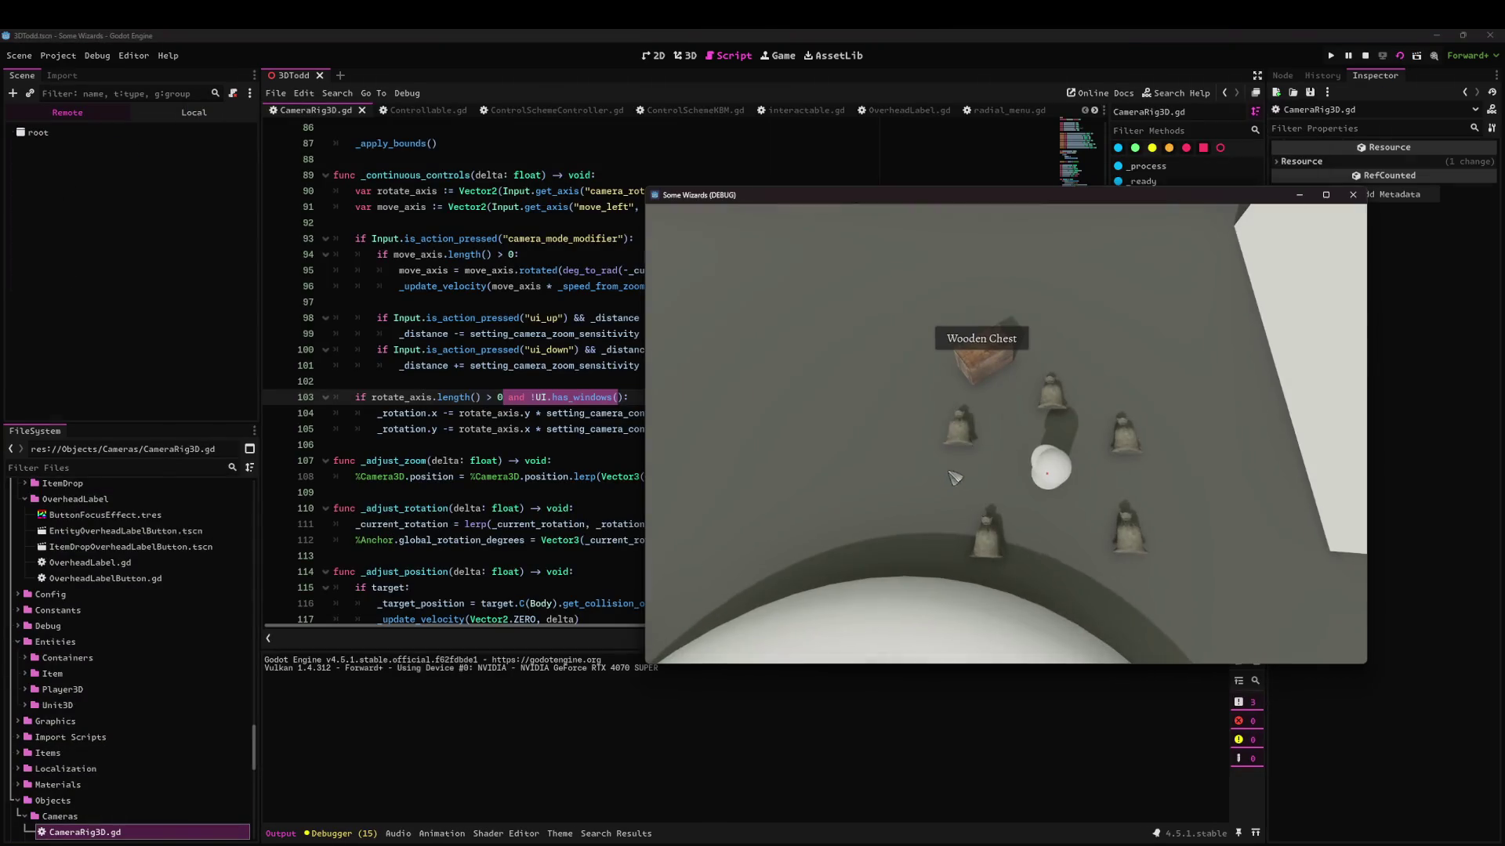
Close the game, remove the blank line after OverheadLabel.gd's debug print, and save the script.
{"action": "left_click", "coordinate": [1352, 195]}
{"action": "key", "text": "alt+Left"}
{"action": "key", "text": "alt+Left"}
{"action": "key", "text": "alt+Left"}
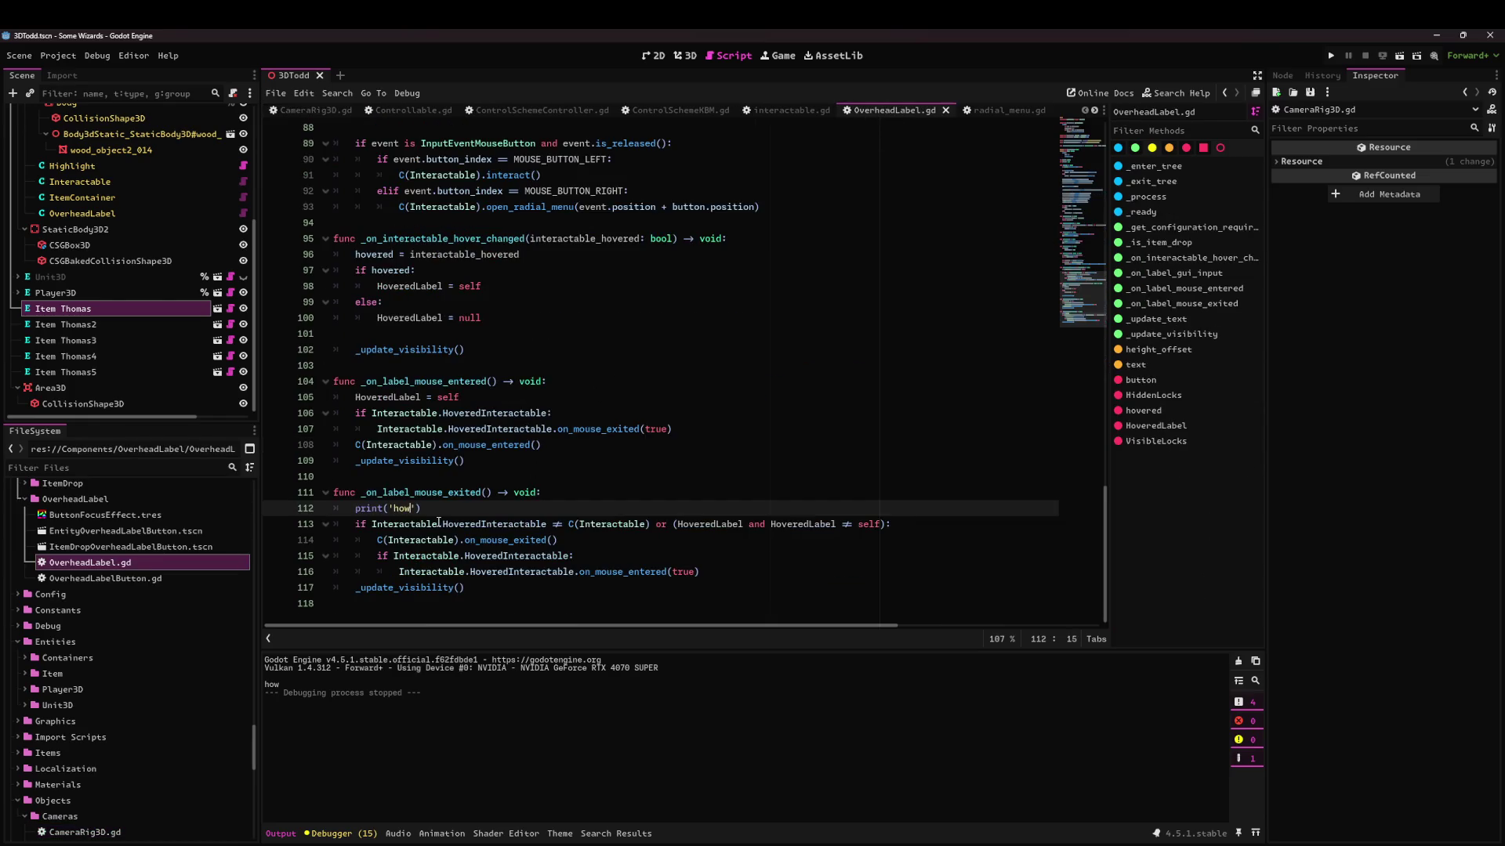
{"action": "key", "text": "BackSpace"}
{"action": "scroll", "coordinate": [448, 525], "scroll_direction": "up", "scroll_amount": 9}
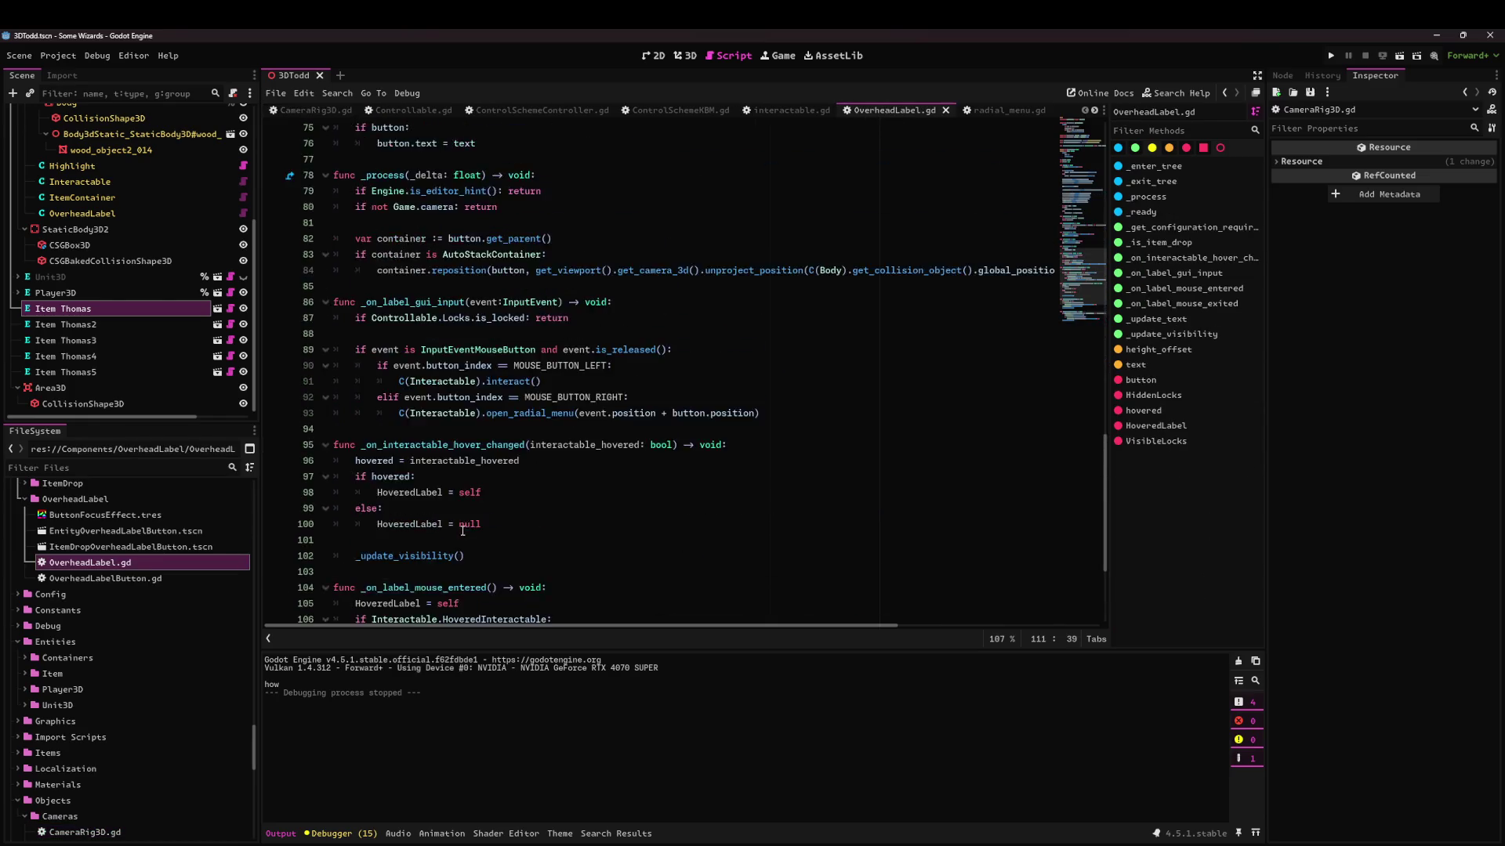
{"action": "scroll", "coordinate": [524, 517], "scroll_direction": "up", "scroll_amount": 7}
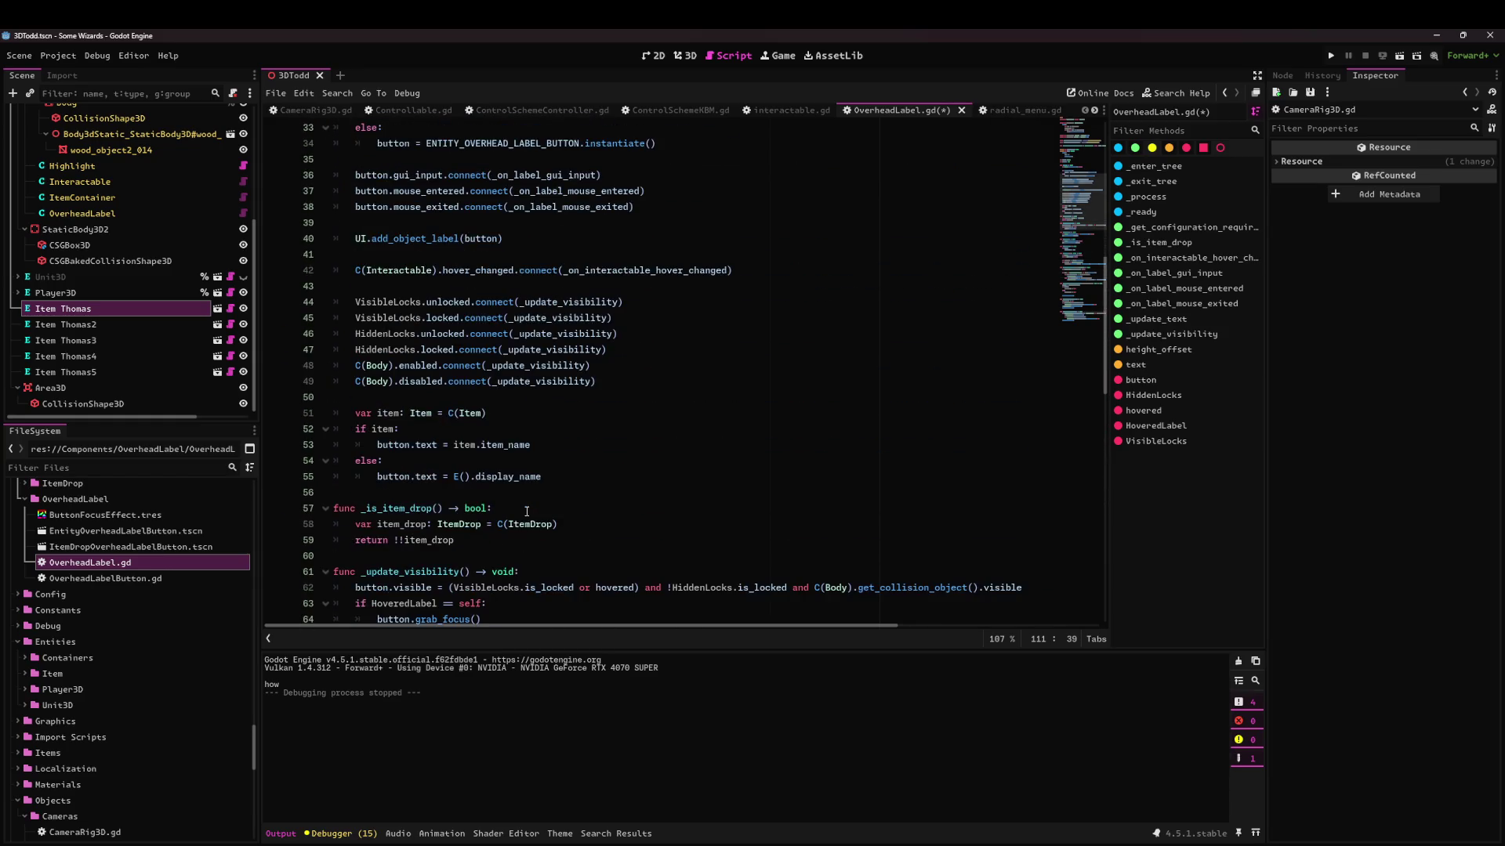
{"action": "left_click_drag", "start_coordinate": [436, 493], "coordinate": [572, 490]}
{"action": "left_click", "coordinate": [549, 540]}
{"action": "key", "text": "ctrl+s"}
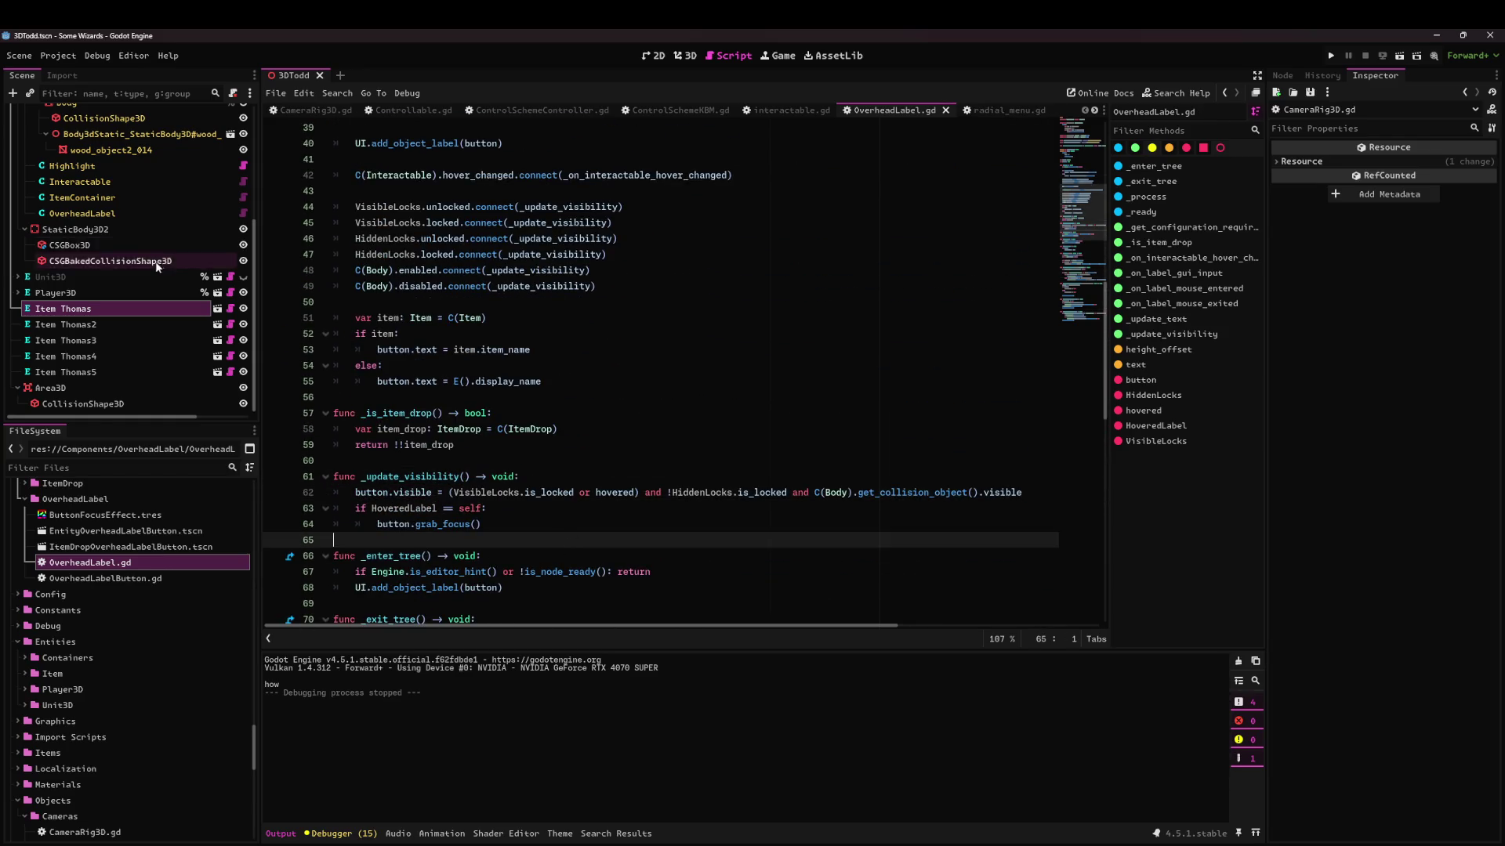
{"action": "scroll", "coordinate": [118, 259], "scroll_direction": "up", "scroll_amount": 5}
Inspect chest_01 and its OverheadLabel node, opening the chest's scene for editing.
{"action": "left_click", "coordinate": [34, 241]}
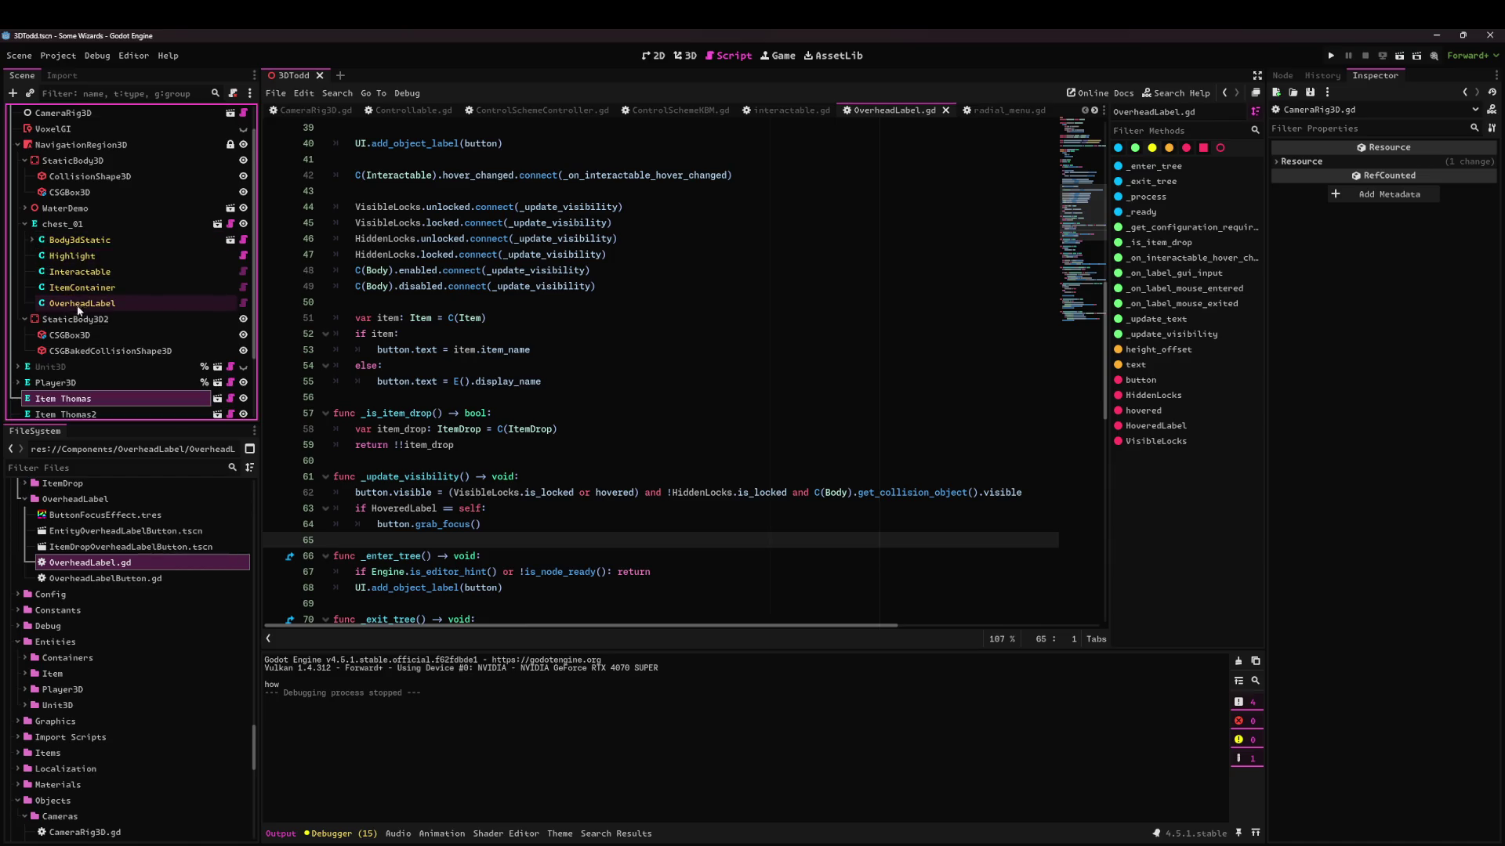
{"action": "left_click", "coordinate": [82, 303]}
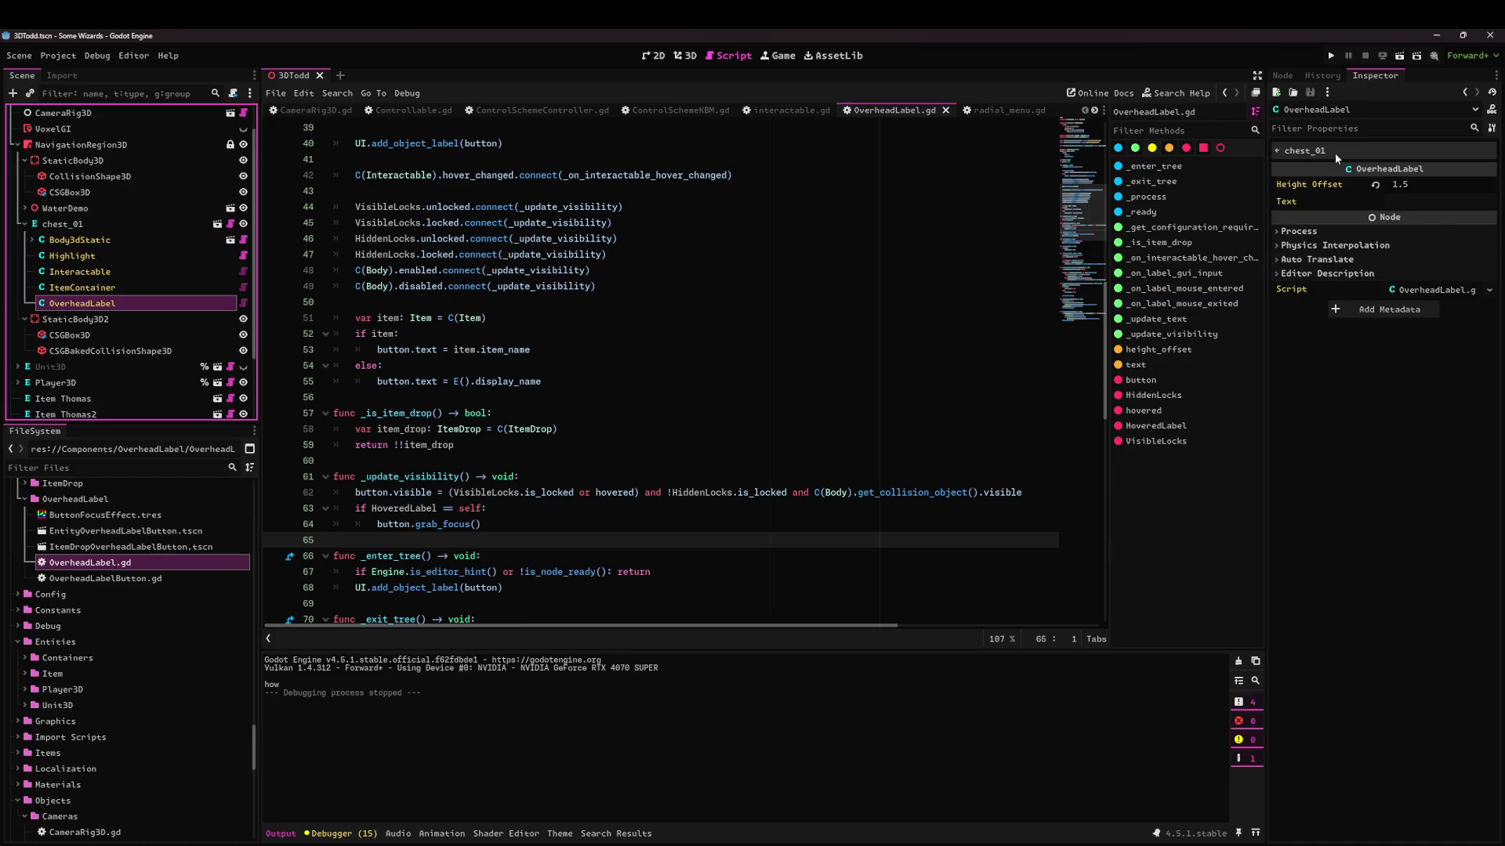
{"action": "left_click", "coordinate": [223, 226]}
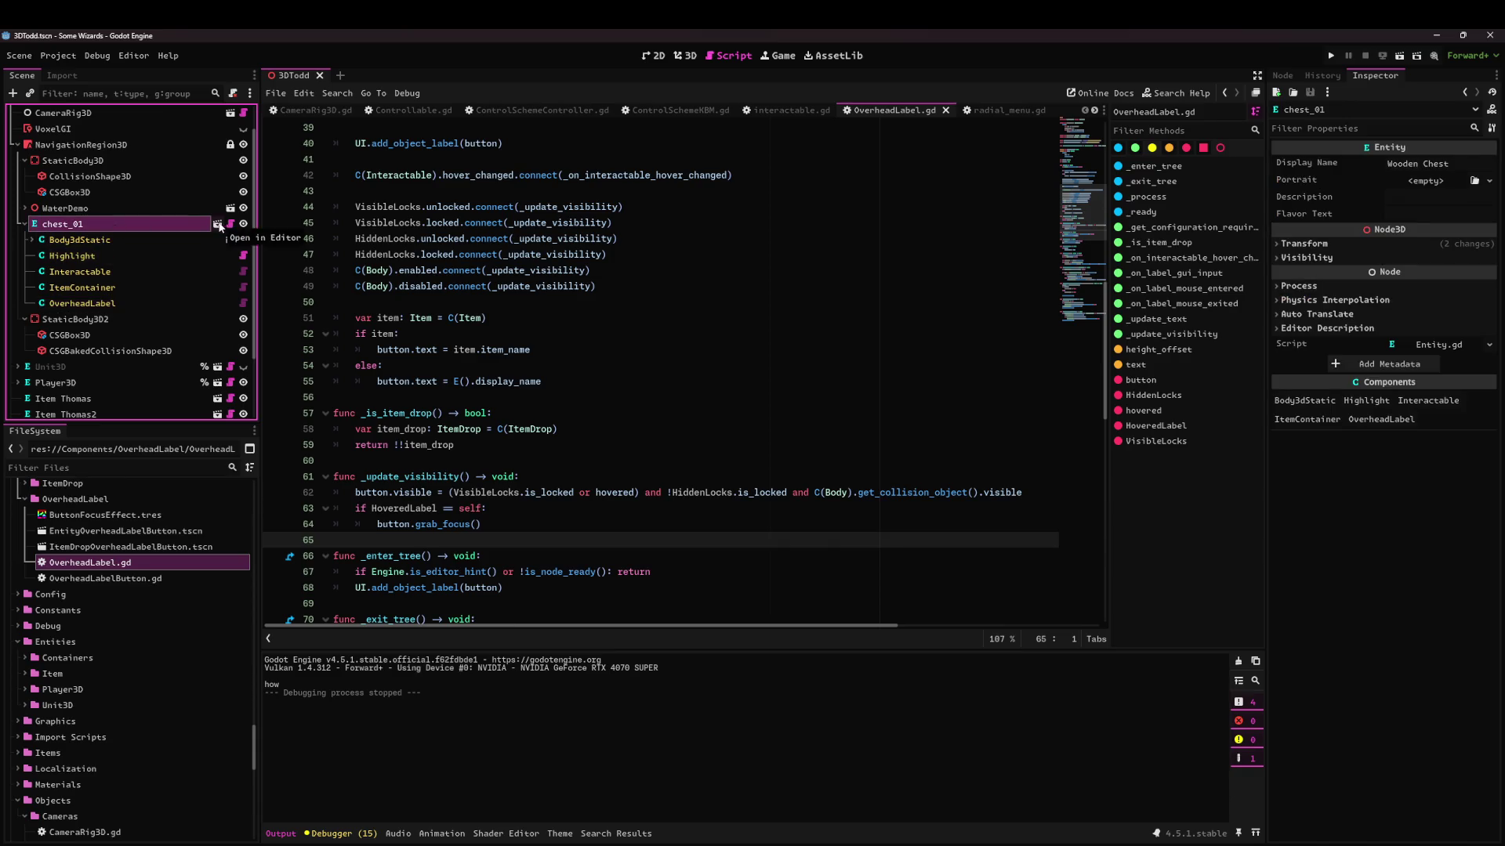
{"action": "left_click", "coordinate": [218, 225]}
{"action": "left_click", "coordinate": [100, 209]}
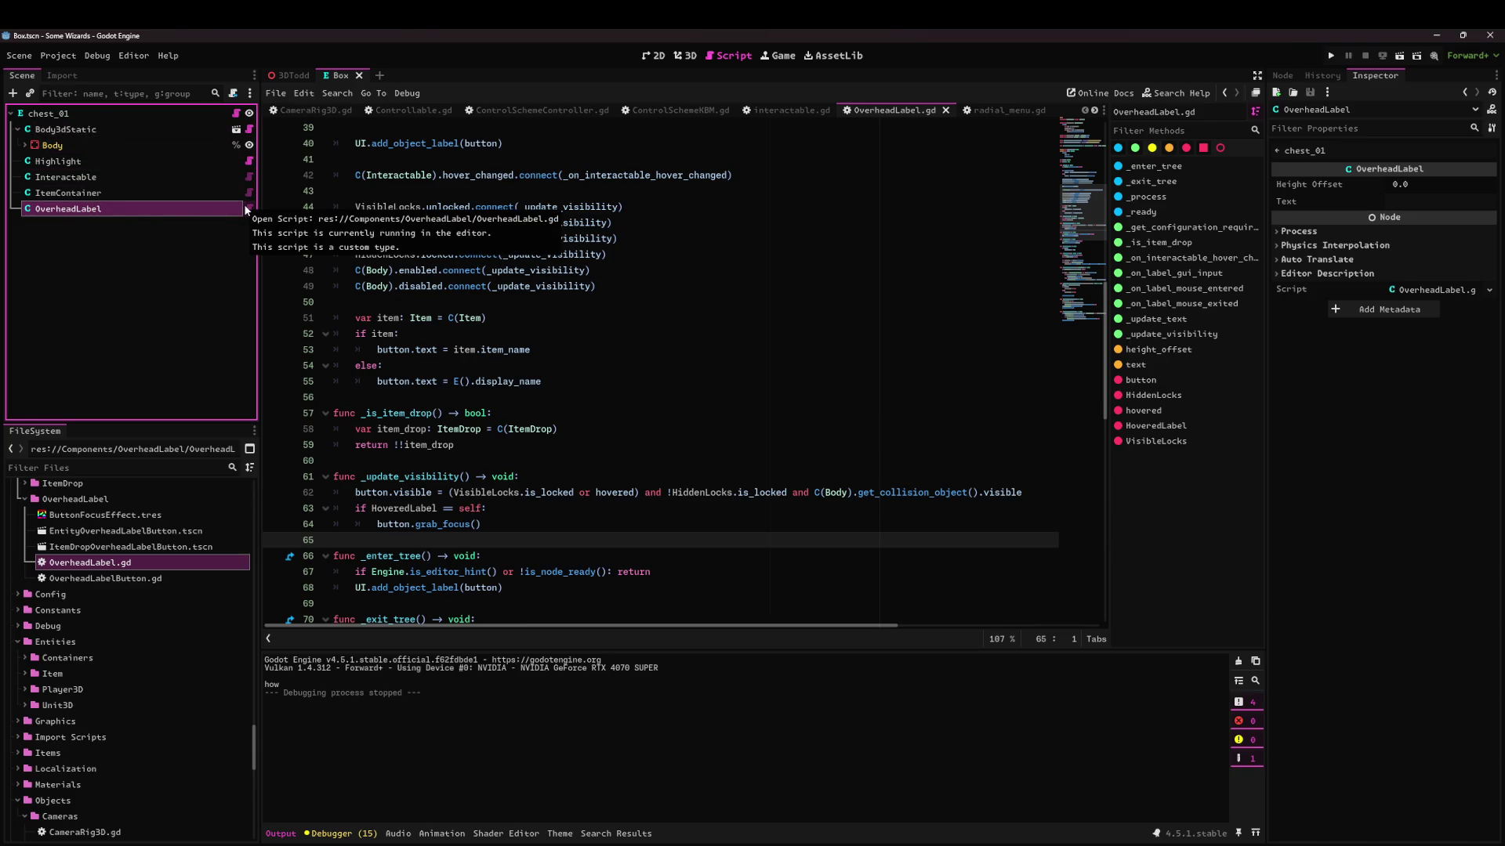
Open and close EntityOverheadLabelButton.tscn and ItemDropOverheadLabelButton.tscn, then run the 3DTodd scene.
{"action": "double_click", "coordinate": [125, 531]}
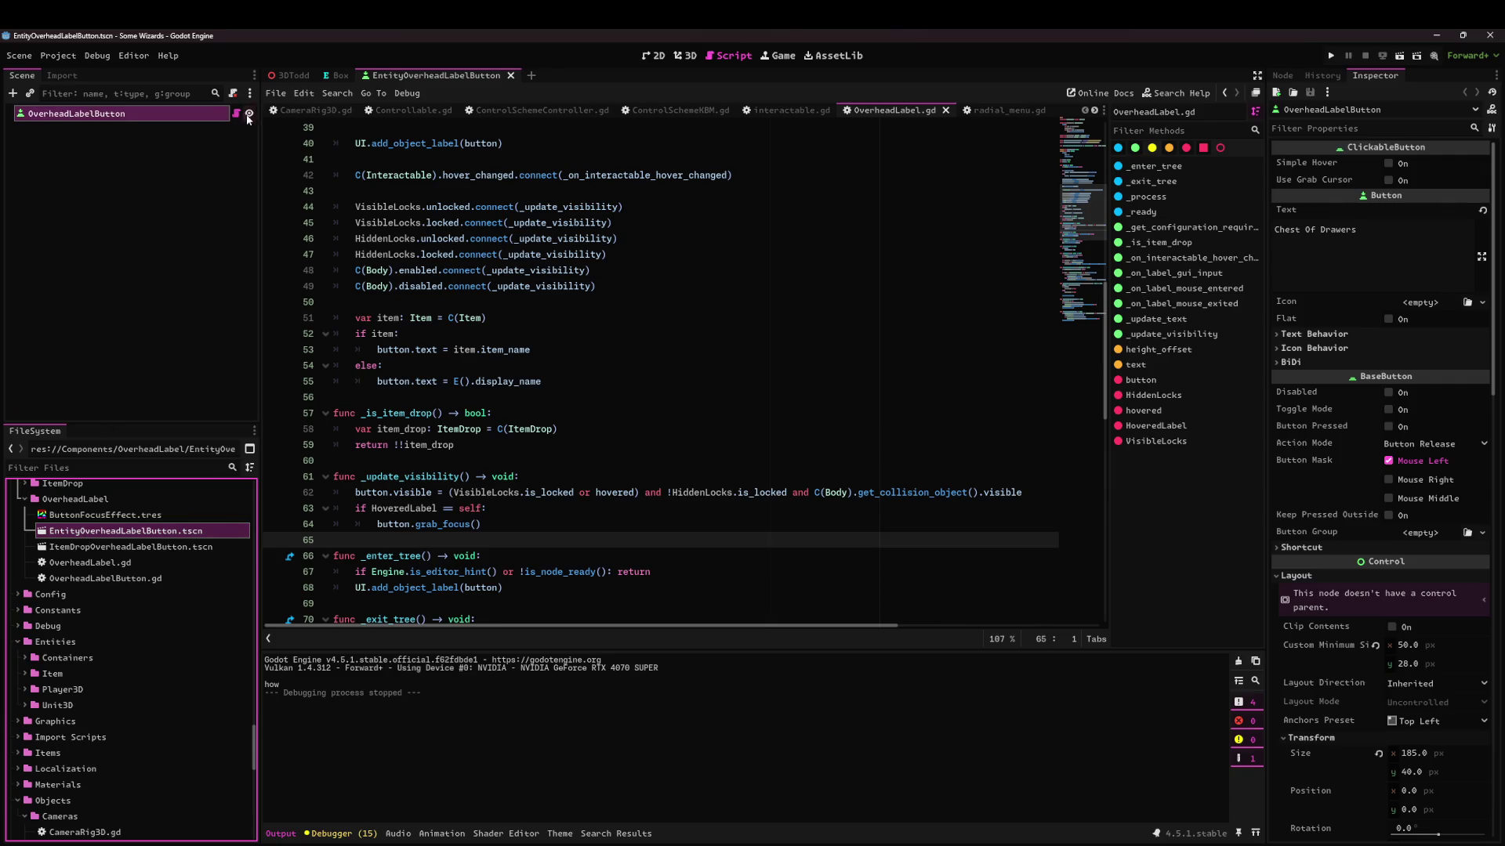
{"action": "key", "text": "Down"}
{"action": "key", "text": "Return"}
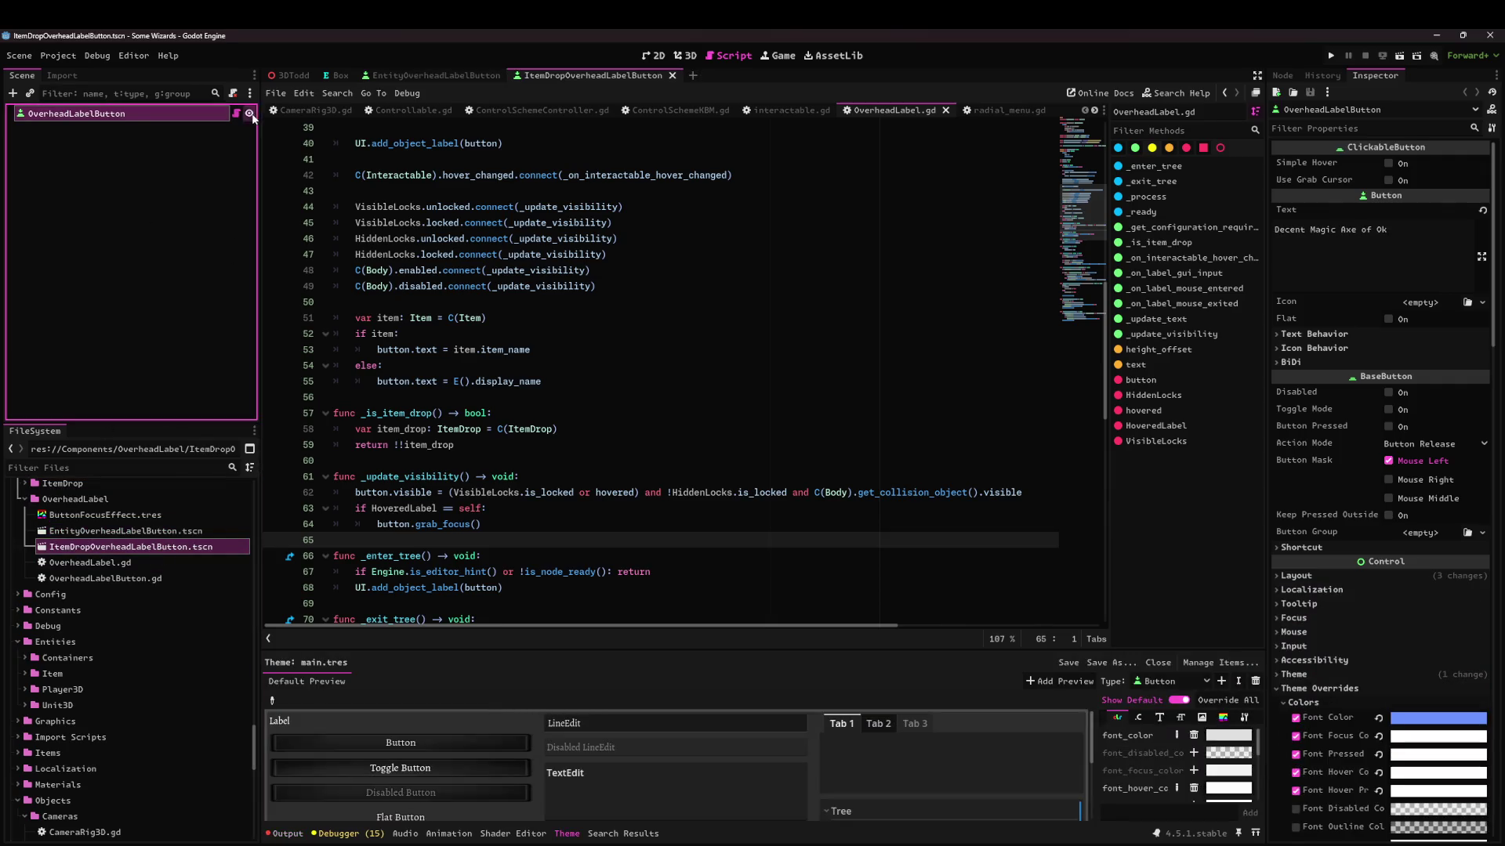
{"action": "left_click", "coordinate": [186, 272]}
{"action": "middle_click", "coordinate": [470, 73]}
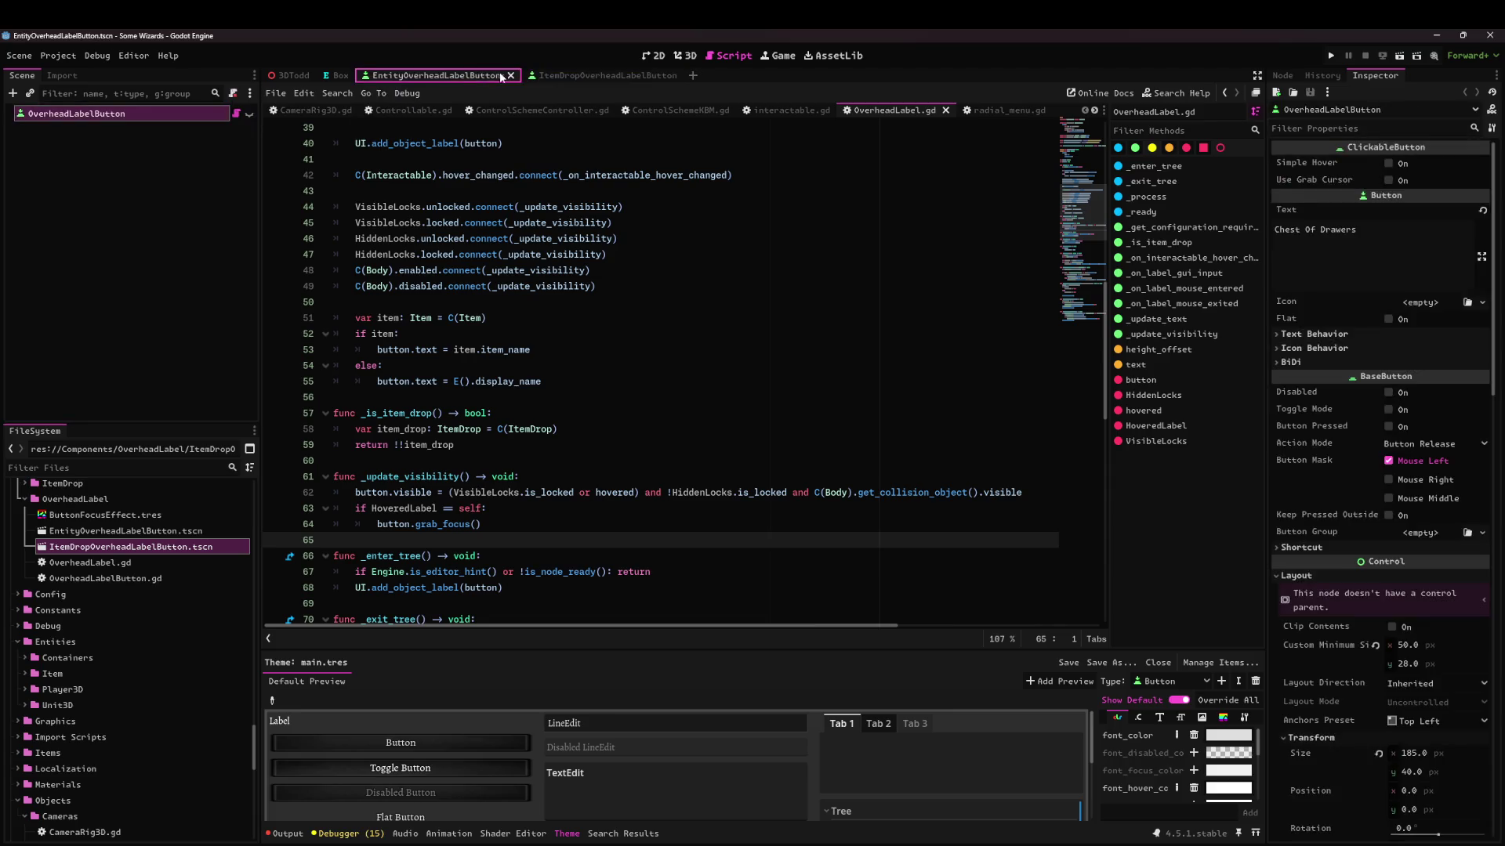
{"action": "middle_click", "coordinate": [408, 75]}
{"action": "left_click", "coordinate": [290, 75]}
{"action": "left_click", "coordinate": [1399, 56]}
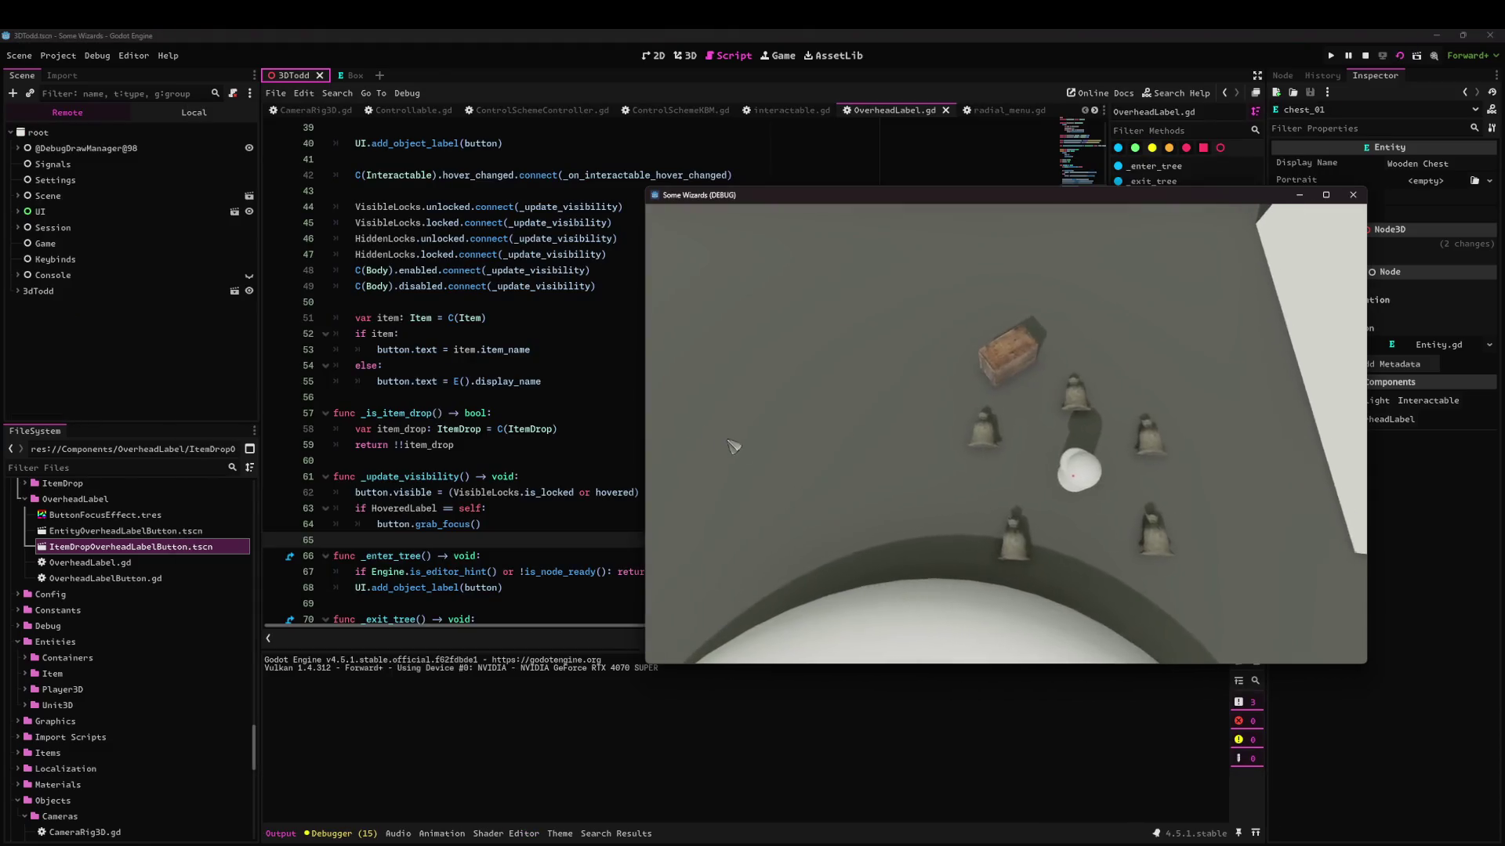
Walk to the chest, show labels with Alt, pick up two bags, open the chest, then stop.
{"action": "left_click", "coordinate": [1072, 357]}
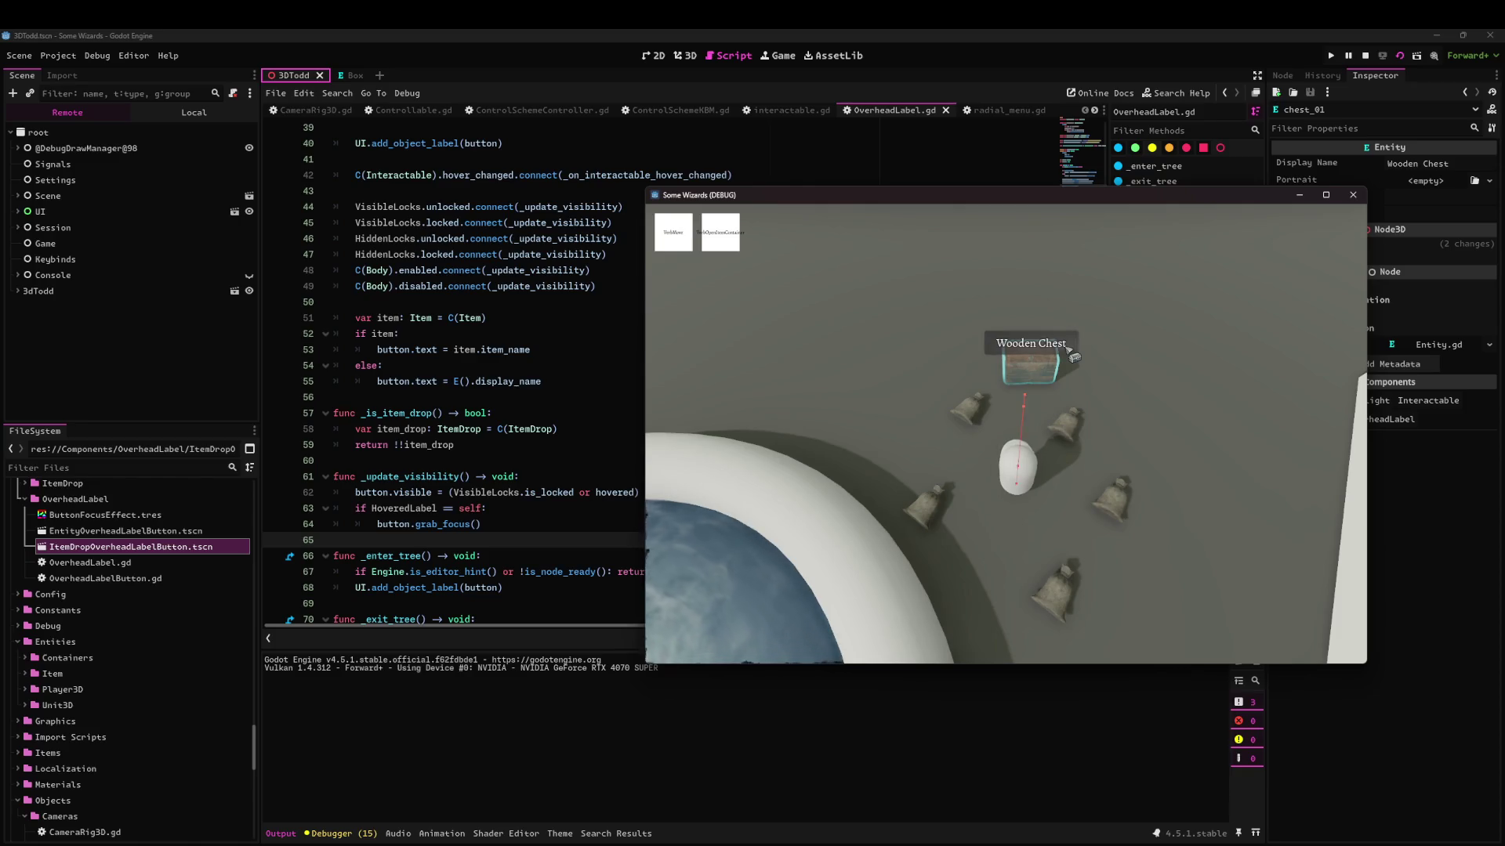
{"action": "left_click", "coordinate": [1004, 488]}
{"action": "key", "text": "alt"}
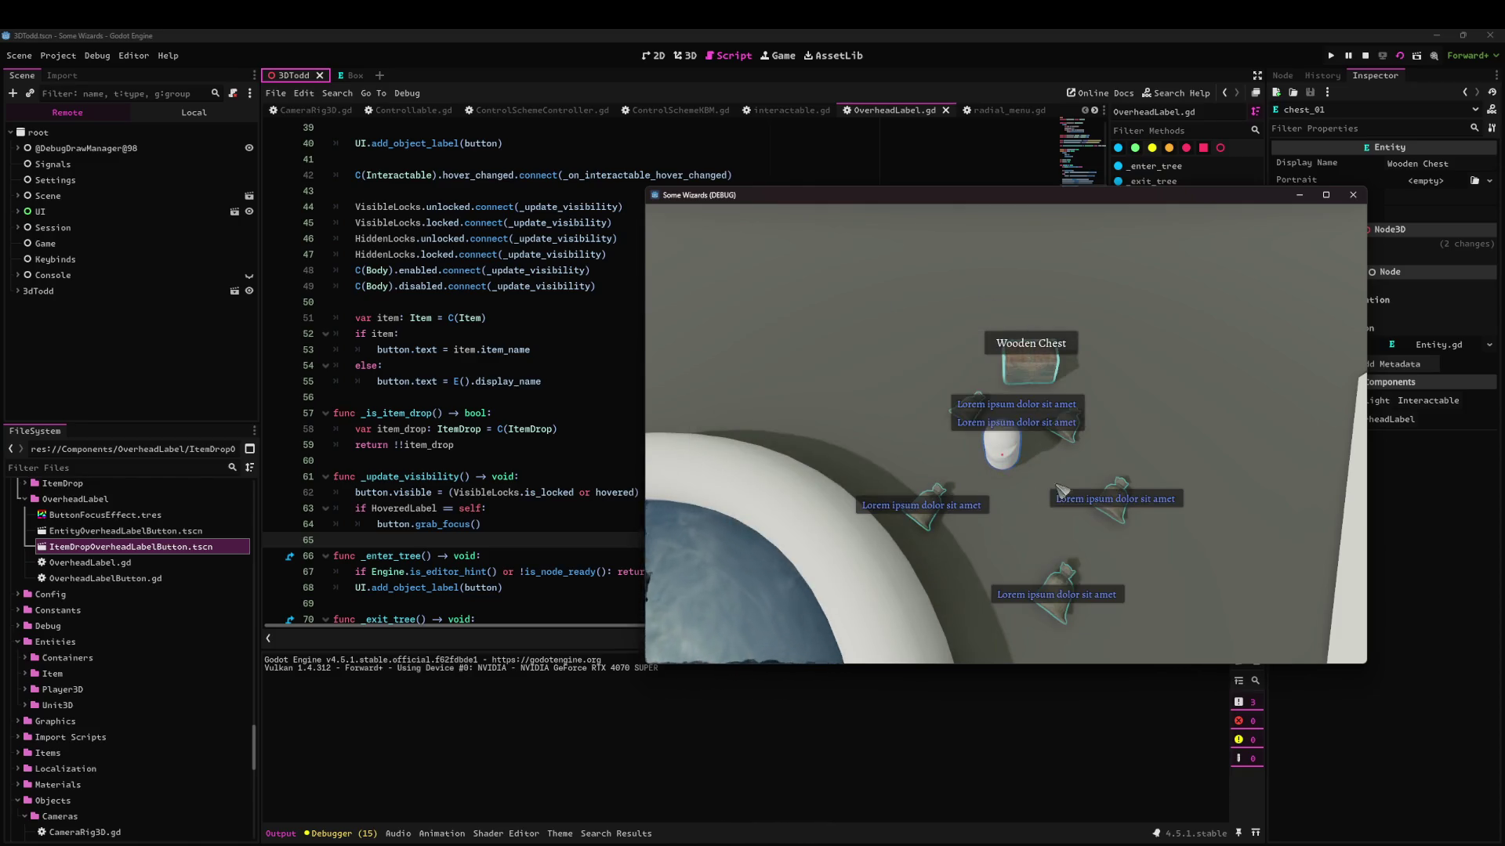
{"action": "left_click", "coordinate": [1185, 517]}
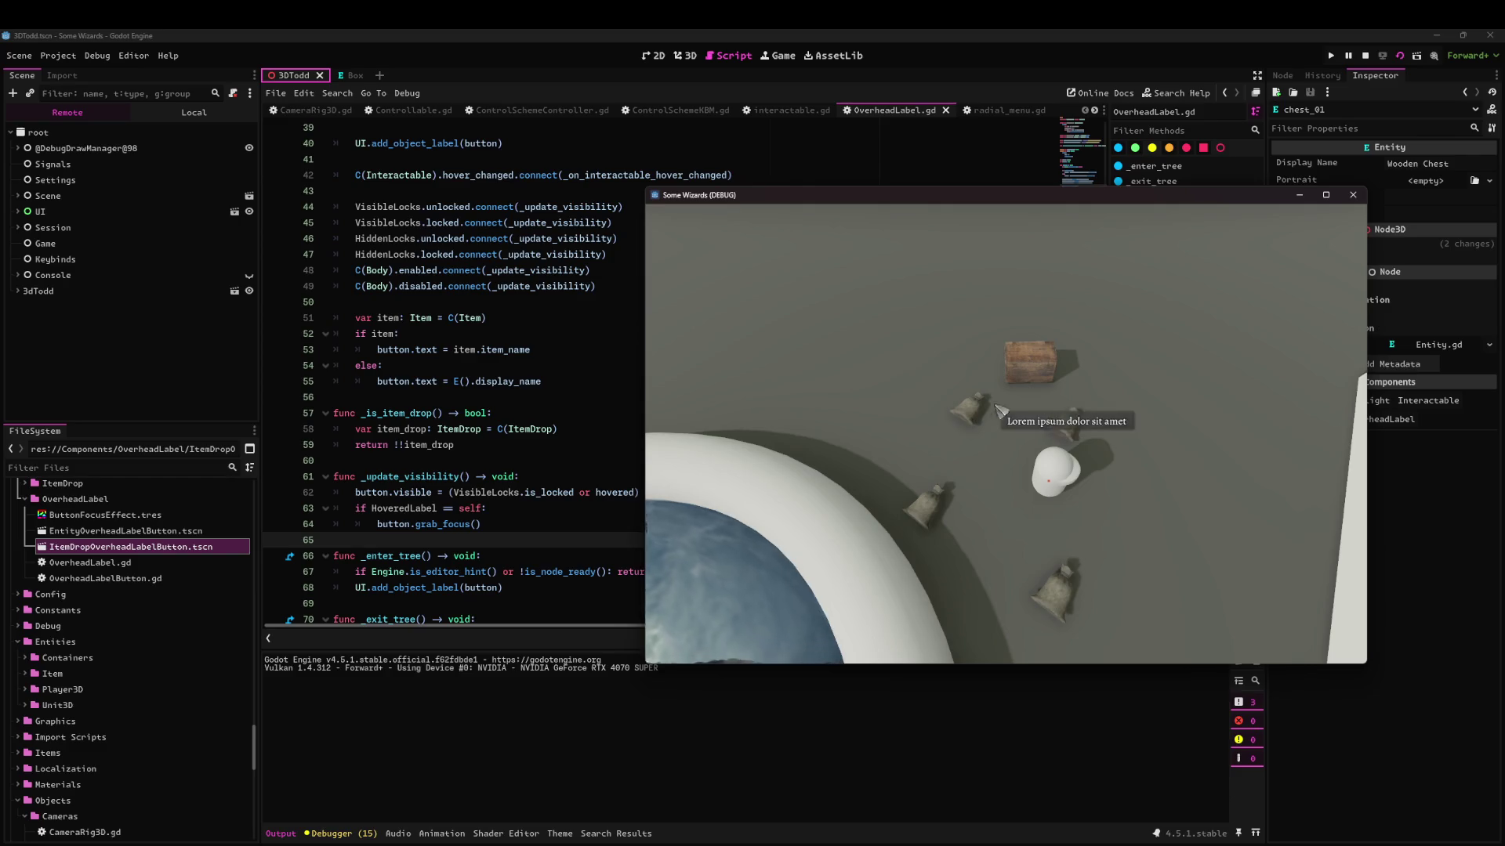
{"action": "left_click", "coordinate": [920, 407]}
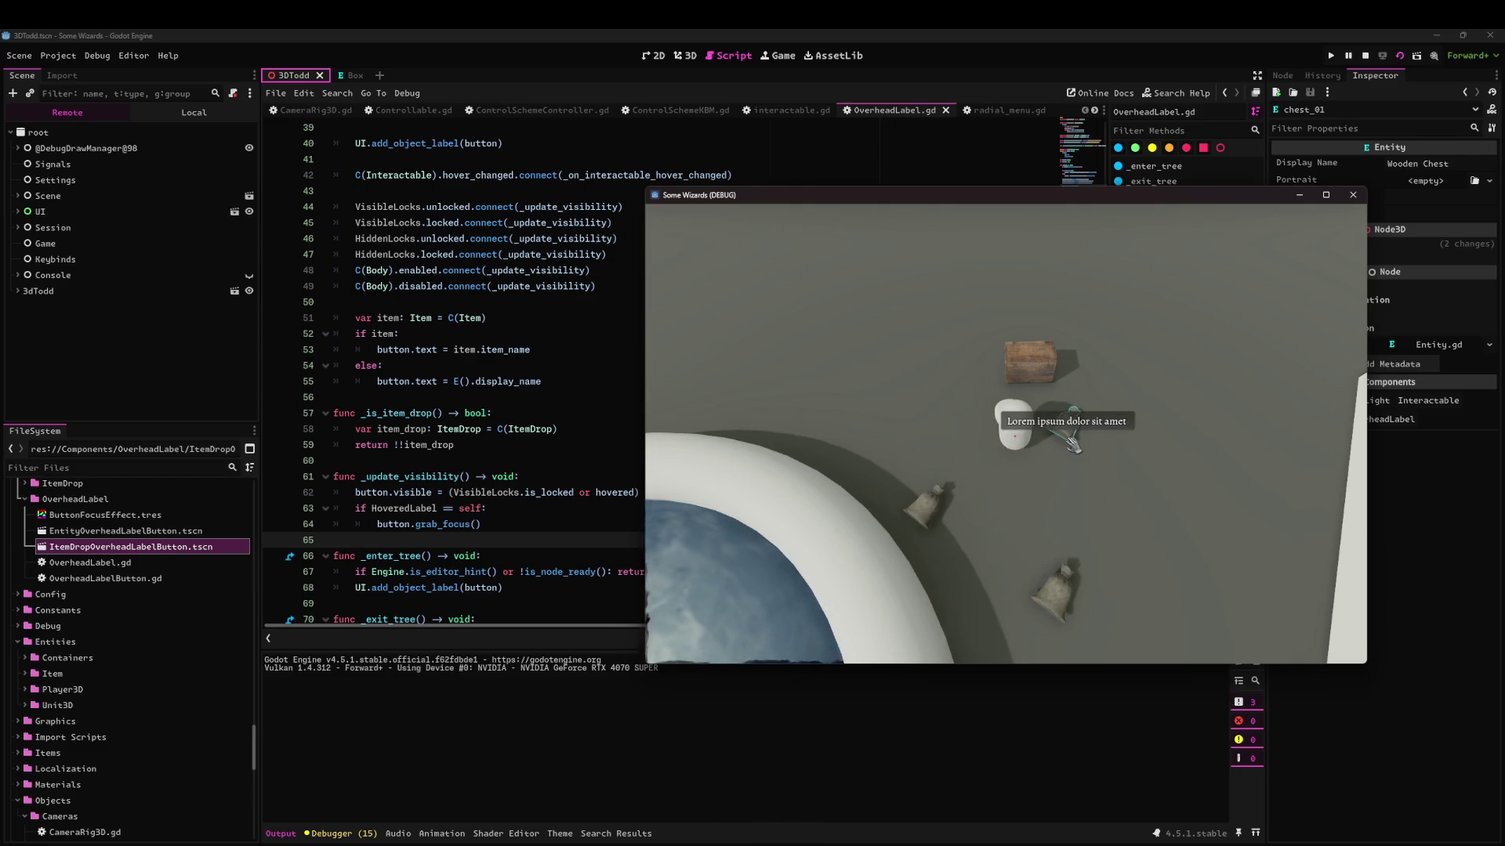
{"action": "left_click", "coordinate": [1073, 502]}
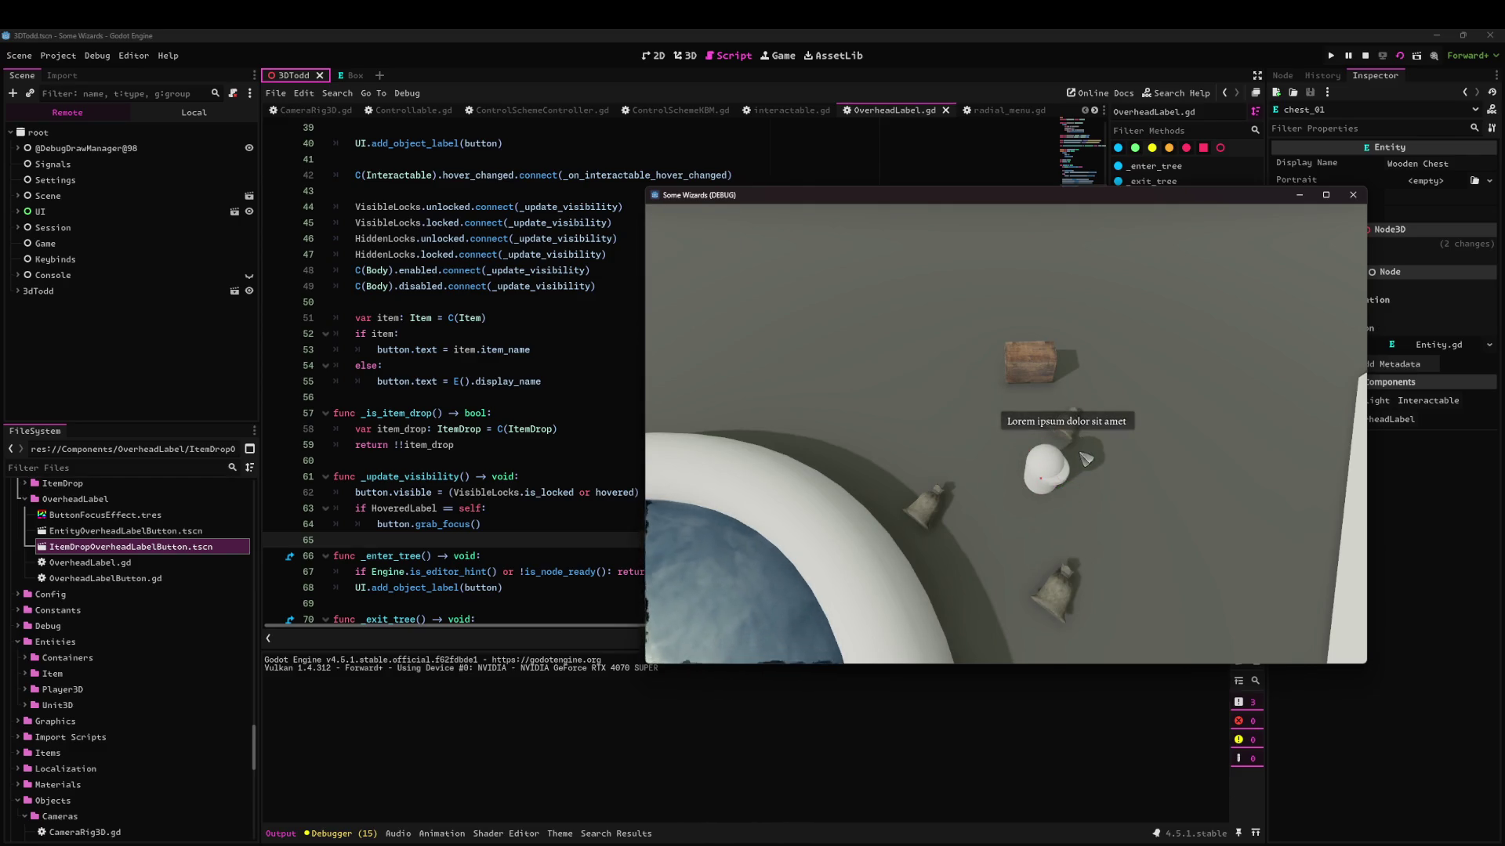
{"action": "left_click", "coordinate": [1092, 492]}
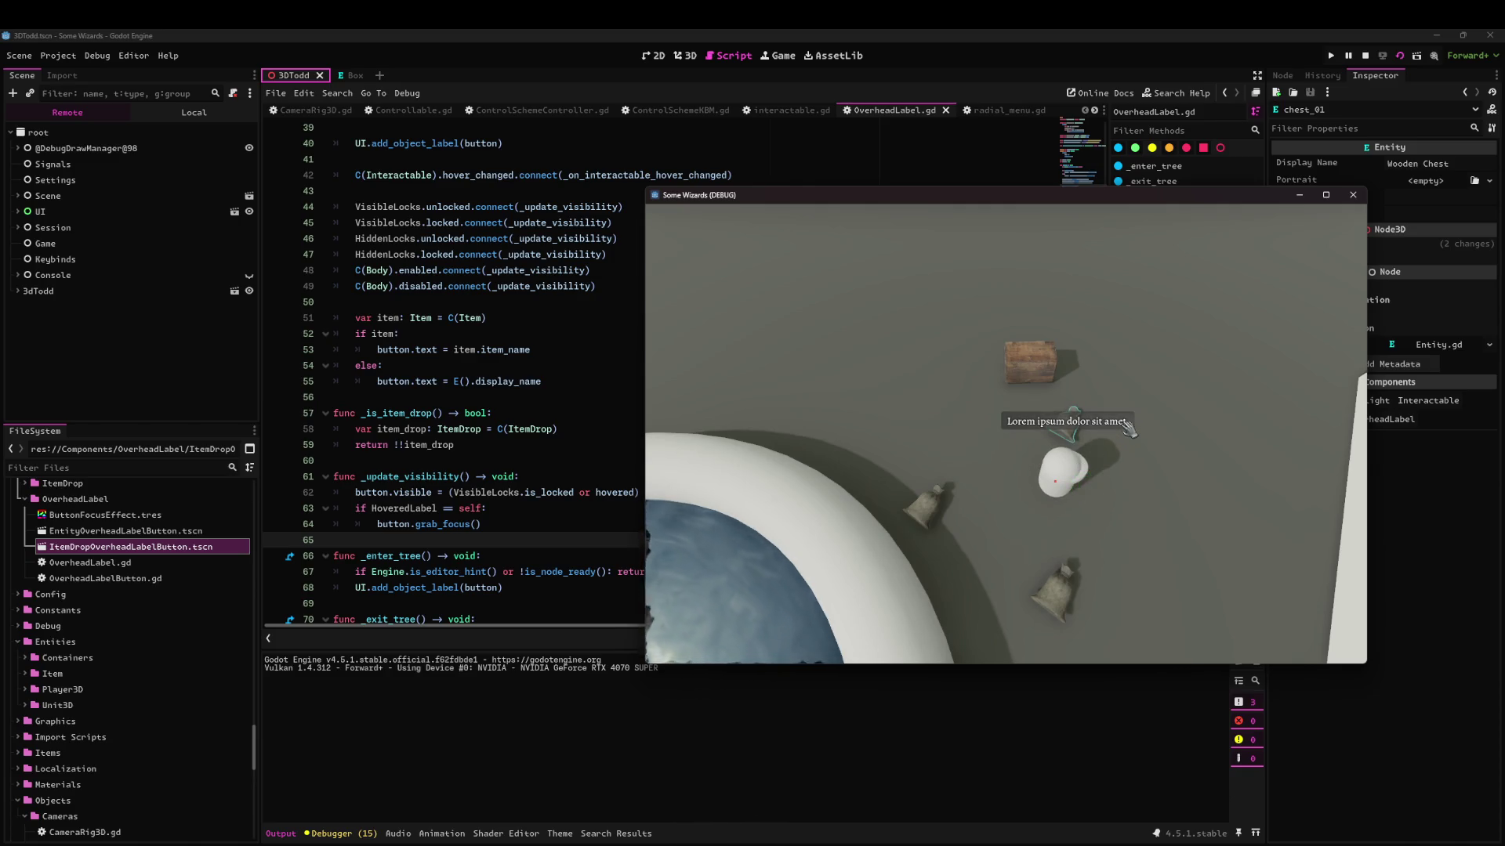
{"action": "left_click", "coordinate": [1058, 369]}
{"action": "left_click", "coordinate": [979, 484]}
{"action": "left_click", "coordinate": [1353, 195]}
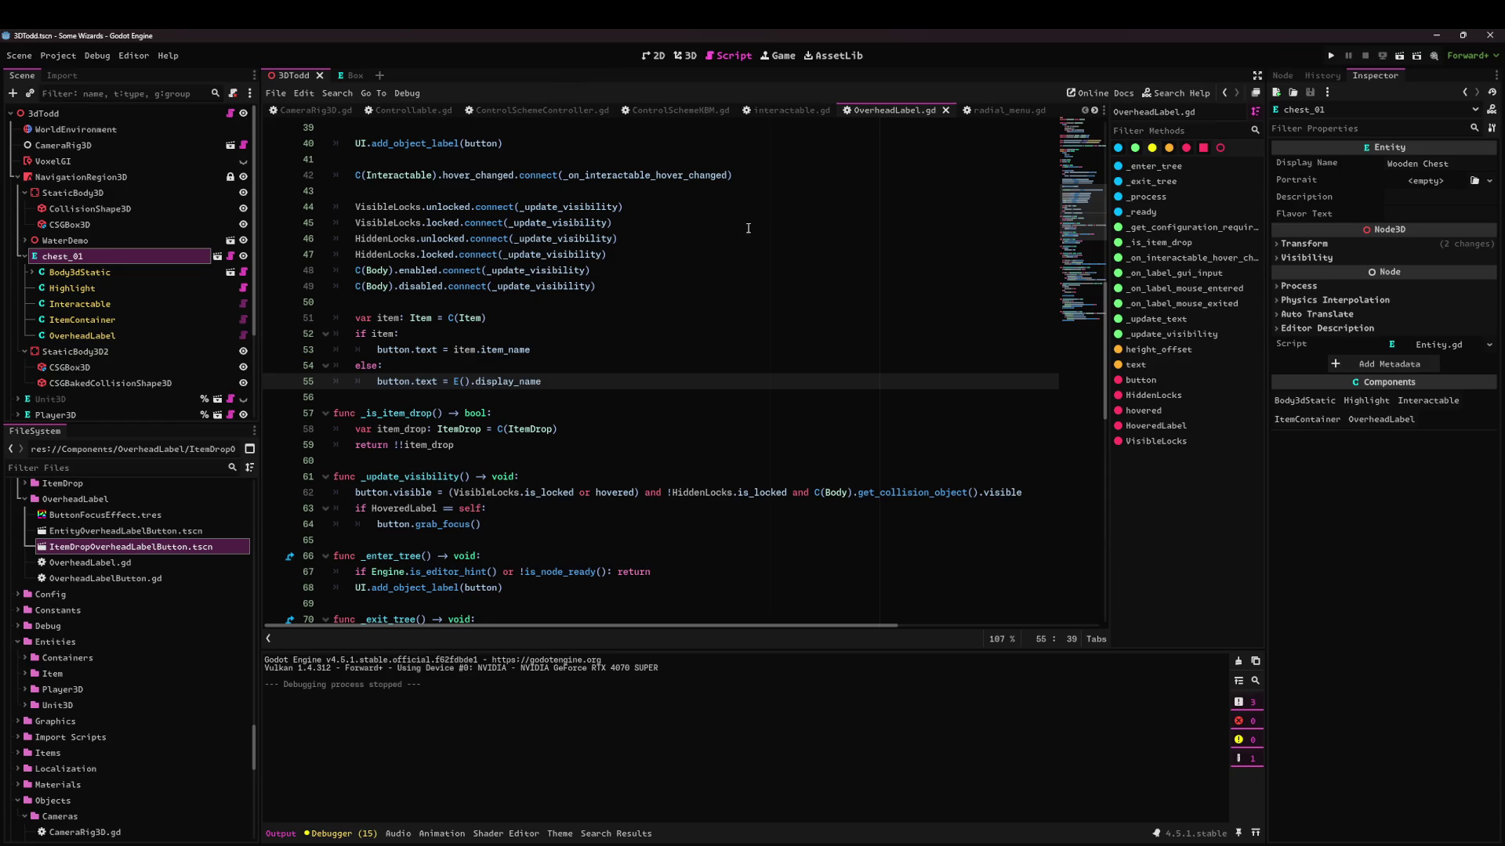
Select the cursor is_pressed block on lines 51–55 in ControlSchemeKBM.gd.
{"action": "left_click", "coordinate": [694, 113]}
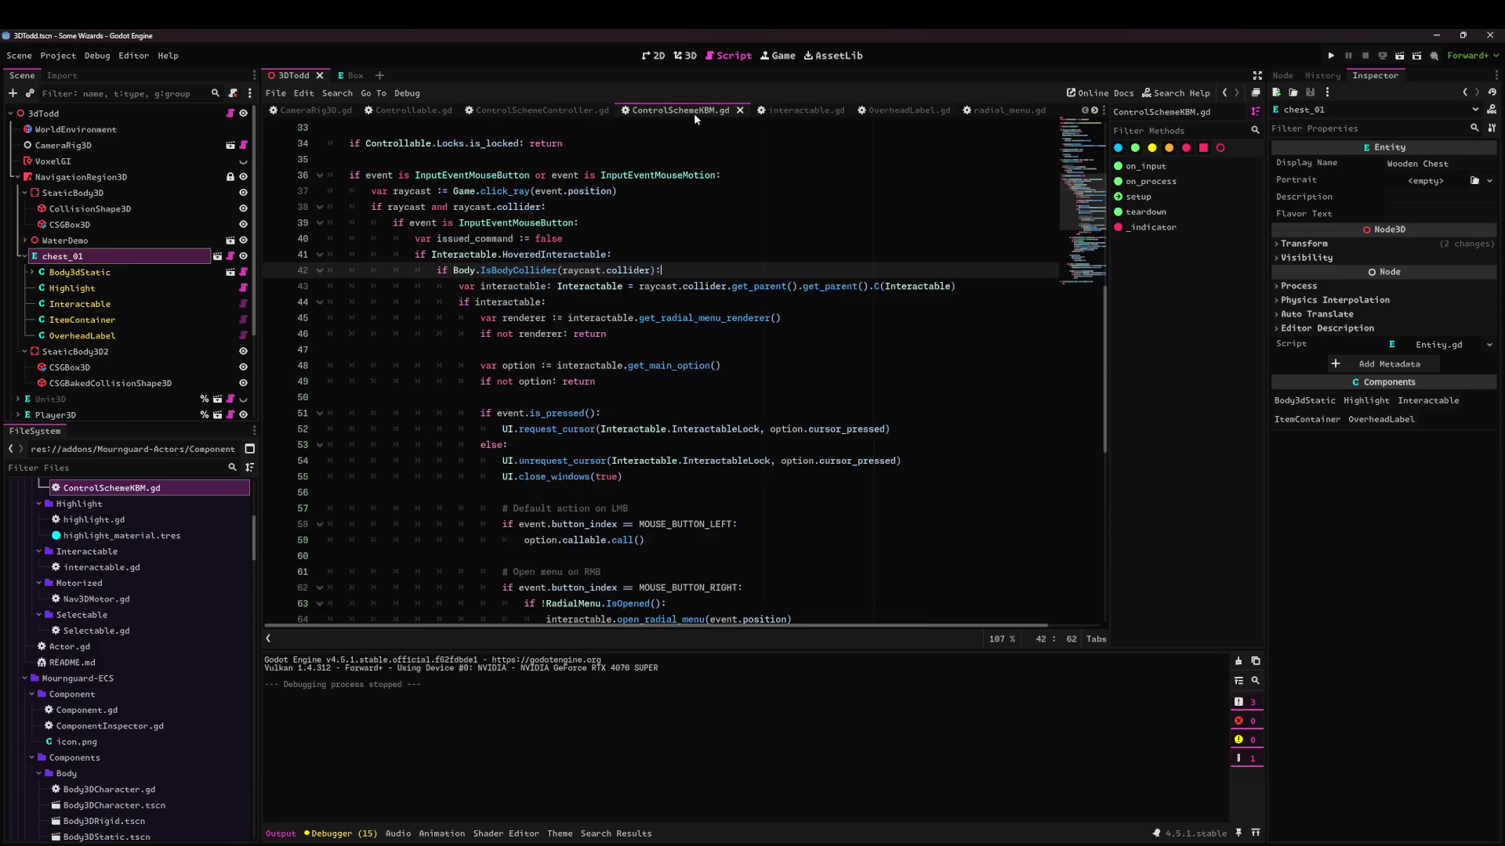
{"action": "scroll", "coordinate": [667, 430], "scroll_direction": "up", "scroll_amount": 2}
{"action": "mouse_move", "coordinate": [650, 336]}
{"action": "left_mouse_down"}
{"action": "mouse_move", "coordinate": [490, 297]}
{"action": "mouse_move", "coordinate": [481, 270]}
{"action": "left_mouse_up"}
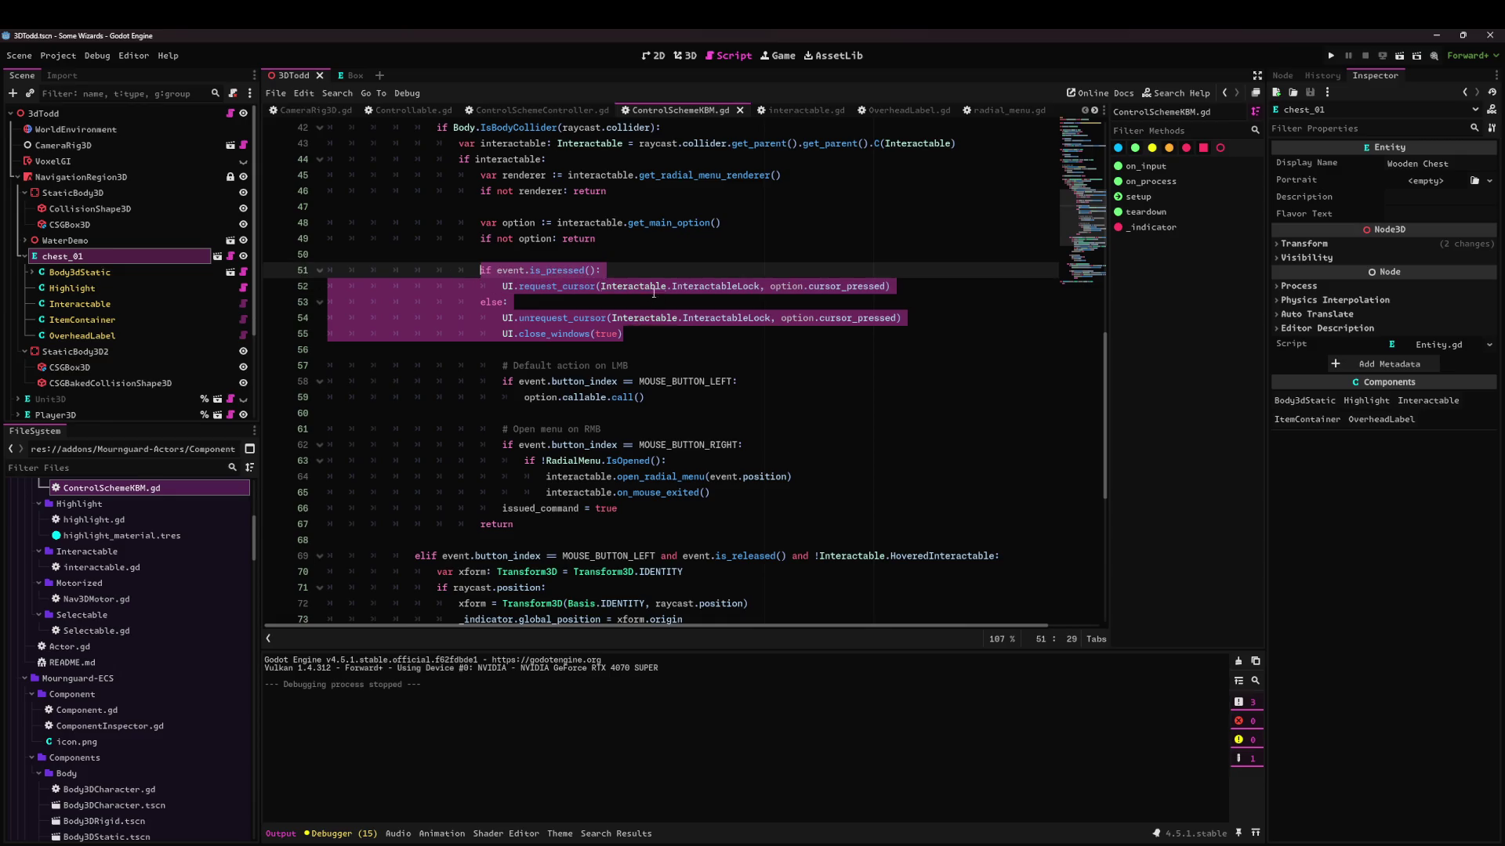
In OverheadLabel.gd's _on_label_gui_input, add blank lines after the lock check on line 88.
{"action": "left_click", "coordinate": [897, 112]}
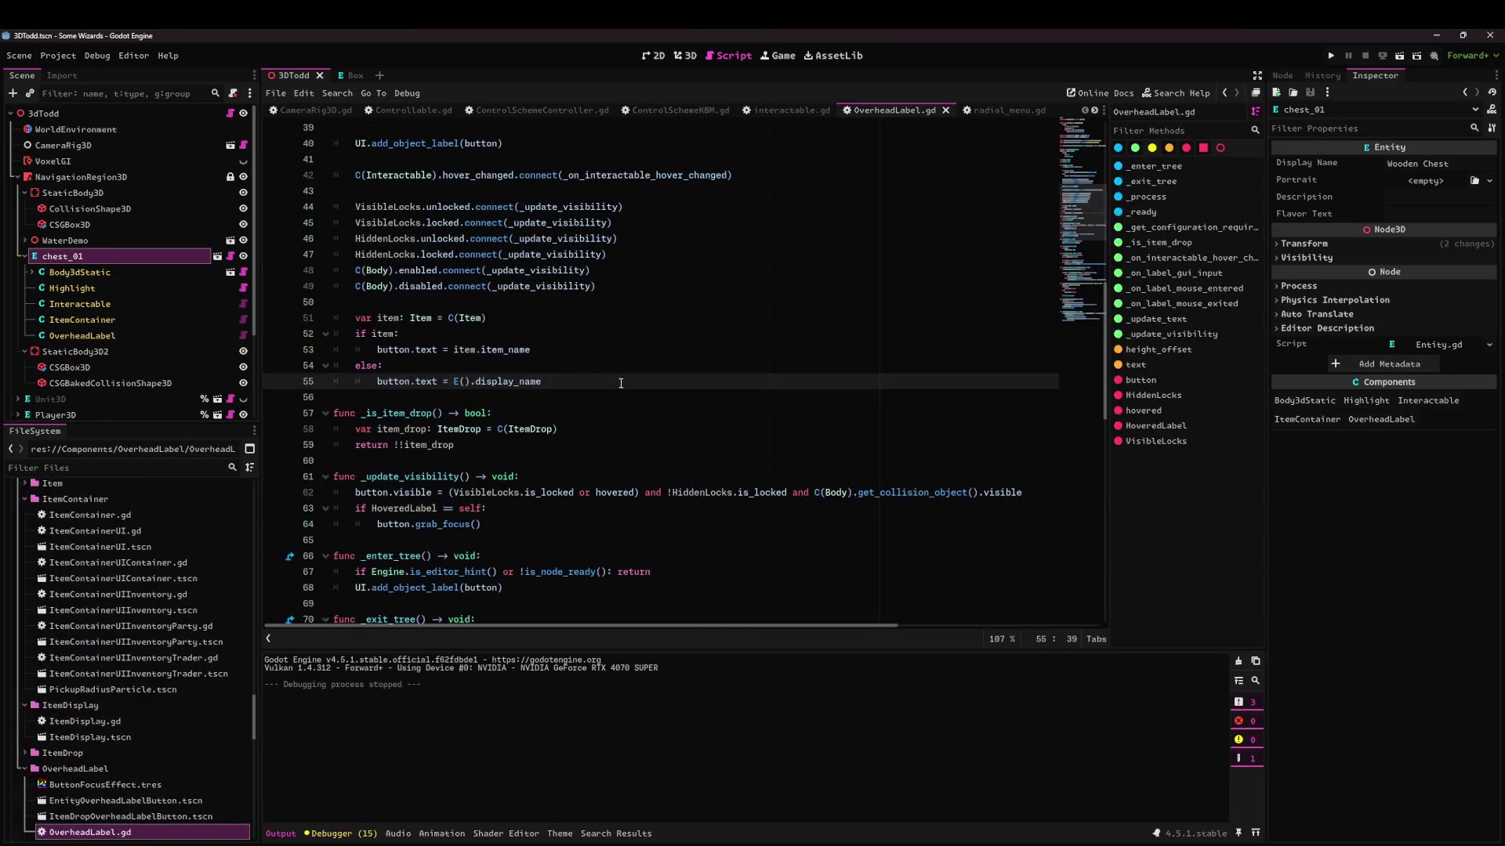
{"action": "scroll", "coordinate": [553, 364], "scroll_direction": "up", "scroll_amount": 6}
{"action": "scroll", "coordinate": [564, 376], "scroll_direction": "down", "scroll_amount": 11}
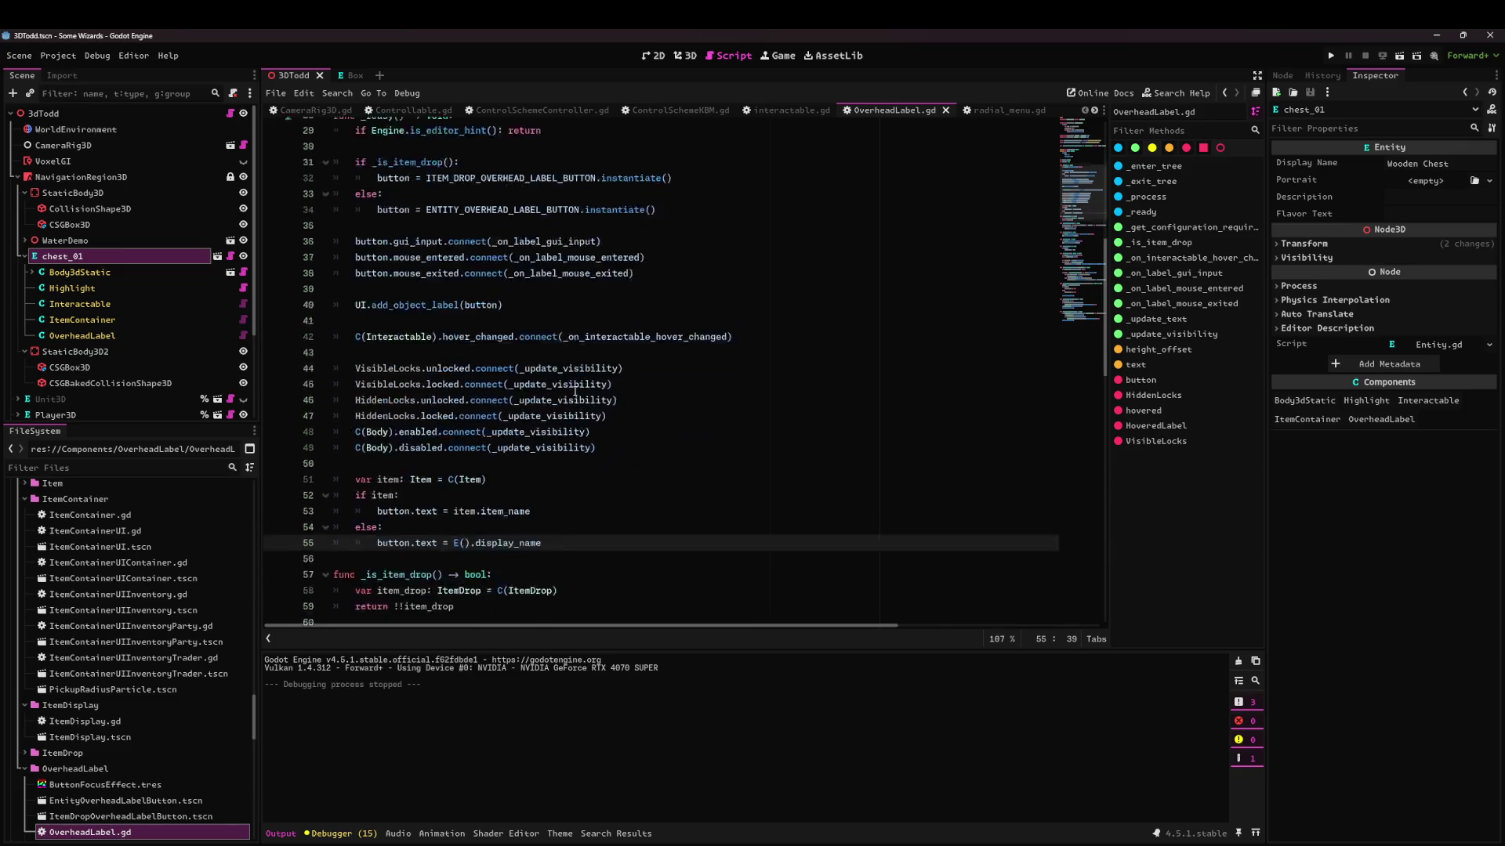
{"action": "scroll", "coordinate": [573, 384], "scroll_direction": "down", "scroll_amount": 5}
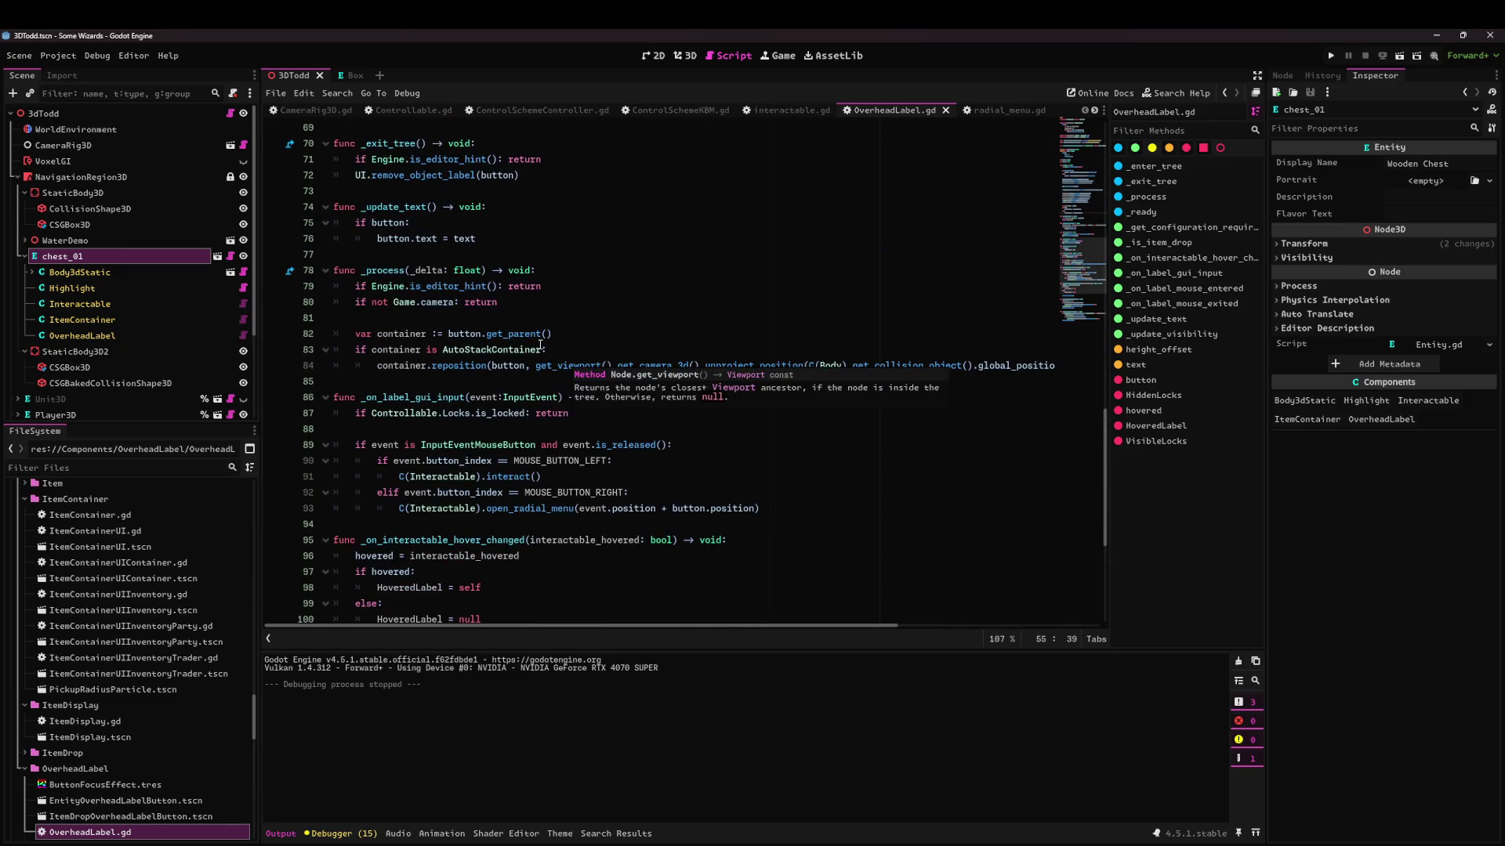
{"action": "scroll", "coordinate": [537, 324], "scroll_direction": "up", "scroll_amount": 10}
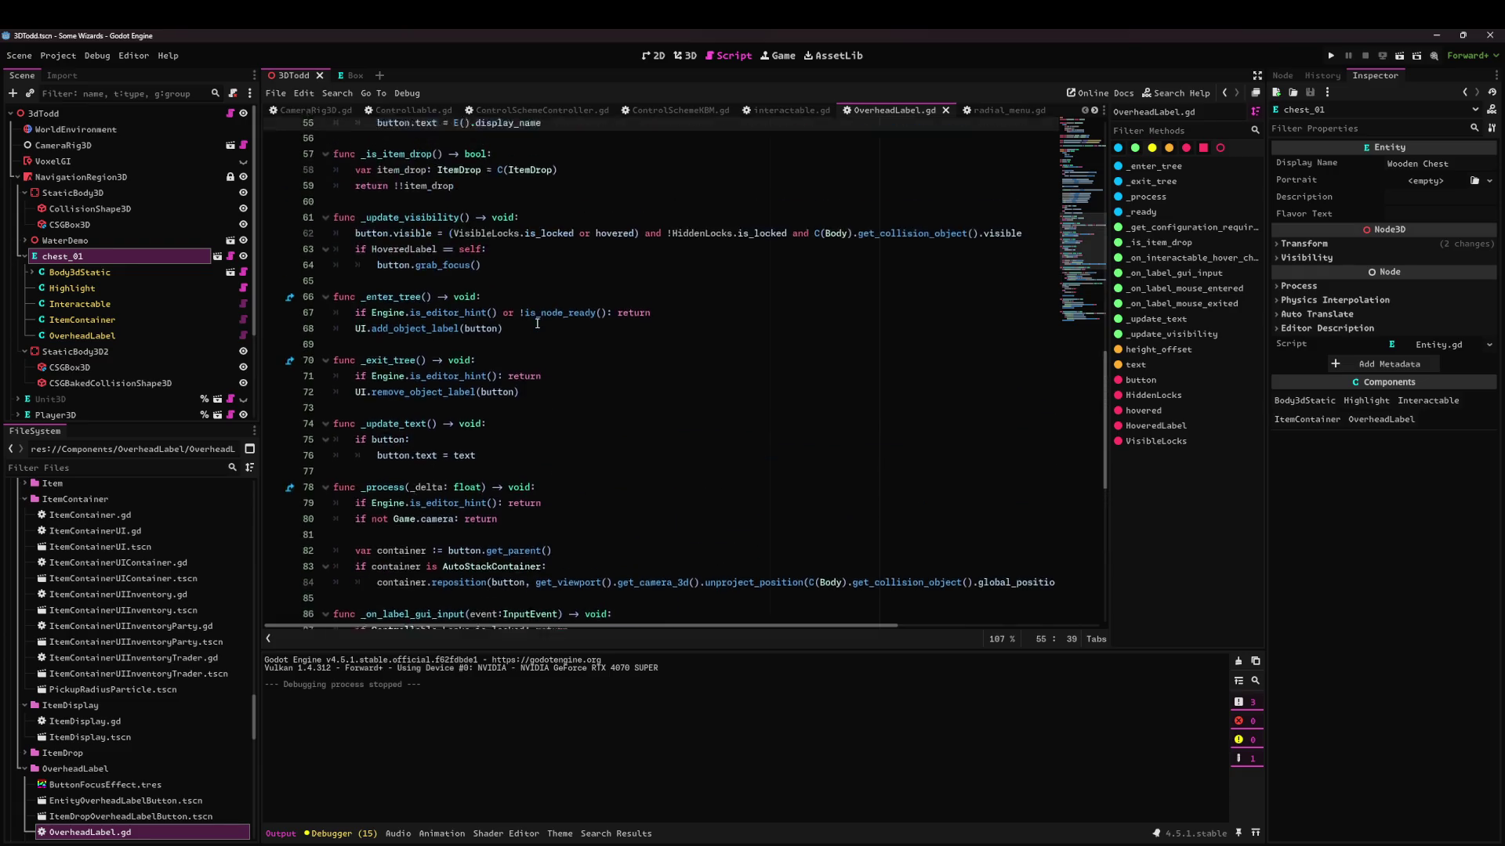
{"action": "scroll", "coordinate": [538, 324], "scroll_direction": "up", "scroll_amount": 6}
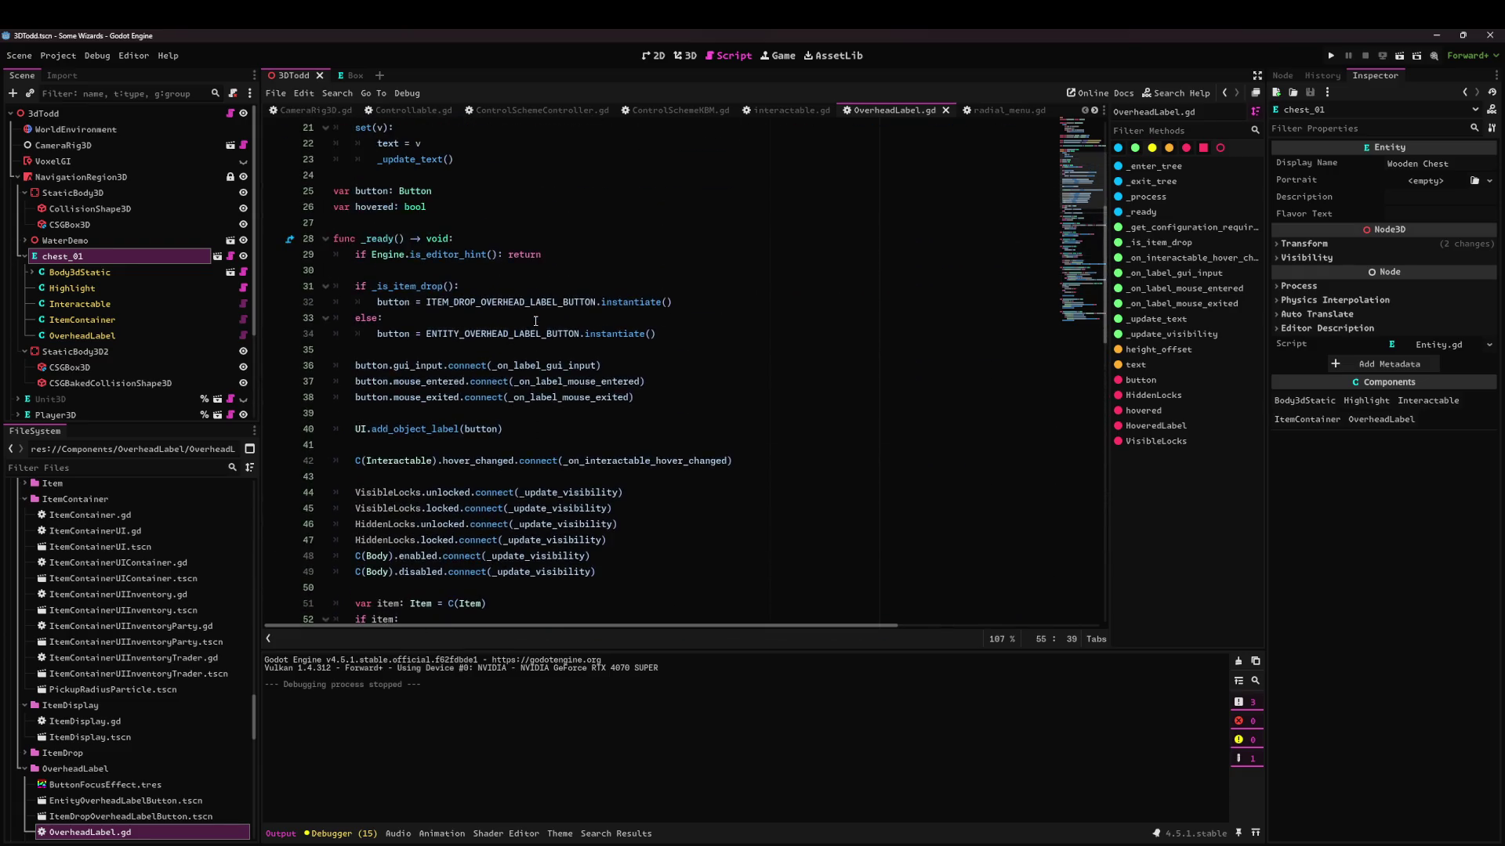
{"action": "scroll", "coordinate": [536, 316], "scroll_direction": "down", "scroll_amount": 20}
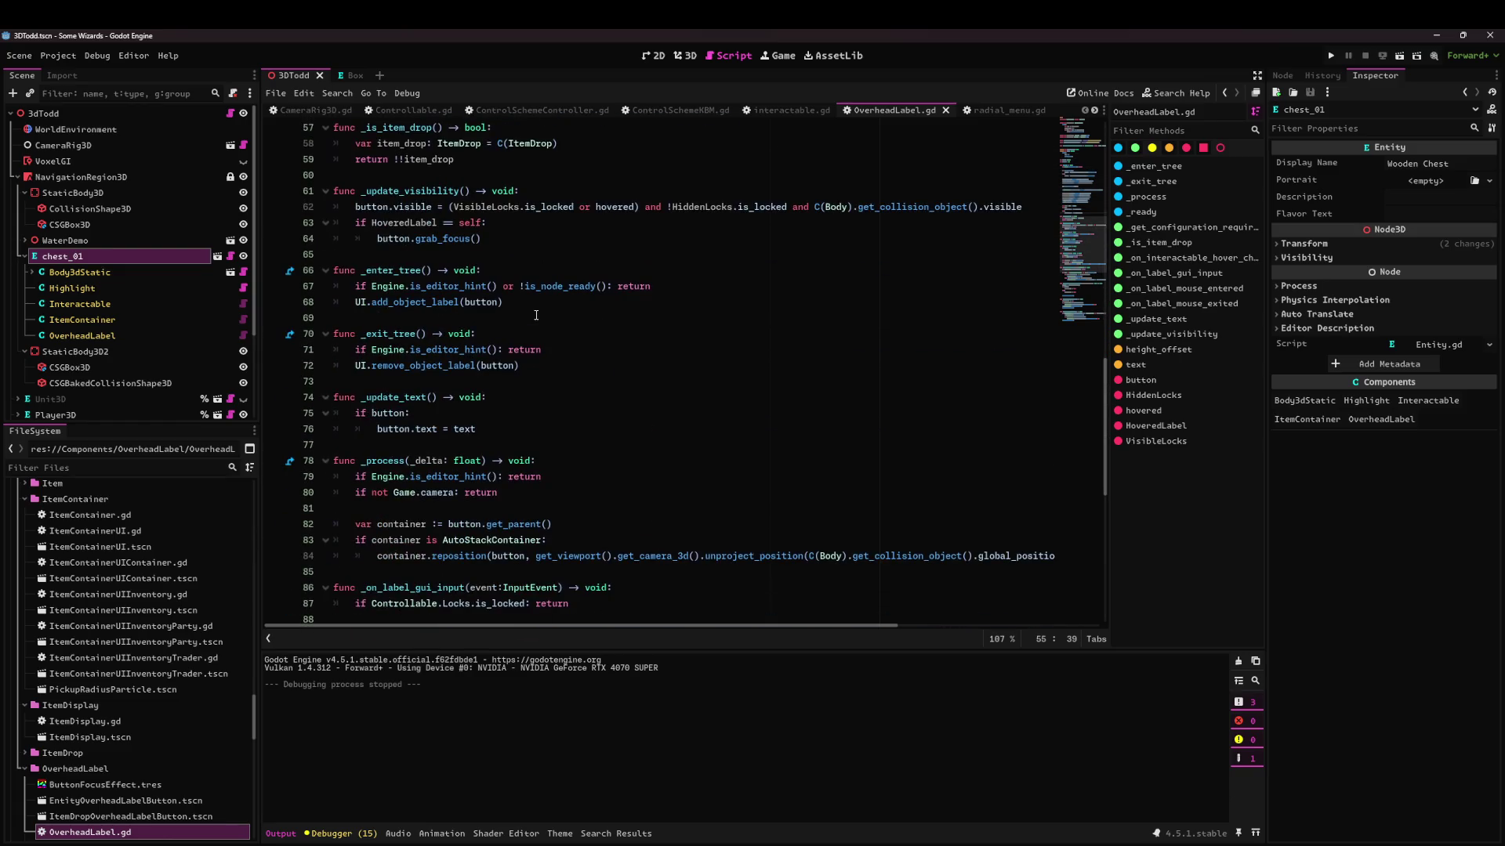
{"action": "left_click", "coordinate": [430, 271]}
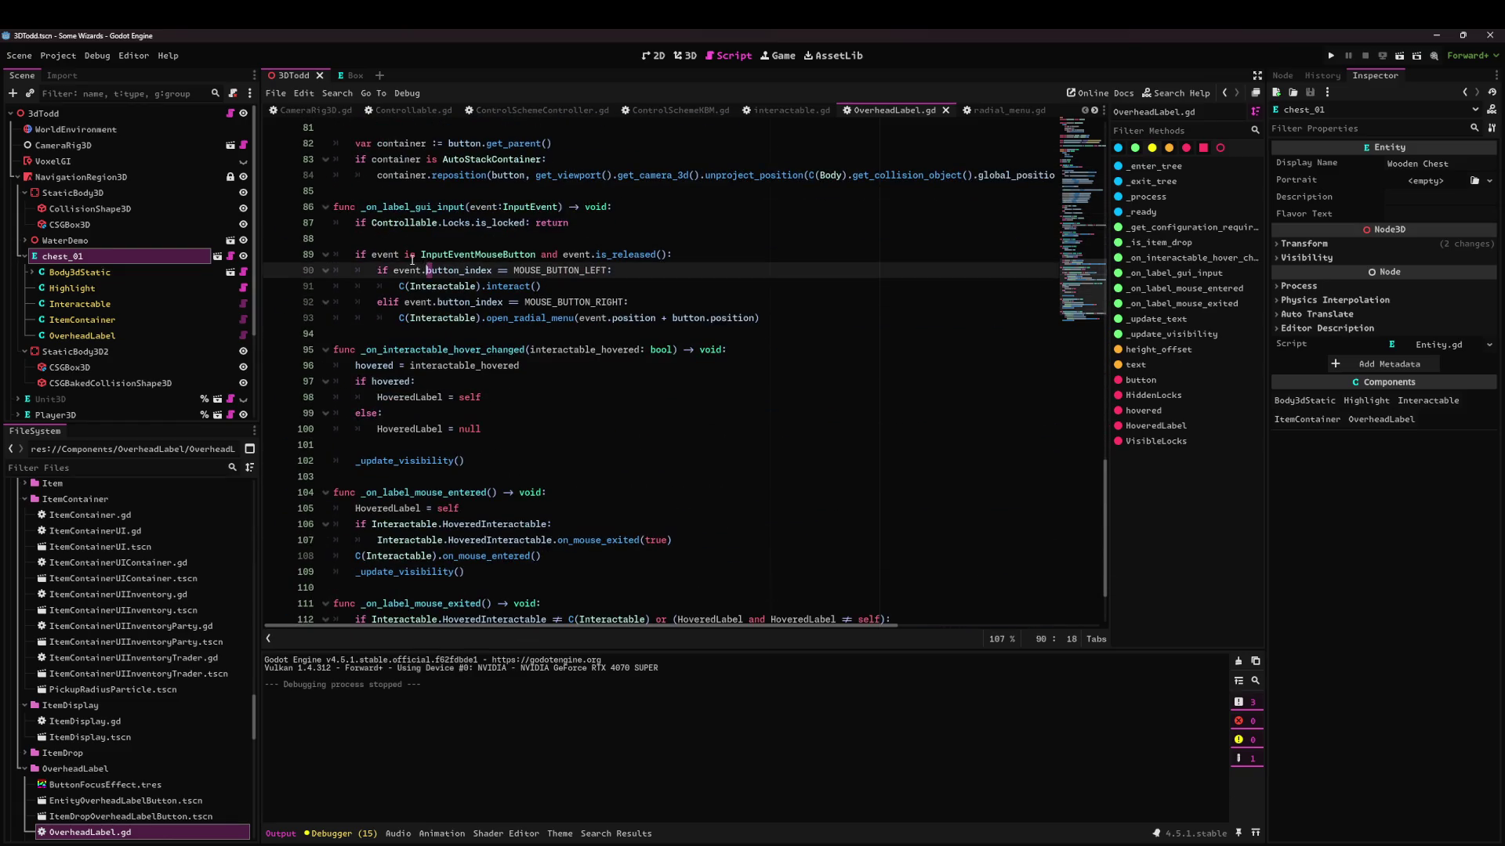
{"action": "left_click", "coordinate": [599, 255]}
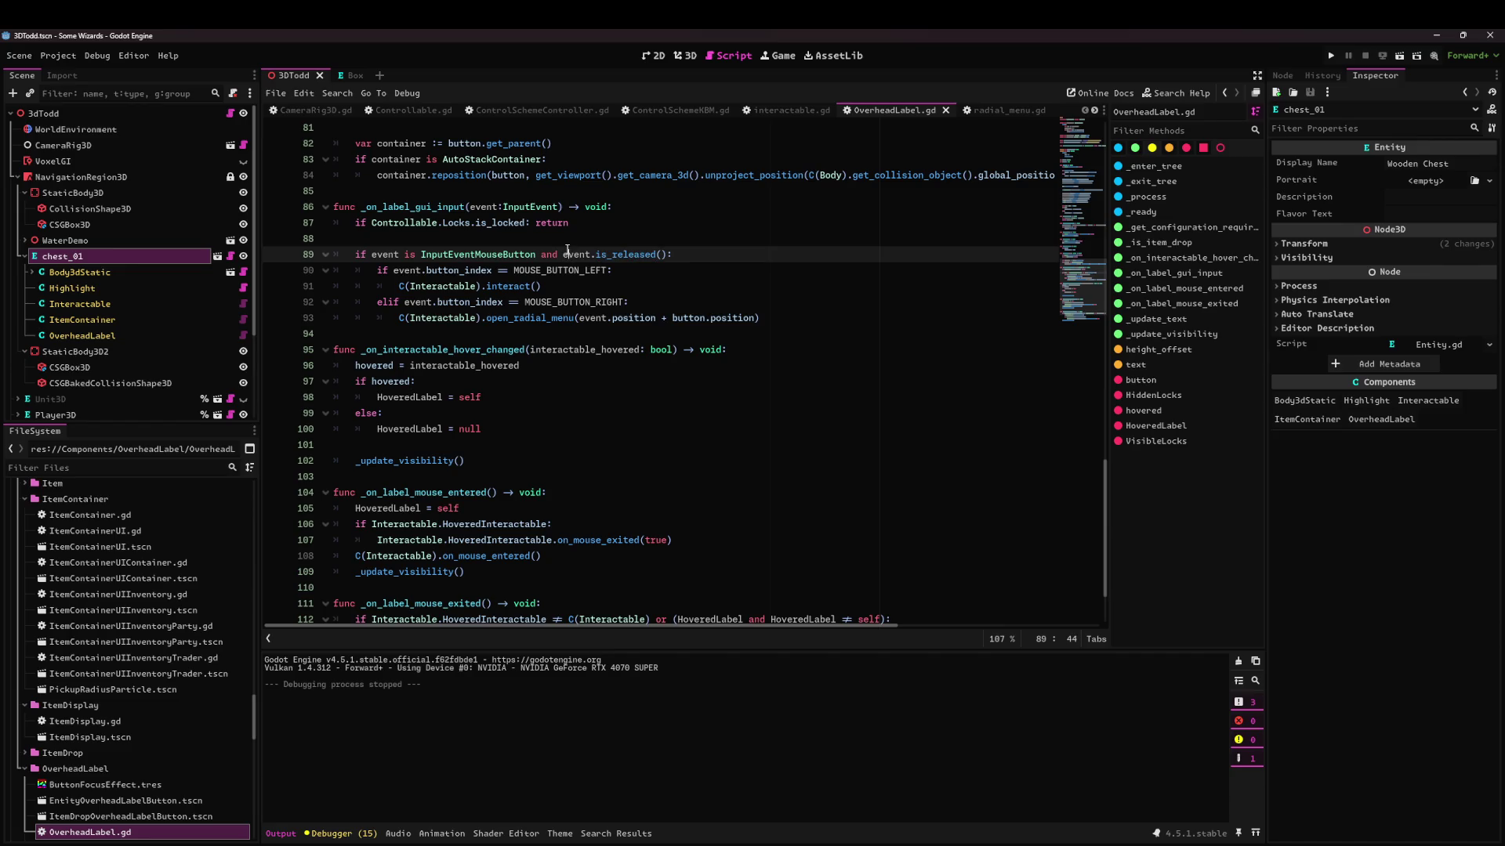
{"action": "left_click", "coordinate": [590, 240]}
{"action": "key", "text": "Return"}
{"action": "key", "text": "Return"}
{"action": "key", "text": "Return"}
{"action": "left_click", "coordinate": [593, 244]}
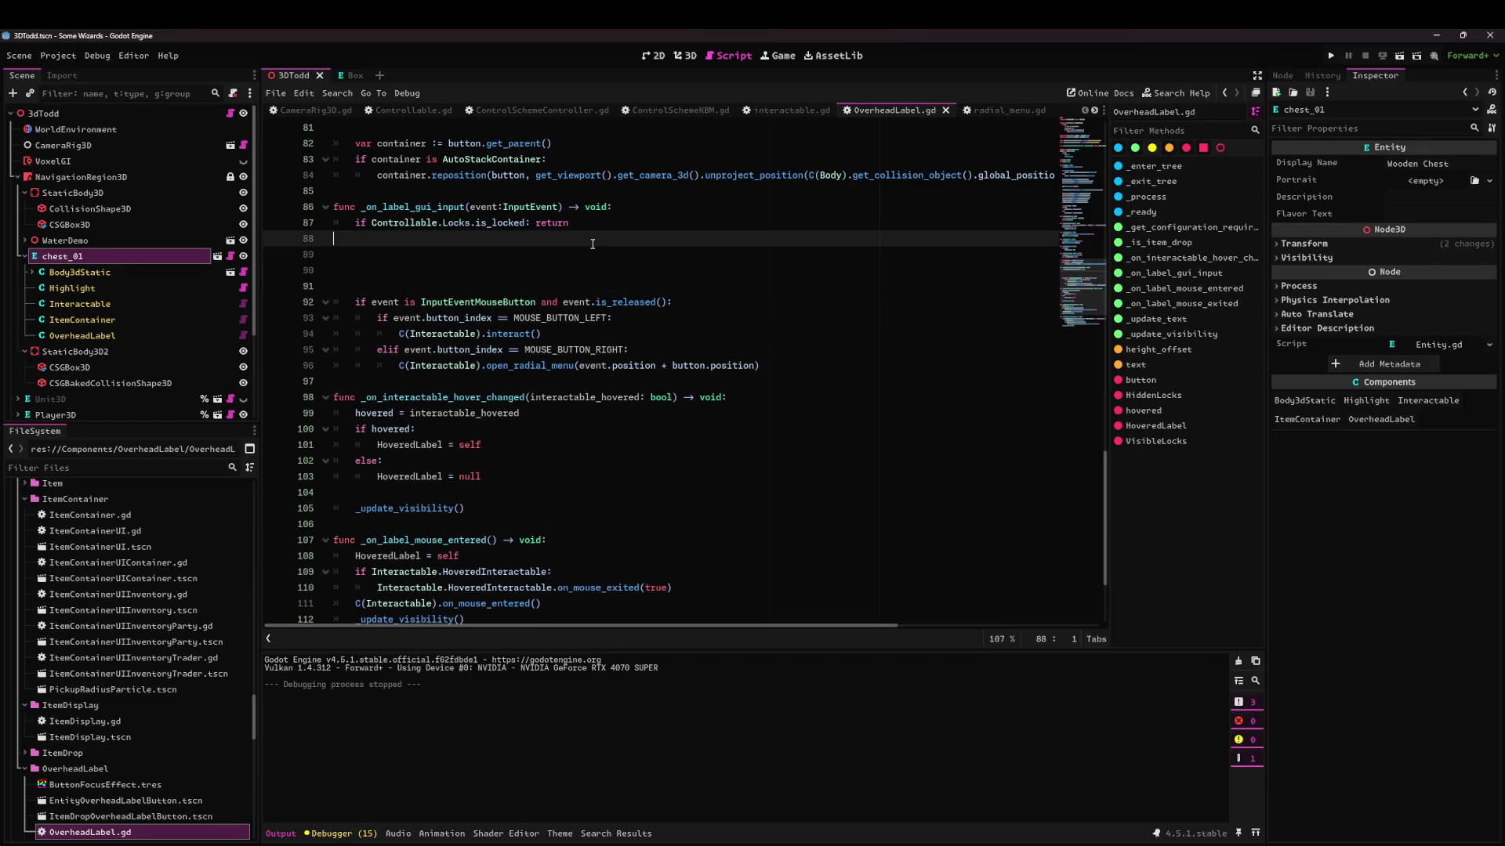
Dedent the pasted cursor lines and move the is_pressed check under the mouse button check.
{"action": "left_click", "coordinate": [550, 252]}
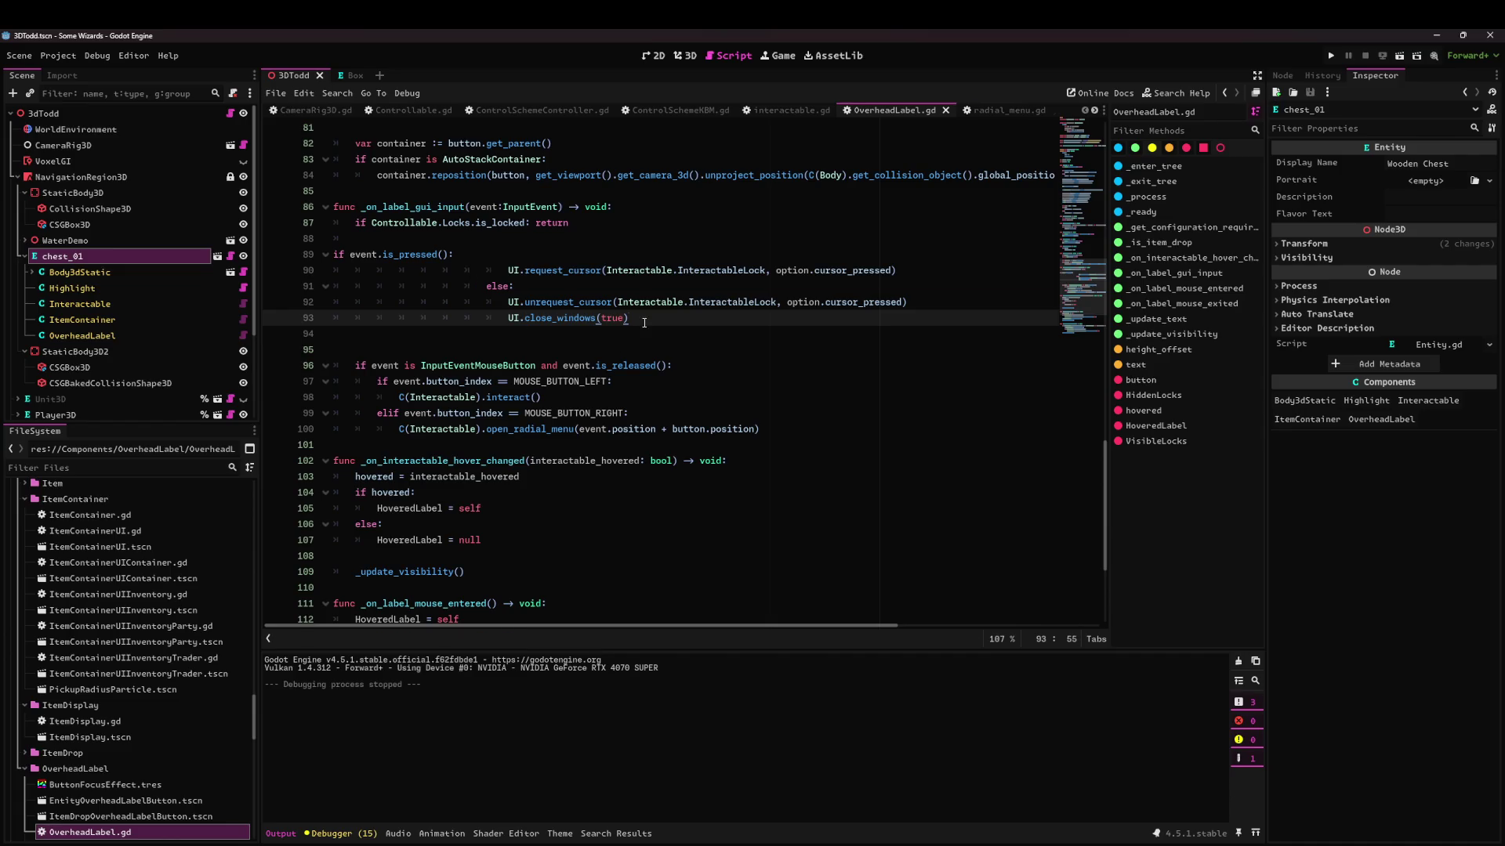
{"action": "left_click_drag", "start_coordinate": [644, 323], "coordinate": [291, 288]}
{"action": "key", "text": "ctrl+c"}
{"action": "key", "text": "shift+Up"}
{"action": "key", "text": "shift+Tab"}
{"action": "key", "text": "shift+Tab"}
{"action": "key", "text": "shift+Tab"}
{"action": "key", "text": "shift+Tab"}
{"action": "key", "text": "shift+Tab"}
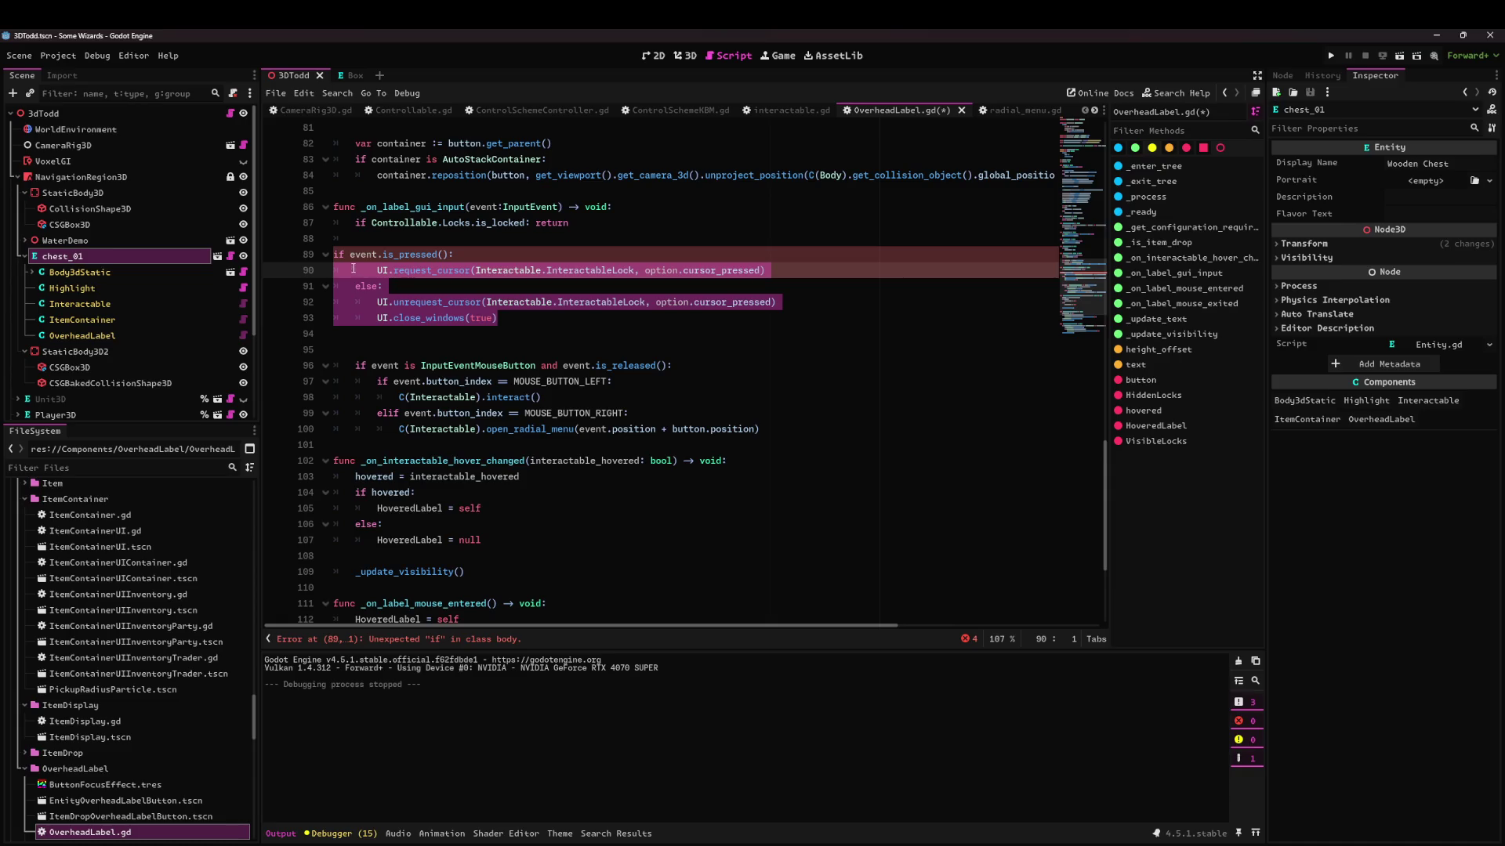
{"action": "triple_click", "coordinate": [336, 254]}
{"action": "key", "text": "Tab"}
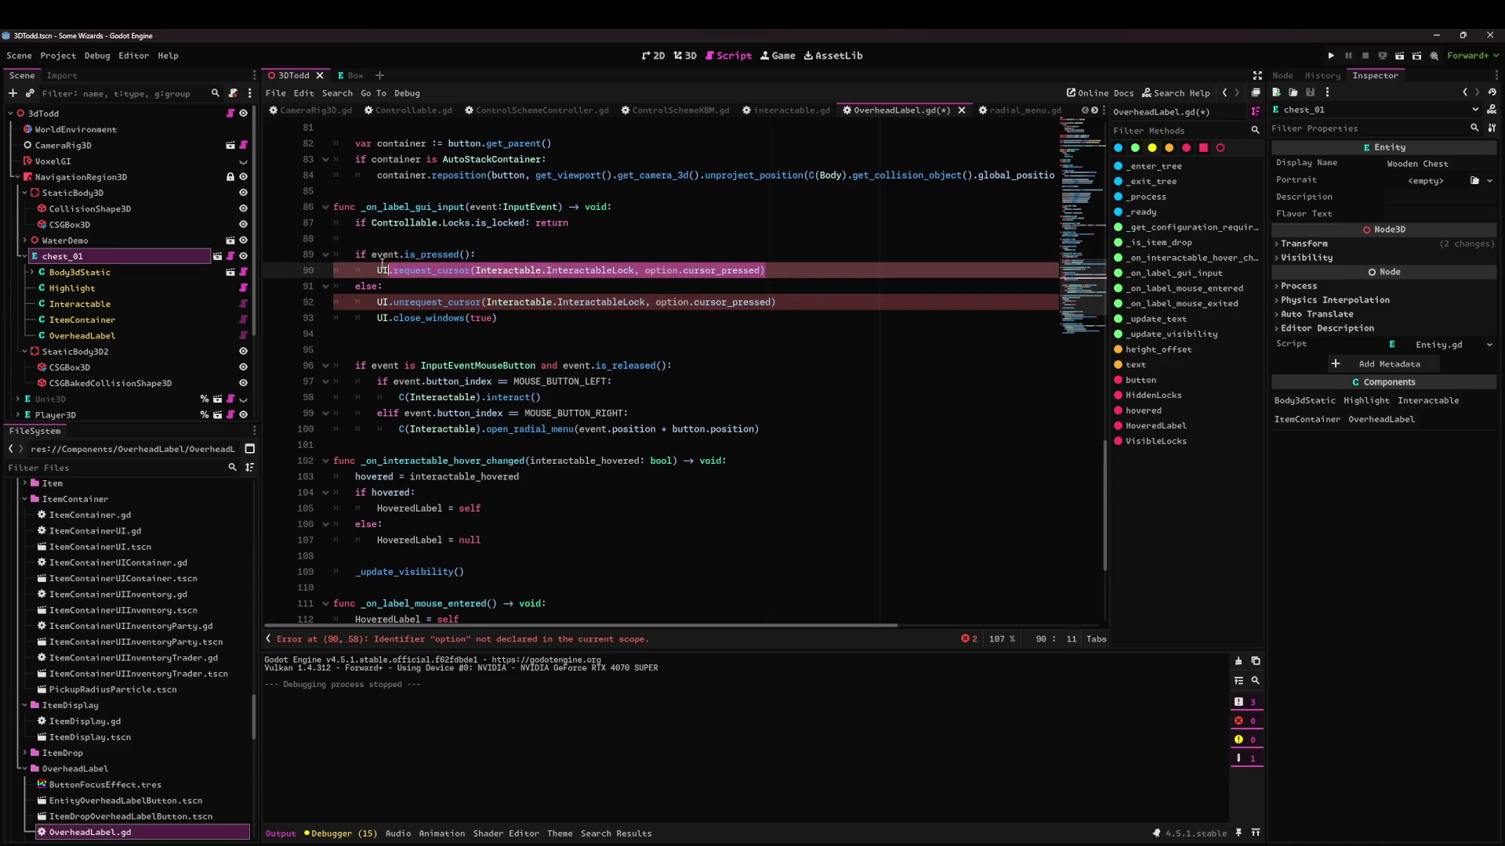
{"action": "key", "text": "alt+Down"}
{"action": "key", "text": "alt+Down"}
{"action": "key", "text": "alt+Down"}
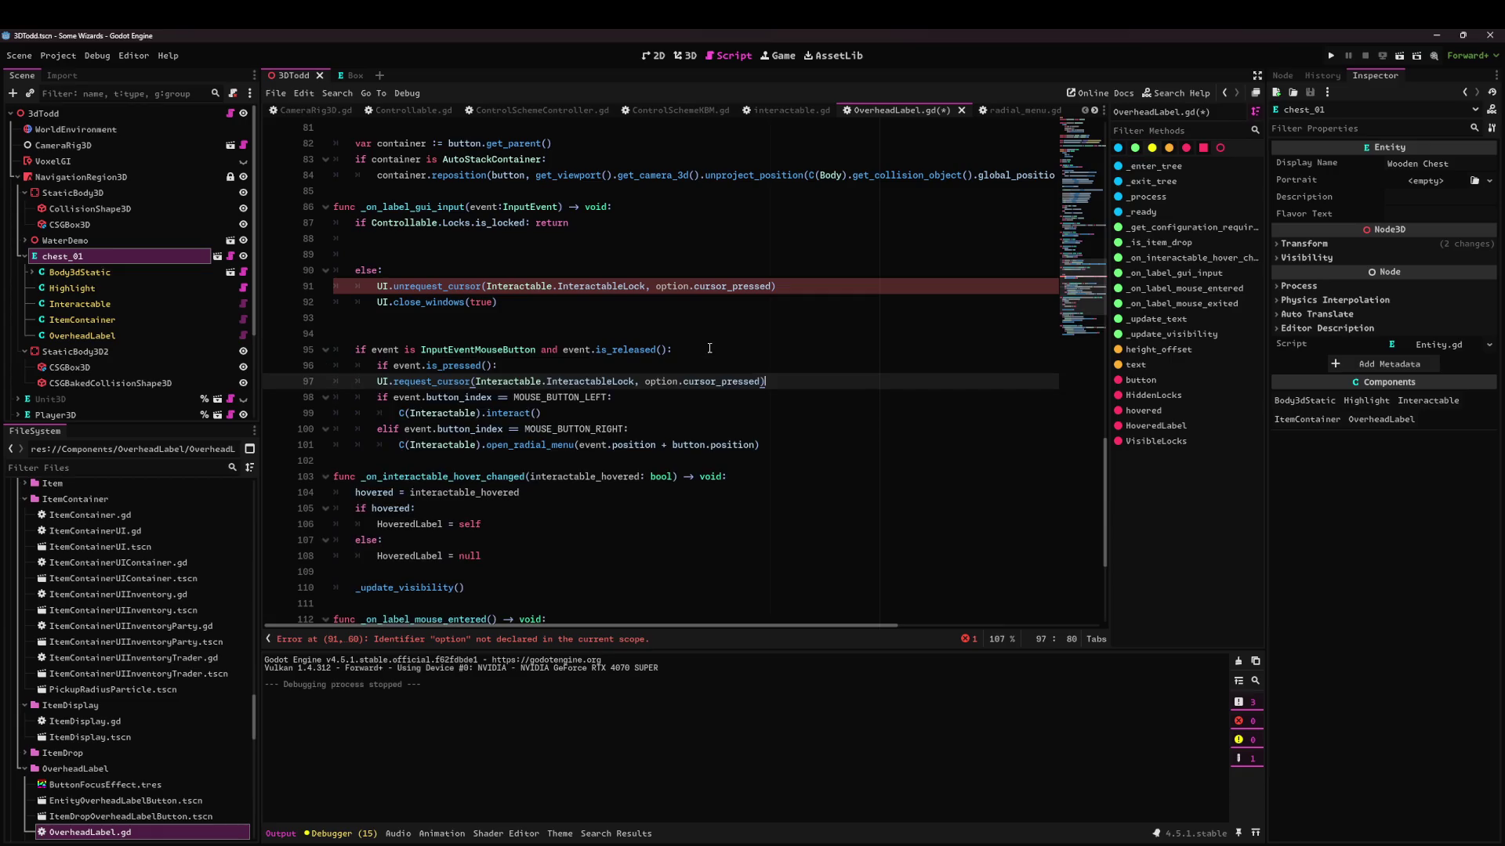
Replace the is_released condition with an else: branch and indent request_cursor under is_pressed.
{"action": "left_click_drag", "start_coordinate": [551, 351], "coordinate": [667, 349]}
{"action": "key", "text": "BackSpace"}
{"action": "key", "text": "BackSpace"}
{"action": "key", "text": "Down"}
{"action": "key", "text": "Down"}
{"action": "key", "text": "Home"}
{"action": "key", "text": "Tab"}
{"action": "key", "text": "Down"}
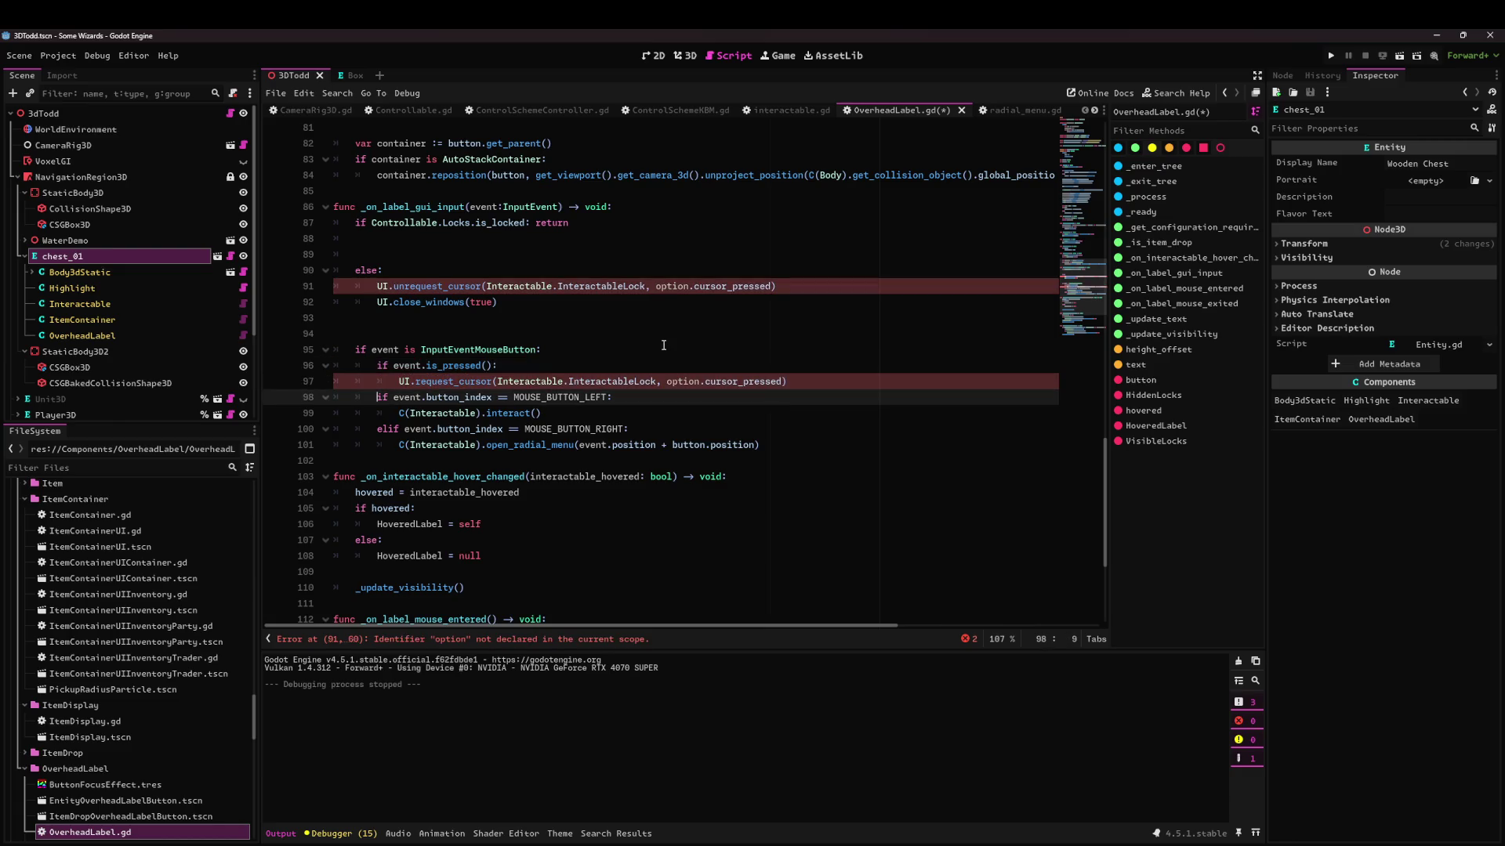
{"action": "key", "text": "Return"}
{"action": "key", "text": "Up"}
{"action": "type", "text": "else:"}
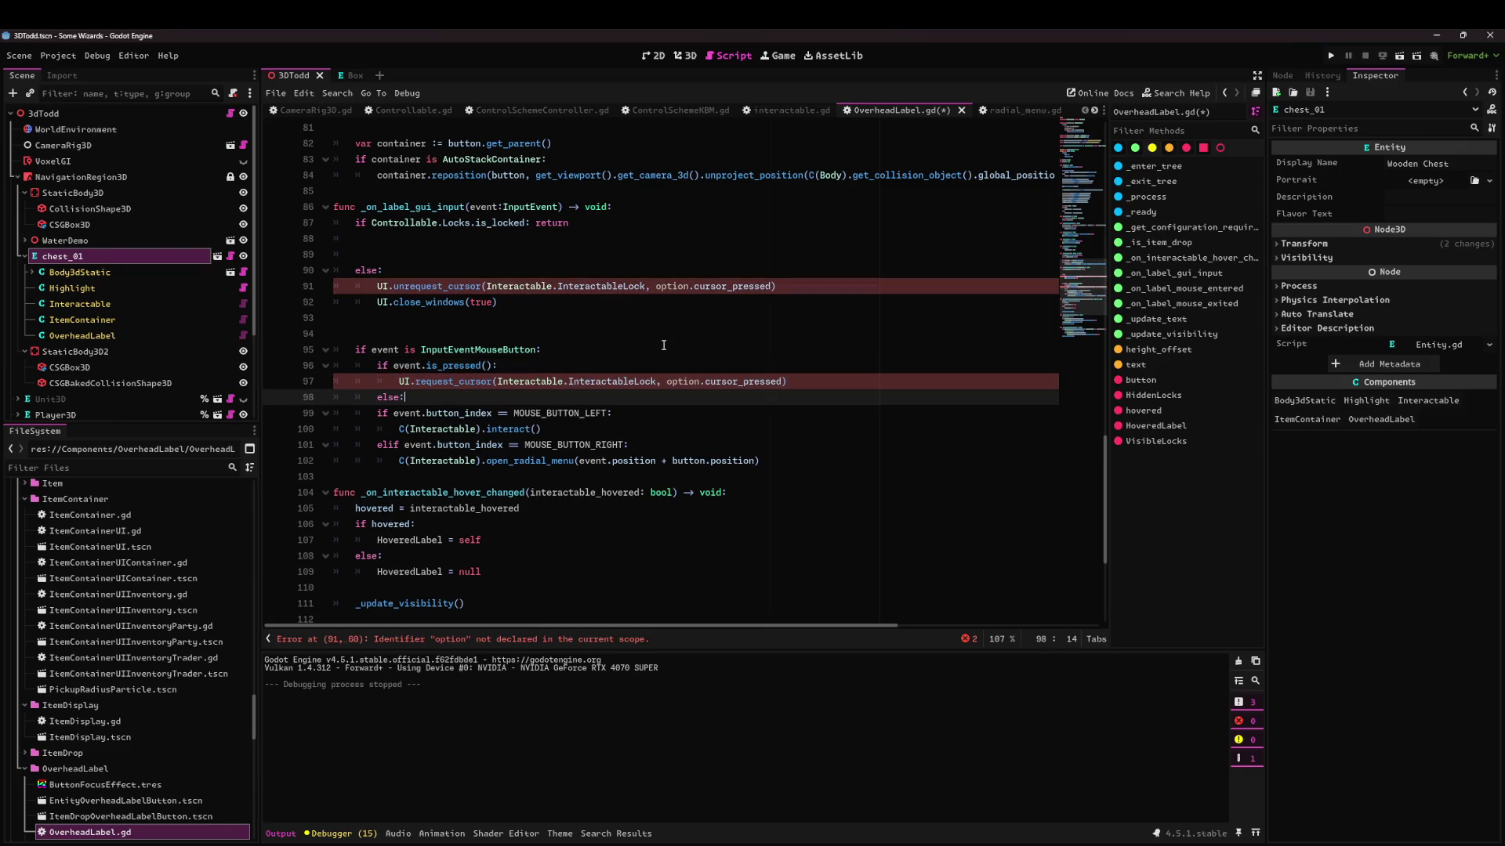
{"action": "key", "text": "Down"}
{"action": "key", "text": "shift+Down"}
{"action": "key", "text": "shift+Down"}
{"action": "key", "text": "shift+Down"}
{"action": "key", "text": "Tab"}
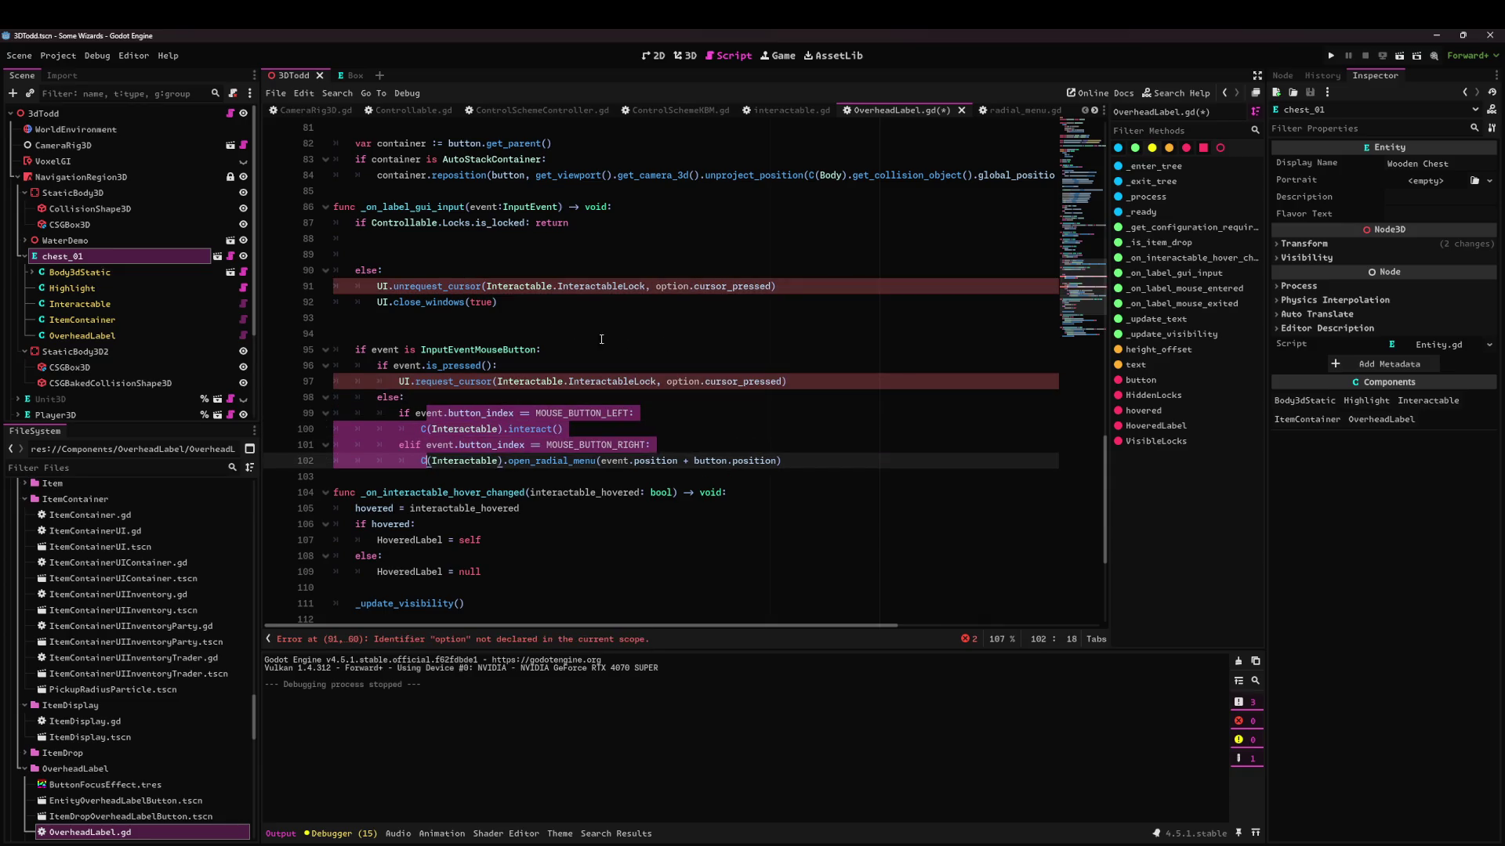
Move the unrequest_cursor and close_windows lines under the new else and delete leftover lines.
{"action": "left_click", "coordinate": [430, 270]}
{"action": "left_click", "coordinate": [503, 319]}
{"action": "left_click_drag", "start_coordinate": [496, 302], "coordinate": [377, 286]}
{"action": "key", "text": "BackSpace"}
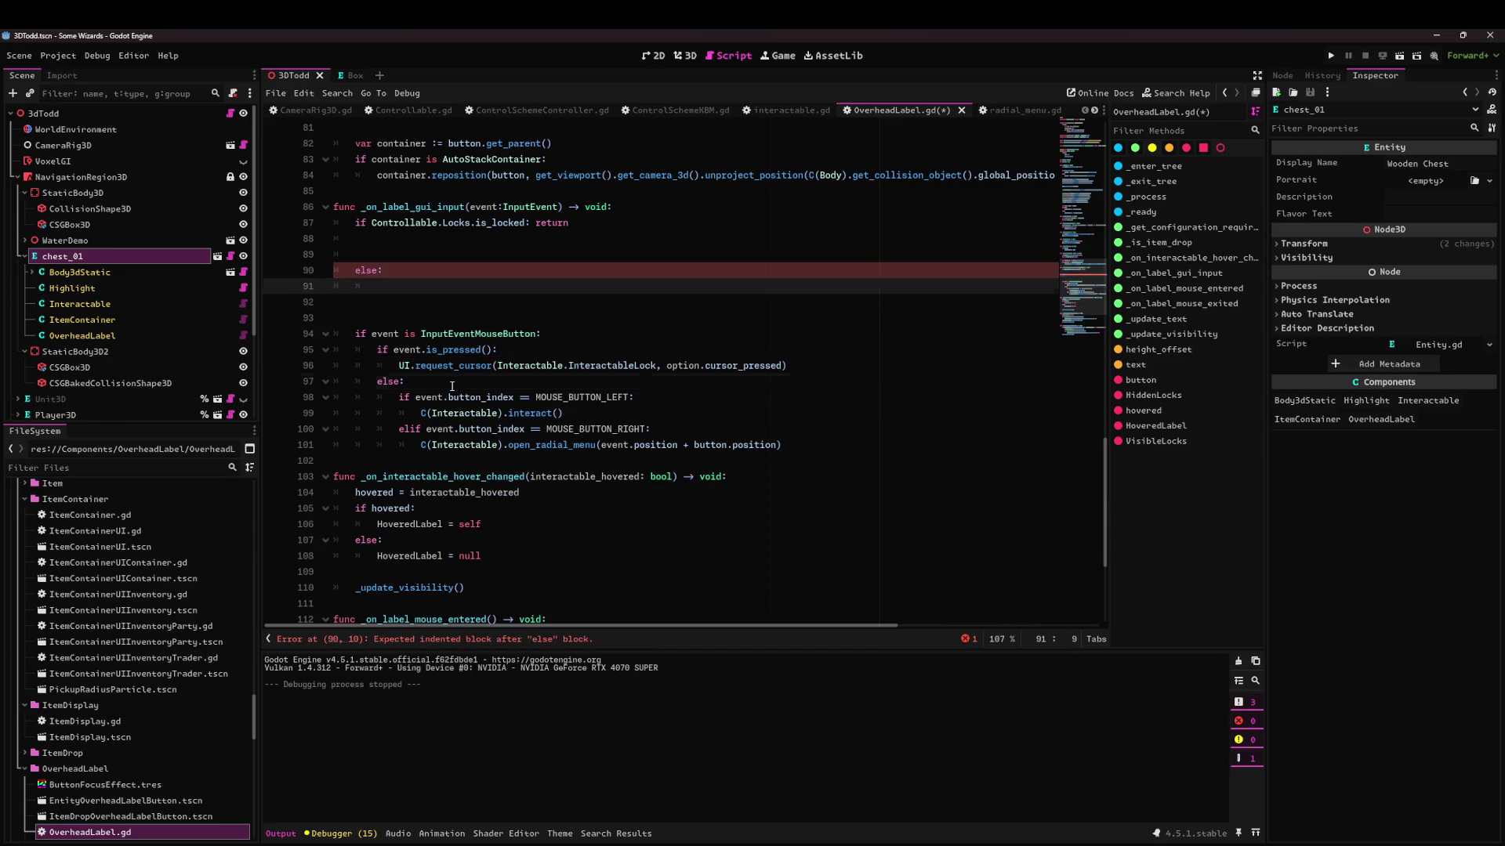
{"action": "left_click", "coordinate": [452, 386]}
{"action": "key", "text": "Return"}
{"action": "key", "text": "ctrl+v"}
{"action": "key", "text": "Home"}
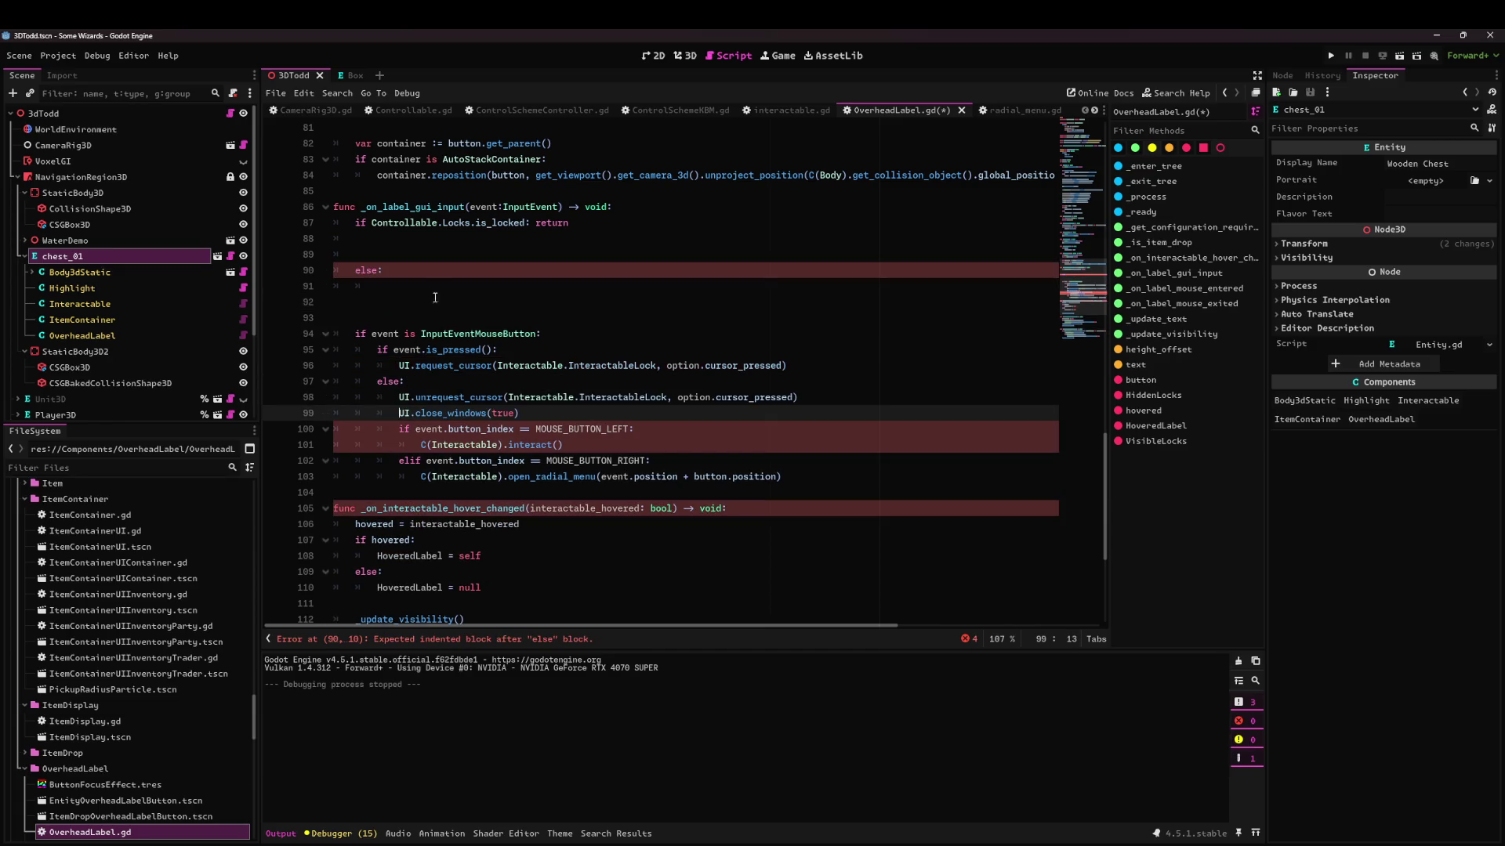
{"action": "left_click", "coordinate": [288, 259]}
{"action": "key", "text": "Delete"}
{"action": "key", "text": "Delete"}
{"action": "key", "text": "Delete"}
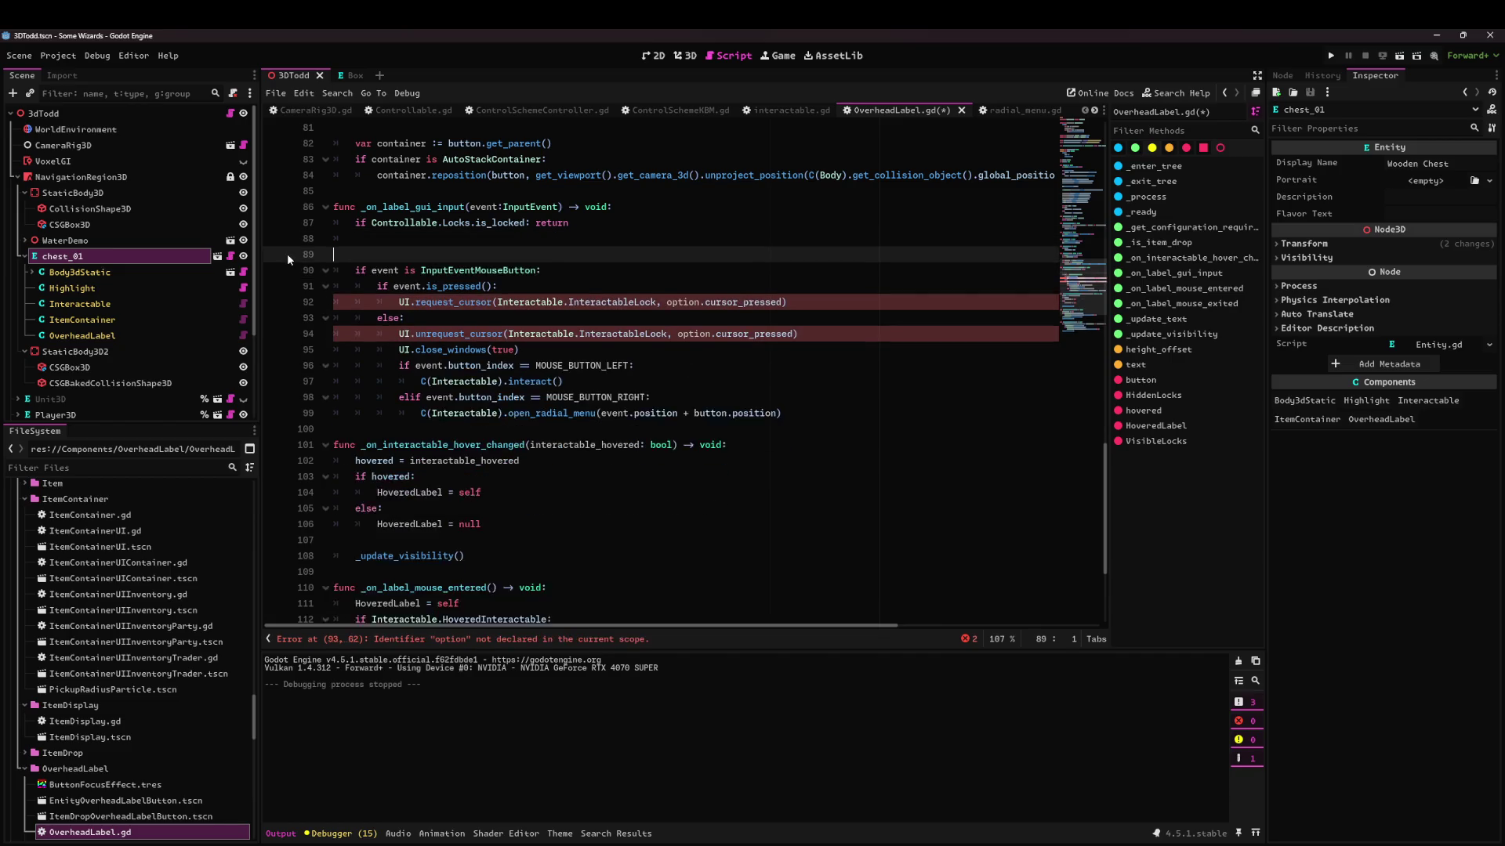
{"action": "key", "text": "BackSpace"}
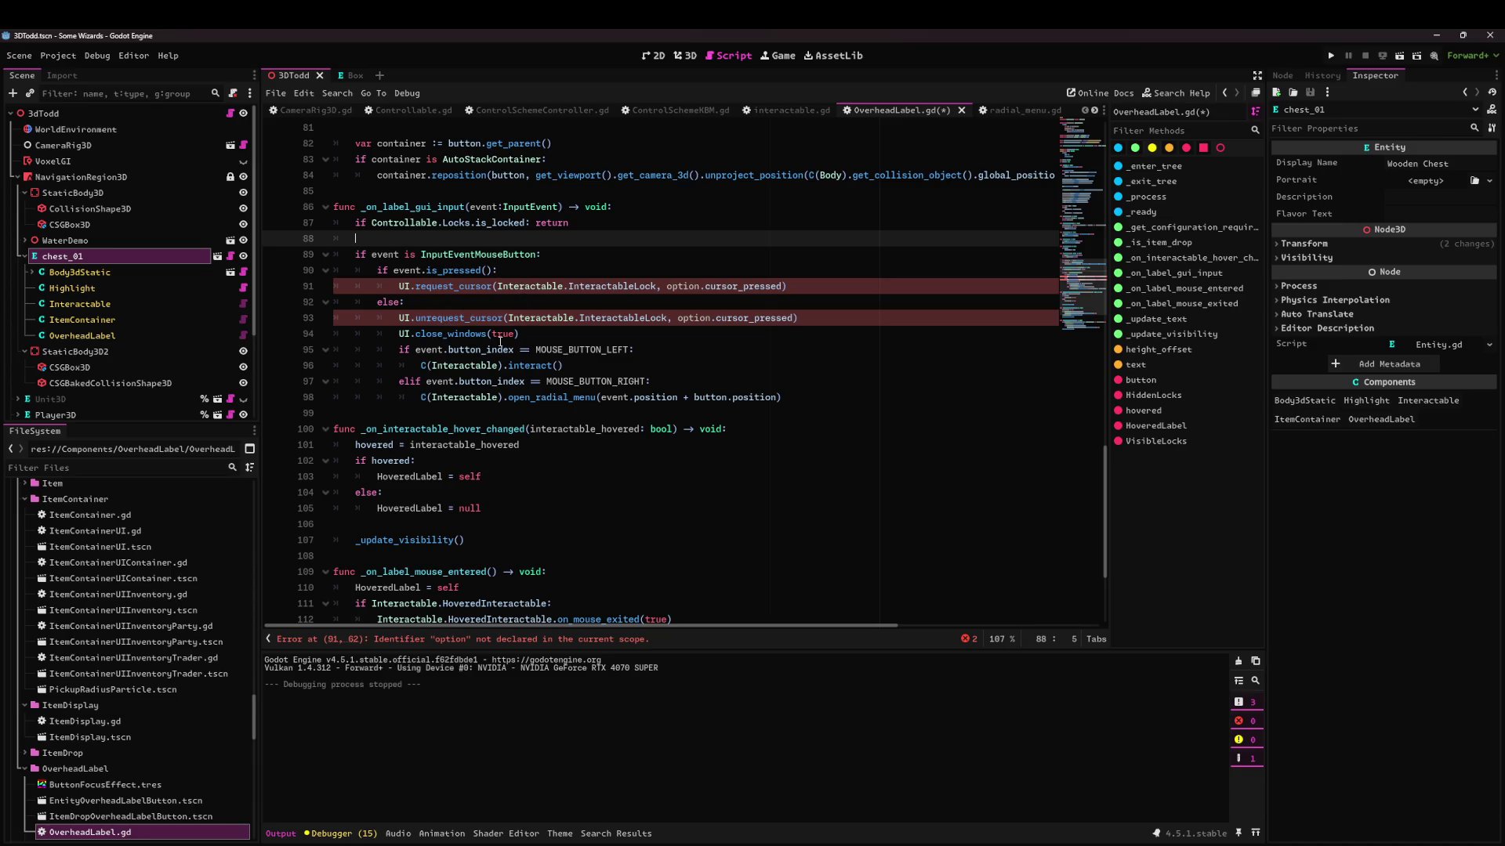
Review the request_cursor call on line 91 that references the undeclared option.
{"action": "left_click", "coordinate": [422, 365]}
{"action": "left_click", "coordinate": [635, 286]}
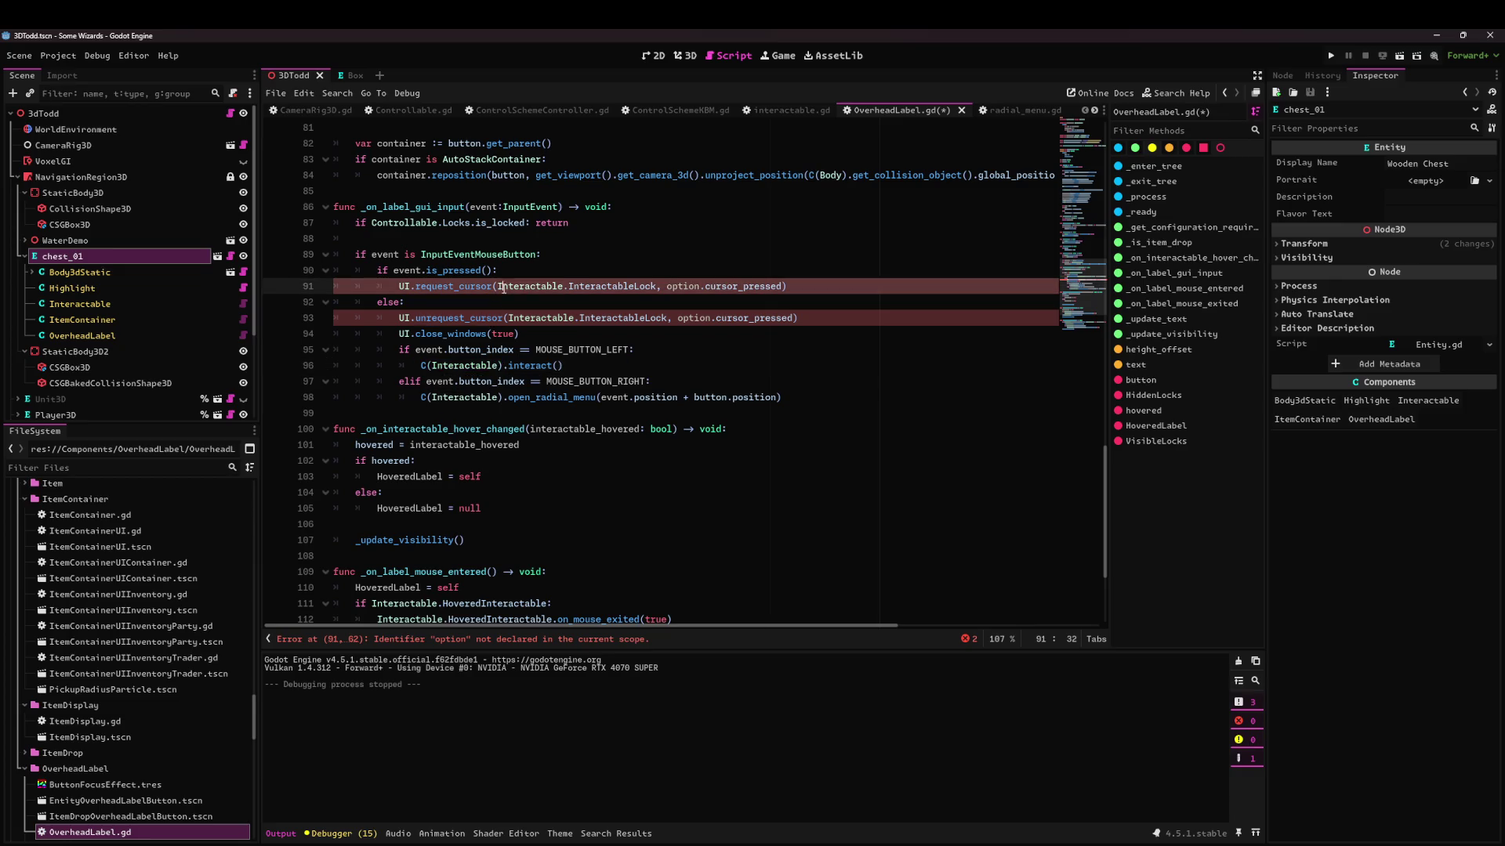
{"action": "left_click", "coordinate": [530, 286]}
{"action": "key", "text": "Up"}
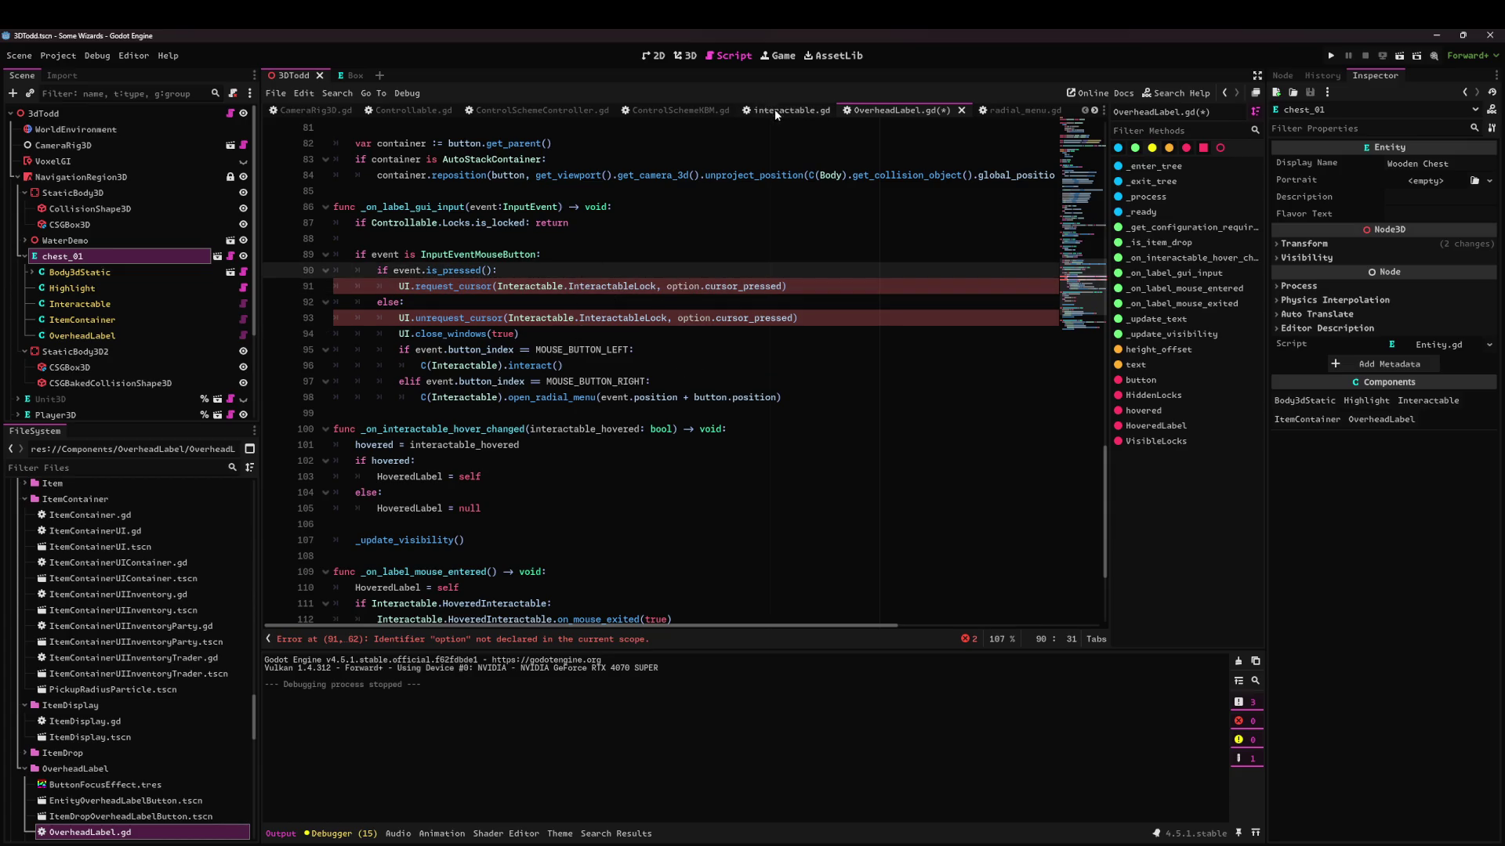
Delete the radial menu renderer lines 45–46 in ControlSchemeKBM.gd.
{"action": "left_click", "coordinate": [675, 110]}
{"action": "left_click_drag", "start_coordinate": [597, 238], "coordinate": [481, 223]}
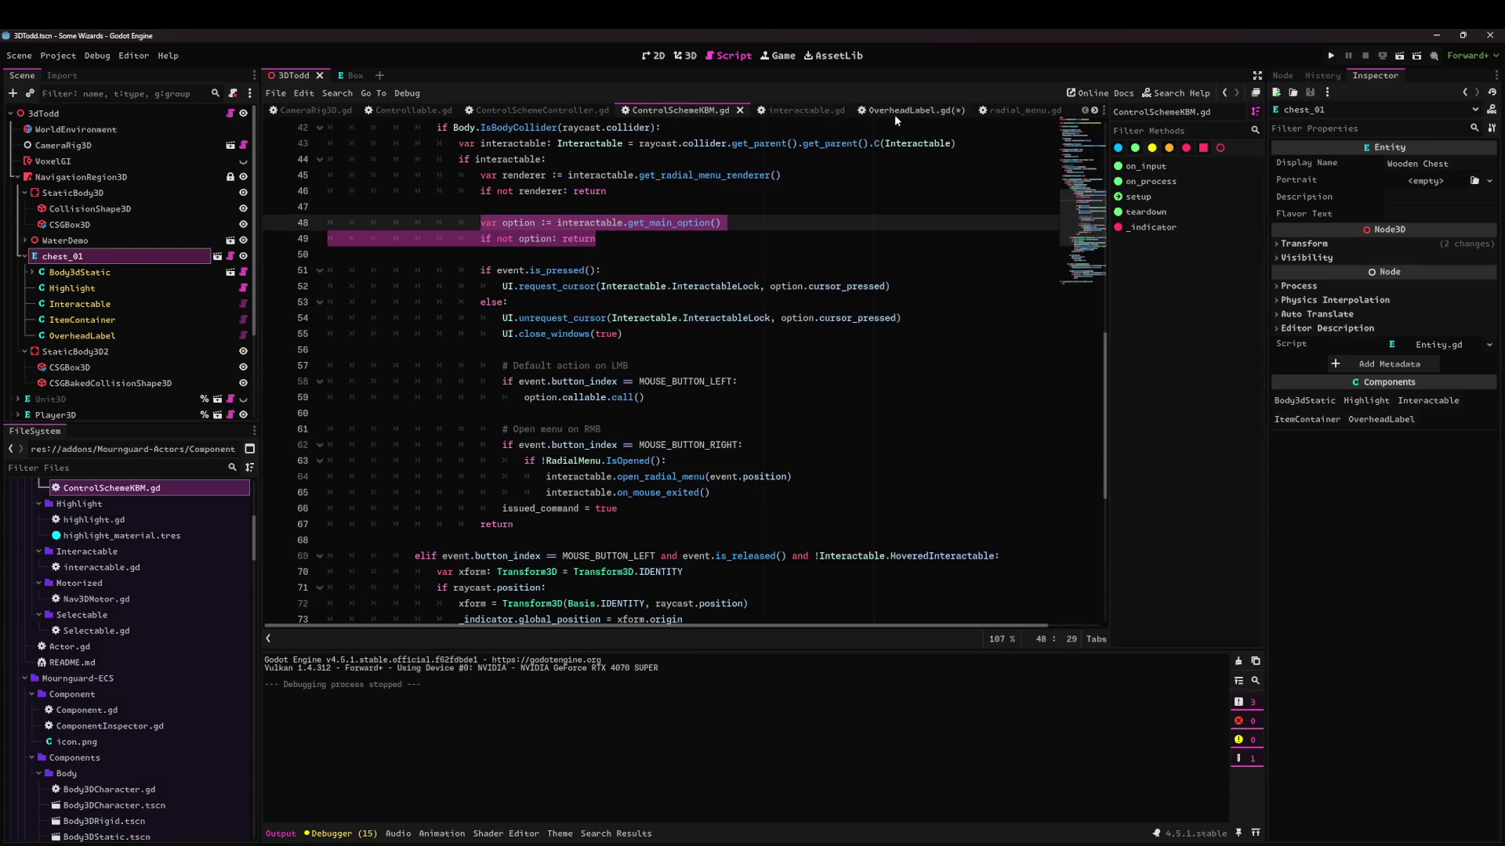
{"action": "left_click_drag", "start_coordinate": [598, 238], "coordinate": [586, 228]}
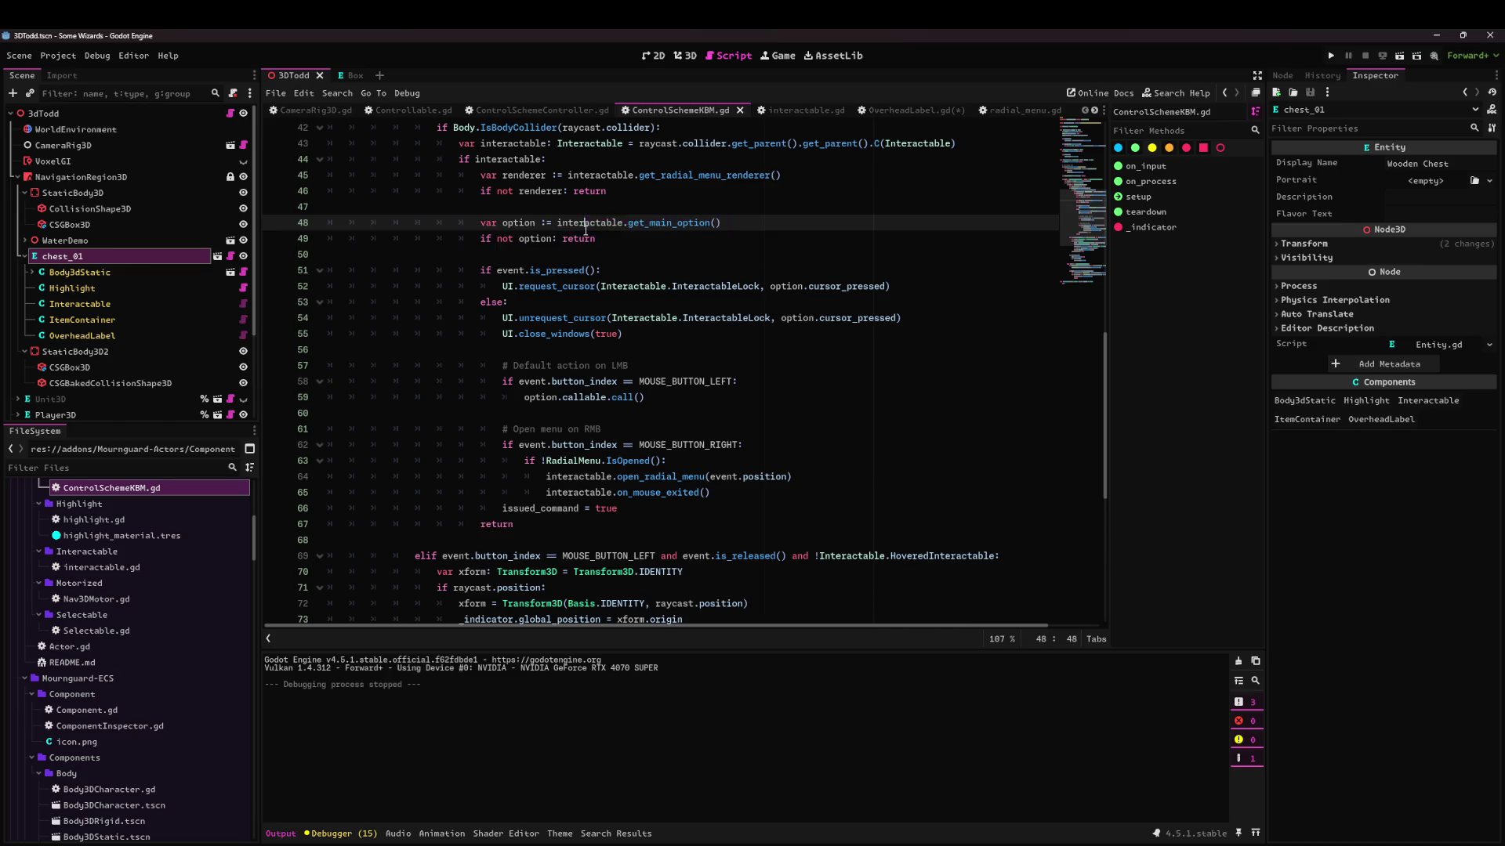
{"action": "double_click", "coordinate": [525, 175]}
{"action": "double_click", "coordinate": [611, 175]}
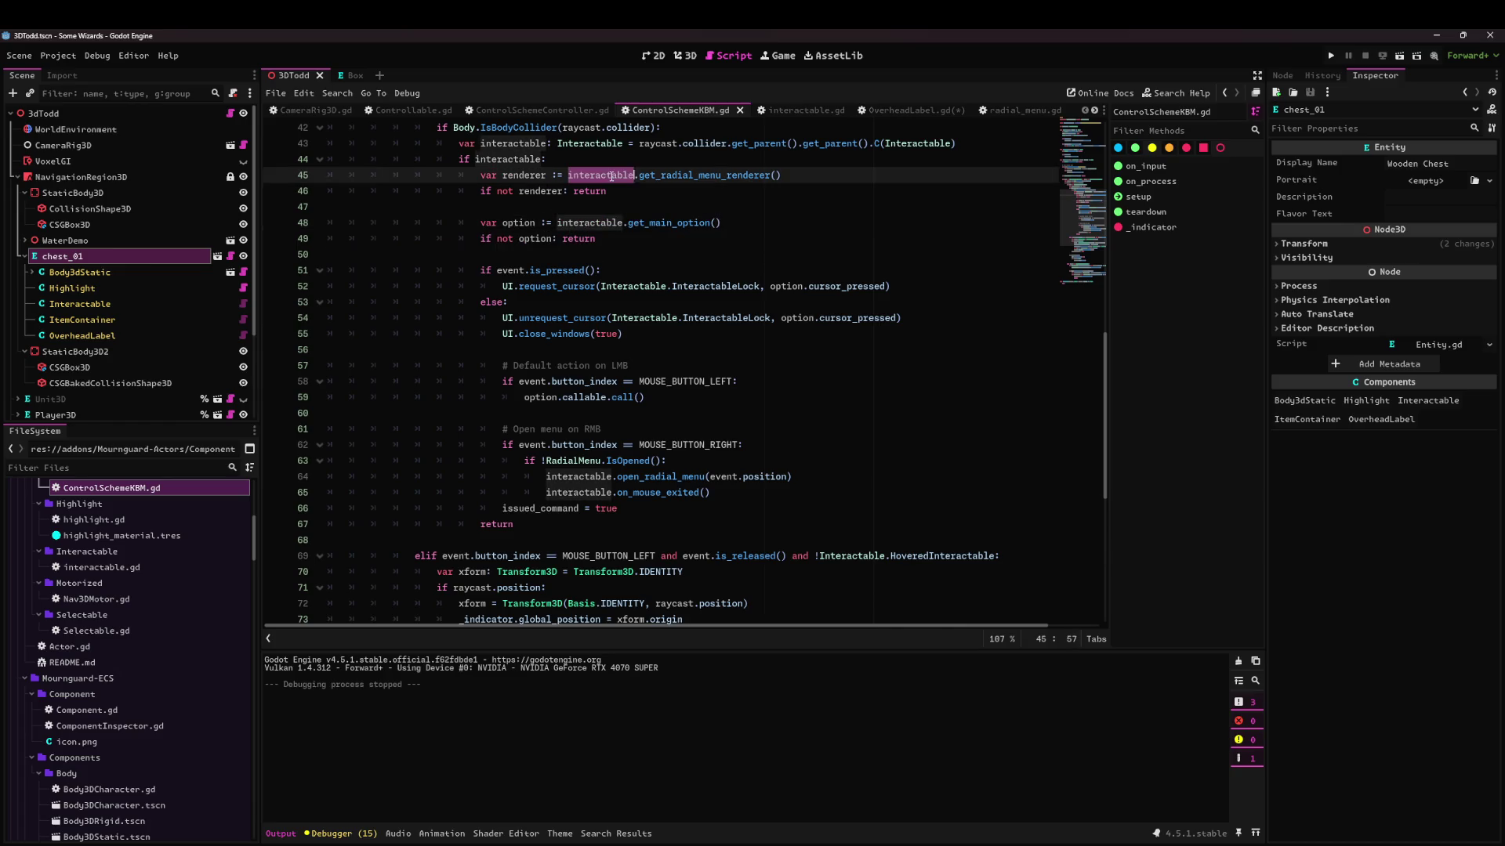
{"action": "left_click_drag", "start_coordinate": [607, 192], "coordinate": [316, 168]}
{"action": "key", "text": "BackSpace"}
{"action": "key", "text": "BackSpace"}
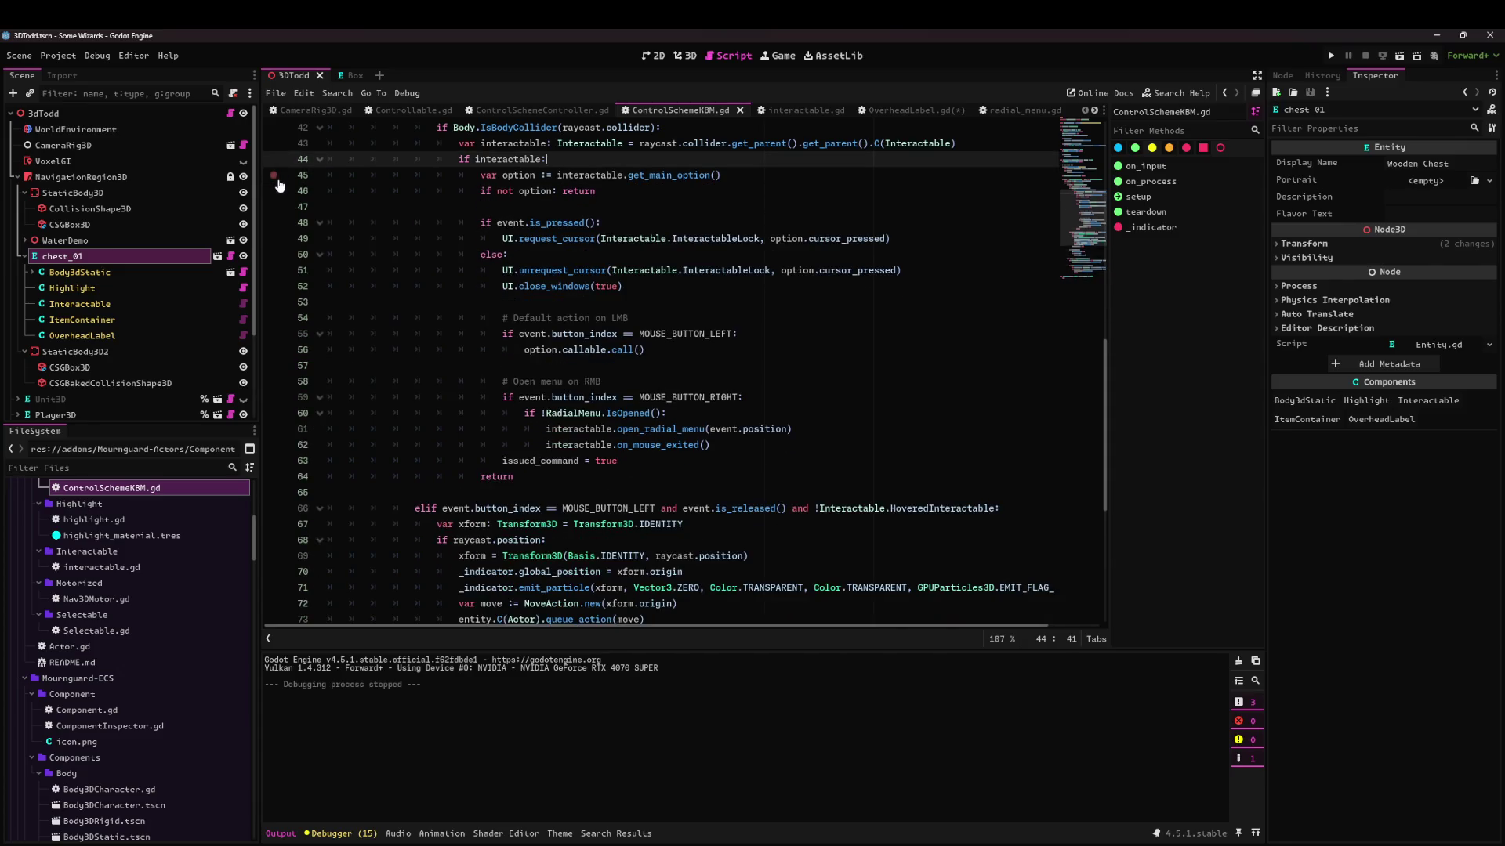
Select the get_main_option lines, then return to OverheadLabel.gd.
{"action": "mouse_move", "coordinate": [595, 191]}
{"action": "left_mouse_down"}
{"action": "mouse_move", "coordinate": [329, 191]}
{"action": "mouse_move", "coordinate": [480, 176]}
{"action": "left_mouse_up"}
{"action": "key", "text": "ctrl+c"}
{"action": "left_click", "coordinate": [638, 191]}
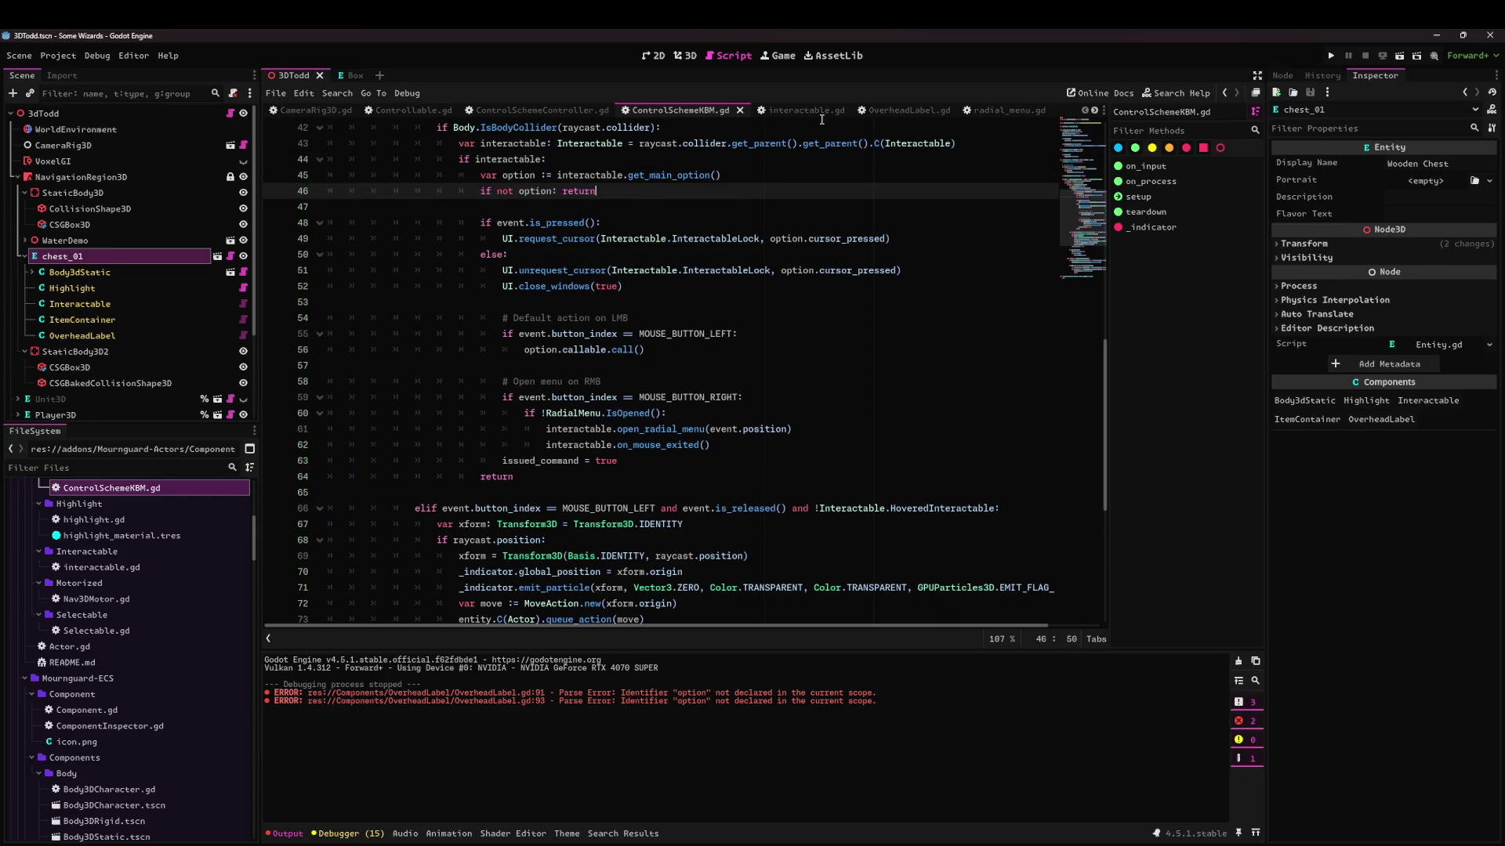
{"action": "left_click", "coordinate": [813, 110]}
{"action": "left_click", "coordinate": [905, 110]}
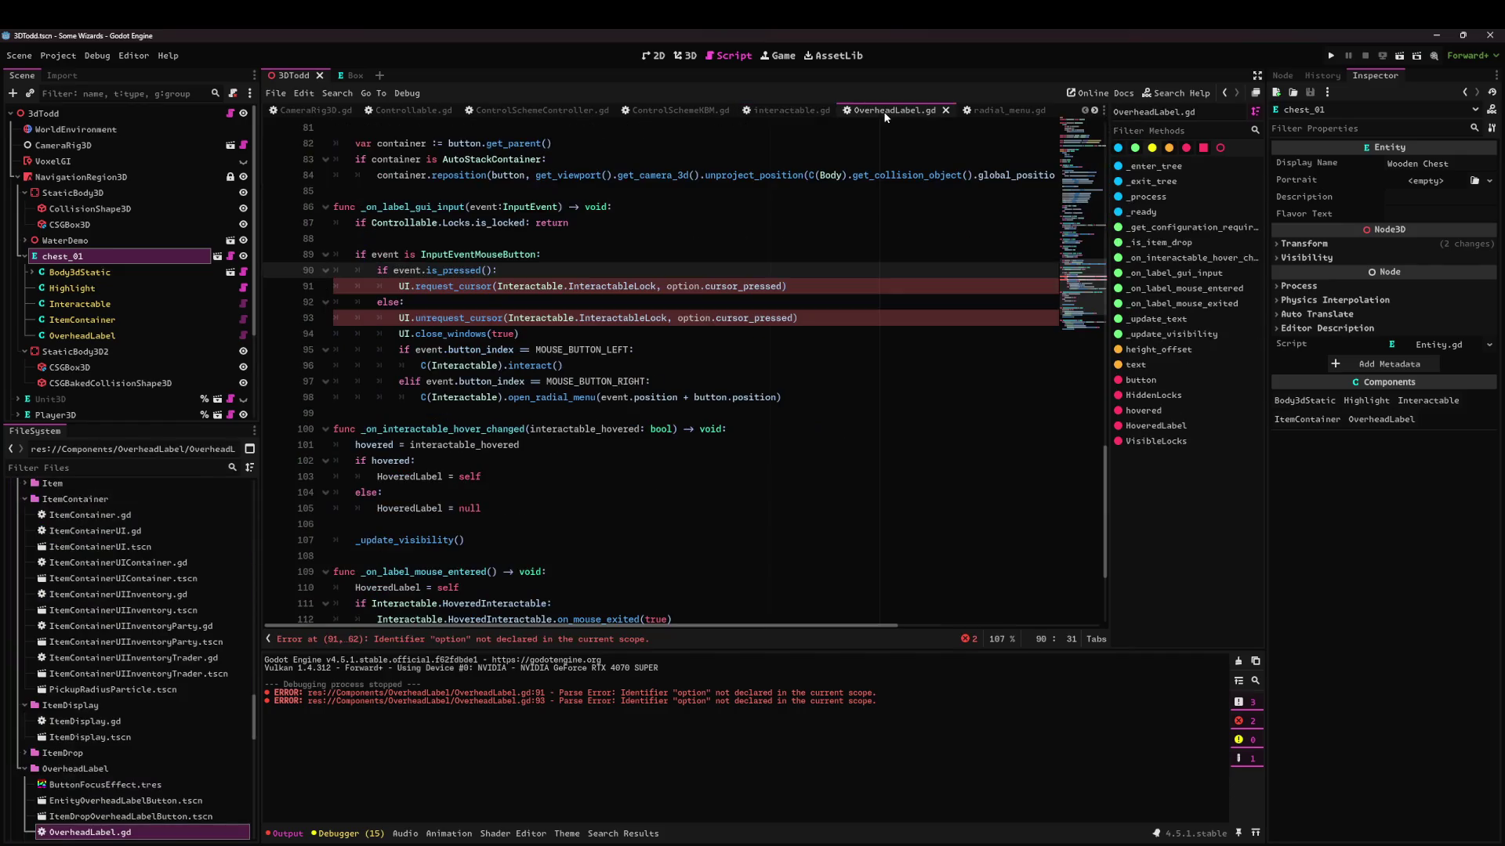
Paste the main-option lines into _on_label_gui_input and fix their indentation.
{"action": "left_click", "coordinate": [564, 256]}
{"action": "key", "text": "Return"}
{"action": "key", "text": "ctrl+v"}
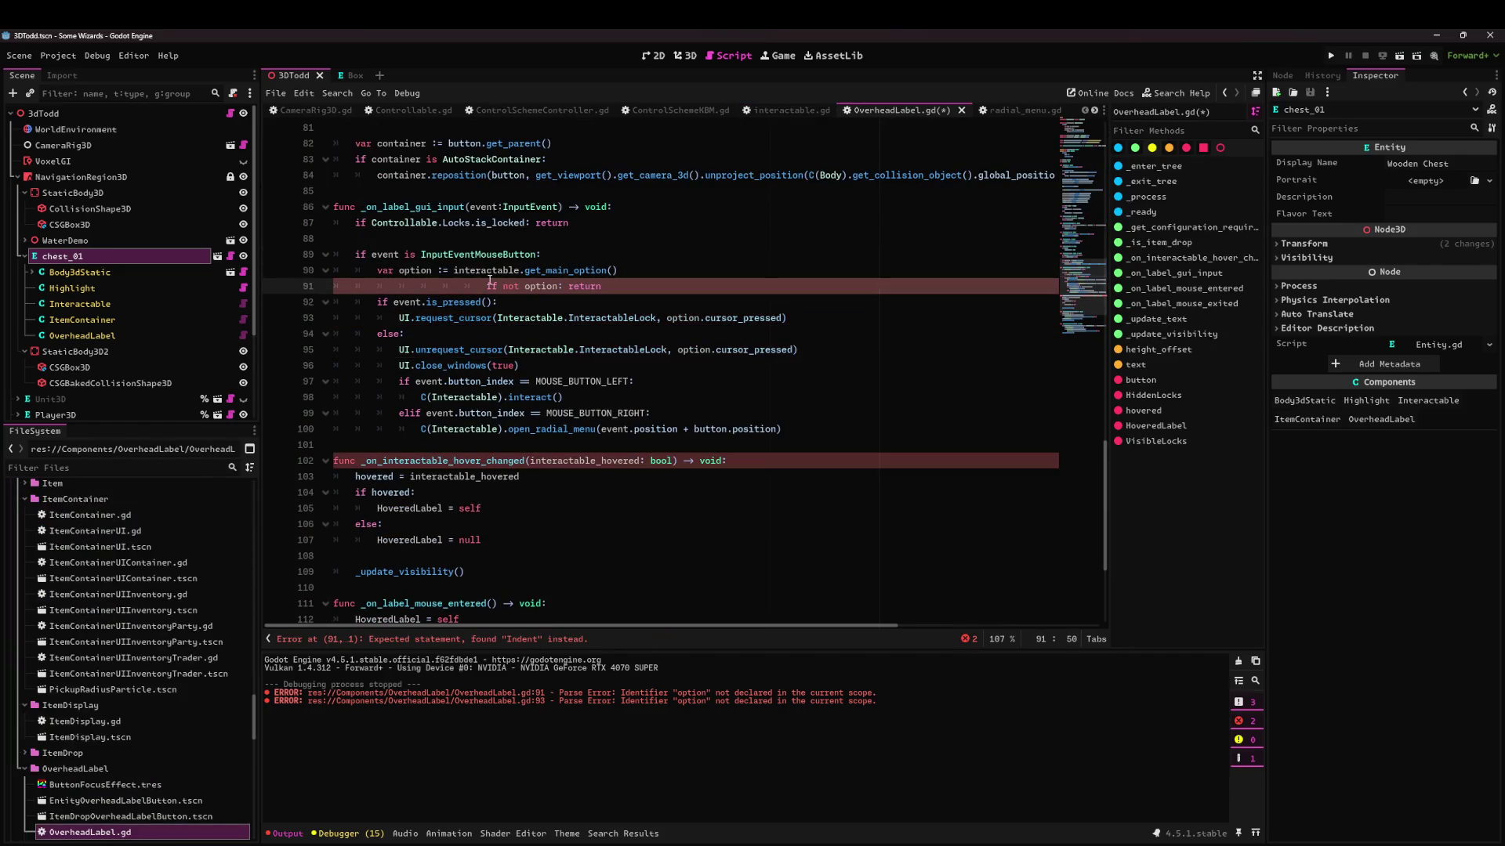
{"action": "left_click", "coordinate": [448, 286]}
{"action": "key", "text": "BackSpace"}
{"action": "left_click", "coordinate": [523, 286]}
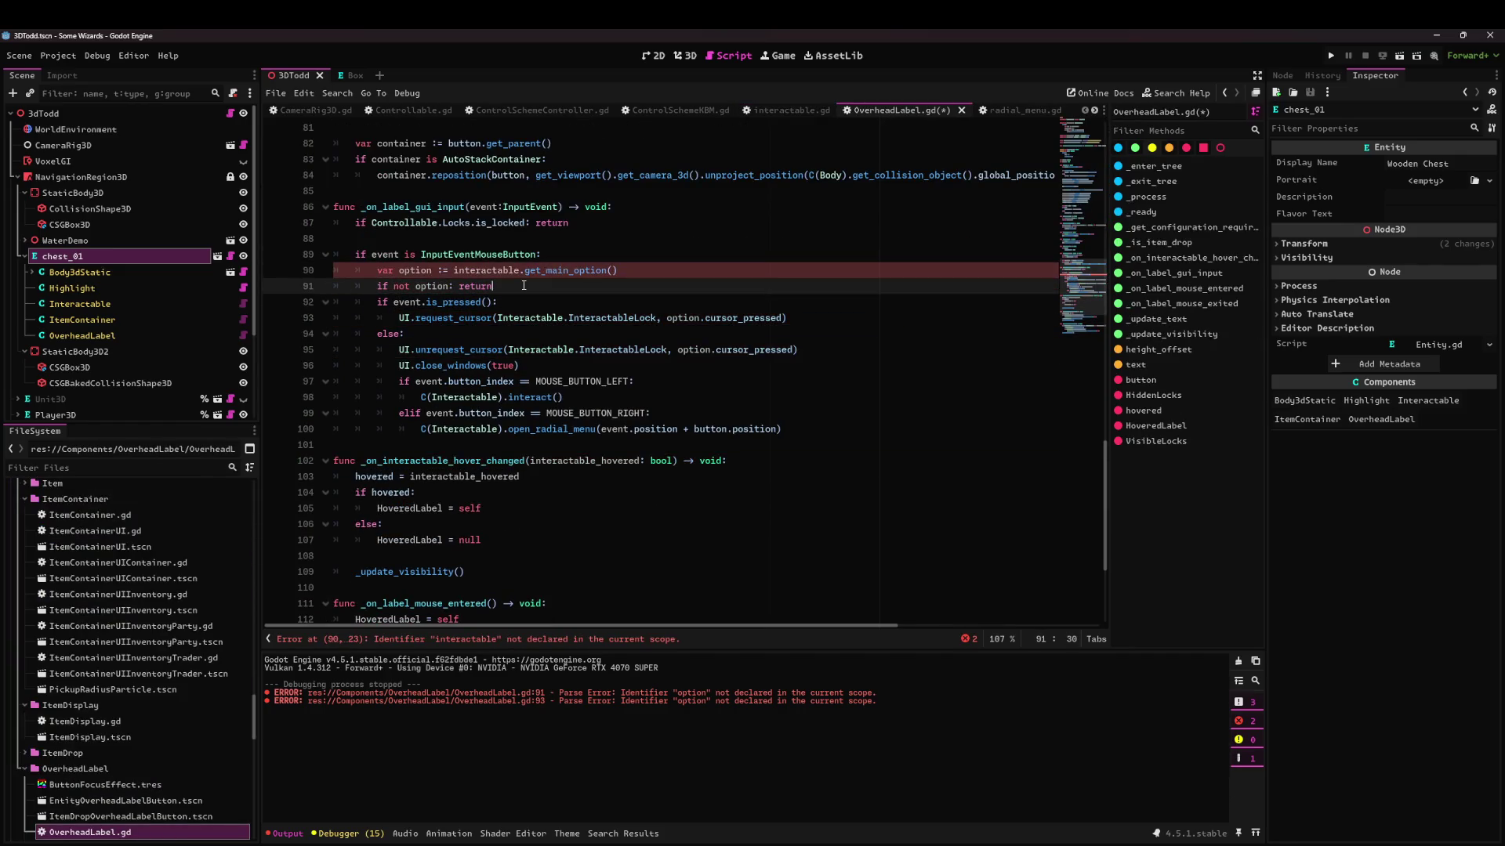
{"action": "key", "text": "Return"}
Replace interactable on line 90 with C(Interactable) in the get_main_option lookup.
{"action": "left_click", "coordinate": [448, 271]}
{"action": "double_click", "coordinate": [419, 270]}
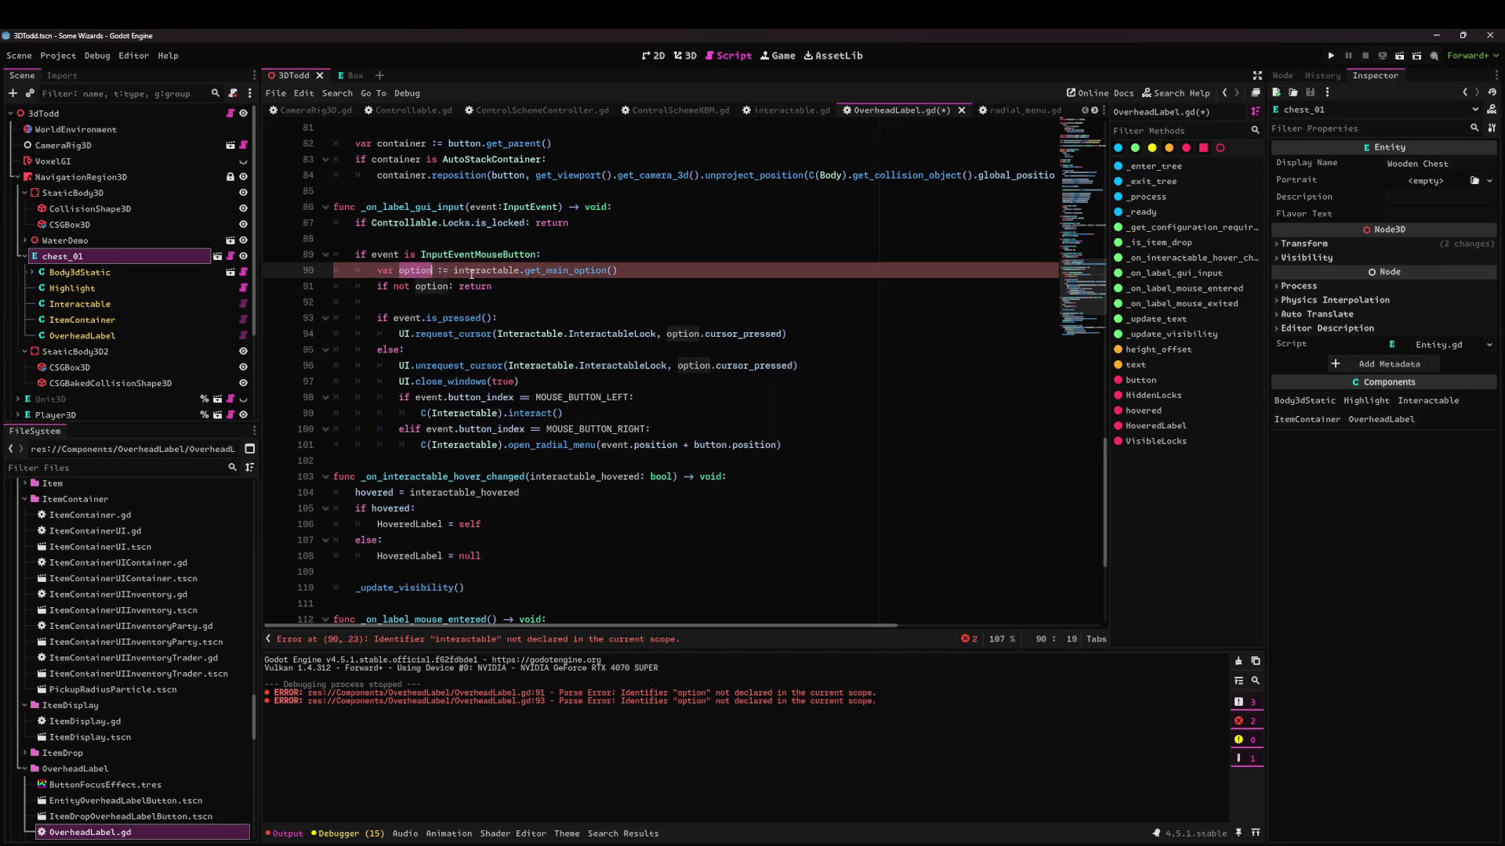
{"action": "left_click", "coordinate": [477, 271]}
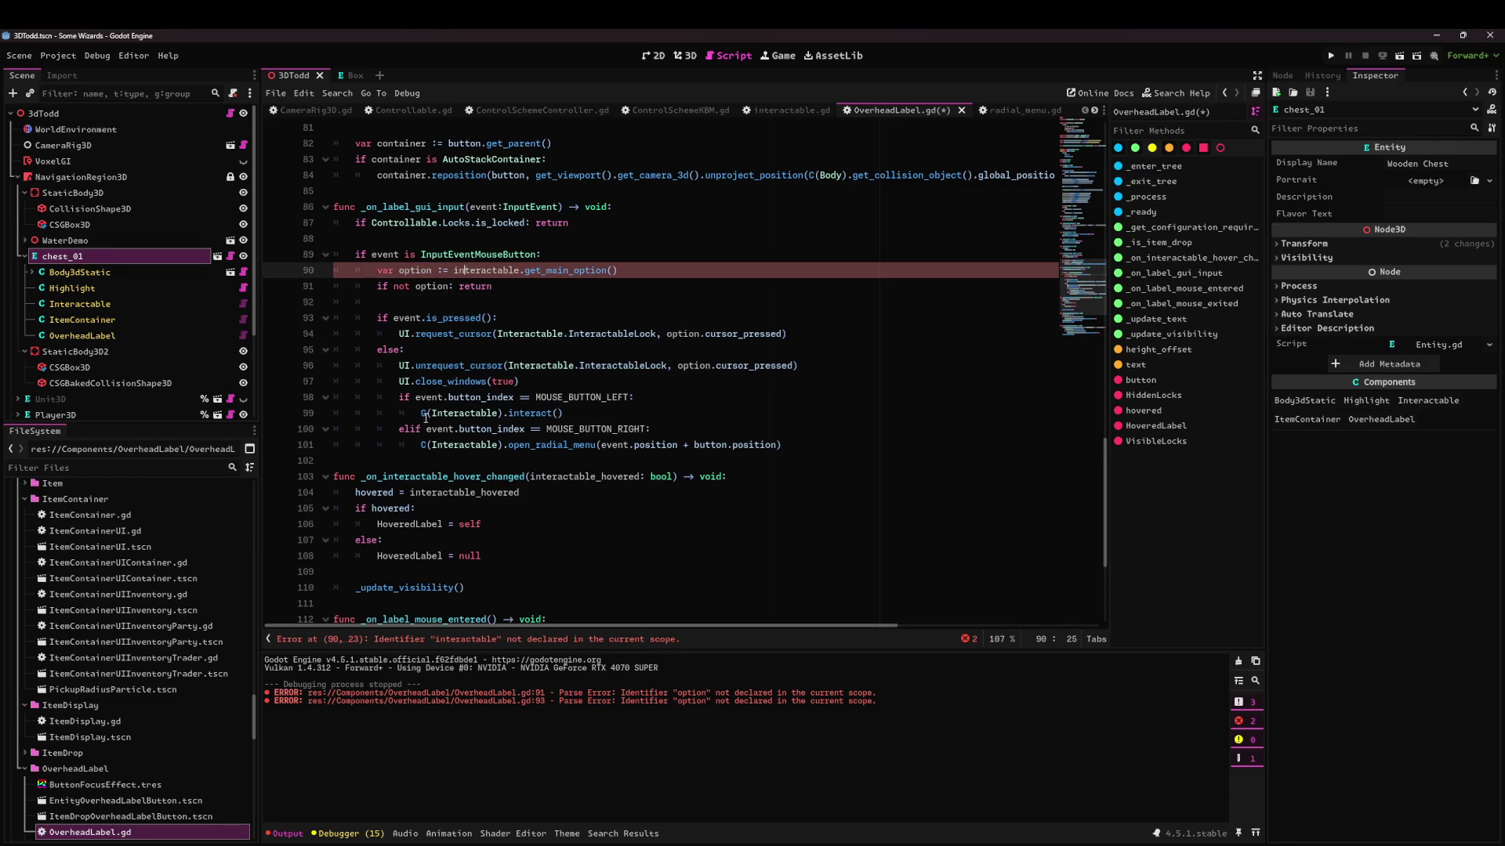
{"action": "left_click", "coordinate": [425, 413]}
{"action": "left_click", "coordinate": [466, 270]}
{"action": "double_click", "coordinate": [467, 270]}
{"action": "type", "text": "C(Interactable)"}
{"action": "key", "text": "Down"}
{"action": "key", "text": "Down"}
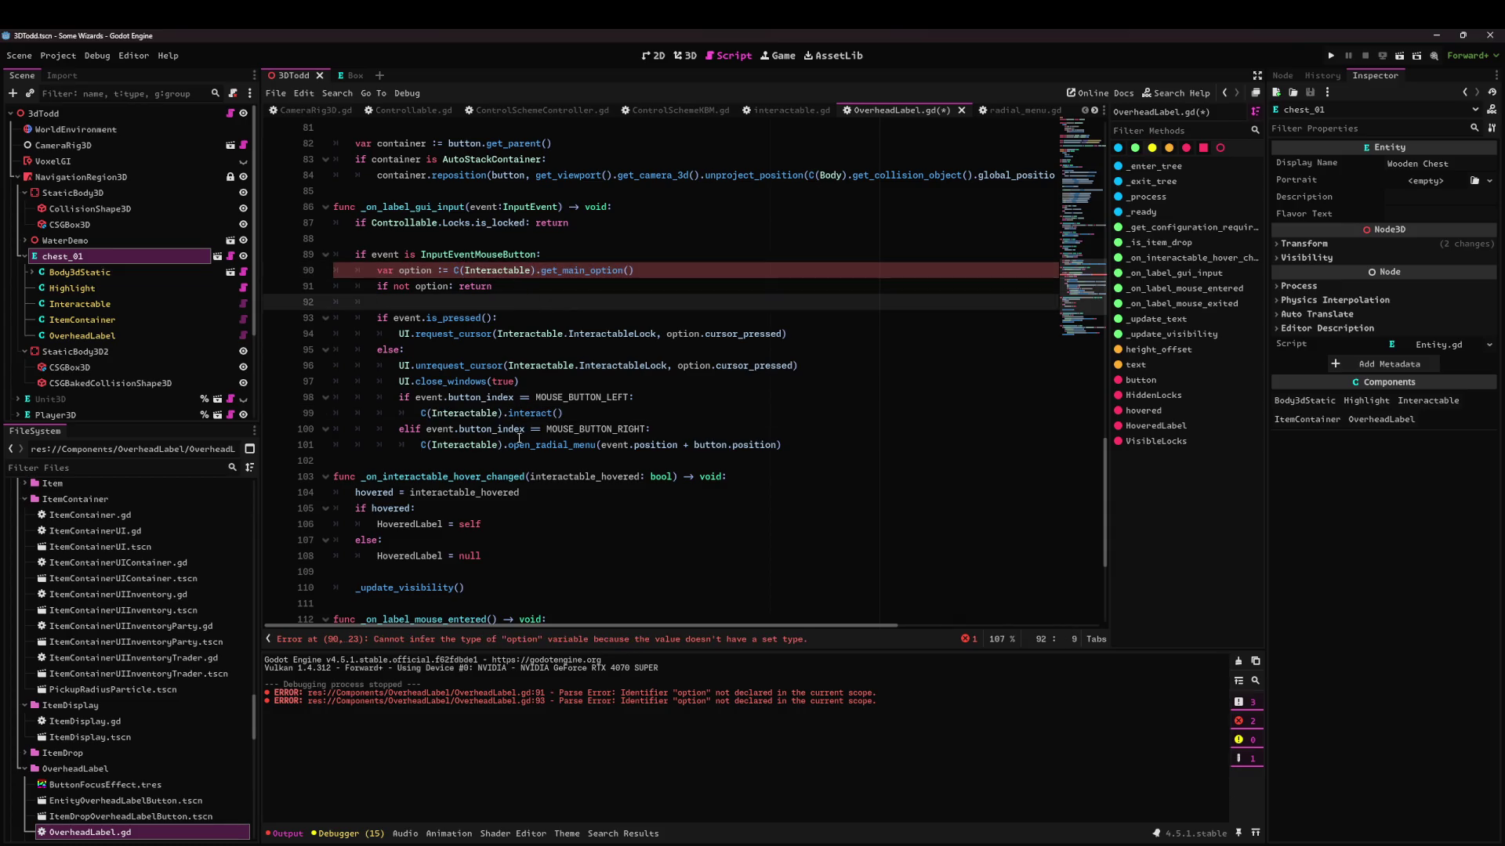
{"action": "left_click", "coordinate": [439, 271]}
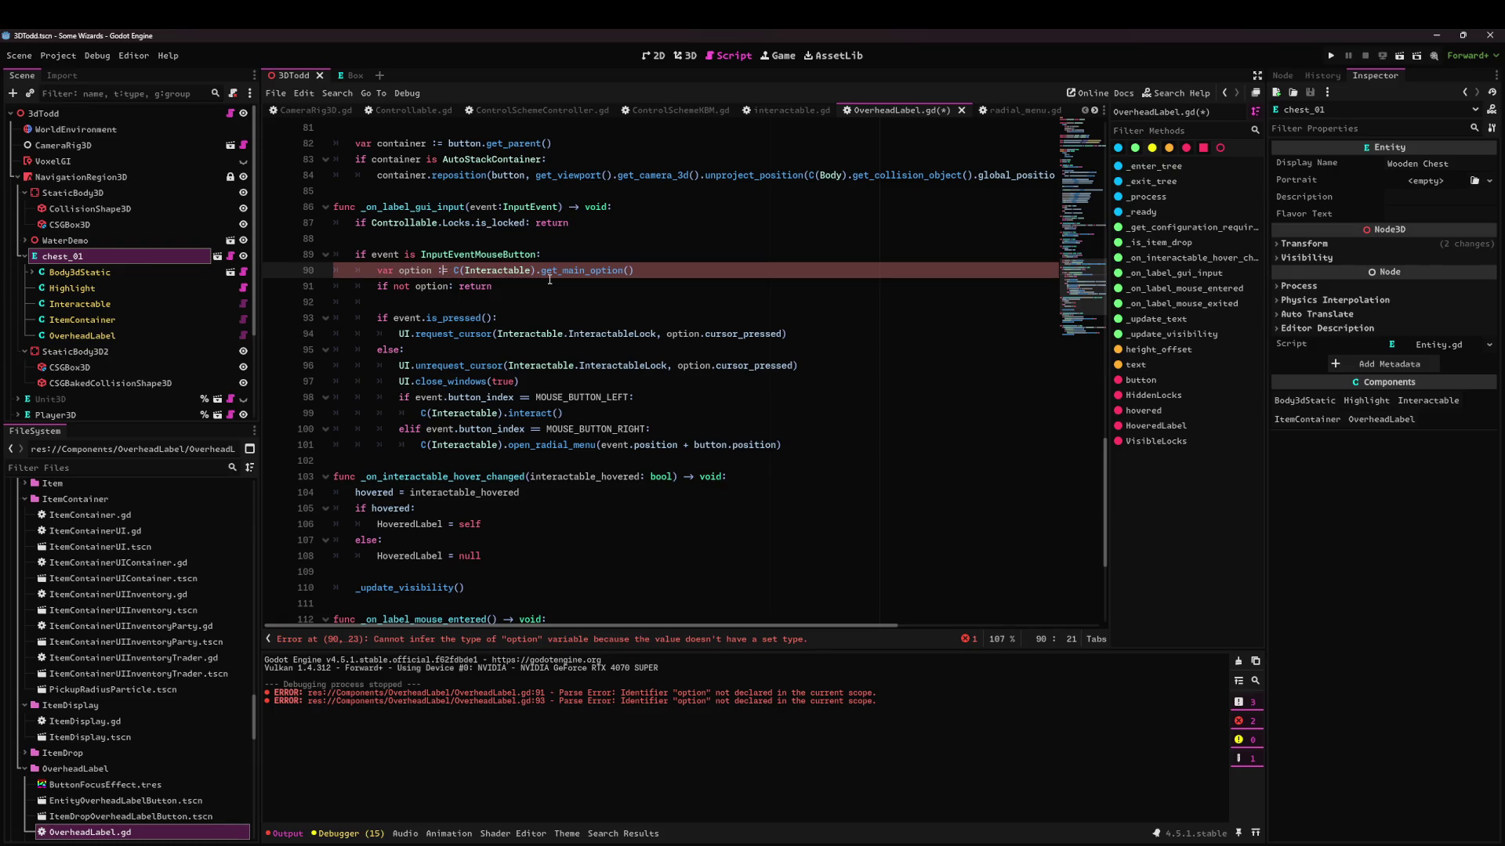
{"action": "key", "text": "ctrl+Right"}
{"action": "key", "text": "ctrl+Right"}
{"action": "key", "text": "ctrl+Right"}
{"action": "type", "text": "("}
{"action": "key", "text": "ctrl+Right"}
{"action": "key", "text": "ctrl+Right"}
{"action": "key", "text": "ctrl+Right"}
{"action": "key", "text": "ctrl+z"}
Start a 'var interactable =' line above the option lookup.
{"action": "key", "text": "ctrl+shift+Return"}
{"action": "type", "text": "var oinm"}
{"action": "key", "text": "BackSpace"}
{"action": "key", "text": "BackSpace"}
{"action": "key", "text": "BackSpace"}
{"action": "type", "text": "interactable "}
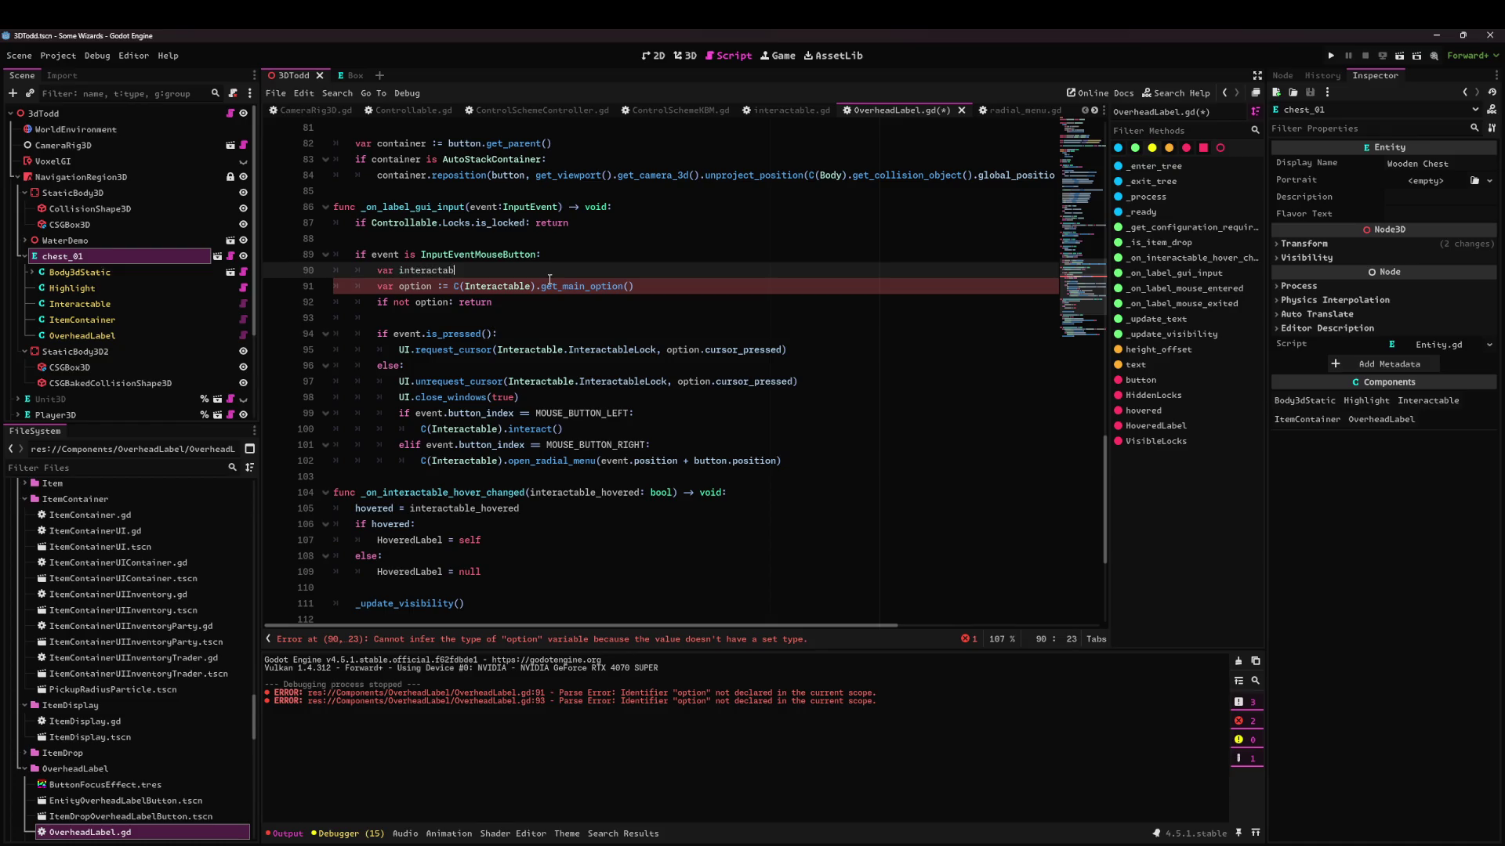
{"action": "type", "text": "="}
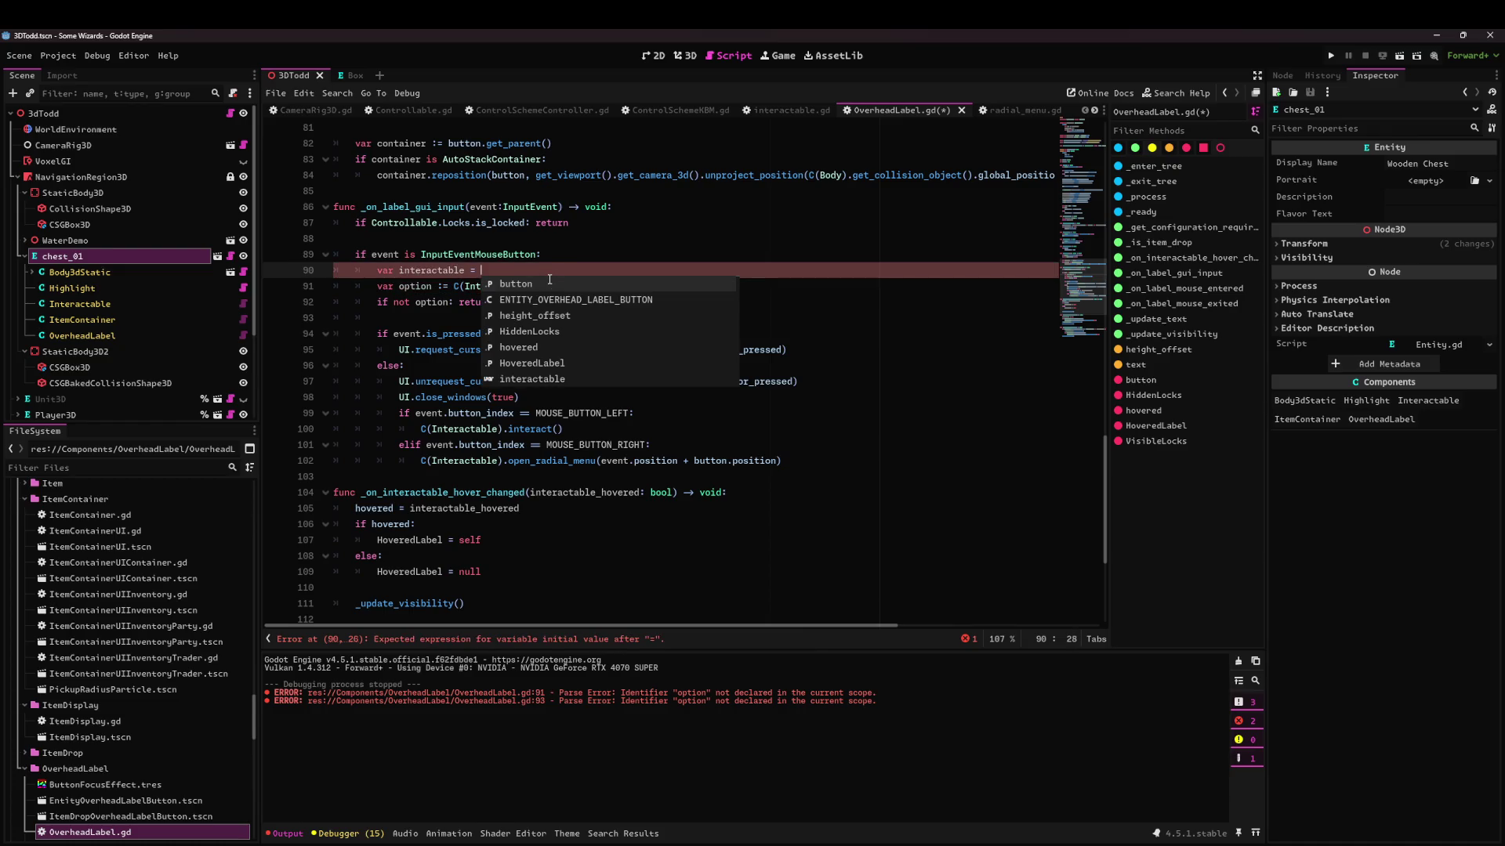
{"action": "left_click", "coordinate": [448, 350]}
Add 'var interactable: Interactable' with 'get(): return C(Interactable)' after the hovered variable.
{"action": "scroll", "coordinate": [492, 351], "scroll_direction": "down", "scroll_amount": 5}
{"action": "scroll", "coordinate": [520, 426], "scroll_direction": "up", "scroll_amount": 20}
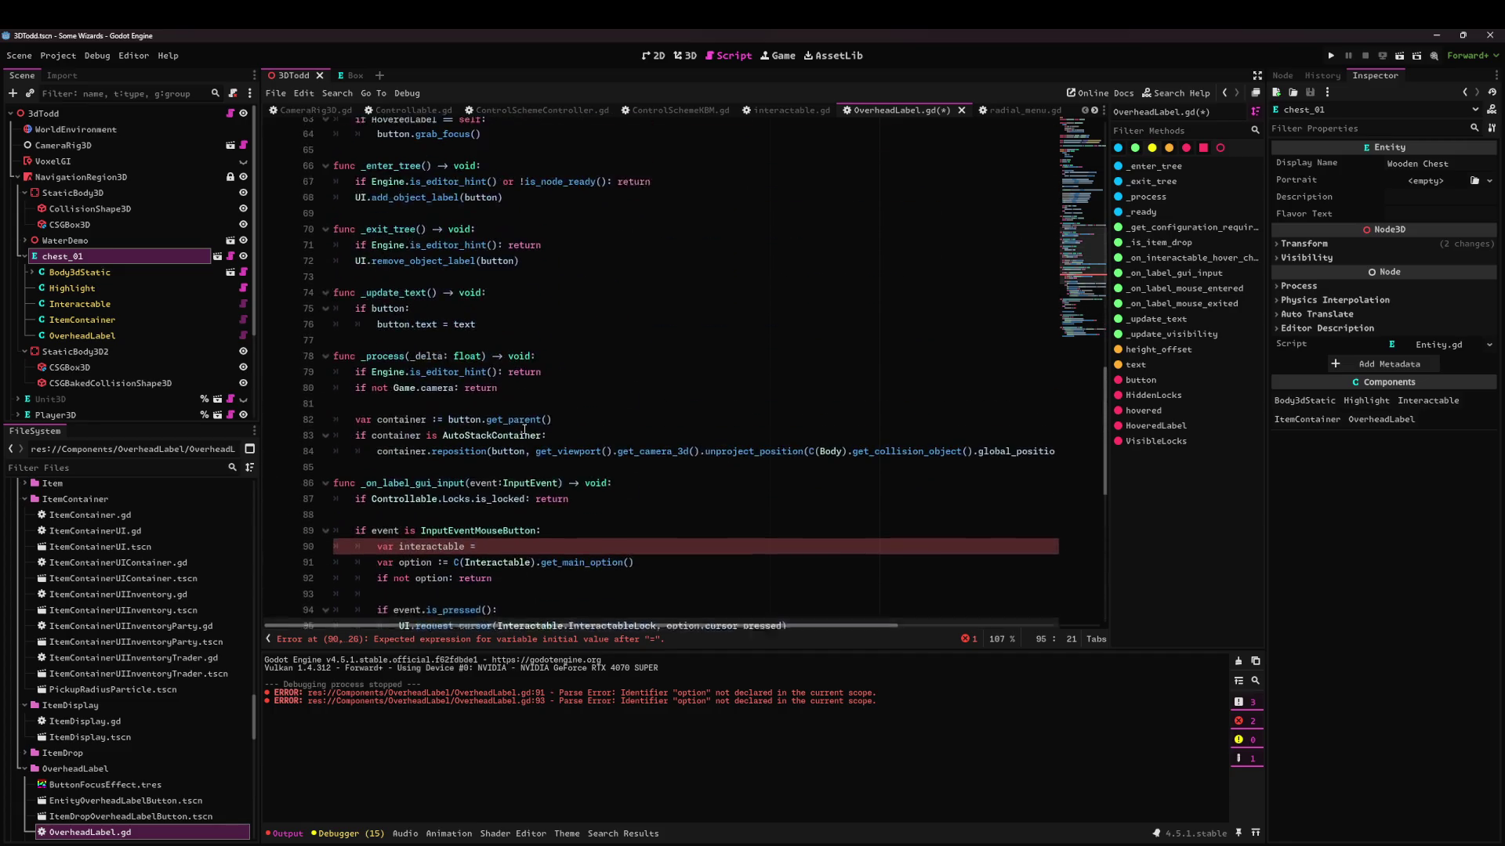
{"action": "scroll", "coordinate": [525, 428], "scroll_direction": "up", "scroll_amount": 9}
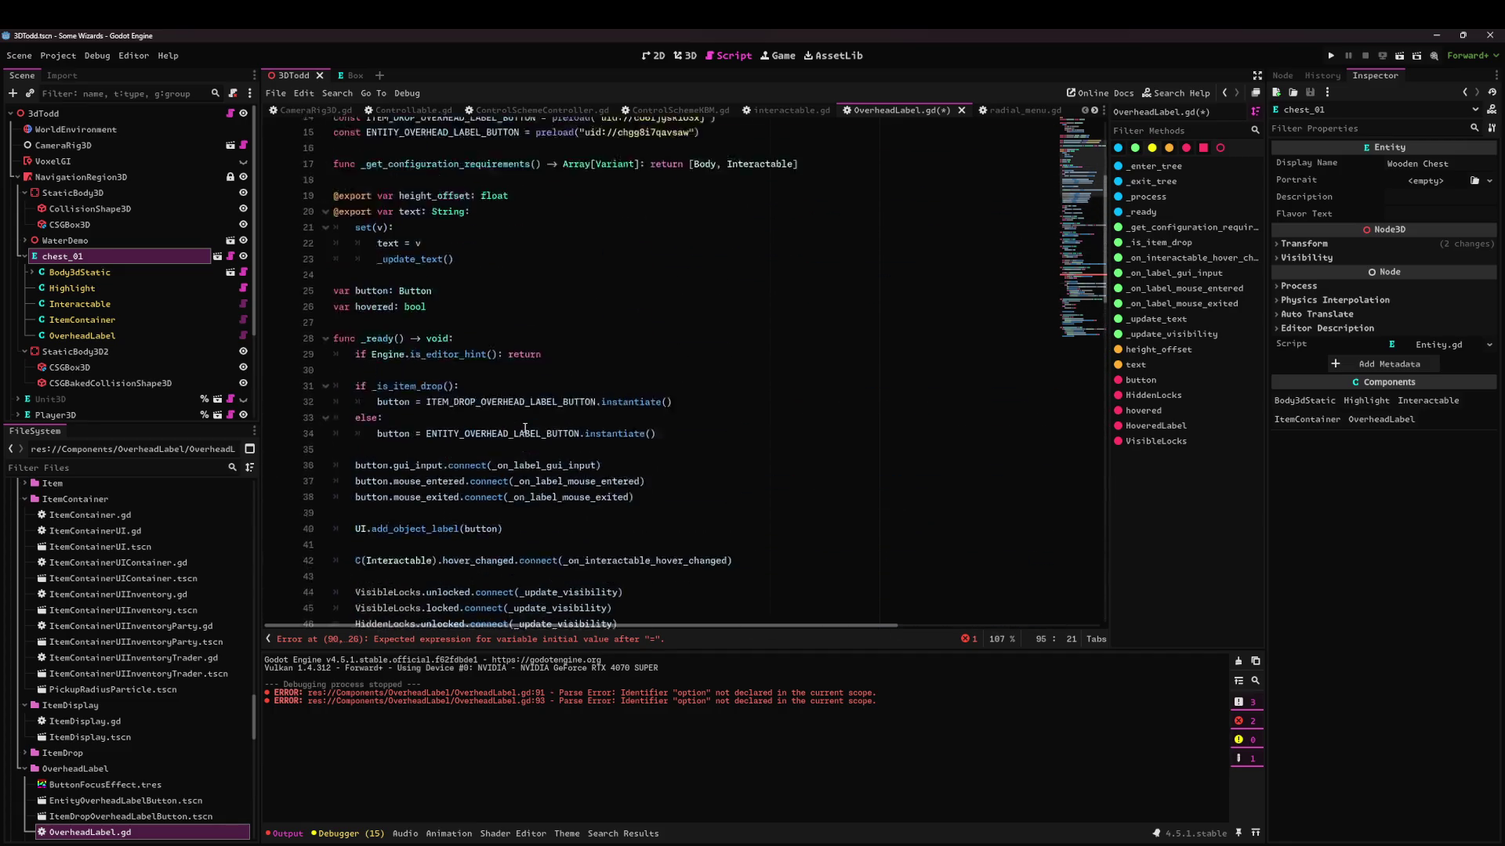
{"action": "scroll", "coordinate": [435, 419], "scroll_direction": "up", "scroll_amount": 2}
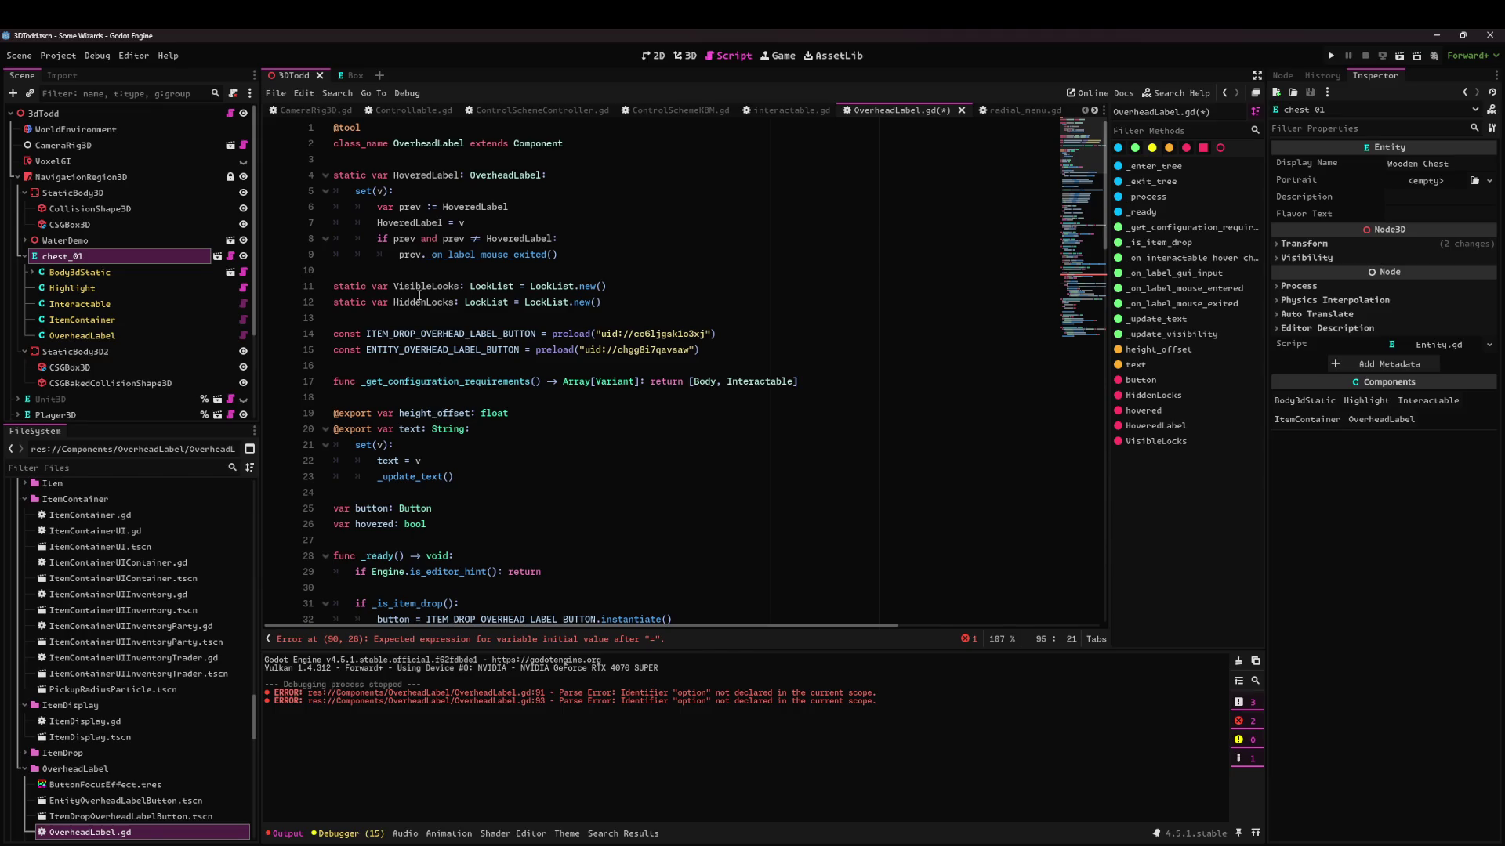
{"action": "scroll", "coordinate": [408, 383], "scroll_direction": "down", "scroll_amount": 5}
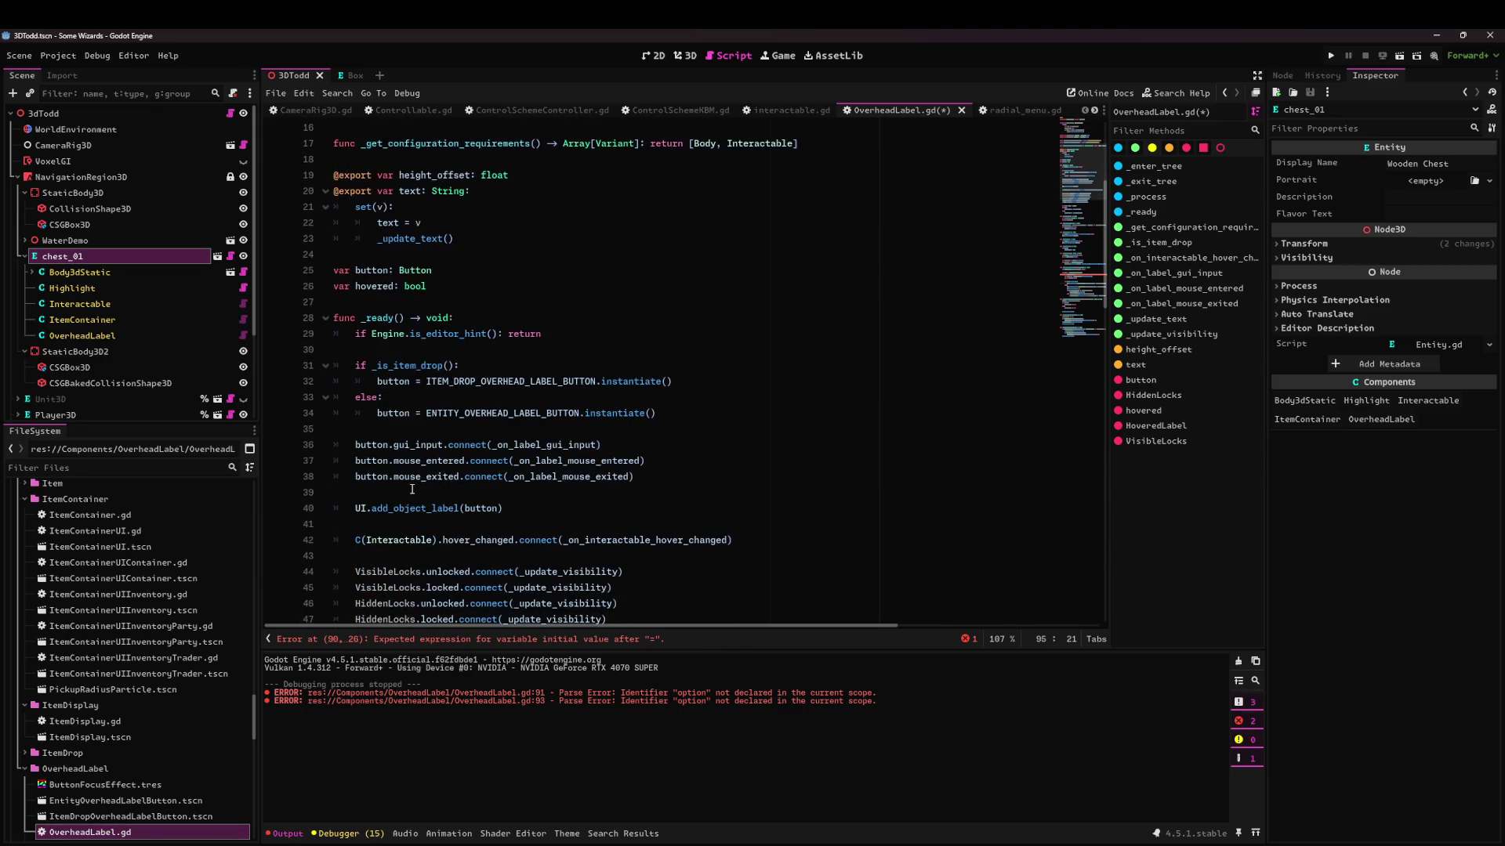
{"action": "scroll", "coordinate": [470, 470], "scroll_direction": "up", "scroll_amount": 5}
{"action": "left_click", "coordinate": [492, 521]}
{"action": "key", "text": "Return"}
{"action": "type", "text": "var interactable ="}
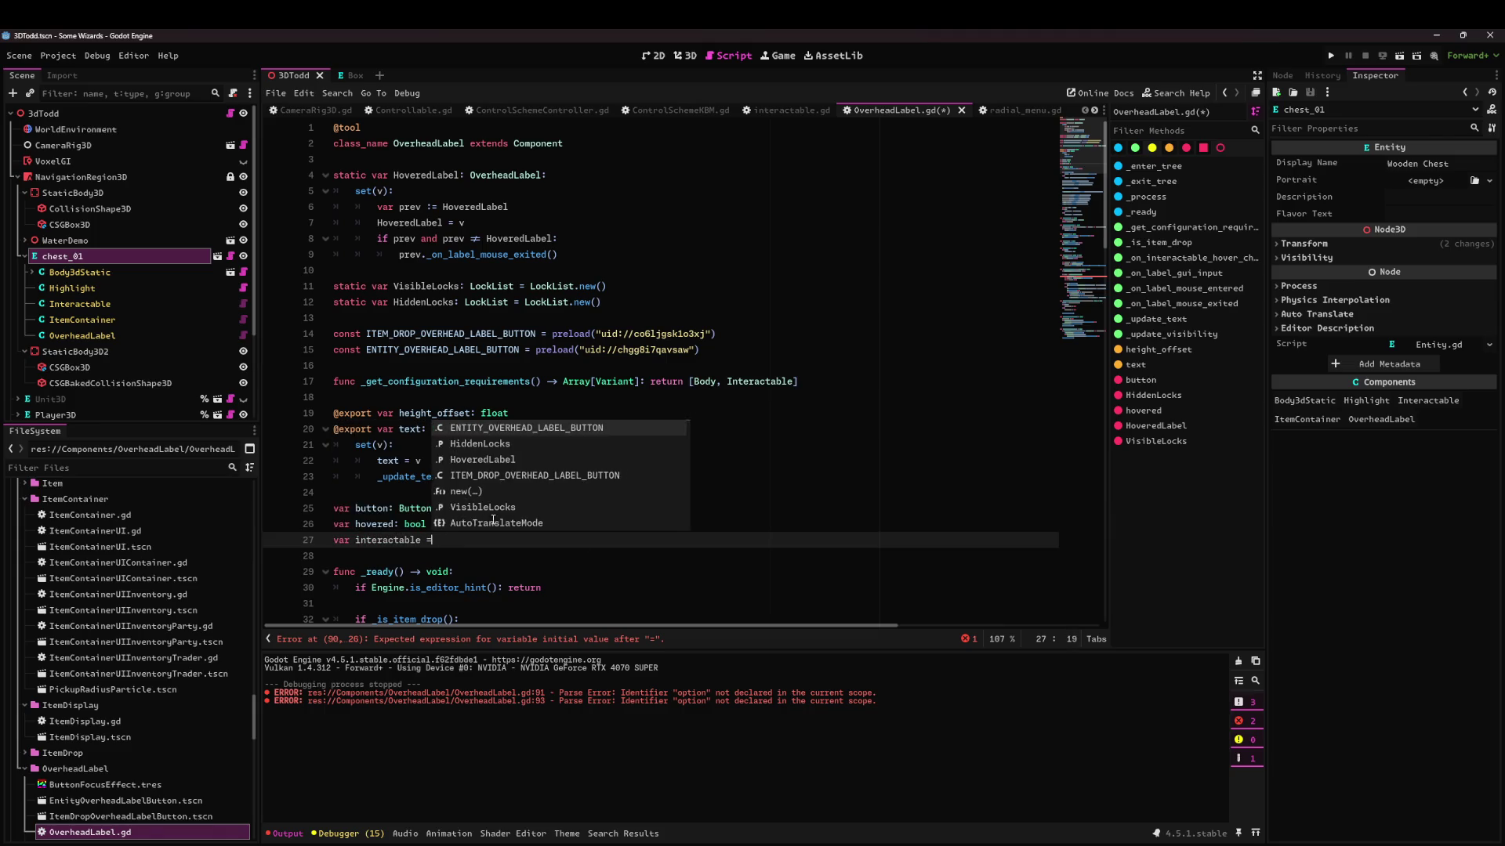
{"action": "key", "text": "BackSpace"}
{"action": "type", "text": ": "}
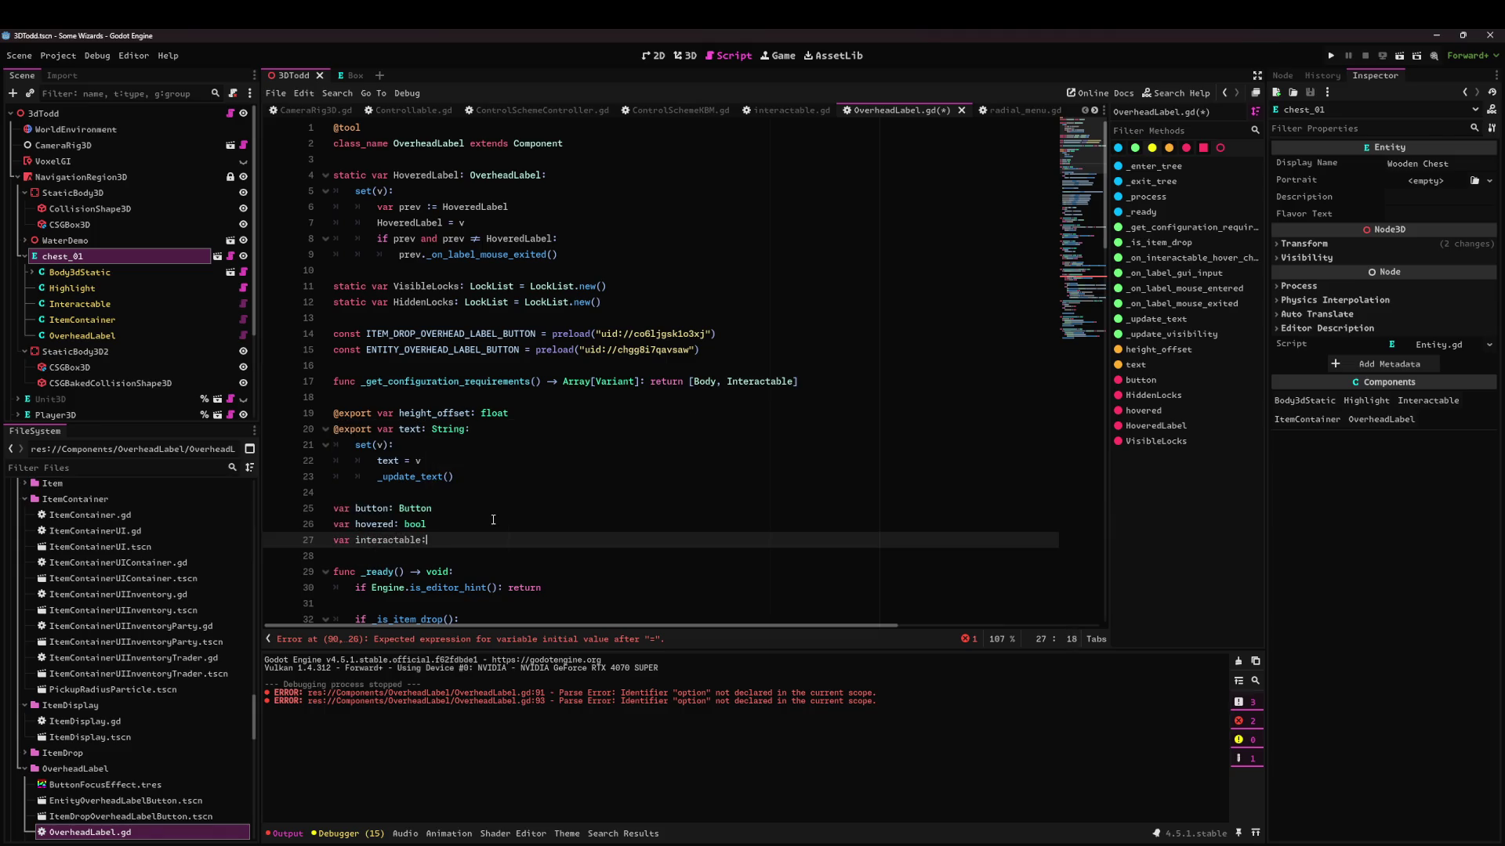
{"action": "type", "text": "Interactable"}
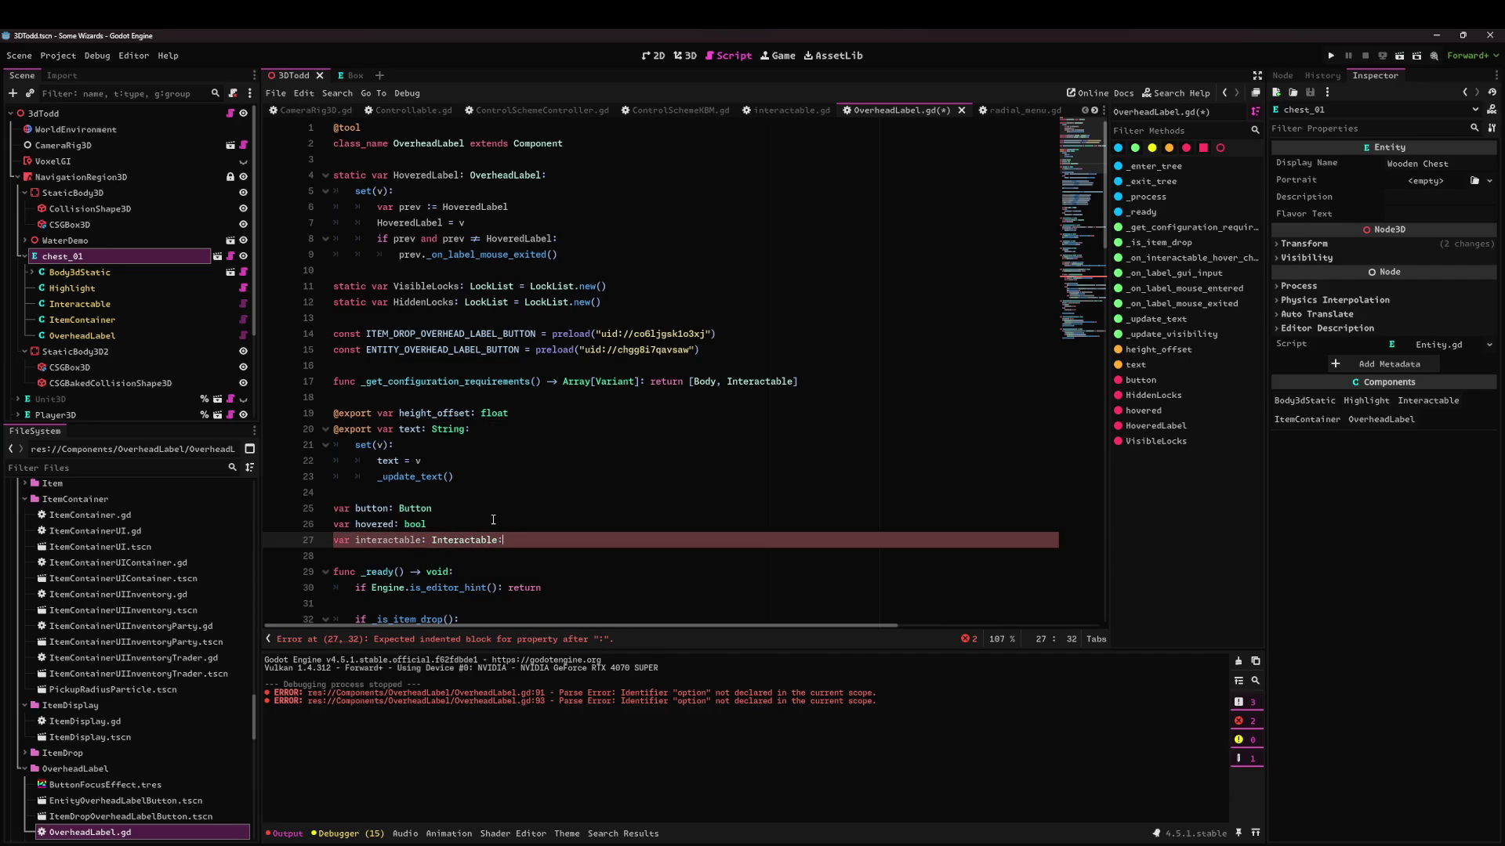
{"action": "key", "text": "Return"}
{"action": "type", "text": "get(): "}
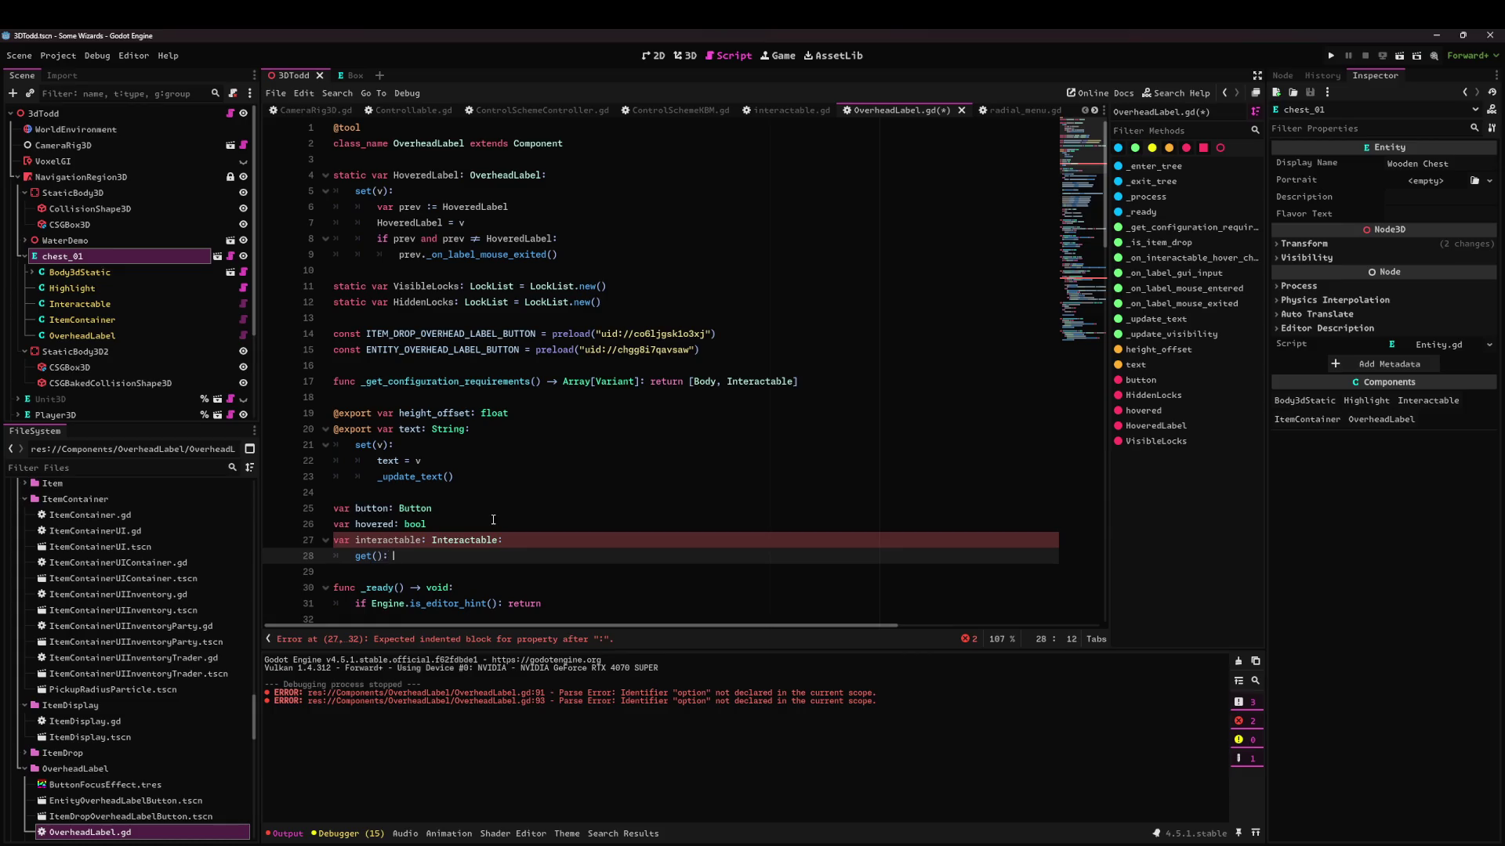
{"action": "type", "text": "return C(Interactable"}
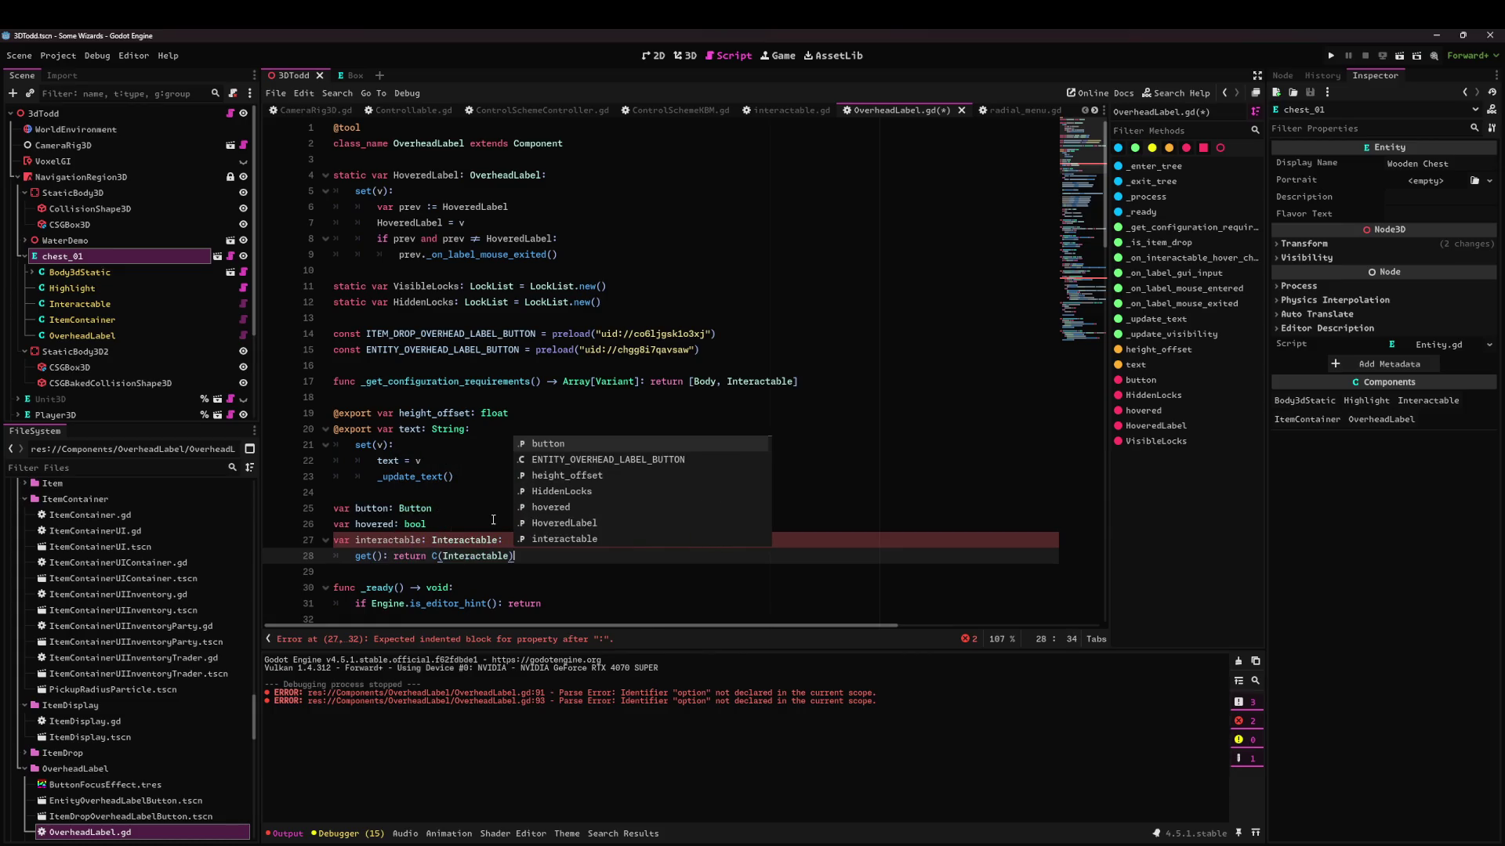
Save OverheadLabel.gd.
{"action": "key", "text": "ctrl+s"}
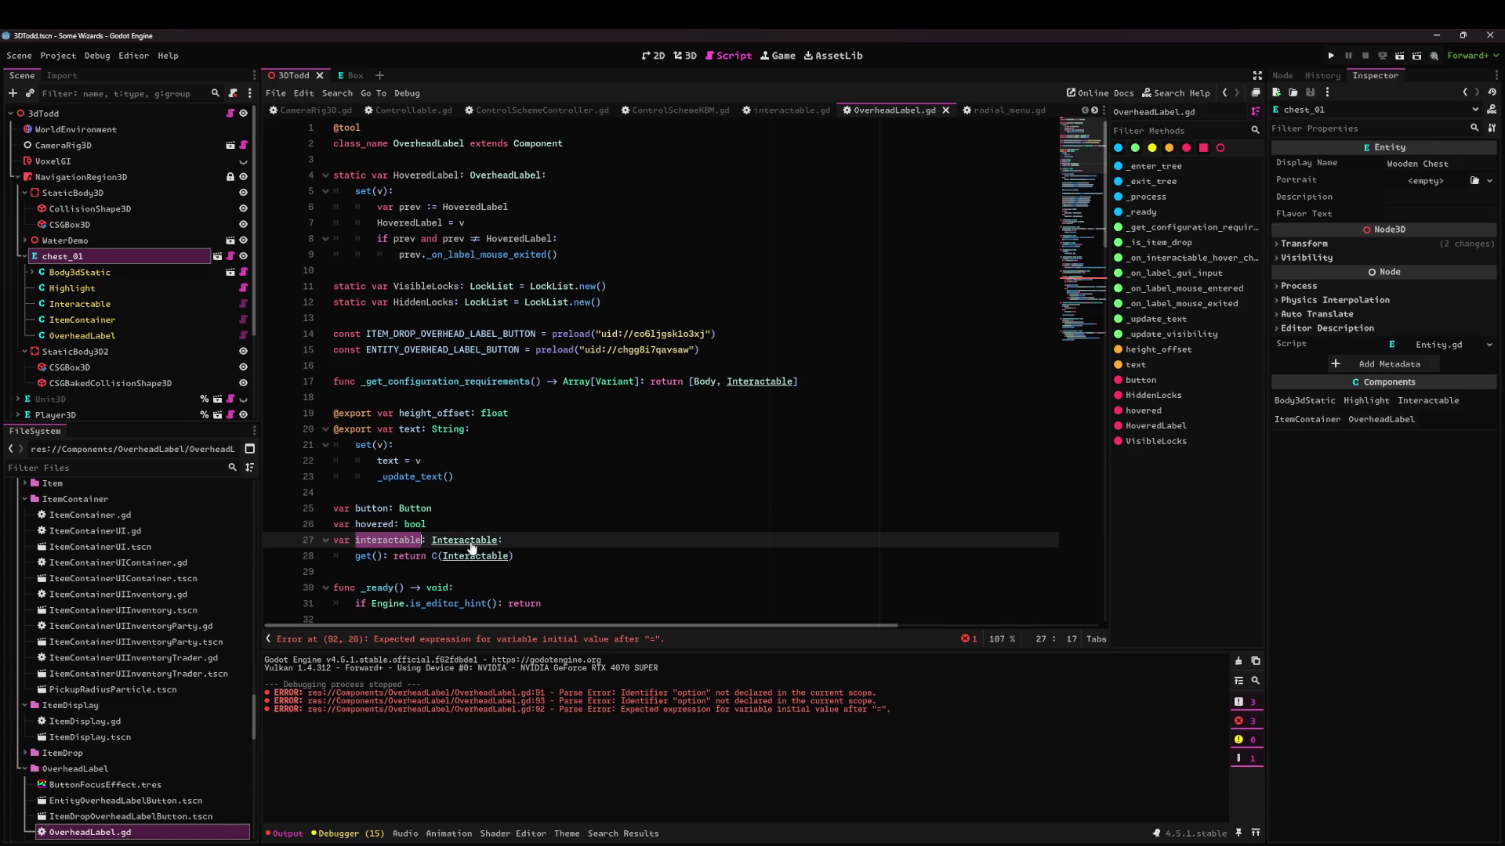
{"action": "scroll", "coordinate": [558, 563], "scroll_direction": "down", "scroll_amount": 20}
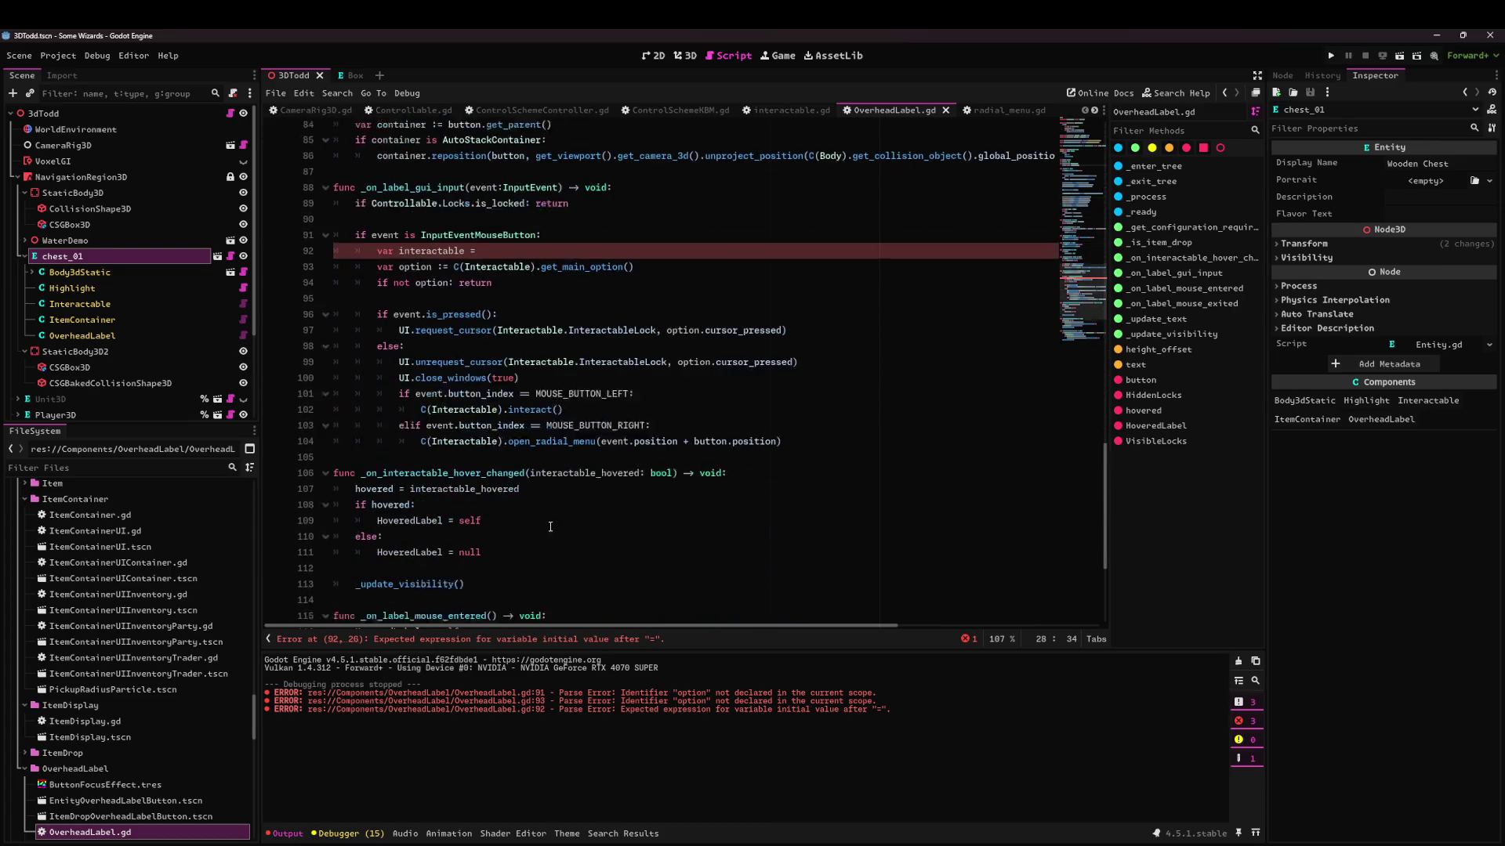
{"action": "left_click", "coordinate": [452, 240]}
Tidy up the unfinished interactable line and save OverheadLabel.gd.
{"action": "key", "text": "ctrl+shift+k"}
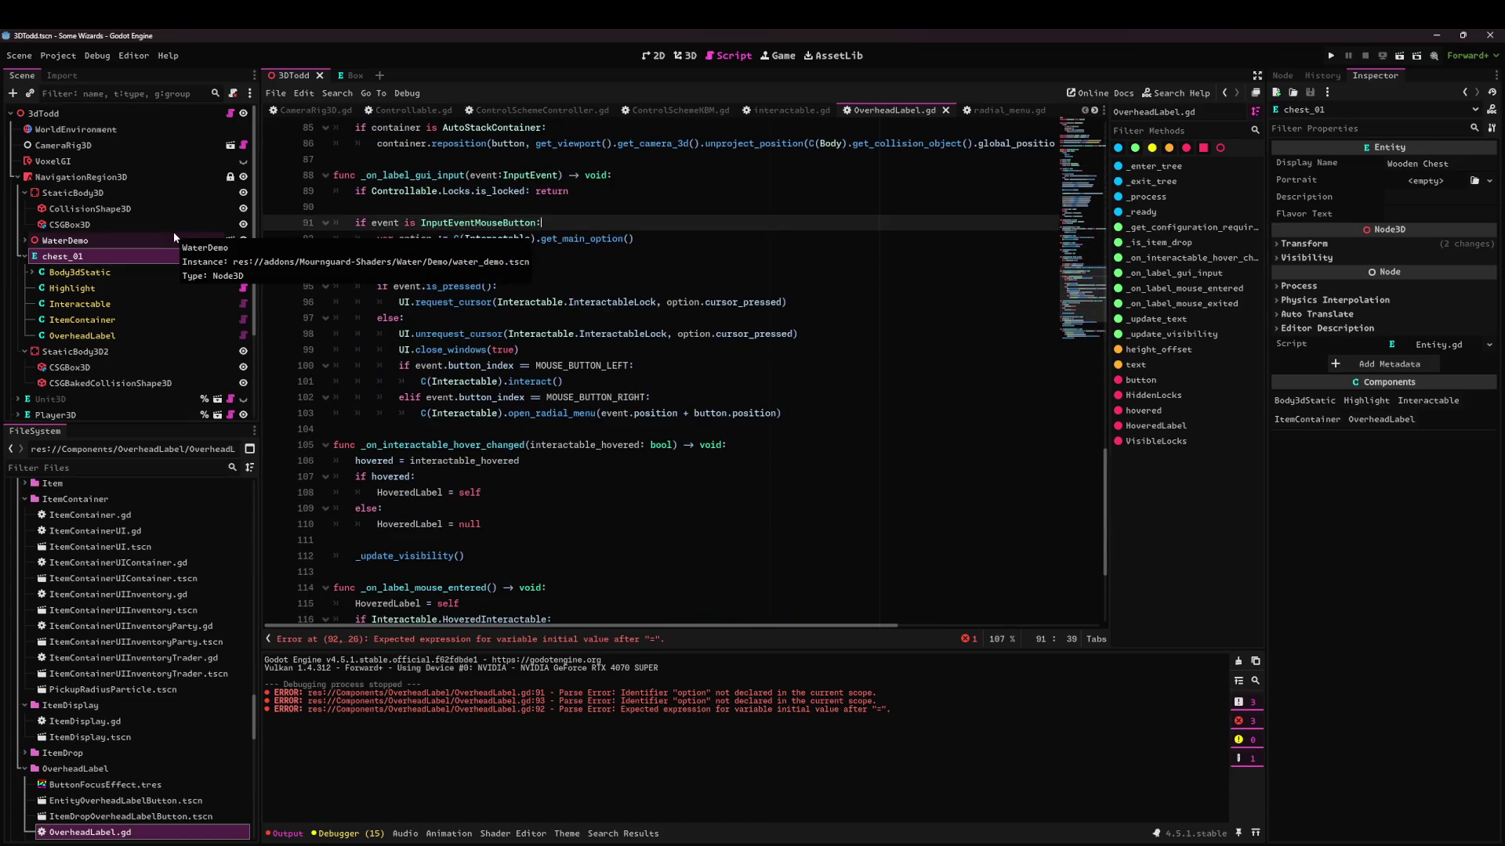
{"action": "key", "text": "ctrl+z"}
{"action": "key", "text": "ctrl+z"}
{"action": "left_click", "coordinate": [600, 264]}
{"action": "key", "text": "ctrl+s"}
Review the option, is_pressed and request_cursor lines in the click handler.
{"action": "left_click", "coordinate": [586, 257]}
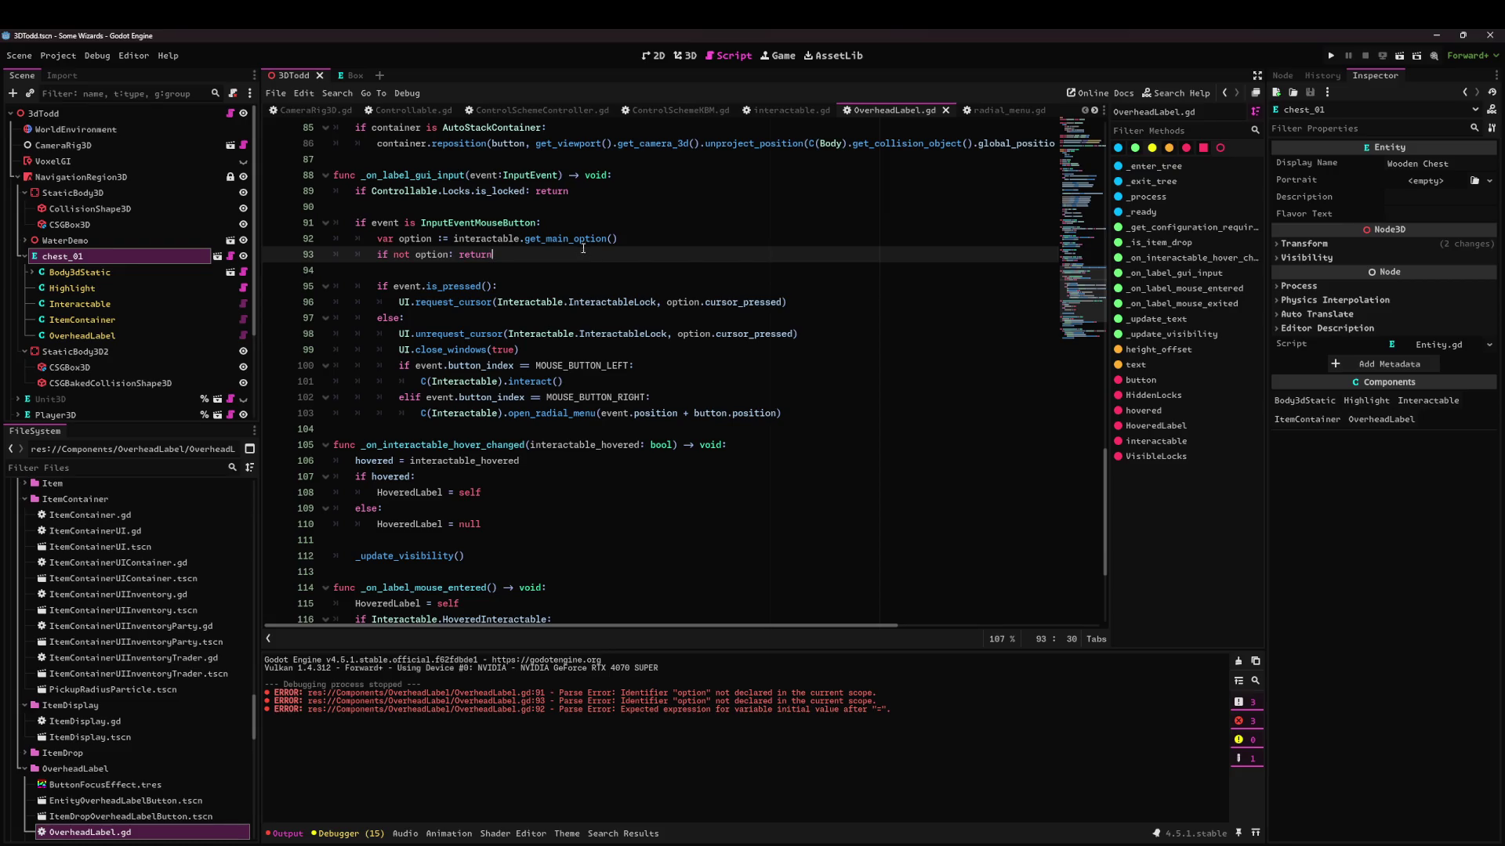
{"action": "double_click", "coordinate": [433, 254]}
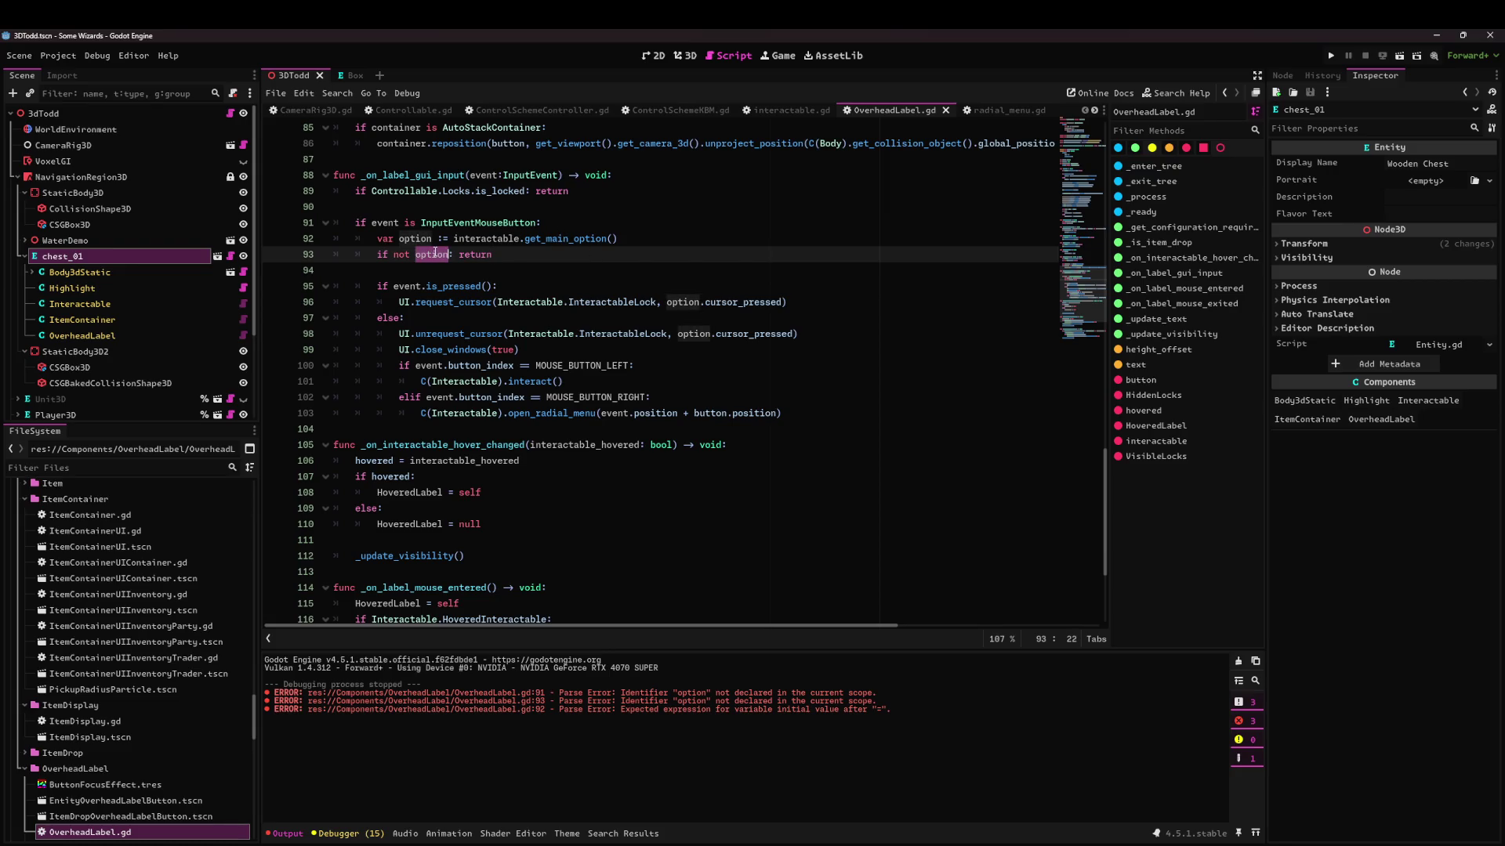
{"action": "left_click", "coordinate": [411, 286]}
{"action": "double_click", "coordinate": [458, 286]}
{"action": "left_click_drag", "start_coordinate": [426, 302], "coordinate": [695, 305]}
{"action": "left_click", "coordinate": [392, 320]}
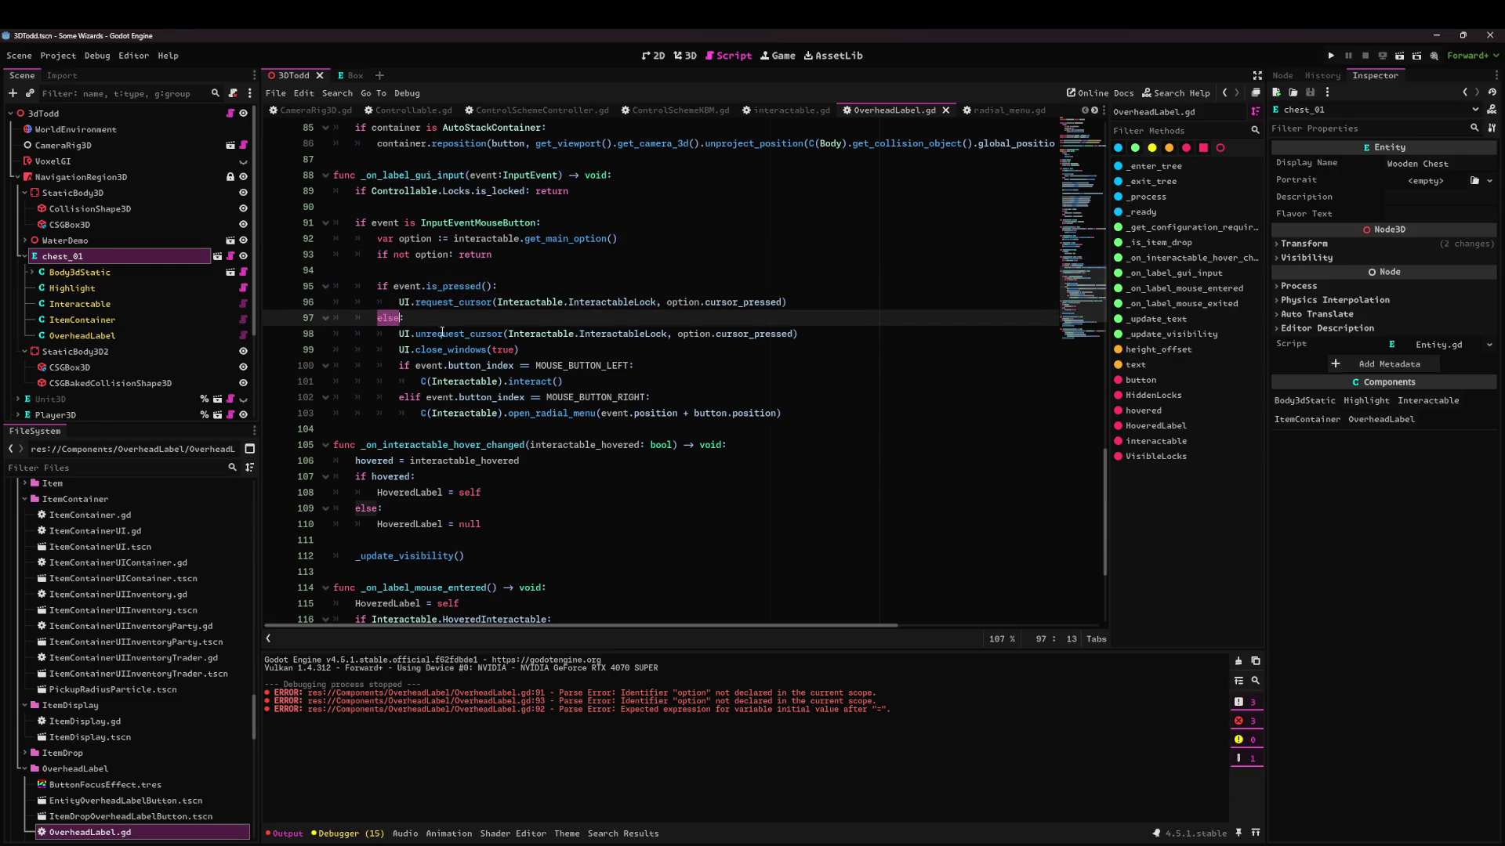
{"action": "left_click", "coordinate": [443, 333]}
{"action": "left_click", "coordinate": [532, 348]}
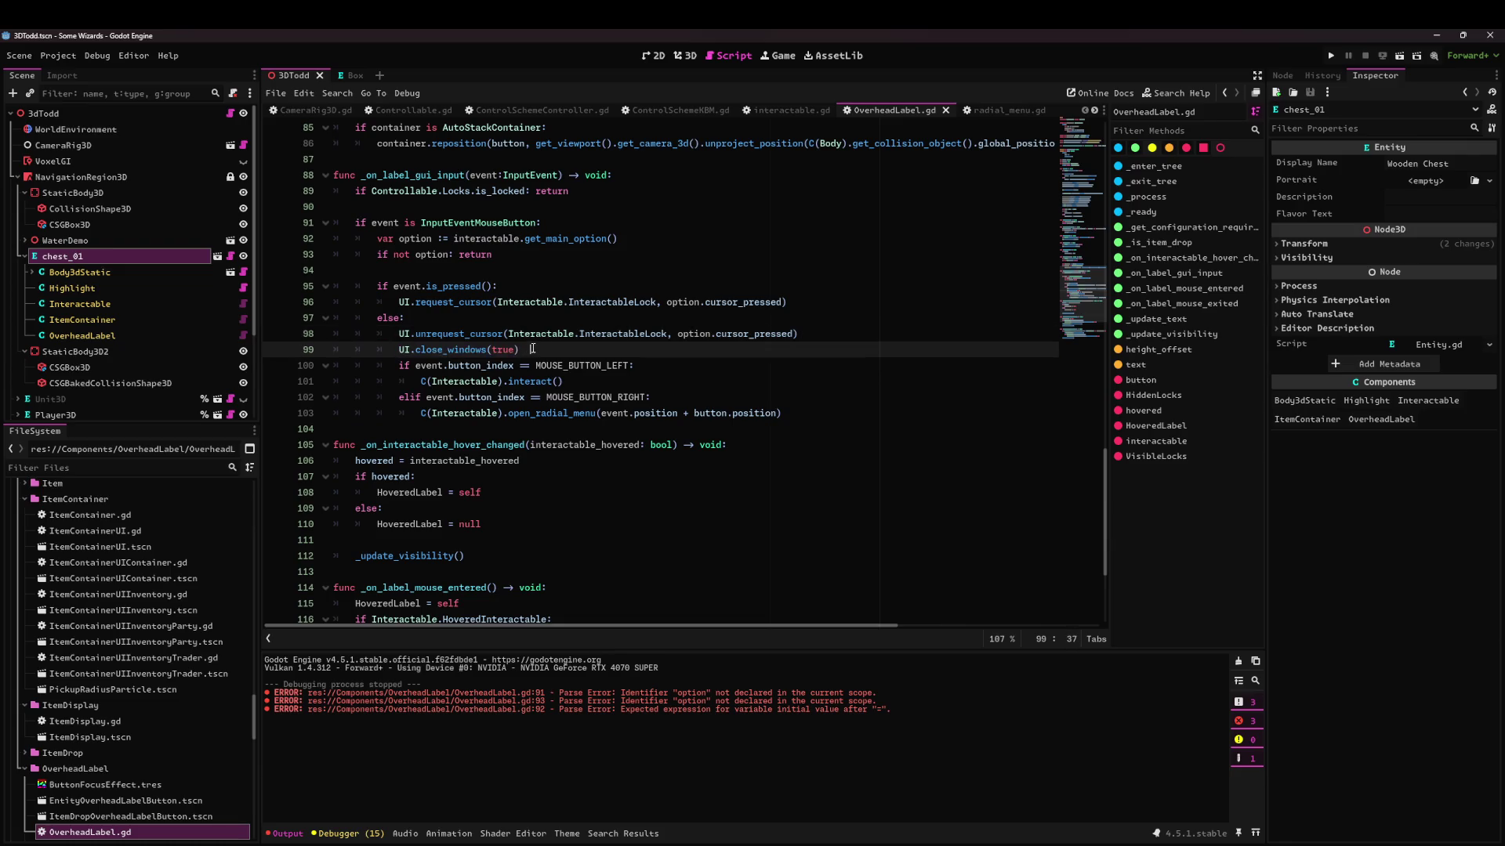
Delete the UI.close_windows(true) line from the mouse-release branch.
{"action": "type", "text": "???"}
{"action": "key", "text": "BackSpace"}
{"action": "key", "text": "shift+Home"}
{"action": "key", "text": "shift+Home"}
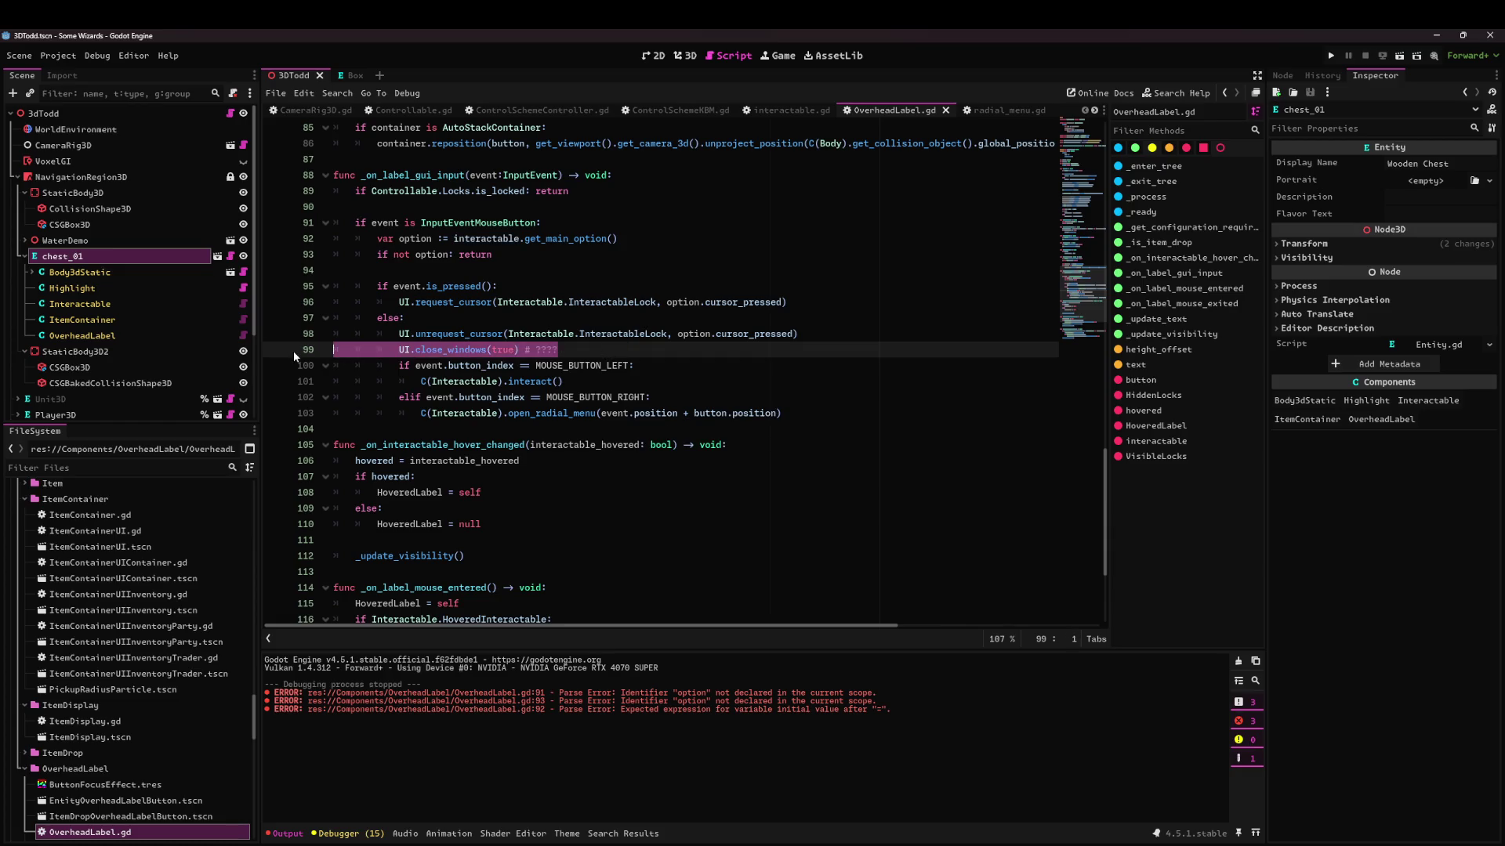
{"action": "key", "text": "BackSpace"}
{"action": "key", "text": "BackSpace"}
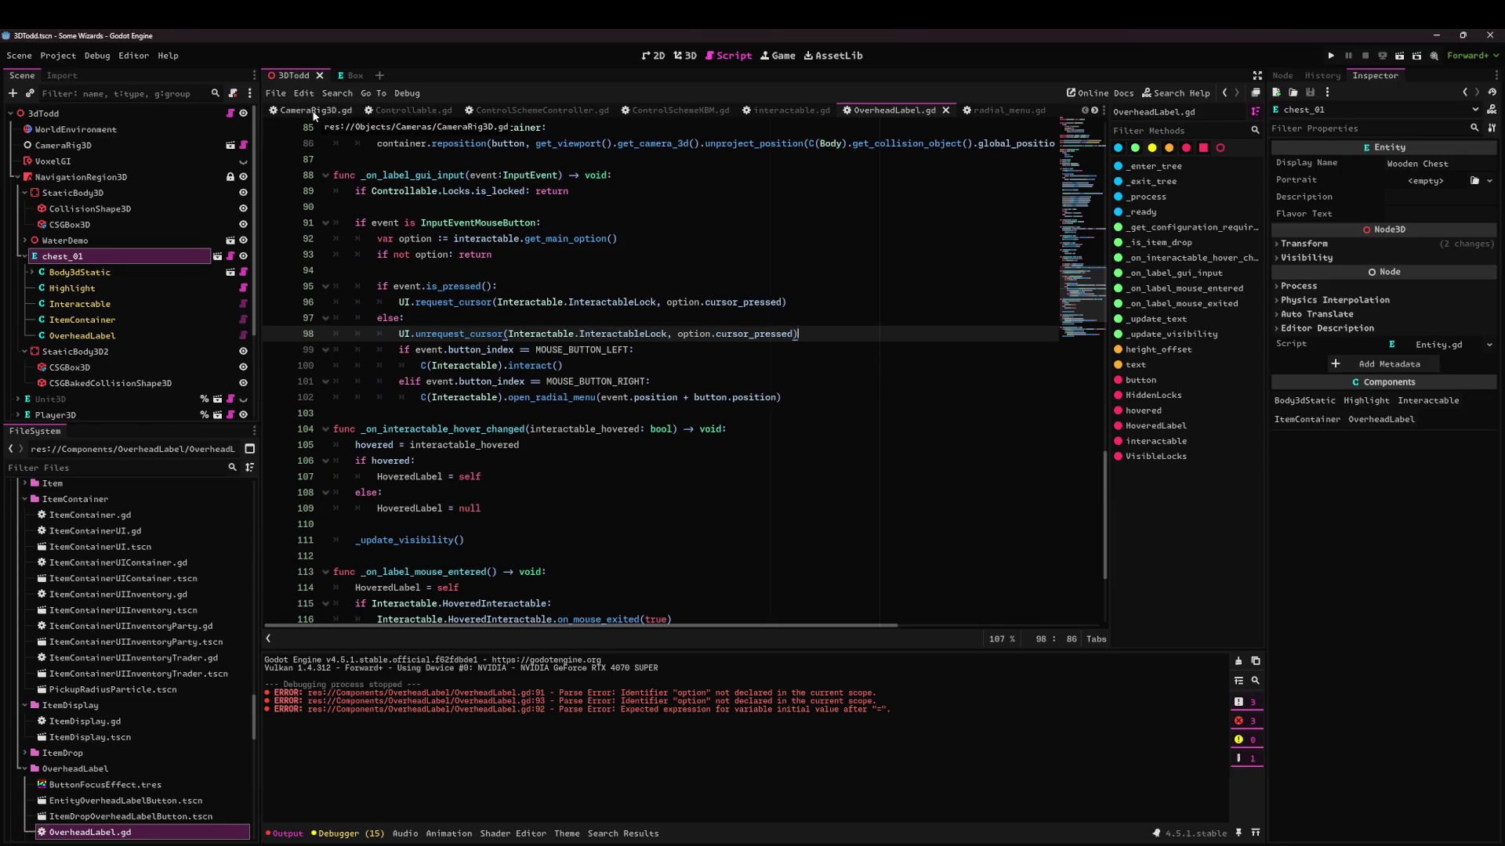
{"action": "left_click", "coordinate": [541, 109]}
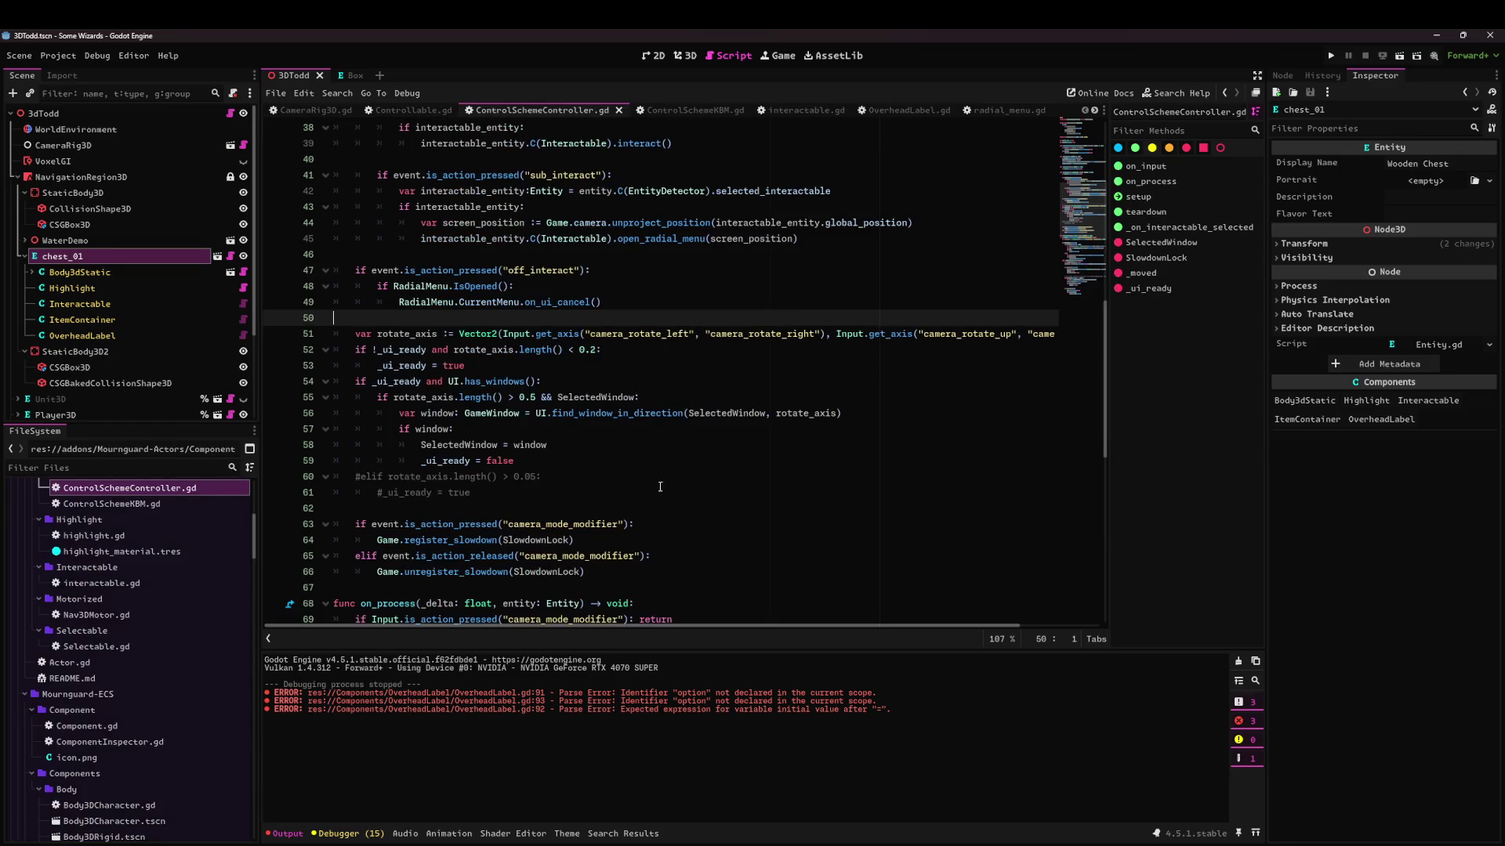
In ControlSchemeKBM.gd, delete the UI.close_windows(true) line after unrequest_cursor.
{"action": "left_click", "coordinate": [675, 108]}
{"action": "left_click", "coordinate": [653, 292]}
{"action": "key", "text": "shift+Home"}
{"action": "key", "text": "shift+Home"}
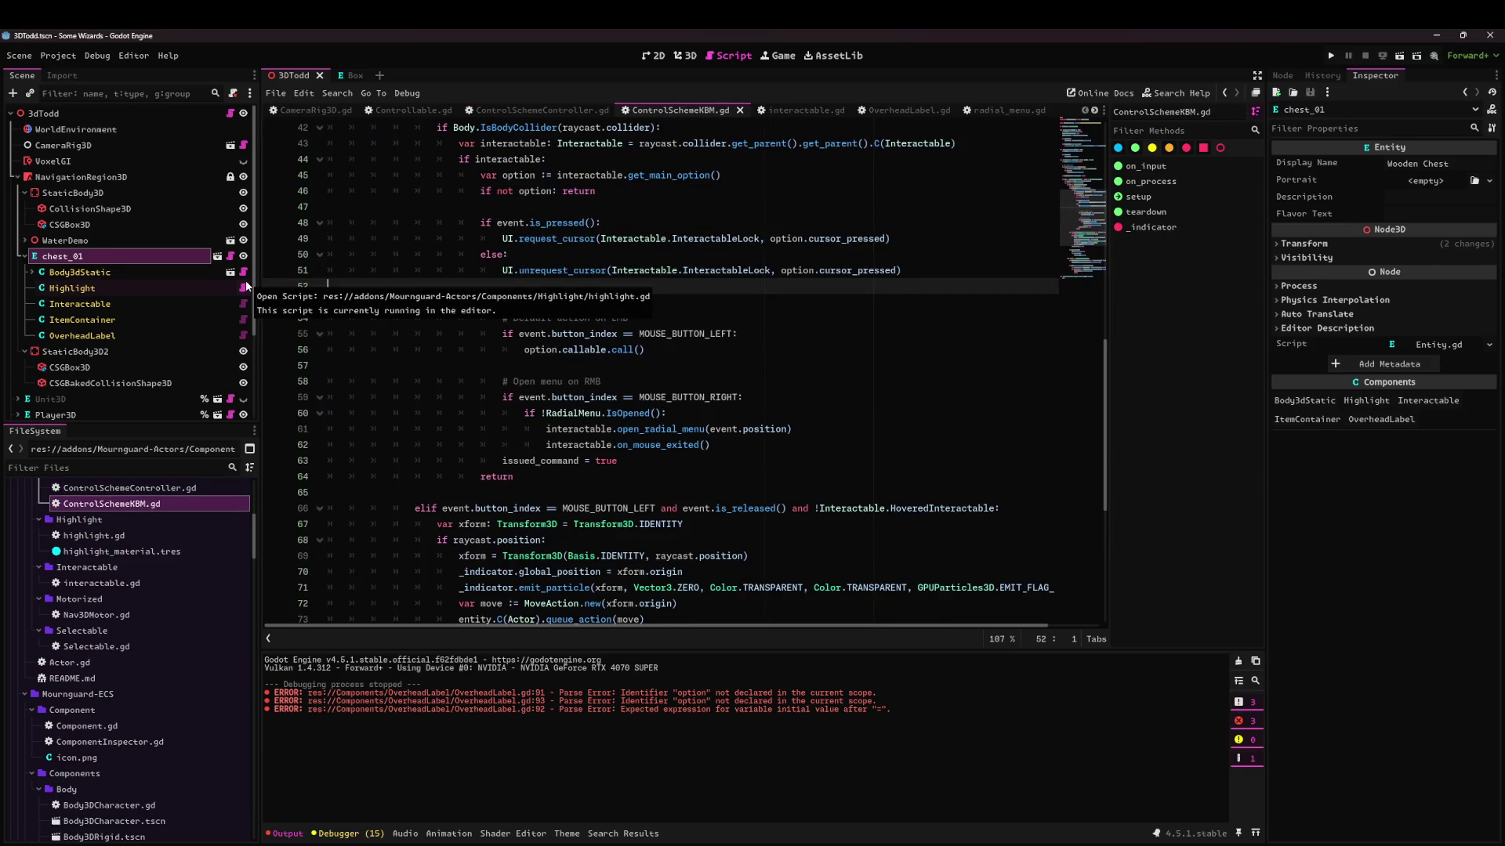
{"action": "key", "text": "BackSpace"}
{"action": "key", "text": "BackSpace"}
Inspect the issued_command = true assignment on line 75 of ControlSchemeKBM.gd.
{"action": "scroll", "coordinate": [667, 266], "scroll_direction": "down", "scroll_amount": 5}
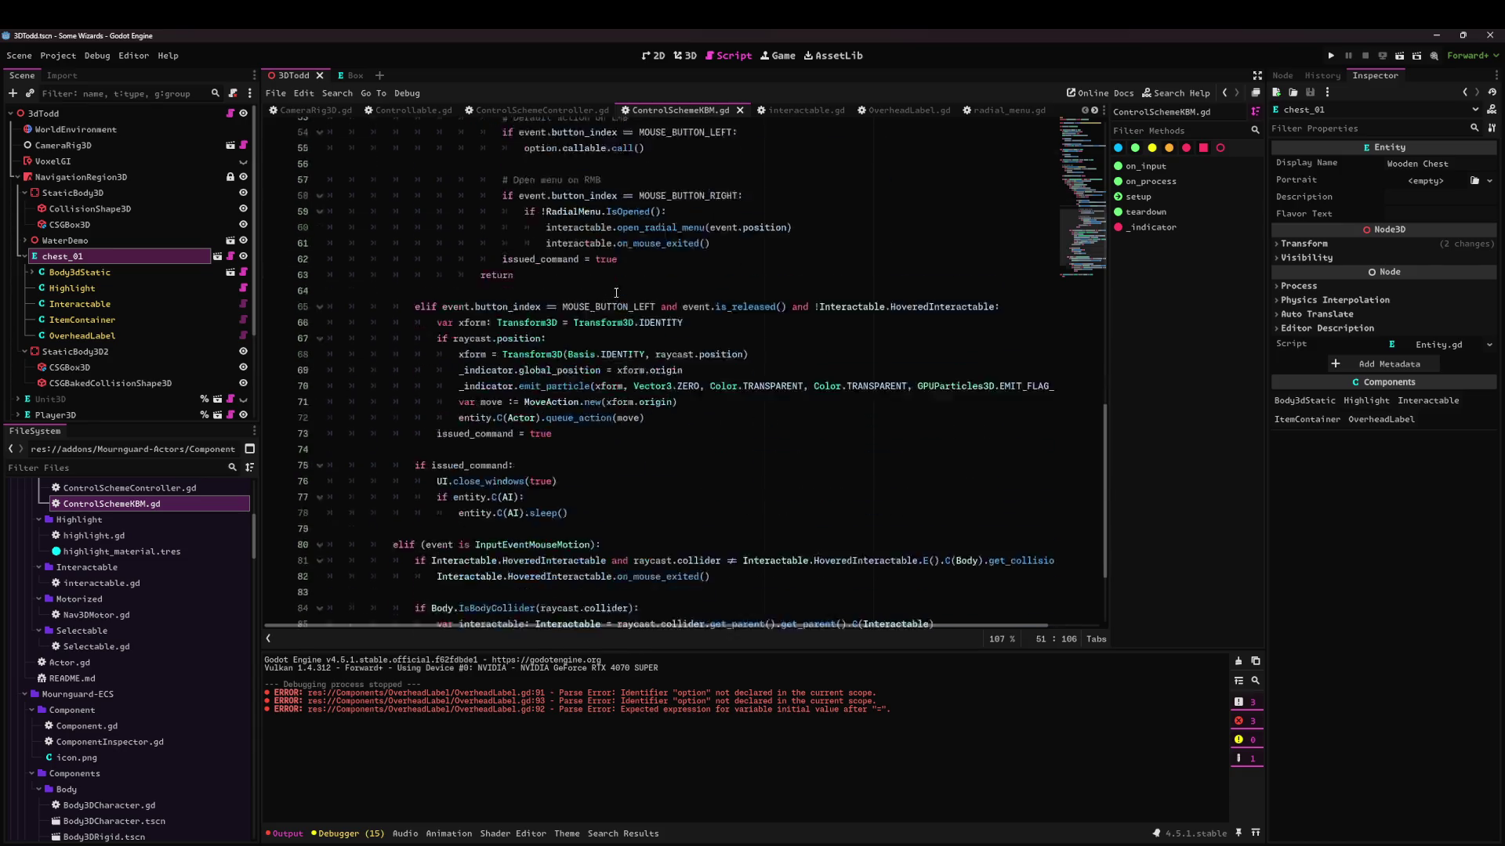
{"action": "left_click_drag", "start_coordinate": [437, 428], "coordinate": [645, 471]}
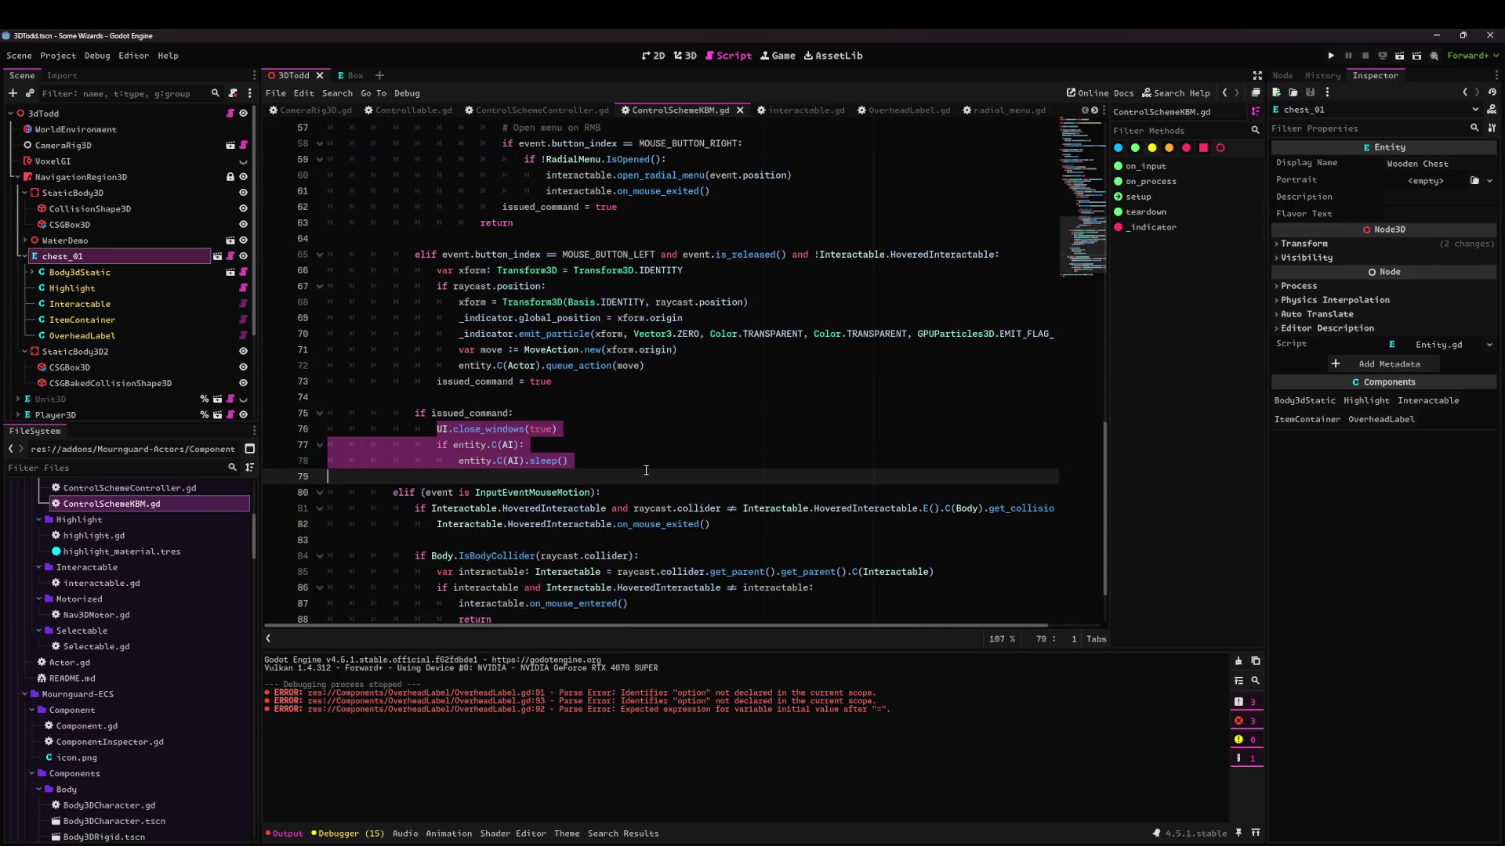
{"action": "double_click", "coordinate": [470, 413]}
{"action": "scroll", "coordinate": [613, 390], "scroll_direction": "up", "scroll_amount": 4}
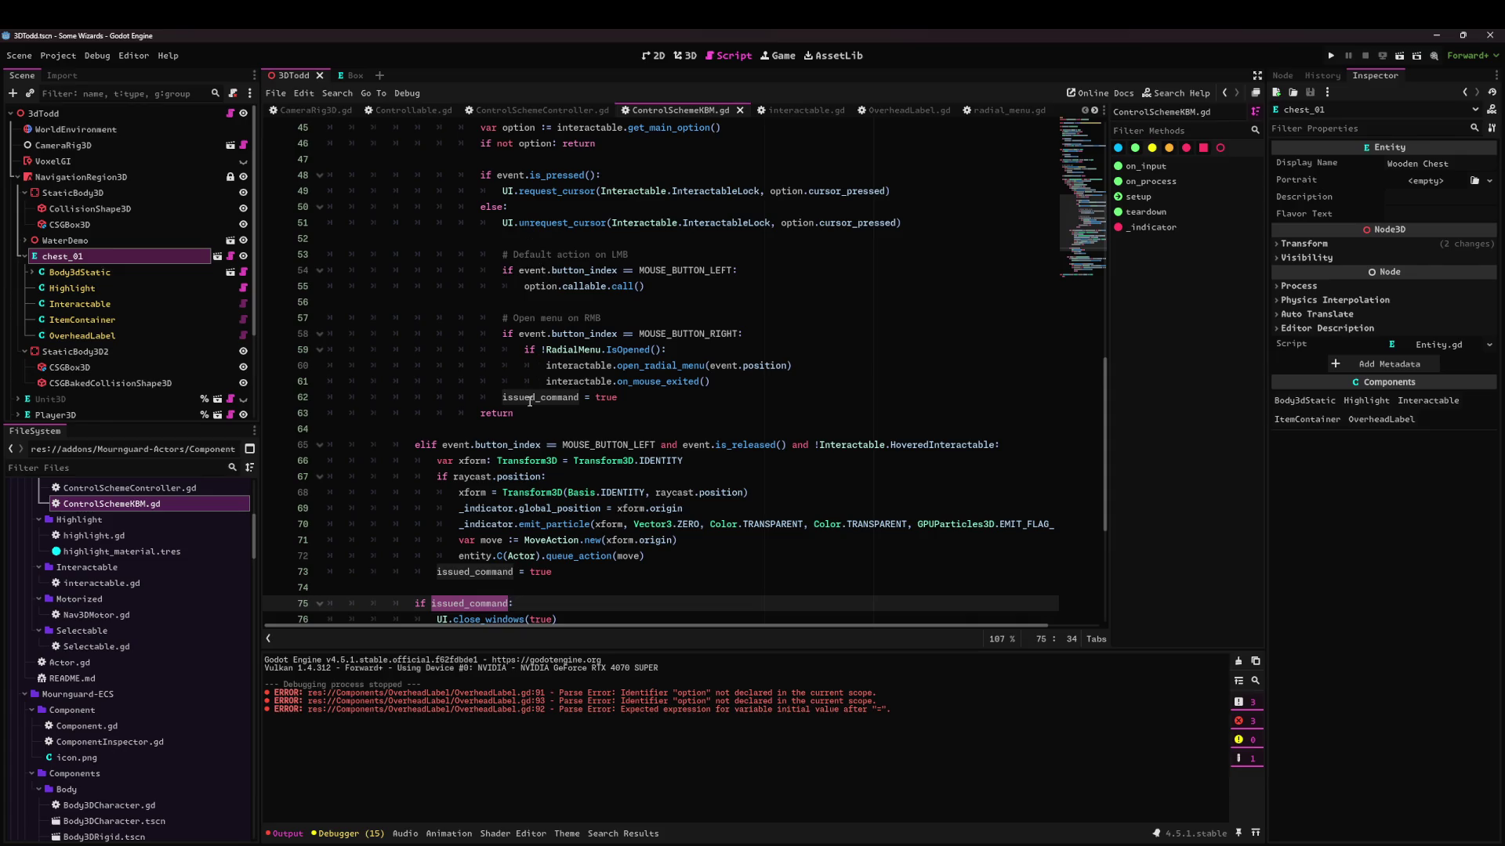
{"action": "left_click_drag", "start_coordinate": [618, 397], "coordinate": [506, 400]}
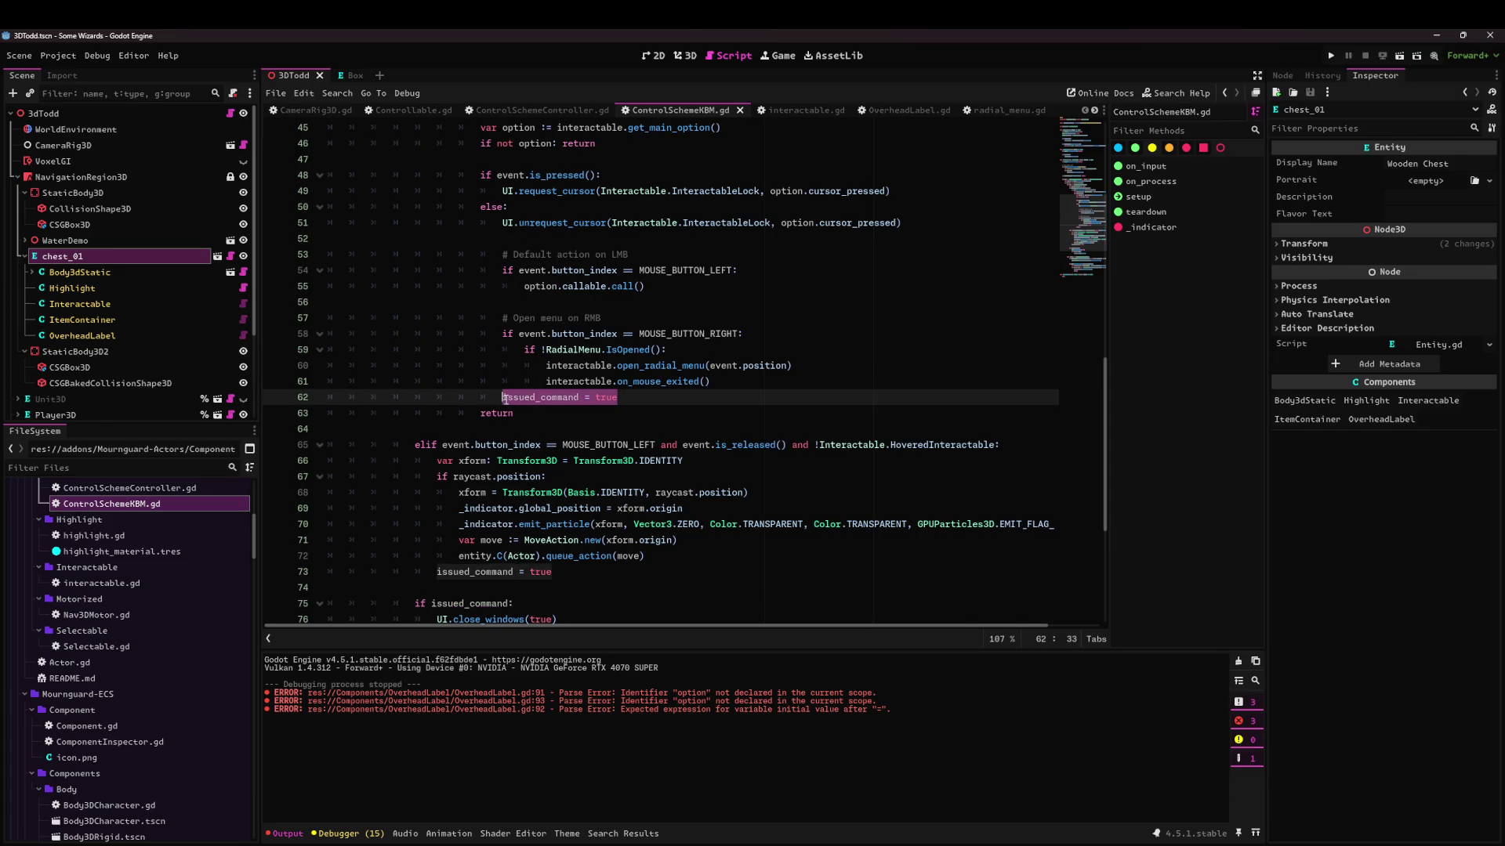
{"action": "left_click", "coordinate": [585, 308]}
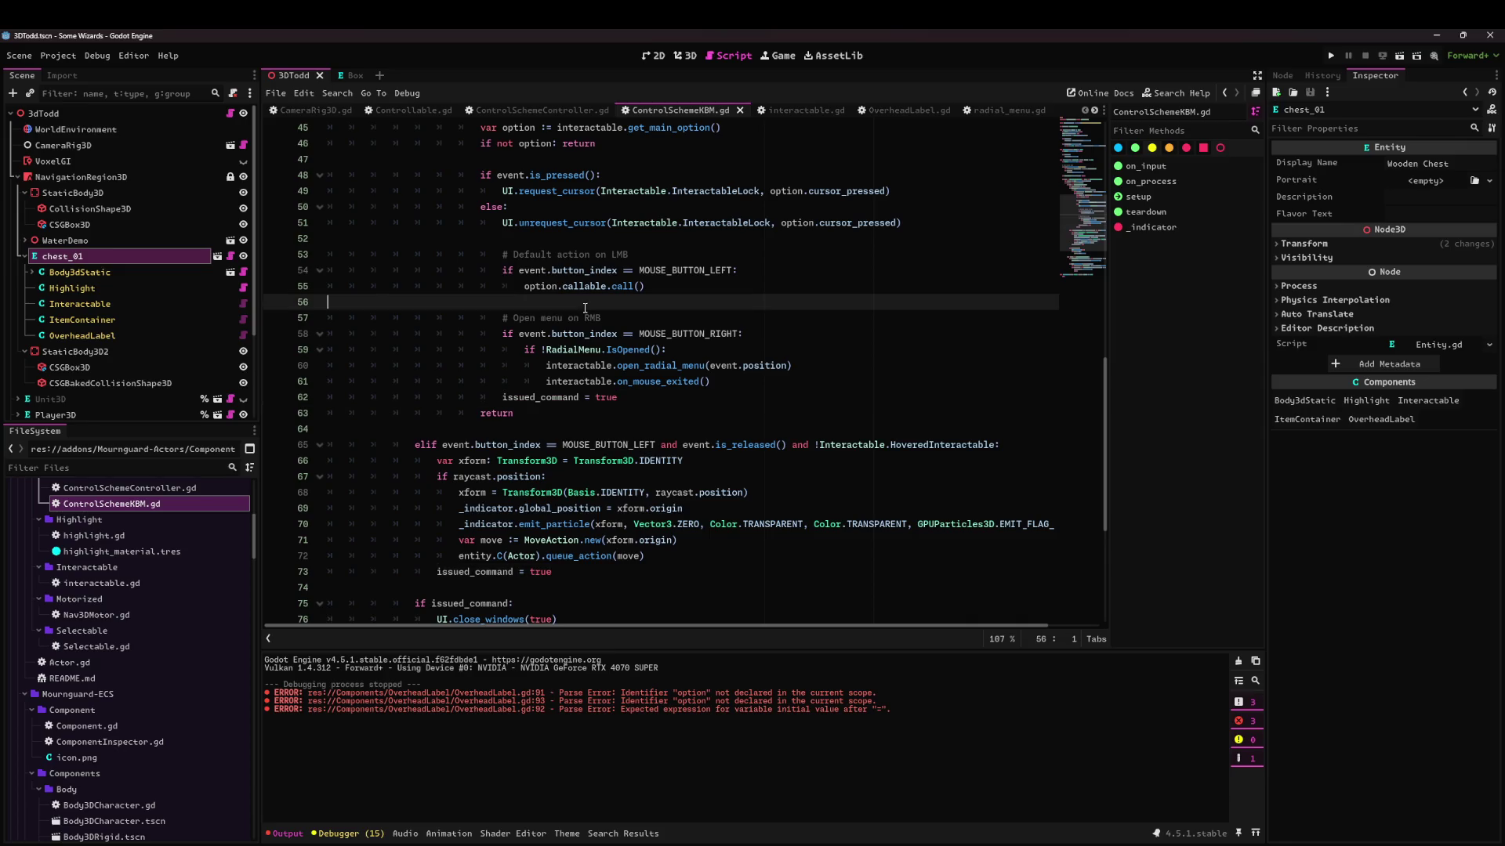
{"action": "left_click", "coordinate": [885, 110]}
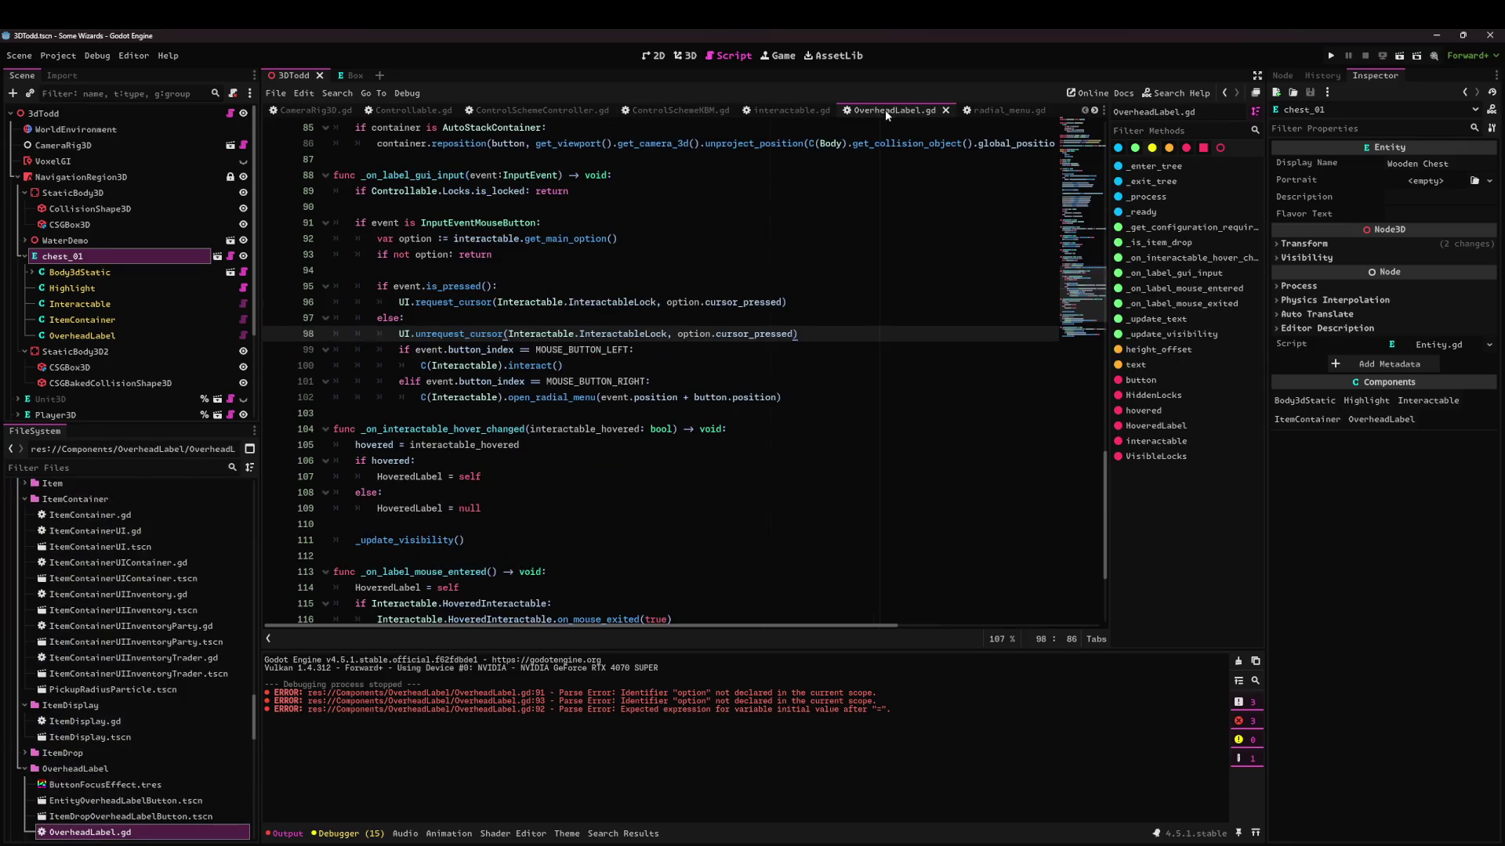
Comment UI.close_windows(true) with '# Not sure about this', add blank lines around it, and save.
{"action": "key", "text": "ctrl+z"}
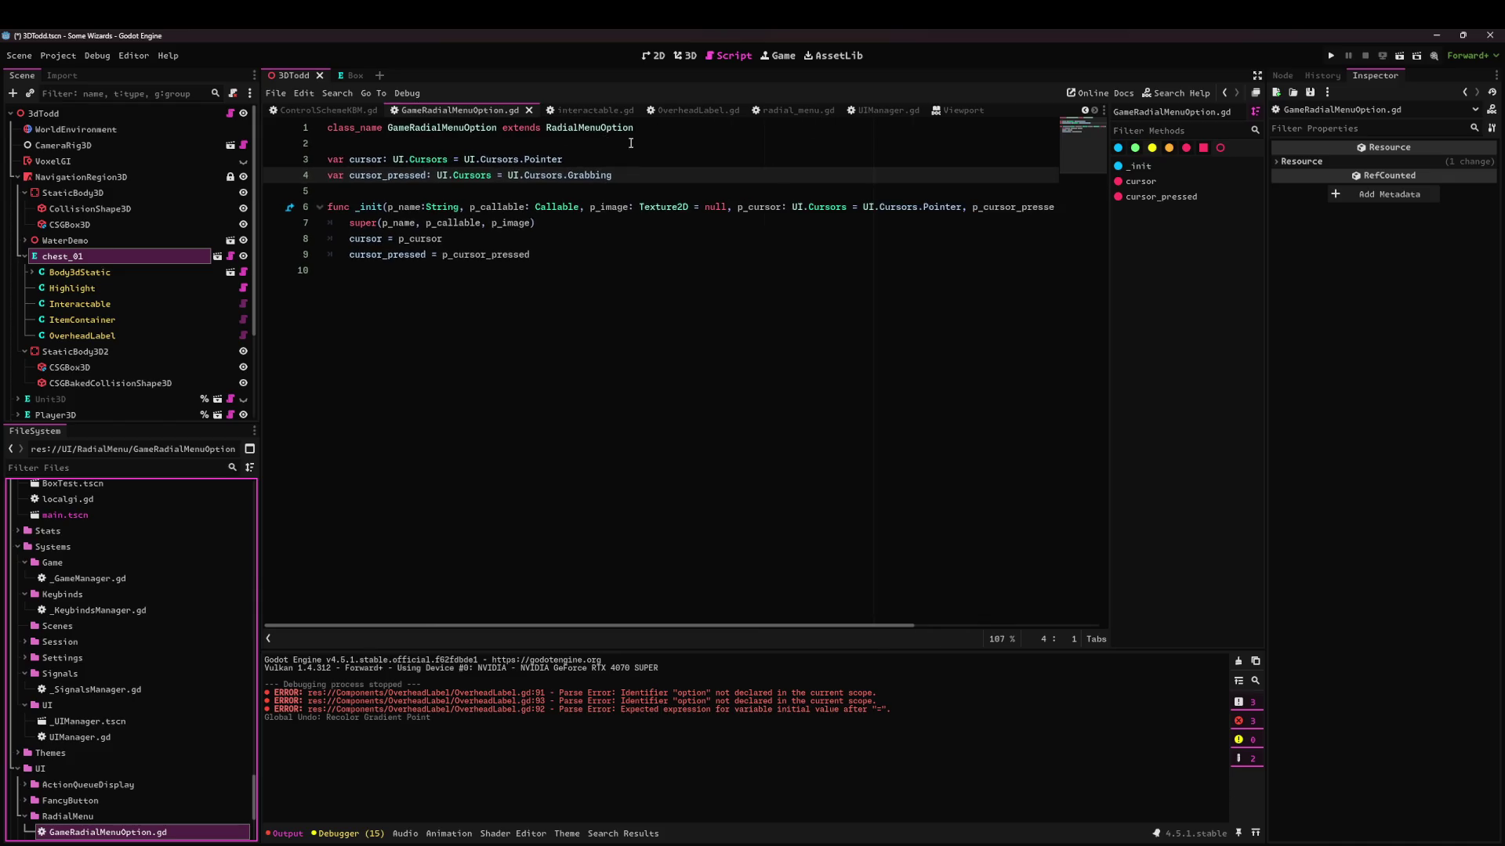
{"action": "left_click", "coordinate": [697, 114]}
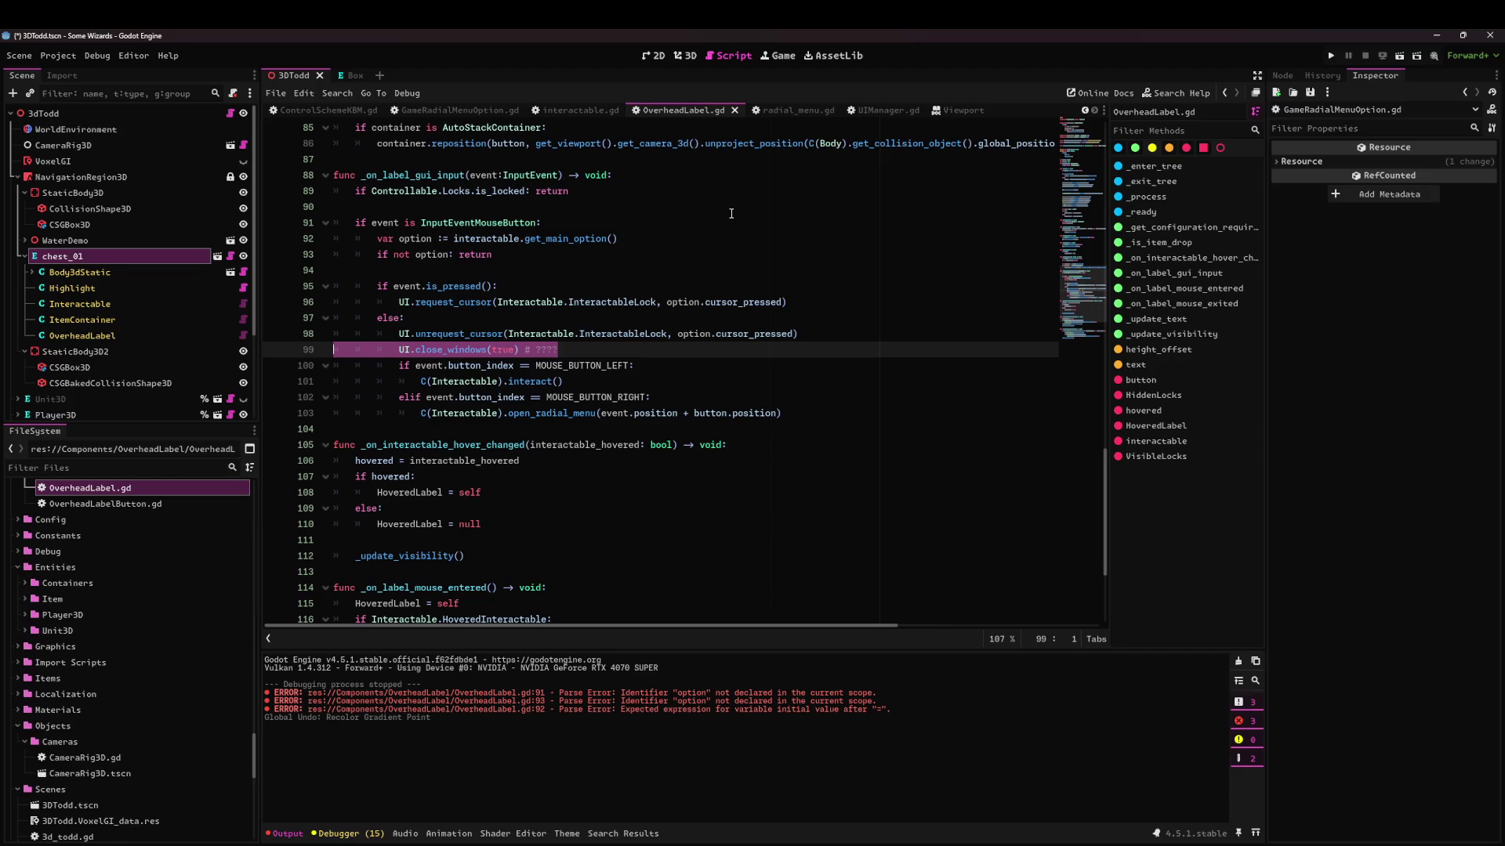
{"action": "left_click_drag", "start_coordinate": [580, 355], "coordinate": [525, 349]}
{"action": "key", "text": "BackSpace"}
{"action": "key", "text": "BackSpace"}
{"action": "type", "text": "sure about this"}
{"action": "key", "text": "Return"}
{"action": "key", "text": "Up"}
{"action": "key", "text": "Home"}
{"action": "key", "text": "Return"}
{"action": "key", "text": "ctrl+s"}
Run the game to test the OverheadLabel changes.
{"action": "key", "text": "Down"}
{"action": "key", "text": "Down"}
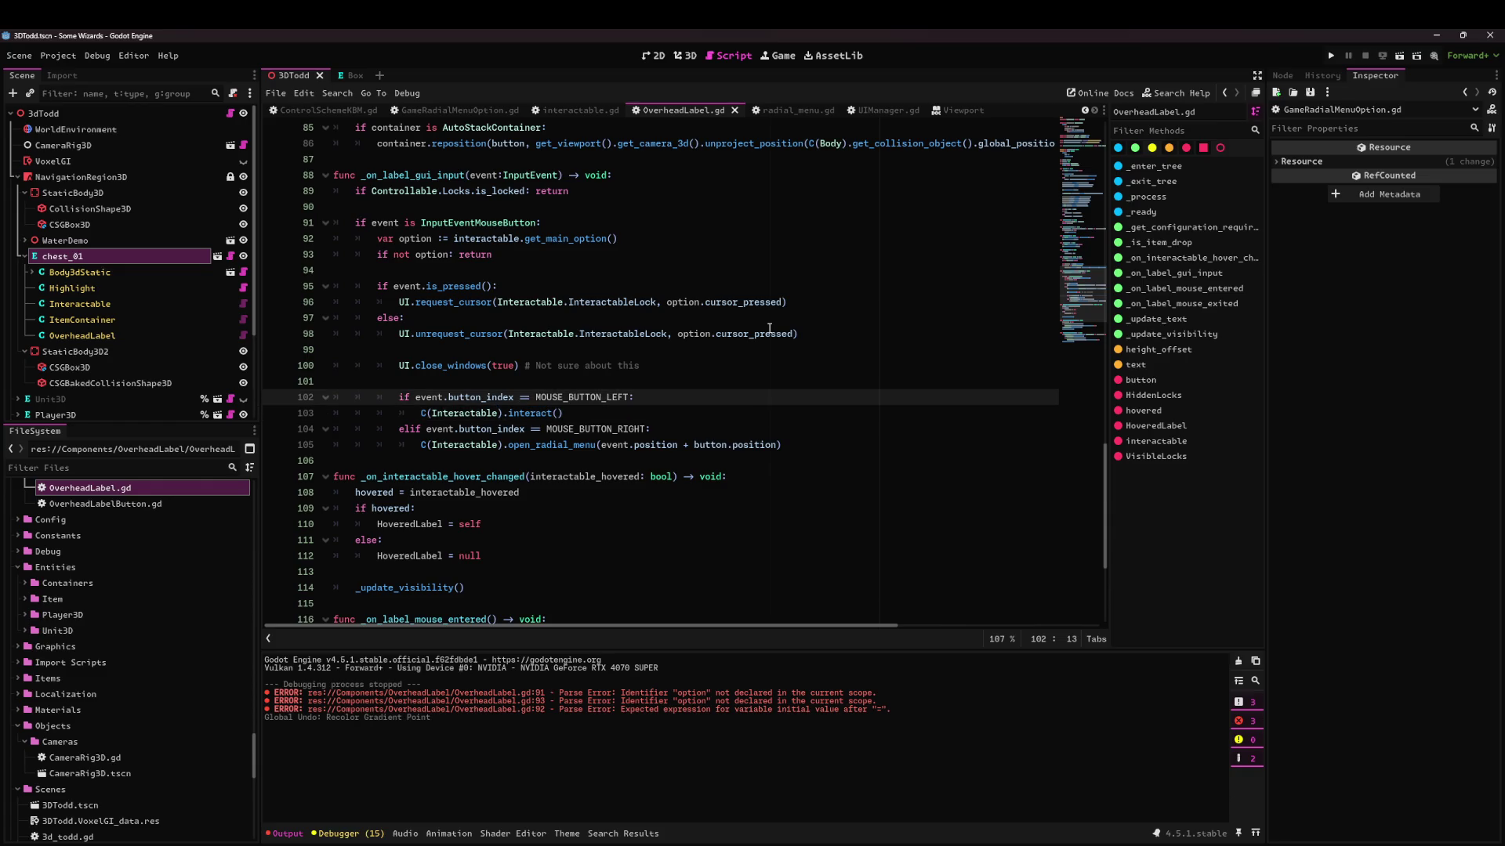
{"action": "key", "text": "Down"}
{"action": "key", "text": "Down"}
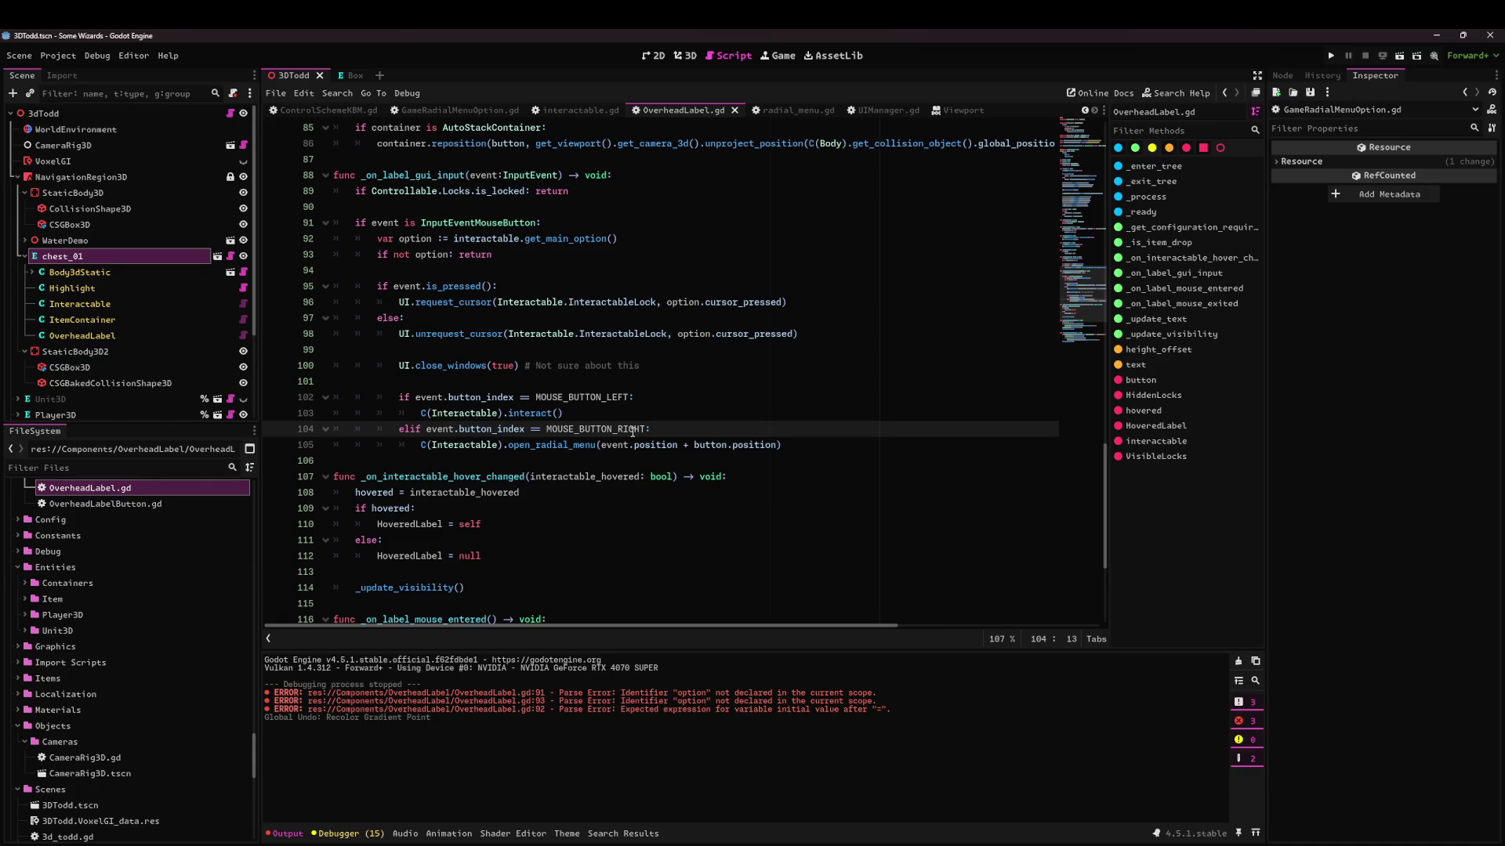
{"action": "left_click", "coordinate": [1384, 58]}
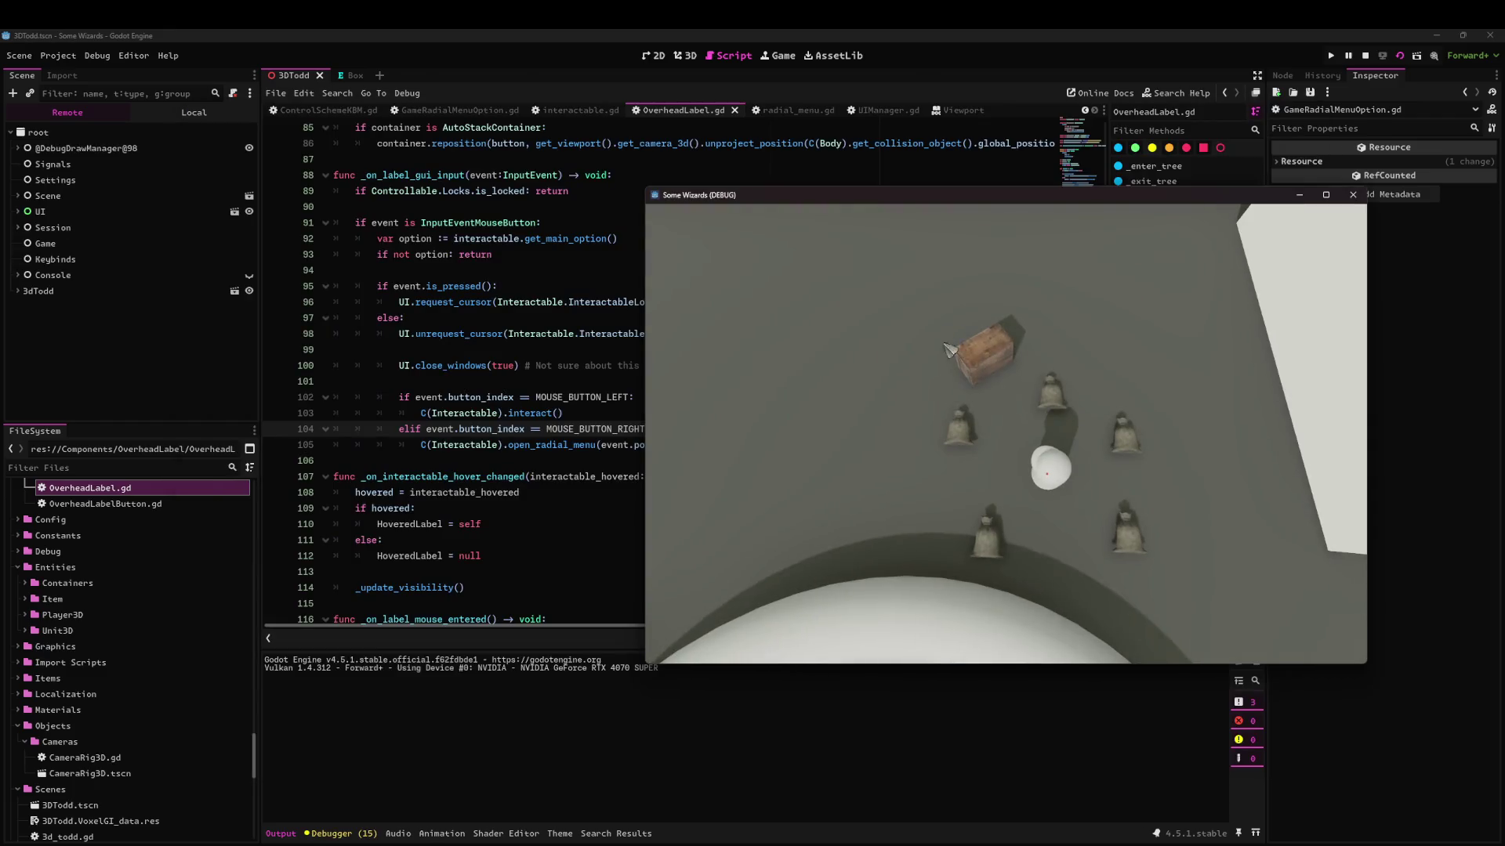
Test the Wooden Chest's radial menu and its chest and player inventory panels.
{"action": "right_click", "coordinate": [988, 375]}
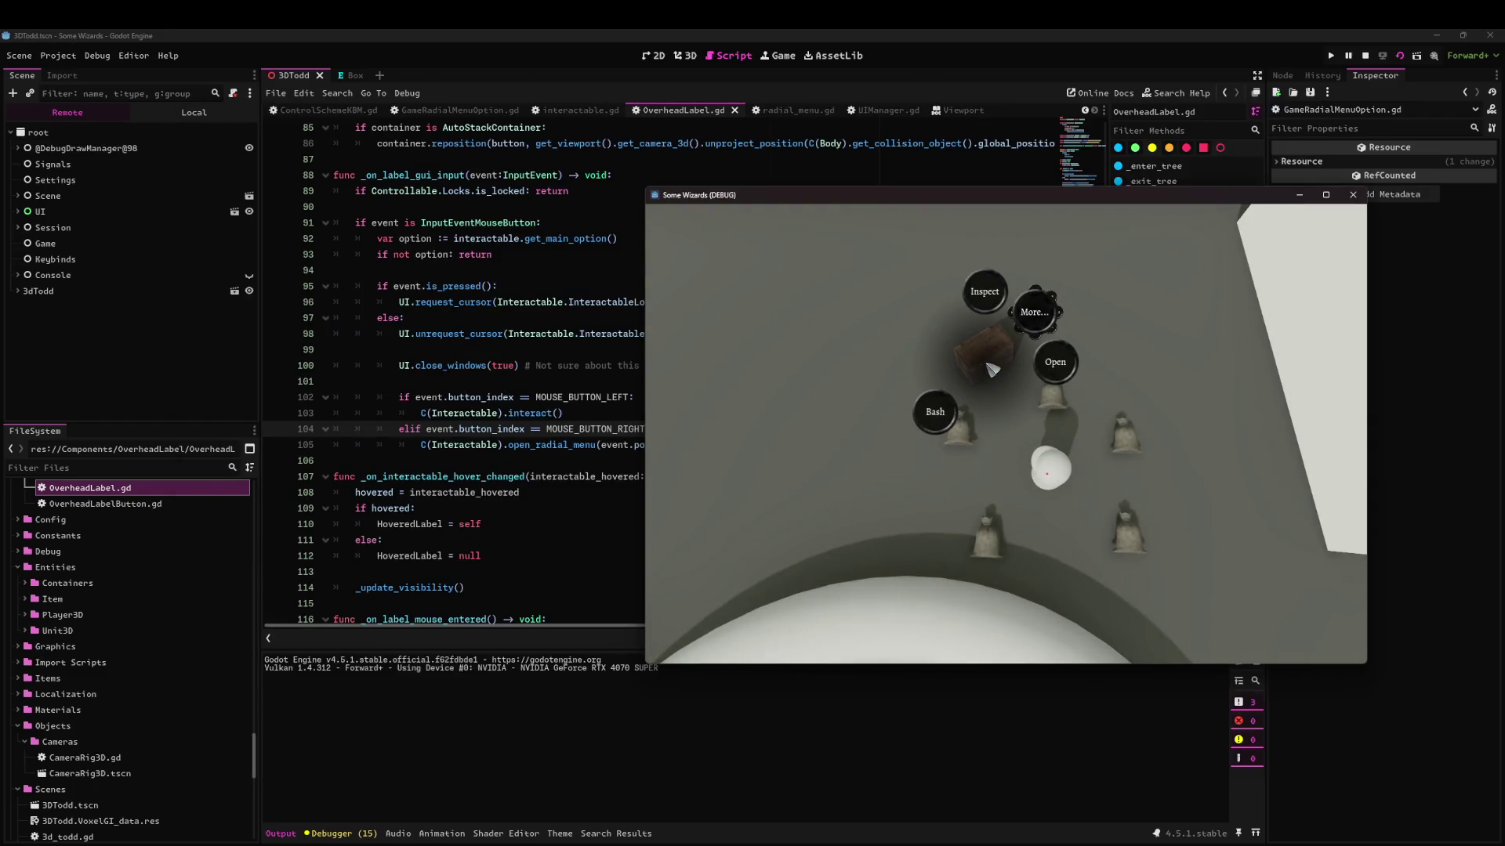
{"action": "left_click", "coordinate": [987, 371]}
{"action": "left_click", "coordinate": [985, 372]}
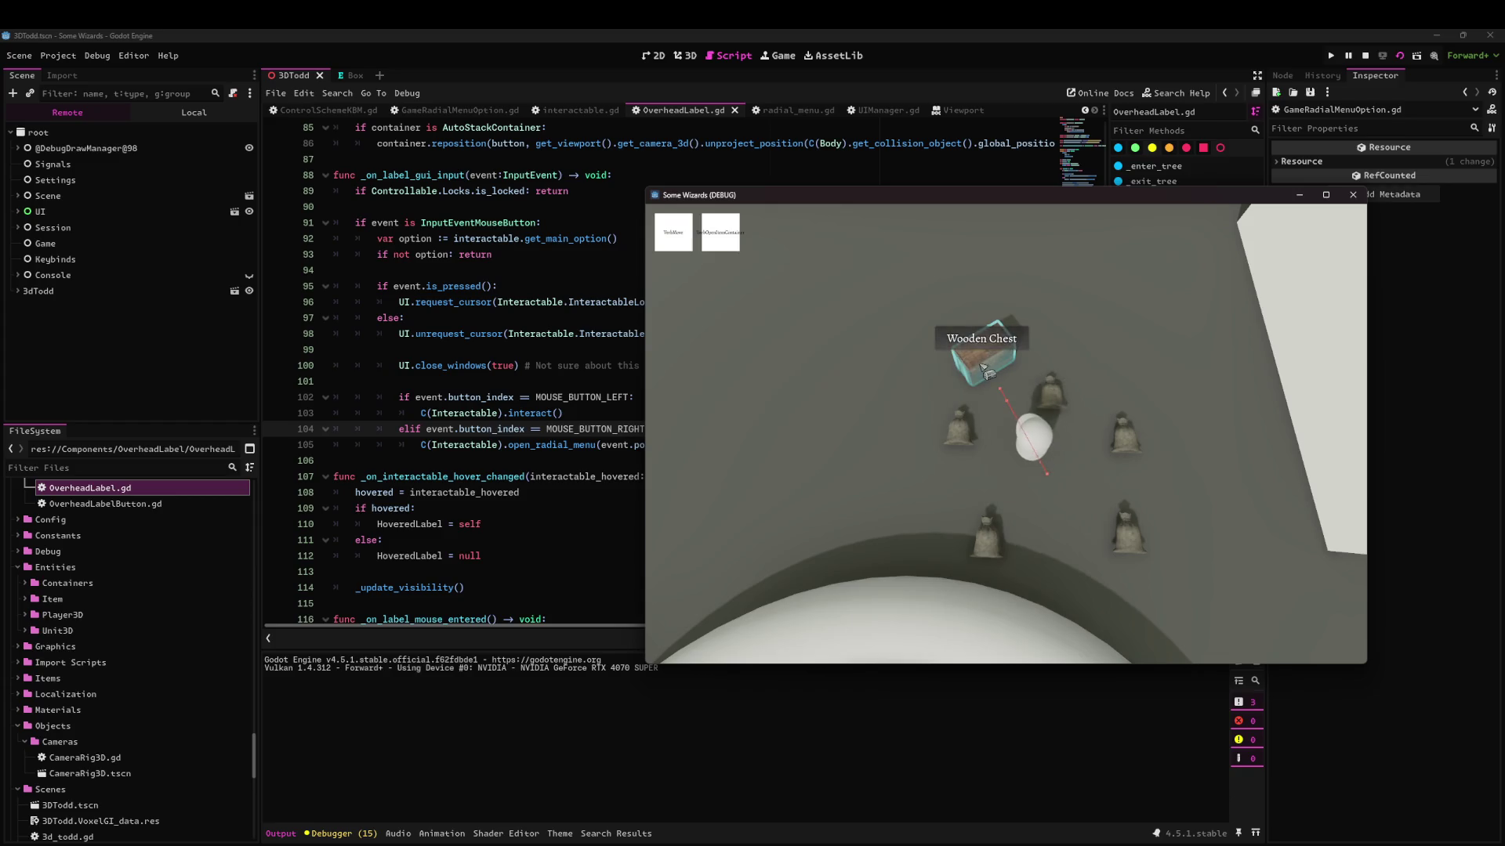
{"action": "key", "text": "Escape"}
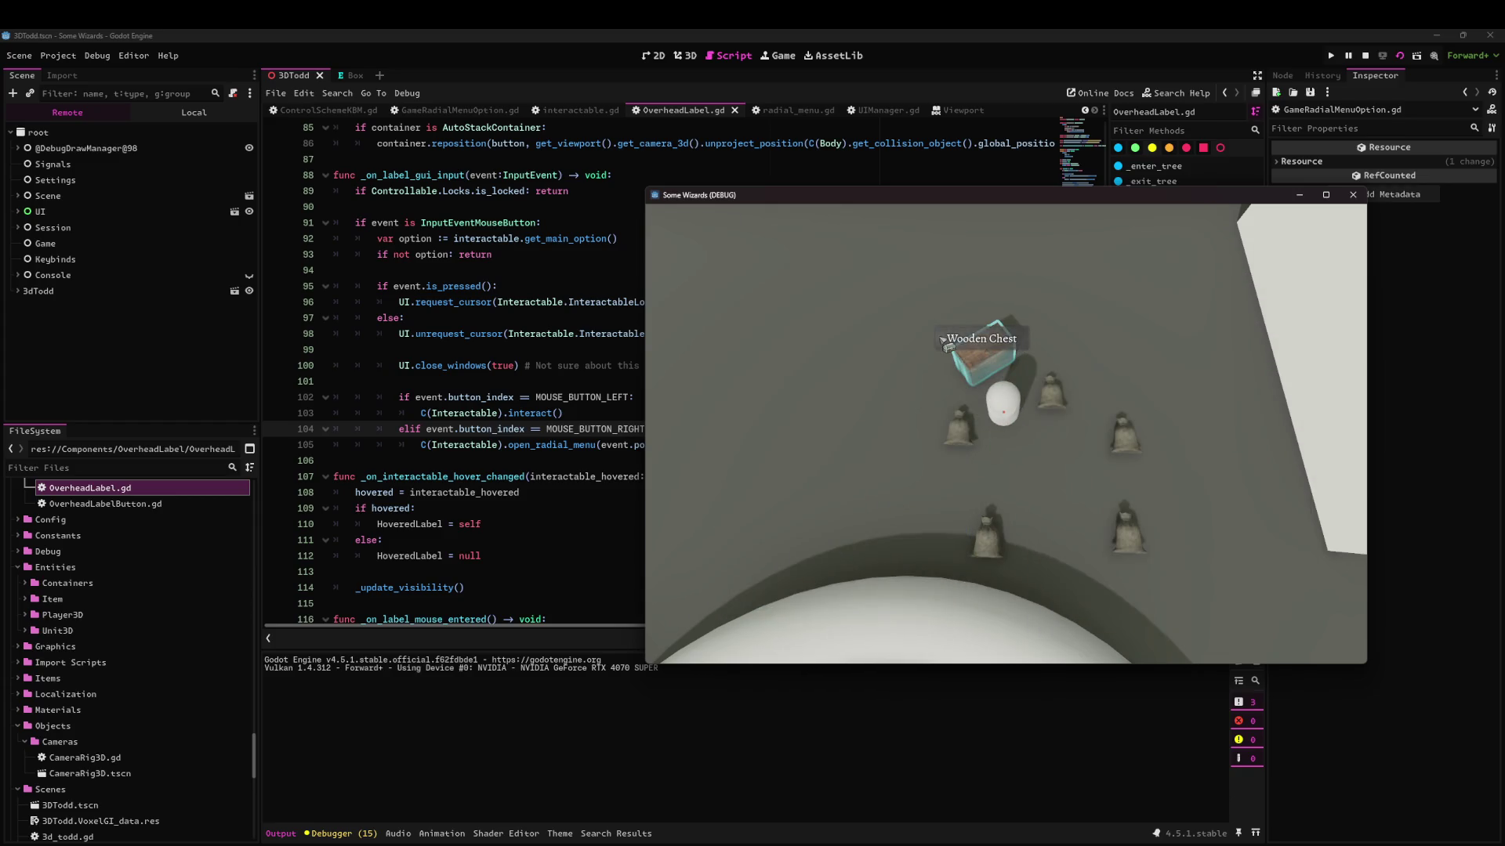
{"action": "left_click", "coordinate": [970, 329]}
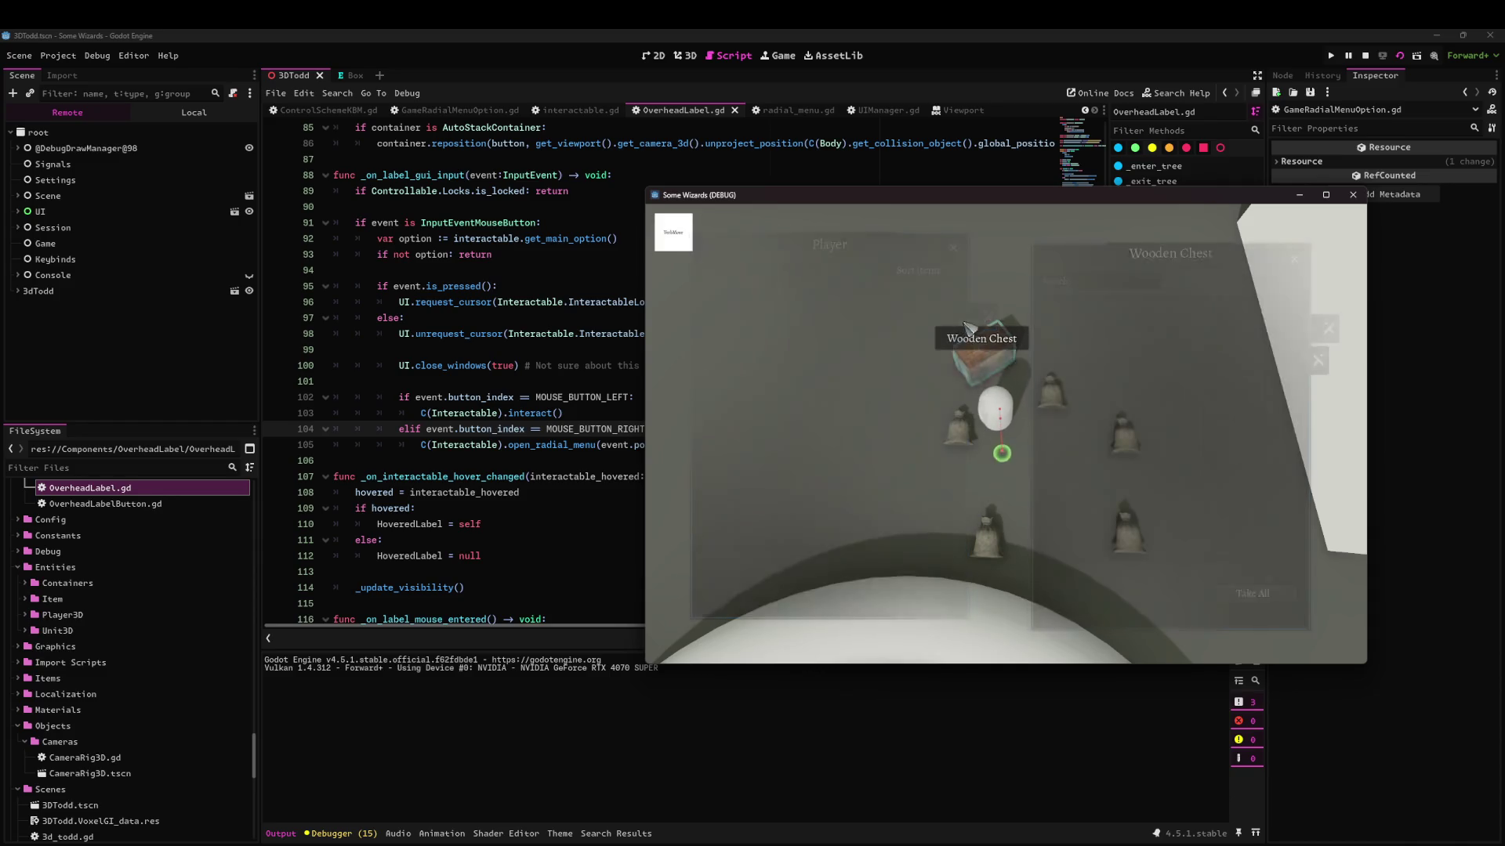
{"action": "right_click", "coordinate": [990, 369]}
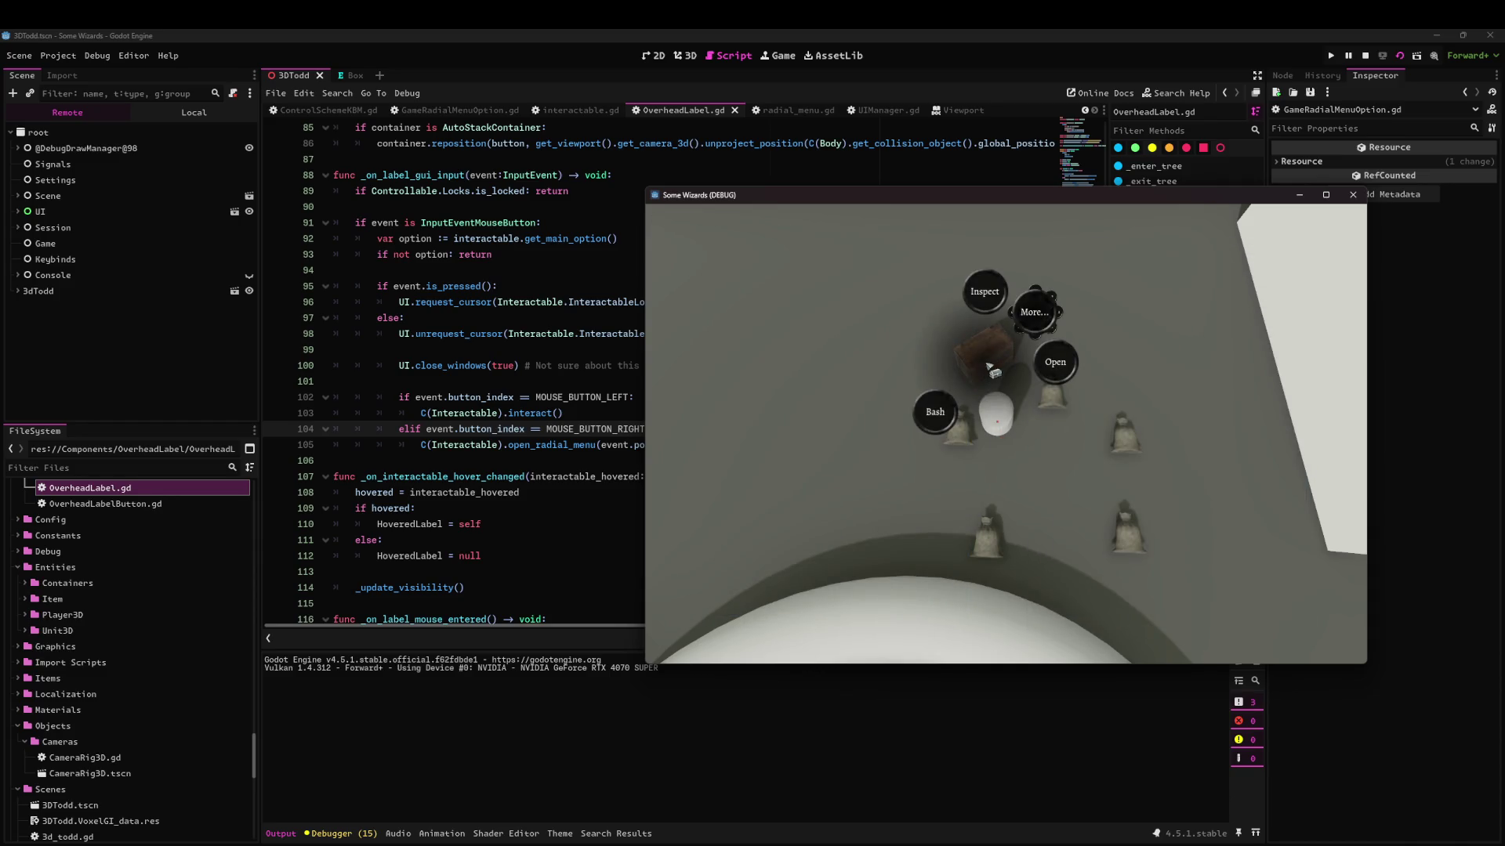
{"action": "key", "text": "Escape"}
Test a sack's radial menu, walk the player around, then stop the game.
{"action": "right_click", "coordinate": [1186, 440]}
{"action": "left_click", "coordinate": [1095, 488]}
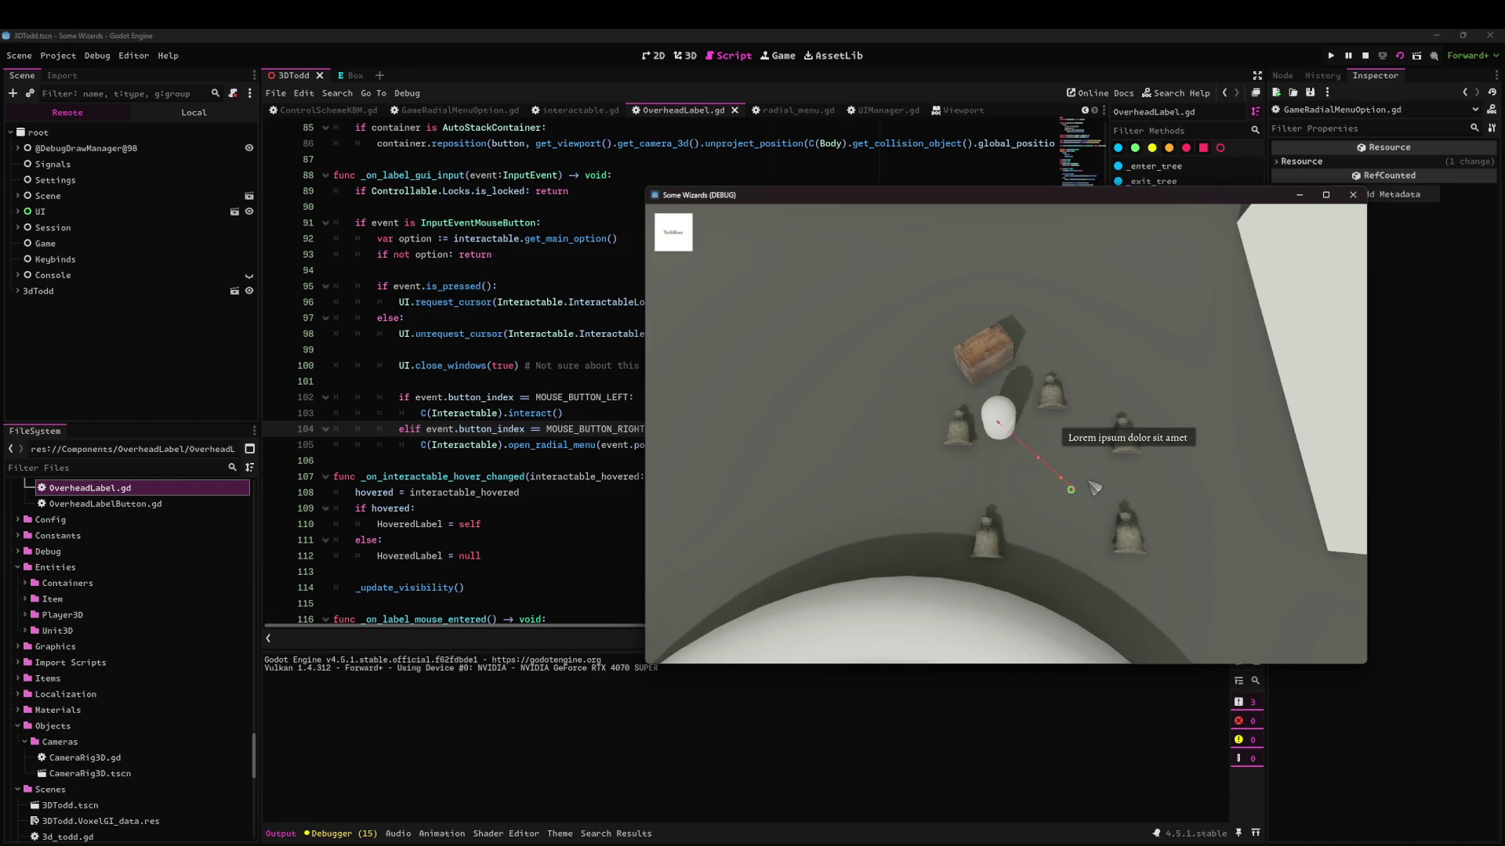
{"action": "left_click", "coordinate": [1179, 486]}
{"action": "left_click", "coordinate": [999, 426]}
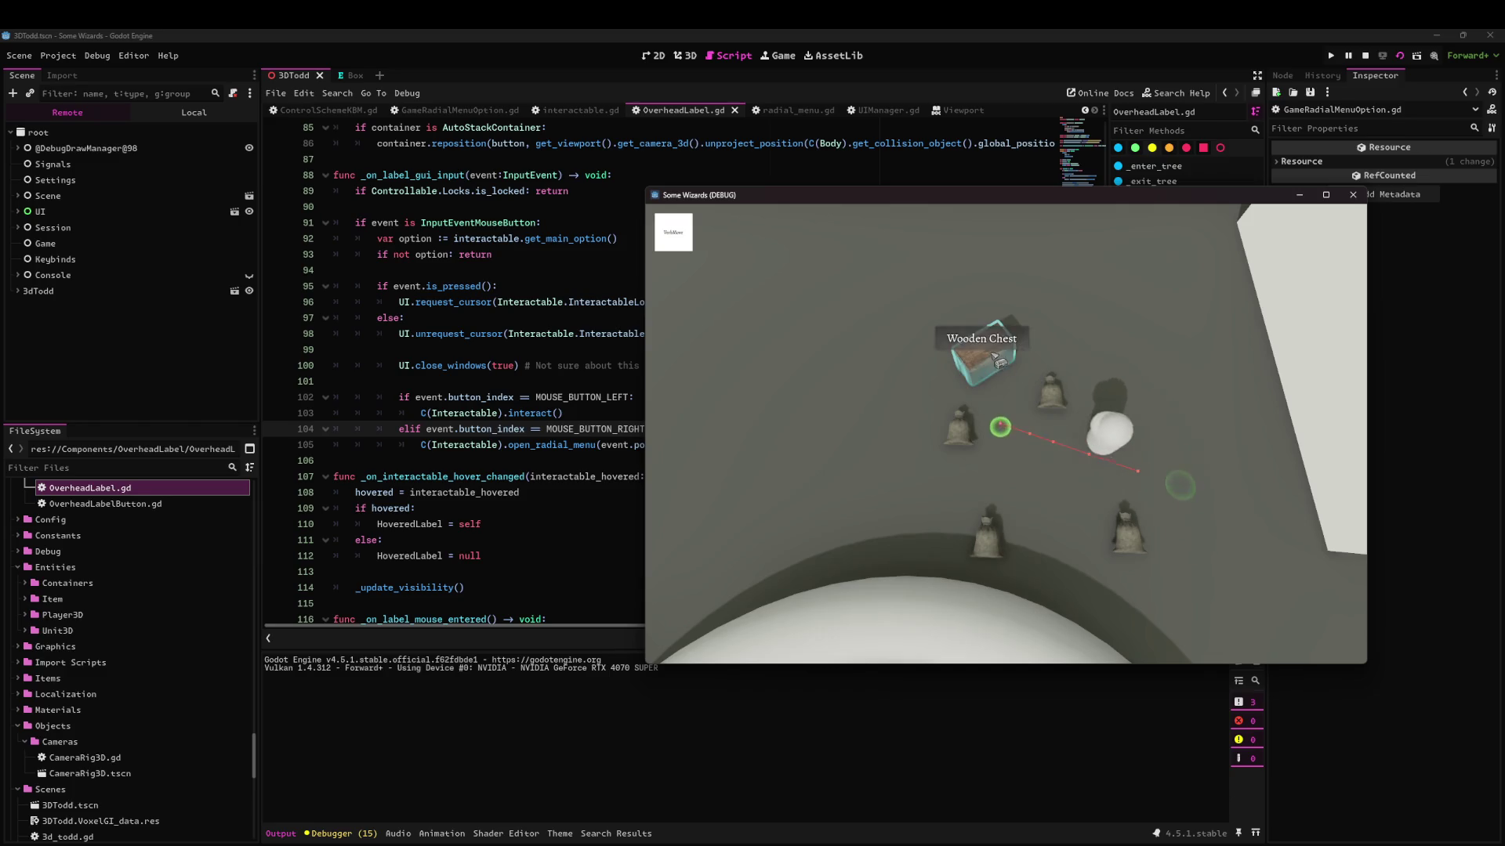
{"action": "key", "text": "Escape"}
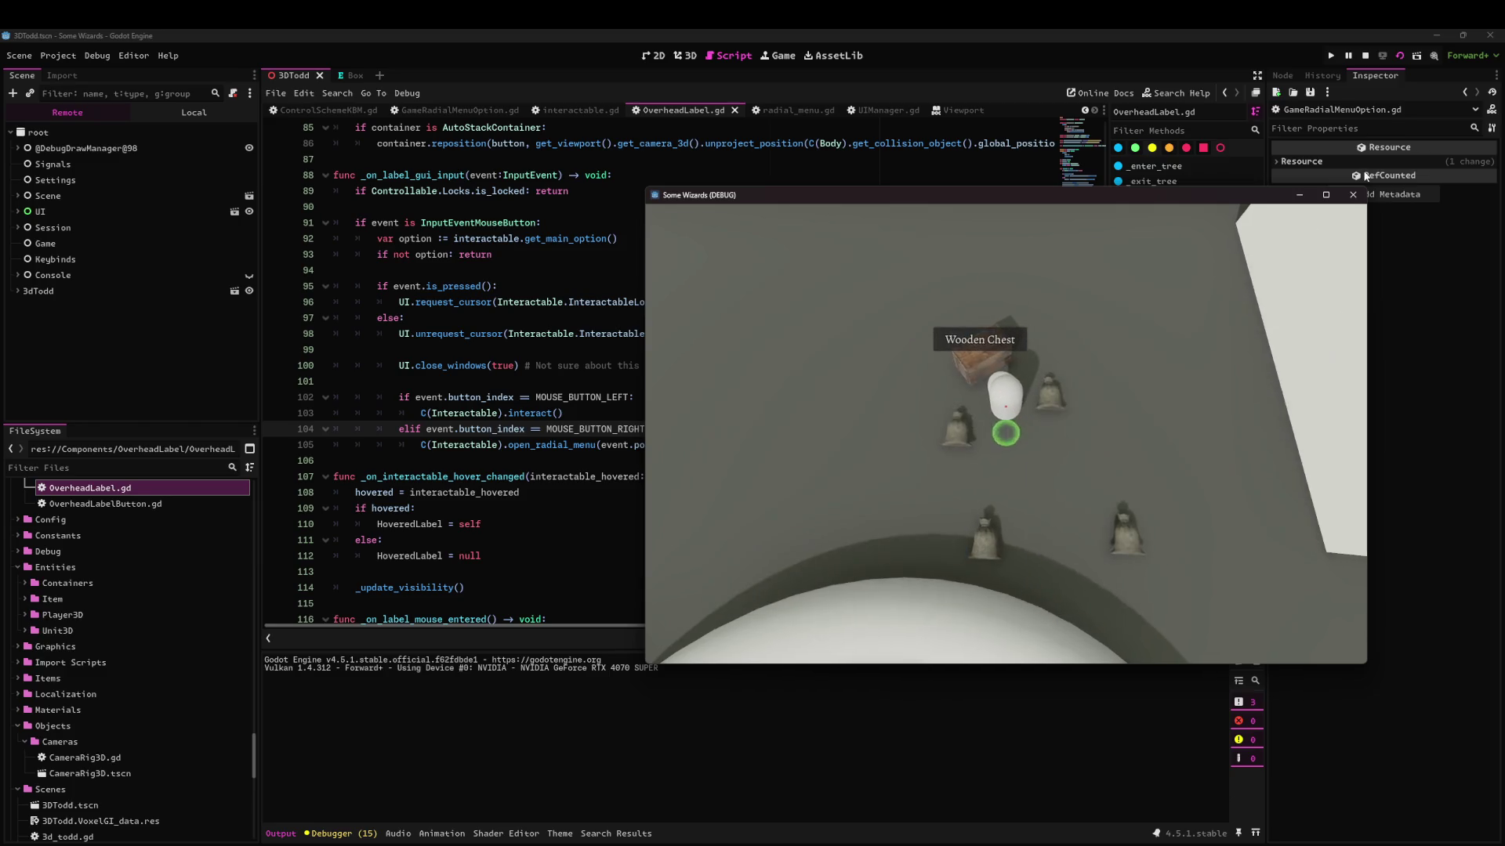
{"action": "left_click", "coordinate": [1353, 194]}
Set ButtonFocusEffect.tres Fill To to 3.5, 3.5, recolour a gradient point to alpha 64, and rerun.
{"action": "scroll", "coordinate": [176, 674], "scroll_direction": "down", "scroll_amount": 5}
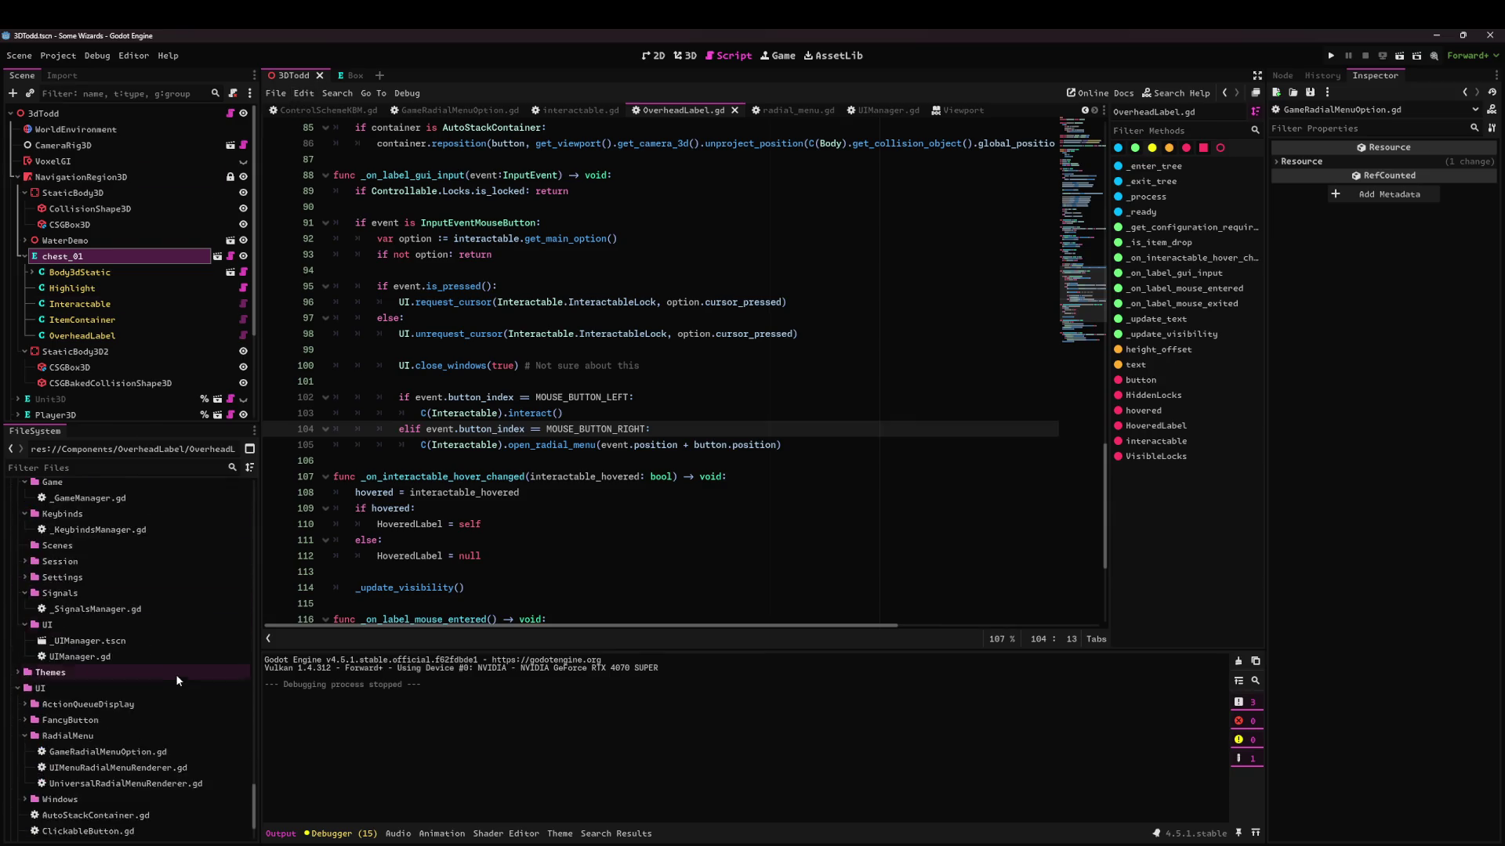
{"action": "scroll", "coordinate": [147, 660], "scroll_direction": "up", "scroll_amount": 10}
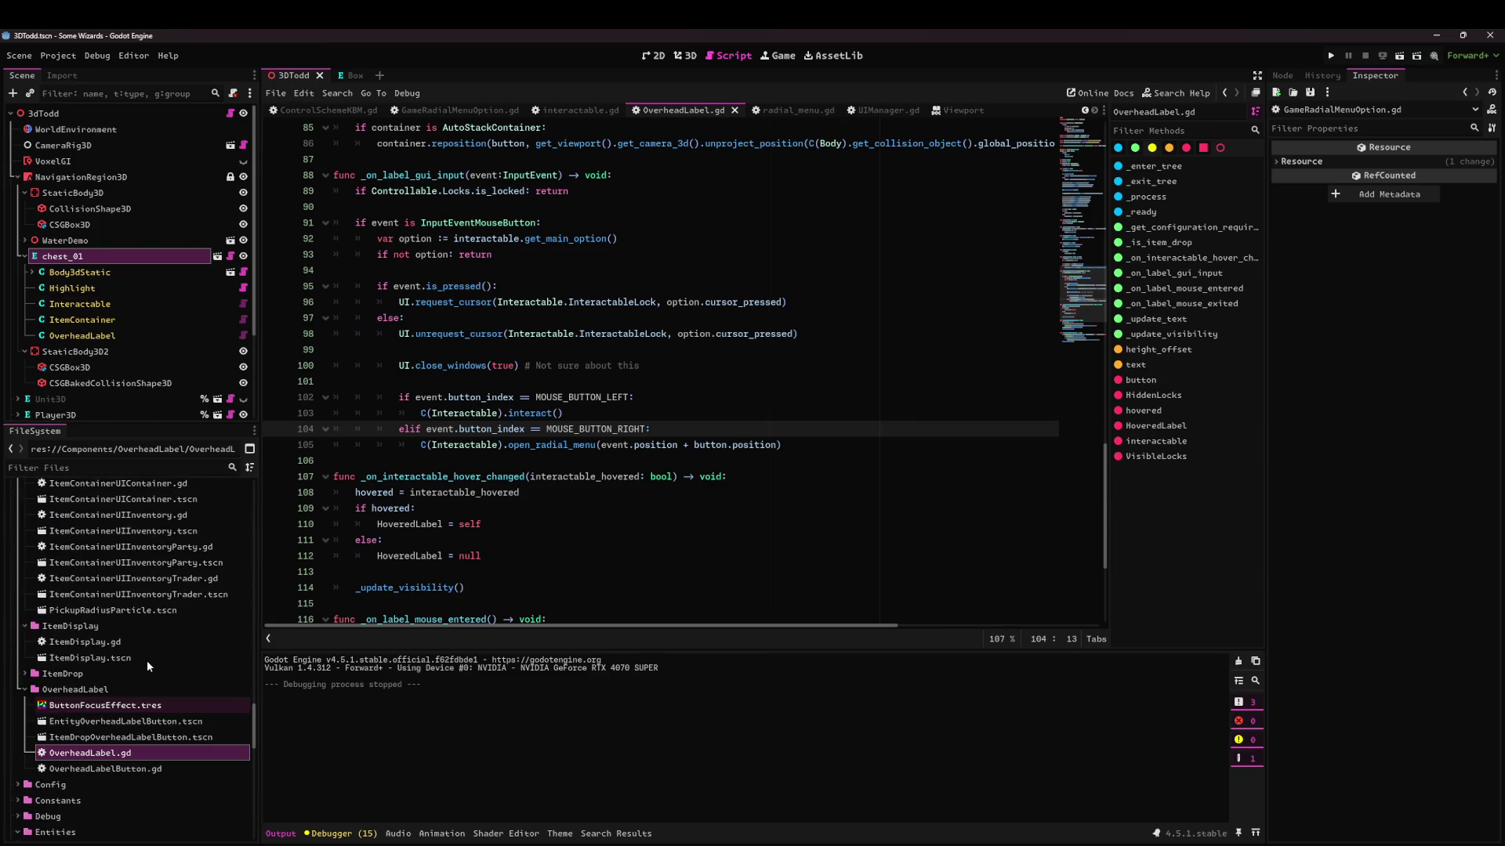
{"action": "left_click", "coordinate": [125, 706]}
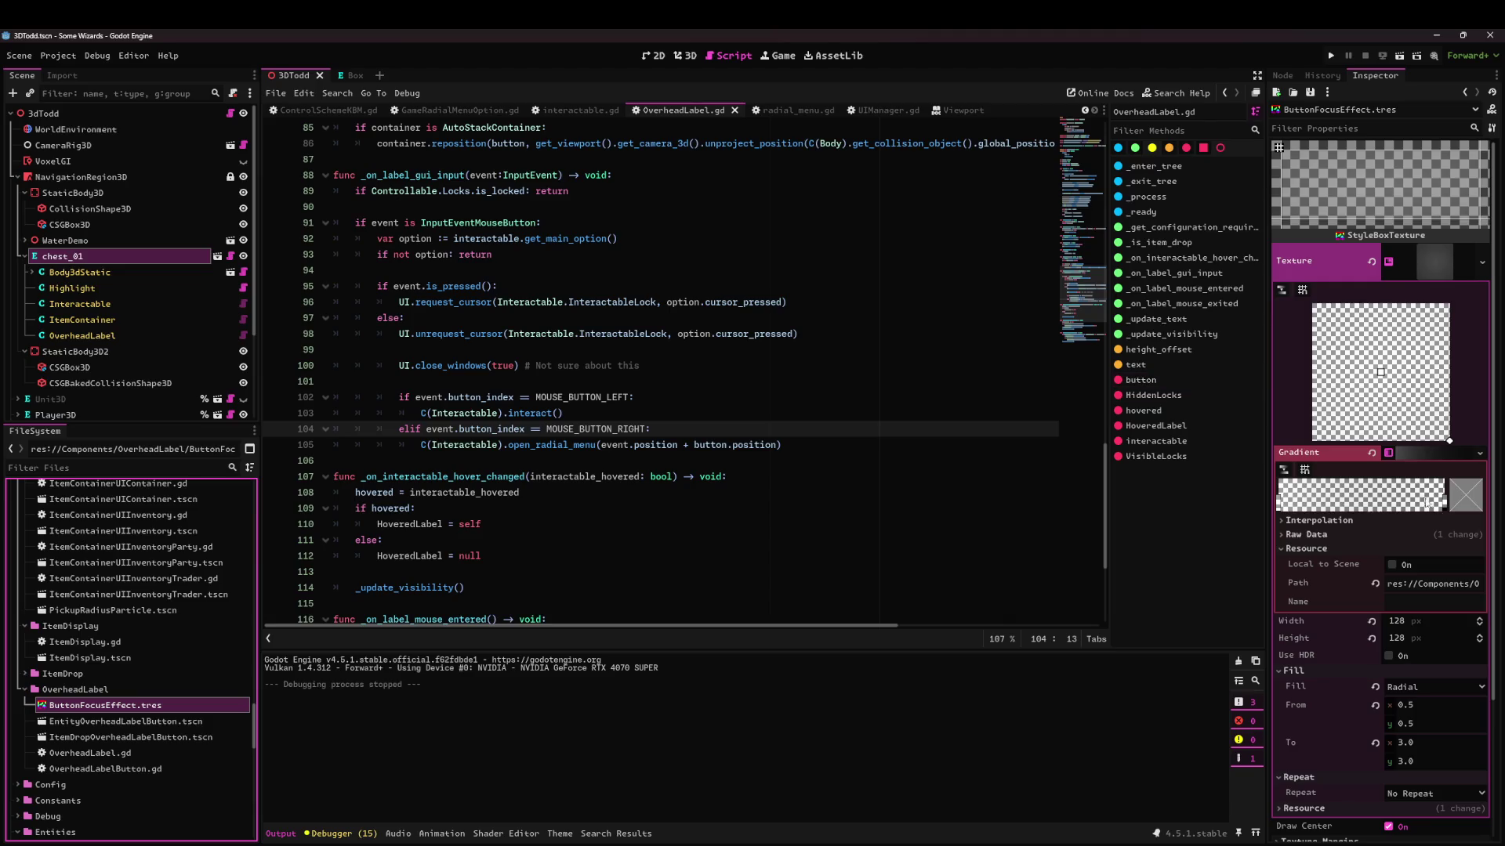
{"action": "left_click", "coordinate": [1425, 740]}
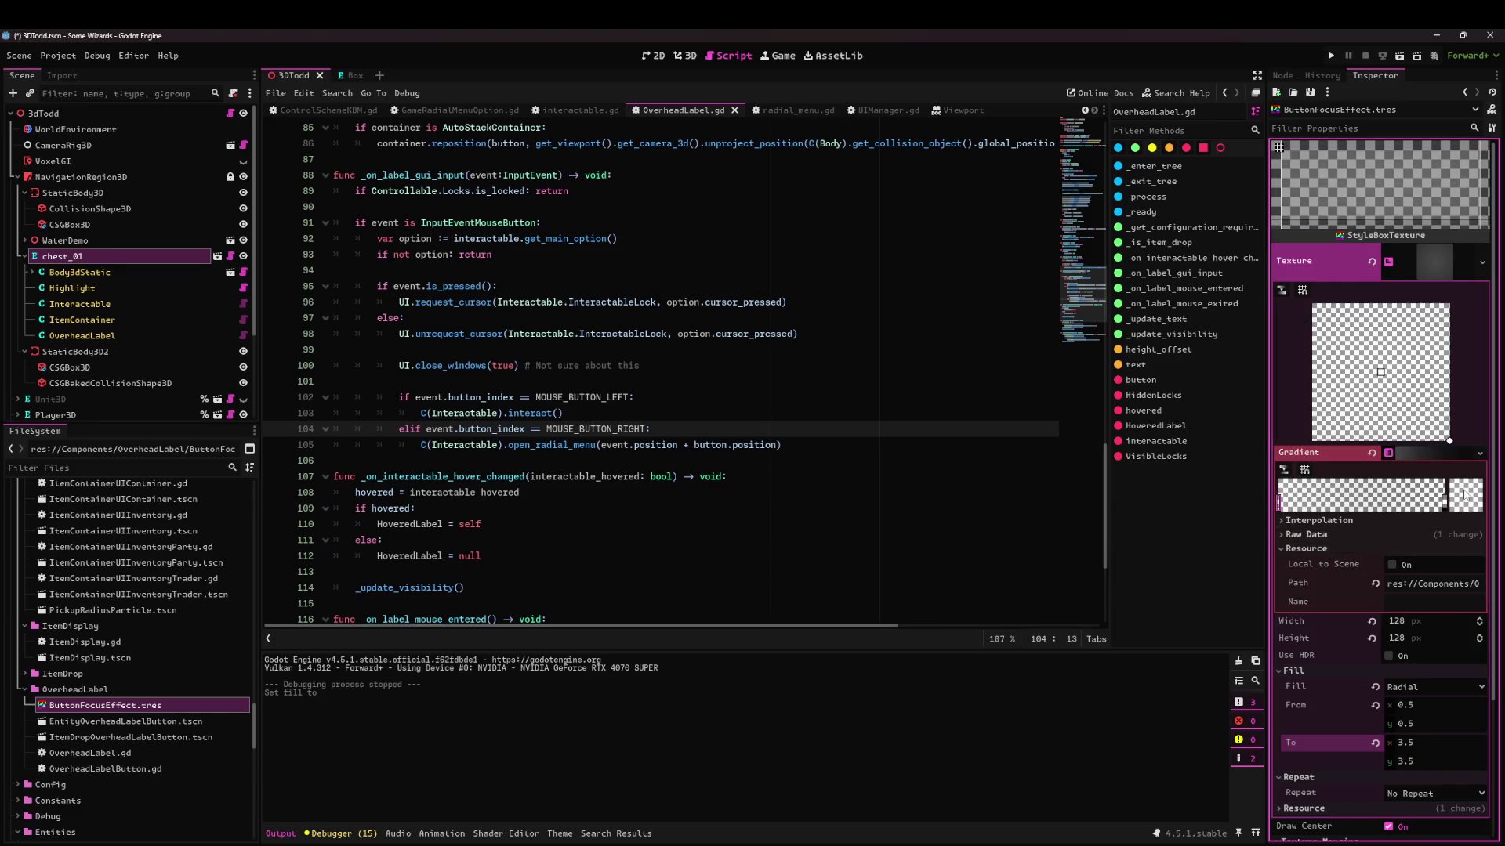
{"action": "left_click", "coordinate": [1468, 496]}
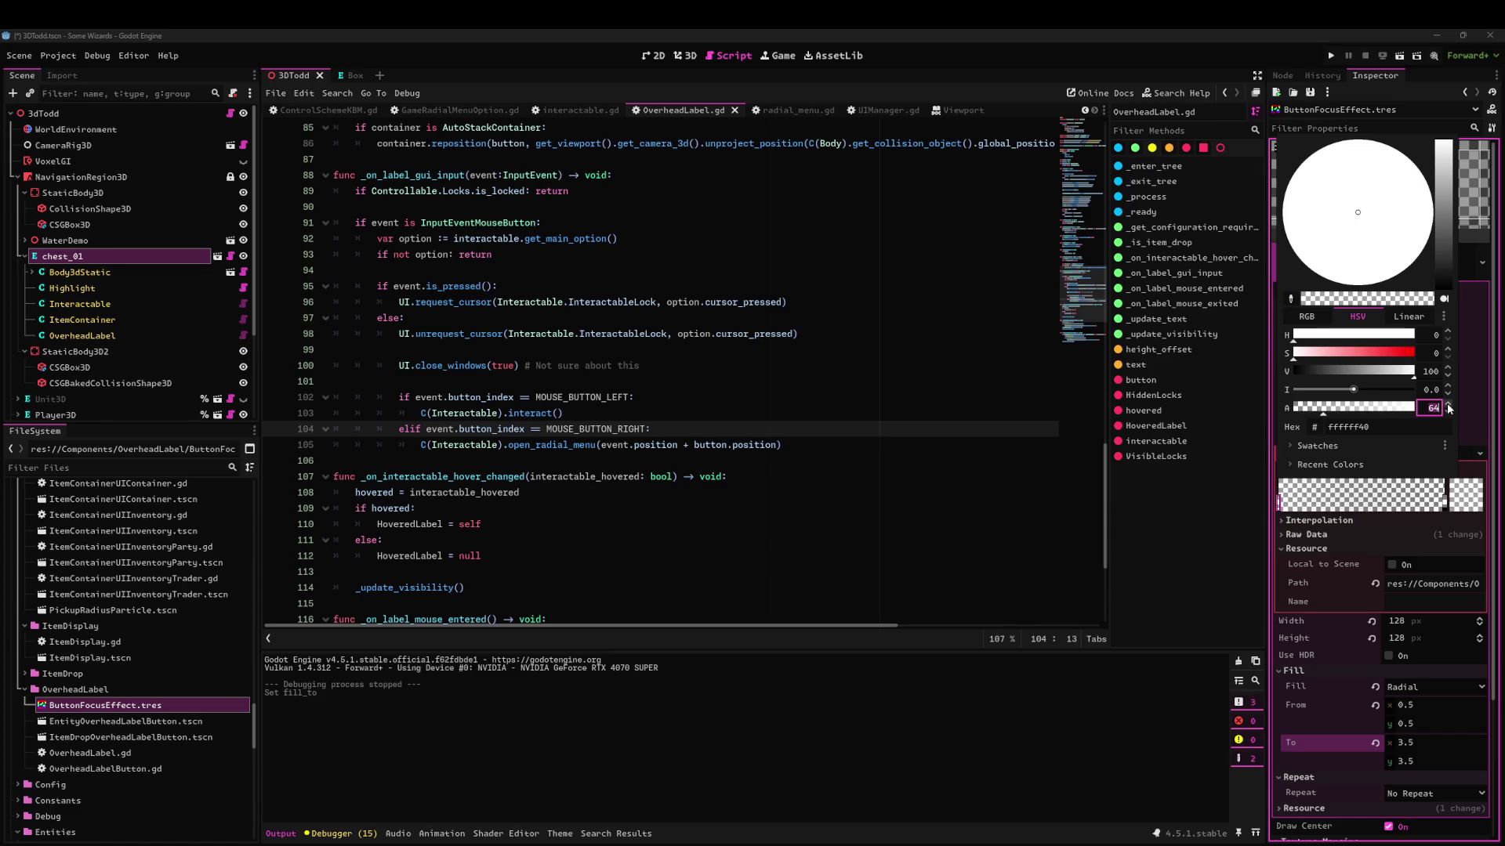
{"action": "left_click_drag", "start_coordinate": [1050, 349], "coordinate": [1014, 515]}
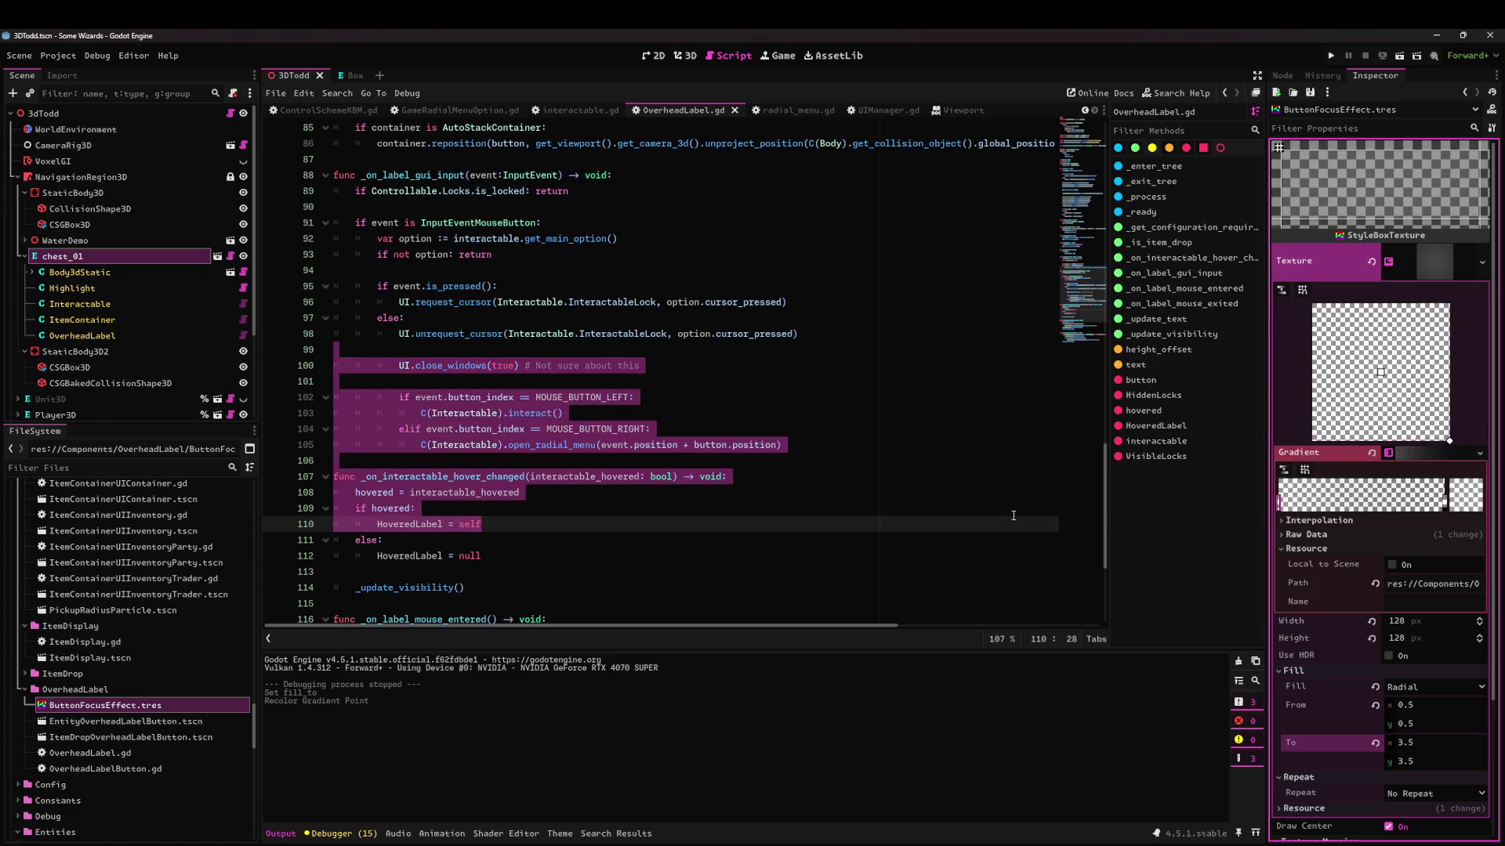
{"action": "left_click", "coordinate": [1399, 56]}
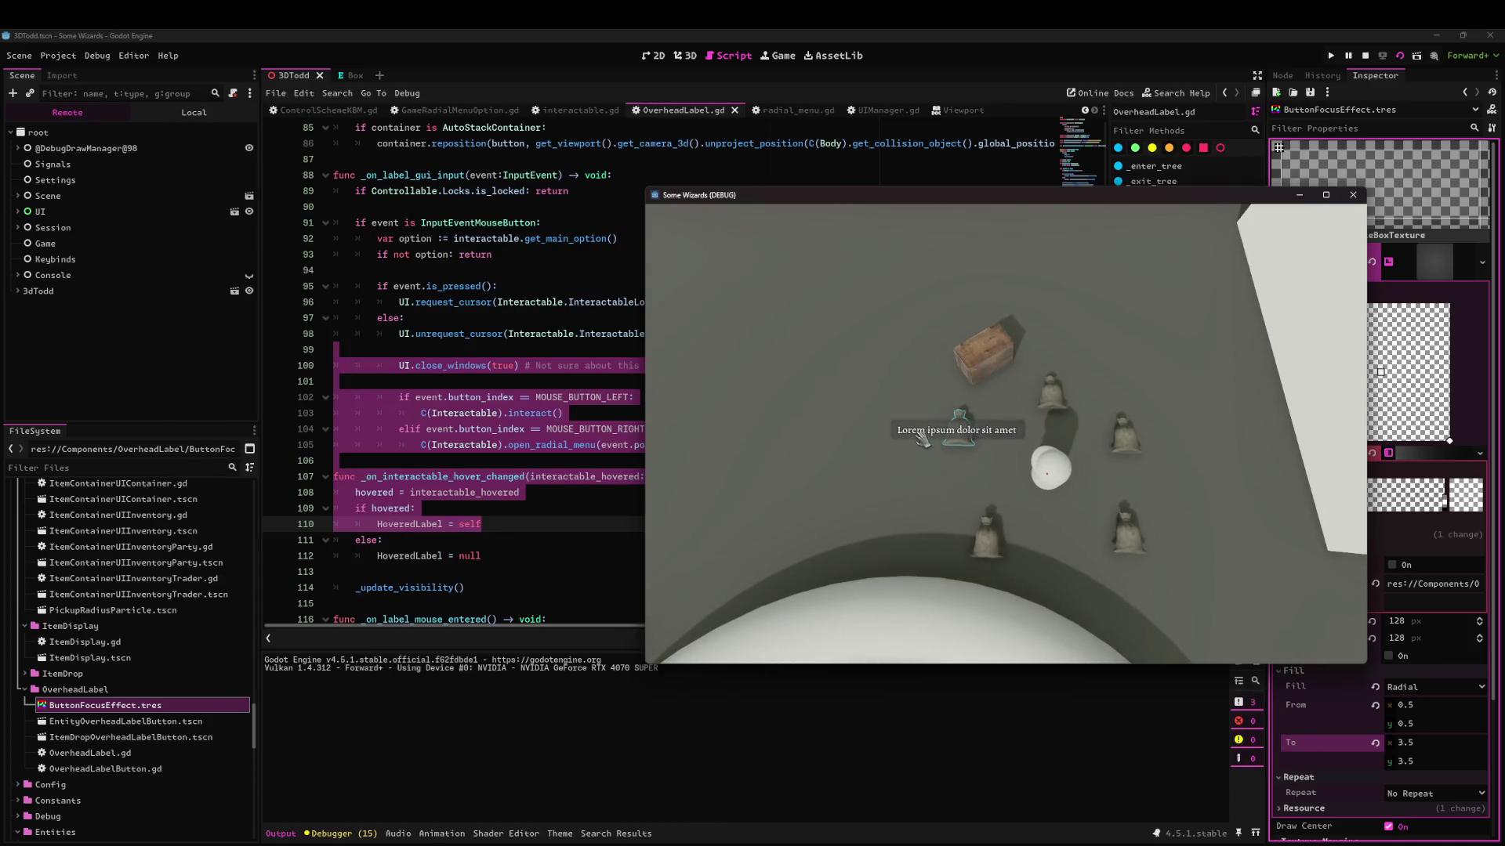
Stop the running game with F8.
{"action": "mouse_move", "coordinate": [952, 346]}
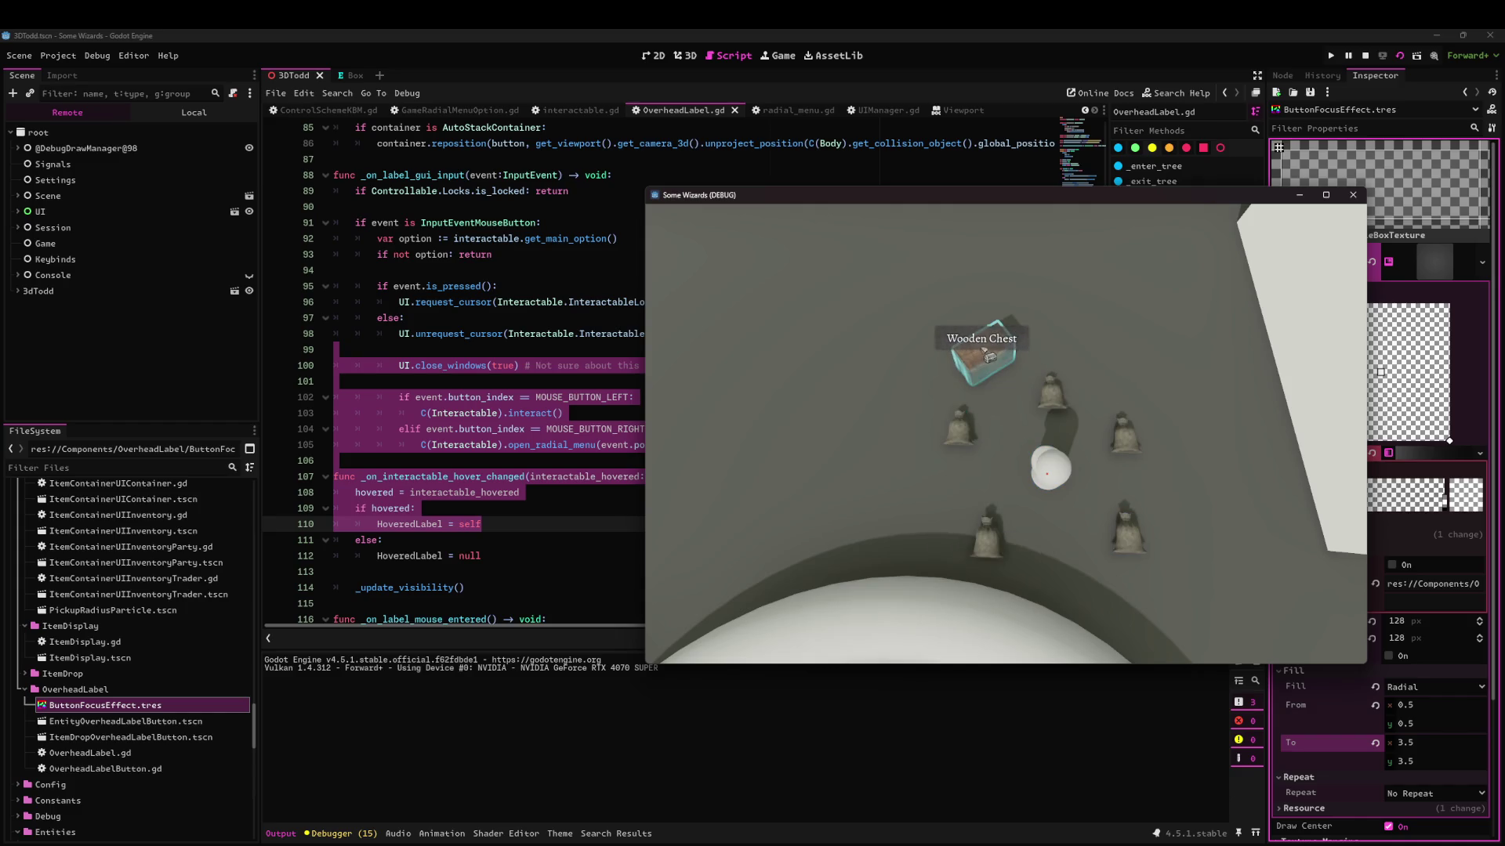
{"action": "key", "text": "F8"}
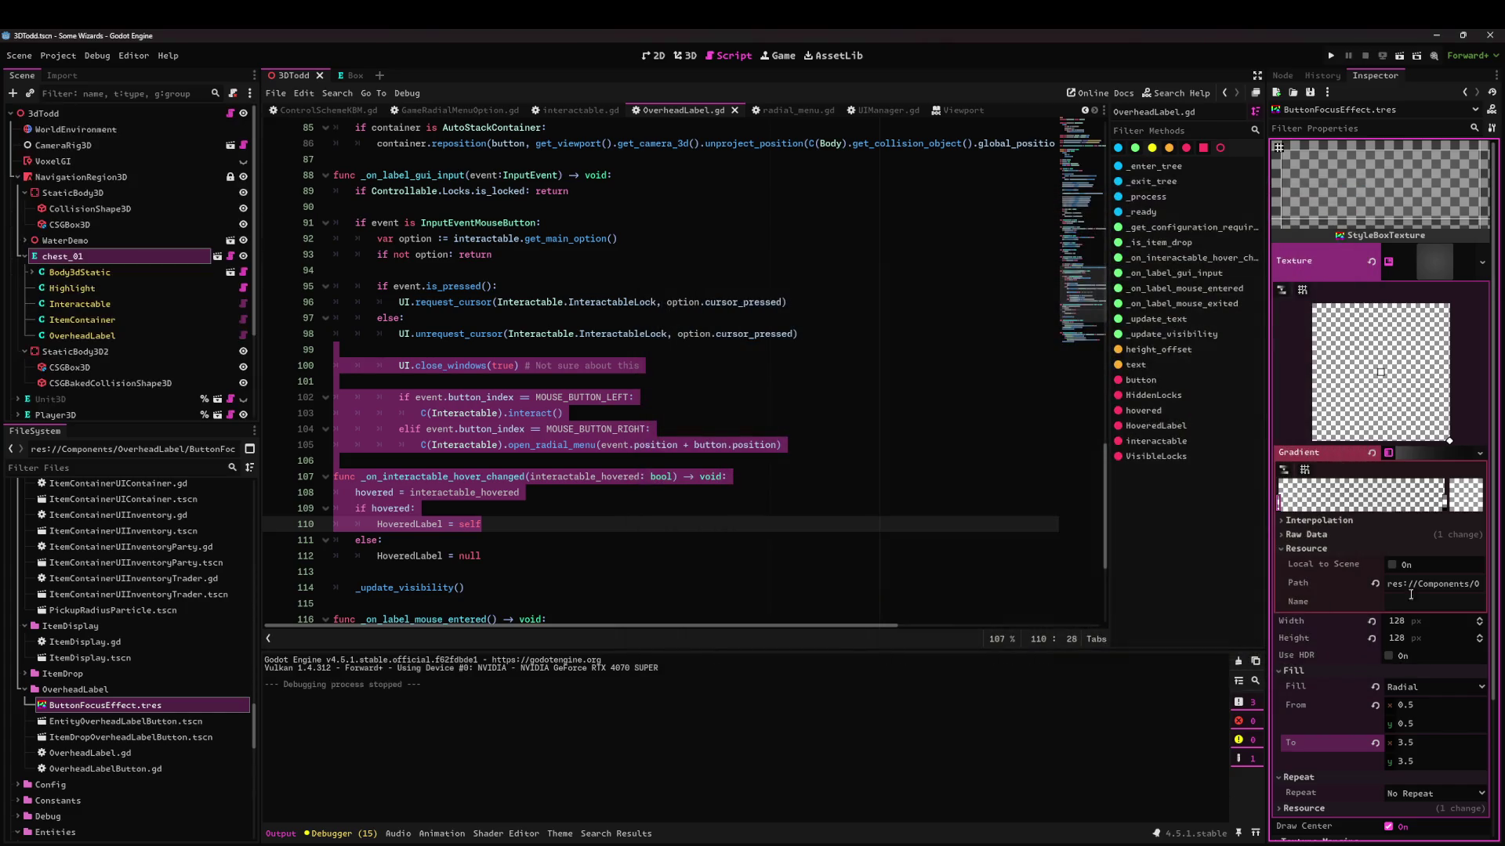
Change the ButtonFocusEffect gradient's Fill To point to 4.0, 4.0 and run the scene again.
{"action": "left_click", "coordinate": [1476, 494]}
{"action": "type", "text": "44"}
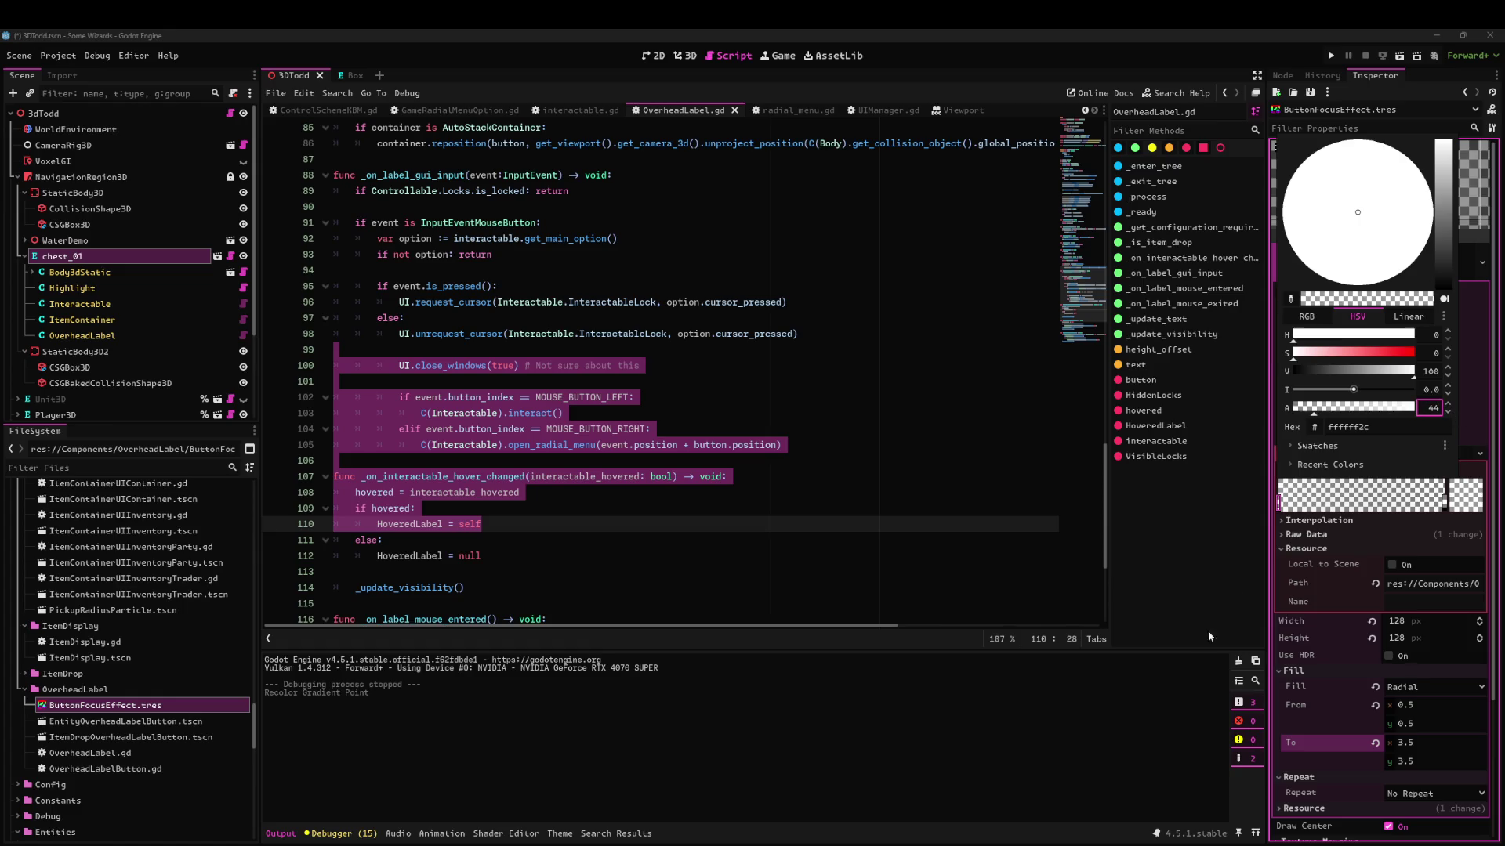
{"action": "left_click", "coordinate": [1172, 707]}
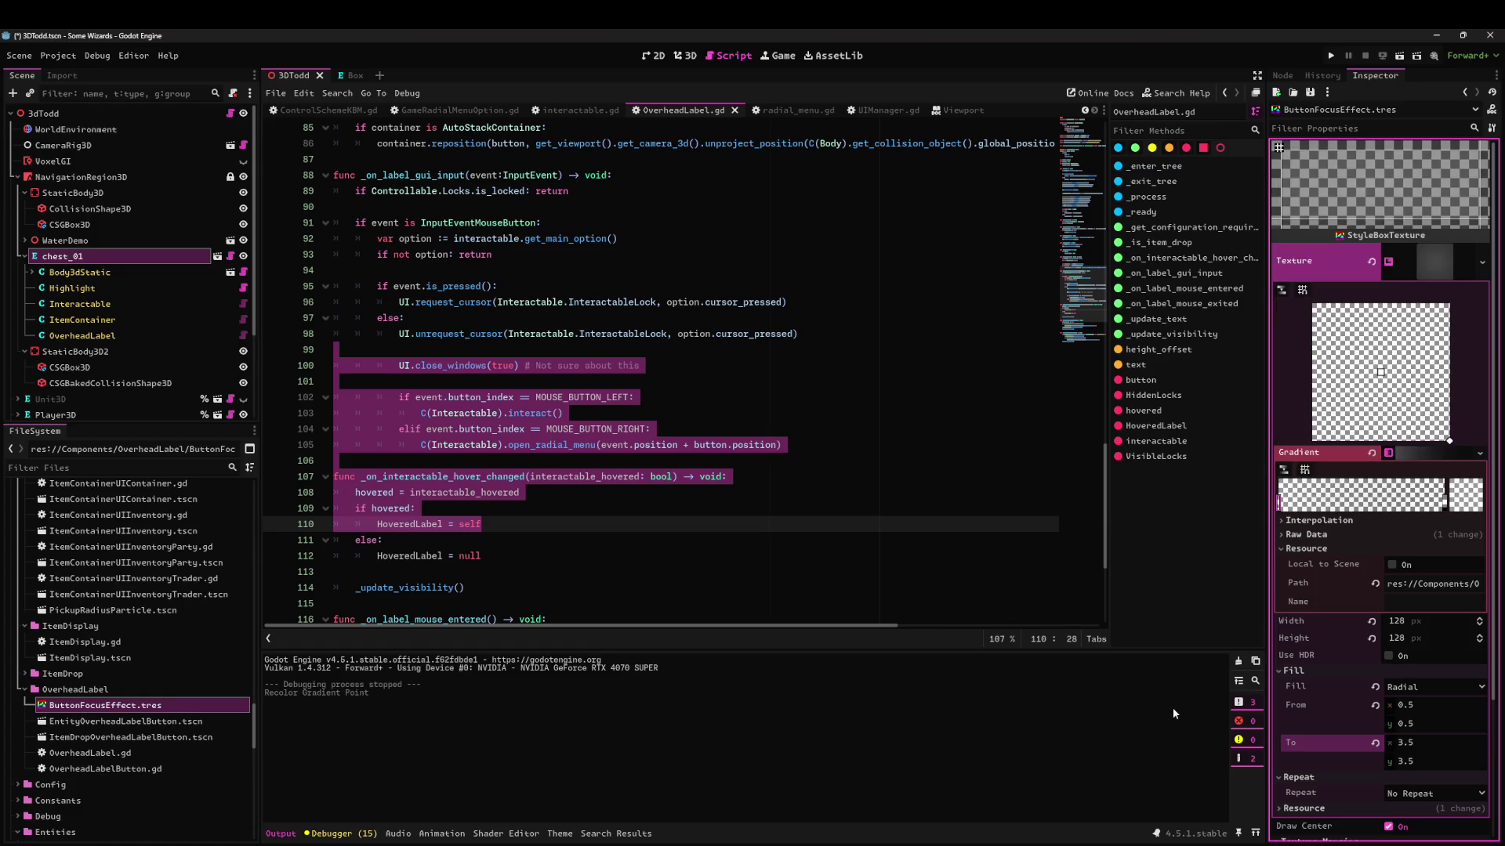
{"action": "left_click", "coordinate": [1437, 741]}
{"action": "type", "text": "4"}
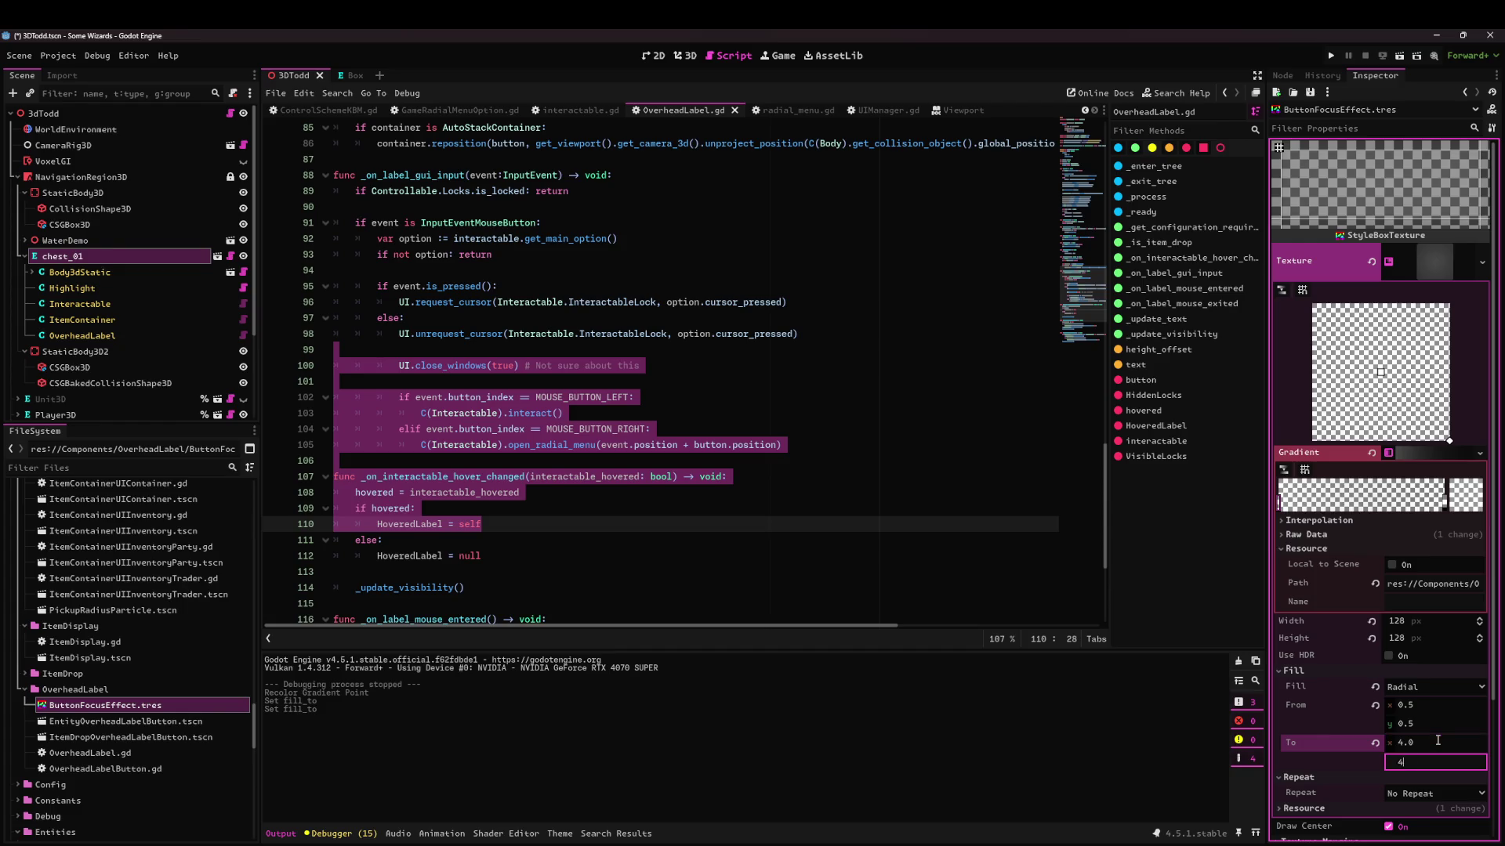
{"action": "left_click", "coordinate": [1400, 55]}
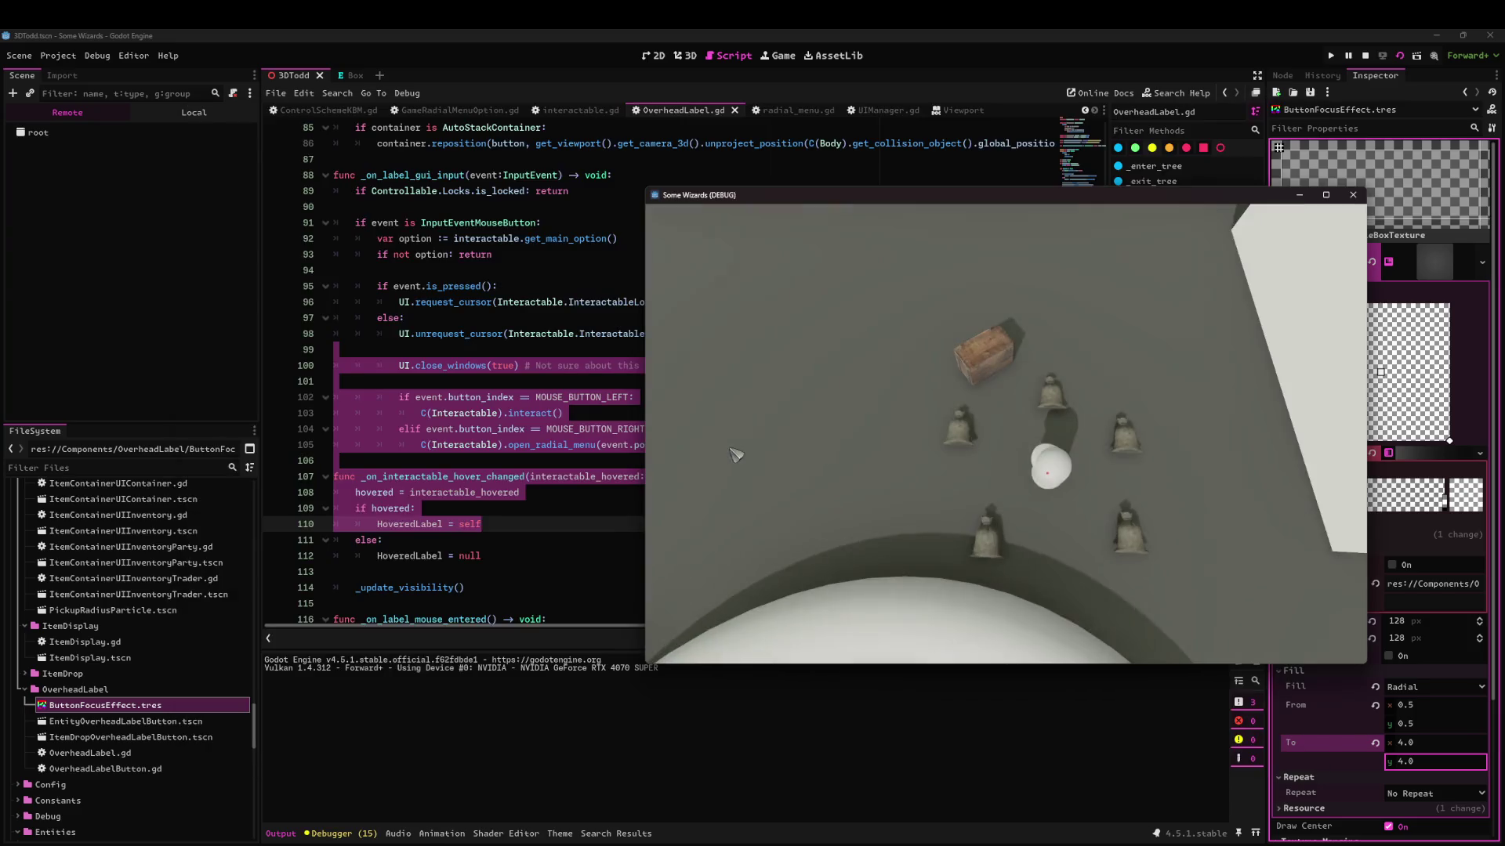
Test the Wooden Chest's options list and inventories, then stop the game.
{"action": "left_click", "coordinate": [954, 340]}
{"action": "key", "text": "Escape"}
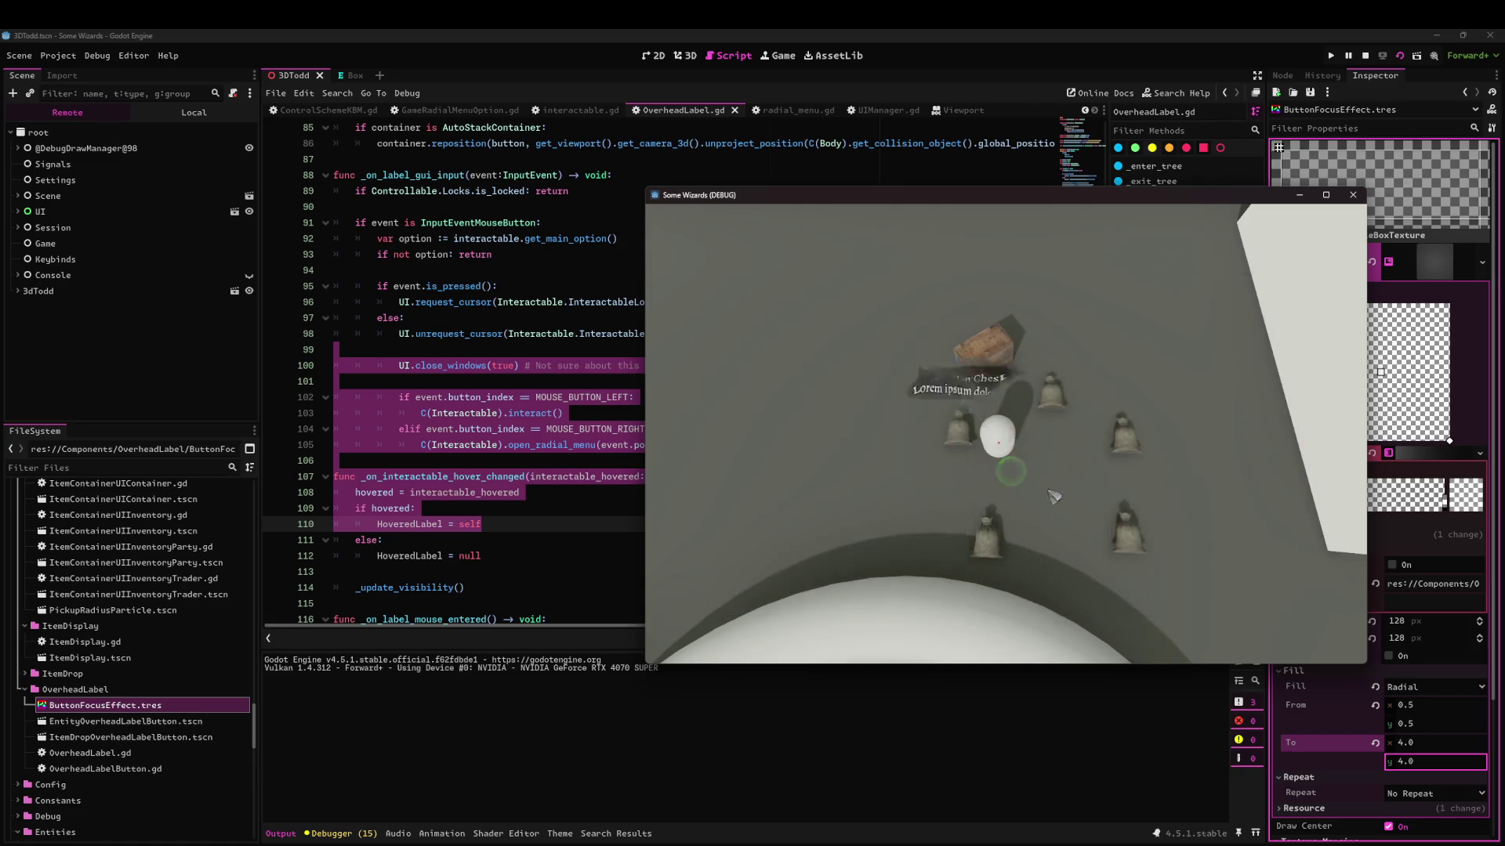
{"action": "right_click", "coordinate": [986, 349]}
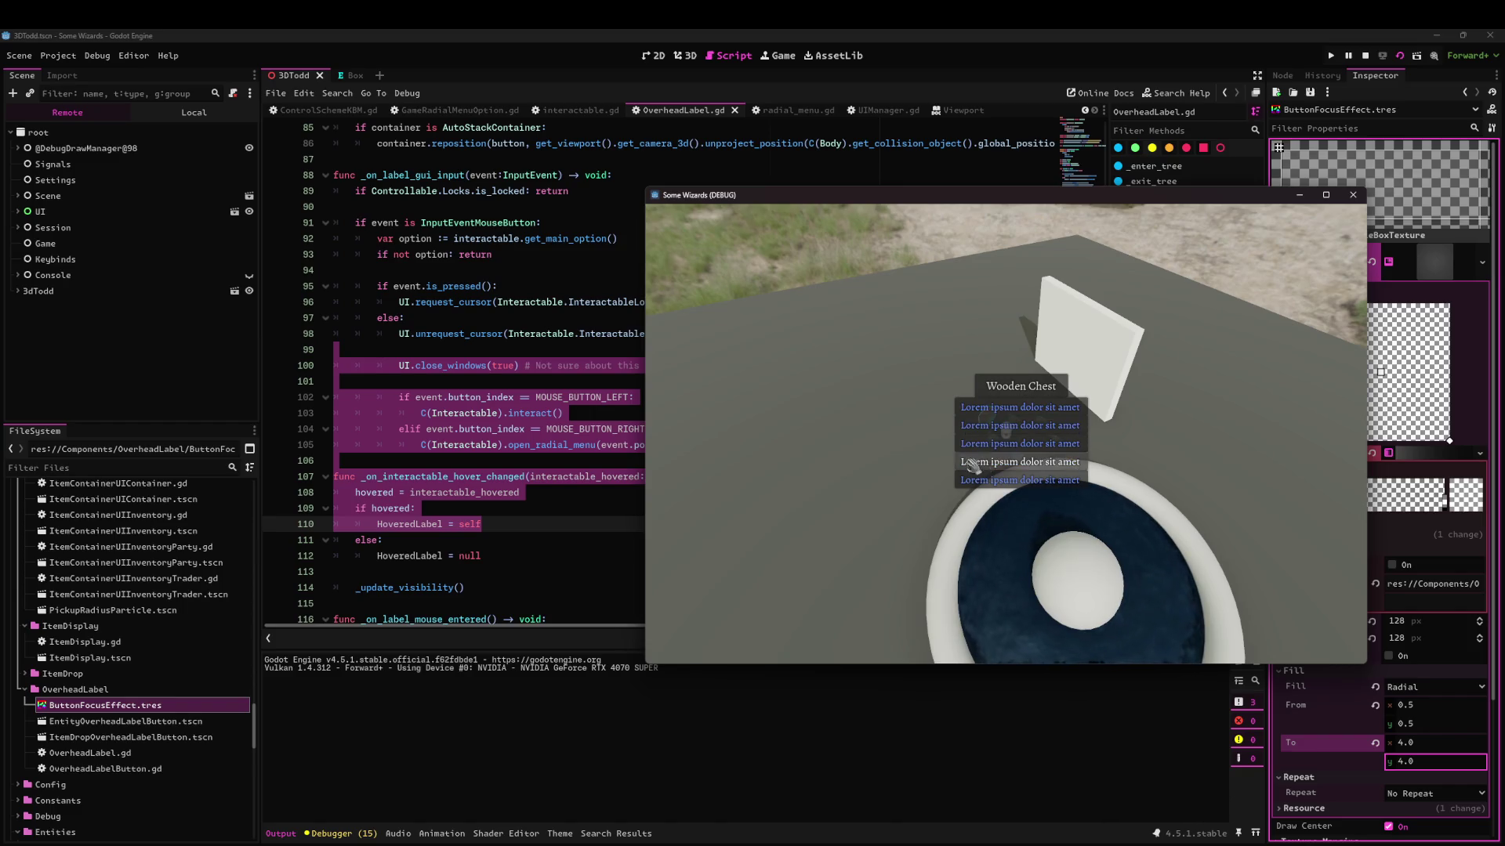
{"action": "left_click", "coordinate": [1065, 400]}
{"action": "left_click", "coordinate": [1013, 444]}
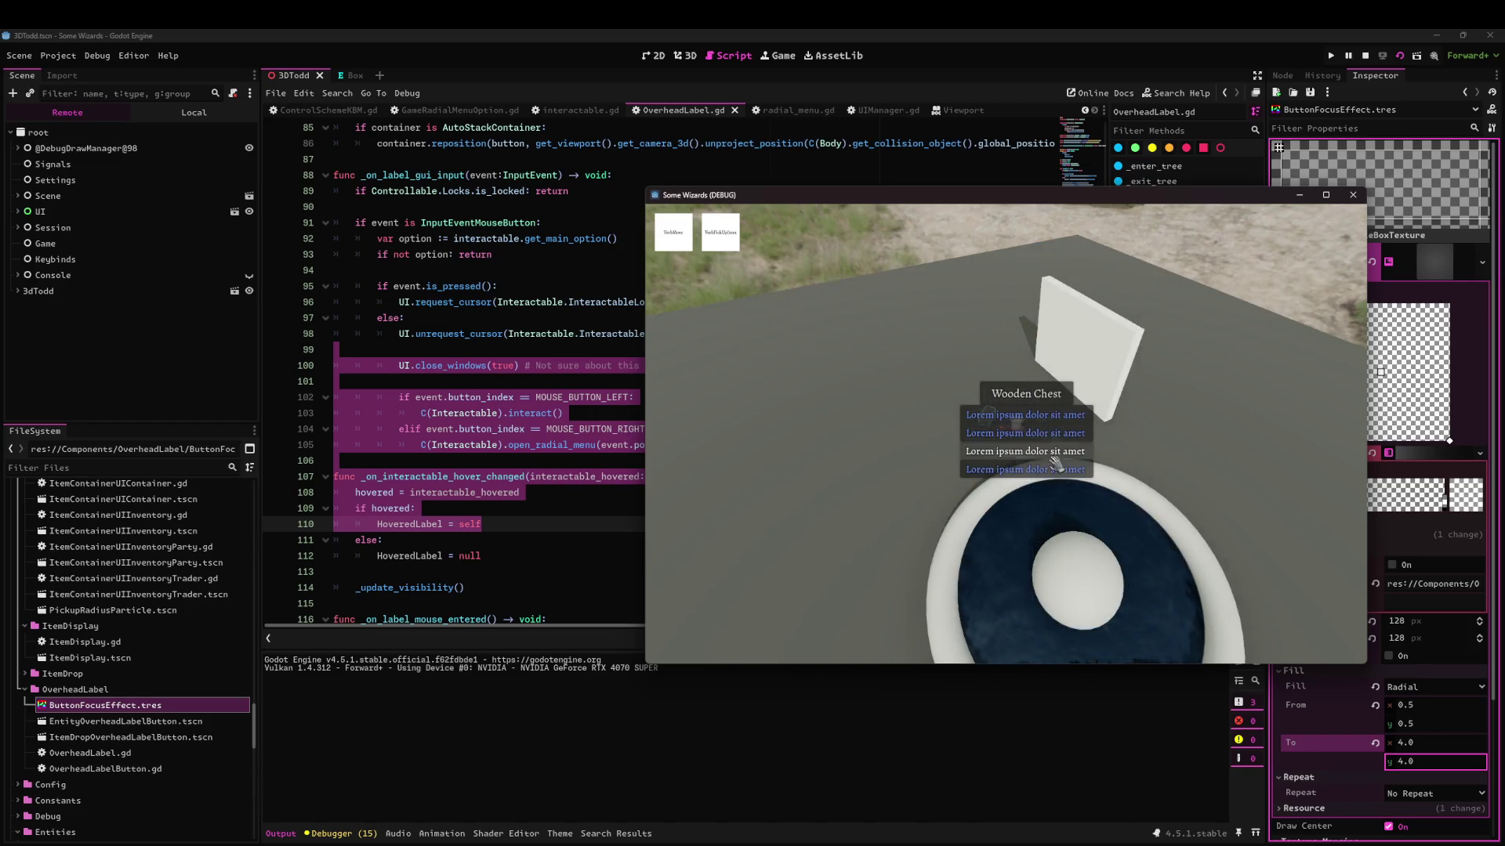
{"action": "left_click", "coordinate": [1089, 427]}
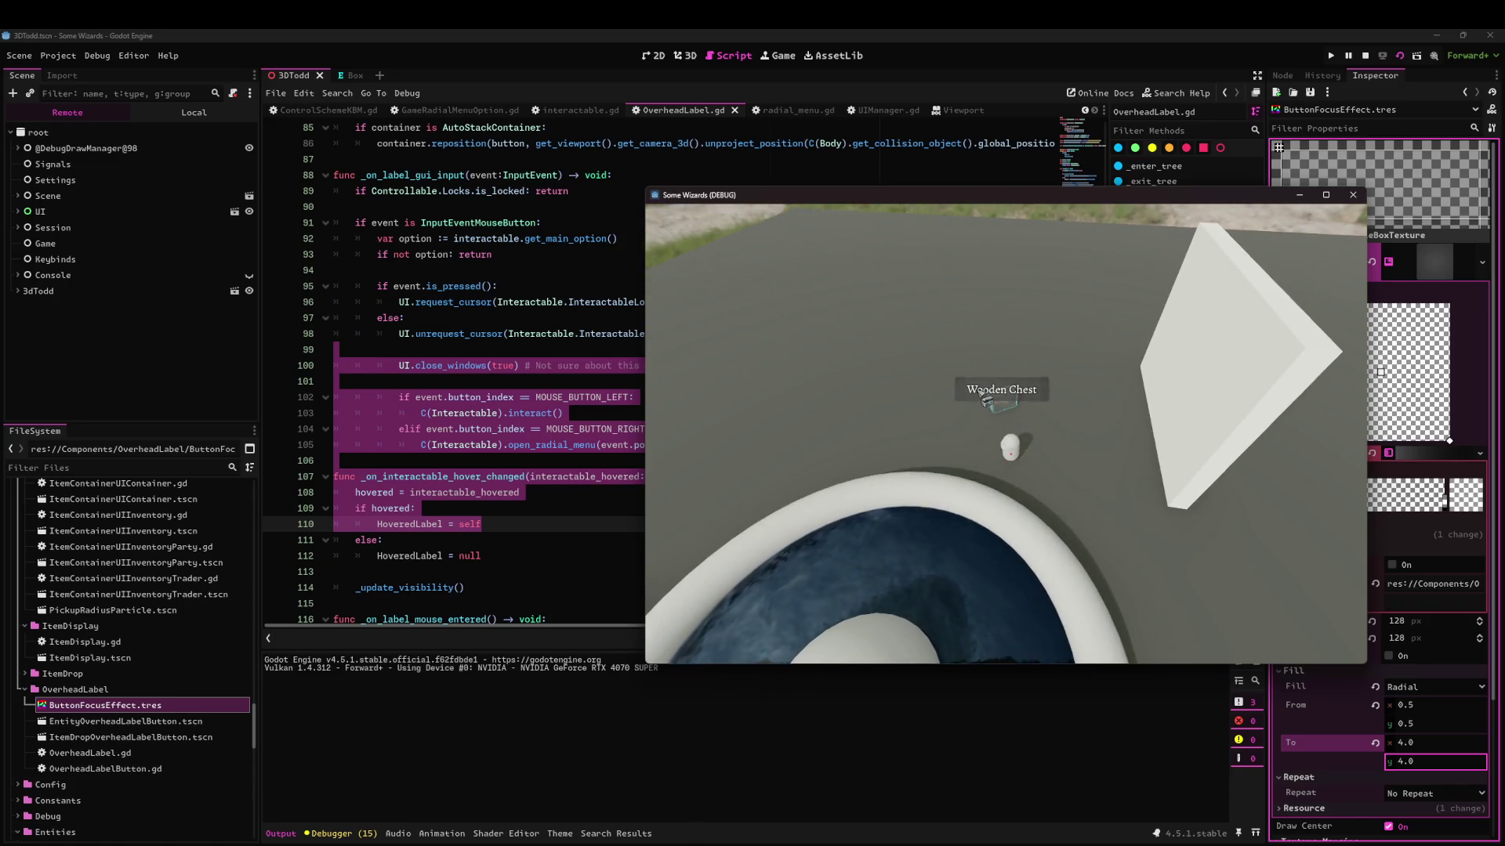
{"action": "left_click", "coordinate": [979, 398]}
{"action": "left_click", "coordinate": [1007, 453]}
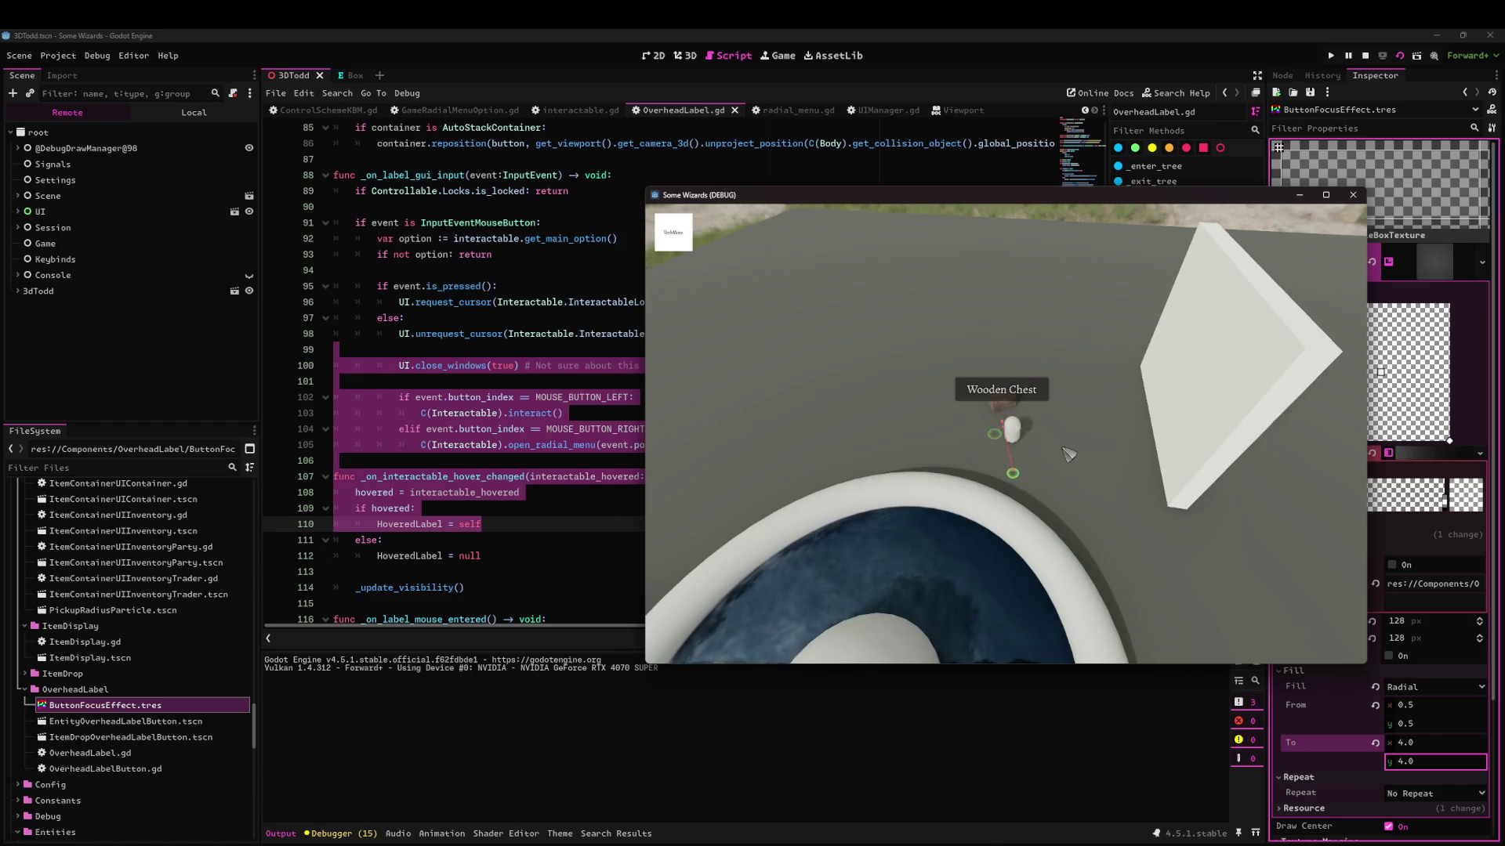
{"action": "left_click", "coordinate": [1365, 56]}
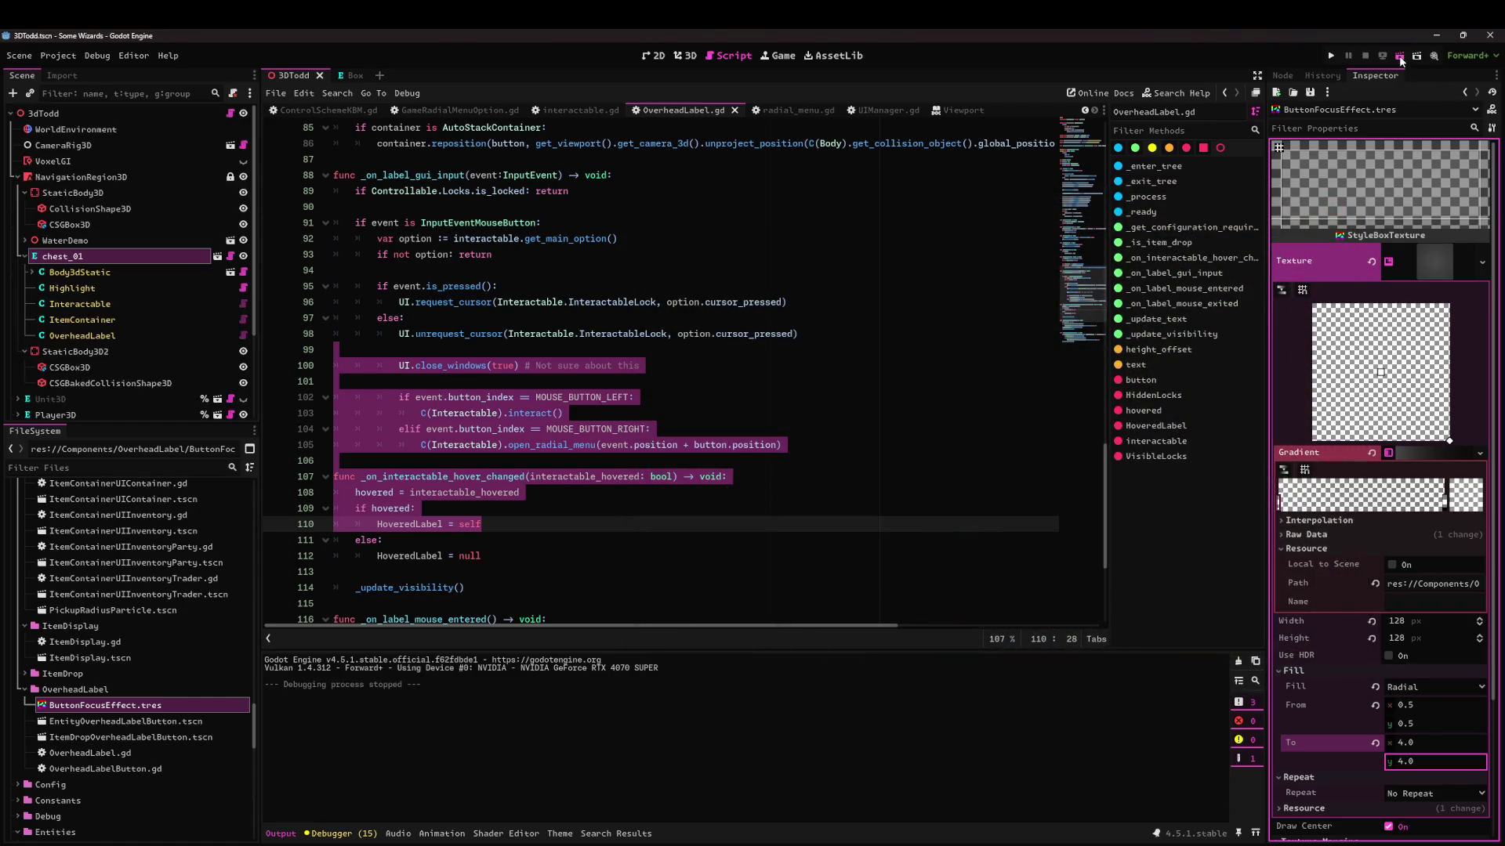
Rerun the scene, inspect the train item from its action wheel, then show the debugger's Errors list.
{"action": "left_click", "coordinate": [1399, 56]}
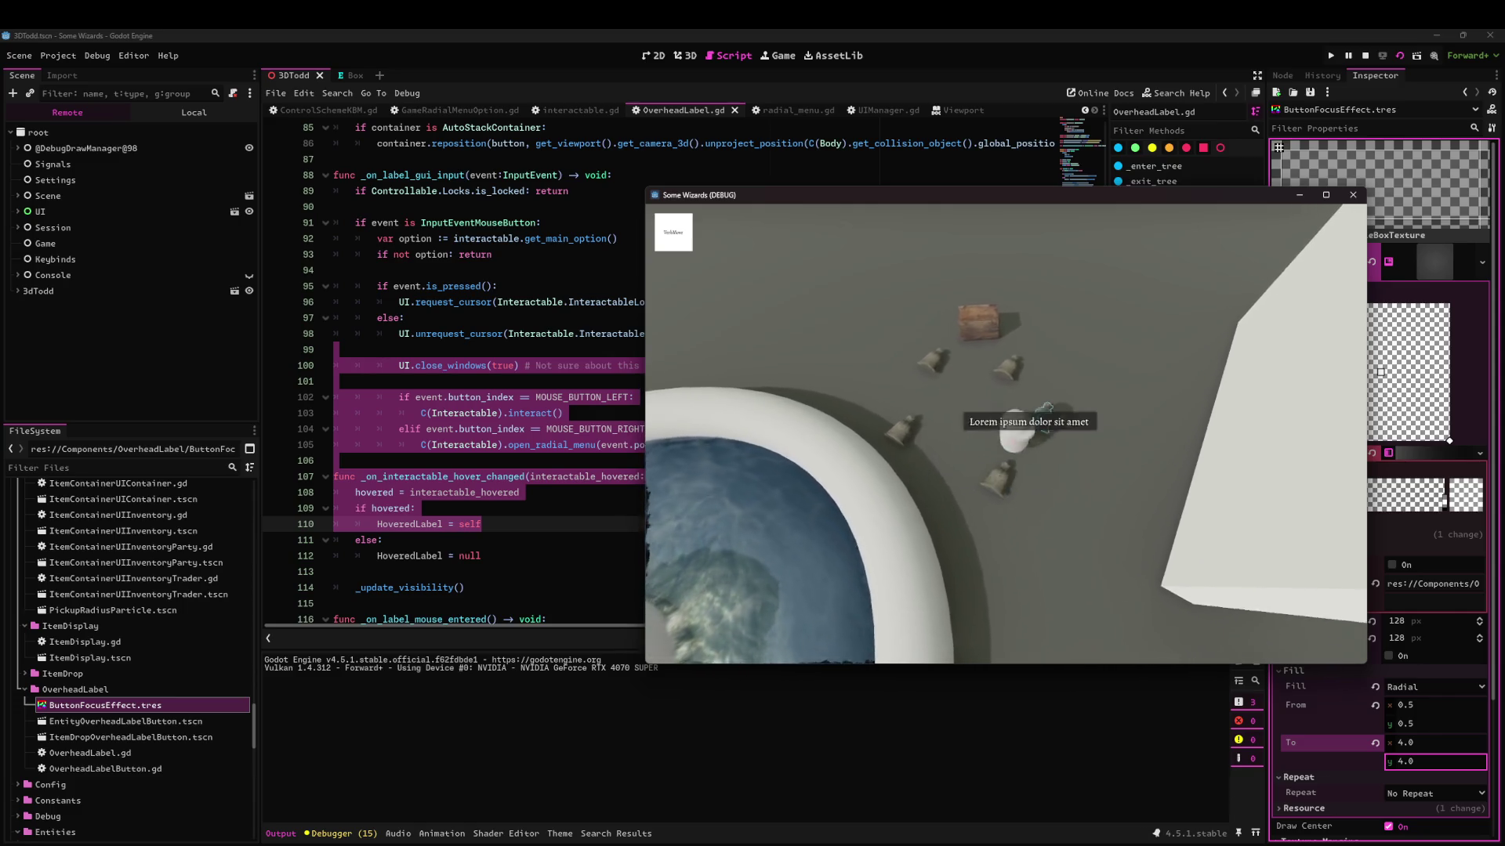
{"action": "right_click", "coordinate": [1001, 441]}
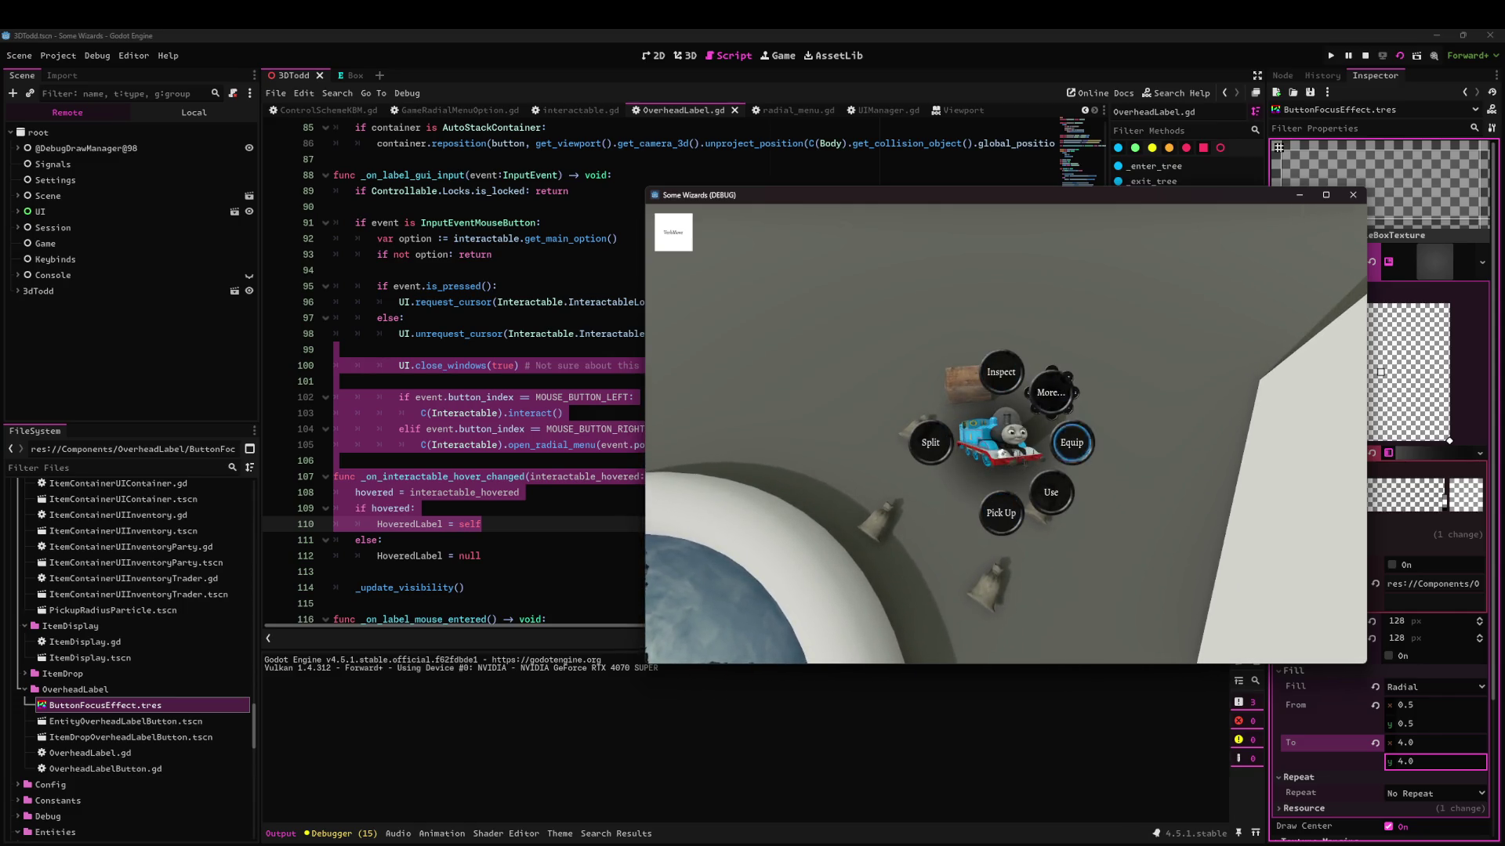
{"action": "right_click", "coordinate": [965, 444]}
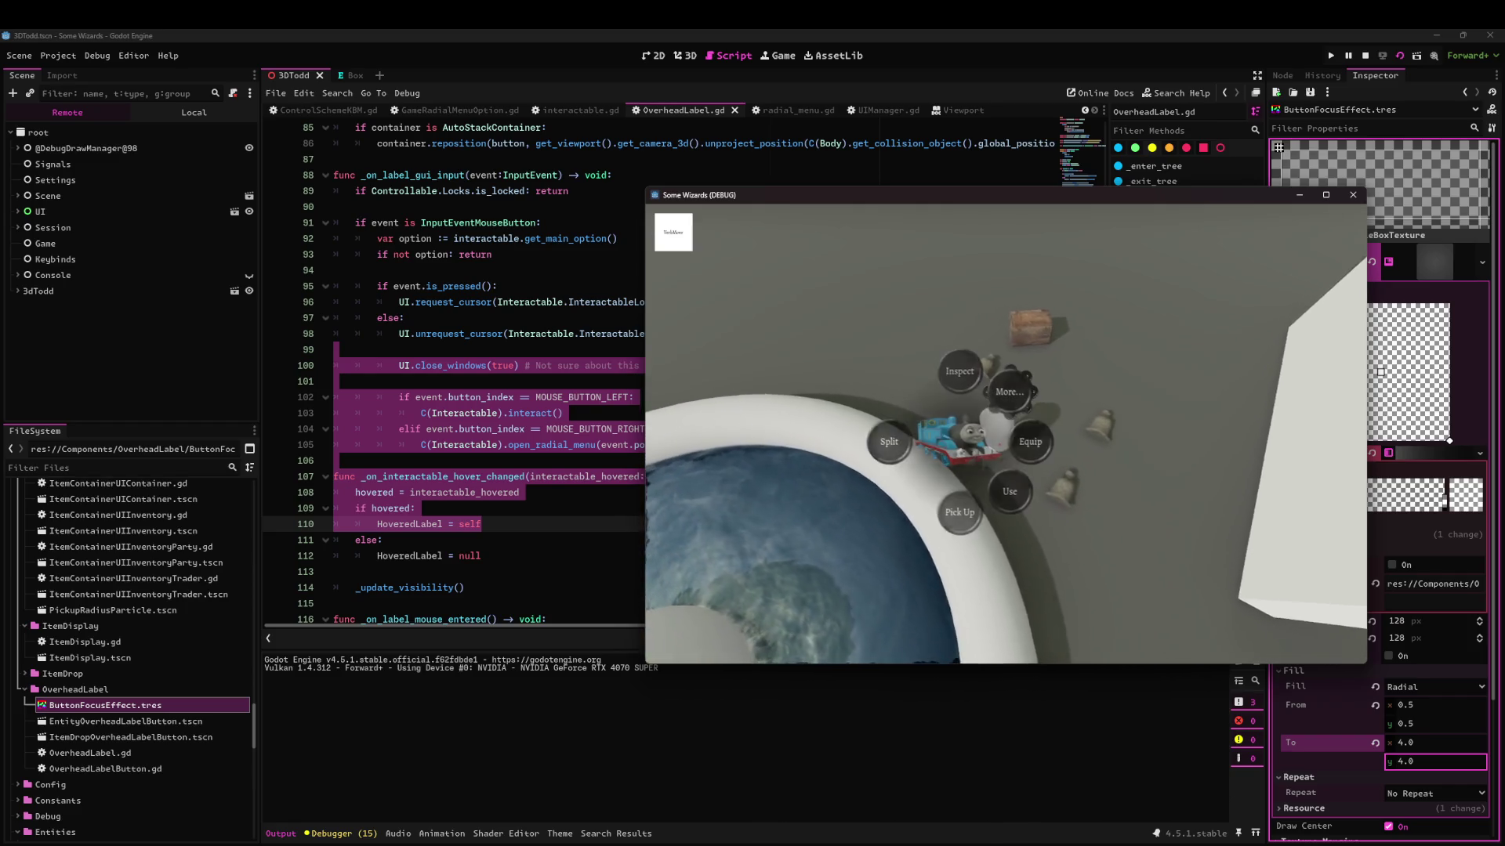
{"action": "left_click", "coordinate": [966, 373]}
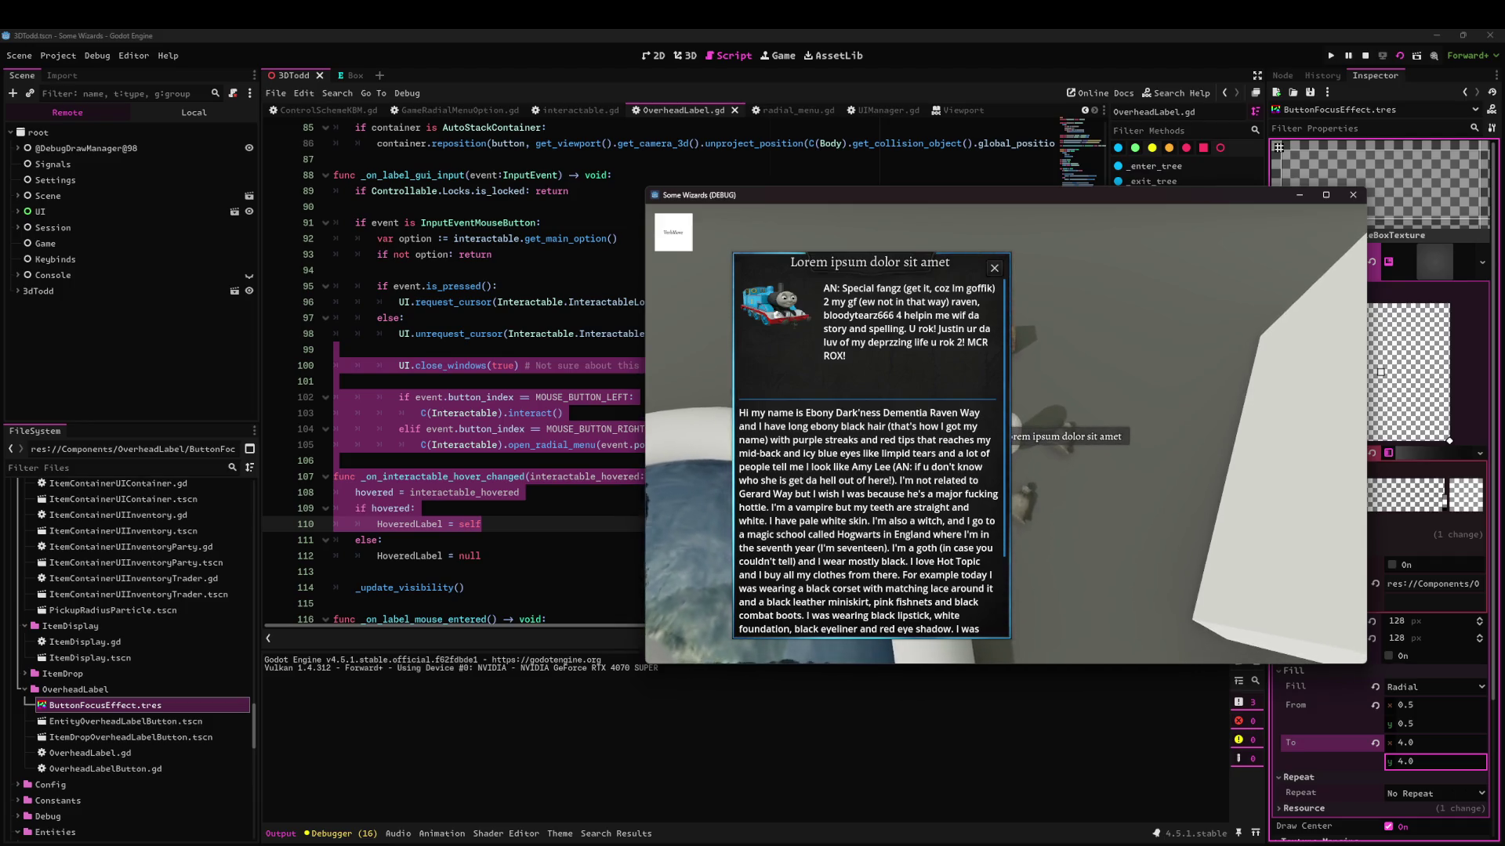
{"action": "left_click", "coordinate": [994, 269]}
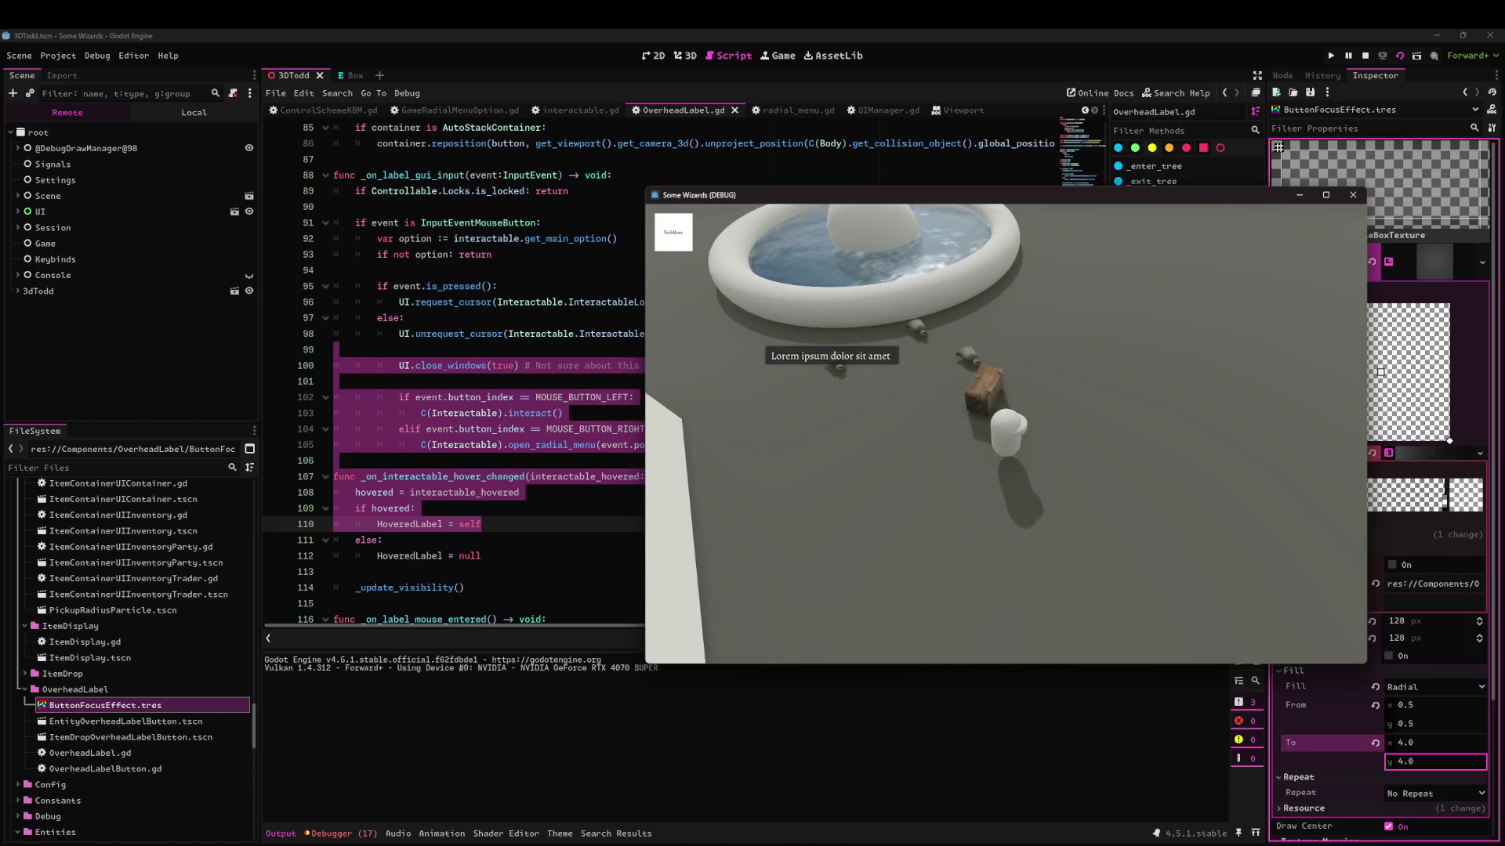
{"action": "left_click", "coordinate": [382, 834]}
{"action": "left_click", "coordinate": [365, 657]}
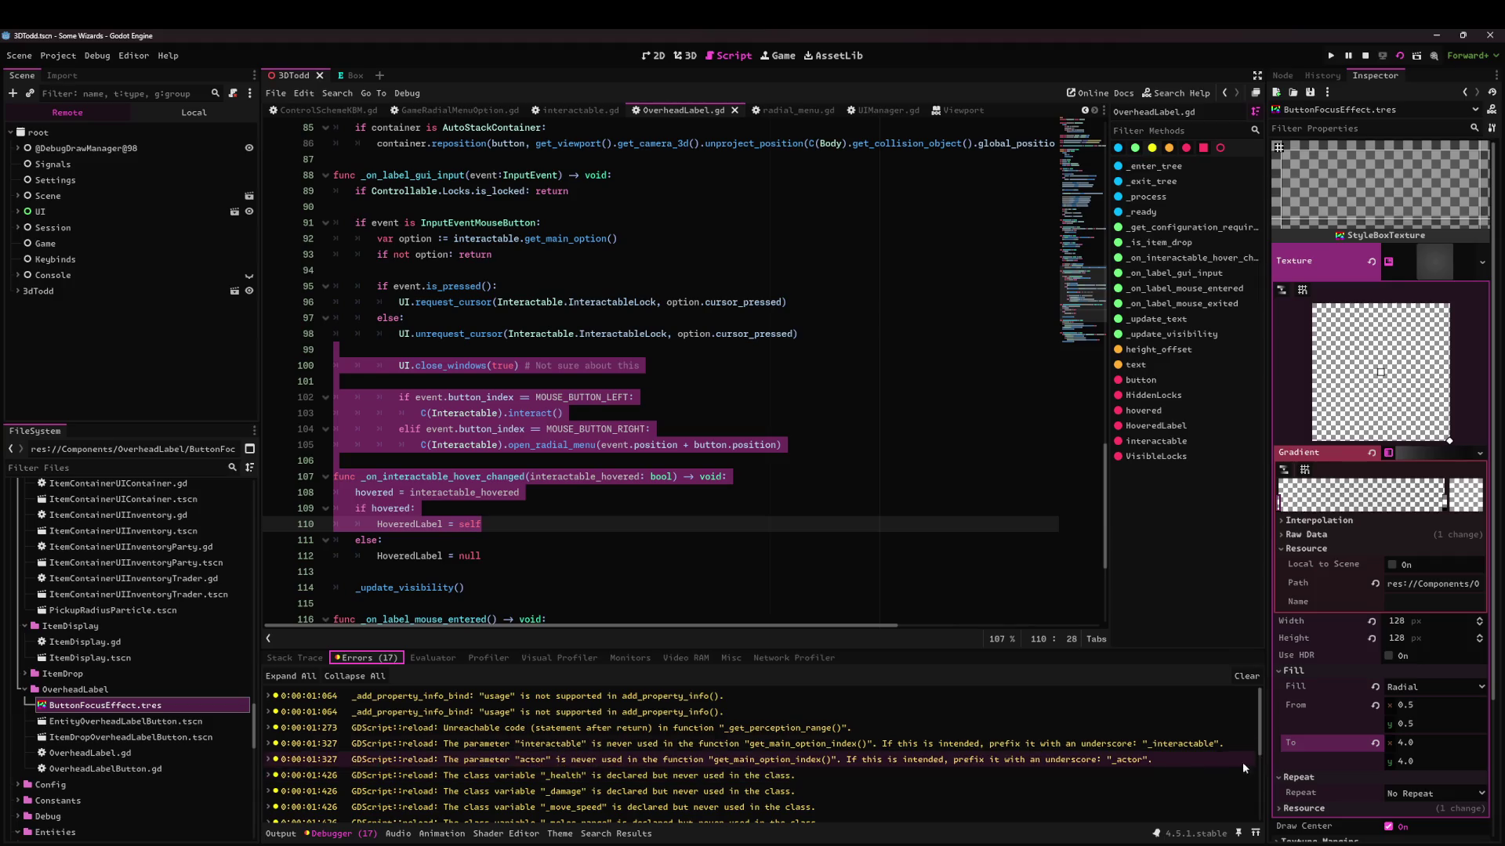
Jump to the ControlSchemeController.gd:26 'interactable_selected already connected' error and check the game.
{"action": "left_click", "coordinate": [476, 810]}
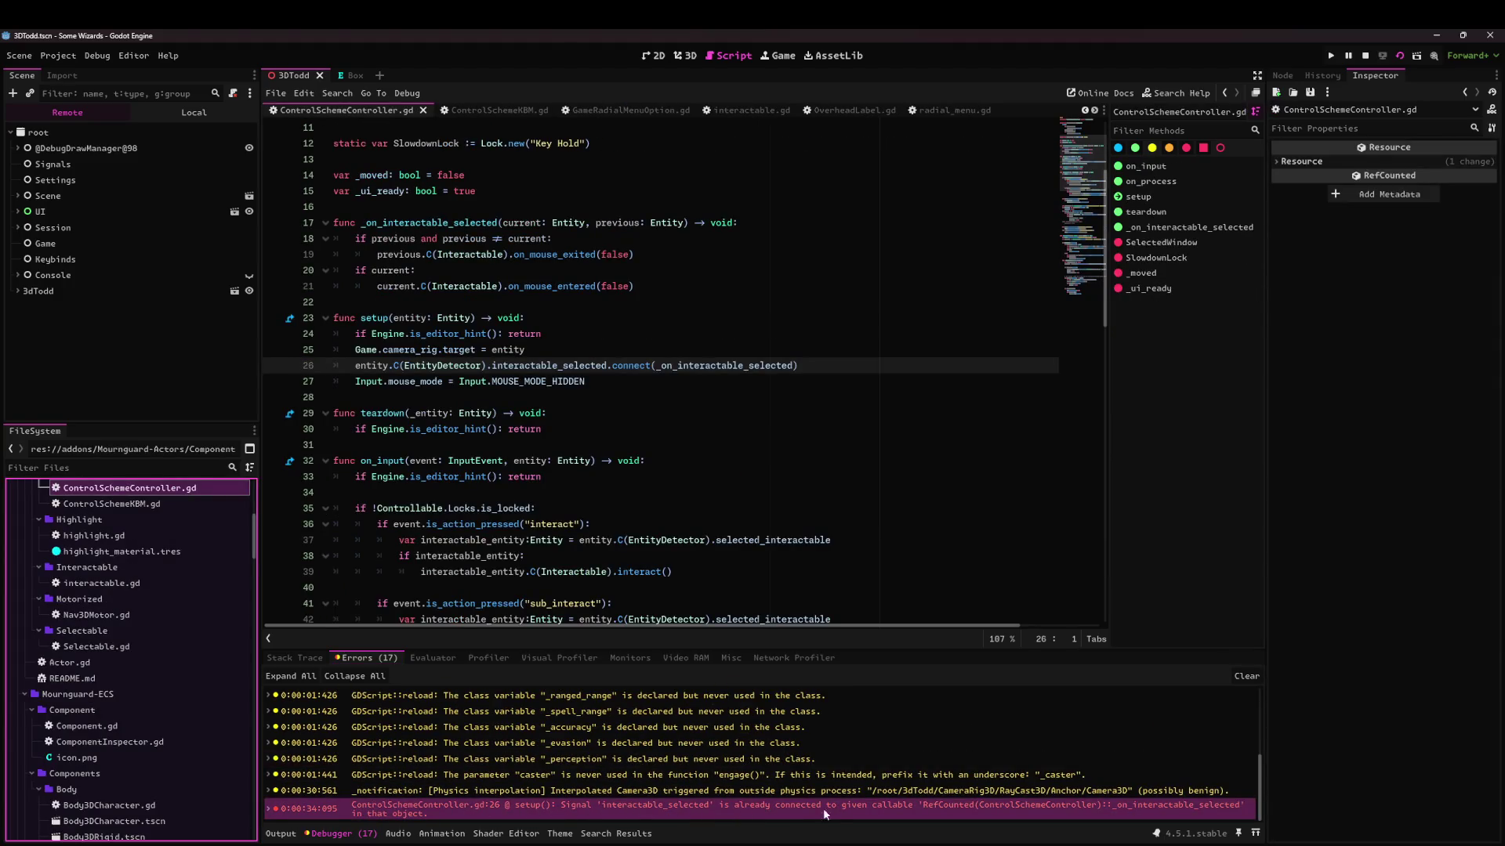
{"action": "mouse_move", "coordinate": [956, 809]}
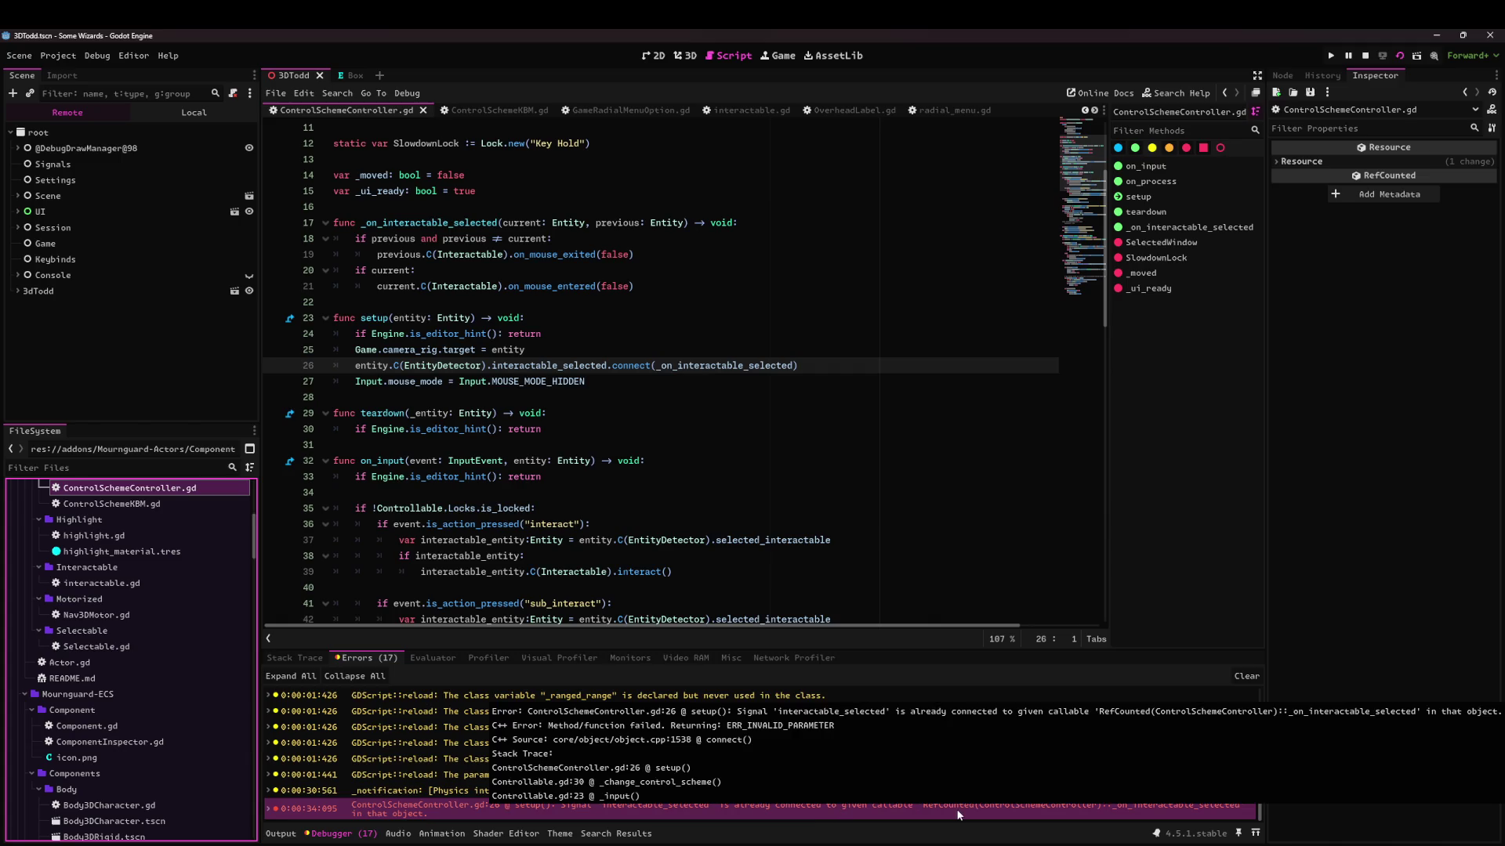
{"action": "key", "text": "alt+Tab"}
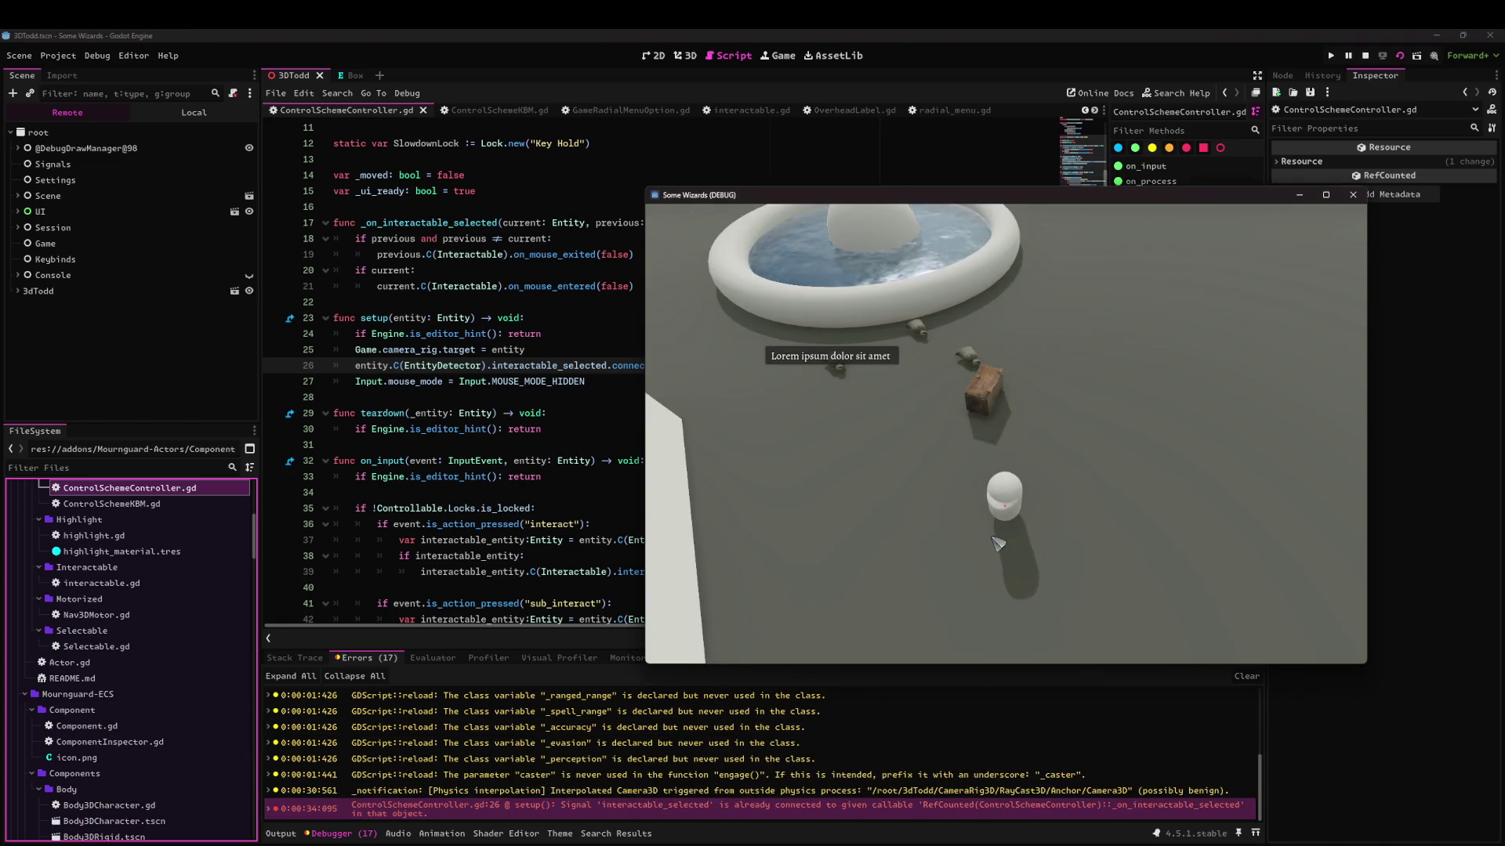
{"action": "key", "text": "a"}
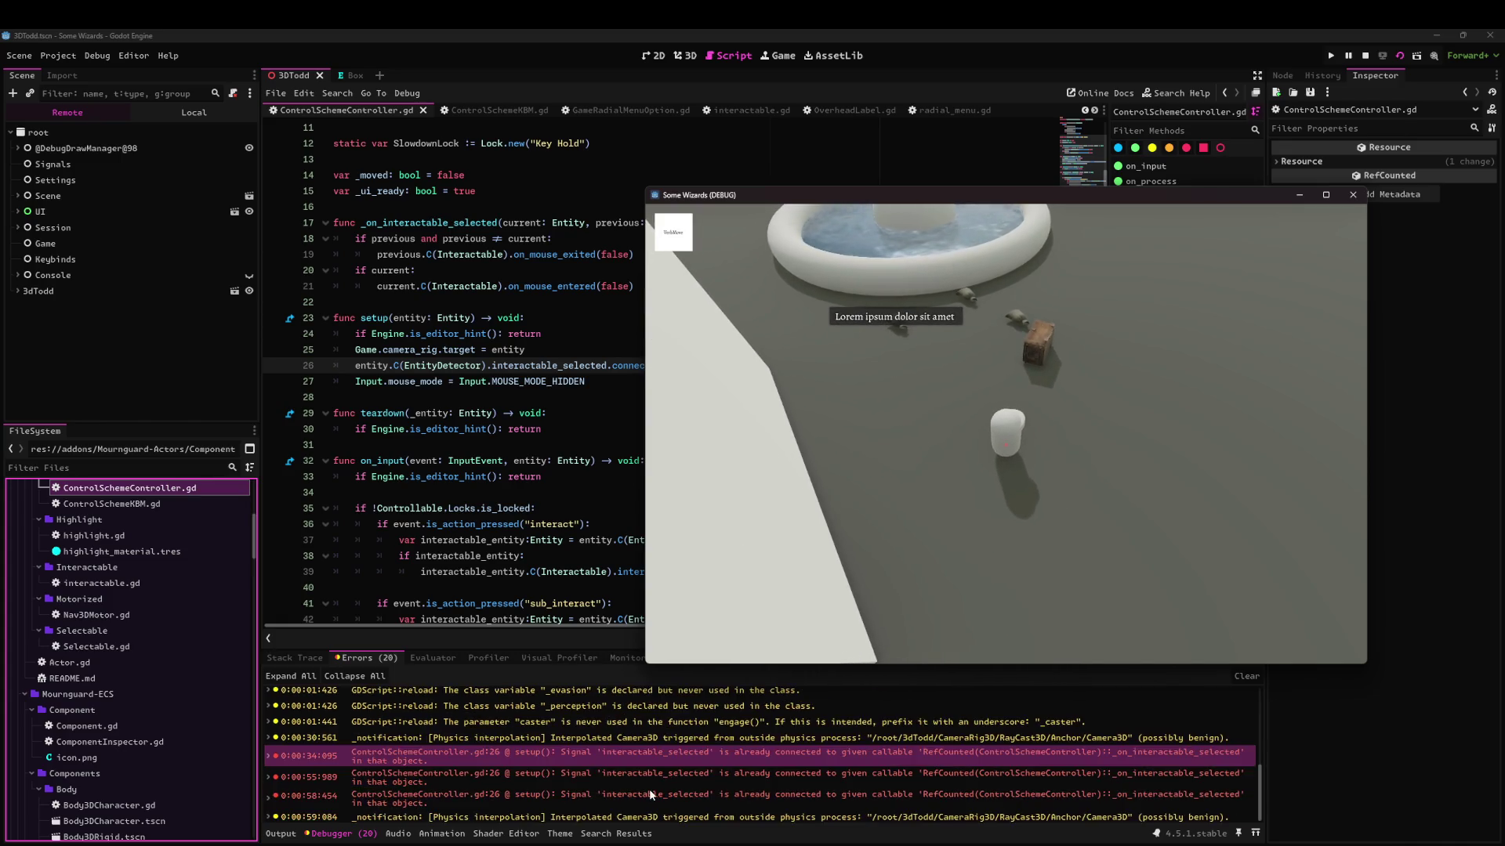
{"action": "key", "text": "alt+Tab"}
{"action": "left_click", "coordinate": [630, 445]}
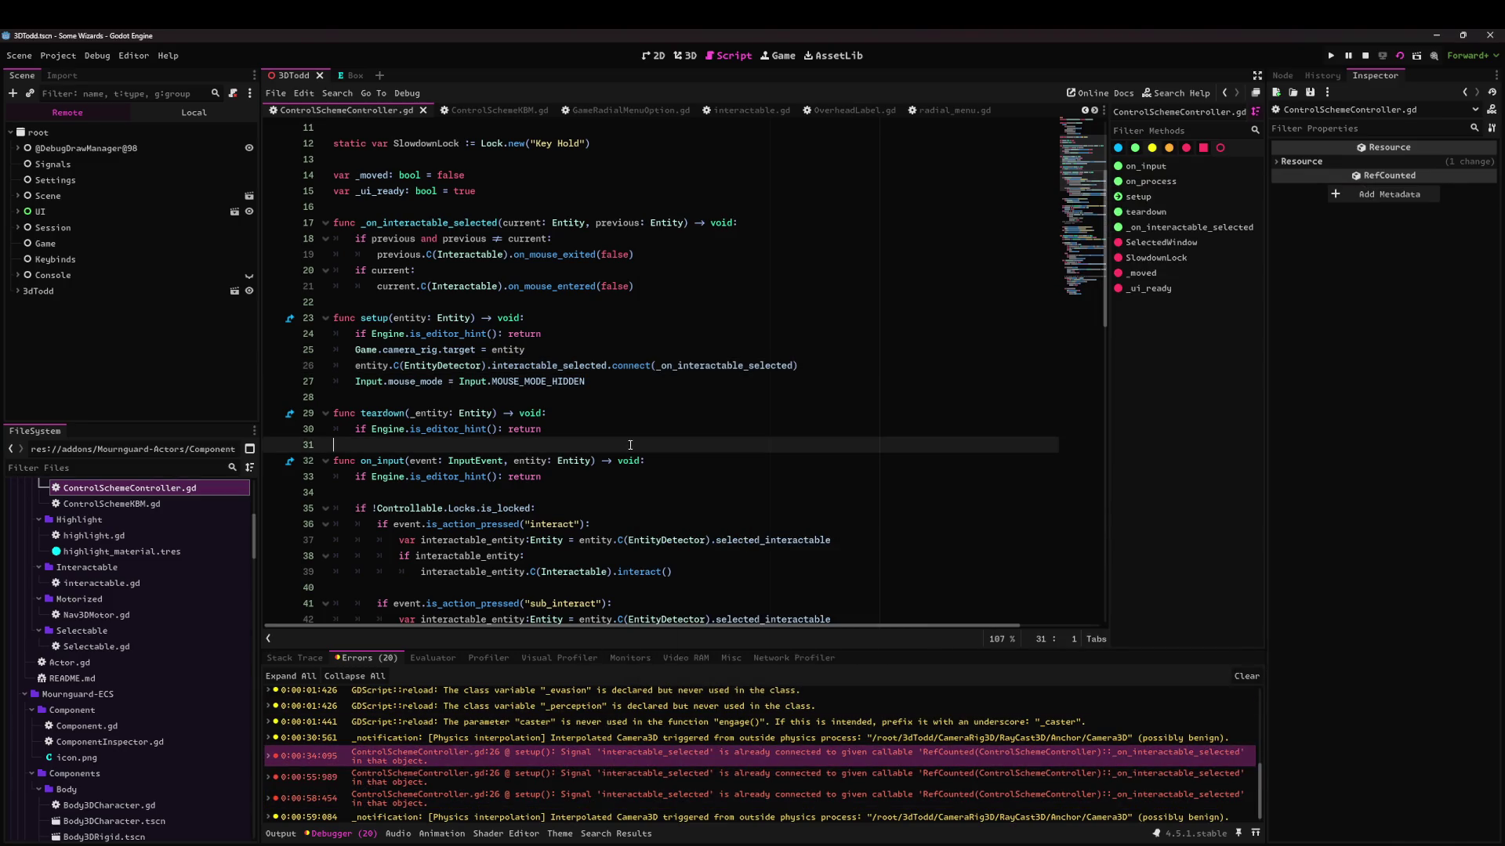
Copy the signal connect statement into teardown and turn it into a disconnect call.
{"action": "left_click", "coordinate": [569, 355]}
{"action": "left_click", "coordinate": [735, 210]}
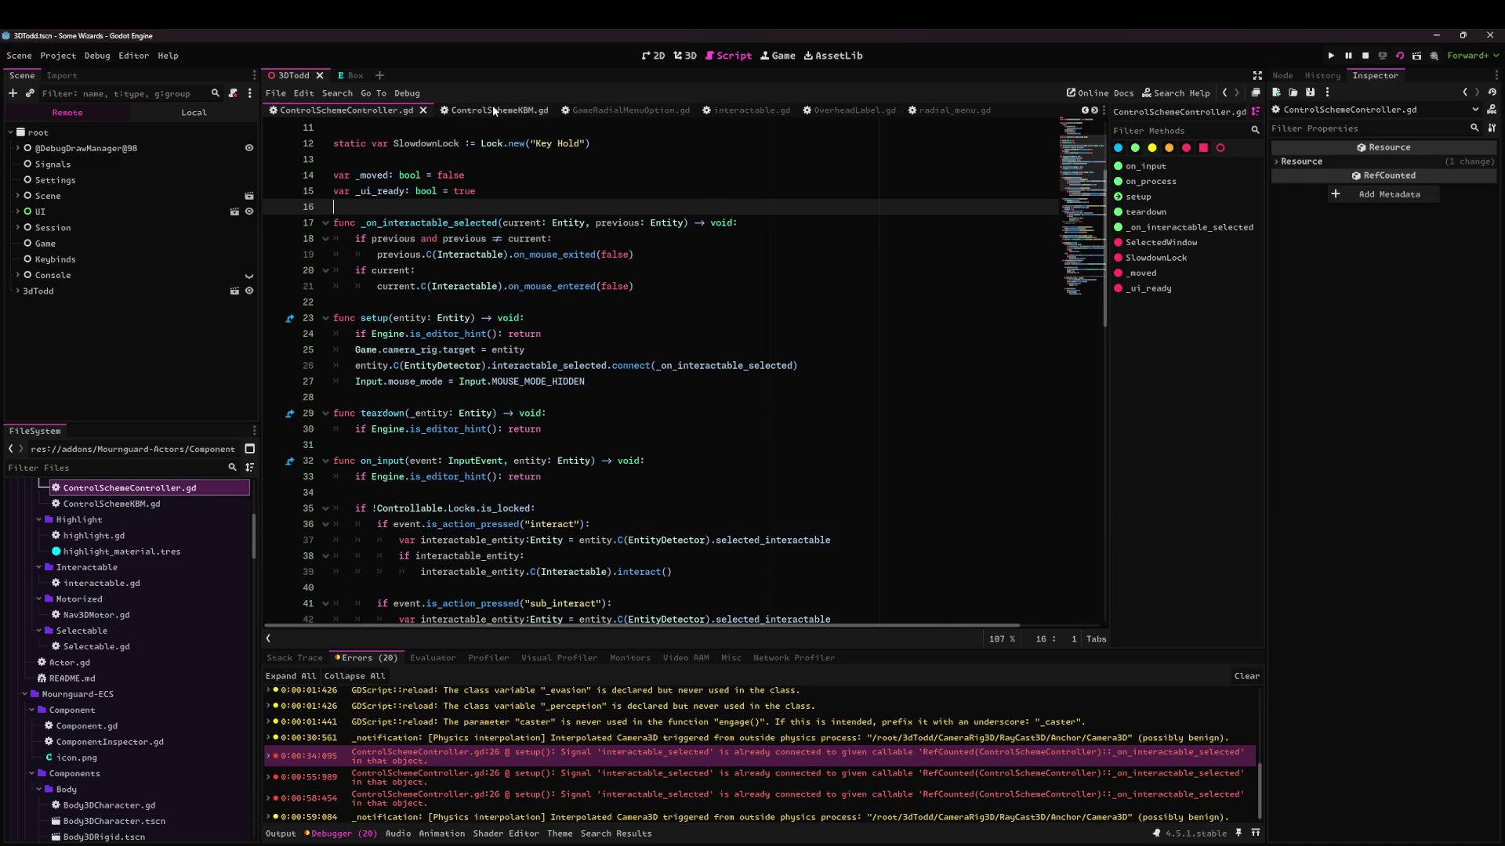
{"action": "scroll", "coordinate": [515, 313], "scroll_direction": "down", "scroll_amount": 3}
{"action": "scroll", "coordinate": [394, 288], "scroll_direction": "up", "scroll_amount": 1}
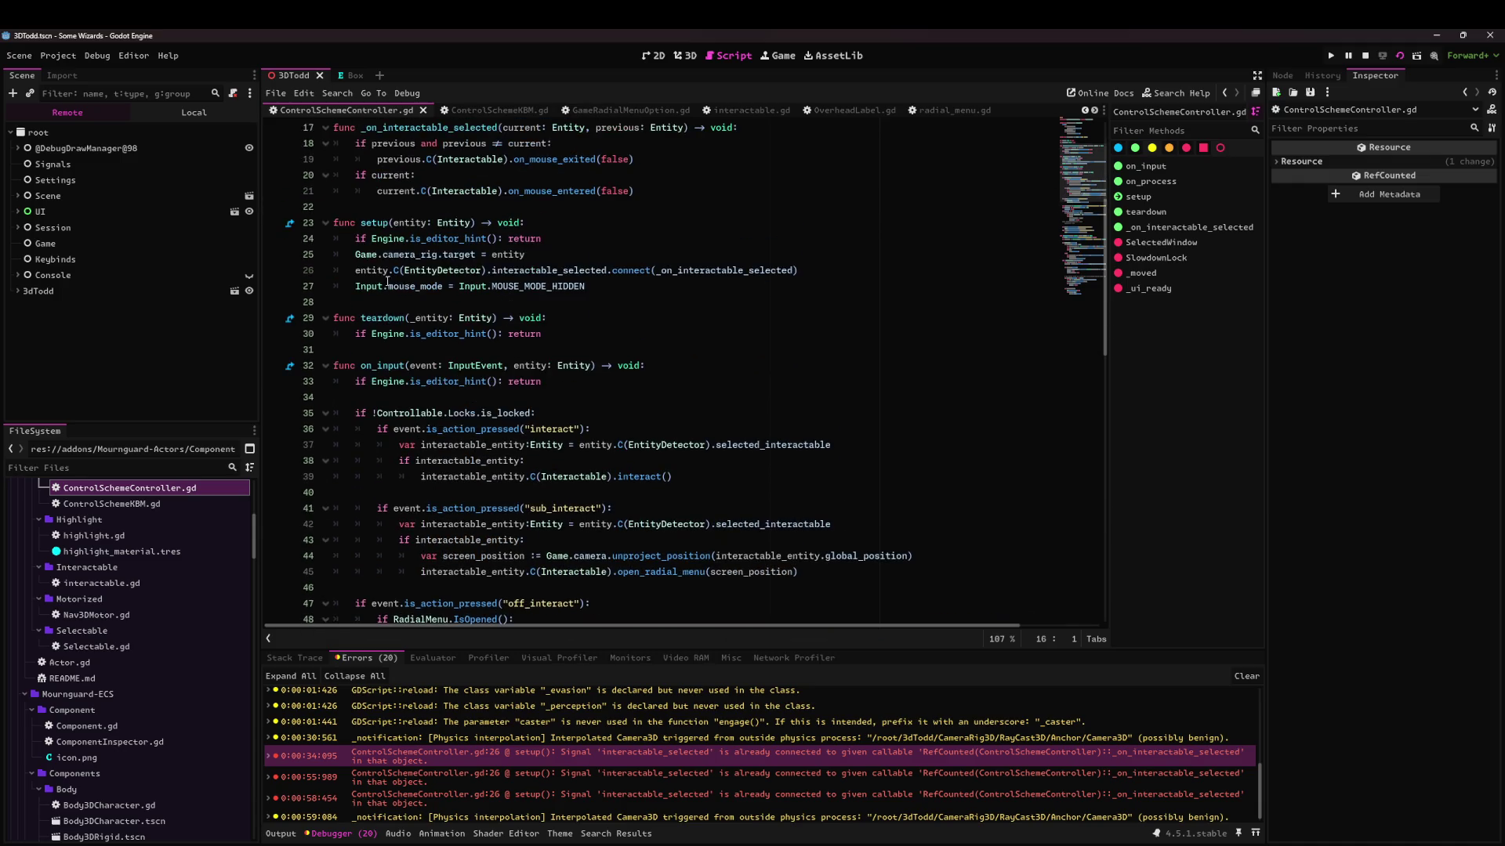
{"action": "left_click_drag", "start_coordinate": [360, 269], "coordinate": [930, 270]}
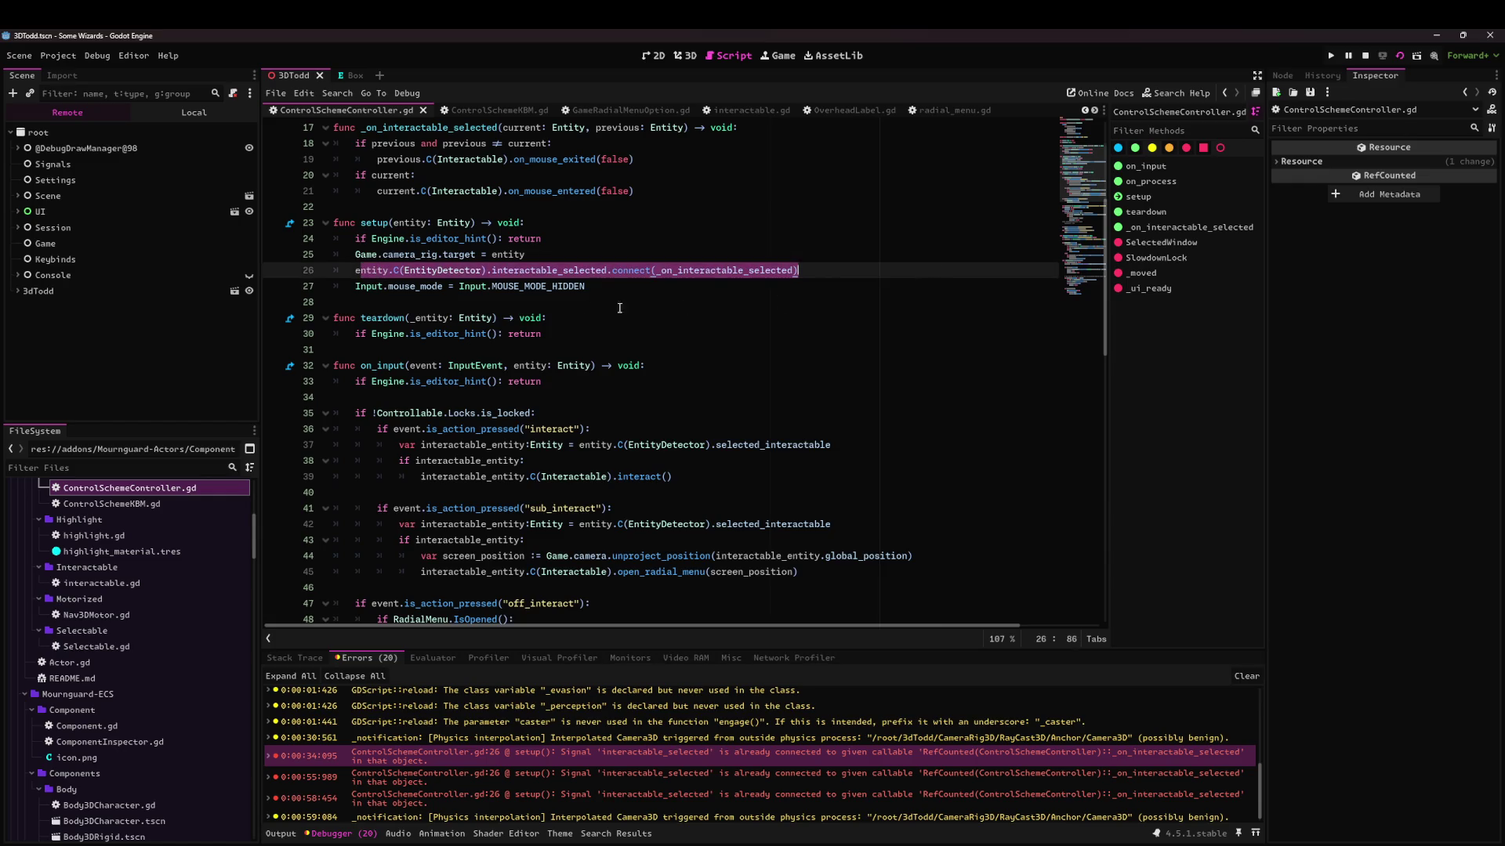
{"action": "left_click", "coordinate": [382, 283]}
{"action": "left_click_drag", "start_coordinate": [356, 271], "coordinate": [959, 270]}
{"action": "key", "text": "ctrl+c"}
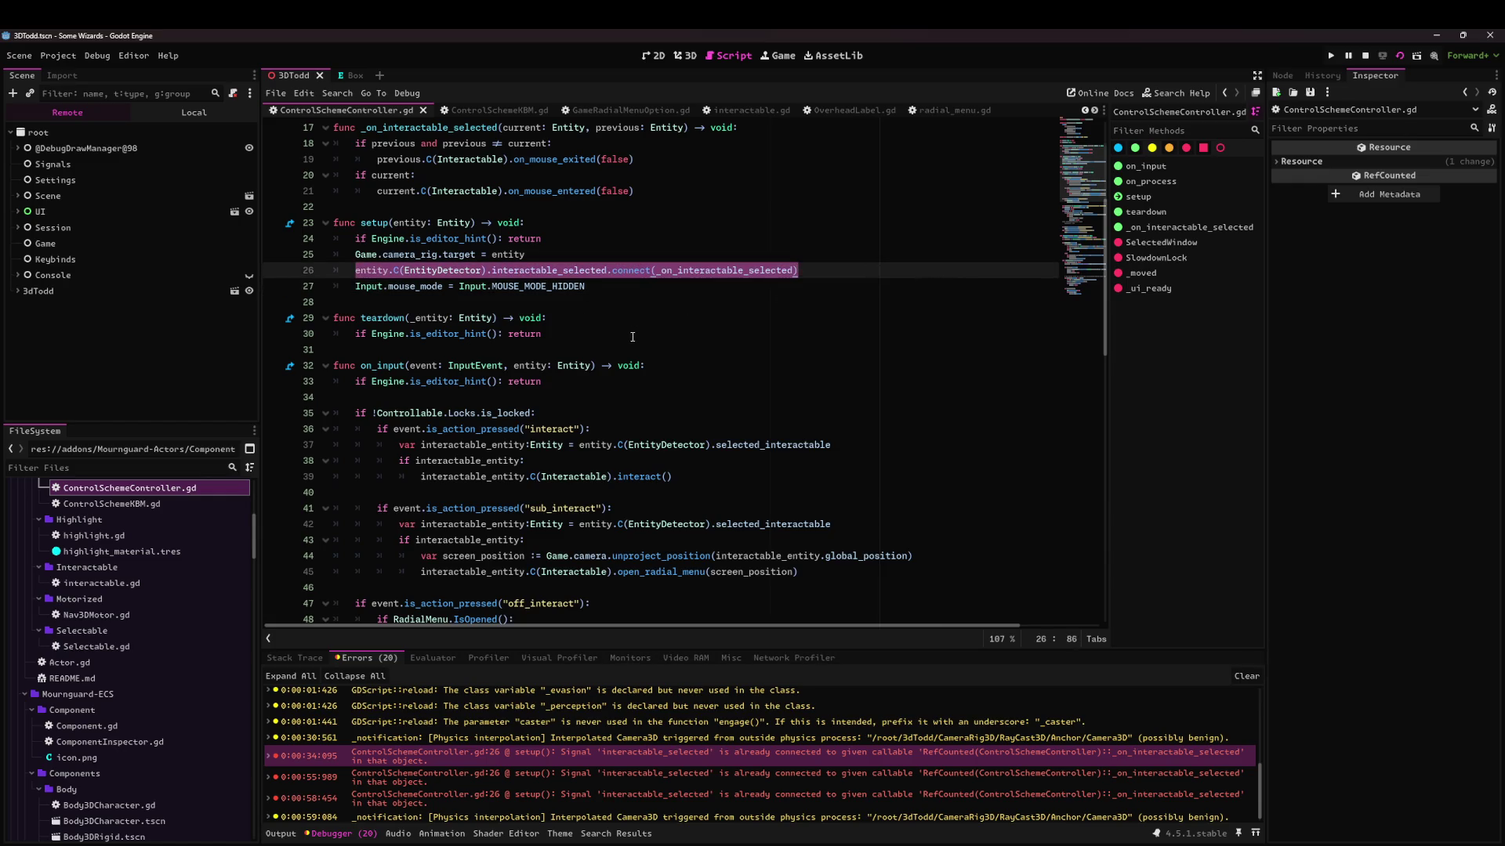
{"action": "left_click", "coordinate": [632, 337]}
{"action": "key", "text": "Return"}
{"action": "key", "text": "ctrl+v"}
{"action": "left_click", "coordinate": [630, 326]}
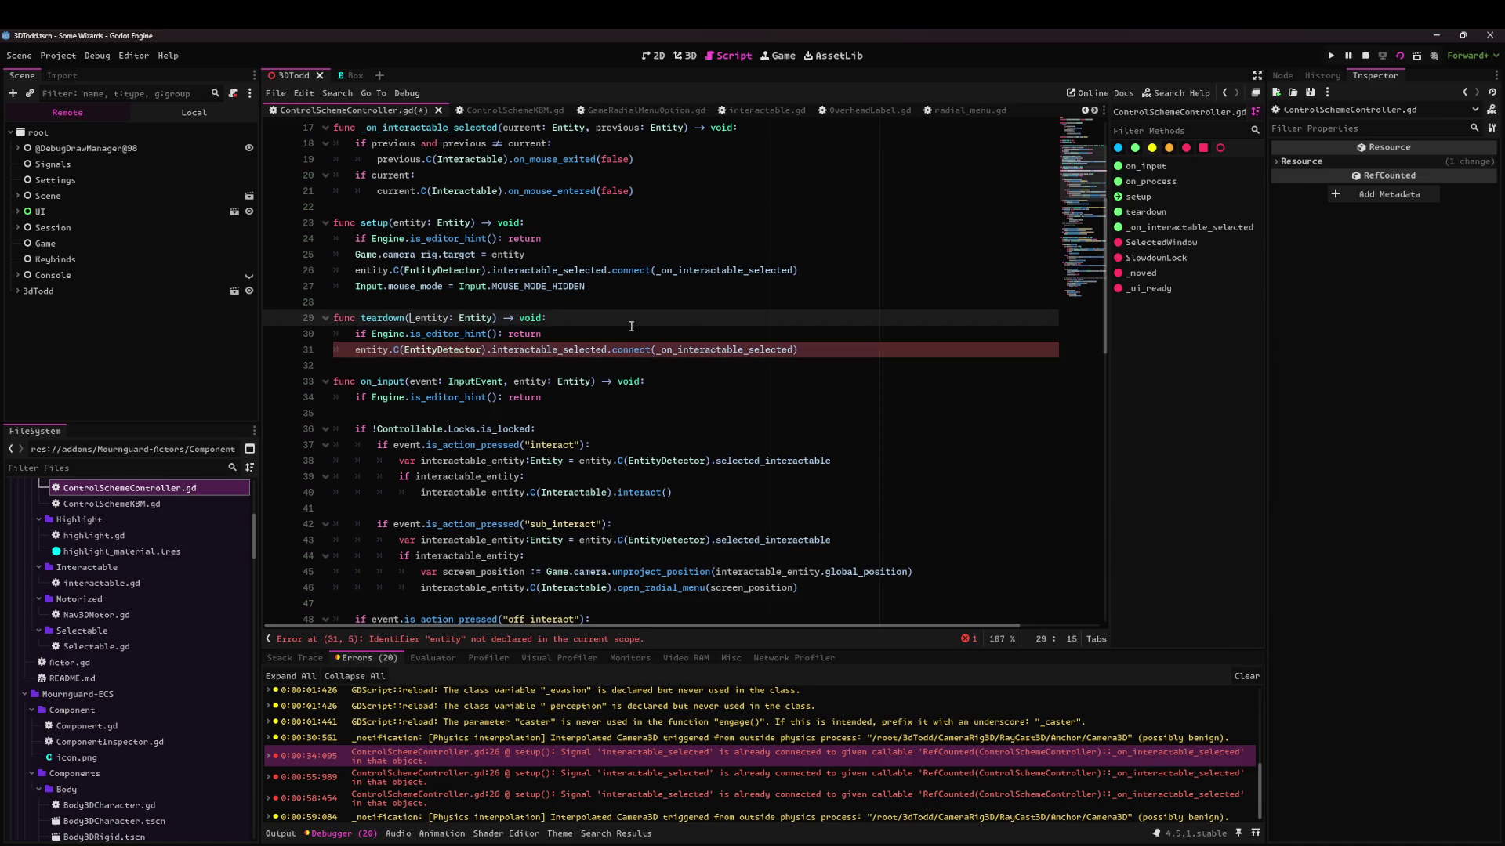
{"action": "key", "text": "Down"}
{"action": "key", "text": "Down"}
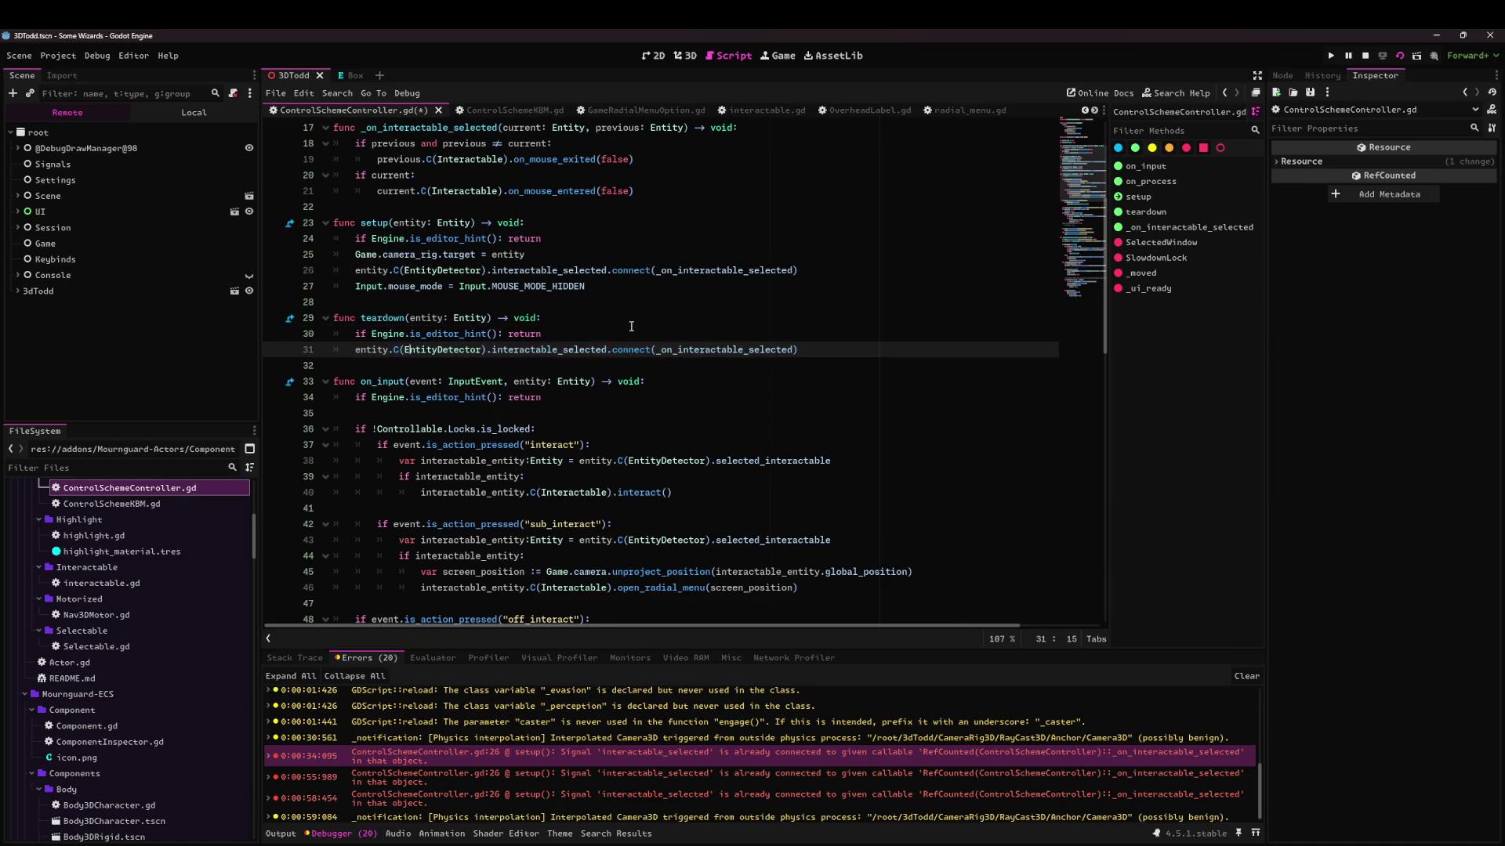
{"action": "type", "text": "dis"}
{"action": "key", "text": "ctrl+s"}
Copy the MOUSE_MODE_VISIBLE mouse-mode line into teardown.
{"action": "left_click", "coordinate": [609, 289]}
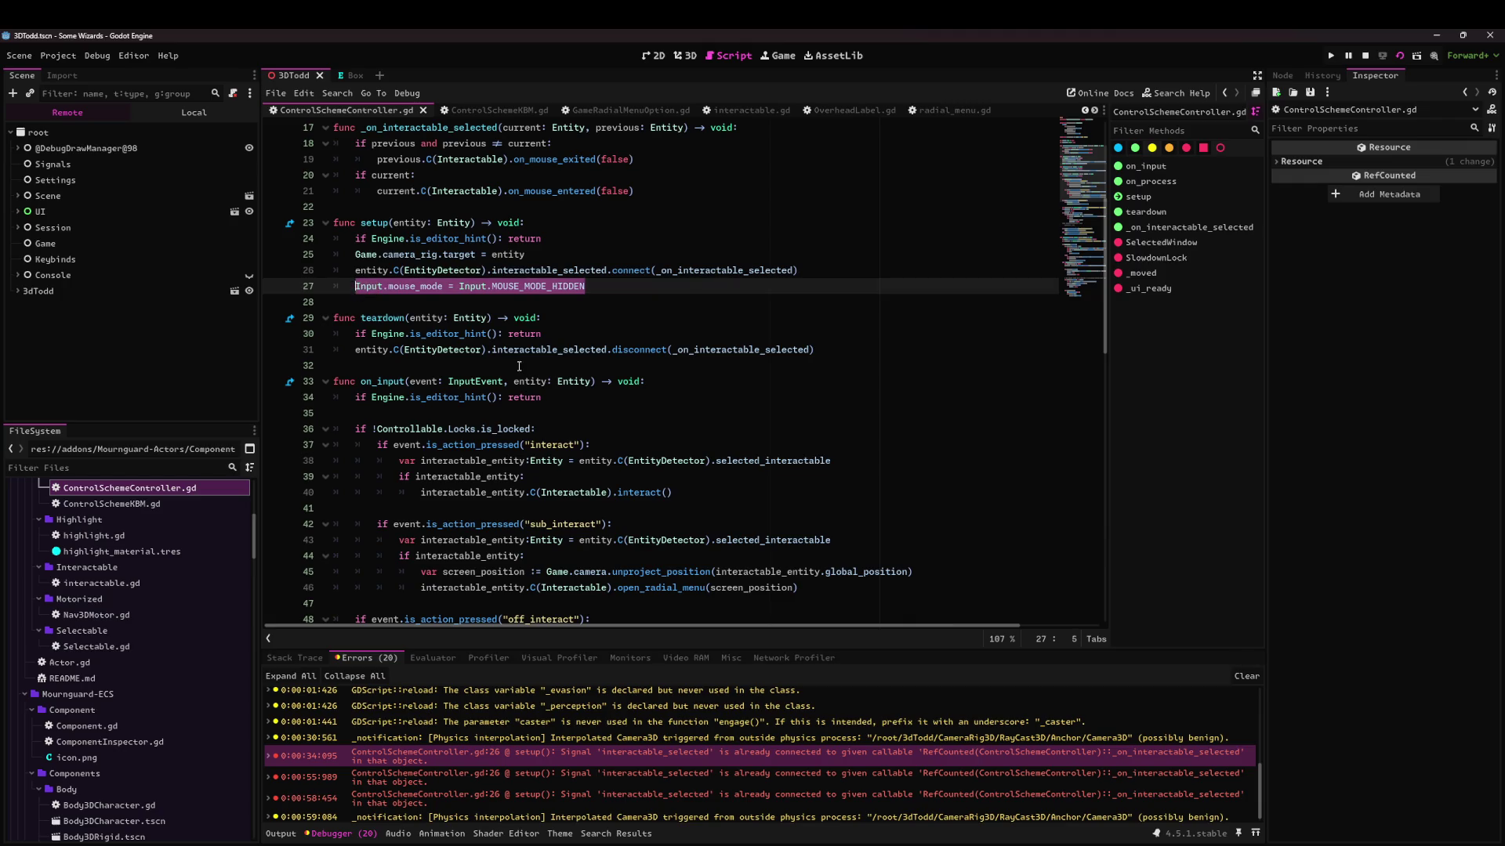
{"action": "key", "text": "ctrl+c"}
{"action": "left_click", "coordinate": [855, 353]}
{"action": "key", "text": "Return"}
{"action": "key", "text": "ctrl+v"}
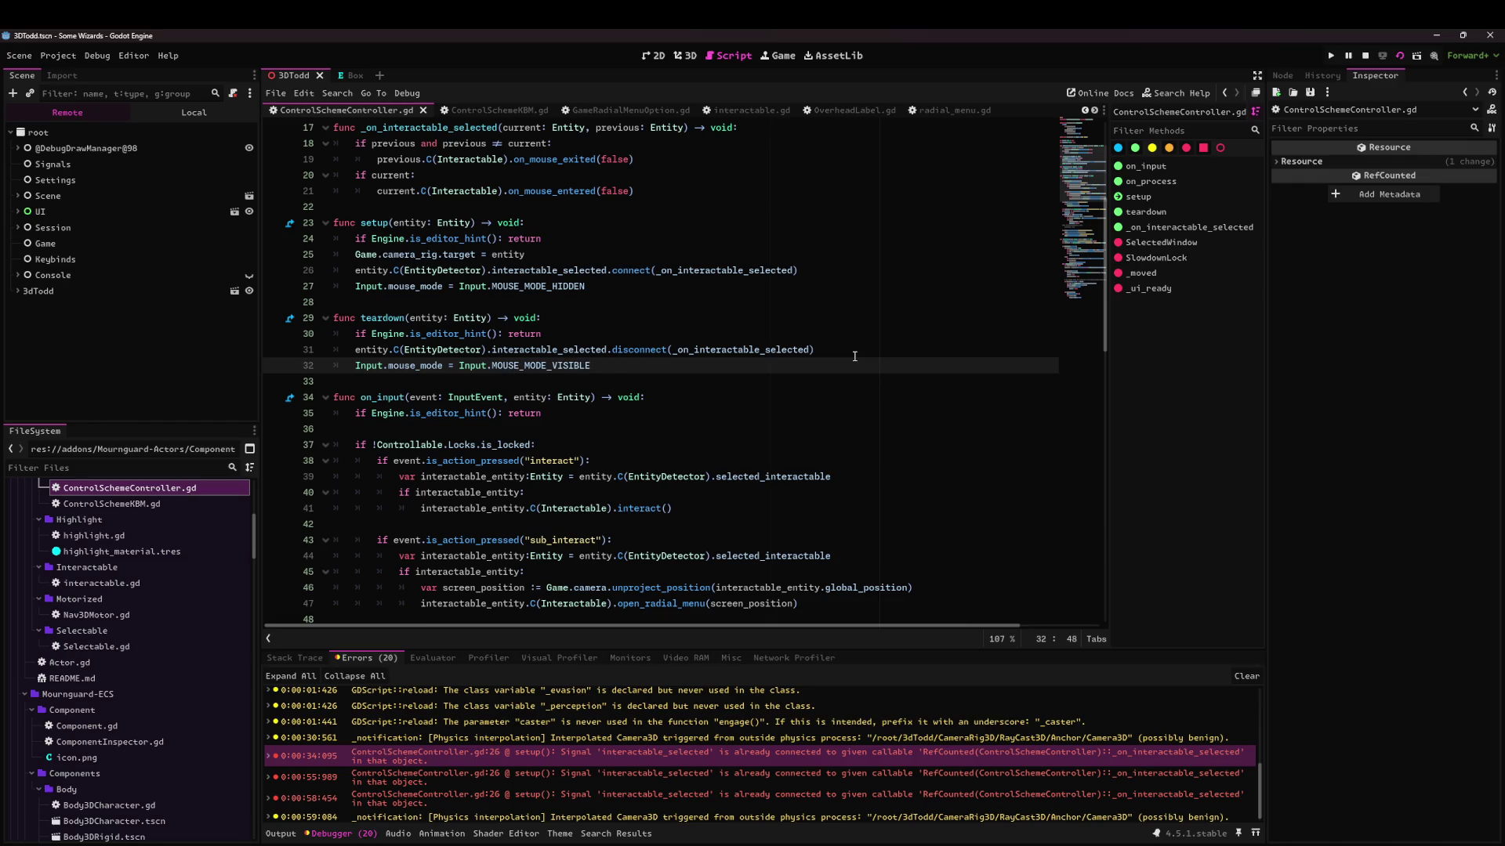
Add Game.camera_rig.target = null to teardown, save, and restart the running game.
{"action": "left_click", "coordinate": [483, 350]}
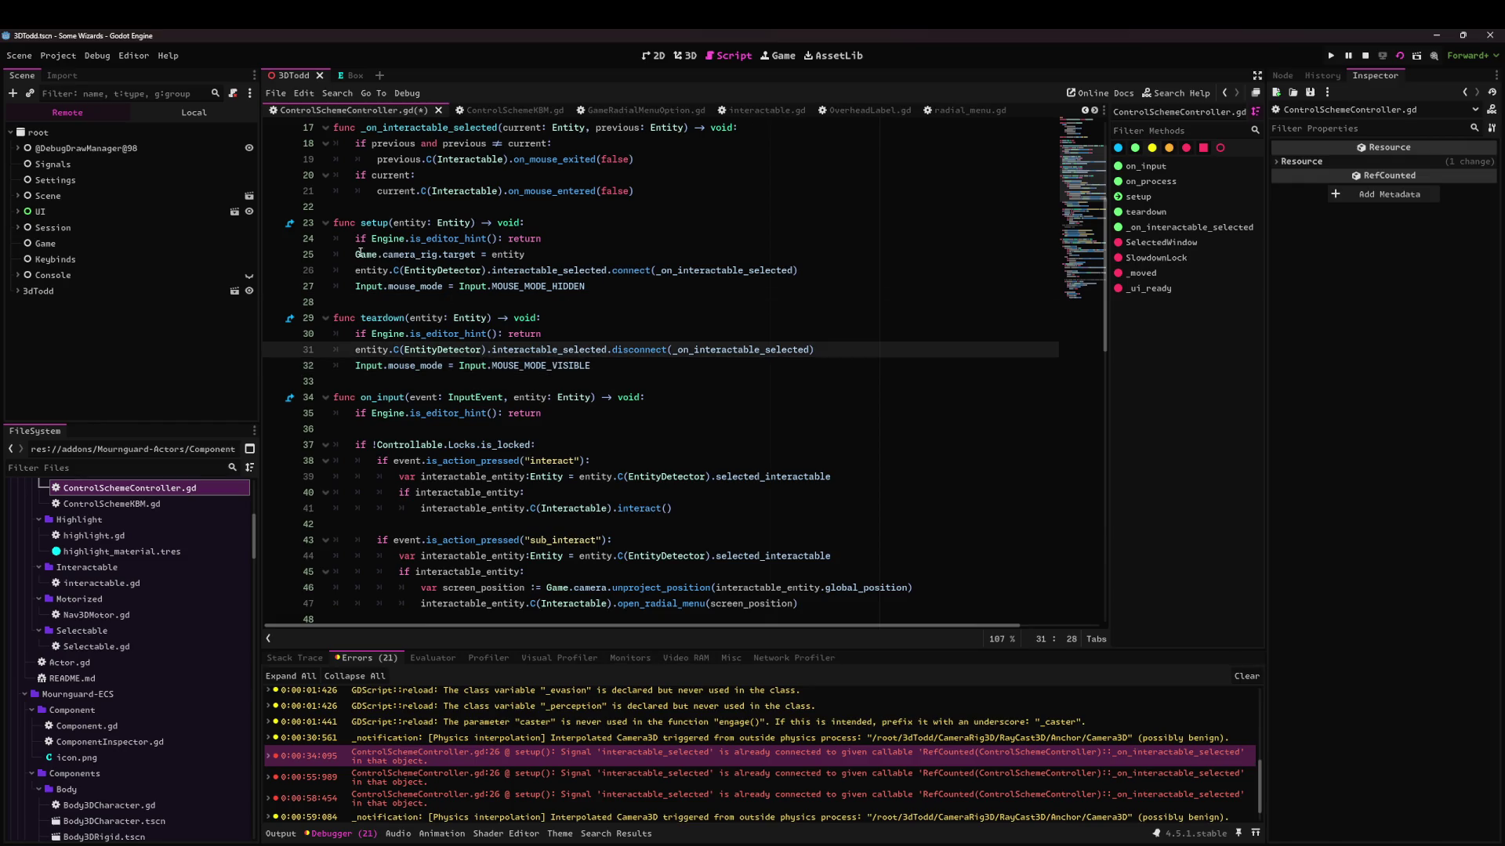
{"action": "left_click_drag", "start_coordinate": [356, 254], "coordinate": [691, 257]}
{"action": "key", "text": "ctrl+s"}
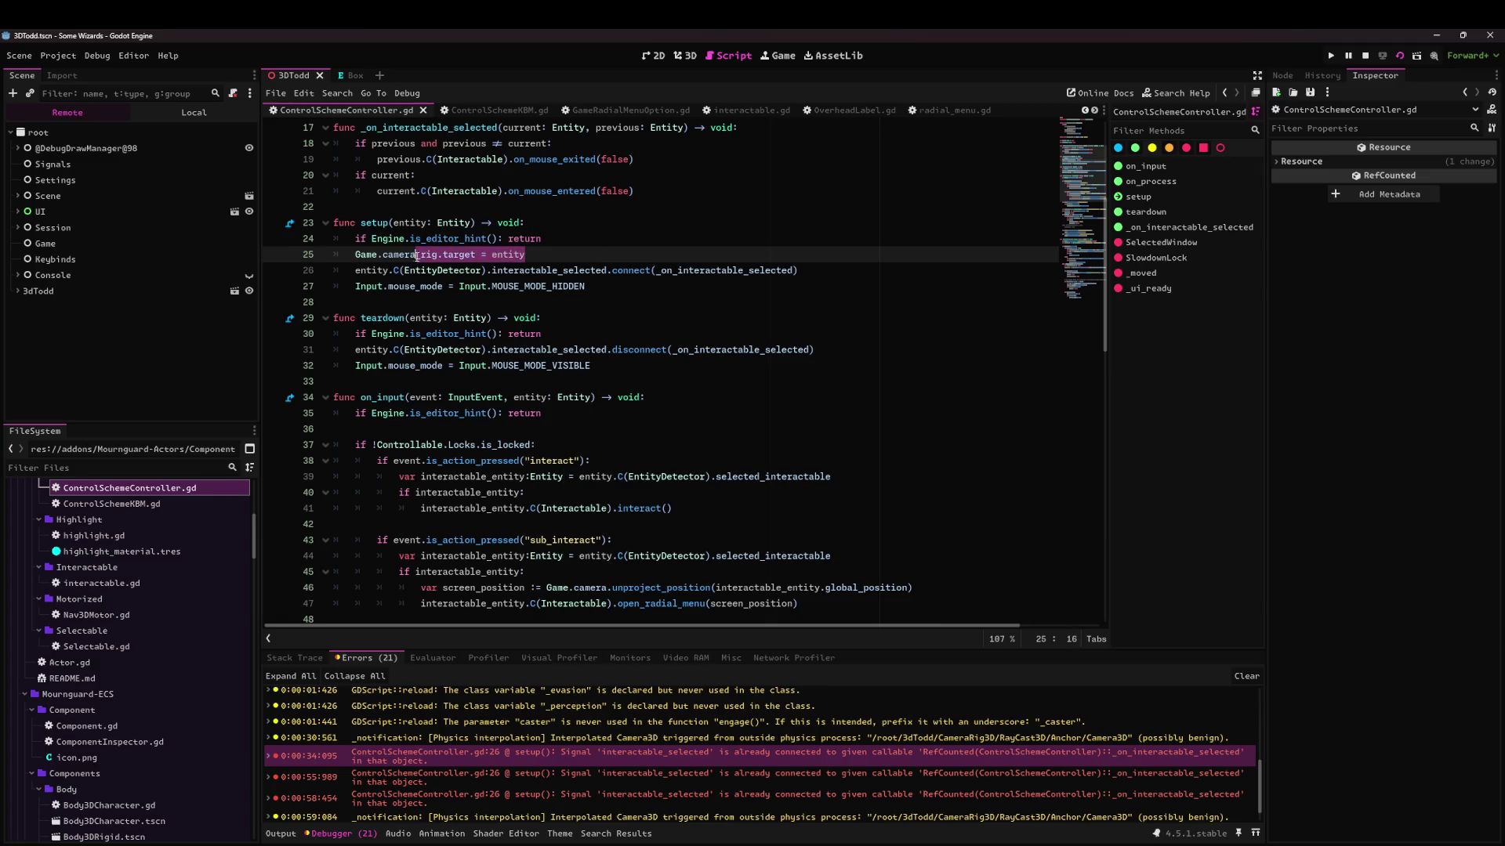
{"action": "left_click", "coordinate": [641, 333]}
{"action": "key", "text": "Return"}
{"action": "key", "text": "ctrl+v"}
{"action": "type", "text": "null"}
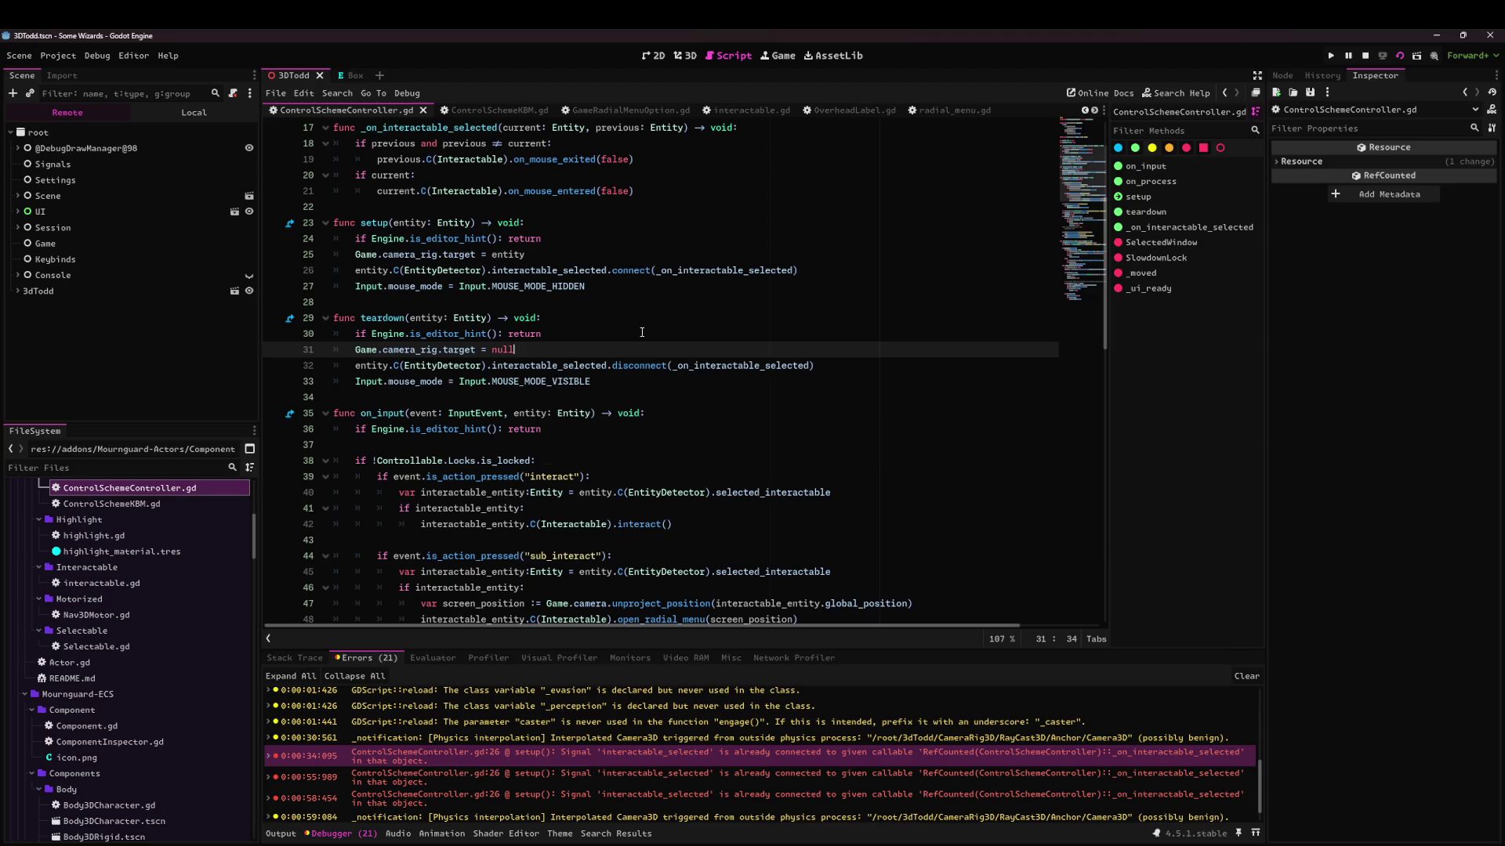
{"action": "left_click", "coordinate": [783, 331]}
{"action": "left_click", "coordinate": [1400, 55]}
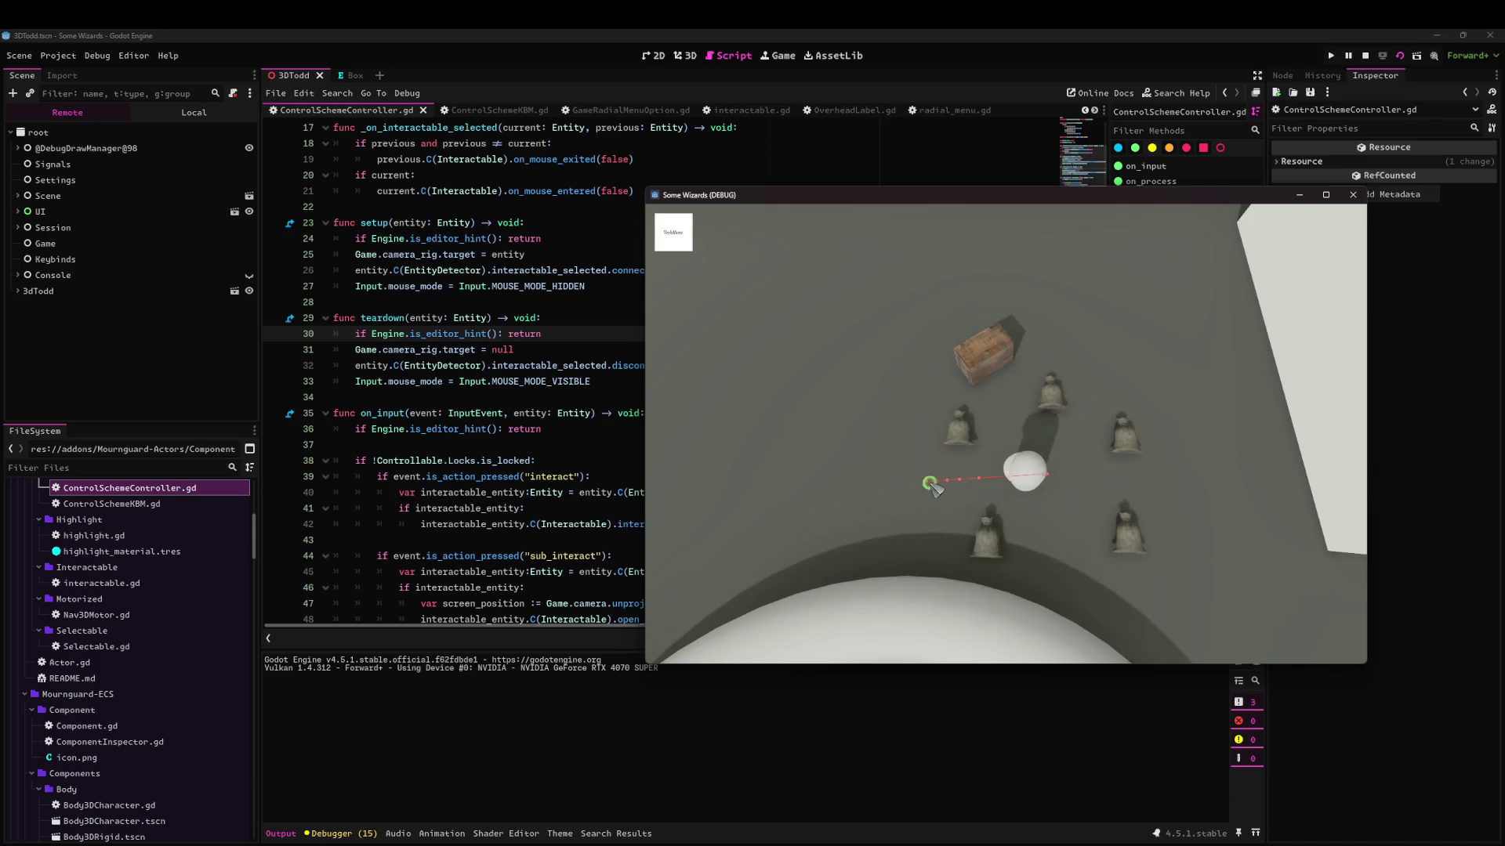
Walk the character around the floor with A, D and clicks, then stop the game.
{"action": "key", "text": "a"}
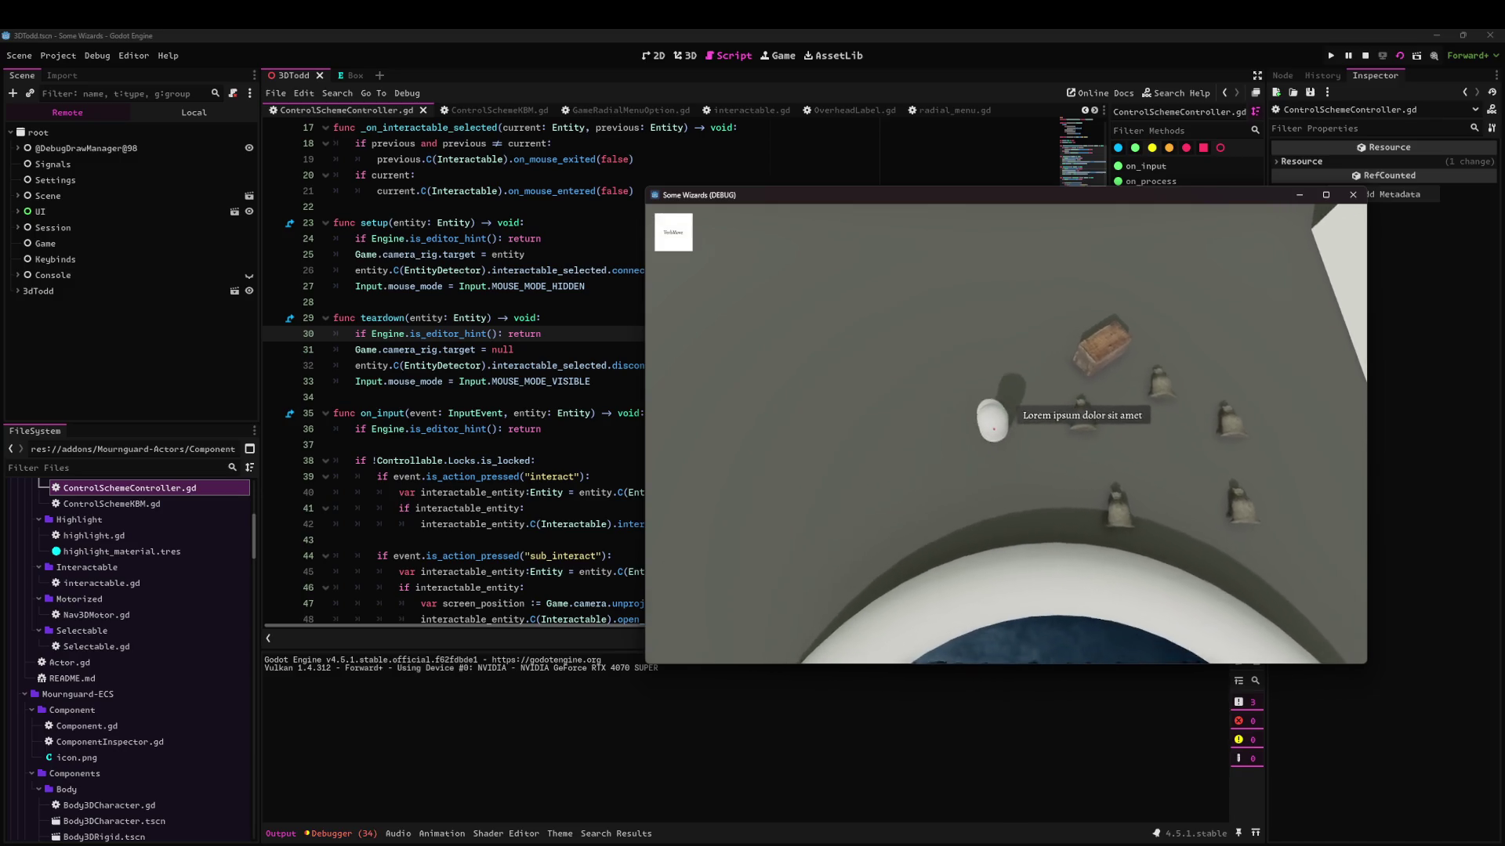
{"action": "left_click", "coordinate": [967, 561]}
{"action": "left_click", "coordinate": [951, 346]}
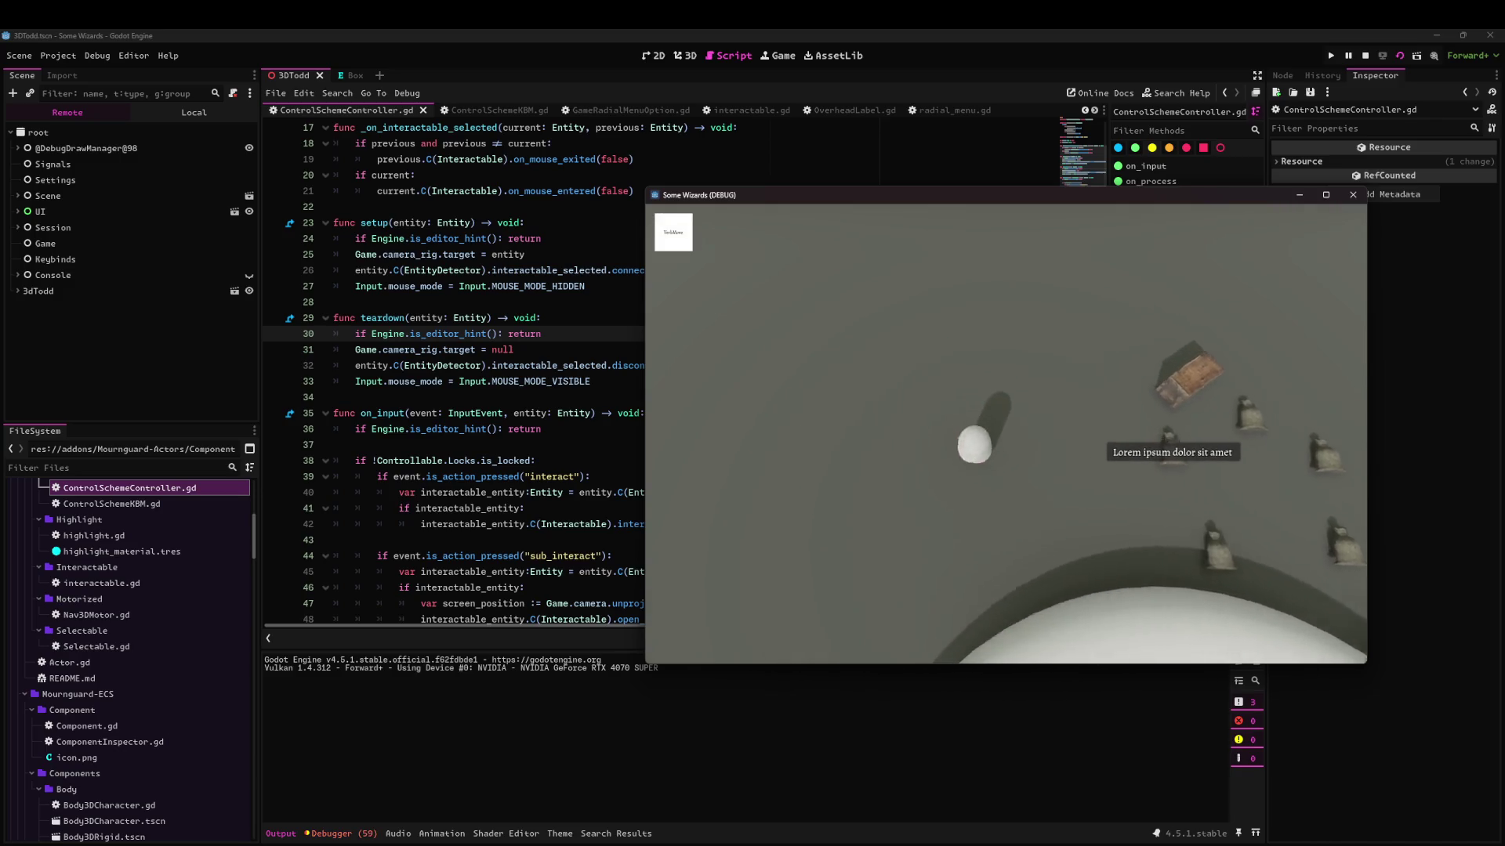
{"action": "key", "text": "d"}
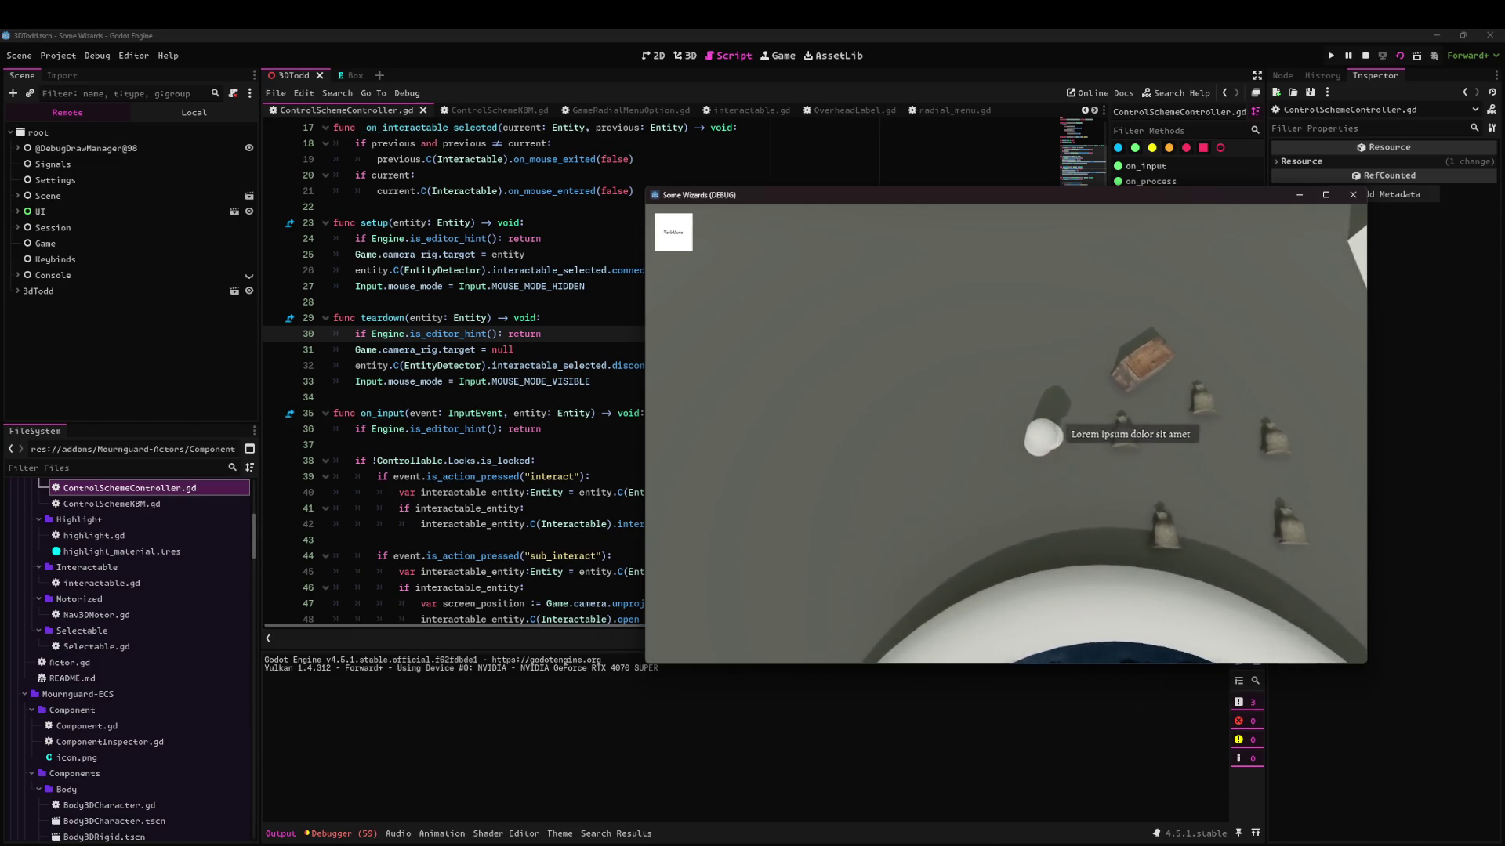
{"action": "key", "text": "F8"}
Jump from a 'space is null' error to Nav3DMotor.gd line 99, then clear the errors.
{"action": "left_click", "coordinate": [339, 834]}
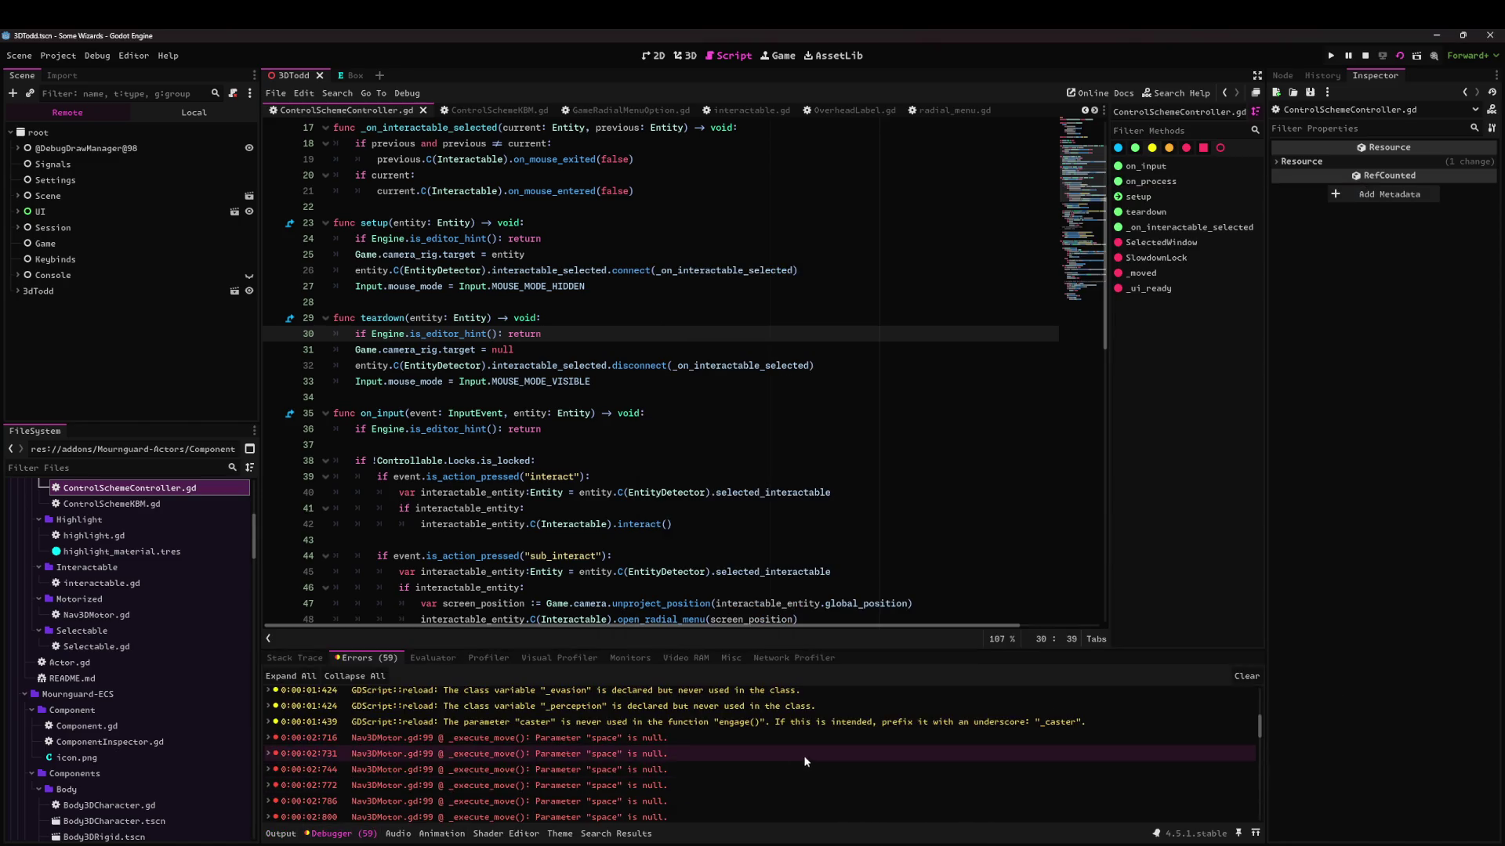
{"action": "mouse_move", "coordinate": [500, 750]}
{"action": "scroll", "coordinate": [505, 748], "scroll_direction": "down", "scroll_amount": 10}
{"action": "double_click", "coordinate": [536, 776]}
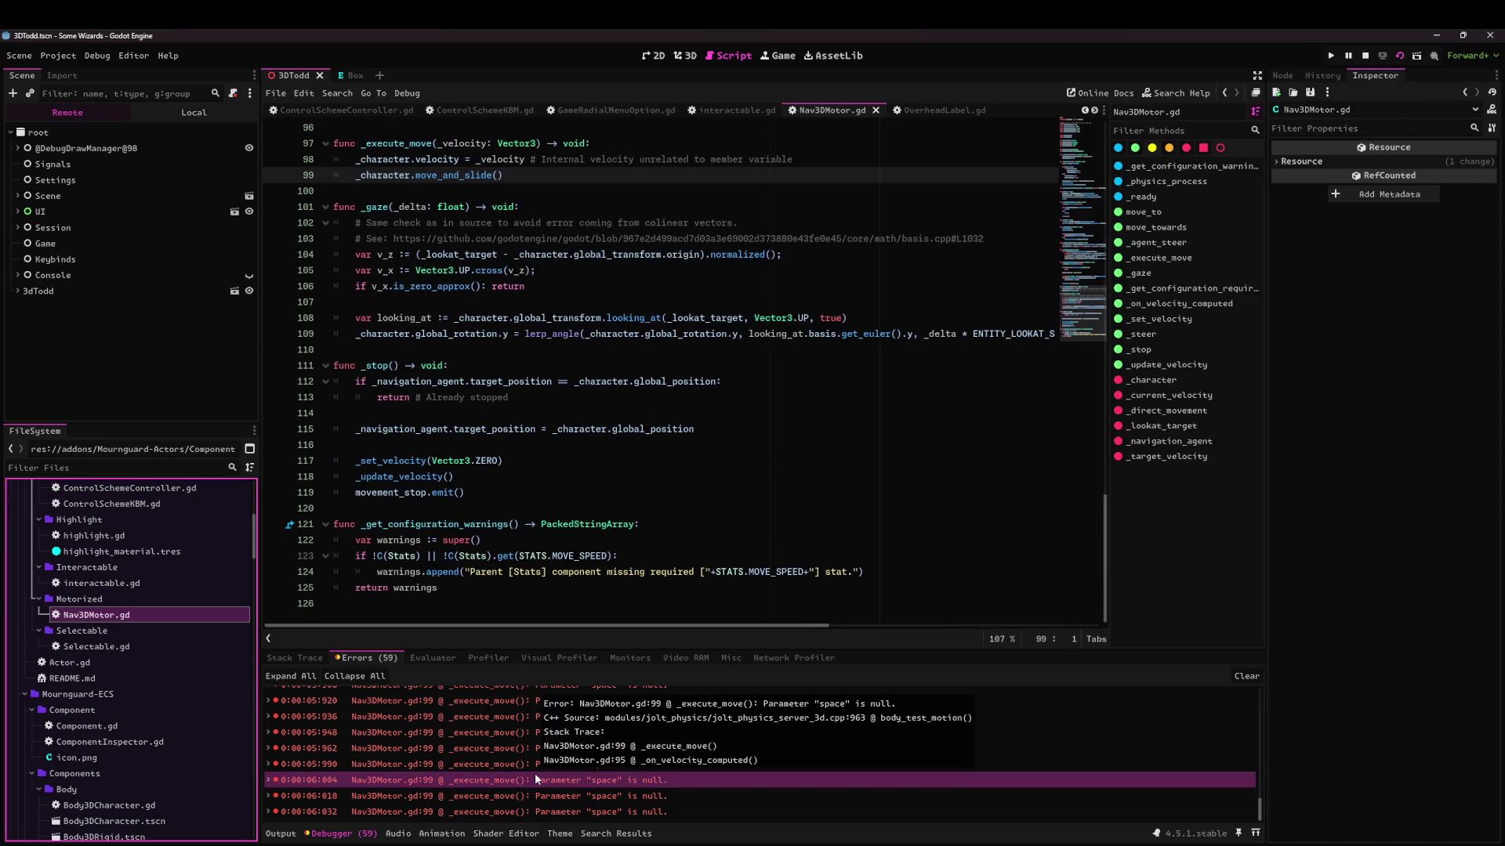
{"action": "double_click", "coordinate": [534, 773]}
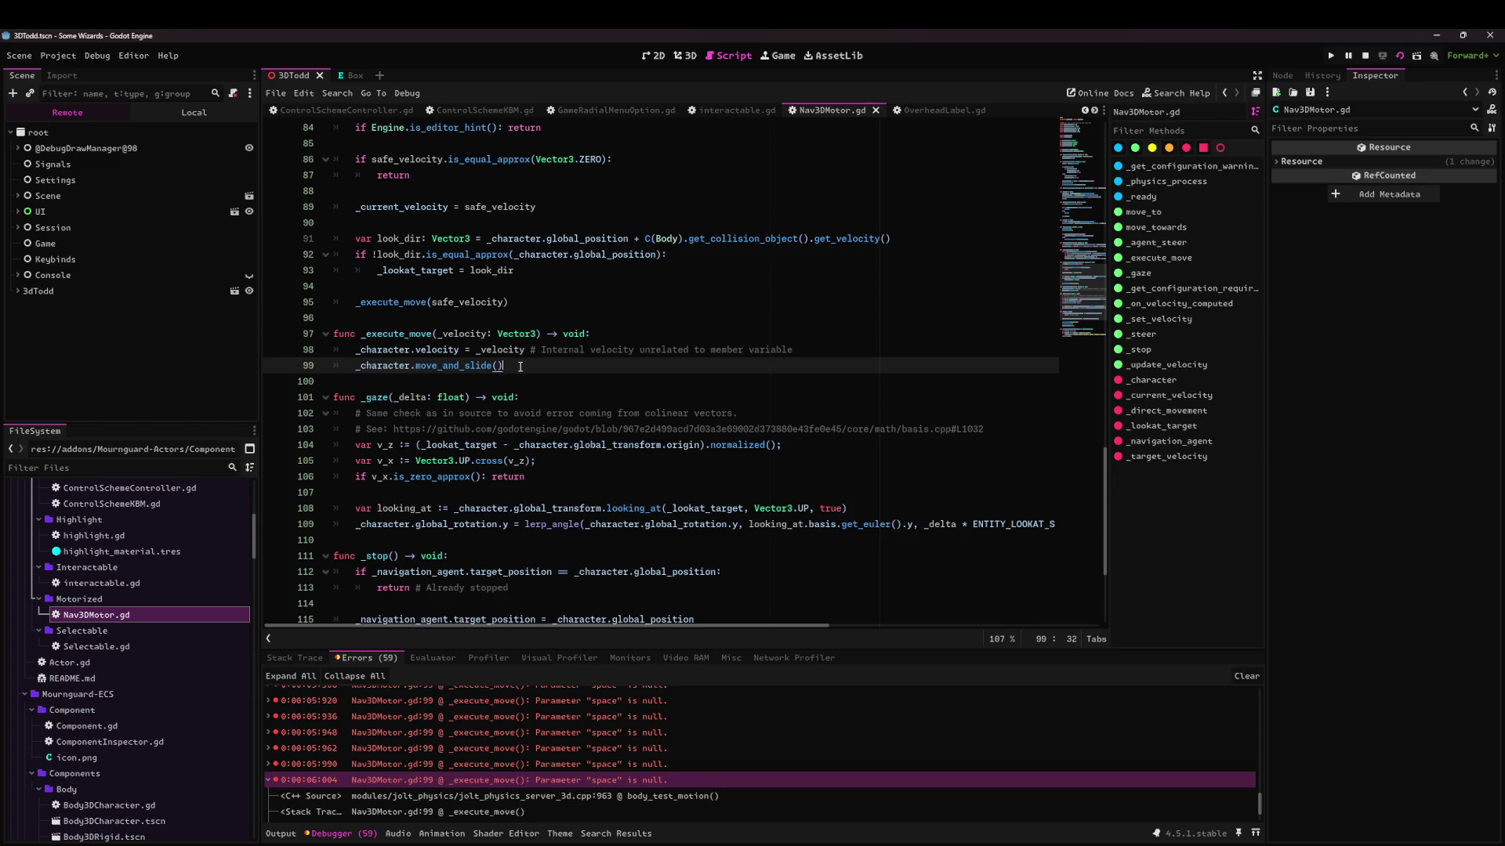
{"action": "left_click", "coordinate": [1246, 675]}
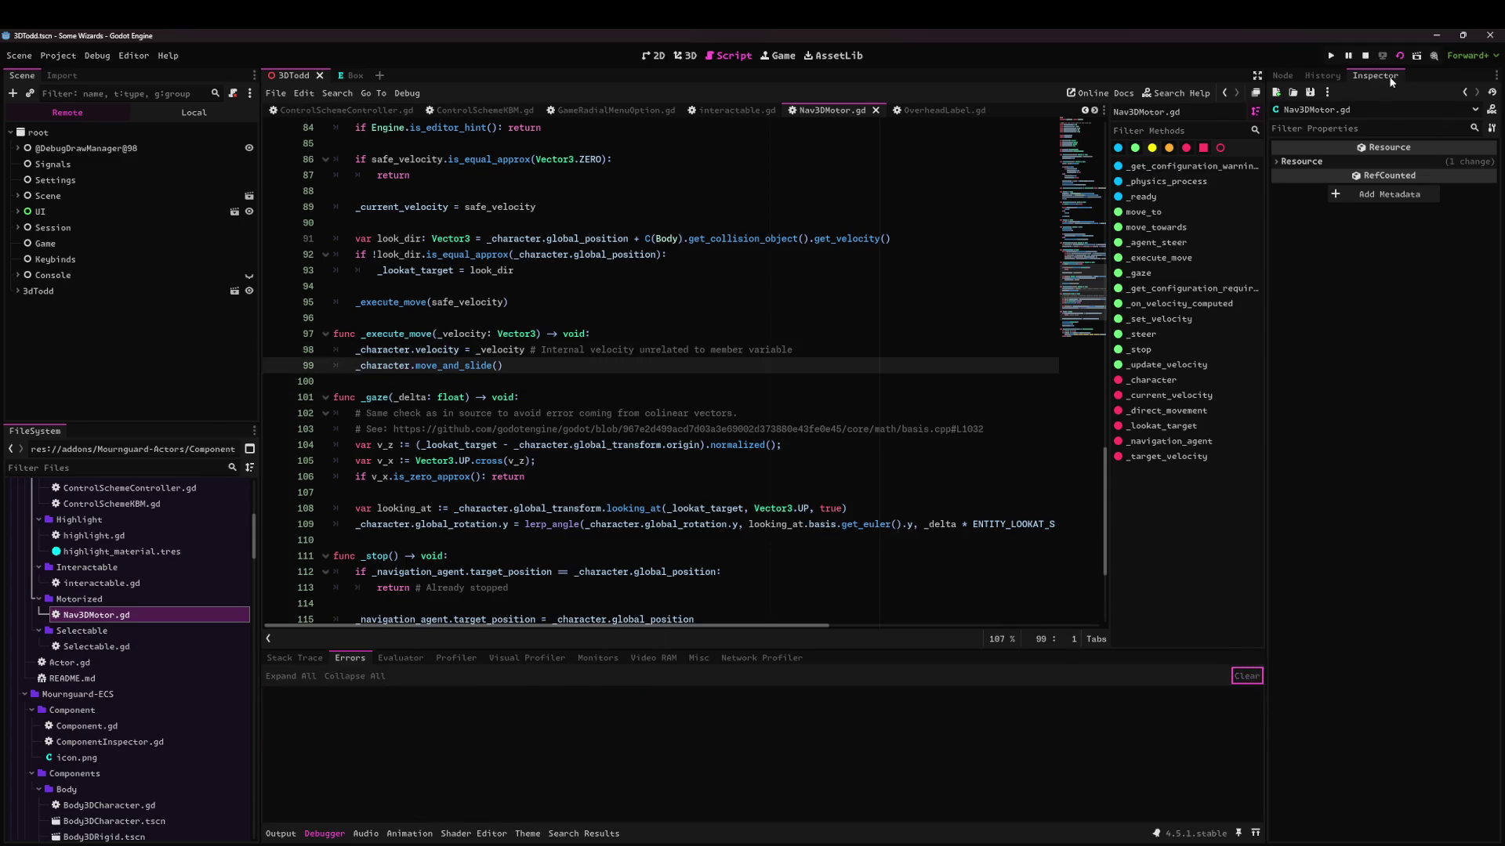
{"action": "key", "text": "F5"}
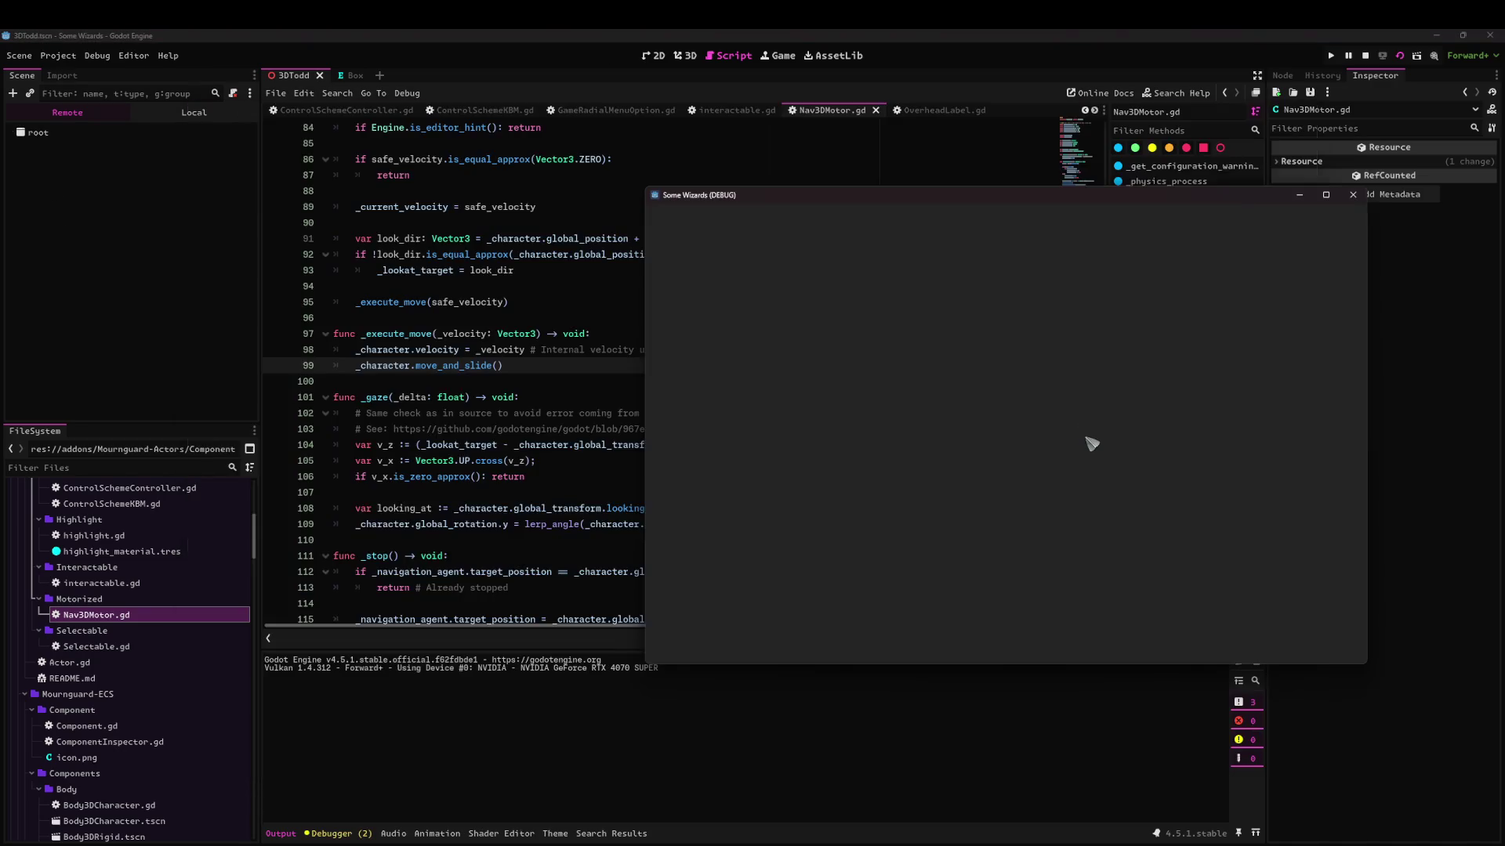
{"action": "left_click", "coordinate": [1243, 410]}
{"action": "left_click", "coordinate": [924, 328]}
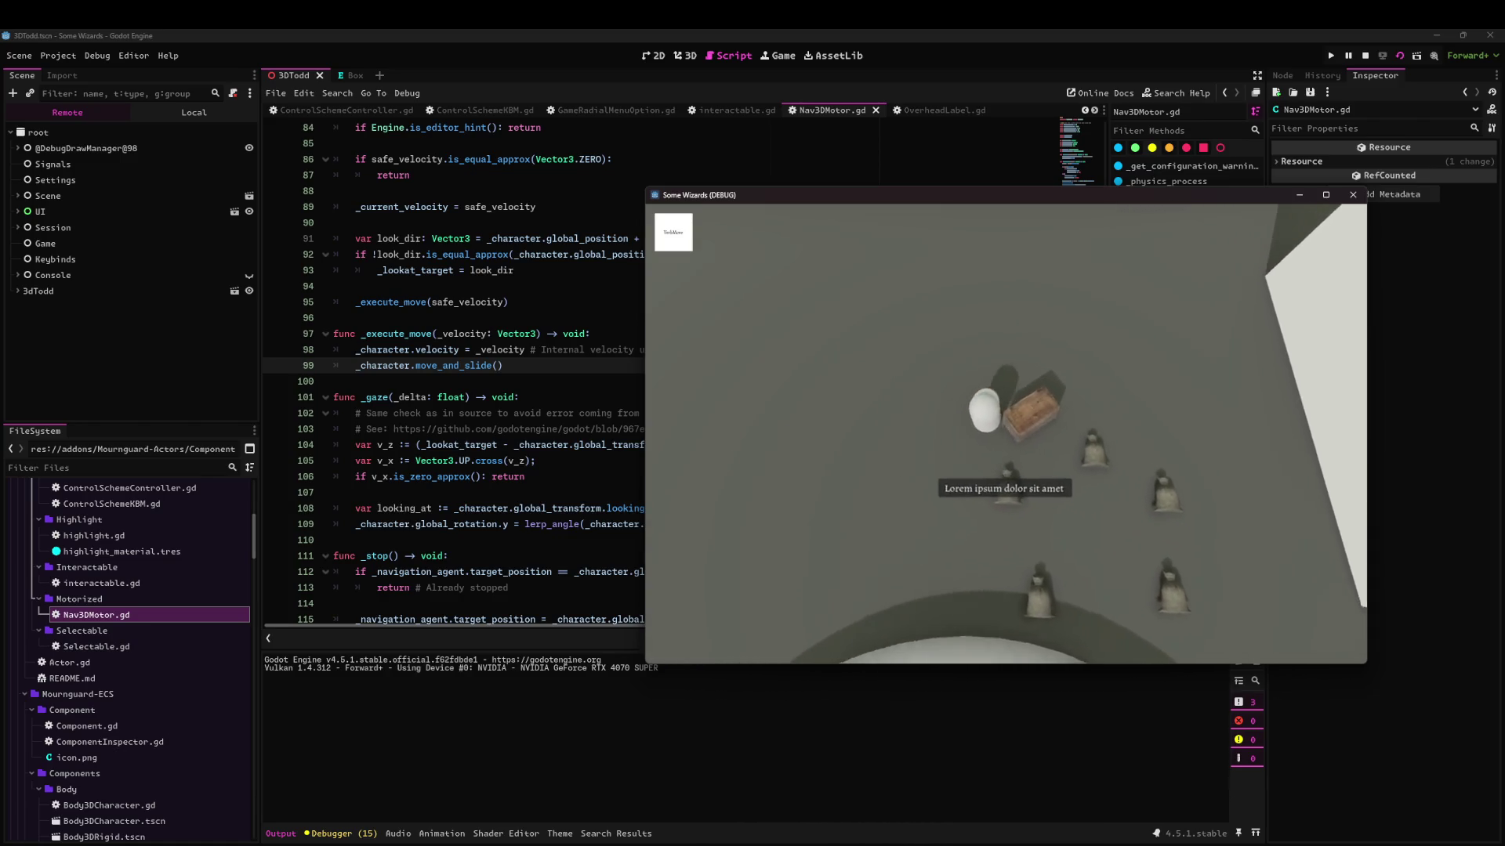
{"action": "left_click", "coordinate": [713, 447]}
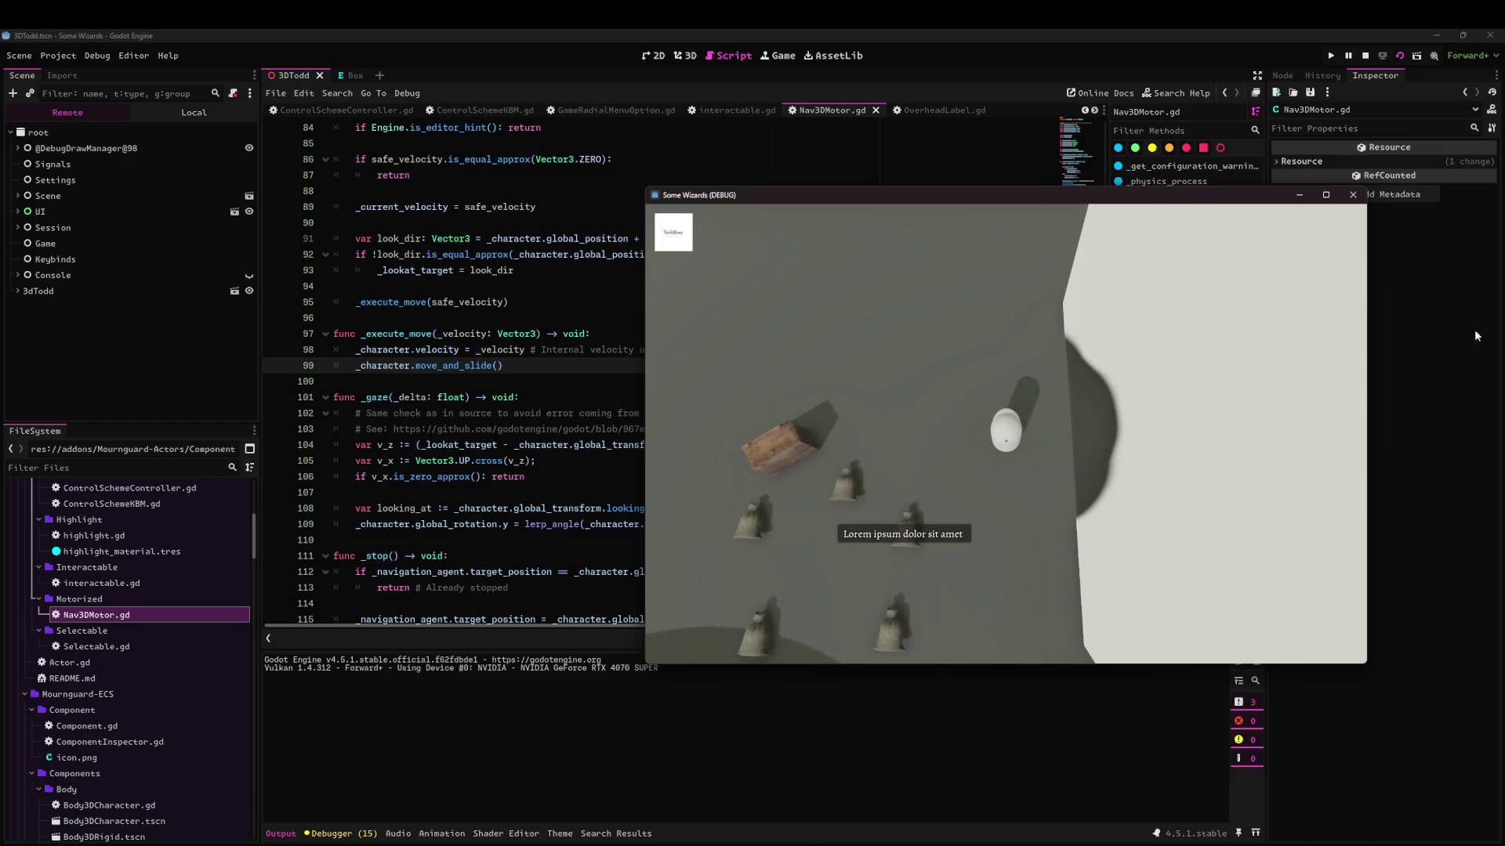
{"action": "left_click", "coordinate": [1325, 196]}
{"action": "left_click", "coordinate": [1459, 36]}
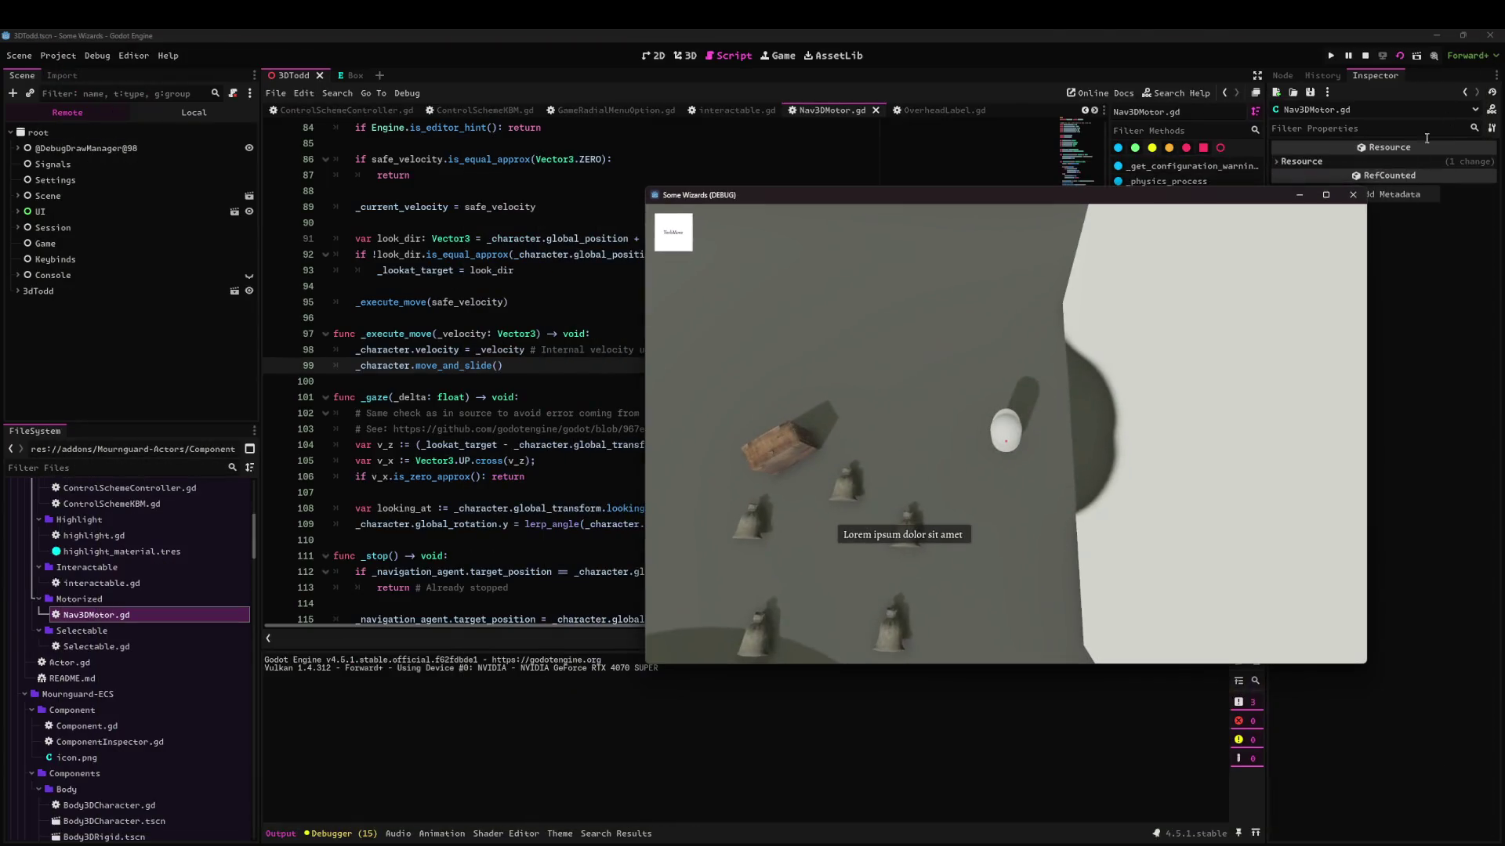
{"action": "left_click", "coordinate": [1354, 195]}
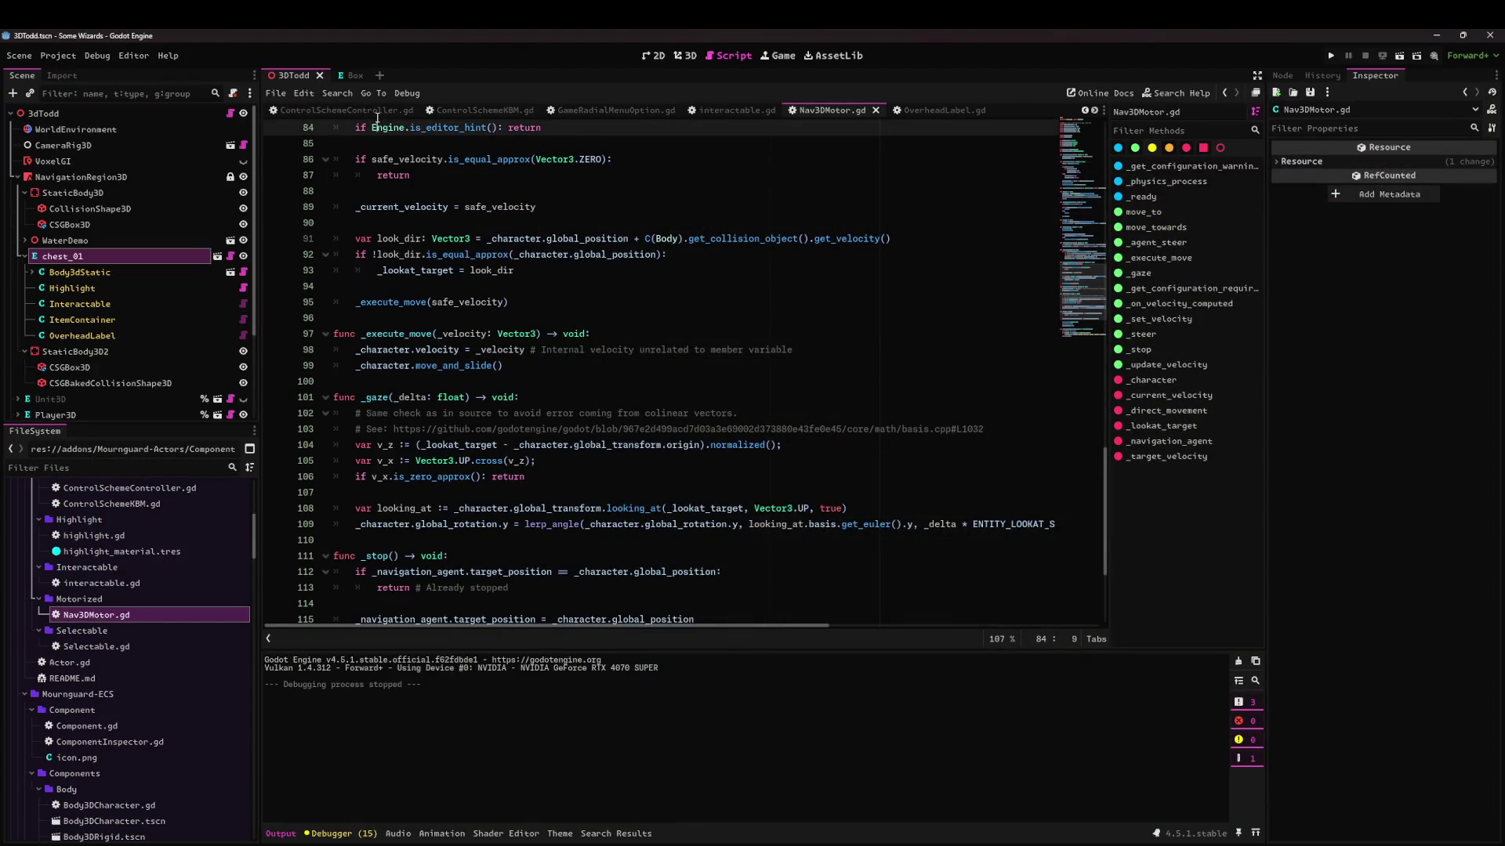
Review ControlSchemeController.gd down to its queue_action line.
{"action": "left_click", "coordinate": [384, 111]}
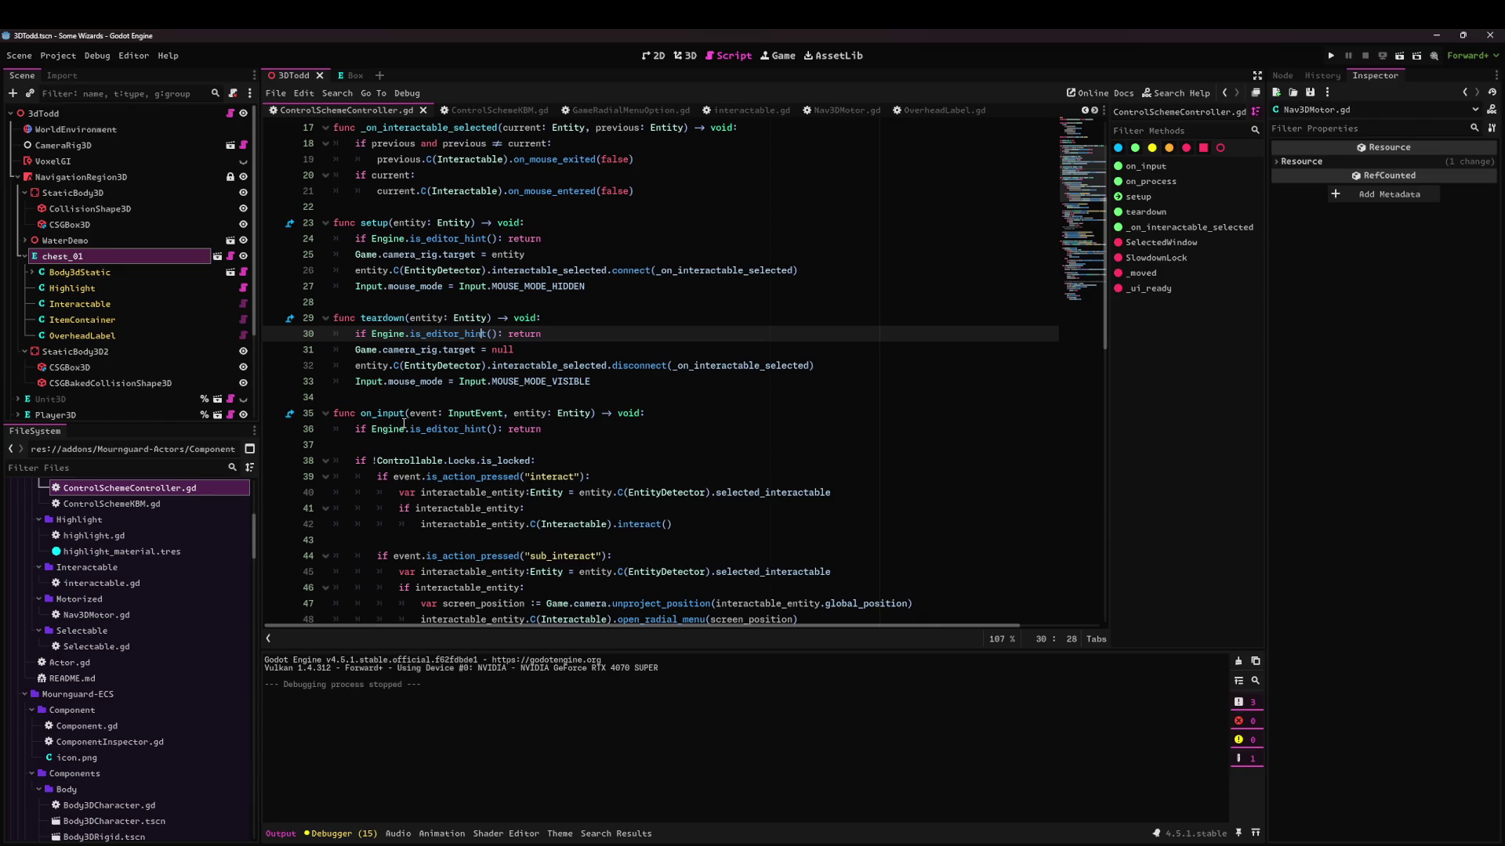
{"action": "scroll", "coordinate": [391, 342], "scroll_direction": "down", "scroll_amount": 3}
{"action": "scroll", "coordinate": [411, 331], "scroll_direction": "down", "scroll_amount": 6}
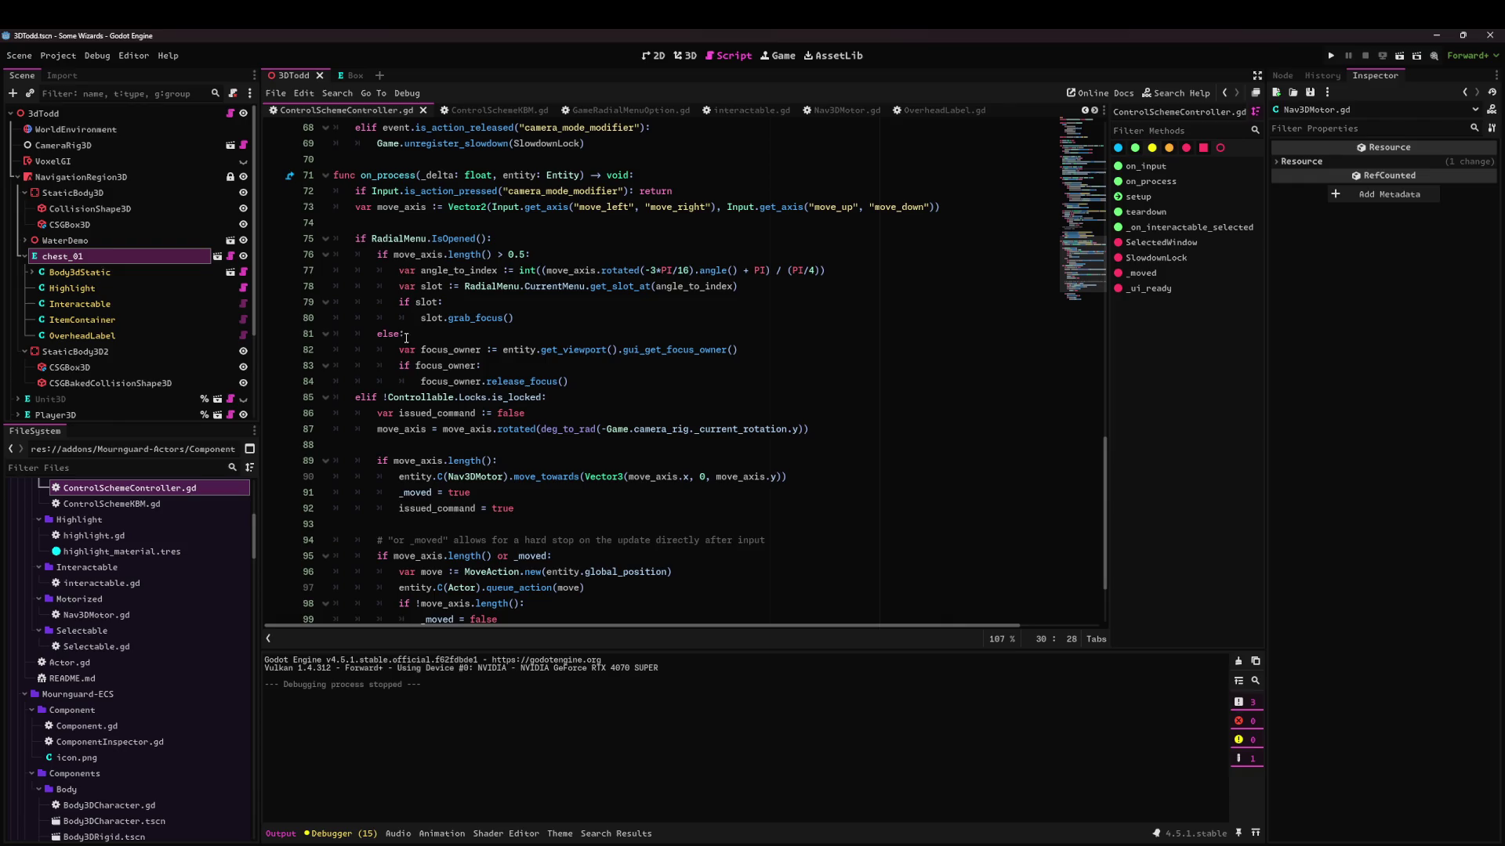
{"action": "scroll", "coordinate": [410, 400], "scroll_direction": "down", "scroll_amount": 3}
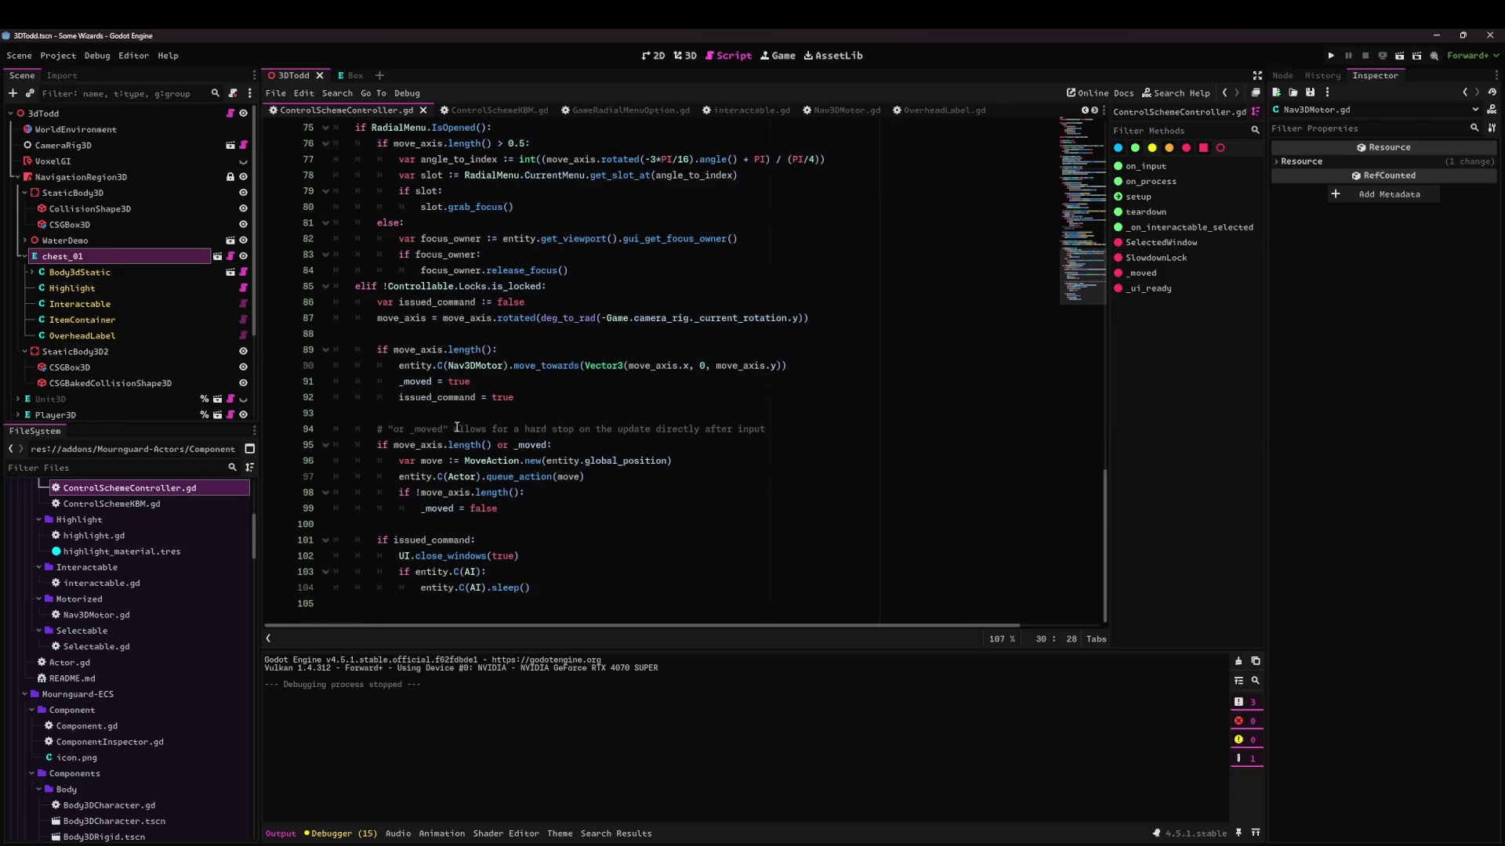
{"action": "left_click", "coordinate": [706, 477]}
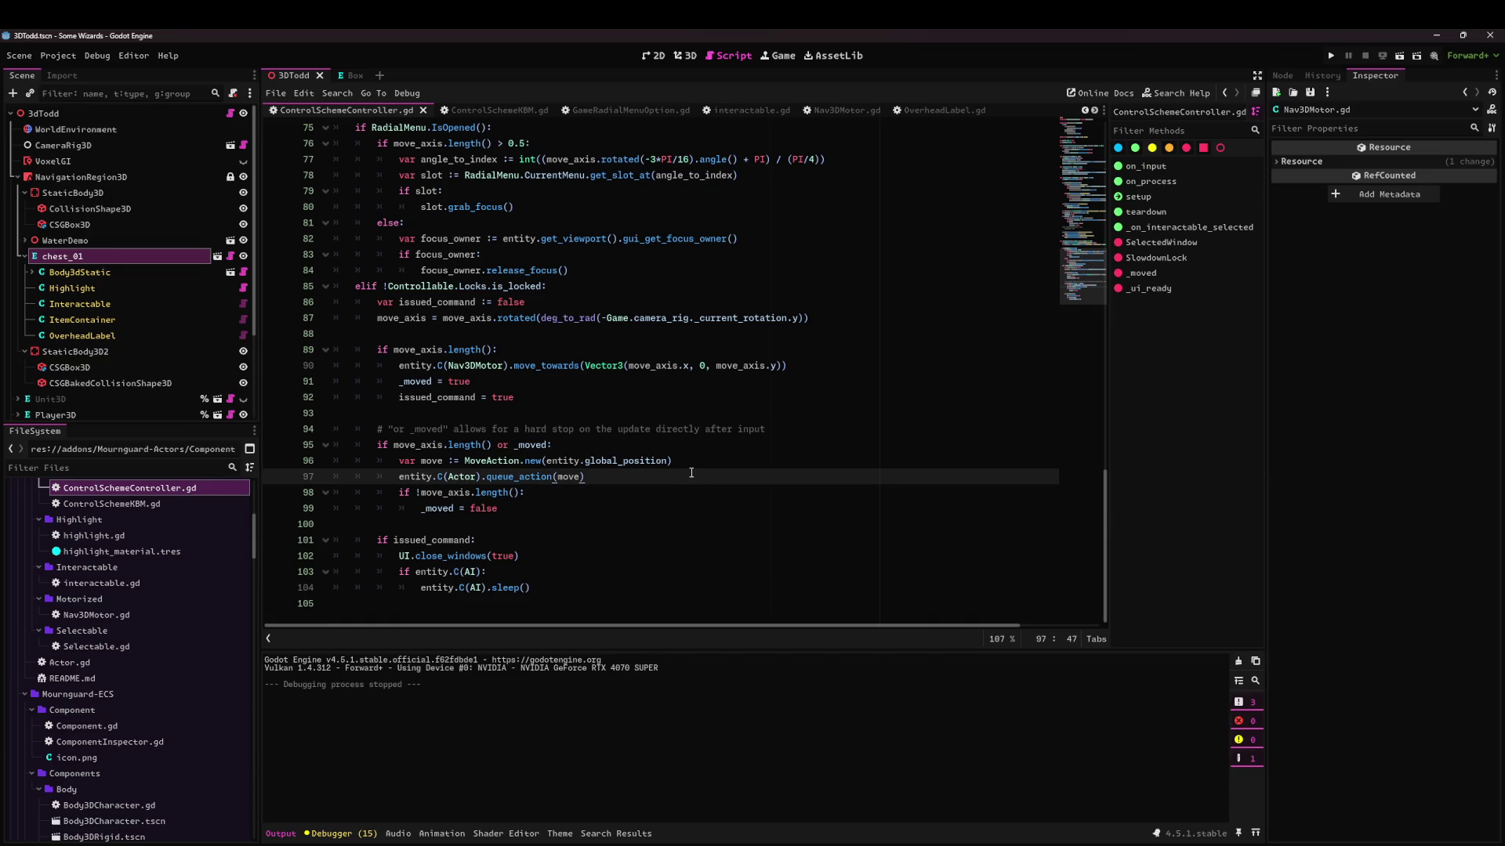
Quick Open EntityDetector.gd by searching 'entitydetector'.
{"action": "key", "text": "ctrl+alt+o"}
{"action": "type", "text": "entitydetector"}
{"action": "key", "text": "Return"}
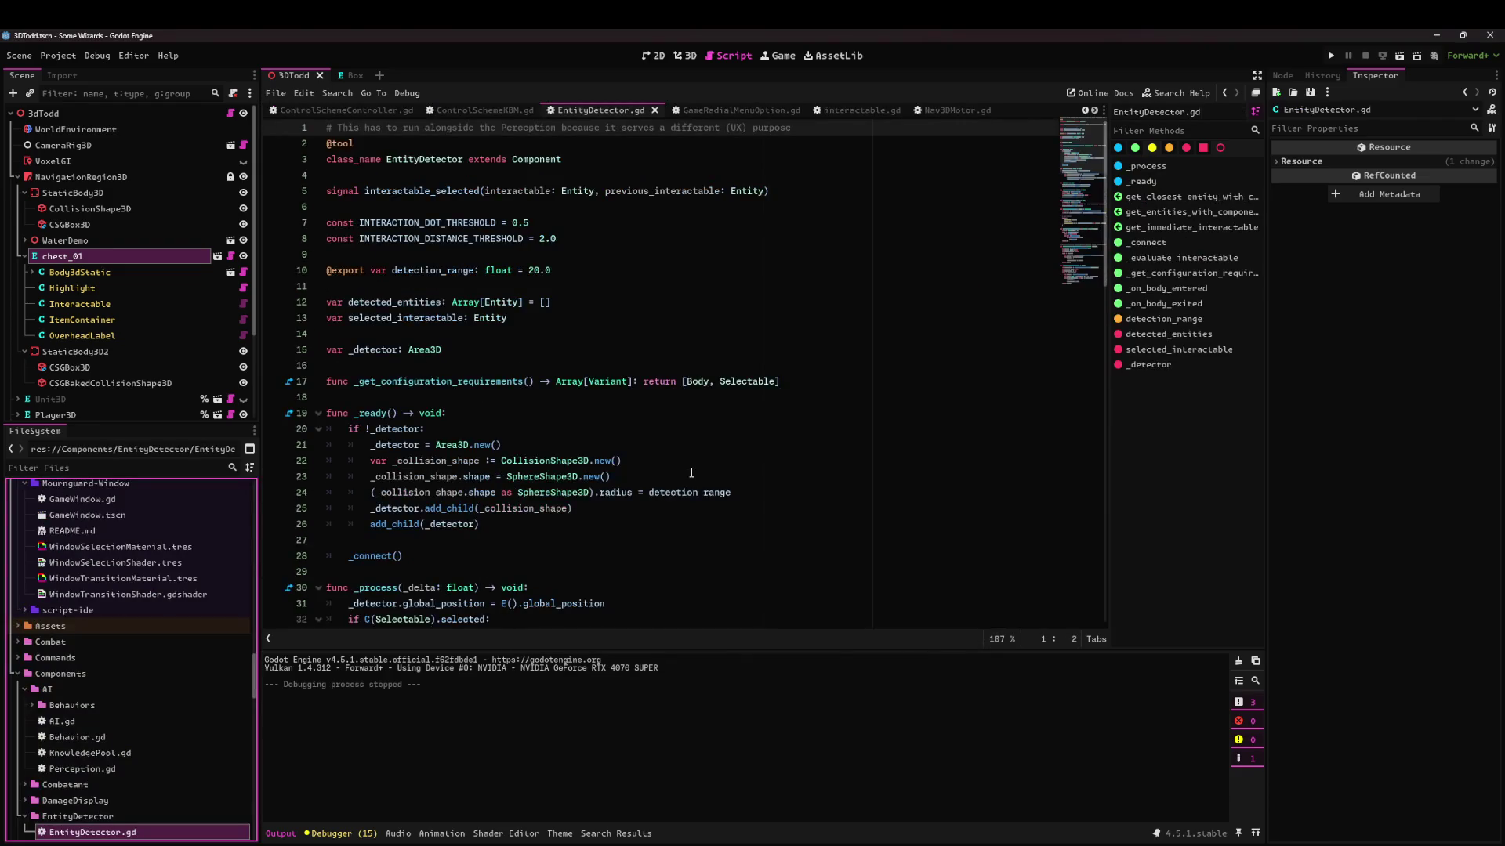
Inspect Selectable, get_immediate_interactable and selected_interactable in EntityDetector's _process.
{"action": "scroll", "coordinate": [690, 472], "scroll_direction": "down", "scroll_amount": 7}
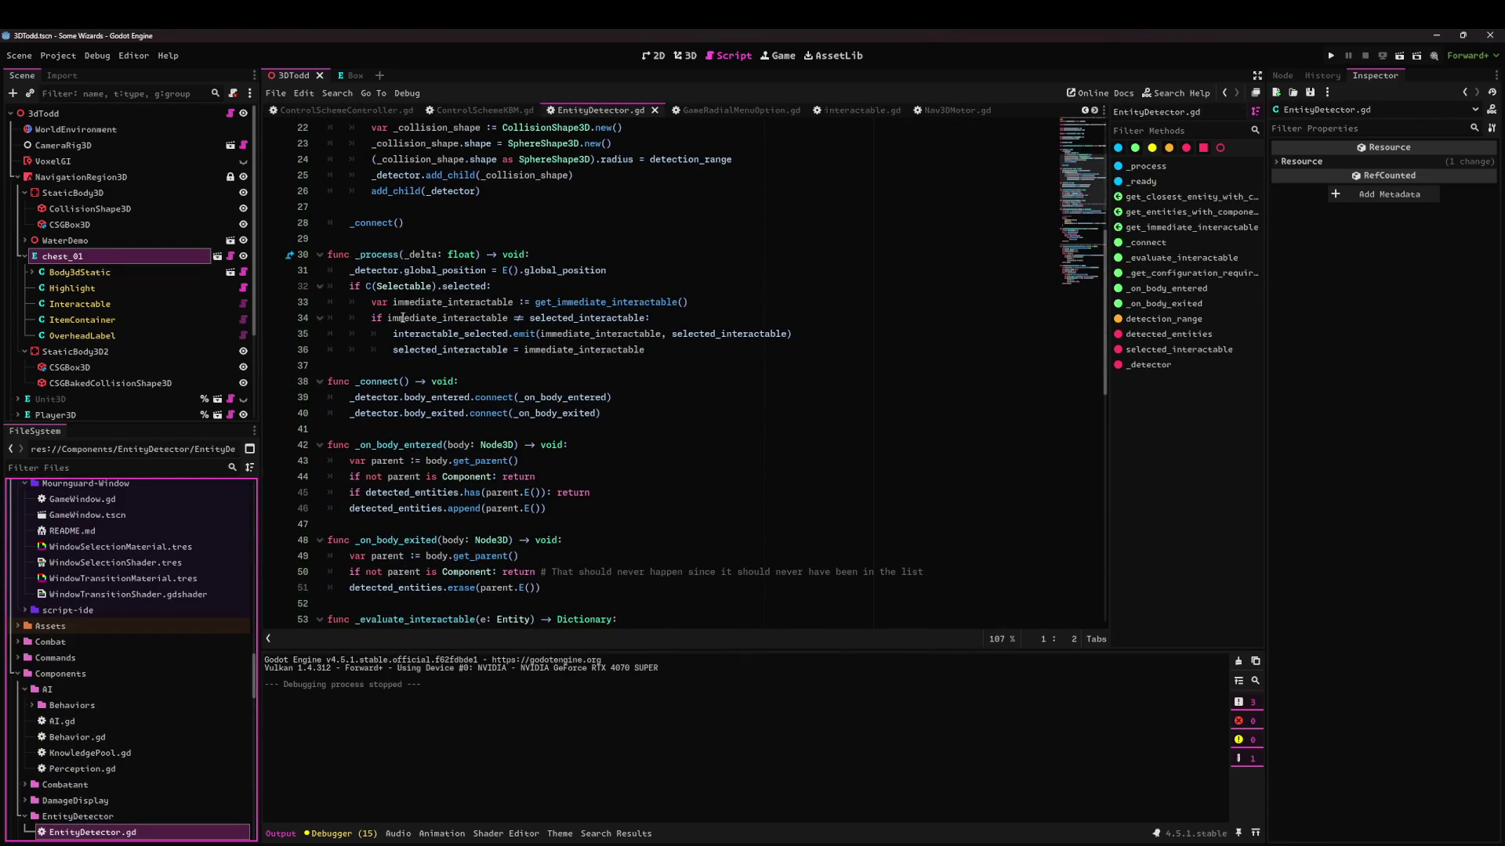
{"action": "double_click", "coordinate": [403, 286]}
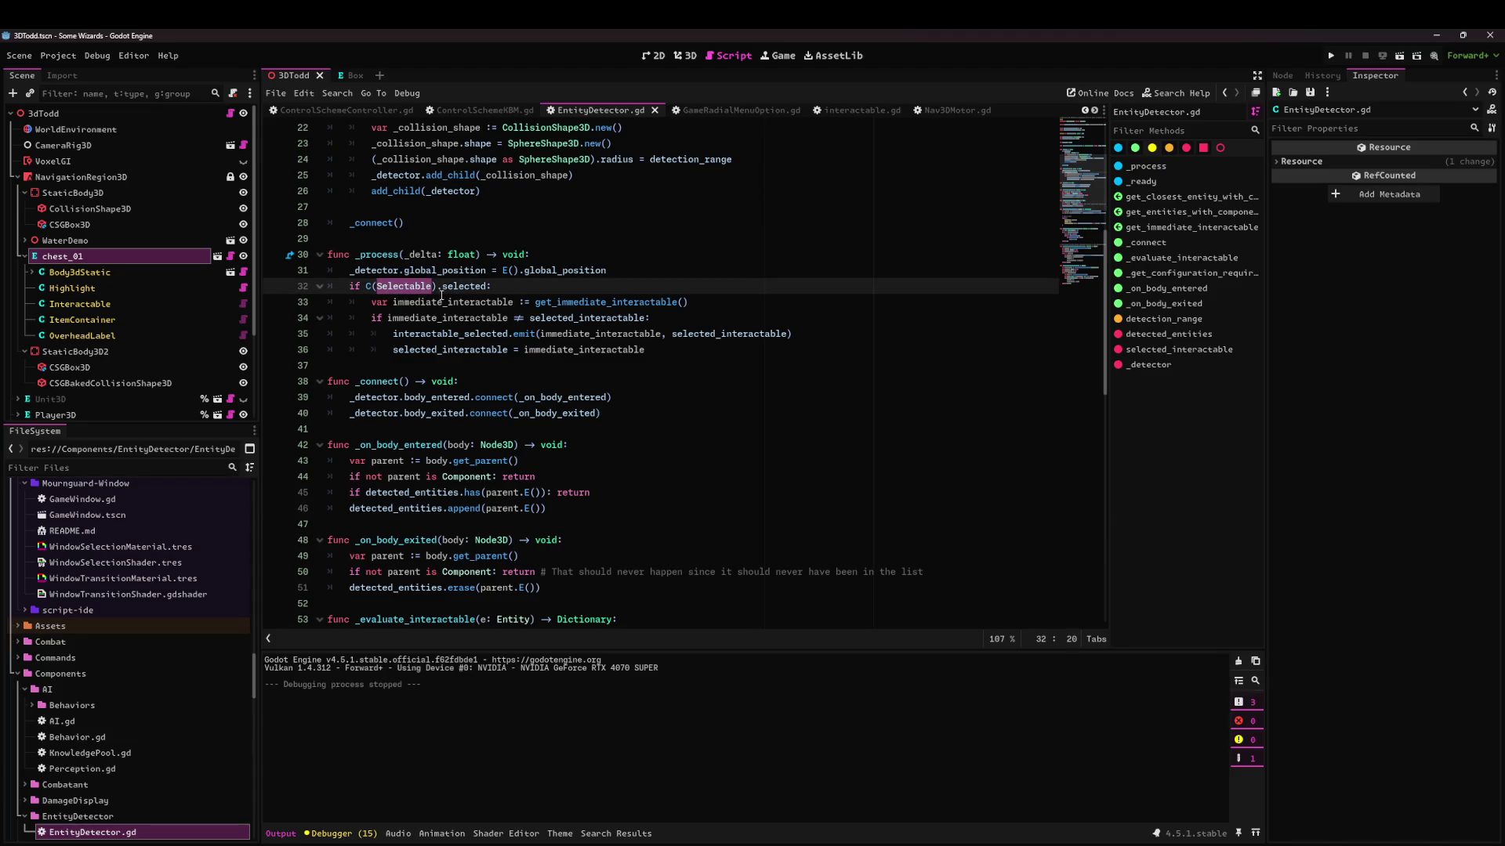
{"action": "double_click", "coordinate": [564, 303]}
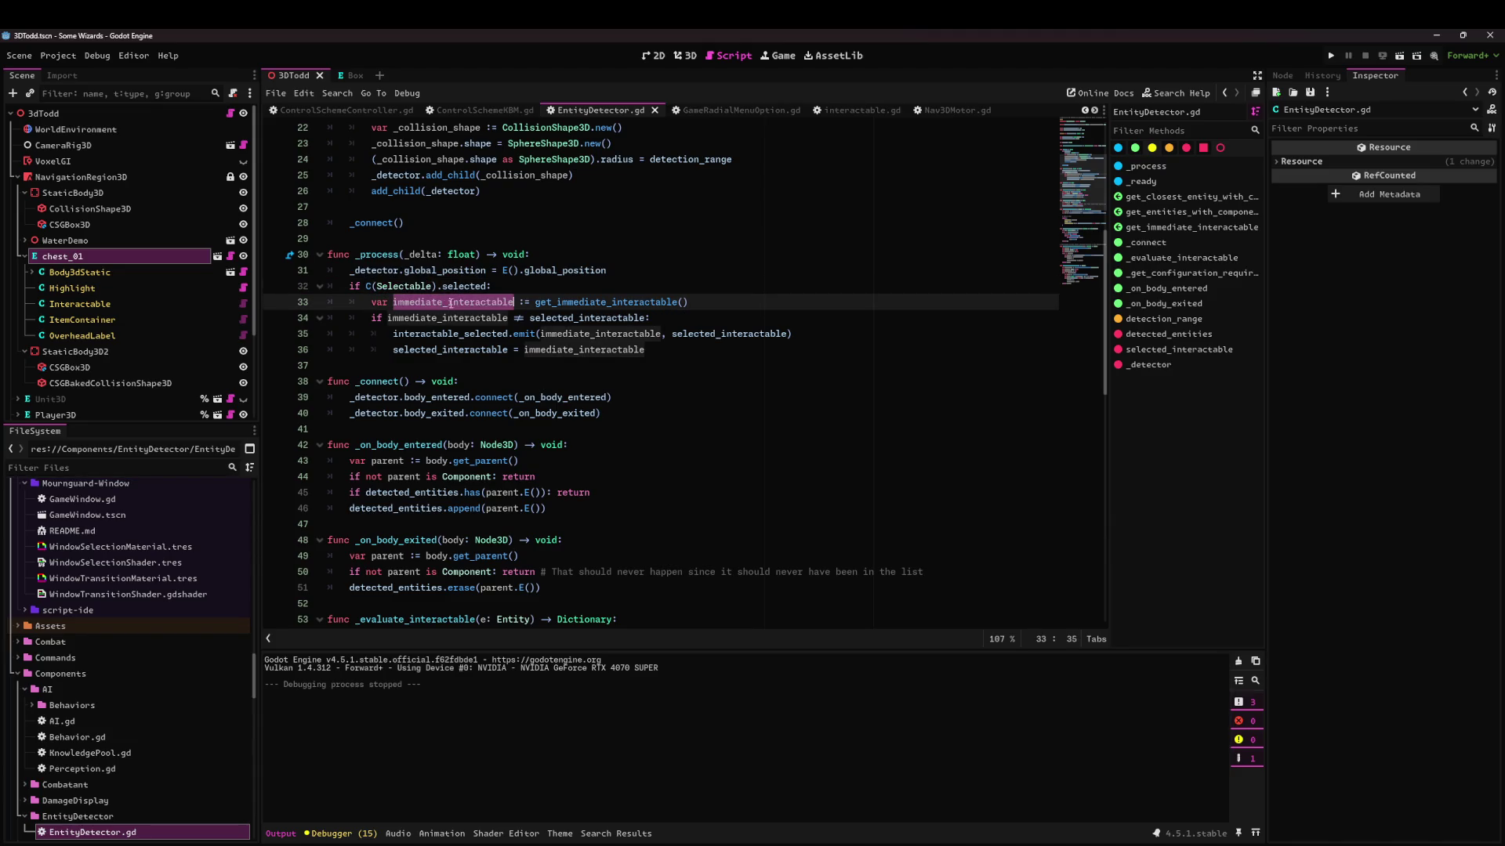
{"action": "double_click", "coordinate": [451, 317]}
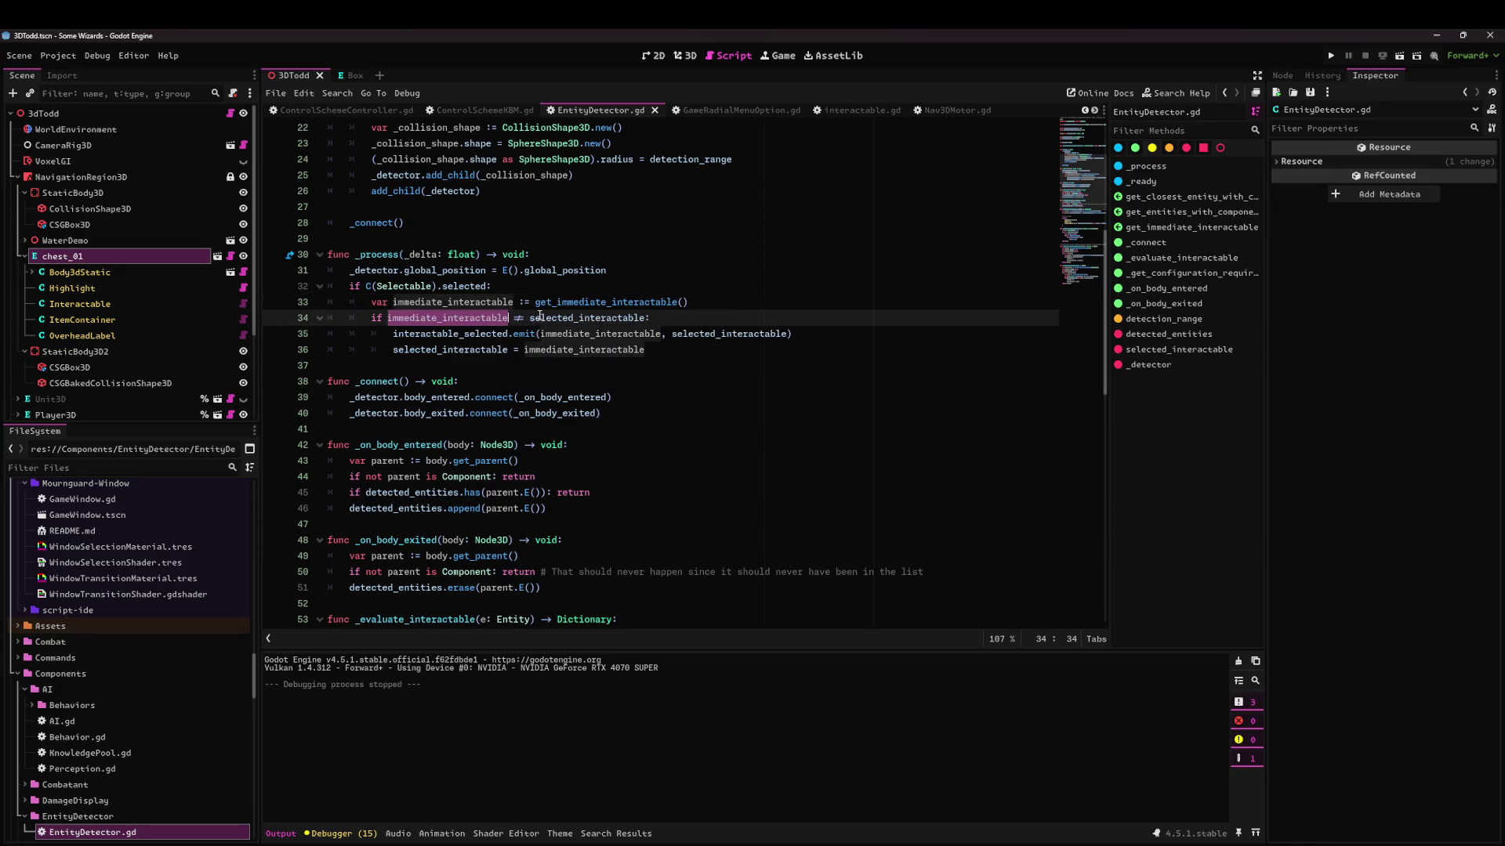
{"action": "double_click", "coordinate": [558, 318]}
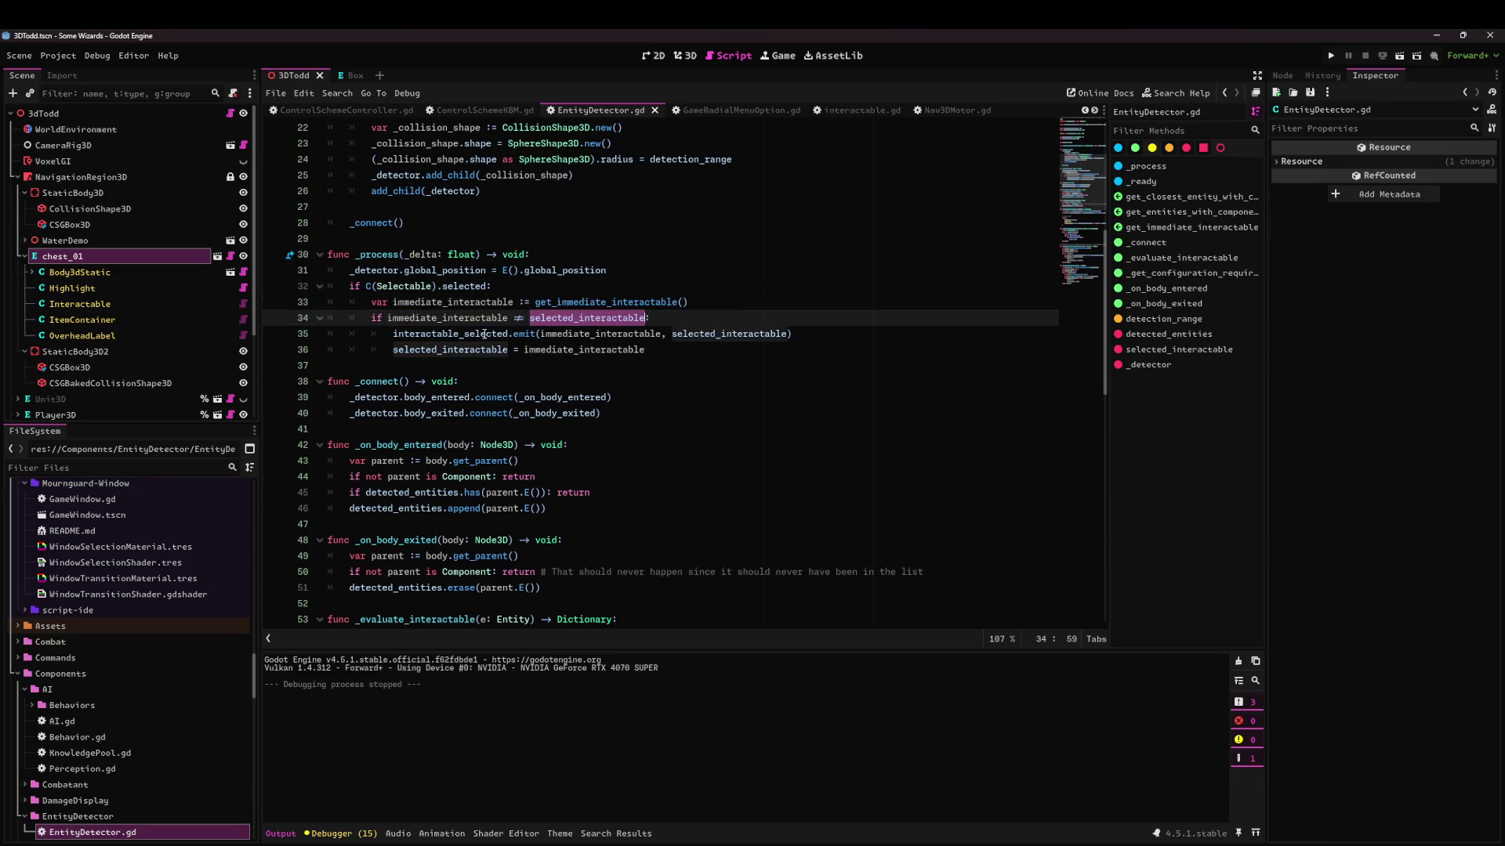
{"action": "mouse_move", "coordinate": [485, 334]}
{"action": "left_click", "coordinate": [512, 317]}
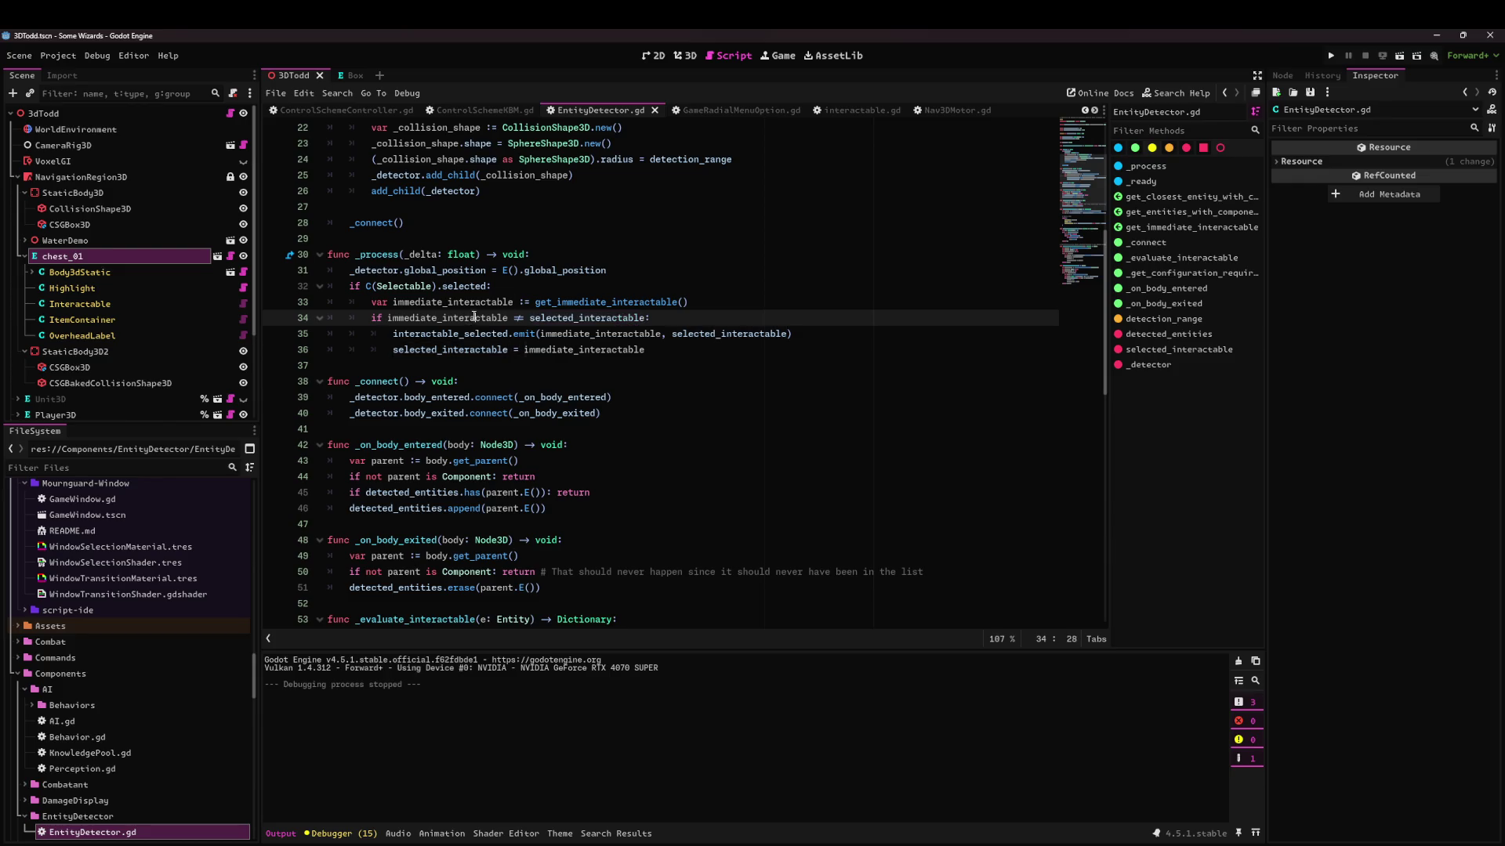
{"action": "left_click", "coordinate": [556, 317]}
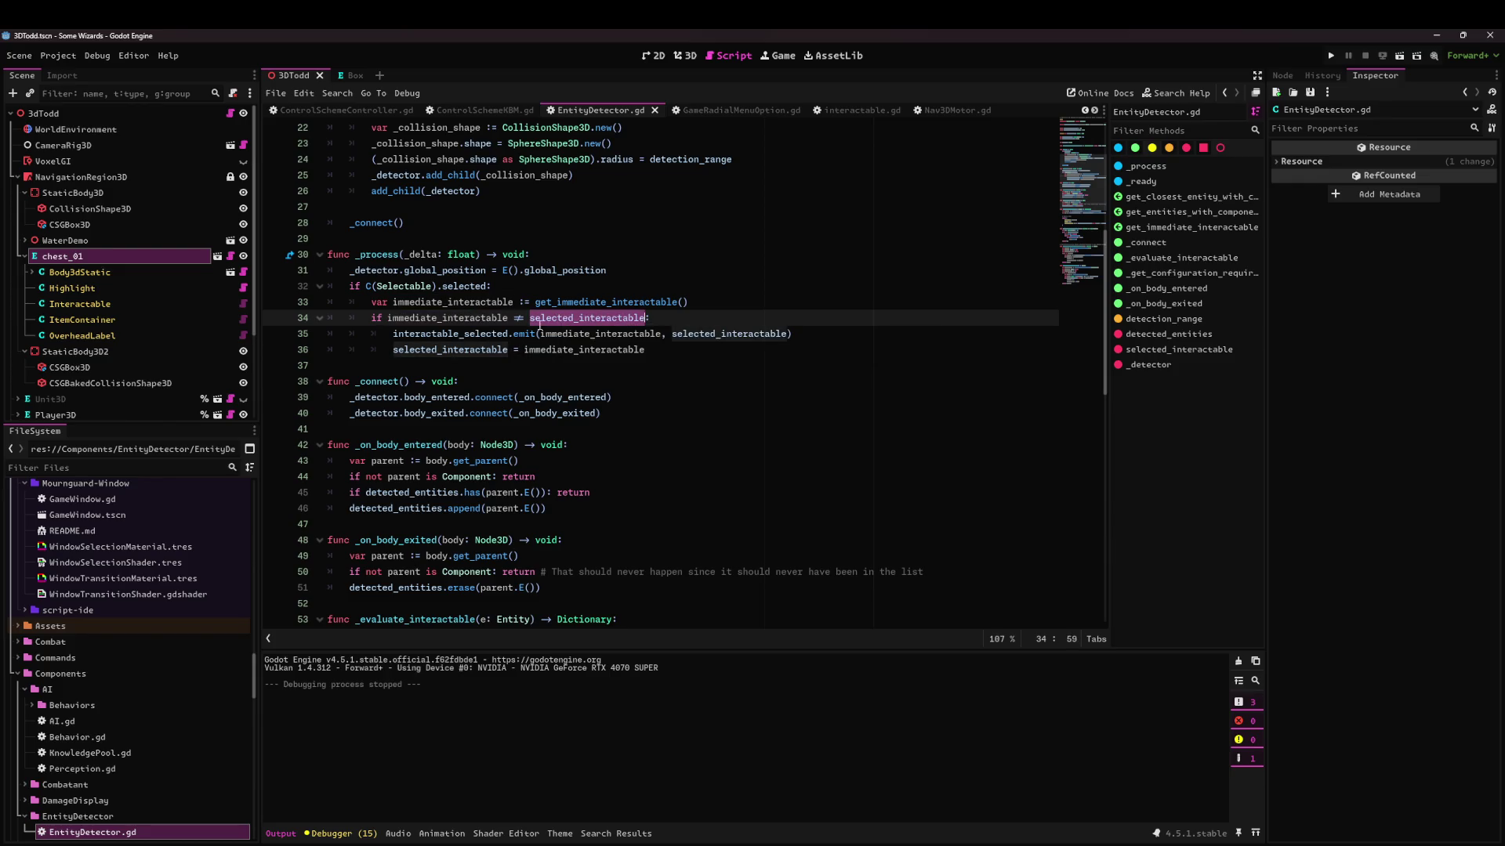
Select the interactable_selected signal name on line 35 and search the project for it.
{"action": "left_click", "coordinate": [496, 349]}
{"action": "key", "text": "Up"}
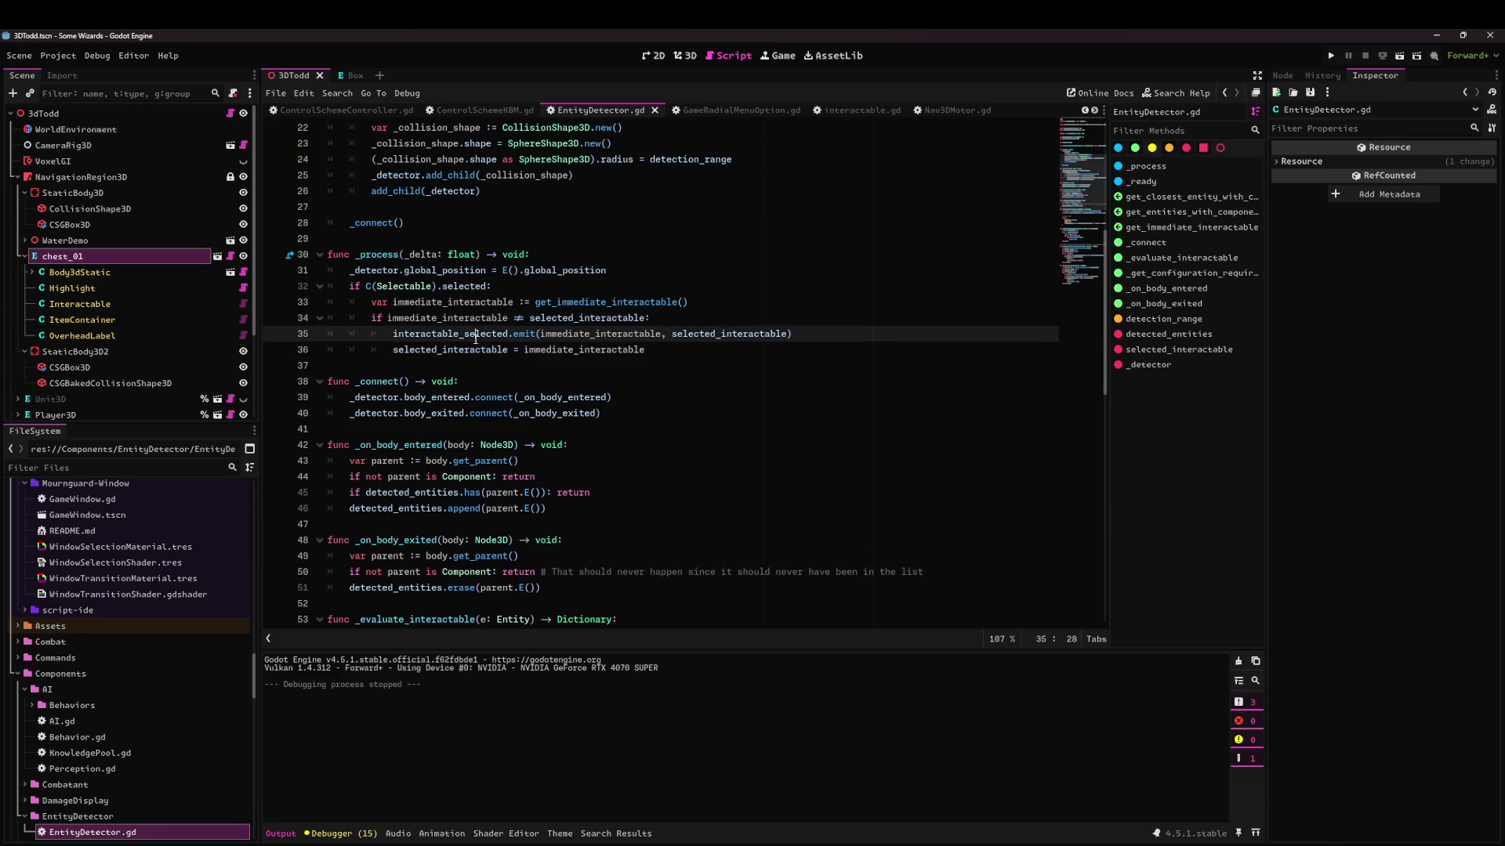
{"action": "key", "text": "ctrl+Right"}
{"action": "key", "text": "ctrl+Right"}
{"action": "key", "text": "ctrl+Right"}
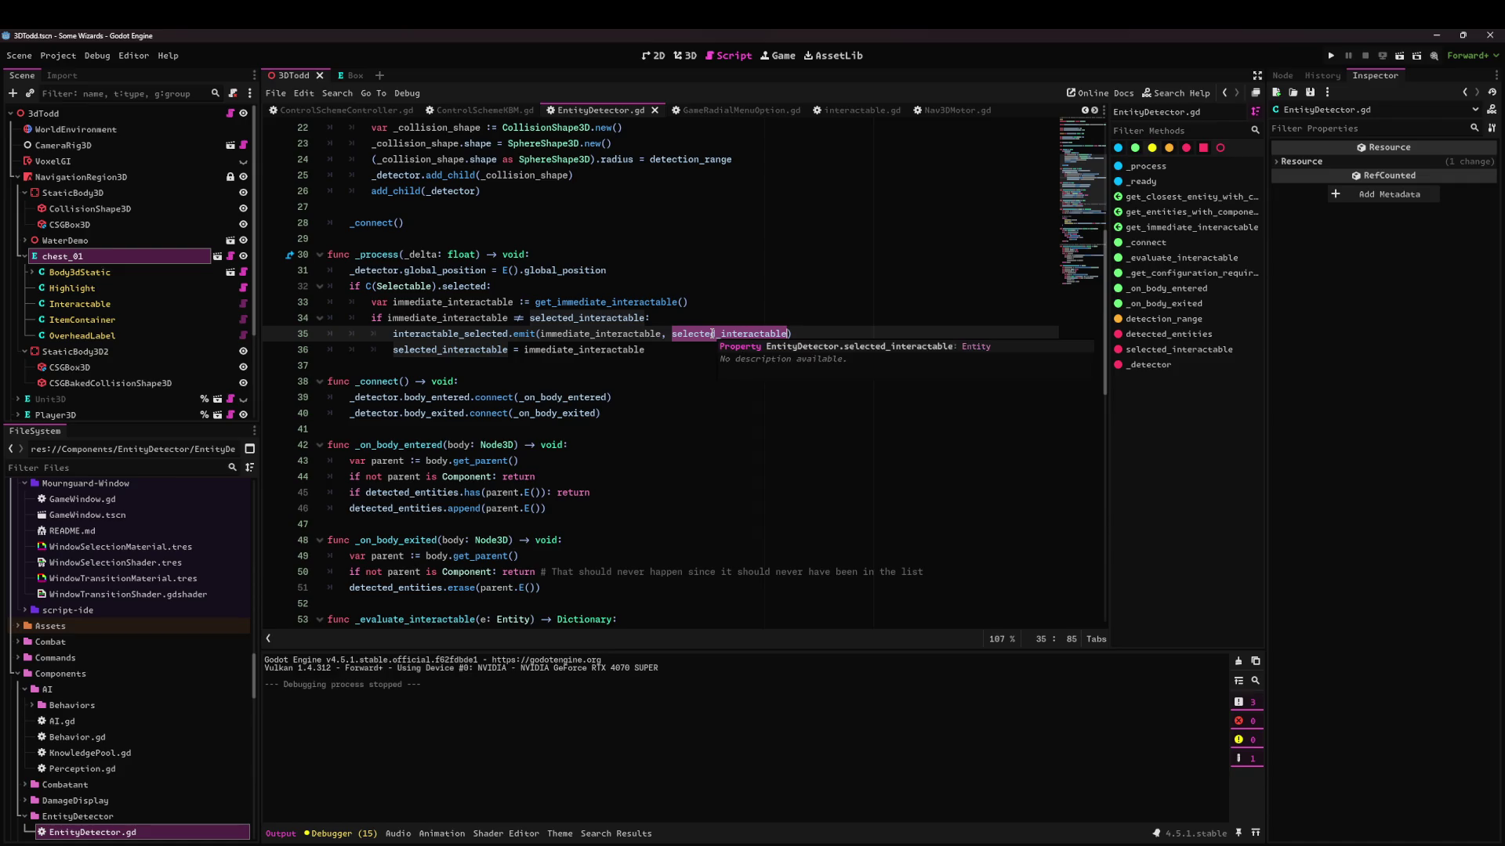
{"action": "double_click", "coordinate": [497, 335]}
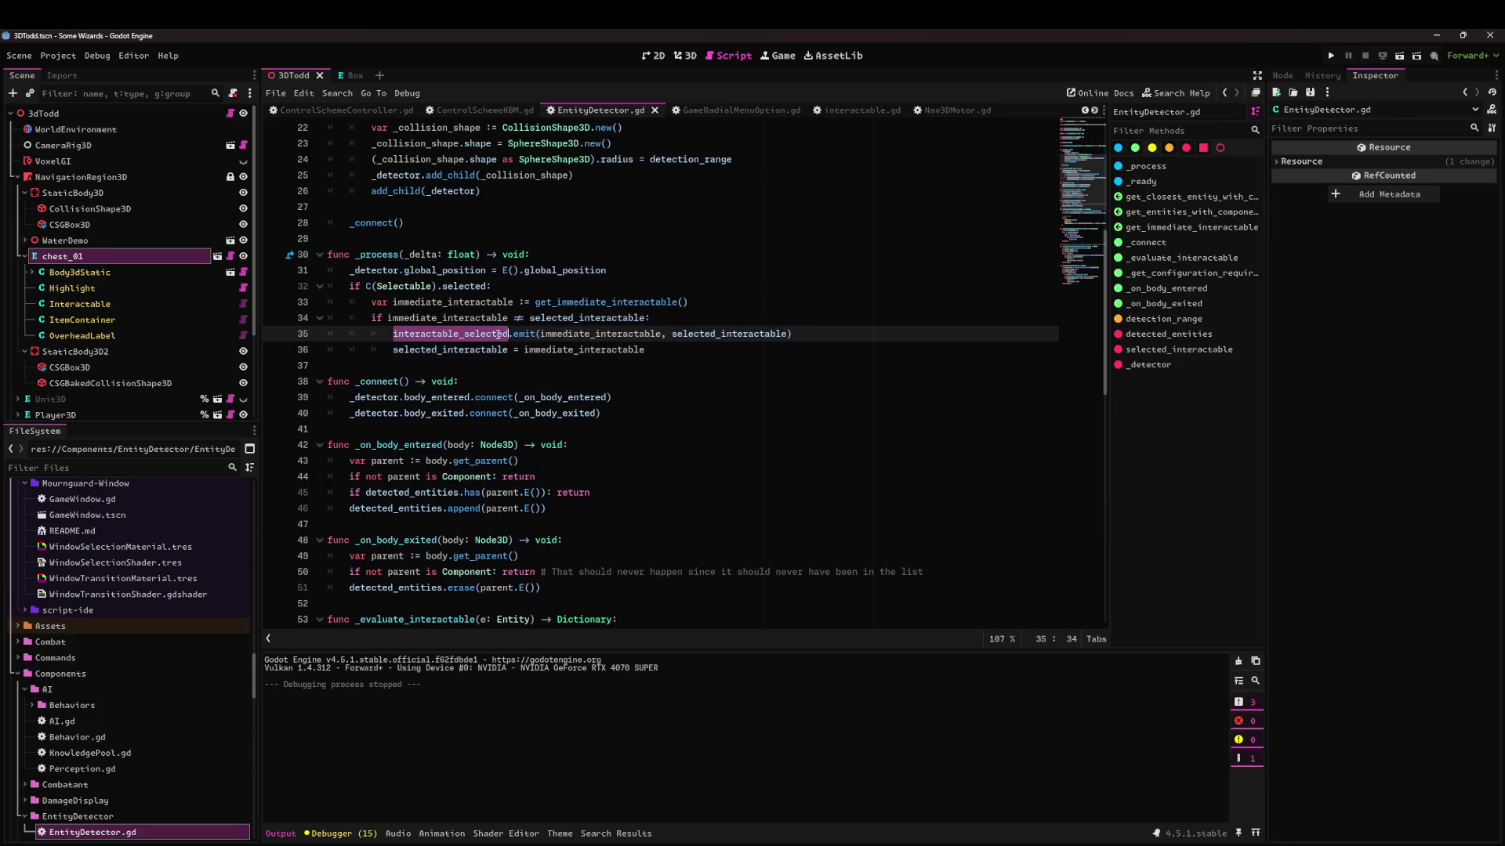
{"action": "mouse_move", "coordinate": [520, 338]}
{"action": "key", "text": "ctrl+shift+f"}
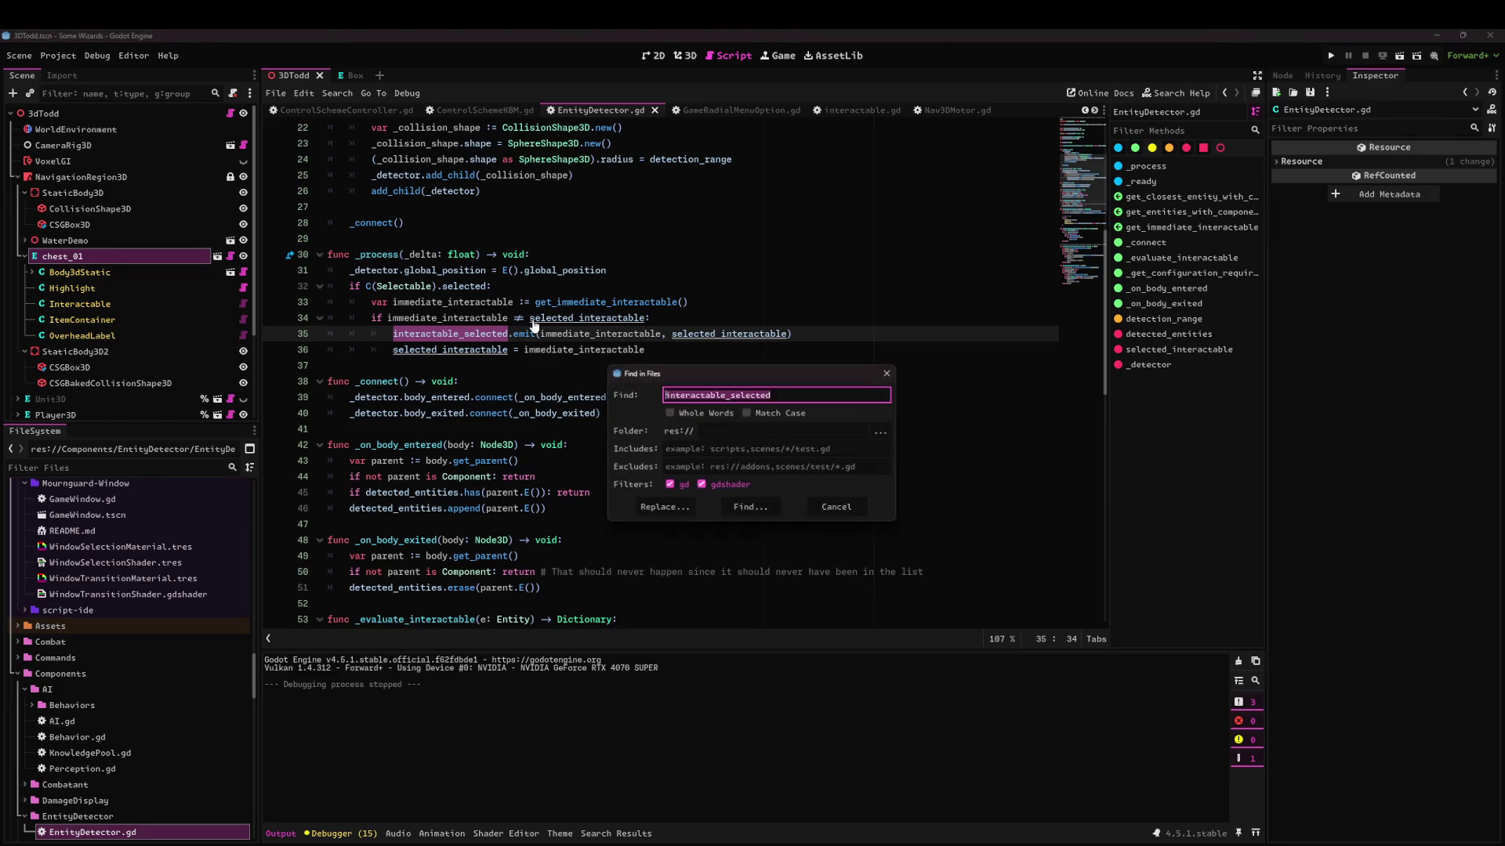
{"action": "key", "text": "Return"}
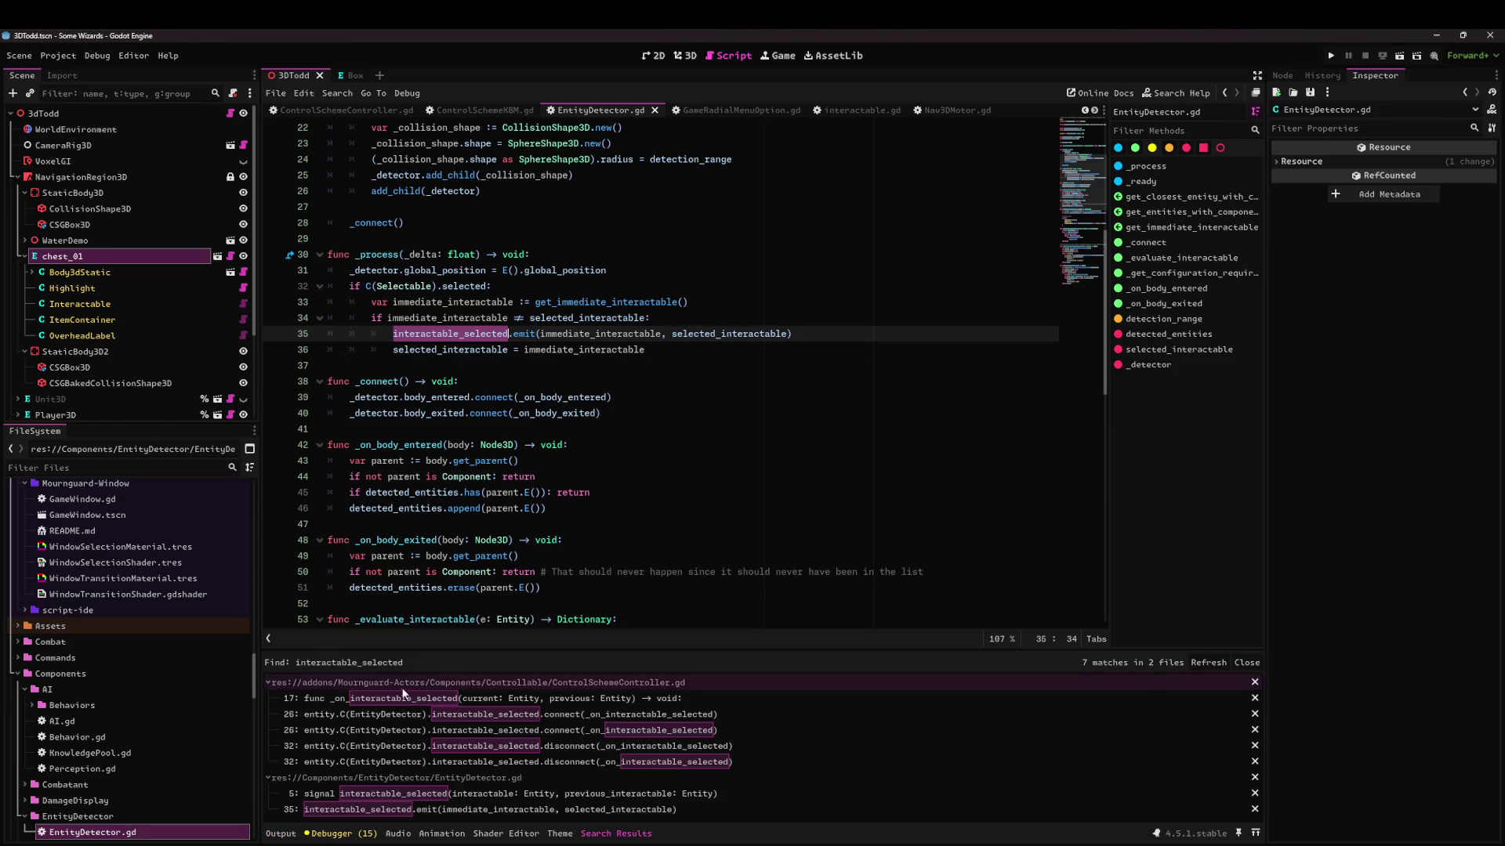
{"action": "left_click", "coordinate": [501, 698]}
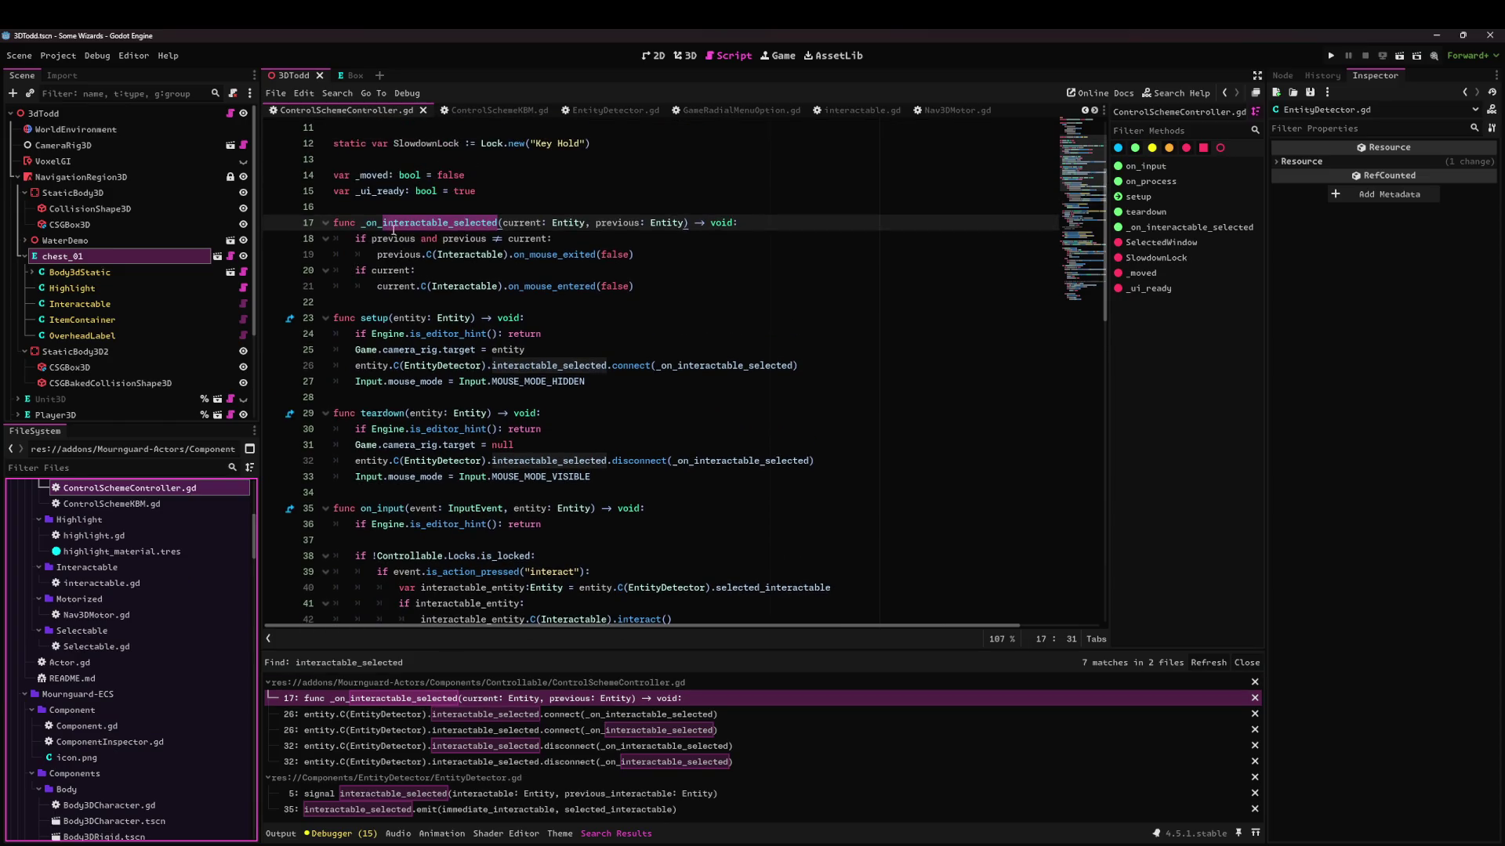
{"action": "double_click", "coordinate": [465, 239]}
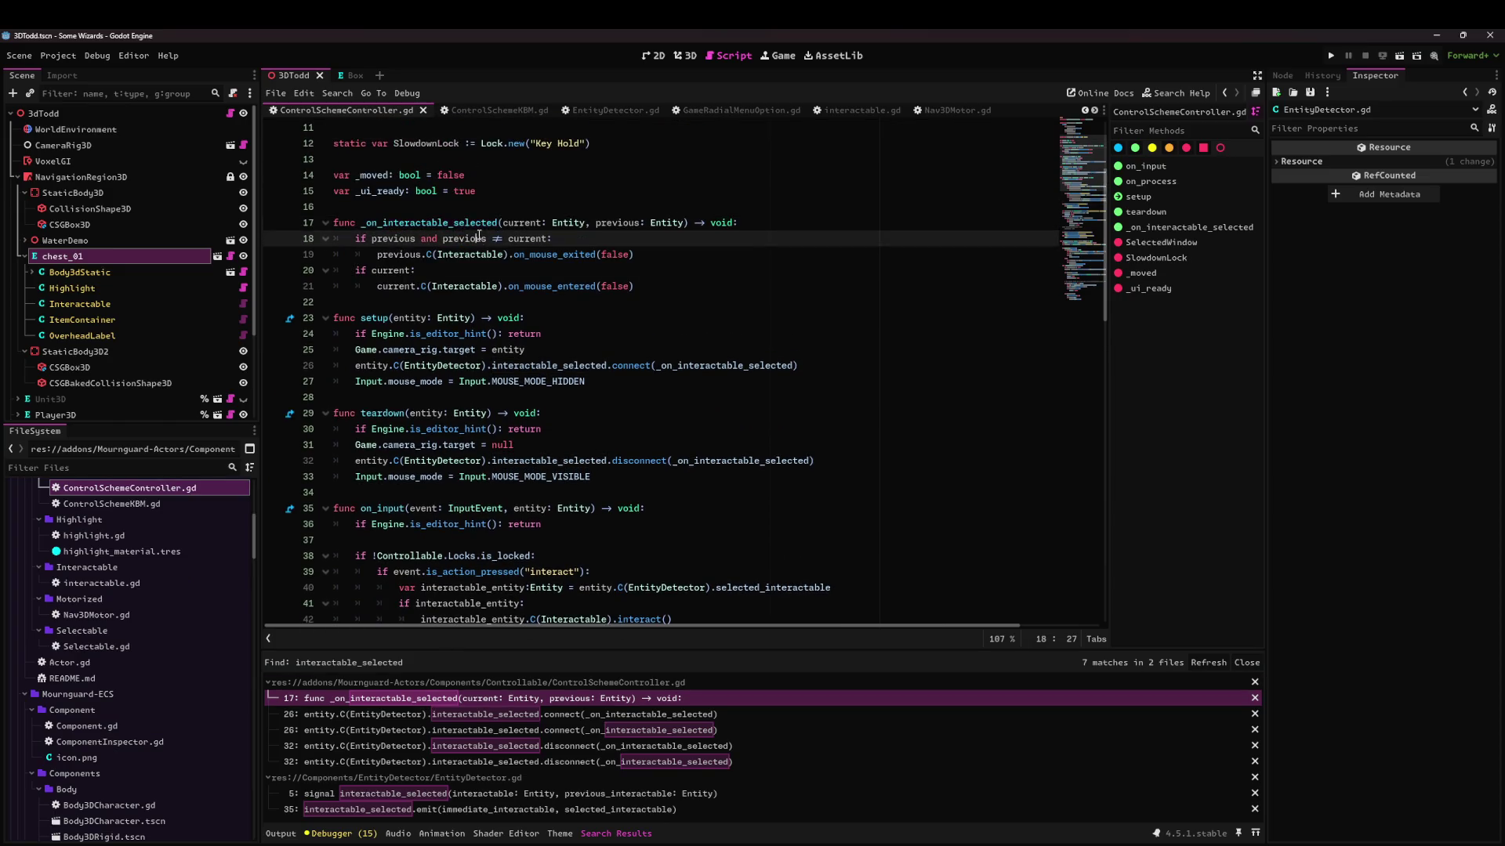
{"action": "double_click", "coordinate": [400, 254]}
{"action": "double_click", "coordinate": [470, 254]}
{"action": "double_click", "coordinate": [554, 254]}
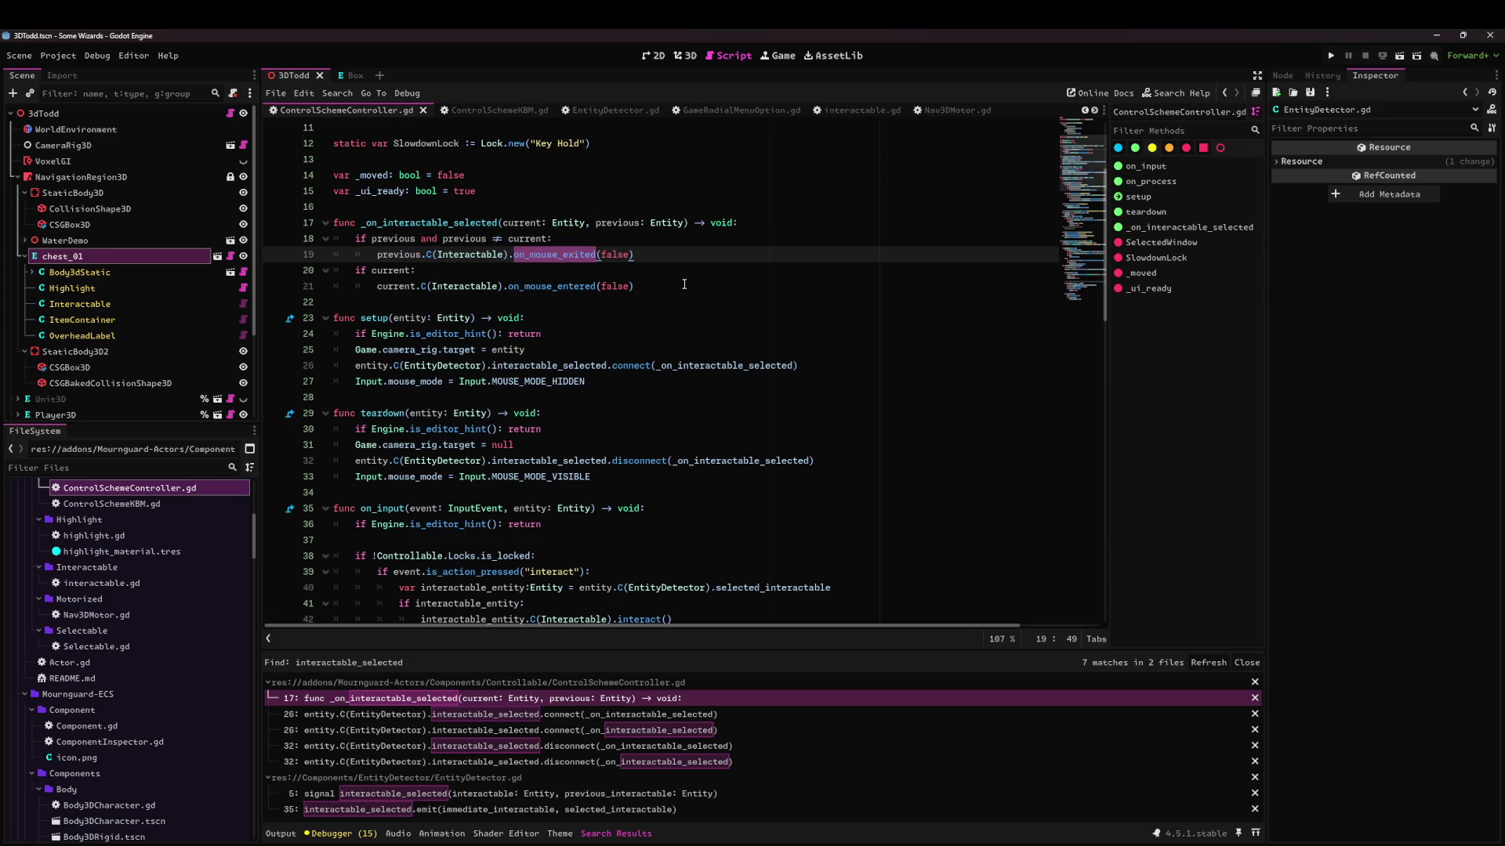
{"action": "left_click", "coordinate": [675, 235]}
{"action": "key", "text": "Return"}
{"action": "type", "text": "print('no %"}
Trim the print('no ?') line, run the scene with F6, move around with D and S, then stop.
{"action": "key", "text": "BackSpace"}
{"action": "key", "text": "F6"}
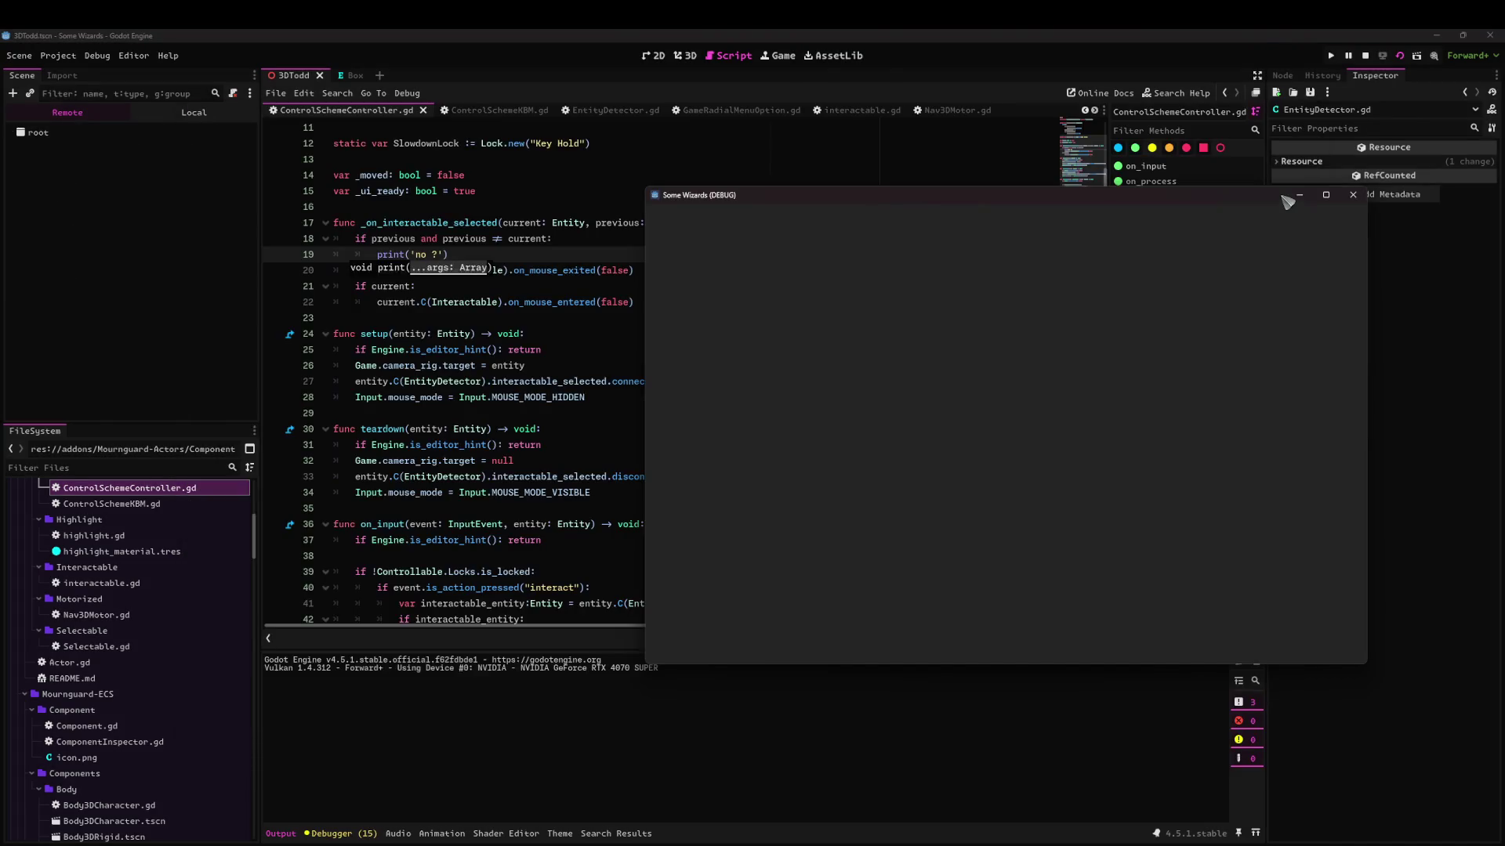
{"action": "key", "text": "d"}
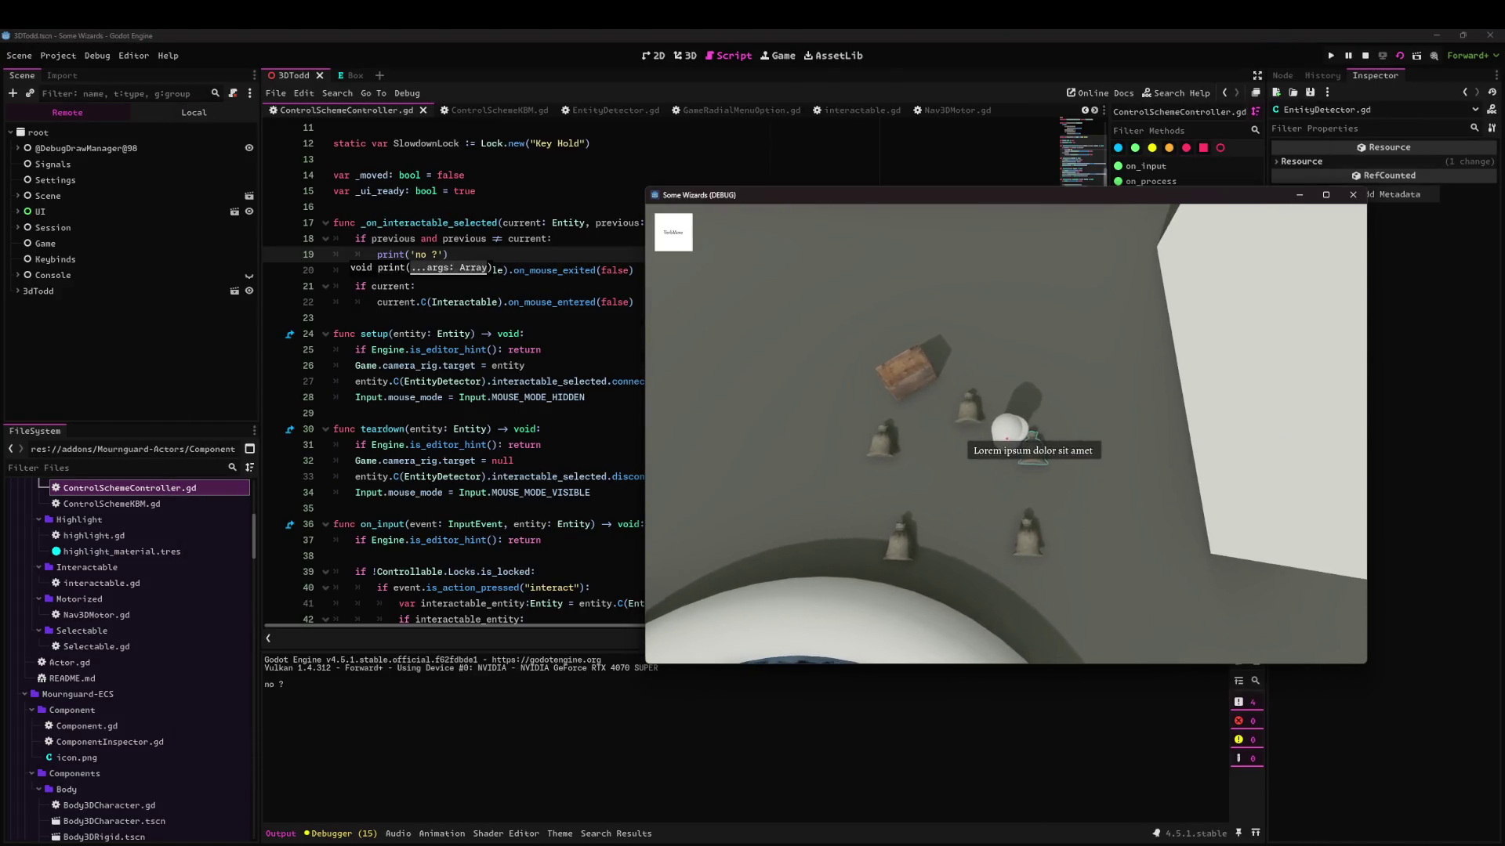
{"action": "key", "text": "s"}
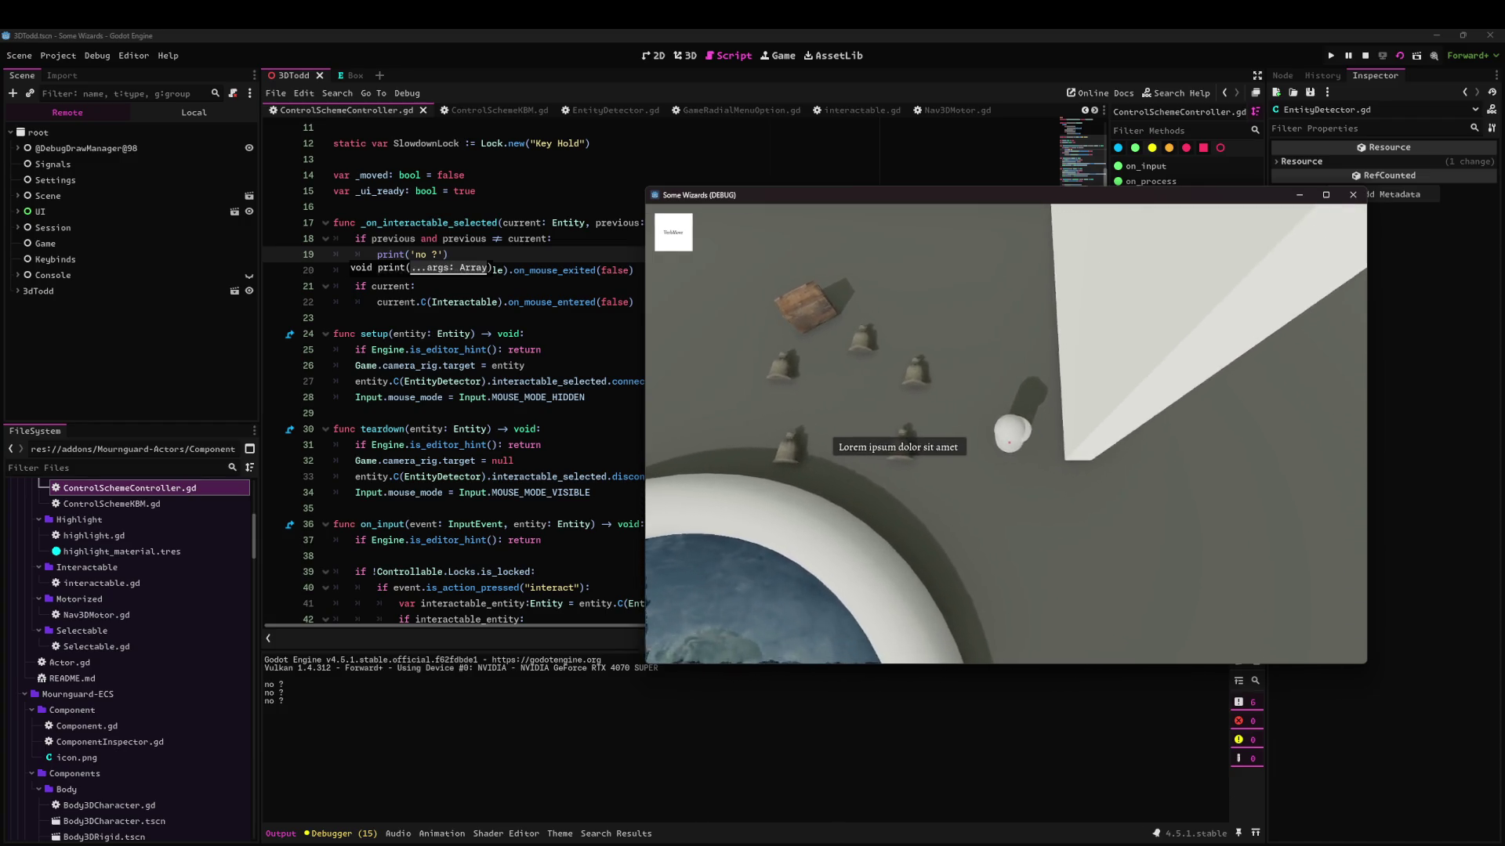
{"action": "key", "text": "s"}
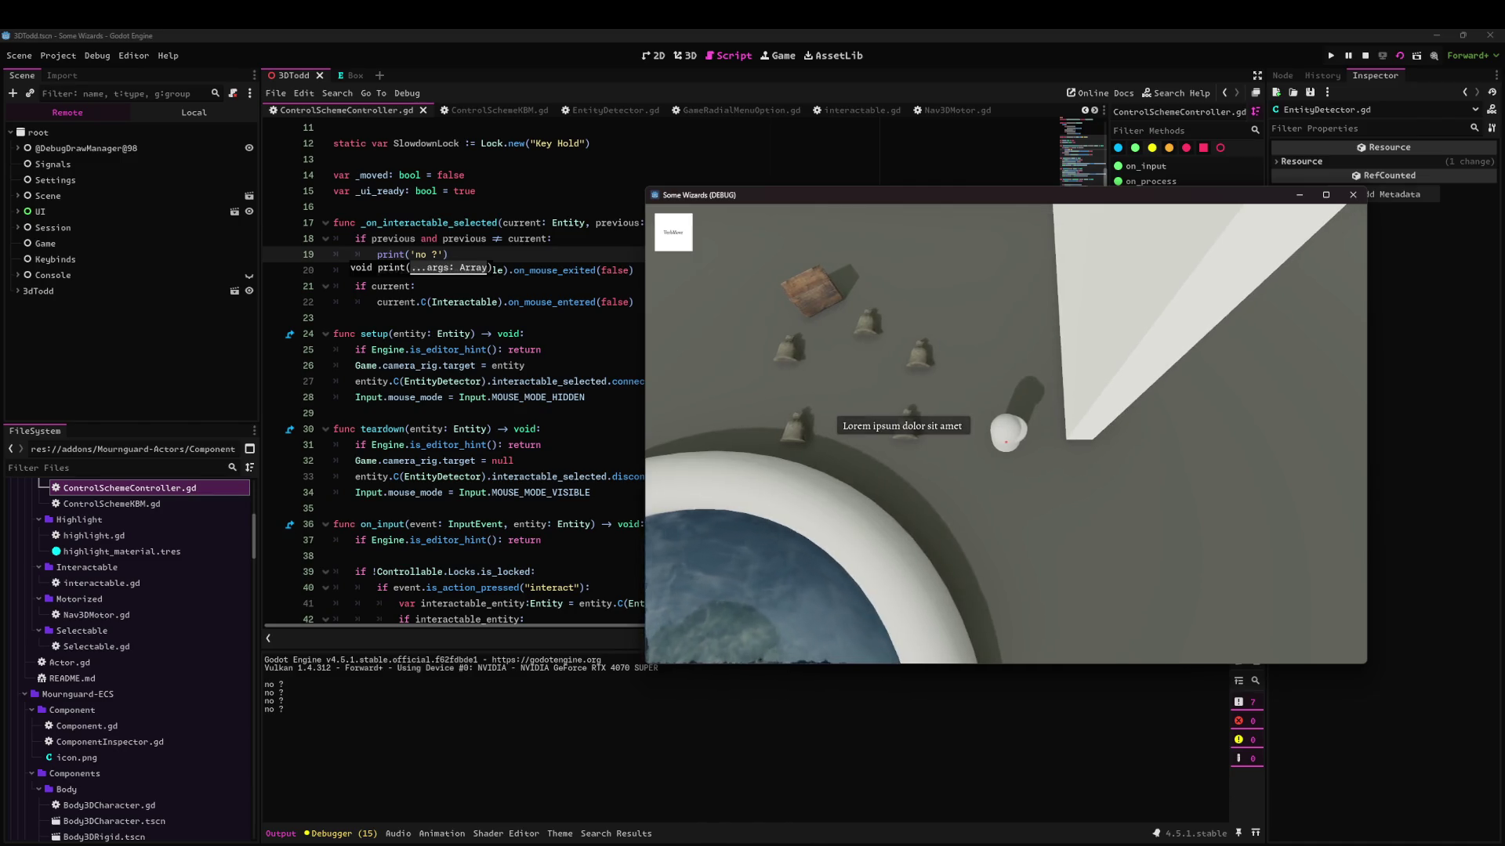
{"action": "left_click", "coordinate": [1352, 194]}
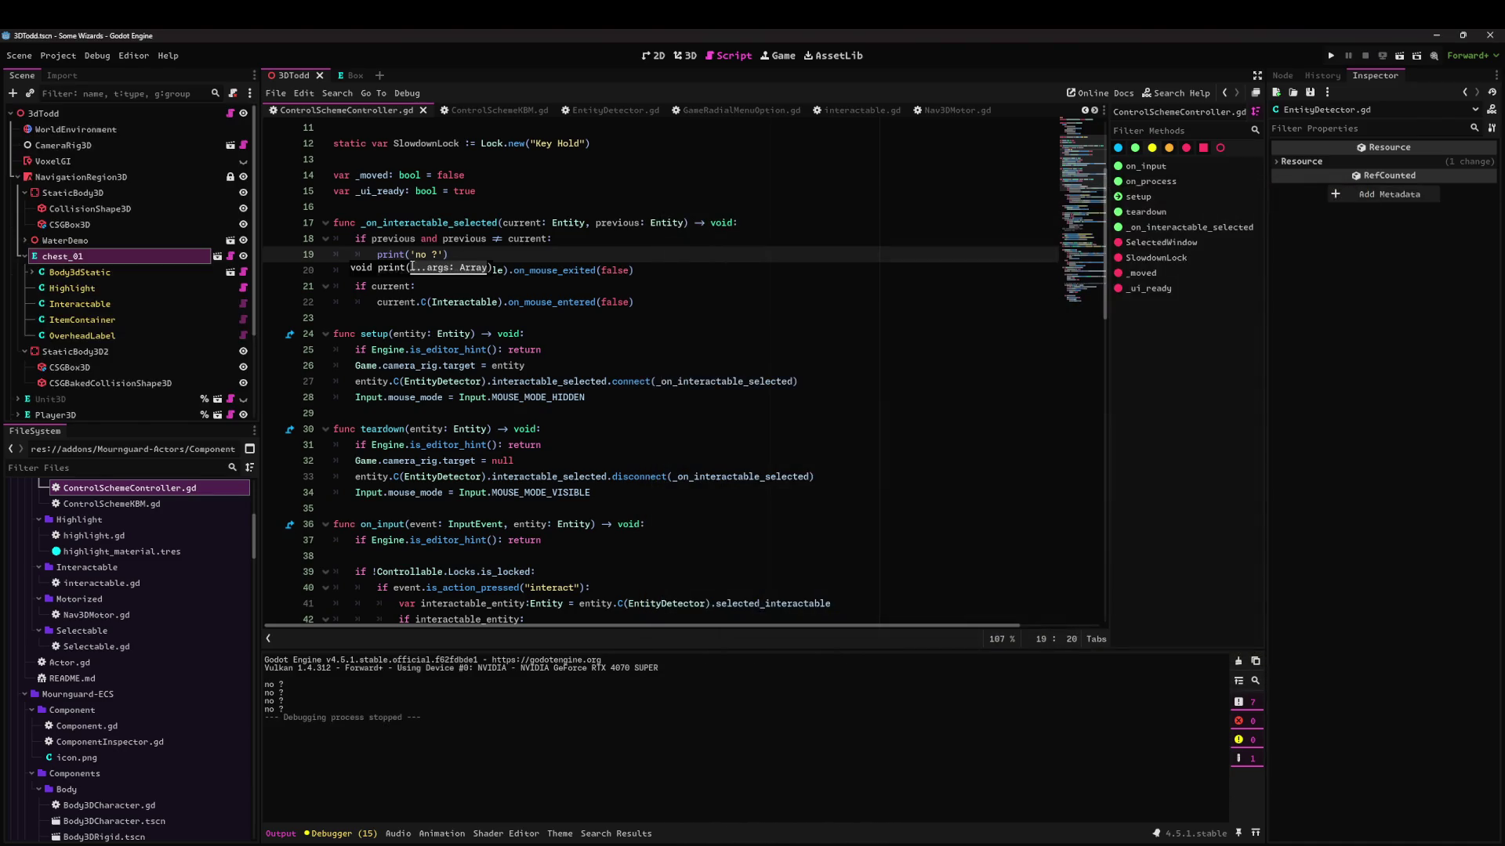
Remove the false arguments from the on_mouse_exited and on_mouse_entered calls.
{"action": "left_click", "coordinate": [558, 271]}
{"action": "double_click", "coordinate": [614, 269]}
{"action": "key", "text": "ctrl+d"}
{"action": "key", "text": "BackSpace"}
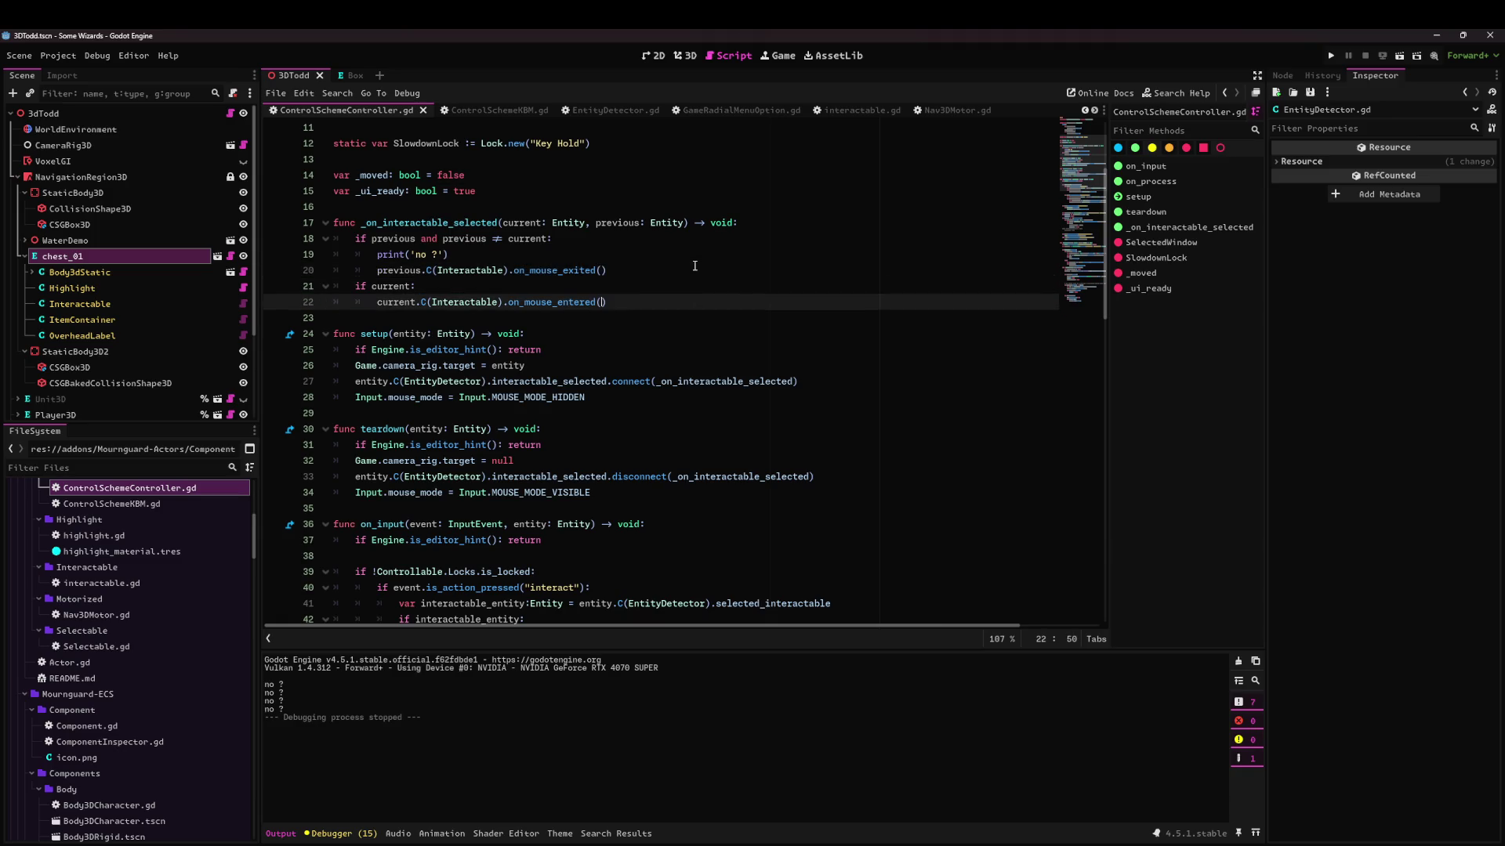
Inspect the on_mouse_entered and on_mouse_exited definitions in interactable.gd.
{"action": "left_click", "coordinate": [468, 271], "text": "ctrl"}
{"action": "scroll", "coordinate": [541, 413], "scroll_direction": "down", "scroll_amount": 5}
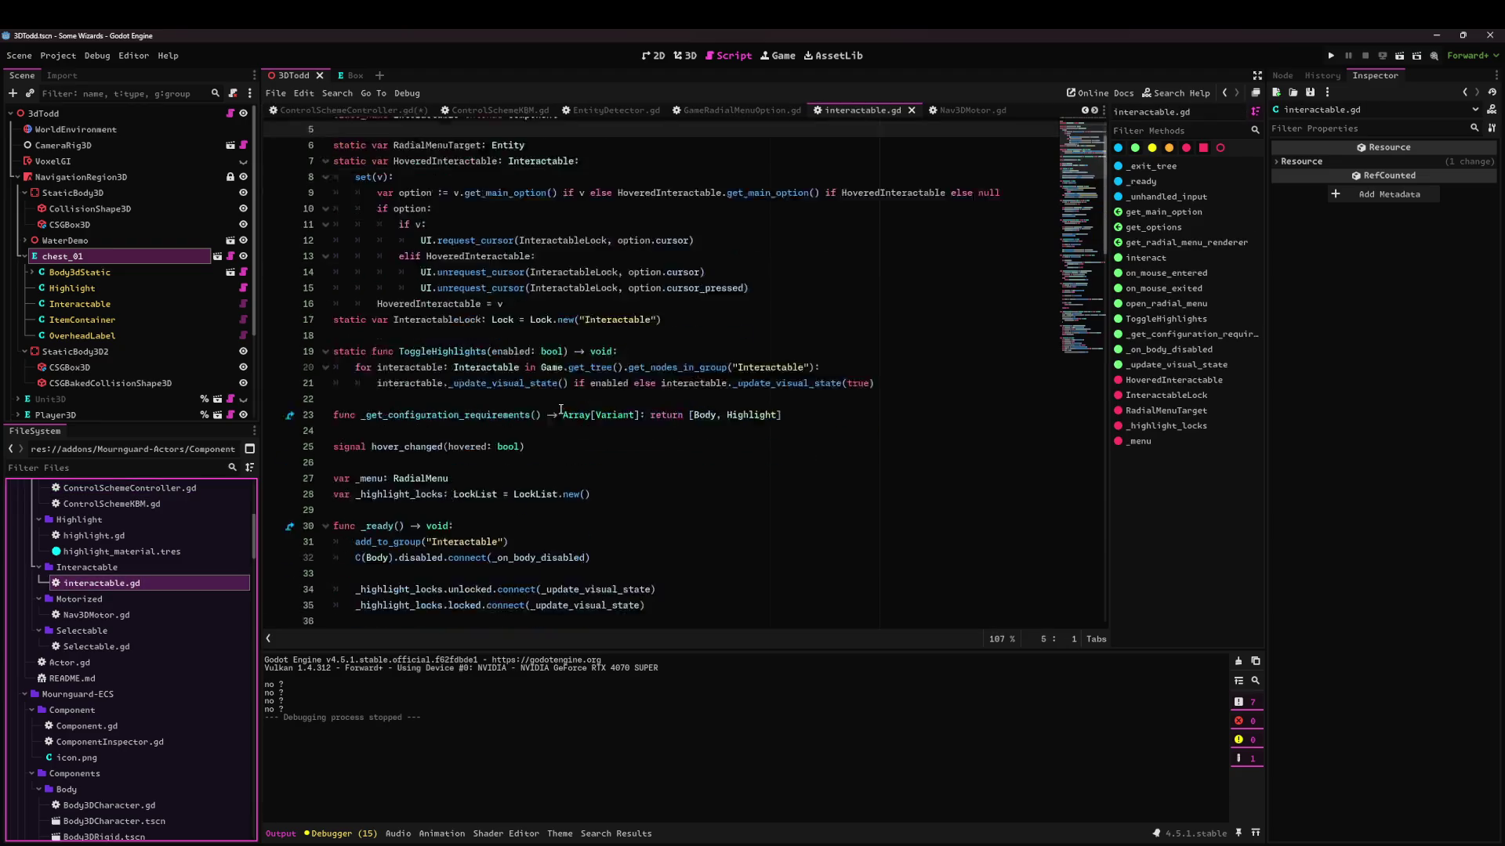
{"action": "scroll", "coordinate": [541, 413], "scroll_direction": "down", "scroll_amount": 2}
{"action": "double_click", "coordinate": [423, 398]}
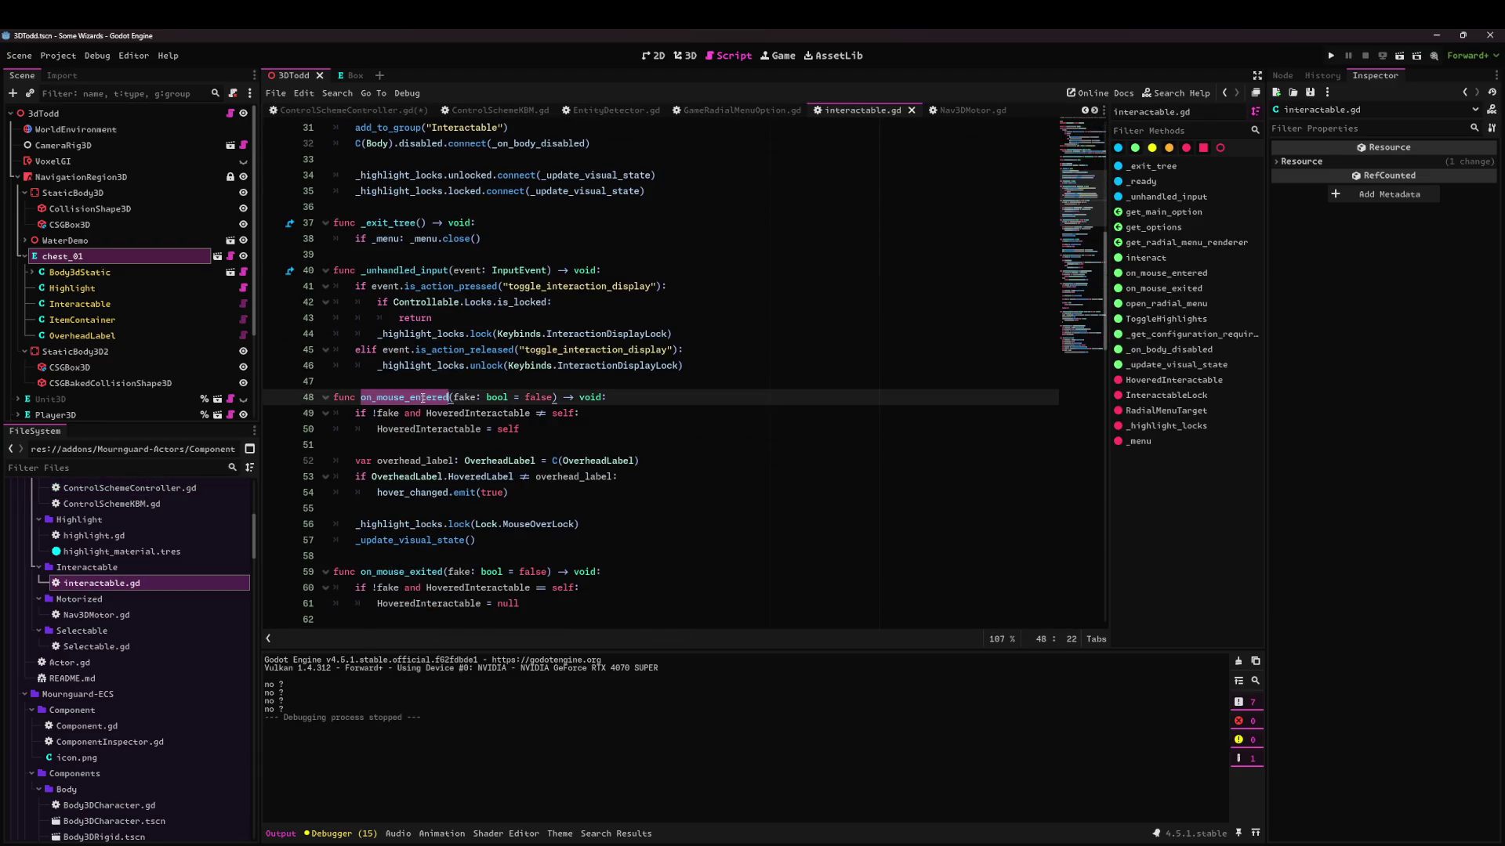
{"action": "scroll", "coordinate": [426, 287], "scroll_direction": "down", "scroll_amount": 3}
{"action": "double_click", "coordinate": [401, 430]}
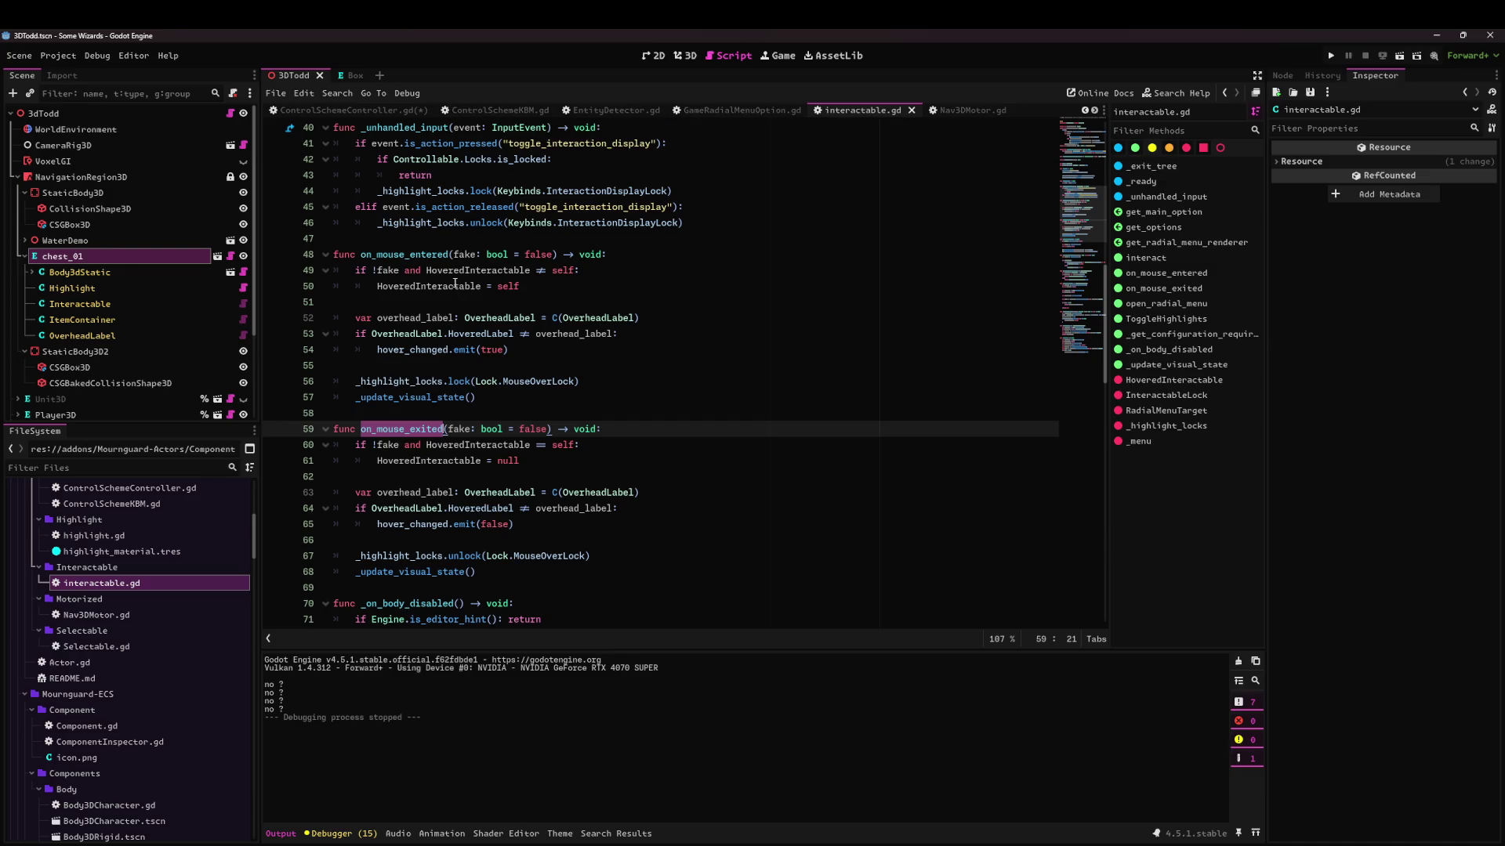
Save ControlSchemeController.gd and jump to on_mouse_exited's definition in interactable.gd.
{"action": "left_click", "coordinate": [378, 115]}
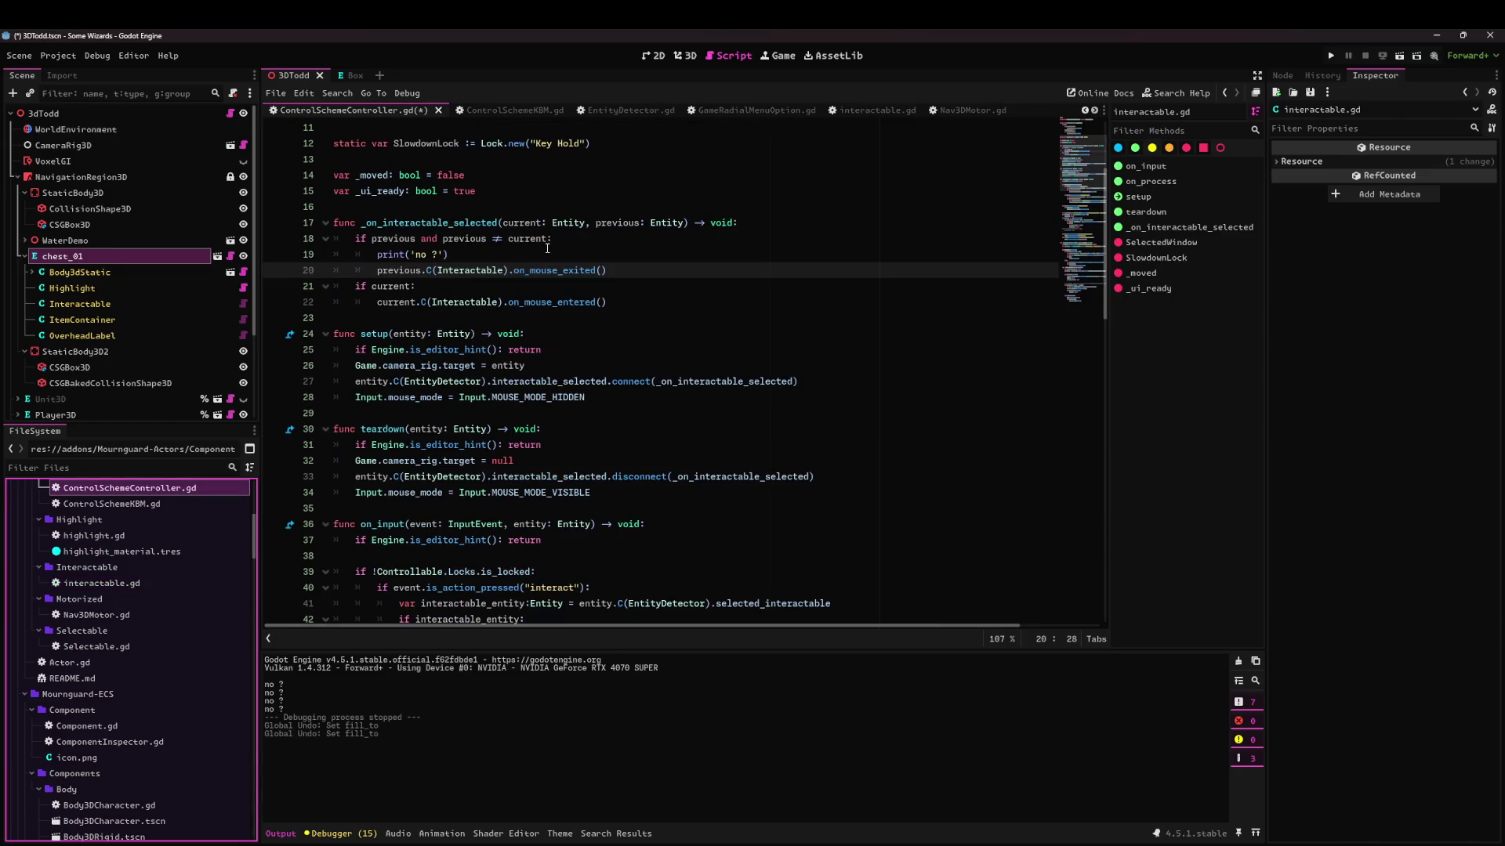
{"action": "type", "text": "false"}
{"action": "key", "text": "ctrl+s"}
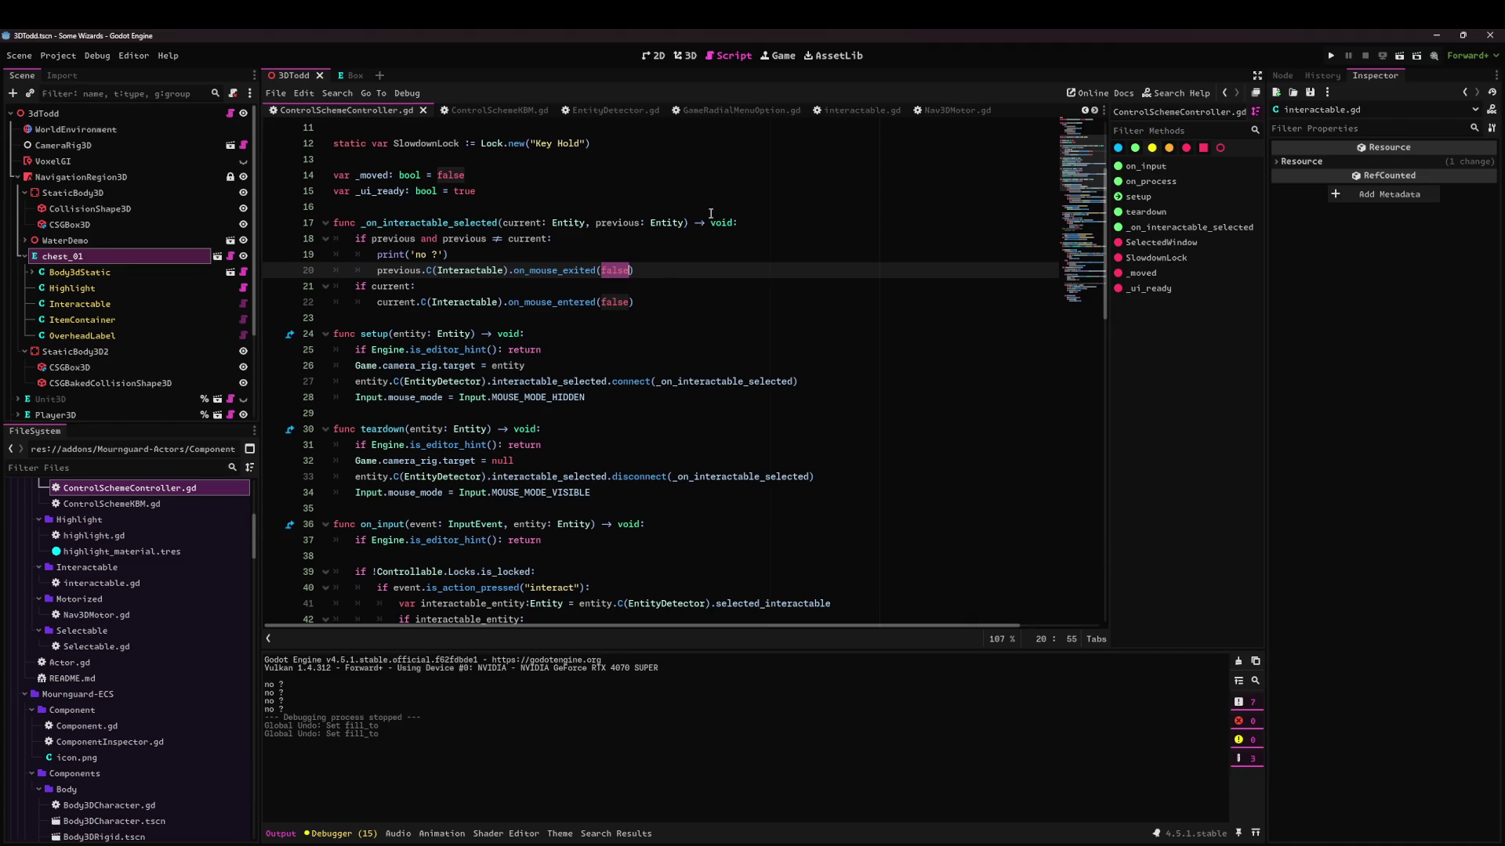
{"action": "left_click", "coordinate": [876, 111]}
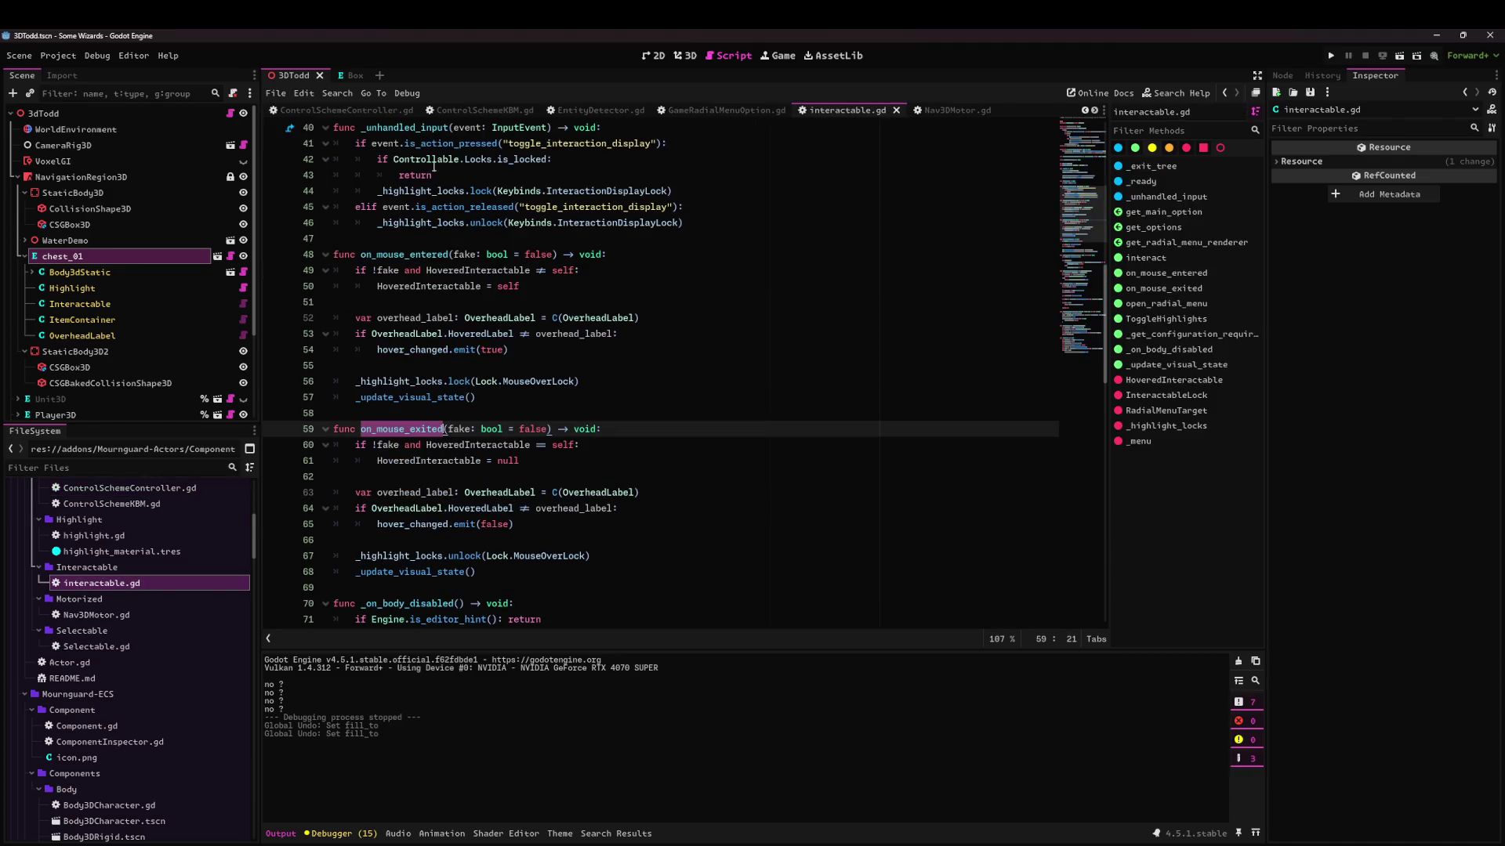
{"action": "key", "text": "alt+Left"}
{"action": "left_click", "coordinate": [664, 291]}
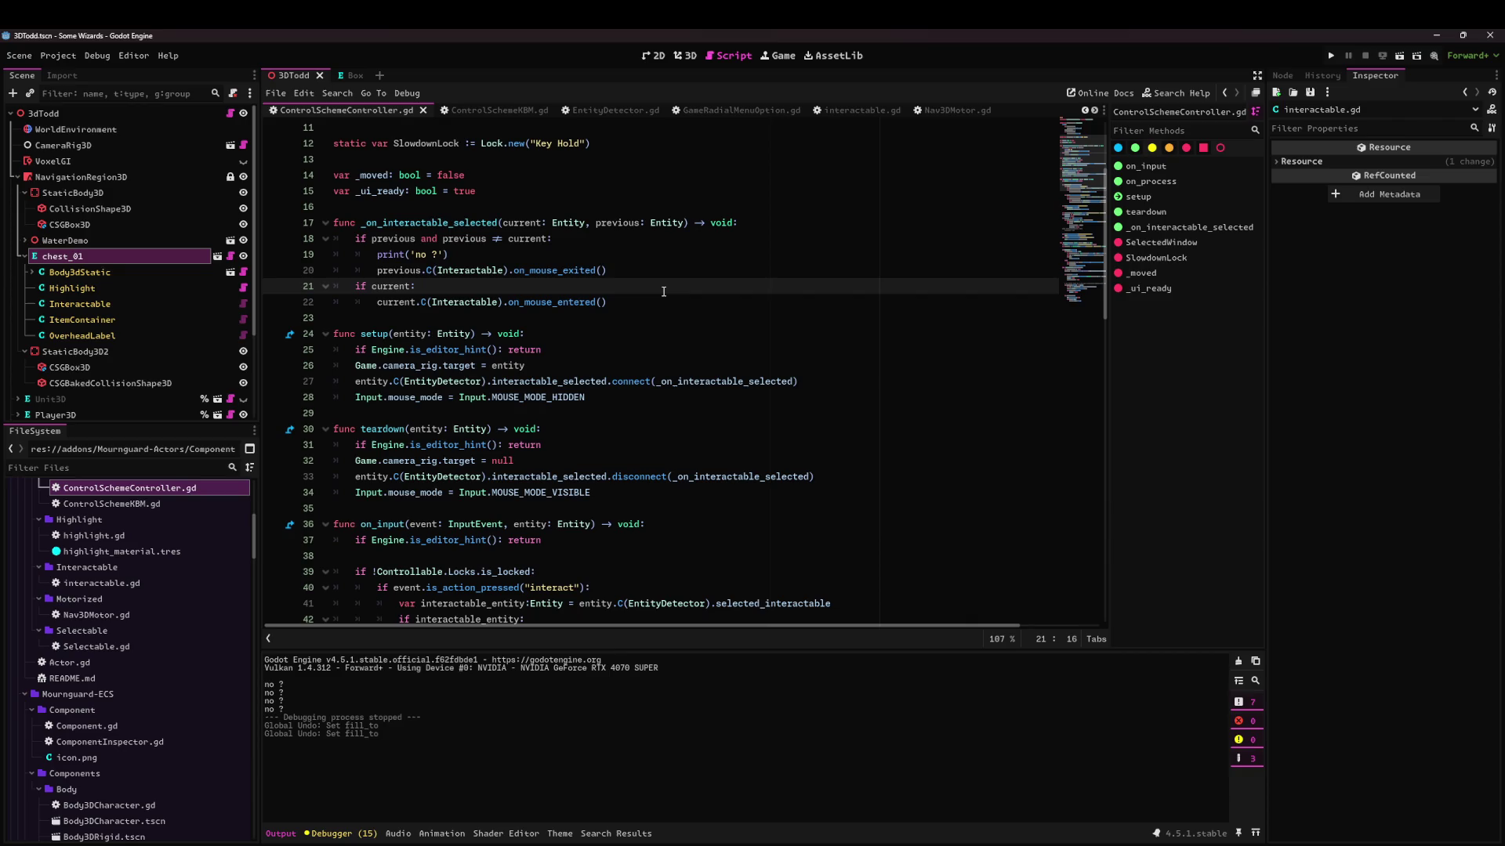
{"action": "double_click", "coordinate": [559, 270]}
{"action": "left_click", "coordinate": [854, 113]}
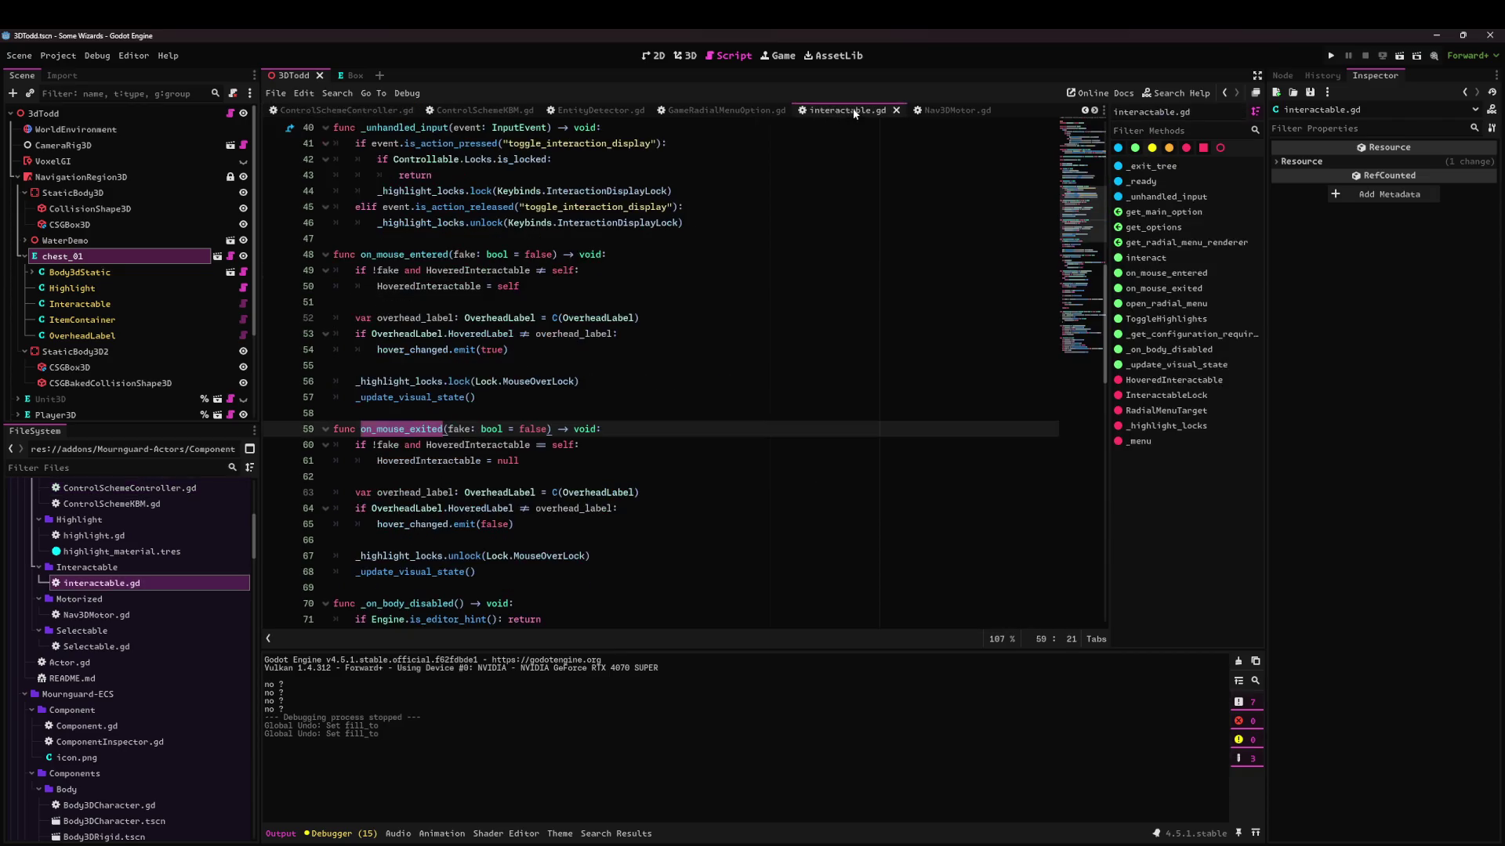
Examine the OverheadLabel.HoveredLabel versus overhead_label comparison on line 53.
{"action": "double_click", "coordinate": [400, 318]}
{"action": "double_click", "coordinate": [406, 334]}
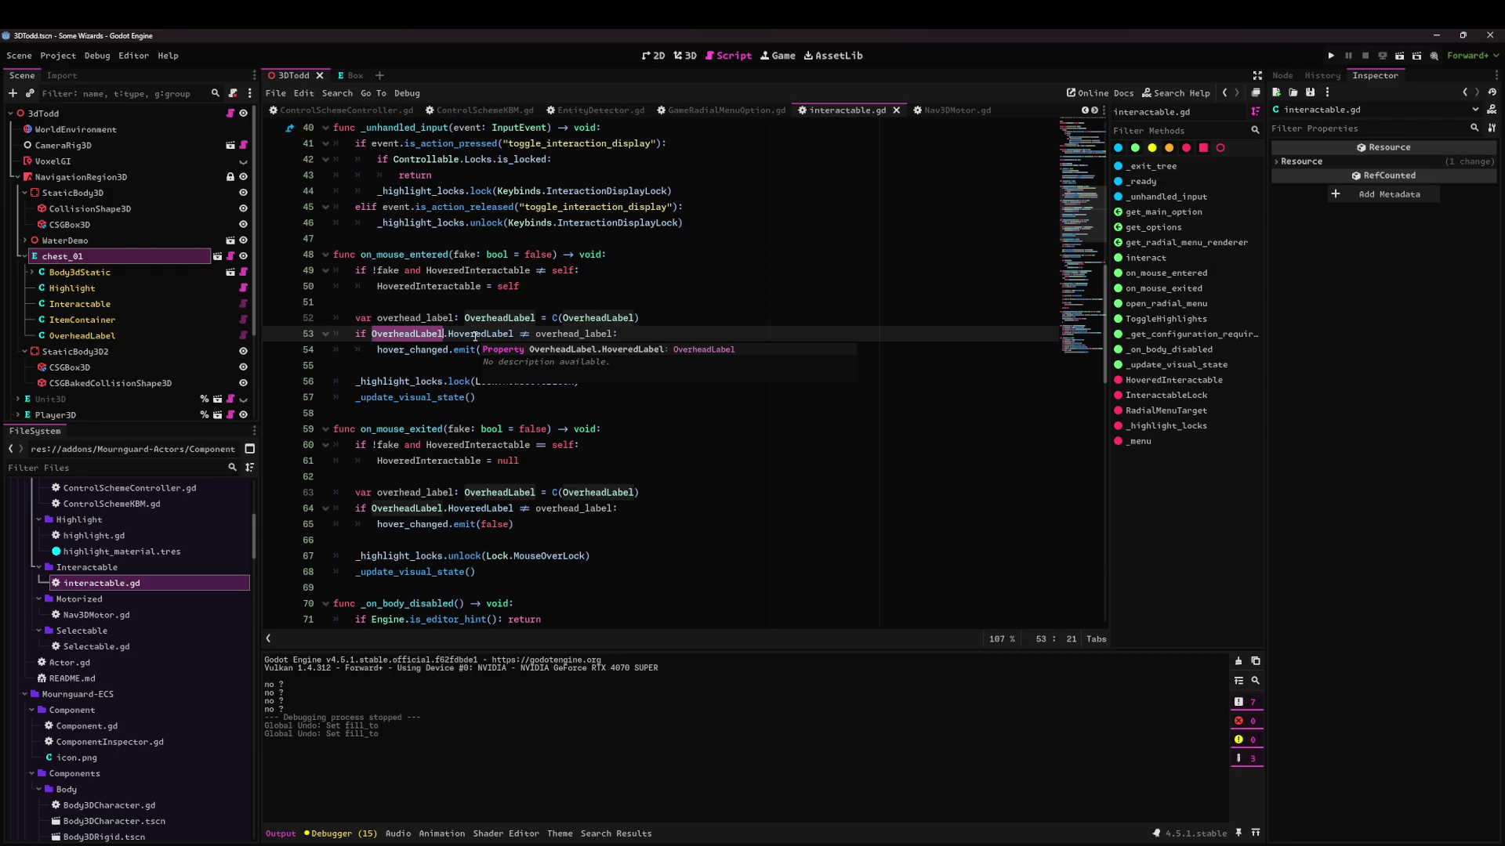
{"action": "double_click", "coordinate": [553, 334]}
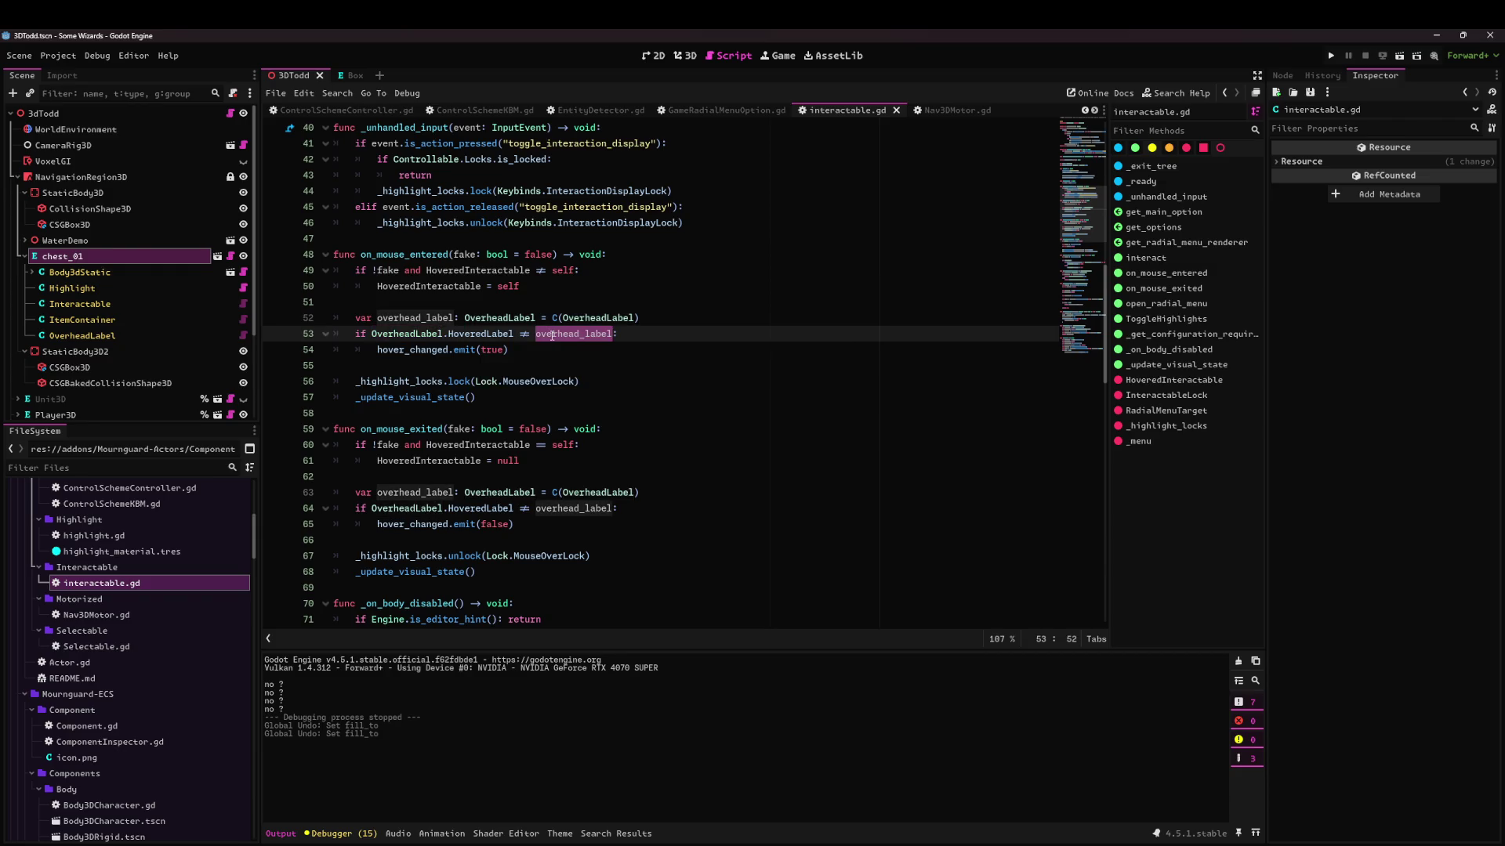
{"action": "left_click", "coordinate": [435, 318]}
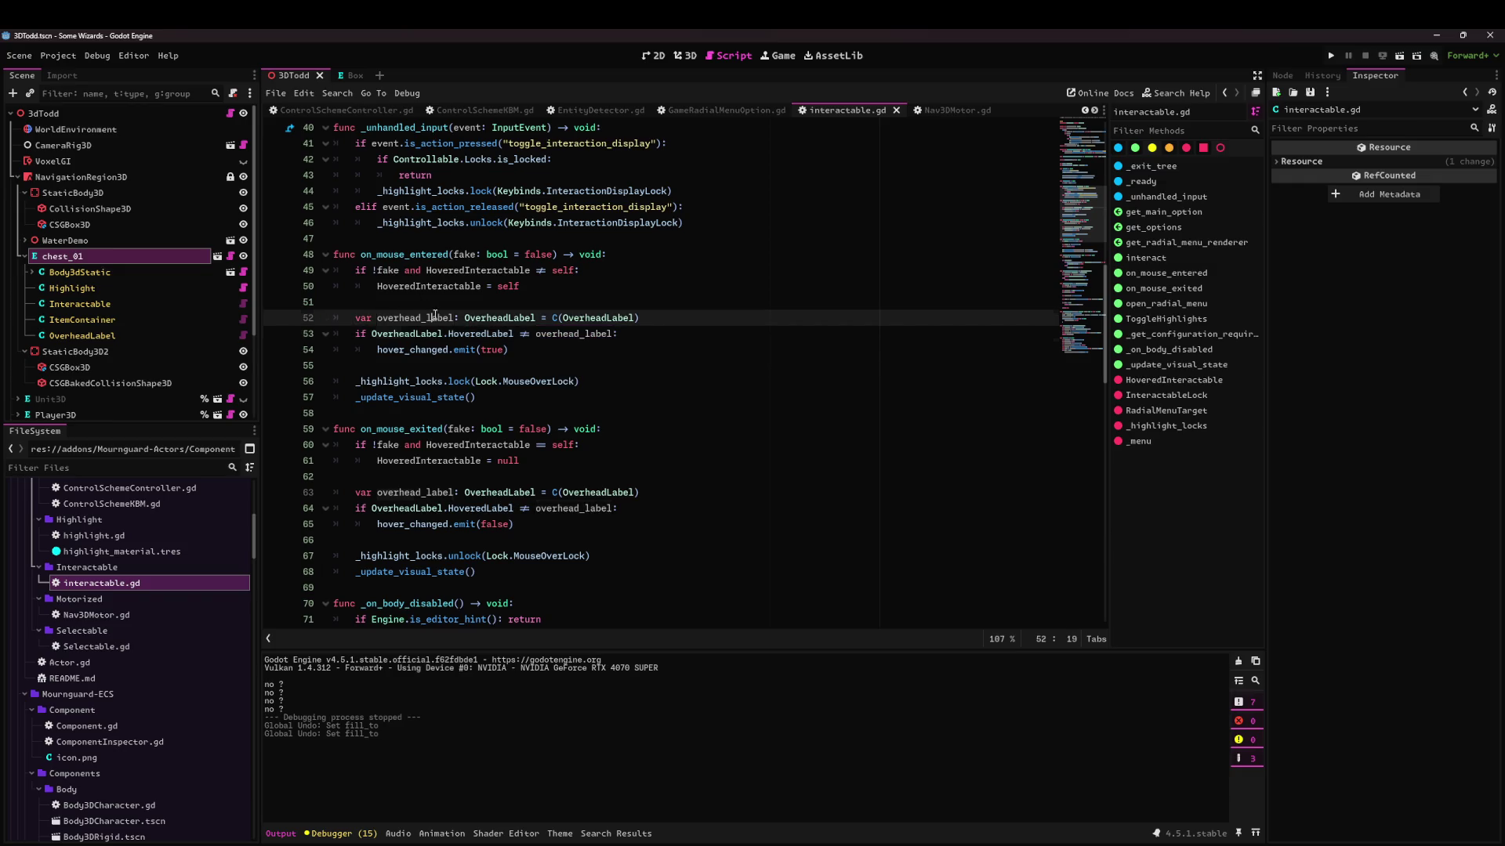
{"action": "double_click", "coordinate": [427, 334]}
{"action": "double_click", "coordinate": [480, 334]}
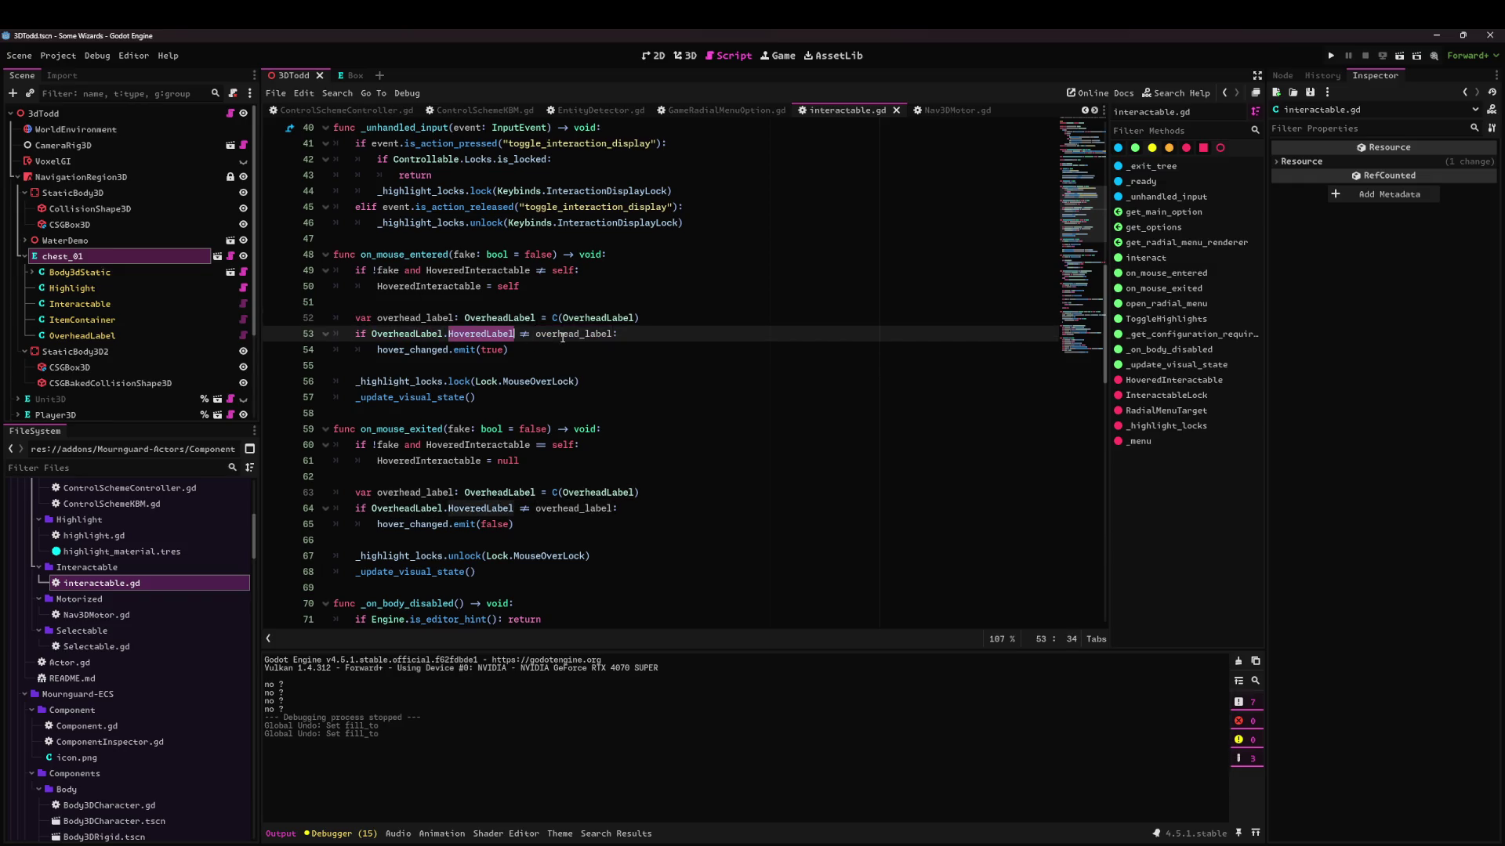
{"action": "double_click", "coordinate": [560, 335]}
{"action": "left_click", "coordinate": [437, 349]}
{"action": "left_click", "coordinate": [464, 350]}
{"action": "left_click", "coordinate": [486, 349]}
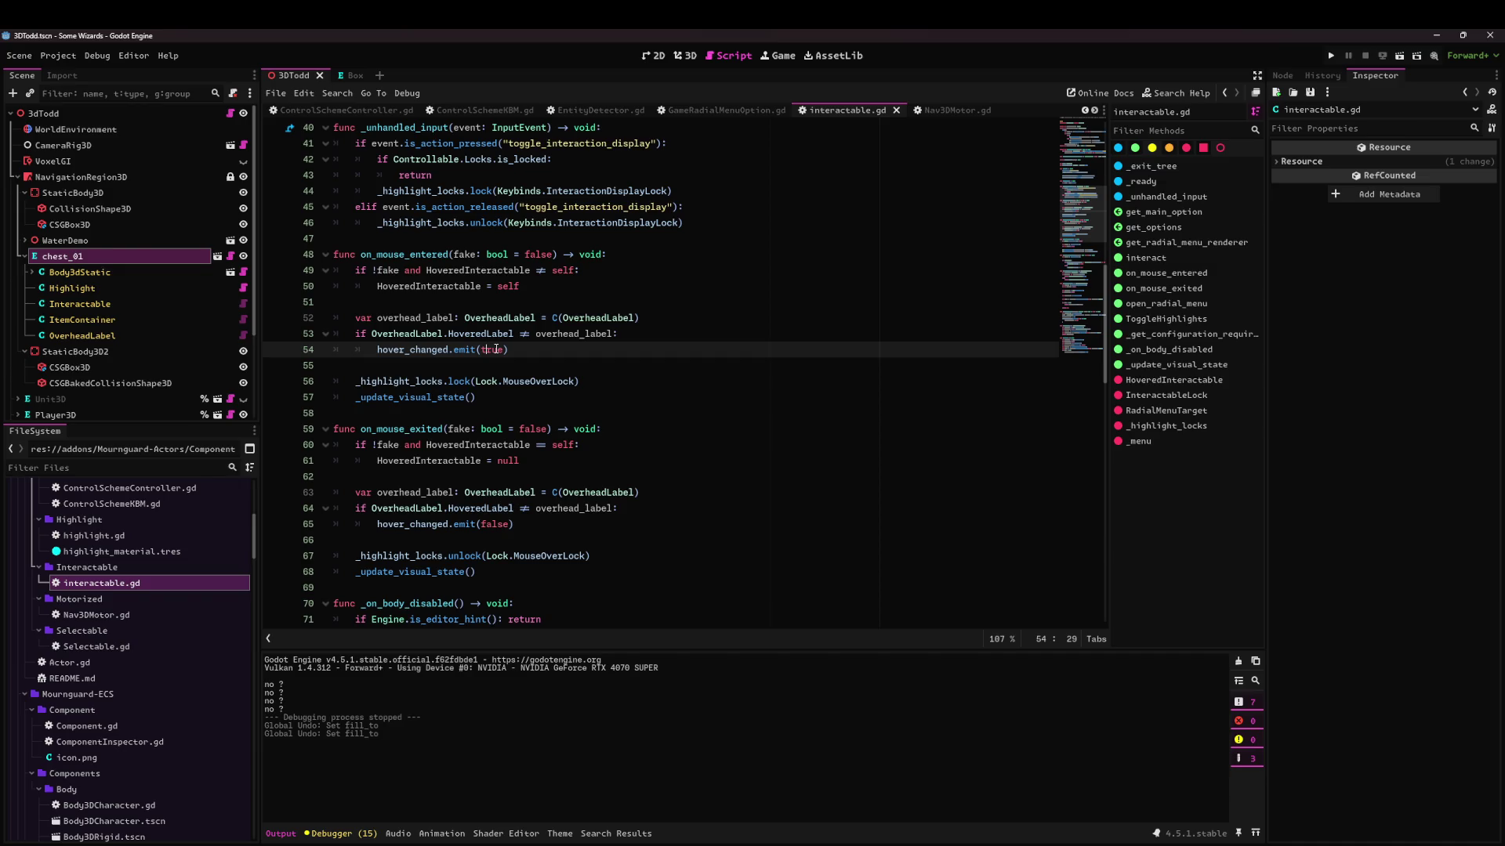
{"action": "left_click_drag", "start_coordinate": [373, 335], "coordinate": [521, 335]}
{"action": "key", "text": "ctrl+c"}
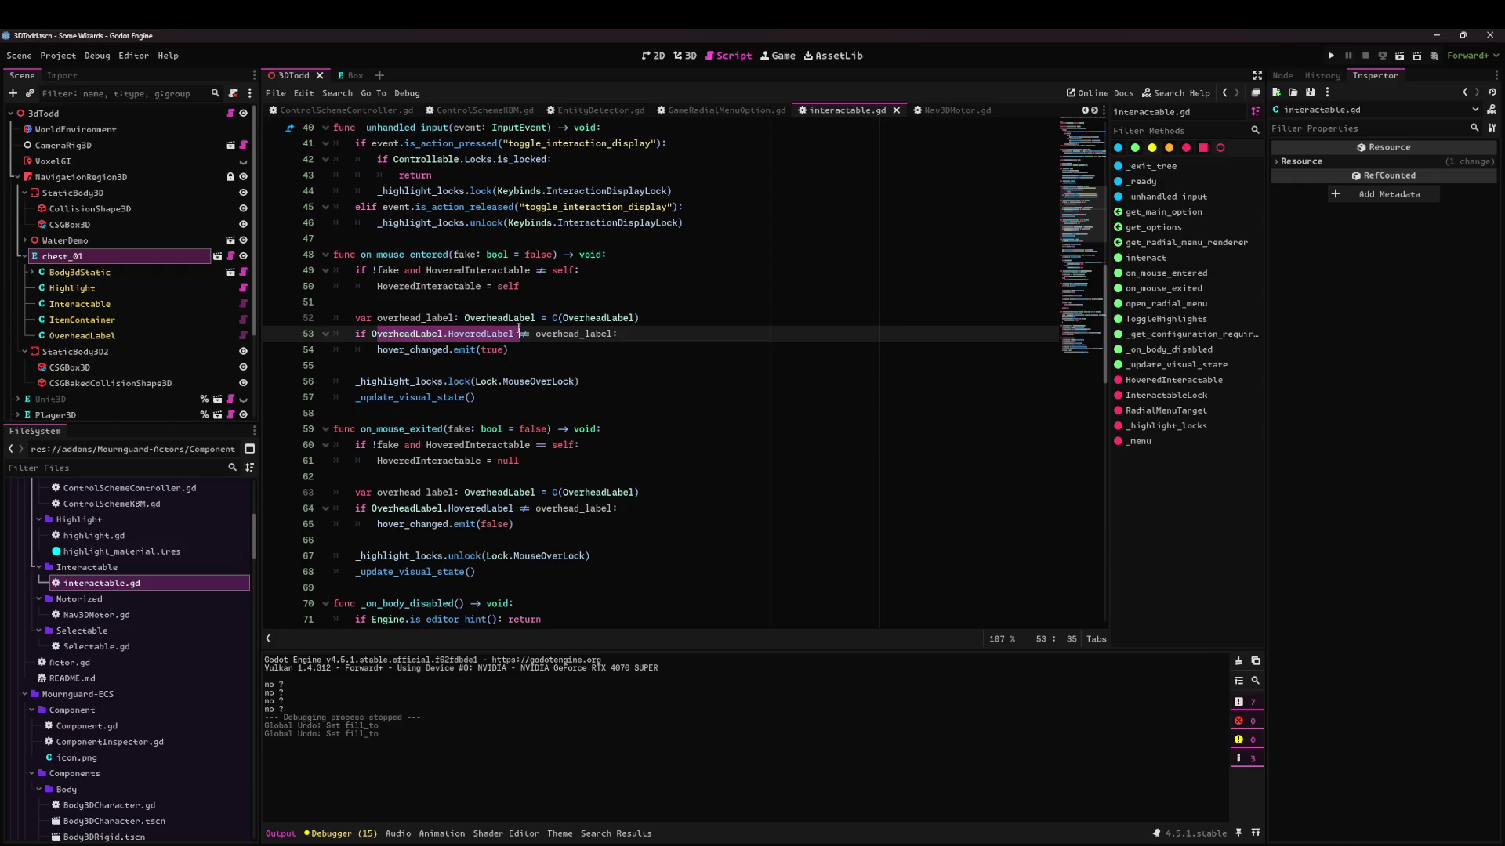
{"action": "left_click", "coordinate": [505, 304]}
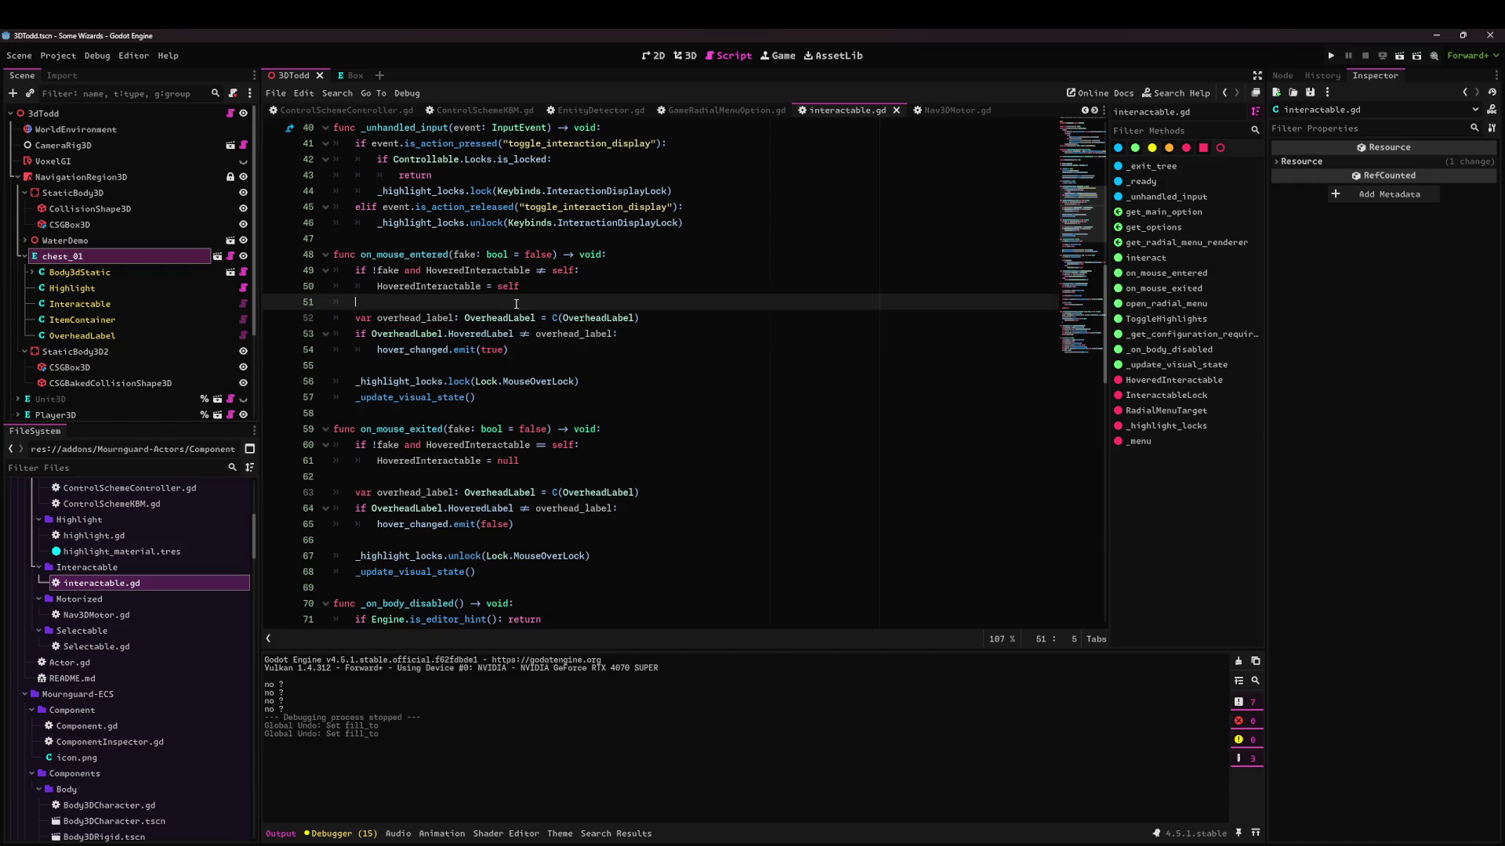
Add print(OverheadLabel.HoveredLabel) to on_mouse_exited.
{"action": "key", "text": "Return"}
{"action": "type", "text": "print("}
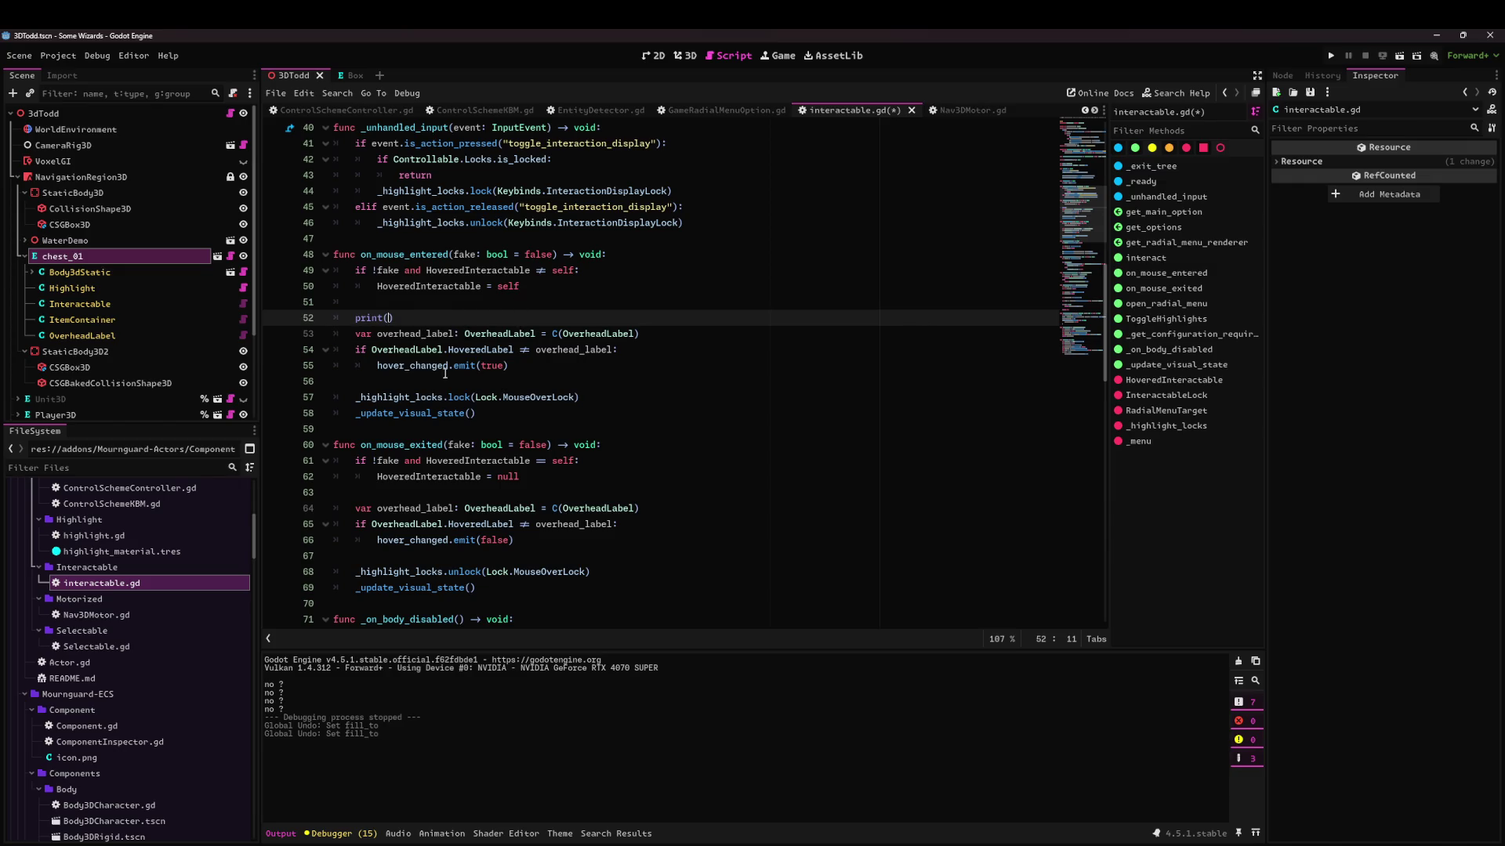
{"action": "key", "text": "ctrl+z"}
{"action": "left_click", "coordinate": [465, 413]}
{"action": "scroll", "coordinate": [466, 474], "scroll_direction": "down", "scroll_amount": 3}
{"action": "left_click", "coordinate": [467, 329]}
{"action": "key", "text": "Return"}
{"action": "type", "text": "p;rint"}
{"action": "key", "text": "BackSpace"}
{"action": "key", "text": "BackSpace"}
{"action": "key", "text": "BackSpace"}
{"action": "type", "text": "rint("}
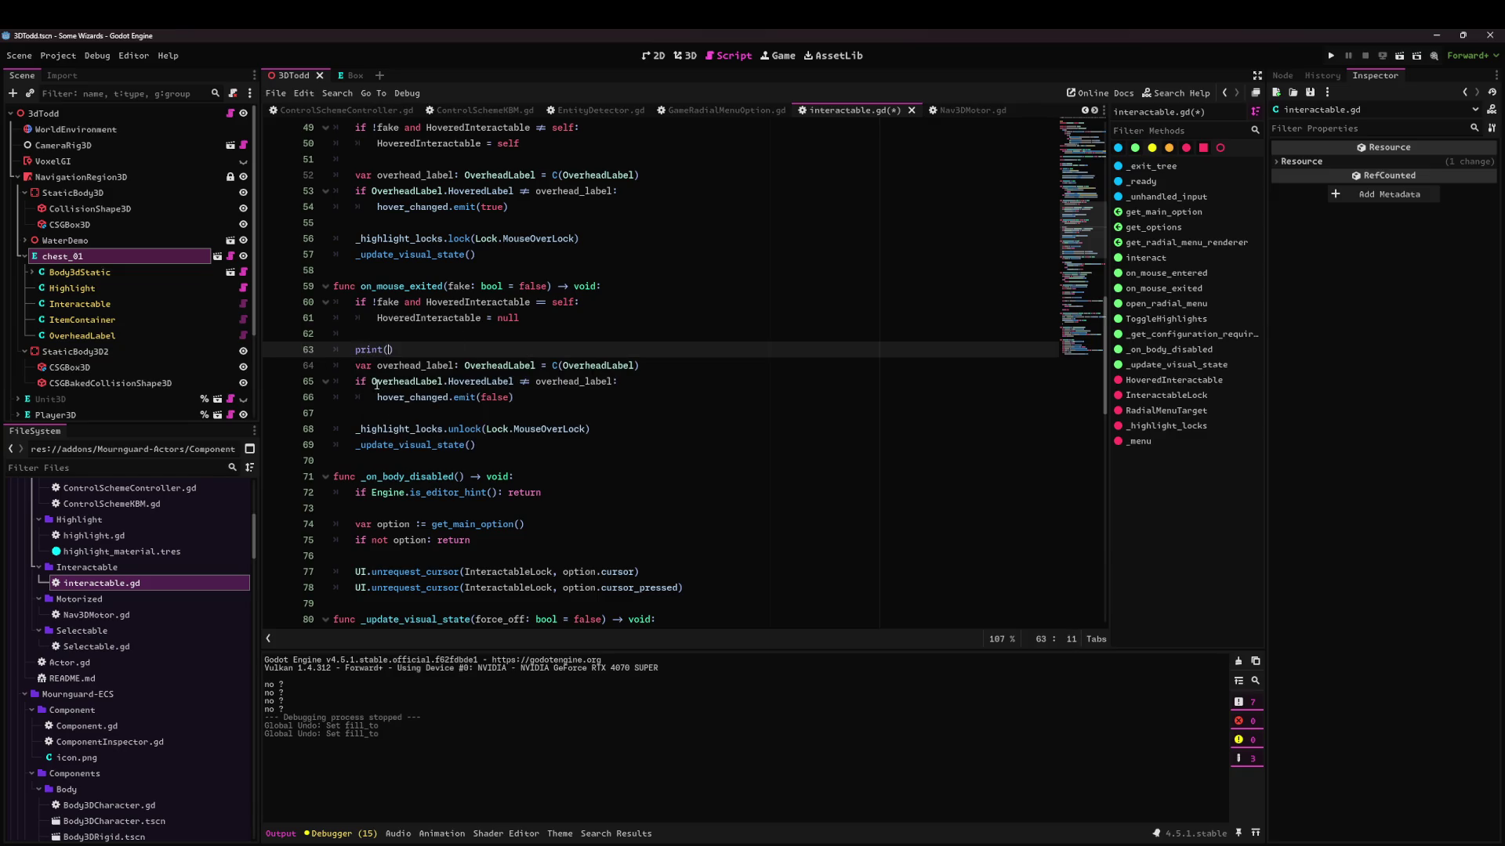
{"action": "double_click", "coordinate": [376, 384]}
{"action": "left_click", "coordinate": [390, 350]}
{"action": "key", "text": "ctrl+v"}
Add print(overhead_label) and print('-----') below it, then save interactable.gd.
{"action": "key", "text": "End"}
{"action": "key", "text": "Return"}
{"action": "type", "text": "print(ov"}
{"action": "key", "text": "Return"}
{"action": "key", "text": "End"}
{"action": "key", "text": "Return"}
{"action": "type", "text": "print('-----"}
{"action": "key", "text": "ctrl+s"}
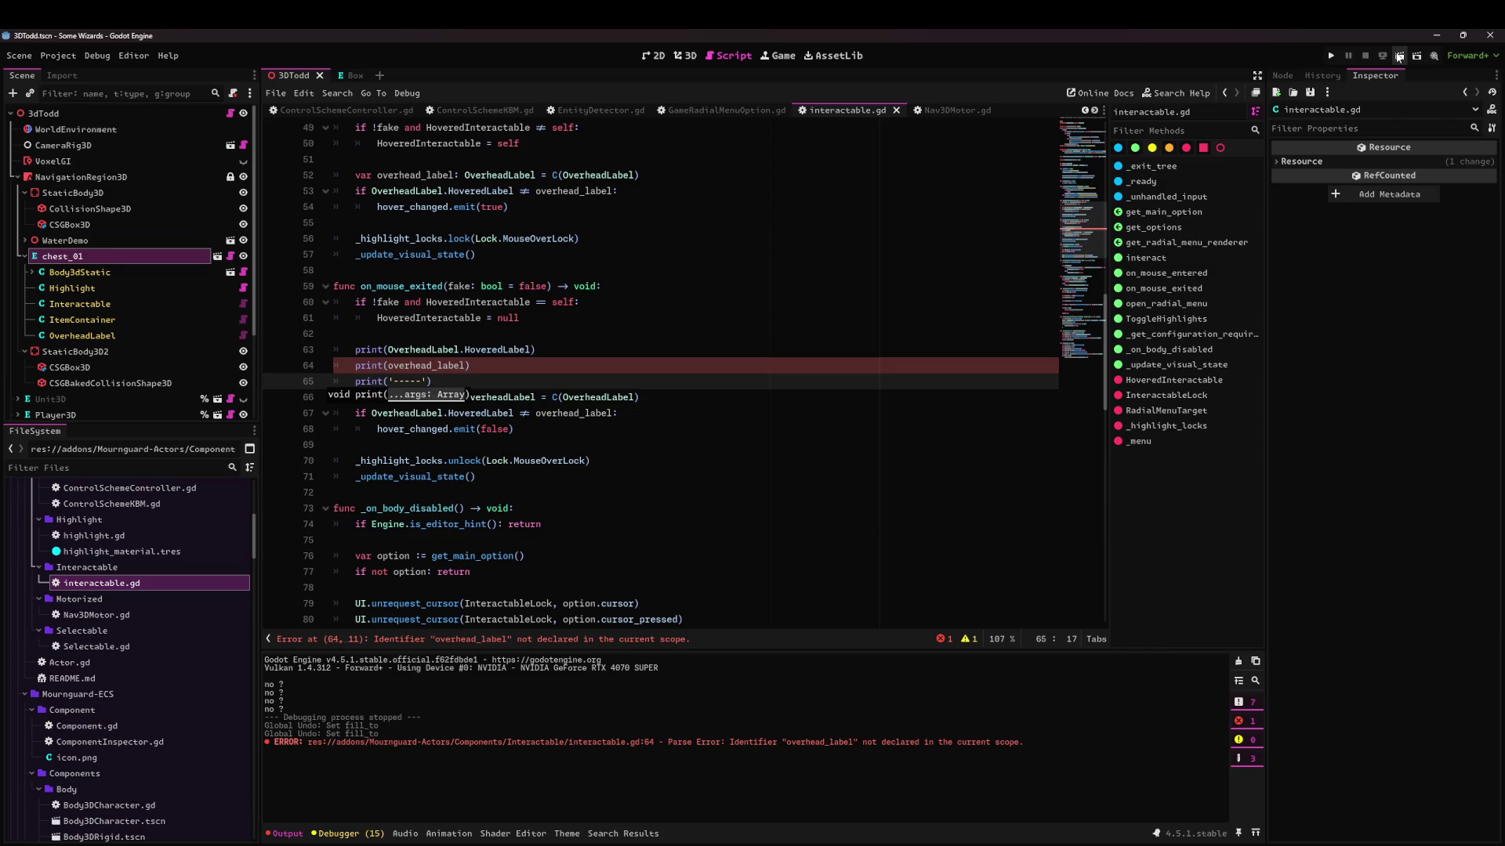
Move the overhead_label declaration above the prints and run the current scene.
{"action": "left_click", "coordinate": [522, 382]}
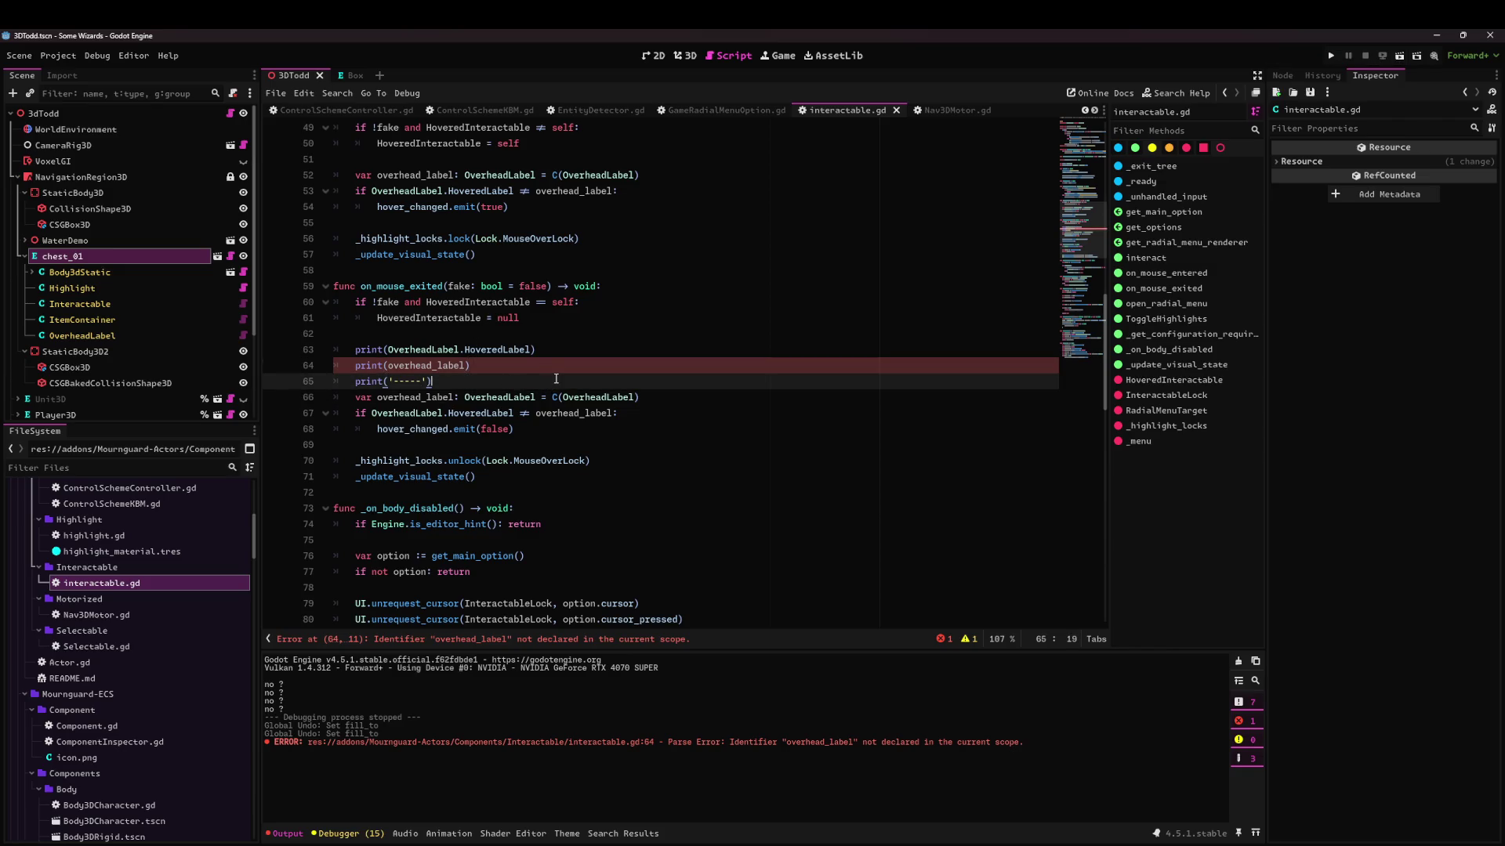
{"action": "key", "text": "Down"}
{"action": "key", "text": "alt+Up"}
{"action": "key", "text": "alt+Up"}
{"action": "key", "text": "alt+Up"}
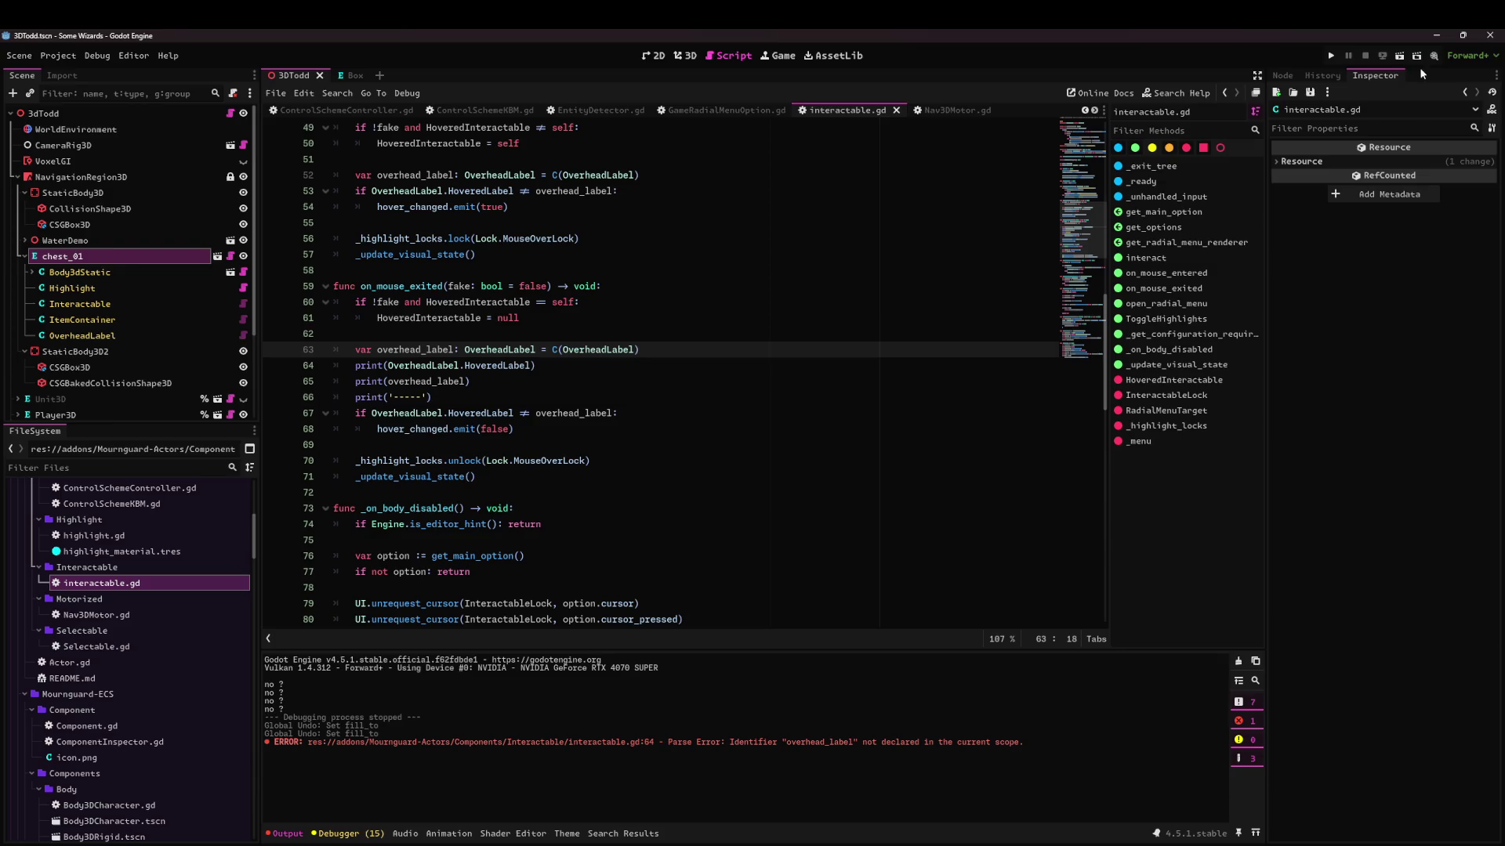
{"action": "left_click", "coordinate": [1394, 57]}
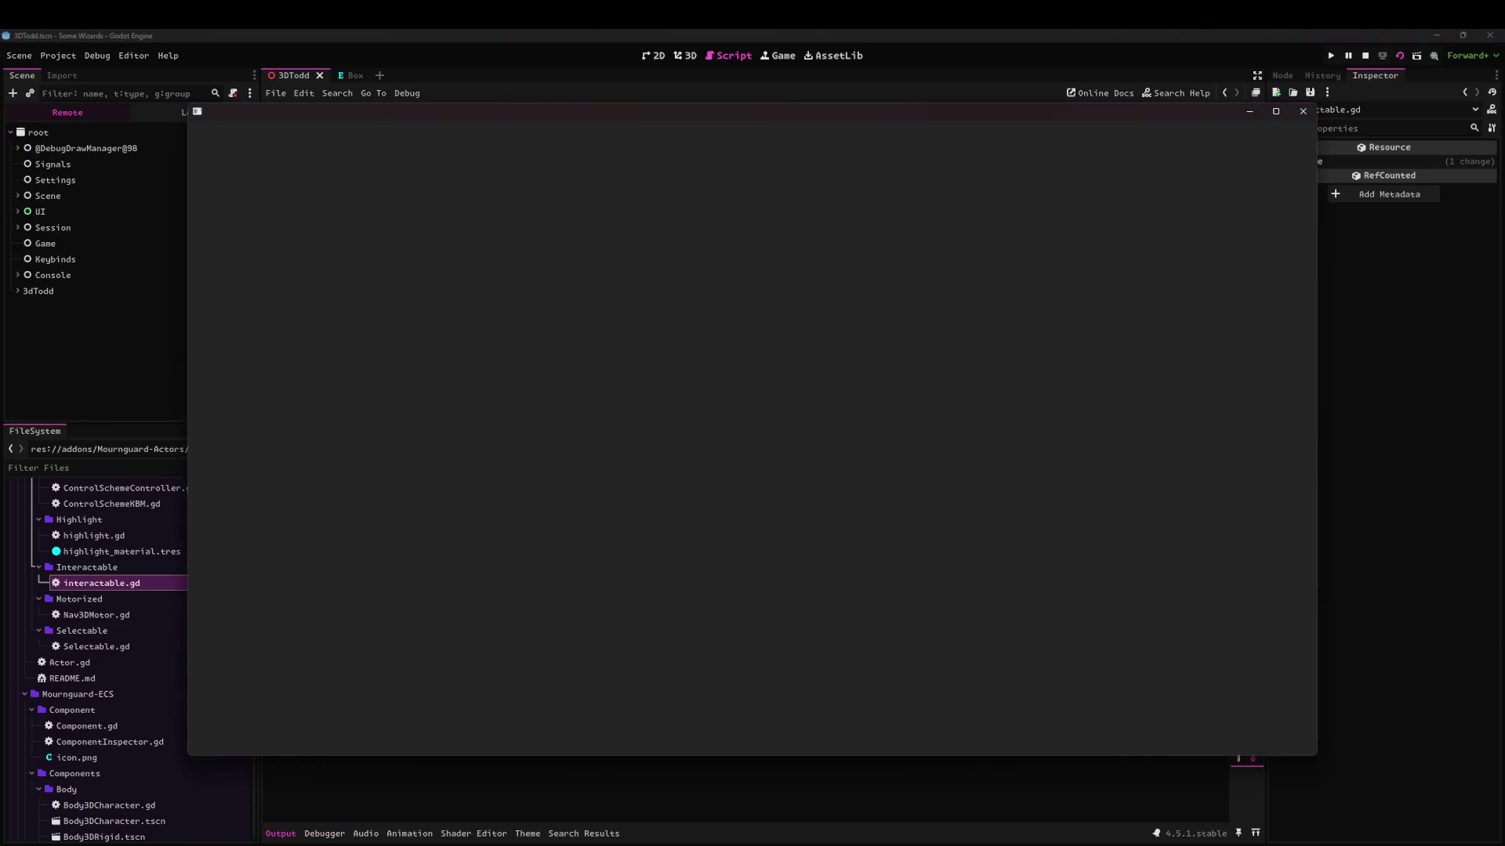
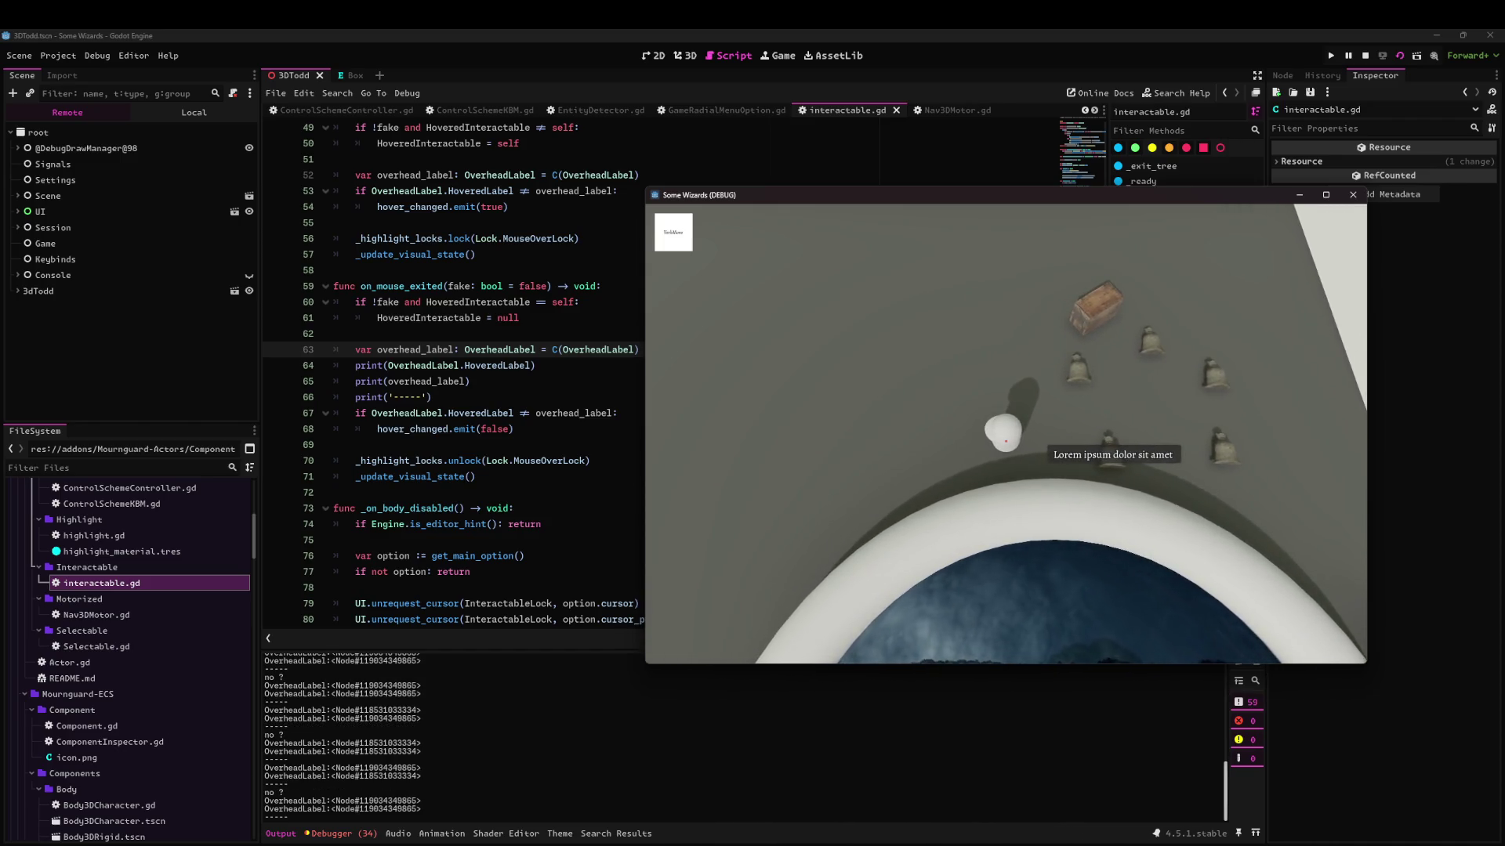
Delete debug lines 63–67 in interactable.gd, unindent hover_changed.emit(false), save, and run the project.
{"action": "left_click", "coordinate": [515, 413]}
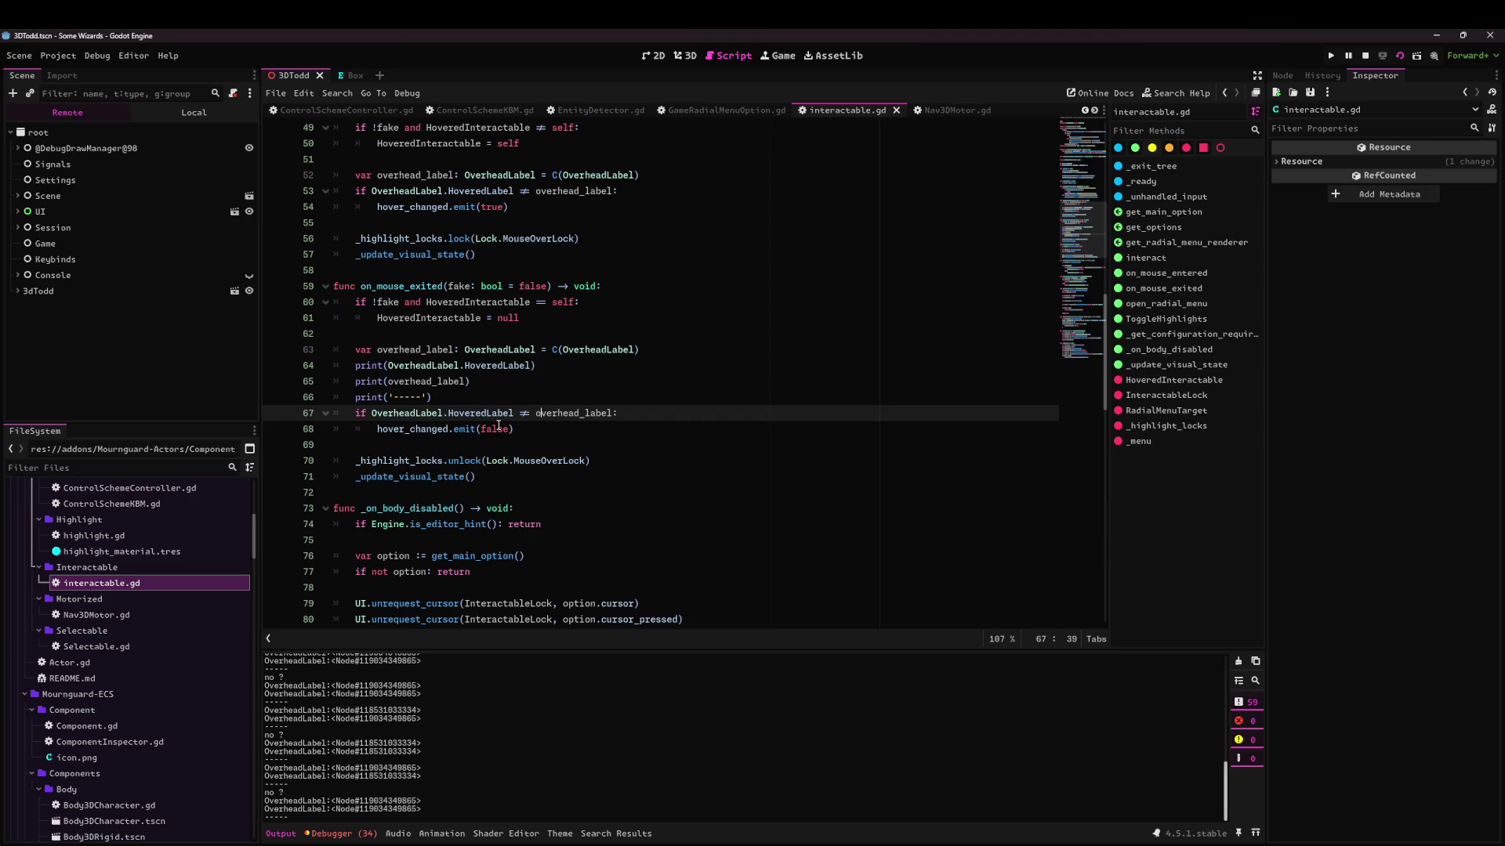
{"action": "mouse_move", "coordinate": [669, 408]}
{"action": "left_mouse_down"}
{"action": "mouse_move", "coordinate": [276, 368]}
{"action": "mouse_move", "coordinate": [273, 349]}
{"action": "left_mouse_up"}
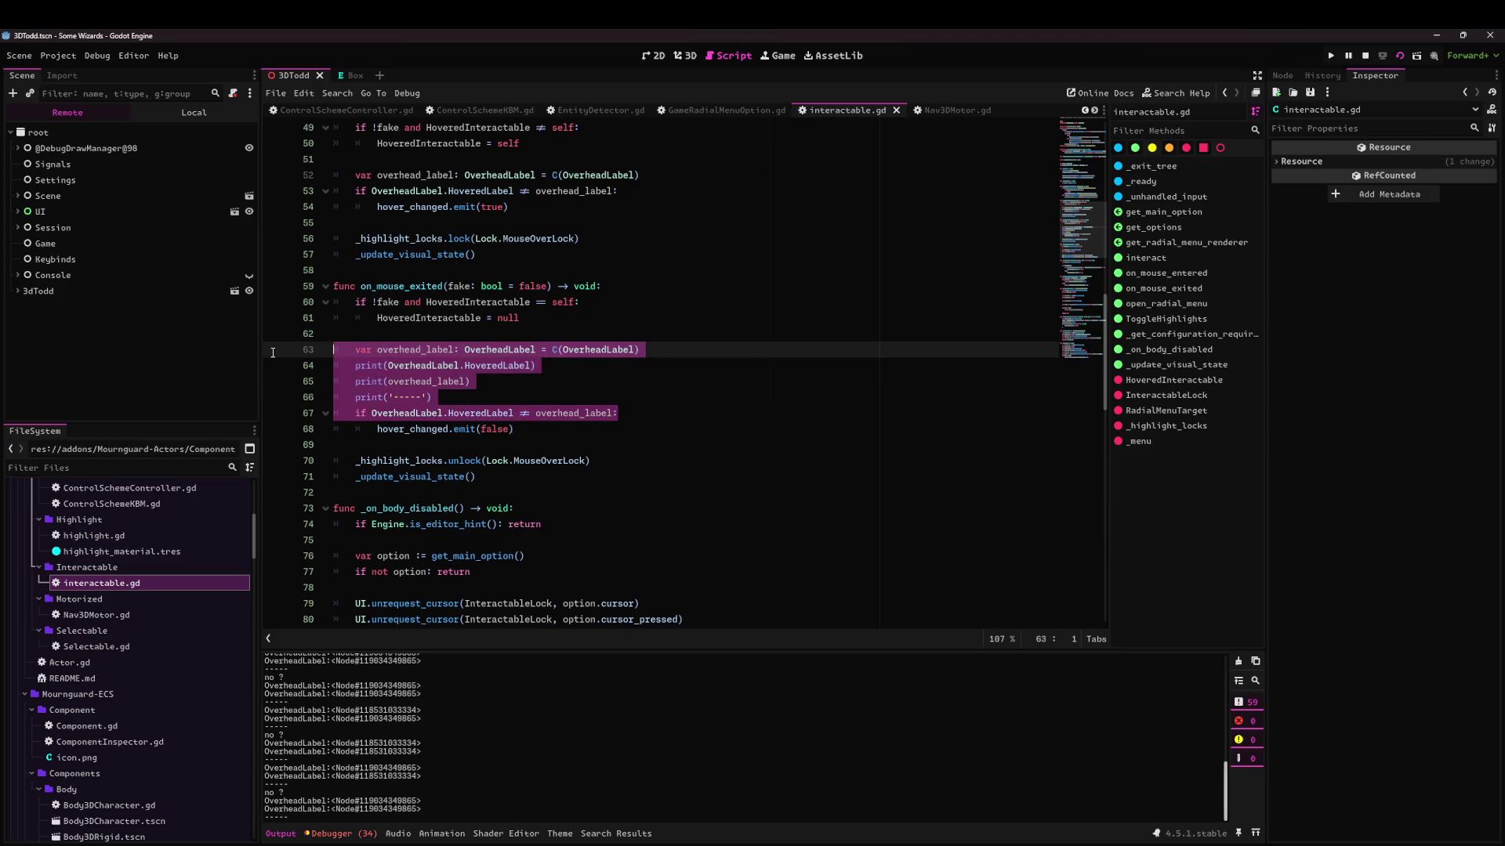
{"action": "key", "text": "BackSpace"}
{"action": "key", "text": "BackSpace"}
{"action": "key", "text": "Down"}
{"action": "key", "text": "Home"}
{"action": "key", "text": "Delete"}
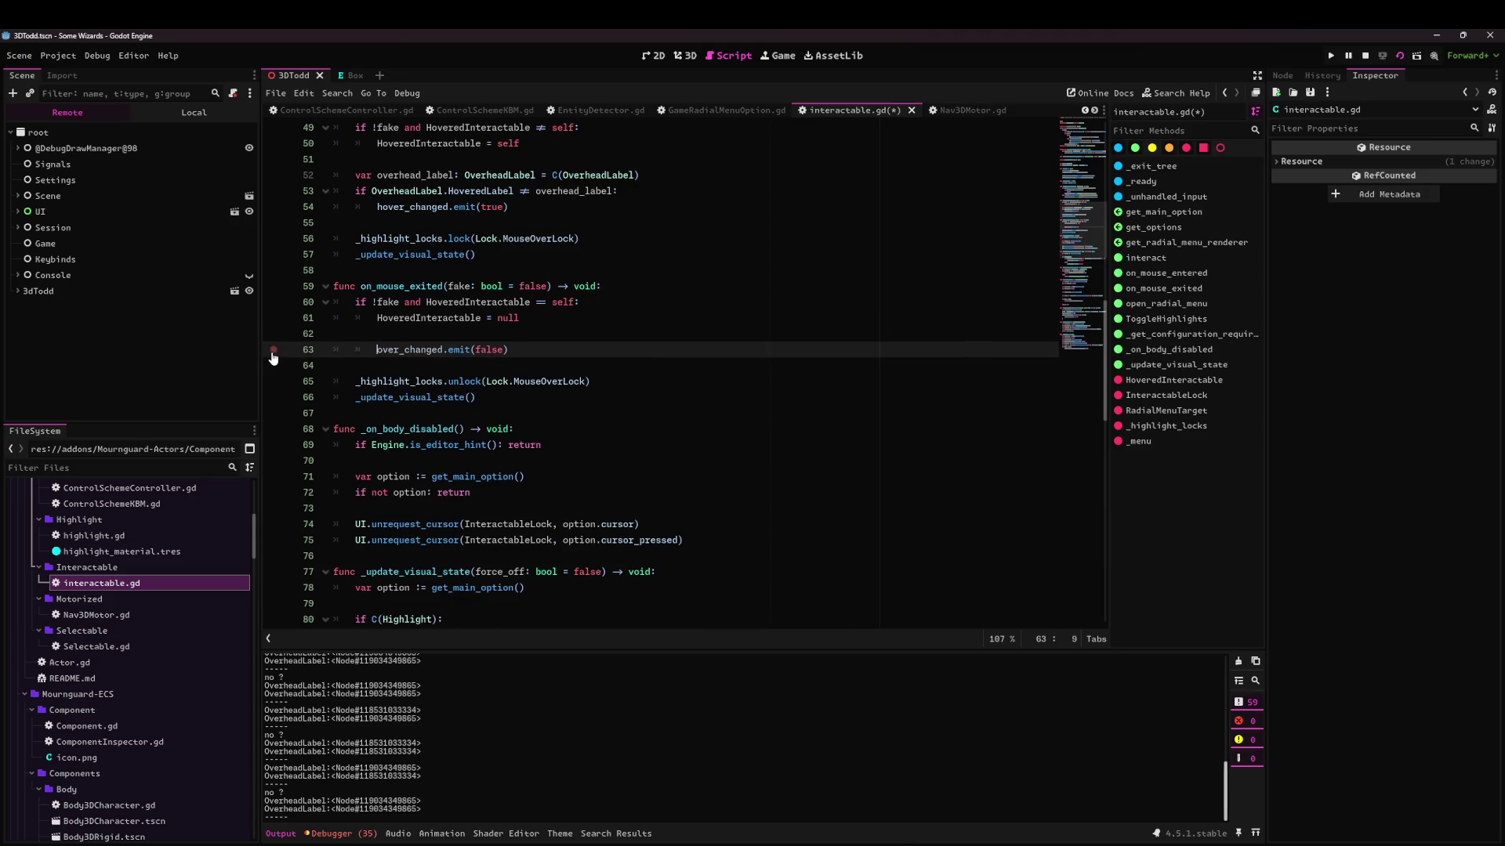
{"action": "key", "text": "ctrl+z"}
{"action": "key", "text": "BackSpace"}
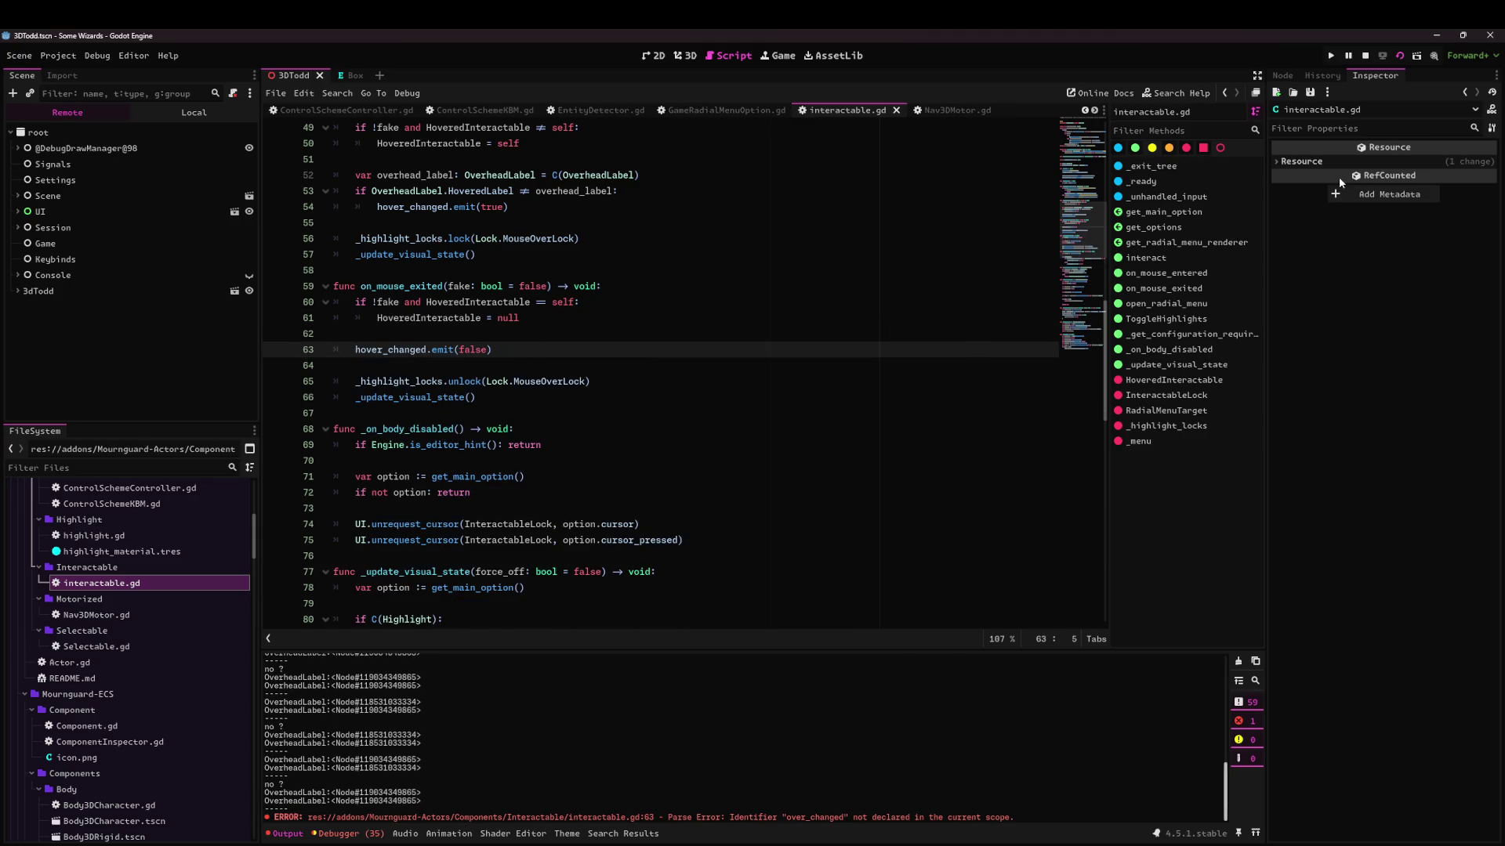
{"action": "left_click", "coordinate": [1400, 56]}
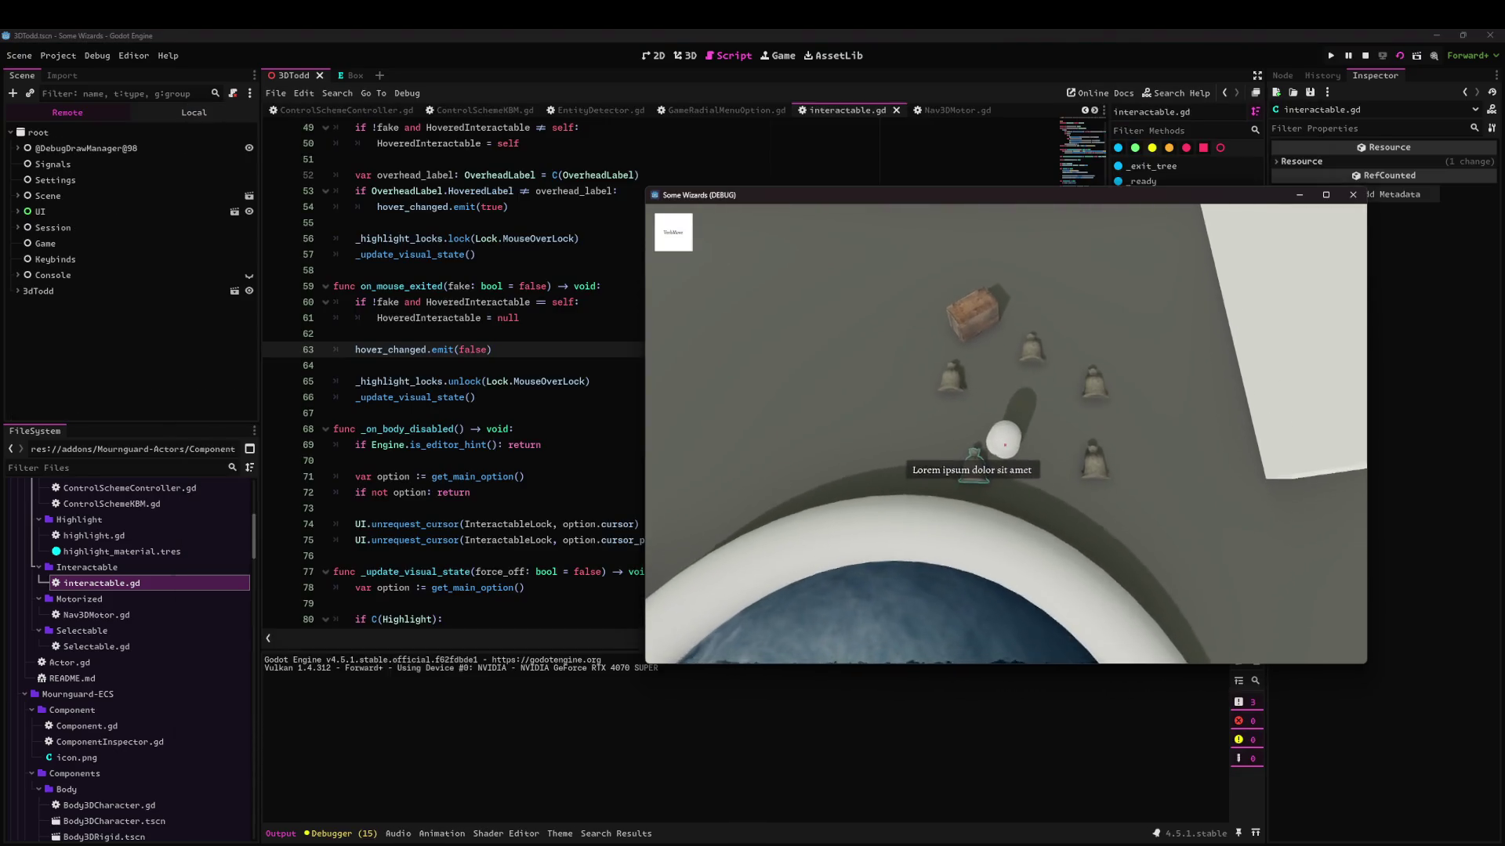
Reveal the item labels such as Wooden Chest and walk the player around to test them.
{"action": "key", "text": "alt"}
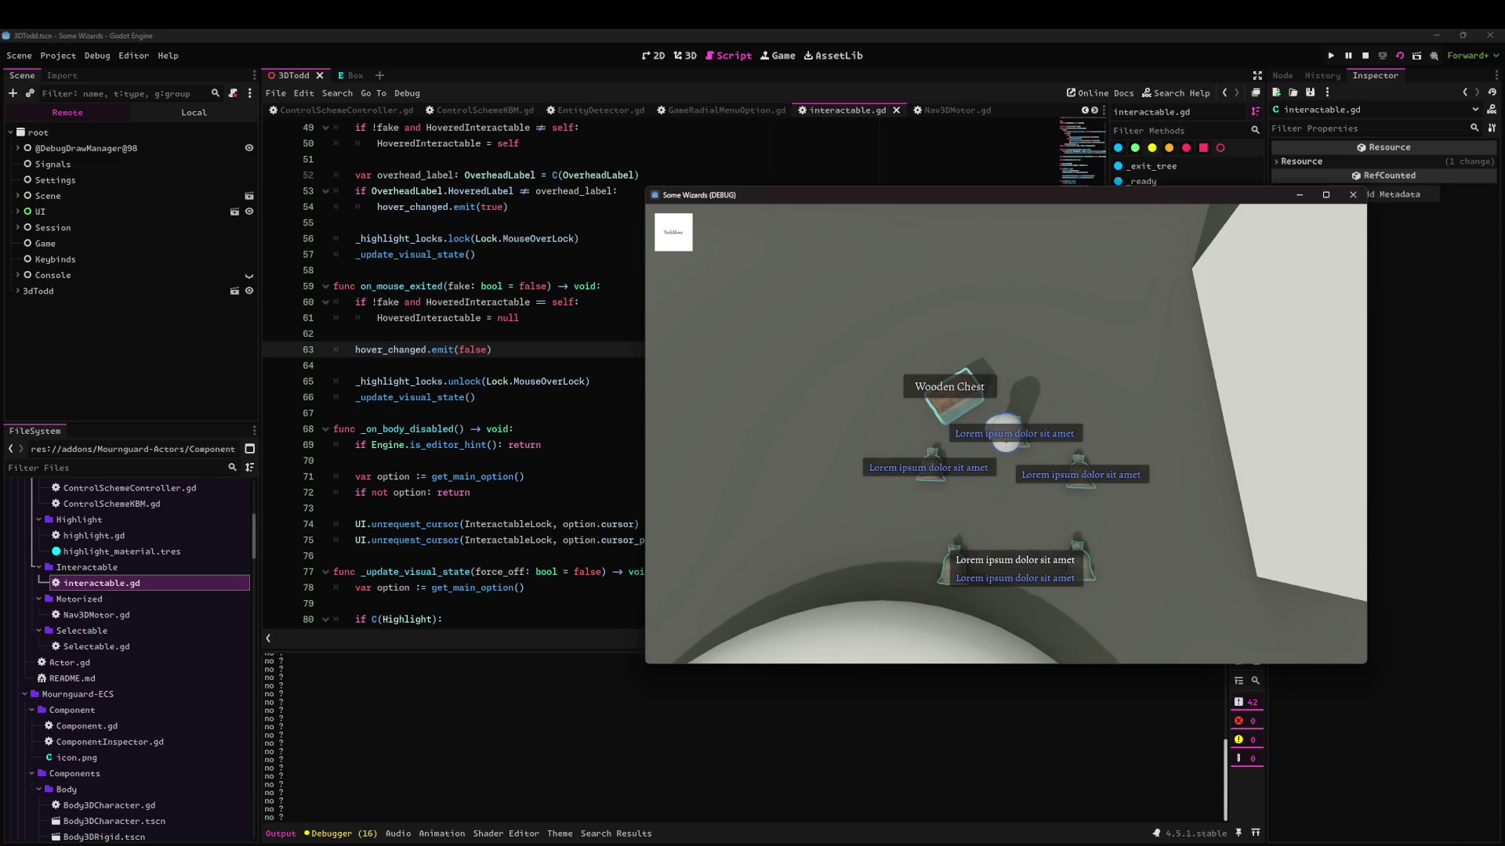
{"action": "key", "text": "s"}
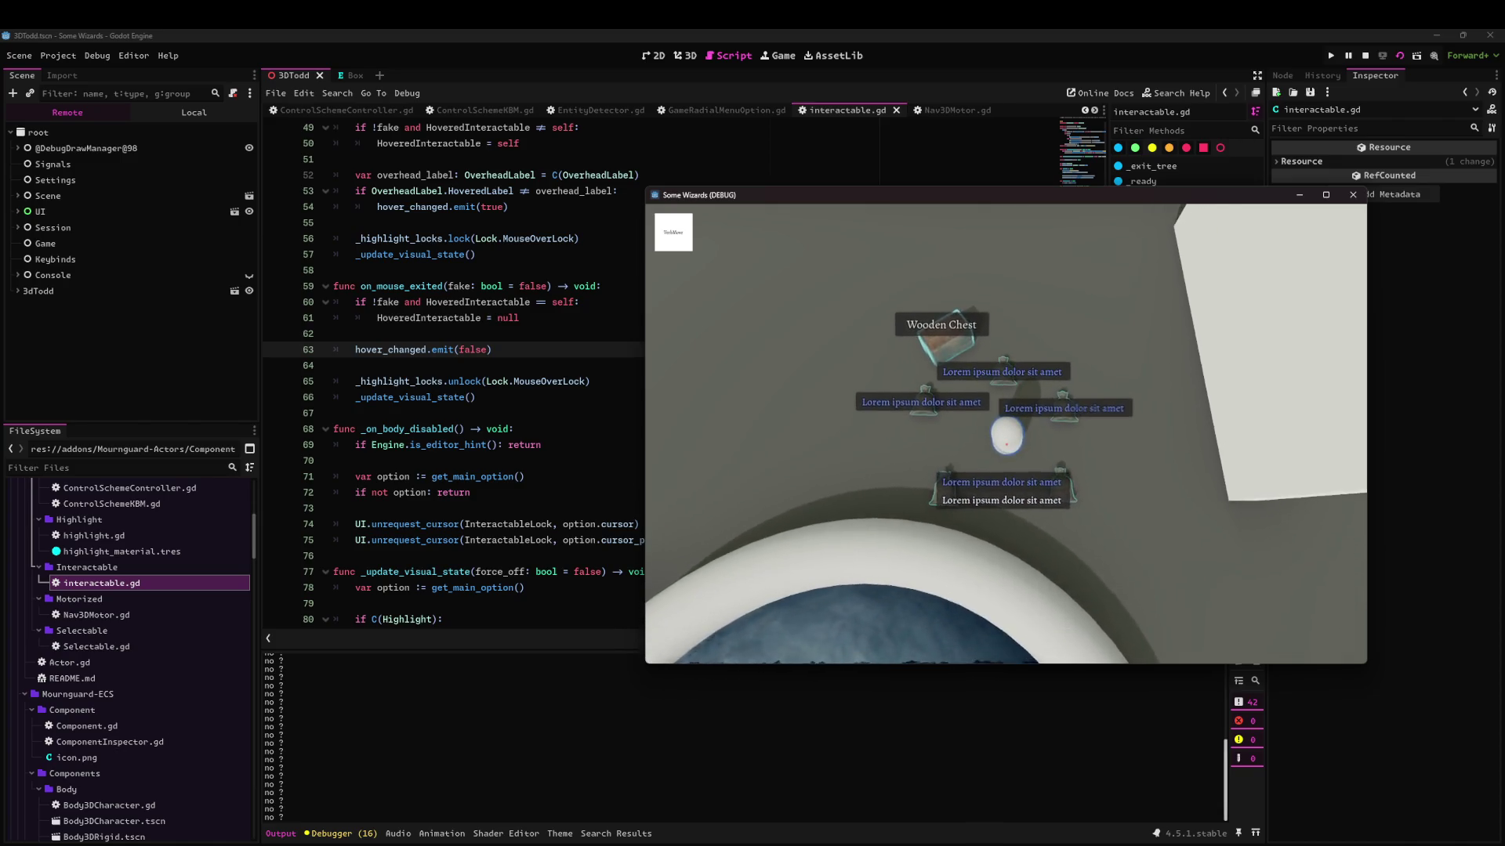
{"action": "key", "text": "e"}
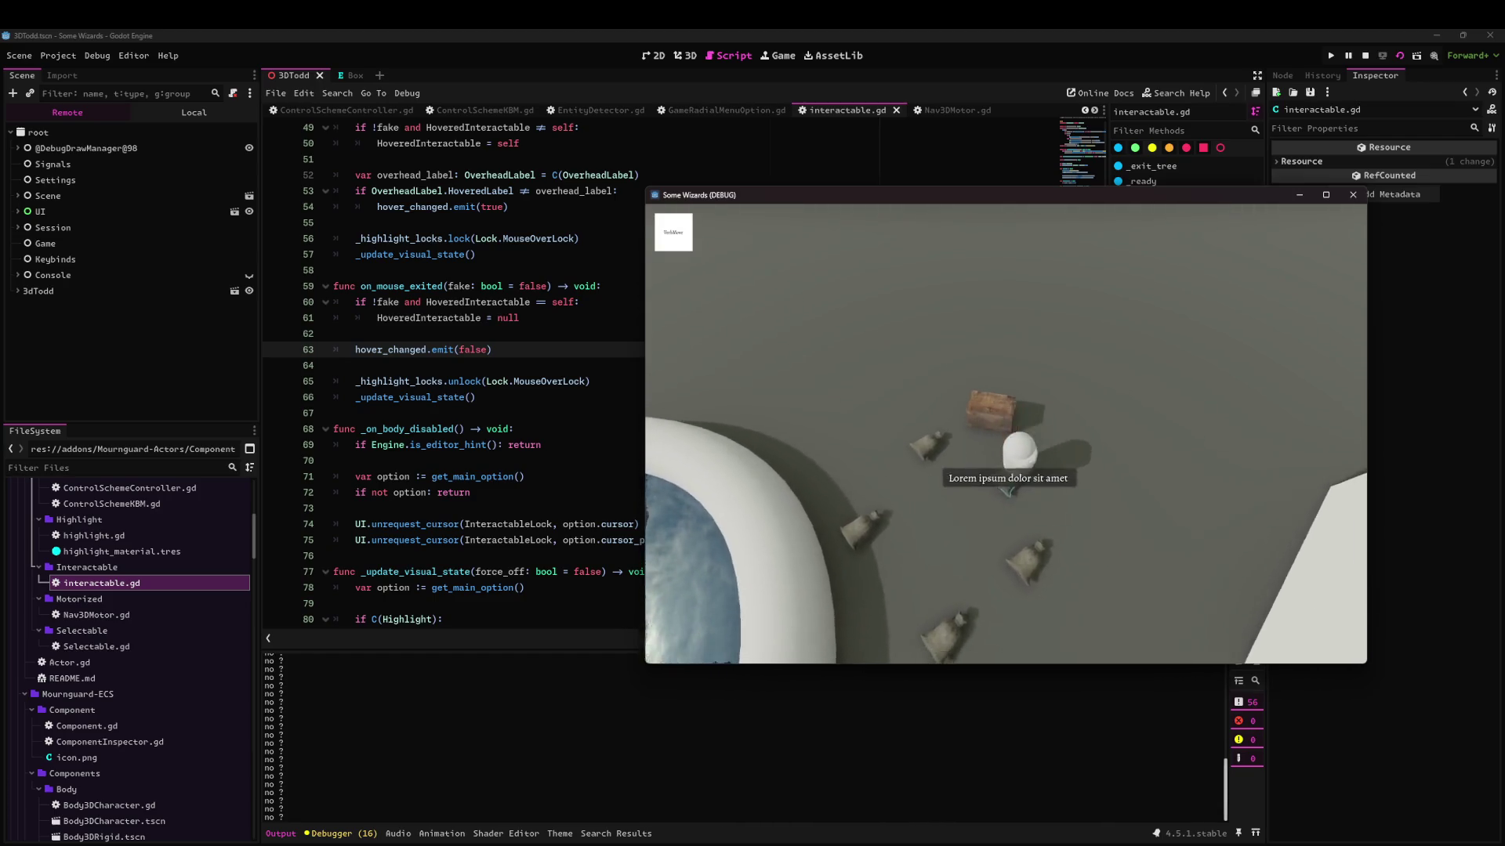
Return to the editor, then switch to the GitHub project board Main.
{"action": "left_click", "coordinate": [483, 347]}
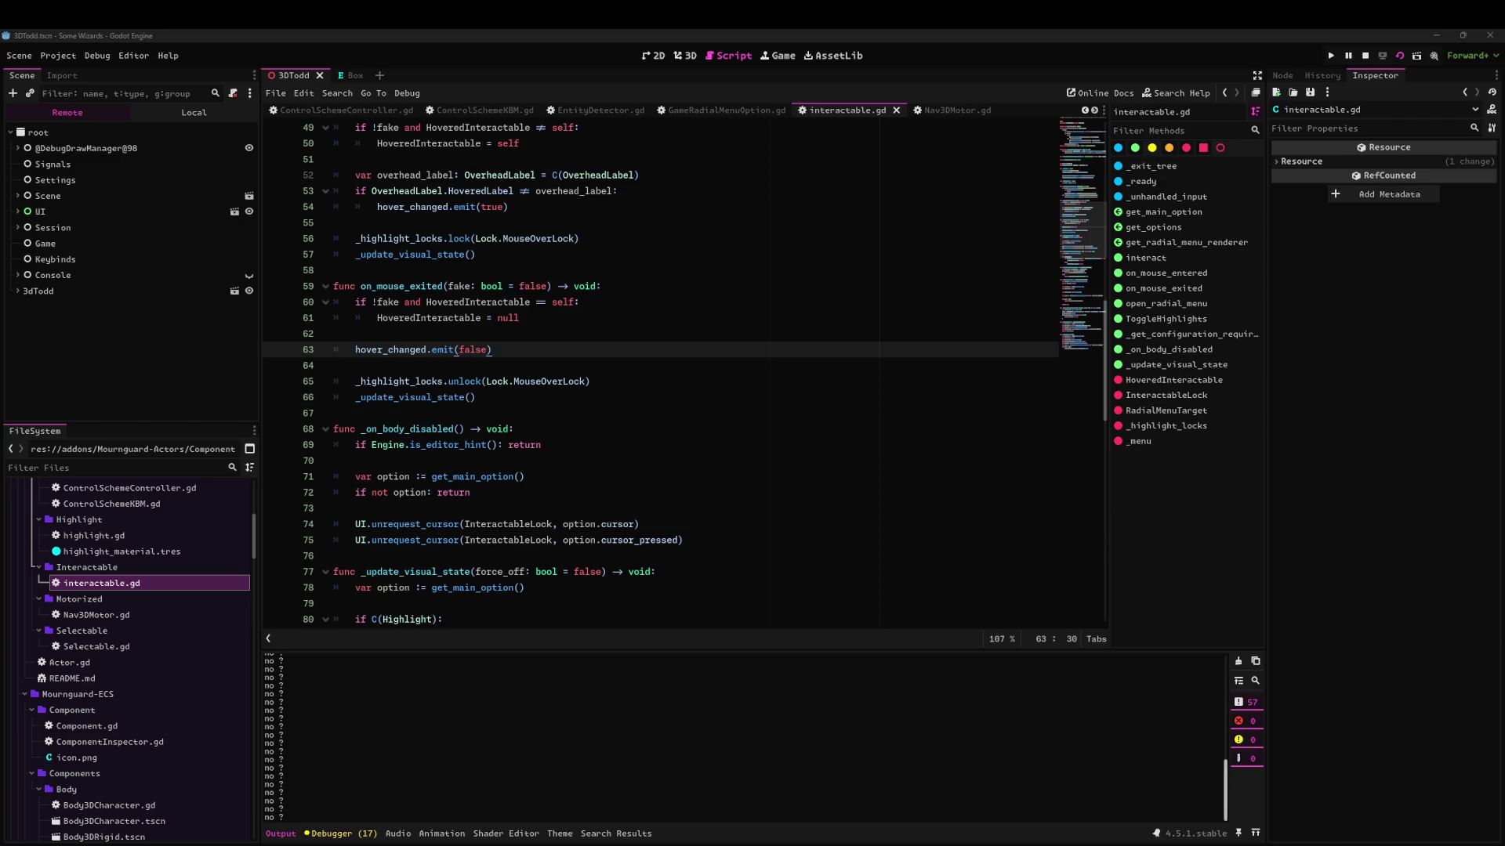
{"action": "key", "text": "alt+Tab"}
{"action": "scroll", "coordinate": [213, 740], "scroll_direction": "down", "scroll_amount": 2}
Open issue #27 CONTROLLER SUPPORT MEGAISSUE from the board and open its description's actions menu.
{"action": "scroll", "coordinate": [181, 673], "scroll_direction": "up", "scroll_amount": 2}
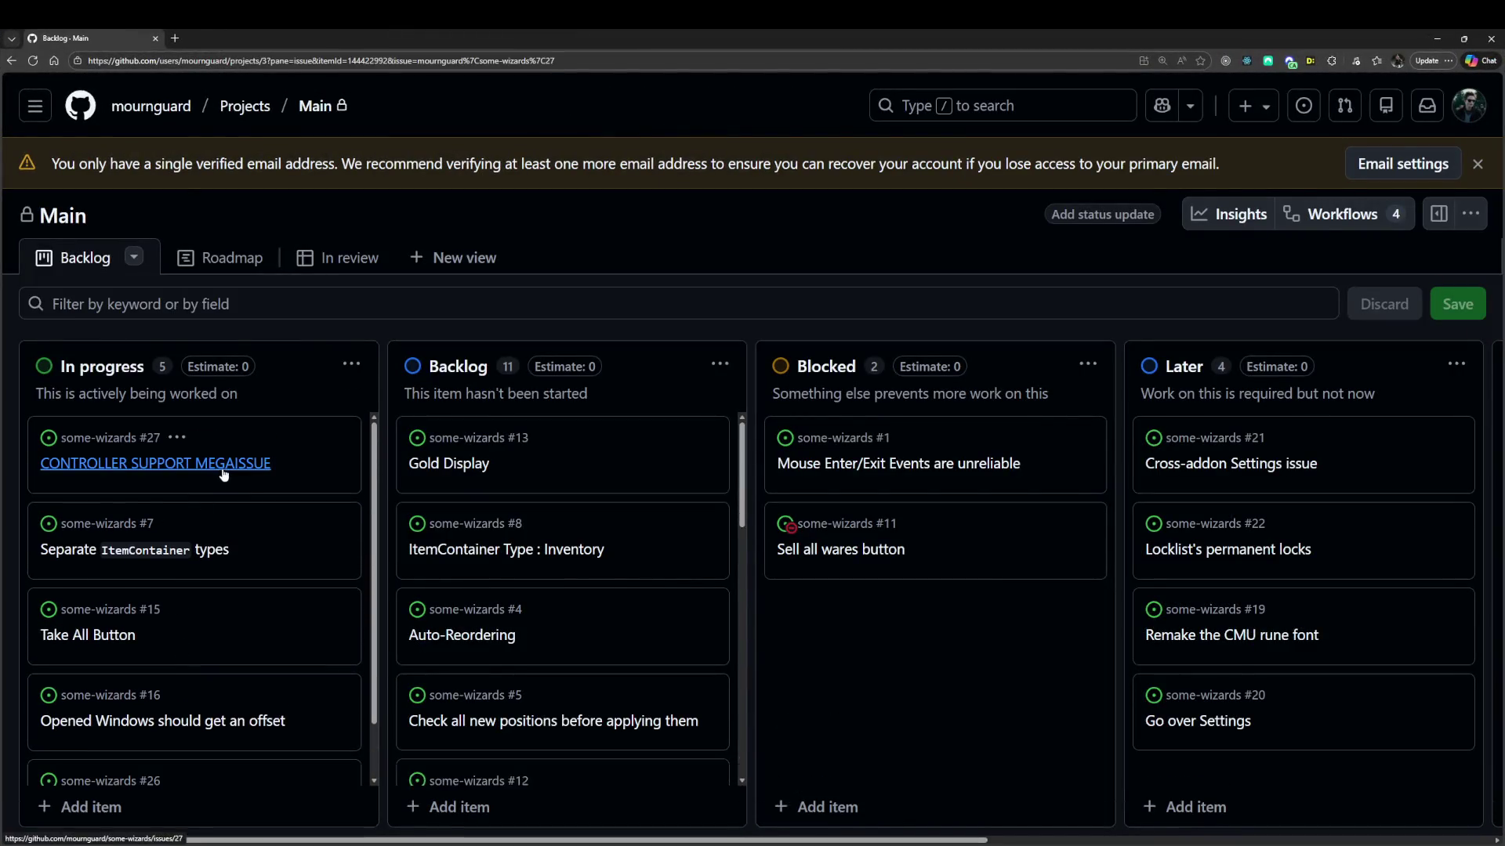
{"action": "left_click", "coordinate": [219, 467]}
{"action": "scroll", "coordinate": [403, 469], "scroll_direction": "down", "scroll_amount": 1}
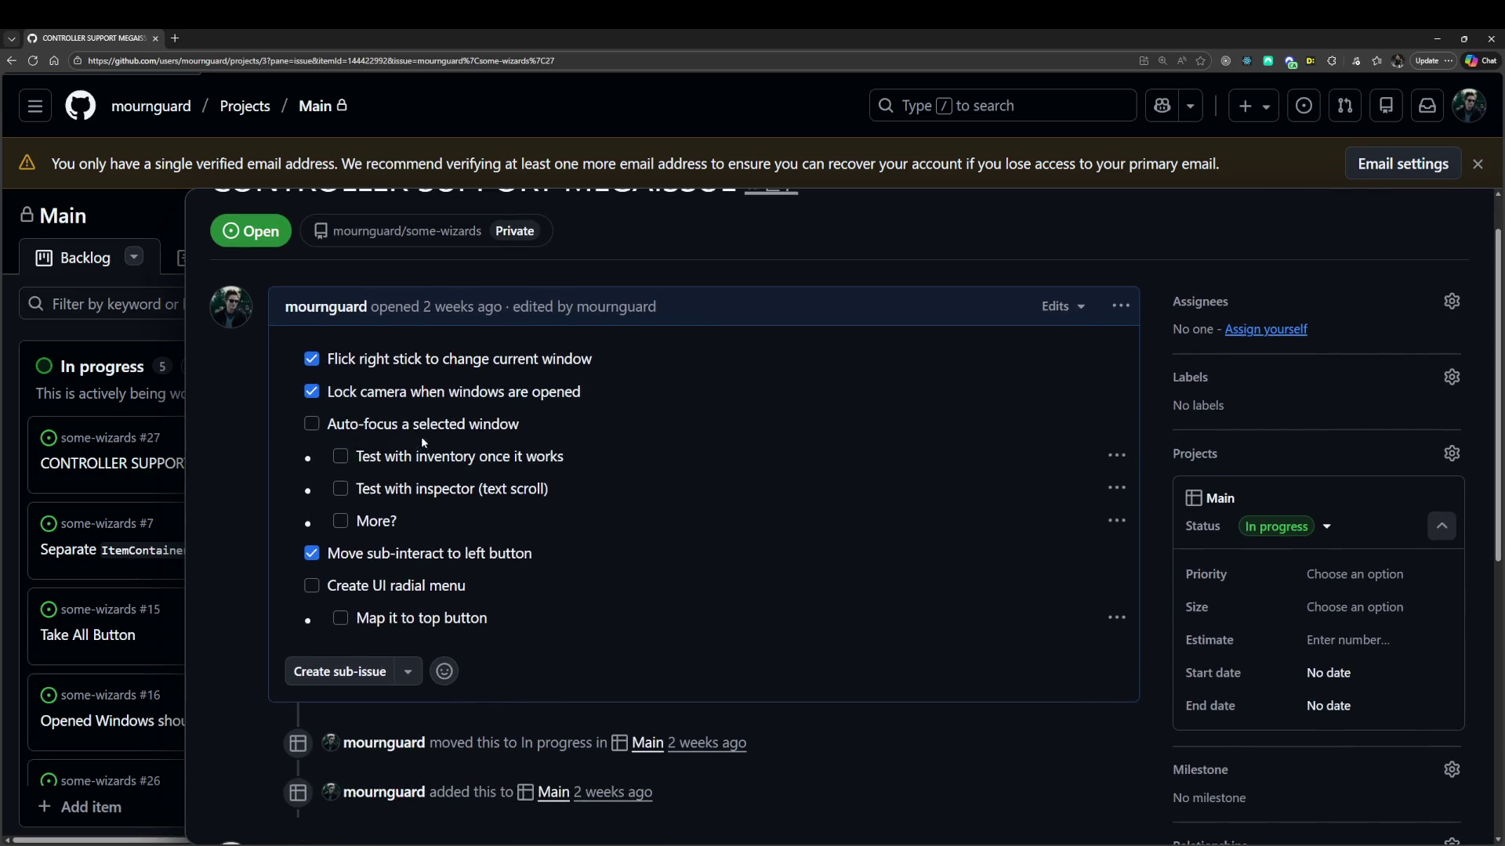
{"action": "scroll", "coordinate": [392, 462], "scroll_direction": "down", "scroll_amount": 1}
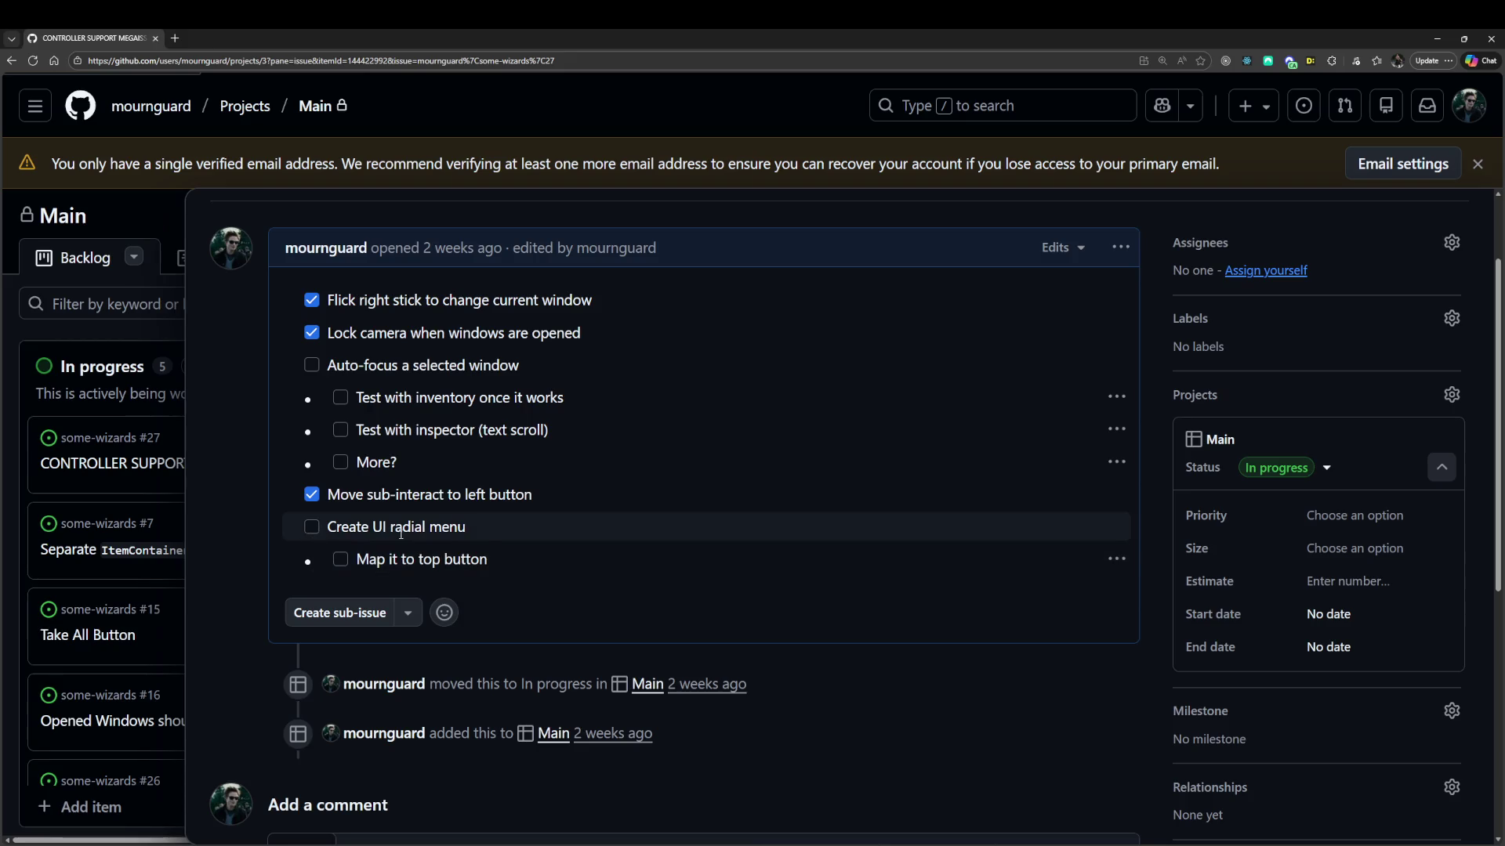
{"action": "left_click_drag", "start_coordinate": [369, 559], "coordinate": [470, 559]}
{"action": "left_click_drag", "start_coordinate": [357, 527], "coordinate": [383, 526]}
{"action": "left_click", "coordinate": [383, 527]}
{"action": "scroll", "coordinate": [413, 527], "scroll_direction": "down", "scroll_amount": 2}
{"action": "scroll", "coordinate": [1094, 319], "scroll_direction": "up", "scroll_amount": 3}
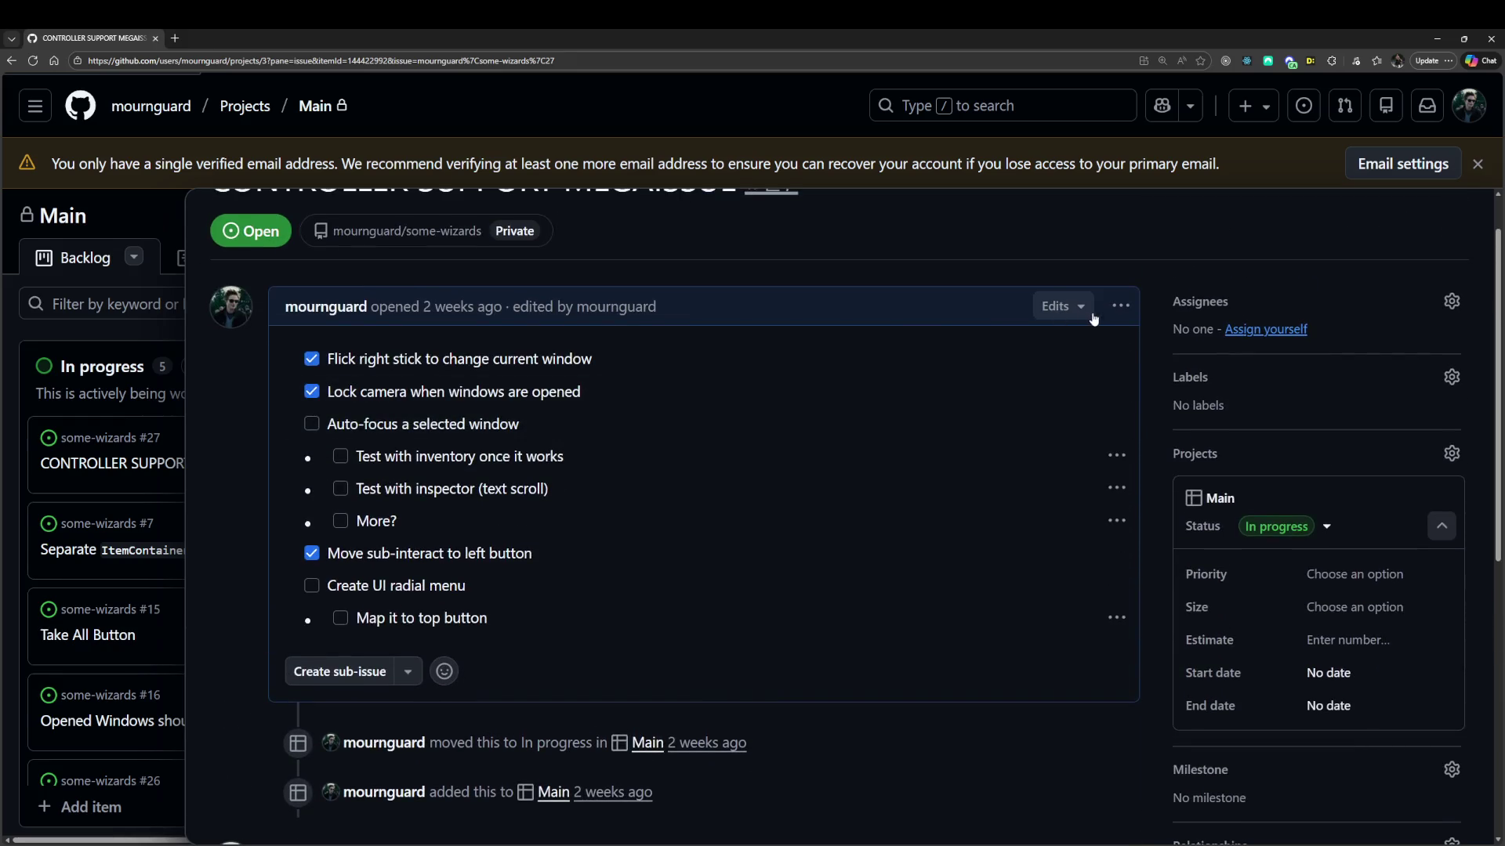
{"action": "left_click", "coordinate": [1119, 306]}
Edit the description and add a new top-level task 'Label issues'.
{"action": "left_click", "coordinate": [1159, 429]}
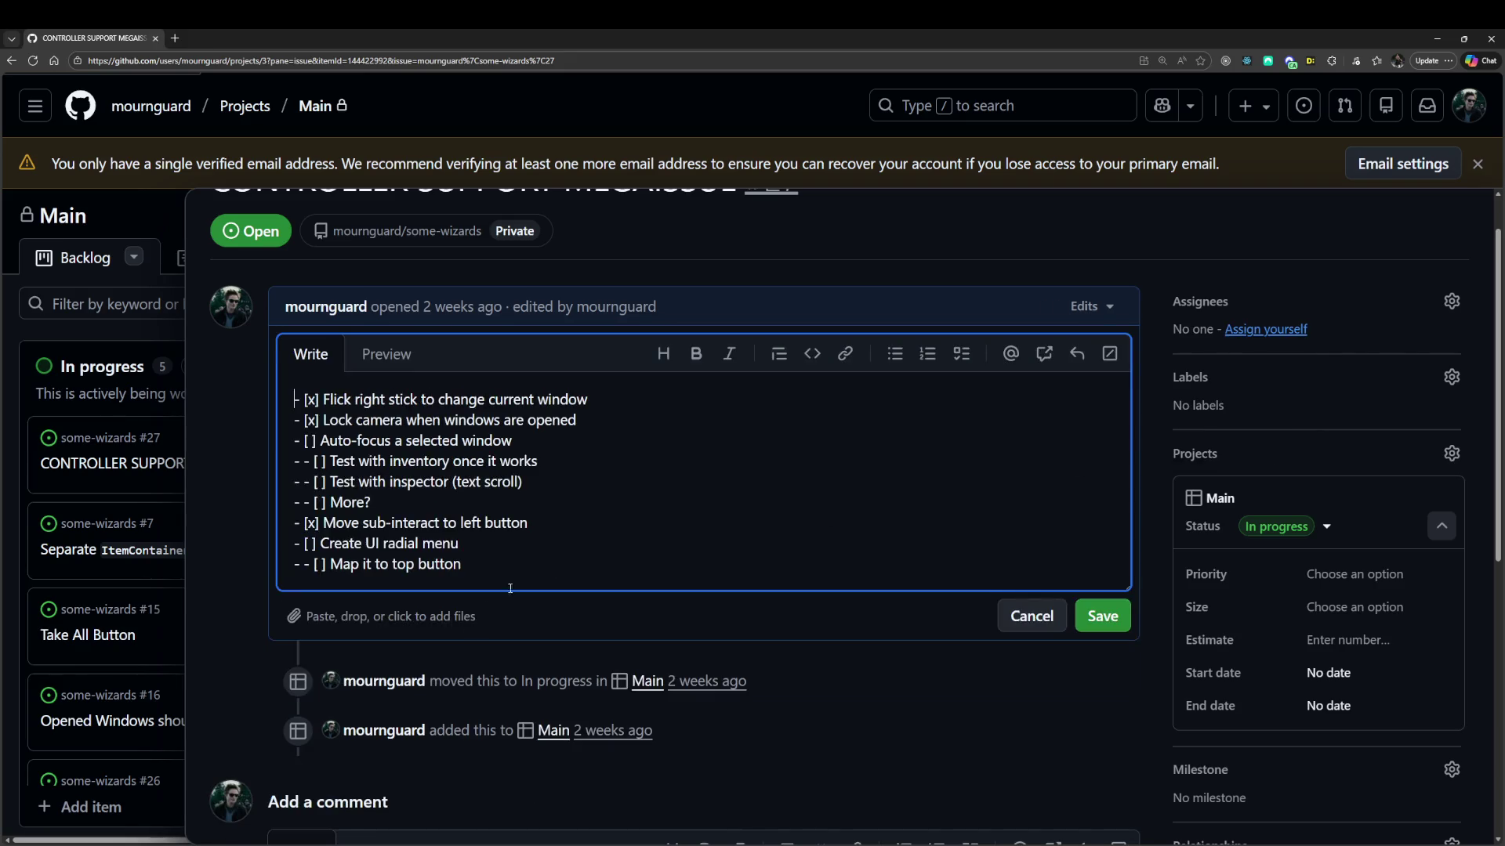
{"action": "key", "text": "Return"}
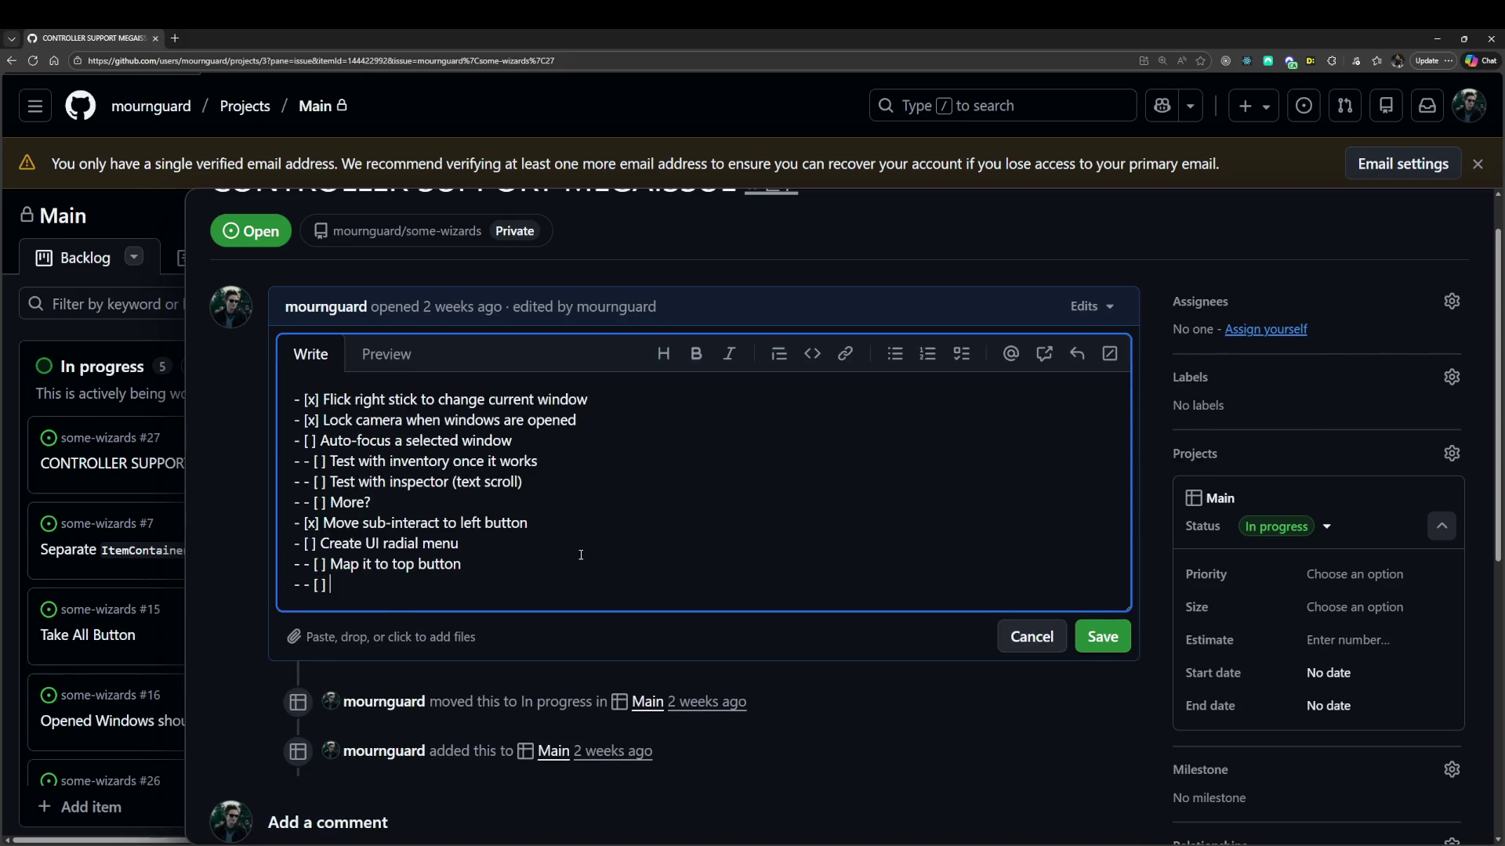
{"action": "key", "text": "shift+Tab"}
{"action": "key", "text": "Tab"}
{"action": "key", "text": "shift+Tab"}
{"action": "key", "text": "Tab"}
{"action": "key", "text": "shift+Tab"}
{"action": "type", "text": "Label issues "}
{"action": "type", "text": ":"}
{"action": "key", "text": "BackSpace"}
Add a sub-task: focus stays visible when deselecting while holding the reveal-interactables button.
{"action": "key", "text": "Return"}
{"action": "type", "text": "["}
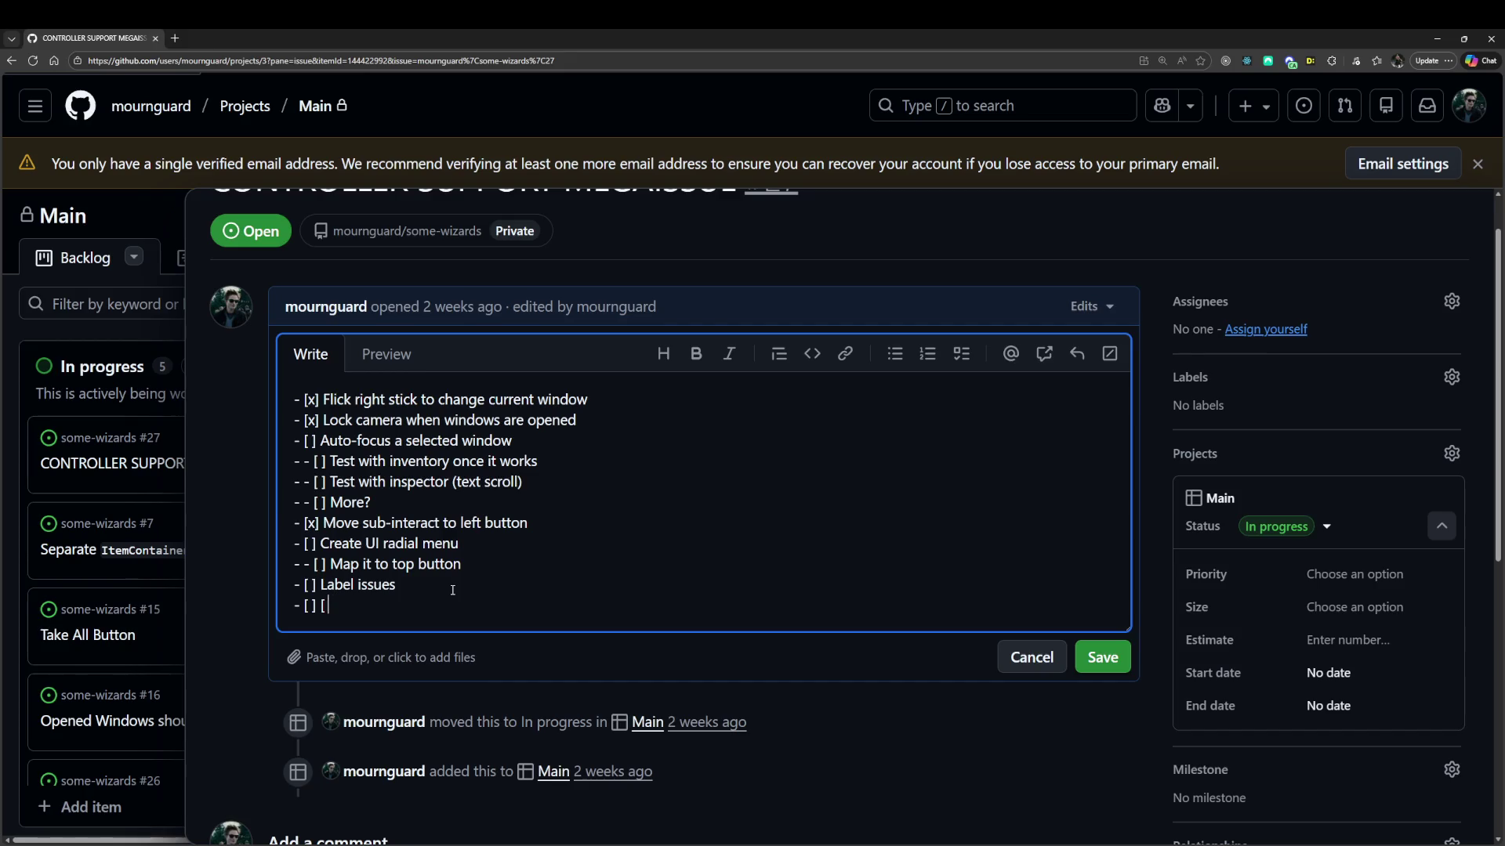
{"action": "type", "text": "-"}
{"action": "type", "text": "Focusstays o"}
{"action": "type", "text": "hen de"}
{"action": "type", "text": "electing "}
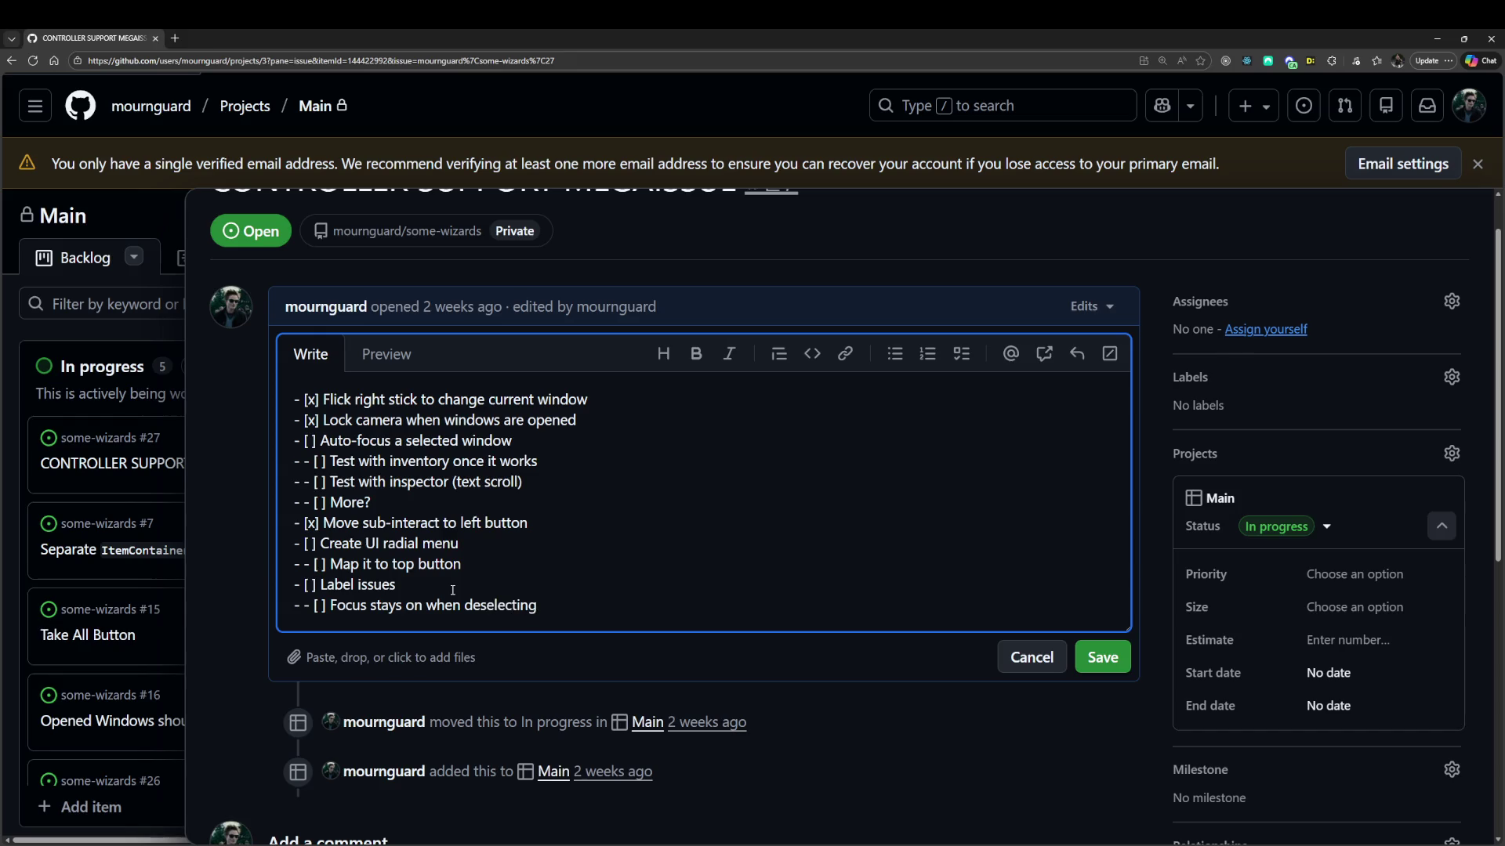
{"action": "type", "text": " visible if the"}
{"action": "type", "text": "holding the button to reveal interactables"}
{"action": "key", "text": "Return"}
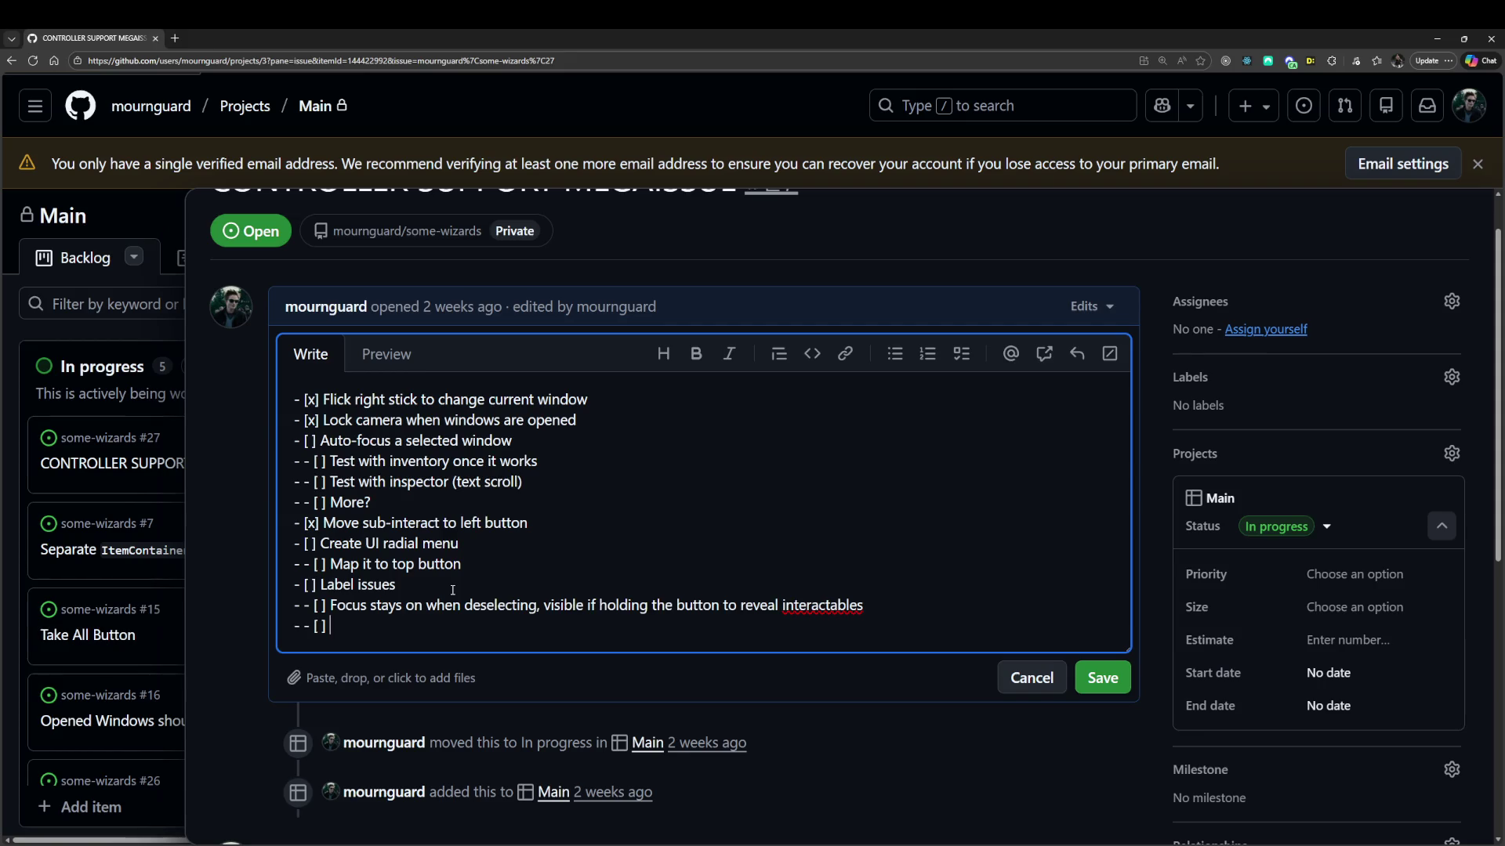
{"action": "key", "text": "alt+Tab"}
{"action": "key", "text": "alt+Tab"}
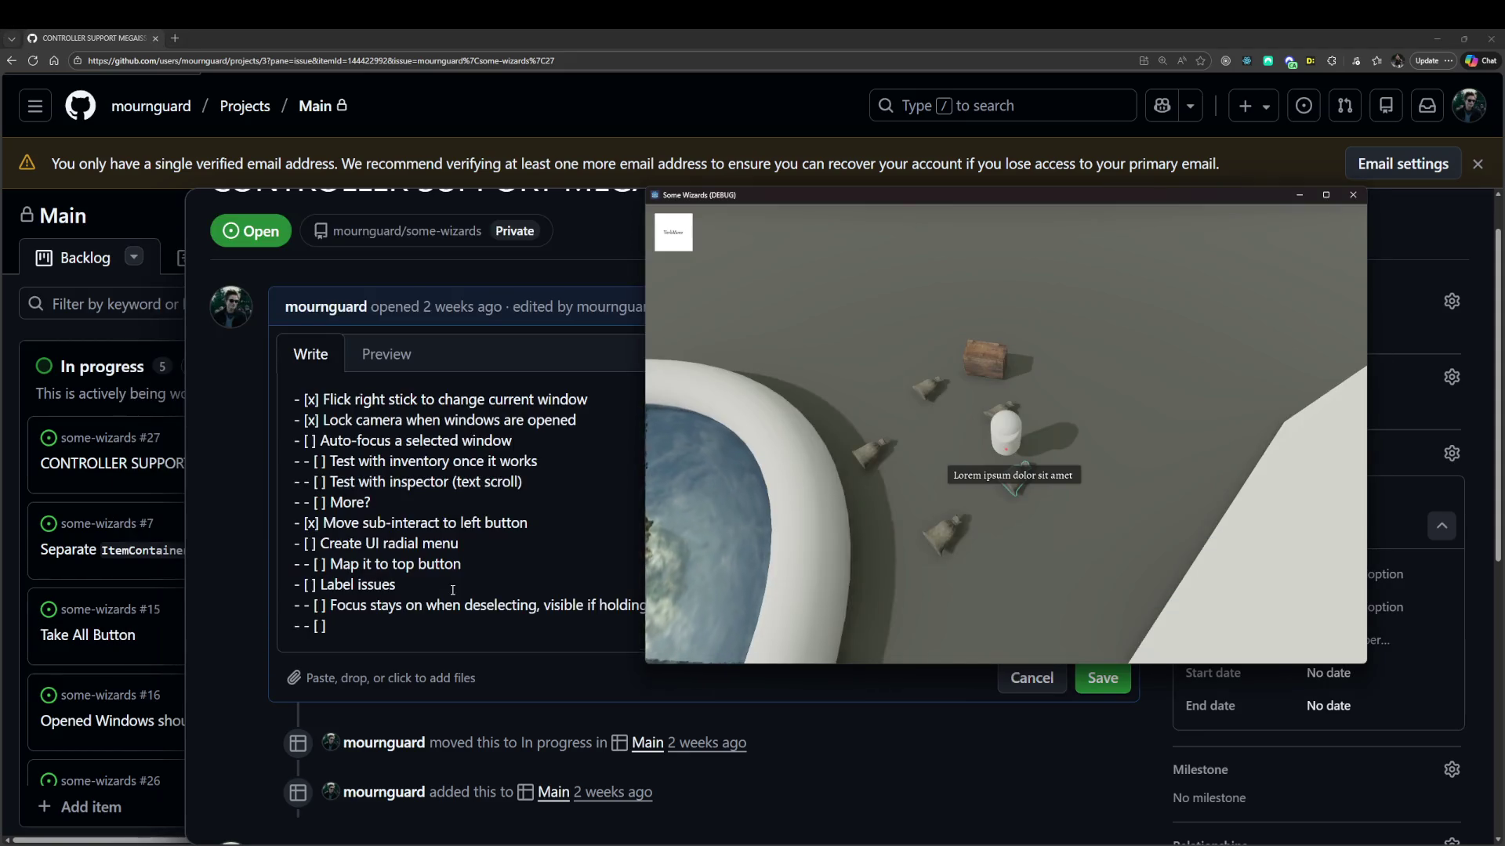
{"action": "key", "text": "alt+Tab"}
Add the sub-task 'Can't interact with the chest anymore ?'.
{"action": "type", "text": "Can't"}
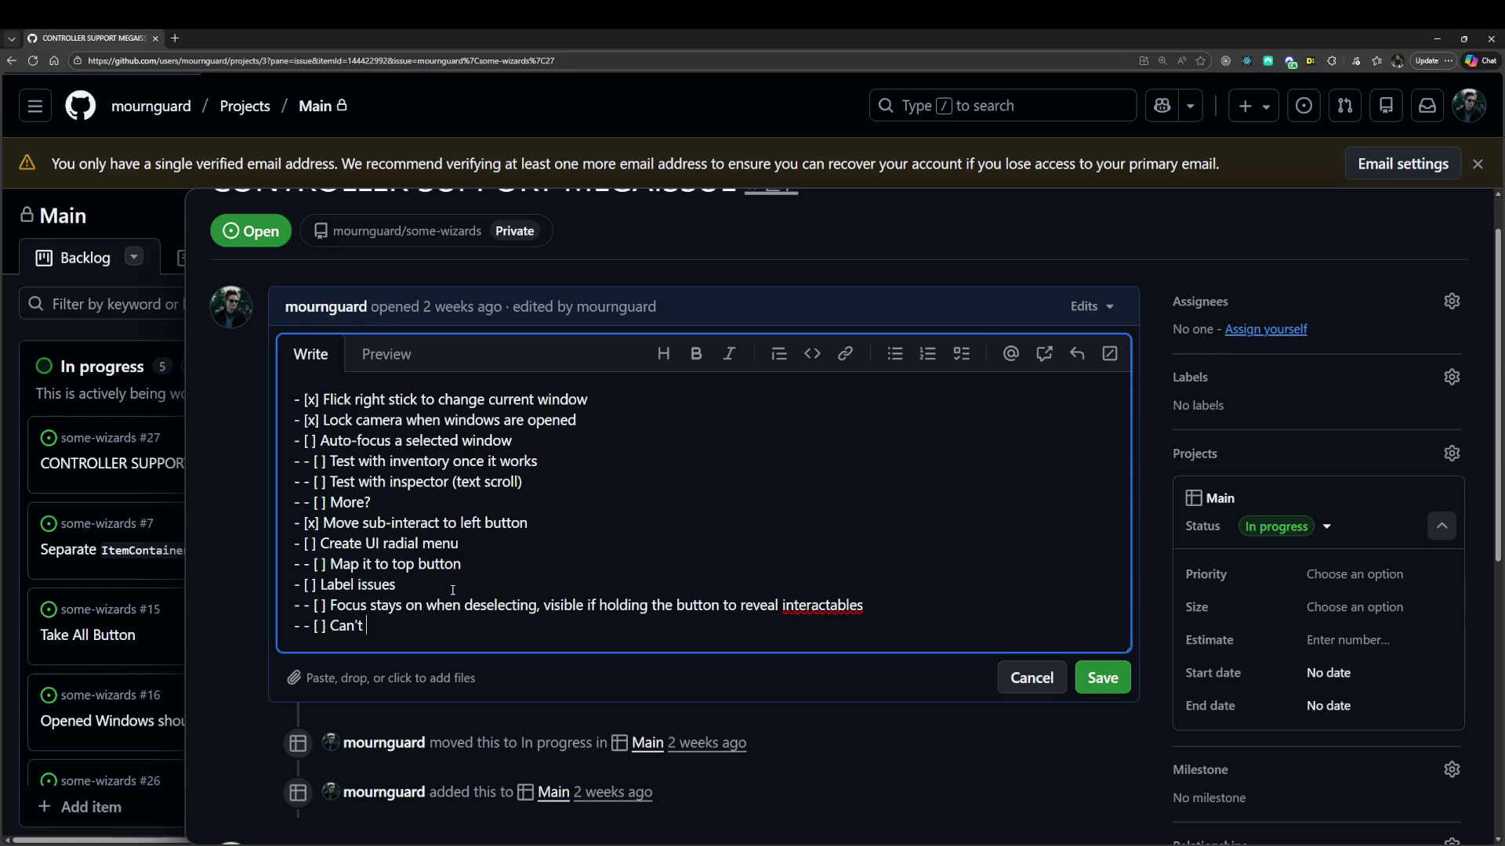
{"action": "type", "text": " interact with the chest "}
{"action": "type", "text": "anymore ?"}
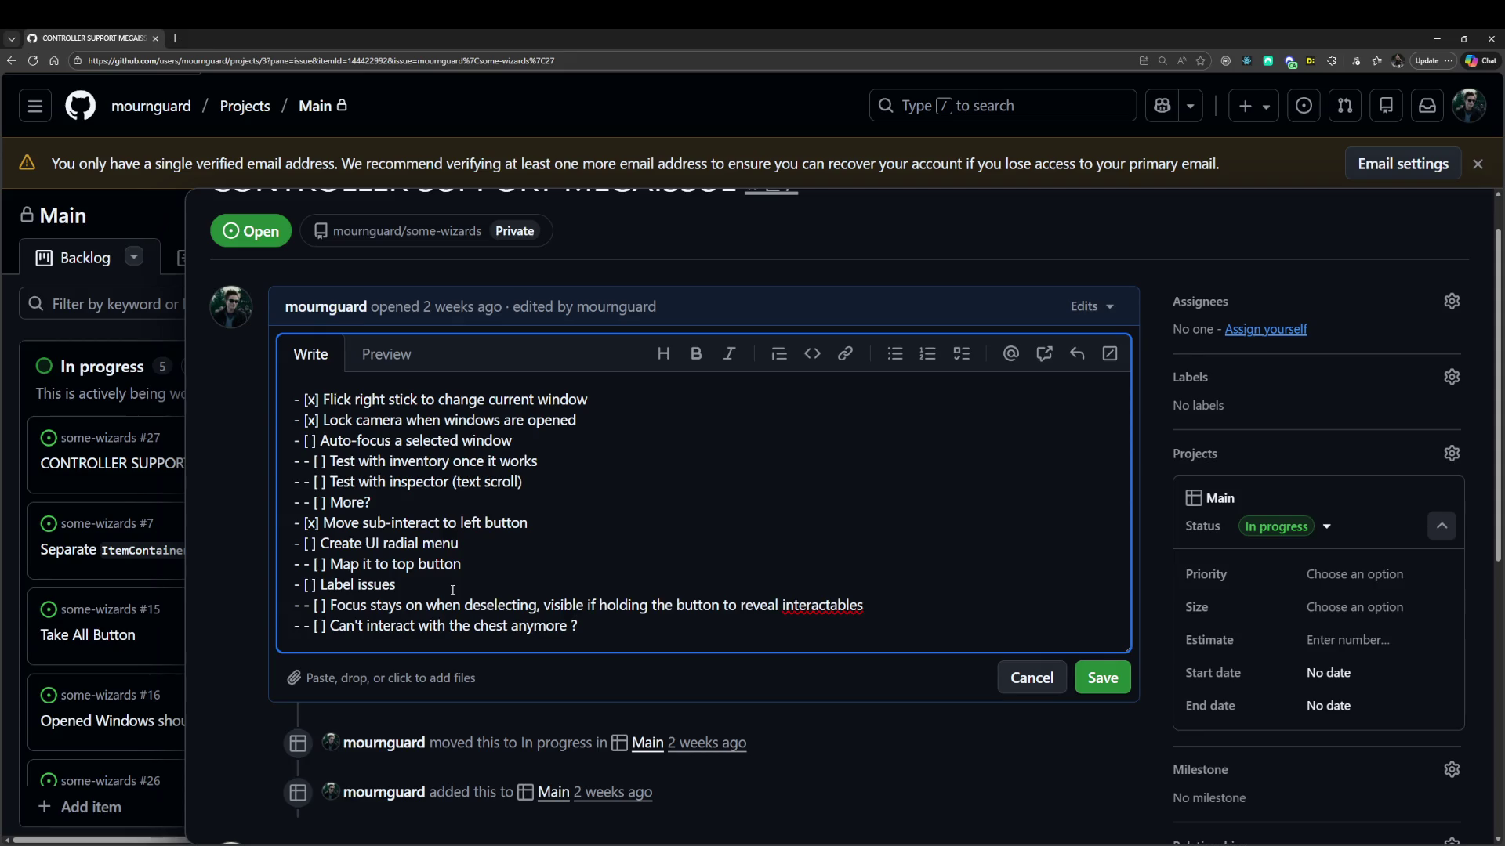
{"action": "key", "text": "alt+Tab"}
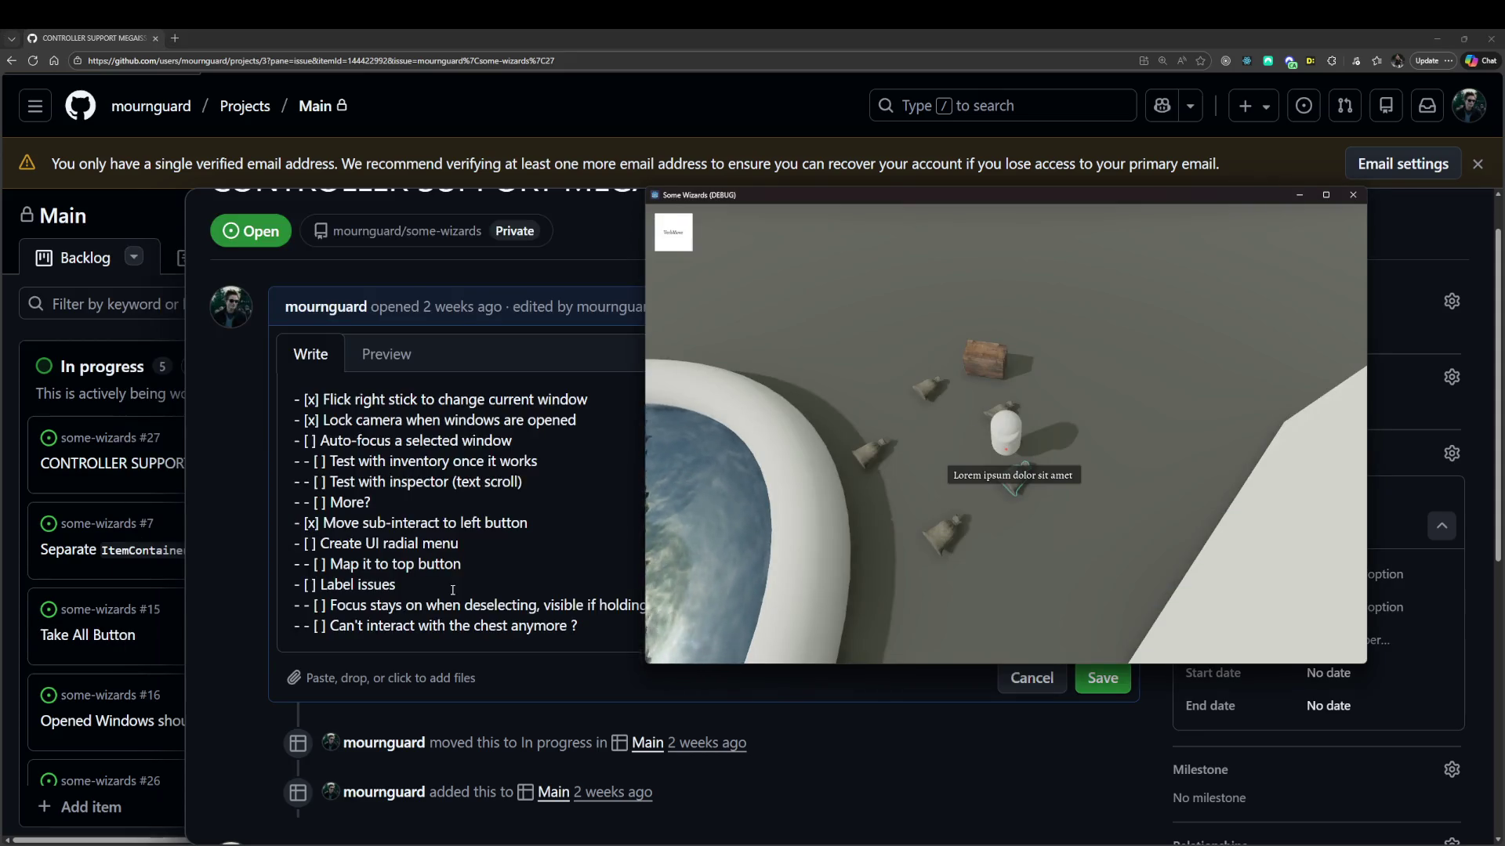
{"action": "key", "text": "alt+Tab"}
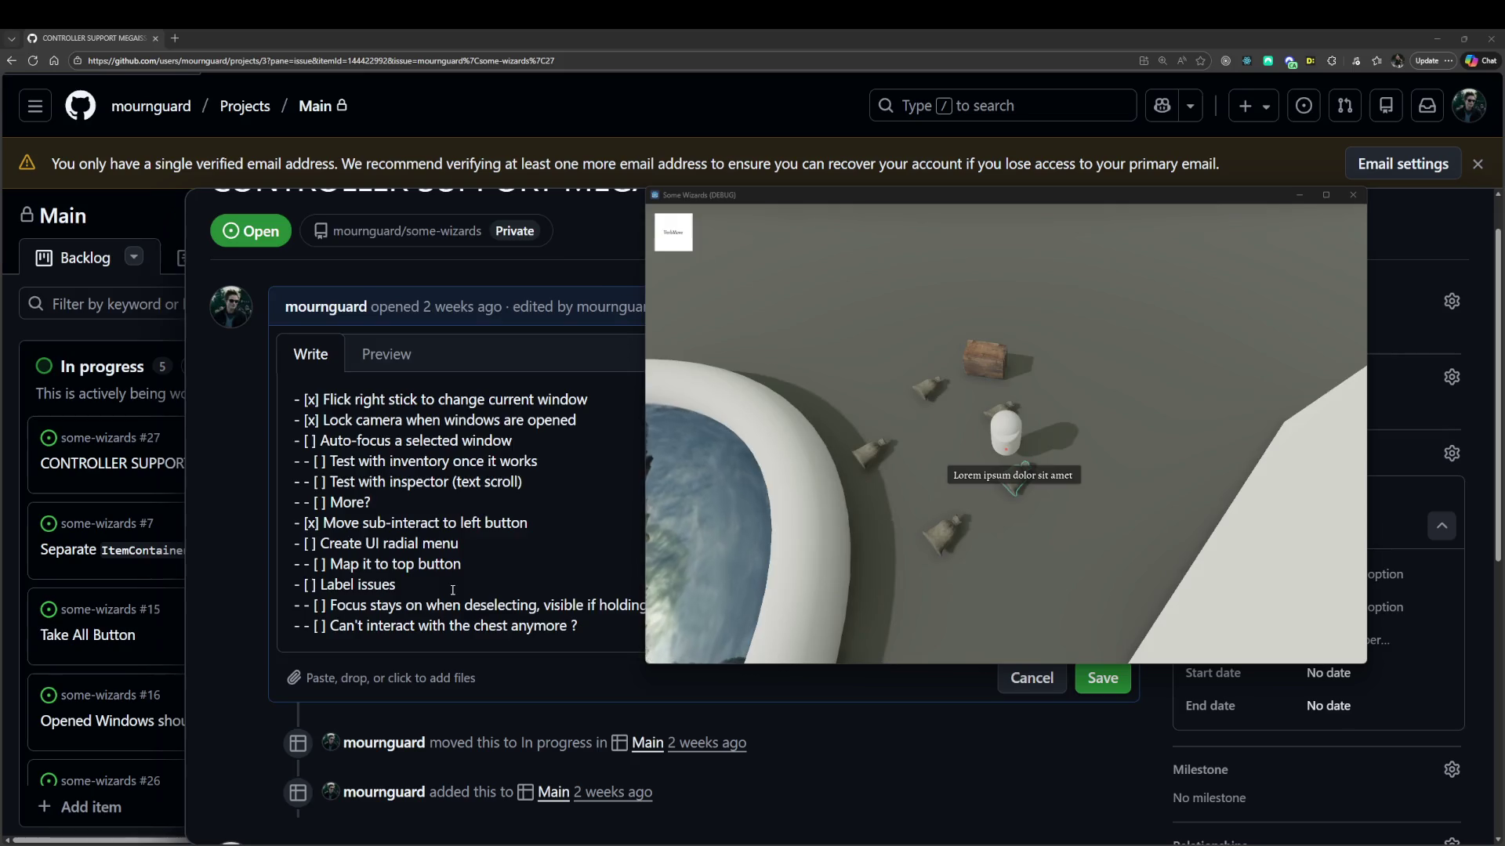
{"action": "key", "text": "alt+Tab"}
{"action": "key", "text": "Return"}
Add a sub-task that dpad moving between entities works but A/ui_accept doesn't trigger the label click, and save.
{"action": "type", "text": "A"}
{"action": "key", "text": "BackSpace"}
{"action": "type", "text": "dpad"}
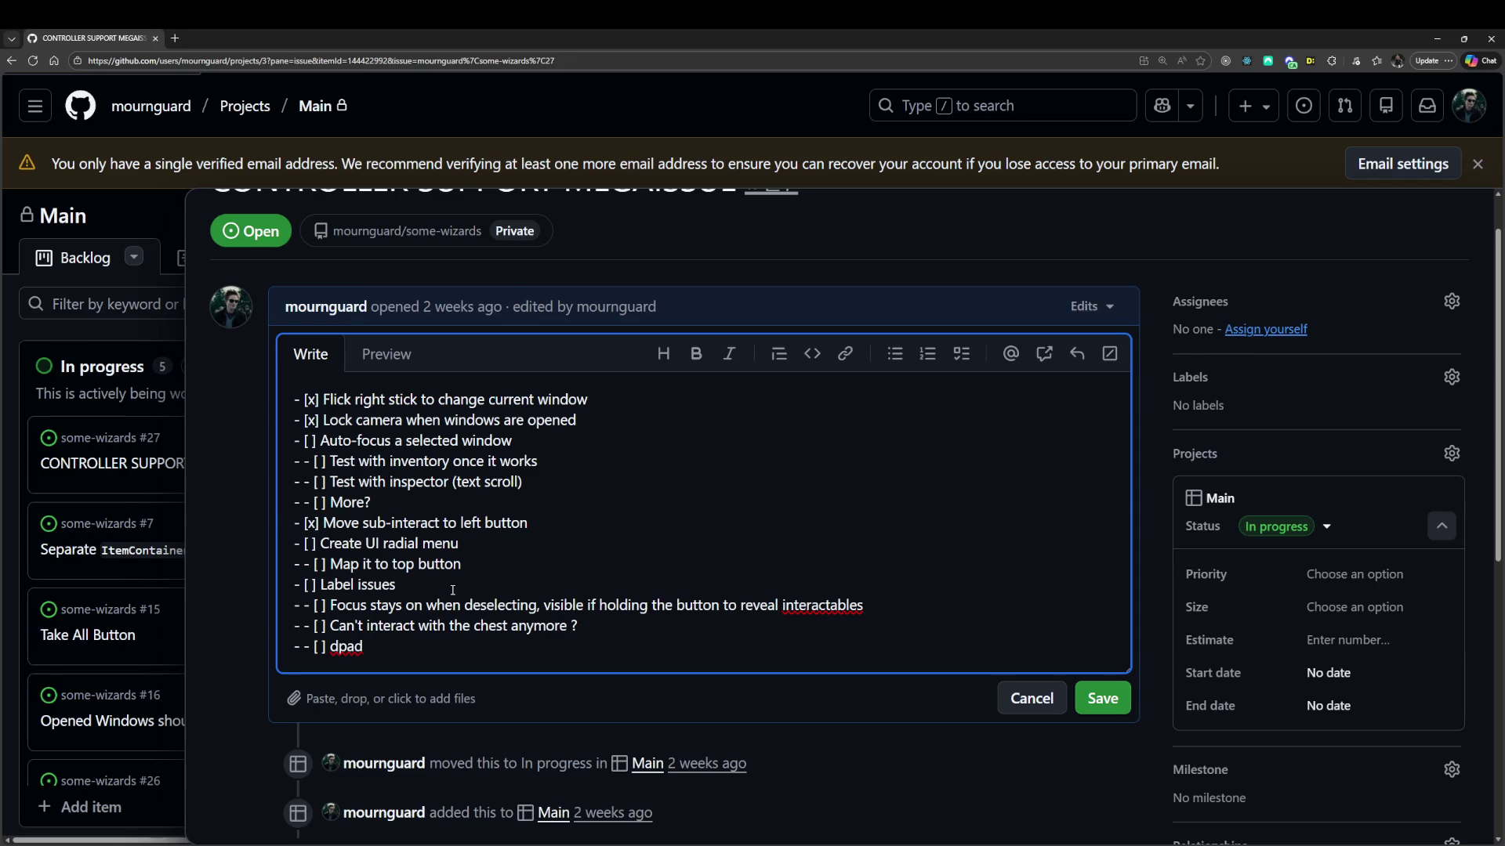
{"action": "type", "text": "moving btw"}
{"action": "key", "text": "BackSpace"}
{"action": "key", "text": "BackSpace"}
{"action": "type", "text": "etwe"}
{"action": "type", "text": "en entities is "}
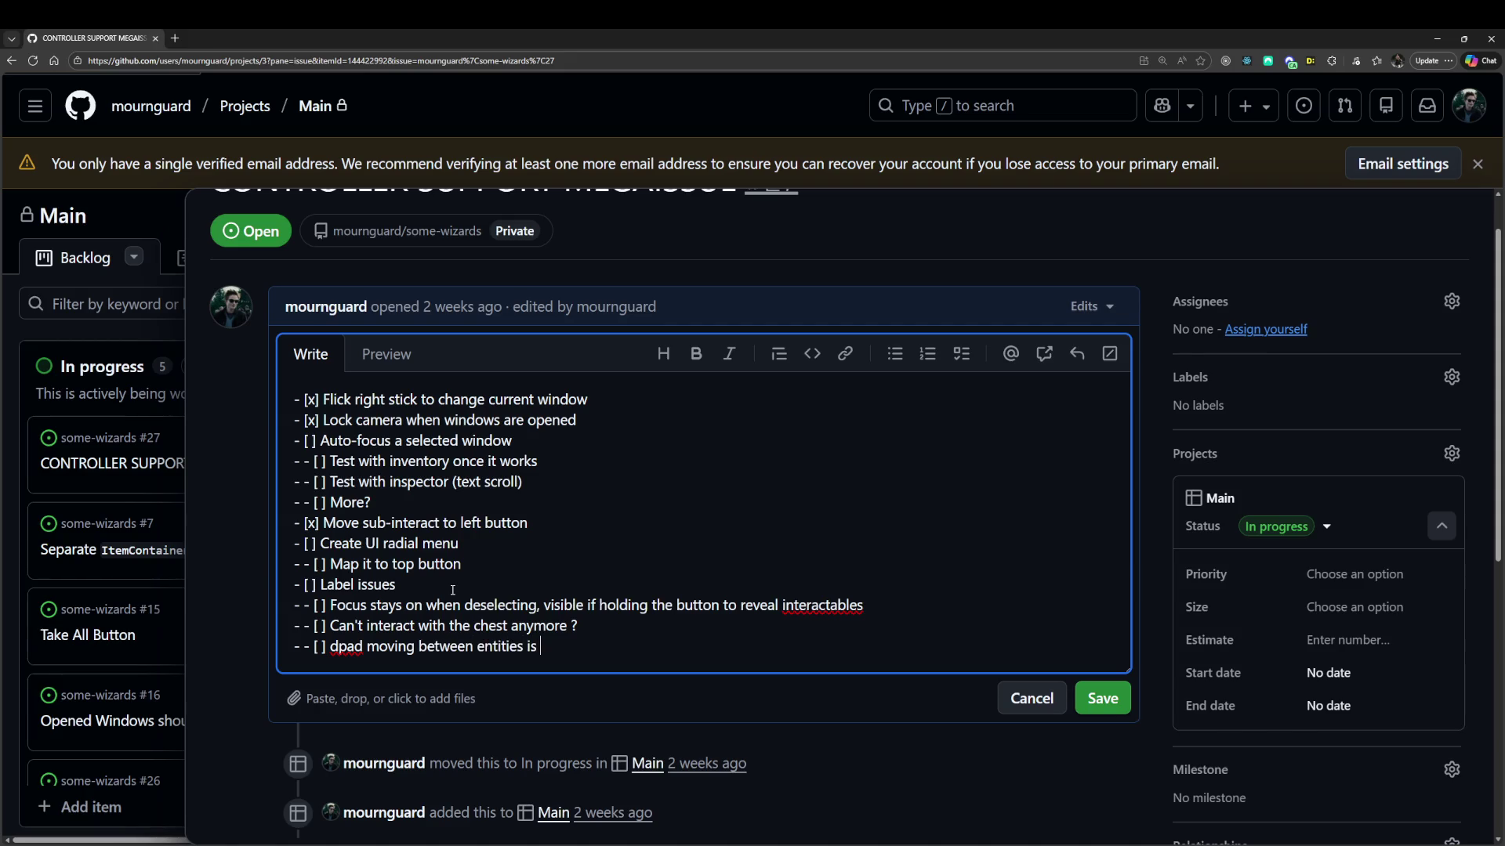
{"action": "type", "text": "working but "}
{"action": "type", "text": "pressing "}
{"action": "type", "text": "A/ui_accept doesn't"}
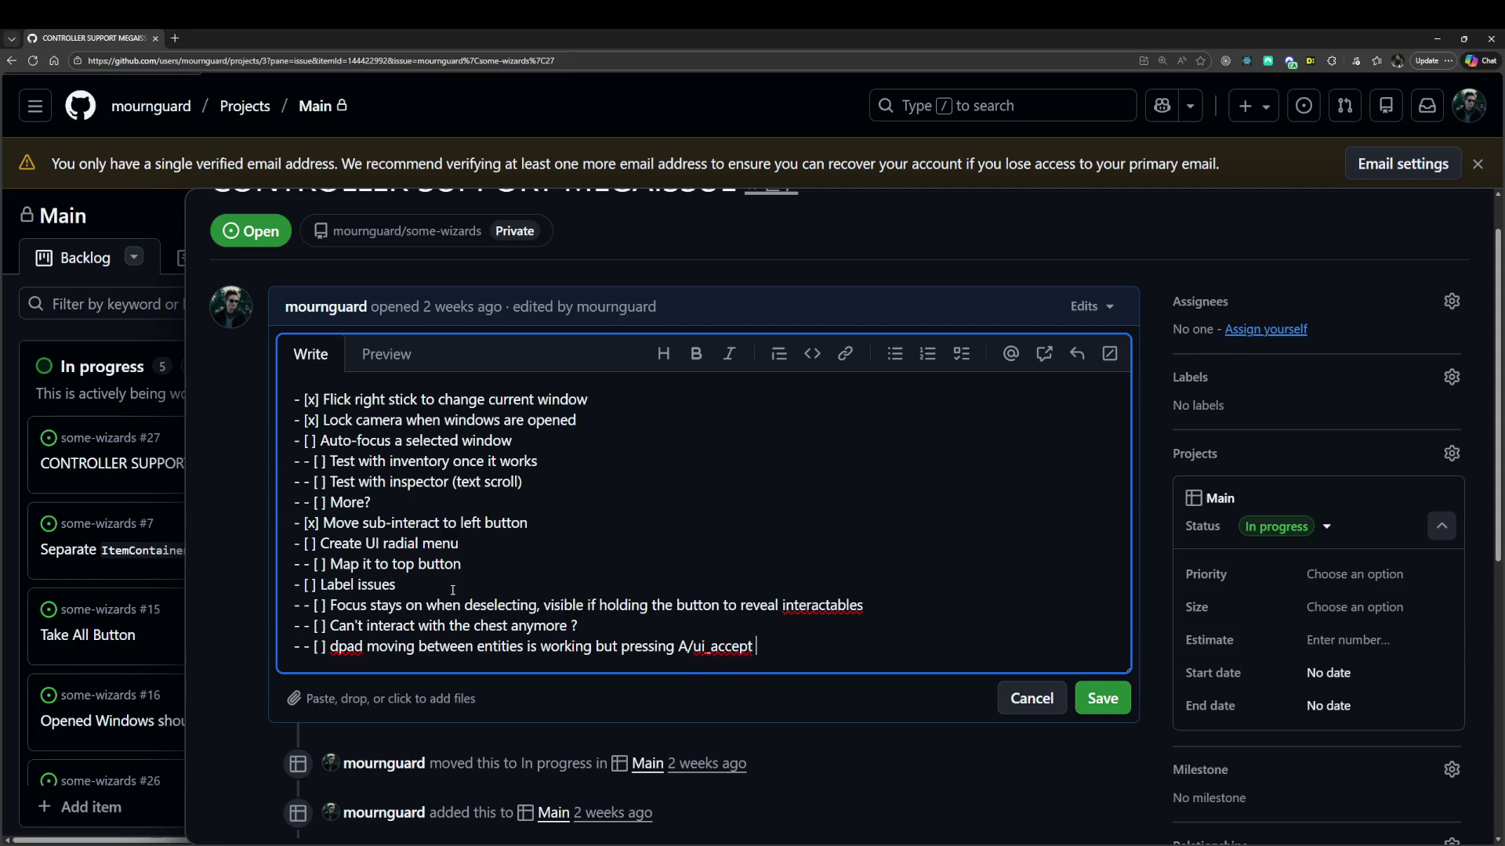
{"action": "type", "text": " trigger t"}
{"action": "type", "text": "he label click"}
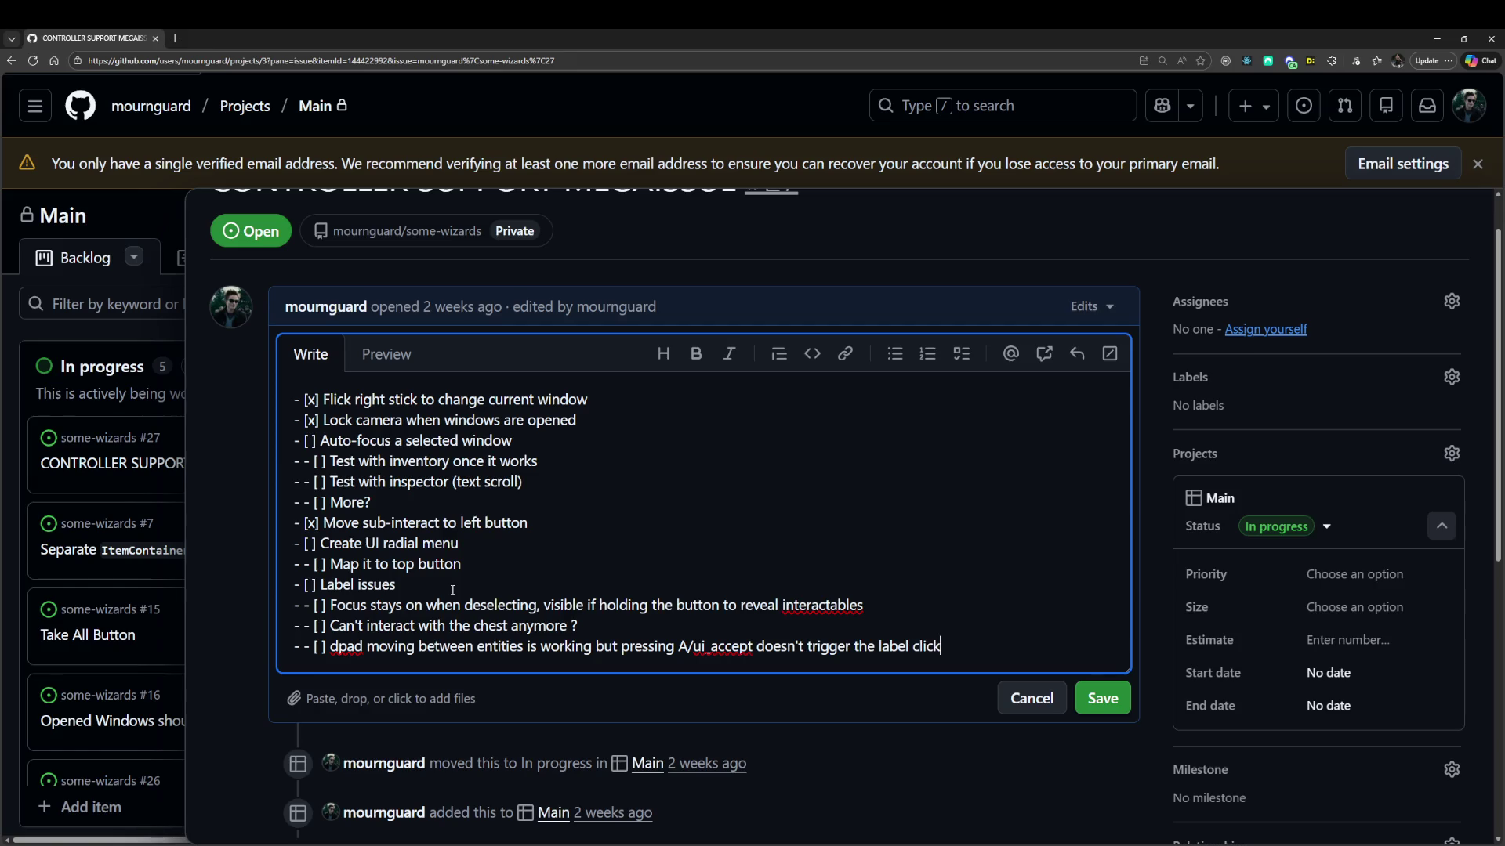
{"action": "key", "text": "ctrl+Return"}
{"action": "scroll", "coordinate": [868, 616], "scroll_direction": "down", "scroll_amount": 2}
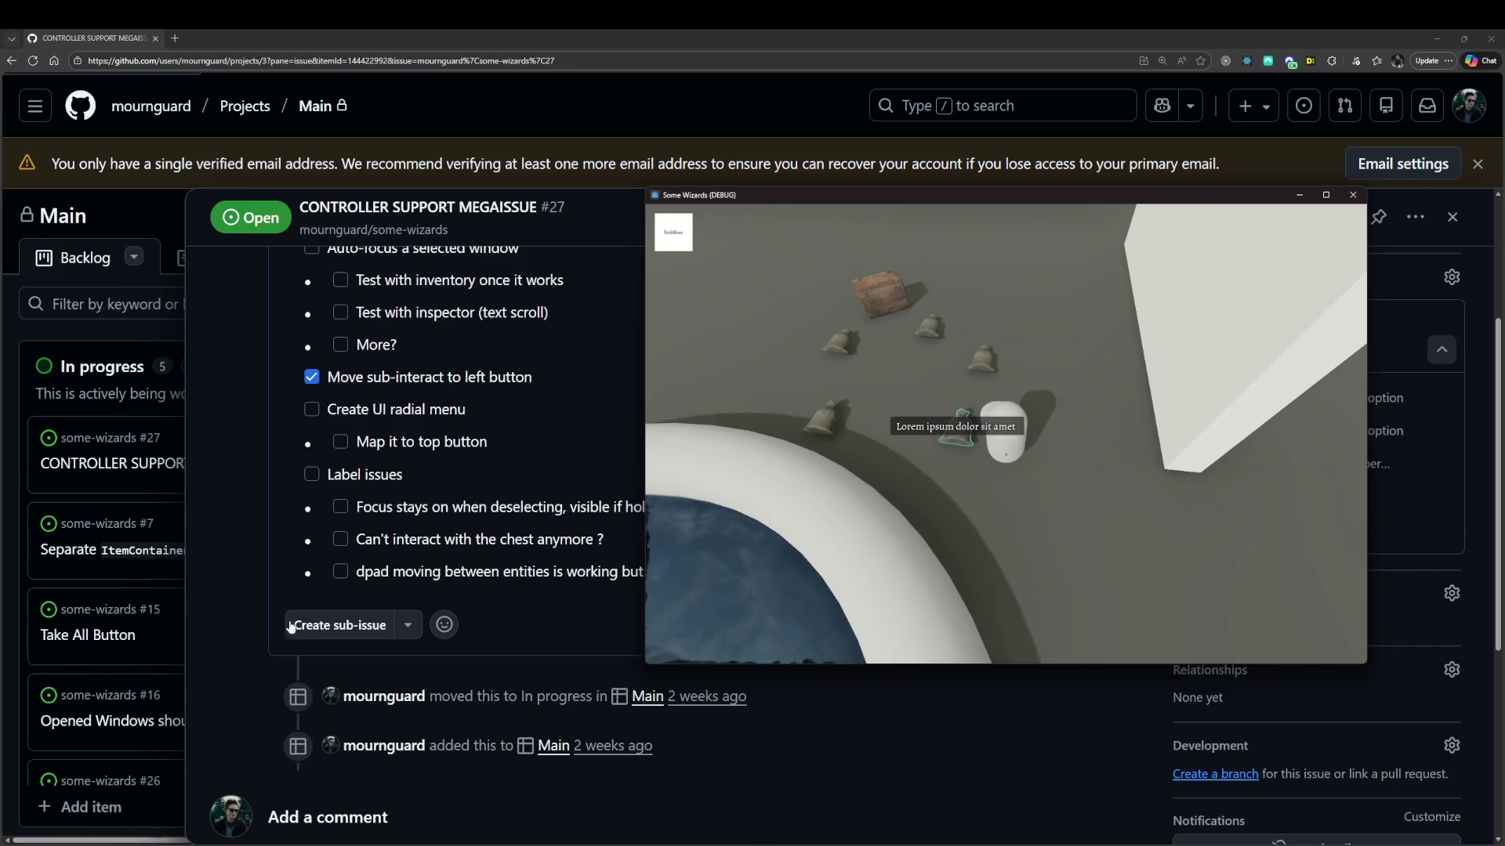
Bring the browser forward and reopen the issue #27 description in Edit mode.
{"action": "left_click", "coordinate": [449, 565]}
{"action": "scroll", "coordinate": [1052, 329], "scroll_direction": "up", "scroll_amount": 3}
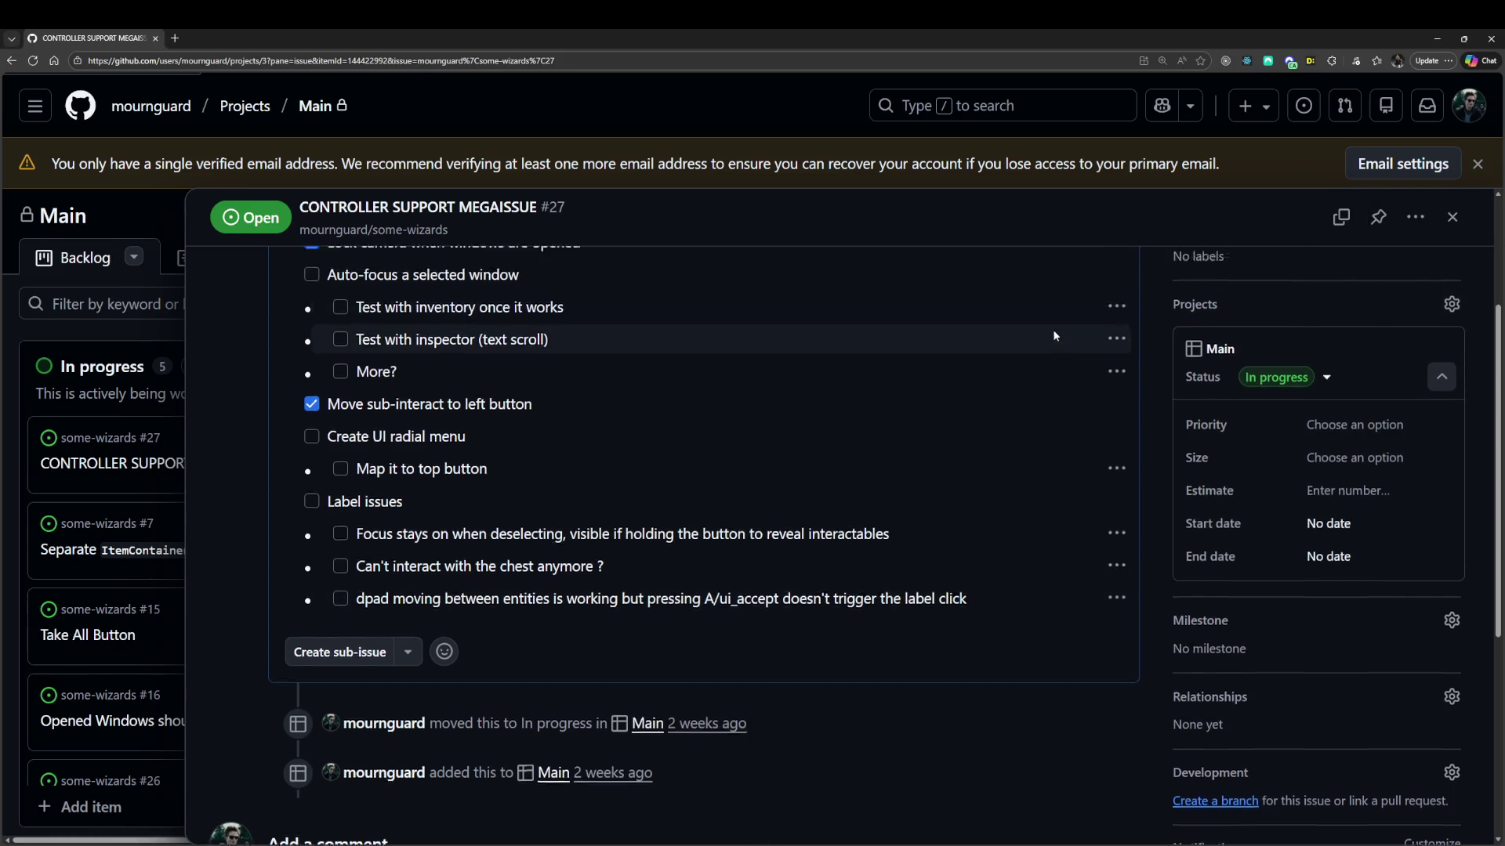
{"action": "left_click", "coordinate": [1120, 365]}
{"action": "left_click", "coordinate": [1168, 490]}
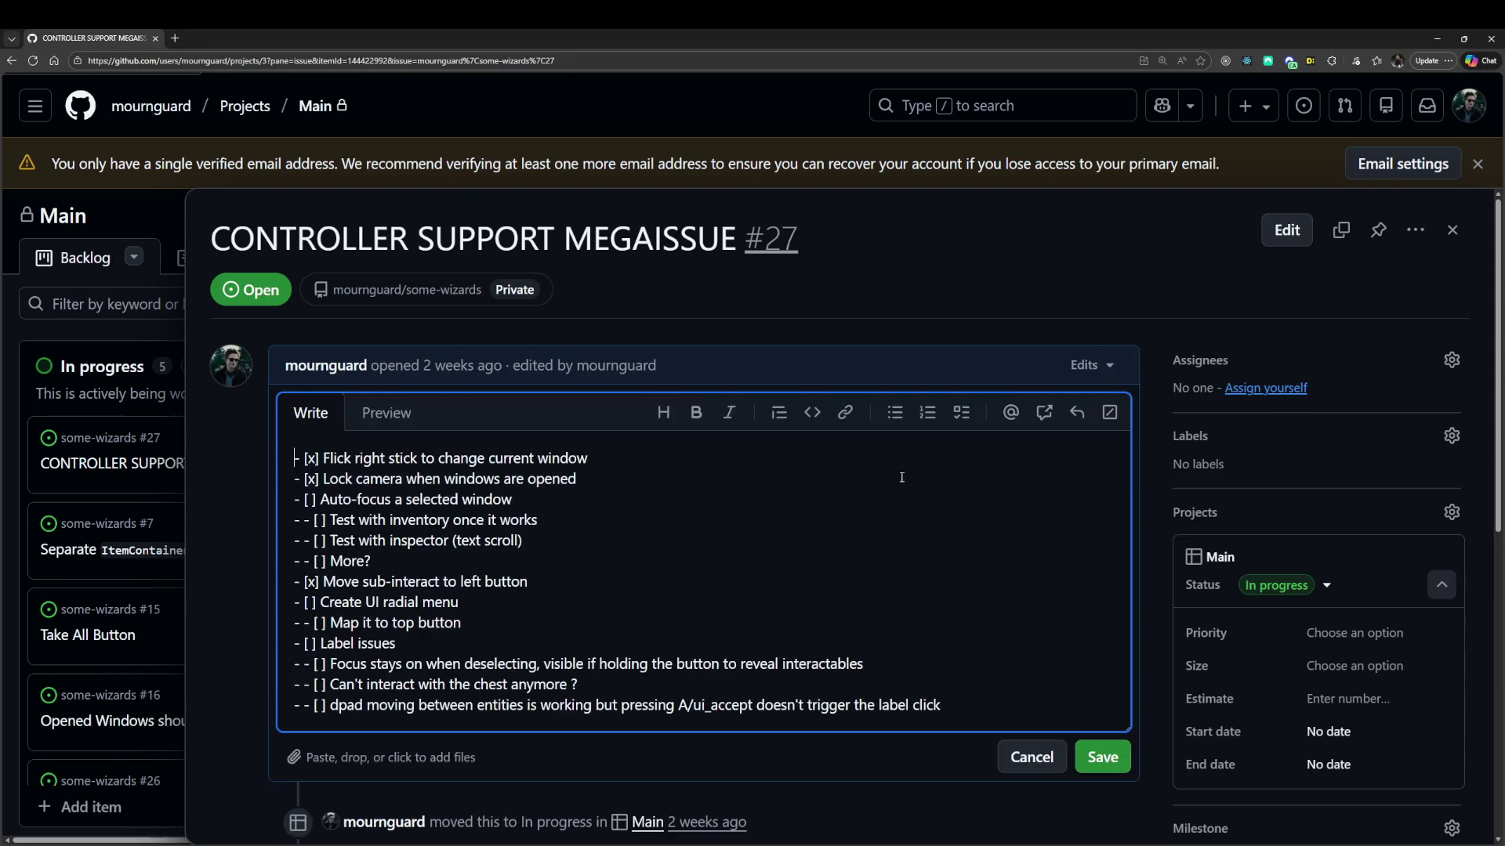
Append the task 'Maybe the dpad should just always cycle through entities' and save it.
{"action": "scroll", "coordinate": [967, 548], "scroll_direction": "down", "scroll_amount": 2}
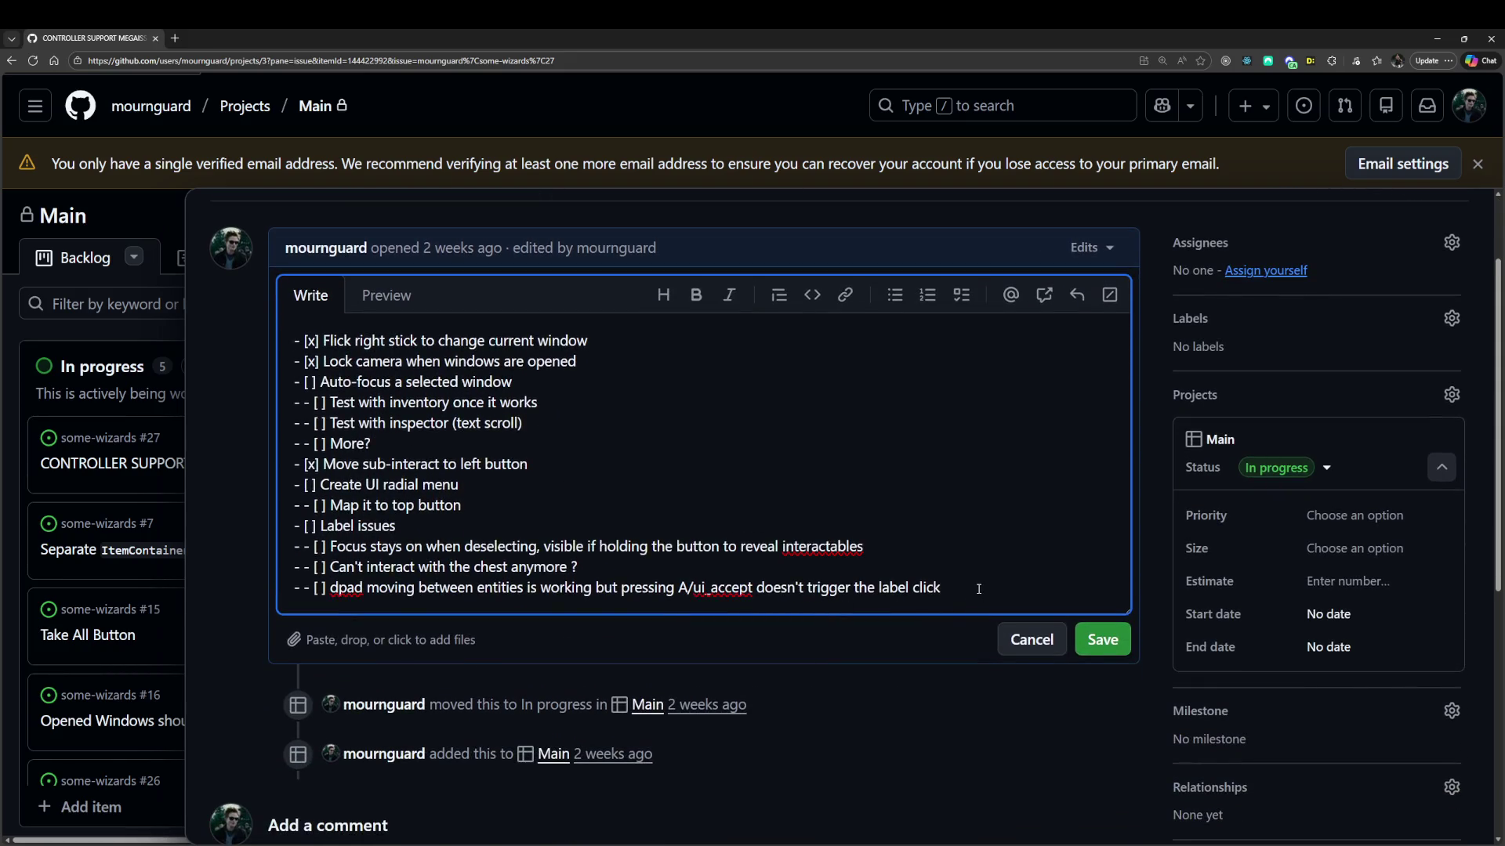
{"action": "key", "text": "Return"}
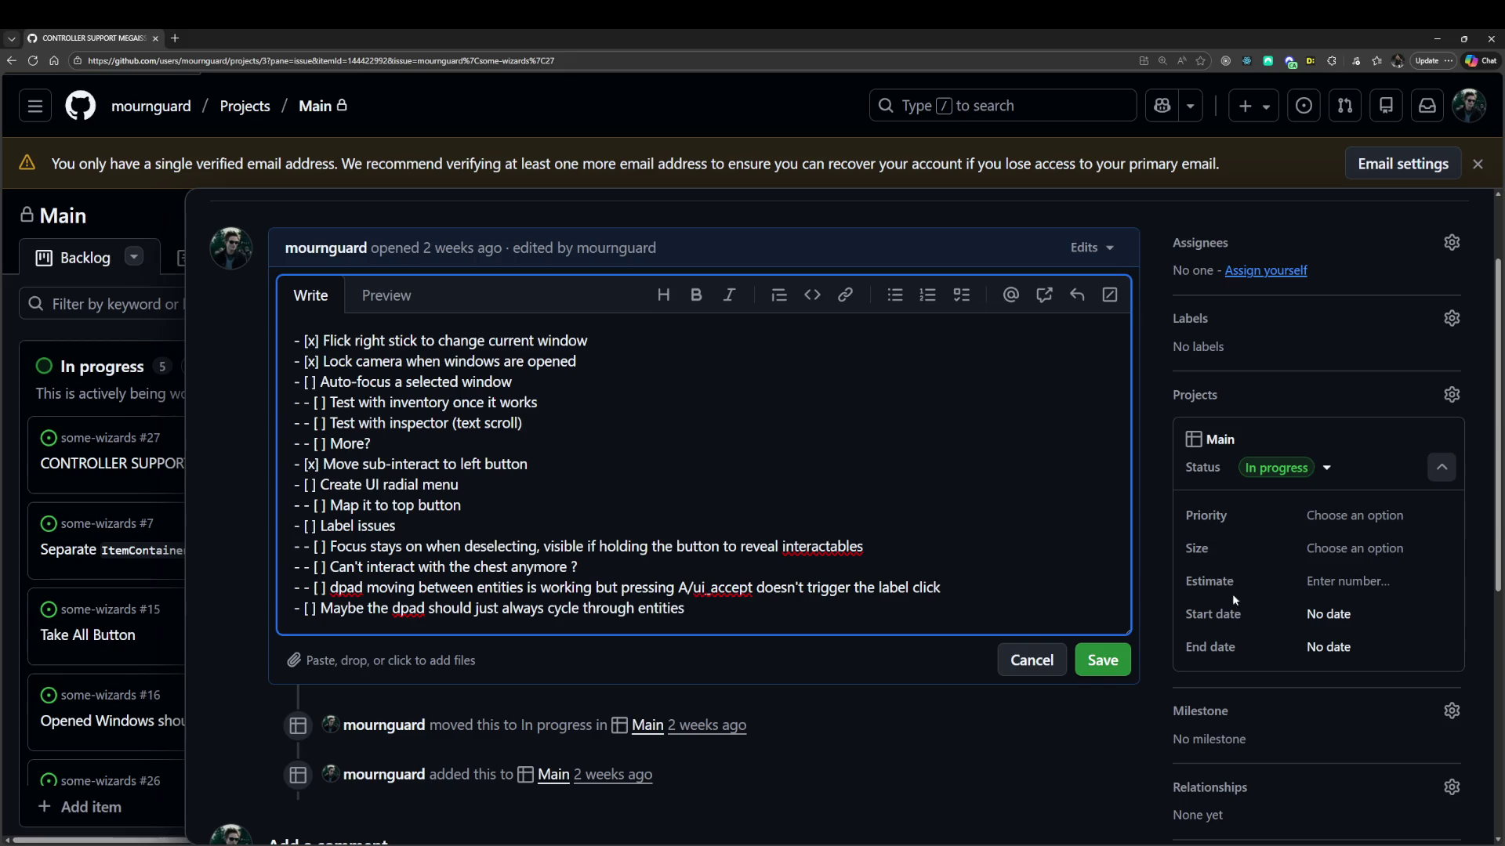
{"action": "left_click", "coordinate": [1102, 659]}
{"action": "left_click_drag", "start_coordinate": [355, 722], "coordinate": [641, 733]}
{"action": "left_click", "coordinate": [641, 737]}
{"action": "scroll", "coordinate": [725, 746], "scroll_direction": "down", "scroll_amount": 2}
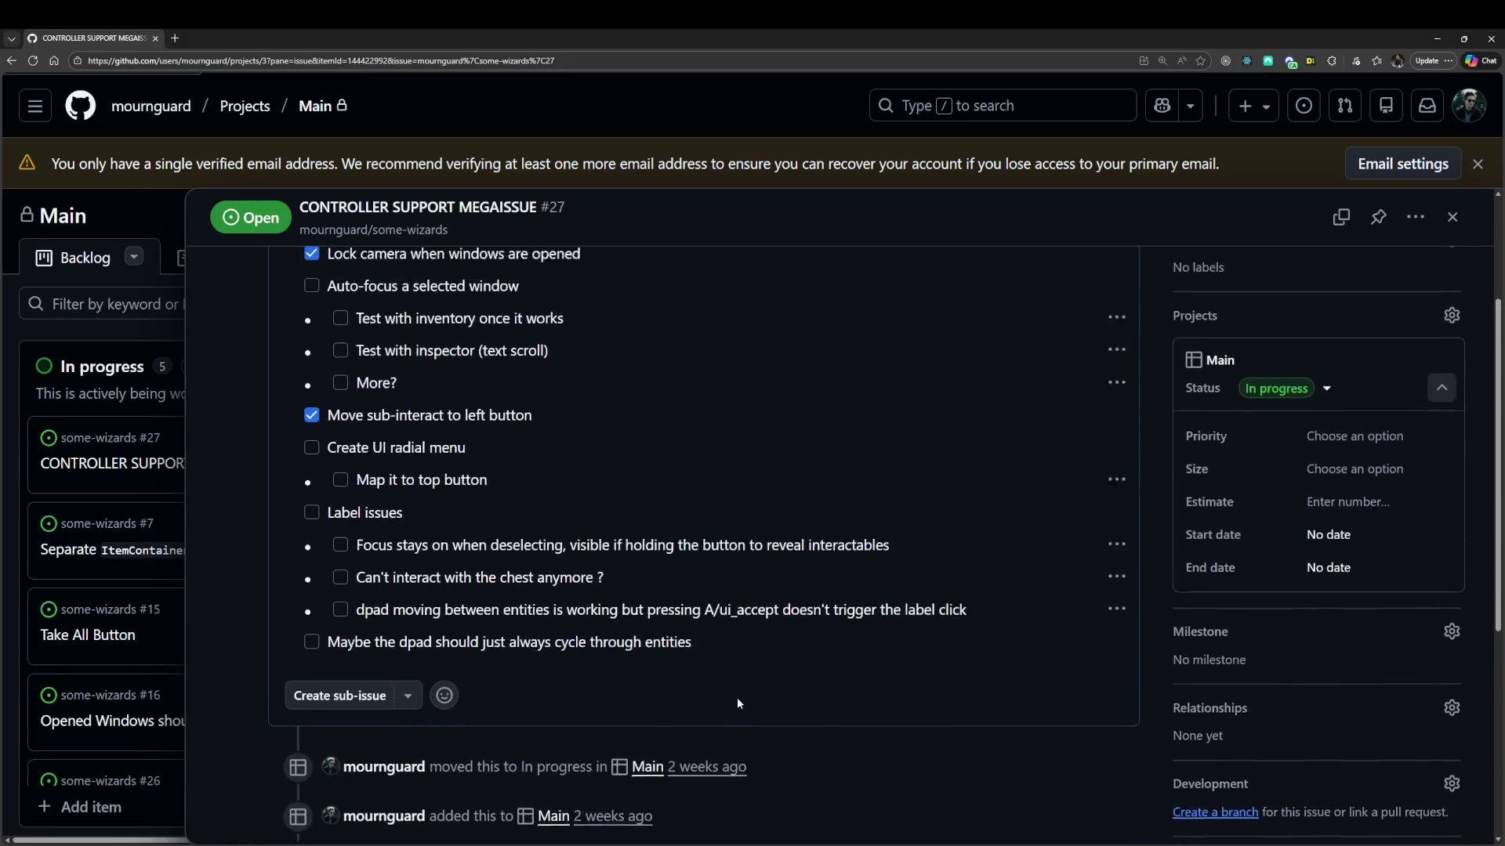
{"action": "scroll", "coordinate": [736, 698], "scroll_direction": "up", "scroll_amount": 2}
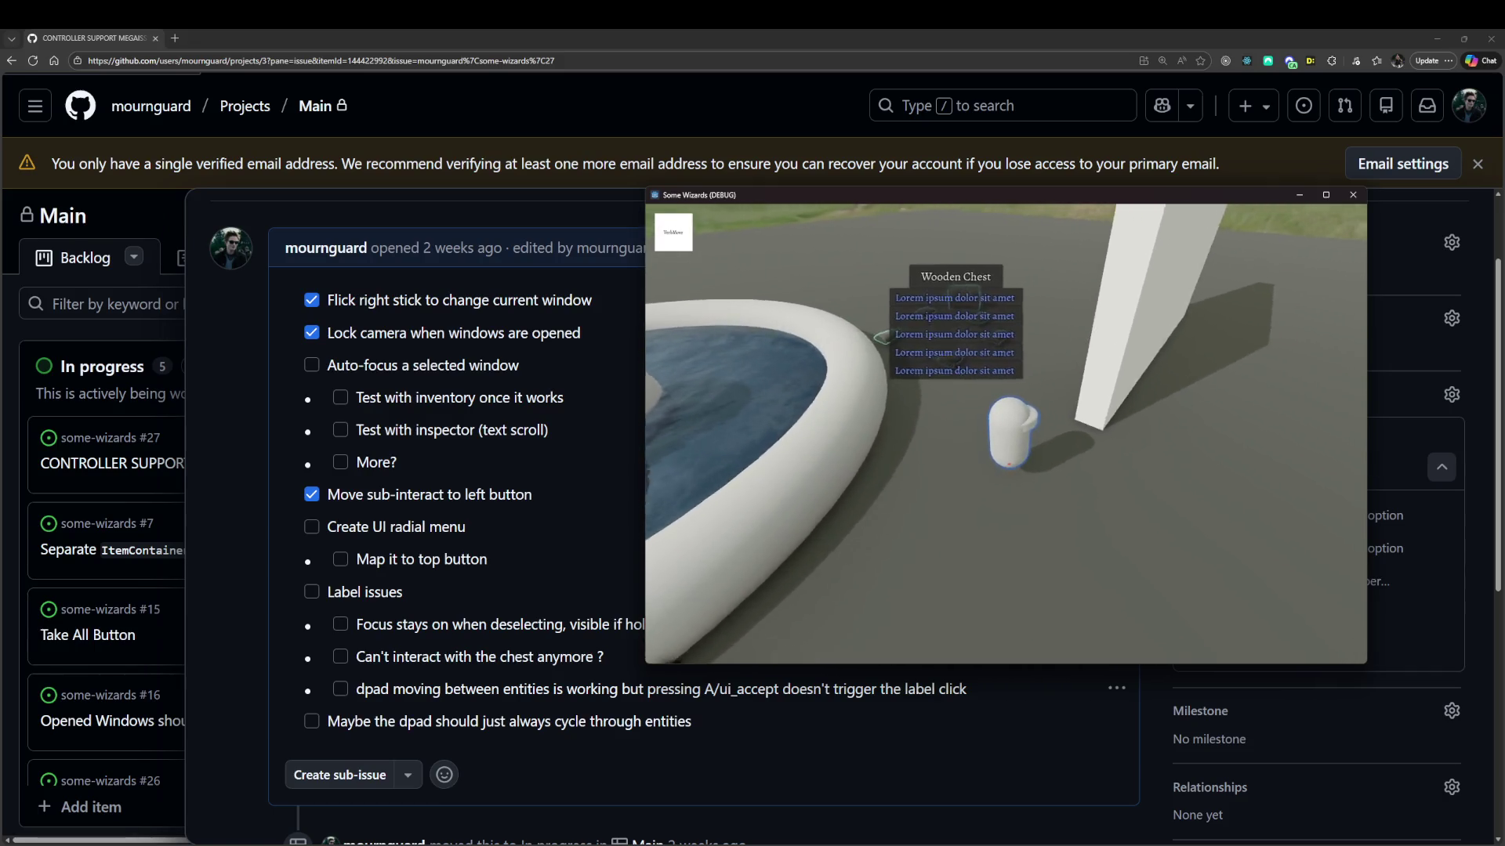
Bring issue #27 back over the game window and open the description's '...' menu.
{"action": "left_click", "coordinate": [585, 735]}
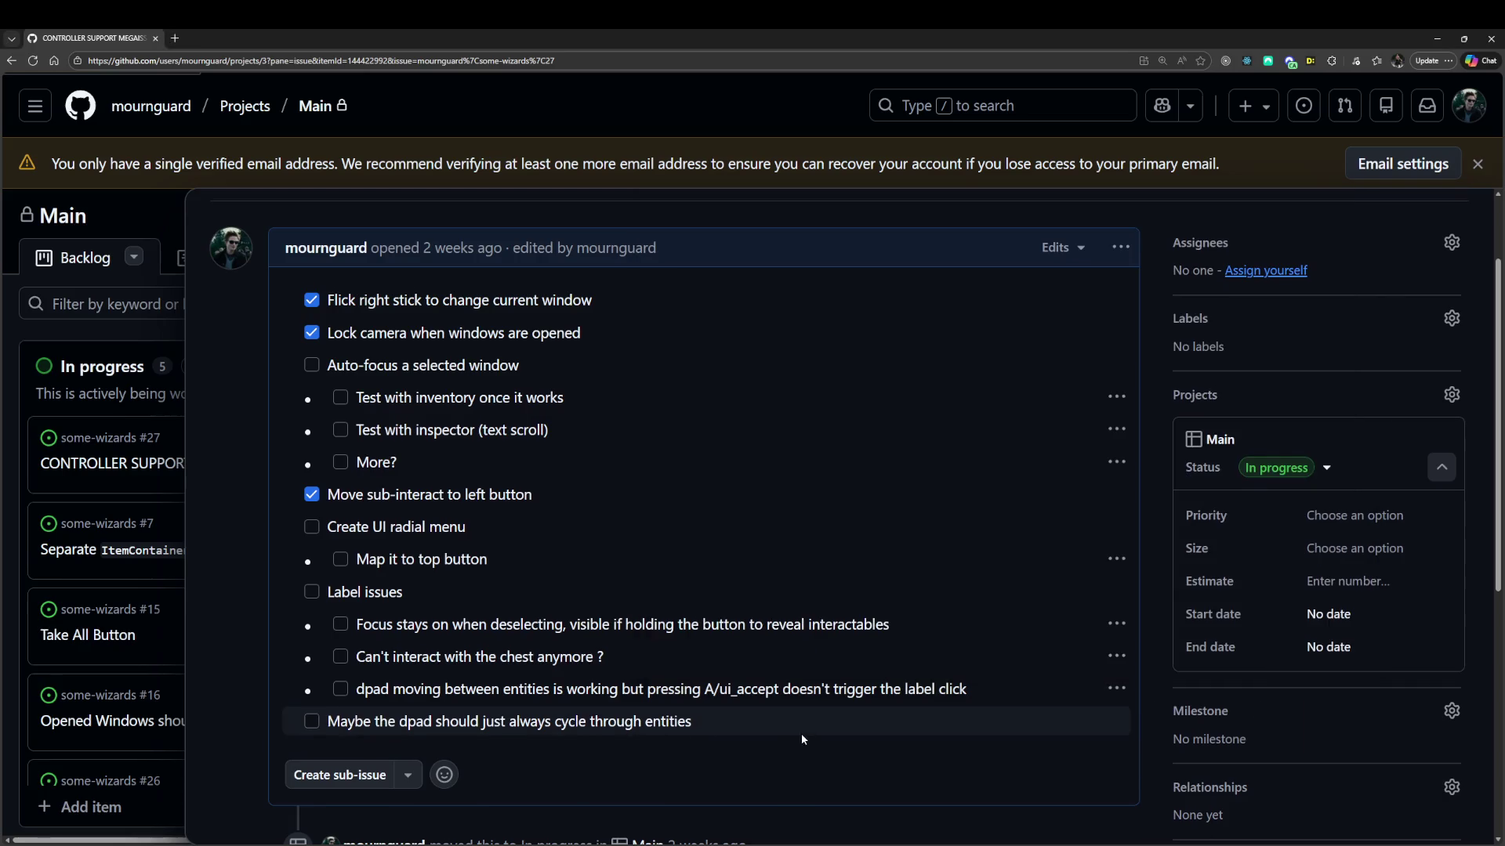
{"action": "scroll", "coordinate": [784, 587], "scroll_direction": "down", "scroll_amount": 2}
{"action": "scroll", "coordinate": [1019, 392], "scroll_direction": "up", "scroll_amount": 3}
{"action": "left_click", "coordinate": [1118, 303]}
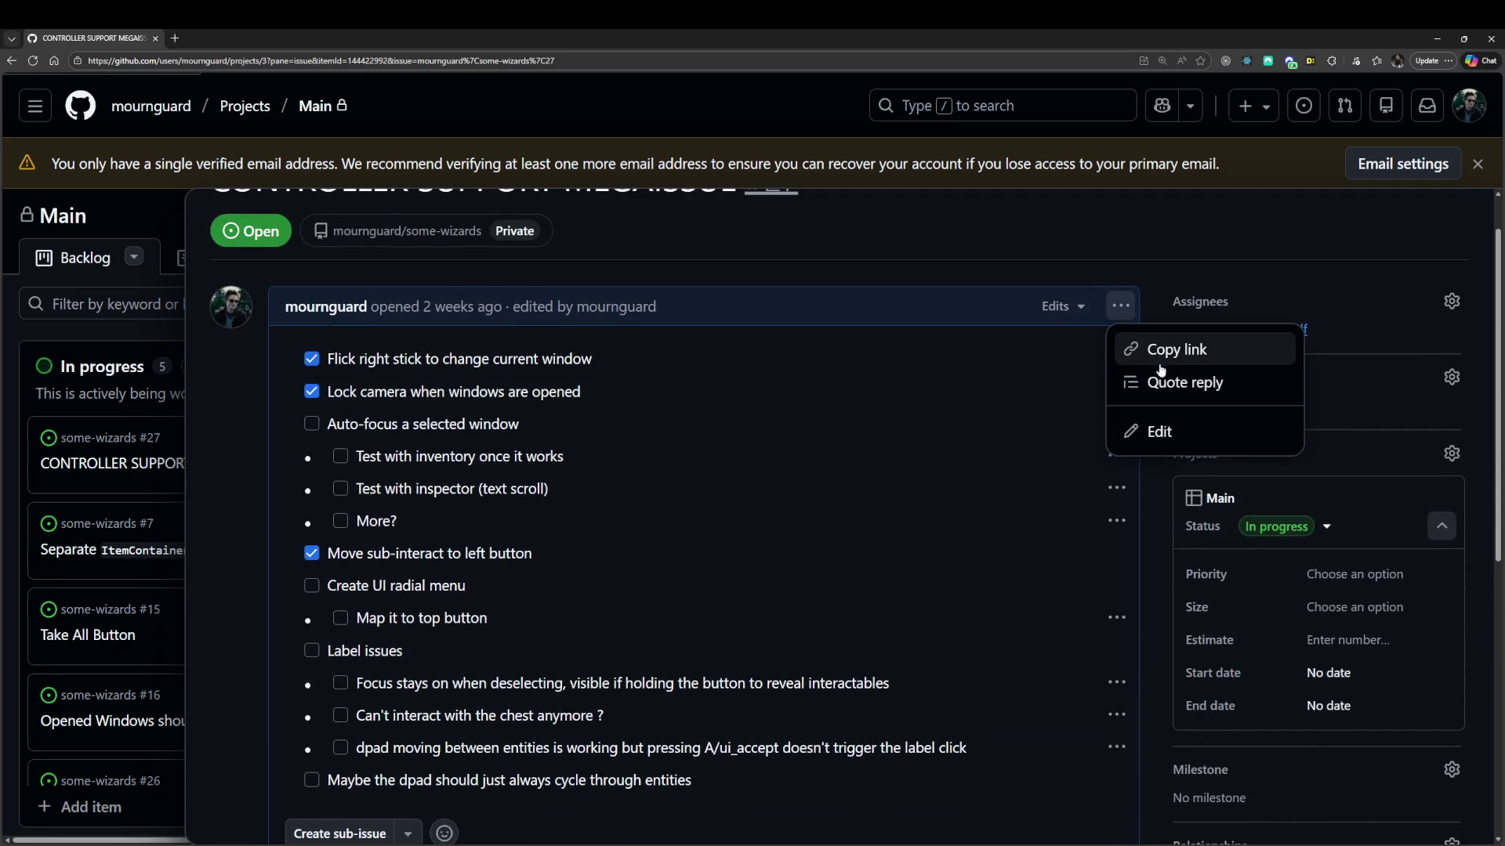
Add the nested sub-task 'Meaning focusing the label should trigger a highlight state on stuff' and save.
{"action": "left_click", "coordinate": [1157, 435]}
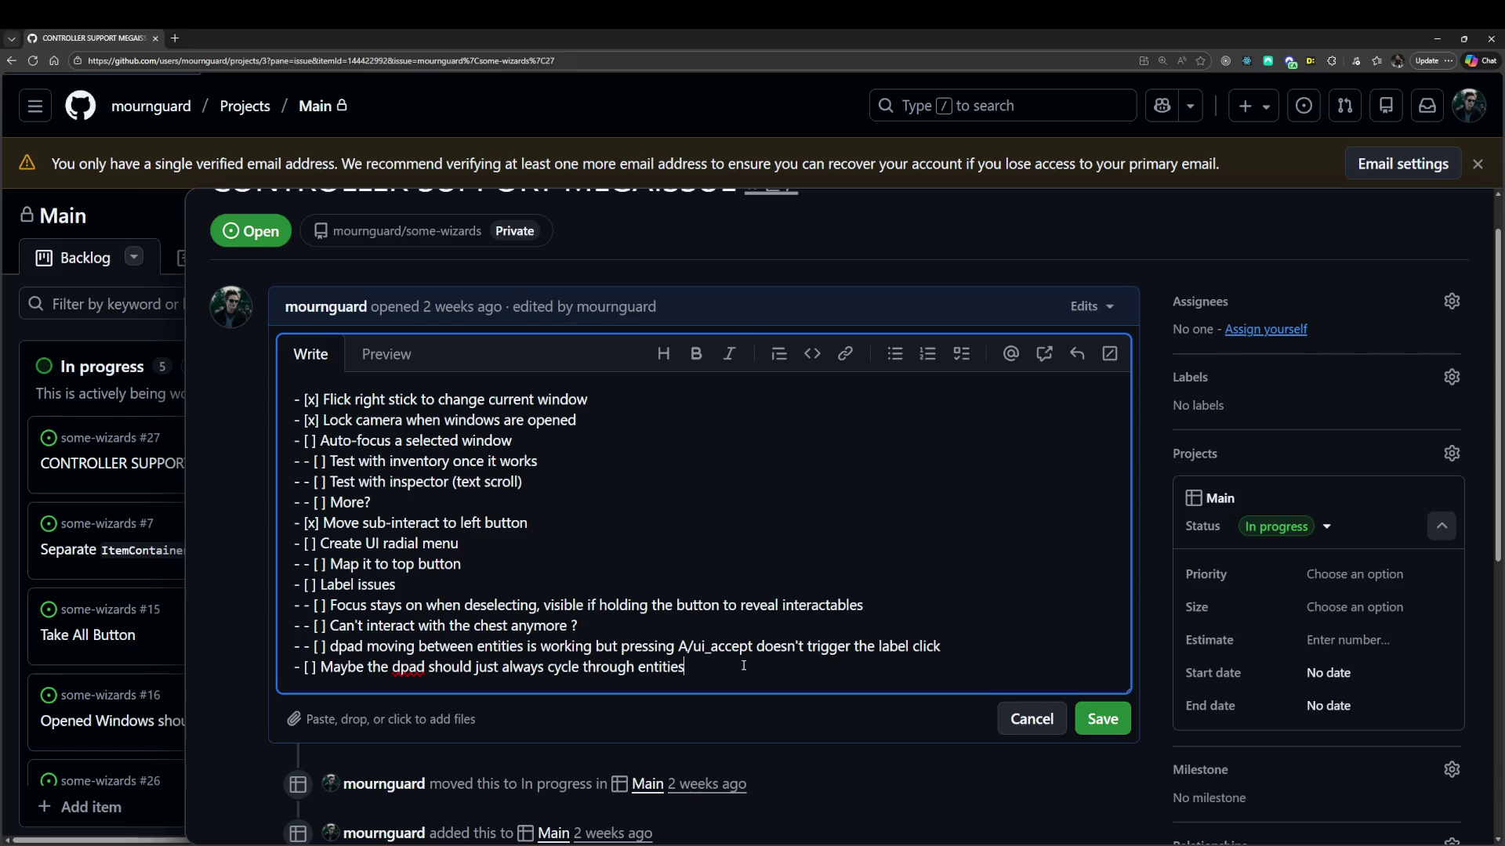
{"action": "key", "text": "Return"}
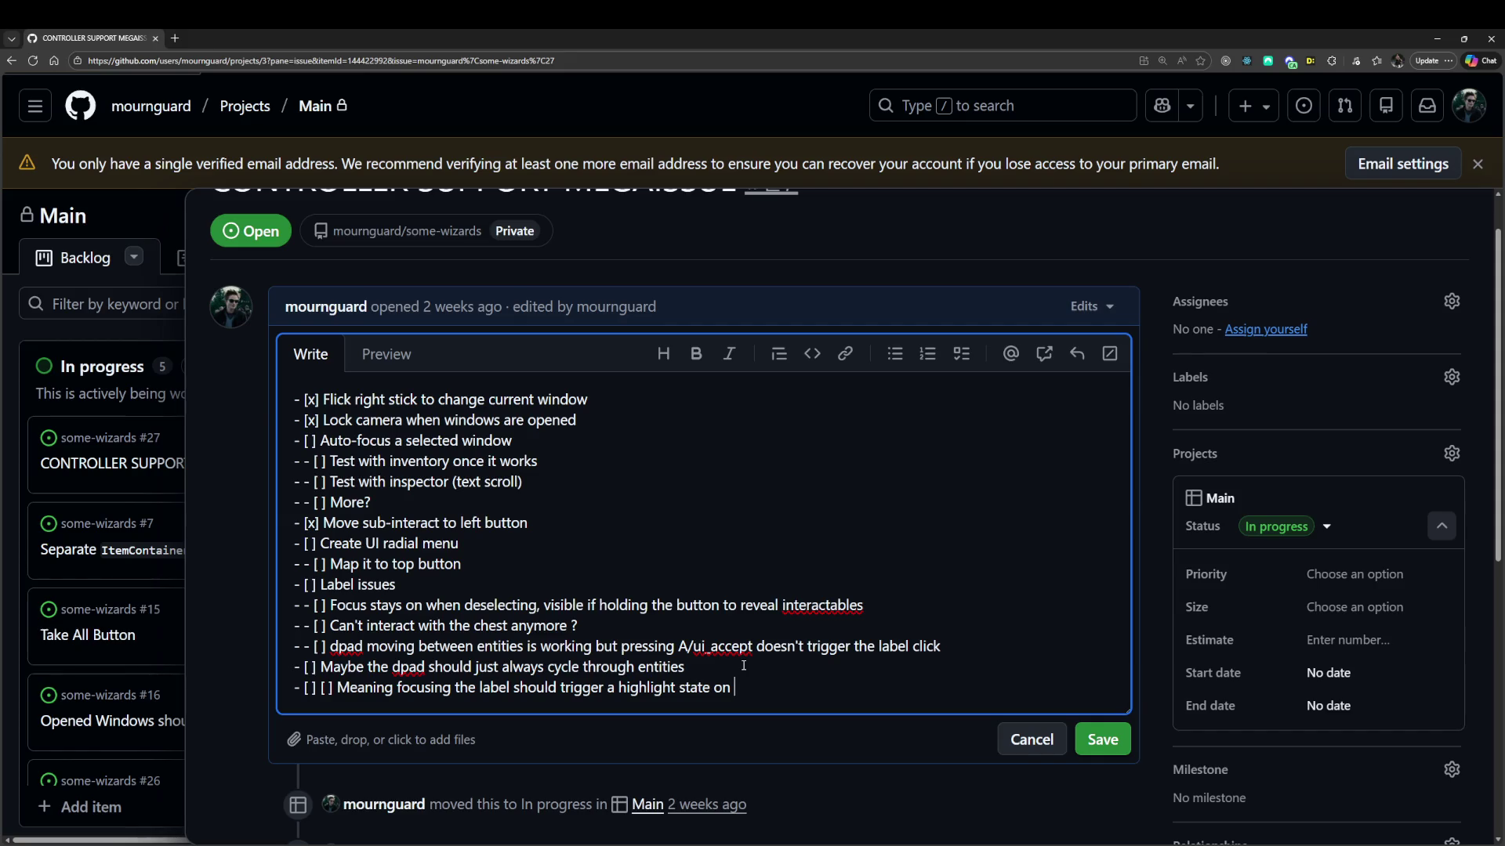
{"action": "left_click", "coordinate": [1103, 736]}
{"action": "scroll", "coordinate": [925, 783], "scroll_direction": "down", "scroll_amount": 3}
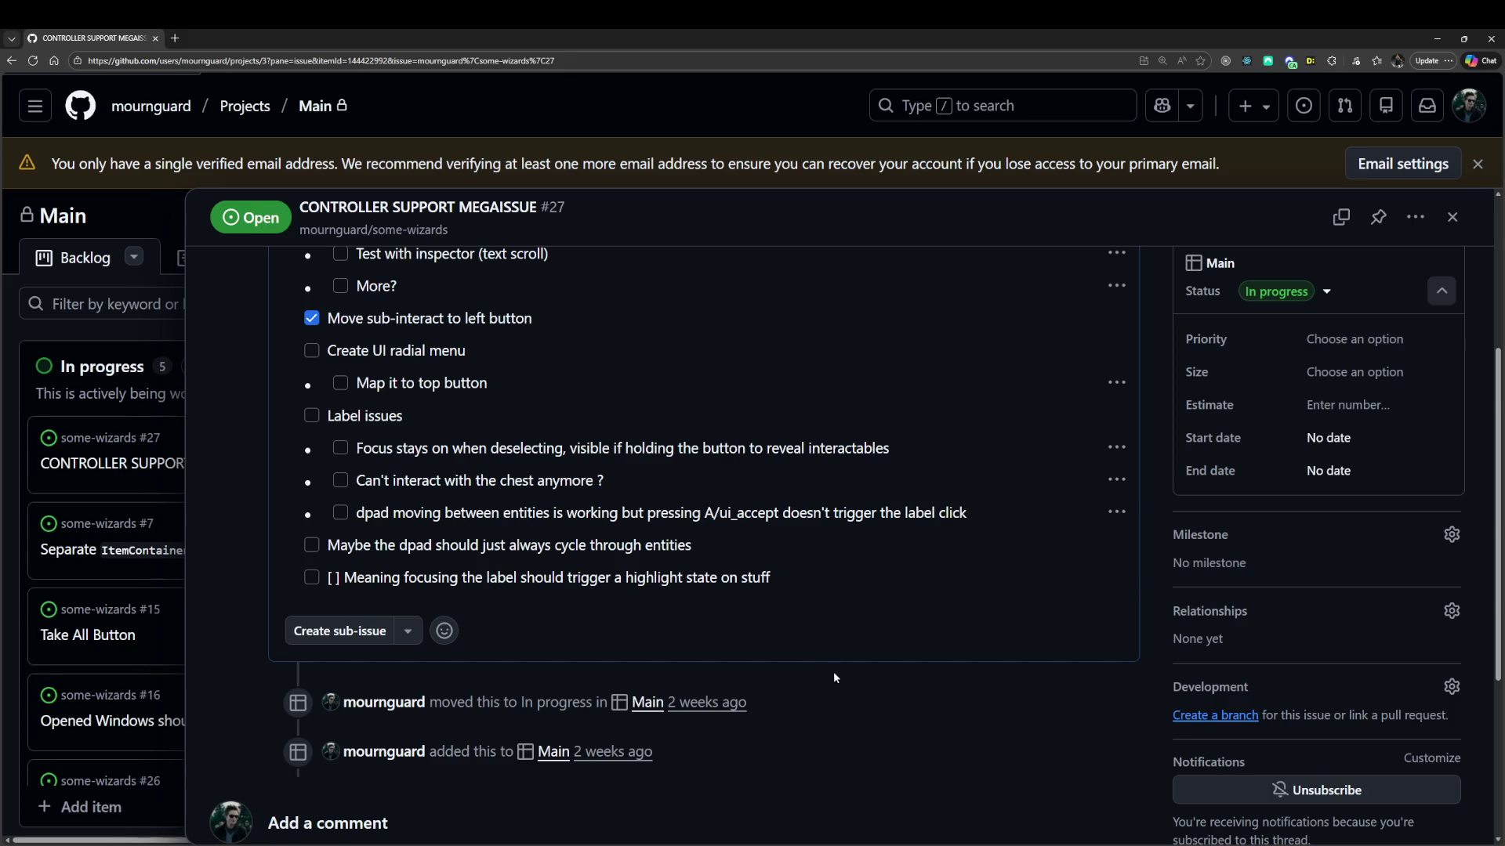
{"action": "scroll", "coordinate": [896, 586], "scroll_direction": "up", "scroll_amount": 5}
Re-edit to replace the stray bracket with a dash, save, and close the game debug window.
{"action": "left_click", "coordinate": [1121, 364]}
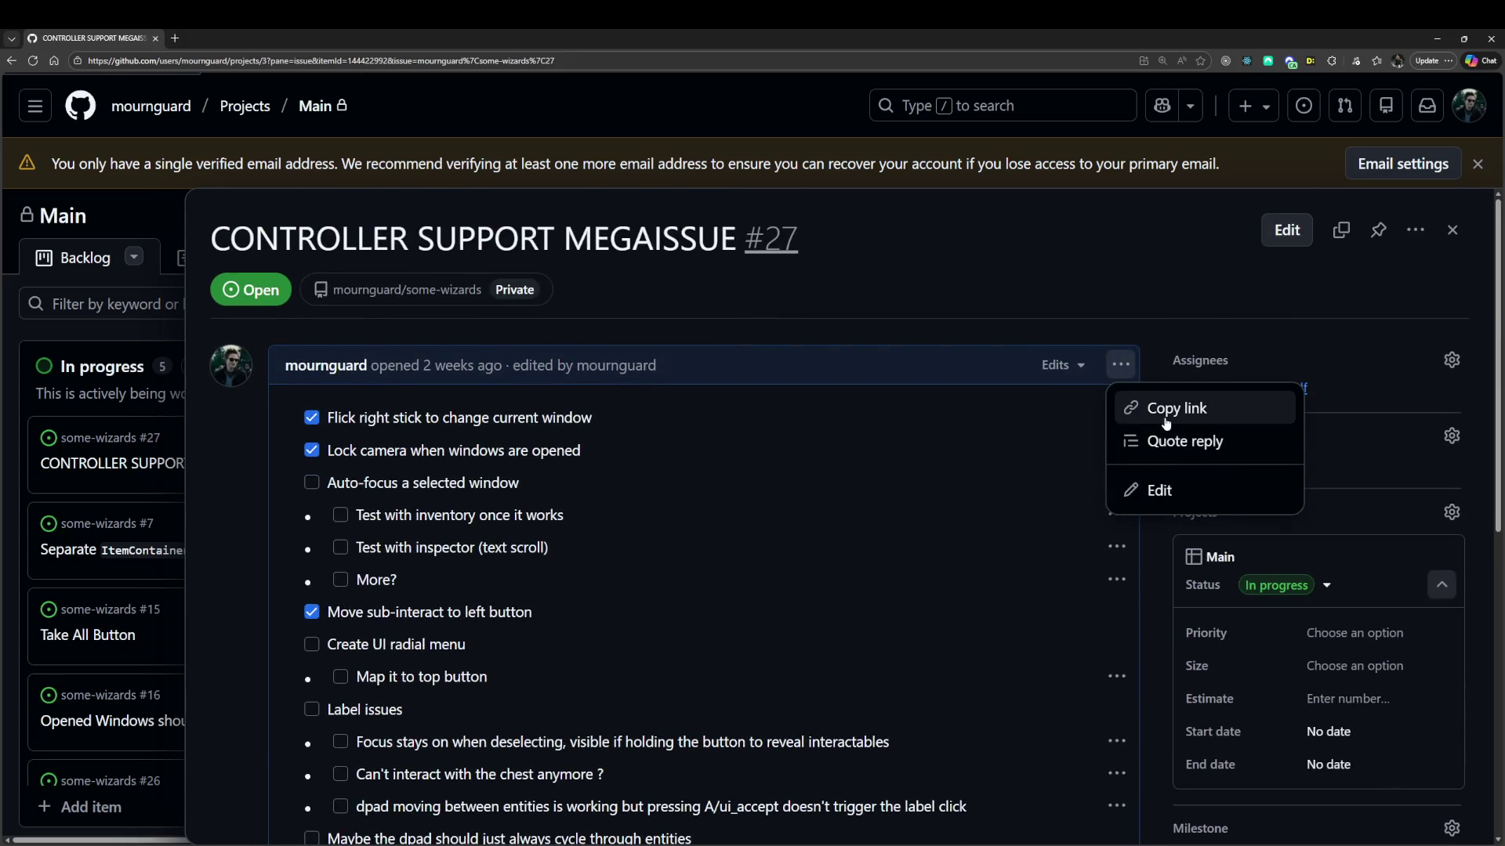
{"action": "left_click", "coordinate": [1159, 489]}
{"action": "scroll", "coordinate": [514, 618], "scroll_direction": "down", "scroll_amount": 2}
{"action": "key", "text": "BackSpace"}
{"action": "type", "text": "-"}
{"action": "left_click", "coordinate": [1103, 680]}
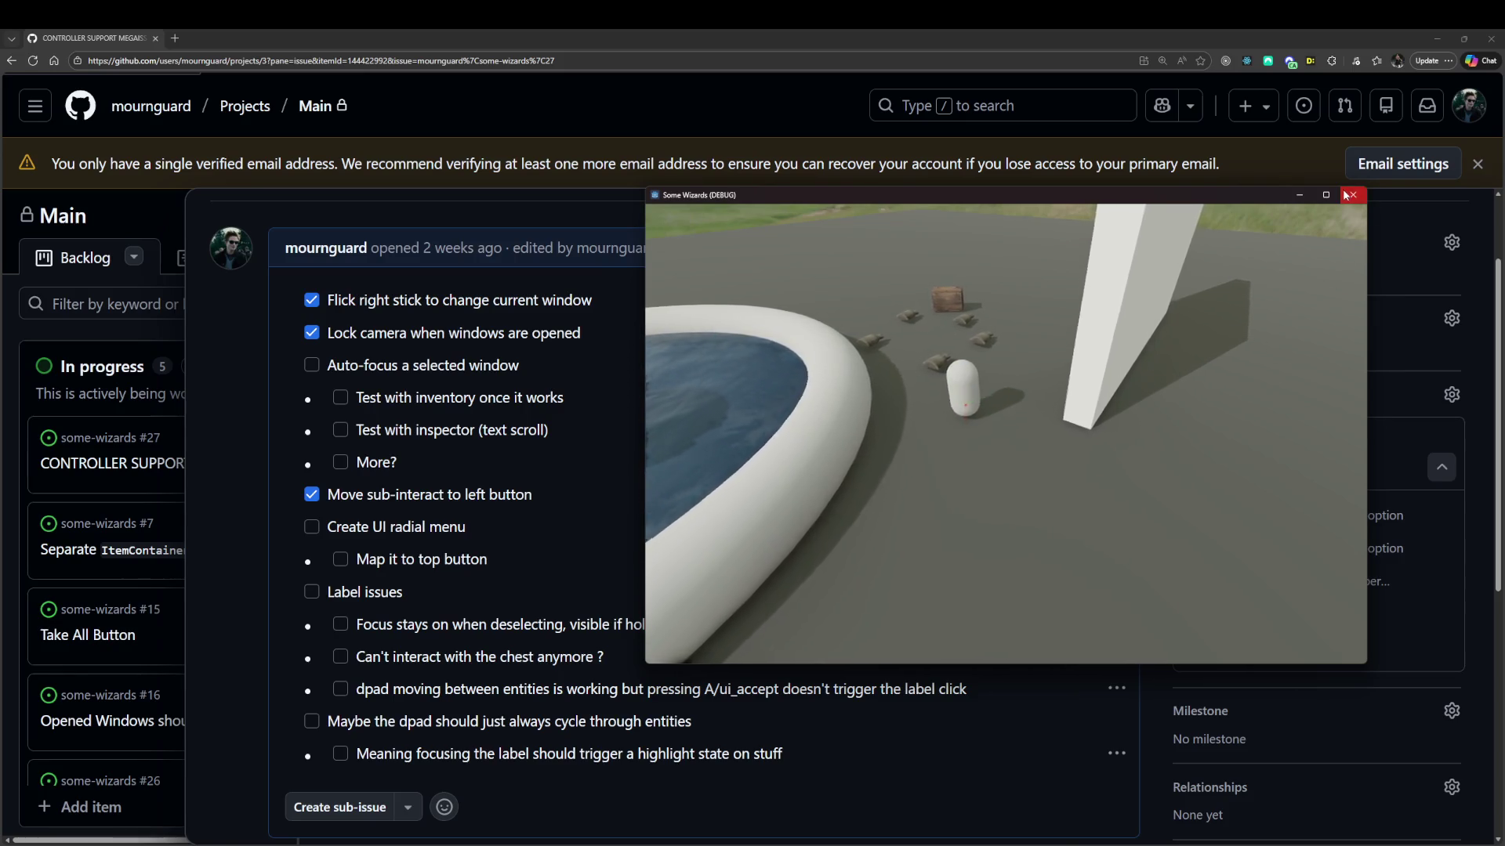
{"action": "key", "text": "alt+F4"}
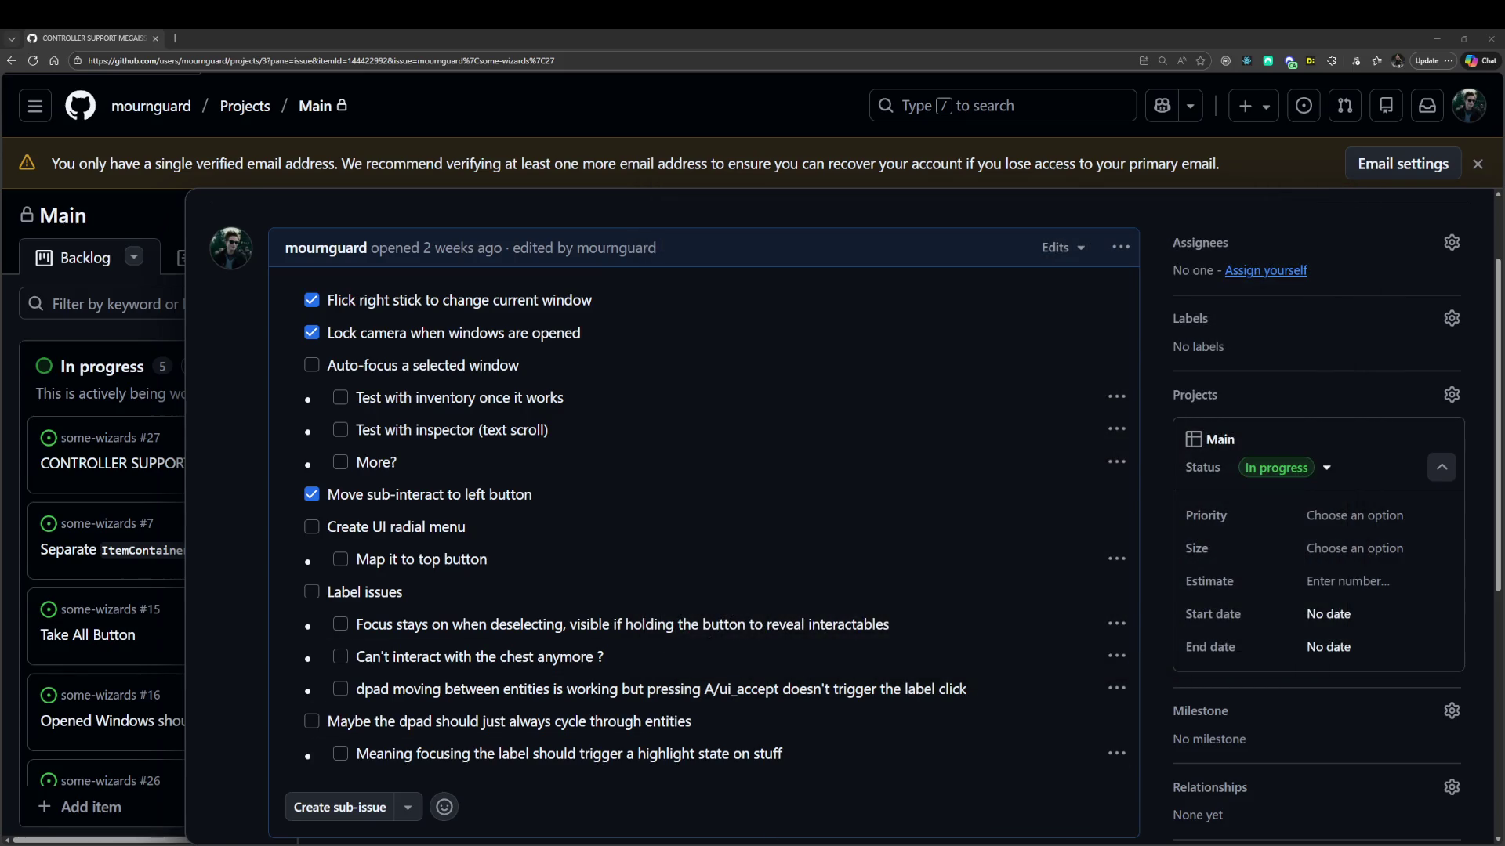
Switch to Godot, clear the Output log, and run the current scene again.
{"action": "mouse_move", "coordinate": [895, 845]}
{"action": "left_click", "coordinate": [895, 799]}
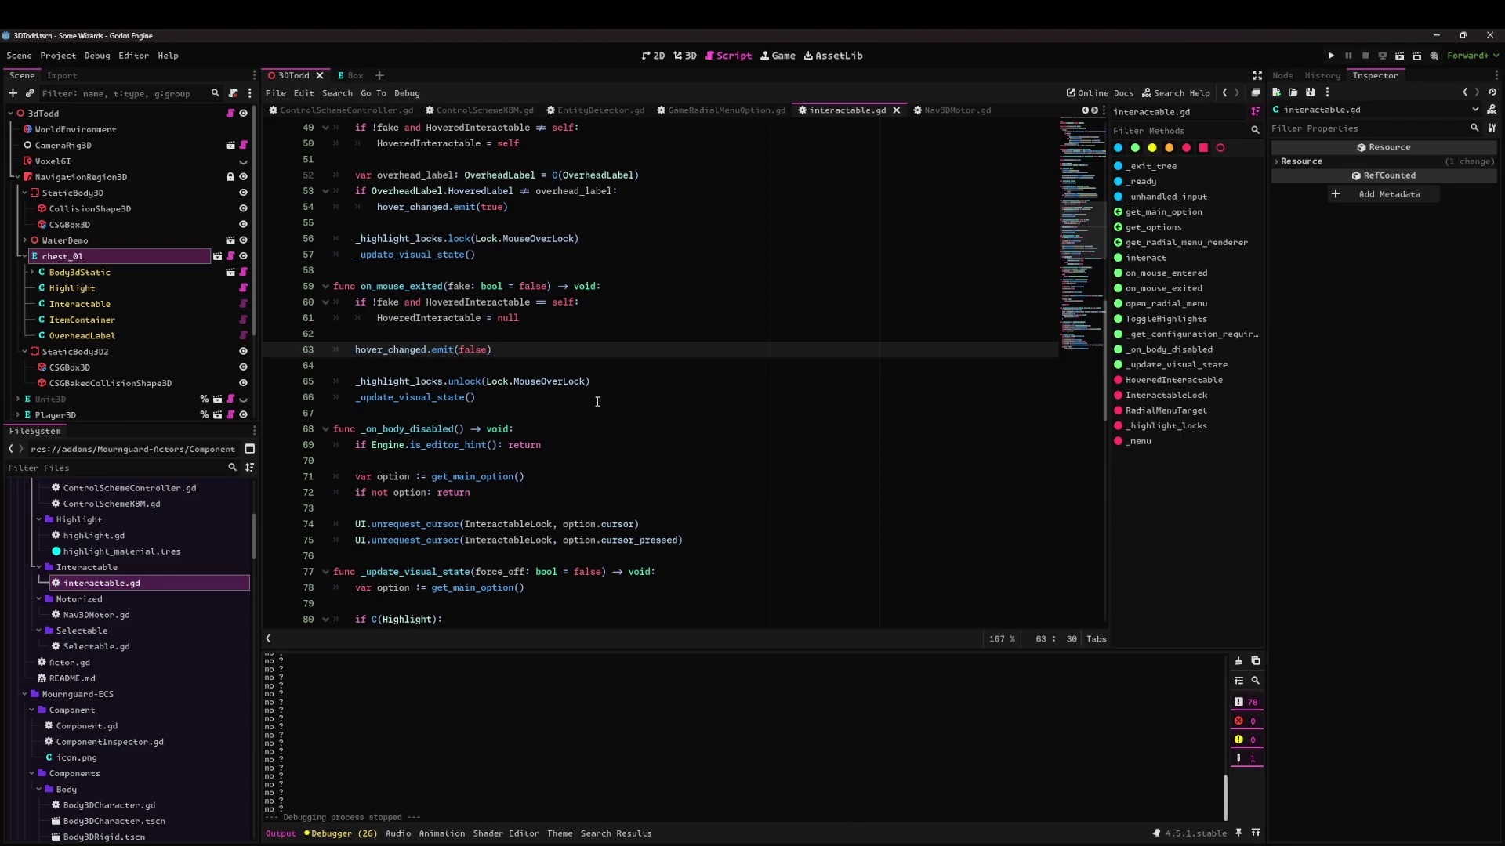
{"action": "left_click", "coordinate": [1239, 662]}
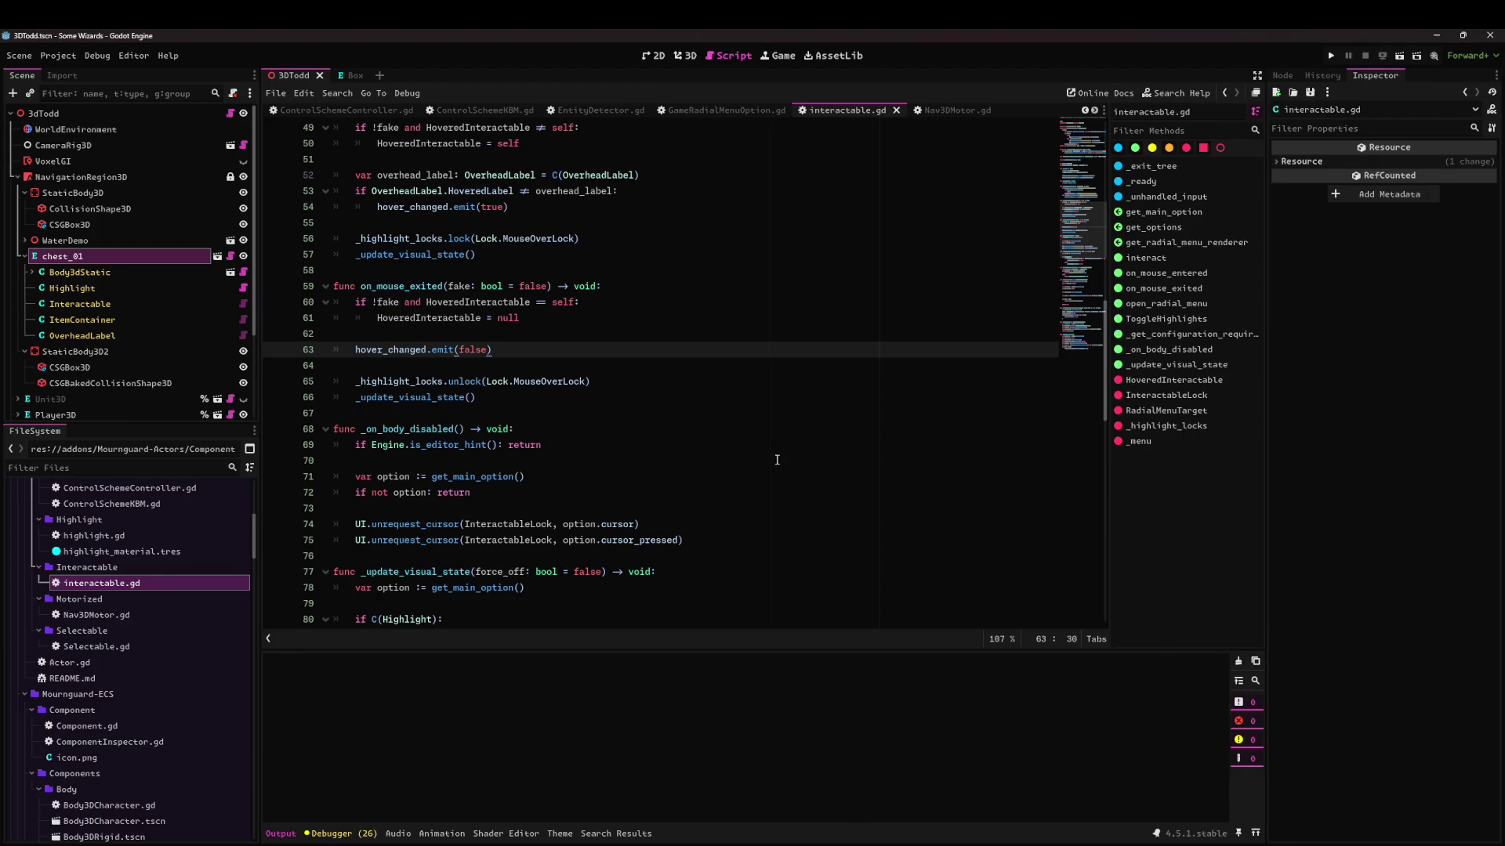
{"action": "left_click", "coordinate": [738, 442]}
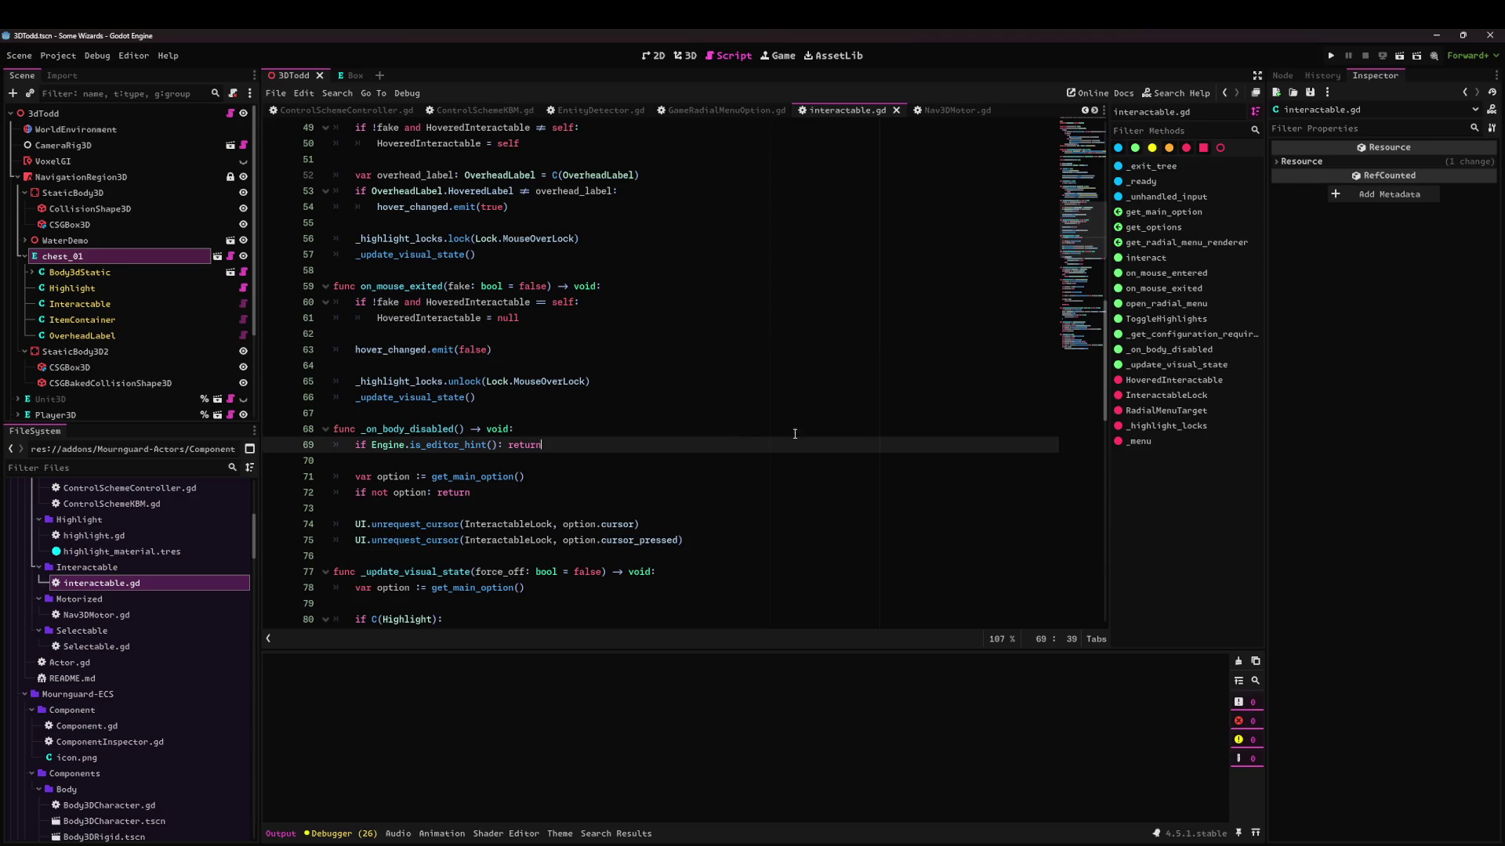
{"action": "left_click", "coordinate": [1399, 56]}
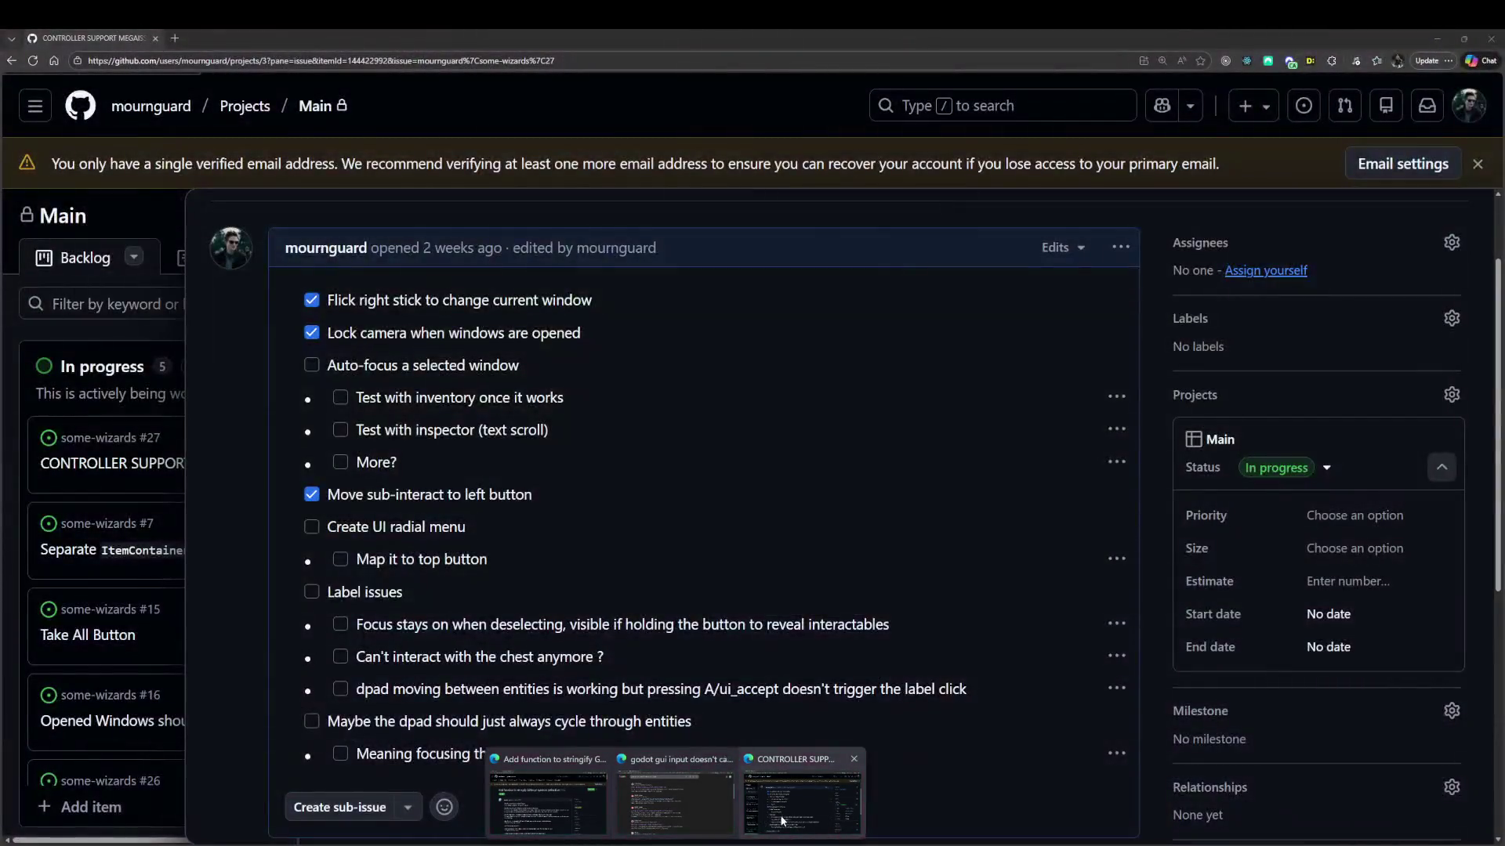
Add the sub-task 'Labels seem wrongly positioned for one (more ?) frame when becoming visible' under the dpad item and save.
{"action": "left_click", "coordinate": [784, 784]}
{"action": "scroll", "coordinate": [976, 538], "scroll_direction": "up", "scroll_amount": 1}
{"action": "left_click", "coordinate": [1121, 305]}
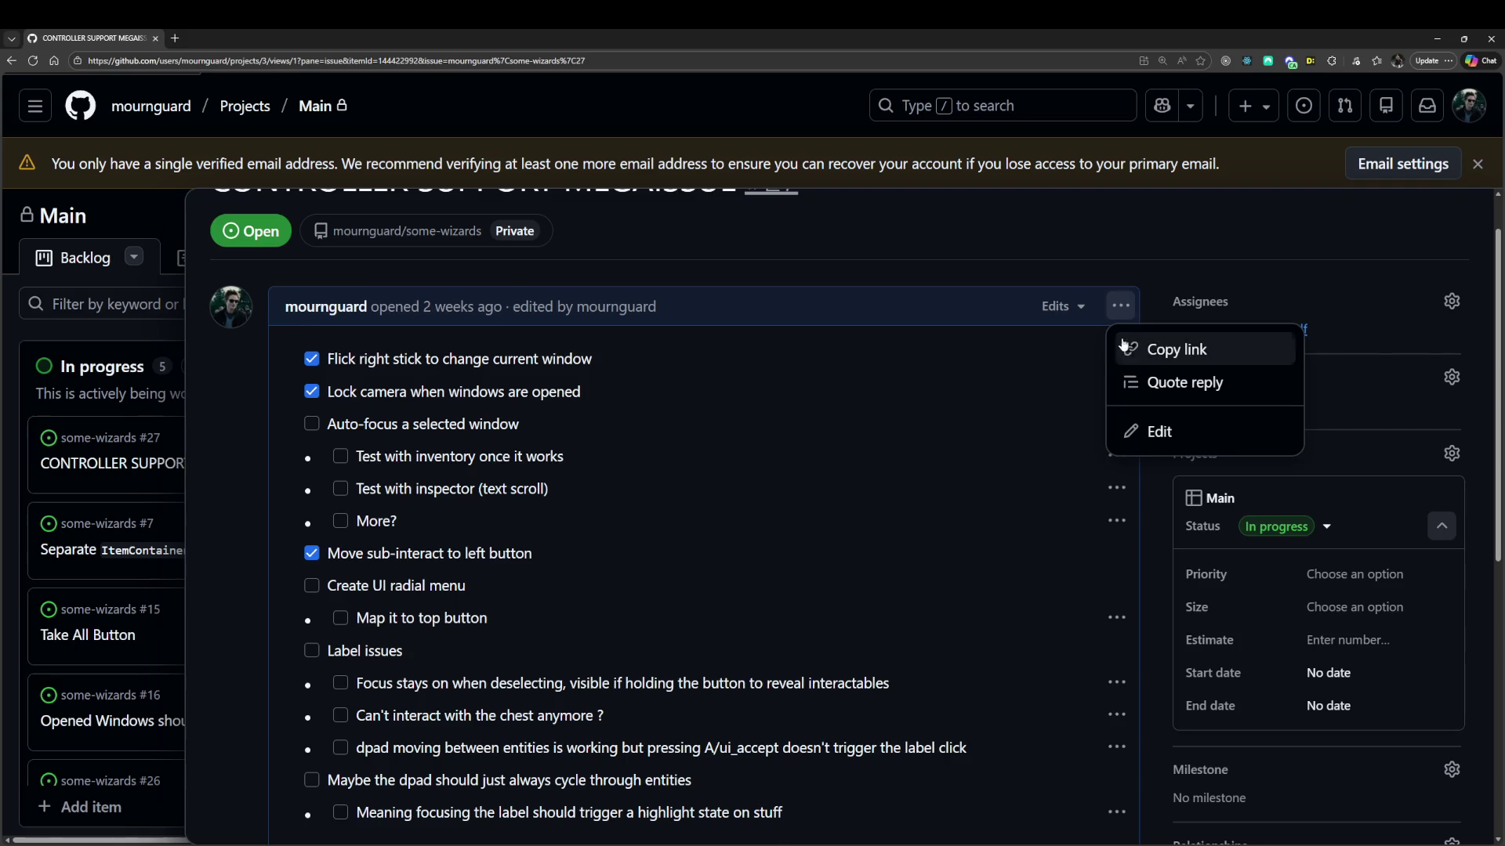
{"action": "left_click", "coordinate": [1163, 430]}
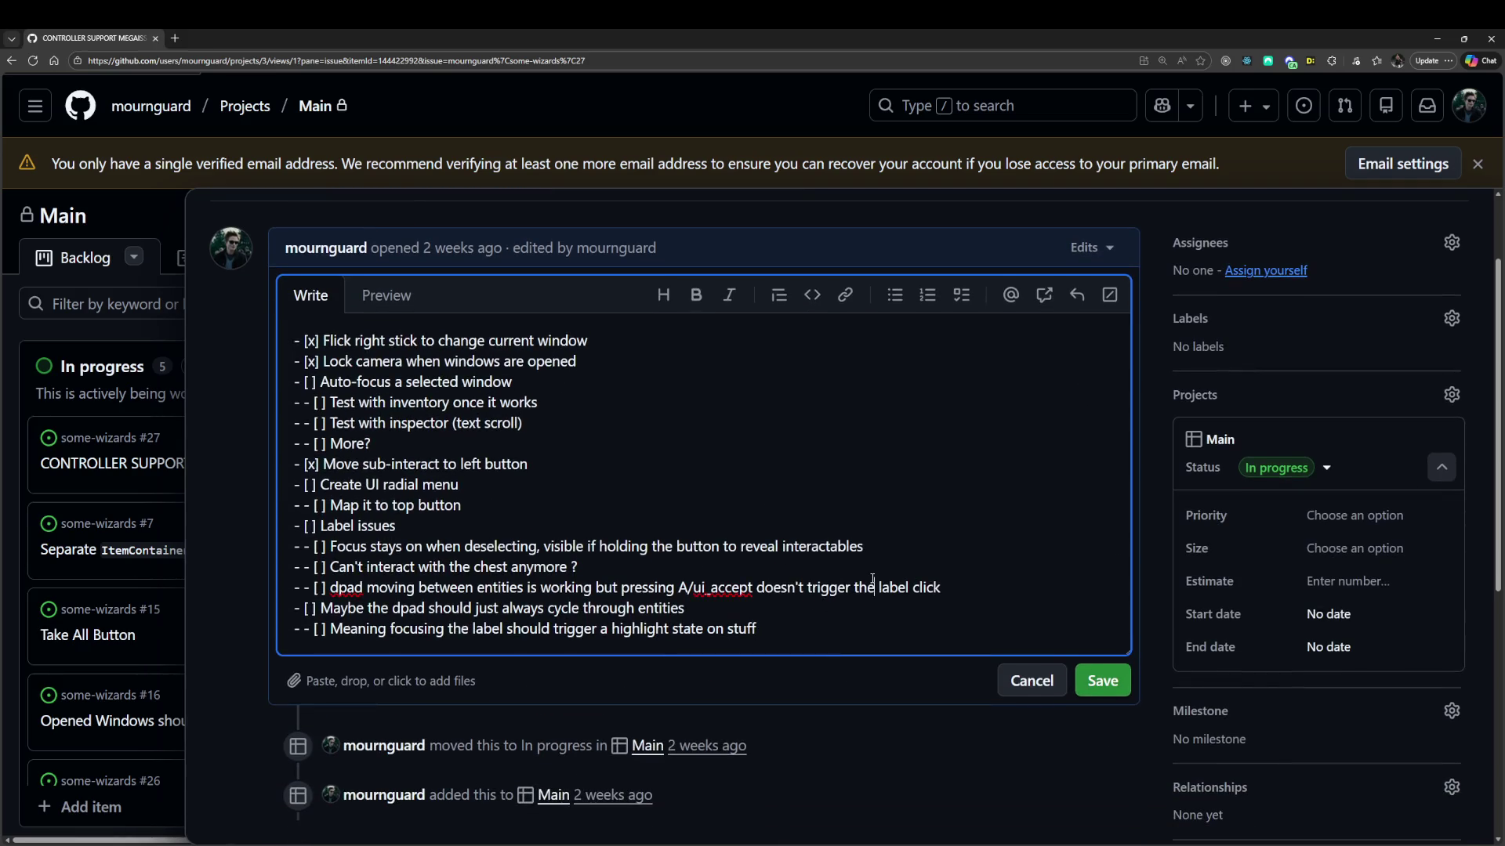
{"action": "key", "text": "Down"}
{"action": "key", "text": "End"}
{"action": "key", "text": "Return"}
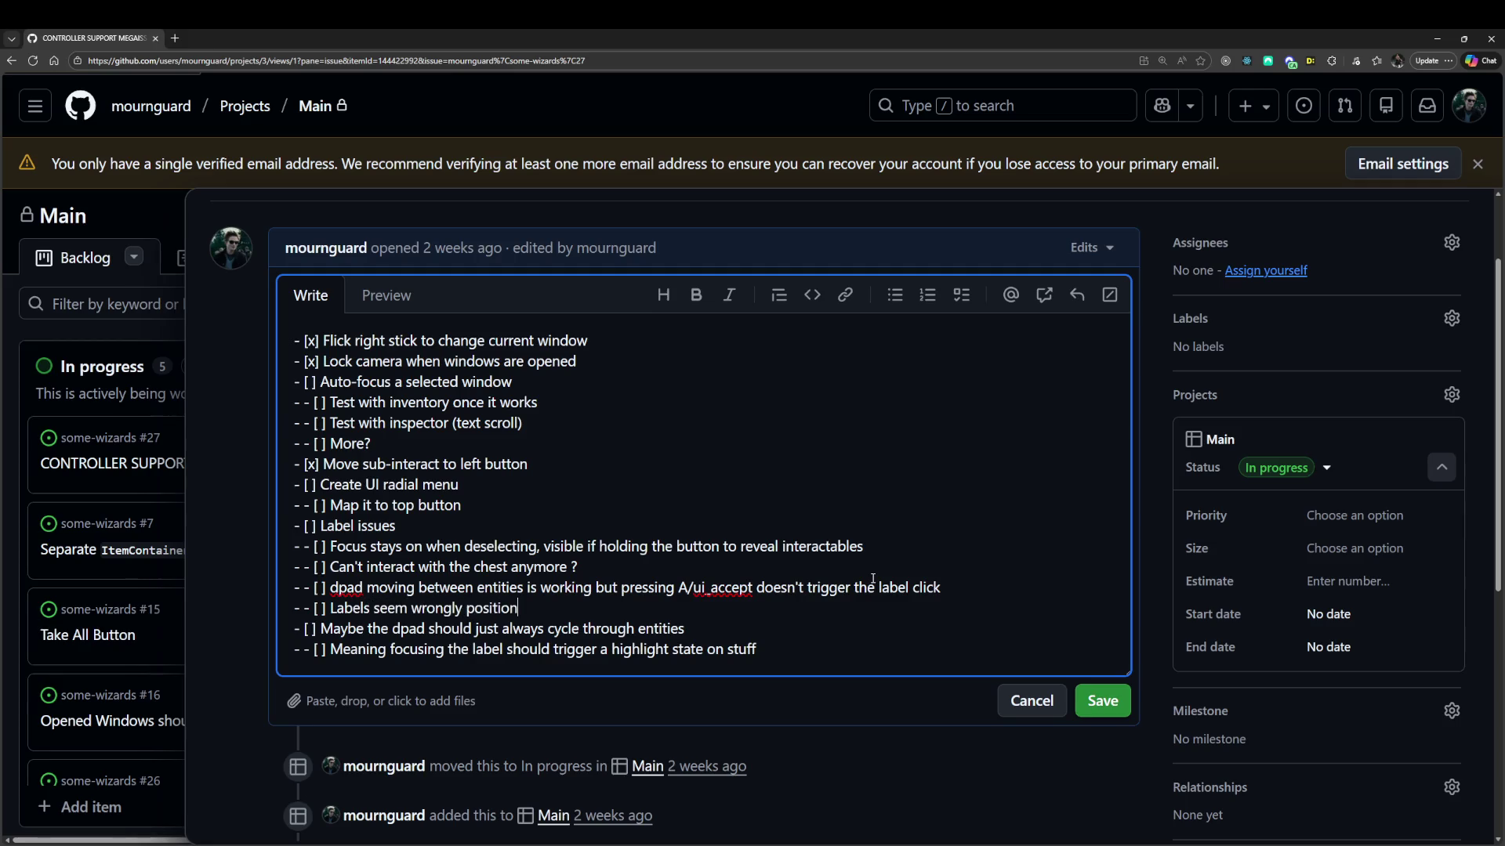
{"action": "key", "text": "BackSpace"}
{"action": "type", "text": "ed for one (more ?) frame when becoming visible"}
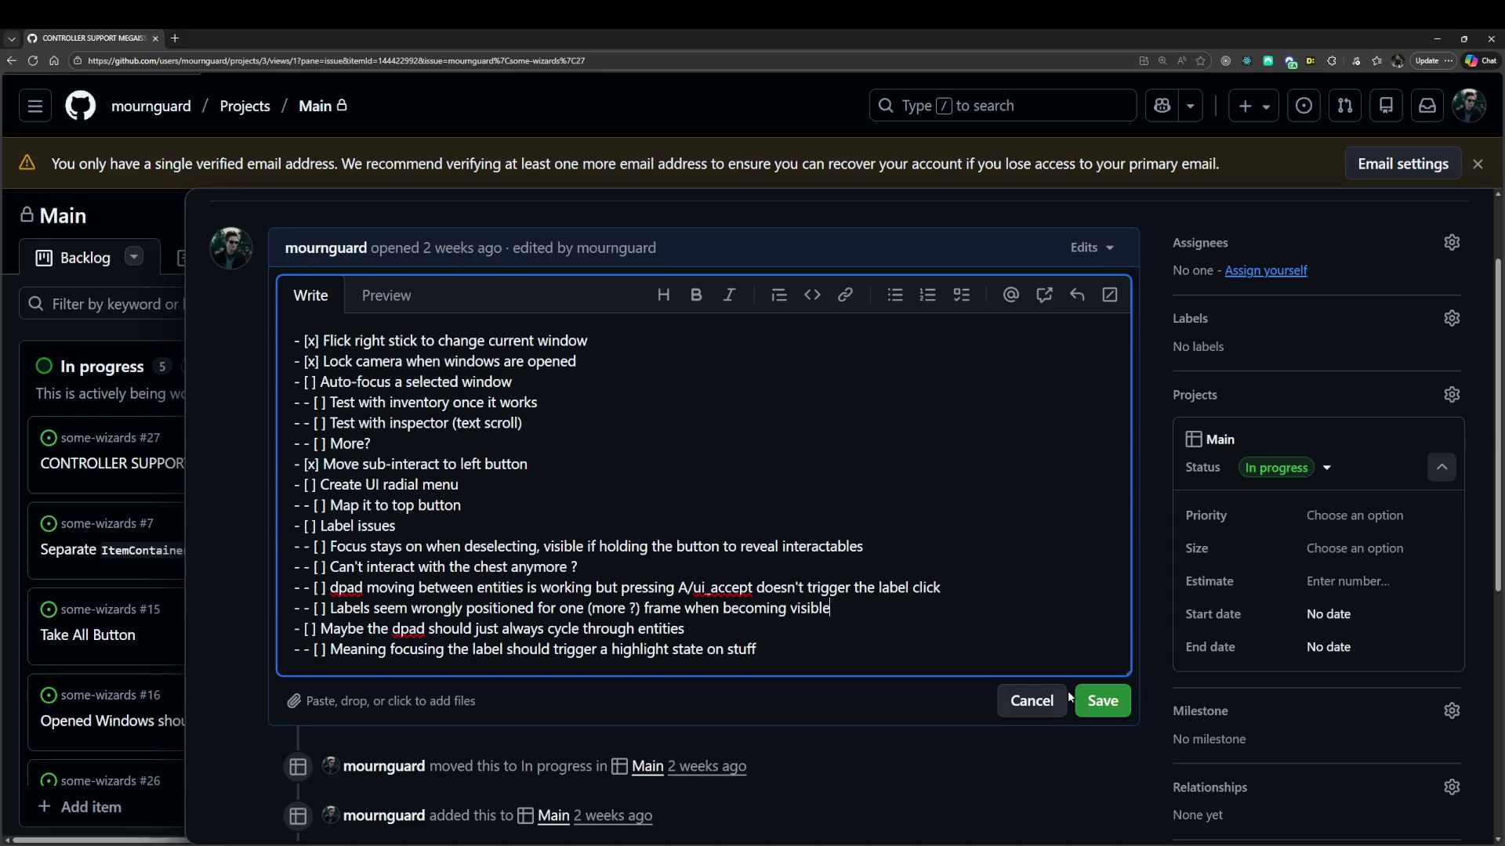
{"action": "left_click", "coordinate": [1093, 701]}
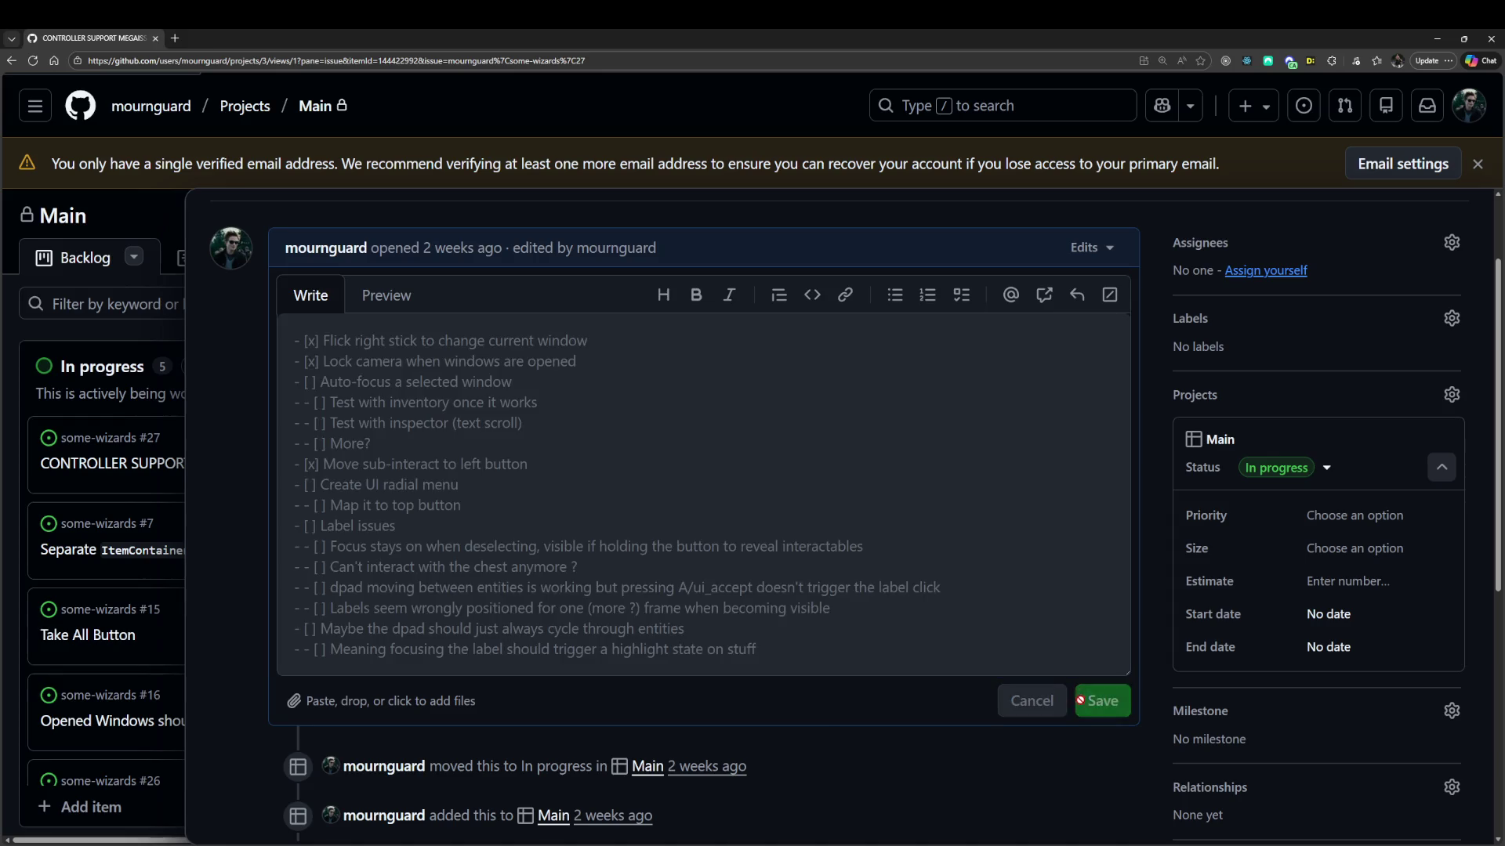
Close the game debug window and return to the Godot editor.
{"action": "left_click", "coordinate": [907, 845]}
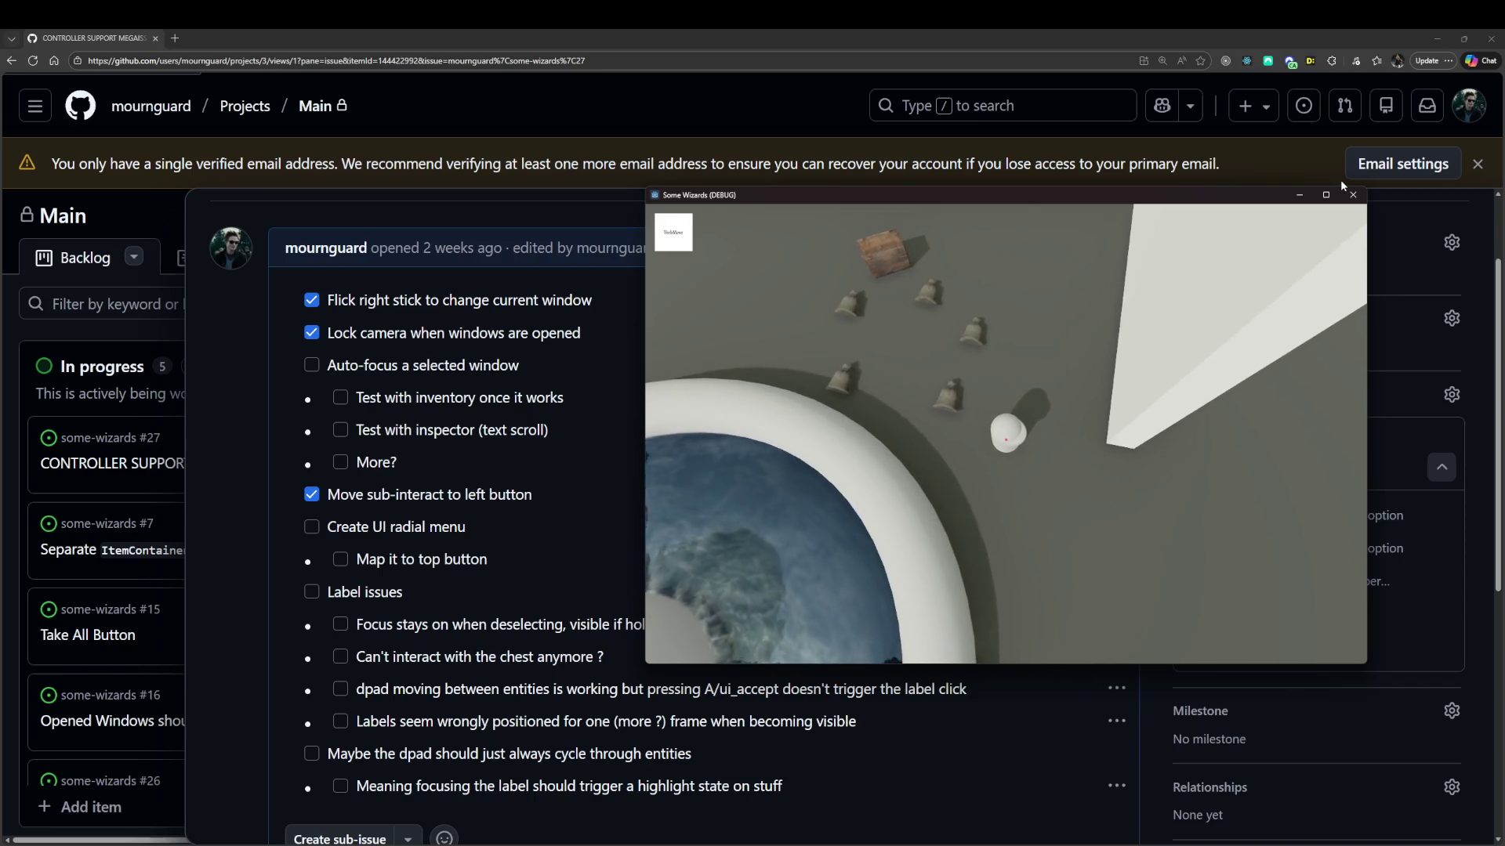
{"action": "key", "text": "alt+Tab"}
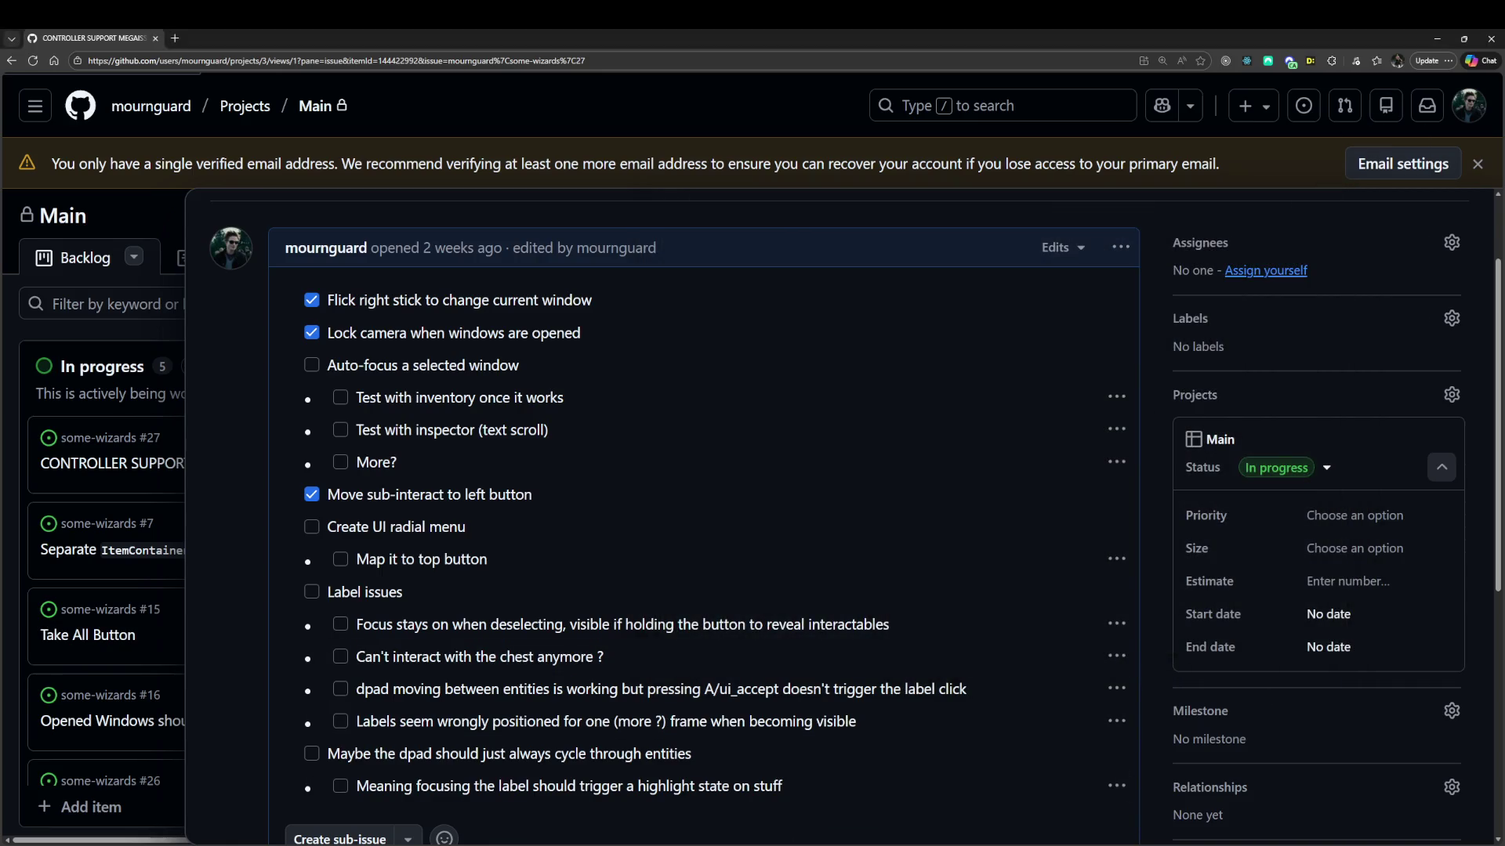
{"action": "key", "text": "alt+Tab"}
Review the code around the hover_changed.emit(false) line.
{"action": "left_click", "coordinate": [584, 350]}
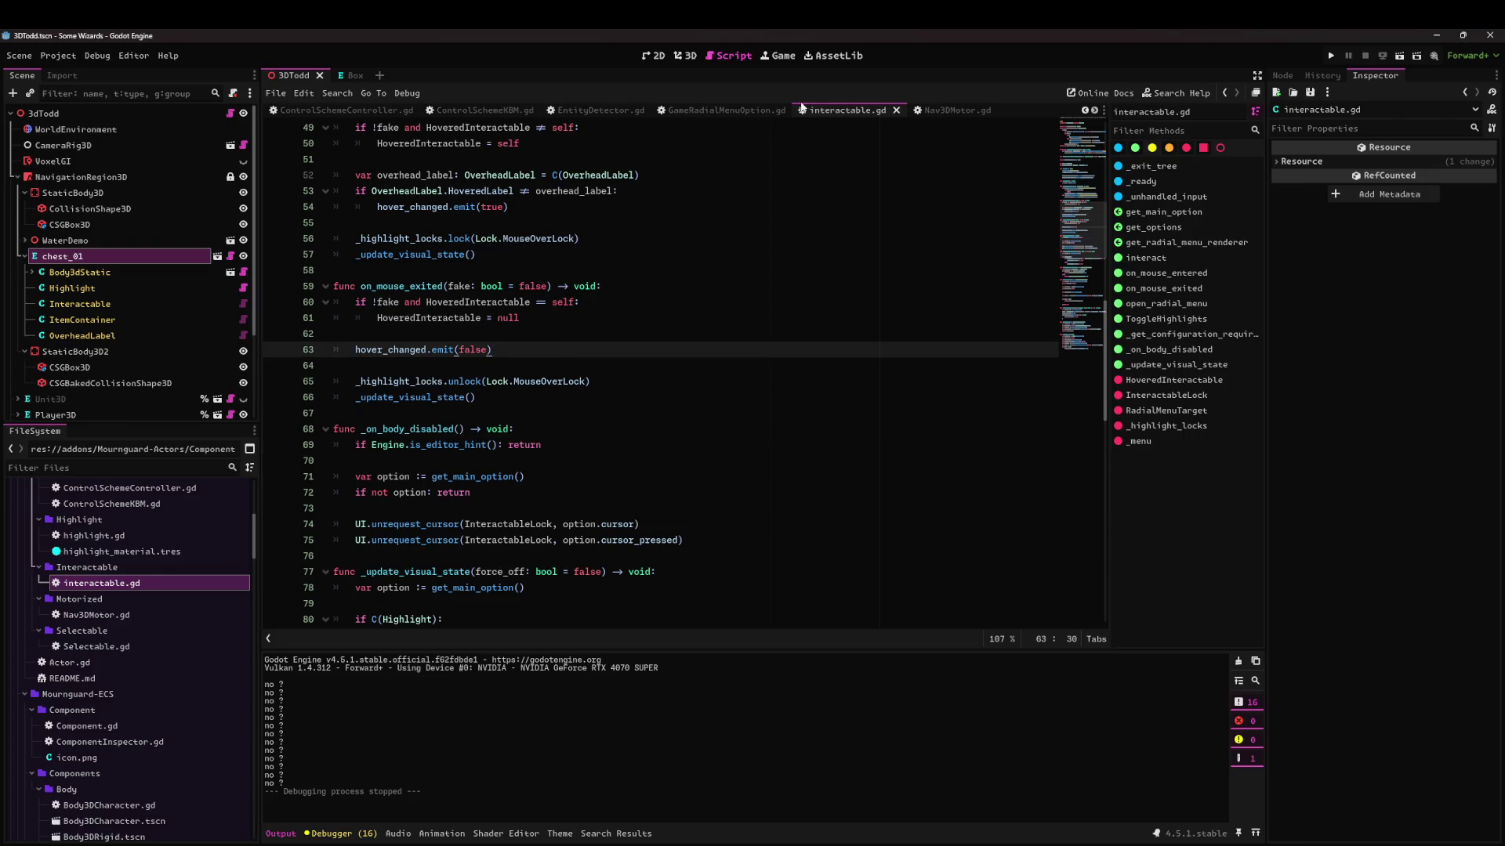
{"action": "scroll", "coordinate": [503, 113], "scroll_direction": "up", "scroll_amount": 2}
{"action": "scroll", "coordinate": [502, 113], "scroll_direction": "down", "scroll_amount": 3}
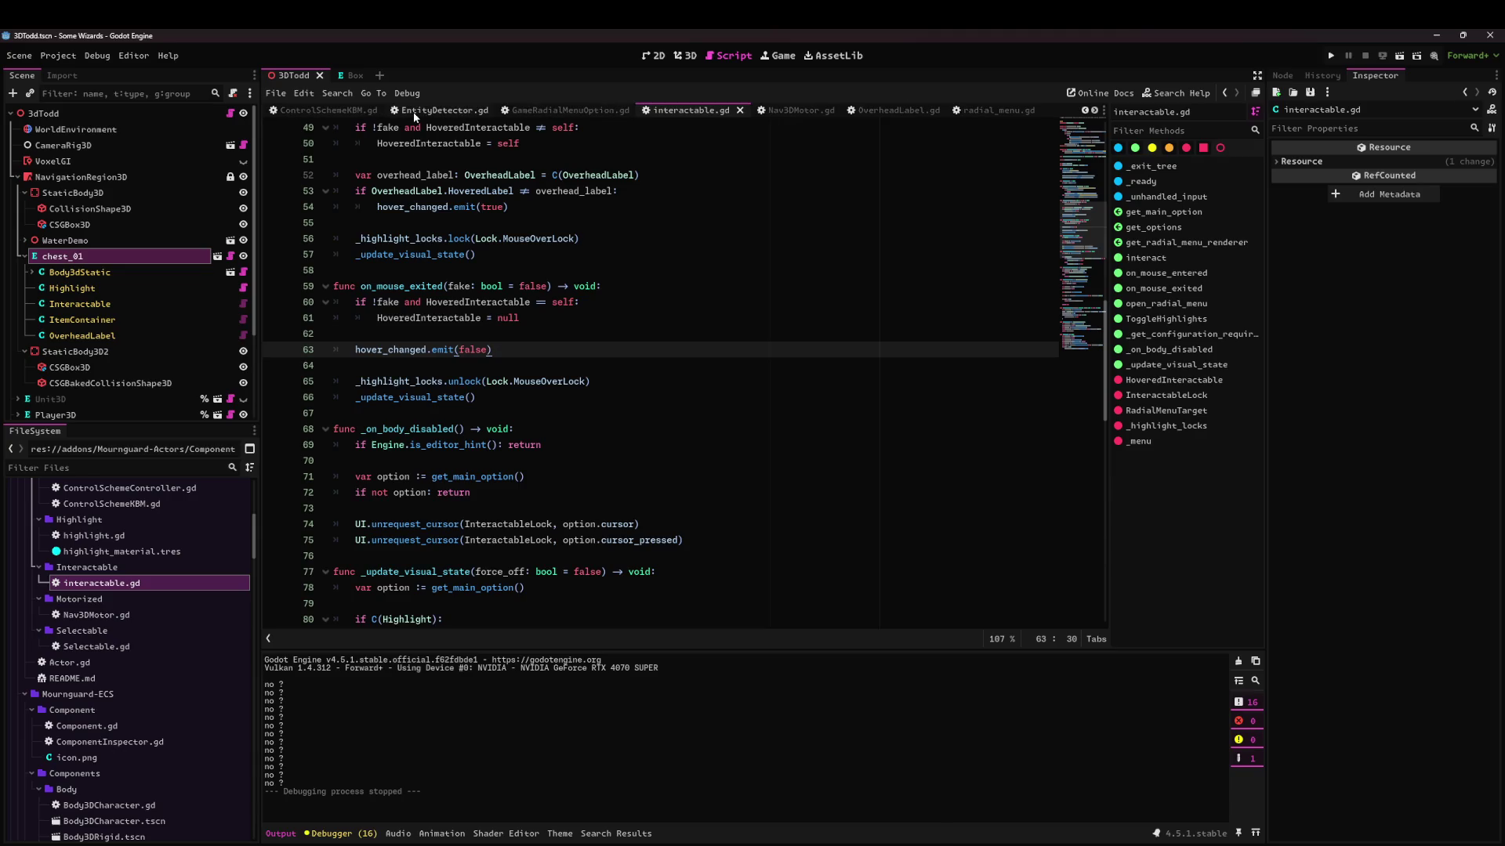
{"action": "scroll", "coordinate": [415, 113], "scroll_direction": "down", "scroll_amount": 1}
In OverheadLabel.gd, search for 'visibl' and select the grab_focus lines 65–66 below the button.visible match.
{"action": "left_click", "coordinate": [783, 113]}
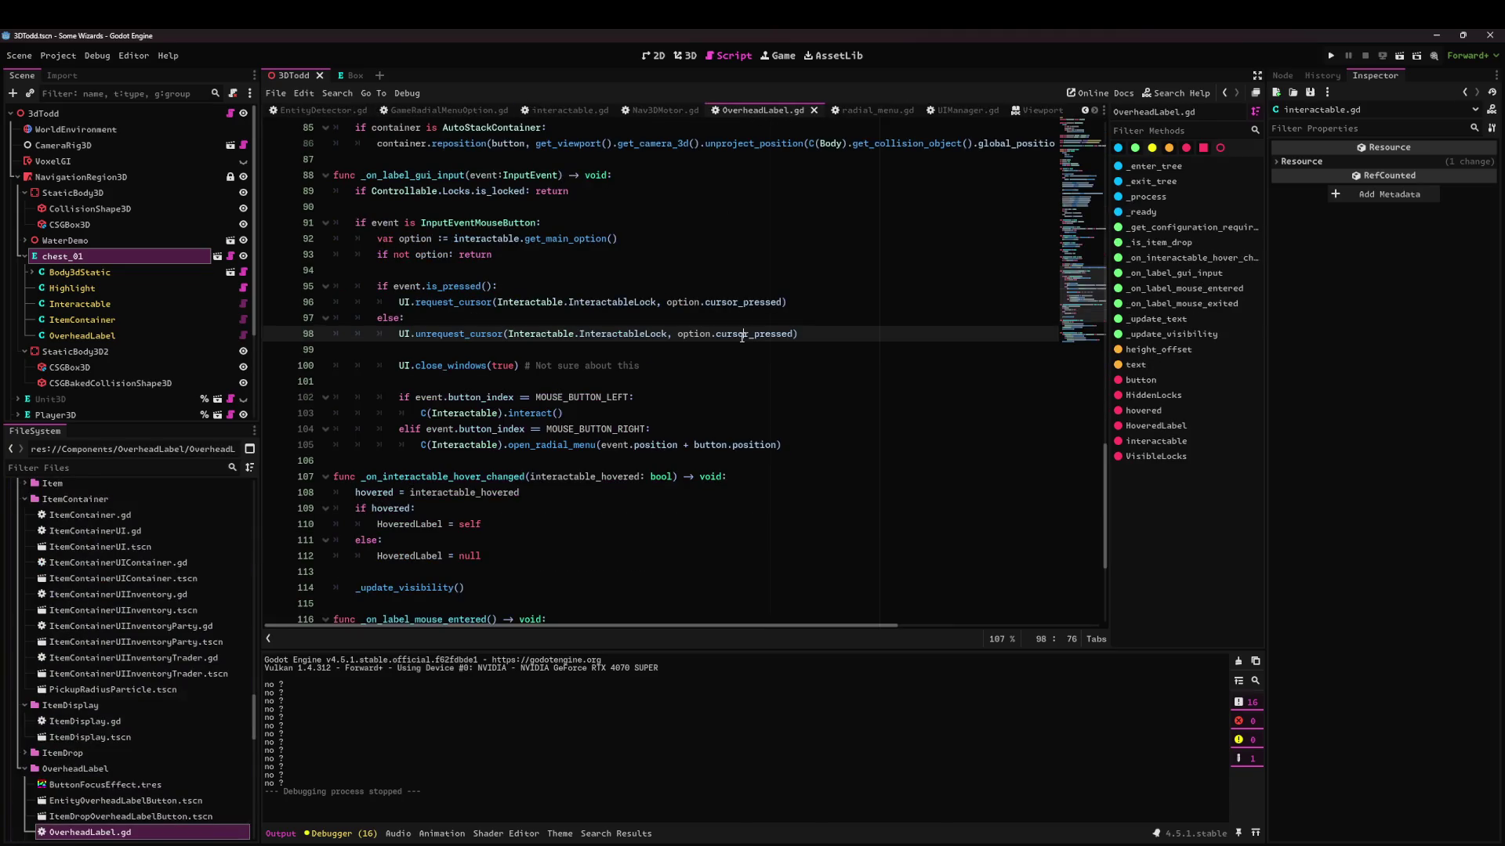
{"action": "left_click", "coordinate": [737, 298]}
{"action": "key", "text": "ctrl+f"}
{"action": "type", "text": "visislb"}
{"action": "key", "text": "BackSpace"}
{"action": "type", "text": "bl"}
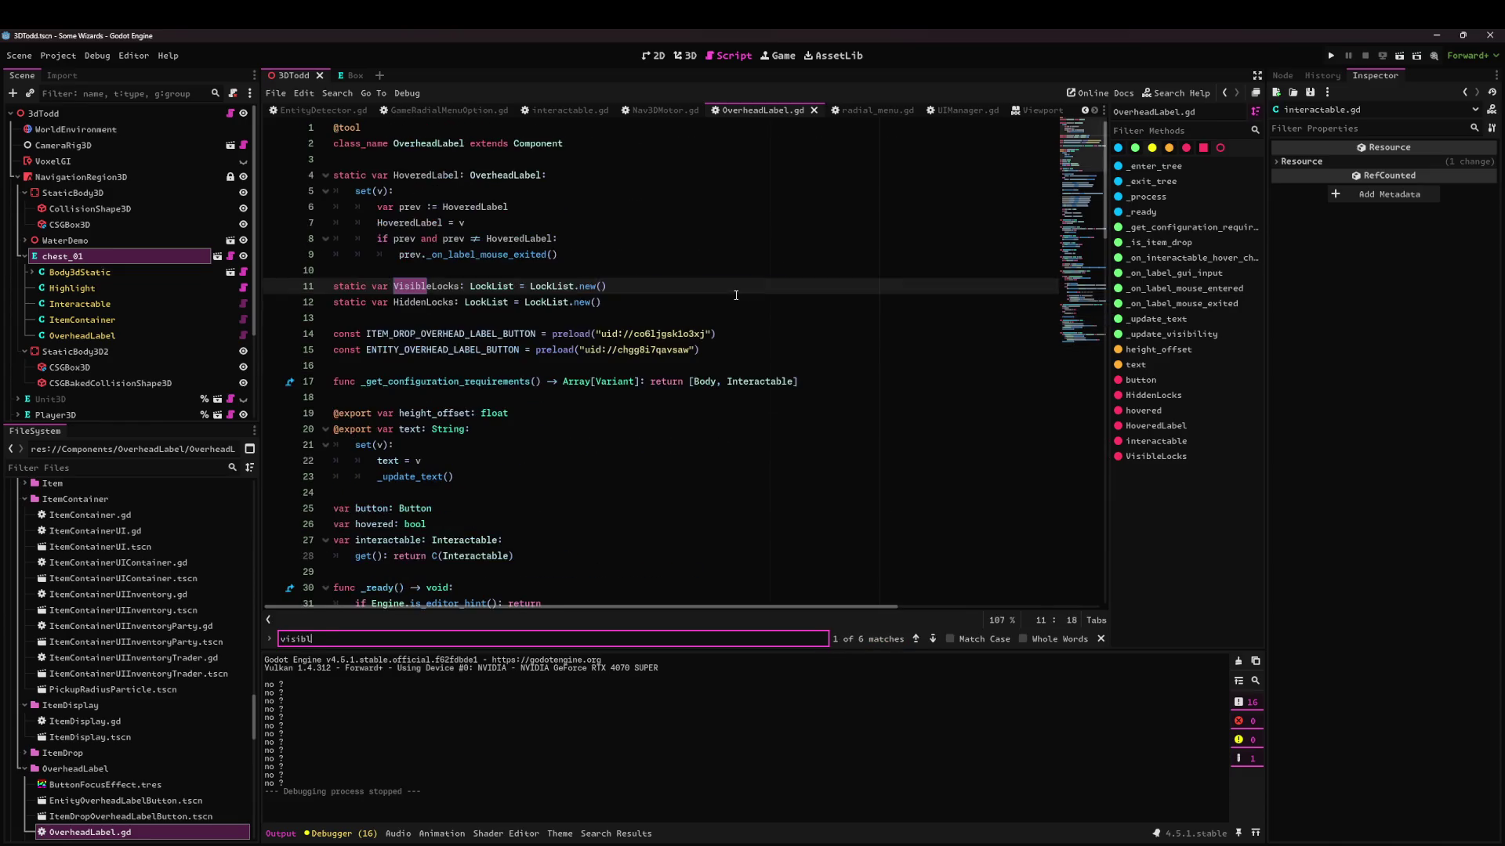
{"action": "key", "text": "Return"}
{"action": "key", "text": "Return"}
{"action": "key", "text": "Return"}
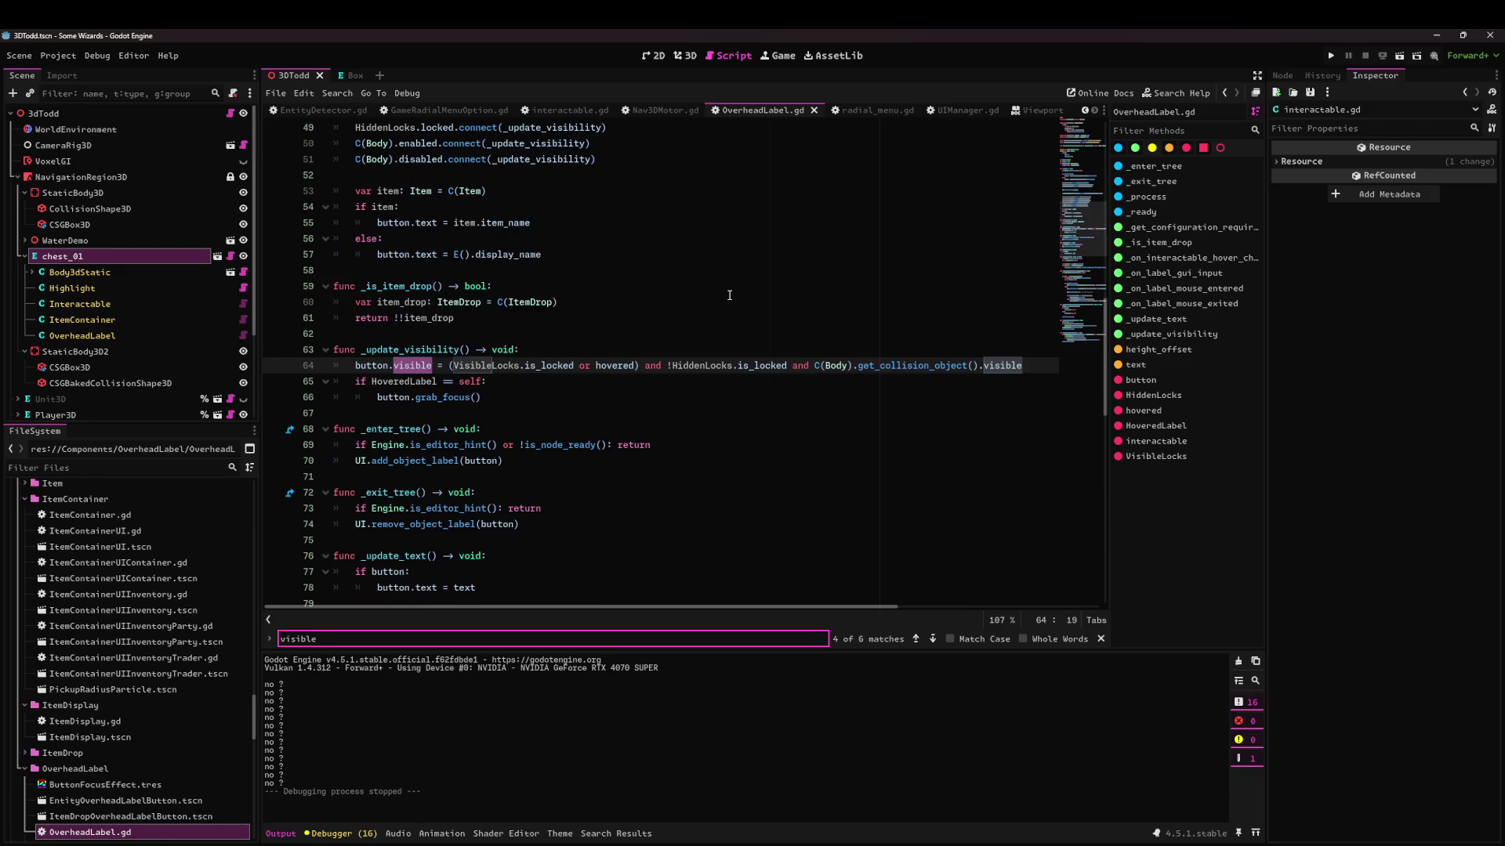
{"action": "left_click_drag", "start_coordinate": [362, 382], "coordinate": [516, 403]}
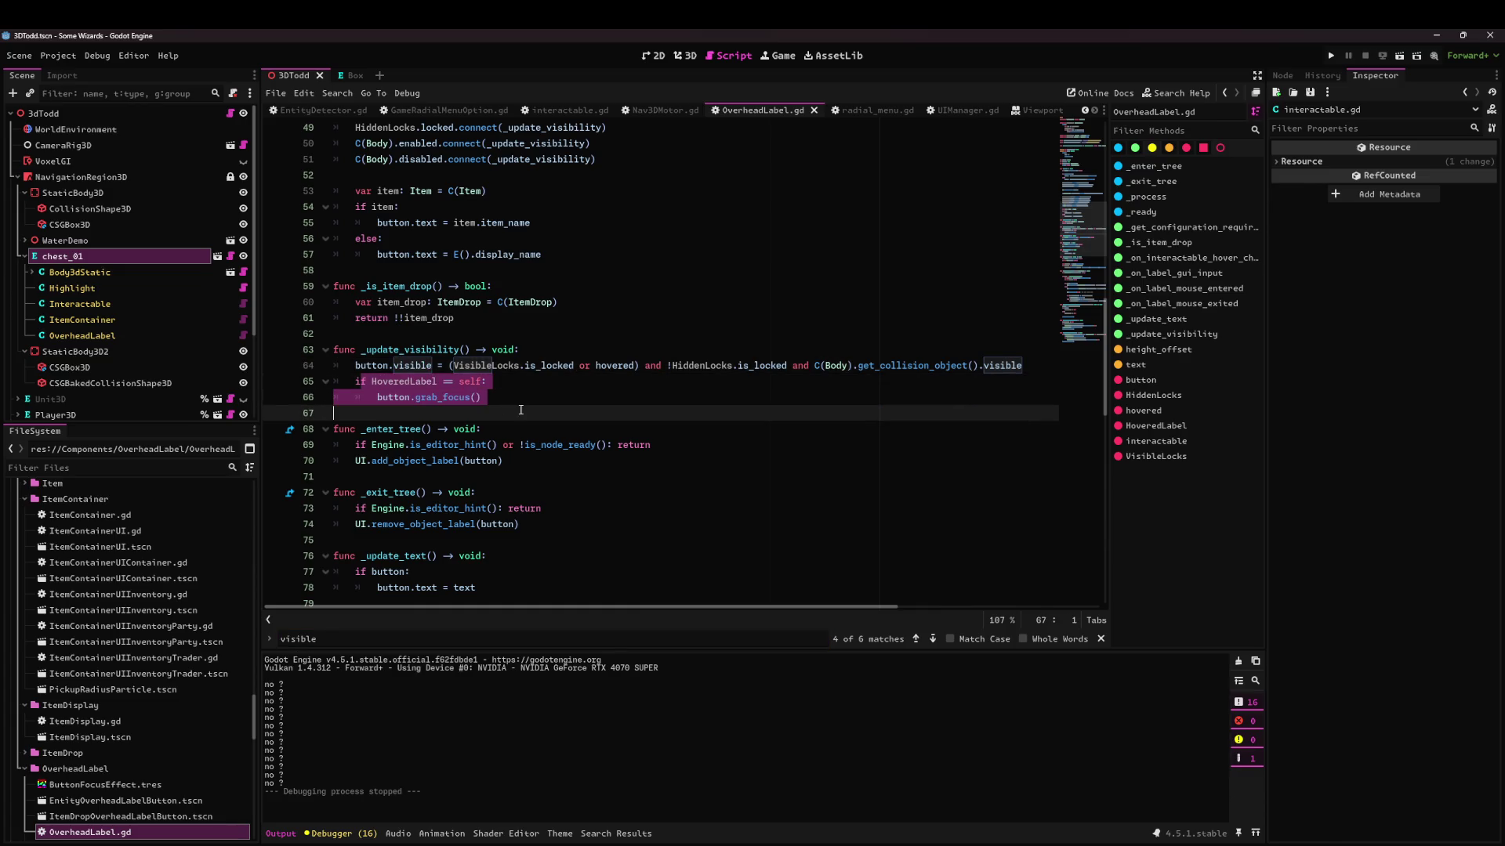
{"action": "left_click", "coordinate": [516, 403]}
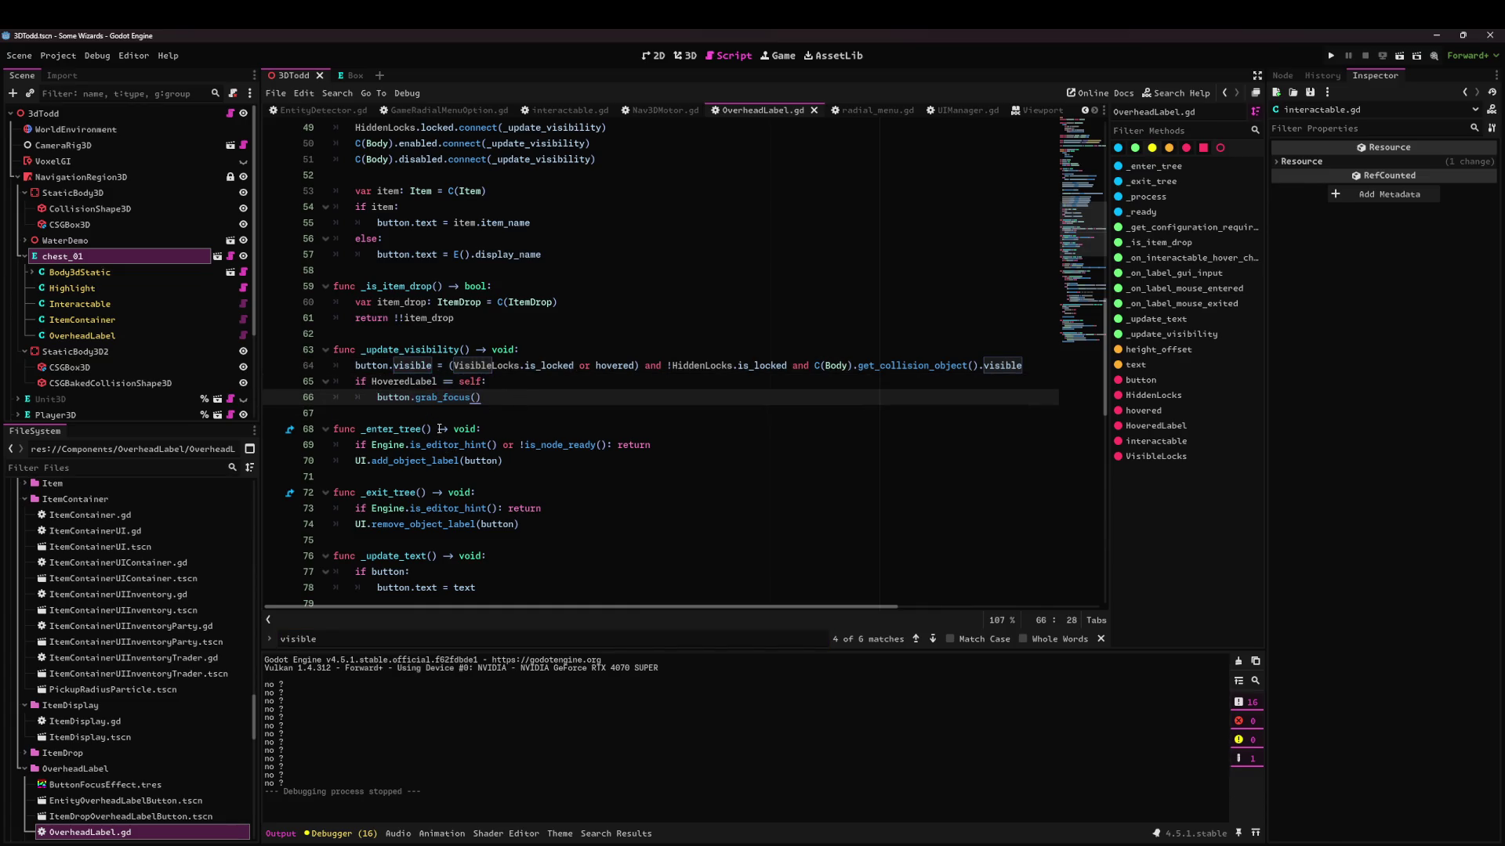
Search for 'container' and inspect the AutoStackContainer check and reposition call on lines 85–86.
{"action": "scroll", "coordinate": [440, 429], "scroll_direction": "up", "scroll_amount": 6}
{"action": "scroll", "coordinate": [443, 454], "scroll_direction": "up", "scroll_amount": 6}
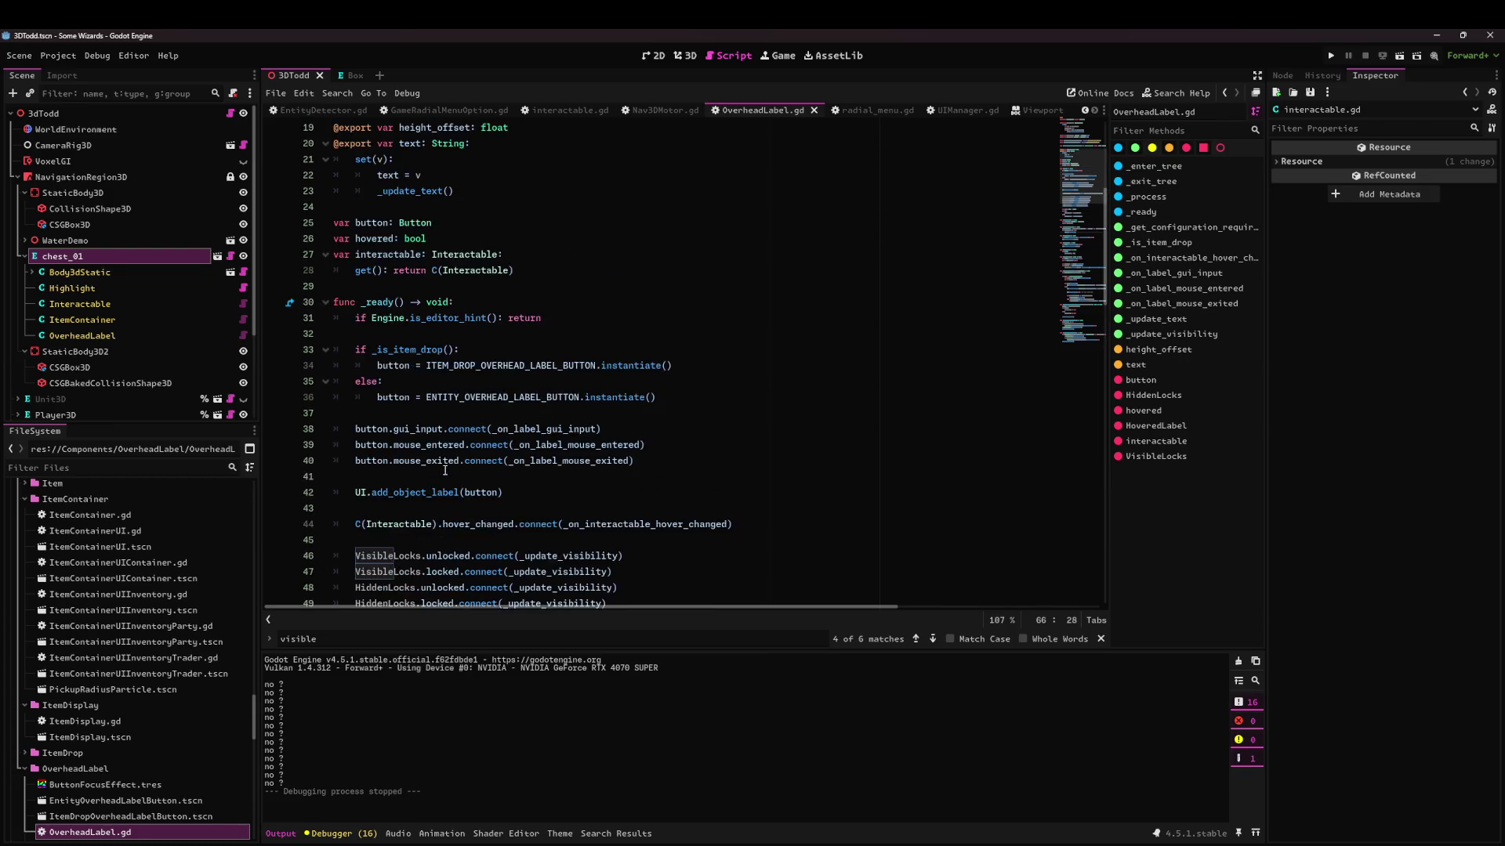
{"action": "scroll", "coordinate": [446, 459], "scroll_direction": "down", "scroll_amount": 3}
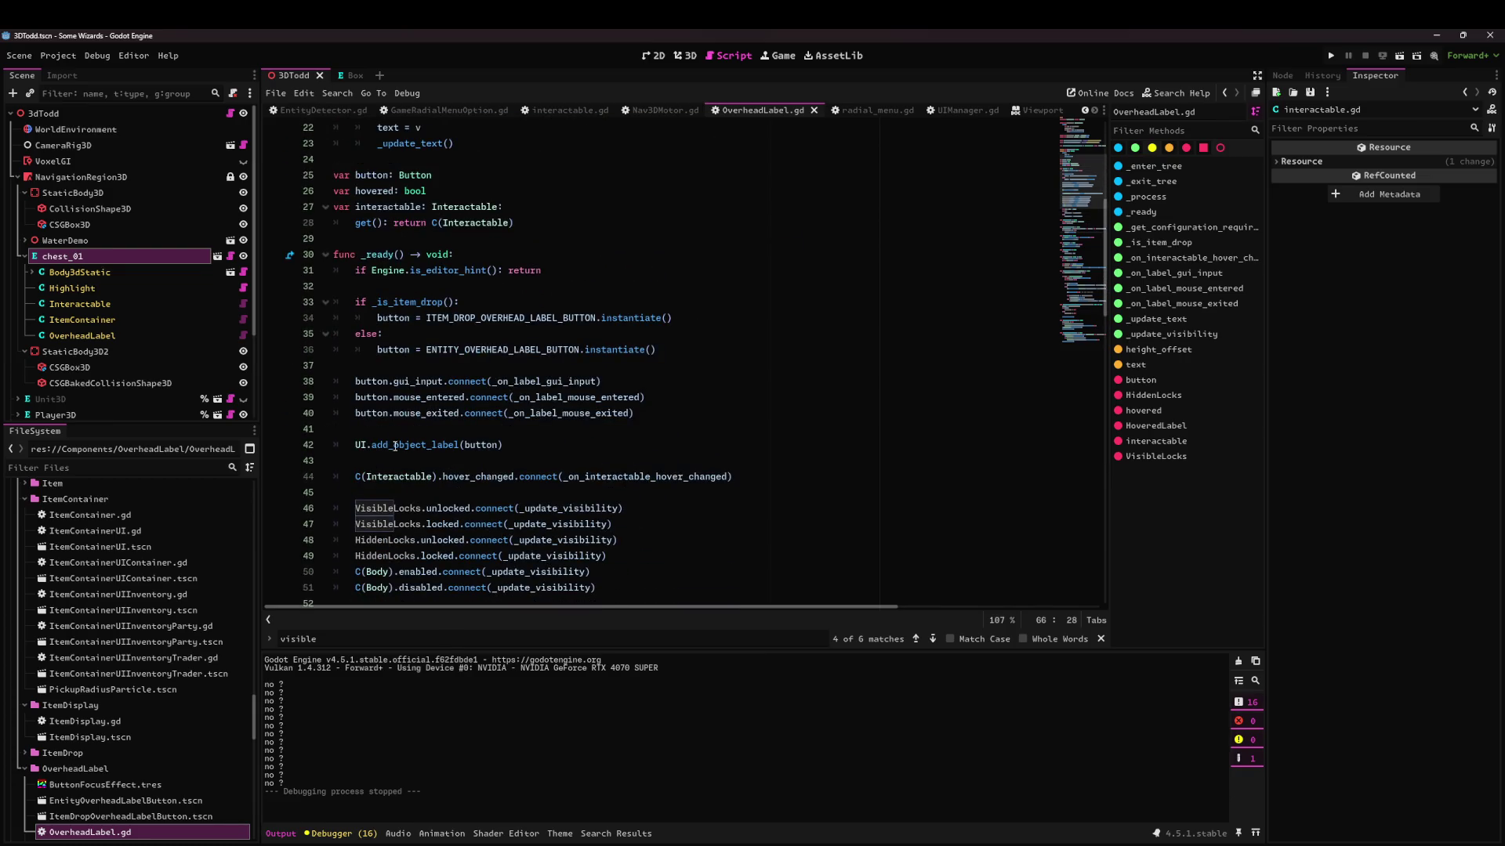
{"action": "scroll", "coordinate": [439, 376], "scroll_direction": "up", "scroll_amount": 6}
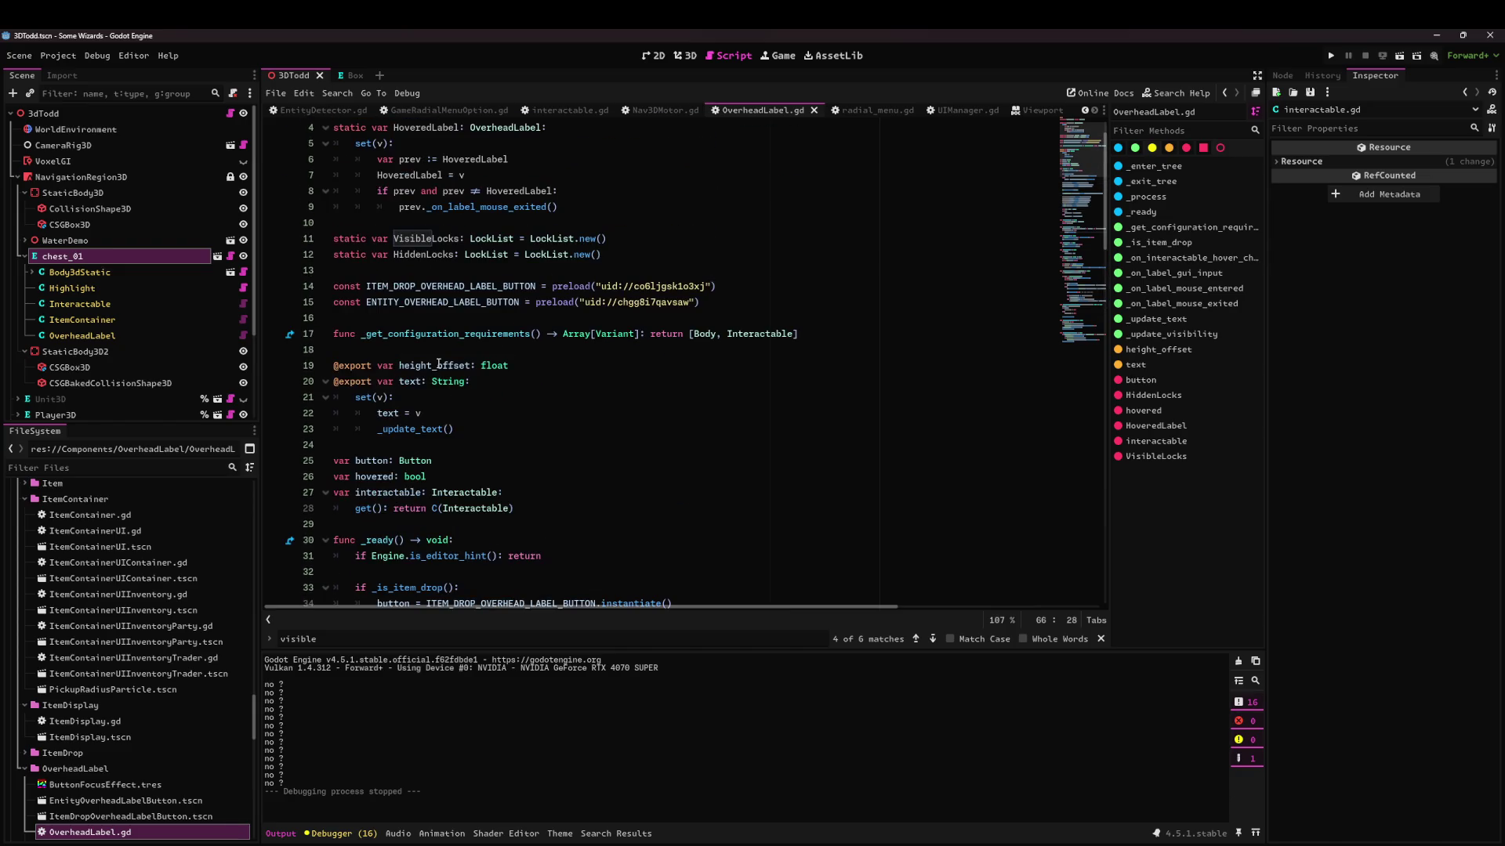
{"action": "scroll", "coordinate": [439, 364], "scroll_direction": "down", "scroll_amount": 15}
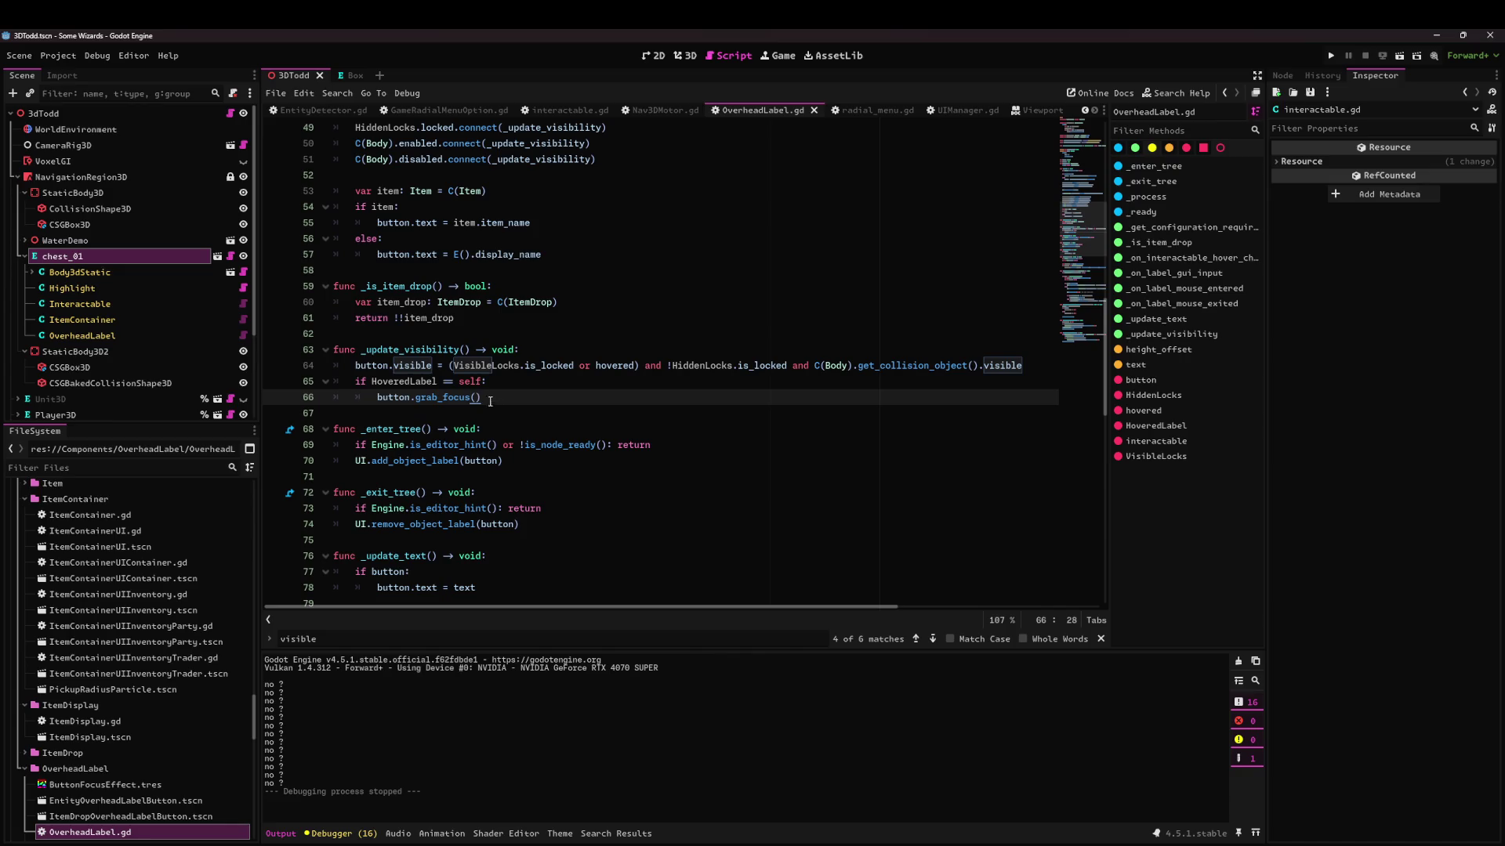
{"action": "scroll", "coordinate": [449, 464], "scroll_direction": "down", "scroll_amount": 5}
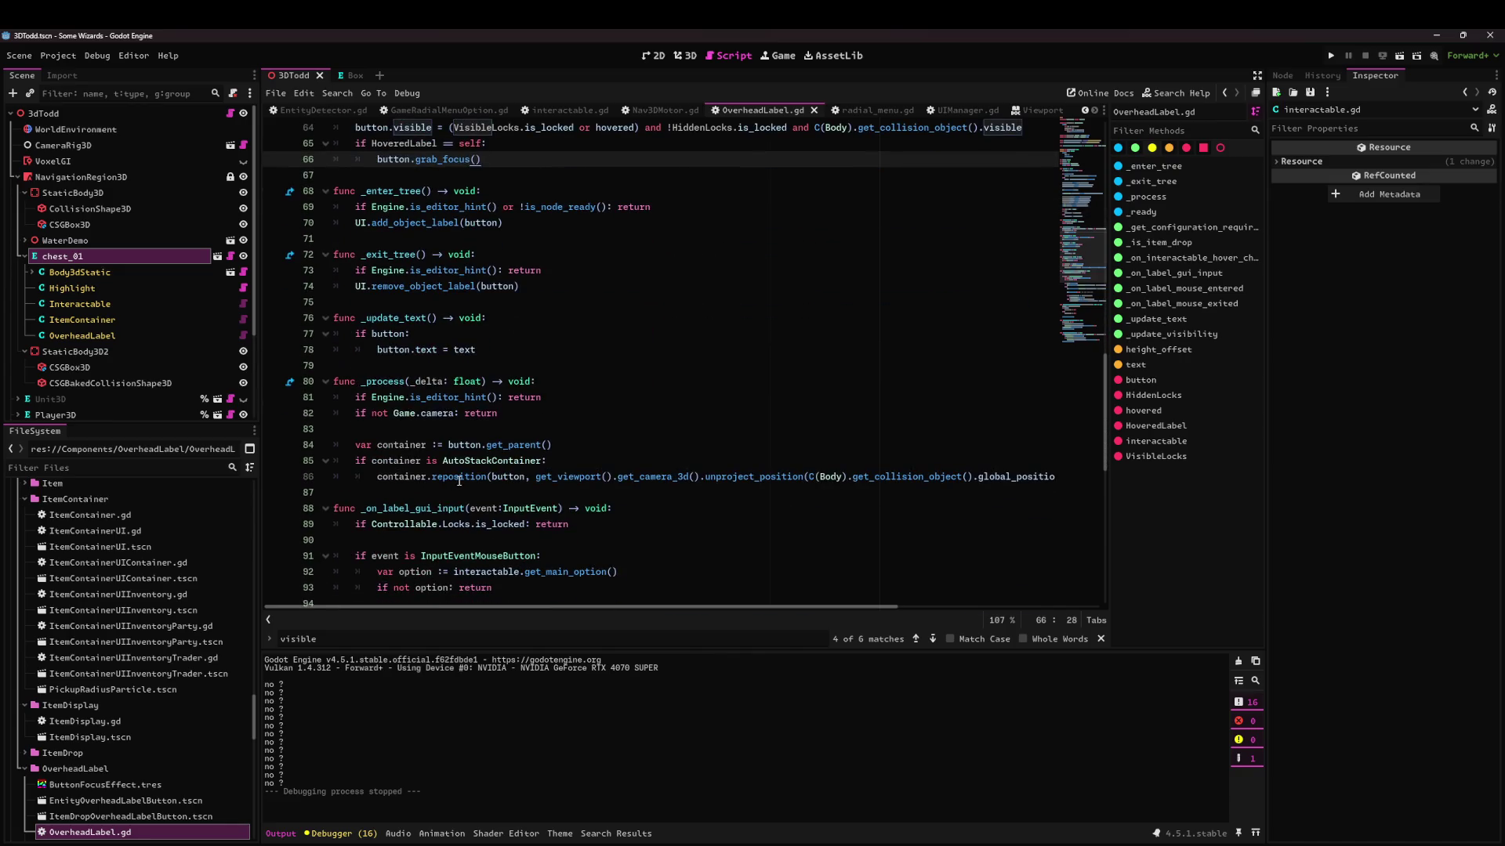
{"action": "mouse_move", "coordinate": [459, 474]}
{"action": "scroll", "coordinate": [483, 366], "scroll_direction": "down", "scroll_amount": 3}
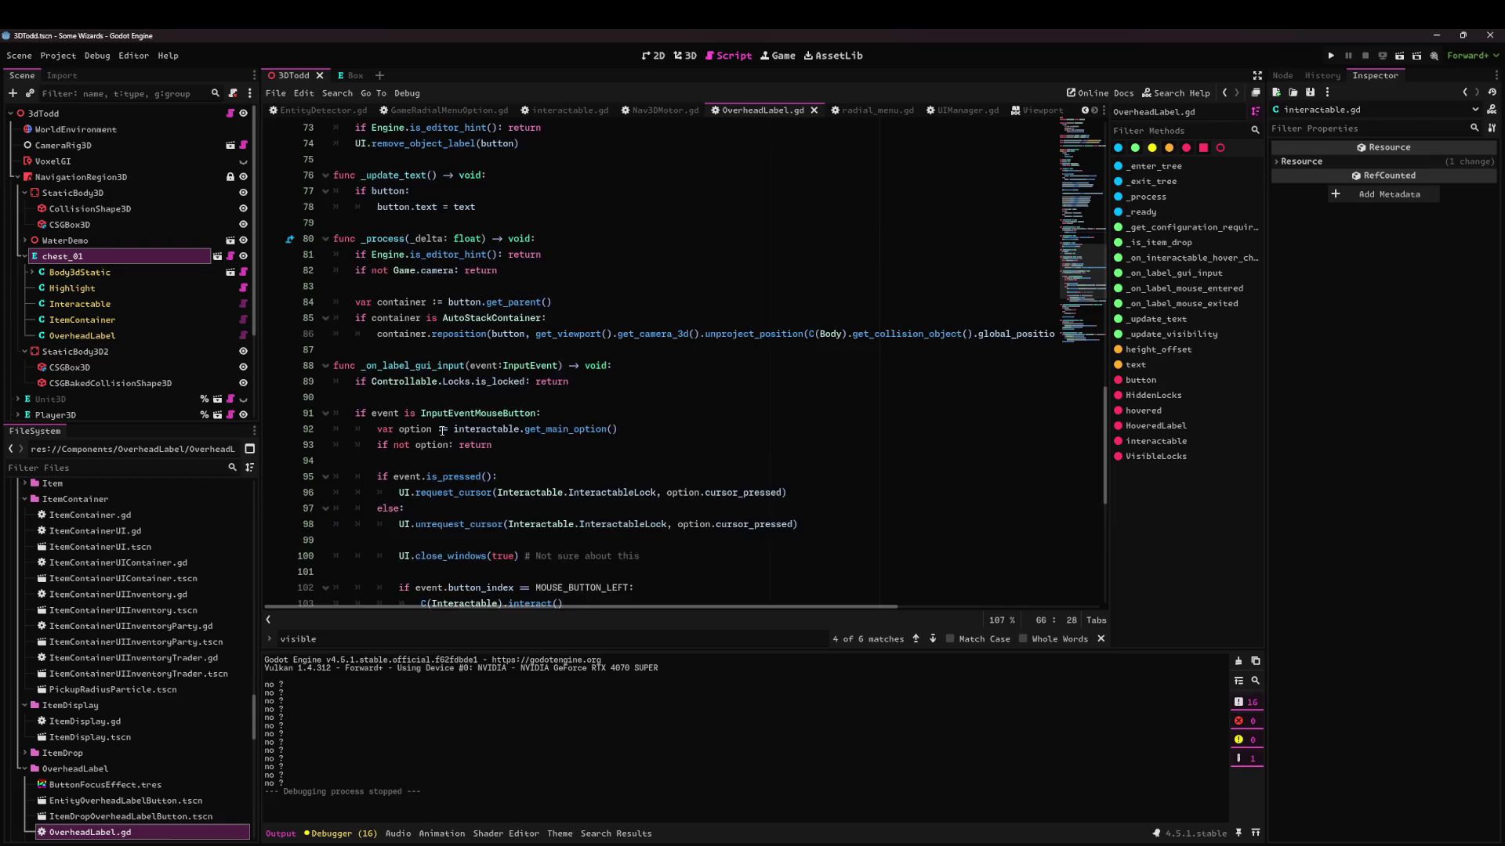
{"action": "scroll", "coordinate": [442, 430], "scroll_direction": "down", "scroll_amount": 7}
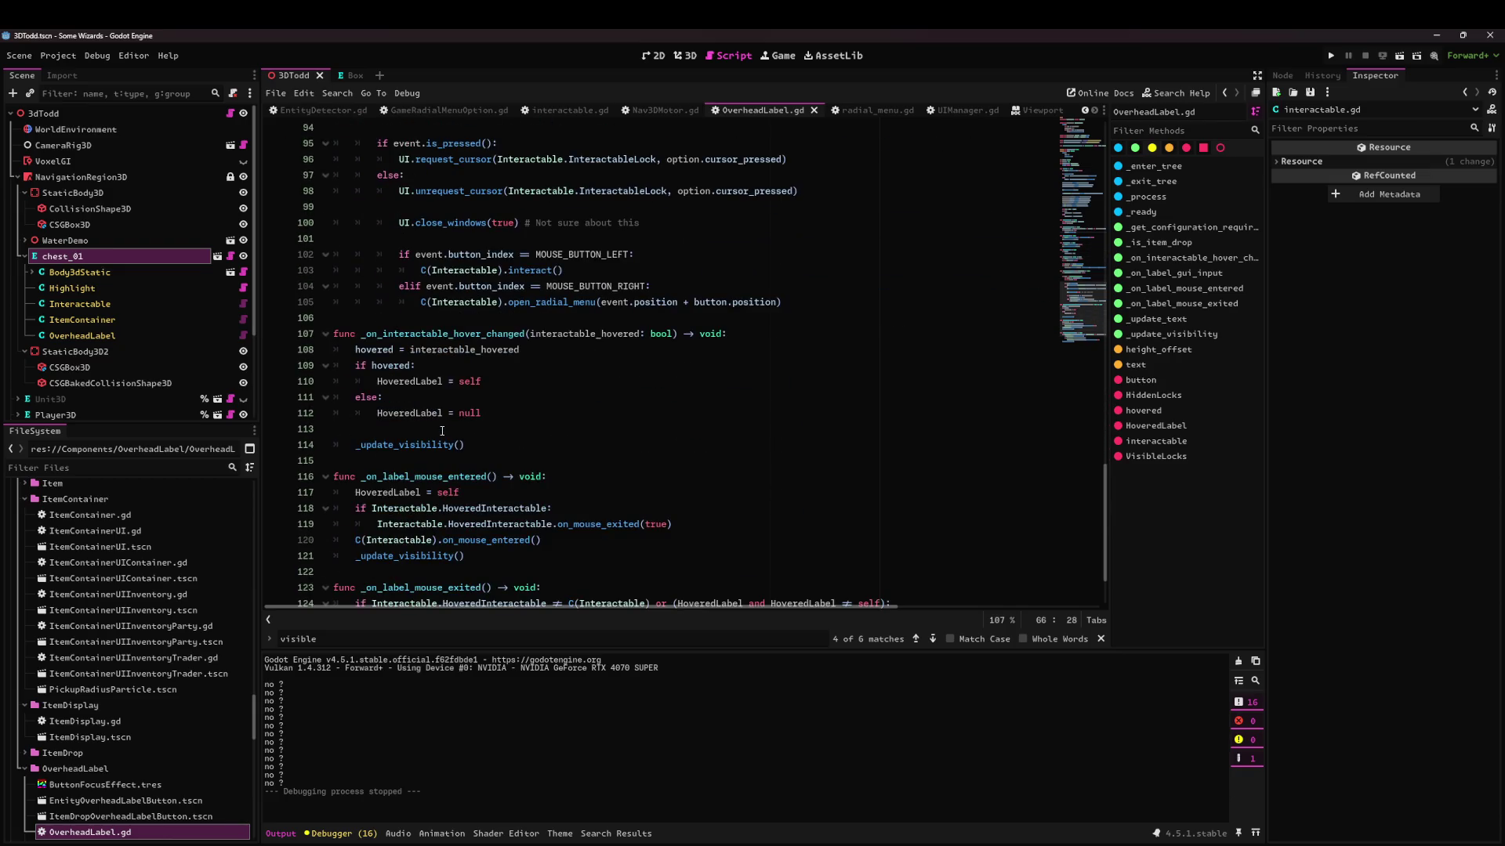
{"action": "scroll", "coordinate": [441, 430], "scroll_direction": "down", "scroll_amount": 2}
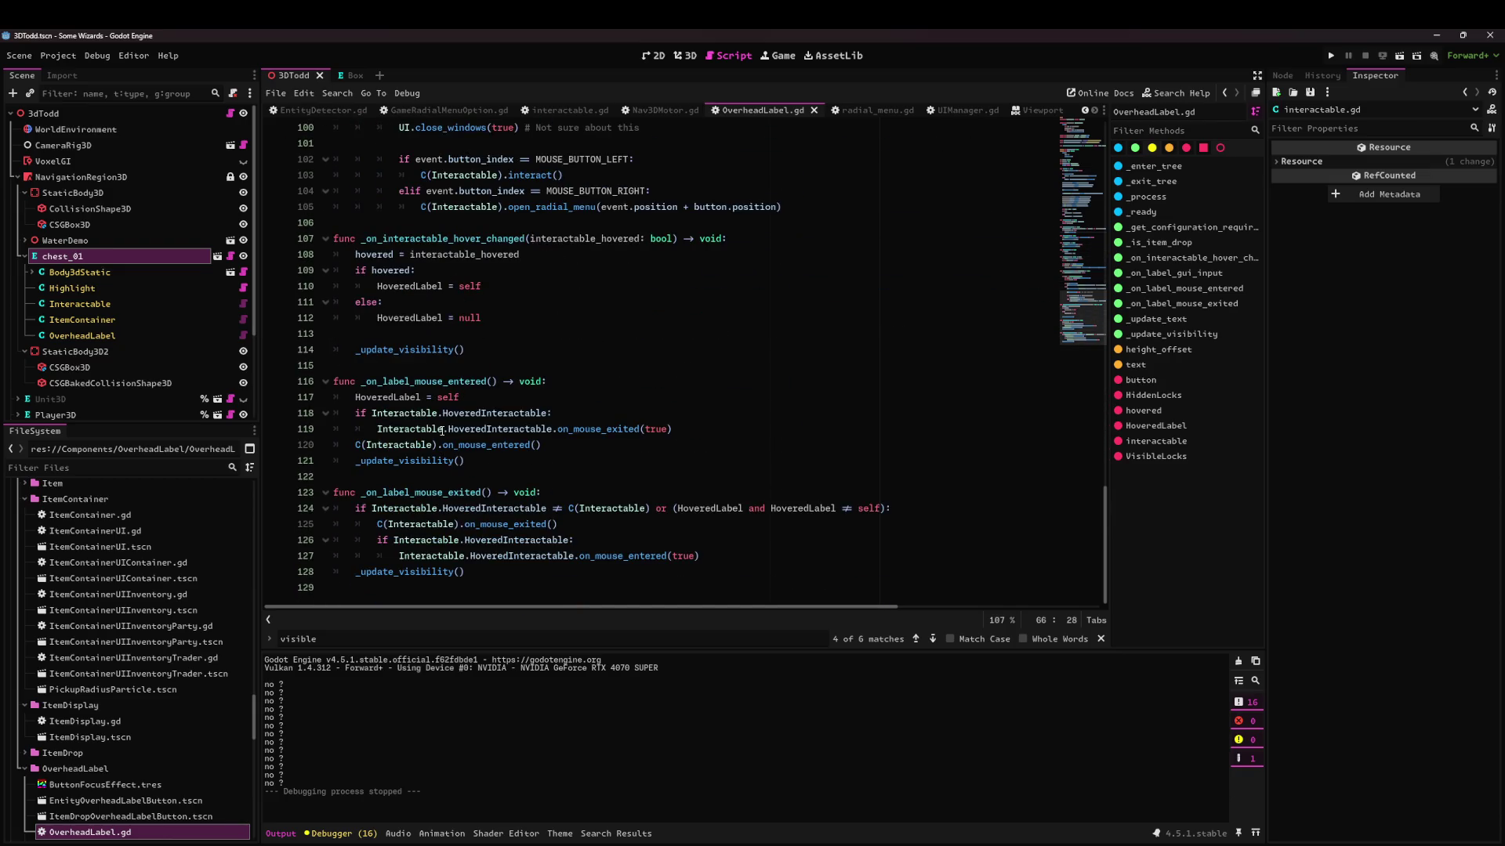
{"action": "scroll", "coordinate": [447, 427], "scroll_direction": "up", "scroll_amount": 16}
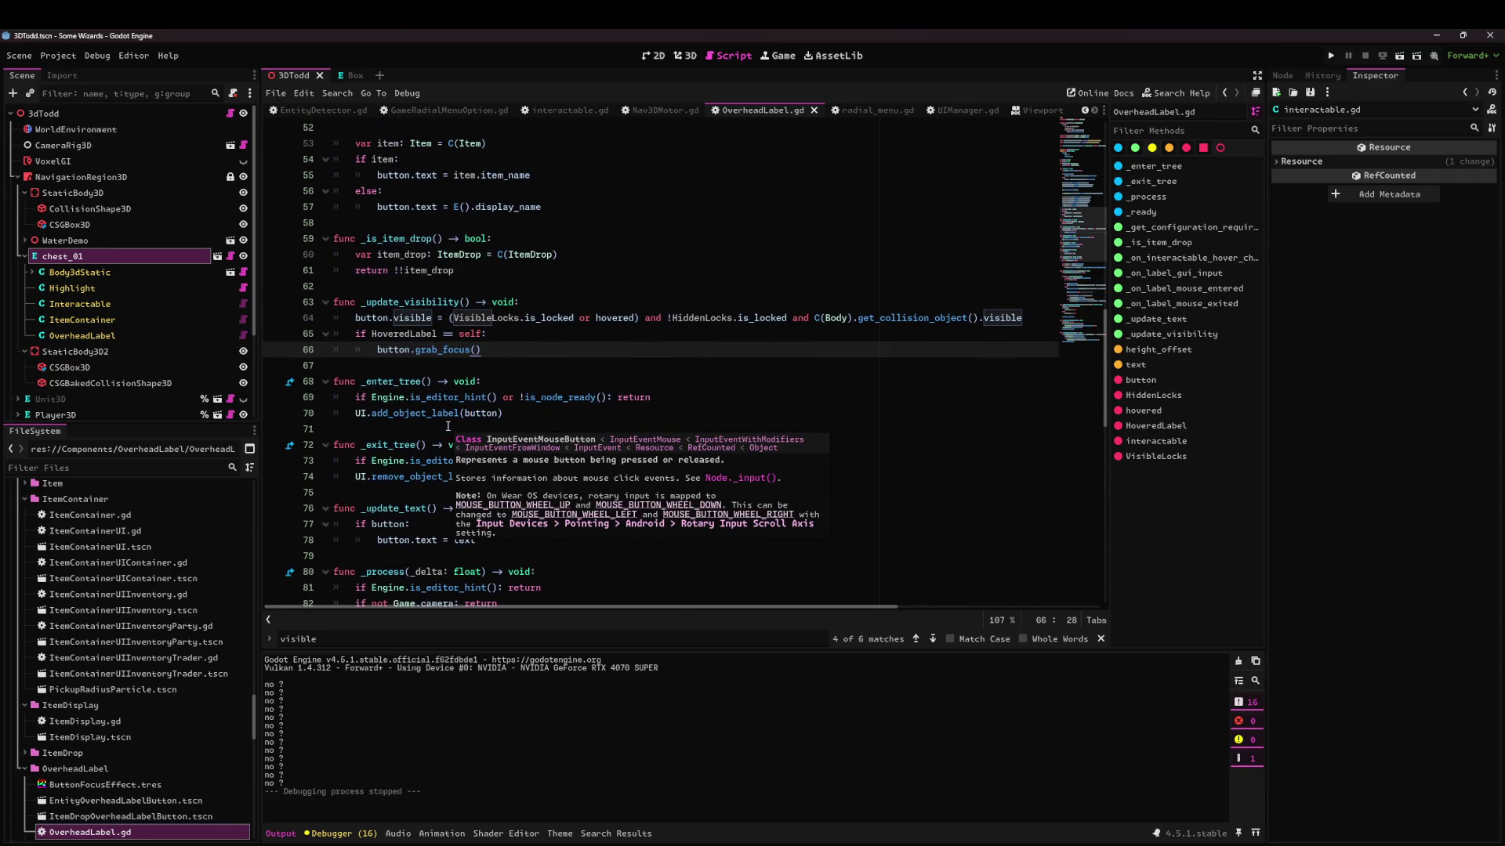
{"action": "key", "text": "ctrl+f"}
{"action": "type", "text": "container"}
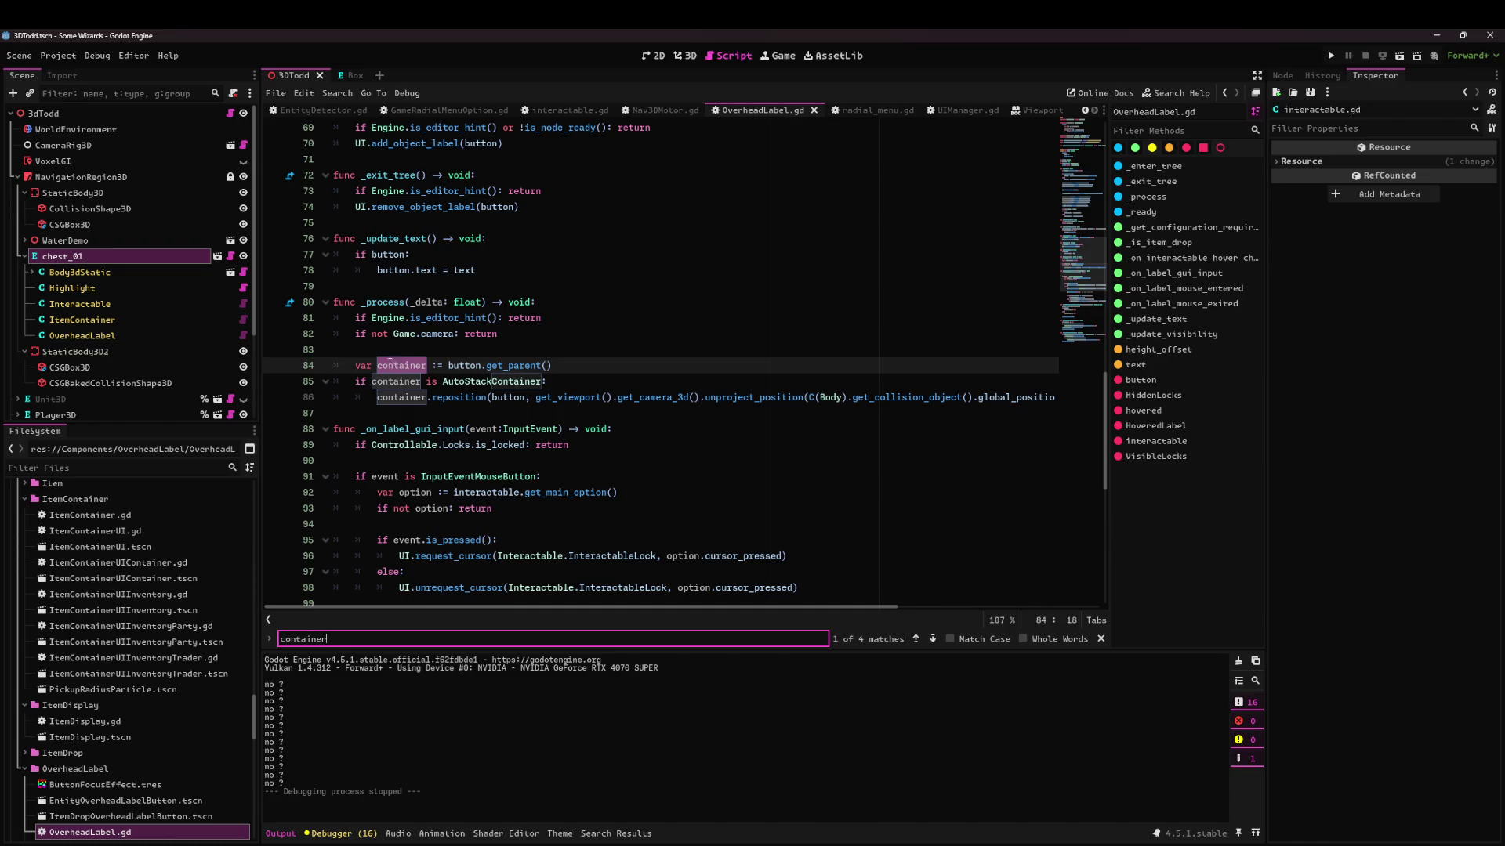
{"action": "left_click", "coordinate": [416, 382]}
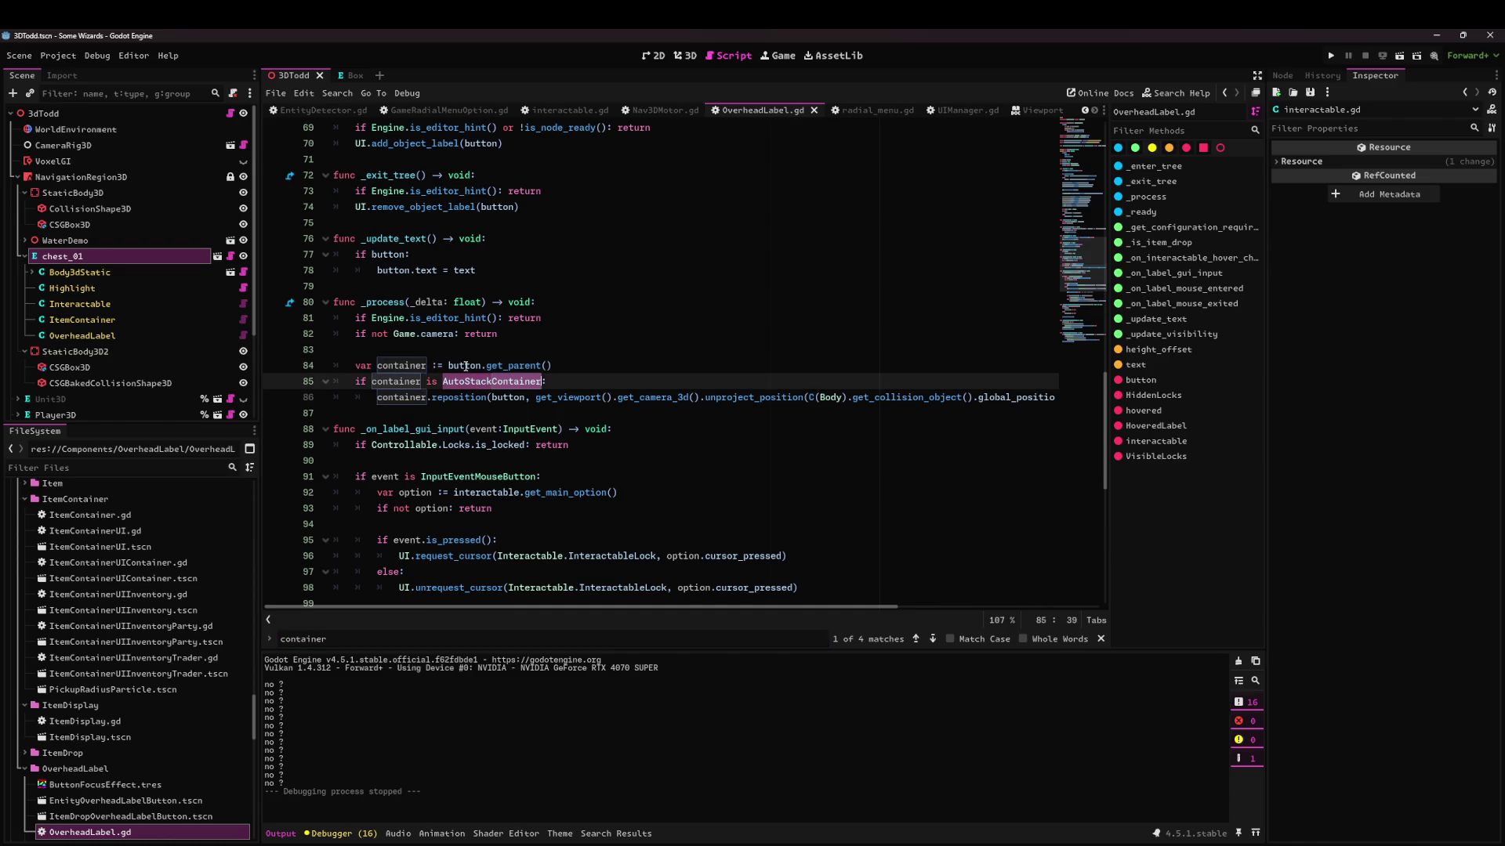
{"action": "left_click", "coordinate": [625, 396]}
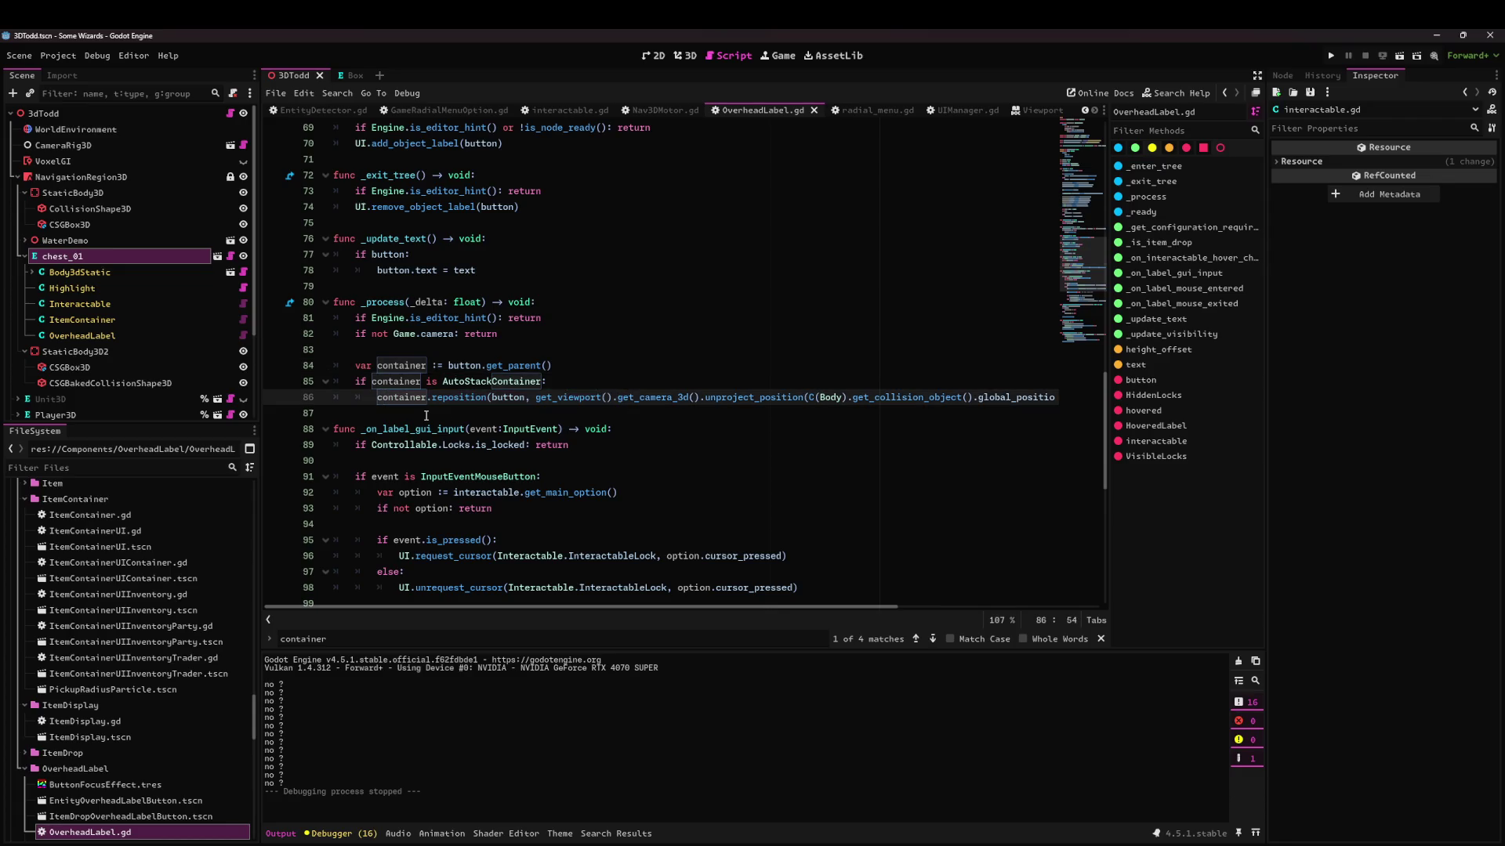
{"action": "left_click", "coordinate": [426, 415]}
Review the _process block and begin a new _reposition function header below it.
{"action": "left_click_drag", "start_coordinate": [357, 288], "coordinate": [474, 445]}
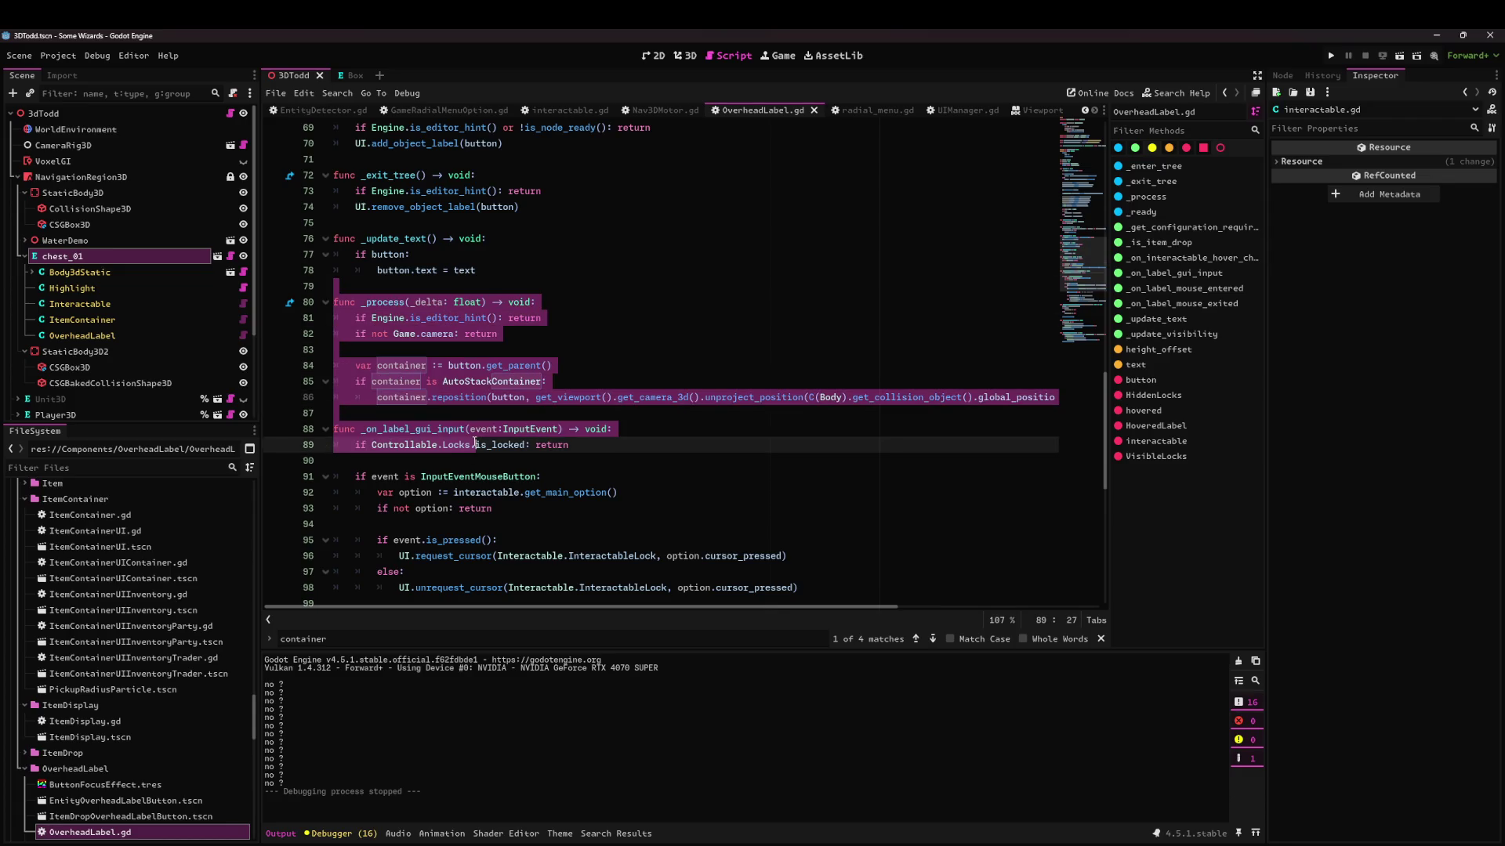
{"action": "left_click", "coordinate": [461, 408]}
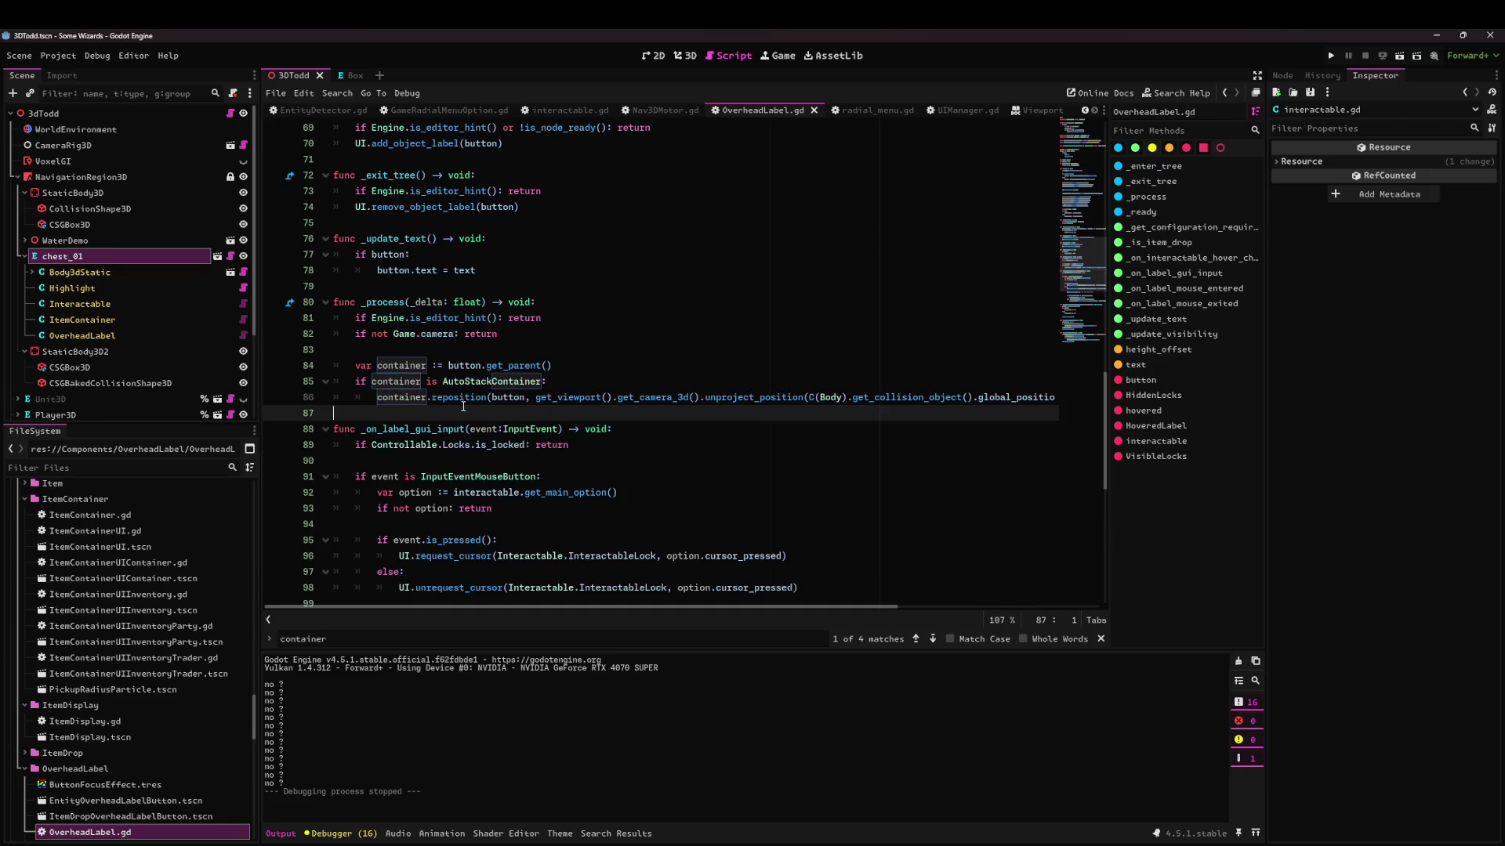
{"action": "scroll", "coordinate": [462, 406], "scroll_direction": "down", "scroll_amount": 6}
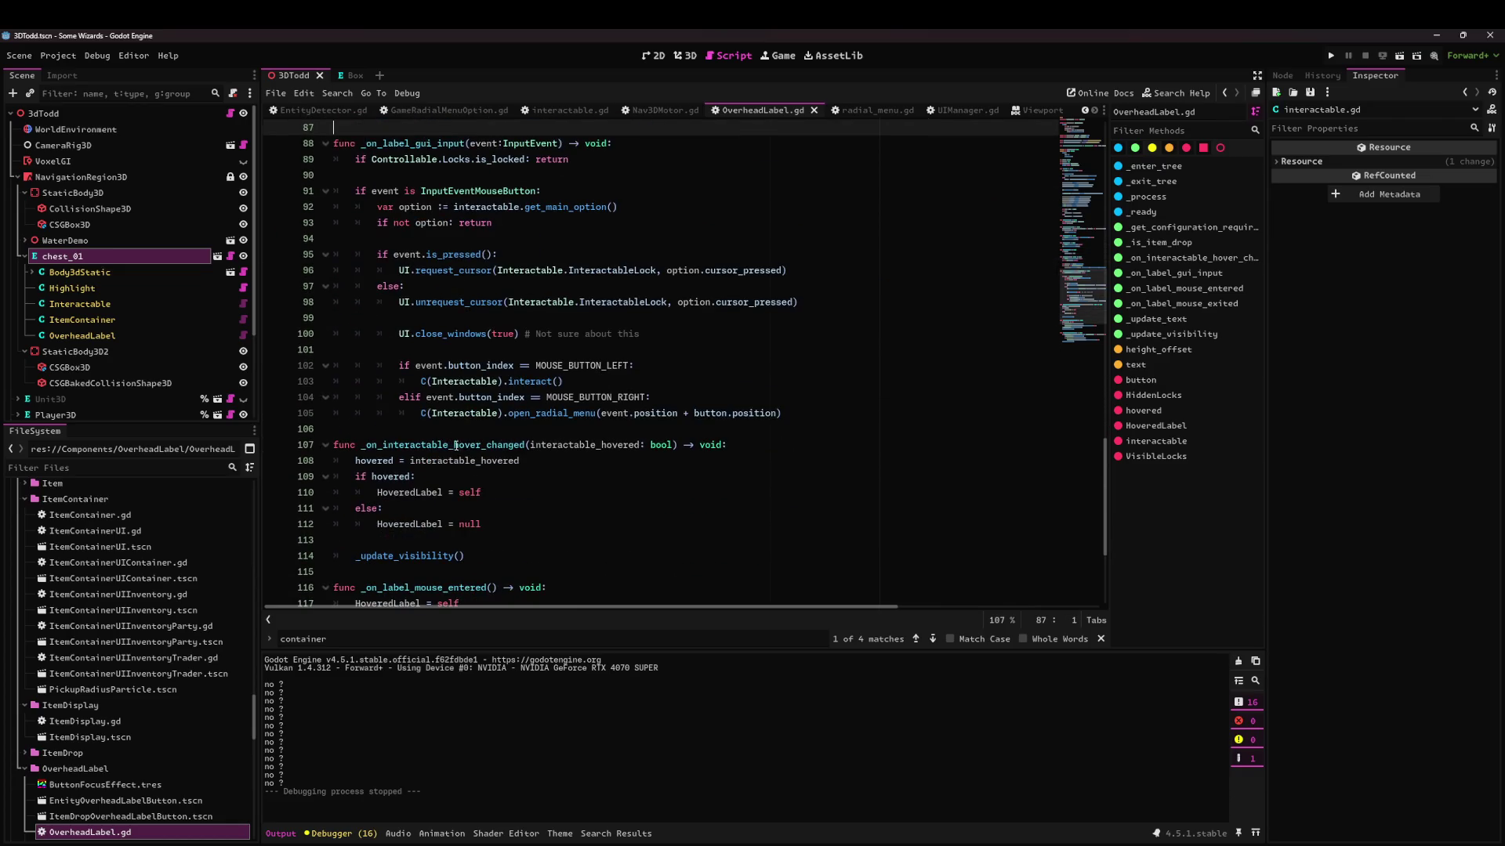
{"action": "scroll", "coordinate": [480, 471], "scroll_direction": "down", "scroll_amount": 4}
{"action": "scroll", "coordinate": [480, 470], "scroll_direction": "up", "scroll_amount": 10}
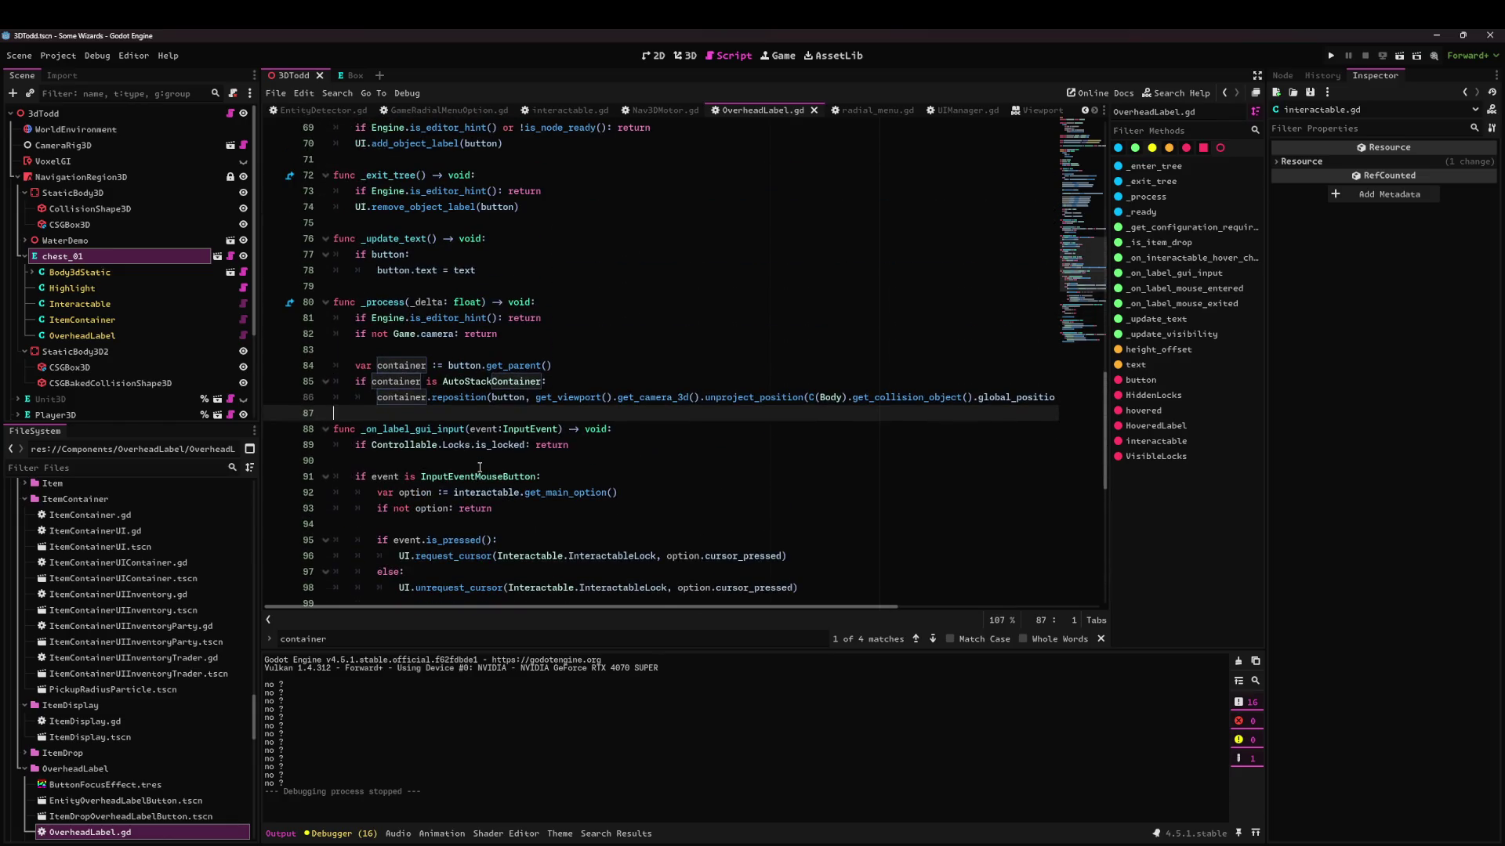
{"action": "key", "text": "Return"}
{"action": "key", "text": "Return"}
{"action": "key", "text": "Up"}
{"action": "type", "text": "func _"}
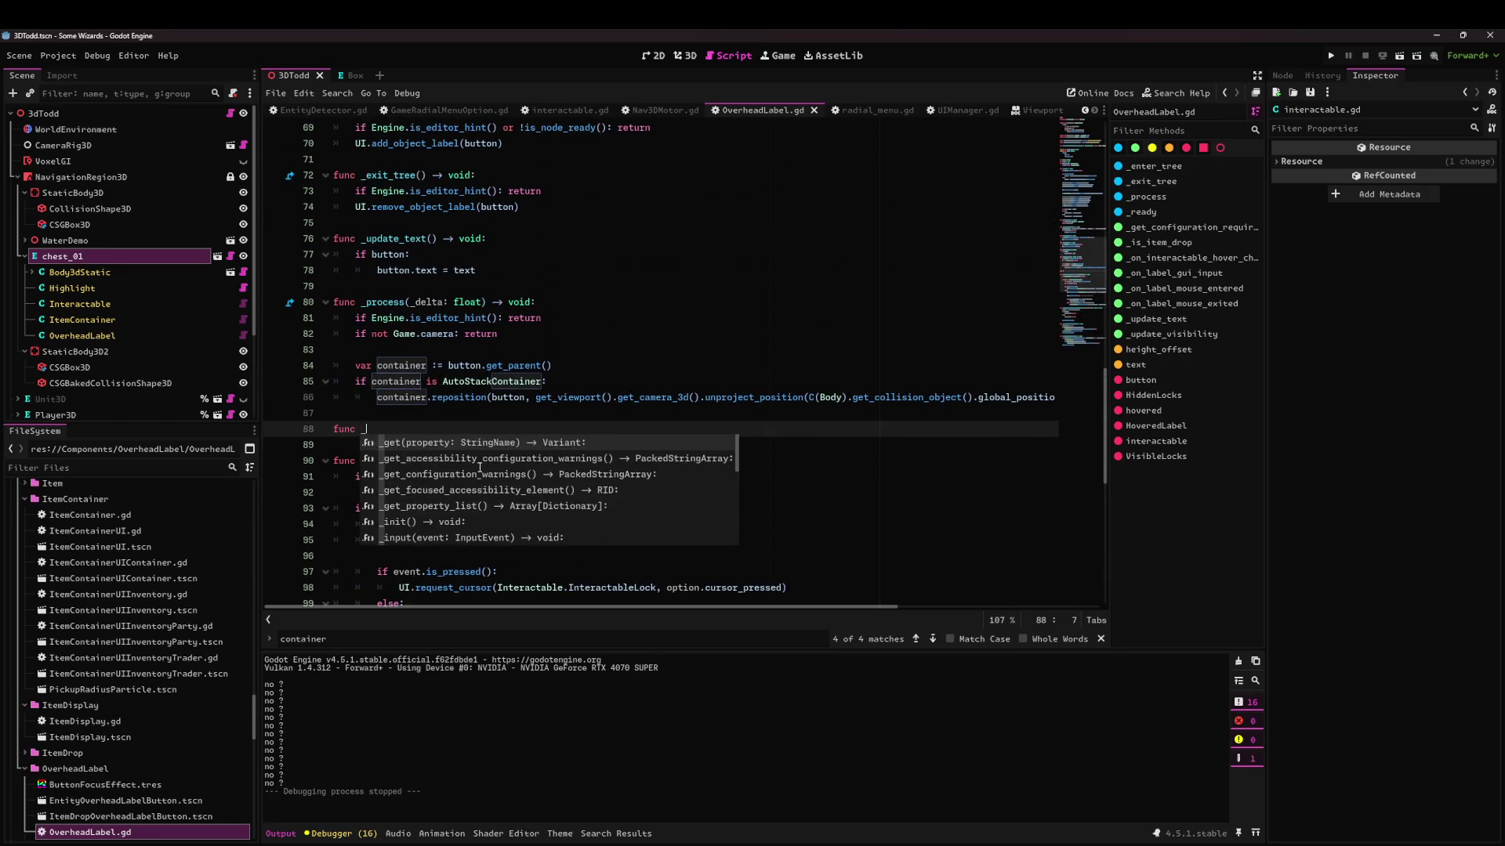
{"action": "type", "text": "reposition"}
{"action": "type", "text": "void:"}
Move the container reposition code out of _process into the new _reposition function.
{"action": "key", "text": "Return"}
{"action": "key", "text": "Up"}
{"action": "key", "text": "Up"}
{"action": "key", "text": "Up"}
{"action": "key", "text": "End"}
{"action": "key", "text": "shift+Home"}
{"action": "key", "text": "shift+Up"}
{"action": "key", "text": "shift+Up"}
{"action": "key", "text": "ctrl+x"}
{"action": "key", "text": "BackSpace"}
{"action": "key", "text": "BackSpace"}
{"action": "key", "text": "Down"}
{"action": "key", "text": "Down"}
{"action": "key", "text": "Down"}
{"action": "key", "text": "ctrl+v"}
{"action": "key", "text": "Up"}
{"action": "key", "text": "Up"}
{"action": "key", "text": "Up"}
{"action": "key", "text": "Home"}
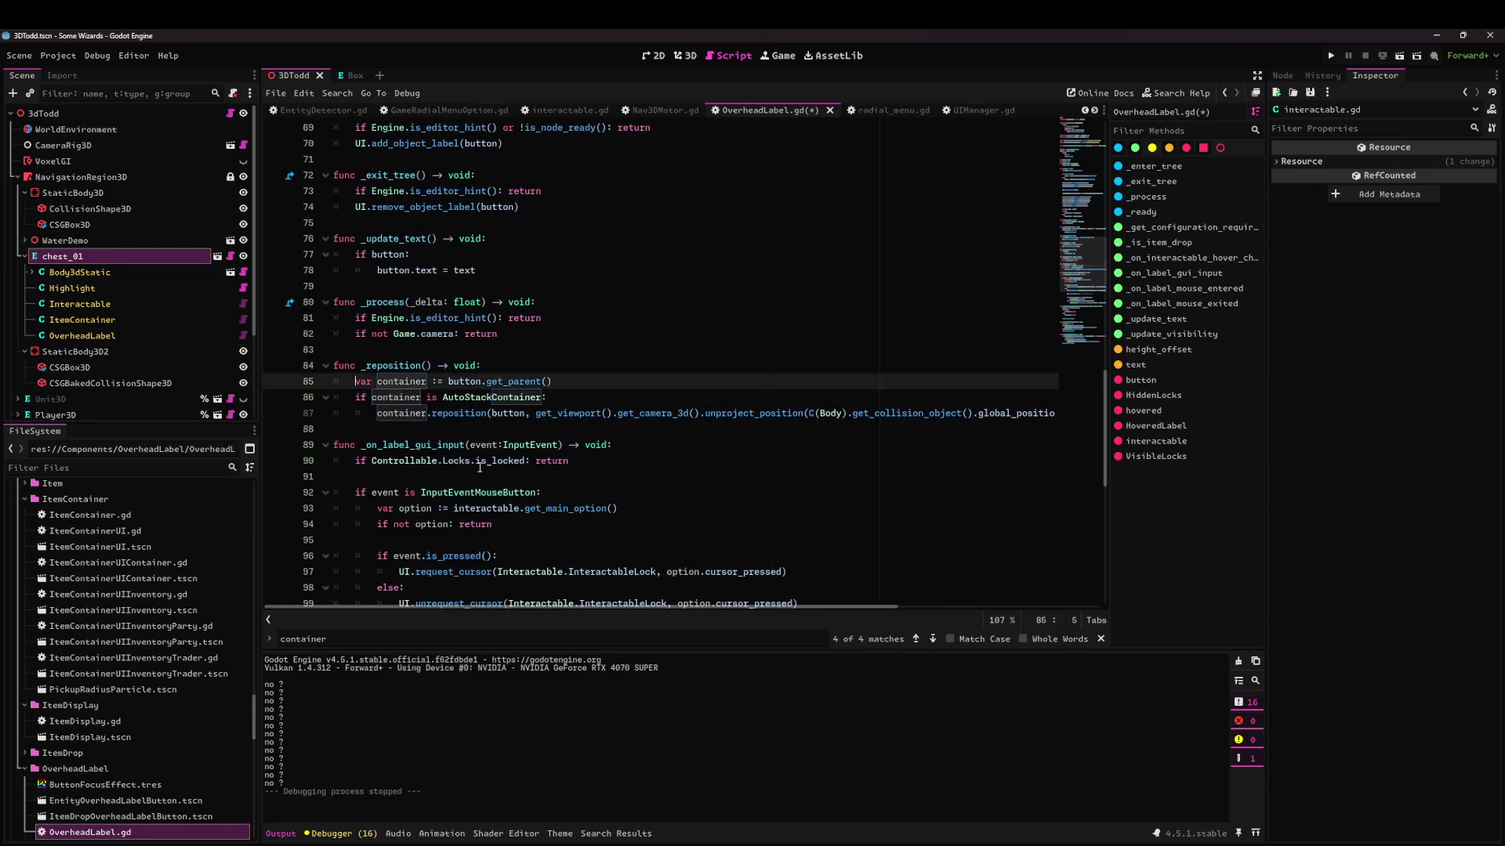
{"action": "scroll", "coordinate": [480, 467], "scroll_direction": "up", "scroll_amount": 16}
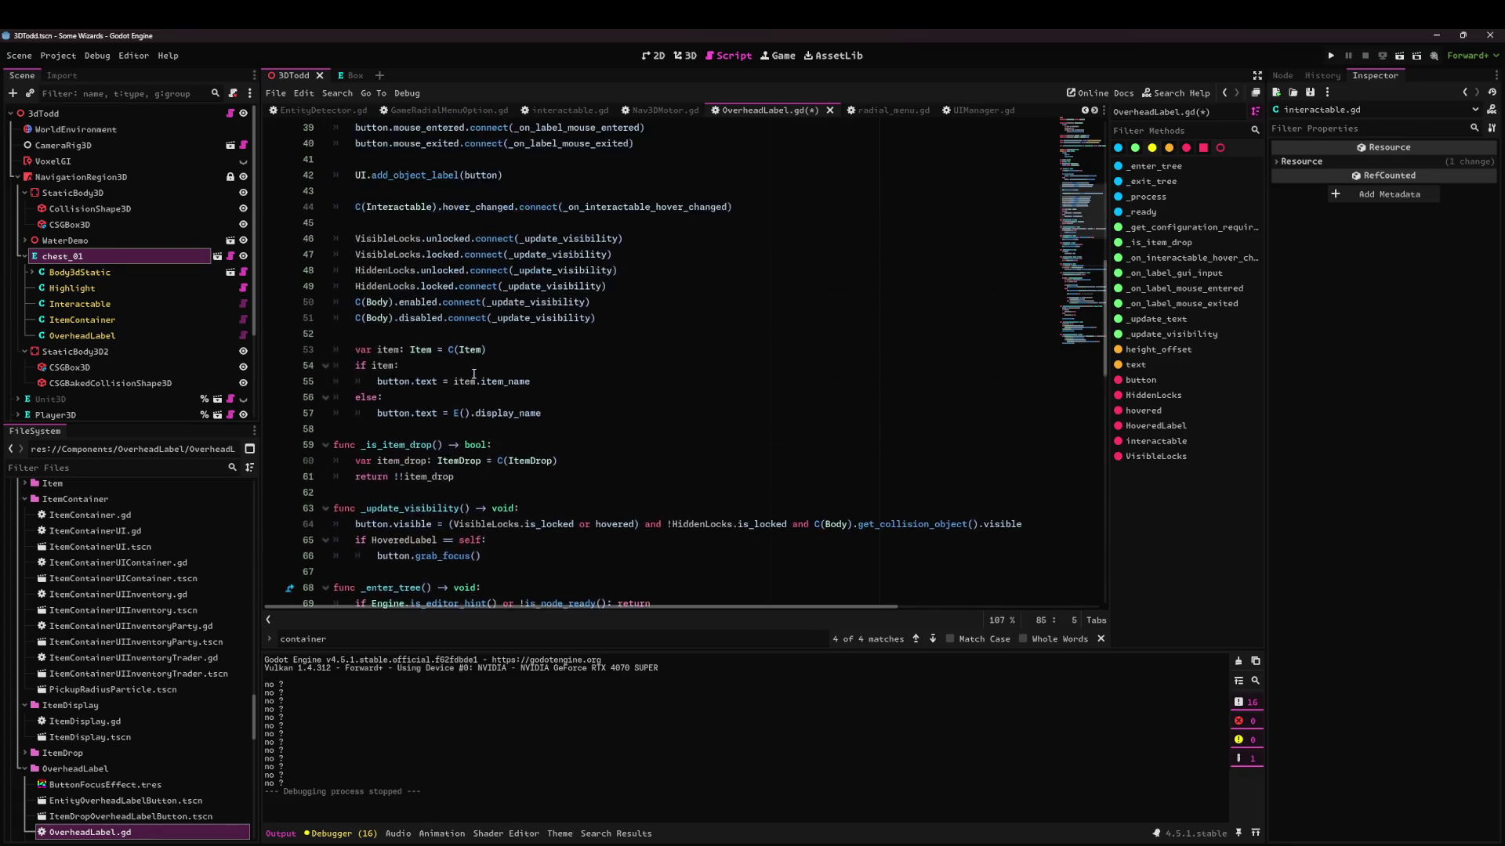
{"action": "scroll", "coordinate": [453, 376], "scroll_direction": "up", "scroll_amount": 3}
Declare 'var container: Control' after the interactable property.
{"action": "left_click", "coordinate": [537, 397]}
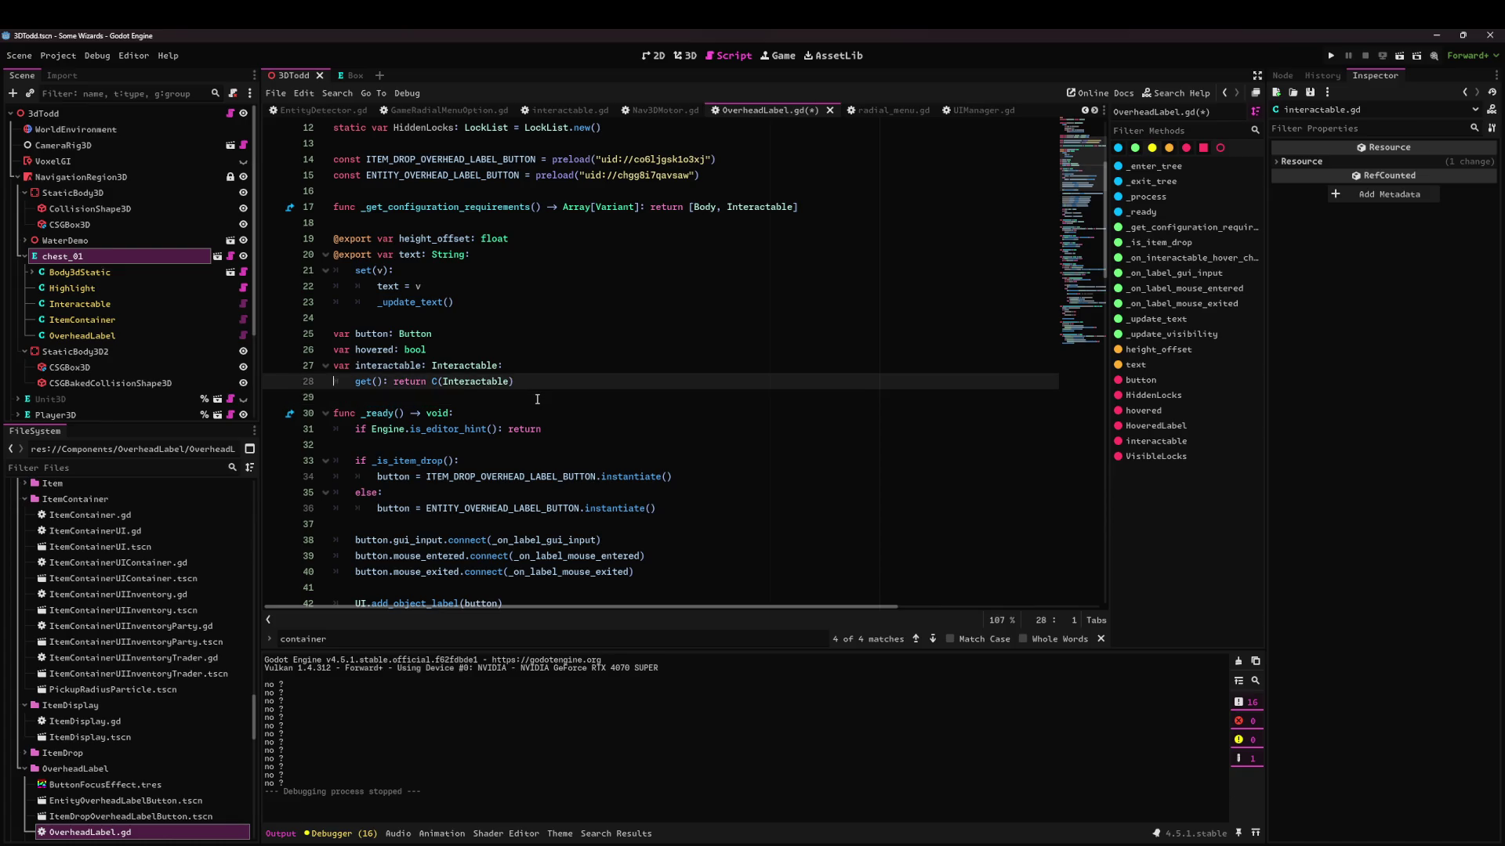
{"action": "key", "text": "ctrl+shift+Return"}
{"action": "key", "text": "ctrl+shift+Return"}
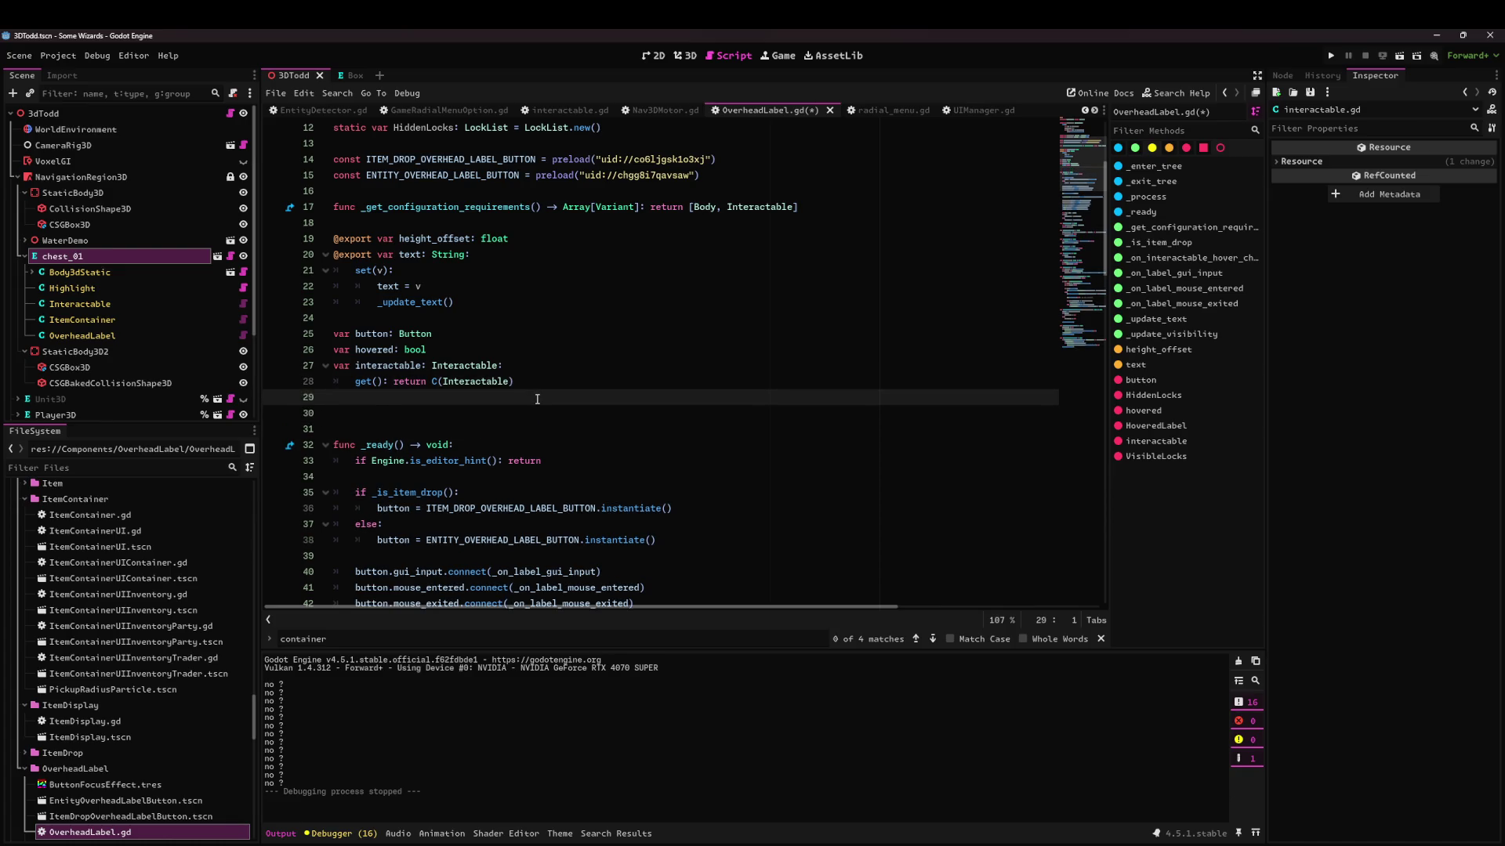
{"action": "key", "text": "ctrl+z"}
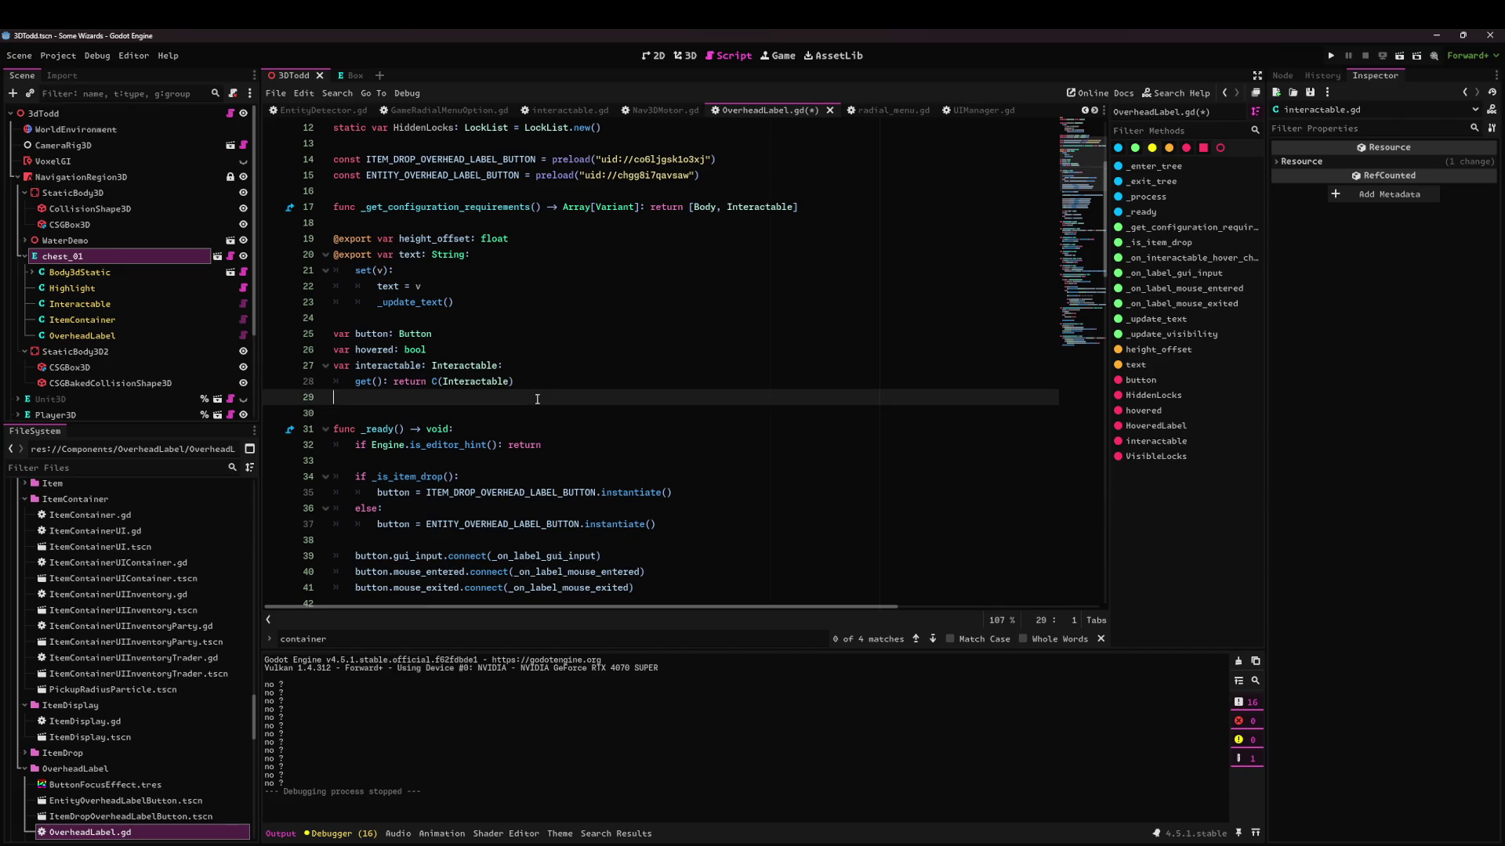
{"action": "type", "text": "var container: "}
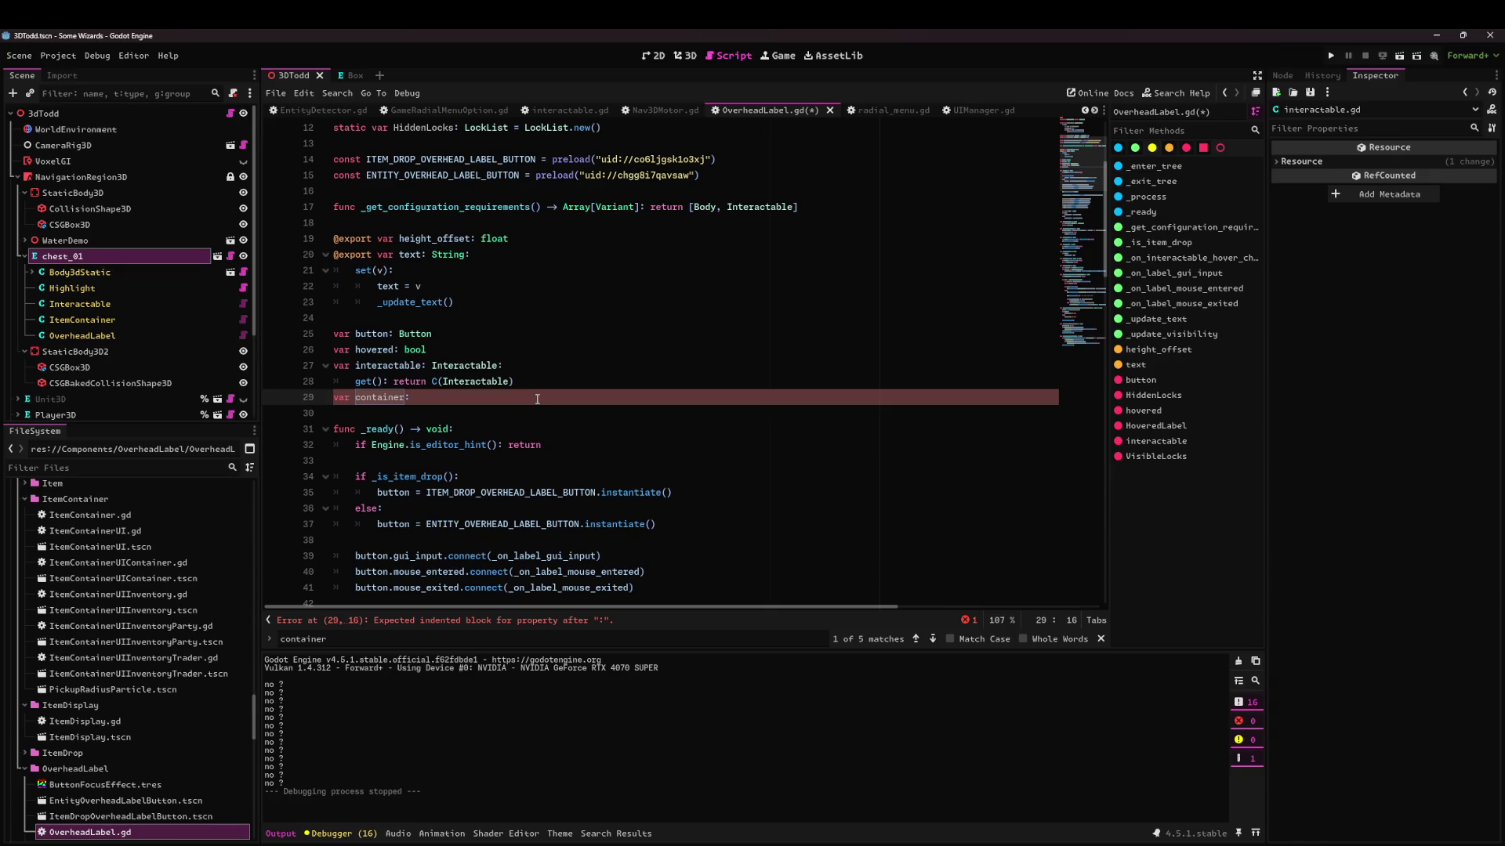
{"action": "type", "text": "Control"}
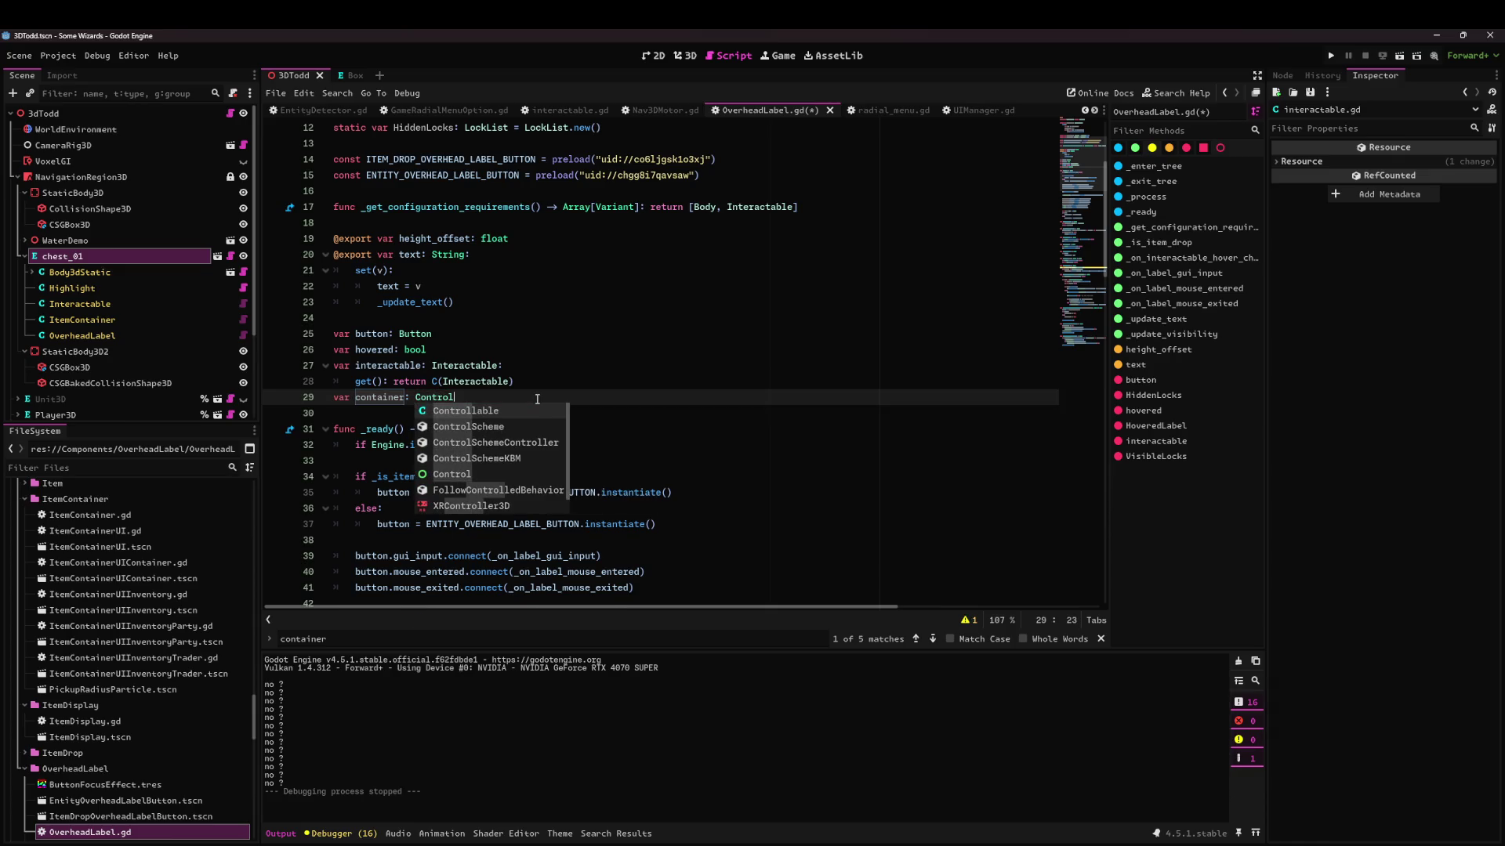
{"action": "key", "text": "Escape"}
Set container = get_parent() in _enter_tree and container = null in _exit_tree, then save.
{"action": "scroll", "coordinate": [559, 357], "scroll_direction": "down", "scroll_amount": 10}
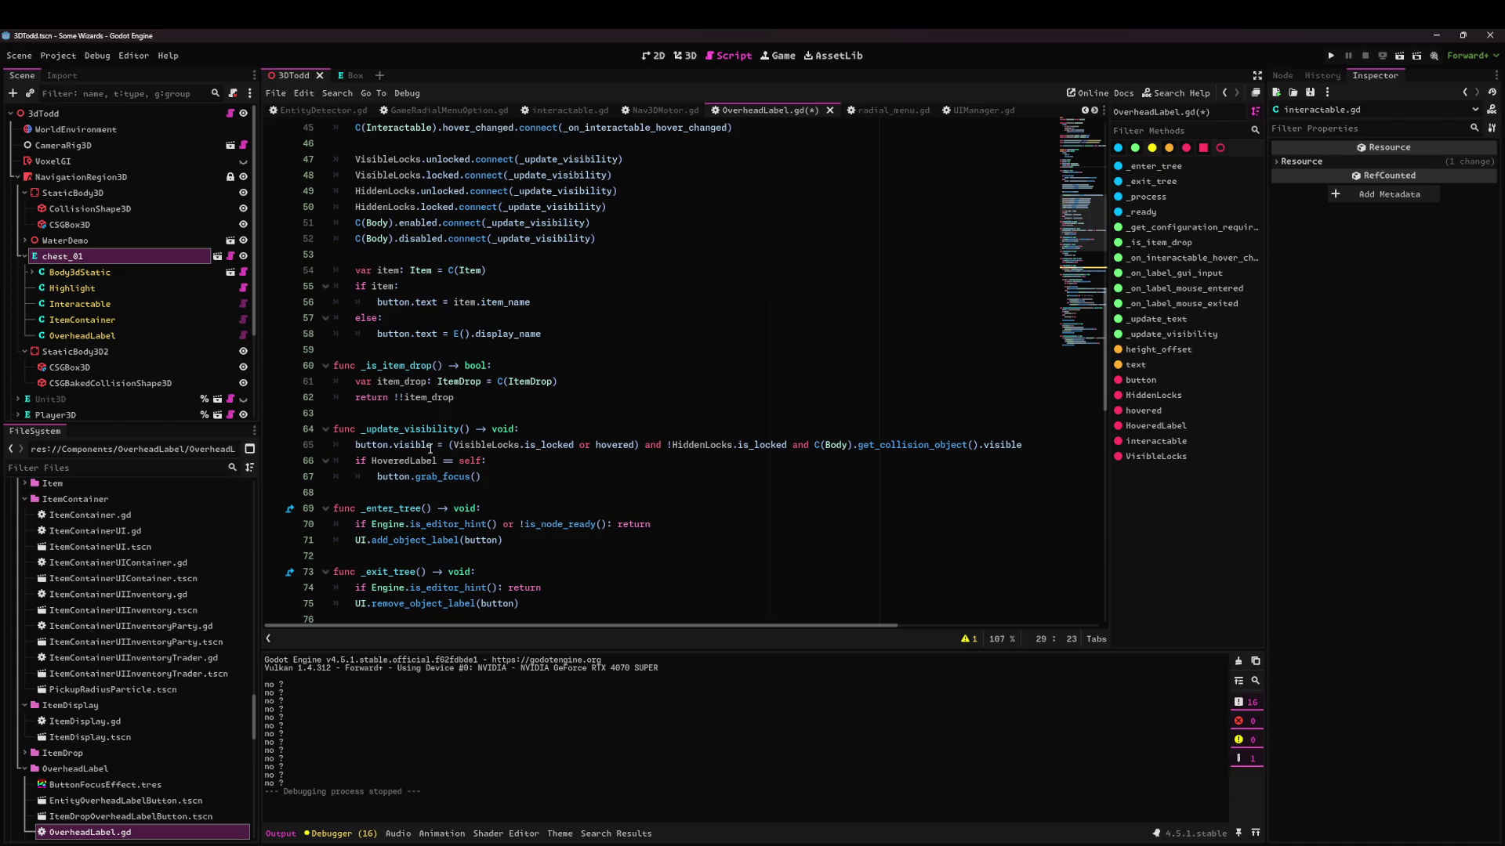
{"action": "left_click", "coordinate": [437, 381]}
{"action": "key", "text": "ctrl+f"}
{"action": "key", "text": "Escape"}
{"action": "left_click", "coordinate": [533, 508]}
{"action": "key", "text": "Return"}
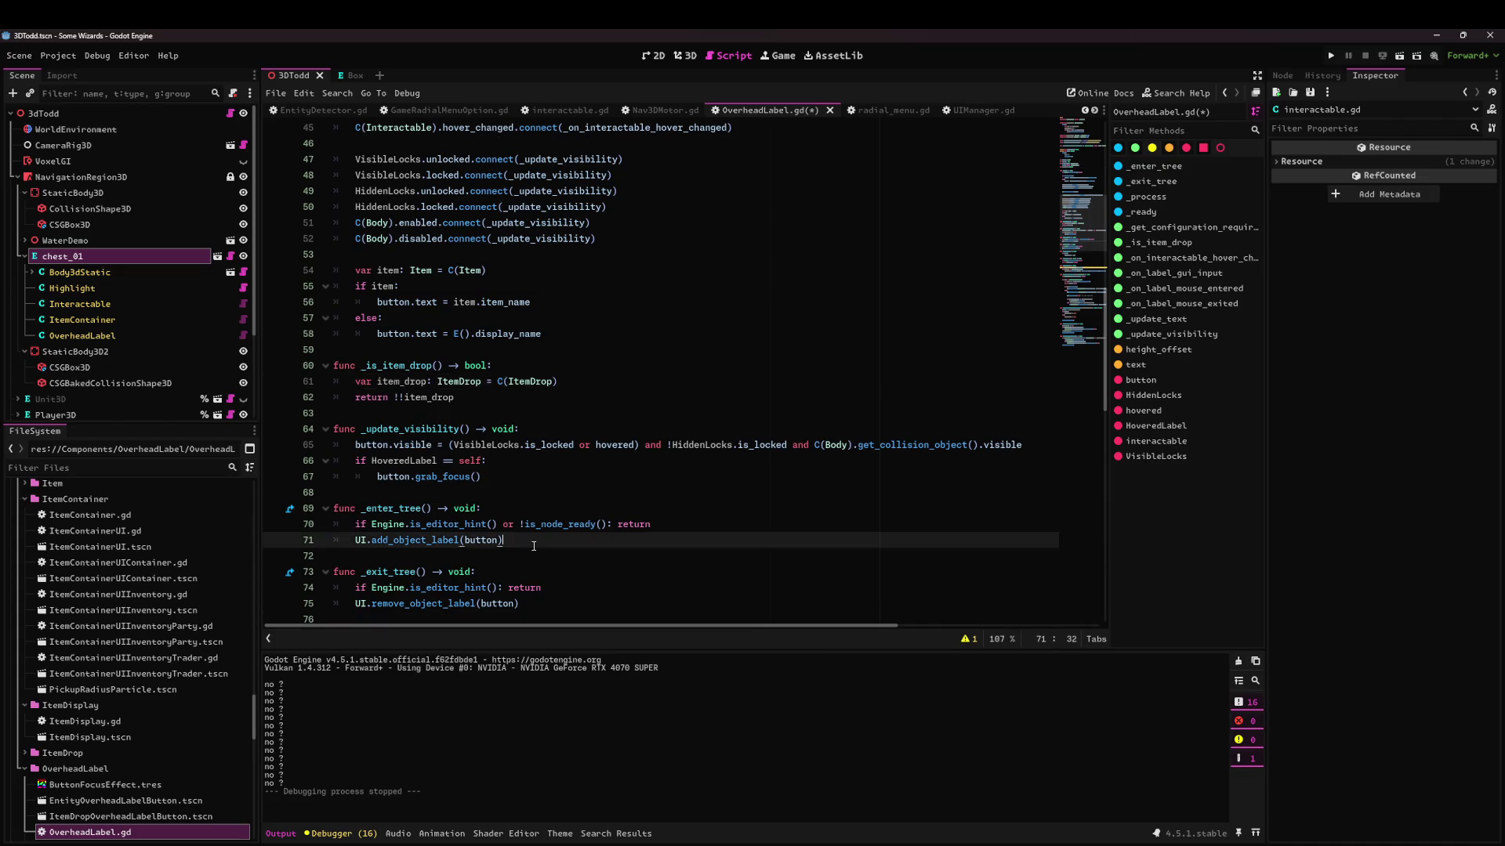
{"action": "scroll", "coordinate": [534, 546], "scroll_direction": "down", "scroll_amount": 3}
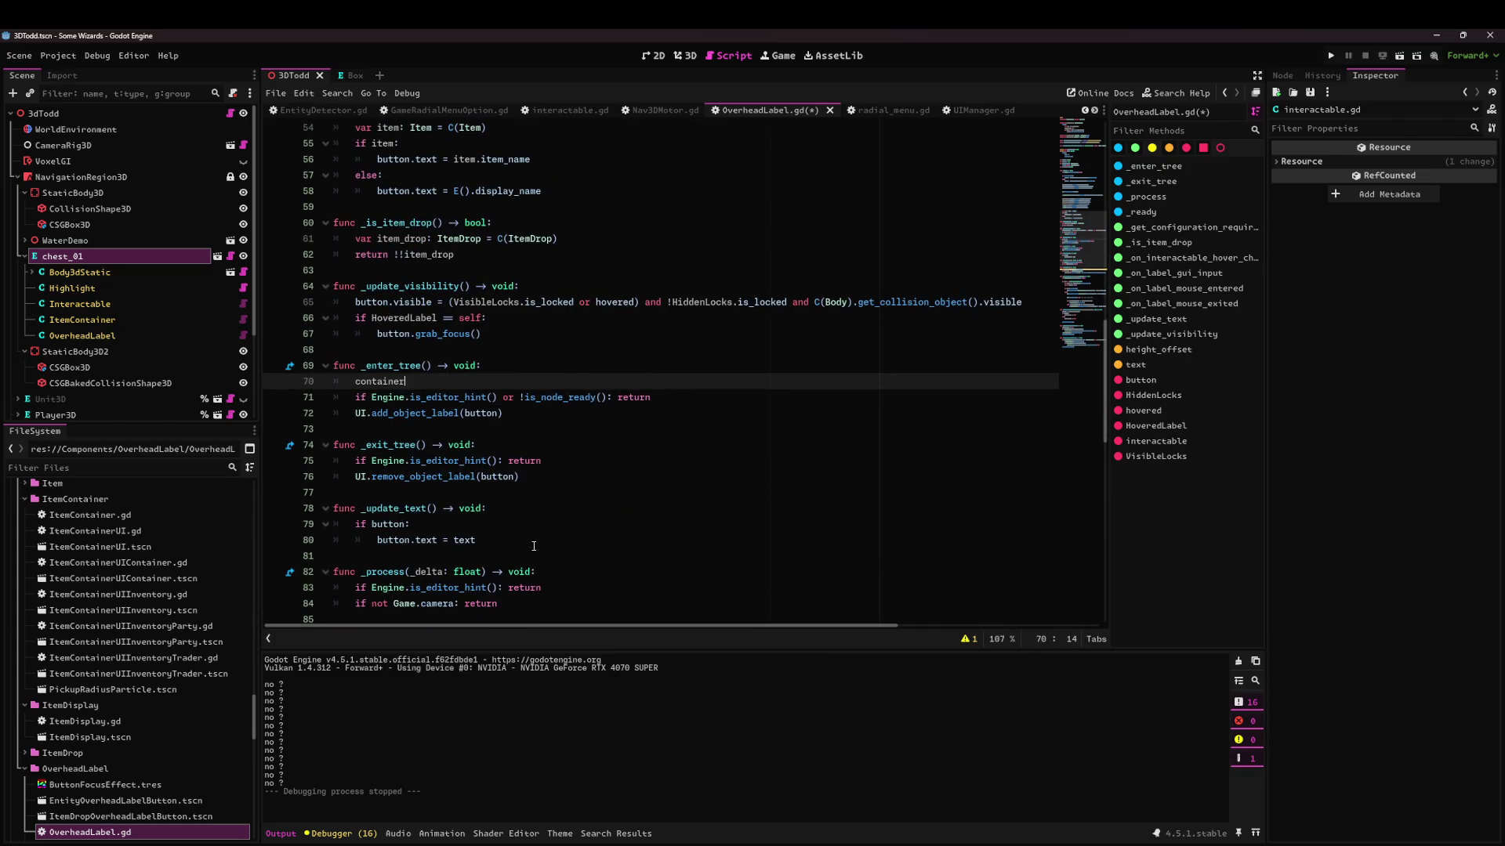
{"action": "type", "text": " = get_par"}
{"action": "key", "text": "Return"}
{"action": "left_click", "coordinate": [543, 449]}
{"action": "key", "text": "Return"}
{"action": "type", "text": "container"}
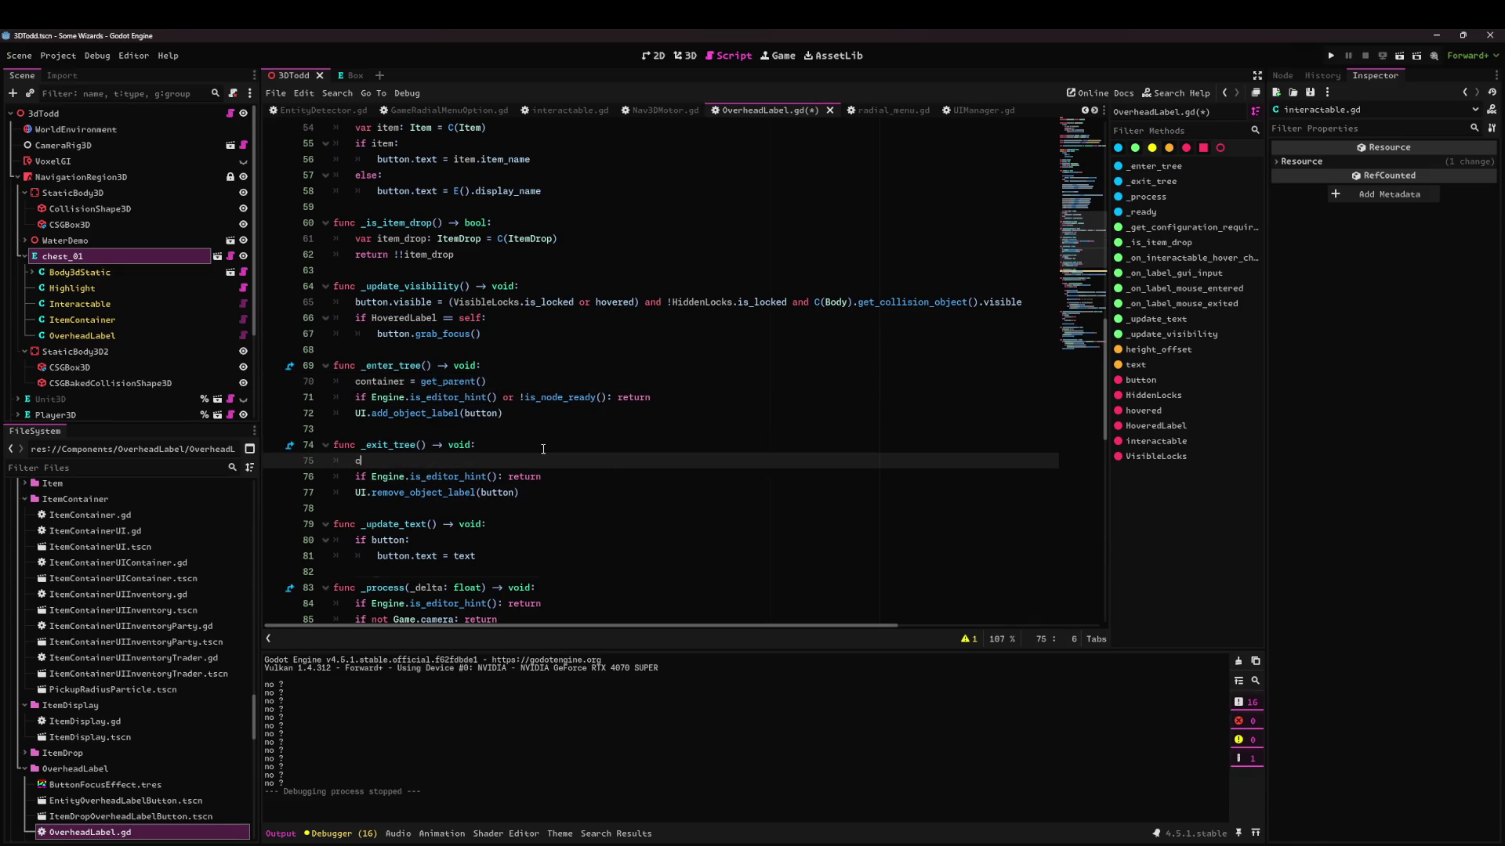
{"action": "type", "text": " = null"}
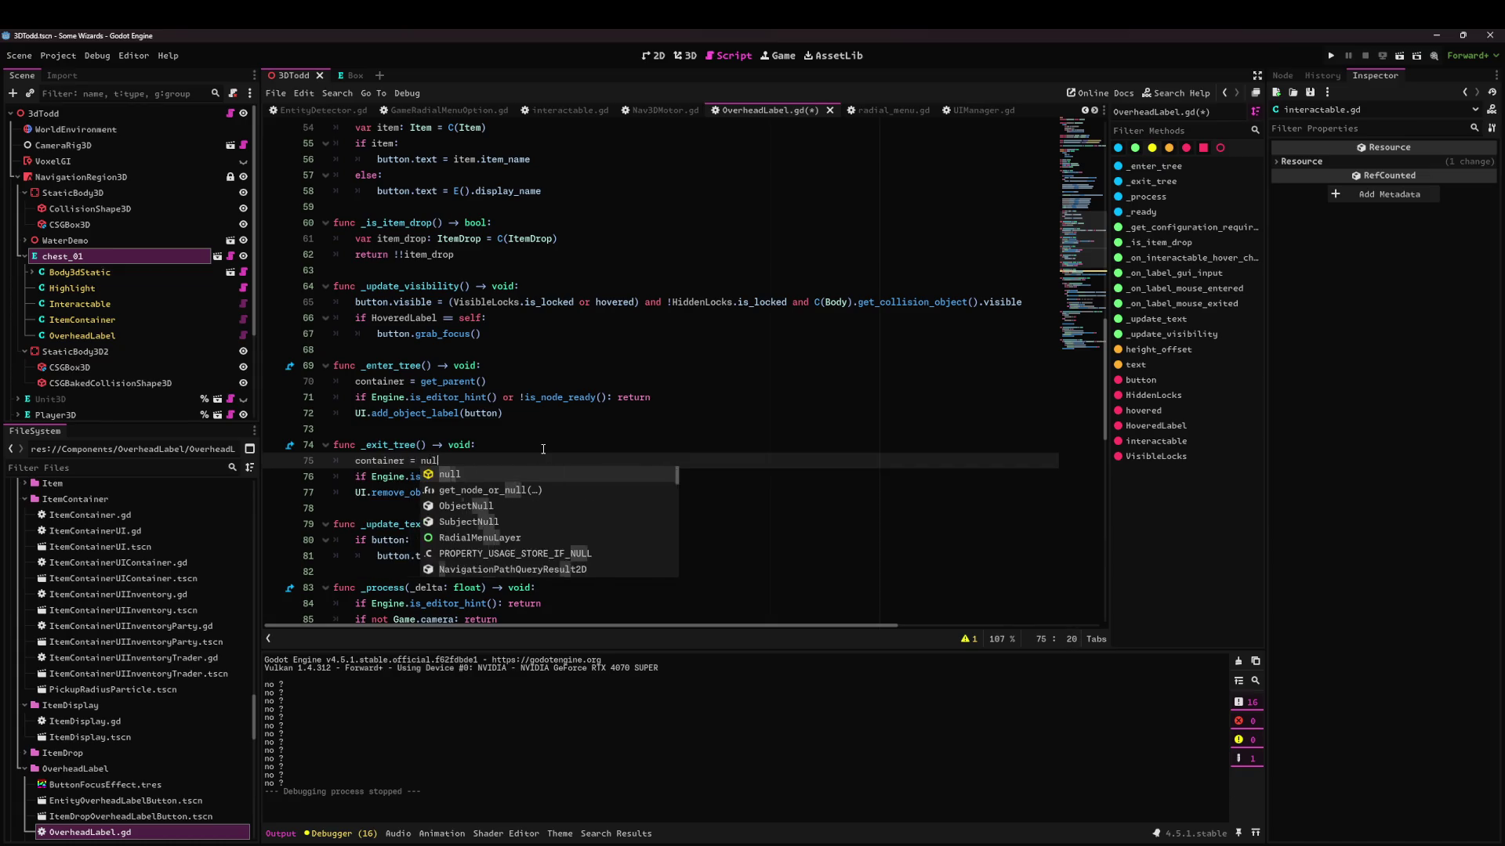
{"action": "left_click", "coordinate": [543, 449]}
{"action": "key", "text": "ctrl+s"}
Check every use of container and adjust the get_parent call on line 70, then save.
{"action": "double_click", "coordinate": [379, 381]}
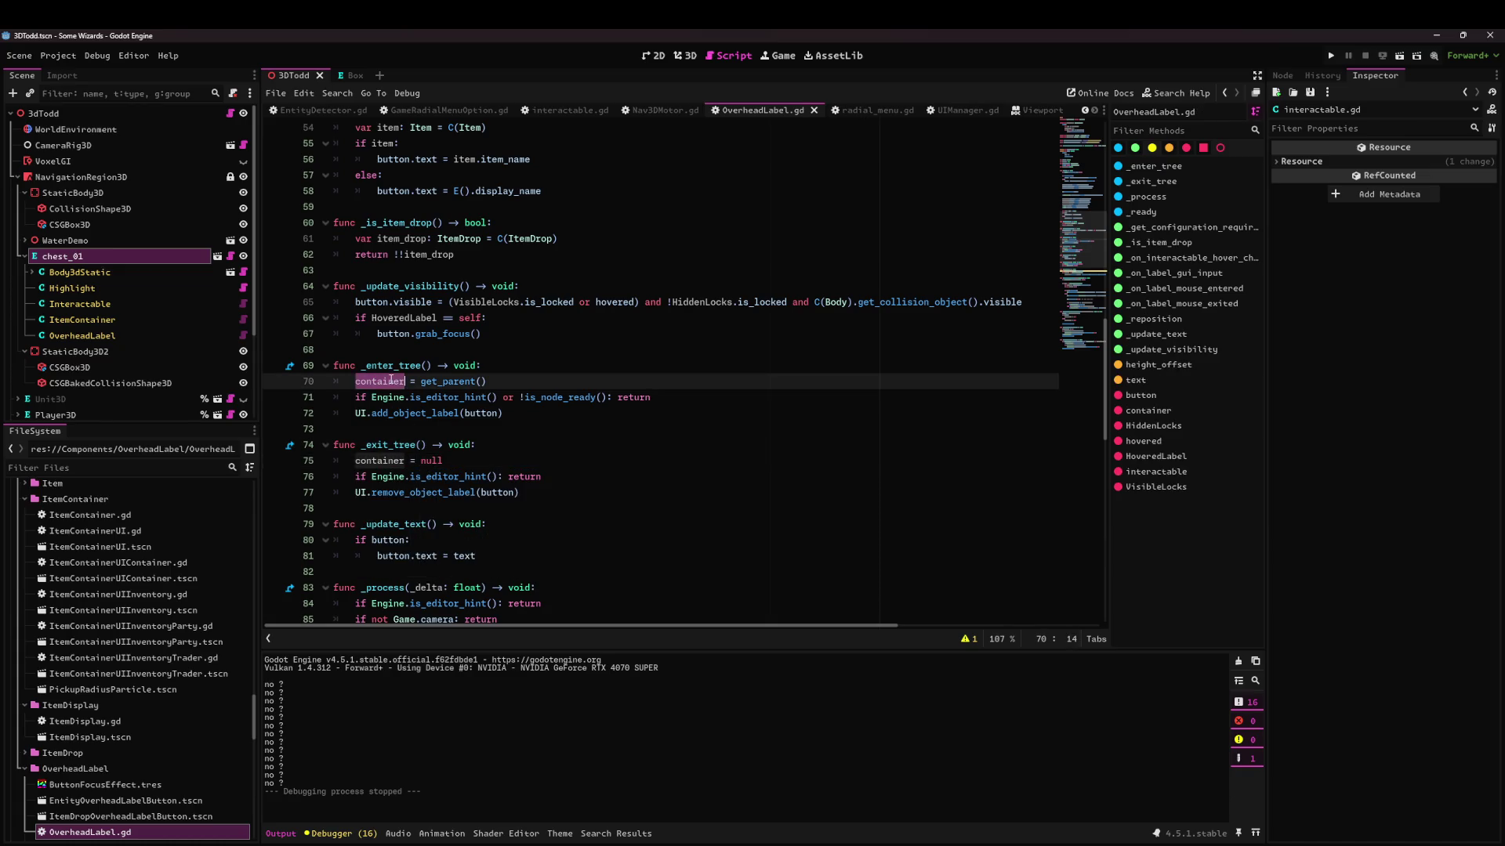
{"action": "scroll", "coordinate": [551, 337], "scroll_direction": "down", "scroll_amount": 7}
{"action": "left_click", "coordinate": [551, 337]}
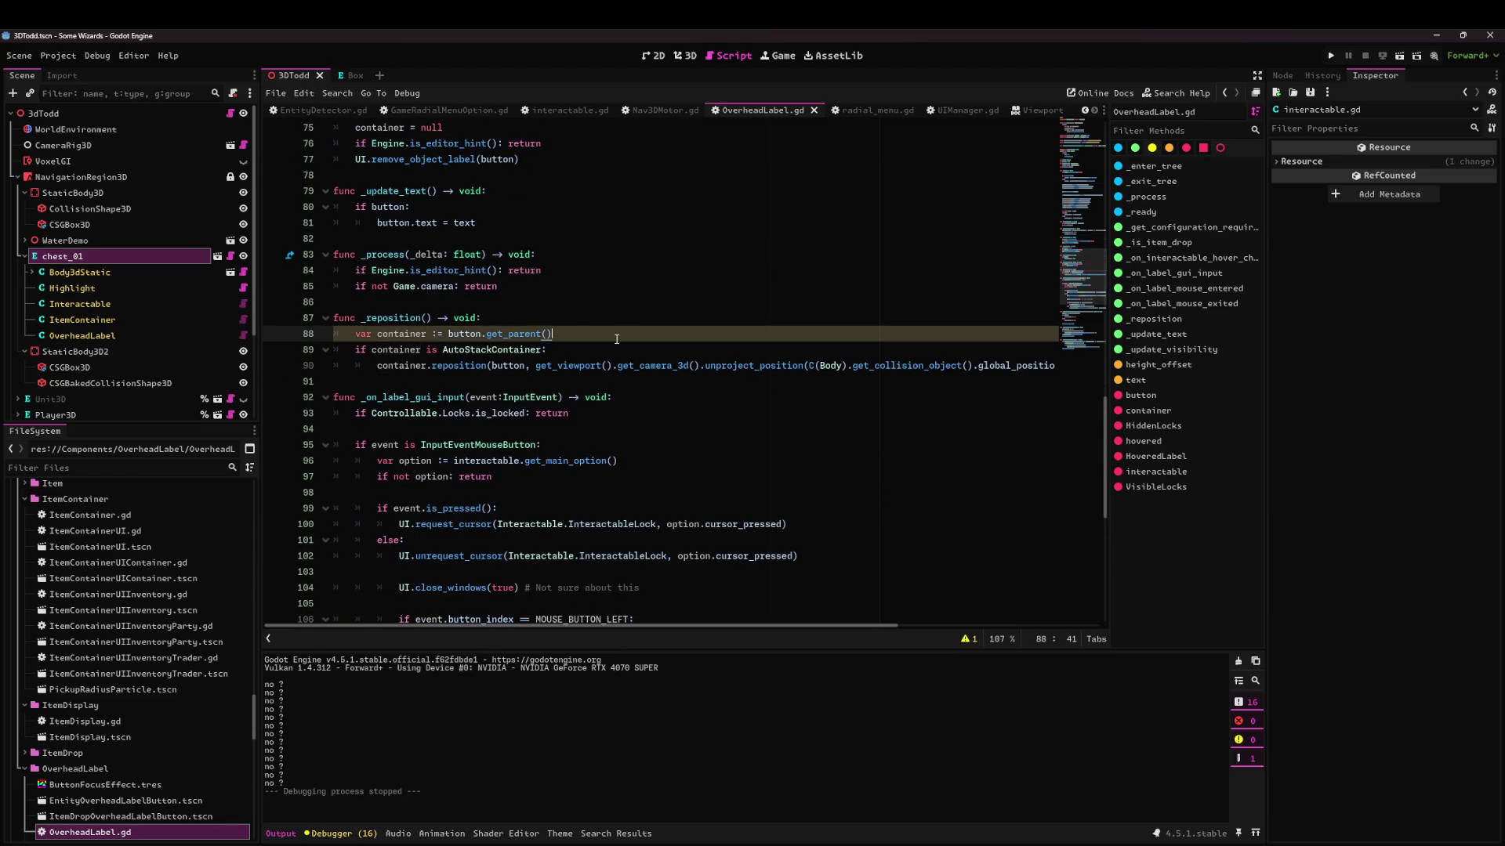
{"action": "scroll", "coordinate": [483, 339], "scroll_direction": "up", "scroll_amount": 9}
{"action": "left_click", "coordinate": [352, 365]}
{"action": "left_click", "coordinate": [356, 413]}
{"action": "left_click", "coordinate": [399, 461]}
{"action": "left_click", "coordinate": [421, 477]}
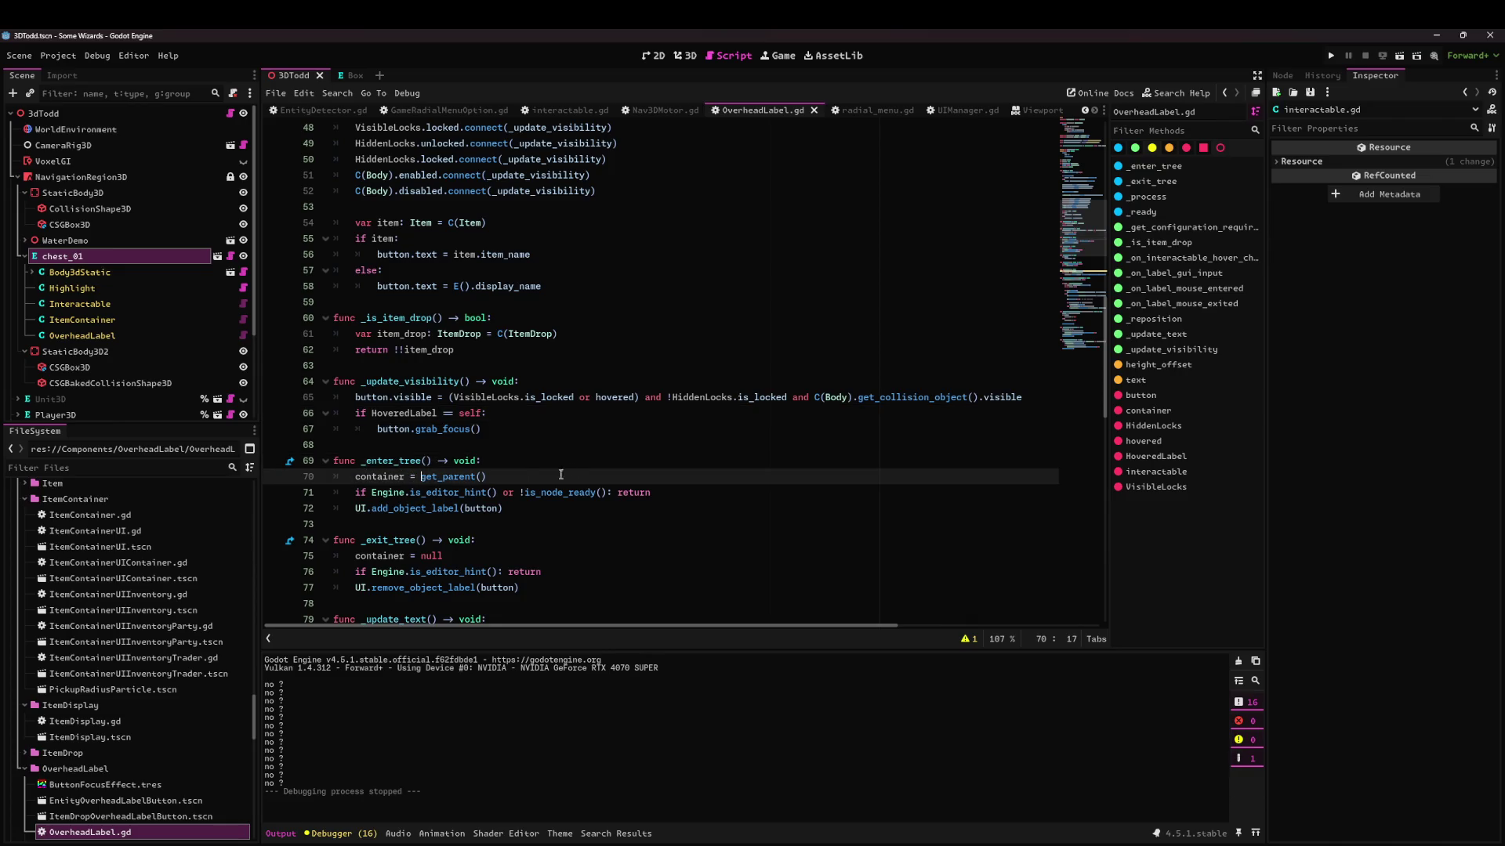
{"action": "type", "text": "."}
{"action": "scroll", "coordinate": [564, 455], "scroll_direction": "down", "scroll_amount": 10}
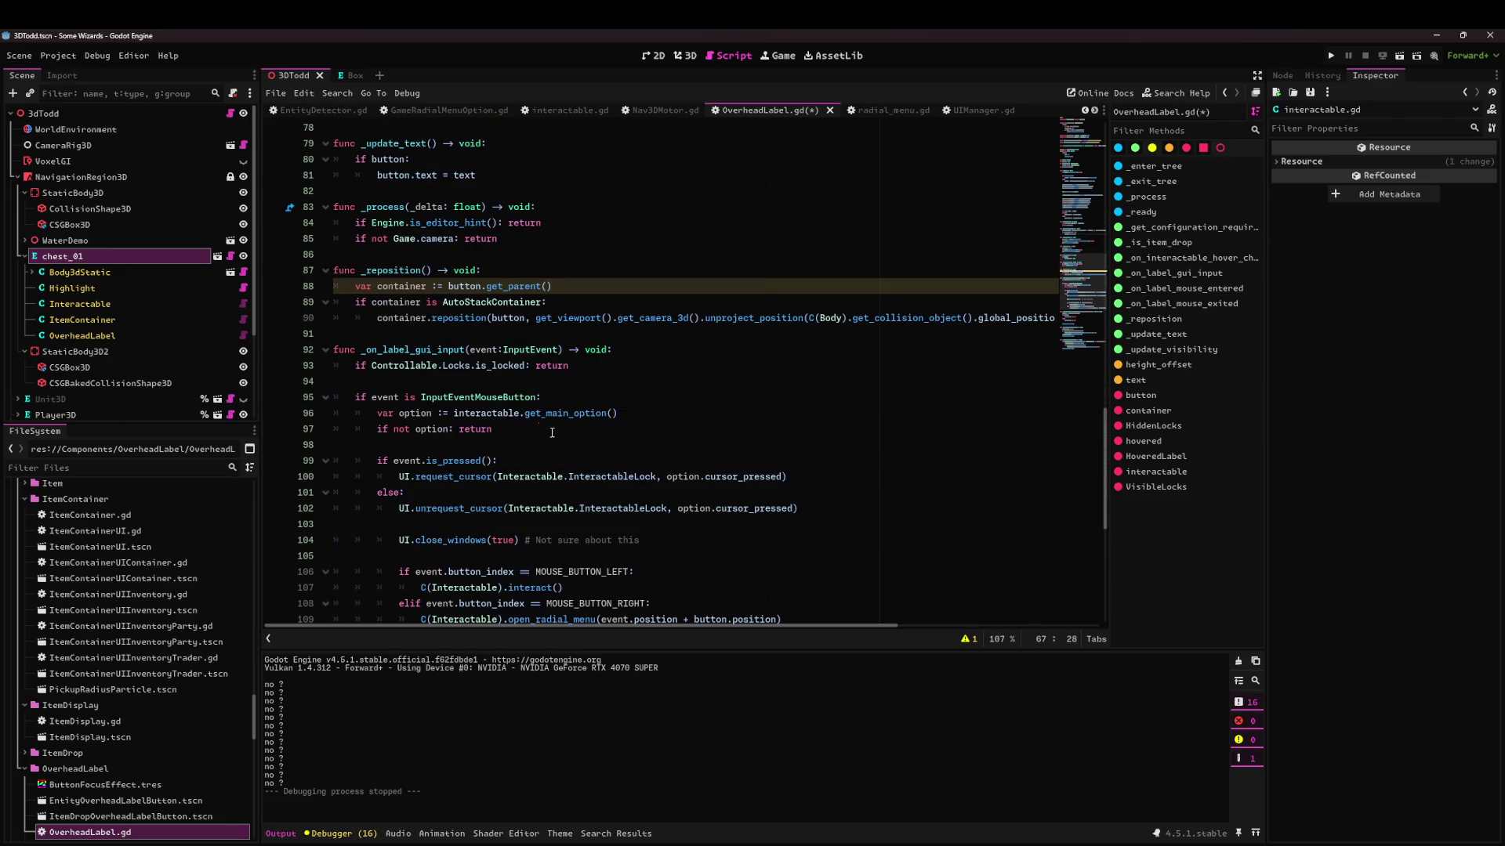
{"action": "key", "text": "ctrl+s"}
Delete the local container line in _reposition and change the check to 'if container and container is AutoStackContainer'.
{"action": "scroll", "coordinate": [451, 335], "scroll_direction": "up", "scroll_amount": 1}
{"action": "left_click_drag", "start_coordinate": [552, 334], "coordinate": [257, 332]}
{"action": "key", "text": "BackSpace"}
{"action": "key", "text": "BackSpace"}
{"action": "key", "text": "Down"}
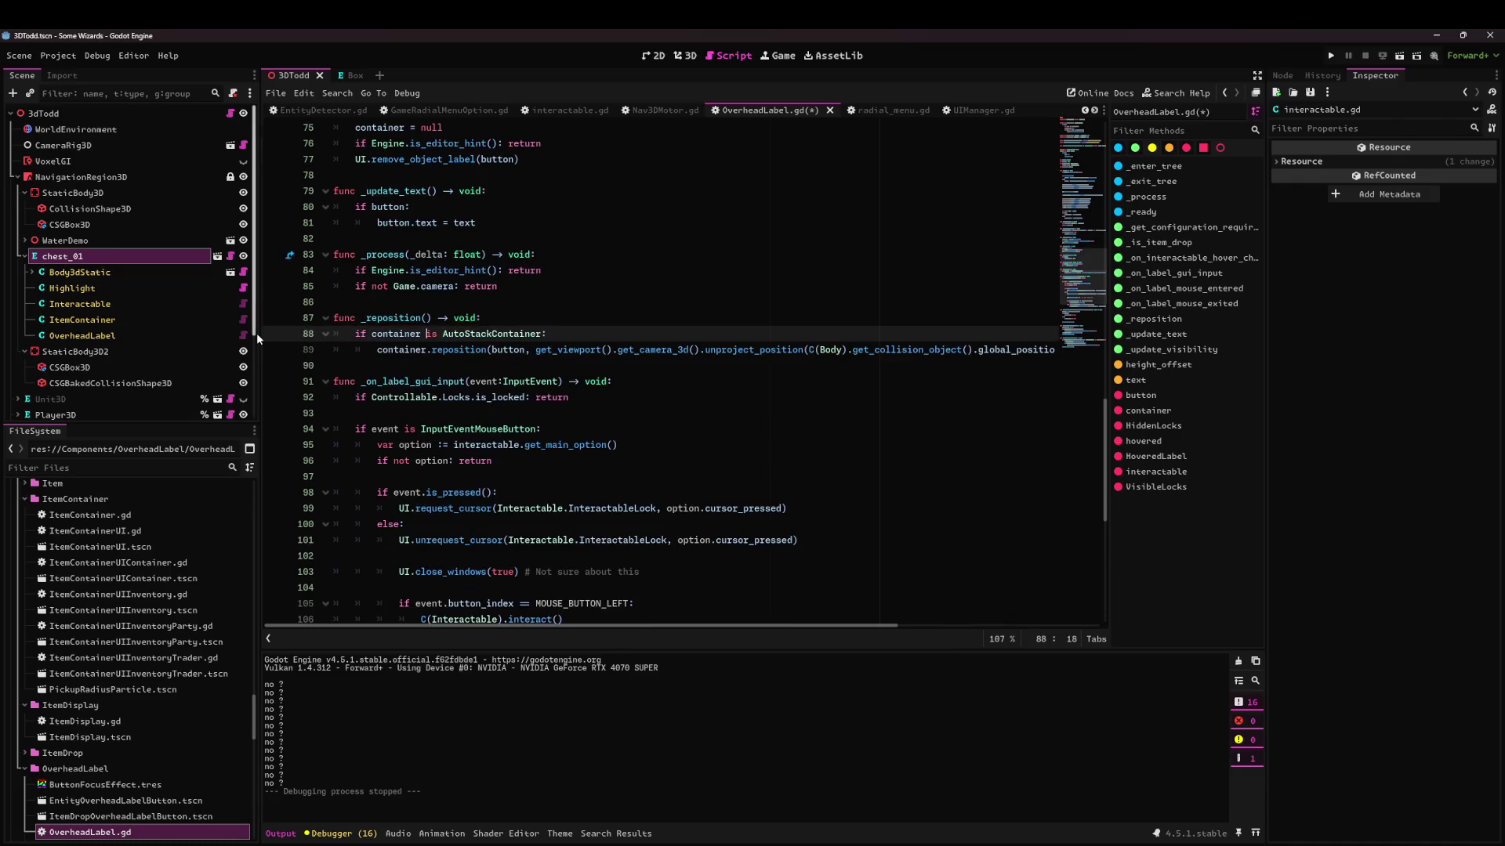
{"action": "type", "text": "and container"}
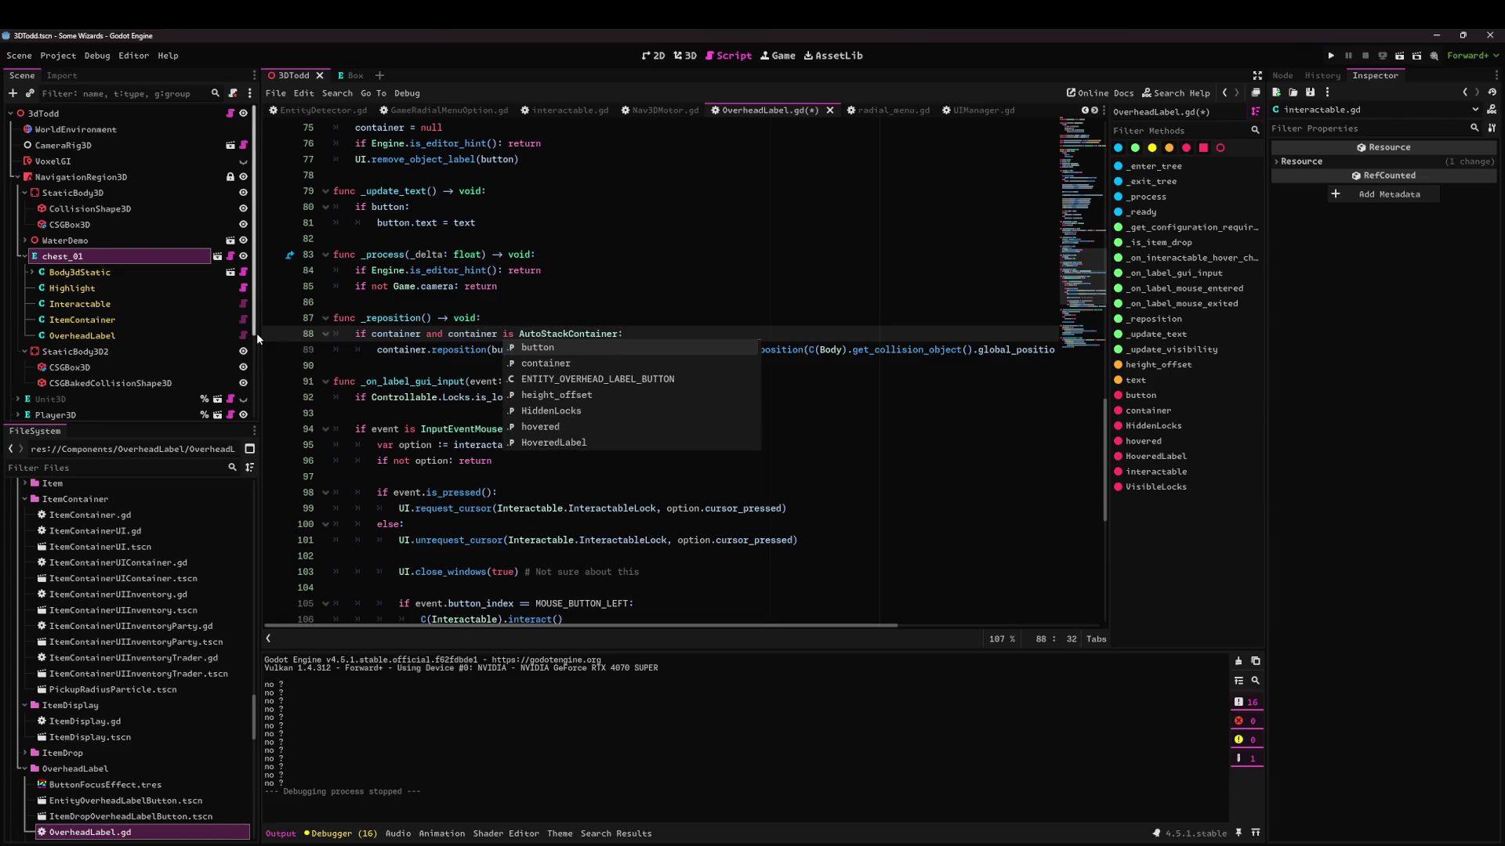
{"action": "key", "text": "ctrl+s"}
Try adding a _reposition() call in _process, then undo it.
{"action": "left_click", "coordinate": [411, 349]}
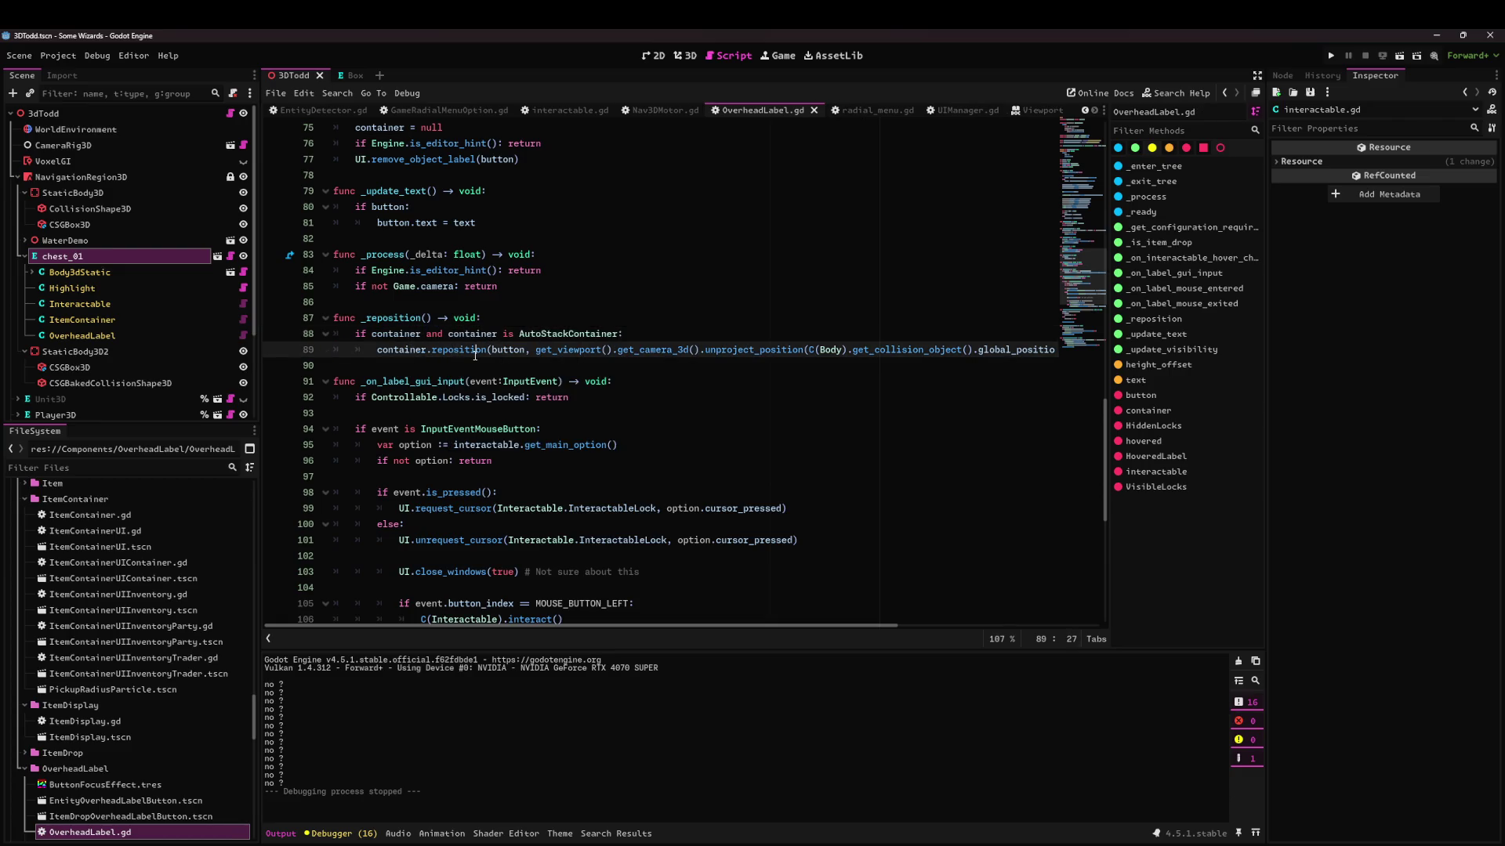
{"action": "left_click", "coordinate": [394, 319]}
{"action": "scroll", "coordinate": [445, 368], "scroll_direction": "up", "scroll_amount": 3}
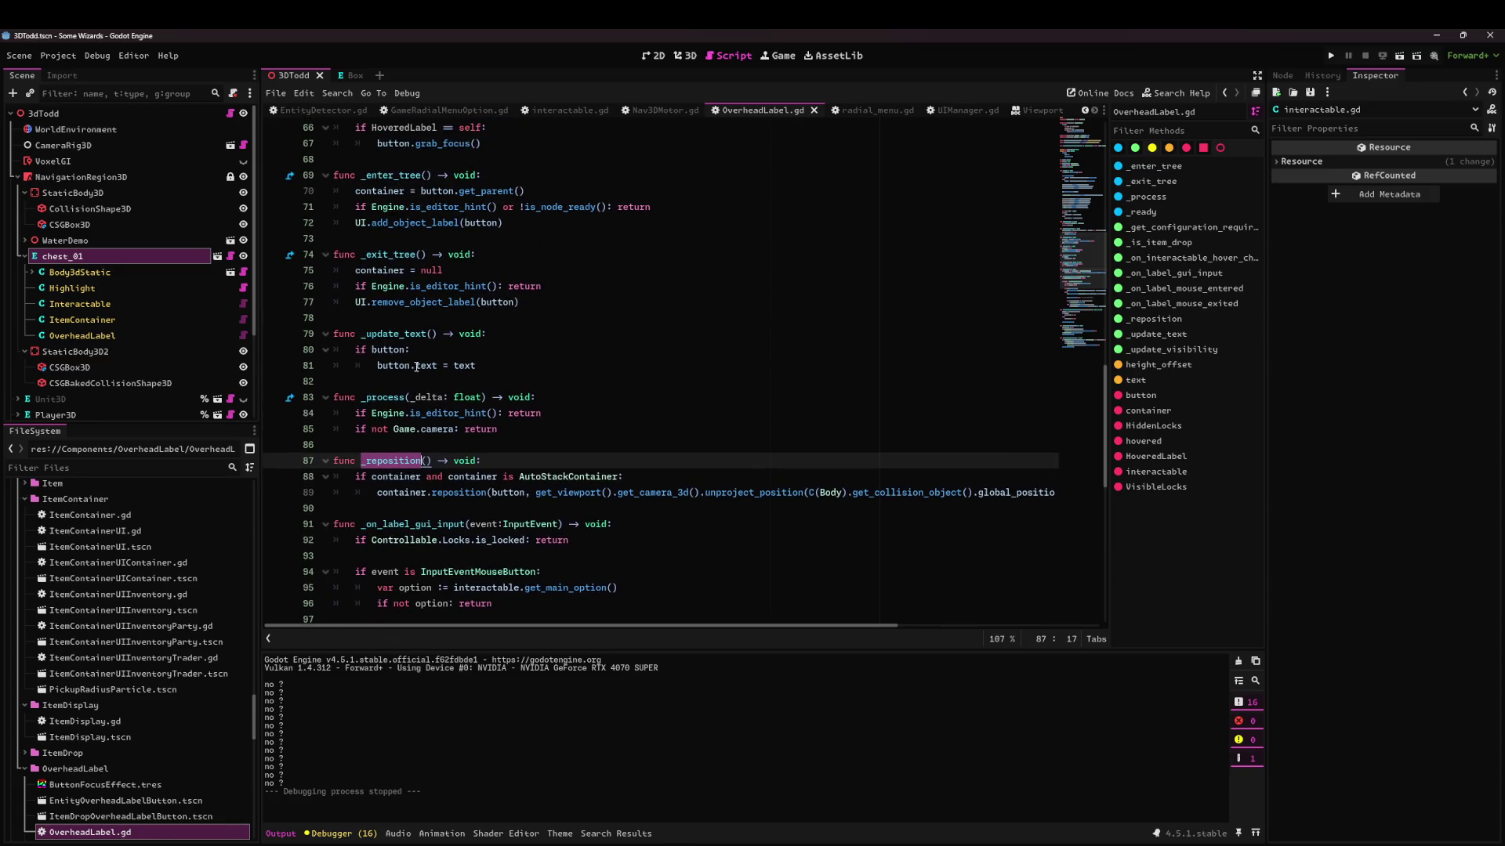
{"action": "scroll", "coordinate": [416, 367], "scroll_direction": "down", "scroll_amount": 4}
{"action": "left_click", "coordinate": [541, 238]}
{"action": "key", "text": "Return"}
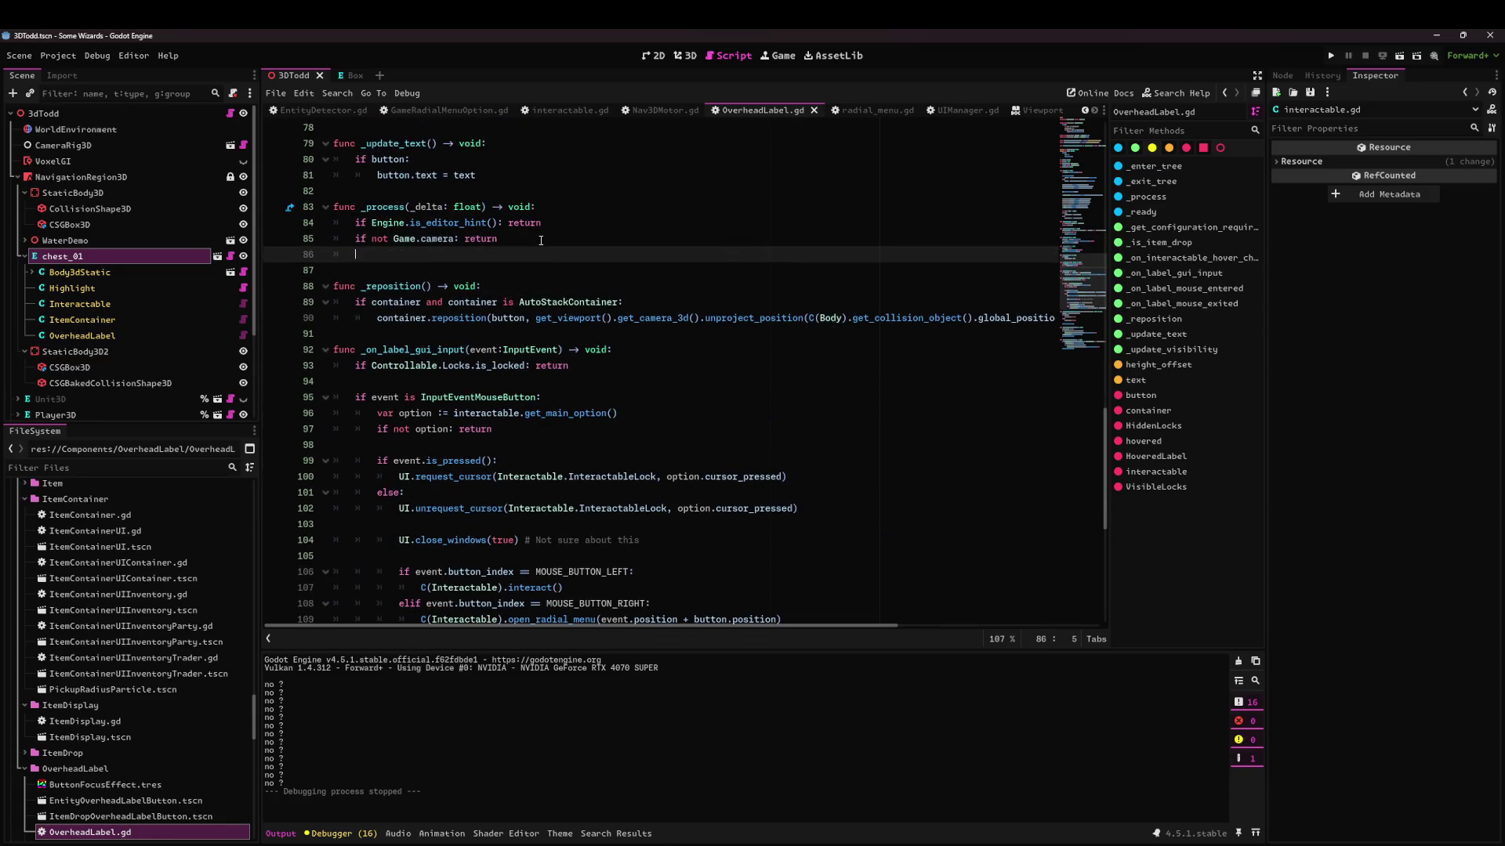
{"action": "type", "text": "_reposition()"}
{"action": "key", "text": "shift+Home"}
{"action": "key", "text": "ctrl+z"}
{"action": "scroll", "coordinate": [435, 378], "scroll_direction": "down", "scroll_amount": 7}
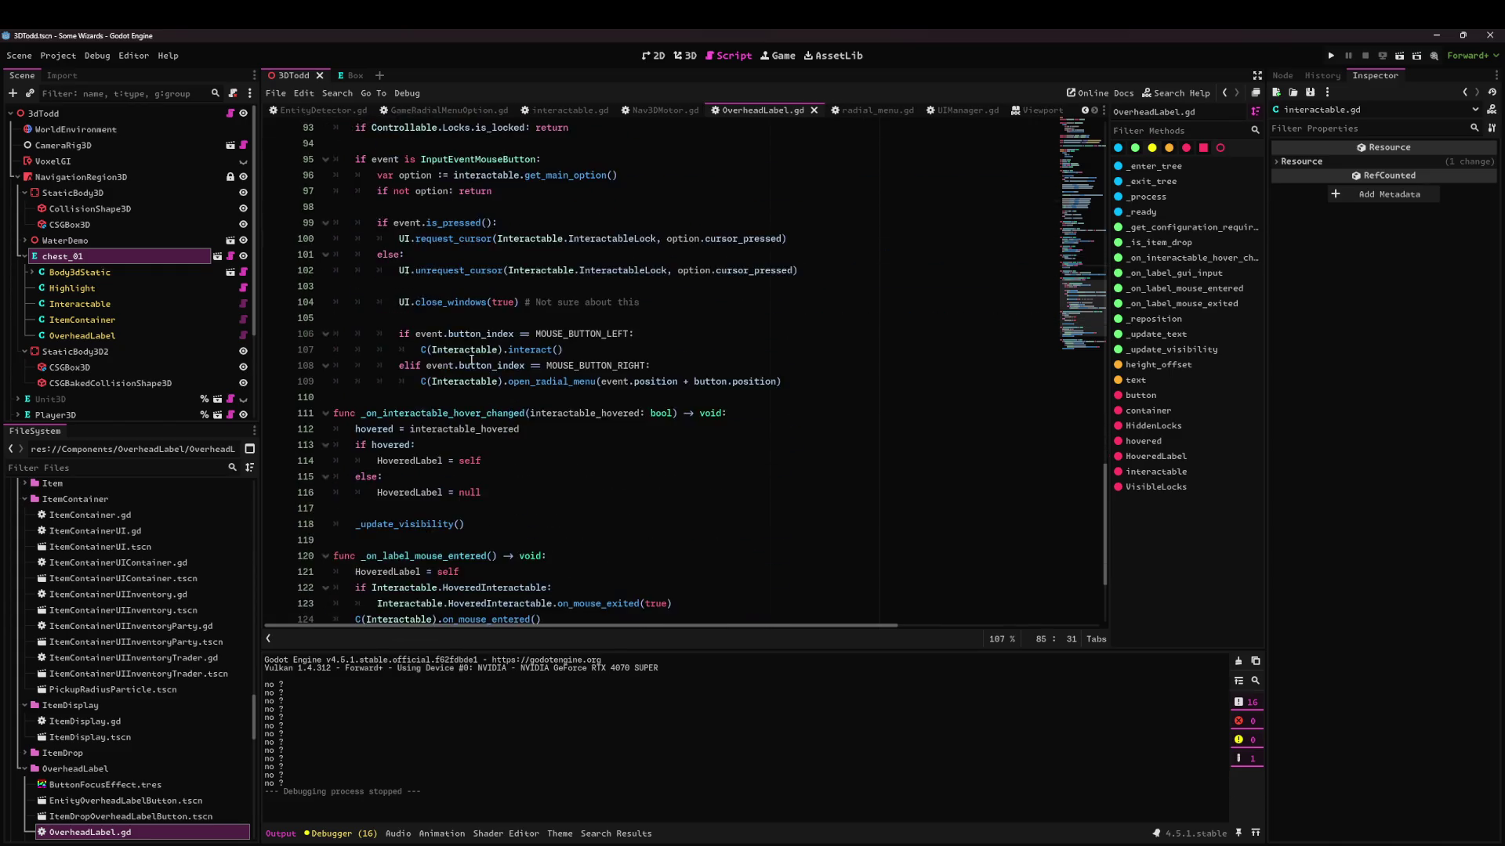
{"action": "scroll", "coordinate": [434, 377], "scroll_direction": "up", "scroll_amount": 13}
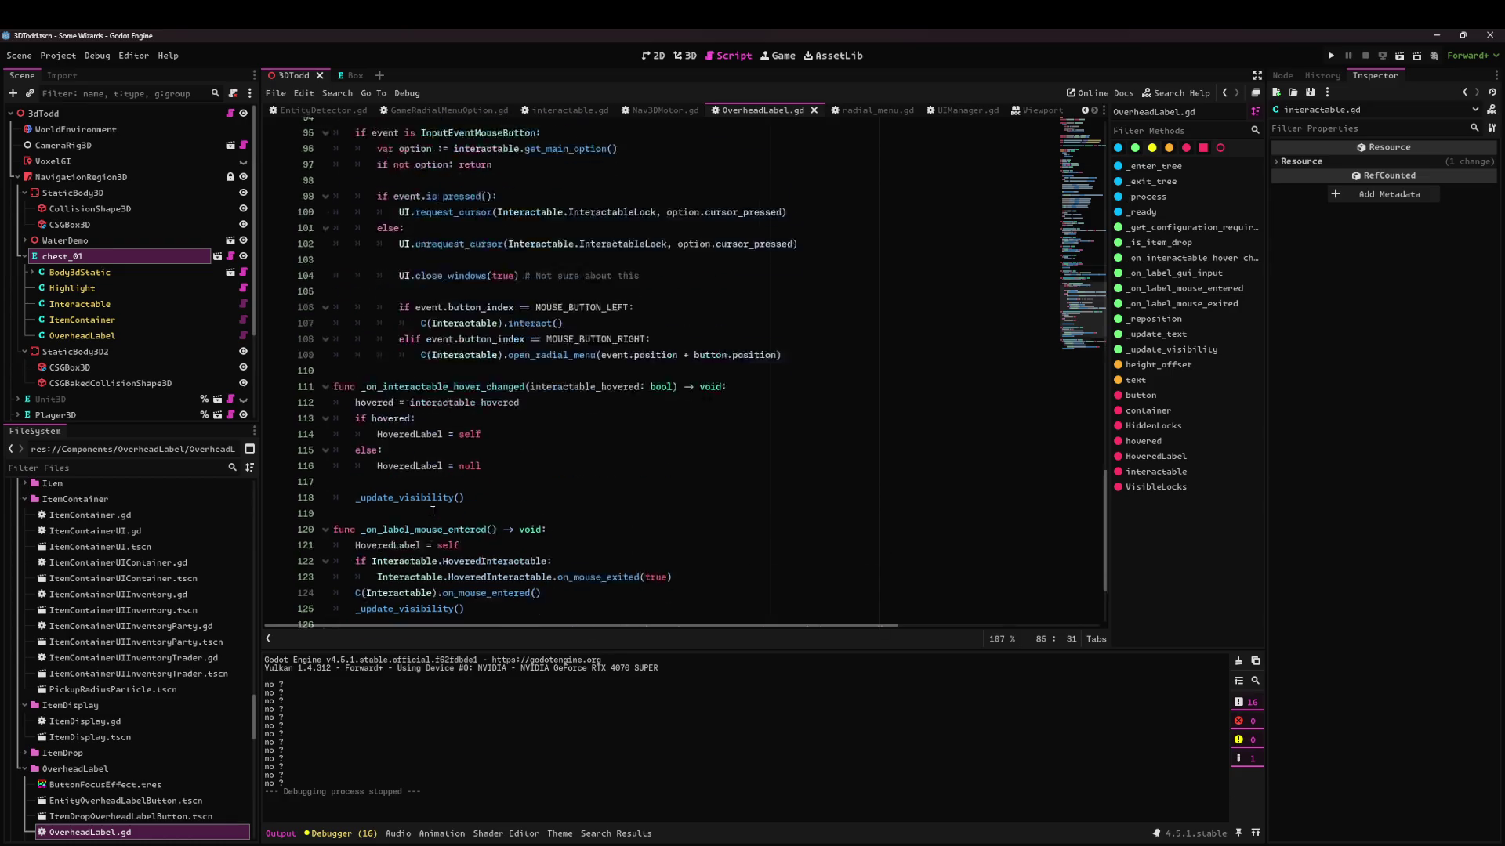
{"action": "scroll", "coordinate": [439, 428], "scroll_direction": "up", "scroll_amount": 5}
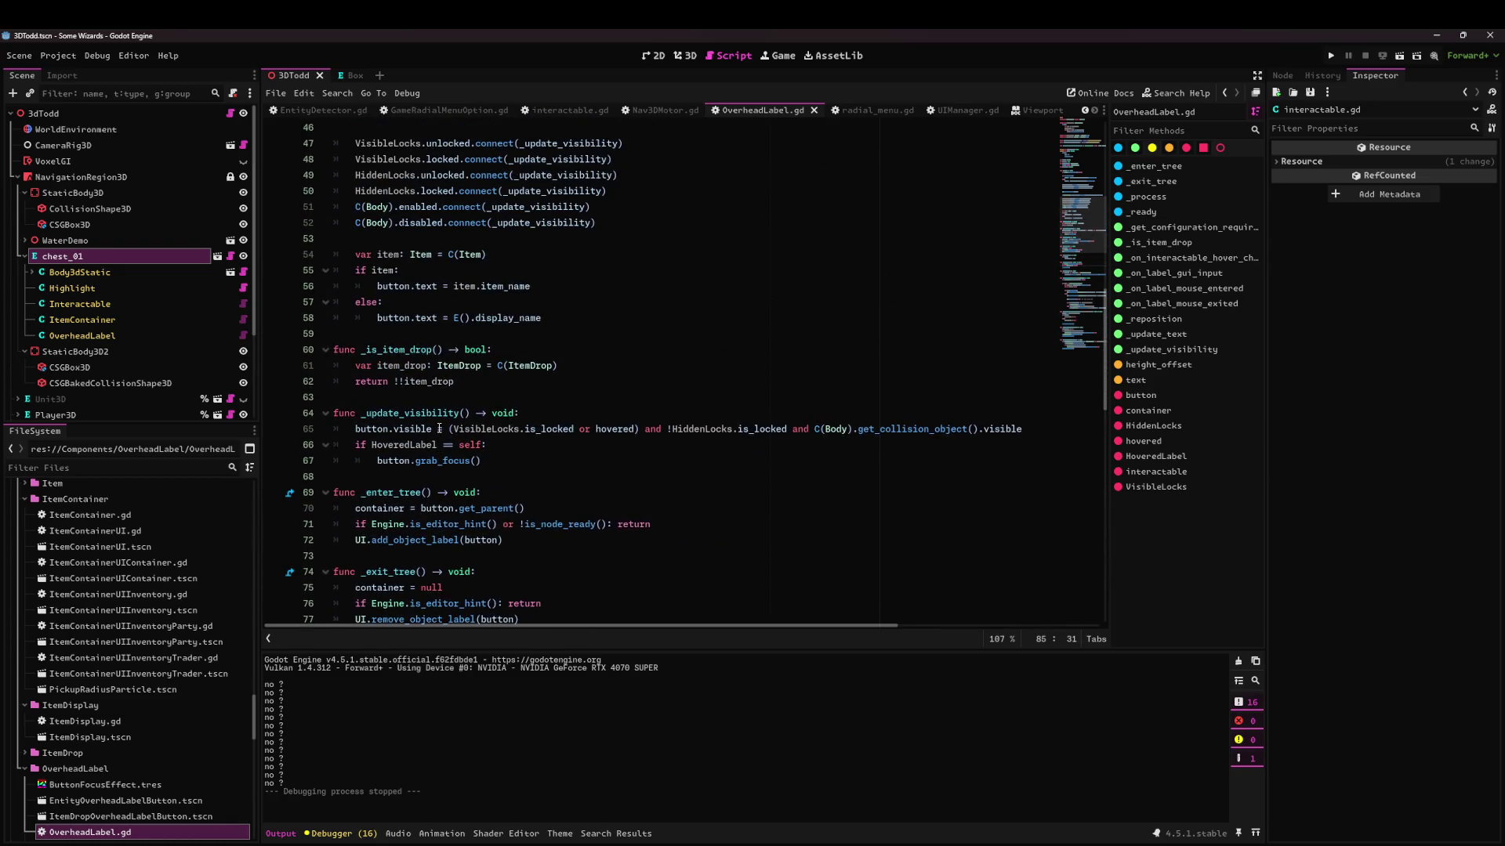
Call _reposition() first in _update_visibility and run the project to test.
{"action": "left_click", "coordinate": [410, 416]}
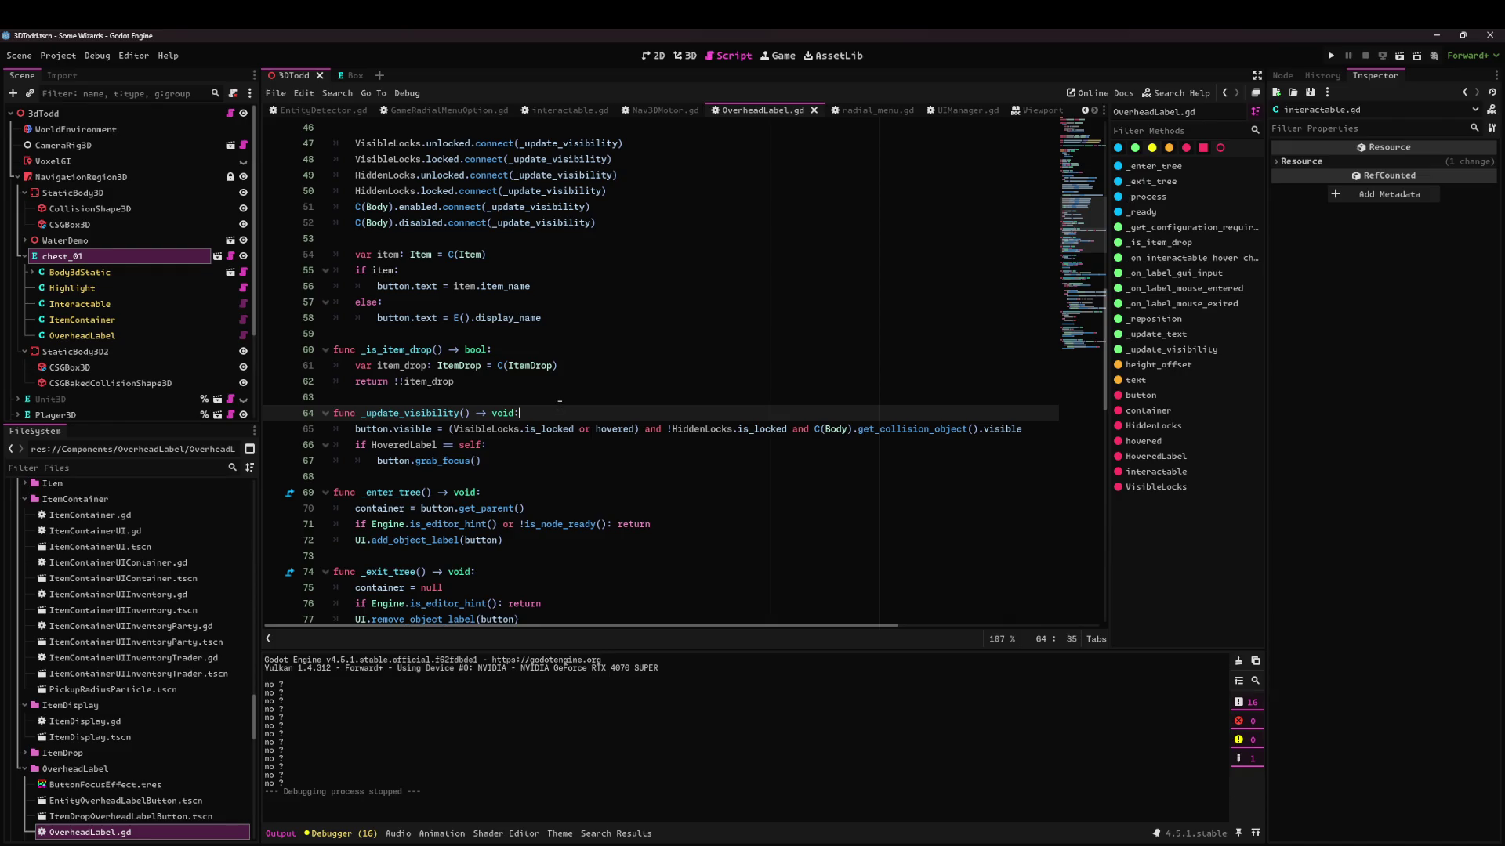
{"action": "key", "text": "Return"}
{"action": "type", "text": "_reposition()"}
{"action": "key", "text": "Down"}
{"action": "key", "text": "Down"}
{"action": "key", "text": "End"}
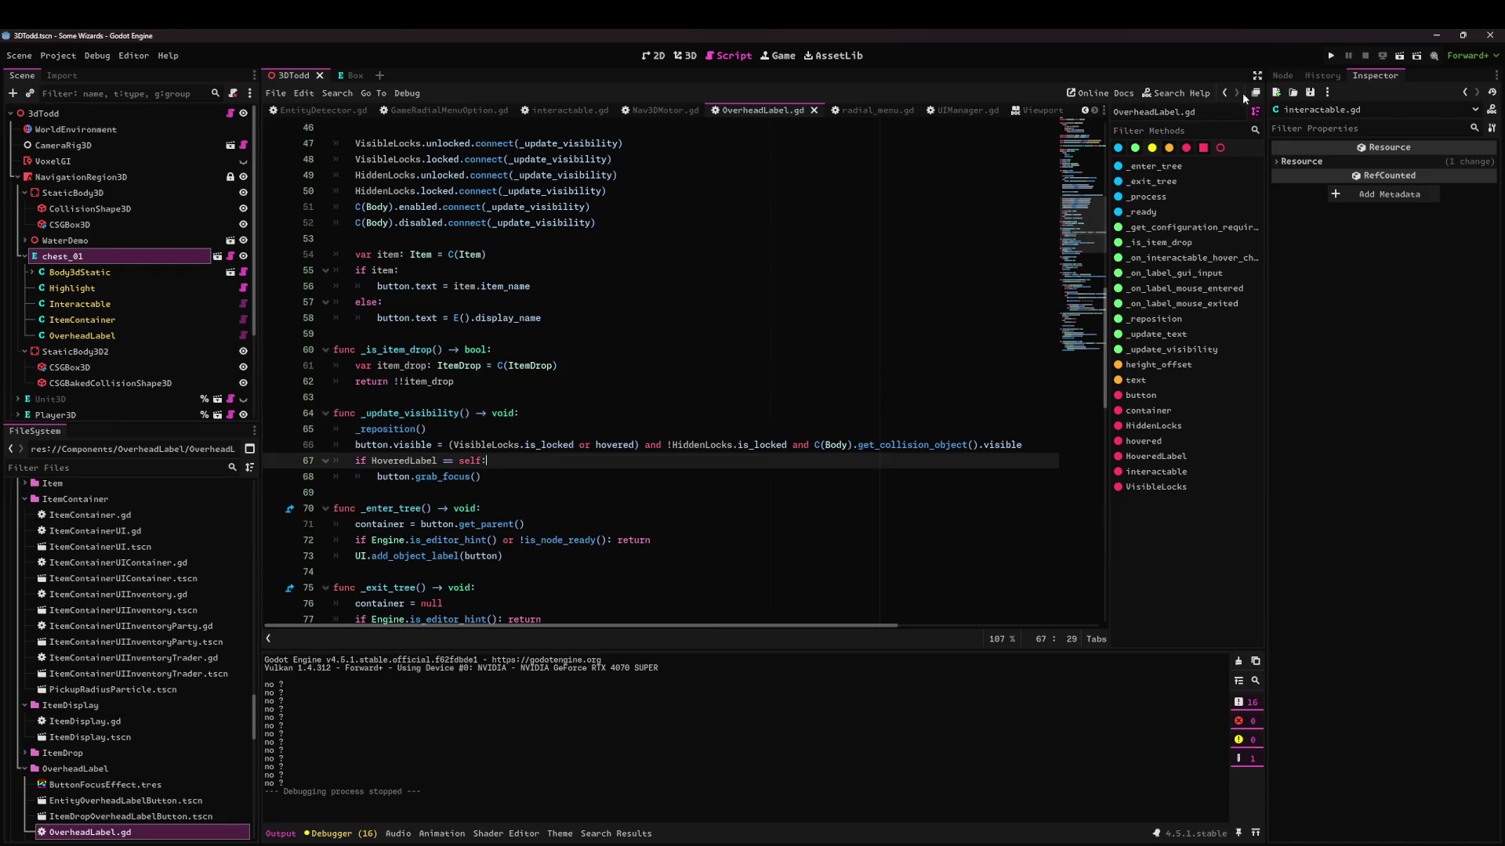
{"action": "left_click", "coordinate": [1399, 56]}
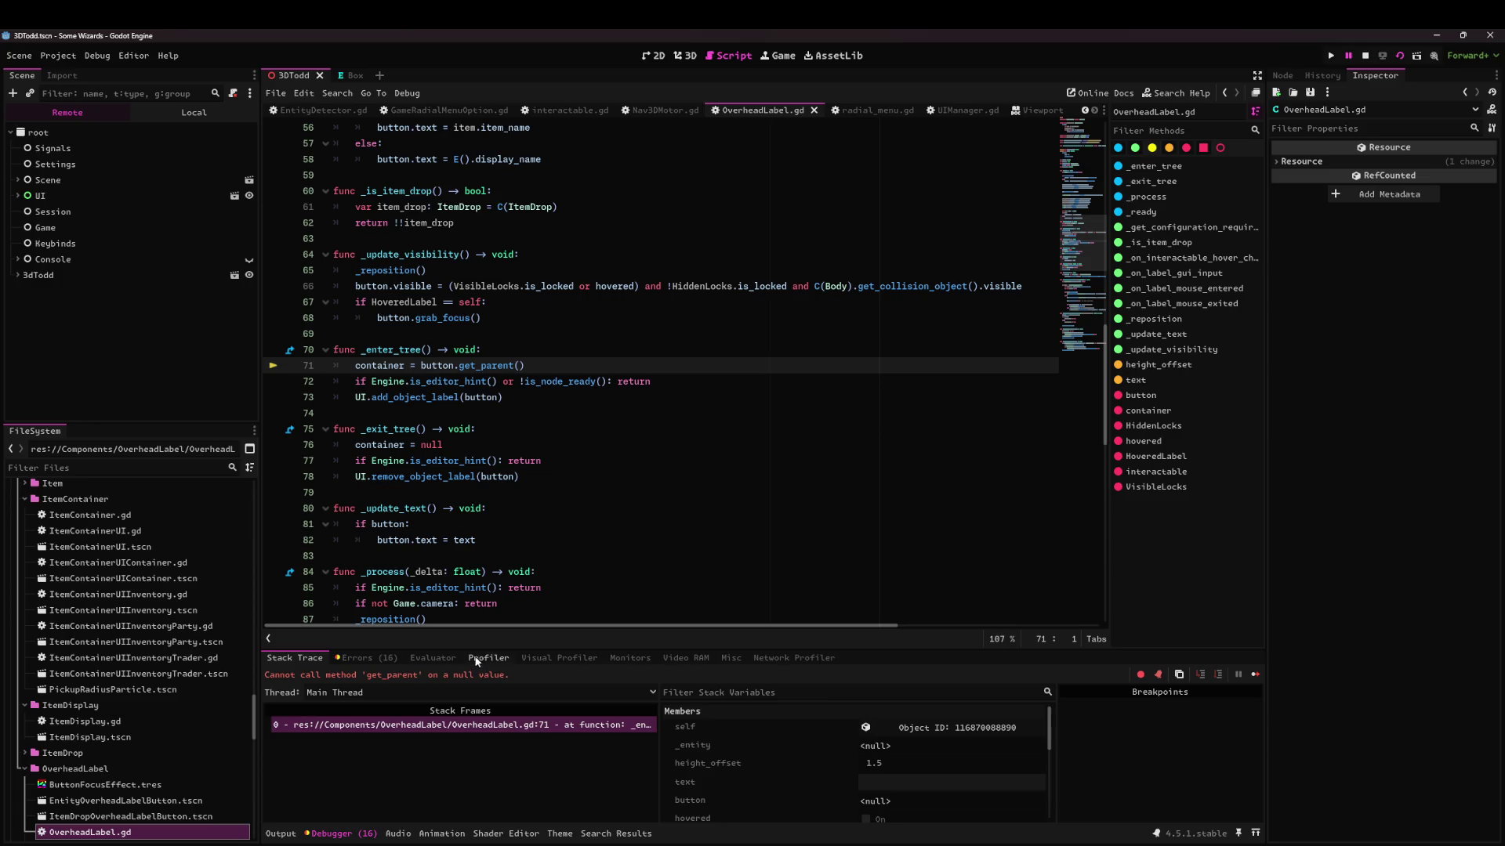
Move the container assignment below UI.add_object_label(button) in _enter_tree and save.
{"action": "double_click", "coordinate": [442, 366]}
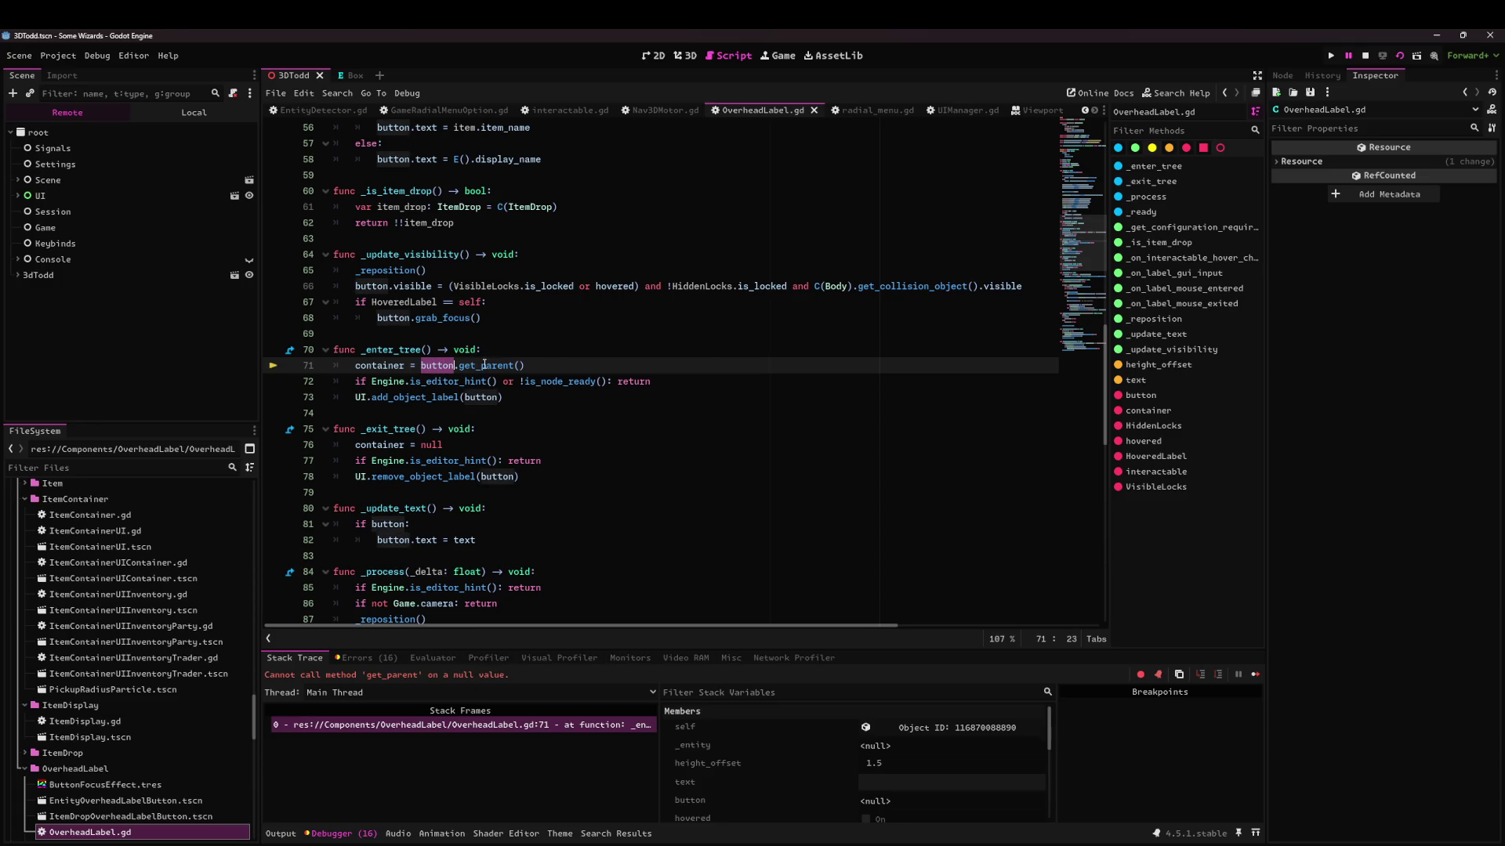
{"action": "left_click", "coordinate": [403, 365]}
{"action": "scroll", "coordinate": [419, 470], "scroll_direction": "up", "scroll_amount": 3}
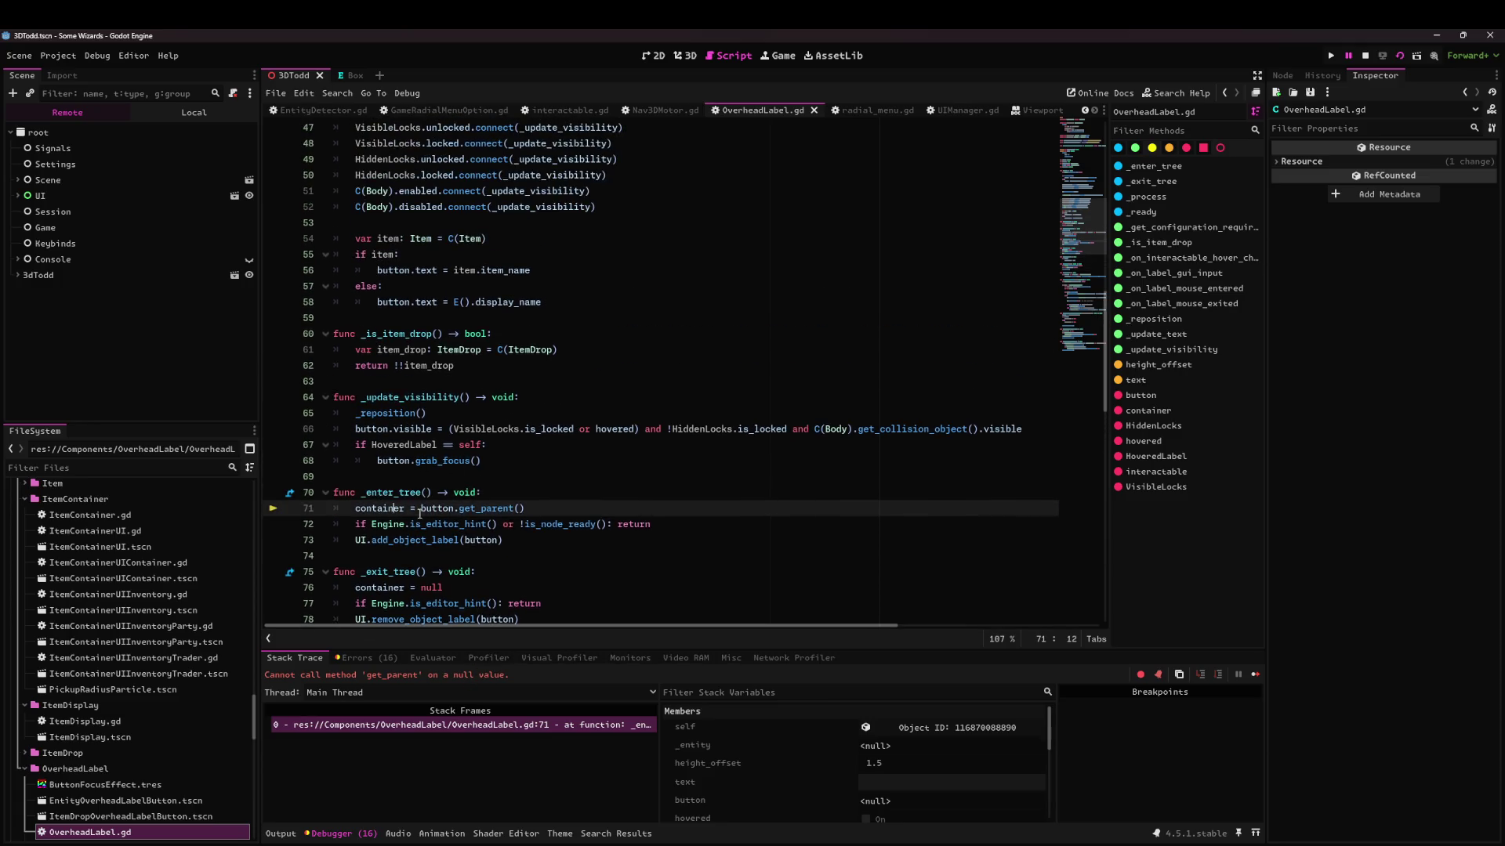
{"action": "mouse_move", "coordinate": [455, 531]}
{"action": "key", "text": "alt+Down"}
{"action": "key", "text": "alt+Down"}
{"action": "key", "text": "ctrl+s"}
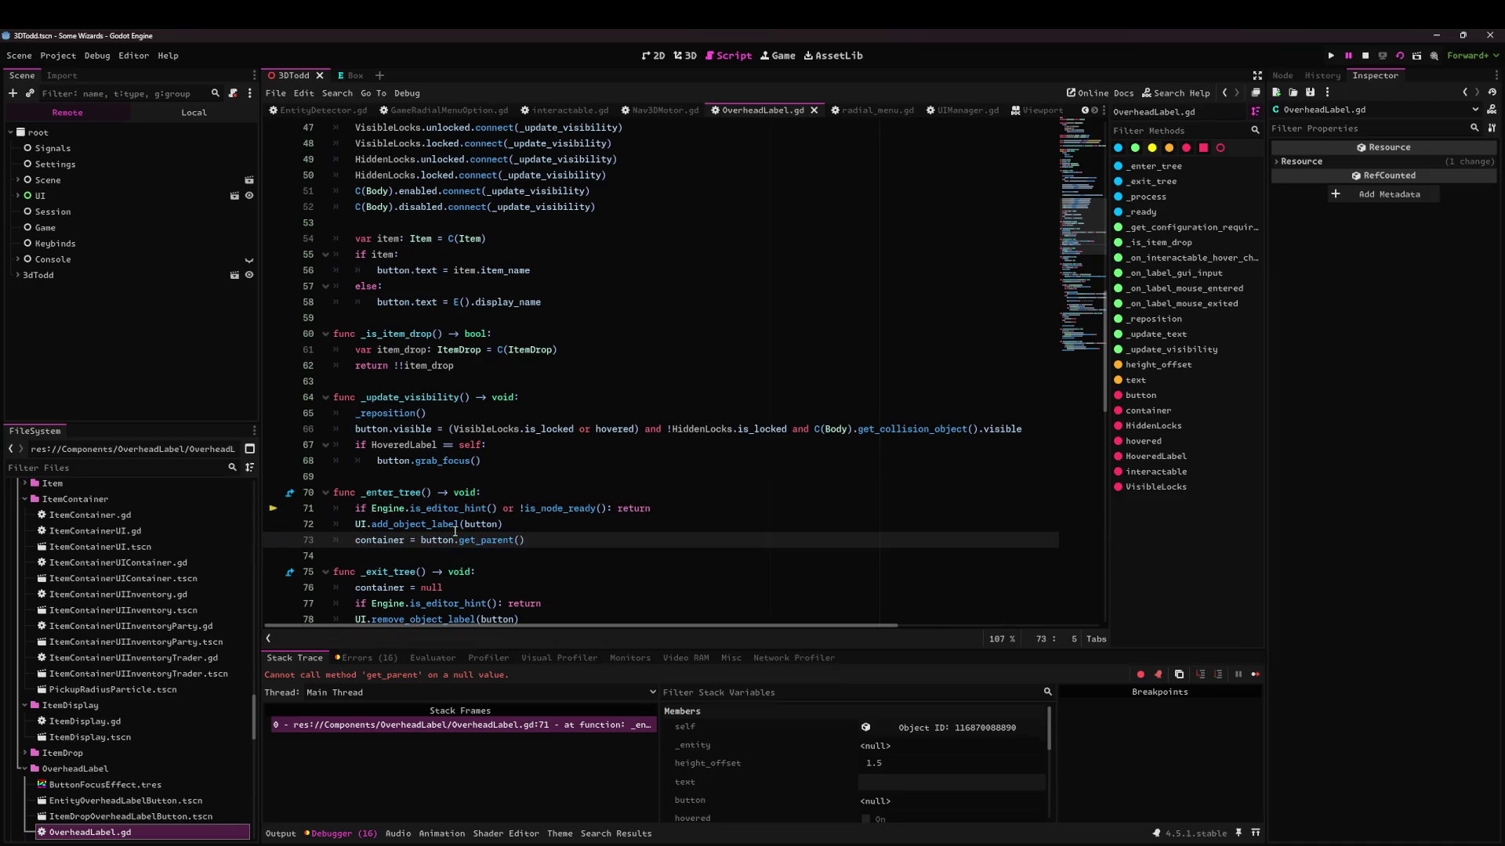
Rerun the game, walk the player forward toward the chest, and stop it.
{"action": "left_click", "coordinate": [1400, 55]}
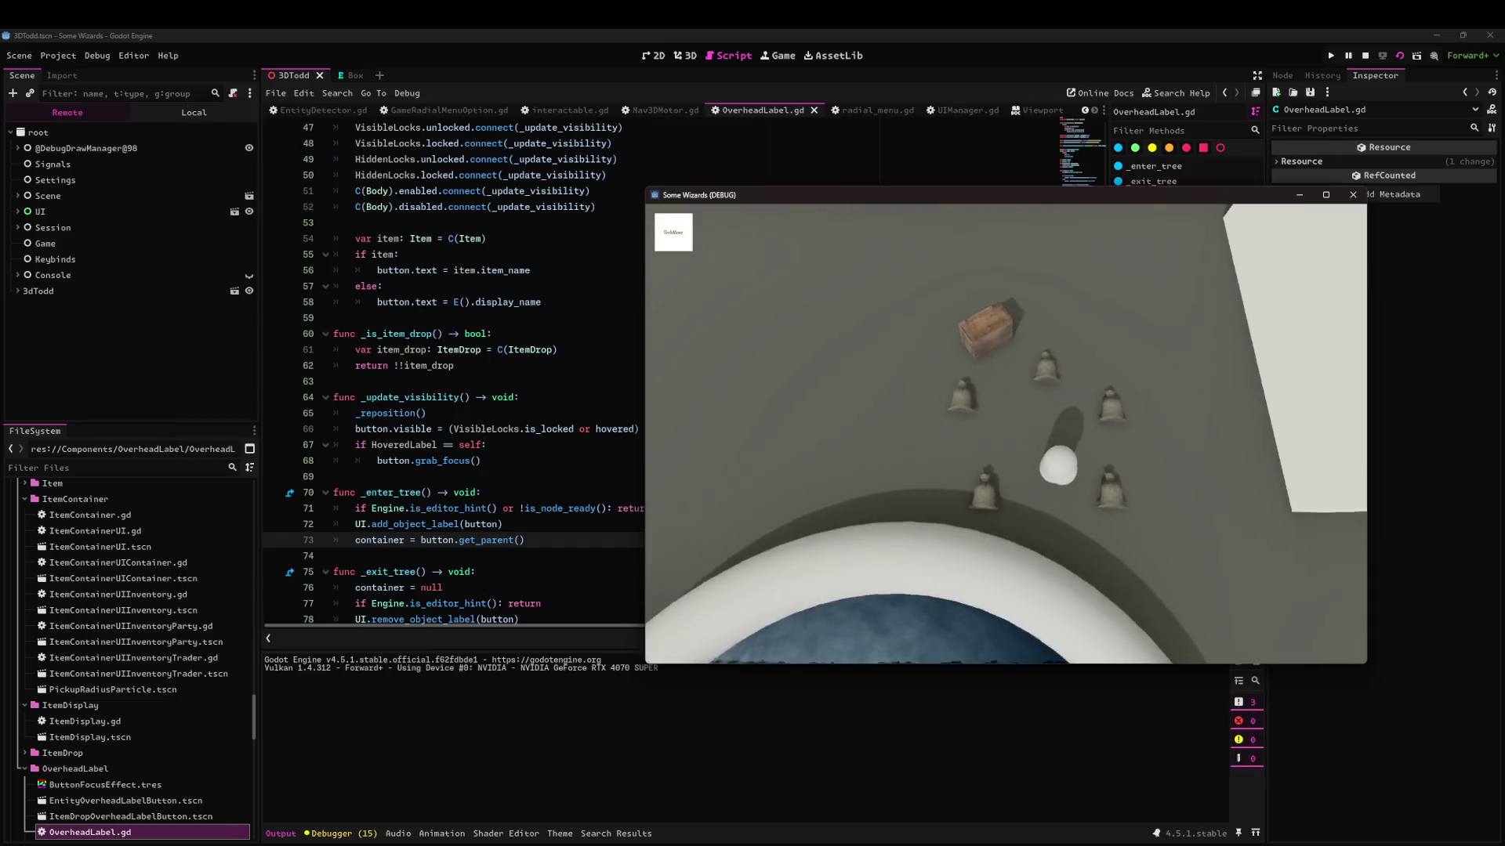
{"action": "key", "text": "w"}
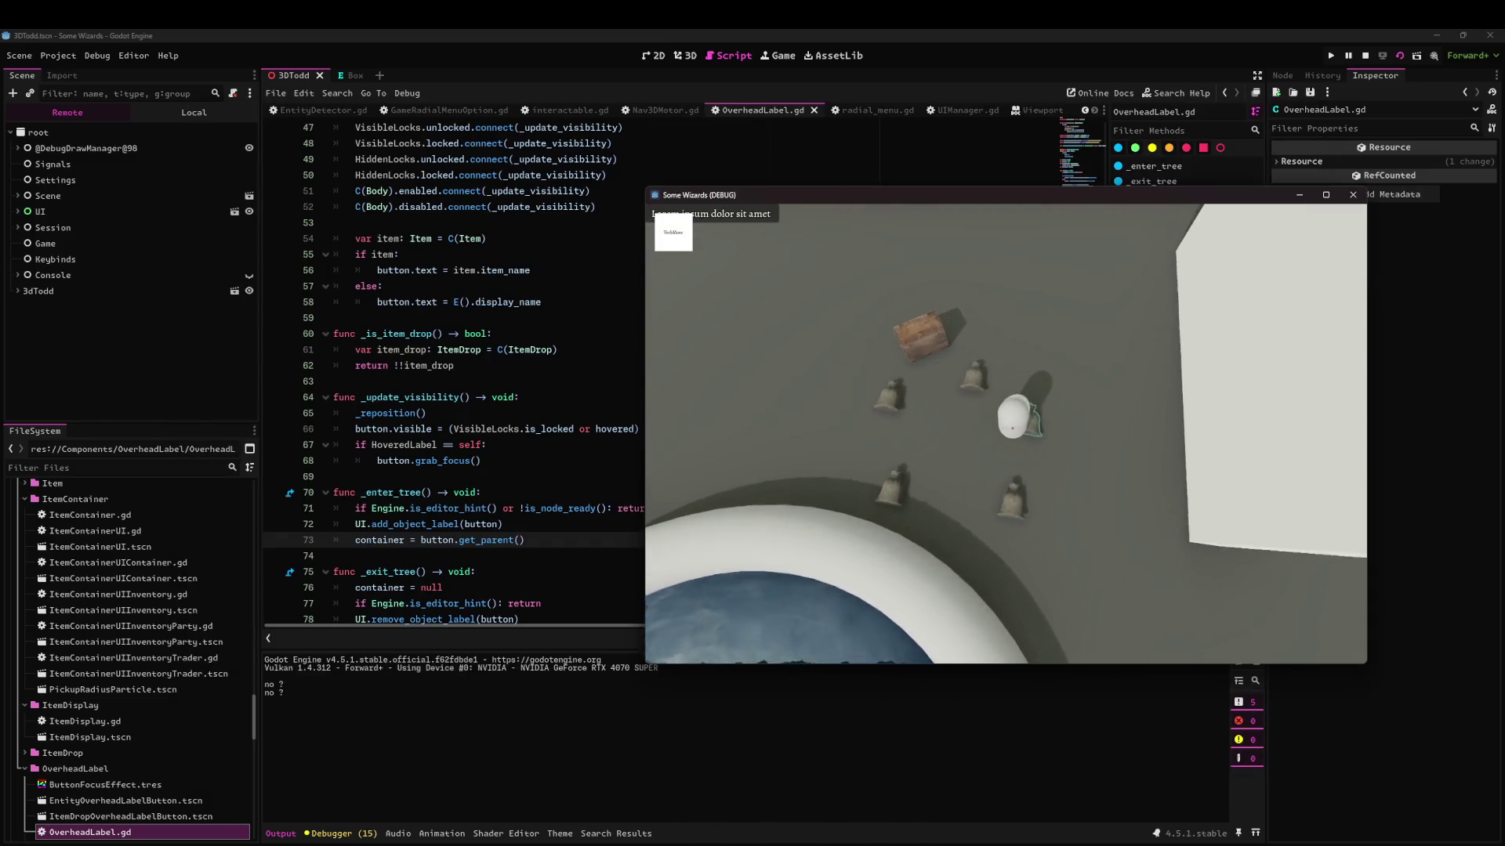
{"action": "key", "text": "w"}
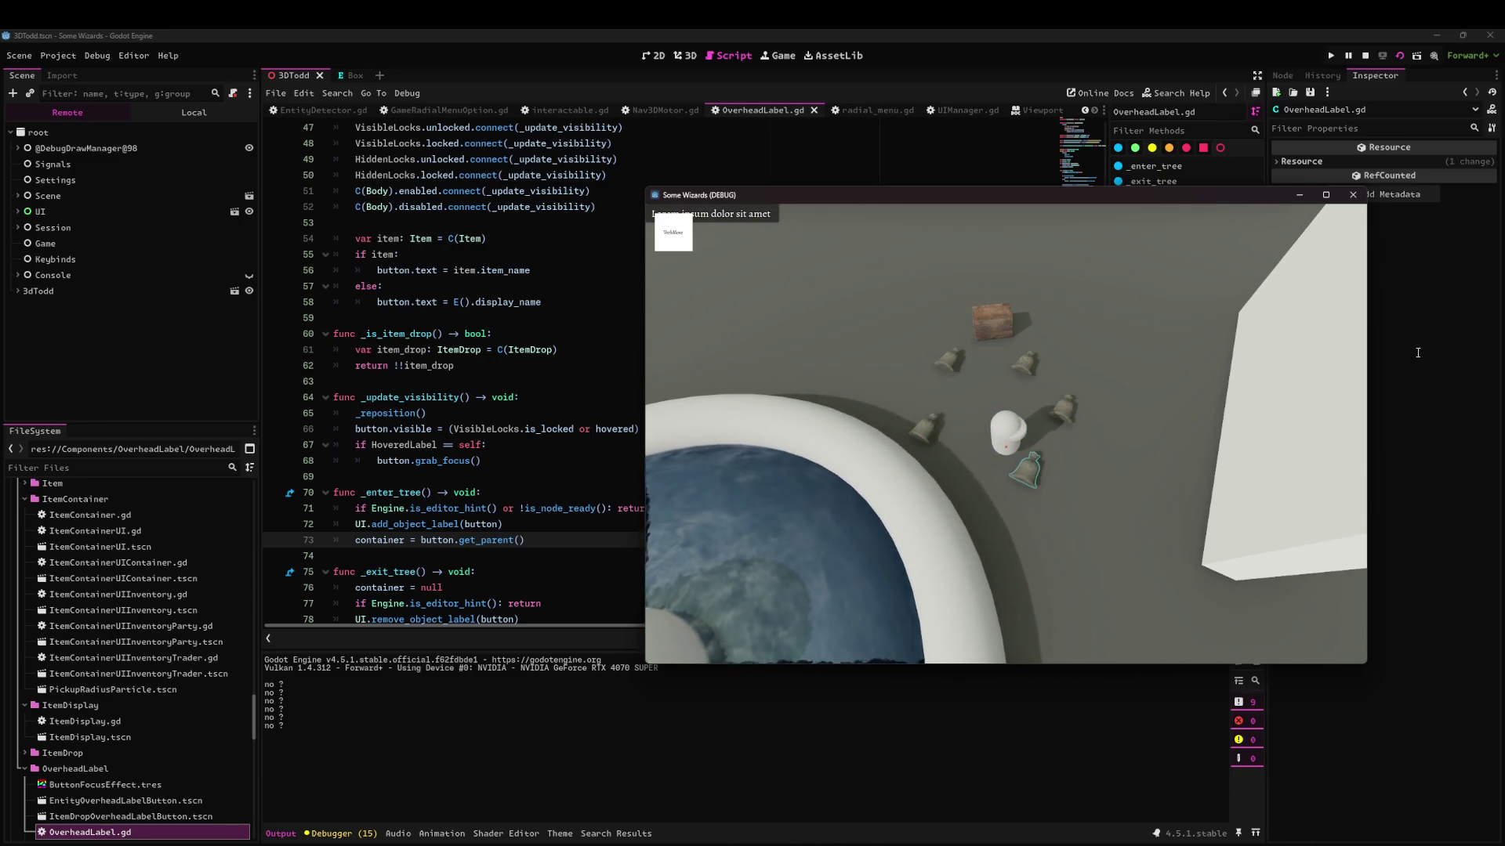
{"action": "left_click", "coordinate": [1356, 196]}
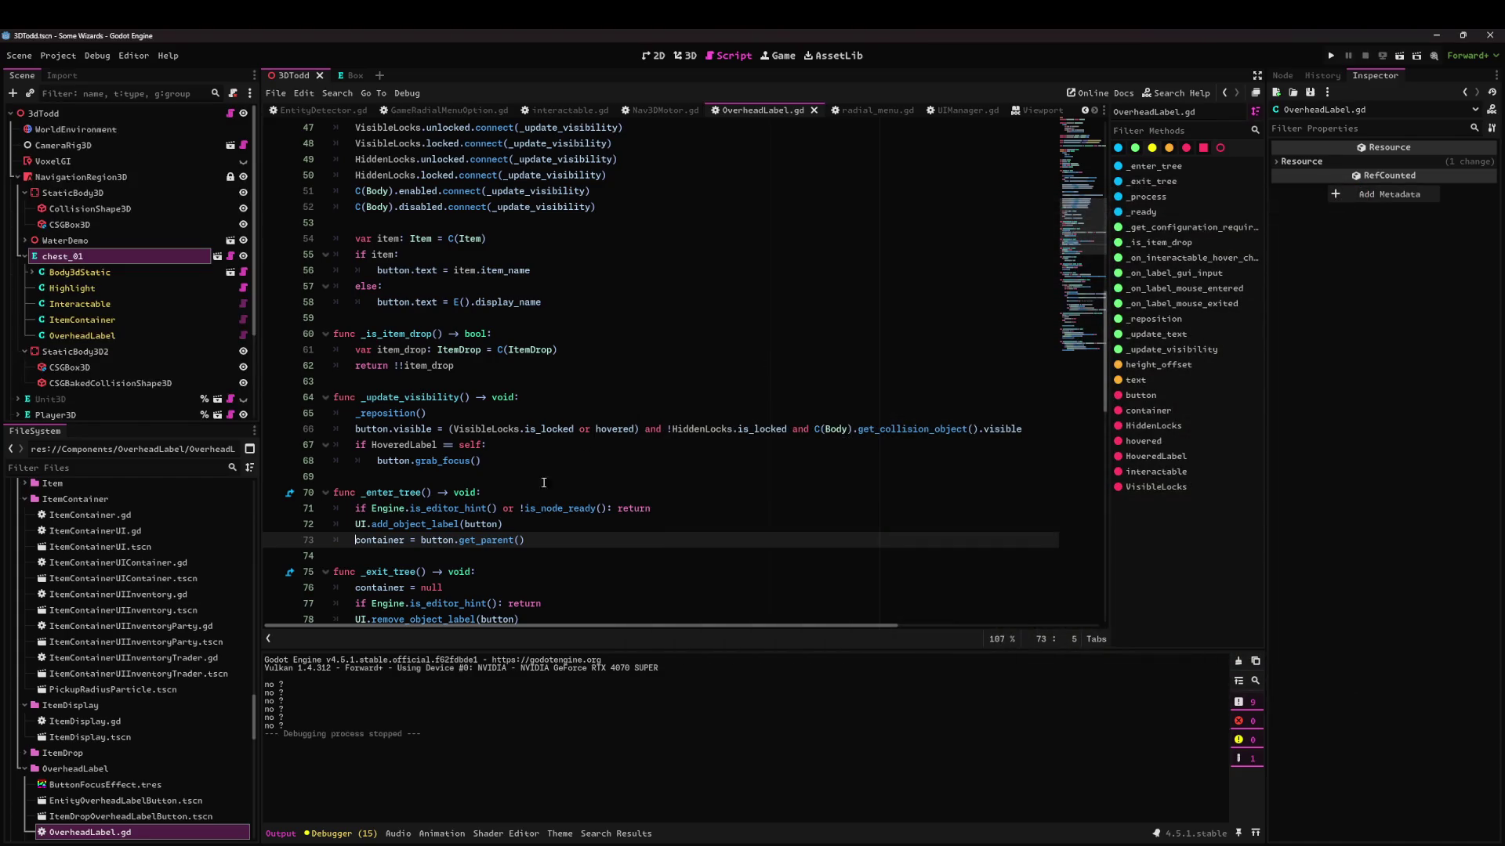
Delete the container assignment line from _enter_tree.
{"action": "scroll", "coordinate": [543, 483], "scroll_direction": "down", "scroll_amount": 2}
{"action": "left_click_drag", "start_coordinate": [529, 445], "coordinate": [357, 445]}
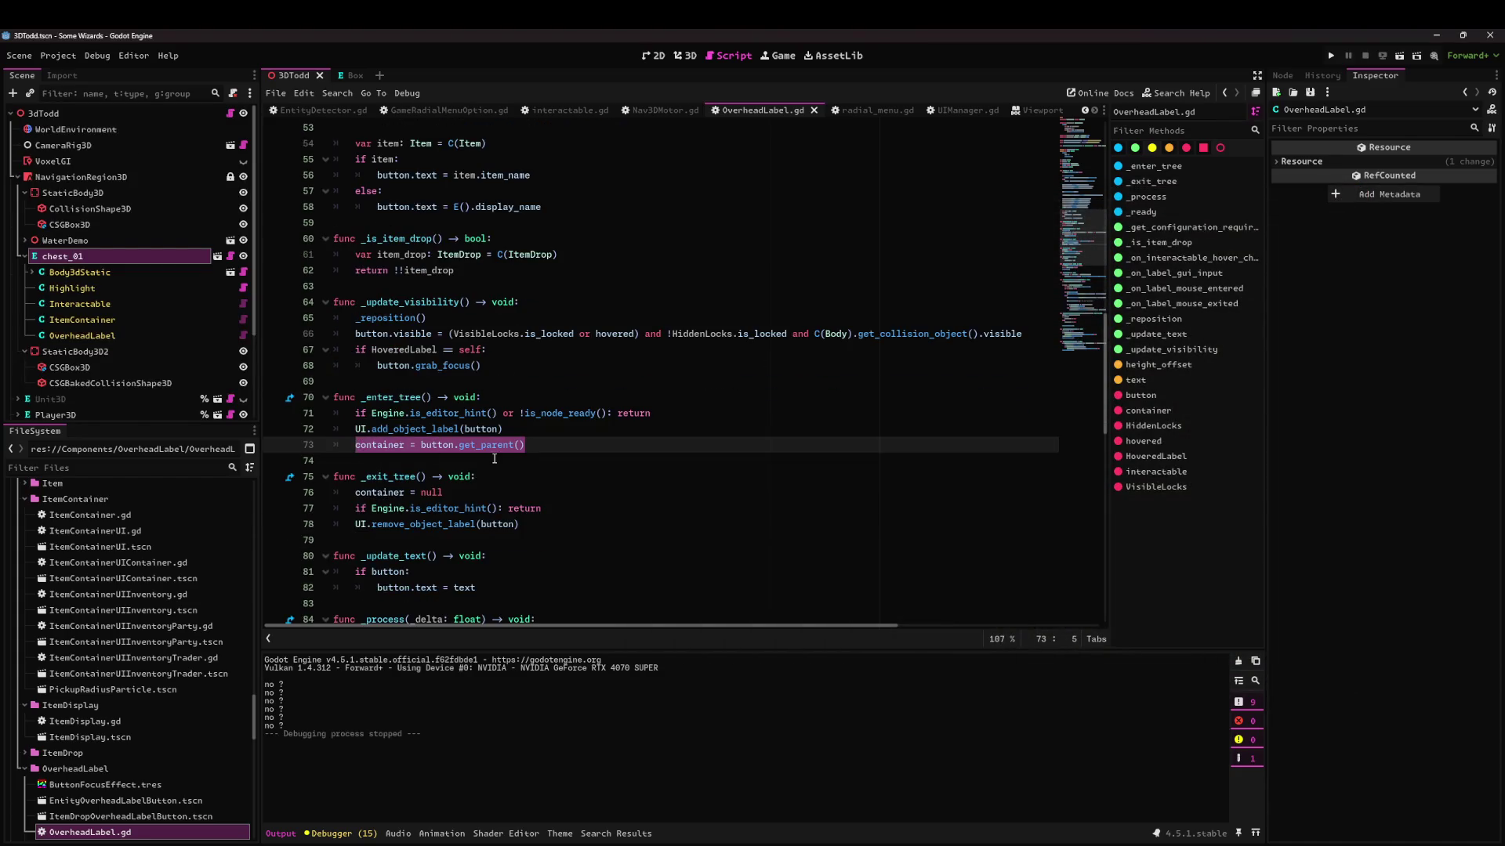
{"action": "double_click", "coordinate": [394, 445]}
{"action": "left_click_drag", "start_coordinate": [525, 445], "coordinate": [373, 445]}
{"action": "mouse_move", "coordinate": [559, 413]}
{"action": "key", "text": "BackSpace"}
{"action": "key", "text": "BackSpace"}
{"action": "key", "text": "BackSpace"}
Add 'container = button.get_parent()' after UI.add_object_label(button) in _ready and run the game.
{"action": "scroll", "coordinate": [439, 439], "scroll_direction": "up", "scroll_amount": 3}
{"action": "left_click", "coordinate": [462, 396]}
{"action": "scroll", "coordinate": [445, 337], "scroll_direction": "up", "scroll_amount": 5}
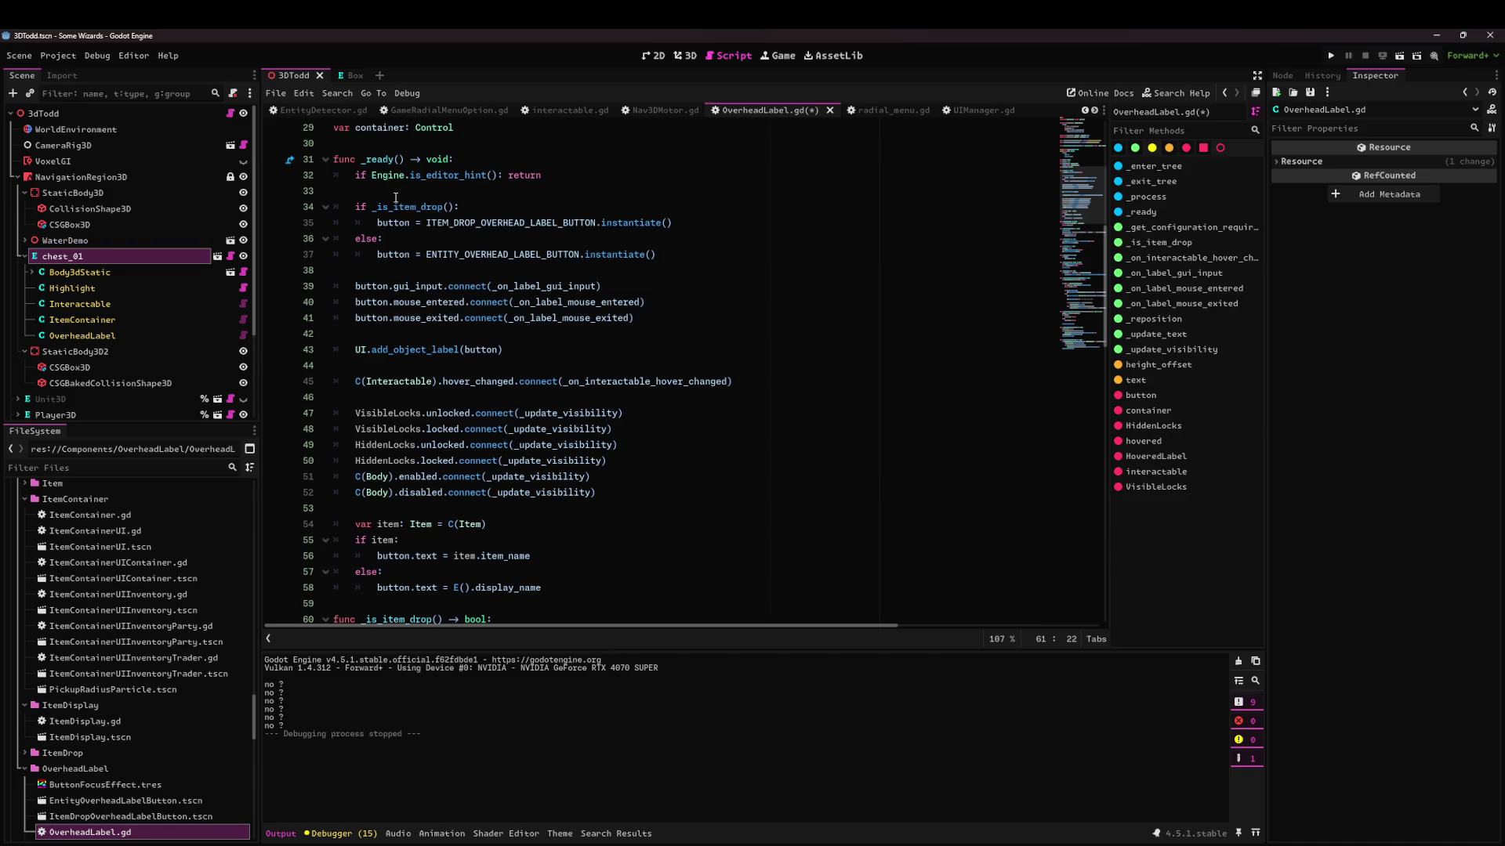
{"action": "left_click", "coordinate": [381, 354]}
{"action": "key", "text": "End"}
{"action": "key", "text": "Return"}
{"action": "key", "text": "Return"}
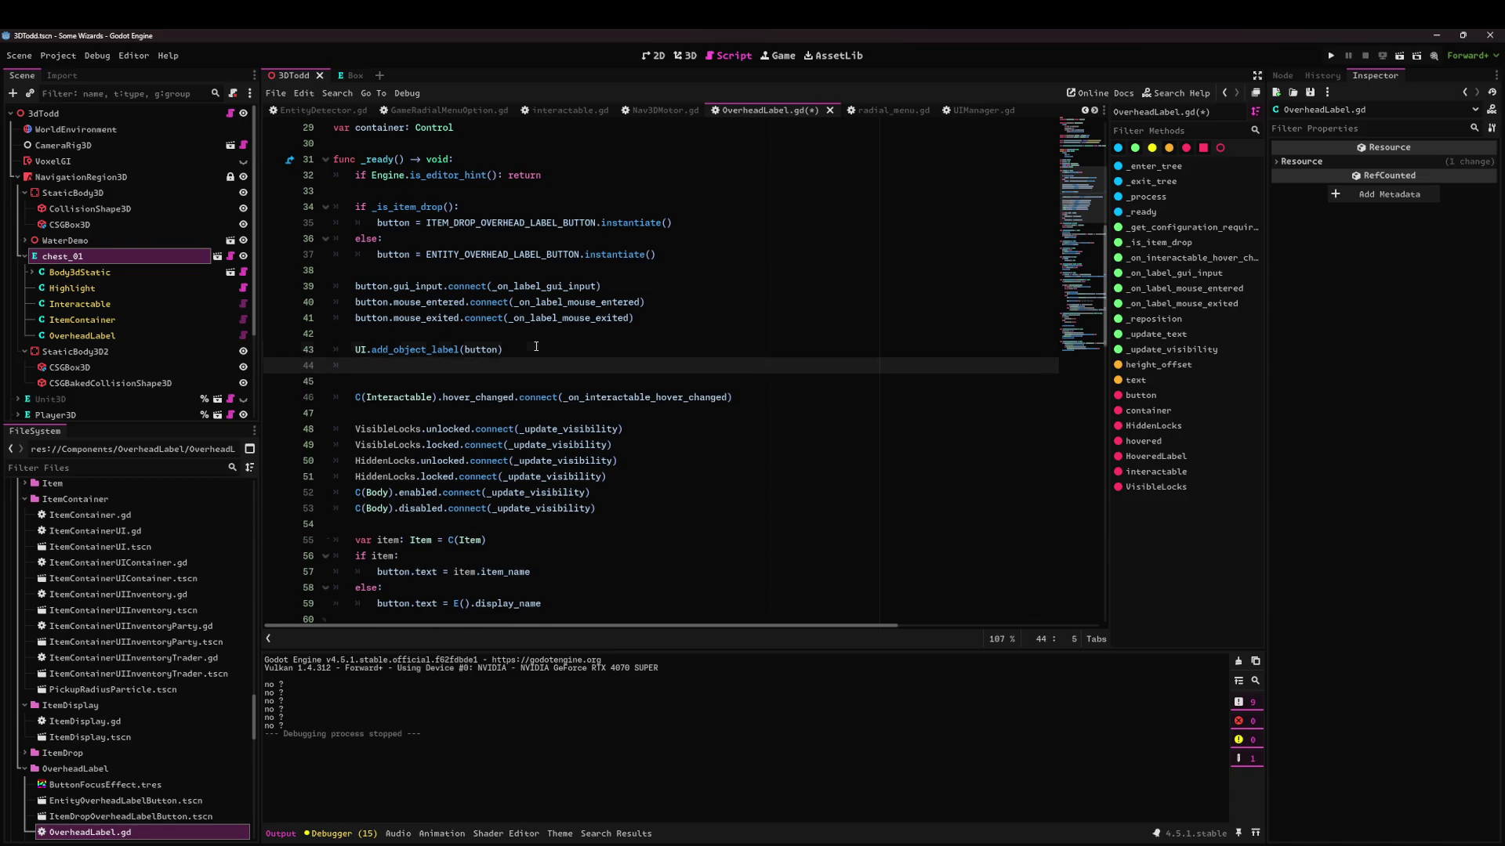
{"action": "type", "text": "container = button.get_parent()"}
{"action": "key", "text": "Up"}
{"action": "scroll", "coordinate": [512, 400], "scroll_direction": "down", "scroll_amount": 10}
{"action": "left_click", "coordinate": [548, 428]}
{"action": "left_click", "coordinate": [1399, 57]}
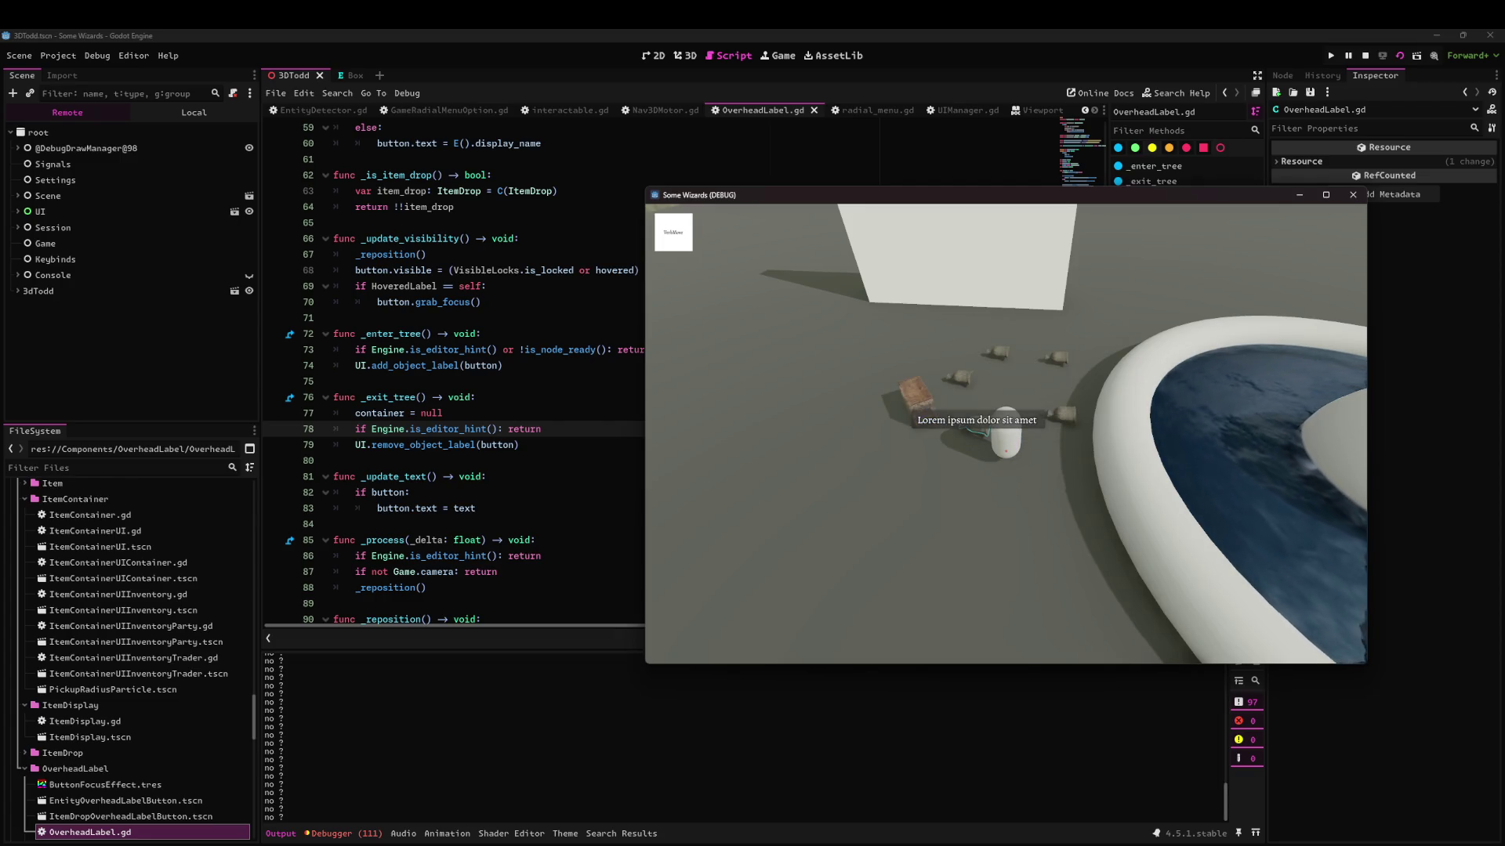
Find the 'no ?' print across project files and delete it from ControlSchemeController.gd.
{"action": "left_click", "coordinate": [490, 453]}
{"action": "key", "text": "ctrl+shift+f"}
{"action": "type", "text": "no"}
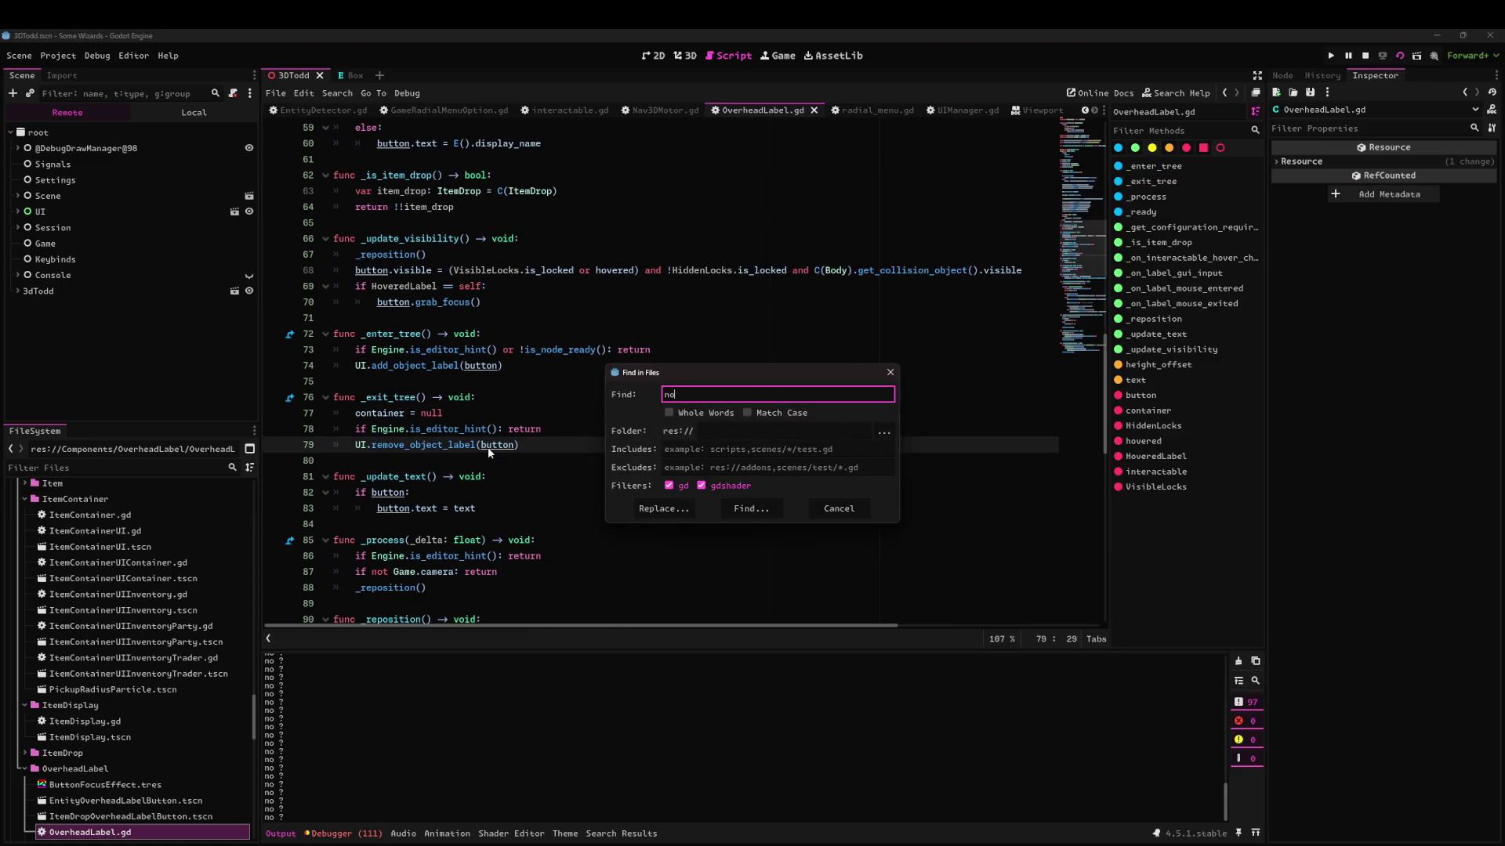
{"action": "key", "text": "Return"}
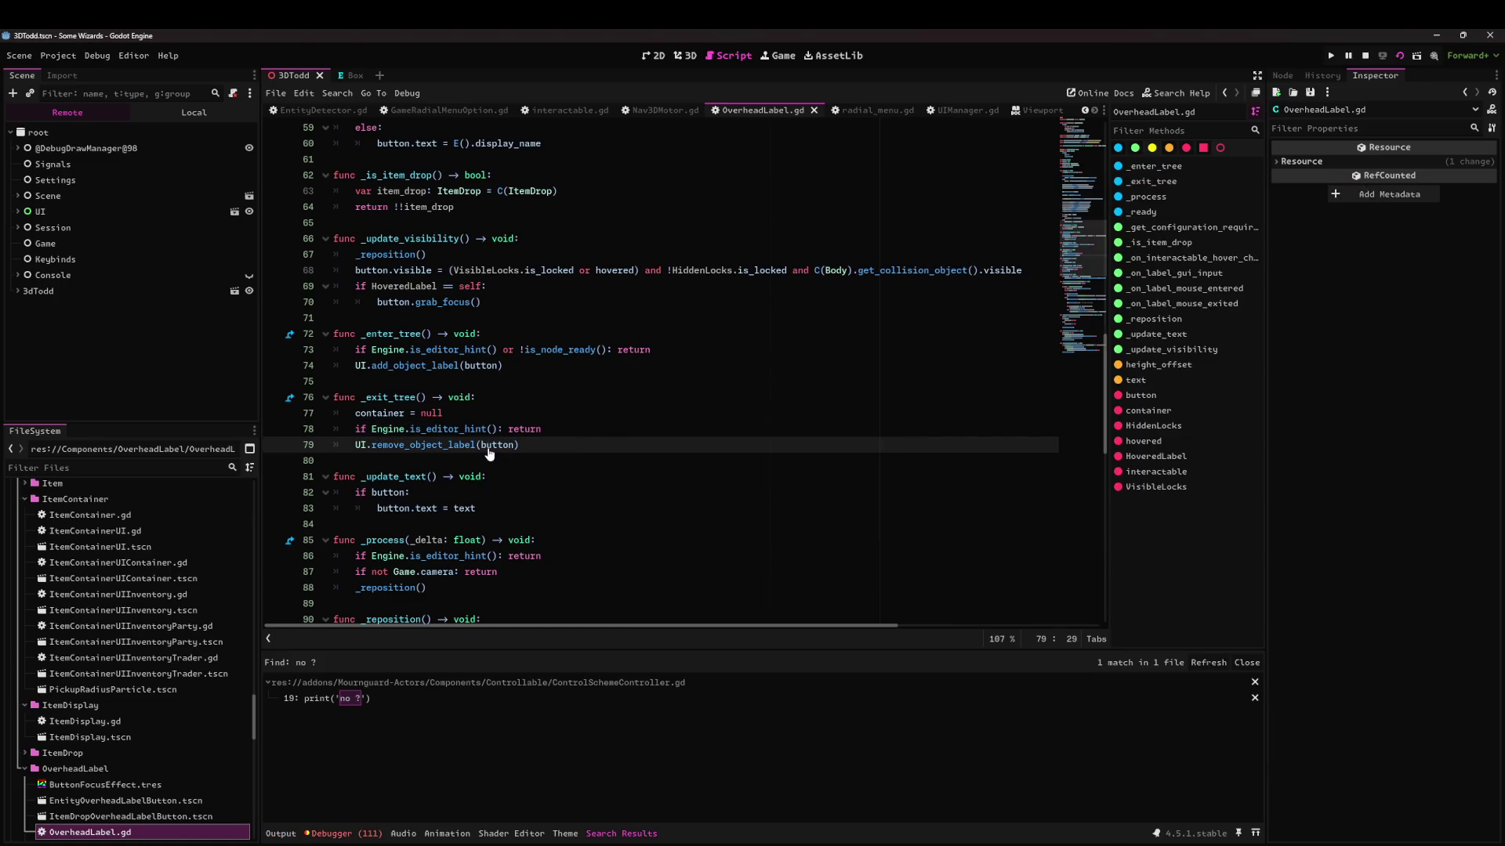
{"action": "left_click", "coordinate": [329, 698]}
{"action": "left_click", "coordinate": [480, 255]}
{"action": "key", "text": "BackSpace"}
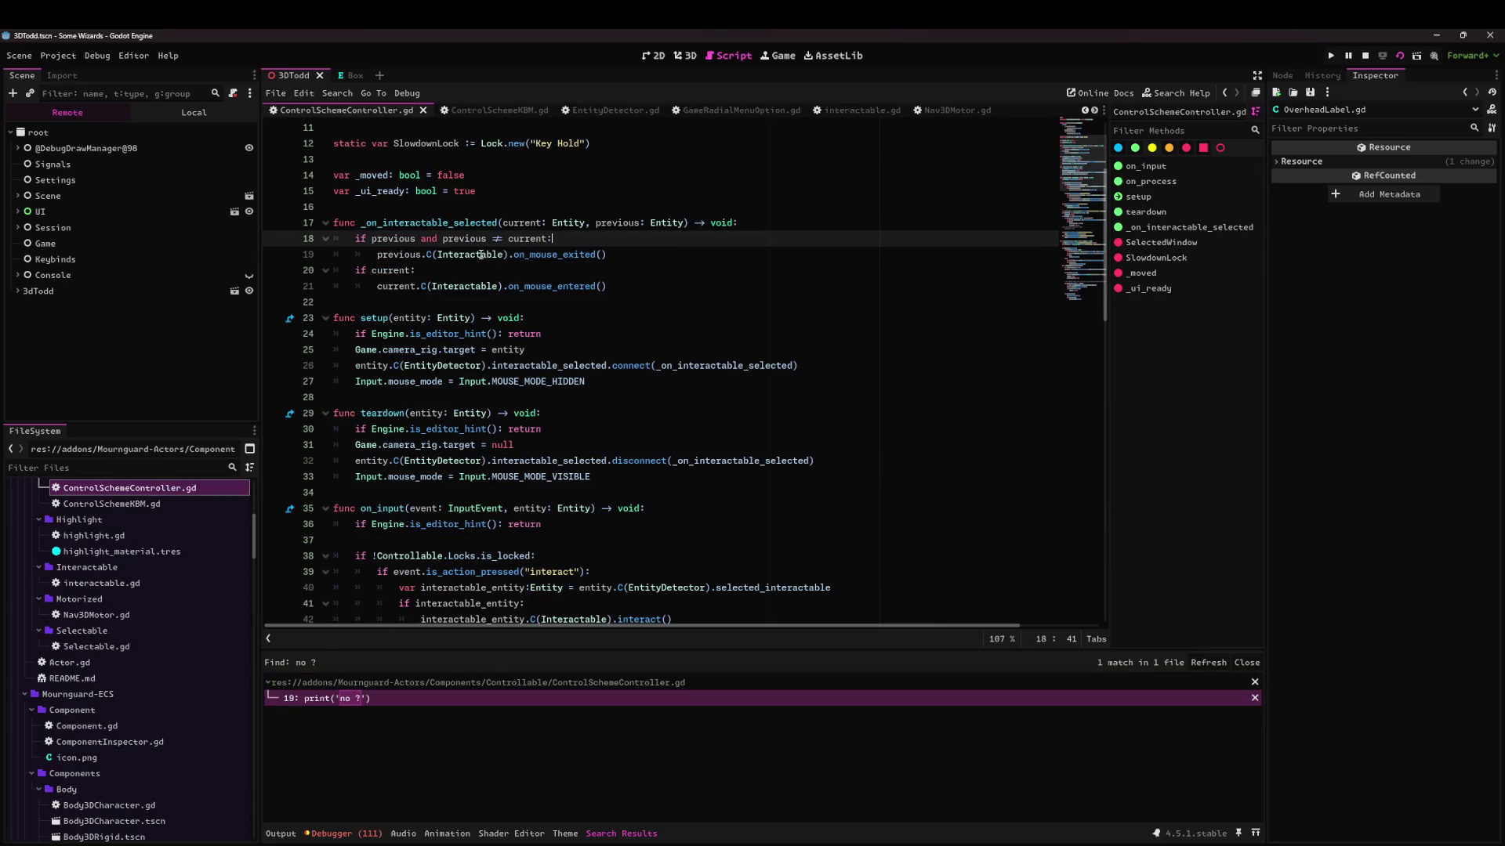
Clear the runtime error list in the debugger.
{"action": "left_click", "coordinate": [1247, 662]}
{"action": "left_click", "coordinate": [654, 509]}
{"action": "left_click", "coordinate": [345, 834]}
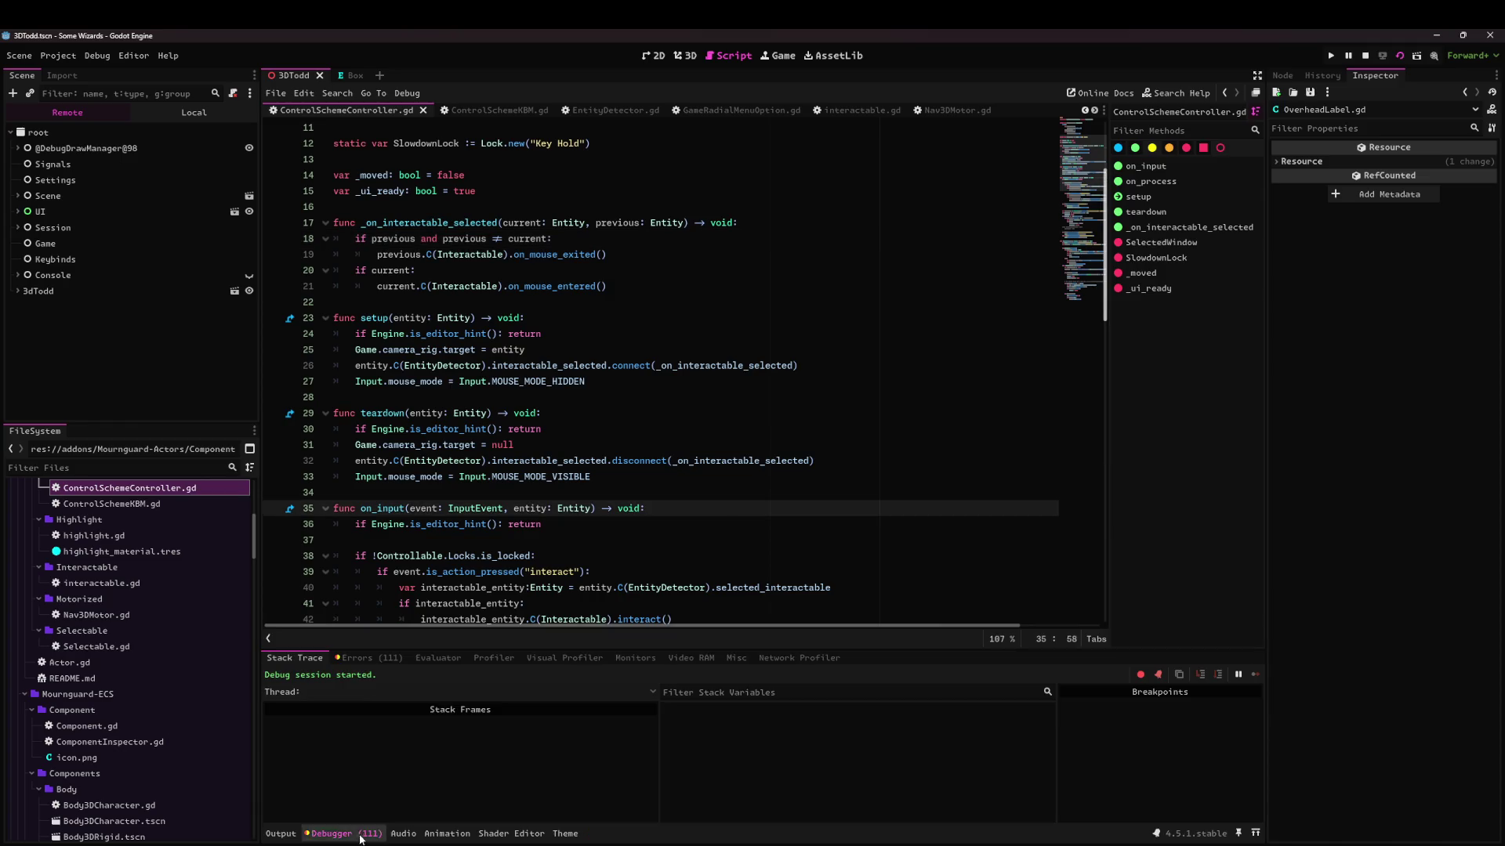
{"action": "left_click", "coordinate": [368, 658]}
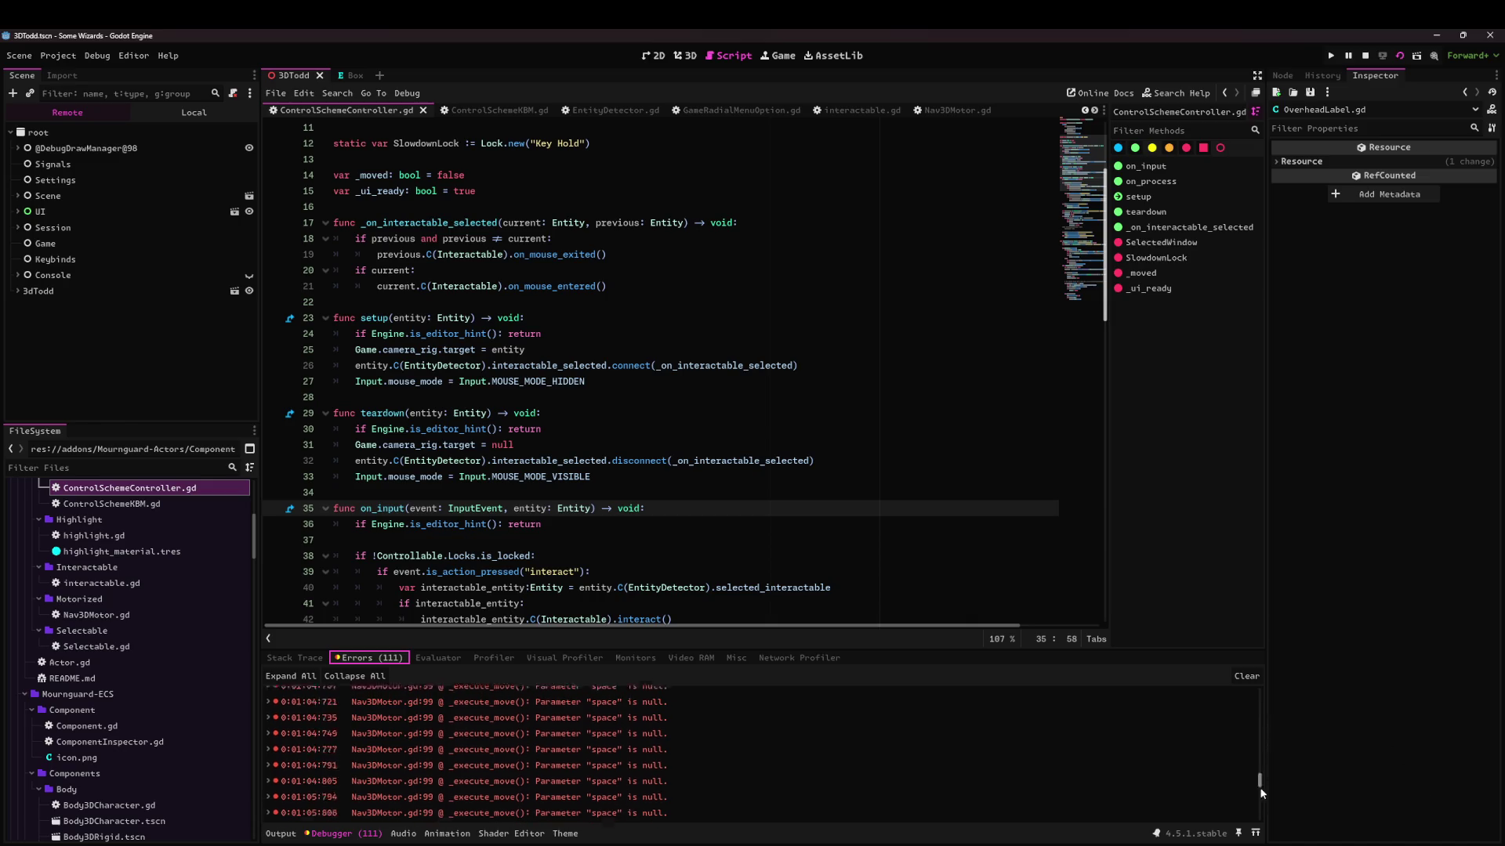
{"action": "left_click", "coordinate": [1247, 676]}
In the running game, walk the character to a spot, then close the game window.
{"action": "left_click", "coordinate": [929, 429]}
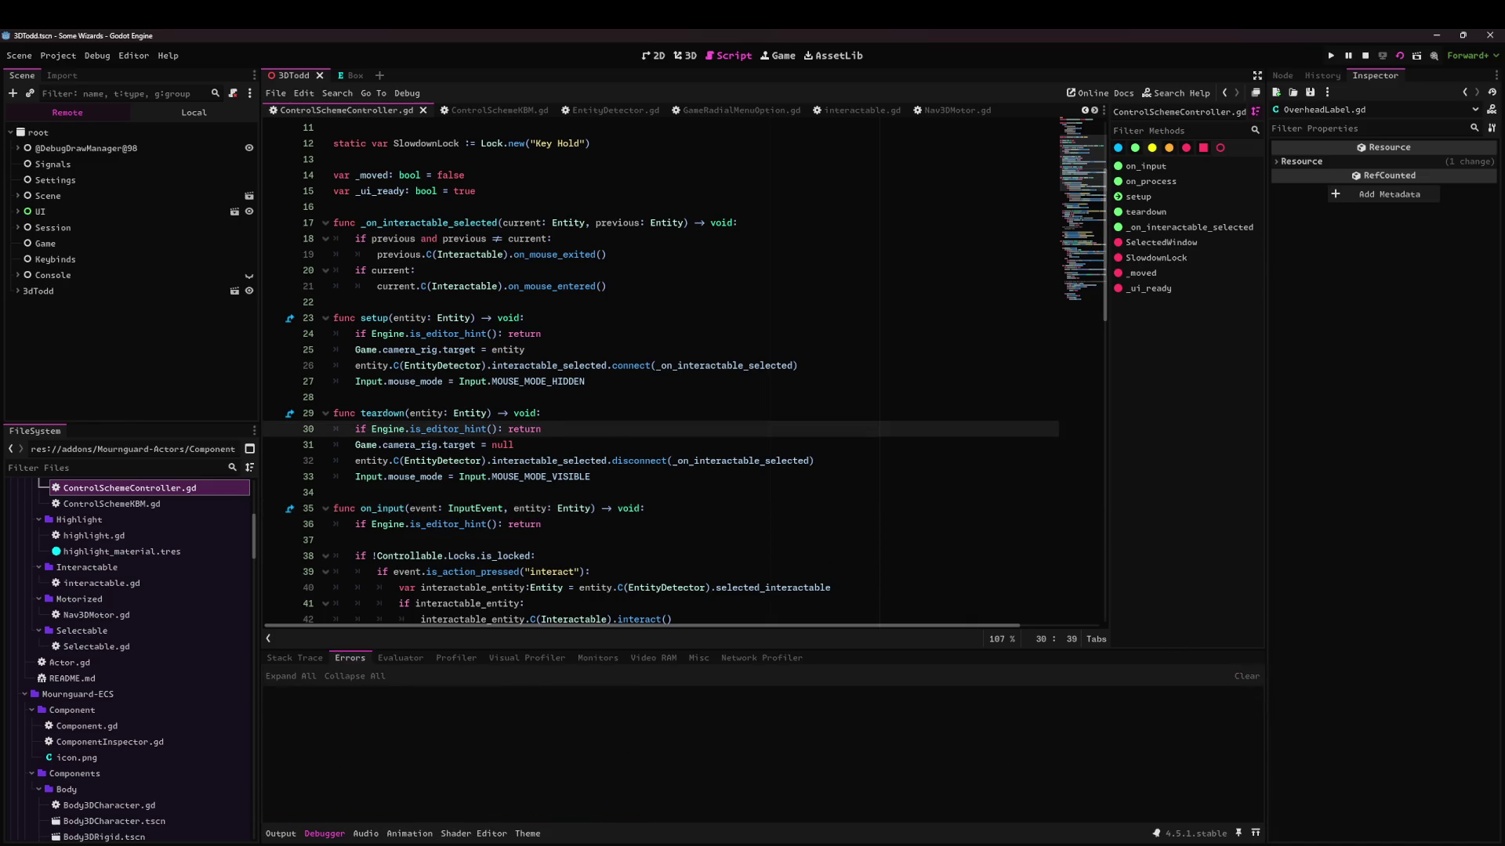
{"action": "key", "text": "alt+Tab"}
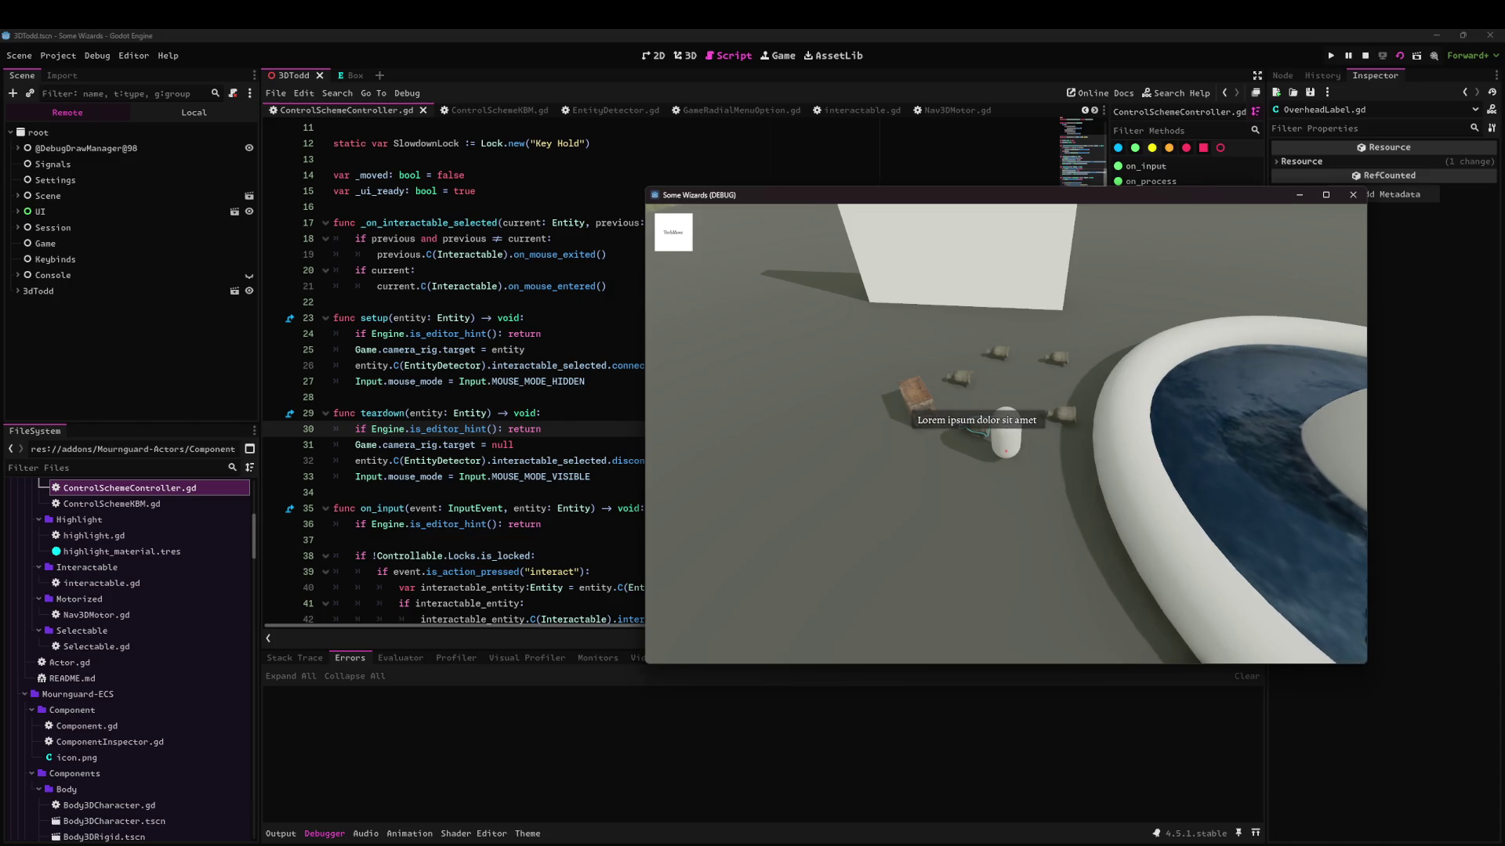
{"action": "left_click", "coordinate": [1009, 503]}
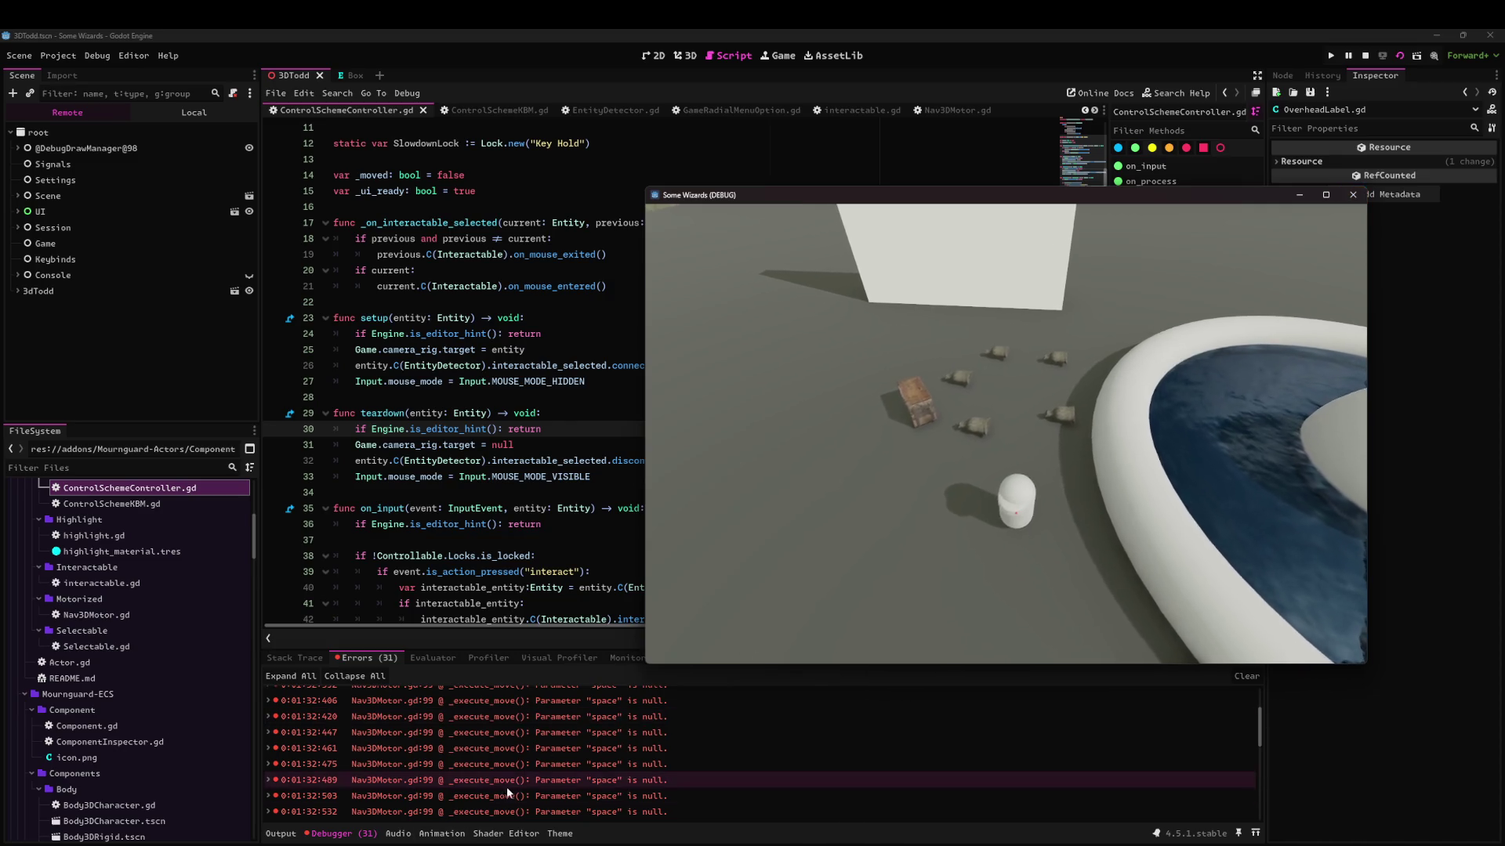
{"action": "left_click", "coordinate": [1352, 194]}
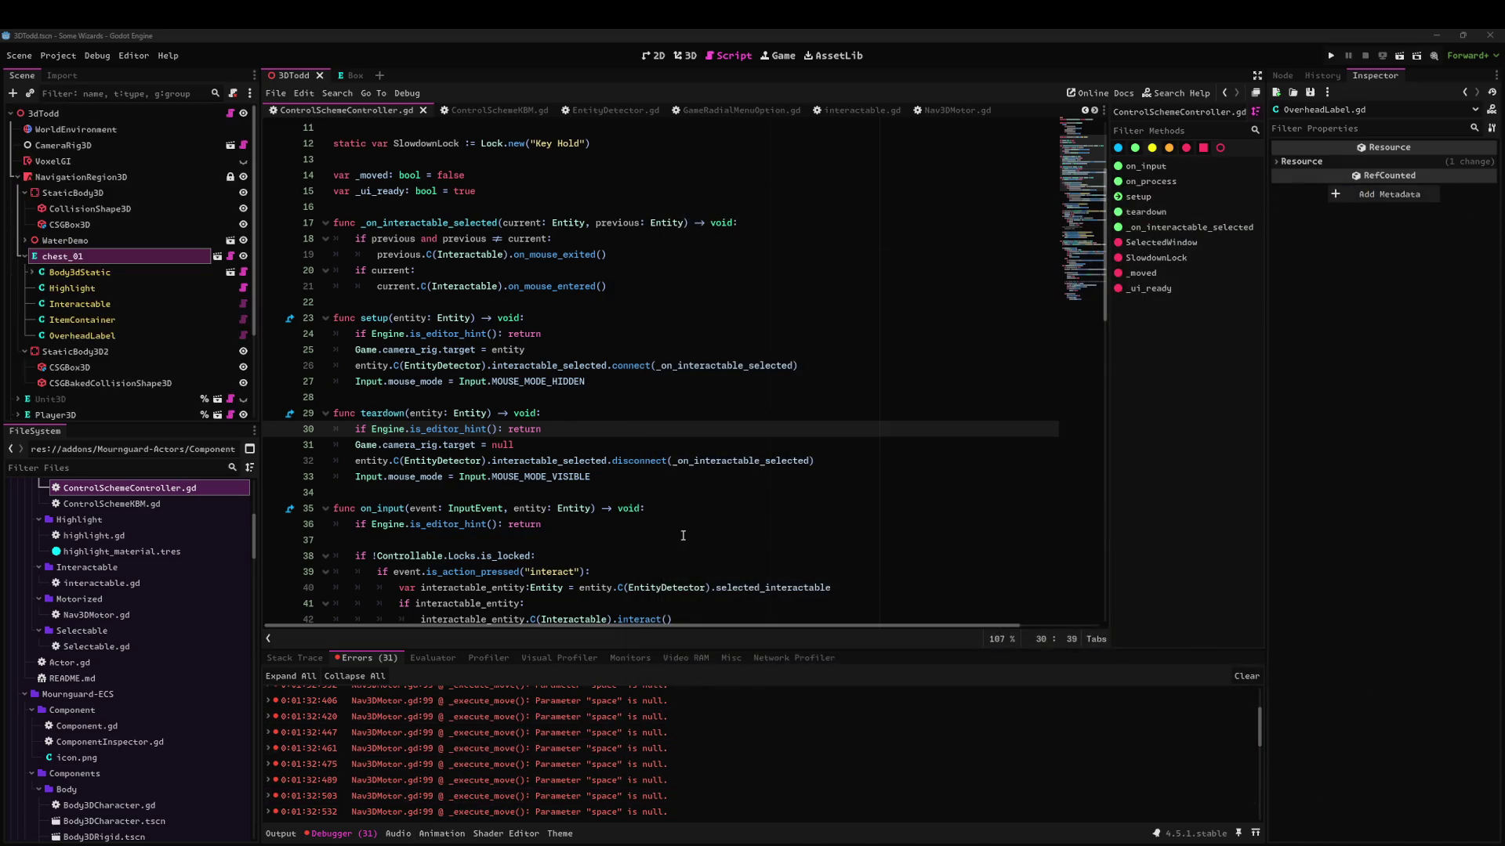
Browse ControlSchemeController.gd, then switch to AutoStackContainer.gd through the quick file finder.
{"action": "left_click", "coordinate": [682, 536]}
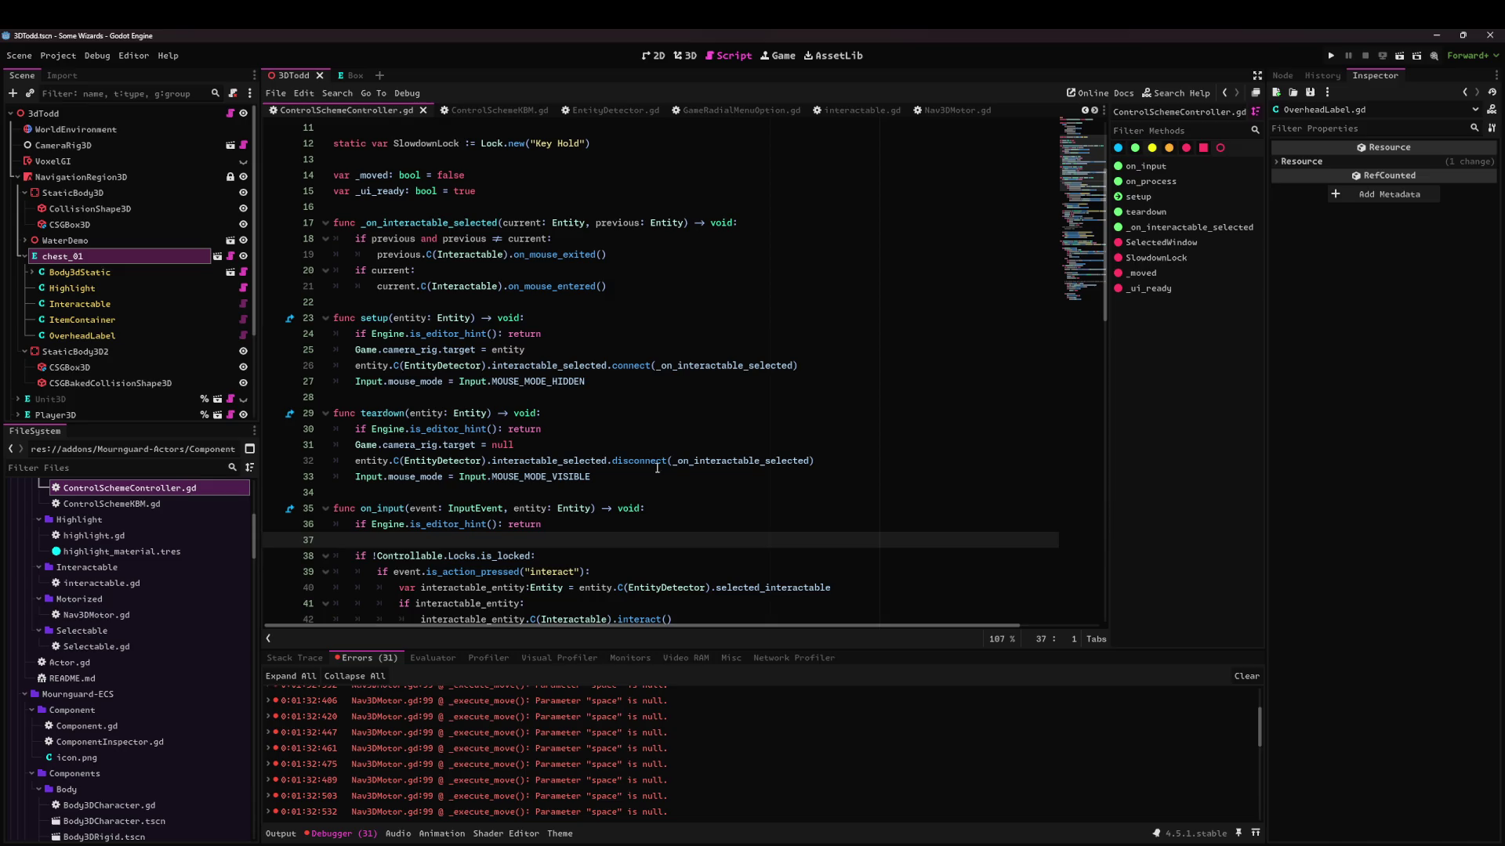
{"action": "scroll", "coordinate": [512, 508], "scroll_direction": "down", "scroll_amount": 4}
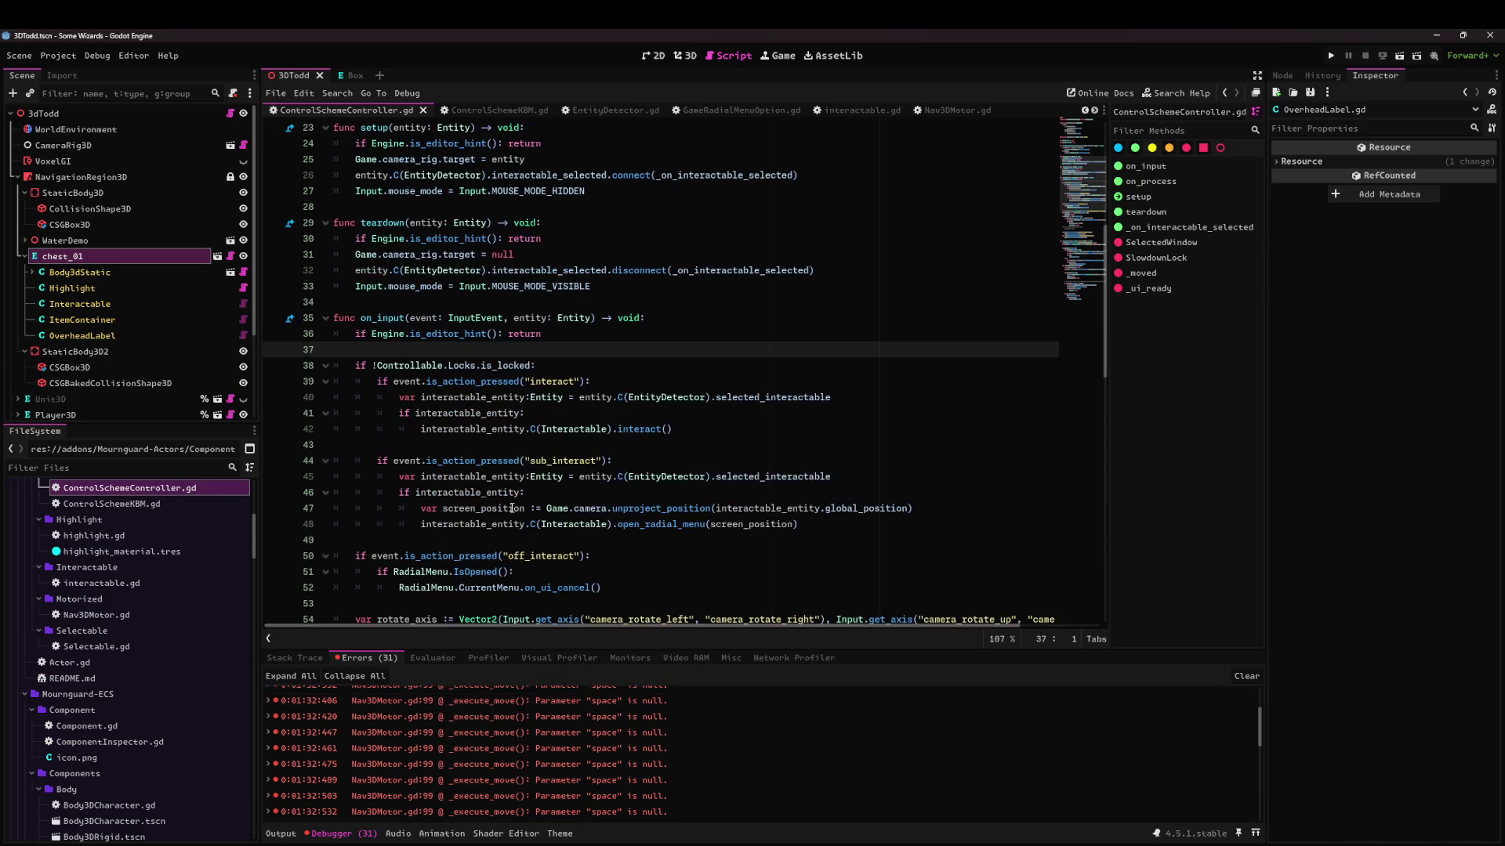
{"action": "scroll", "coordinate": [526, 496], "scroll_direction": "down", "scroll_amount": 3}
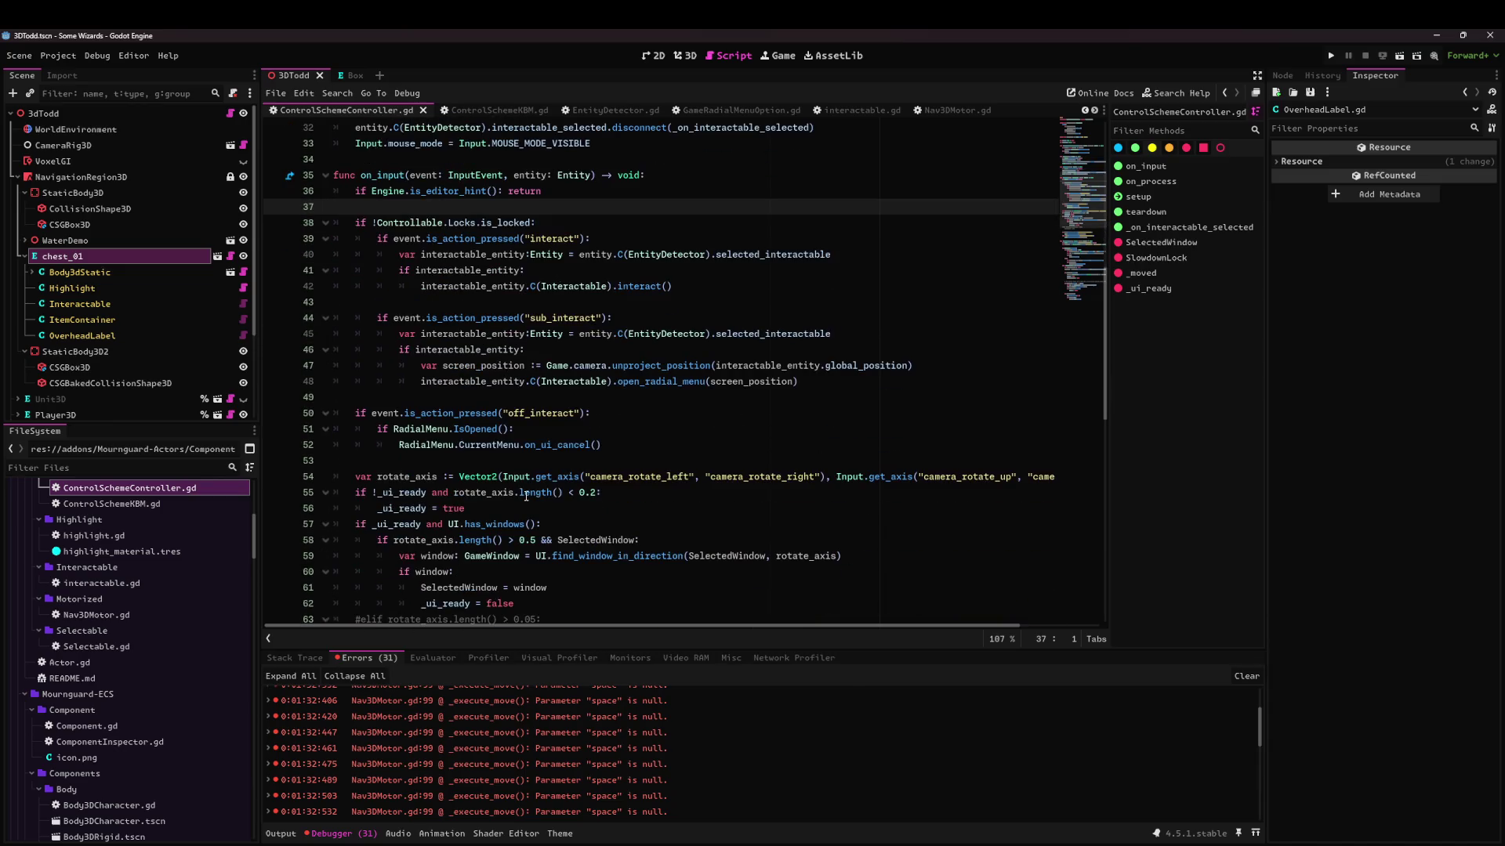
{"action": "mouse_move", "coordinate": [526, 495]}
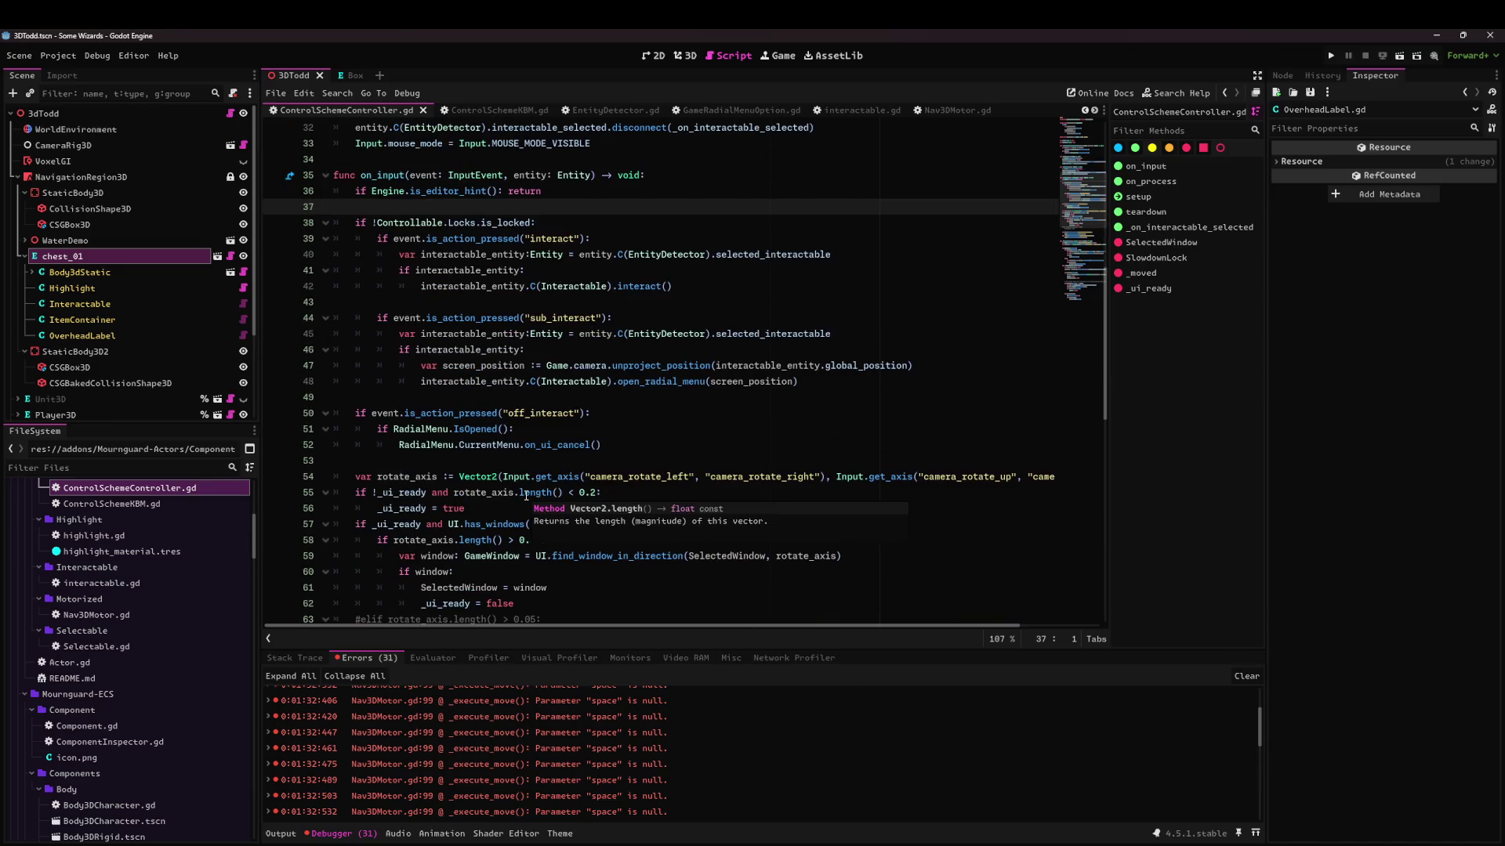
{"action": "scroll", "coordinate": [526, 495], "scroll_direction": "up", "scroll_amount": 3}
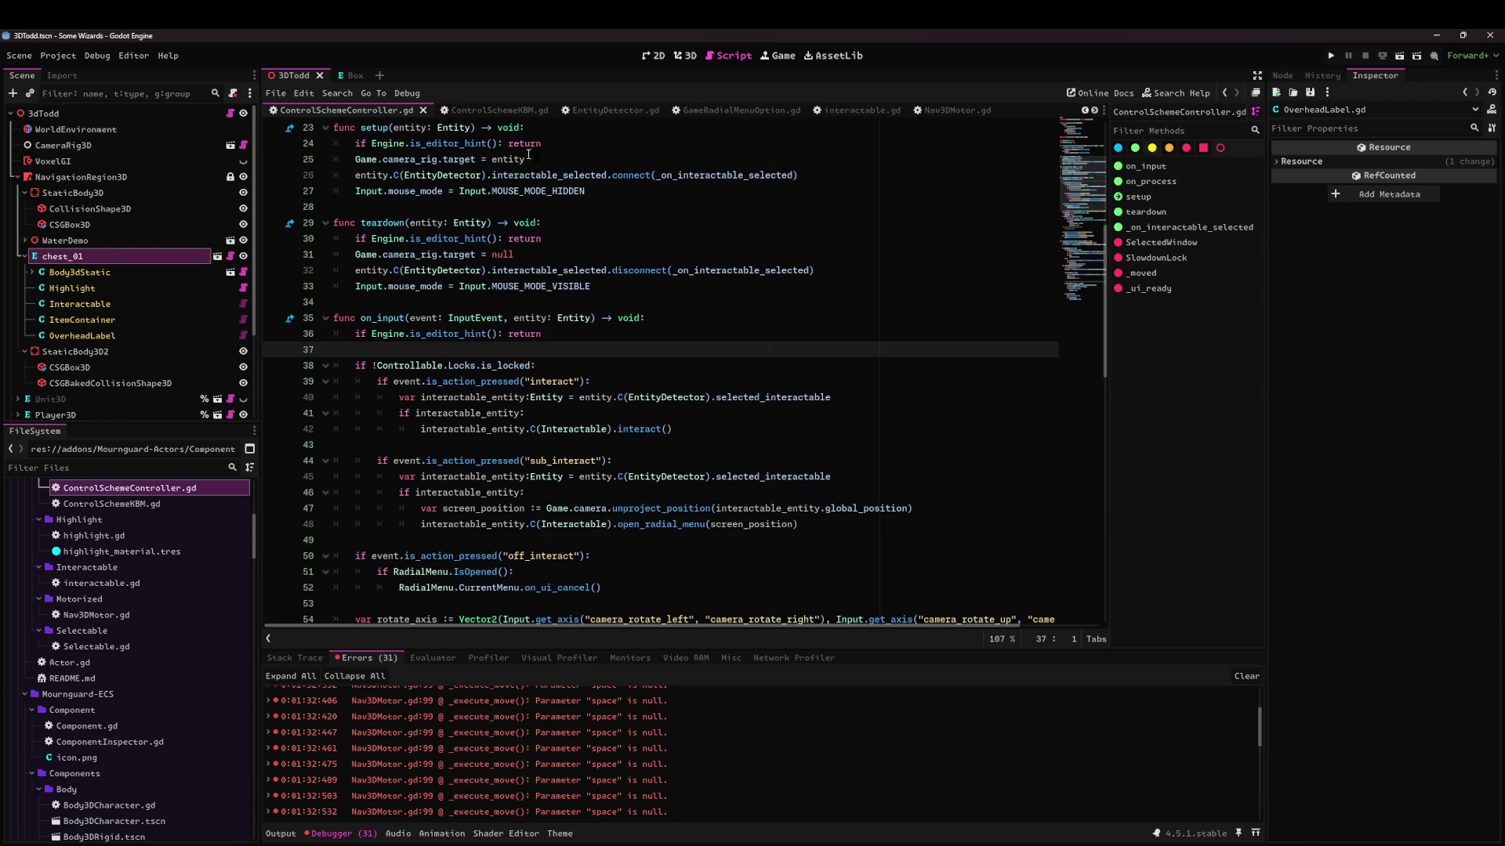
{"action": "left_click", "coordinate": [755, 317]}
{"action": "key", "text": "ctrl+alt+o"}
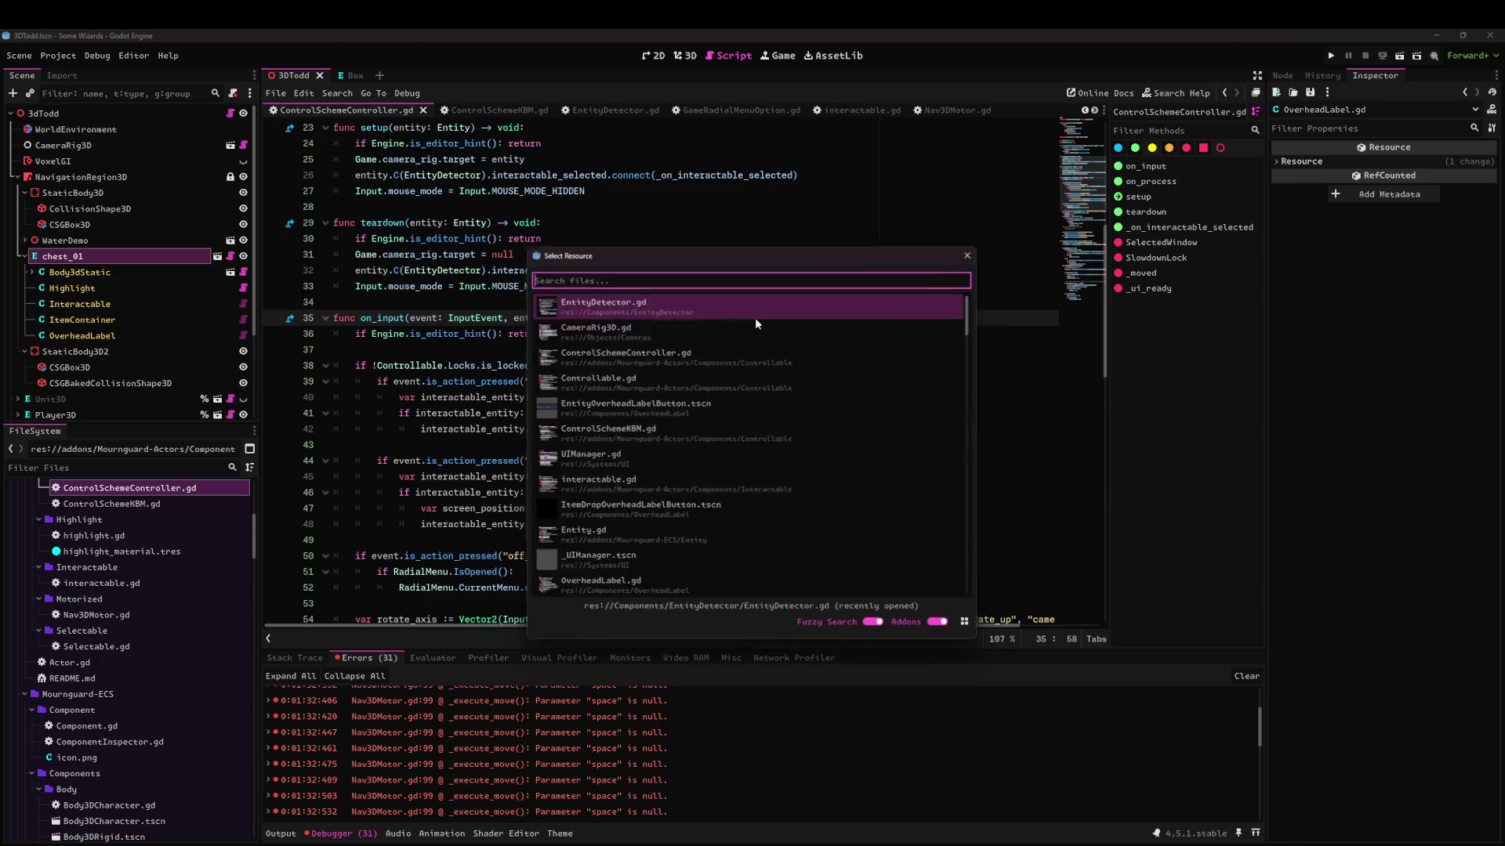
{"action": "type", "text": "auto"}
{"action": "key", "text": "Escape"}
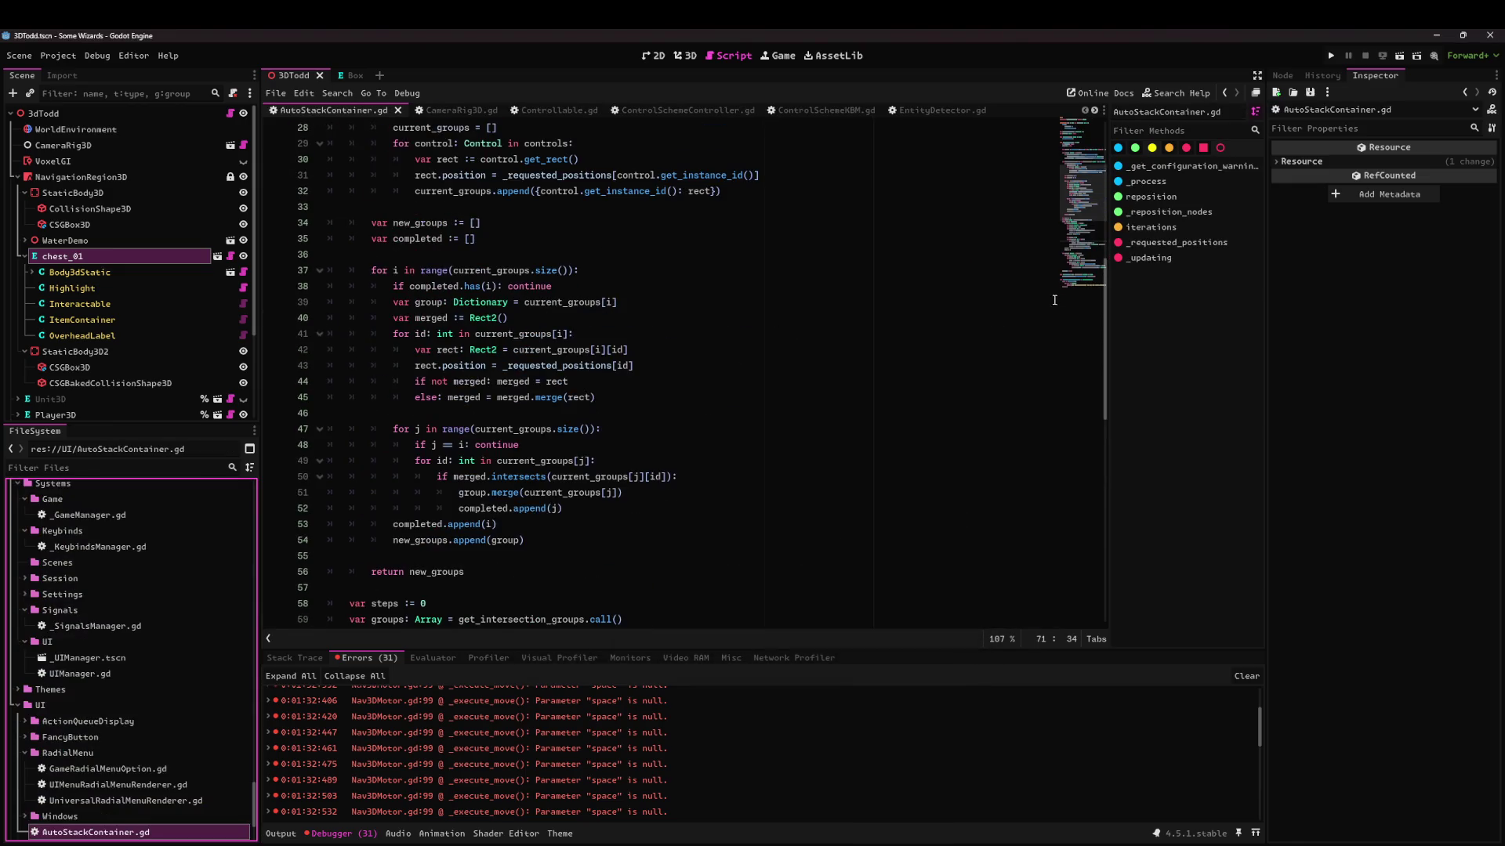
{"action": "scroll", "coordinate": [967, 315], "scroll_direction": "up", "scroll_amount": 9}
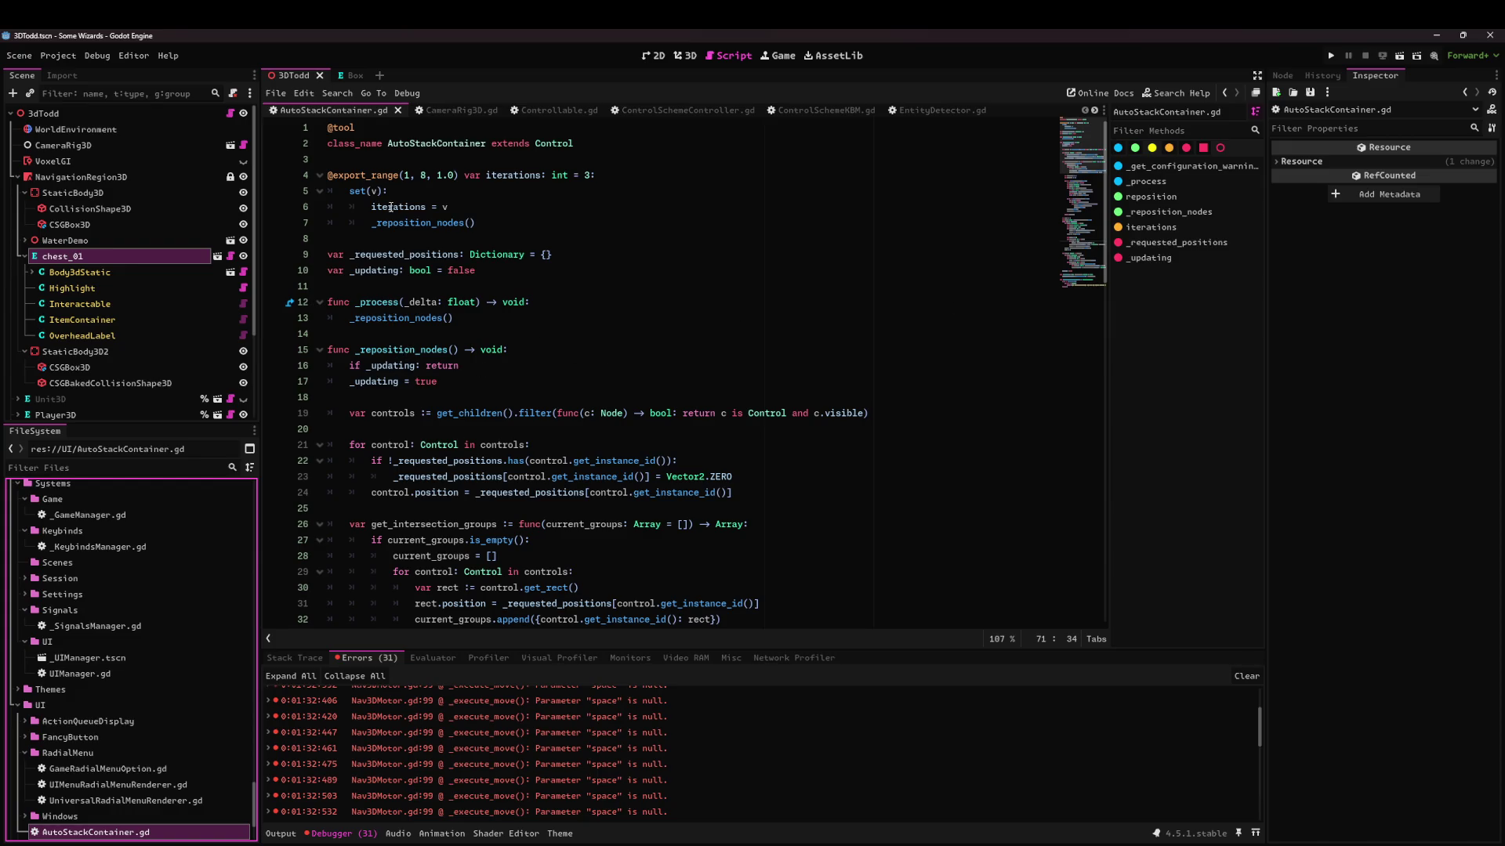
Fold _reposition_nodes, call _reposition_nodes() after line 91's new_position assignment, and run the project.
{"action": "left_click", "coordinate": [321, 350]}
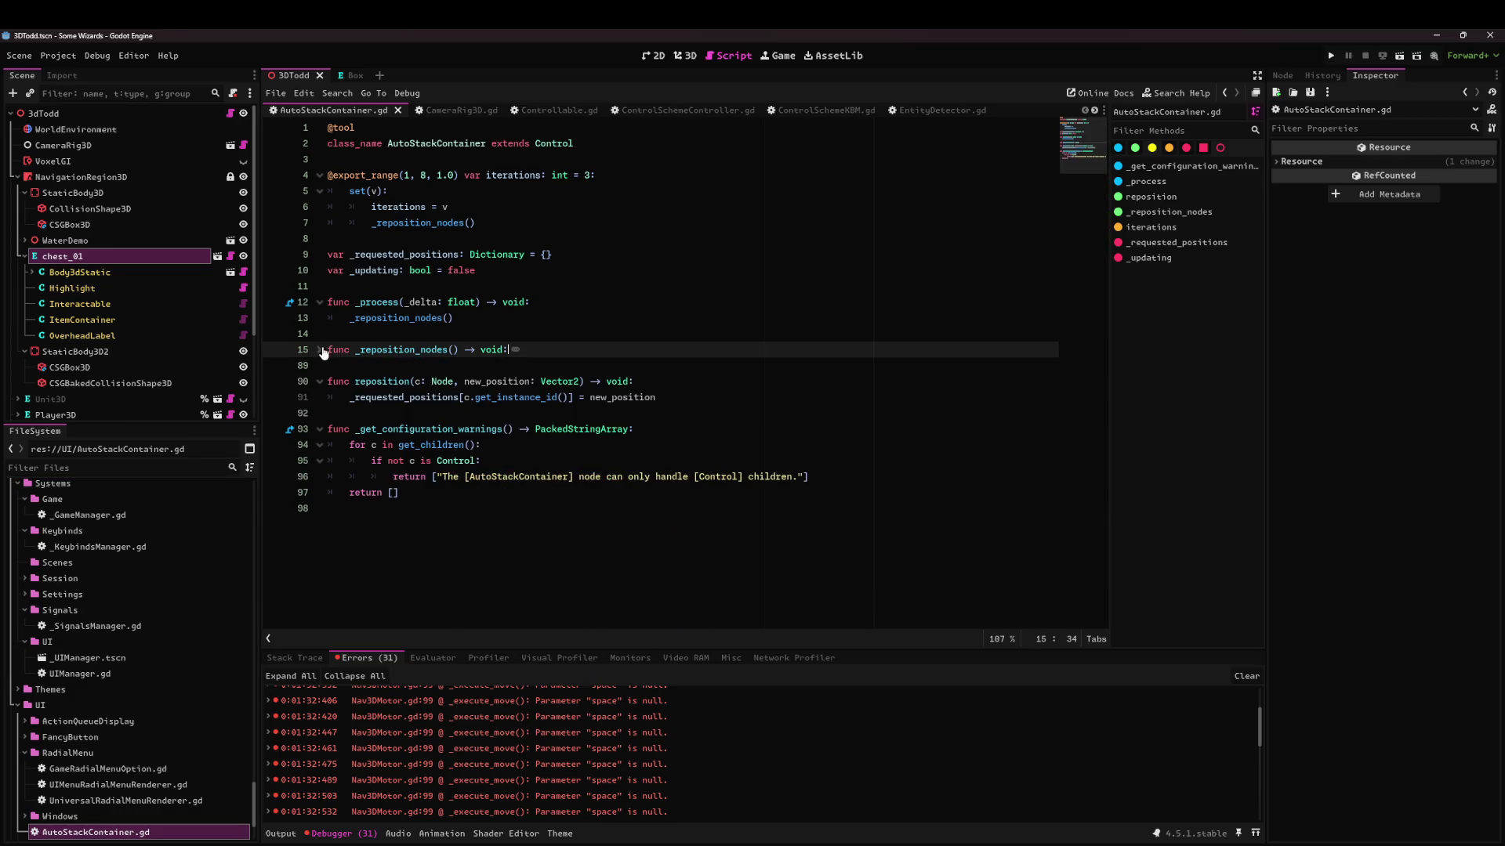
{"action": "left_click", "coordinate": [386, 393]}
{"action": "double_click", "coordinate": [625, 397]}
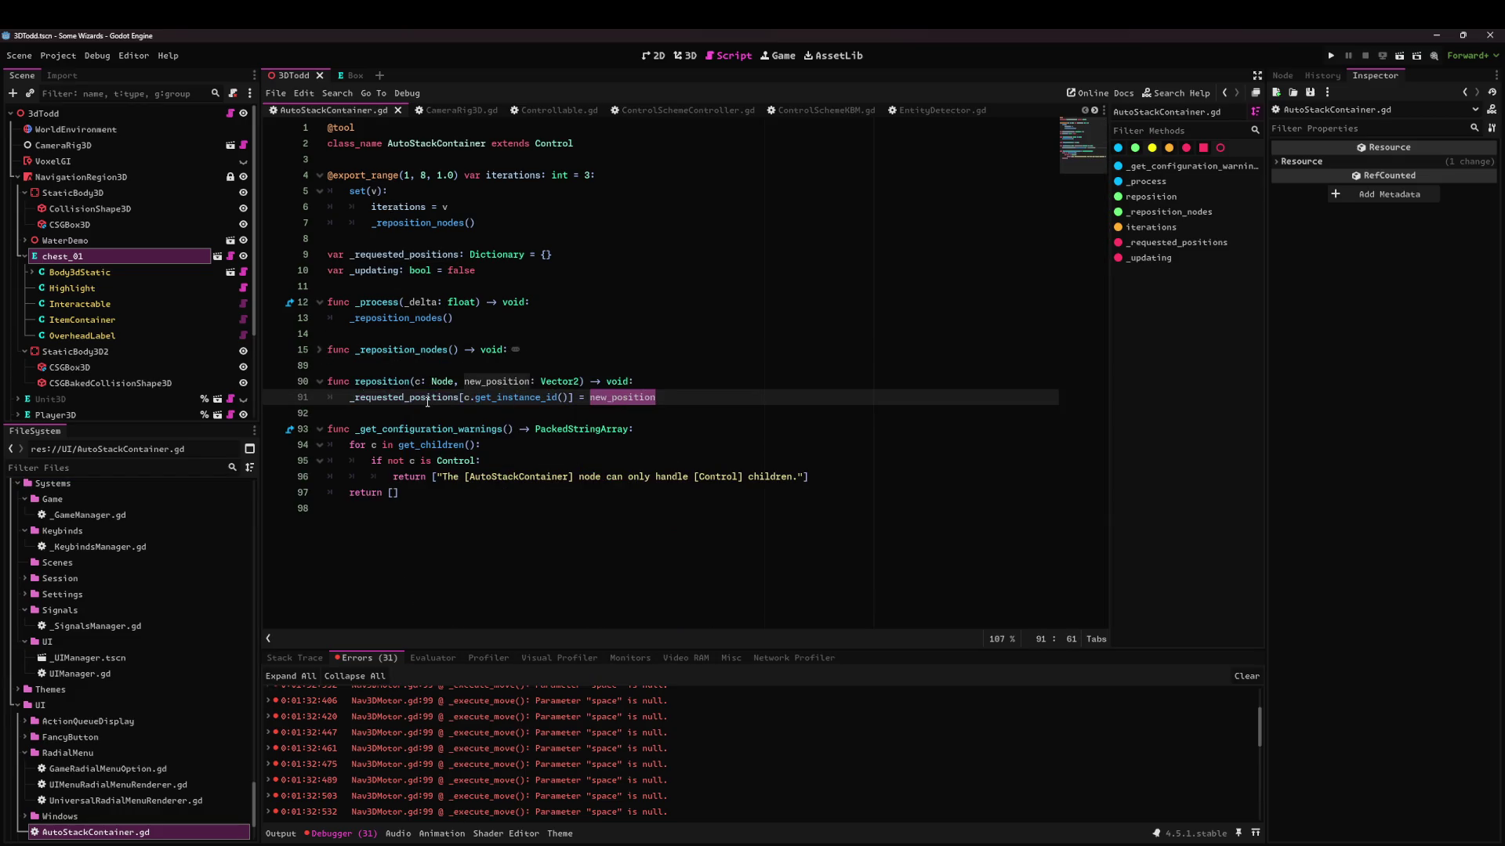
{"action": "left_click", "coordinate": [682, 394]}
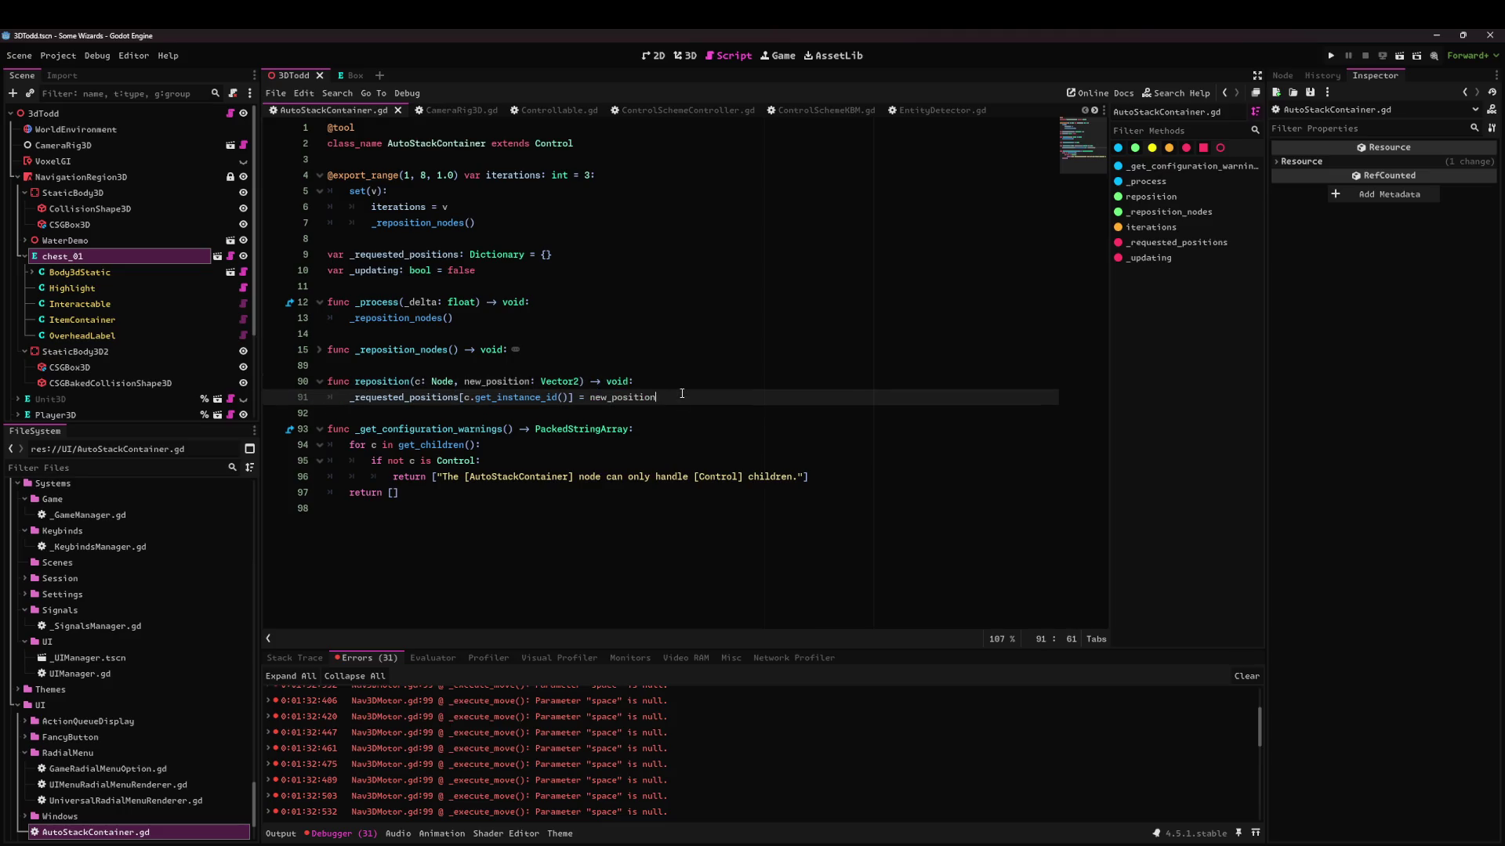
{"action": "key", "text": "Return"}
{"action": "type", "text": "_re"}
{"action": "key", "text": "Return"}
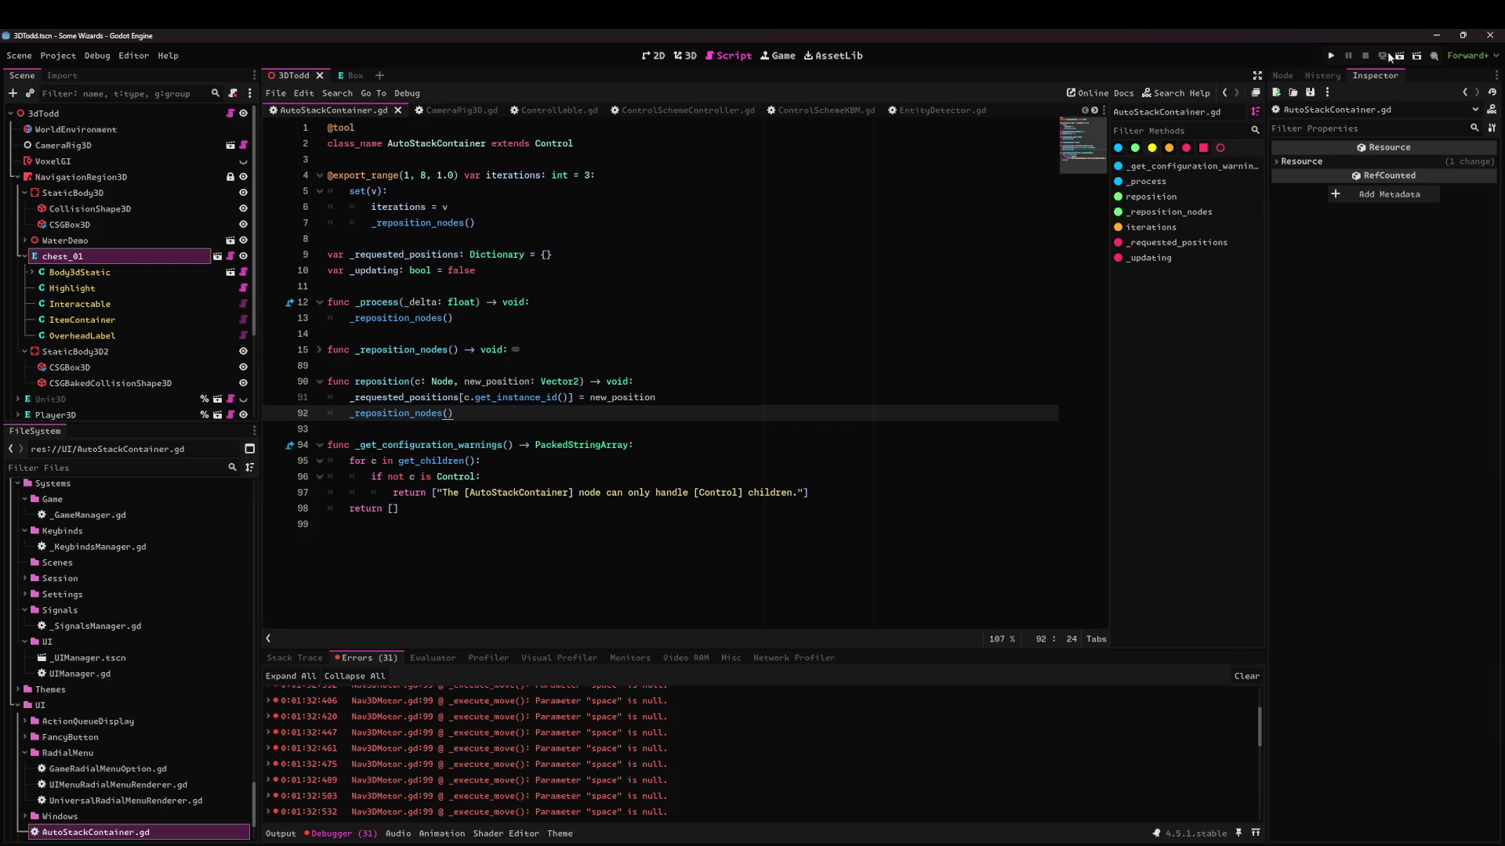
{"action": "left_click", "coordinate": [1399, 56]}
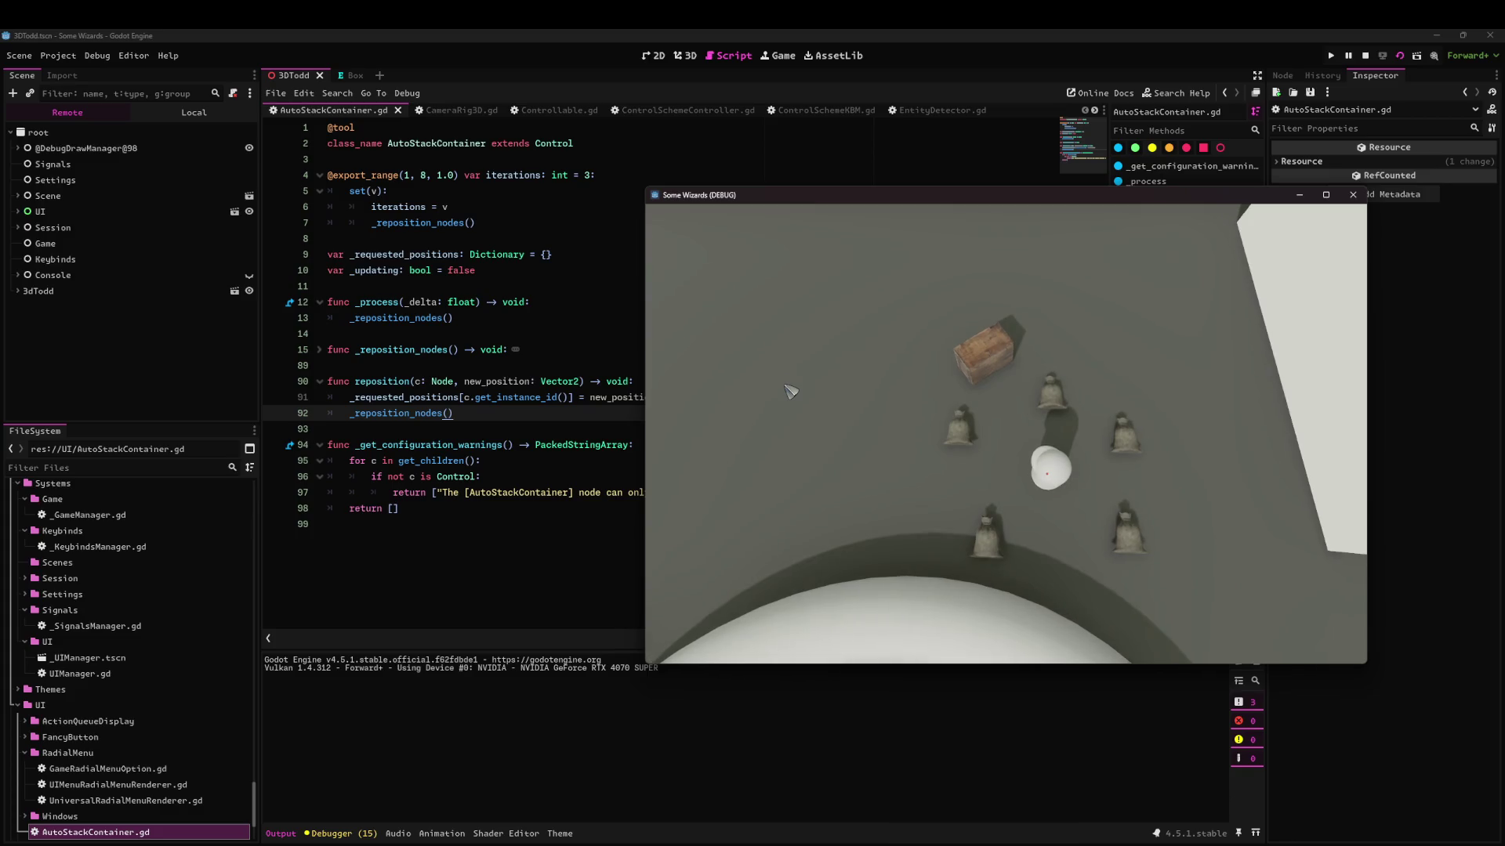
Walk the wizard and orbit and zoom the camera to watch labels stack, then stop with F8.
{"action": "key", "text": "d"}
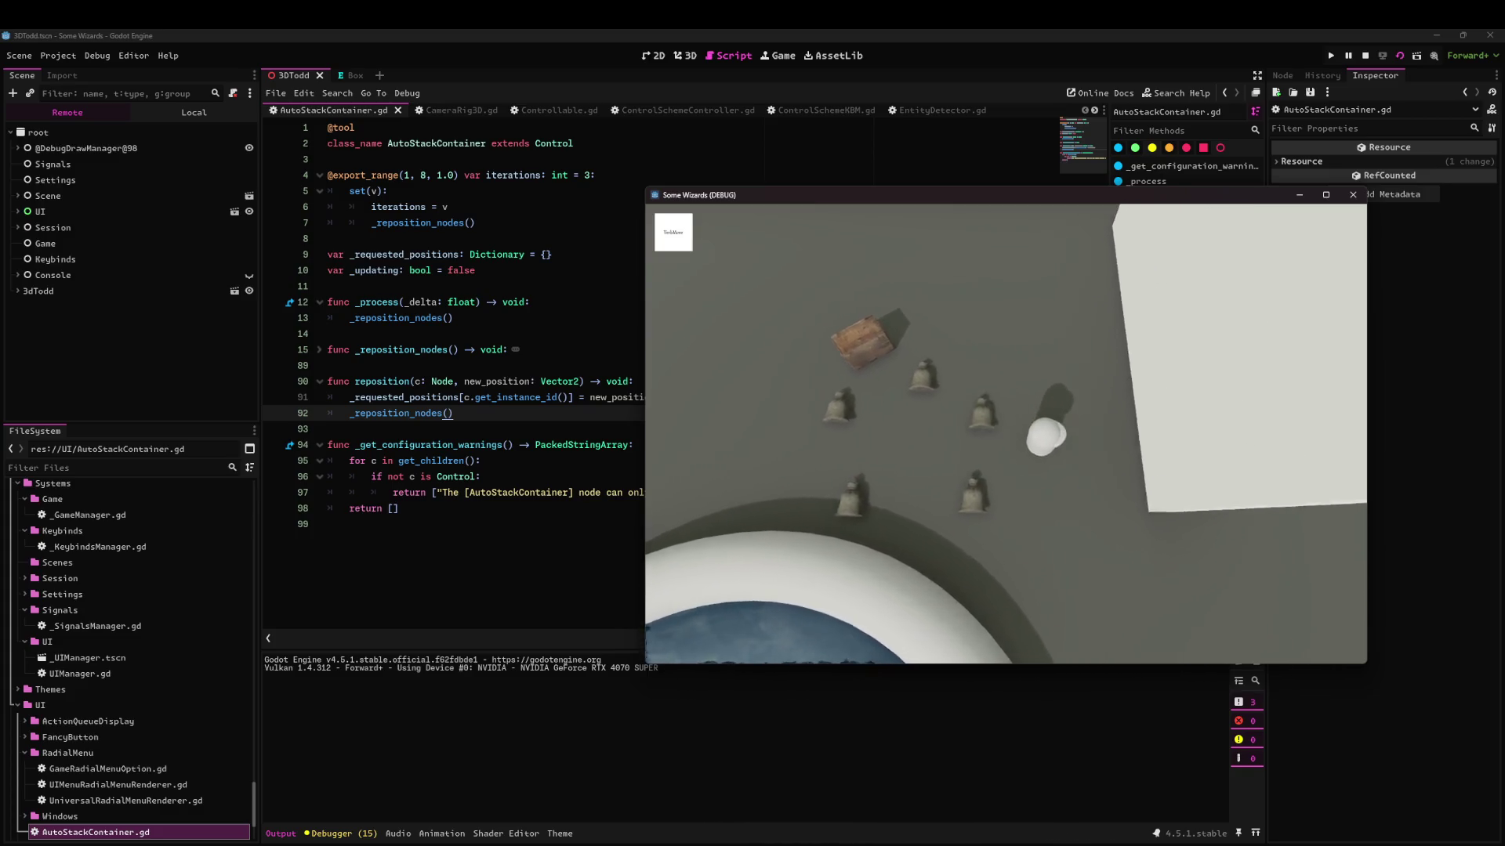
{"action": "key", "text": "e"}
{"action": "key", "text": "e"}
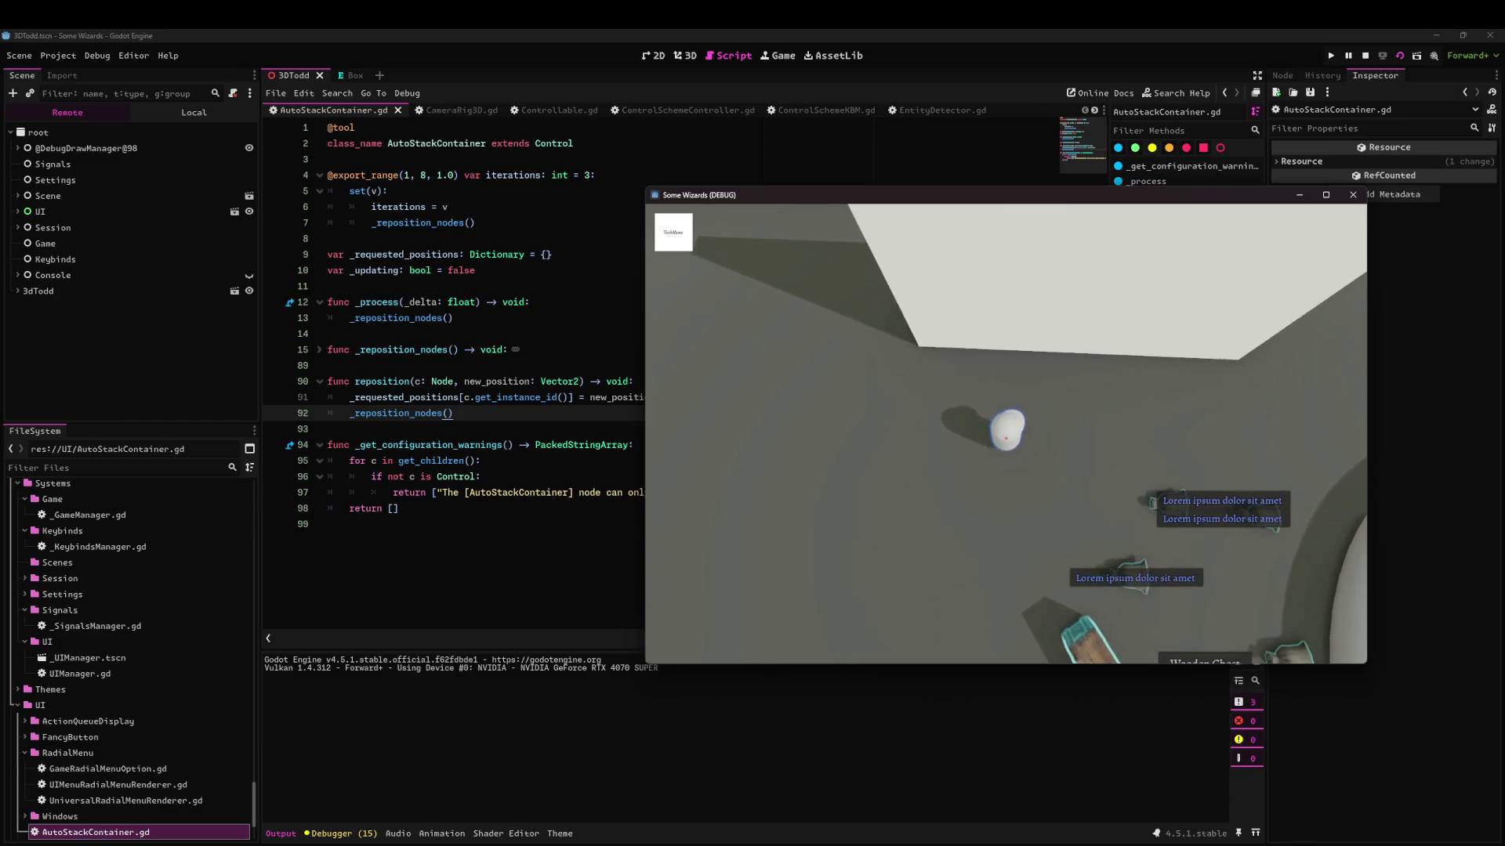
{"action": "key", "text": "e"}
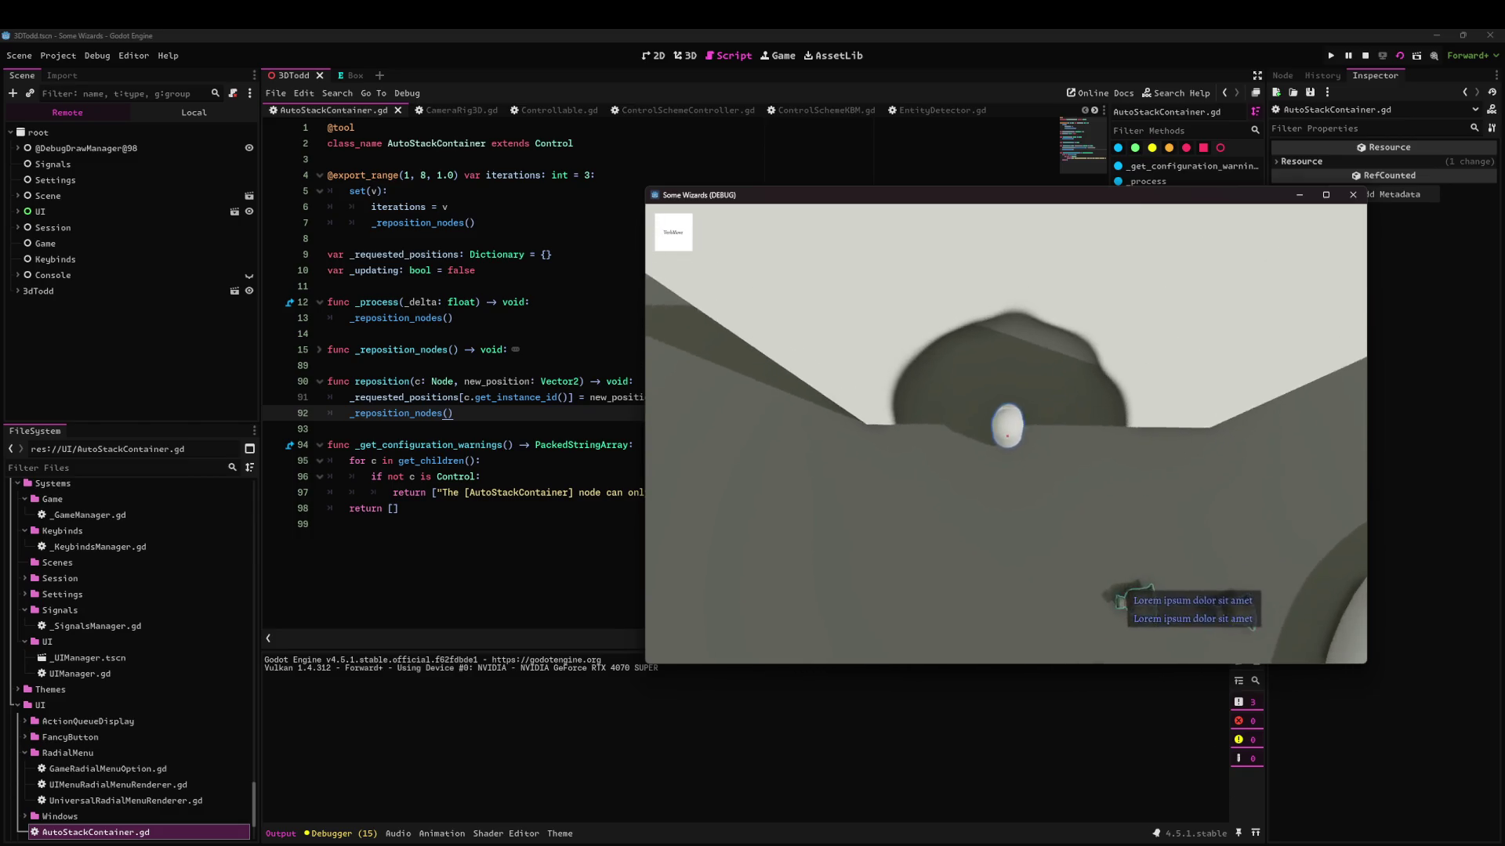
{"action": "scroll", "coordinate": [1005, 433], "scroll_direction": "up", "scroll_amount": 5}
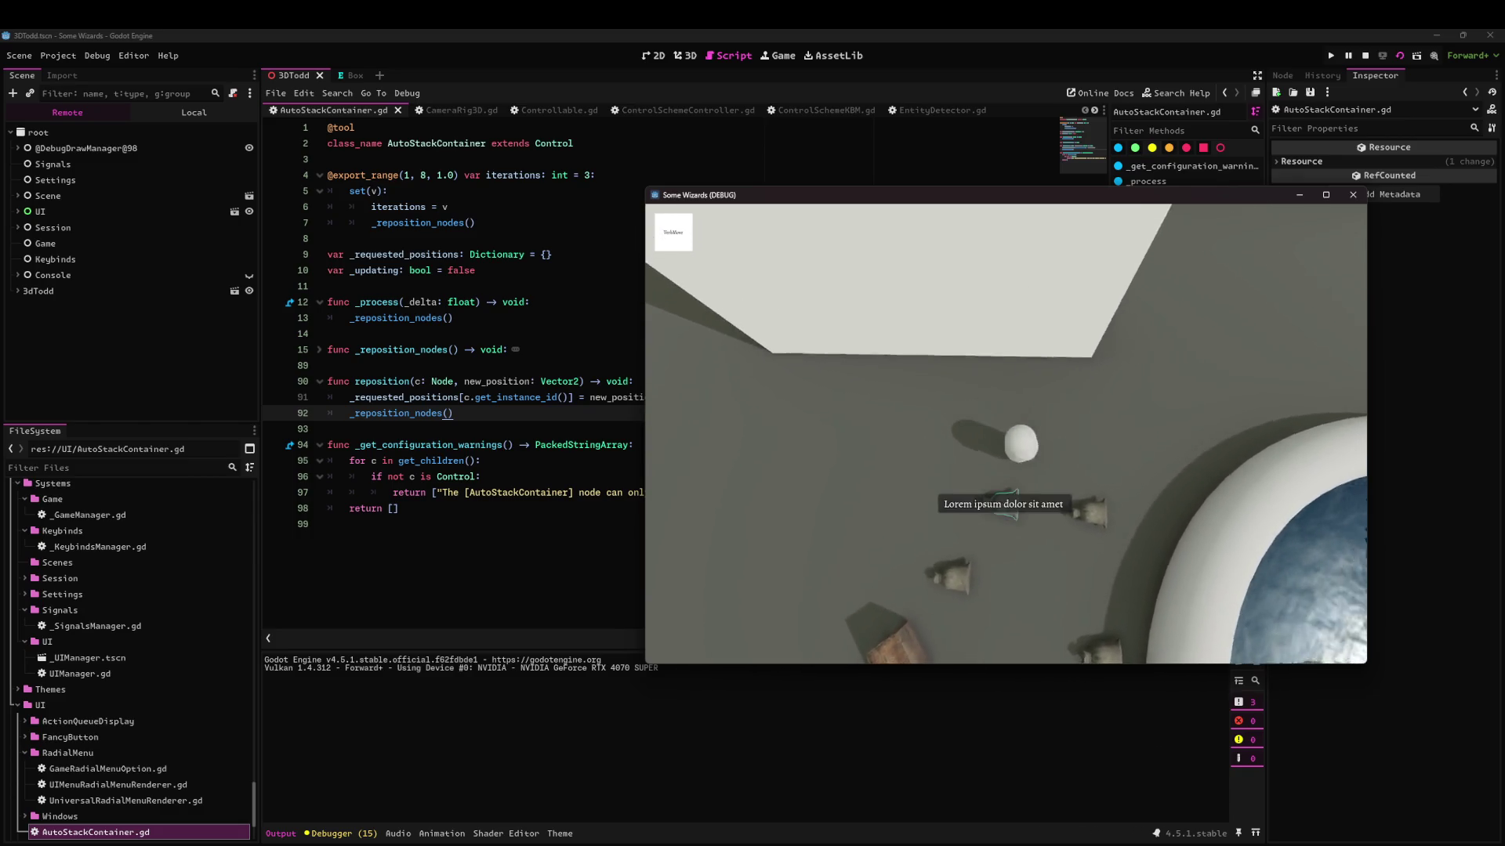
{"action": "key", "text": "e"}
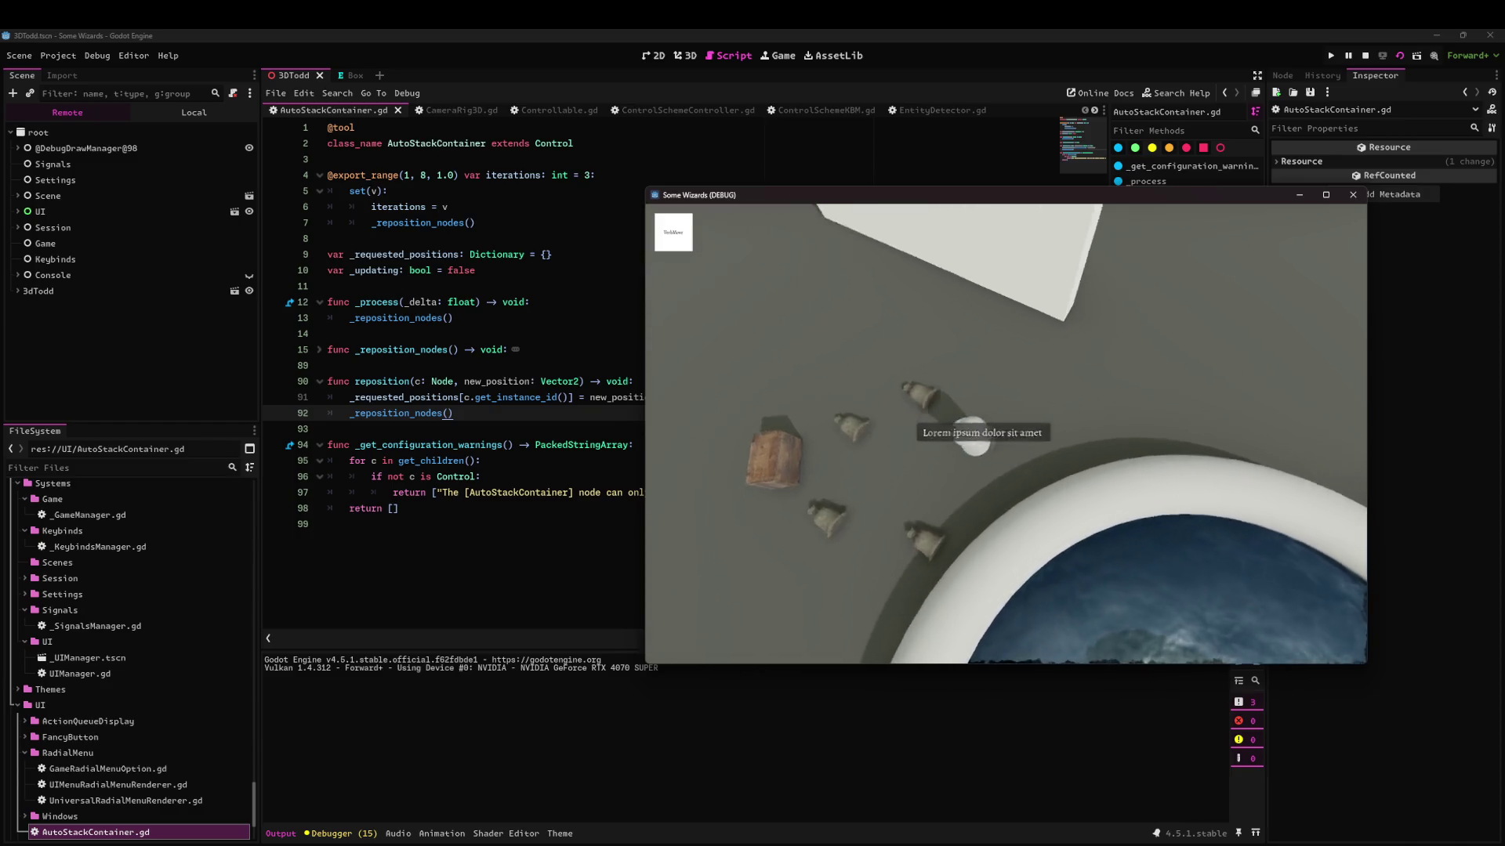
{"action": "key", "text": "e"}
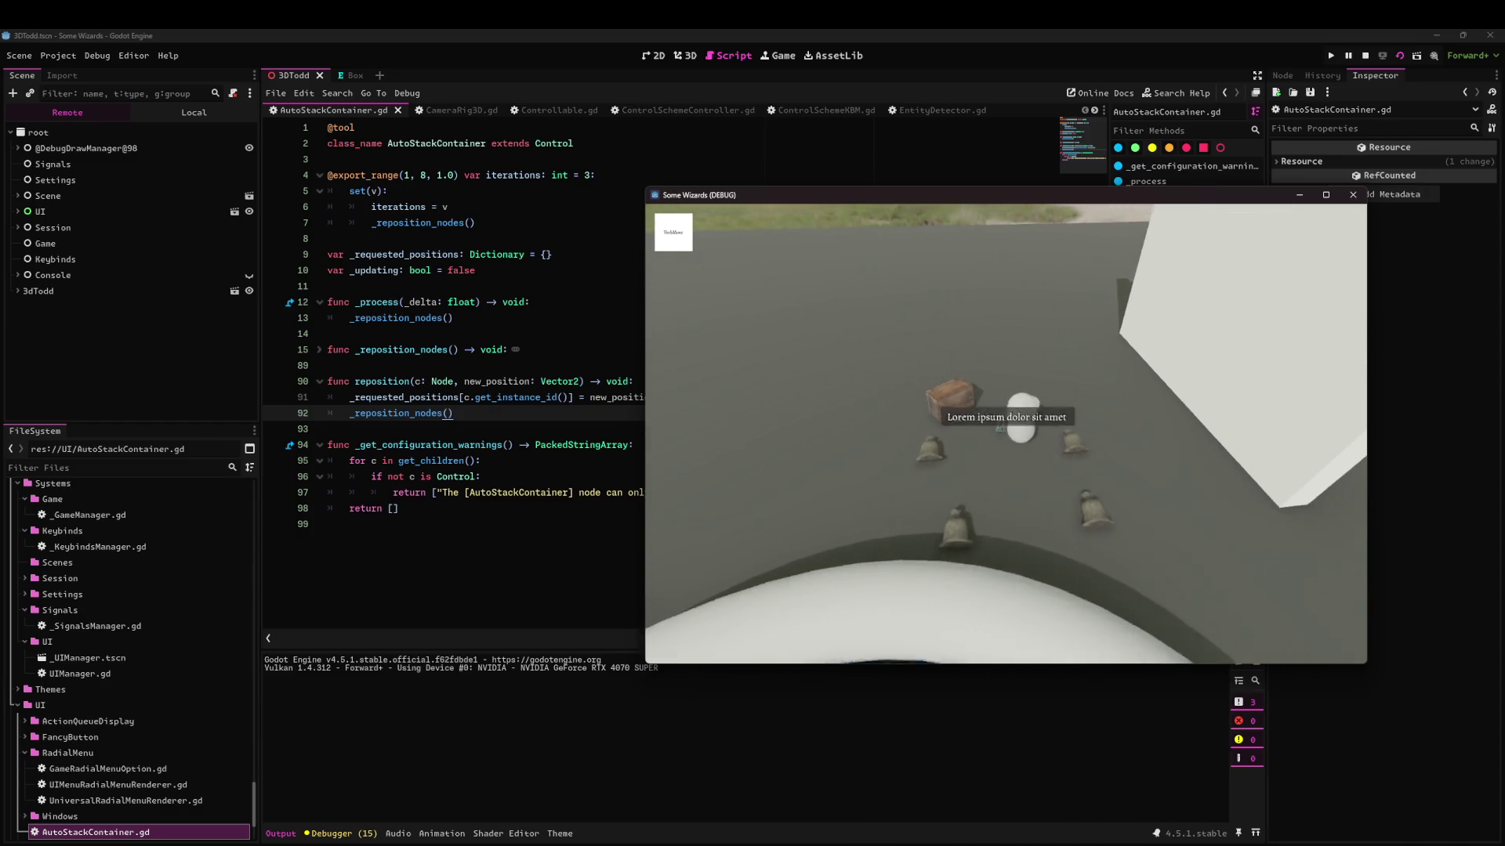
{"action": "key", "text": "e"}
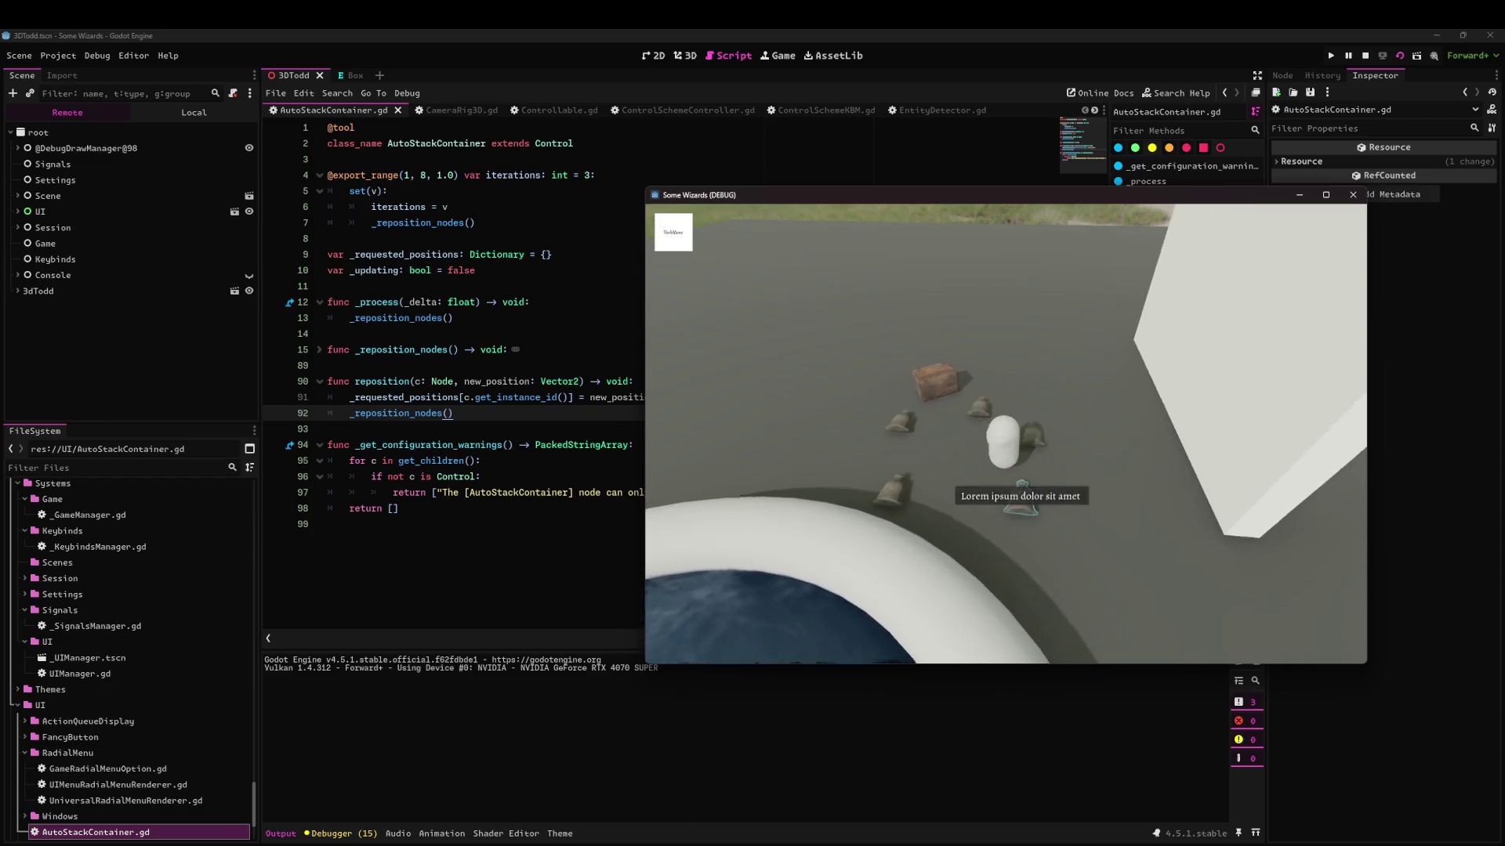
{"action": "scroll", "coordinate": [1005, 434], "scroll_direction": "up", "scroll_amount": 3}
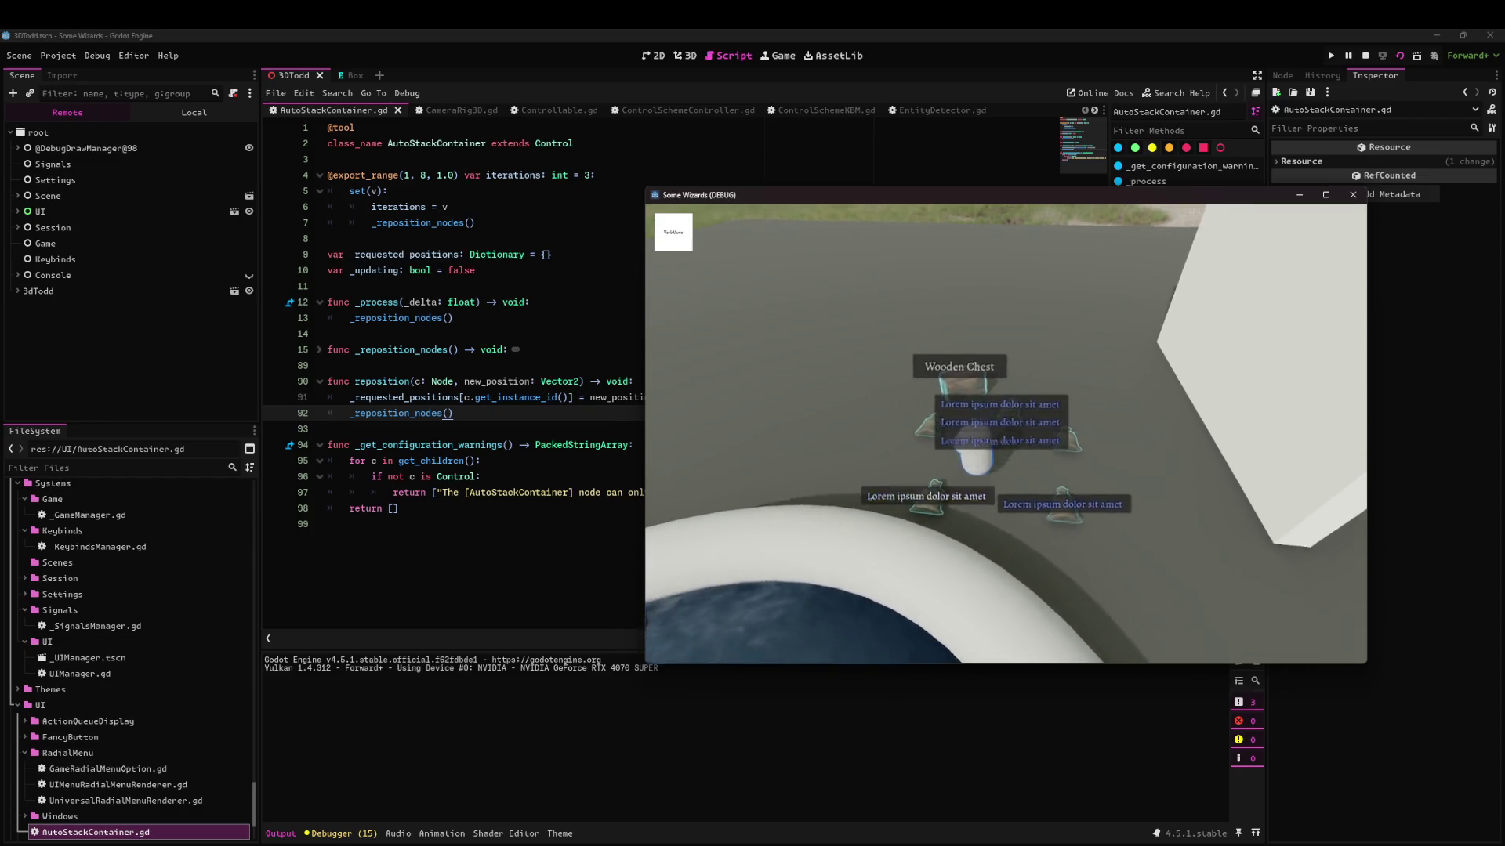
{"action": "scroll", "coordinate": [1005, 433], "scroll_direction": "down", "scroll_amount": 3}
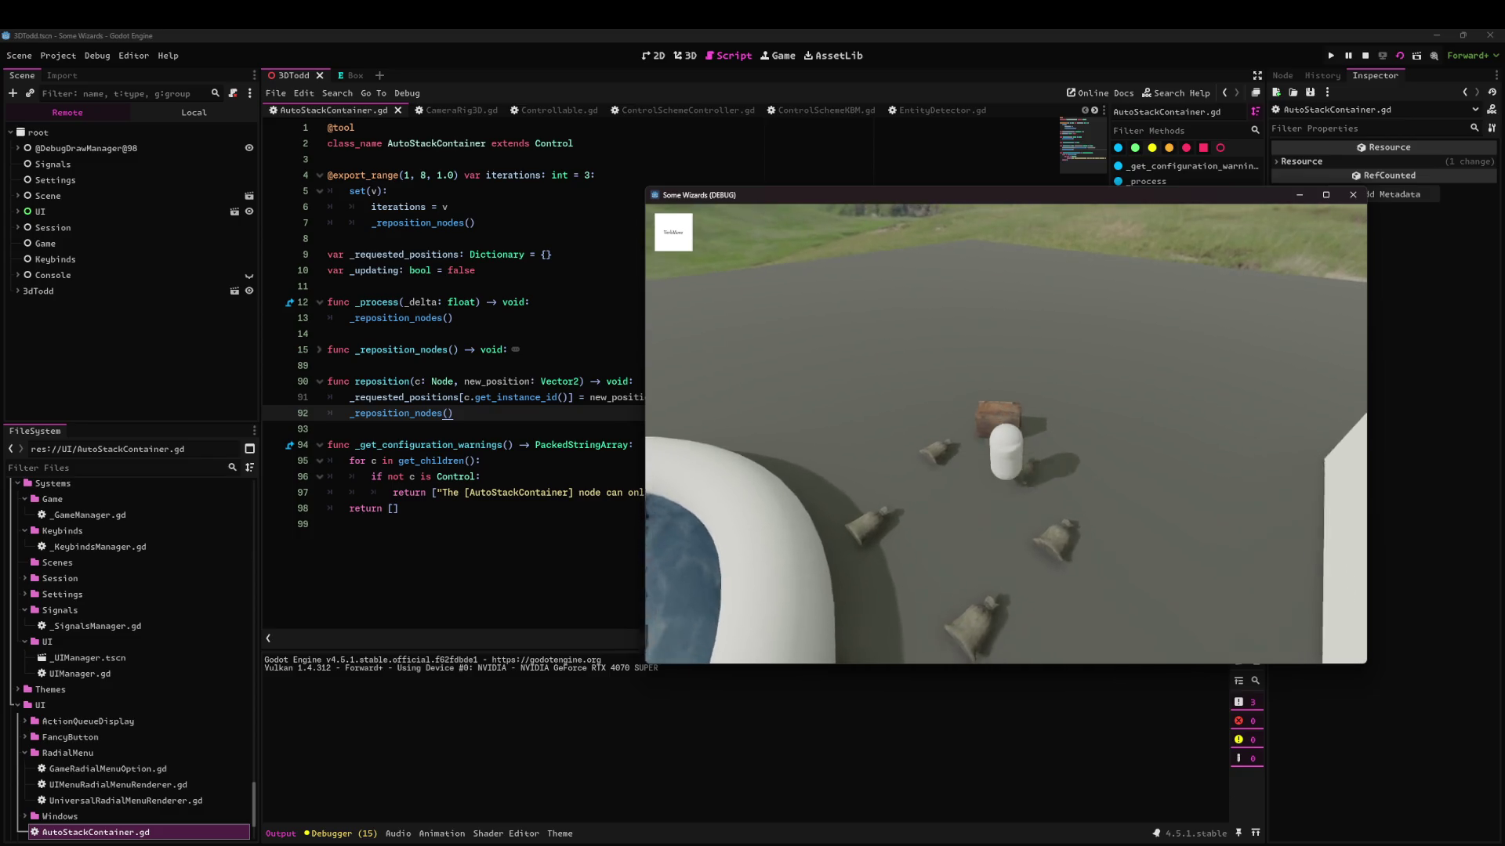
{"action": "key", "text": "F8"}
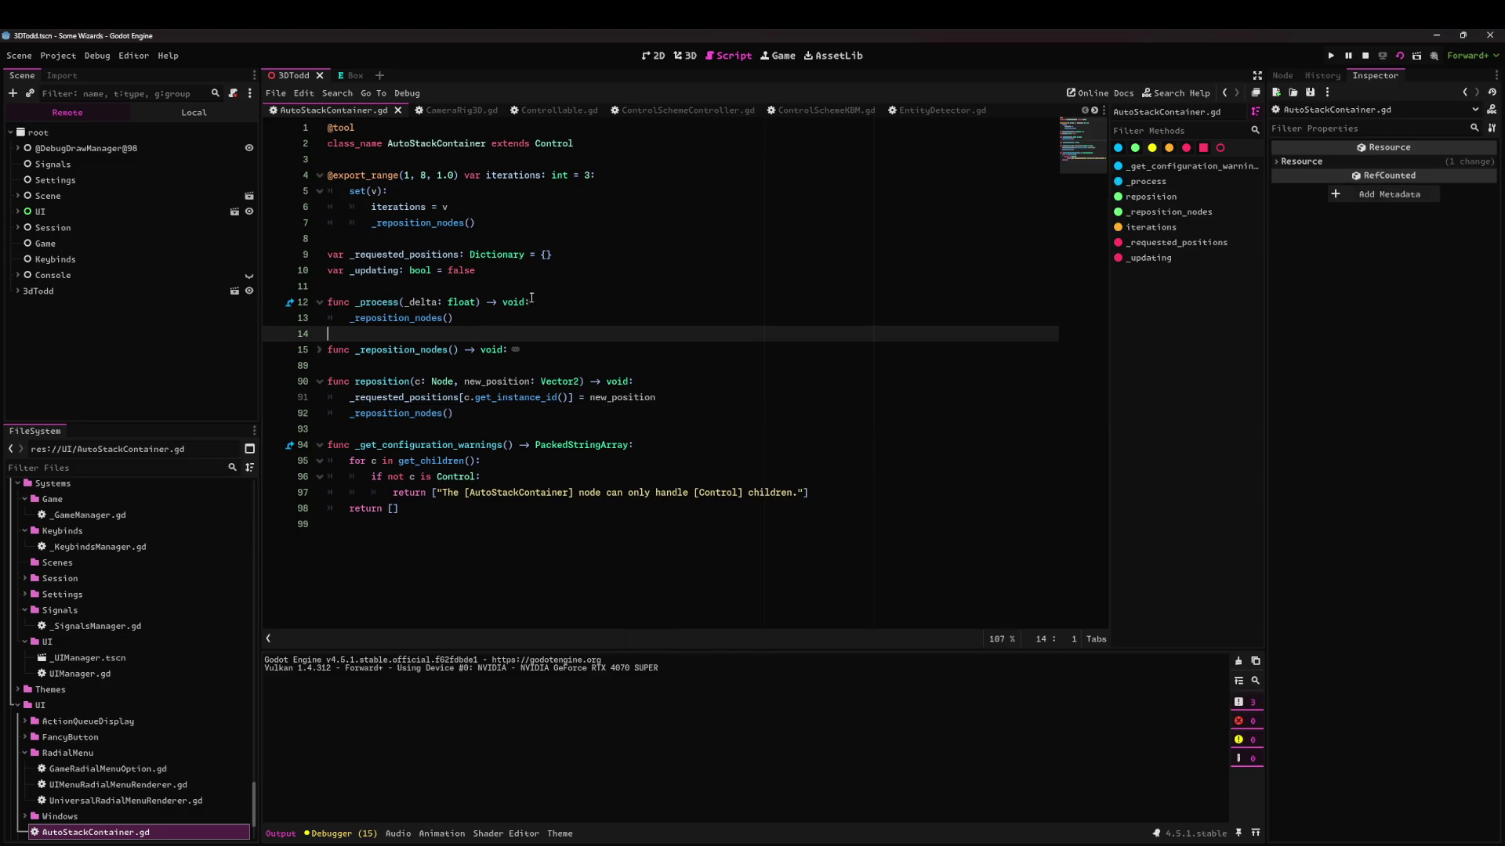
Tick the 'Labels seem wrongly positioned' checklist item in the GitHub issue, then return to Godot.
{"action": "key", "text": "alt+Tab"}
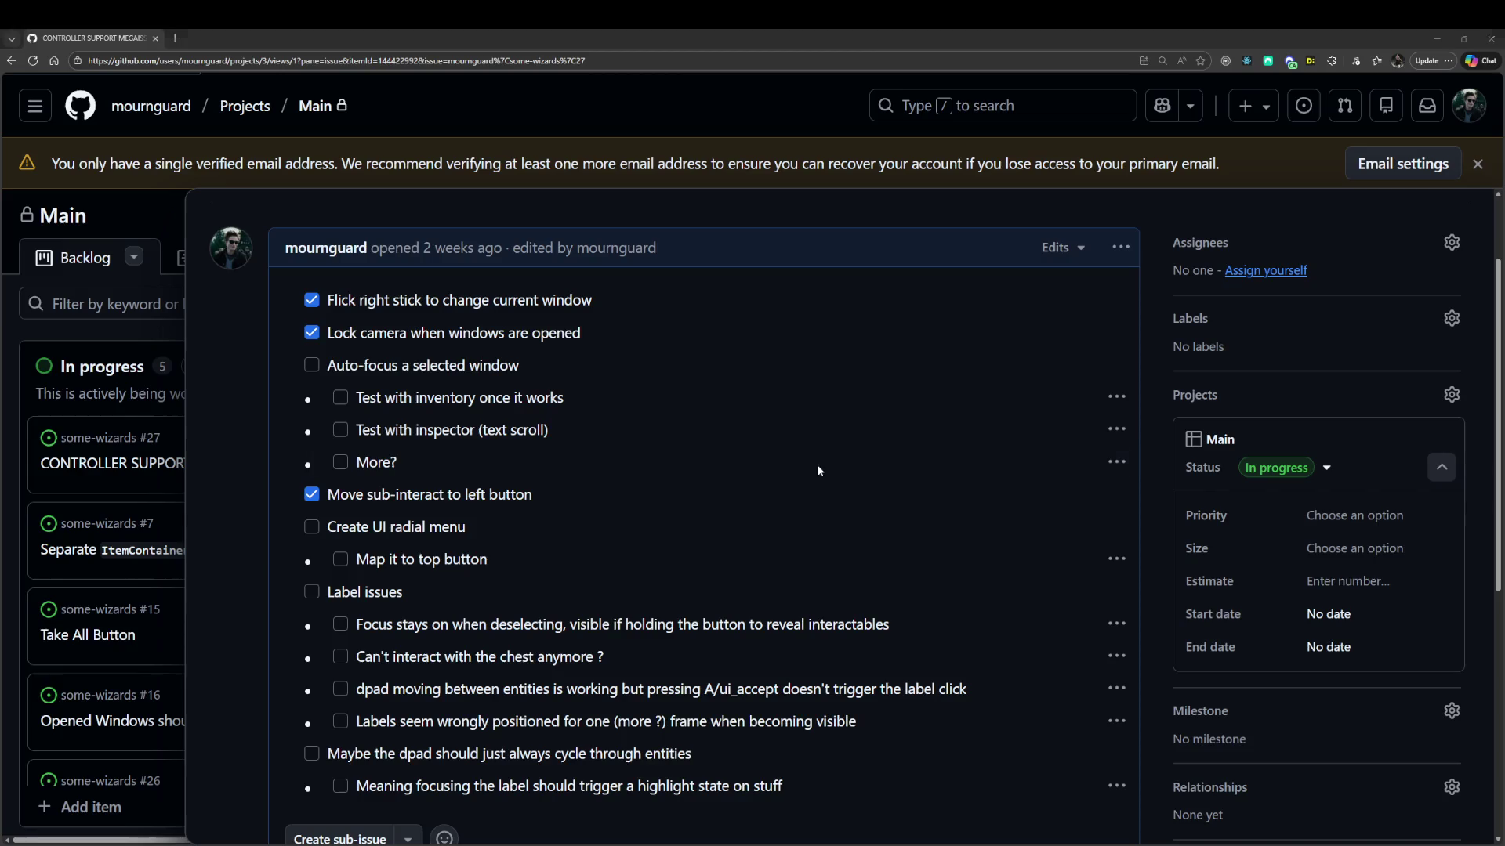
{"action": "scroll", "coordinate": [505, 487], "scroll_direction": "down", "scroll_amount": 2}
{"action": "left_click", "coordinate": [342, 546]}
{"action": "scroll", "coordinate": [549, 549], "scroll_direction": "up", "scroll_amount": 1}
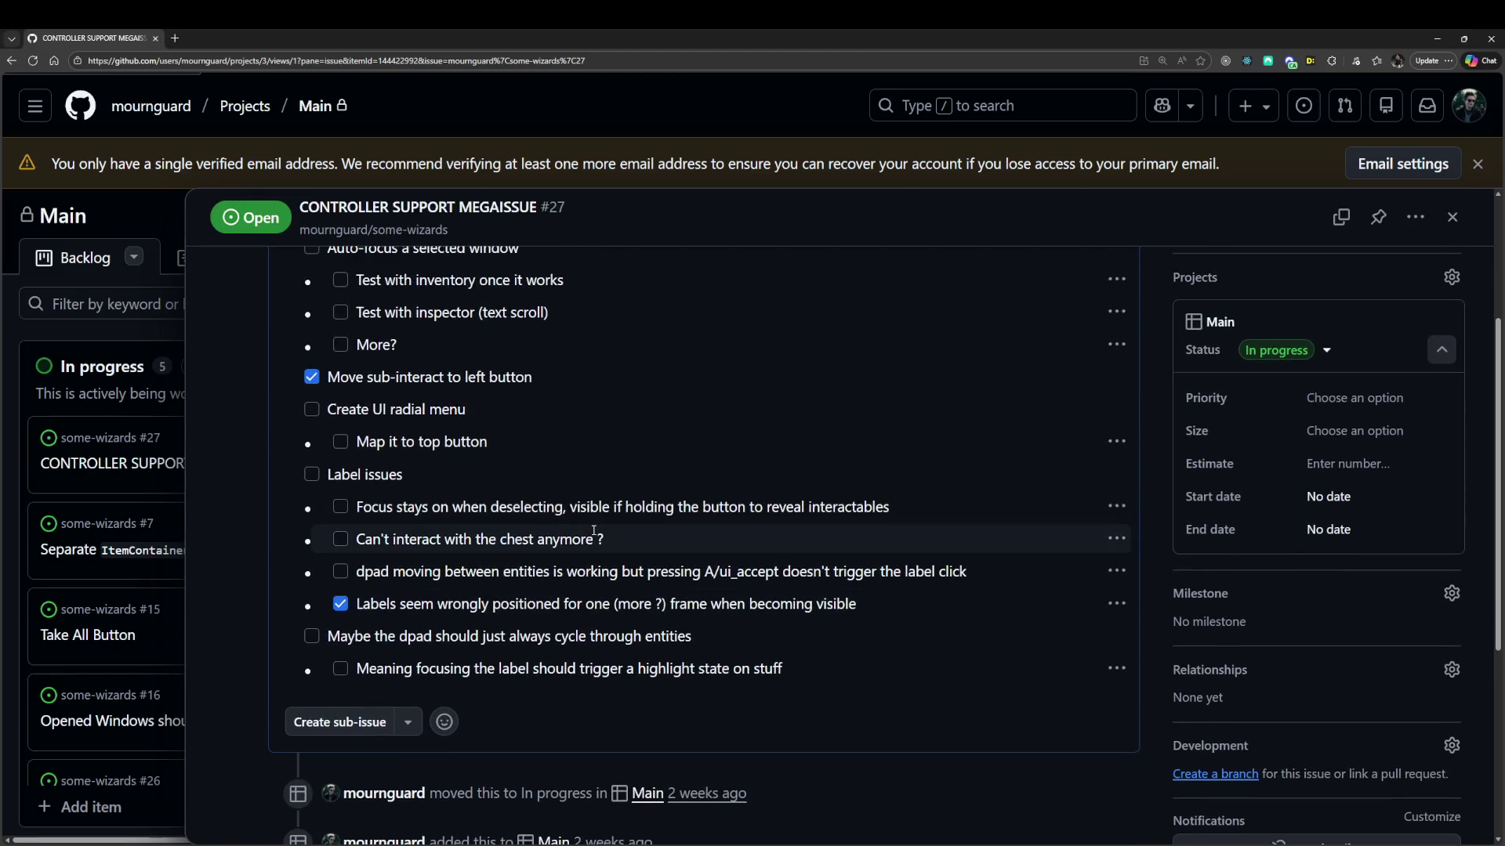
{"action": "key", "text": "alt+Tab"}
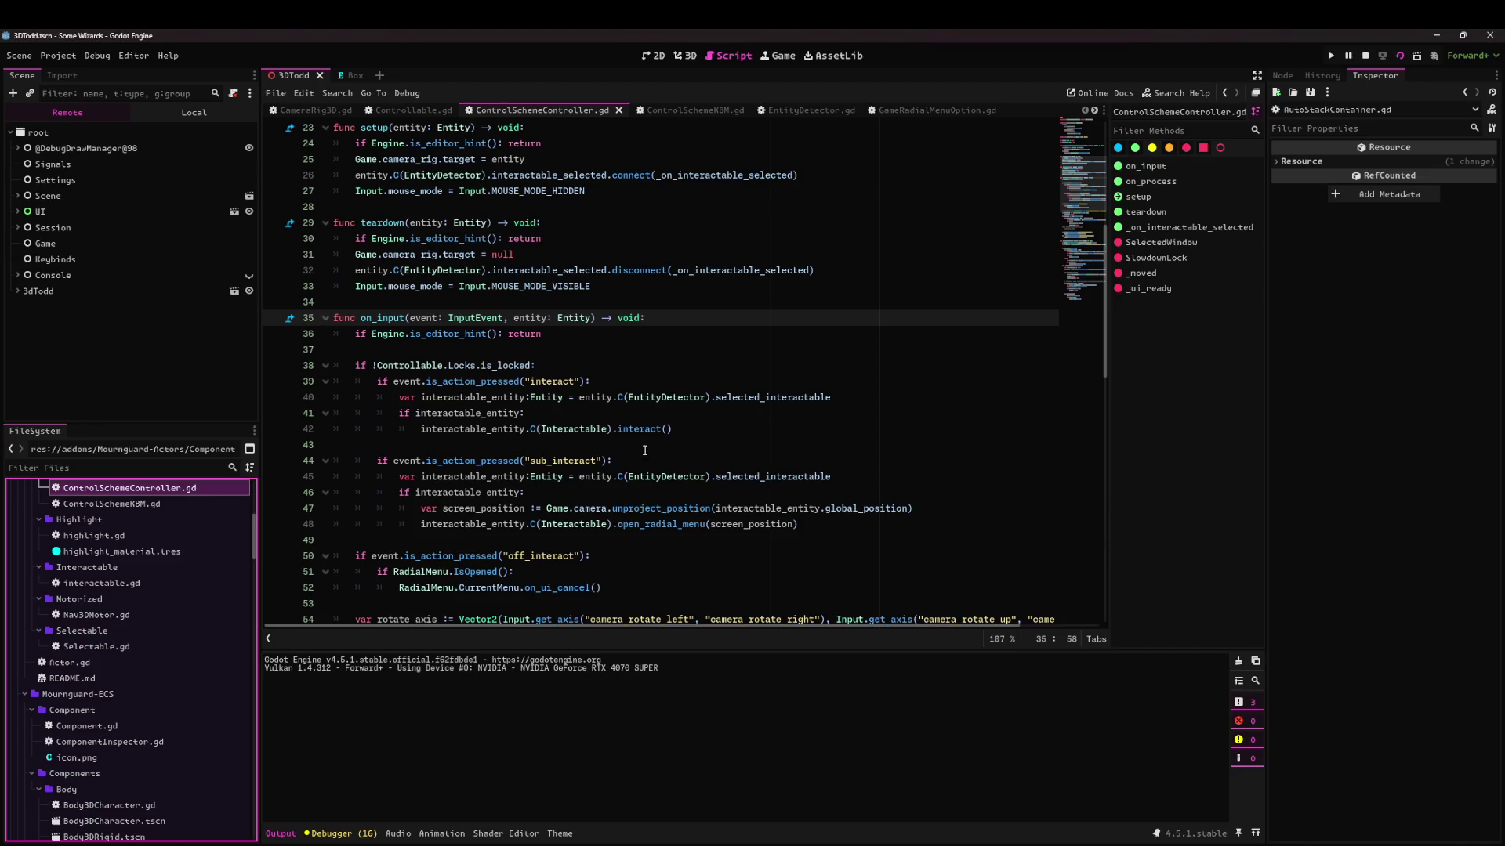
From EntityDetector.gd, search the project for interactable_selected and jump to its emit.
{"action": "left_click", "coordinate": [784, 111]}
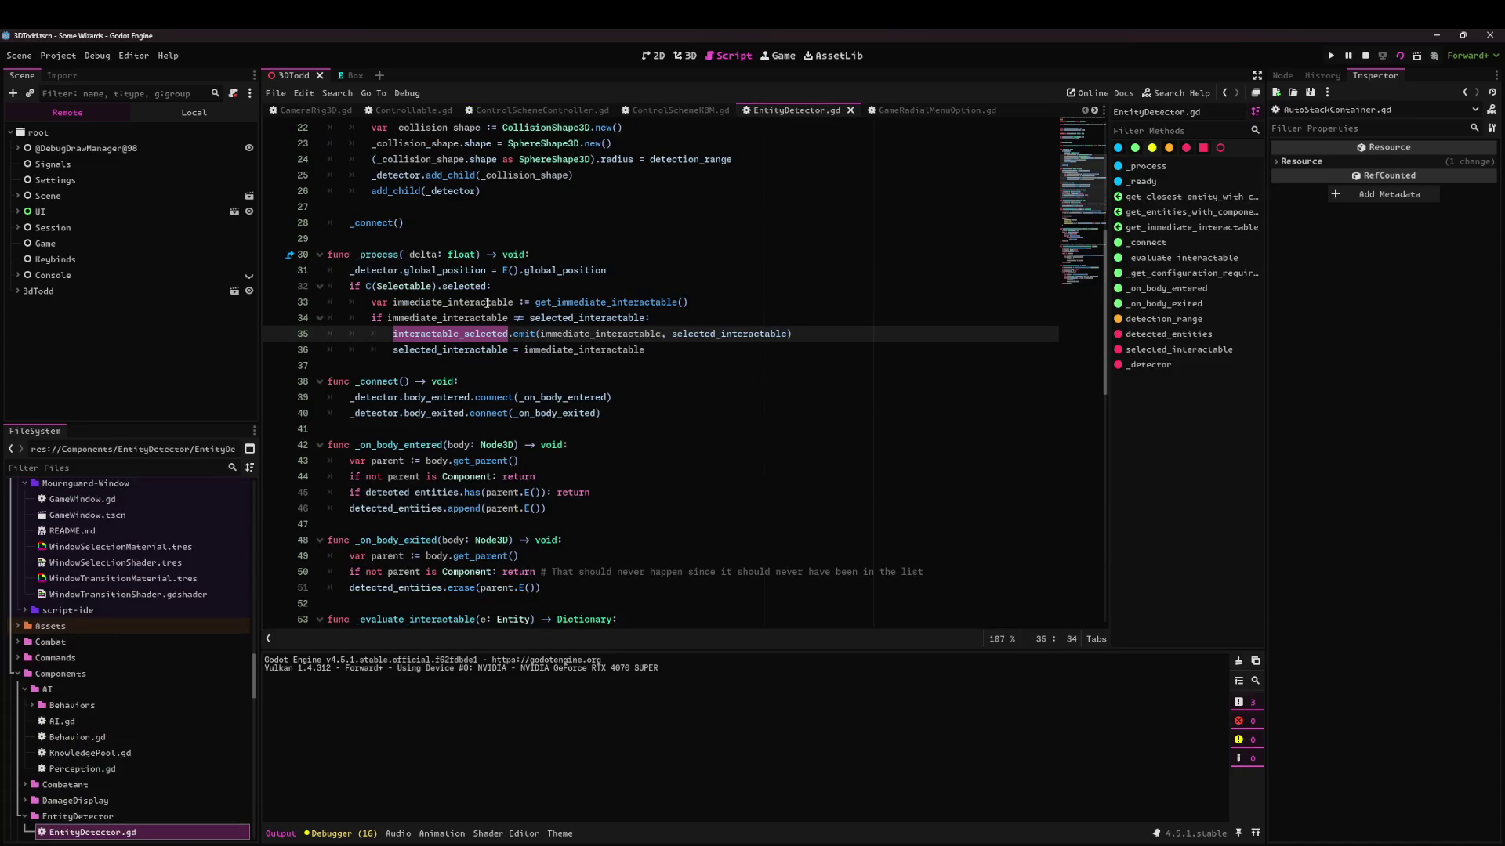
{"action": "double_click", "coordinate": [440, 351]}
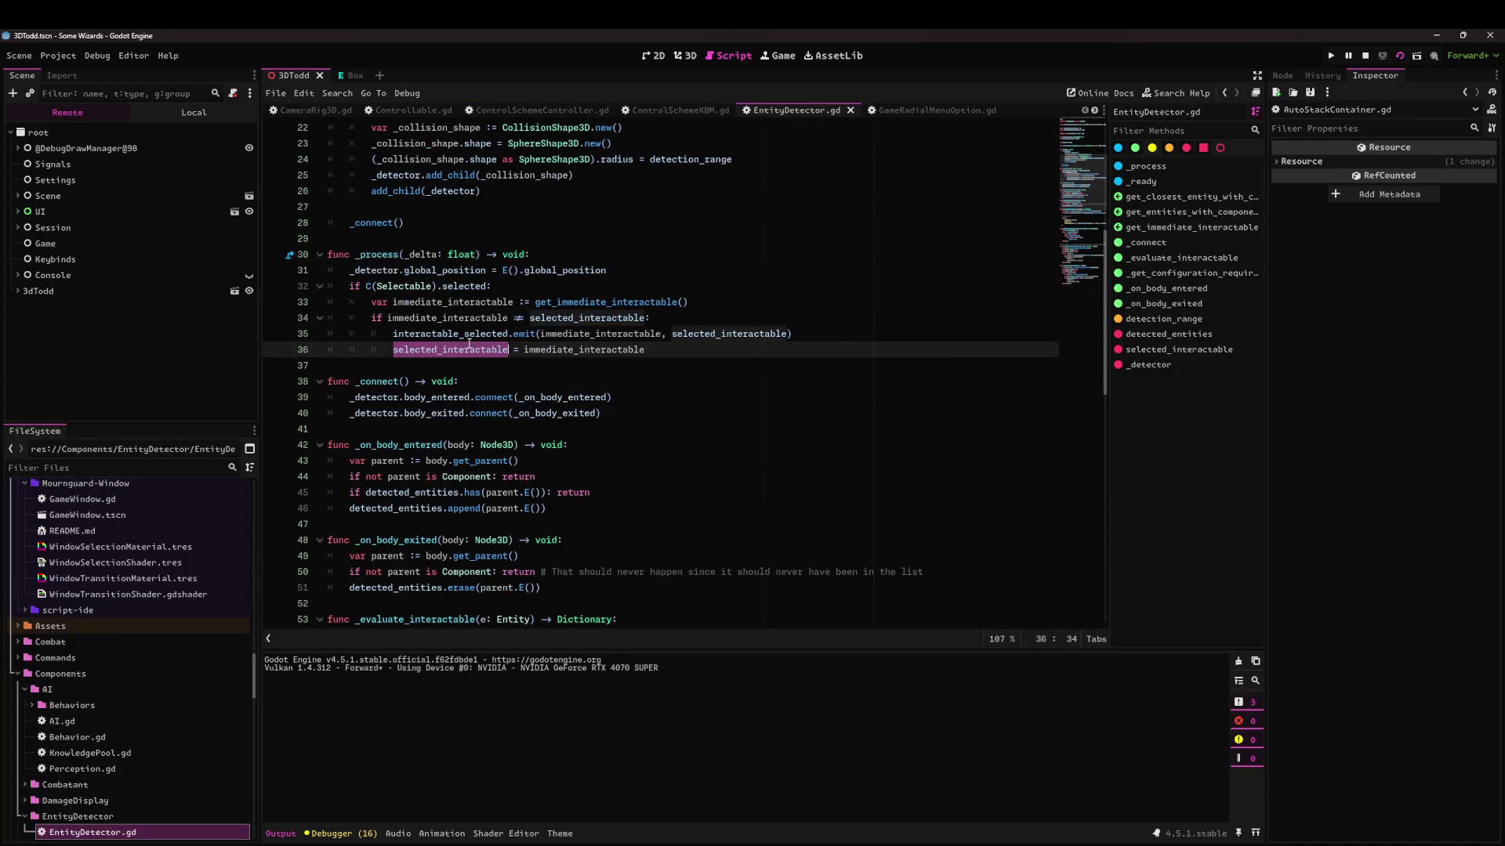
{"action": "left_click", "coordinate": [477, 338]}
{"action": "key", "text": "ctrl+shift+f"}
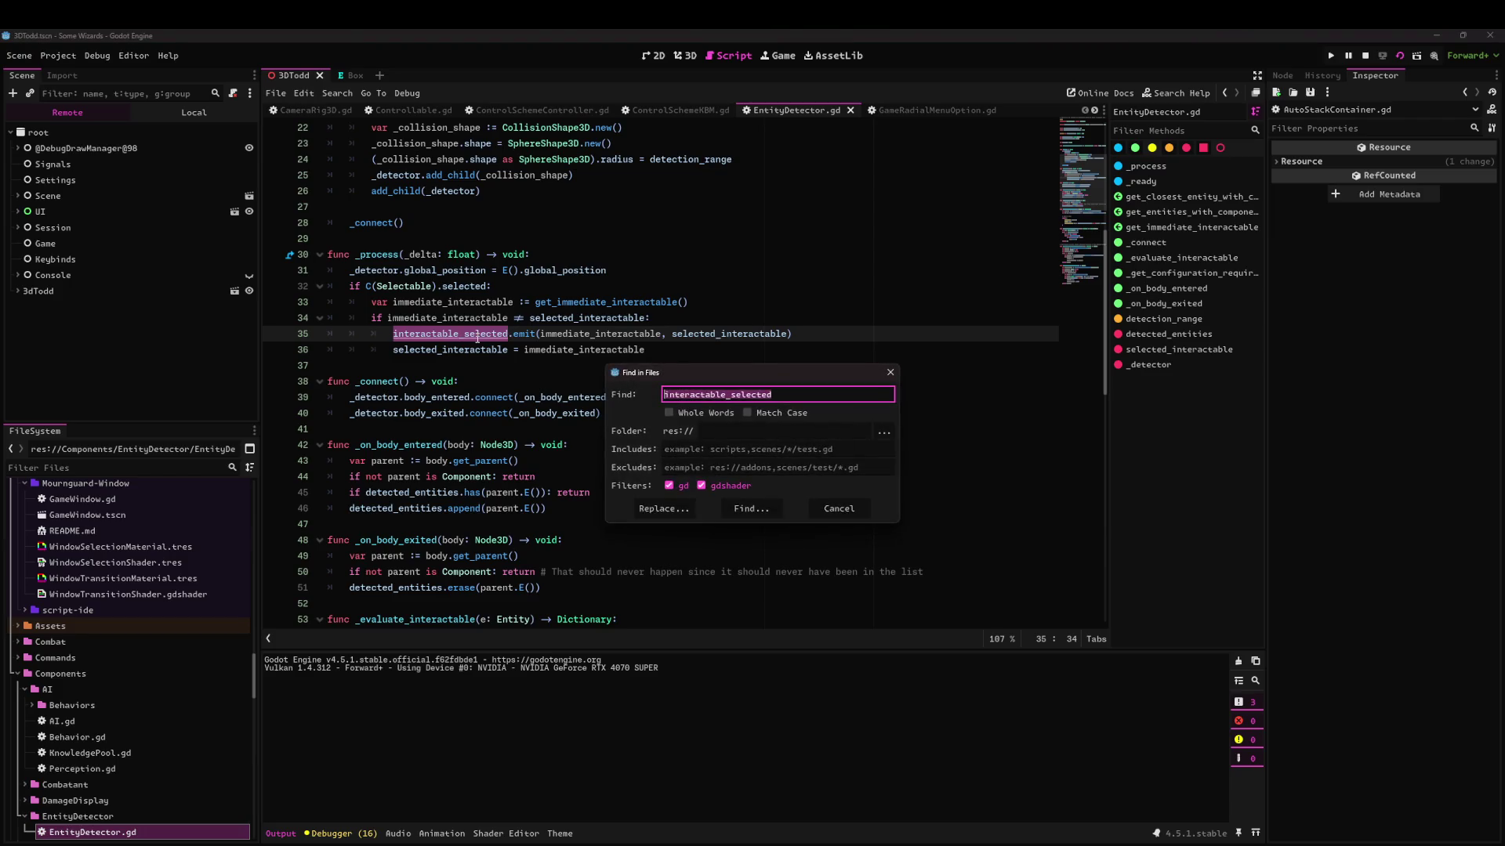
{"action": "key", "text": "Return"}
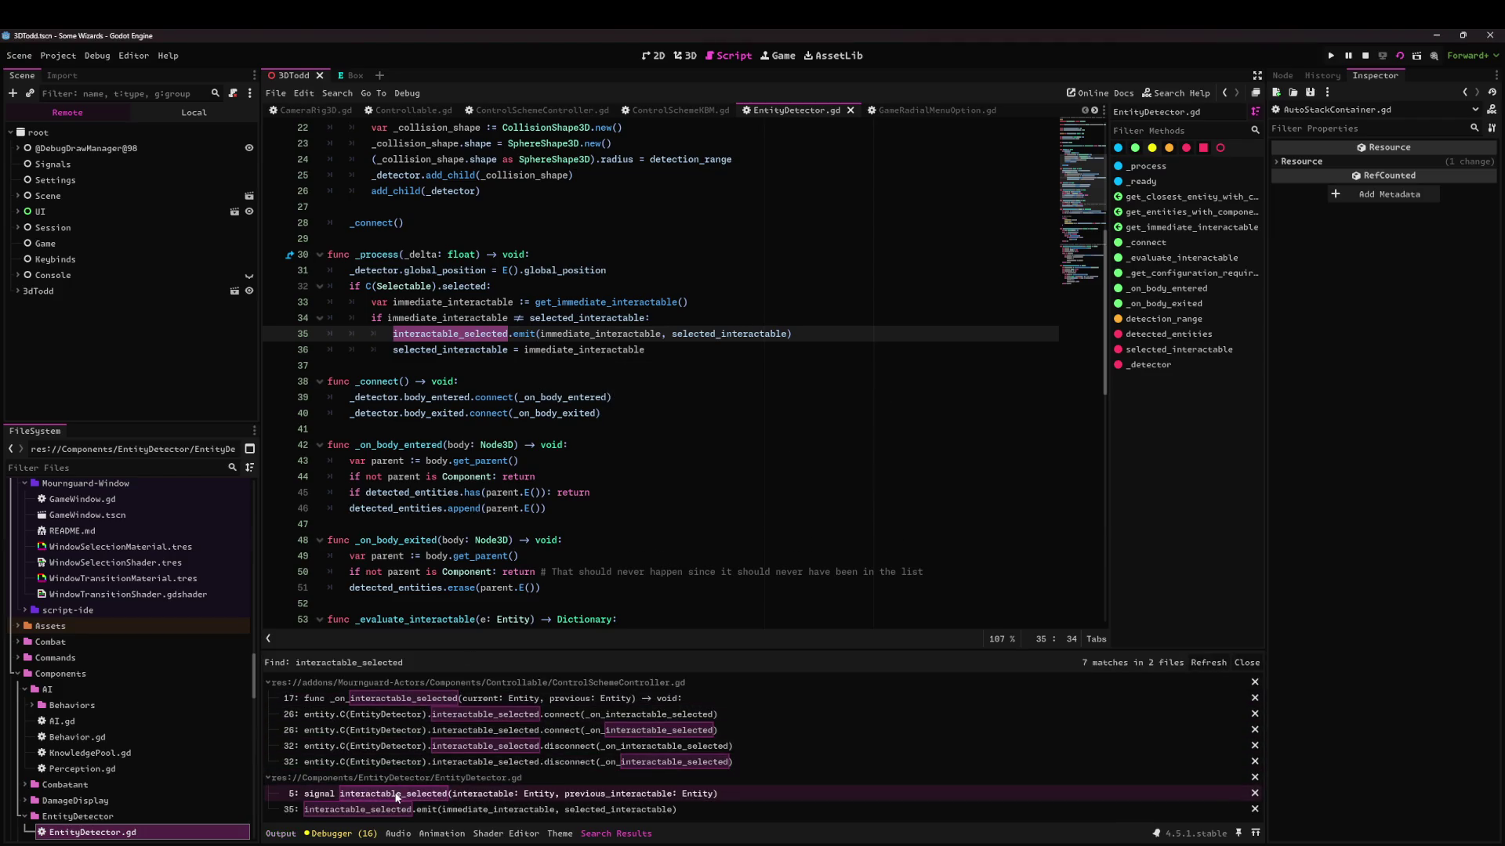
{"action": "left_click", "coordinate": [402, 794]}
{"action": "left_click", "coordinate": [405, 807]}
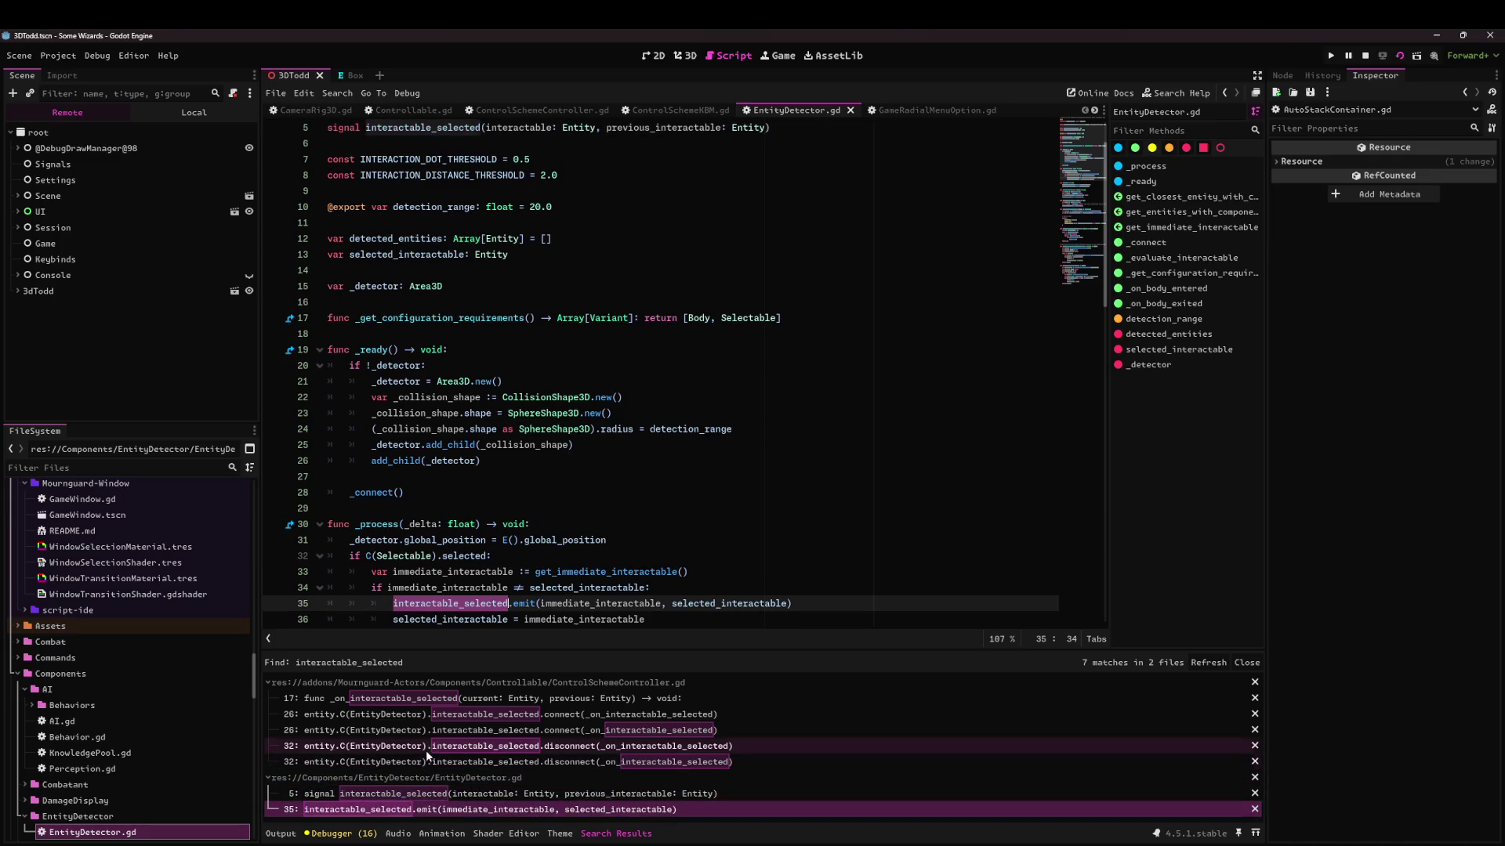
Trace the handler's on_mouse_exited call to the hover_changed emit in interactable.gd.
{"action": "left_click", "coordinate": [435, 697]}
{"action": "scroll", "coordinate": [487, 355], "scroll_direction": "up", "scroll_amount": 3}
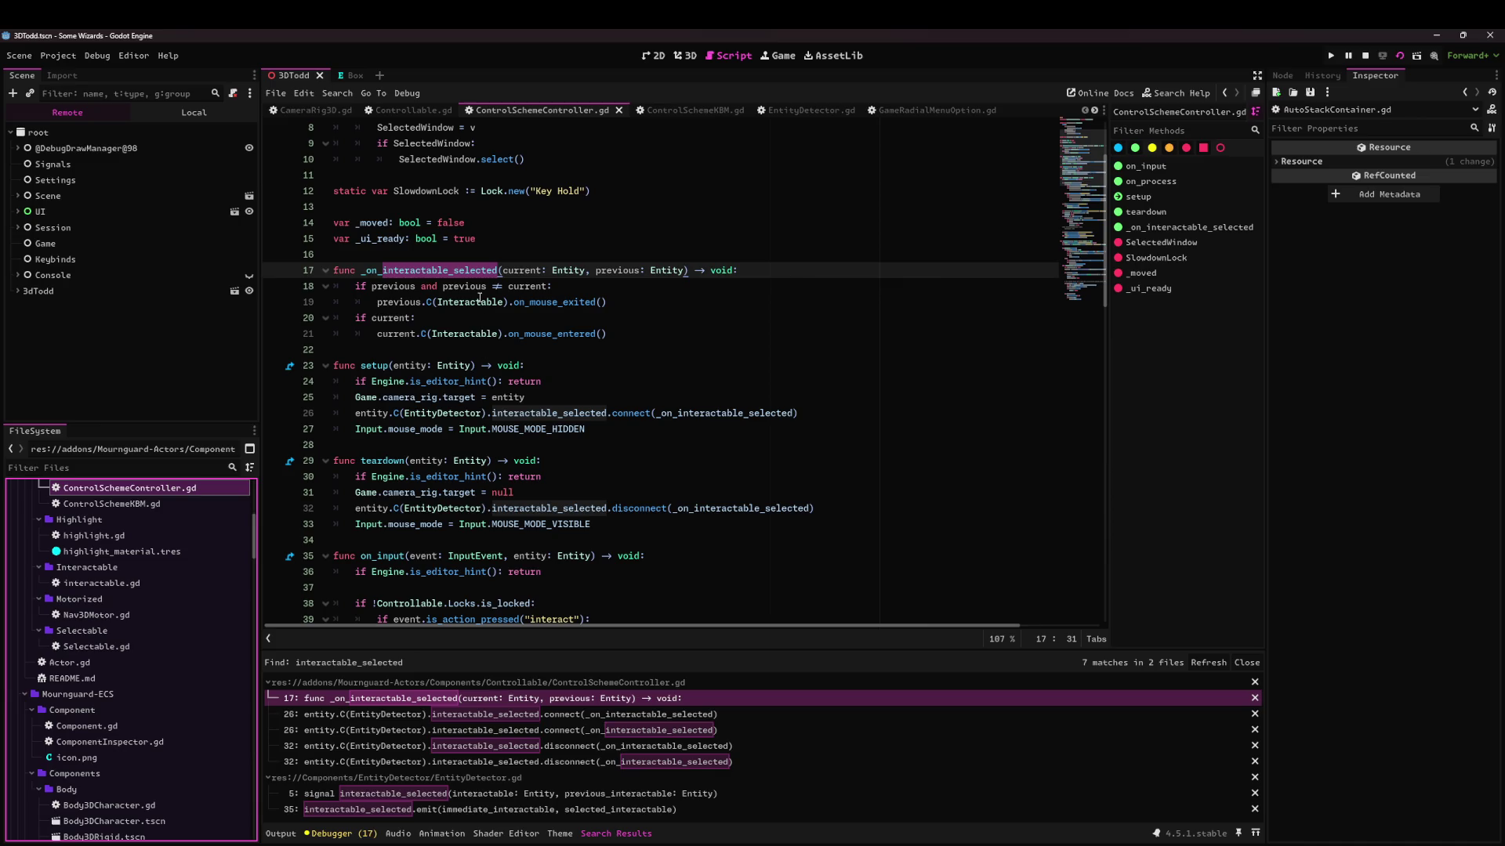
{"action": "double_click", "coordinate": [574, 303]}
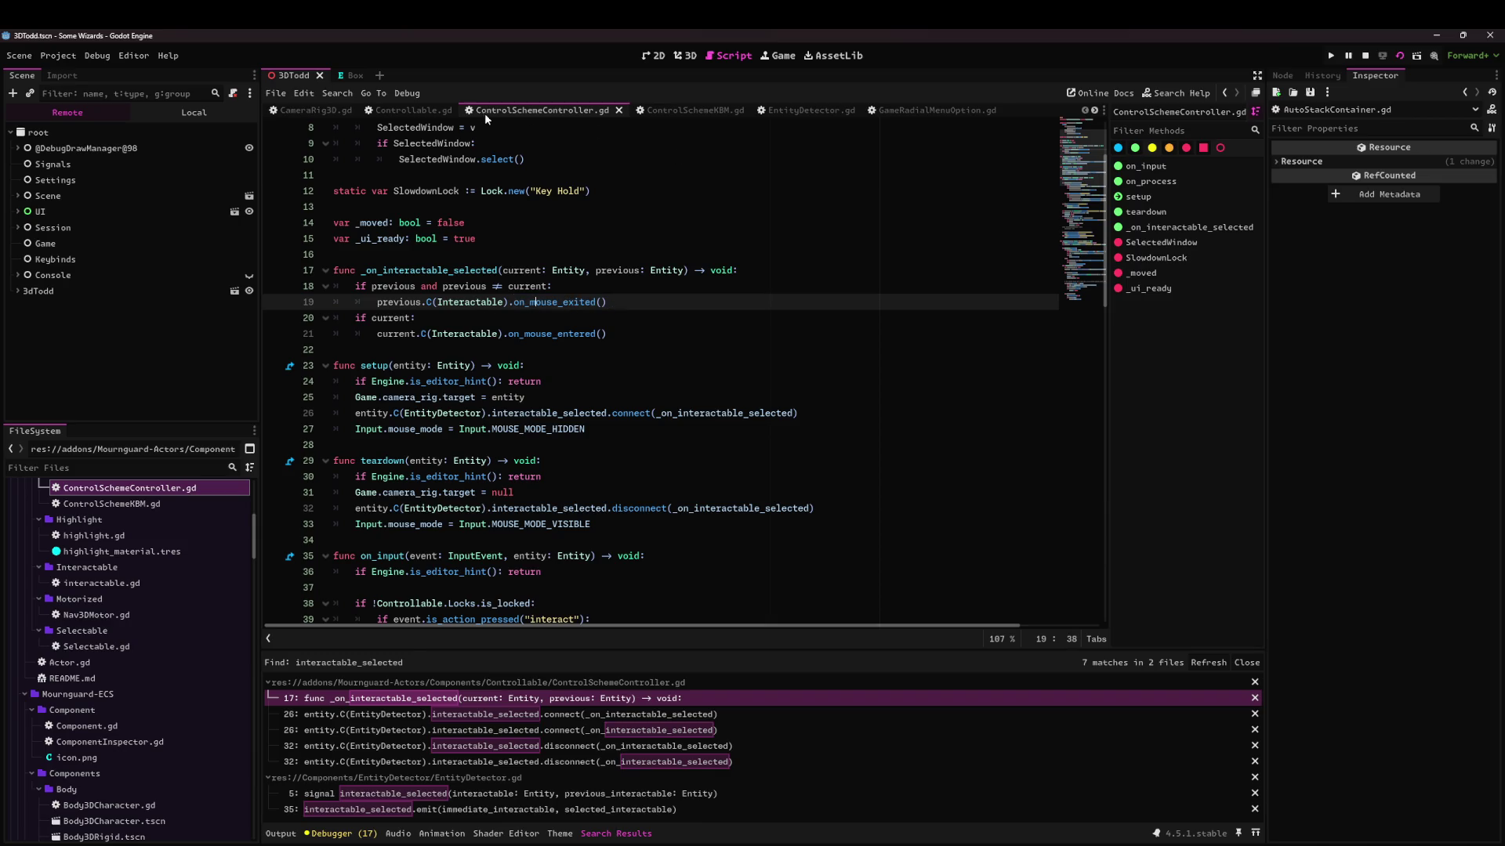
{"action": "key", "text": "alt+Left"}
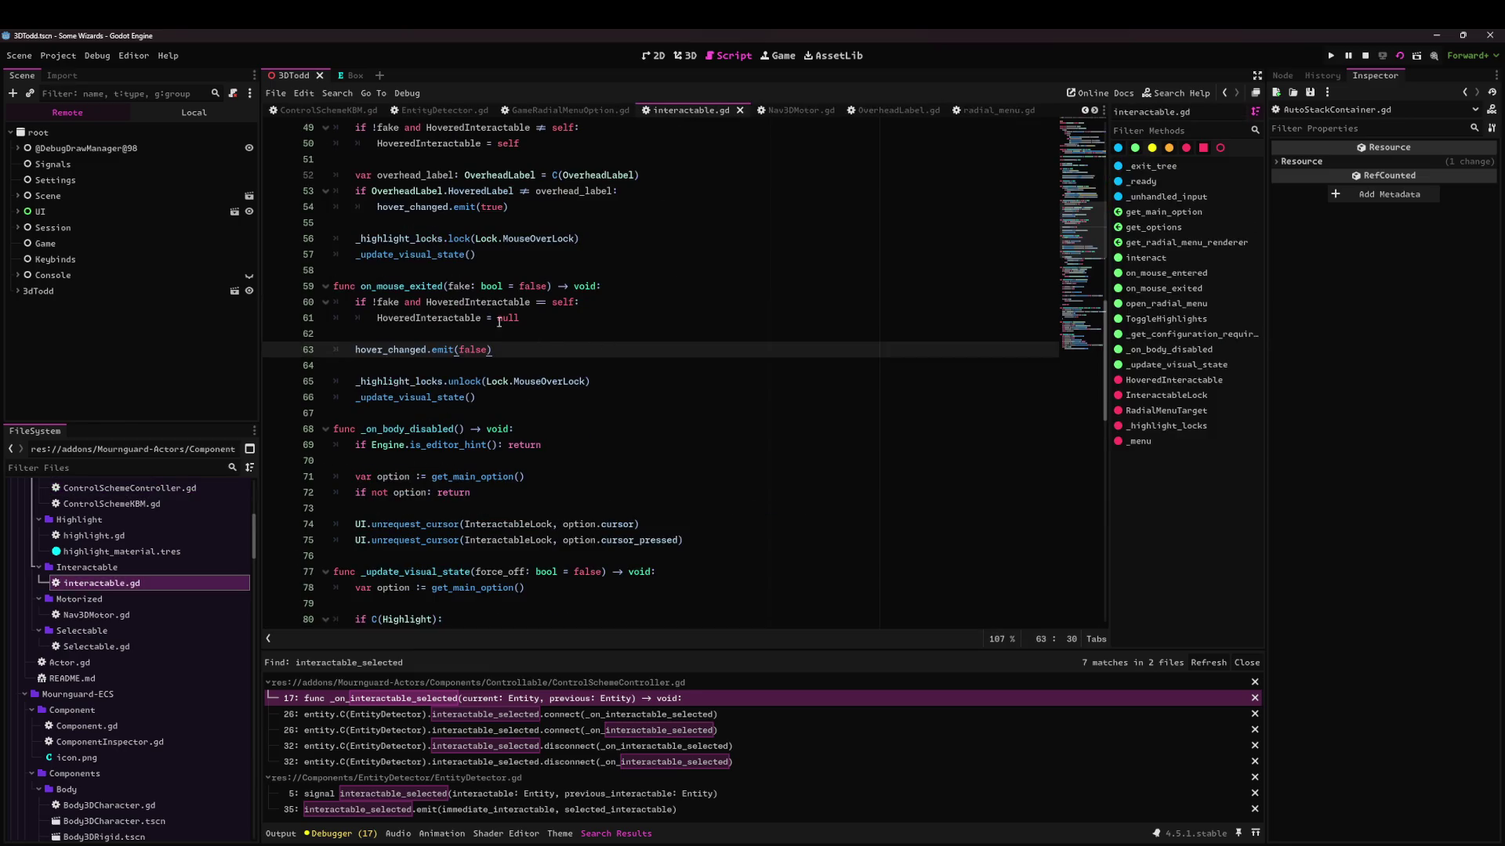
{"action": "double_click", "coordinate": [431, 287]}
{"action": "left_click", "coordinate": [558, 354]}
Open OverheadLabel.gd and scroll up to its signal connect calls.
{"action": "left_click", "coordinate": [854, 112]}
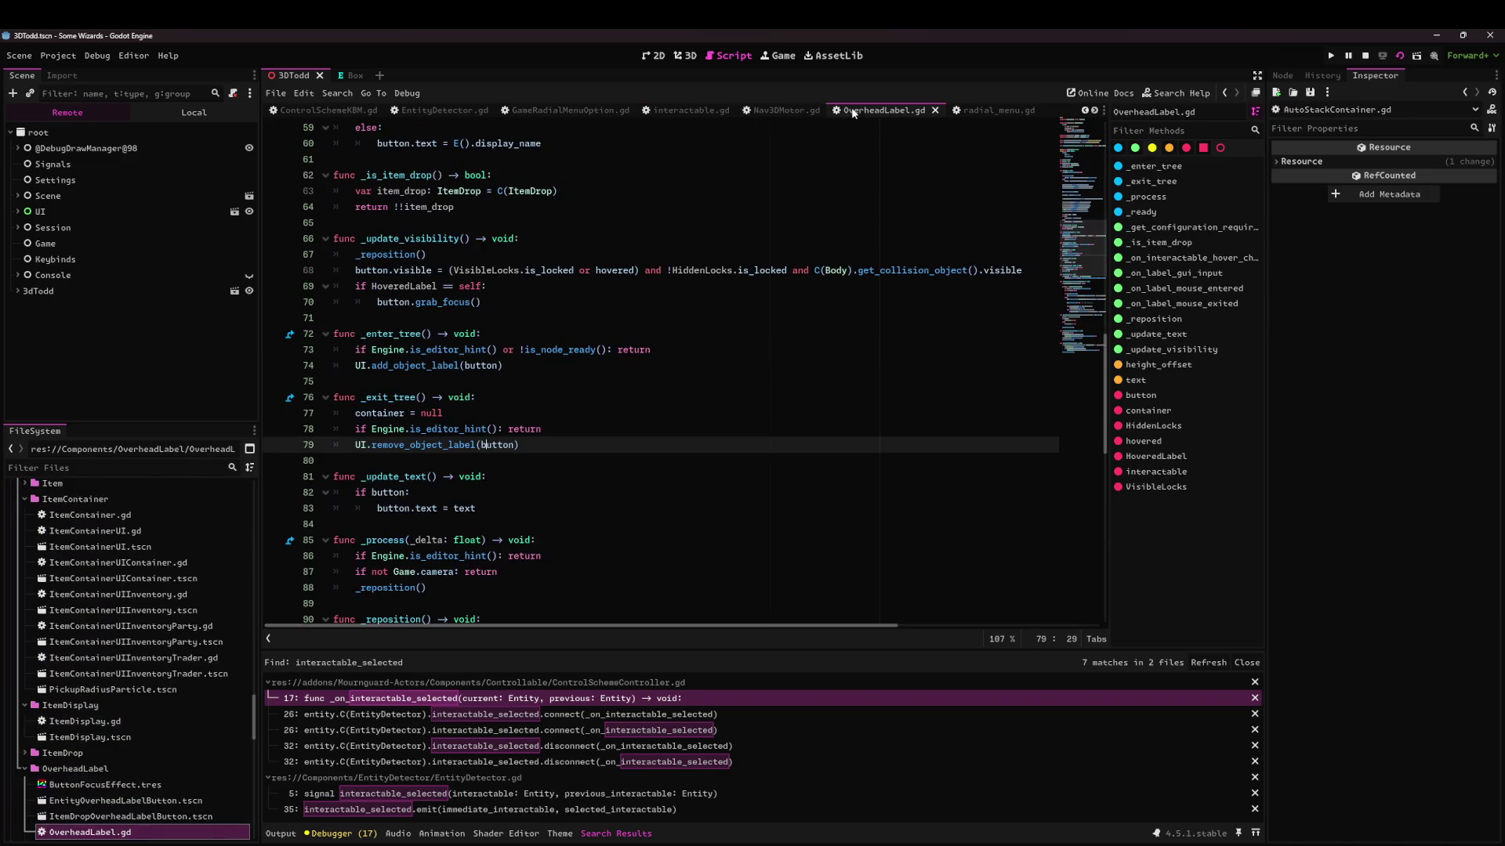
{"action": "scroll", "coordinate": [512, 279], "scroll_direction": "up", "scroll_amount": 9}
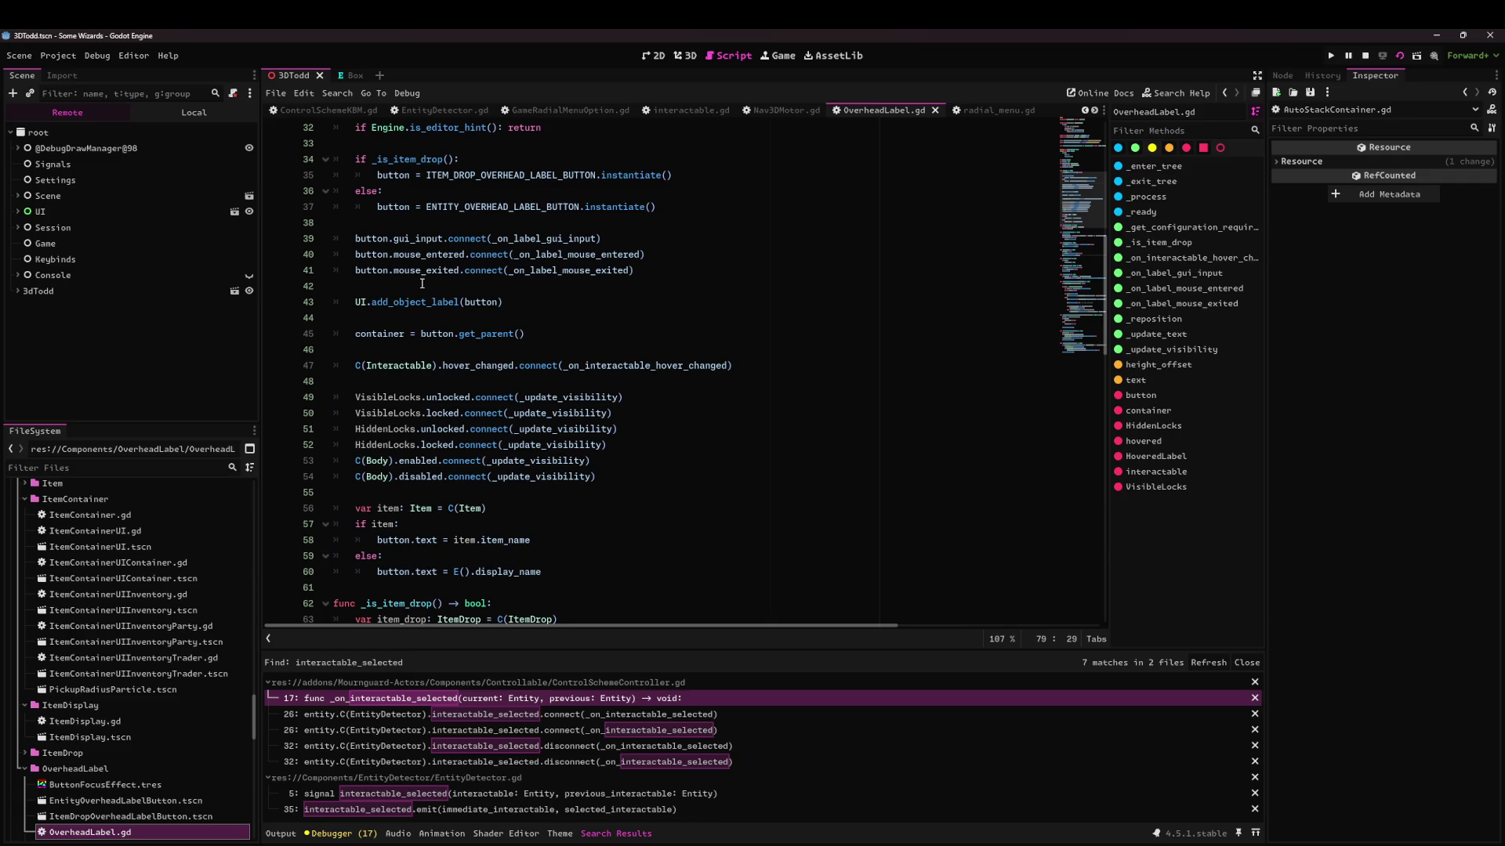
{"action": "mouse_move", "coordinate": [608, 418]}
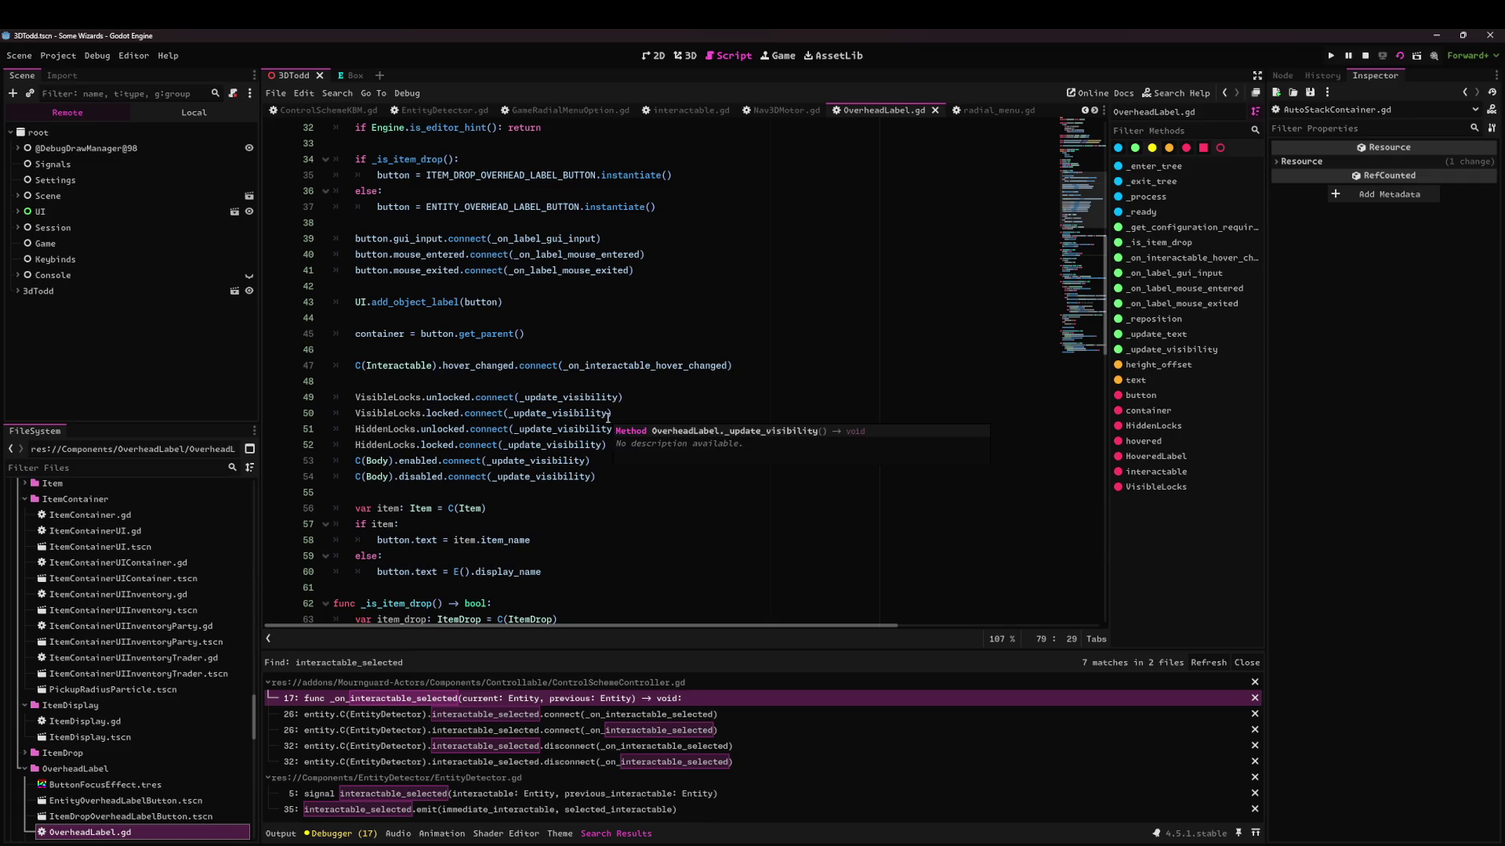
Go to the HoveredLabel = null line in _on_interactable_hover_changed's else branch.
{"action": "left_click", "coordinate": [628, 366], "text": "ctrl"}
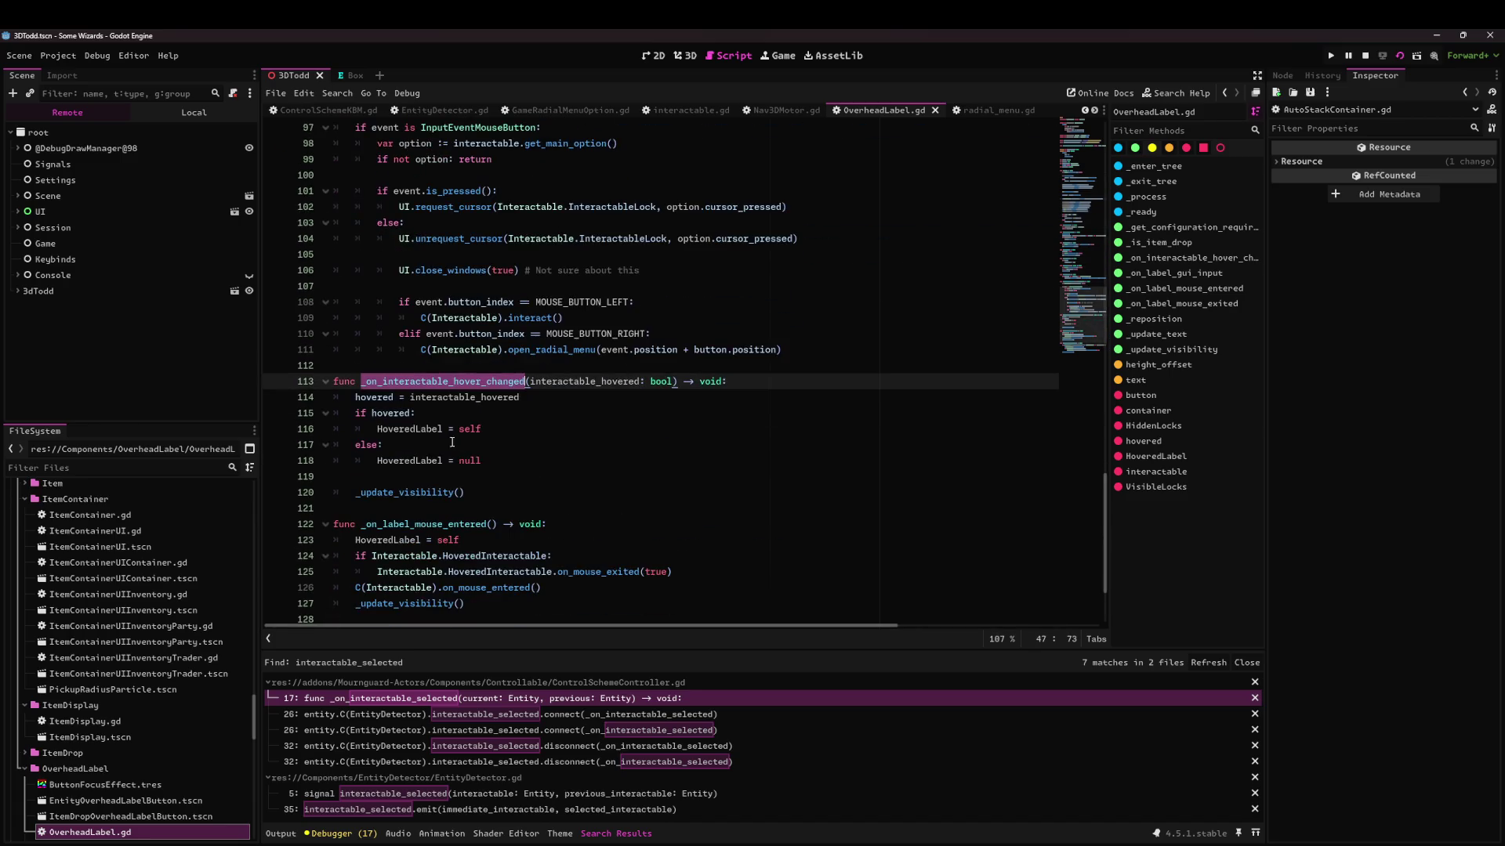
{"action": "left_click", "coordinate": [372, 402]}
{"action": "key", "text": "End"}
{"action": "key", "text": "ctrl+shift+Left"}
{"action": "double_click", "coordinate": [419, 431]}
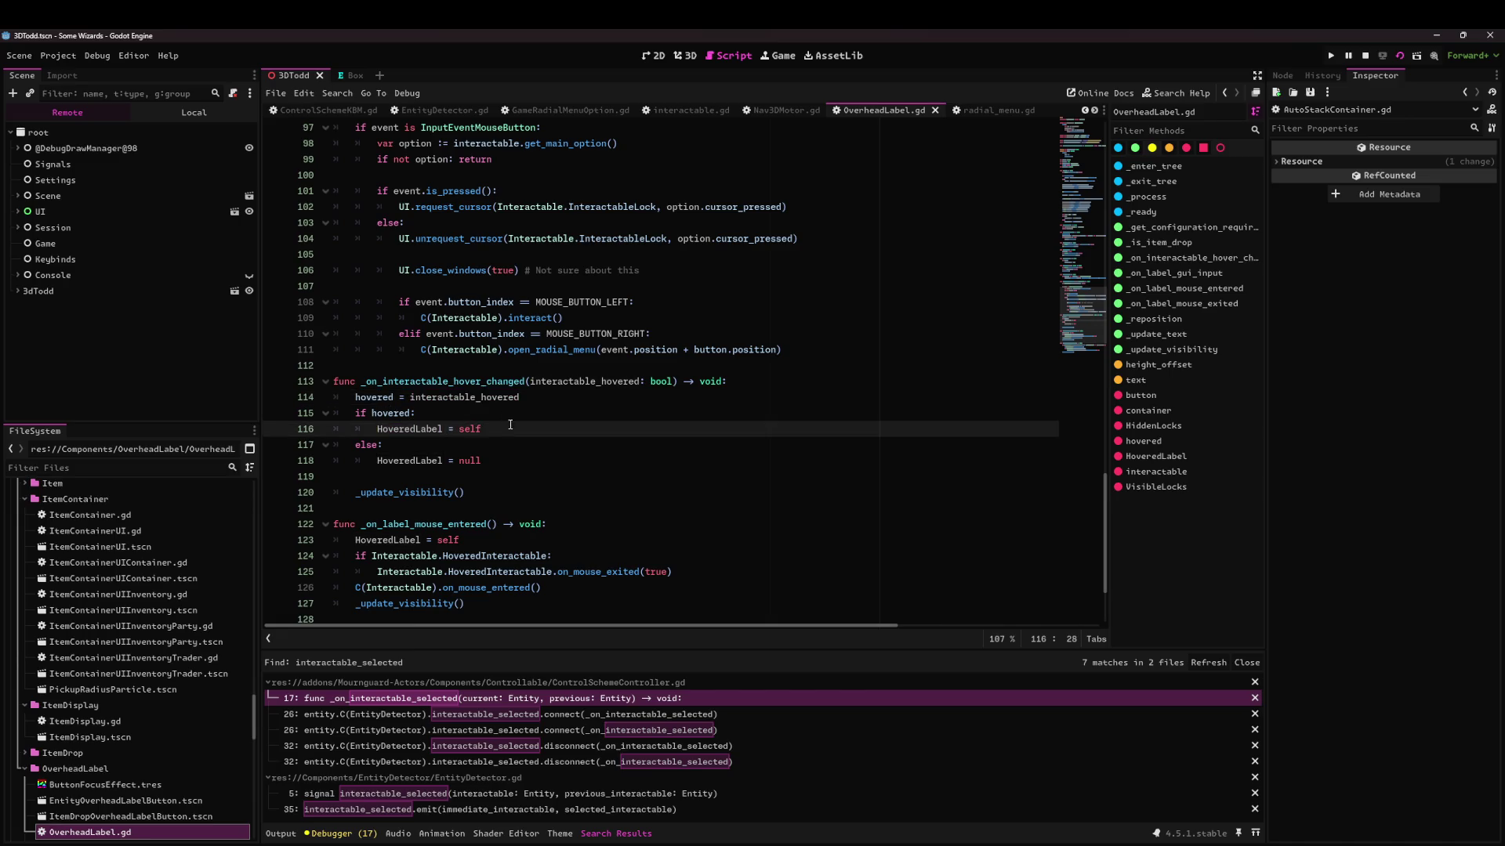
{"action": "left_click", "coordinate": [510, 459]}
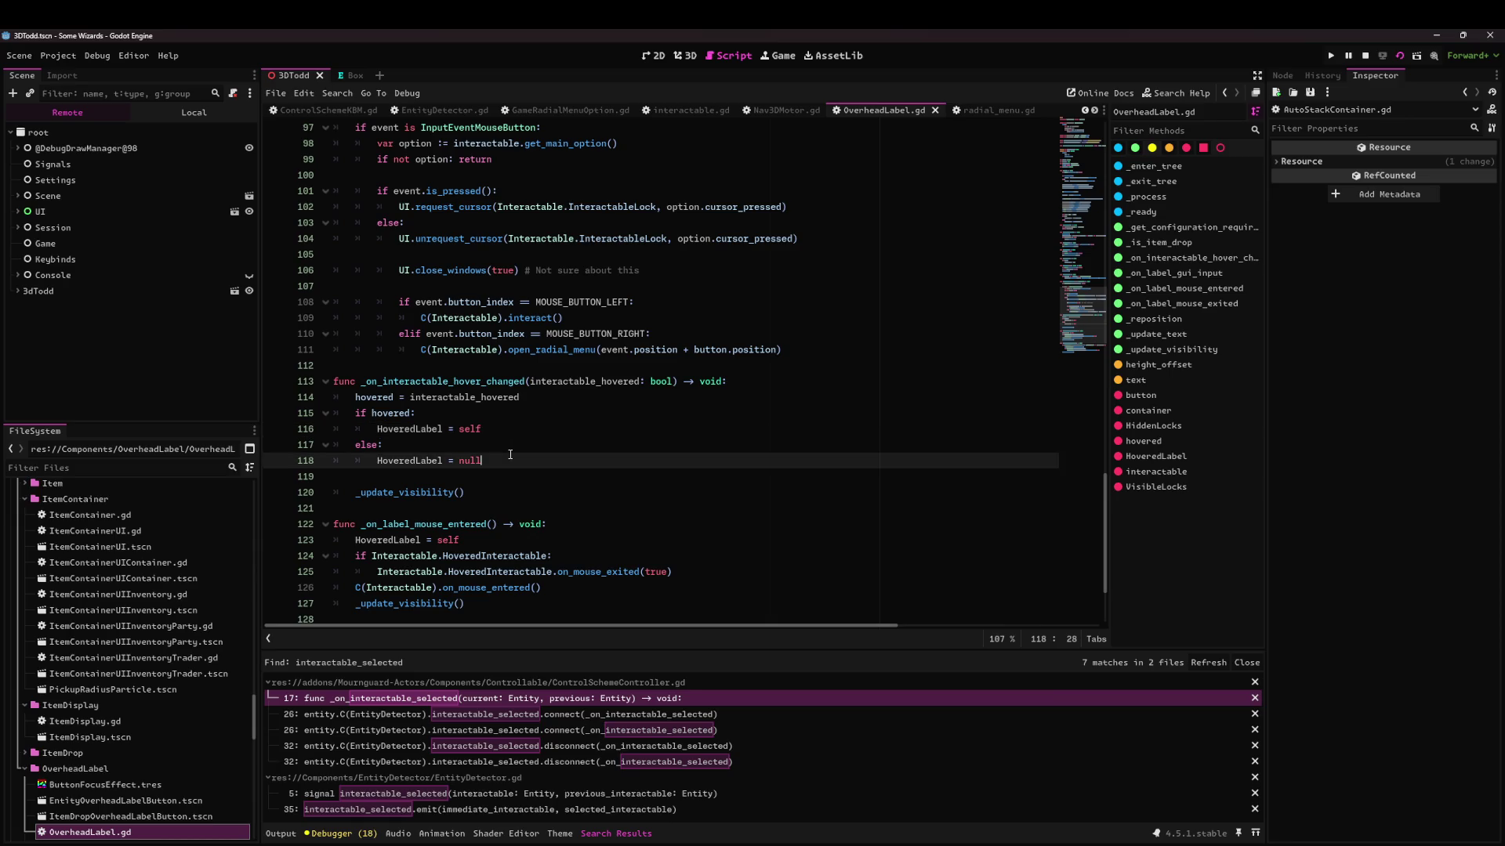
Add get_viewport().gui_get_focus_owner().release_focus() on the line below, using autocomplete.
{"action": "key", "text": "Return"}
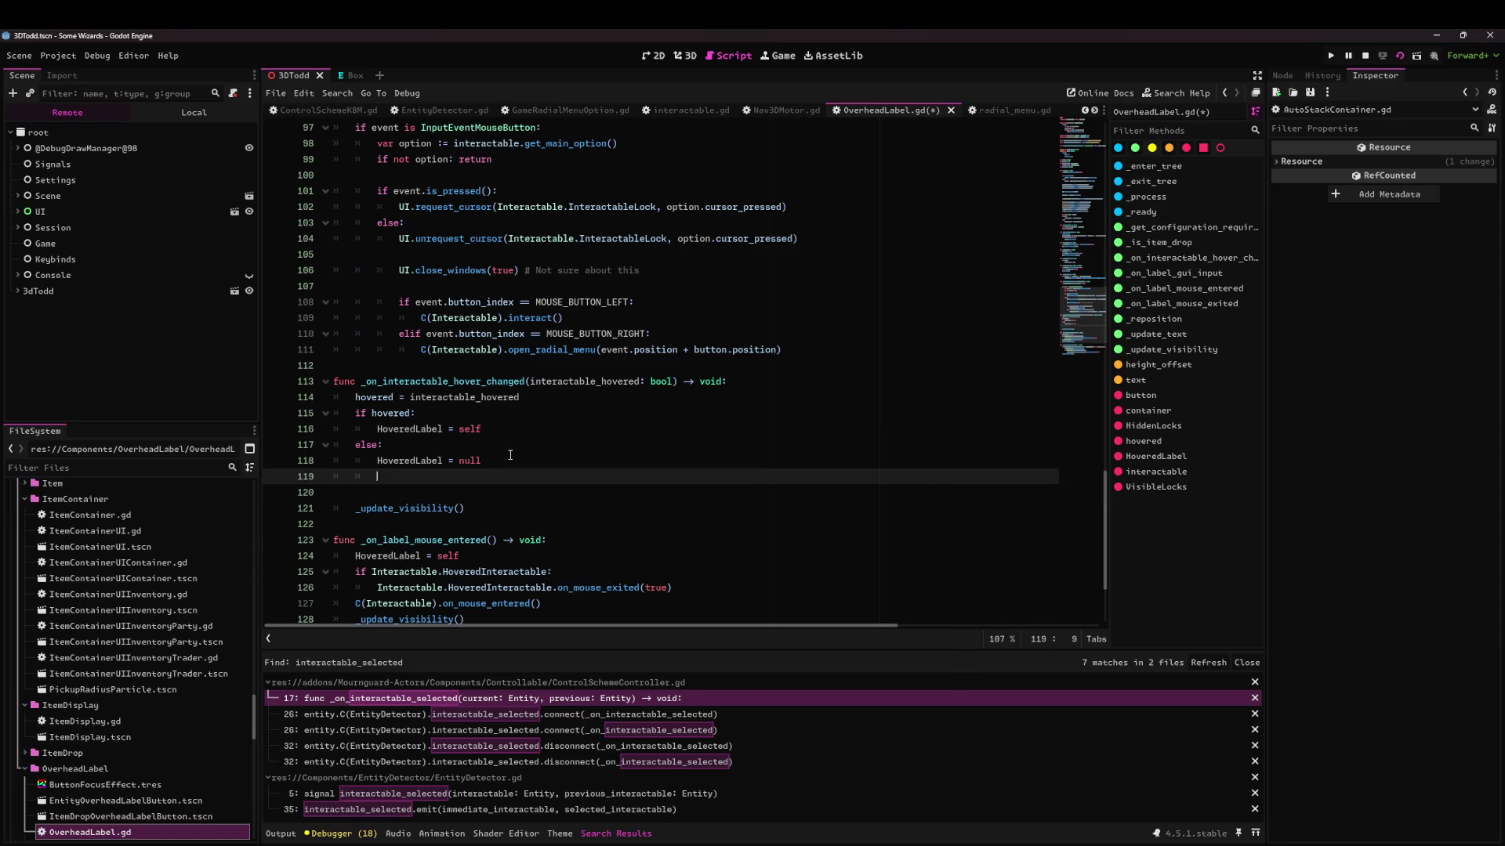
{"action": "type", "text": "get_"}
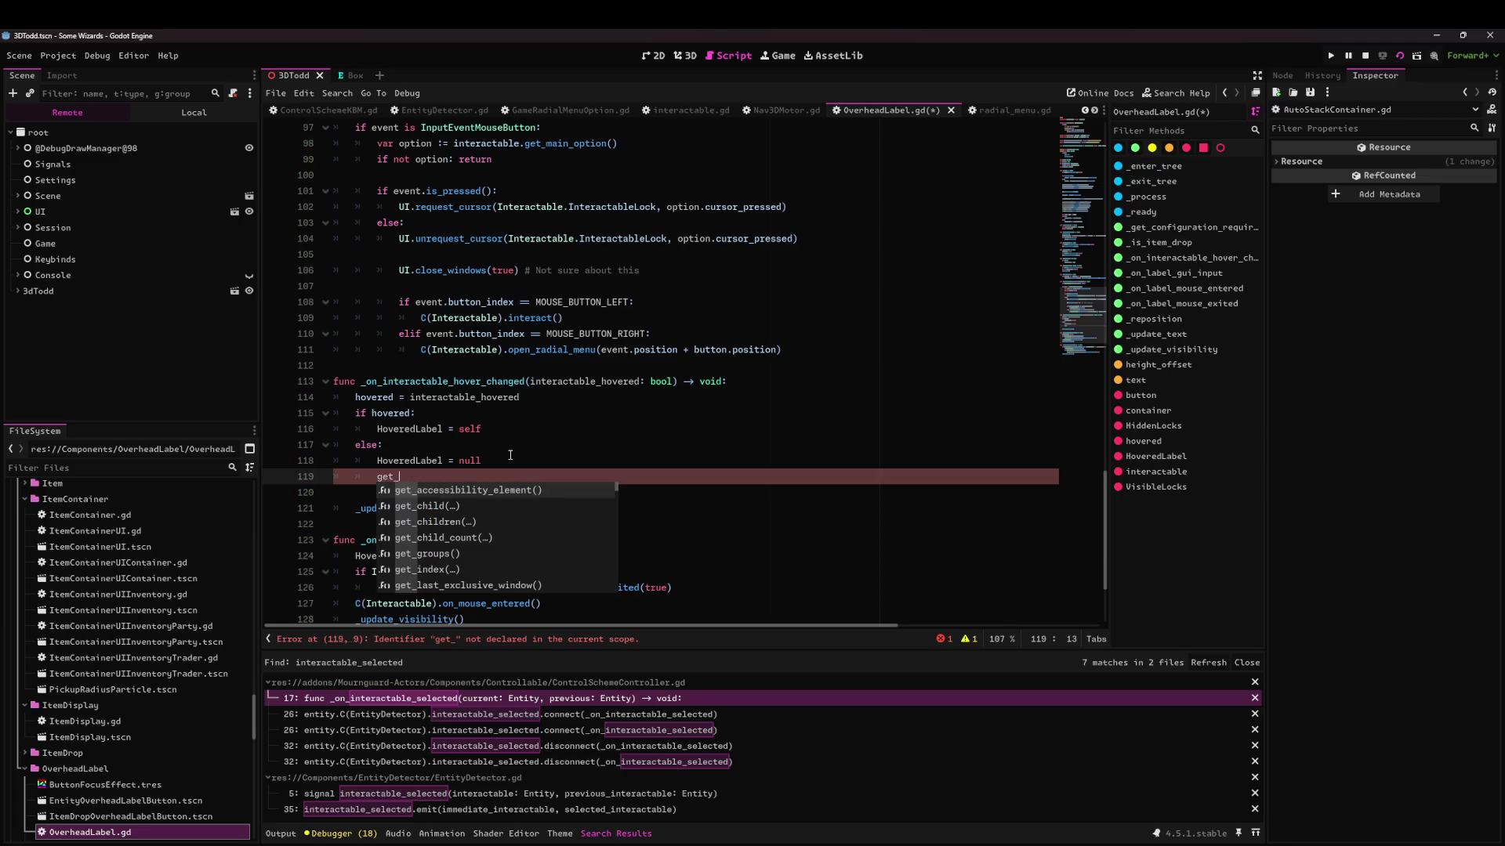
{"action": "key", "text": "BackSpace"}
{"action": "key", "text": "BackSpace"}
{"action": "key", "text": "BackSpace"}
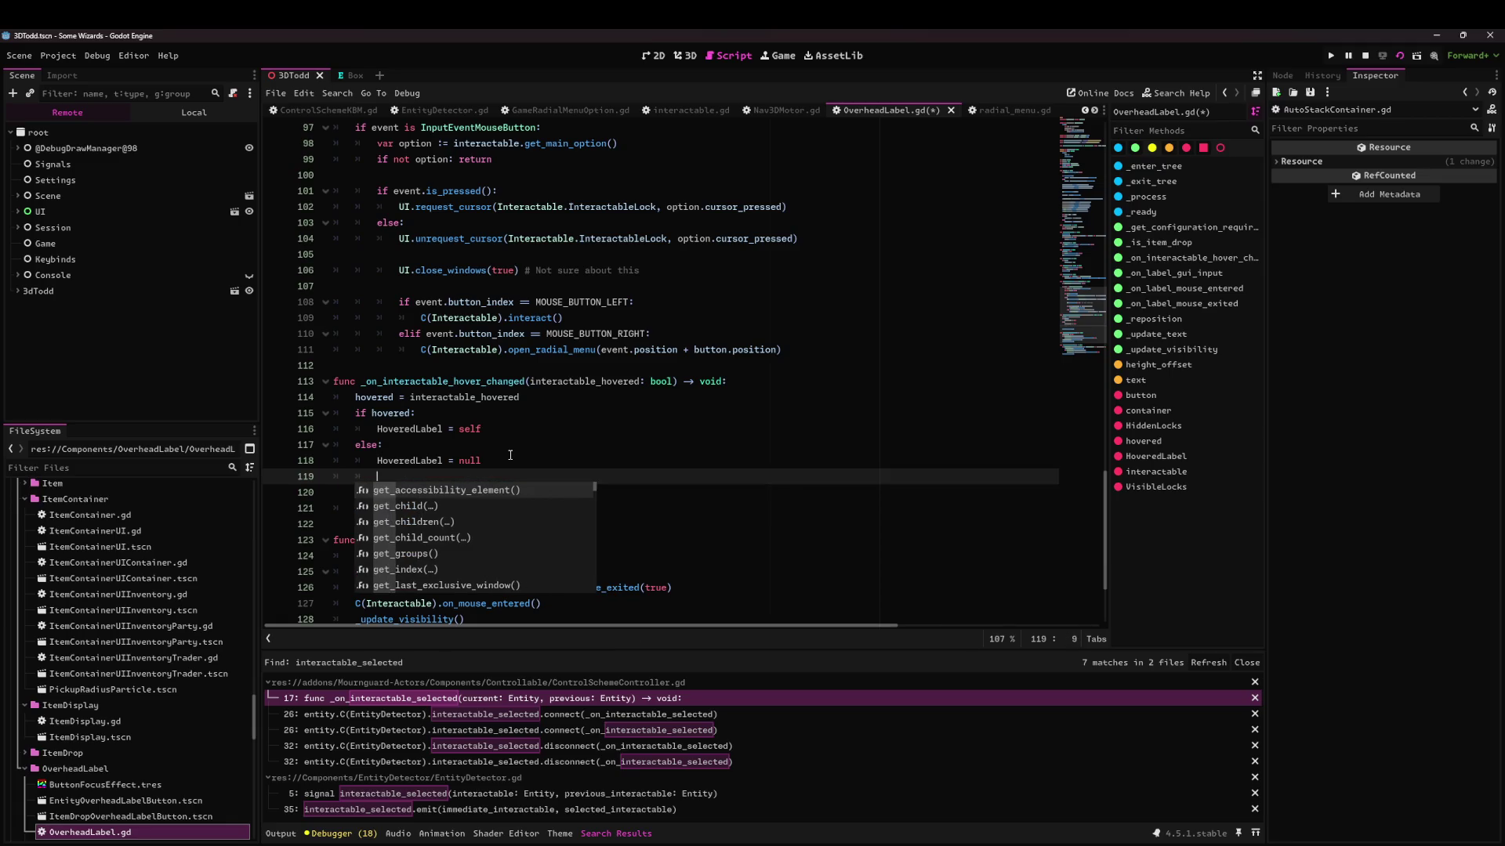
{"action": "type", "text": "get_viewport("}
{"action": "key", "text": "Return"}
{"action": "type", "text": ".gui_get_focus_owner()"}
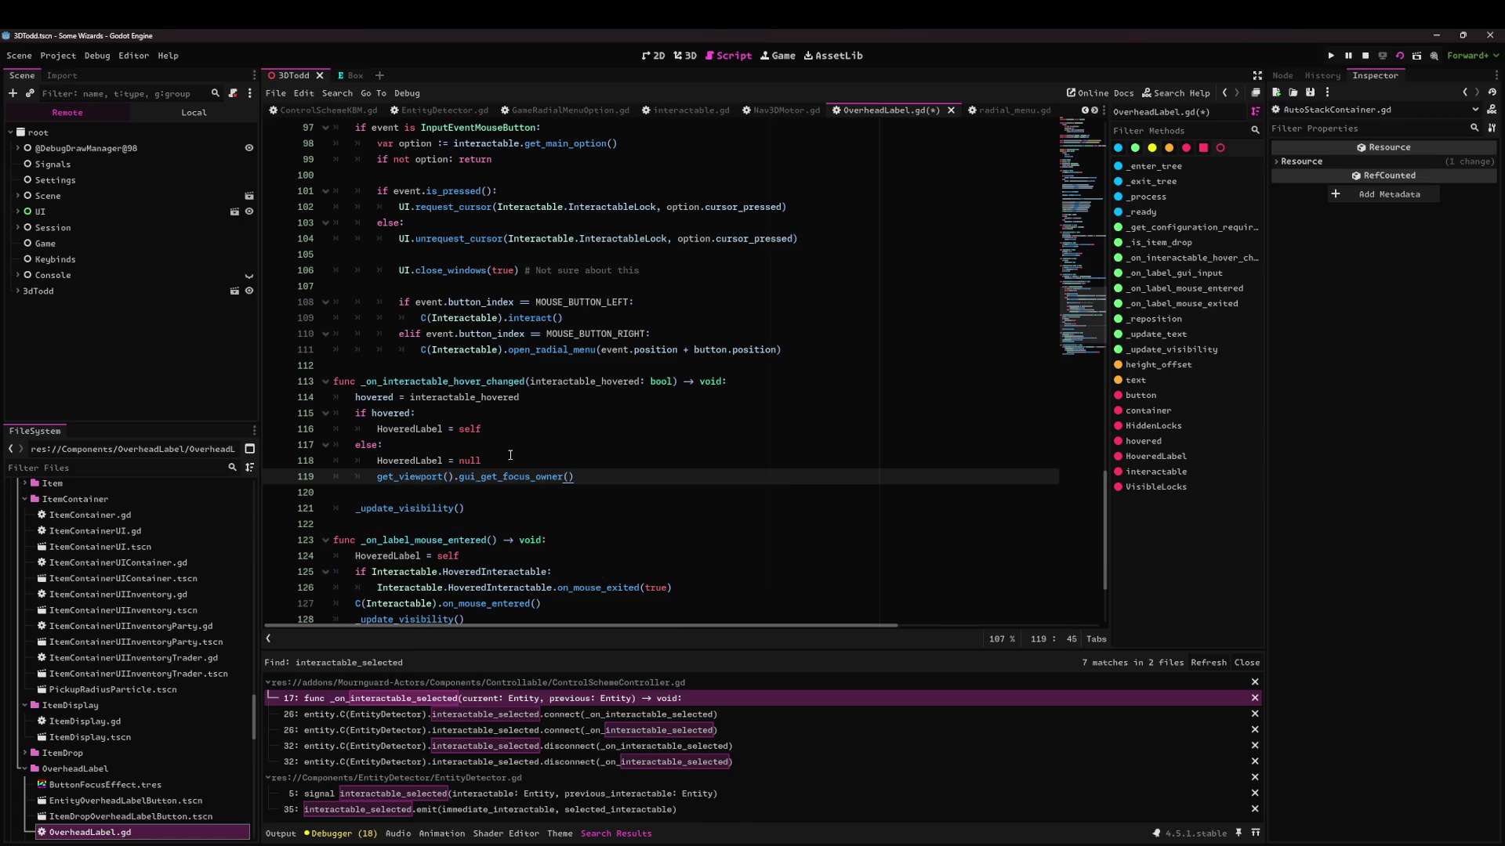
{"action": "type", "text": ".rele"}
{"action": "key", "text": "Return"}
After the run hits the null error, store get_viewport().gui_get_focus_owner() in a focus_owner variable.
{"action": "left_click", "coordinate": [1398, 57]}
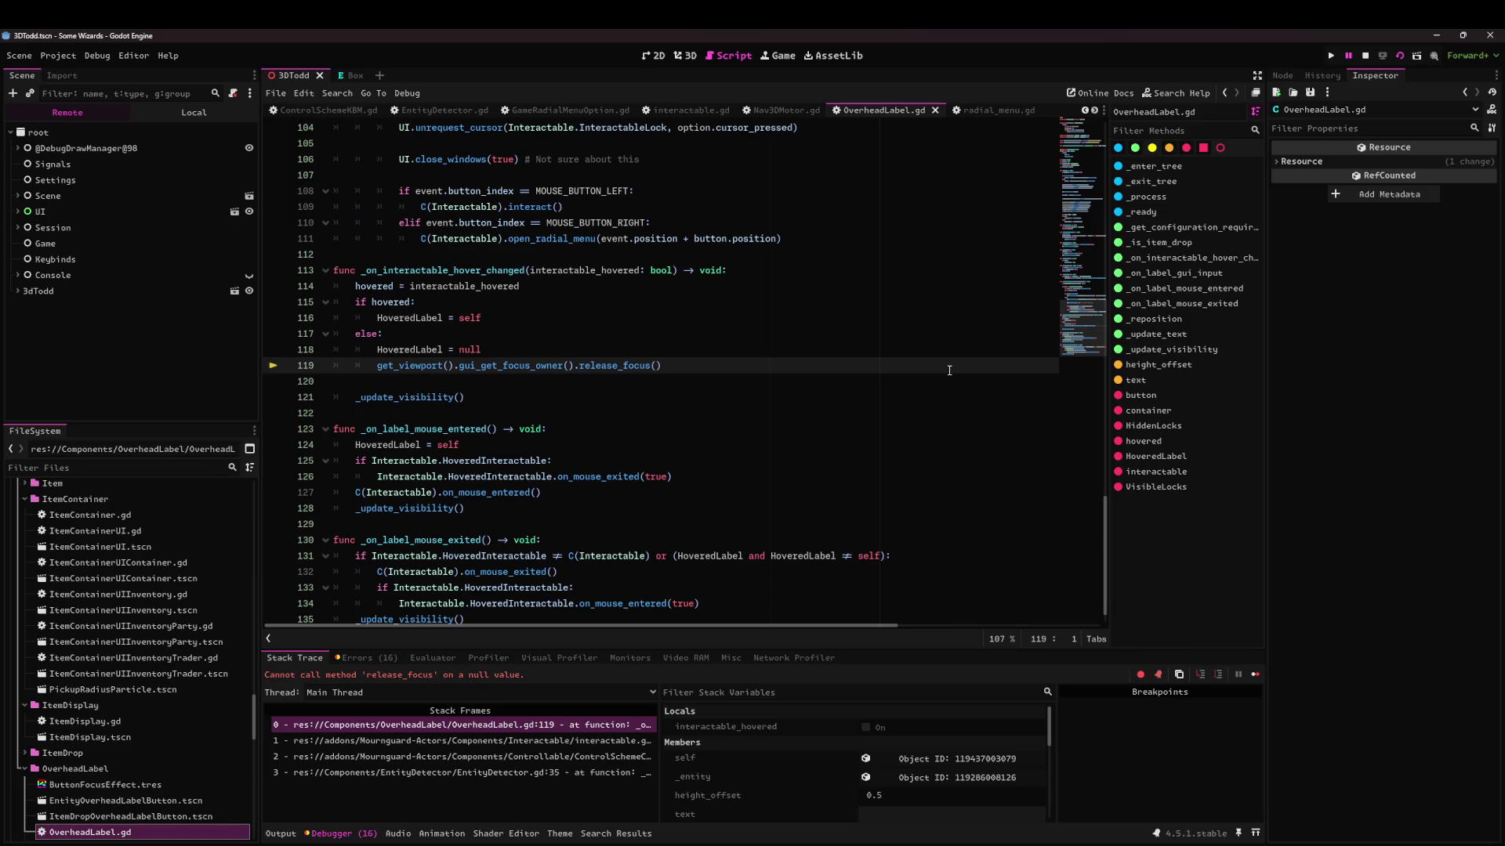
{"action": "left_click", "coordinate": [1365, 56]}
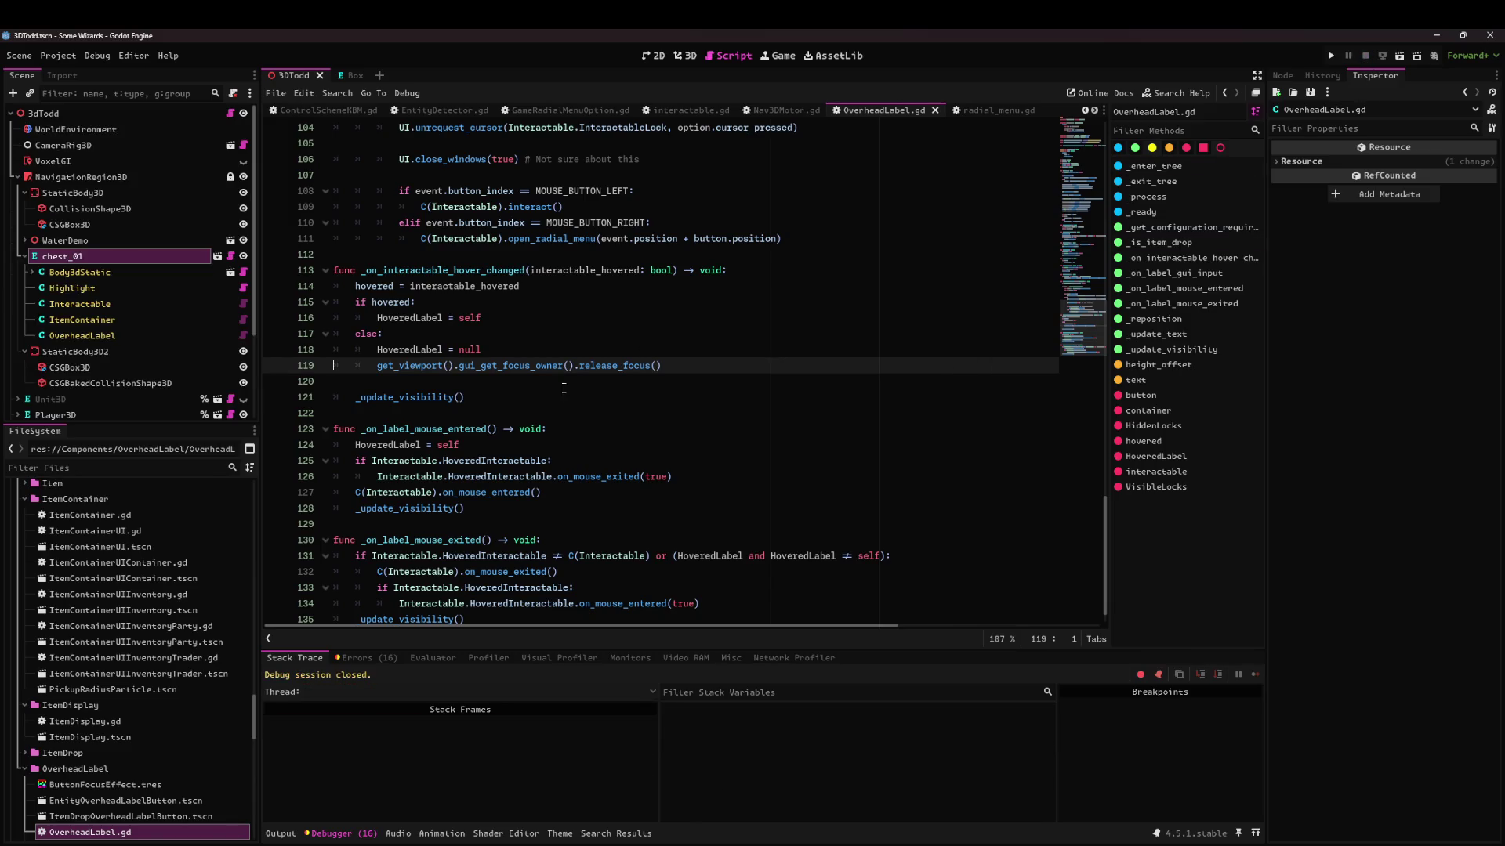
{"action": "left_click", "coordinate": [540, 350]}
{"action": "key", "text": "Down"}
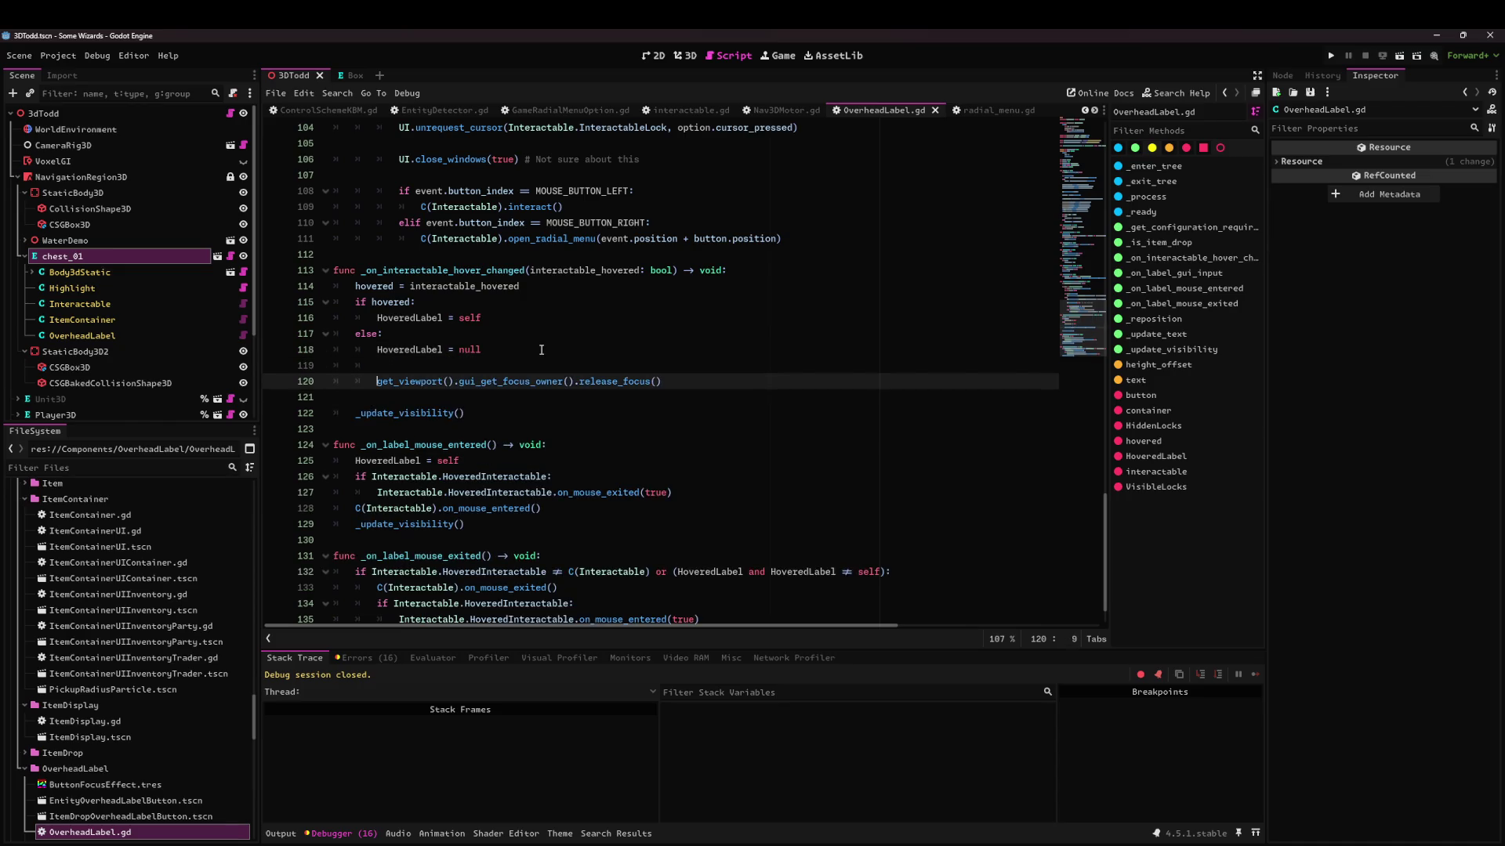
{"action": "key", "text": "ctrl+shift+Right"}
{"action": "key", "text": "ctrl+shift+Right"}
{"action": "key", "text": "ctrl+shift+Right"}
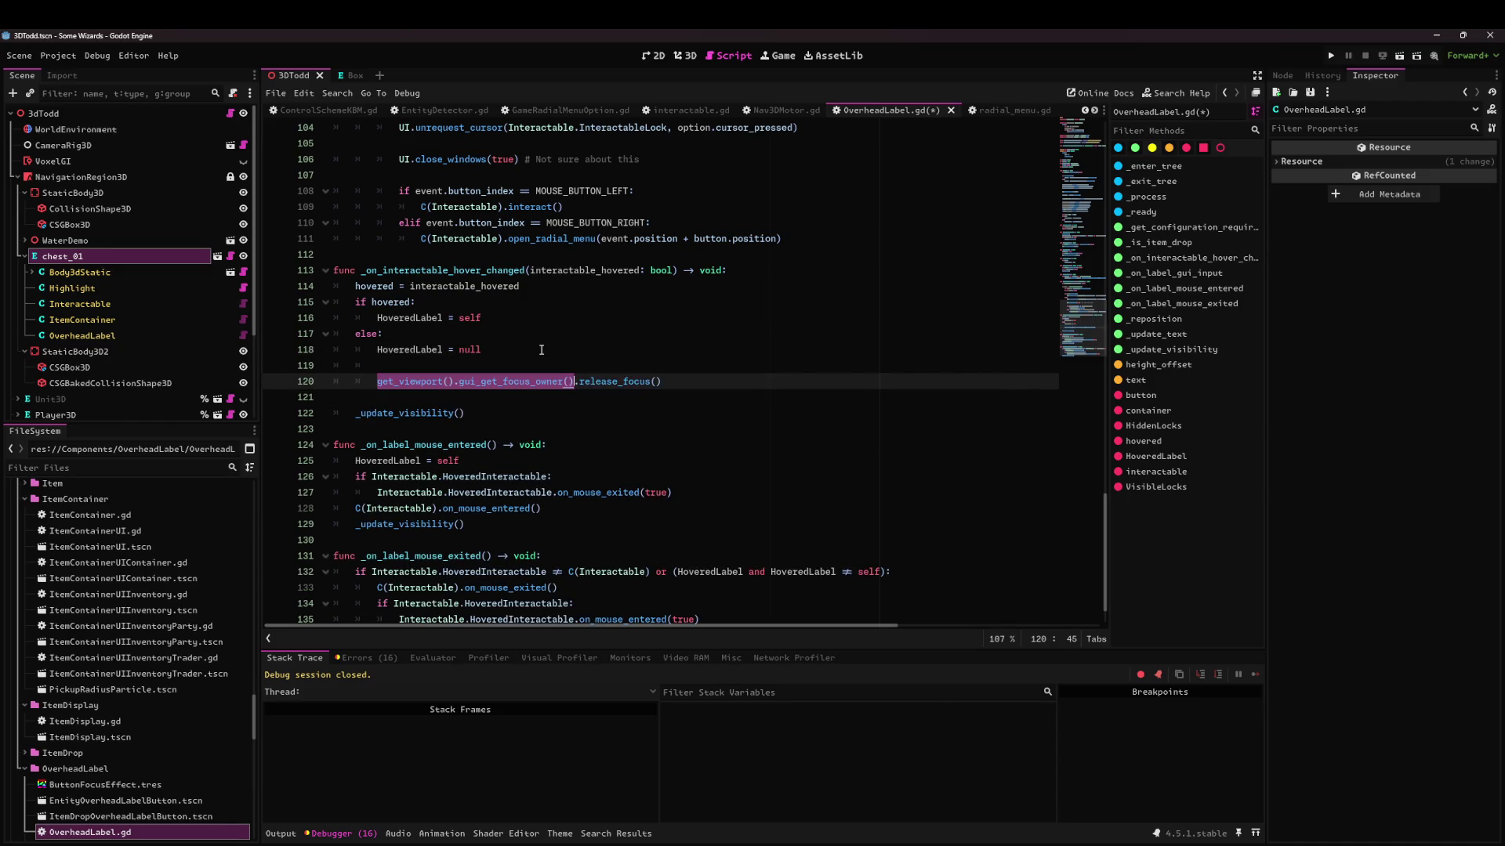
{"action": "key", "text": "Up"}
{"action": "type", "text": "var focus_"}
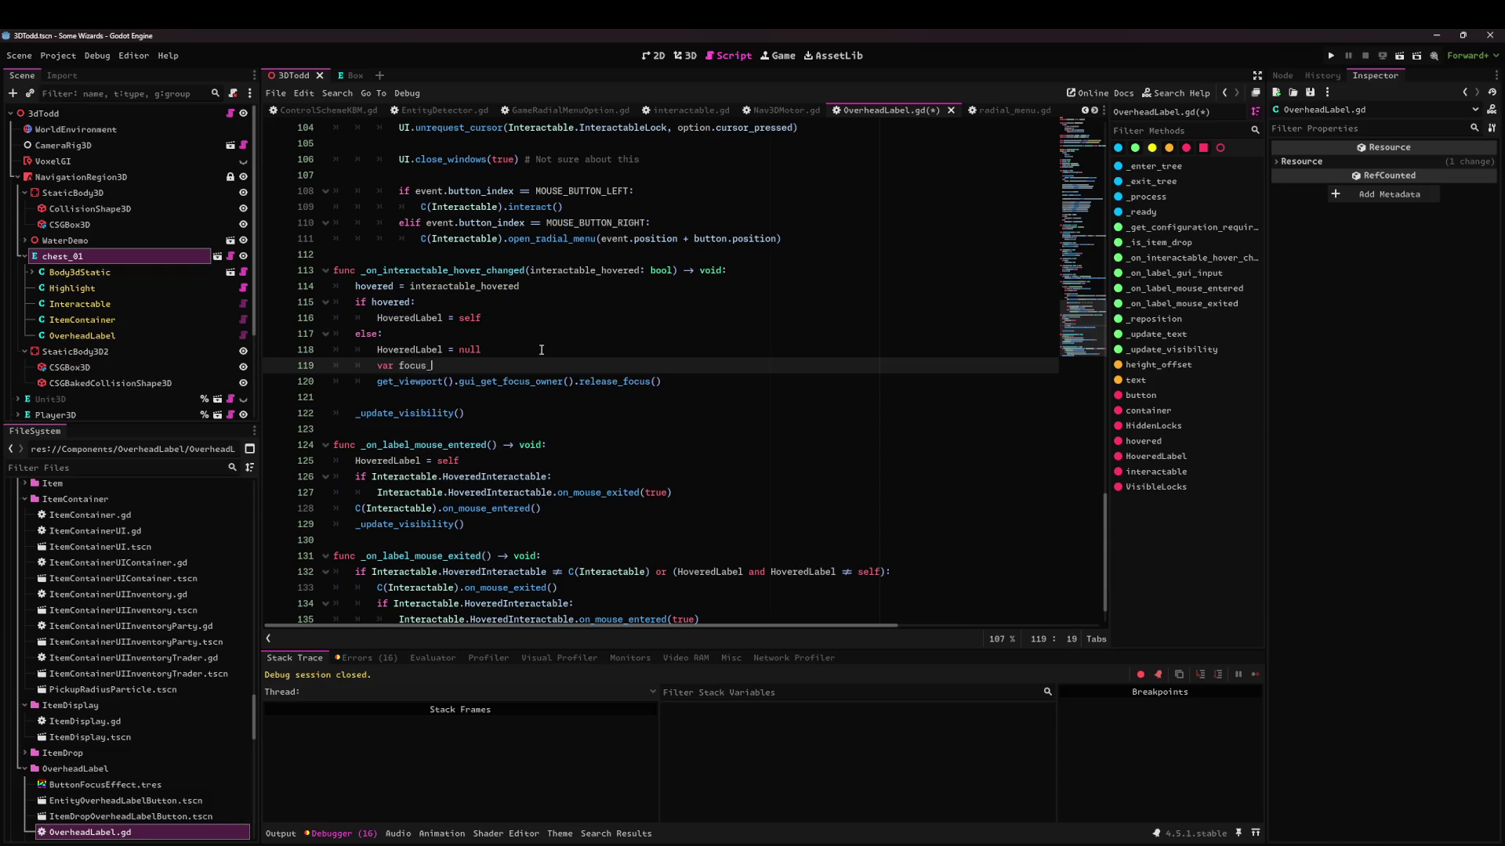
{"action": "type", "text": "owner = get_viewport().gui_get_focus_owner()"}
{"action": "key", "text": "Return"}
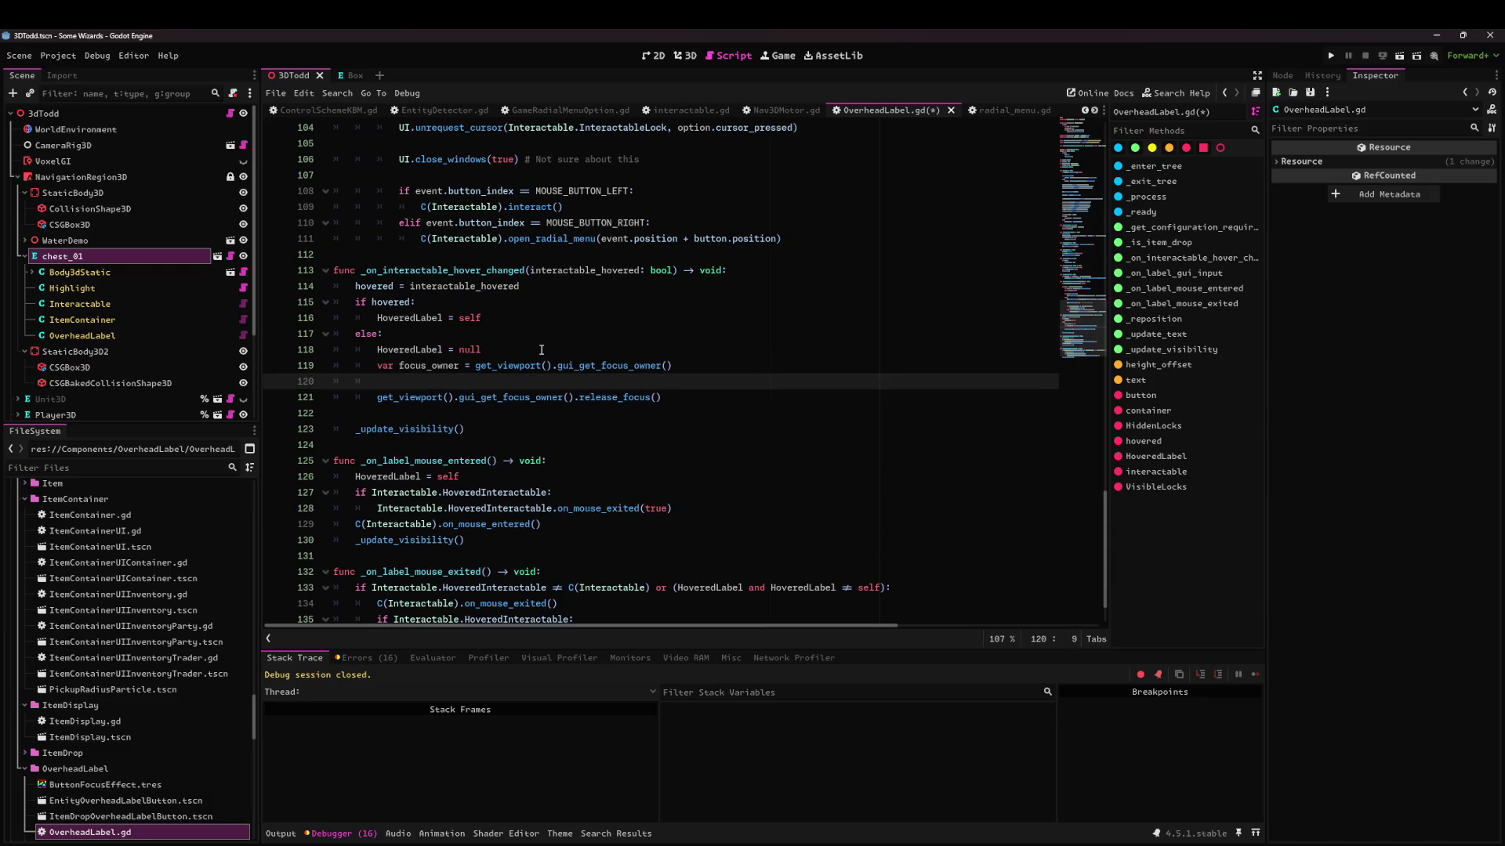
Wrap the release in 'if focus_owner and focus_owner == self:', call focus_owner.release_focus(), and save.
{"action": "type", "text": "if focus_owner and "}
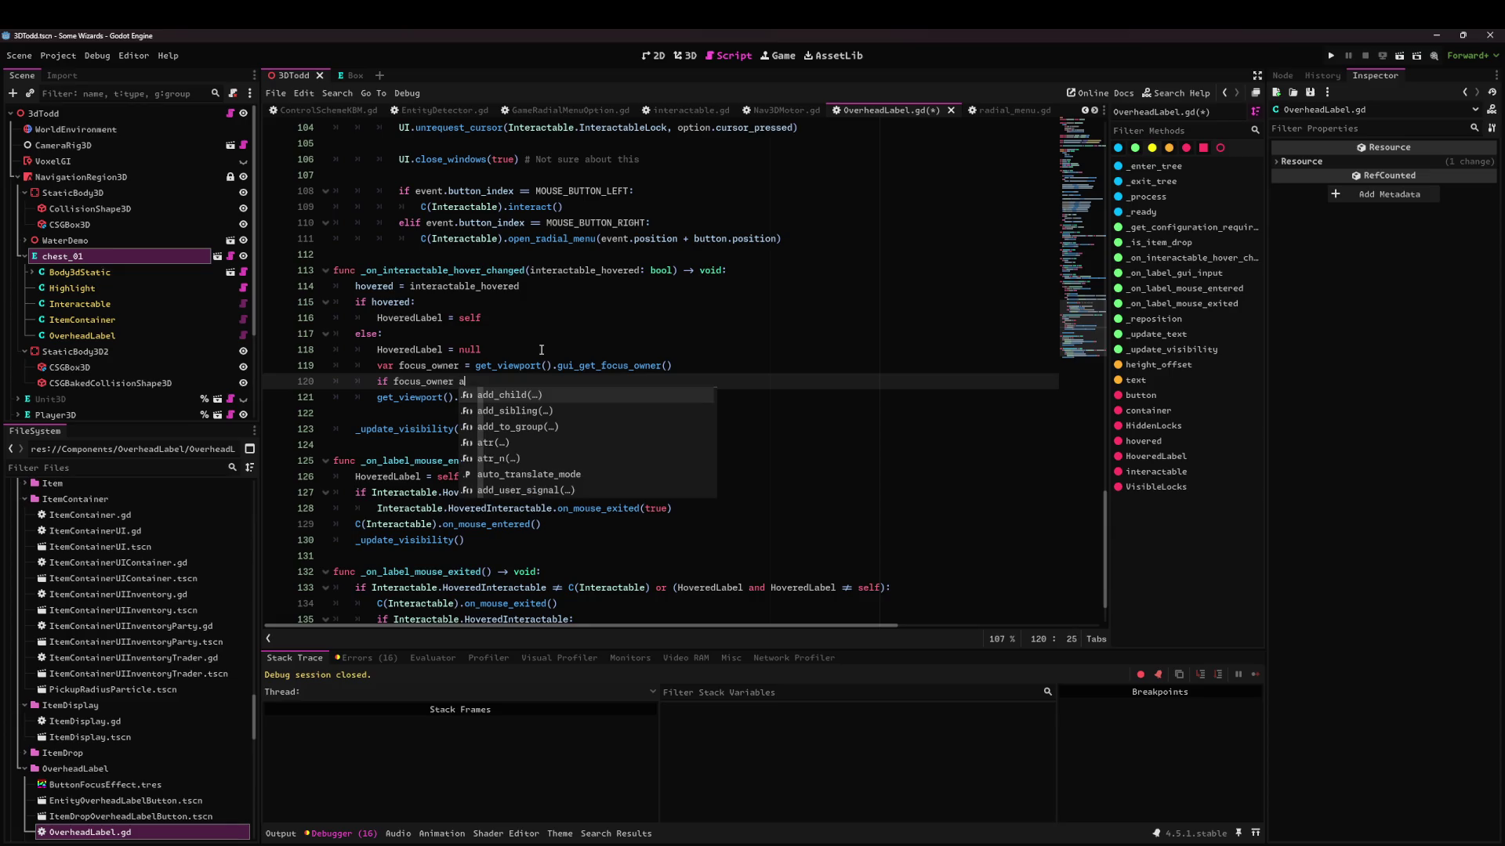
{"action": "type", "text": "focus_owner == self:"}
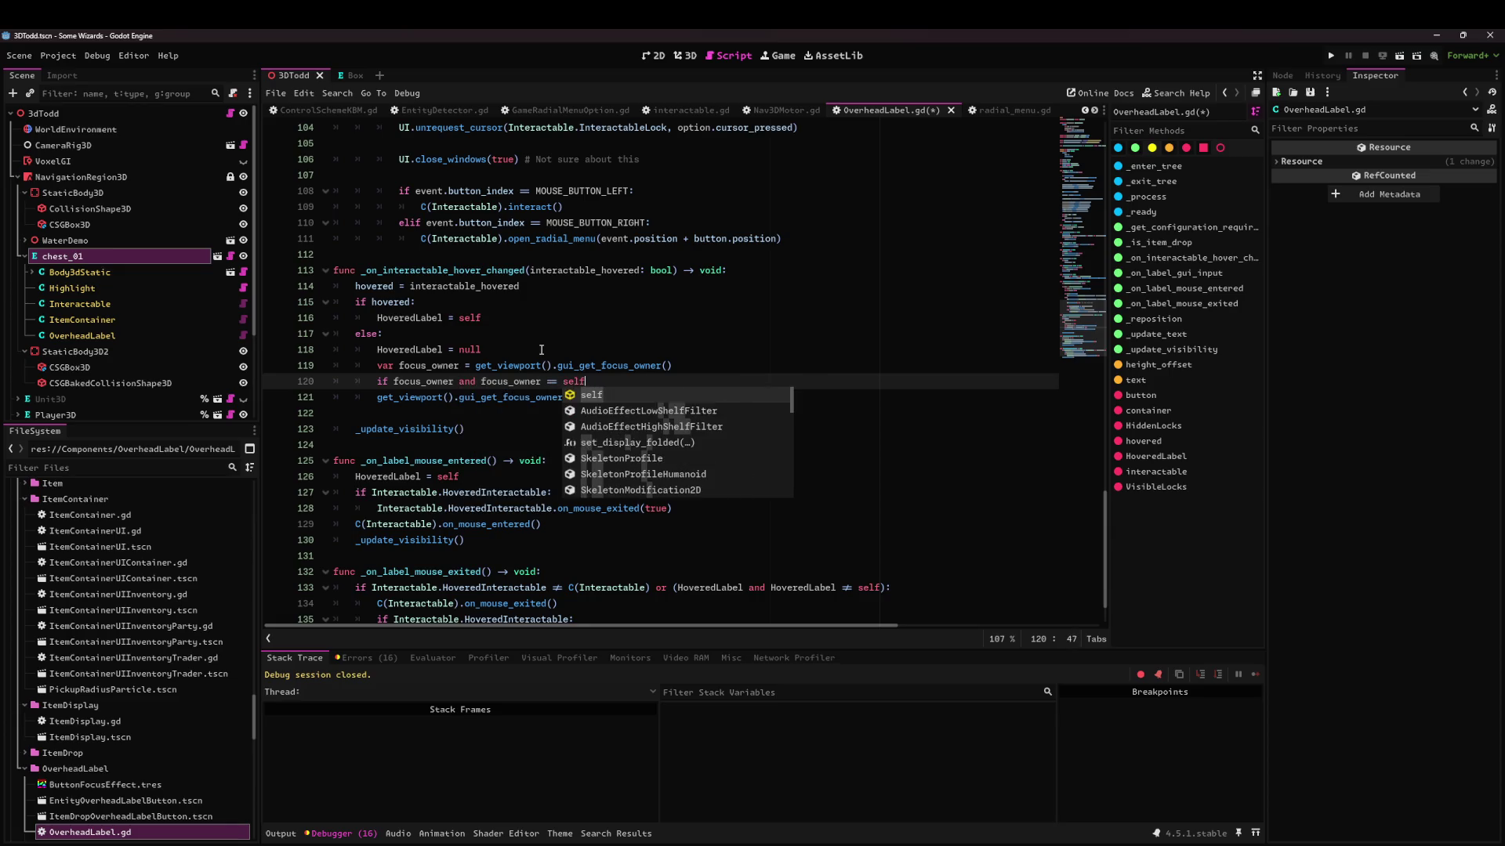
{"action": "key", "text": "Down"}
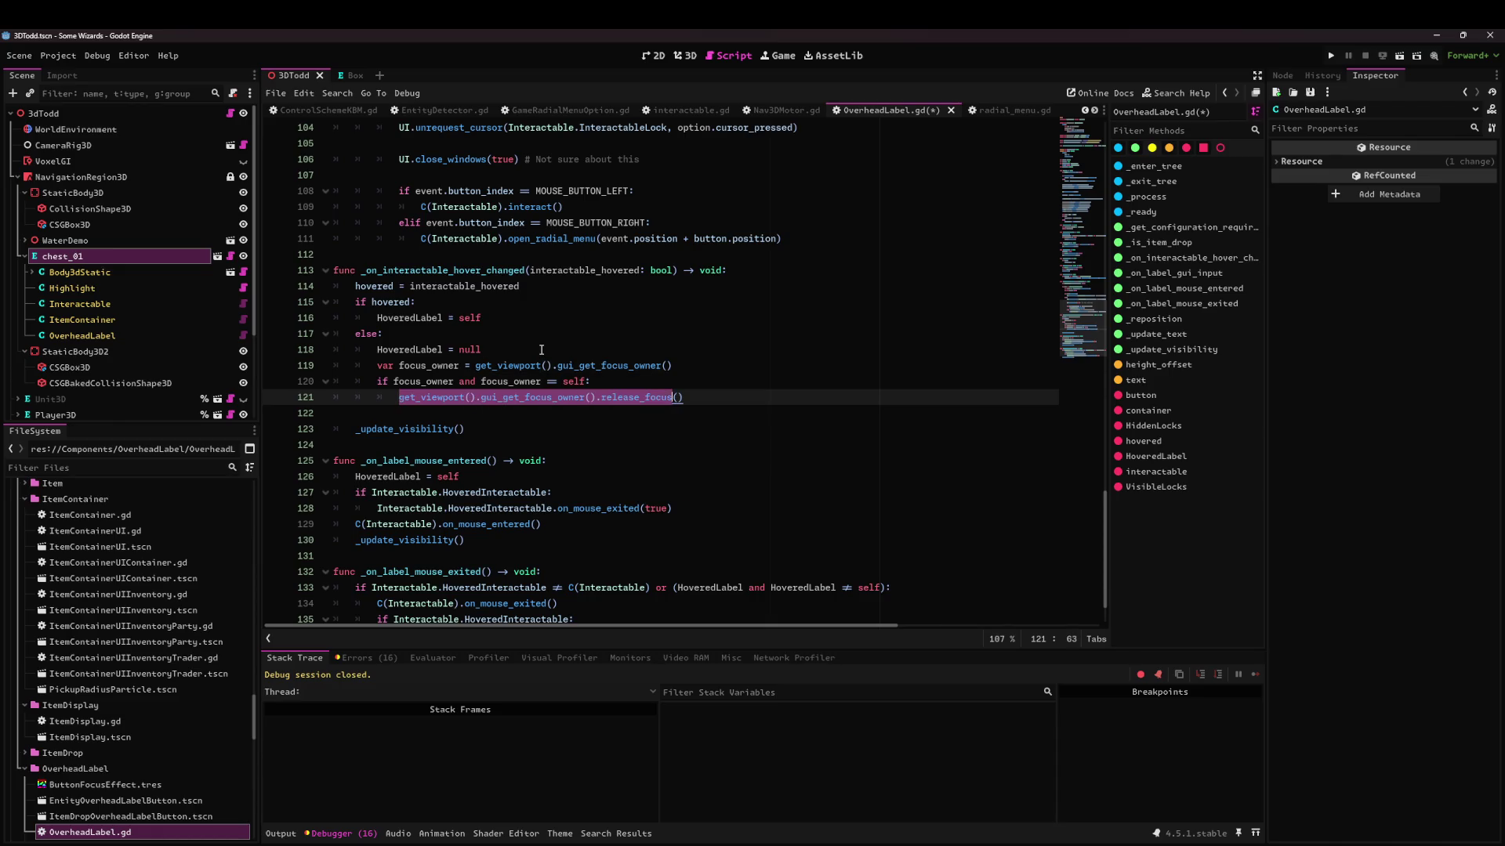
{"action": "key", "text": "Up"}
{"action": "key", "text": "End"}
{"action": "key", "text": "Left"}
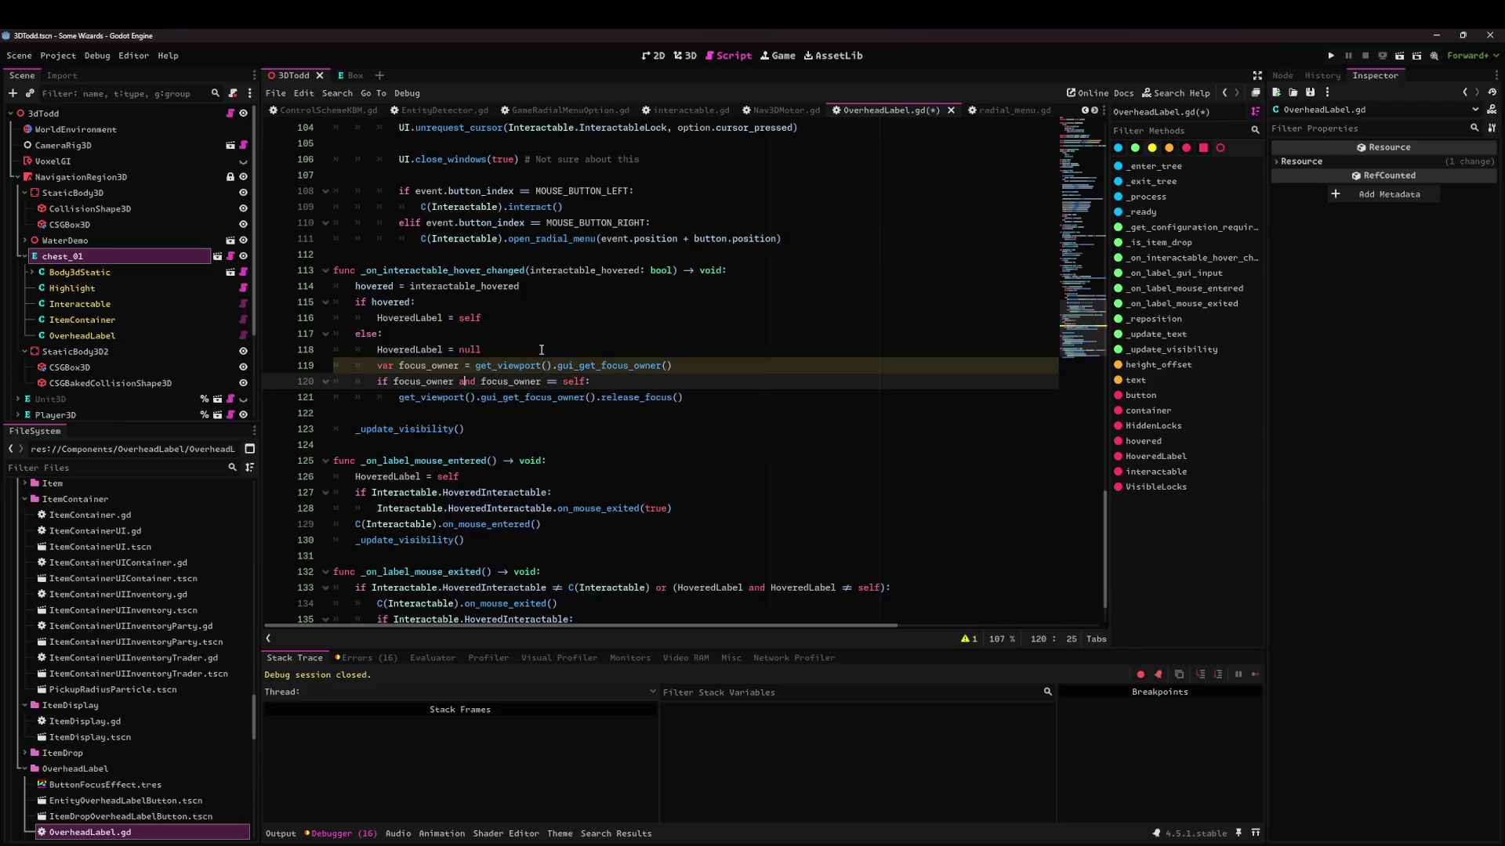
{"action": "key", "text": "Down"}
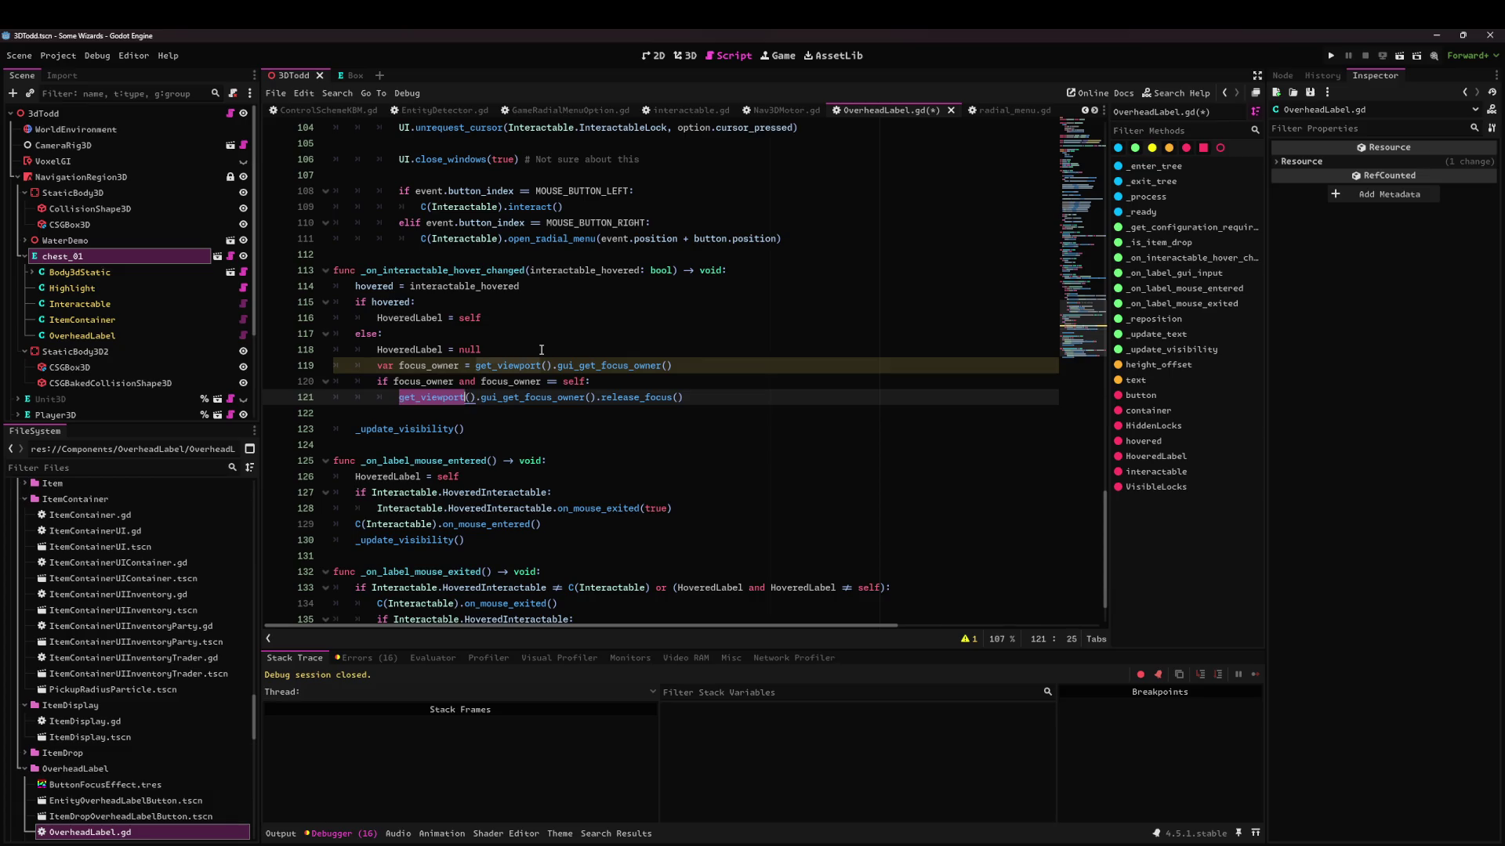
{"action": "key", "text": "ctrl+shift+Right"}
{"action": "key", "text": "ctrl+shift+Right"}
{"action": "type", "text": "focus_owner."}
{"action": "key", "text": "ctrl+s"}
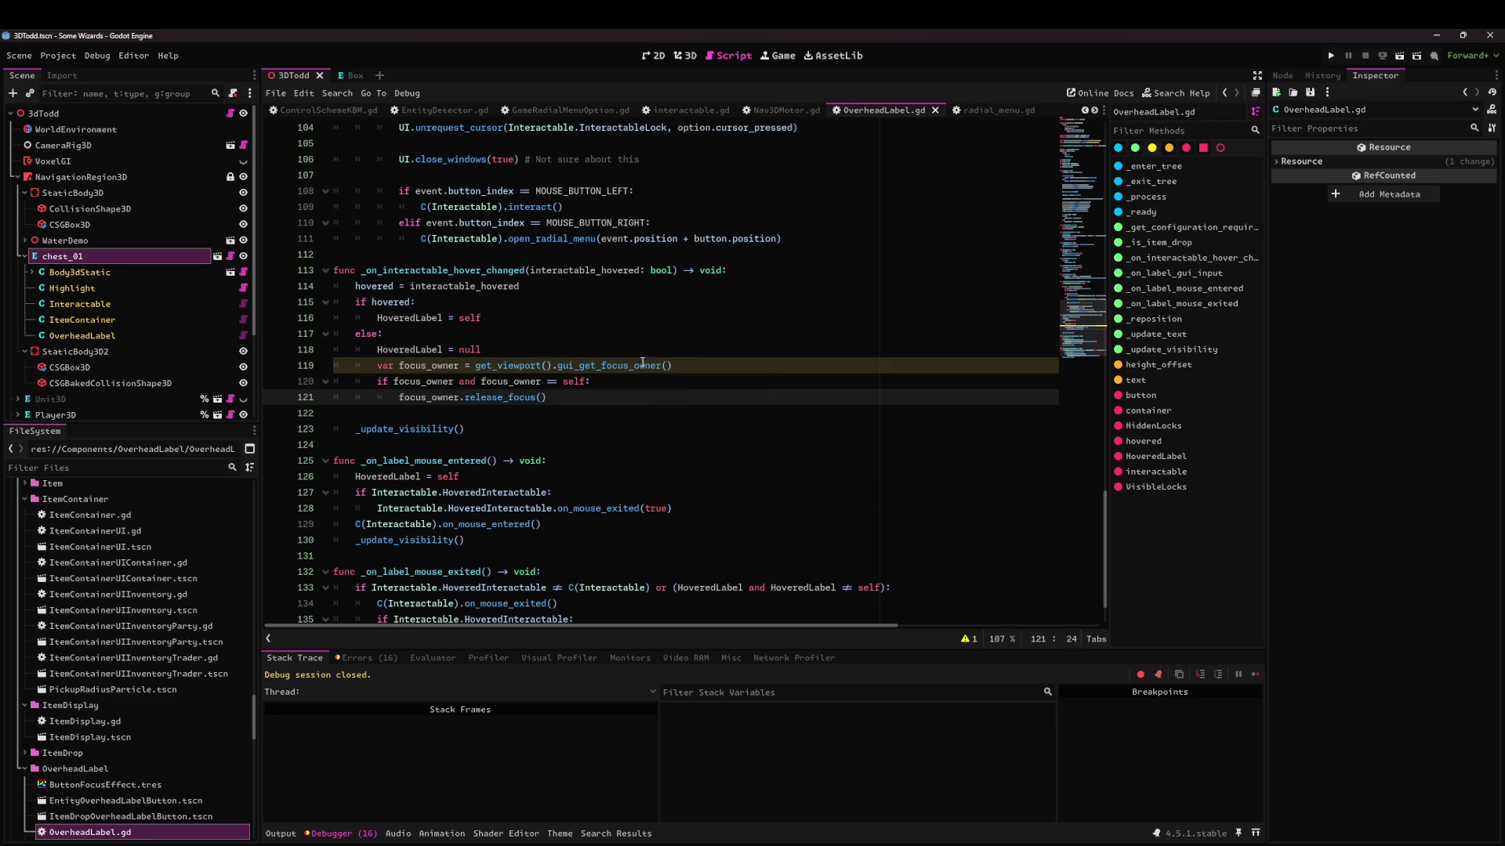
Change the declaration to 'var focus_owner :=' and save again.
{"action": "left_click", "coordinate": [466, 366]}
{"action": "type", "text": ":"}
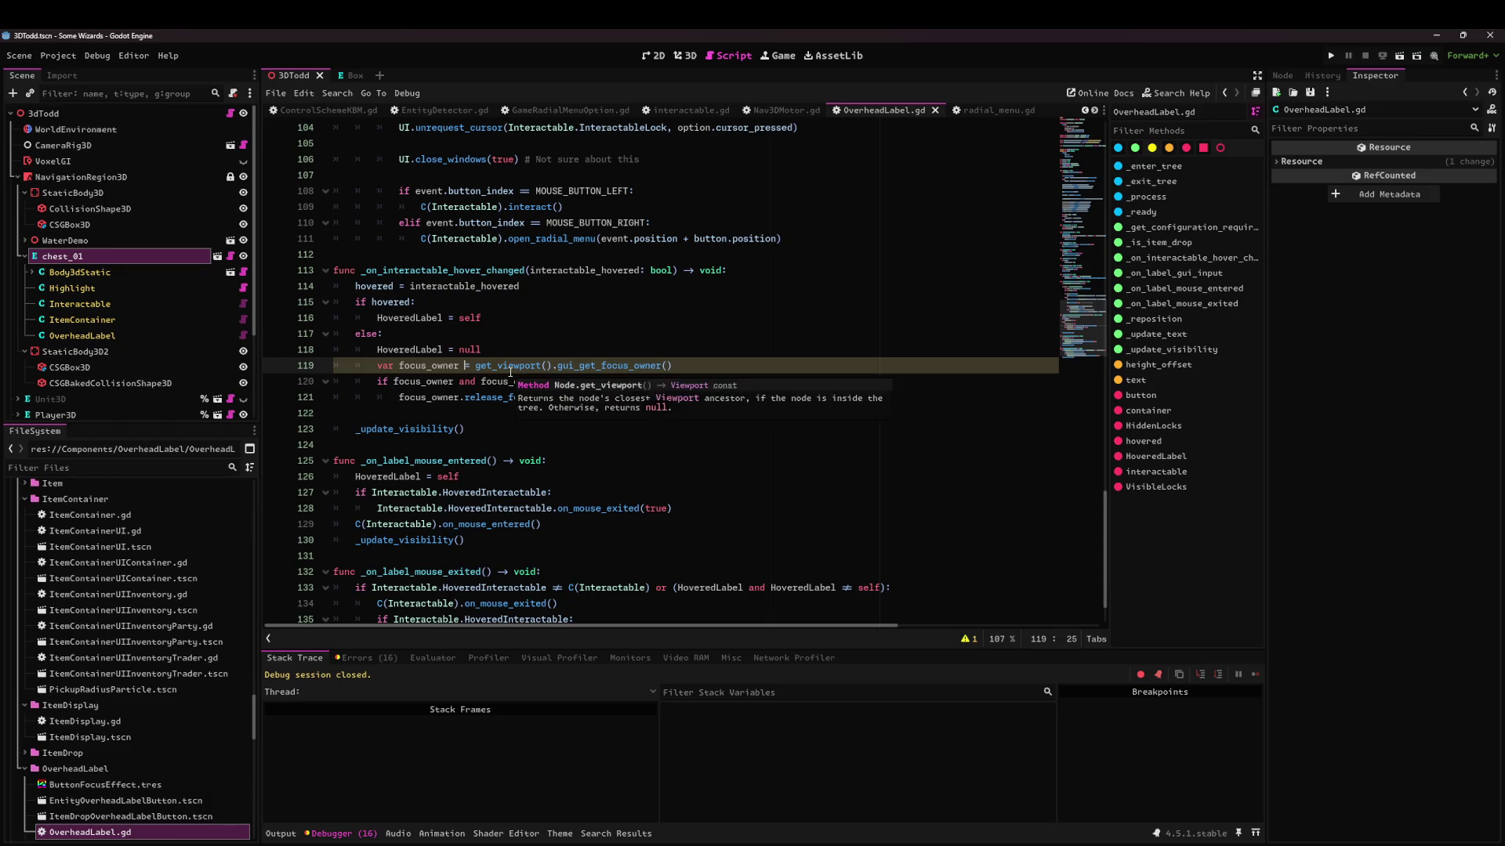
{"action": "key", "text": "ctrl+s"}
{"action": "left_click", "coordinate": [771, 392]}
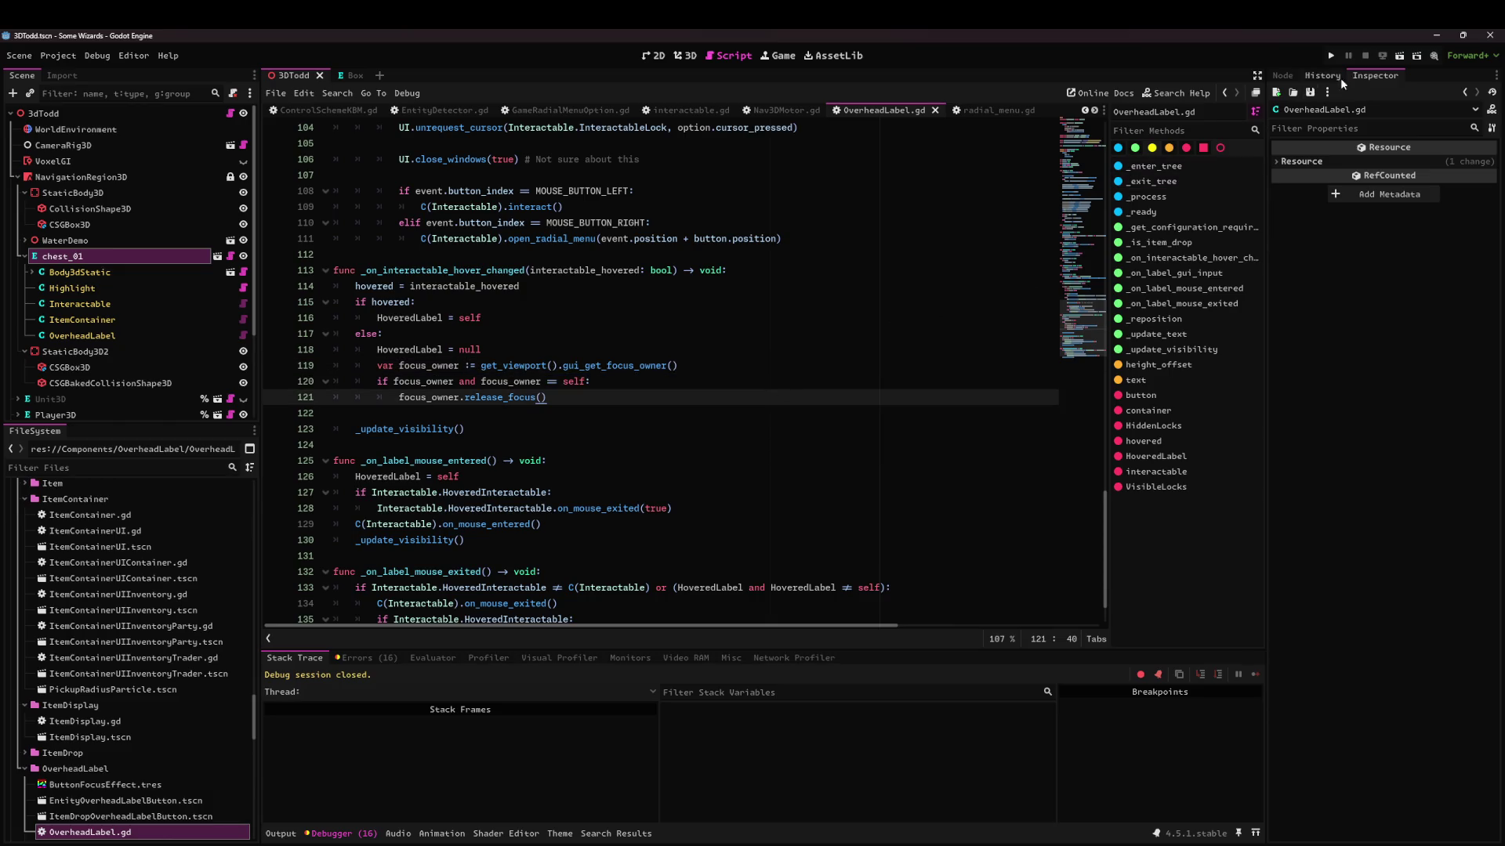
{"action": "left_click", "coordinate": [1399, 55]}
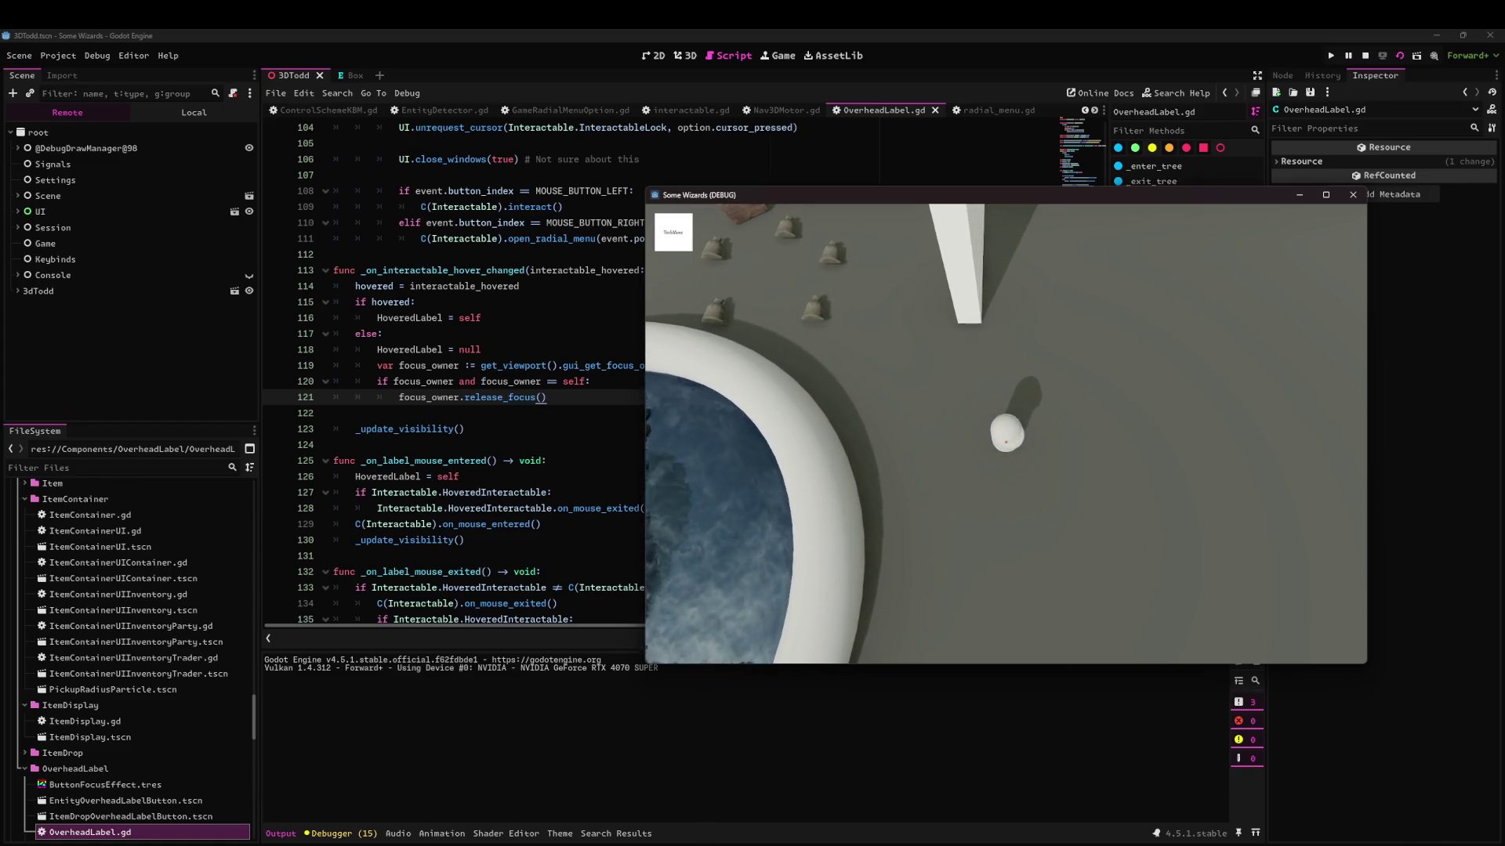
{"action": "left_click", "coordinate": [1352, 197]}
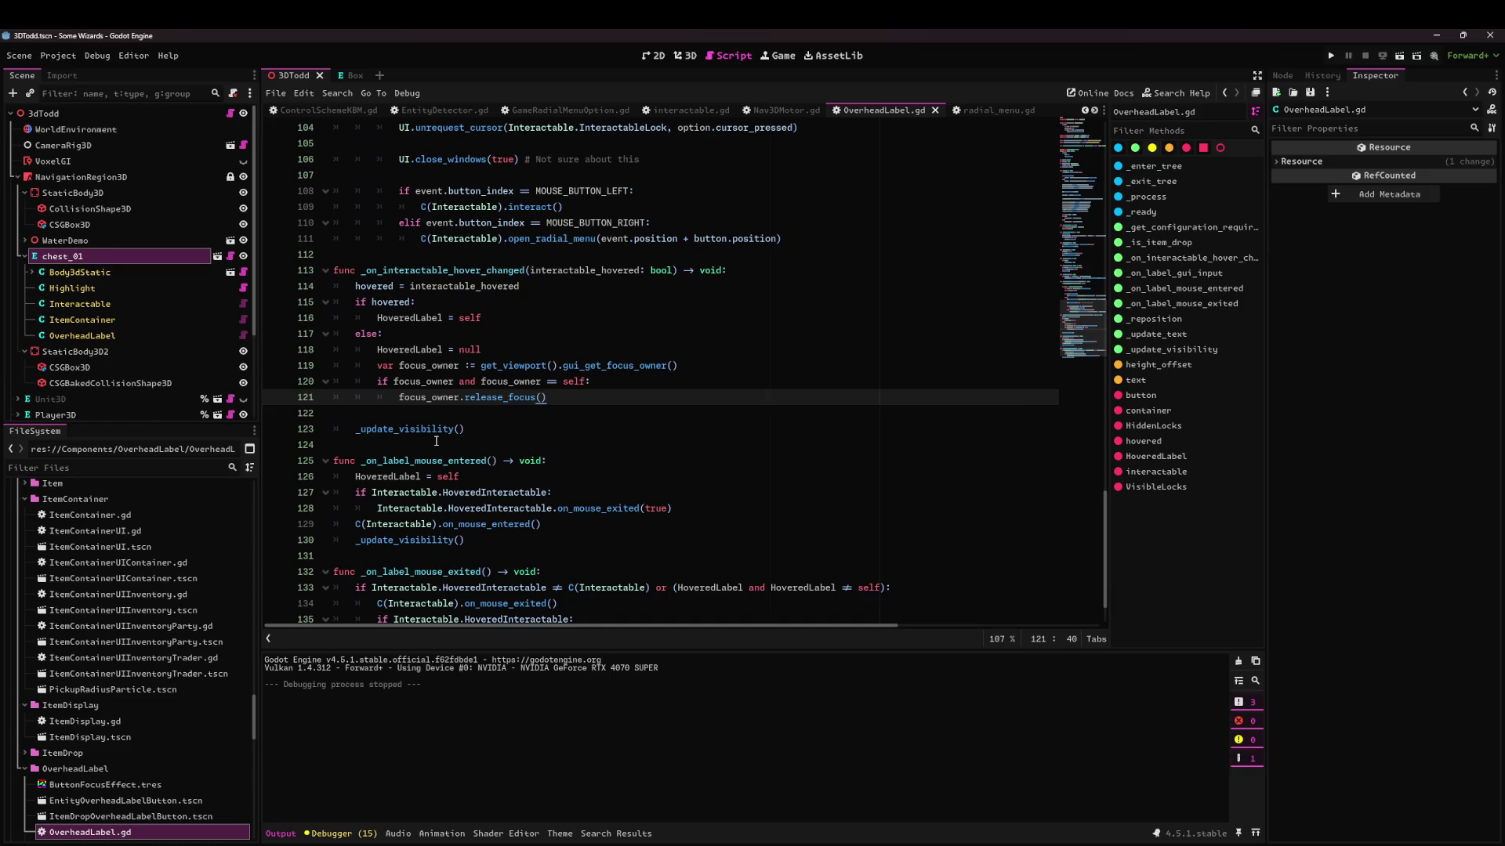
Open ItemDropOverheadLabelButton.tscn with quick open using 'itemover'.
{"action": "left_click", "coordinate": [584, 360]}
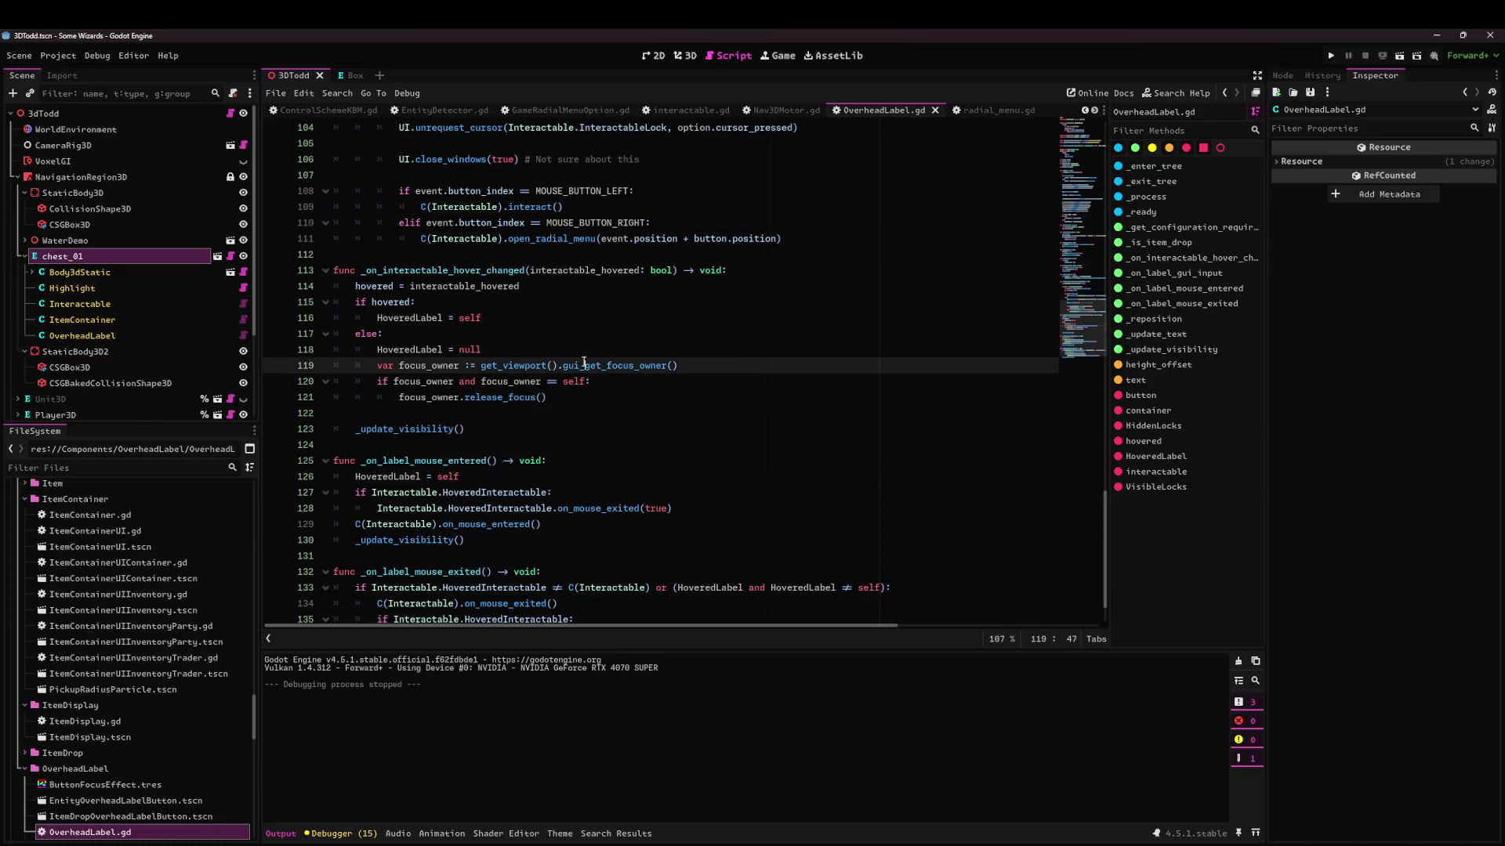
{"action": "left_click", "coordinate": [558, 381]}
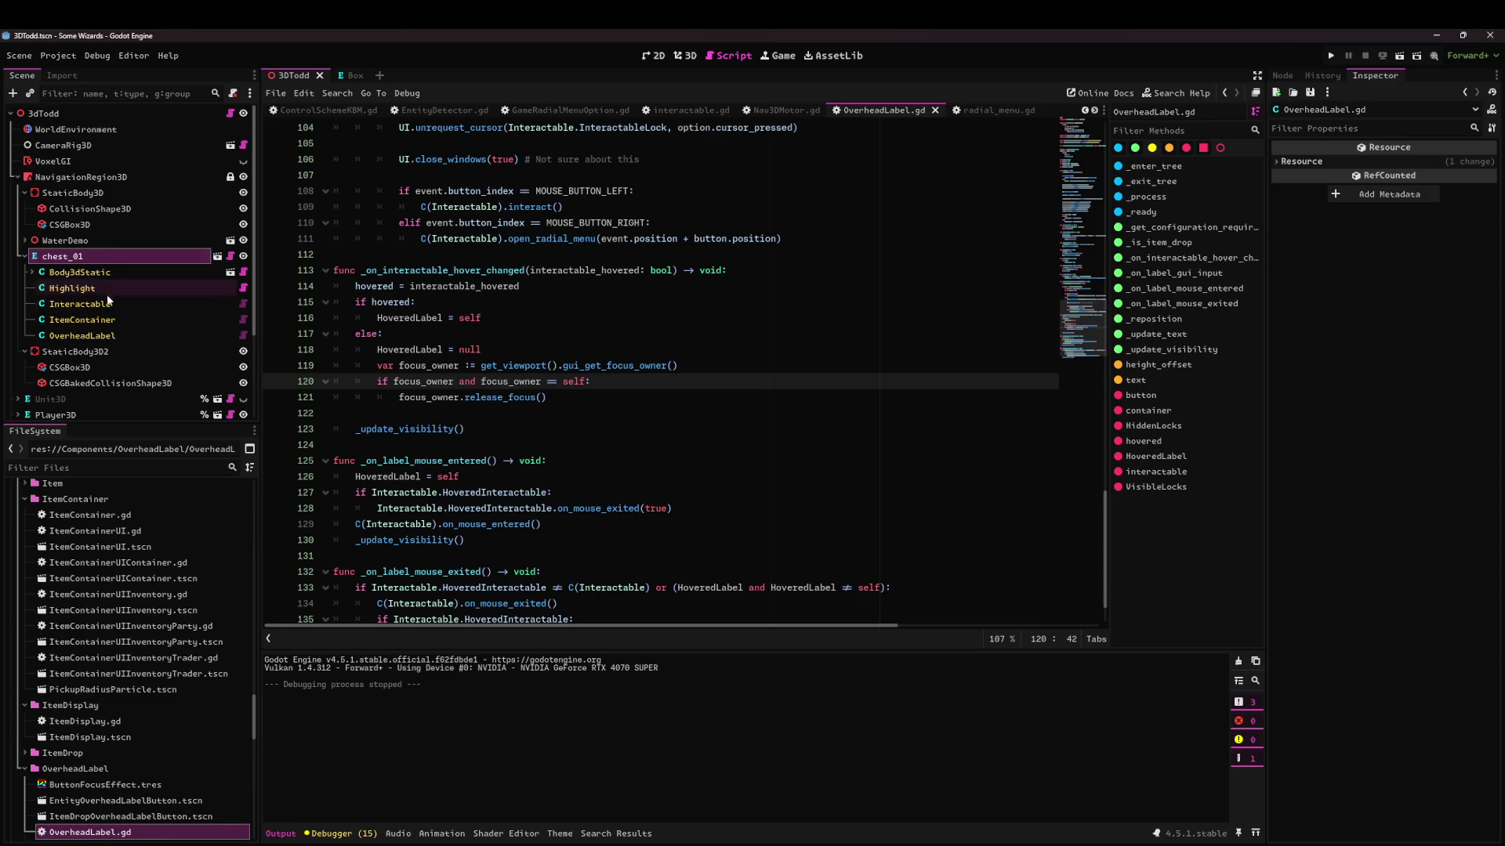
{"action": "left_click", "coordinate": [474, 349]}
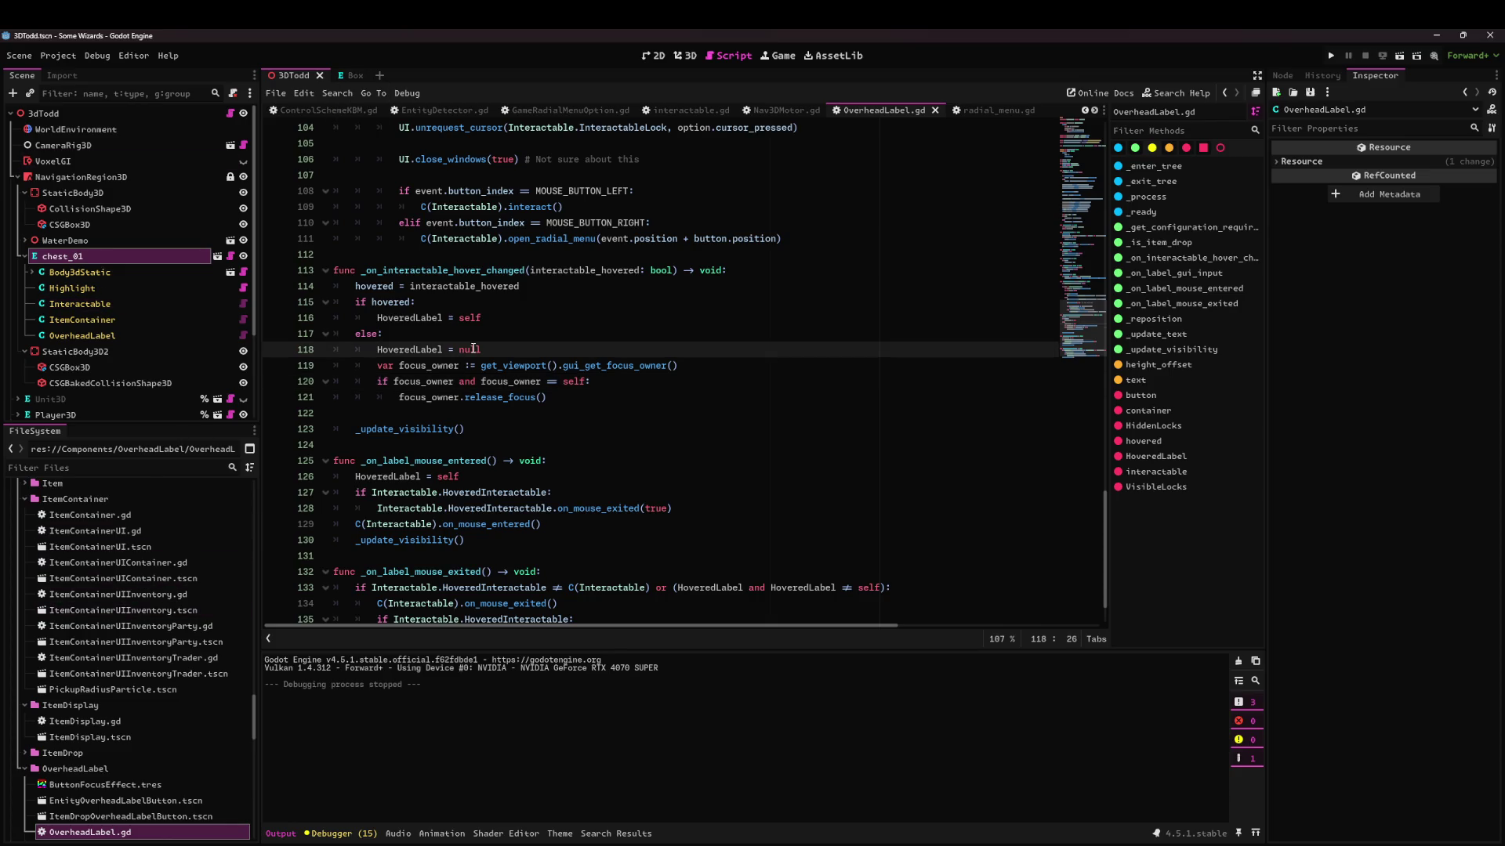
{"action": "key", "text": "shift+alt+o"}
{"action": "type", "text": "item"}
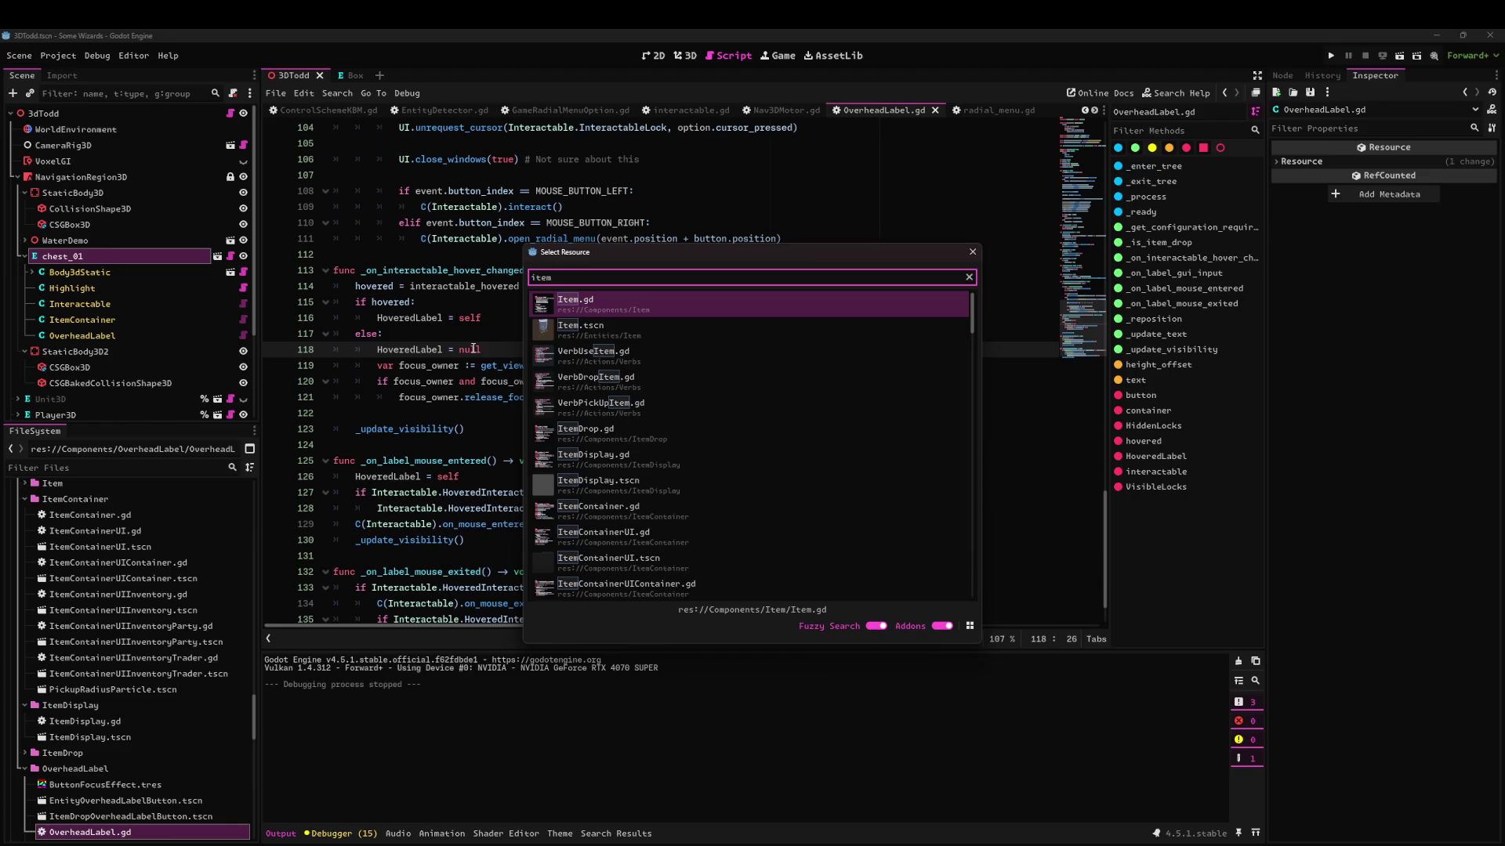
{"action": "type", "text": "over"}
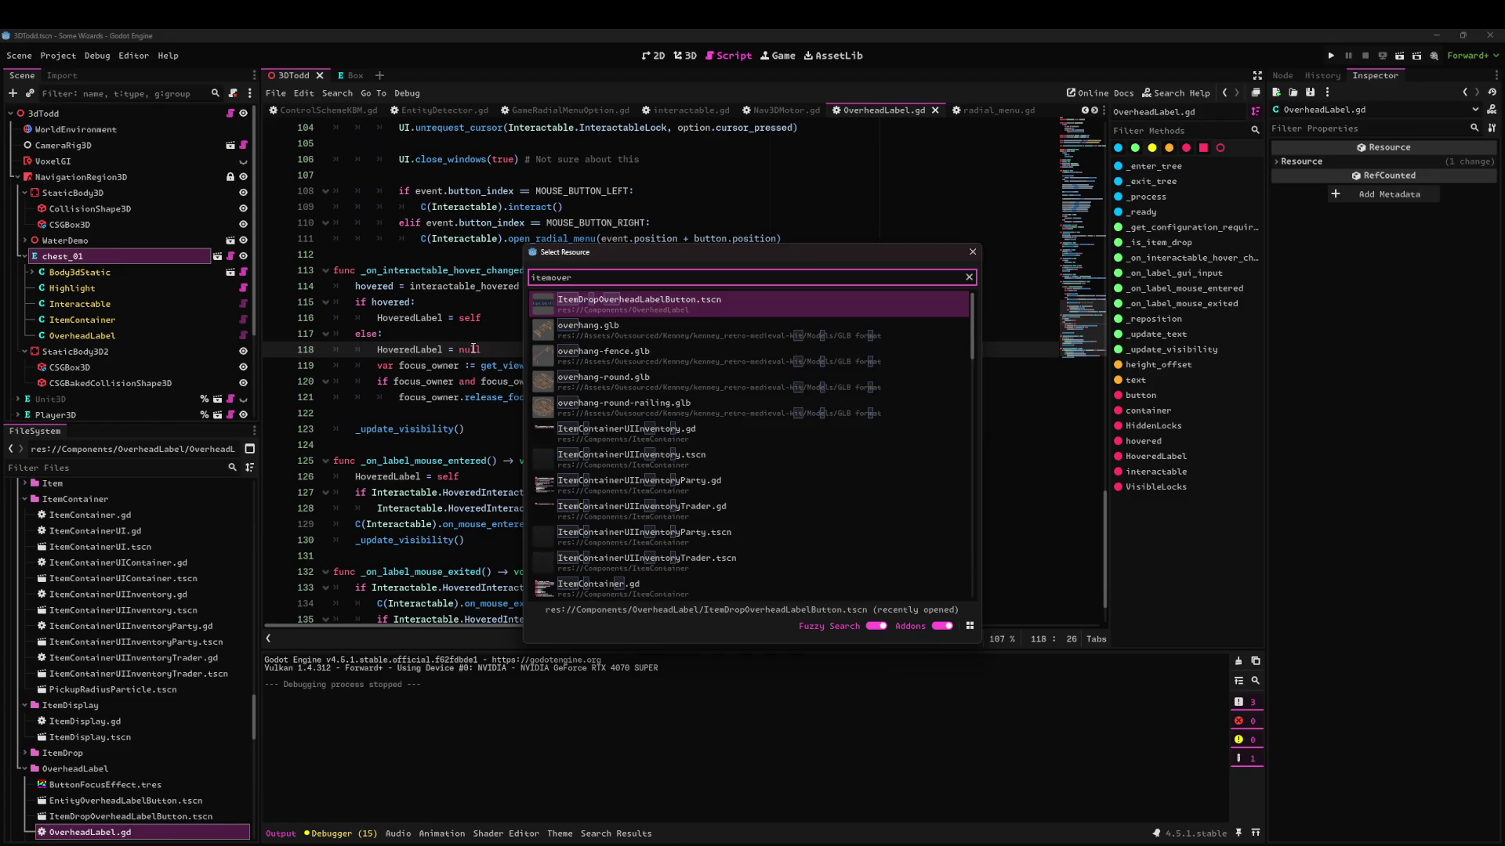
{"action": "key", "text": "Return"}
Set the button's Font Focus Color theme override to red (#FF2424).
{"action": "scroll", "coordinate": [1346, 521], "scroll_direction": "down", "scroll_amount": 4}
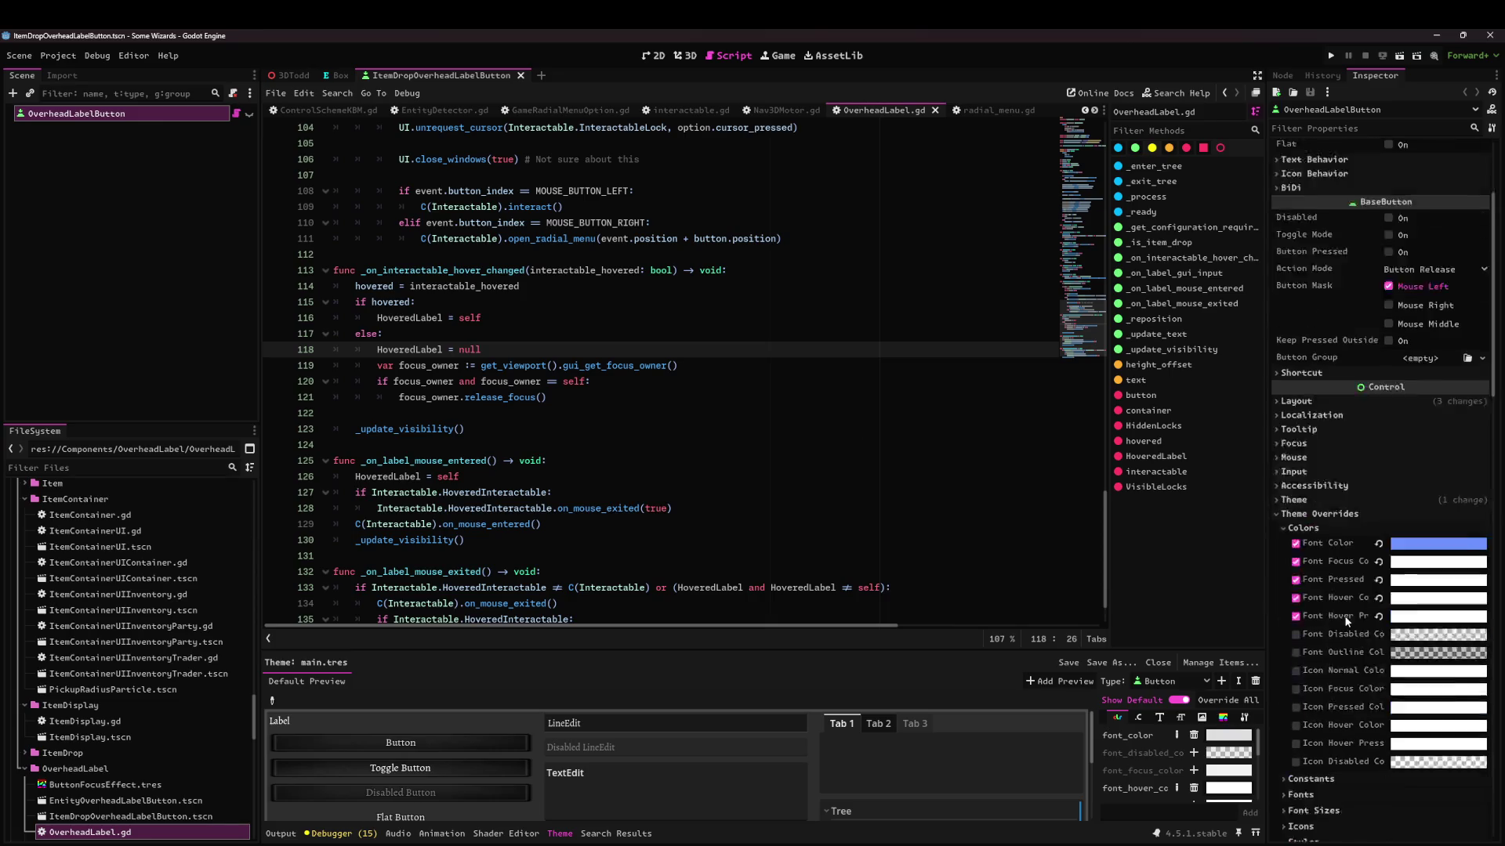
{"action": "left_click", "coordinate": [1419, 476]}
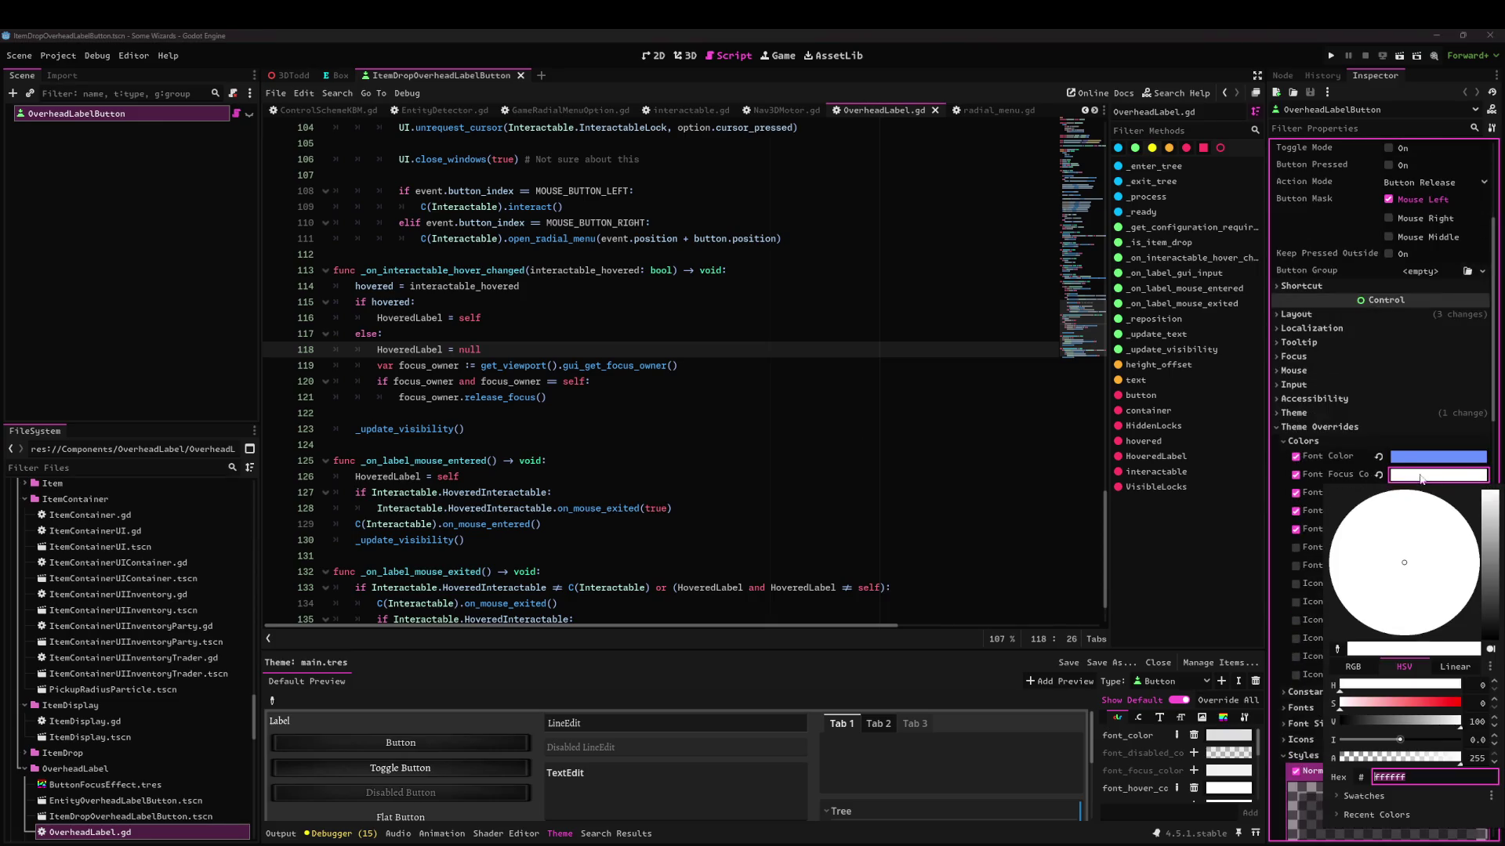
{"action": "left_click", "coordinate": [1442, 697]}
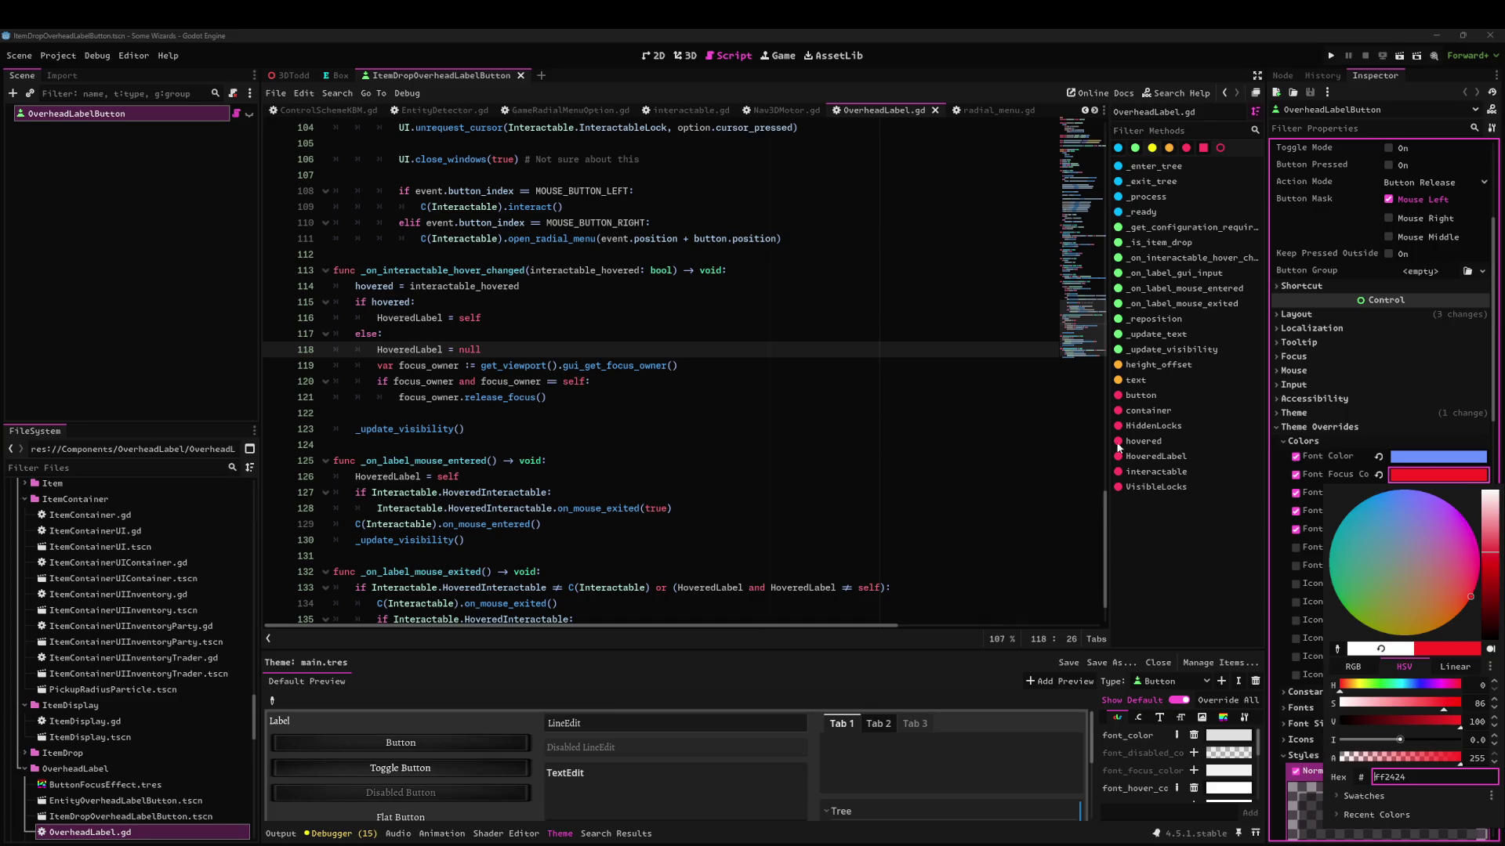
Return to the 3DTodd scene and run the game to test label focus.
{"action": "left_click", "coordinate": [991, 413]}
{"action": "key", "text": "shift+Down"}
{"action": "key", "text": "shift+Down"}
{"action": "key", "text": "shift+End"}
{"action": "left_click", "coordinate": [294, 75]}
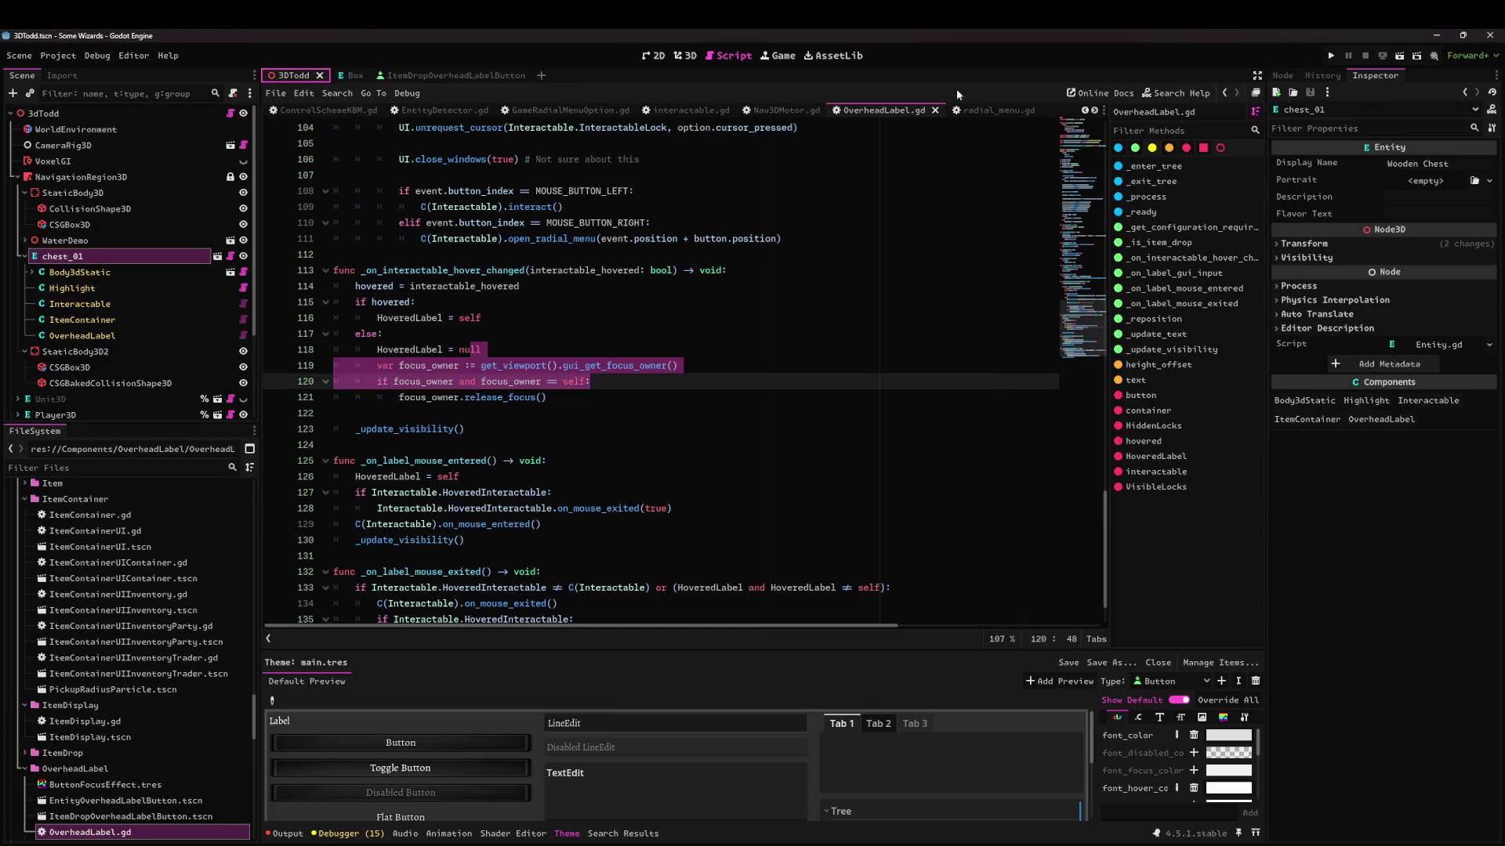
{"action": "left_click", "coordinate": [1403, 55]}
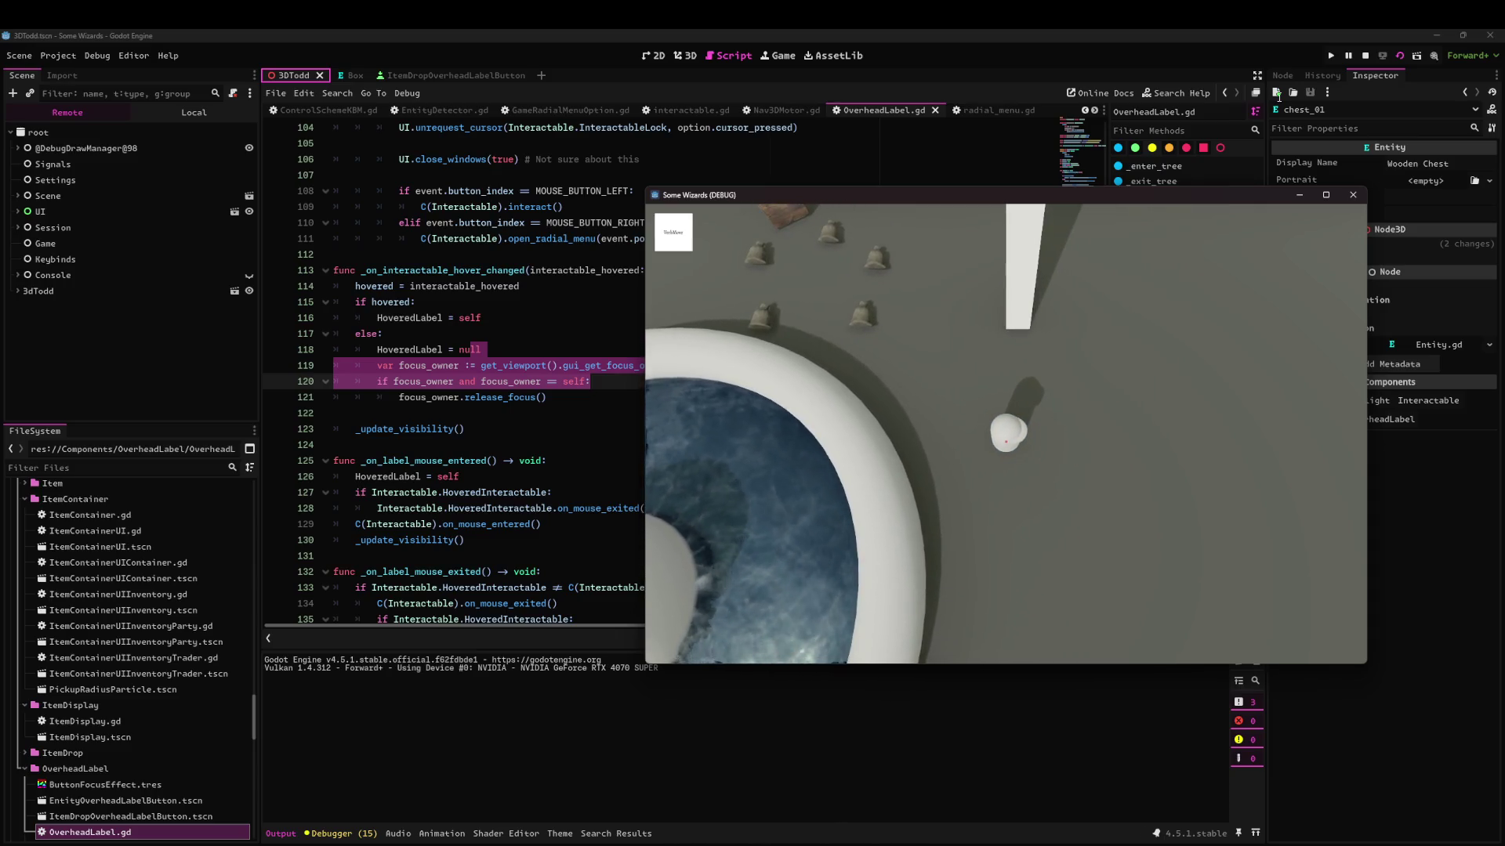
Stop the game and change line 120's hover-end check to compare focus_owner with button instead of self.
{"action": "left_click", "coordinate": [1353, 194]}
{"action": "left_click", "coordinate": [543, 383]}
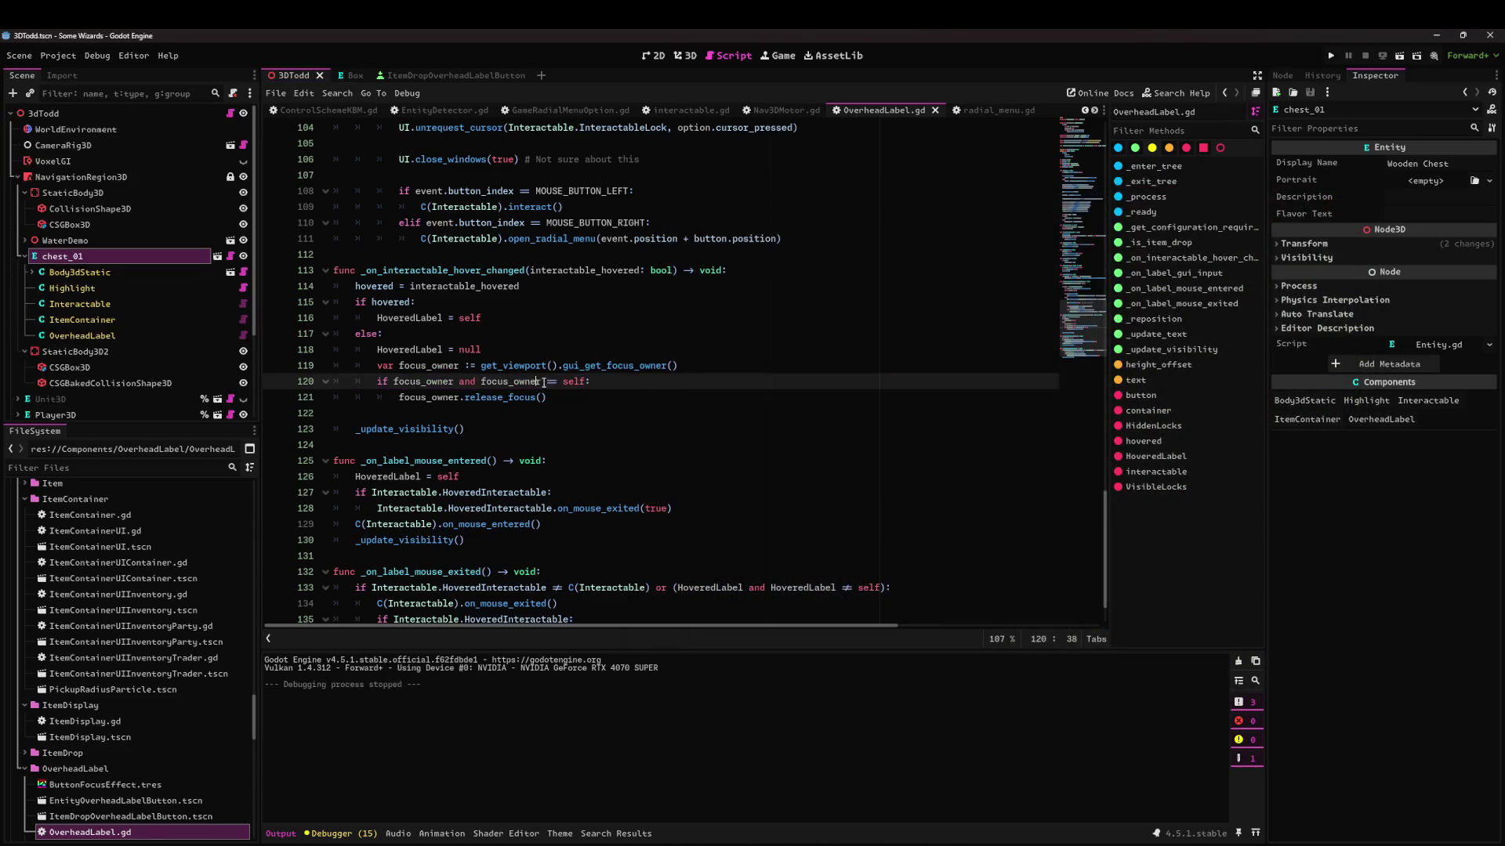
{"action": "type", "text": "button"}
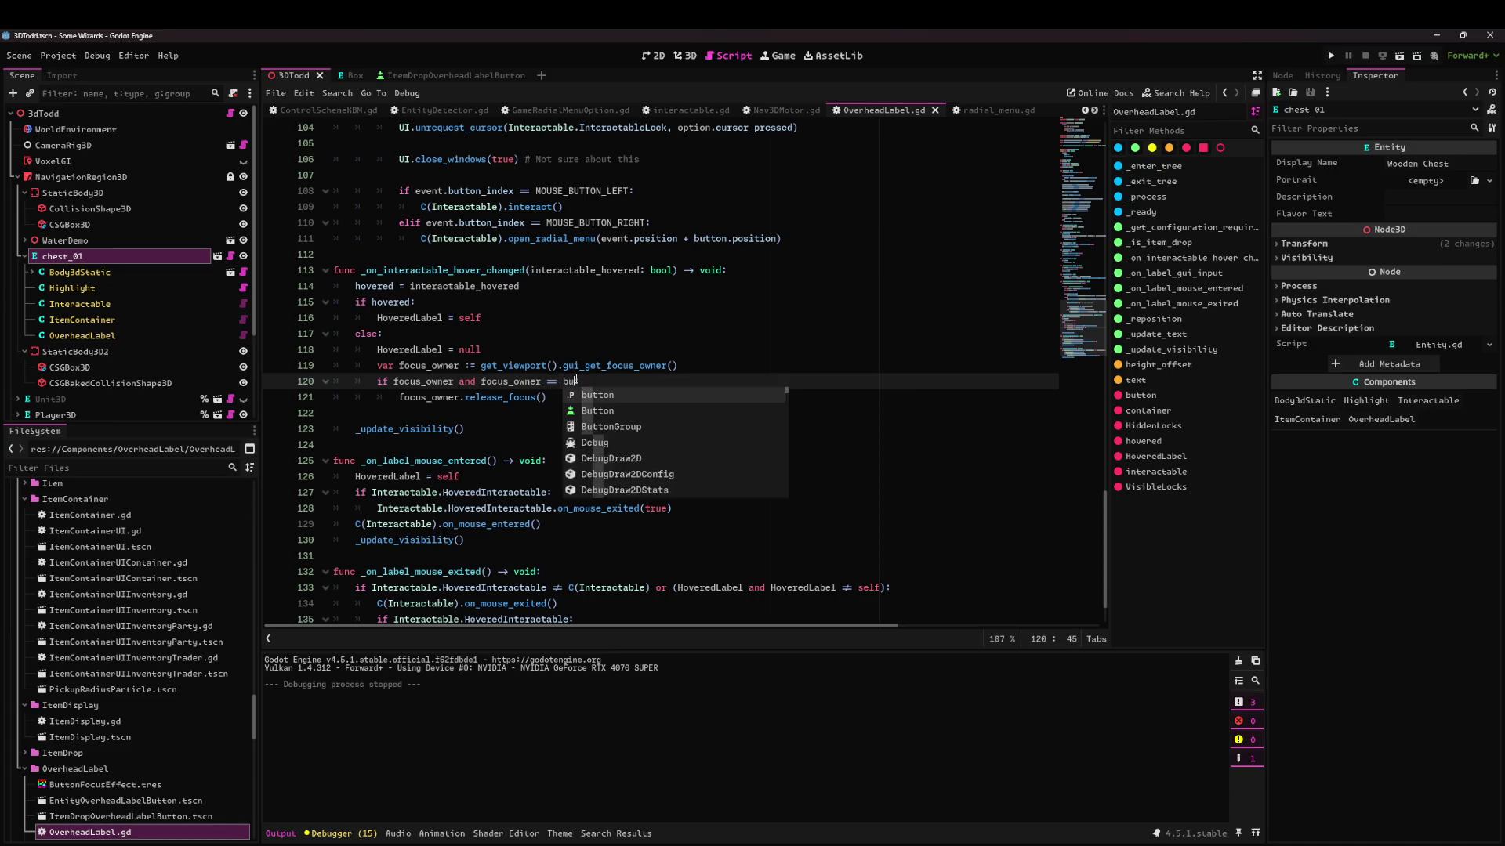
{"action": "key", "text": "End"}
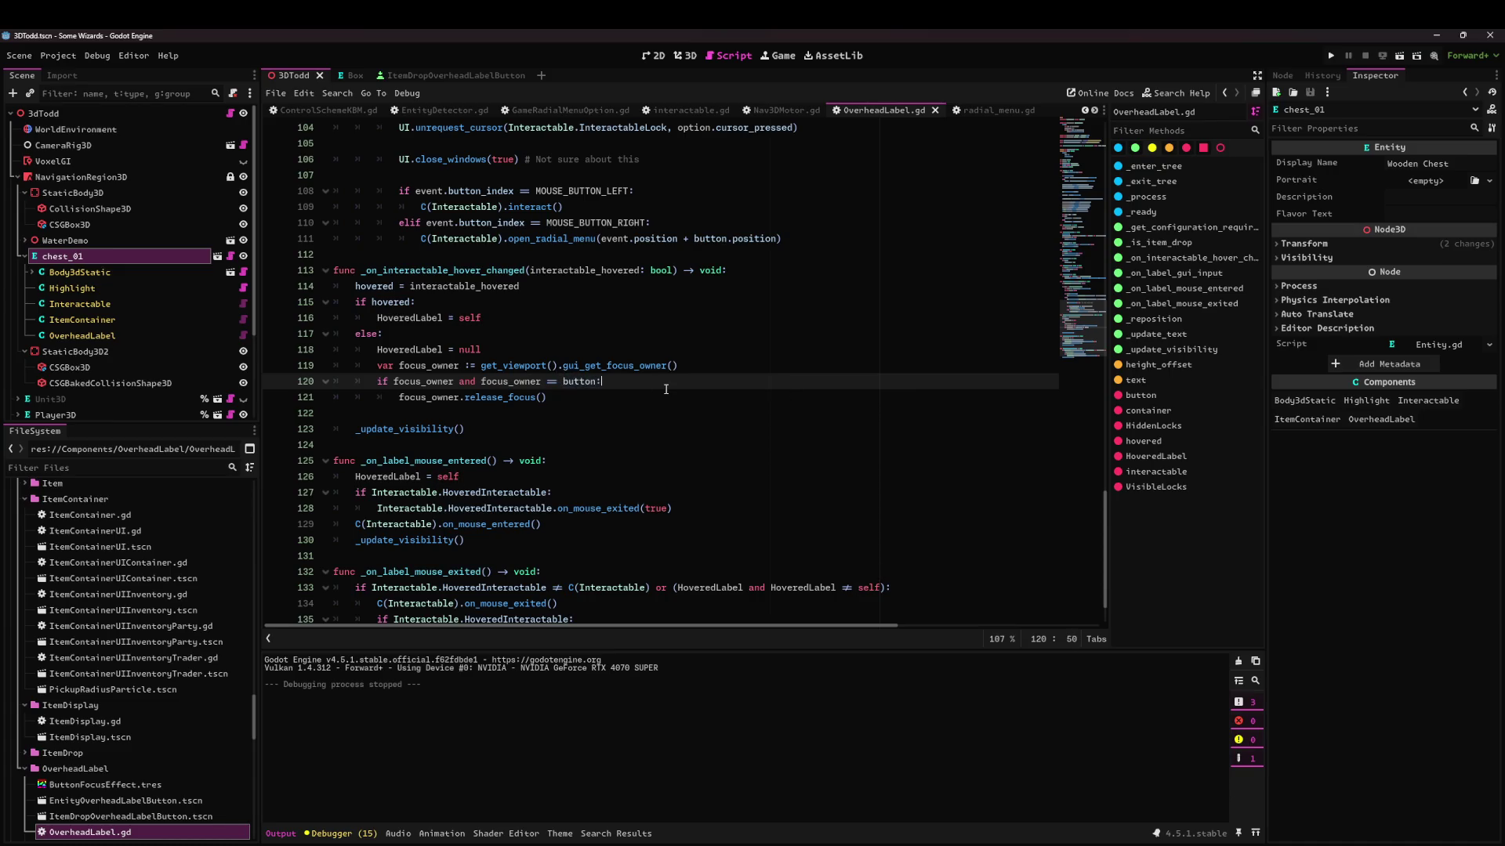
Test-run the game again, then switch to the ItemDropOverheadLabelButton scene.
{"action": "left_click", "coordinate": [1414, 62]}
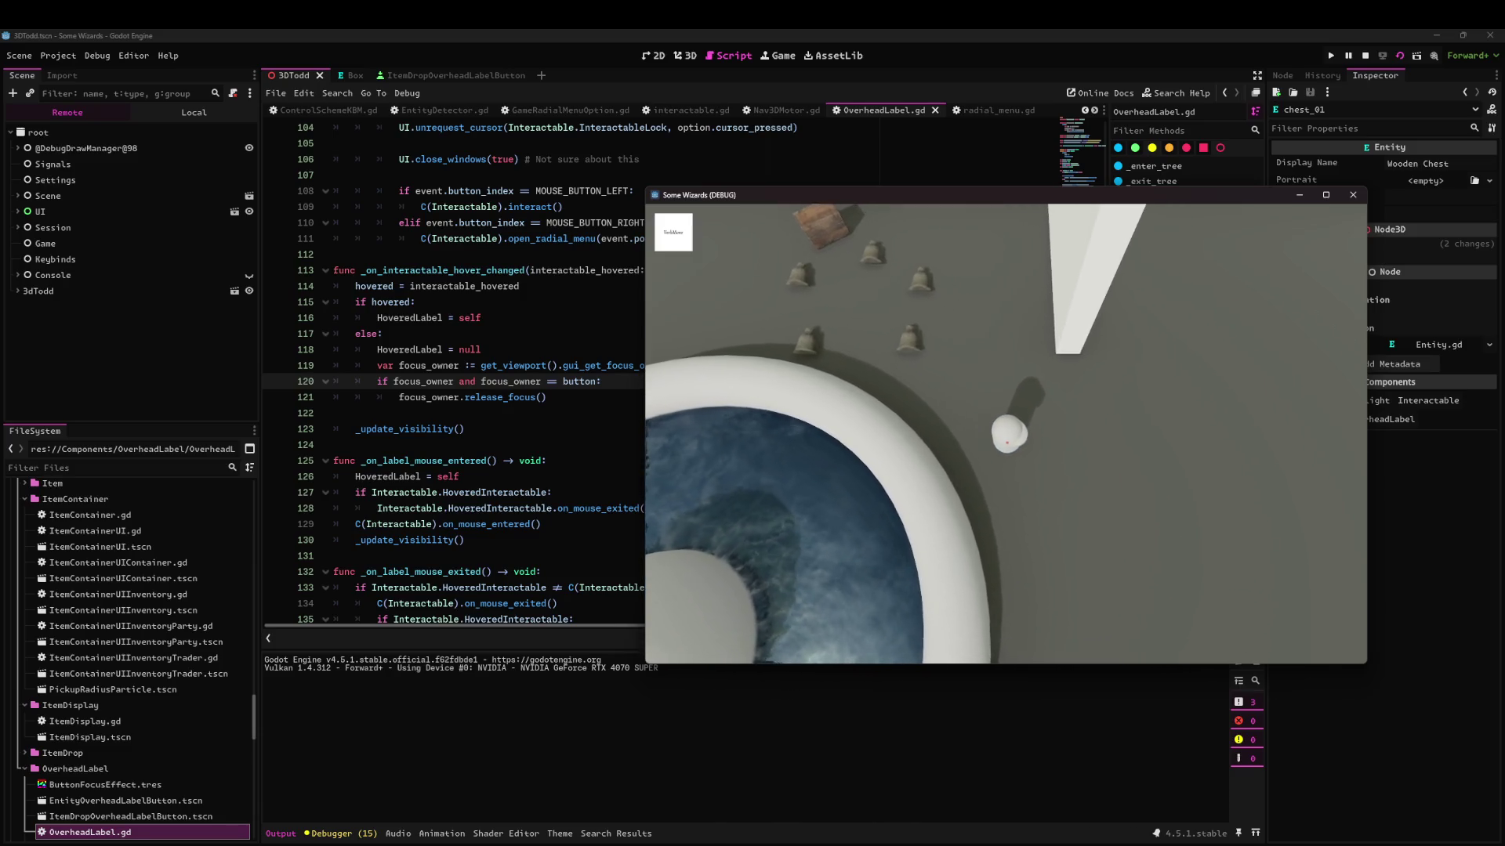
{"action": "left_click", "coordinate": [1351, 196]}
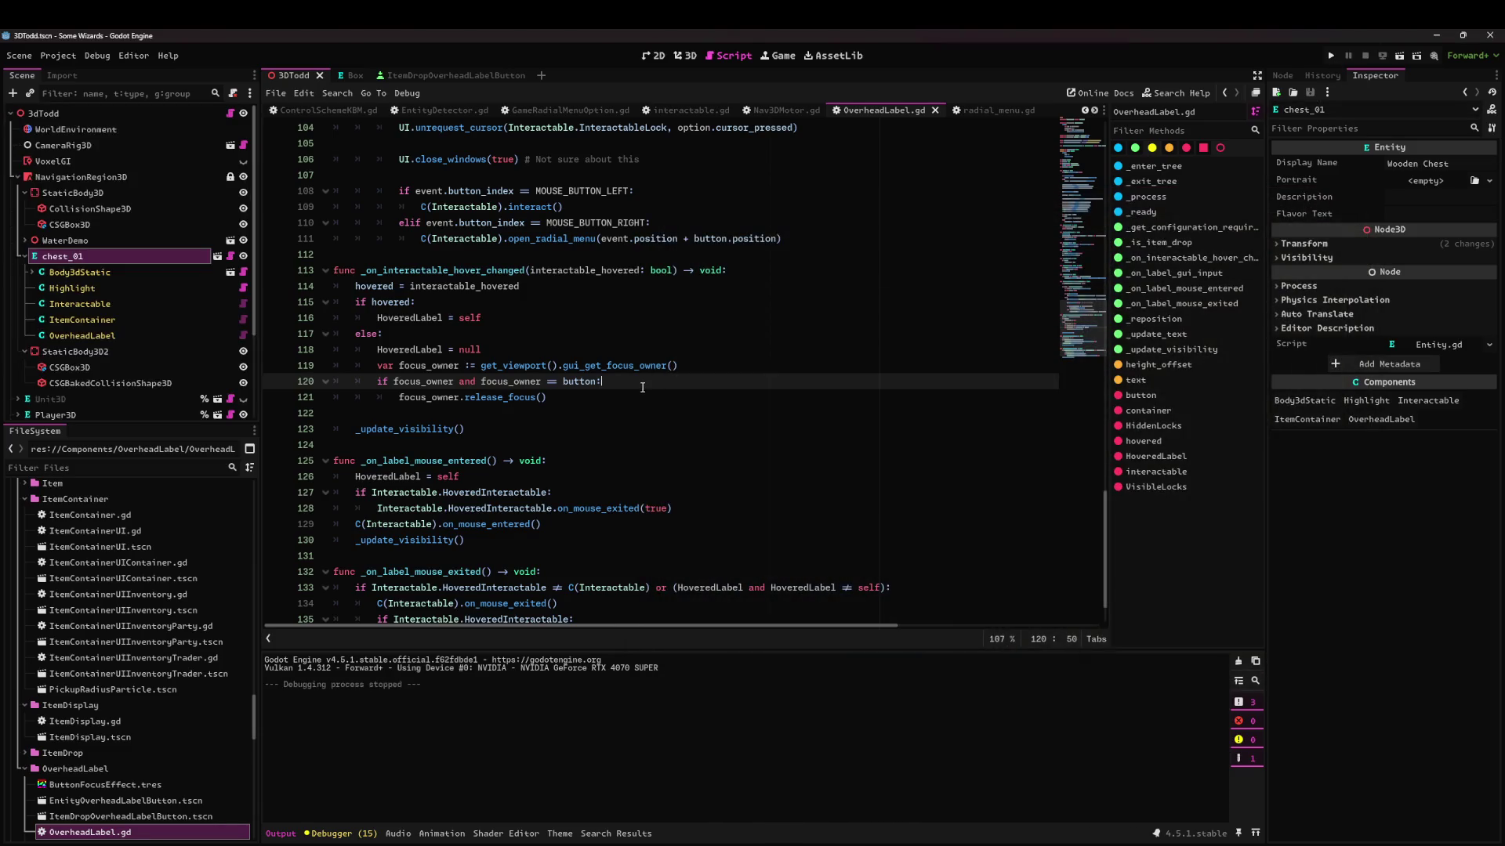
{"action": "left_click", "coordinate": [468, 76]}
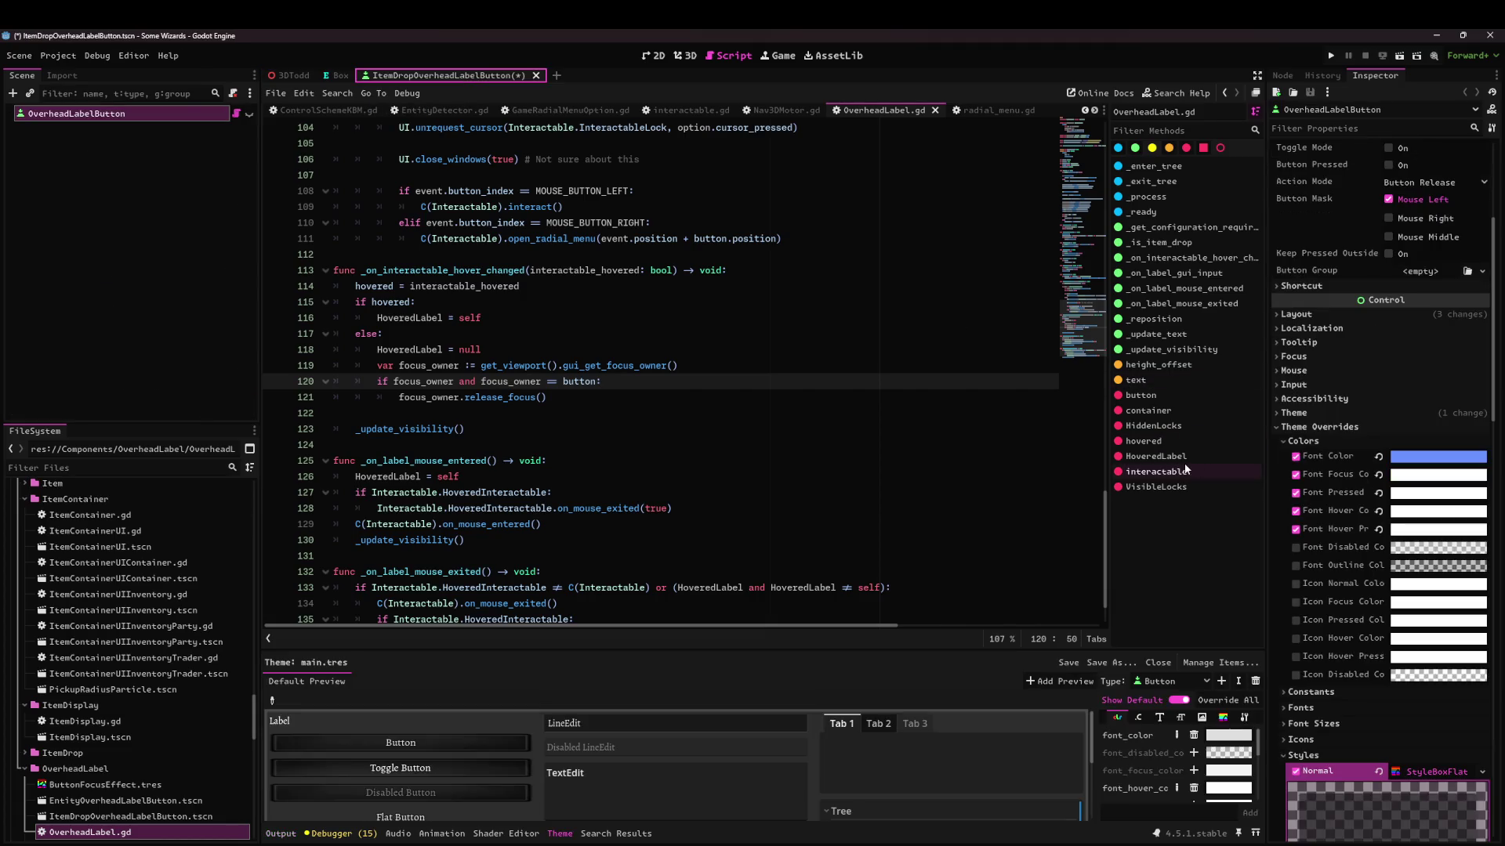
Close the ItemDropOverheadLabelButton scene and test-run the game to check the stacked overhead labels.
{"action": "left_click", "coordinate": [520, 76]}
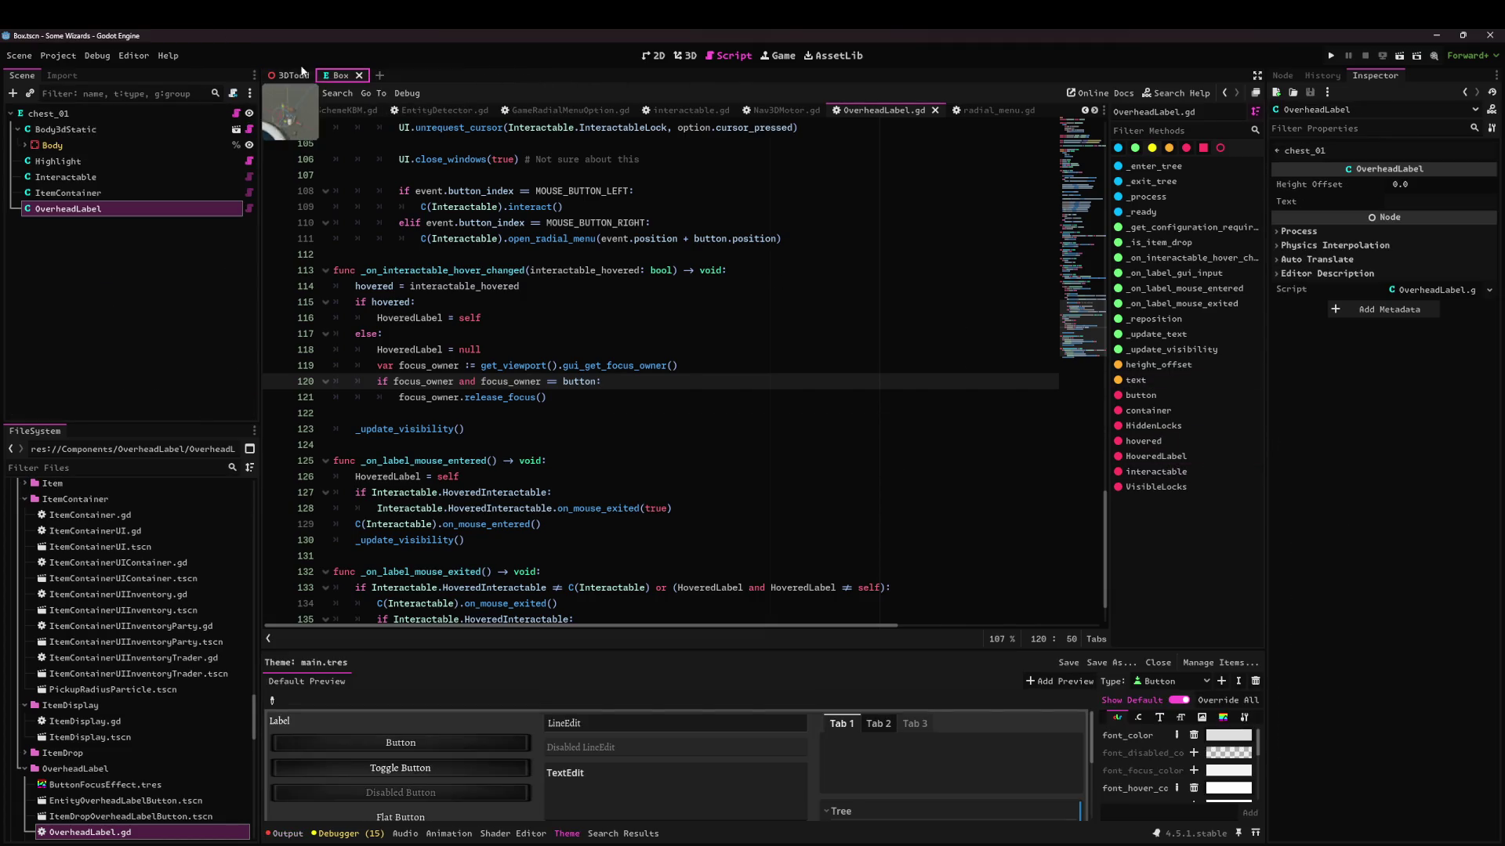
{"action": "left_click", "coordinate": [301, 76]}
{"action": "left_click", "coordinate": [1400, 57]}
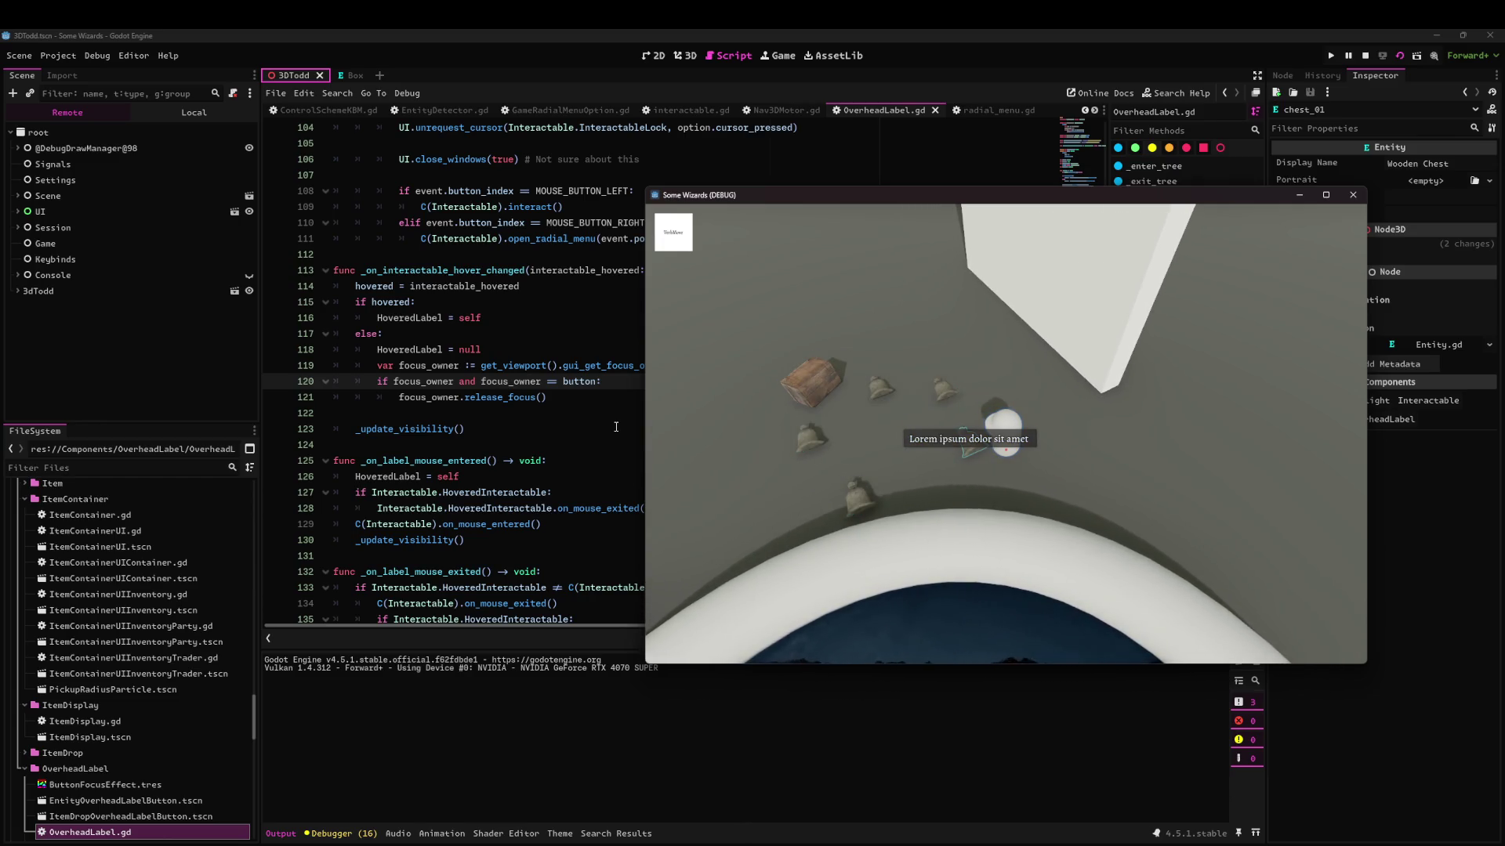
{"action": "left_click", "coordinate": [1350, 196]}
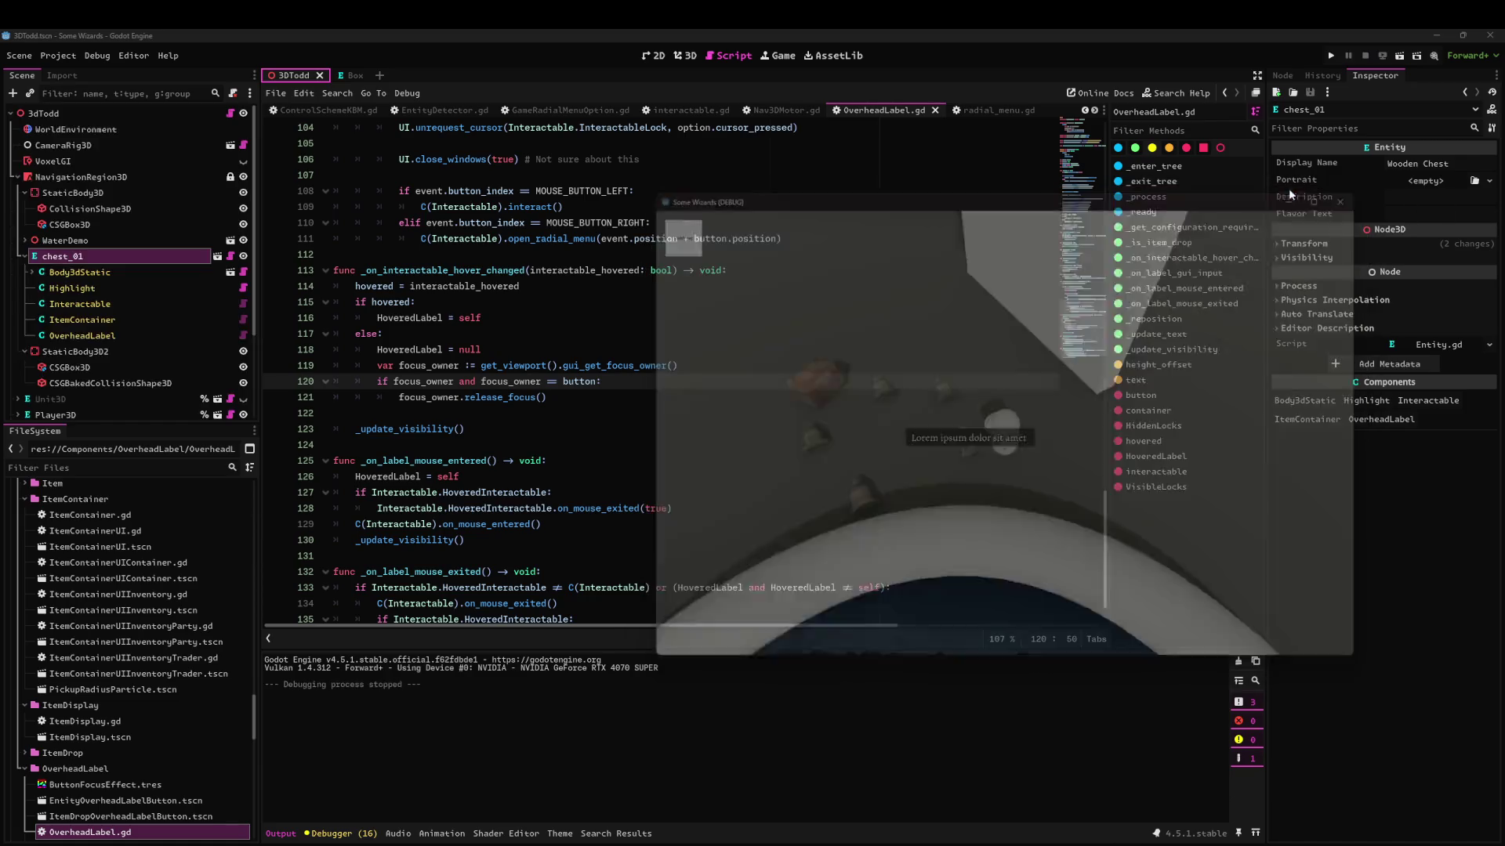
Search for 'visible' and change button.visible on line 68 to button.modulate.a, then save.
{"action": "left_click", "coordinate": [678, 345]}
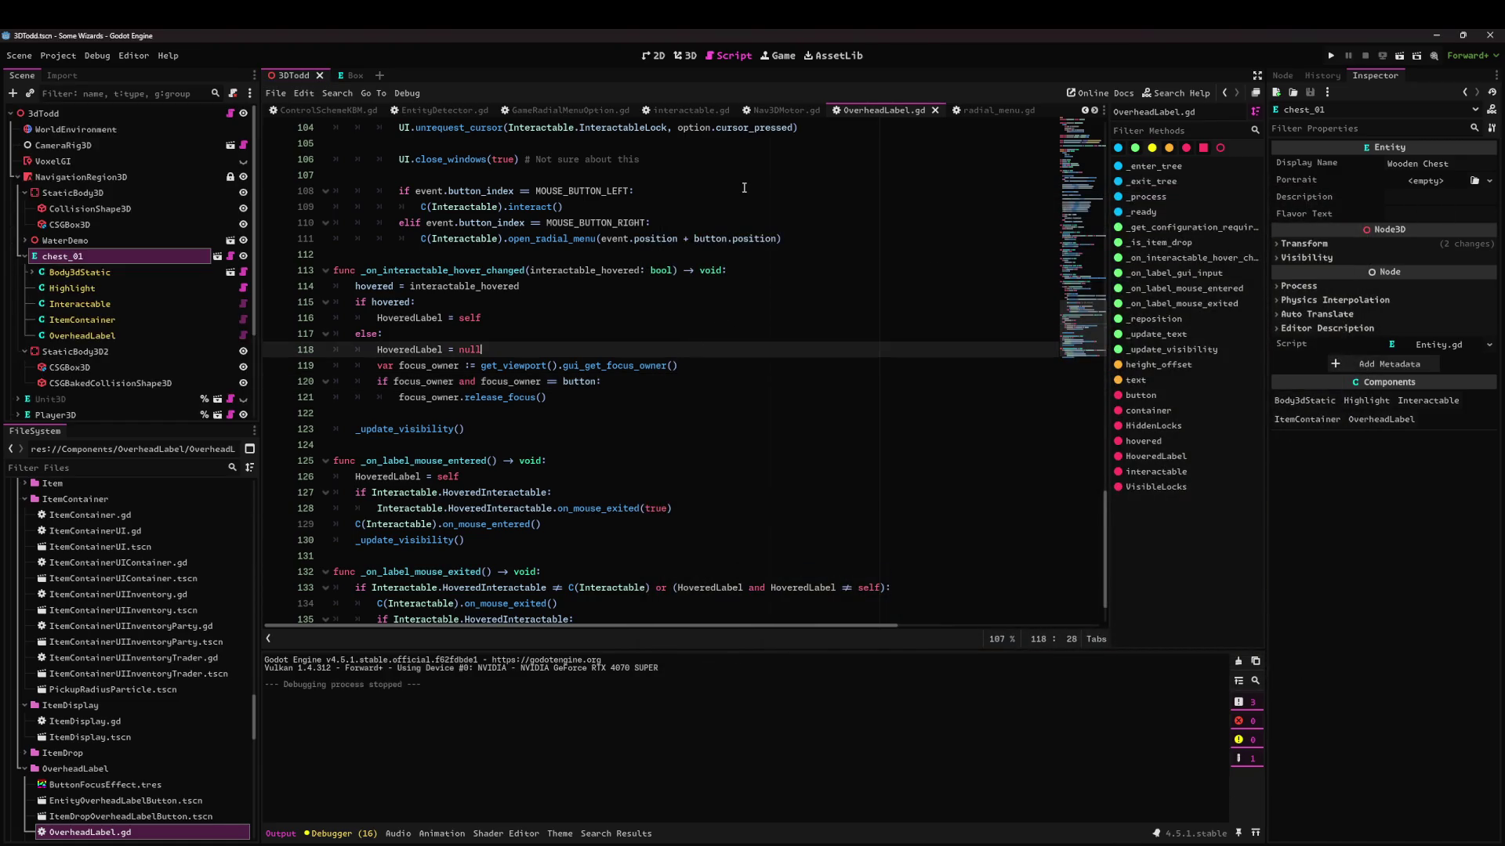
{"action": "key", "text": "ctrl+f"}
{"action": "type", "text": "visi"}
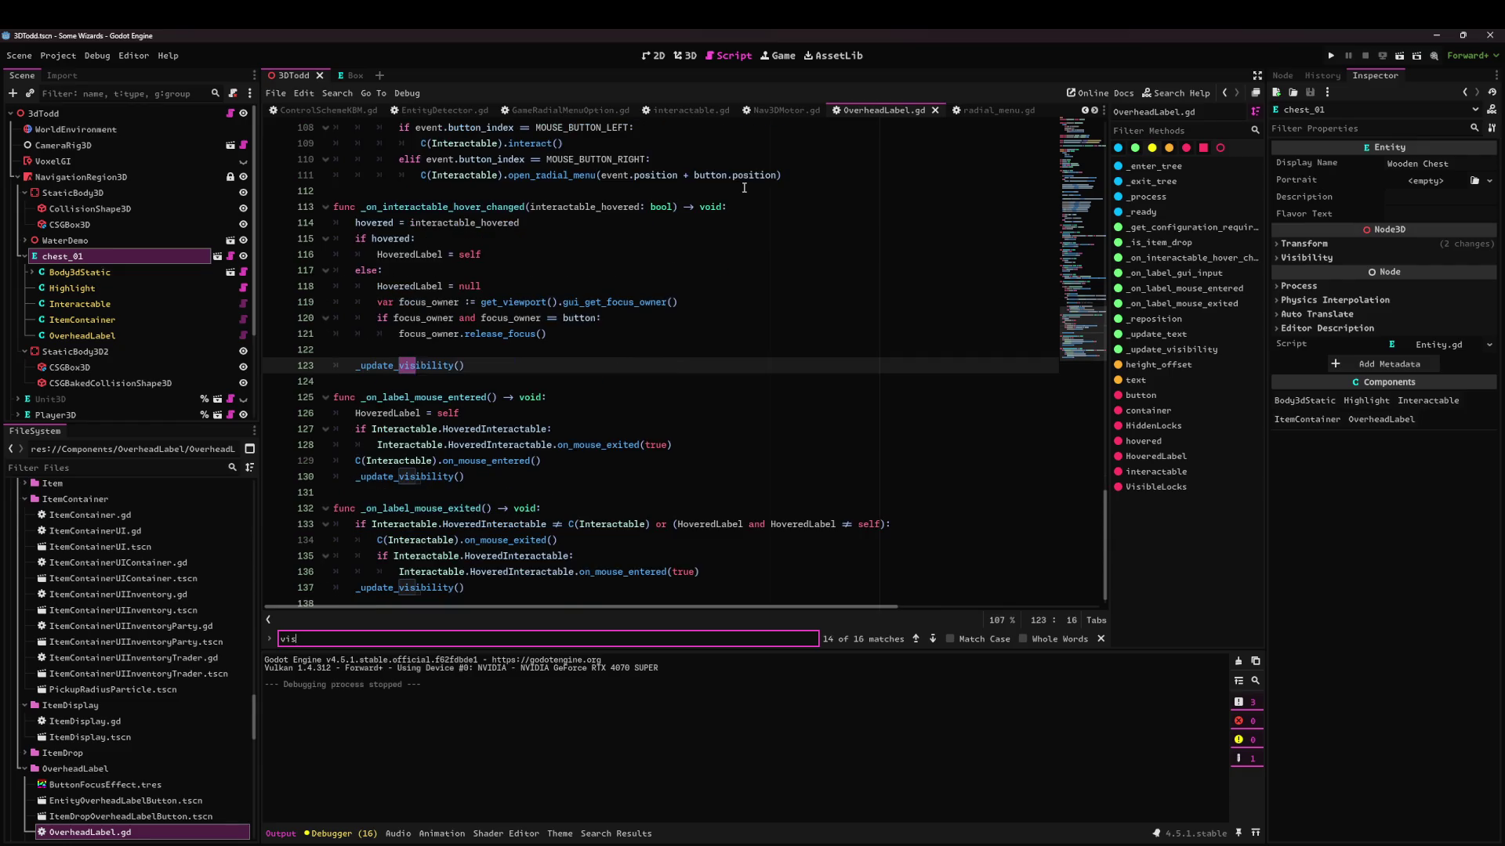
{"action": "type", "text": "ble"}
{"action": "key", "text": "Return"}
{"action": "key", "text": "Return"}
{"action": "key", "text": "Return"}
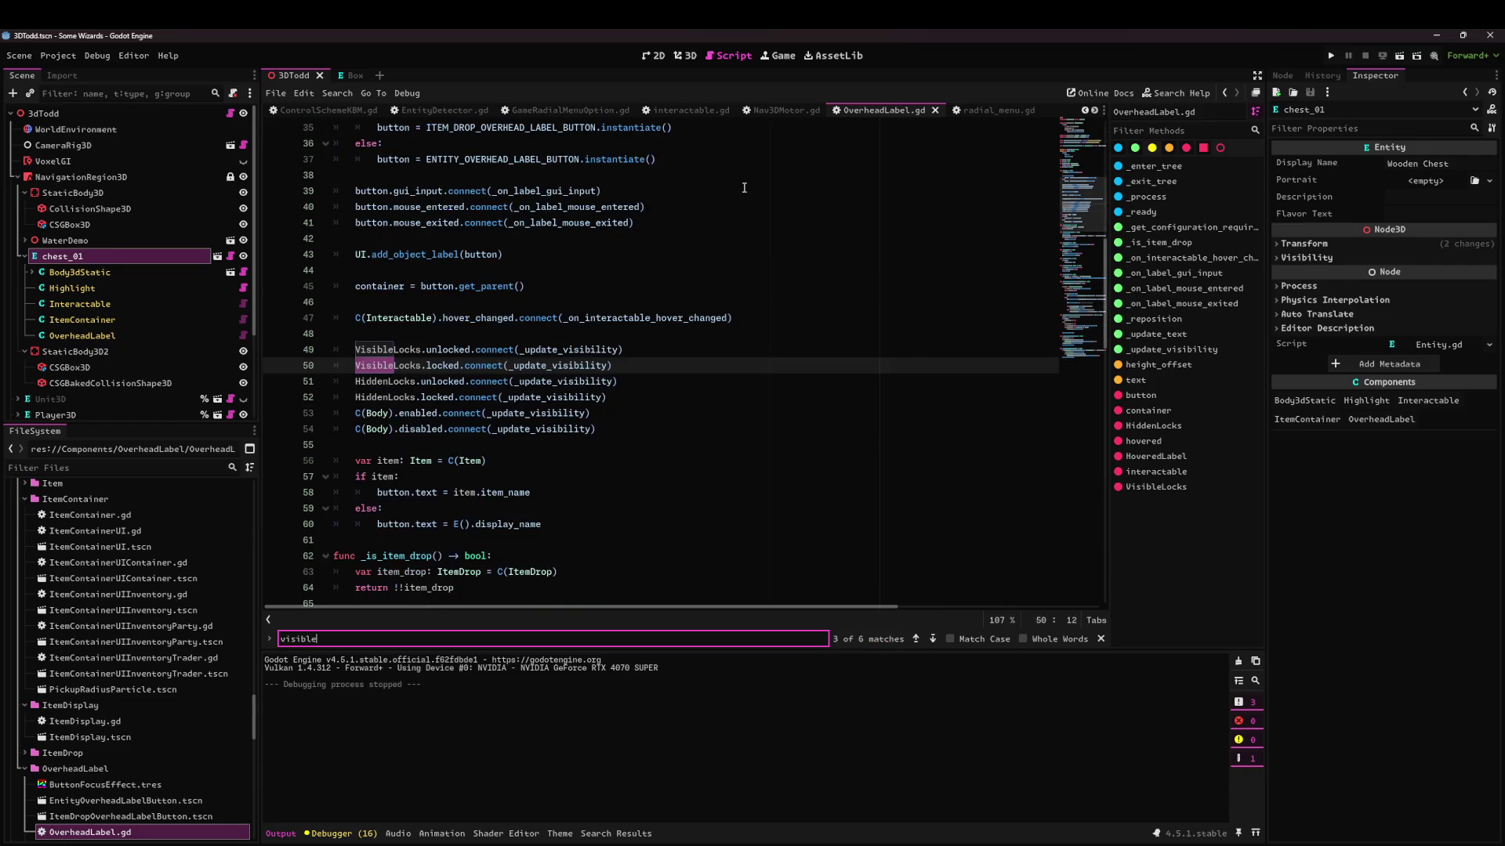
{"action": "double_click", "coordinate": [410, 368]}
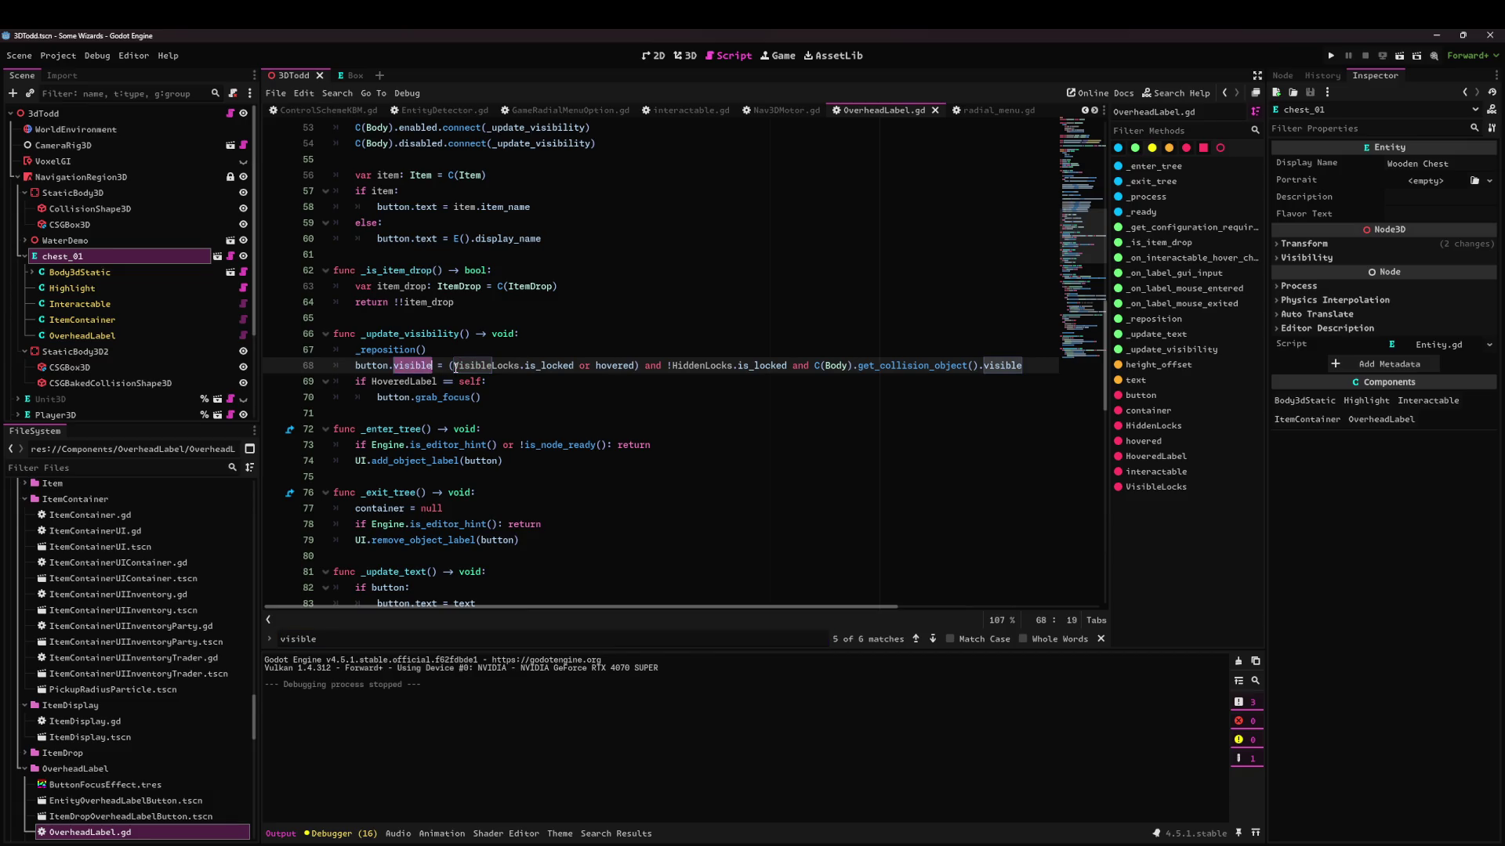
{"action": "type", "text": "modulate.a"}
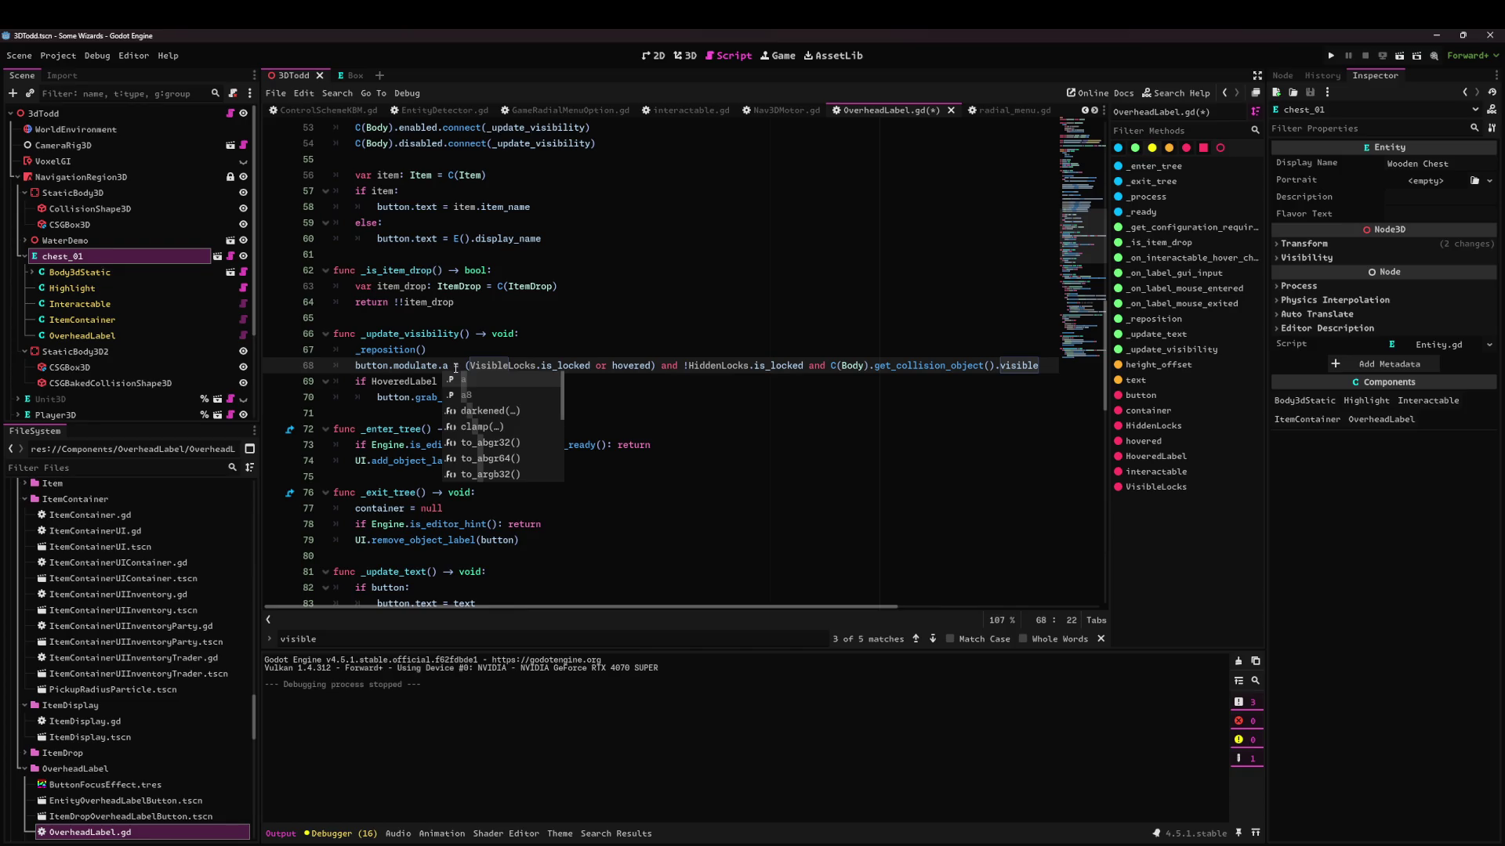
{"action": "key", "text": "ctrl+s"}
Wrap line 68's visibility condition in int() and launch a test run.
{"action": "left_click", "coordinate": [596, 367]}
{"action": "type", "text": "int("}
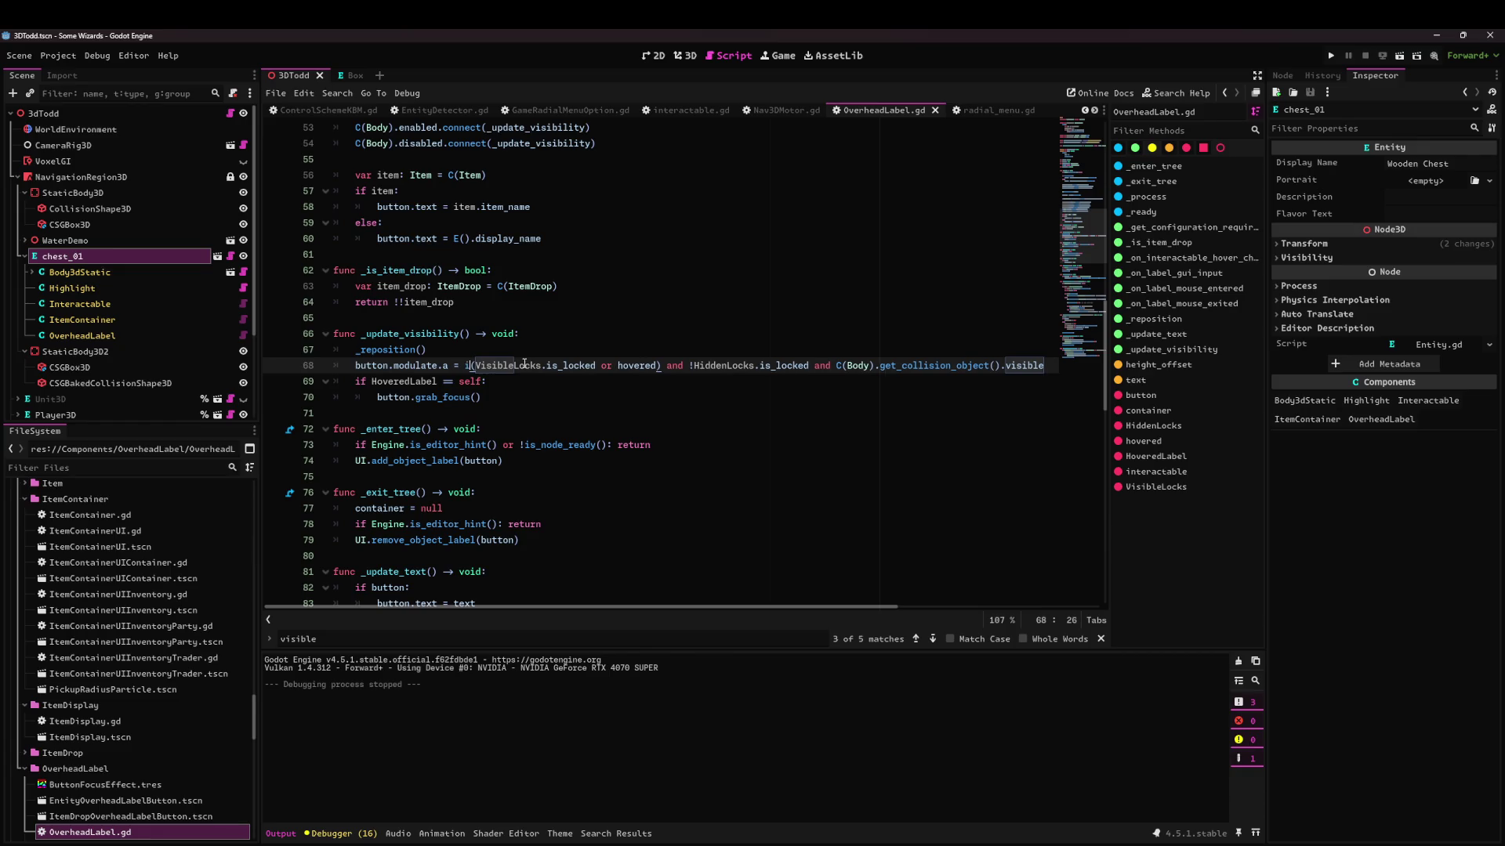
{"action": "key", "text": "End"}
{"action": "type", "text": ")"}
{"action": "left_click", "coordinate": [1400, 55]}
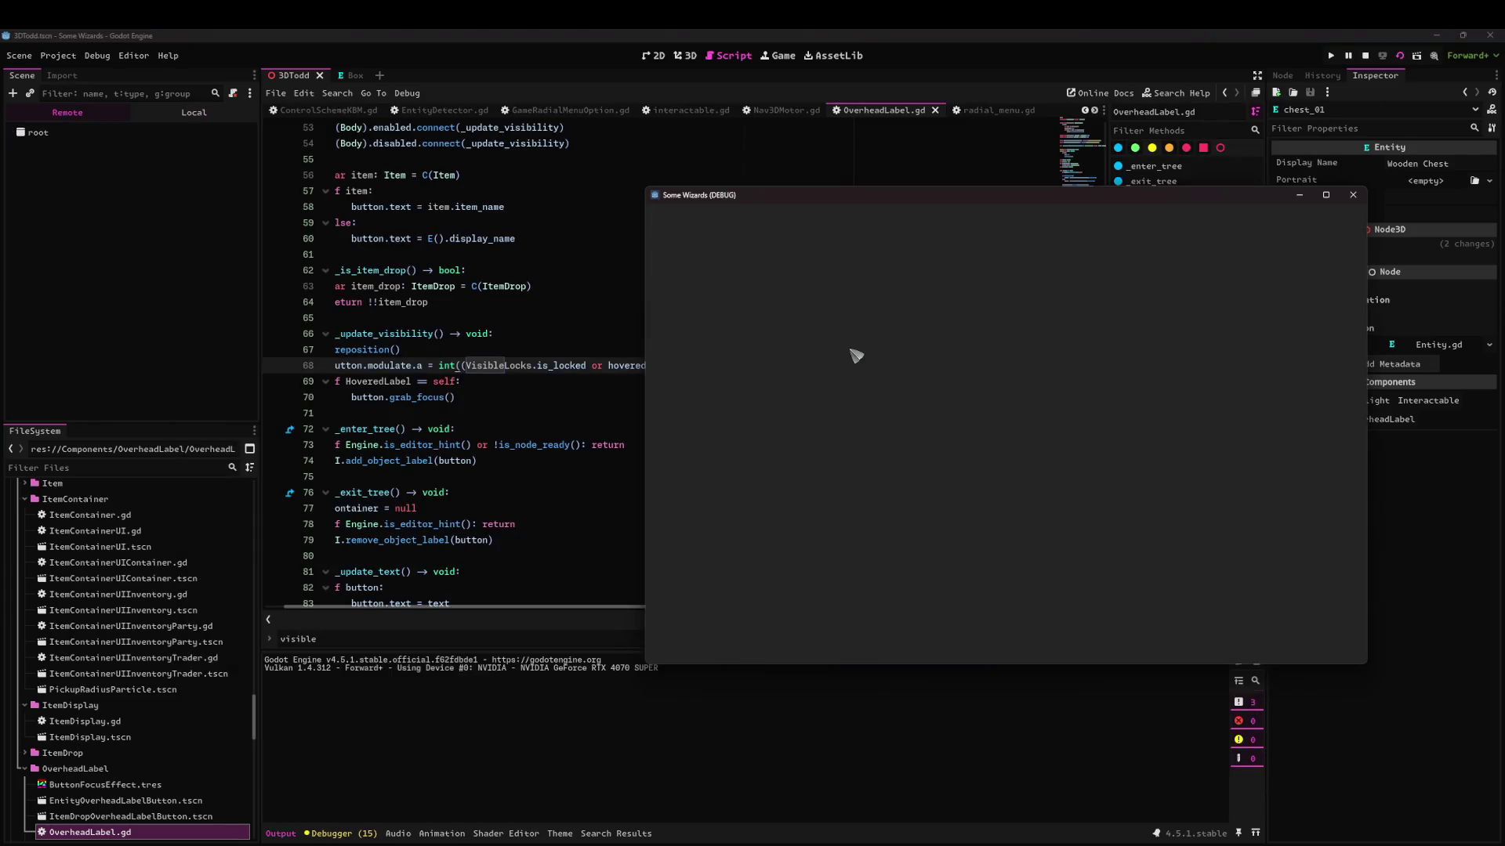
Walk the player toward and away from the bells, then stop the game.
{"action": "key", "text": "s"}
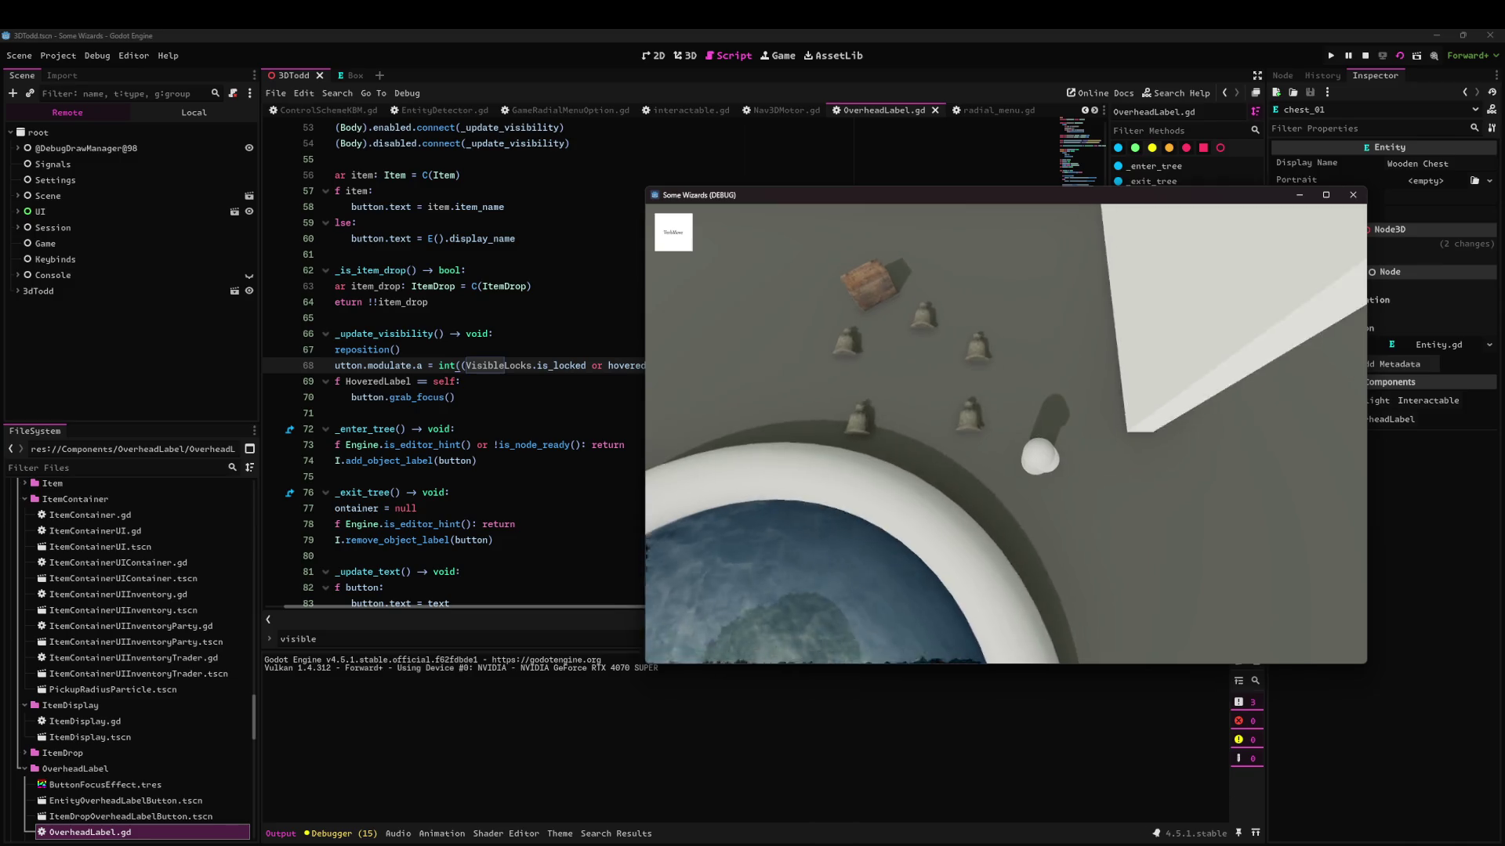
{"action": "key", "text": "w"}
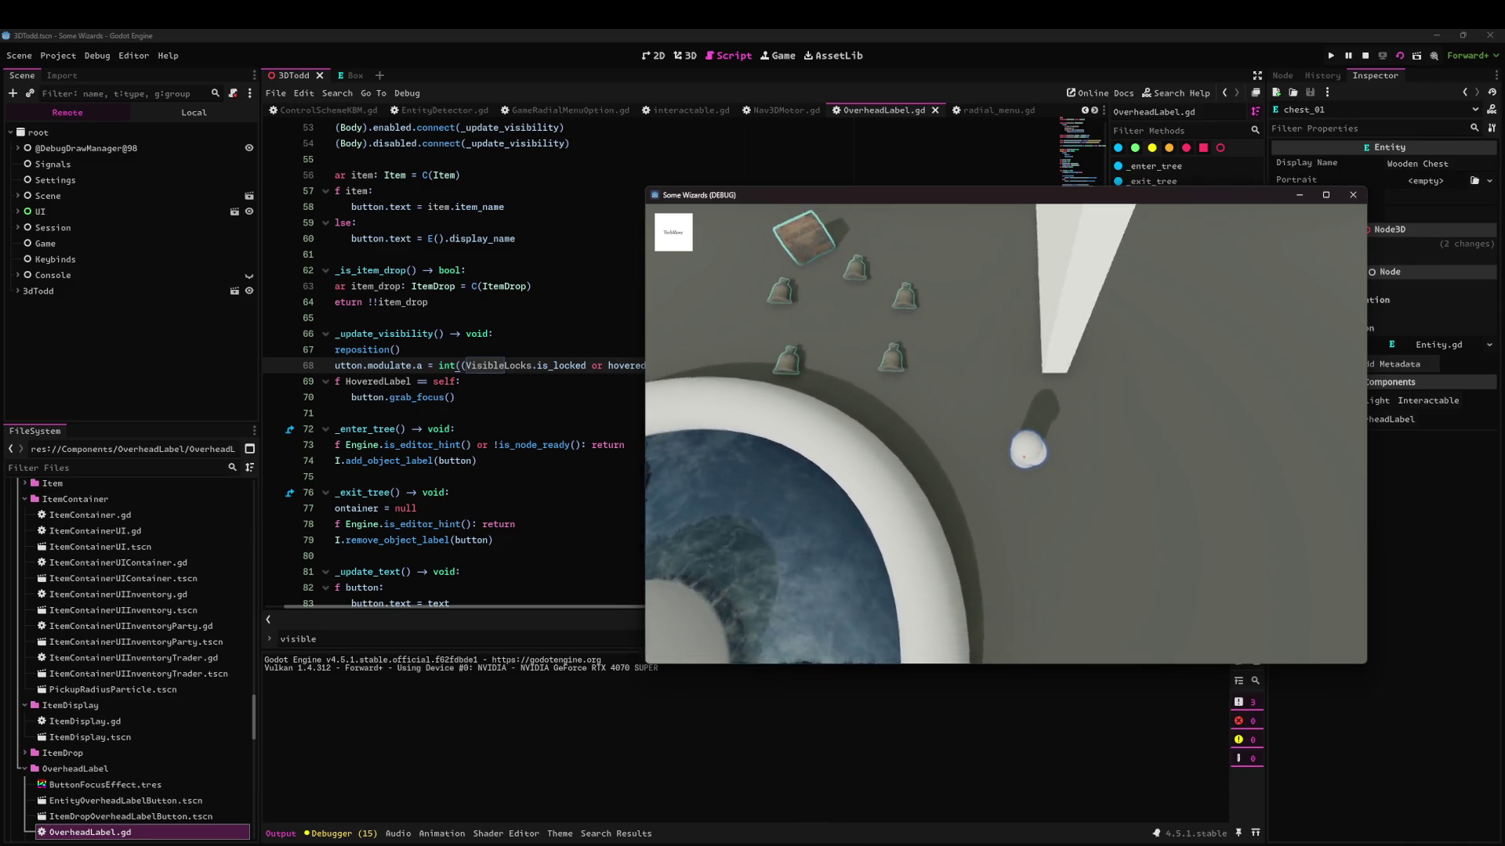
{"action": "key", "text": "s"}
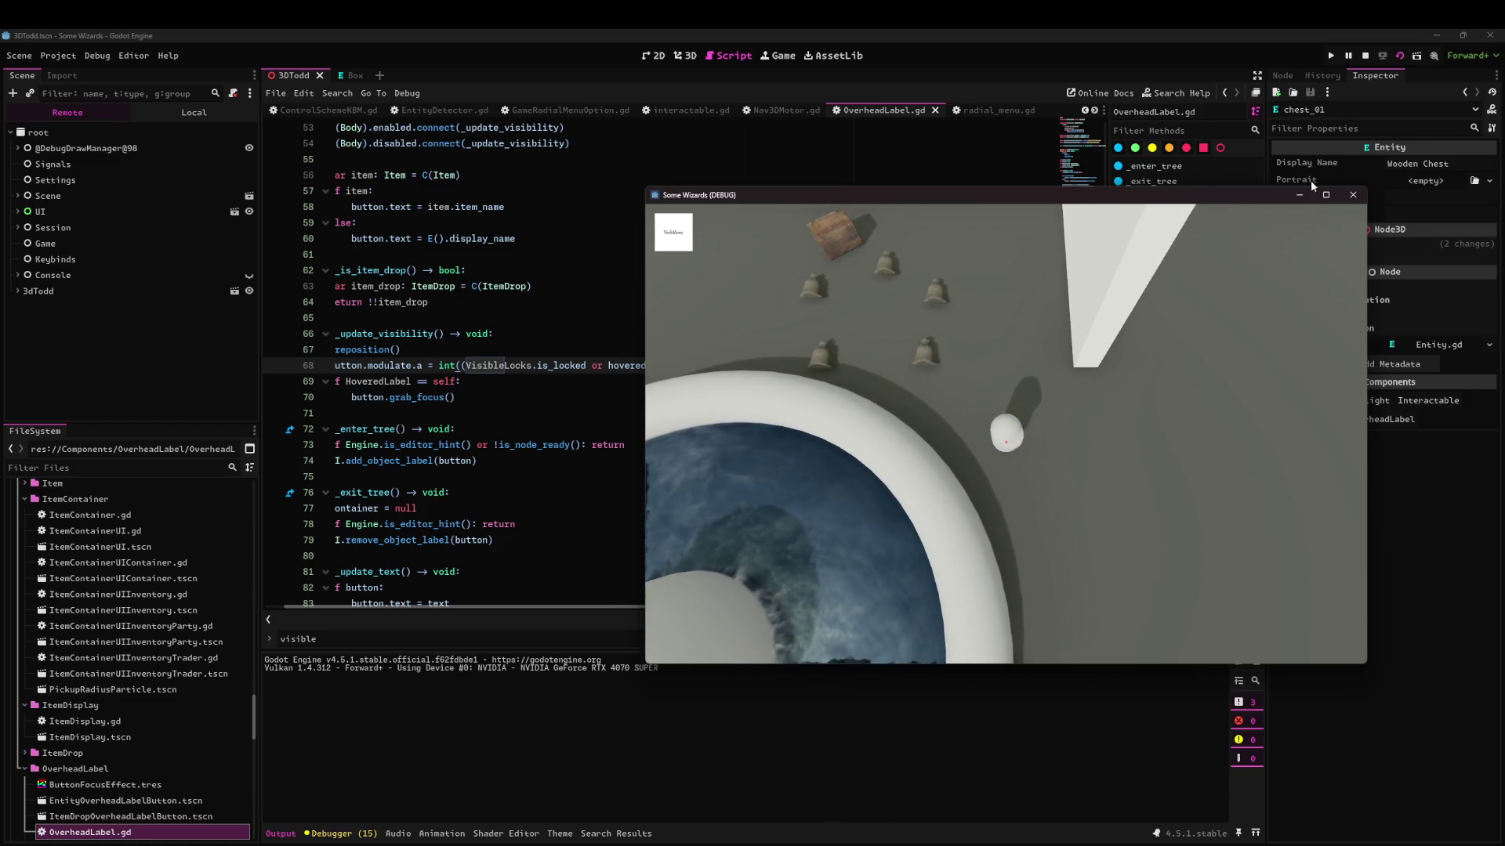
{"action": "key", "text": "F8"}
Remove the int() wrapper from line 68's visibility condition and run the scene again.
{"action": "left_click", "coordinate": [460, 381]}
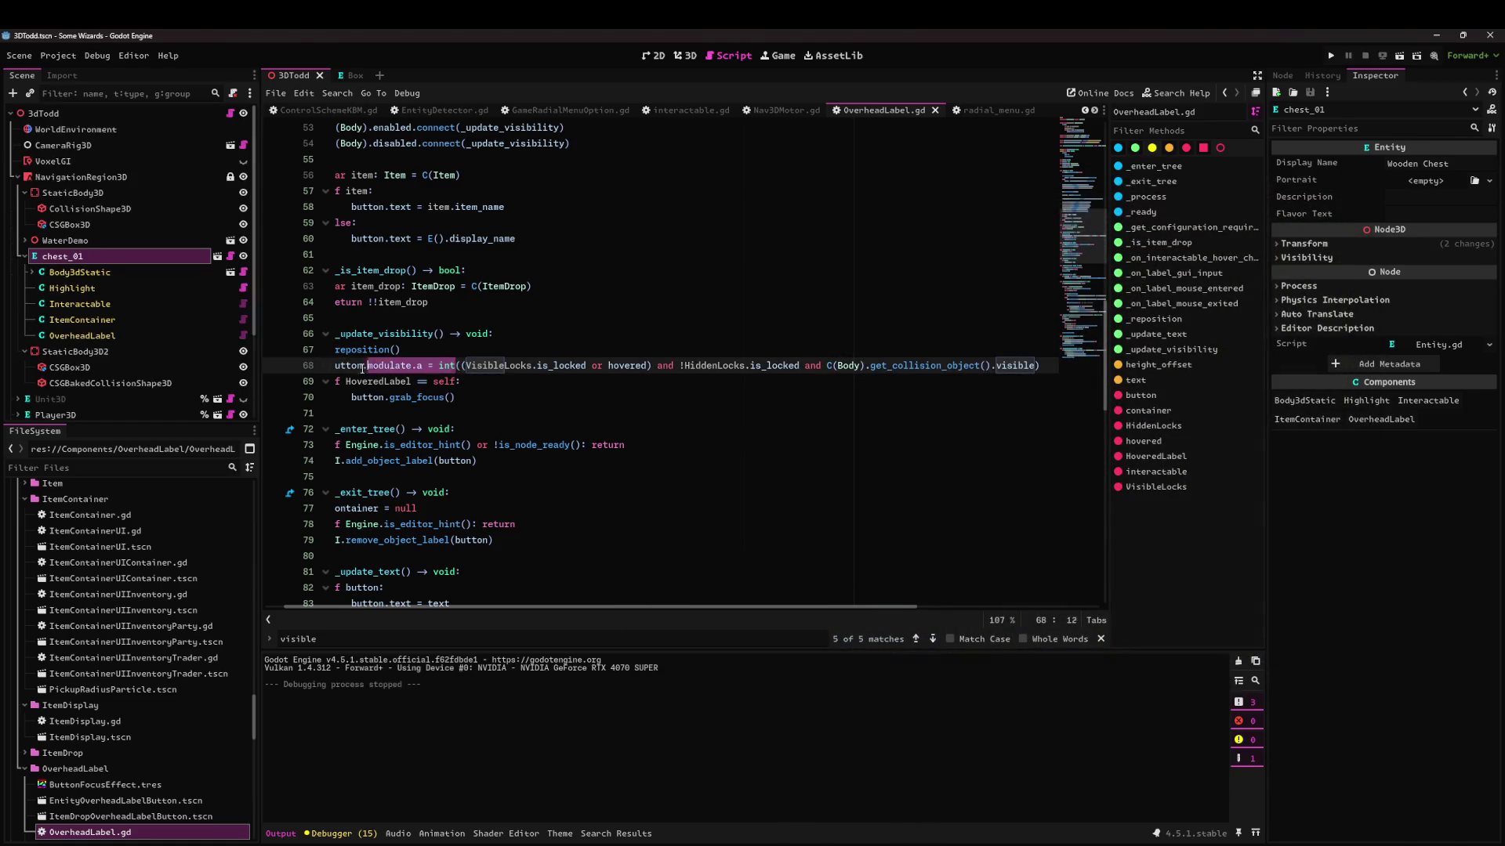
{"action": "left_click", "coordinate": [500, 373]}
{"action": "key", "text": "Delete"}
{"action": "key", "text": "Delete"}
{"action": "key", "text": "Delete"}
{"action": "key", "text": "End"}
{"action": "key", "text": "BackSpace"}
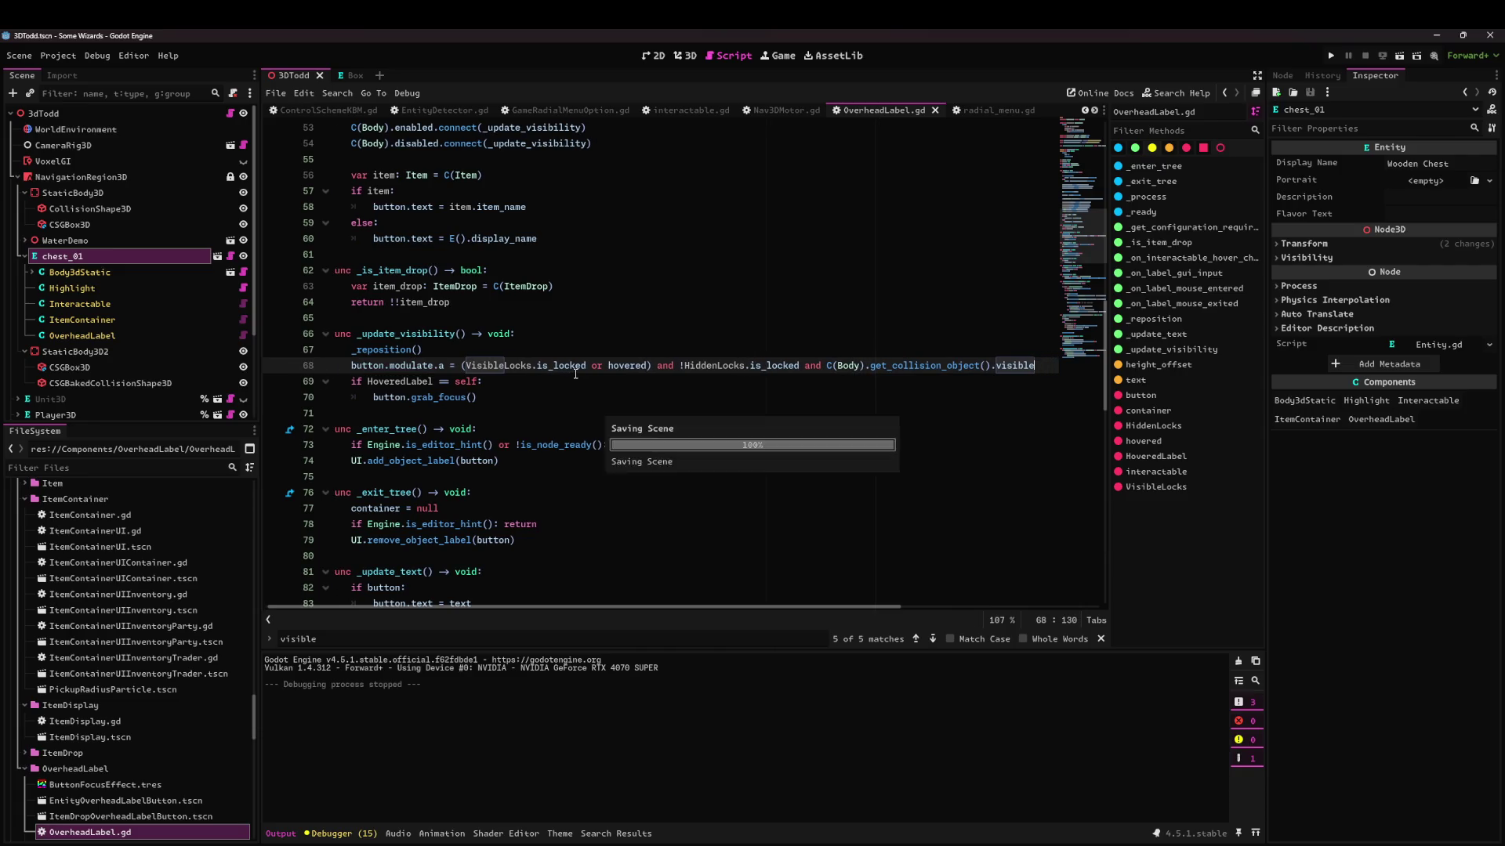
{"action": "left_click", "coordinate": [1407, 53]}
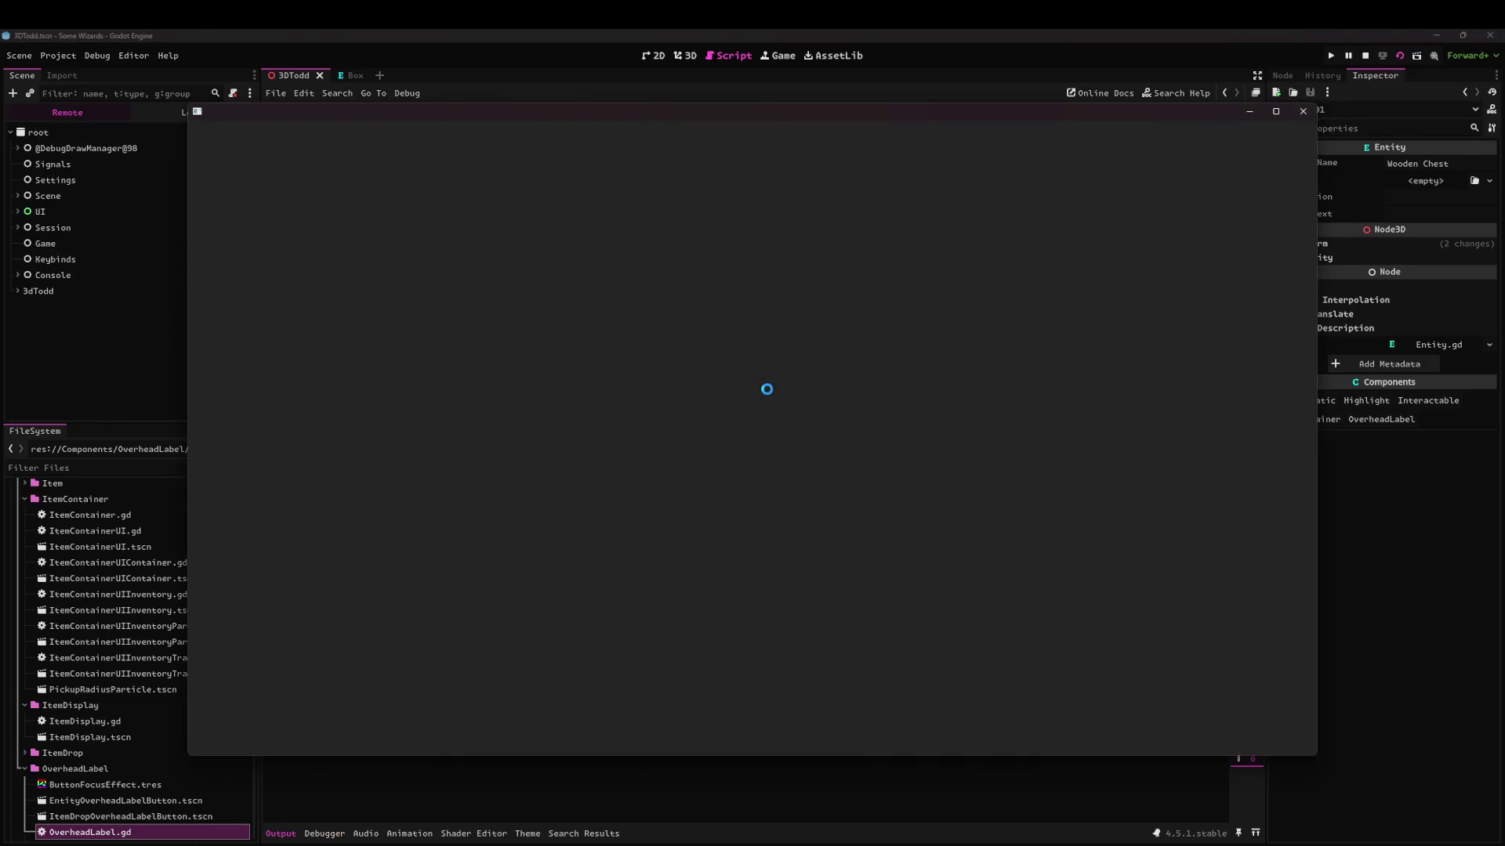
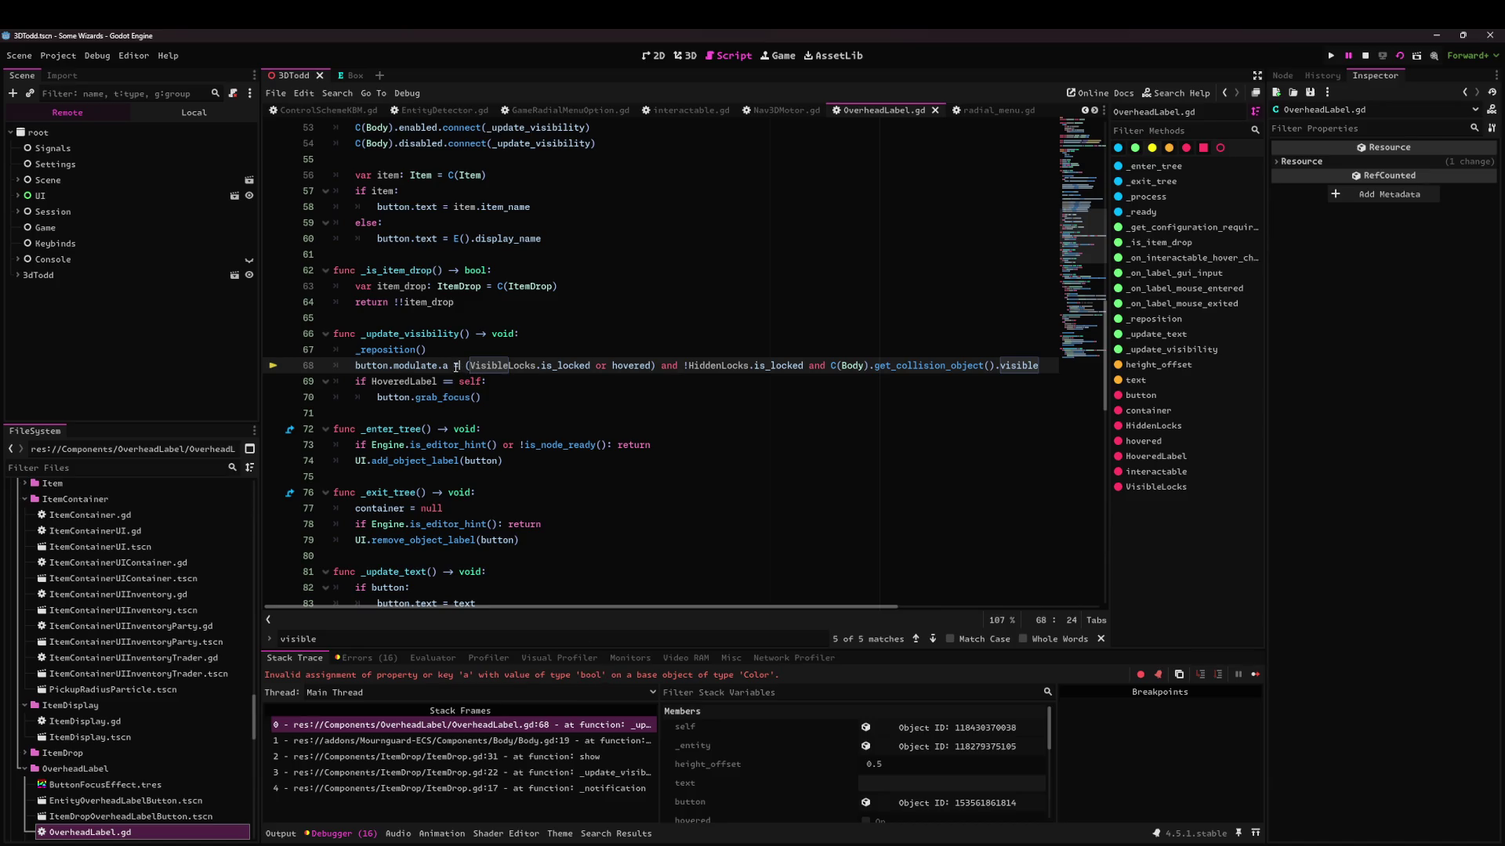
Finish wrapping the modulate alpha in float(), test it with a restart, then stop the game.
{"action": "type", "text": "float("}
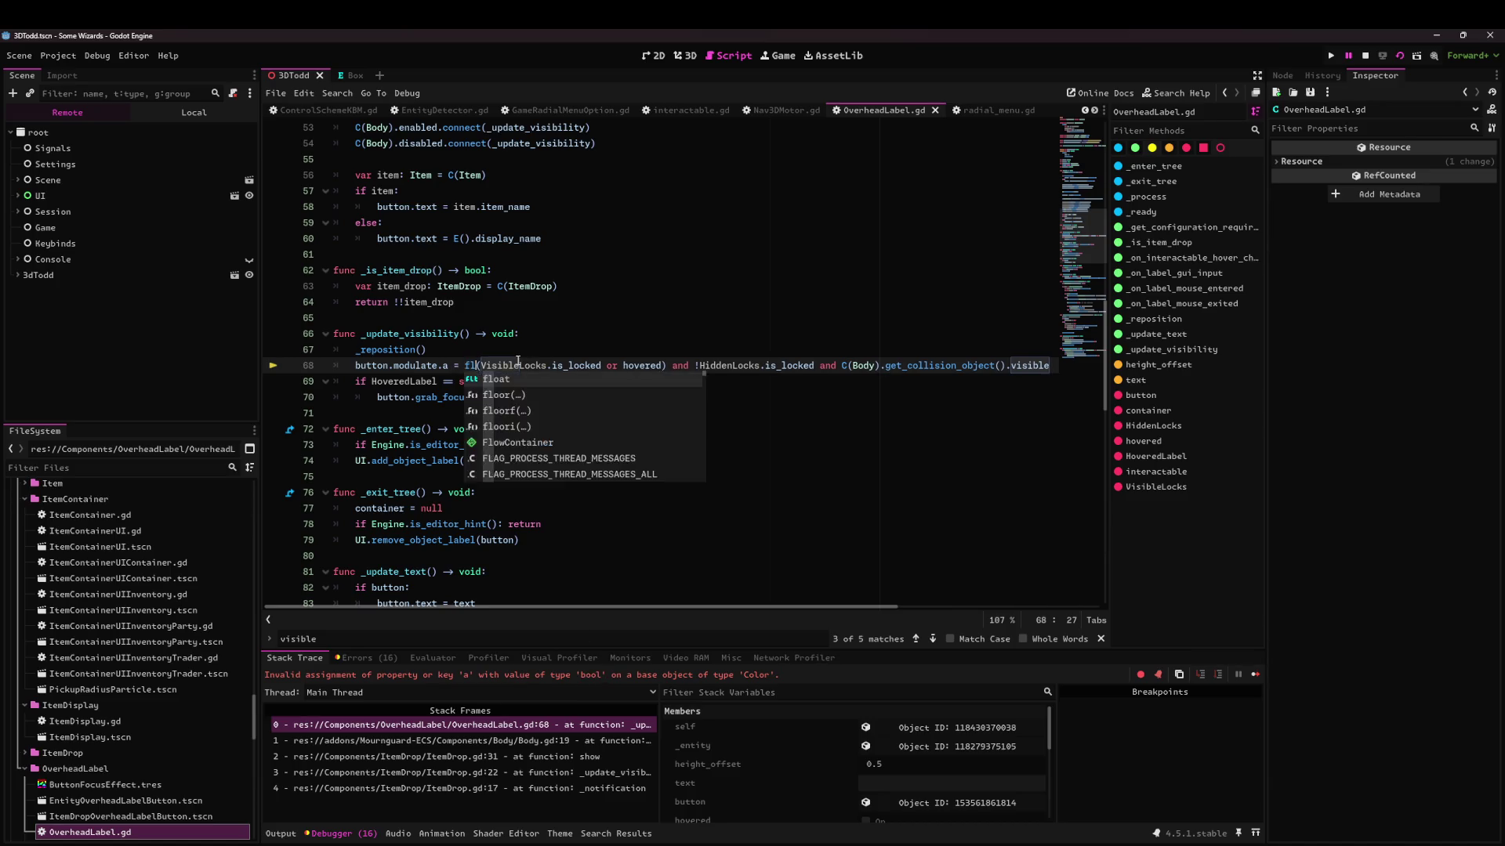
{"action": "type", "text": ")"}
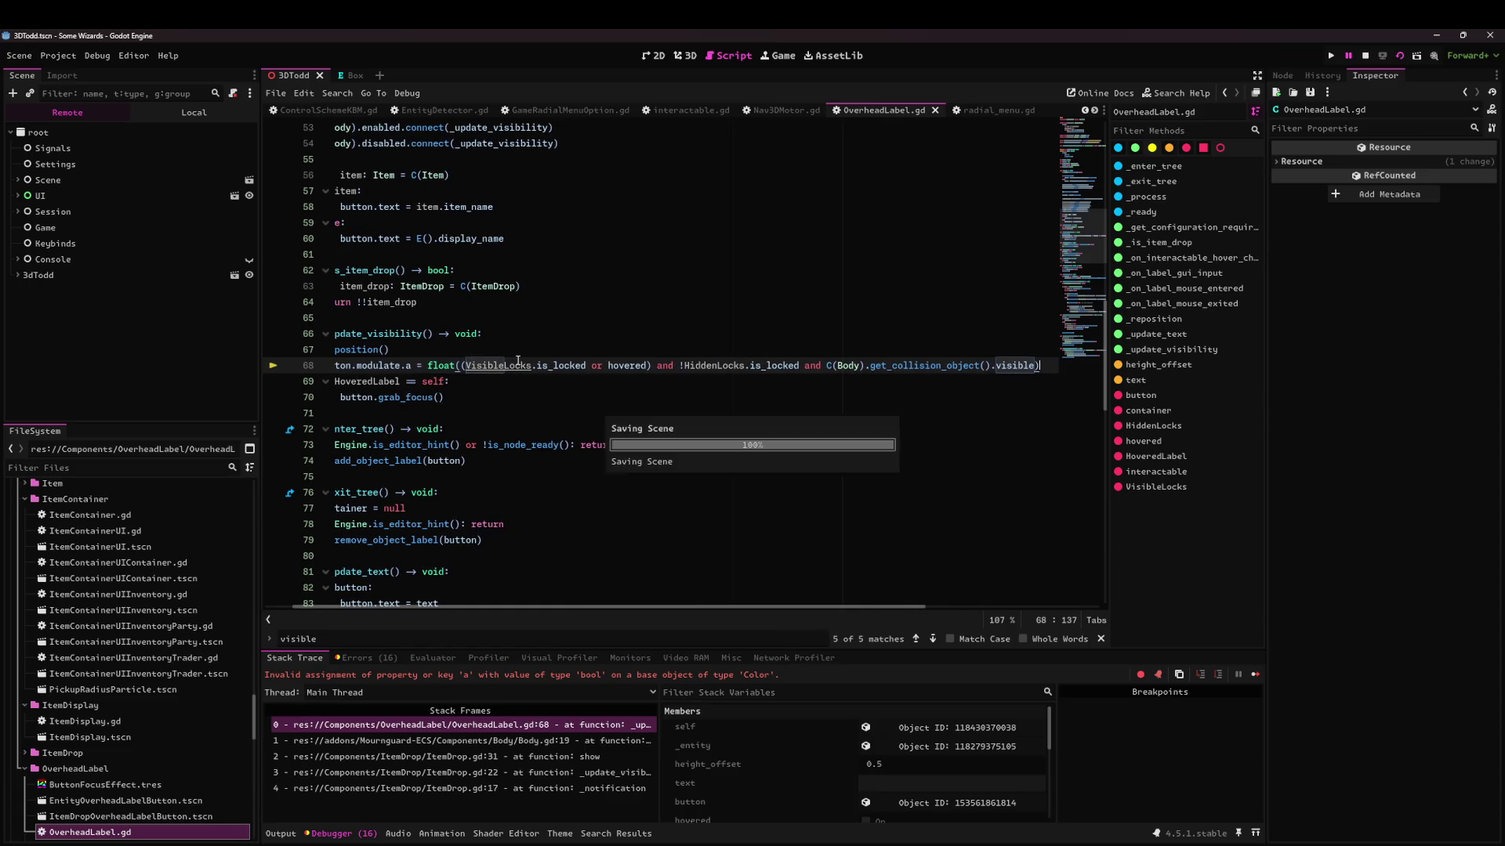
{"action": "left_click", "coordinate": [1394, 53]}
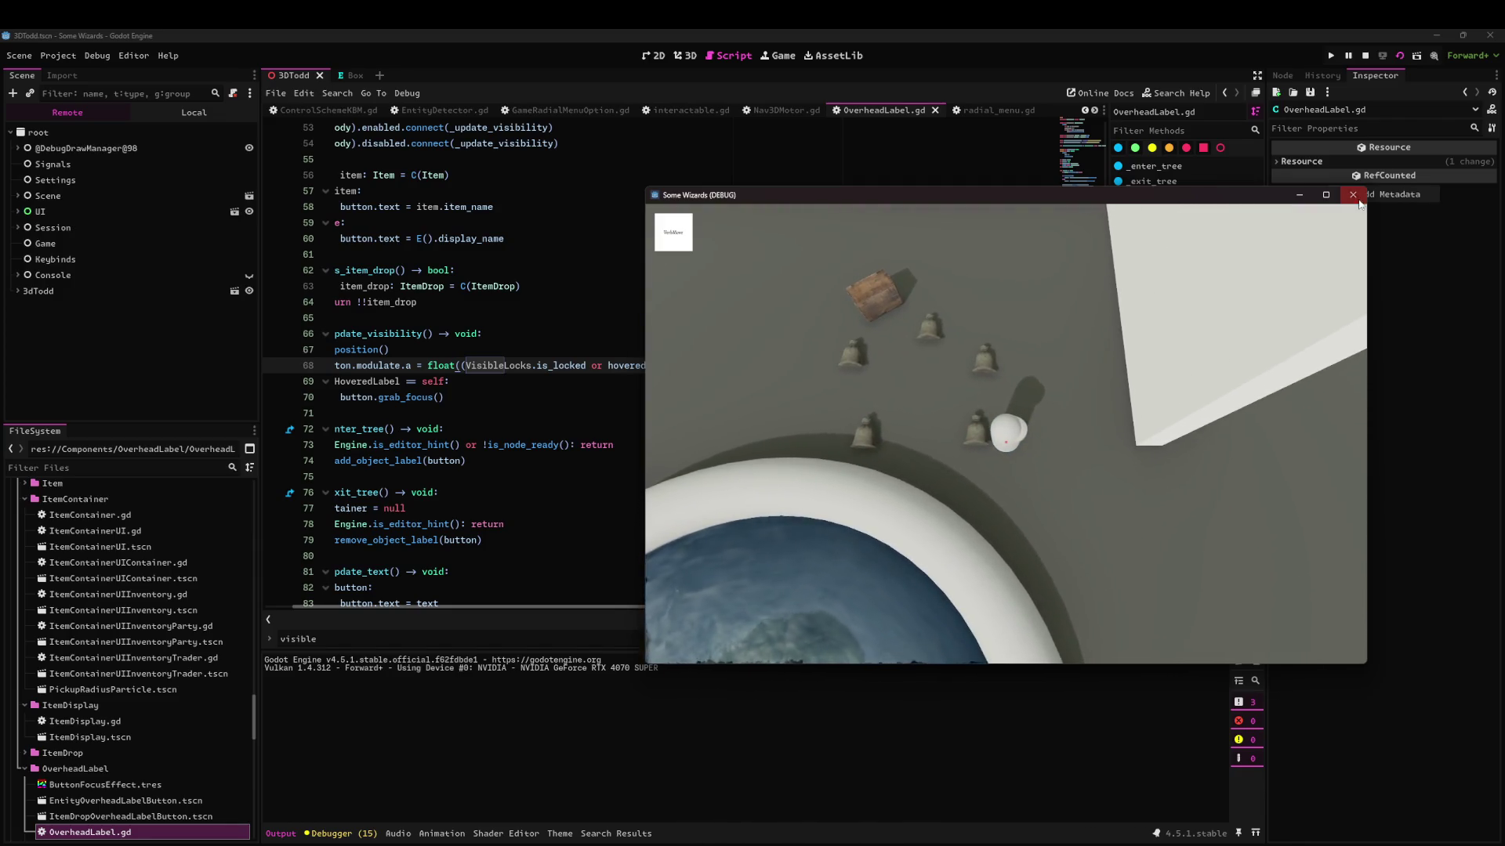
{"action": "key", "text": "F8"}
{"action": "left_click", "coordinate": [597, 387]}
Undo edits until line 68 sets button.visible again, and bring up the help search.
{"action": "key", "text": "ctrl+z"}
{"action": "key", "text": "ctrl+z"}
{"action": "key", "text": "ctrl+z"}
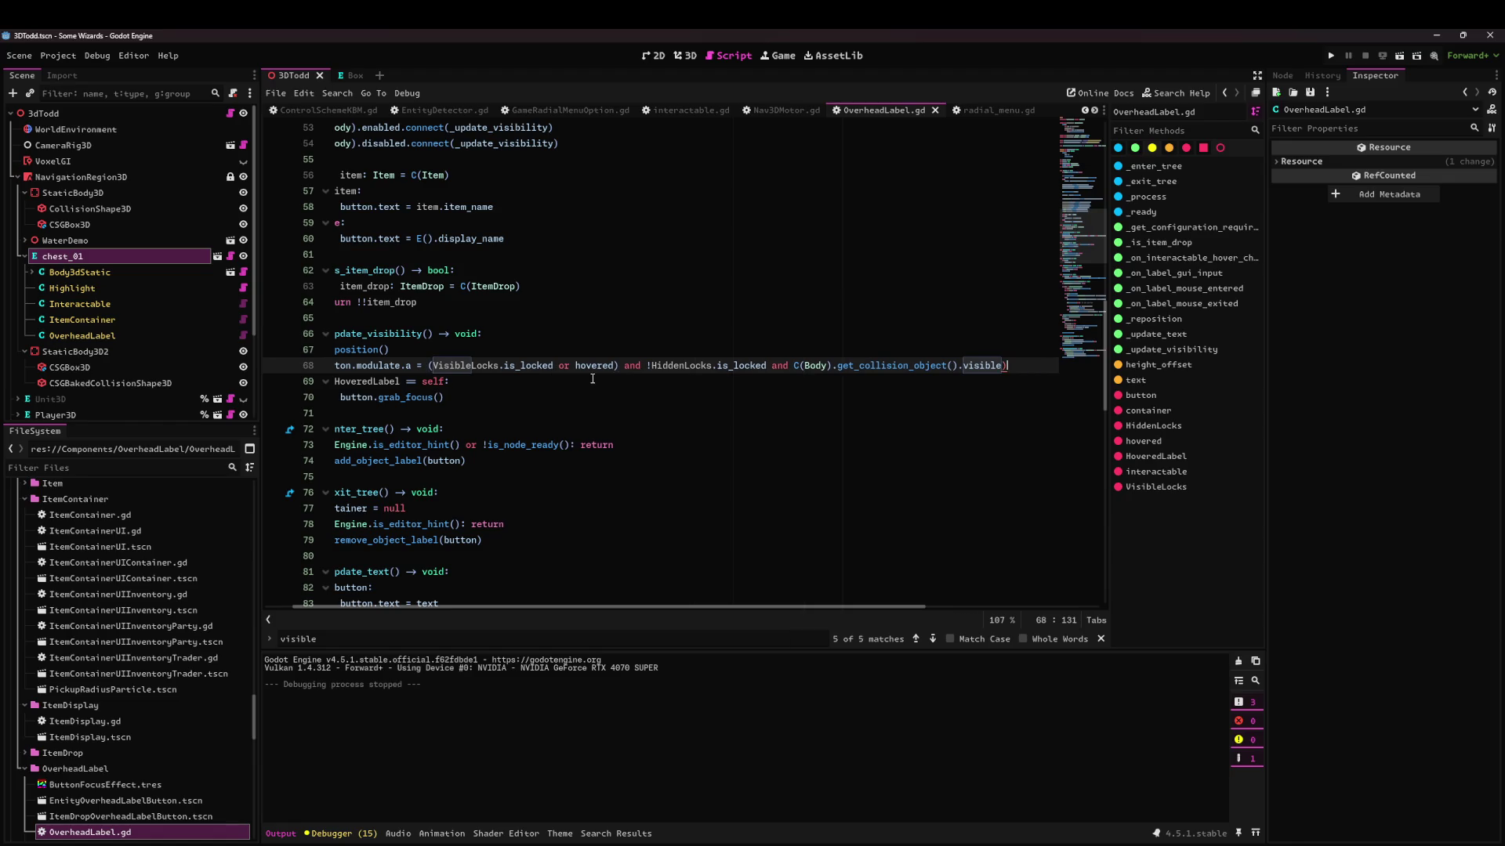
{"action": "key", "text": "ctrl+z"}
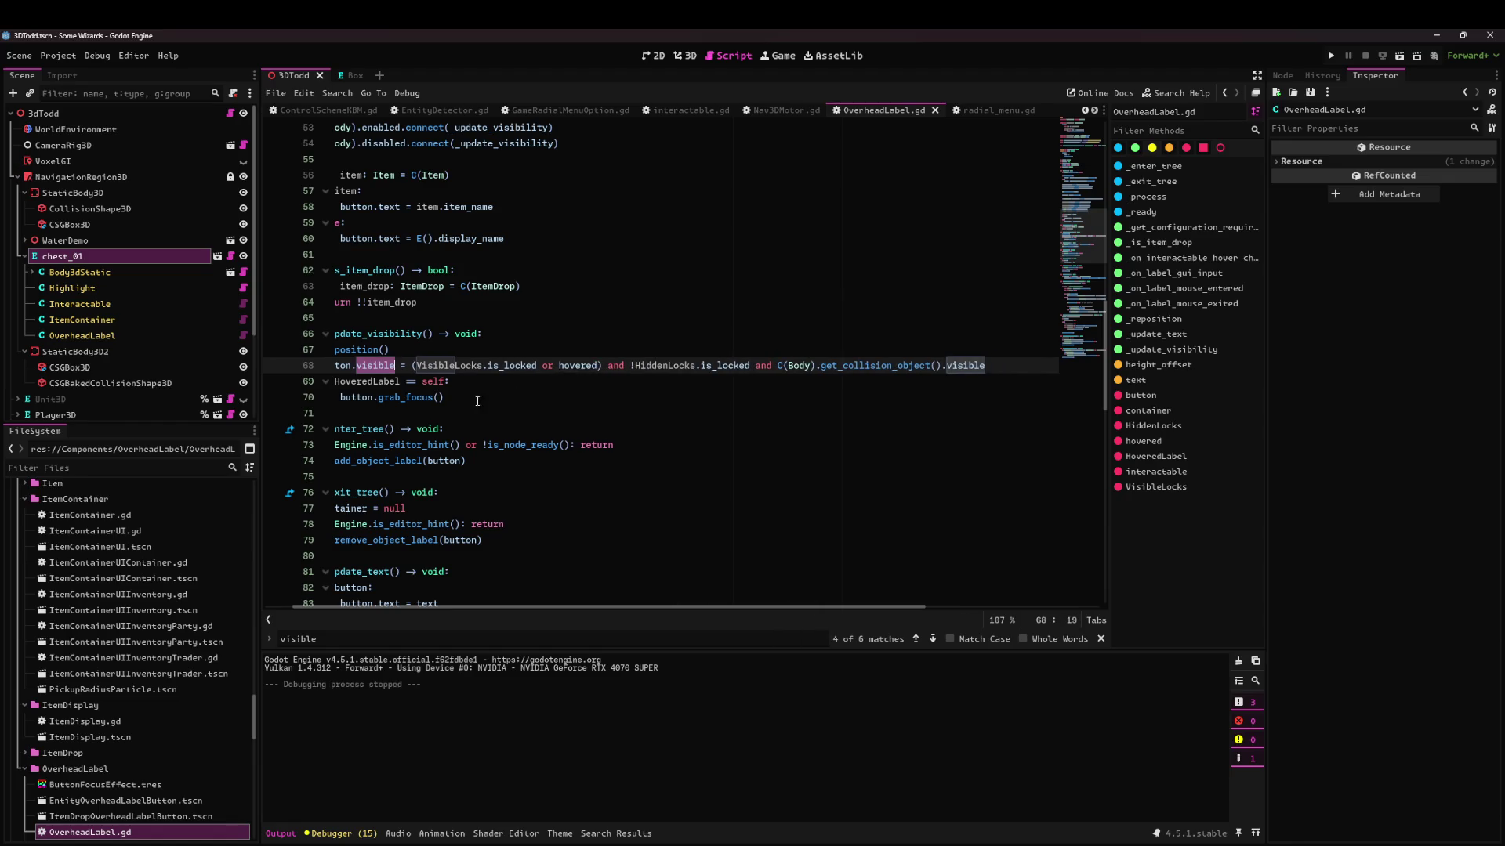
{"action": "key", "text": "ctrl+z"}
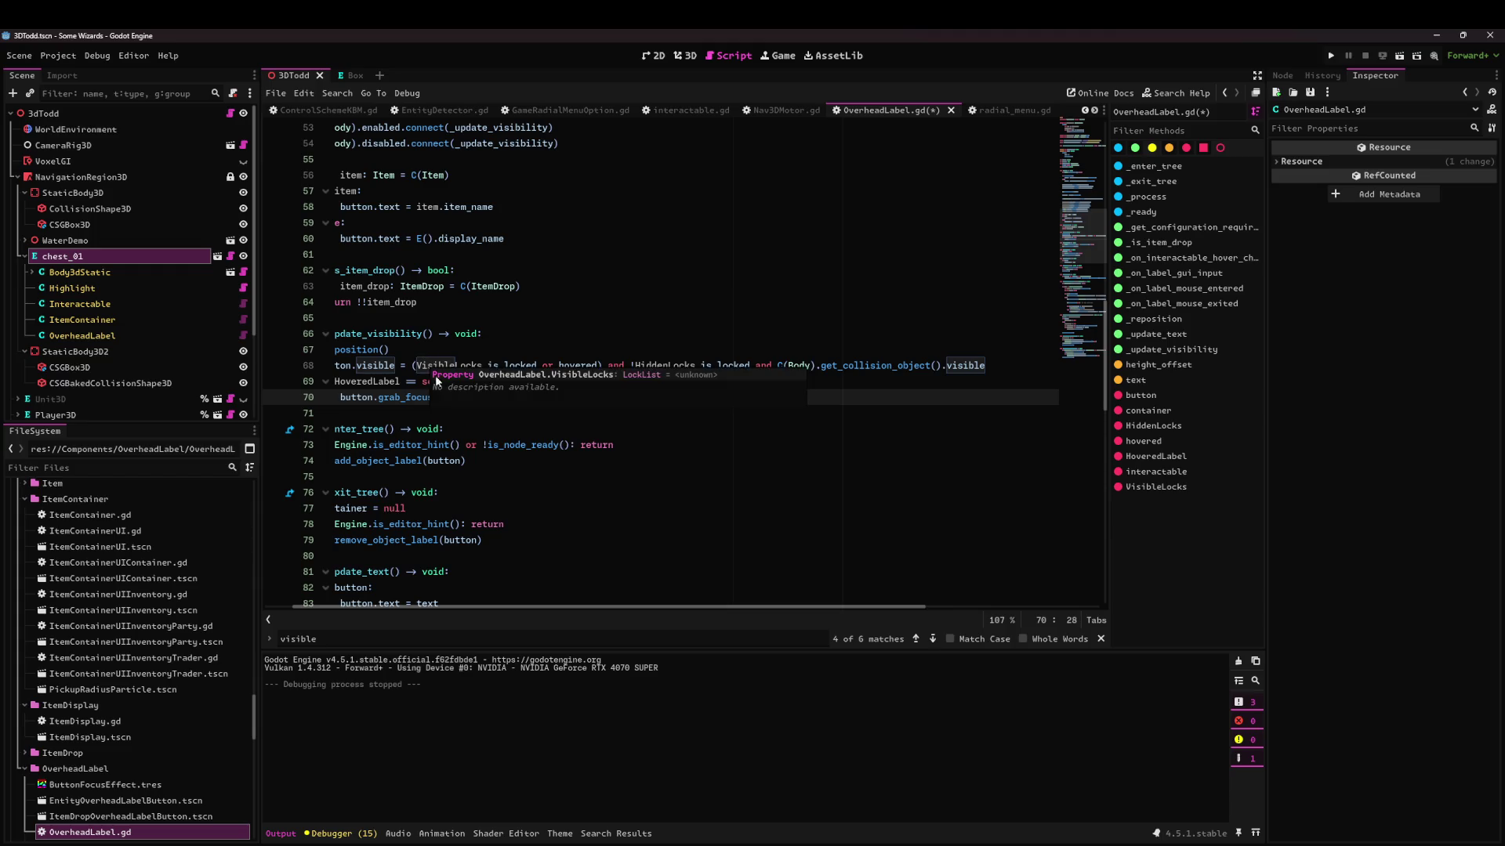
{"action": "key", "text": "ctrl+z"}
{"action": "left_click", "coordinate": [422, 367]}
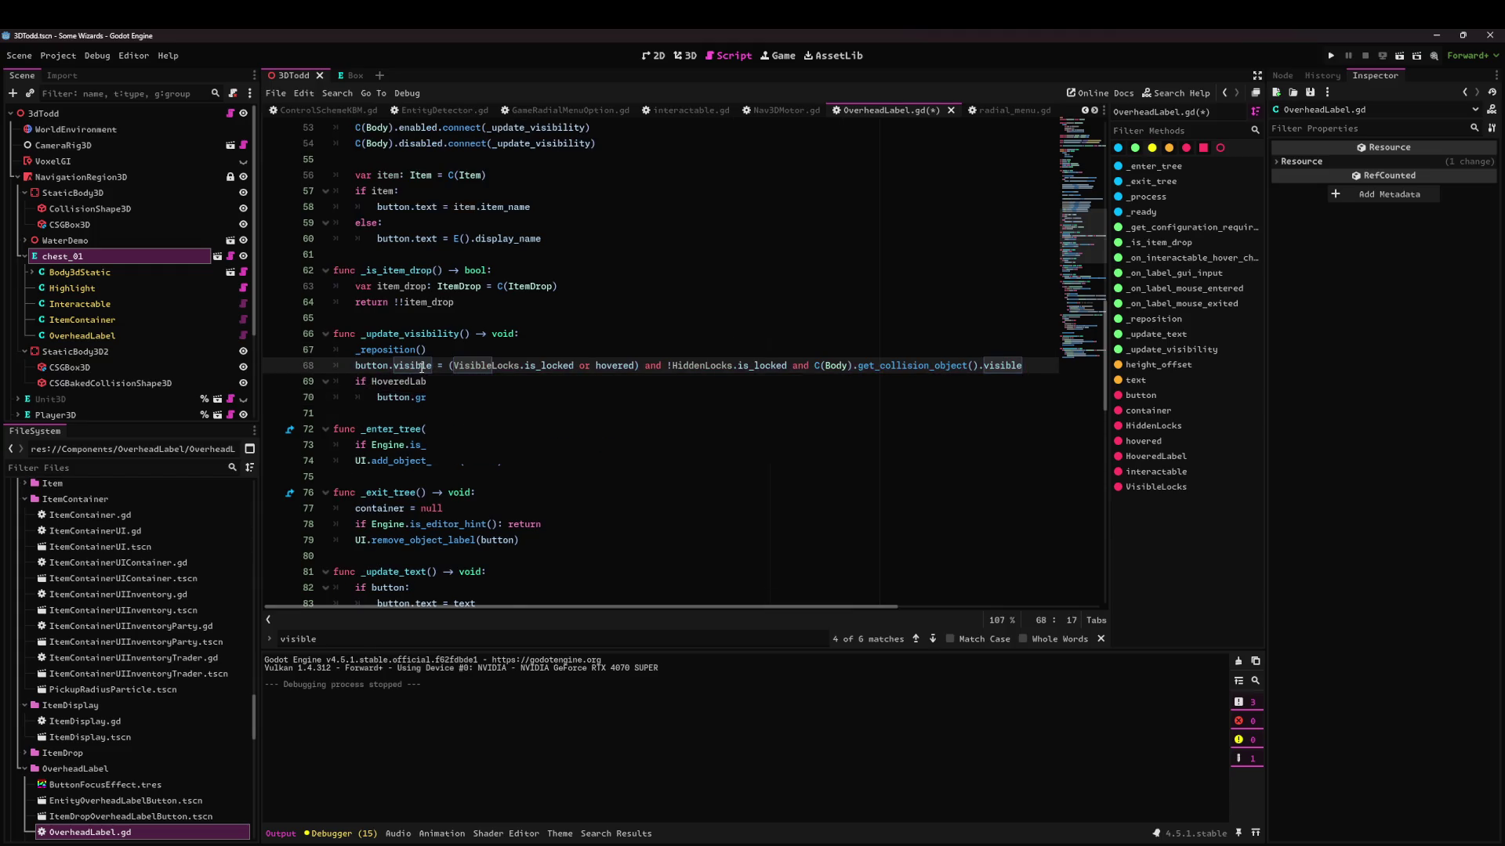
{"action": "mouse_move", "coordinate": [421, 366]}
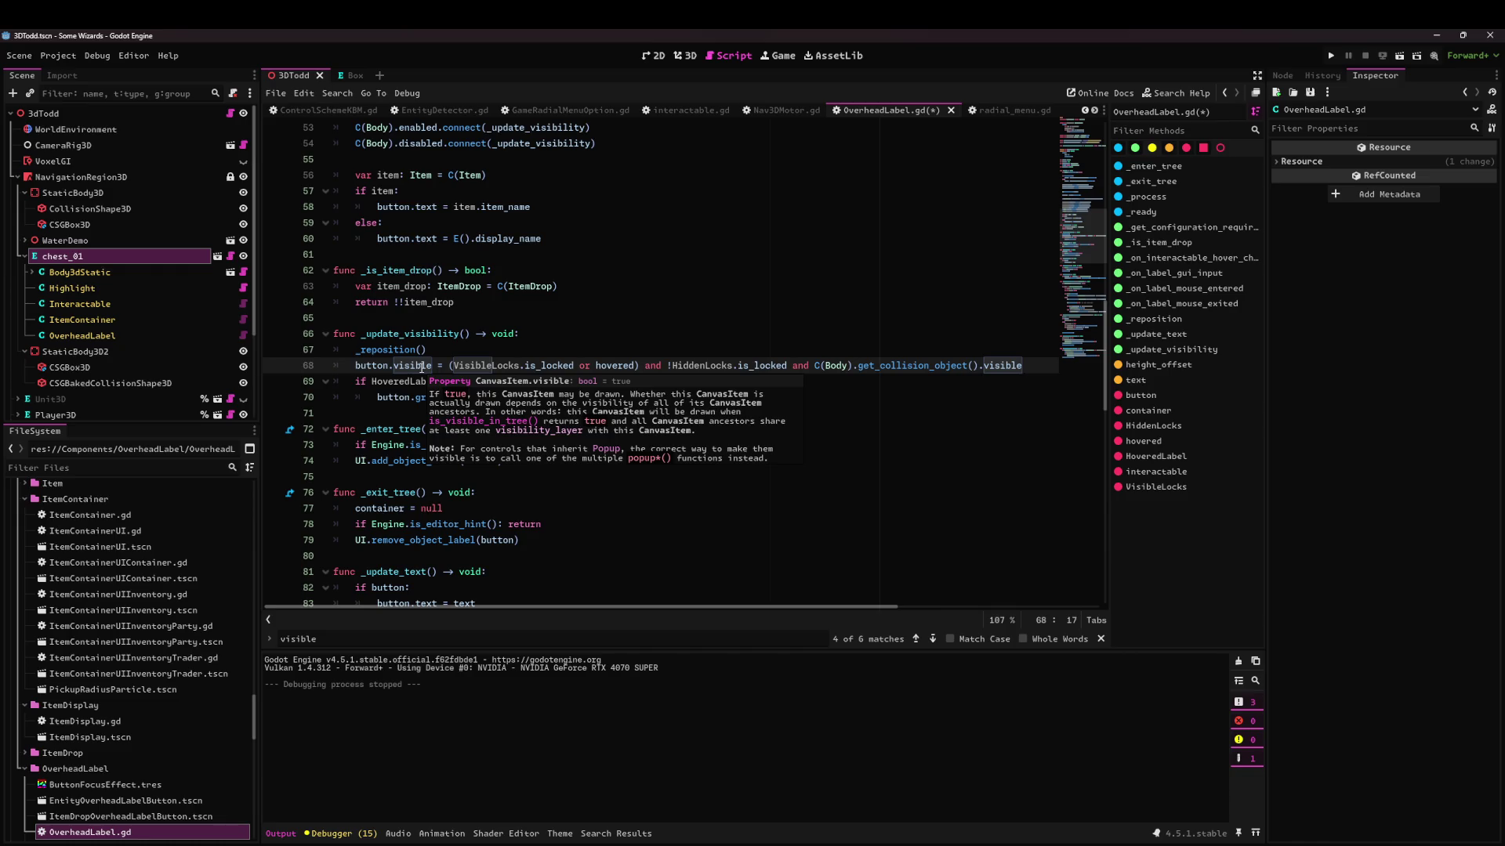
{"action": "left_click", "coordinate": [1175, 93]}
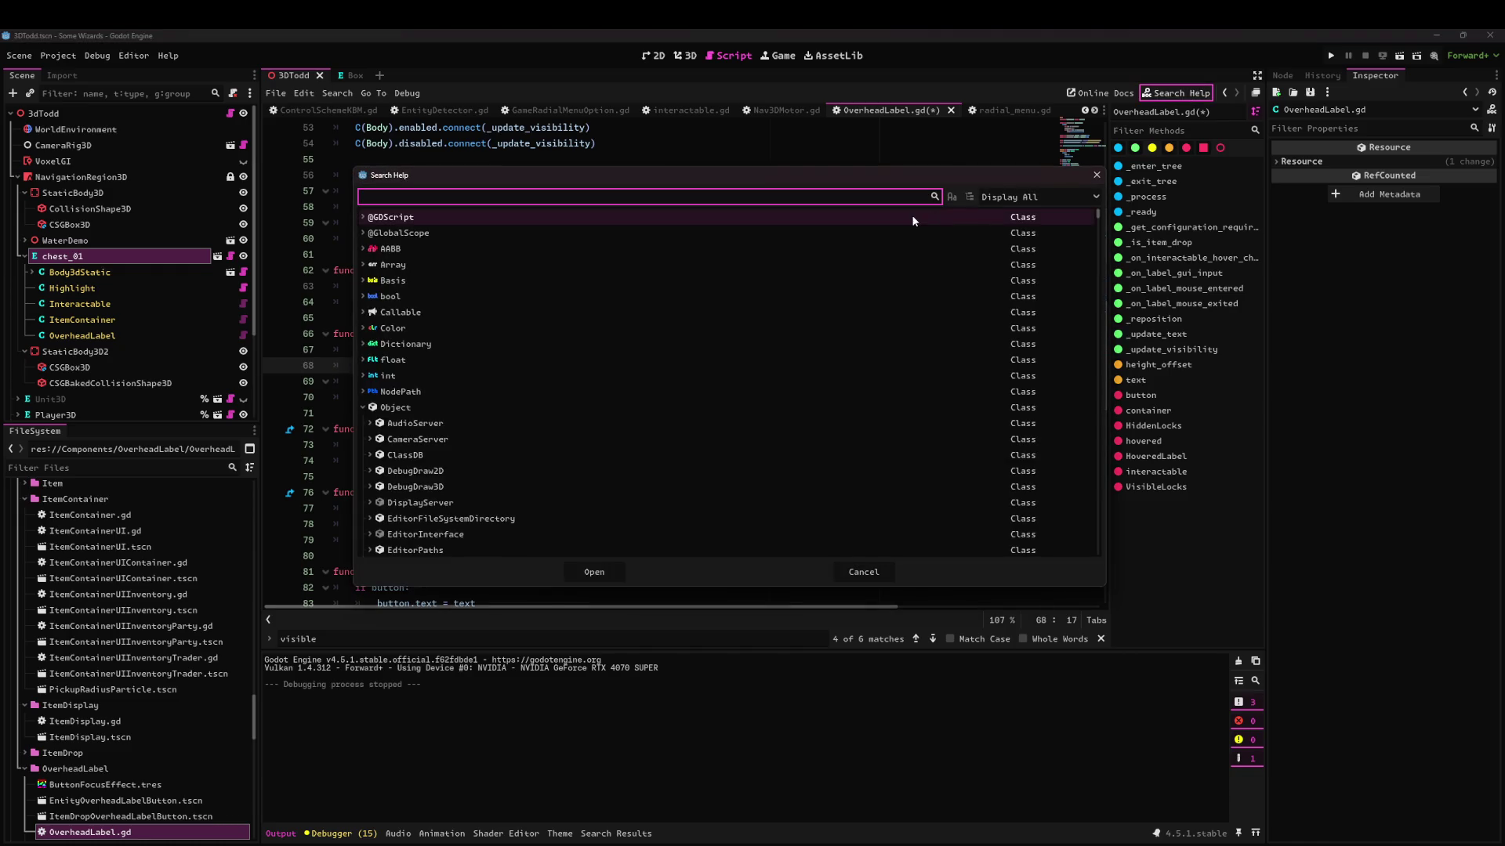
Look up modulate and the Properties section in the Control class documentation.
{"action": "type", "text": "control"}
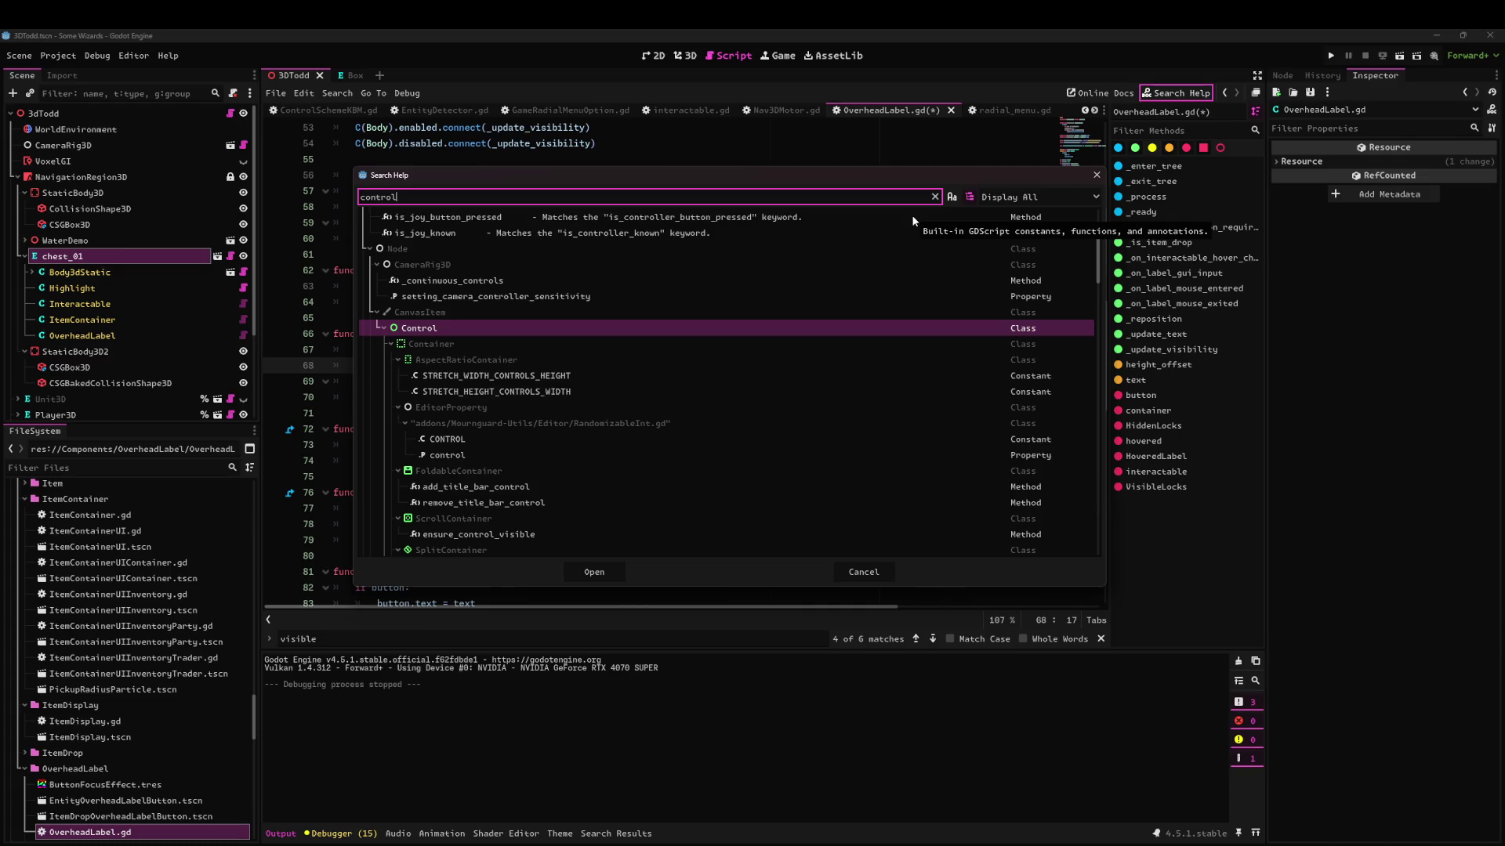
{"action": "key", "text": "Return"}
{"action": "key", "text": "ctrl+f"}
{"action": "type", "text": "modula"}
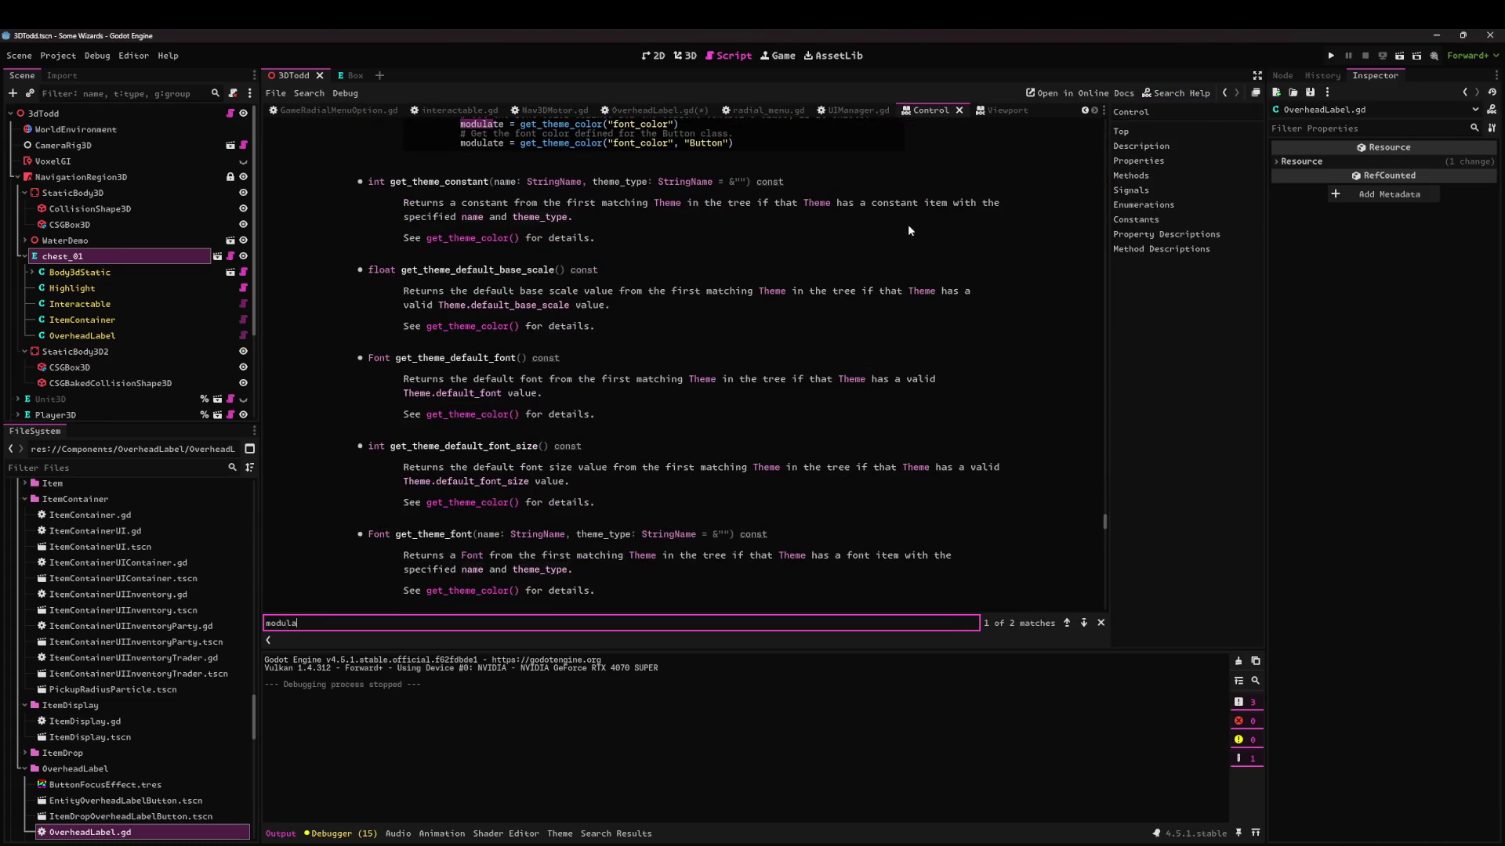
{"action": "key", "text": "Return"}
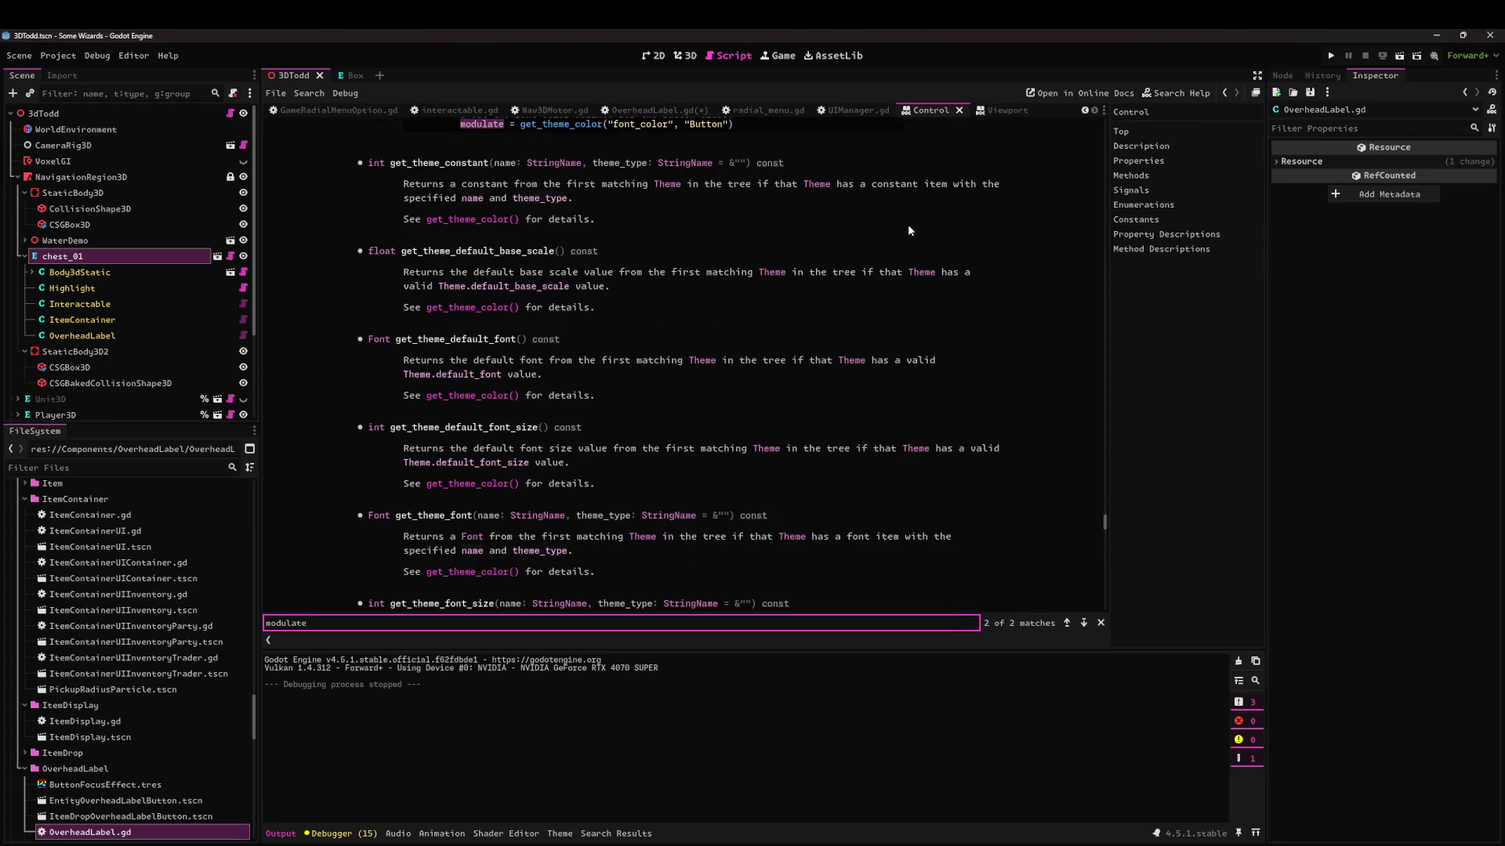
{"action": "scroll", "coordinate": [562, 391], "scroll_direction": "up", "scroll_amount": 3}
{"action": "scroll", "coordinate": [484, 380], "scroll_direction": "up", "scroll_amount": 5}
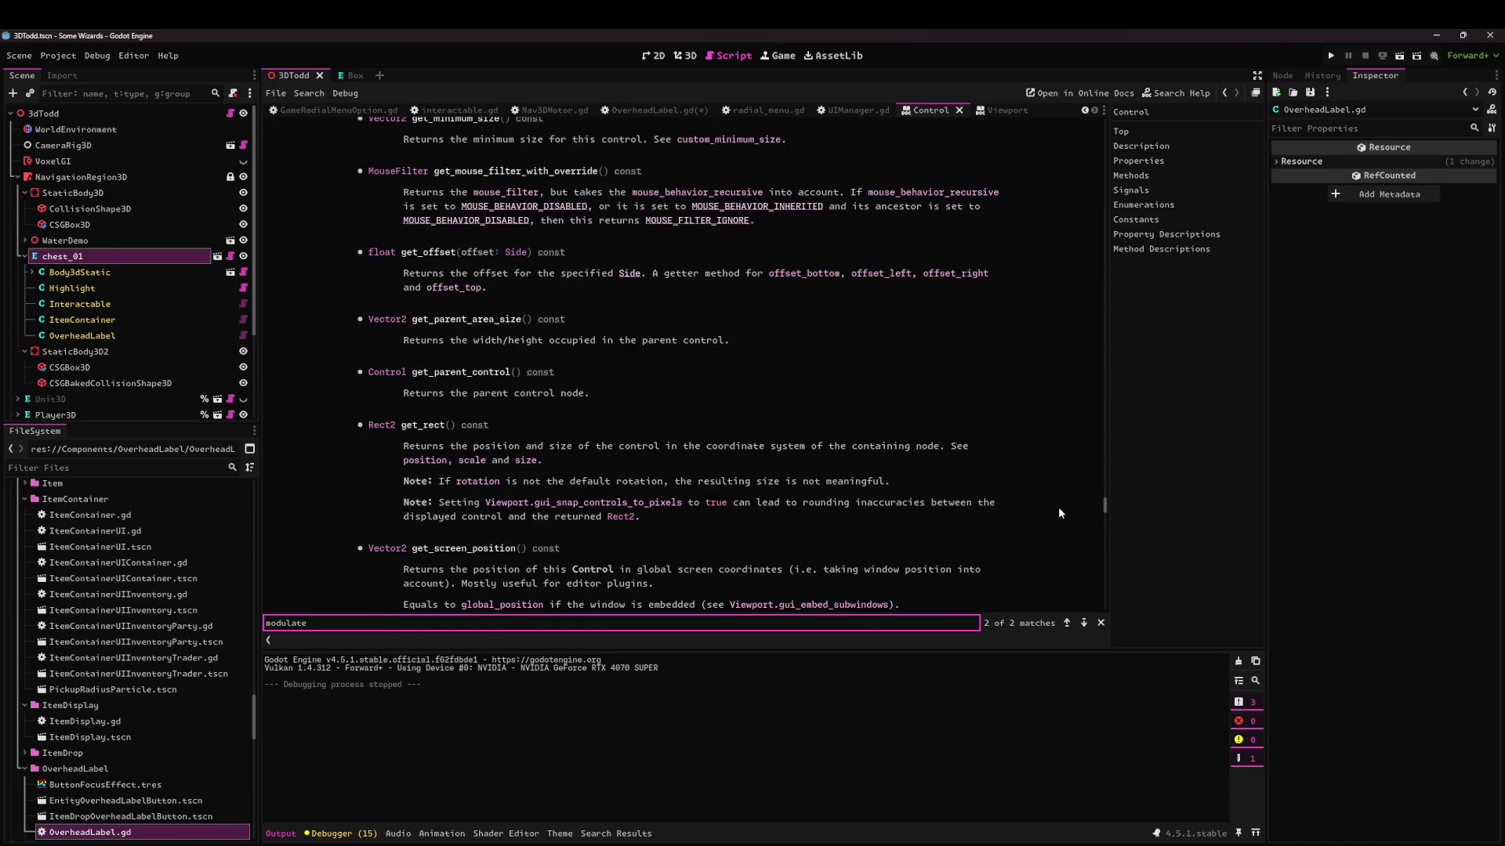
{"action": "left_click_drag", "start_coordinate": [1105, 506], "coordinate": [1105, 227]}
{"action": "left_click", "coordinate": [1143, 205]}
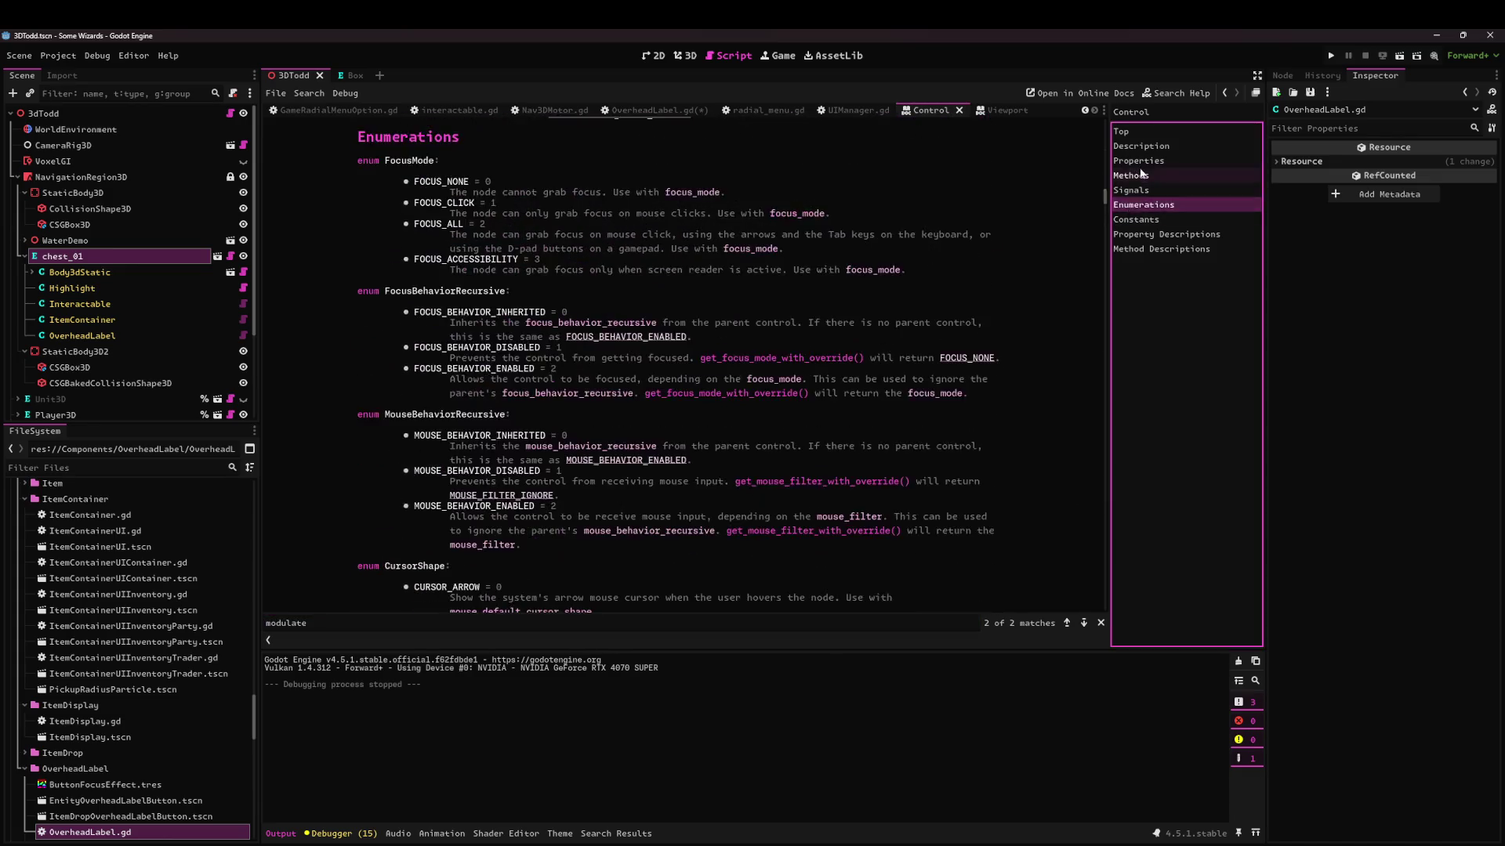
{"action": "left_click", "coordinate": [1148, 163]}
{"action": "scroll", "coordinate": [689, 443], "scroll_direction": "down", "scroll_amount": 5}
{"action": "scroll", "coordinate": [638, 415], "scroll_direction": "up", "scroll_amount": 1}
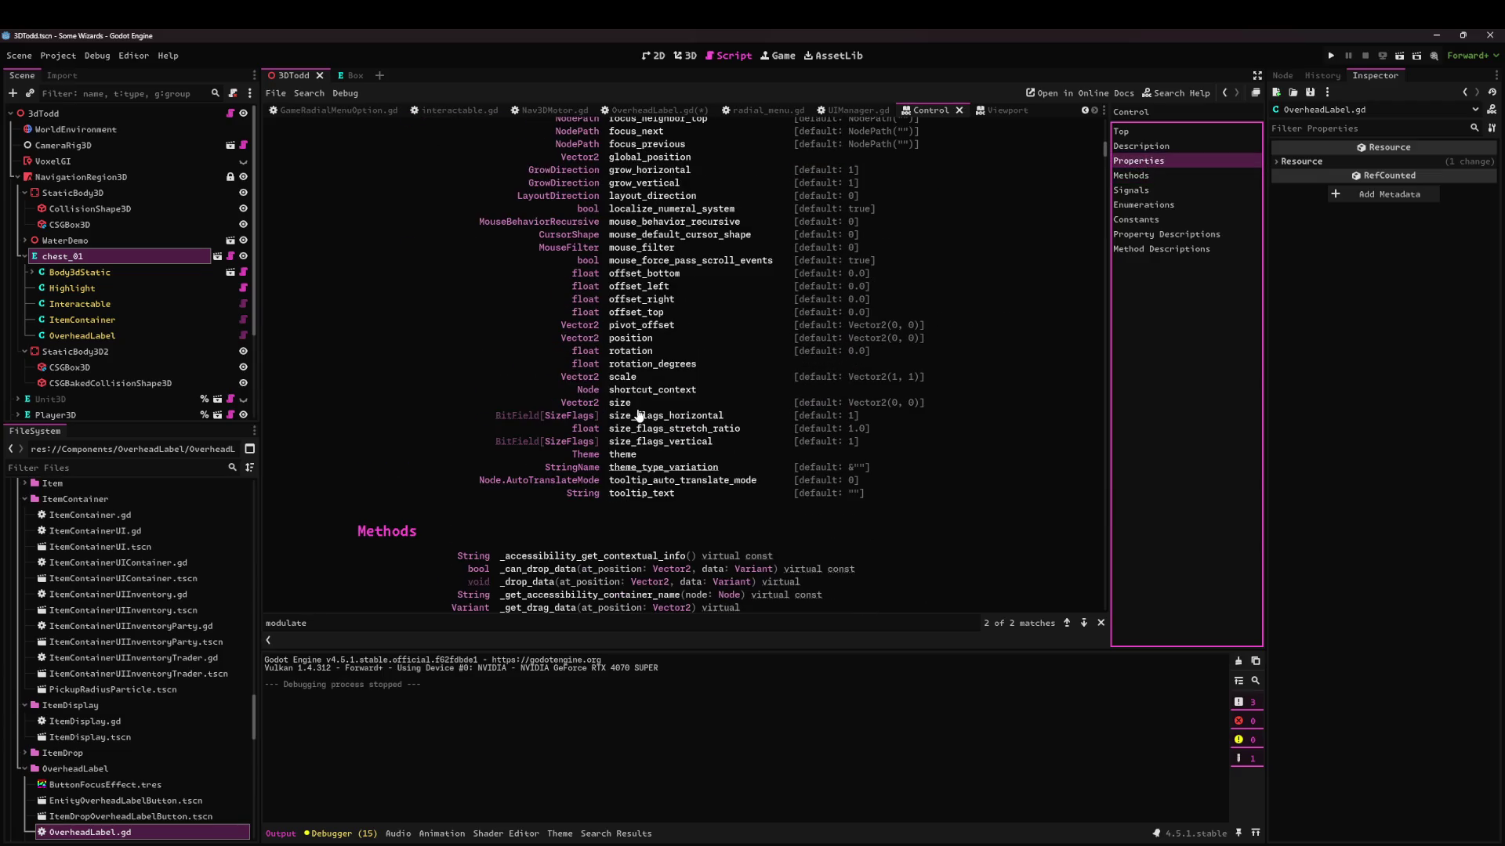
{"action": "scroll", "coordinate": [635, 355], "scroll_direction": "up", "scroll_amount": 5}
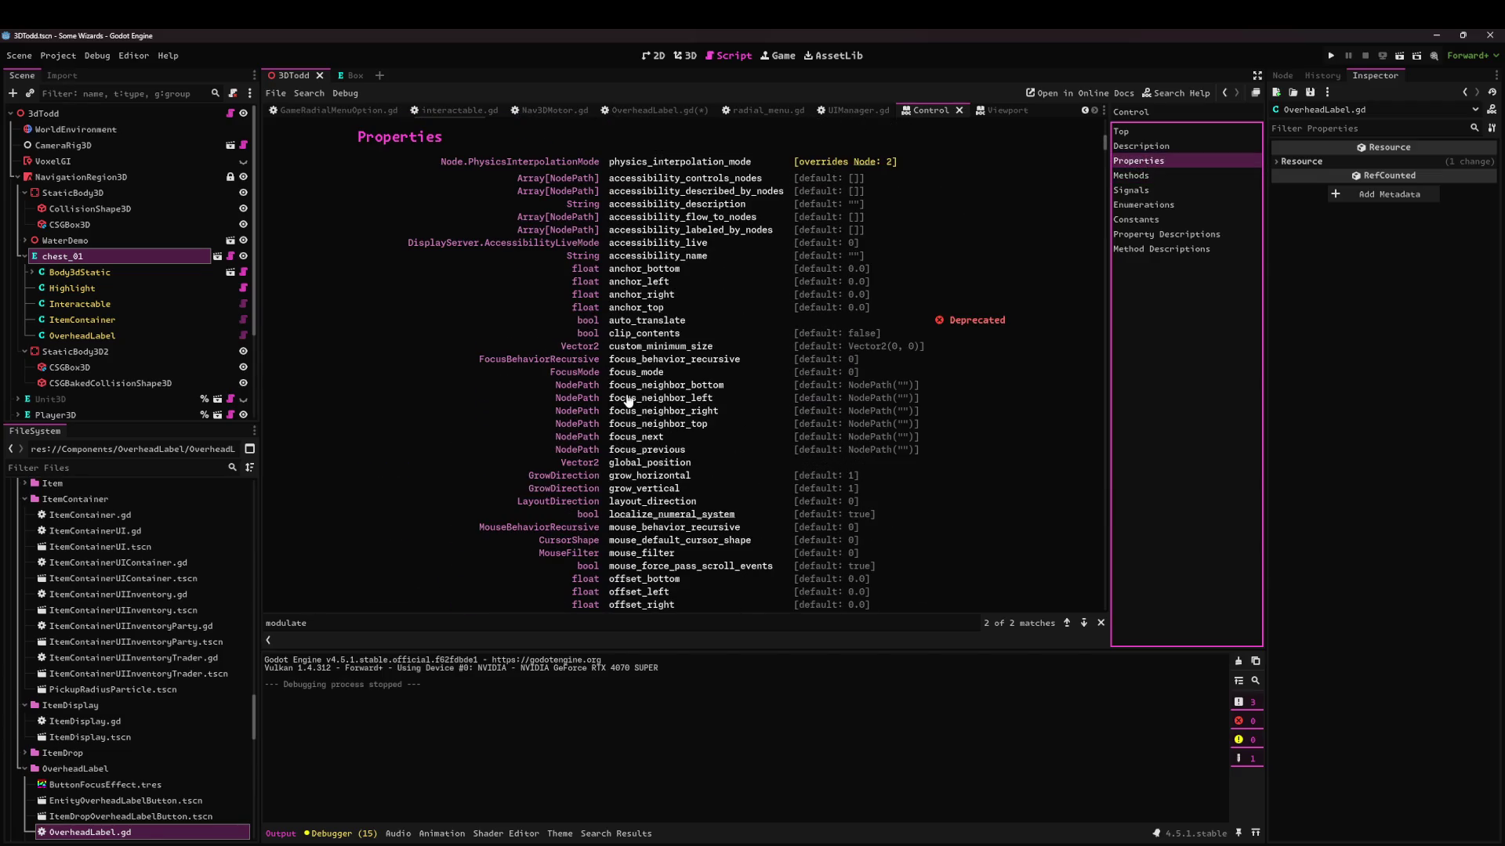
{"action": "left_click", "coordinate": [540, 314]}
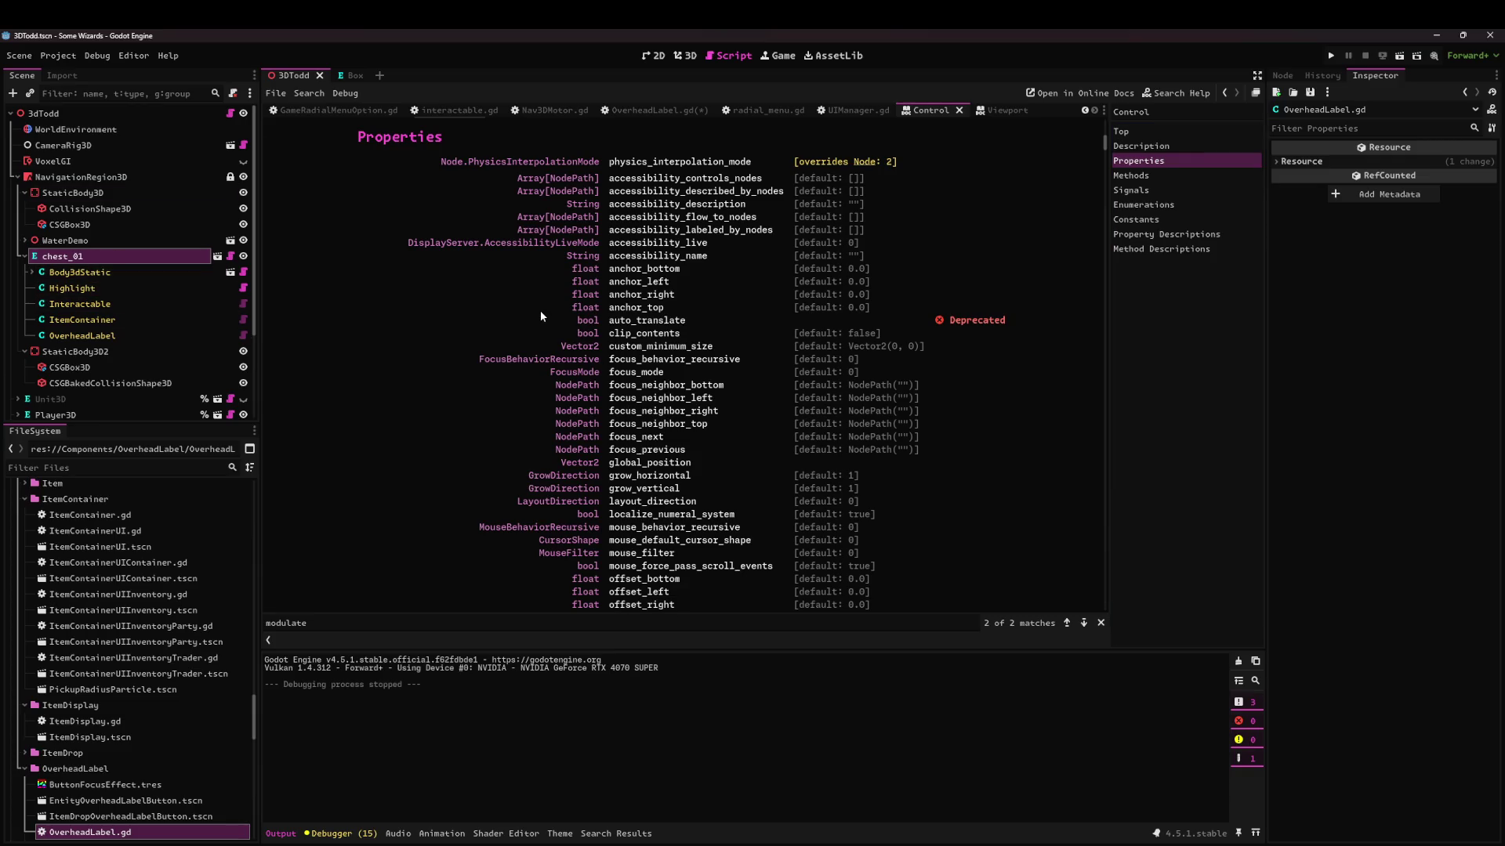
Open EntityOverheadLabelButton.tscn via quick open and expand the button's Visibility properties.
{"action": "key", "text": "shift+alt+o"}
{"action": "type", "text": "overheabu"}
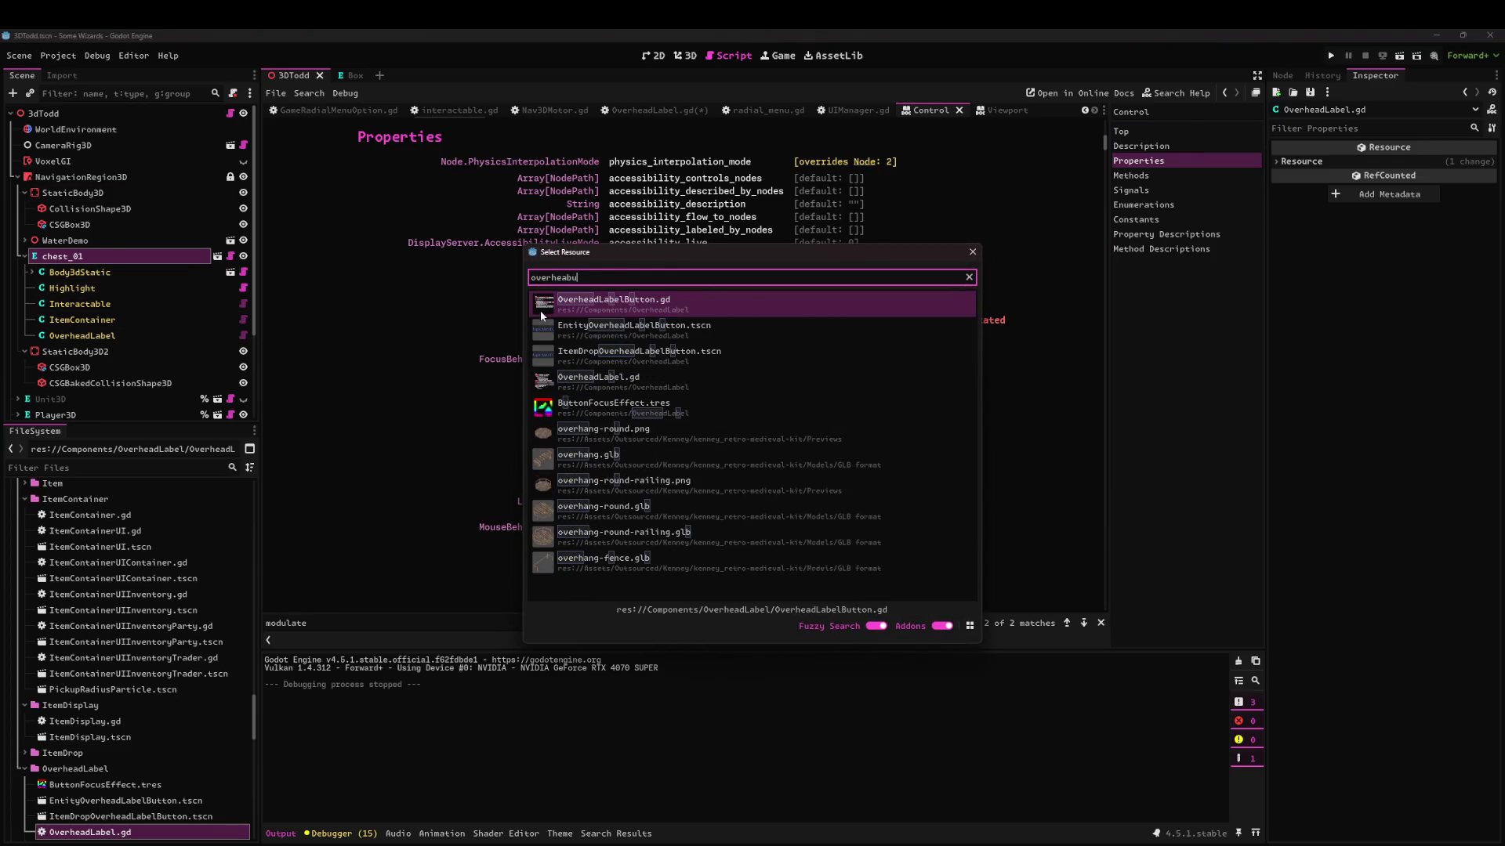
{"action": "key", "text": "Down"}
{"action": "key", "text": "Return"}
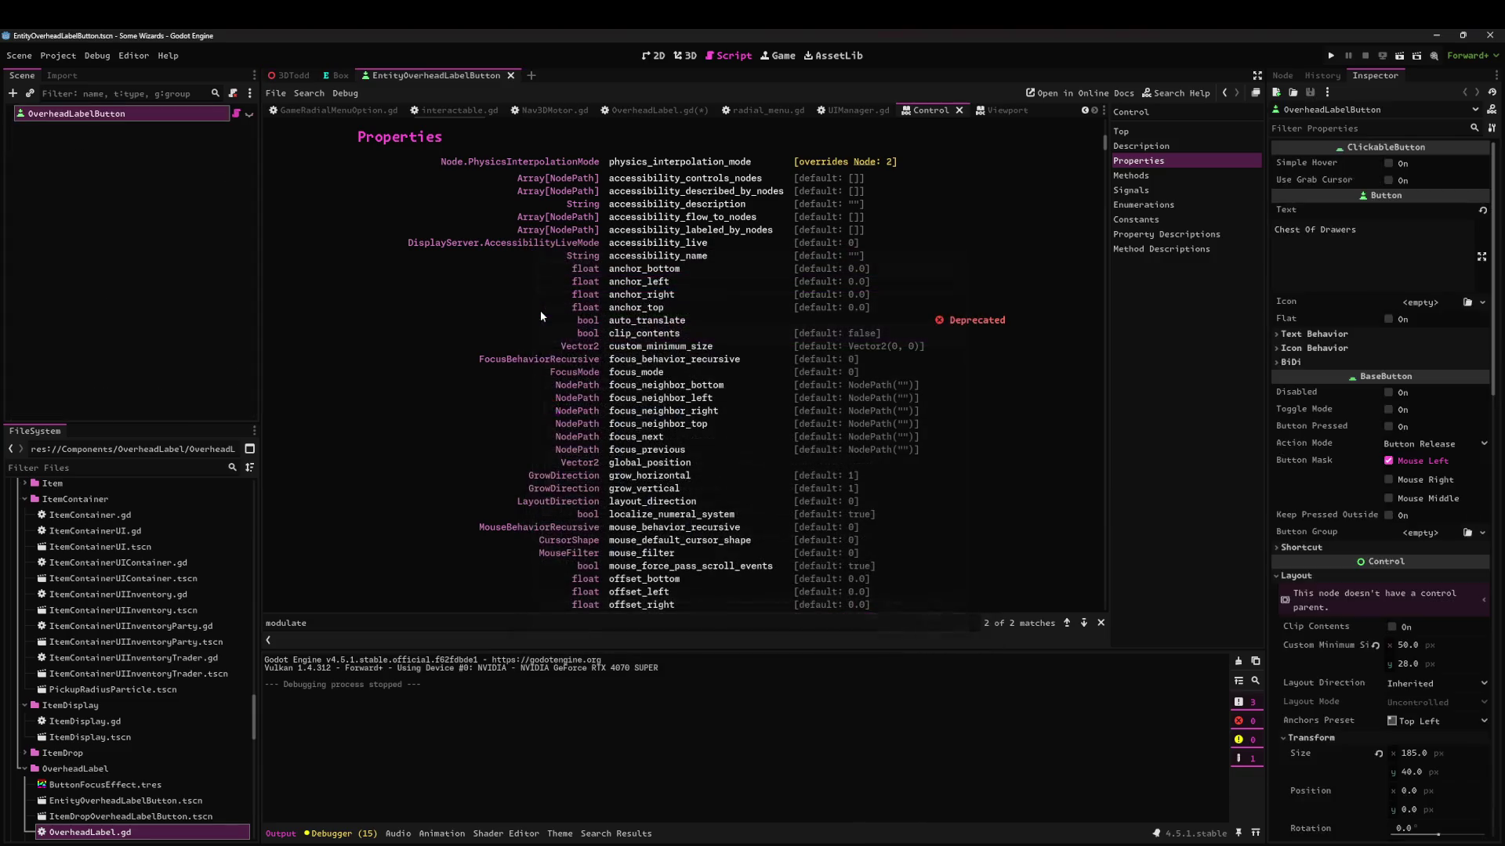
{"action": "scroll", "coordinate": [1274, 458], "scroll_direction": "down", "scroll_amount": 15}
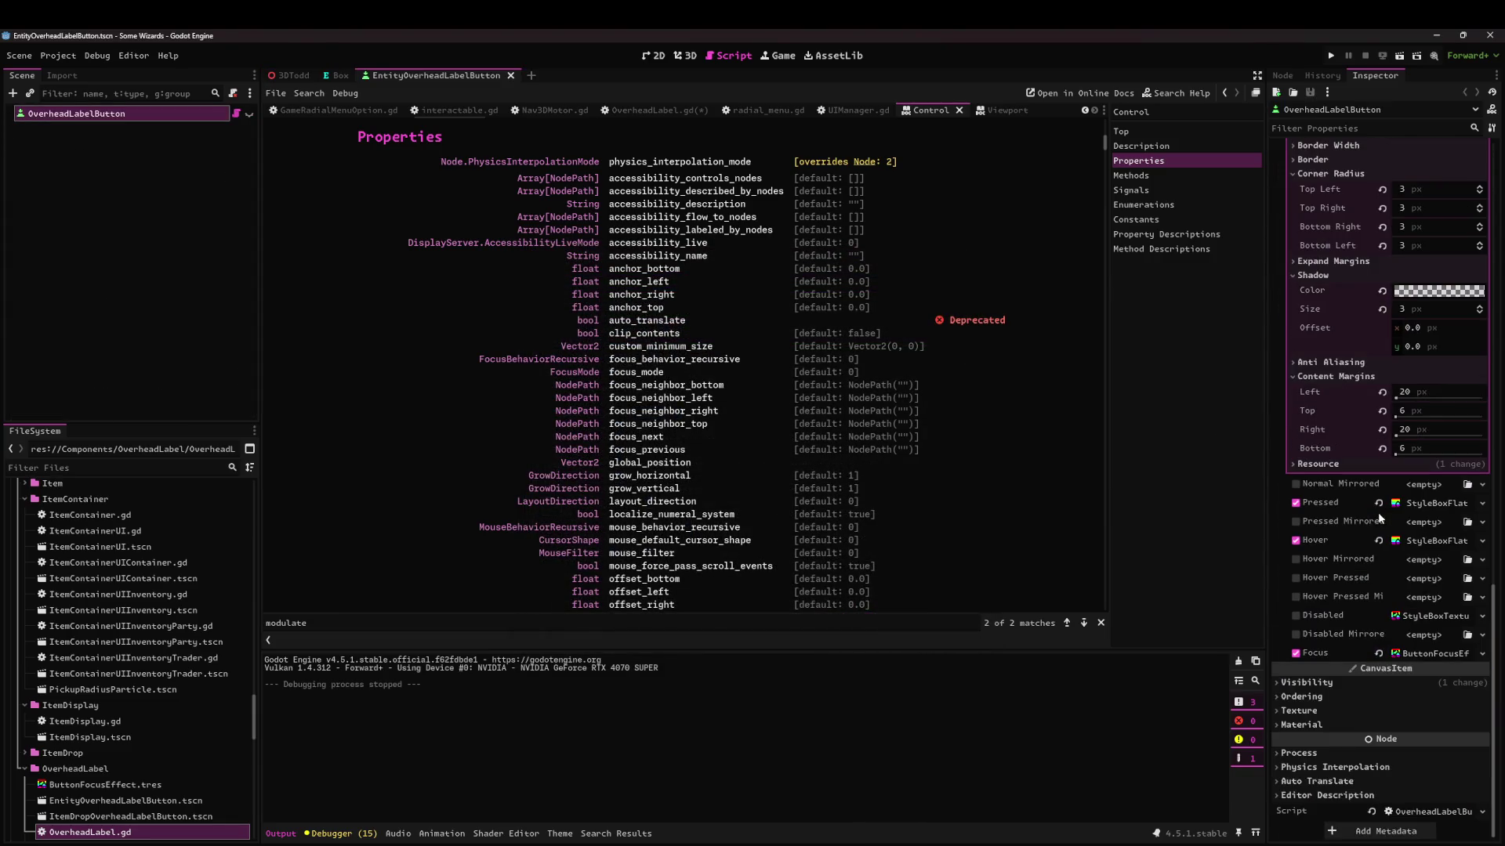
{"action": "left_click", "coordinate": [1328, 682]}
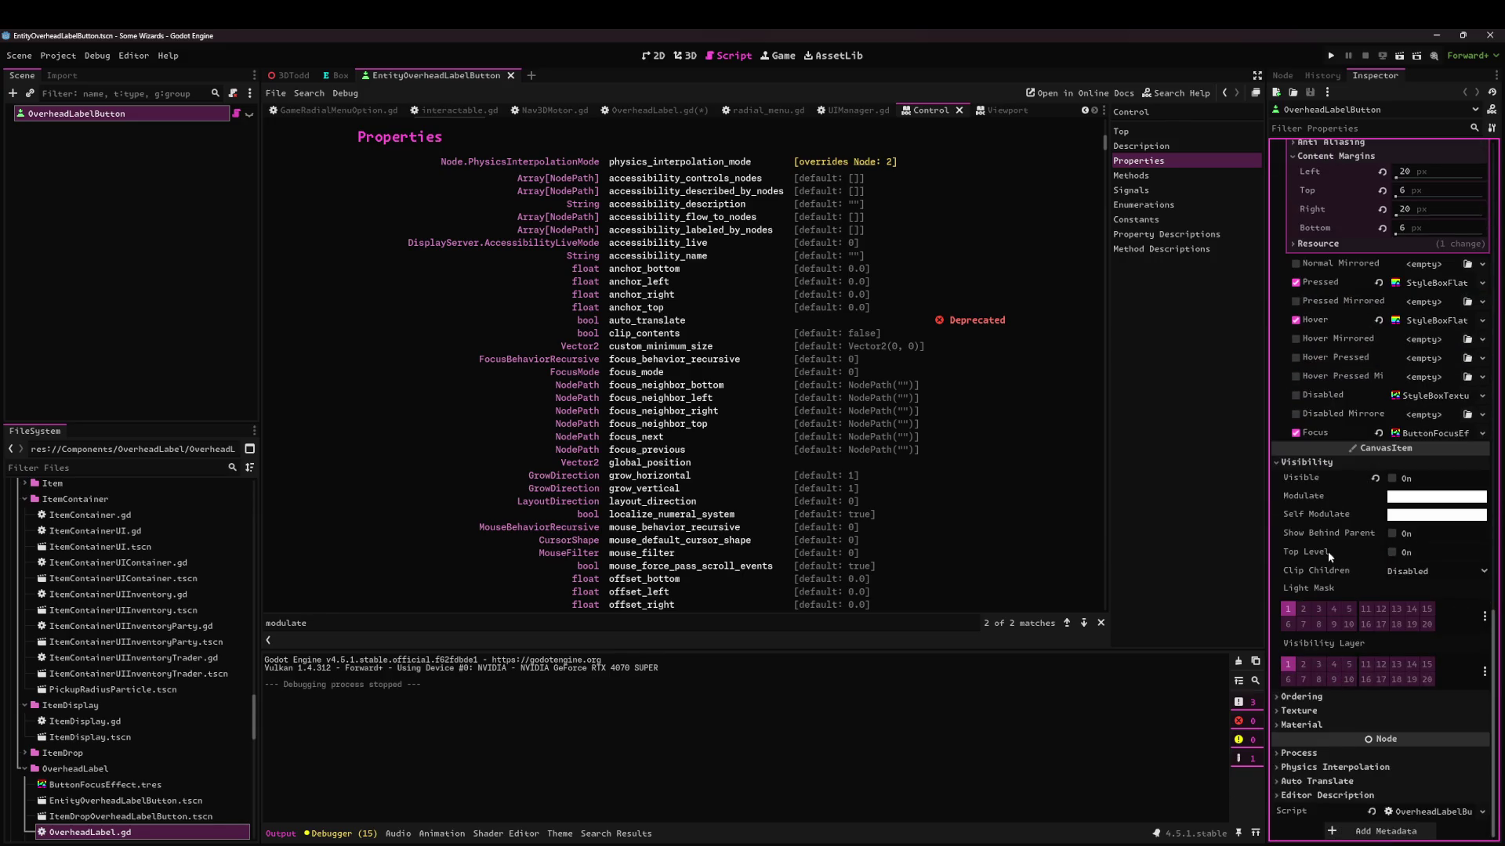
{"action": "mouse_move", "coordinate": [1306, 500]}
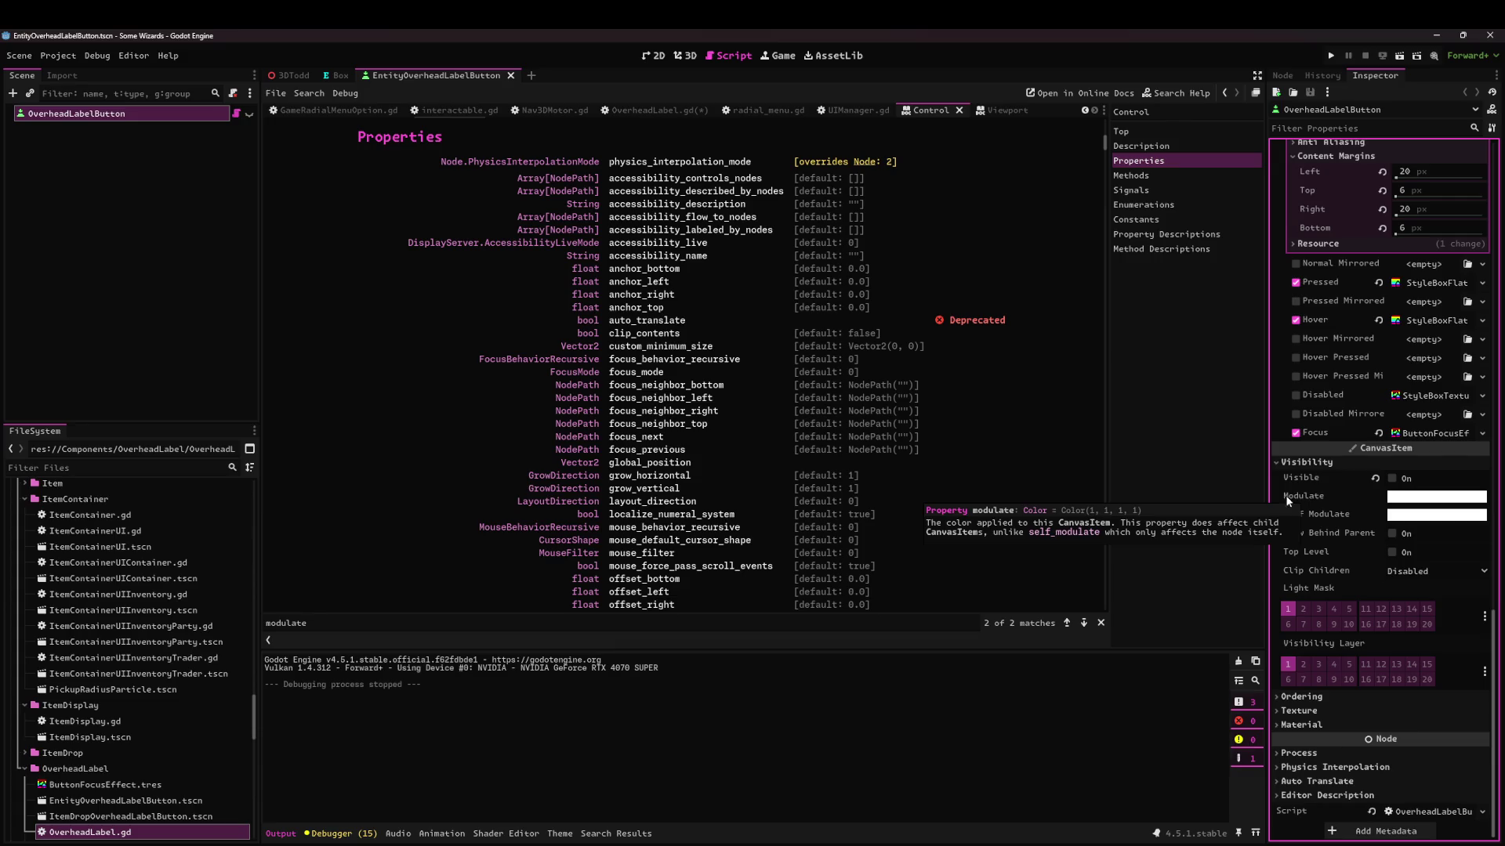
Read the Viewport and Color (color.a) documentation, then close the doc pages.
{"action": "left_click", "coordinate": [958, 109]}
{"action": "left_click", "coordinate": [944, 111]}
{"action": "scroll", "coordinate": [1074, 351], "scroll_direction": "up", "scroll_amount": 10}
{"action": "left_click_drag", "start_coordinate": [1104, 580], "coordinate": [1104, 126]}
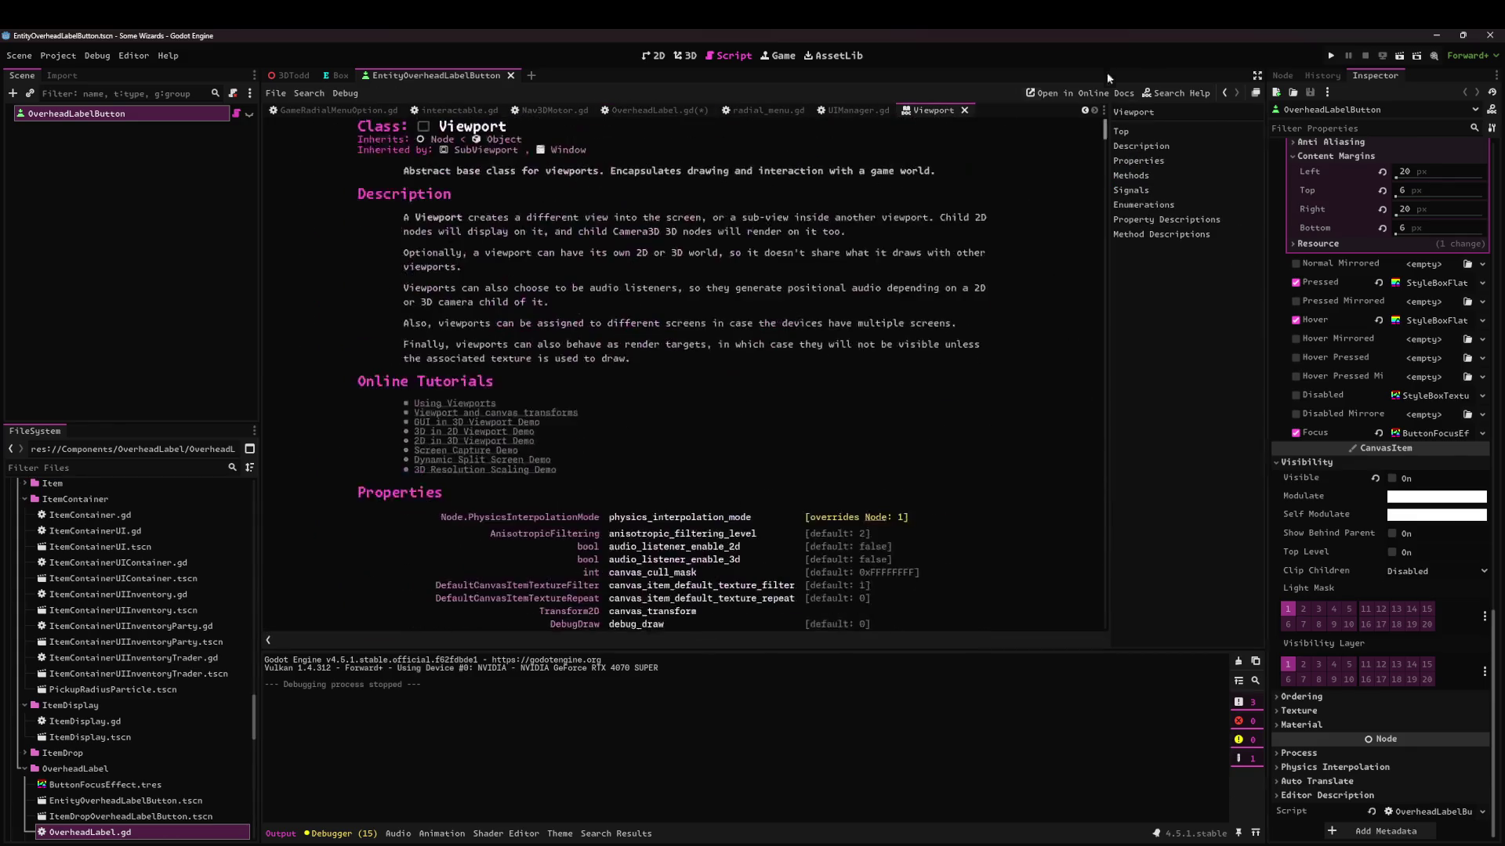
{"action": "left_click", "coordinate": [965, 111]}
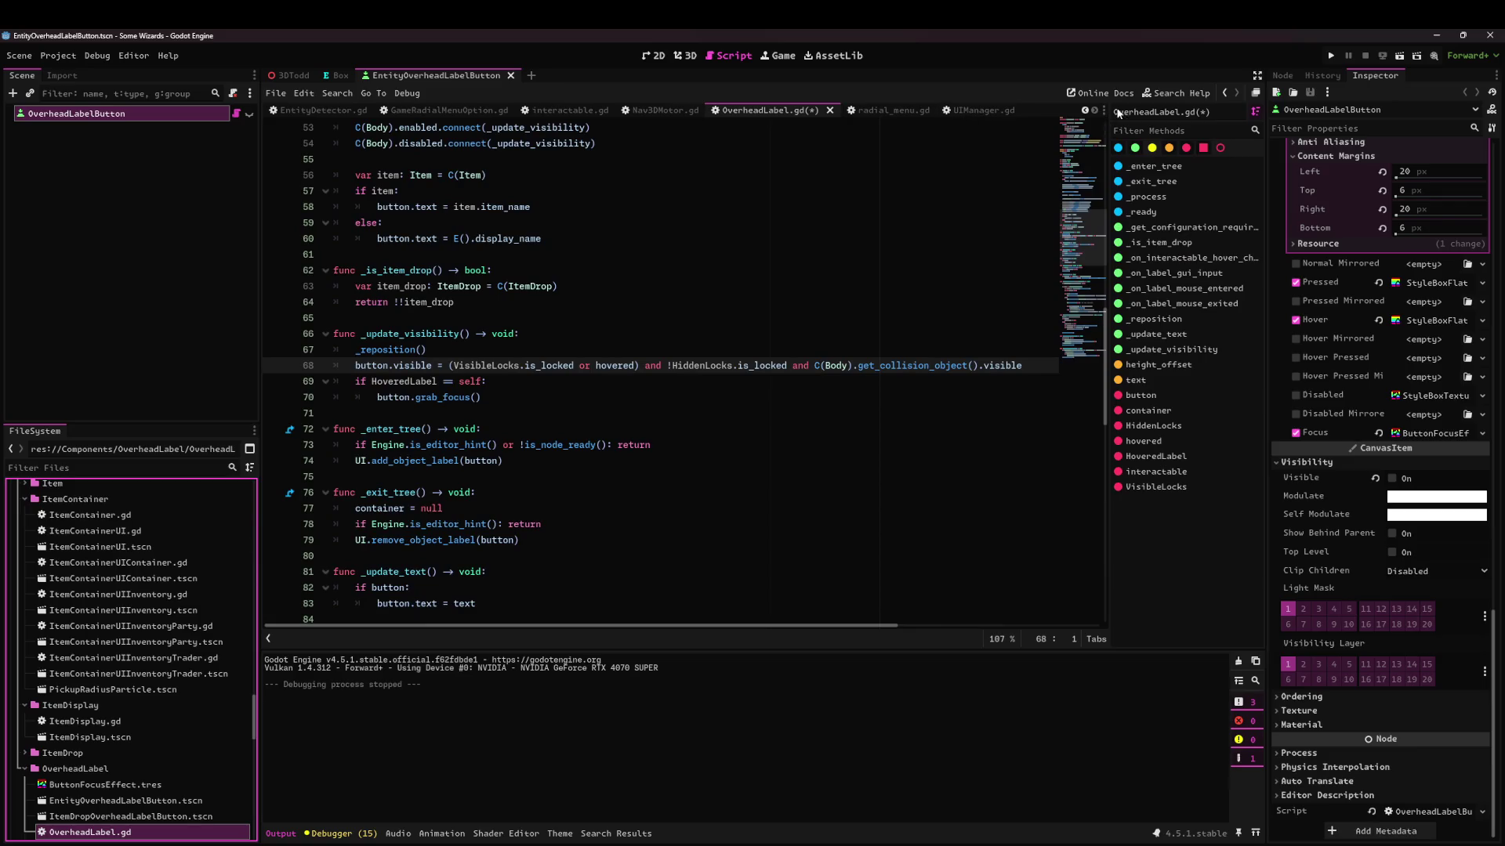
{"action": "left_click", "coordinate": [1180, 93]}
{"action": "type", "text": "color.a"}
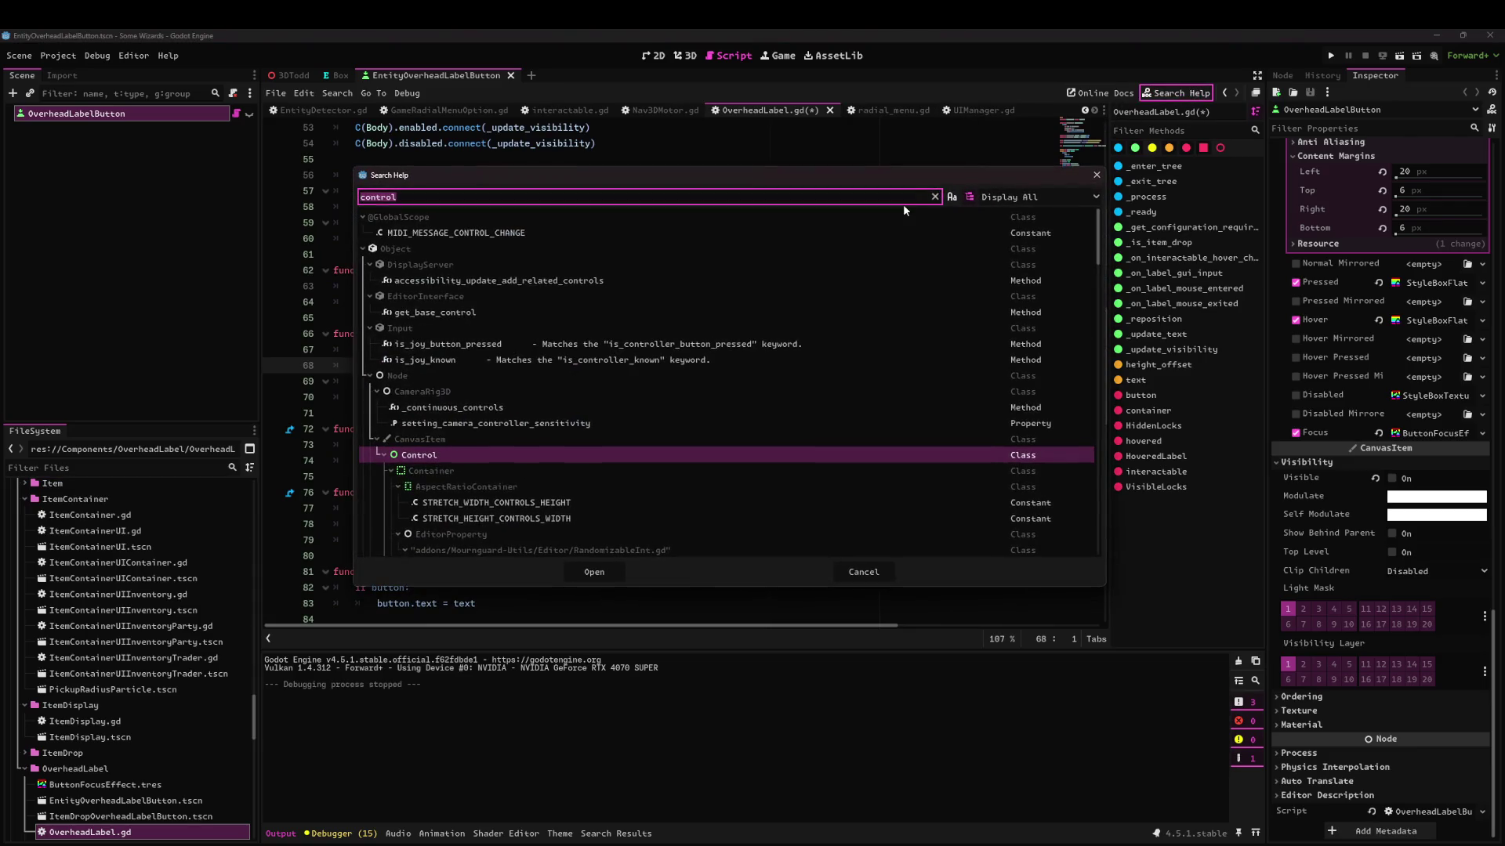
{"action": "key", "text": "Return"}
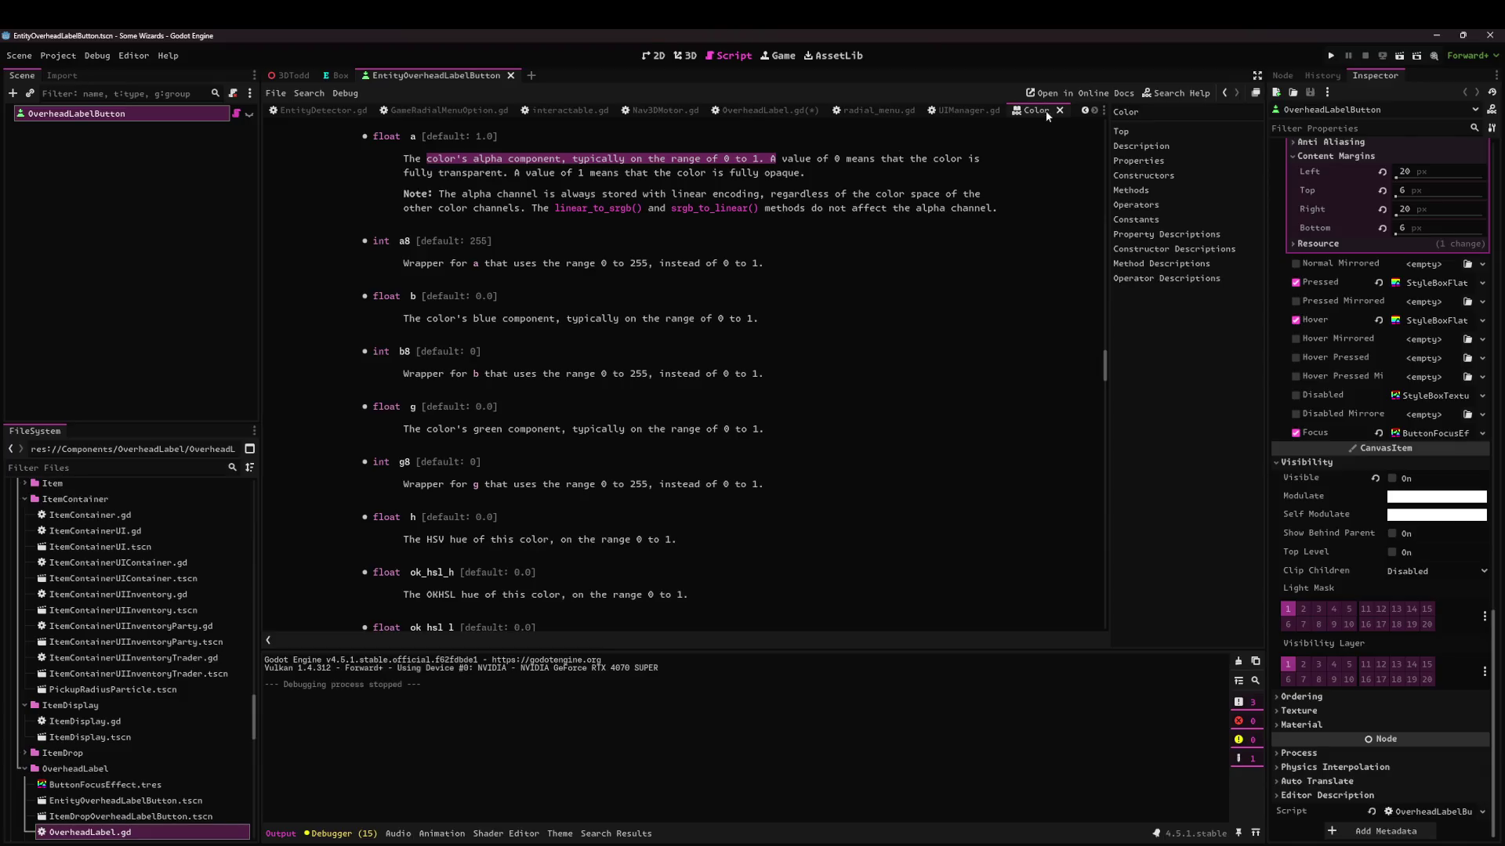
{"action": "left_click", "coordinate": [1059, 110]}
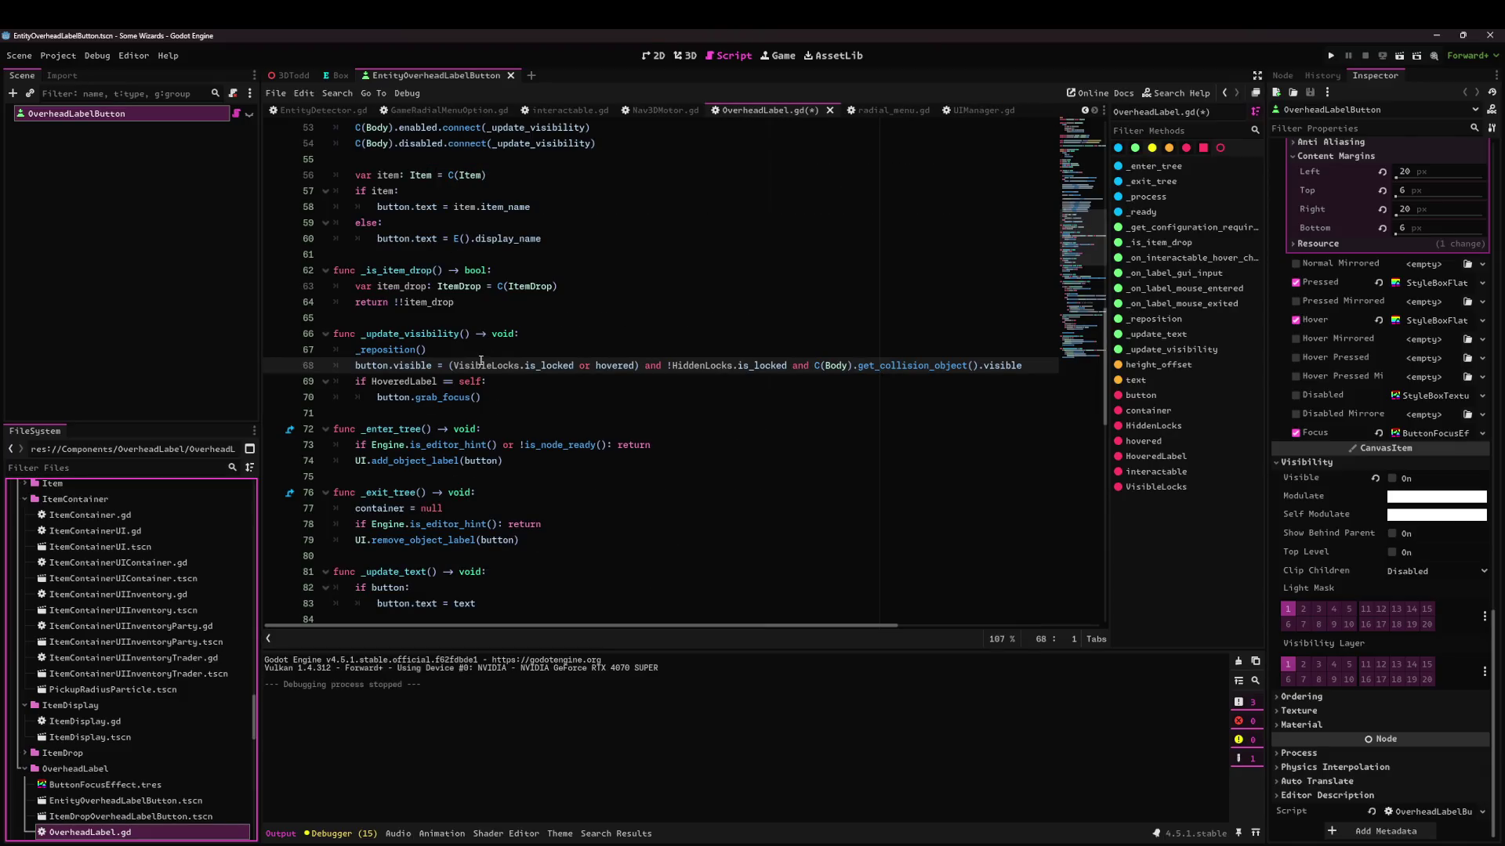
Switch the button's Visible on, save, open ItemDropOverheadLabelButton, and return to 3DTodd.
{"action": "mouse_move", "coordinate": [481, 361]}
{"action": "left_click", "coordinate": [249, 113]}
{"action": "key", "text": "ctrl+s"}
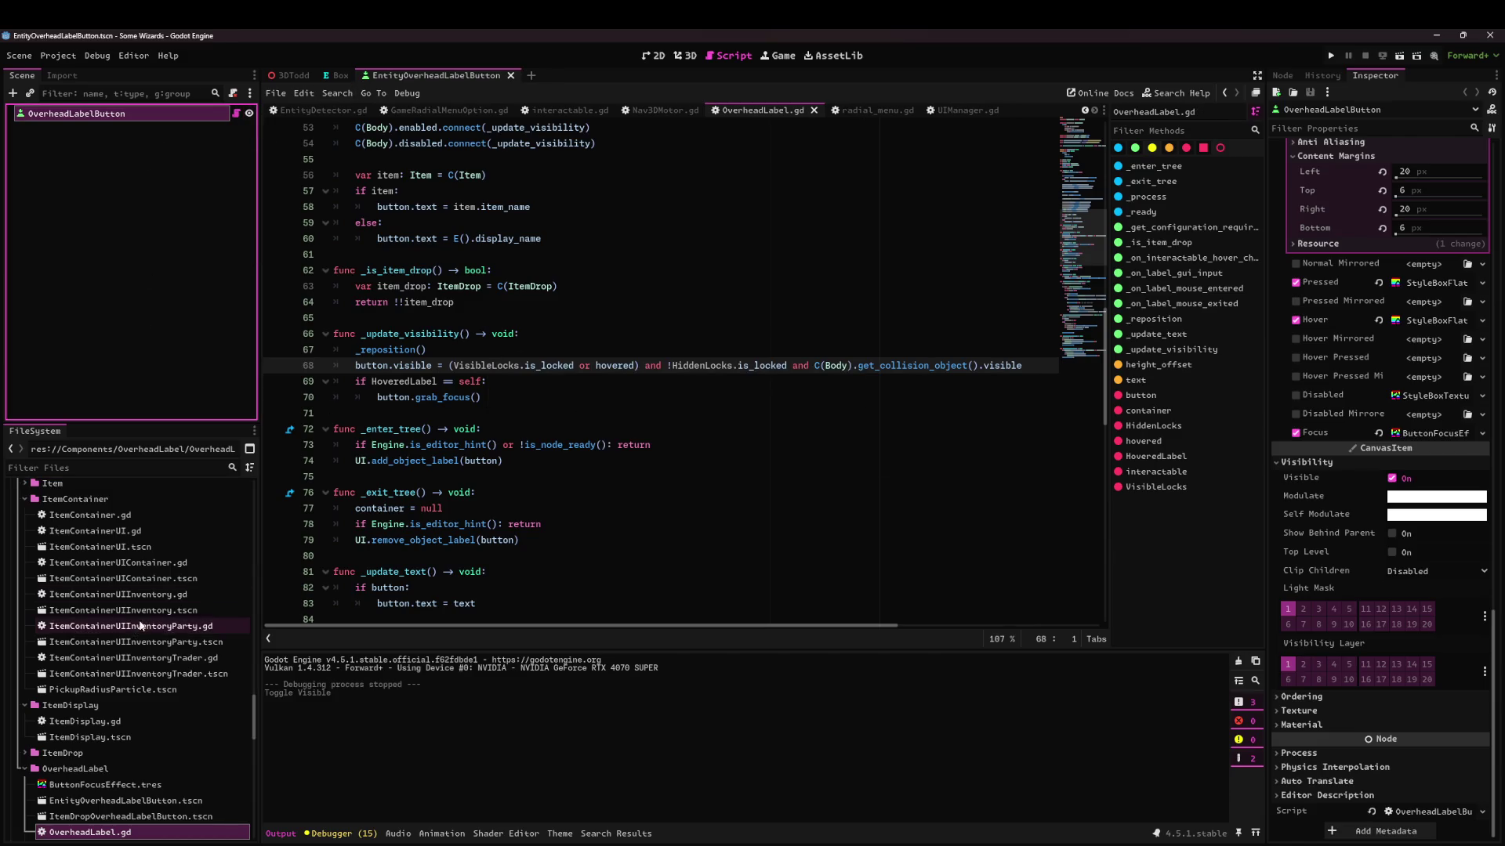
{"action": "scroll", "coordinate": [181, 652], "scroll_direction": "down", "scroll_amount": 5}
{"action": "double_click", "coordinate": [181, 637]}
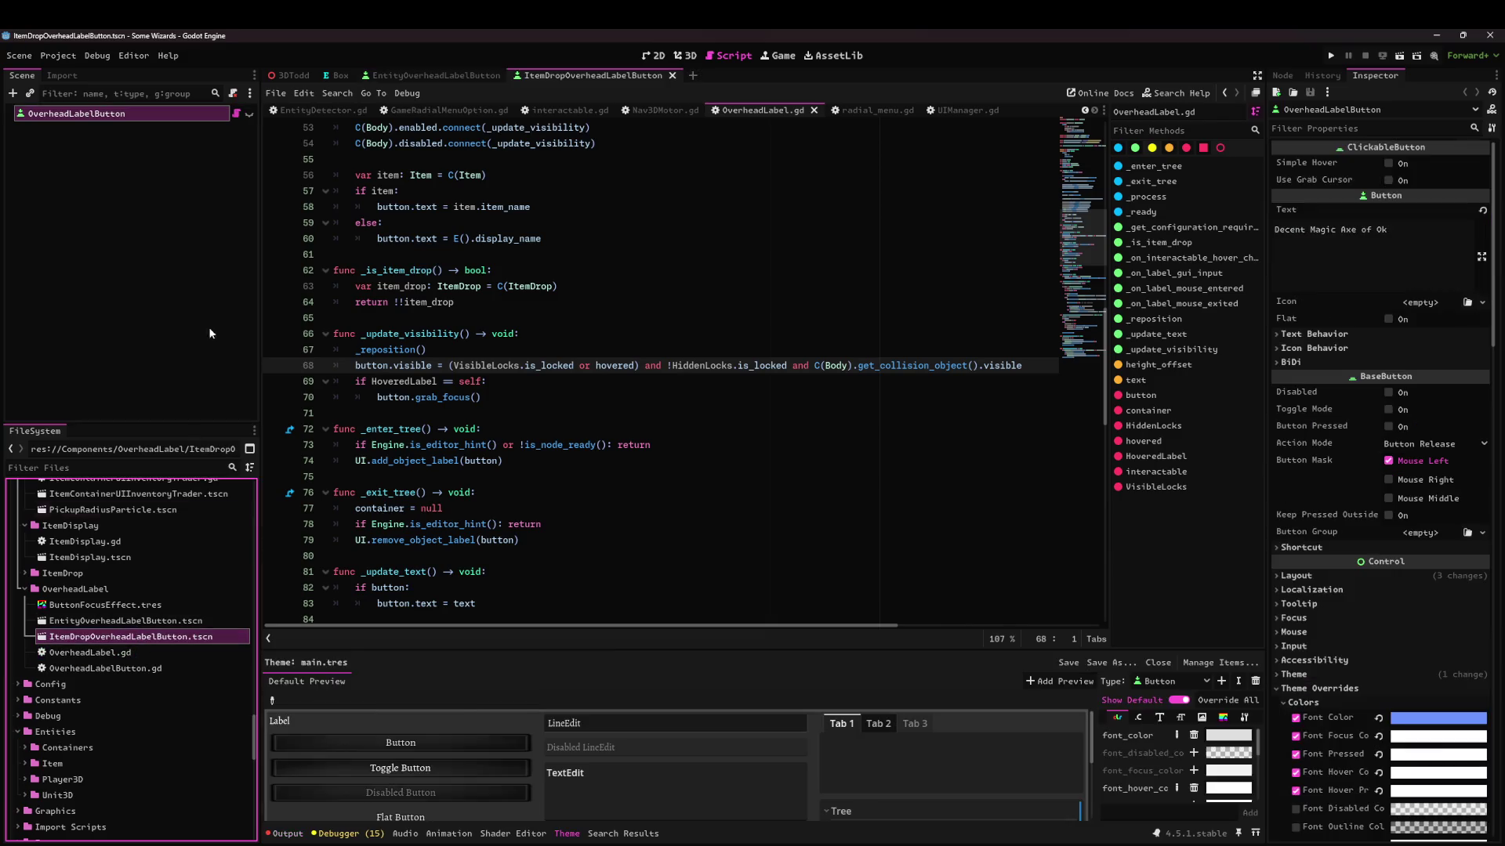
{"action": "key", "text": "ctrl+Tab"}
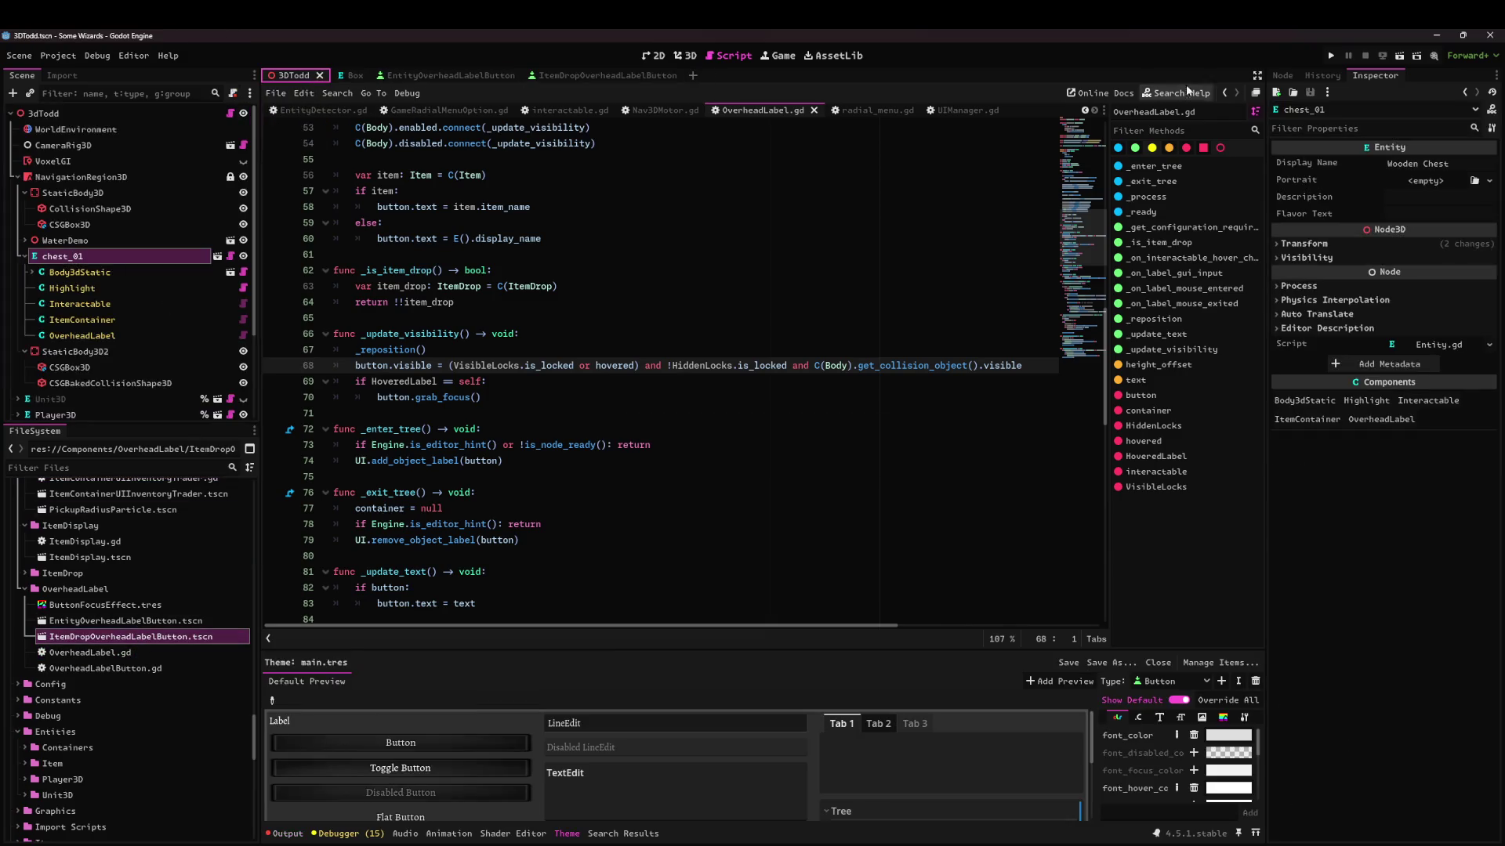
Test-run the game, then review every use of _update_visibility in OverheadLabel.gd.
{"action": "left_click", "coordinate": [1382, 57]}
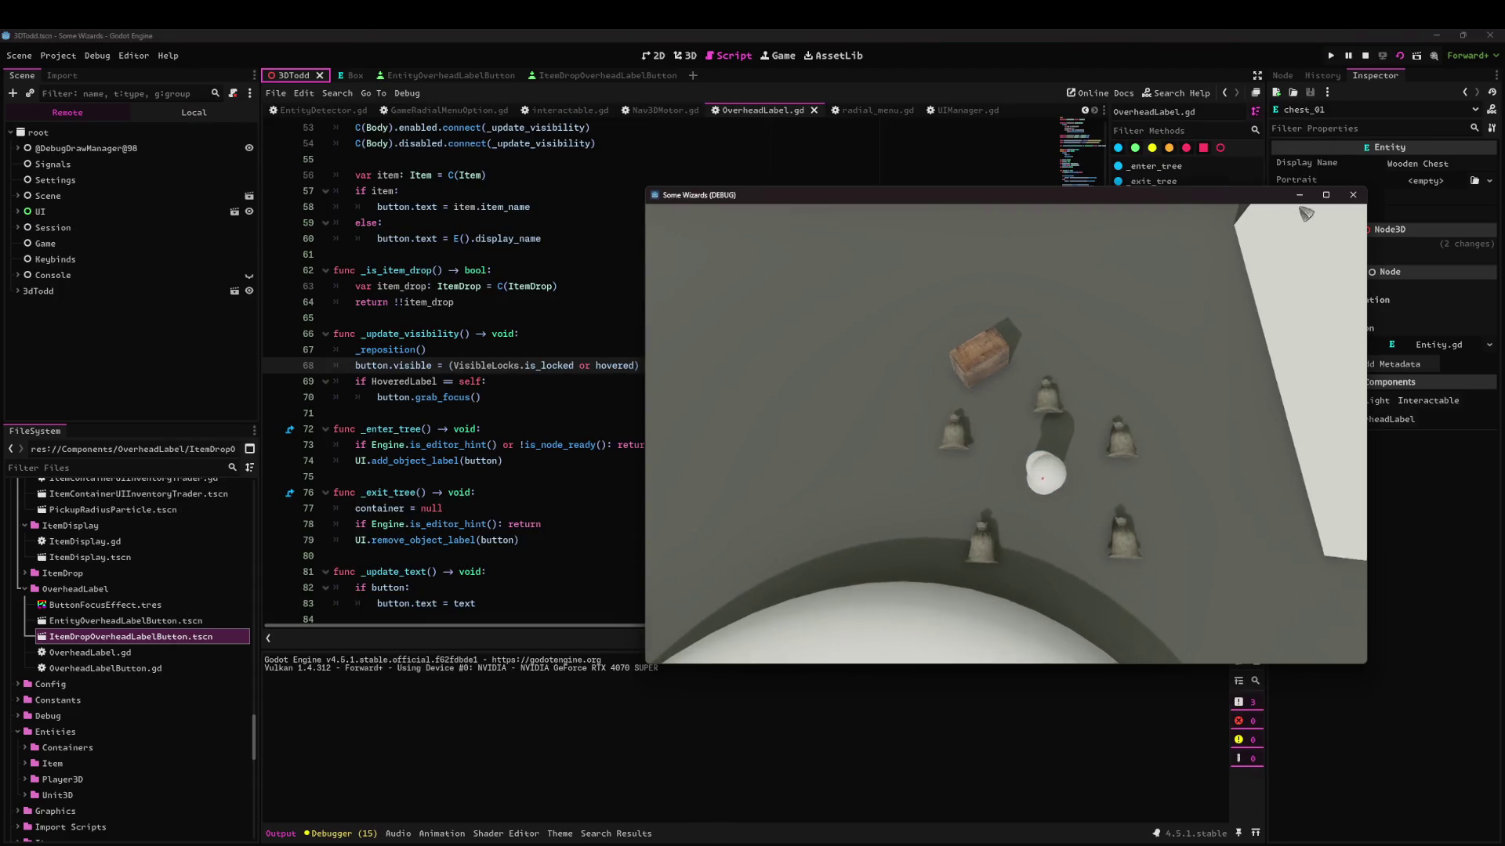
{"action": "left_click", "coordinate": [1351, 196]}
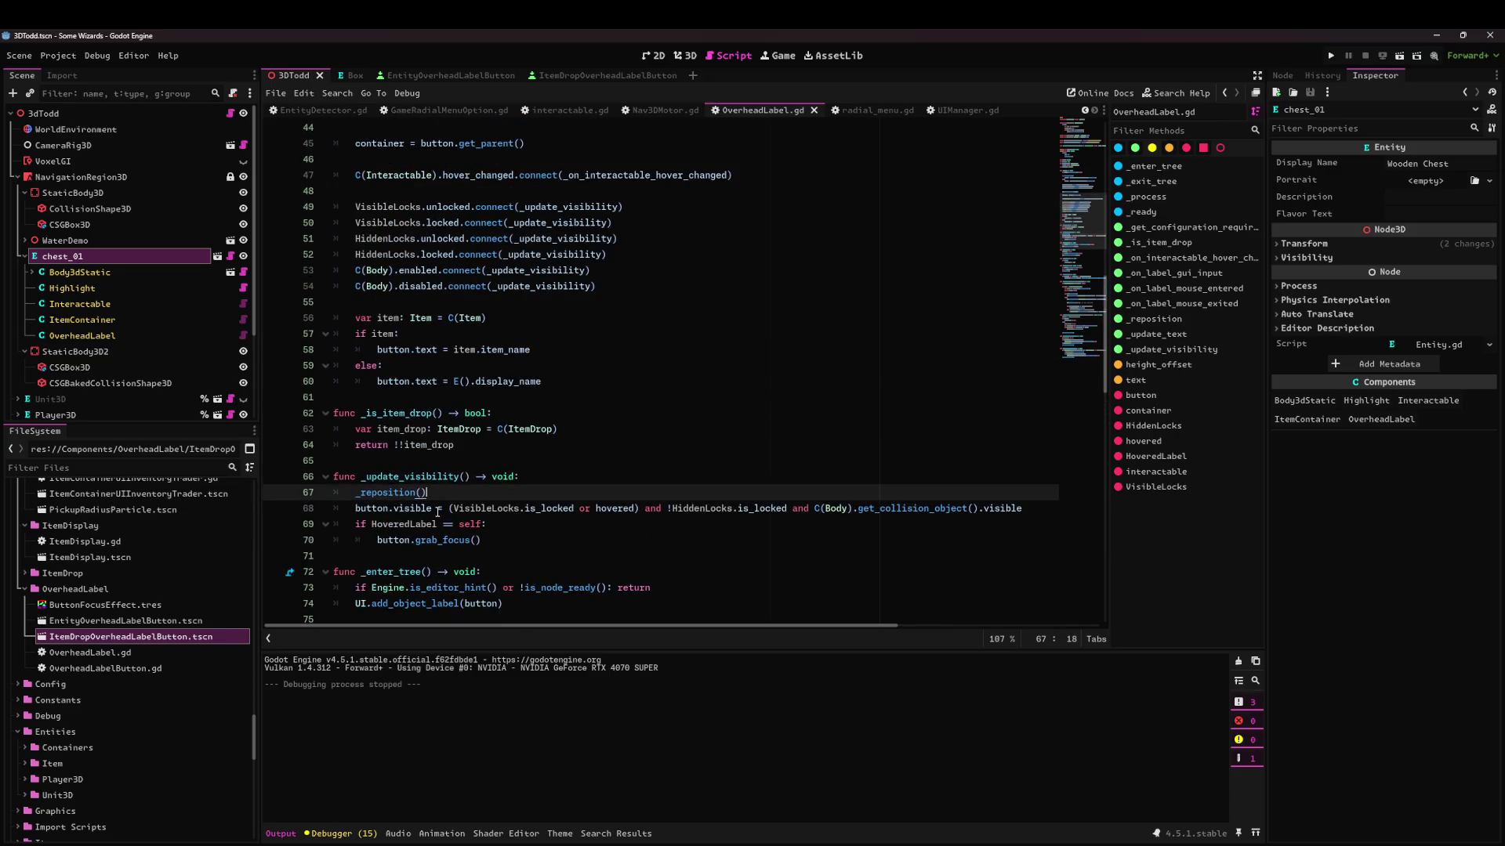
{"action": "double_click", "coordinate": [381, 478]}
{"action": "scroll", "coordinate": [384, 482], "scroll_direction": "down", "scroll_amount": 15}
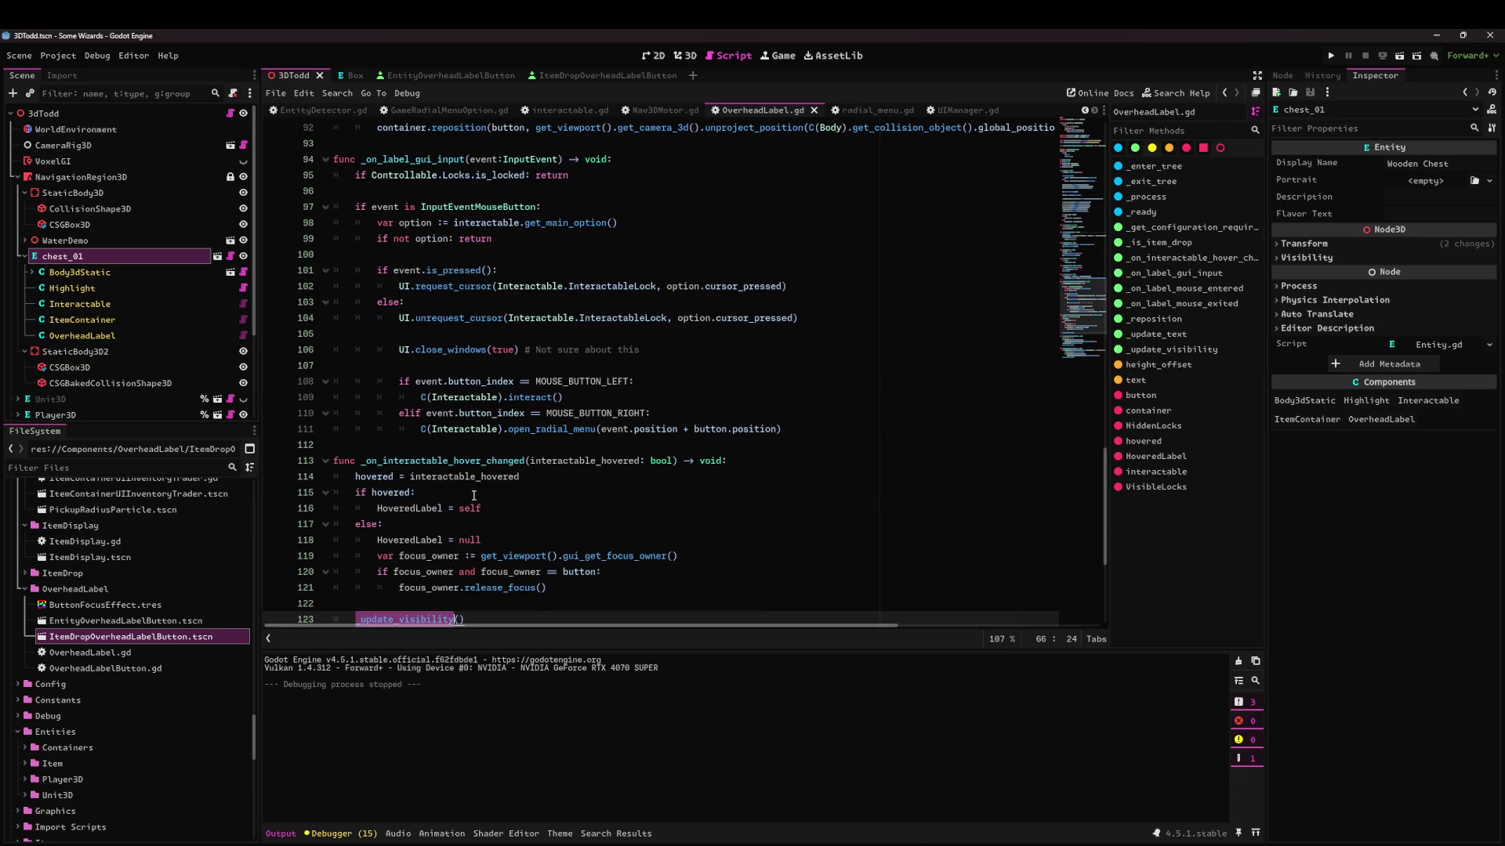
{"action": "scroll", "coordinate": [473, 495], "scroll_direction": "down", "scroll_amount": 2}
{"action": "scroll", "coordinate": [474, 496], "scroll_direction": "down", "scroll_amount": 2}
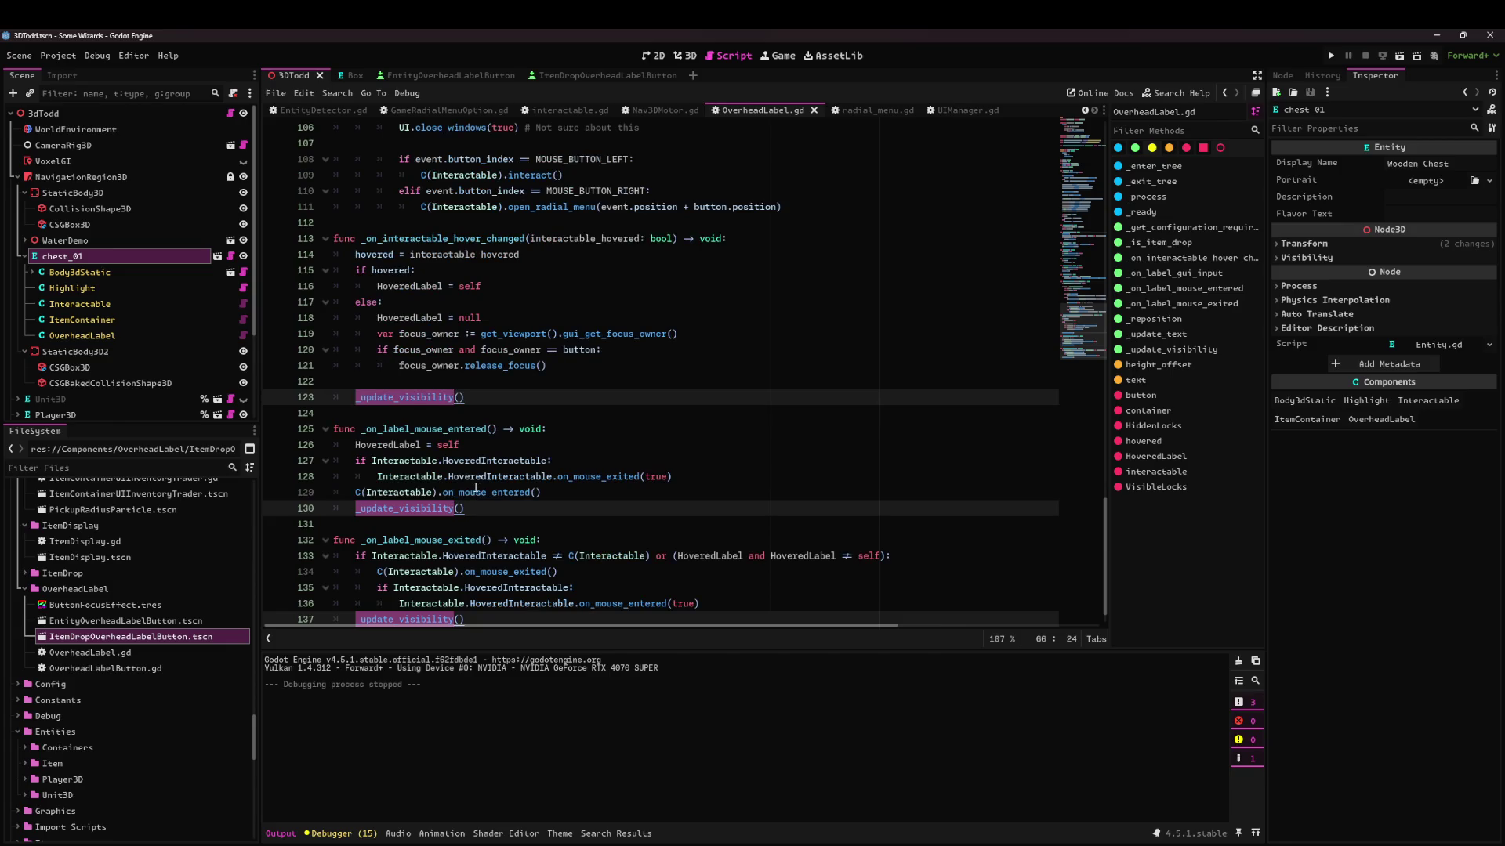
{"action": "scroll", "coordinate": [475, 488], "scroll_direction": "up", "scroll_amount": 16}
{"action": "scroll", "coordinate": [475, 488], "scroll_direction": "up", "scroll_amount": 3}
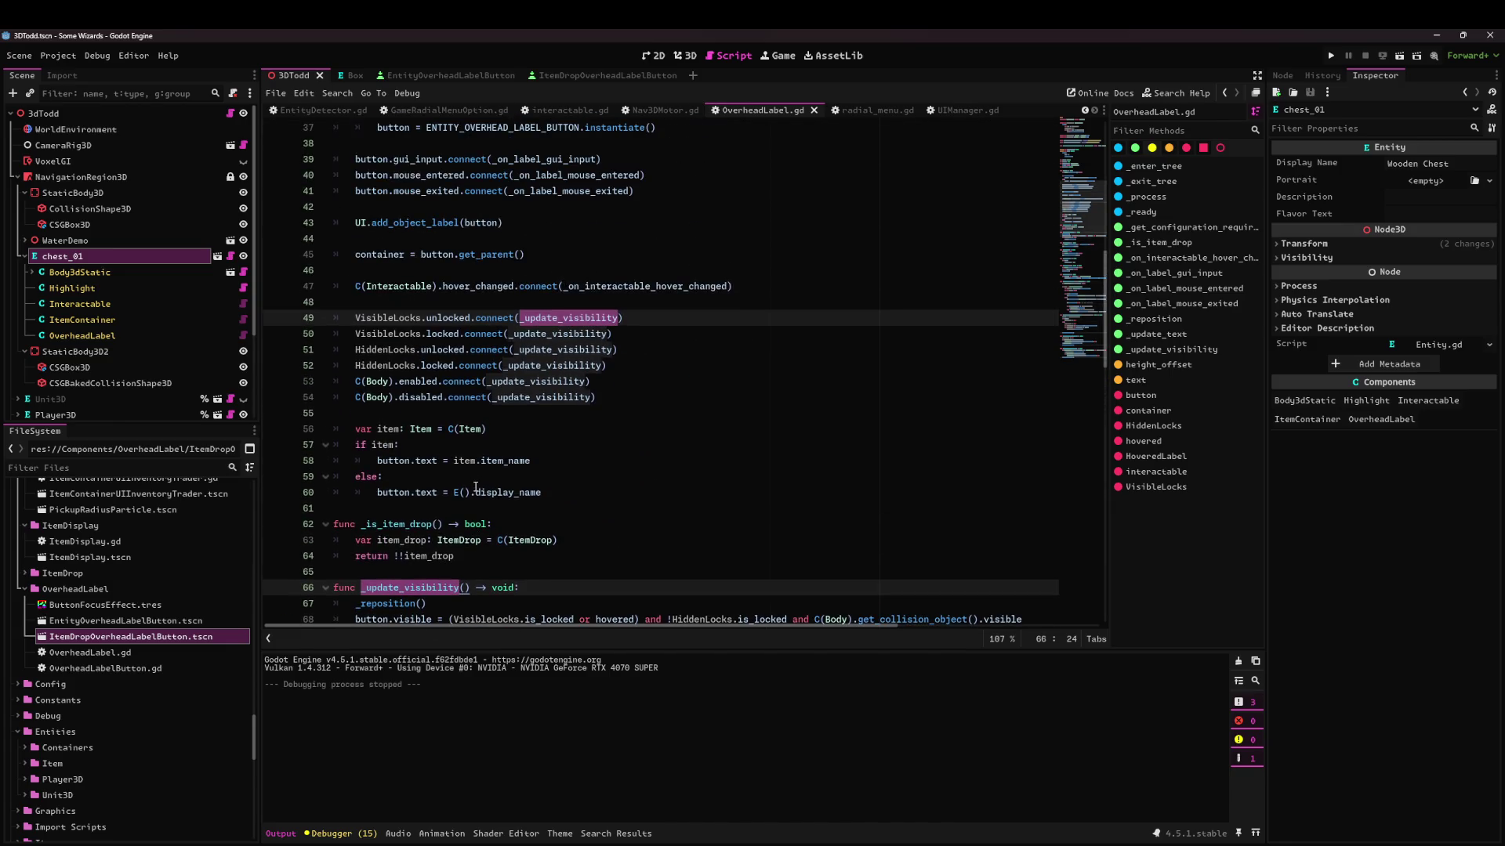
{"action": "scroll", "coordinate": [475, 488], "scroll_direction": "up", "scroll_amount": 6}
{"action": "scroll", "coordinate": [659, 405], "scroll_direction": "down", "scroll_amount": 8}
{"action": "left_click", "coordinate": [660, 405]}
{"action": "left_click", "coordinate": [659, 365]}
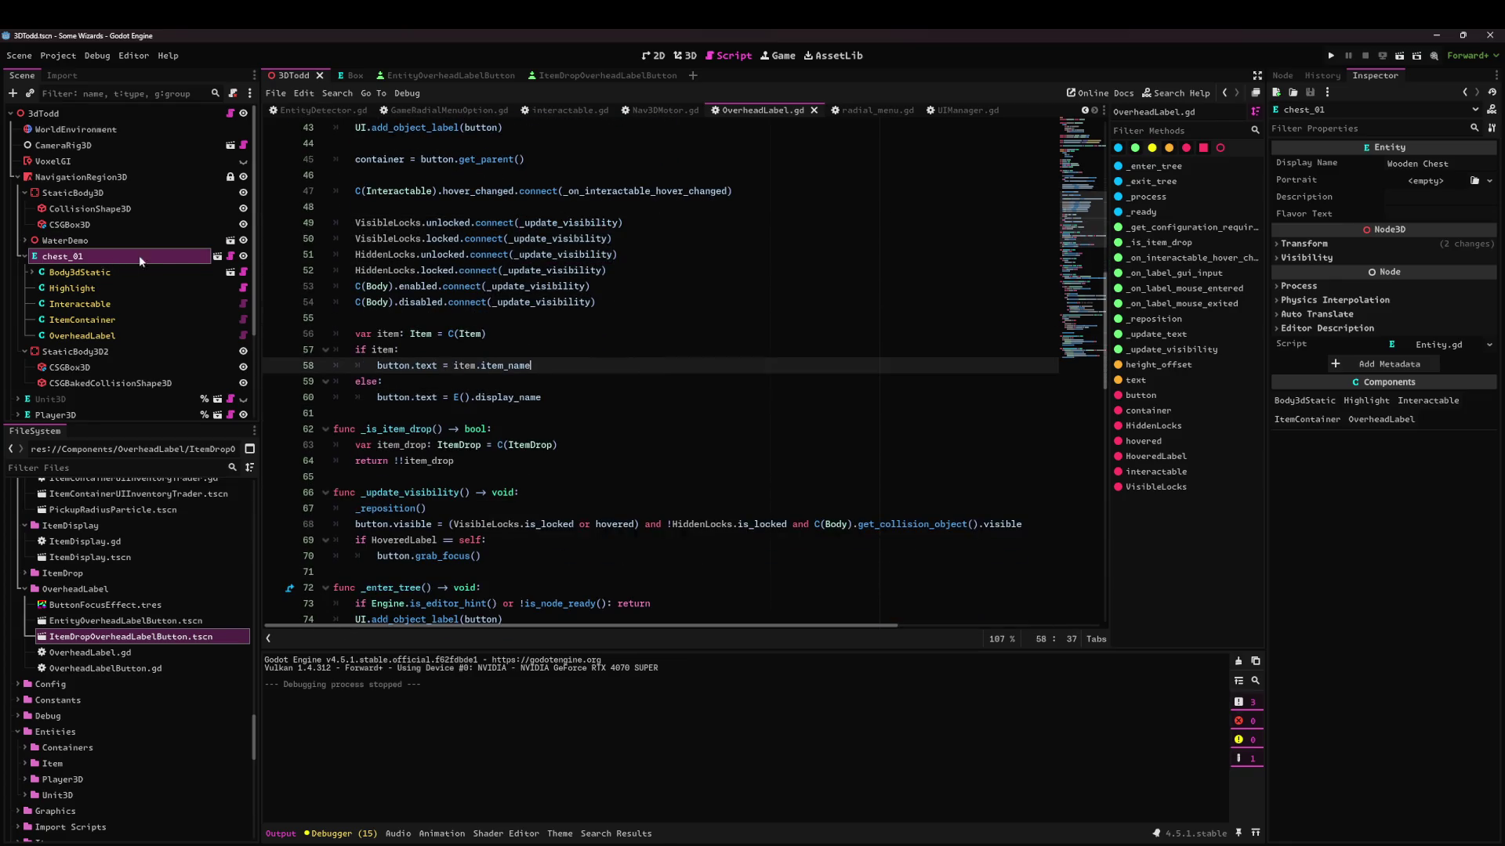
After checking Entity.gd, add a _update_visibility() call after the button.text block on line 60.
{"action": "left_click", "coordinate": [230, 256]}
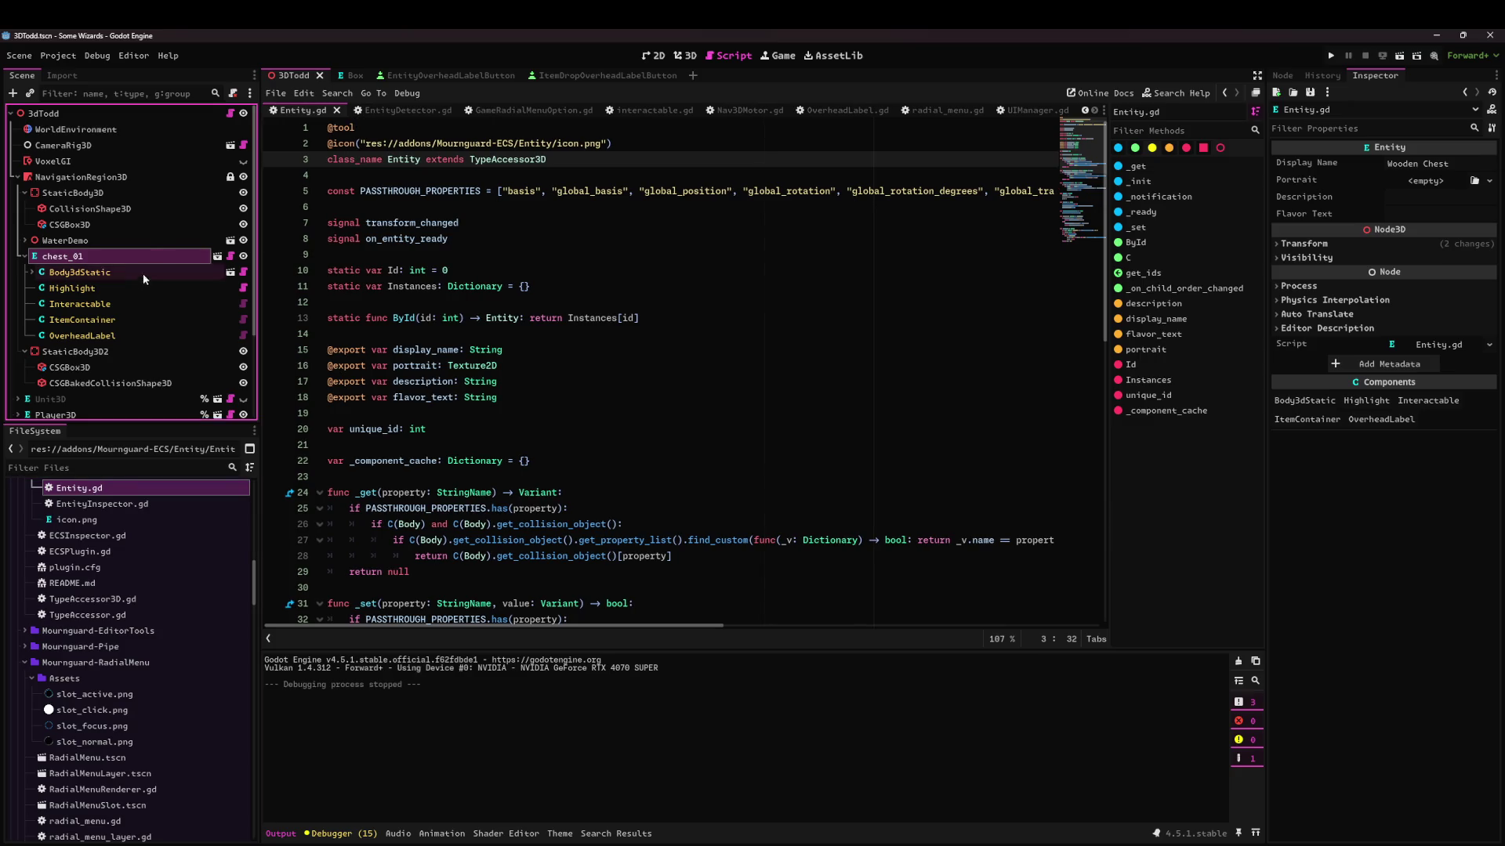
{"action": "left_click", "coordinate": [125, 331]}
{"action": "left_click", "coordinate": [244, 335]}
{"action": "left_click", "coordinate": [443, 365]}
{"action": "double_click", "coordinate": [427, 492]}
{"action": "scroll", "coordinate": [443, 379], "scroll_direction": "up", "scroll_amount": 7}
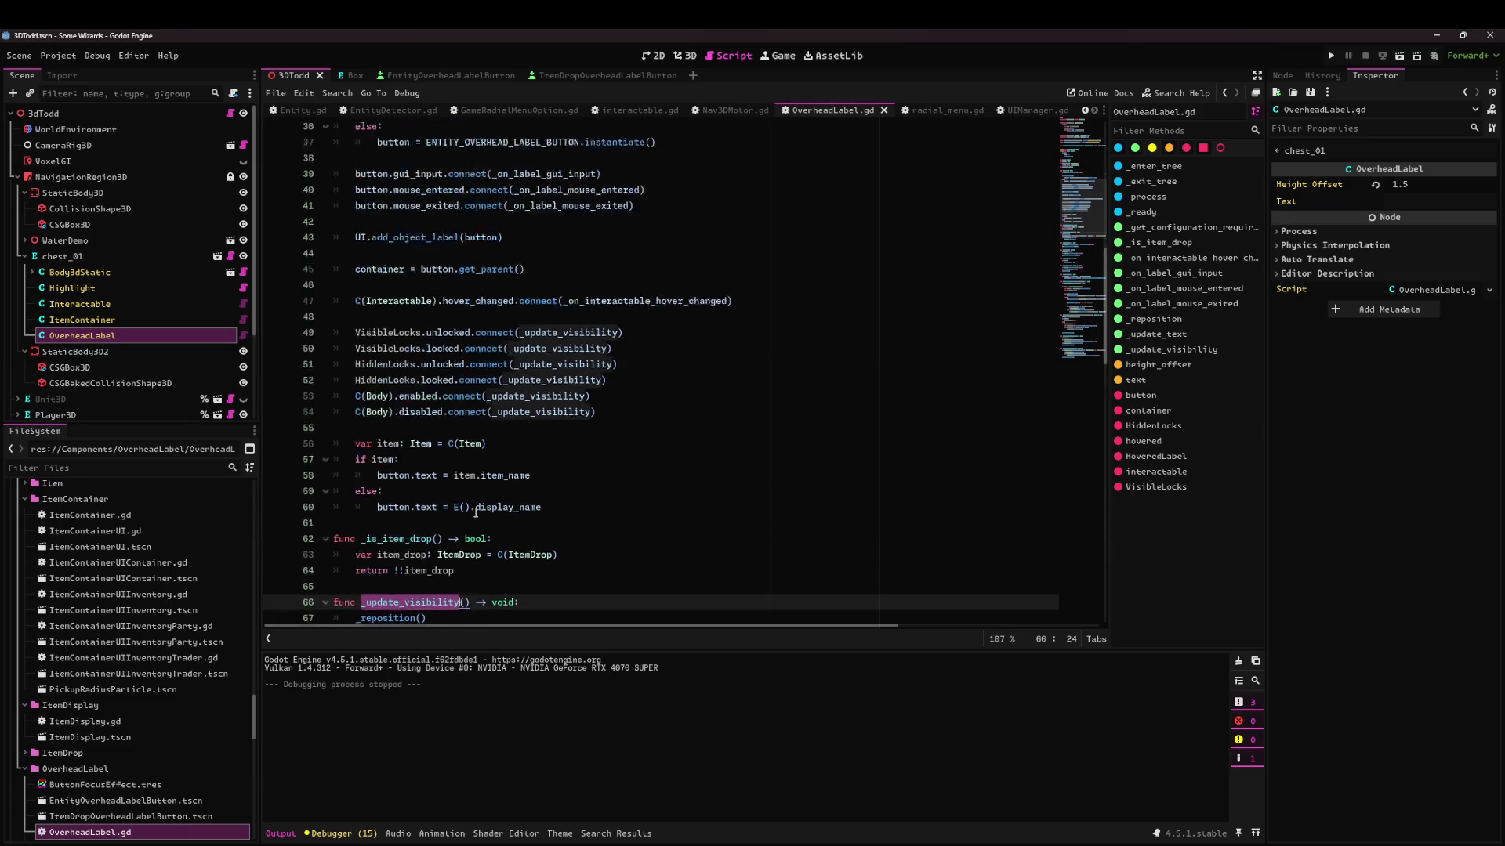
{"action": "scroll", "coordinate": [443, 379], "scroll_direction": "down", "scroll_amount": 3}
{"action": "scroll", "coordinate": [442, 379], "scroll_direction": "down", "scroll_amount": 3}
{"action": "left_click", "coordinate": [595, 440]}
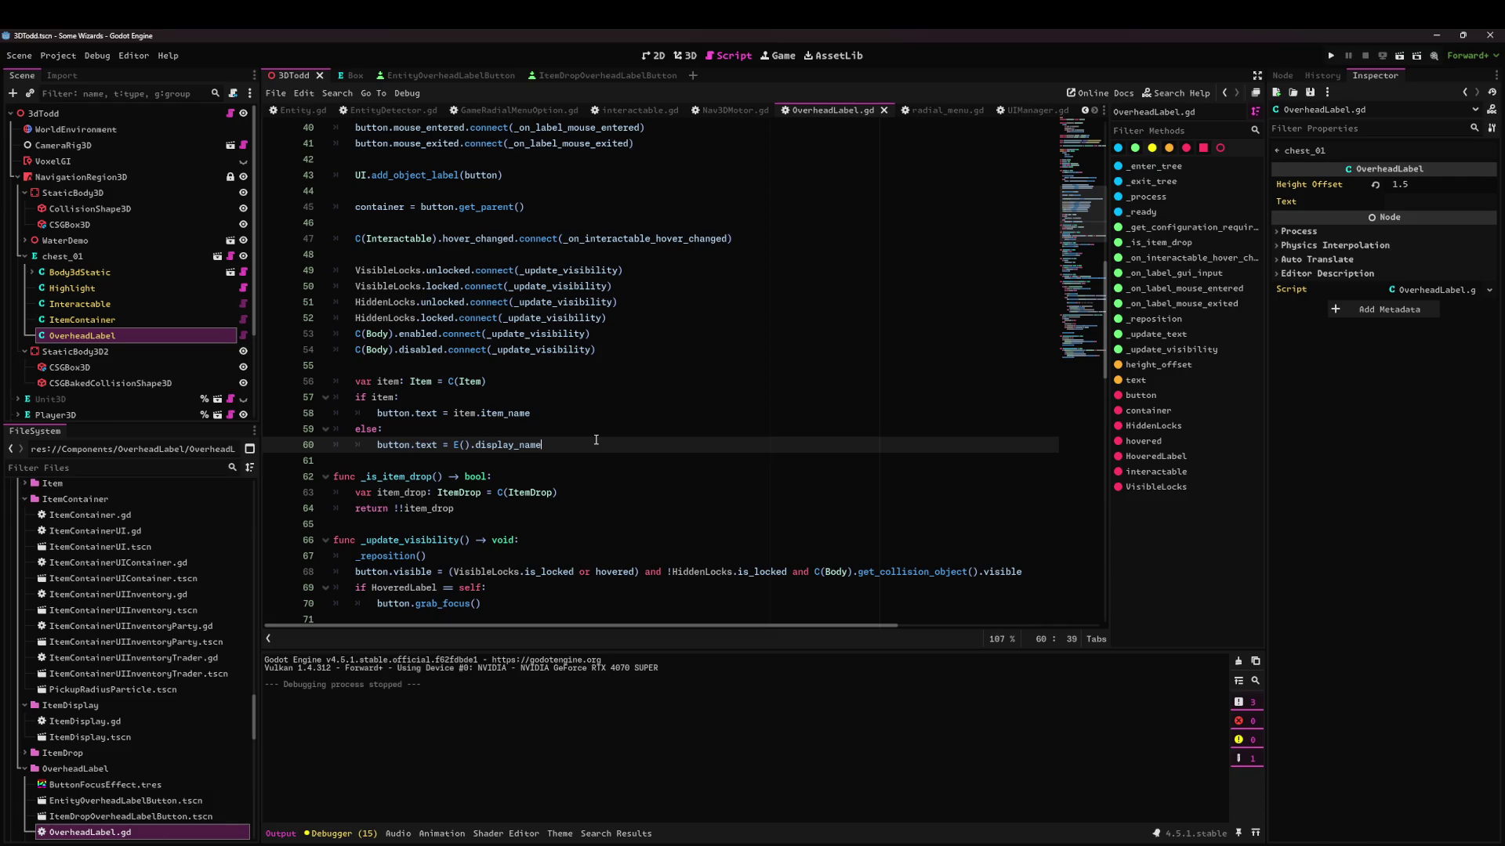
{"action": "key", "text": "Return"}
{"action": "key", "text": "Return"}
{"action": "key", "text": "BackSpace"}
{"action": "type", "text": "_update_visibility()"}
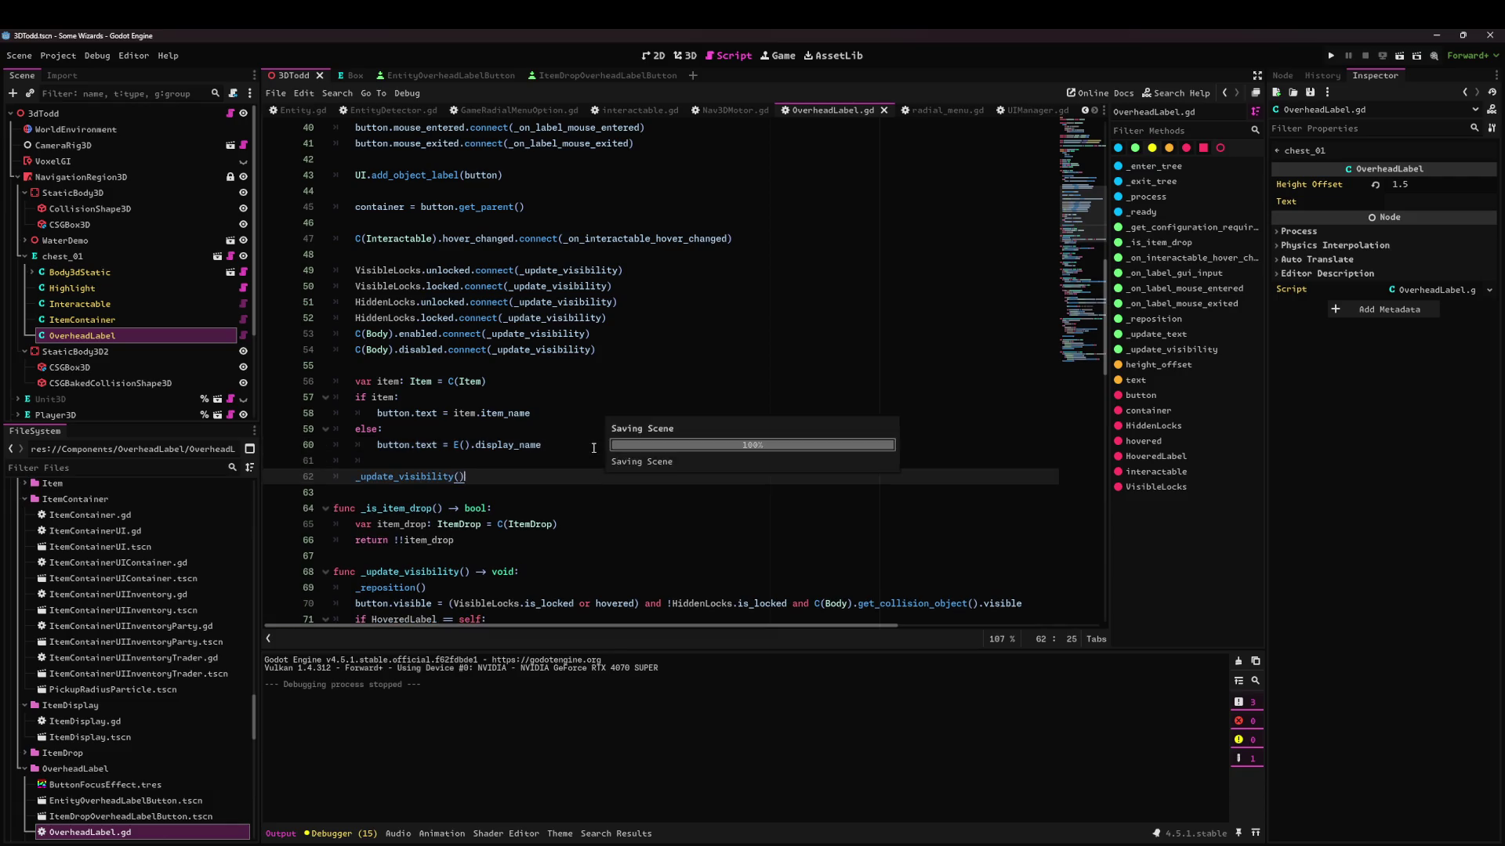
Run the scene with F6, stop it, and select 'visible' on line 70.
{"action": "key", "text": "F6"}
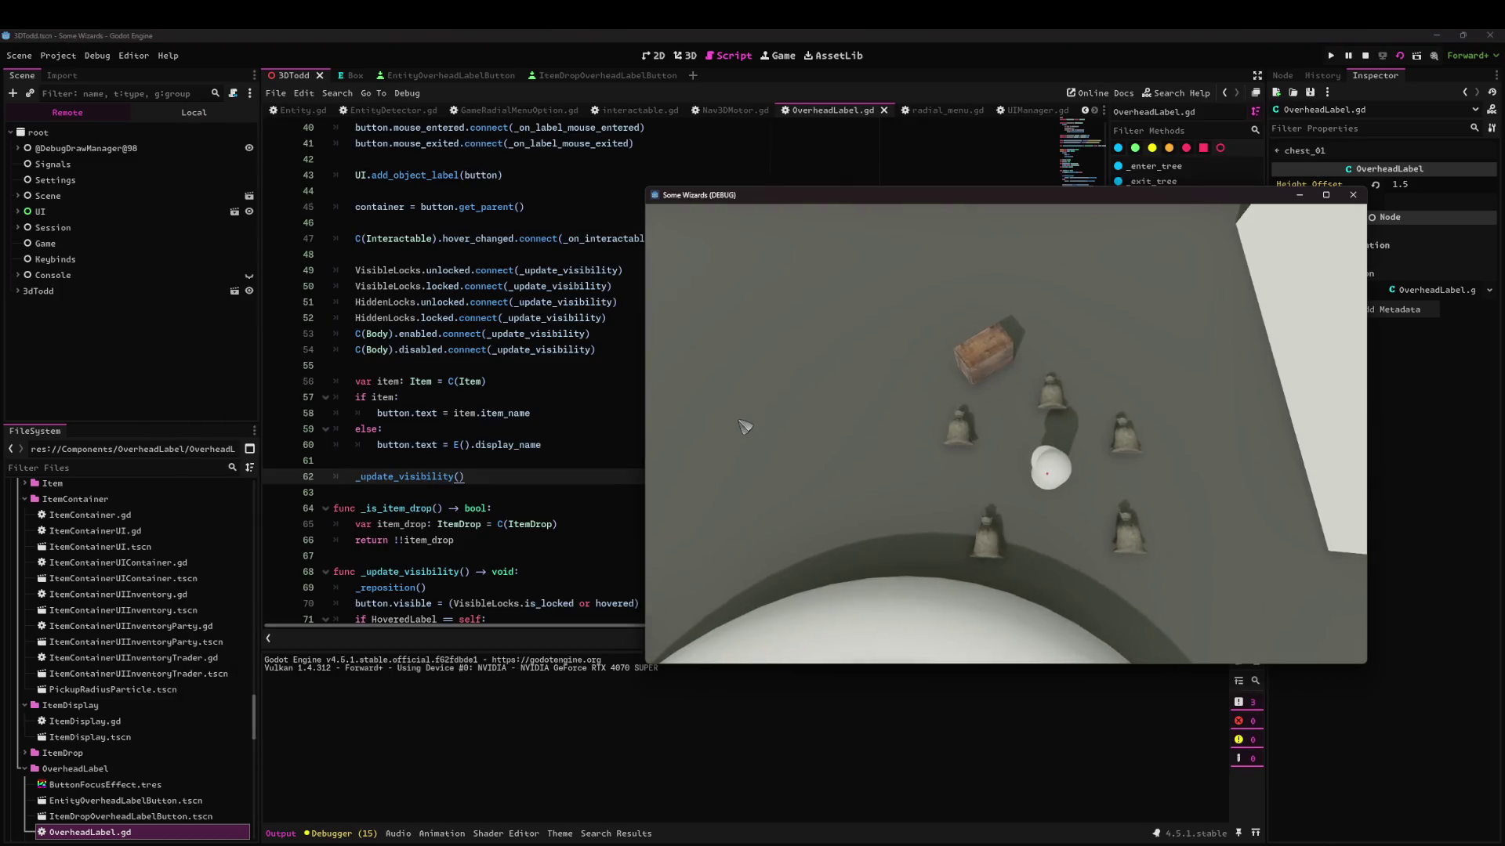
{"action": "left_click", "coordinate": [1352, 195]}
{"action": "scroll", "coordinate": [471, 360], "scroll_direction": "down", "scroll_amount": 5}
{"action": "left_click", "coordinate": [438, 365]}
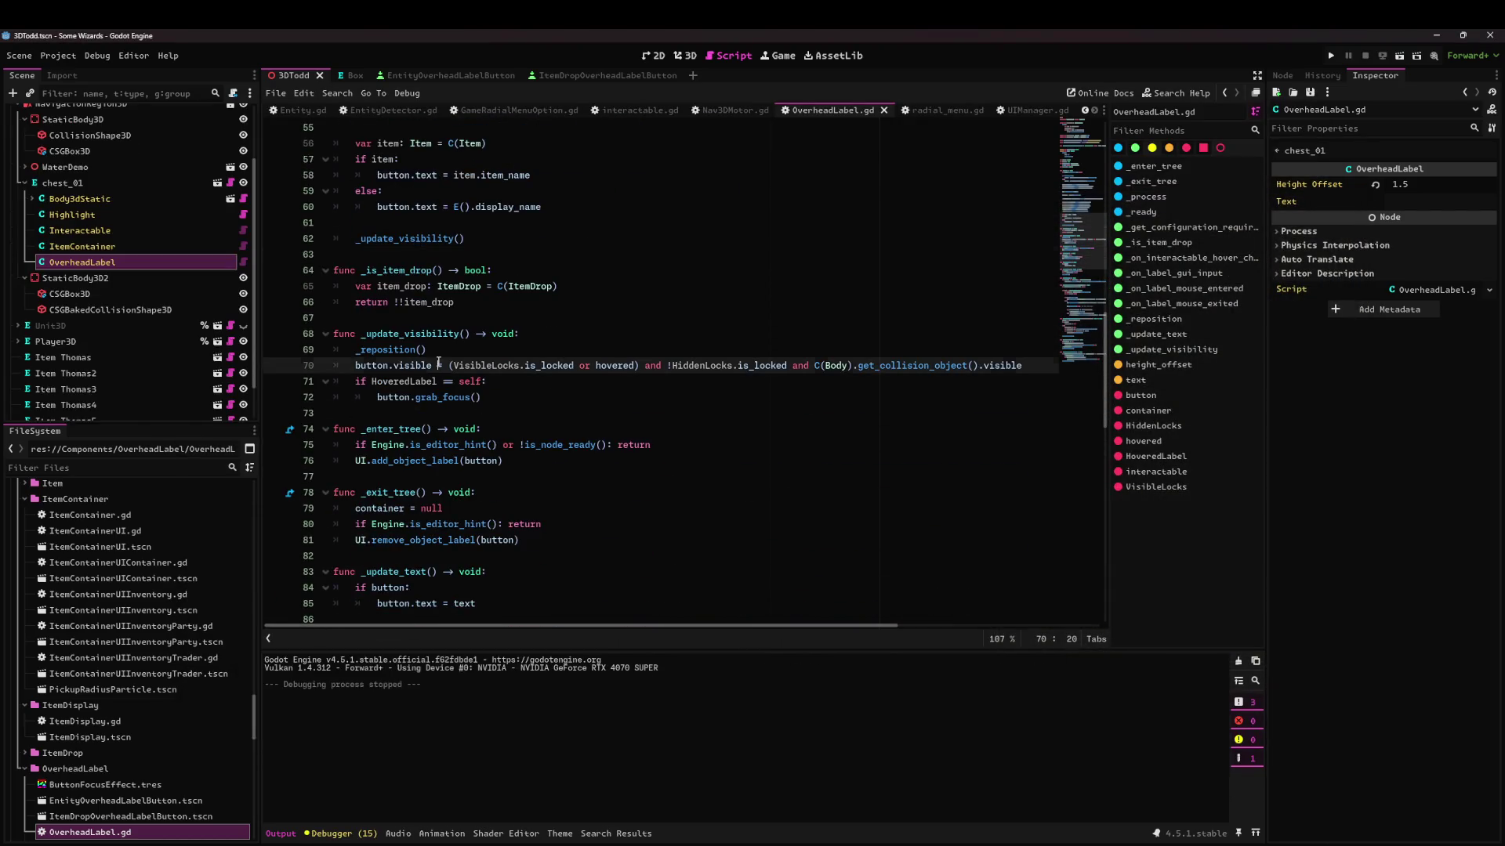
{"action": "double_click", "coordinate": [420, 365]}
Make line 70 set button.modulate.a to int() of the visibility condition, and save.
{"action": "type", "text": "modulate.a"}
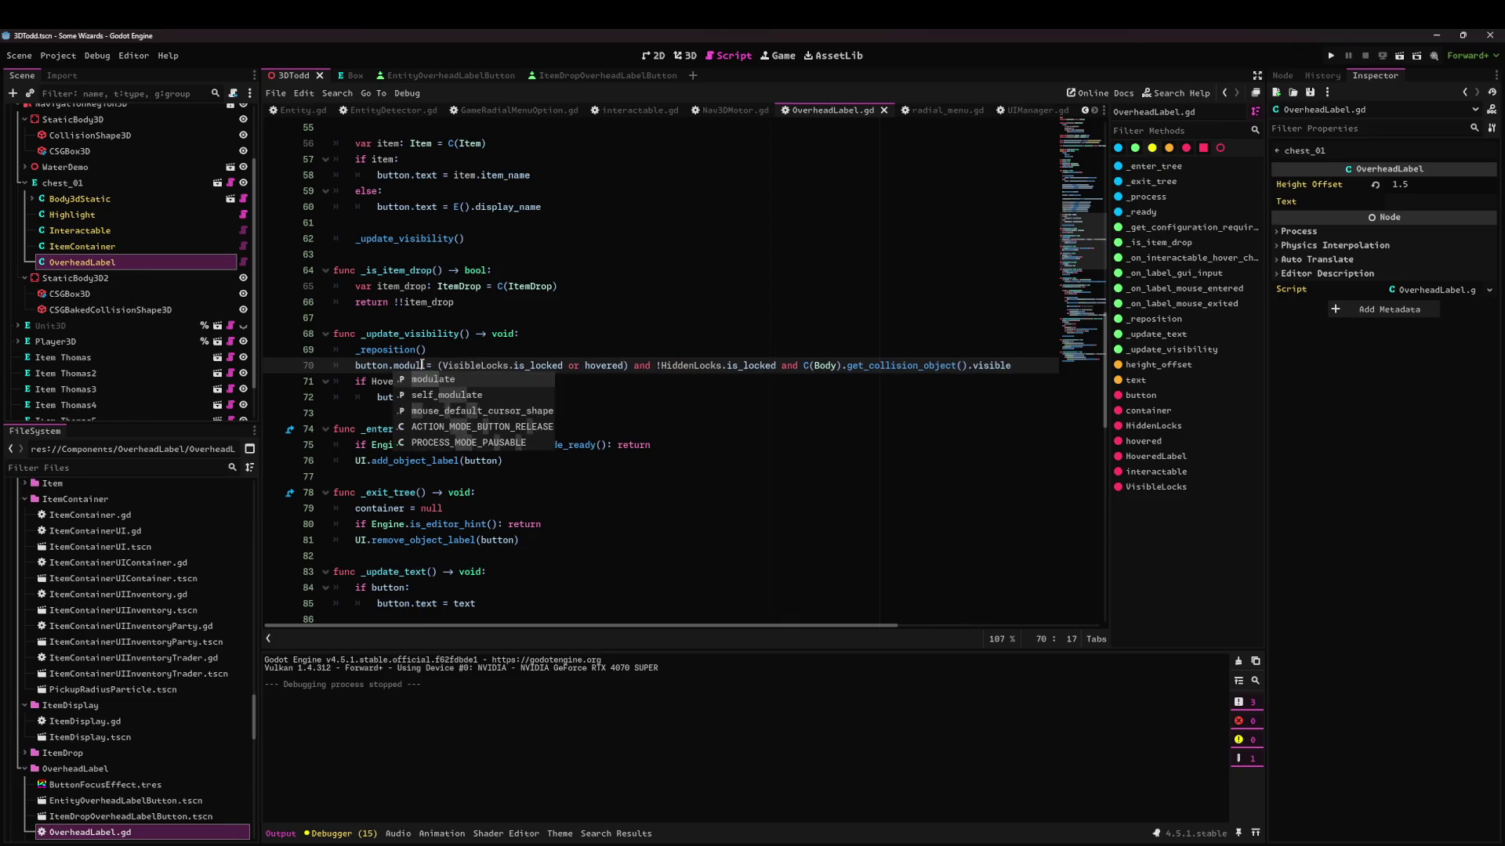
{"action": "left_click", "coordinate": [409, 381]}
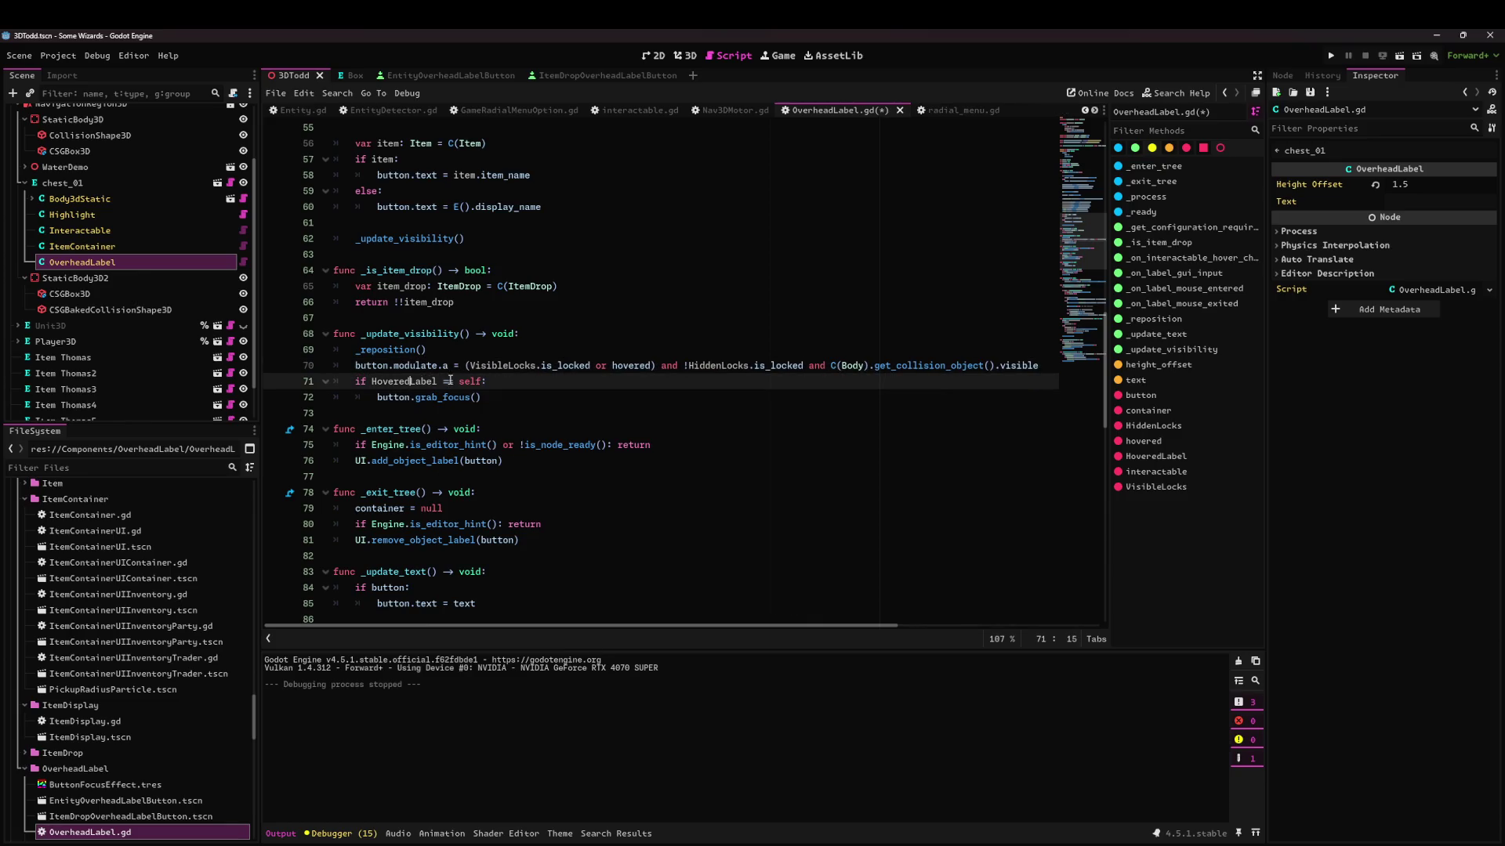
{"action": "left_click", "coordinate": [469, 372]}
{"action": "type", "text": "int("}
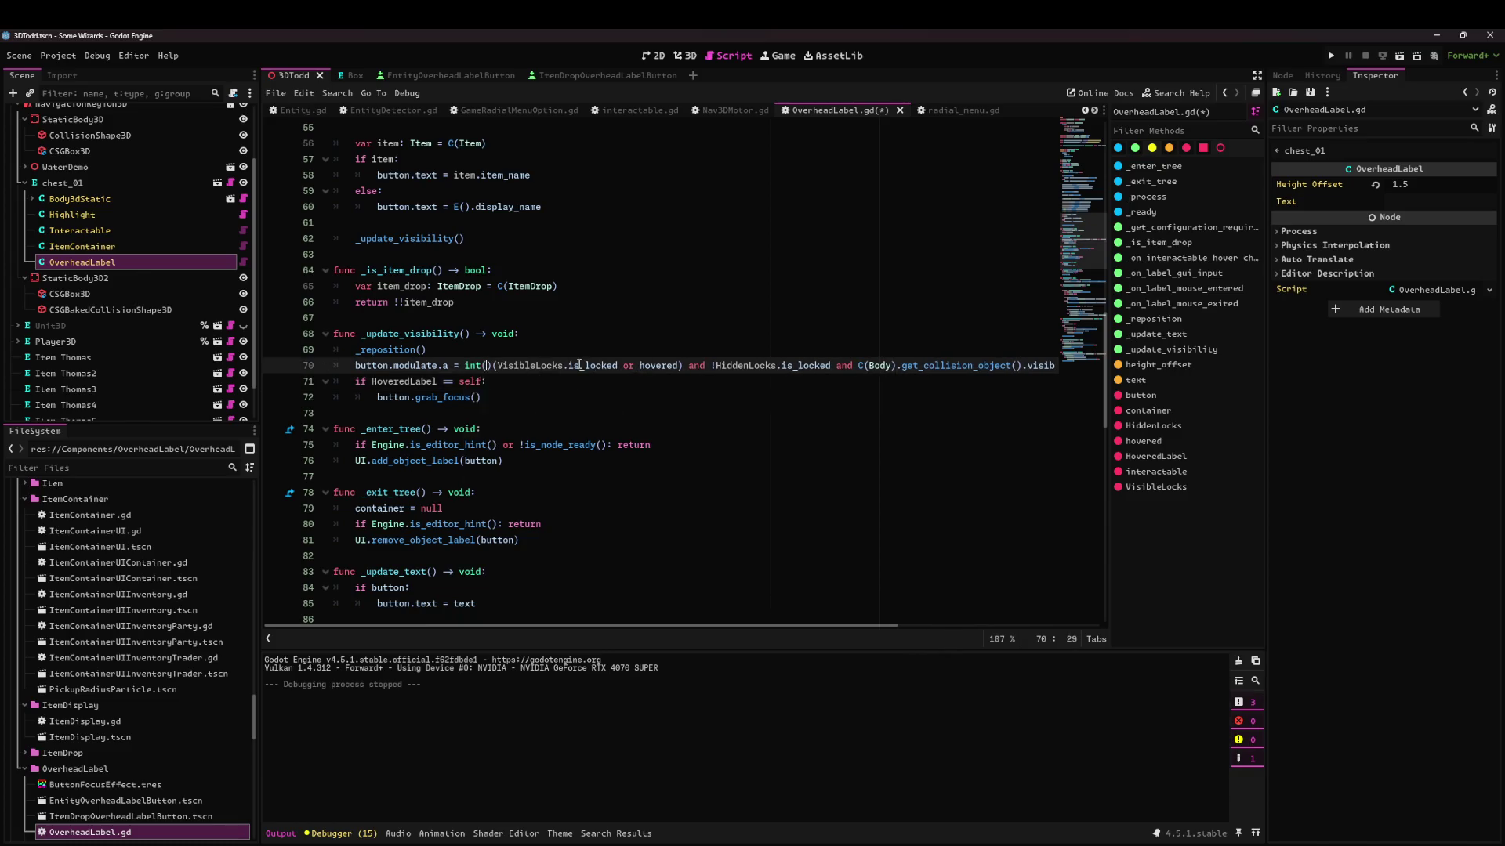
{"action": "key", "text": "Delete"}
{"action": "key", "text": "End"}
{"action": "type", "text": ")"}
{"action": "key", "text": "ctrl+s"}
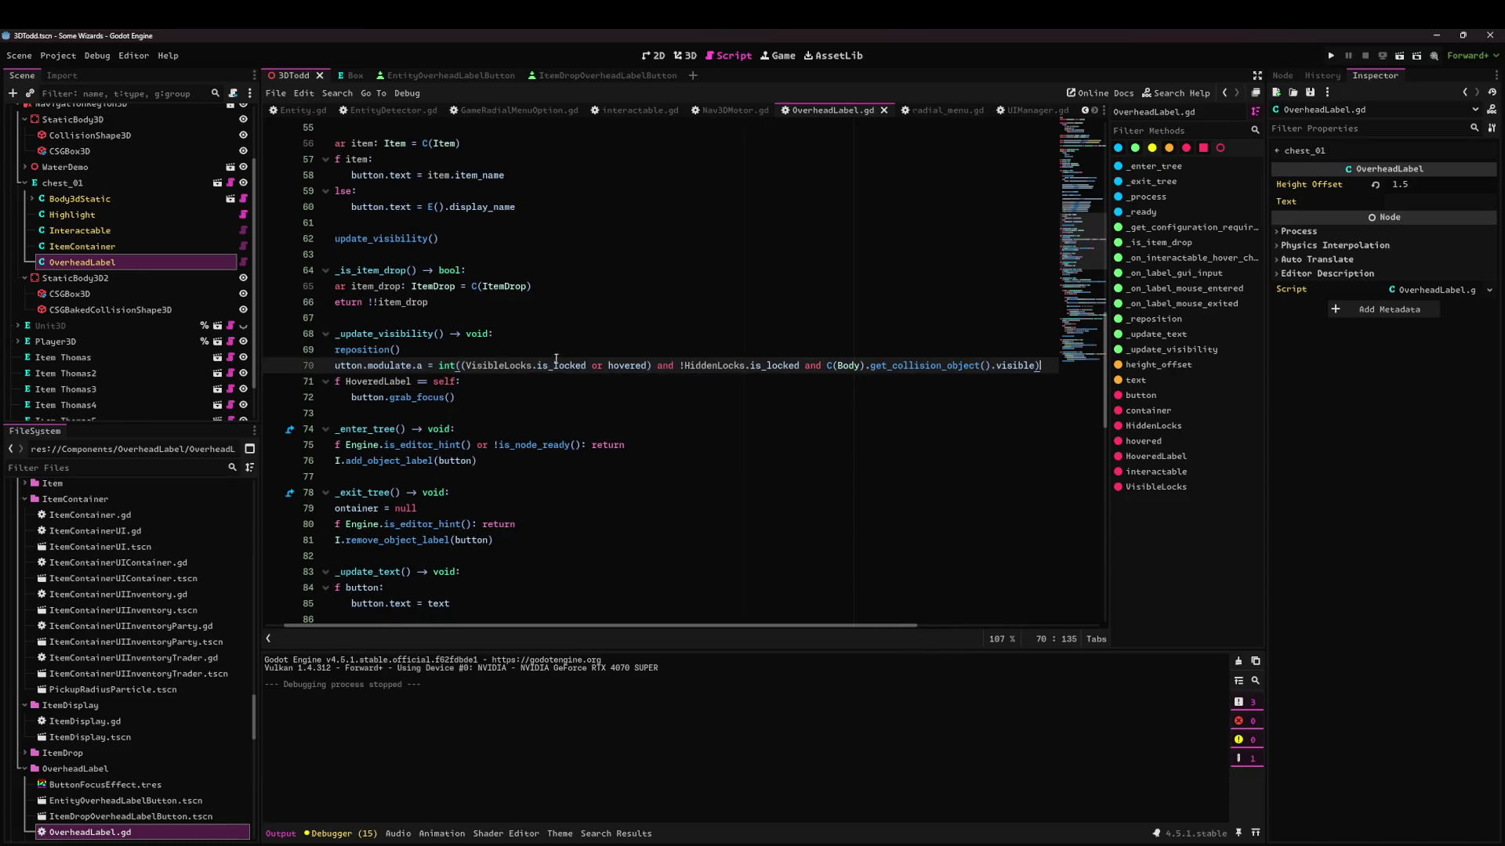
Open the ItemDropOverheadLabelButton scene, then return to 3DTodd and run it.
{"action": "left_click", "coordinate": [580, 76]}
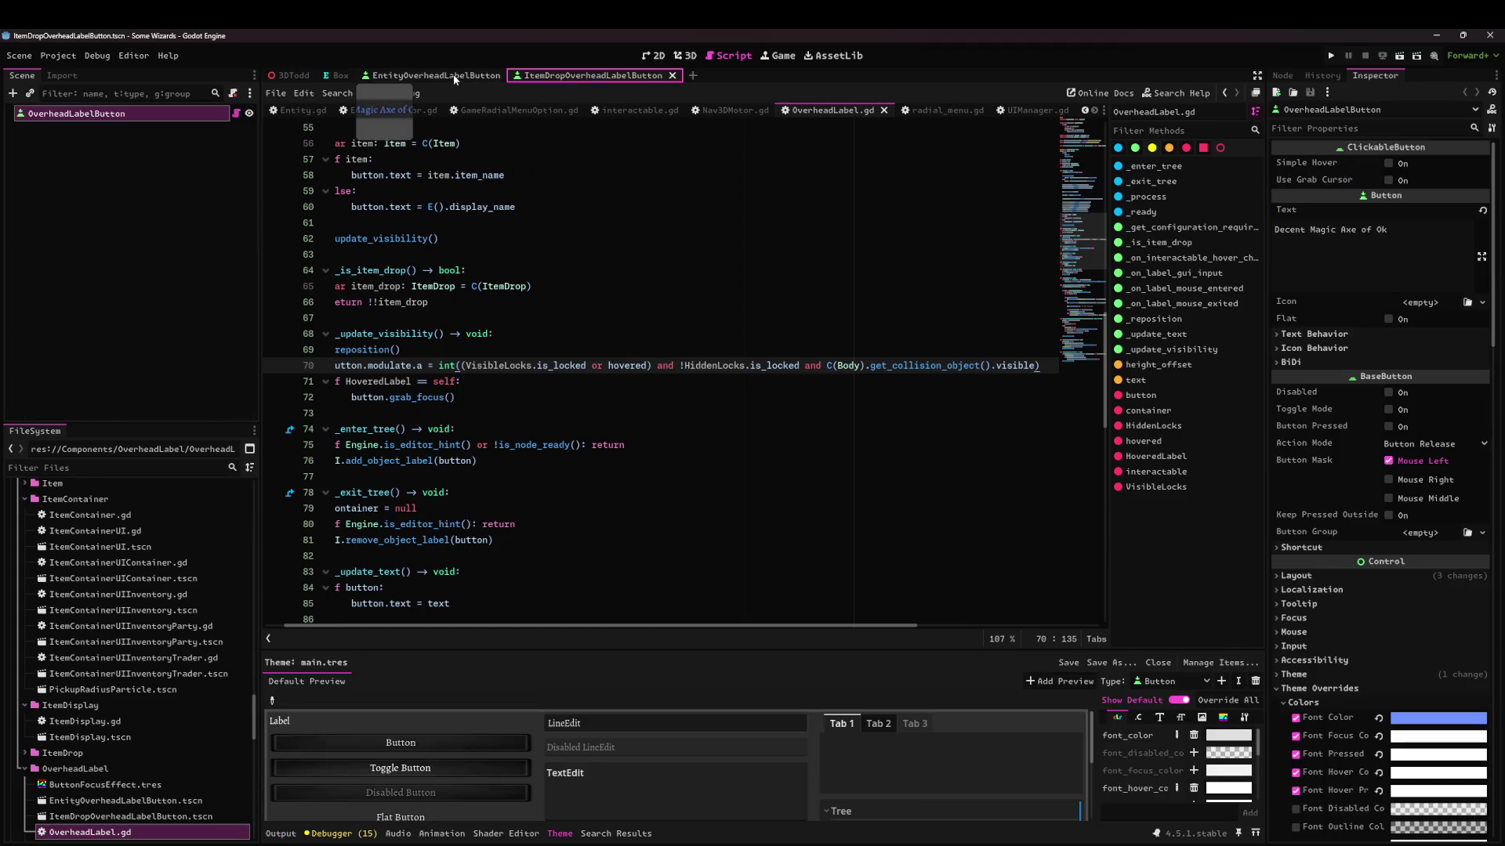
{"action": "key", "text": "ctrl+Tab"}
{"action": "left_click", "coordinate": [1400, 56]}
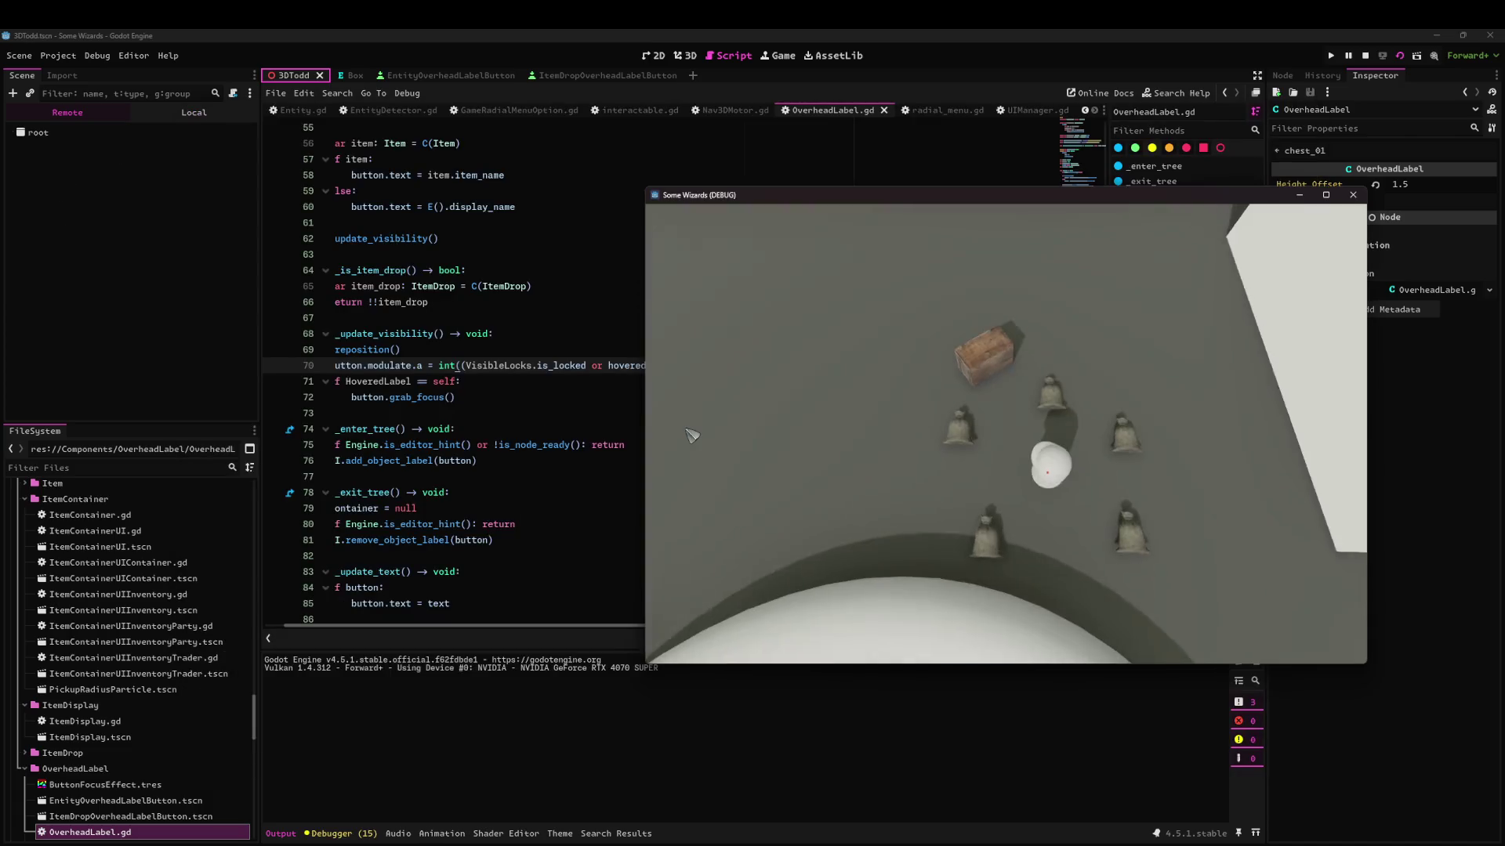
{"action": "left_click", "coordinate": [754, 441]}
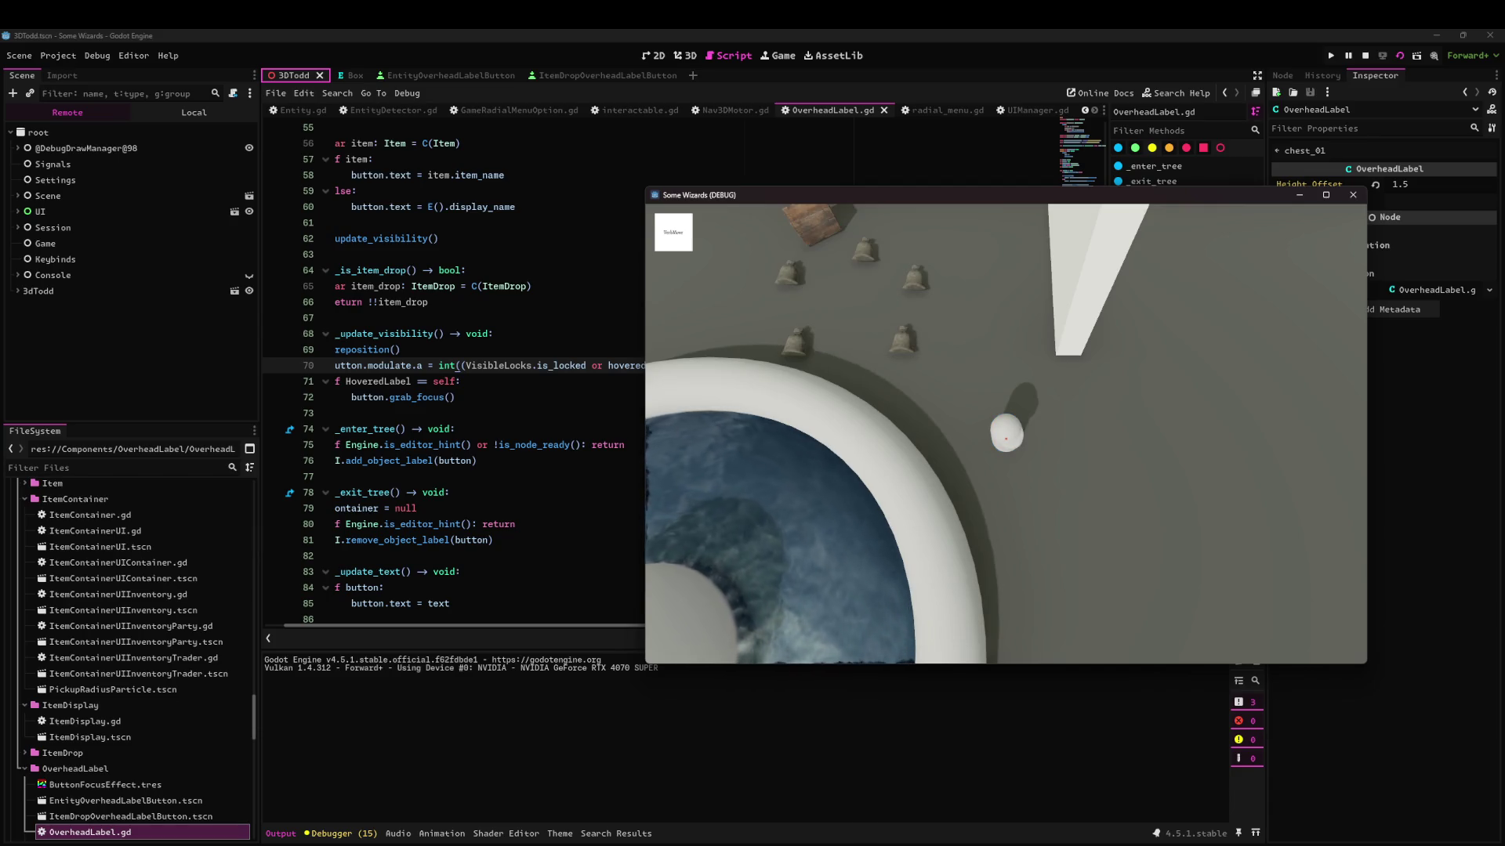
{"action": "key", "text": "alt"}
{"action": "key", "text": "Down"}
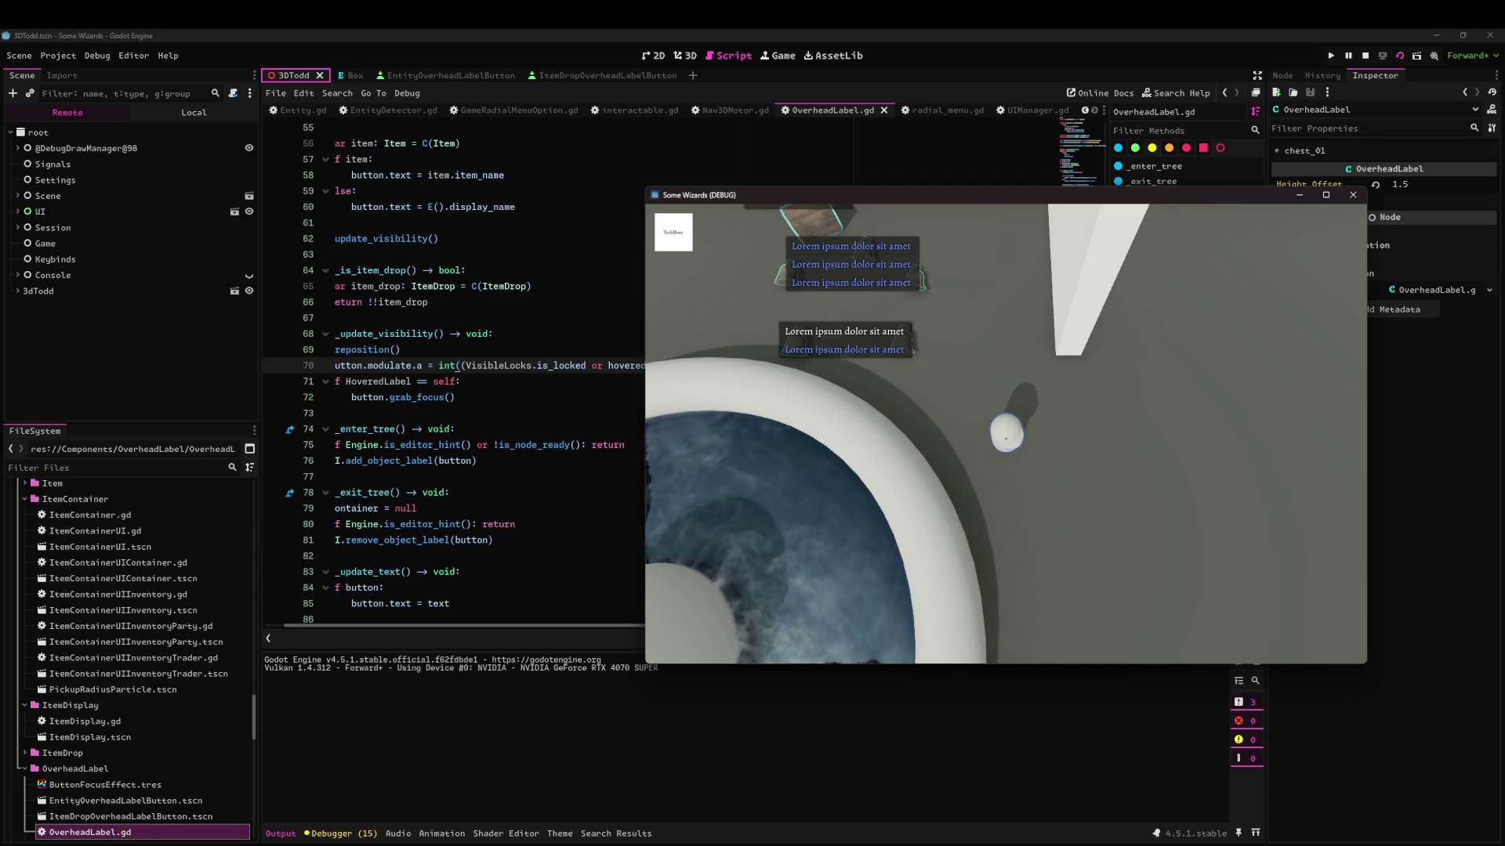
{"action": "key", "text": "Up"}
{"action": "key", "text": "Up"}
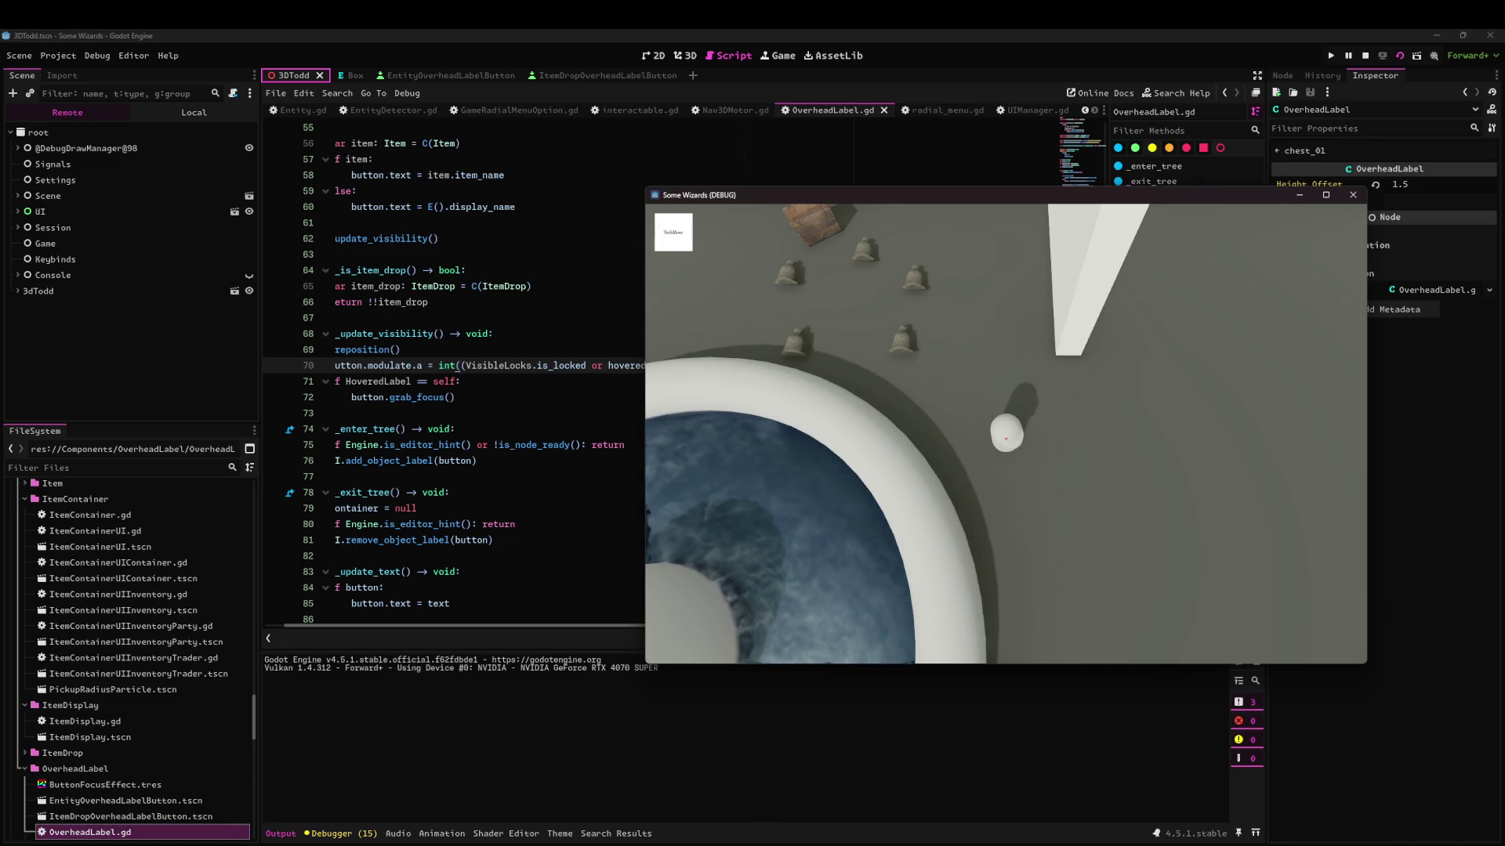
{"action": "key", "text": "alt"}
{"action": "key", "text": "Down"}
{"action": "key", "text": "alt"}
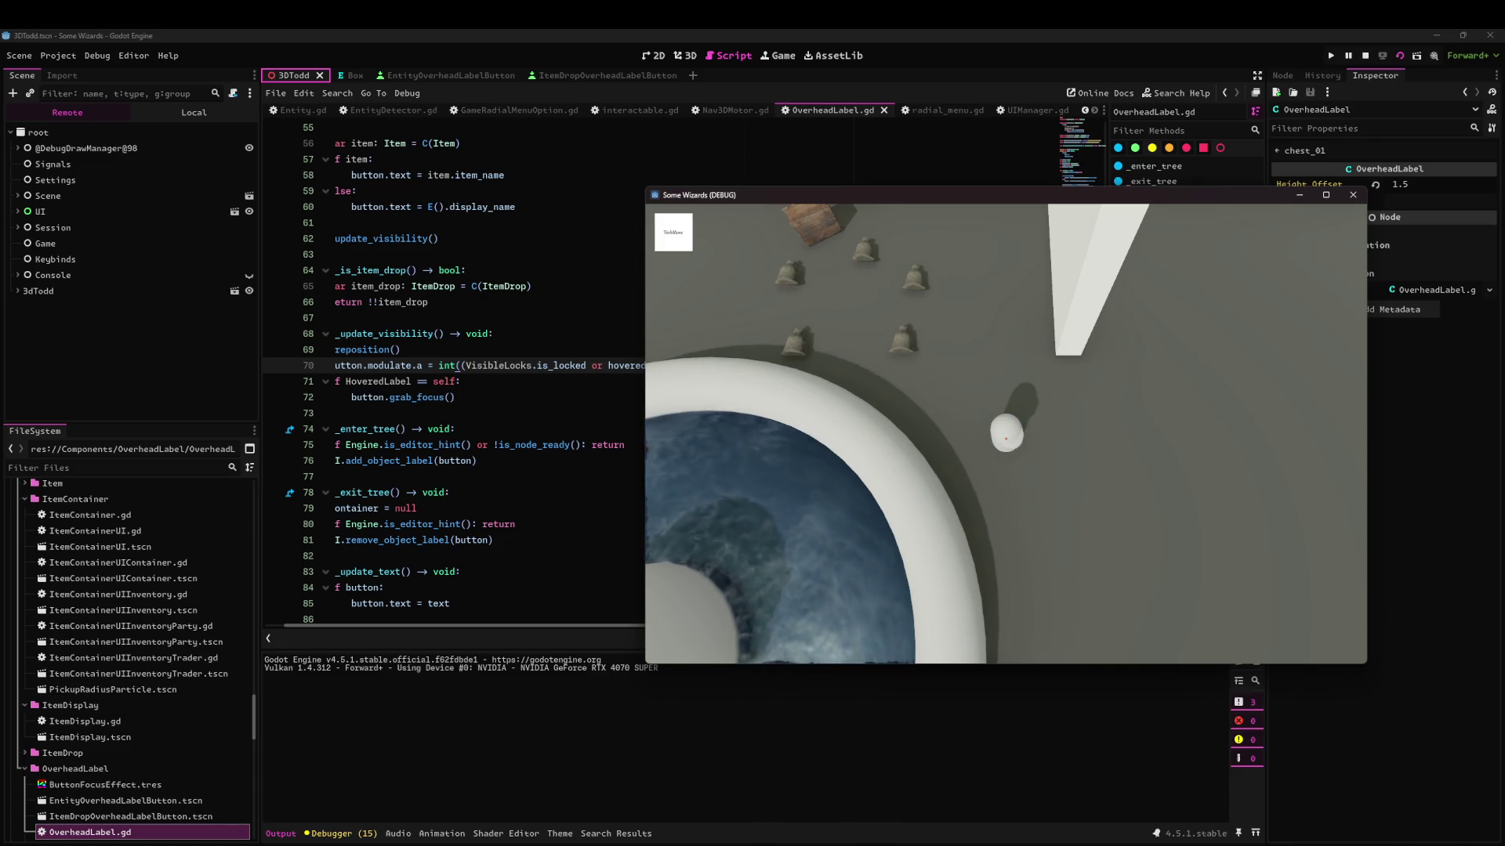
{"action": "key", "text": "alt"}
{"action": "key", "text": "alt"}
{"action": "key", "text": "alt"}
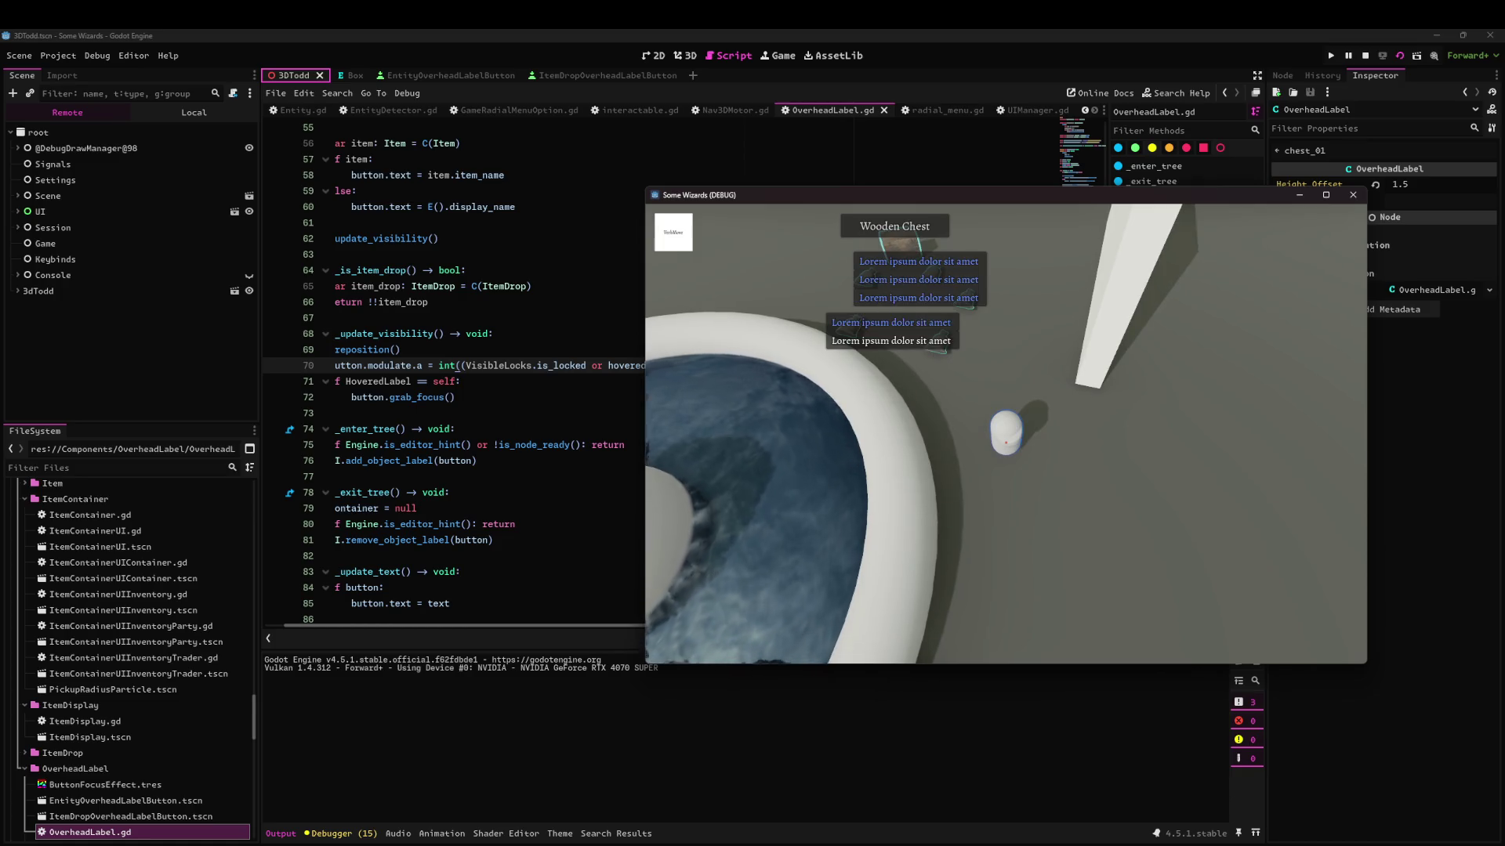
{"action": "key", "text": "Up"}
{"action": "key", "text": "alt"}
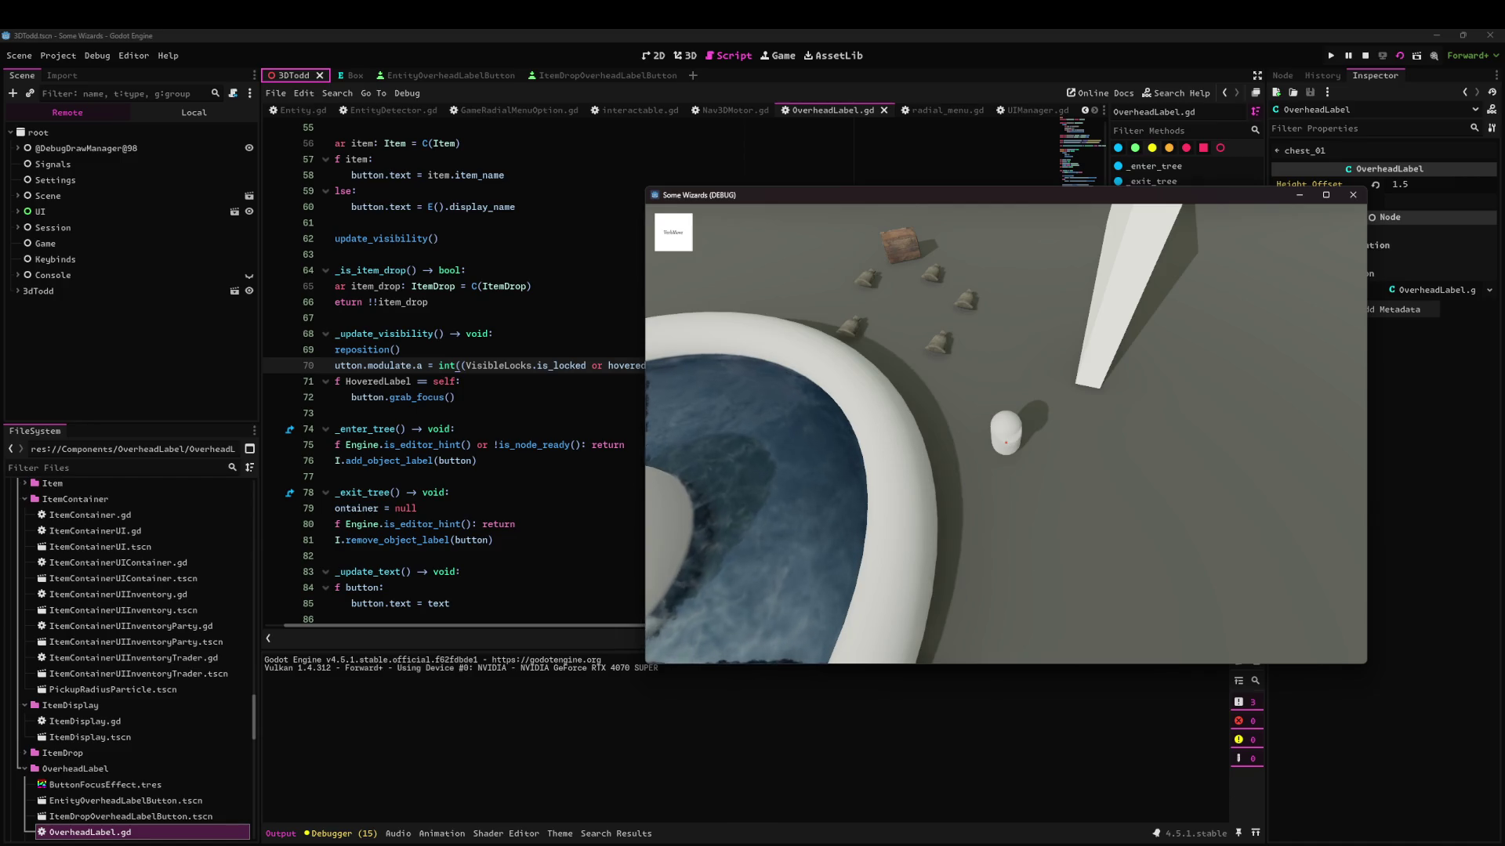
{"action": "left_click", "coordinate": [1353, 194]}
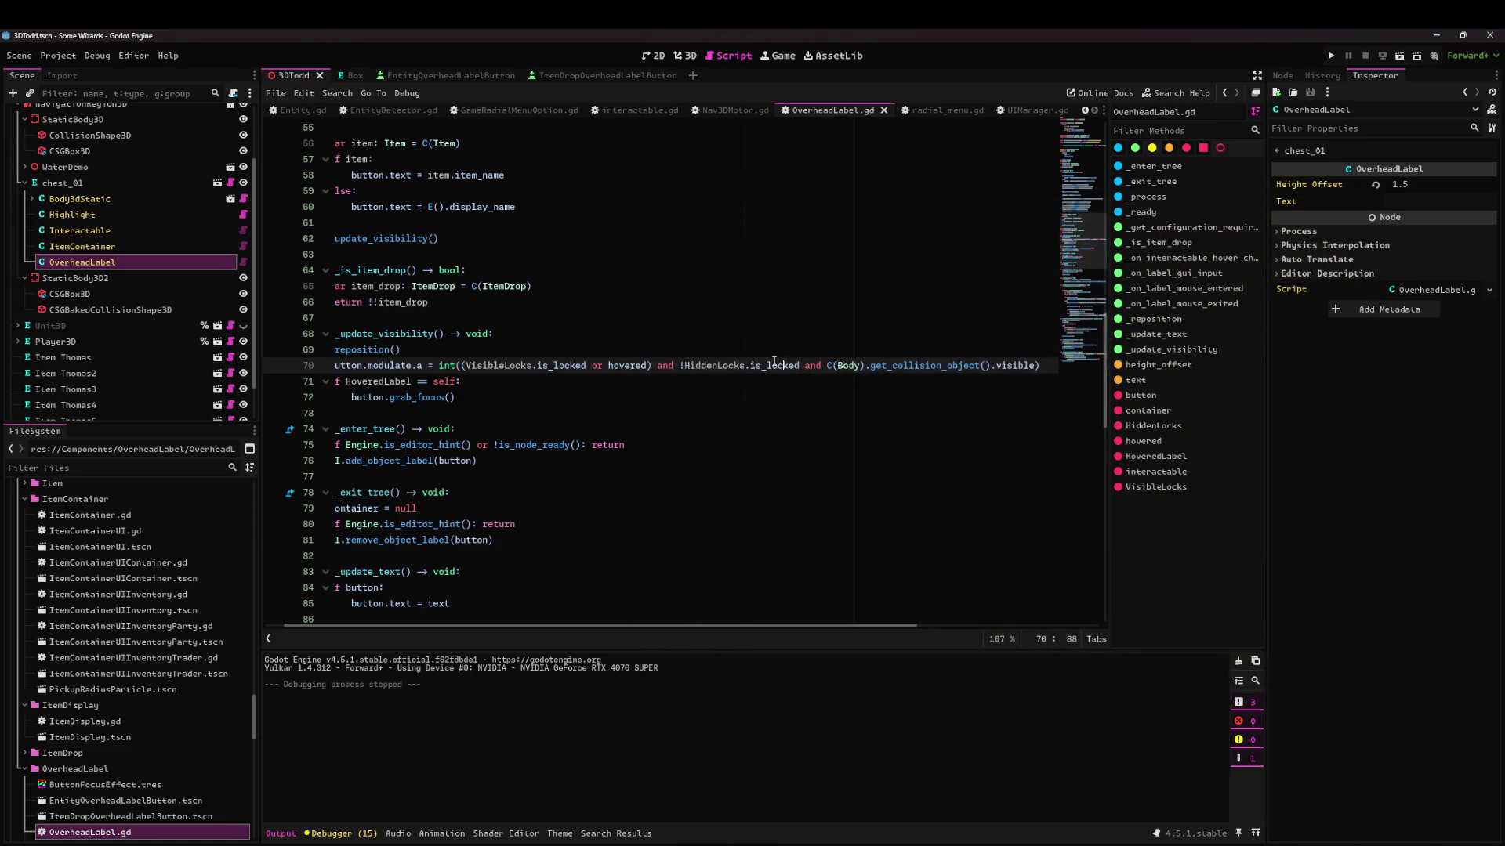
Check the focus_entered signal in EntityOverheadLabelButton's signals list.
{"action": "left_click", "coordinate": [549, 428]}
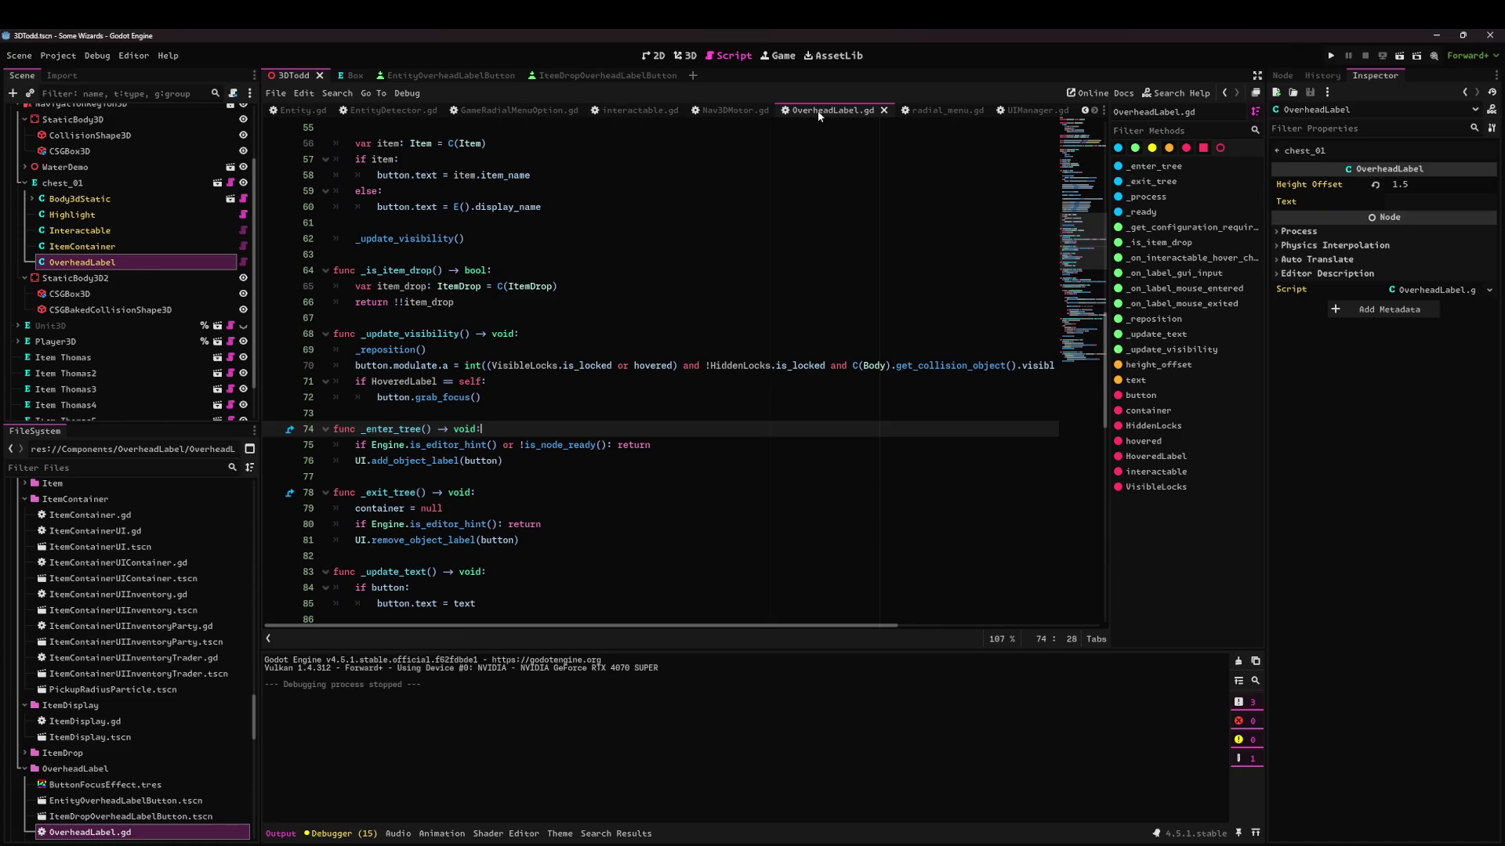
{"action": "scroll", "coordinate": [588, 369], "scroll_direction": "down", "scroll_amount": 3}
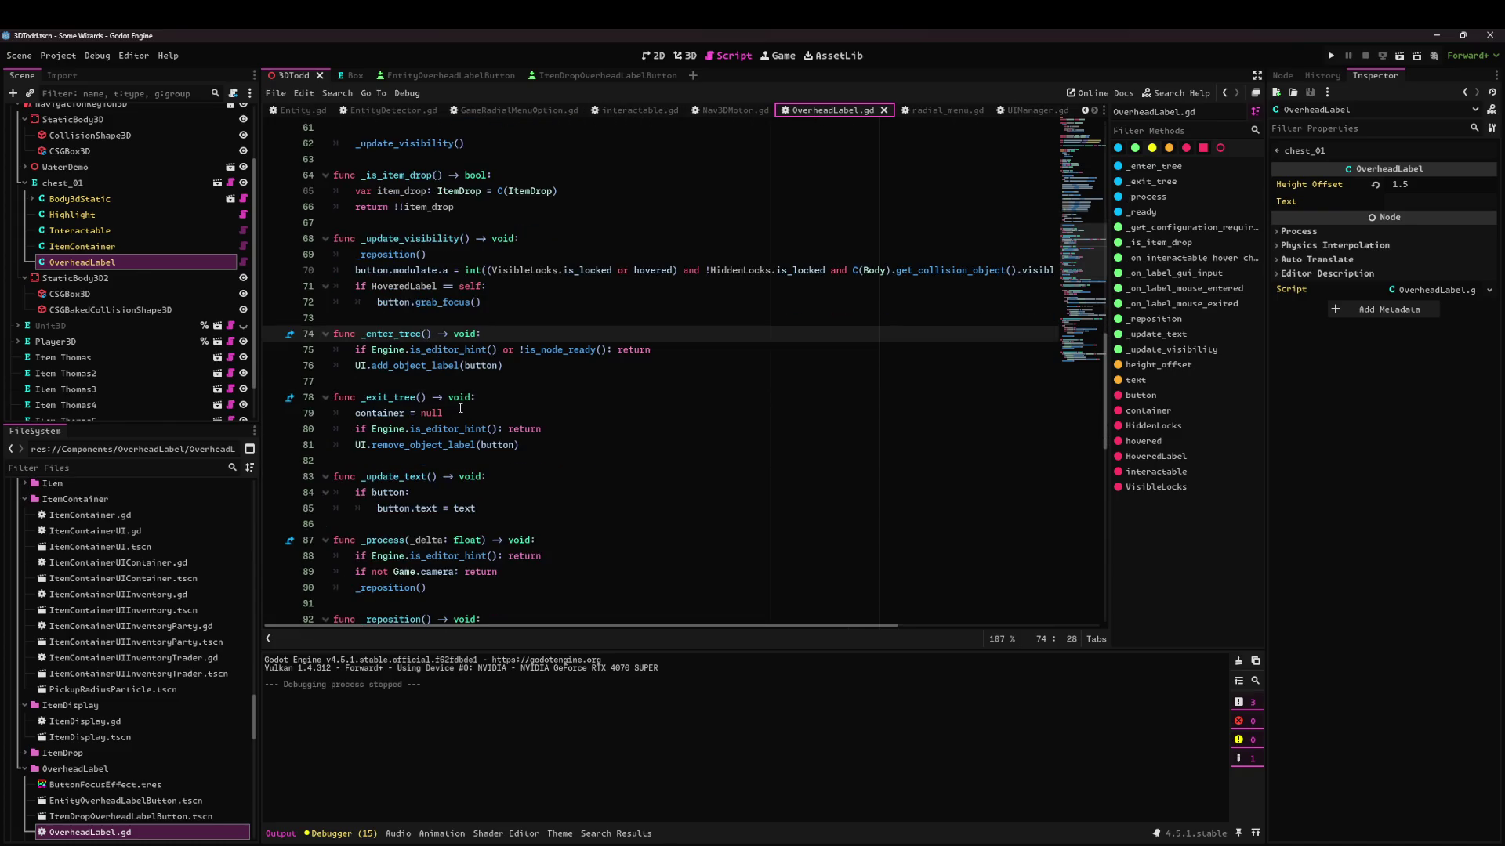
{"action": "left_click", "coordinate": [1282, 75]}
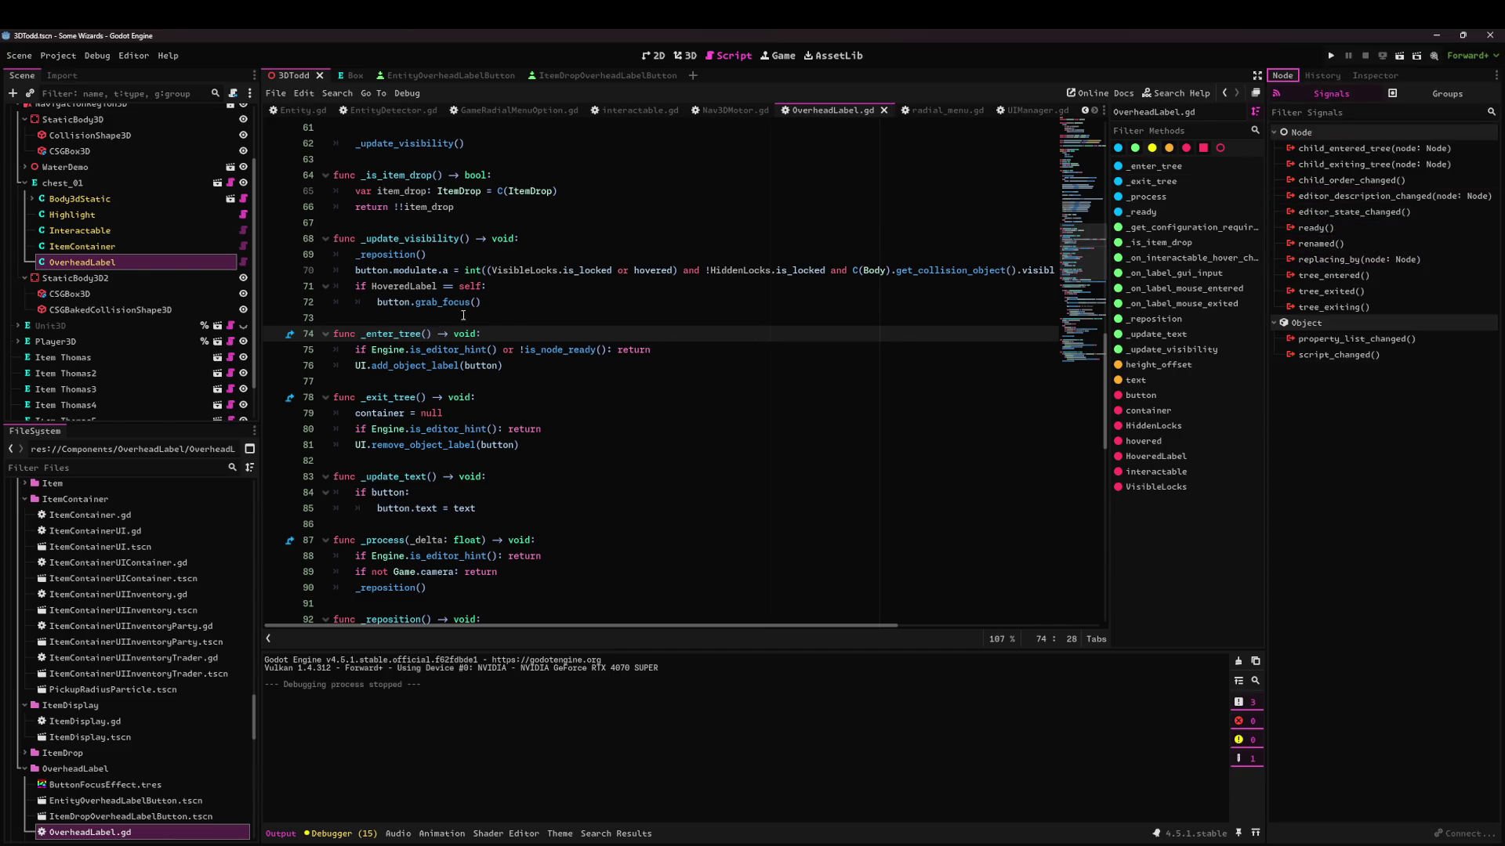
{"action": "left_click", "coordinate": [439, 76]}
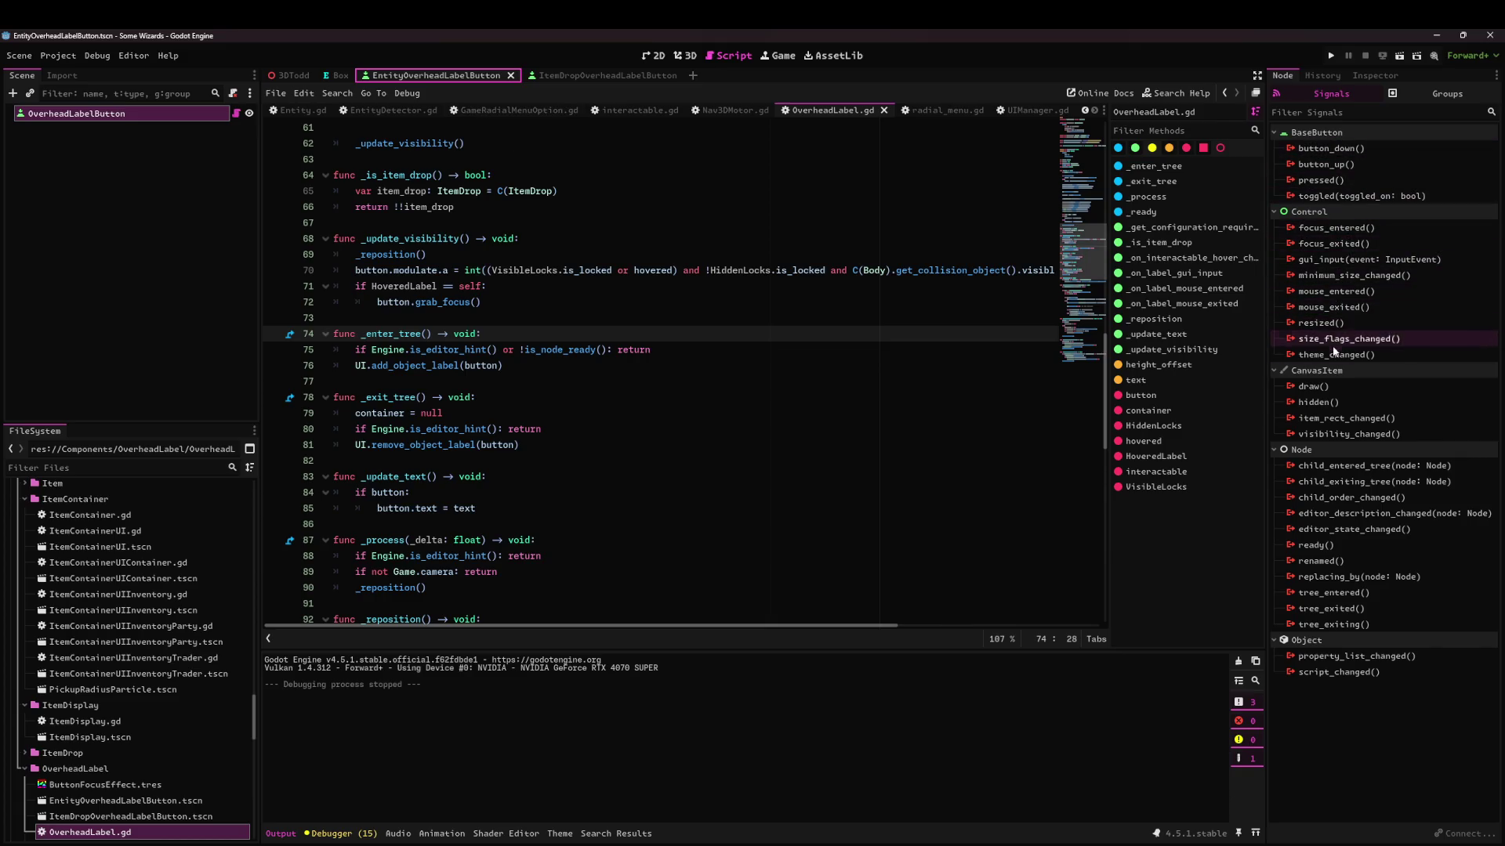
{"action": "left_click", "coordinate": [1336, 227]}
{"action": "left_click", "coordinate": [592, 369]}
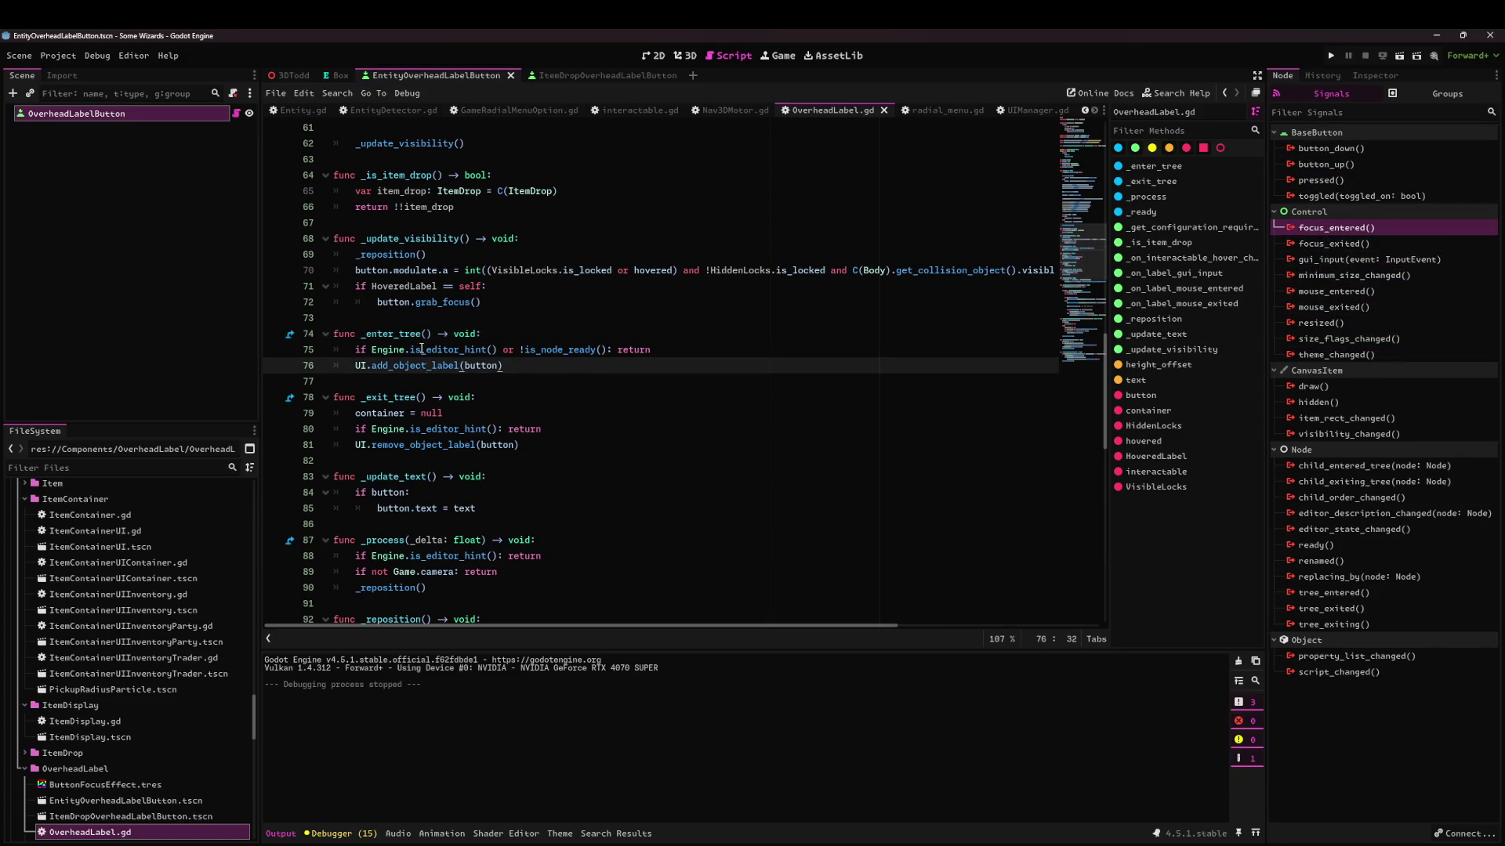
Remove the _on_focus_entered stub after line 125, reusing the _on_label_mouse_entered handler instead.
{"action": "key", "text": "Down"}
{"action": "key", "text": "Down"}
{"action": "key", "text": "Down"}
{"action": "scroll", "coordinate": [466, 272], "scroll_direction": "down", "scroll_amount": 7}
{"action": "left_click", "coordinate": [466, 273]}
{"action": "left_click", "coordinate": [458, 333]}
{"action": "scroll", "coordinate": [456, 364], "scroll_direction": "down", "scroll_amount": 4}
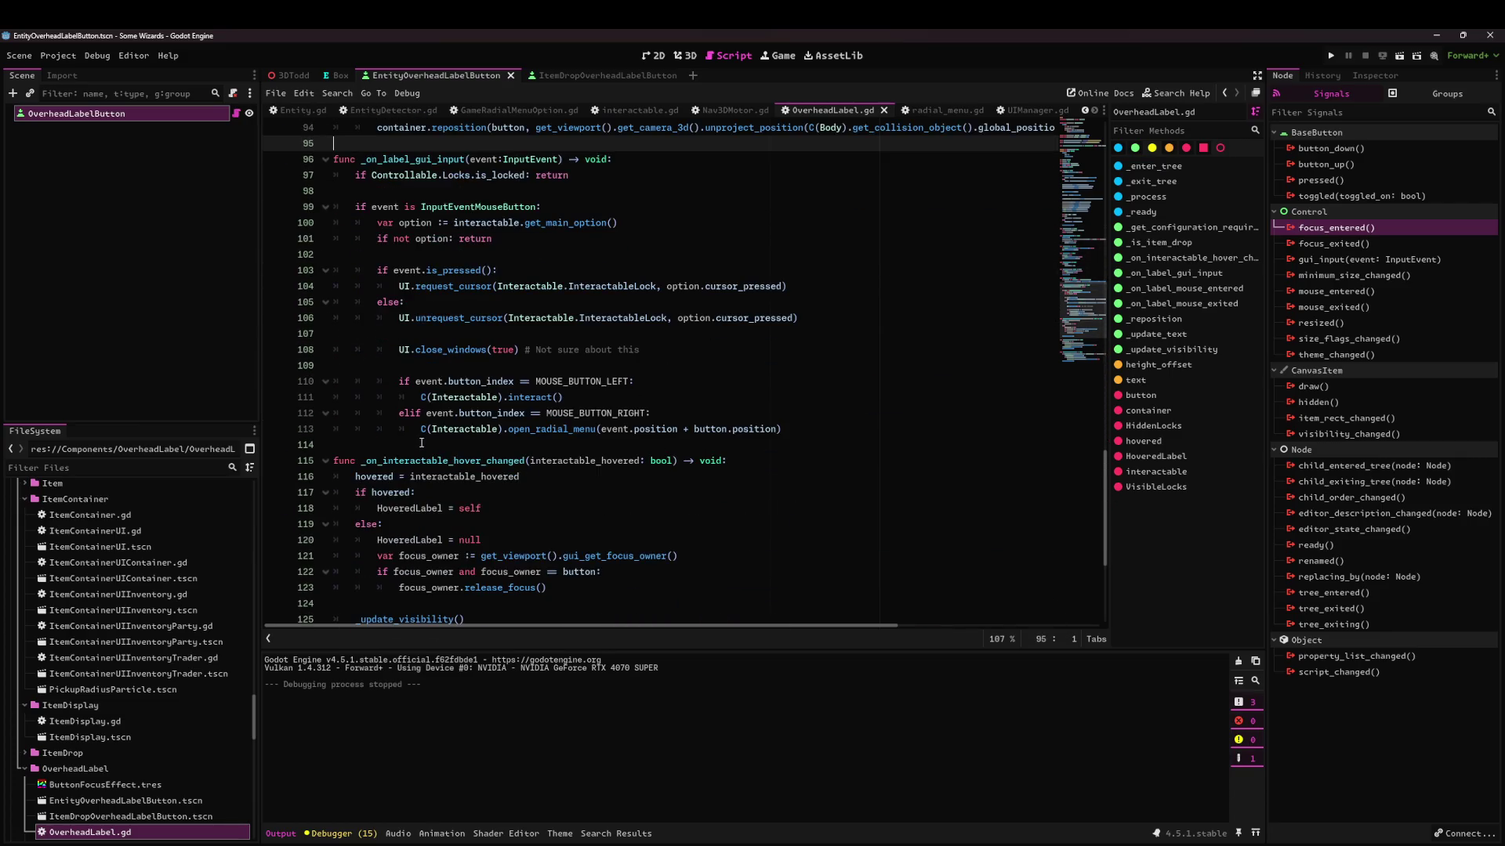
{"action": "scroll", "coordinate": [422, 442], "scroll_direction": "down", "scroll_amount": 5}
{"action": "left_click", "coordinate": [385, 489]}
{"action": "left_click", "coordinate": [397, 379]}
{"action": "key", "text": "Return"}
{"action": "key", "text": "Return"}
{"action": "key", "text": "Up"}
{"action": "type", "text": "func _"}
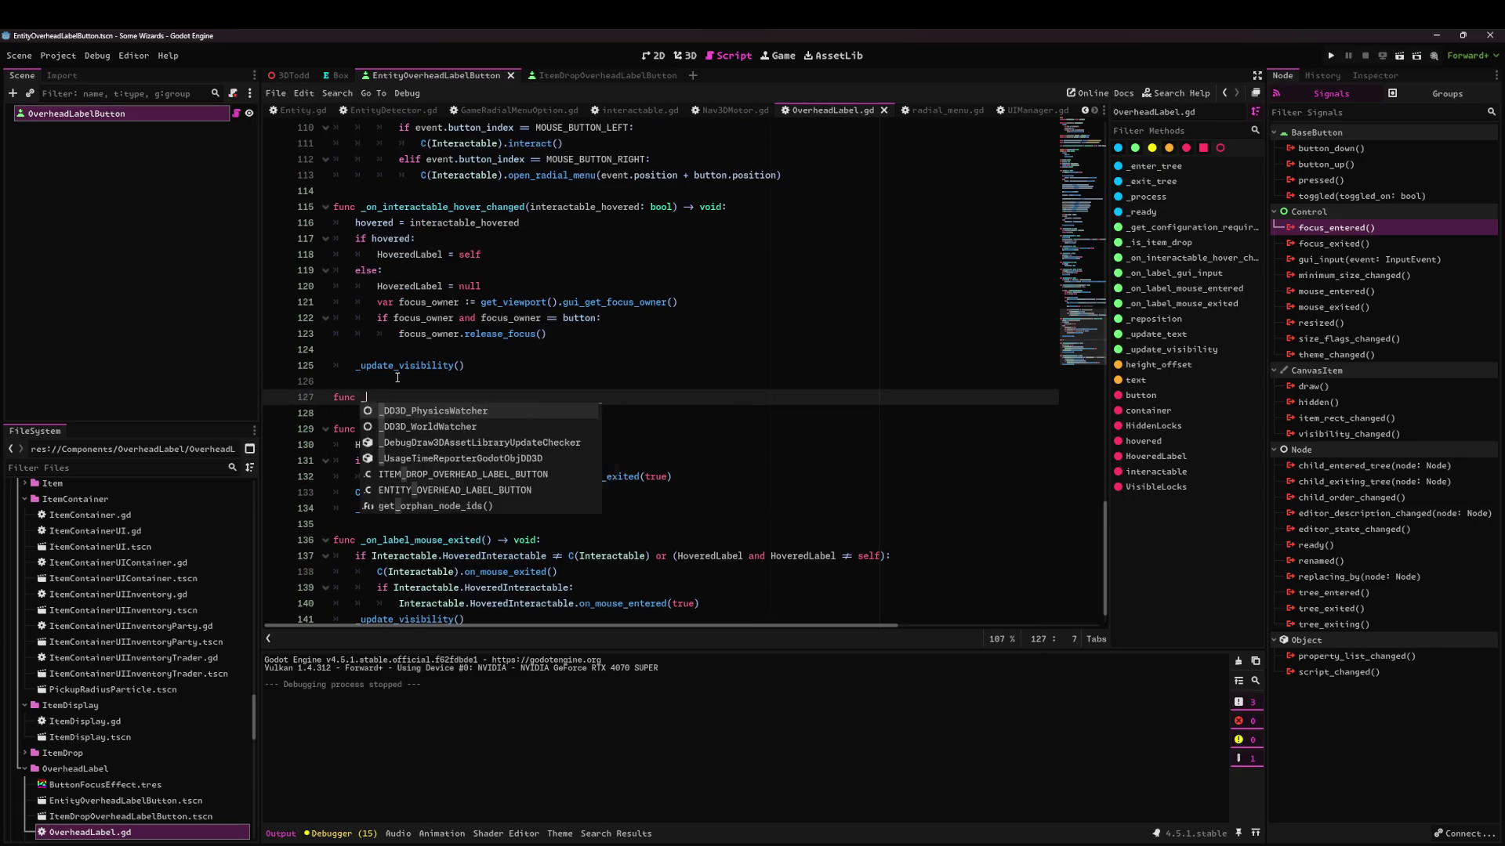
{"action": "type", "text": "on_focus_entered"}
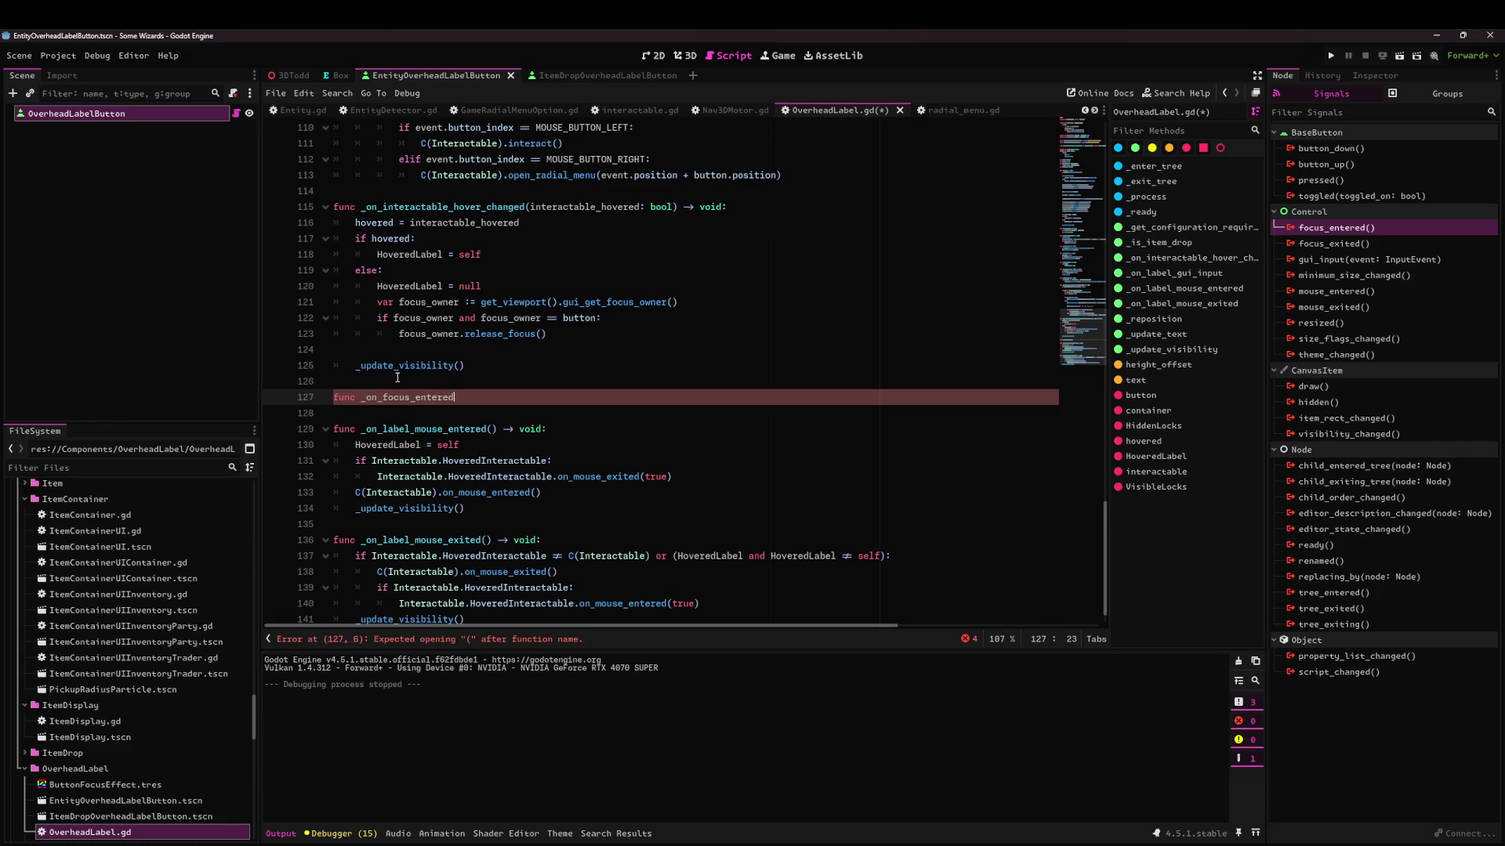
{"action": "key", "text": "BackSpace"}
{"action": "key", "text": "BackSpace"}
{"action": "key", "text": "BackSpace"}
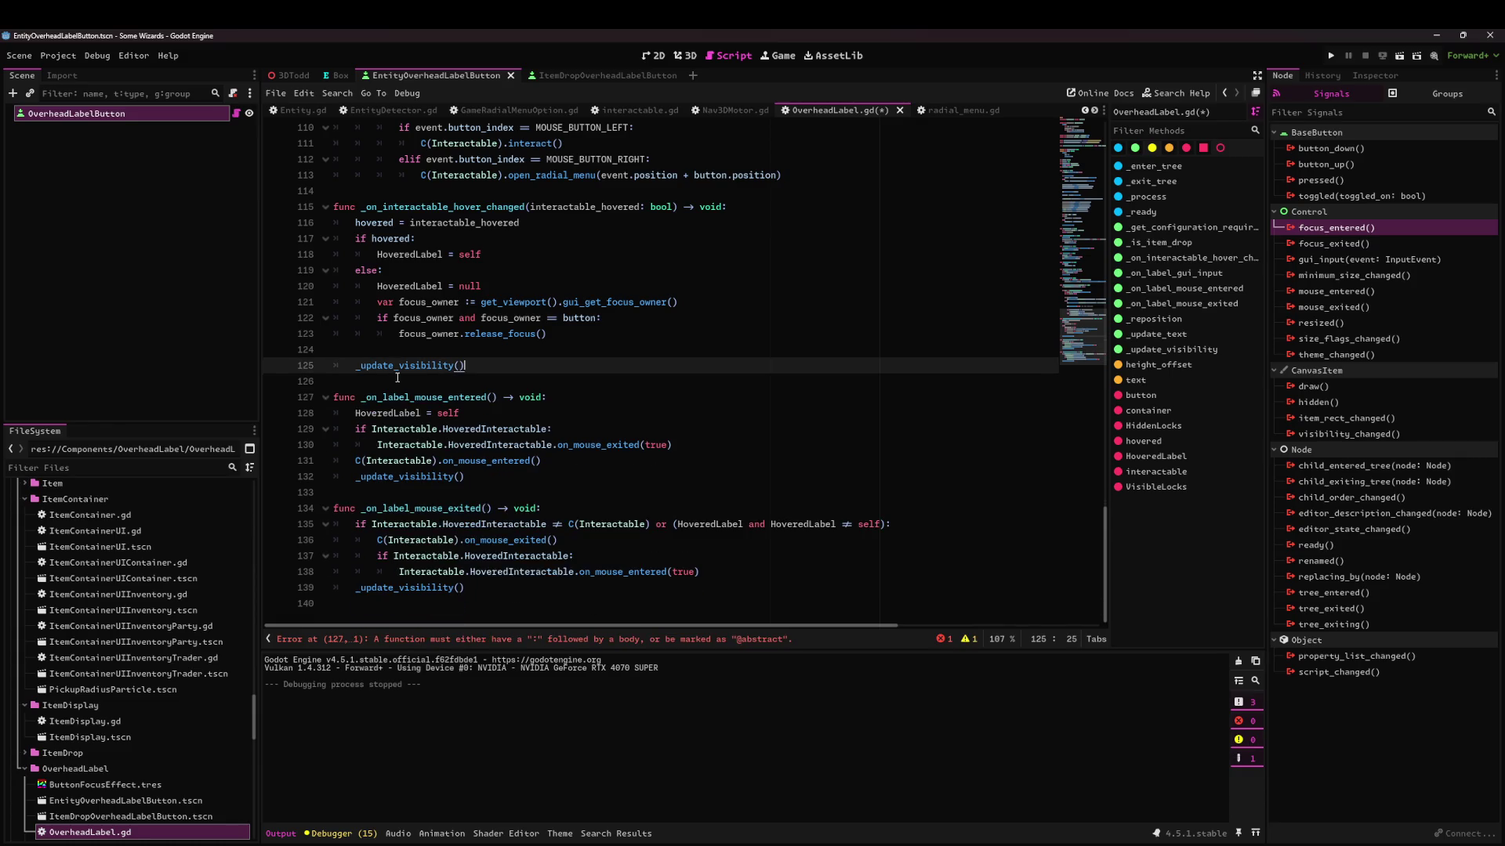
{"action": "double_click", "coordinate": [415, 397]}
Add button.focus_entered.connect(_on_label_mouse_entered) in _ready, save, and run the project.
{"action": "scroll", "coordinate": [470, 396], "scroll_direction": "up", "scroll_amount": 15}
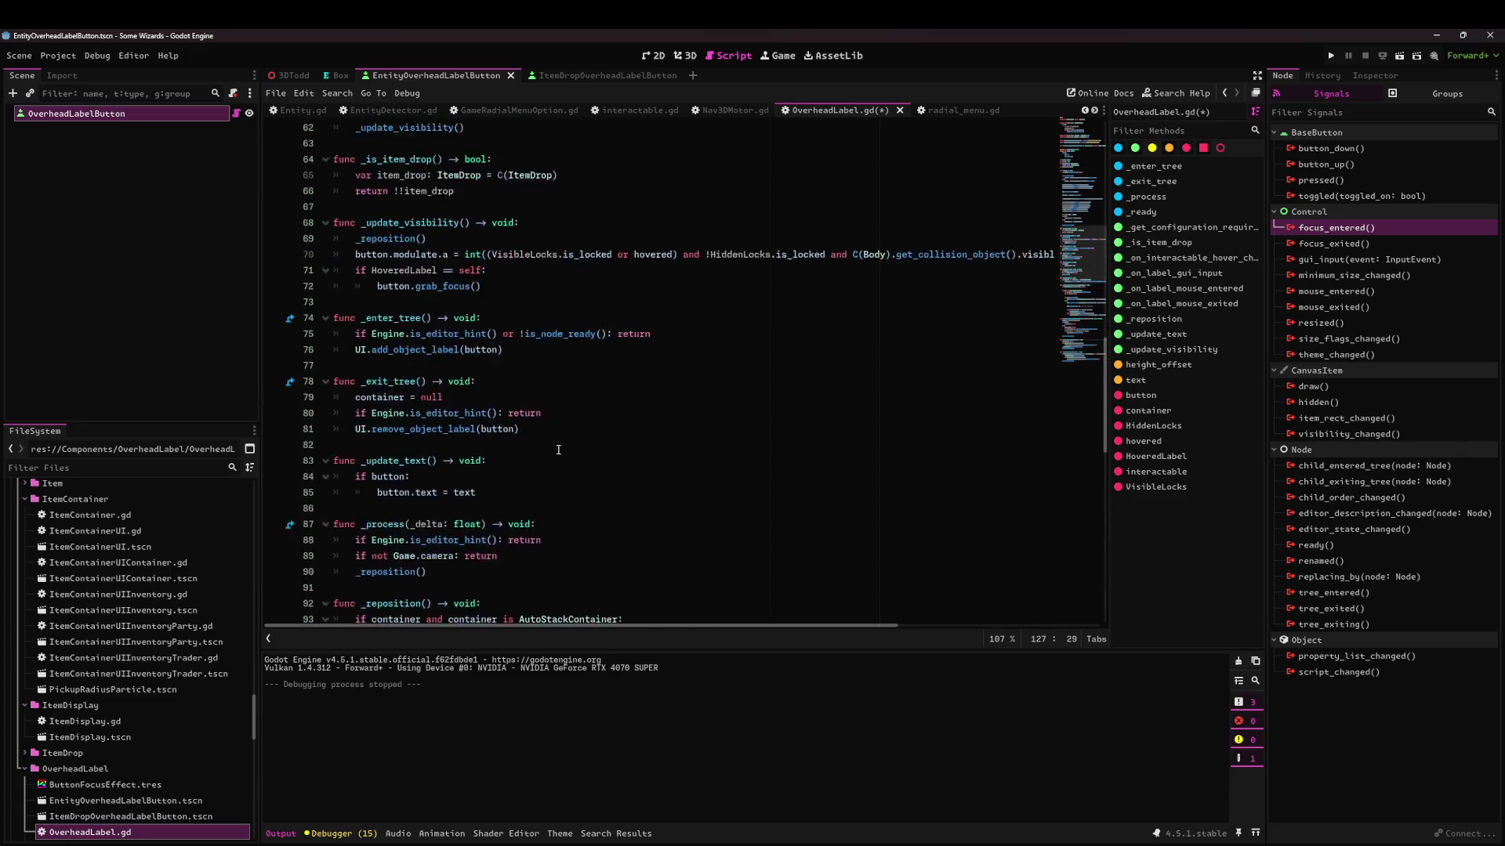
{"action": "scroll", "coordinate": [511, 395], "scroll_direction": "up", "scroll_amount": 3}
{"action": "left_click", "coordinate": [741, 334]}
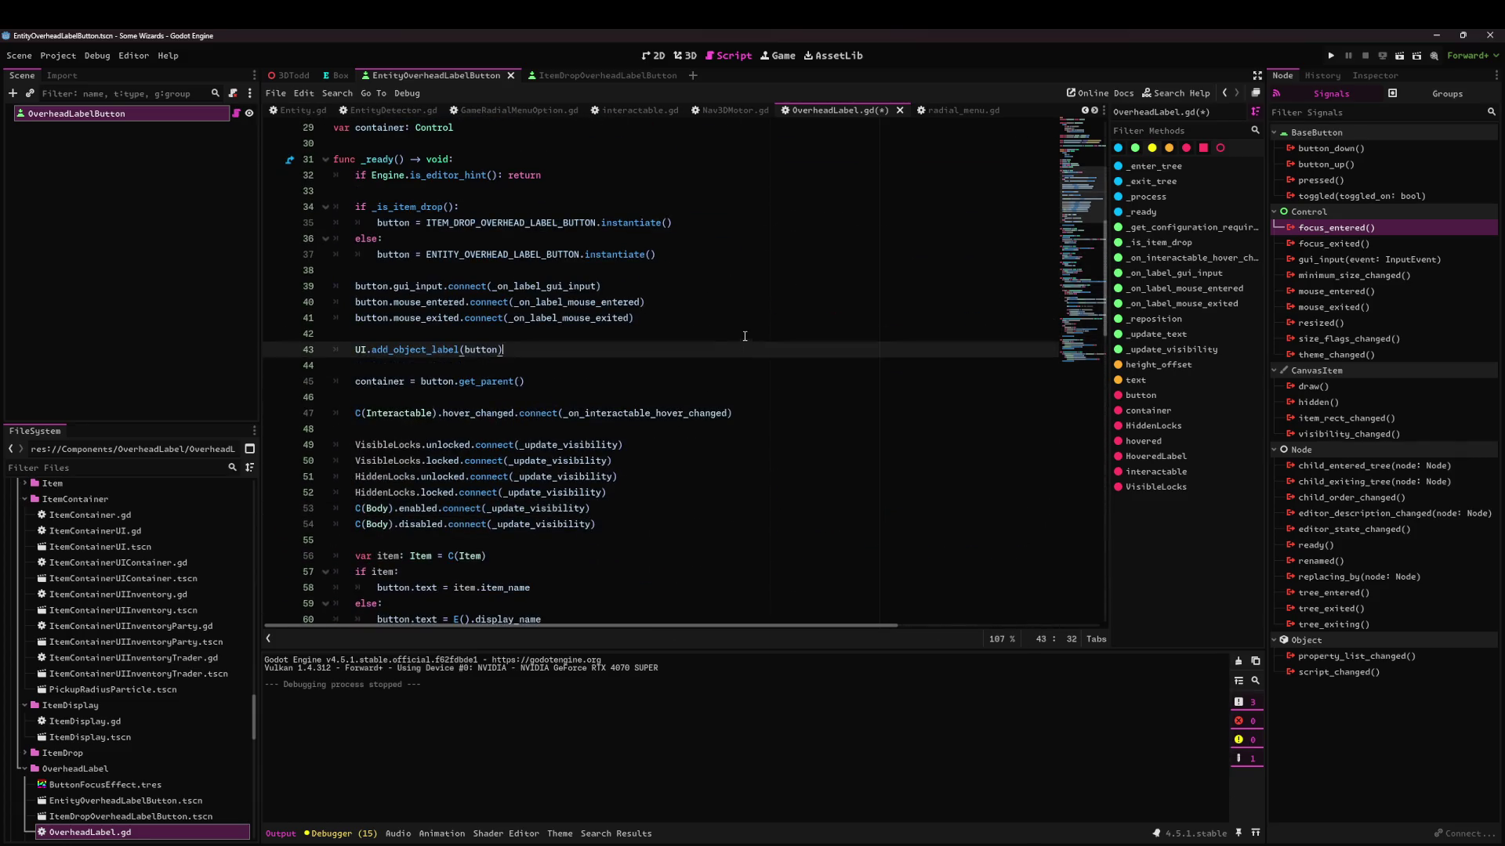
{"action": "key", "text": "Return"}
{"action": "key", "text": "Up"}
{"action": "key", "text": "Tab"}
{"action": "type", "text": "button.on"}
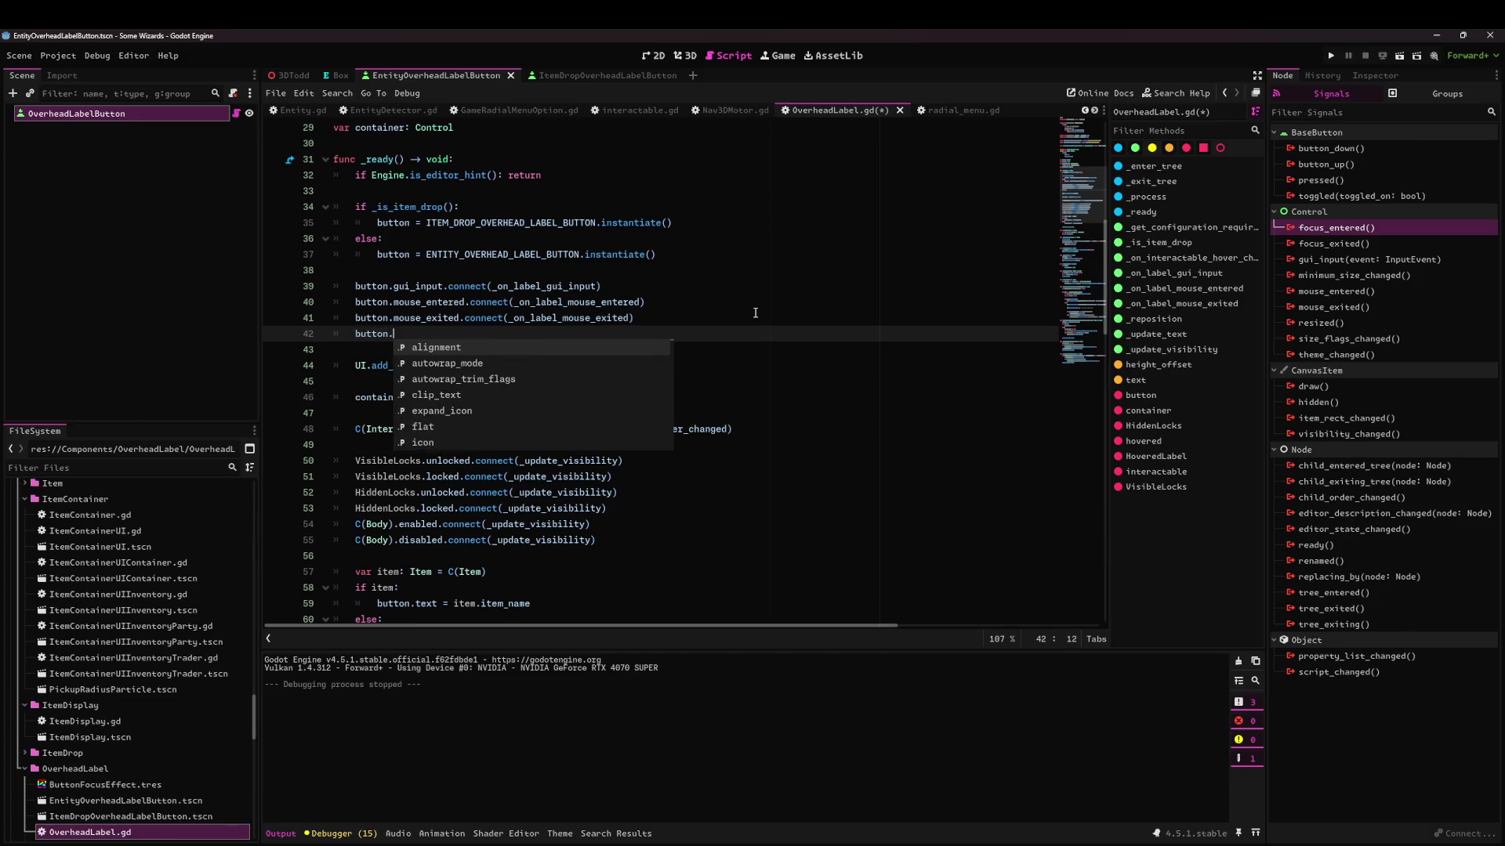
{"action": "key", "text": "BackSpace"}
{"action": "key", "text": "BackSpace"}
{"action": "type", "text": "focus_enr"}
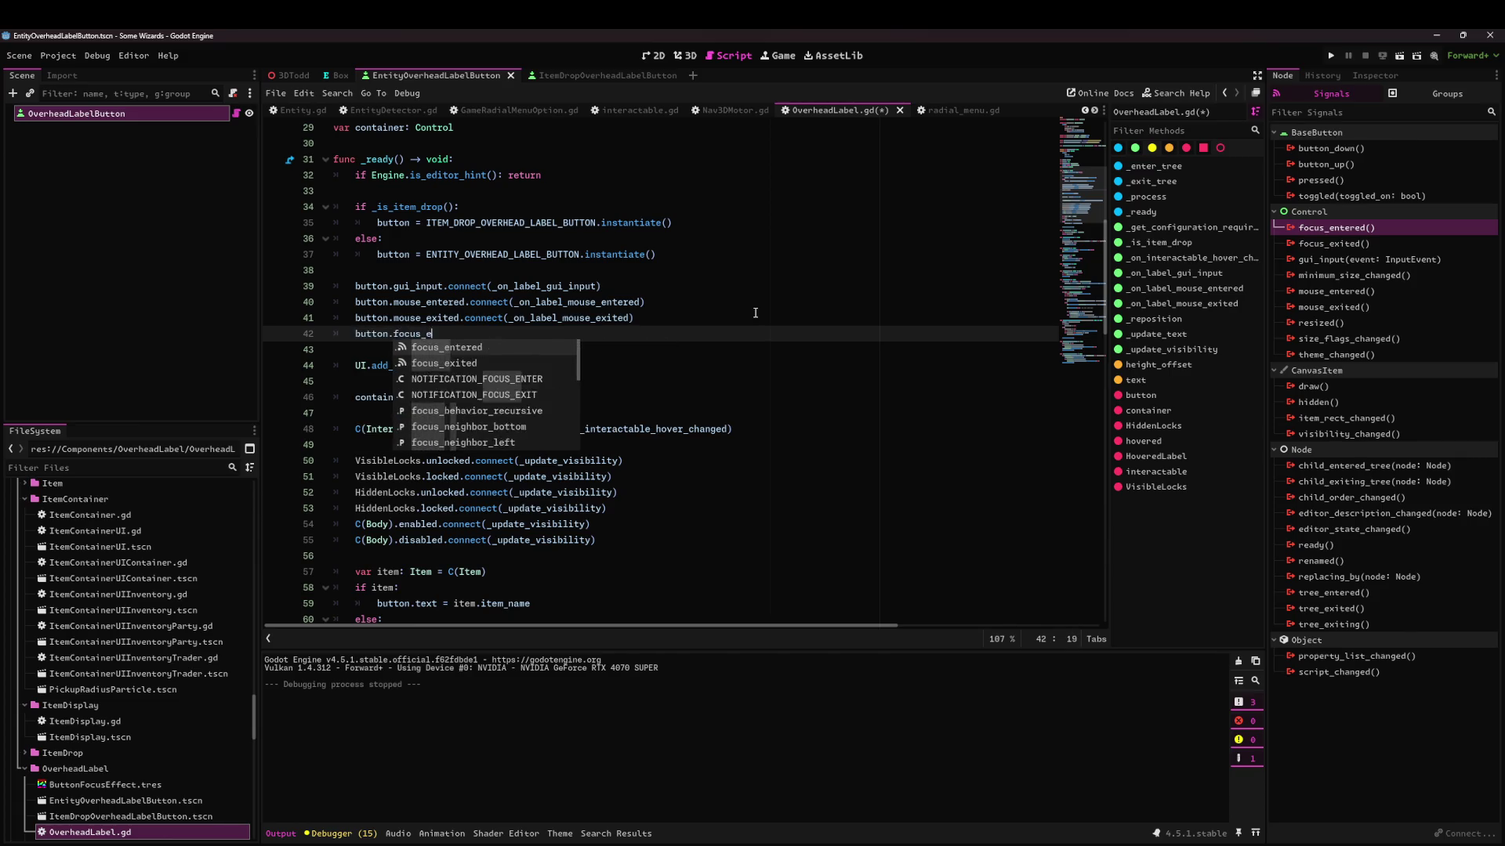
{"action": "key", "text": "Return"}
{"action": "type", "text": "conne"}
{"action": "key", "text": "Return"}
{"action": "type", "text": "_on_label_mouse_entered"}
{"action": "key", "text": "ctrl+s"}
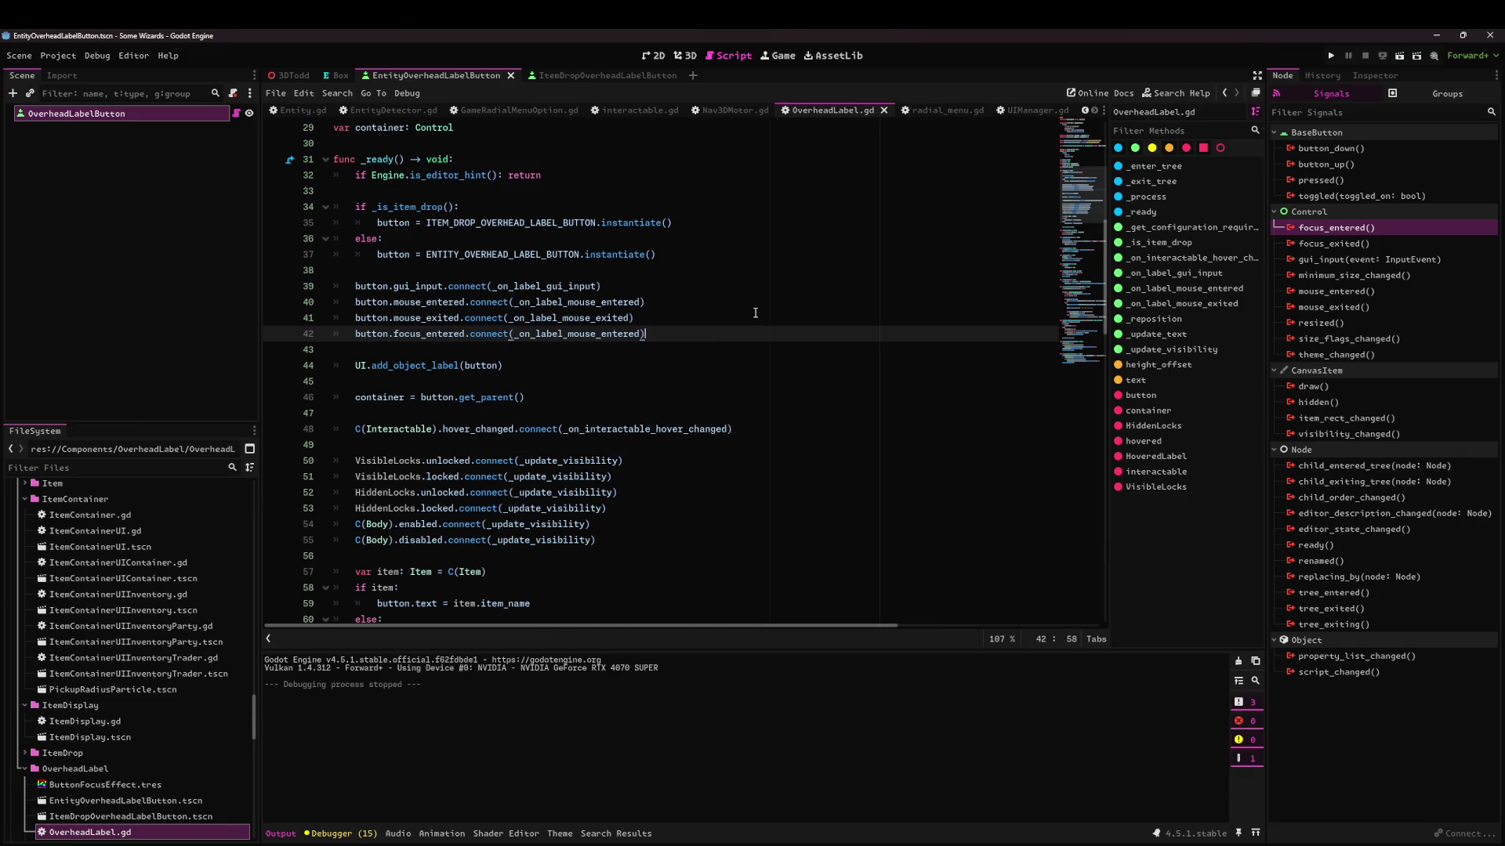
{"action": "left_click", "coordinate": [1399, 53]}
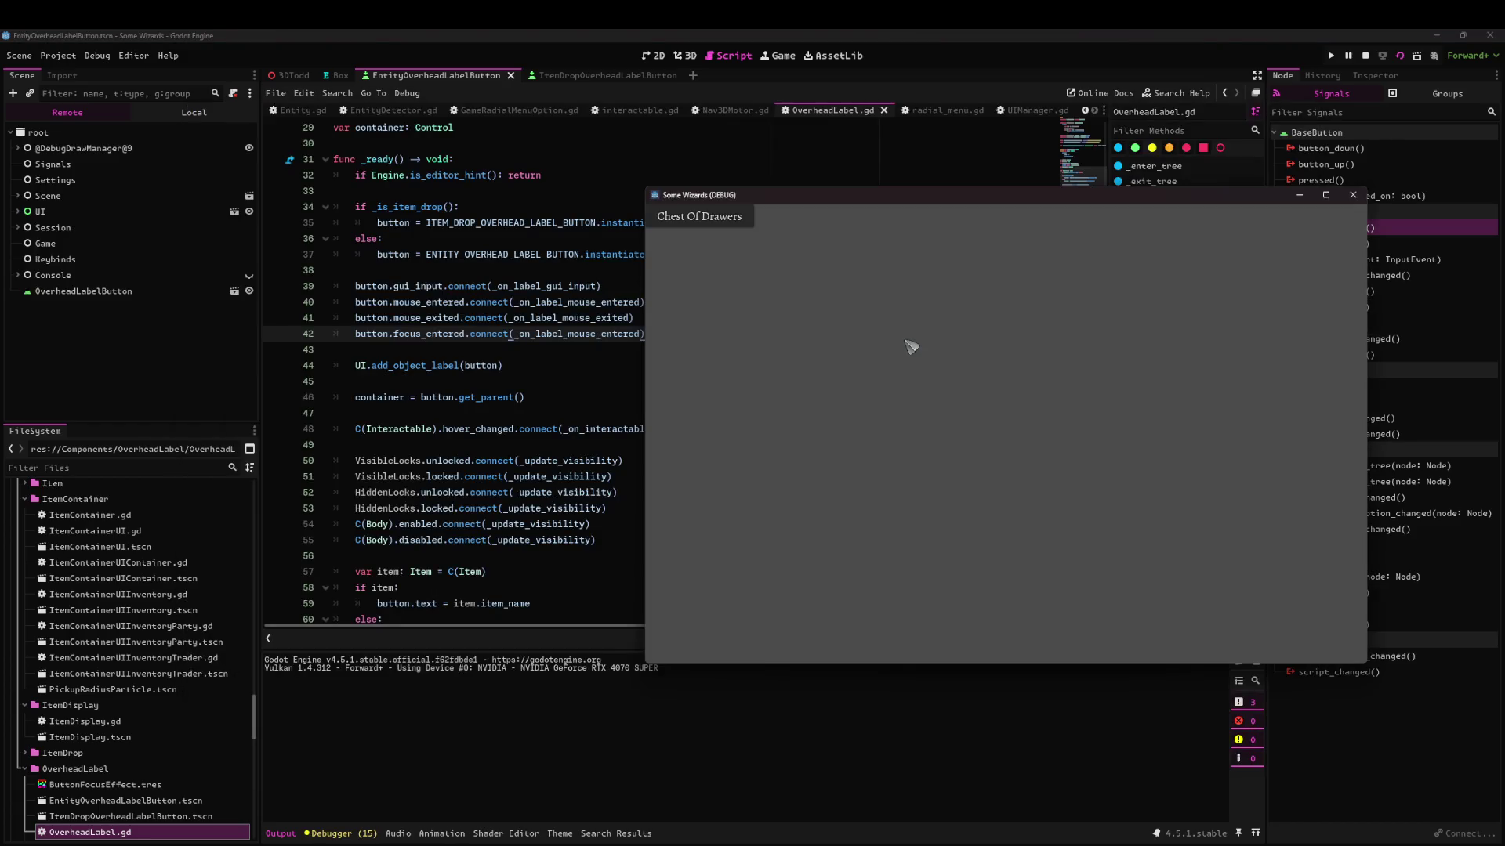
Stop the game and run the 3DTodd scene, which halts on a stack overflow in _reposition.
{"action": "key", "text": "F8"}
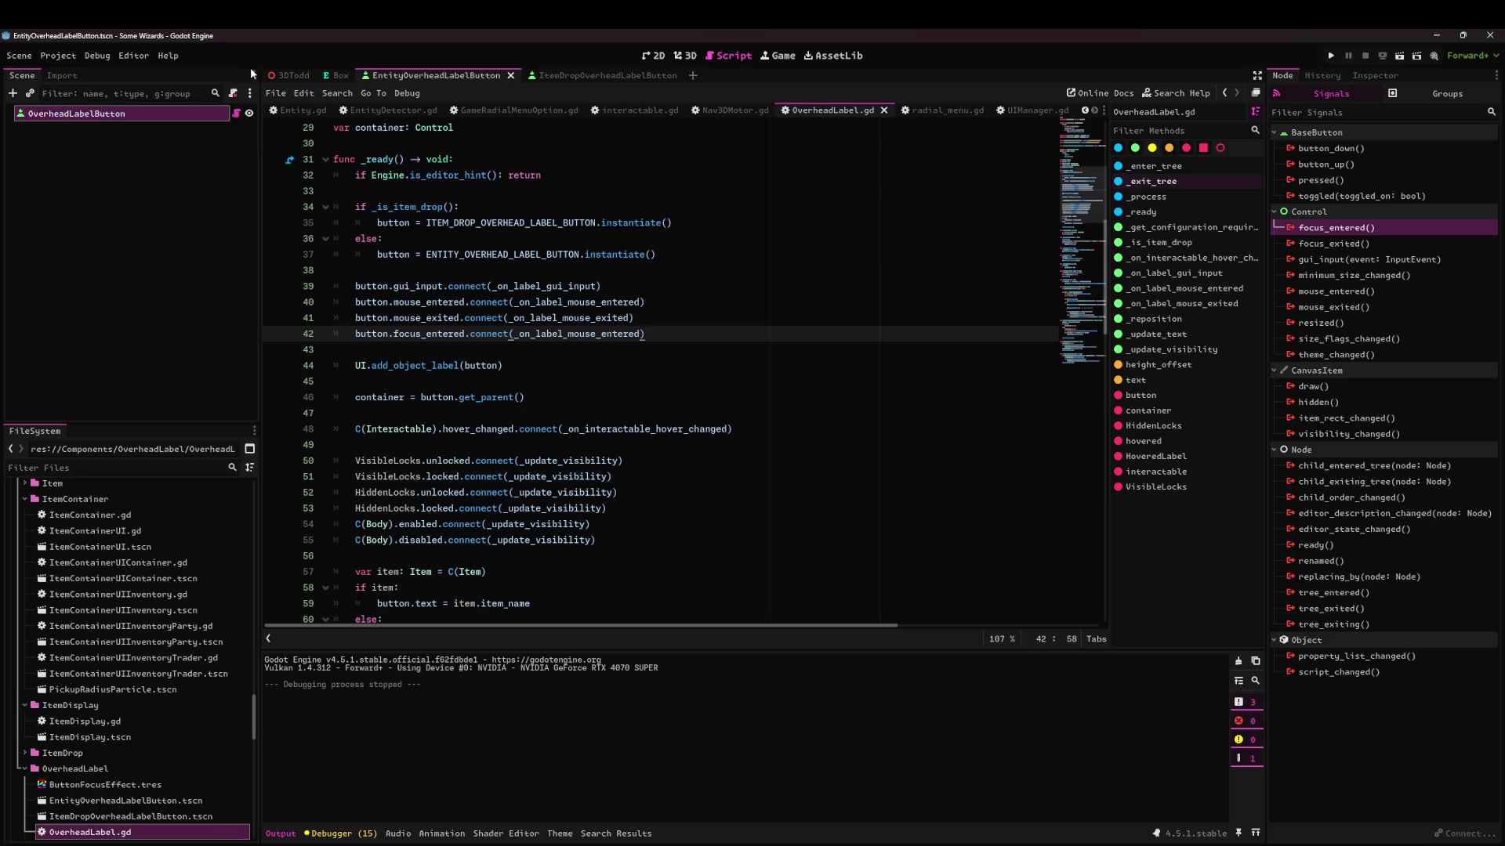
{"action": "left_click", "coordinate": [286, 75]}
{"action": "left_click", "coordinate": [1399, 55]}
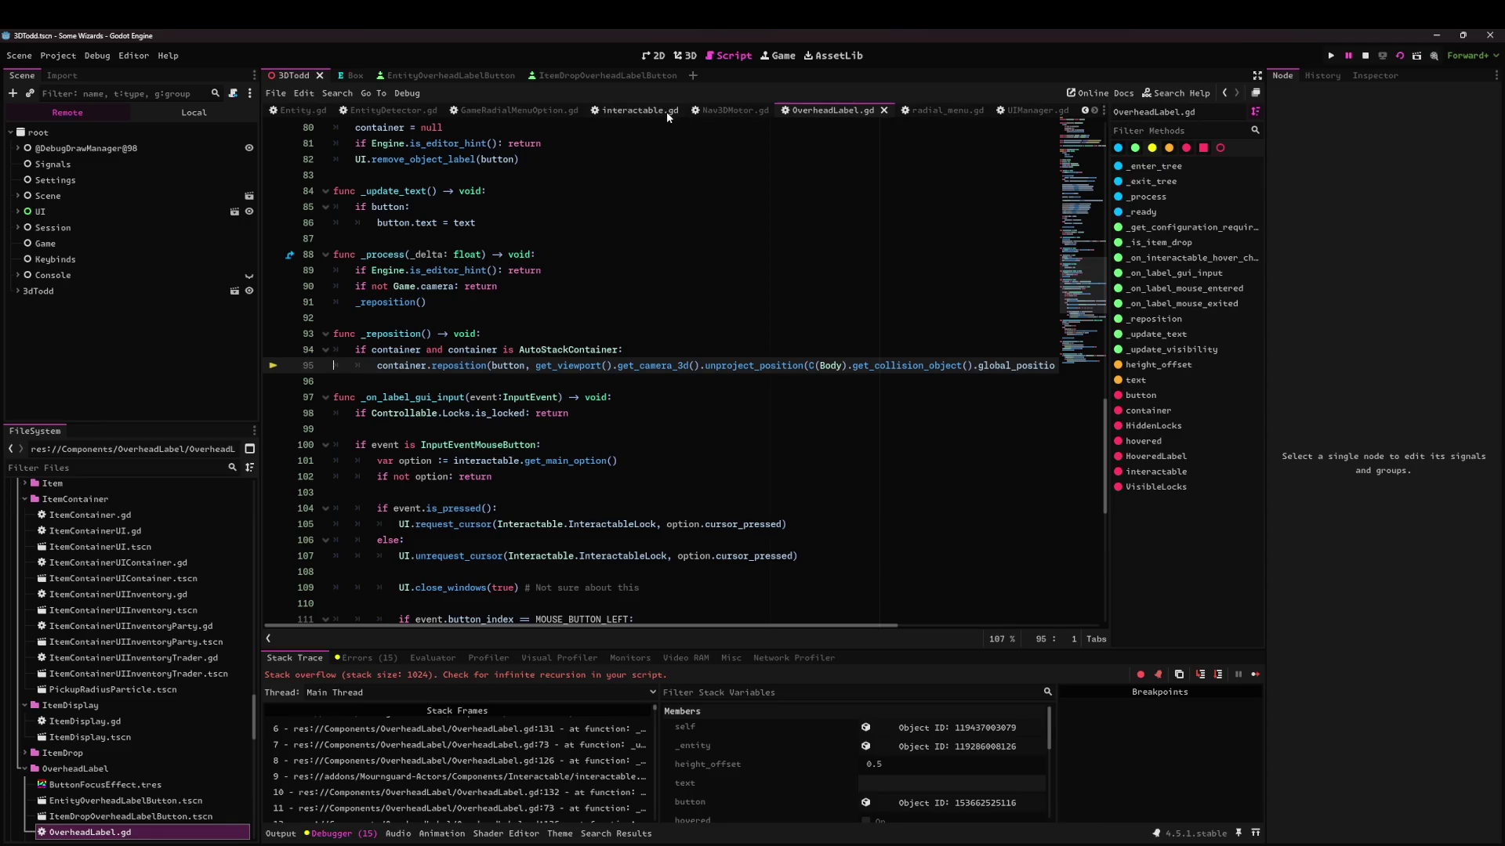
Step through the stack frames at OverheadLabel.gd lines 70, 140, 9, 121, 131 and interactable.gd line 63.
{"action": "scroll", "coordinate": [682, 429], "scroll_direction": "up", "scroll_amount": 10}
{"action": "scroll", "coordinate": [683, 423], "scroll_direction": "up", "scroll_amount": 4}
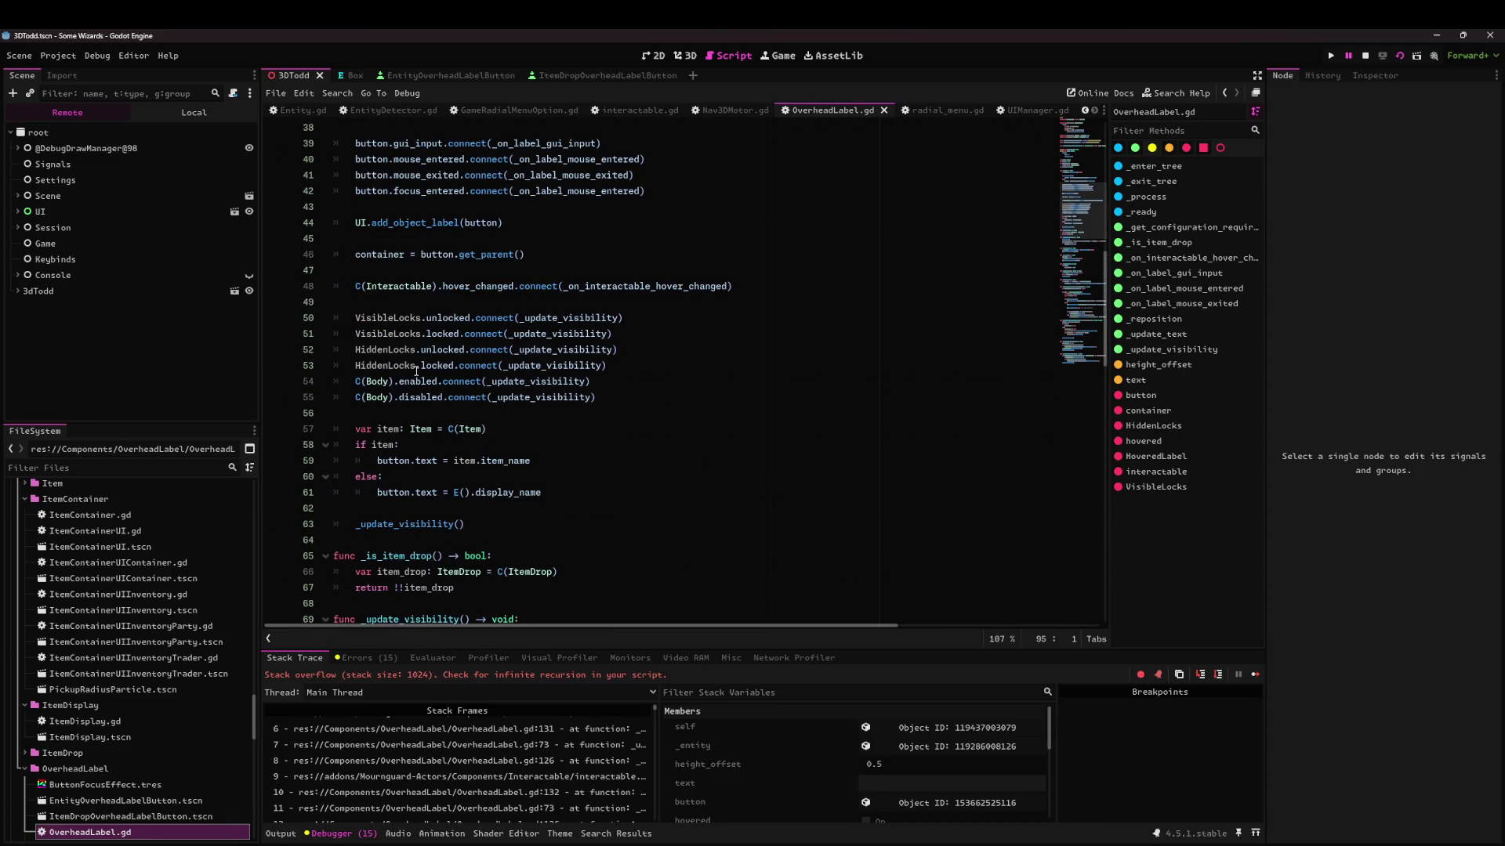
{"action": "scroll", "coordinate": [514, 740], "scroll_direction": "up", "scroll_amount": 3}
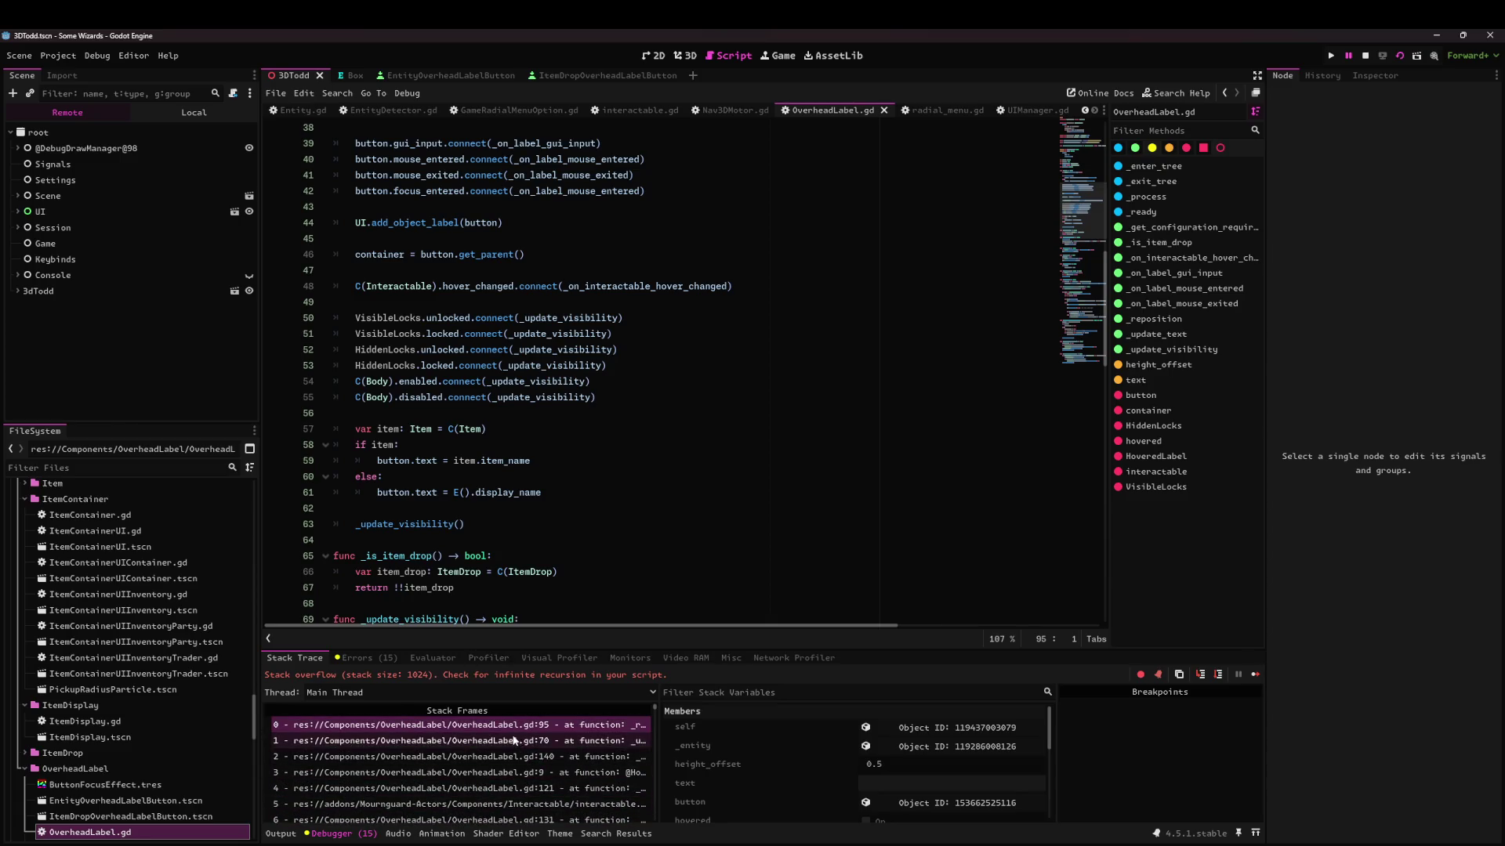
{"action": "left_click", "coordinate": [451, 741]}
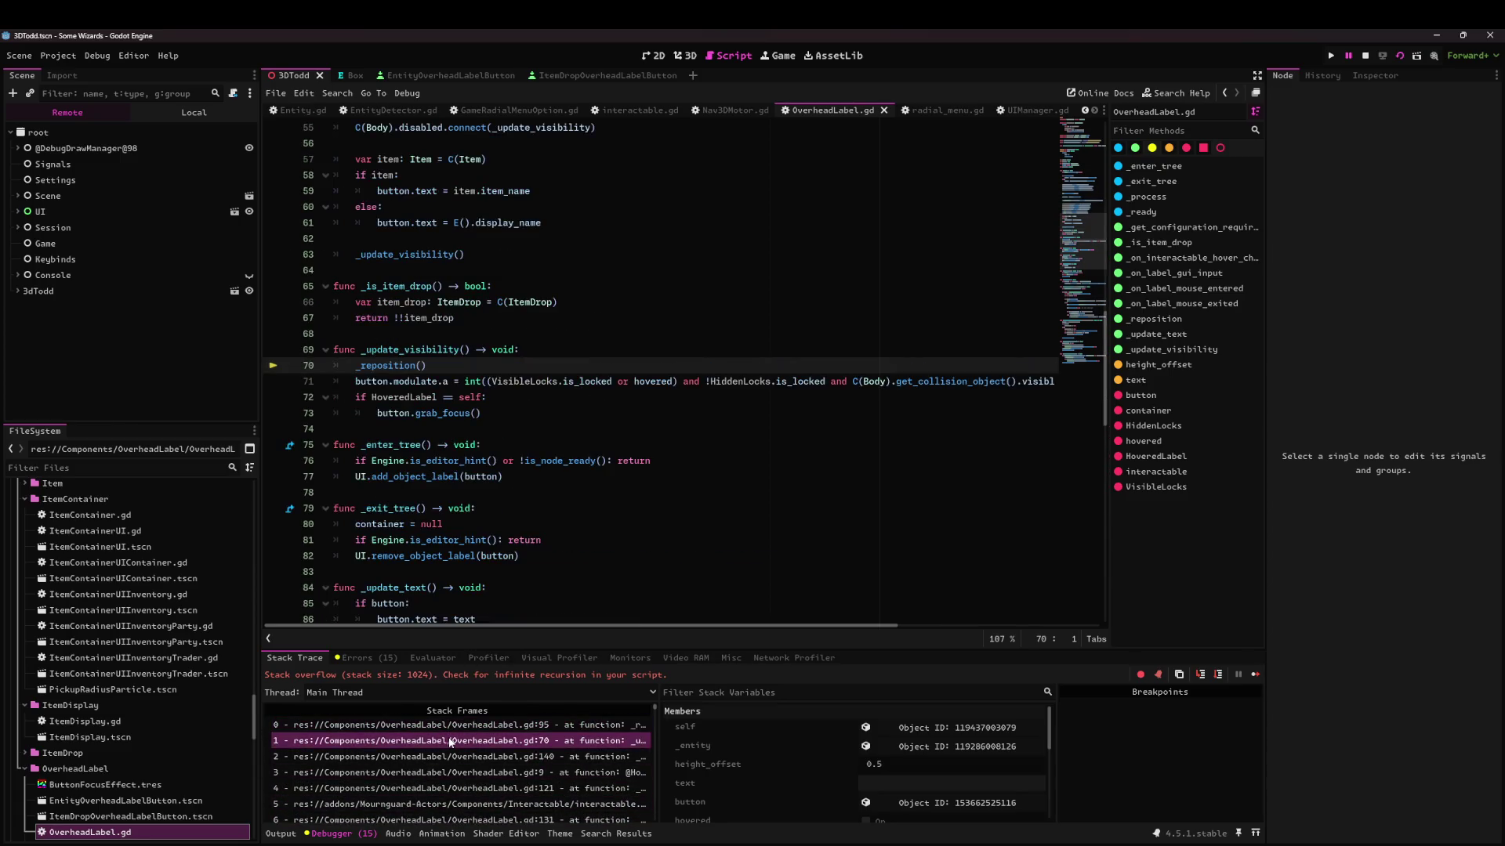
{"action": "left_click", "coordinate": [451, 756]}
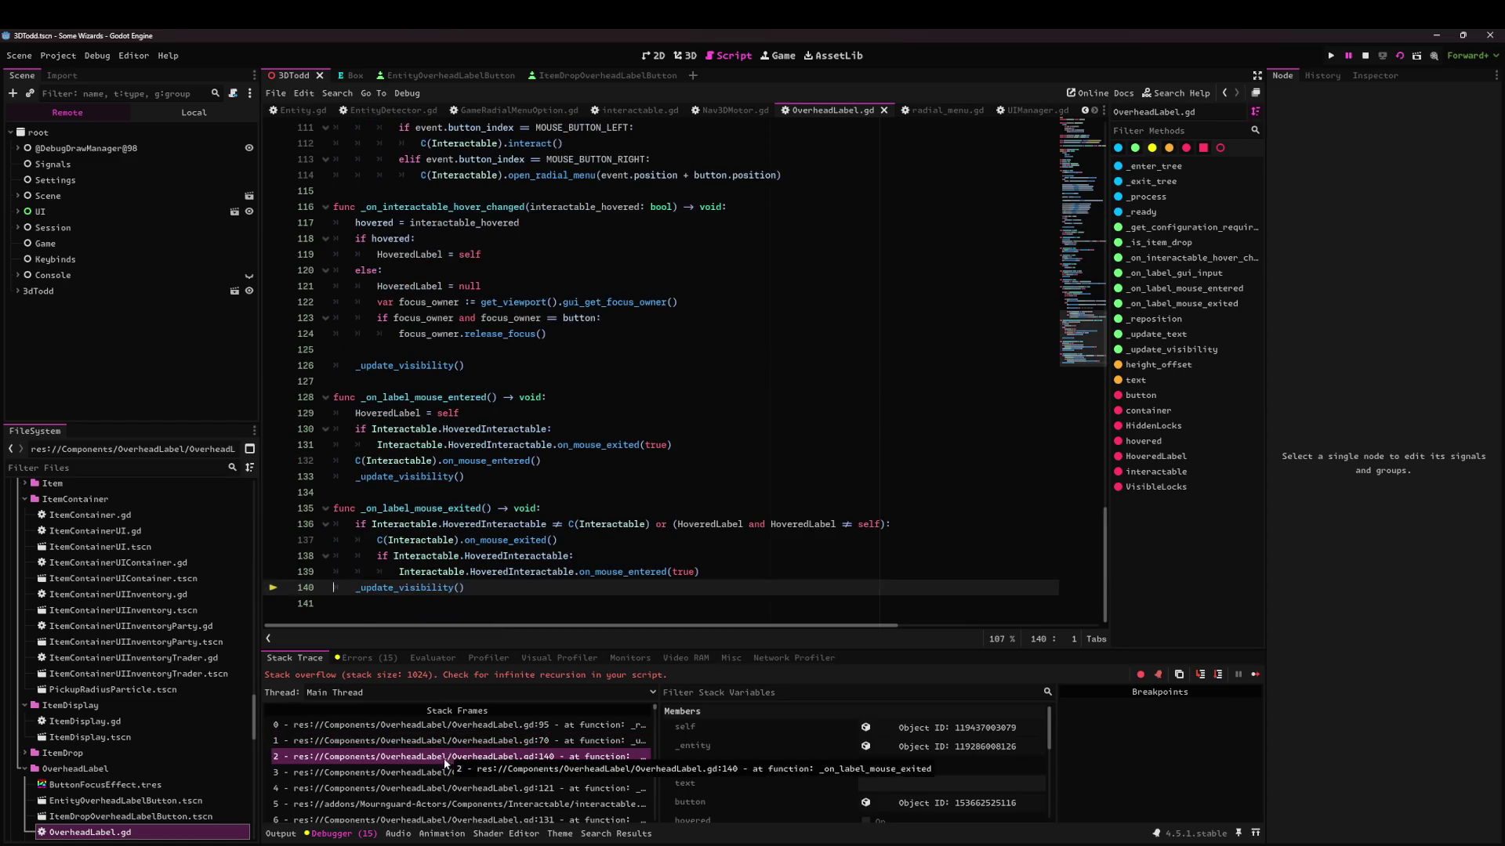
{"action": "left_click", "coordinate": [442, 772]}
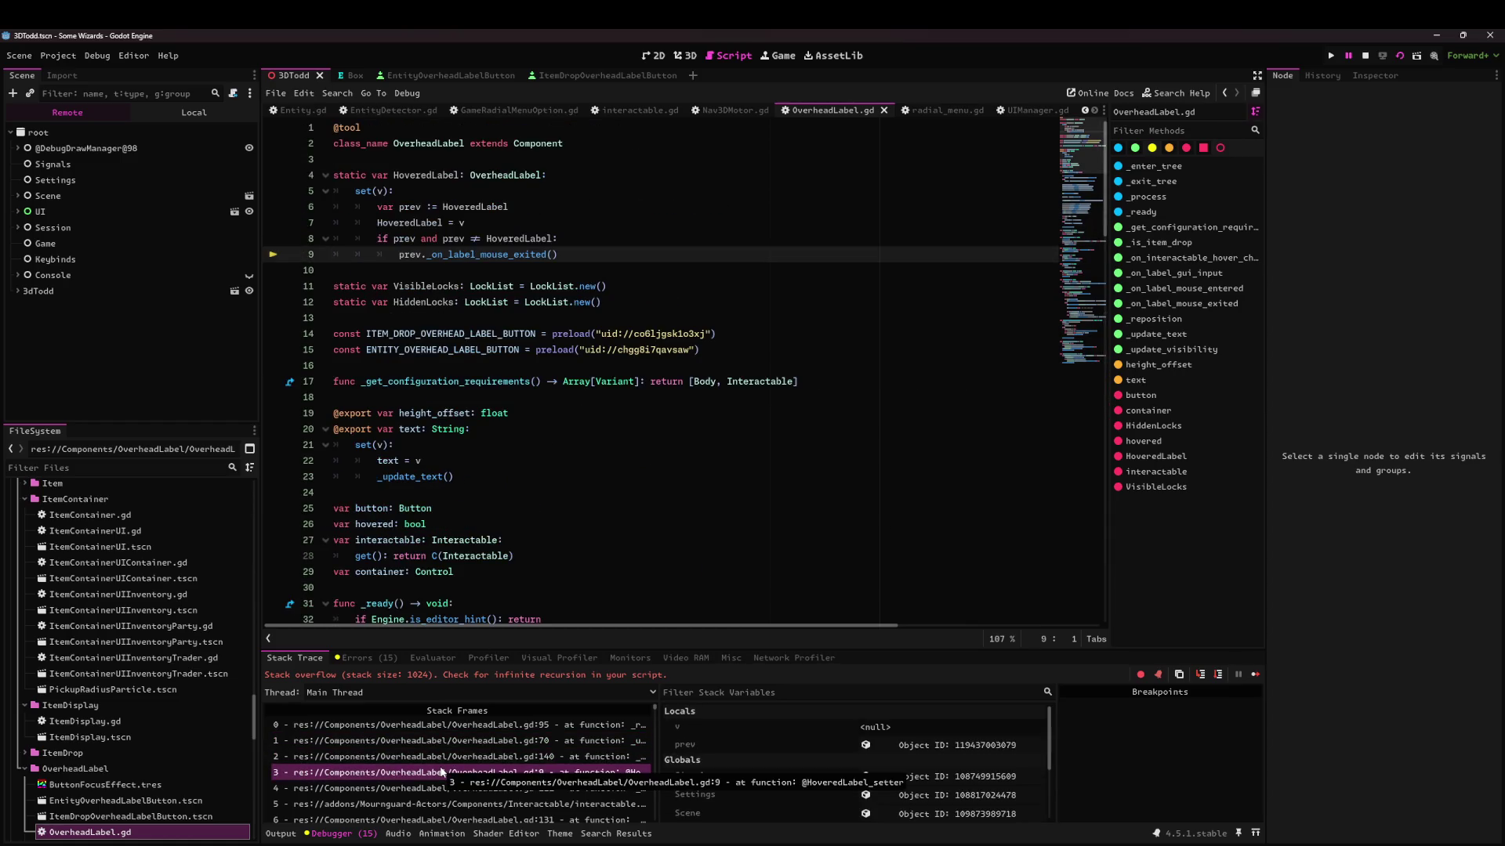
{"action": "left_click", "coordinate": [424, 789]}
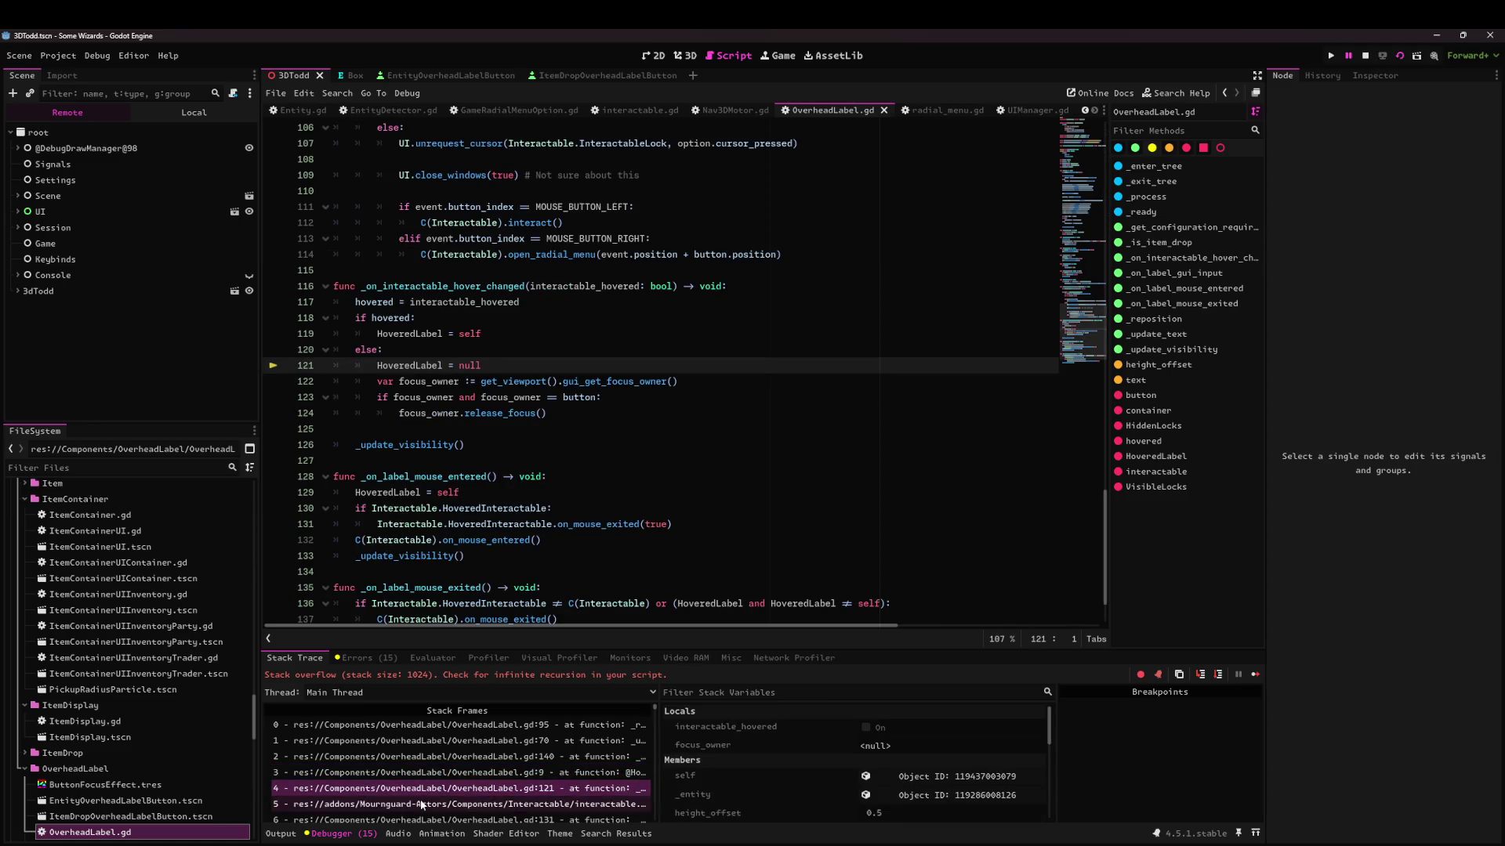
{"action": "left_click", "coordinate": [421, 804]}
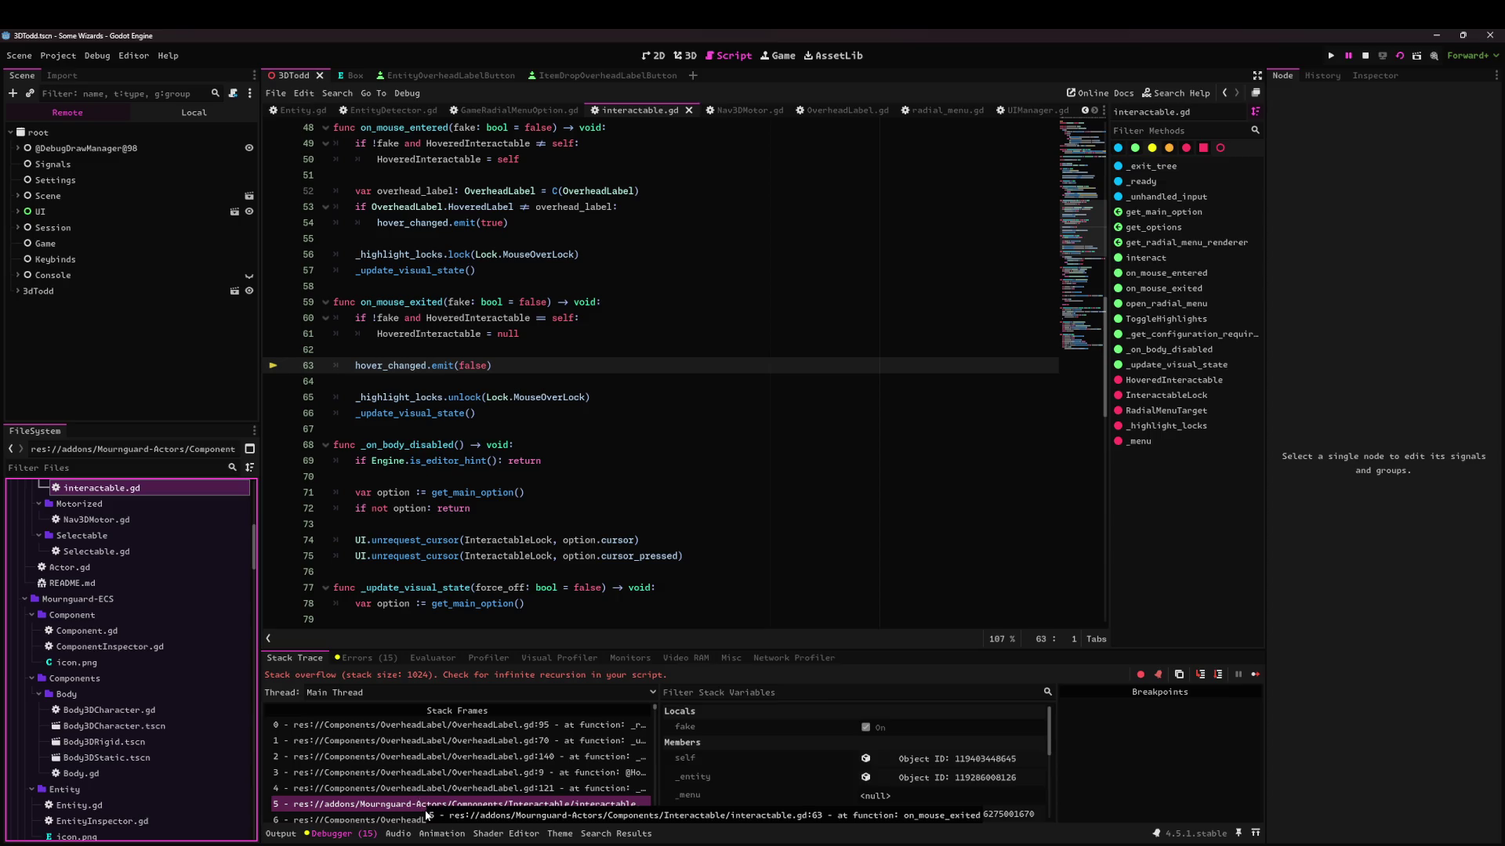
{"action": "left_click", "coordinate": [421, 819]}
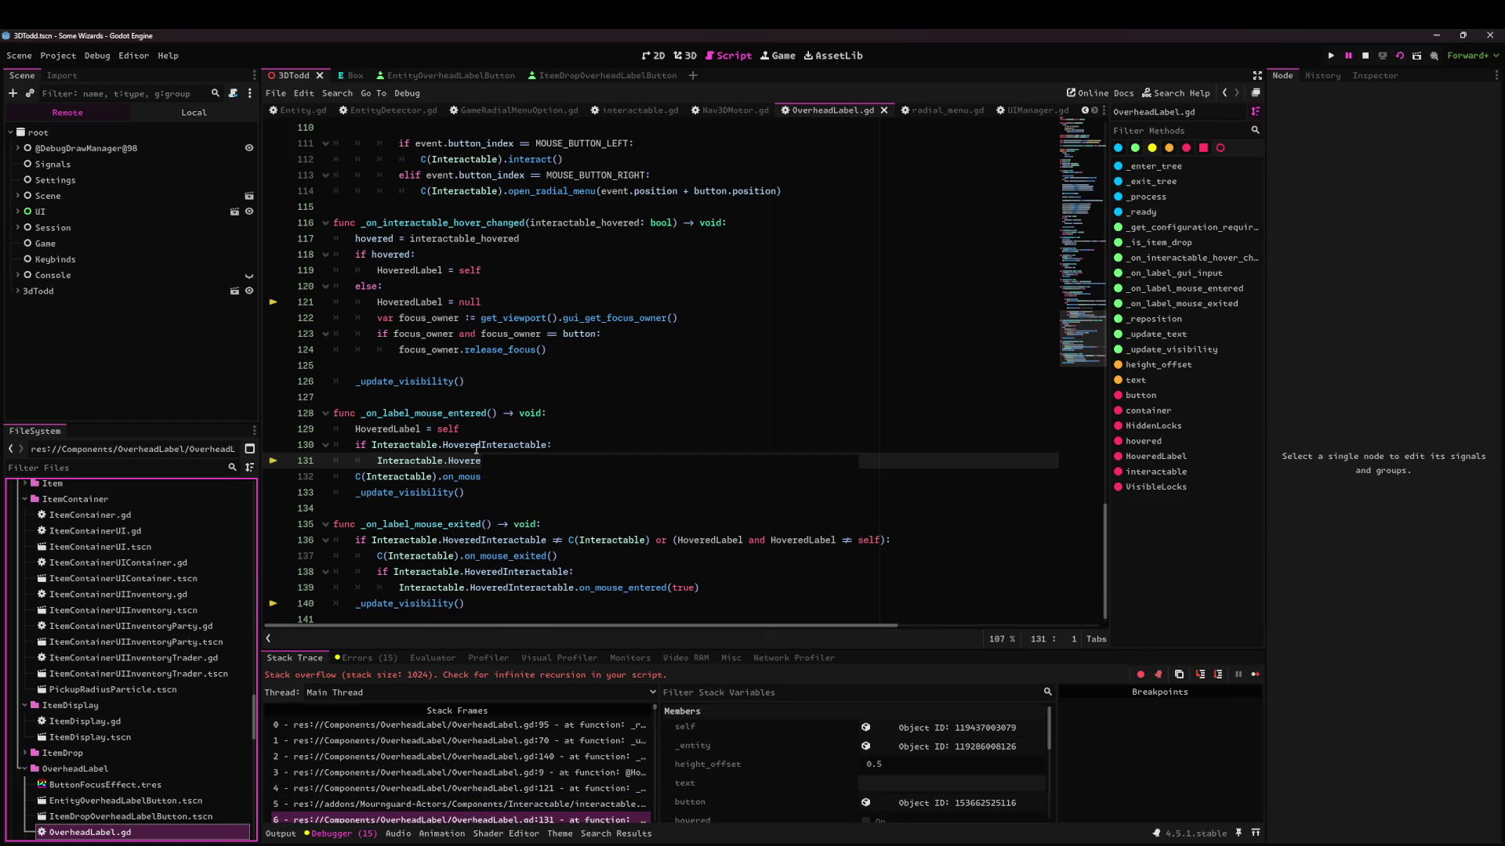
Select the Interactable.HoveredInteractable expression in the line 130 condition.
{"action": "left_click", "coordinate": [492, 445]}
{"action": "double_click", "coordinate": [492, 445]}
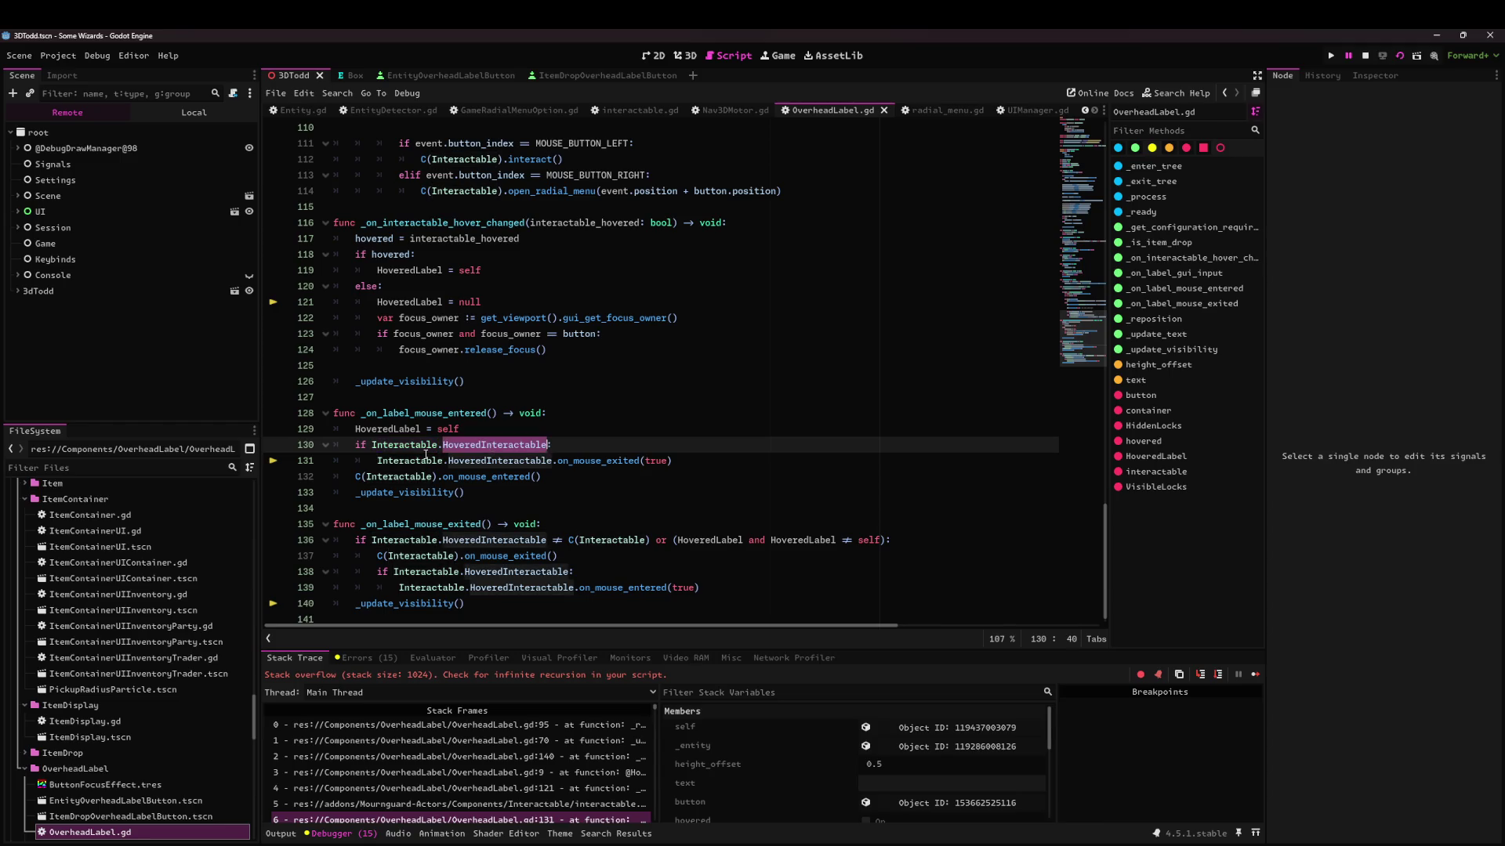
{"action": "double_click", "coordinate": [425, 474]}
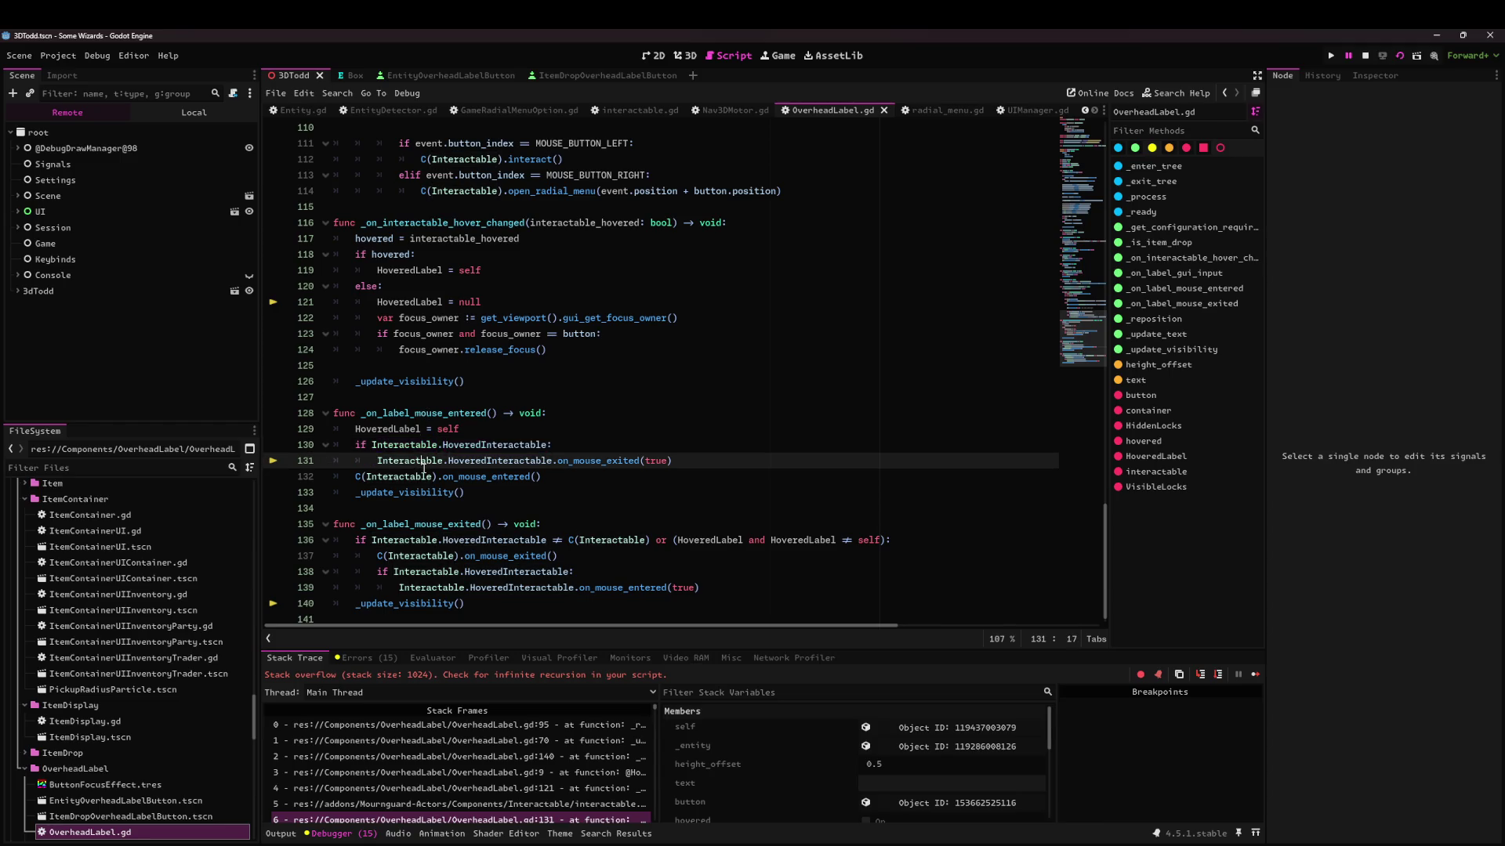
{"action": "double_click", "coordinate": [477, 445]}
{"action": "key", "text": "ctrl+Left"}
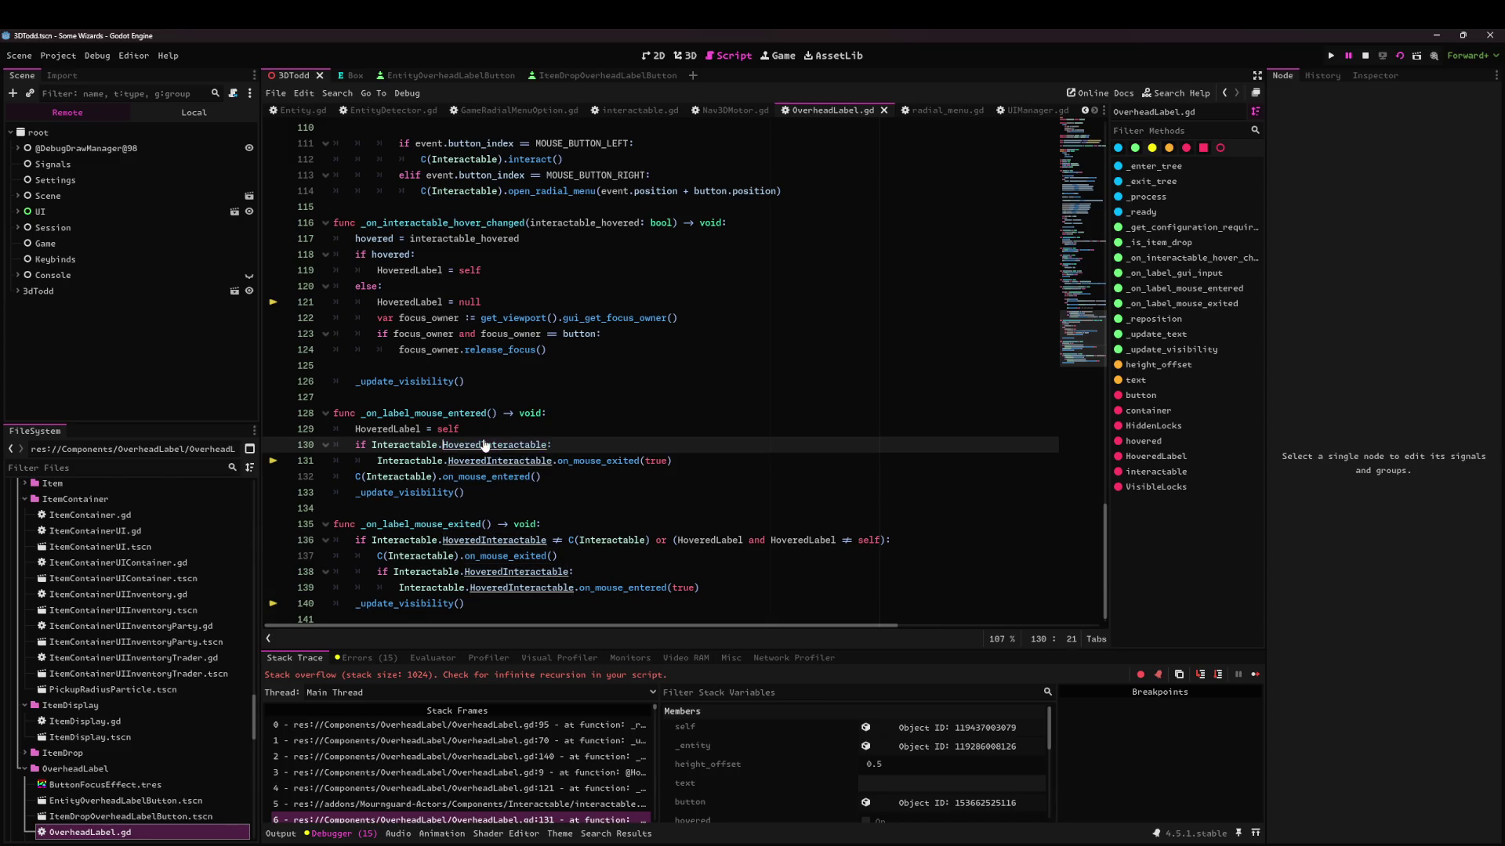
{"action": "key", "text": "ctrl+shift+Right"}
{"action": "key", "text": "ctrl+shift+Right"}
{"action": "key", "text": "ctrl+shift+Right"}
{"action": "key", "text": "Right"}
Append 'and Interactable.HoveredInteractable != interactable' to the line 130 condition.
{"action": "type", "text": "and "}
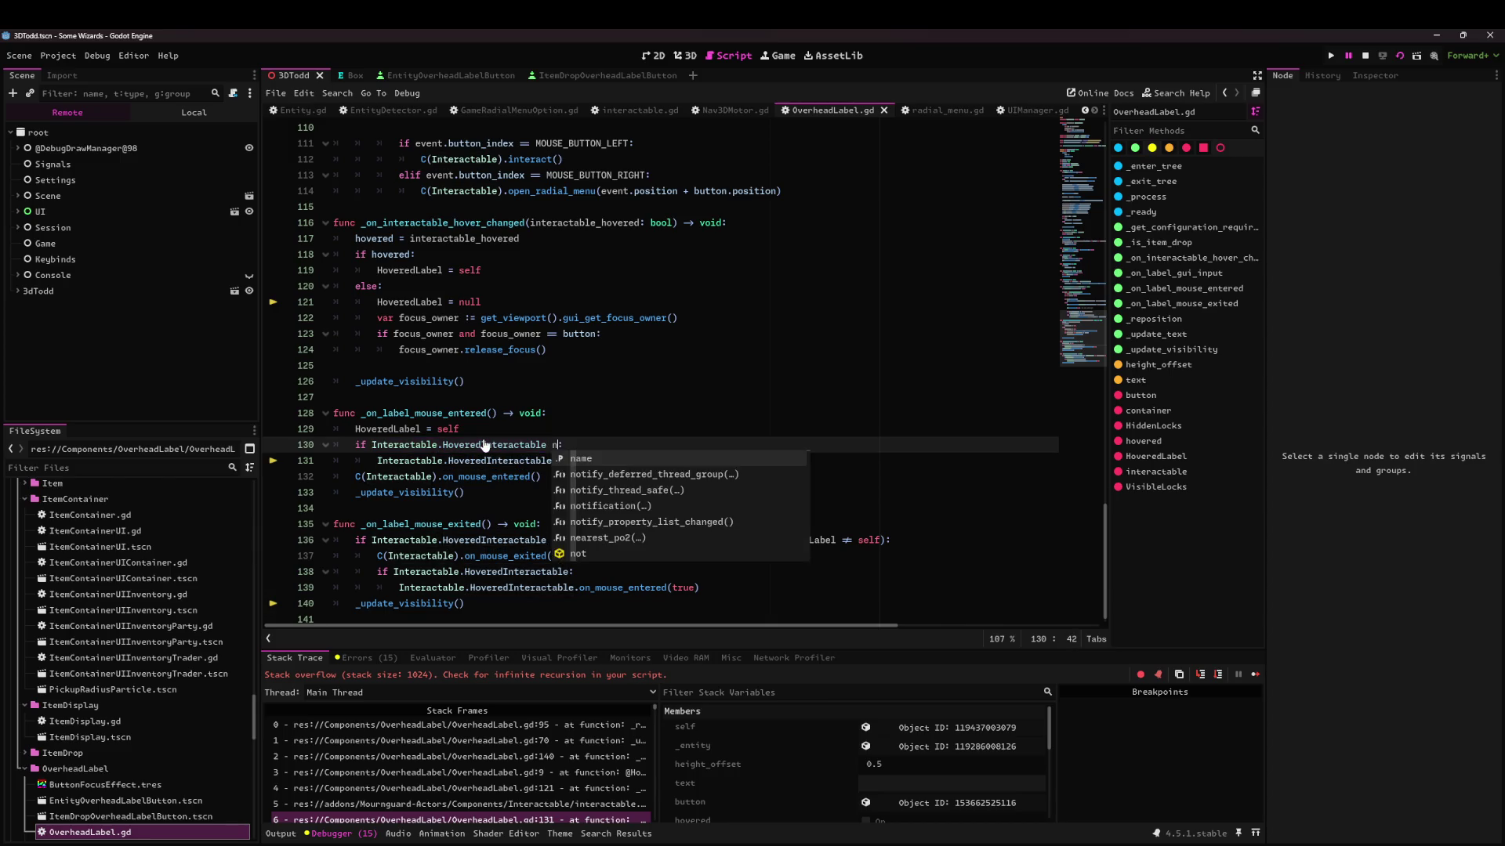
{"action": "type", "text": "Interactable.HoveredInteractable !="}
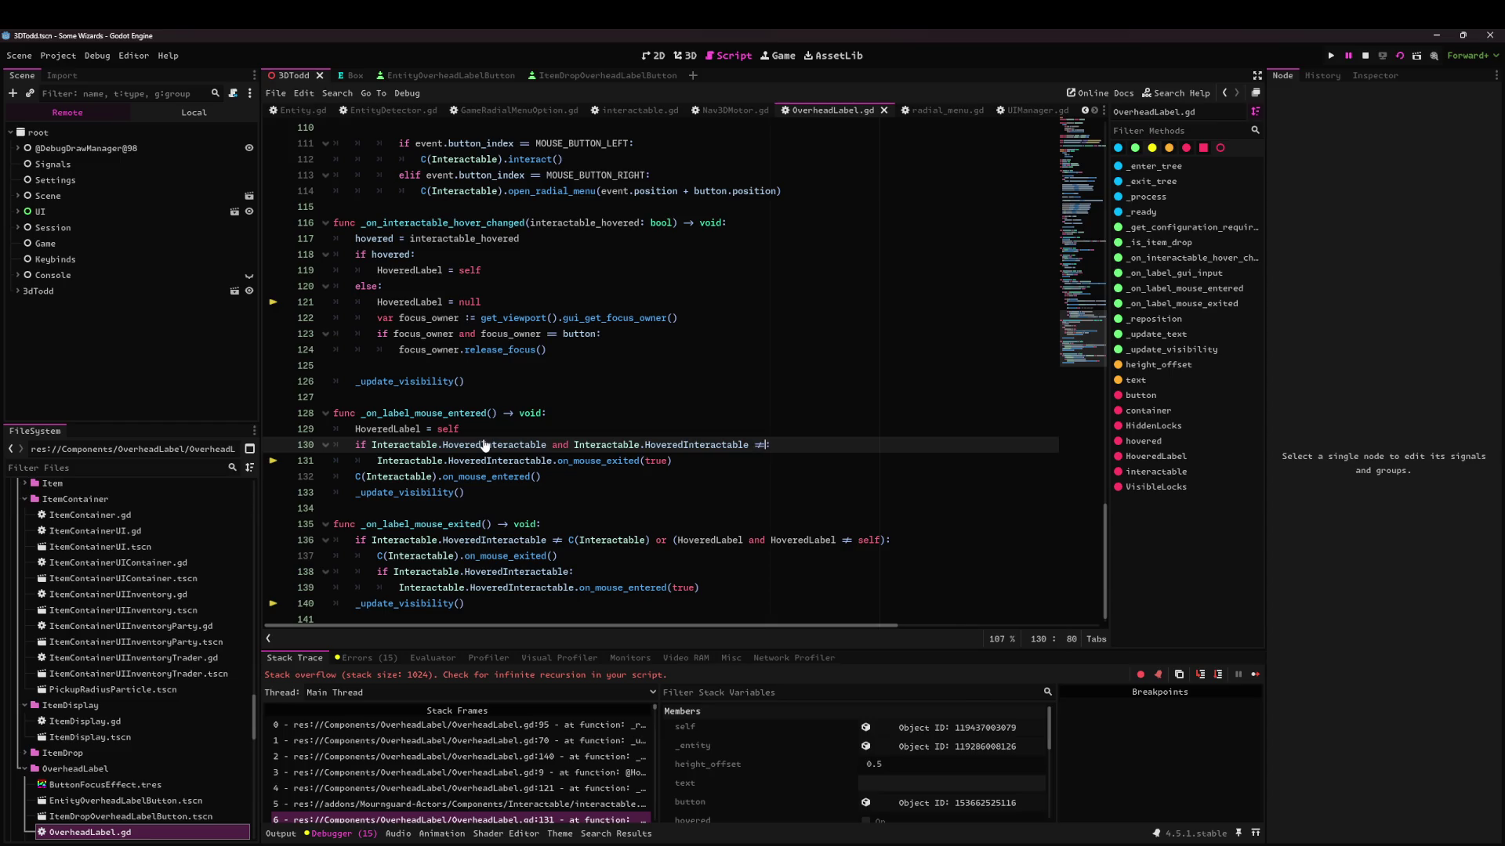
{"action": "type", "text": " self"}
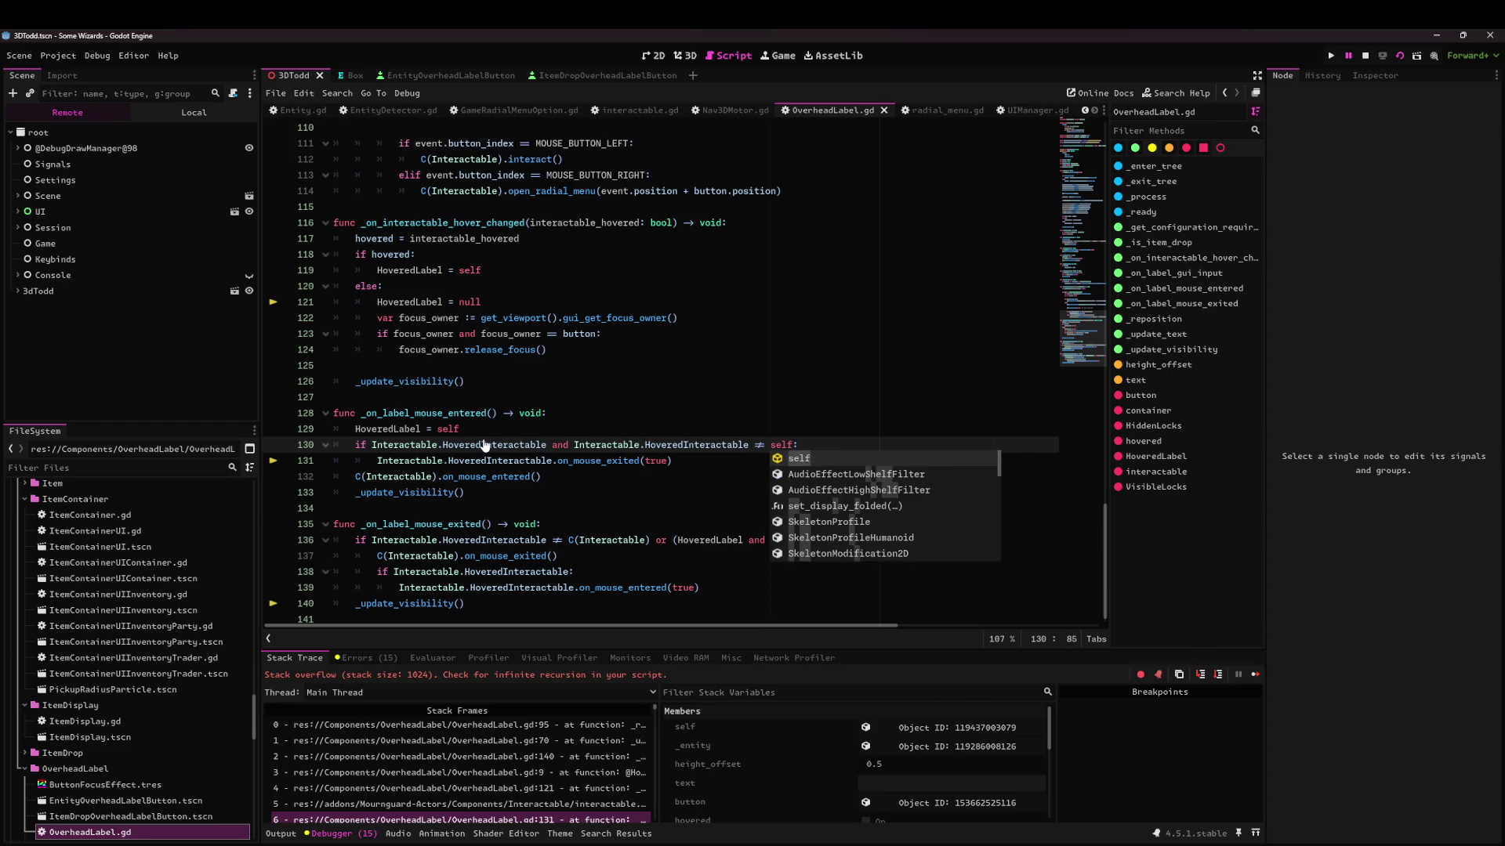
{"action": "key", "text": "BackSpace"}
{"action": "key", "text": "BackSpace"}
{"action": "key", "text": "BackSpace"}
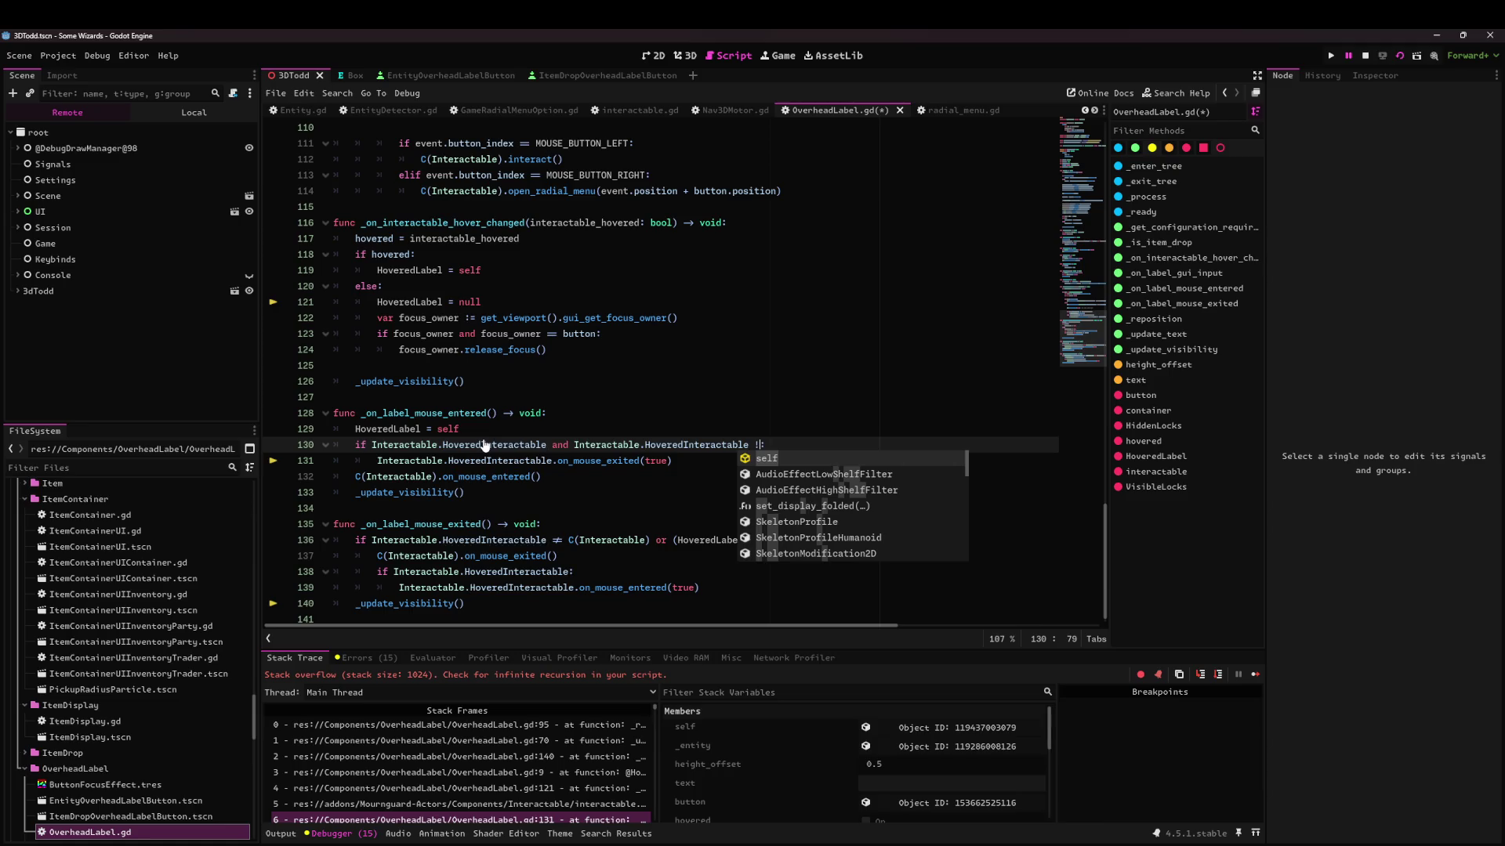
{"action": "type", "text": "interactable"}
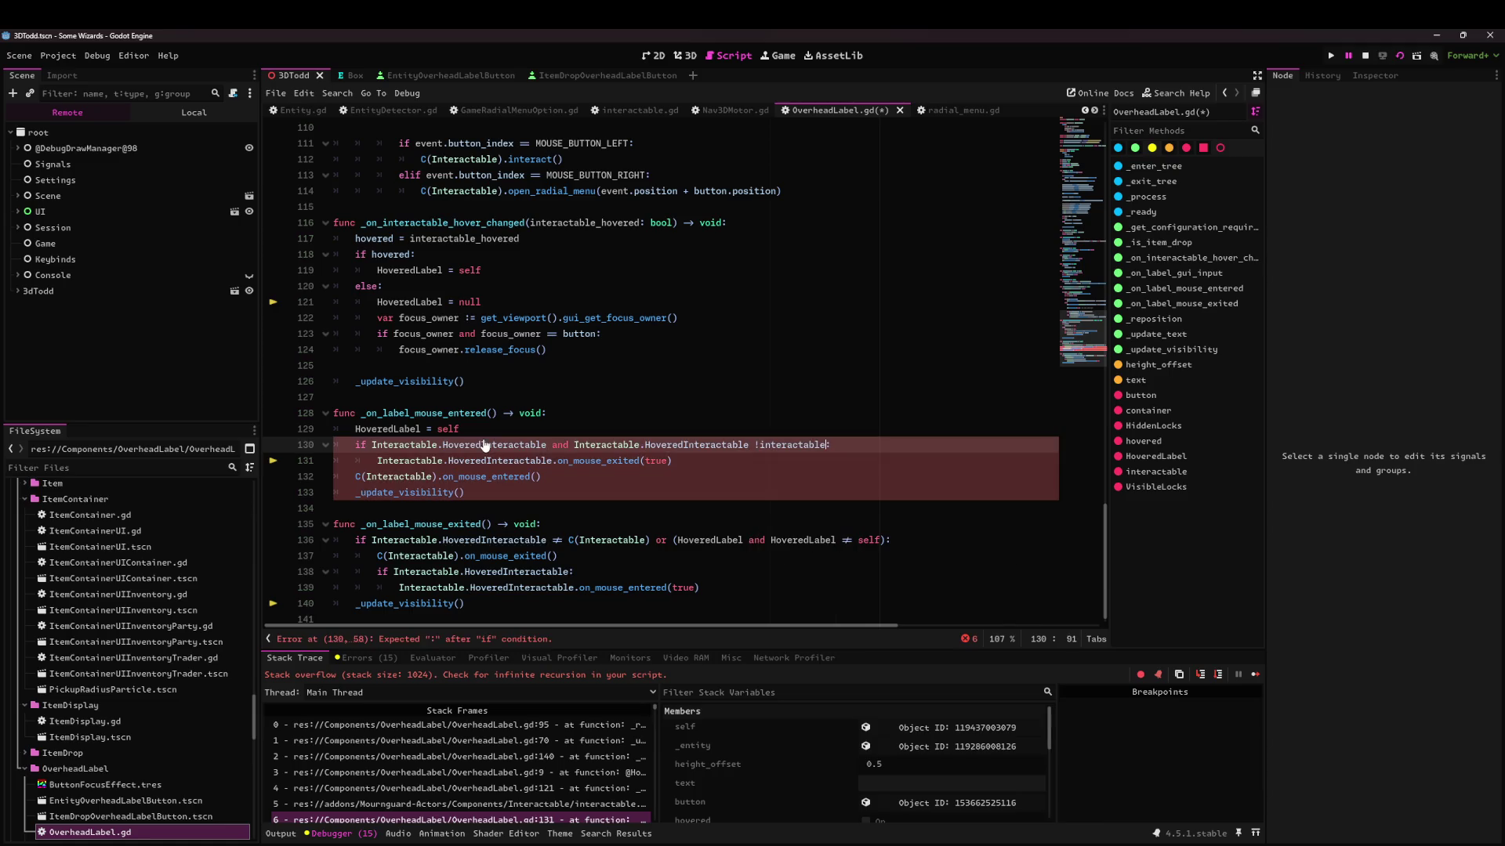
{"action": "key", "text": "ctrl+Left"}
{"action": "type", "text": "="}
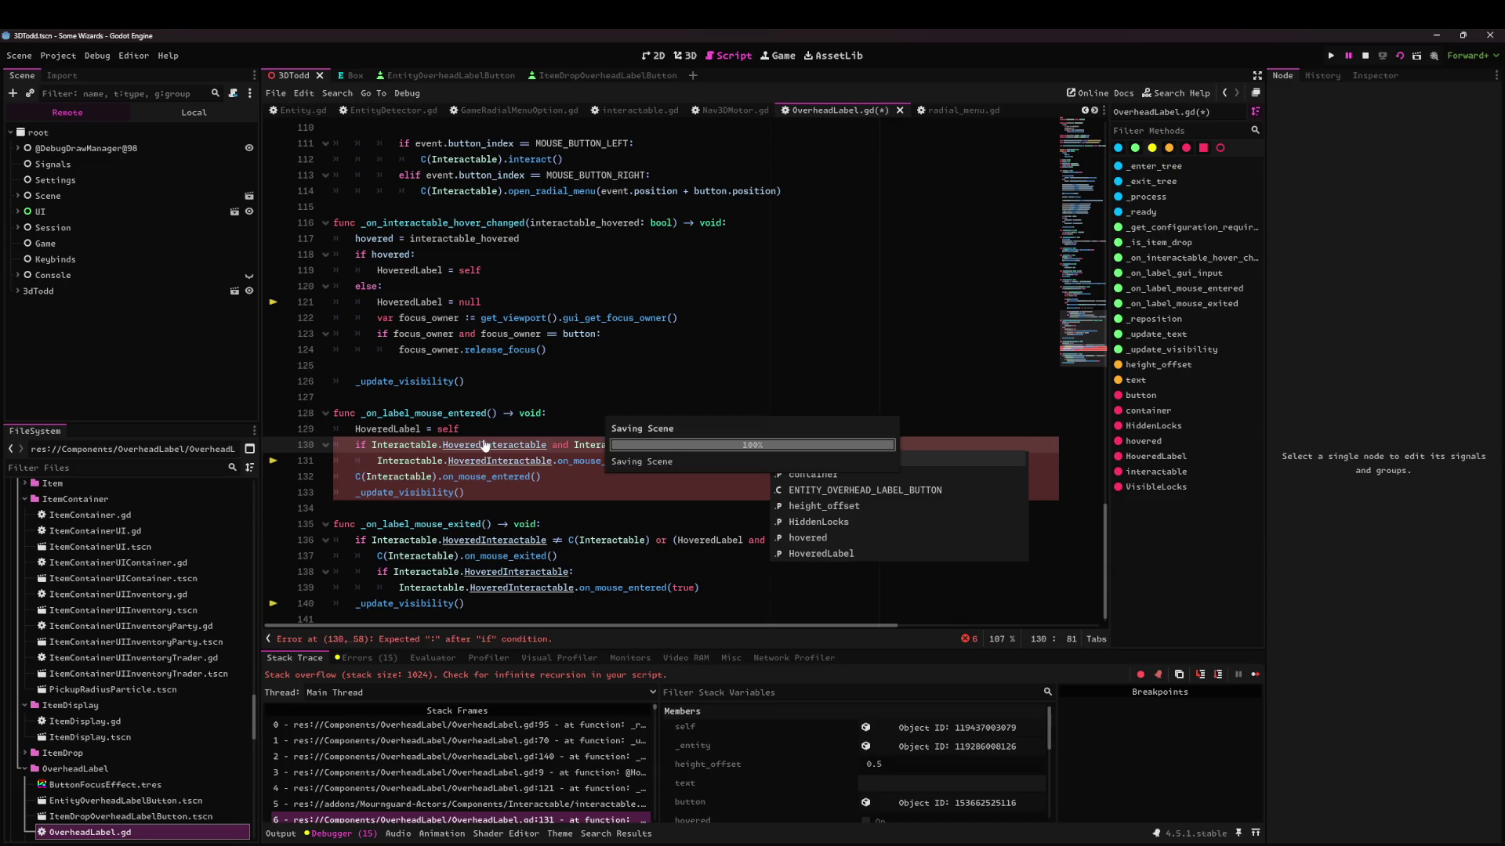
{"action": "left_click", "coordinate": [594, 460]}
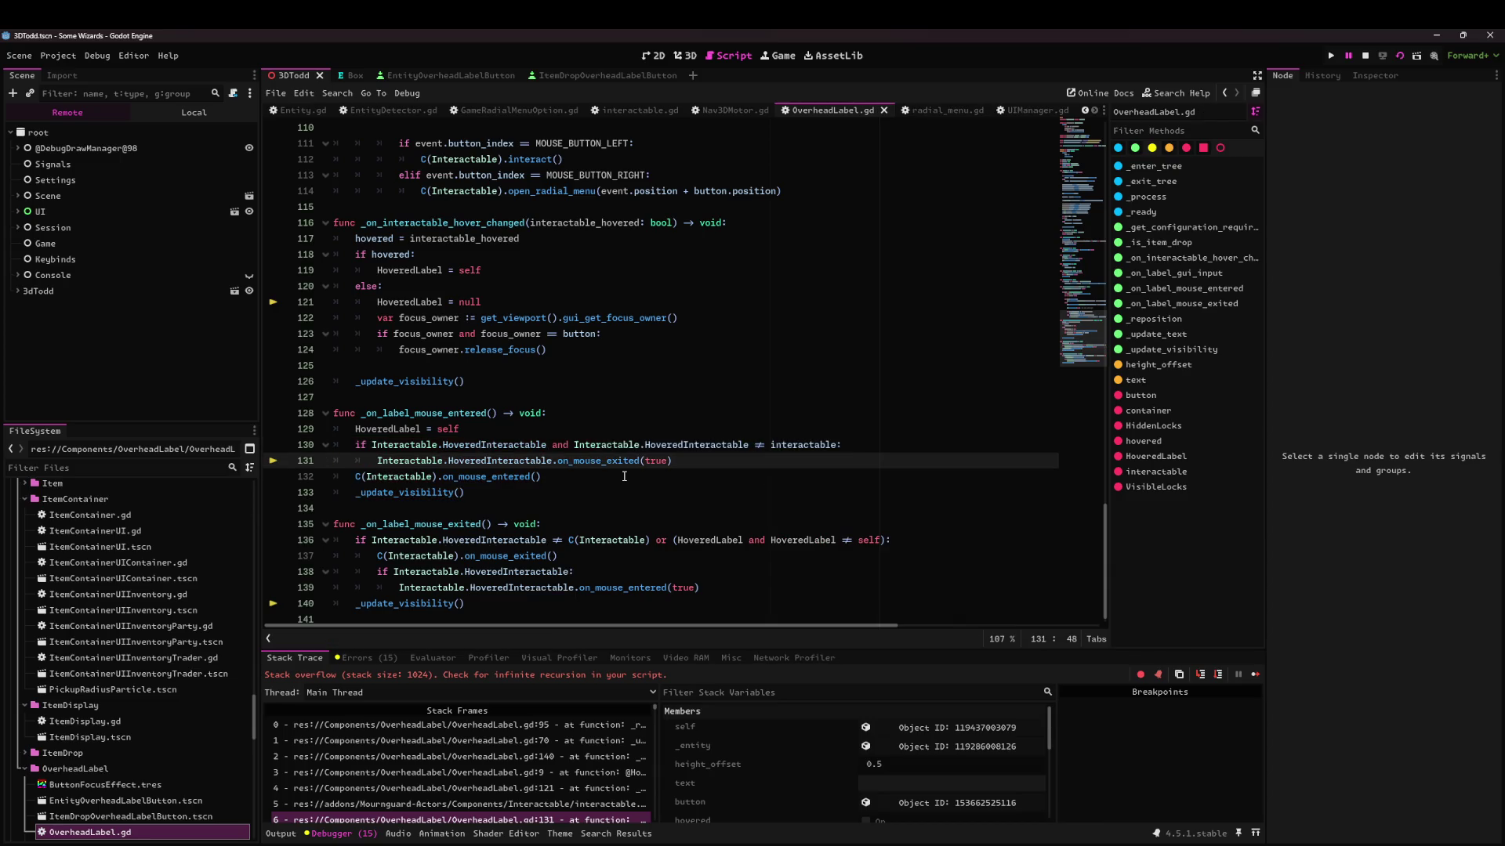
Stop the crashed game, then run a quick test of the fix and close it.
{"action": "left_click", "coordinate": [1364, 56]}
{"action": "key", "text": "F5"}
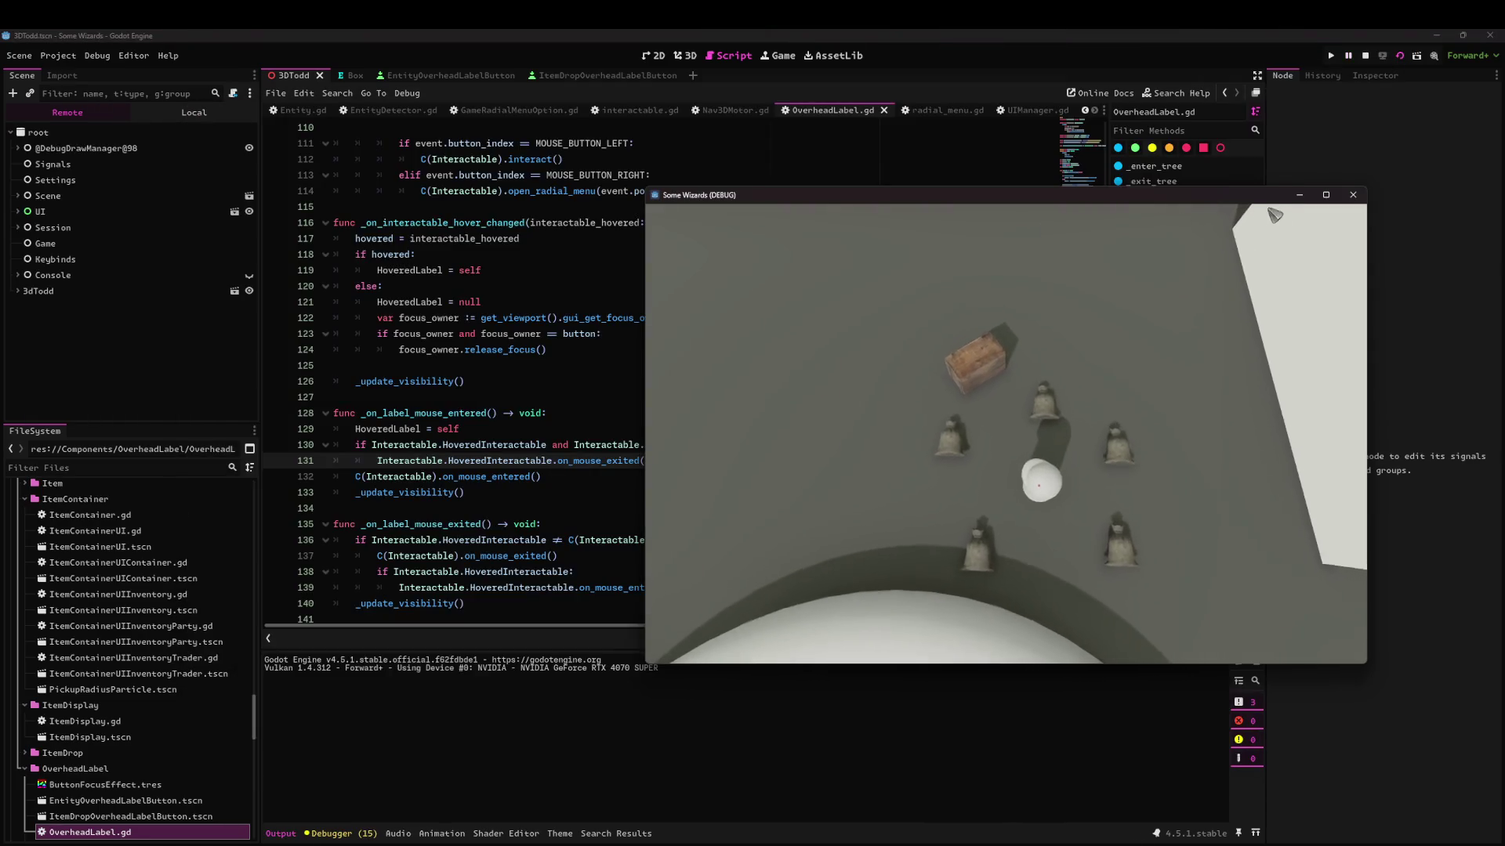
{"action": "key", "text": "F8"}
Review lines 130–133 of the mouse-entered handler and run the game again.
{"action": "left_click", "coordinate": [406, 446]}
{"action": "left_click", "coordinate": [493, 445]}
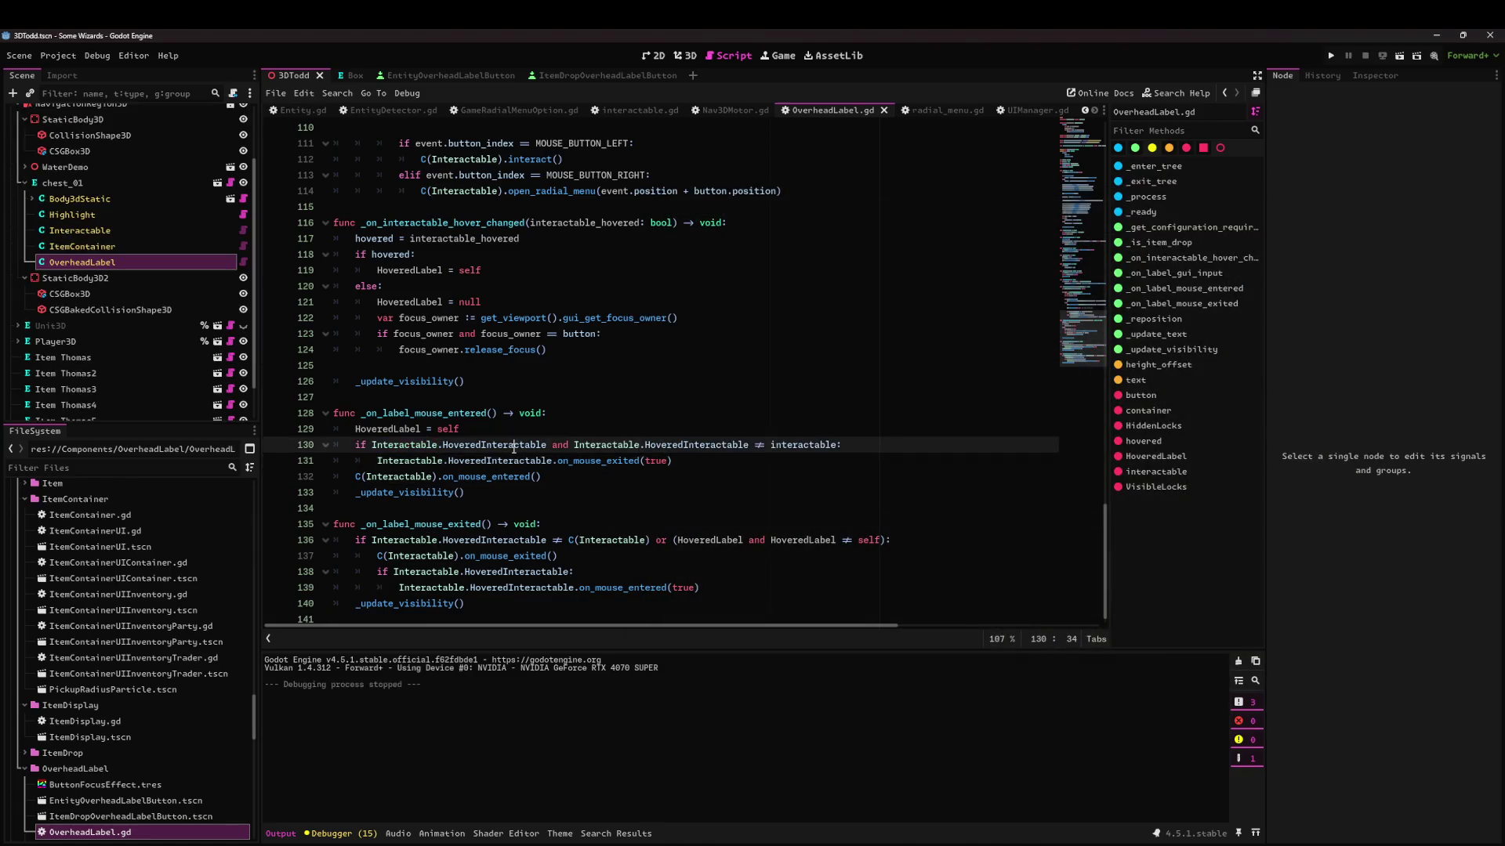
{"action": "double_click", "coordinate": [558, 445]}
{"action": "left_click", "coordinate": [553, 462]}
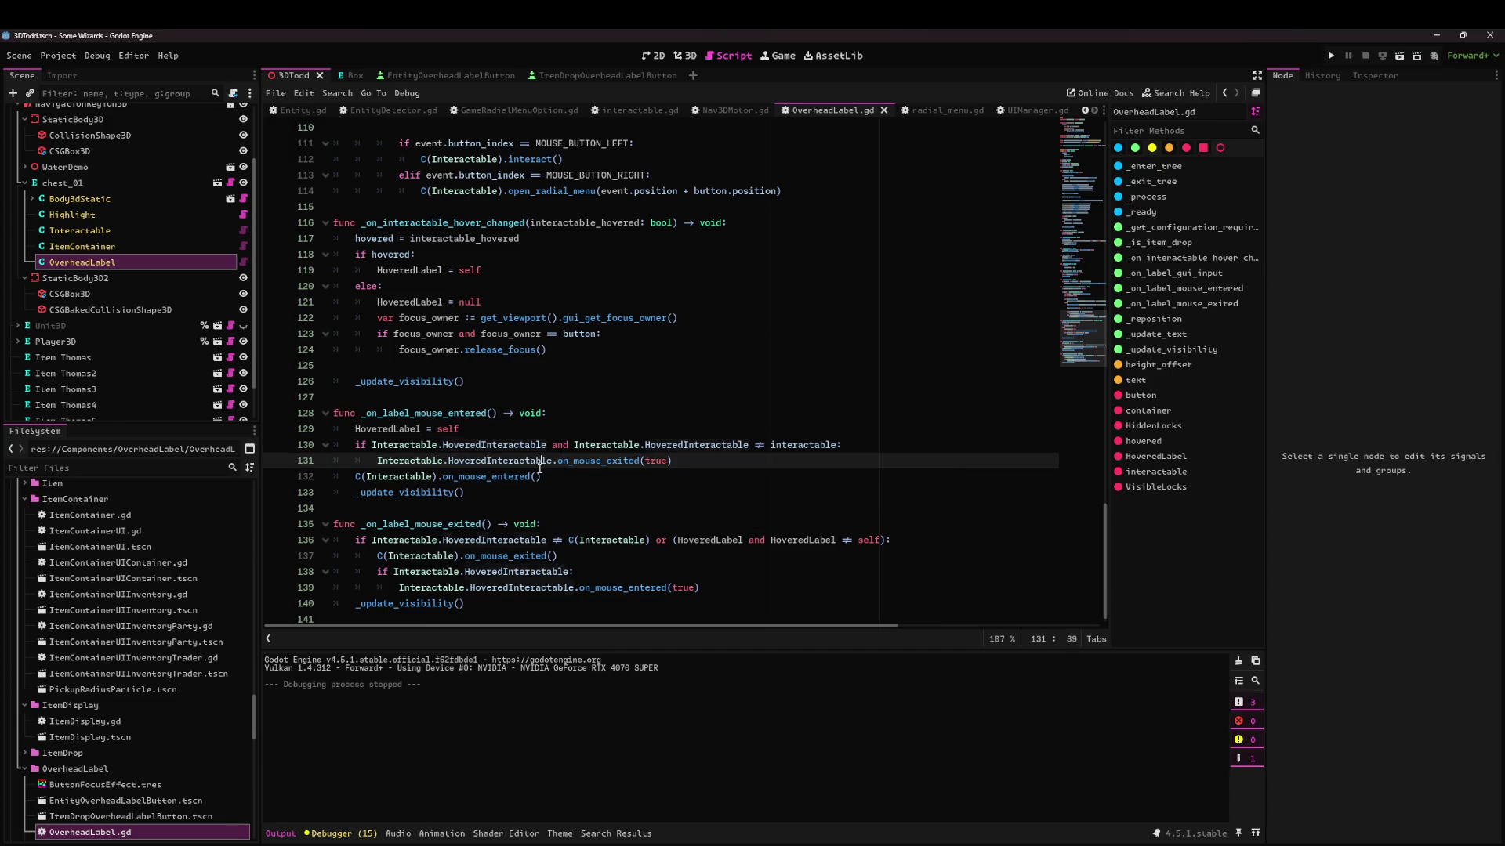
{"action": "left_click", "coordinate": [483, 477]}
{"action": "left_click", "coordinate": [485, 492]}
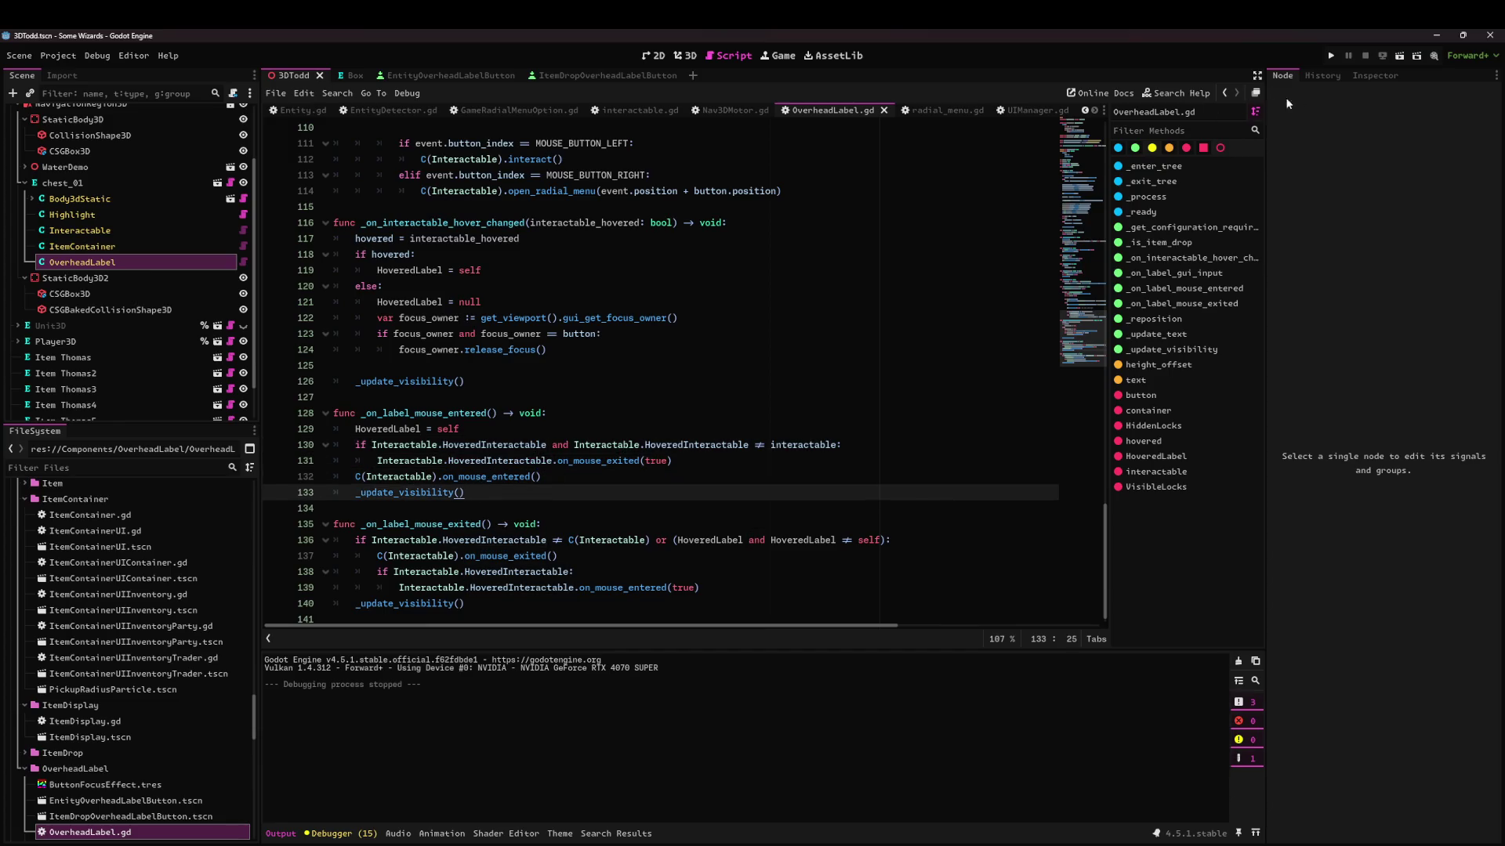
{"action": "left_click", "coordinate": [1400, 56]}
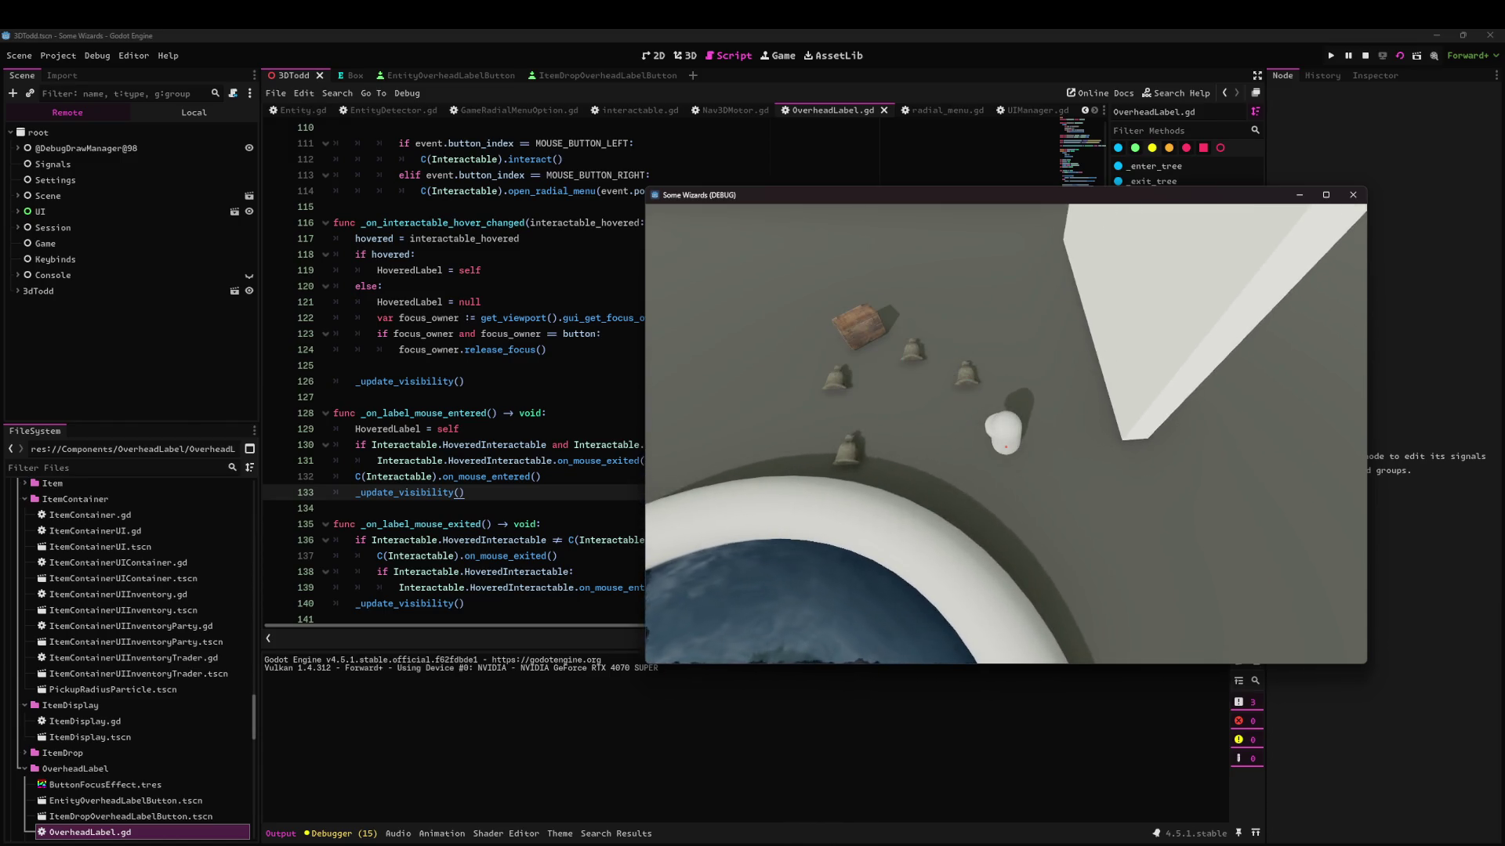
Walk the player with W and S, toggling Alt to show and hide item labels, then return to the editor.
{"action": "key", "text": "alt"}
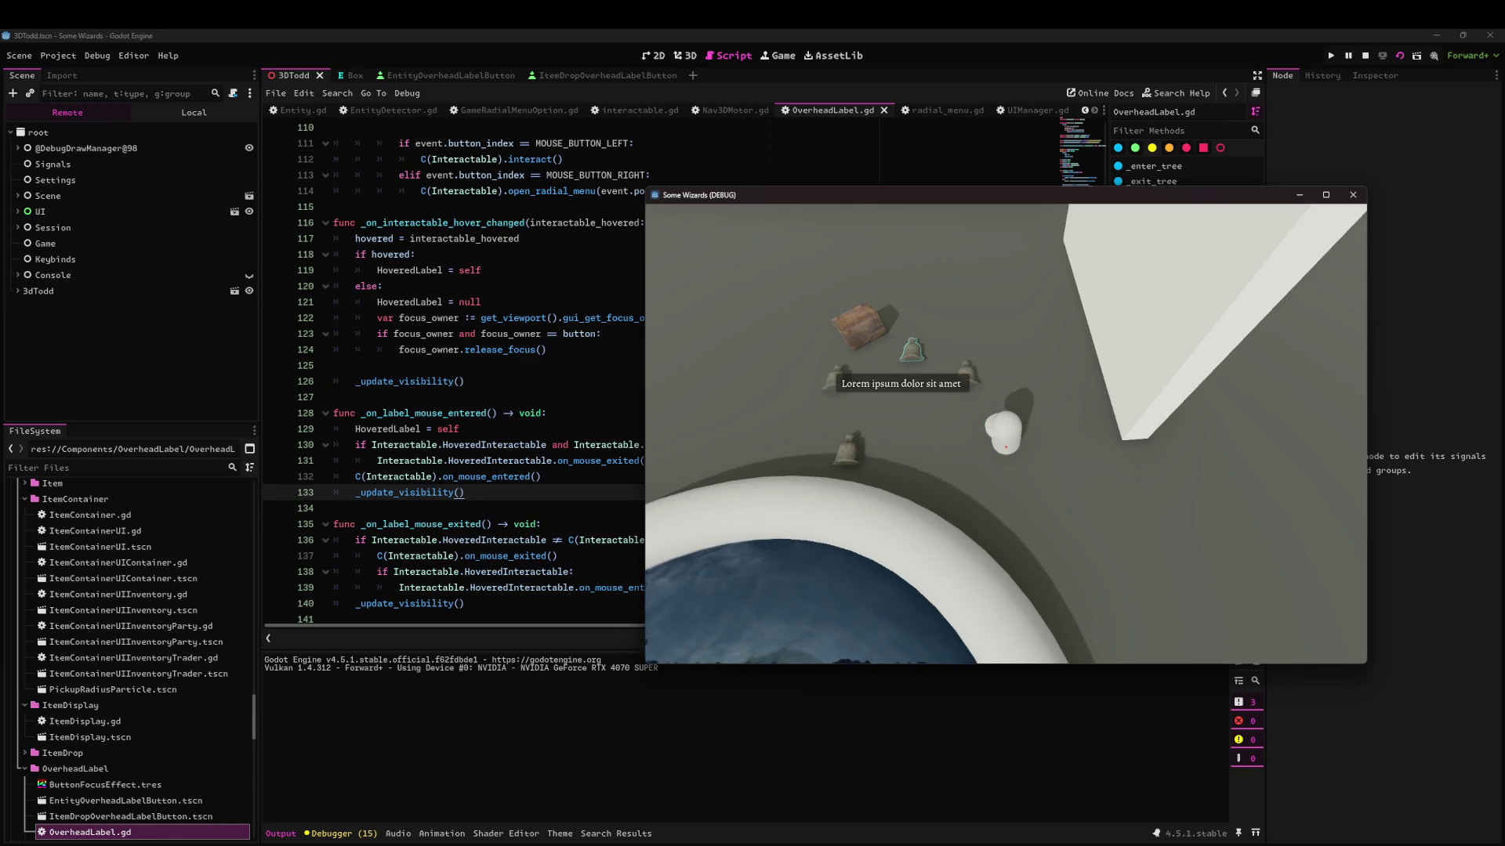
{"action": "key", "text": "w"}
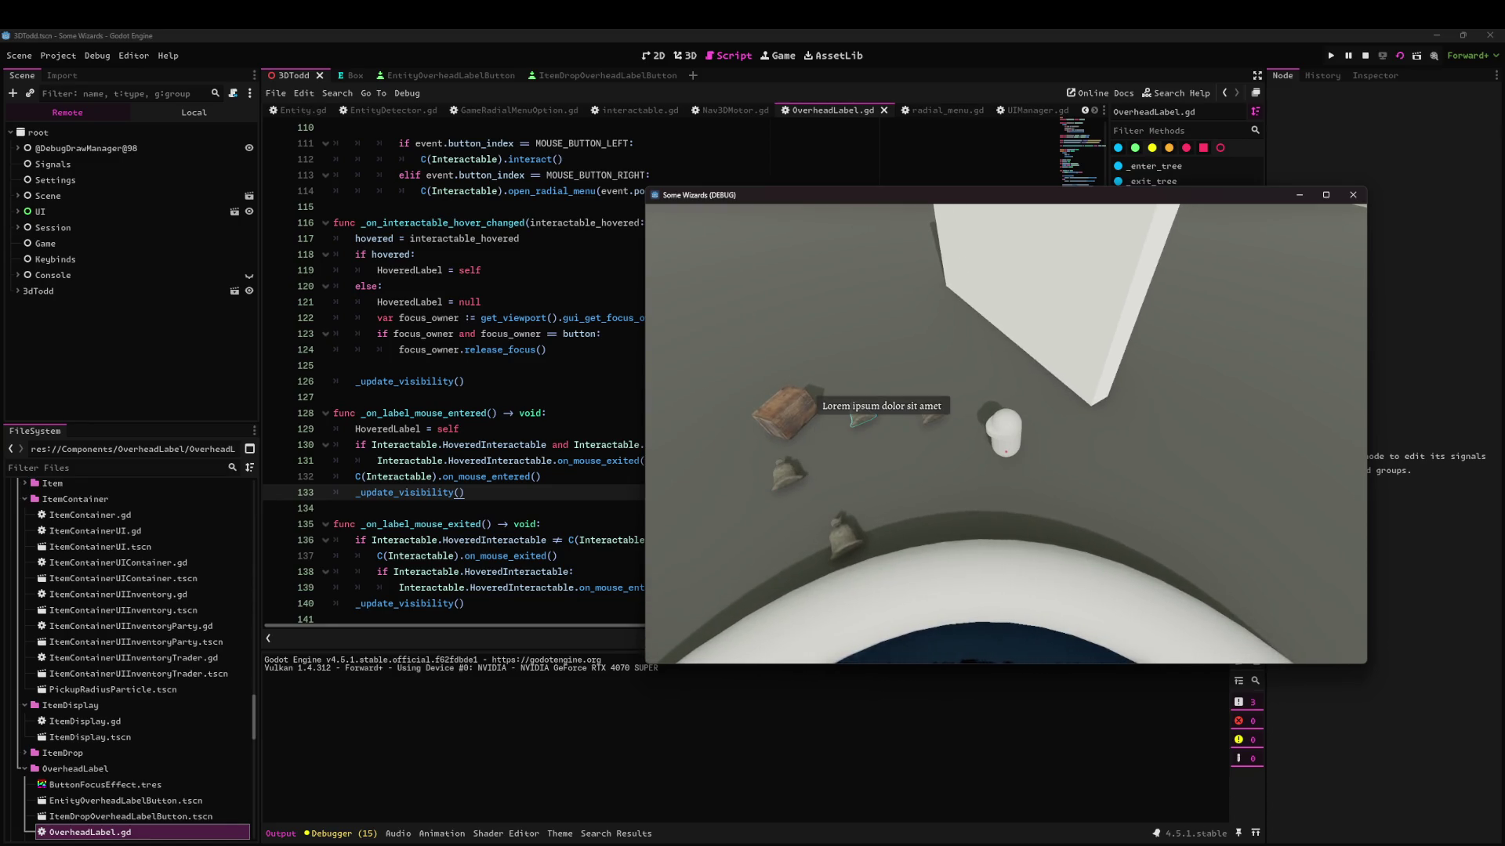
{"action": "key", "text": "s"}
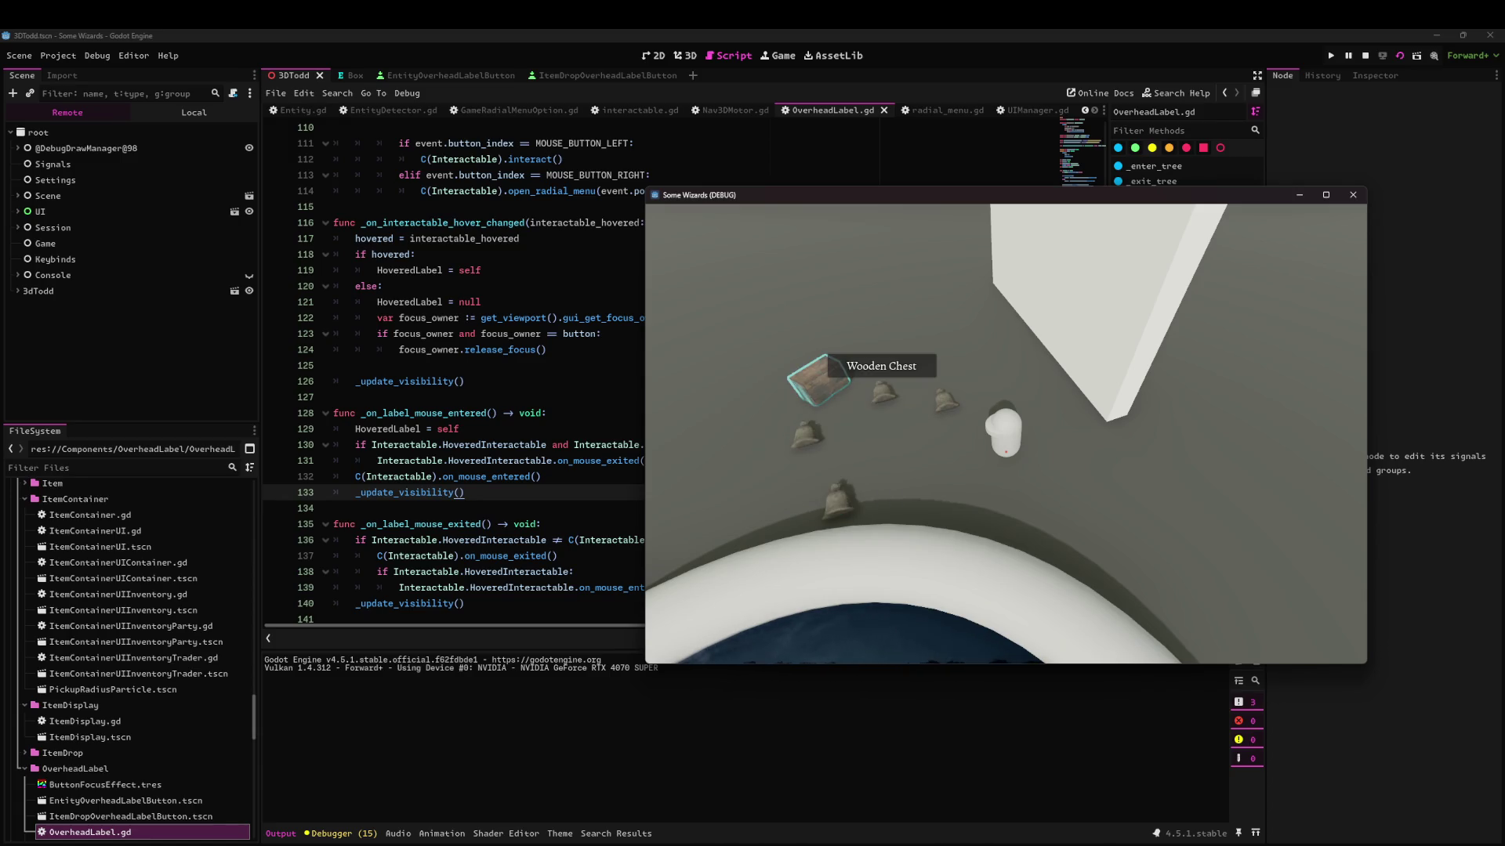
{"action": "key", "text": "alt"}
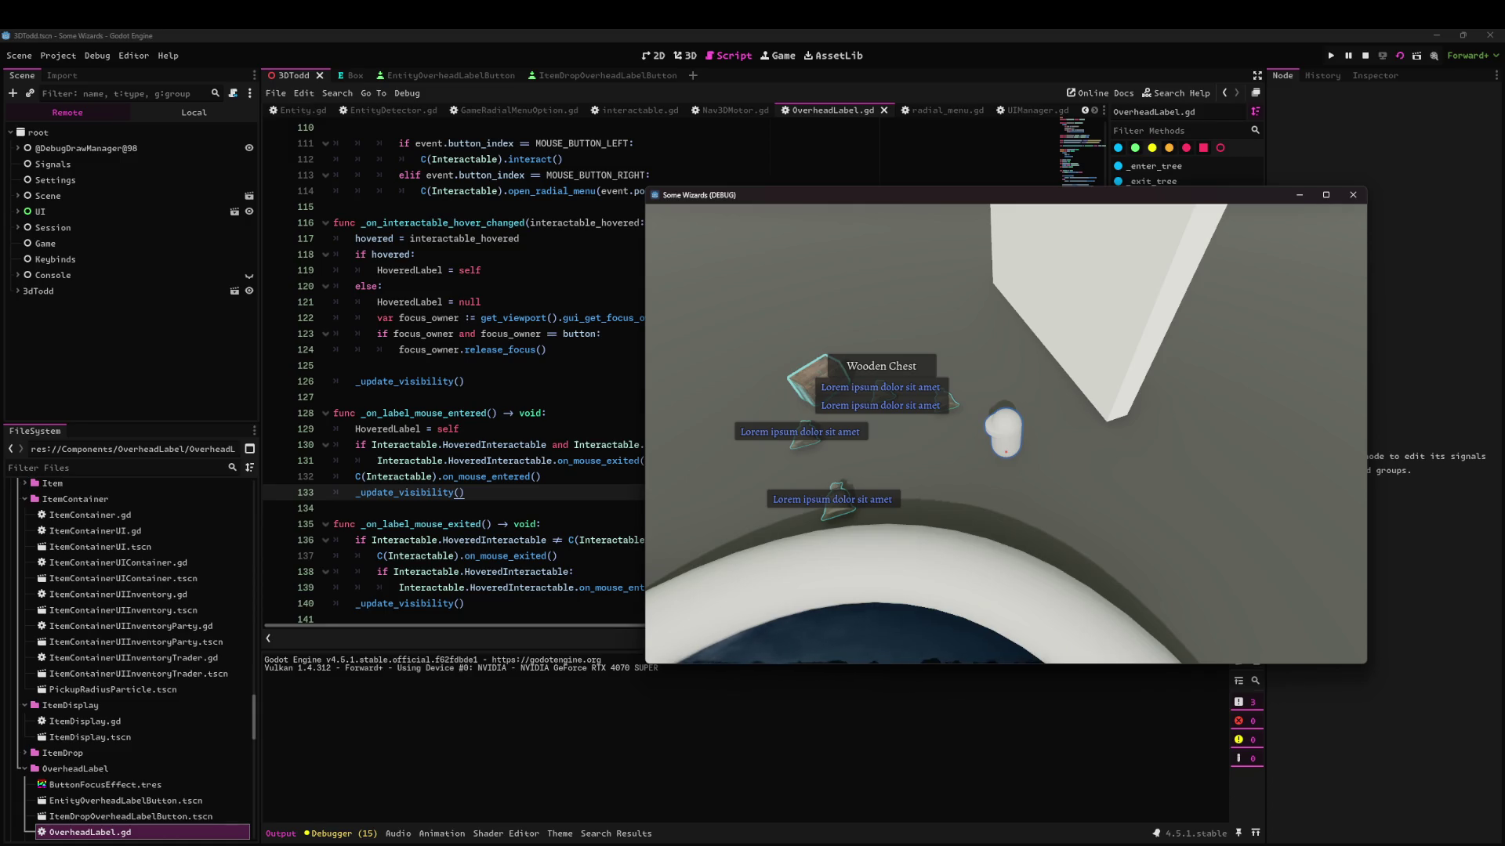
{"action": "key", "text": "alt"}
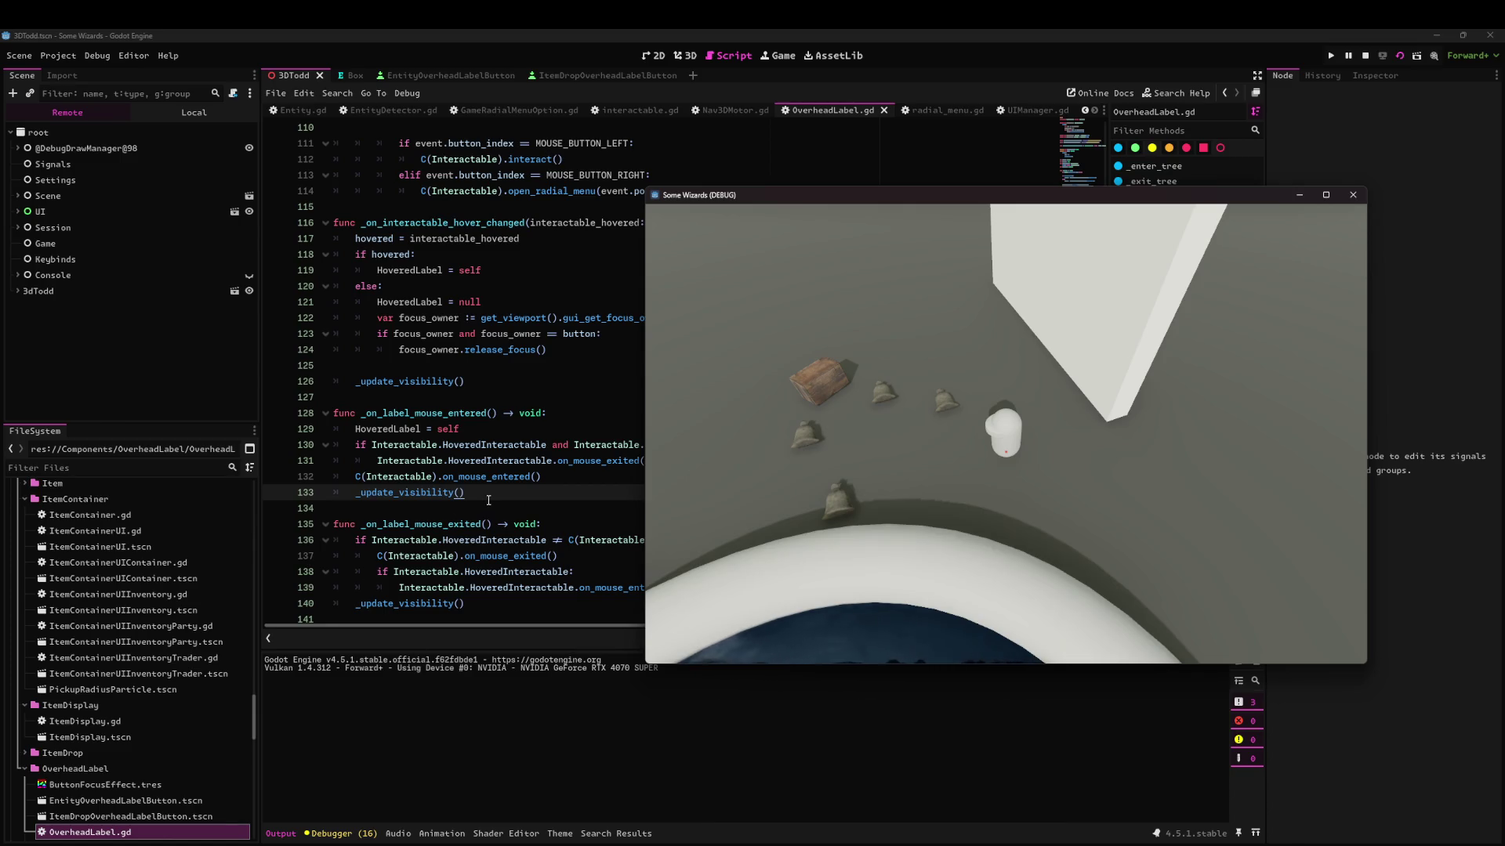
{"action": "left_click", "coordinate": [488, 500]}
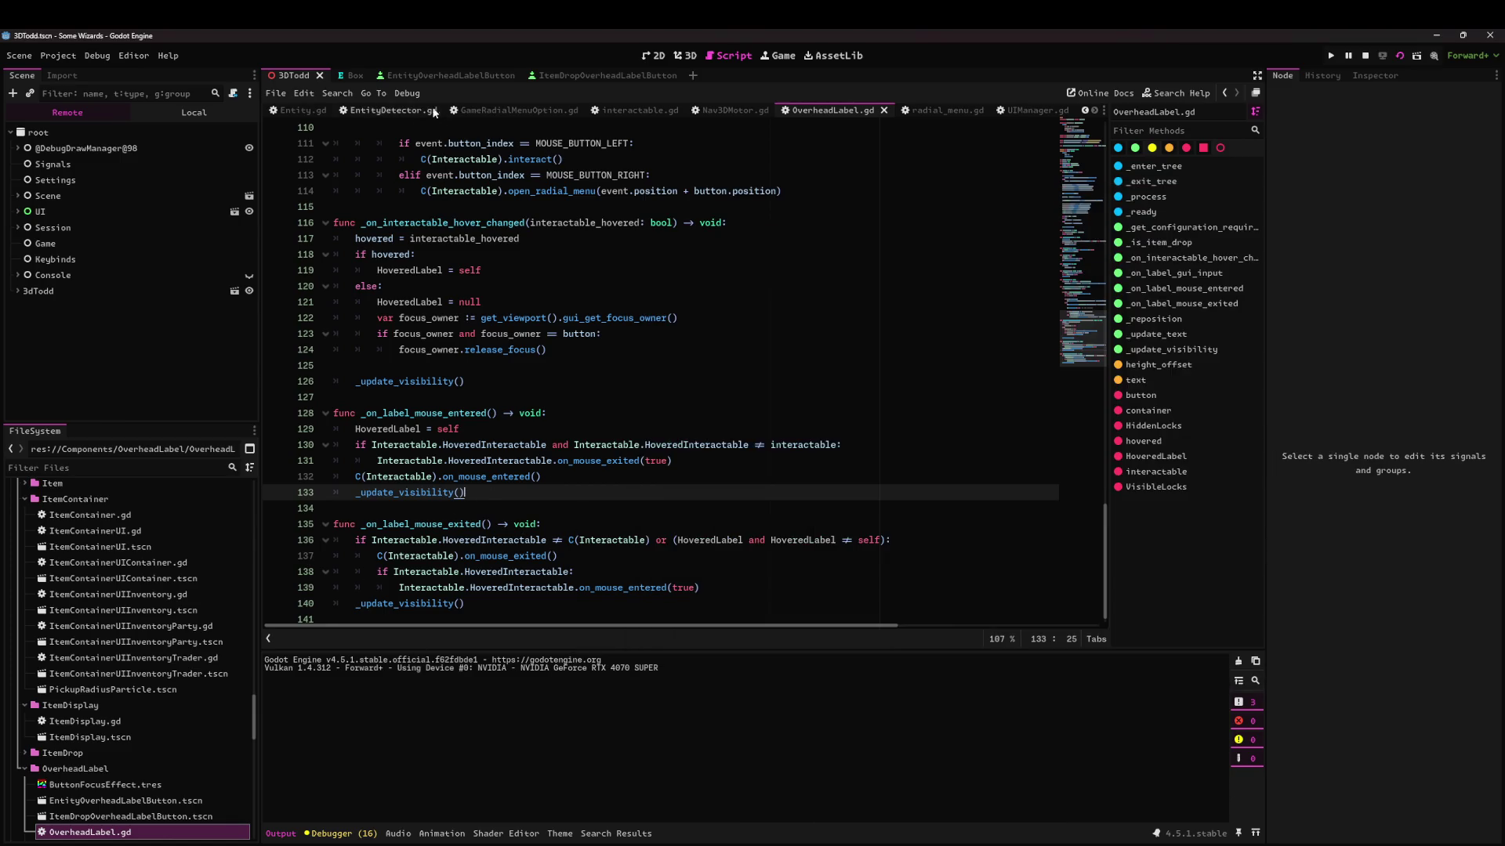
Open ControlSchemeController.gd and scroll down to on_process.
{"action": "scroll", "coordinate": [407, 125], "scroll_direction": "up", "scroll_amount": 3}
{"action": "scroll", "coordinate": [752, 110], "scroll_direction": "up", "scroll_amount": 4}
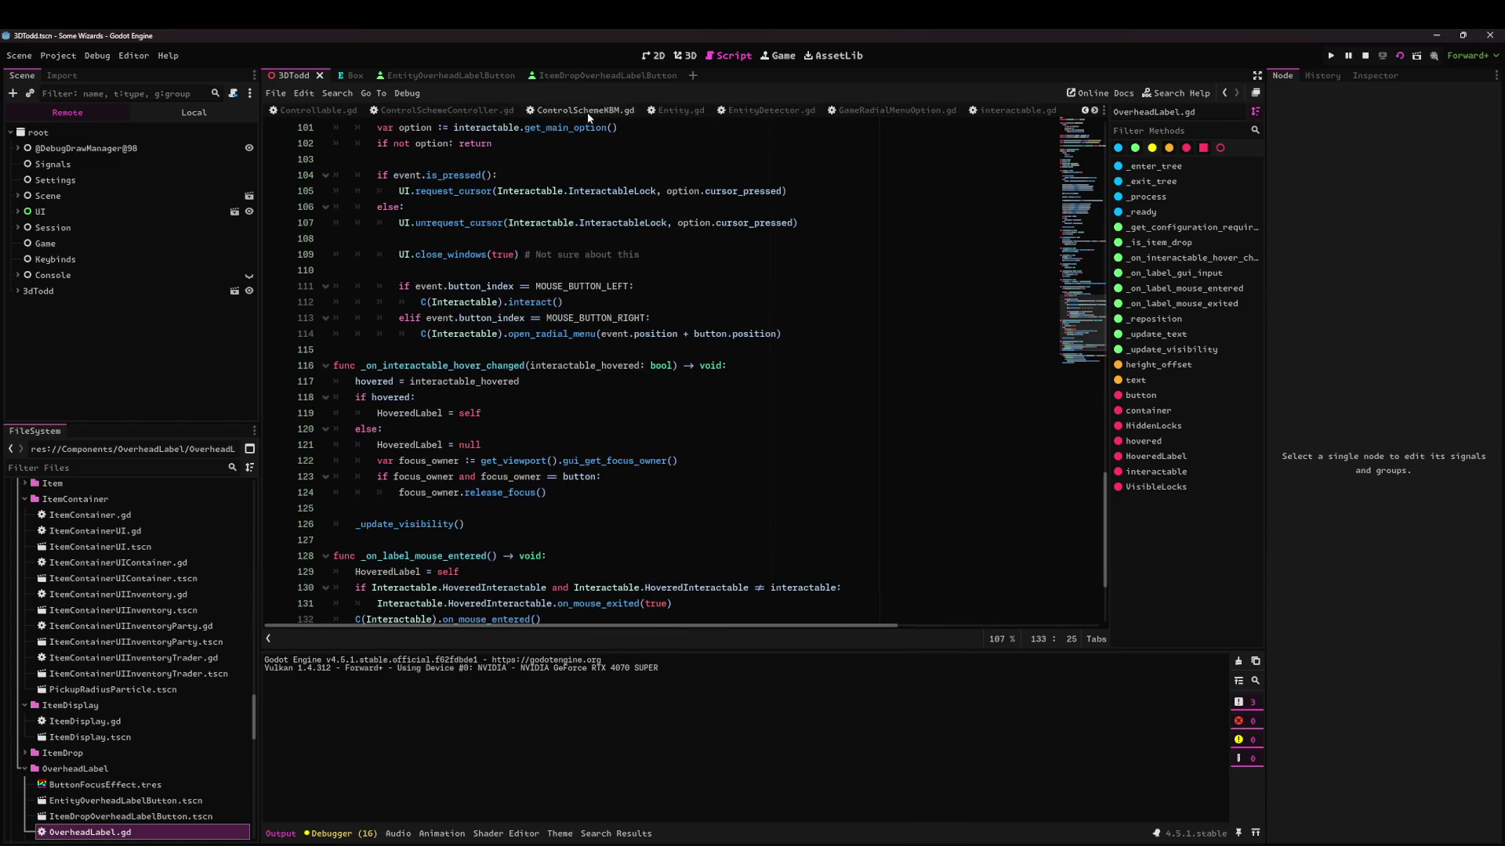
{"action": "left_click", "coordinate": [543, 111]}
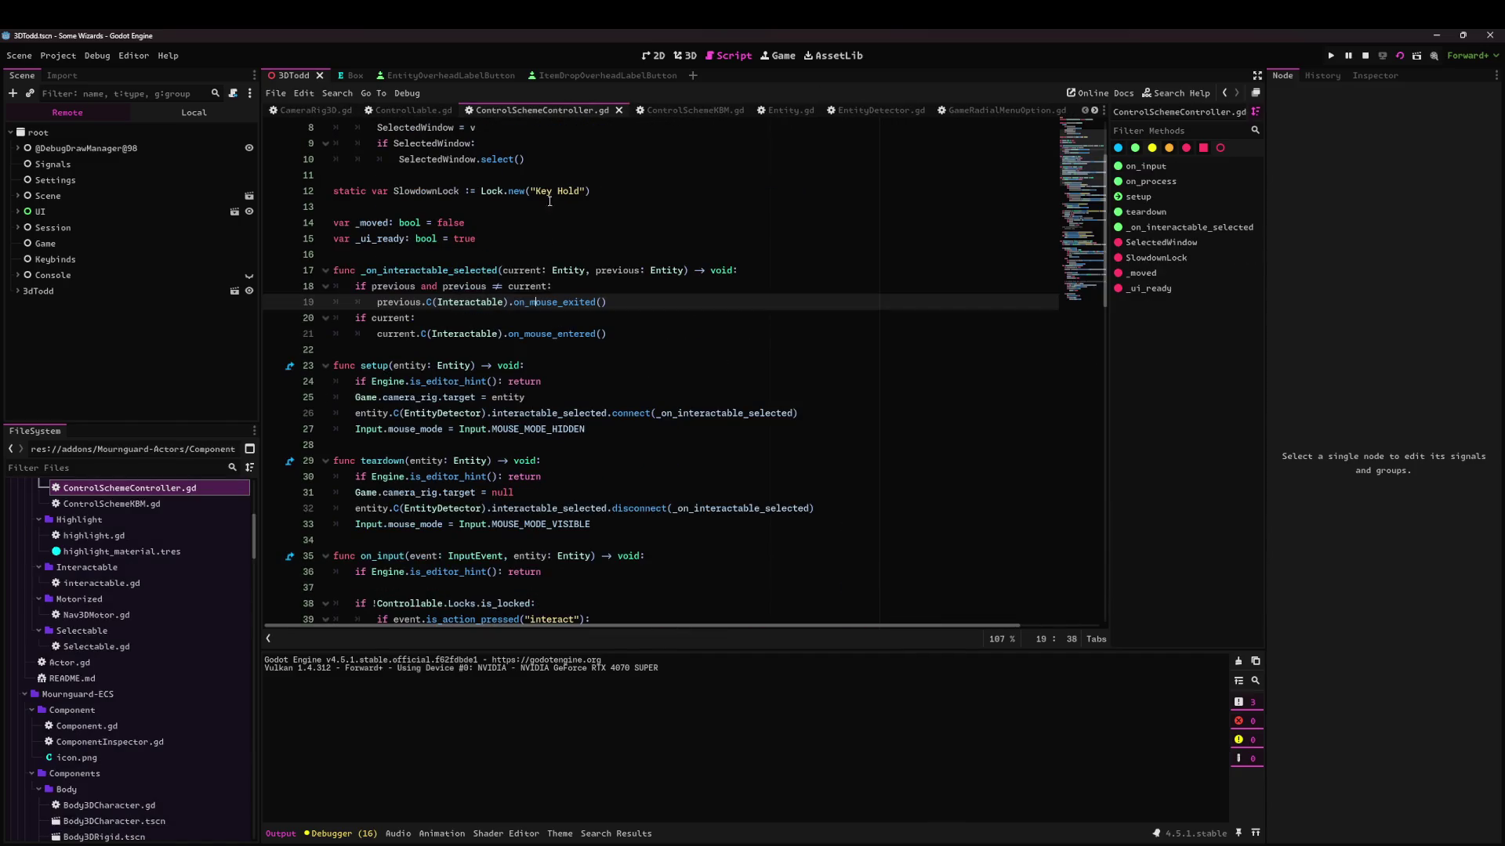
{"action": "scroll", "coordinate": [416, 287], "scroll_direction": "down", "scroll_amount": 2}
{"action": "scroll", "coordinate": [466, 394], "scroll_direction": "down", "scroll_amount": 17}
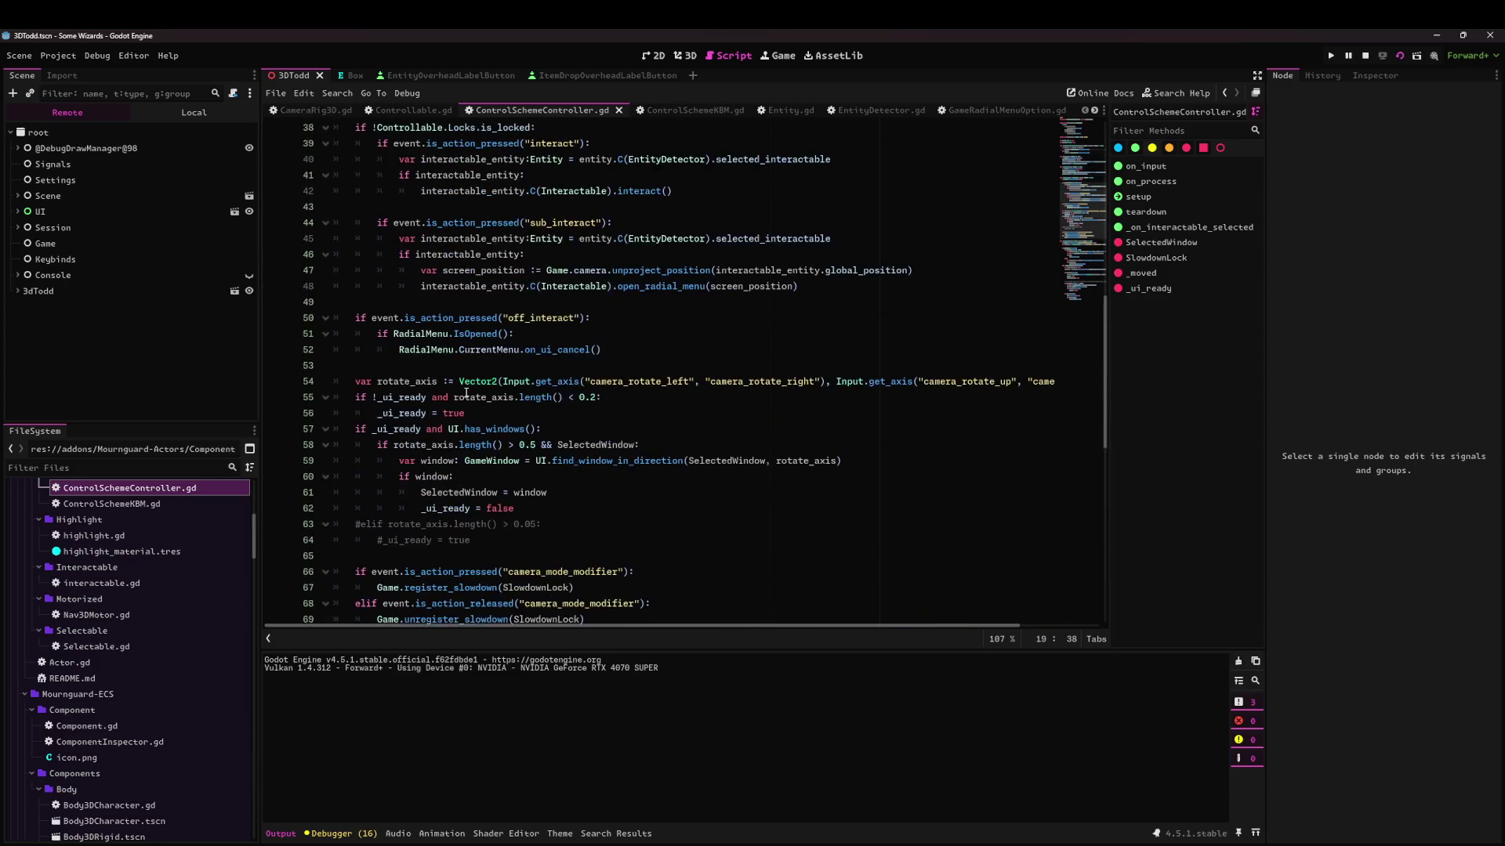
Add a print(get_viewport()) line in on_process, then undo it.
{"action": "left_click", "coordinate": [699, 176]}
{"action": "key", "text": "Return"}
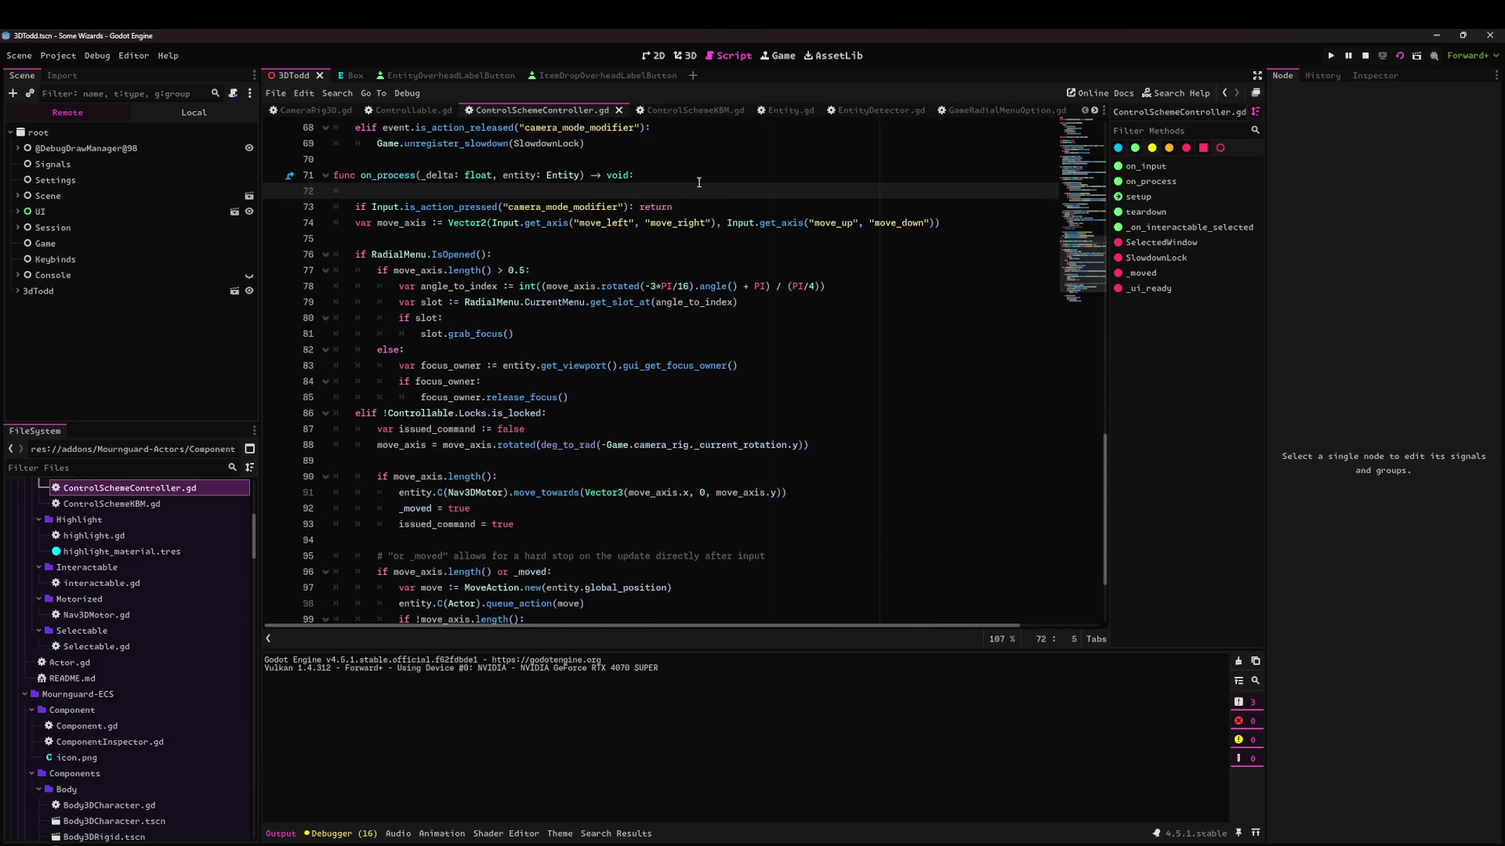
{"action": "type", "text": "print(get"}
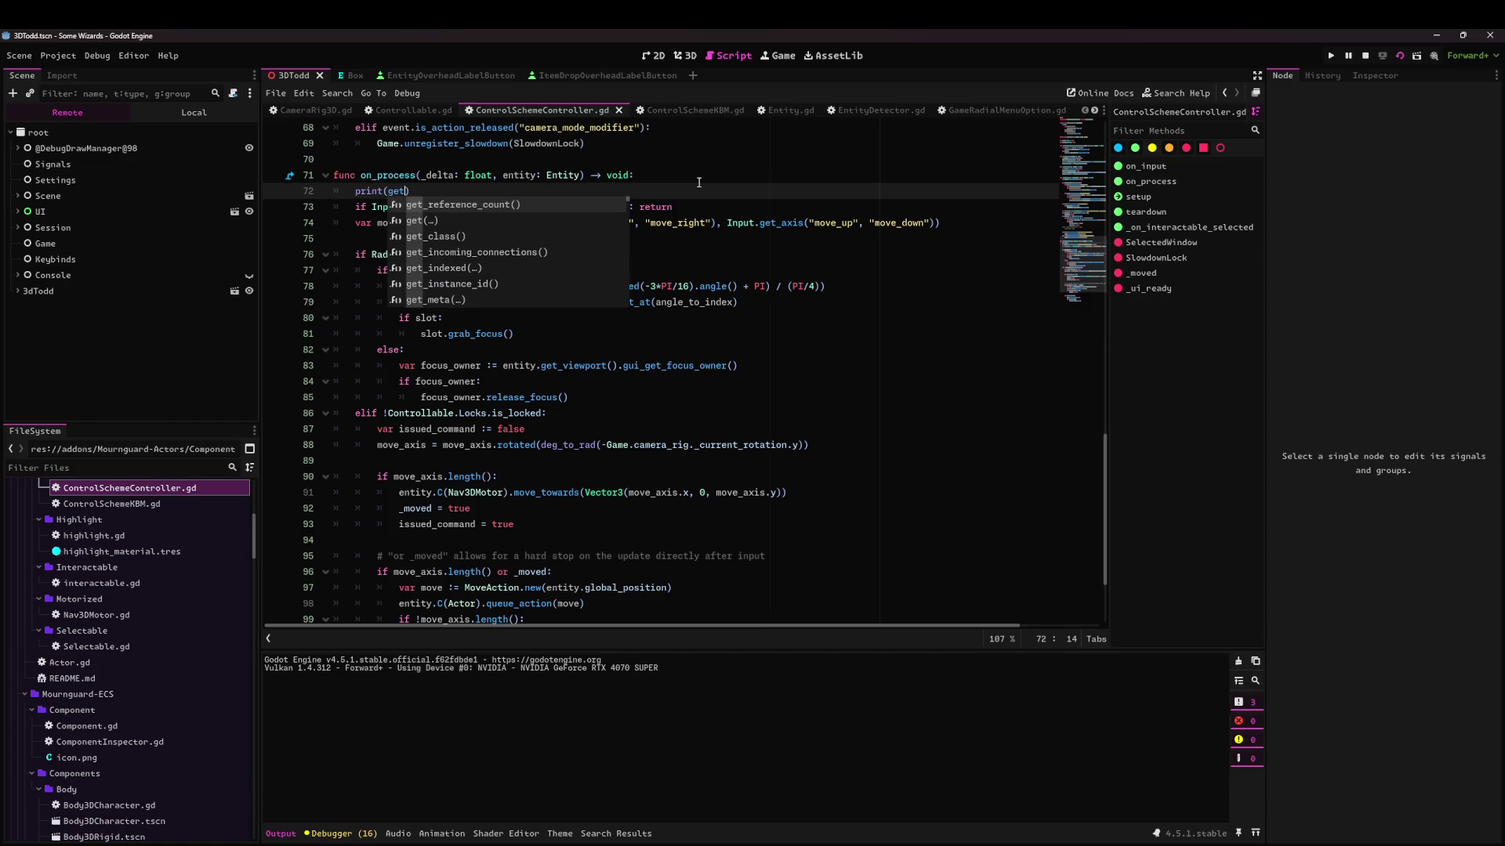
{"action": "key", "text": "shift+alt+o"}
{"action": "type", "text": "_"}
{"action": "key", "text": "Escape"}
{"action": "type", "text": "_viewpor"}
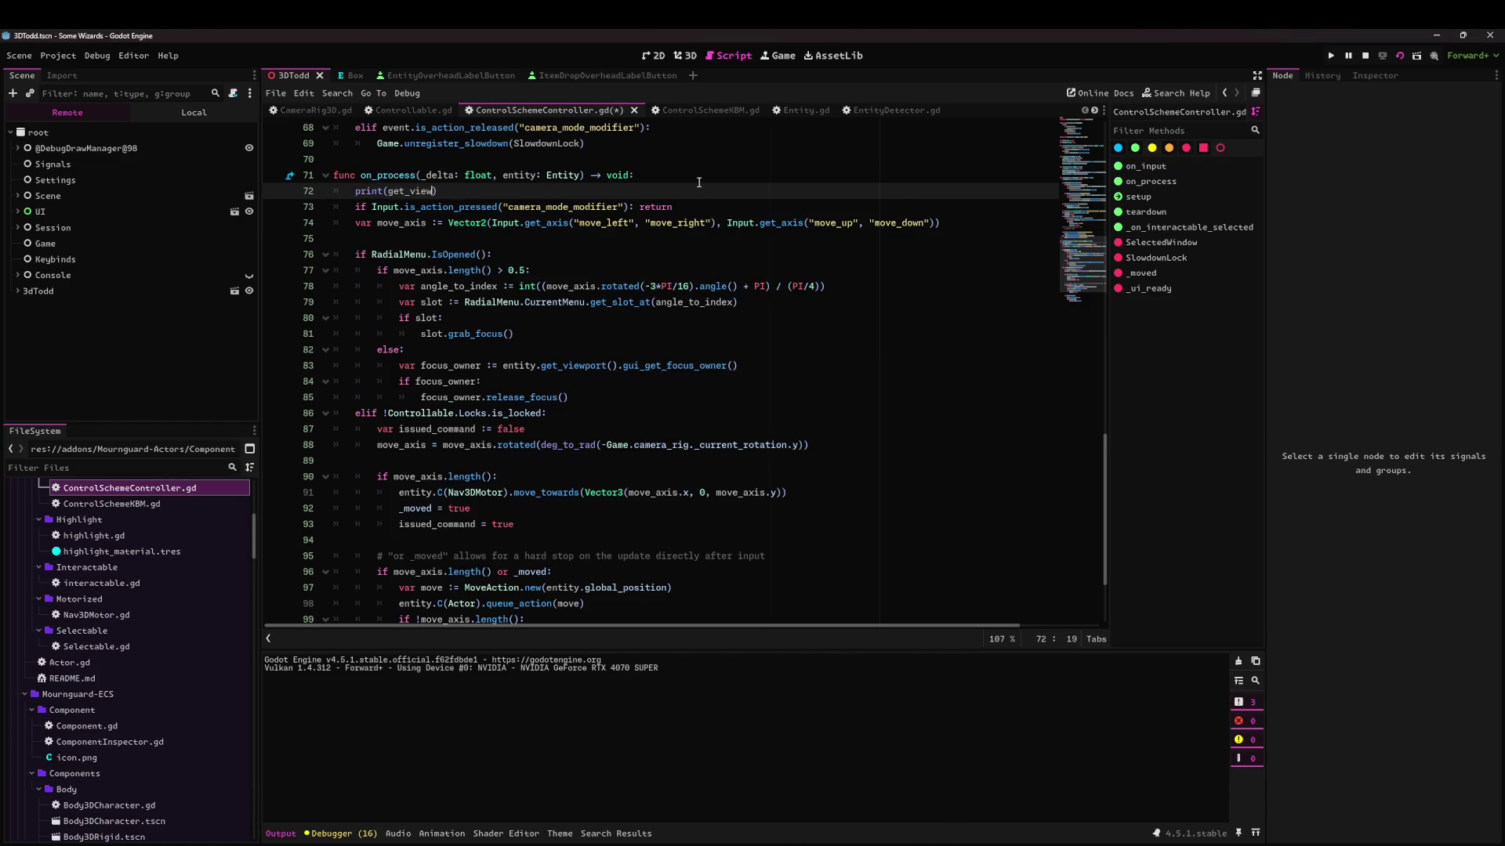
{"action": "type", "text": "t()"}
{"action": "key", "text": "ctrl+z"}
{"action": "key", "text": "ctrl+z"}
{"action": "key", "text": "ctrl+z"}
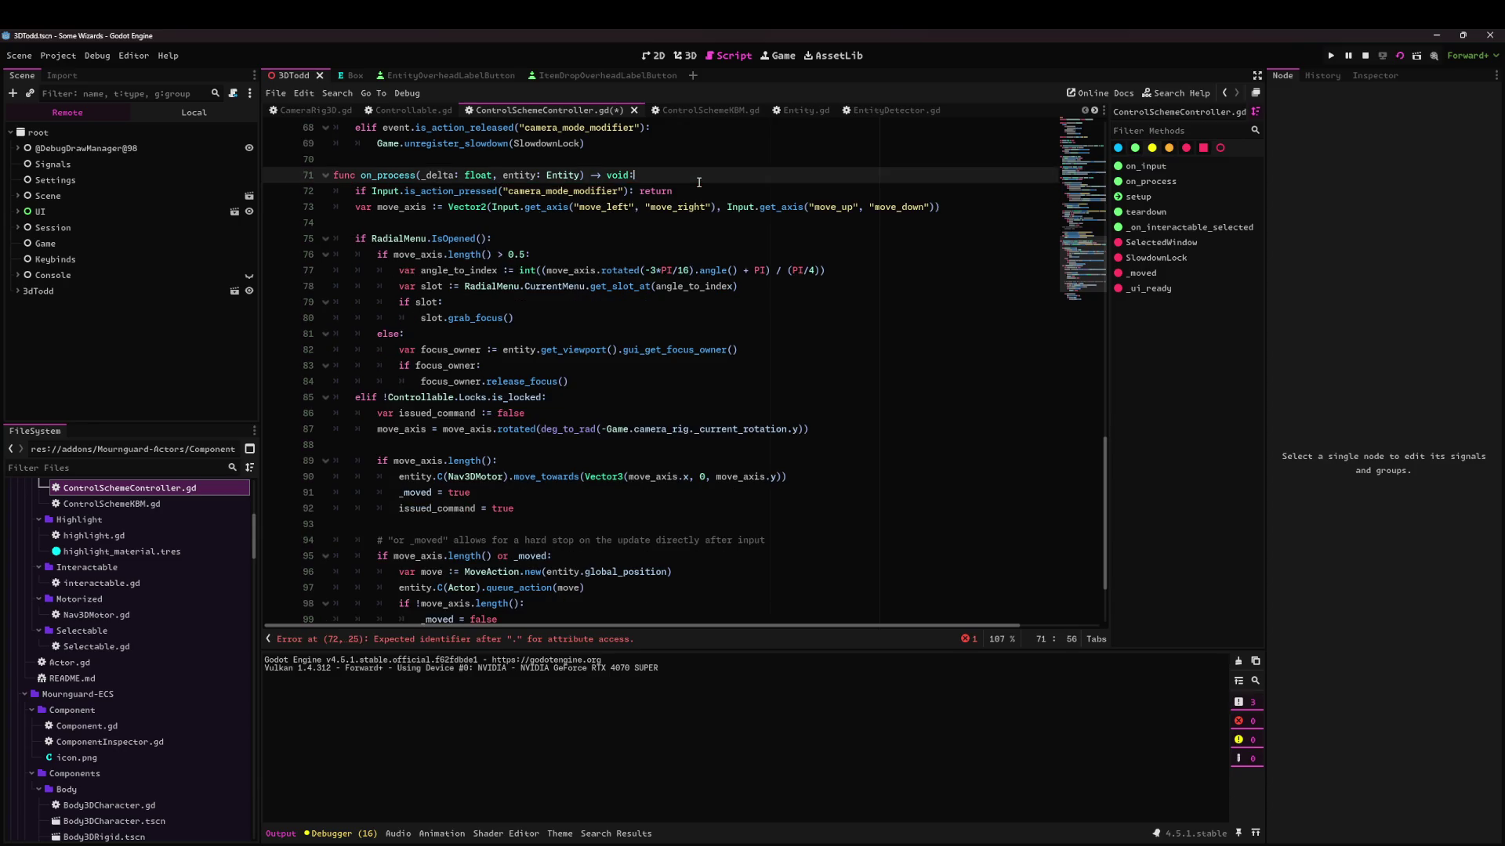
Browse the Controllable.gd, CameraRig3D.gd and Entity.gd scripts.
{"action": "left_click", "coordinate": [407, 110]}
{"action": "scroll", "coordinate": [489, 413], "scroll_direction": "up", "scroll_amount": 5}
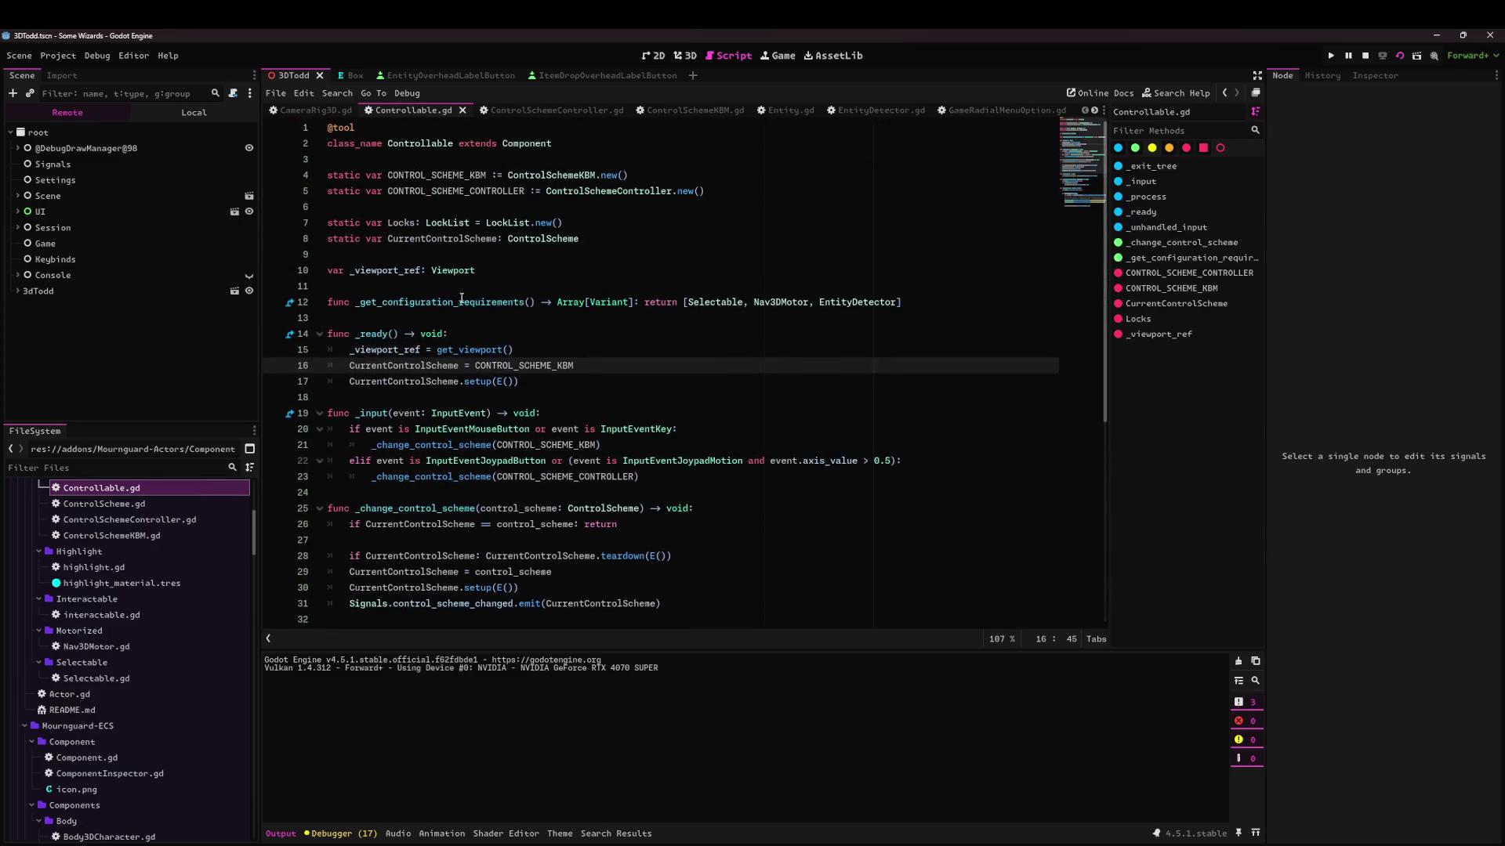
{"action": "scroll", "coordinate": [489, 413], "scroll_direction": "down", "scroll_amount": 5}
{"action": "scroll", "coordinate": [489, 413], "scroll_direction": "up", "scroll_amount": 5}
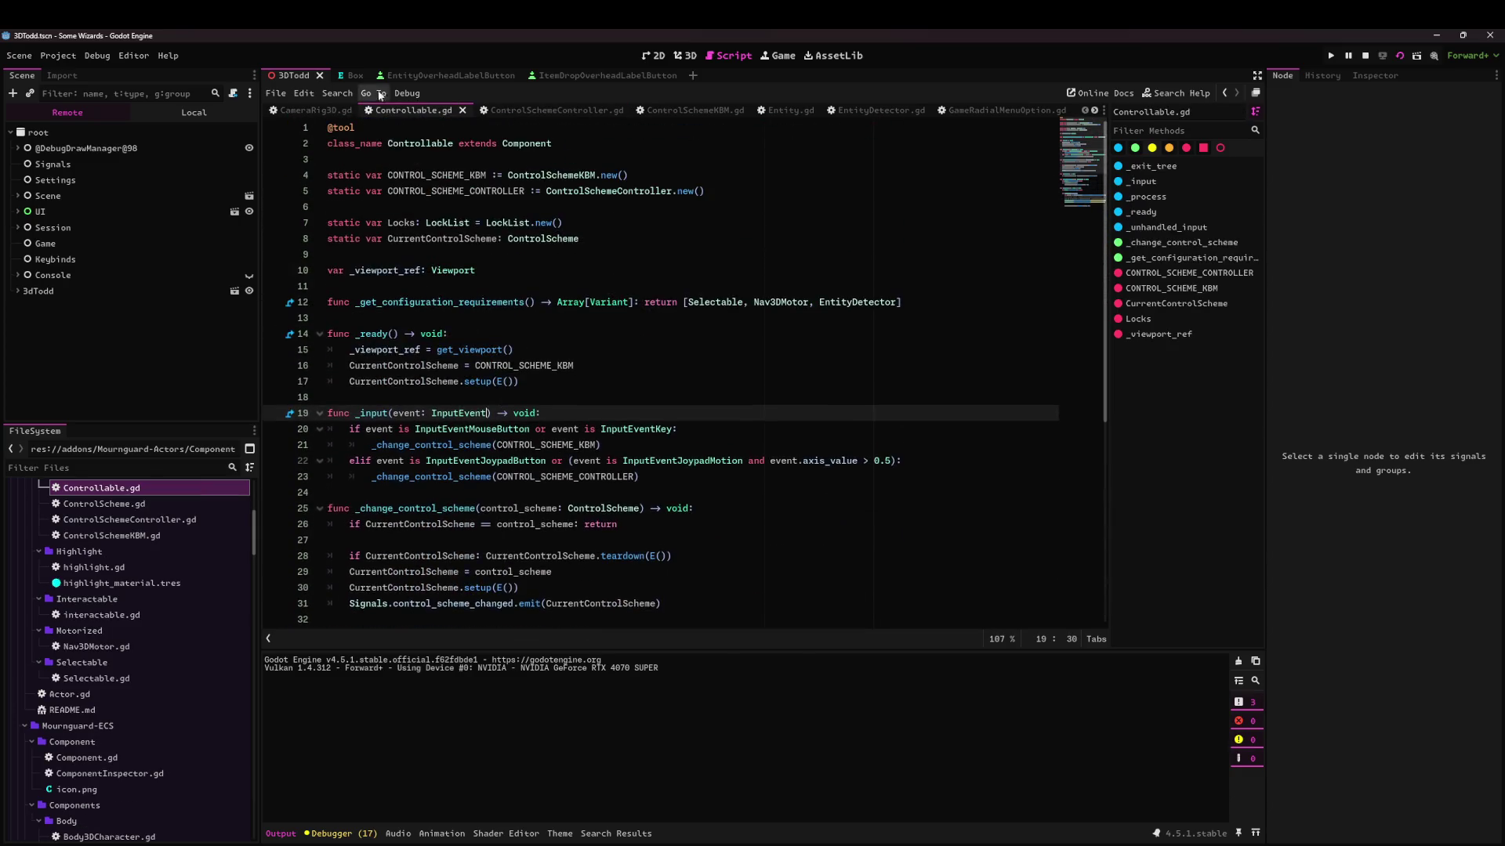
{"action": "left_click", "coordinate": [310, 109]}
{"action": "scroll", "coordinate": [503, 262], "scroll_direction": "up", "scroll_amount": 10}
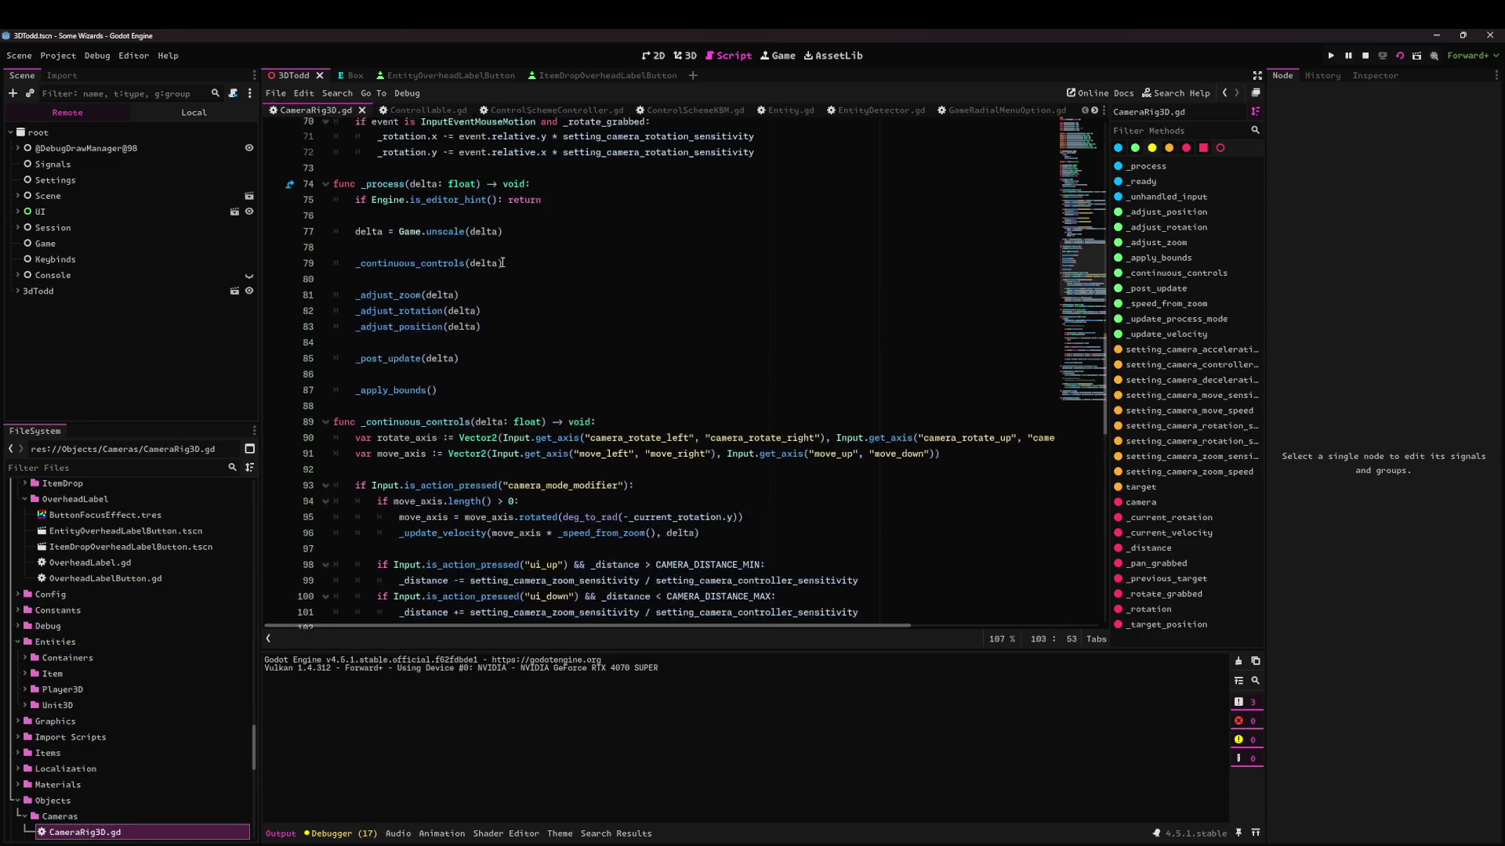
{"action": "scroll", "coordinate": [503, 262], "scroll_direction": "down", "scroll_amount": 20}
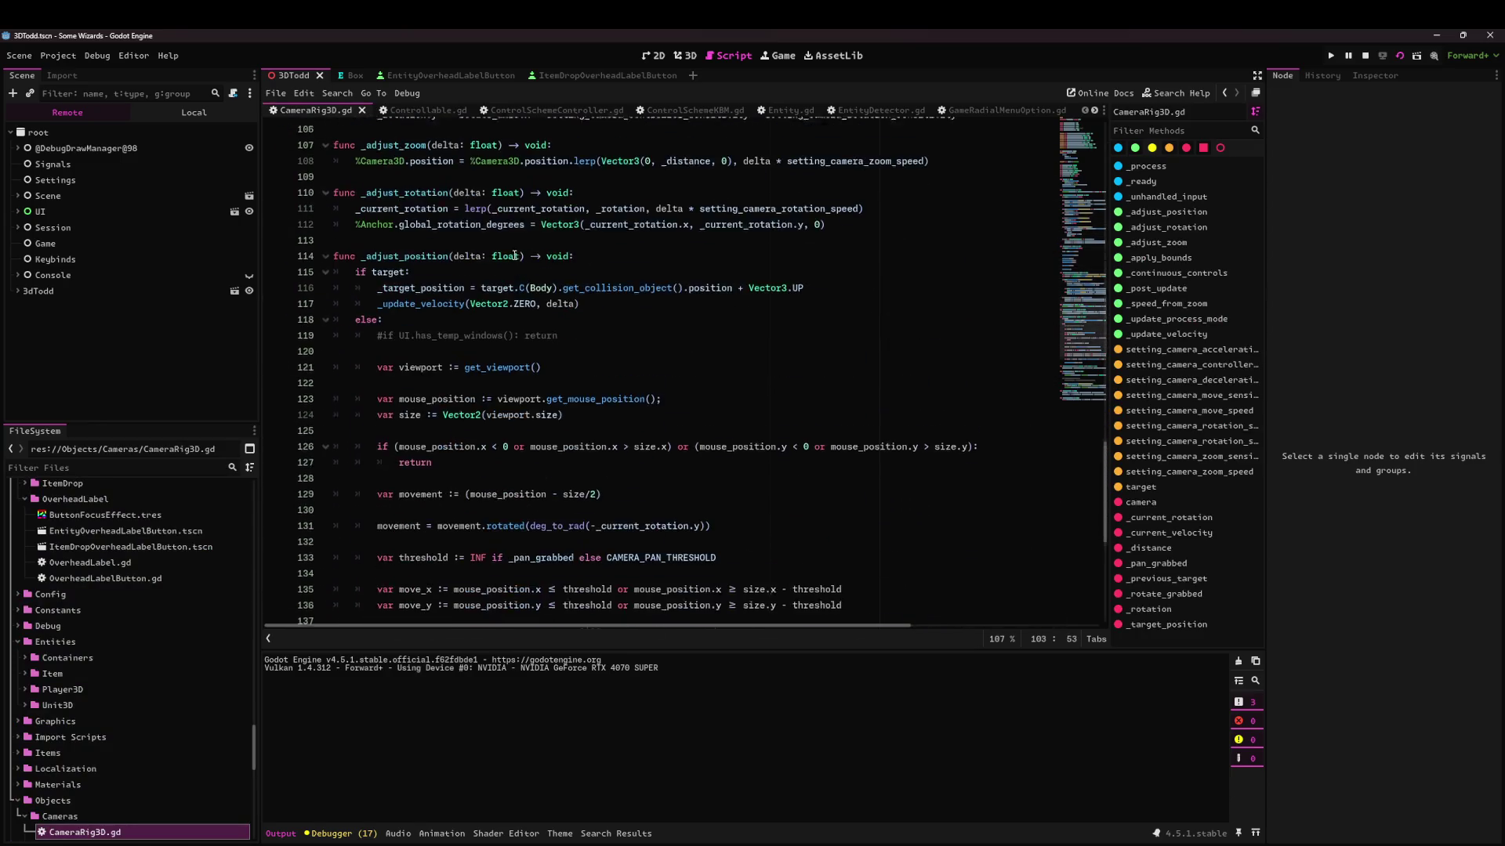
{"action": "scroll", "coordinate": [631, 223], "scroll_direction": "up", "scroll_amount": 5}
{"action": "left_click", "coordinate": [614, 307], "text": "ctrl"}
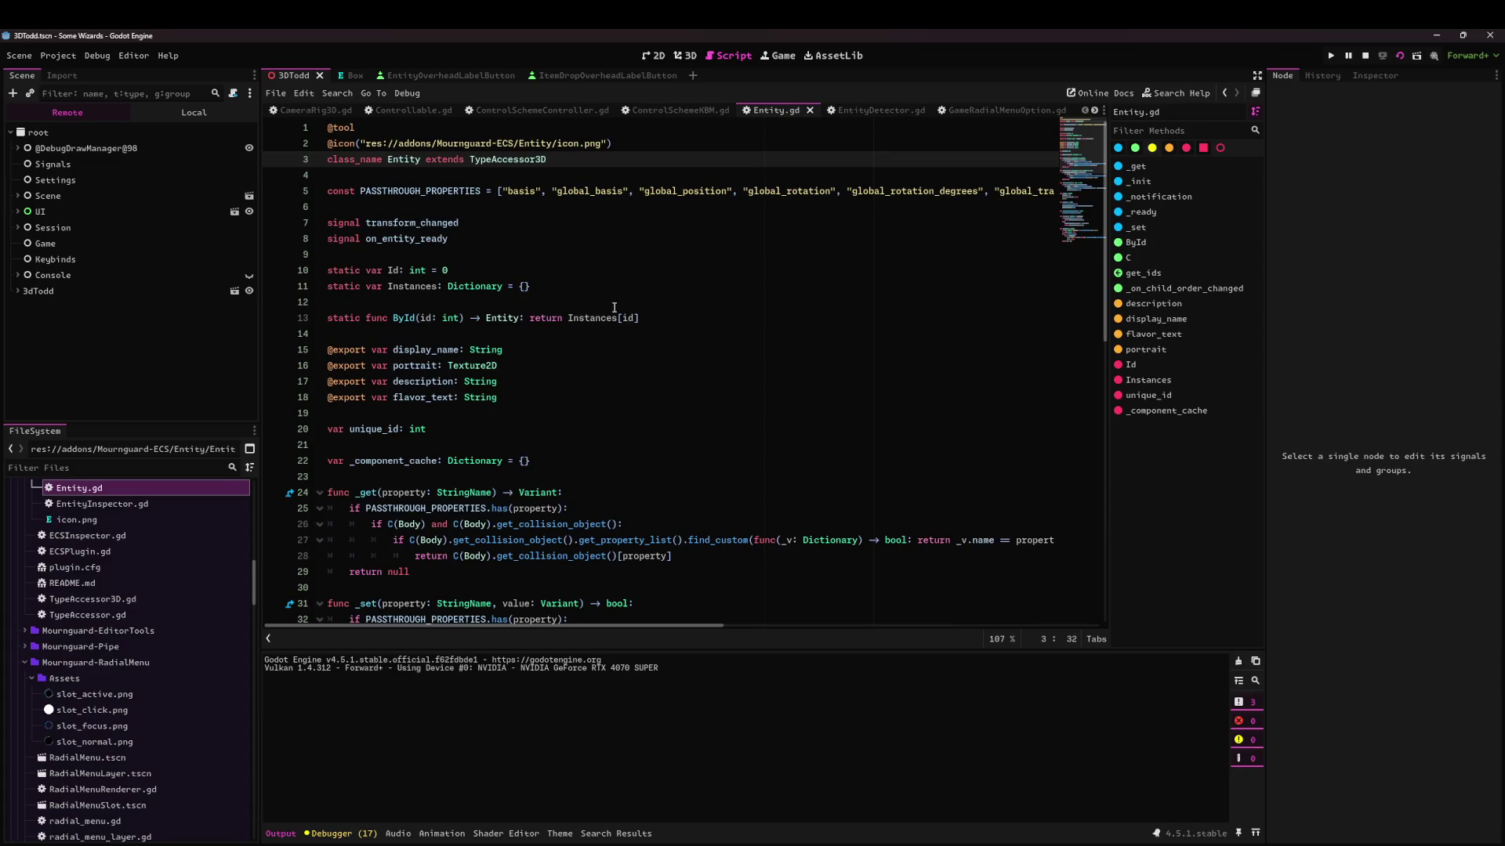
Browse EntityDetector.gd, GameRadialMenuOption.gd and UIManager.gd, then return to Controllable.gd line 19.
{"action": "left_click", "coordinate": [868, 109]}
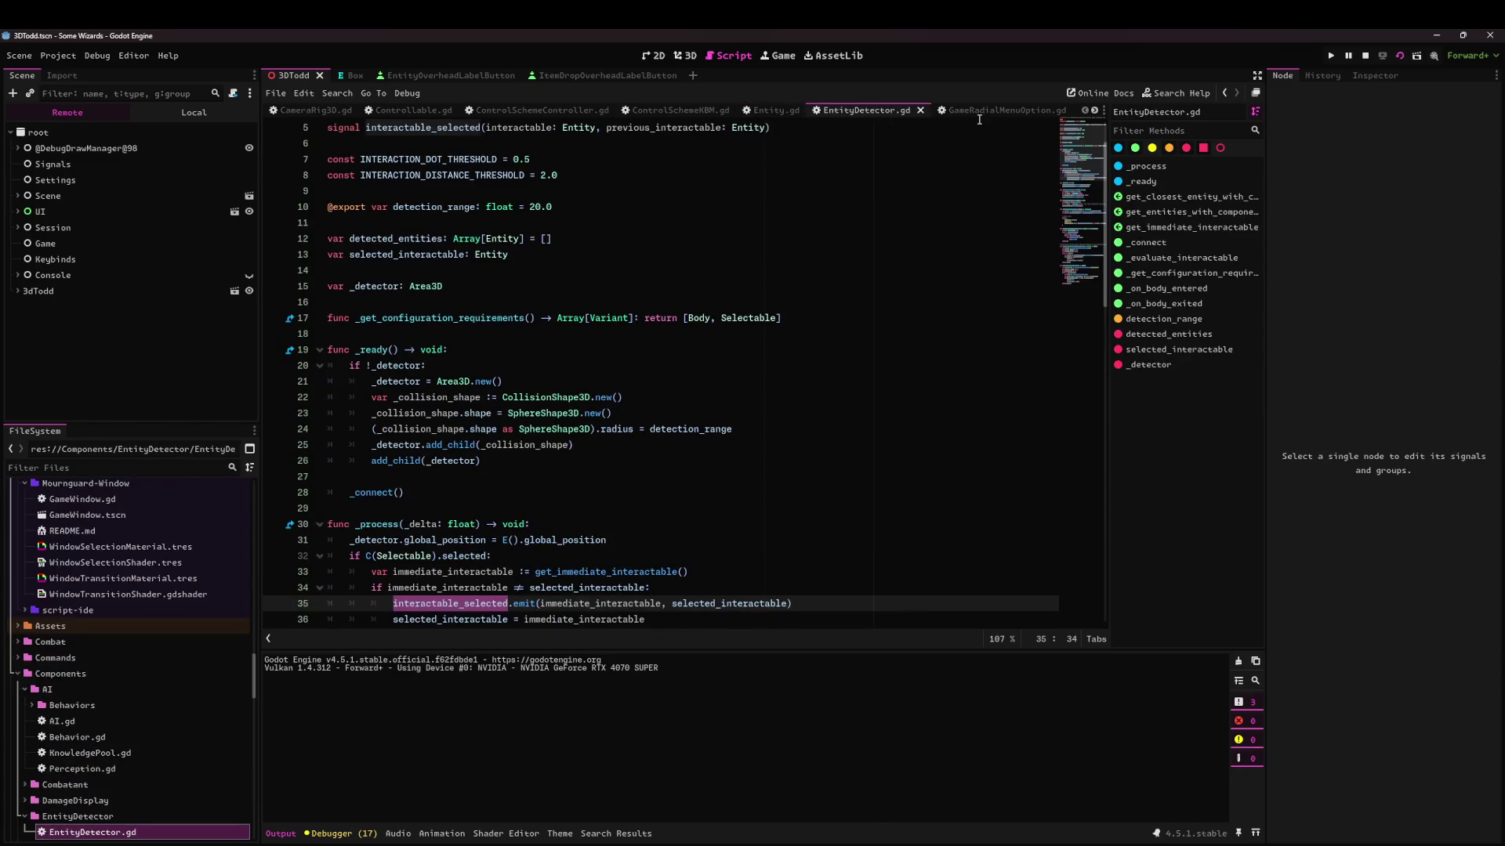
{"action": "left_click", "coordinate": [981, 114]}
{"action": "scroll", "coordinate": [933, 115], "scroll_direction": "down", "scroll_amount": 4}
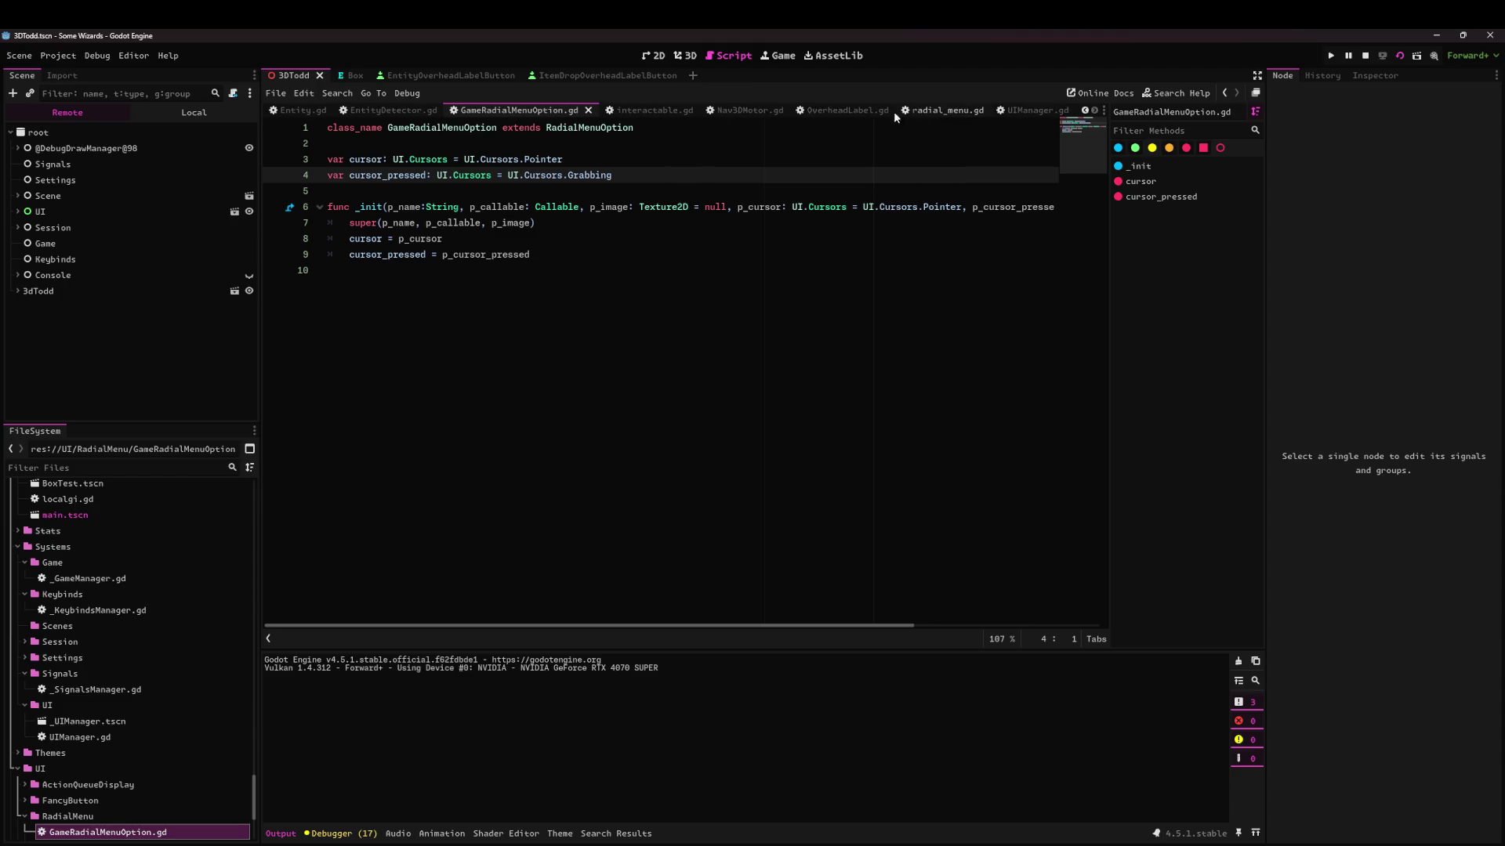
{"action": "left_click", "coordinate": [1019, 110]}
{"action": "scroll", "coordinate": [614, 243], "scroll_direction": "down", "scroll_amount": 15}
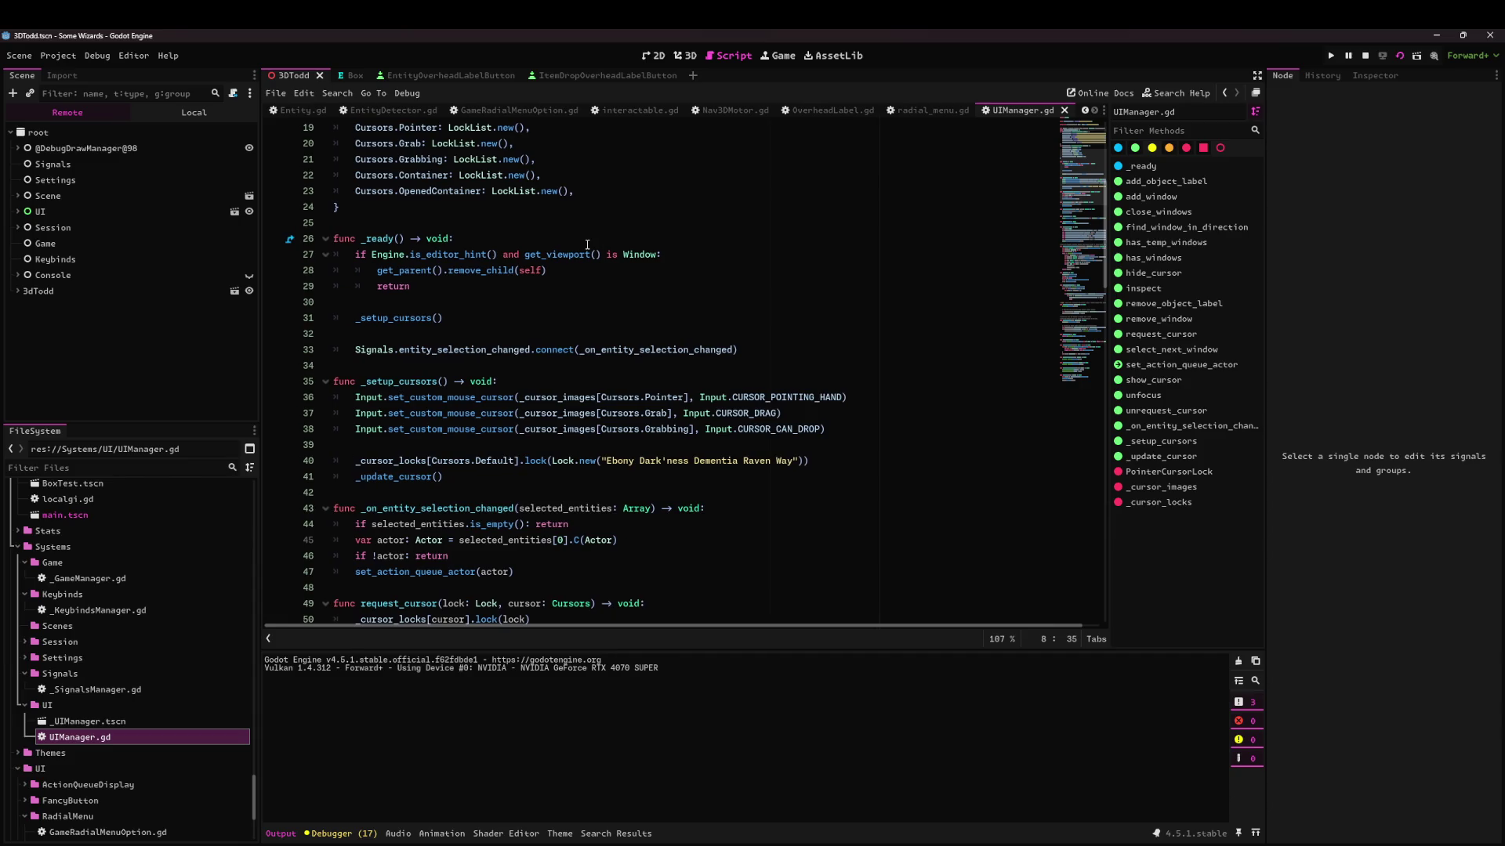
{"action": "scroll", "coordinate": [590, 241], "scroll_direction": "down", "scroll_amount": 16}
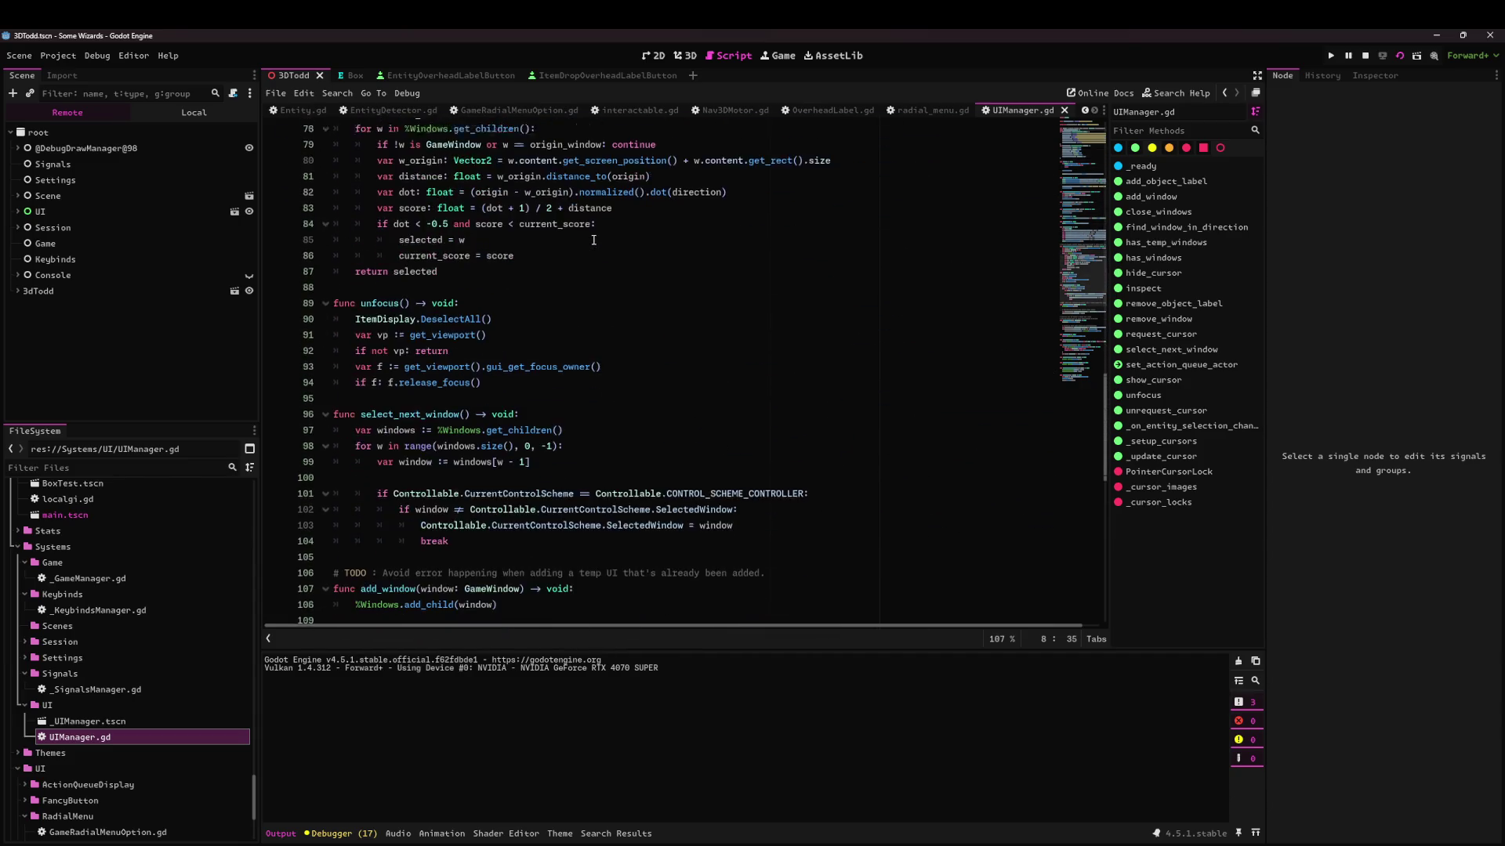
{"action": "scroll", "coordinate": [575, 200], "scroll_direction": "down", "scroll_amount": 5}
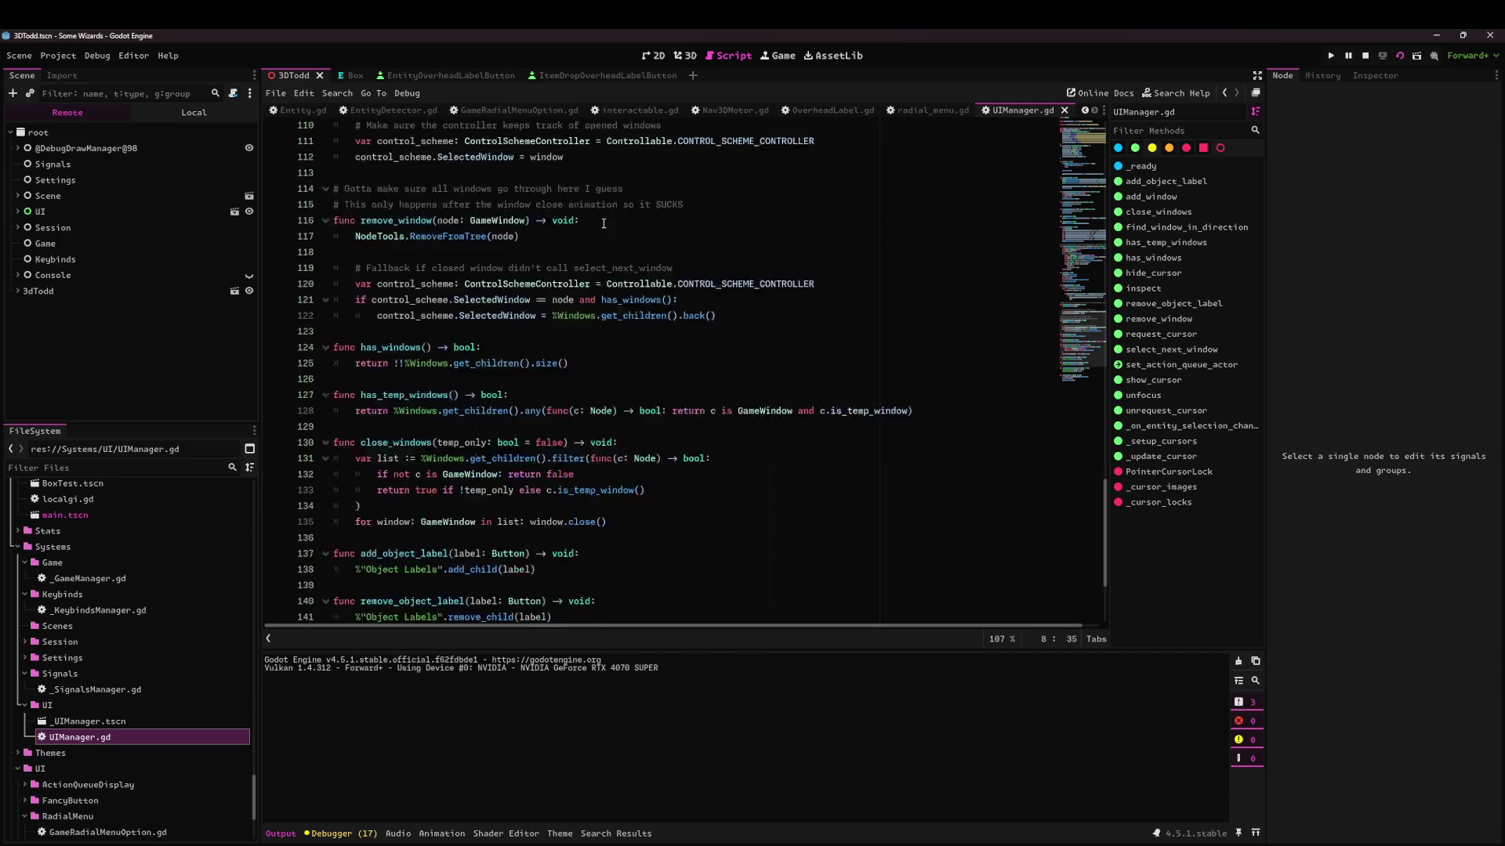
{"action": "scroll", "coordinate": [516, 114], "scroll_direction": "up", "scroll_amount": 3}
{"action": "left_click", "coordinate": [421, 114]}
{"action": "left_click", "coordinate": [470, 334]}
{"action": "left_click", "coordinate": [516, 407]}
Write a new _process printing get_viewport().gui_get_focus_owner() and save.
{"action": "type", "text": "func "}
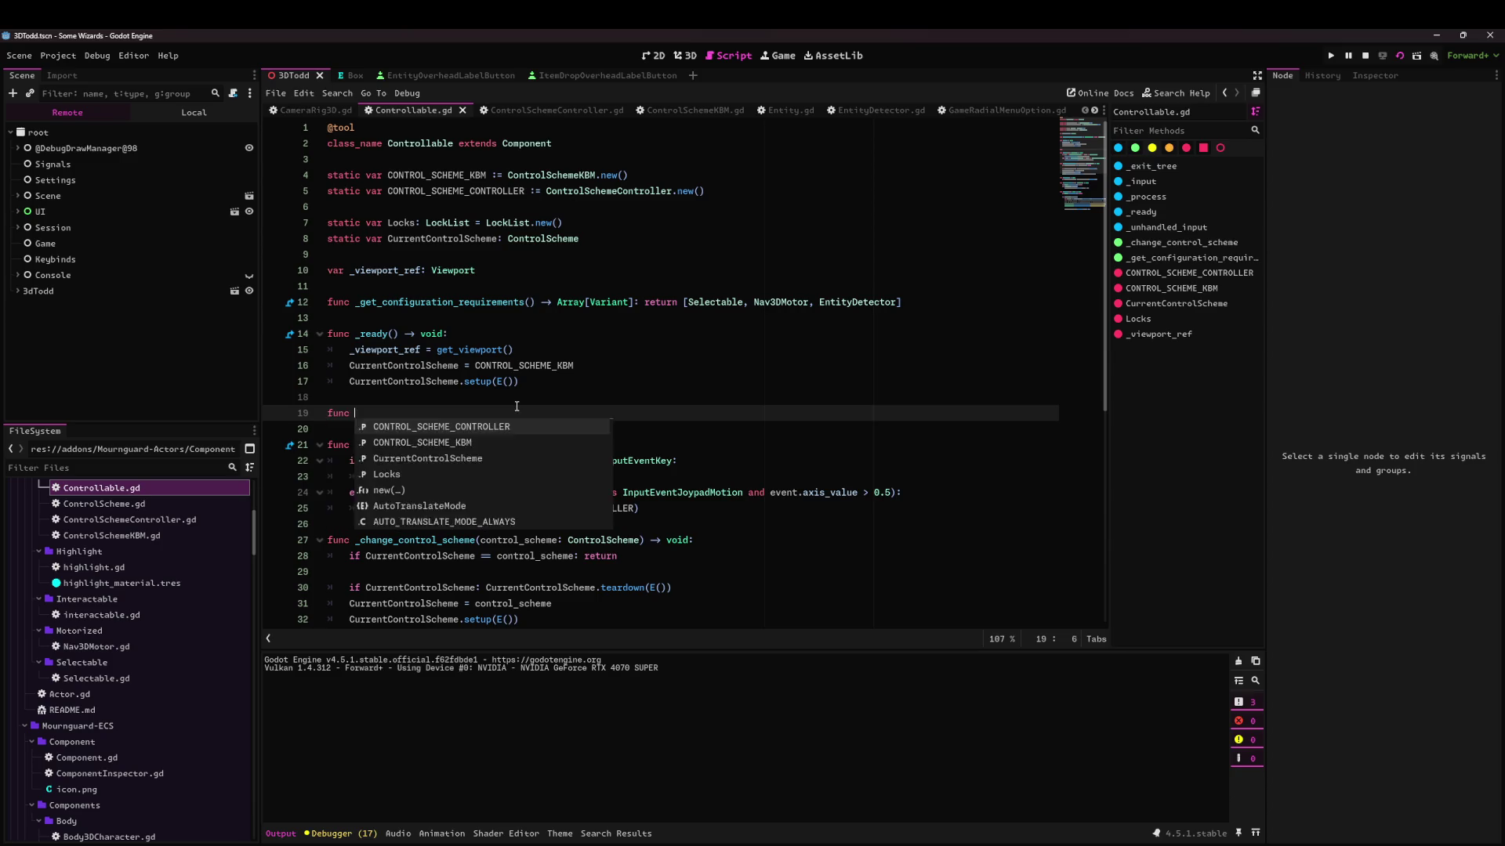
{"action": "type", "text": "_process"}
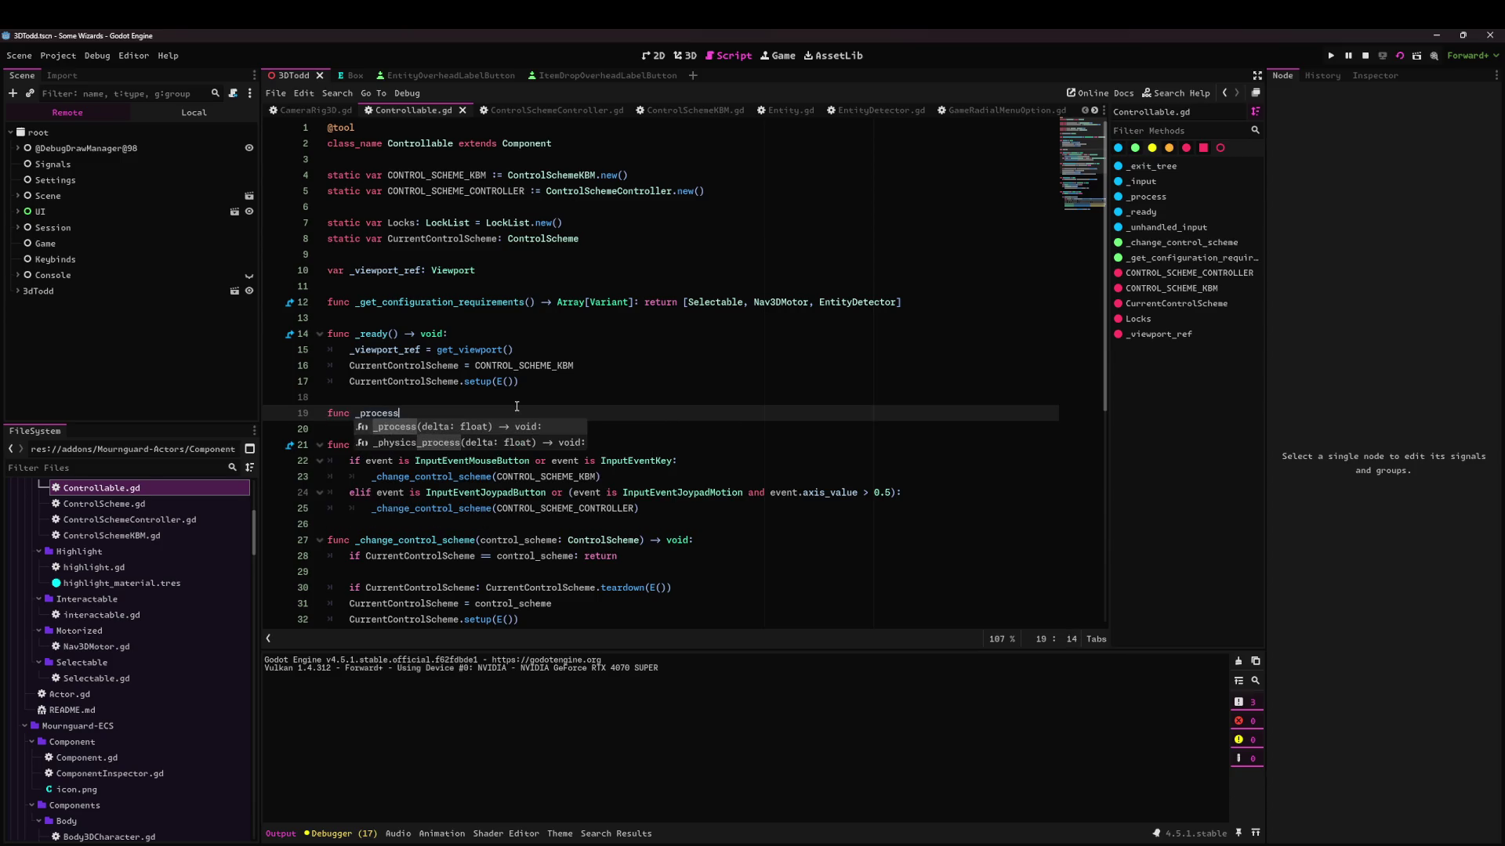
{"action": "key", "text": "Return"}
{"action": "key", "text": "Return"}
{"action": "type", "text": "print(get_viewport()."}
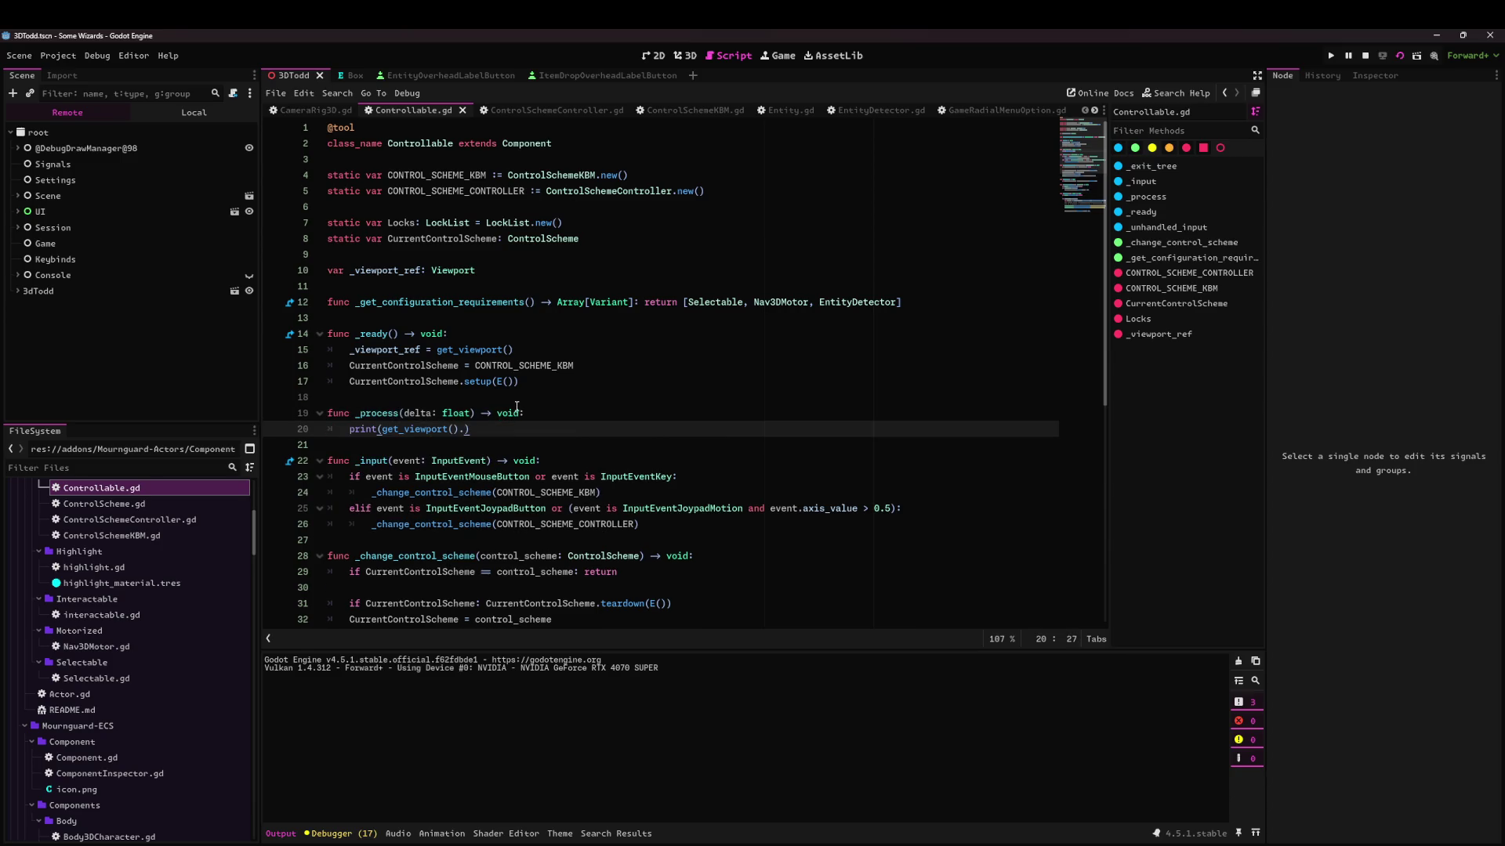
{"action": "key", "text": "Left"}
{"action": "type", "text": "ui_fo"}
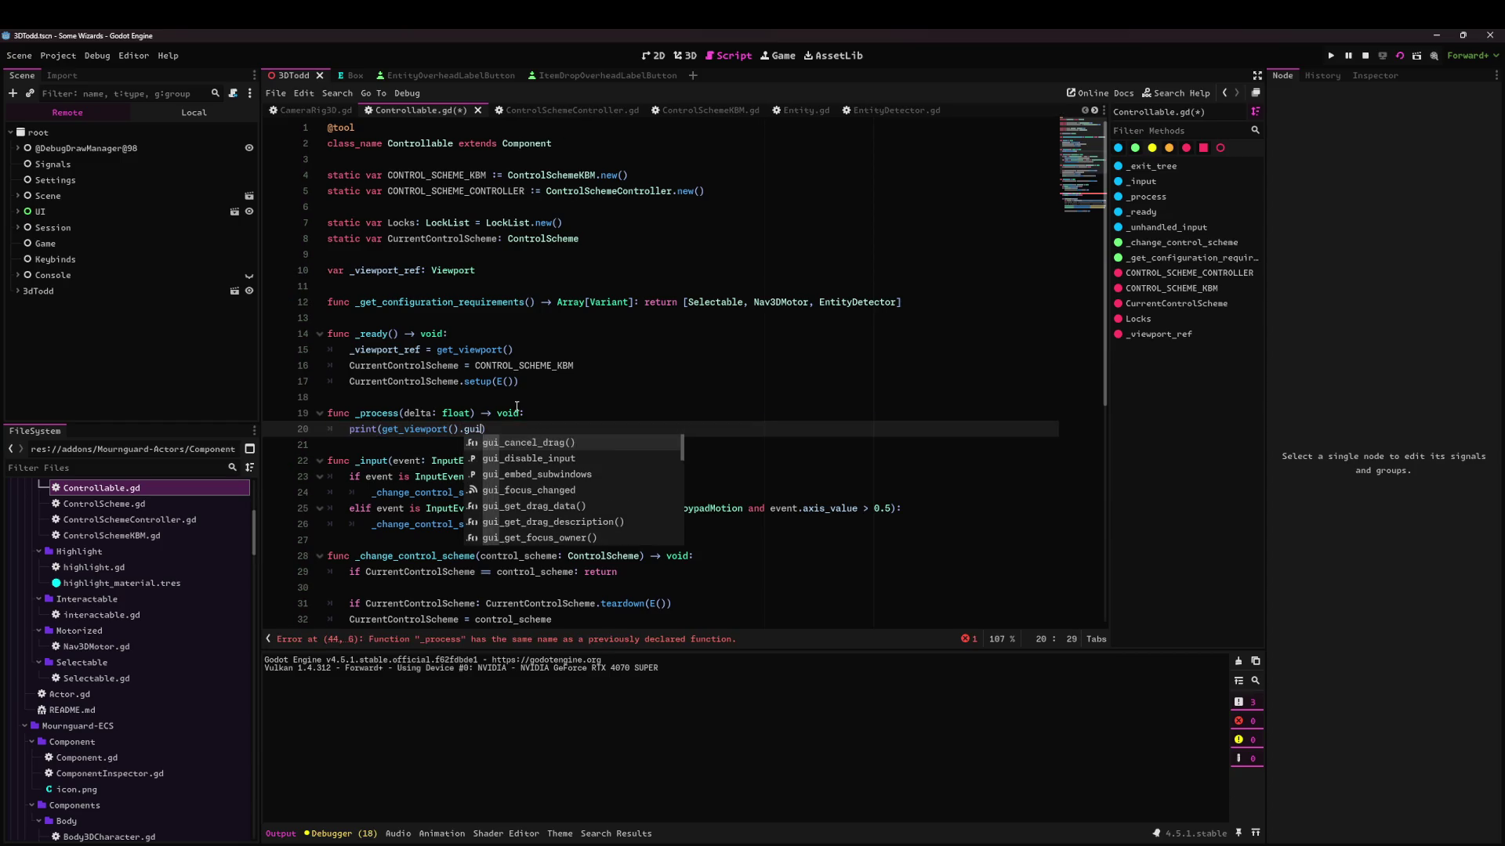
{"action": "key", "text": "Down"}
{"action": "key", "text": "Return"}
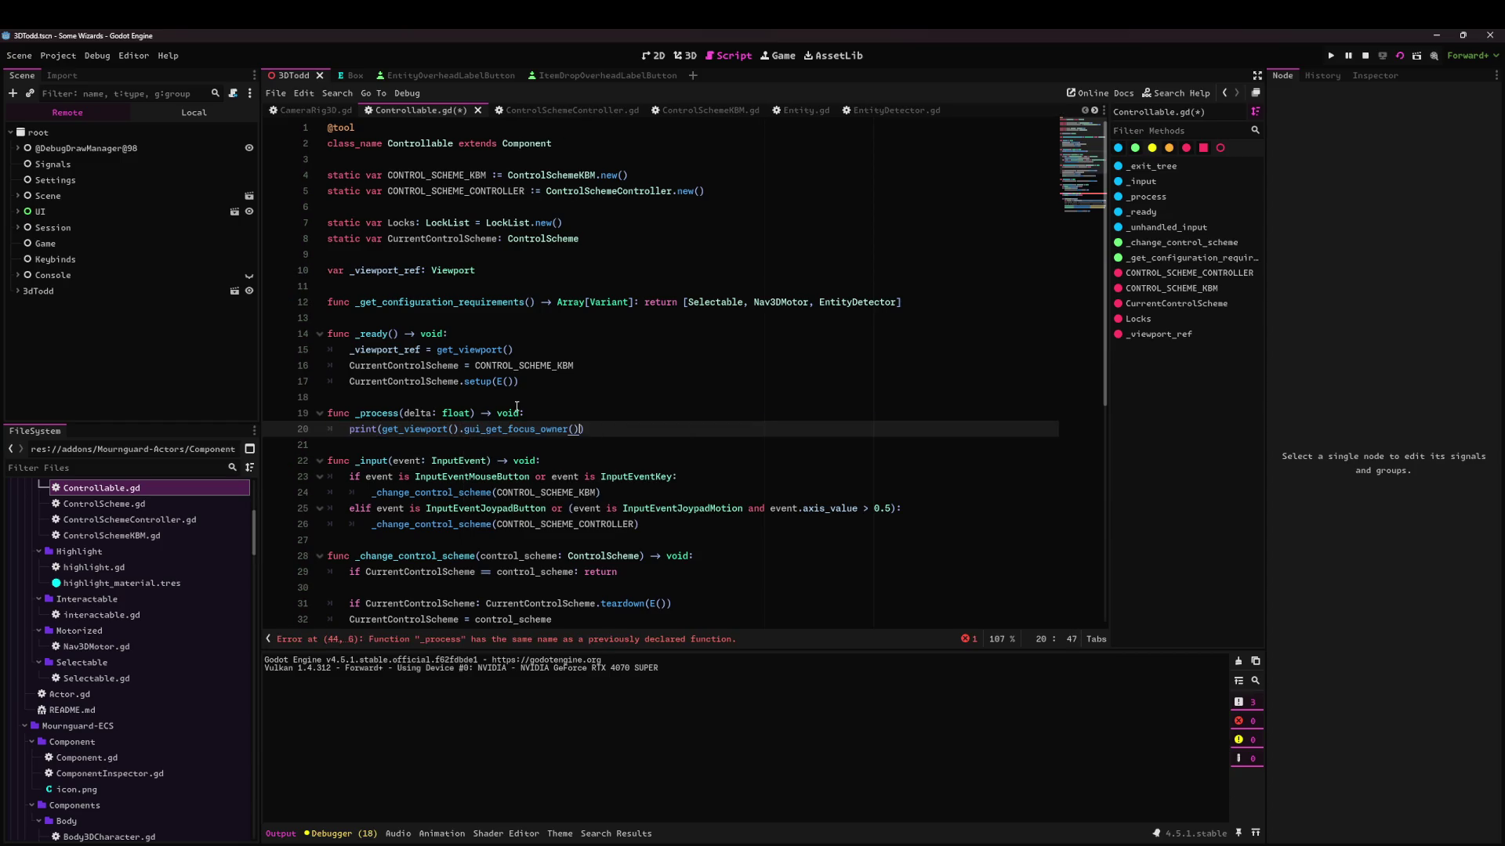
{"action": "key", "text": "ctrl+s"}
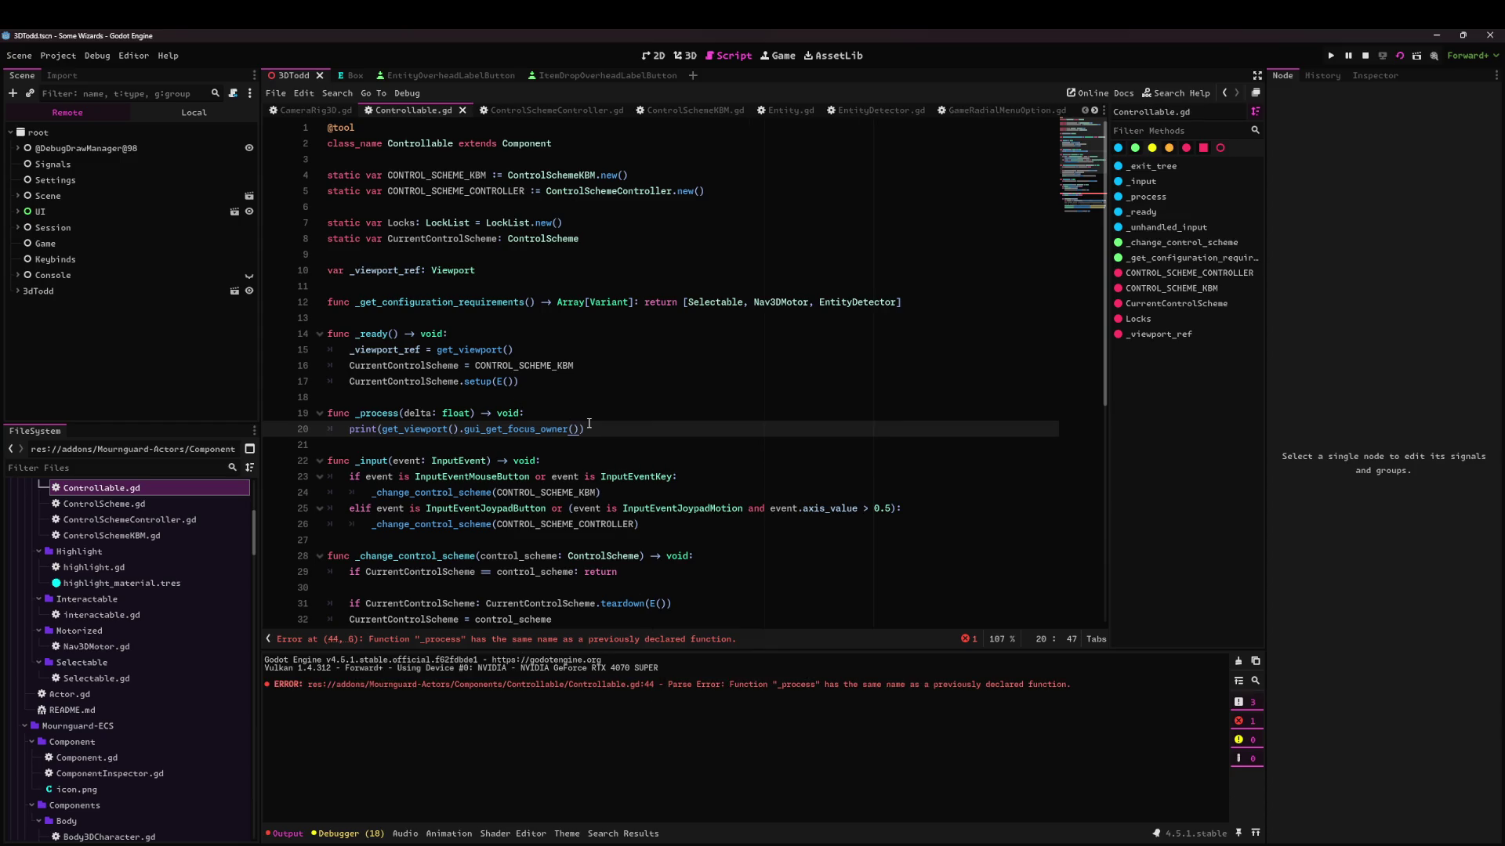
Delete the duplicate _process function and save.
{"action": "key", "text": "shift+Home"}
{"action": "key", "text": "BackSpace"}
{"action": "key", "text": "BackSpace"}
{"action": "key", "text": "BackSpace"}
{"action": "key", "text": "shift+Up"}
{"action": "key", "text": "shift+Up"}
{"action": "key", "text": "BackSpace"}
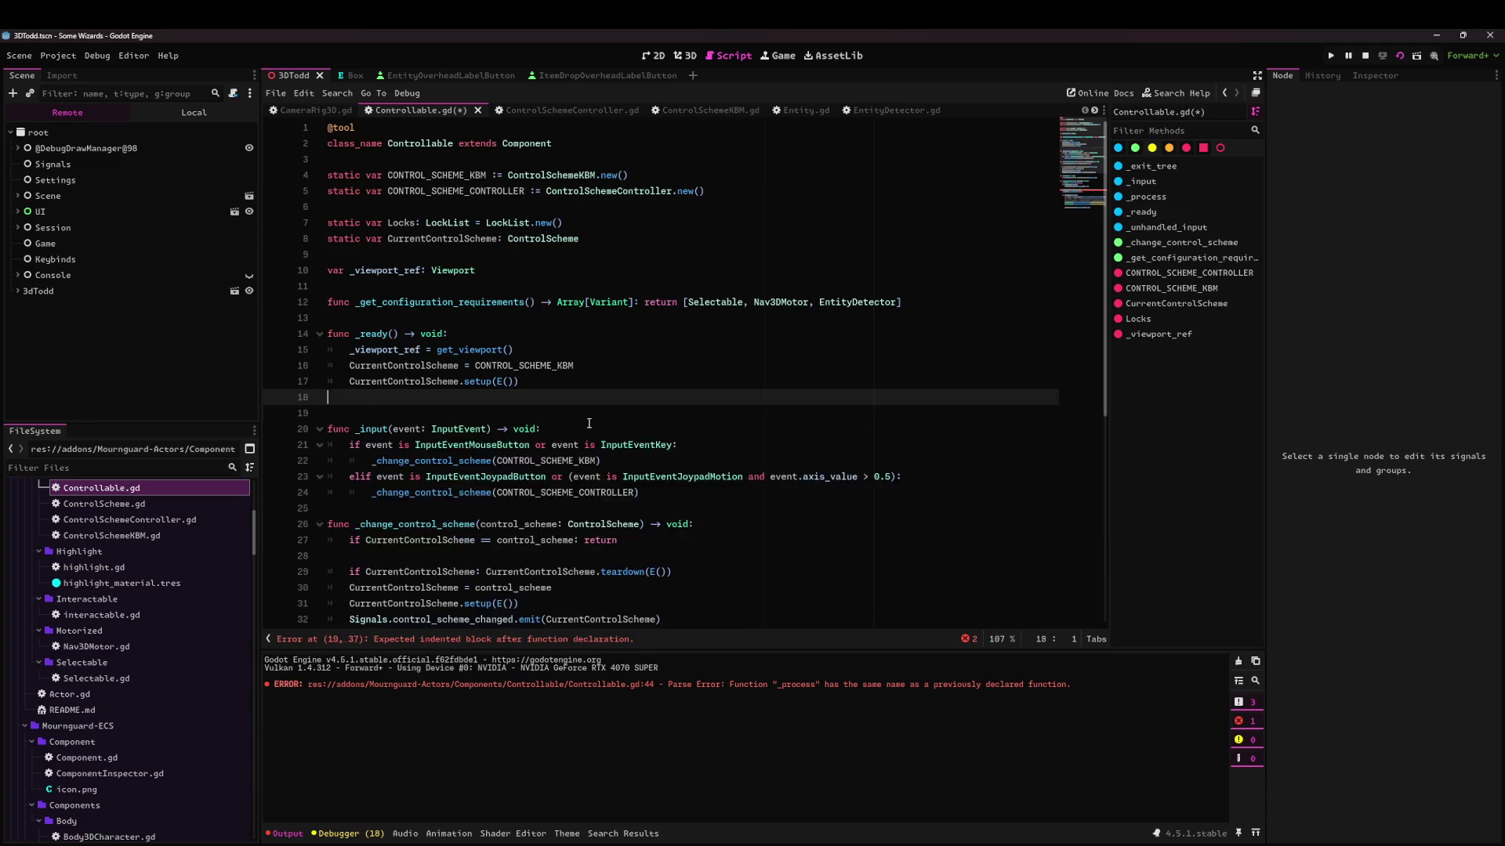
{"action": "key", "text": "ctrl+s"}
Paste the focus-owner print into the existing _process, tidy blank lines, and save.
{"action": "scroll", "coordinate": [596, 431], "scroll_direction": "down", "scroll_amount": 7}
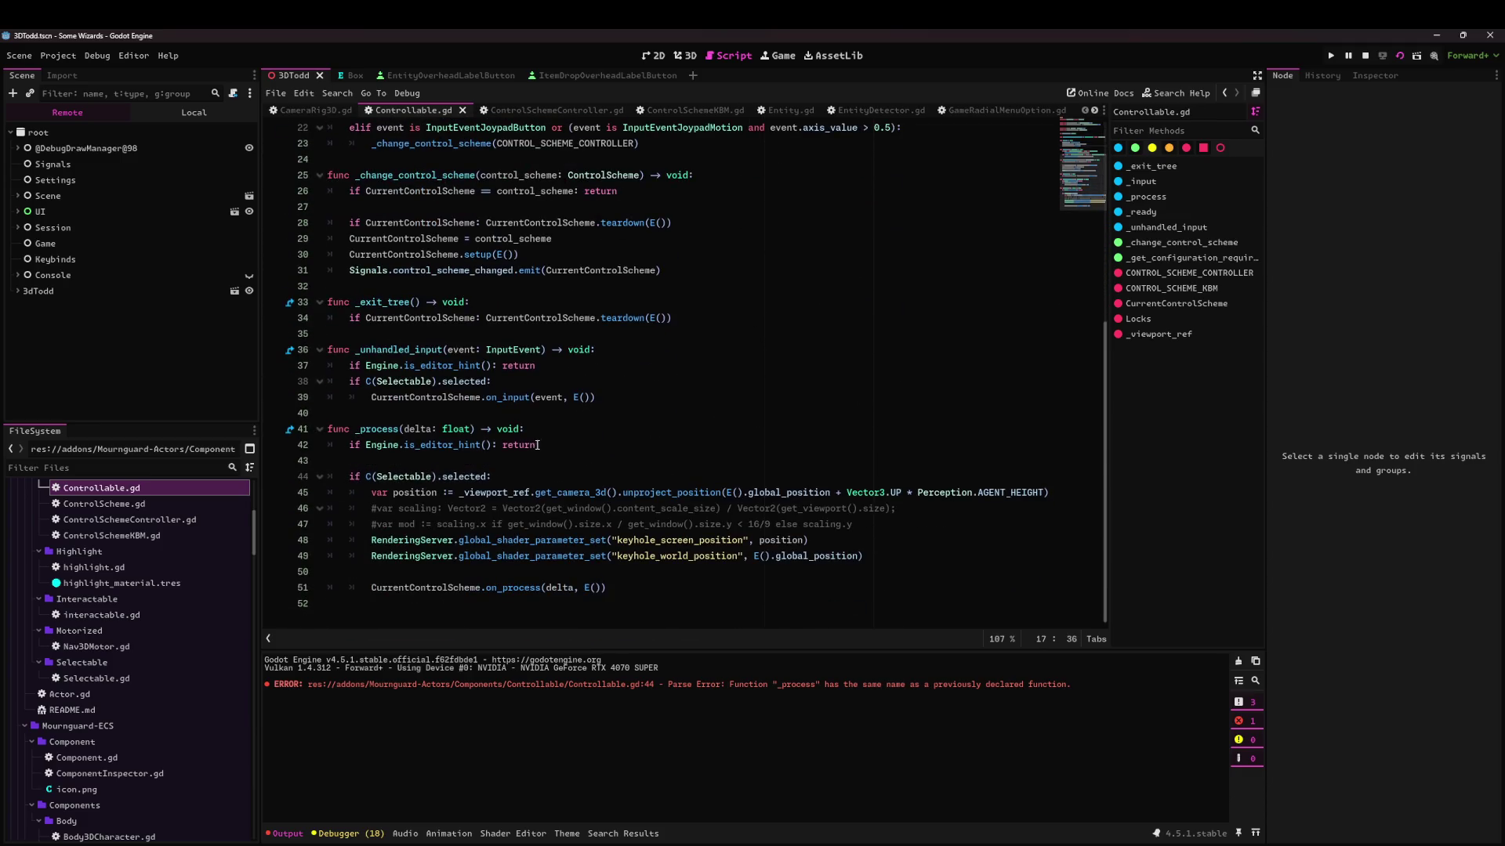
{"action": "left_click", "coordinate": [604, 443]}
{"action": "key", "text": "Up"}
{"action": "key", "text": "Return"}
{"action": "key", "text": "Down"}
{"action": "key", "text": "Down"}
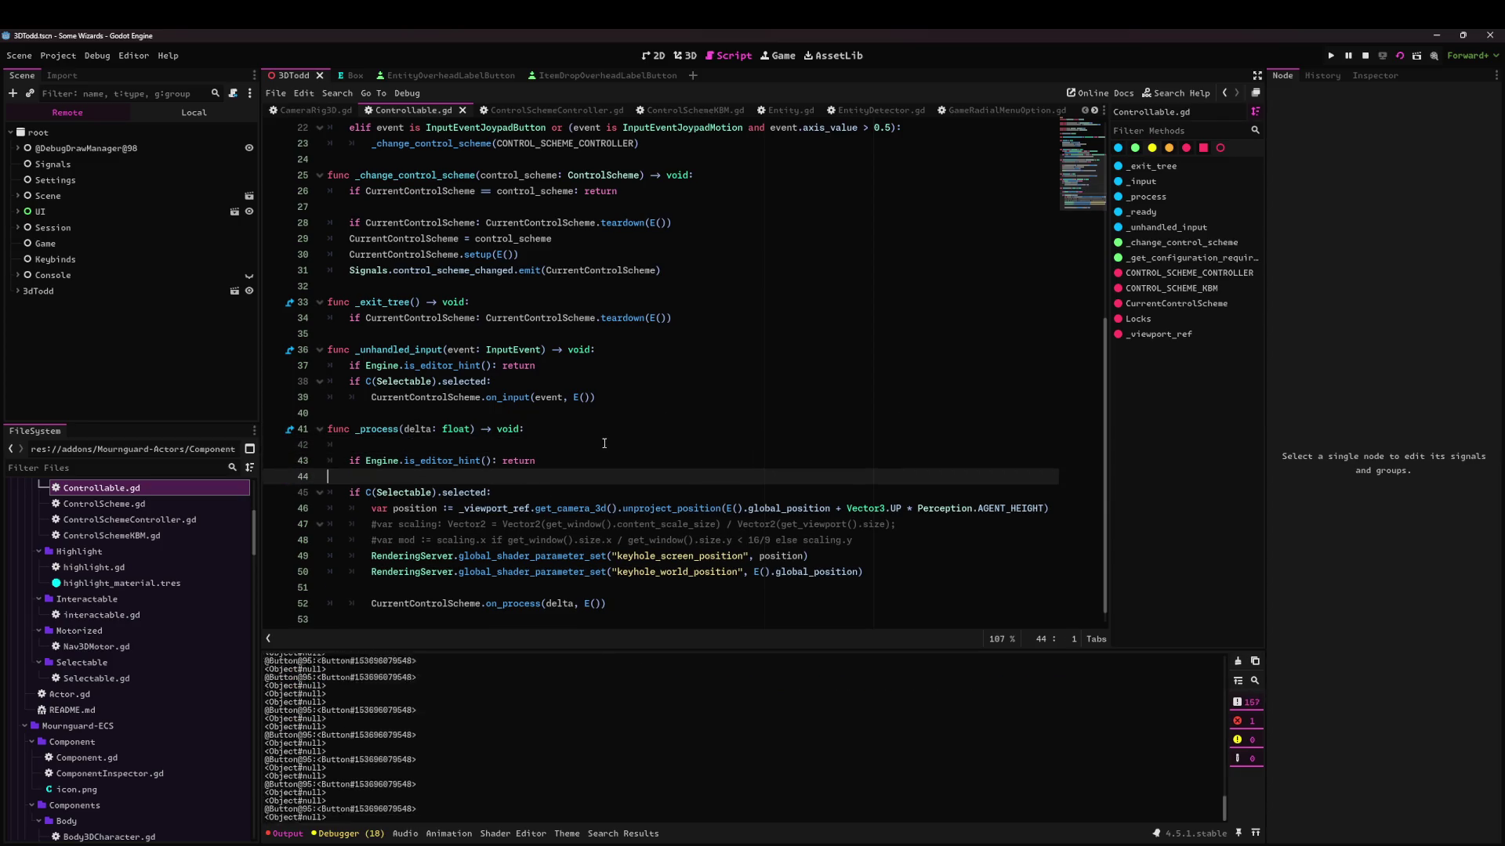
{"action": "key", "text": "ctrl+v"}
{"action": "key", "text": "Up"}
{"action": "key", "text": "Up"}
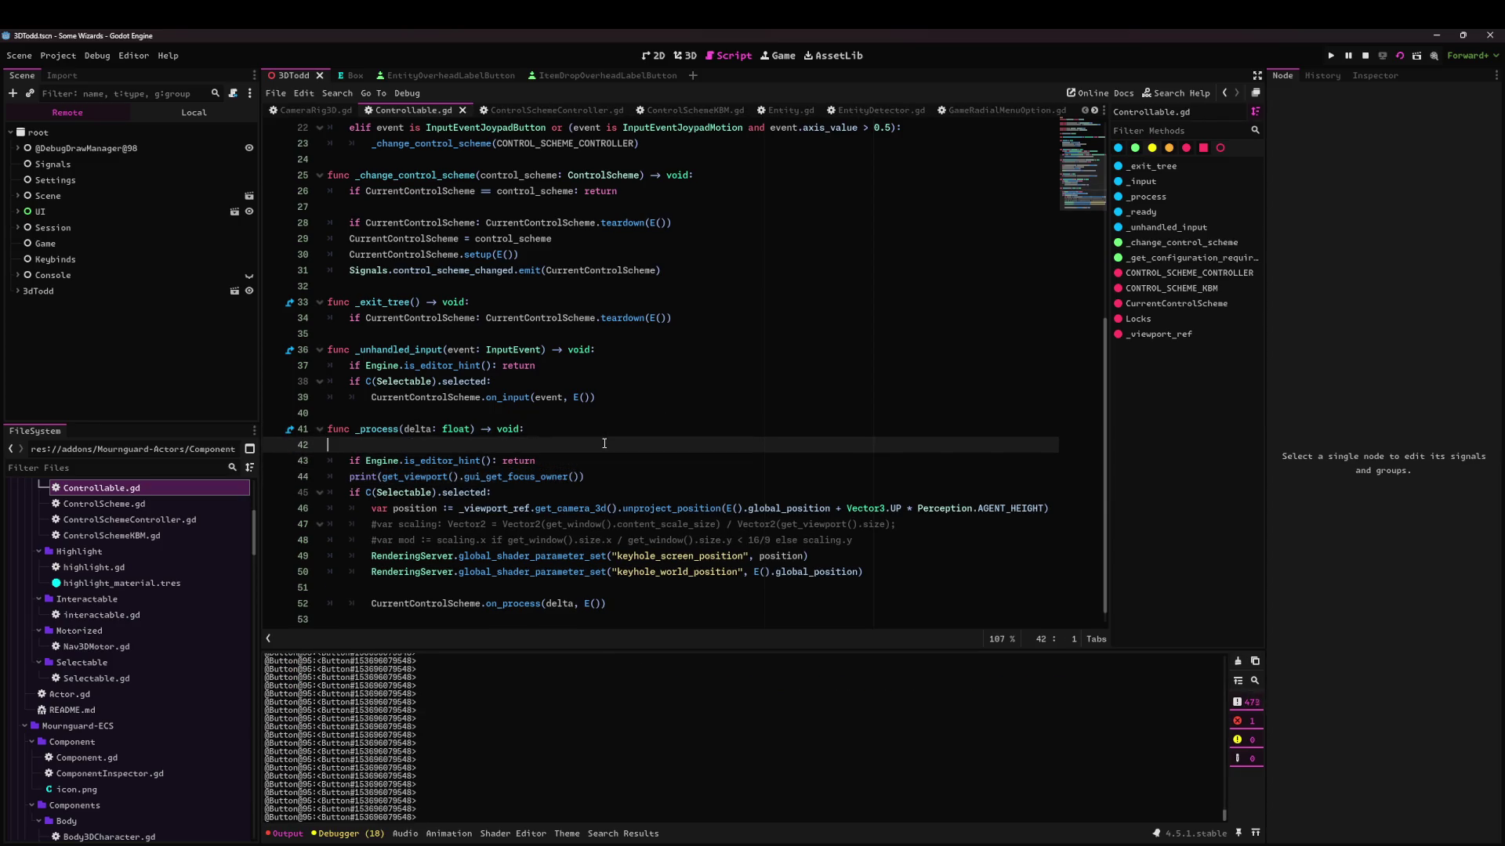
{"action": "key", "text": "BackSpace"}
{"action": "key", "text": "BackSpace"}
{"action": "key", "text": "ctrl+s"}
{"action": "key", "text": "Down"}
{"action": "key", "text": "Down"}
{"action": "key", "text": "Down"}
{"action": "key", "text": "Home"}
{"action": "key", "text": "Return"}
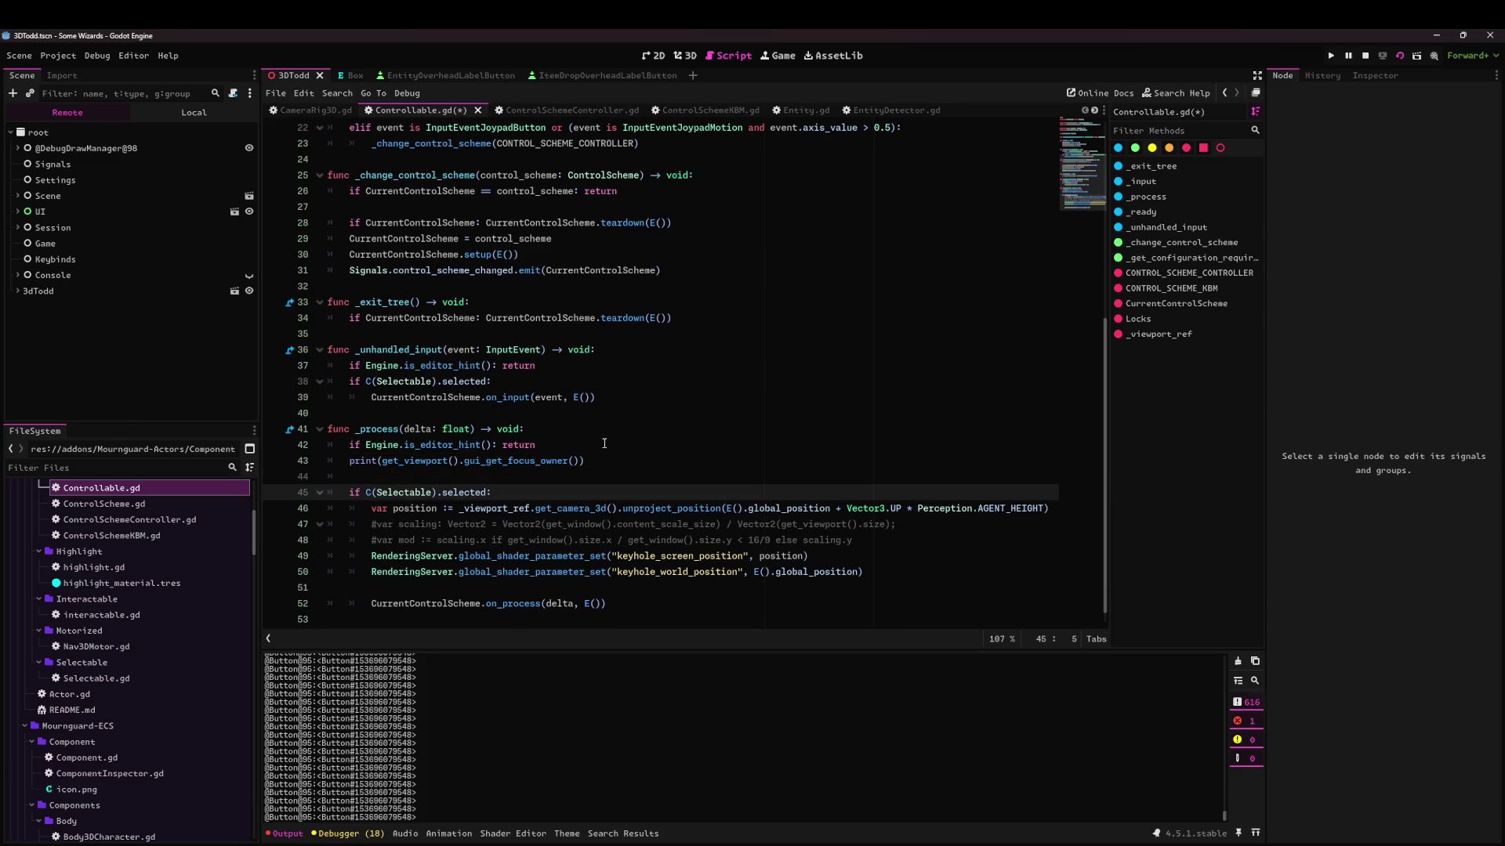
Run the game, then change the print to output gui_get_focus_owner().text and save.
{"action": "key", "text": "F5"}
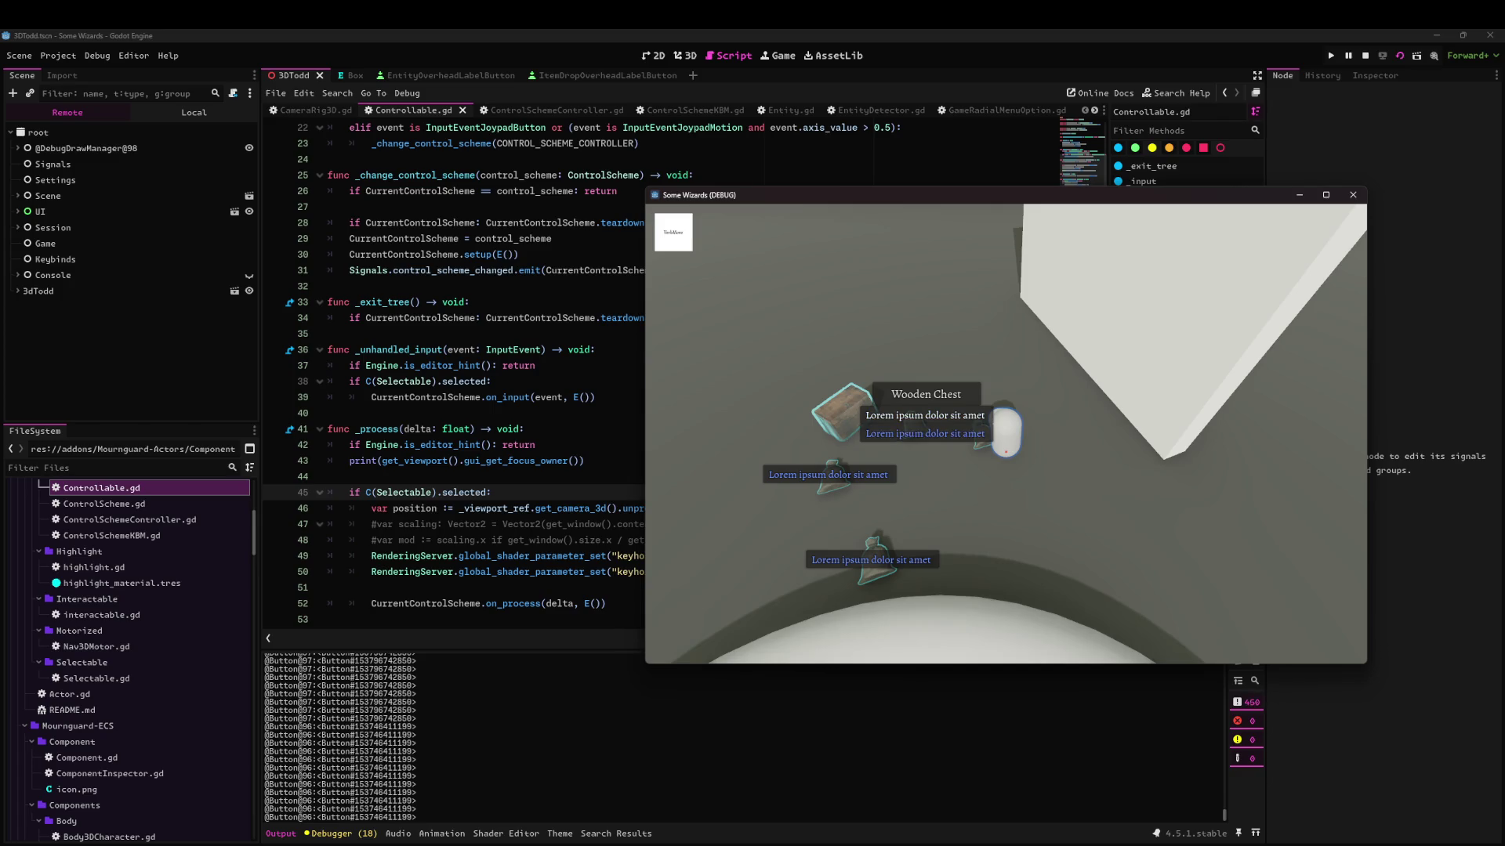
{"action": "left_click", "coordinate": [546, 623]}
{"action": "left_click", "coordinate": [584, 461]}
{"action": "type", "text": "text"}
{"action": "key", "text": "ctrl+s"}
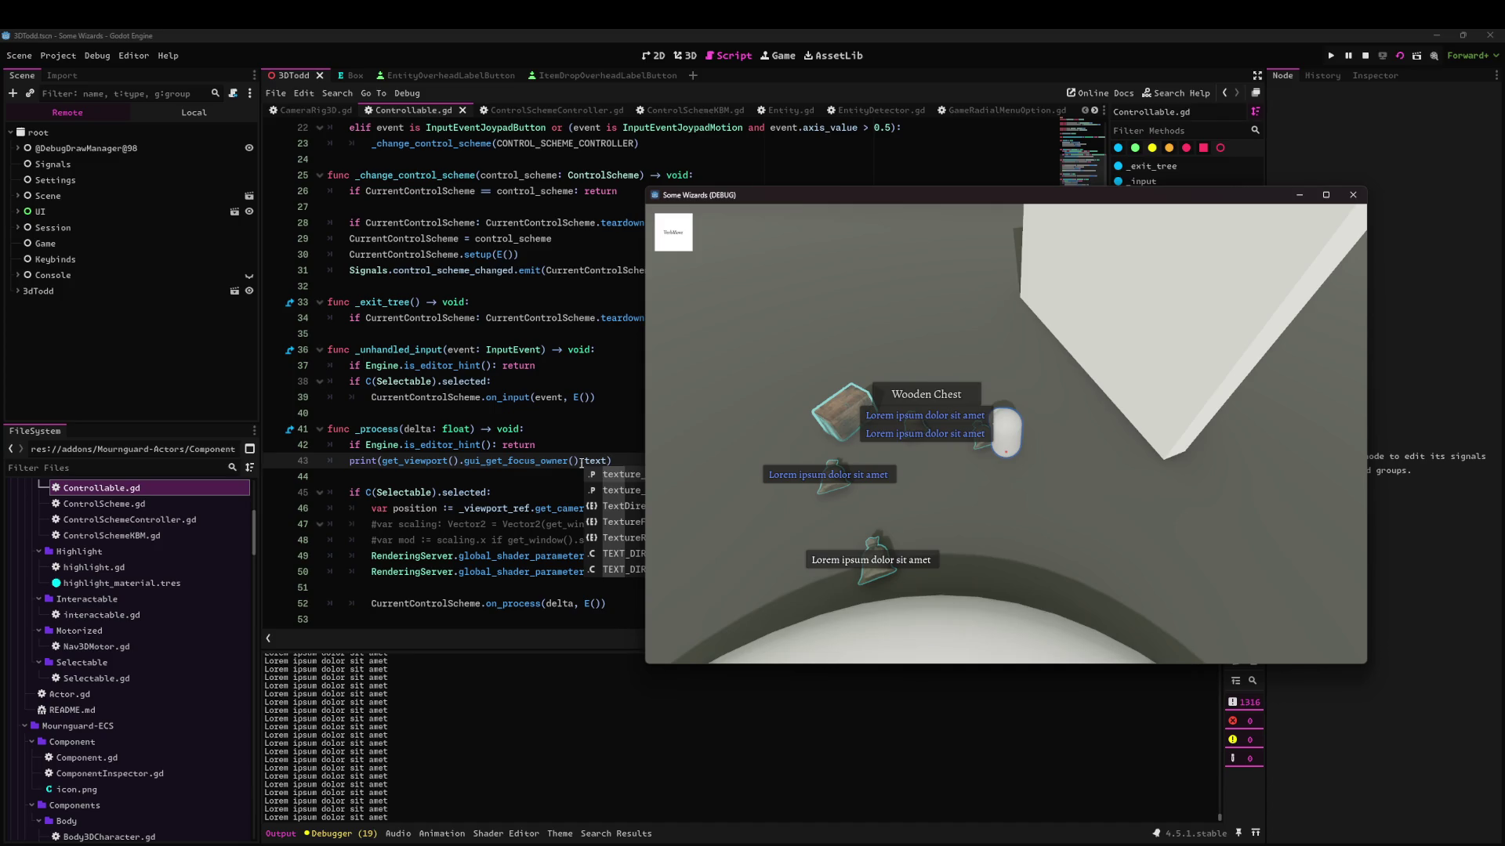
Stop the running game and delete the debug print line.
{"action": "key", "text": "Escape"}
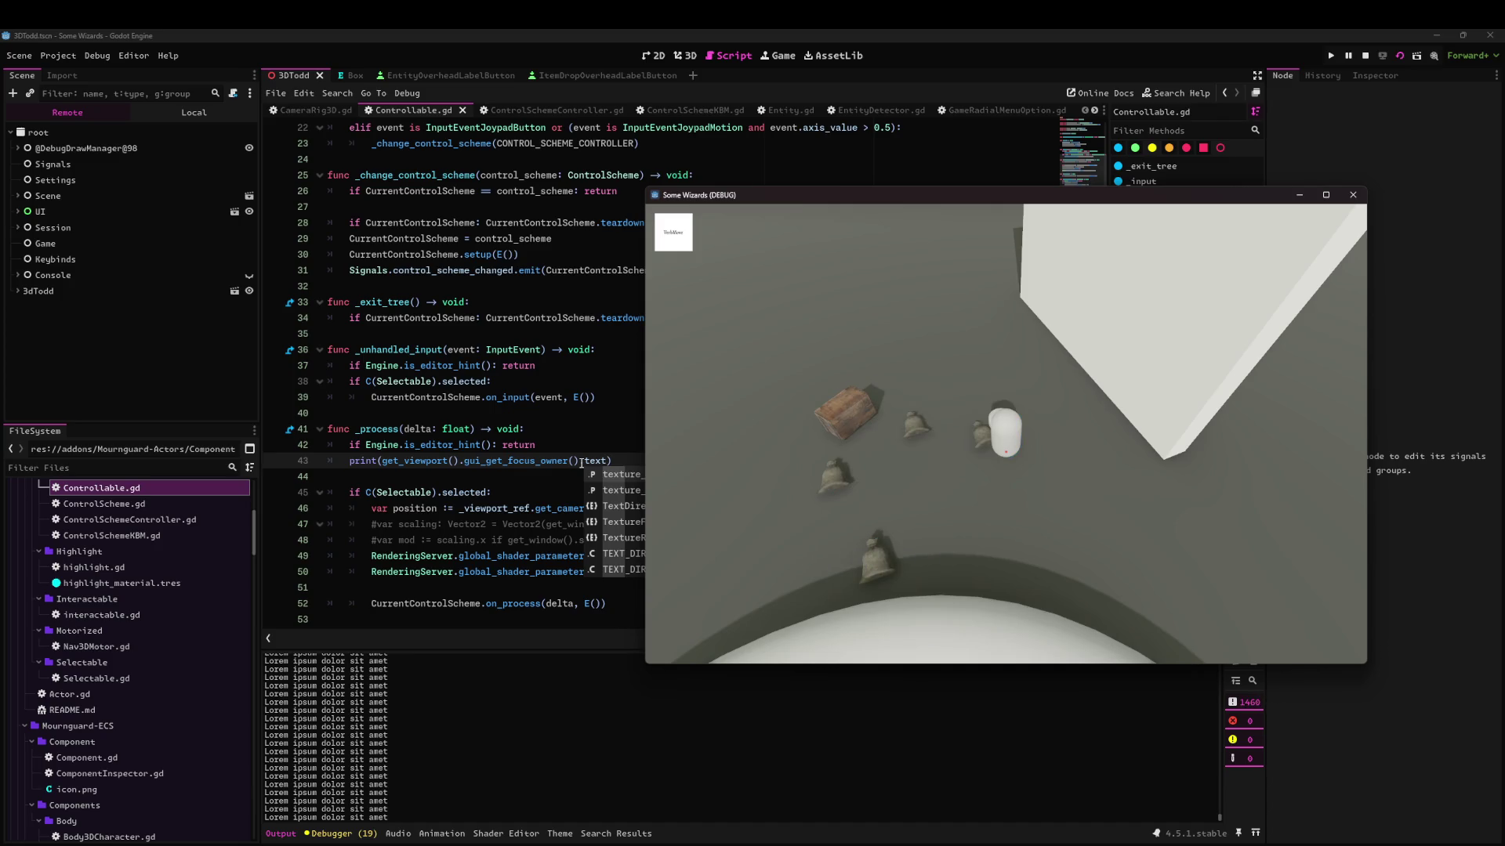
{"action": "left_click", "coordinate": [1353, 194]}
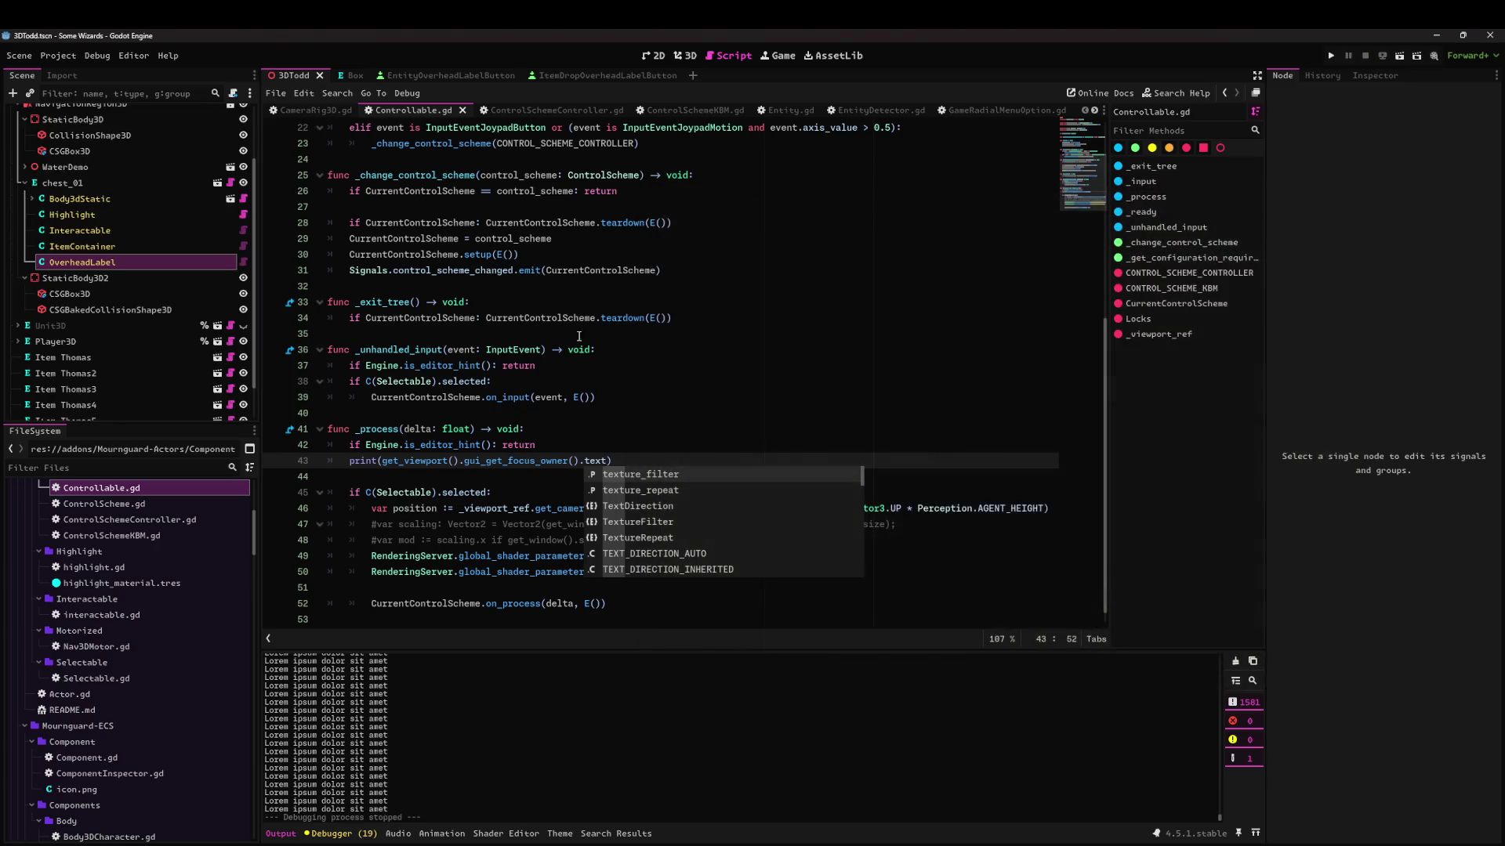
{"action": "key", "text": "Down"}
{"action": "key", "text": "ctrl+x"}
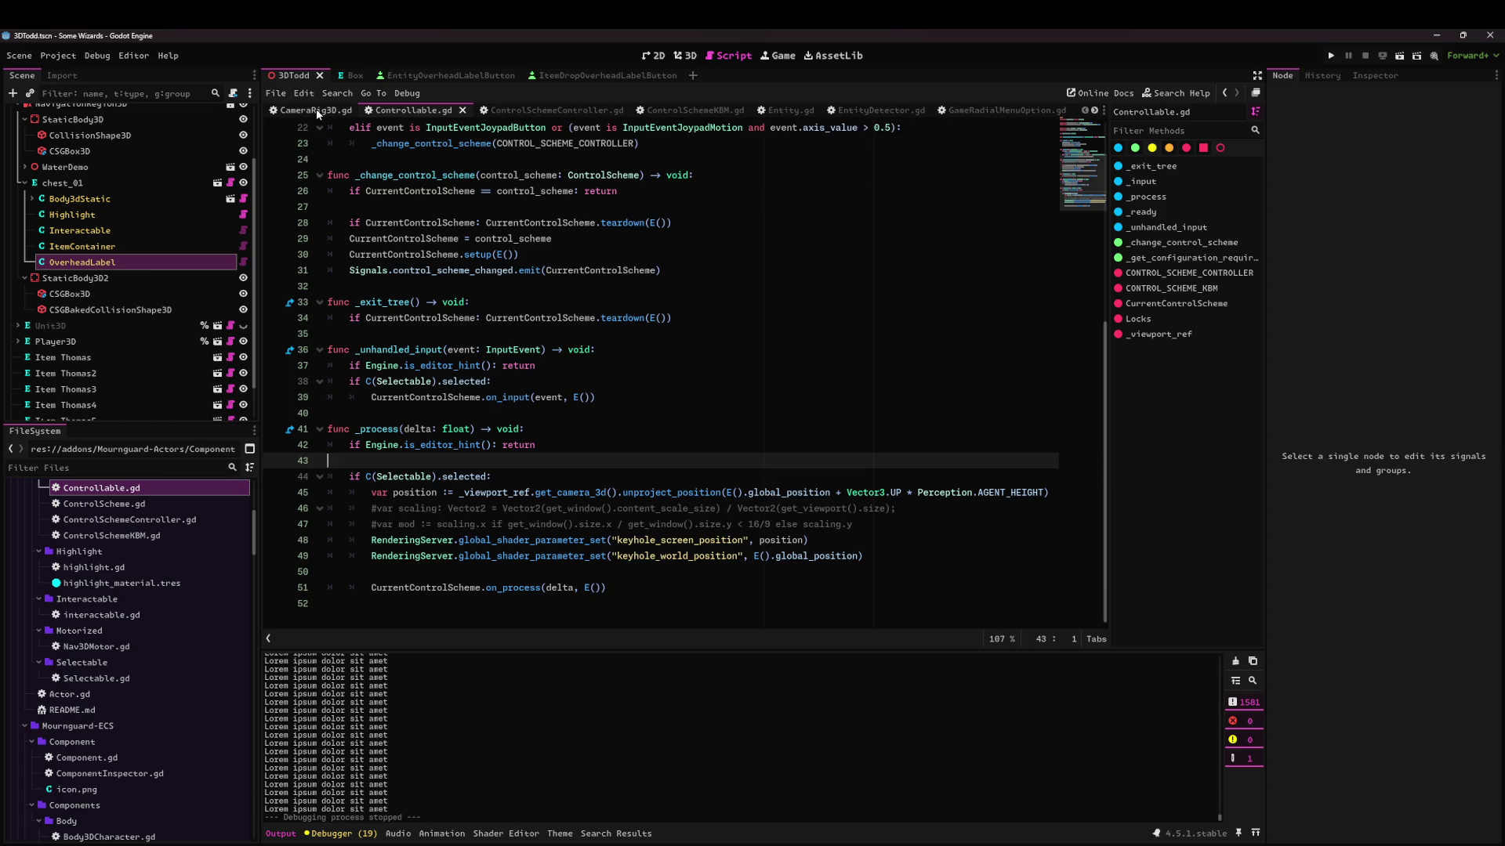
{"action": "scroll", "coordinate": [956, 115], "scroll_direction": "down", "scroll_amount": 3}
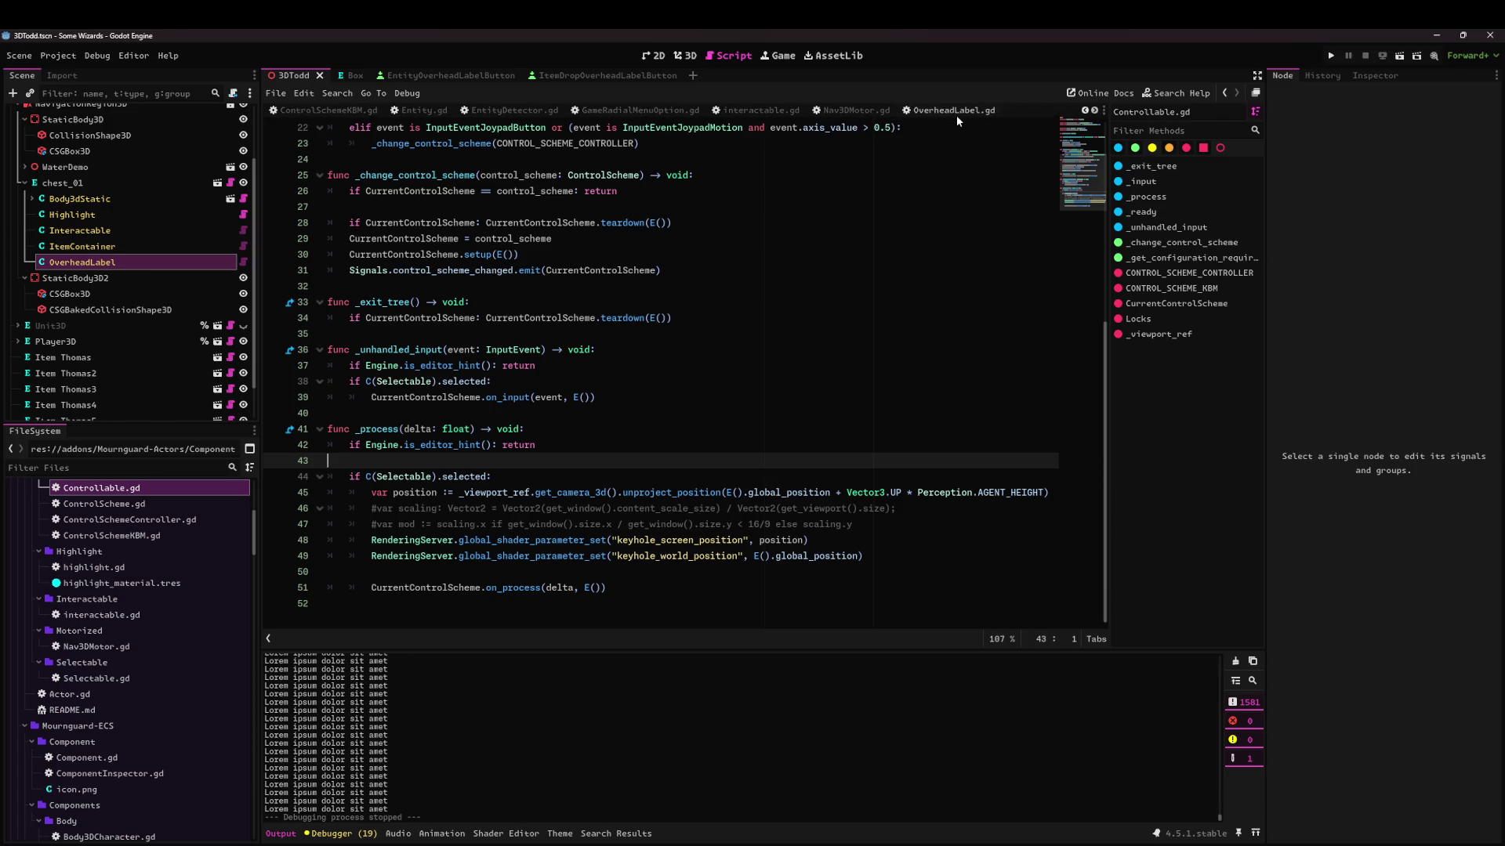
Open OverheadLabel.gd and select all _update_visibility occurrences.
{"action": "left_click", "coordinate": [949, 114]}
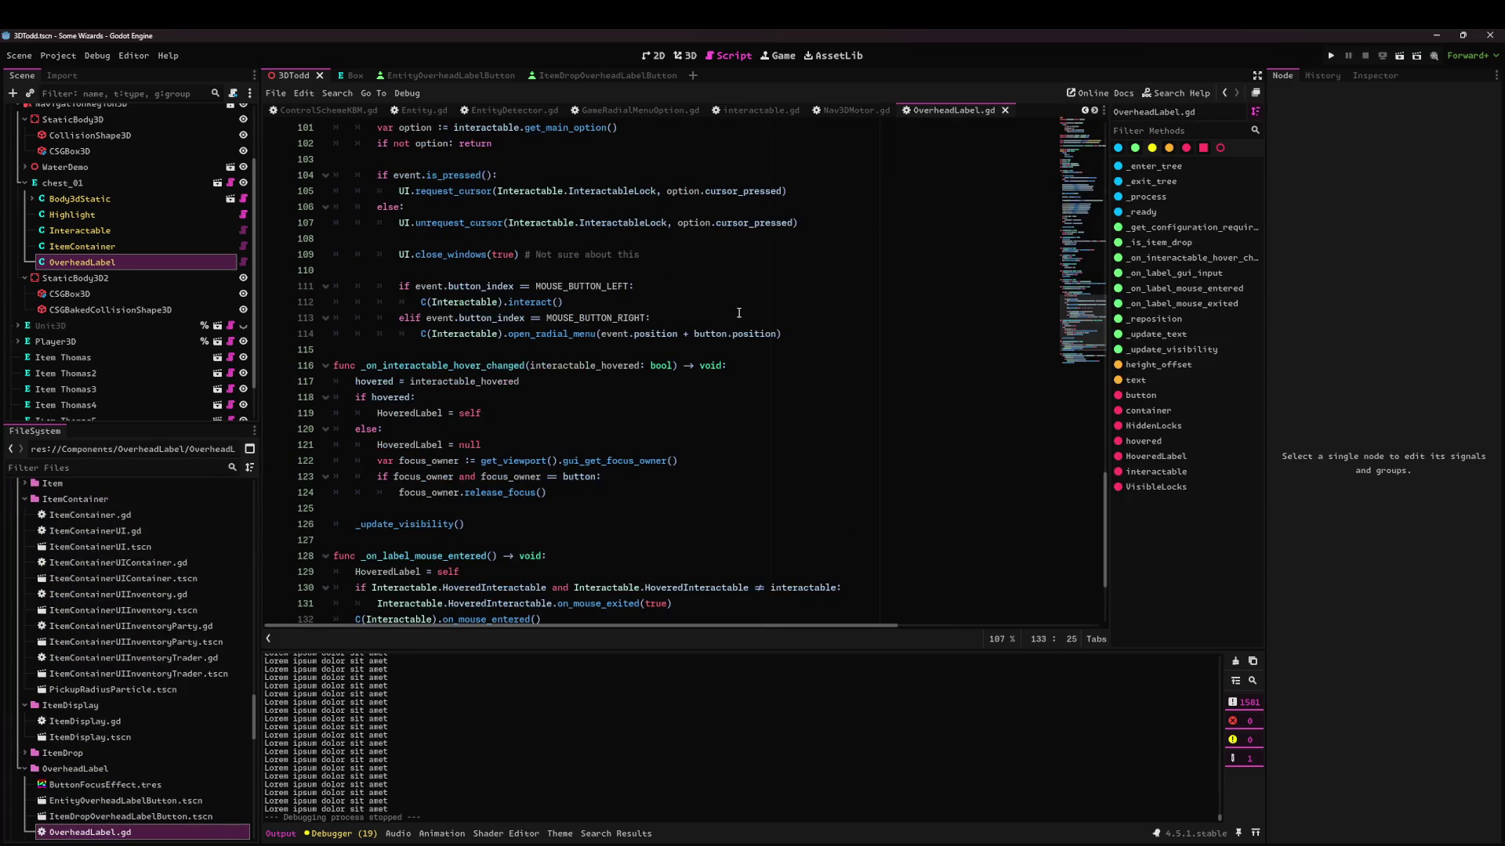
{"action": "scroll", "coordinate": [579, 395], "scroll_direction": "down", "scroll_amount": 3}
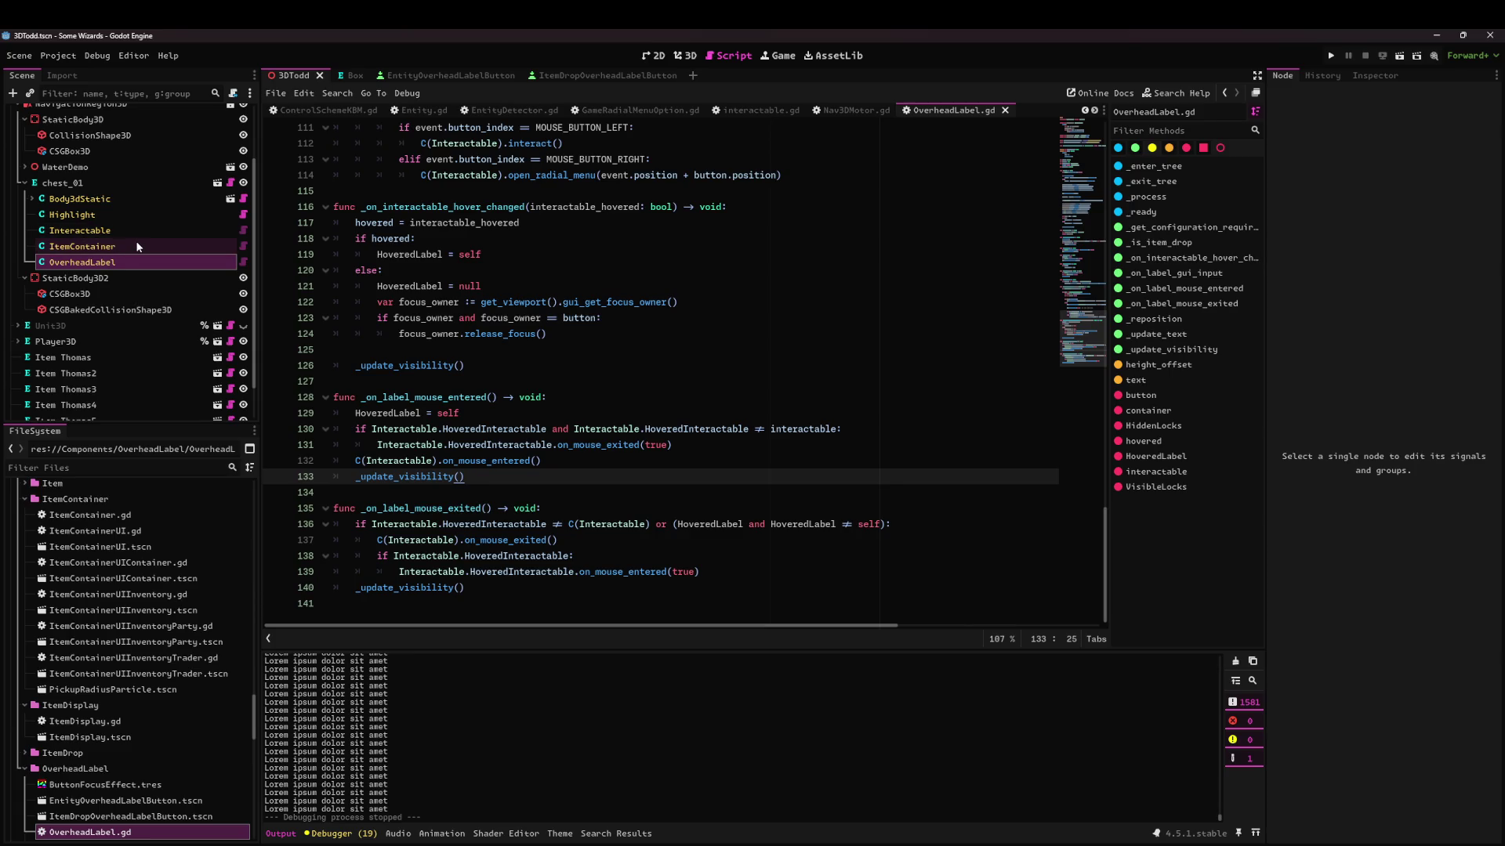
{"action": "scroll", "coordinate": [1086, 216], "scroll_direction": "up", "scroll_amount": 18}
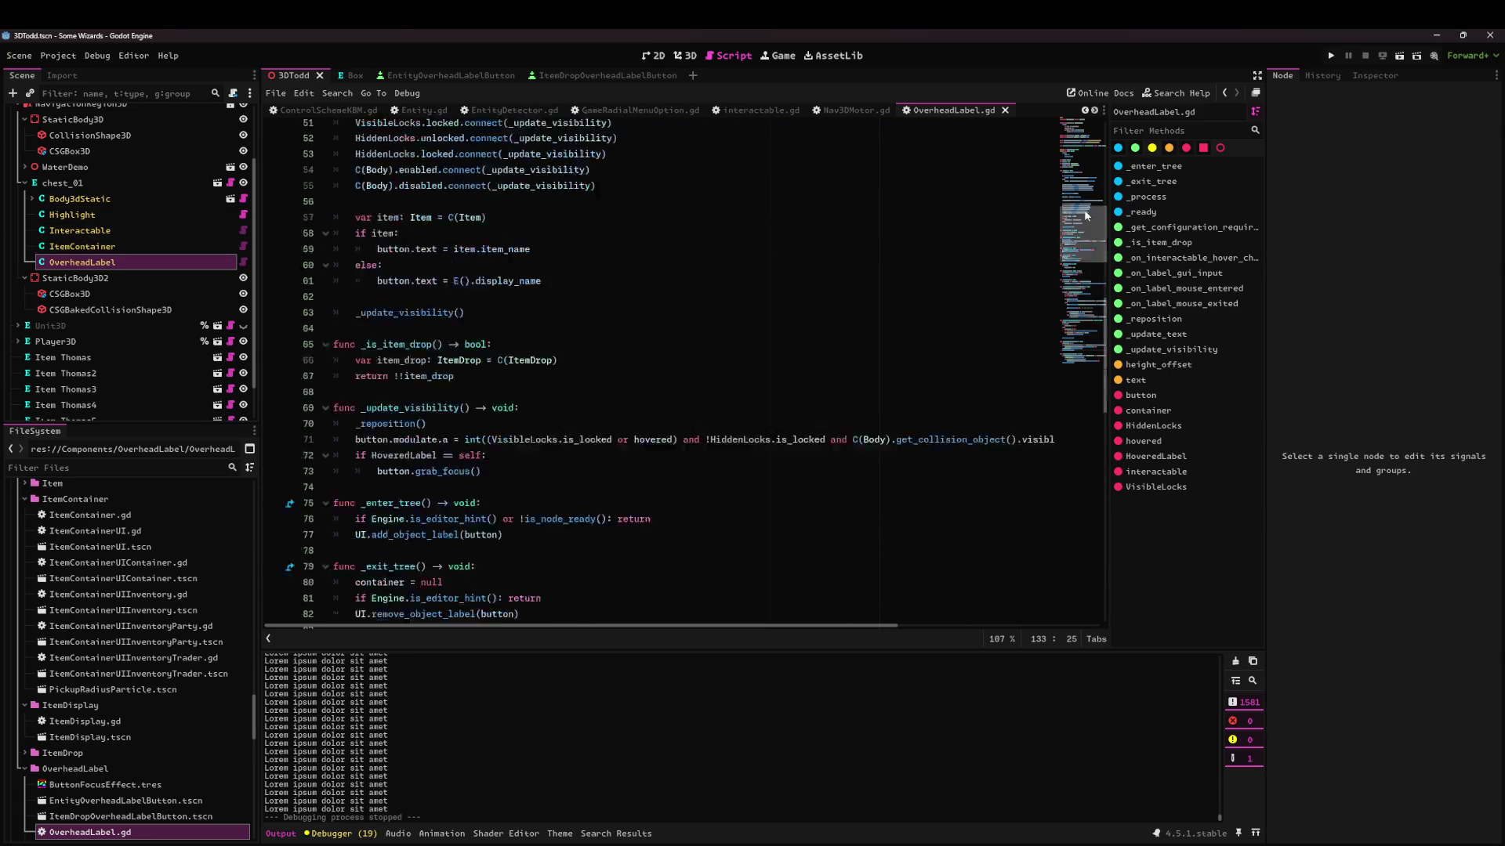
{"action": "scroll", "coordinate": [497, 322], "scroll_direction": "up", "scroll_amount": 4}
{"action": "double_click", "coordinate": [430, 383]}
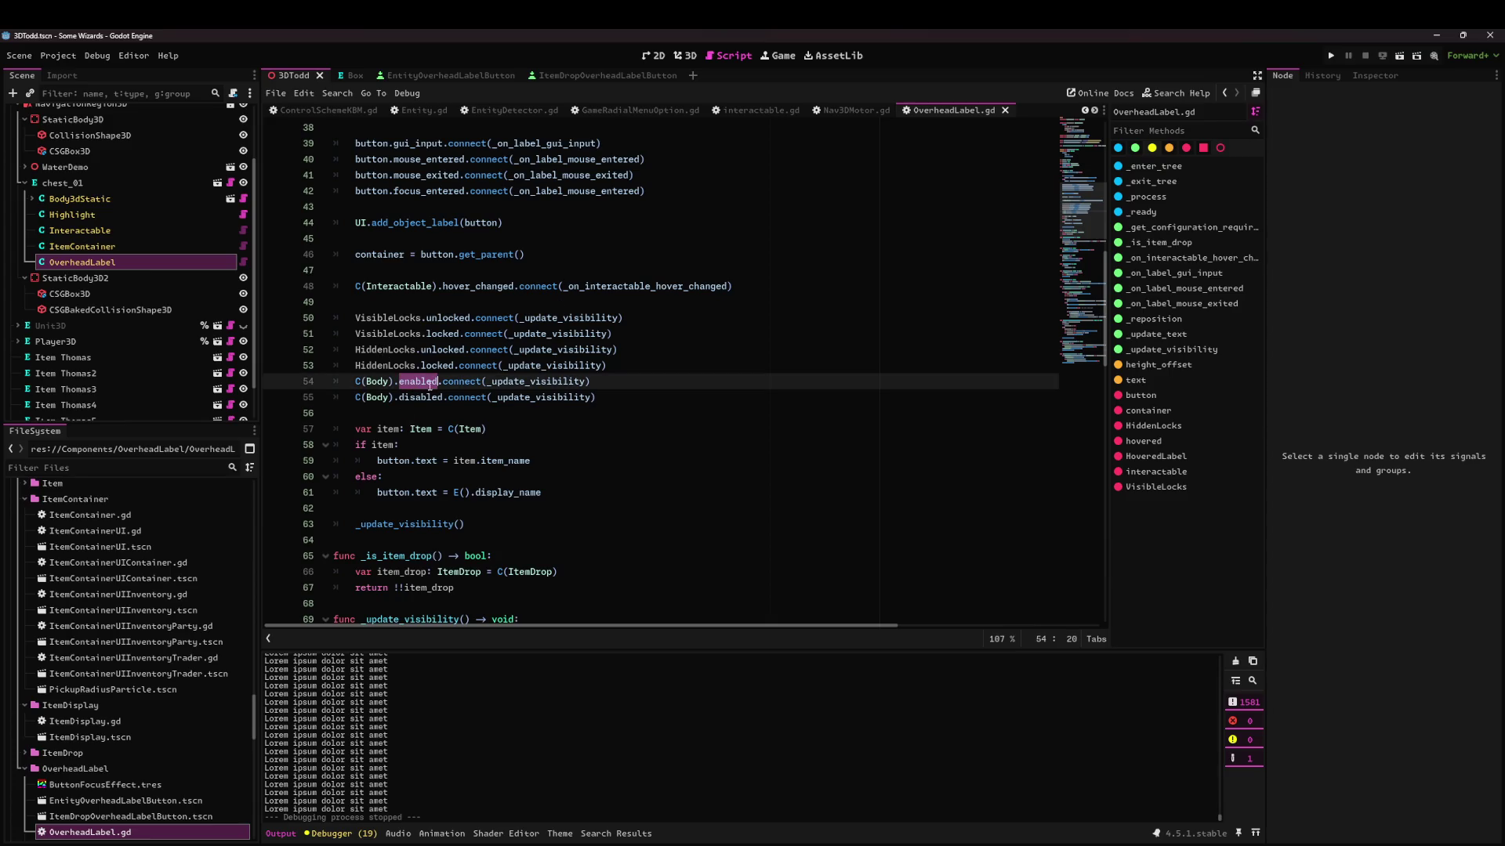
{"action": "double_click", "coordinate": [500, 381]}
{"action": "key", "text": "ctrl+d"}
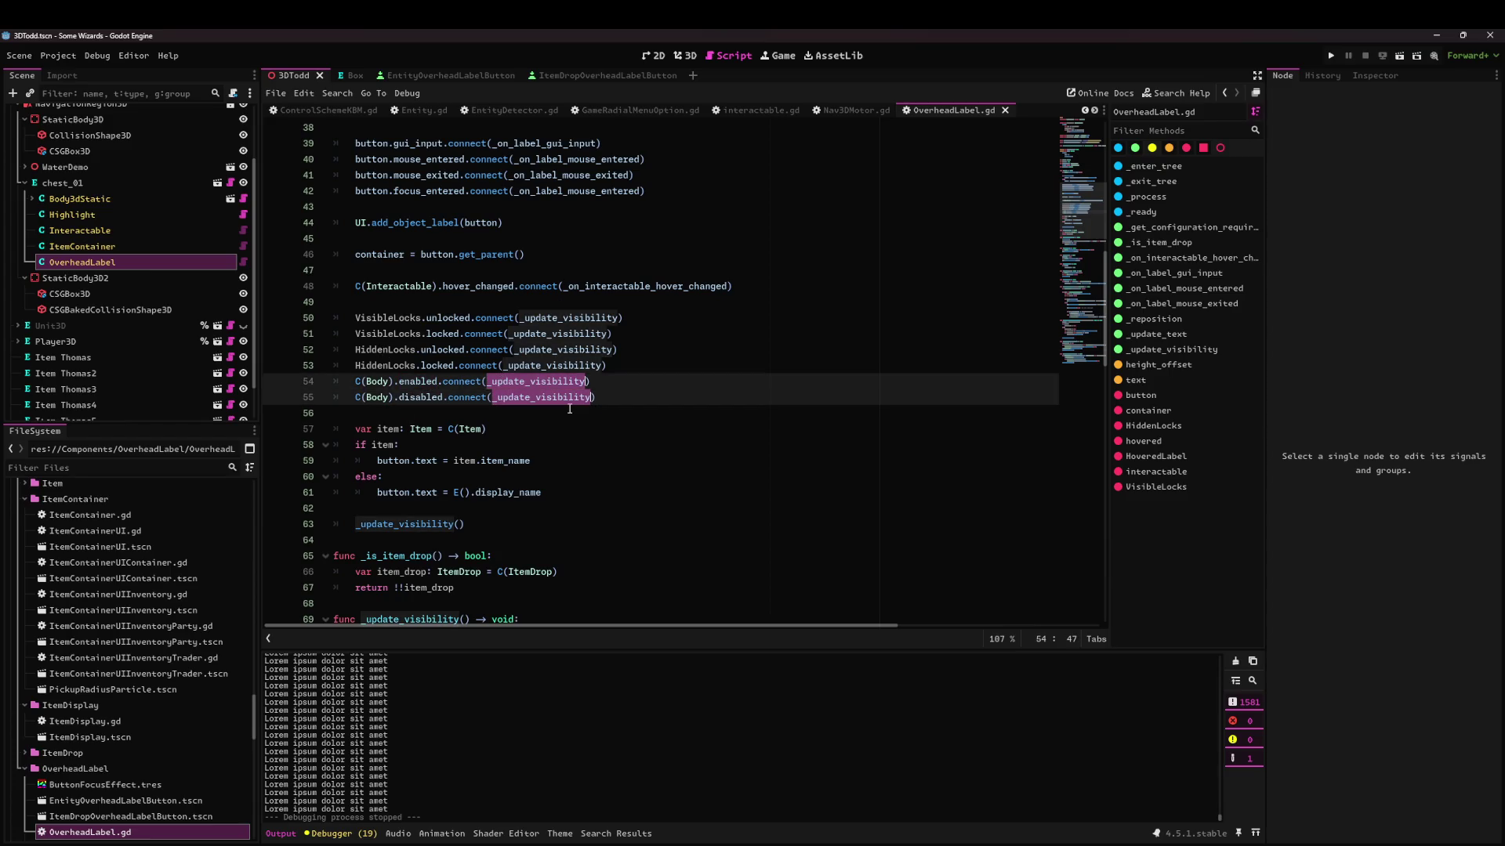
{"action": "key", "text": "ctrl+d"}
{"action": "key", "text": "ctrl+d"}
{"action": "key", "text": "ctrl+d"}
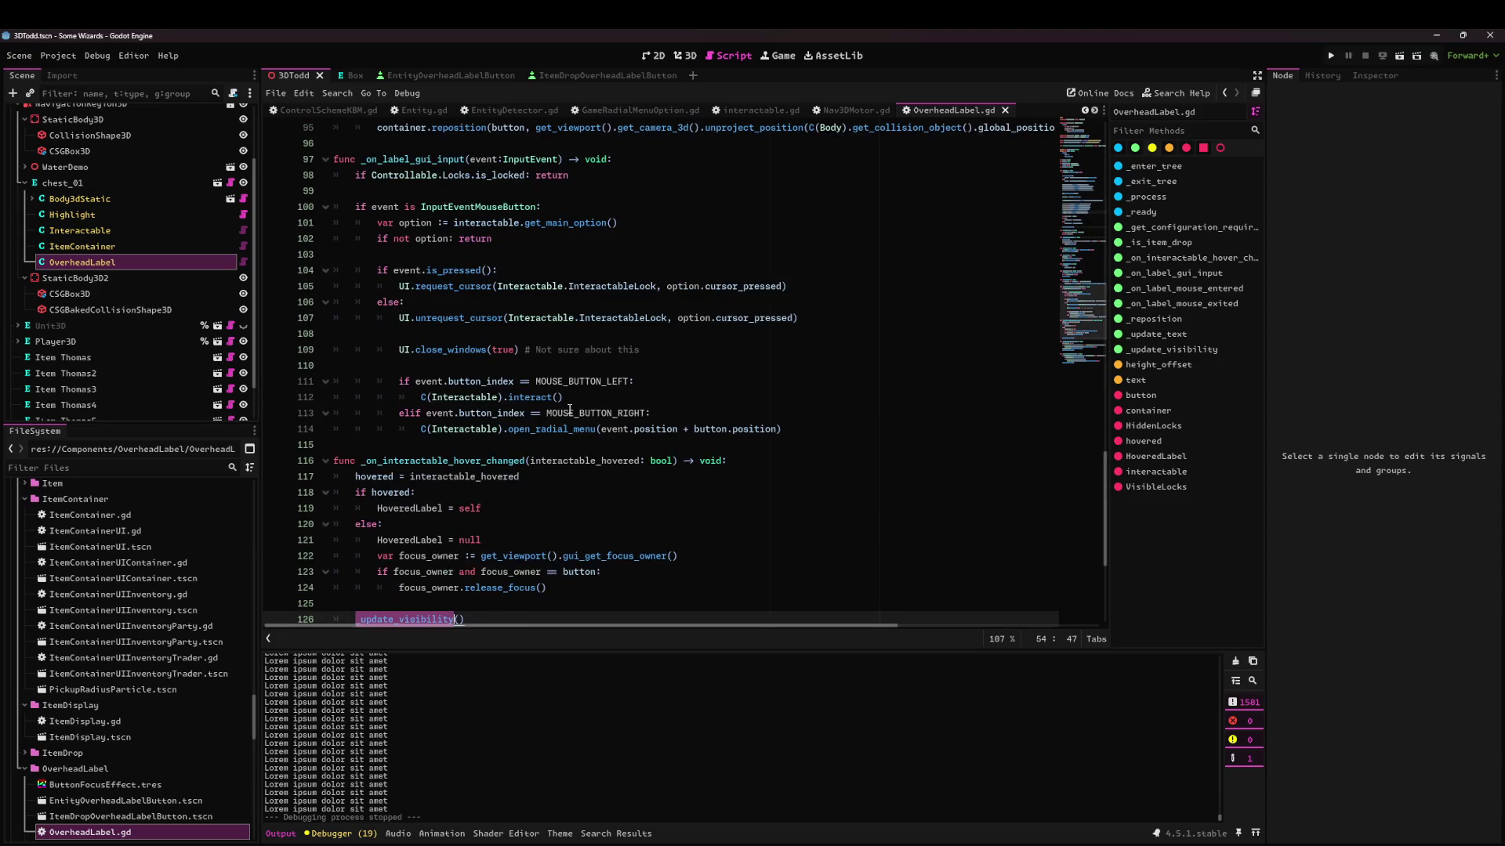
{"action": "scroll", "coordinate": [498, 410], "scroll_direction": "down", "scroll_amount": 1}
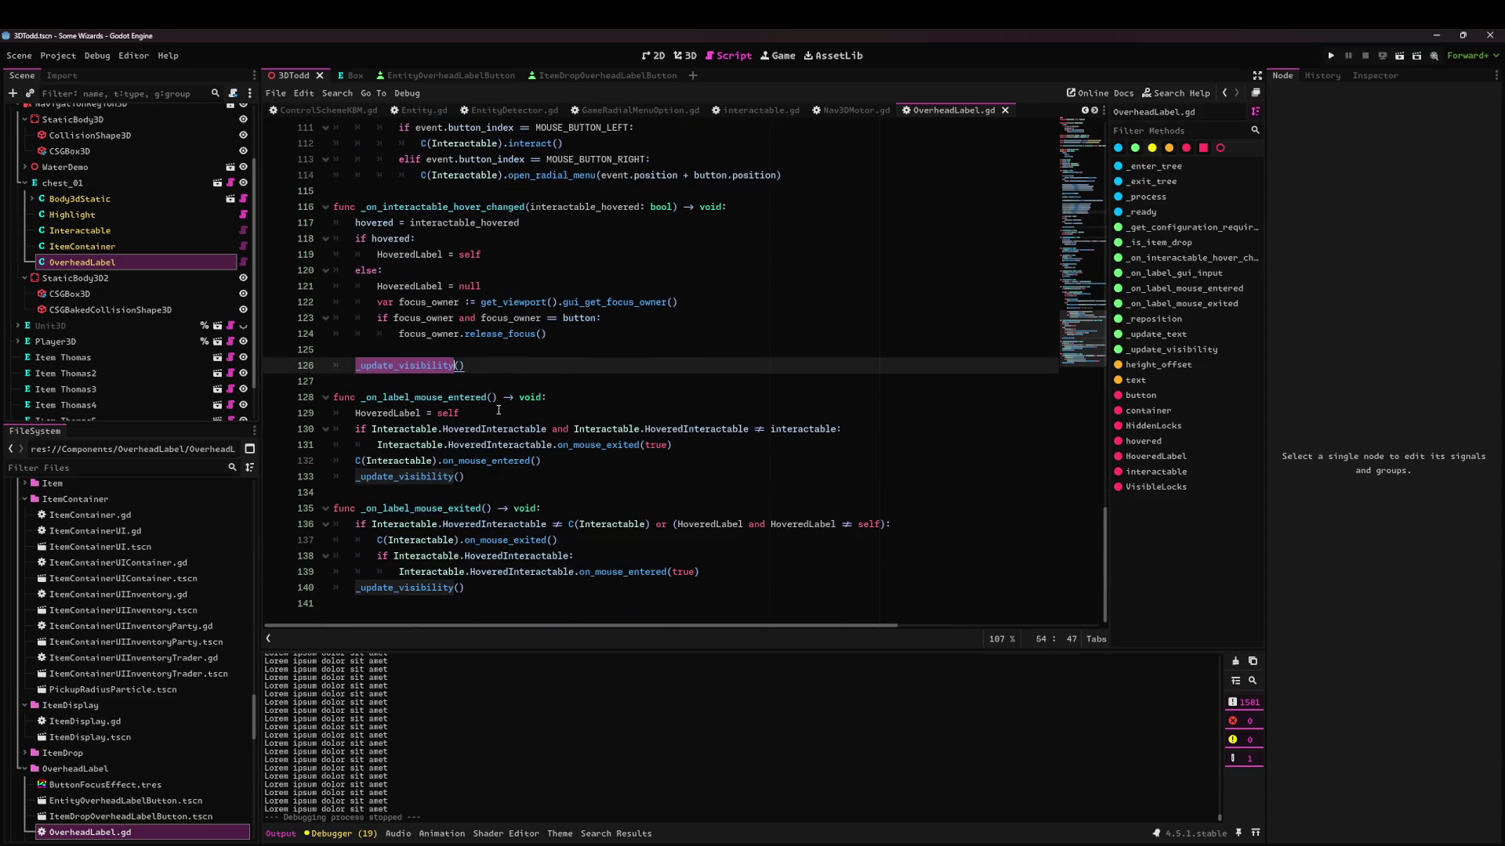
{"action": "scroll", "coordinate": [509, 413], "scroll_direction": "up", "scroll_amount": 15}
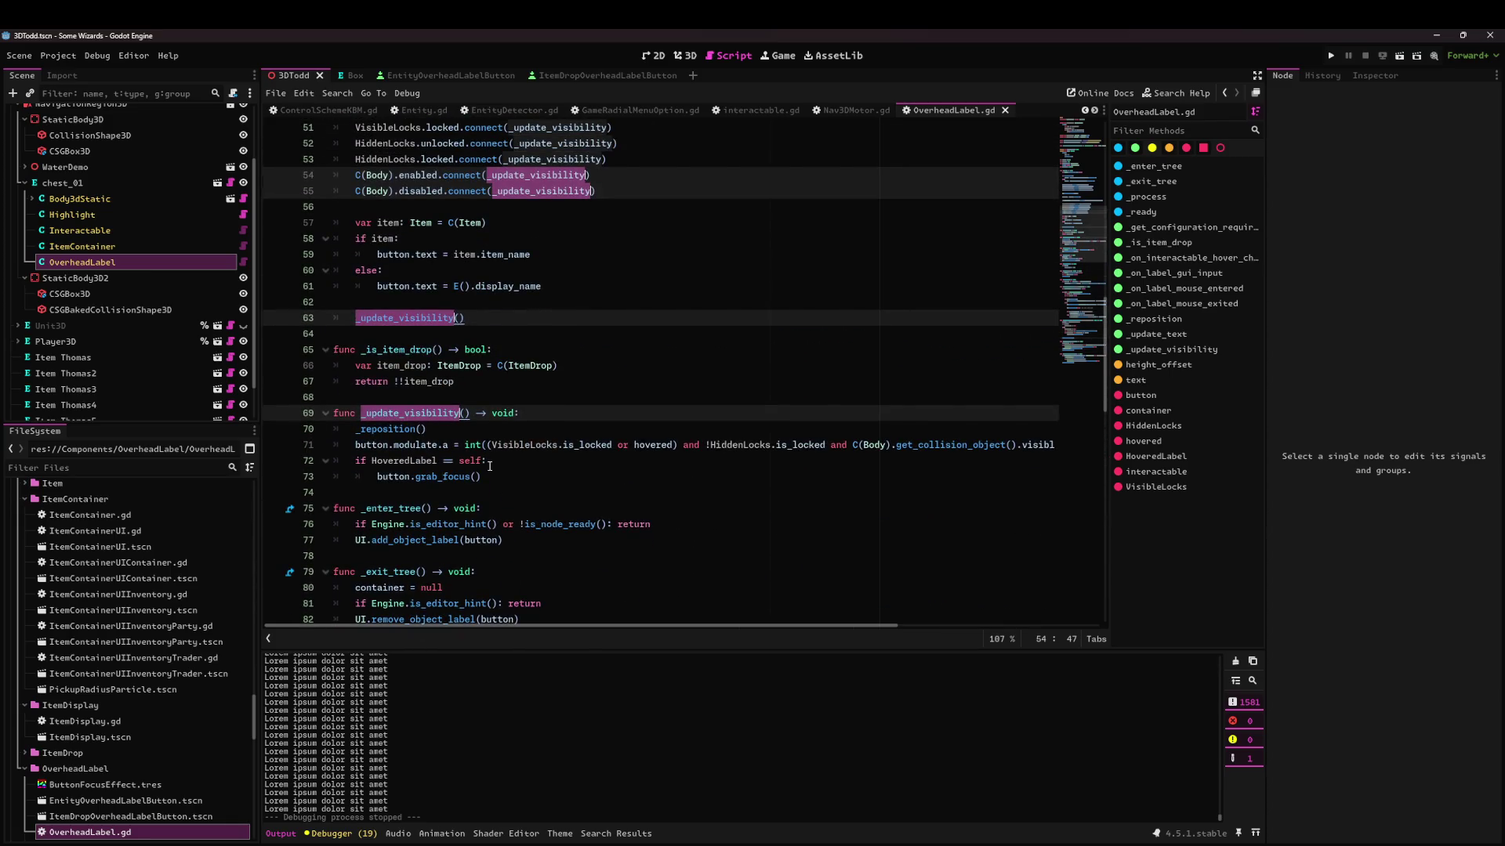
Remove the C(Body) collision-object visibility check from the line 71 modulate expression.
{"action": "mouse_move", "coordinate": [834, 626]}
{"action": "left_mouse_down"}
{"action": "mouse_move", "coordinate": [867, 627]}
{"action": "mouse_move", "coordinate": [654, 572]}
{"action": "left_mouse_up"}
{"action": "left_click_drag", "start_coordinate": [477, 444], "coordinate": [855, 446]}
{"action": "left_click", "coordinate": [857, 447]}
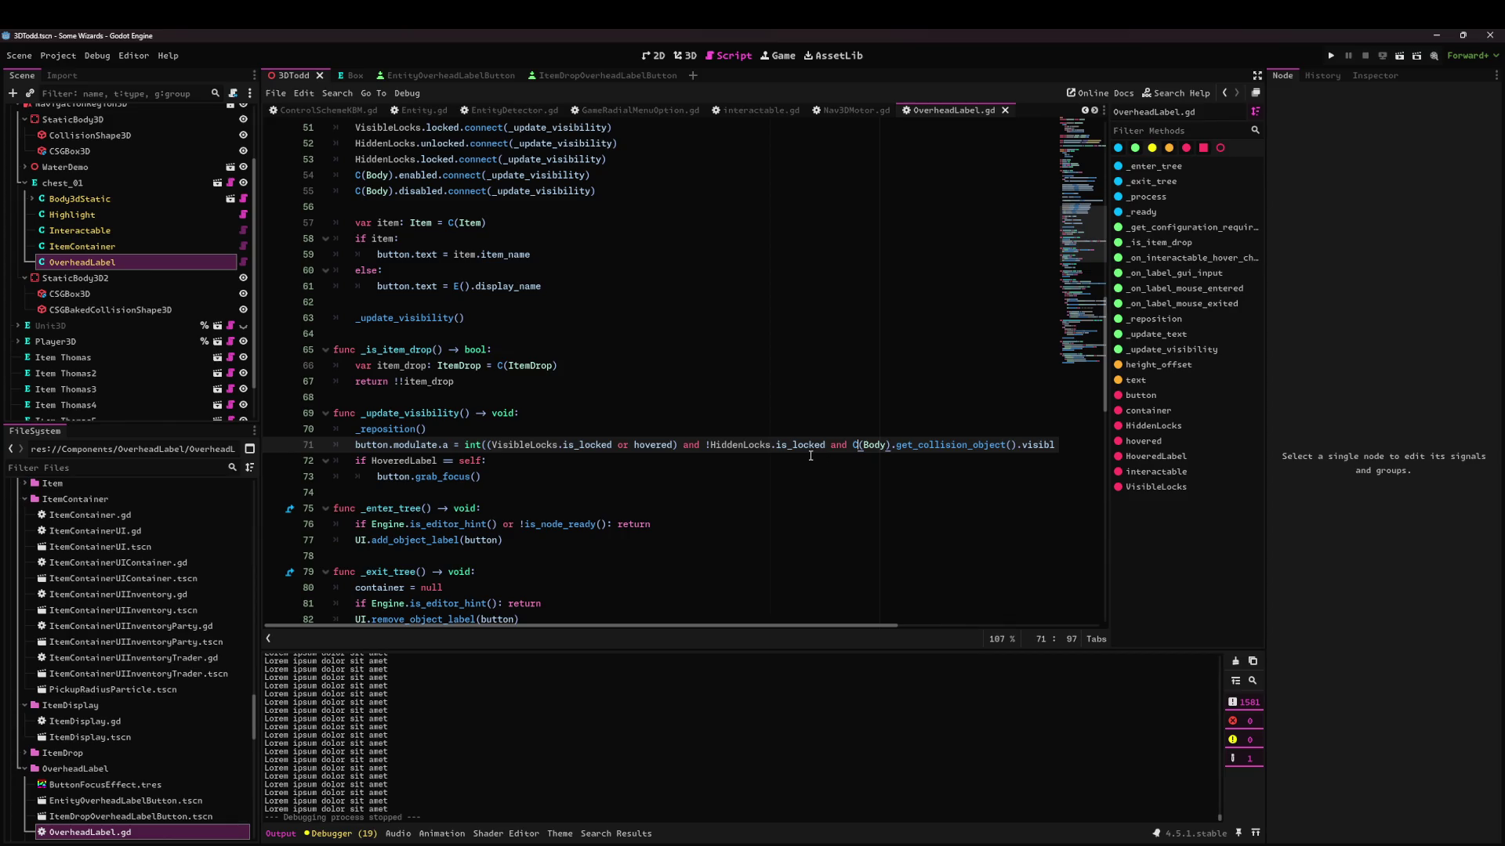
{"action": "left_click_drag", "start_coordinate": [854, 444], "coordinate": [1063, 439]}
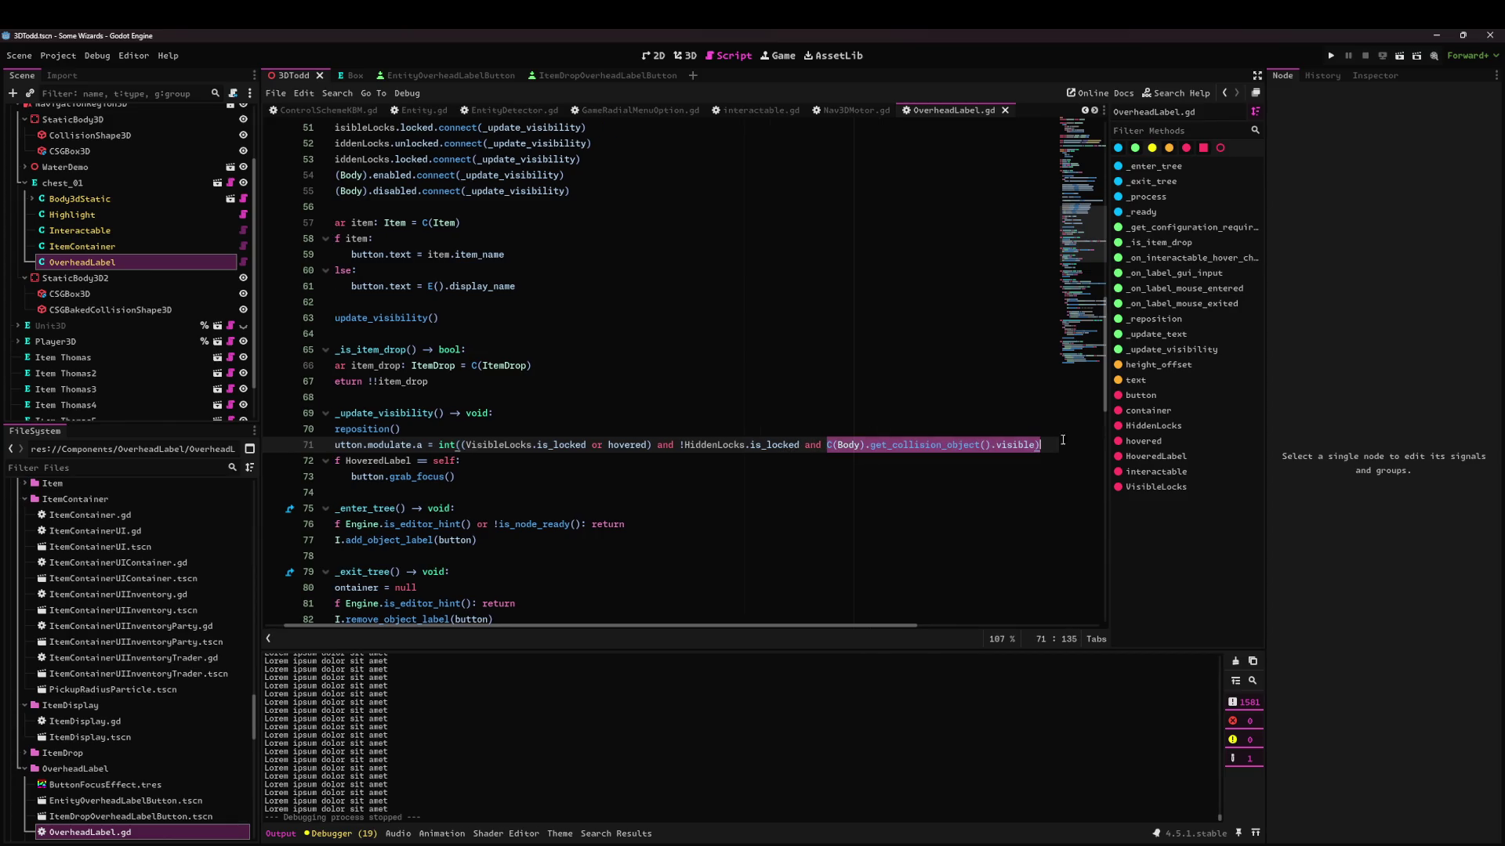
{"action": "key", "text": "BackSpace"}
{"action": "key", "text": "Left"}
{"action": "key", "text": "Left"}
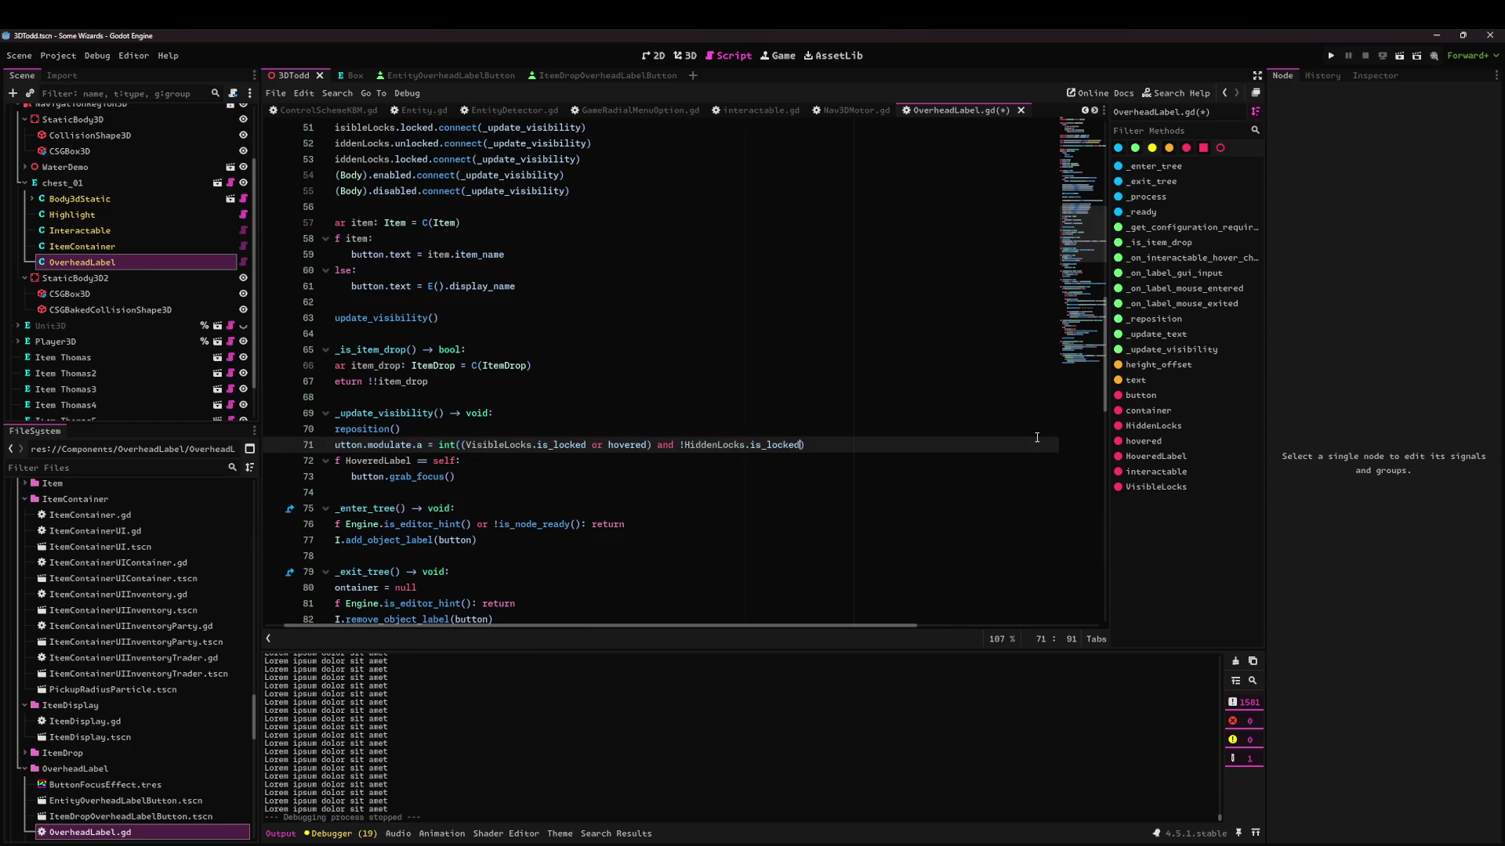
Add 'button.visibility = C(Body).get_collision_object().visible' below line 71, save, and test-run.
{"action": "key", "text": "Return"}
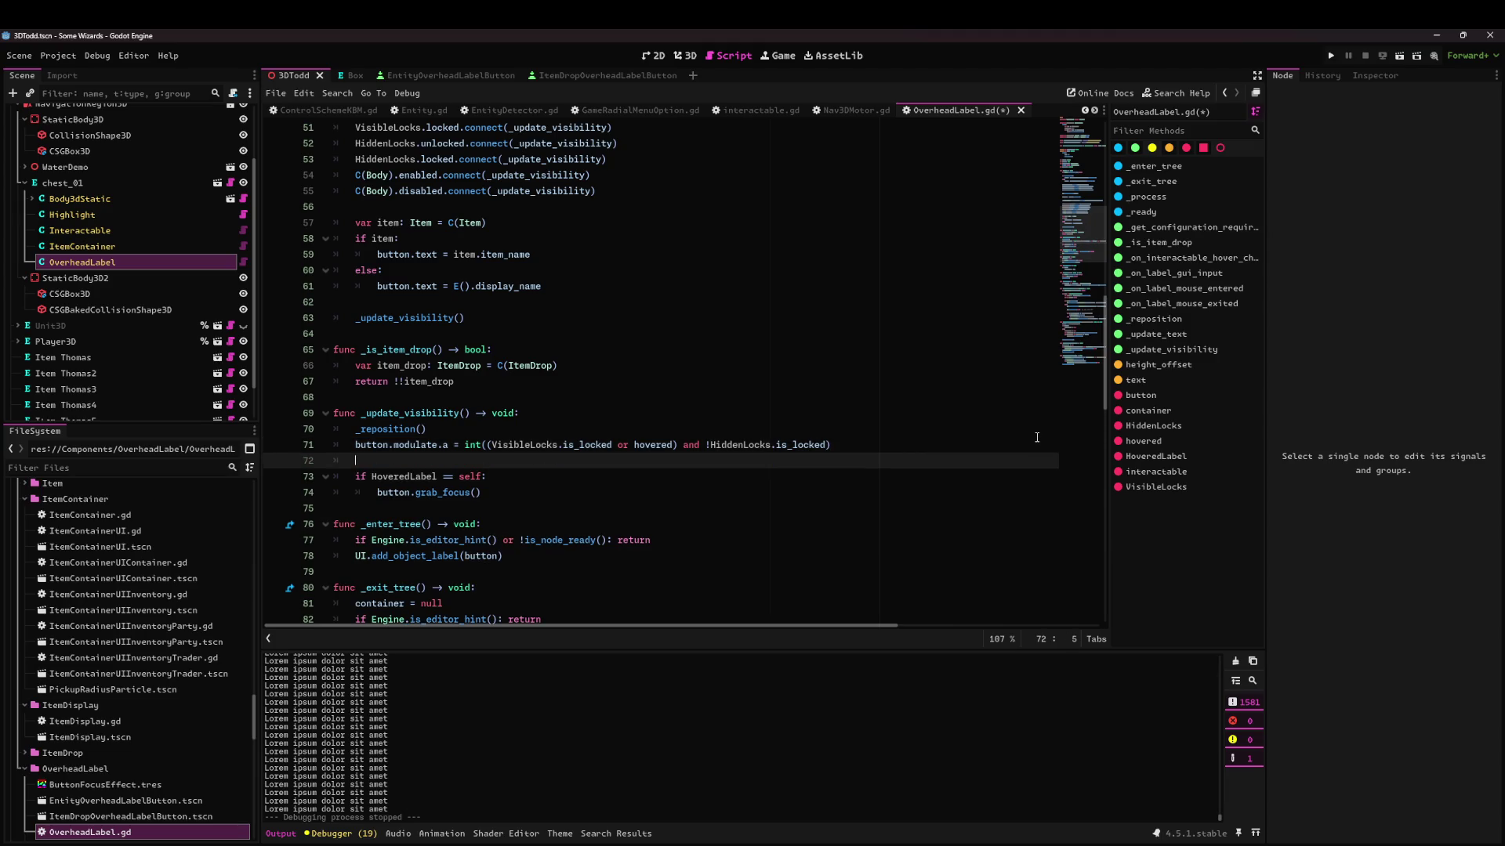
{"action": "type", "text": "button.visi"}
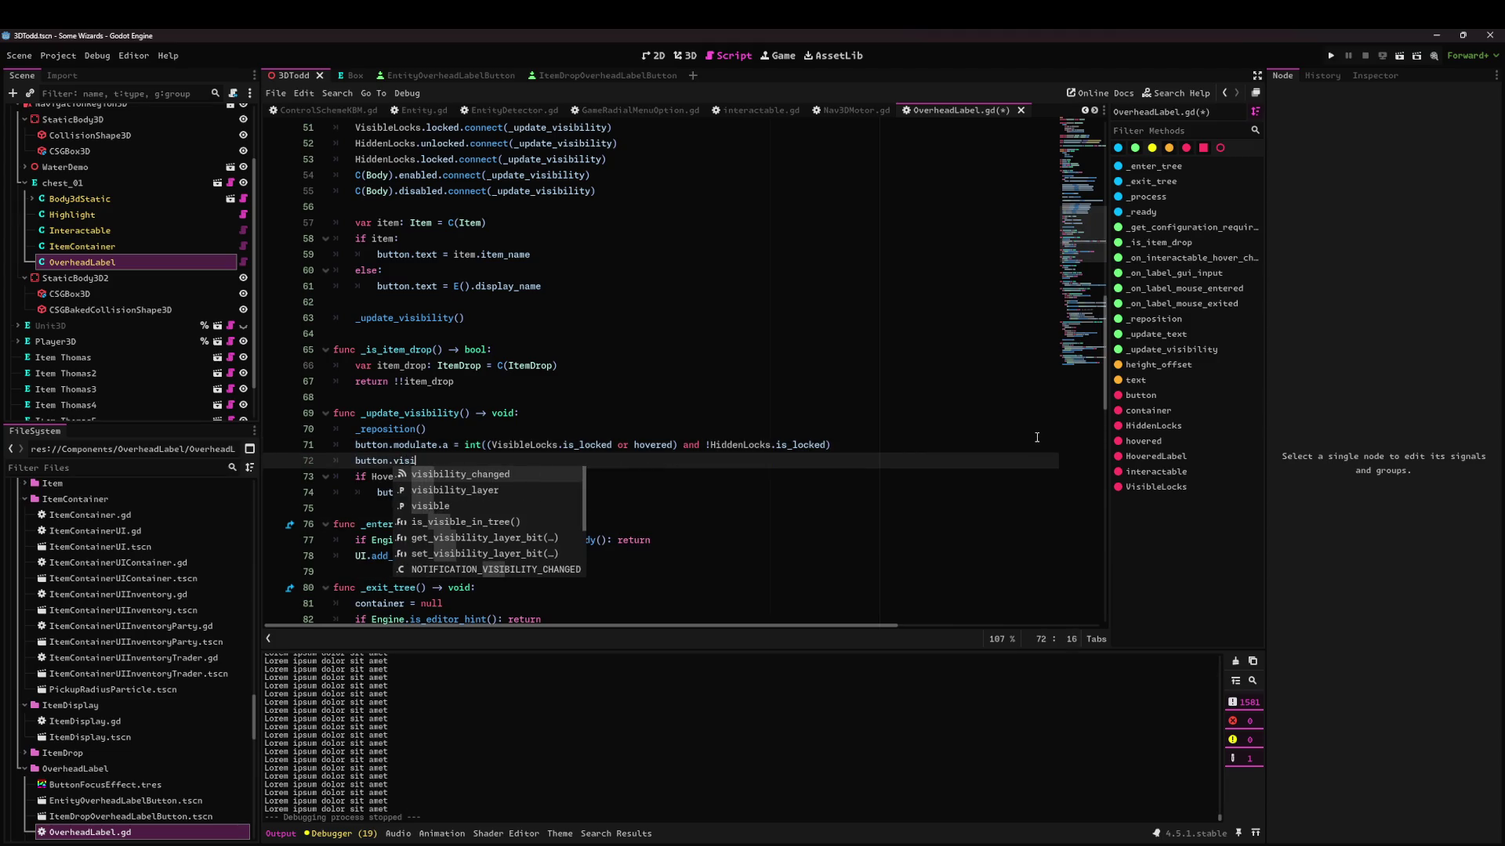
{"action": "type", "text": "bility ="}
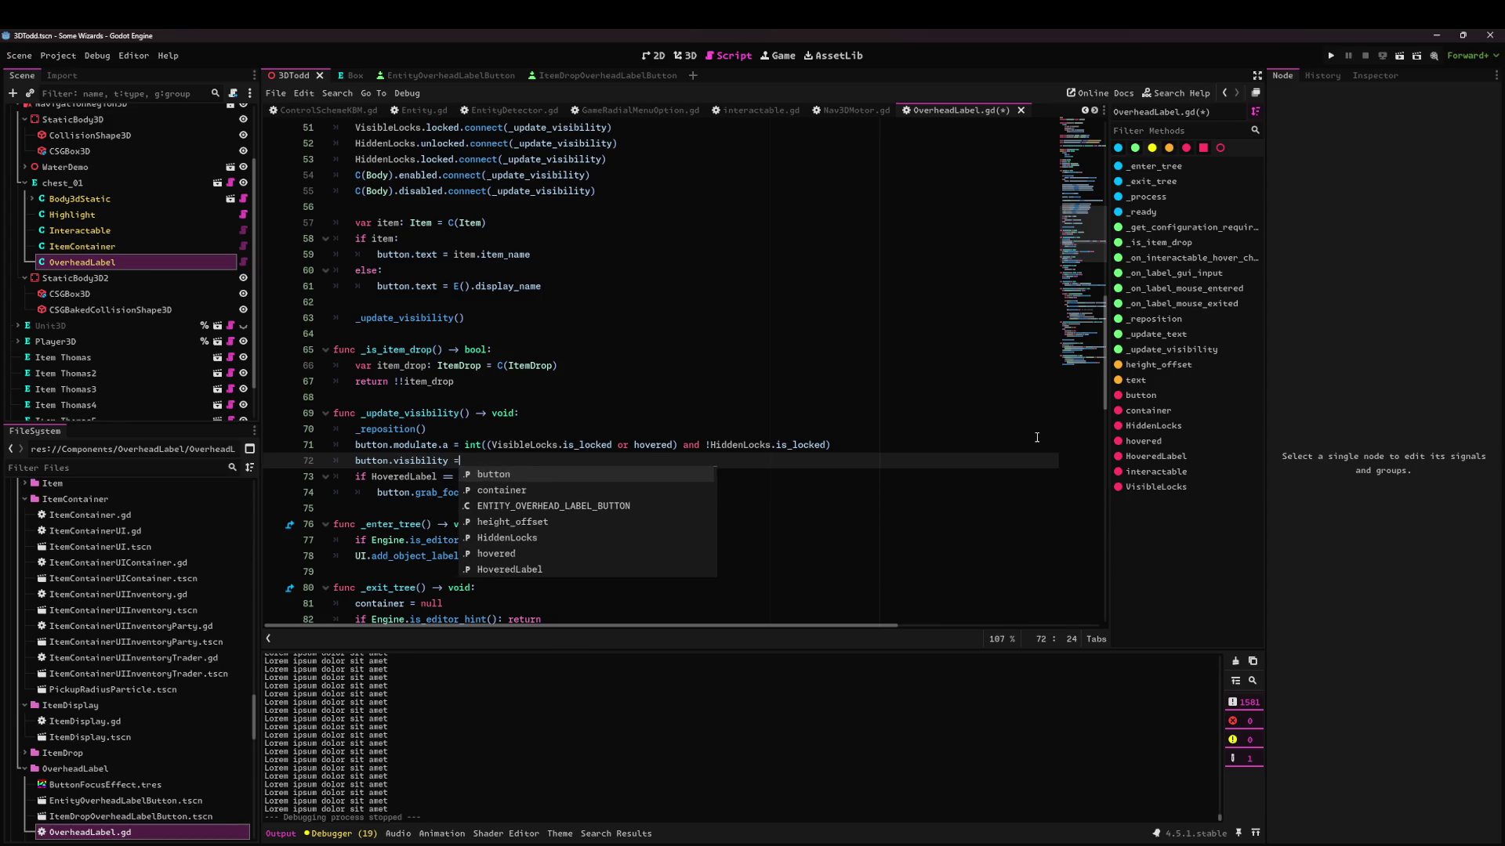
{"action": "type", "text": " C(Body).get_collision_object().visible"}
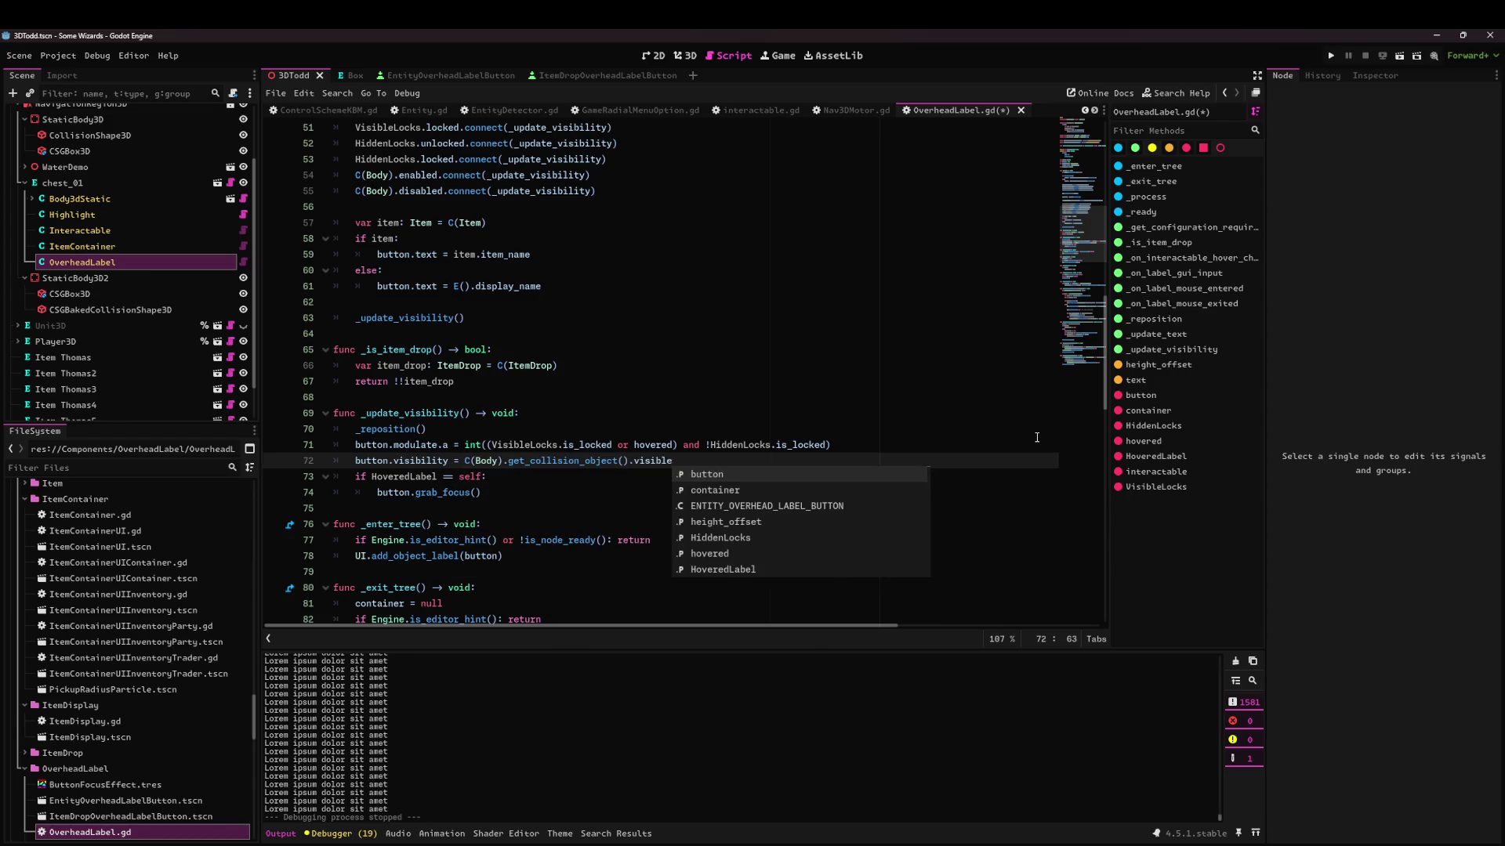
{"action": "key", "text": "ctrl+s"}
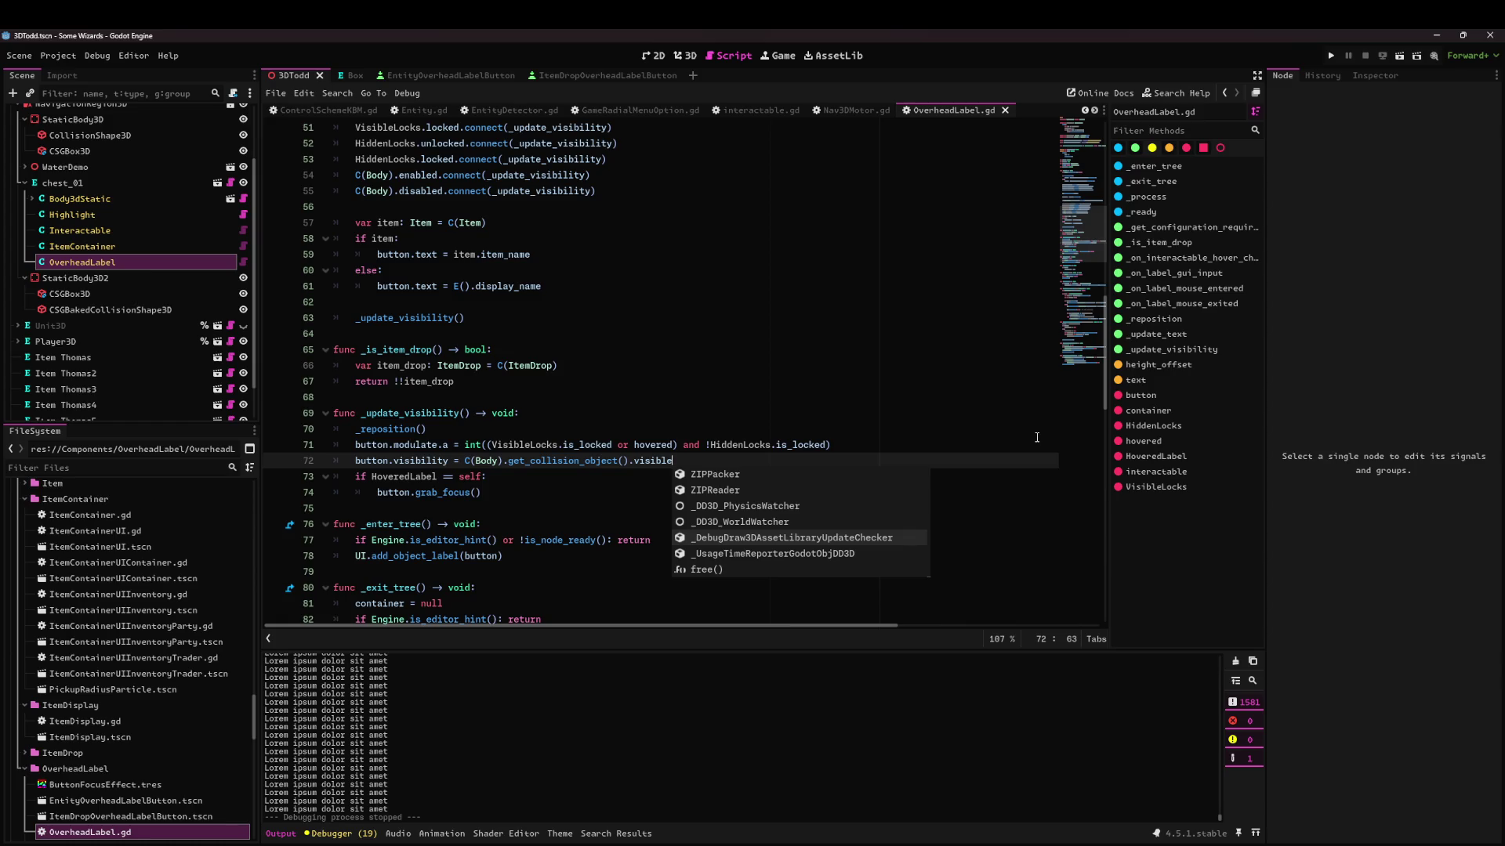
{"action": "key", "text": "Escape"}
{"action": "left_click", "coordinate": [1399, 59]}
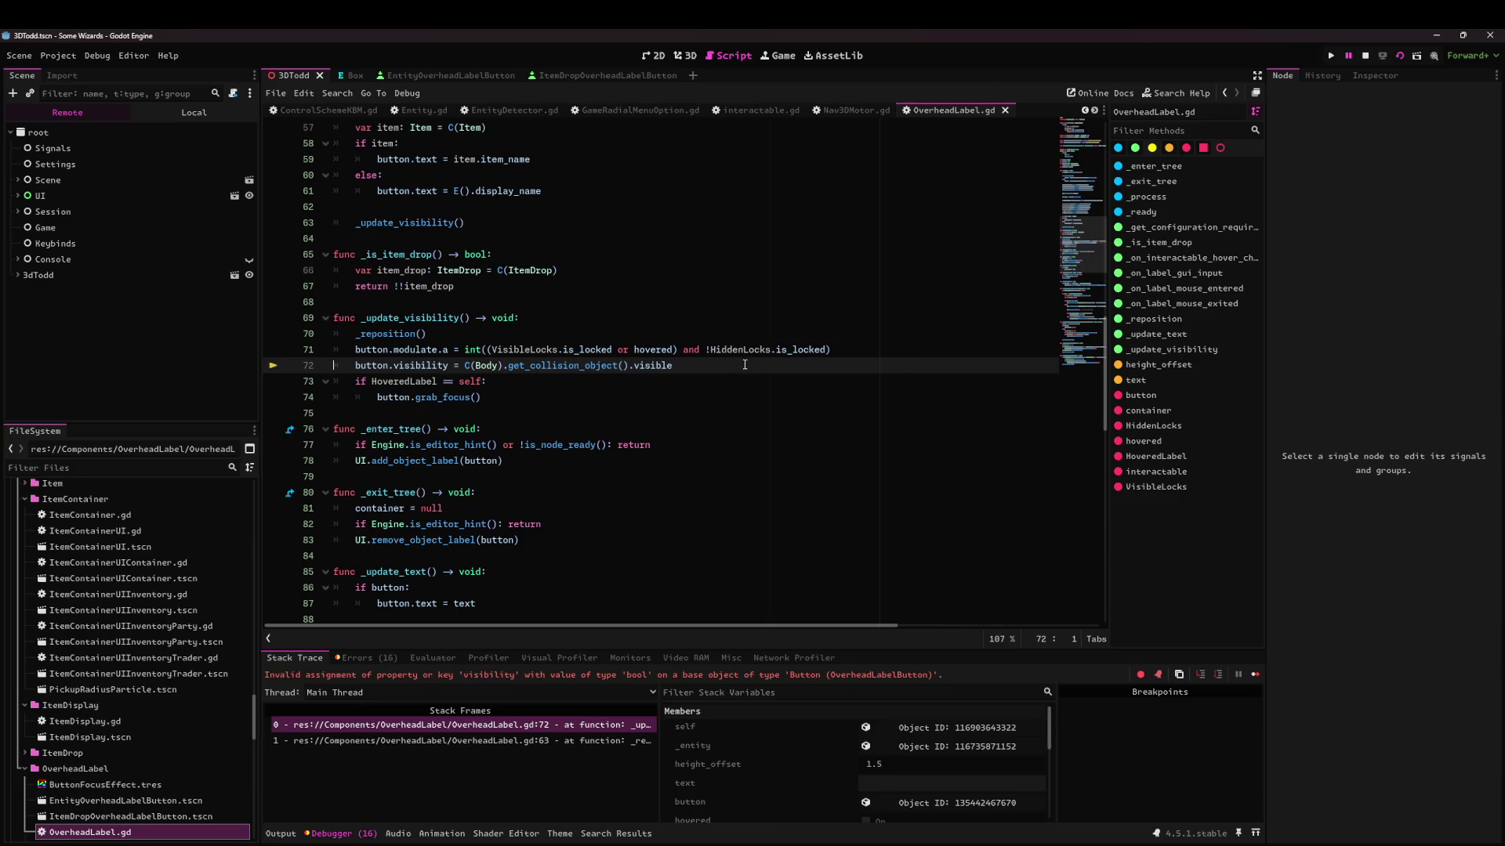
Correct the property to button.visible, relaunch the game, and walk forward.
{"action": "type", "text": "visible"}
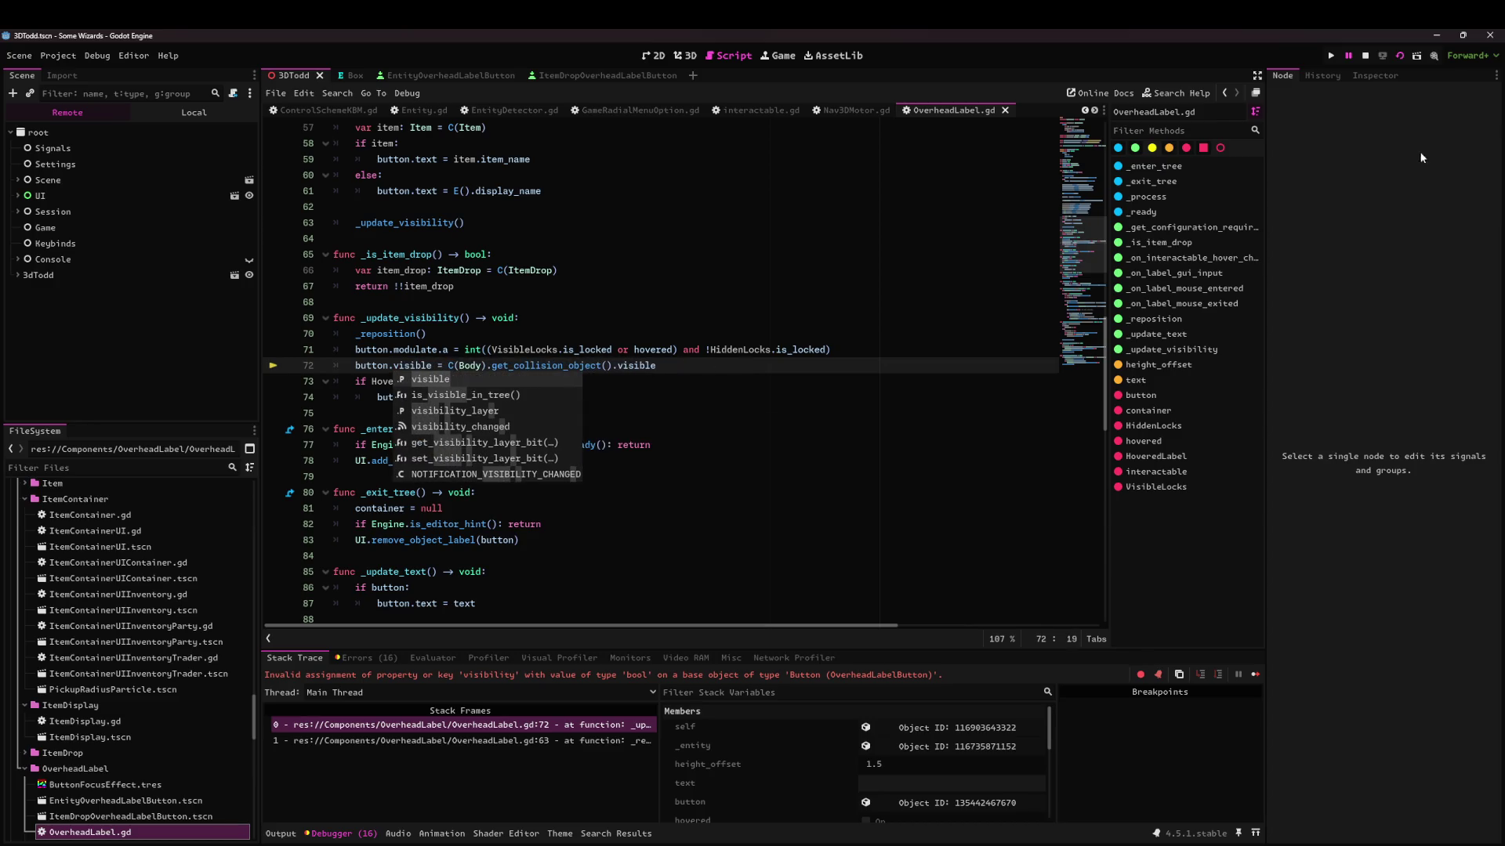
{"action": "left_click", "coordinate": [1399, 59]}
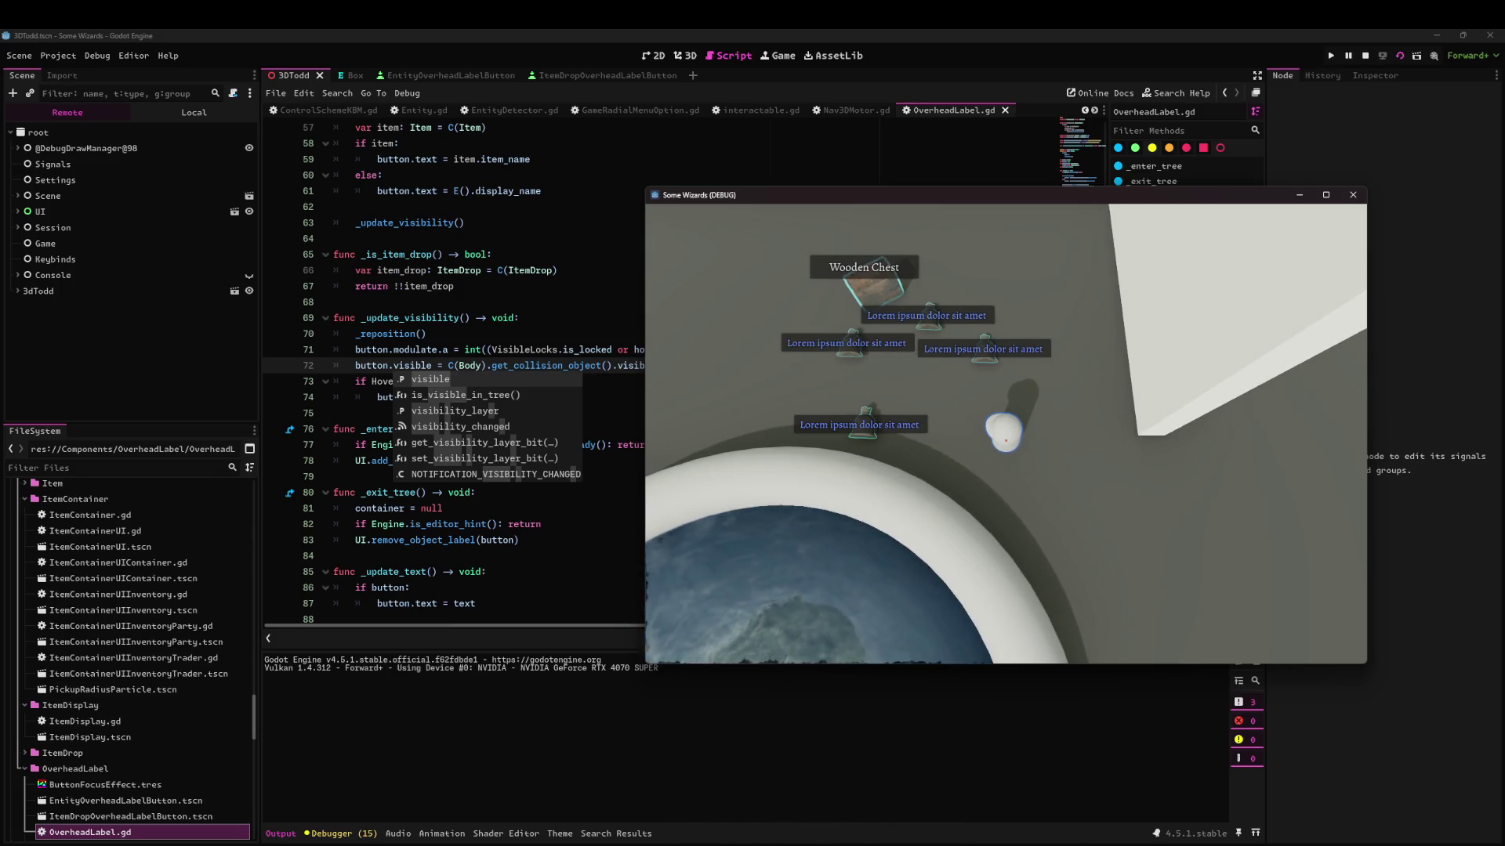
{"action": "key", "text": "w"}
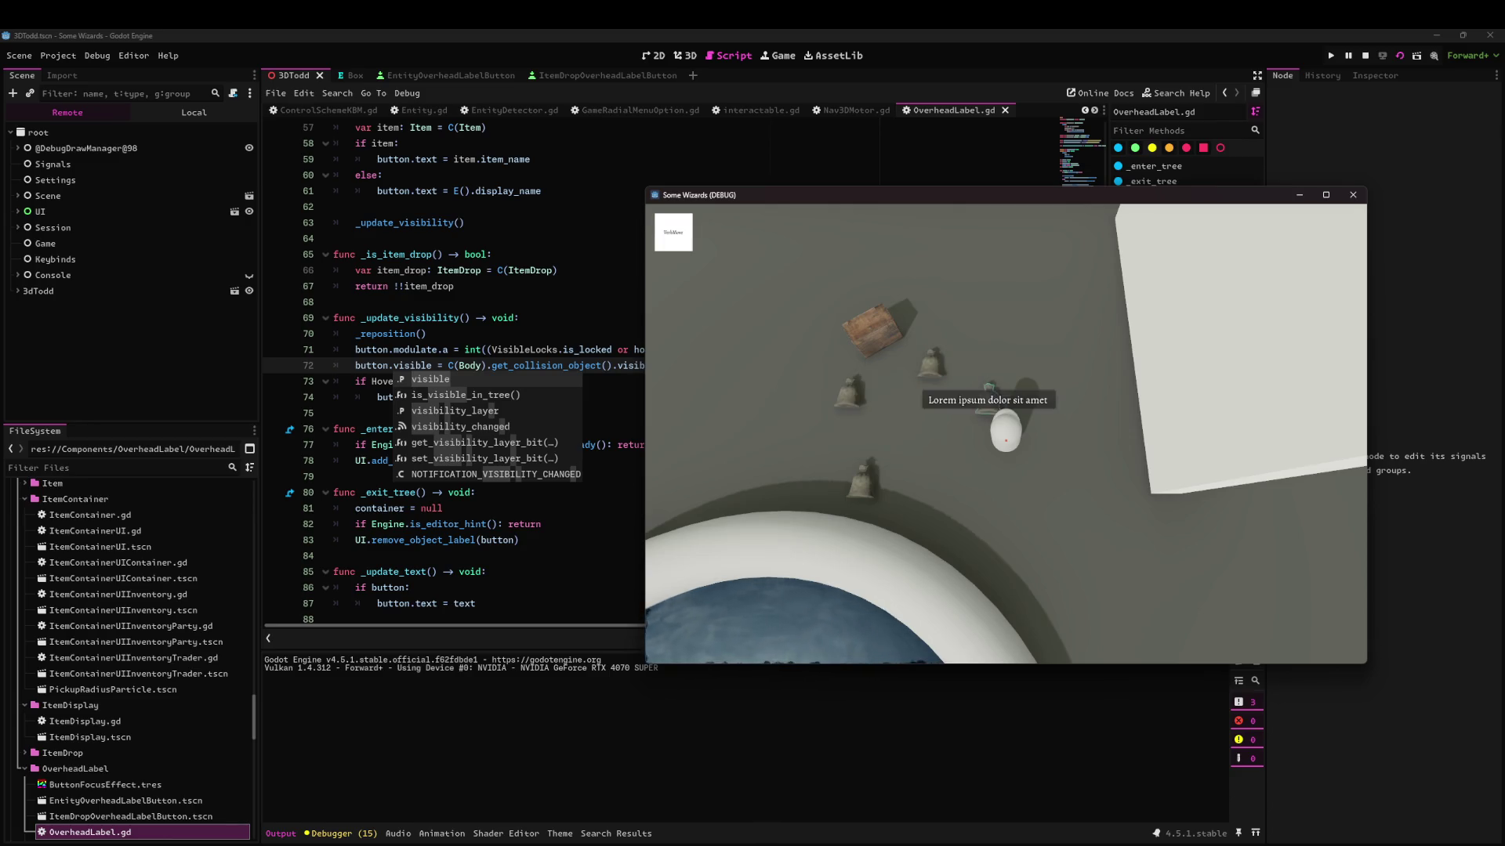
Orbit the camera with E and Q to view the item labels, then stop the game.
{"action": "key", "text": "e"}
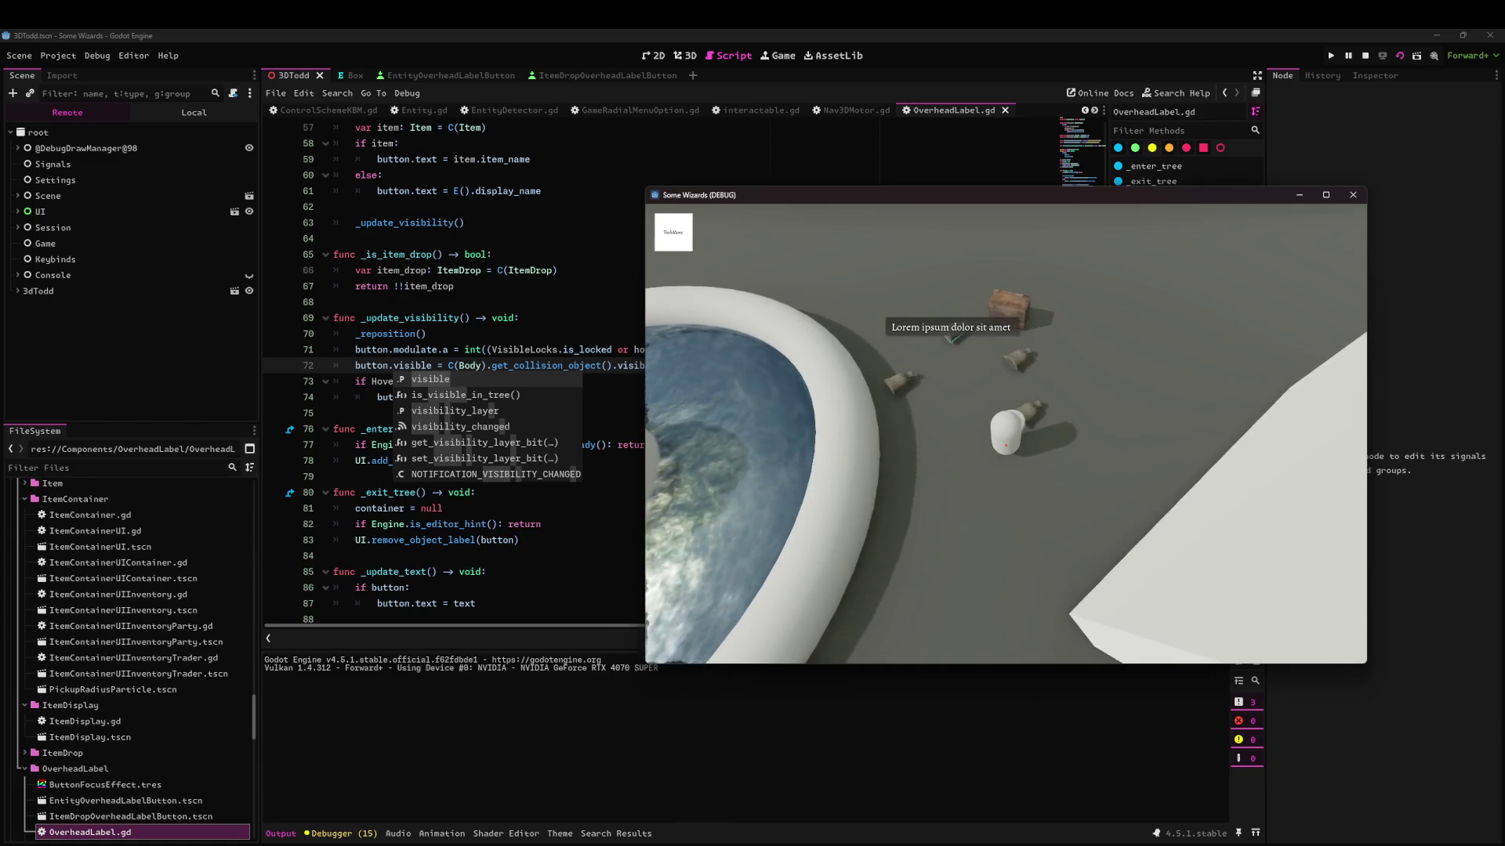
{"action": "key", "text": "e"}
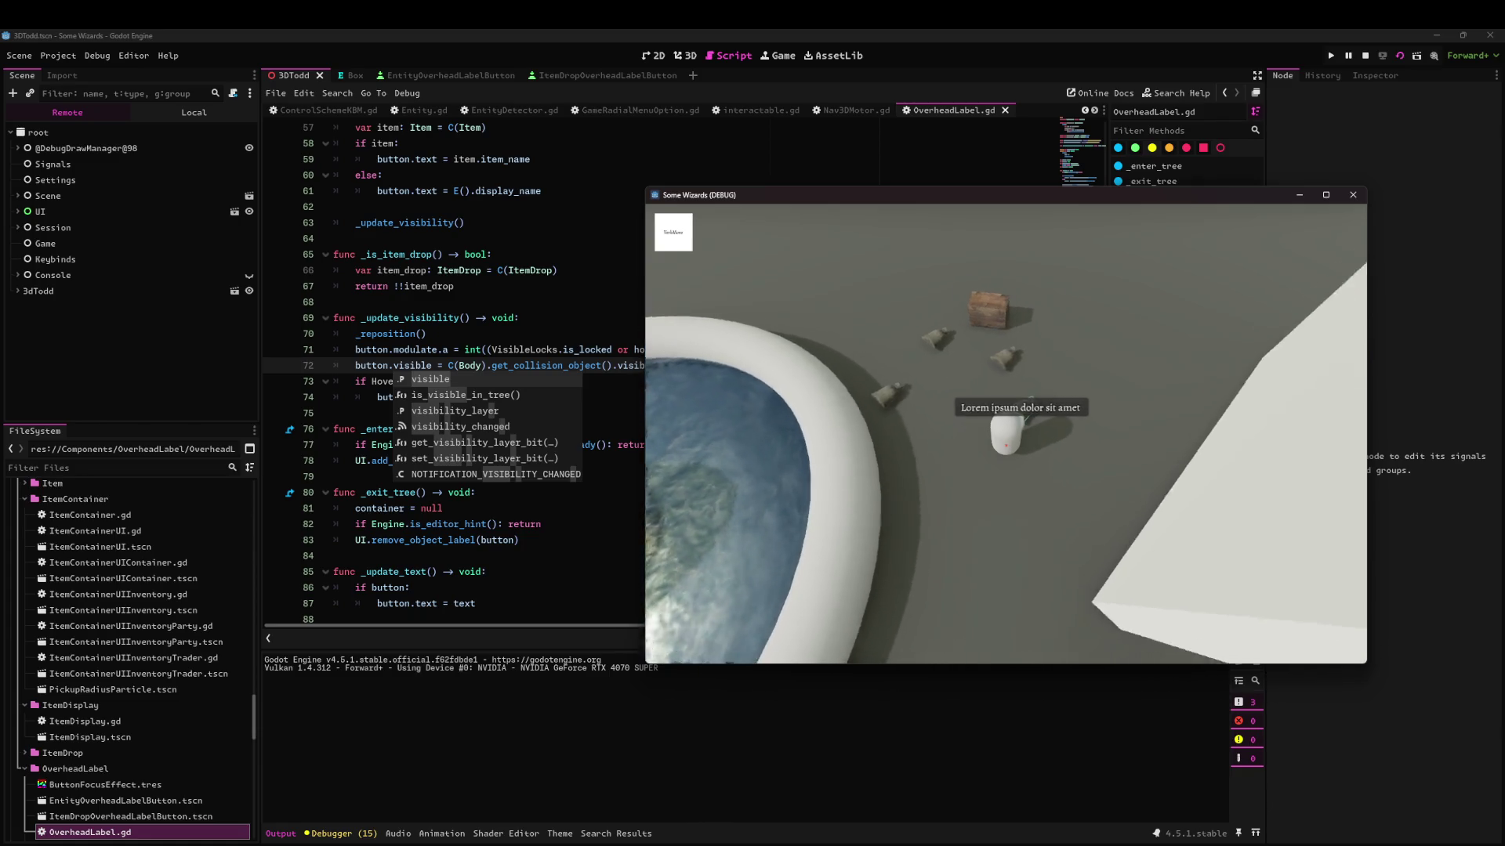
{"action": "key", "text": "e"}
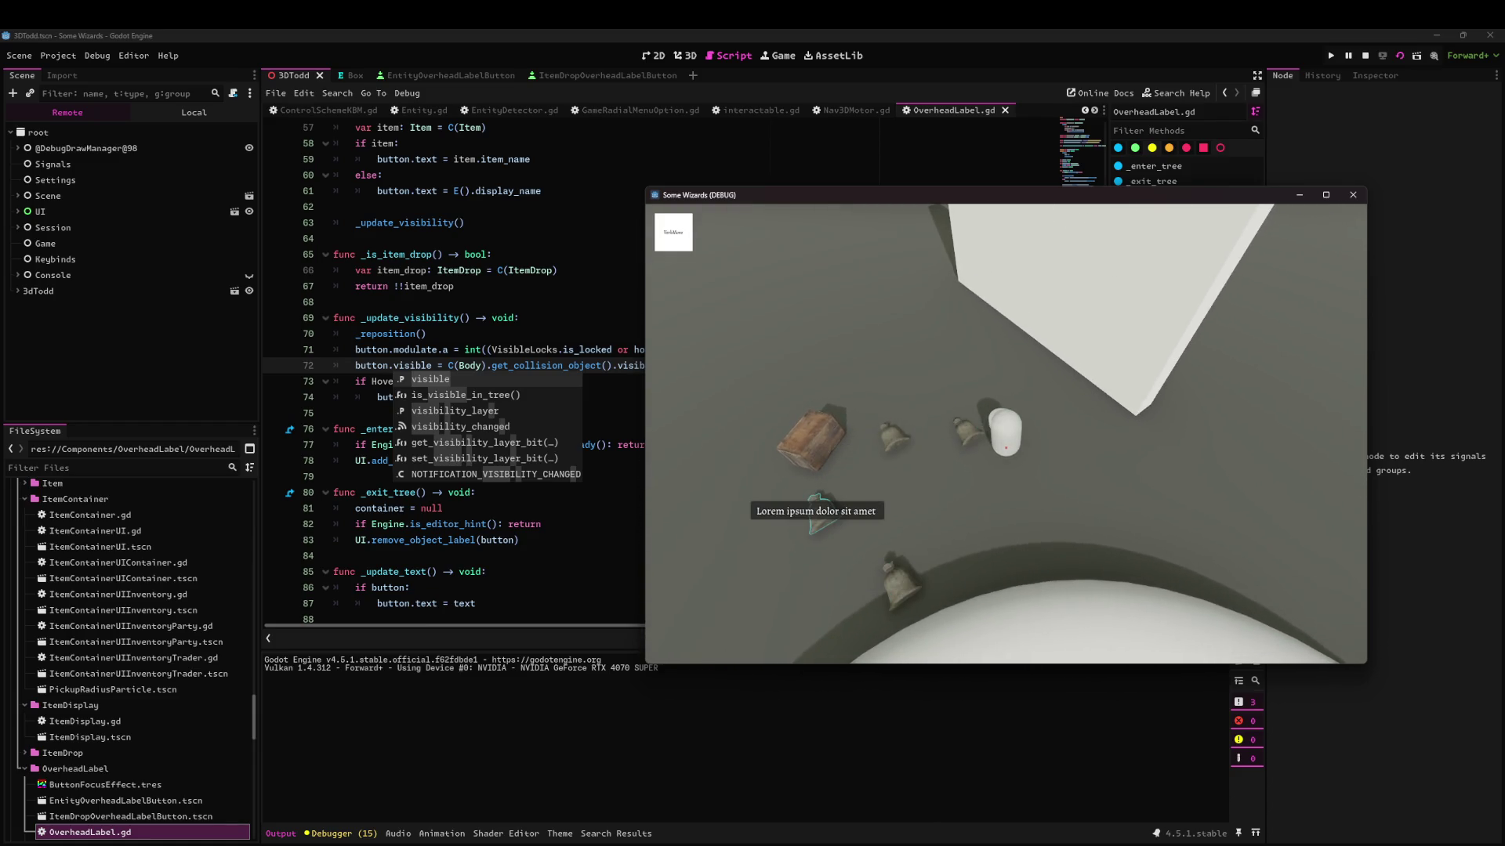
{"action": "key", "text": "q"}
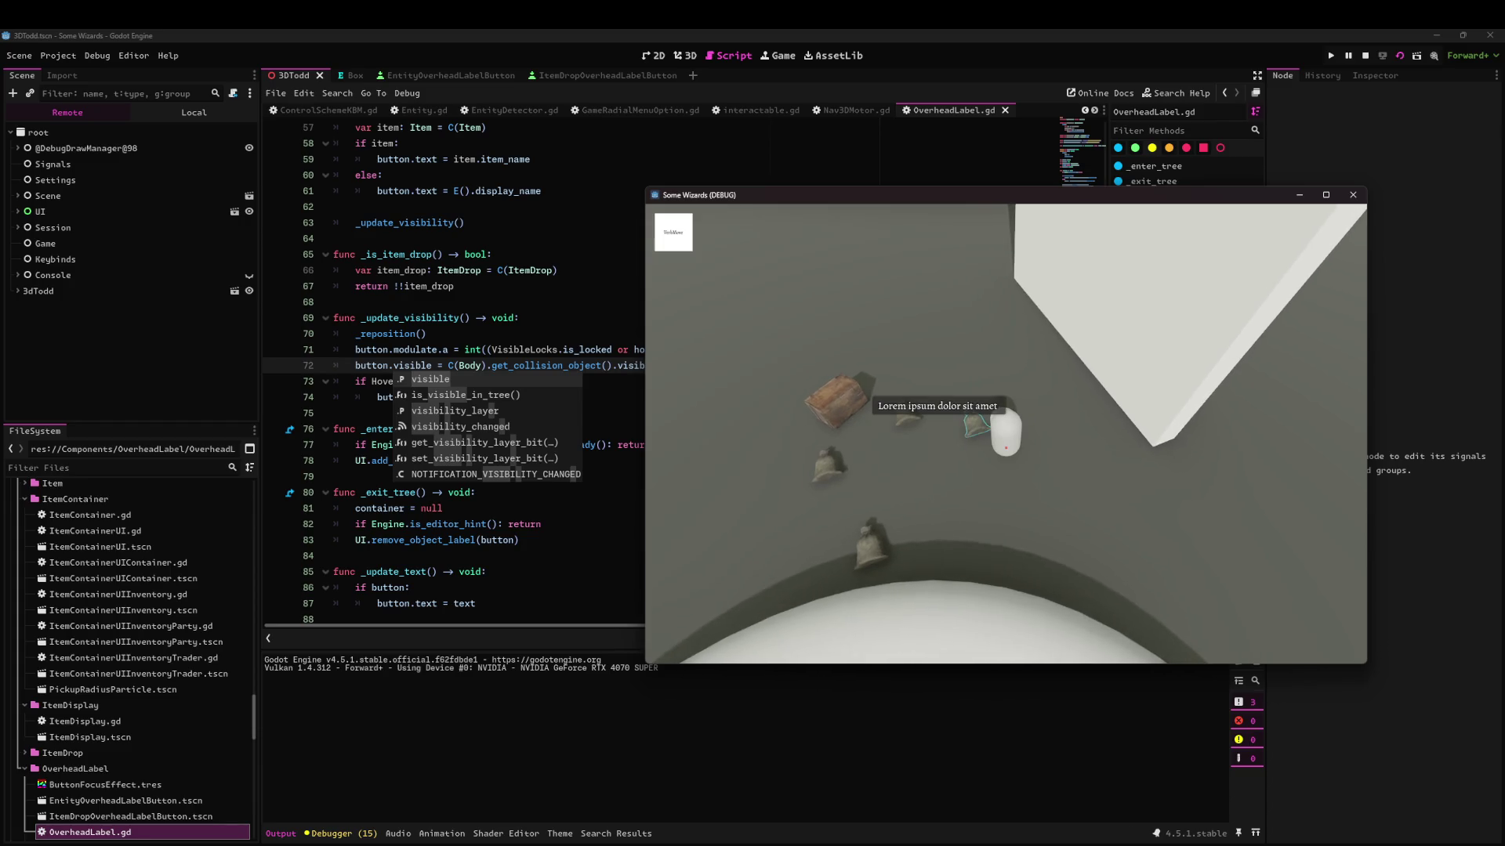
{"action": "key", "text": "q"}
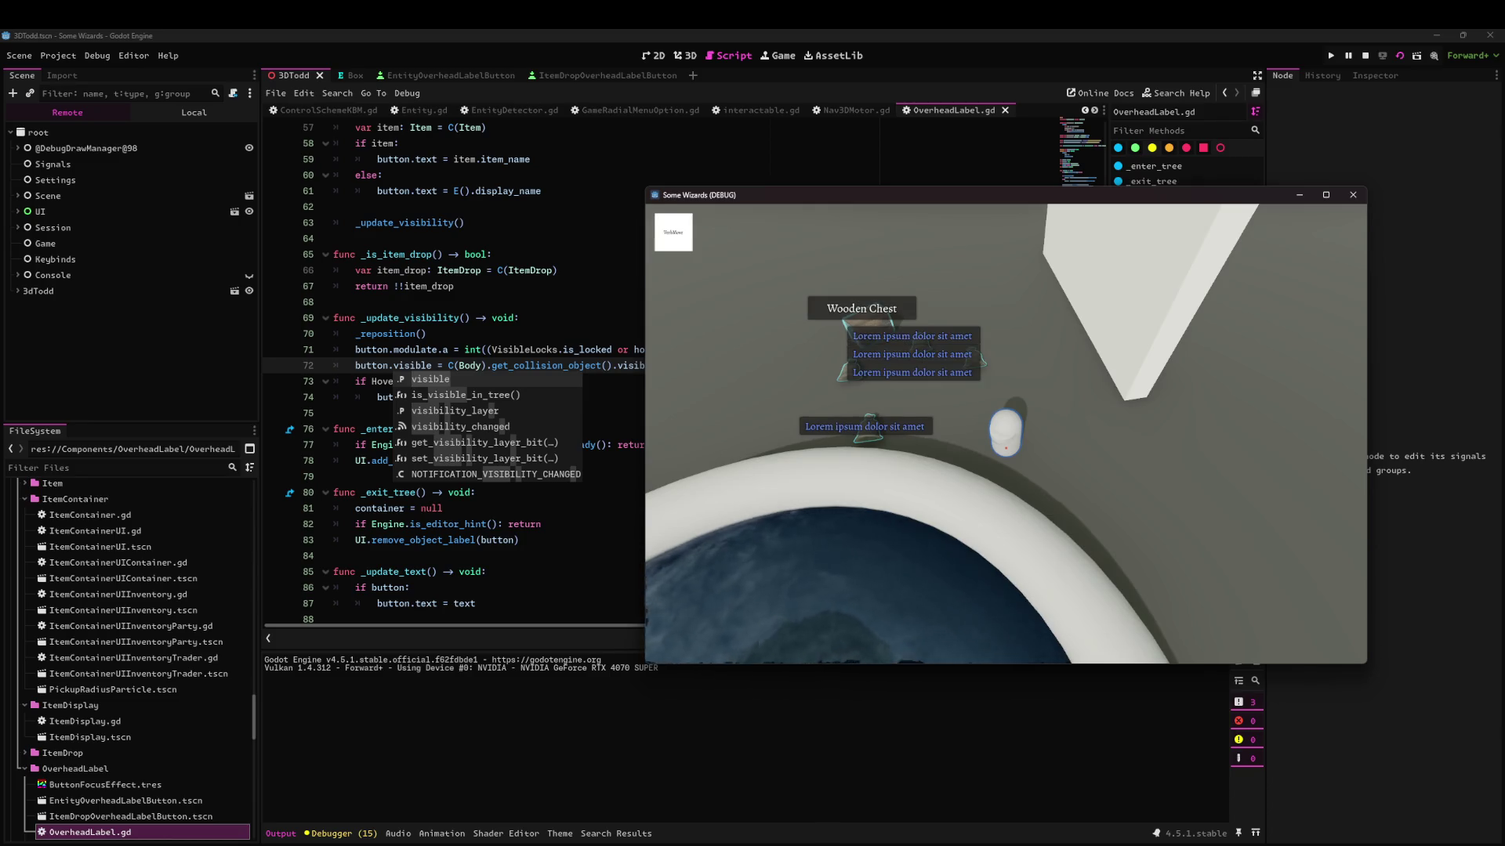
{"action": "key", "text": "e"}
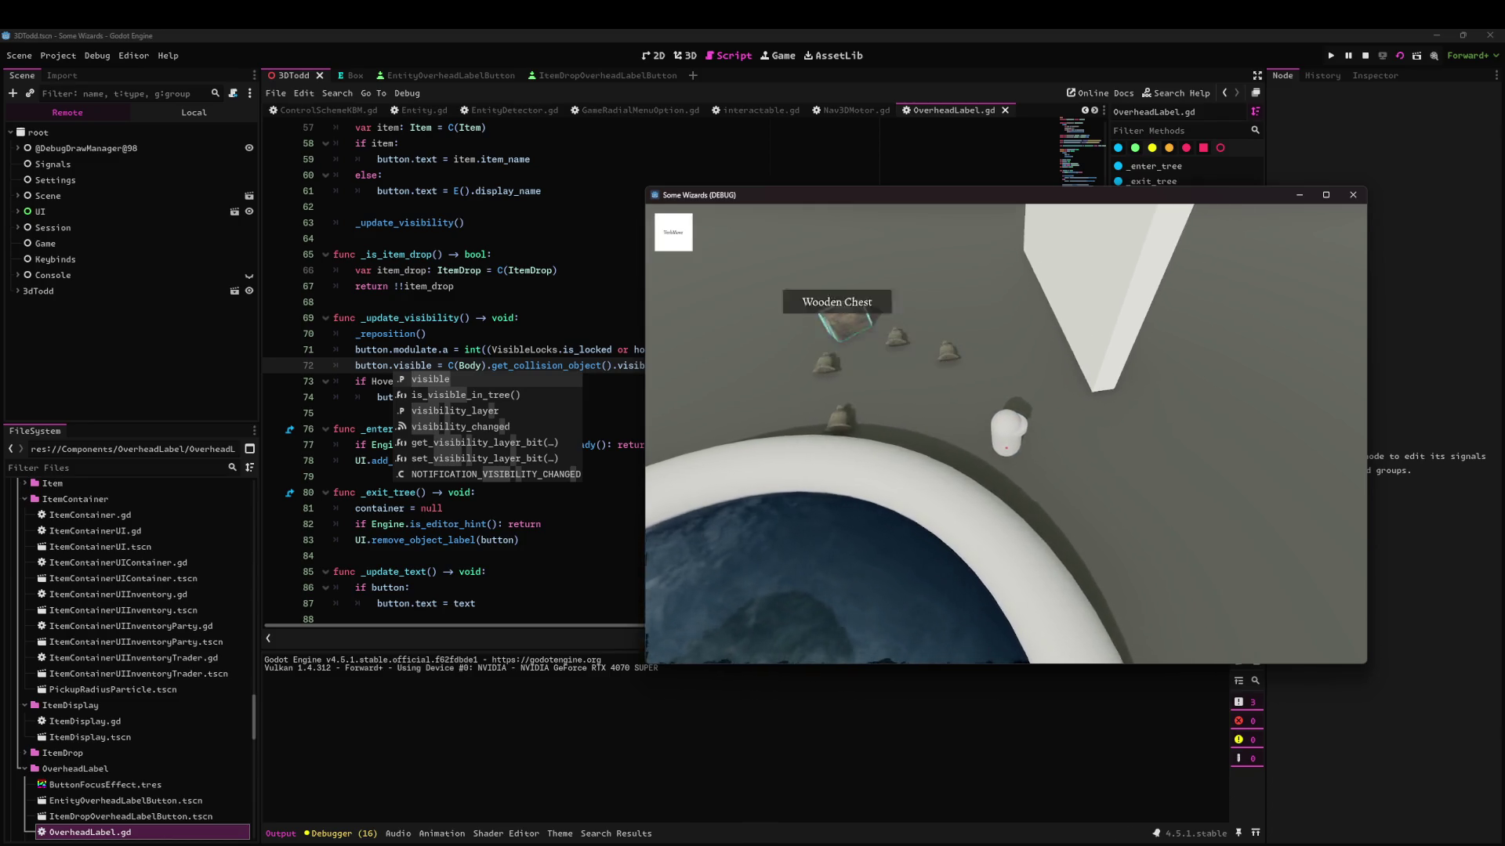
{"action": "left_click", "coordinate": [1353, 194]}
In GitHub, edit issue #27's description and start a new task line after the last one.
{"action": "mouse_move", "coordinate": [675, 827]}
{"action": "left_click", "coordinate": [812, 813]}
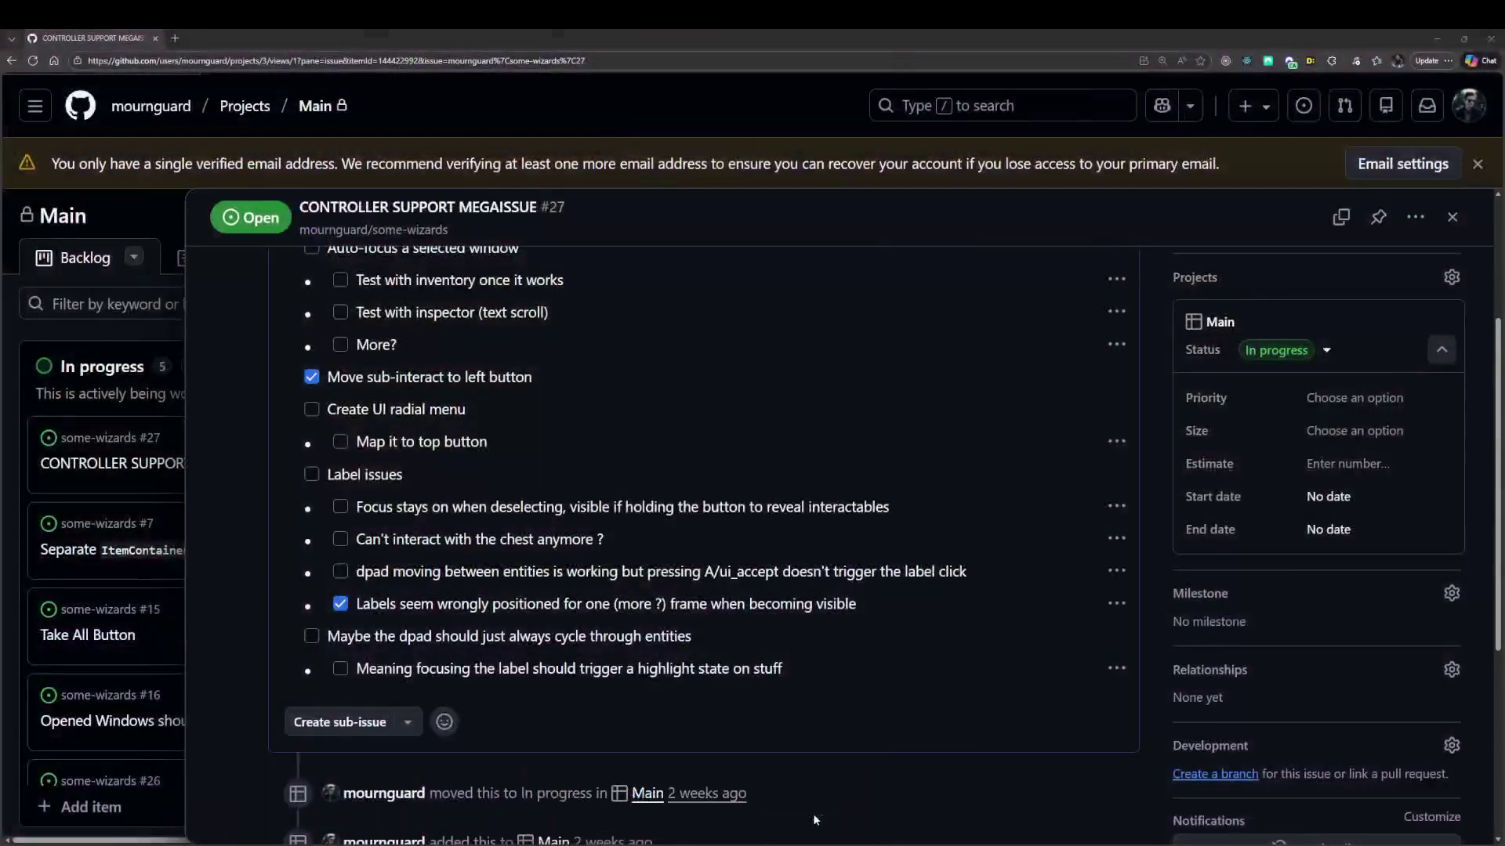
{"action": "scroll", "coordinate": [1109, 276], "scroll_direction": "up", "scroll_amount": 3}
{"action": "left_click", "coordinate": [1115, 305]}
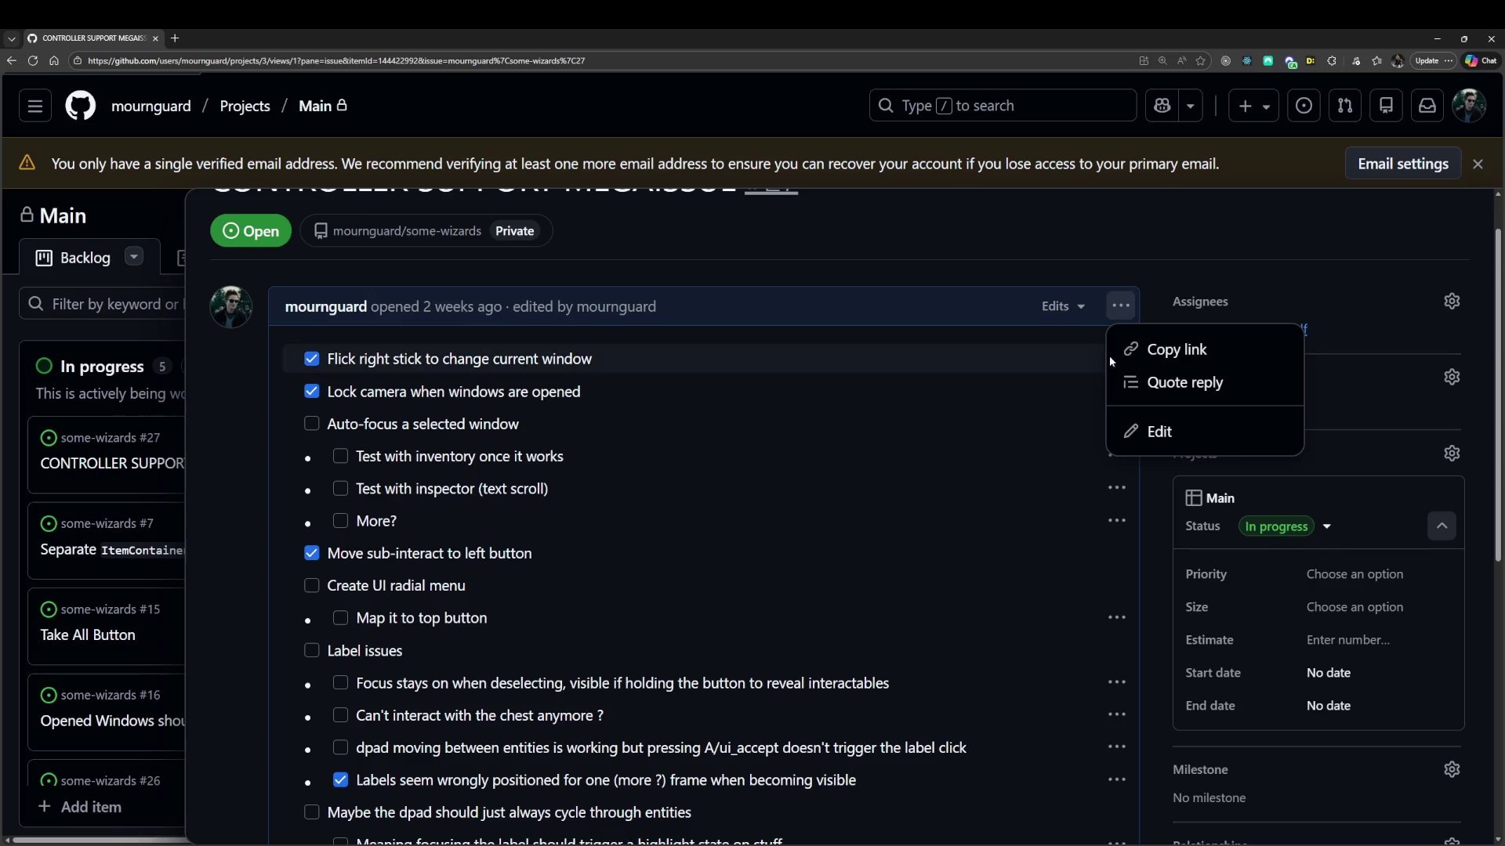
{"action": "left_click", "coordinate": [1152, 430]}
{"action": "scroll", "coordinate": [704, 506], "scroll_direction": "down", "scroll_amount": 3}
{"action": "scroll", "coordinate": [416, 556], "scroll_direction": "up", "scroll_amount": 2}
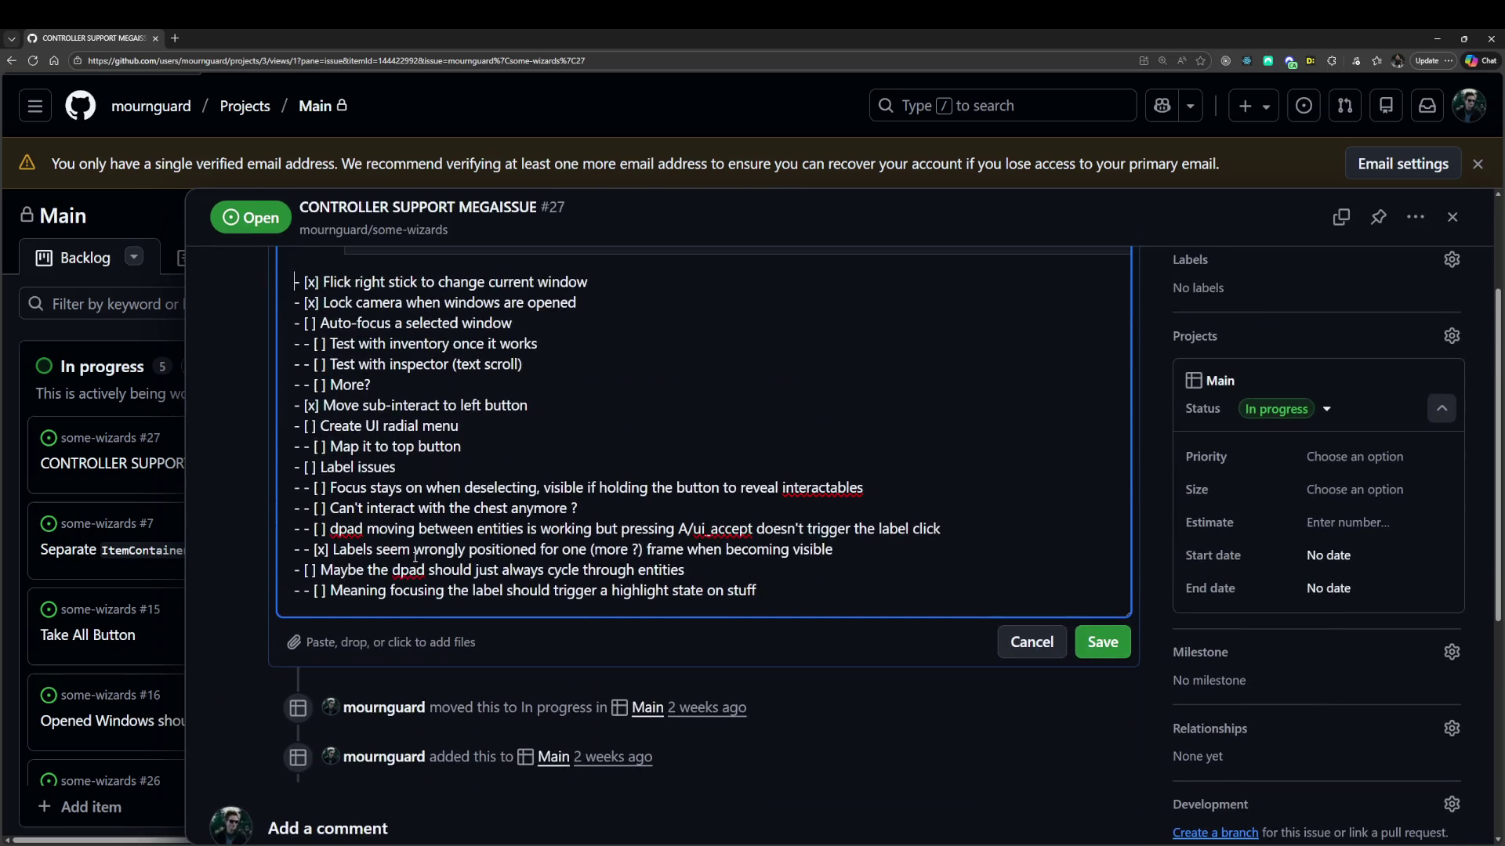
{"action": "mouse_move", "coordinate": [478, 591]}
{"action": "left_mouse_down"}
{"action": "mouse_move", "coordinate": [700, 592]}
{"action": "mouse_move", "coordinate": [435, 592]}
{"action": "left_mouse_up"}
{"action": "left_click", "coordinate": [740, 592]}
{"action": "left_click", "coordinate": [436, 591]}
{"action": "left_click", "coordinate": [772, 589]}
{"action": "key", "text": "Return"}
{"action": "type", "text": "- - [ ] Focus the nearest entity when using dpad when no entity is currently focused"}
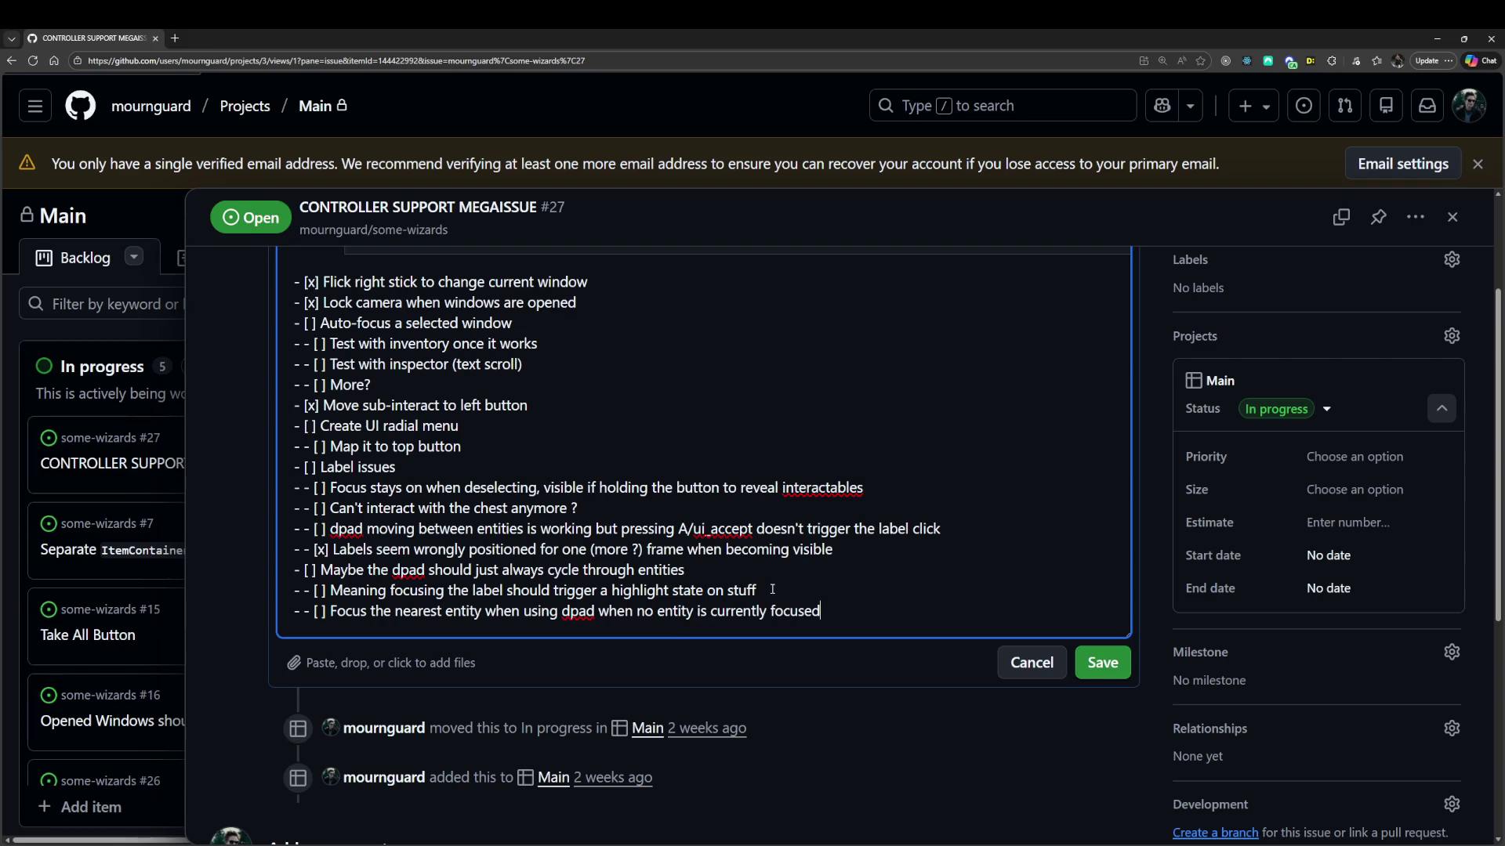
Save the checklist with the new dpad focus task, tick completed sub-tasks, and run the Godot scene.
{"action": "left_click_drag", "start_coordinate": [419, 557], "coordinate": [420, 595]}
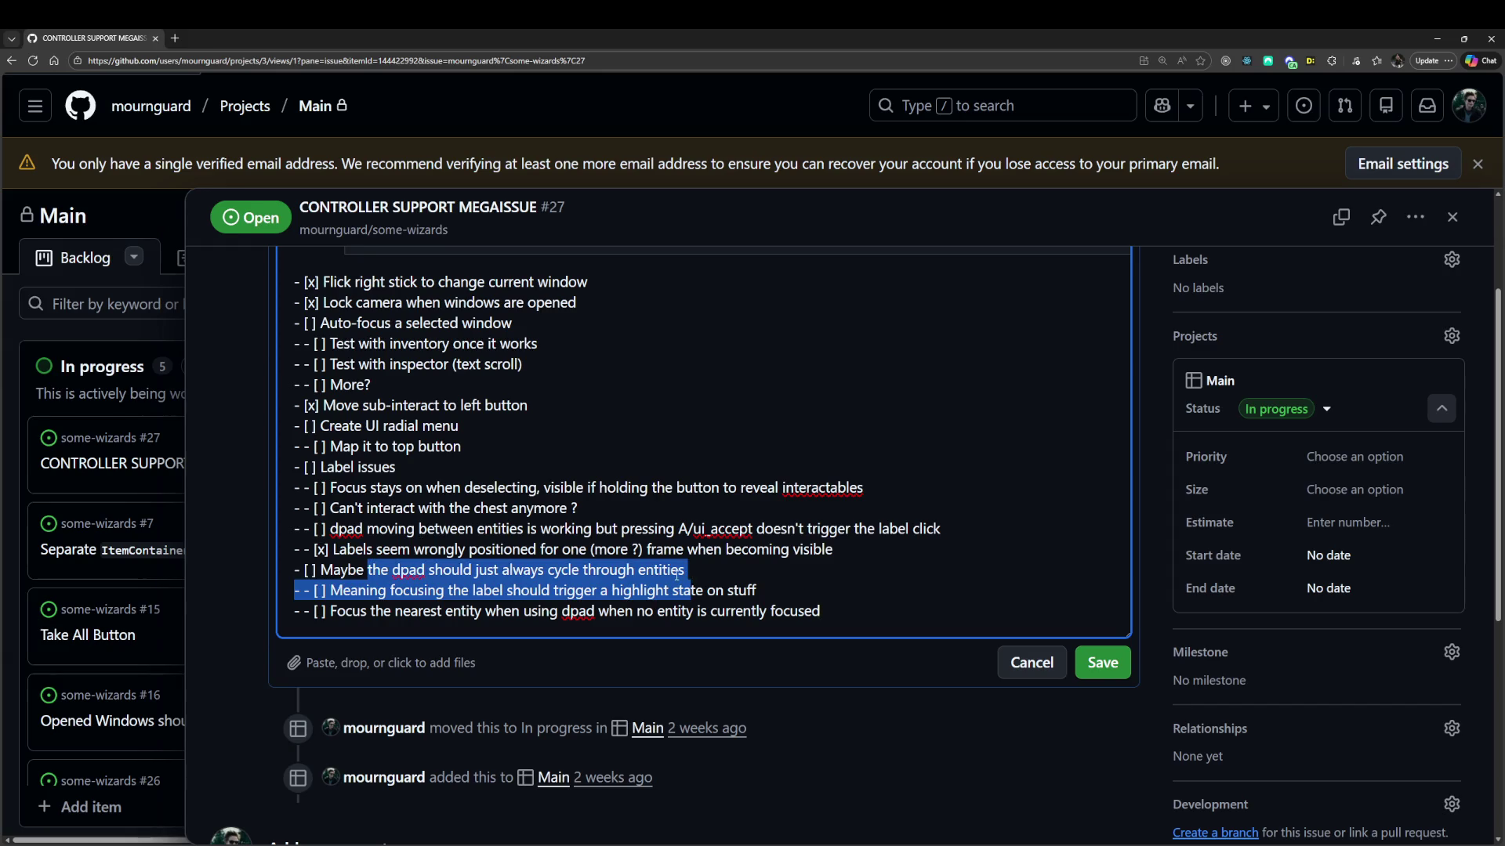
{"action": "left_click", "coordinate": [420, 570]}
{"action": "left_click_drag", "start_coordinate": [304, 569], "coordinate": [720, 567]}
{"action": "left_click", "coordinate": [720, 566]}
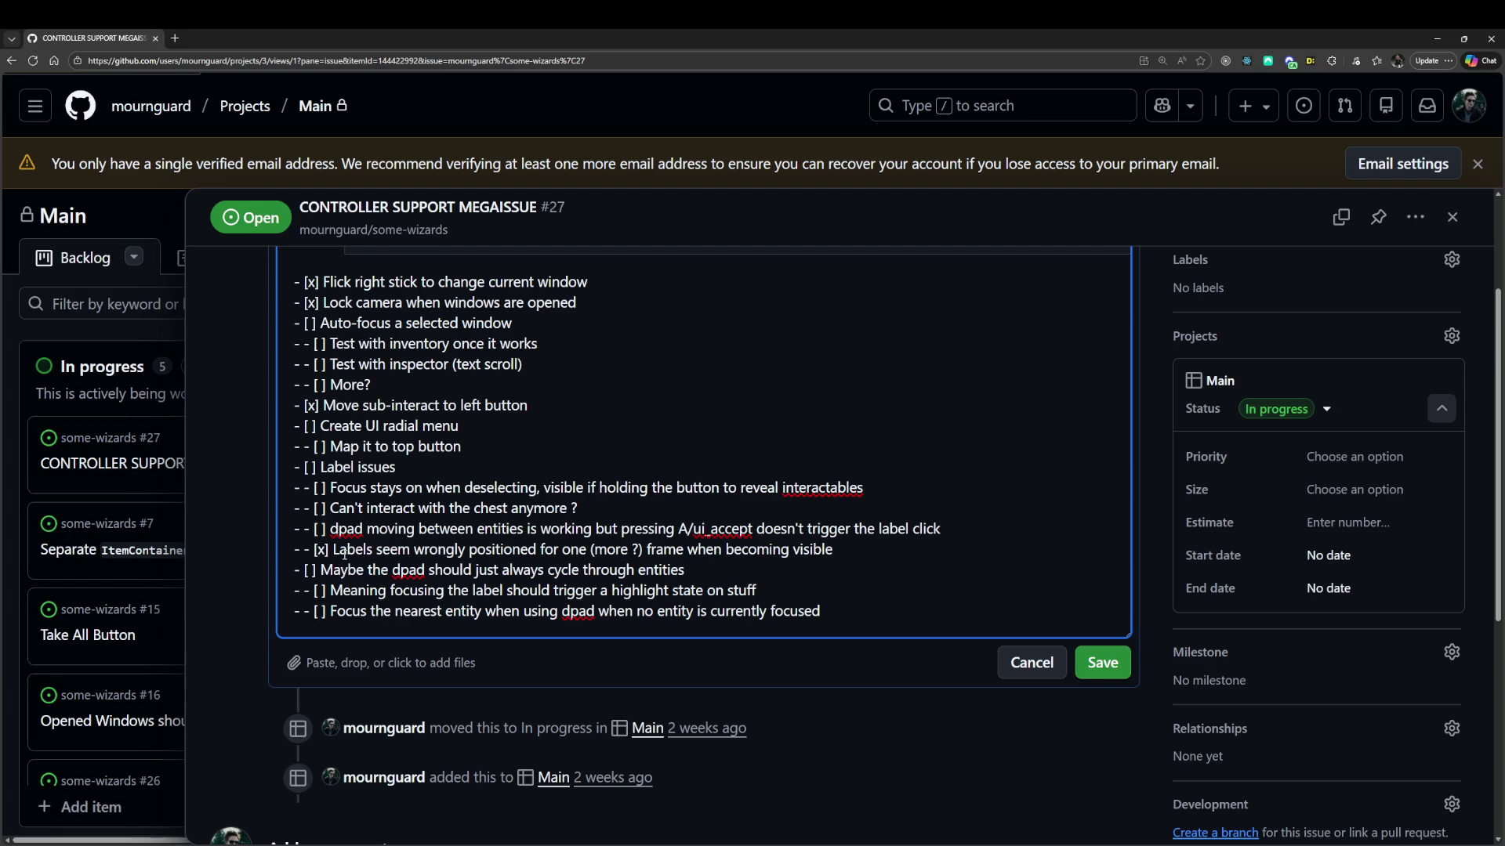
{"action": "left_click_drag", "start_coordinate": [379, 528], "coordinate": [858, 528]}
{"action": "left_click", "coordinate": [858, 528]}
{"action": "left_click_drag", "start_coordinate": [346, 487], "coordinate": [664, 485]}
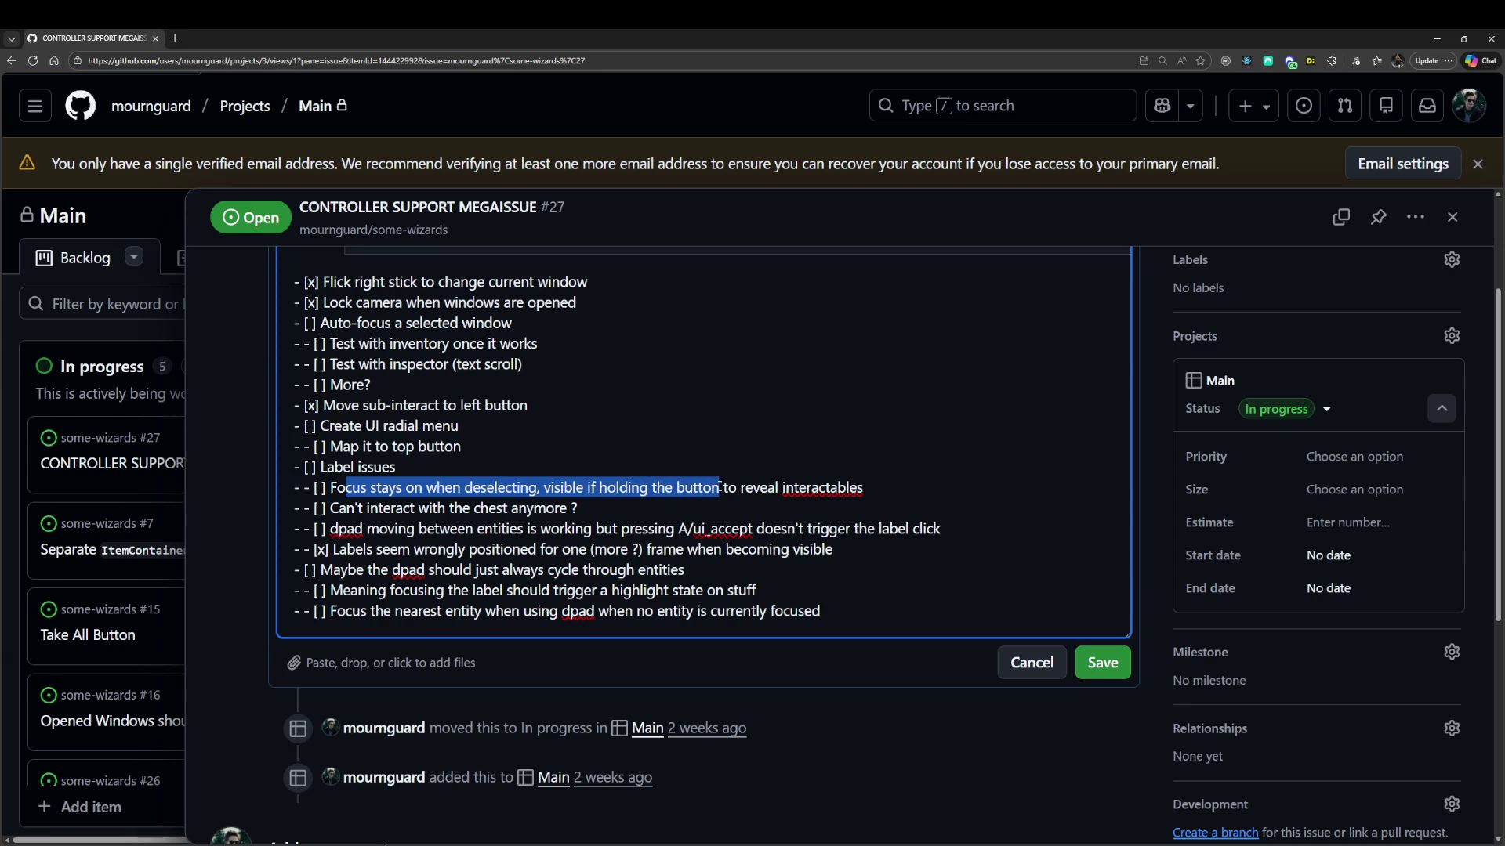
{"action": "left_click", "coordinate": [1103, 662]}
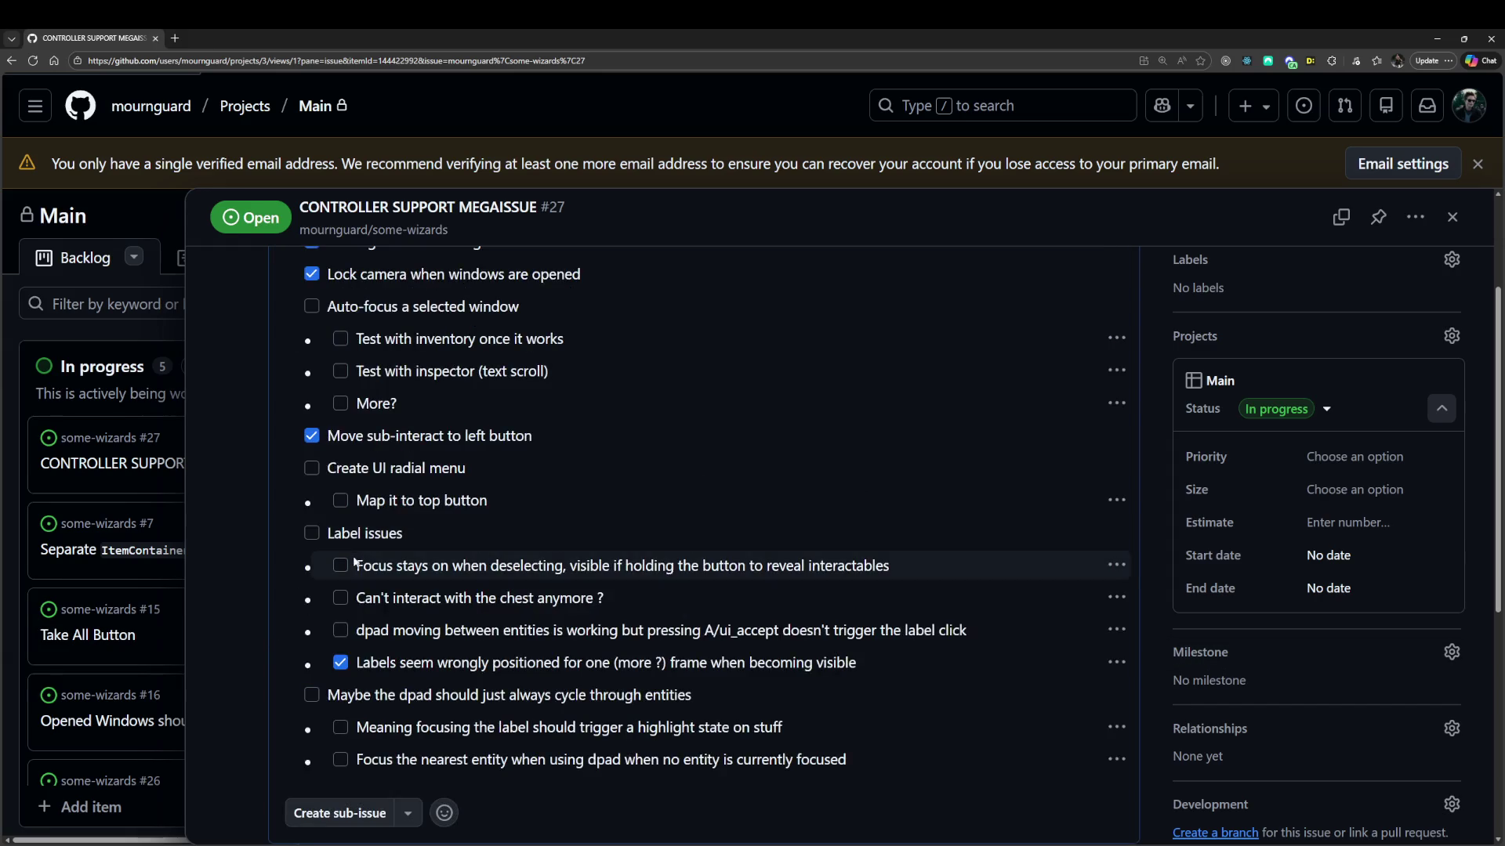
{"action": "left_click", "coordinate": [345, 566]}
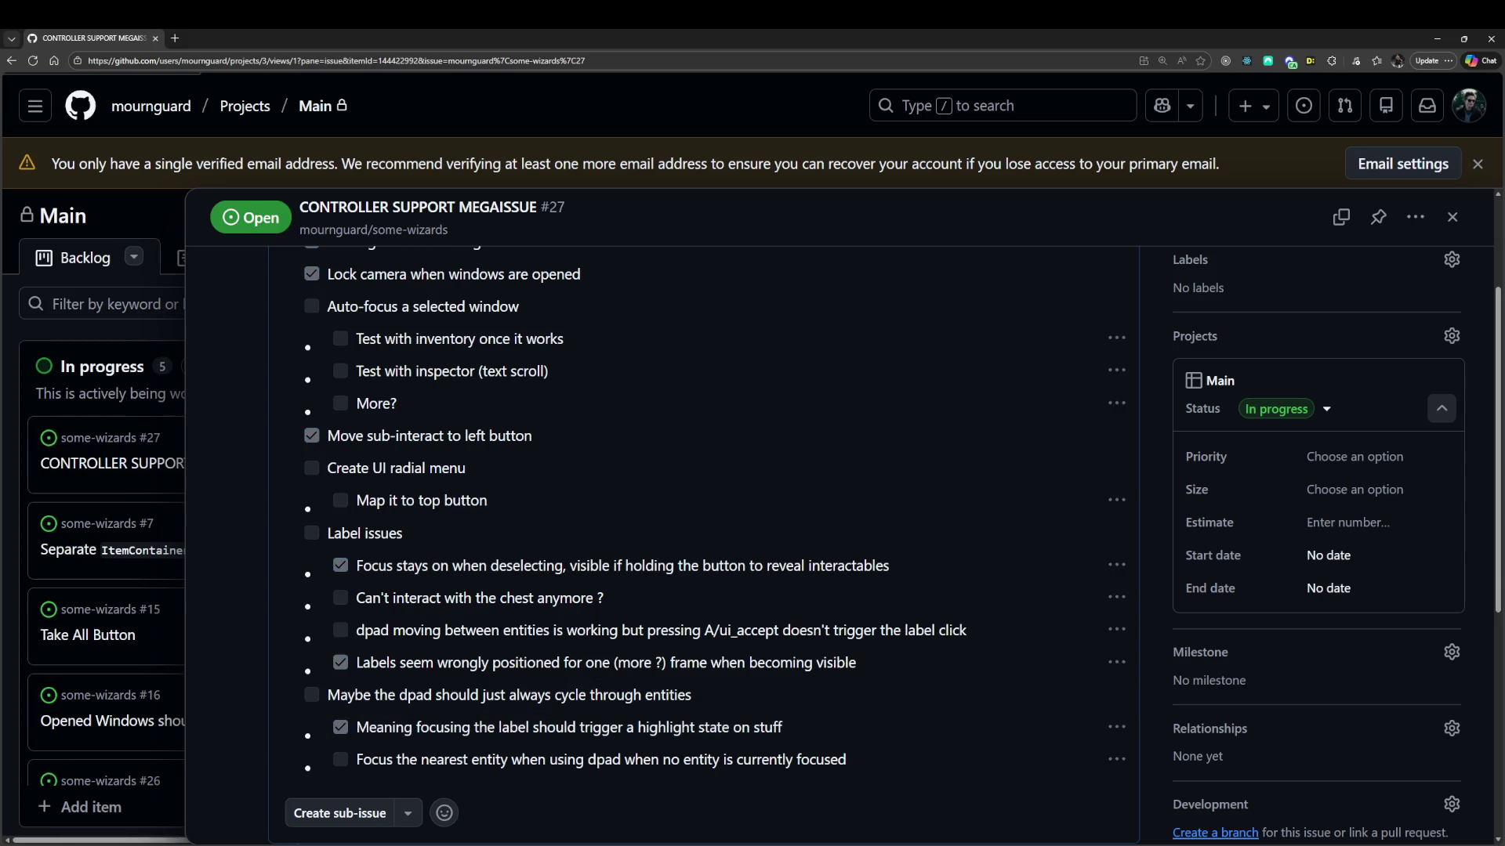
{"action": "key", "text": "alt+Tab"}
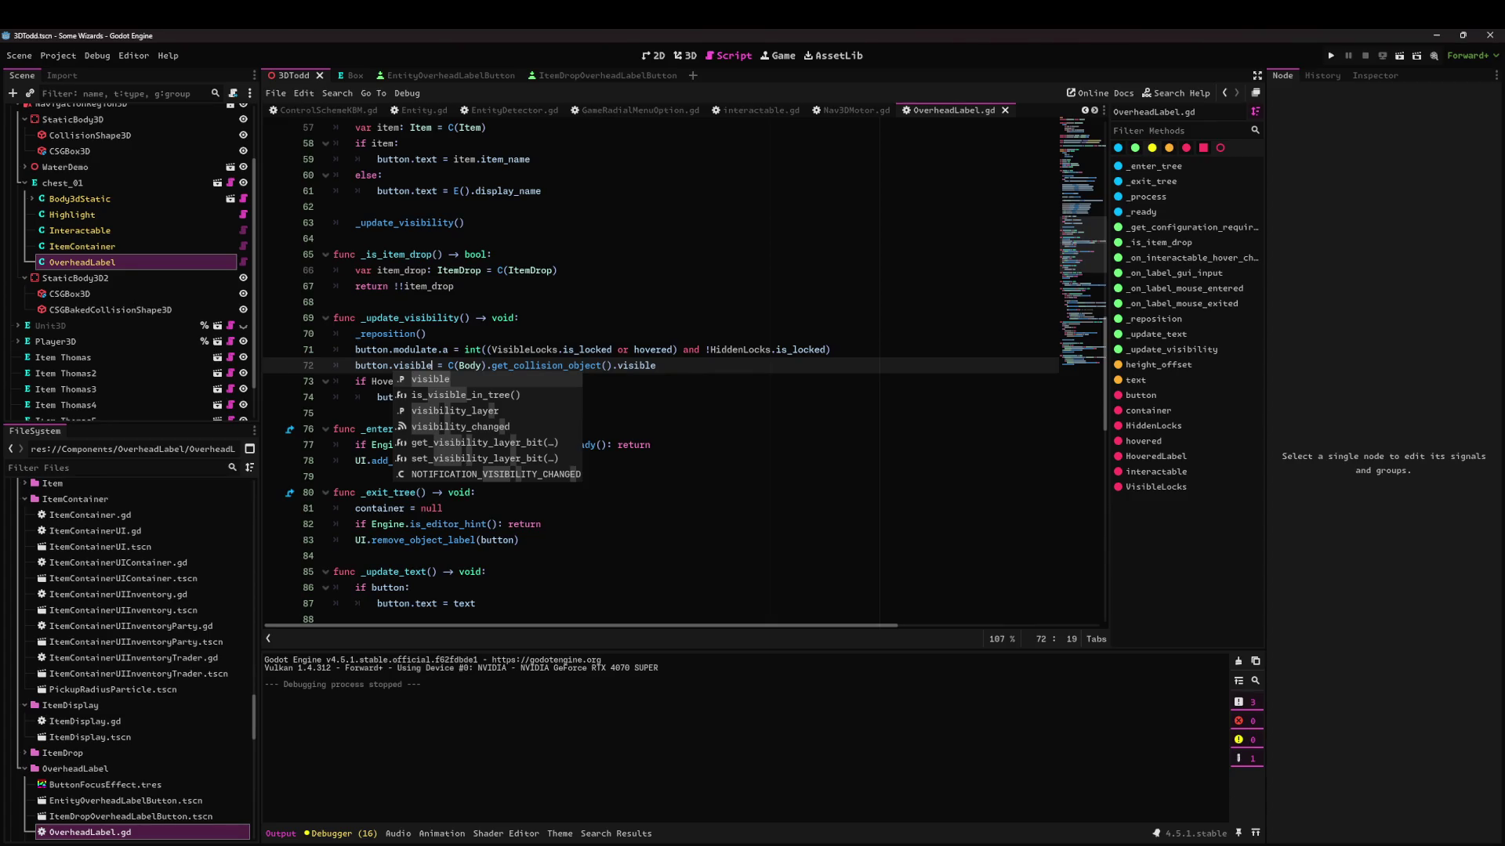
{"action": "left_click", "coordinate": [1403, 61]}
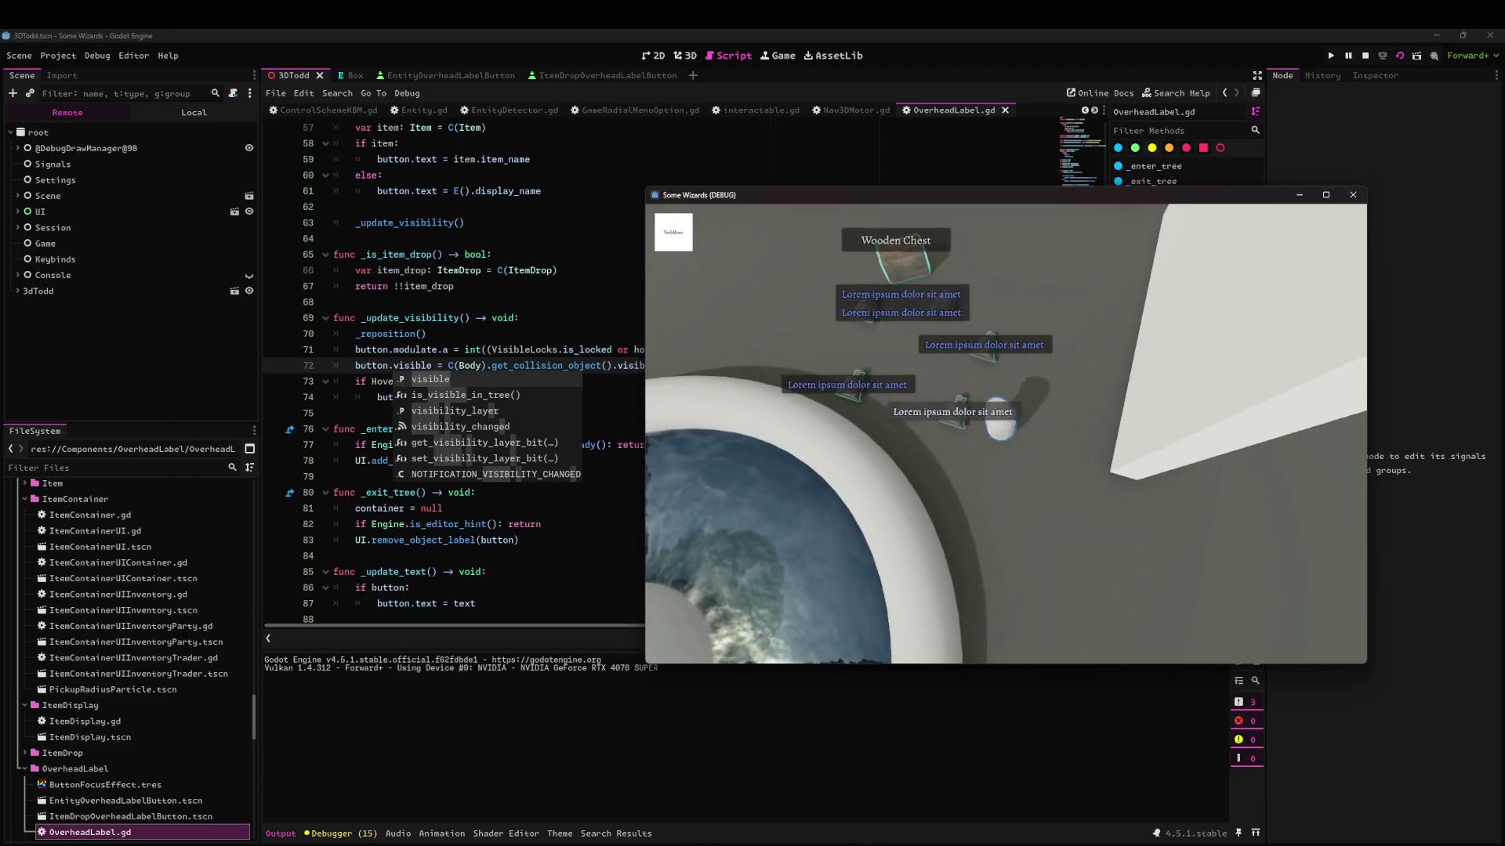
Walk the player around the pool, approaching and leaving the chest and items to test their labels.
{"action": "key", "text": "w"}
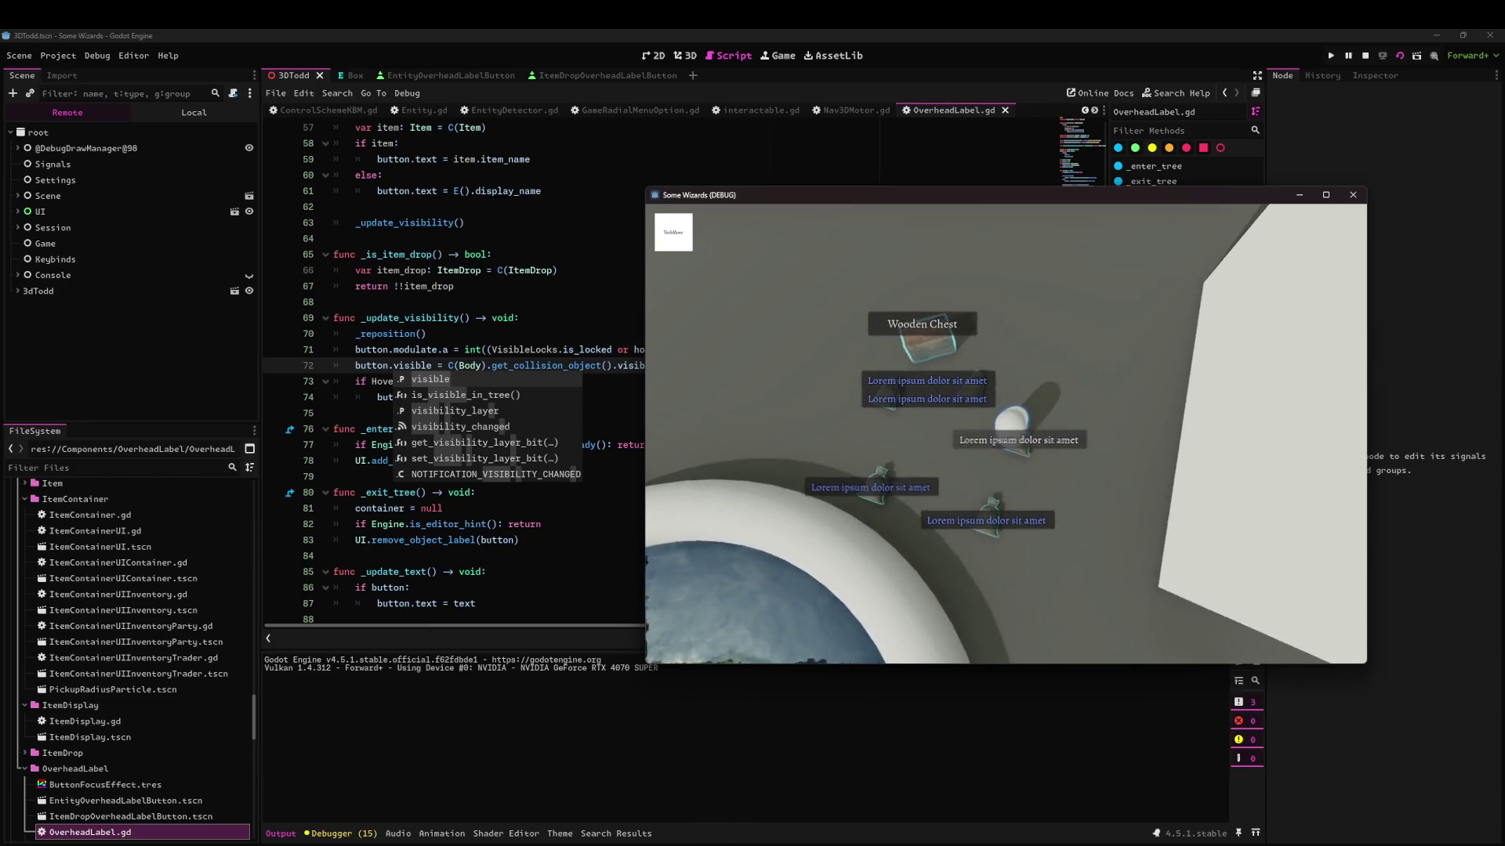
{"action": "key", "text": "d"}
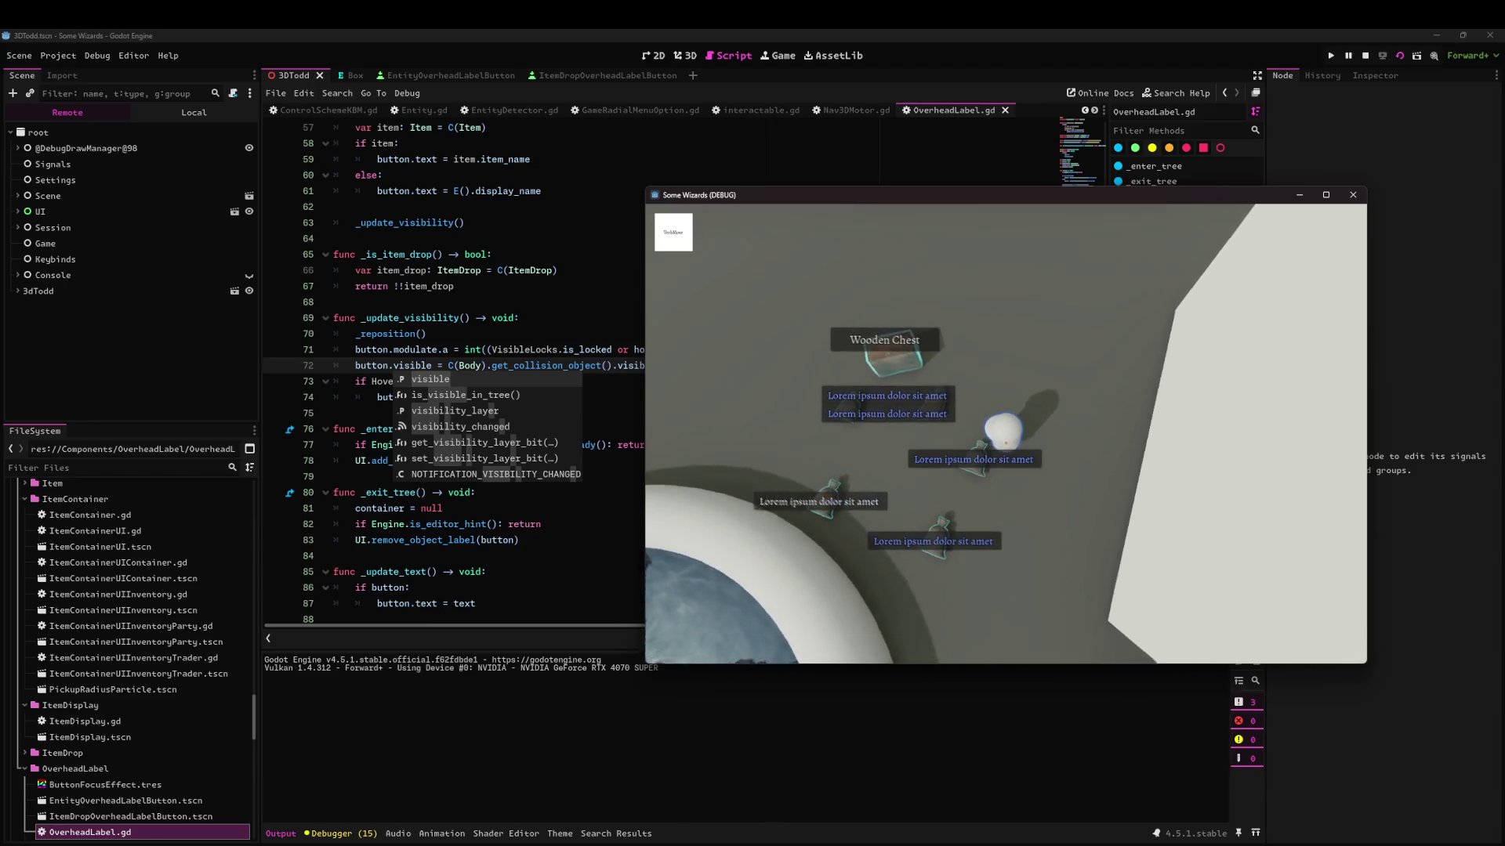
{"action": "key", "text": "s"}
{"action": "key", "text": "d"}
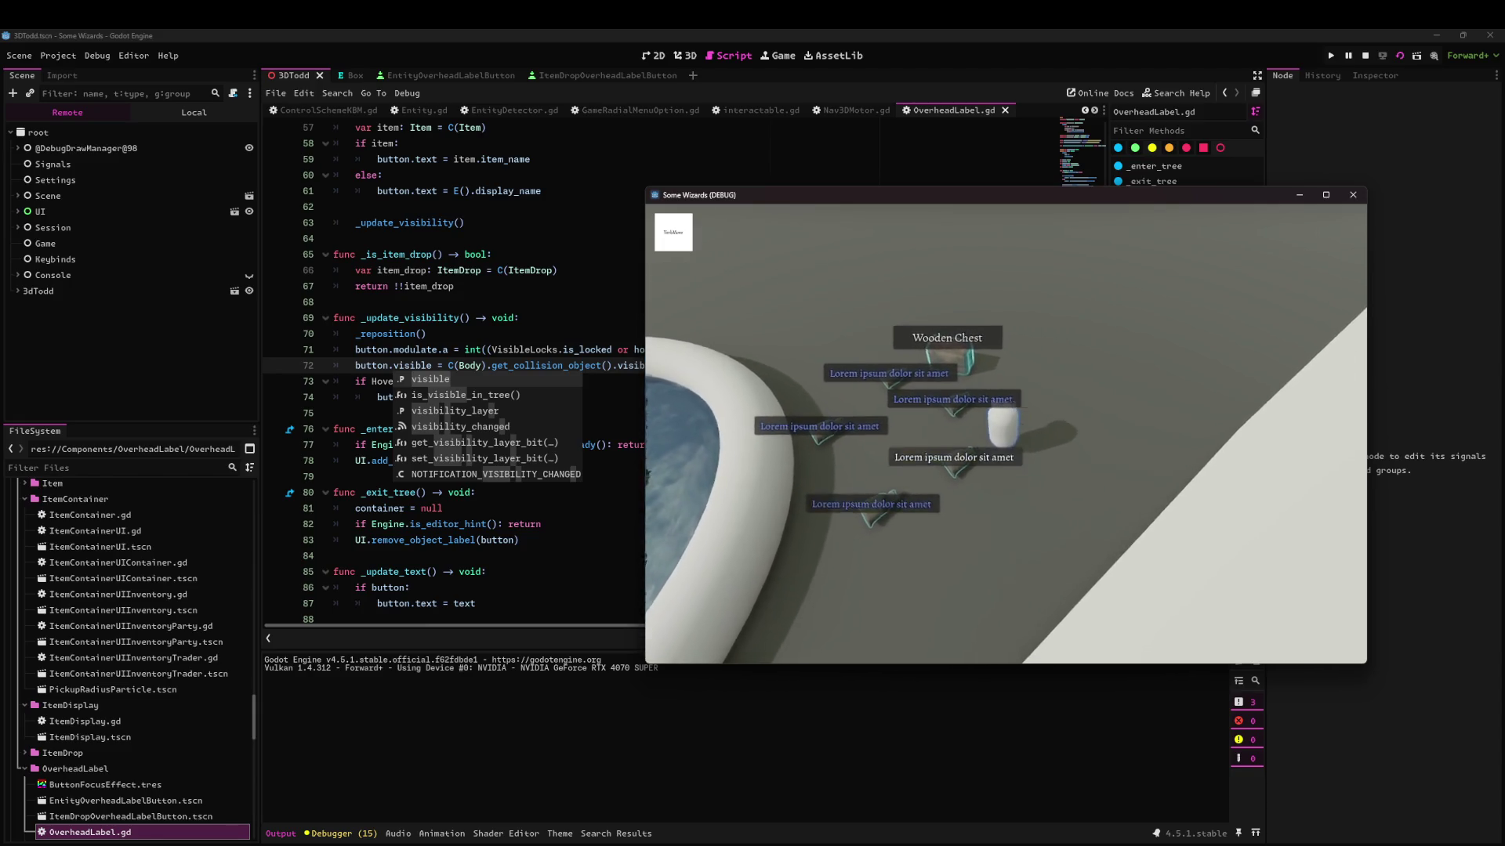
{"action": "key", "text": "w"}
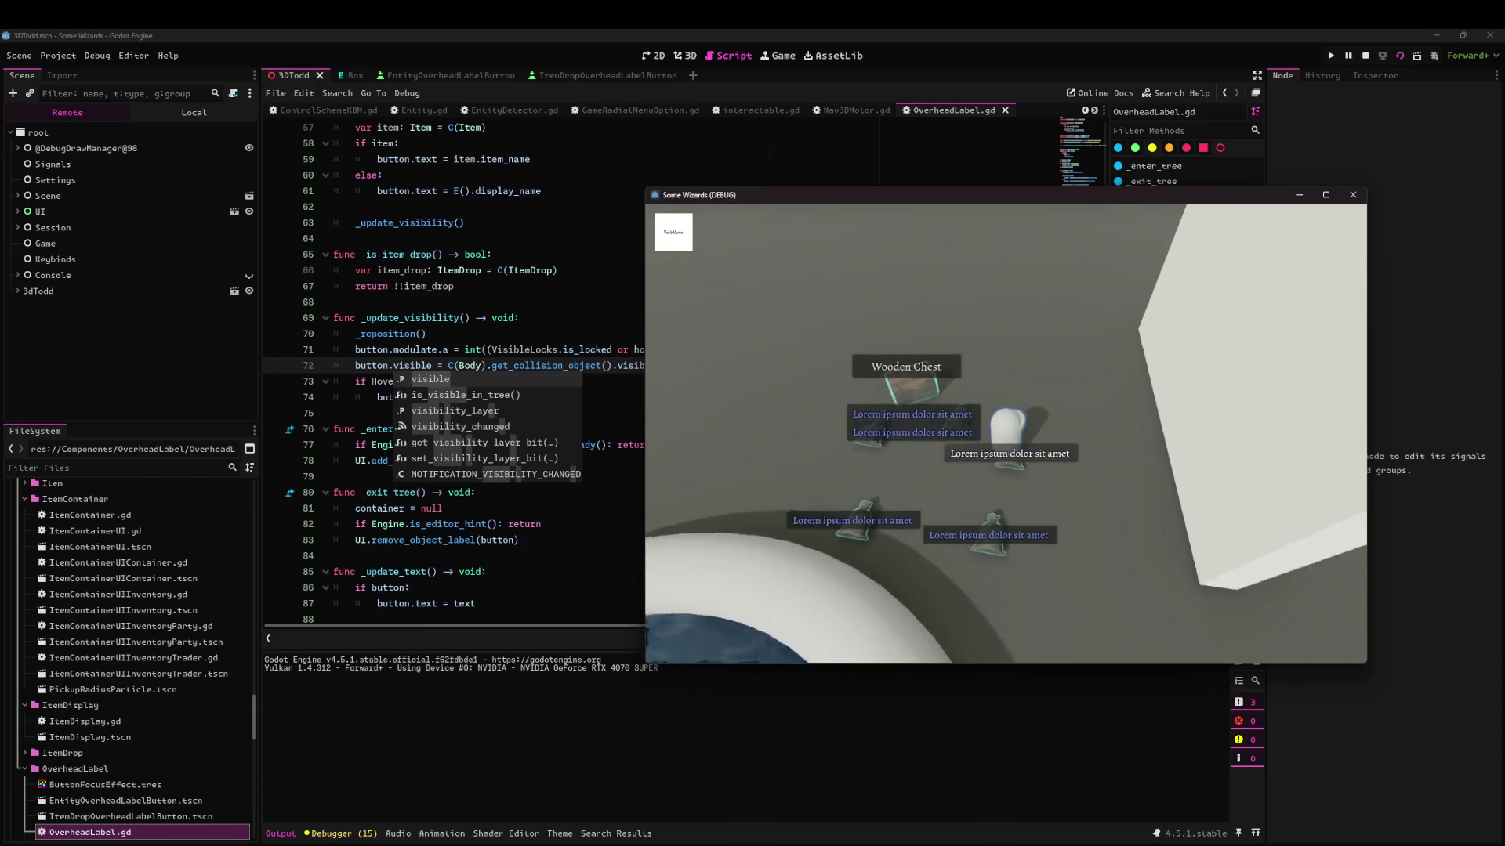
{"action": "key", "text": "w"}
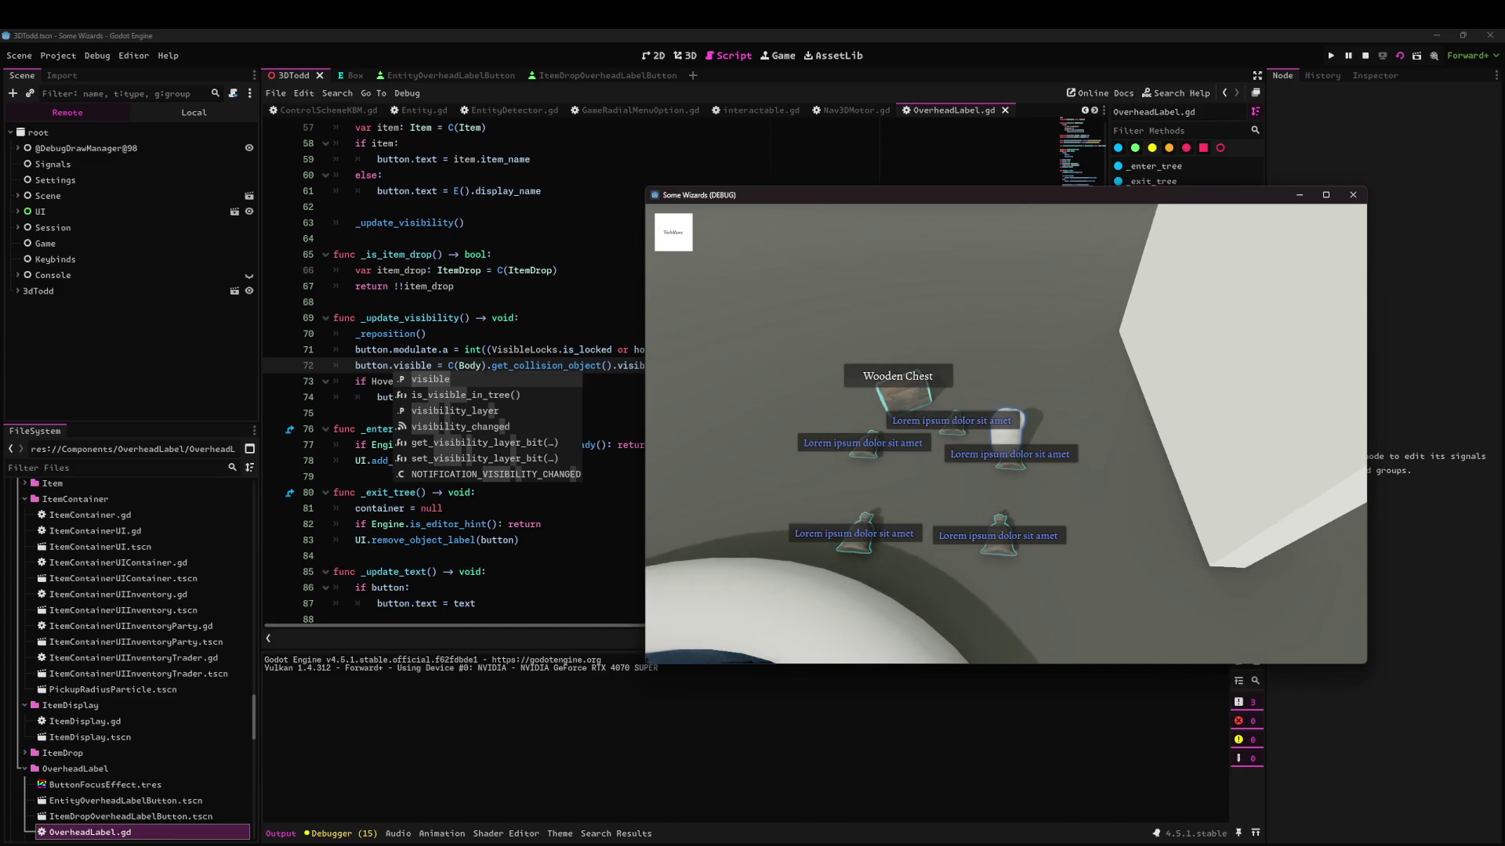
{"action": "key", "text": "s"}
{"action": "key", "text": "w"}
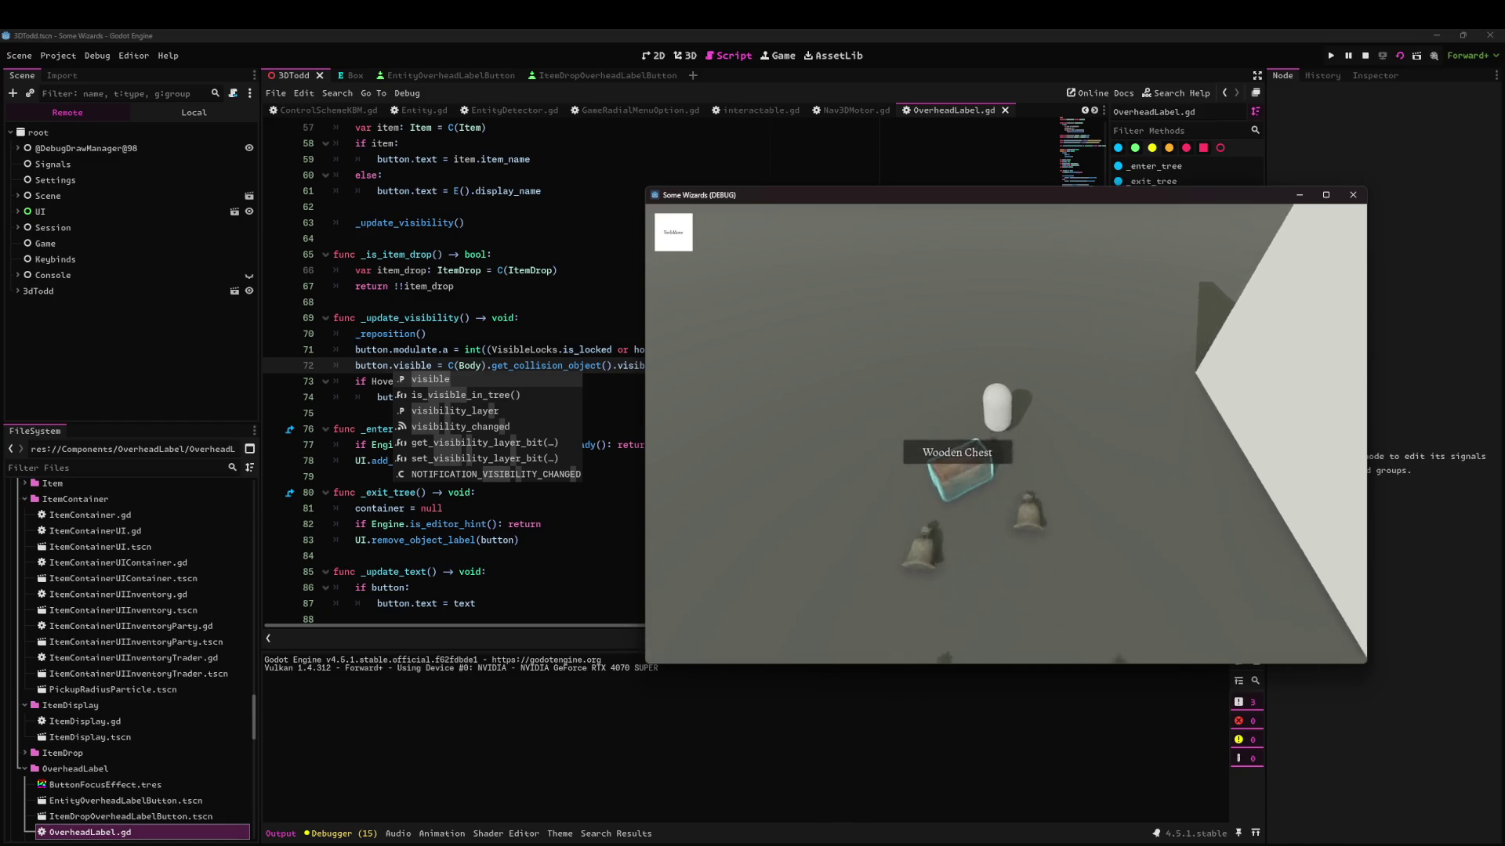
{"action": "key", "text": "s"}
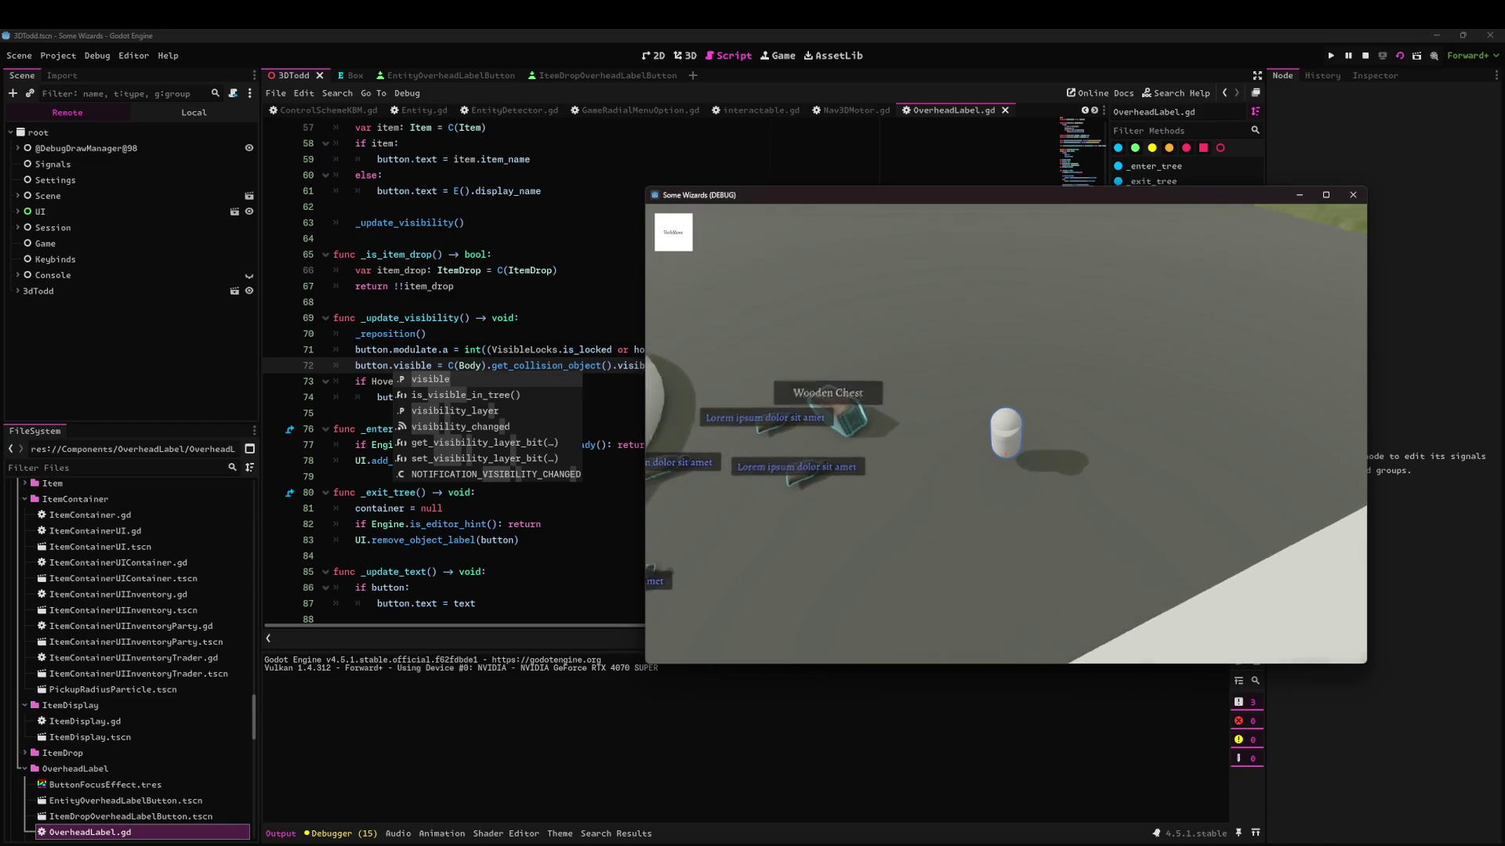
{"action": "key", "text": "a"}
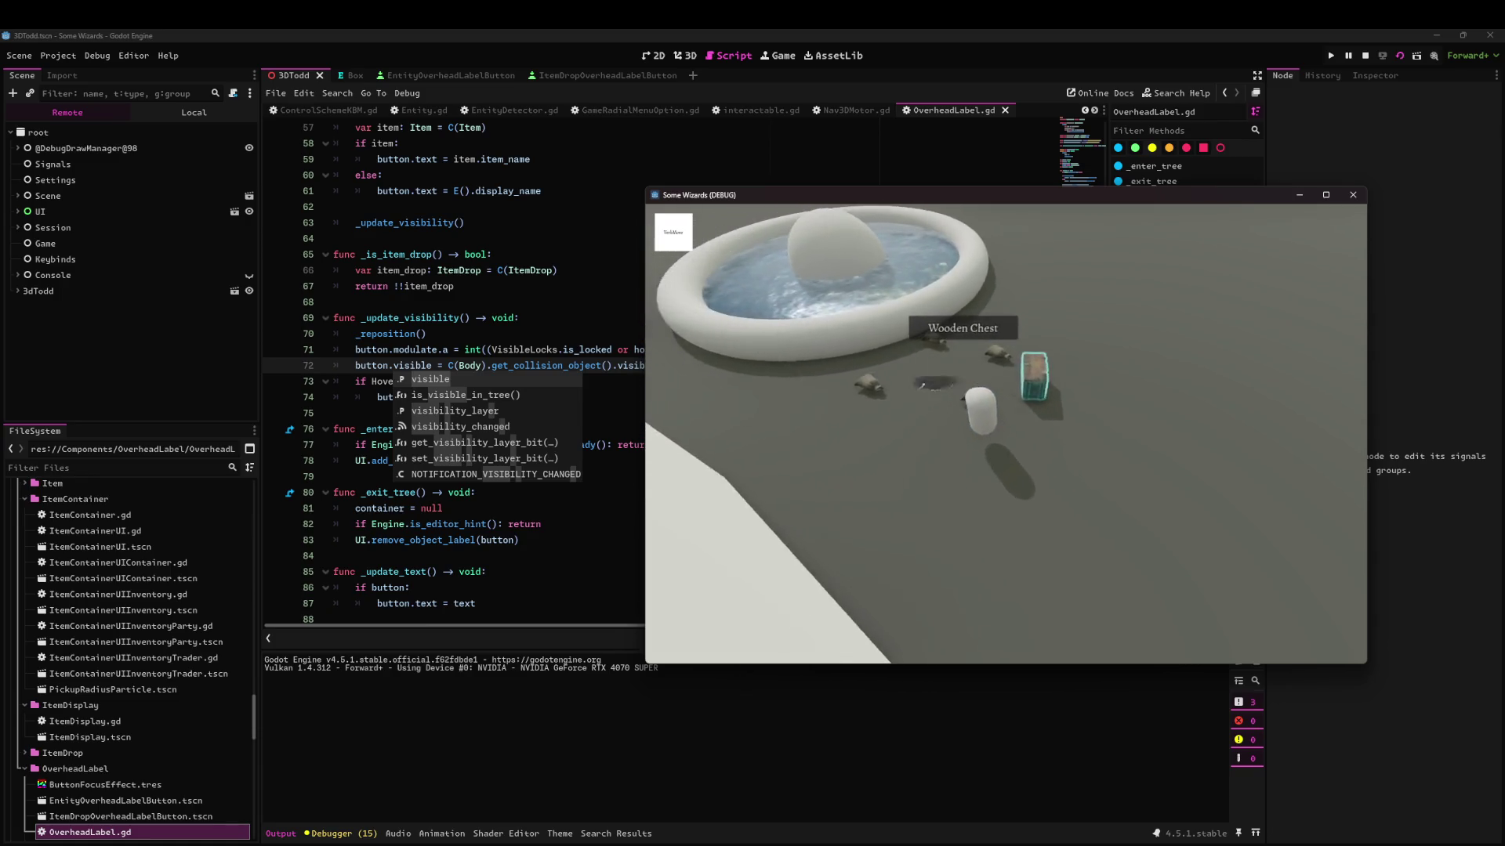
{"action": "key", "text": "a"}
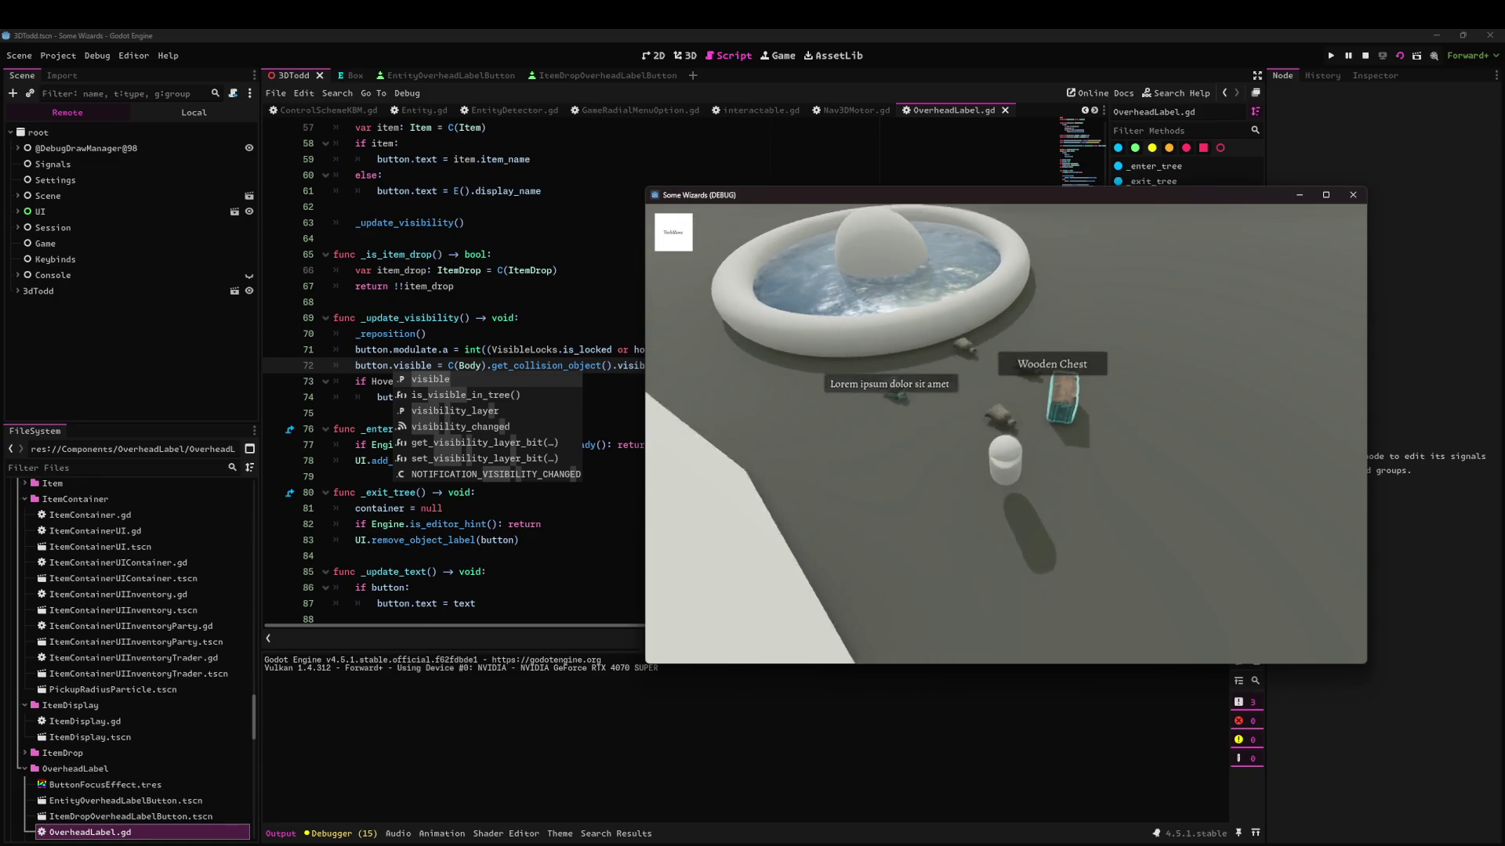
{"action": "key", "text": "d"}
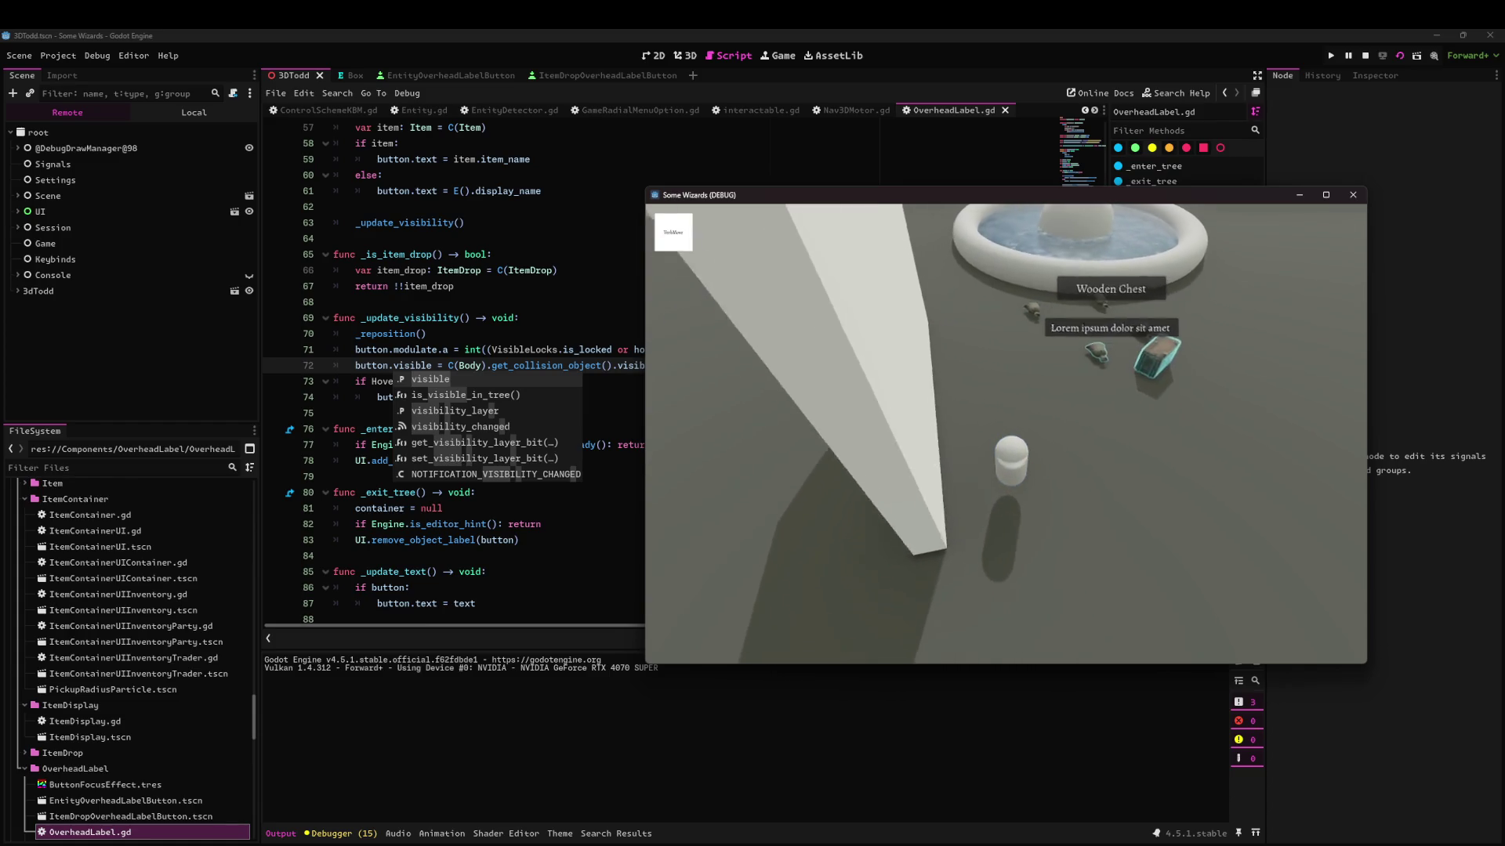
{"action": "key", "text": "w"}
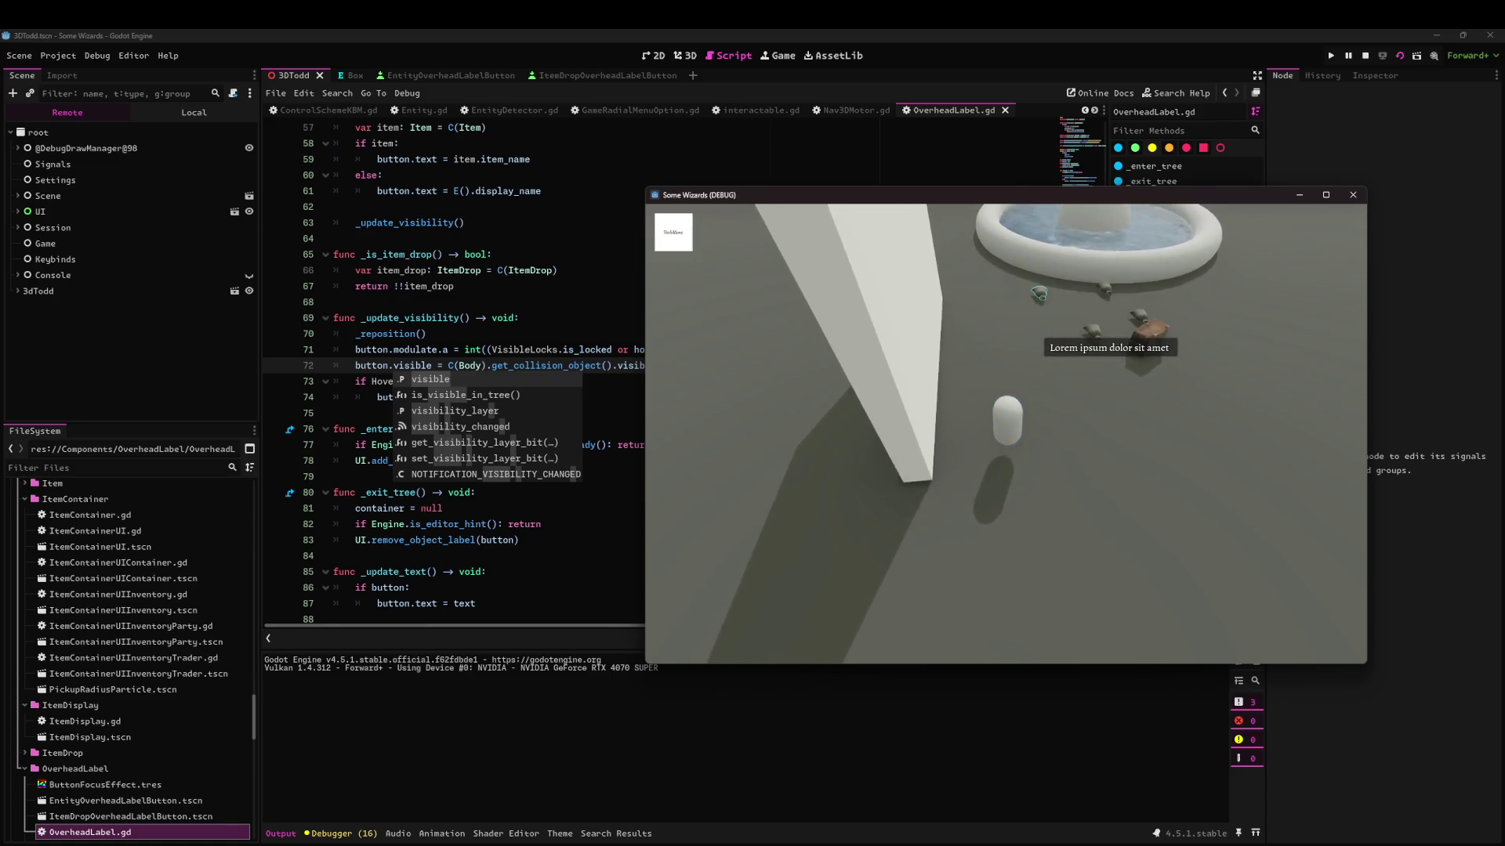
{"action": "key", "text": "w"}
{"action": "key", "text": "w"}
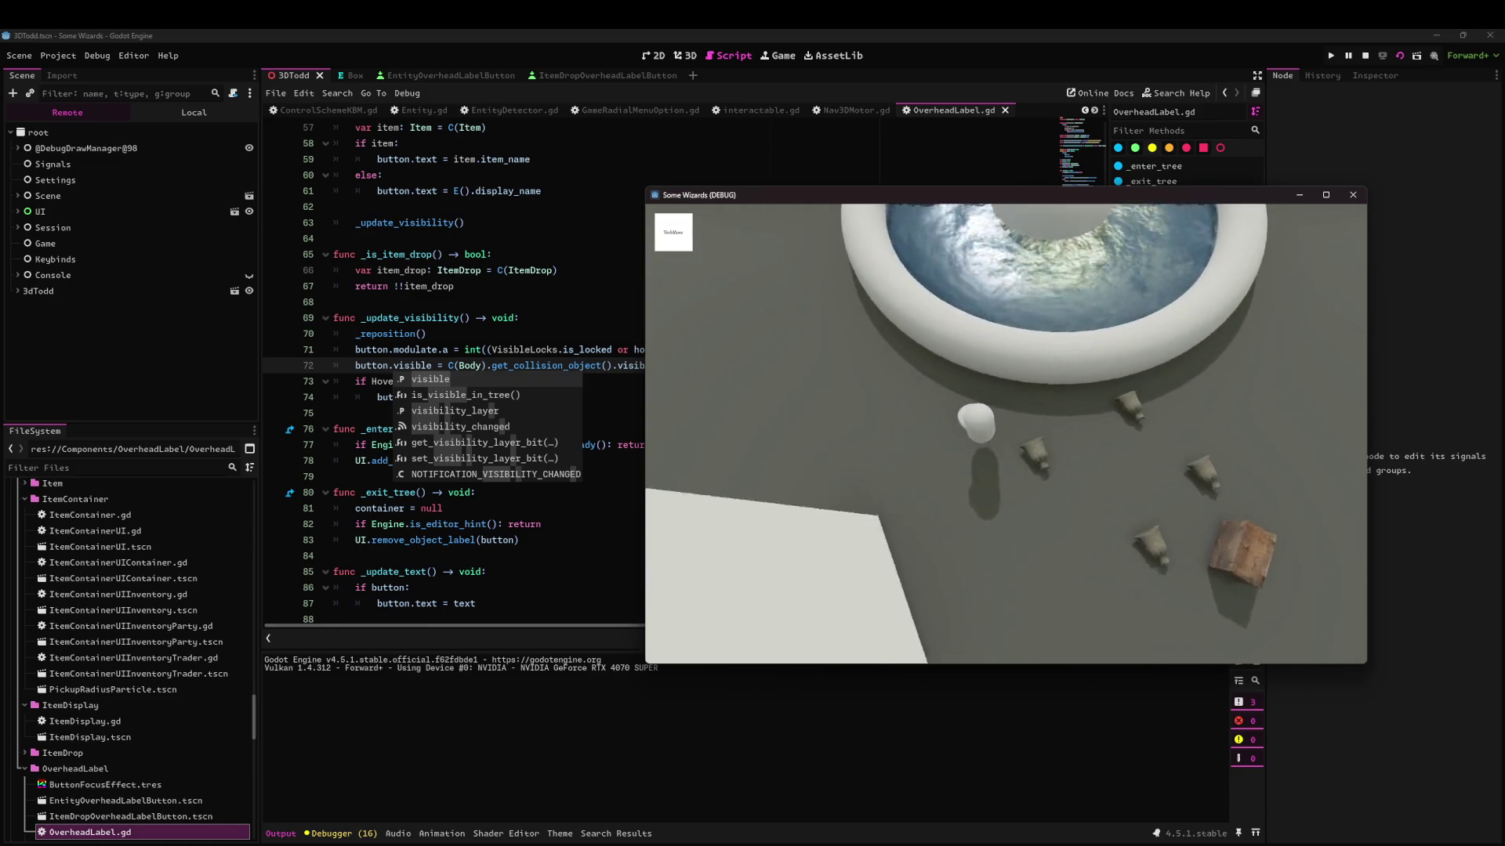
{"action": "key", "text": "w"}
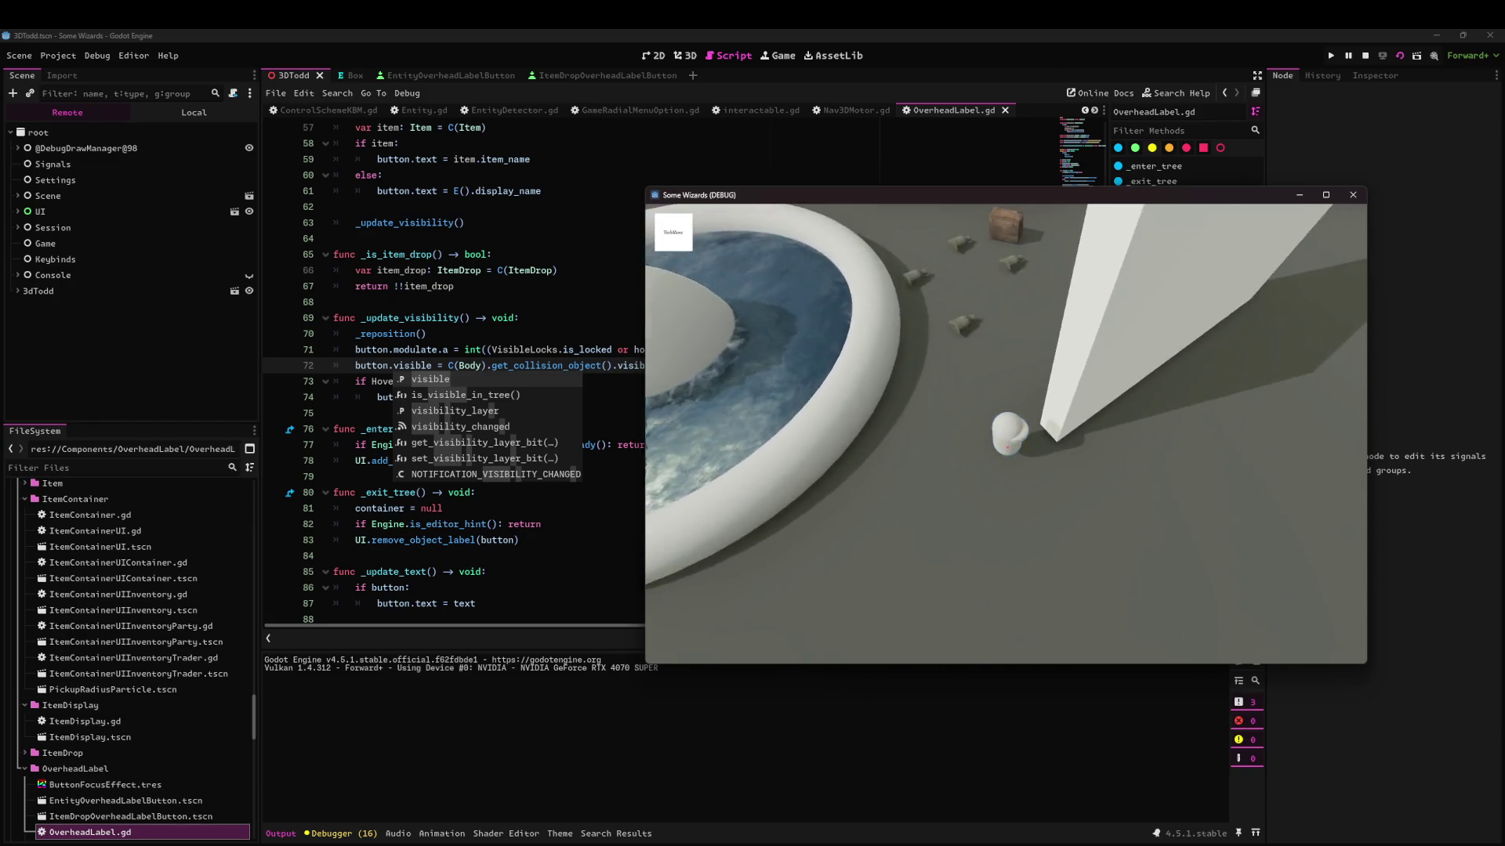
{"action": "key", "text": "w"}
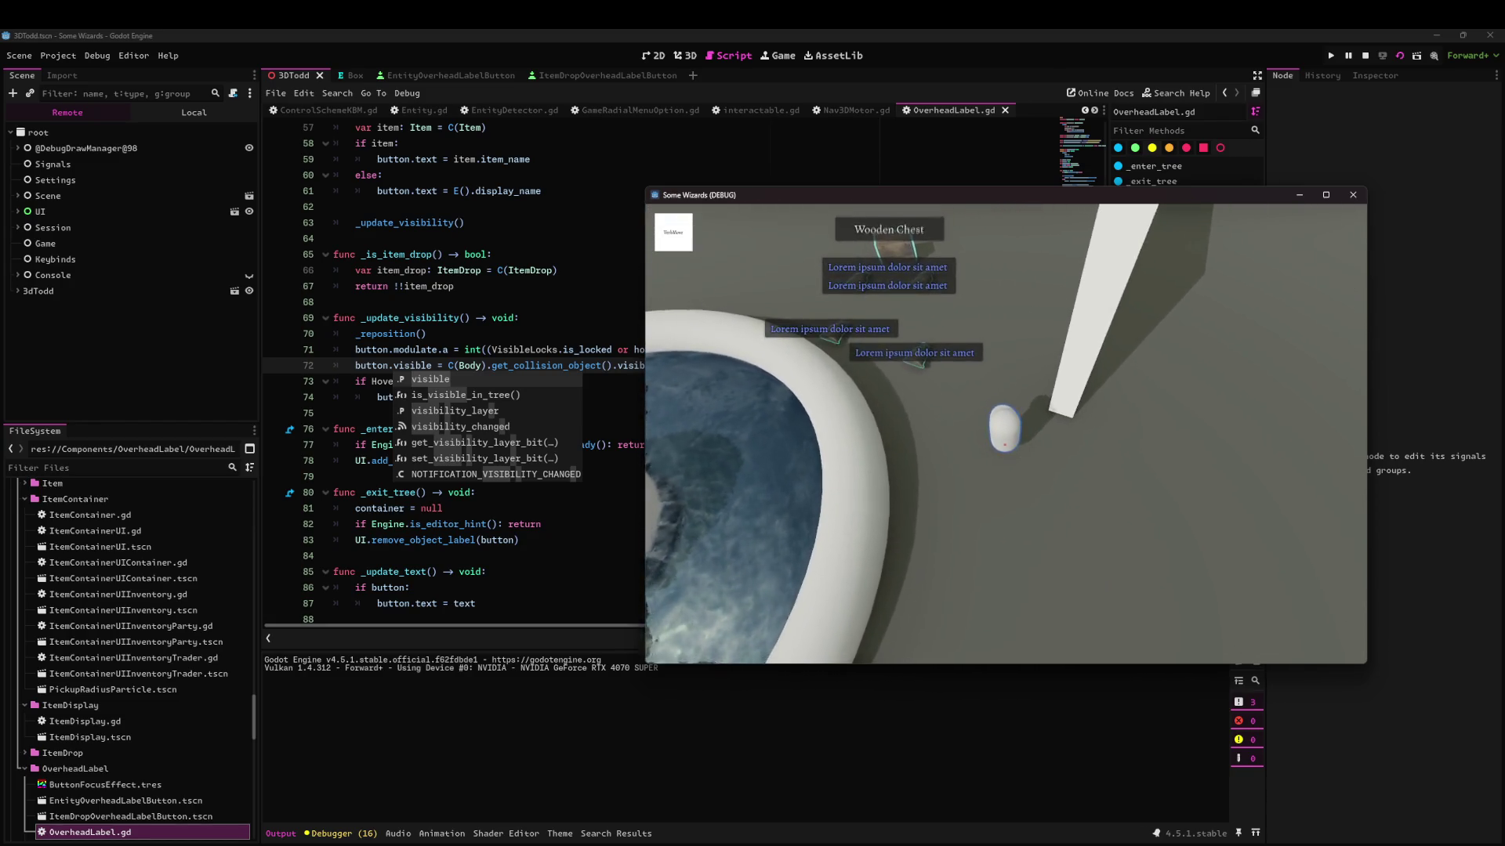
{"action": "key", "text": "w"}
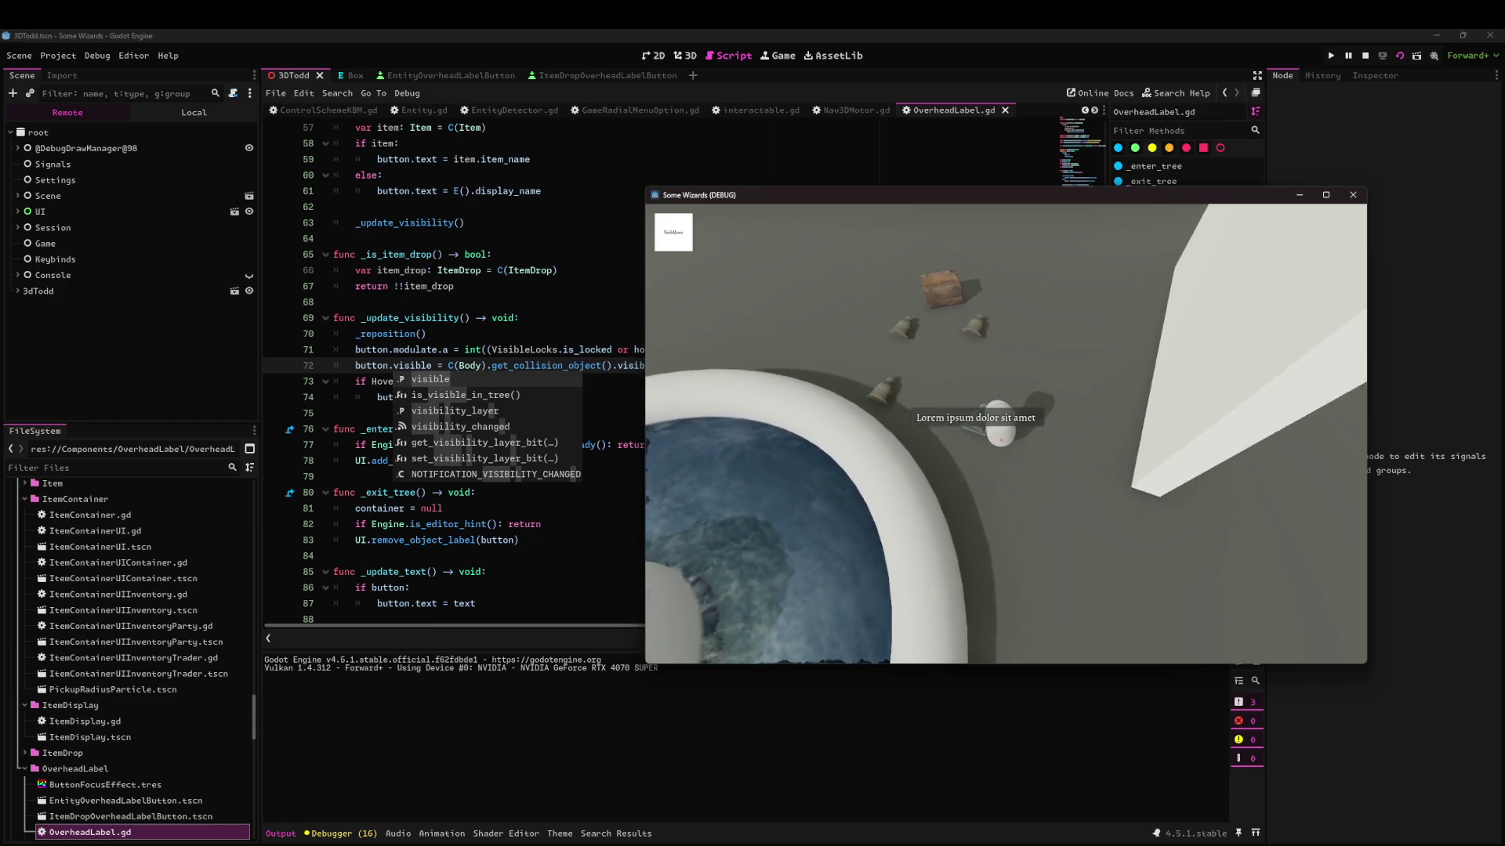
{"action": "key", "text": "w"}
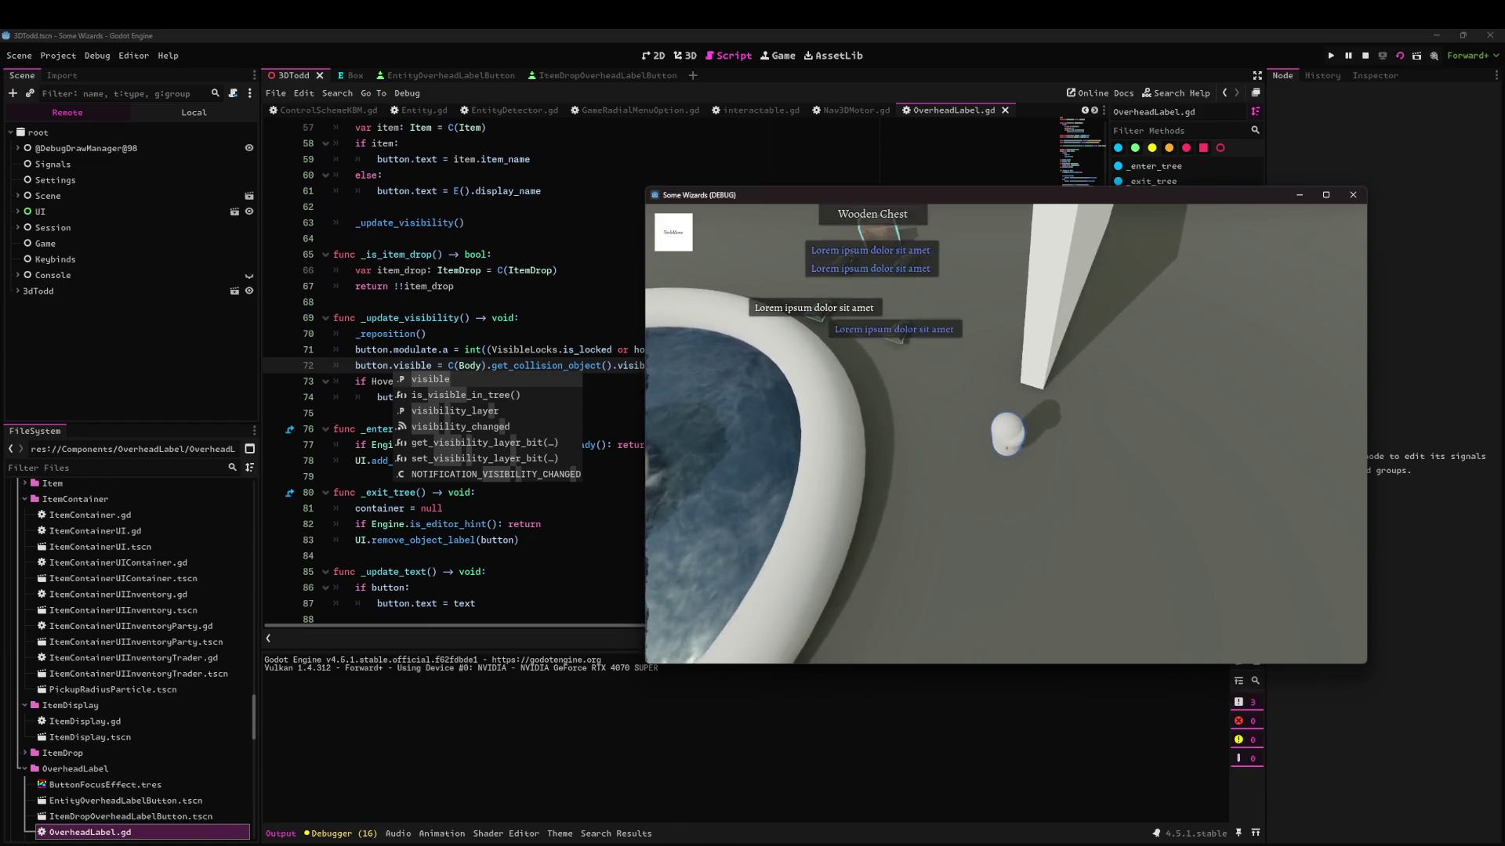
{"action": "key", "text": "w"}
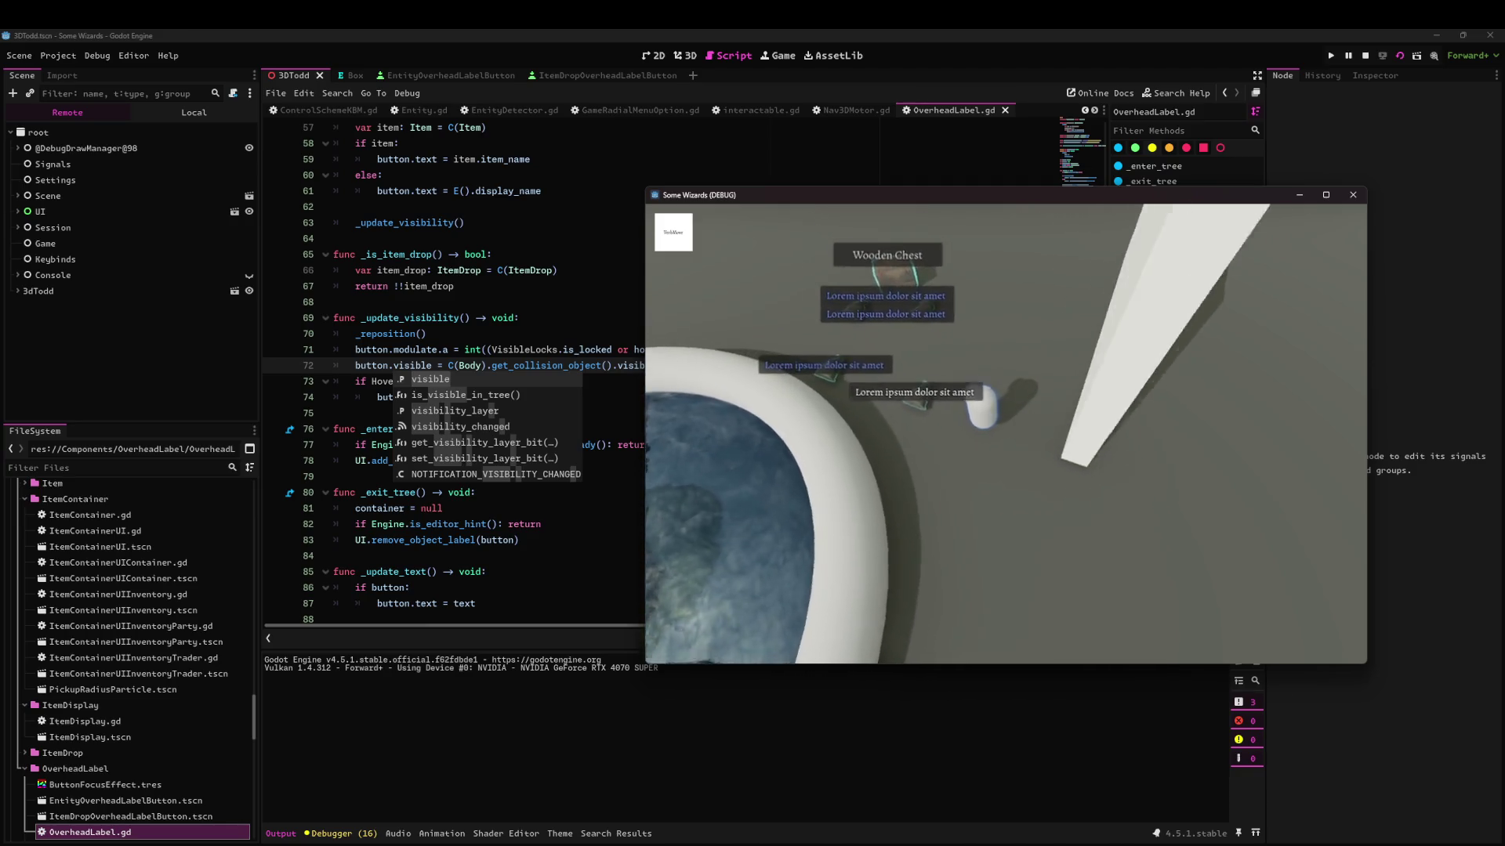
{"action": "key", "text": "w"}
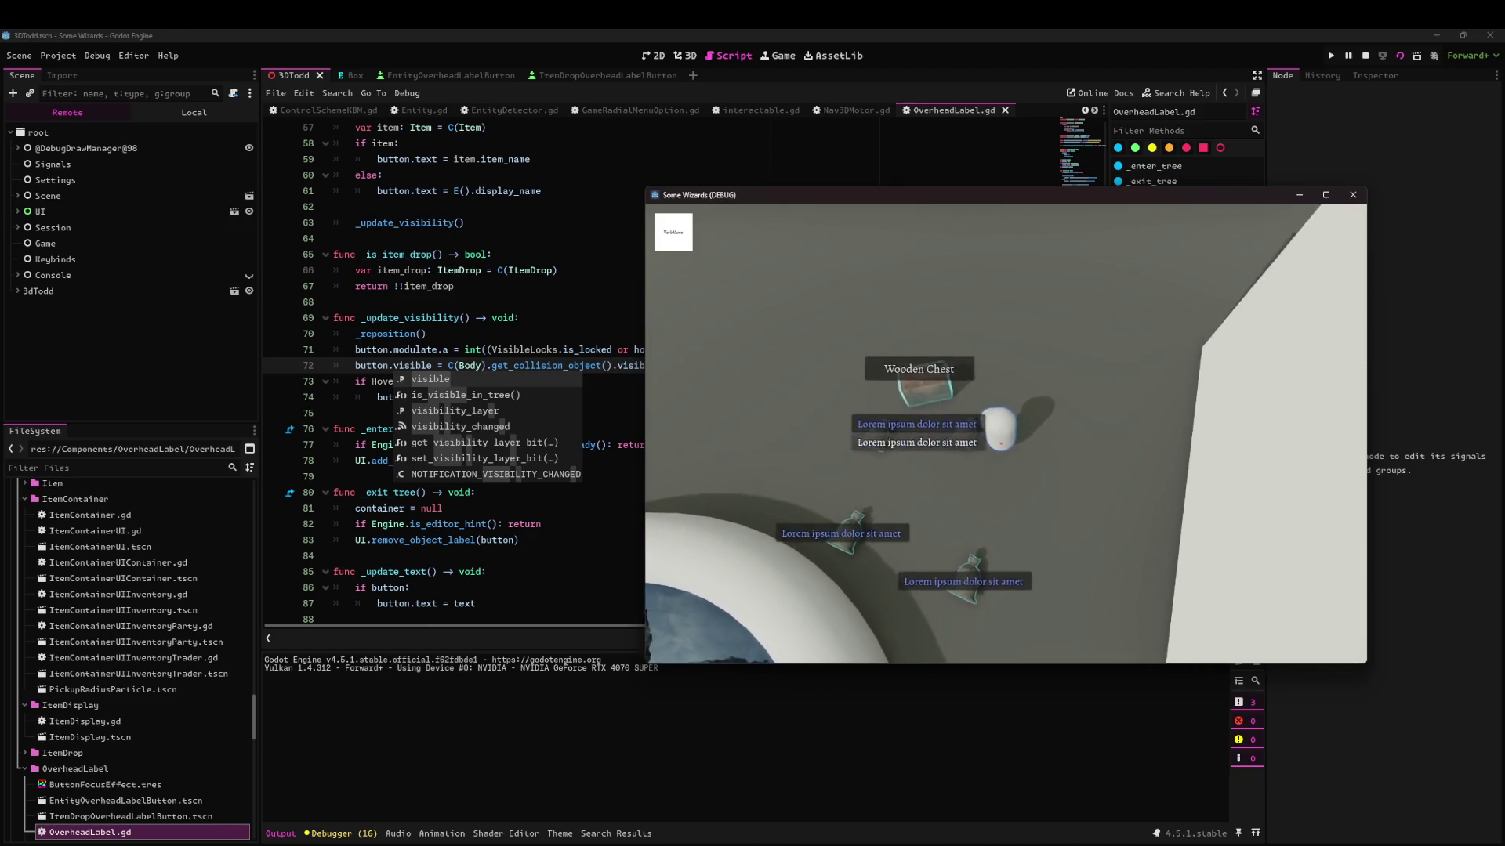
{"action": "key", "text": "w"}
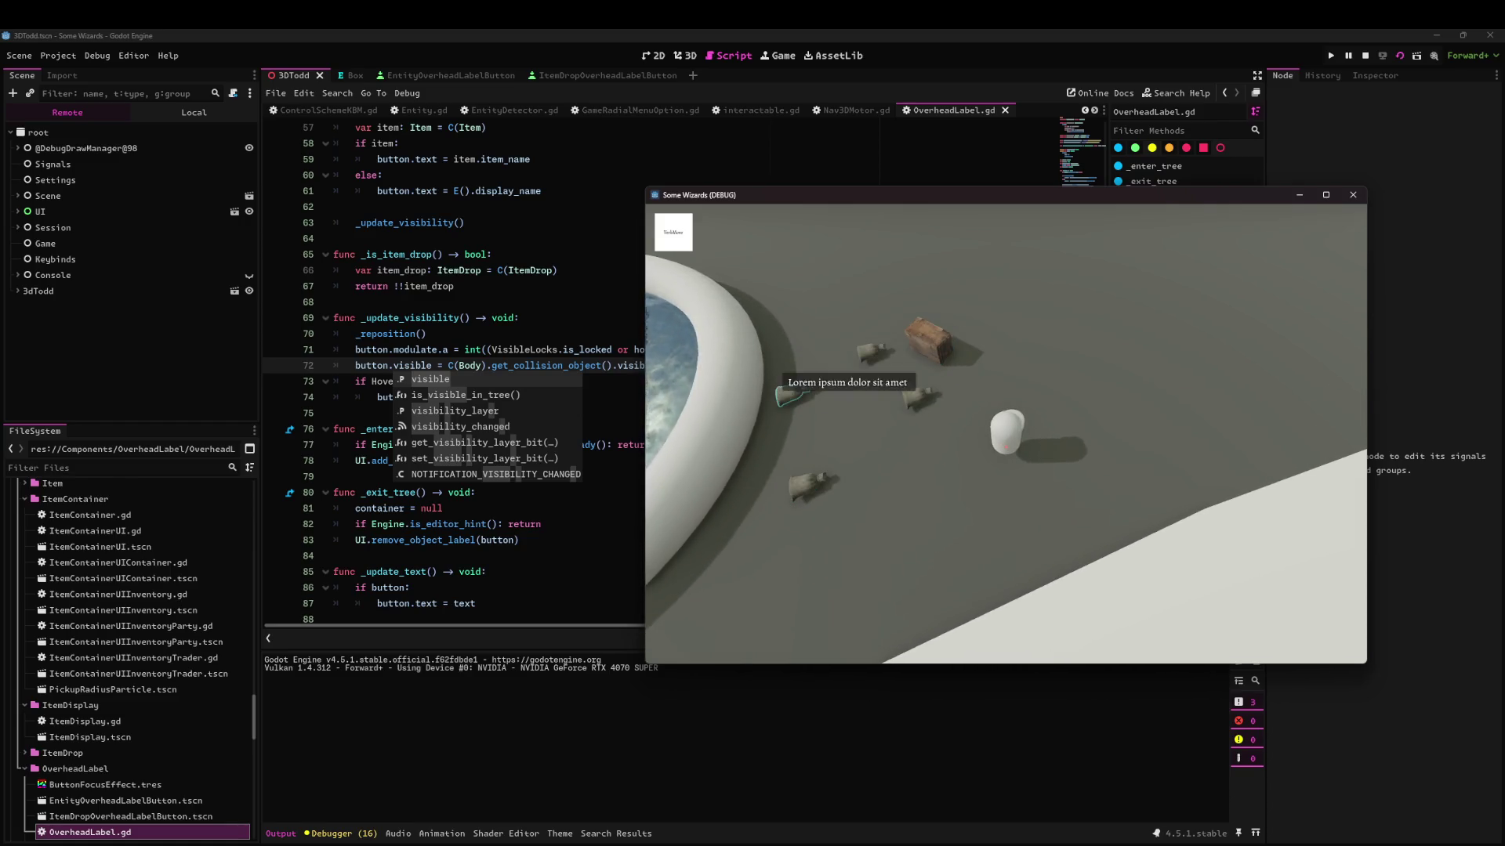
Walk up to the Wooden Chest, open its inventory with E, and stop the game with F8.
{"action": "key", "text": "w"}
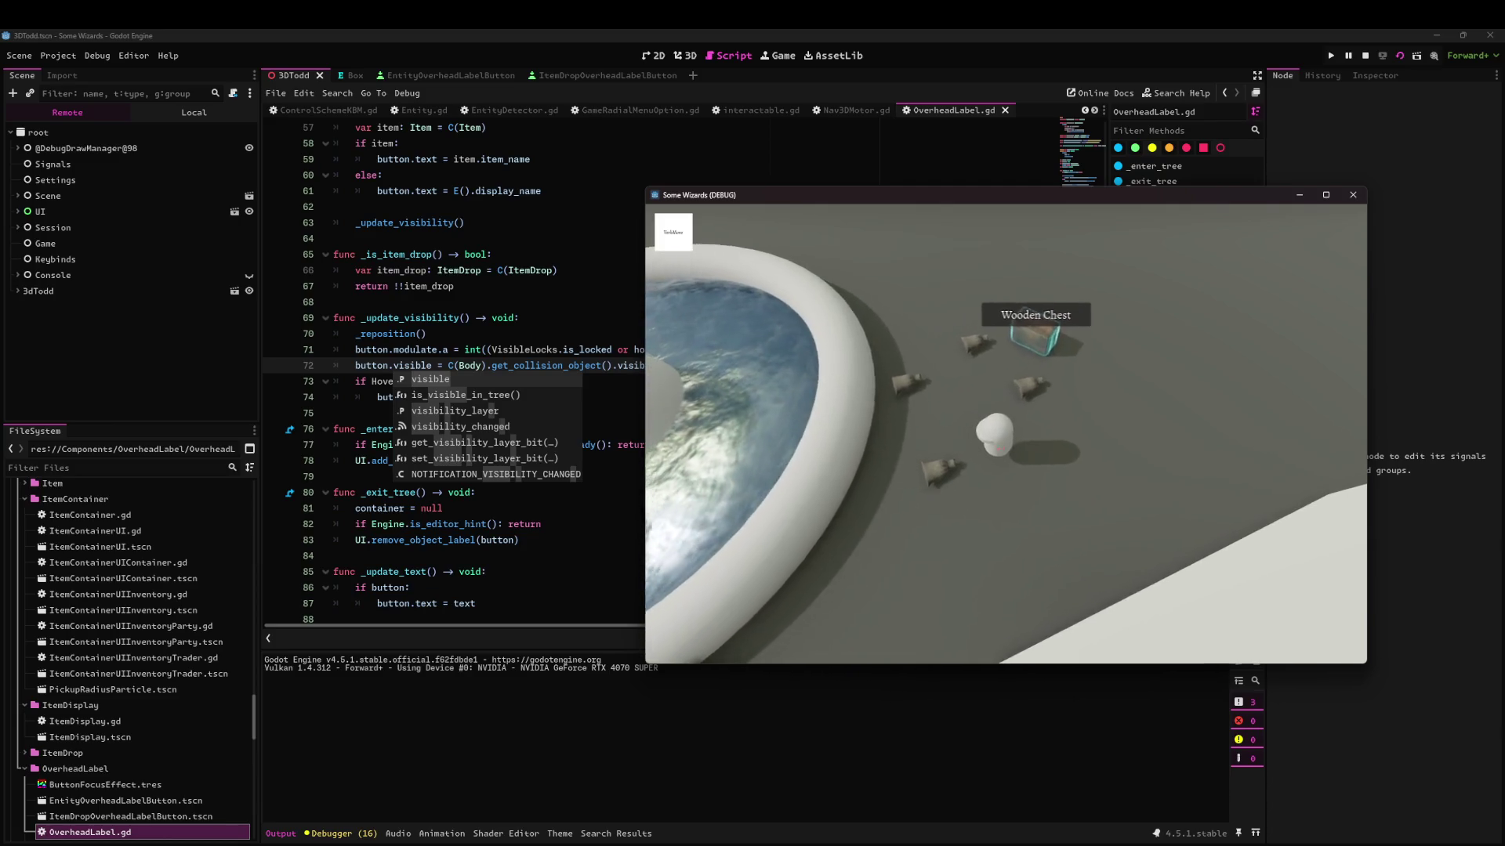
{"action": "key", "text": "w"}
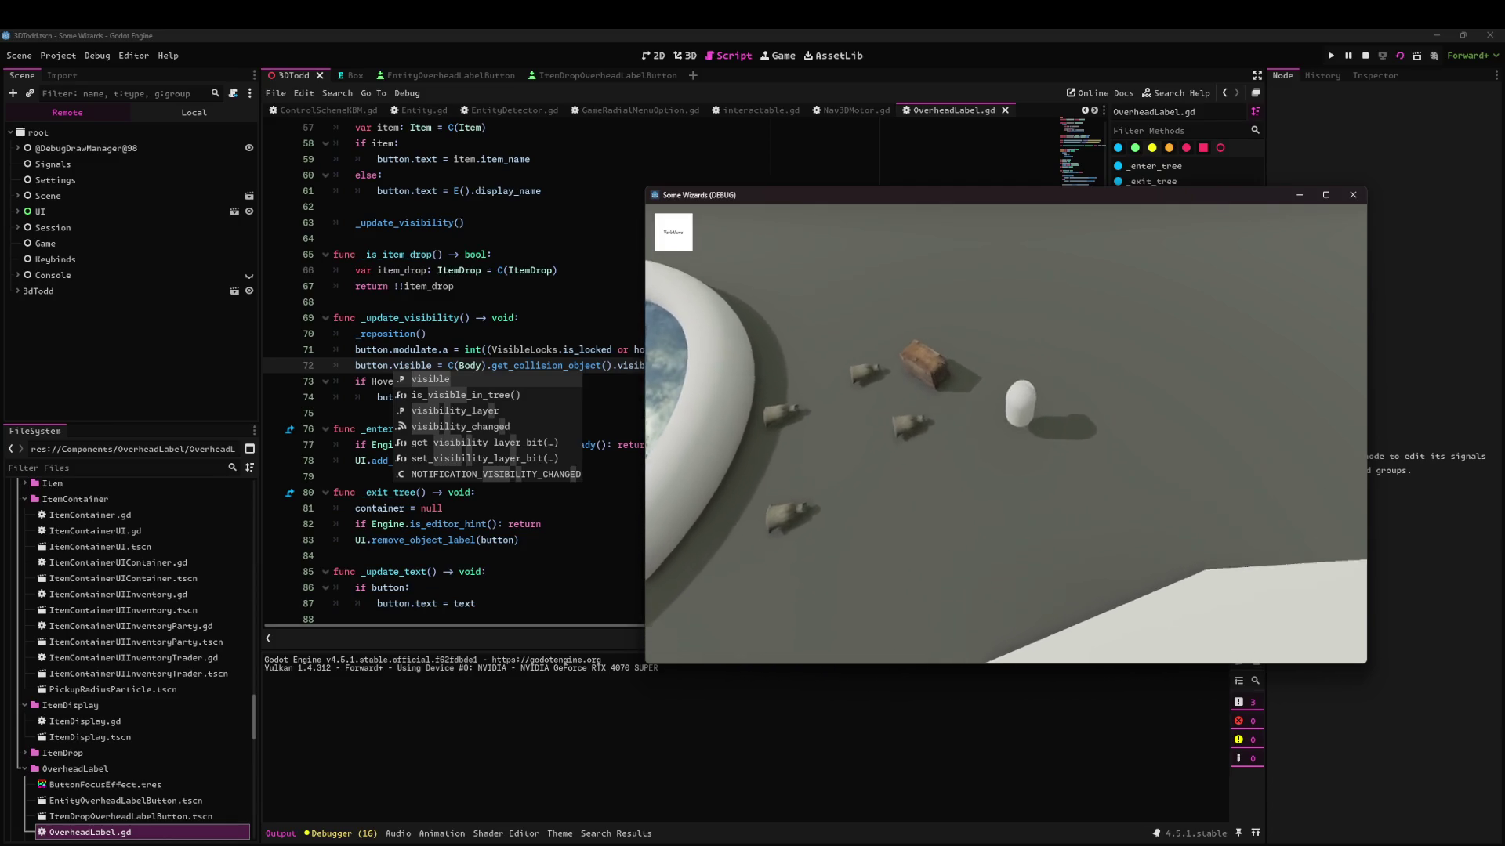
{"action": "key", "text": "s"}
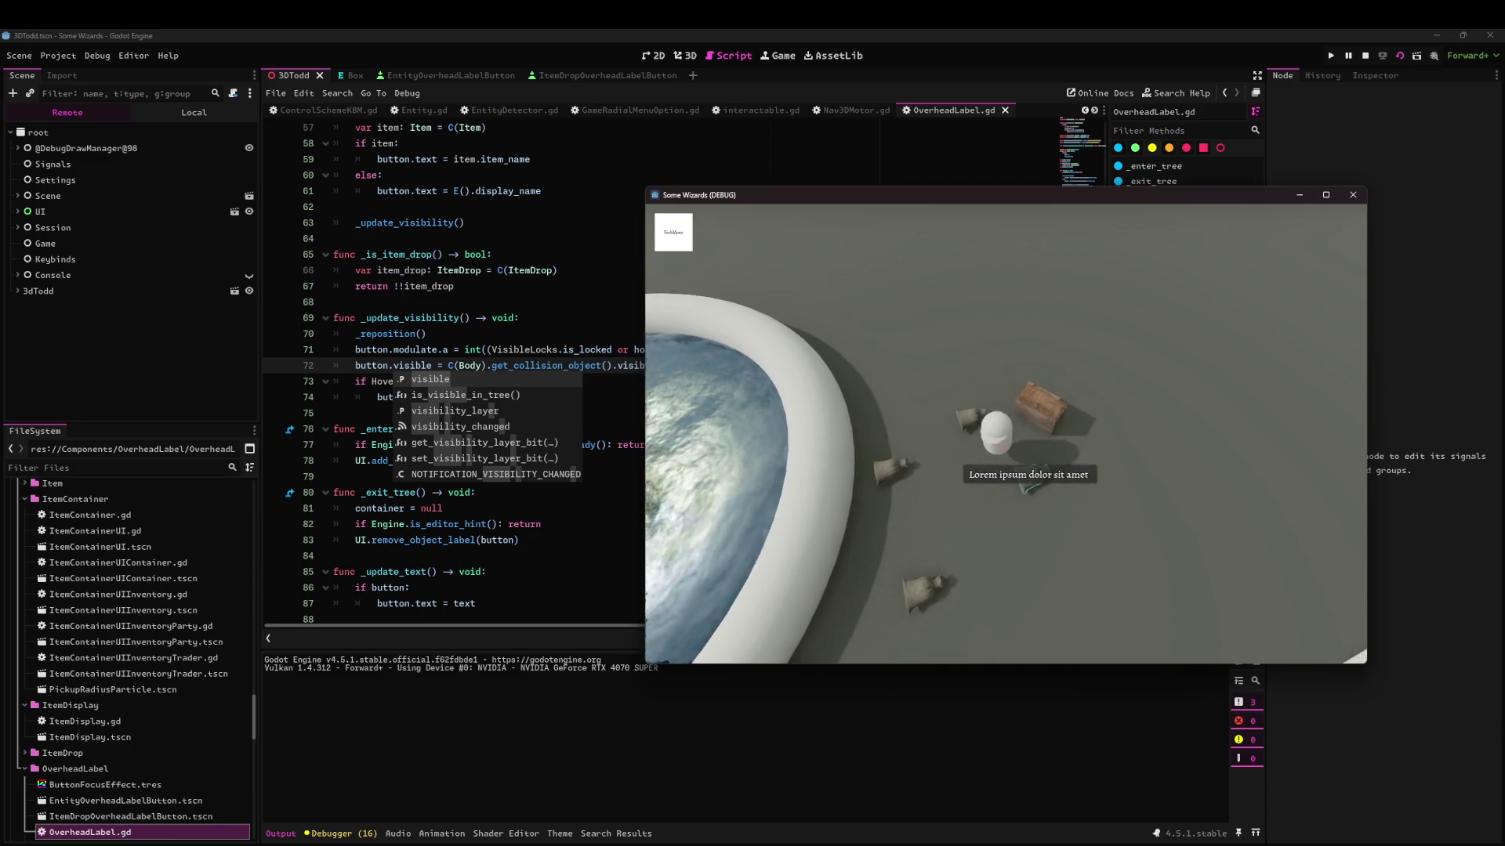
{"action": "key", "text": "w"}
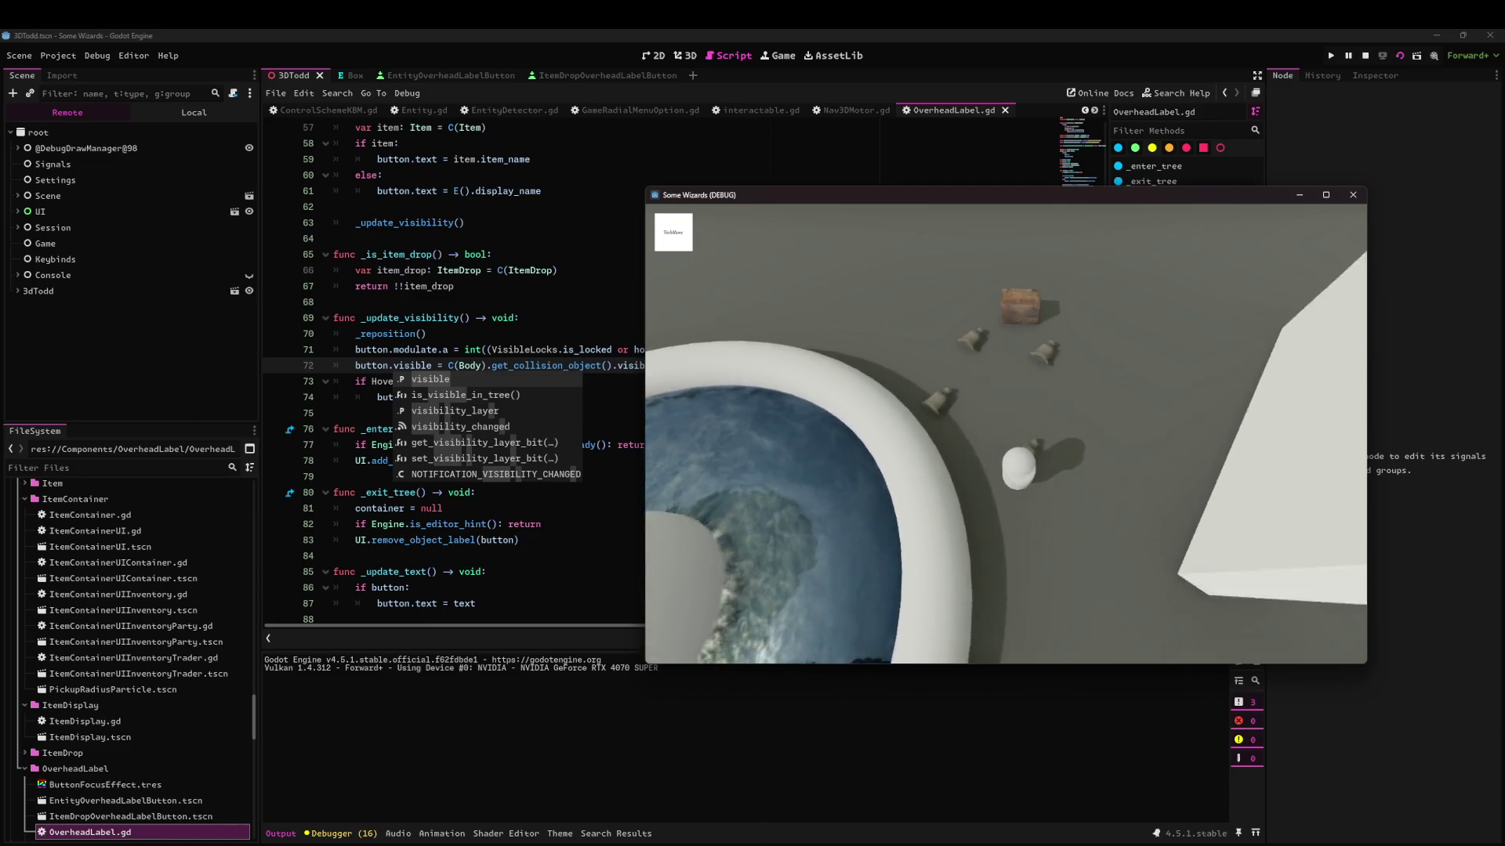
{"action": "key", "text": "s"}
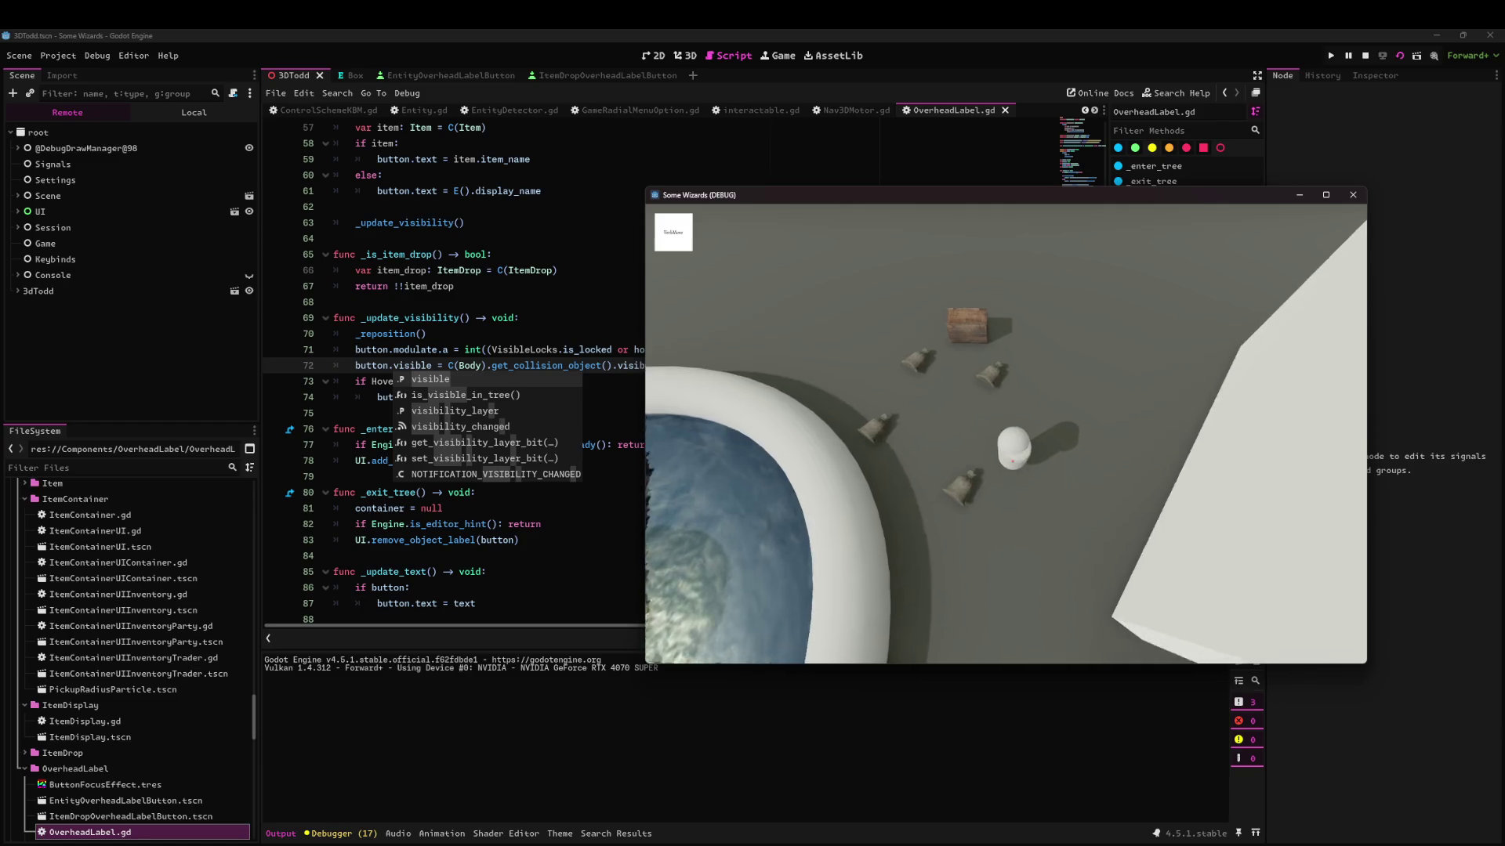
{"action": "key", "text": "w"}
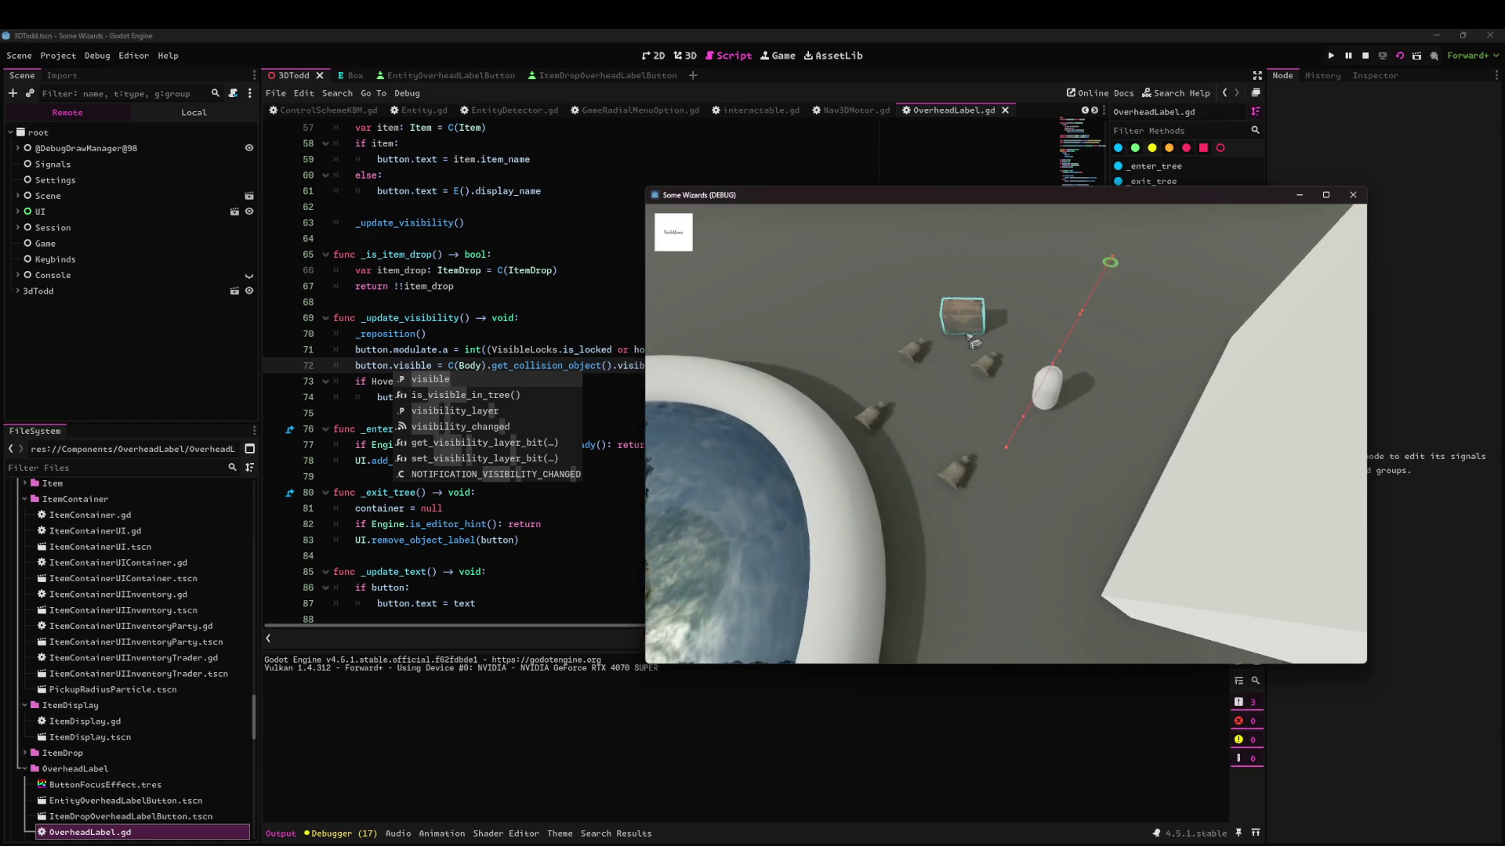
{"action": "key", "text": "e"}
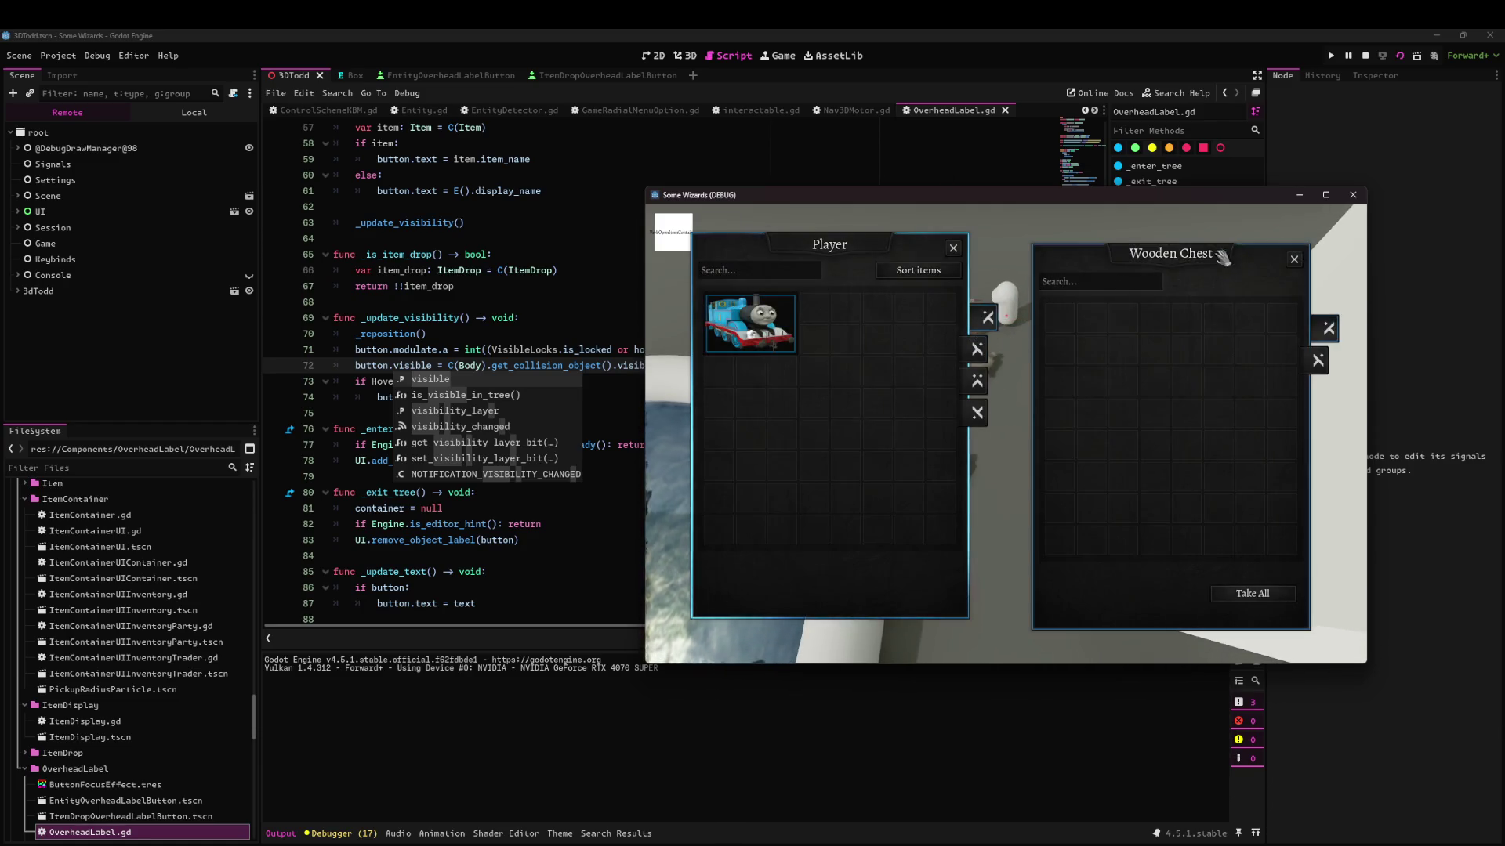
{"action": "key", "text": "F8"}
{"action": "left_click", "coordinate": [555, 413]}
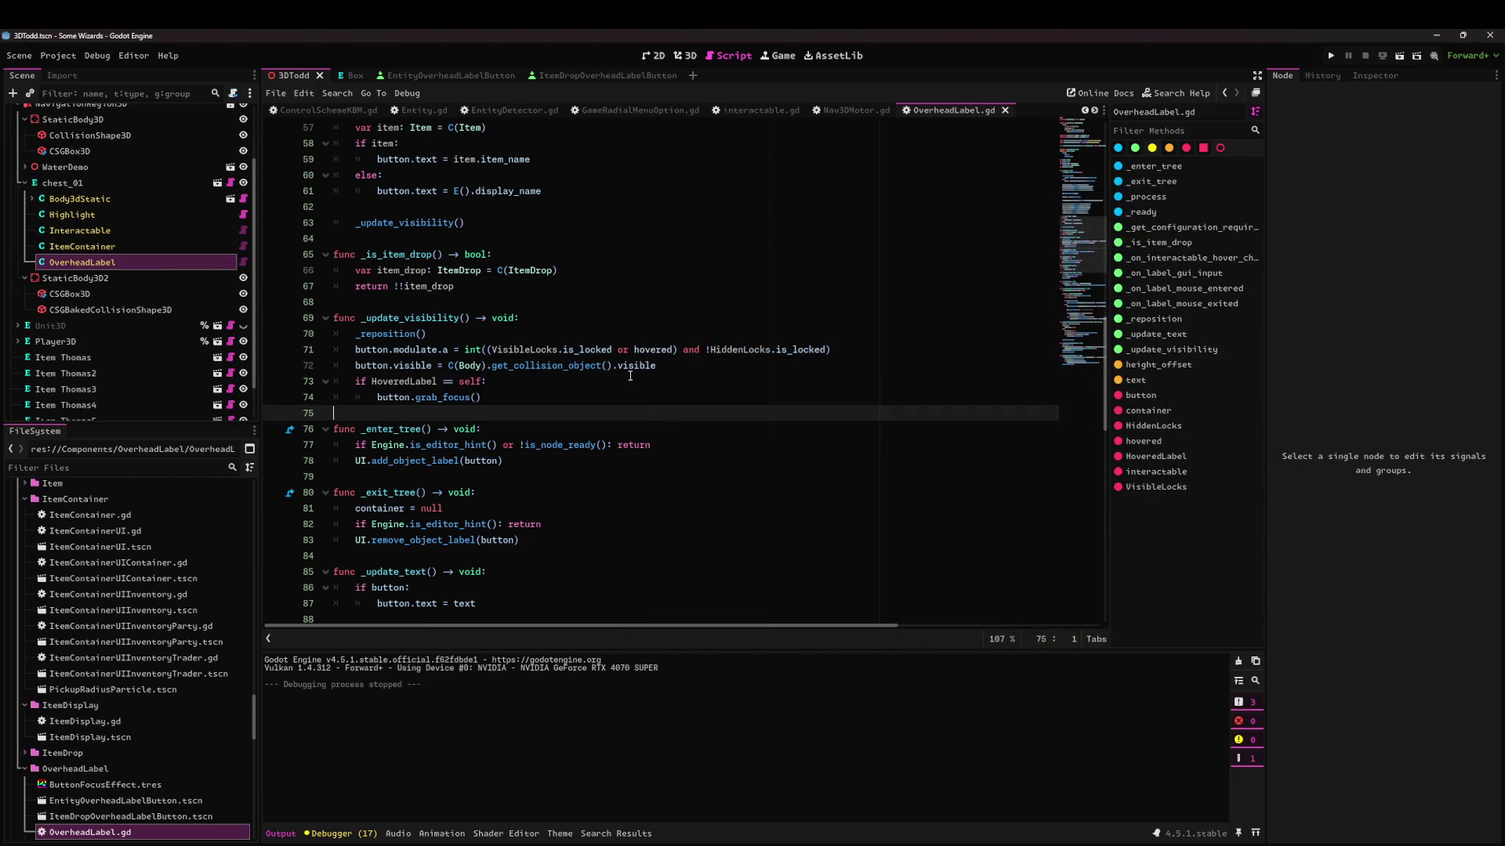
{"action": "mouse_move", "coordinate": [690, 842]}
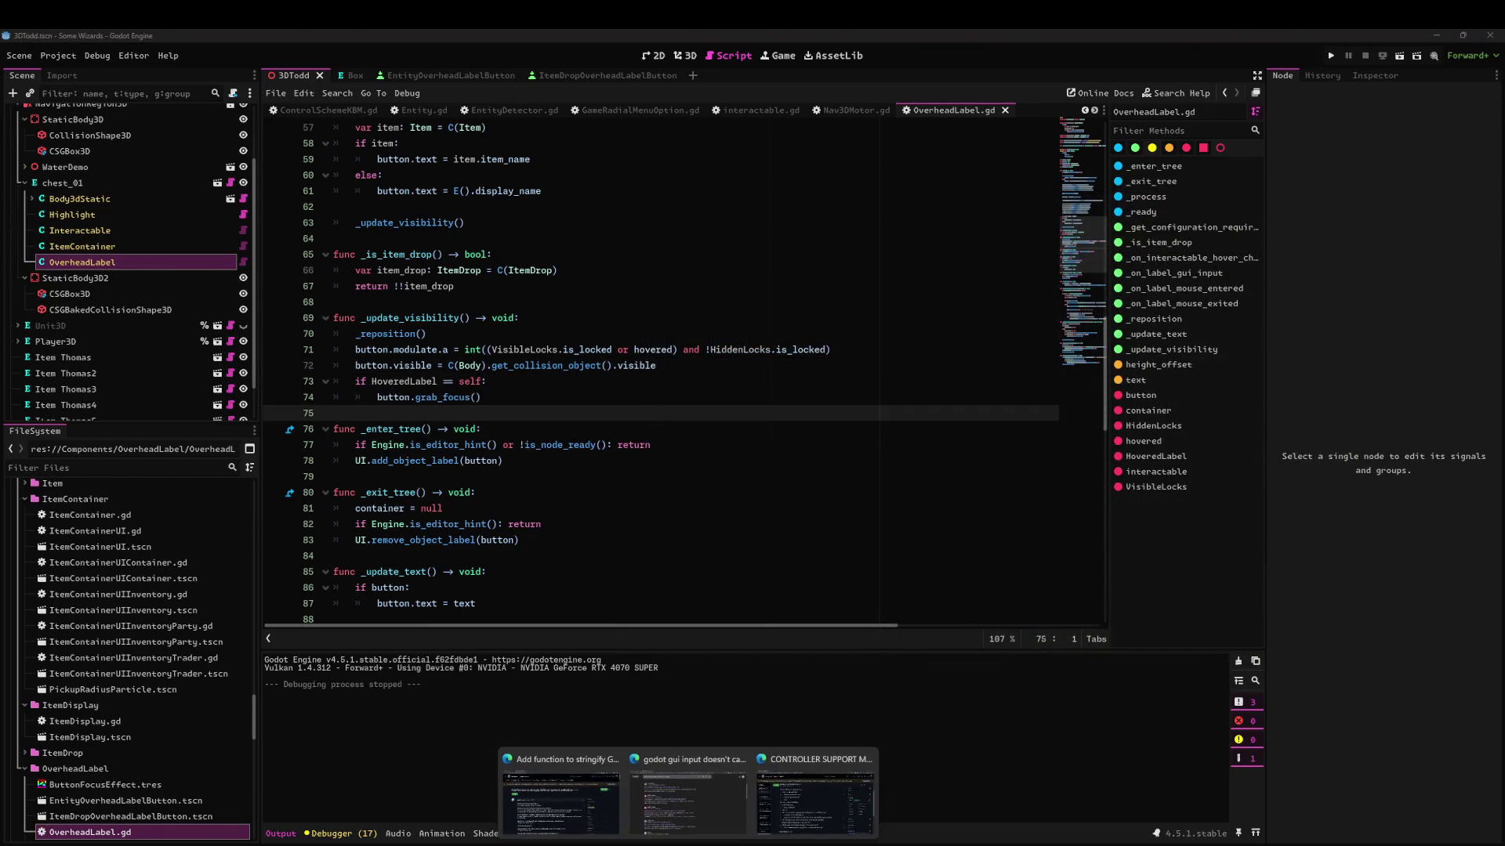
{"action": "left_click", "coordinate": [815, 800]}
{"action": "mouse_move", "coordinate": [372, 598]}
{"action": "left_mouse_down"}
{"action": "mouse_move", "coordinate": [567, 598]}
{"action": "mouse_move", "coordinate": [523, 598]}
{"action": "left_mouse_up"}
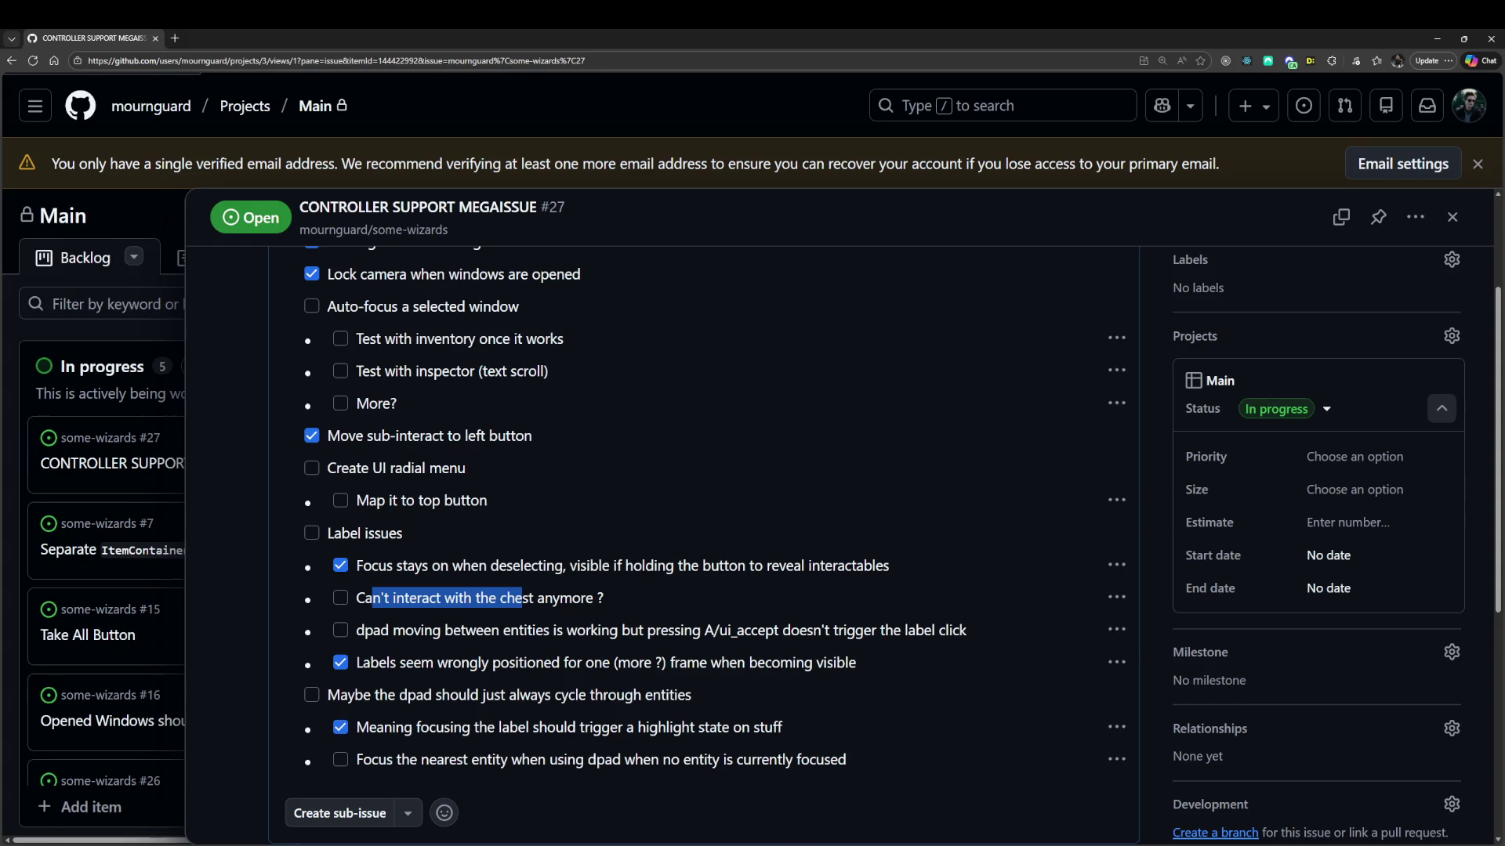
{"action": "key", "text": "alt+Tab"}
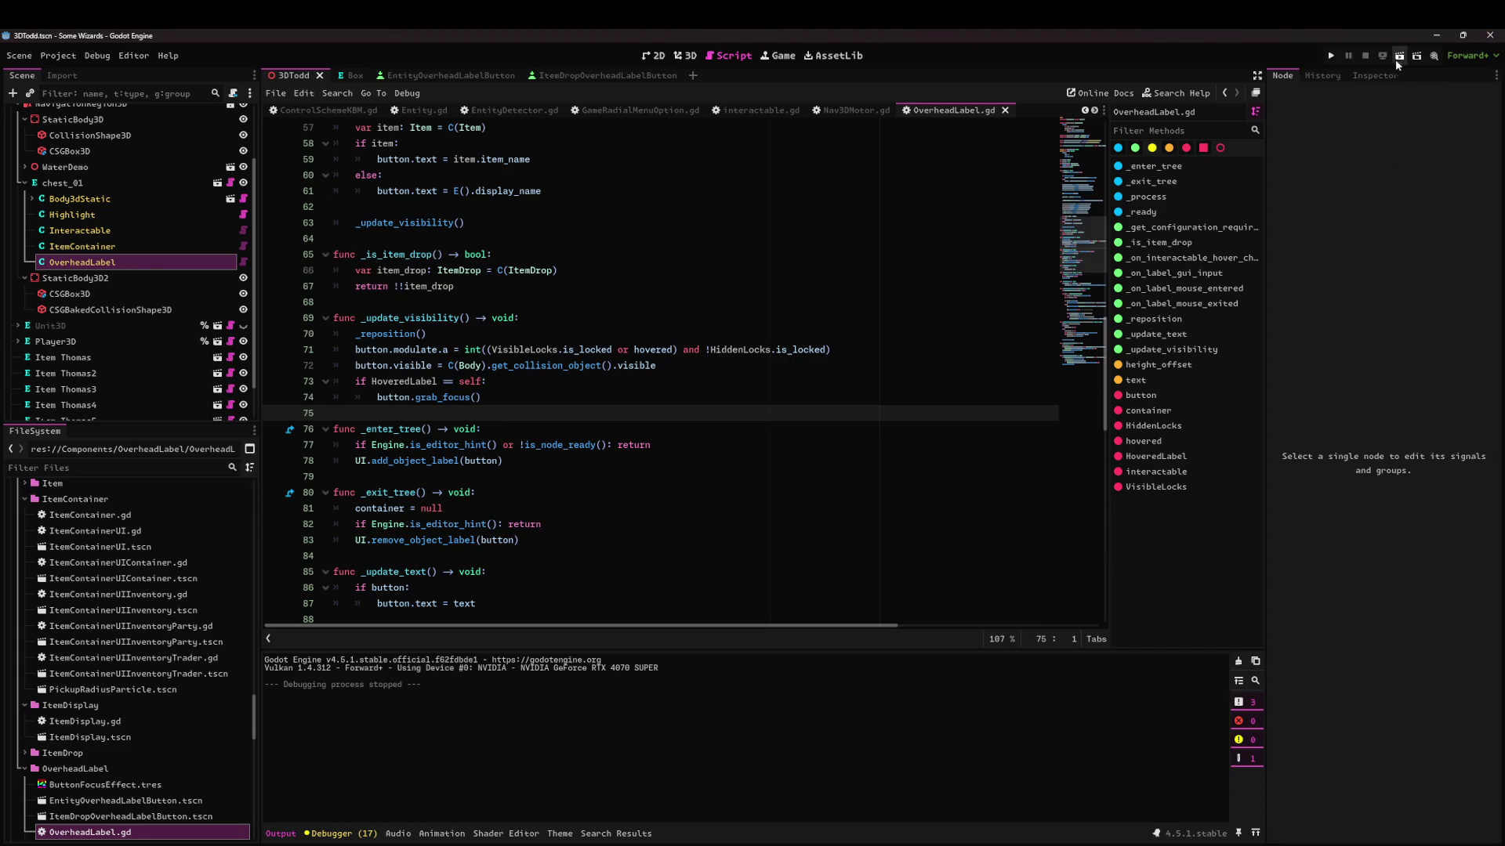
{"action": "left_click", "coordinate": [1410, 57]}
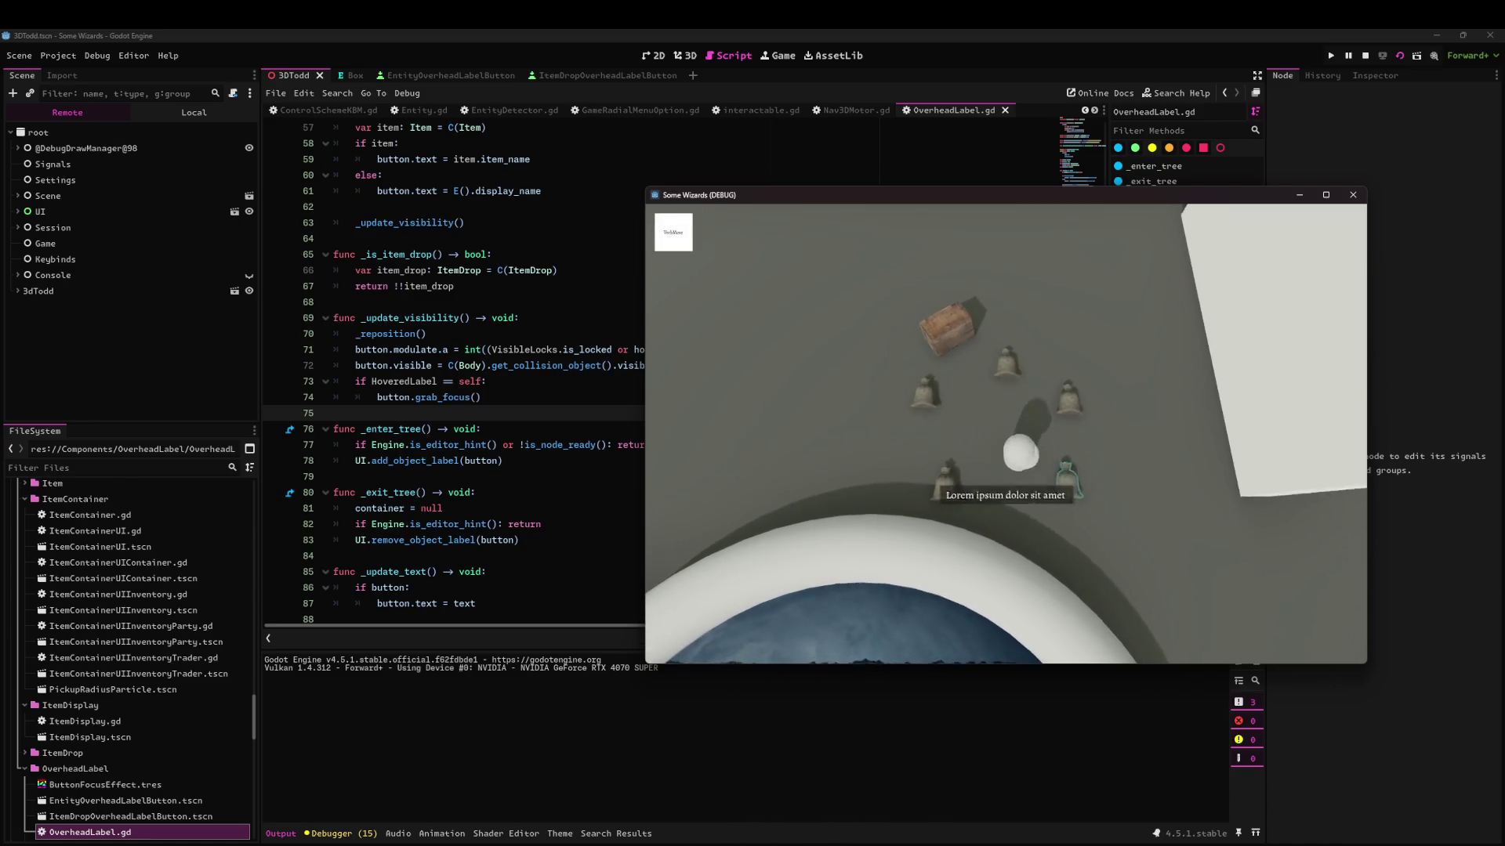
{"action": "key", "text": "Return"}
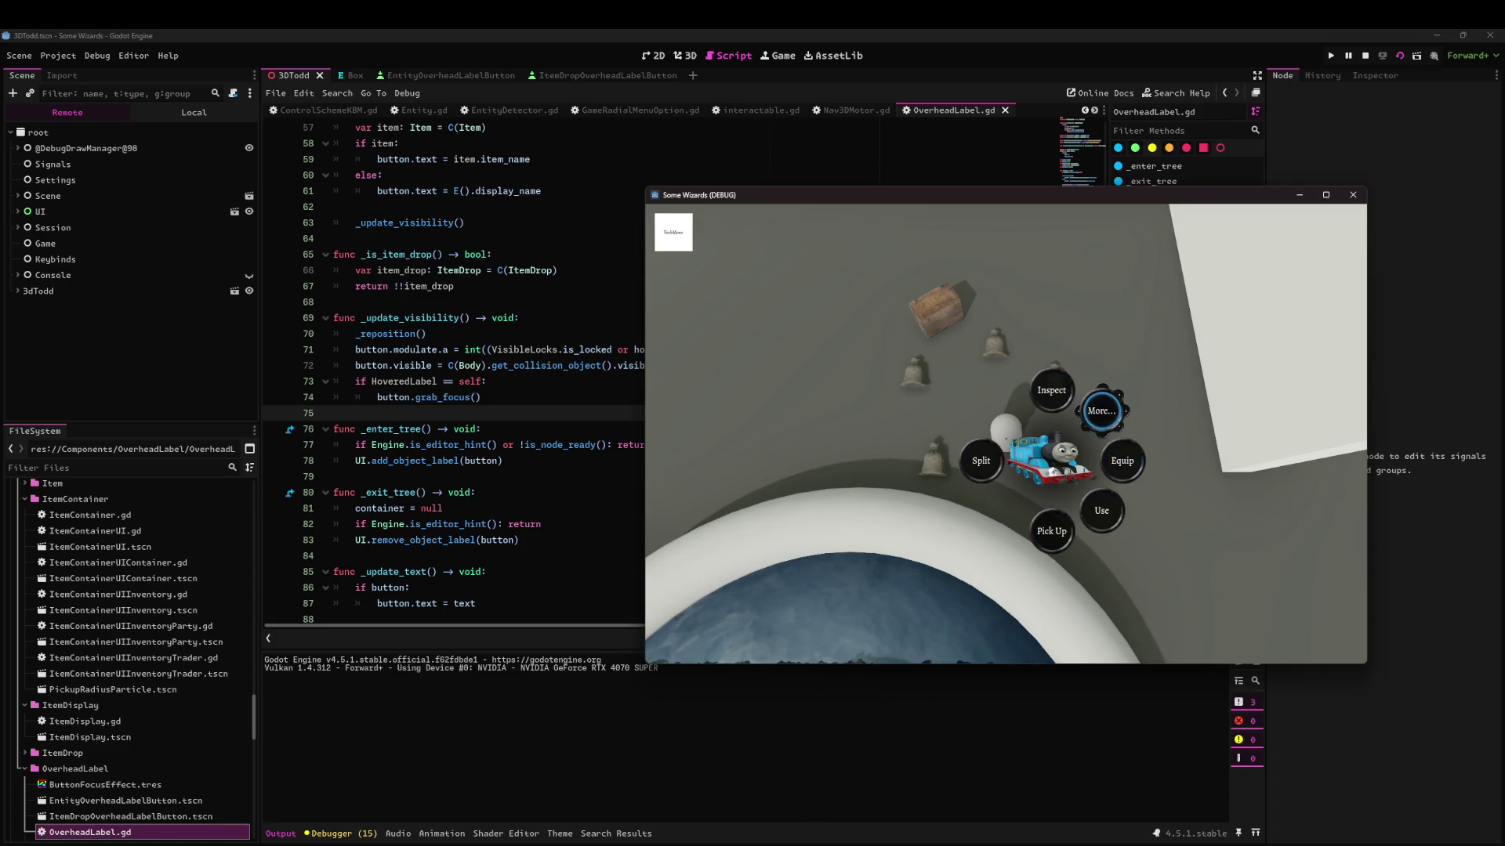
{"action": "key", "text": "Escape"}
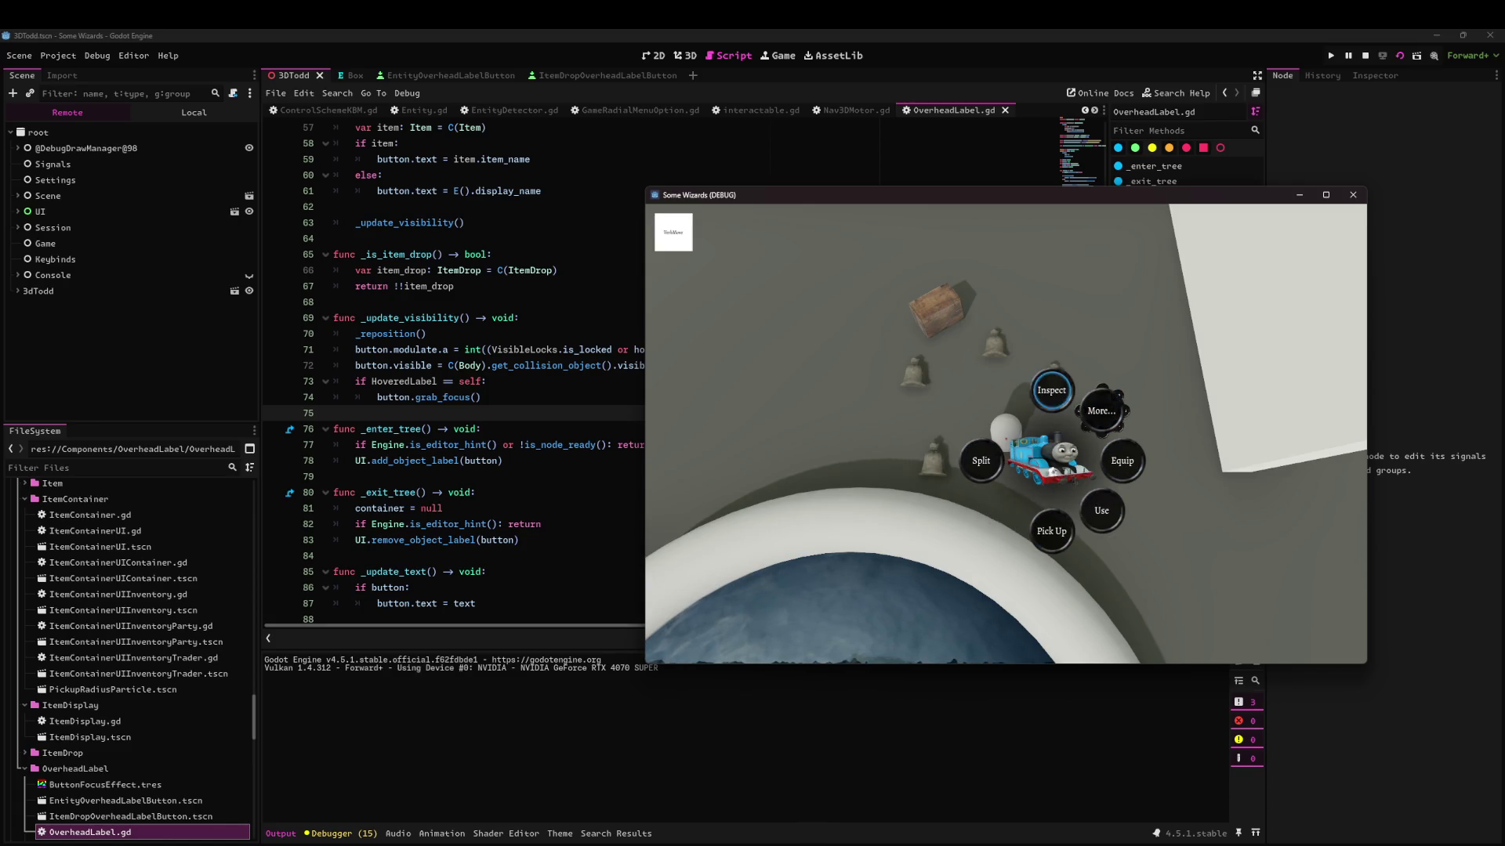
{"action": "key", "text": "Escape"}
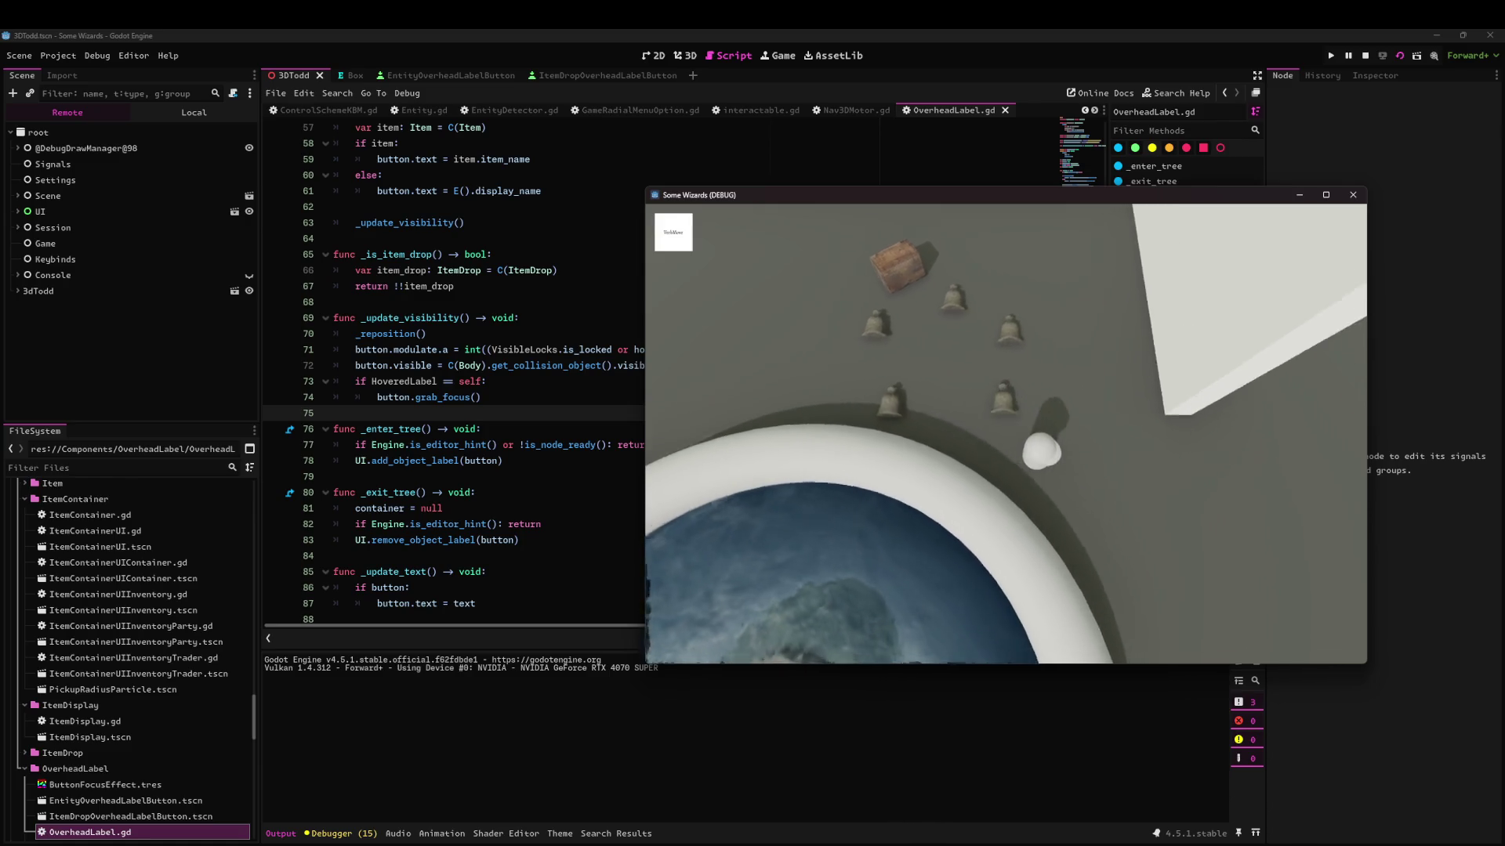
{"action": "key", "text": "w"}
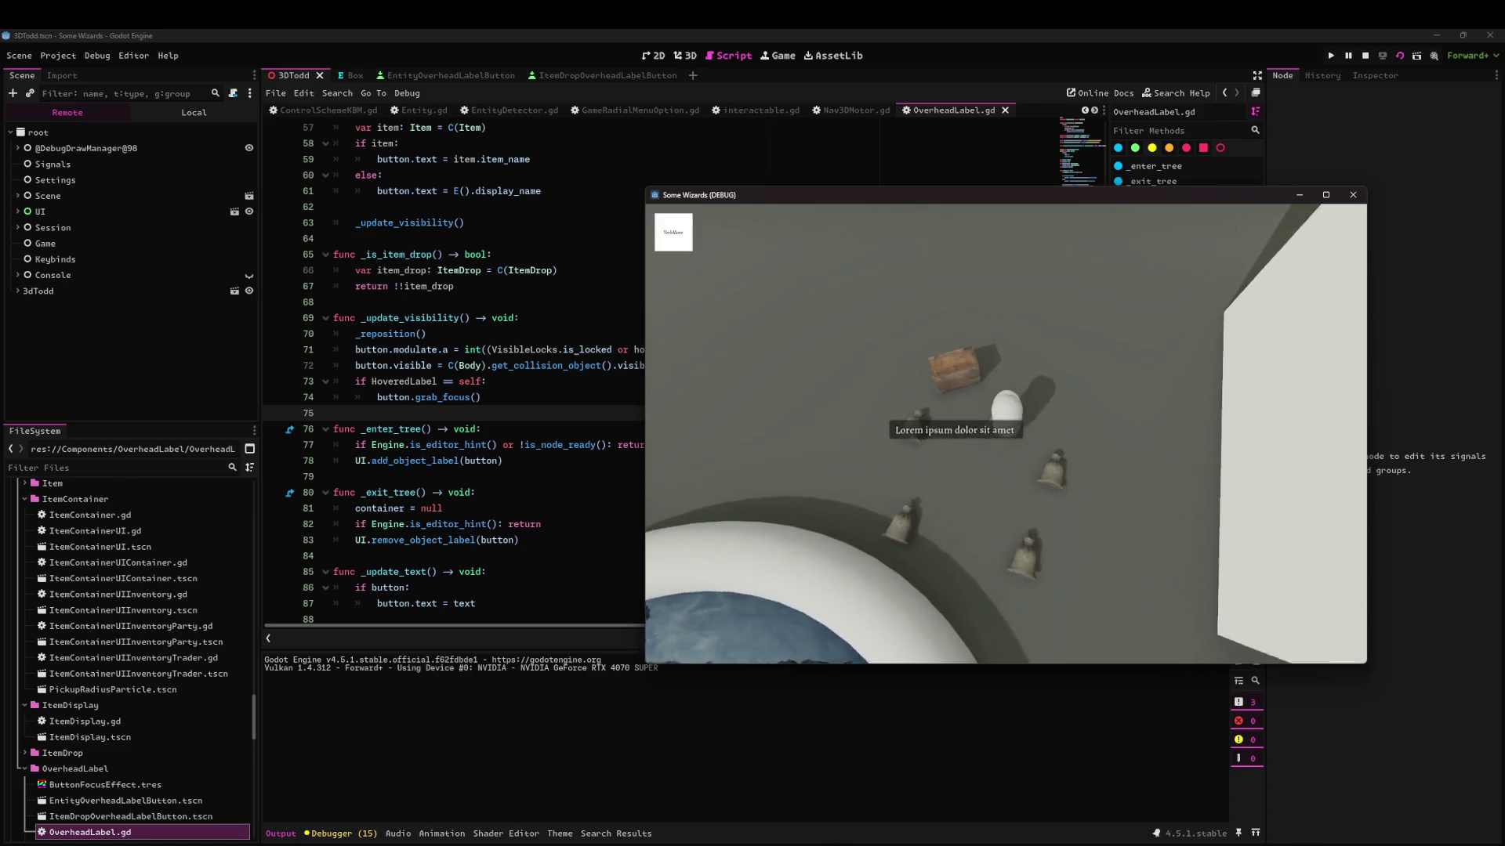
{"action": "key", "text": "w"}
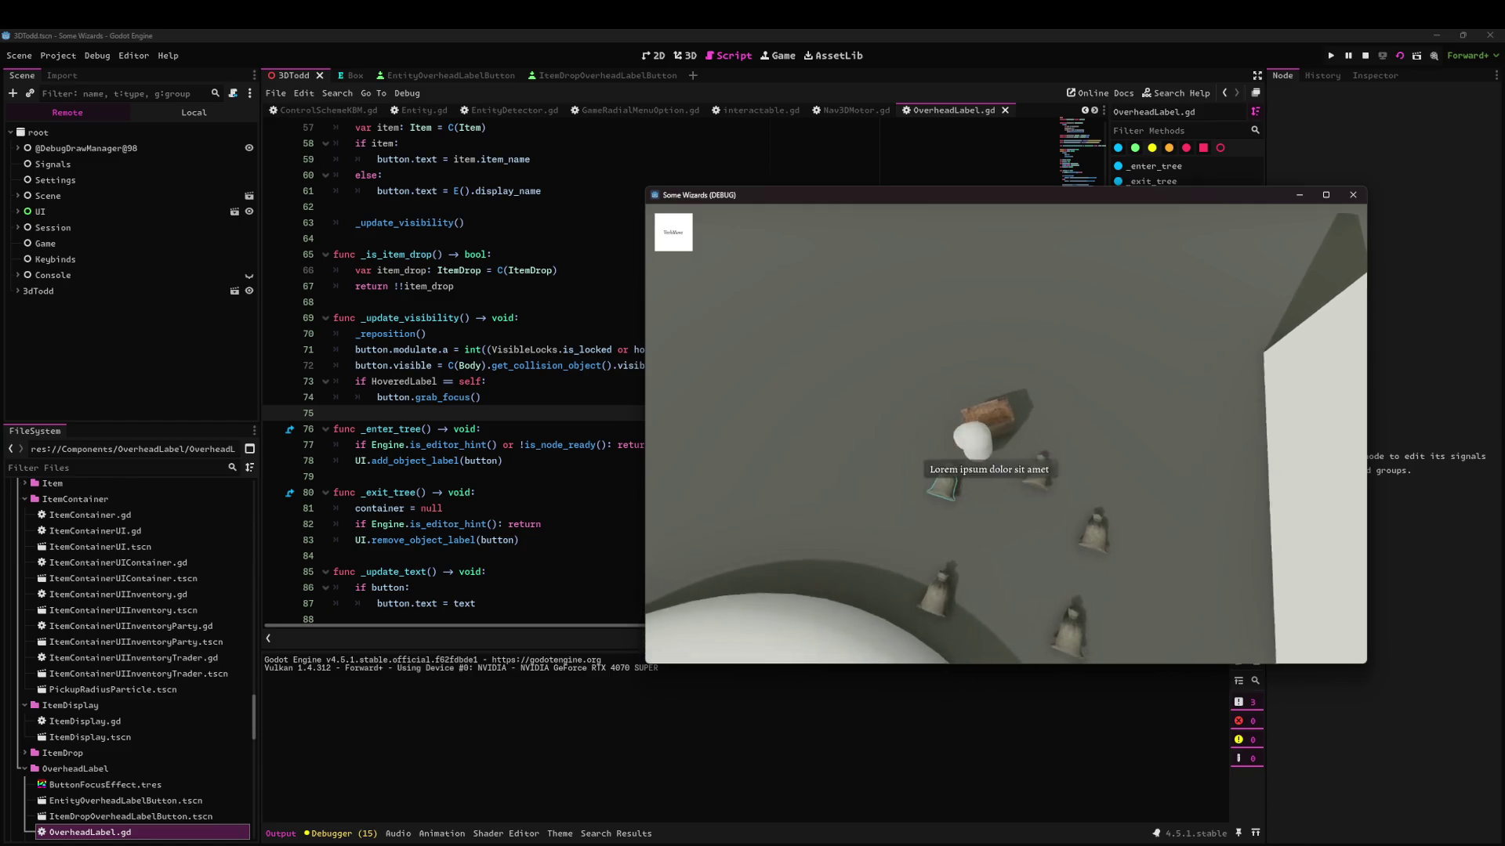
{"action": "key", "text": "e"}
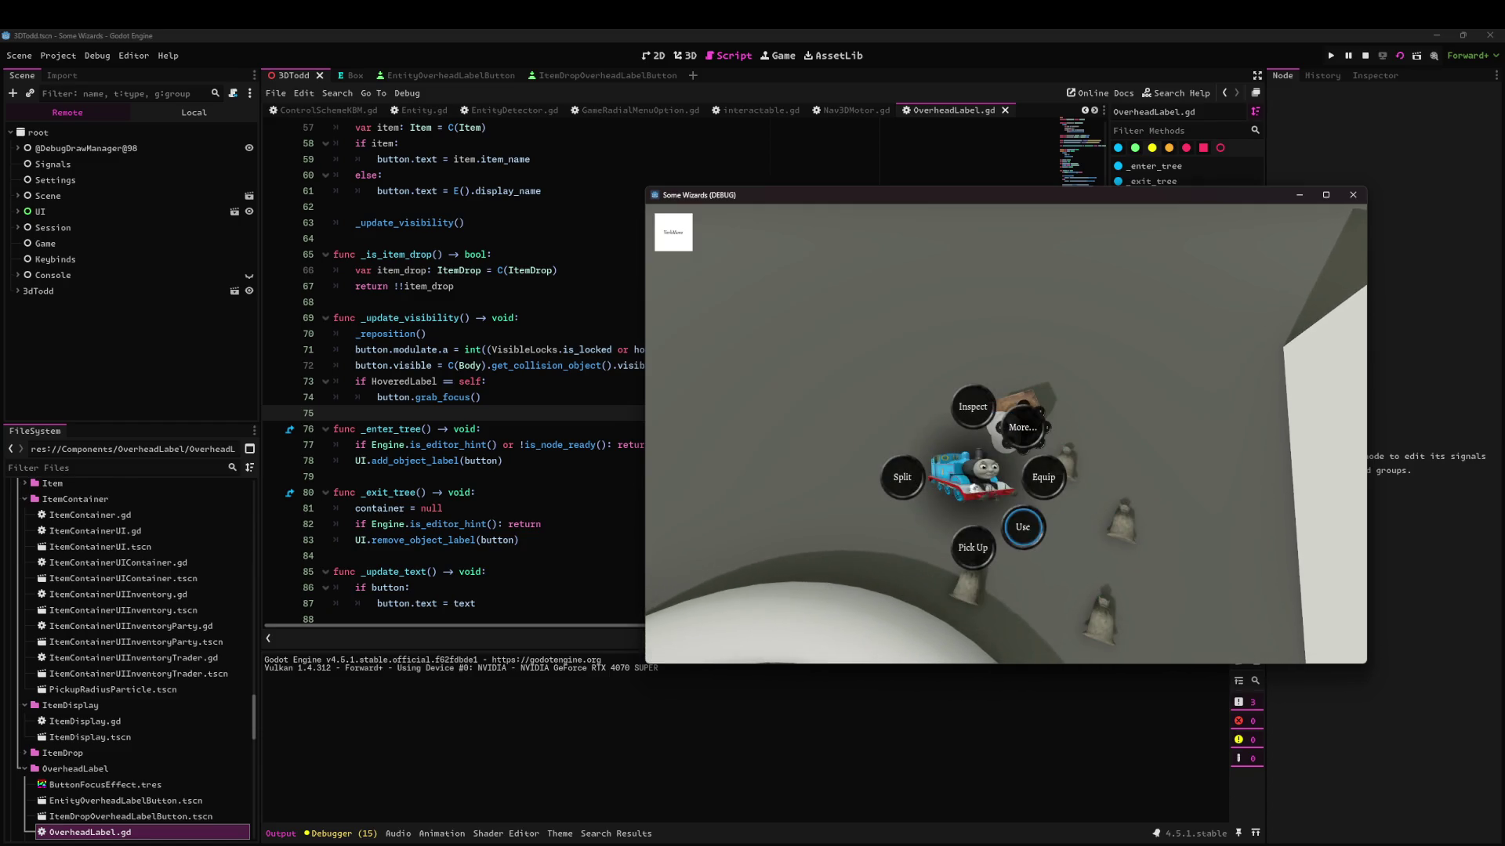
{"action": "key", "text": "s"}
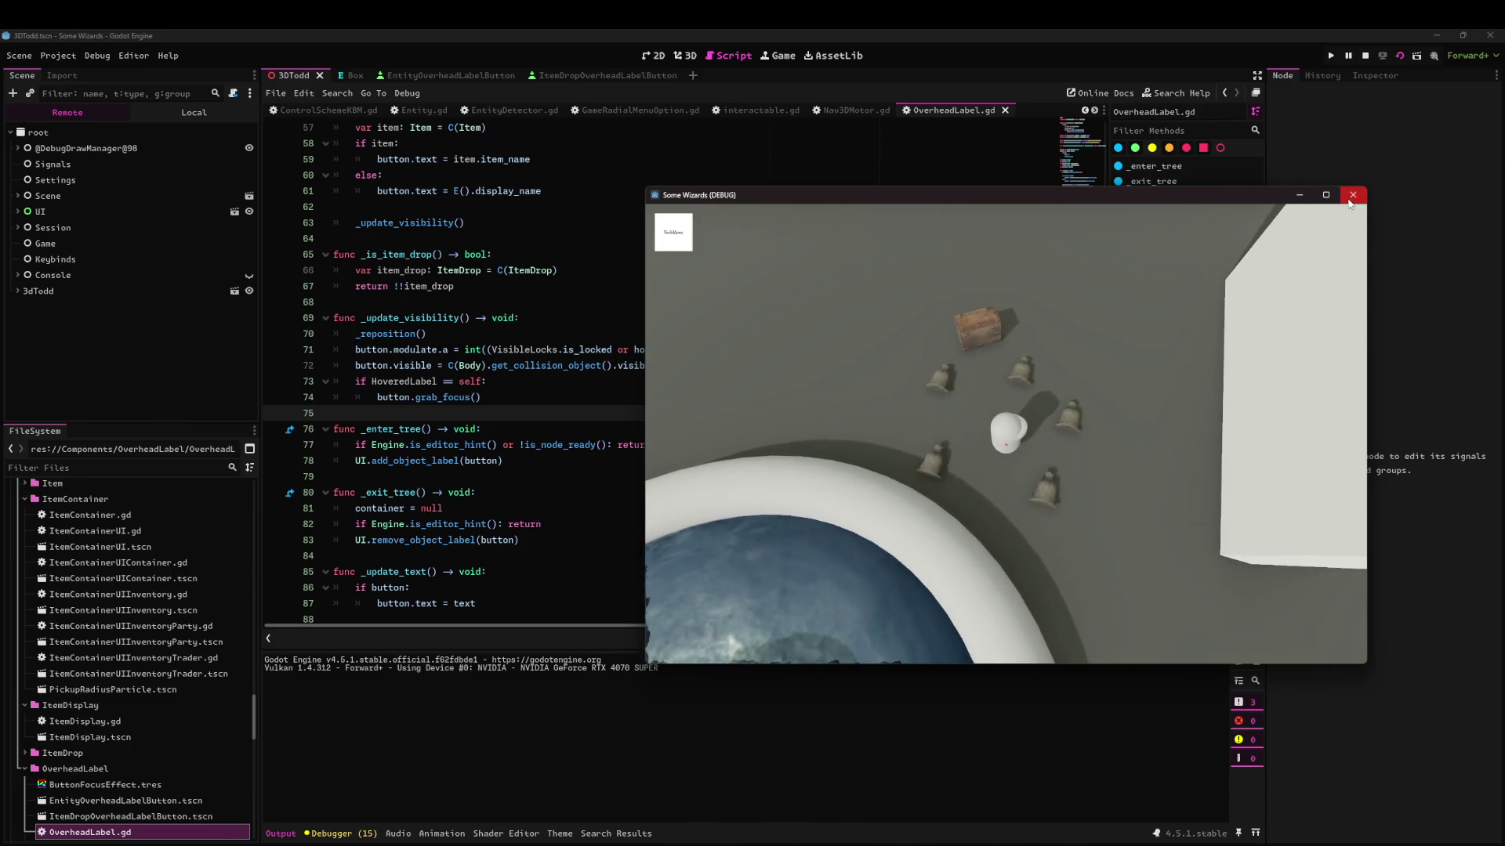
{"action": "key", "text": "F8"}
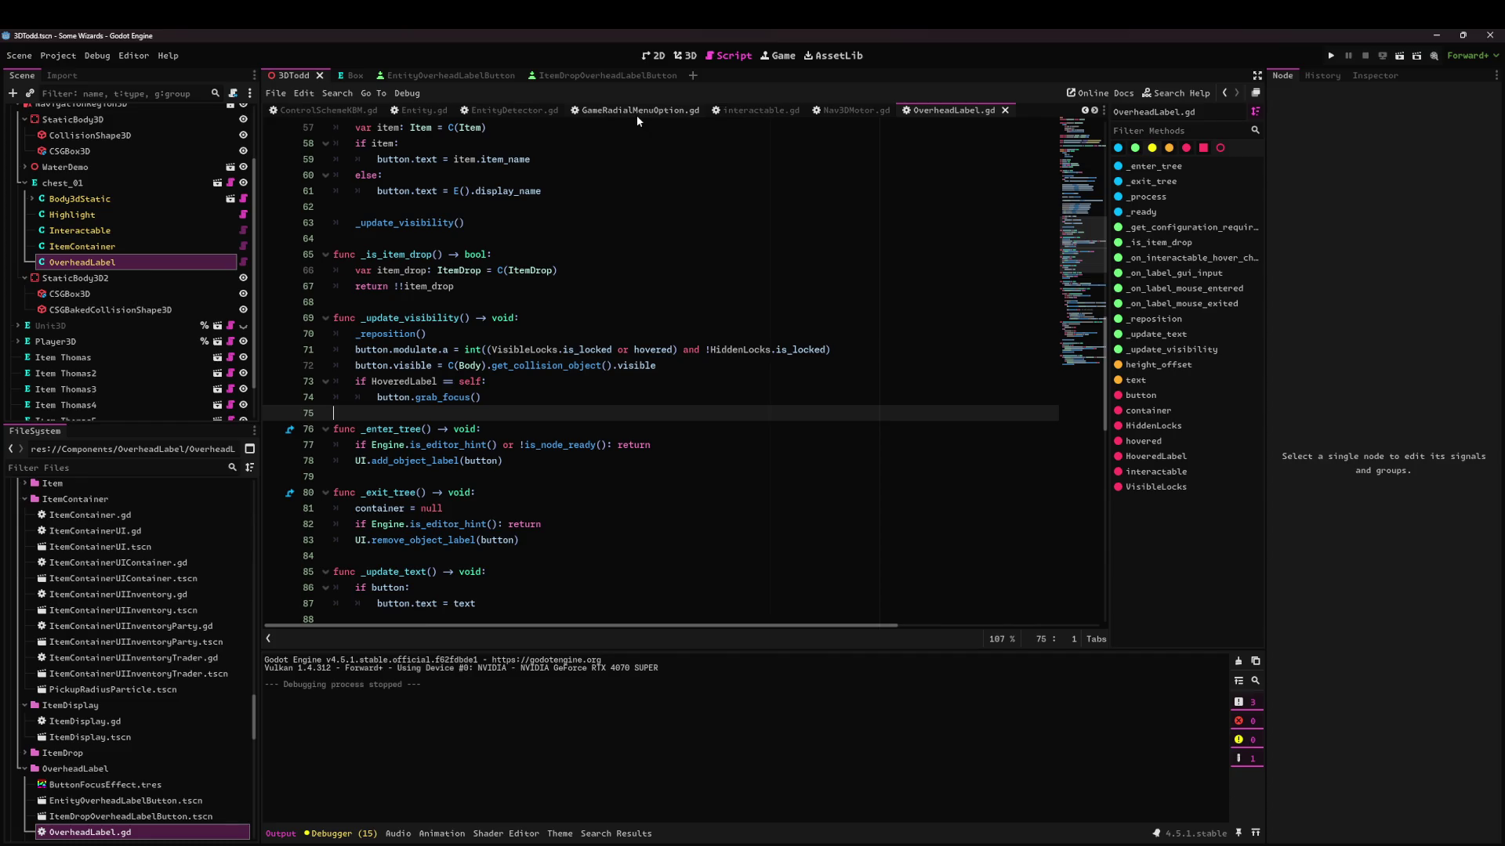
Switch to EntityDetector.gd and scroll past _process down to get_immediate_interactable.
{"action": "left_click", "coordinate": [511, 111]}
{"action": "scroll", "coordinate": [379, 312], "scroll_direction": "down", "scroll_amount": 5}
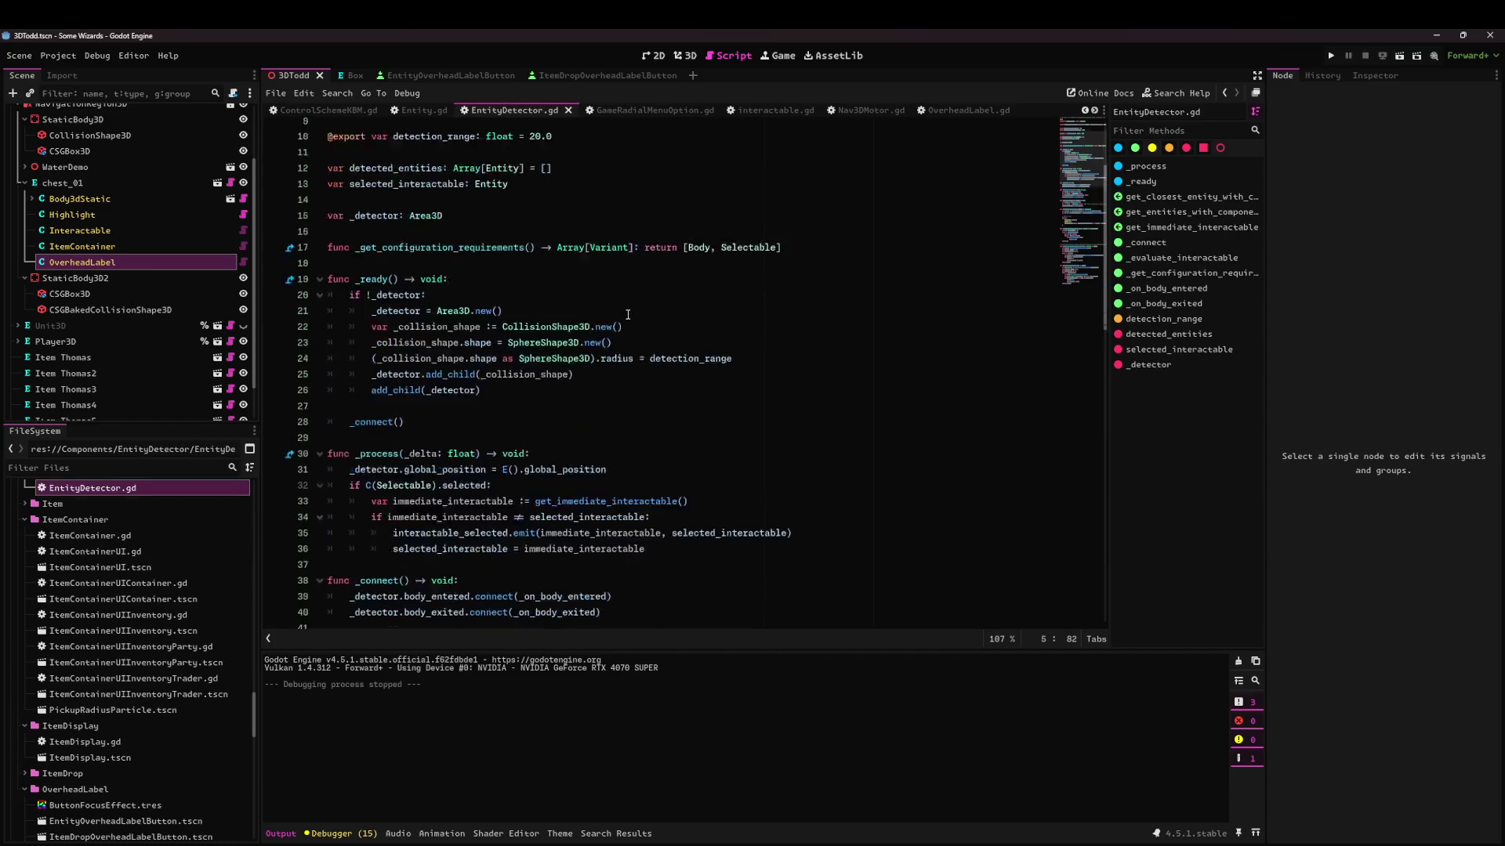
{"action": "mouse_move", "coordinate": [369, 305]}
{"action": "left_mouse_down"}
{"action": "mouse_move", "coordinate": [537, 381]}
{"action": "mouse_move", "coordinate": [525, 381]}
{"action": "left_mouse_up"}
{"action": "left_click", "coordinate": [524, 381]}
{"action": "scroll", "coordinate": [451, 401], "scroll_direction": "down", "scroll_amount": 5}
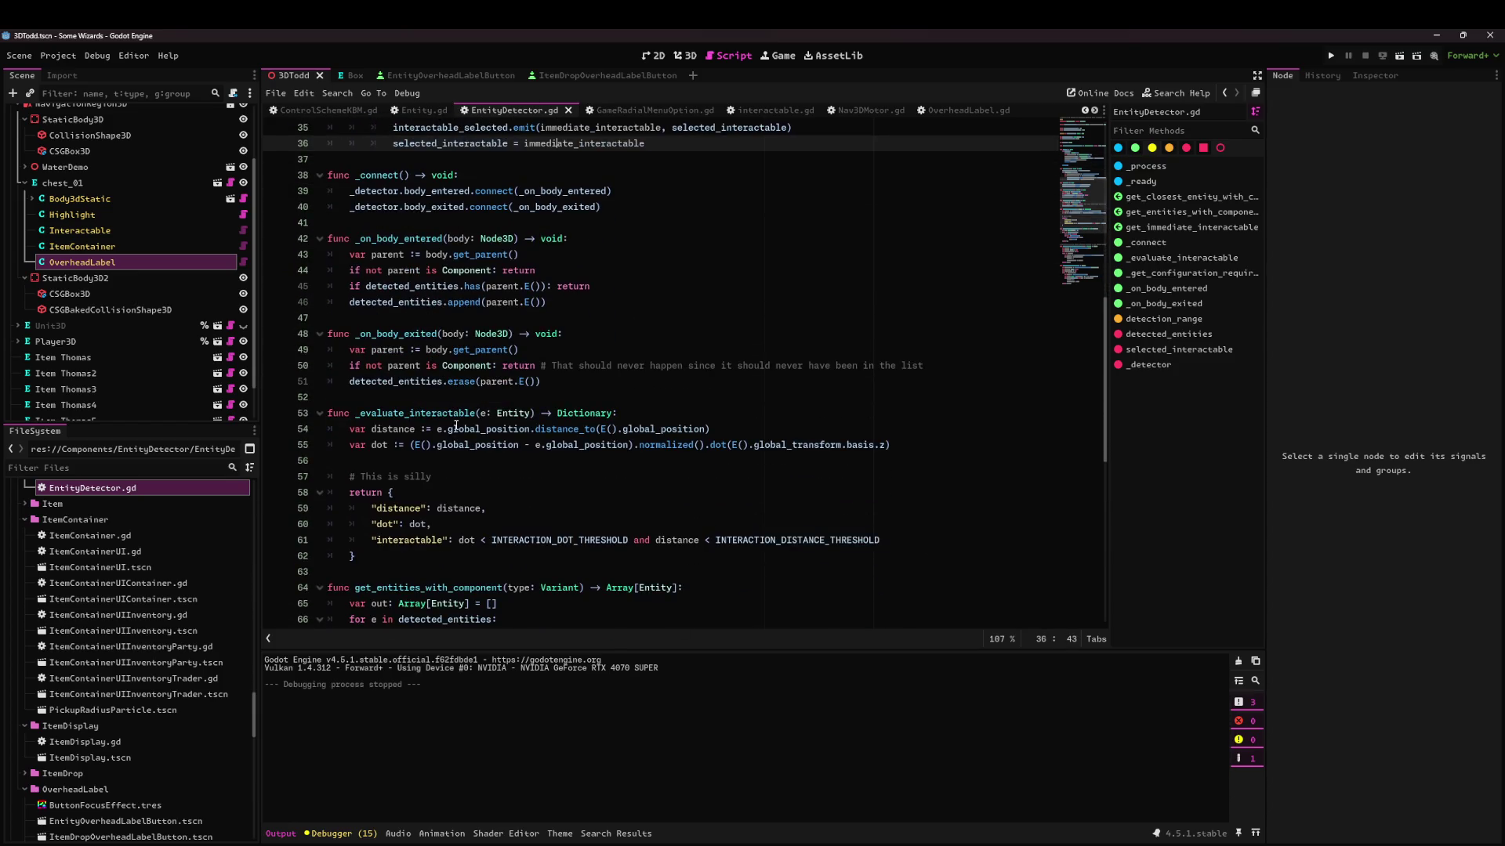
{"action": "scroll", "coordinate": [456, 425], "scroll_direction": "down", "scroll_amount": 4}
{"action": "scroll", "coordinate": [440, 413], "scroll_direction": "down", "scroll_amount": 3}
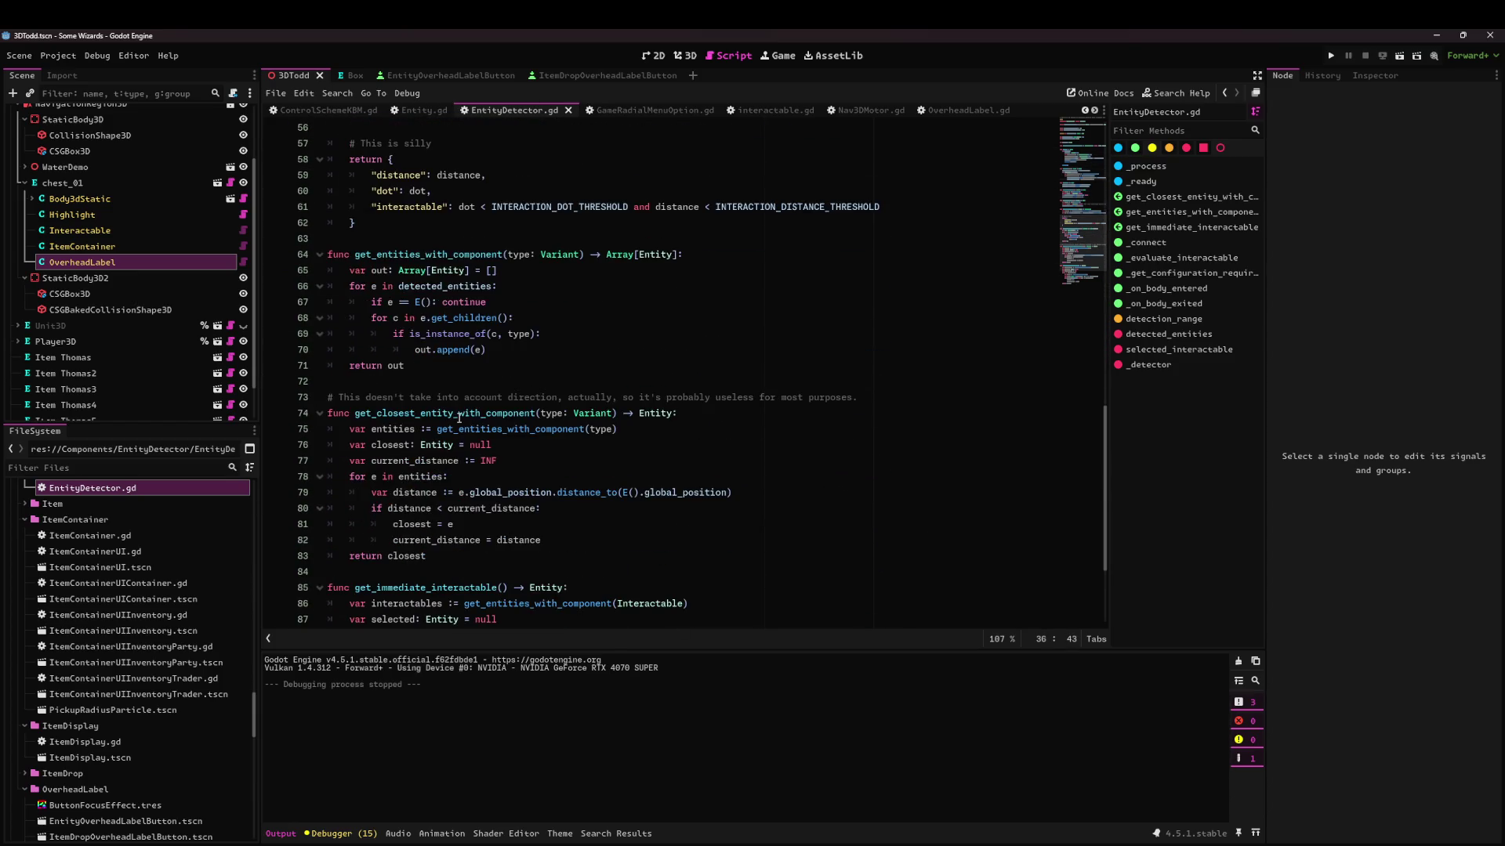
{"action": "scroll", "coordinate": [462, 421], "scroll_direction": "down", "scroll_amount": 3}
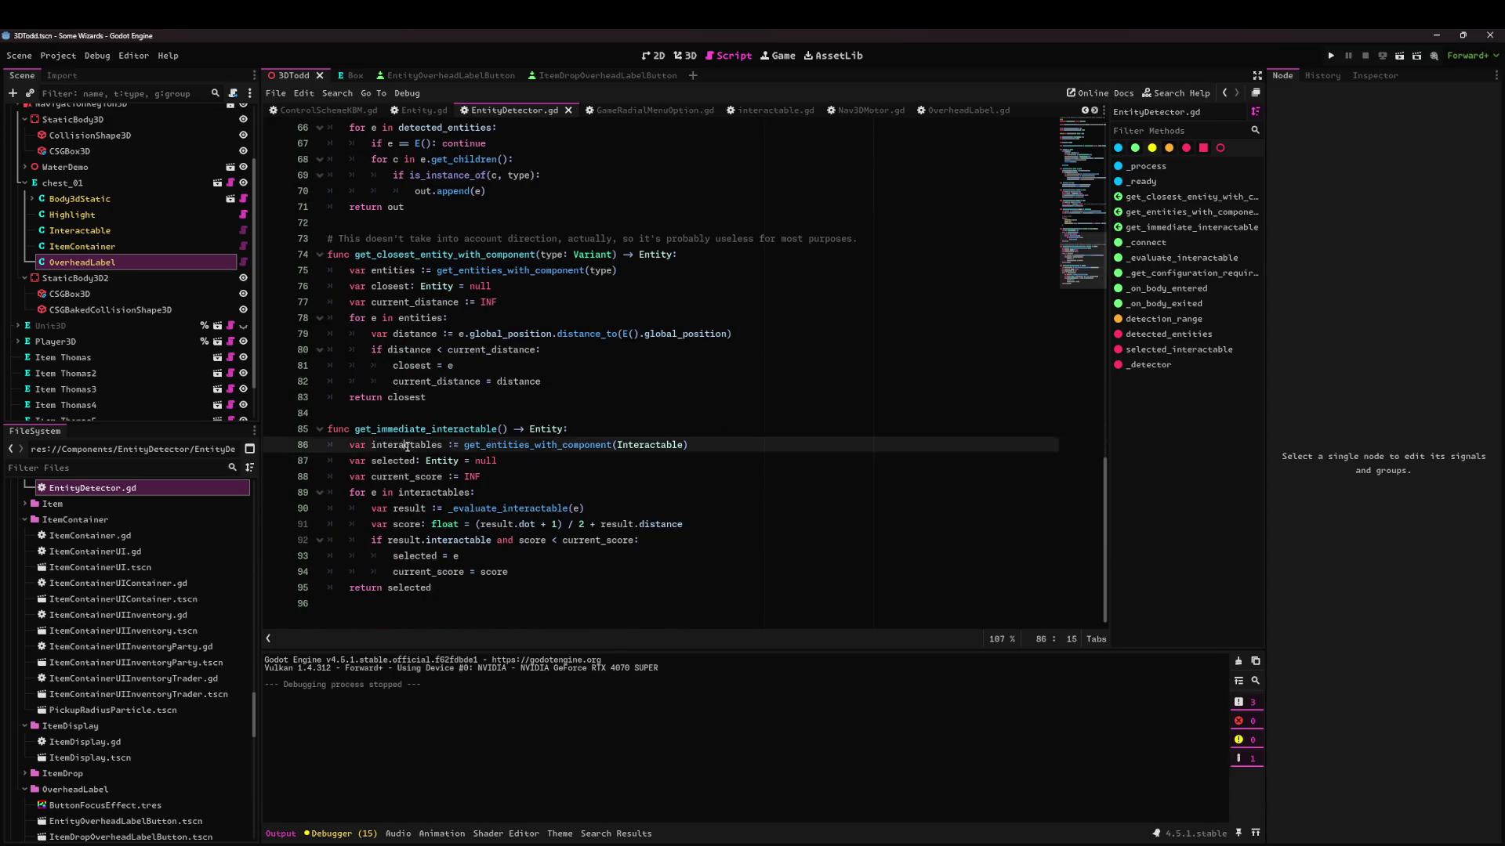
Add a func get_selected_interactable() -> Entity: header below get_immediate_interactable's return.
{"action": "mouse_move", "coordinate": [382, 492]}
{"action": "left_mouse_down"}
{"action": "mouse_move", "coordinate": [509, 572]}
{"action": "mouse_move", "coordinate": [308, 432]}
{"action": "left_mouse_up"}
{"action": "left_click", "coordinate": [553, 573]}
{"action": "left_click", "coordinate": [564, 589]}
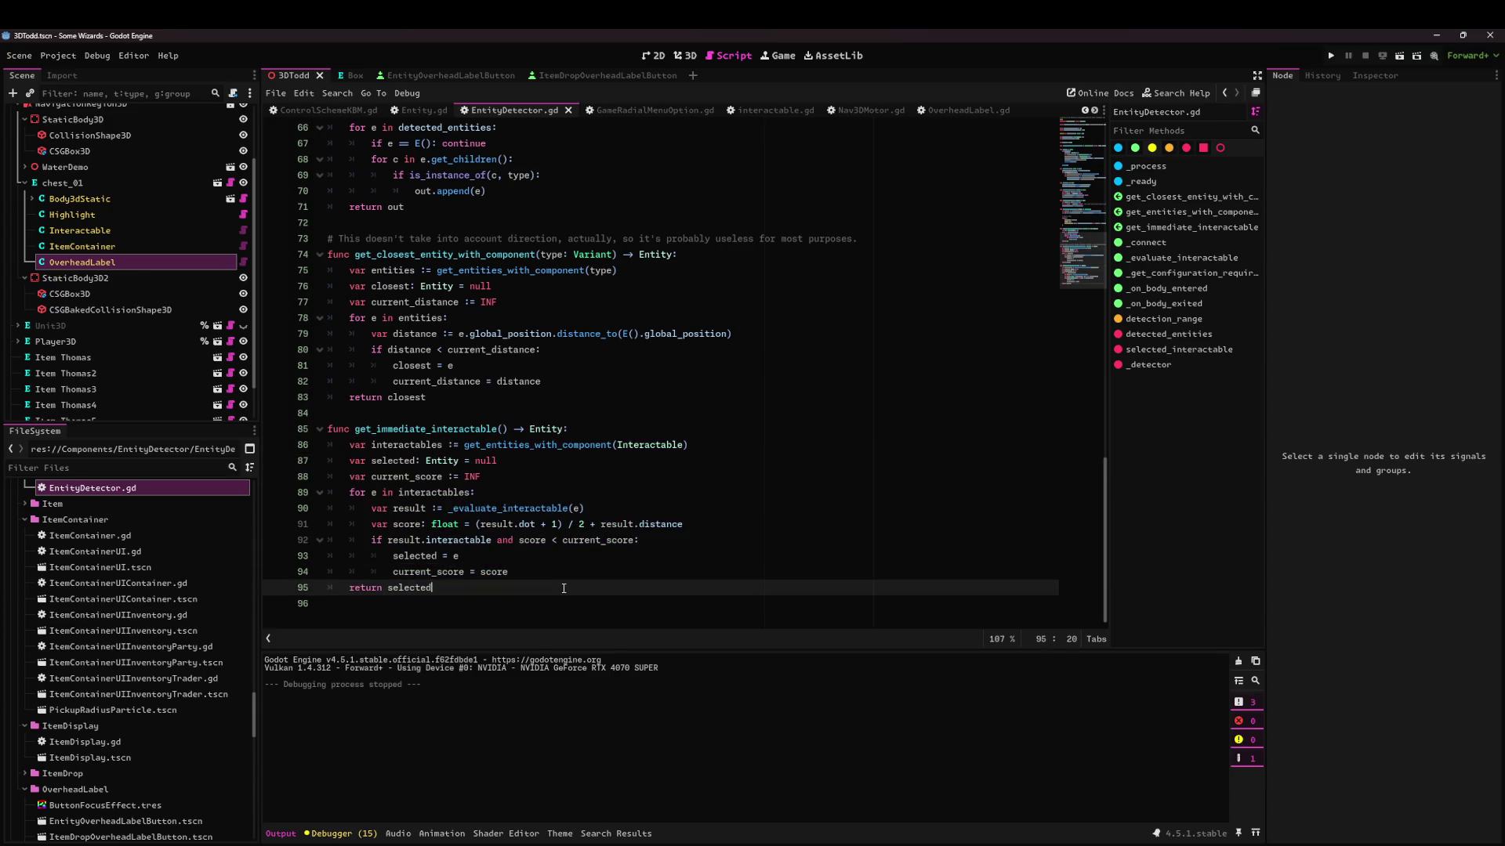
{"action": "key", "text": "Return"}
{"action": "key", "text": "Return"}
{"action": "type", "text": "func "}
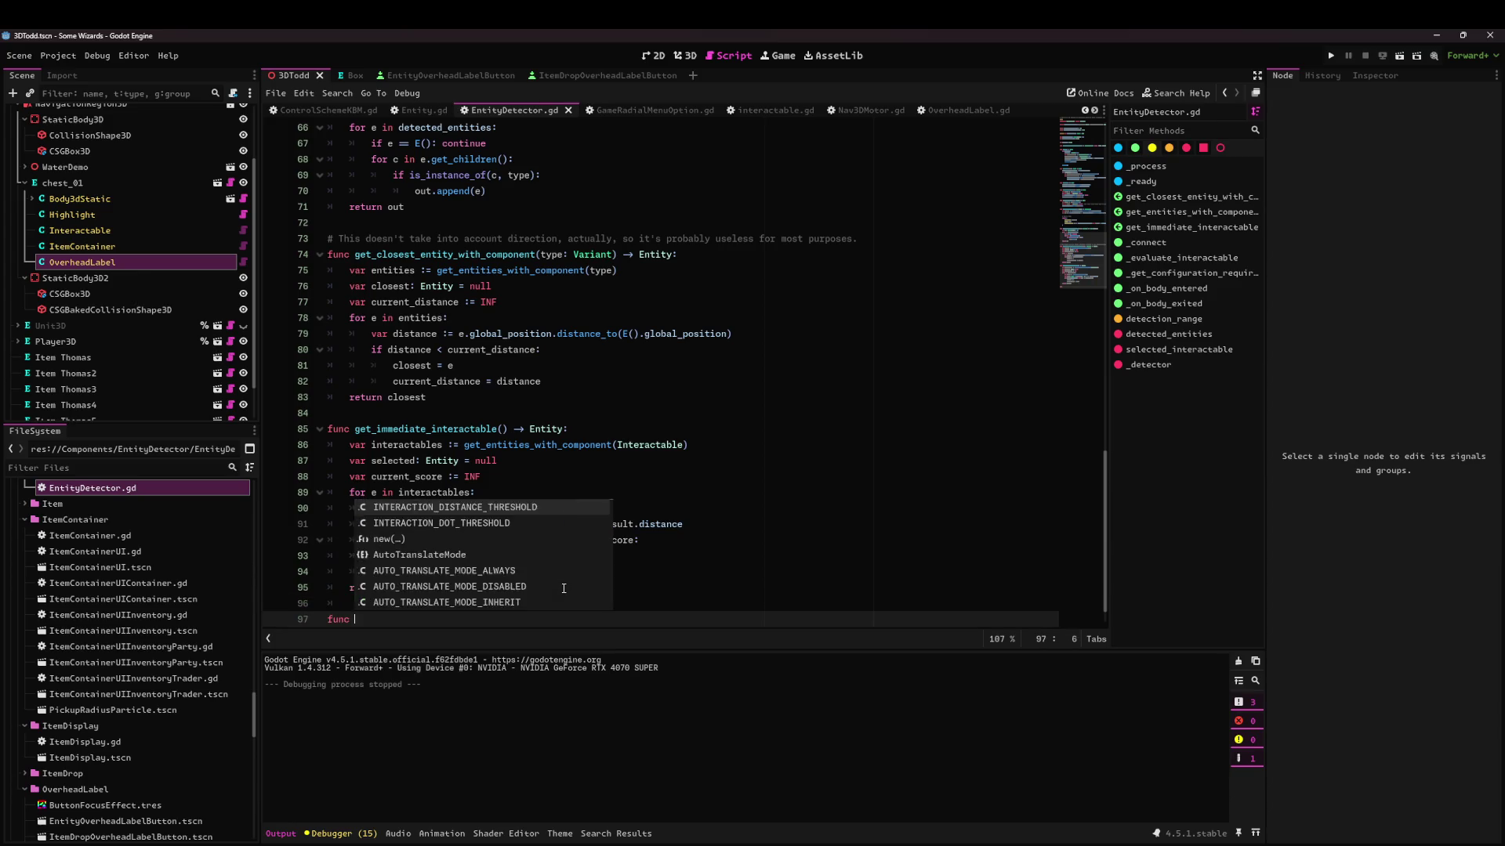
{"action": "type", "text": "get_selected_interactable() -"}
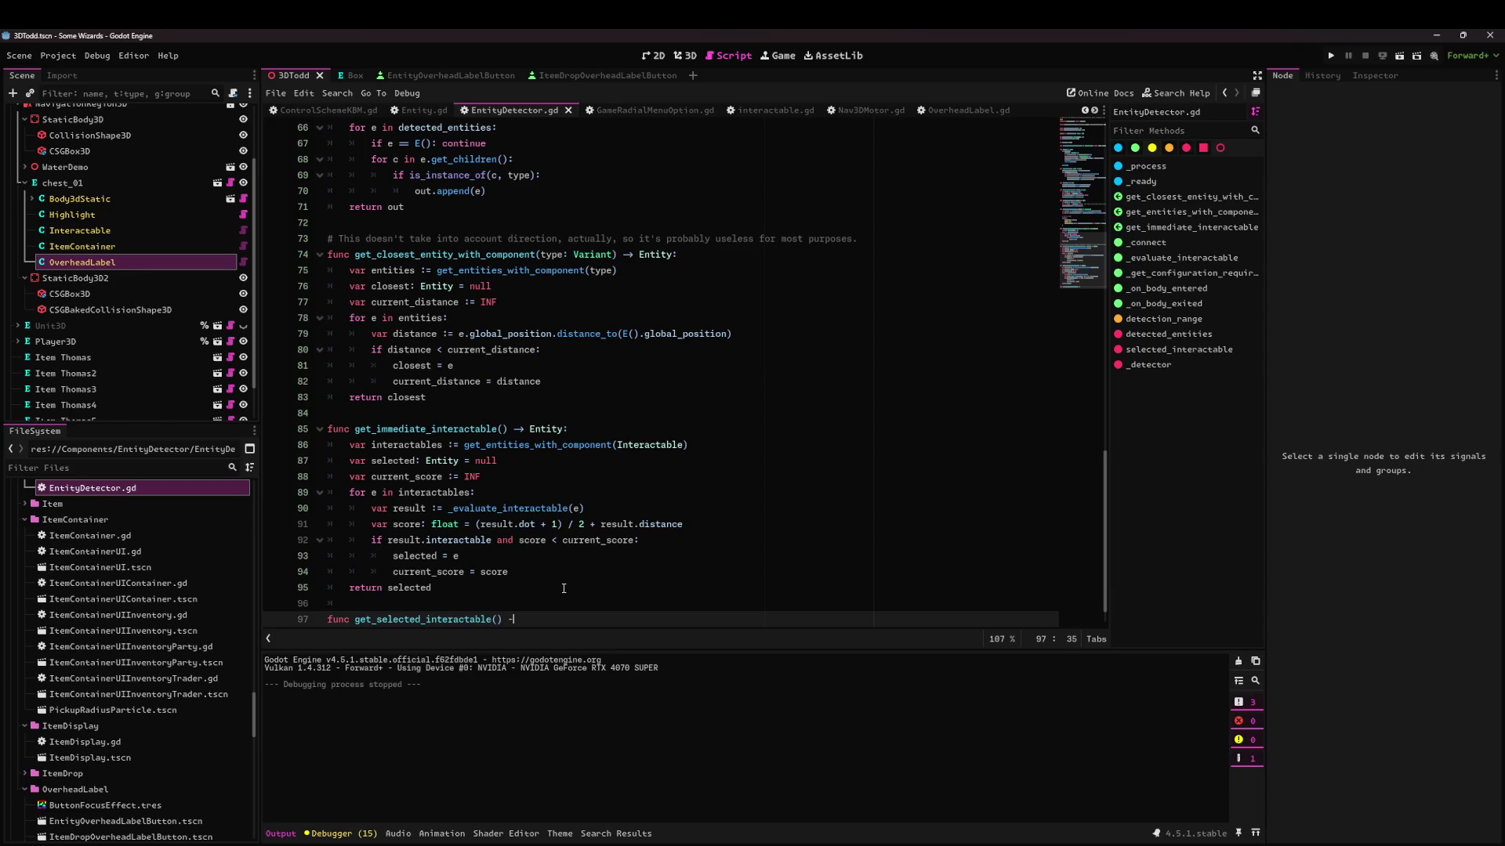
{"action": "type", "text": "Entity:"}
{"action": "key", "text": "Return"}
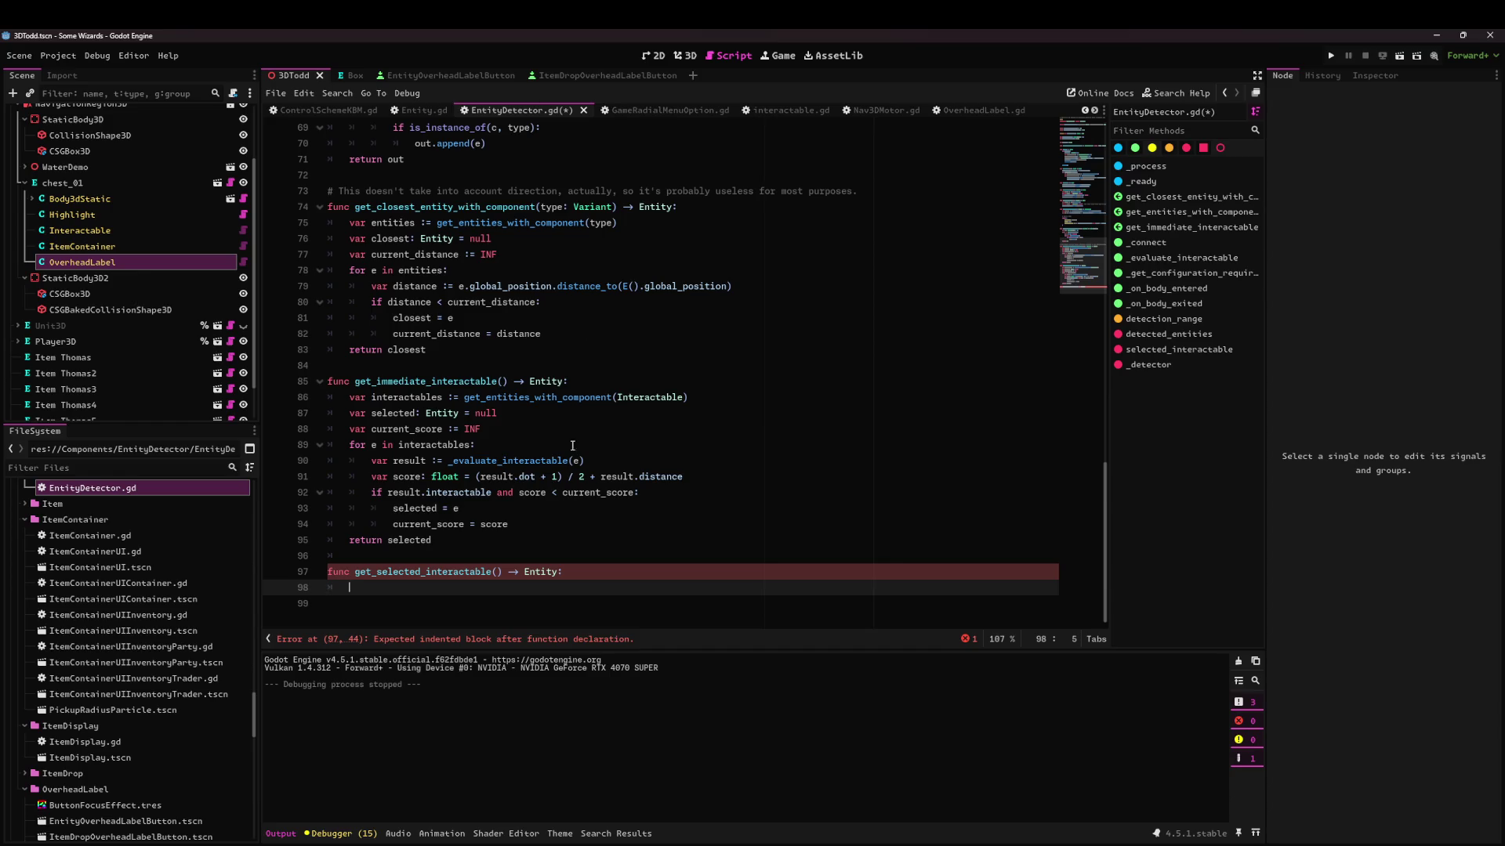
Start its body with var interactables = get_tree().get_nodes_in_group(), checking interactable.gd for reference.
{"action": "left_click", "coordinate": [796, 113]}
{"action": "scroll", "coordinate": [729, 411], "scroll_direction": "up", "scroll_amount": 13}
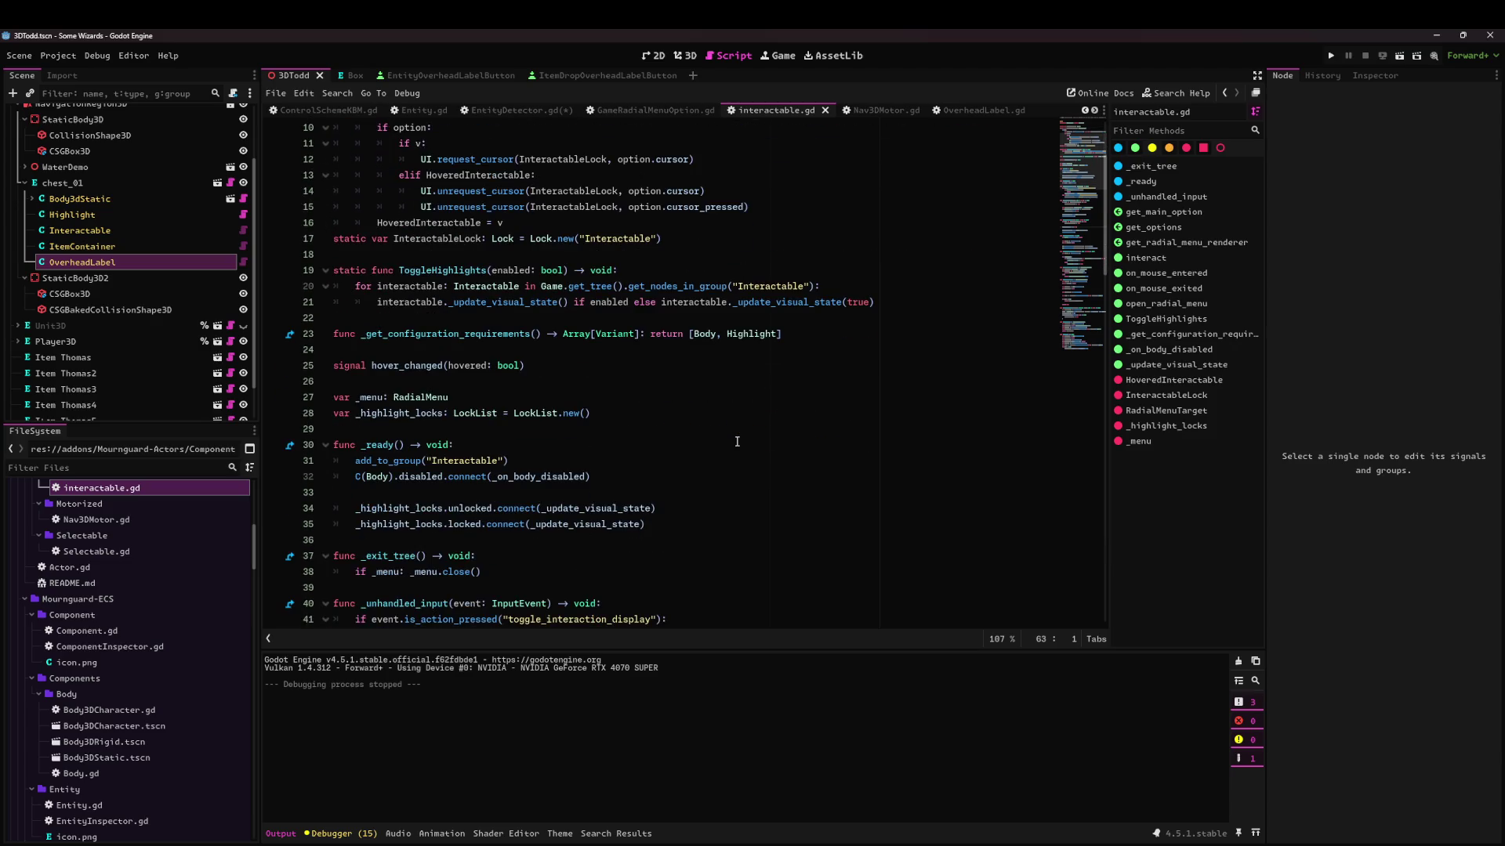
{"action": "left_click", "coordinate": [541, 110]}
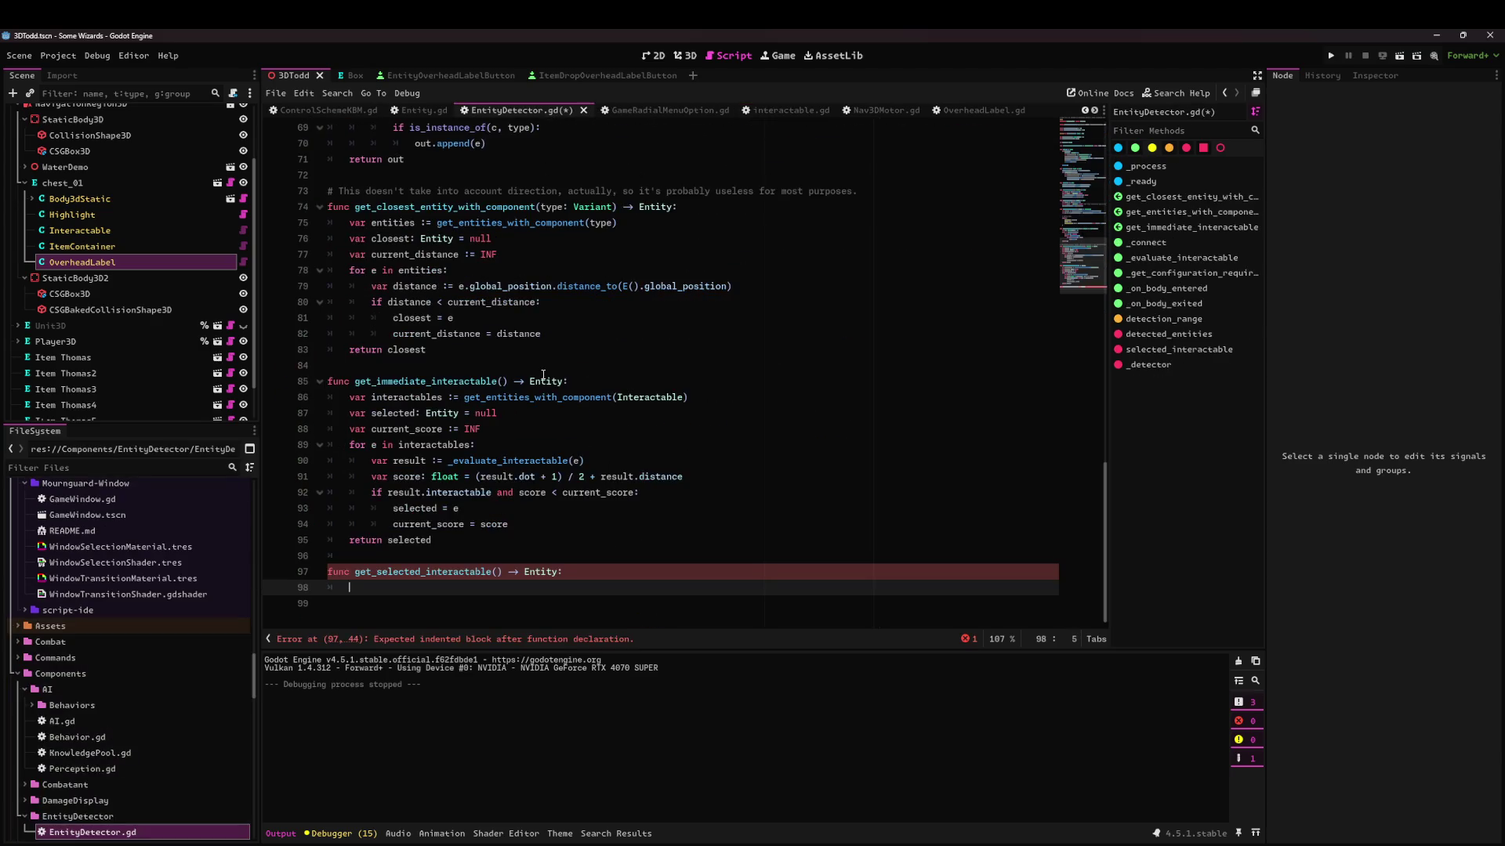
{"action": "type", "text": "var interactables "}
{"action": "type", "text": "= get_nodes_"}
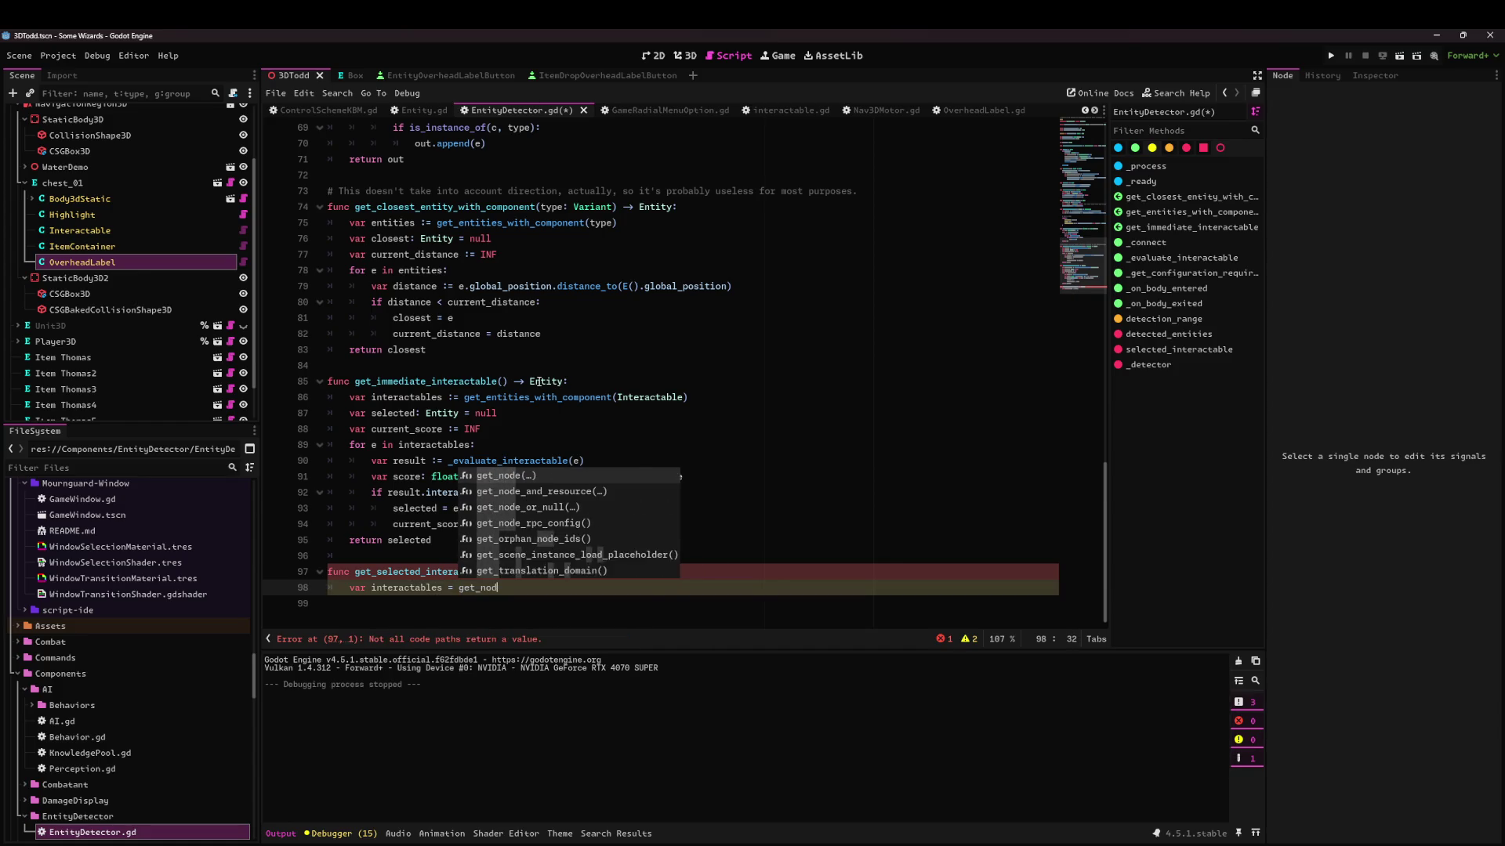
{"action": "key", "text": "BackSpace"}
{"action": "key", "text": "BackSpace"}
{"action": "key", "text": "BackSpace"}
{"action": "type", "text": "tree().get_no"}
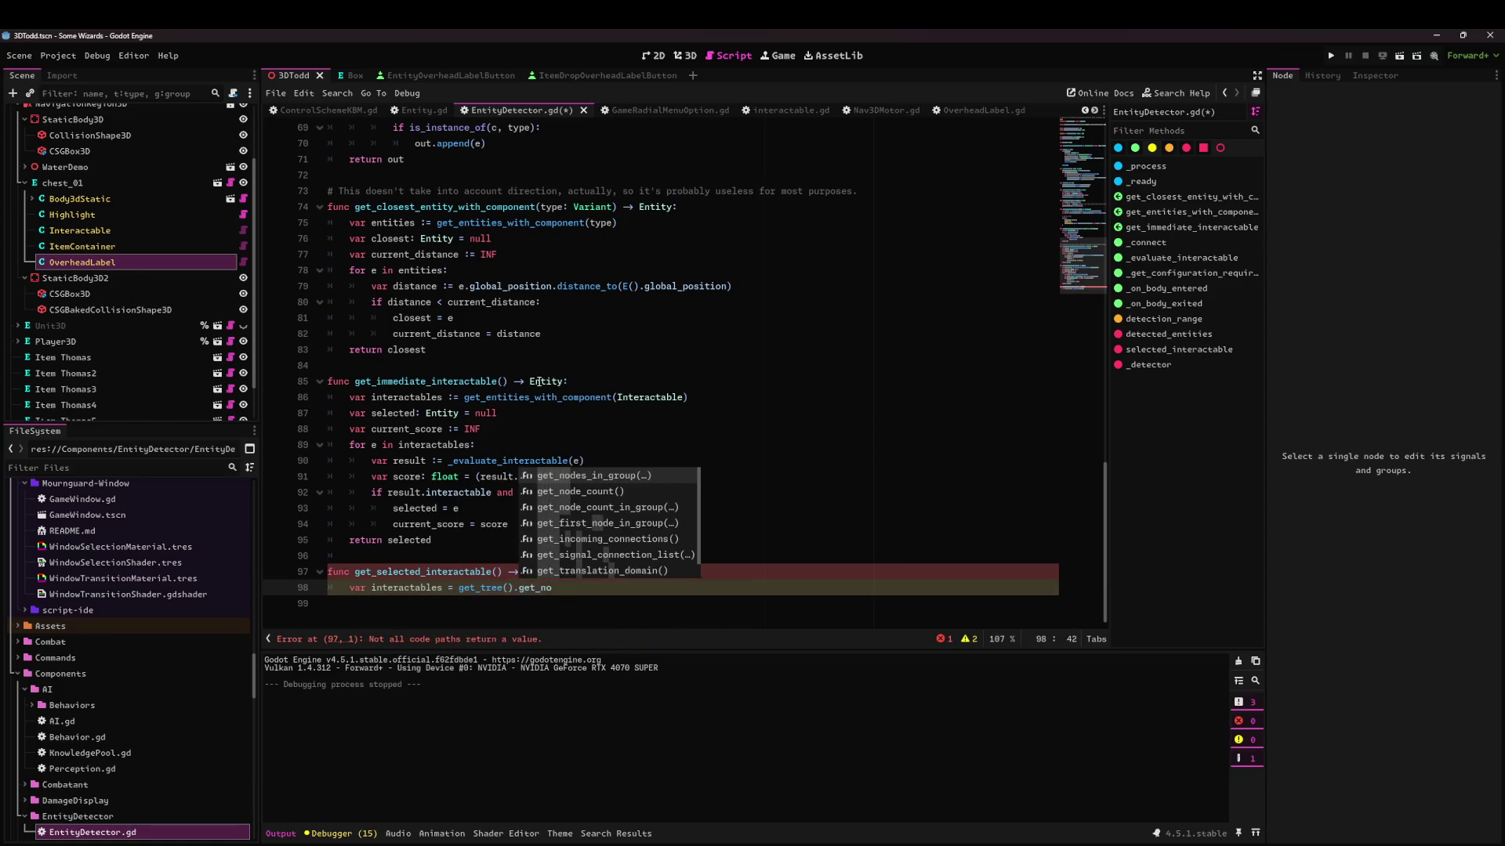
{"action": "key", "text": "Return"}
{"action": "type", "text": "\""}
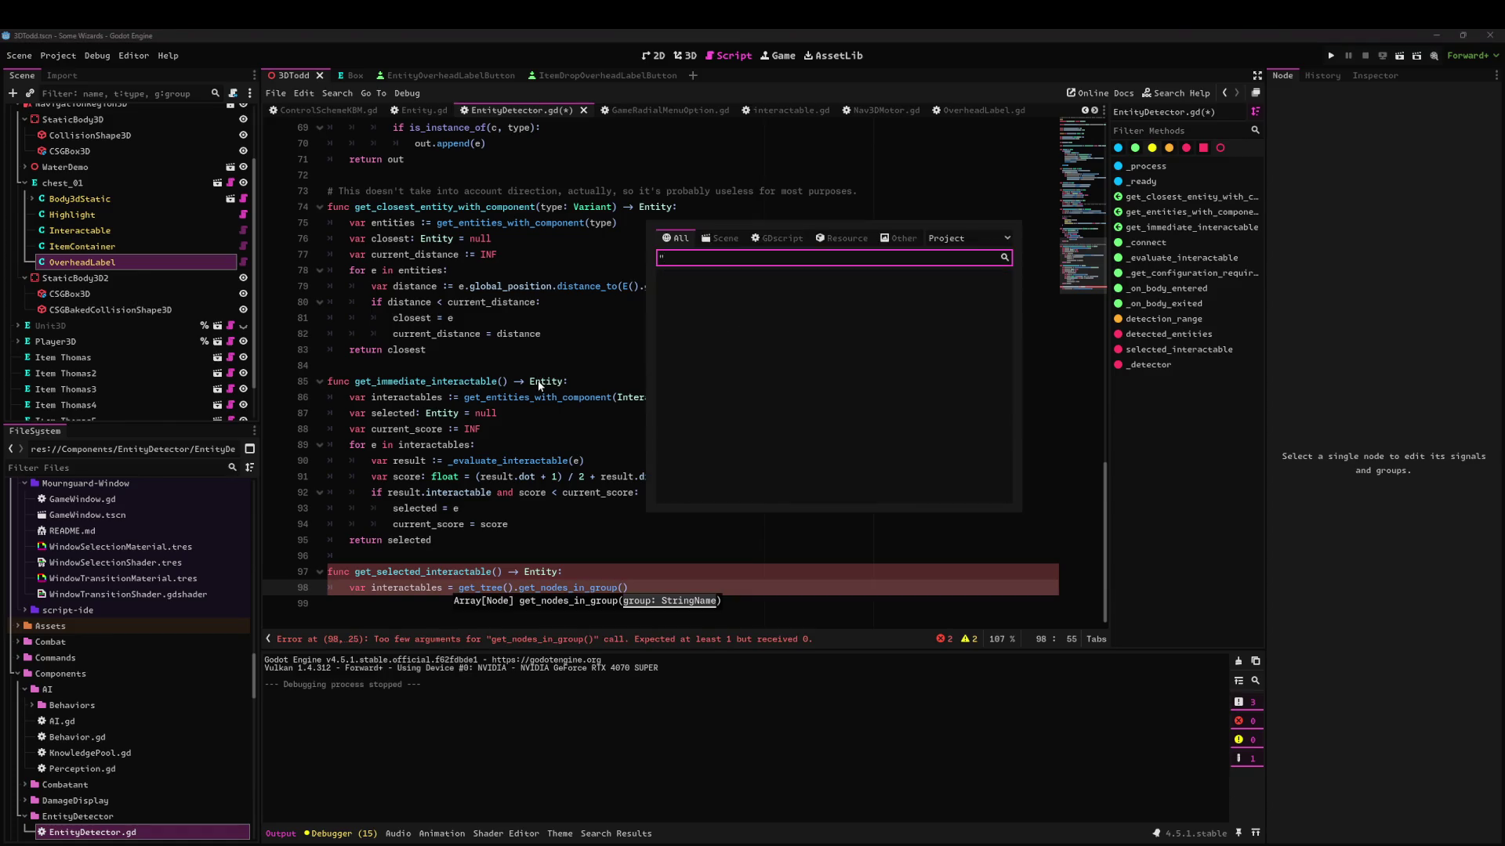
{"action": "key", "text": "Escape"}
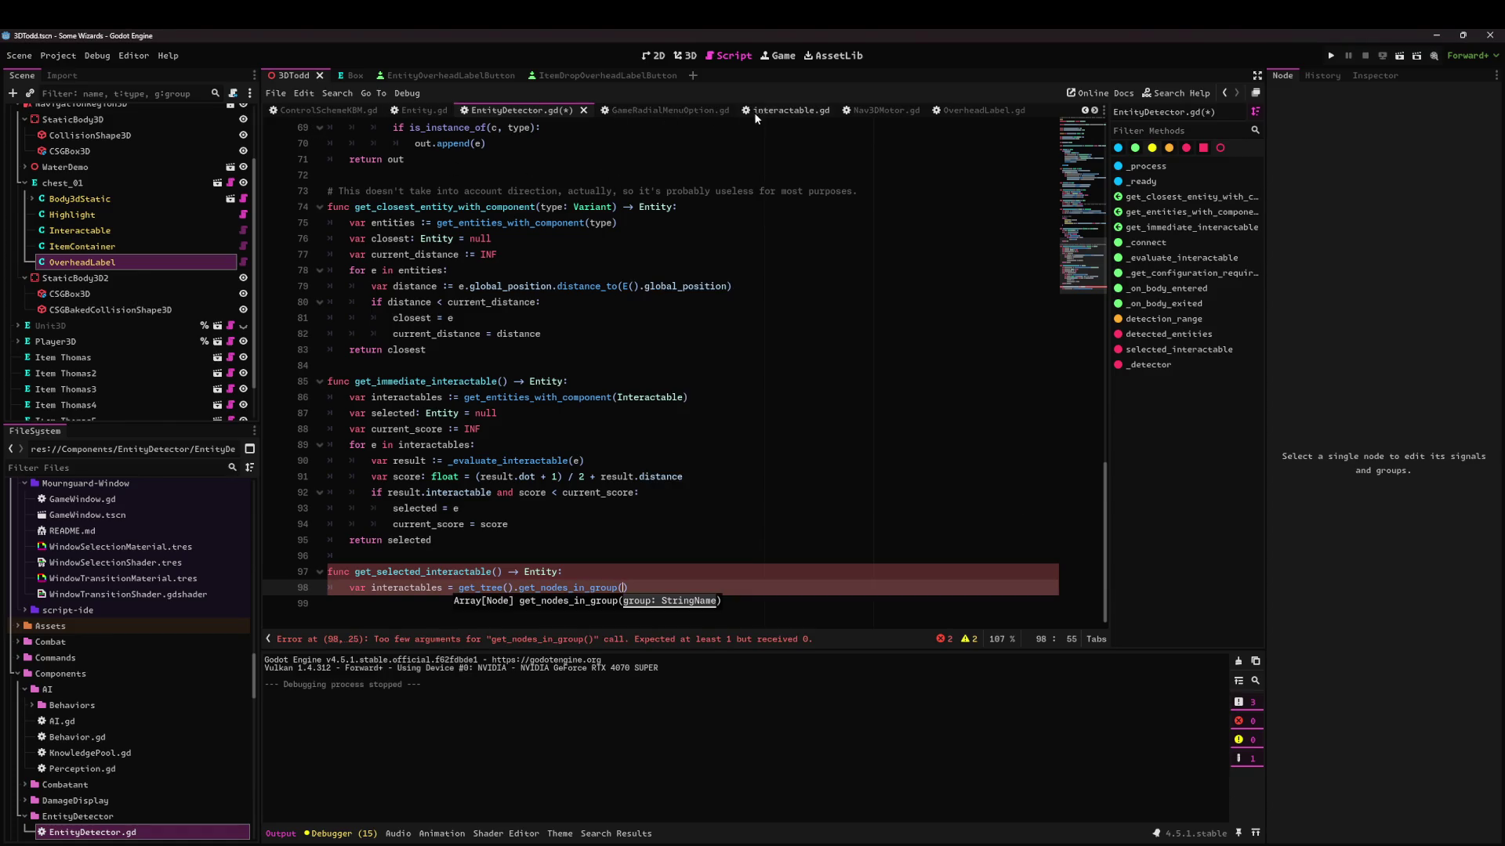
{"action": "left_click", "coordinate": [754, 111]}
Add const GROUP: String = "Interactables" below the class declaration in interactable.gd.
{"action": "left_click", "coordinate": [463, 191]}
{"action": "key", "text": "Return"}
{"action": "key", "text": "Return"}
{"action": "key", "text": "Up"}
{"action": "type", "text": "const "}
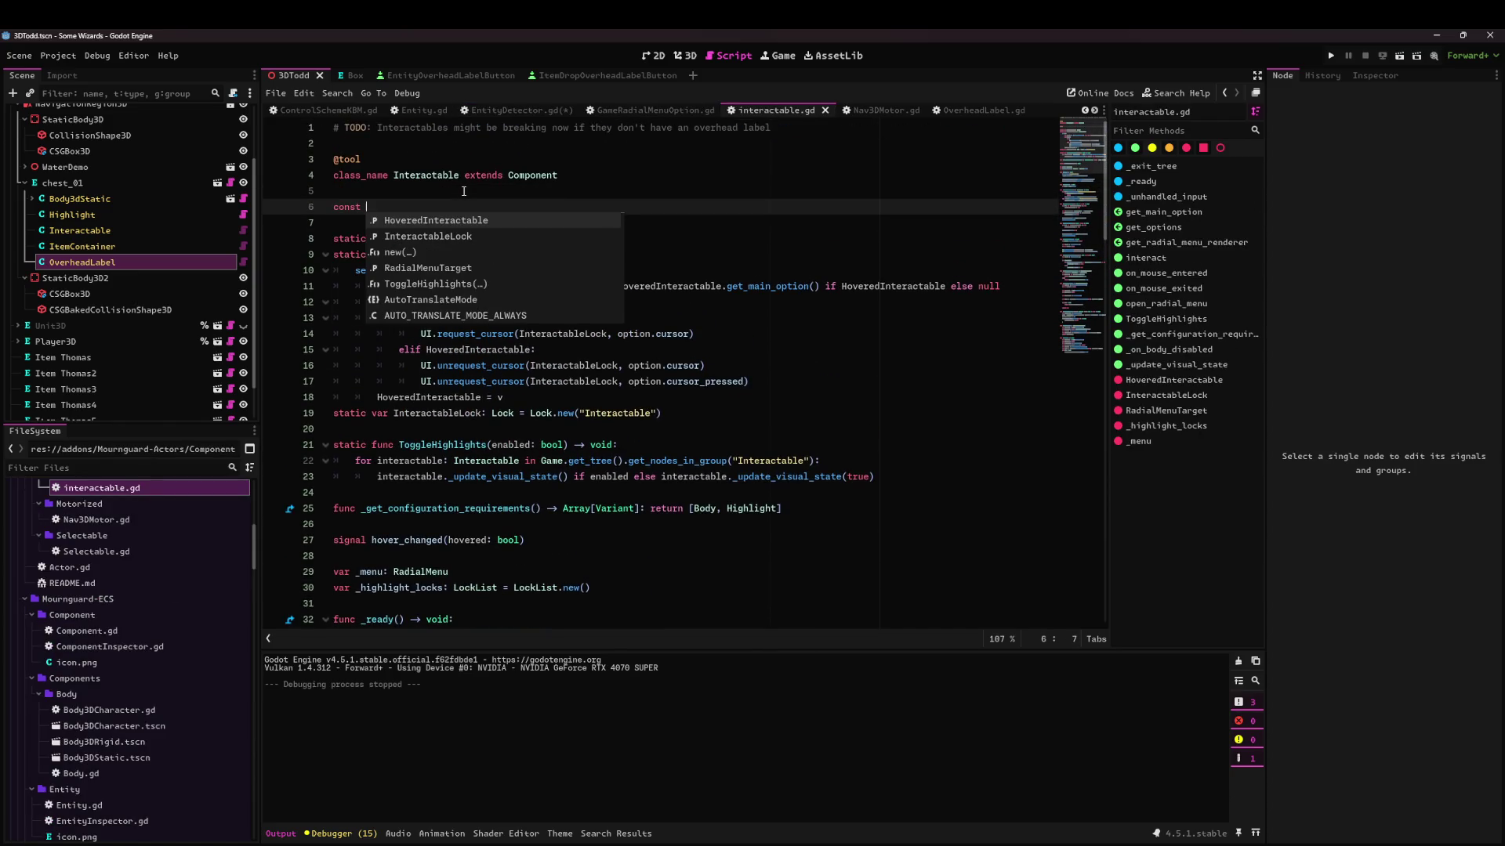
{"action": "type", "text": "GROU"}
{"action": "key", "text": "BackSpace"}
{"action": "type", "text": ": String = \"Interactables"}
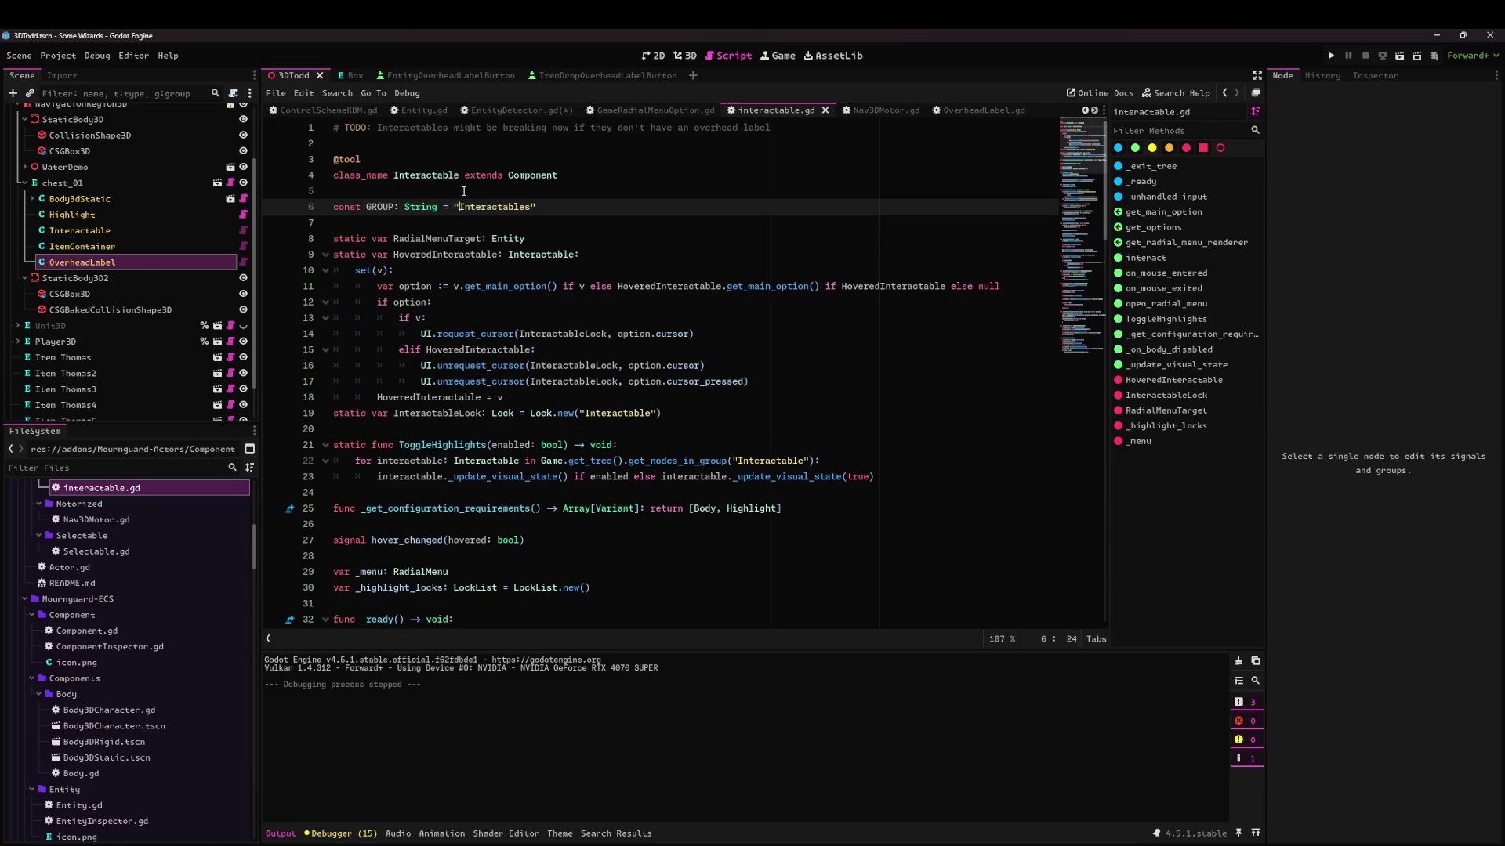
Replace the "Interactable" strings in the lock and highlight group lookup with GROUP, and save.
{"action": "key", "text": "ctrl+Left"}
{"action": "key", "text": "ctrl+Left"}
{"action": "key", "text": "ctrl+Left"}
{"action": "key", "text": "ctrl+shift+Right"}
{"action": "key", "text": "ctrl+c"}
{"action": "left_click", "coordinate": [511, 432]}
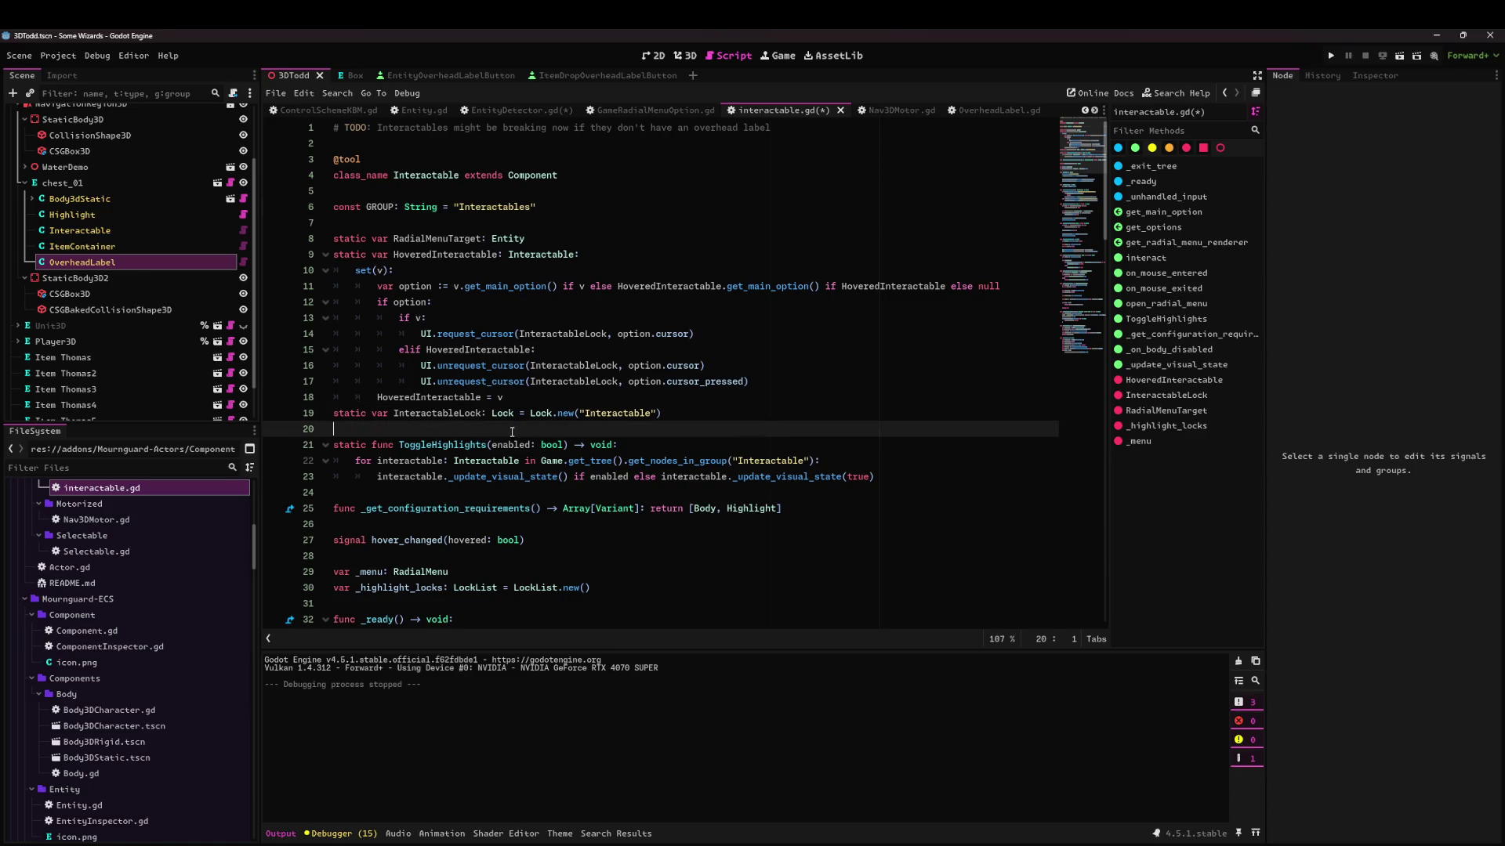
{"action": "left_click_drag", "start_coordinate": [581, 414], "coordinate": [655, 413]}
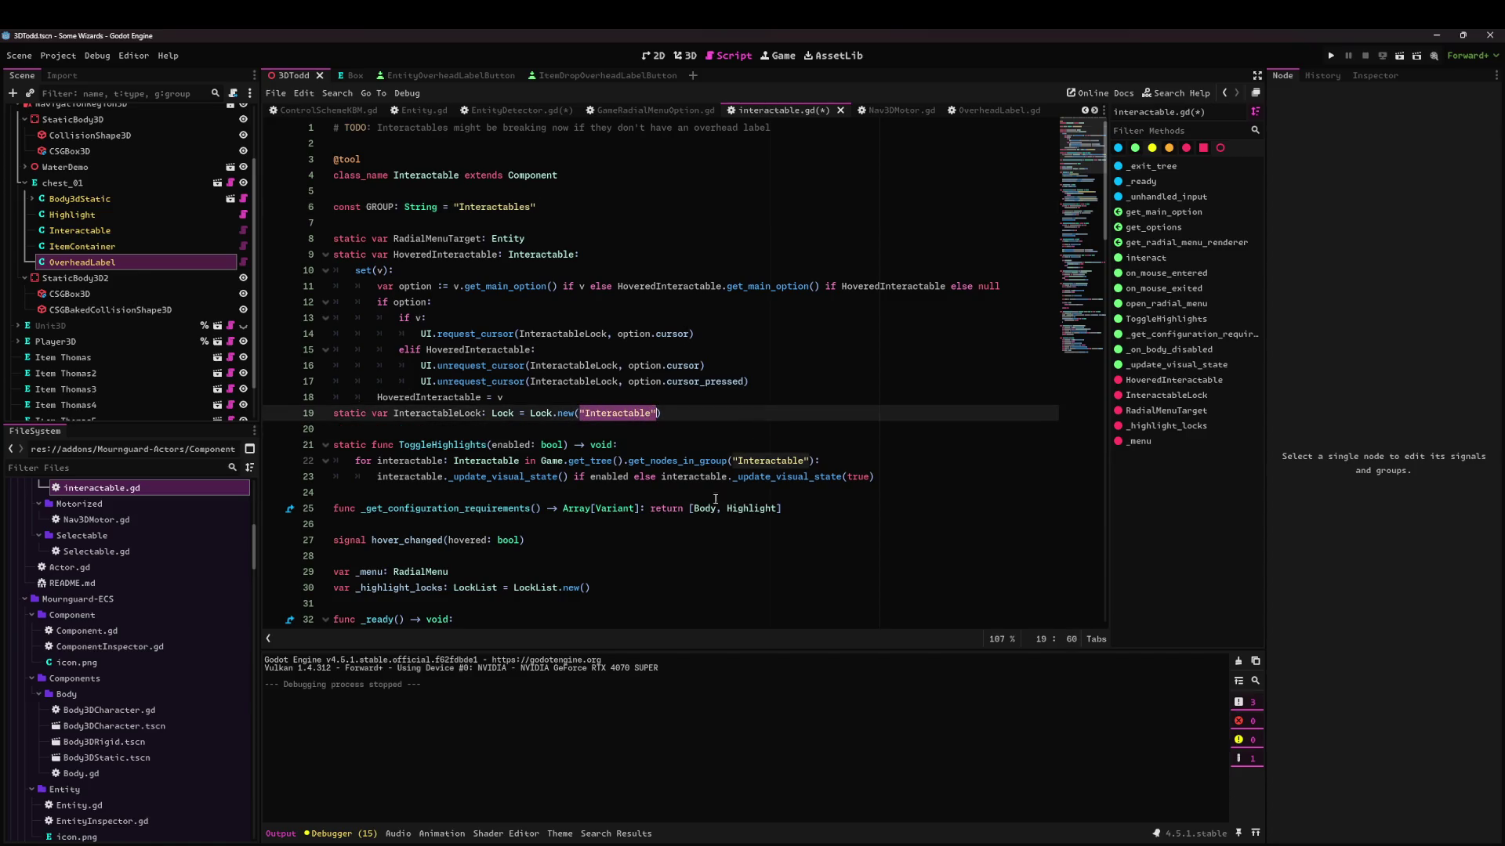
{"action": "key", "text": "ctrl+v"}
{"action": "left_click", "coordinate": [593, 440]}
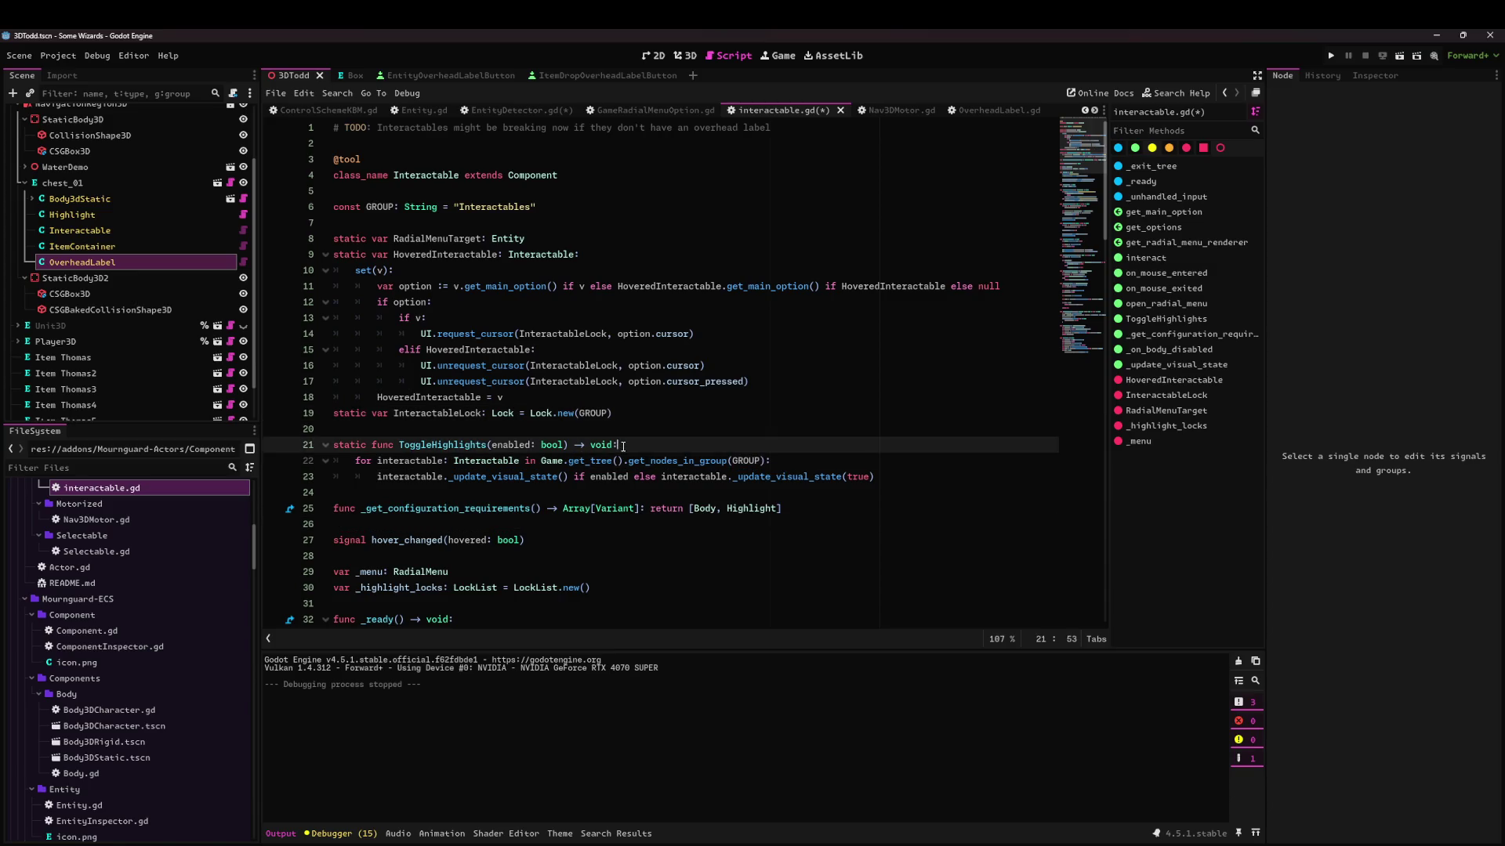
{"action": "key", "text": "ctrl+s"}
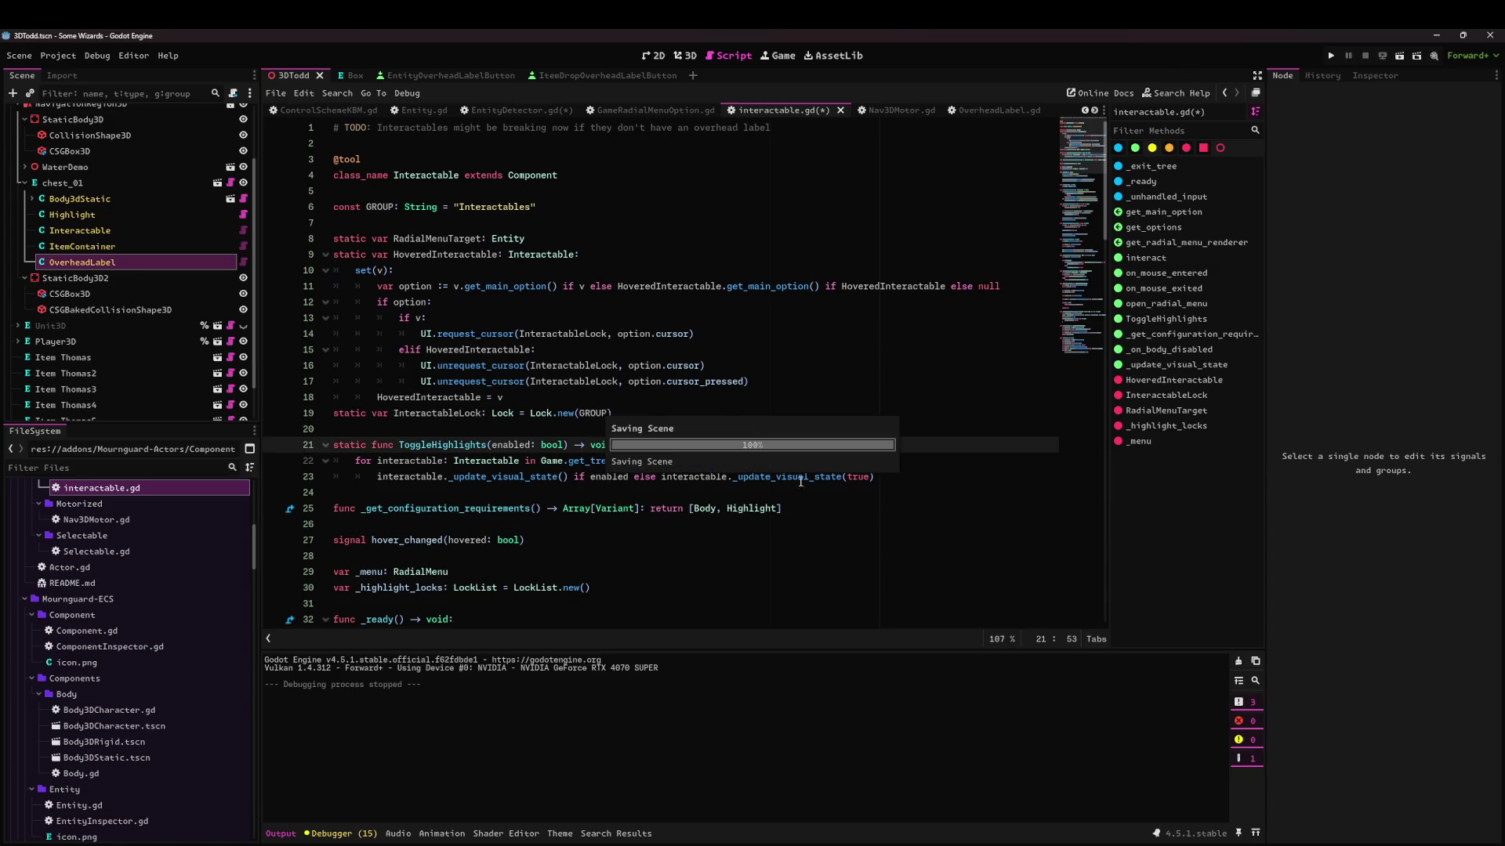
{"action": "key", "text": "alt+Tab"}
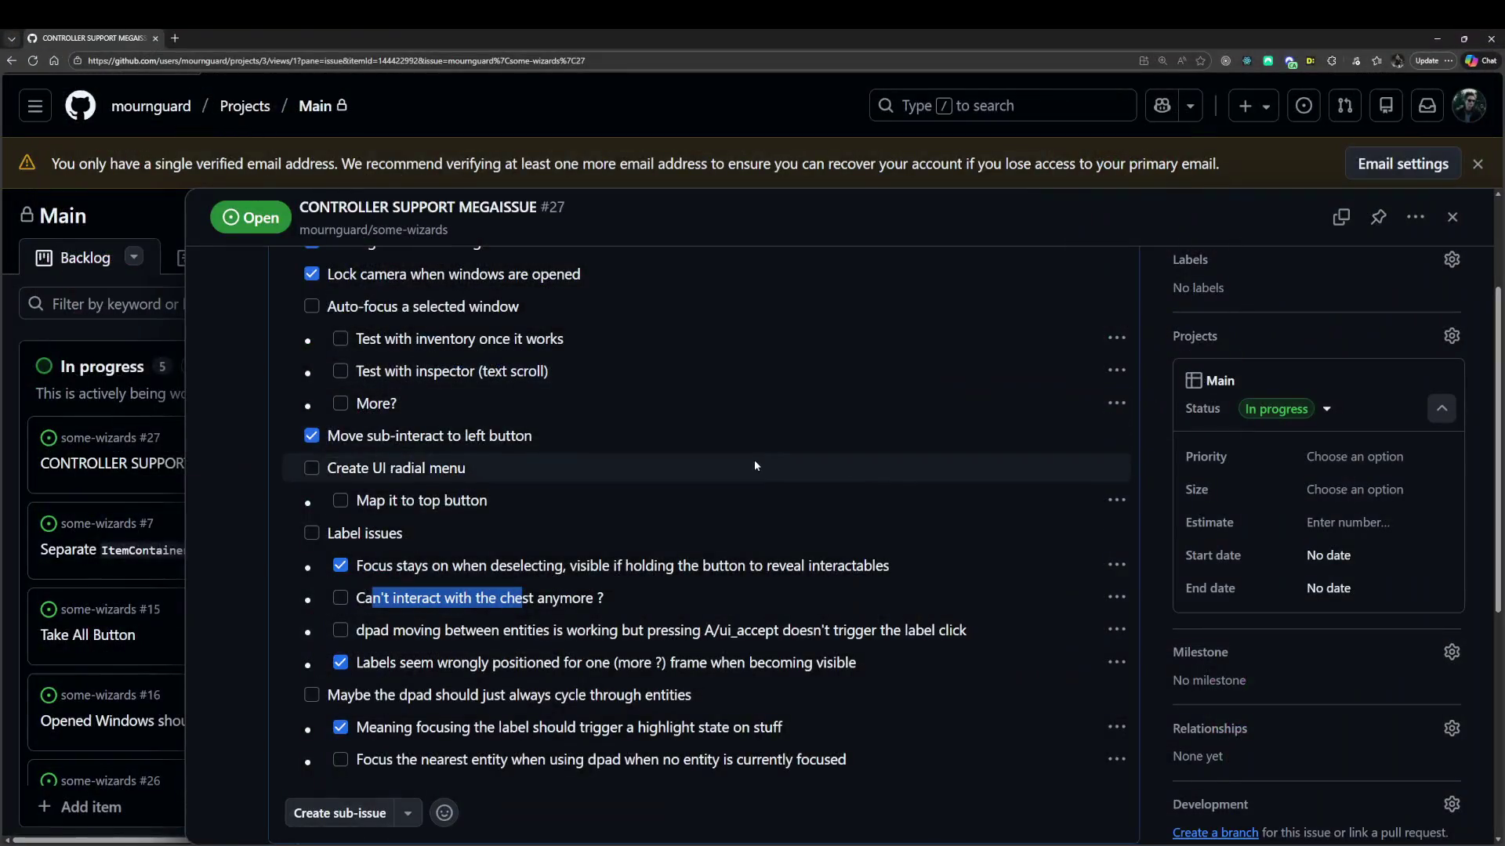
Relaunch Godot 4.5.1 from the Start menu and open the Some Wizards project.
{"action": "key", "text": "super"}
{"action": "type", "text": "label"}
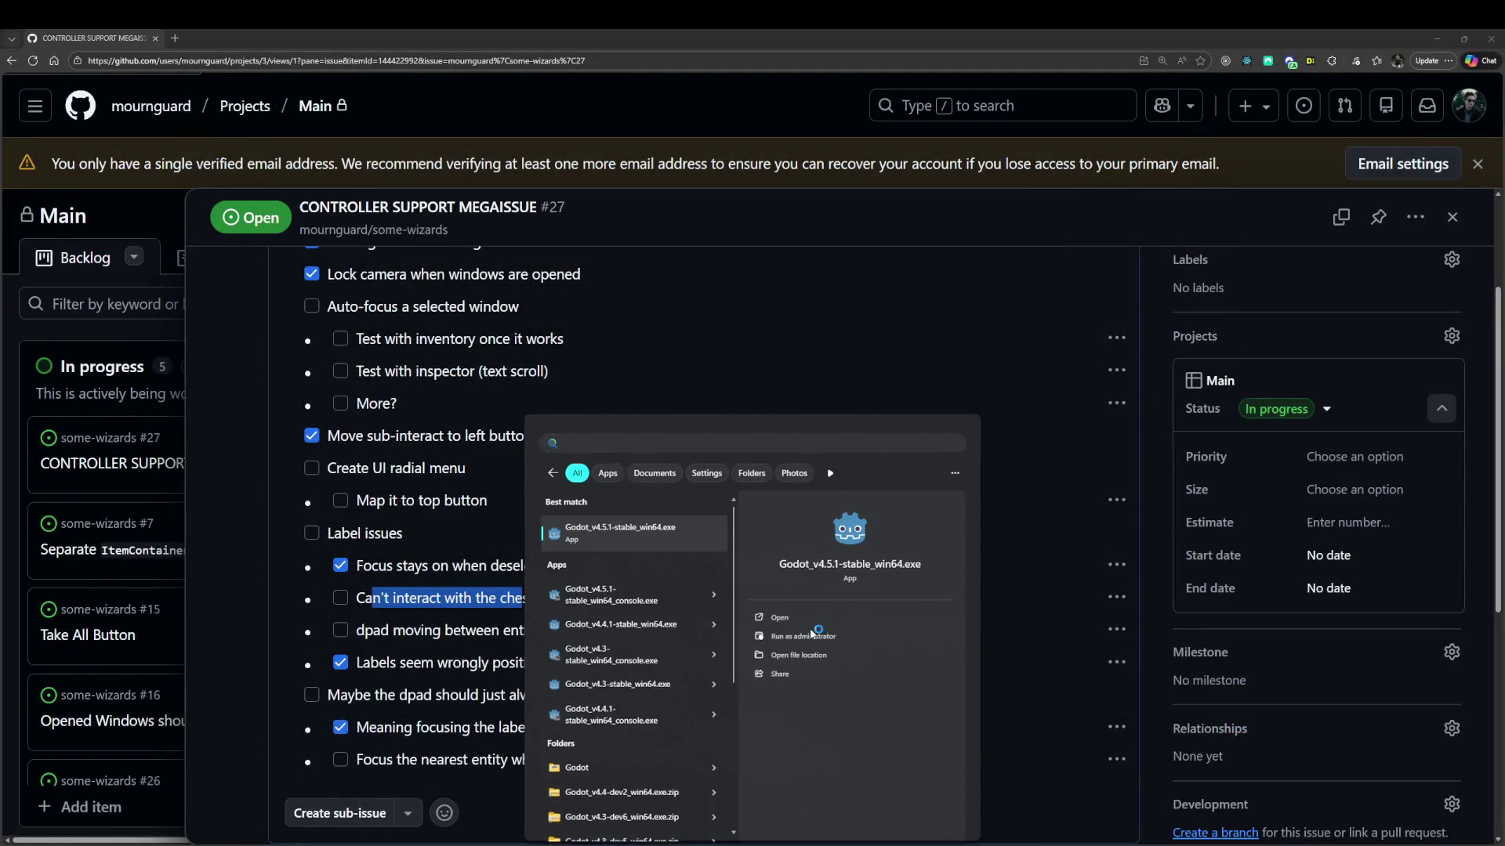
{"action": "key", "text": "Escape"}
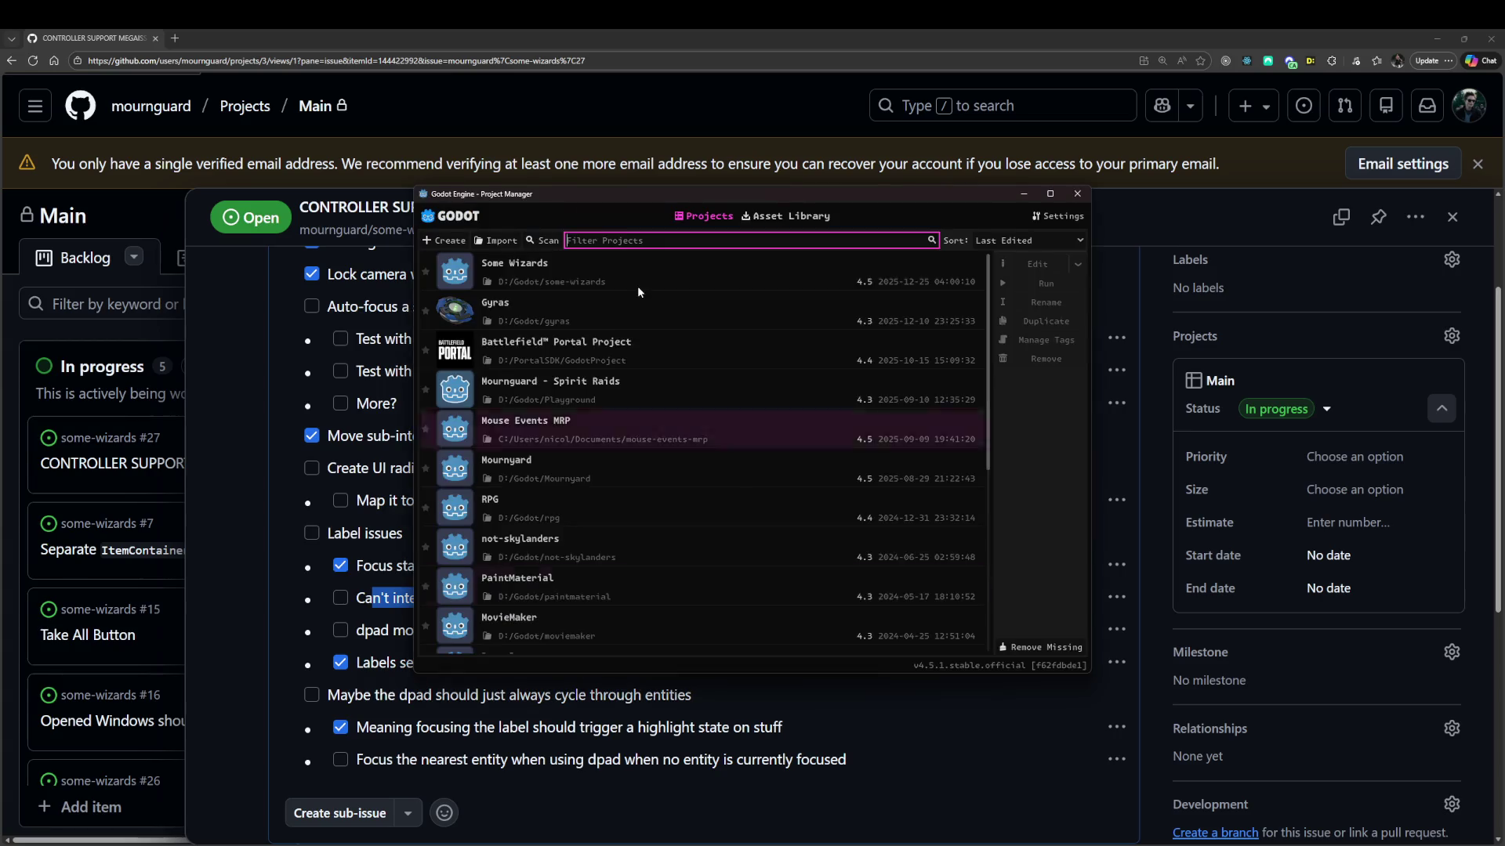
{"action": "double_click", "coordinate": [563, 279]}
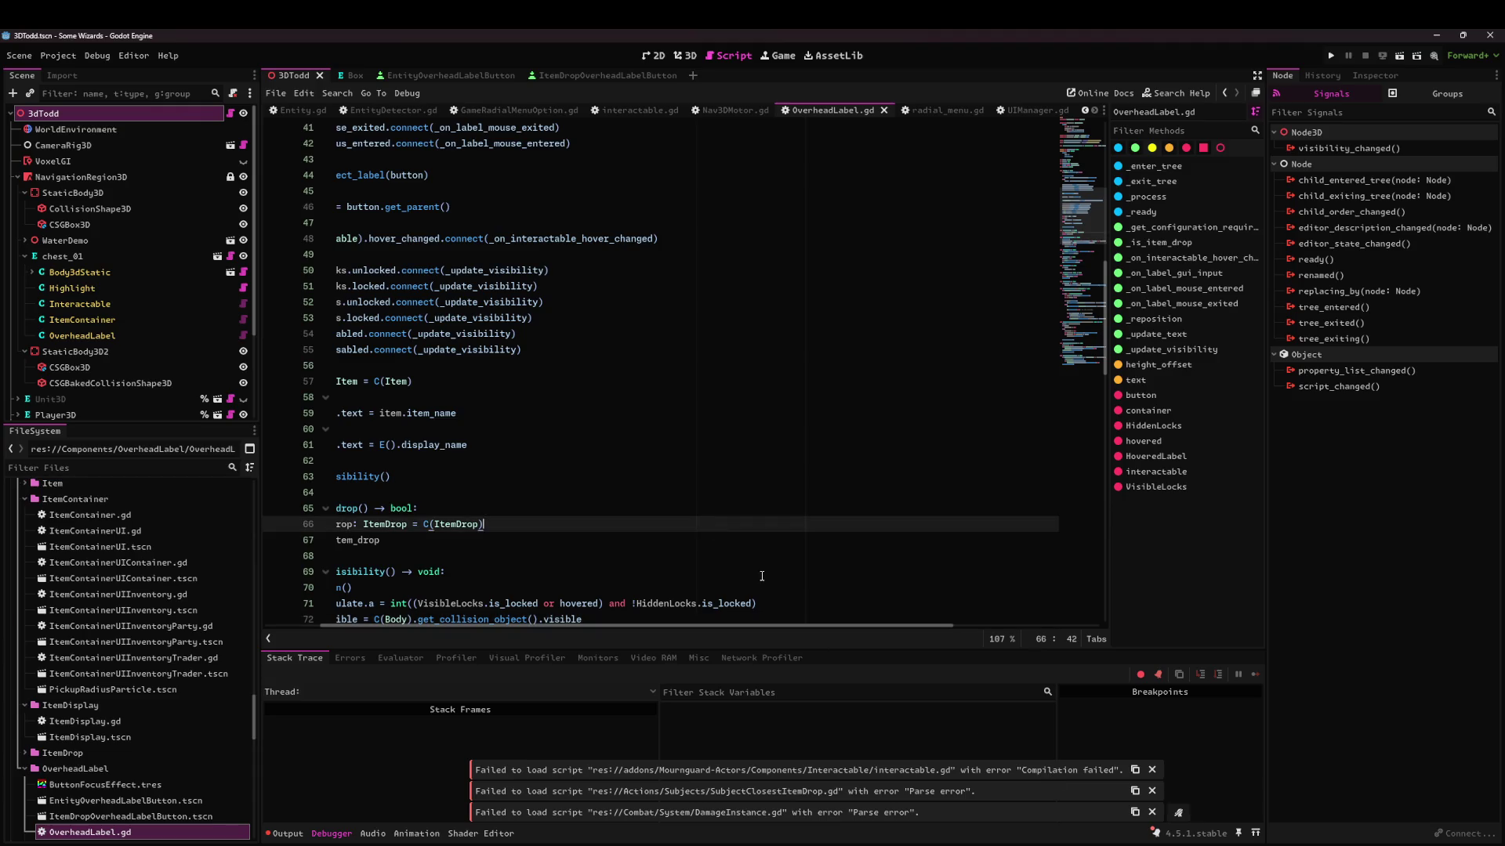
Use GROUP instead of the "Interactable" string in interactable.gd's add_to_group call, and save.
{"action": "left_click", "coordinate": [656, 116]}
{"action": "left_click_drag", "start_coordinate": [559, 478], "coordinate": [548, 143]}
{"action": "left_click", "coordinate": [705, 397]}
{"action": "left_click", "coordinate": [1152, 770]}
{"action": "left_click", "coordinate": [705, 365]}
{"action": "scroll", "coordinate": [530, 412], "scroll_direction": "up", "scroll_amount": 8}
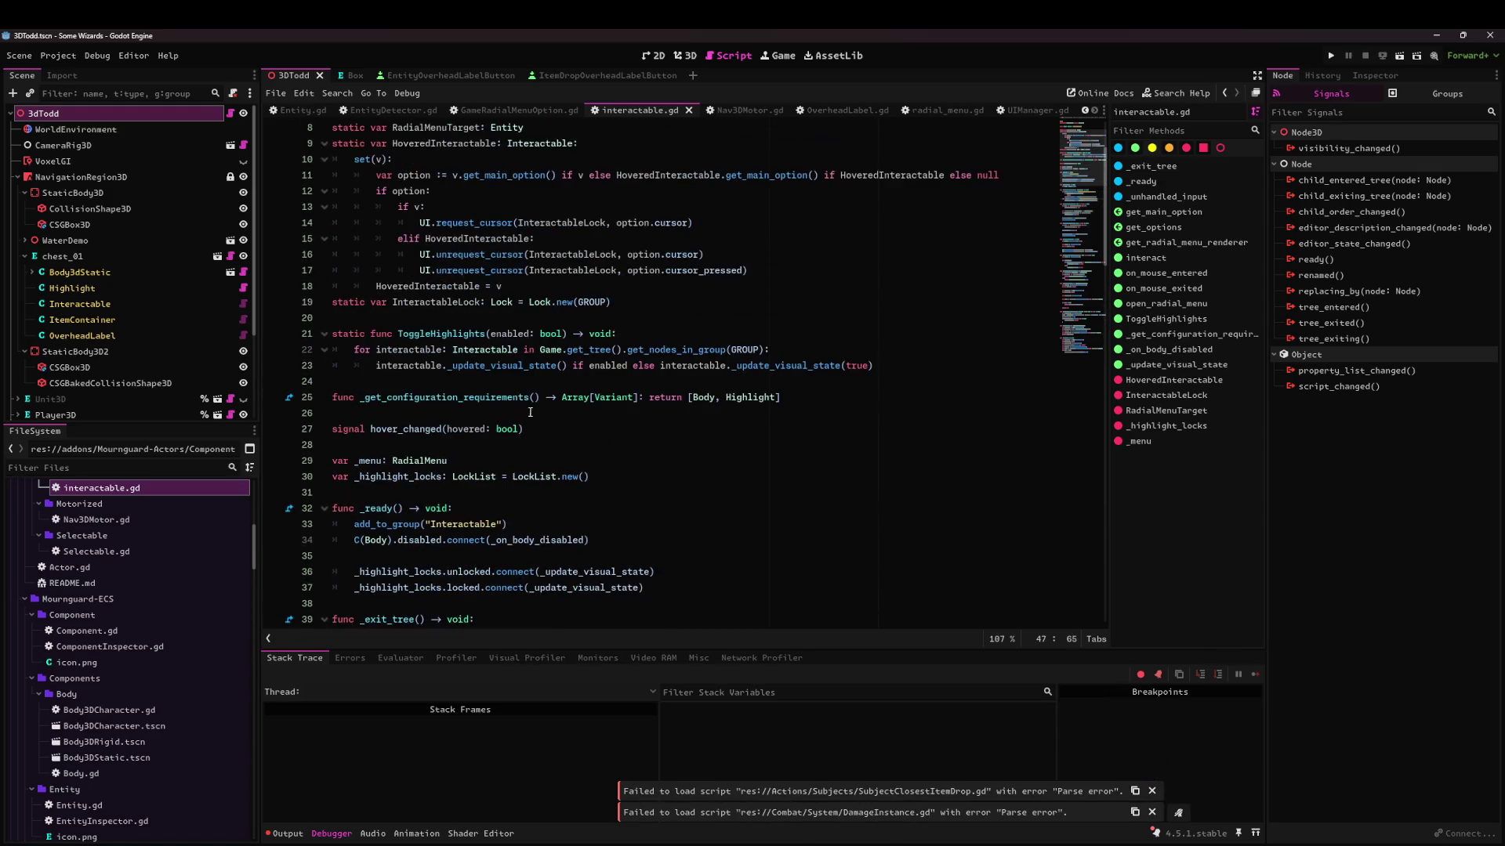
{"action": "left_click_drag", "start_coordinate": [430, 525], "coordinate": [507, 523]}
{"action": "type", "text": "GROUP"}
{"action": "key", "text": "ctrl+s"}
Change the GROUP constant's value from "Interactables" to "Interactable".
{"action": "scroll", "coordinate": [509, 208], "scroll_direction": "up", "scroll_amount": 3}
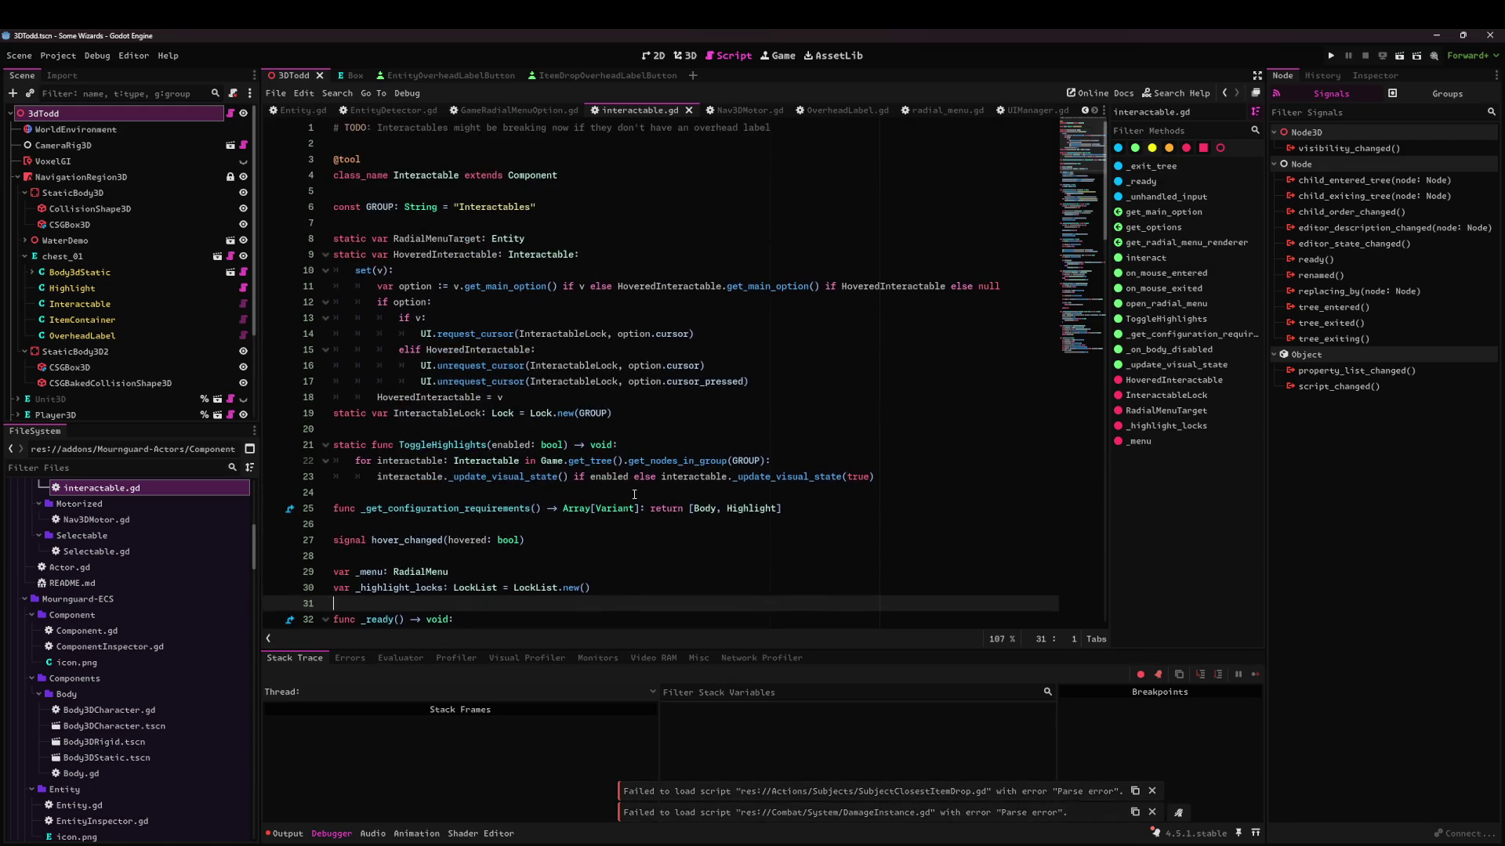
{"action": "left_click", "coordinate": [509, 208]}
{"action": "double_click", "coordinate": [509, 207]}
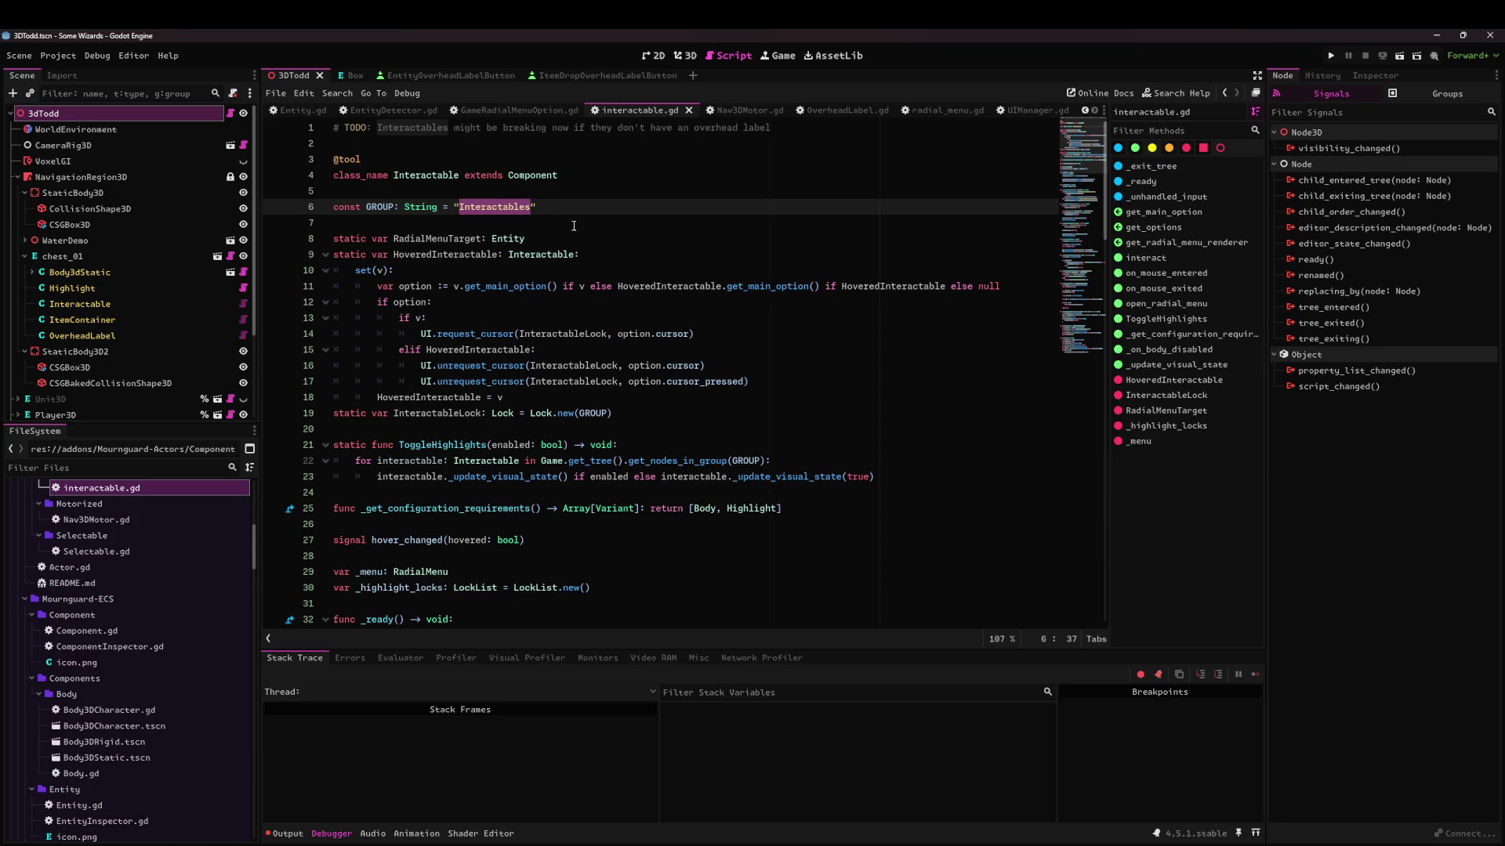
{"action": "key", "text": "Left"}
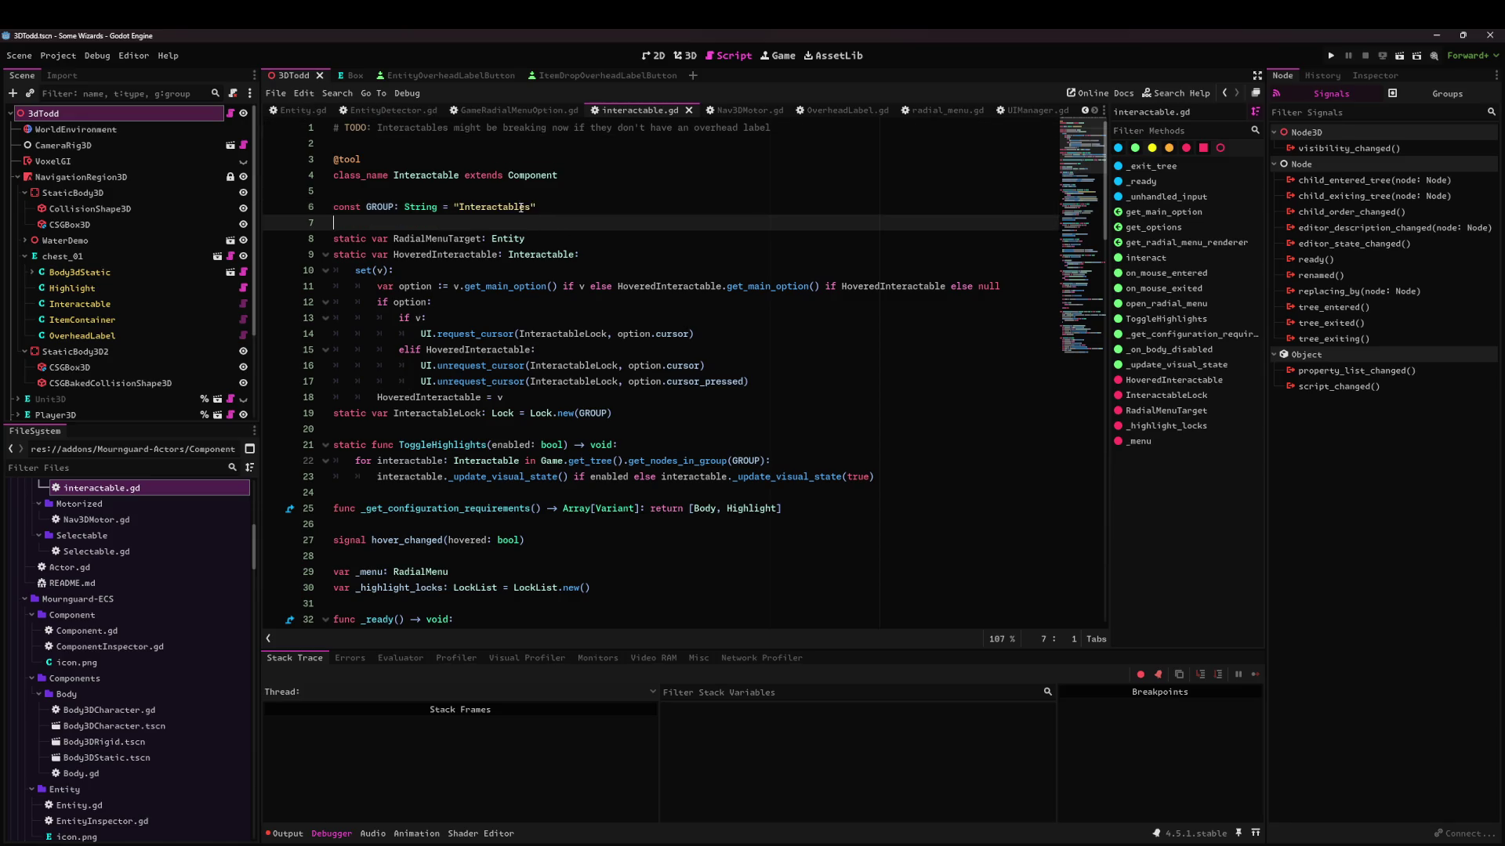
{"action": "key", "text": "Delete"}
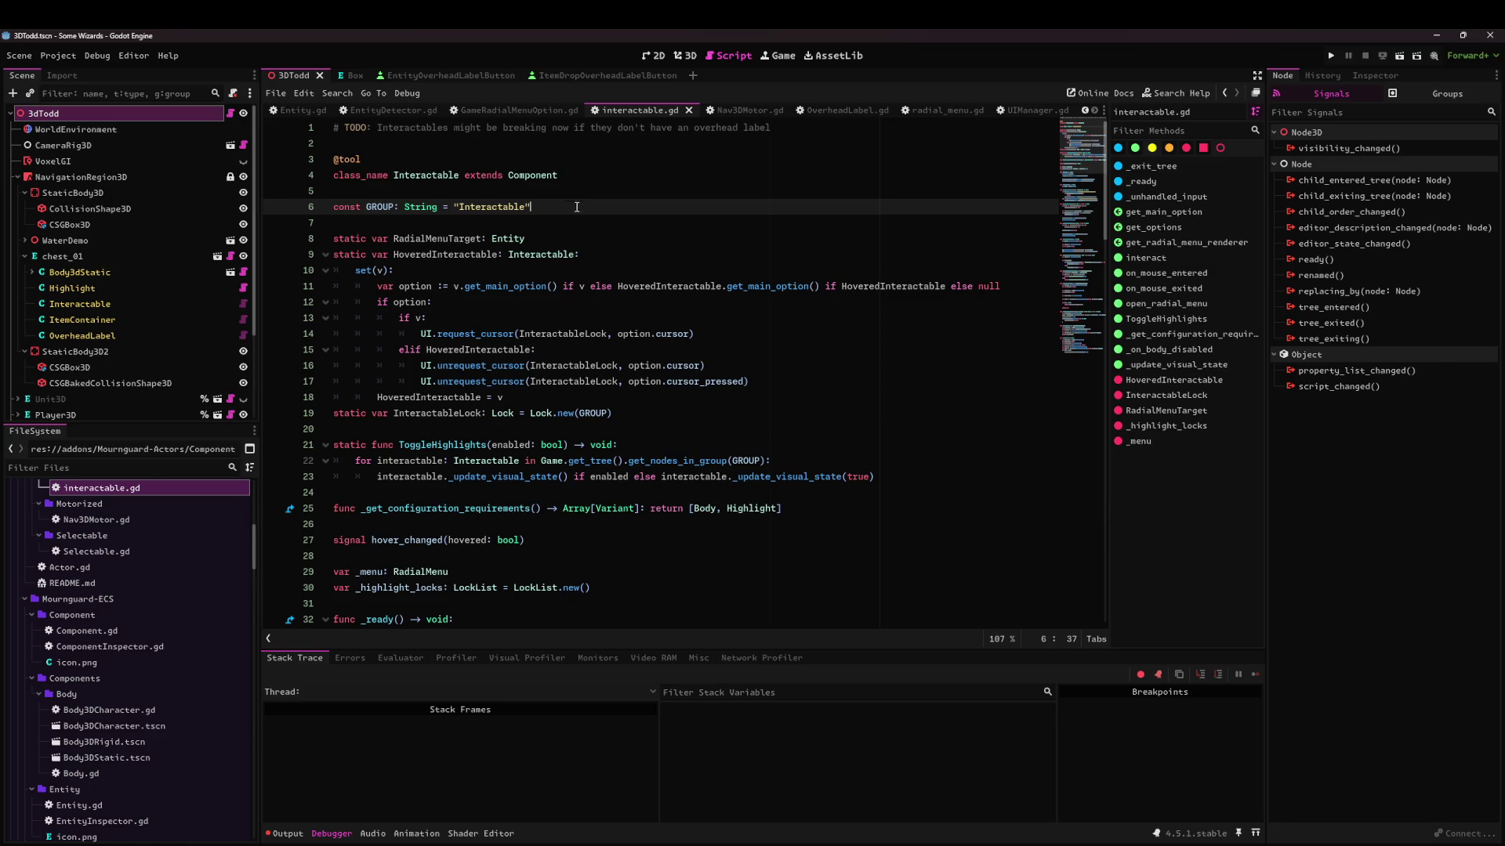
{"action": "key", "text": "End"}
Search all scripts for group( and change Perception.gd line 42 to use Interactable.GROUP.
{"action": "key", "text": "ctrl+shift+f"}
{"action": "type", "text": "gro"}
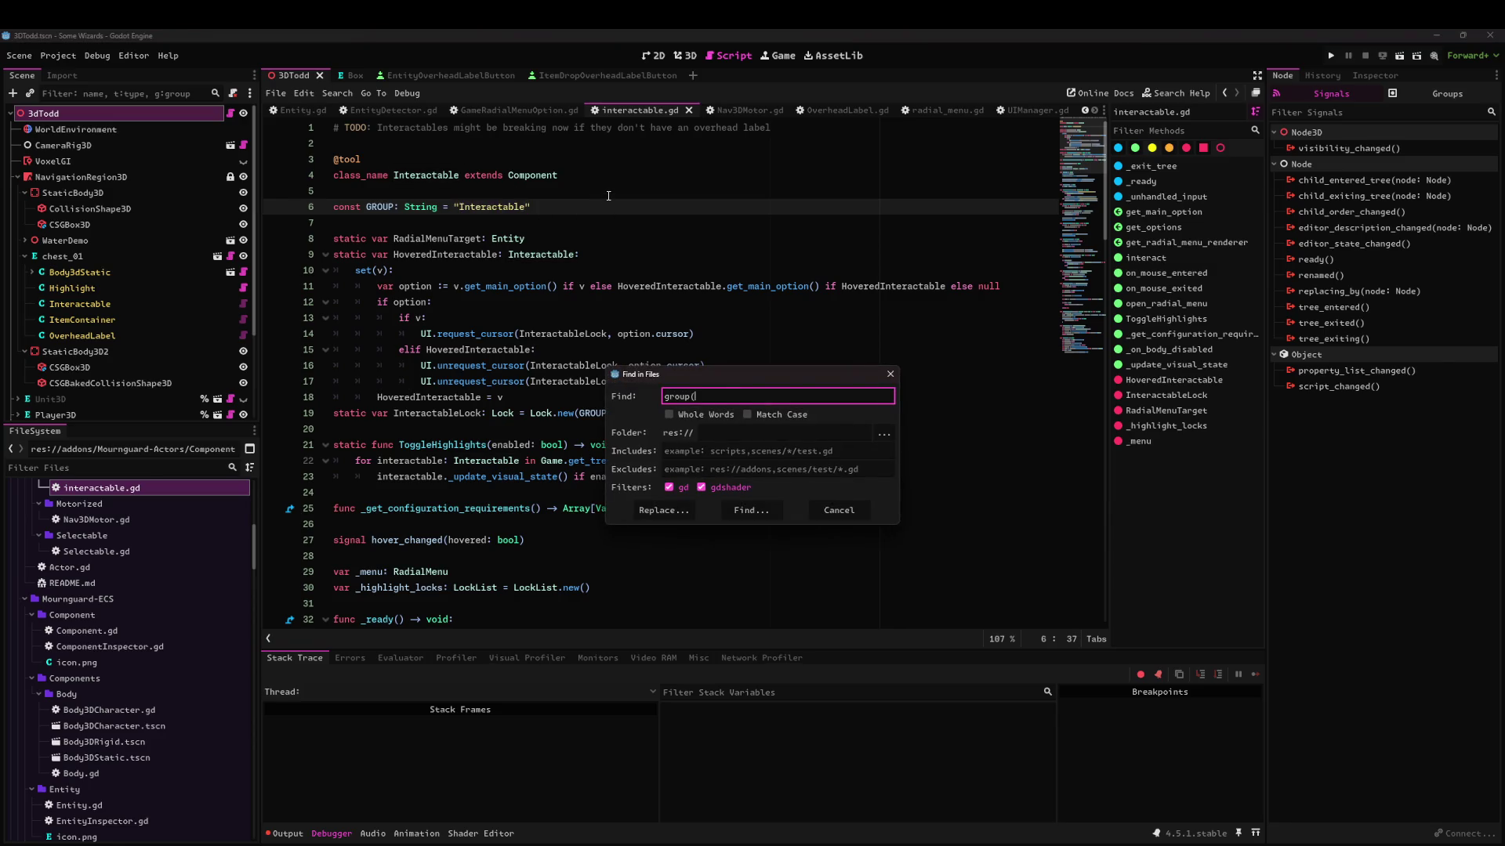
{"action": "key", "text": "Return"}
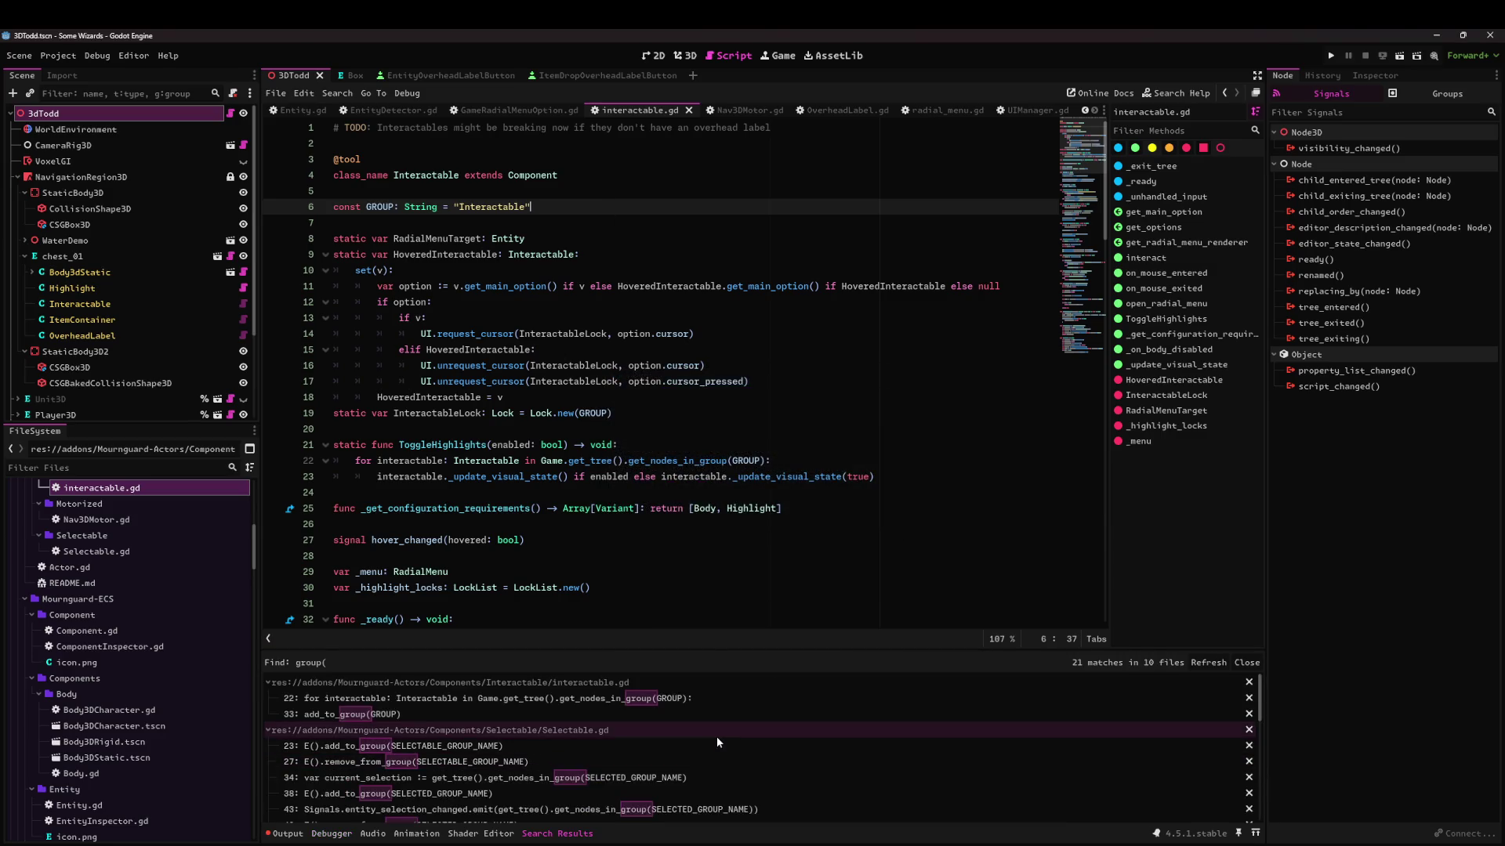
{"action": "scroll", "coordinate": [716, 736], "scroll_direction": "down", "scroll_amount": 2}
{"action": "scroll", "coordinate": [720, 743], "scroll_direction": "down", "scroll_amount": 3}
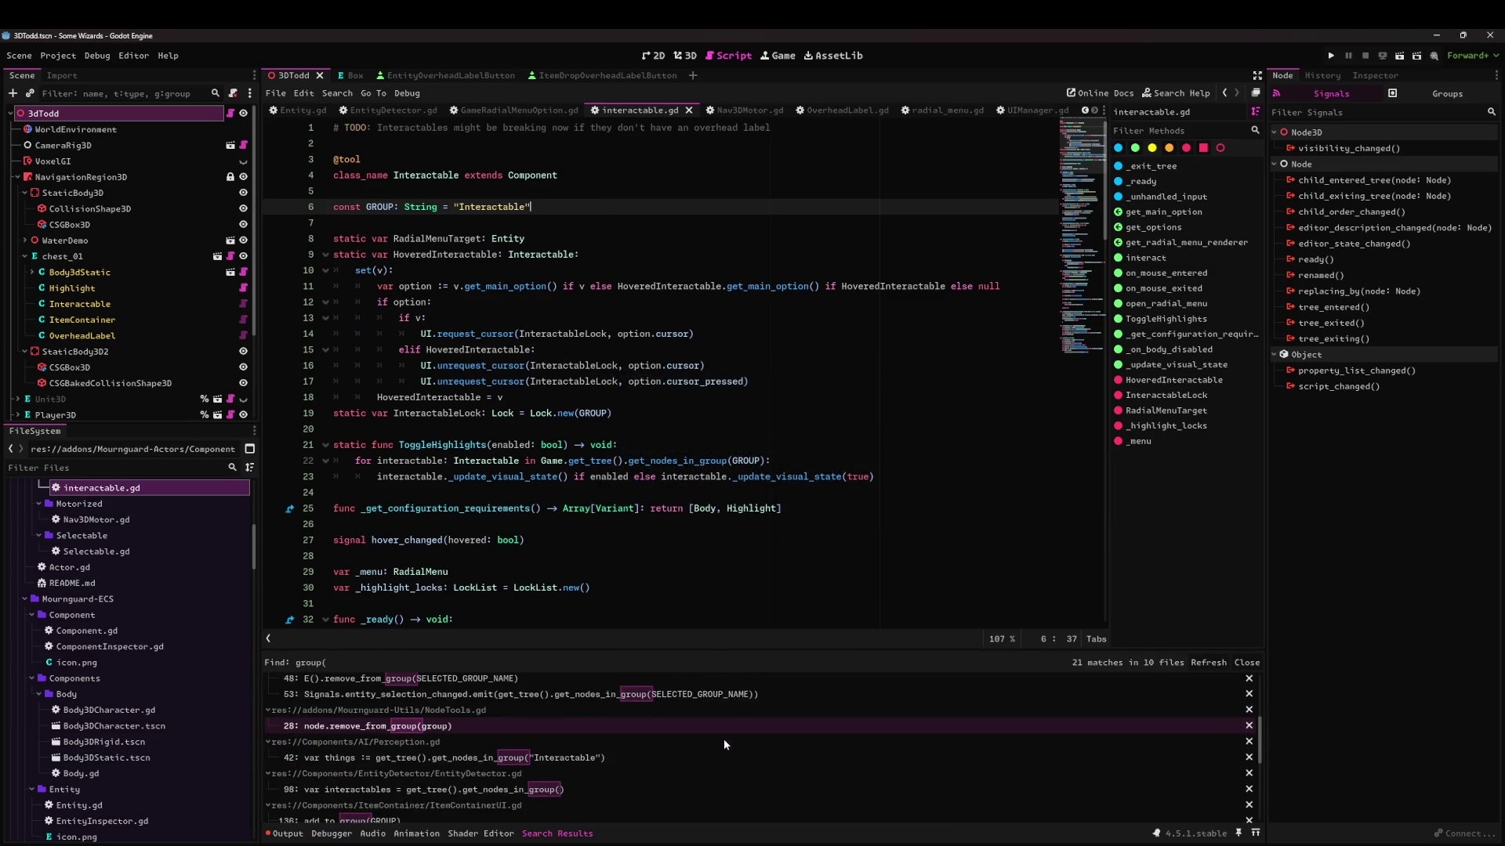
{"action": "left_click", "coordinate": [575, 759]}
{"action": "double_click", "coordinate": [616, 223]}
{"action": "key", "text": "BackSpace"}
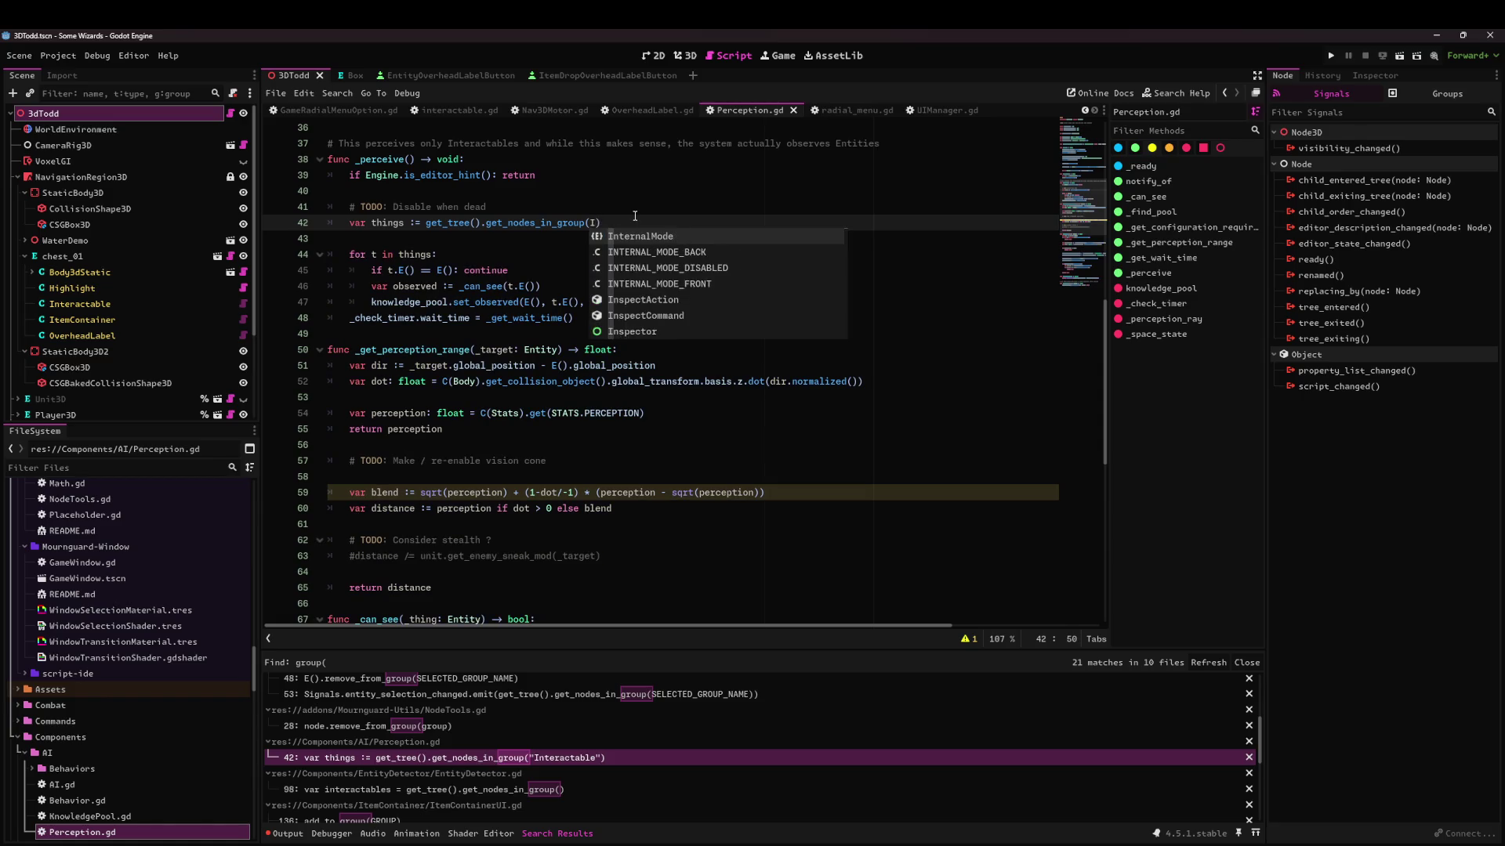
{"action": "key", "text": "Return"}
{"action": "type", "text": "."}
{"action": "key", "text": "Return"}
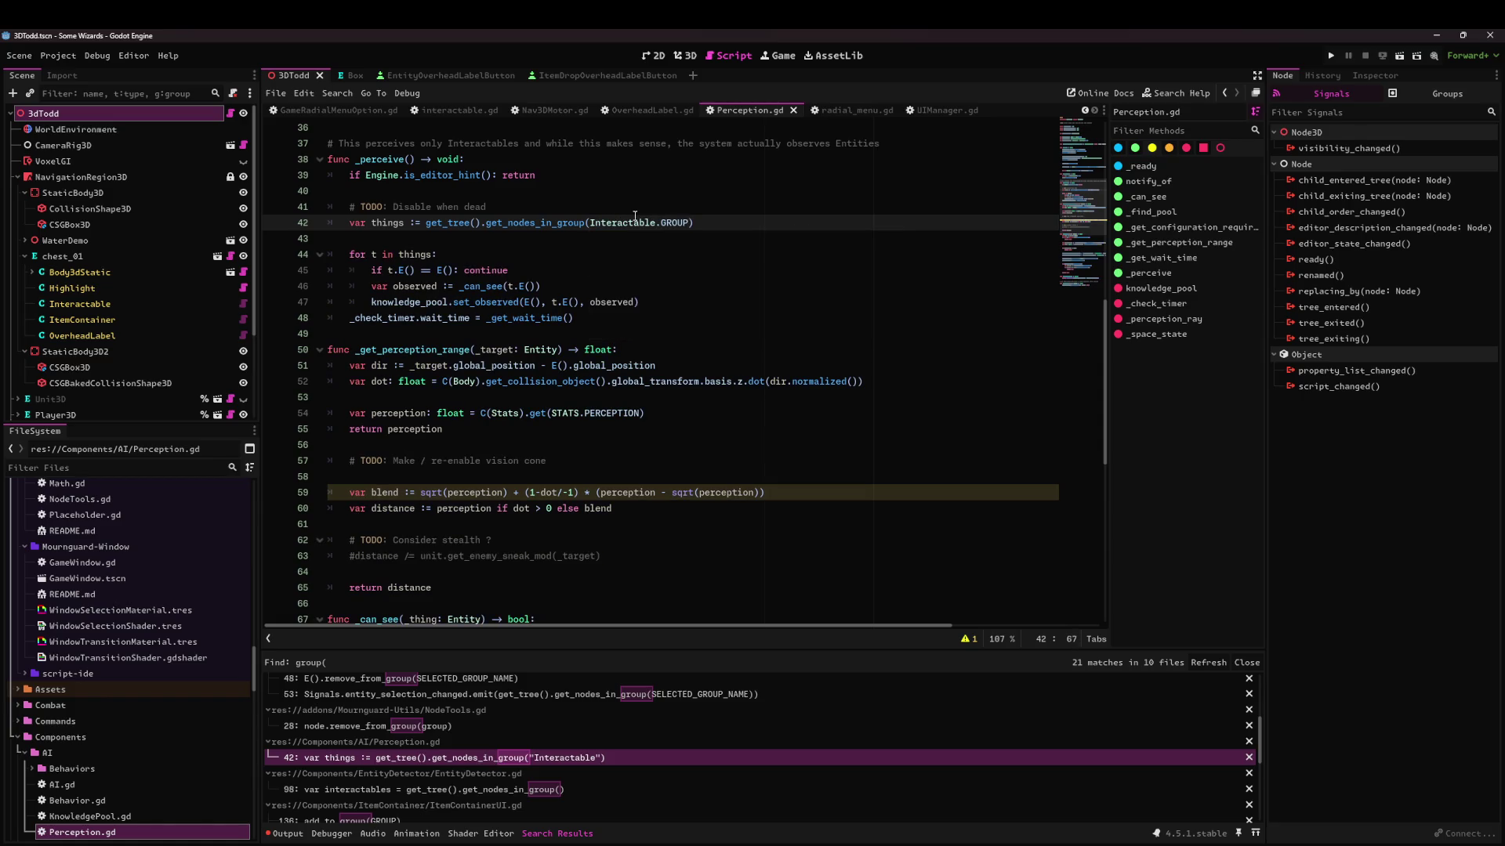
Open ItemDrop.gd at its add_to_group call and select GROUP_NAME on line 25.
{"action": "scroll", "coordinate": [624, 731], "scroll_direction": "down", "scroll_amount": 5}
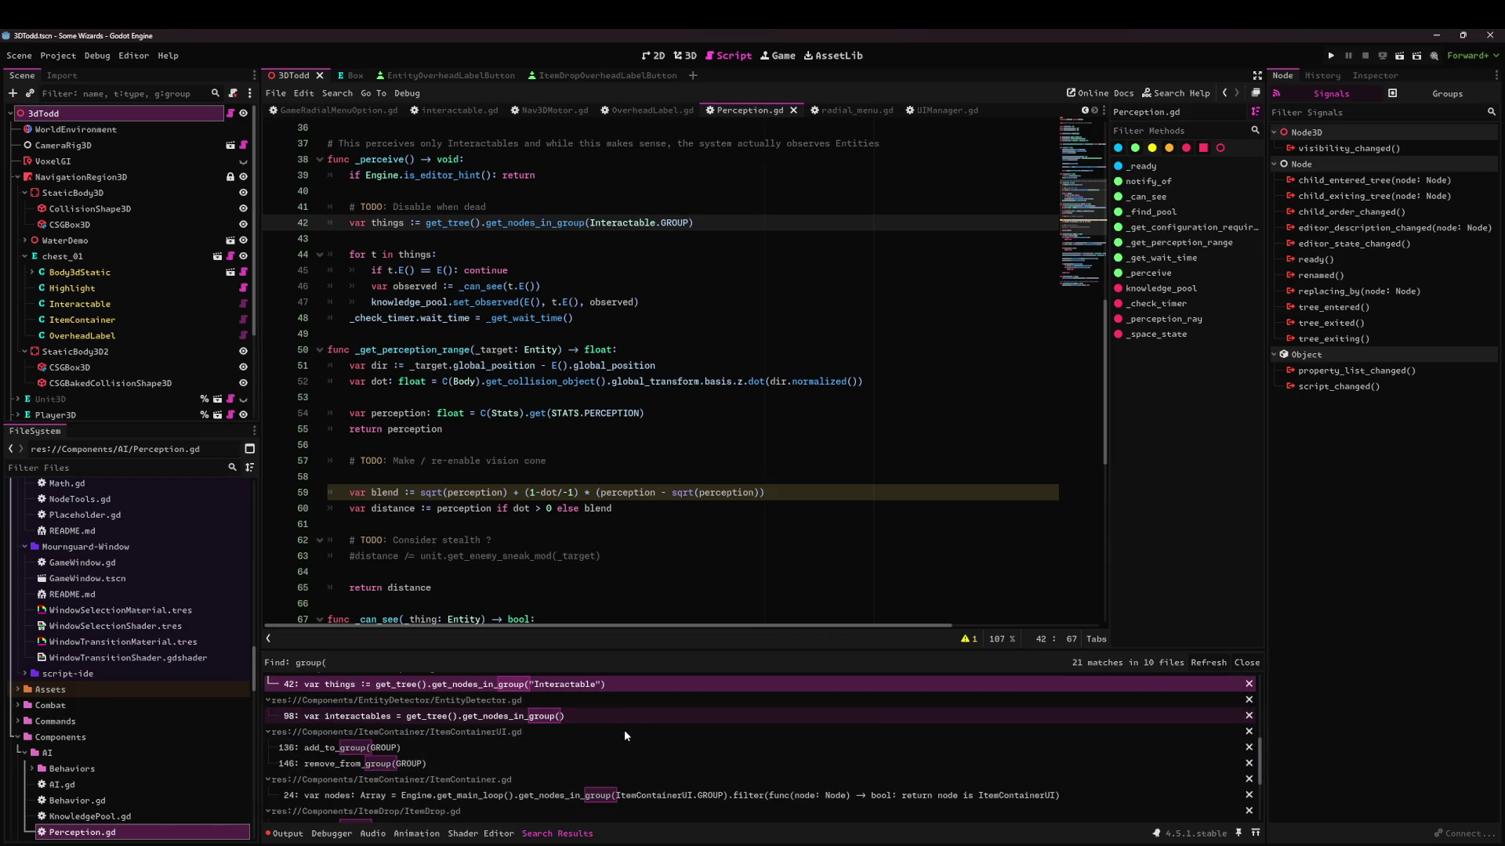
{"action": "scroll", "coordinate": [628, 733], "scroll_direction": "down", "scroll_amount": 2}
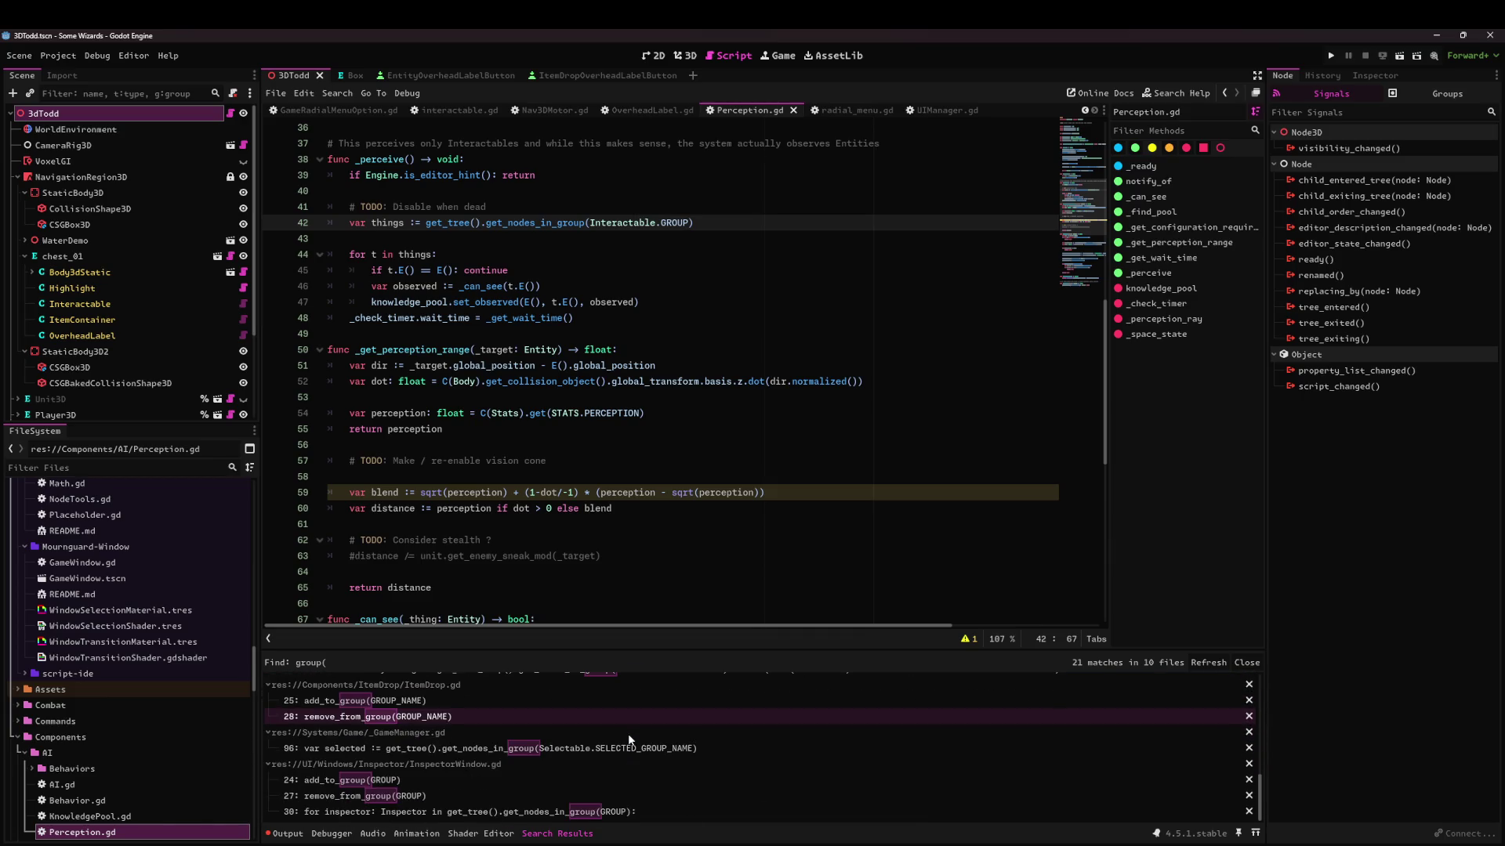
{"action": "left_click", "coordinate": [402, 700]}
{"action": "scroll", "coordinate": [540, 497], "scroll_direction": "up", "scroll_amount": 2}
{"action": "double_click", "coordinate": [447, 508]}
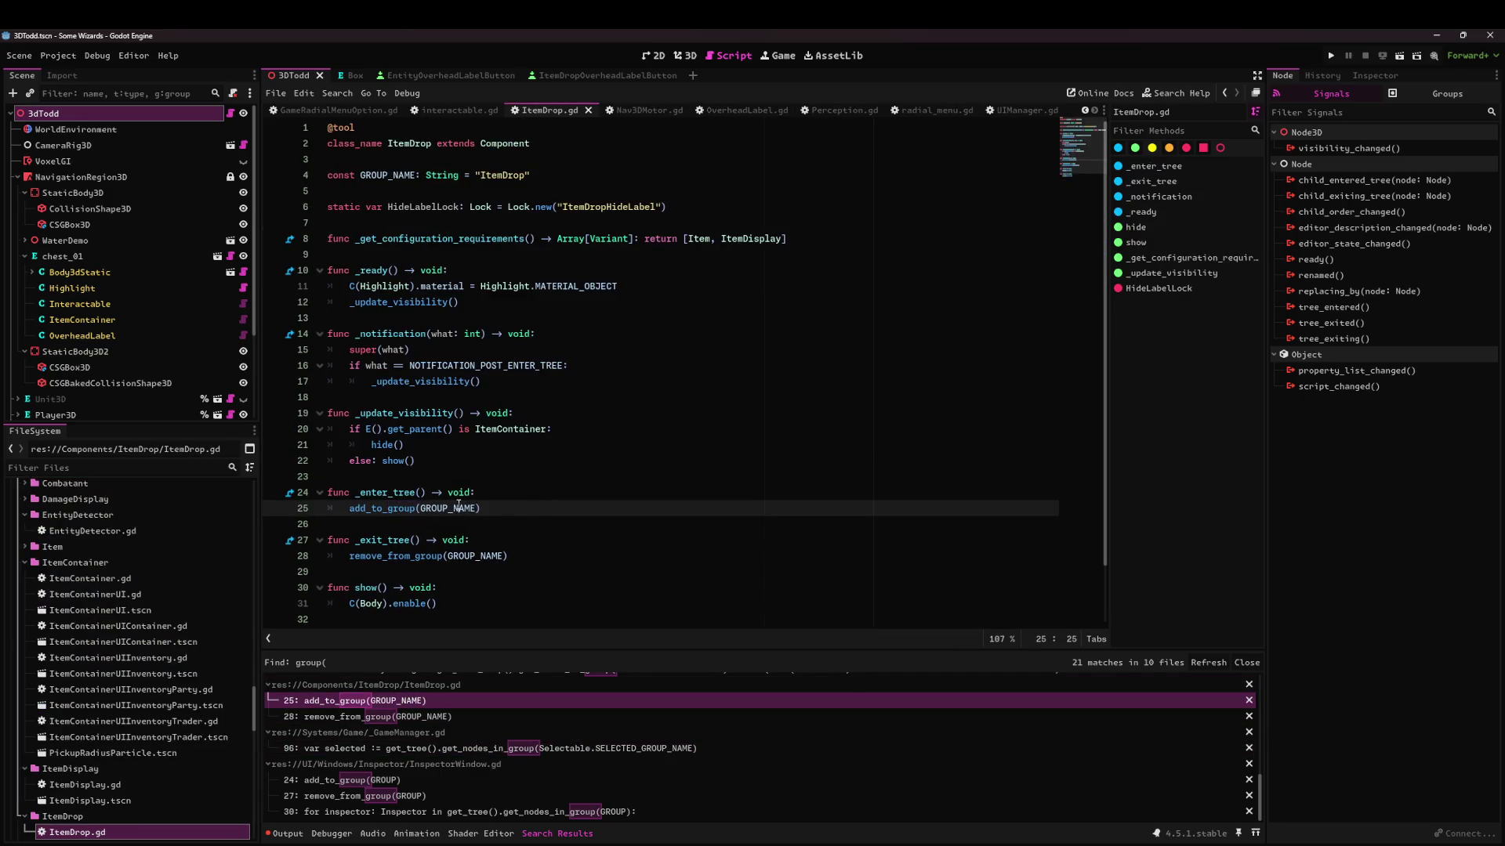
Search the project for GROUP_NAME and inspect Selectable.gd's SELECTABLE_GROUP_NAME constant.
{"action": "key", "text": "ctrl+shift+f"}
{"action": "key", "text": "Return"}
{"action": "scroll", "coordinate": [502, 732], "scroll_direction": "down", "scroll_amount": 3}
{"action": "scroll", "coordinate": [506, 772], "scroll_direction": "up", "scroll_amount": 1}
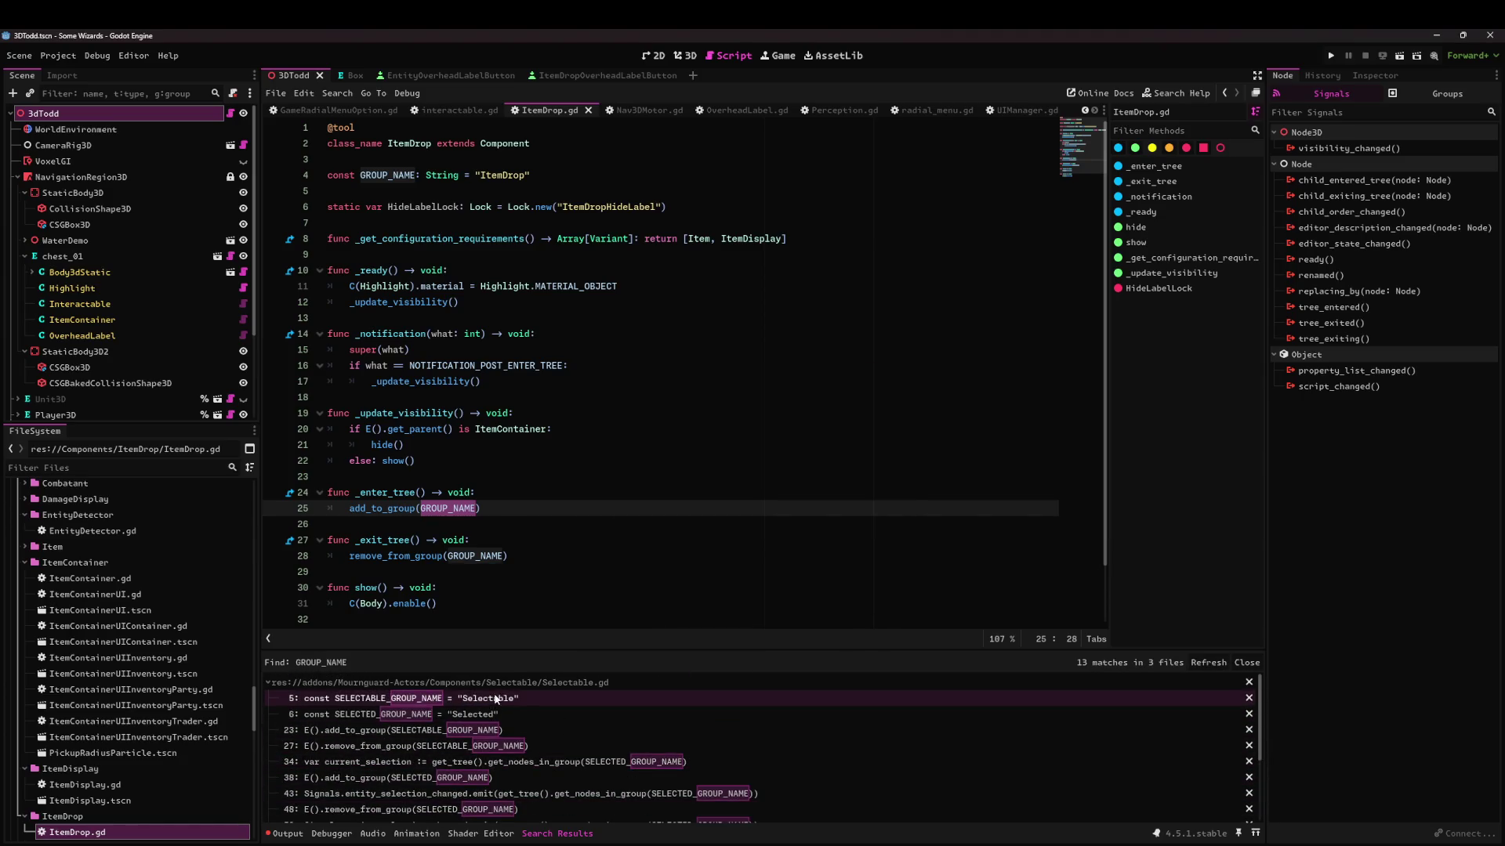
{"action": "left_click", "coordinate": [470, 700]}
{"action": "scroll", "coordinate": [441, 217], "scroll_direction": "up", "scroll_amount": 2}
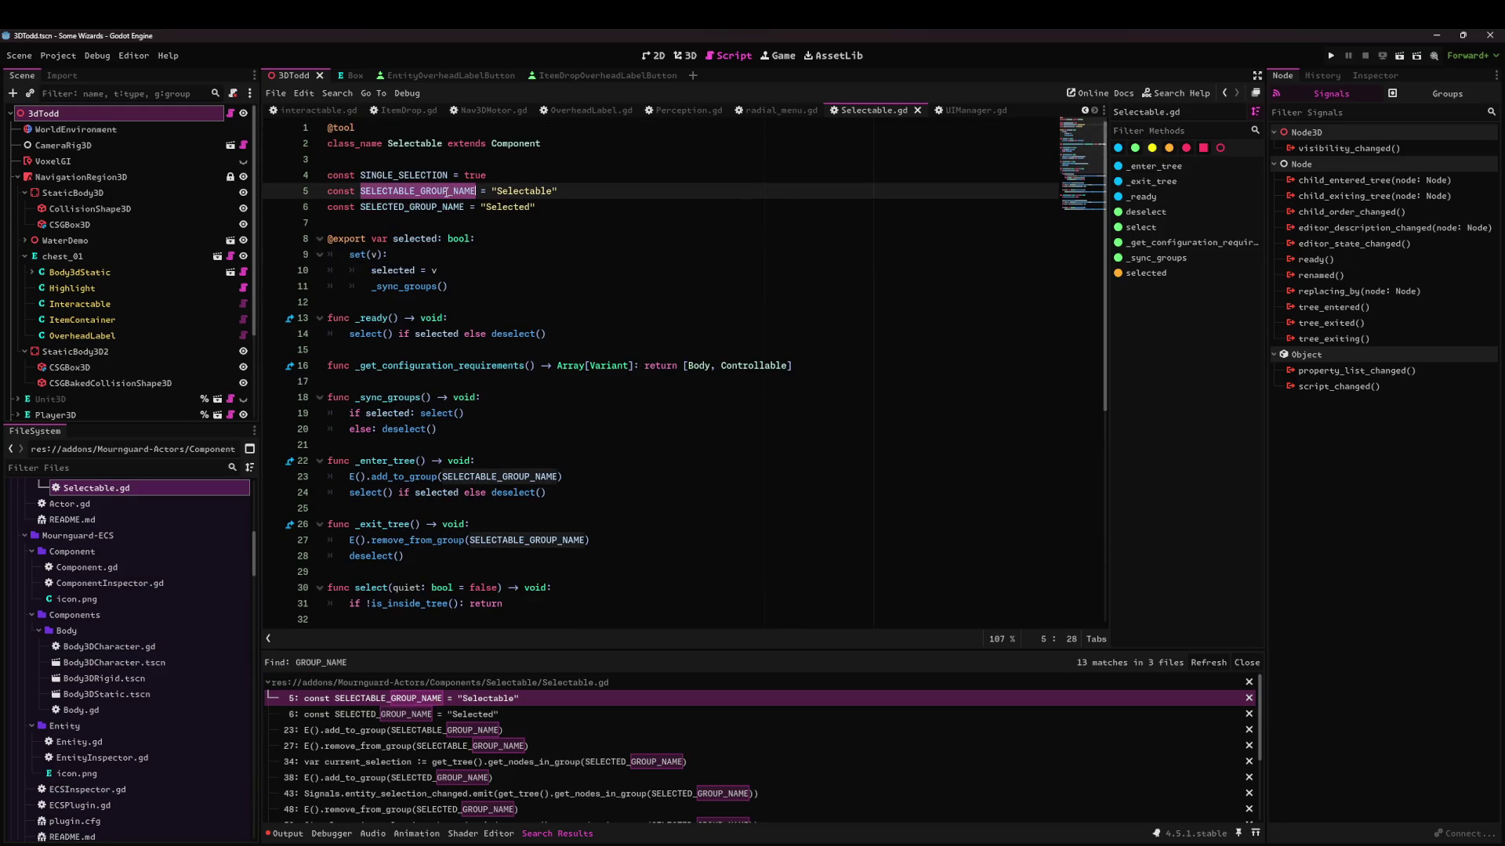
{"action": "double_click", "coordinate": [351, 683]}
Rename GROUP_NAME to GROUP in ItemDrop.gd's declaration and both group calls.
{"action": "left_click", "coordinate": [373, 715]}
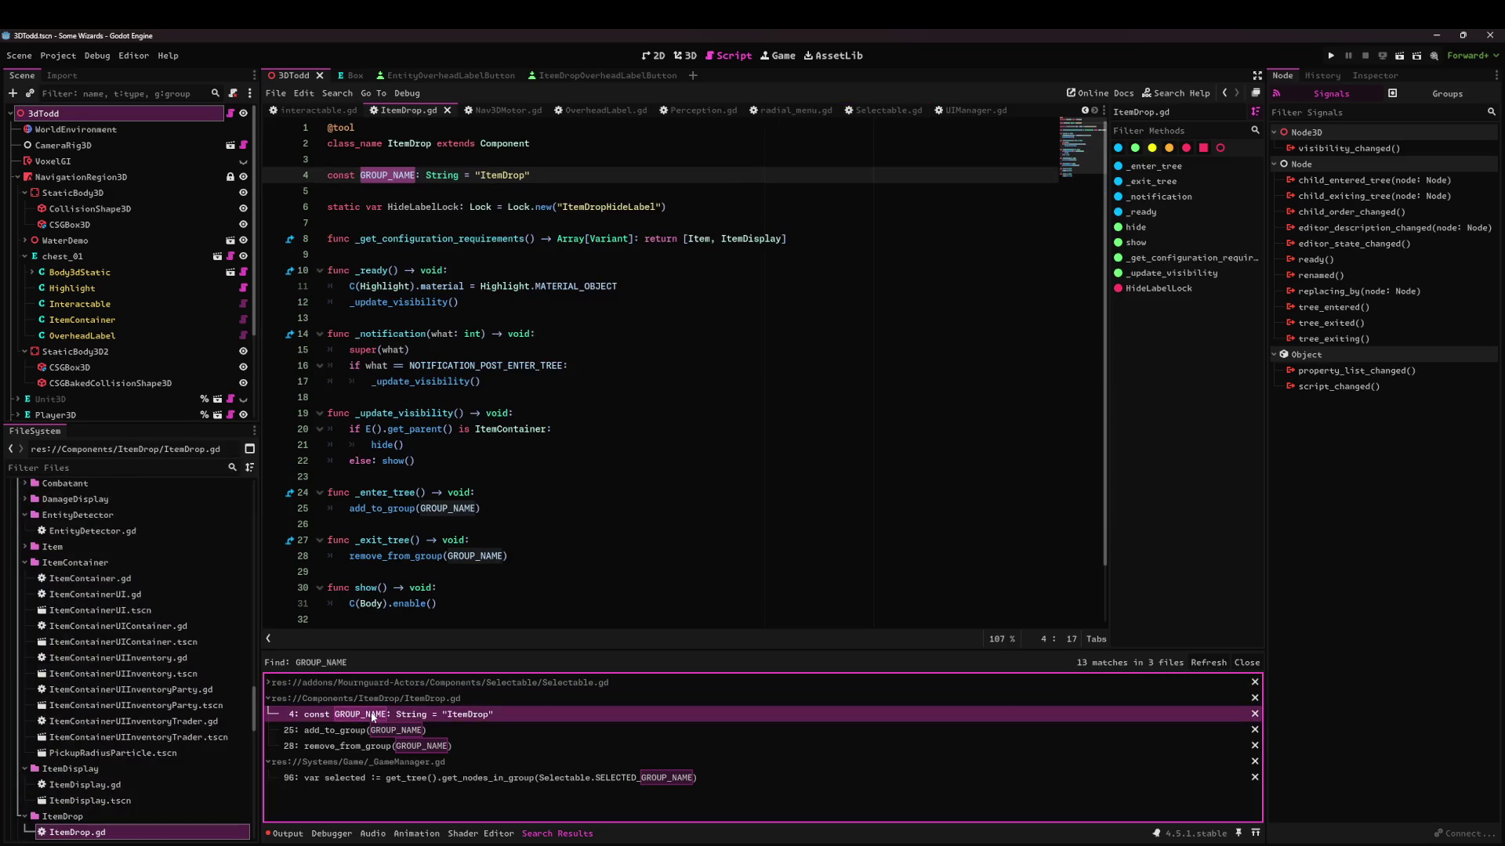
{"action": "key", "text": "ctrl+d"}
{"action": "key", "text": "ctrl+d"}
{"action": "type", "text": "GROUP"}
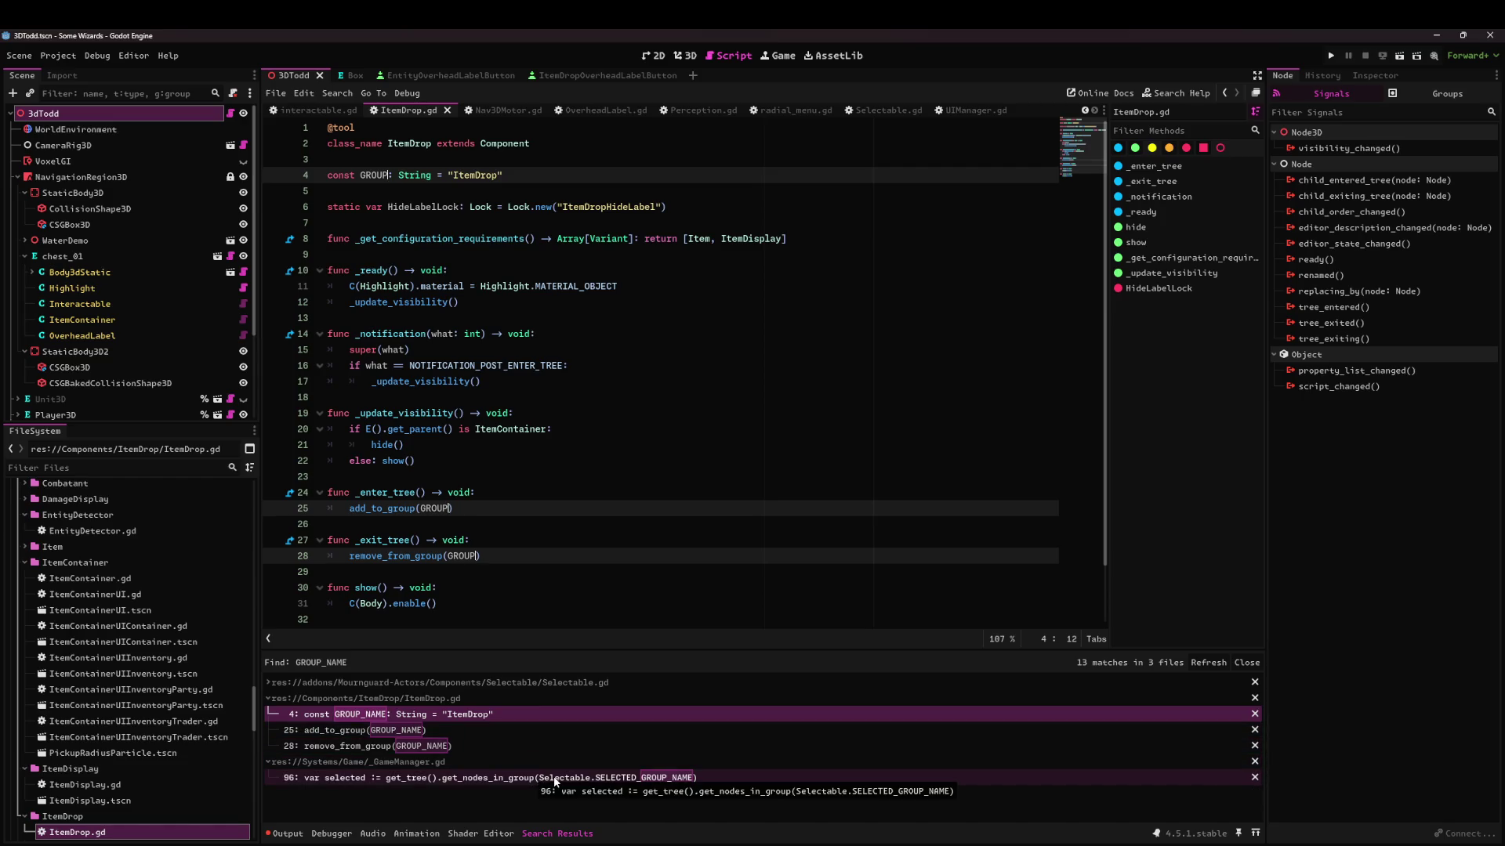
{"action": "left_click", "coordinate": [564, 445]}
{"action": "left_click", "coordinate": [784, 238]}
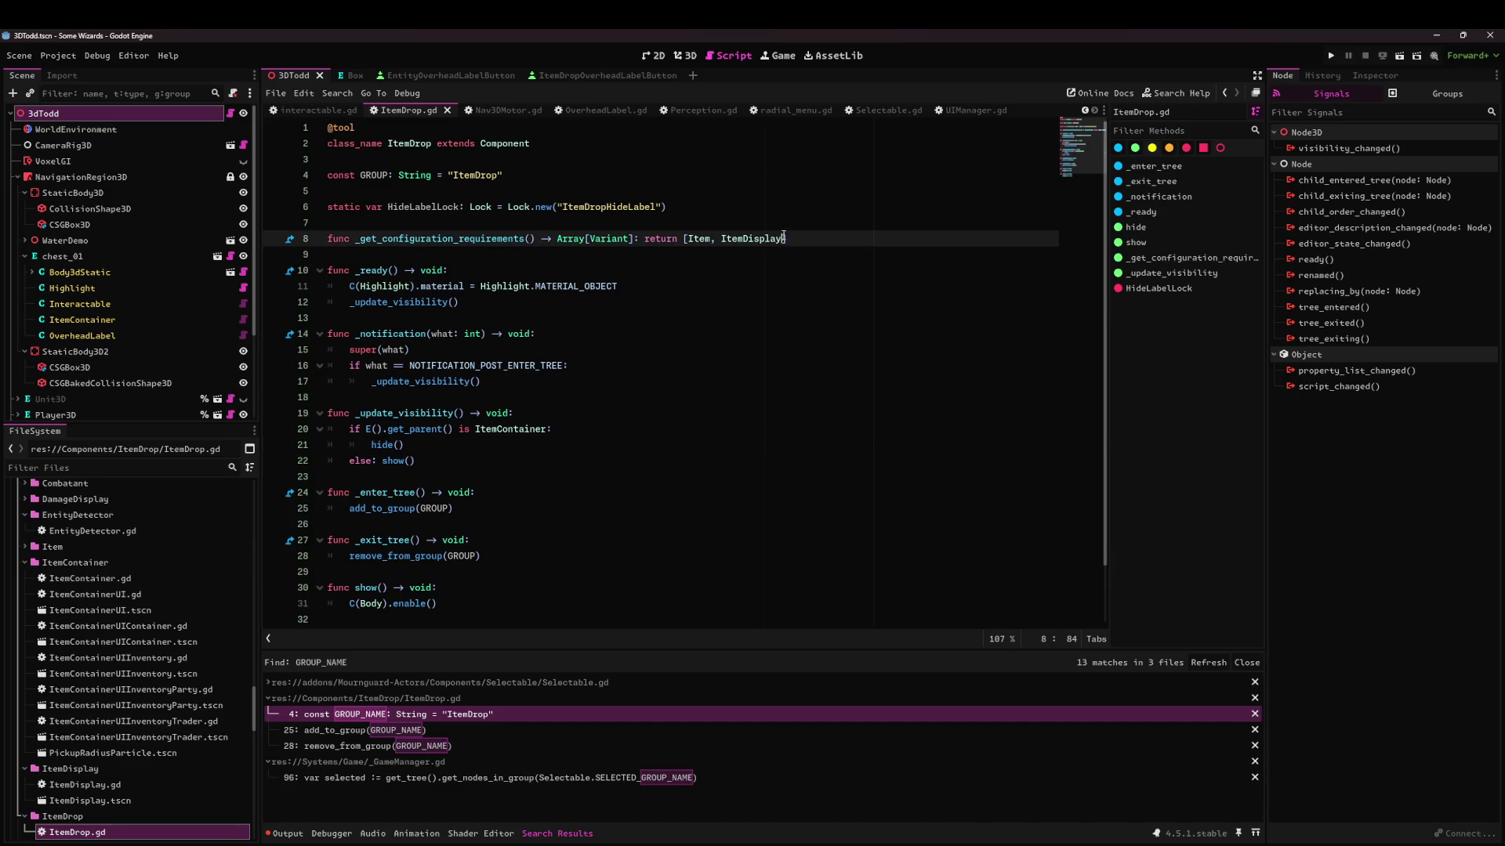
Close the ItemDrop.gd and Selectable.gd scripts so Perception.gd shows again.
{"action": "left_click", "coordinate": [447, 109]}
{"action": "left_click", "coordinate": [492, 207]}
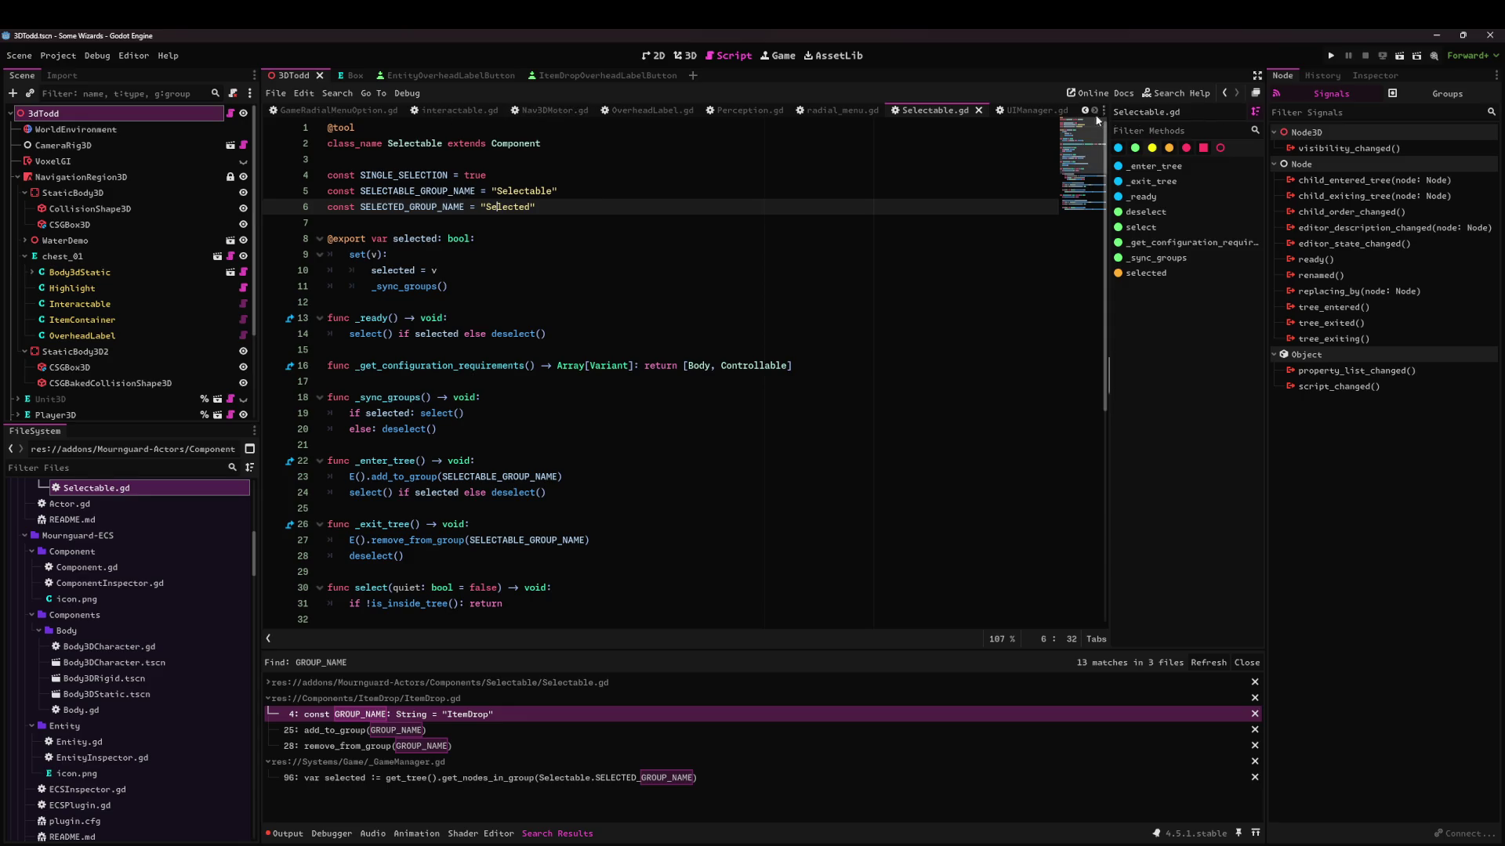
{"action": "left_click", "coordinate": [978, 110]}
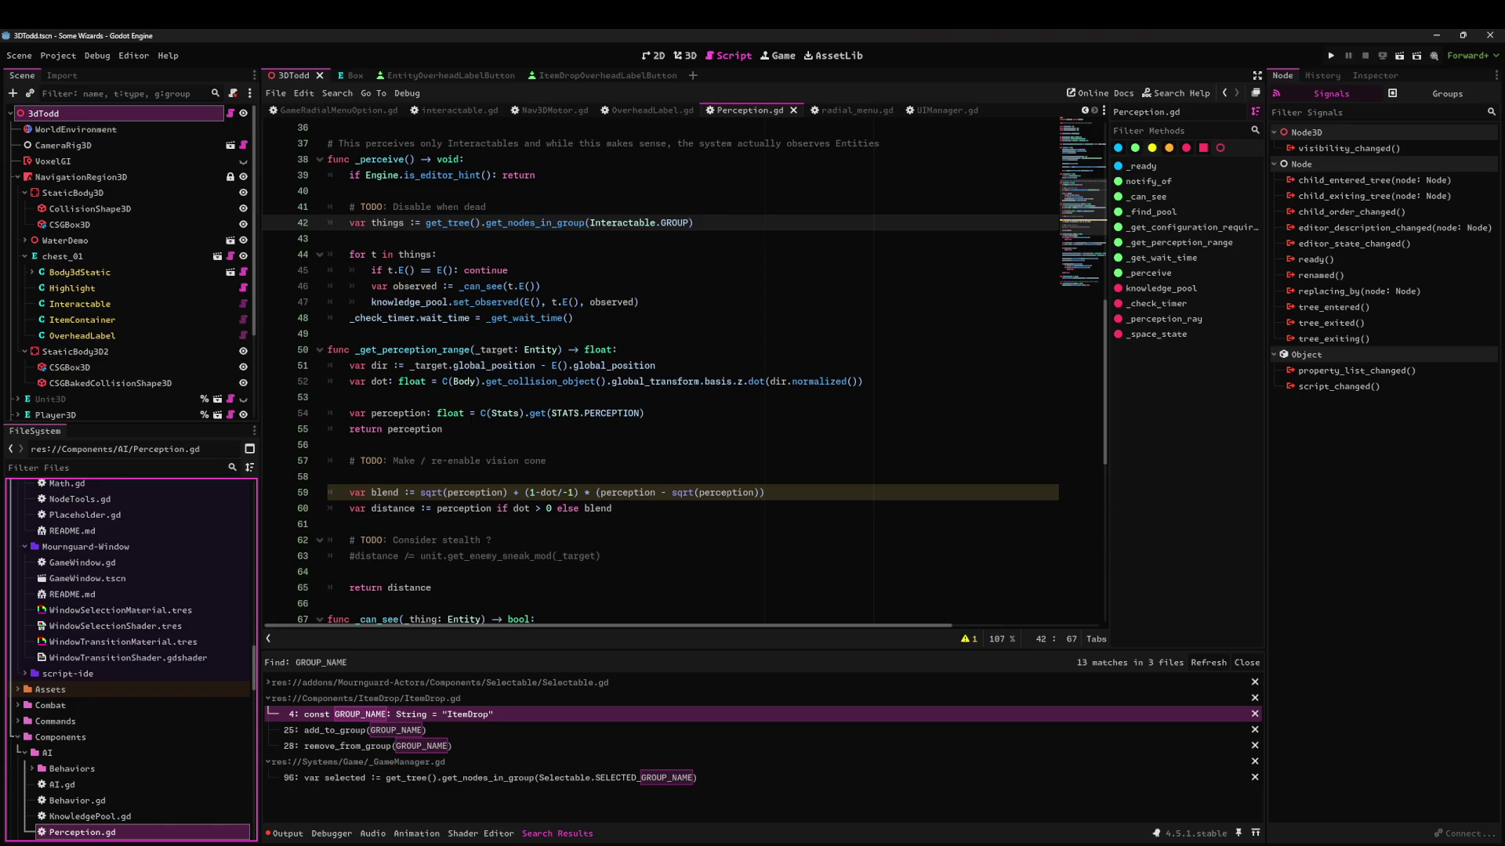
Check the UNREACHABLE_CODE warning on line 59 of Perception.gd, then close that script.
{"action": "left_click", "coordinate": [564, 494]}
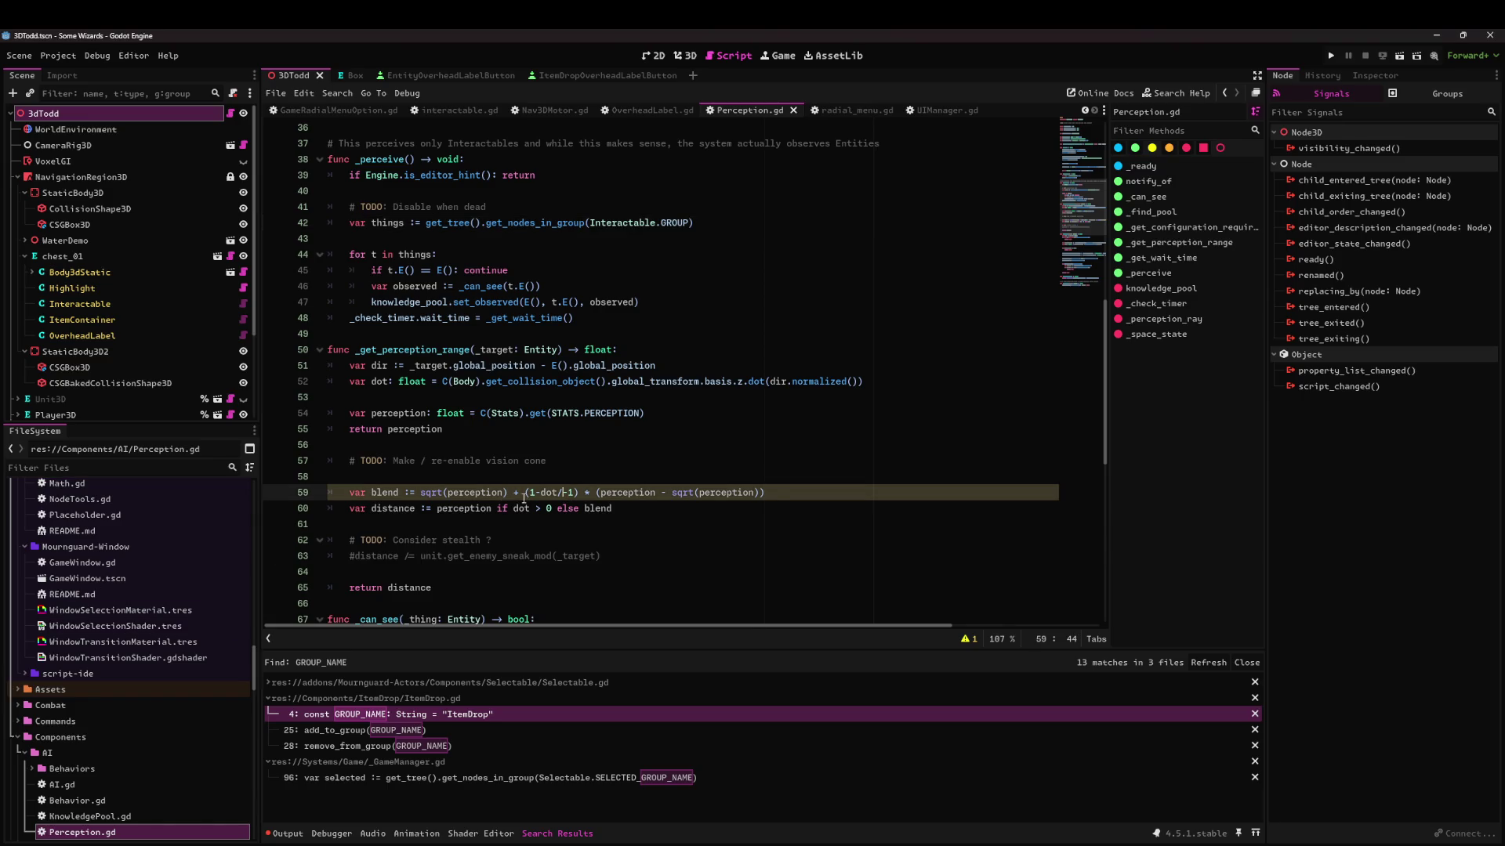
{"action": "left_click", "coordinate": [358, 494]}
{"action": "left_click", "coordinate": [969, 638]}
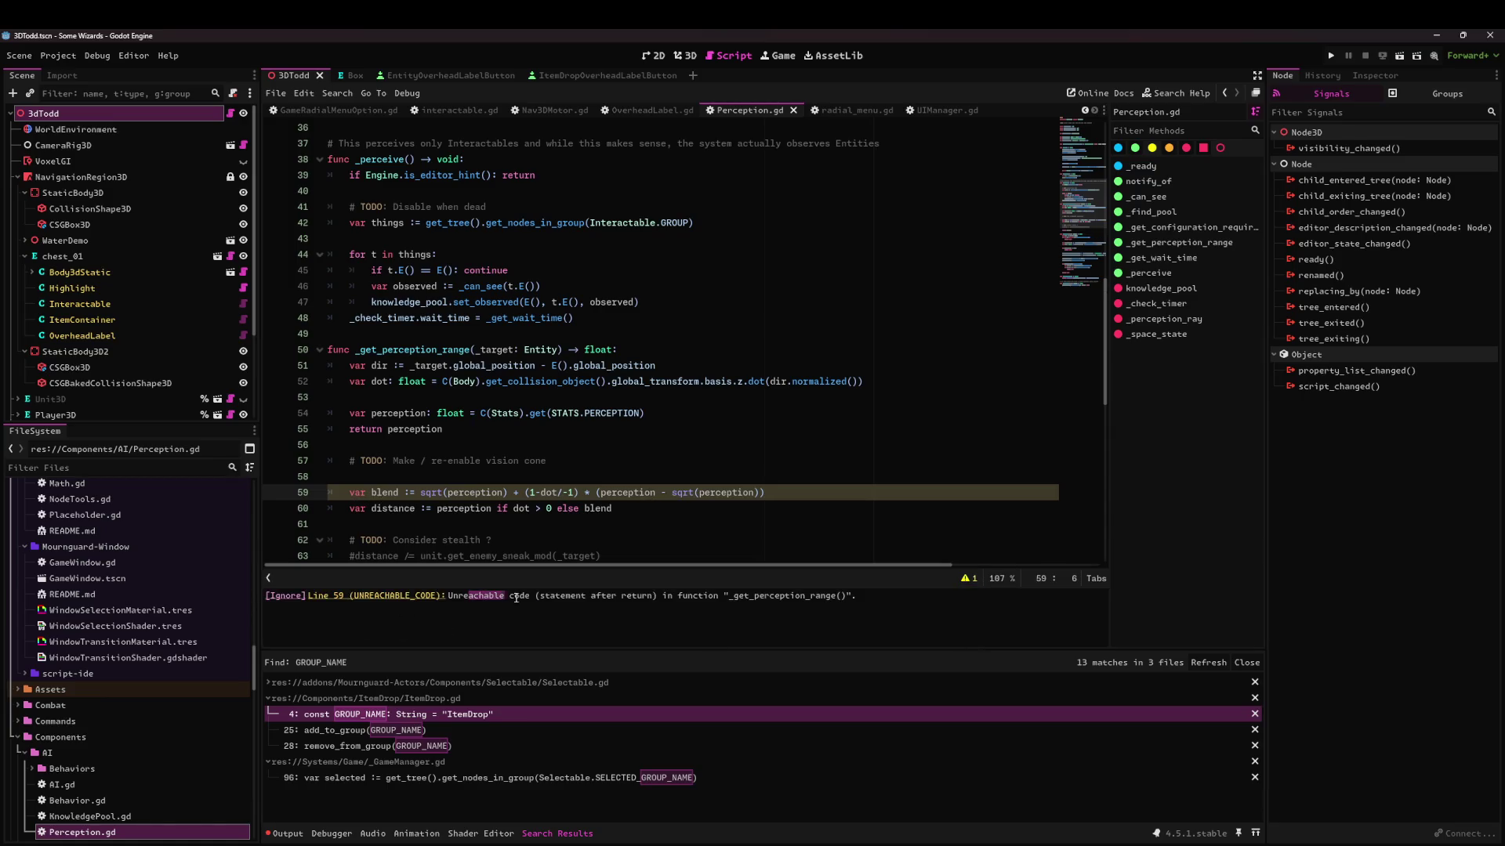
{"action": "left_click", "coordinate": [736, 597]}
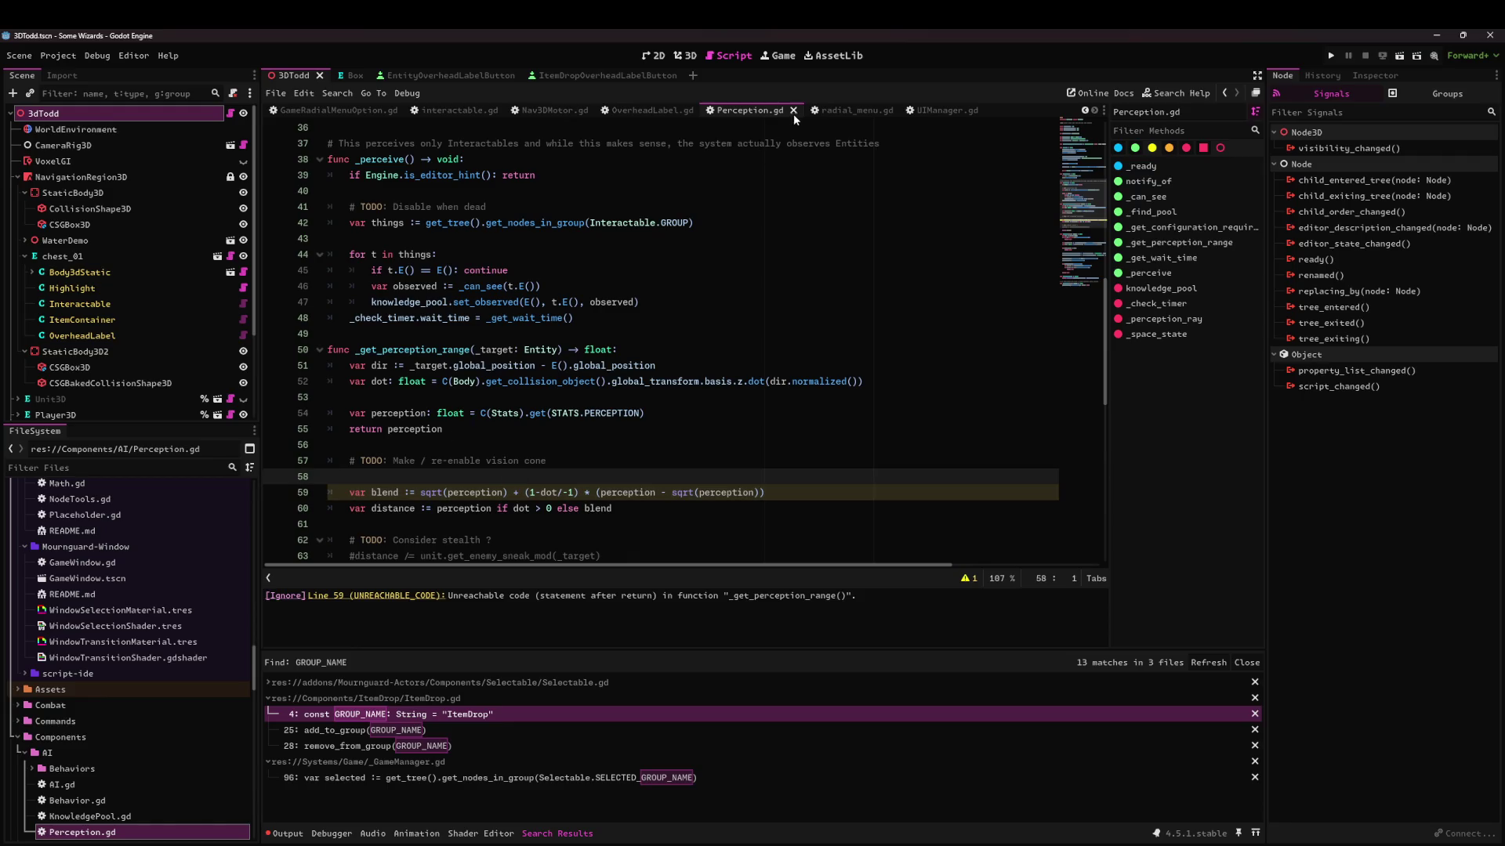
{"action": "left_click", "coordinate": [793, 111]}
{"action": "left_click", "coordinate": [660, 413]}
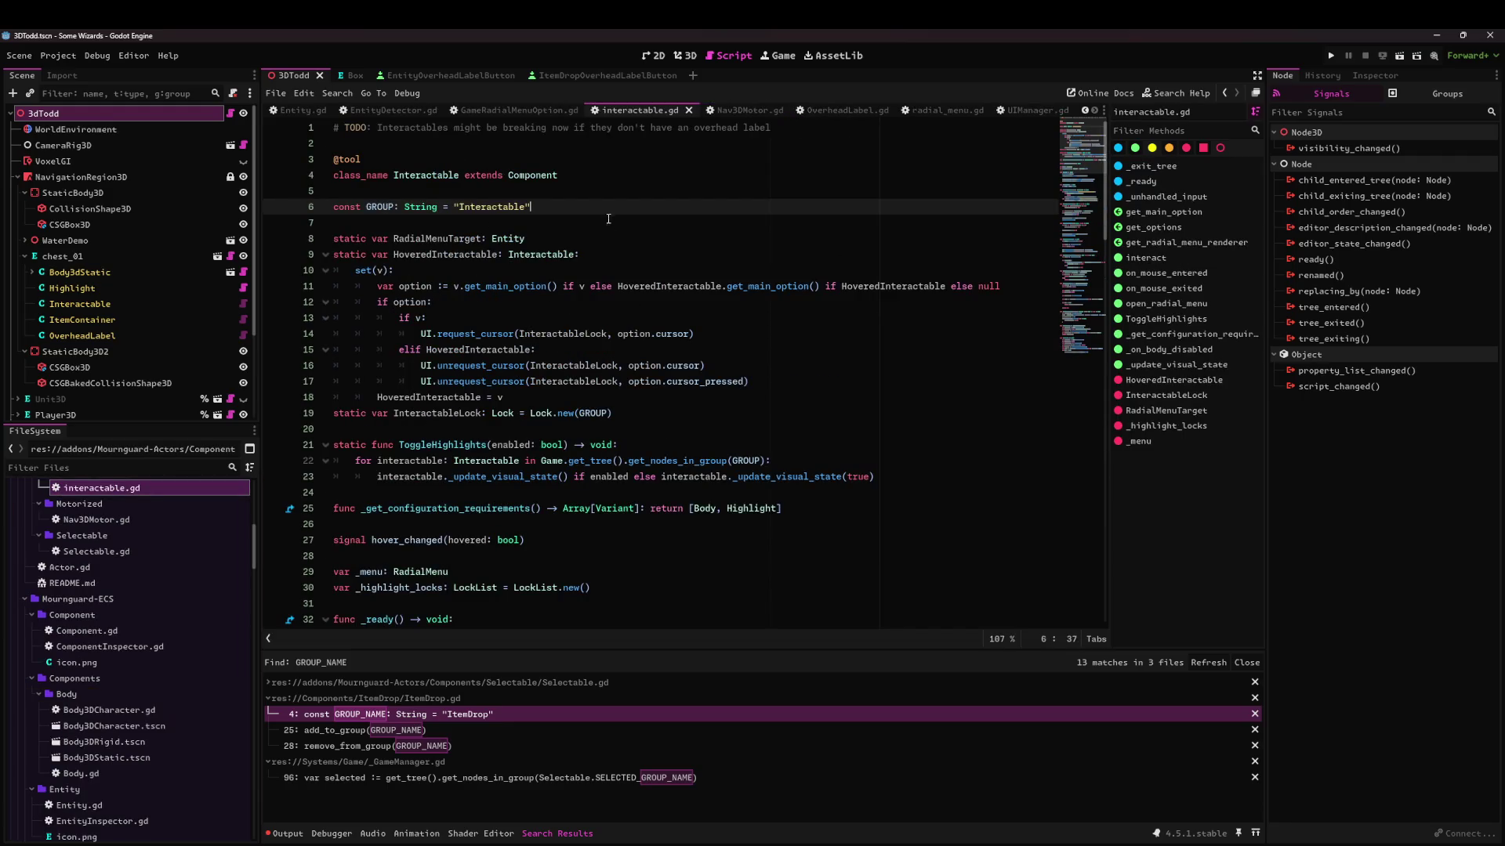
Scroll through interactable.gd, briefly glancing at GameRadialMenuOption.gd.
{"action": "scroll", "coordinate": [660, 402], "scroll_direction": "down", "scroll_amount": 6}
{"action": "scroll", "coordinate": [660, 402], "scroll_direction": "down", "scroll_amount": 3}
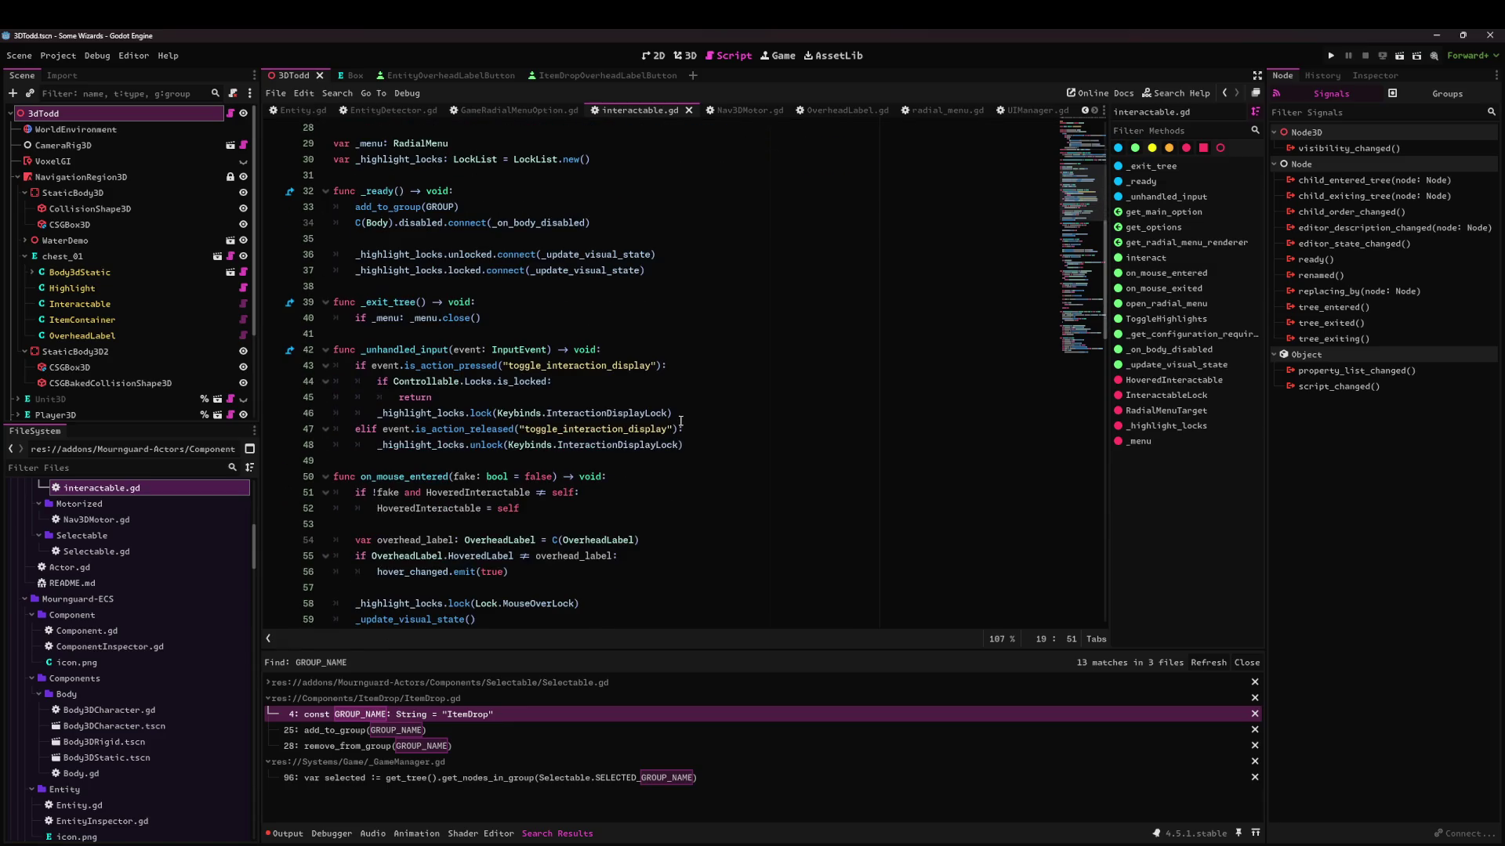
{"action": "scroll", "coordinate": [663, 435], "scroll_direction": "down", "scroll_amount": 2}
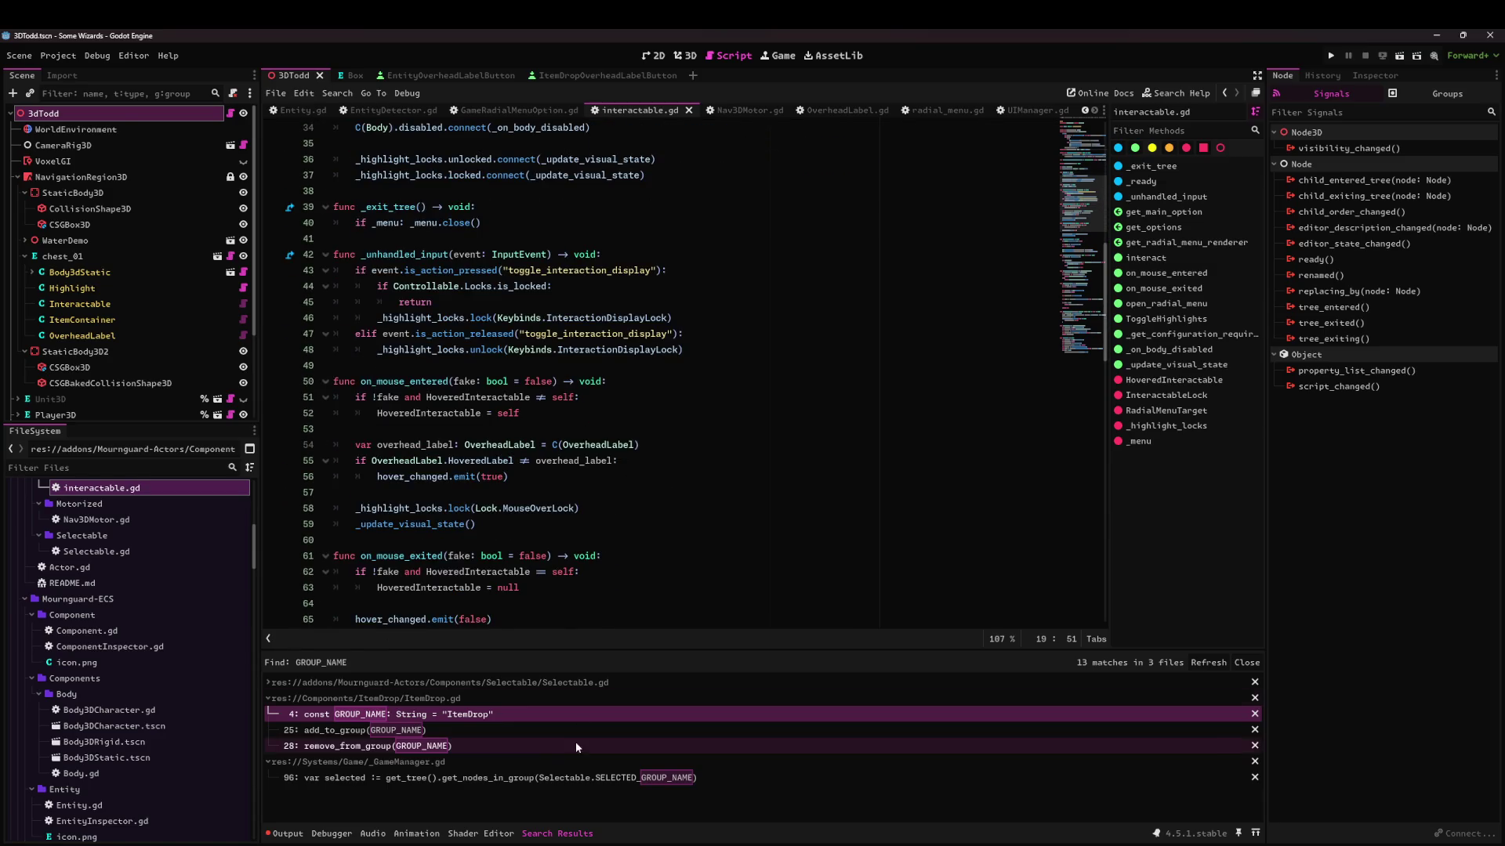
{"action": "scroll", "coordinate": [654, 509], "scroll_direction": "down", "scroll_amount": 5}
{"action": "left_click", "coordinate": [654, 508]}
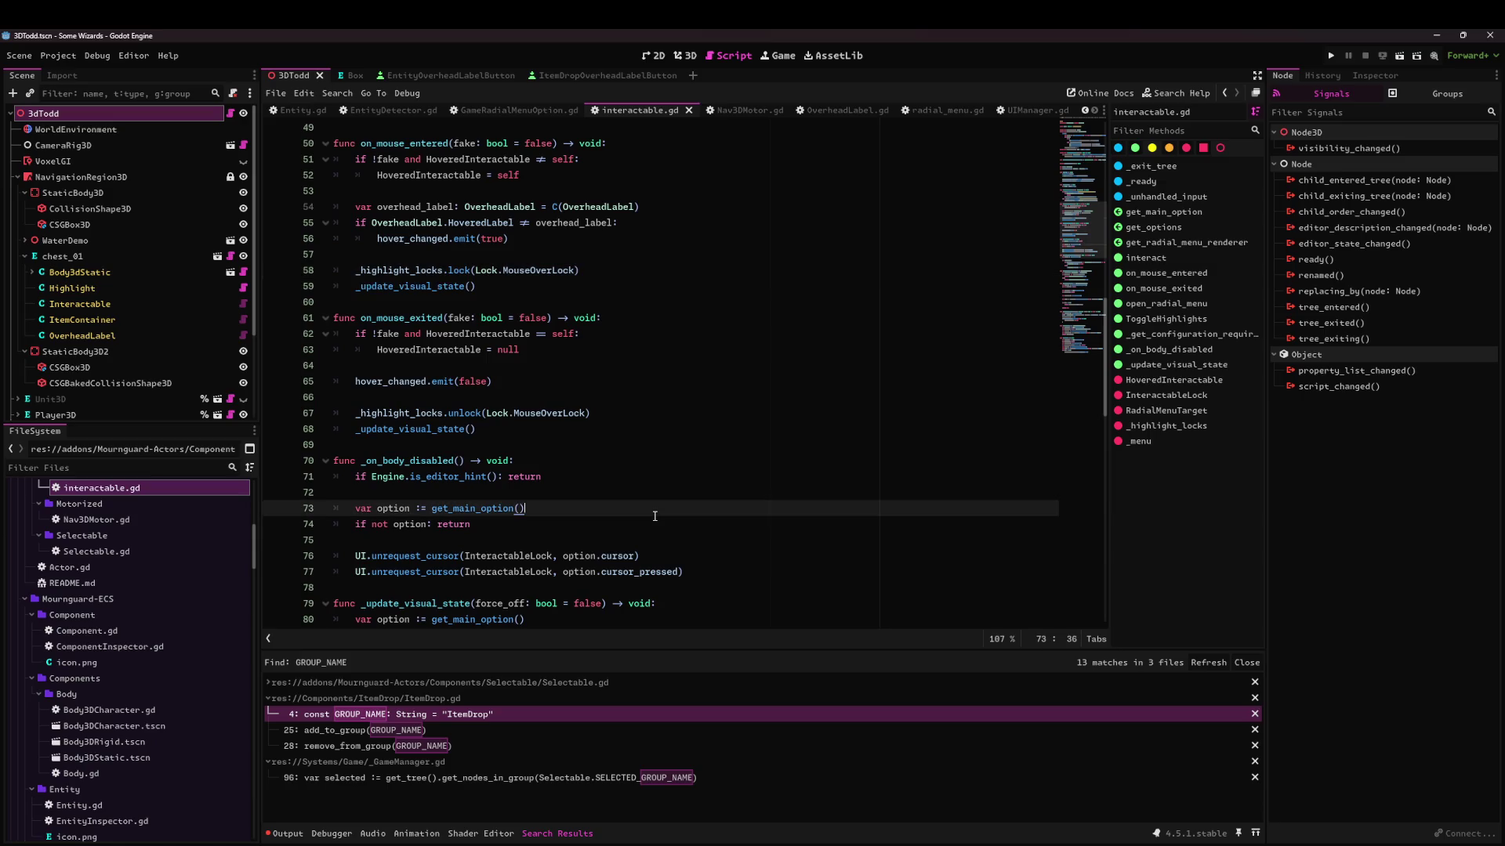
{"action": "scroll", "coordinate": [654, 516], "scroll_direction": "up", "scroll_amount": 5}
{"action": "left_click", "coordinate": [509, 110]}
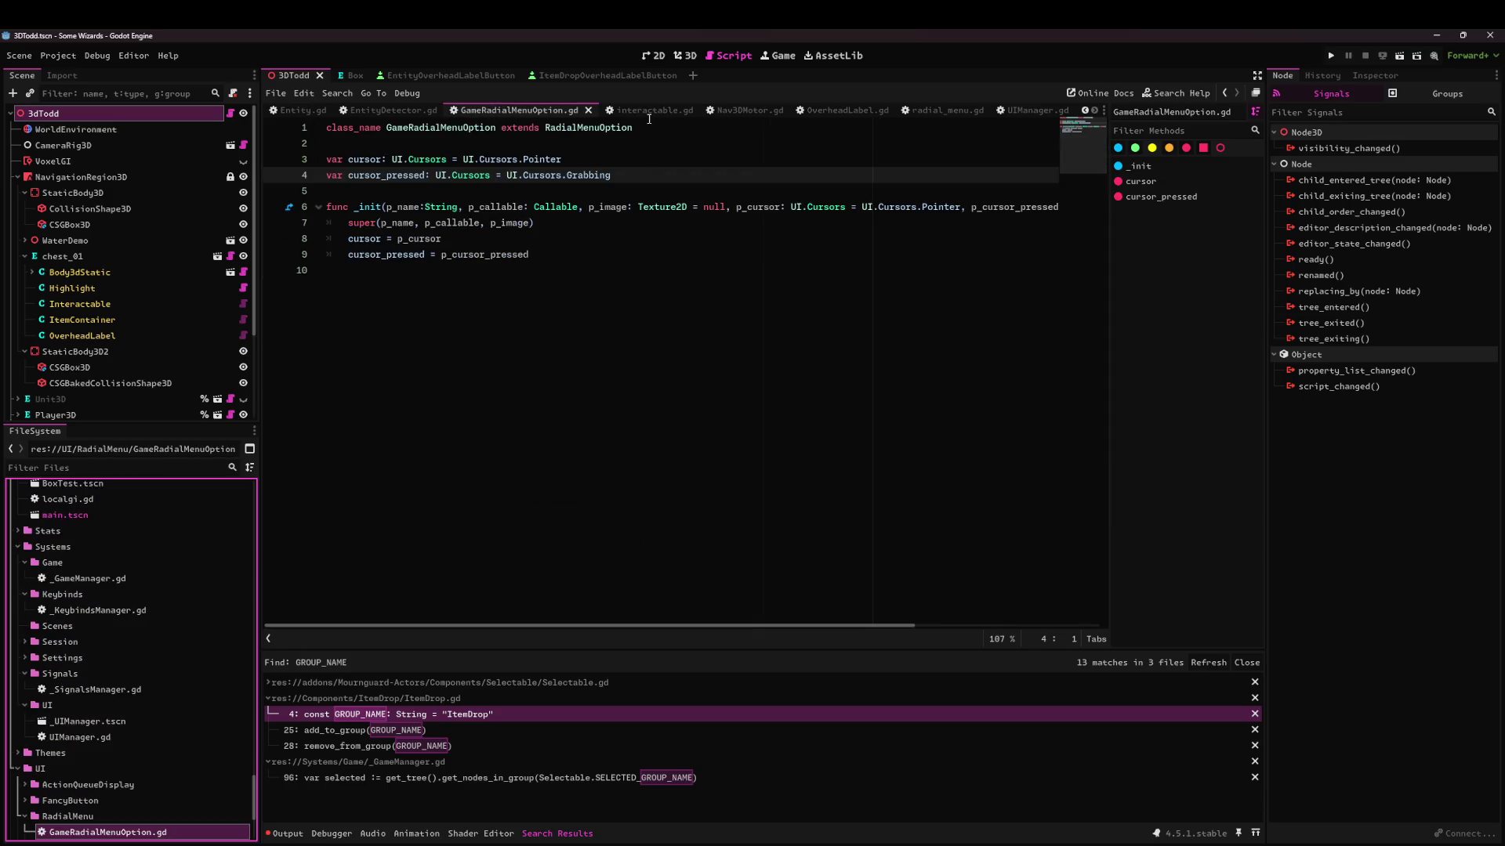
{"action": "left_click", "coordinate": [649, 110]}
{"action": "left_click", "coordinate": [665, 392]}
Undo and redo so line 33 keeps add_to_group(GROUP), save interactable.gd, and go to EntityDetector.gd.
{"action": "scroll", "coordinate": [665, 389], "scroll_direction": "down", "scroll_amount": 7}
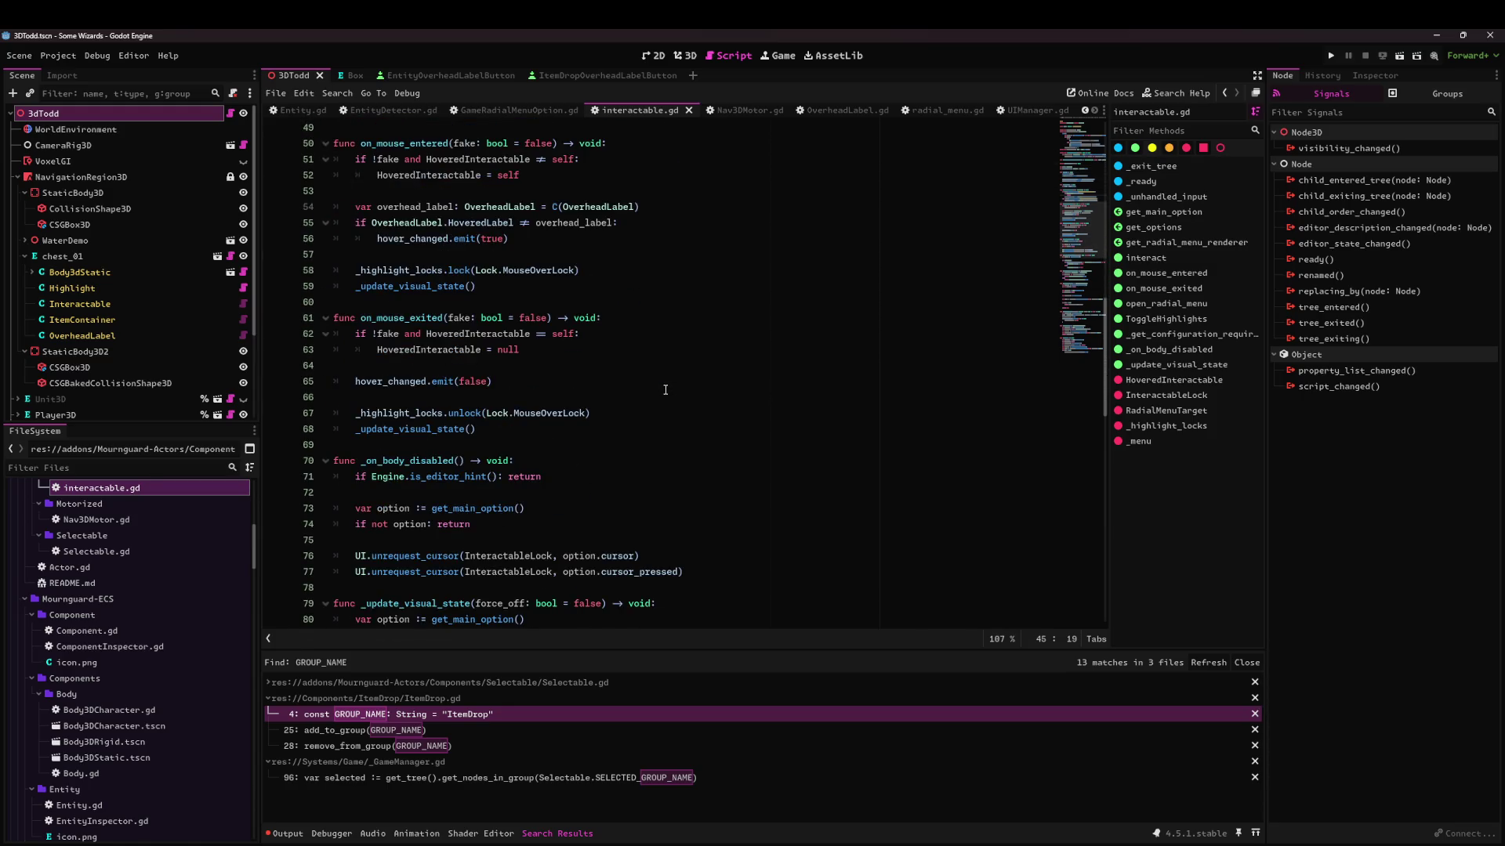
{"action": "scroll", "coordinate": [648, 387], "scroll_direction": "down", "scroll_amount": 7}
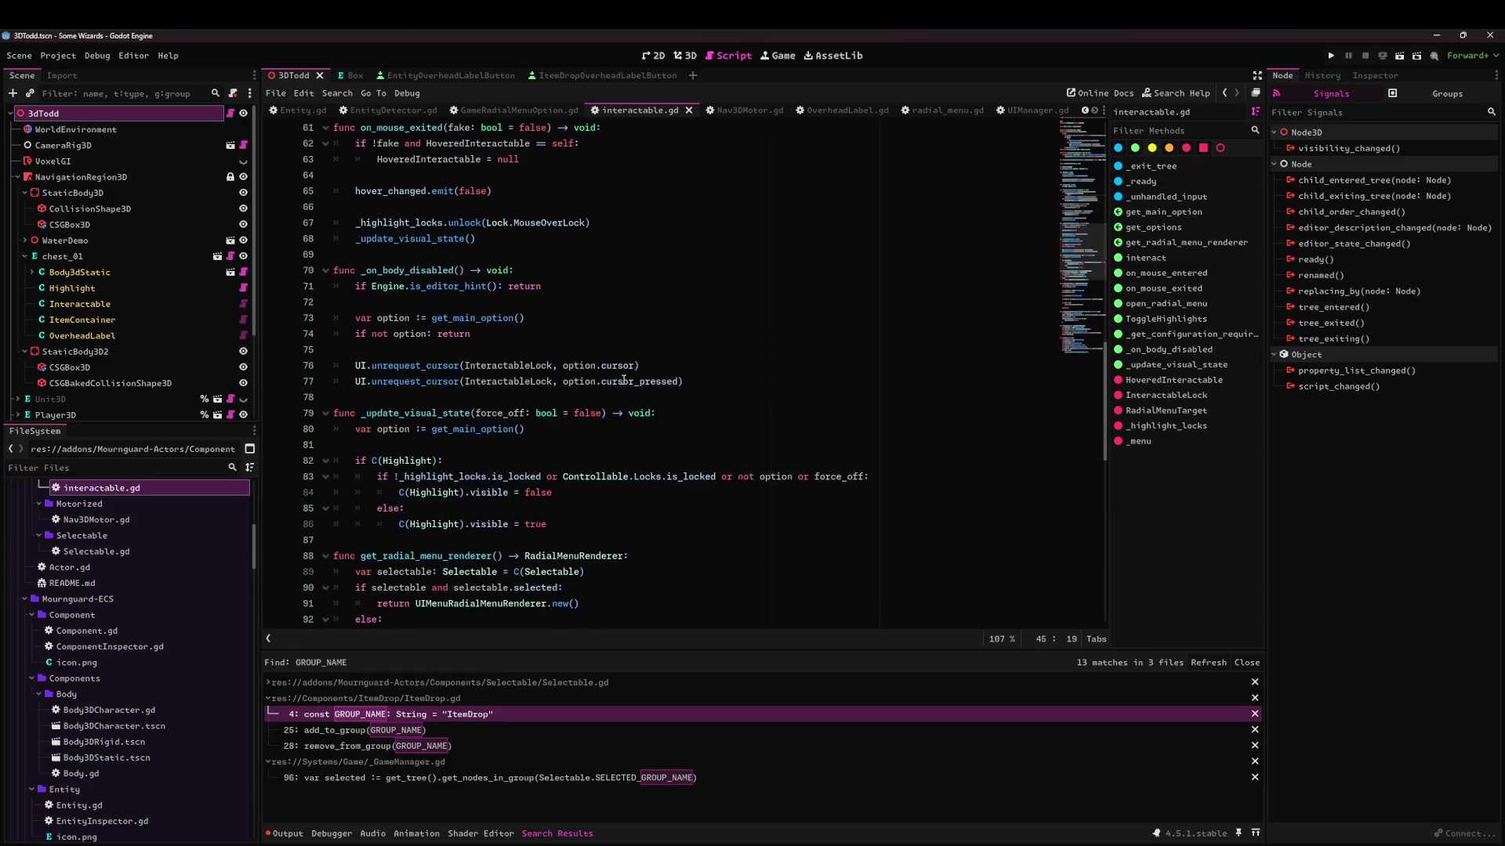
{"action": "scroll", "coordinate": [632, 378], "scroll_direction": "down", "scroll_amount": 3}
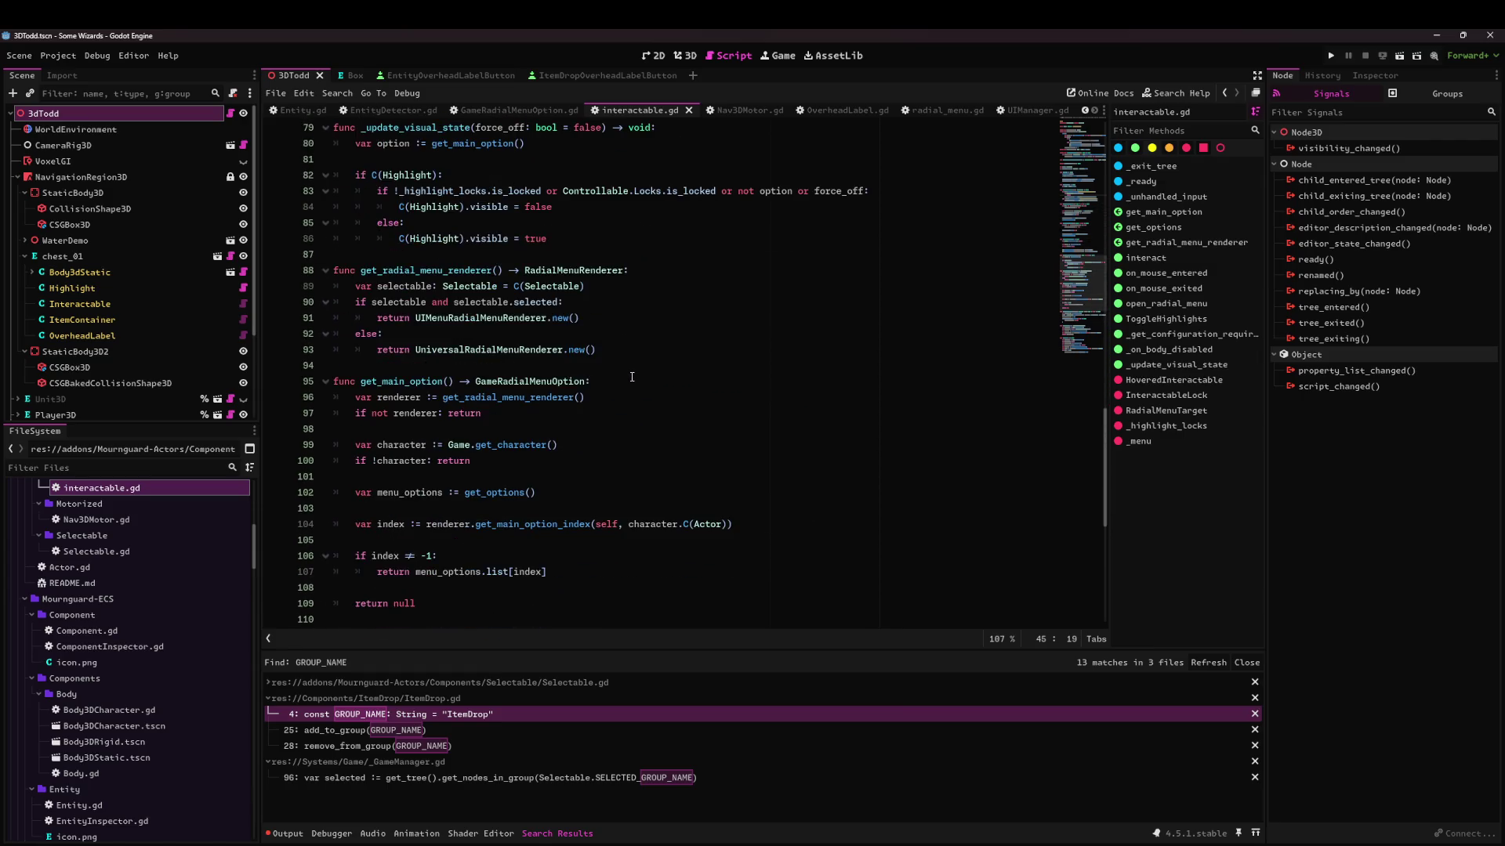
{"action": "left_click", "coordinate": [615, 503]}
{"action": "key", "text": "ctrl+z"}
{"action": "key", "text": "ctrl+z"}
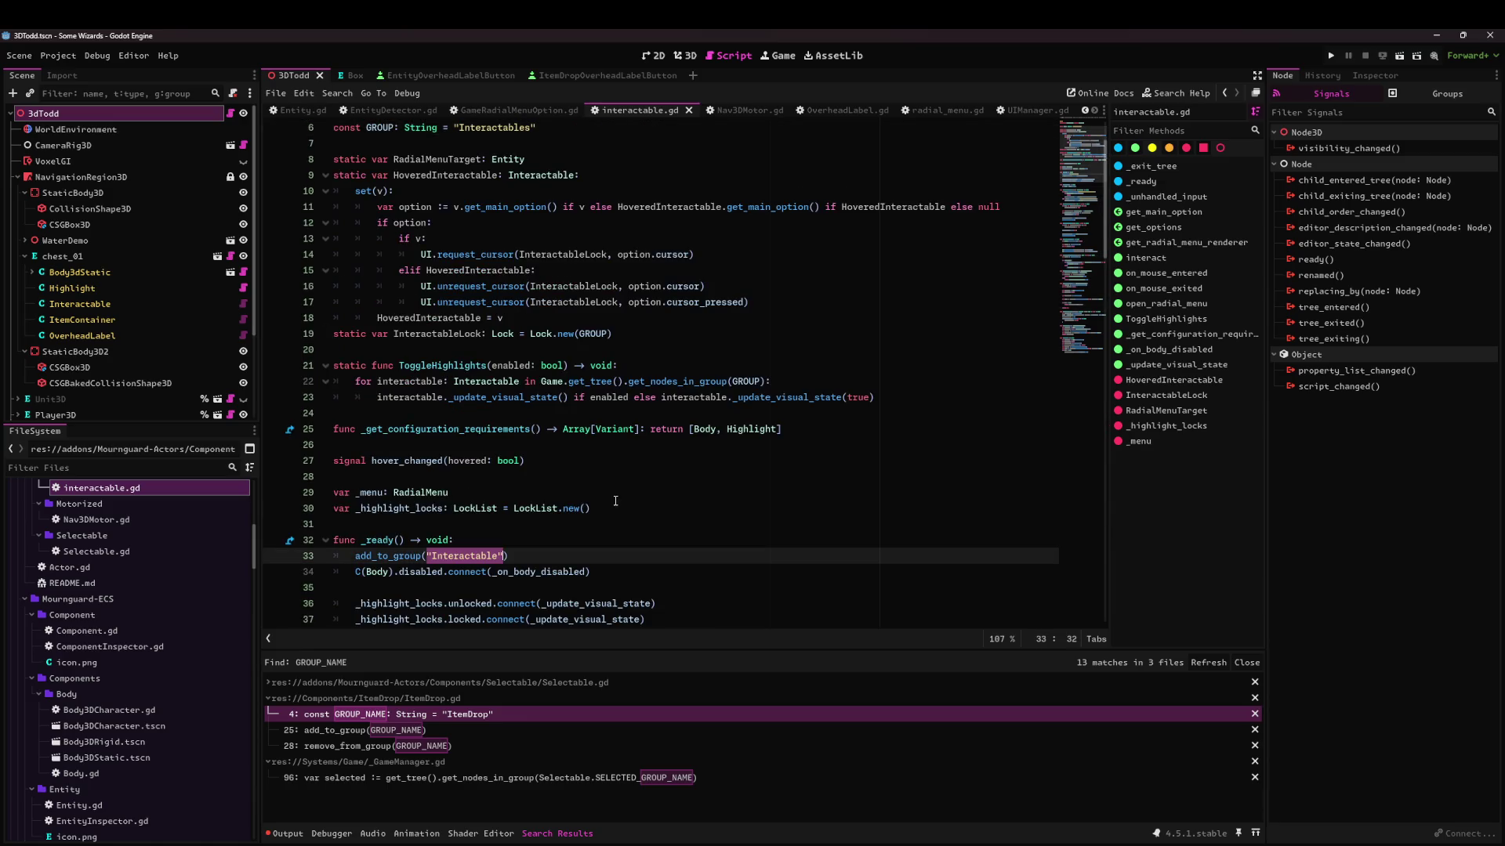
{"action": "key", "text": "ctrl+z"}
{"action": "key", "text": "ctrl+y"}
{"action": "key", "text": "ctrl+y"}
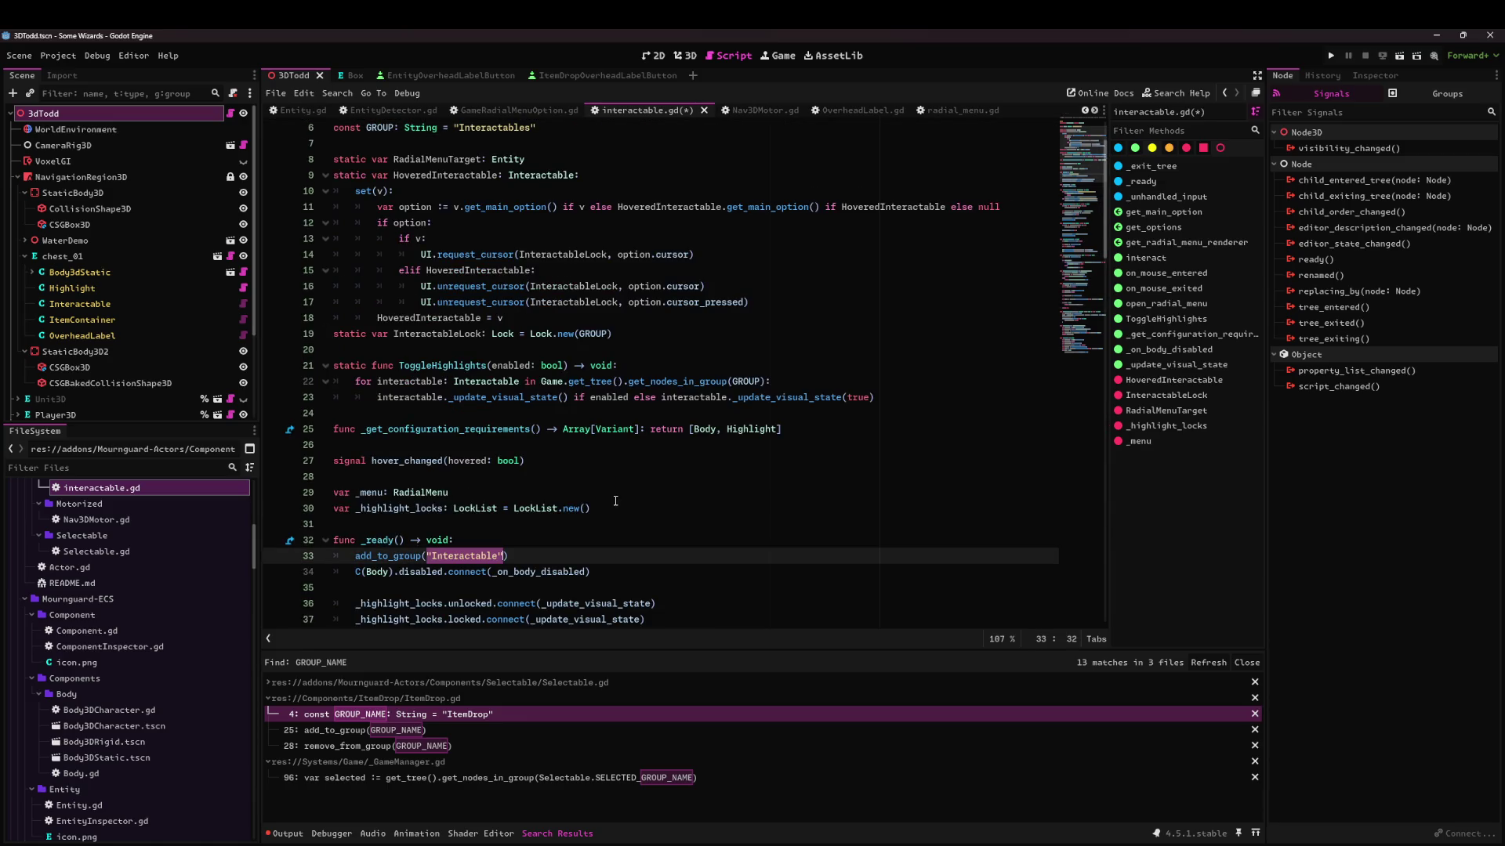
{"action": "key", "text": "ctrl+s"}
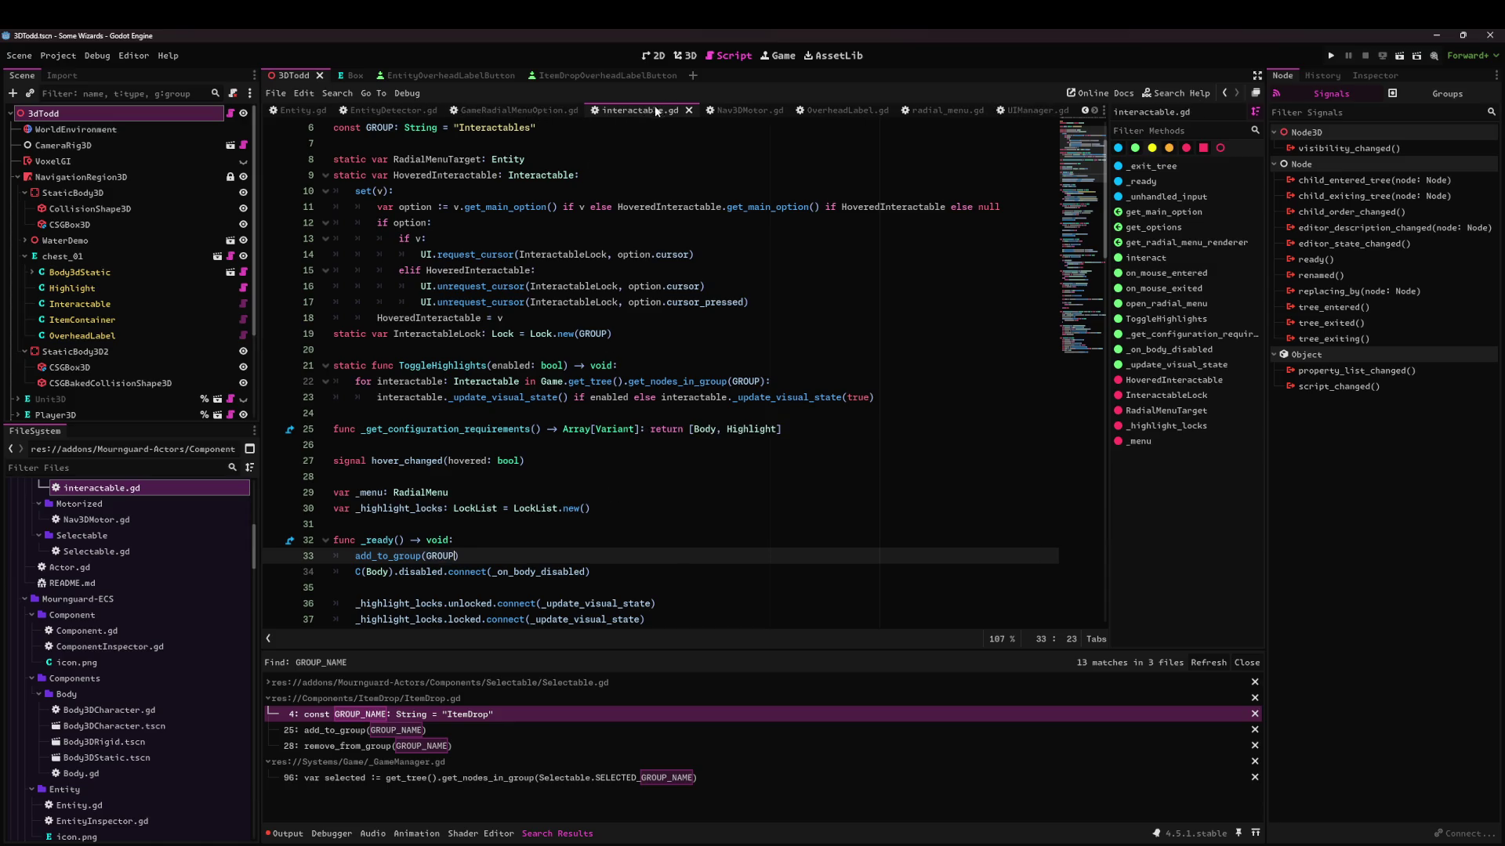
{"action": "scroll", "coordinate": [655, 108], "scroll_direction": "up", "scroll_amount": 3}
{"action": "left_click", "coordinate": [773, 110]}
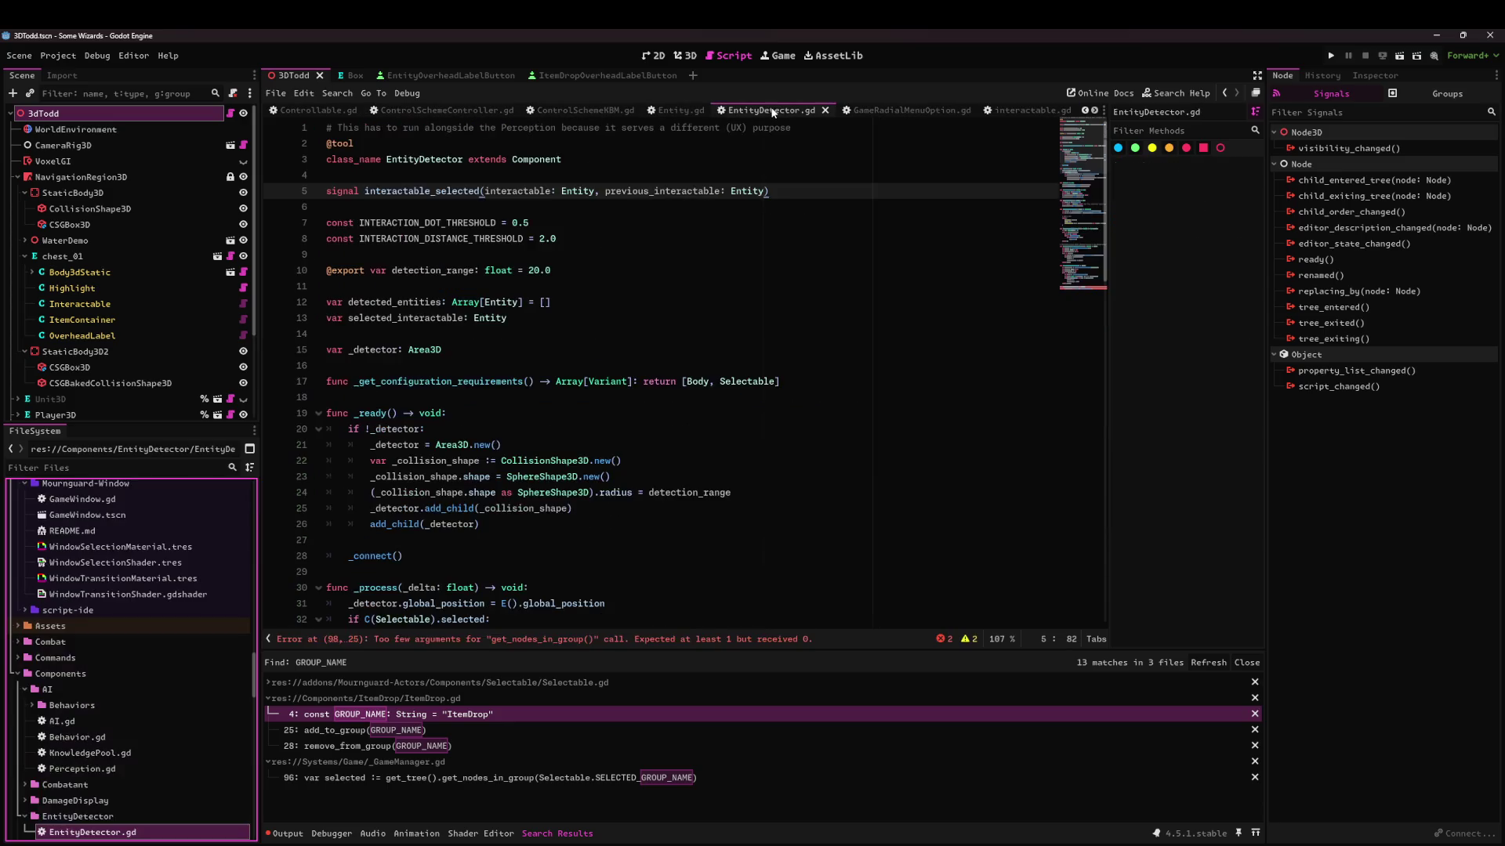
Fetch nodes in Interactable.GROUP in get_selected_interactable and begin a for line.
{"action": "left_click", "coordinate": [601, 259]}
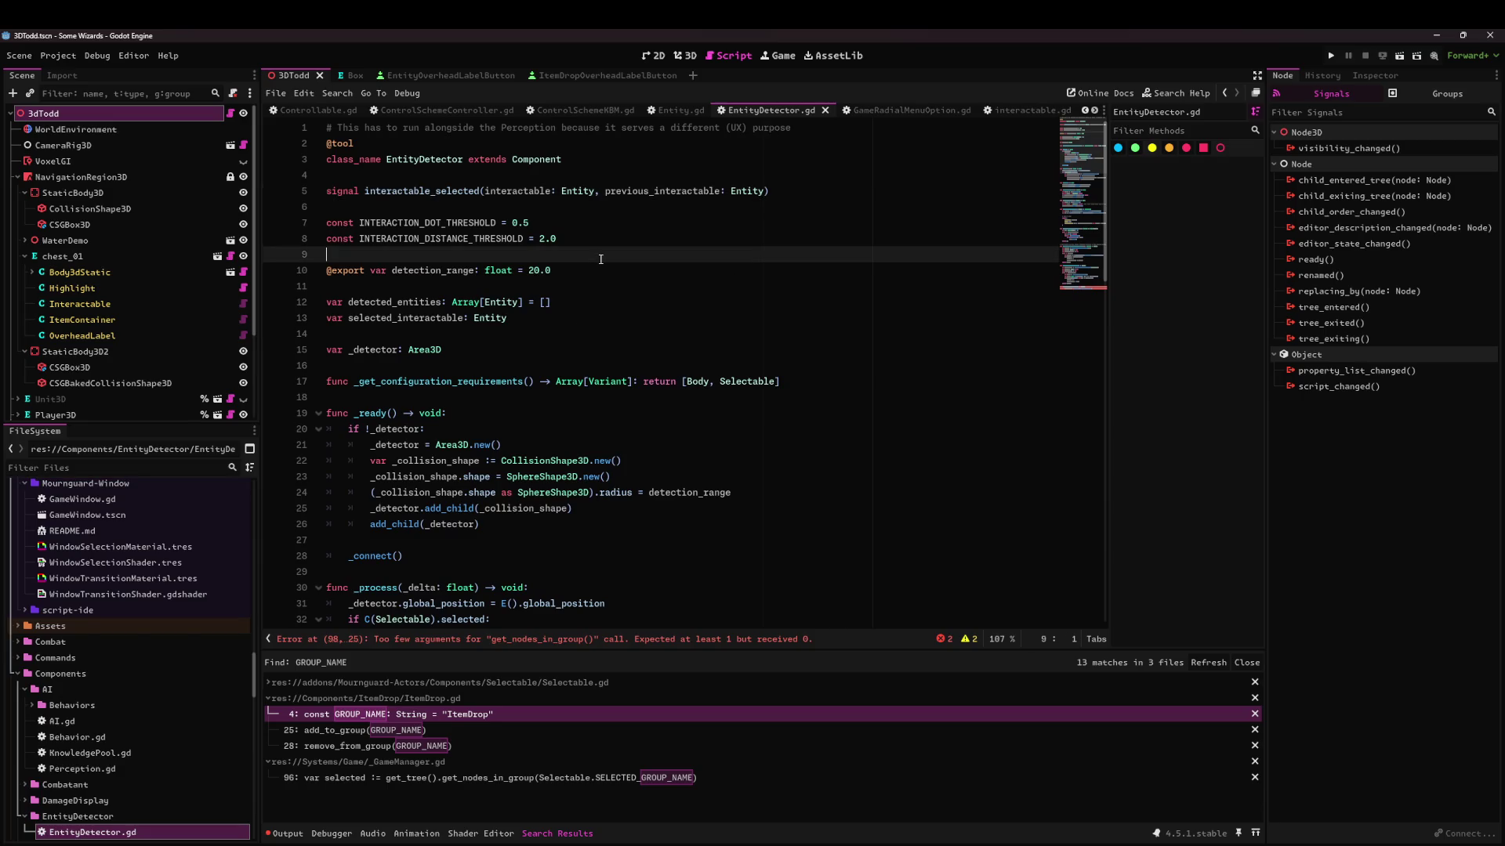
{"action": "scroll", "coordinate": [615, 306], "scroll_direction": "down", "scroll_amount": 15}
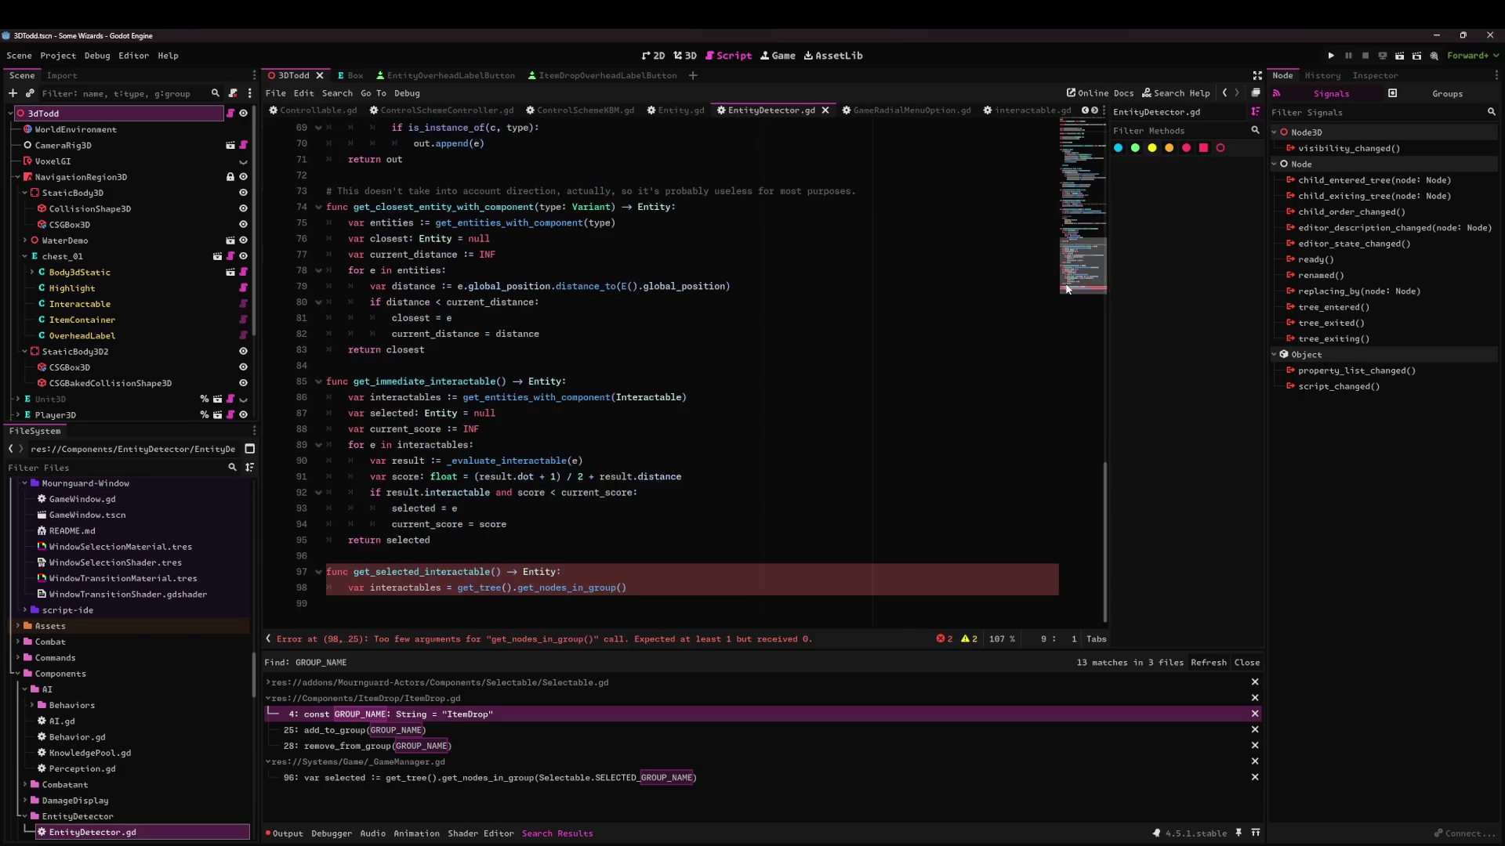
{"action": "left_click", "coordinate": [721, 587]}
{"action": "type", "text": "Interactable"}
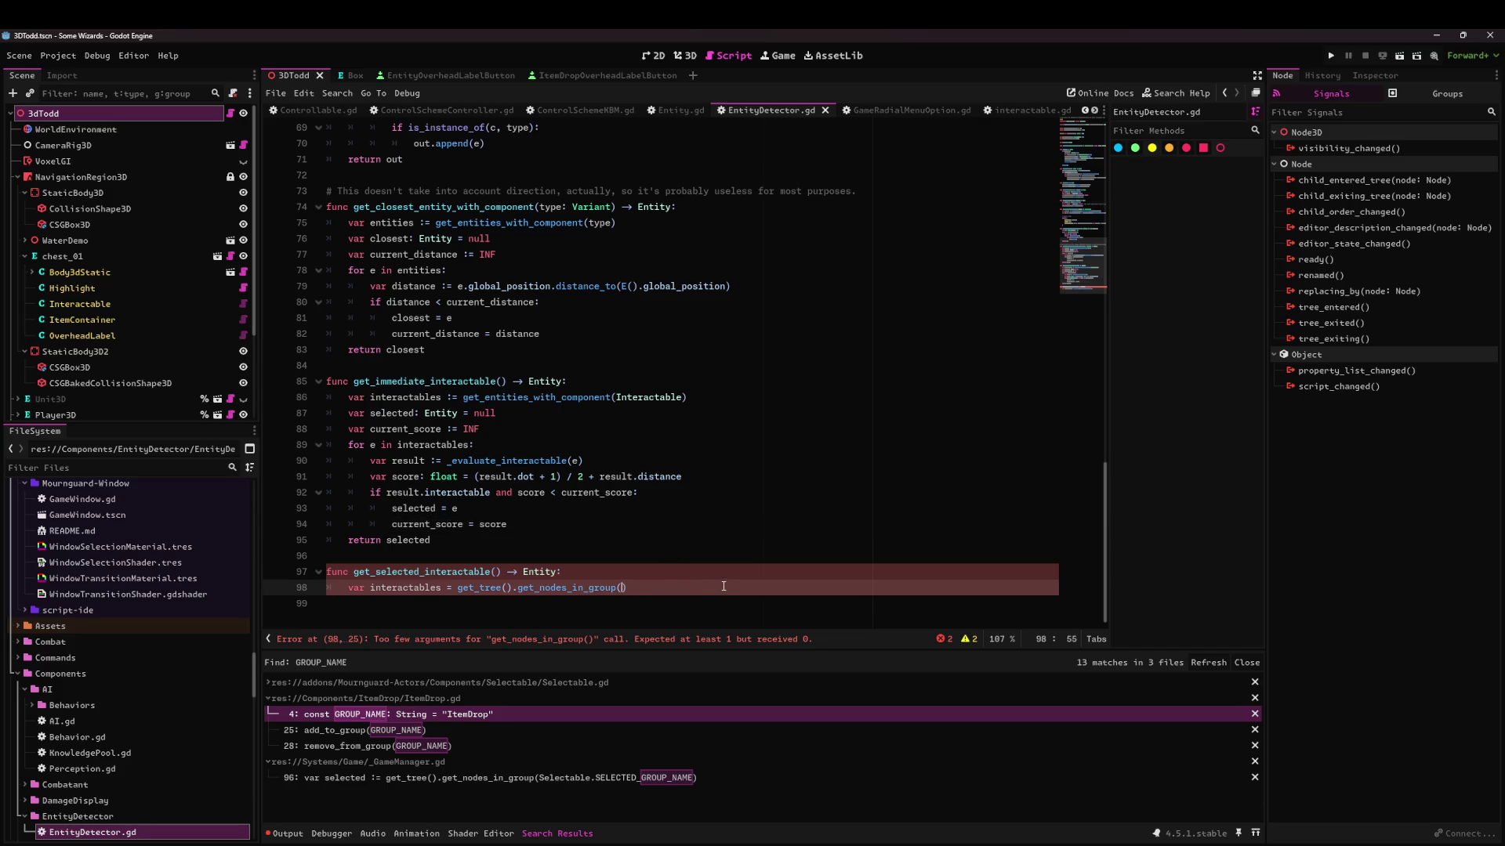
{"action": "type", "text": ".GROUP"}
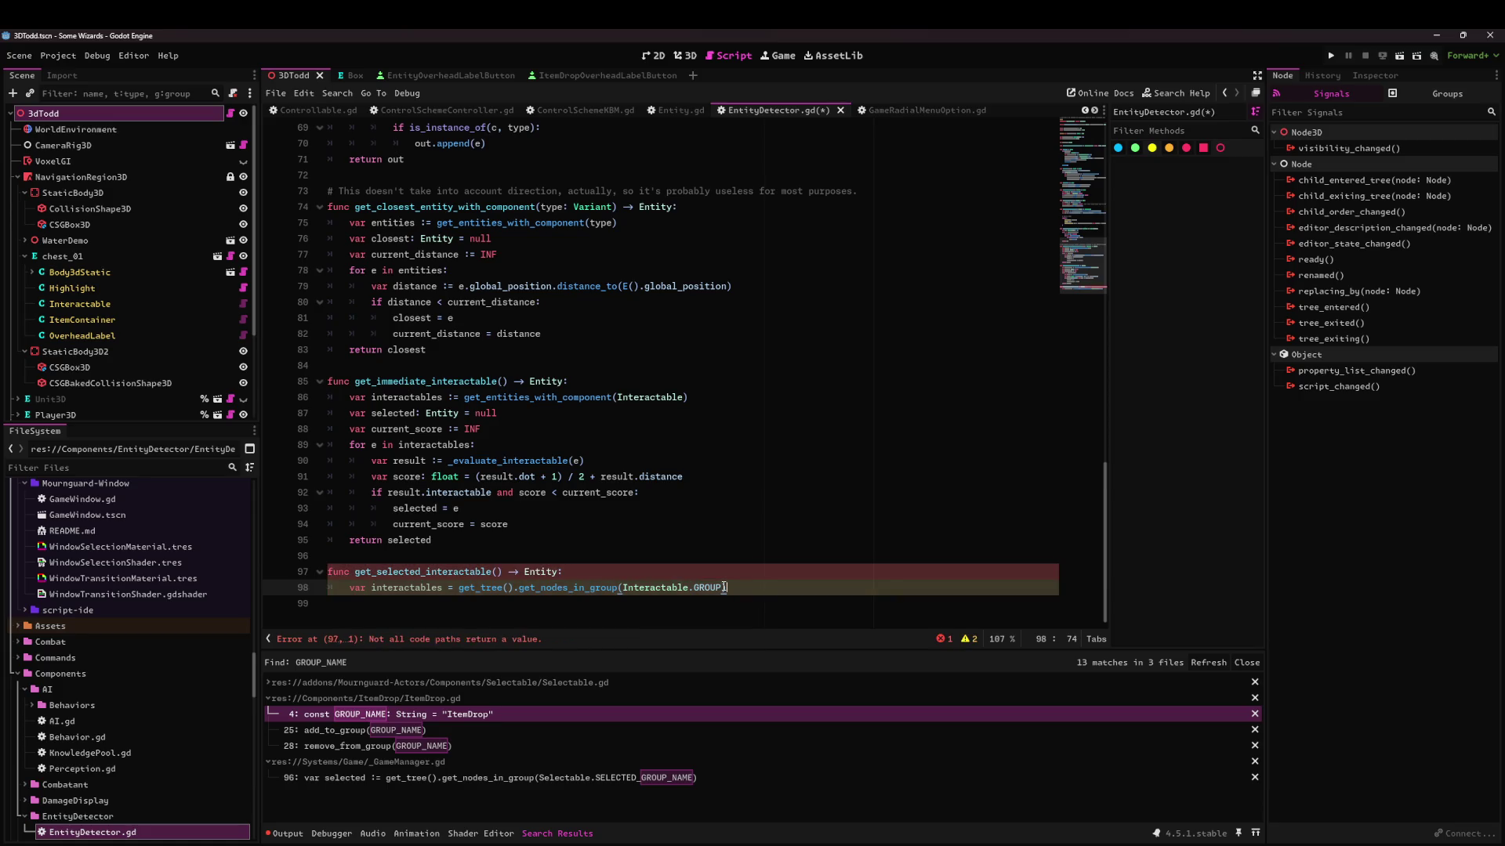
{"action": "key", "text": "Return"}
{"action": "type", "text": "for"}
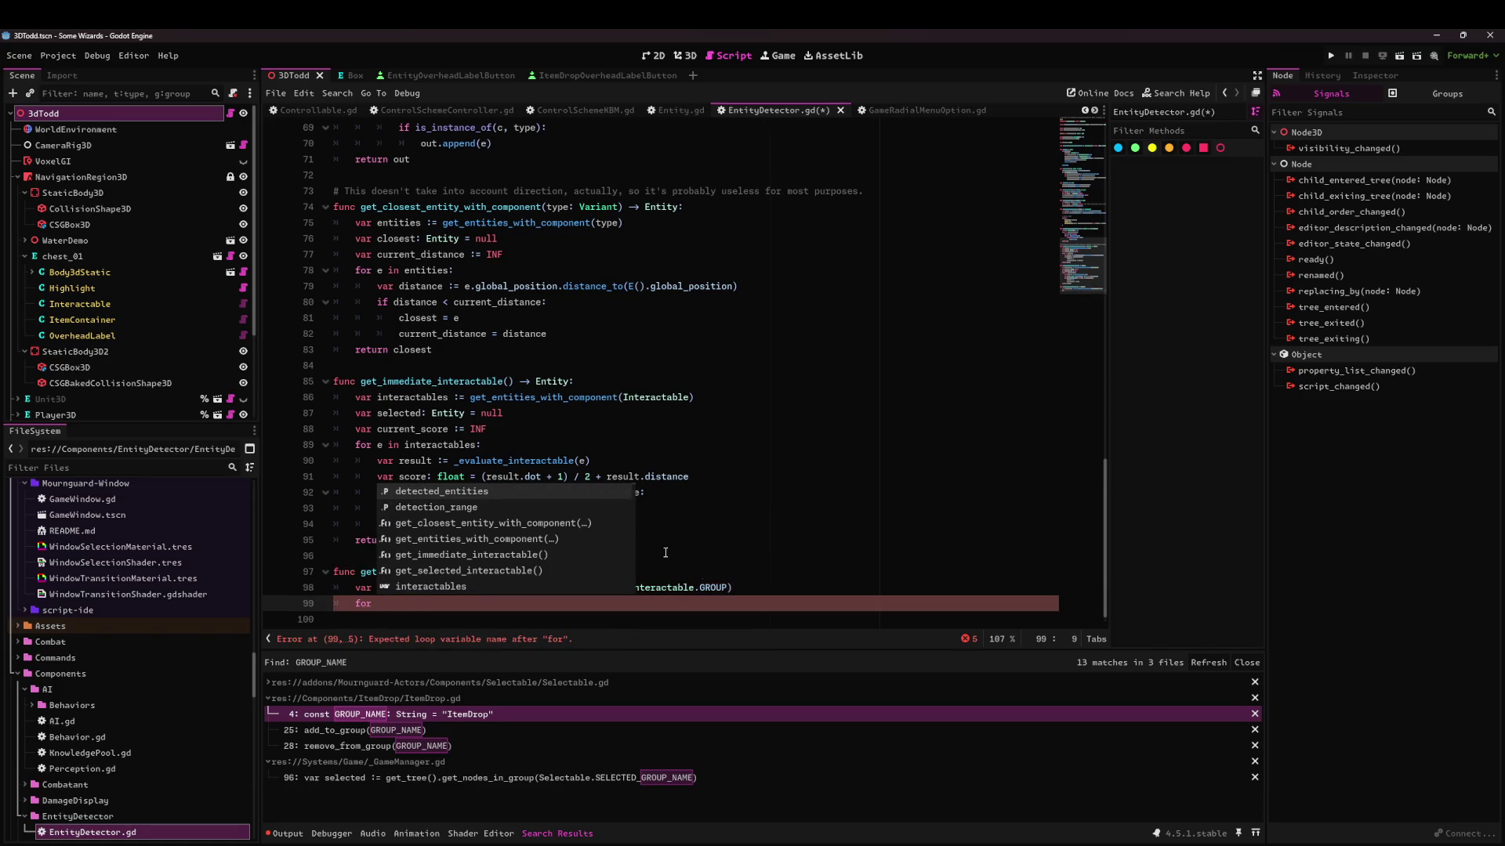
Add the comment '# Not using perception here cause this is a UI thing' below the function header.
{"action": "double_click", "coordinate": [599, 402]}
{"action": "scroll", "coordinate": [600, 402], "scroll_direction": "up", "scroll_amount": 2}
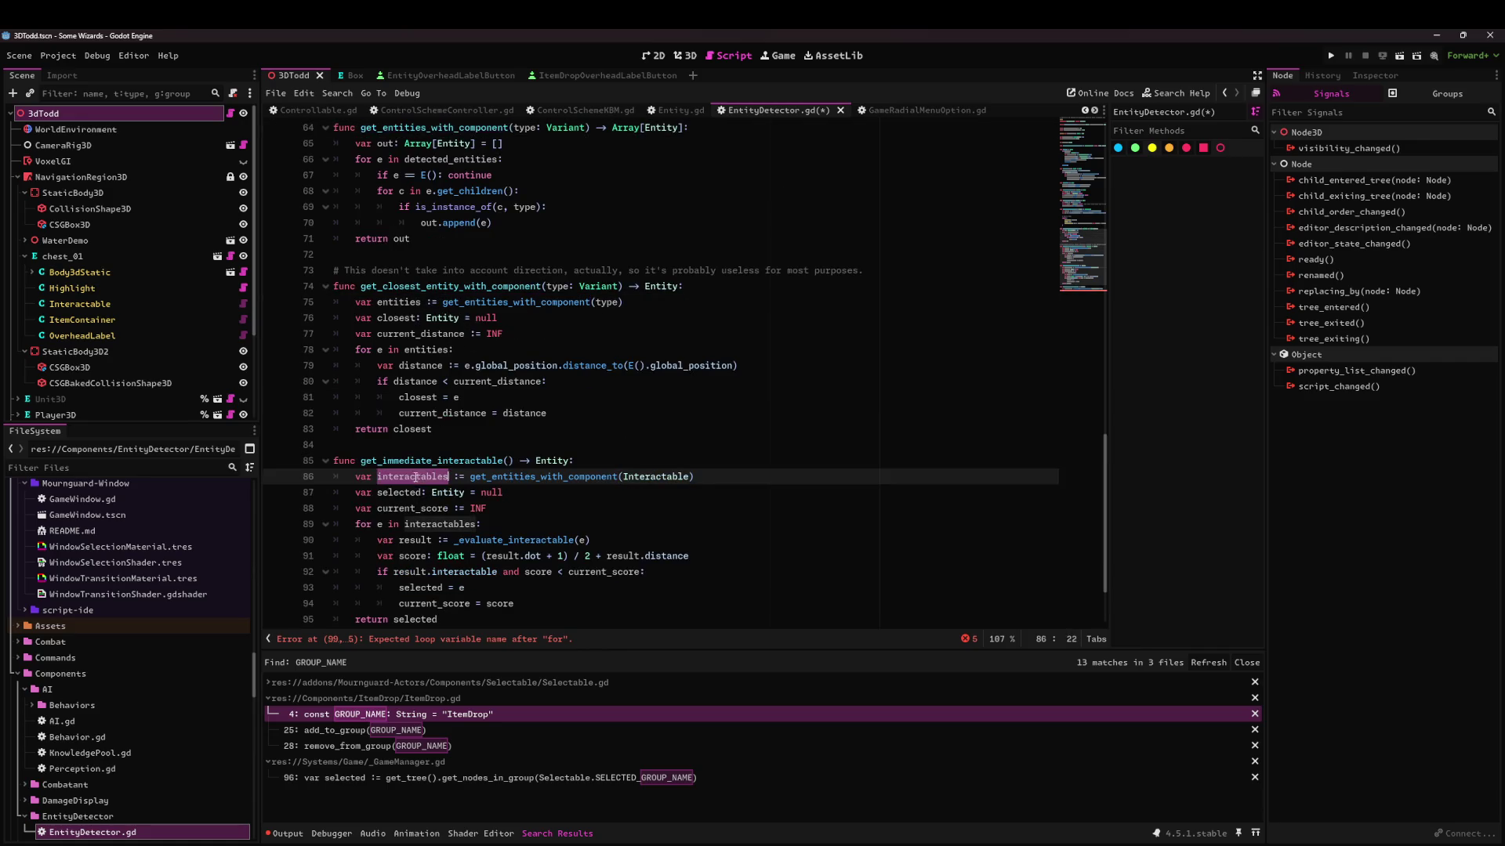
{"action": "scroll", "coordinate": [428, 335], "scroll_direction": "up", "scroll_amount": 3}
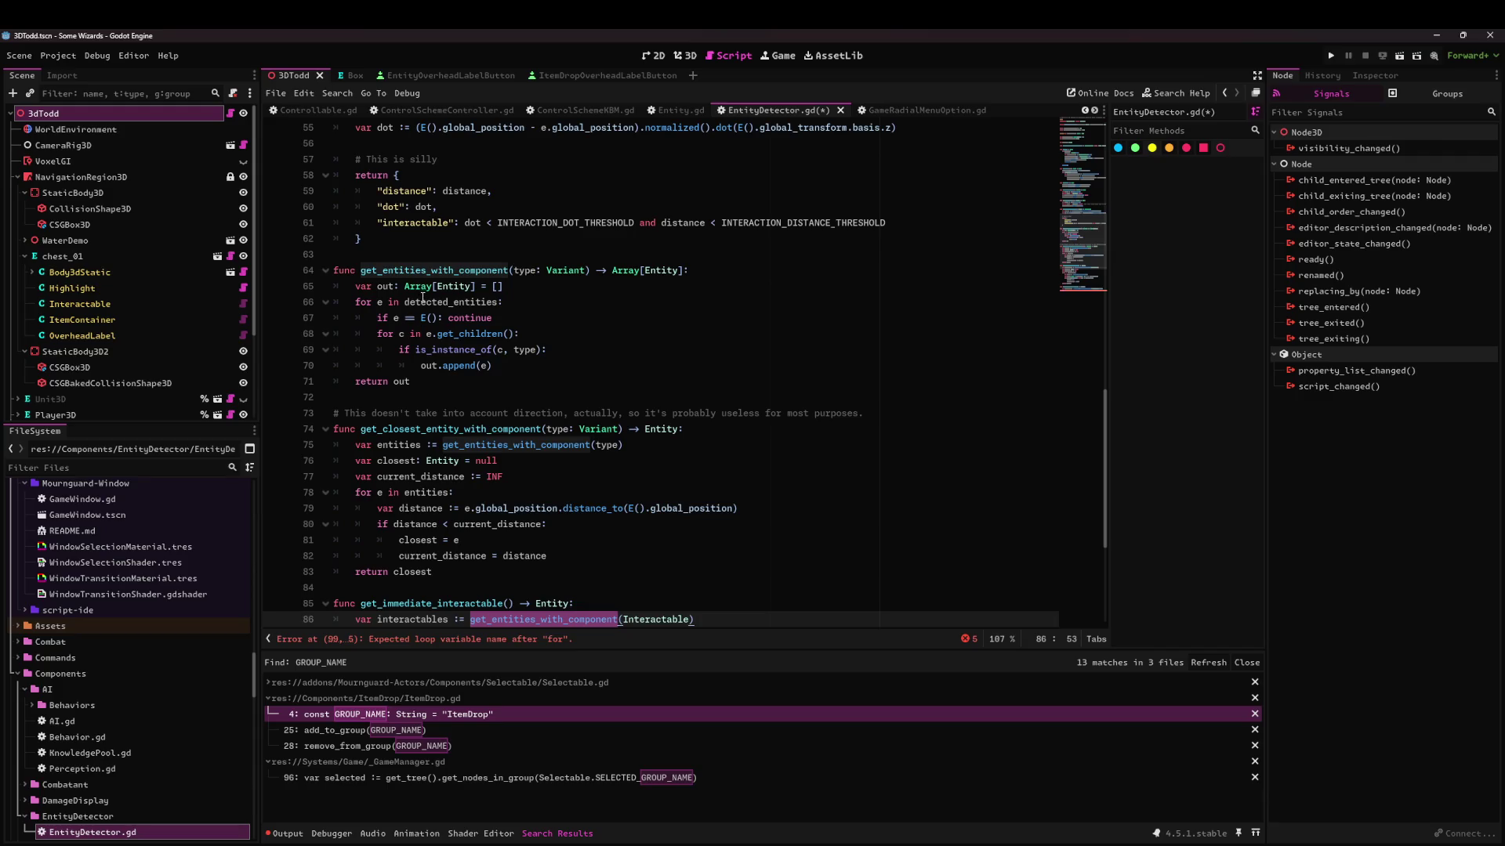
{"action": "left_click", "coordinate": [492, 334]}
{"action": "scroll", "coordinate": [509, 359], "scroll_direction": "down", "scroll_amount": 5}
{"action": "left_click", "coordinate": [455, 555]}
{"action": "left_click", "coordinate": [482, 592]}
{"action": "key", "text": "Up"}
{"action": "key", "text": "Up"}
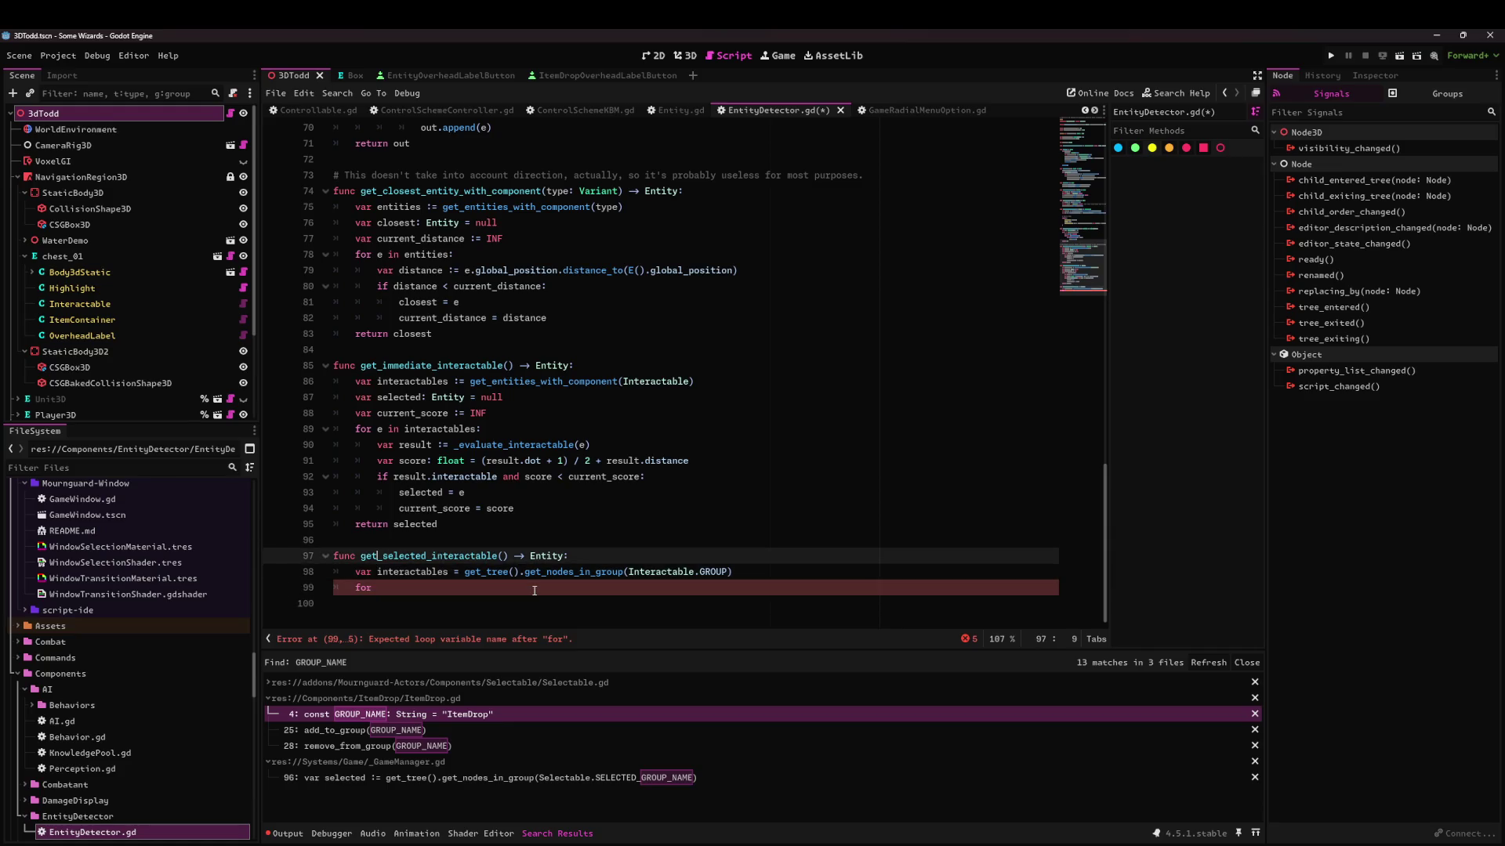
{"action": "key", "text": "End"}
{"action": "key", "text": "Return"}
{"action": "type", "text": "# Not using perception here "}
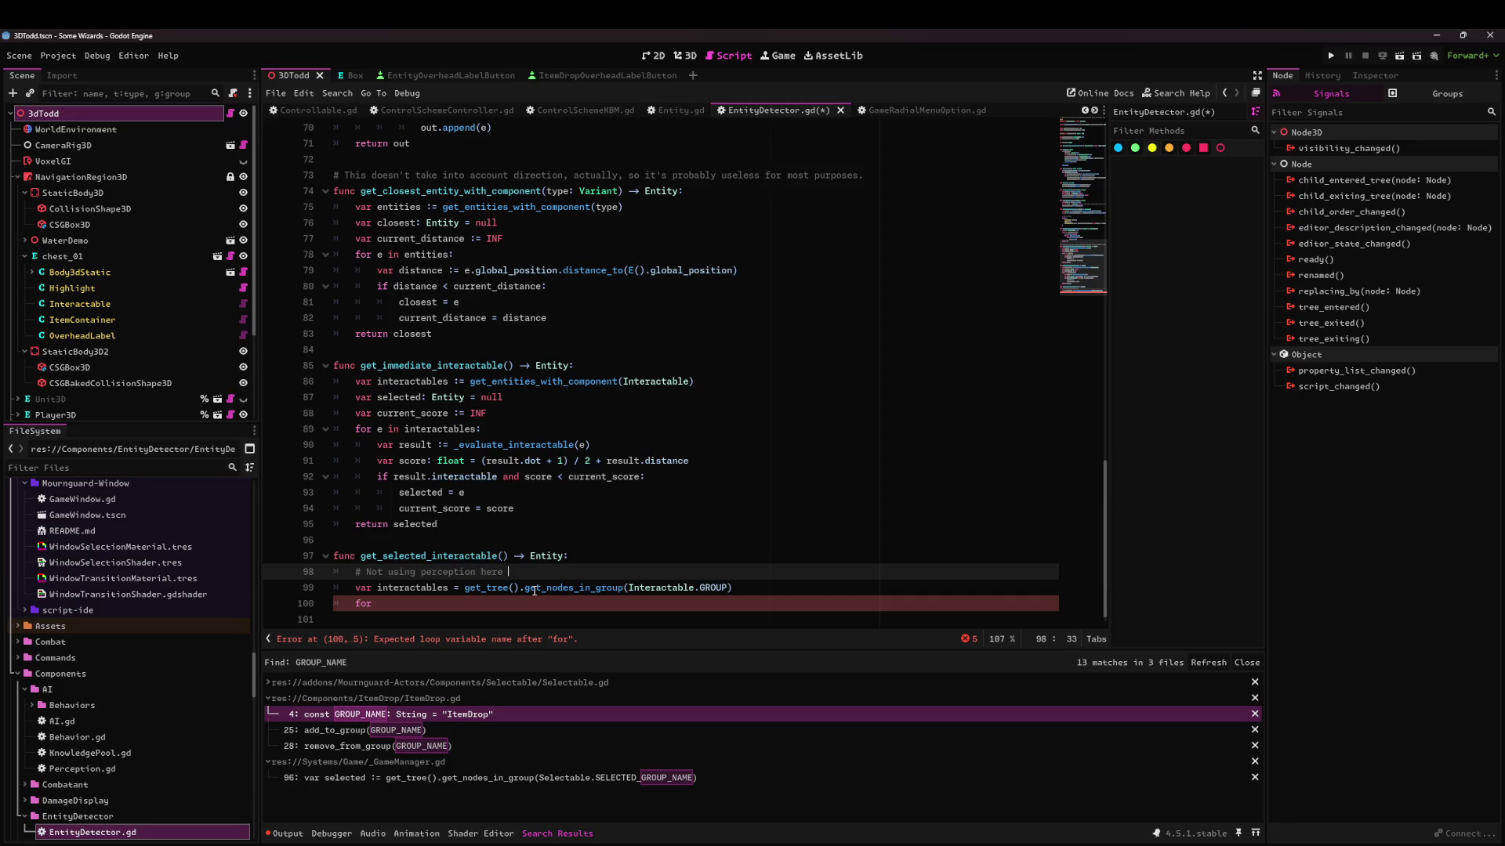
{"action": "type", "text": "cause this is a "}
{"action": "type", "text": "UI thing"}
Add a second comment line '# Unperceived entities should be unselectable already'.
{"action": "left_click", "coordinate": [492, 603]}
{"action": "left_click", "coordinate": [647, 572]}
{"action": "type", "text": ";"}
{"action": "key", "text": "Return"}
{"action": "type", "text": "# Unperceived entities should be unselectable already"}
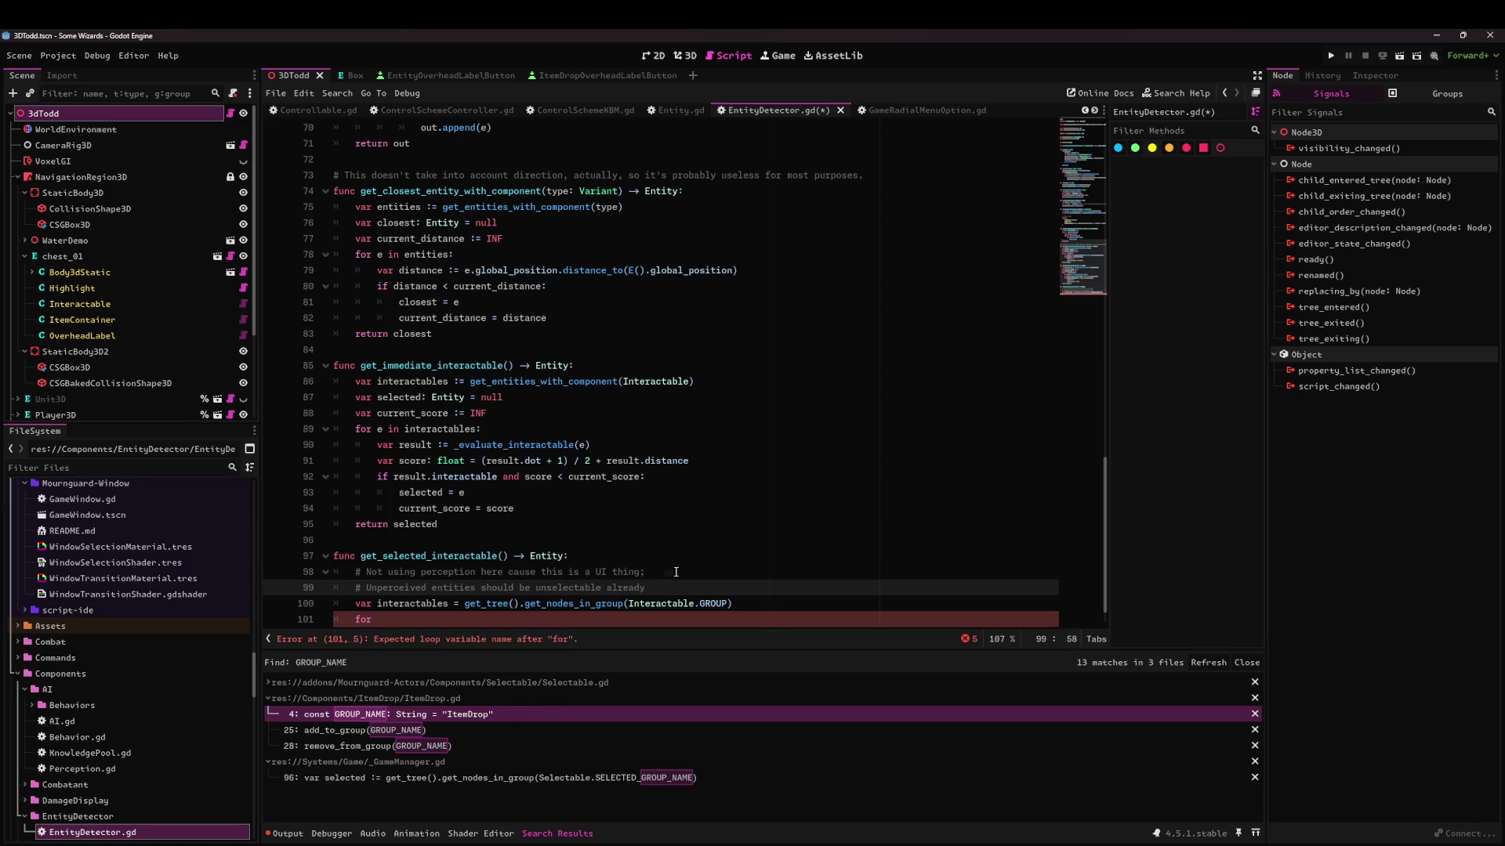
Write the loop header iterating over interactables with the variable interactable.
{"action": "key", "text": "Down"}
{"action": "key", "text": "Down"}
{"action": "type", "text": "intera"}
{"action": "key", "text": "Down"}
{"action": "key", "text": "Down"}
{"action": "key", "text": "Up"}
{"action": "key", "text": "Up"}
{"action": "key", "text": "Return"}
{"action": "type", "text": "in"}
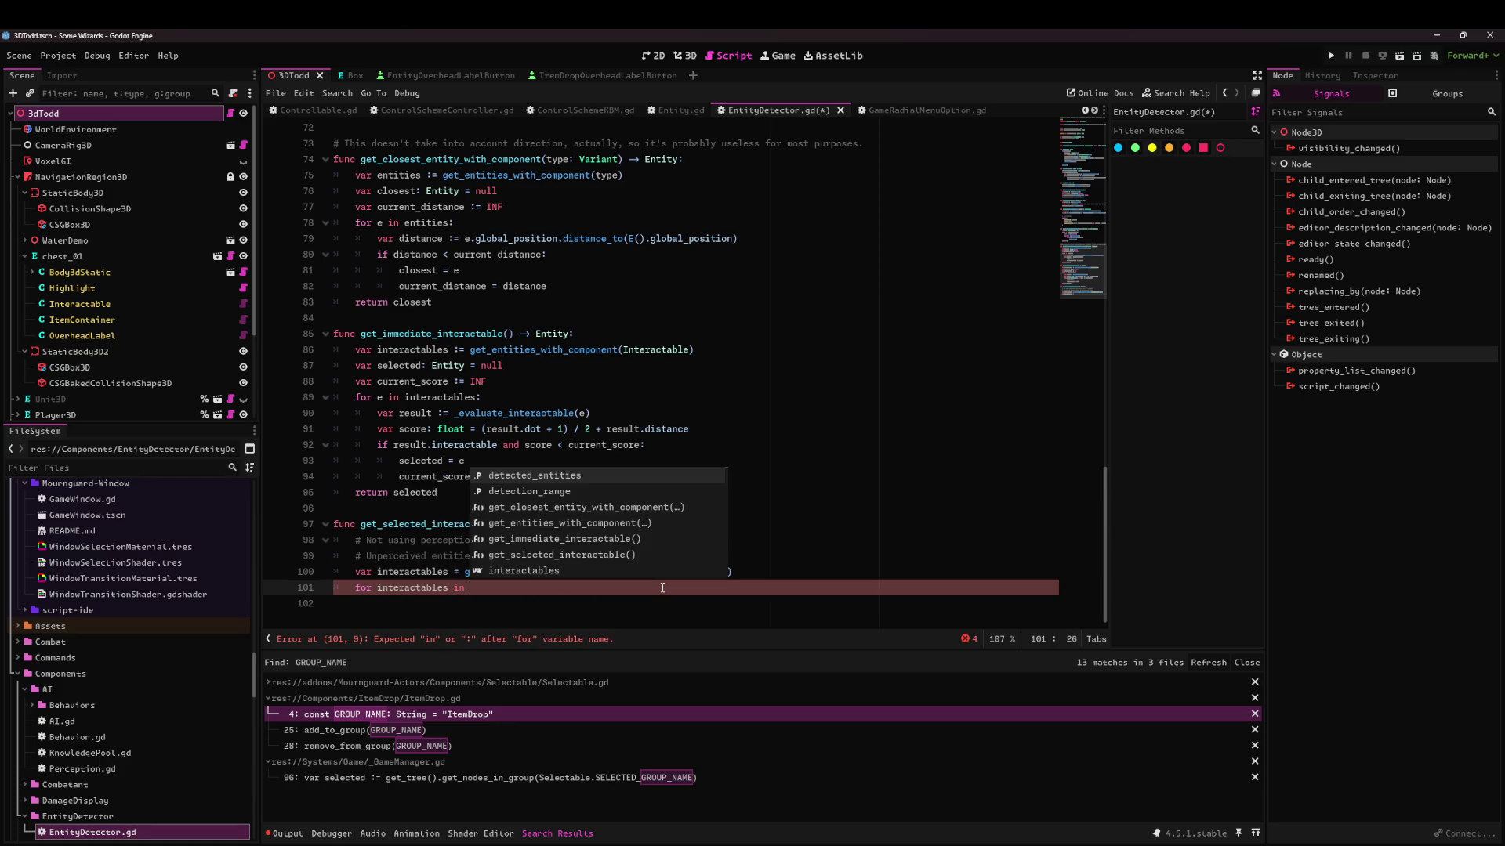
{"action": "key", "text": "BackSpace"}
{"action": "key", "text": "BackSpace"}
{"action": "key", "text": "BackSpace"}
{"action": "type", "text": "in interactable"}
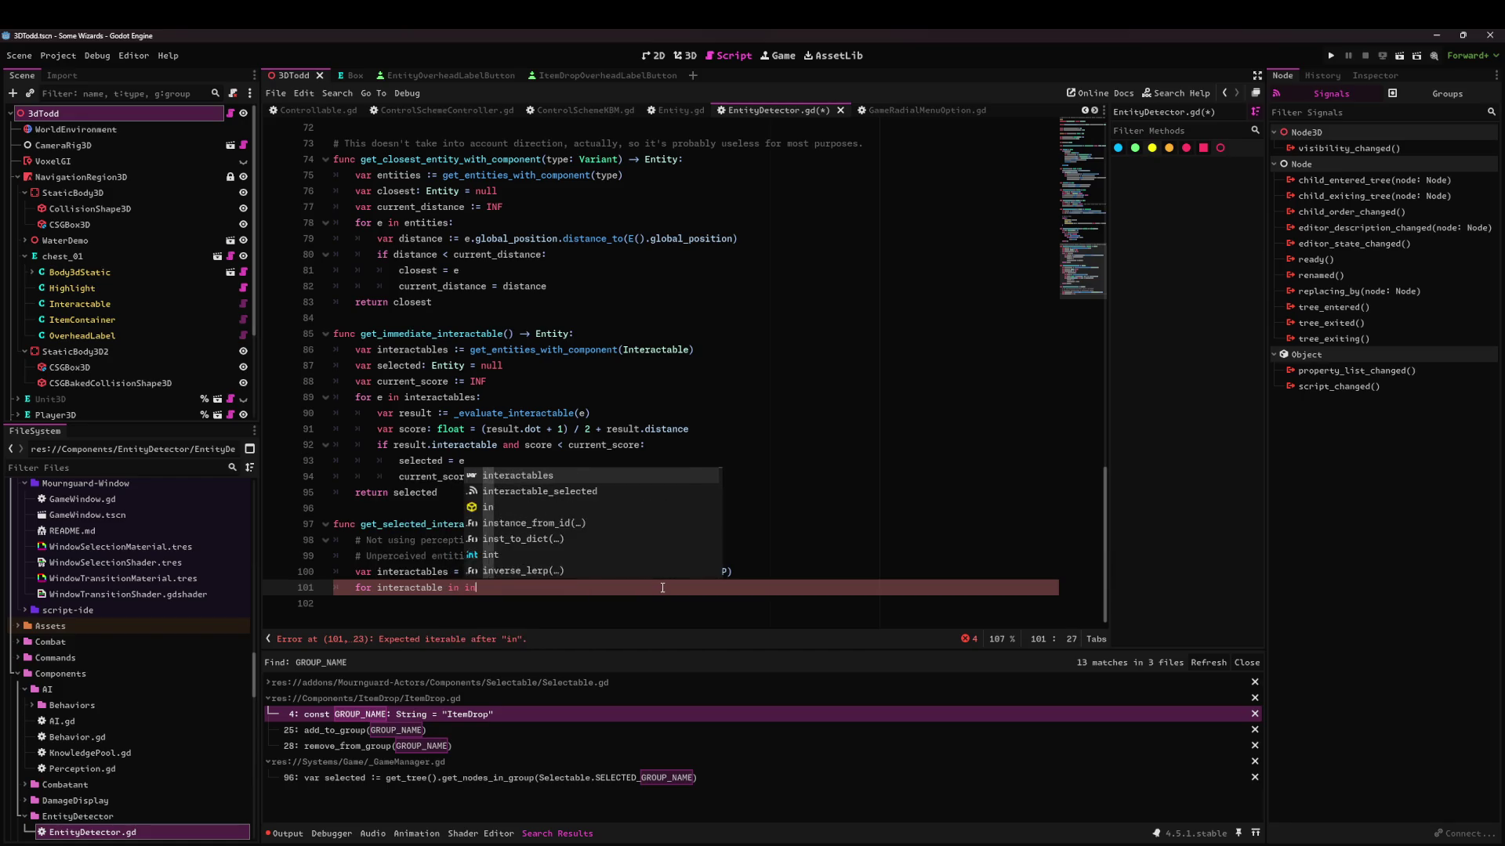
{"action": "key", "text": "Return"}
{"action": "type", "text": ":"}
{"action": "key", "text": "Return"}
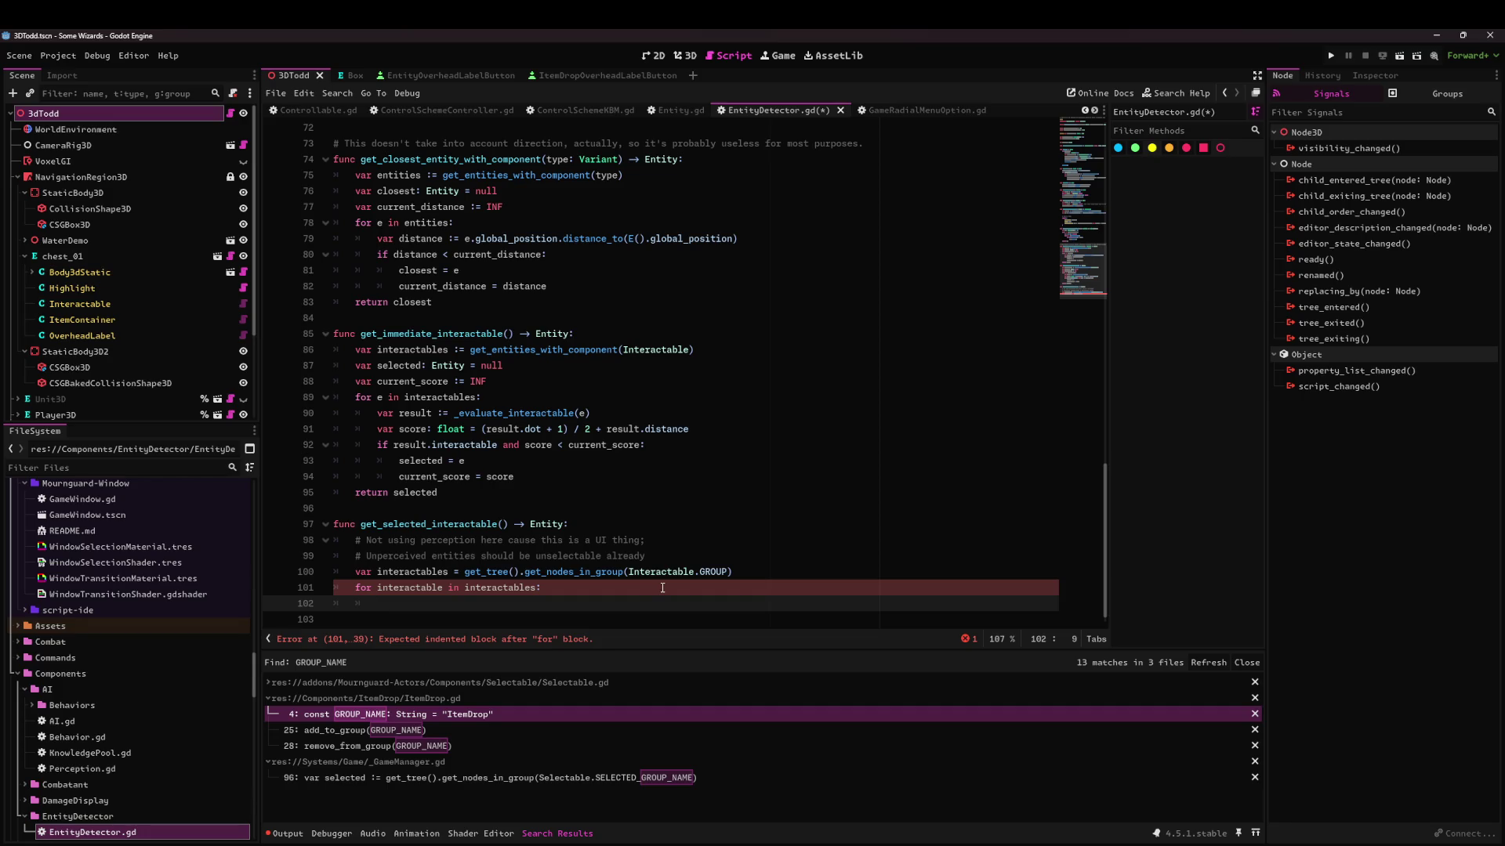
Declare 'var closest: Entity = null' above the loop, followed by an empty line.
{"action": "key", "text": "Up"}
{"action": "key", "text": "ctrl+shift+Return"}
{"action": "type", "text": "var closest ="}
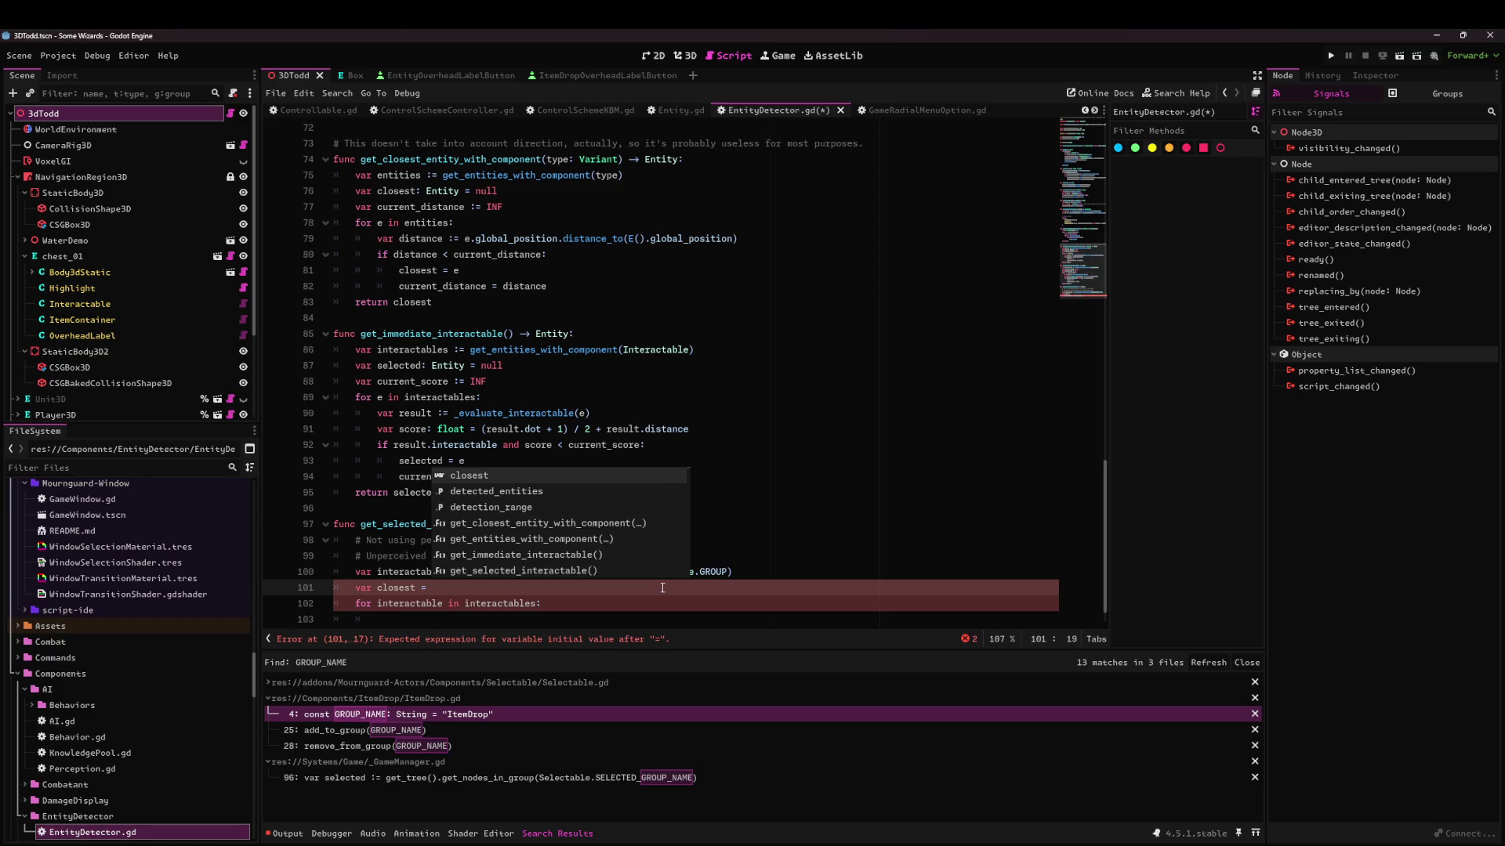
{"action": "key", "text": "BackSpace"}
{"action": "key", "text": "BackSpace"}
{"action": "key", "text": "BackSpace"}
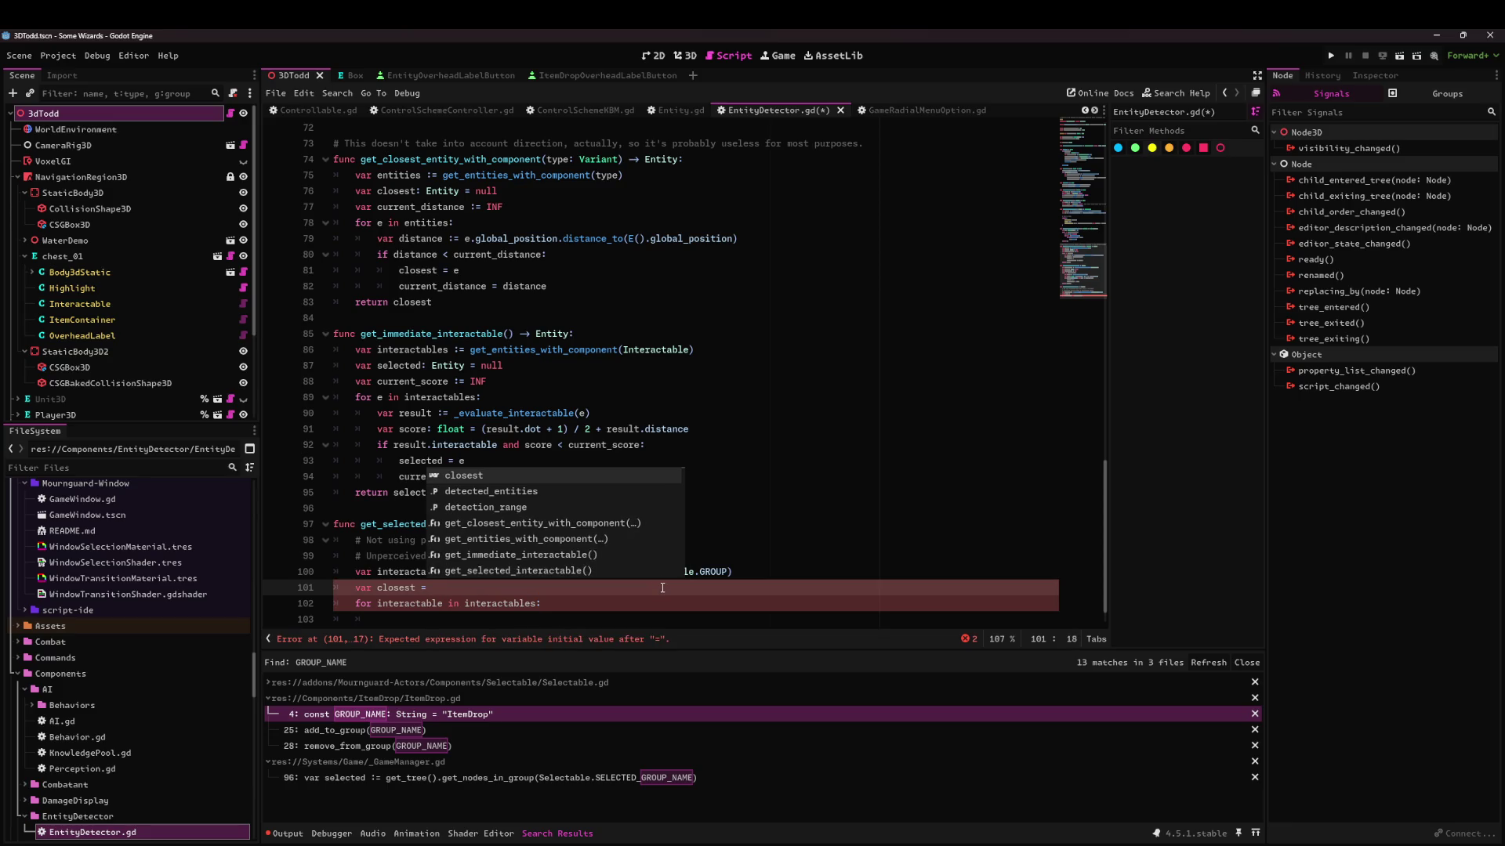
{"action": "type", "text": ": Entity = null"}
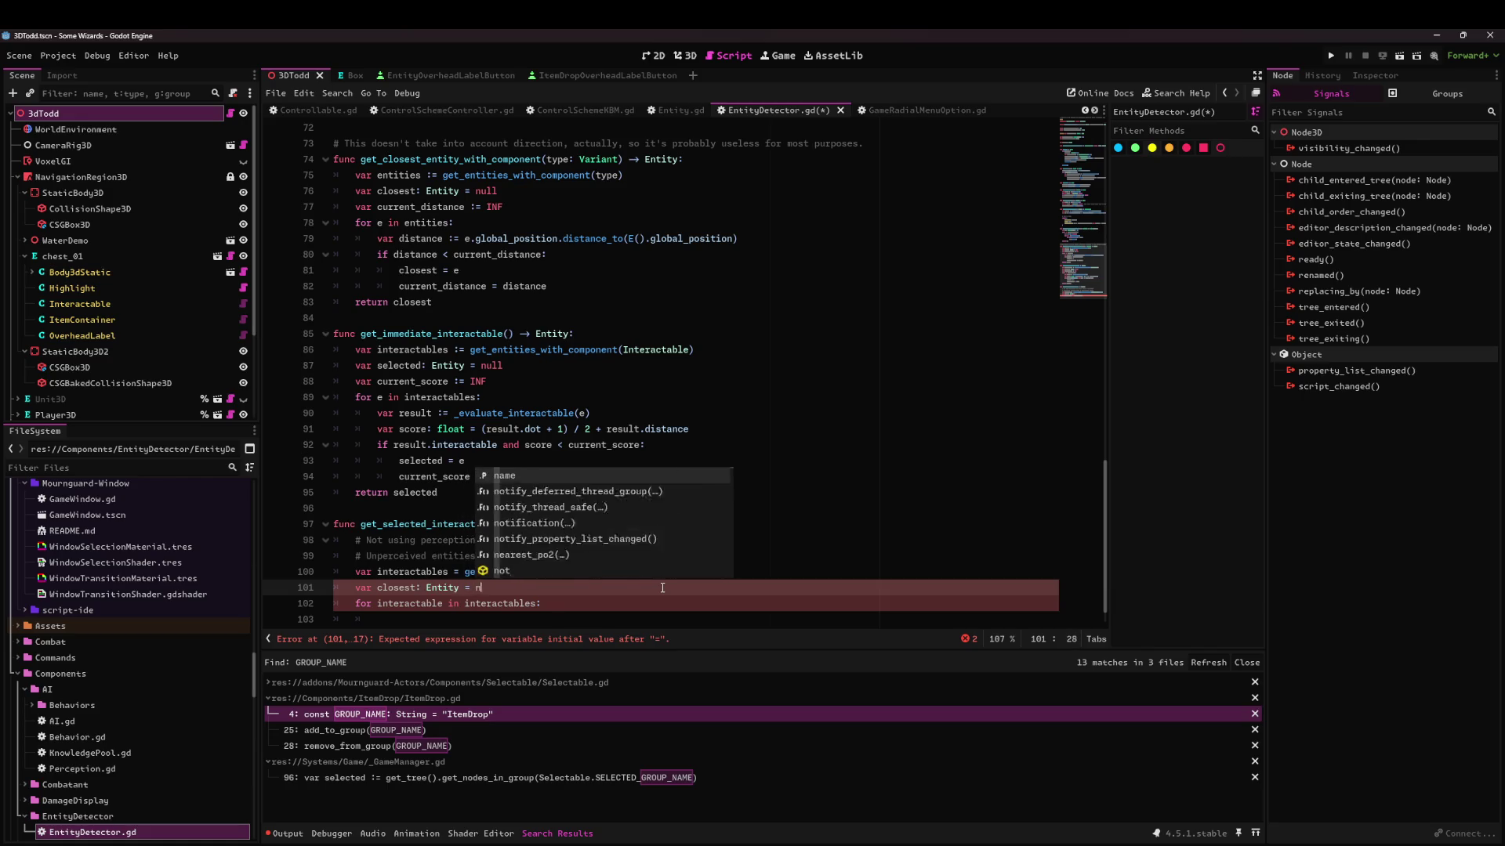
{"action": "key", "text": "Return"}
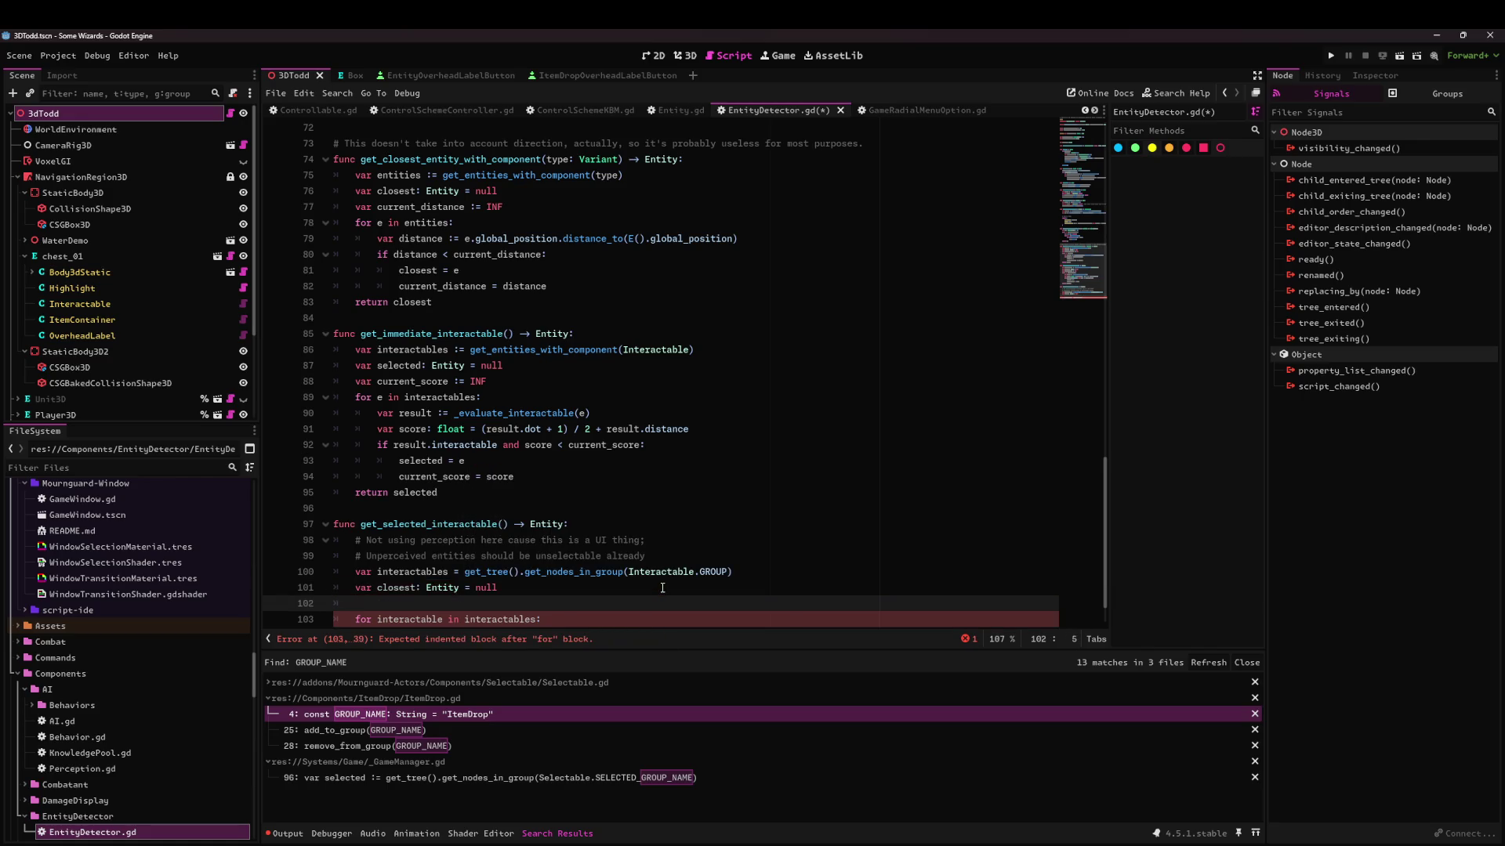
Paste the copied closest-distance loop and make it iterate over interactables with variable interactable.
{"action": "left_click_drag", "start_coordinate": [530, 311], "coordinate": [439, 191]}
{"action": "key", "text": "ctrl+c"}
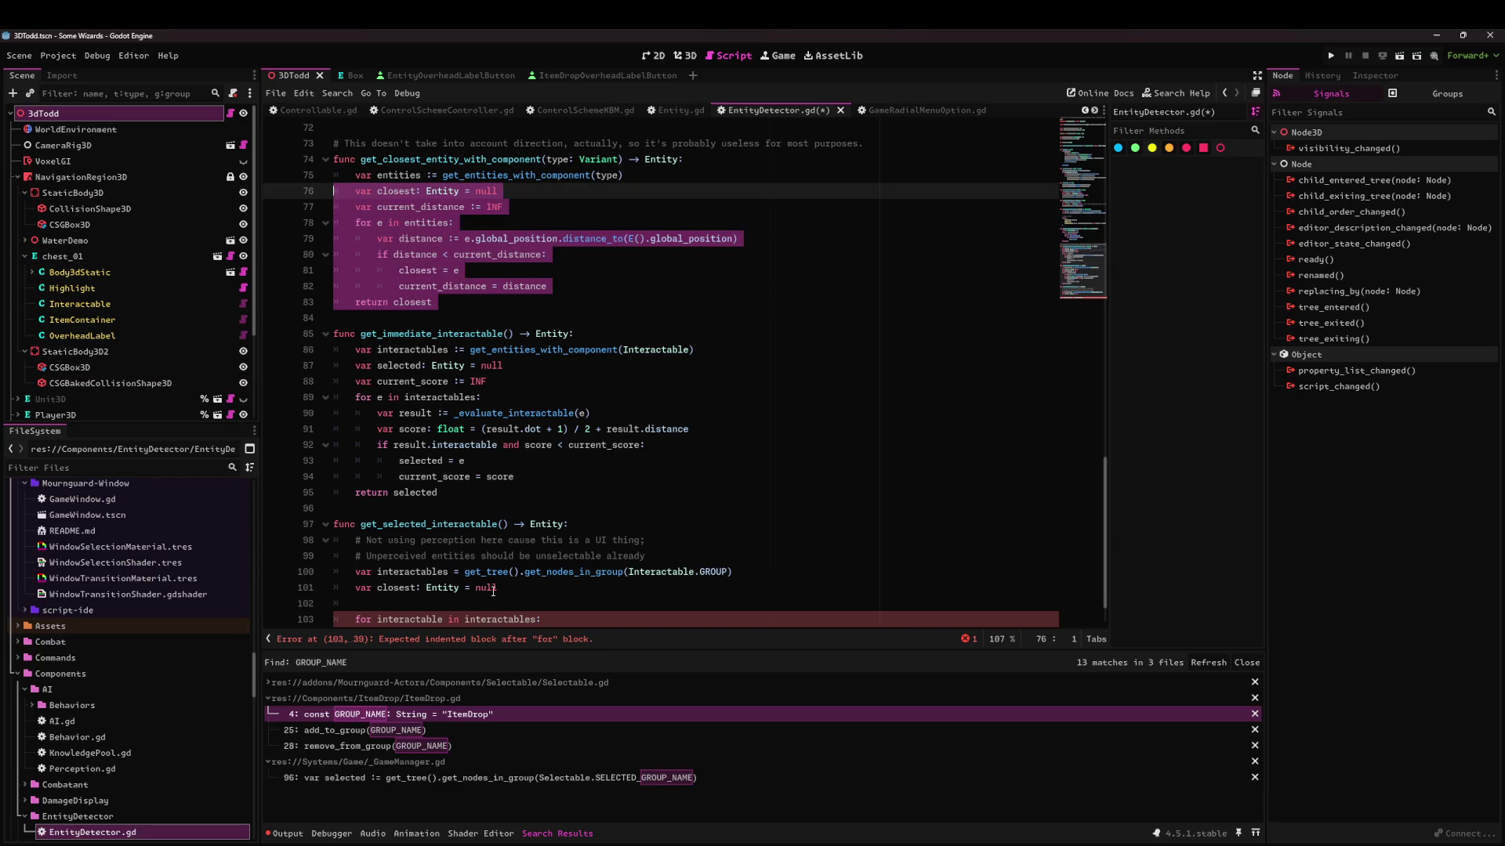
{"action": "scroll", "coordinate": [509, 404], "scroll_direction": "down", "scroll_amount": 1}
{"action": "left_click_drag", "start_coordinate": [372, 587], "coordinate": [326, 540]}
{"action": "key", "text": "ctrl+v"}
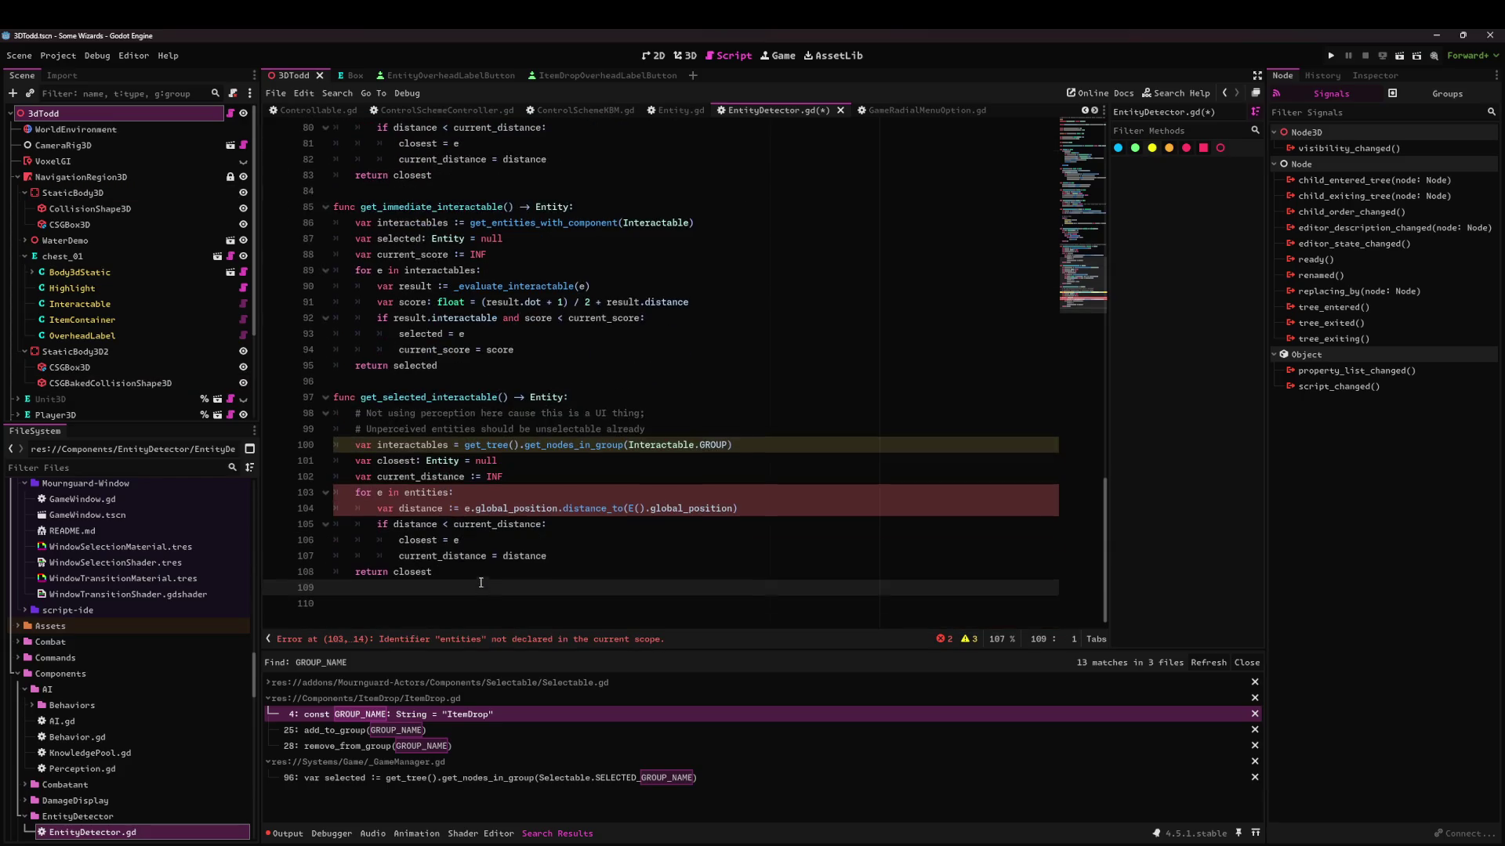
{"action": "double_click", "coordinate": [442, 461]}
{"action": "double_click", "coordinate": [413, 445]}
{"action": "key", "text": "ctrl+c"}
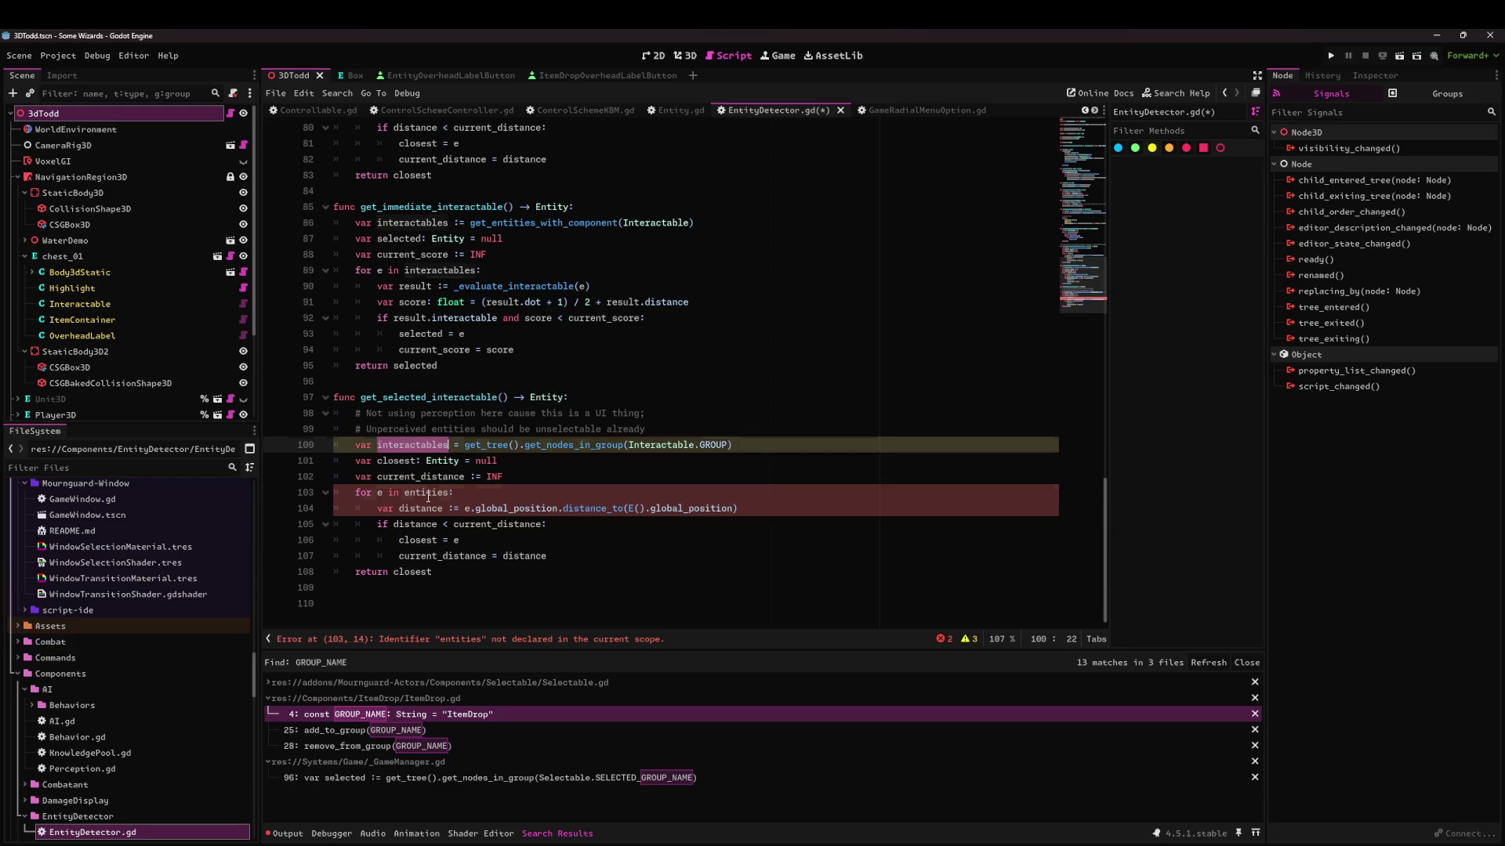
{"action": "left_click", "coordinate": [423, 494]}
{"action": "double_click", "coordinate": [423, 492]}
{"action": "key", "text": "ctrl+v"}
{"action": "double_click", "coordinate": [380, 492]}
{"action": "type", "text": "interactable"}
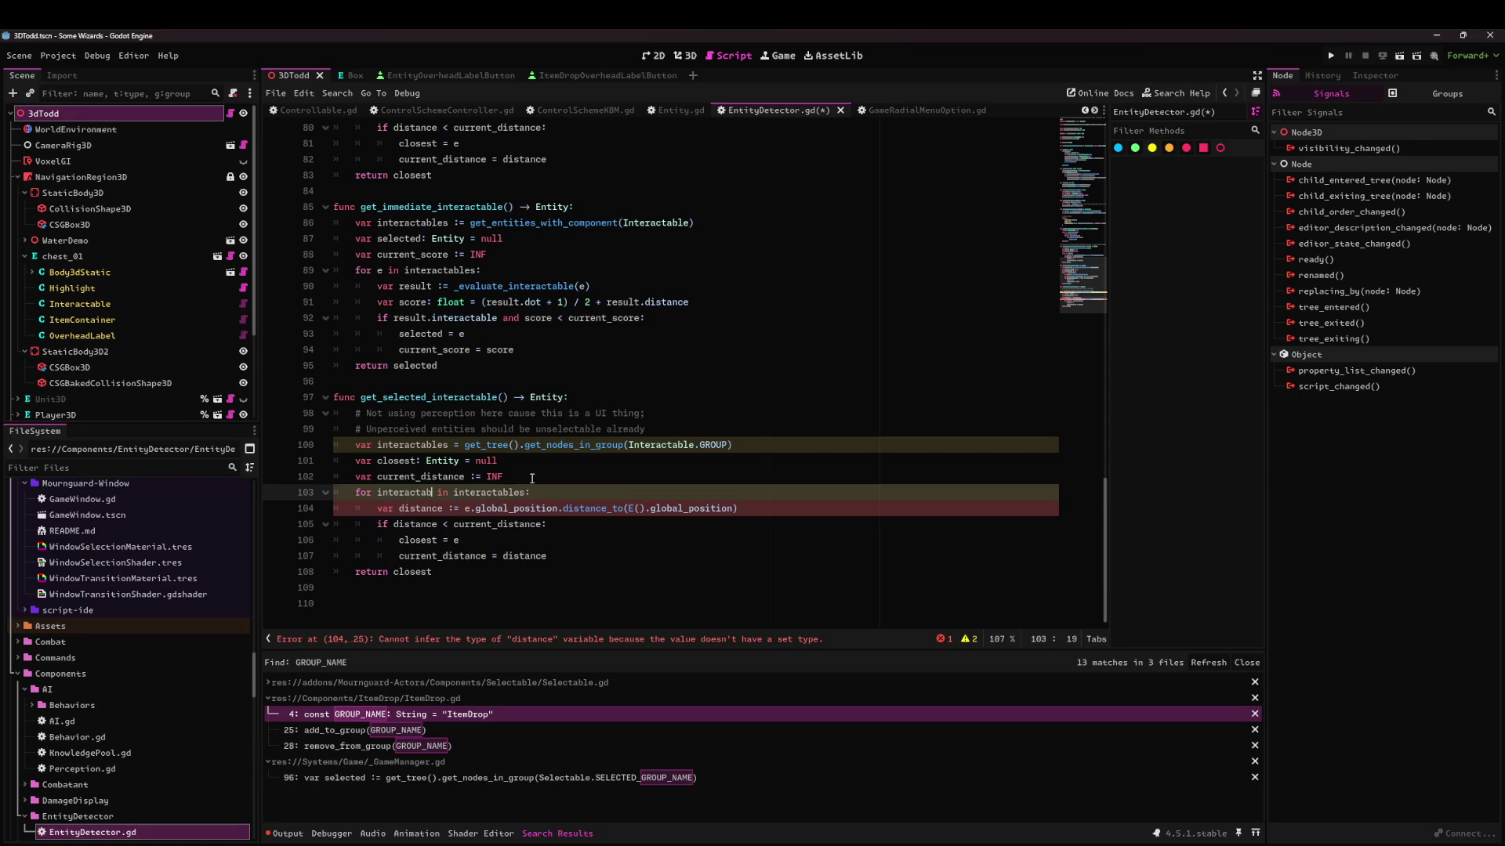
Add 'var entity := interactable.E()' inside the loop and type the loop variable as Interactable.
{"action": "double_click", "coordinate": [431, 494]}
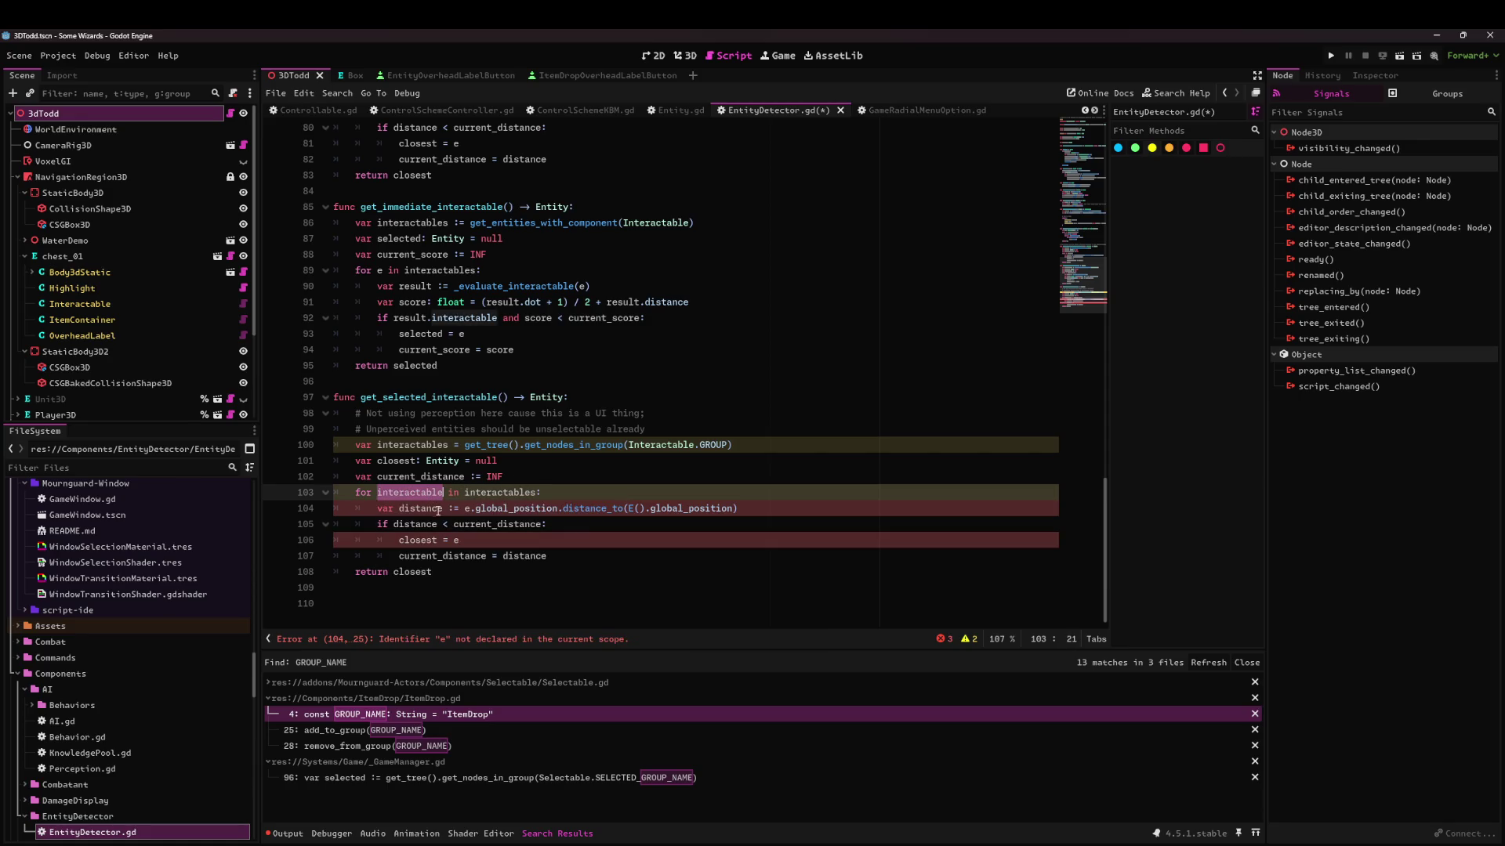
{"action": "left_click", "coordinate": [463, 509]}
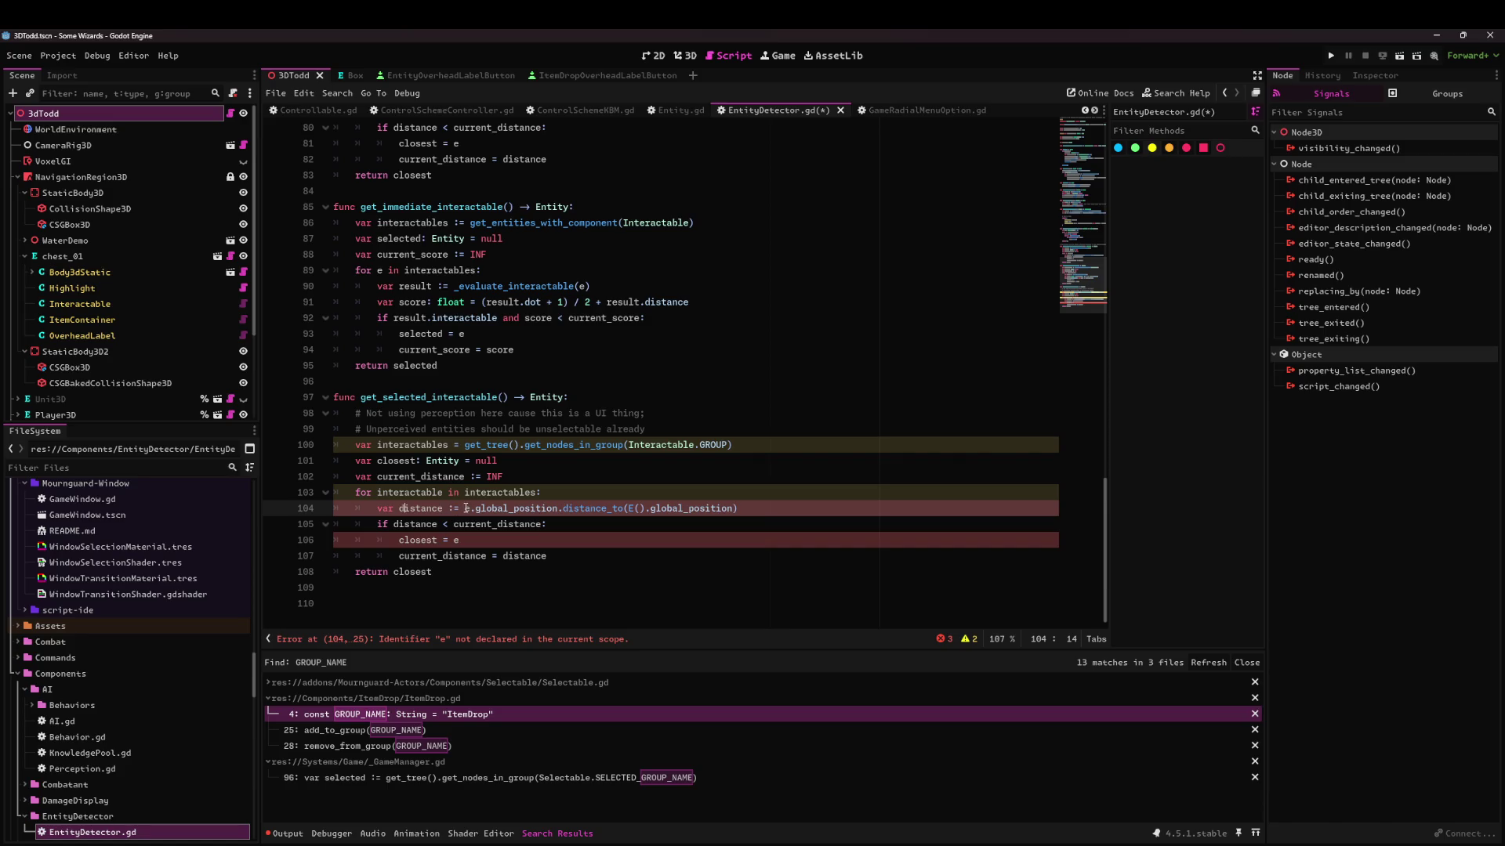
{"action": "left_click", "coordinate": [460, 533]}
{"action": "left_click", "coordinate": [603, 492]}
{"action": "key", "text": "Return"}
{"action": "type", "text": "var entity "}
{"action": "type", "text": ":= "}
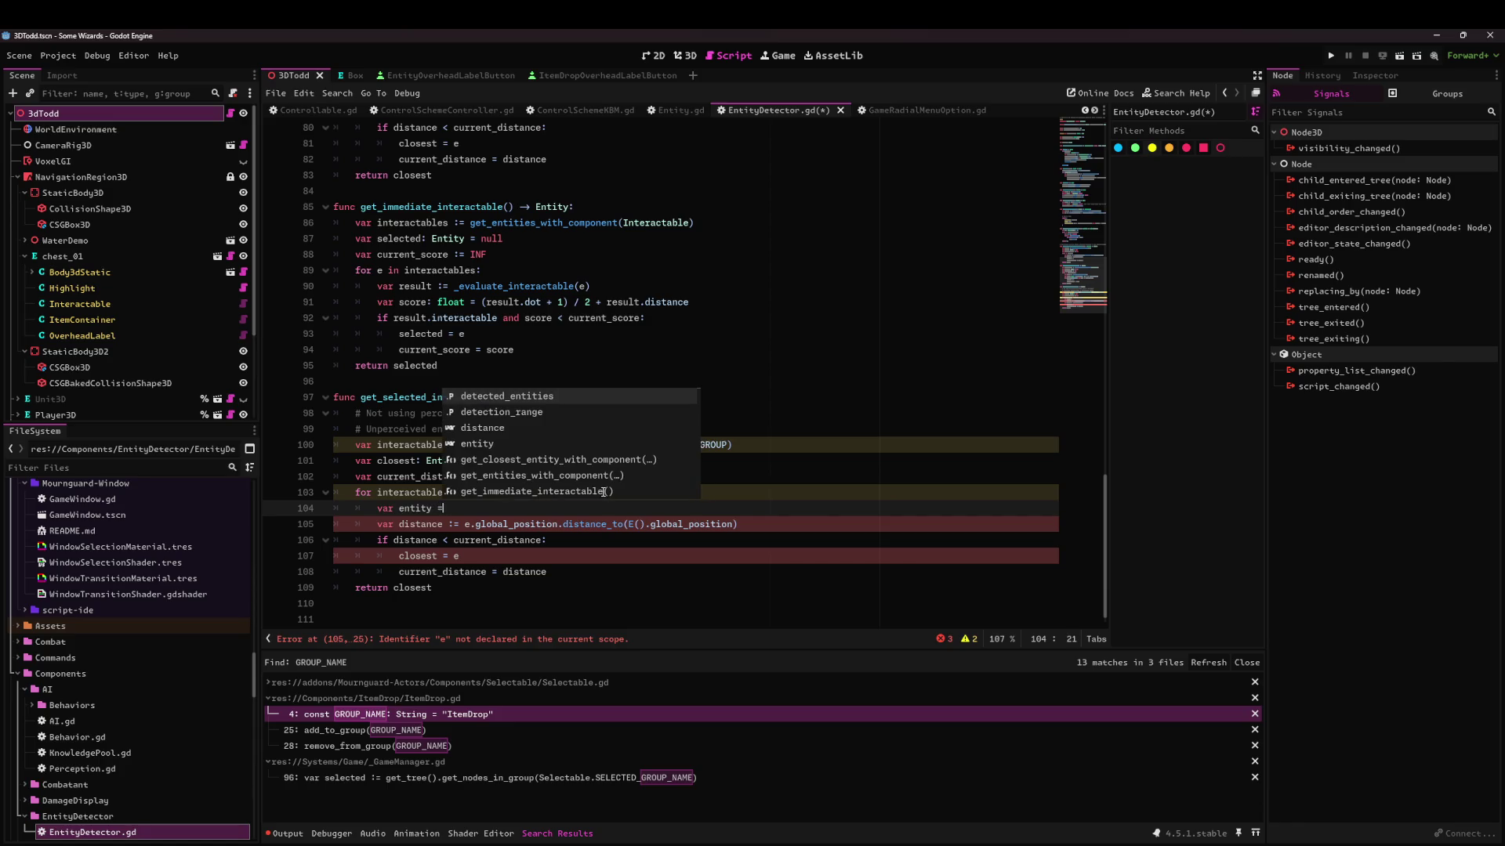
{"action": "type", "text": "interactable.E()"}
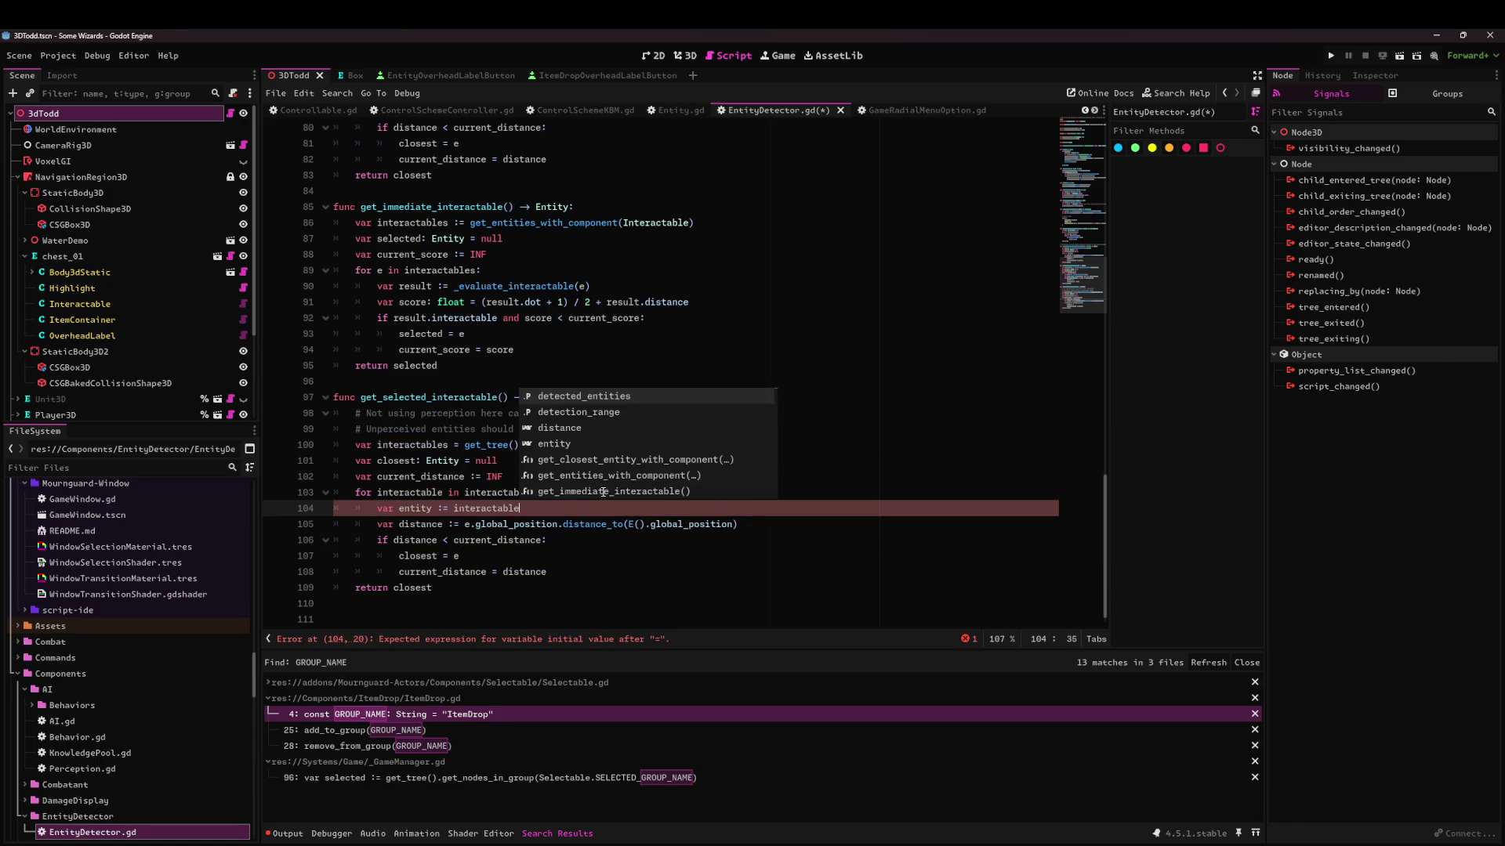
{"action": "double_click", "coordinate": [427, 508]}
{"action": "key", "text": "Up"}
{"action": "key", "text": "Up"}
{"action": "key", "text": "Up"}
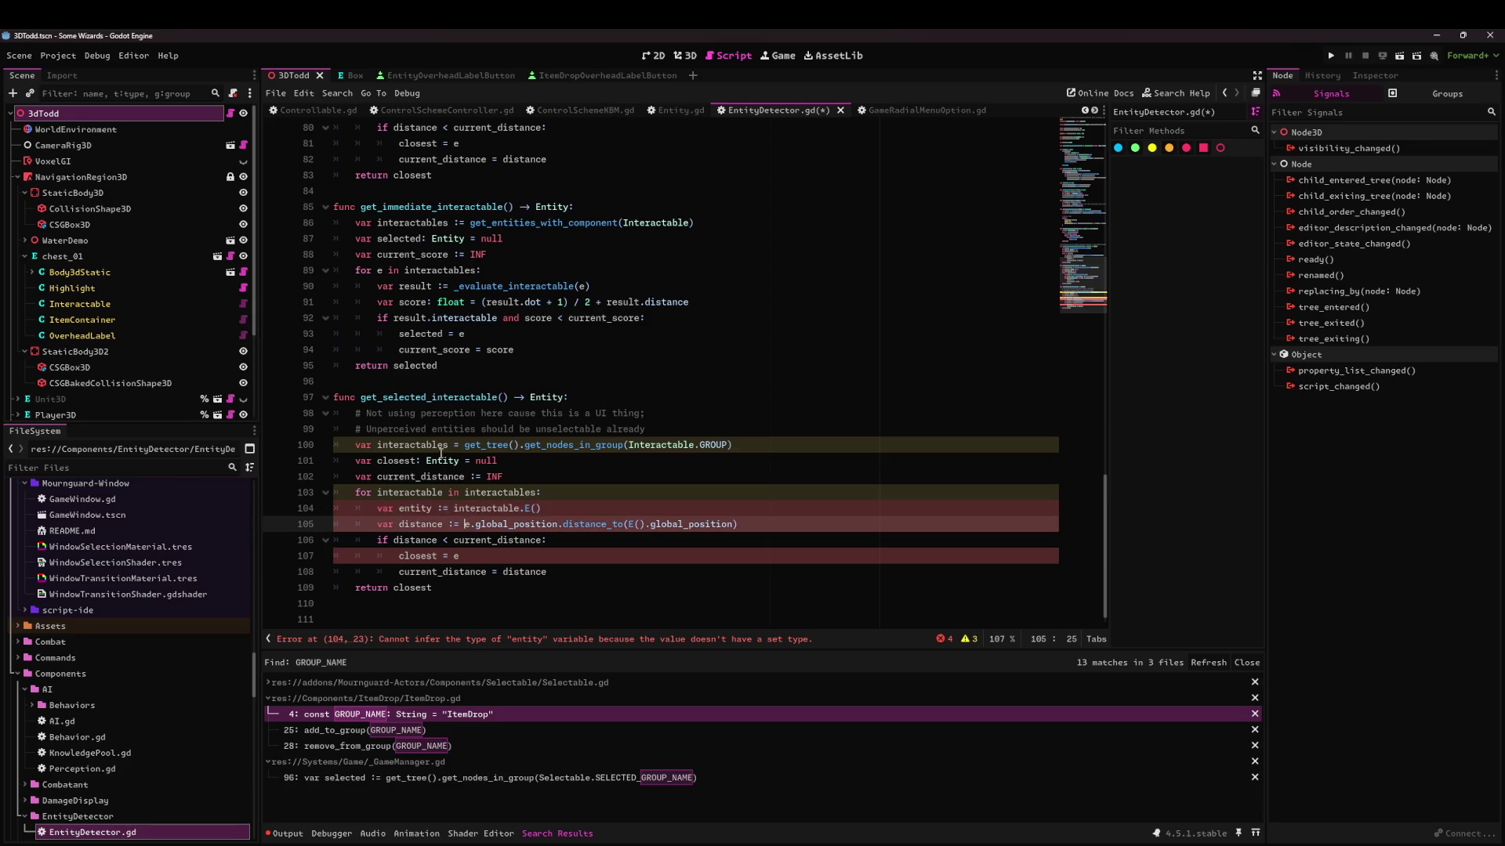
{"action": "left_click", "coordinate": [444, 492]}
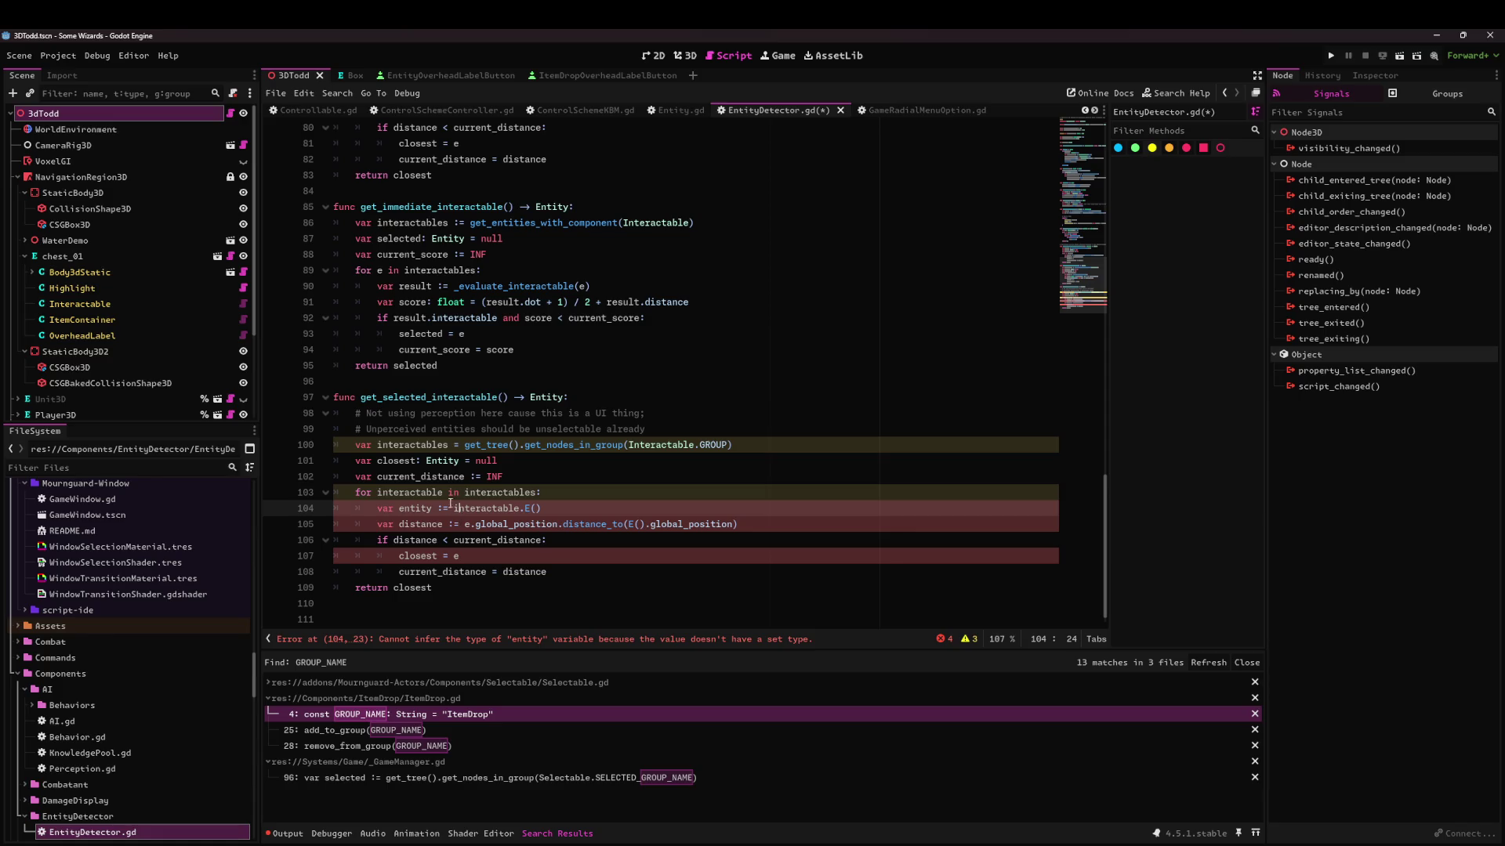
{"action": "type", "text": ": Interactable"}
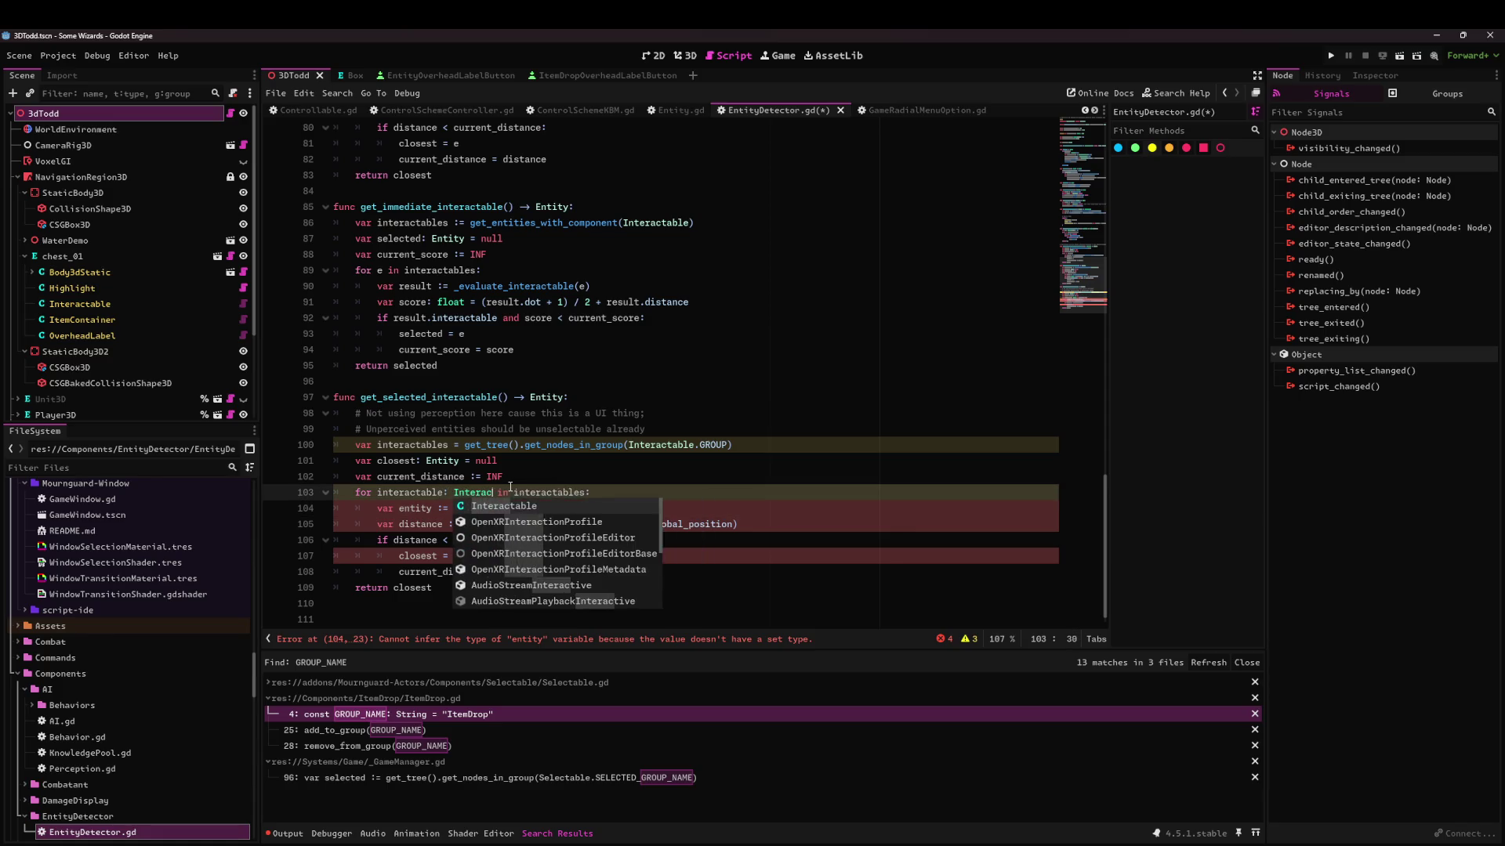
Replace the old e with entity in the distance calculation and the closest assignment.
{"action": "left_click", "coordinate": [474, 508]}
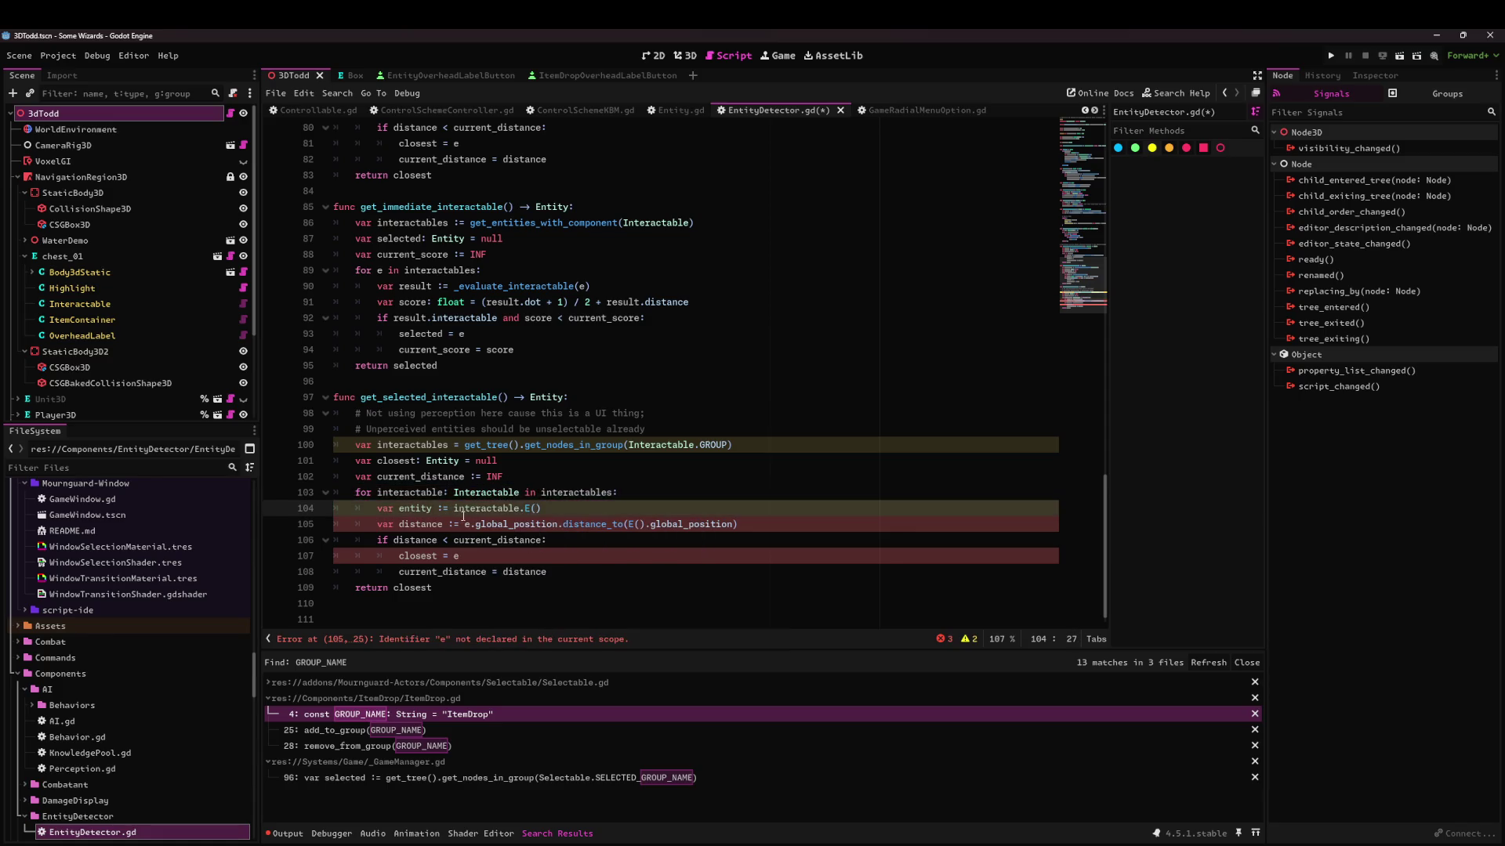
{"action": "double_click", "coordinate": [465, 525]}
{"action": "type", "text": "entity"}
{"action": "left_click", "coordinate": [458, 557]}
{"action": "type", "text": "entity"}
{"action": "left_click", "coordinate": [536, 524]}
{"action": "double_click", "coordinate": [557, 526]}
{"action": "left_click", "coordinate": [472, 519]}
Check current_distance, closest and interactables usages, then insert ':' after interactables on line 100.
{"action": "double_click", "coordinate": [470, 508]}
{"action": "left_click", "coordinate": [439, 524]}
{"action": "left_click", "coordinate": [422, 571]}
{"action": "double_click", "coordinate": [427, 569]}
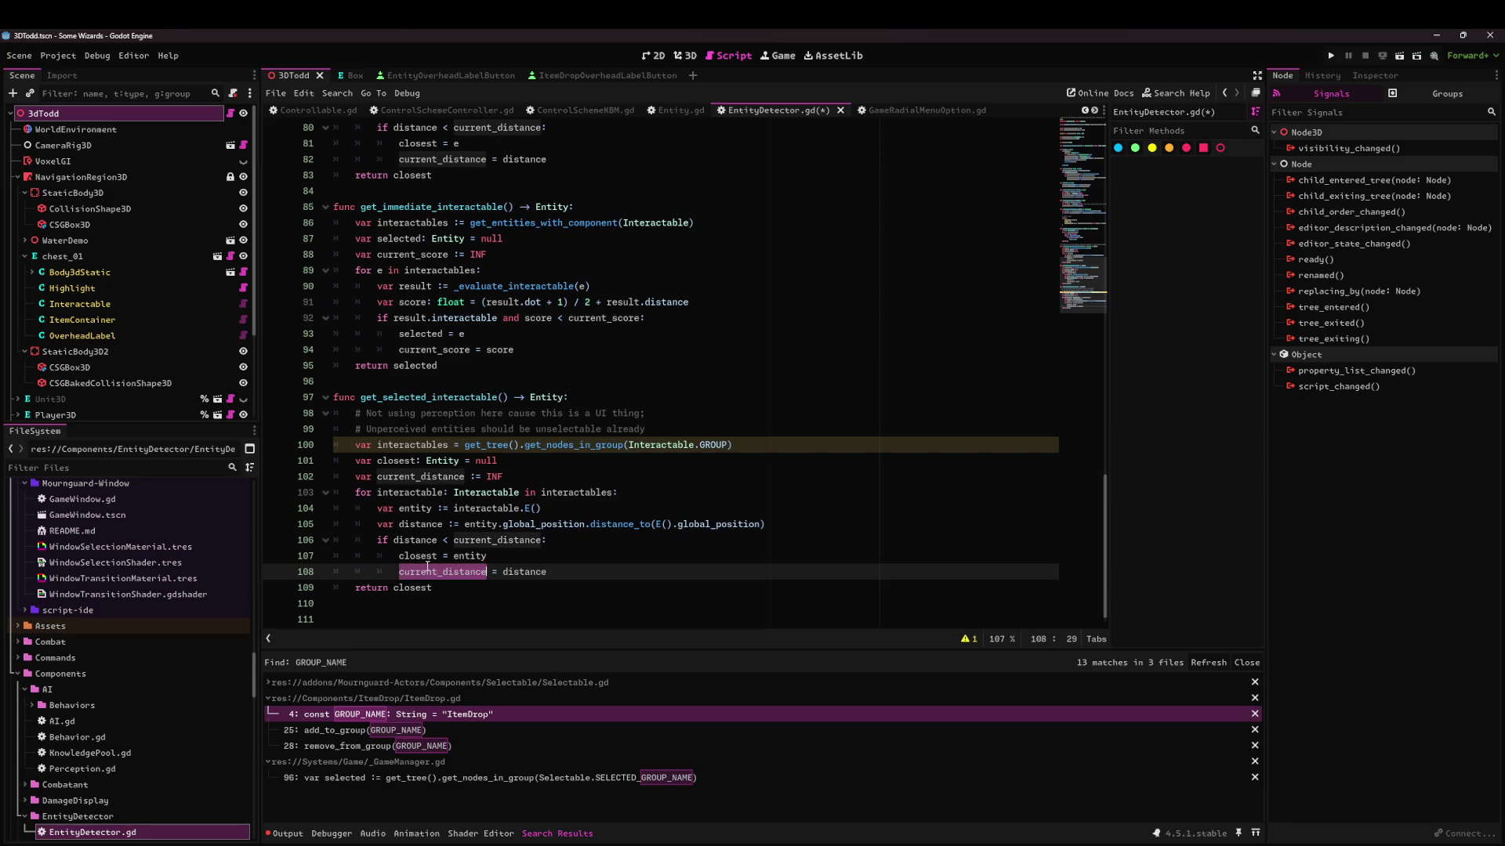
{"action": "double_click", "coordinate": [395, 461]}
{"action": "double_click", "coordinate": [424, 445]}
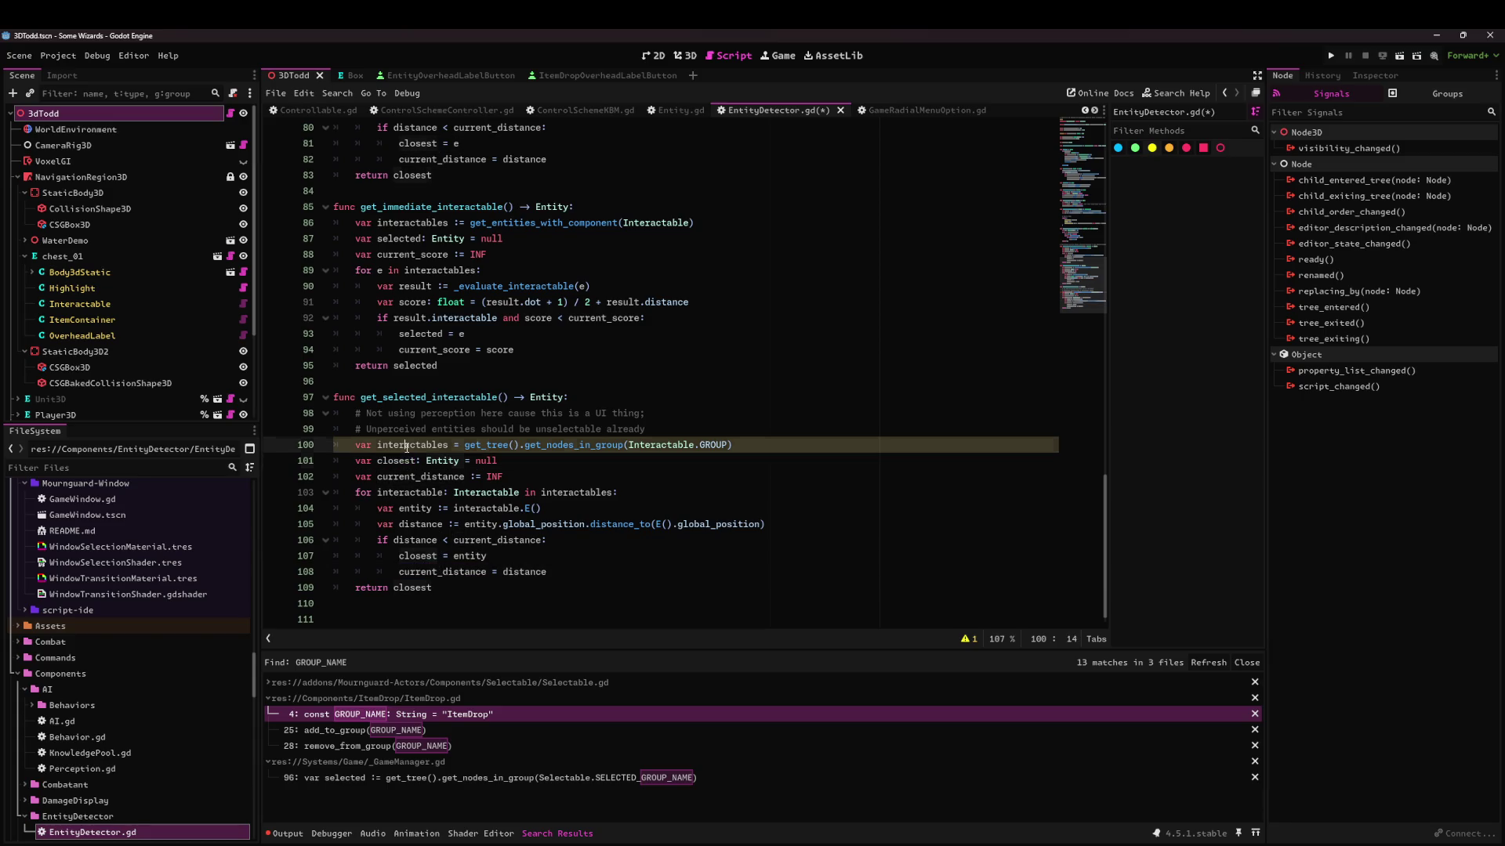
{"action": "left_click", "coordinate": [455, 445]}
{"action": "type", "text": ":"}
Verify the uses of interactables, distance, interactable and entity through to the return statement.
{"action": "left_click", "coordinate": [517, 460]}
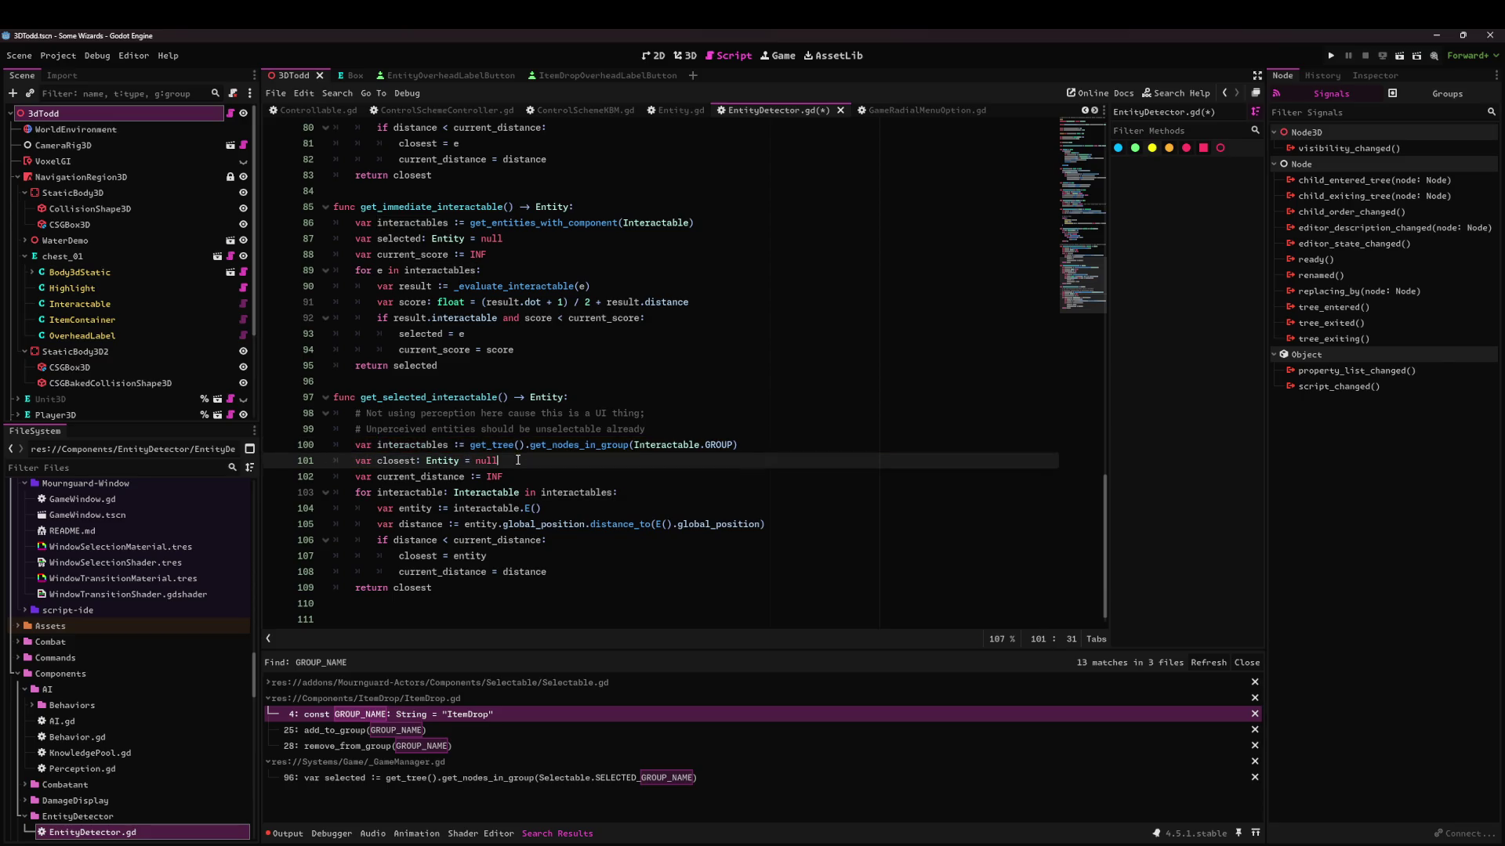
{"action": "double_click", "coordinate": [416, 444]}
{"action": "left_click", "coordinate": [464, 587]}
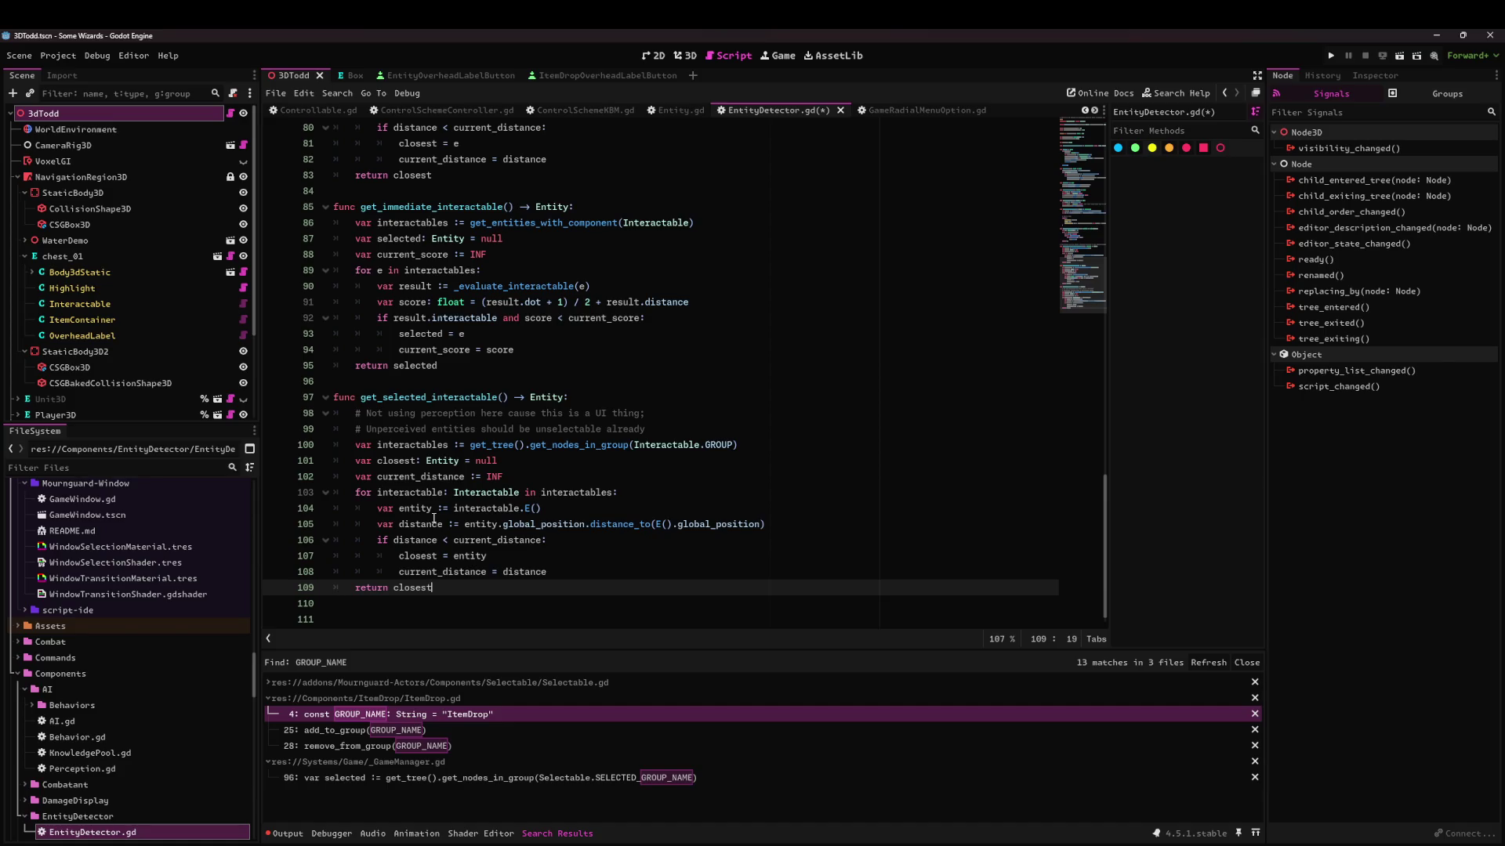
{"action": "double_click", "coordinate": [412, 540]}
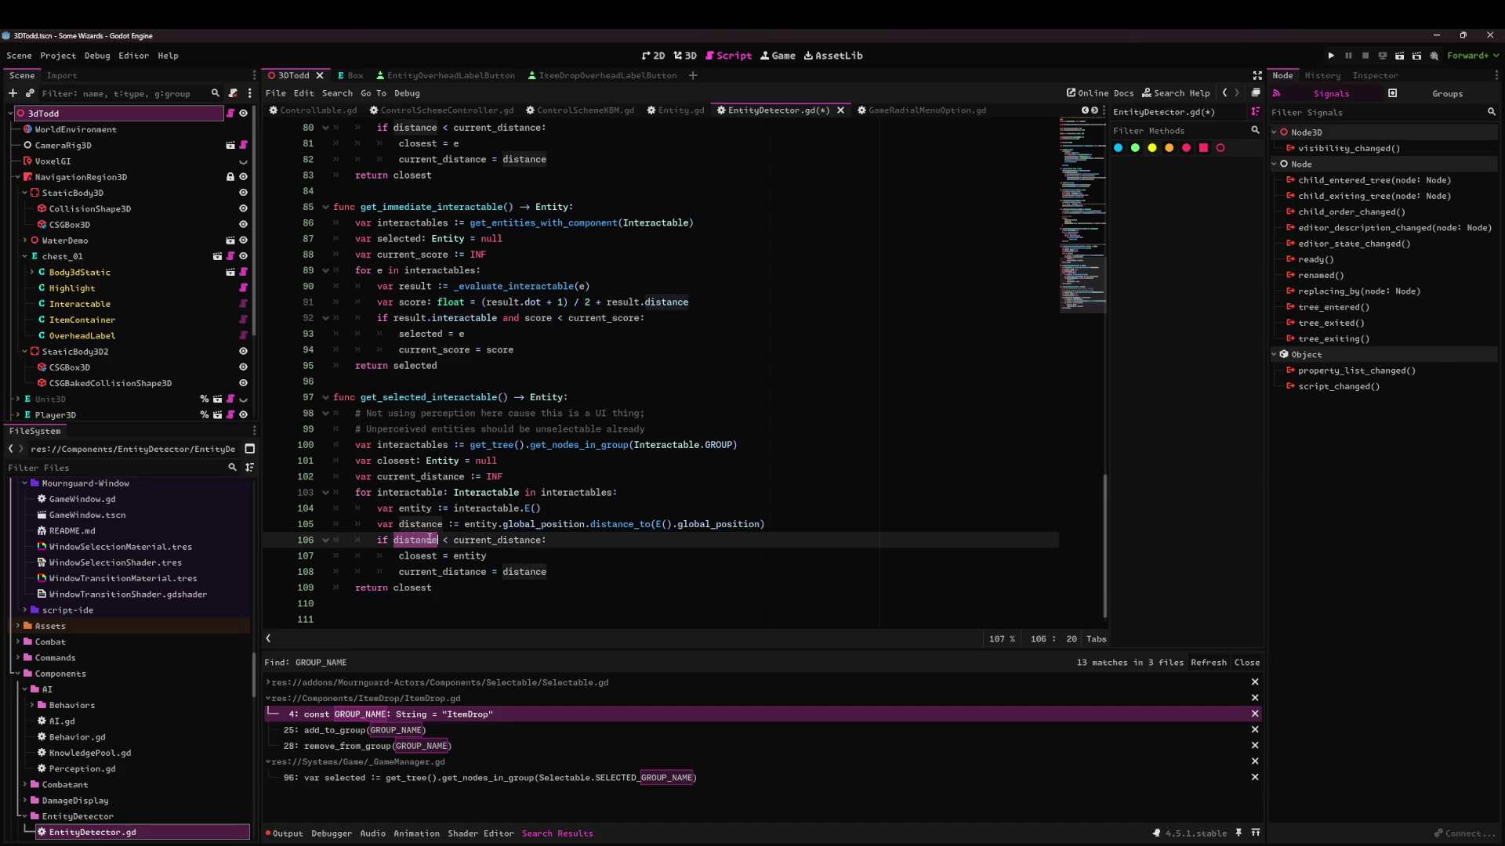
{"action": "double_click", "coordinate": [418, 492]}
{"action": "double_click", "coordinate": [430, 508]}
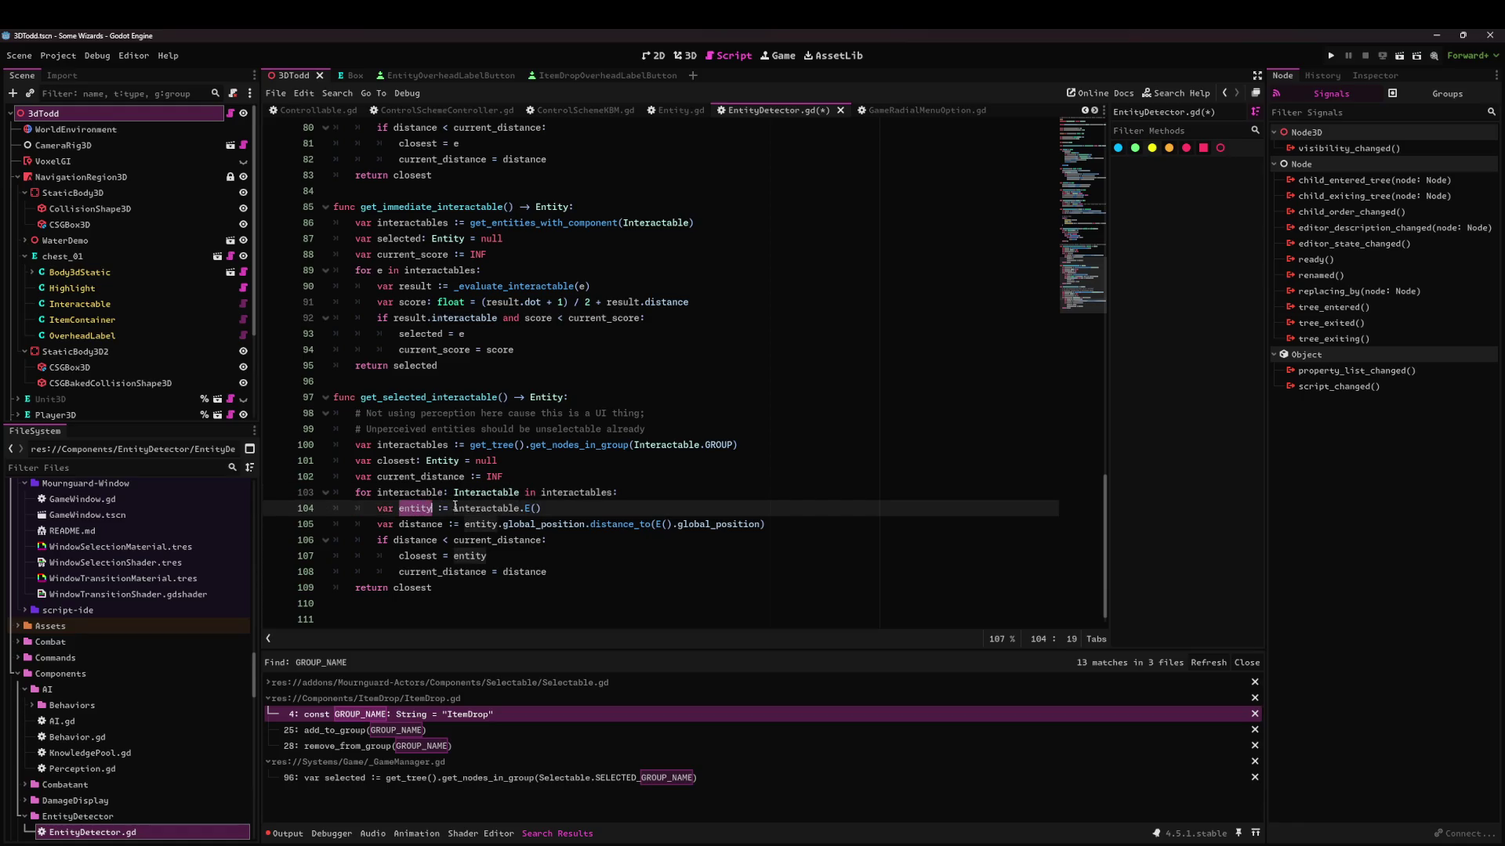
{"action": "mouse_move", "coordinate": [478, 509]}
{"action": "double_click", "coordinate": [479, 509]}
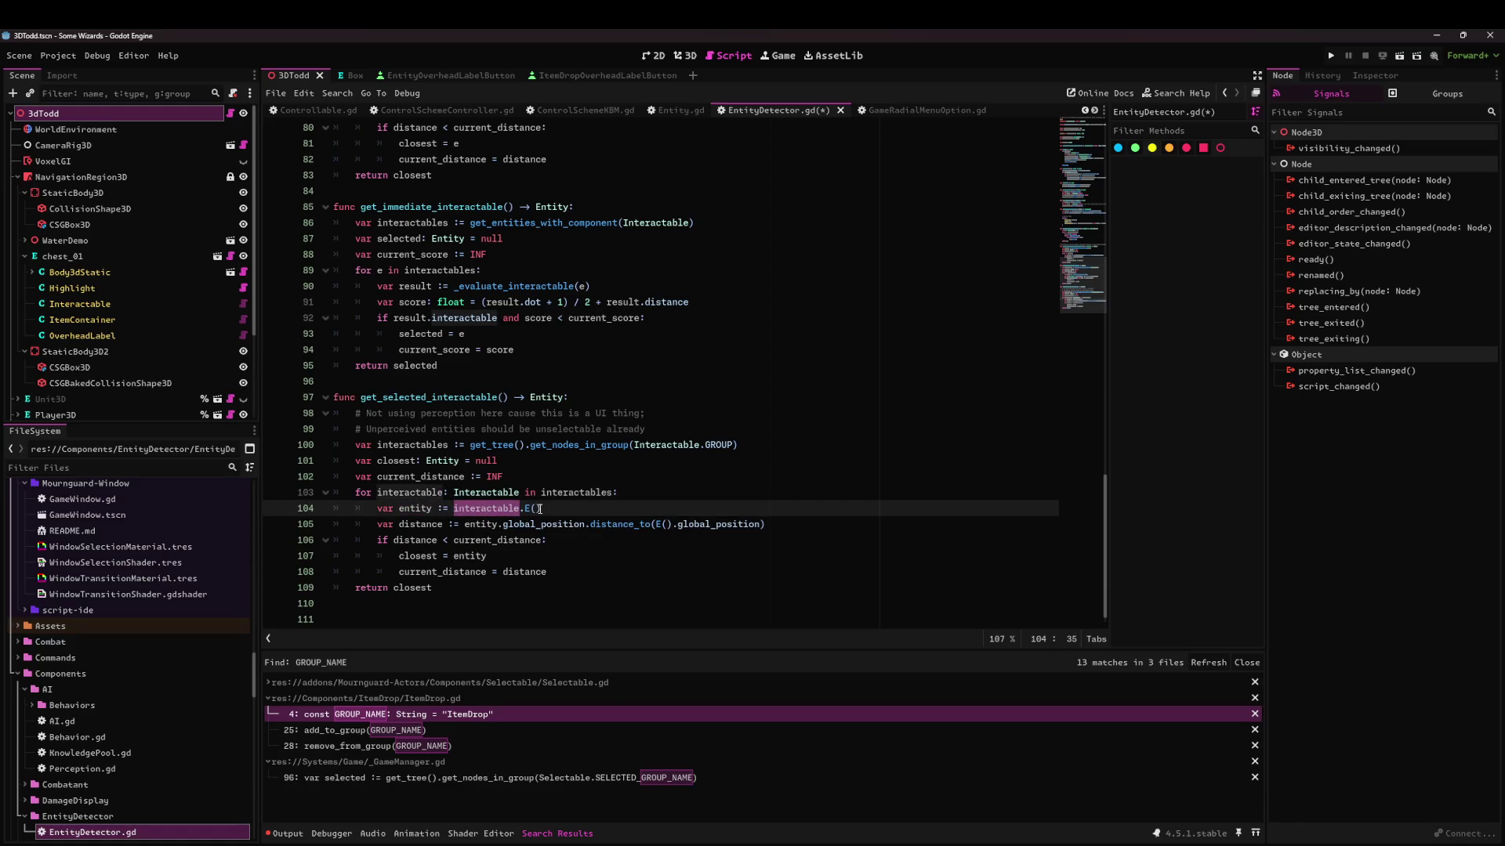
{"action": "left_click", "coordinate": [570, 509]}
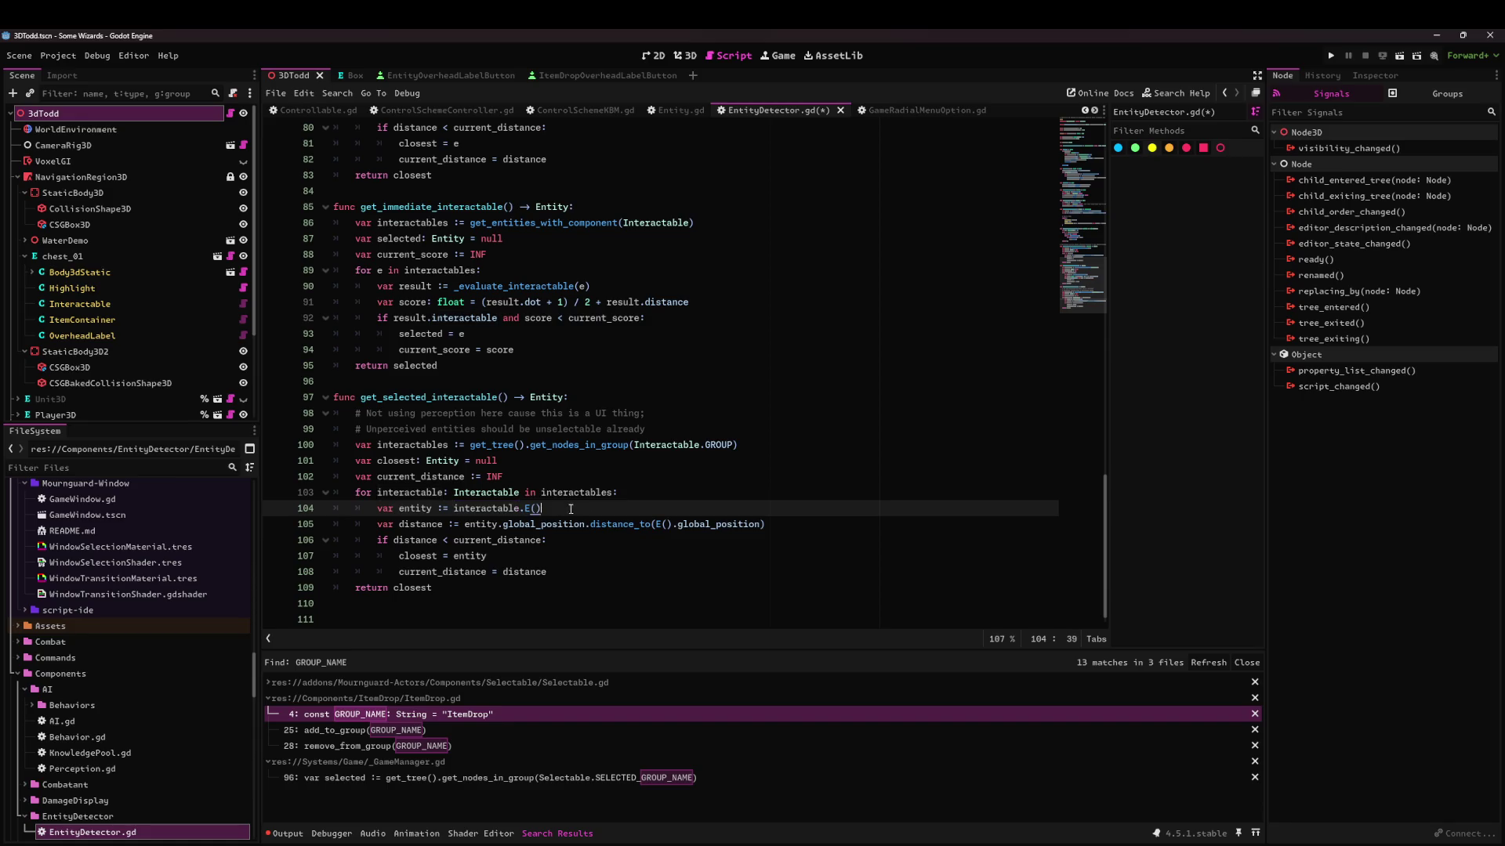
In the loop, add 'var label = entity.C(OverheadLabel)' followed by 'if not label: continue'.
{"action": "key", "text": "Return"}
{"action": "type", "text": "if entity"}
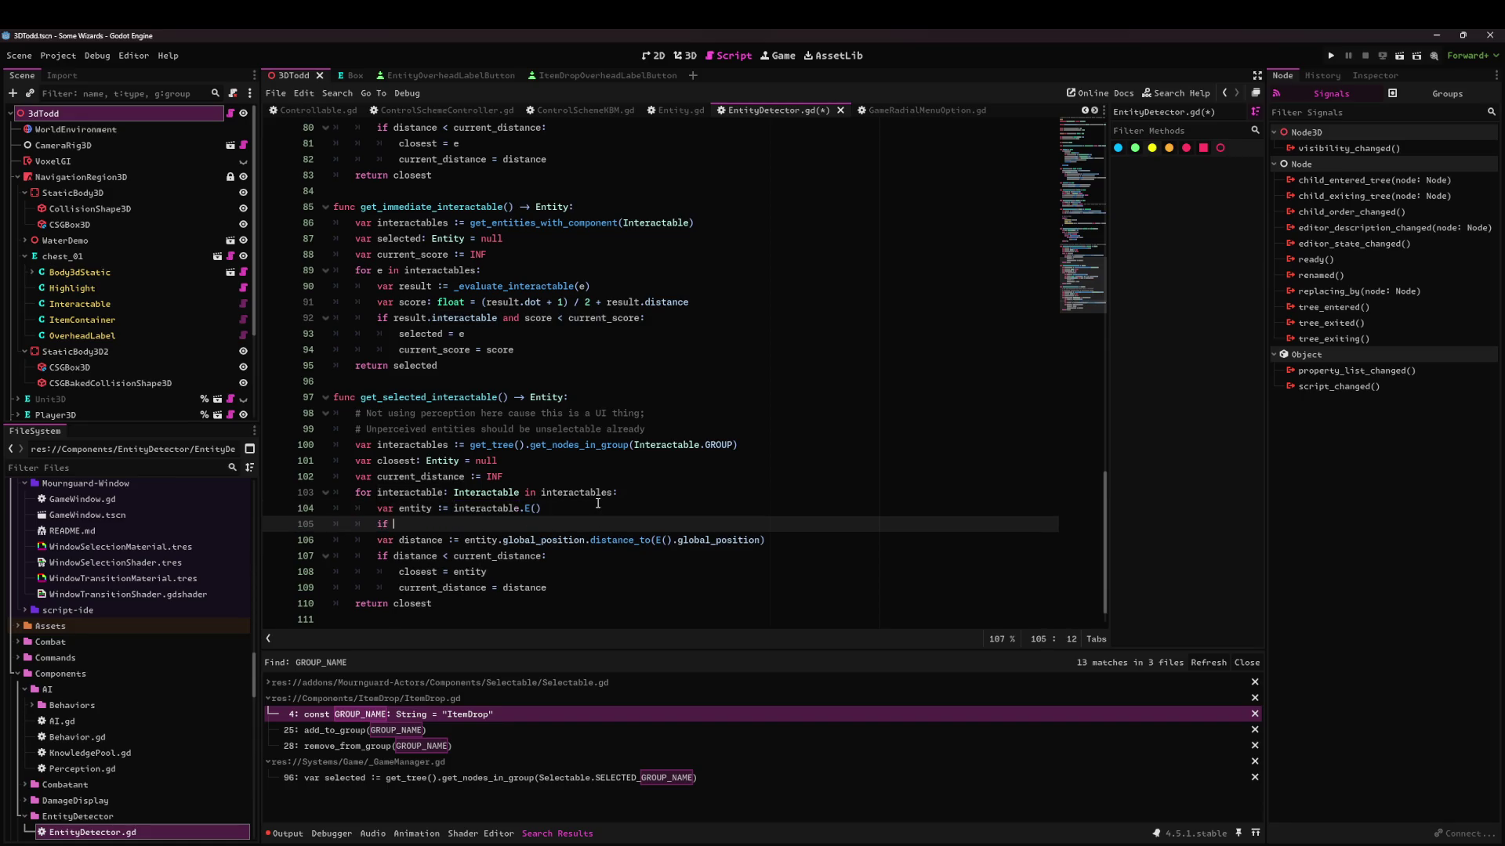
{"action": "key", "text": "BackSpace"}
{"action": "key", "text": "BackSpace"}
{"action": "key", "text": "BackSpace"}
{"action": "type", "text": "var "}
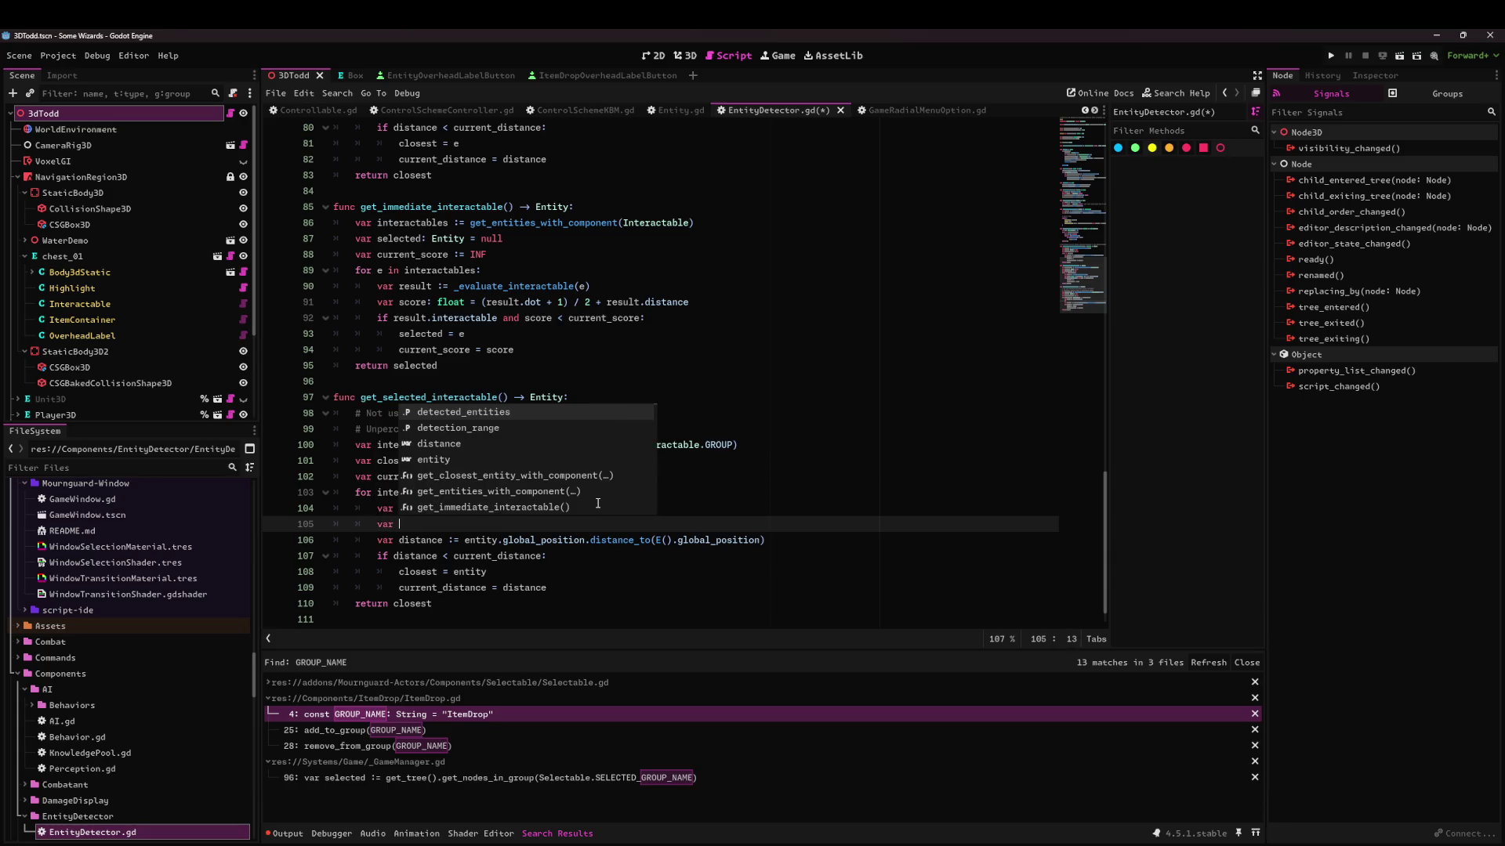
{"action": "type", "text": "label = e"}
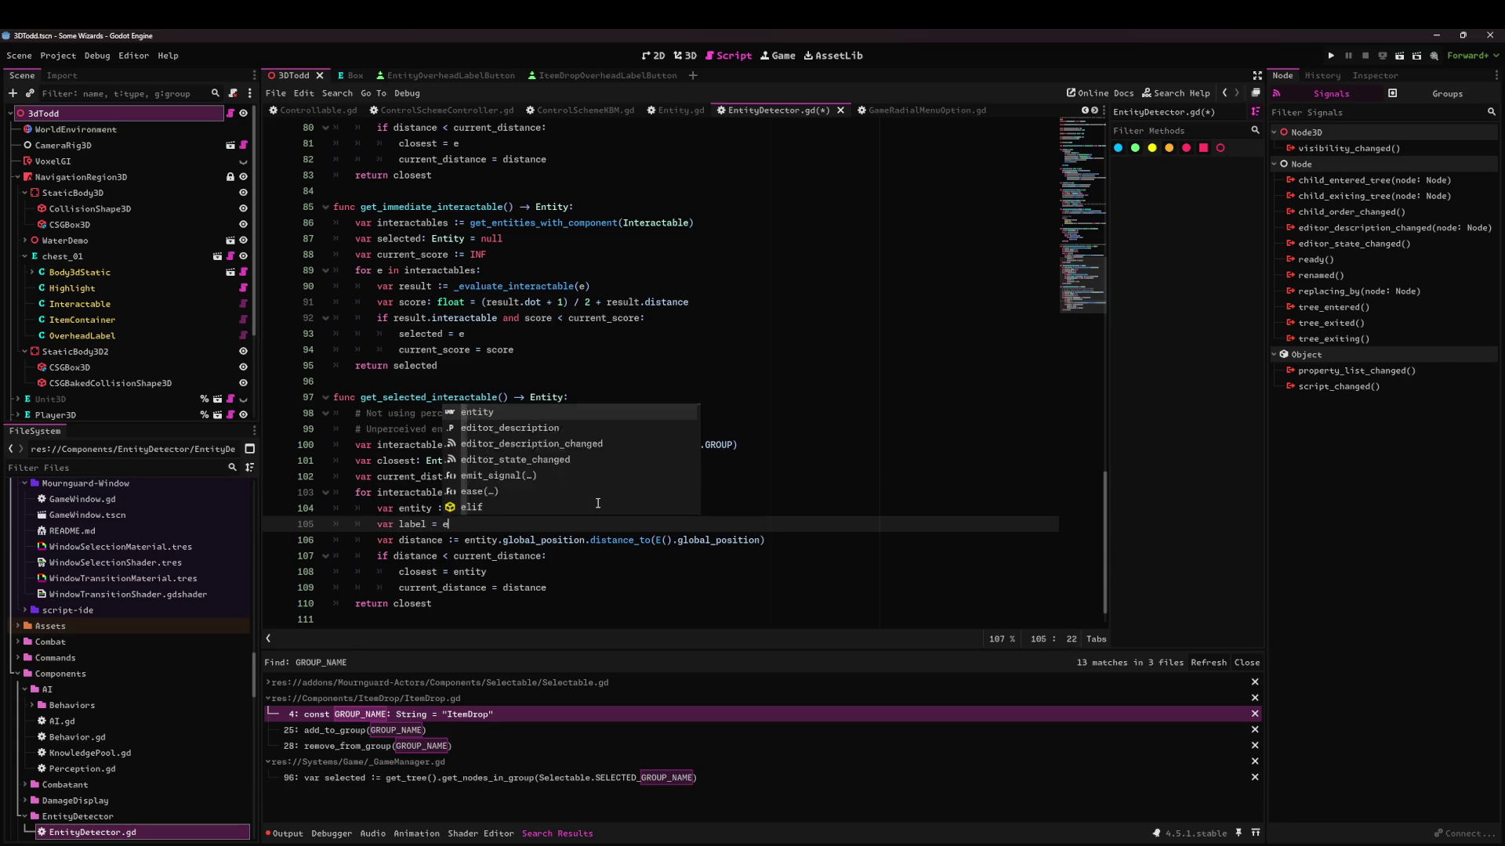
{"action": "type", "text": "ntity.C(OverheadLabel"}
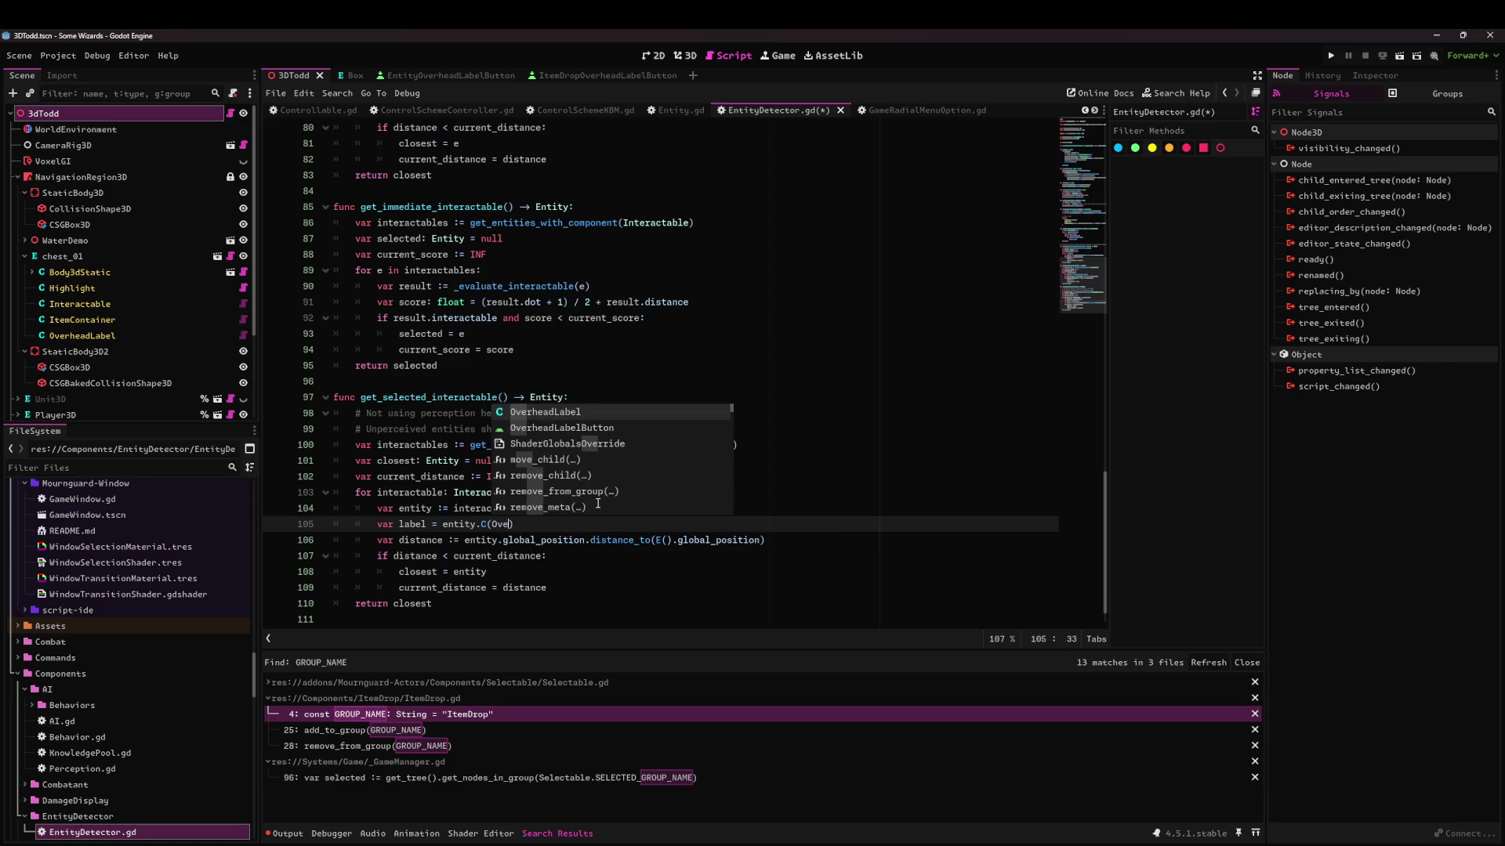
{"action": "type", "text": ")"}
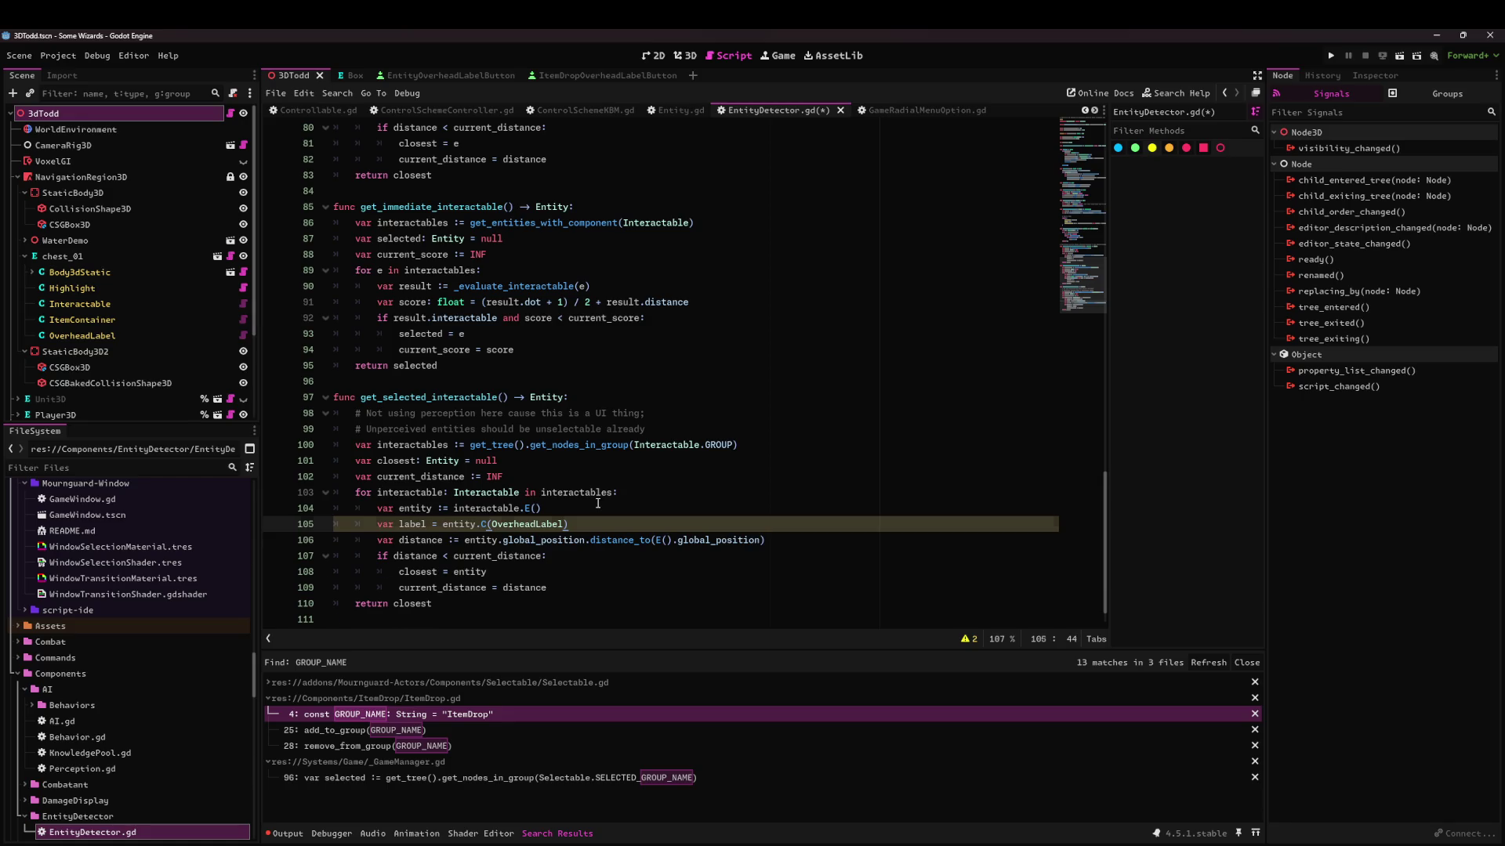
{"action": "key", "text": "Return"}
{"action": "type", "text": "if not label or "}
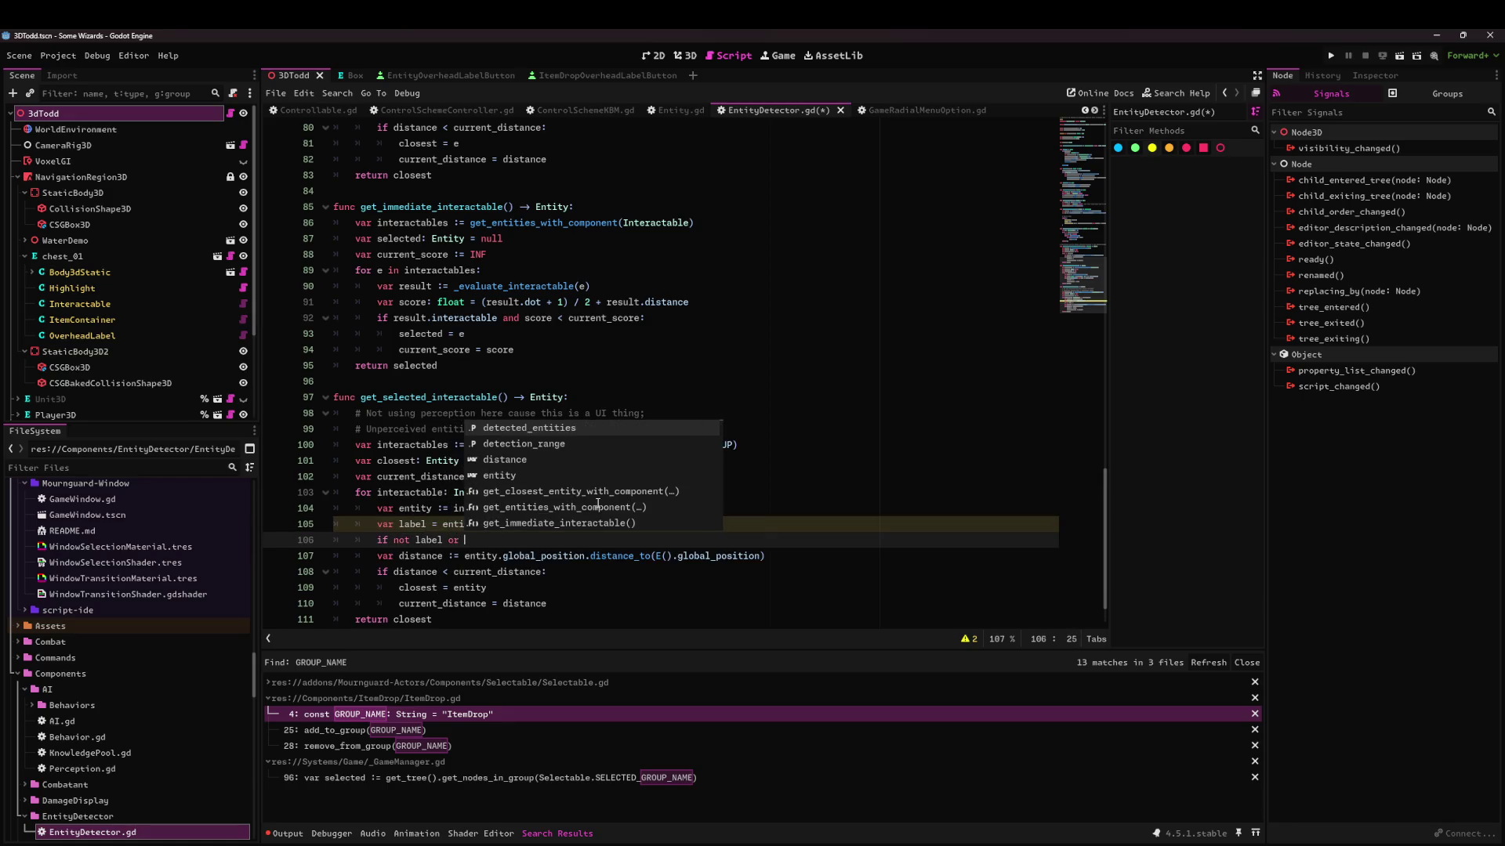
{"action": "type", "text": "label.button"}
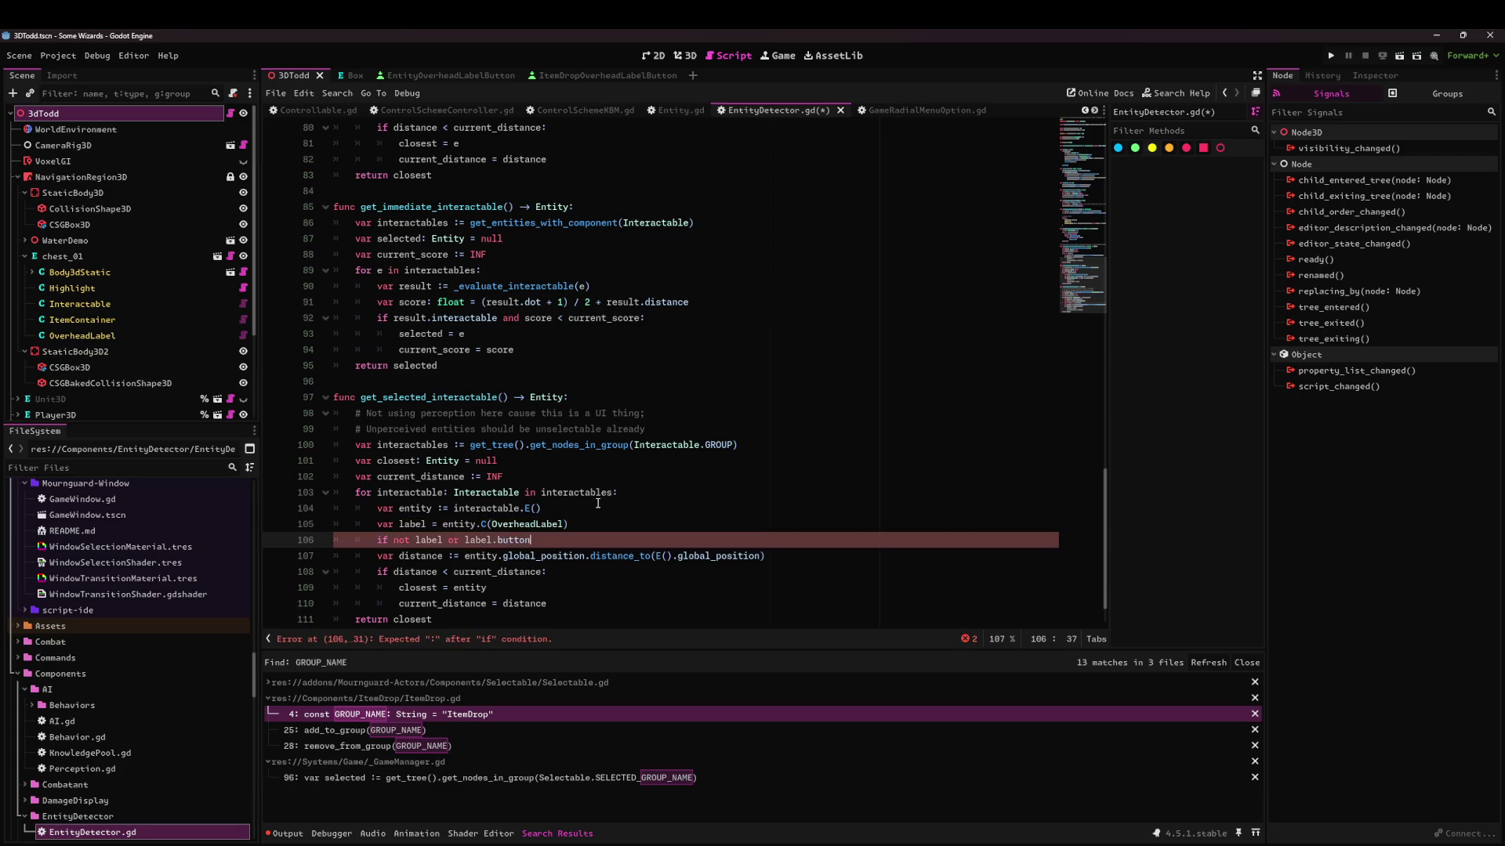
{"action": "key", "text": "BackSpace"}
{"action": "key", "text": "BackSpace"}
{"action": "key", "text": "BackSpace"}
{"action": "type", "text": "con"}
{"action": "key", "text": "Return"}
{"action": "key", "text": "Return"}
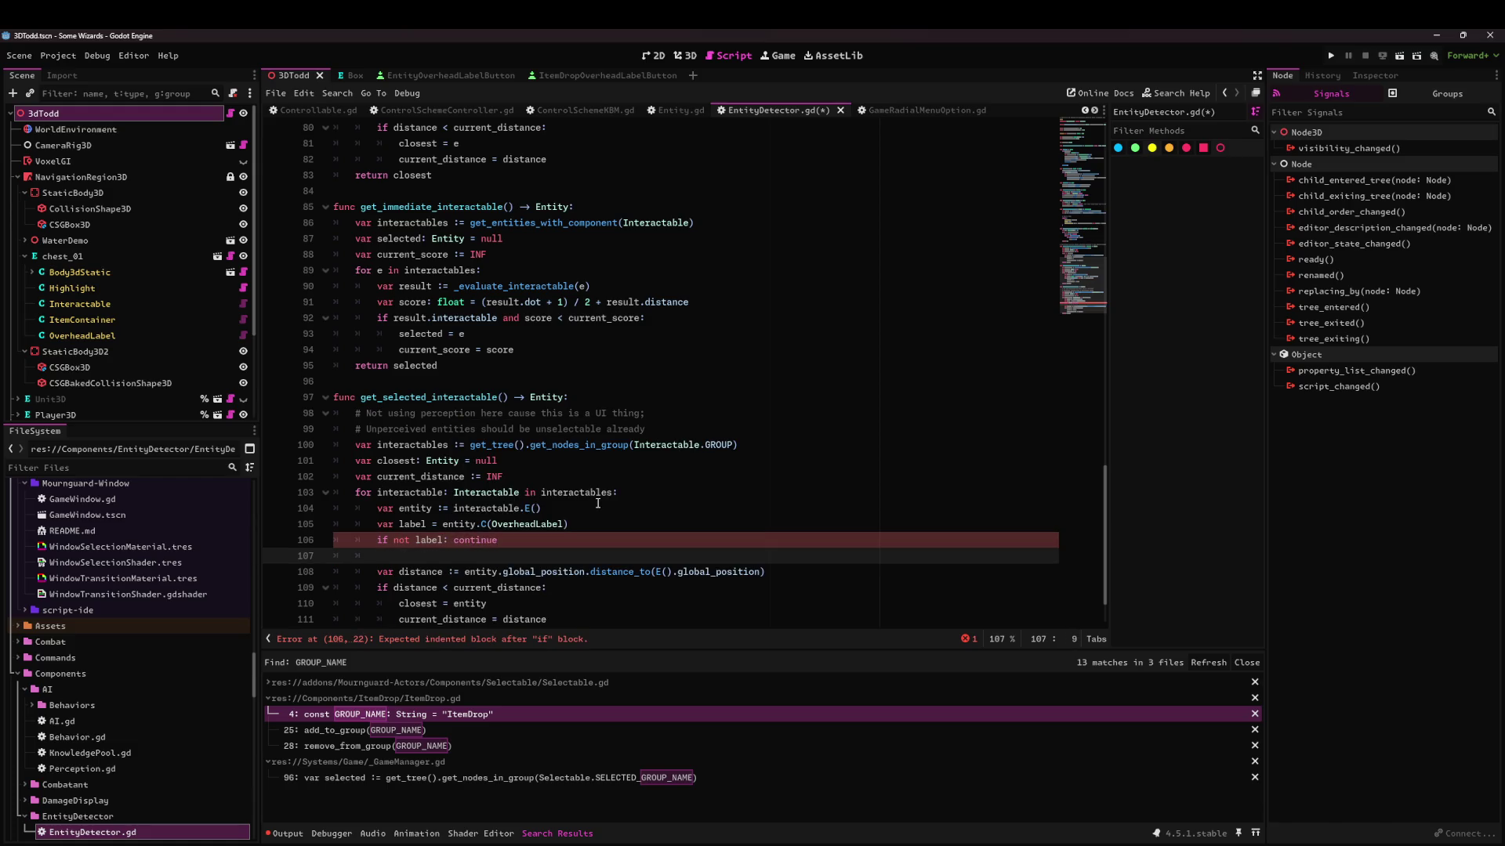
{"action": "type", "text": "if"}
{"action": "key", "text": "BackSpace"}
{"action": "key", "text": "BackSpace"}
{"action": "key", "text": "BackSpace"}
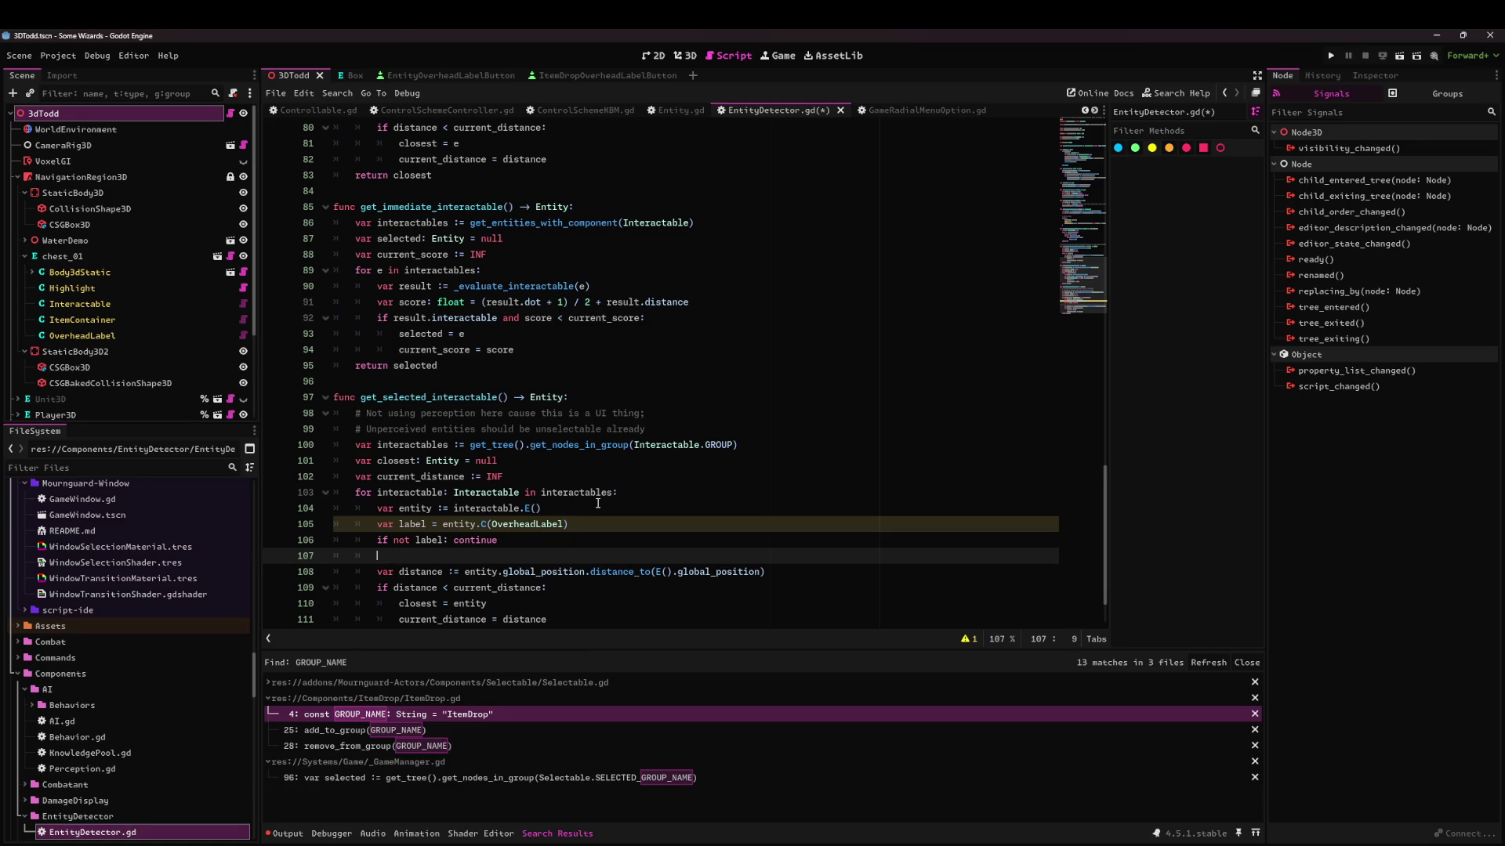
{"action": "type", "text": "var"}
Type the label declaration as 'var label: OverheadLabel' and save EntityDetector.gd.
{"action": "key", "text": "Up"}
{"action": "key", "text": "Up"}
{"action": "key", "text": "Right"}
{"action": "key", "text": "Right"}
{"action": "key", "text": "Right"}
{"action": "type", "text": ":"}
{"action": "key", "text": "ctrl+Left"}
{"action": "key", "text": "ctrl+Left"}
{"action": "key", "text": "ctrl+Left"}
{"action": "type", "text": ": OverheadLabel"}
{"action": "key", "text": "Right"}
{"action": "key", "text": "Delete"}
{"action": "key", "text": "ctrl+s"}
Add blank lines around the label lookup and delete the unfinished var line.
{"action": "key", "text": "Home"}
{"action": "key", "text": "Return"}
{"action": "key", "text": "Down"}
{"action": "key", "text": "Return"}
{"action": "key", "text": "Down"}
{"action": "key", "text": "Up"}
{"action": "key", "text": "Up"}
{"action": "key", "text": "BackSpace"}
{"action": "key", "text": "Down"}
{"action": "key", "text": "Down"}
{"action": "key", "text": "Home"}
{"action": "key", "text": "Return"}
{"action": "key", "text": "End"}
{"action": "key", "text": "Return"}
{"action": "key", "text": "Up"}
{"action": "key", "text": "End"}
{"action": "key", "text": "BackSpace"}
{"action": "key", "text": "BackSpace"}
{"action": "key", "text": "BackSpace"}
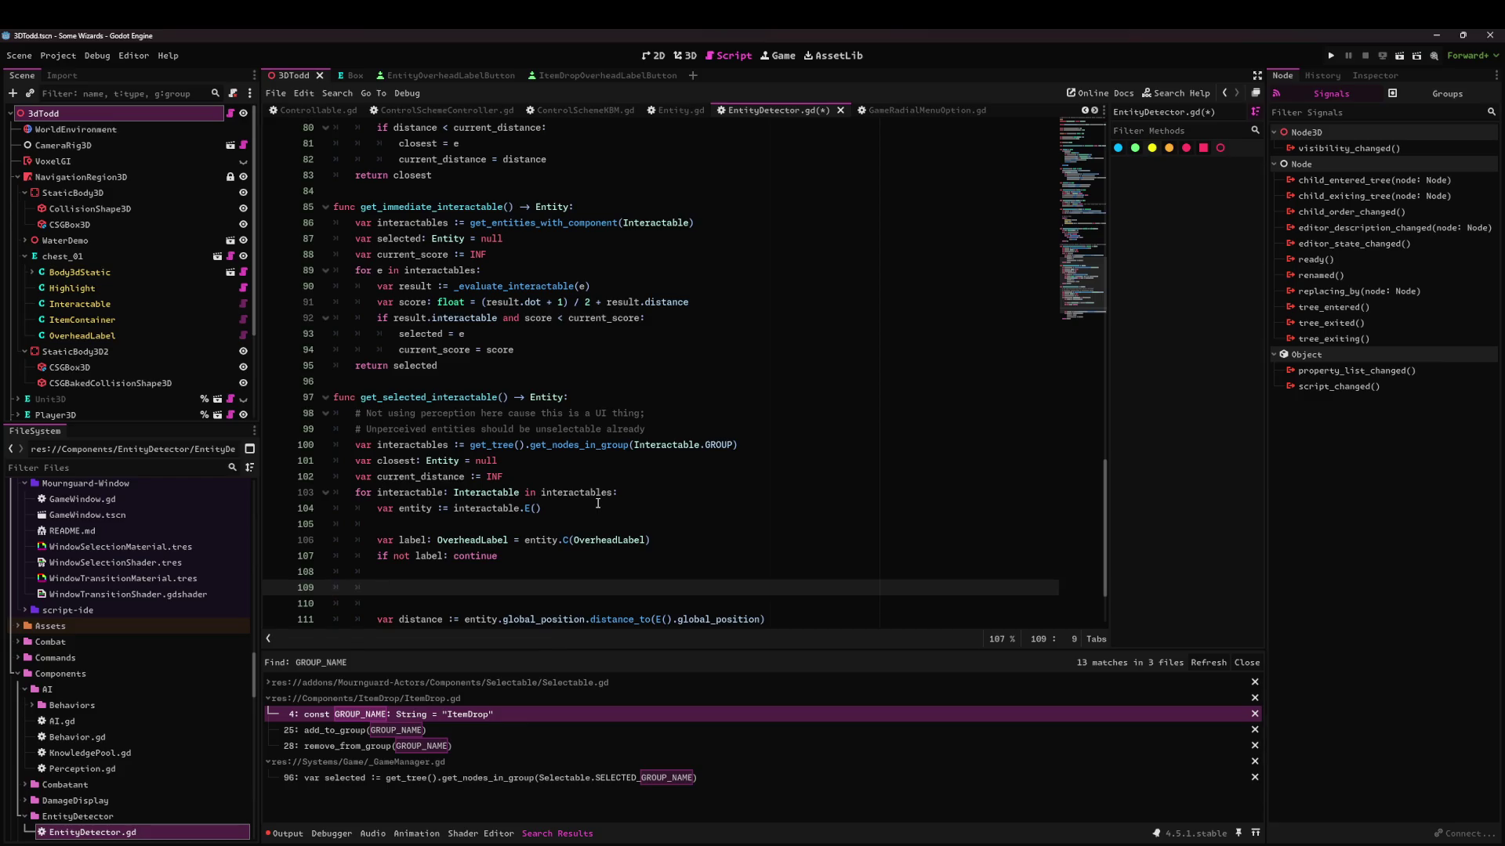
{"action": "scroll", "coordinate": [598, 503], "scroll_direction": "down", "scroll_amount": 2}
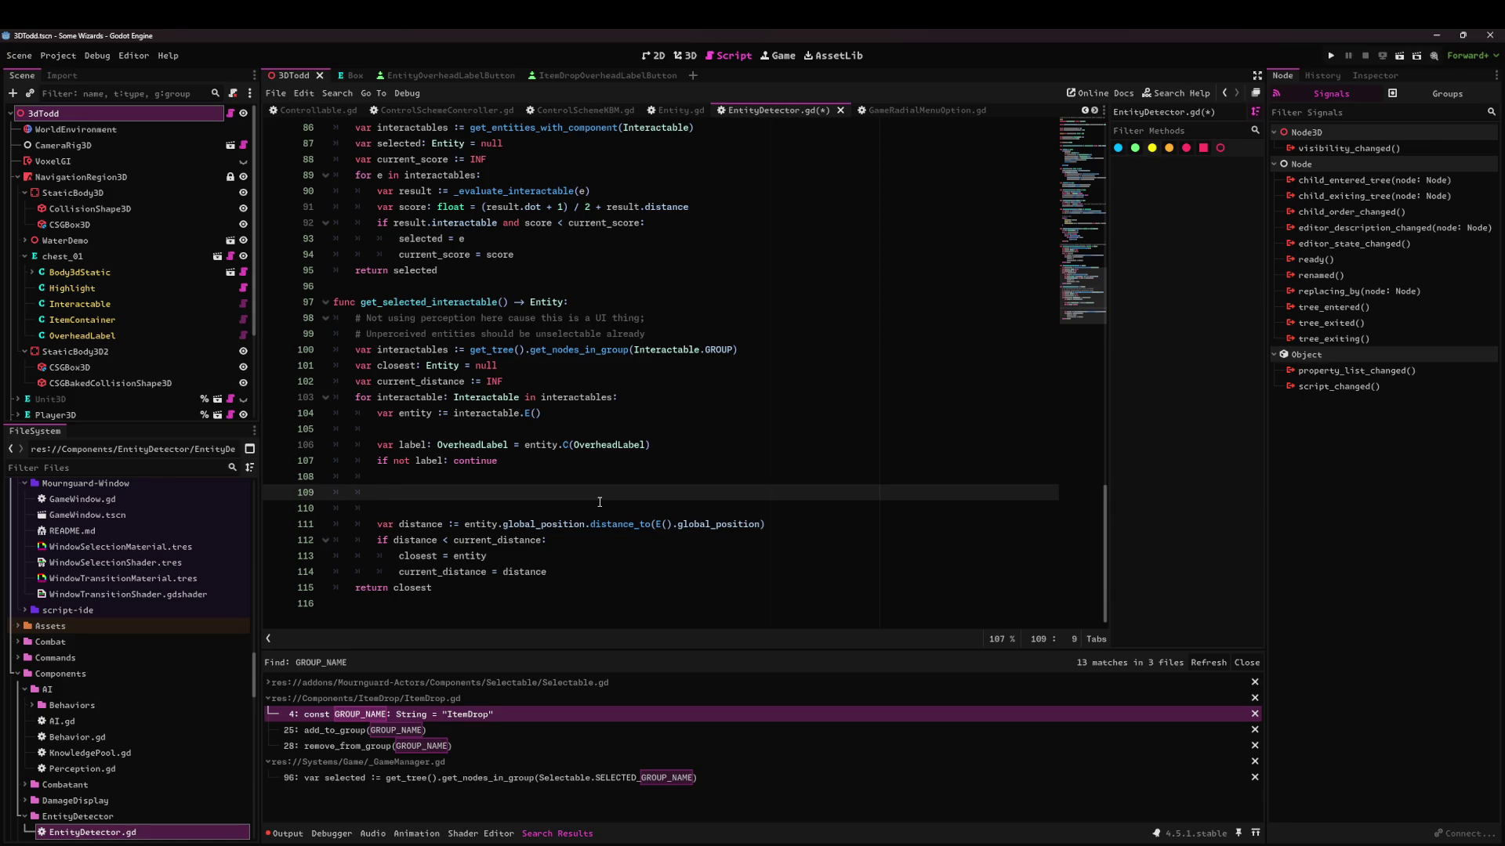
Add 'var selected_control = get_viewport().gui_get_focus_owner()' as the function's first line.
{"action": "type", "text": "var"}
{"action": "key", "text": "BackSpace"}
{"action": "key", "text": "BackSpace"}
{"action": "key", "text": "BackSpace"}
{"action": "key", "text": "Up"}
{"action": "key", "text": "Up"}
{"action": "key", "text": "Up"}
{"action": "key", "text": "Up"}
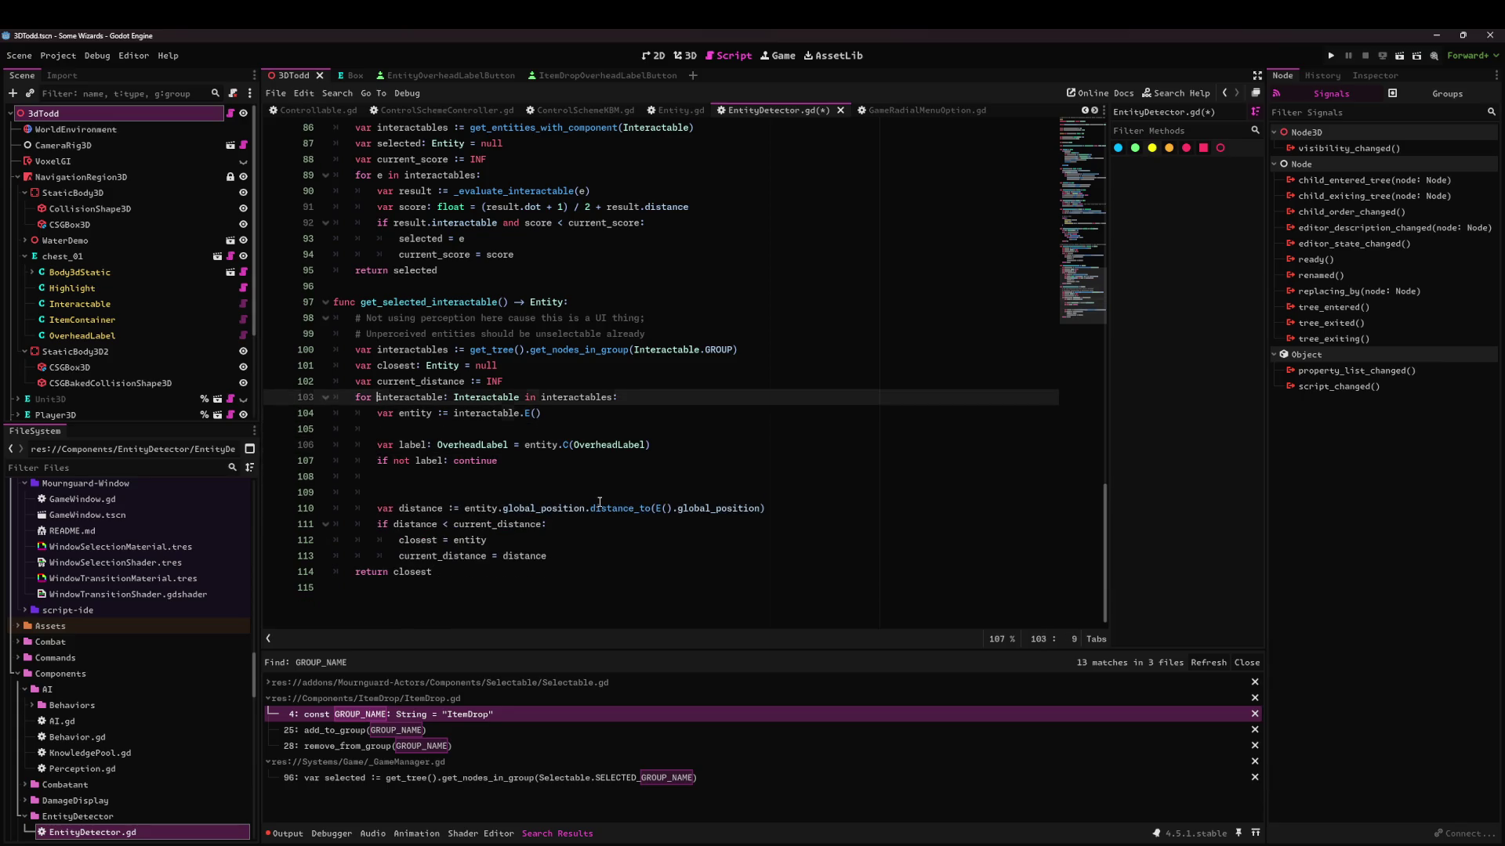
{"action": "key", "text": "Up"}
{"action": "key", "text": "ctrl+space"}
{"action": "key", "text": "End"}
{"action": "key", "text": "Escape"}
{"action": "key", "text": "Up"}
{"action": "key", "text": "Up"}
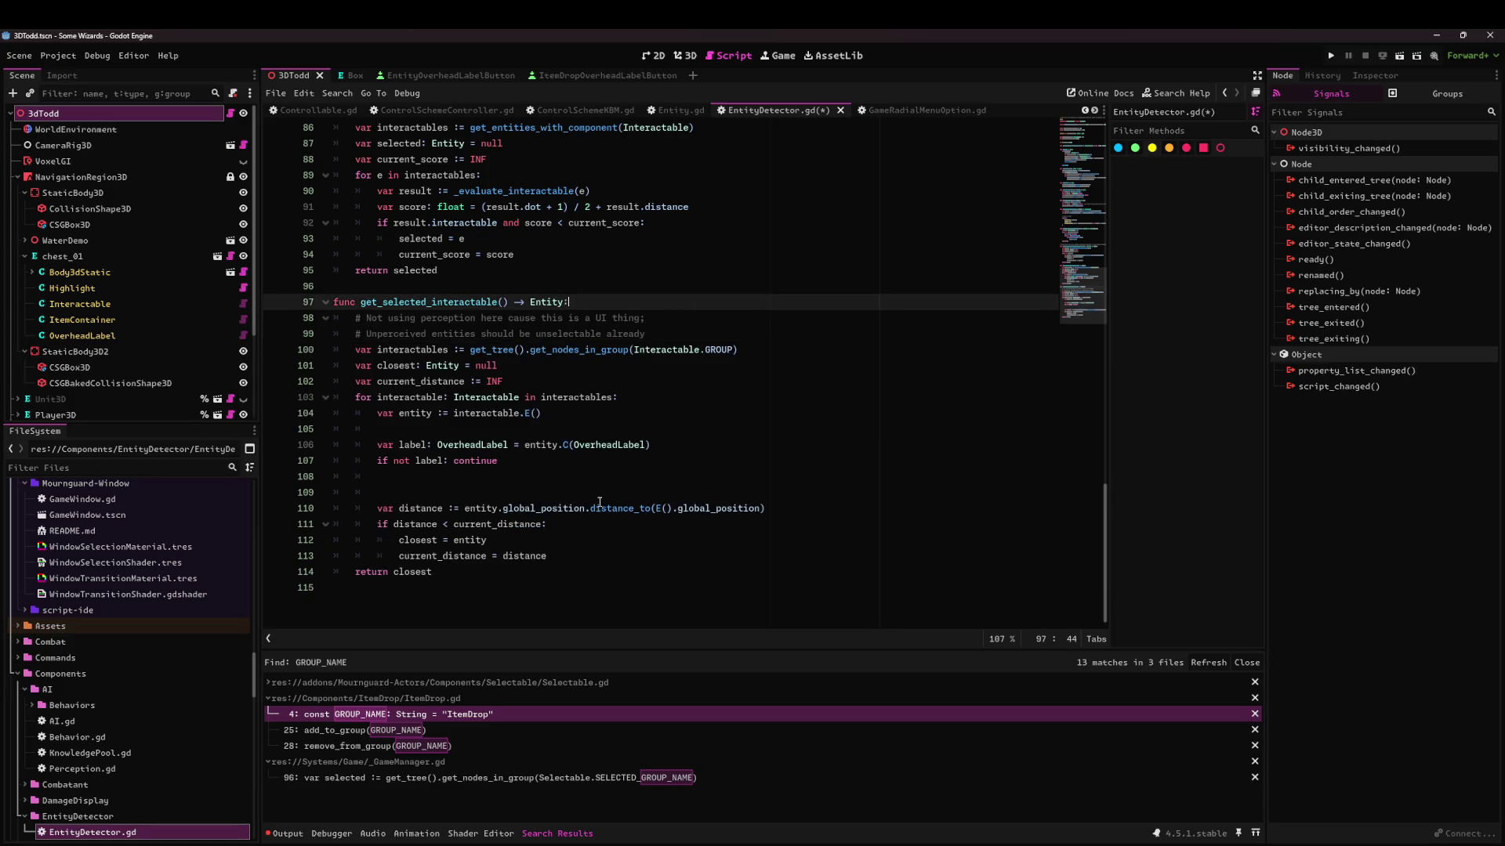
{"action": "key", "text": "Return"}
{"action": "type", "text": "var c"}
{"action": "key", "text": "BackSpace"}
{"action": "type", "text": "selected_"}
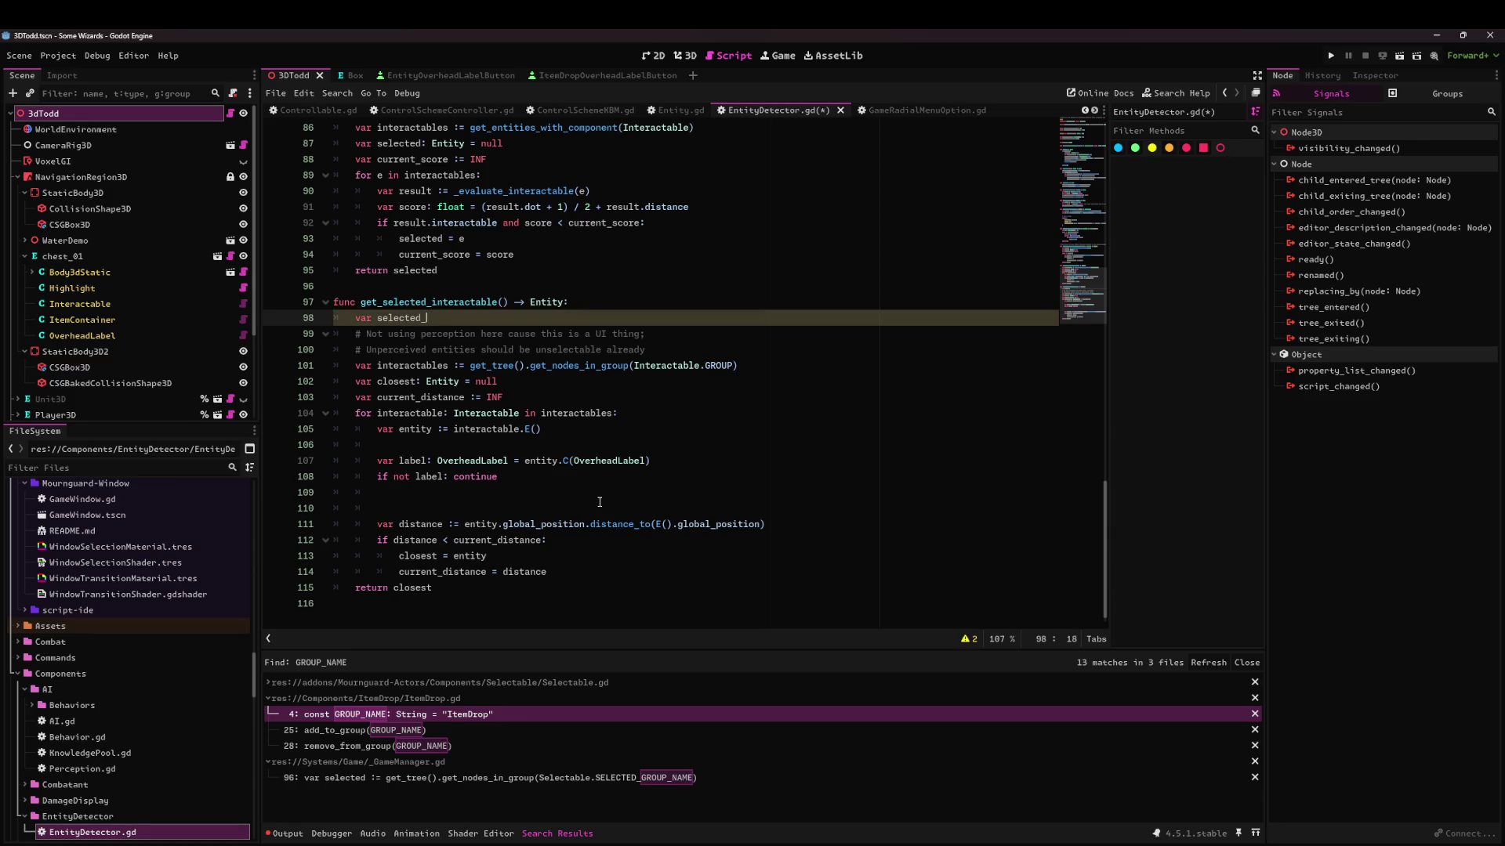
{"action": "type", "text": "control = "}
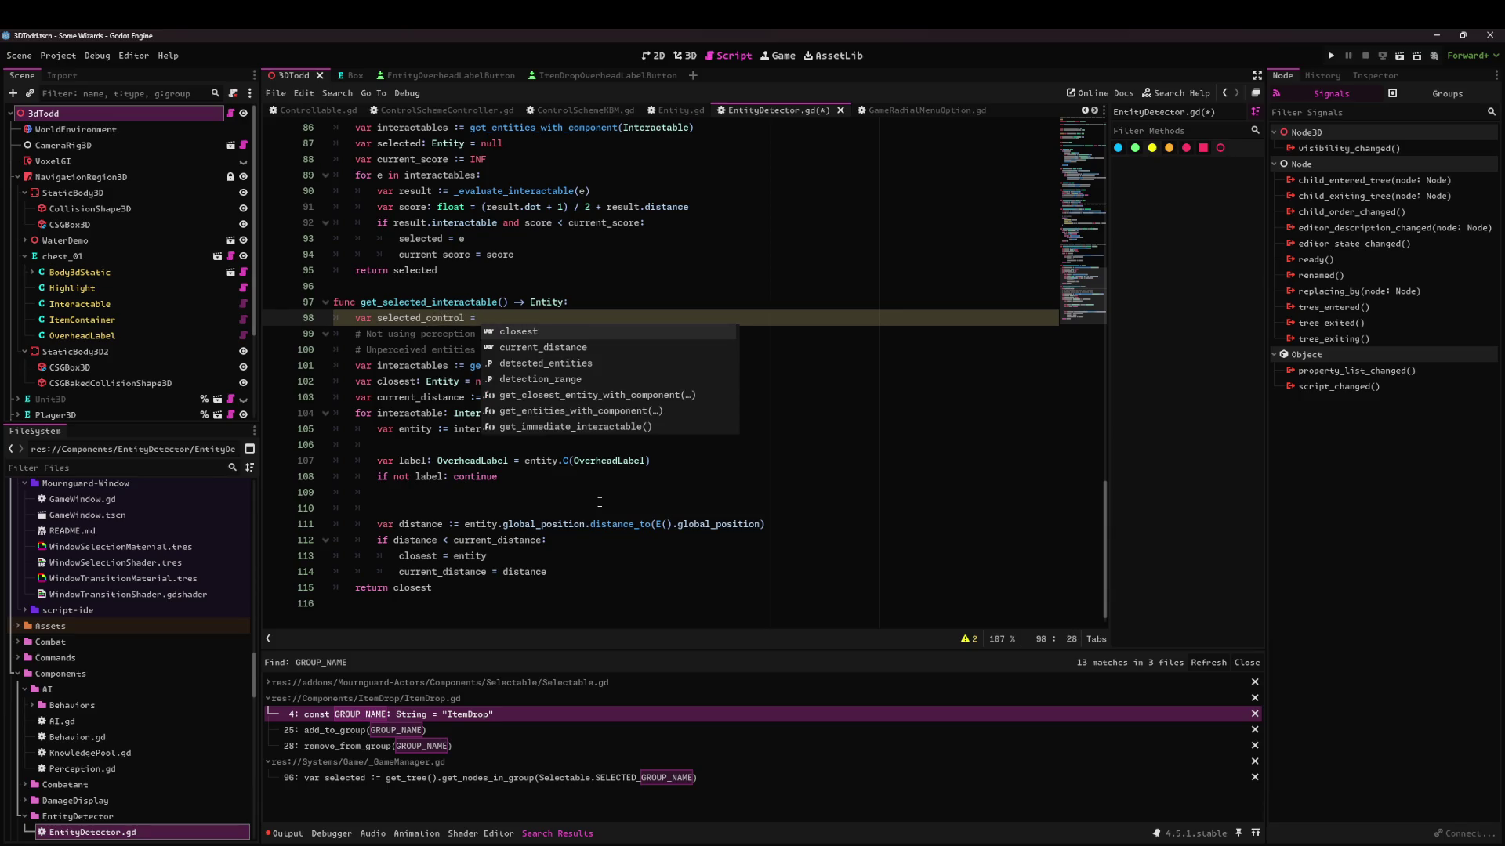
{"action": "type", "text": "get"}
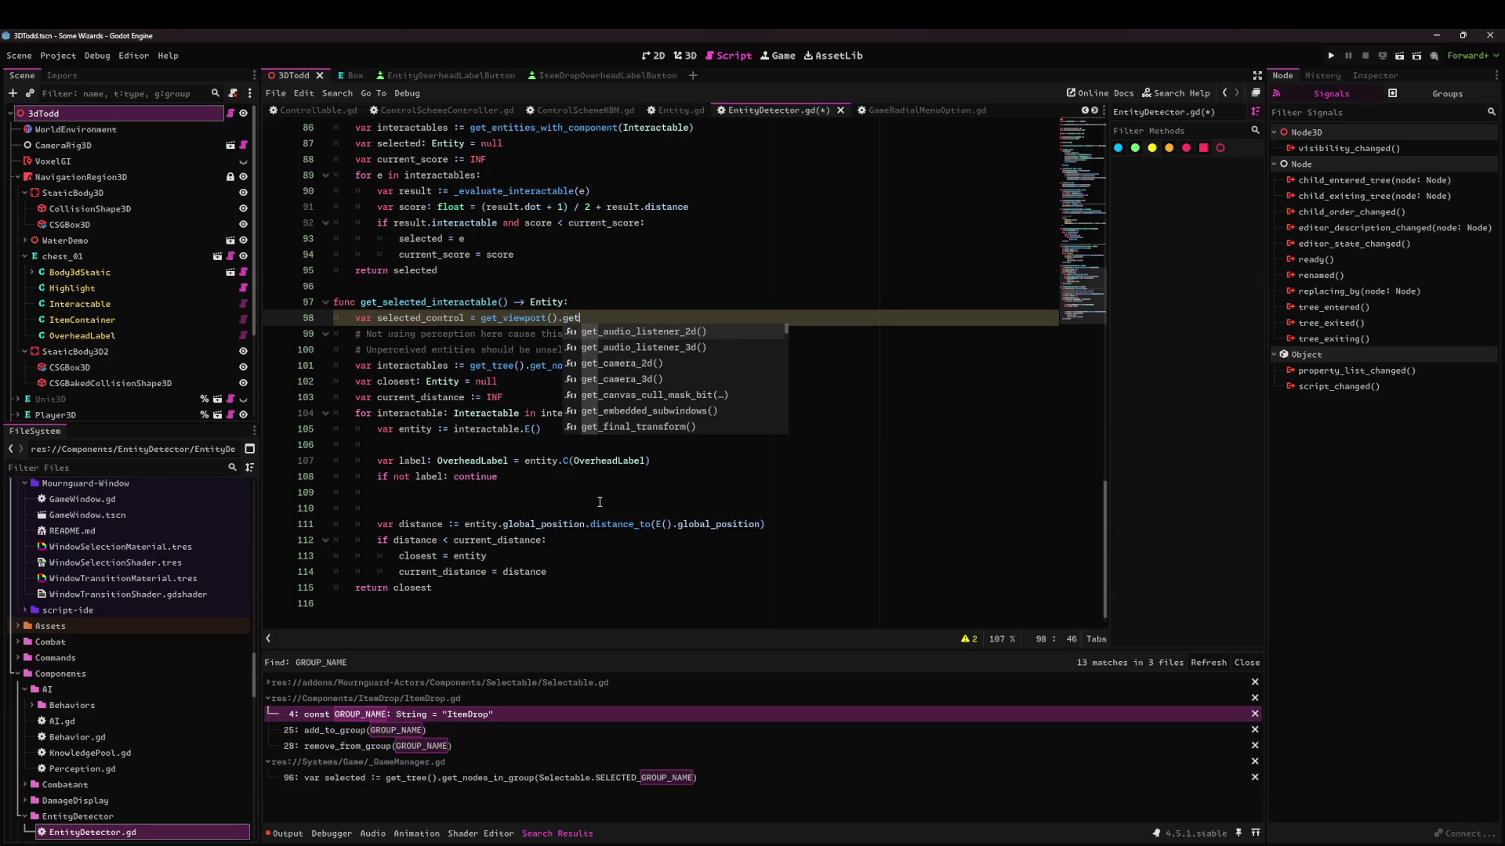
{"action": "type", "text": "_viewport().gui_get_focus"}
{"action": "key", "text": "Return"}
Add 'if selected_control is OverheadLabelButton:' and open the OverheadLabelButton class definition.
{"action": "key", "text": "Return"}
{"action": "type", "text": "if selected"}
{"action": "key", "text": "Return"}
{"action": "type", "text": "is Over"}
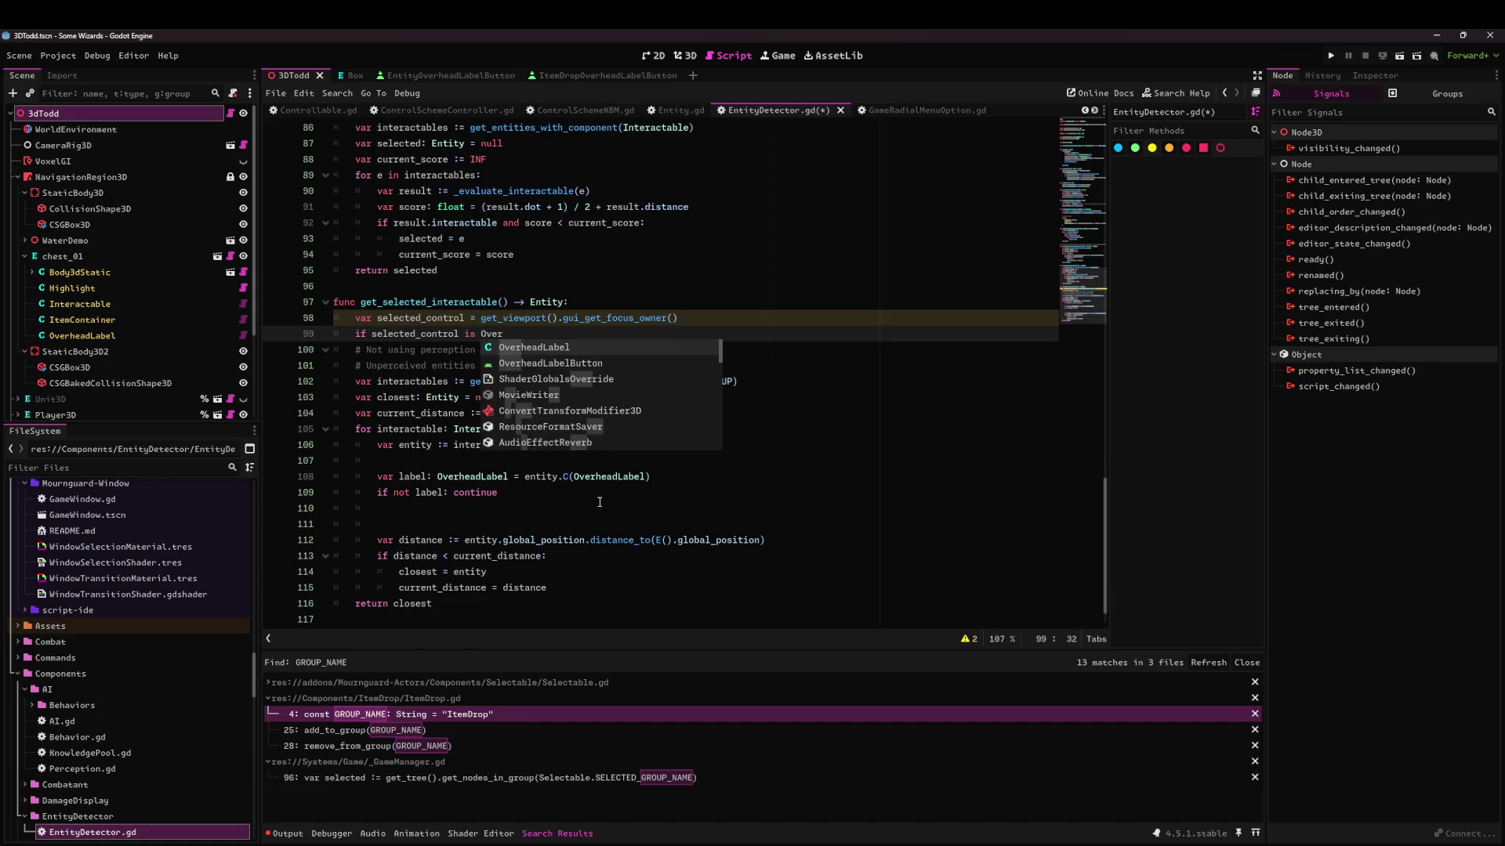
{"action": "key", "text": "Down"}
{"action": "key", "text": "Return"}
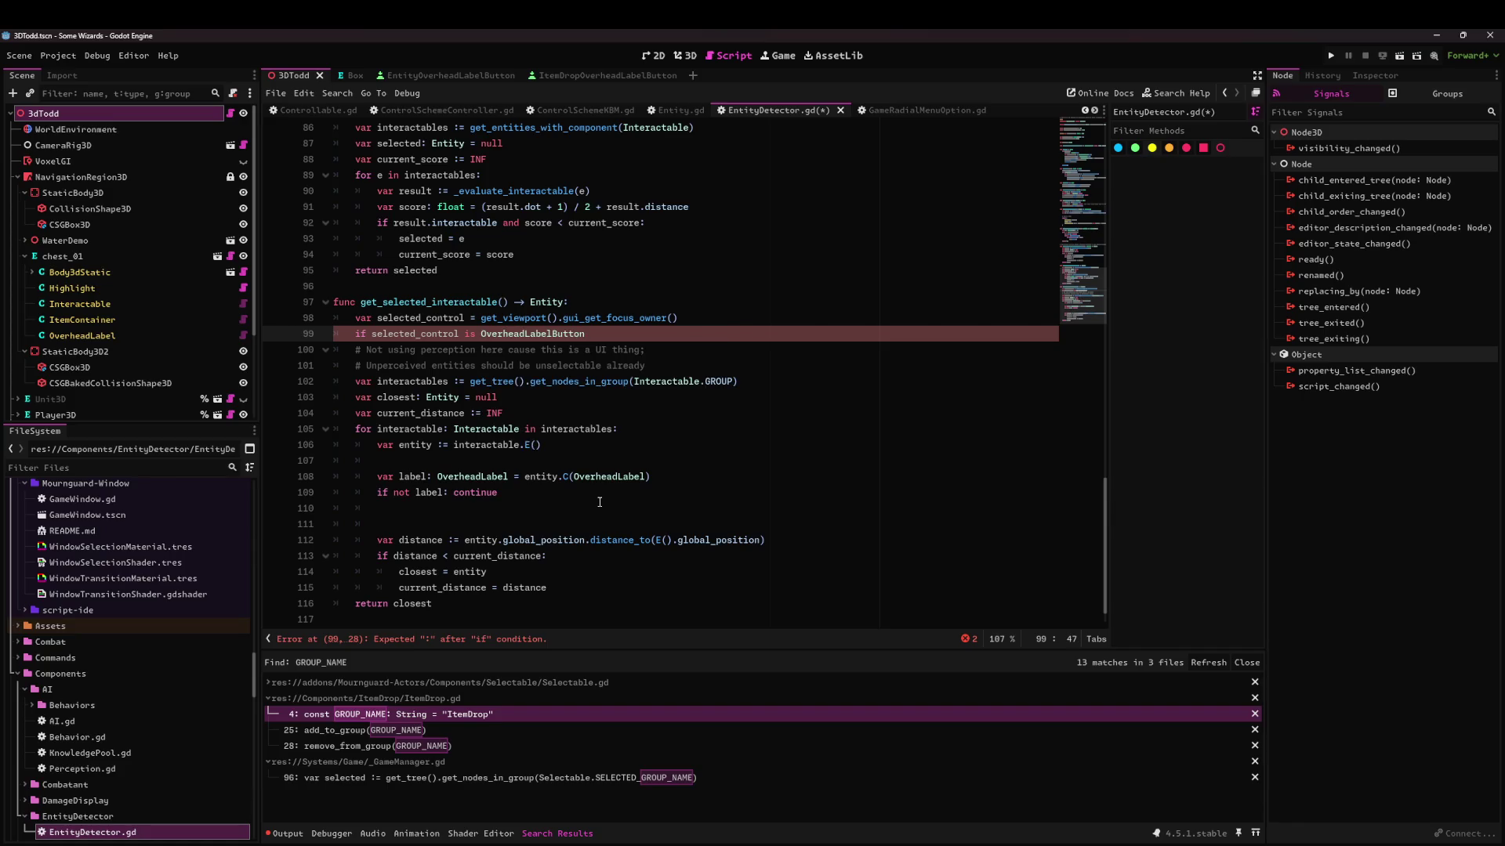
{"action": "type", "text": ":"}
{"action": "key", "text": "Return"}
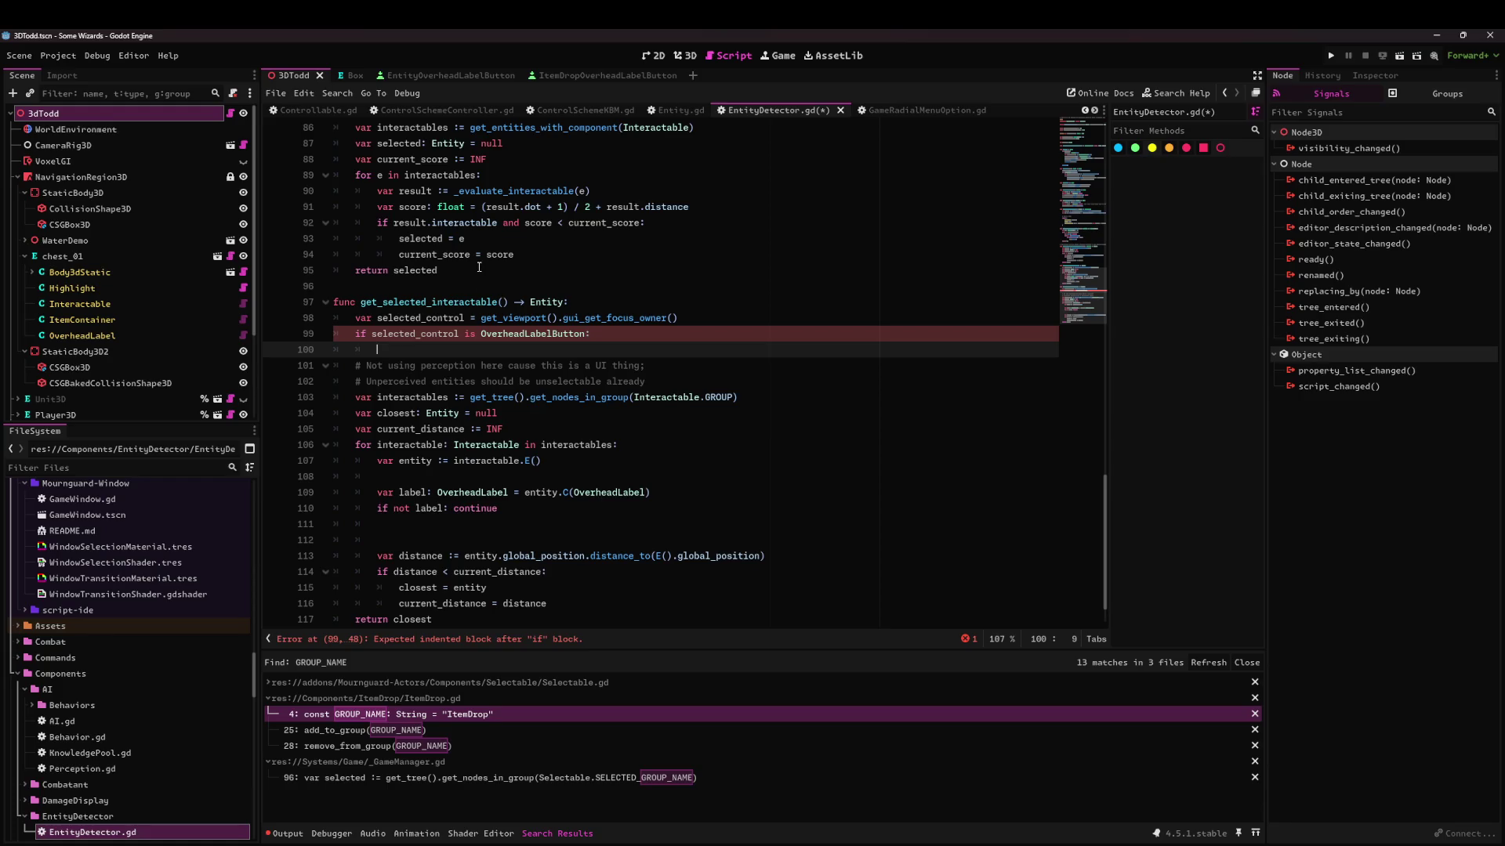
{"action": "left_click", "coordinate": [549, 334], "text": "ctrl"}
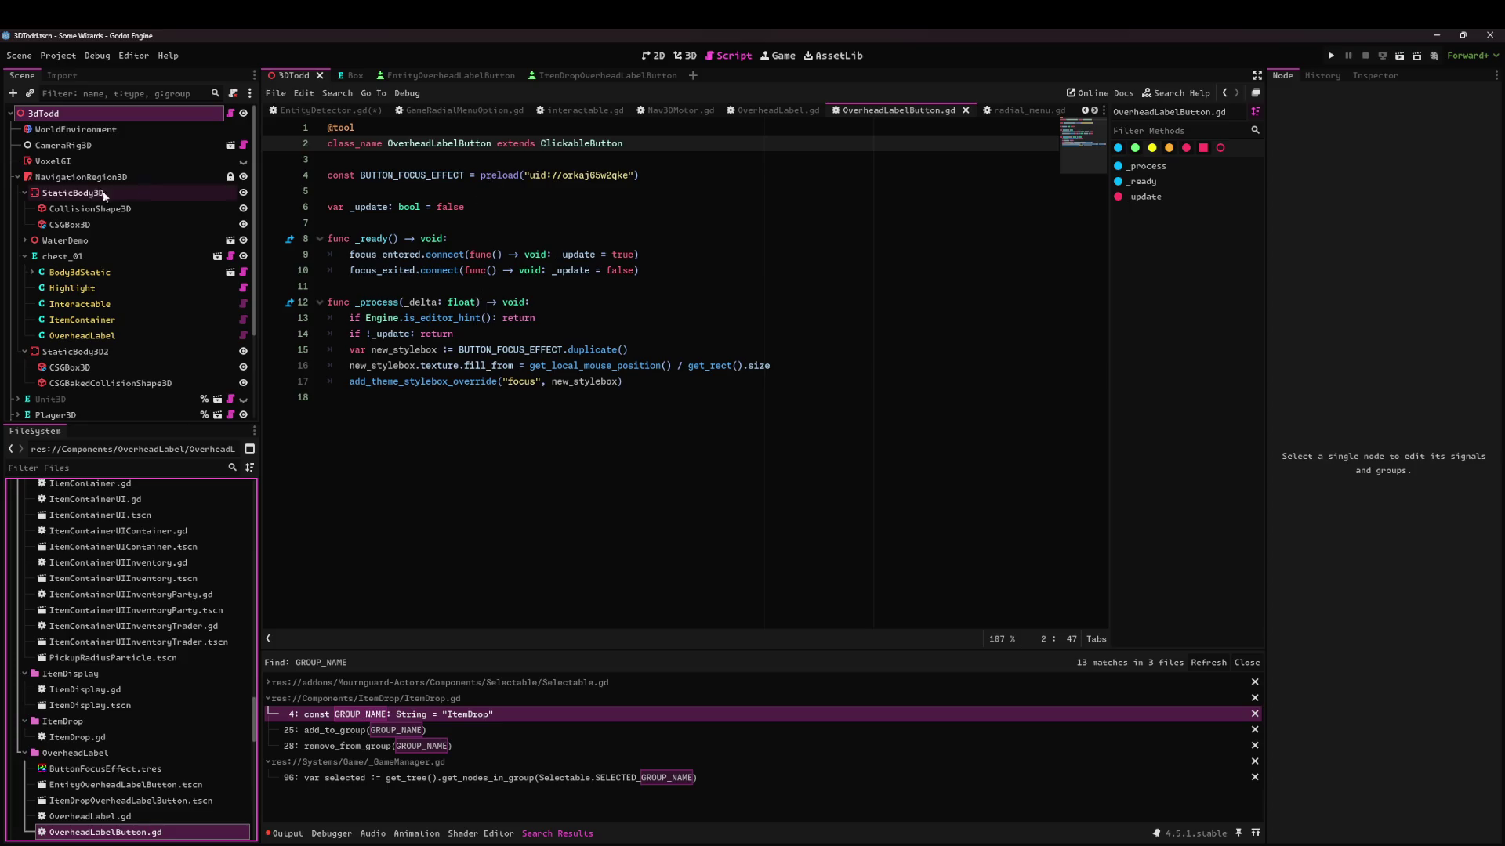
Inside the OverheadLabelButton check, declare 'var parent = selected_control.get_parent()'.
{"action": "left_click", "coordinate": [965, 110]}
{"action": "left_click", "coordinate": [693, 347]}
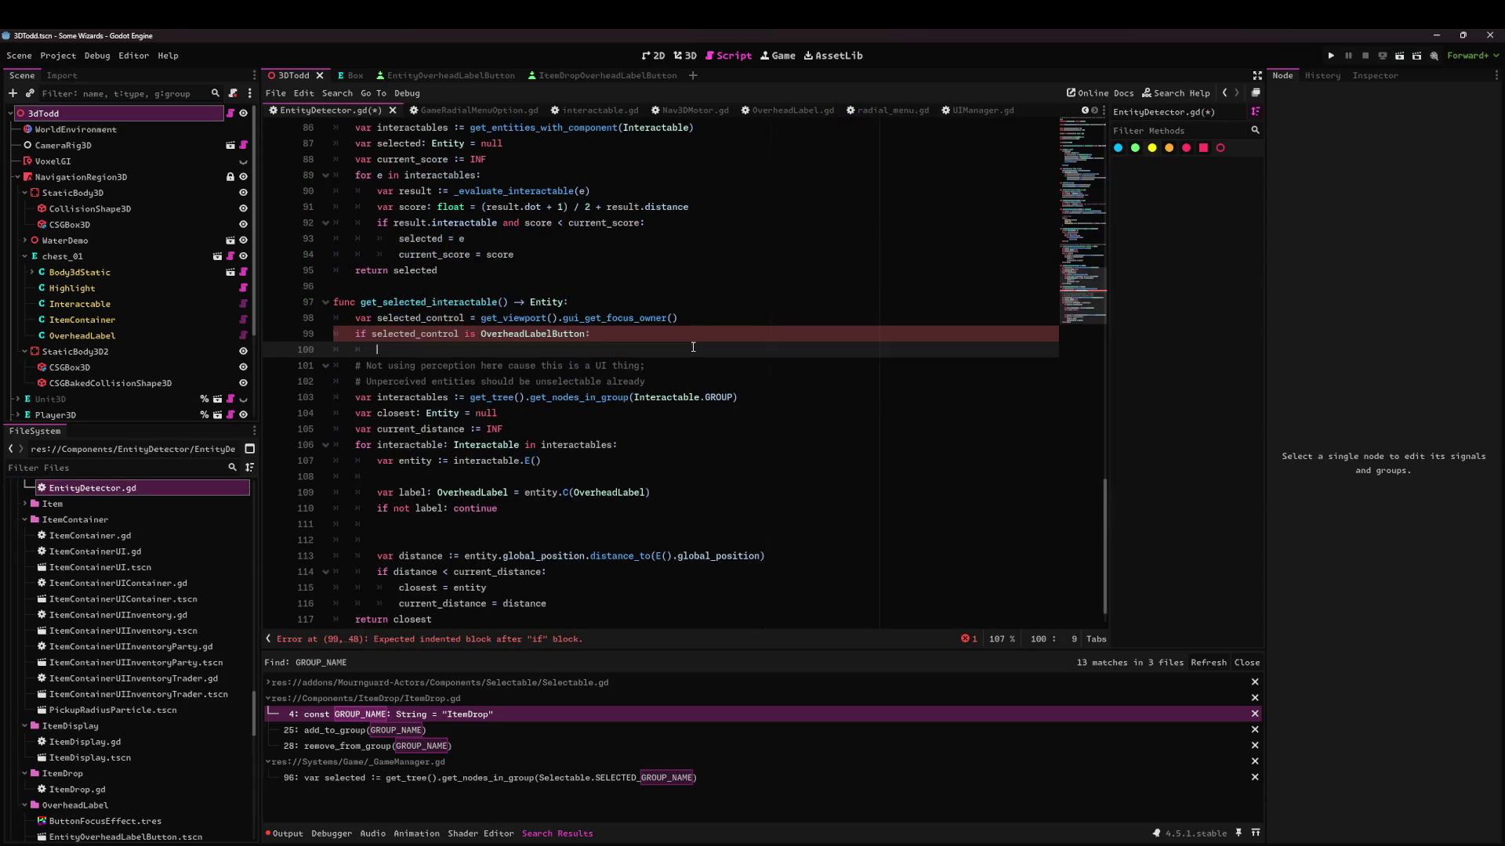
{"action": "type", "text": "if"}
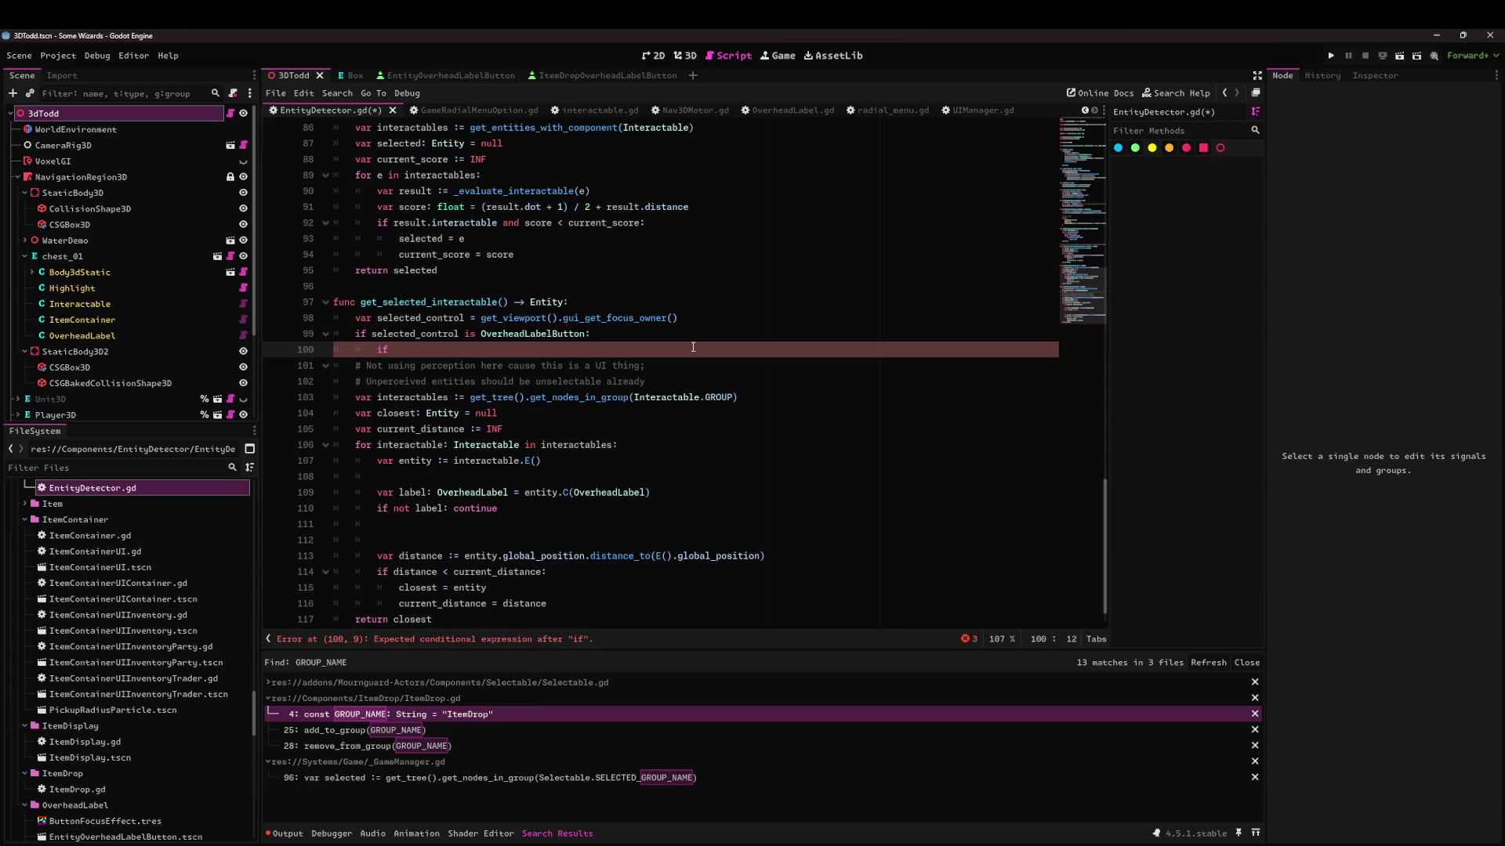
{"action": "key", "text": "BackSpace"}
{"action": "key", "text": "BackSpace"}
{"action": "key", "text": "BackSpace"}
{"action": "type", "text": "var pare"}
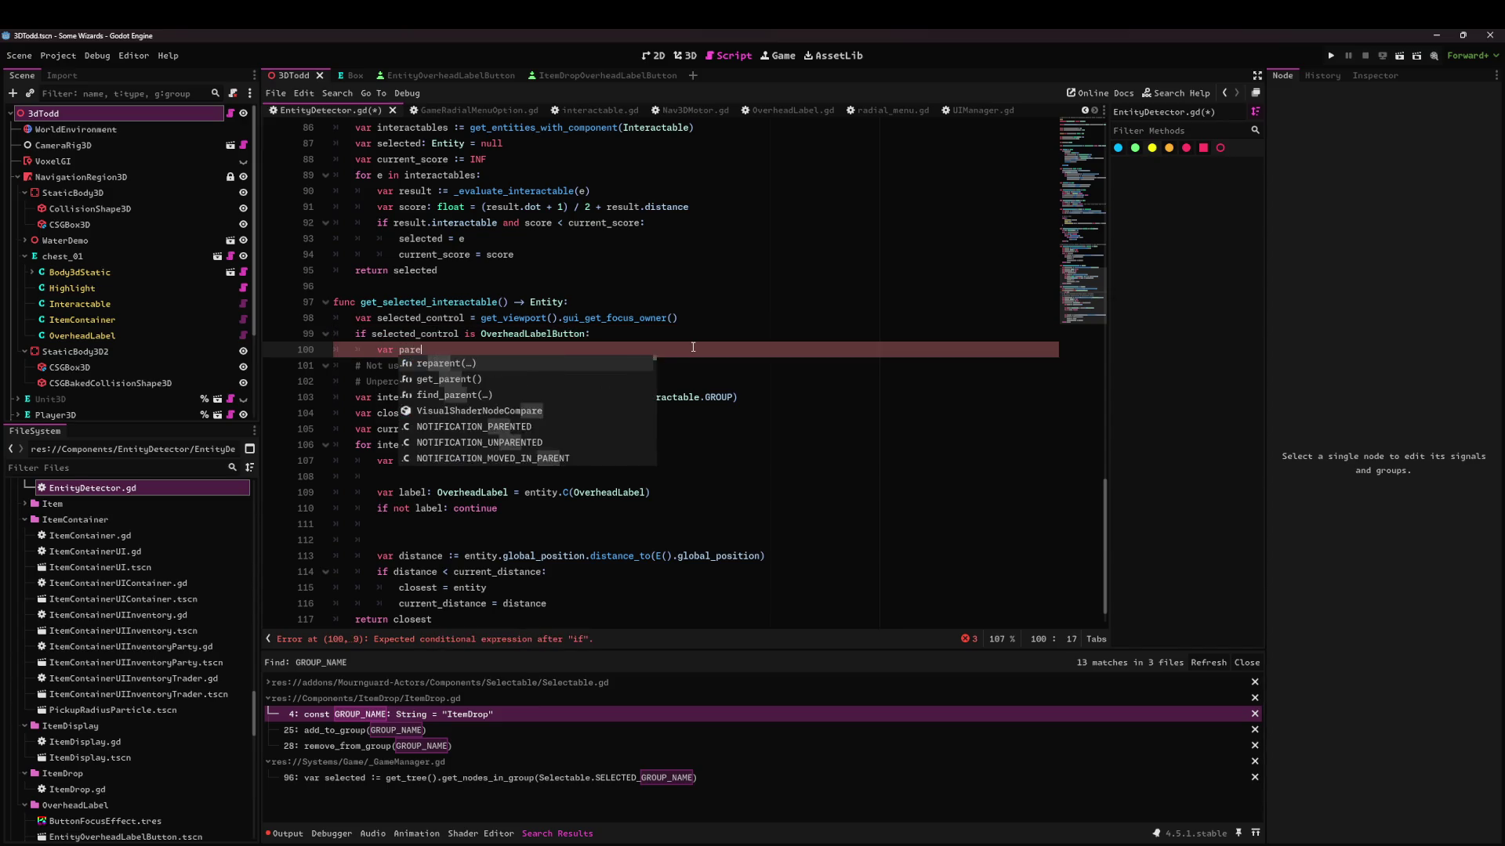
{"action": "type", "text": "nt = selected_interactable"}
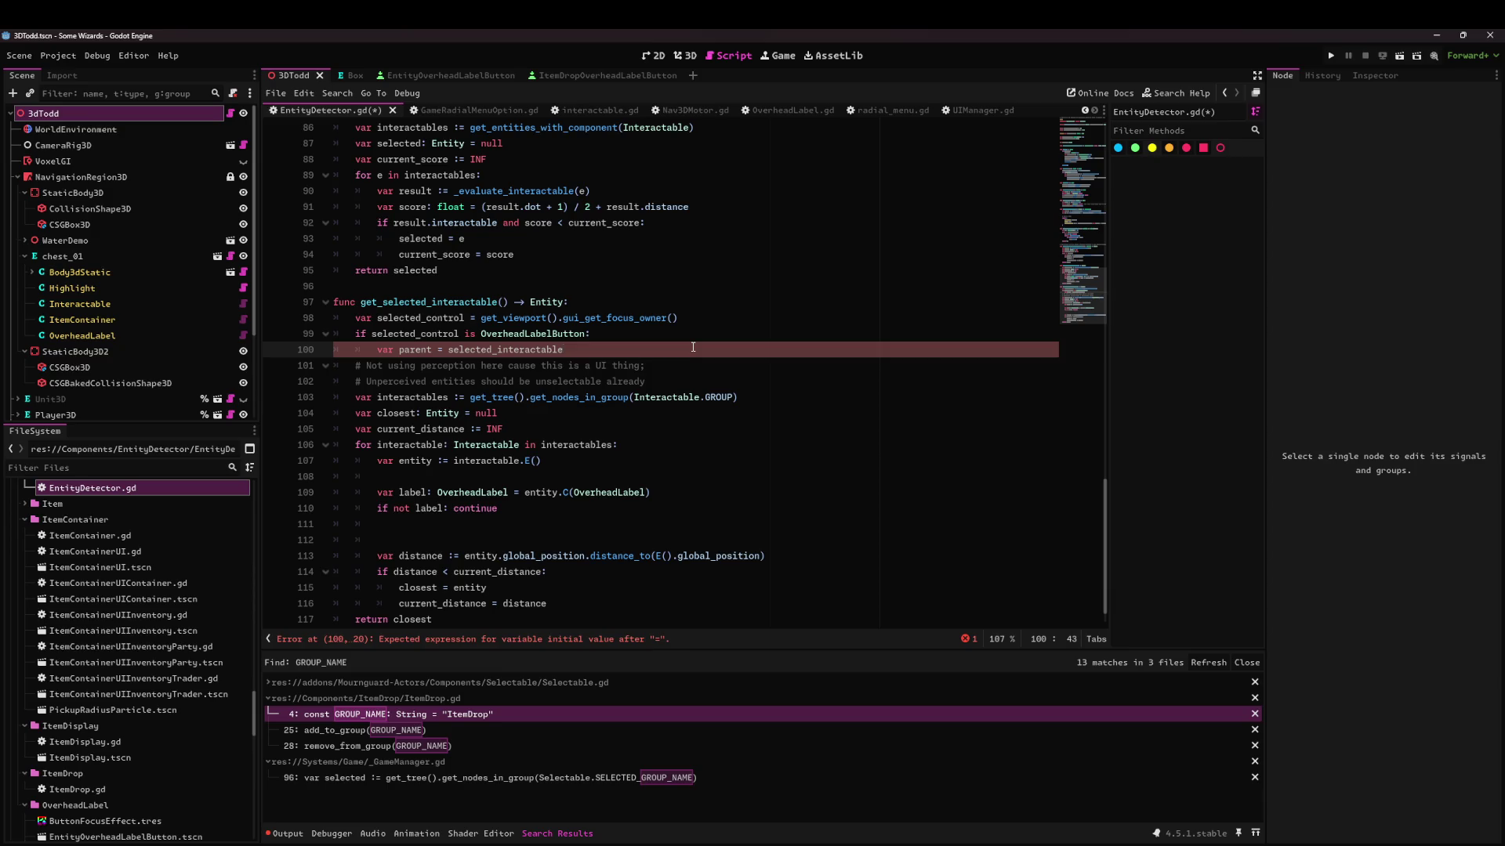
{"action": "type", "text": "cted_c"}
{"action": "key", "text": "Return"}
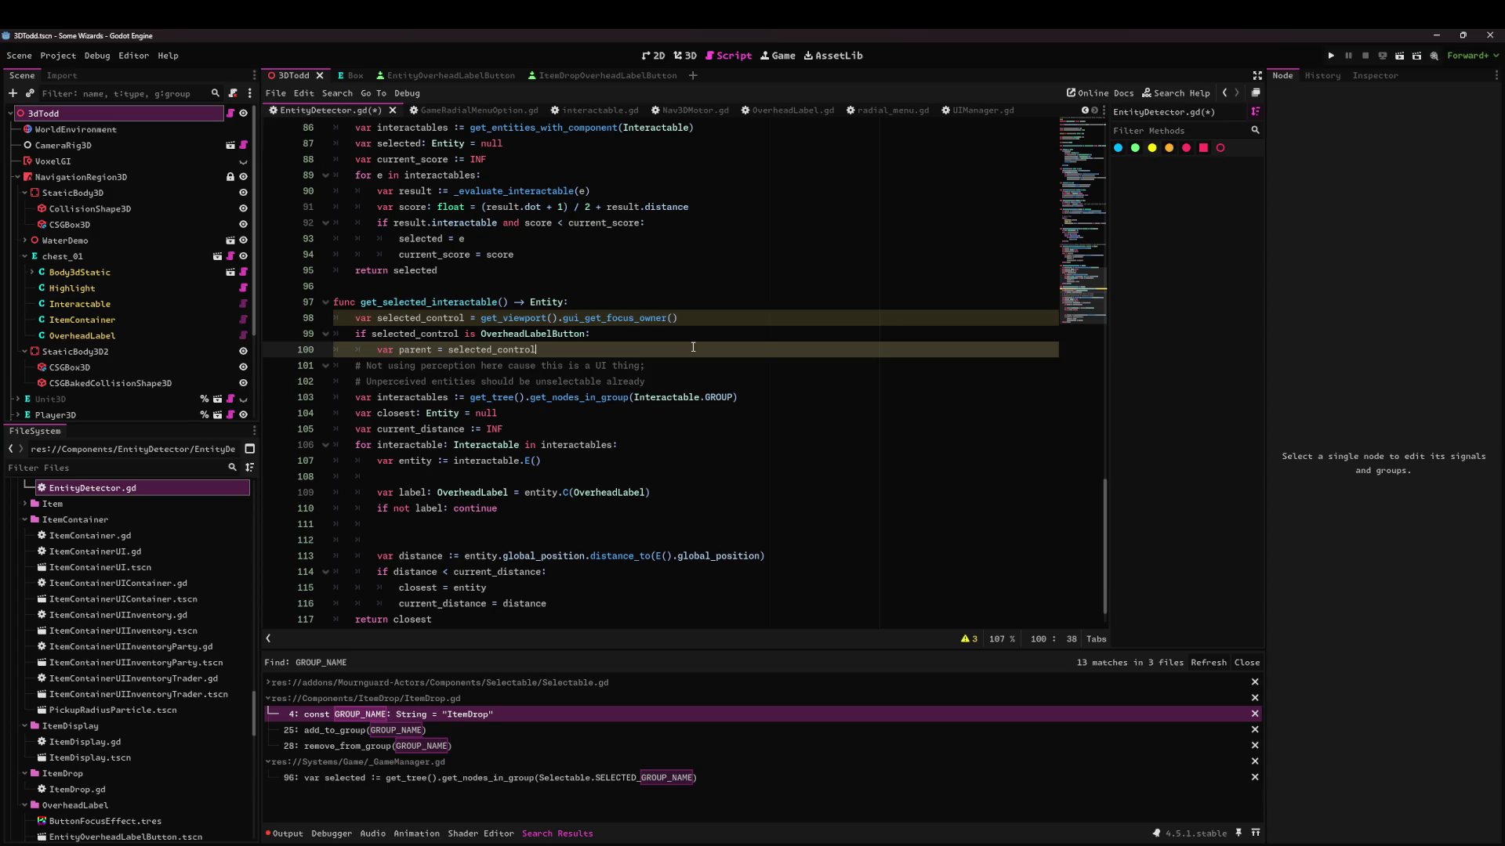
{"action": "key", "text": "Up"}
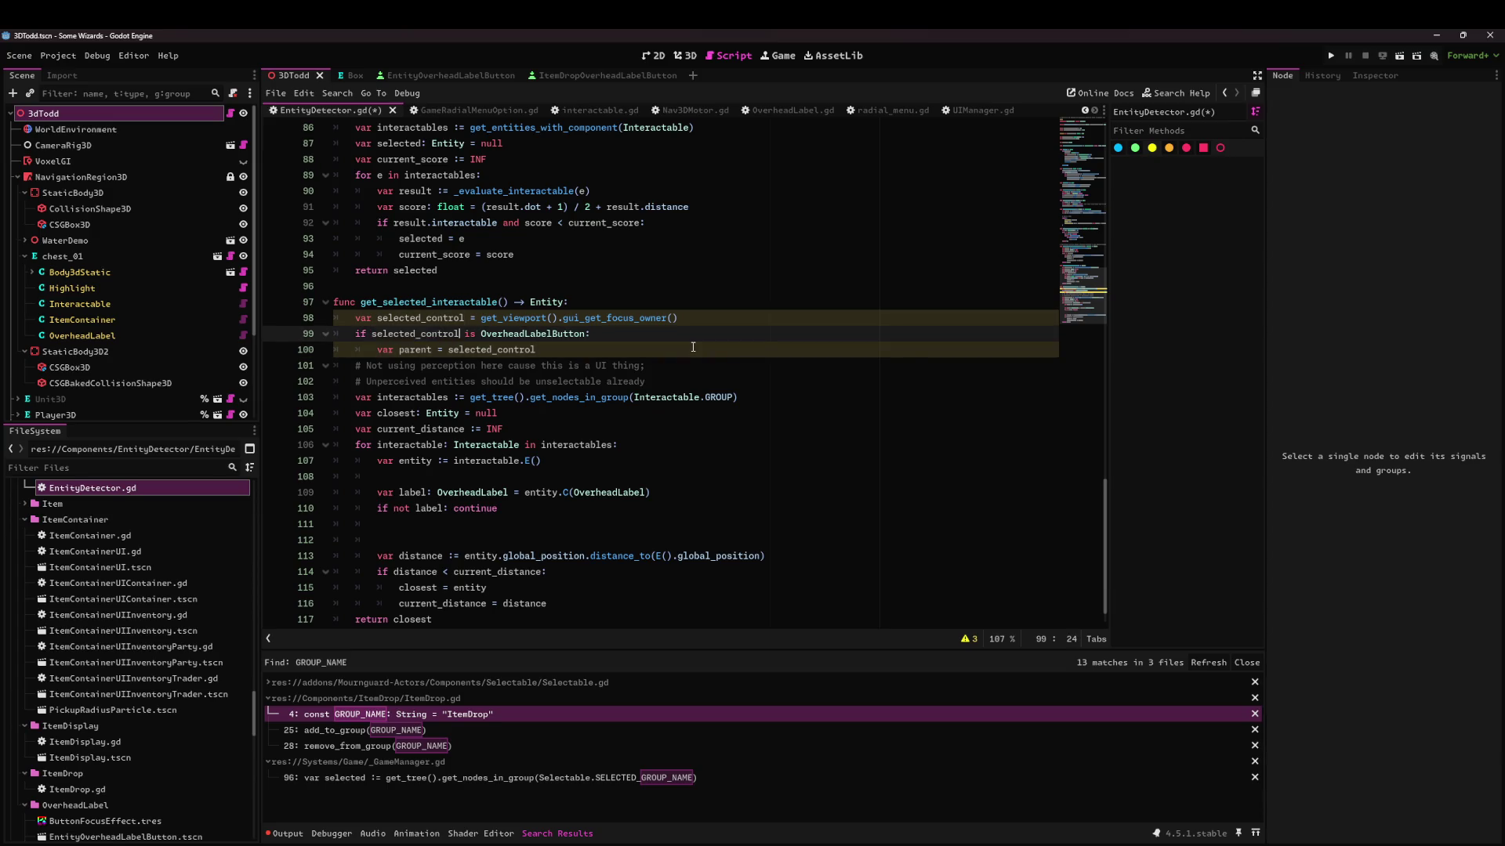
{"action": "type", "text": "and selected_c"}
{"action": "key", "text": "Return"}
{"action": "key", "text": "Down"}
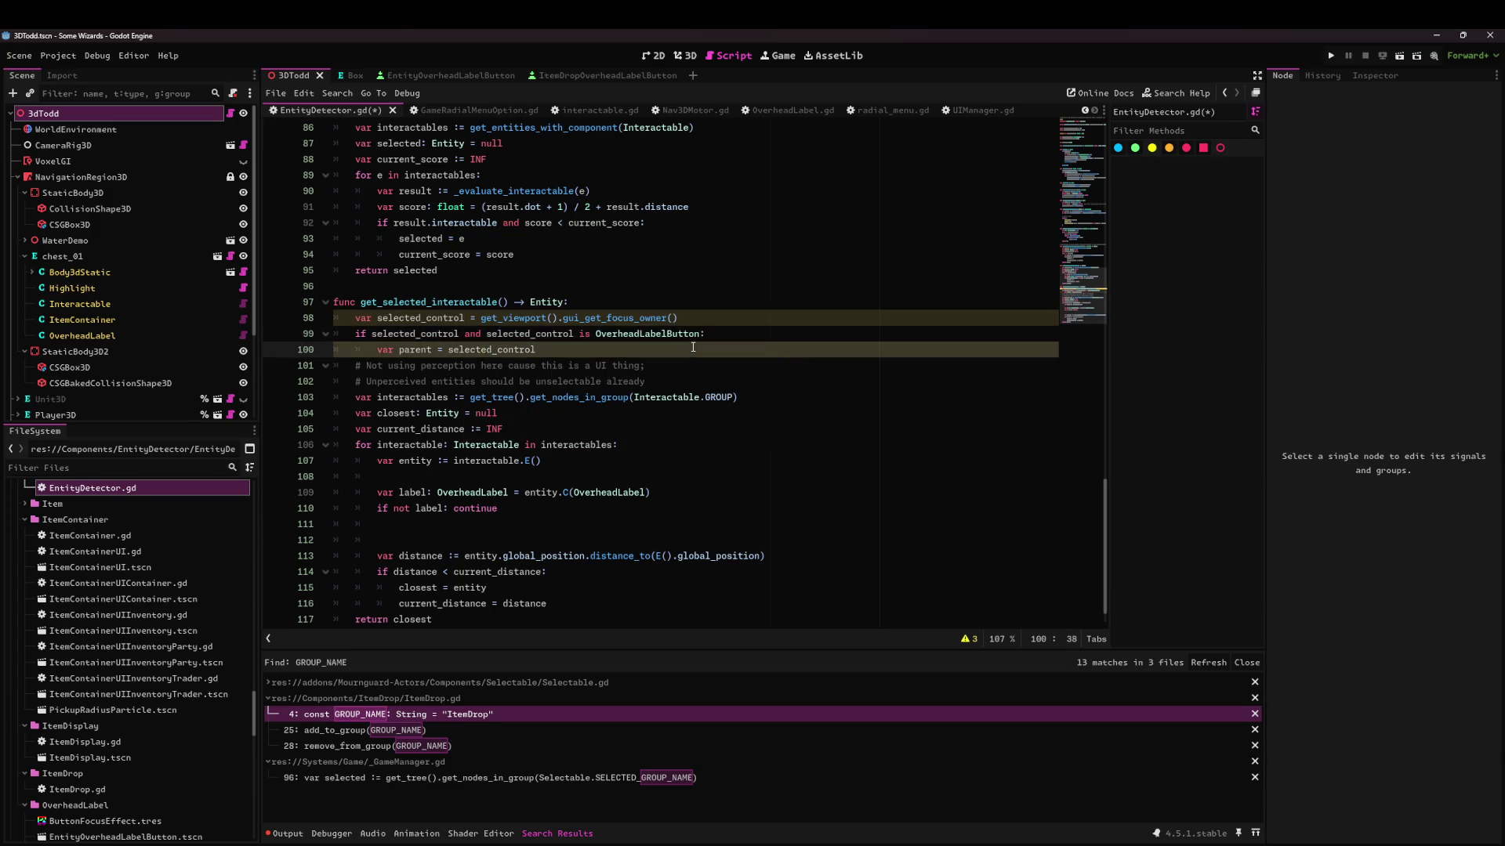
{"action": "type", "text": "."}
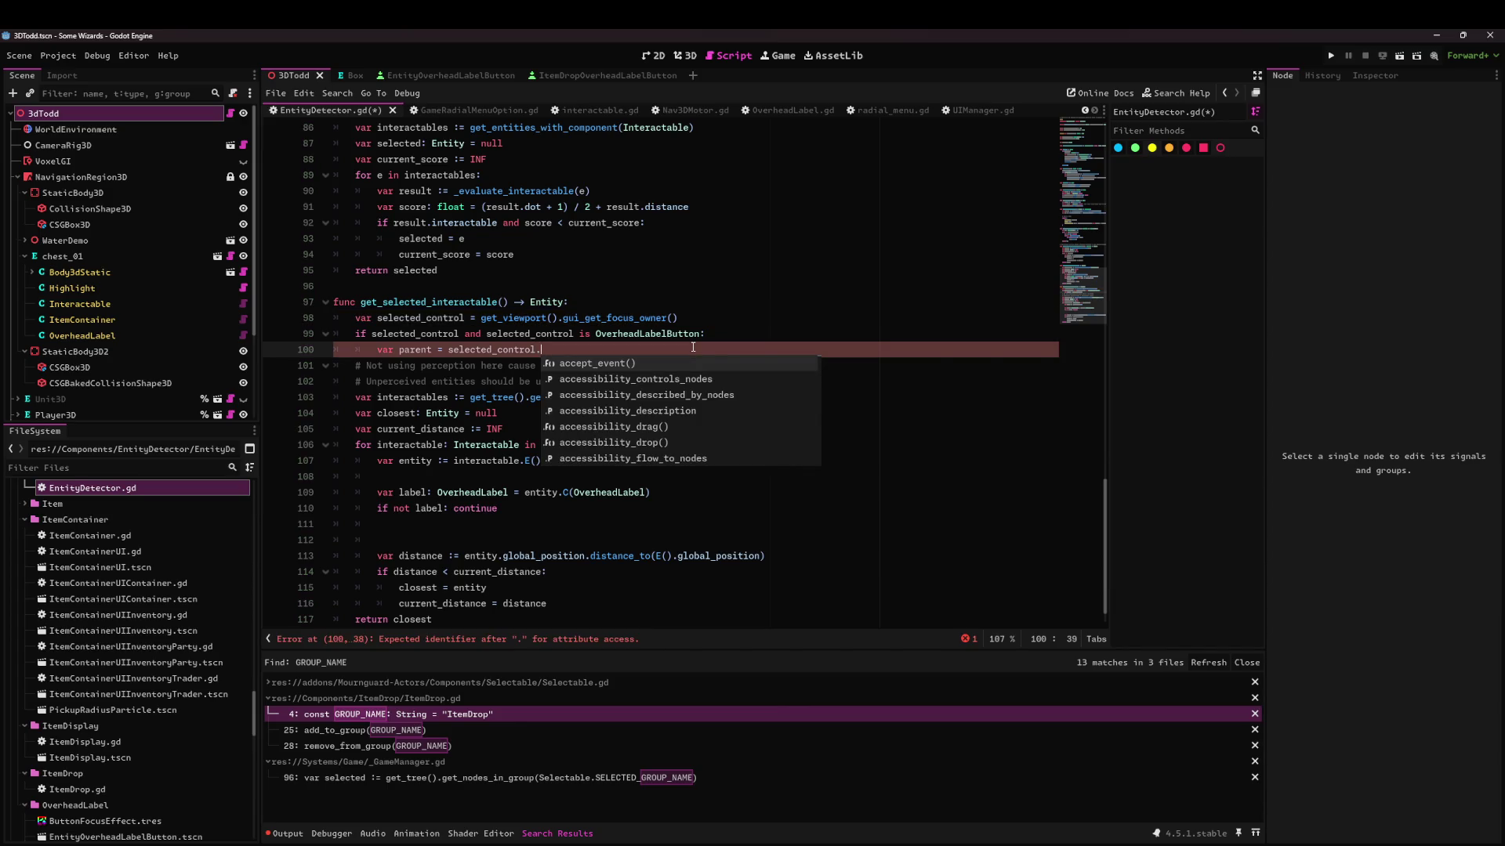
{"action": "type", "text": "get_par"}
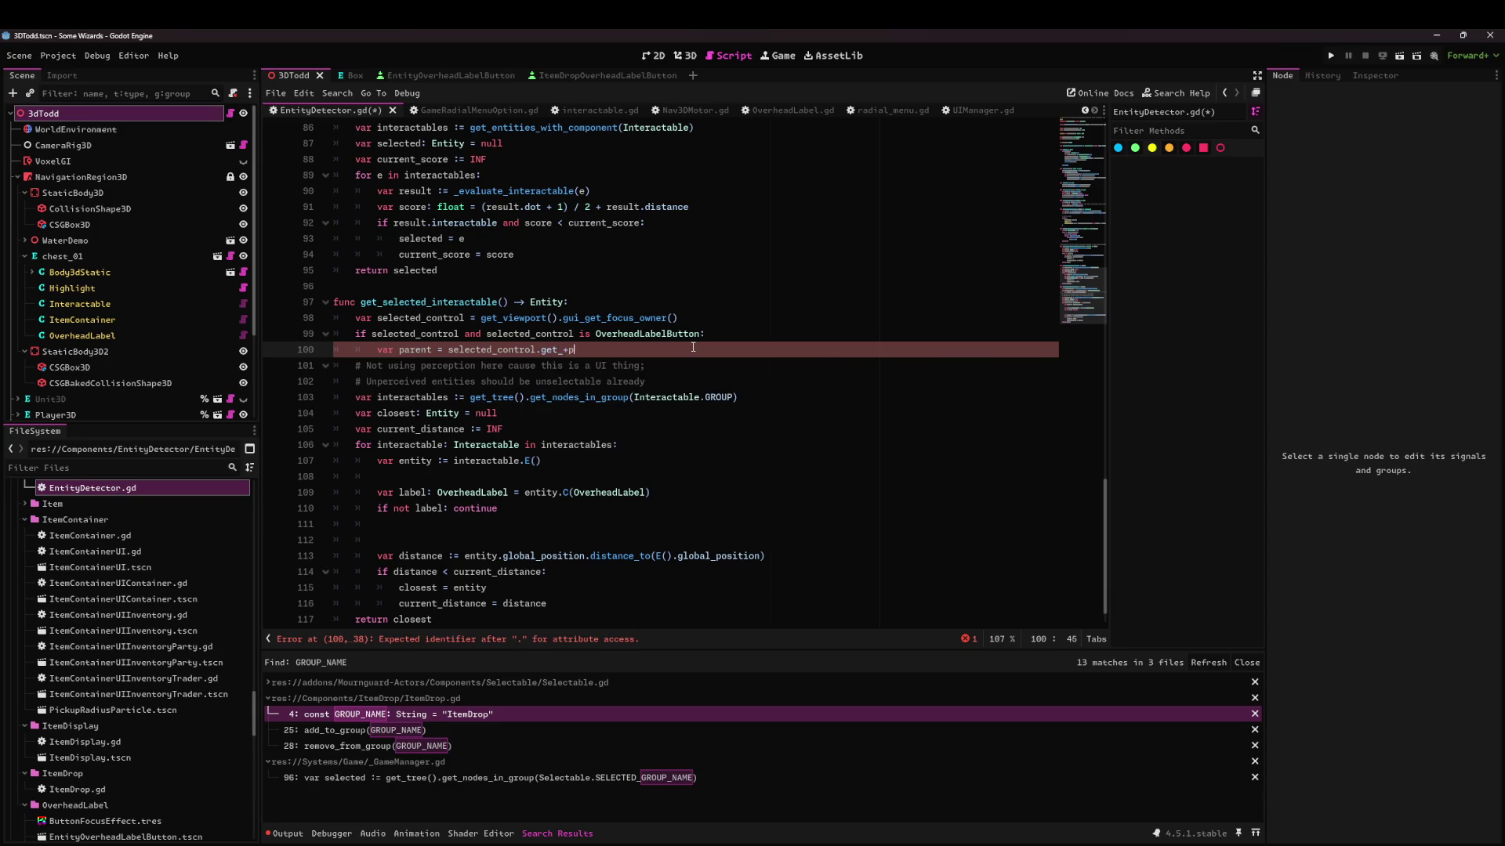
{"action": "type", "text": "ent"}
{"action": "key", "text": "Return"}
{"action": "key", "text": "Return"}
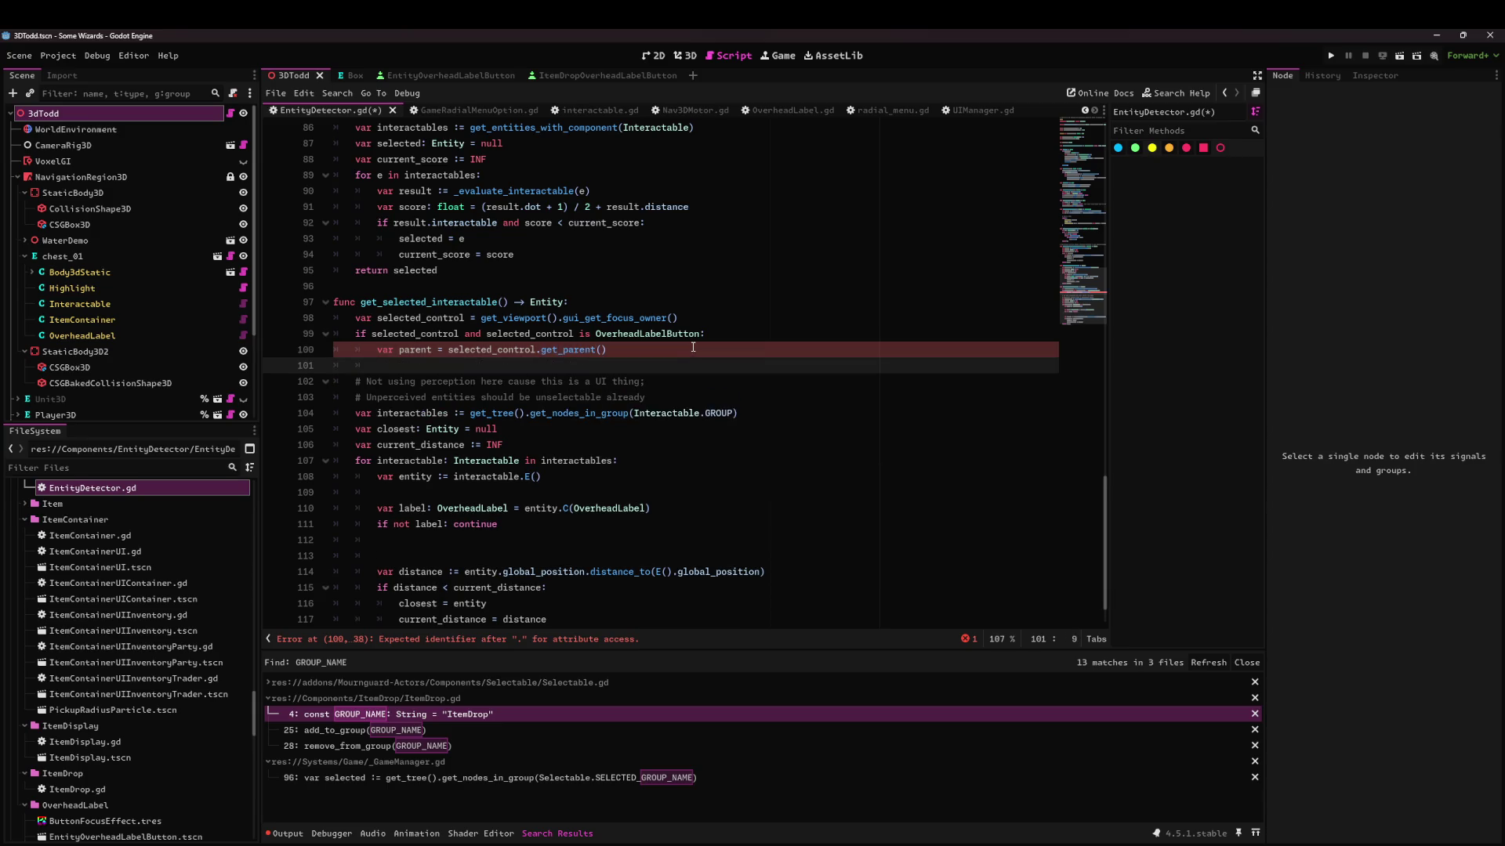
Add 'if parent and parent is OverheadLabel: return parent.E()', delete the old loop code, and save.
{"action": "type", "text": "if parent and parent is "}
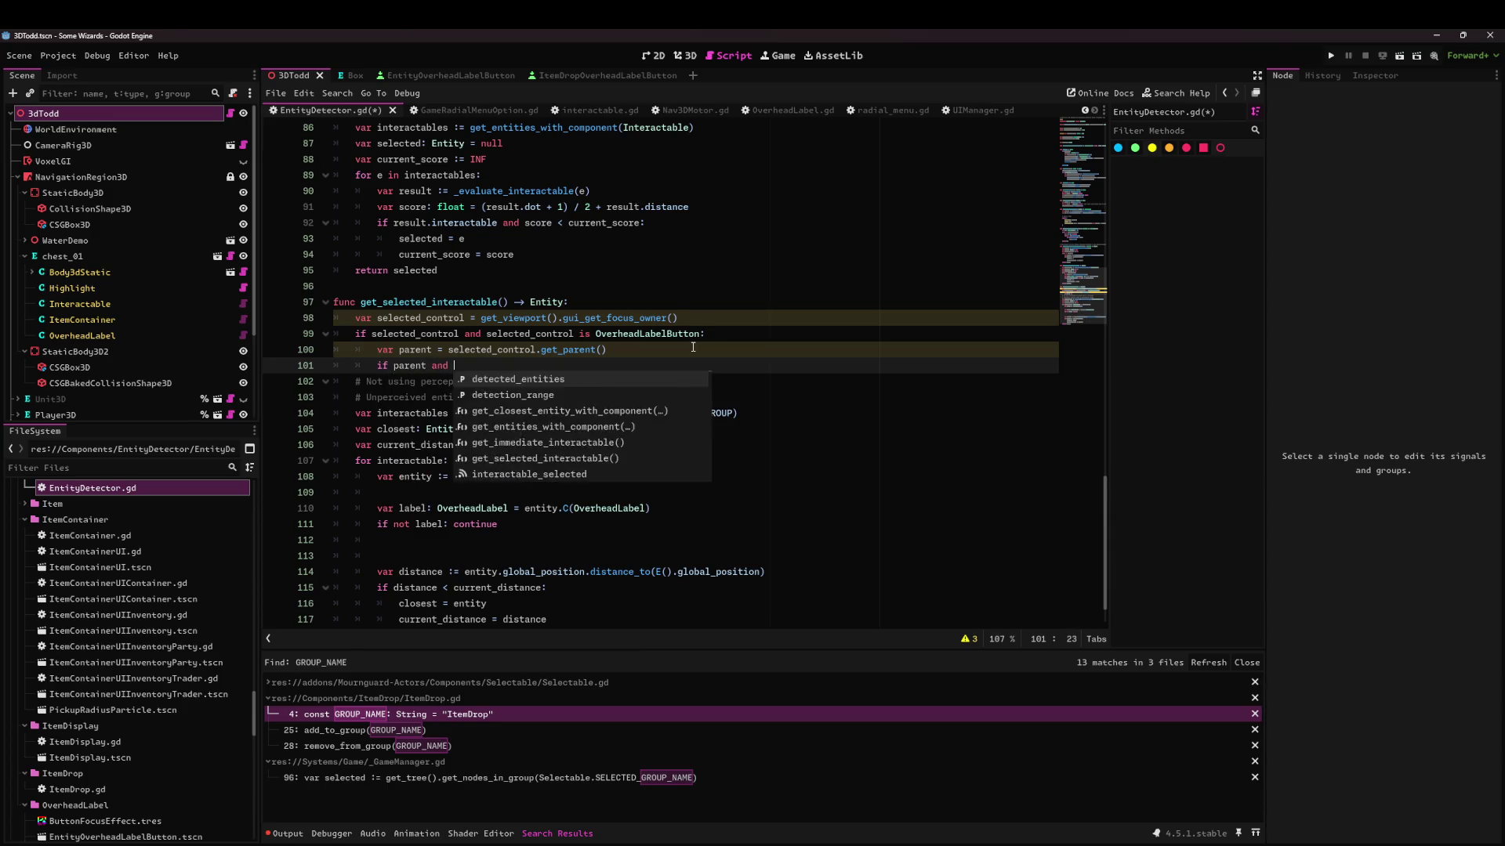
{"action": "type", "text": "OverheadLabel"}
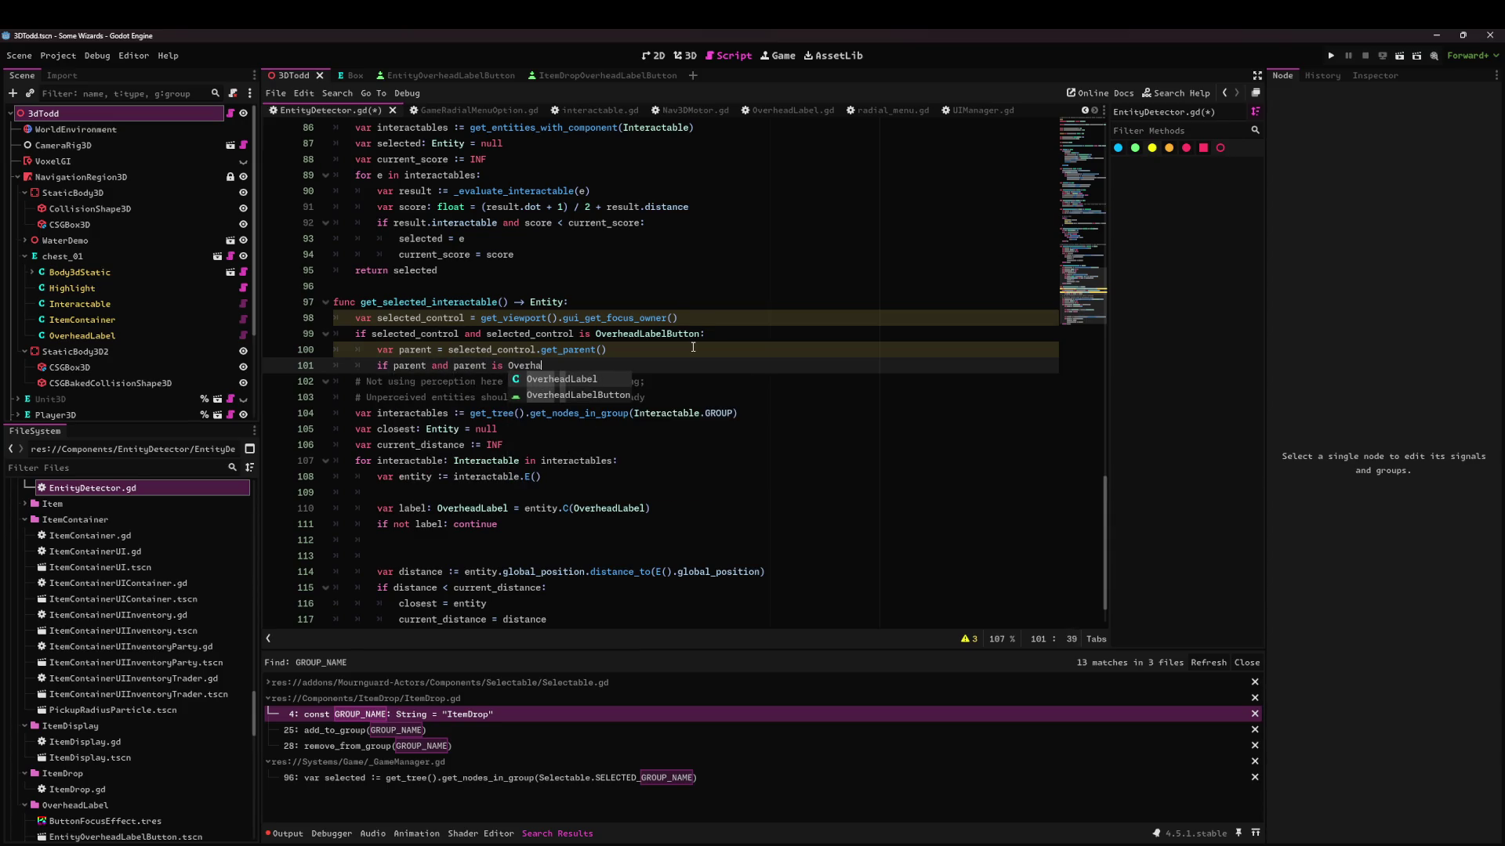
{"action": "type", "text": ":"}
{"action": "key", "text": "Return"}
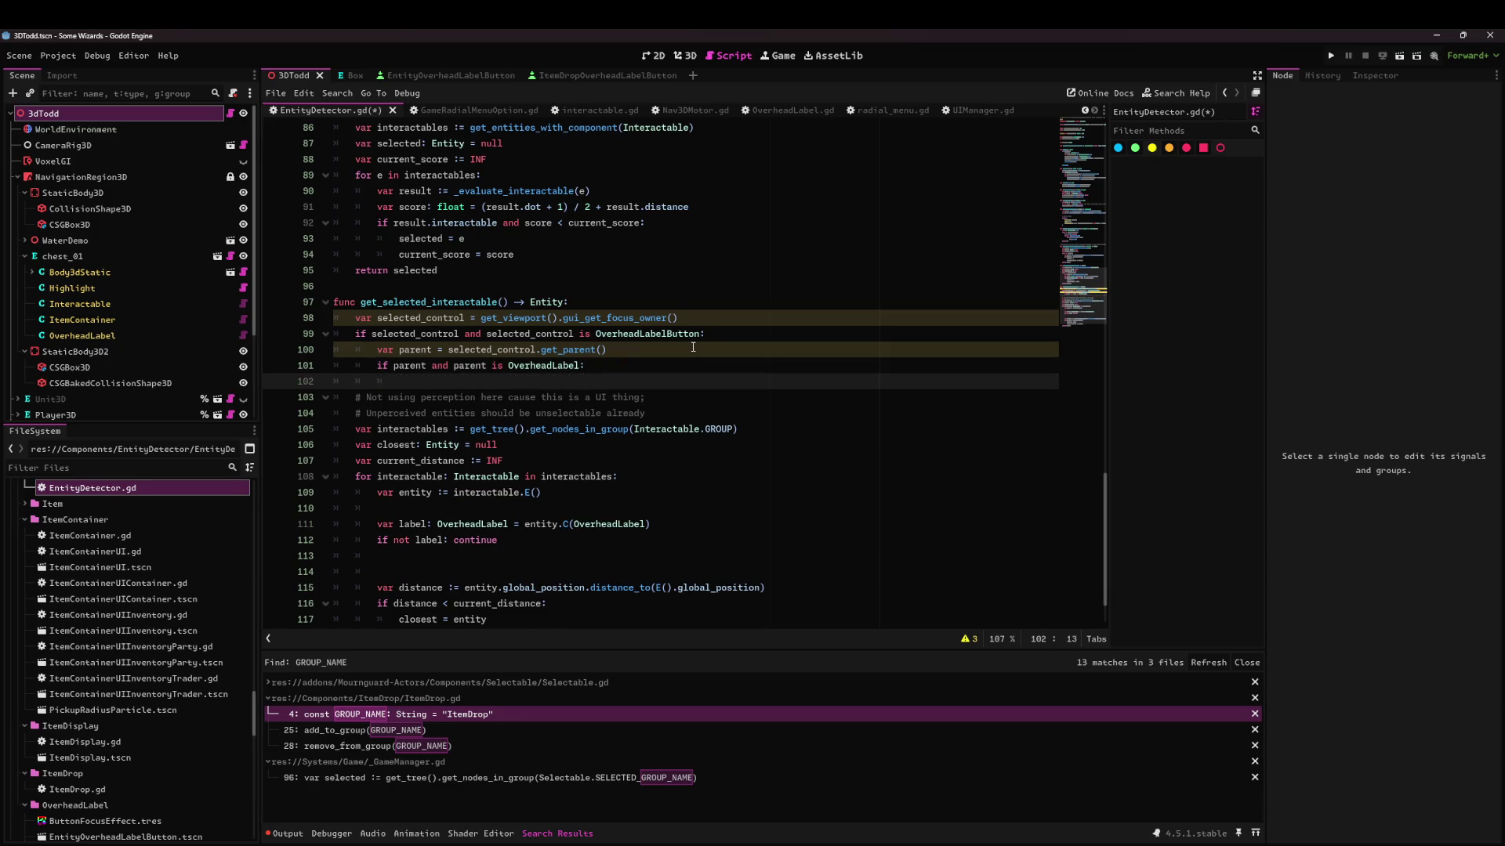
{"action": "type", "text": "if"}
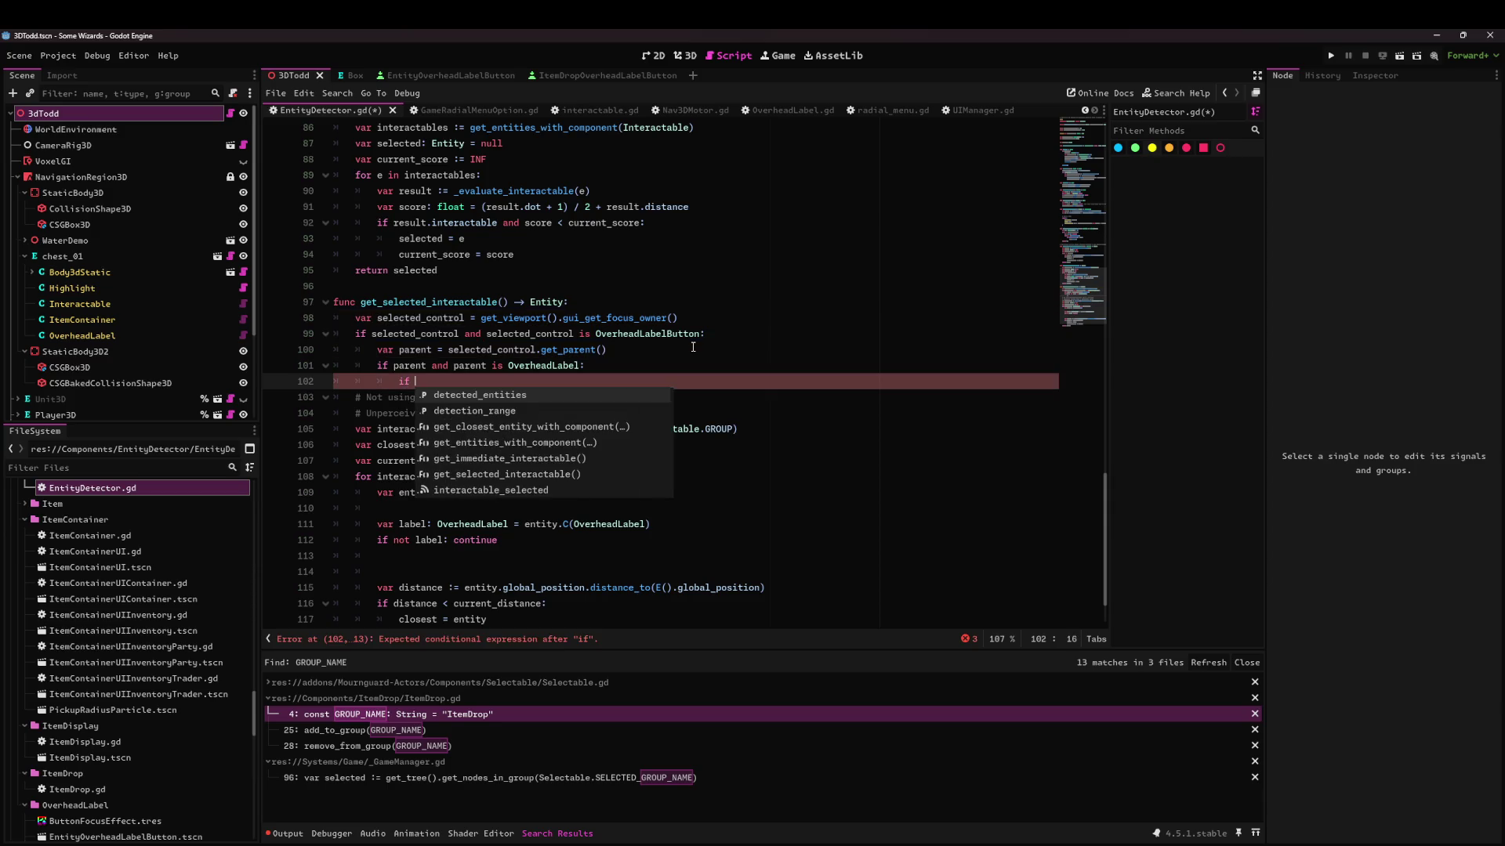
{"action": "key", "text": "BackSpace"}
{"action": "key", "text": "BackSpace"}
{"action": "key", "text": "BackSpace"}
{"action": "type", "text": "return "}
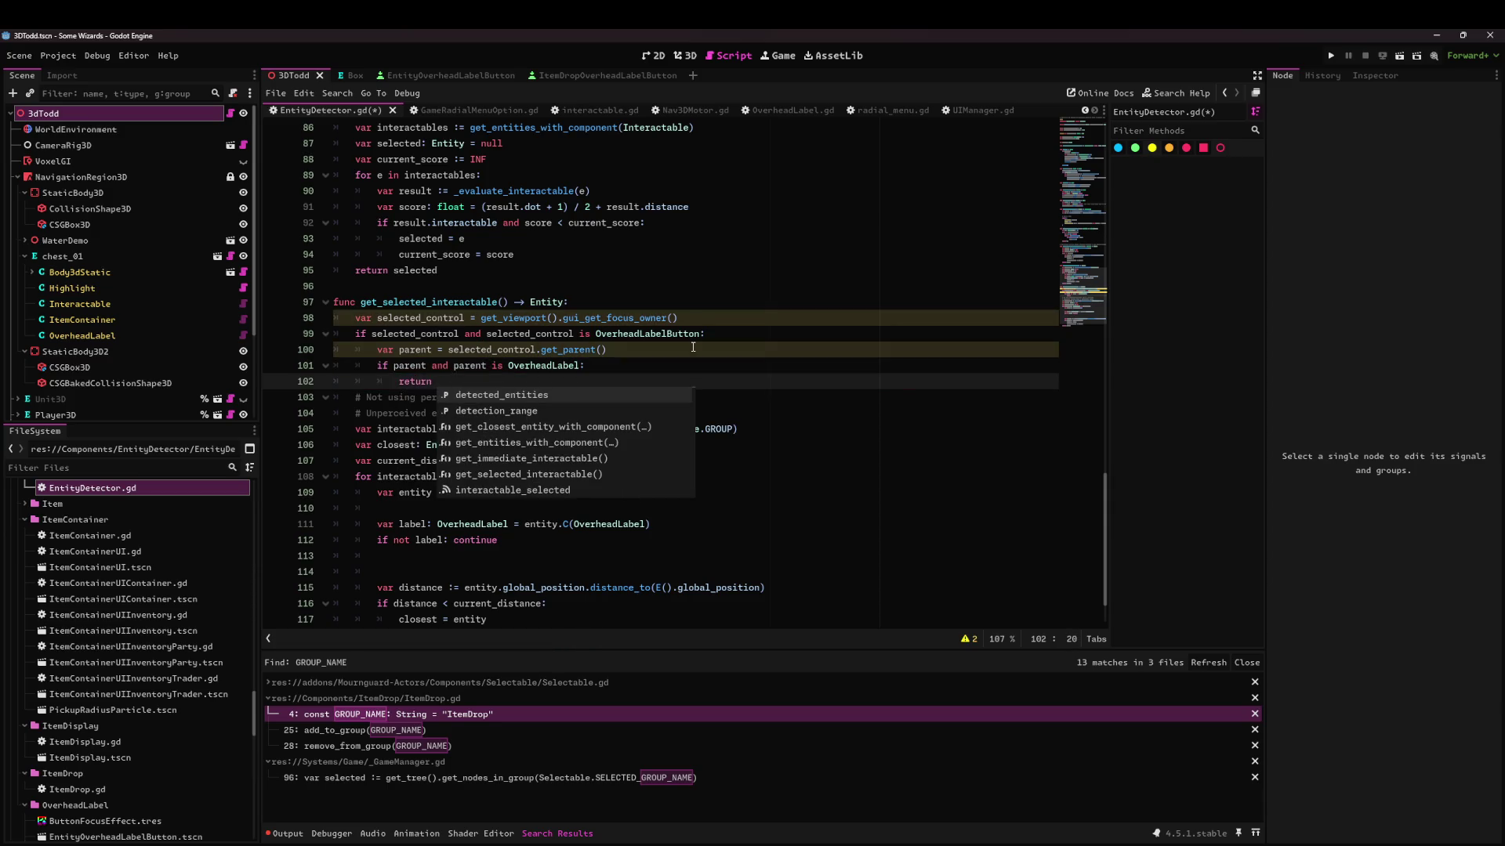
{"action": "type", "text": "parent.E()"}
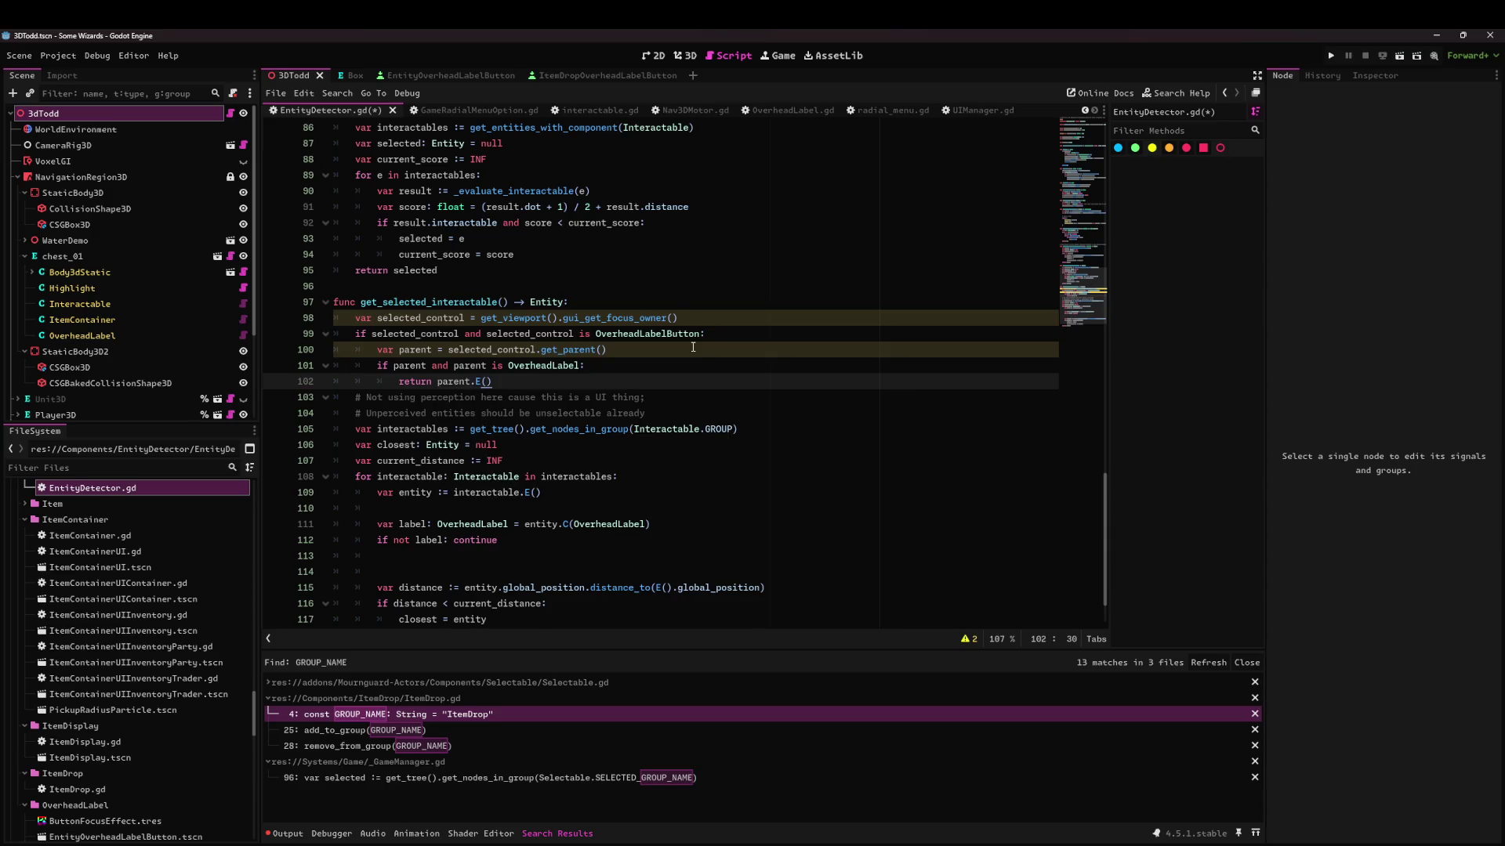
{"action": "key", "text": "Return"}
{"action": "scroll", "coordinate": [693, 347], "scroll_direction": "down", "scroll_amount": 2}
{"action": "mouse_move", "coordinate": [470, 590]}
{"action": "left_mouse_down"}
{"action": "mouse_move", "coordinate": [353, 439]}
{"action": "mouse_move", "coordinate": [221, 312]}
{"action": "left_mouse_up"}
{"action": "key", "text": "BackSpace"}
{"action": "key", "text": "ctrl+s"}
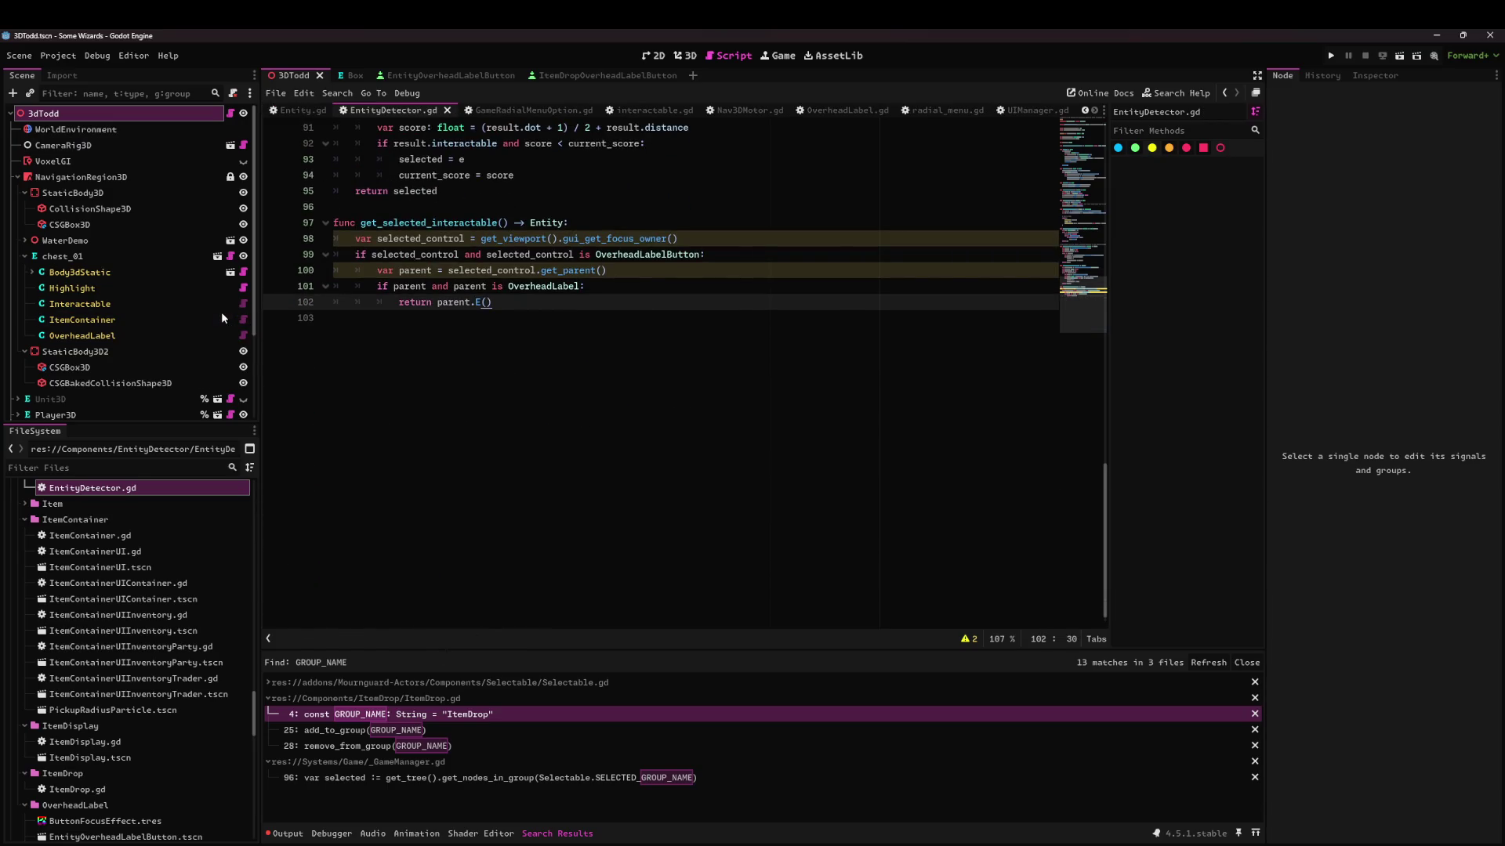
Change the selected_control declaration to ':=' and add a final 'return null', then save.
{"action": "left_click", "coordinate": [470, 239]}
{"action": "type", "text": ":"}
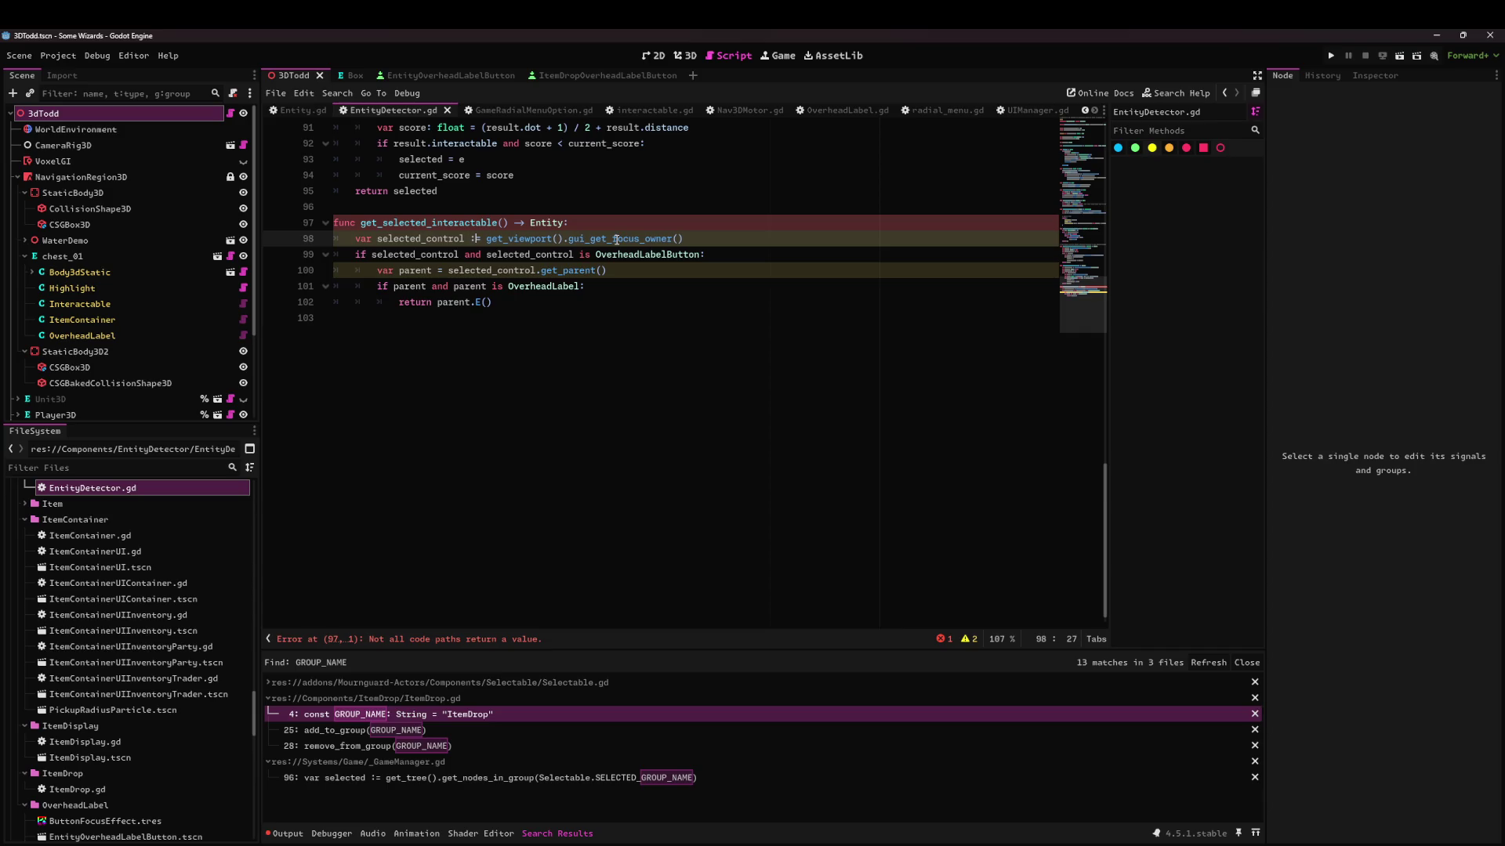
{"action": "key", "text": "Down"}
{"action": "key", "text": "Down"}
{"action": "key", "text": "Down"}
{"action": "key", "text": "Down"}
{"action": "key", "text": "Down"}
{"action": "key", "text": "Up"}
{"action": "key", "text": "Return"}
{"action": "type", "text": "return null"}
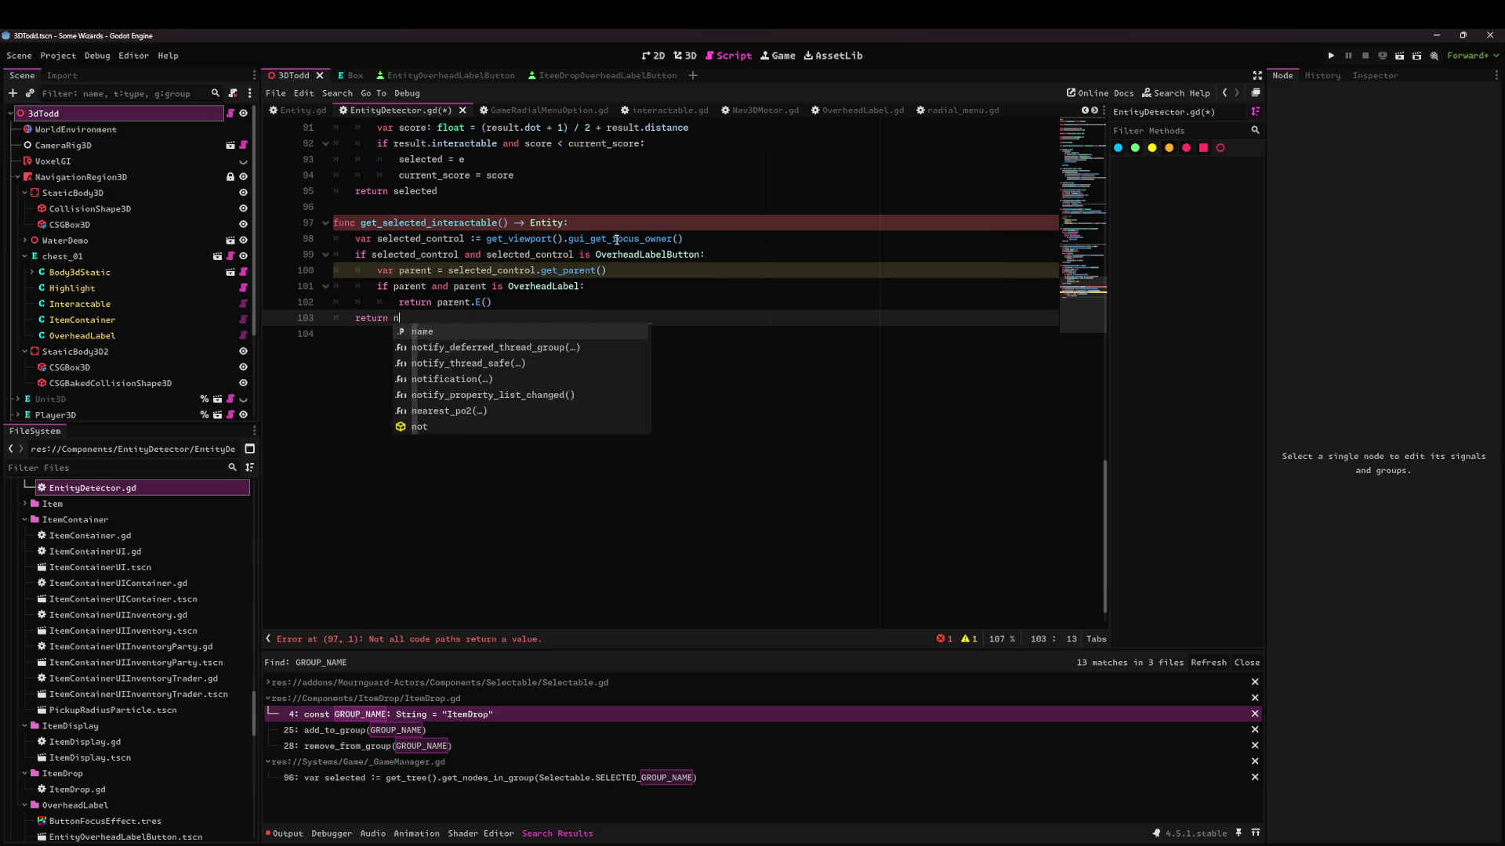
{"action": "key", "text": "ctrl+s"}
Change the parent declaration to ':=' and select the get_selected_interactable name.
{"action": "key", "text": "Up"}
{"action": "key", "text": "Up"}
{"action": "key", "text": "Up"}
{"action": "key", "text": "Right"}
{"action": "key", "text": "Right"}
{"action": "key", "text": "Right"}
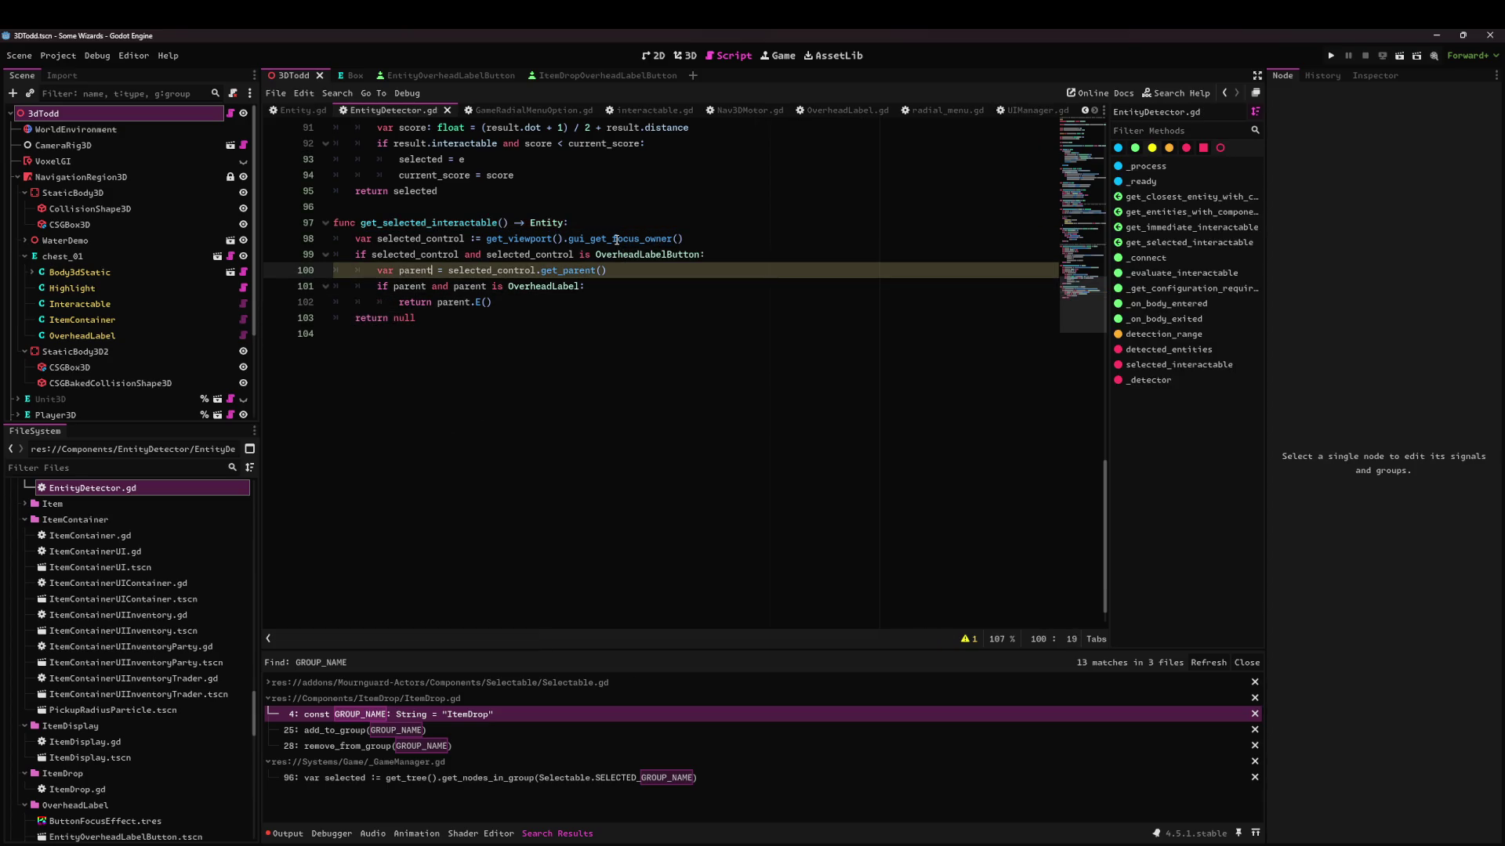
{"action": "type", "text": ":"}
{"action": "key", "text": "Down"}
{"action": "key", "text": "Down"}
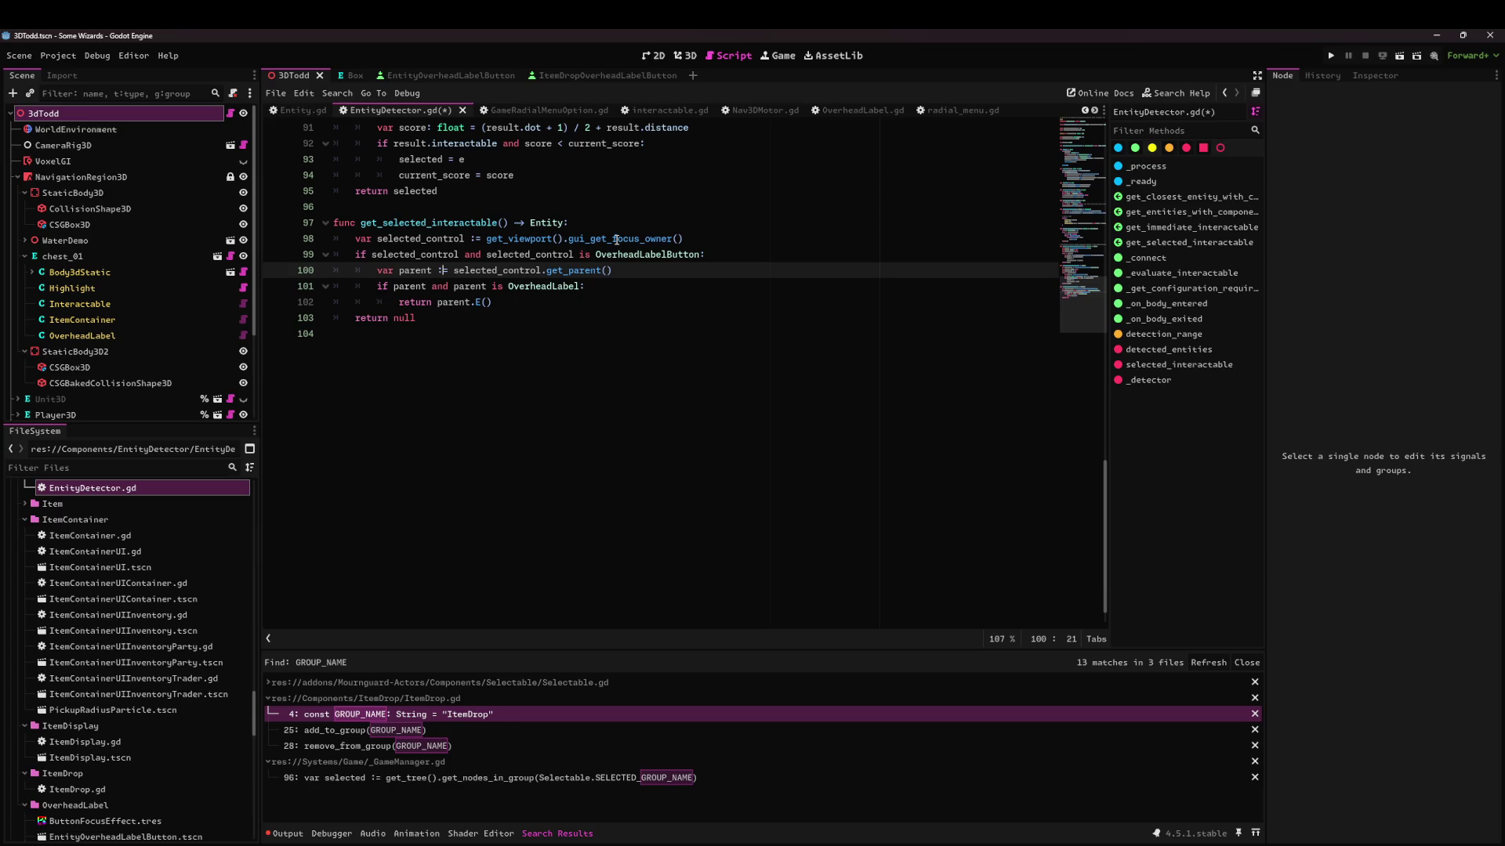
{"action": "scroll", "coordinate": [616, 240], "scroll_direction": "up", "scroll_amount": 5}
{"action": "left_click", "coordinate": [615, 572]}
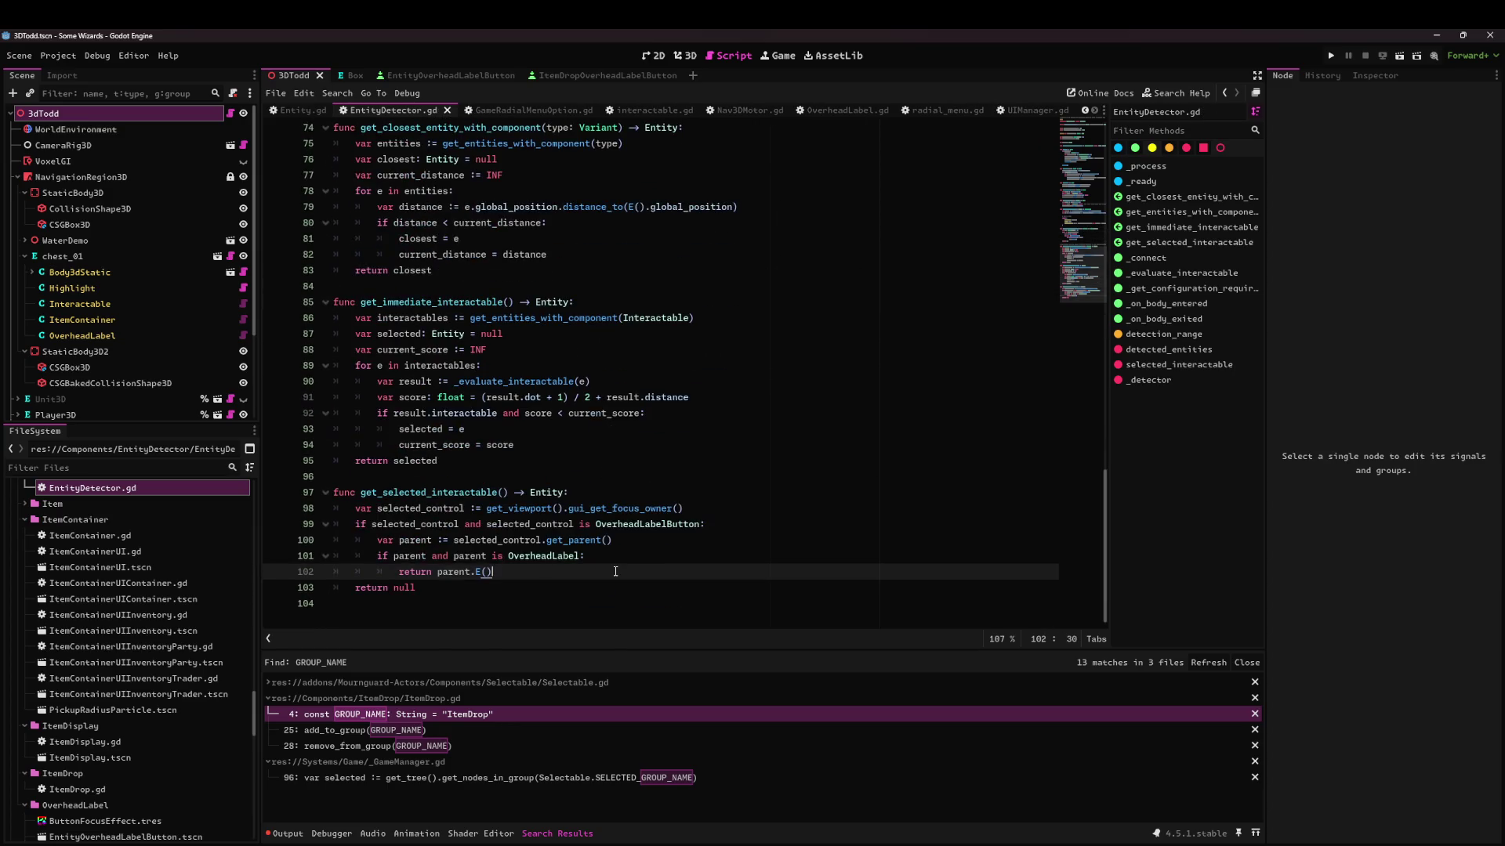
{"action": "double_click", "coordinate": [471, 495]}
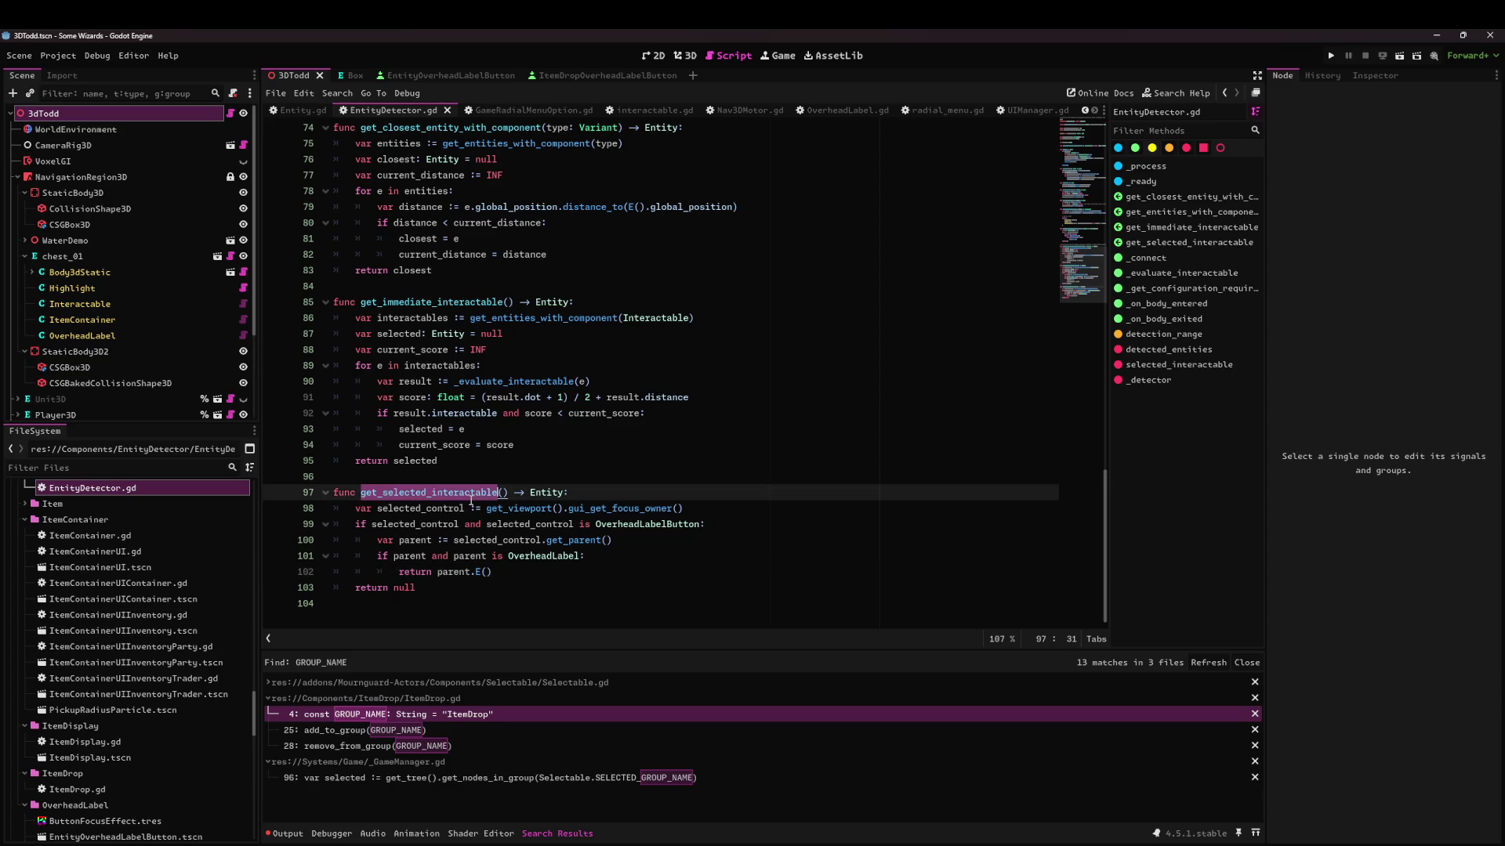
Find get_immediate_interactable across the project and select selected_interactable at its line 36 call site.
{"action": "double_click", "coordinate": [438, 302]}
{"action": "key", "text": "ctrl+shift+f"}
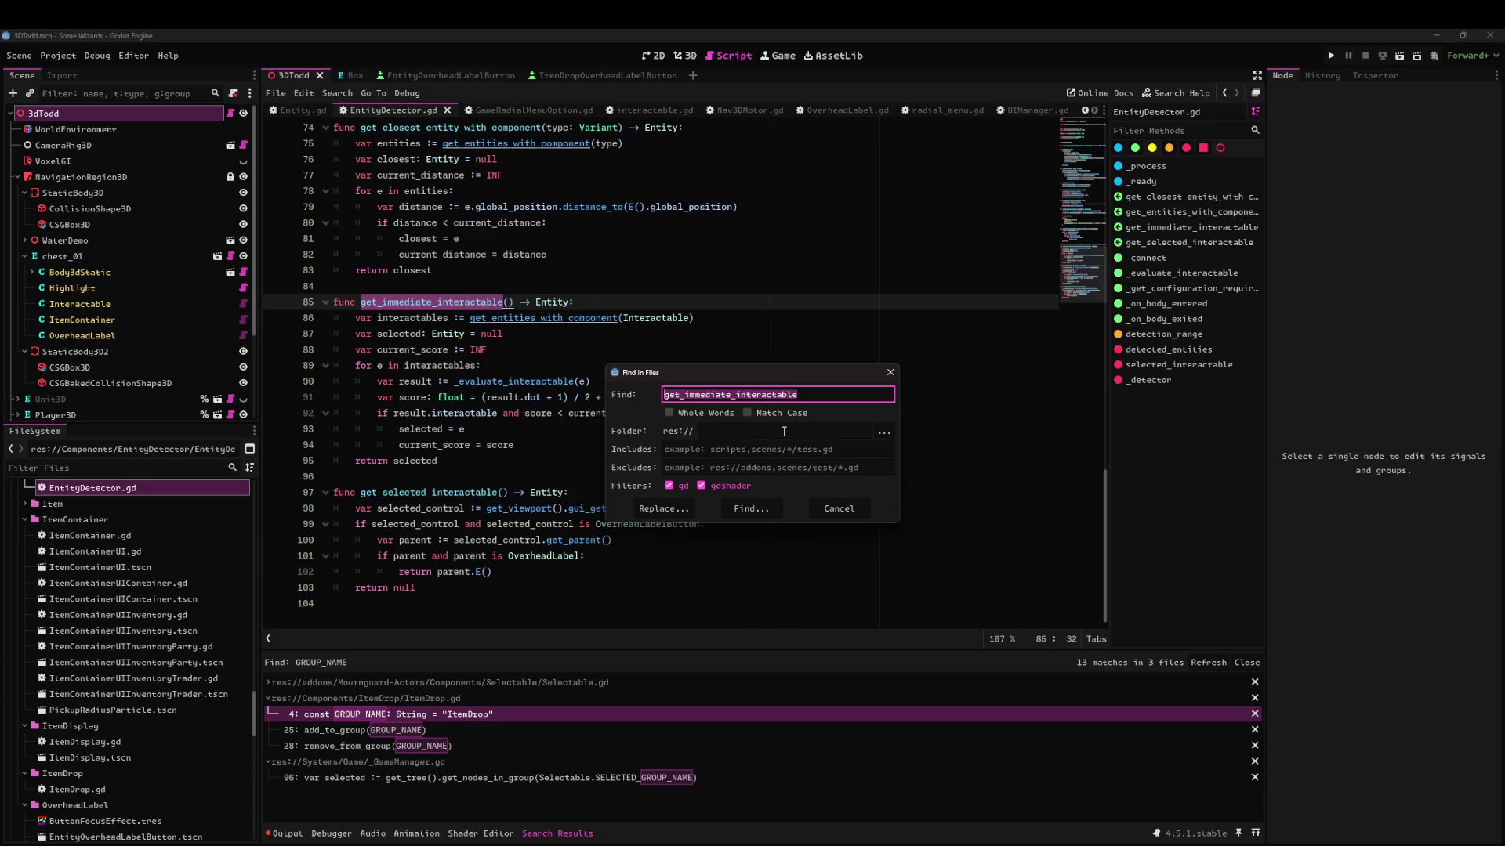
{"action": "key", "text": "Return"}
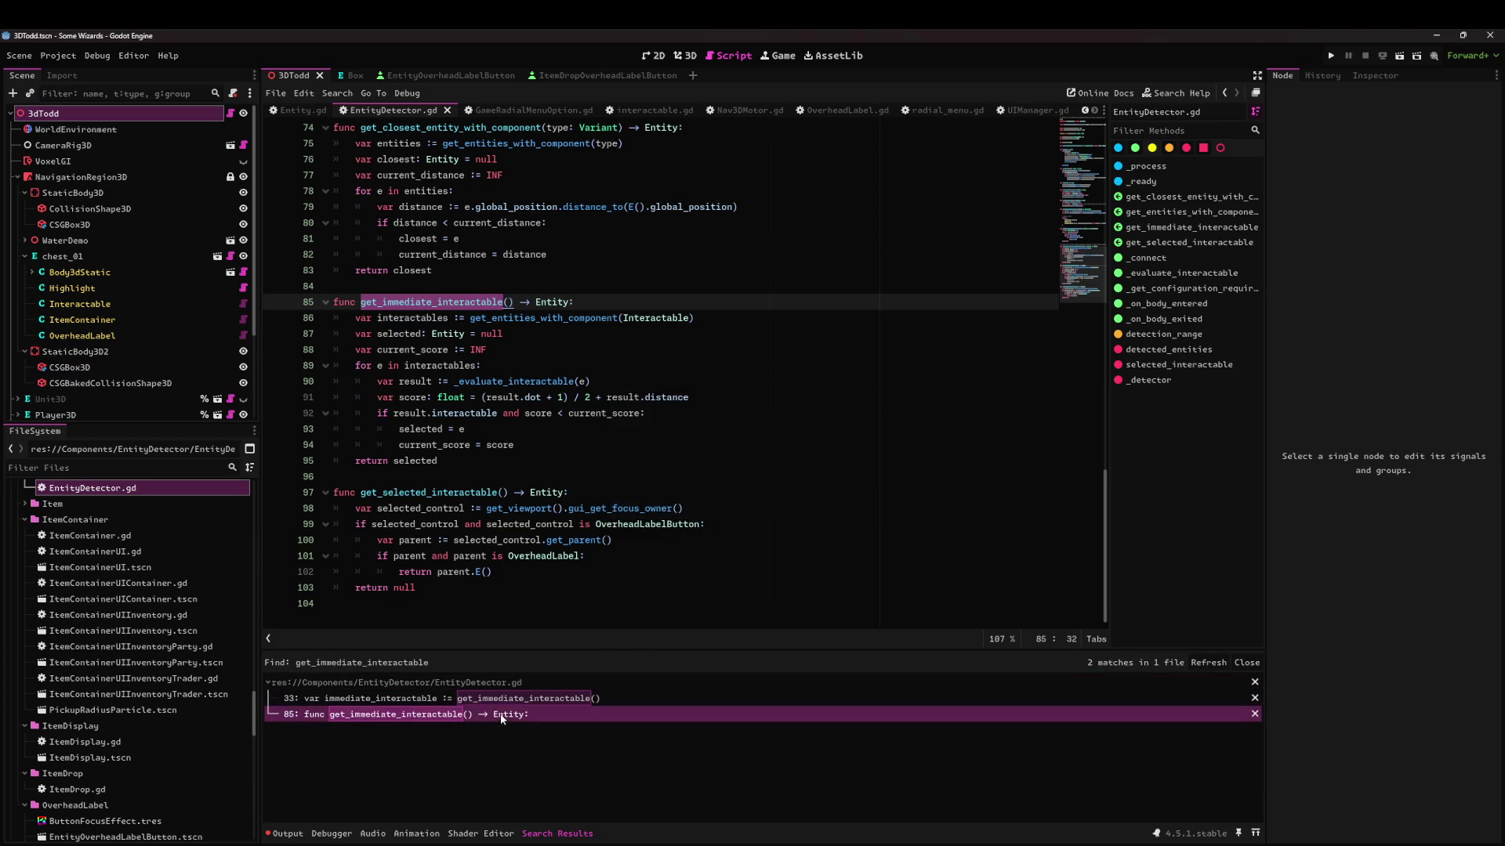
{"action": "left_click", "coordinate": [480, 700]}
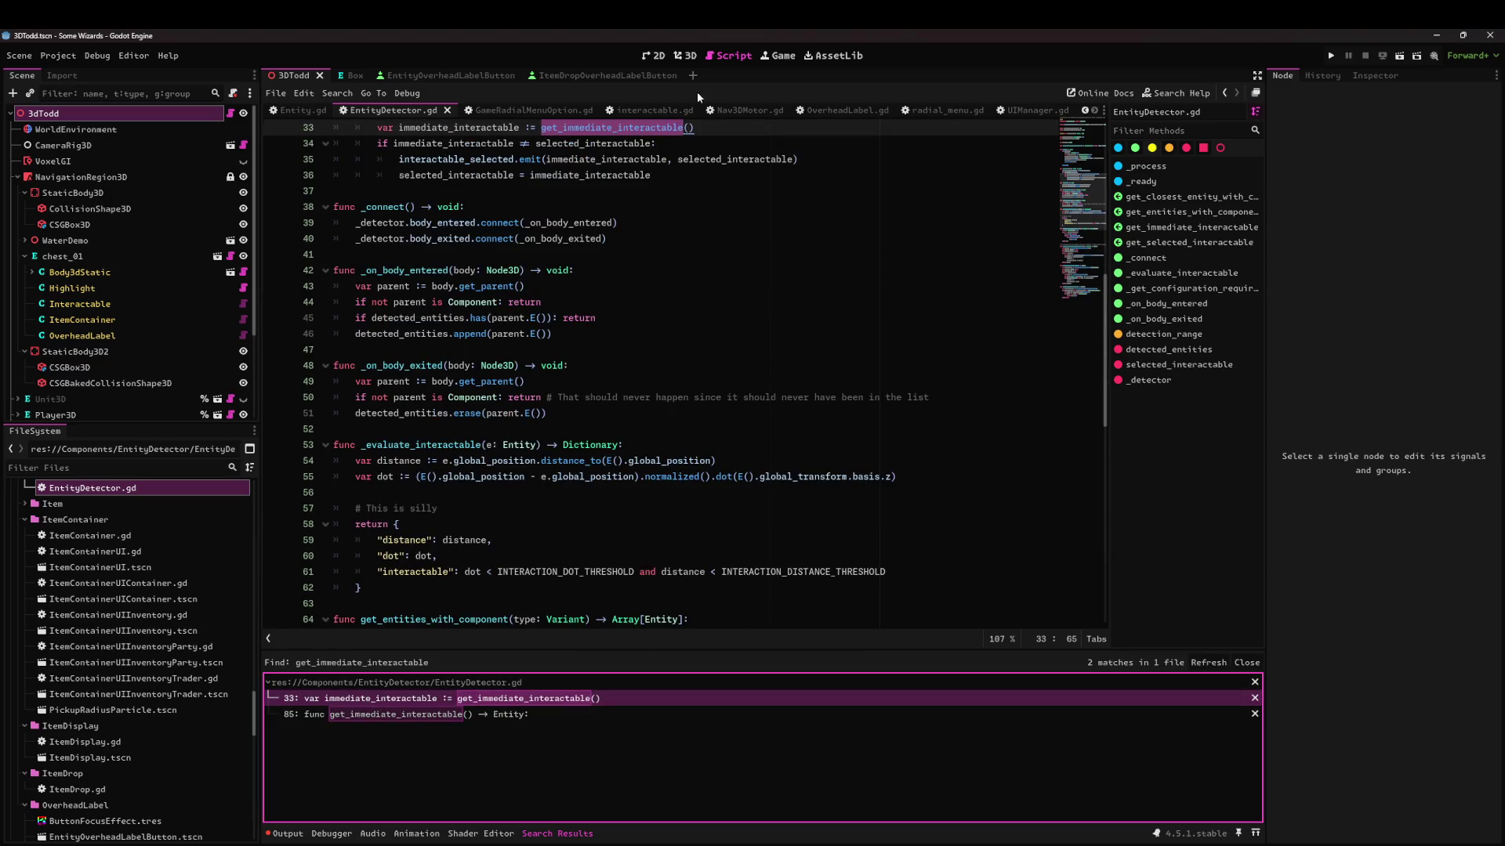
{"action": "scroll", "coordinate": [527, 358], "scroll_direction": "up", "scroll_amount": 7}
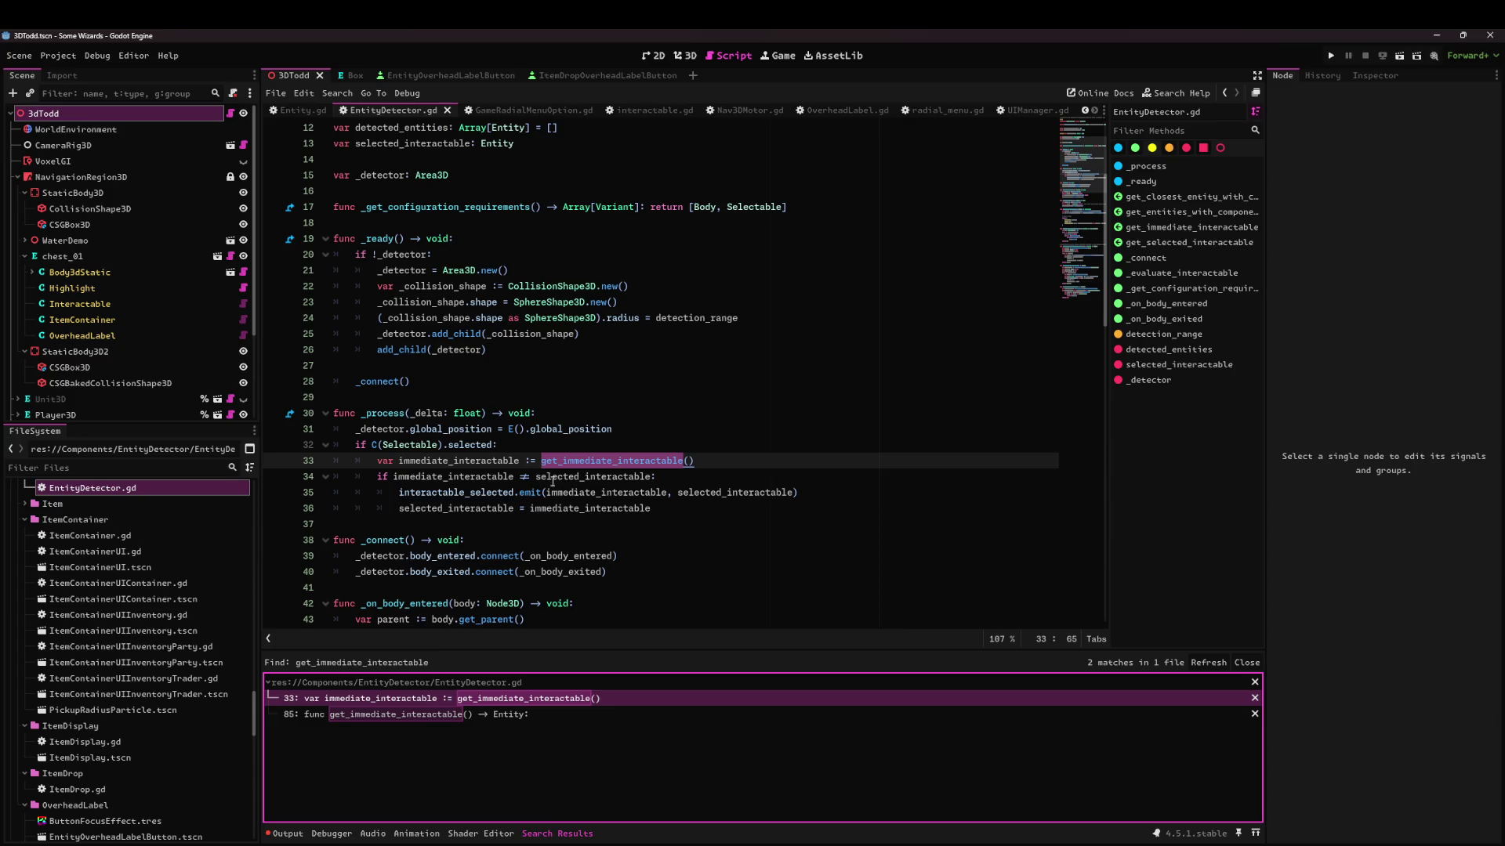
{"action": "mouse_move", "coordinate": [558, 510]}
{"action": "double_click", "coordinate": [508, 508]}
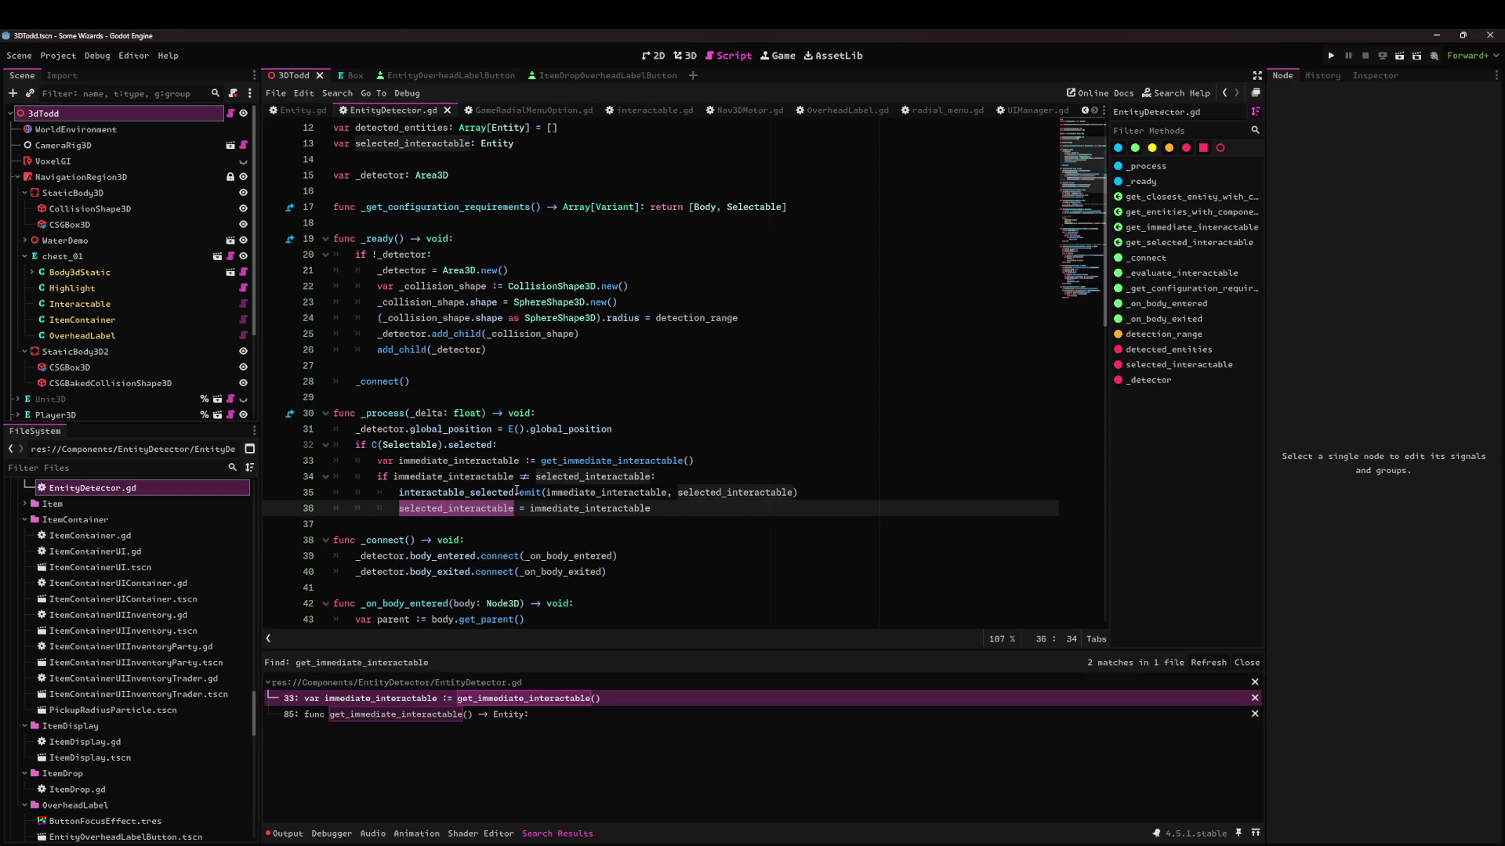
{"action": "scroll", "coordinate": [549, 455], "scroll_direction": "down", "scroll_amount": 1}
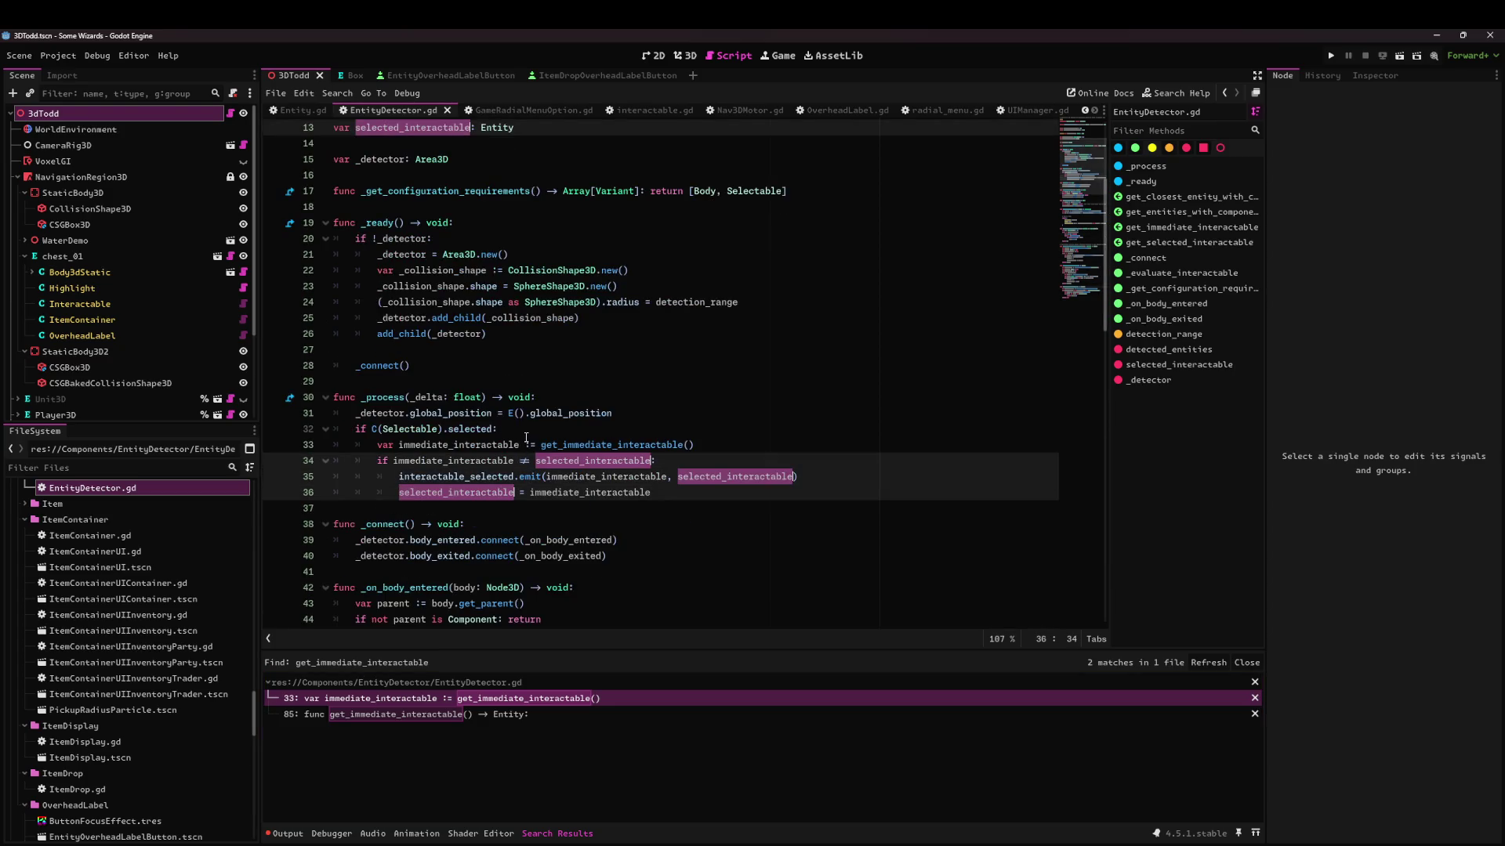
Search the project for 'selected_intera' and open ControlSchemeController.gd at the line 40 match.
{"action": "key", "text": "ctrl+shift+f"}
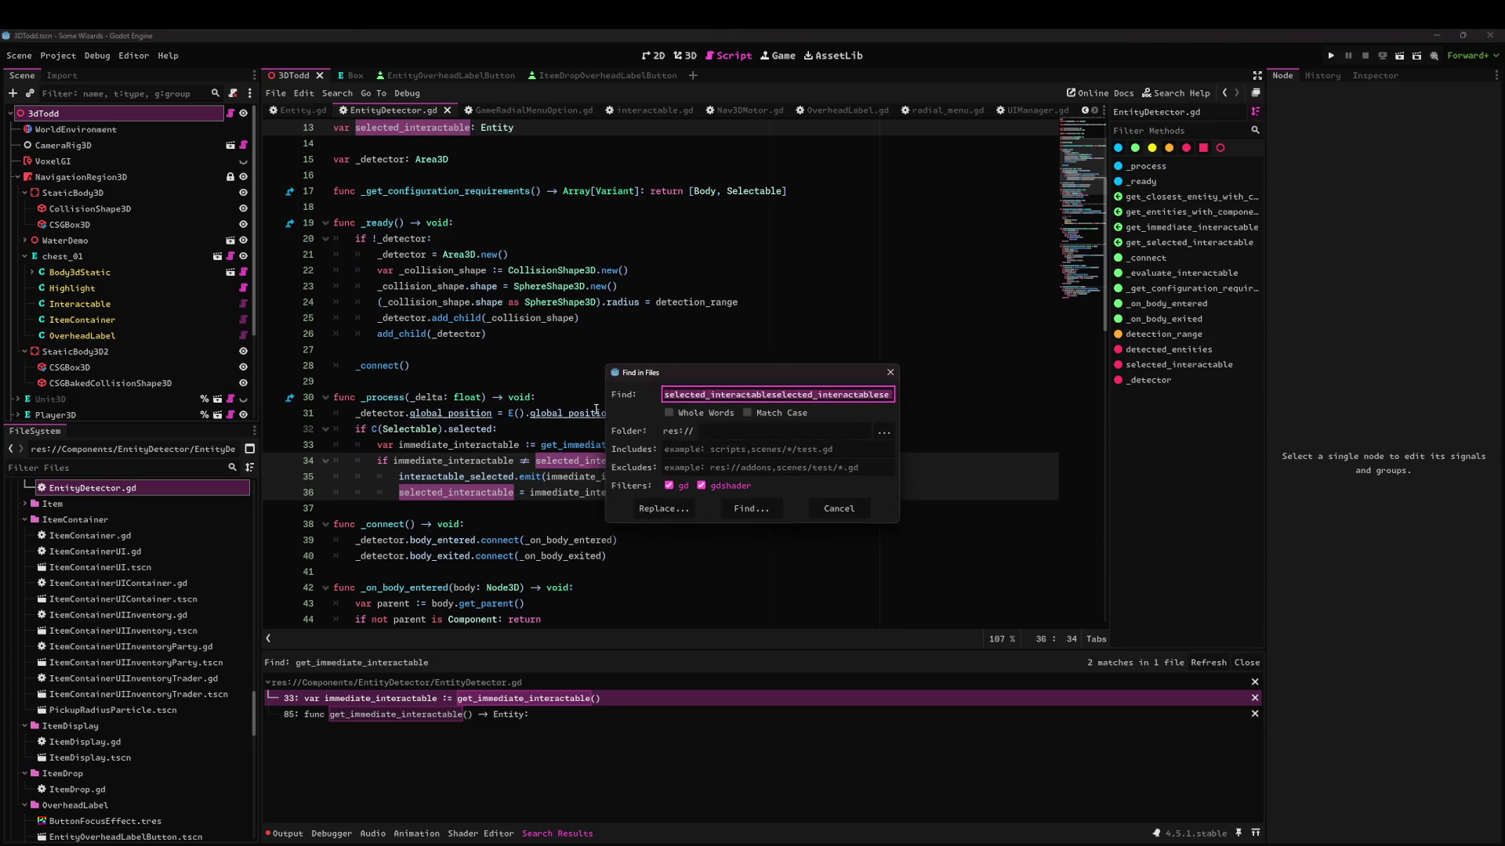
{"action": "type", "text": "selecte"}
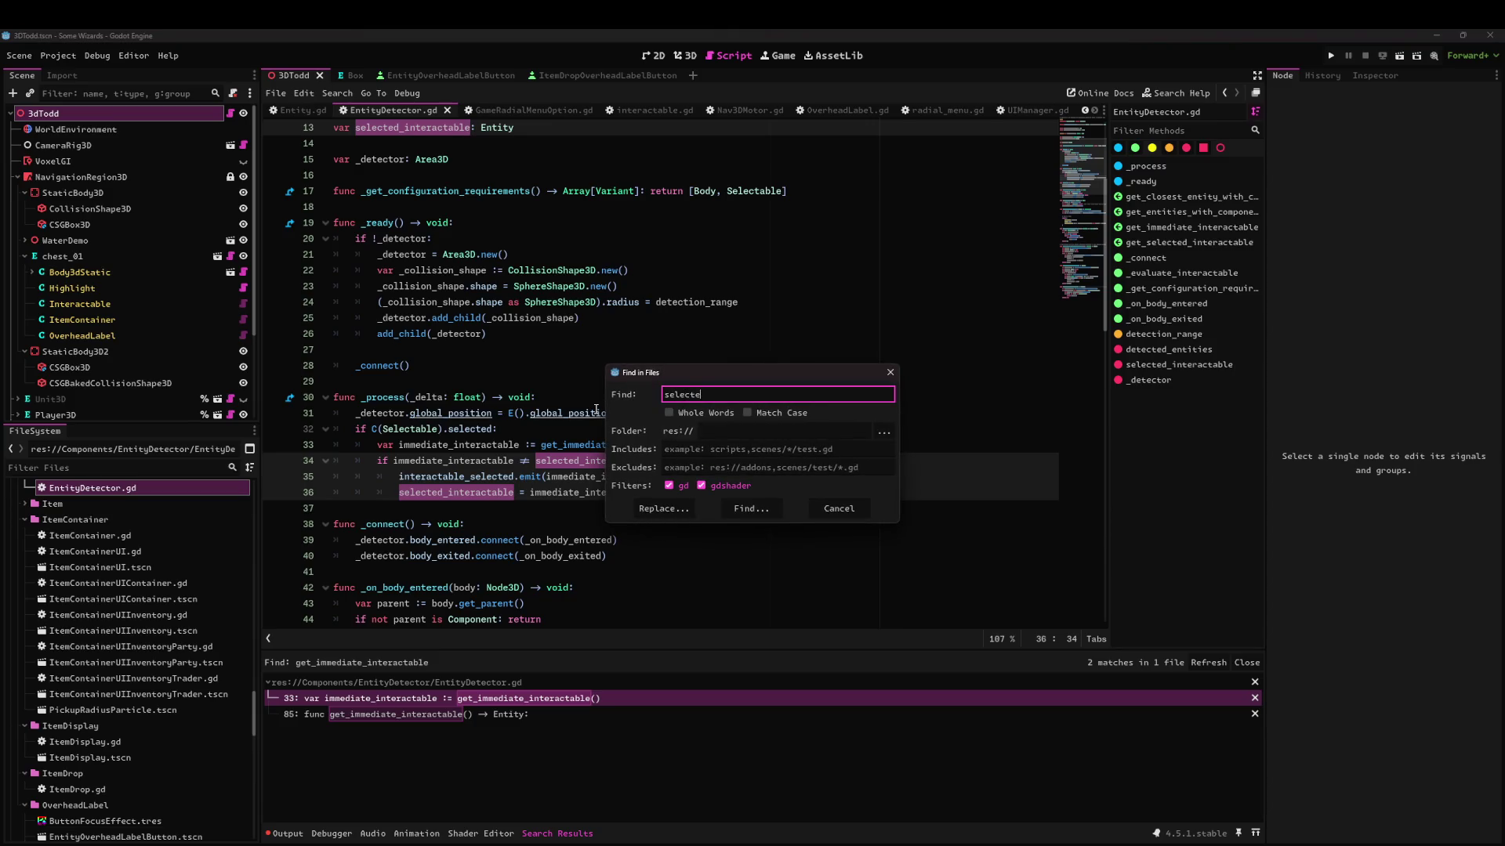
{"action": "type", "text": "d_inter"}
{"action": "type", "text": "a"}
{"action": "key", "text": "Return"}
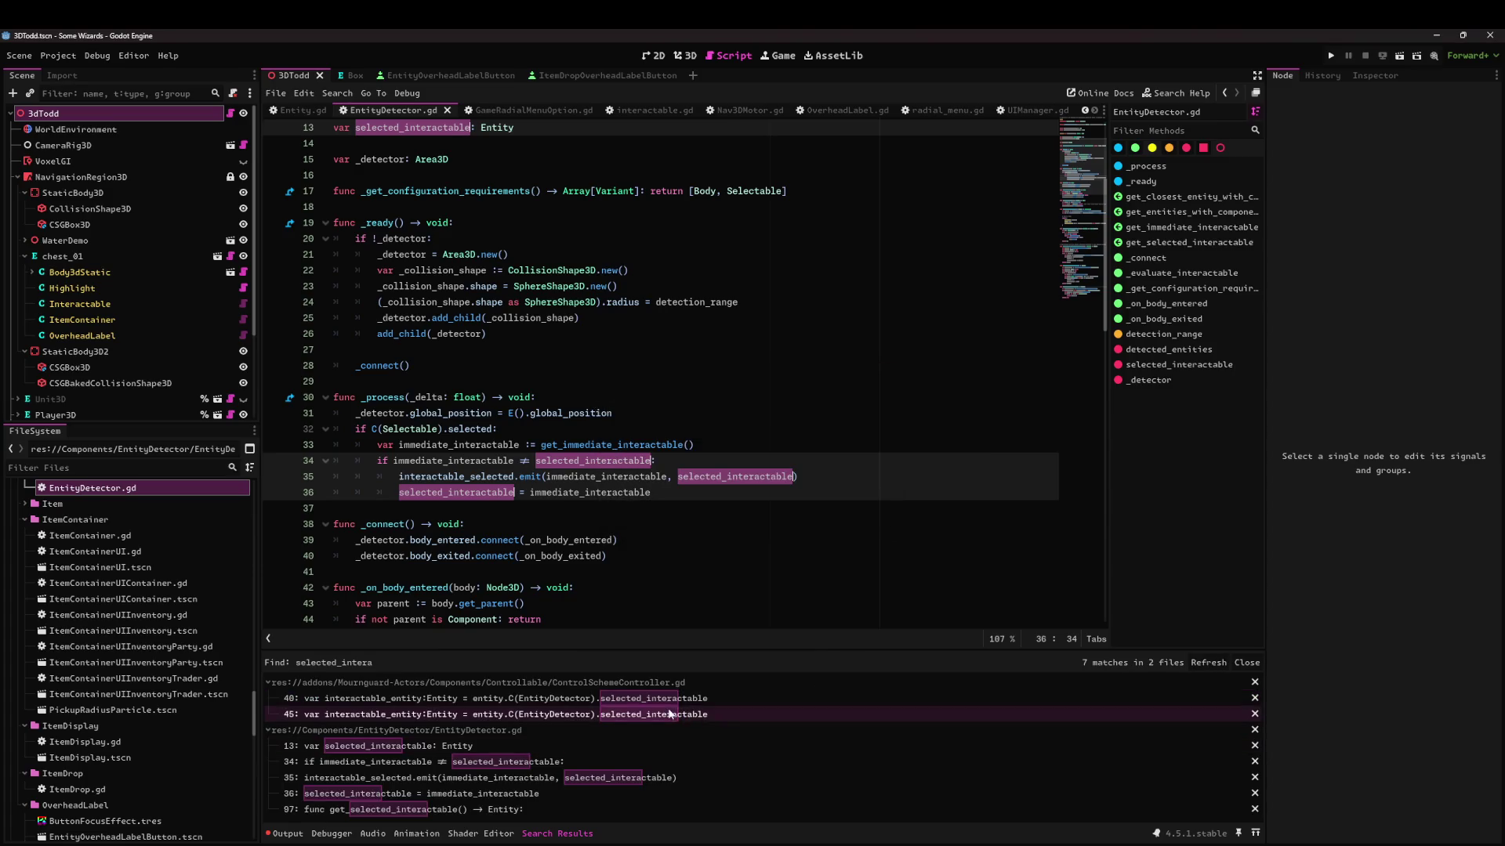
{"action": "left_click", "coordinate": [641, 698]}
{"action": "key", "text": "Down"}
{"action": "left_click", "coordinate": [642, 699]}
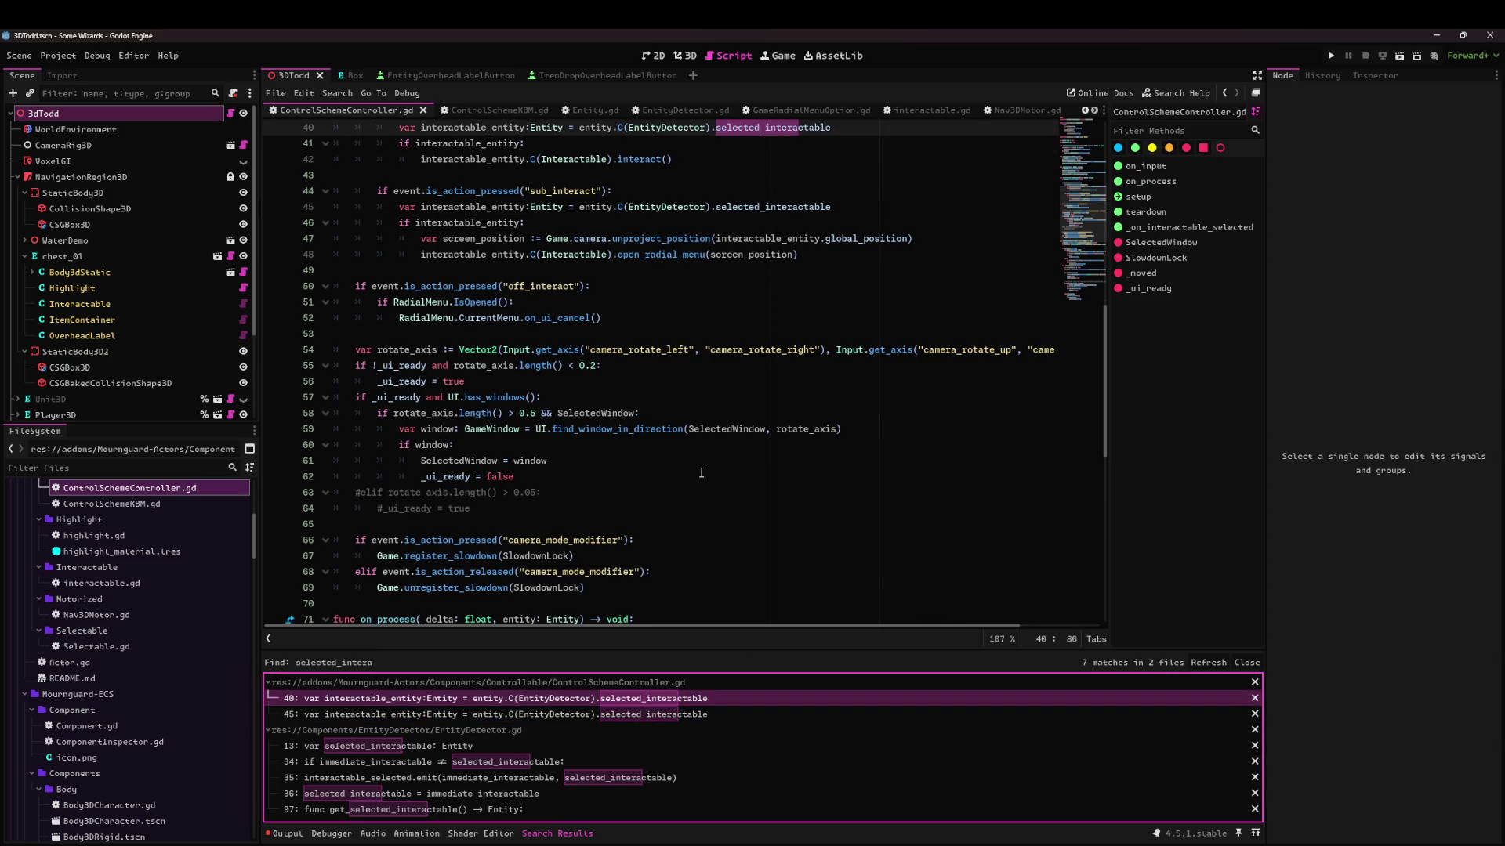
Replace selected_interactable on lines 40 and 45 with get_selected_interactable() and run the current scene.
{"action": "double_click", "coordinate": [467, 239]}
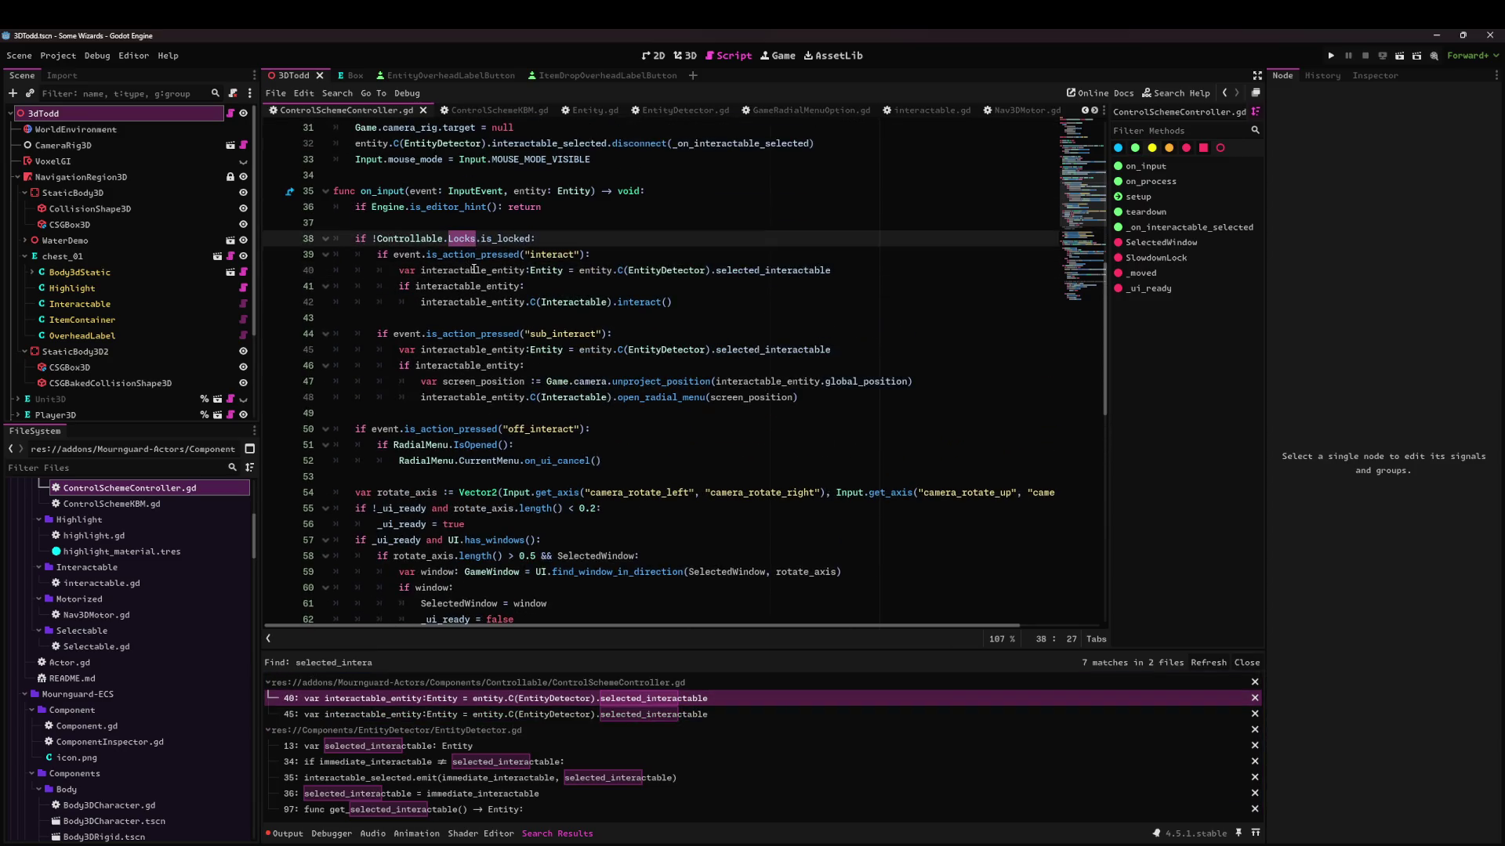
{"action": "double_click", "coordinate": [470, 270]}
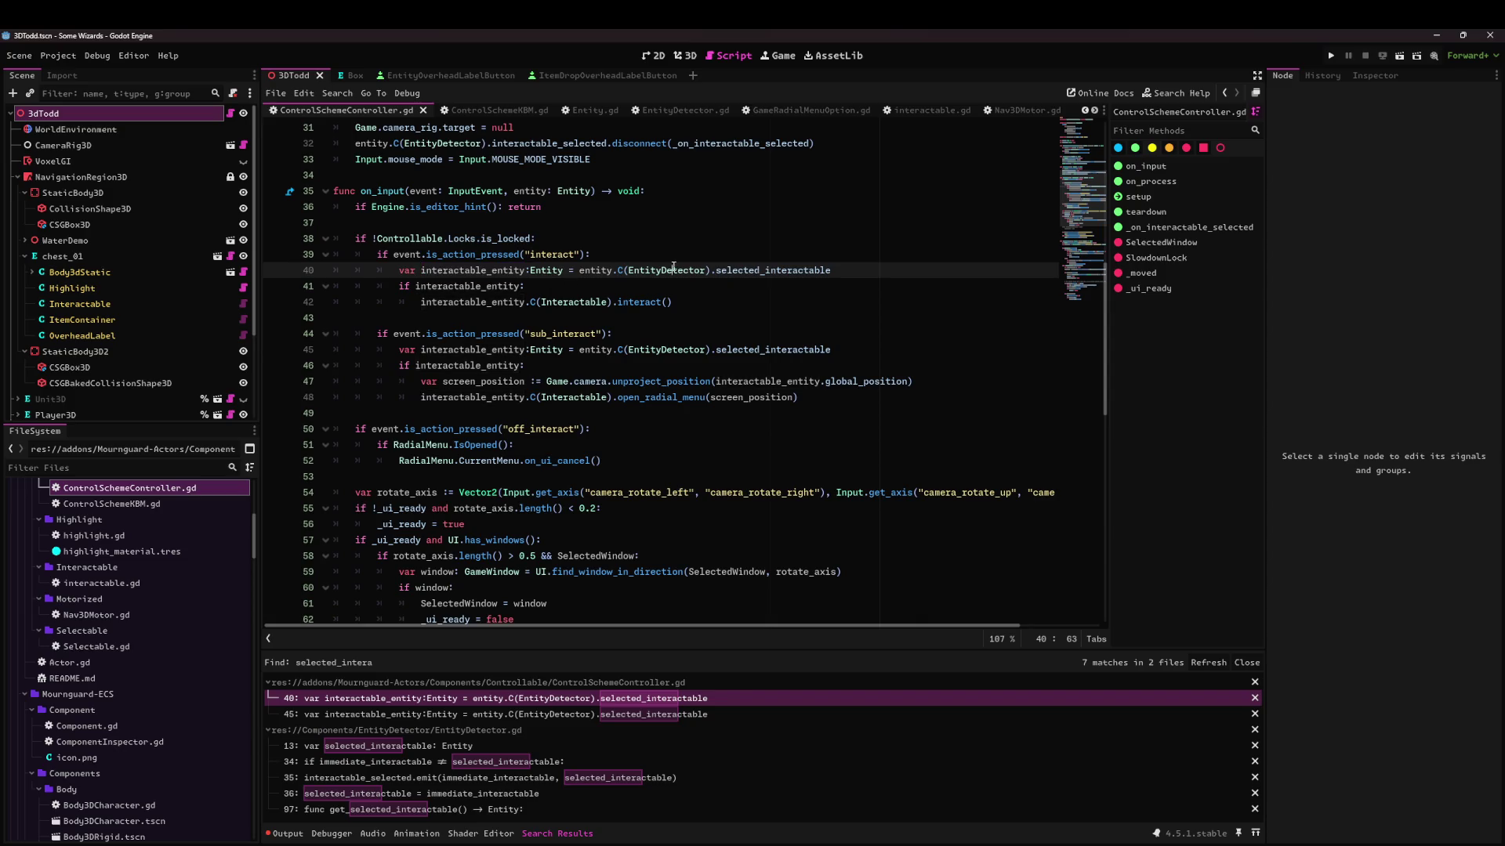
{"action": "double_click", "coordinate": [772, 270]}
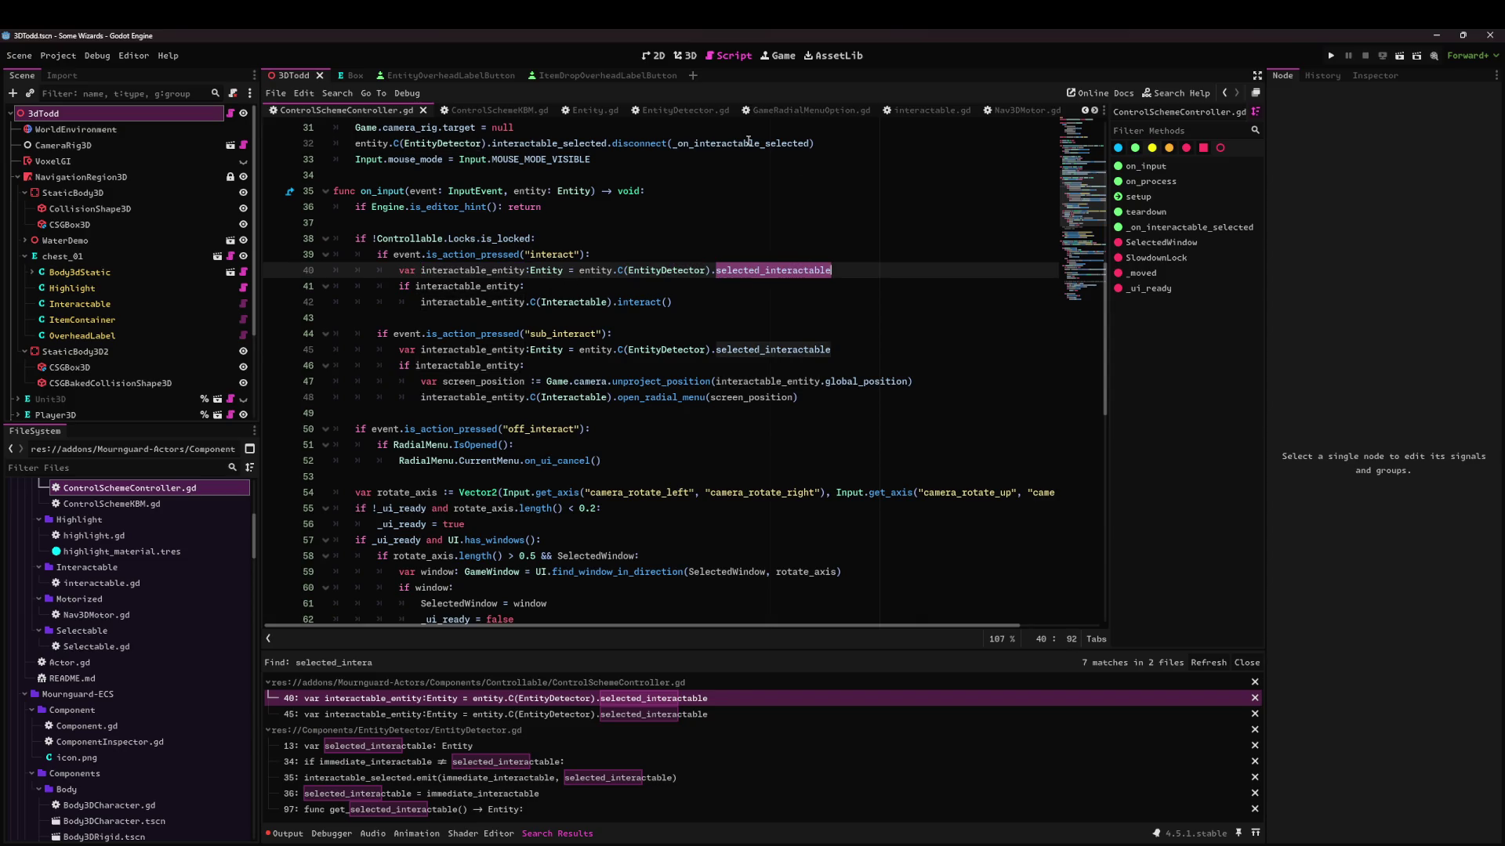
{"action": "key", "text": "ctrl+d"}
{"action": "type", "text": "get_"}
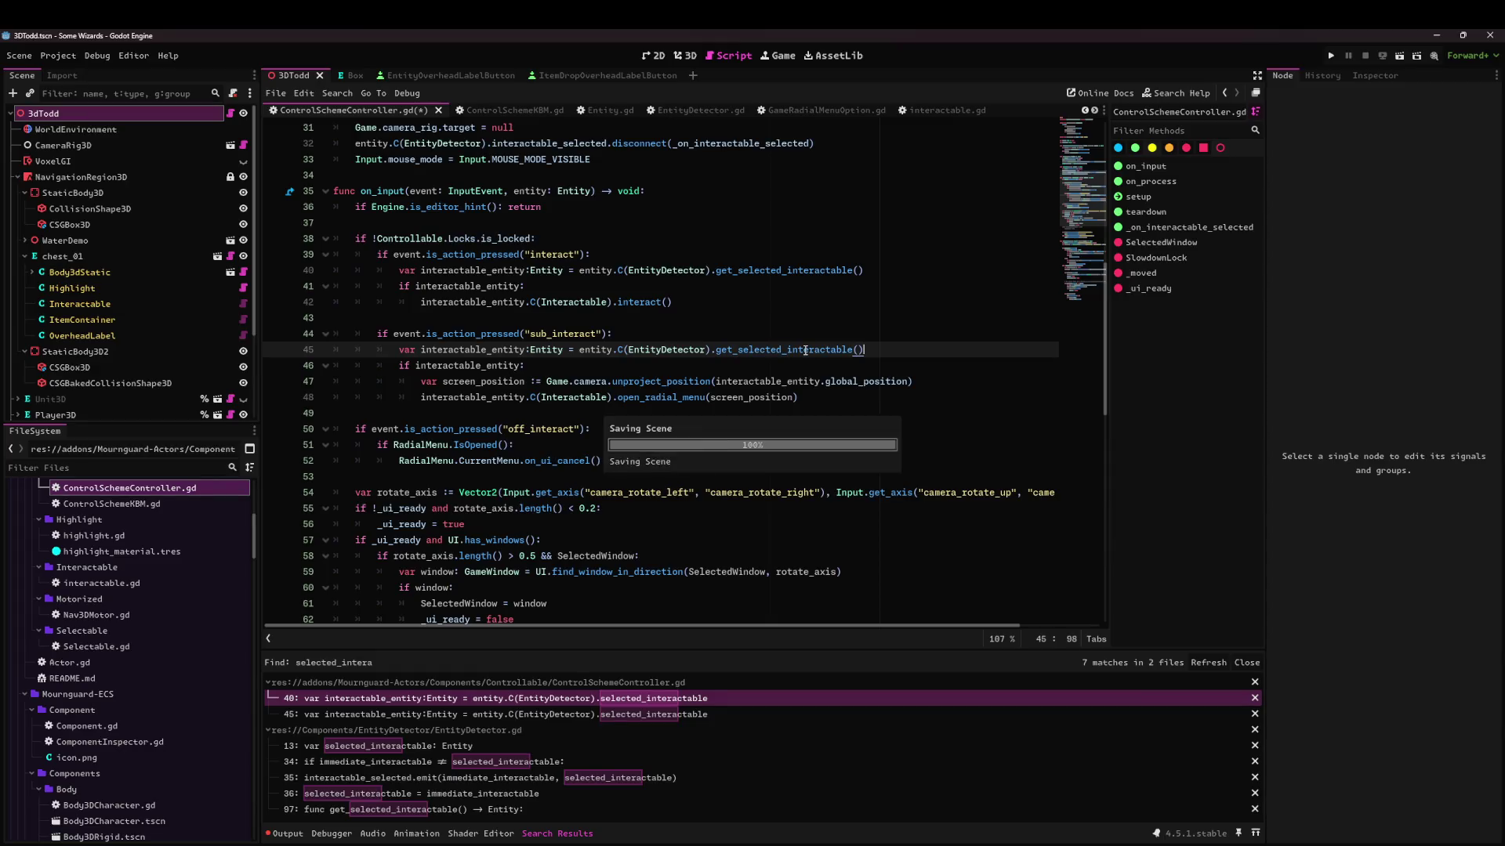
{"action": "key", "text": "Return"}
{"action": "left_click", "coordinate": [1400, 58]}
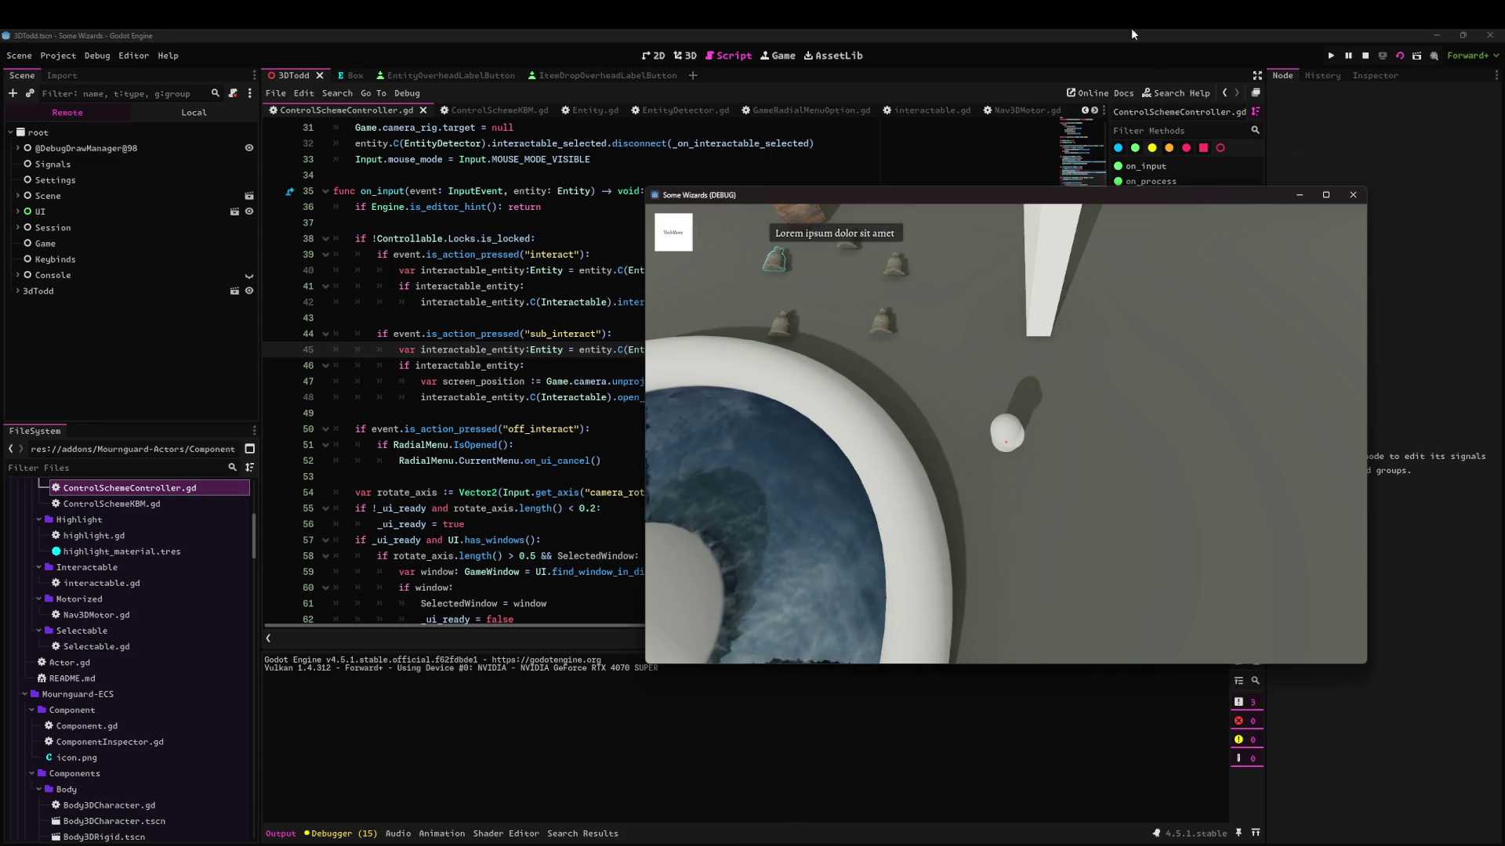
Move the game window aside and add 'print(interactable_entity)' after line 40.
{"action": "mouse_move", "coordinate": [785, 196]}
{"action": "left_mouse_down"}
{"action": "mouse_move", "coordinate": [983, 250]}
{"action": "mouse_move", "coordinate": [533, 315]}
{"action": "mouse_move", "coordinate": [711, 307]}
{"action": "left_mouse_up"}
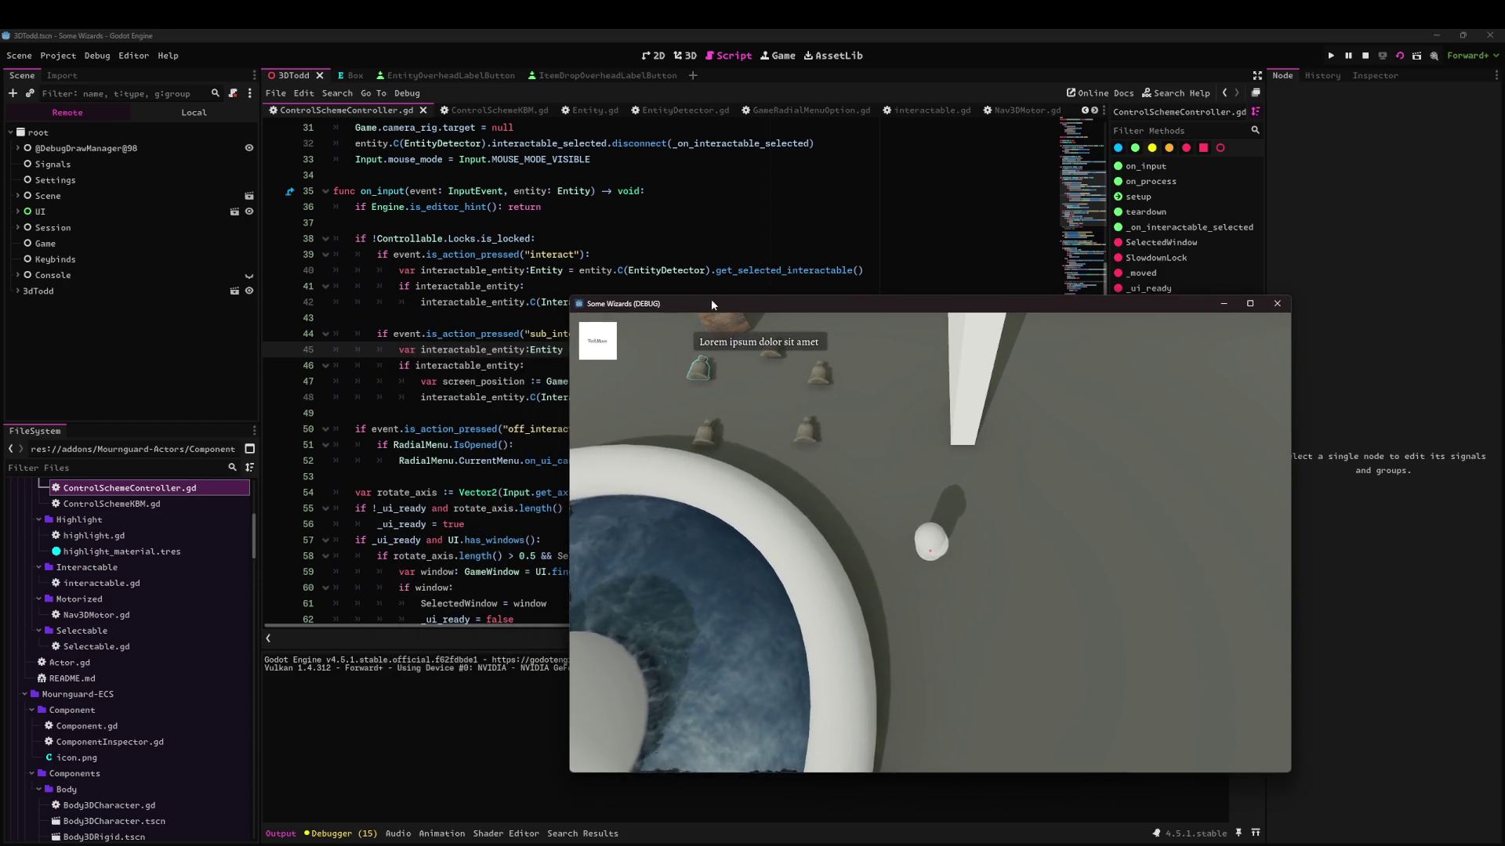
{"action": "left_click", "coordinate": [888, 272]}
{"action": "key", "text": "Return"}
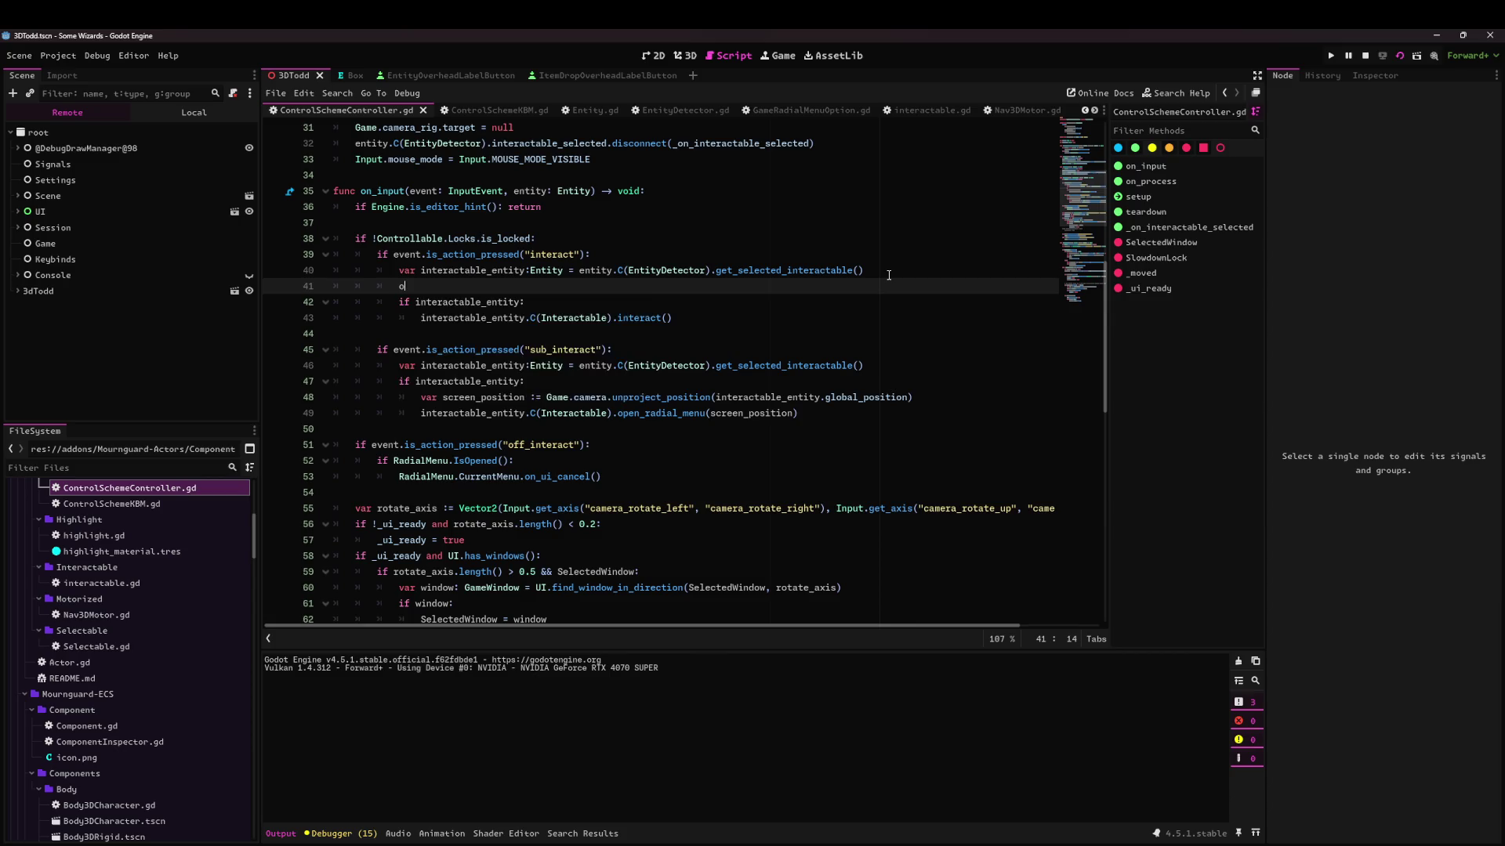
{"action": "type", "text": "rubt"}
{"action": "key", "text": "BackSpace"}
{"action": "key", "text": "BackSpace"}
{"action": "key", "text": "BackSpace"}
{"action": "type", "text": "print("}
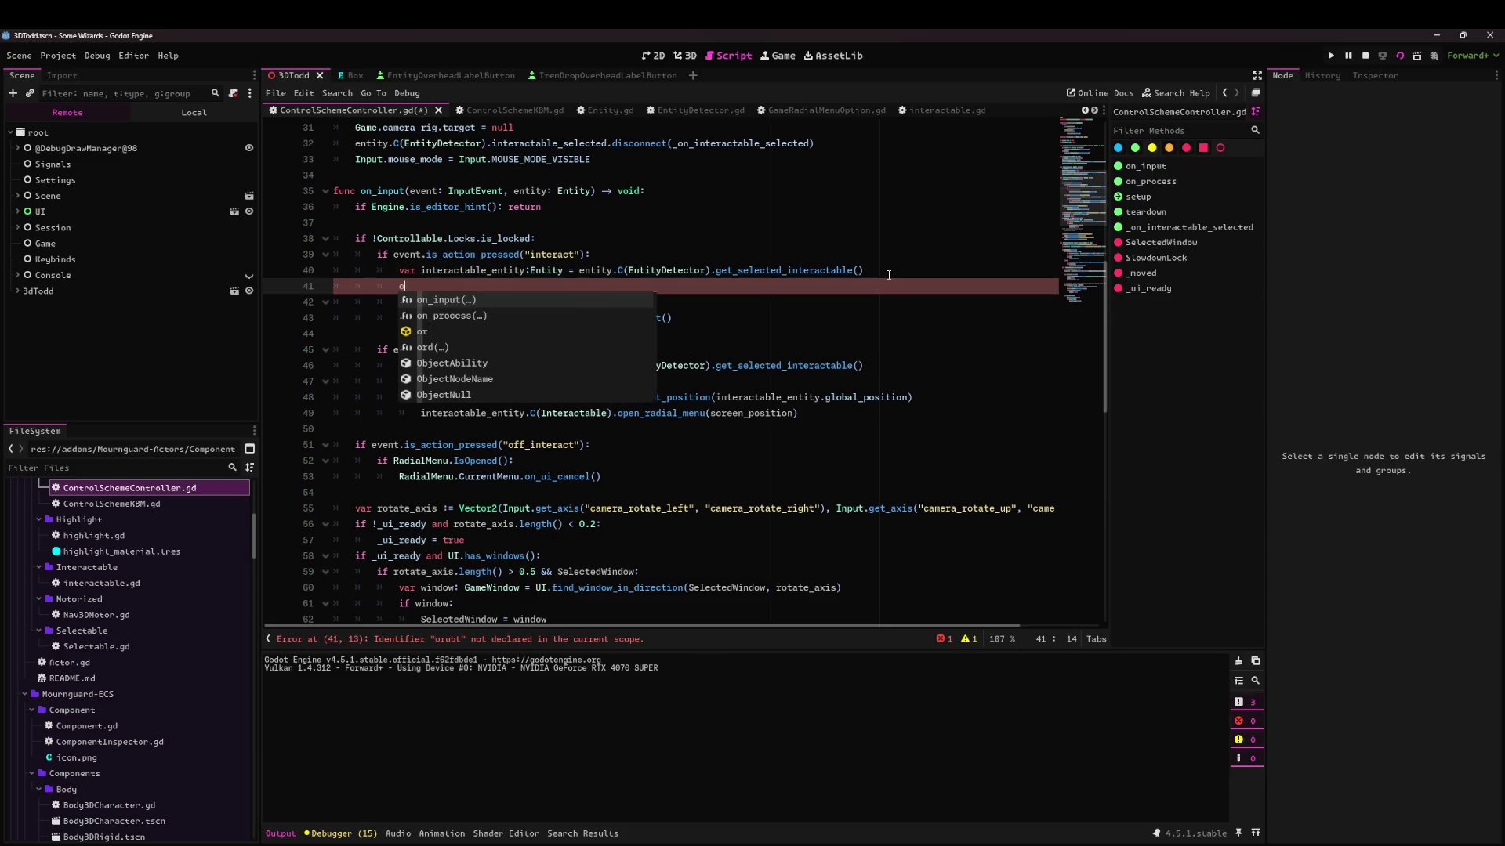
{"action": "type", "text": "interactable_entity"}
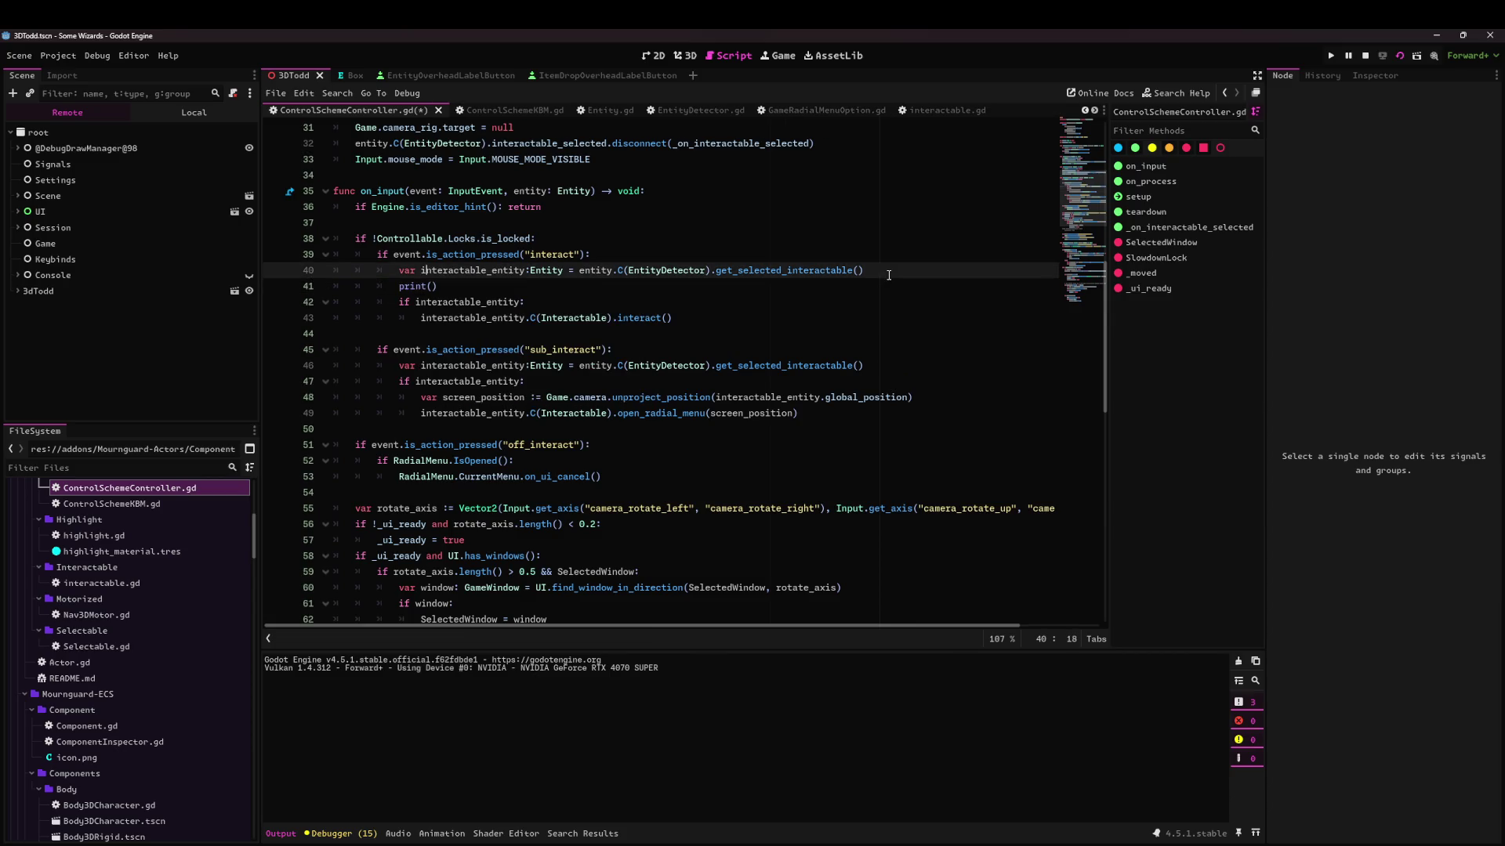
Relaunch with F5, trigger interact with E, then open ControlSchemeKBM.gd.
{"action": "key", "text": "F5"}
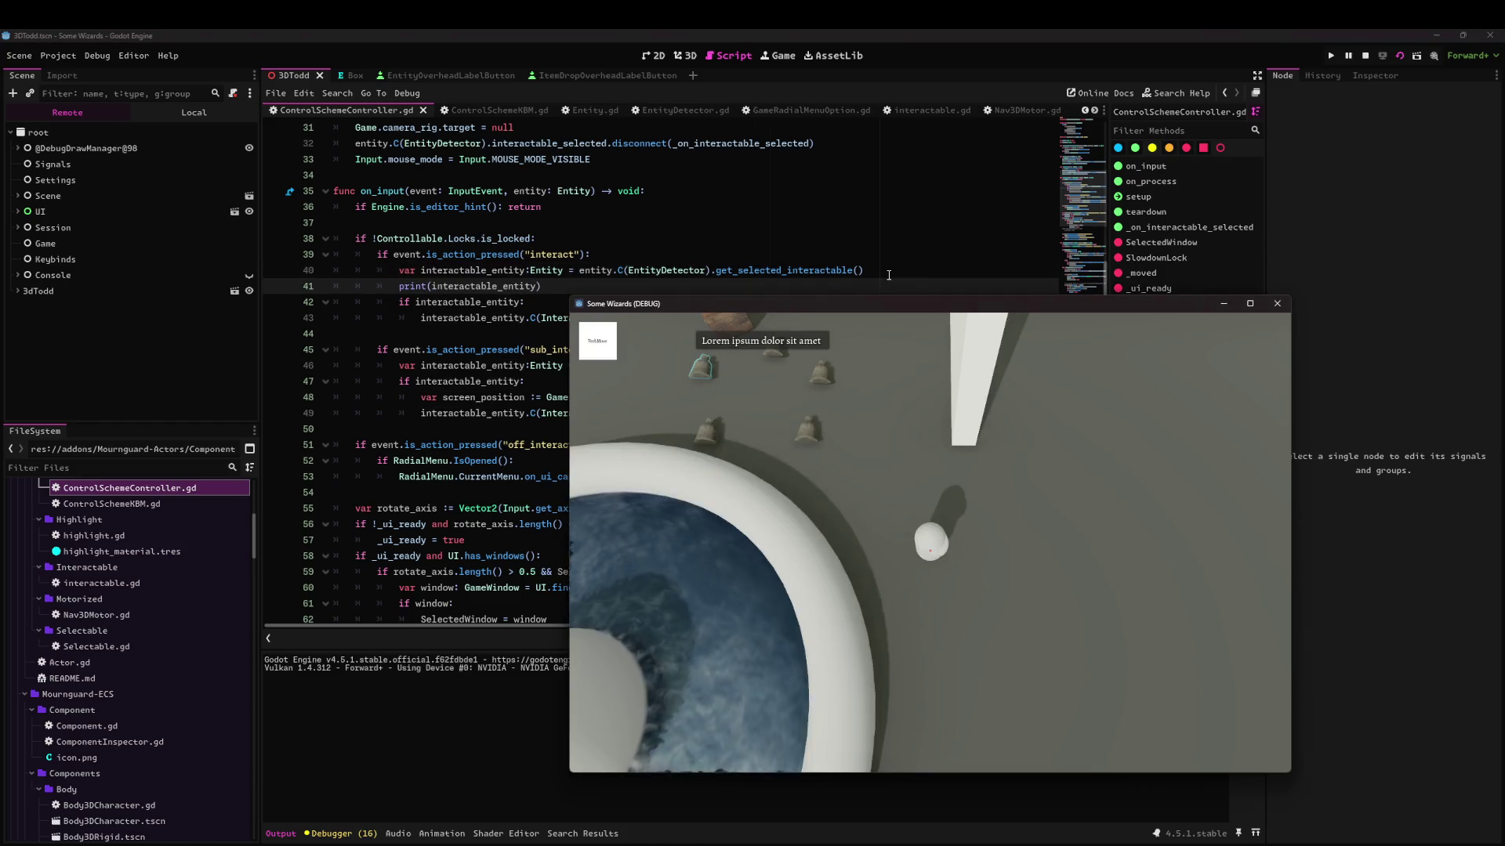
{"action": "key", "text": "e"}
{"action": "key", "text": "e"}
{"action": "key", "text": "e"}
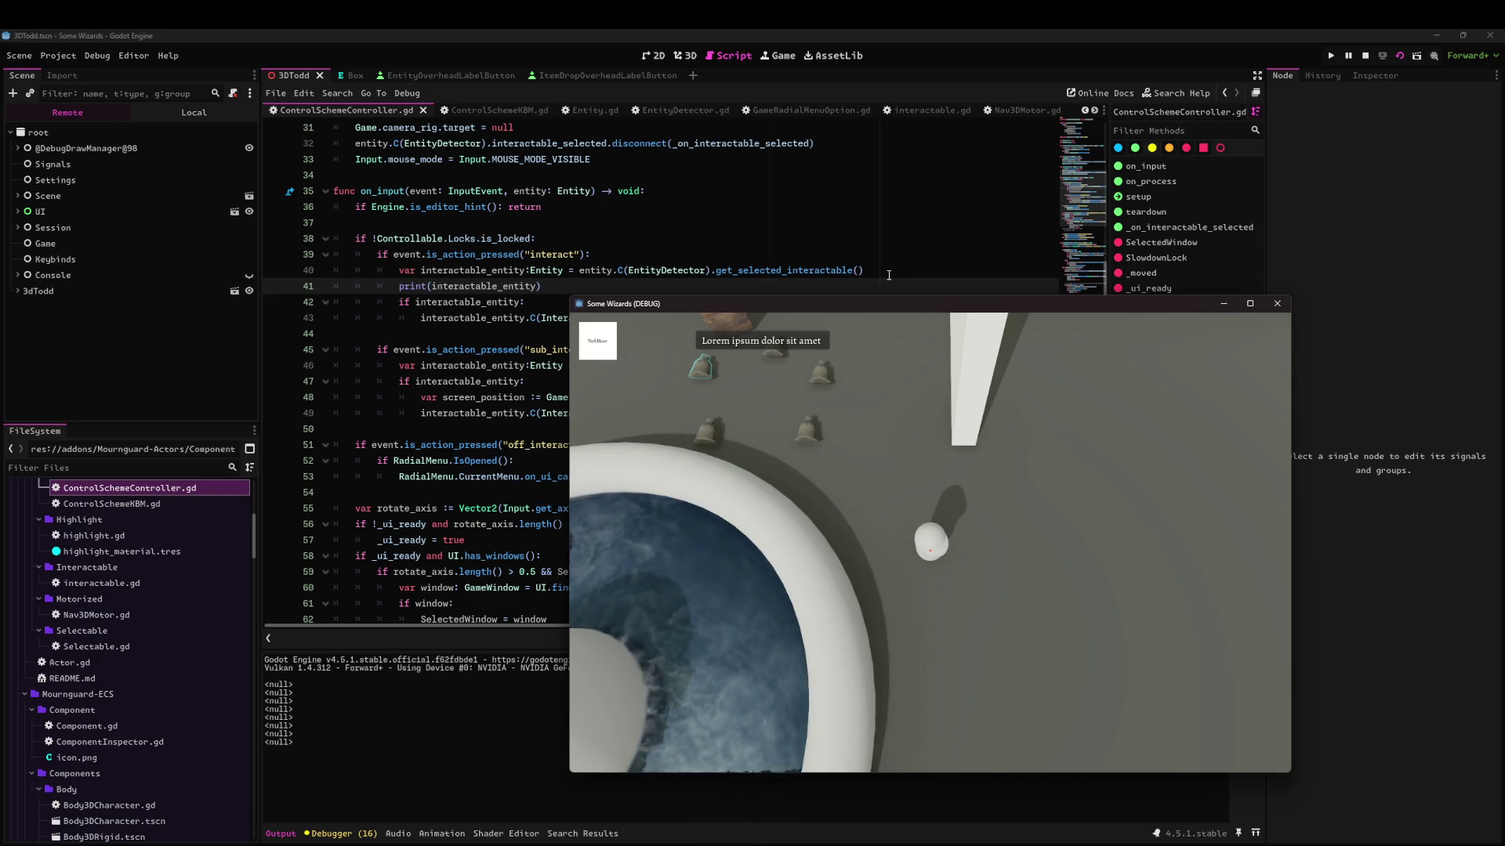
{"action": "double_click", "coordinate": [113, 504]}
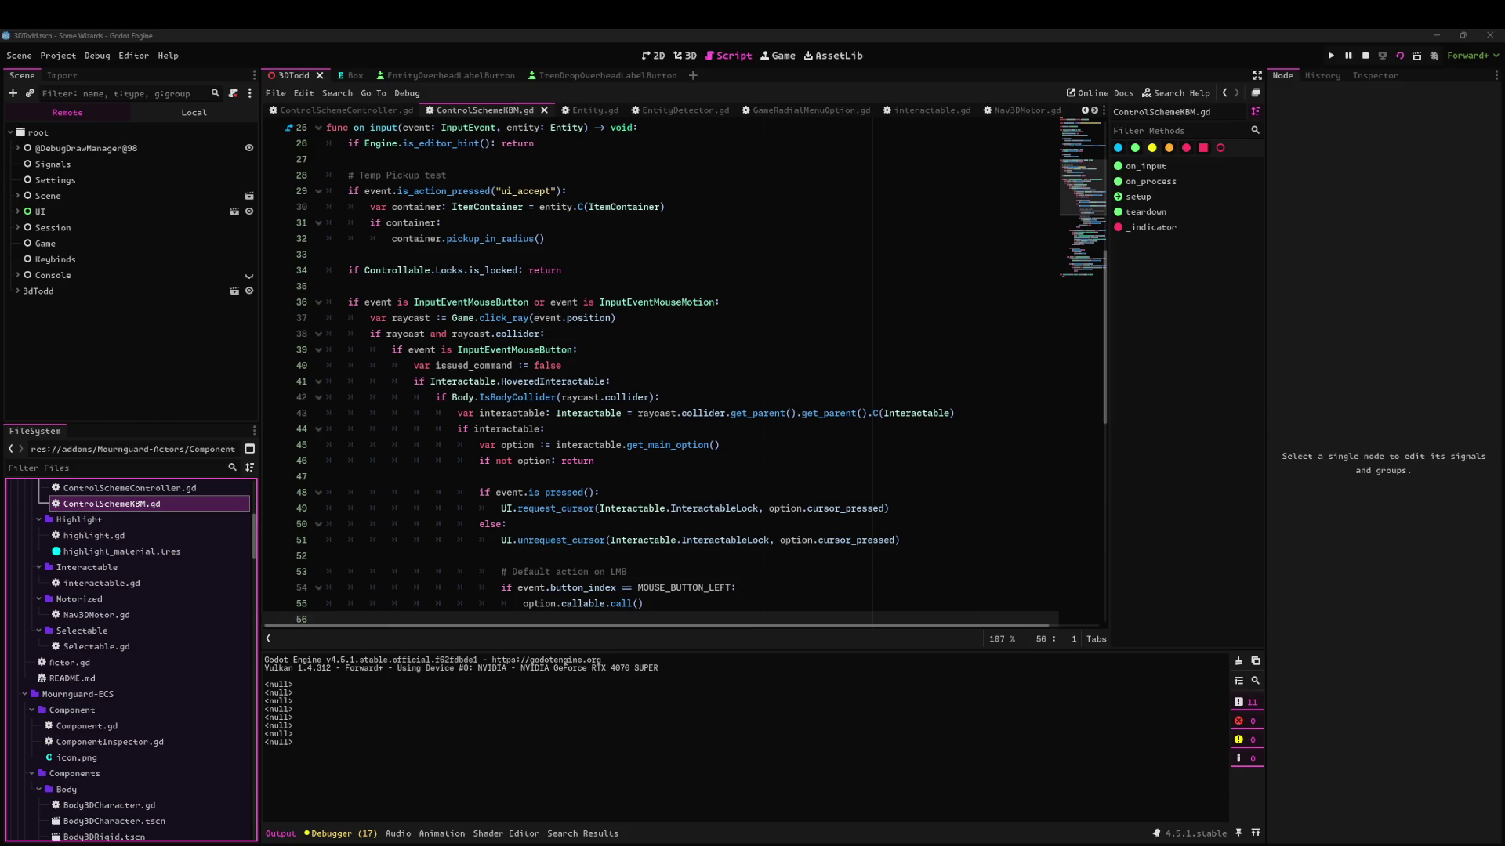
Browse ControlSchemeKBM.gd's input handlers, then switch back to the EntityDetector.gd script.
{"action": "left_click", "coordinate": [815, 508]}
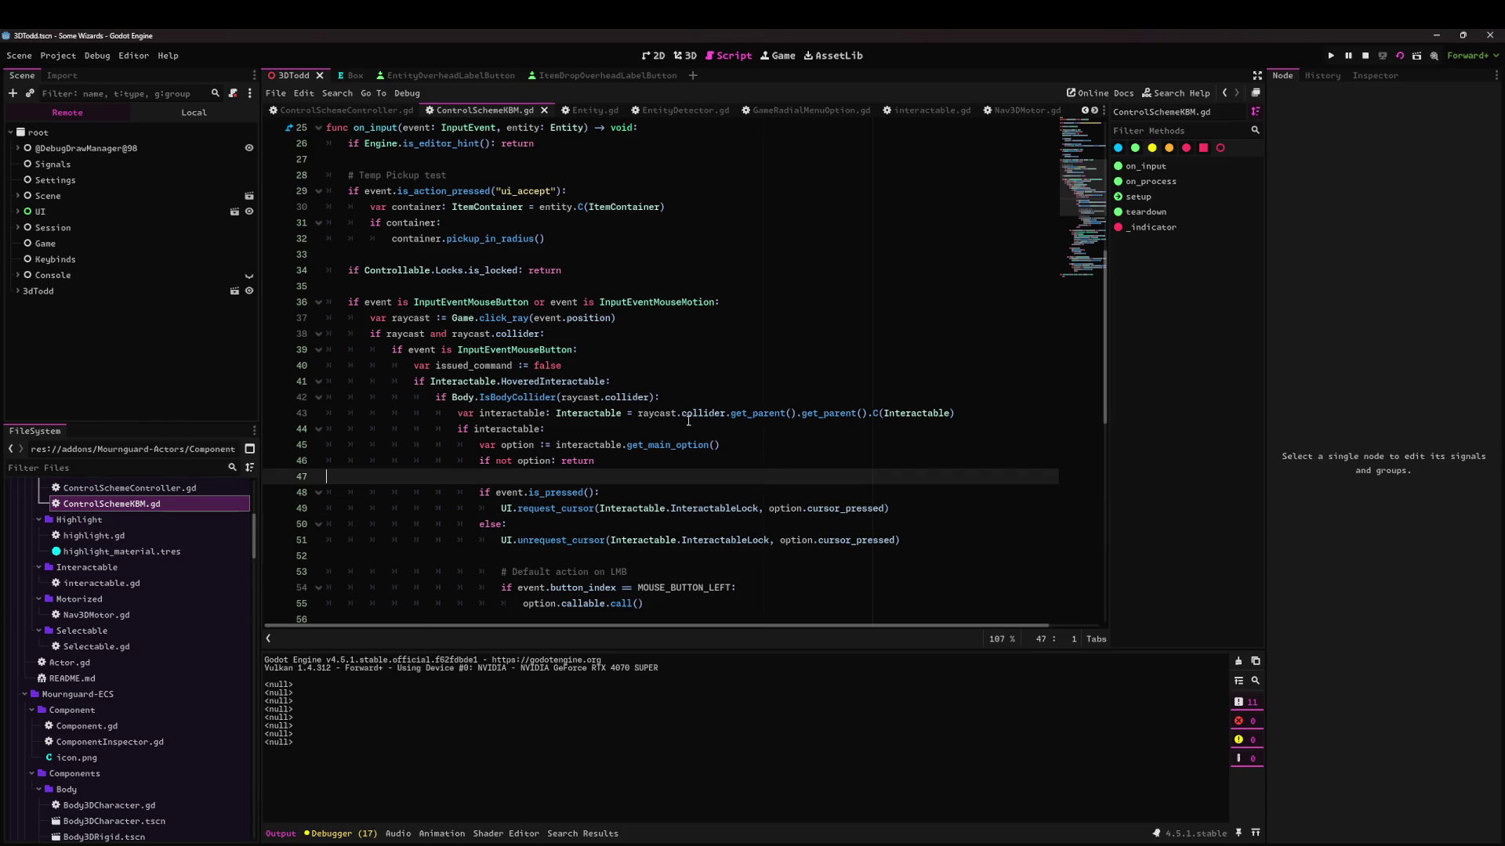
{"action": "left_click", "coordinate": [586, 367]}
{"action": "scroll", "coordinate": [646, 460], "scroll_direction": "down", "scroll_amount": 2}
{"action": "left_click_drag", "start_coordinate": [480, 397], "coordinate": [596, 460]}
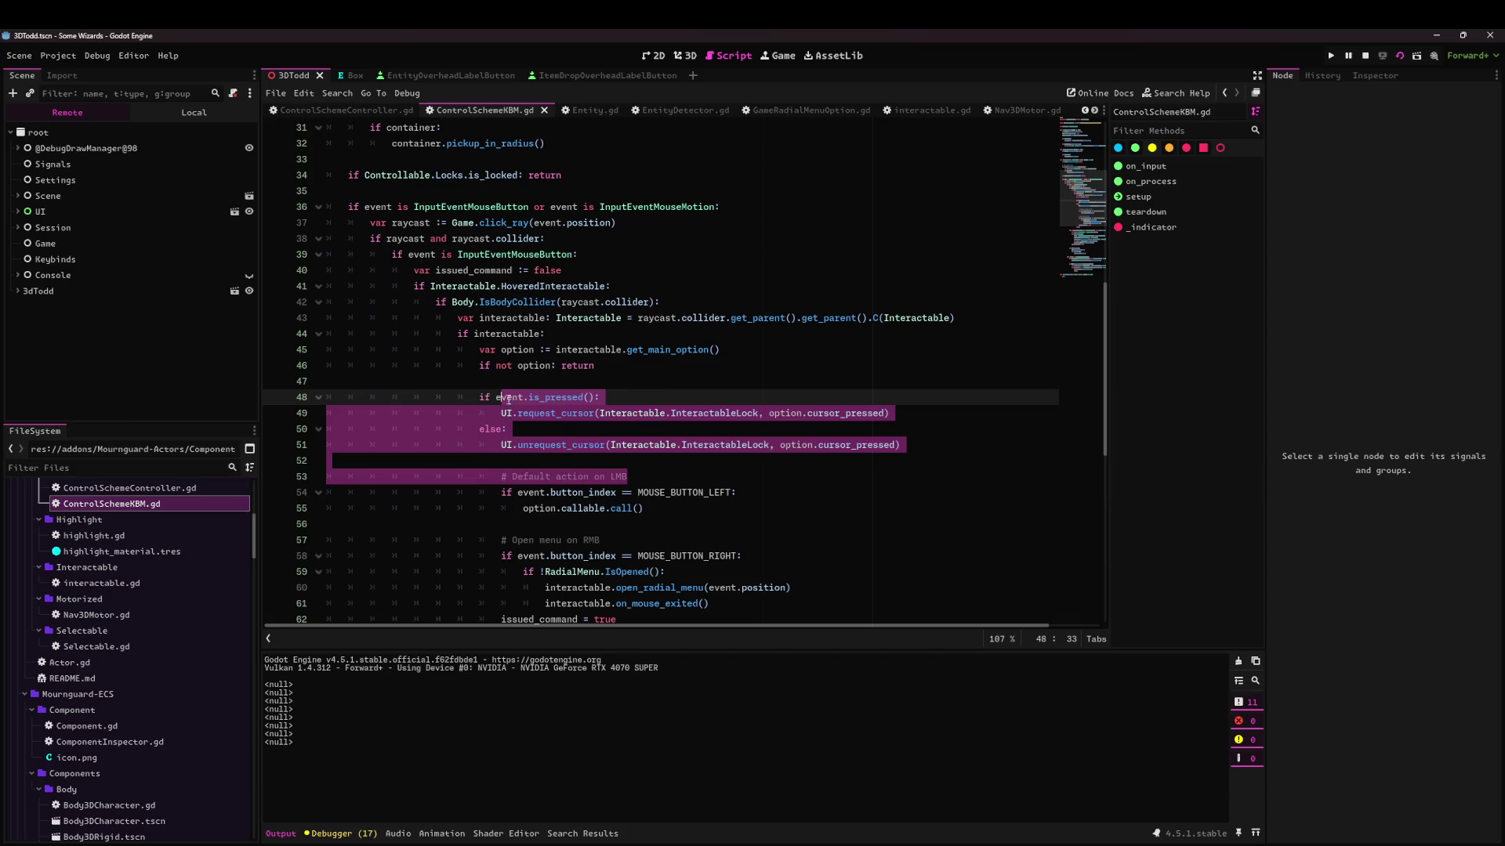
{"action": "left_click", "coordinate": [585, 367]}
{"action": "left_click_drag", "start_coordinate": [585, 366], "coordinate": [460, 318]}
{"action": "left_click", "coordinate": [658, 380]}
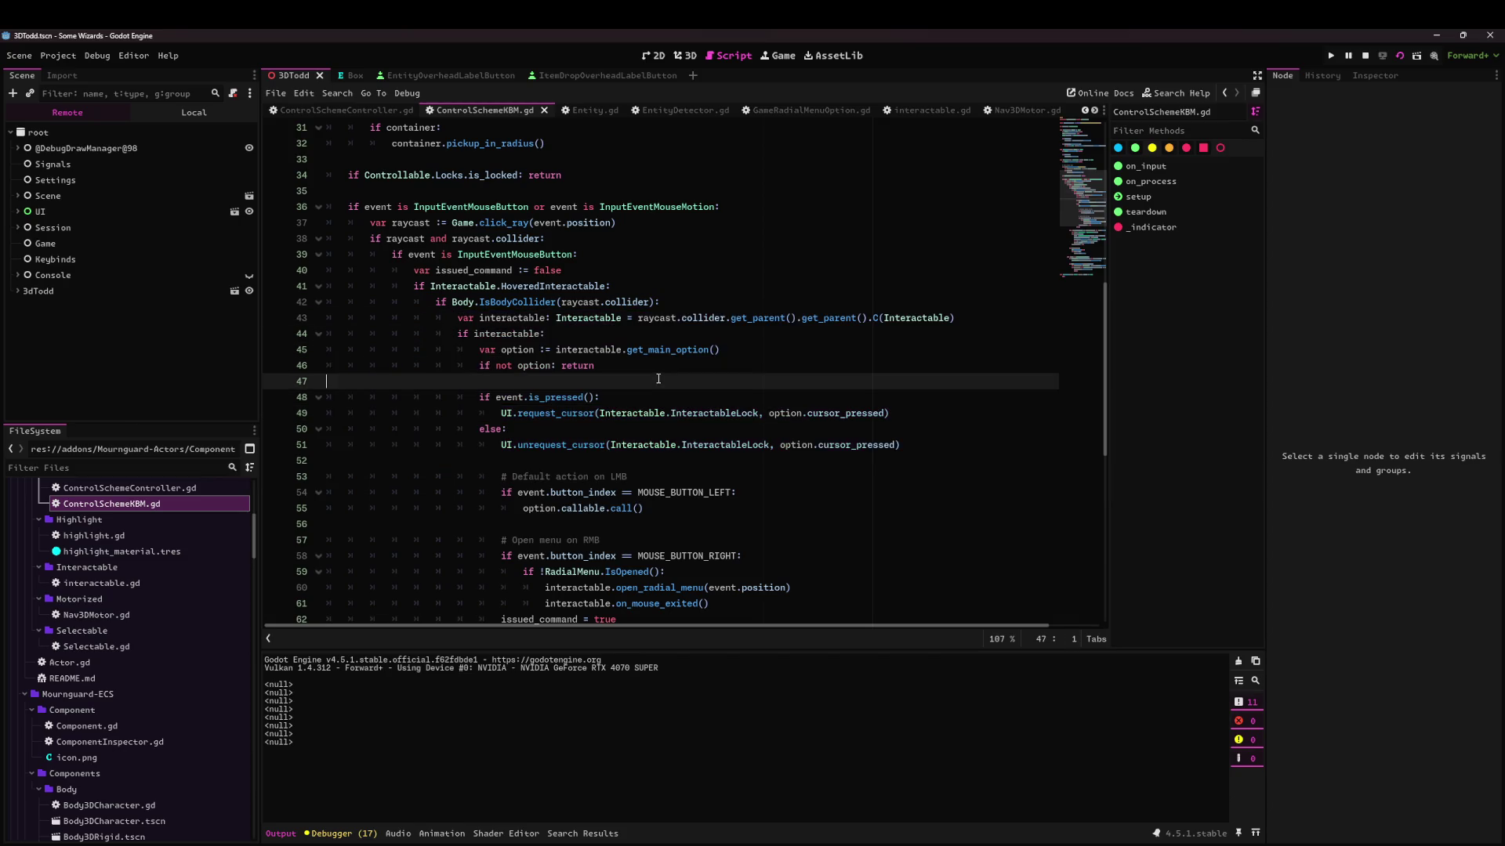
{"action": "scroll", "coordinate": [658, 379], "scroll_direction": "down", "scroll_amount": 10}
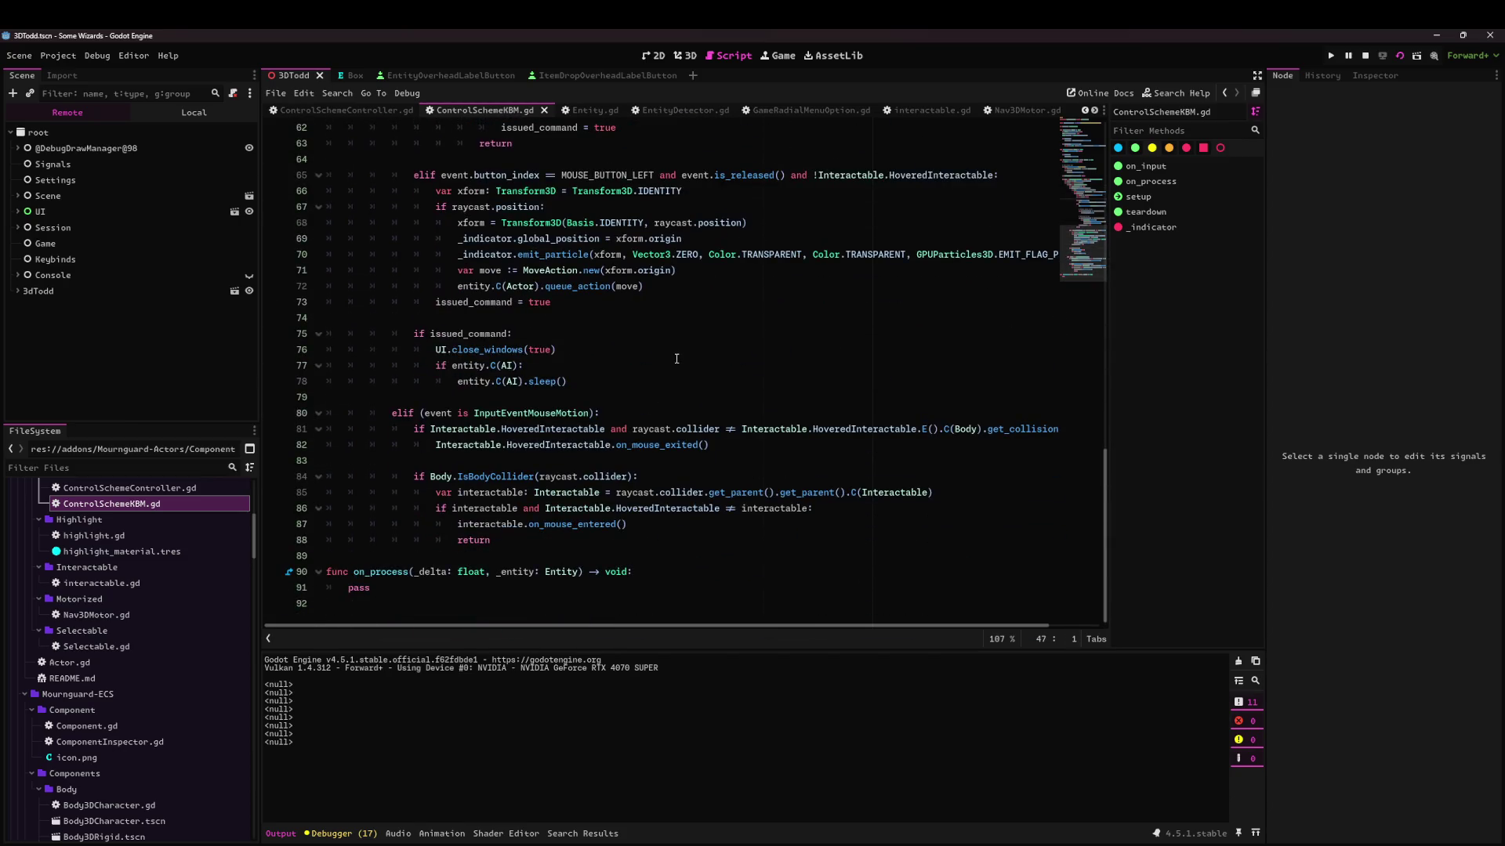
{"action": "scroll", "coordinate": [676, 359], "scroll_direction": "up", "scroll_amount": 4}
{"action": "scroll", "coordinate": [676, 359], "scroll_direction": "up", "scroll_amount": 5}
{"action": "scroll", "coordinate": [627, 111], "scroll_direction": "down", "scroll_amount": 2}
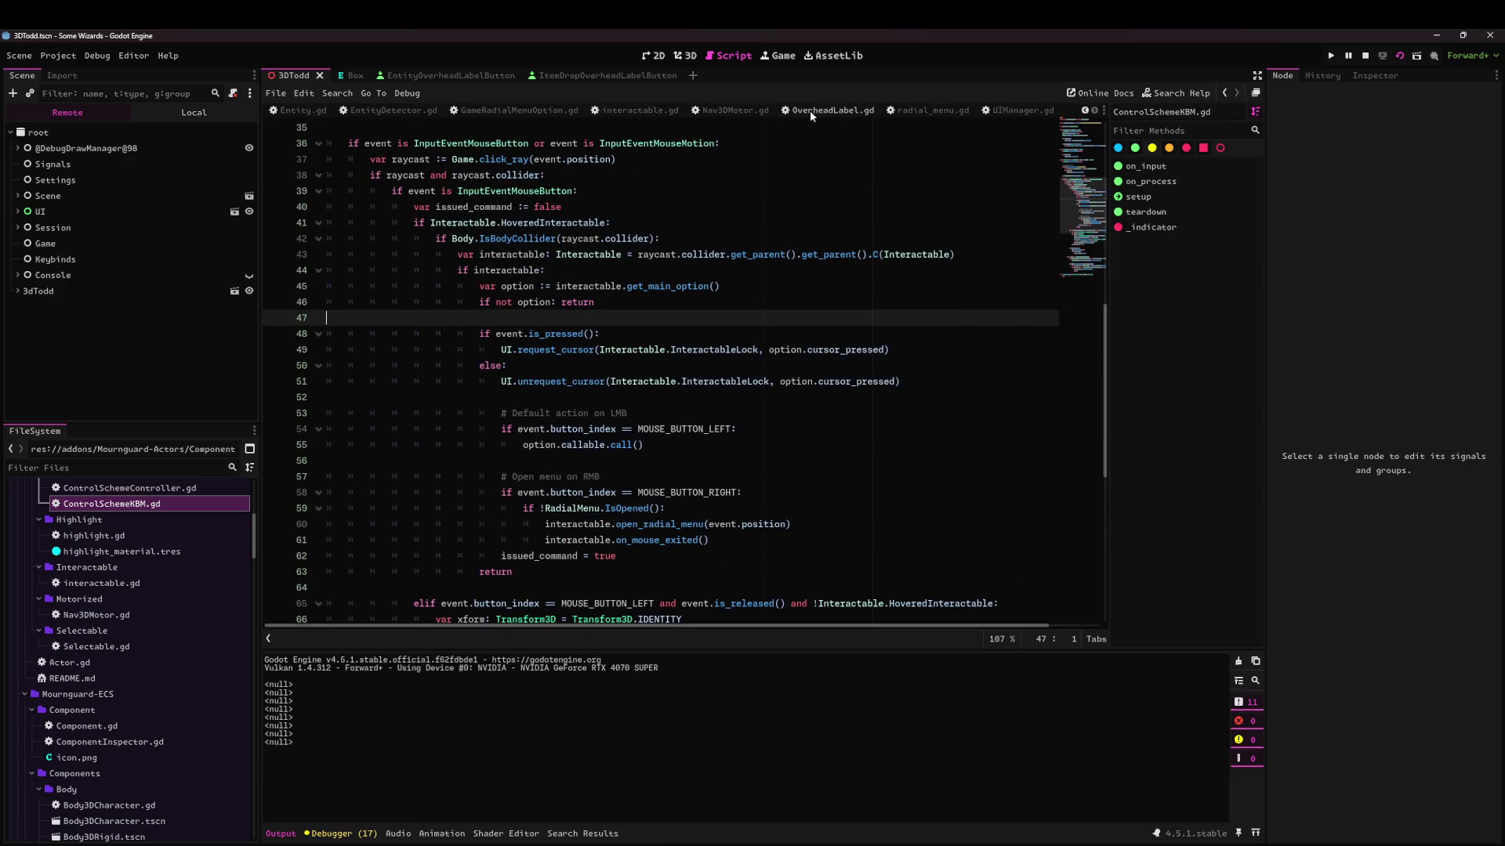
{"action": "scroll", "coordinate": [478, 115], "scroll_direction": "up", "scroll_amount": 1}
{"action": "left_click", "coordinate": [535, 111]}
Add a print('b') debug line inside the OverheadLabelButton check in get_selected_interactable and save.
{"action": "double_click", "coordinate": [423, 509]}
{"action": "left_click", "coordinate": [546, 508]}
{"action": "double_click", "coordinate": [586, 510]}
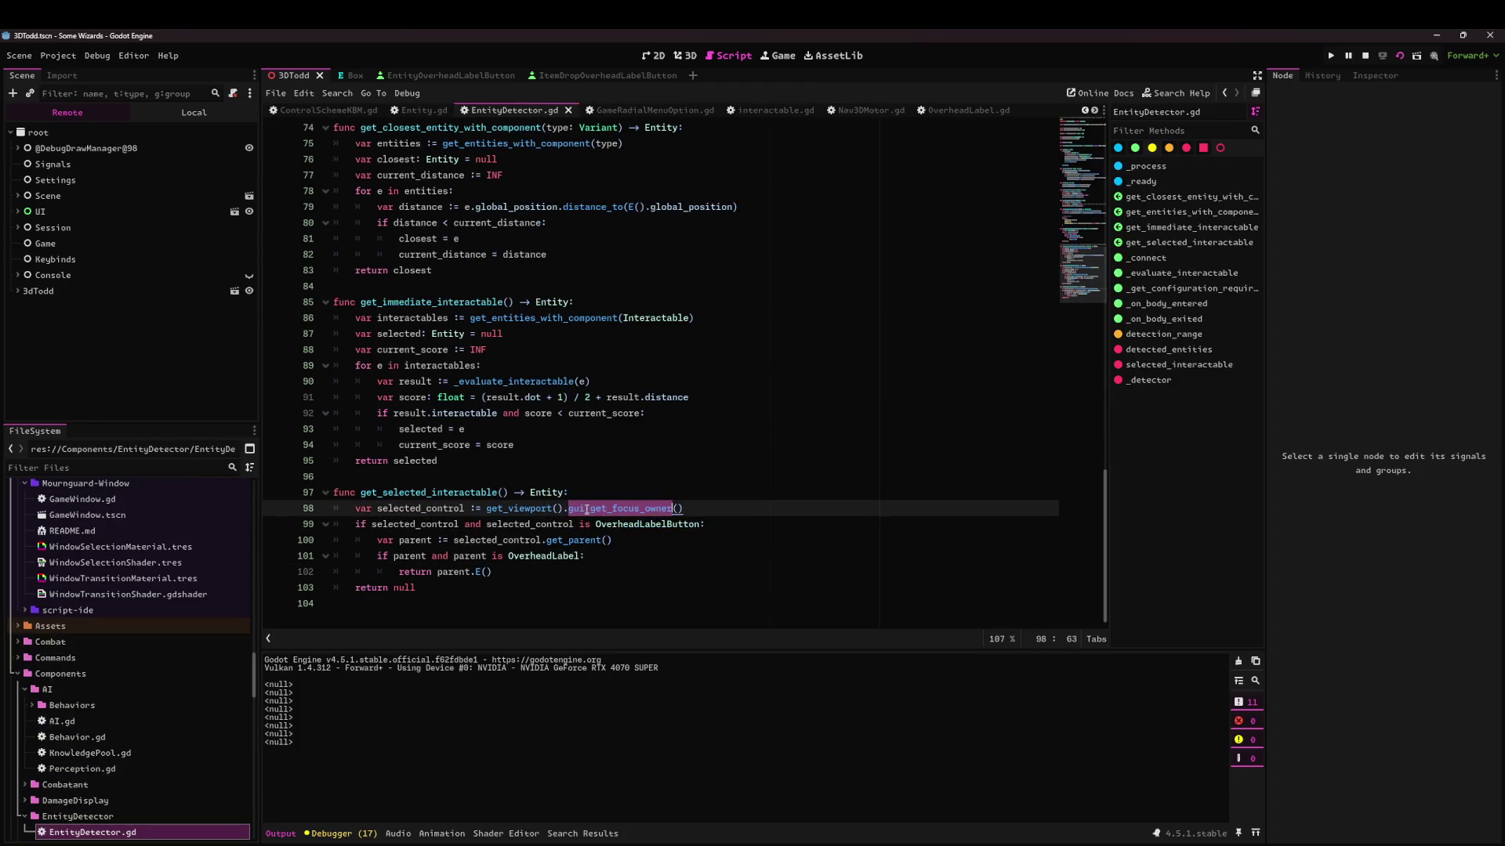
{"action": "double_click", "coordinate": [546, 524]}
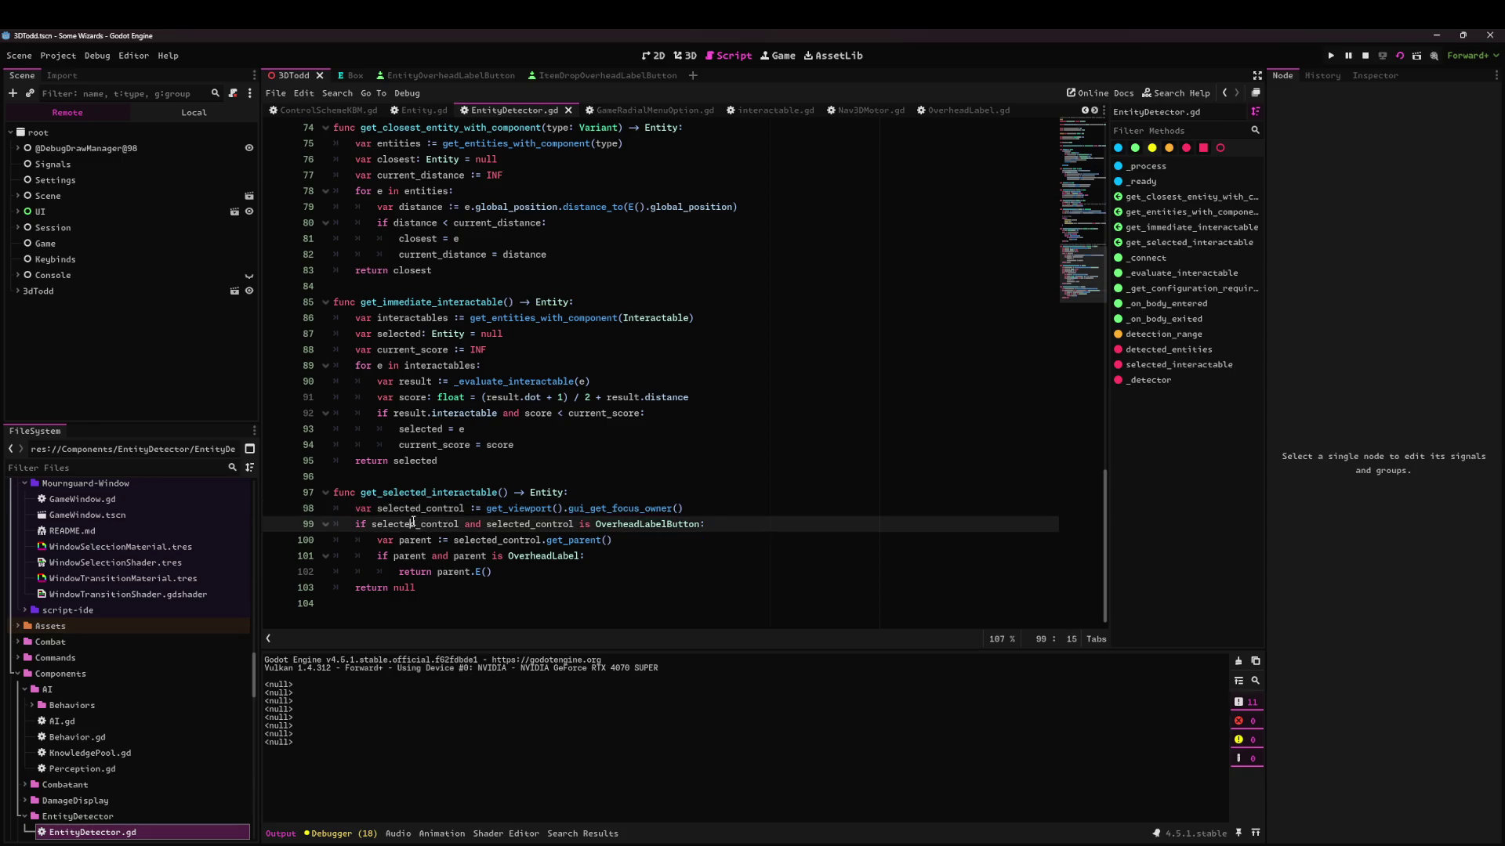
{"action": "left_click", "coordinate": [668, 524]}
{"action": "double_click", "coordinate": [669, 525]}
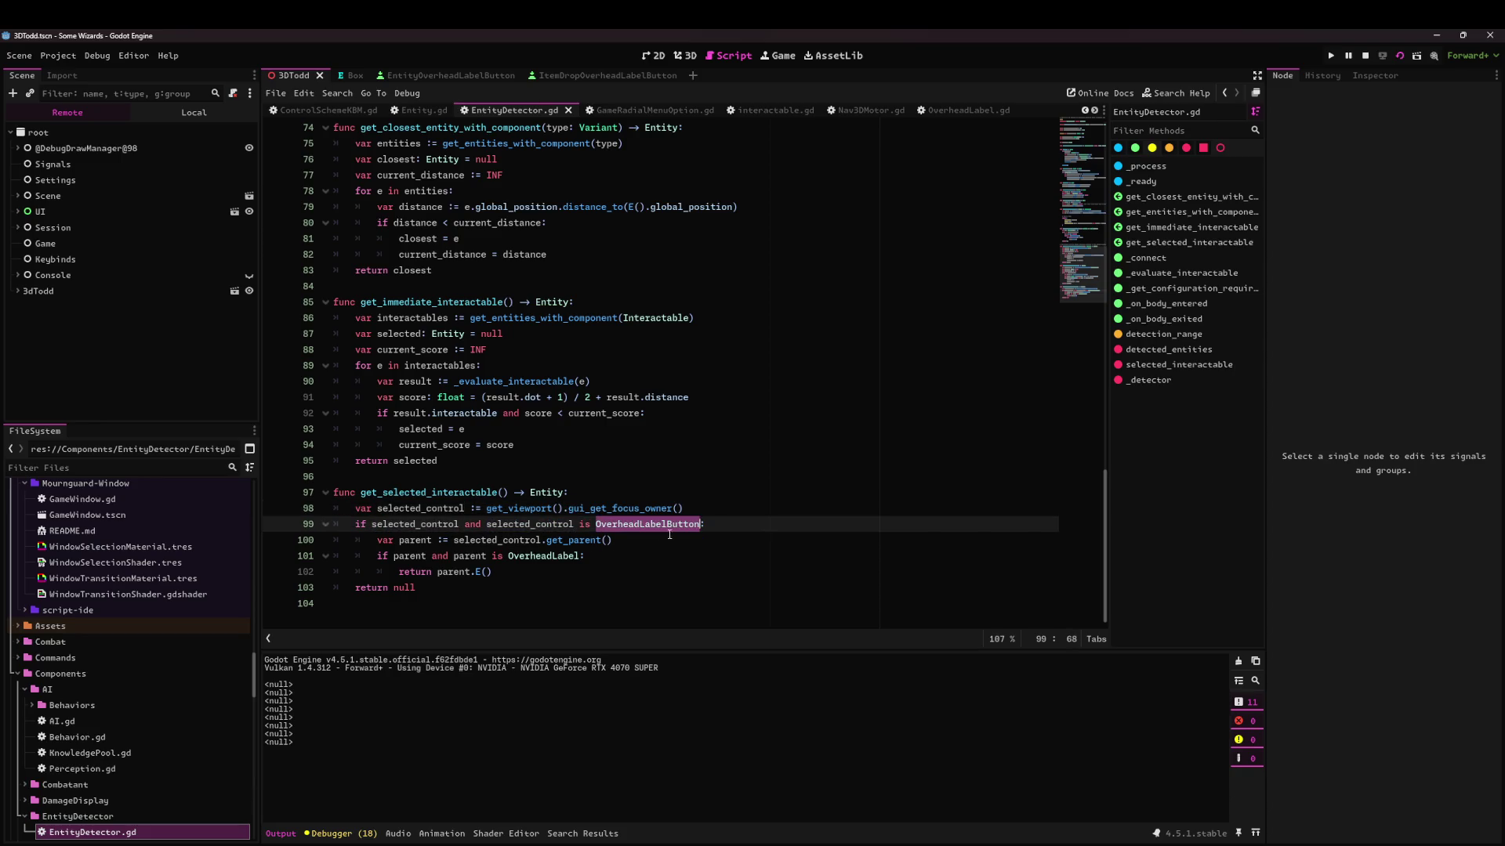
{"action": "left_click", "coordinate": [729, 531]}
{"action": "key", "text": "Return"}
{"action": "type", "text": "print(b)"}
{"action": "key", "text": "Left"}
{"action": "key", "text": "Left"}
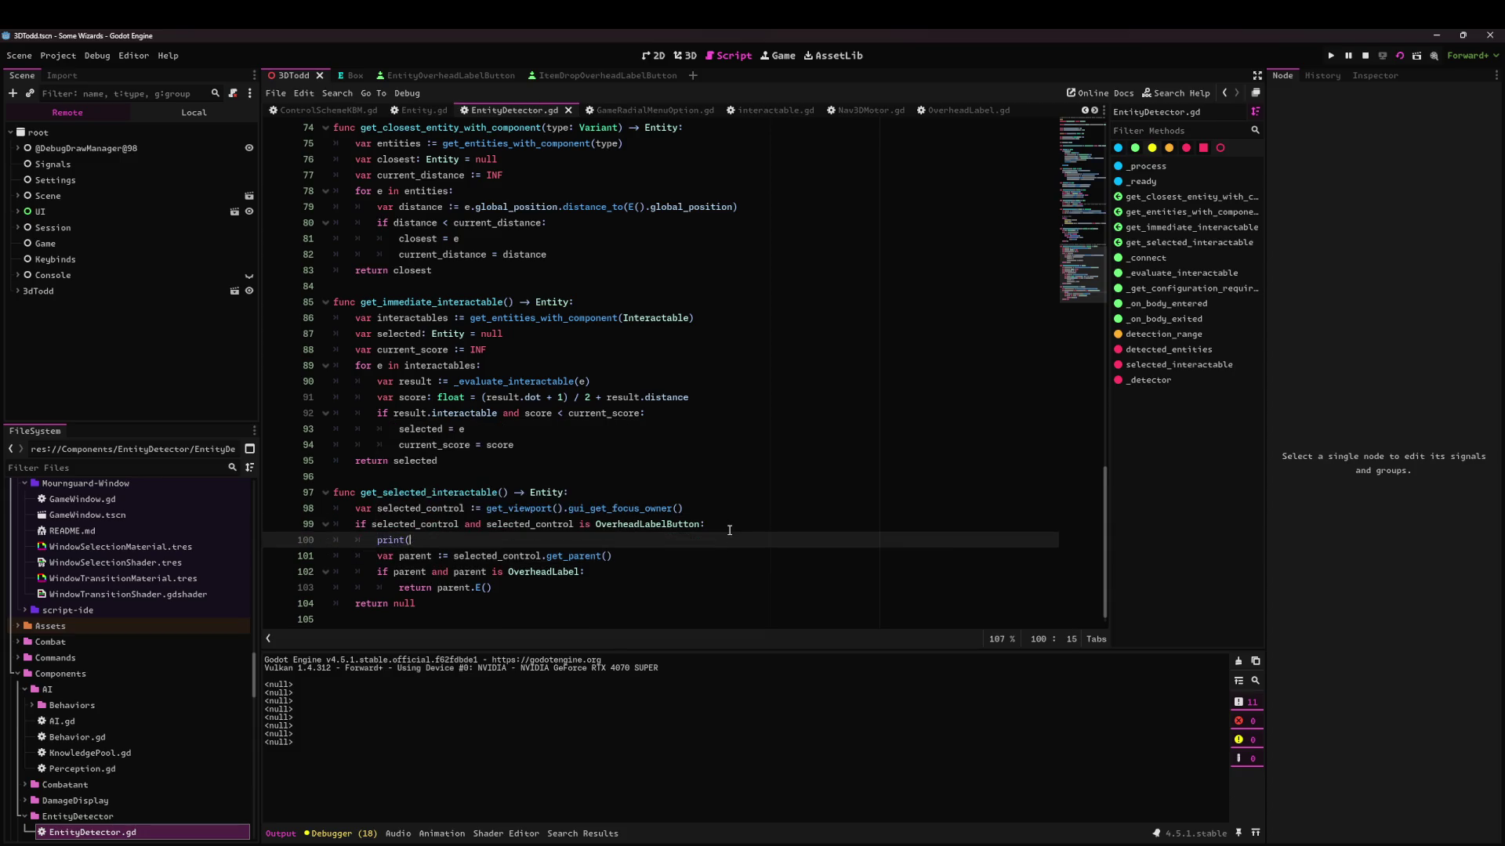
{"action": "type", "text": "'"}
{"action": "key", "text": "End"}
{"action": "key", "text": "super+ctrl+s"}
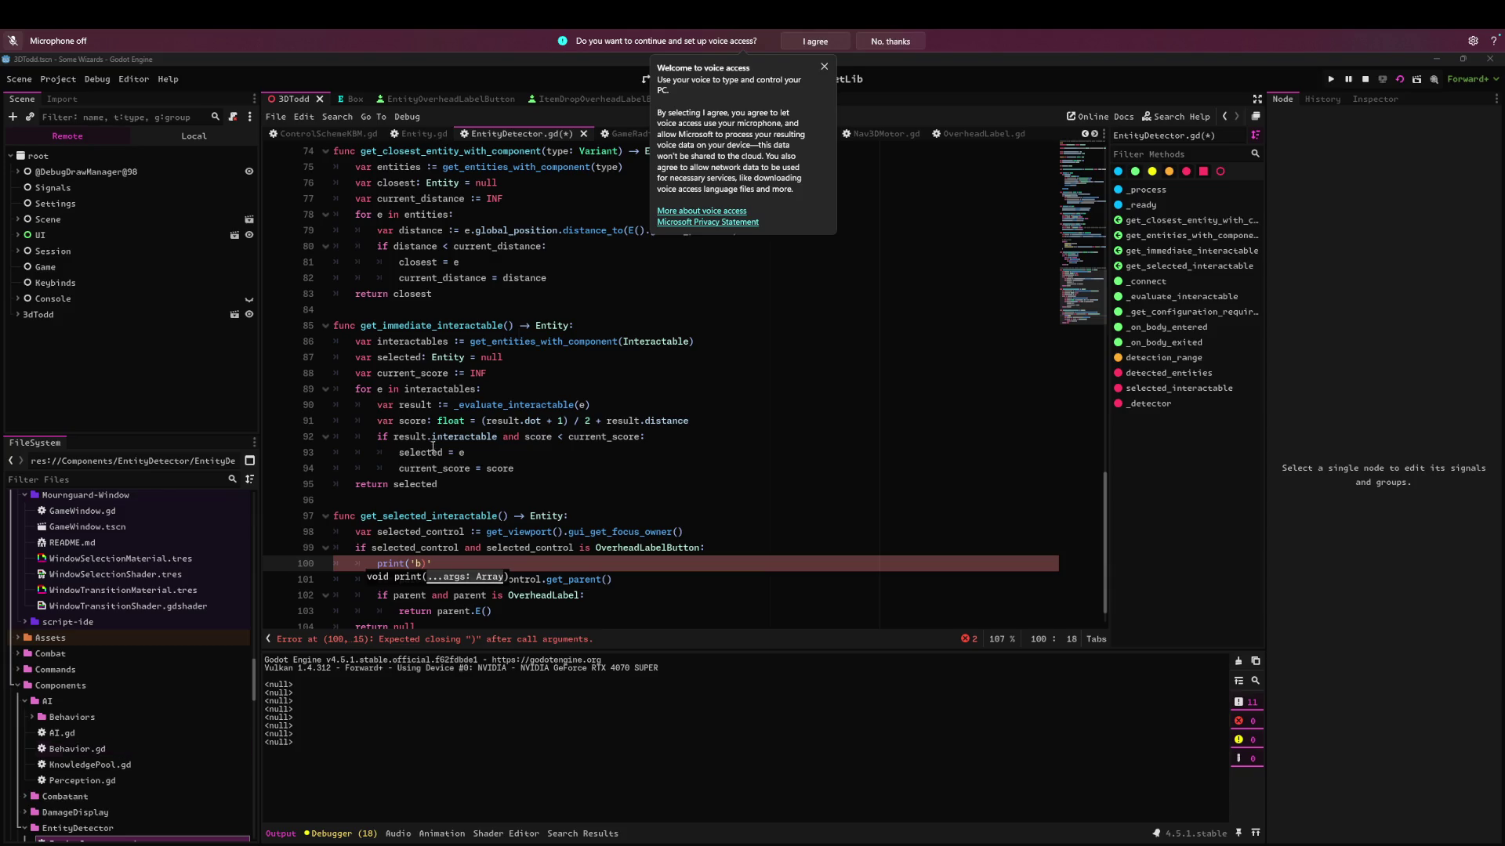
Decline and dismiss the voice access setup notice.
{"action": "left_click", "coordinate": [826, 68]}
{"action": "left_click", "coordinate": [893, 41]}
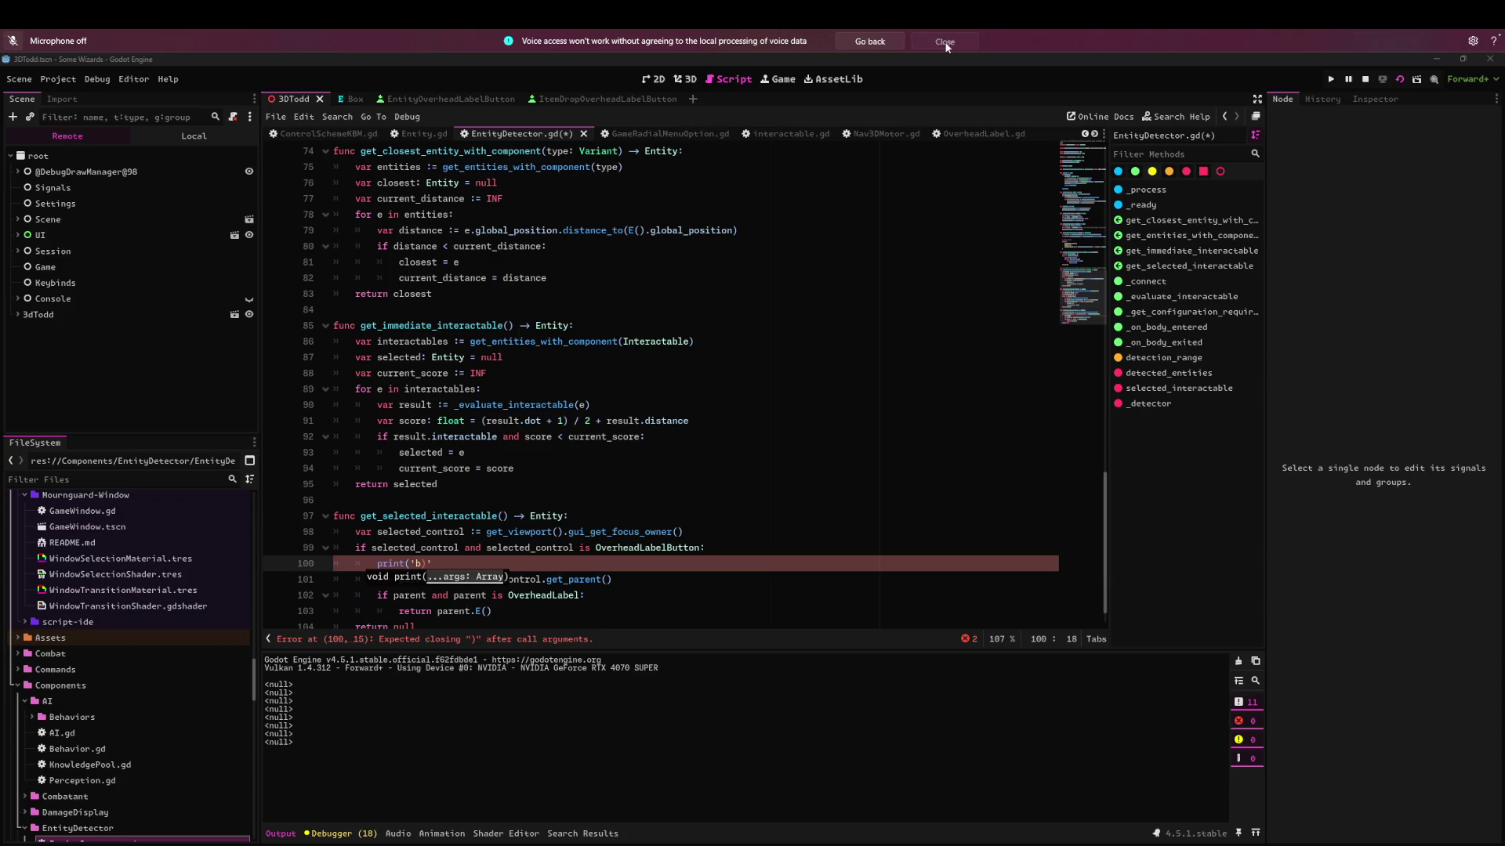
{"action": "left_click", "coordinate": [945, 44]}
Fix the quoting so the line reads print('b') and save the script.
{"action": "key", "text": "BackSpace"}
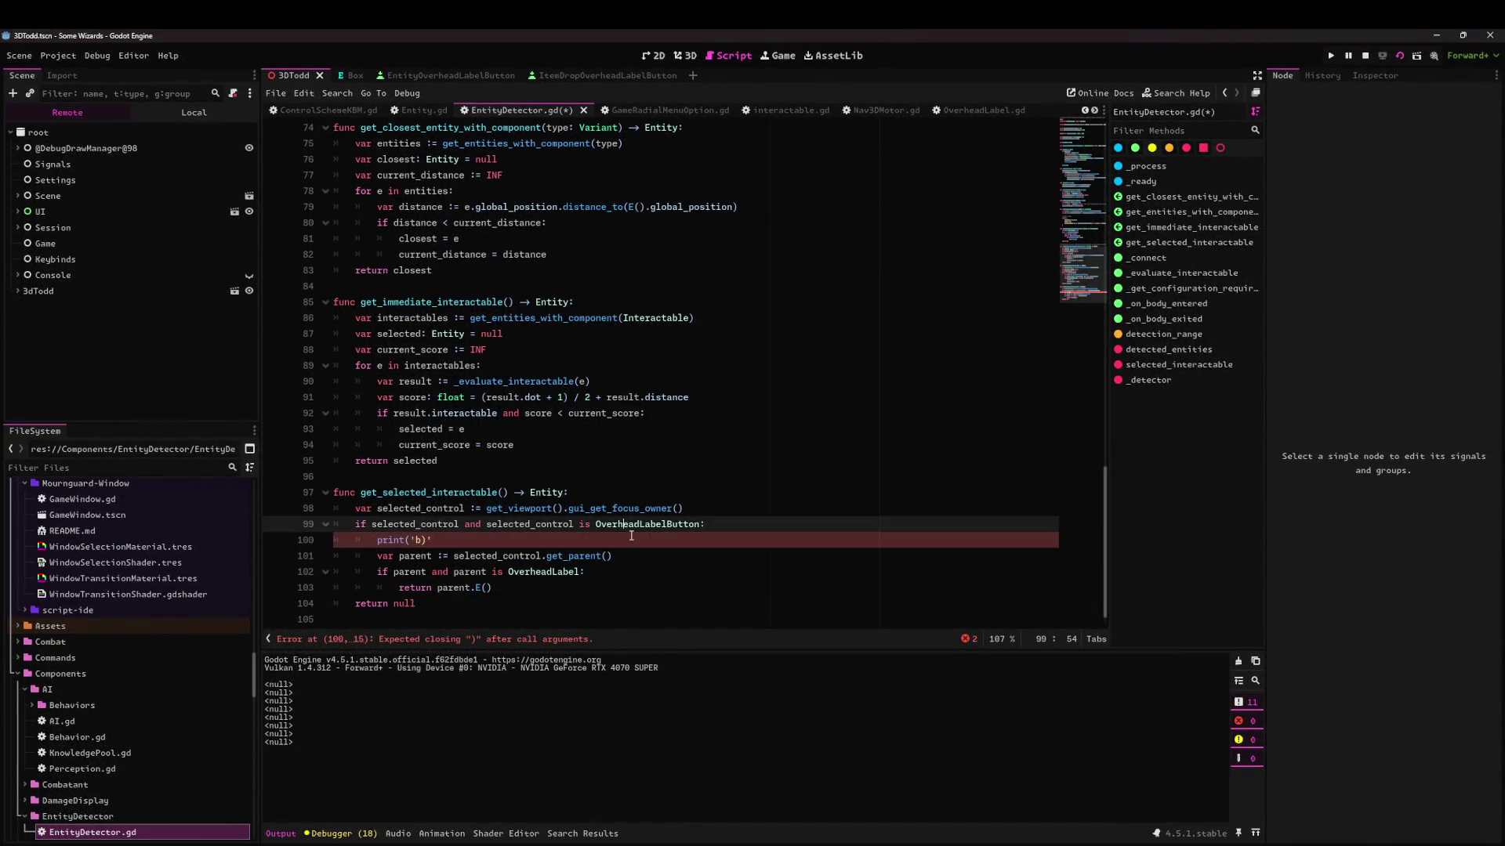
{"action": "key", "text": "shift+alt+o"}
{"action": "type", "text": "'"}
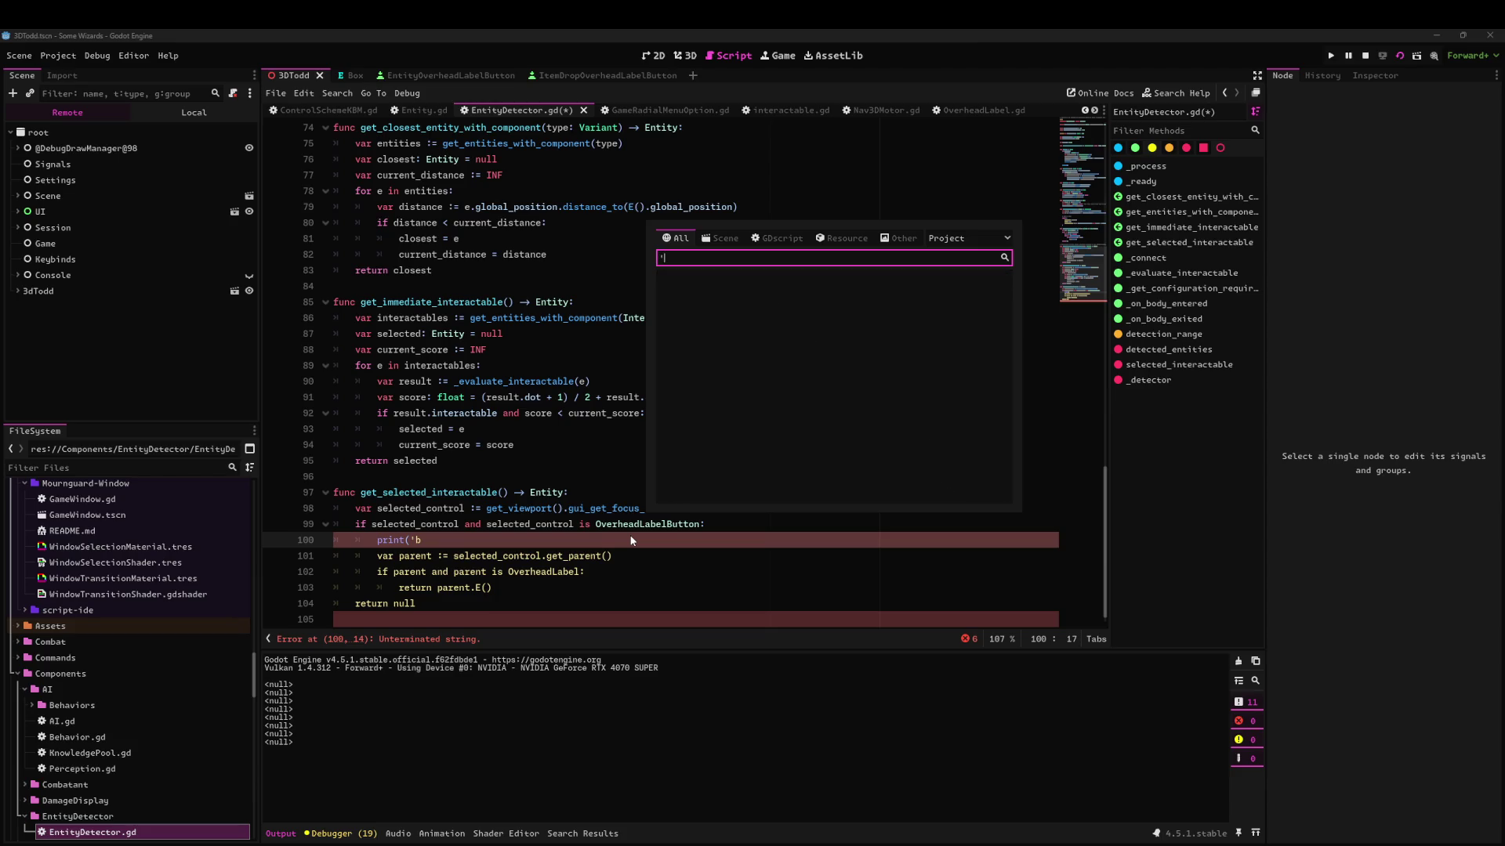
{"action": "key", "text": "Escape"}
{"action": "type", "text": "')"}
{"action": "key", "text": "ctrl+s"}
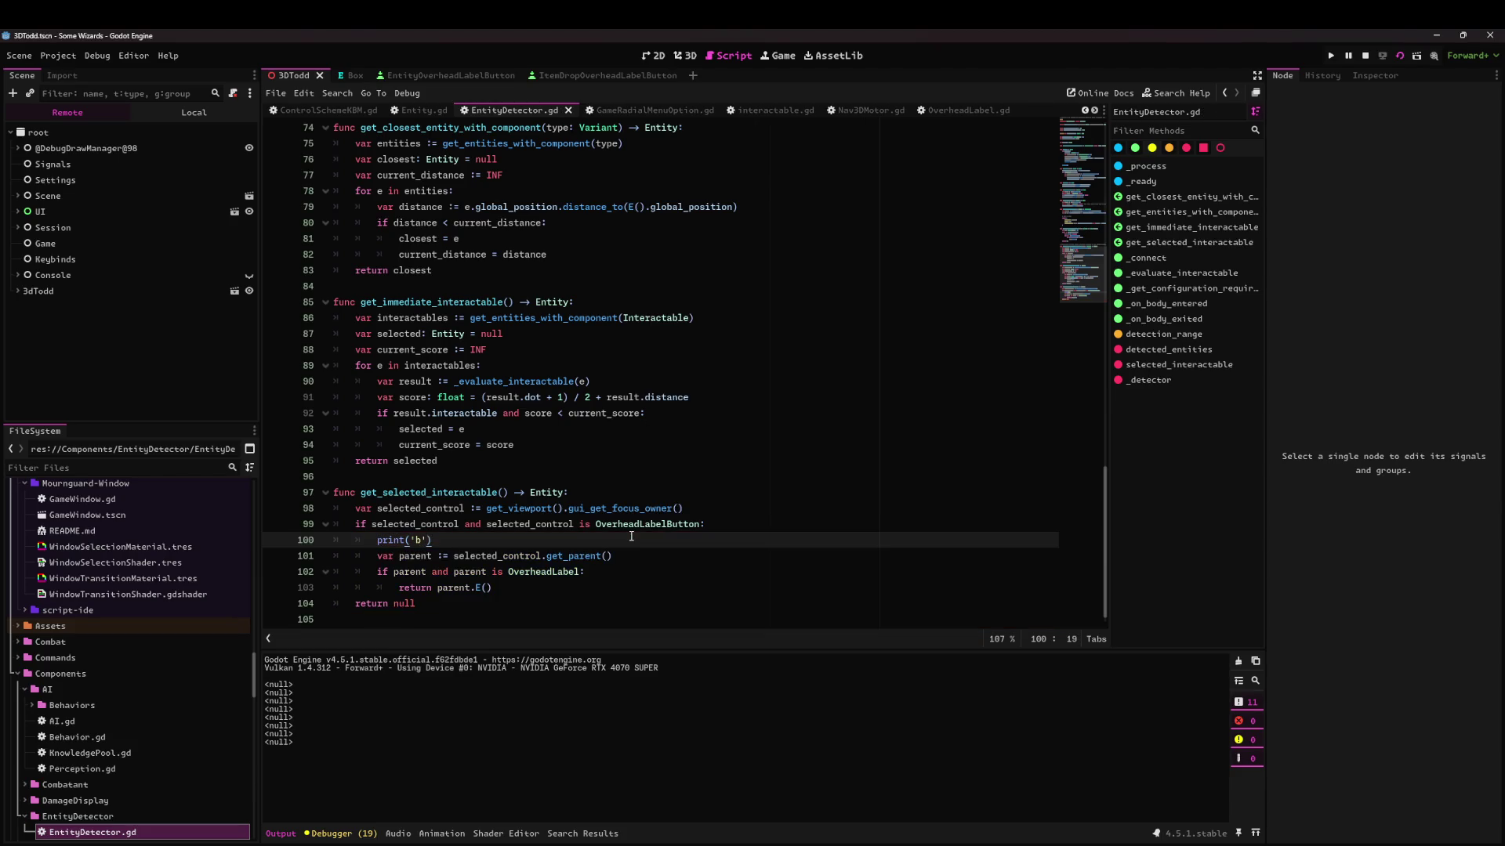
Duplicate the print line above the check as print('a'), then run the game and stop it.
{"action": "key", "text": "shift+Home"}
{"action": "key", "text": "ctrl+c"}
{"action": "key", "text": "Up"}
{"action": "key", "text": "Up"}
{"action": "key", "text": "End"}
{"action": "key", "text": "Return"}
{"action": "key", "text": "ctrl+v"}
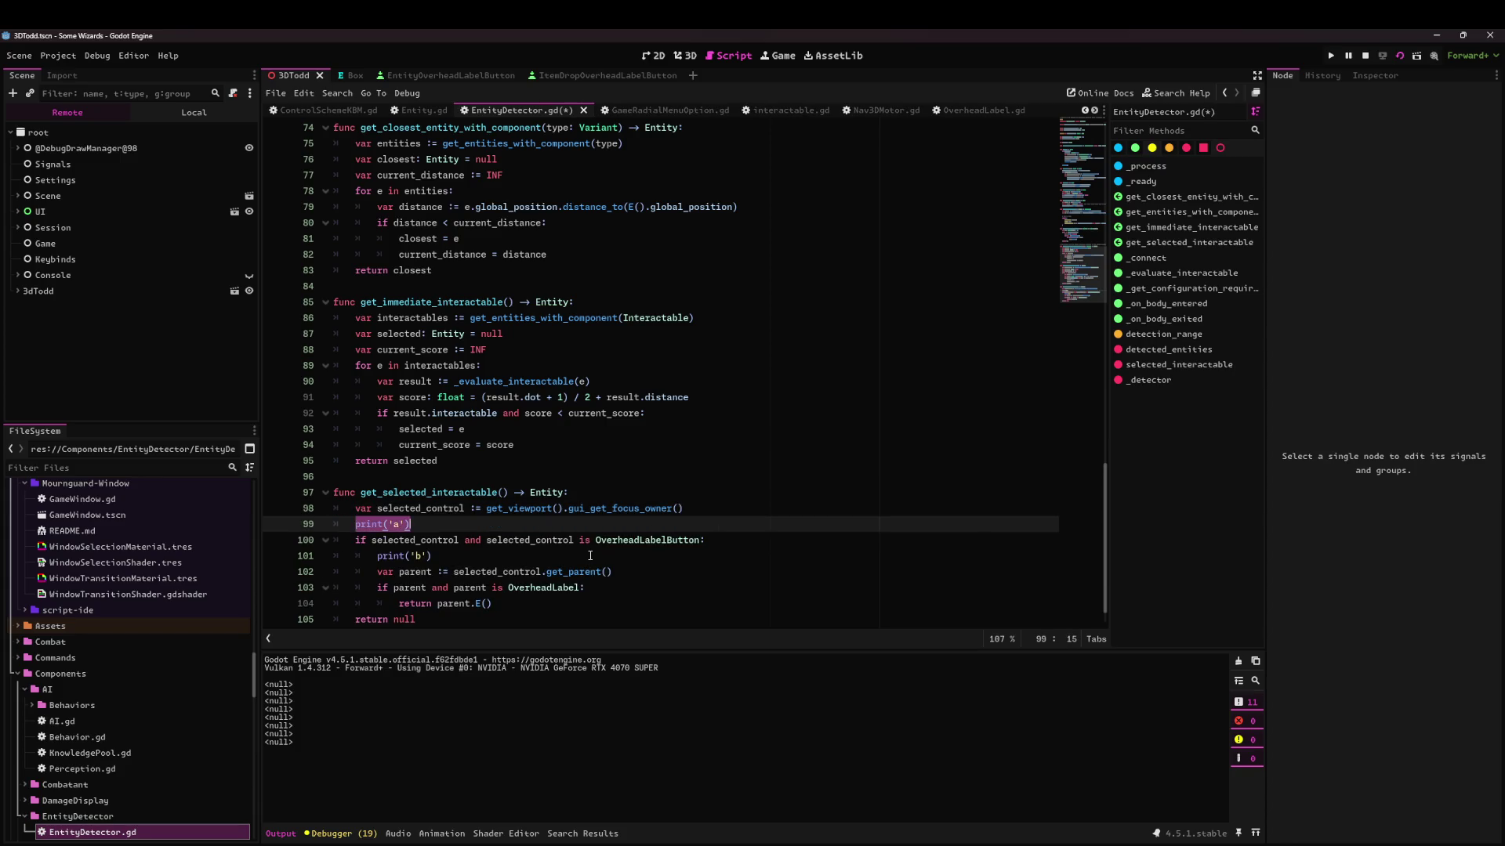
{"action": "key", "text": "Down"}
{"action": "key", "text": "Down"}
{"action": "key", "text": "Down"}
{"action": "key", "text": "F5"}
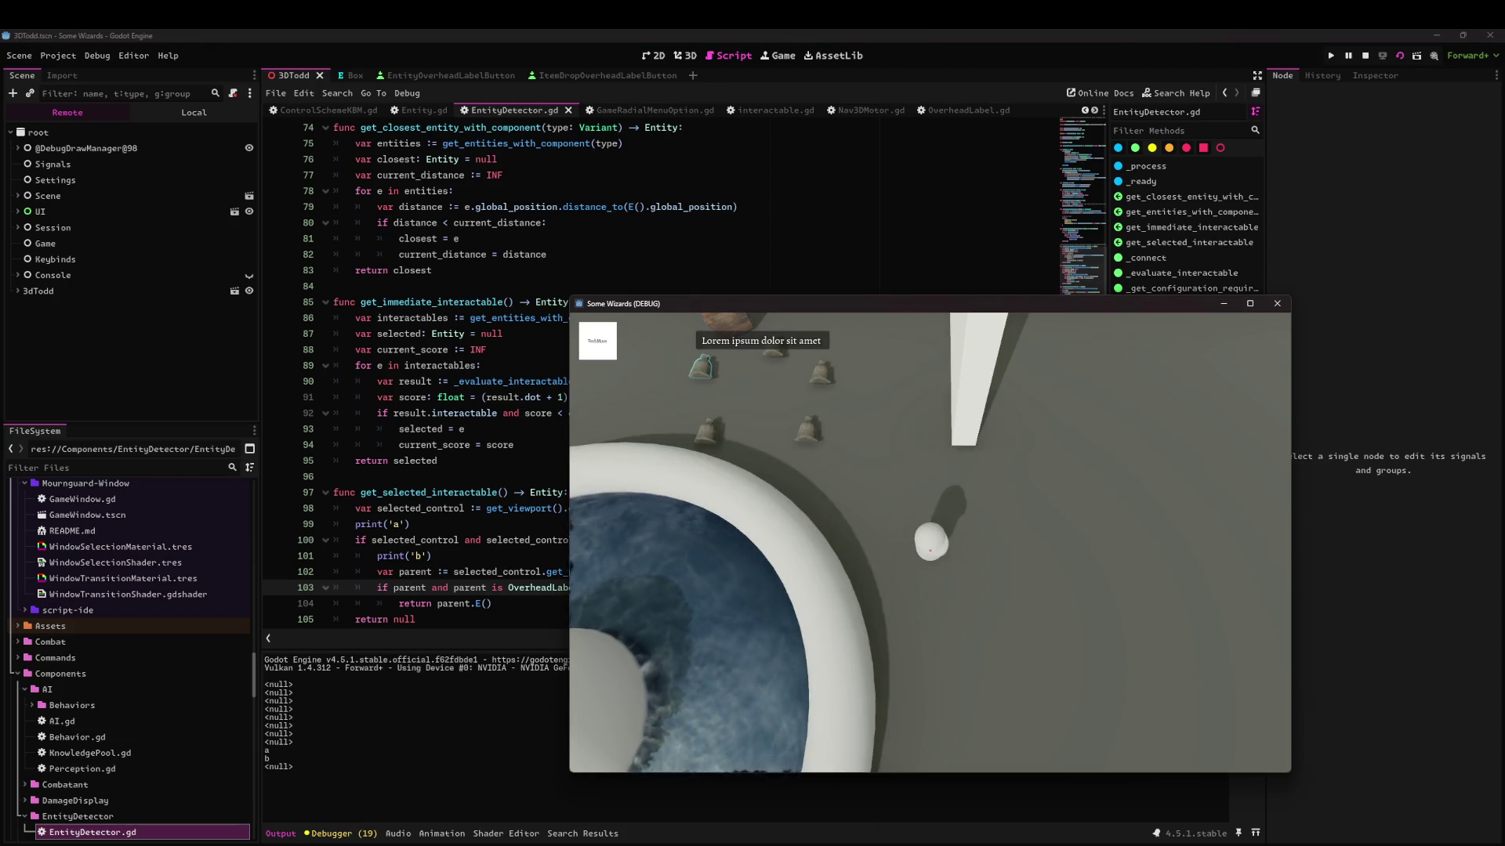
{"action": "key", "text": "F8"}
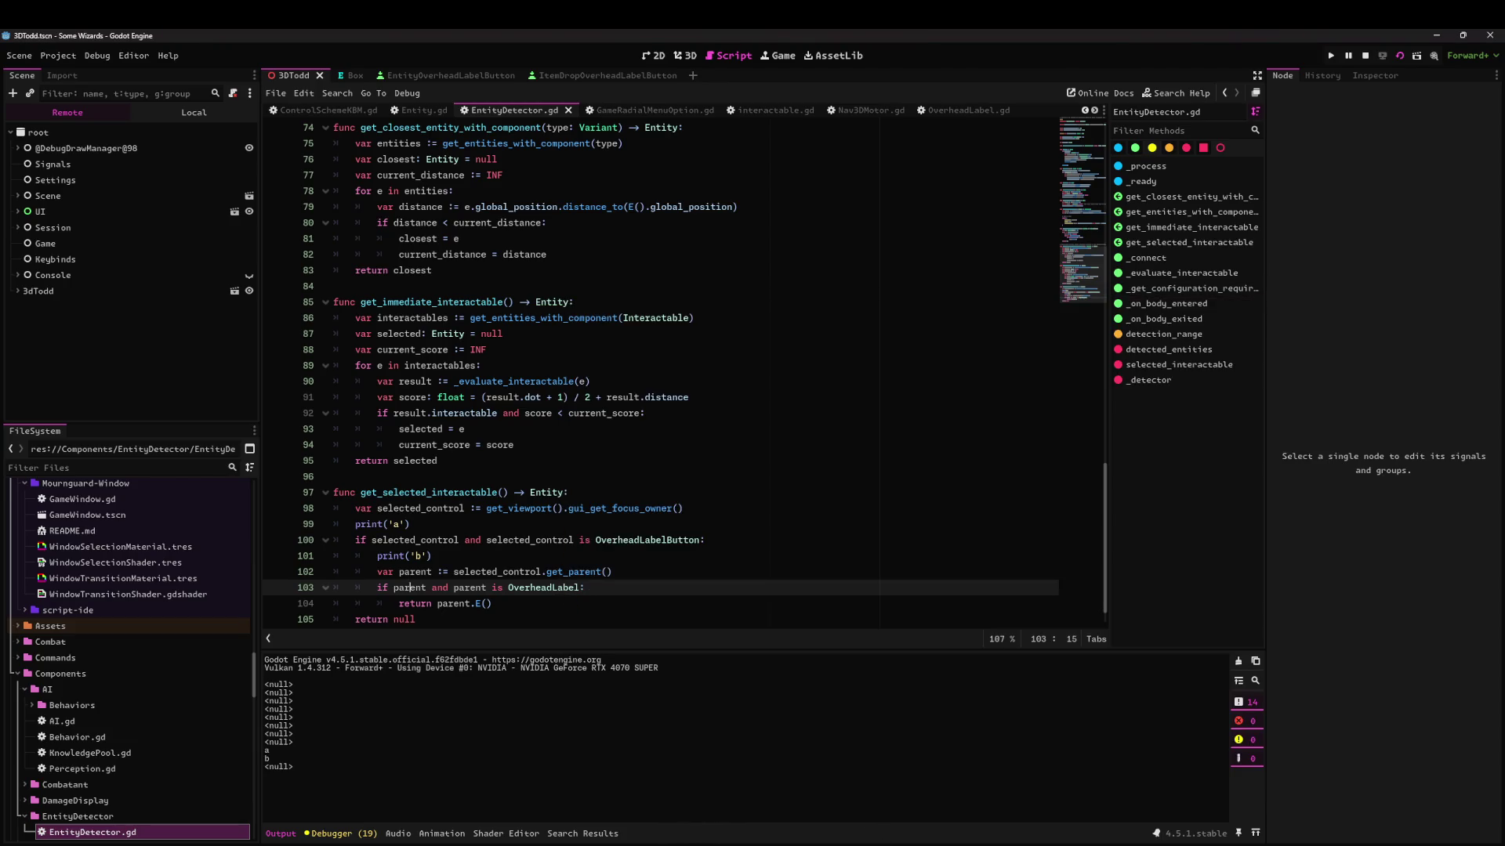
Change the second print to print(parent), move it below the parent line, and rerun the game.
{"action": "double_click", "coordinate": [415, 571]}
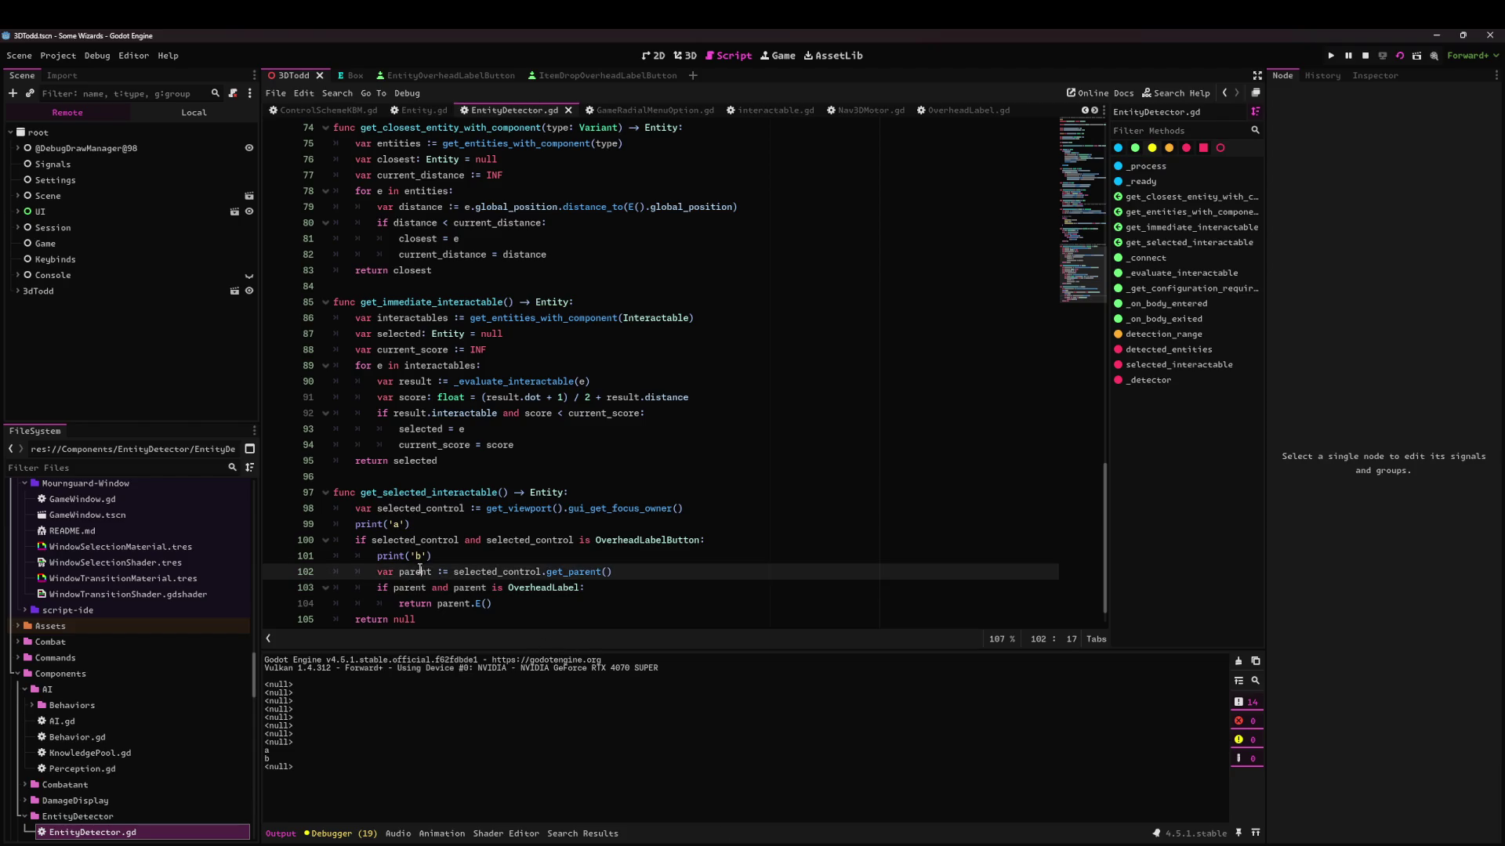
{"action": "left_click", "coordinate": [436, 540]}
{"action": "left_click", "coordinate": [507, 556]}
{"action": "key", "text": "Left"}
{"action": "key", "text": "BackSpace"}
{"action": "key", "text": "BackSpace"}
{"action": "key", "text": "BackSpace"}
{"action": "type", "text": "parent"}
{"action": "key", "text": "alt+Down"}
{"action": "key", "text": "ctrl+s"}
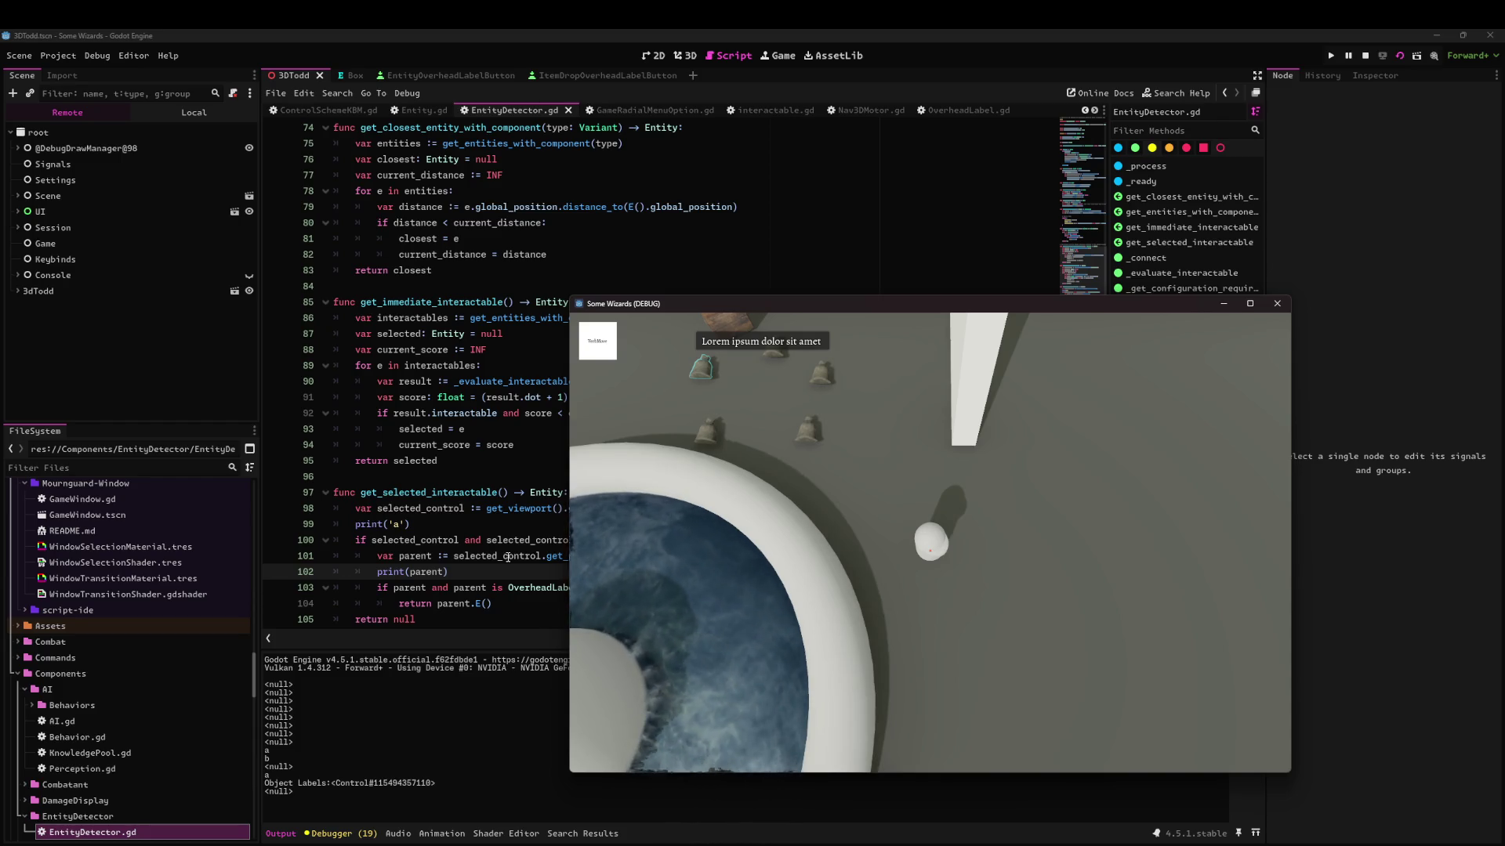
{"action": "key", "text": "alt+F4"}
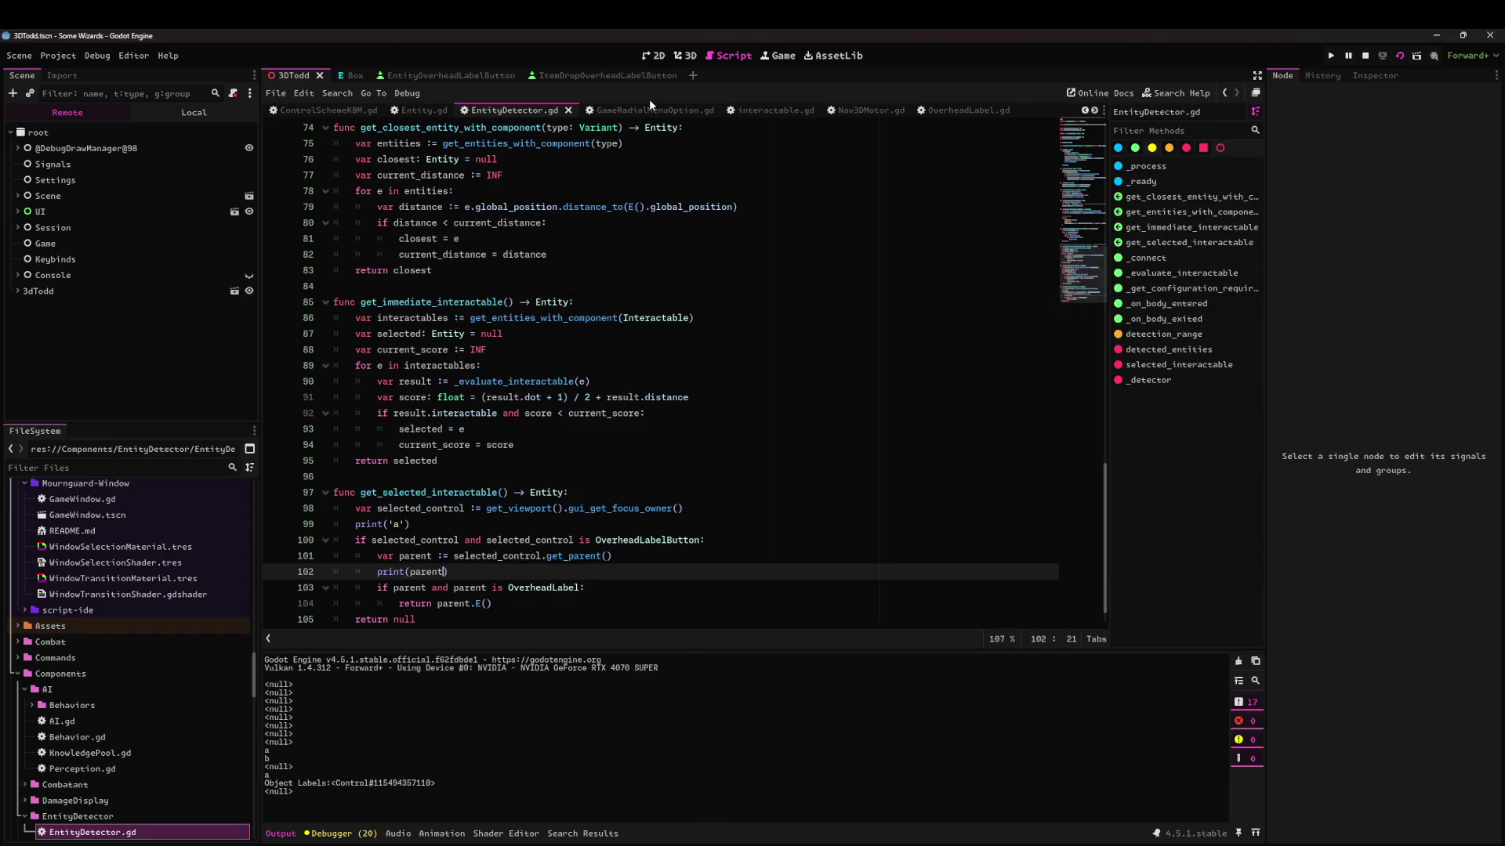
{"action": "scroll", "coordinate": [533, 111], "scroll_direction": "up", "scroll_amount": 2}
{"action": "scroll", "coordinate": [603, 129], "scroll_direction": "up", "scroll_amount": 4}
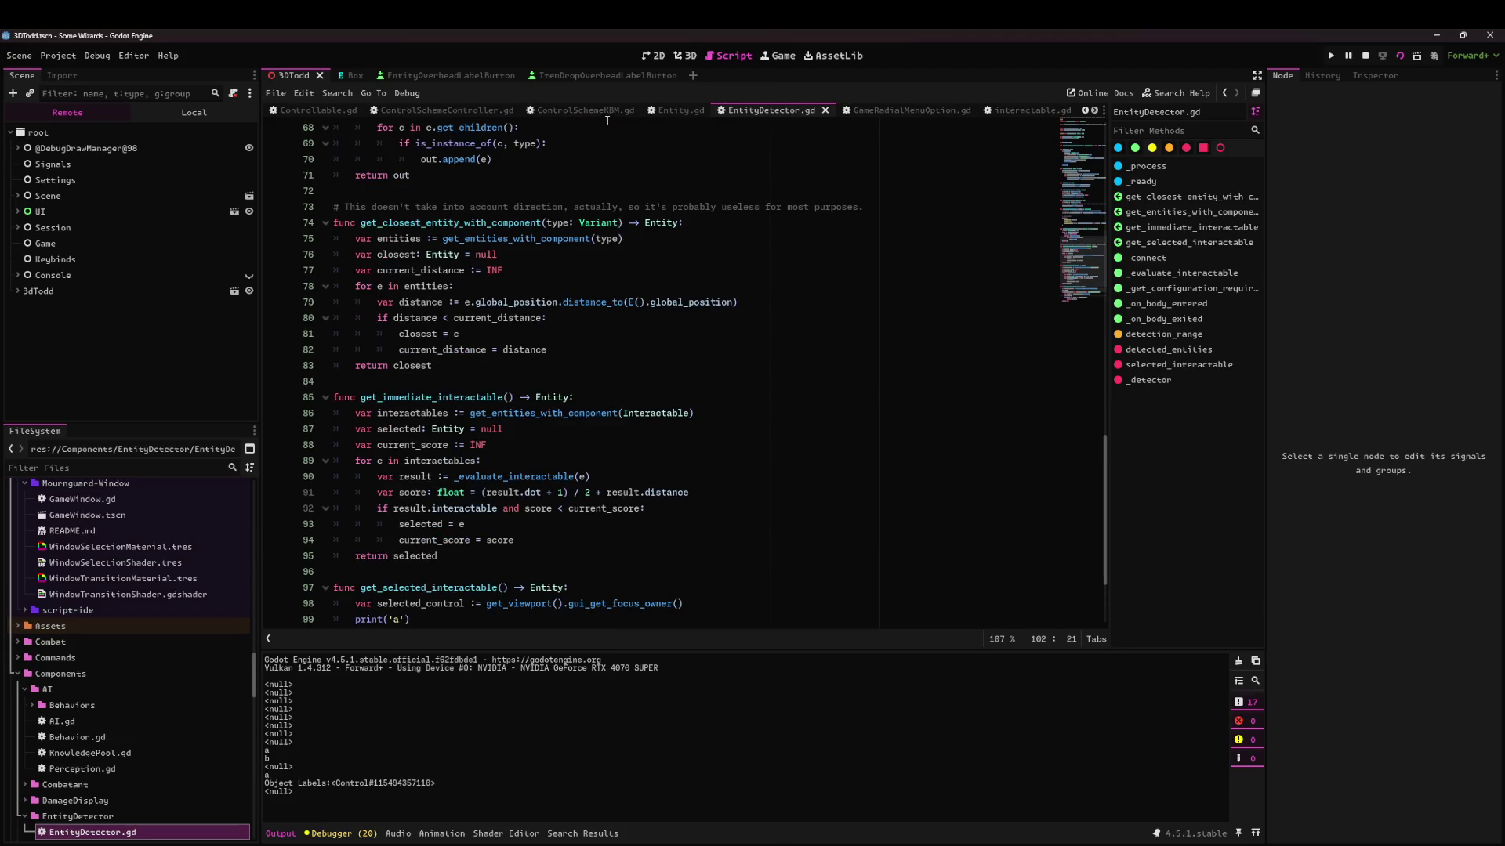
Open OverheadLabel.gd and look through its label input handling code.
{"action": "scroll", "coordinate": [627, 111], "scroll_direction": "up", "scroll_amount": 1}
{"action": "scroll", "coordinate": [648, 111], "scroll_direction": "down", "scroll_amount": 4}
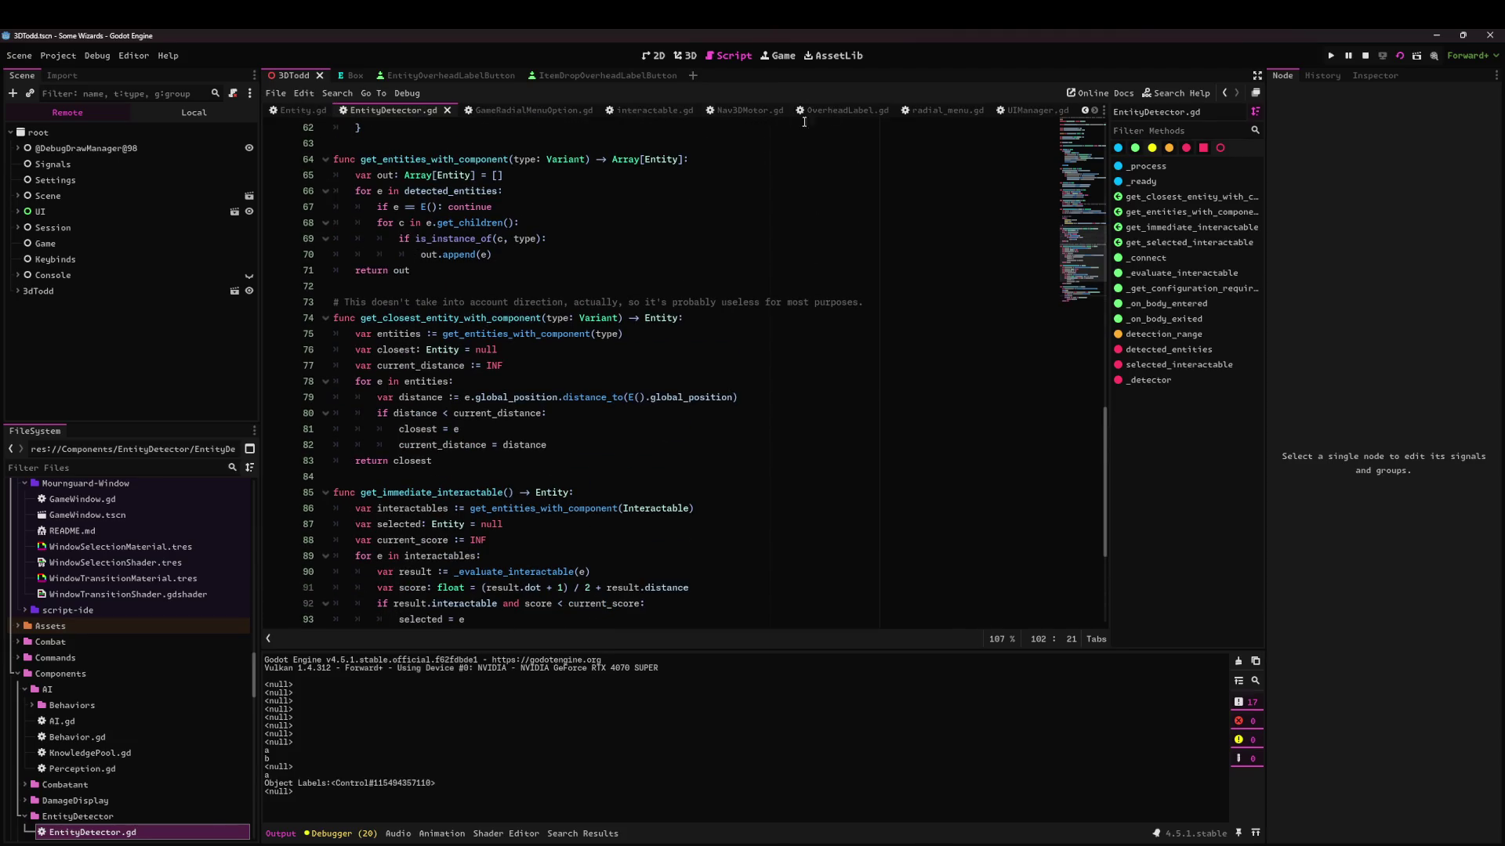
{"action": "left_click", "coordinate": [799, 111]}
{"action": "left_click", "coordinate": [1079, 301]}
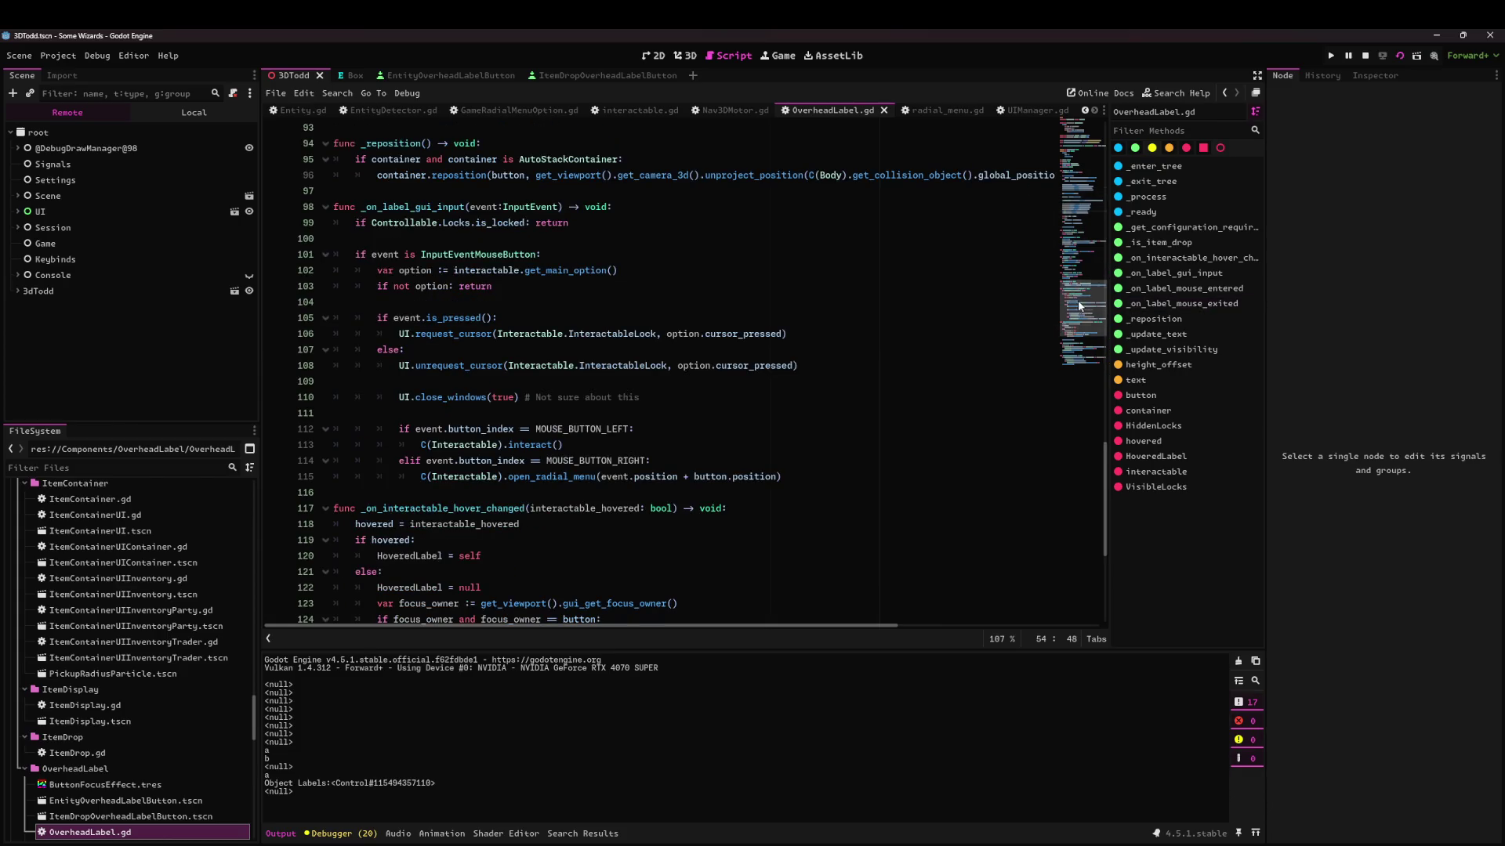
{"action": "scroll", "coordinate": [1079, 306], "scroll_direction": "up", "scroll_amount": 10}
{"action": "scroll", "coordinate": [849, 112], "scroll_direction": "up", "scroll_amount": 4}
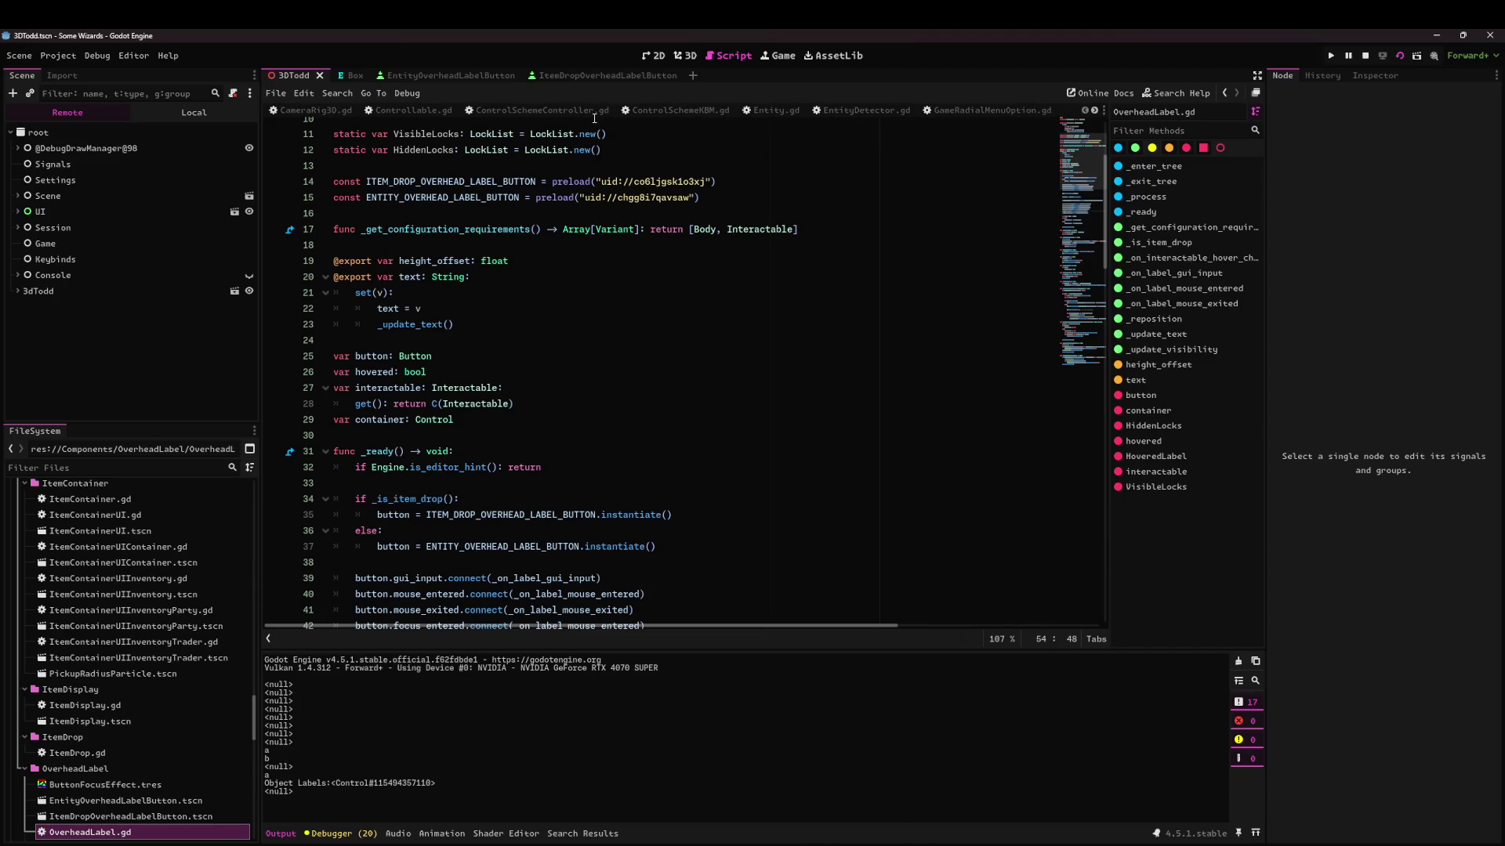
{"action": "scroll", "coordinate": [594, 118], "scroll_direction": "up", "scroll_amount": 3}
{"action": "scroll", "coordinate": [594, 110], "scroll_direction": "down", "scroll_amount": 4}
{"action": "left_click", "coordinate": [751, 267]}
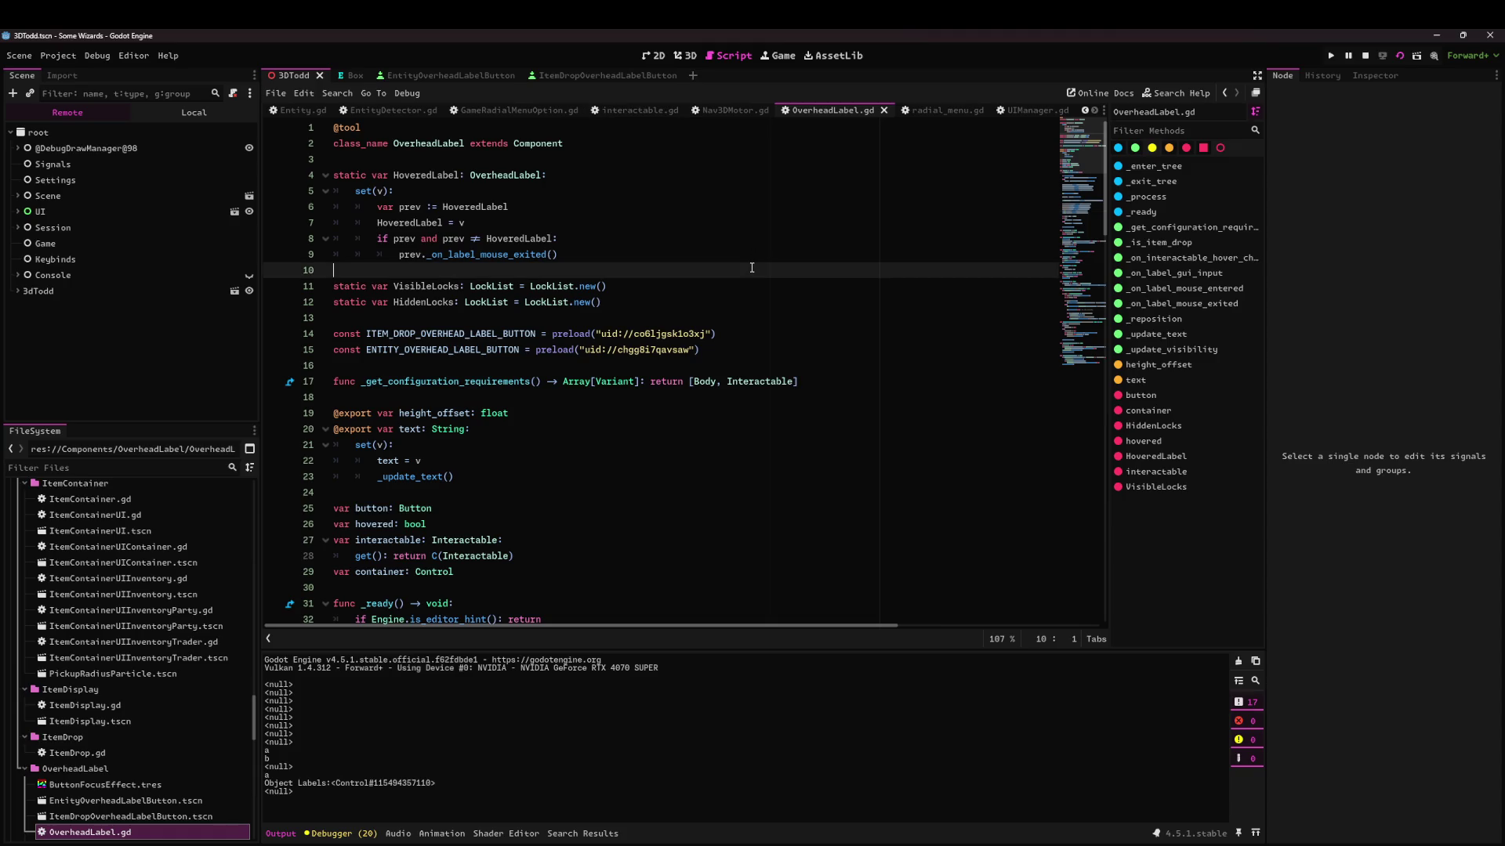
Quick-open OverheadLabelButton.gd and find the blank line 7 below the existing variables.
{"action": "key", "text": "shift+alt+o"}
{"action": "type", "text": "overheadlabel"}
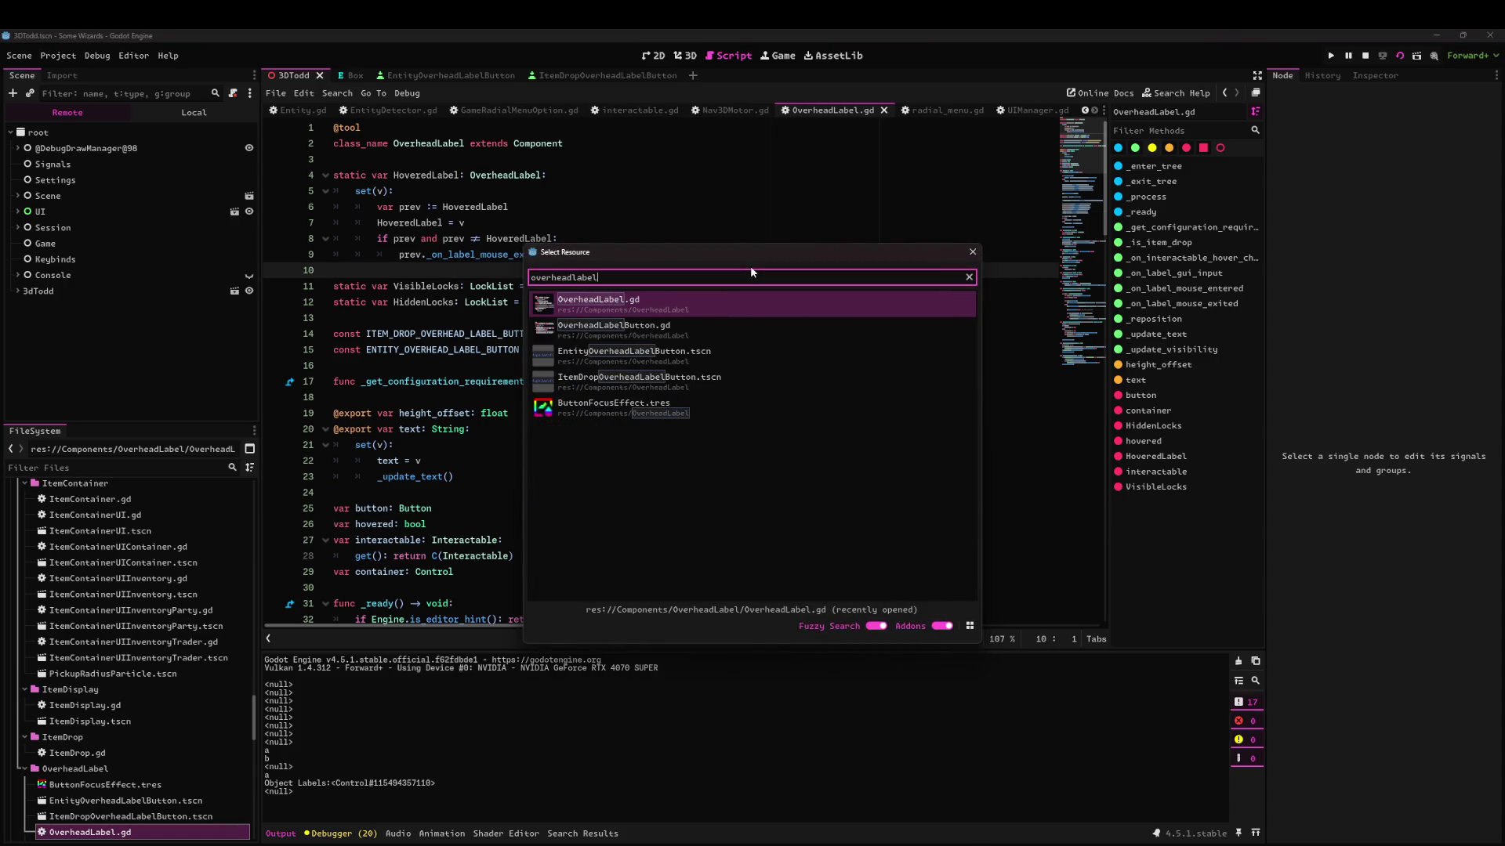
{"action": "key", "text": "Down"}
{"action": "key", "text": "Return"}
{"action": "left_click", "coordinate": [384, 153]}
{"action": "left_click", "coordinate": [548, 269]}
{"action": "left_click_drag", "start_coordinate": [548, 398], "coordinate": [544, 207]}
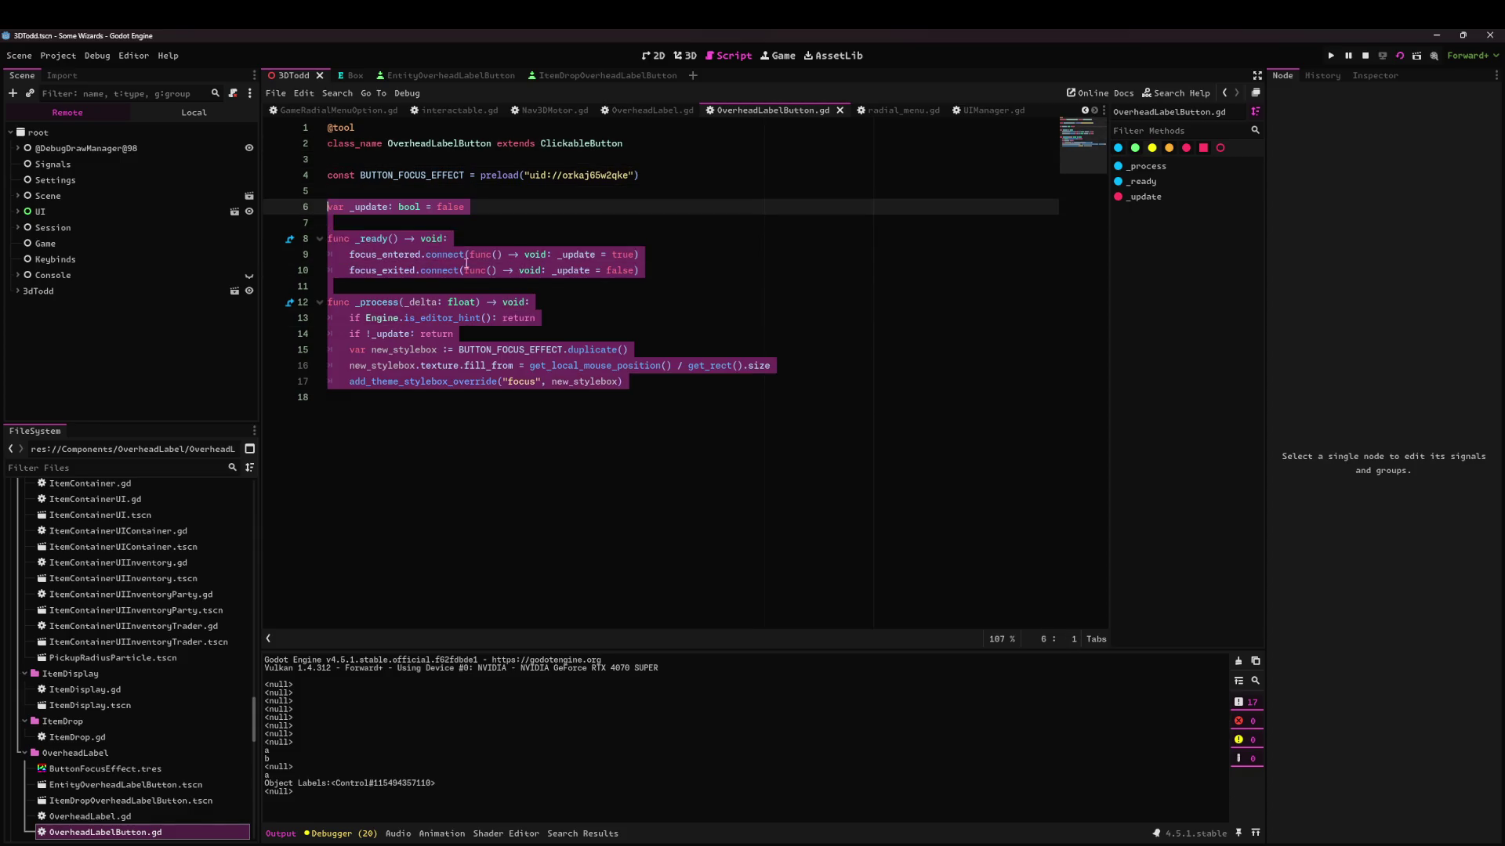
{"action": "left_click", "coordinate": [543, 222]}
Start a new variable declaration on line 8, trying several names before settling on component.
{"action": "key", "text": "Return"}
{"action": "key", "text": "Return"}
{"action": "key", "text": "Up"}
{"action": "type", "text": "var "}
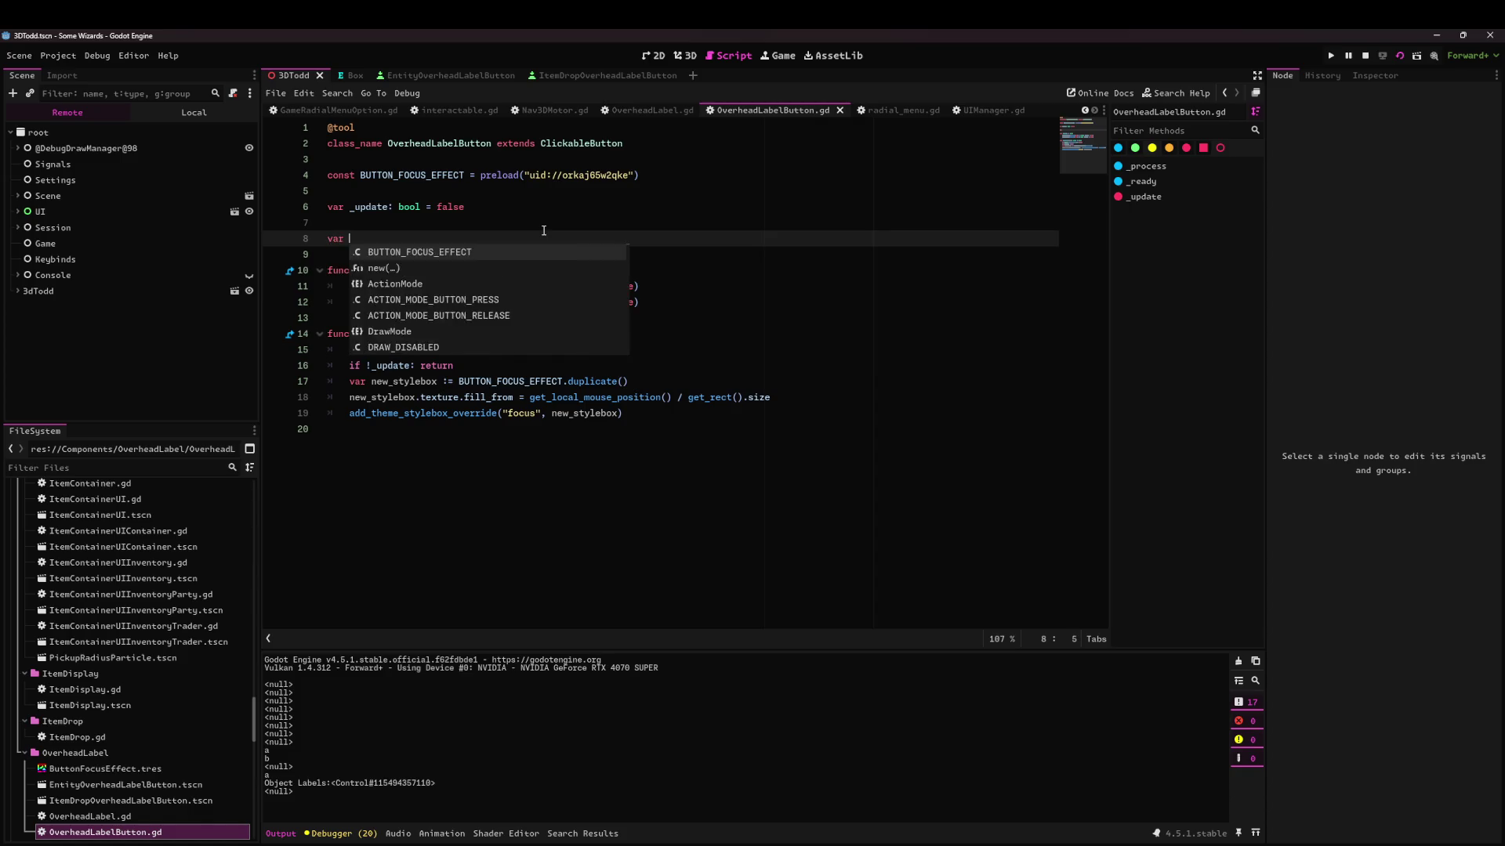
{"action": "type", "text": "_component"}
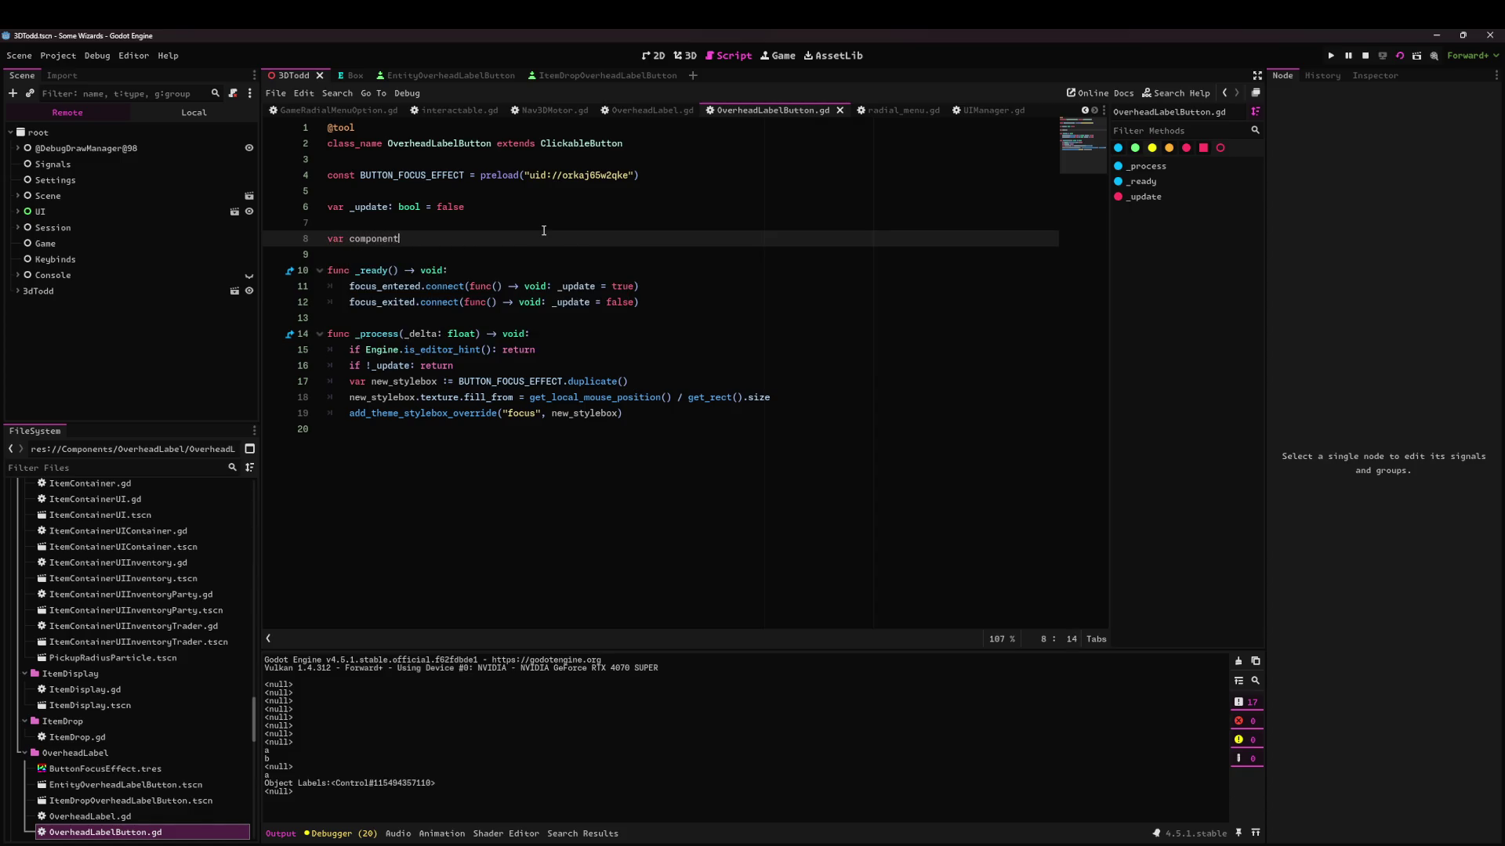
{"action": "key", "text": "ctrl+BackSpace"}
{"action": "type", "text": "ov"}
{"action": "key", "text": "BackSpace"}
{"action": "key", "text": "BackSpace"}
{"action": "type", "text": "overhead"}
{"action": "type", "text": "_labe"}
{"action": "key", "text": "ctrl+BackSpace"}
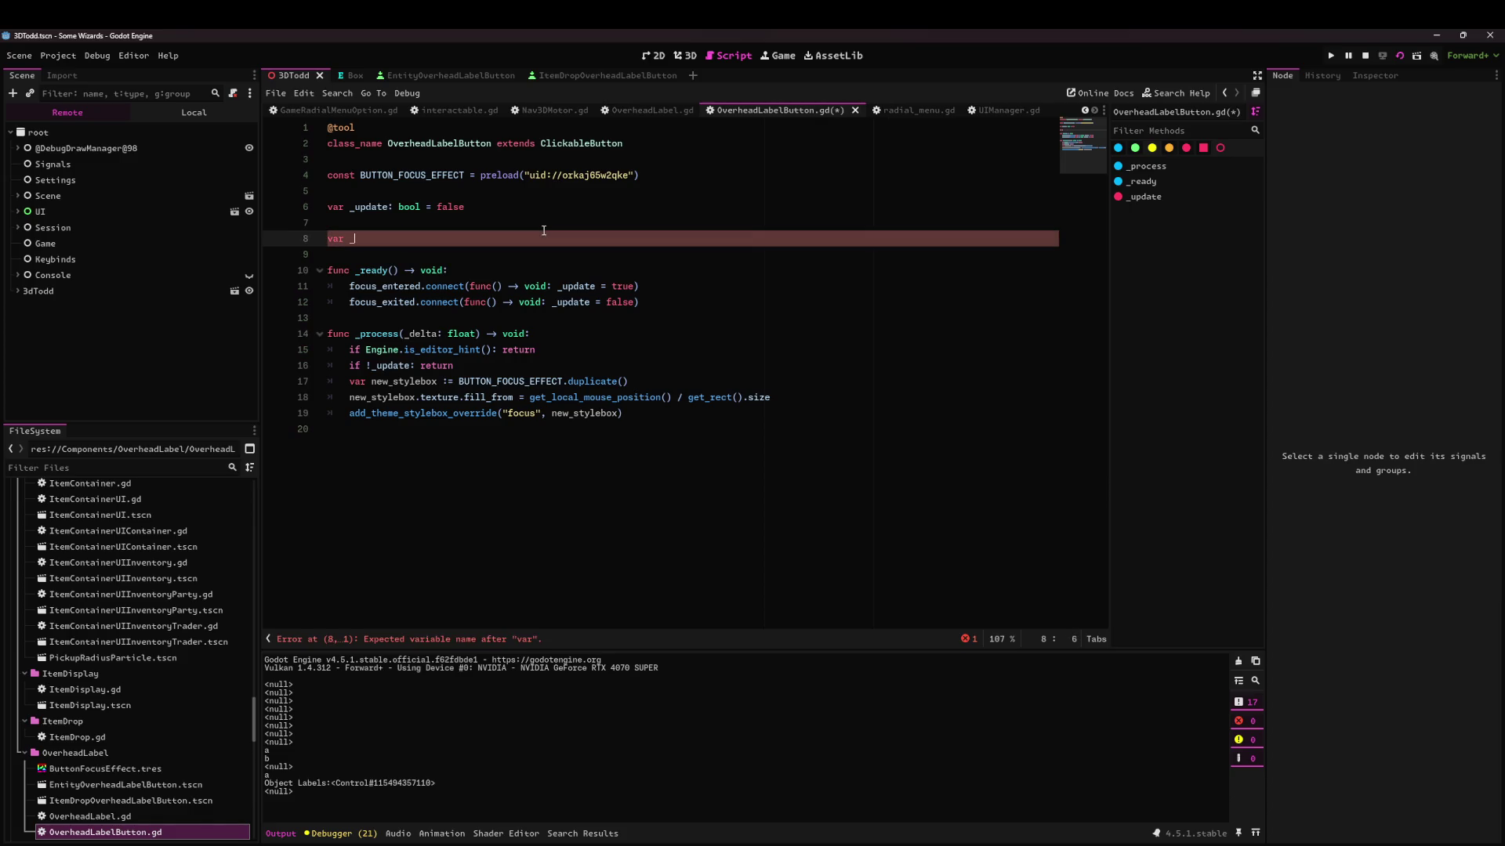
{"action": "key", "text": "BackSpace"}
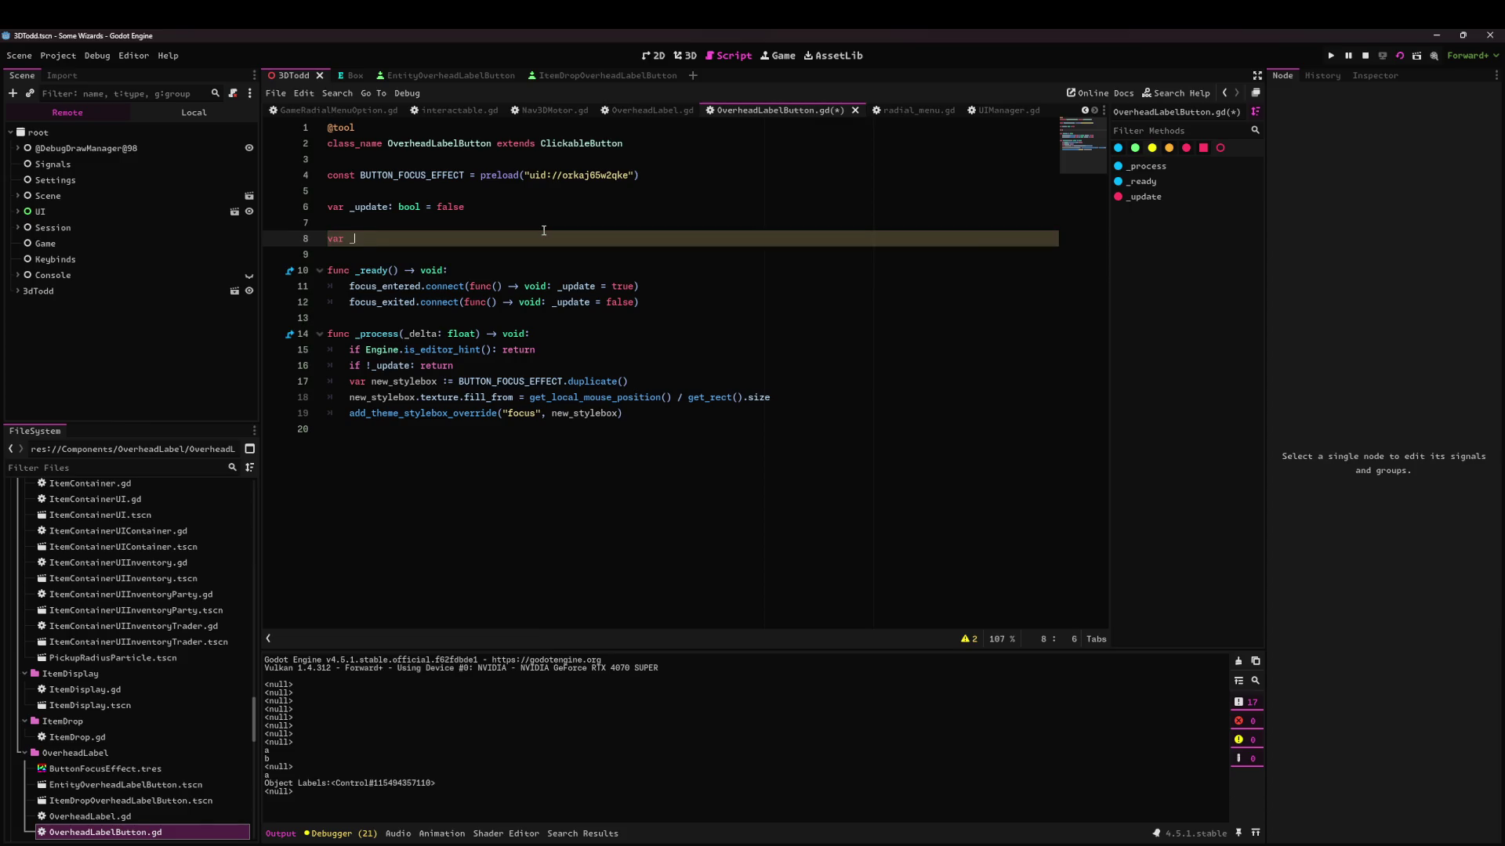
{"action": "type", "text": "overhead_lab"}
{"action": "key", "text": "ctrl+BackSpace"}
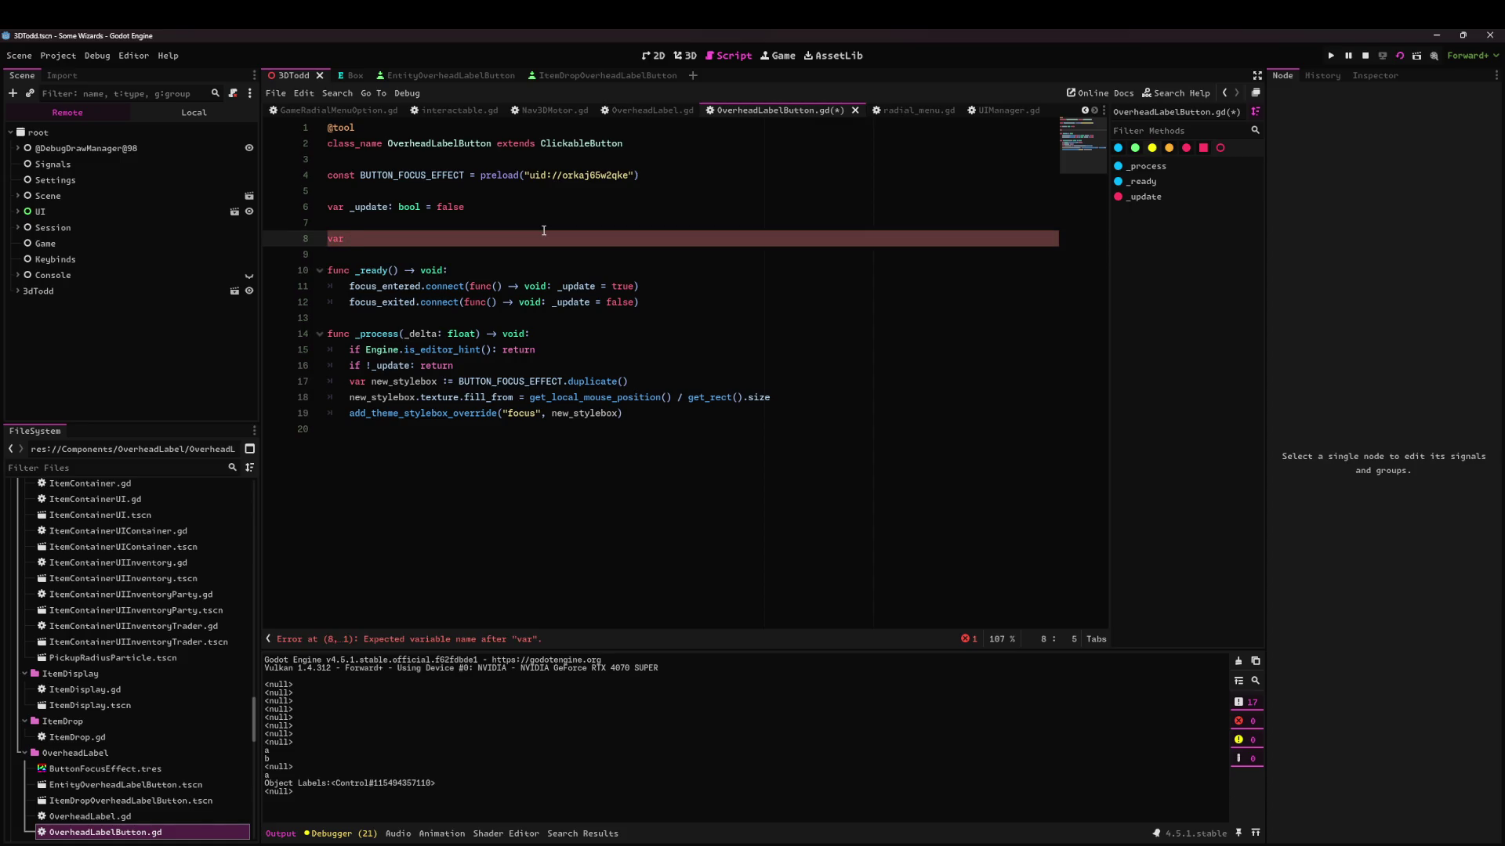
{"action": "type", "text": "_label_com"}
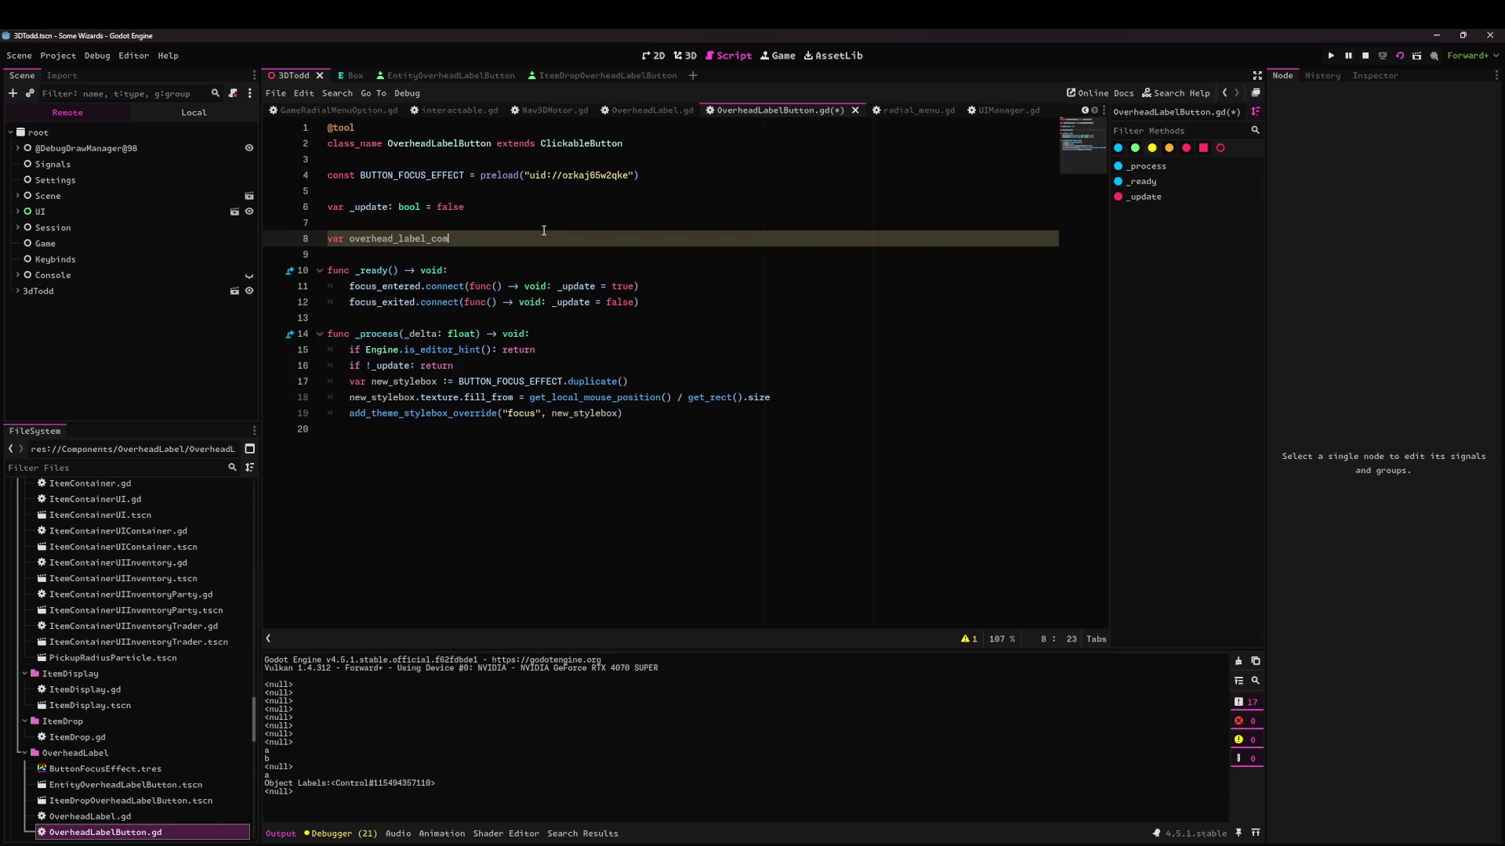
{"action": "key", "text": "ctrl+BackSpace"}
Type the variable as OverheadLabel without a null default and save OverheadLabelButton.gd.
{"action": "type", "text": "ver"}
{"action": "key", "text": "Return"}
{"action": "type", "text": "= nu"}
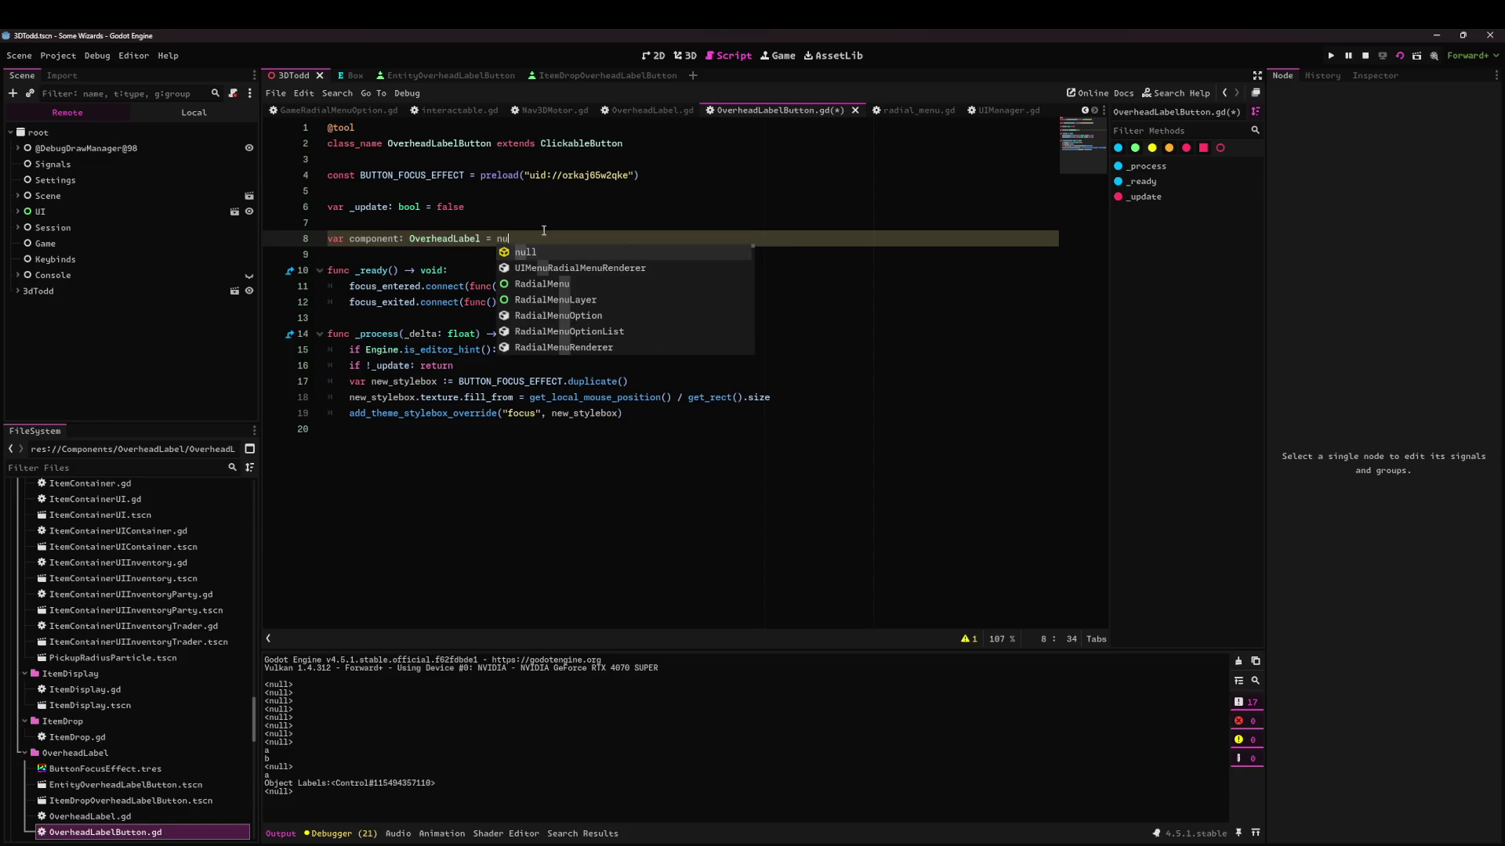
{"action": "type", "text": "ll"}
{"action": "key", "text": "BackSpace"}
{"action": "key", "text": "ctrl+s"}
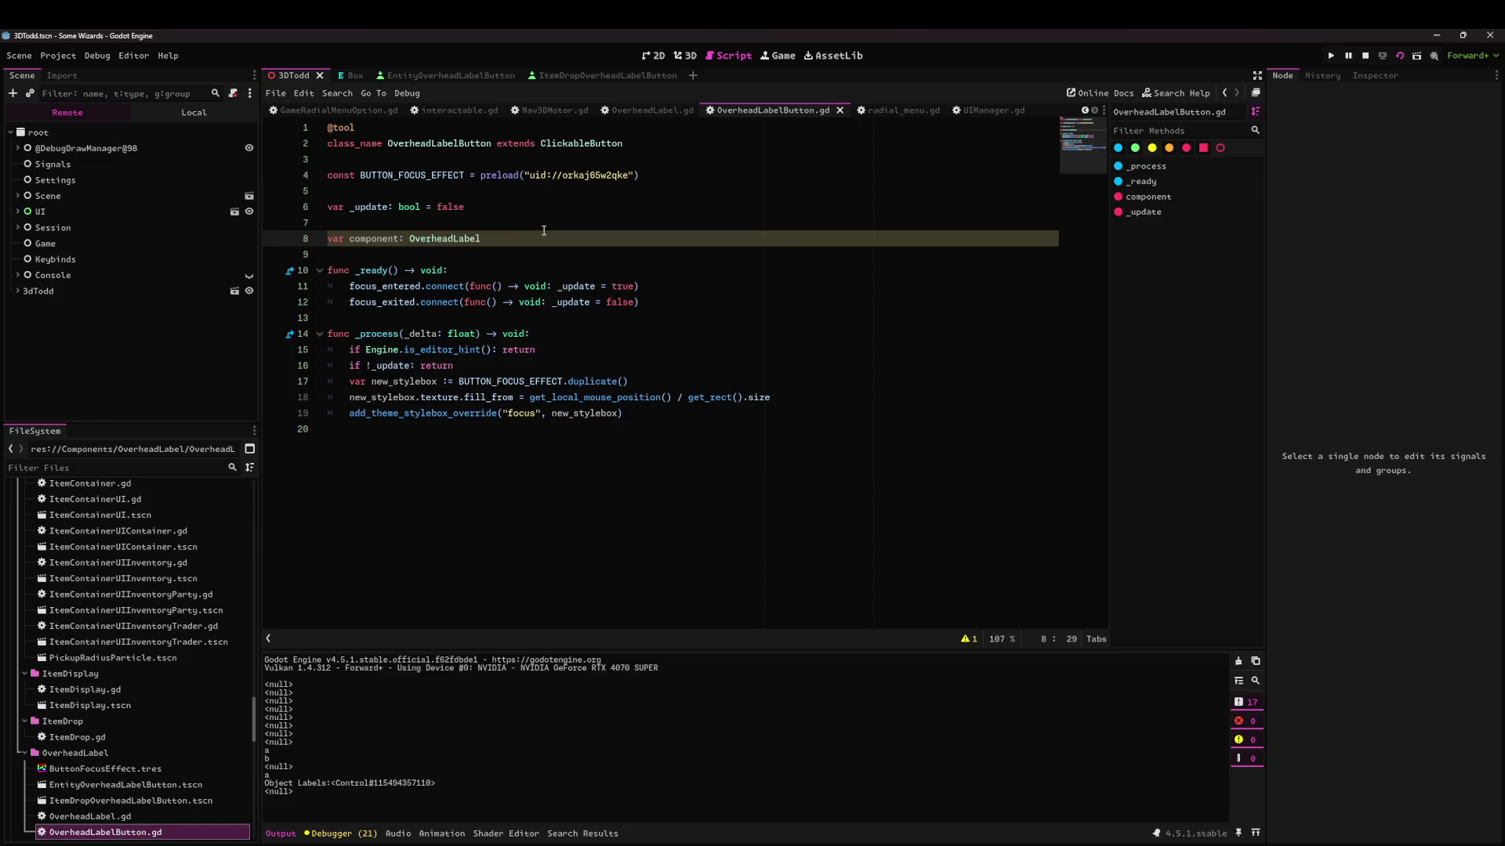
Switch to the OverheadLabel.gd script.
{"action": "left_click", "coordinate": [556, 273]}
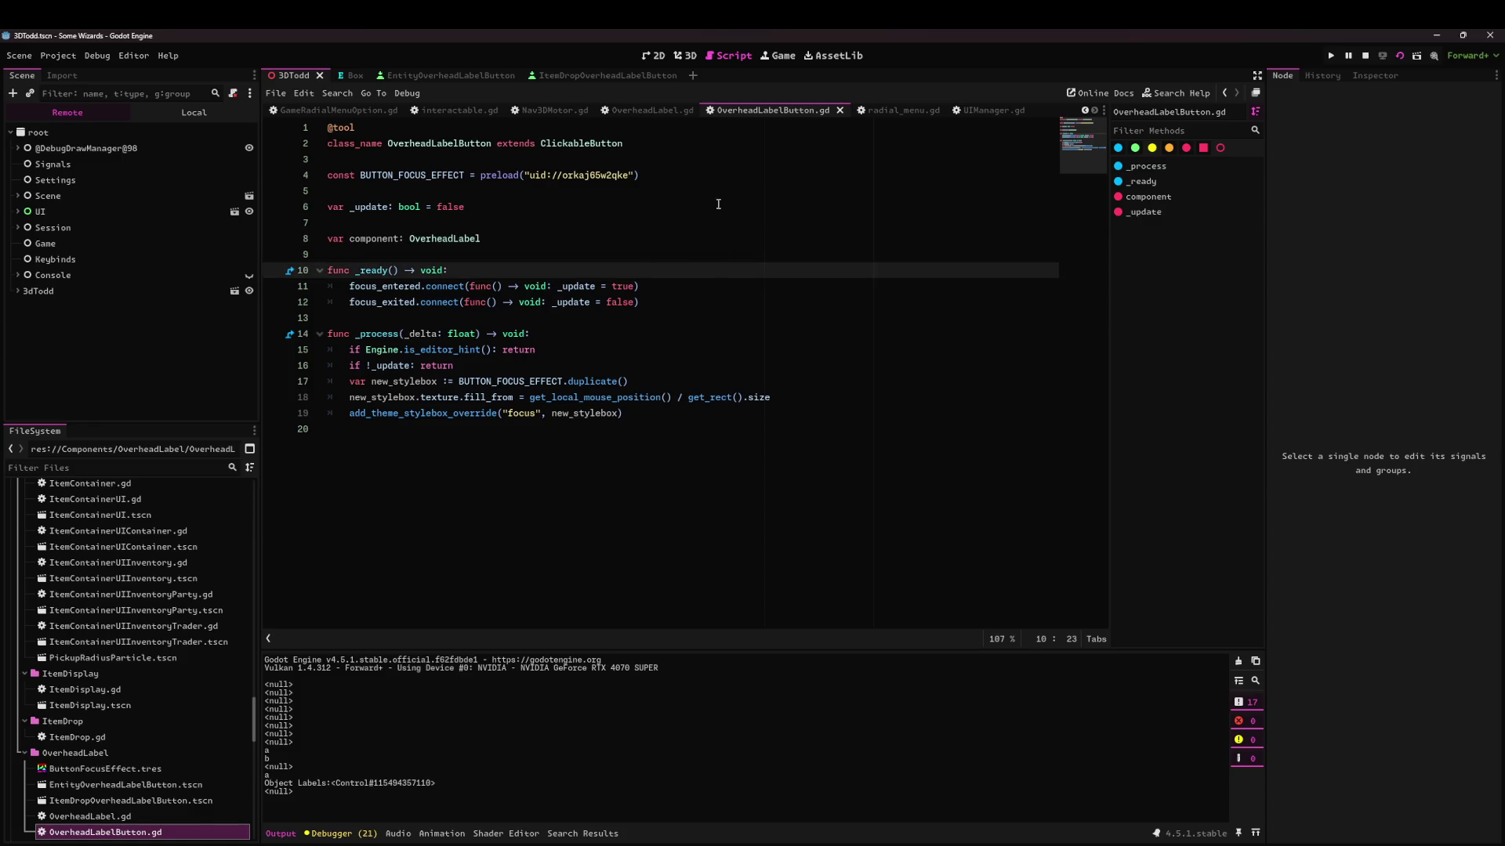
{"action": "left_click", "coordinate": [651, 110]}
{"action": "left_click", "coordinate": [629, 381]}
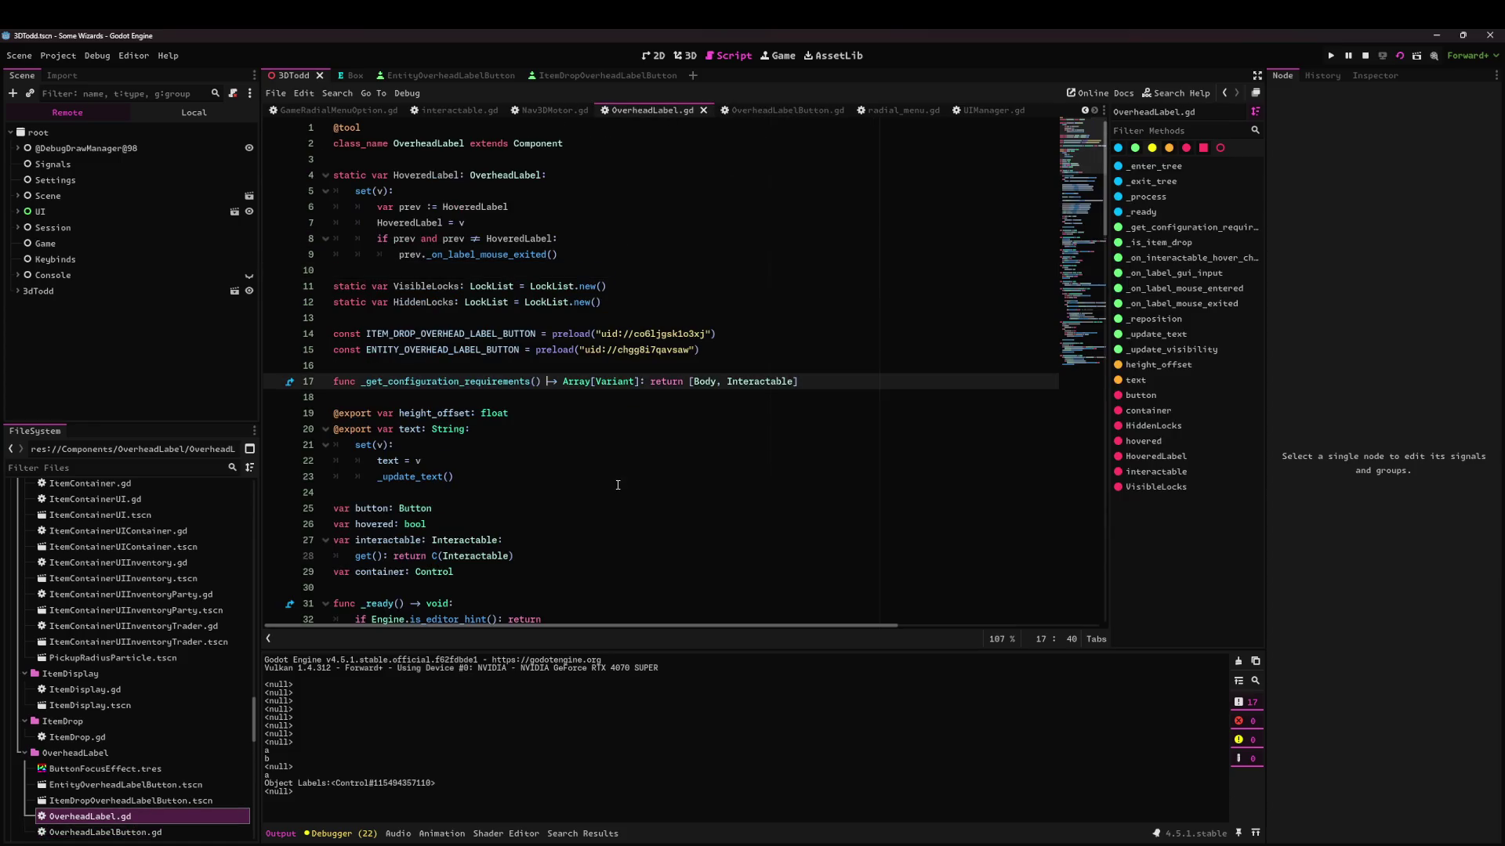
Locate where the label button is instantiated in _ready and highlight its uses.
{"action": "scroll", "coordinate": [390, 259], "scroll_direction": "down", "scroll_amount": 9}
{"action": "left_click", "coordinate": [392, 238]}
{"action": "left_click", "coordinate": [388, 191]}
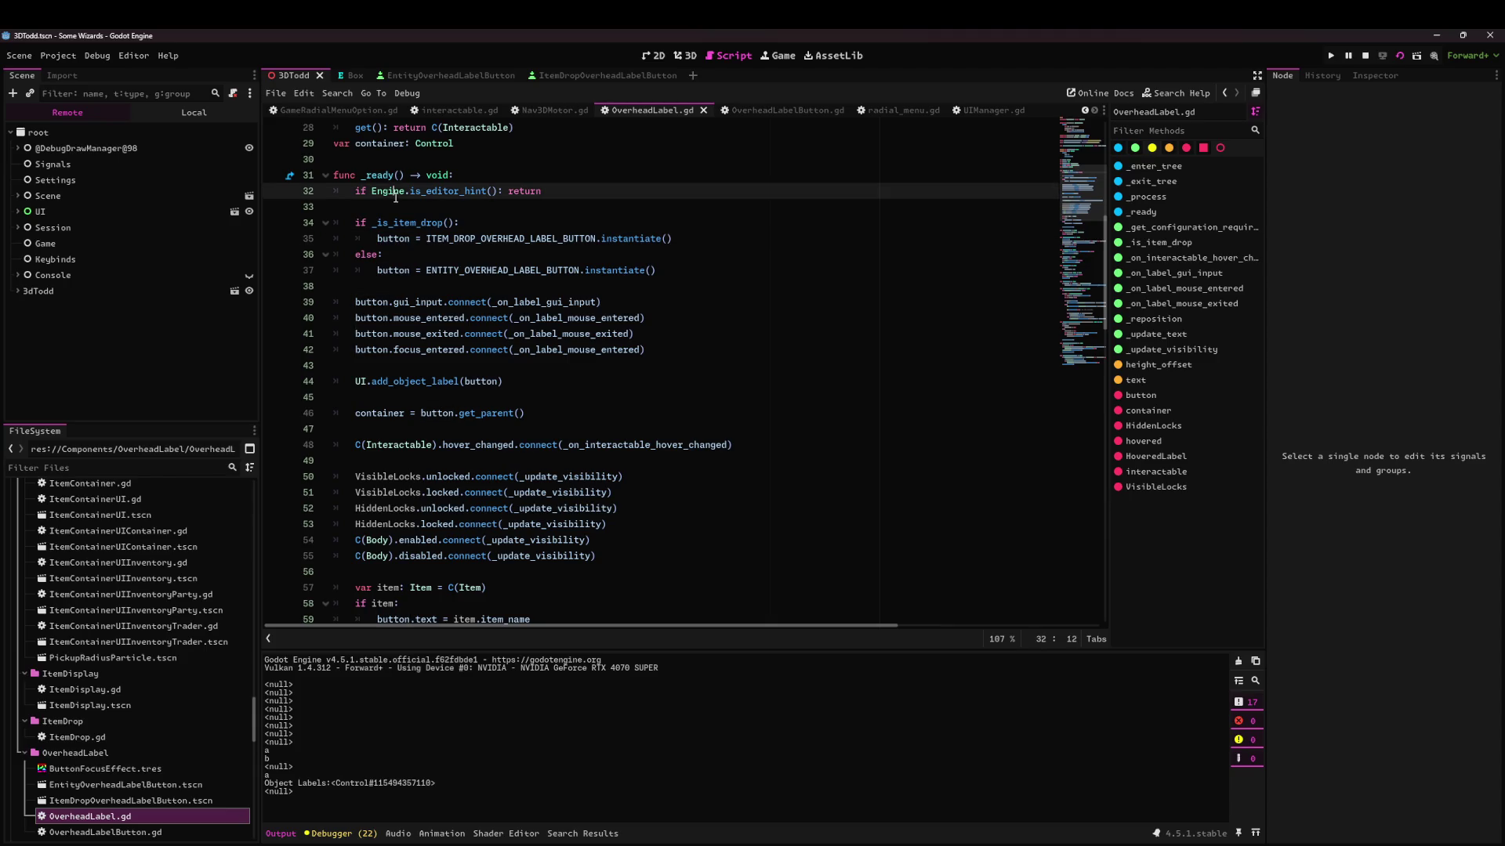
{"action": "left_click", "coordinate": [398, 239]}
{"action": "double_click", "coordinate": [383, 303]}
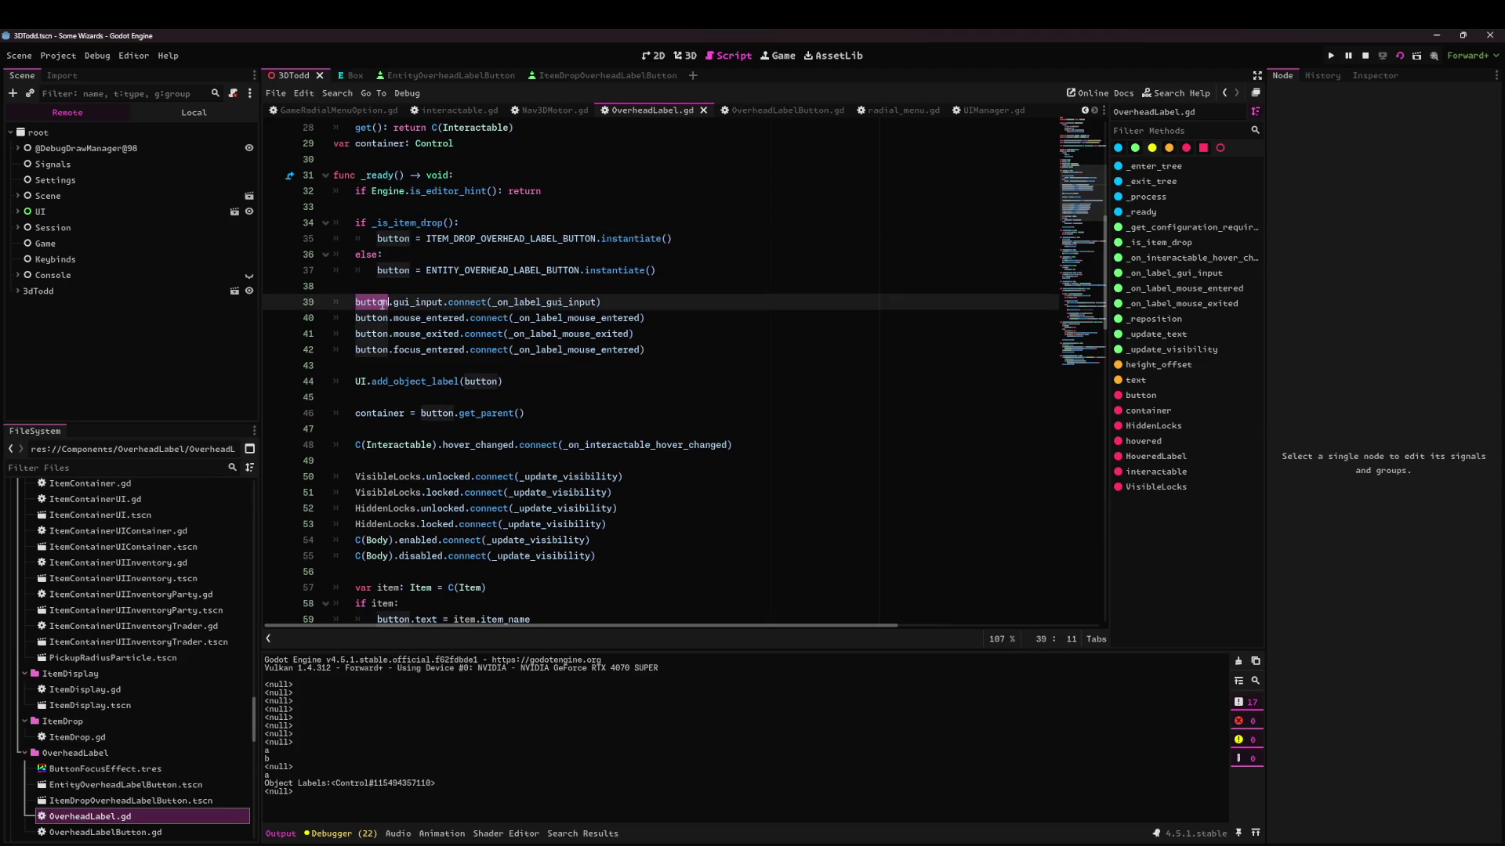
{"action": "left_click", "coordinate": [394, 508]}
{"action": "scroll", "coordinate": [394, 508], "scroll_direction": "up", "scroll_amount": 4}
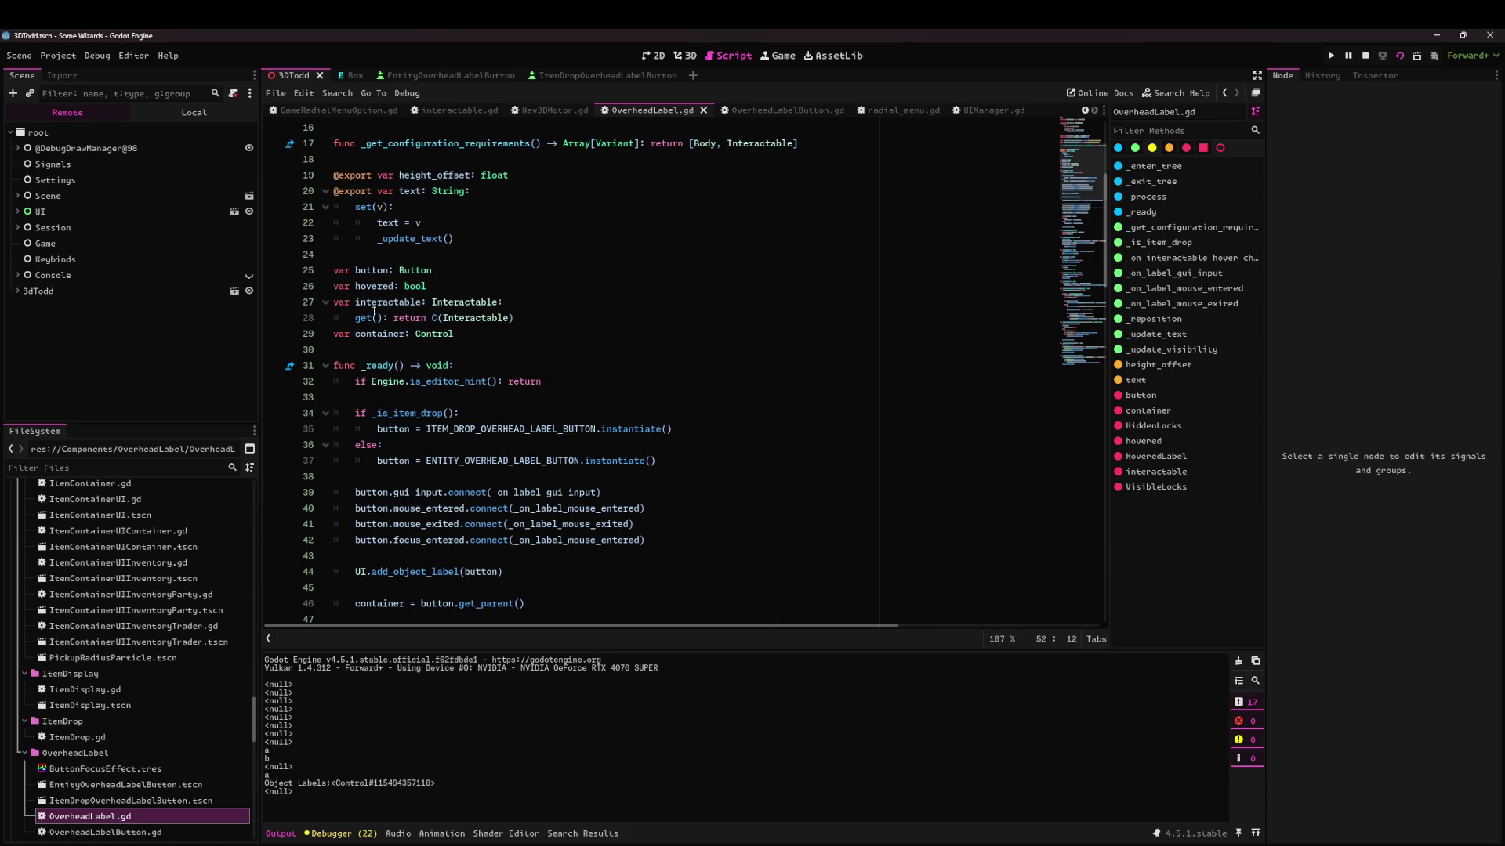
{"action": "double_click", "coordinate": [371, 270]}
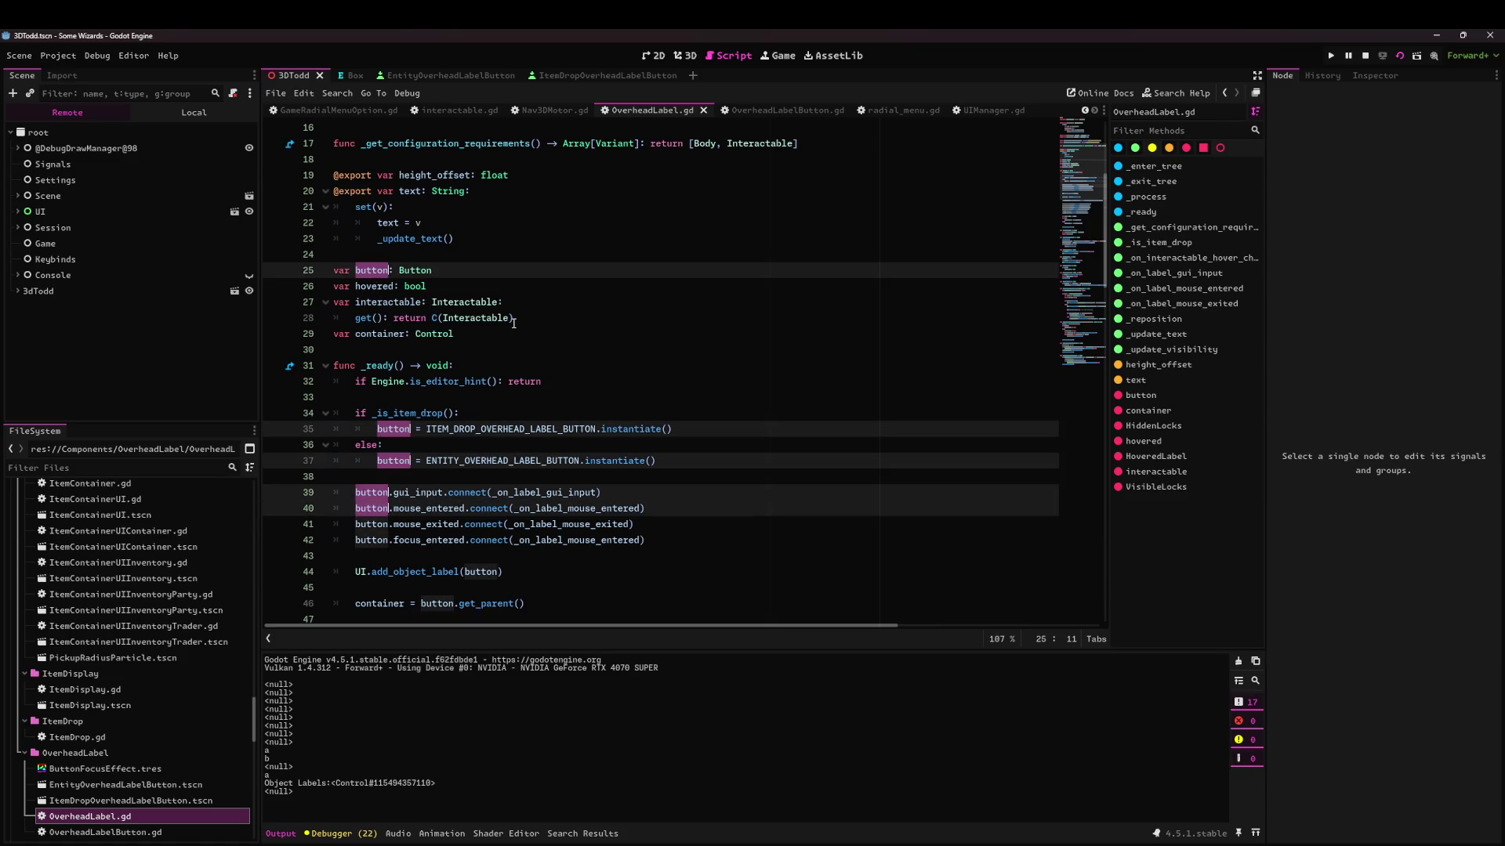
{"action": "key", "text": "ctrl+d"}
{"action": "key", "text": "ctrl+d"}
{"action": "scroll", "coordinate": [427, 385], "scroll_direction": "down", "scroll_amount": 2}
Insert button.component = self right after the button is instantiated.
{"action": "left_click", "coordinate": [427, 385]}
{"action": "key", "text": "Return"}
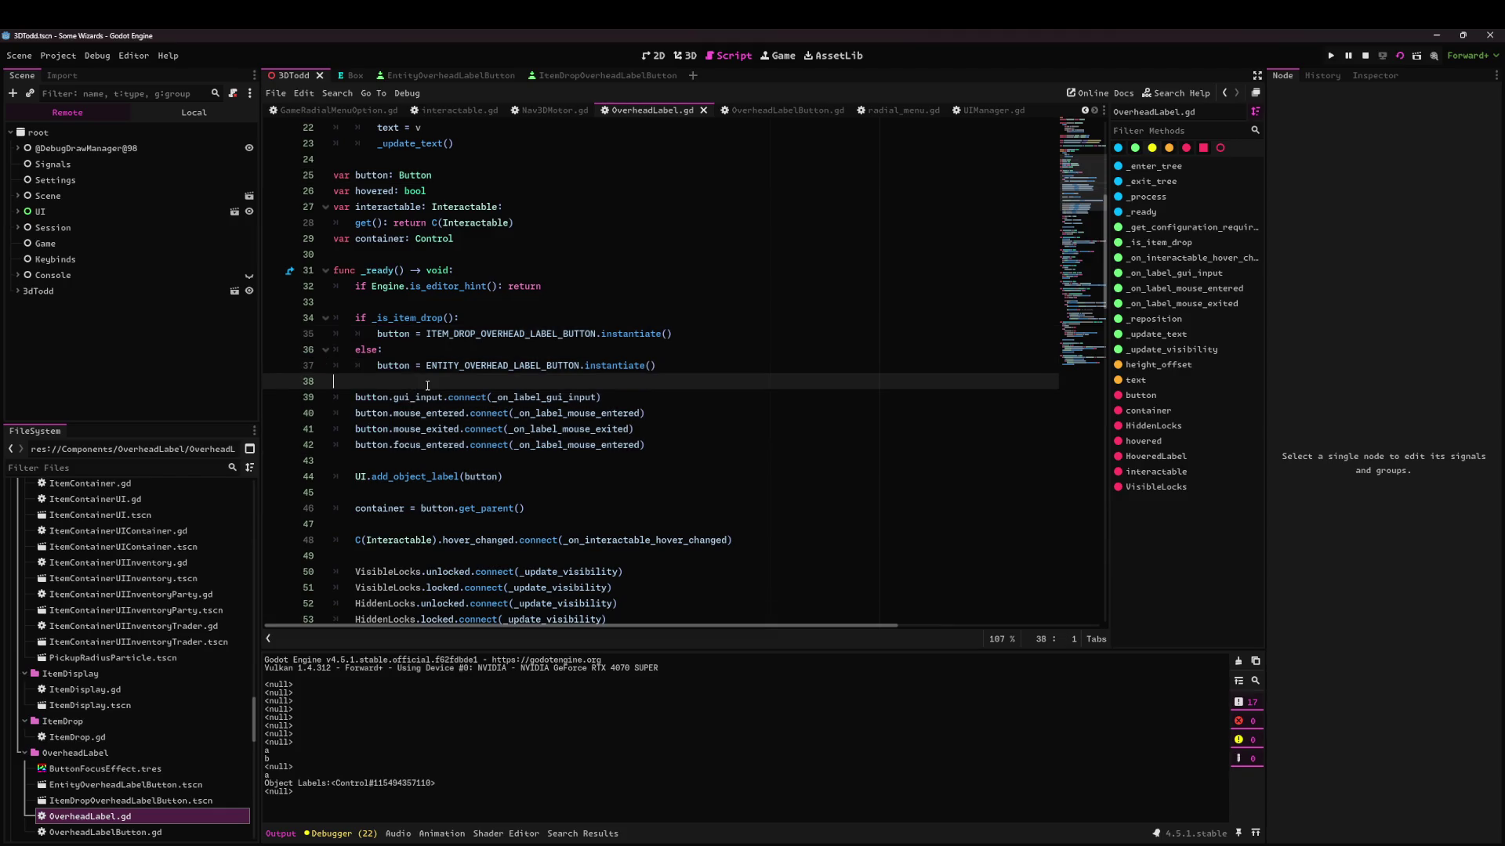
{"action": "type", "text": "component"}
{"action": "key", "text": "ctrl+BackSpace"}
{"action": "key", "text": "ctrl+BackSpace"}
{"action": "type", "text": "but"}
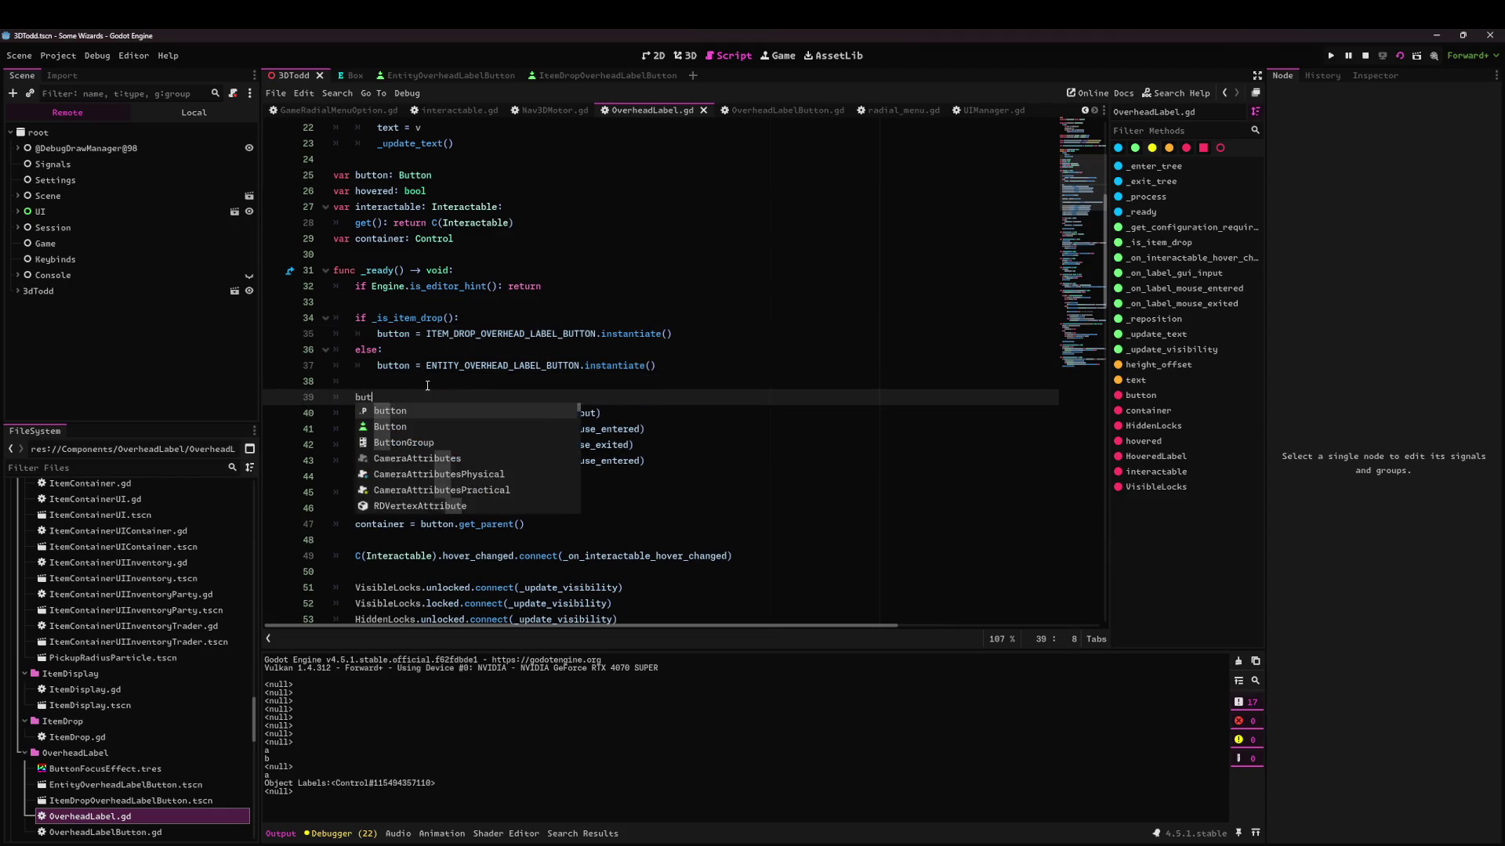
{"action": "type", "text": "ton.component = self"}
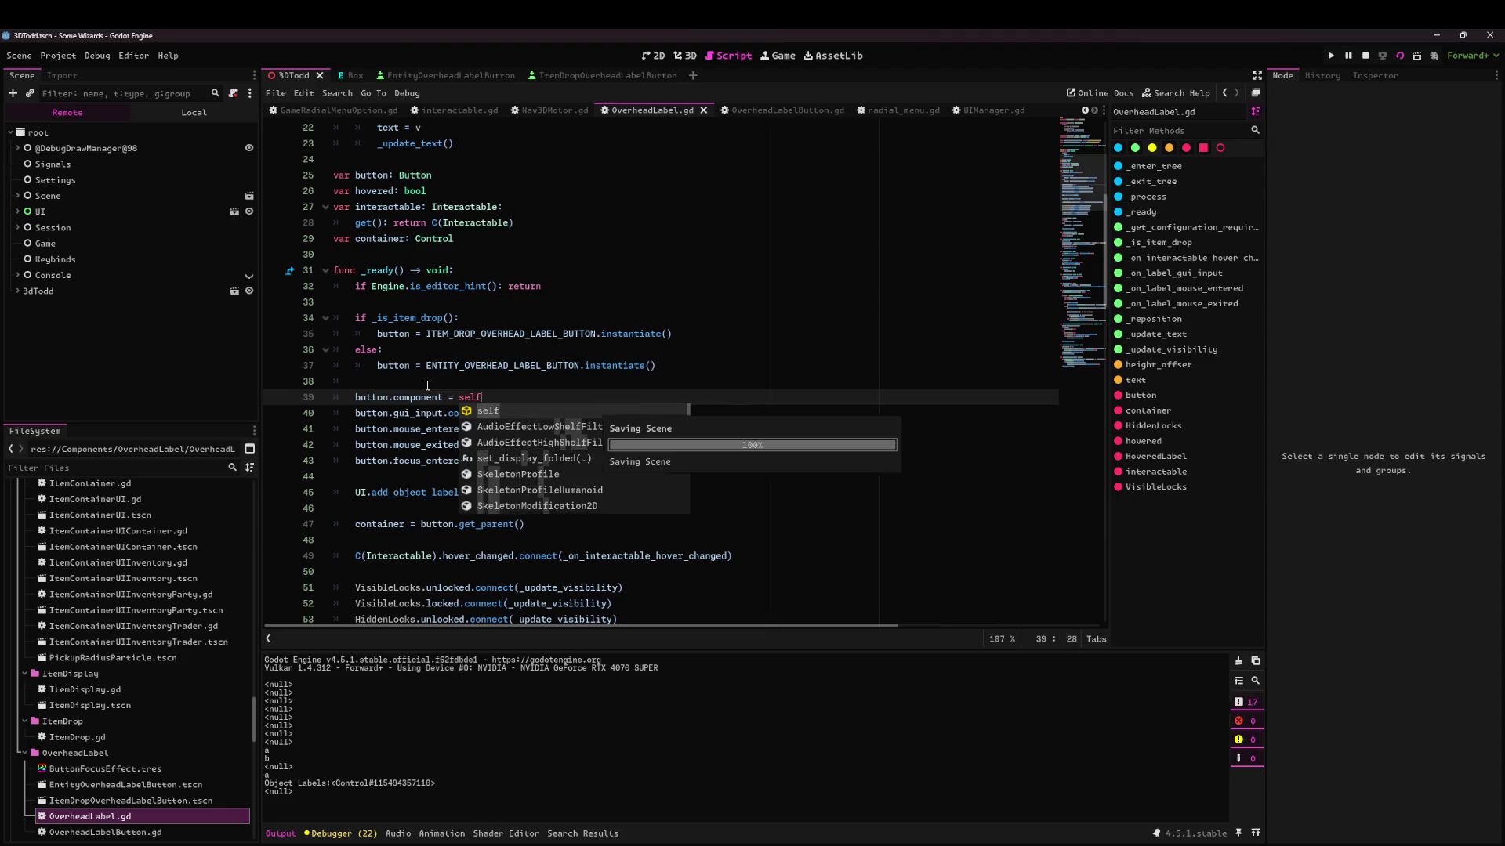
{"action": "left_click", "coordinate": [695, 365]}
{"action": "scroll", "coordinate": [567, 116], "scroll_direction": "up", "scroll_amount": 2}
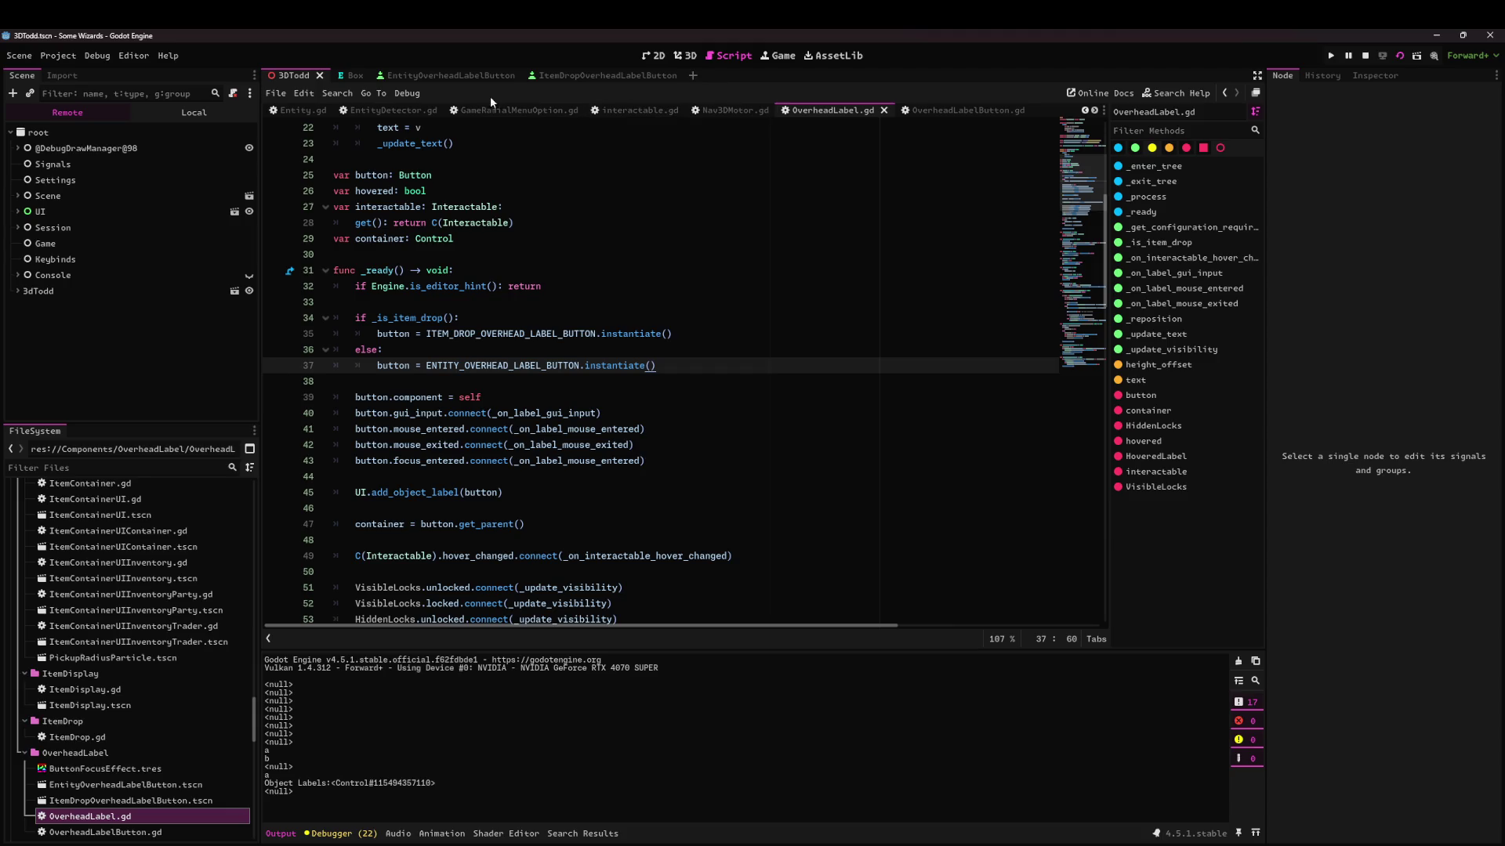
{"action": "left_click", "coordinate": [392, 109]}
{"action": "scroll", "coordinate": [541, 471], "scroll_direction": "down", "scroll_amount": 1}
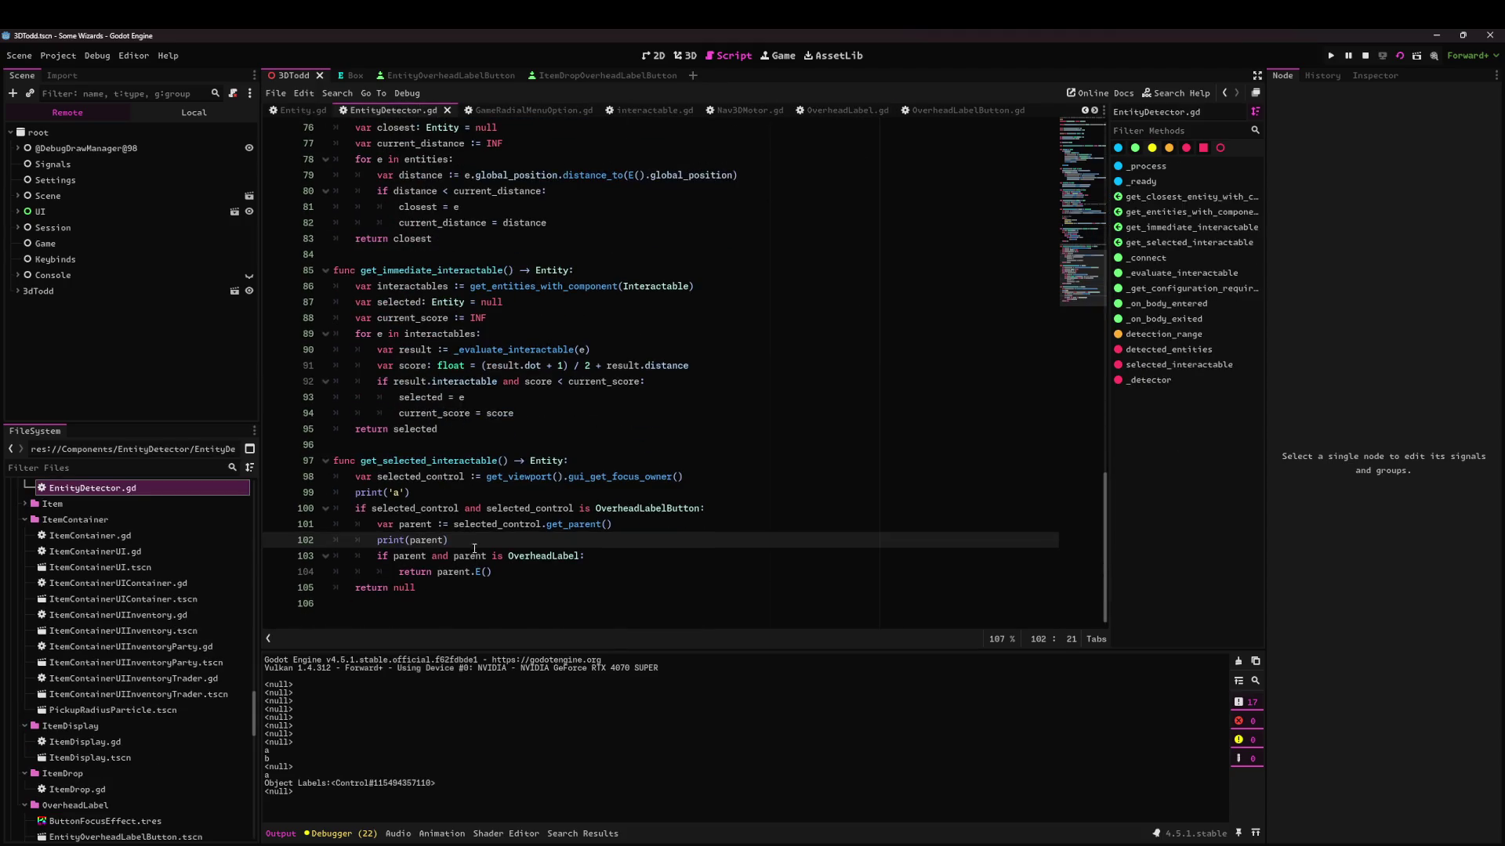
Delete the parent lookup, print(parent) and print('a') debug lines.
{"action": "left_click_drag", "start_coordinate": [467, 535], "coordinate": [301, 523]}
{"action": "key", "text": "BackSpace"}
{"action": "key", "text": "Up"}
{"action": "key", "text": "Down"}
{"action": "key", "text": "Up"}
{"action": "key", "text": "Up"}
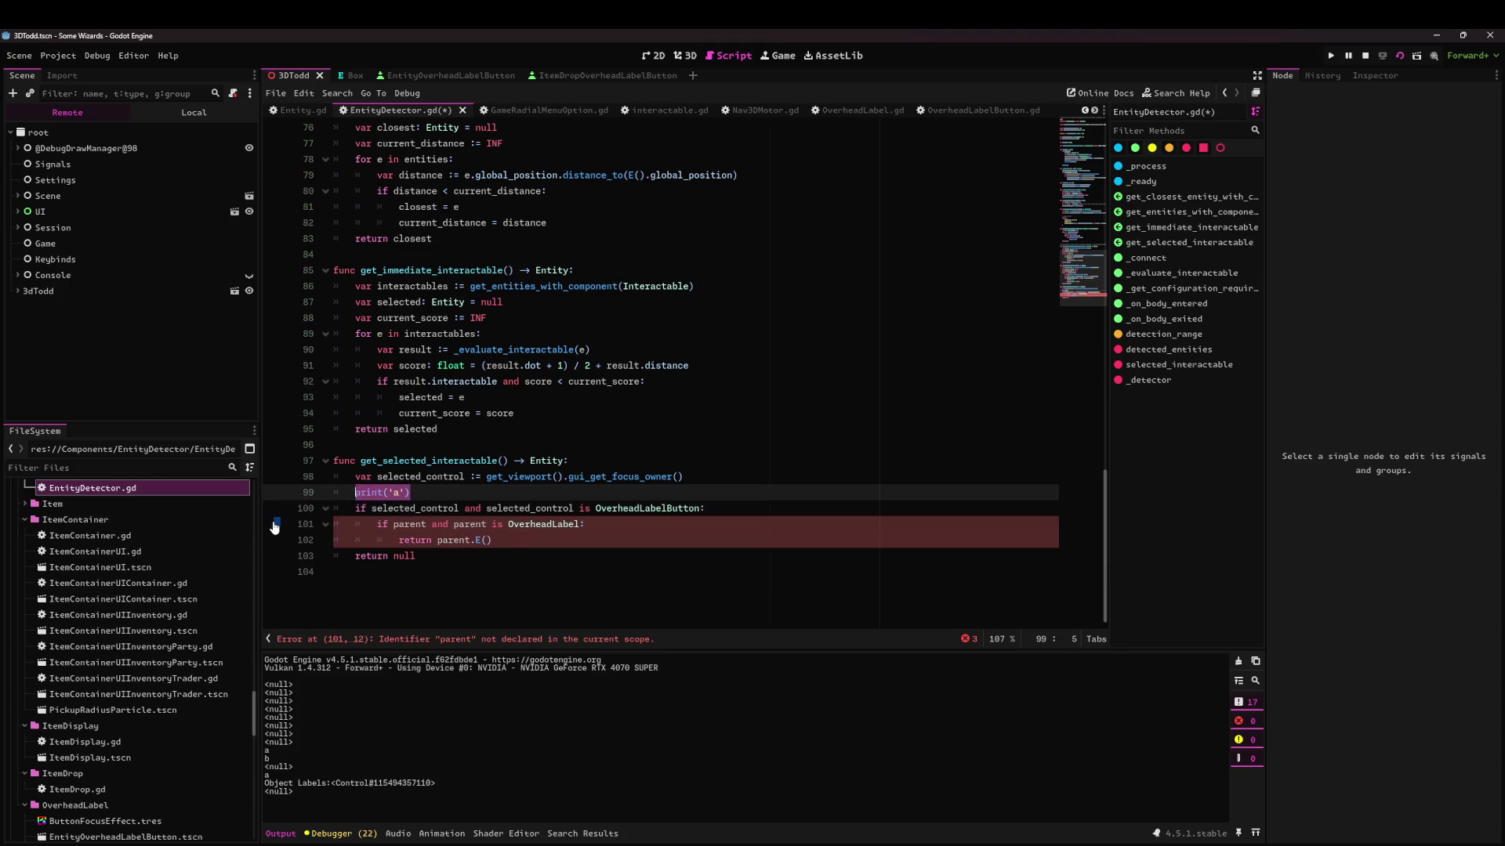
{"action": "key", "text": "ctrl+shift+k"}
Replace both parent occurrences in the check with selected_control.component and save.
{"action": "key", "text": "Down"}
{"action": "key", "text": "Down"}
{"action": "key", "text": "End"}
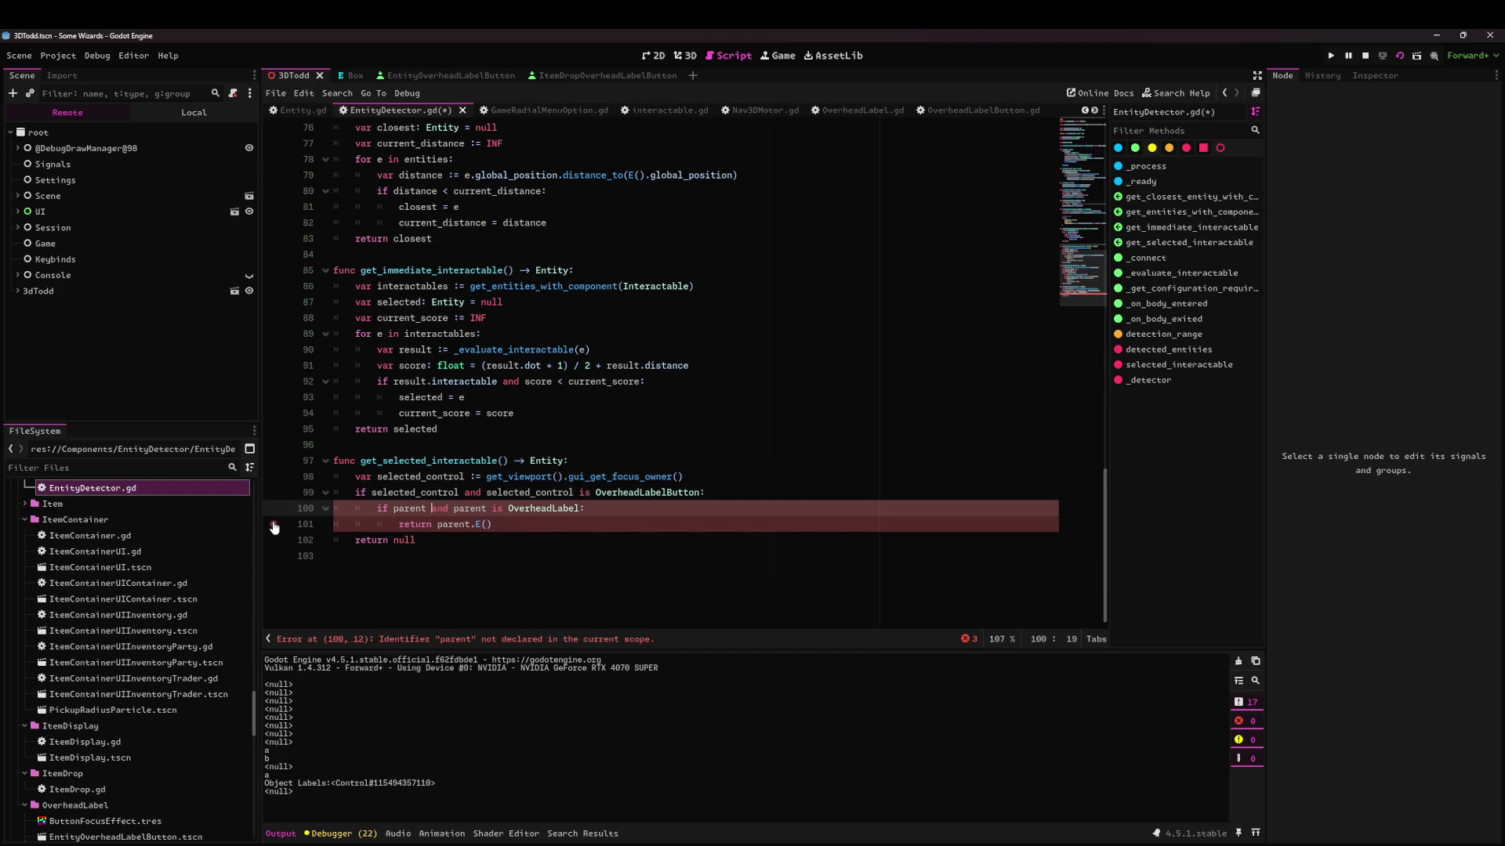
{"action": "key", "text": "ctrl+shift+Right"}
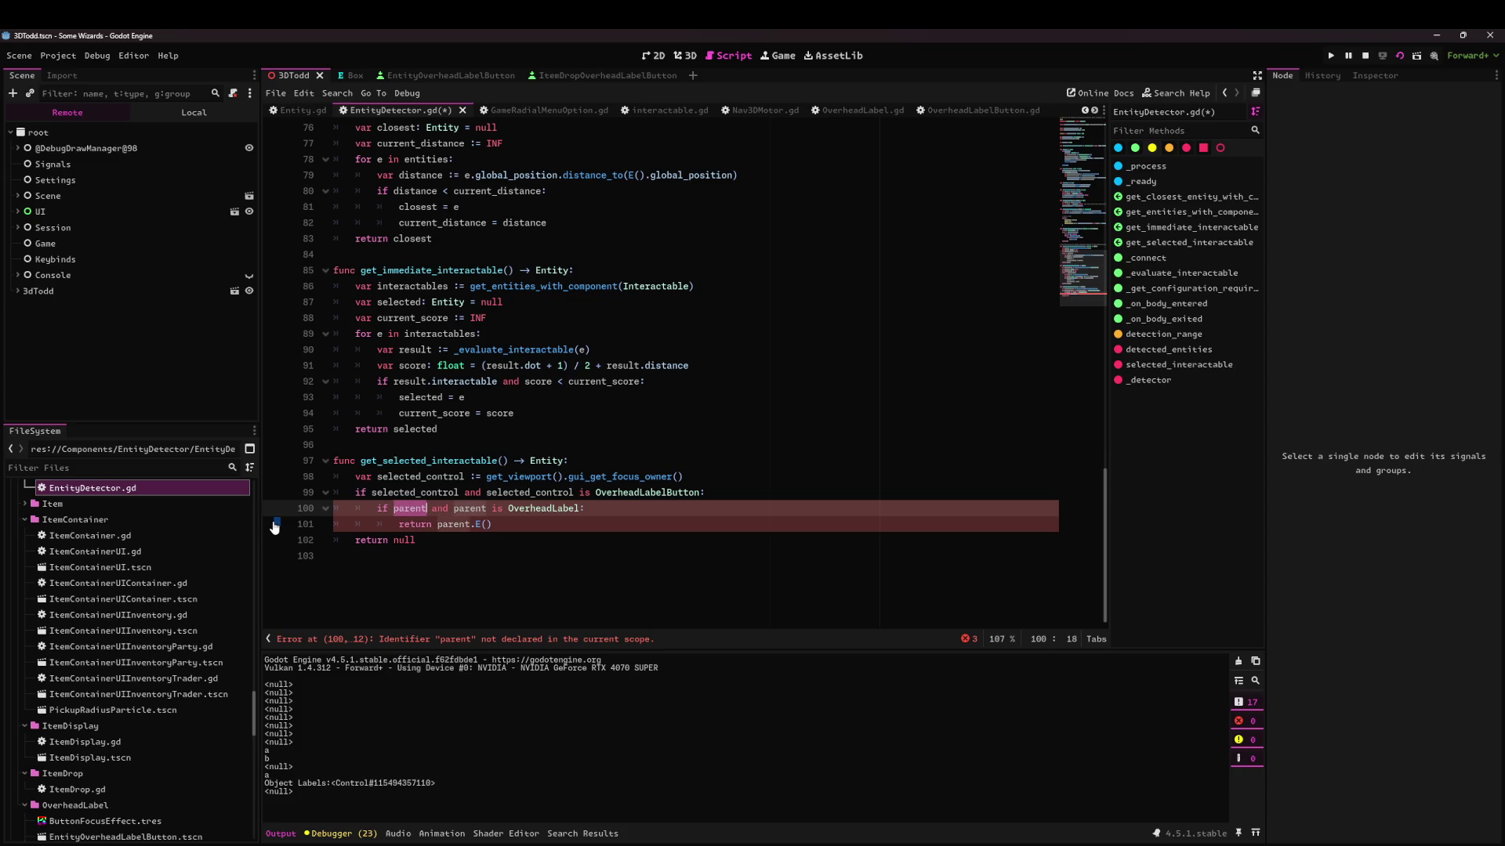
{"action": "key", "text": "ctrl+d"}
{"action": "type", "text": "selectedC"}
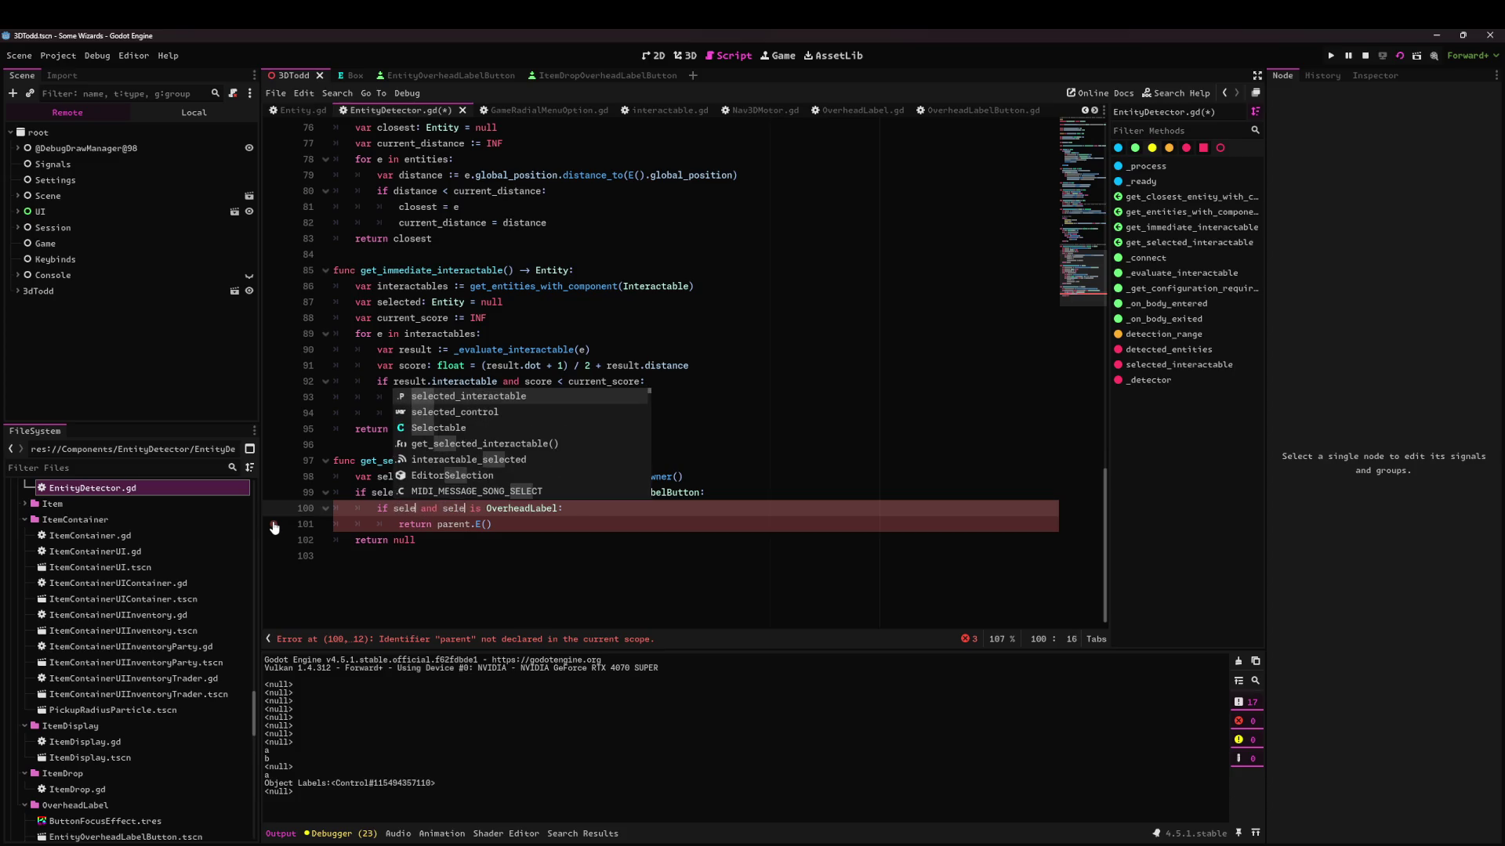
{"action": "key", "text": "Down"}
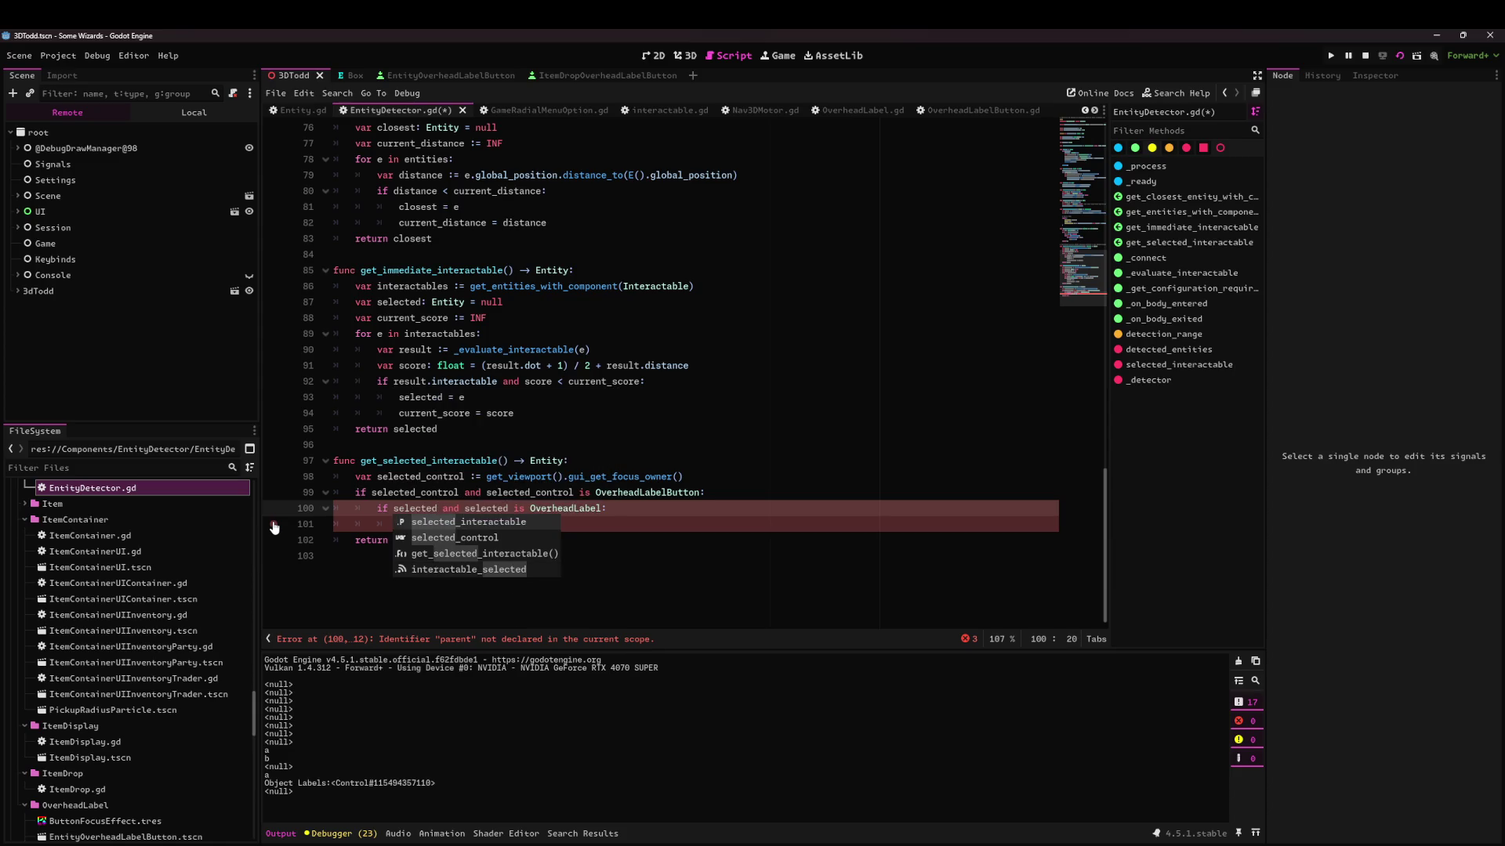
{"action": "key", "text": "Return"}
{"action": "type", "text": ".component"}
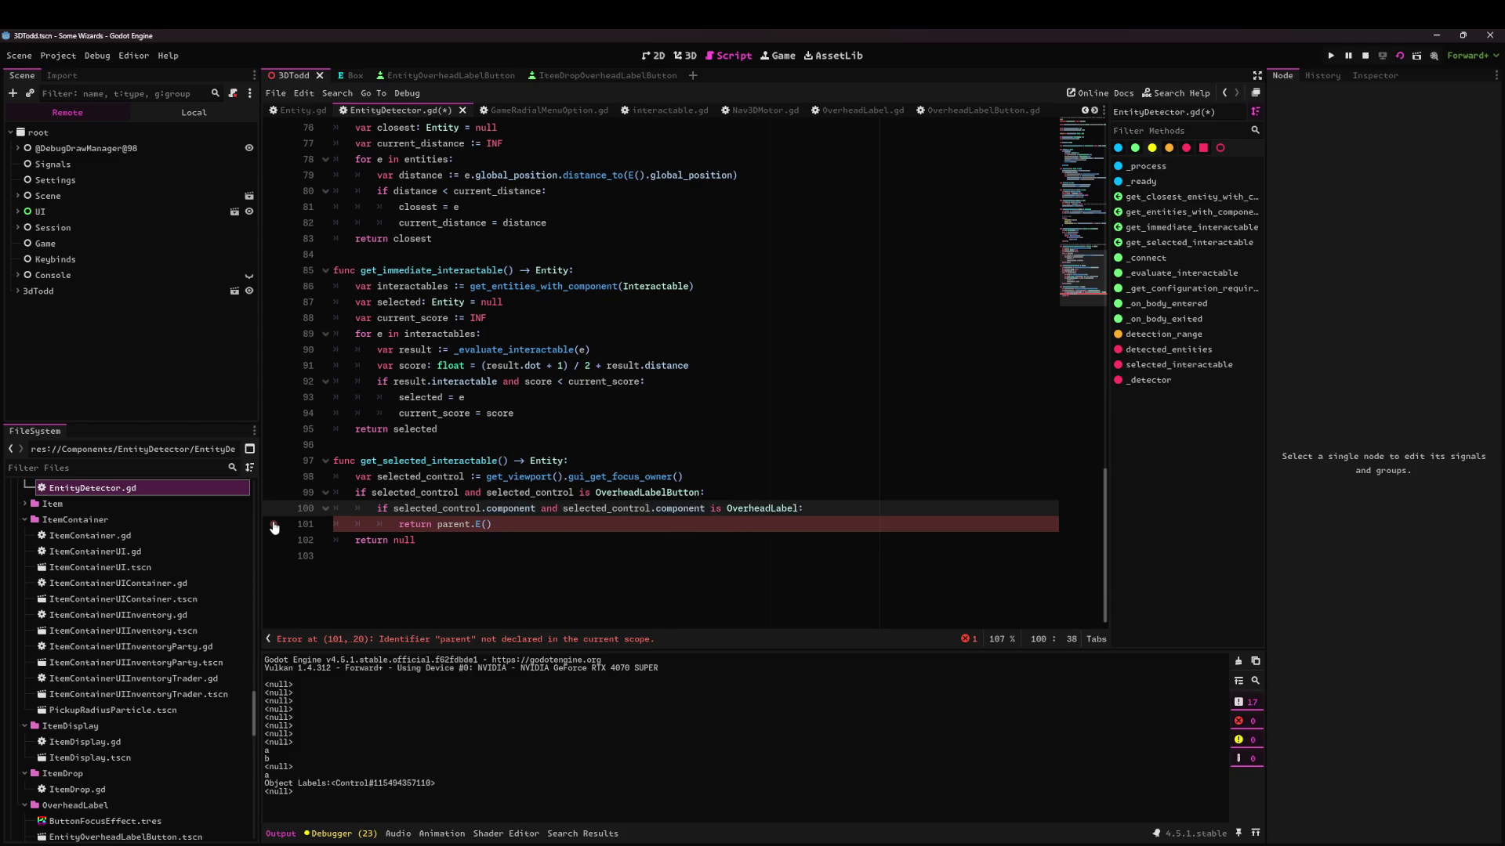
{"action": "key", "text": "ctrl+s"}
Use selected_control.component in the return line too, save, and launch the game.
{"action": "left_click_drag", "start_coordinate": [535, 509], "coordinate": [394, 515]}
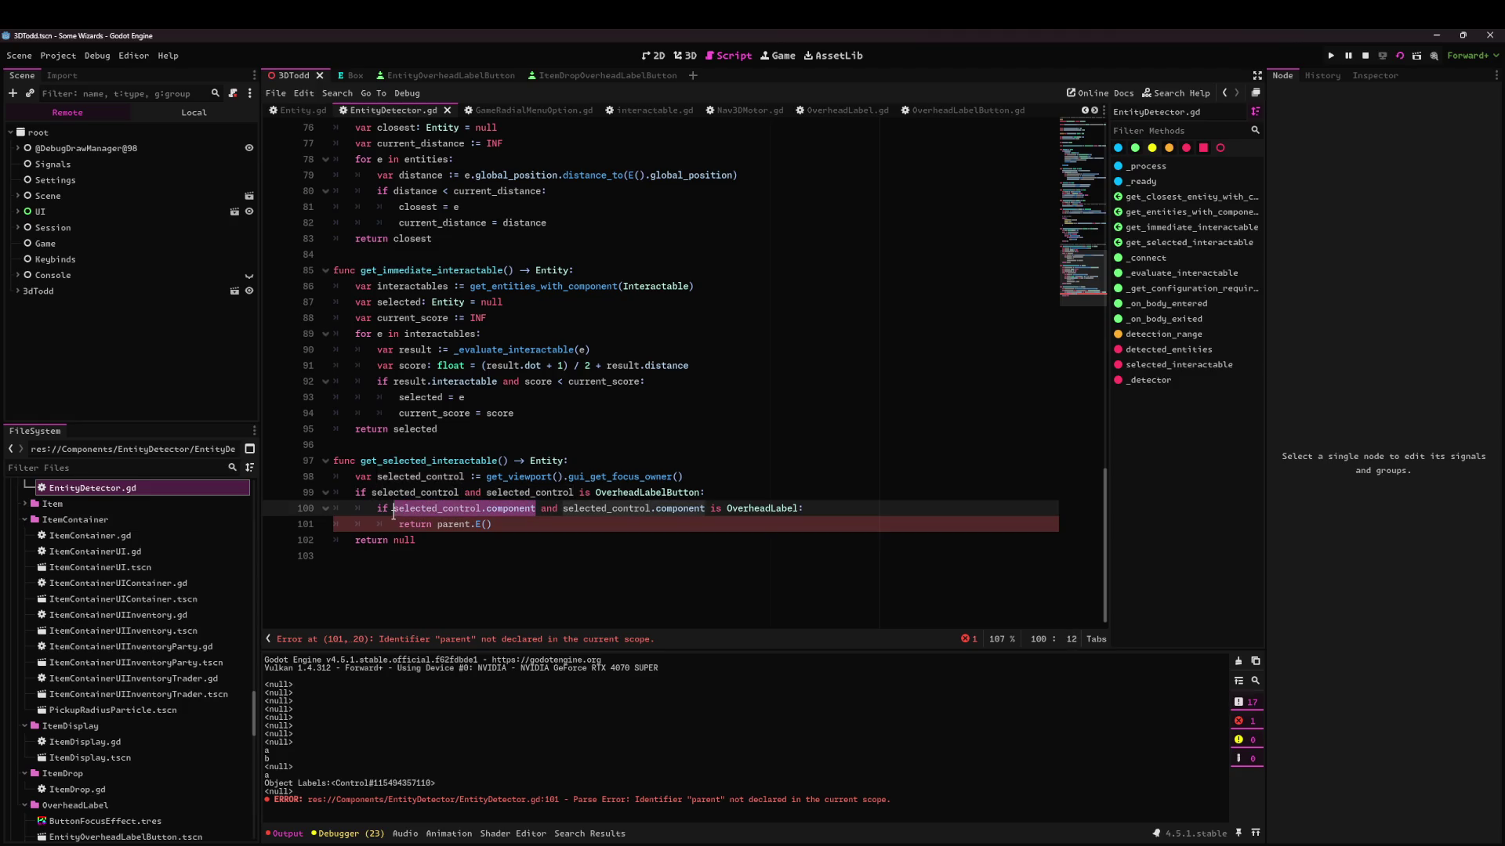
{"action": "key", "text": "ctrl+c"}
{"action": "double_click", "coordinate": [437, 525]}
{"action": "key", "text": "ctrl+v"}
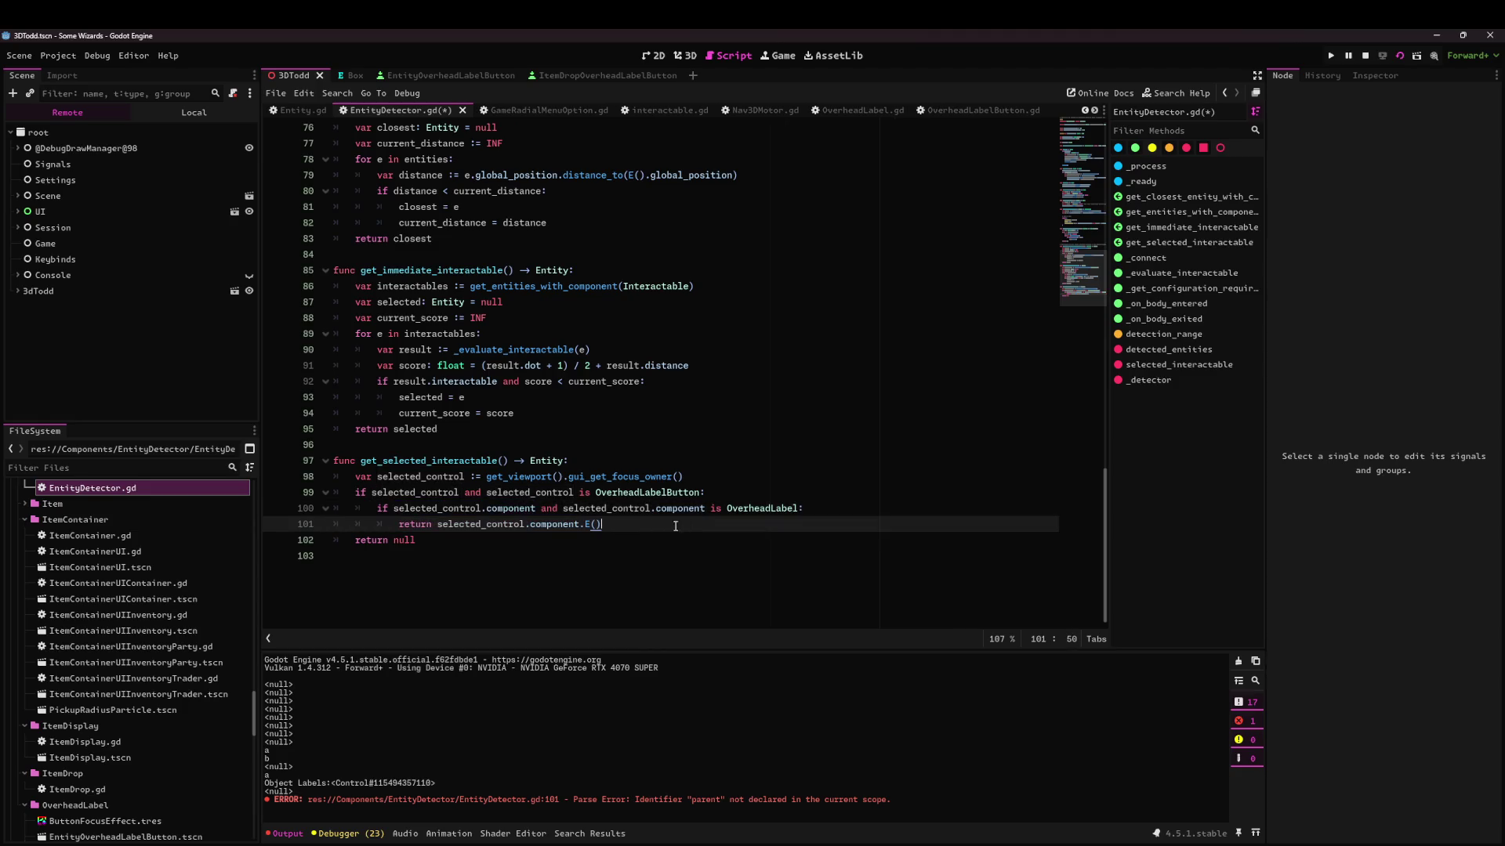
{"action": "key", "text": "ctrl+s"}
{"action": "key", "text": "Down"}
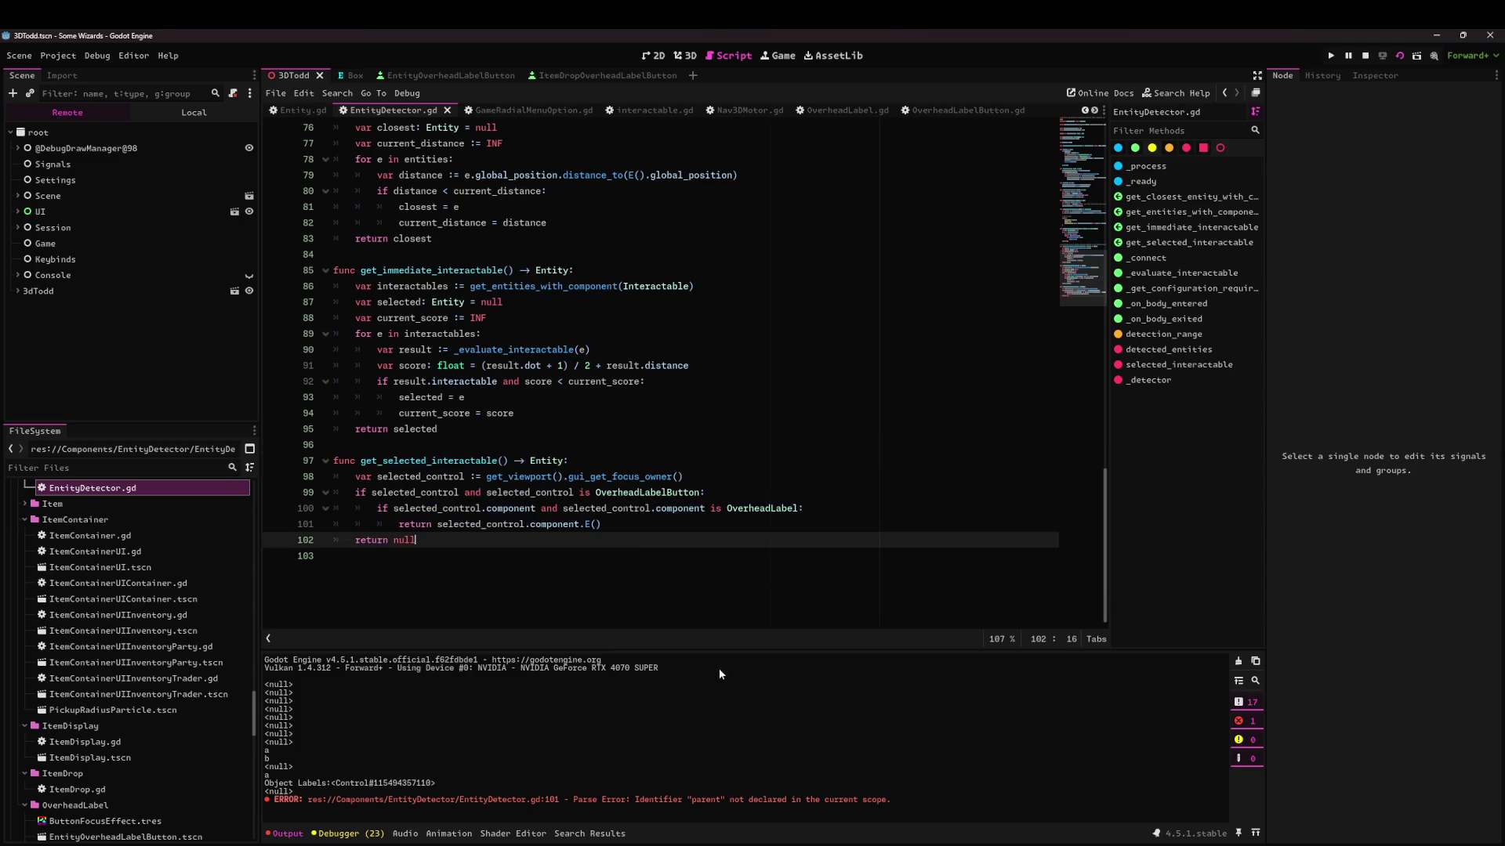
{"action": "key", "text": "alt+Tab"}
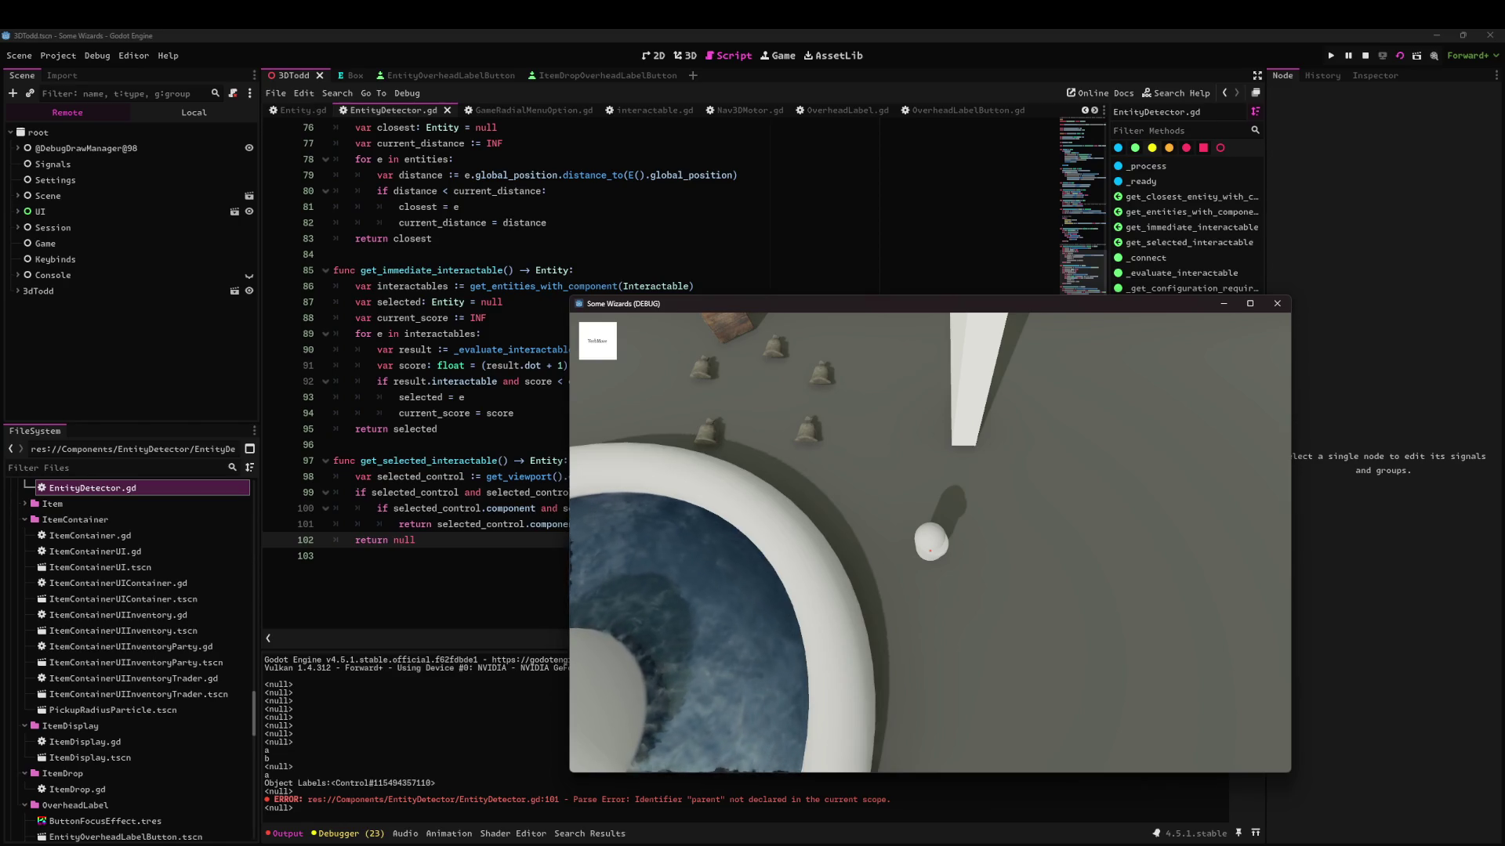
Walk the player around the scene, then restart the running game with F5.
{"action": "key", "text": "w"}
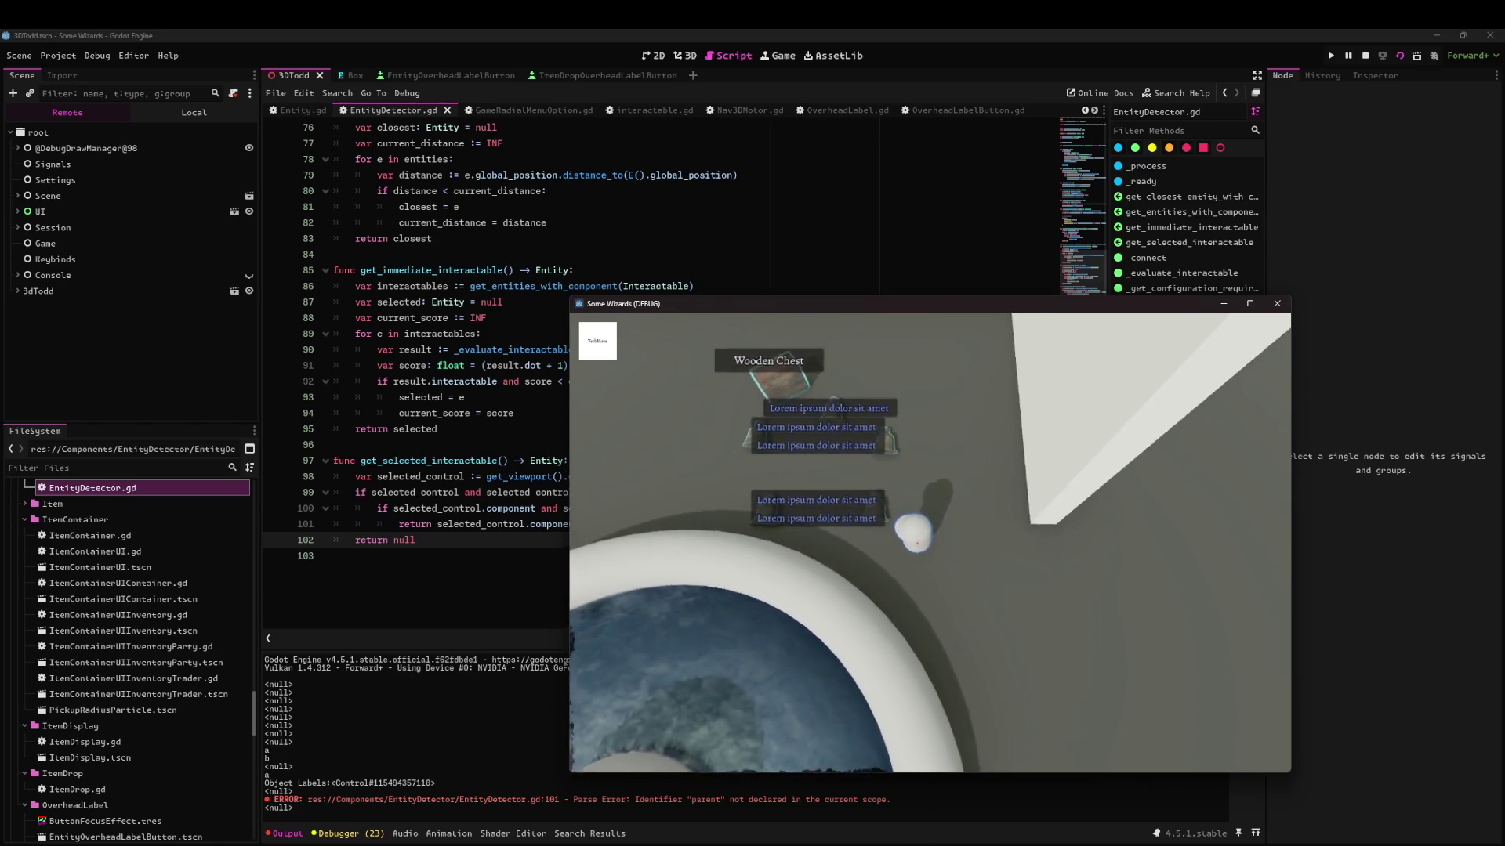
{"action": "key", "text": "s"}
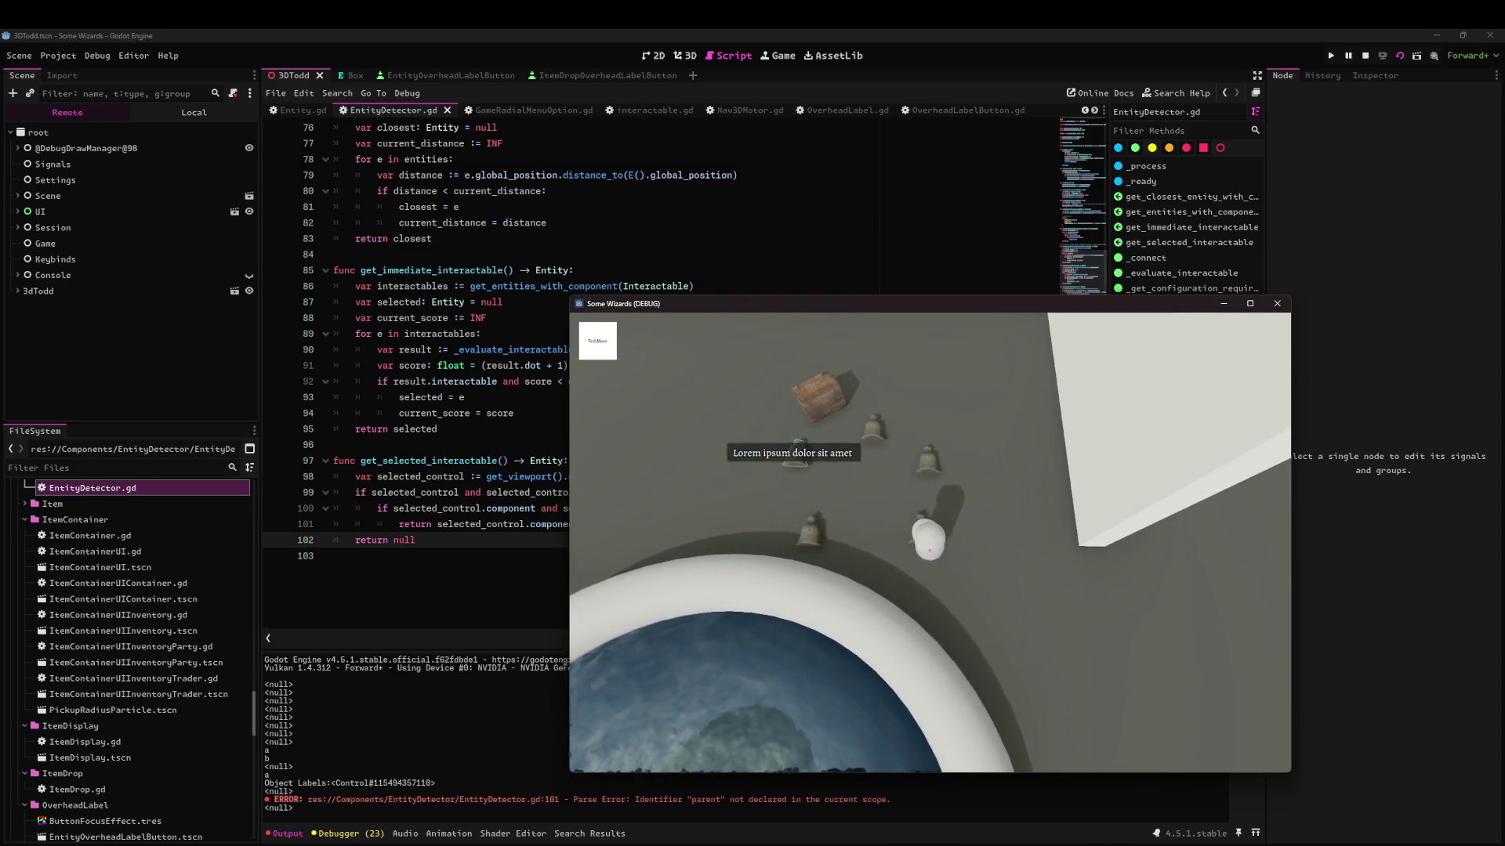
{"action": "key", "text": "s"}
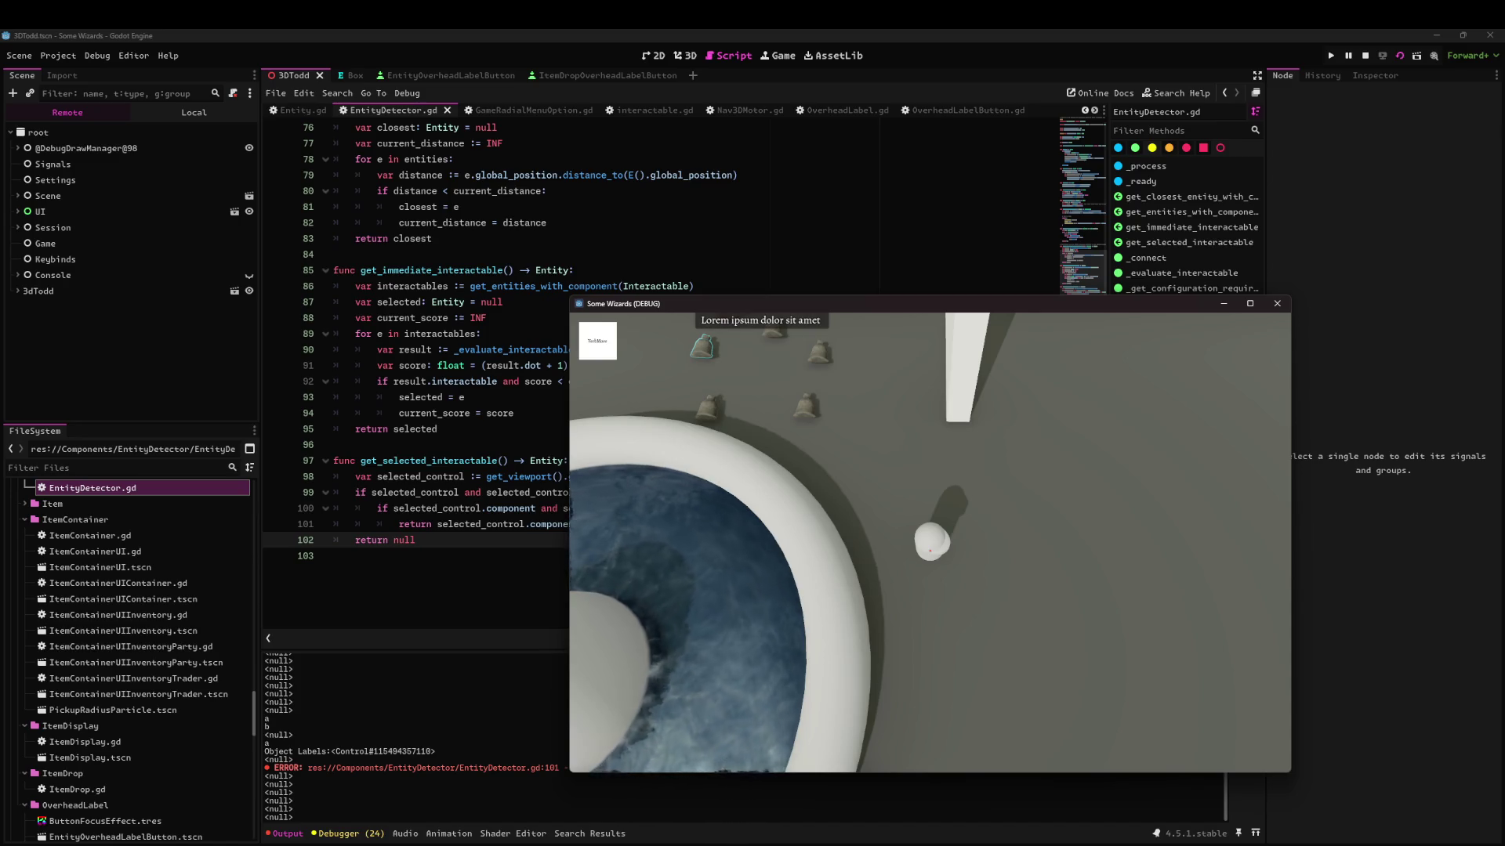
{"action": "key", "text": "F5"}
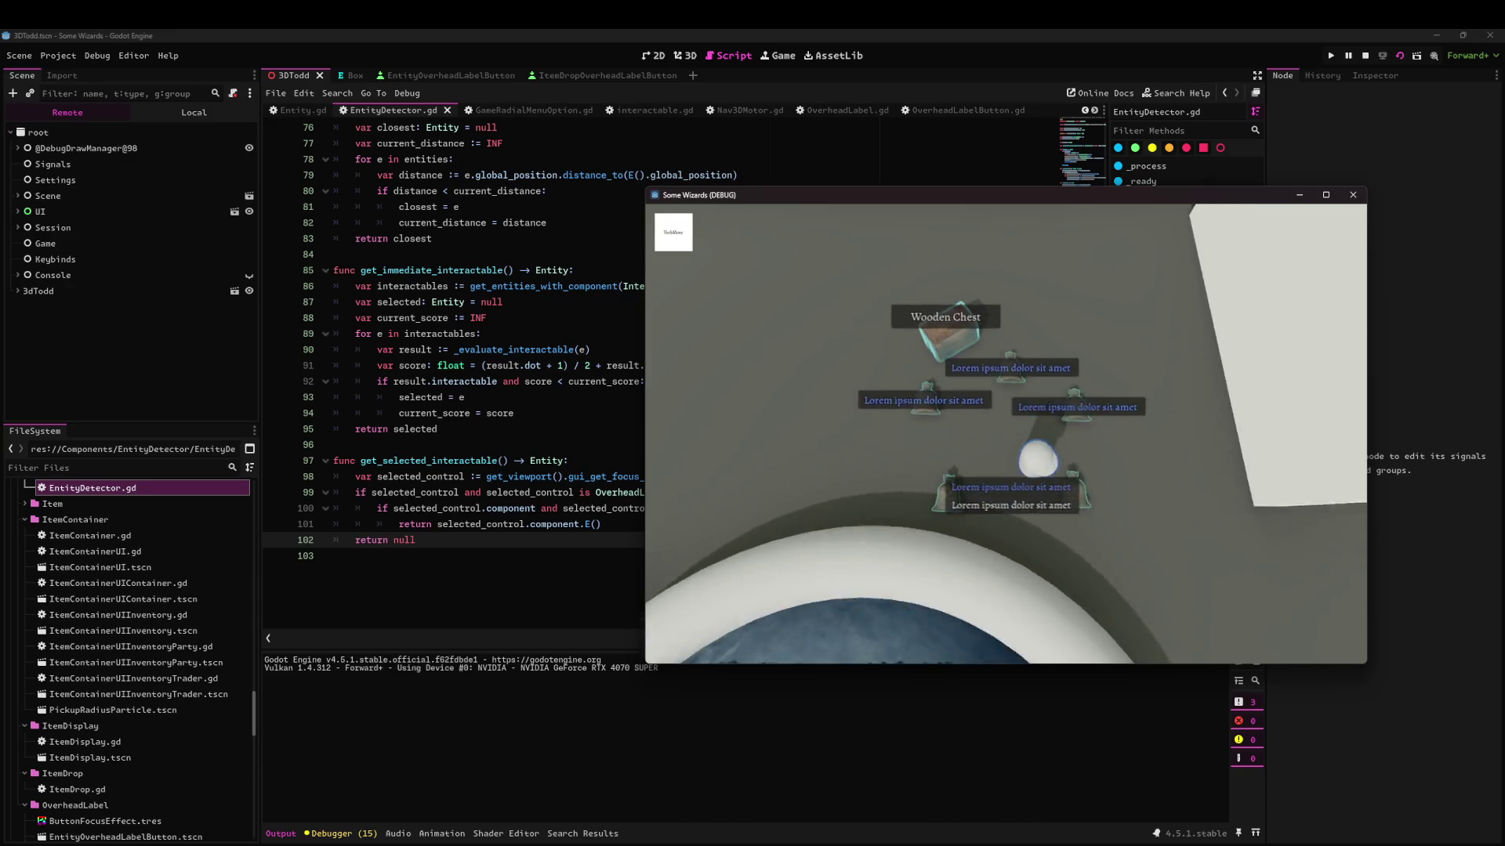
Approach and back away from the Wooden Chest repeatedly to check its labels appear.
{"action": "key", "text": "w"}
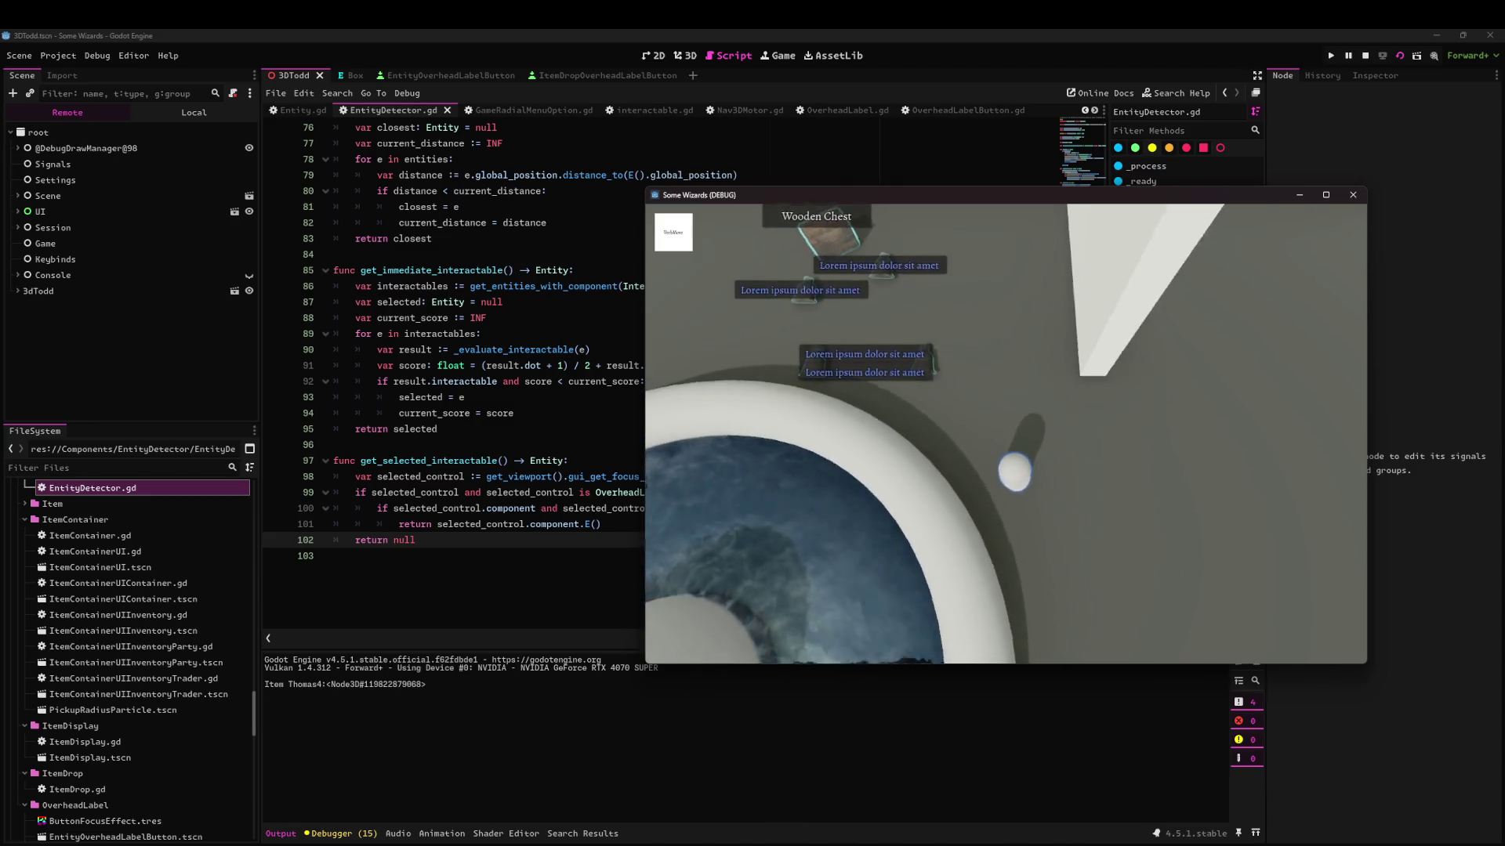
{"action": "key", "text": "w"}
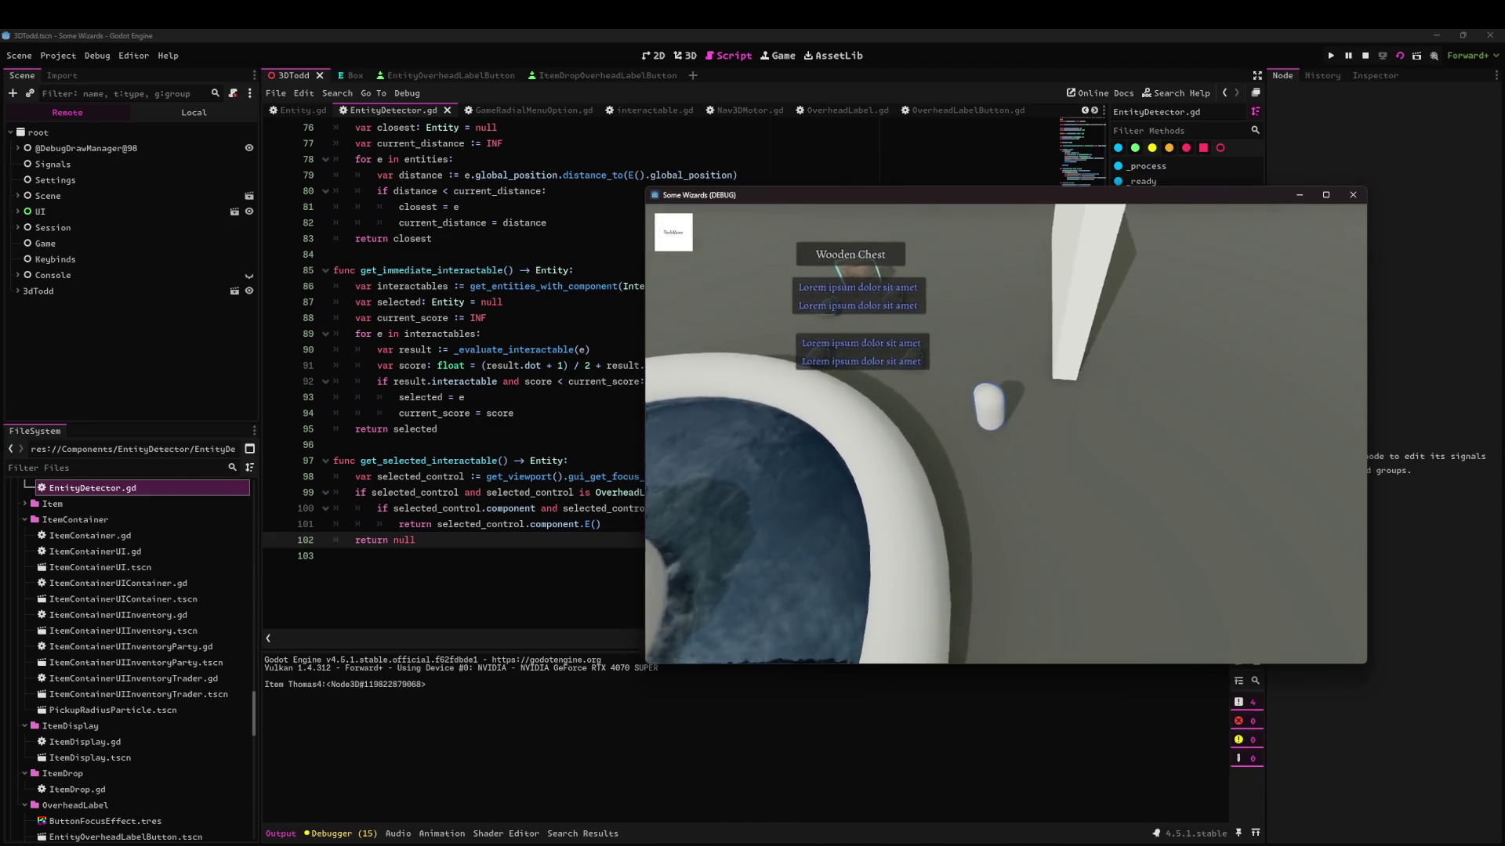
{"action": "key", "text": "s"}
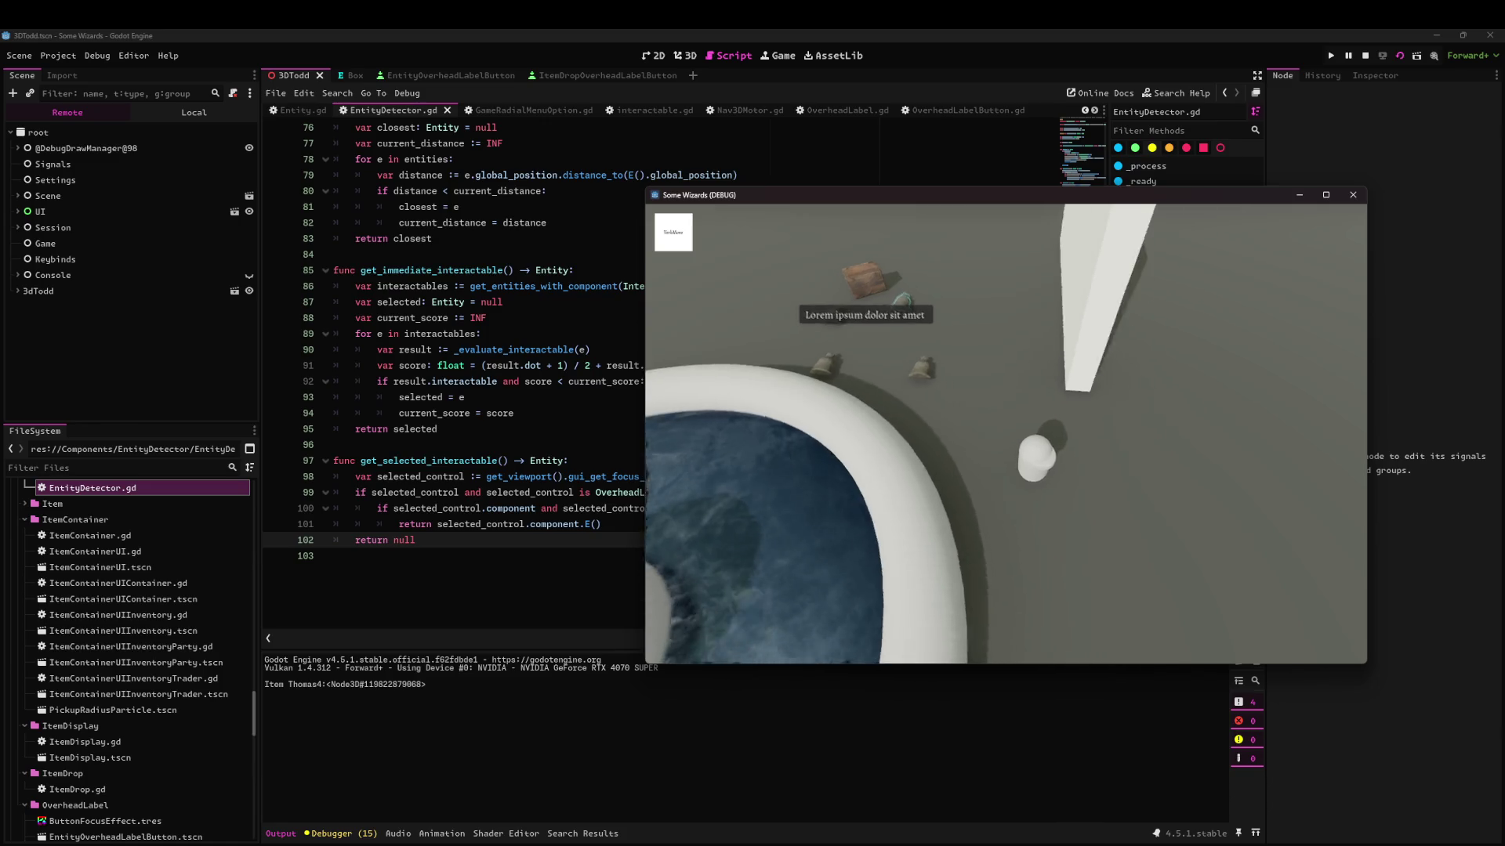
{"action": "key", "text": "w"}
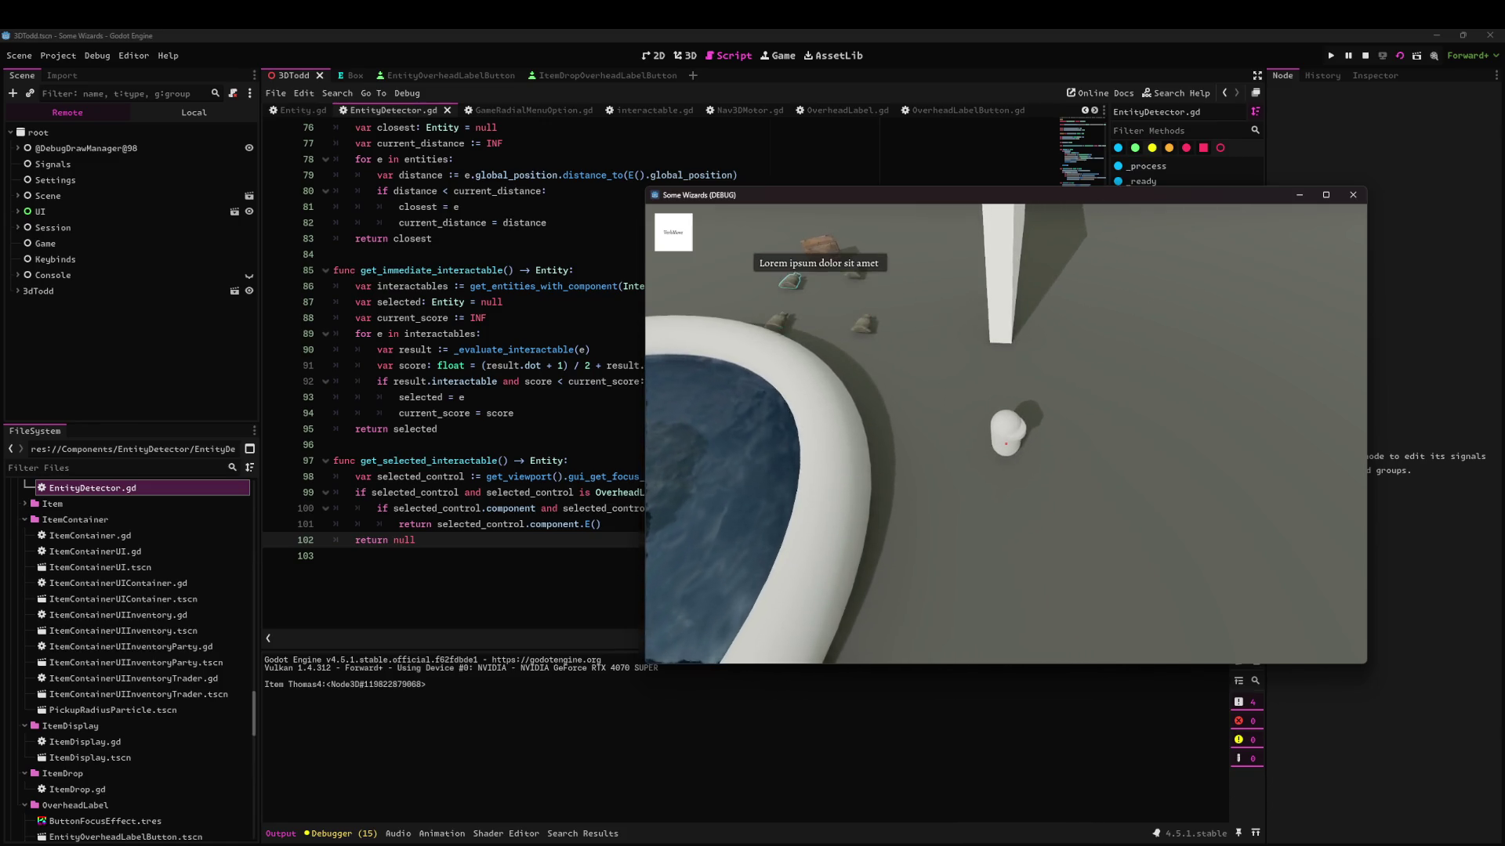
{"action": "key", "text": "w"}
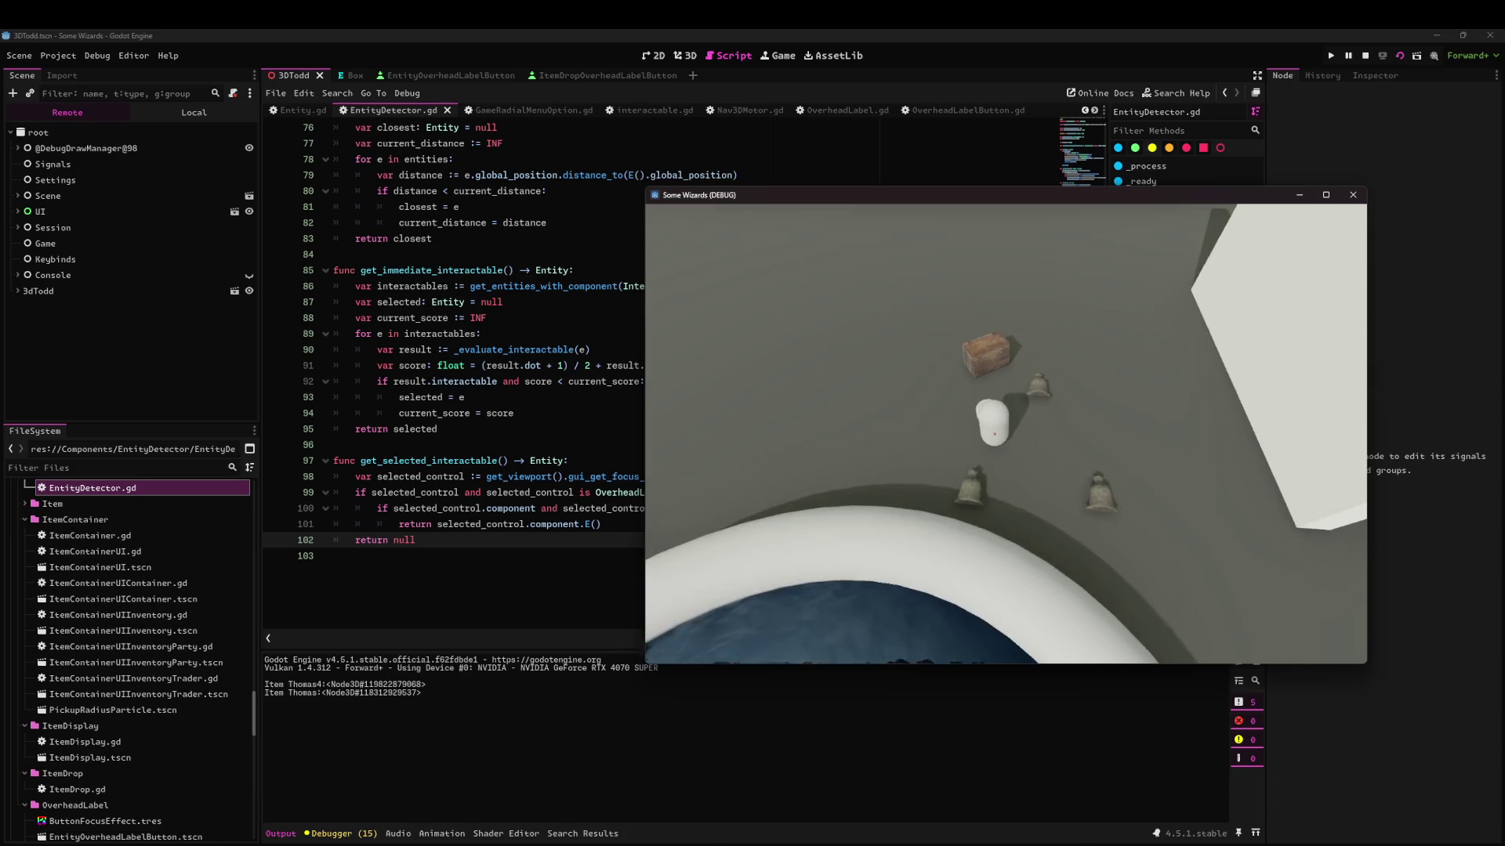
{"action": "key", "text": "s"}
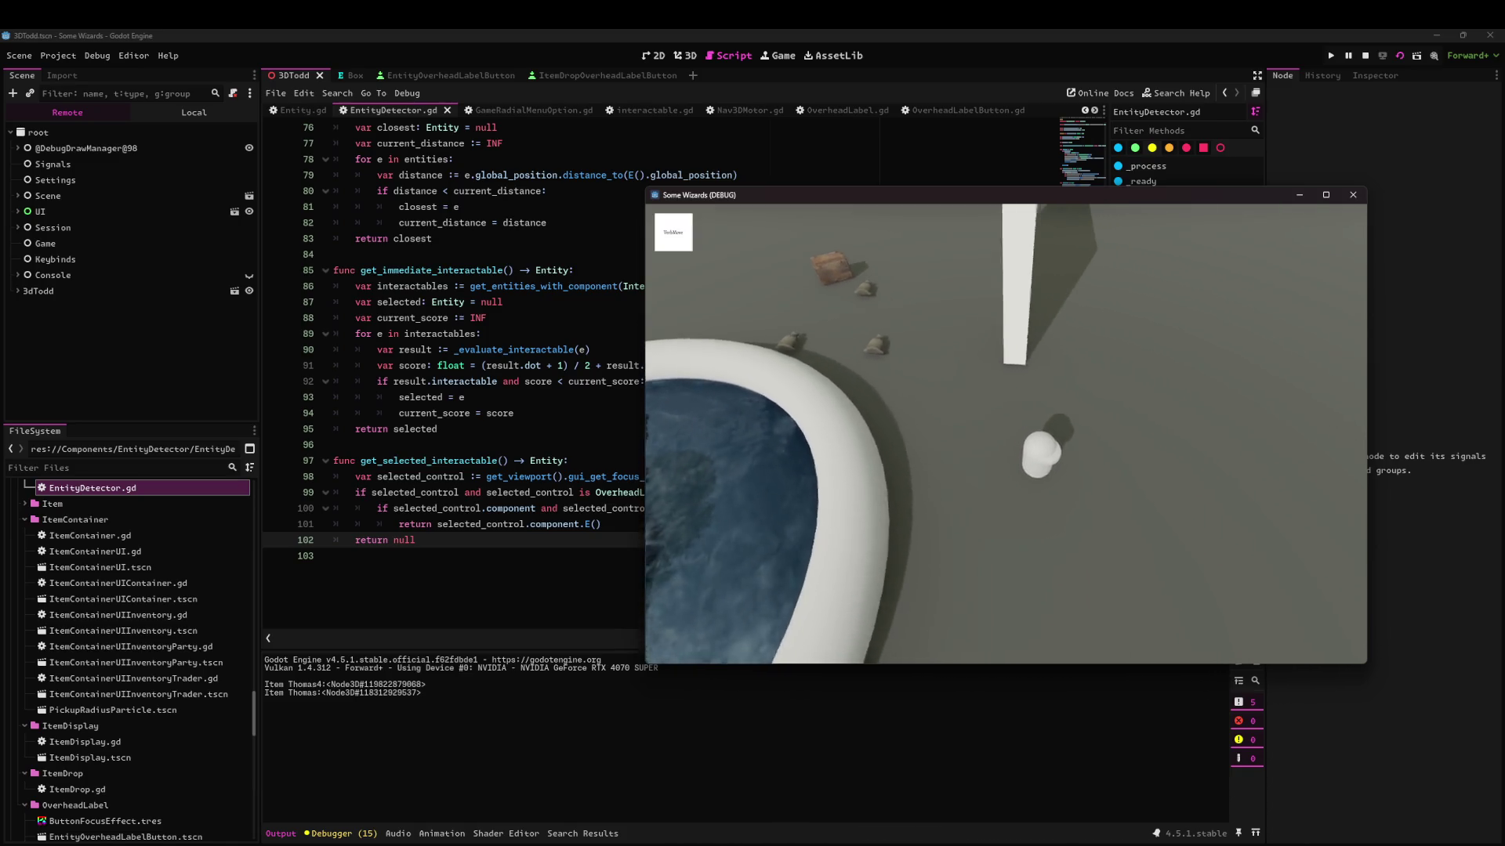
{"action": "key", "text": "w"}
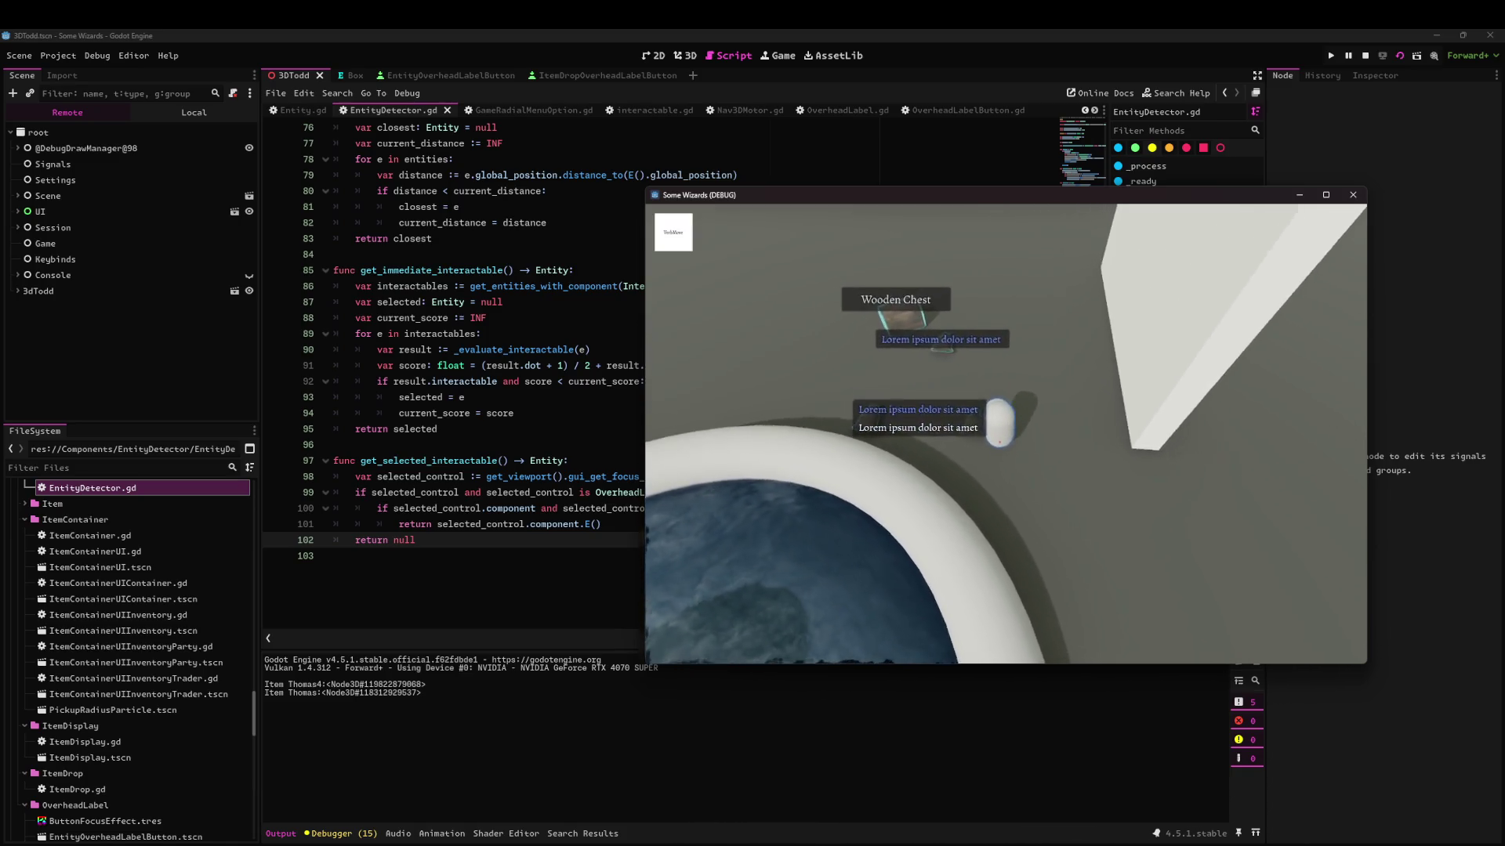
{"action": "key", "text": "s"}
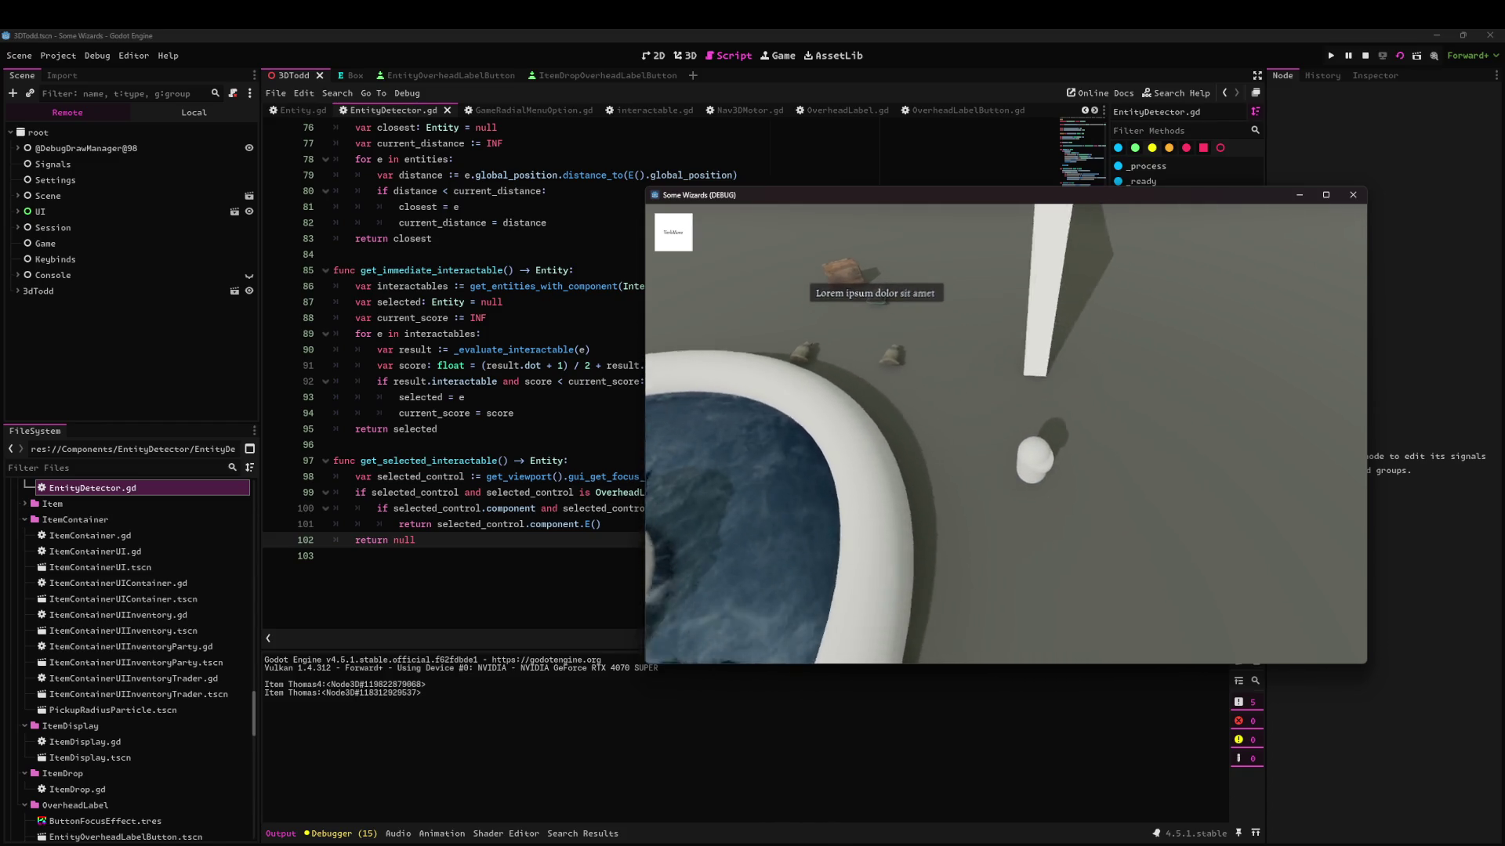
Open the toy train's radial menu, showing Pick Up, Use, Equip, Split and Inspect.
{"action": "key", "text": "w"}
{"action": "key", "text": "e"}
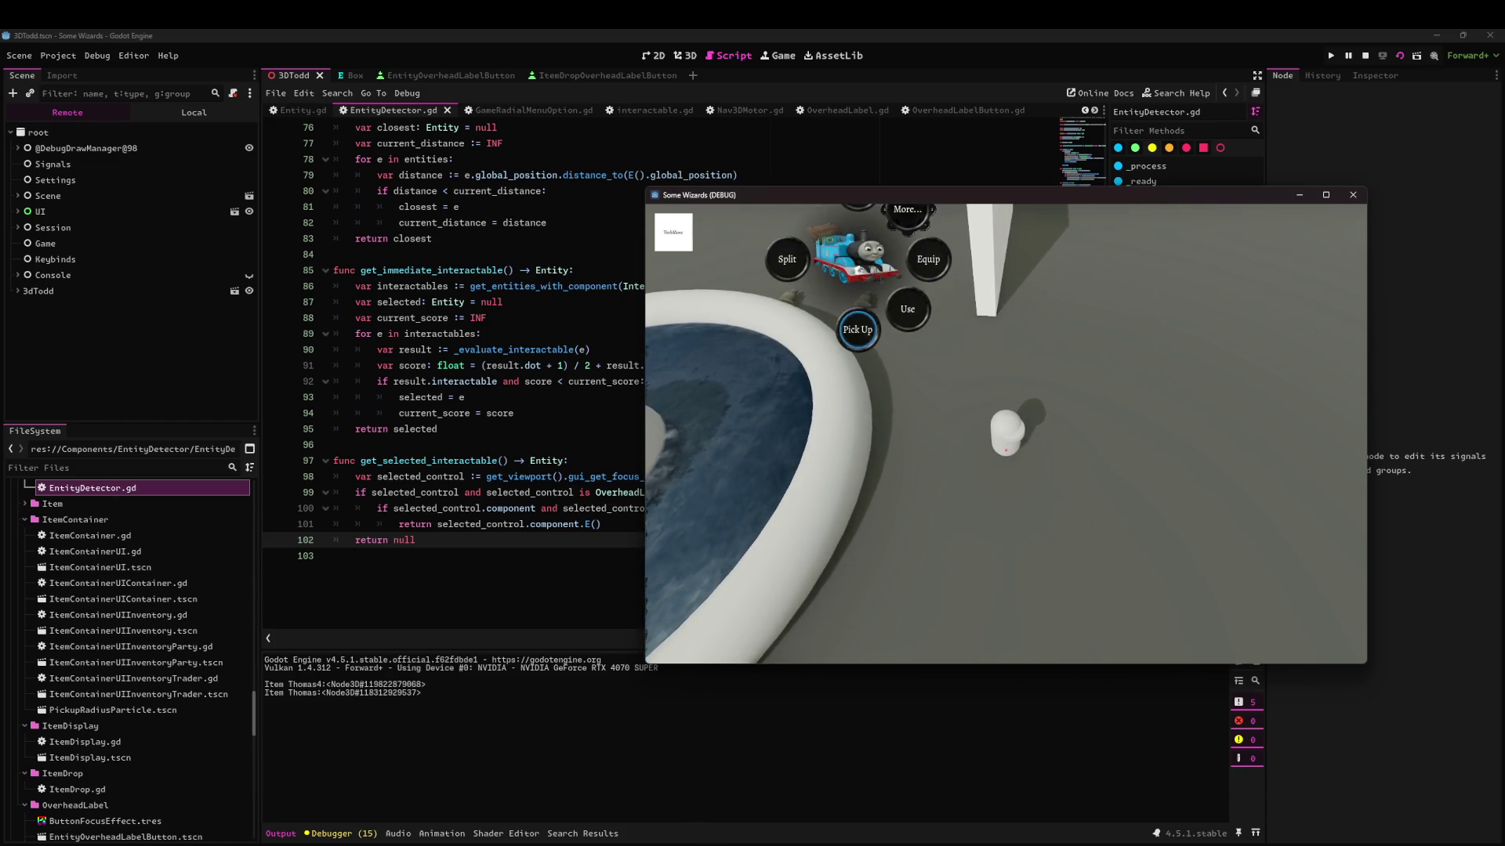
{"action": "key", "text": "e"}
{"action": "key", "text": "e"}
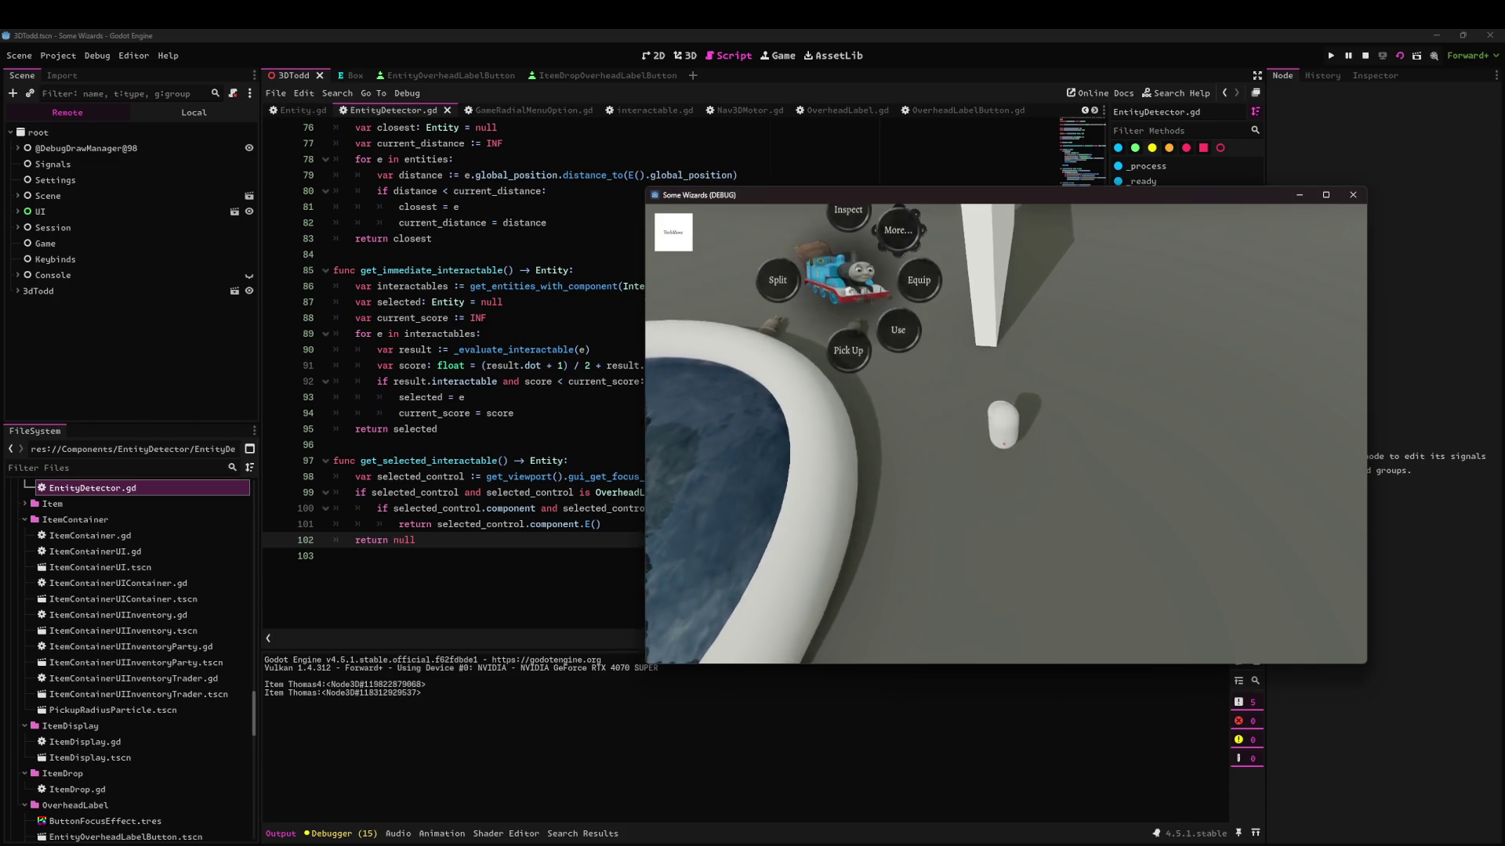
{"action": "key", "text": "s"}
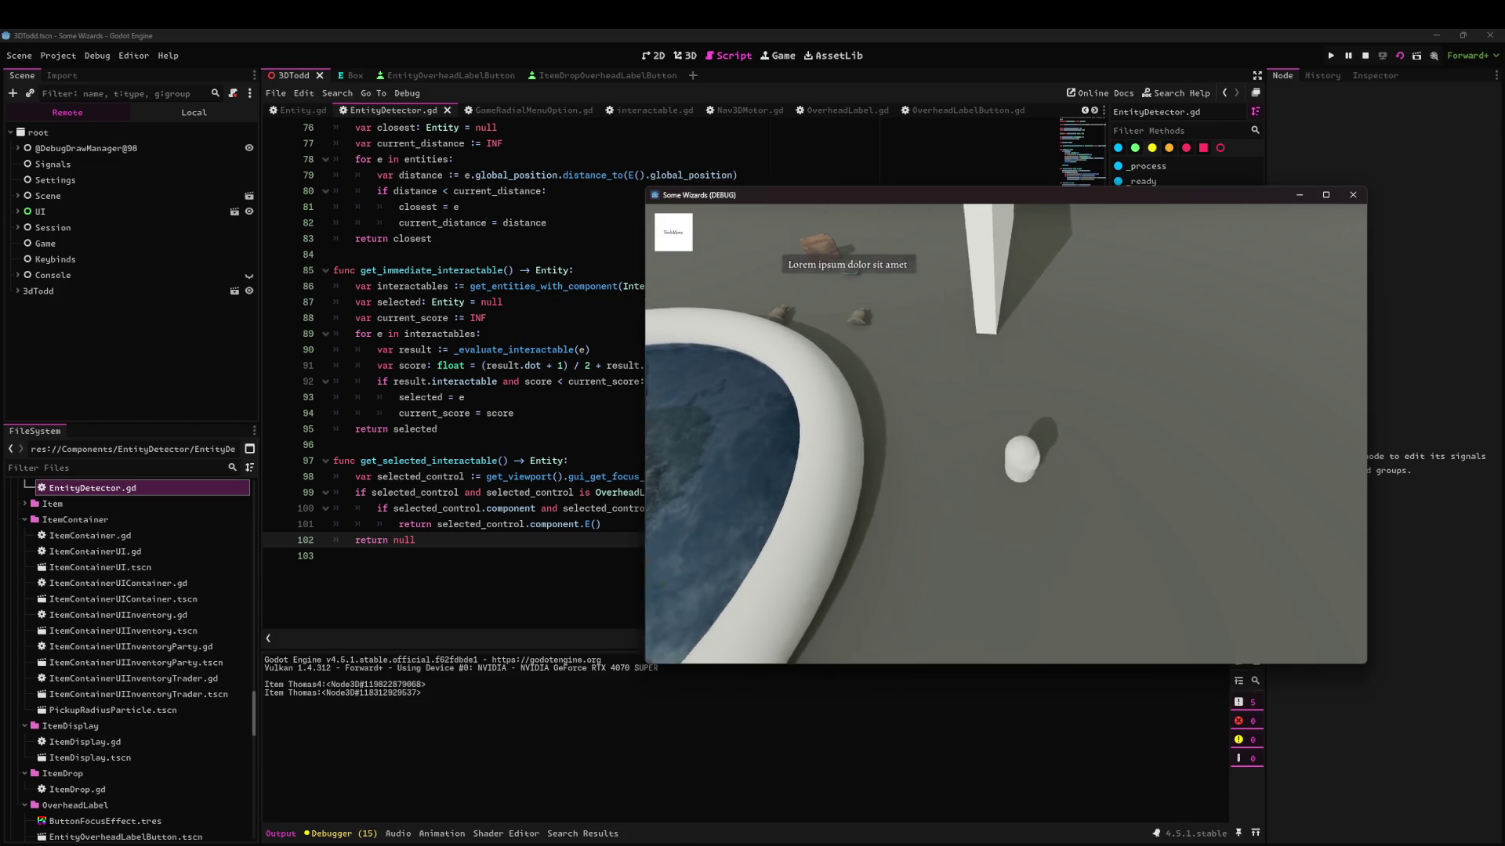
{"action": "key", "text": "e"}
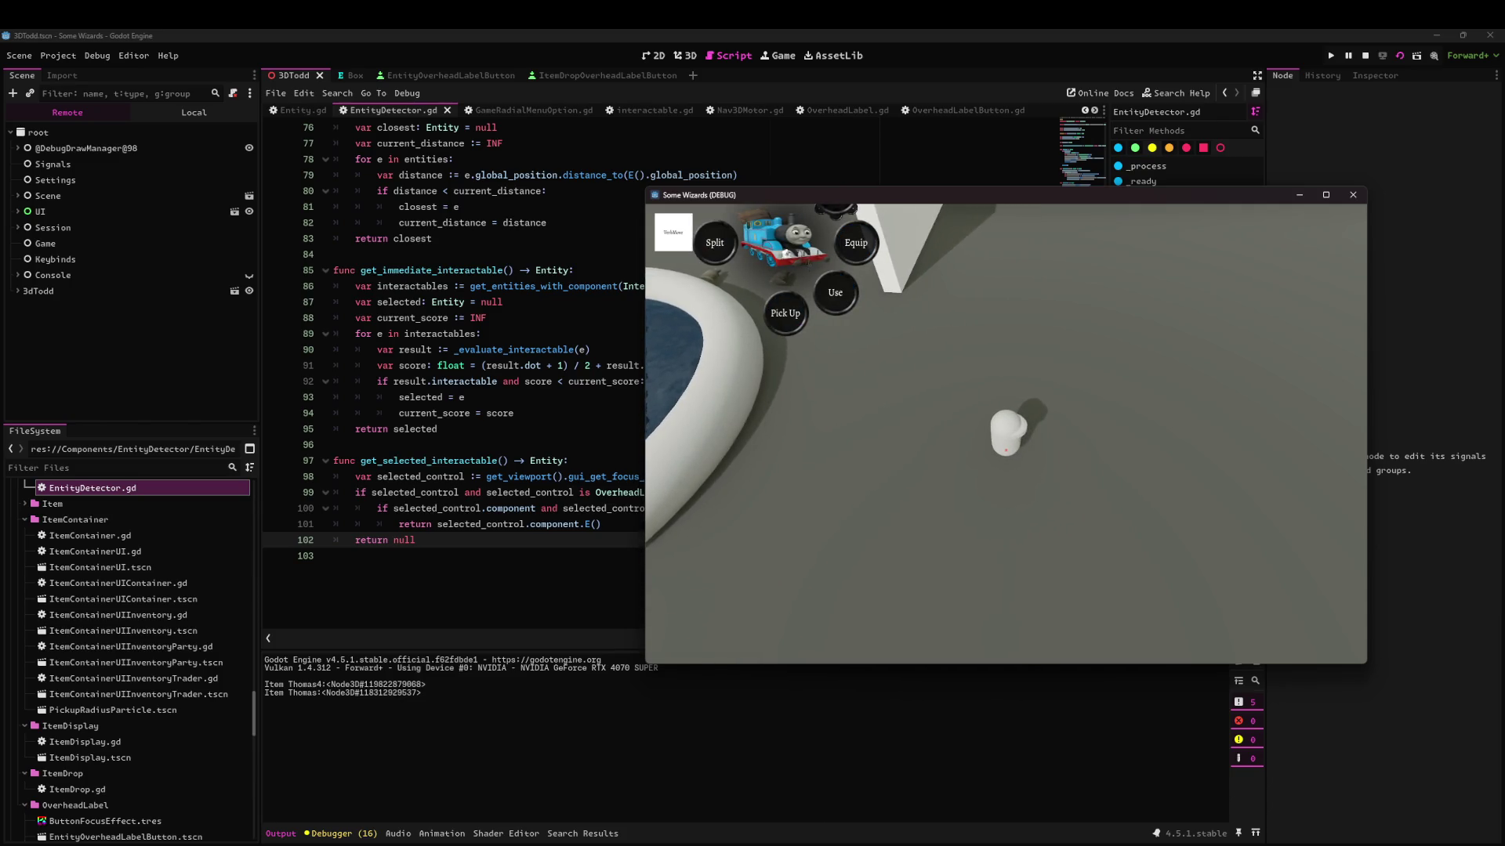
{"action": "key", "text": "alt+Tab"}
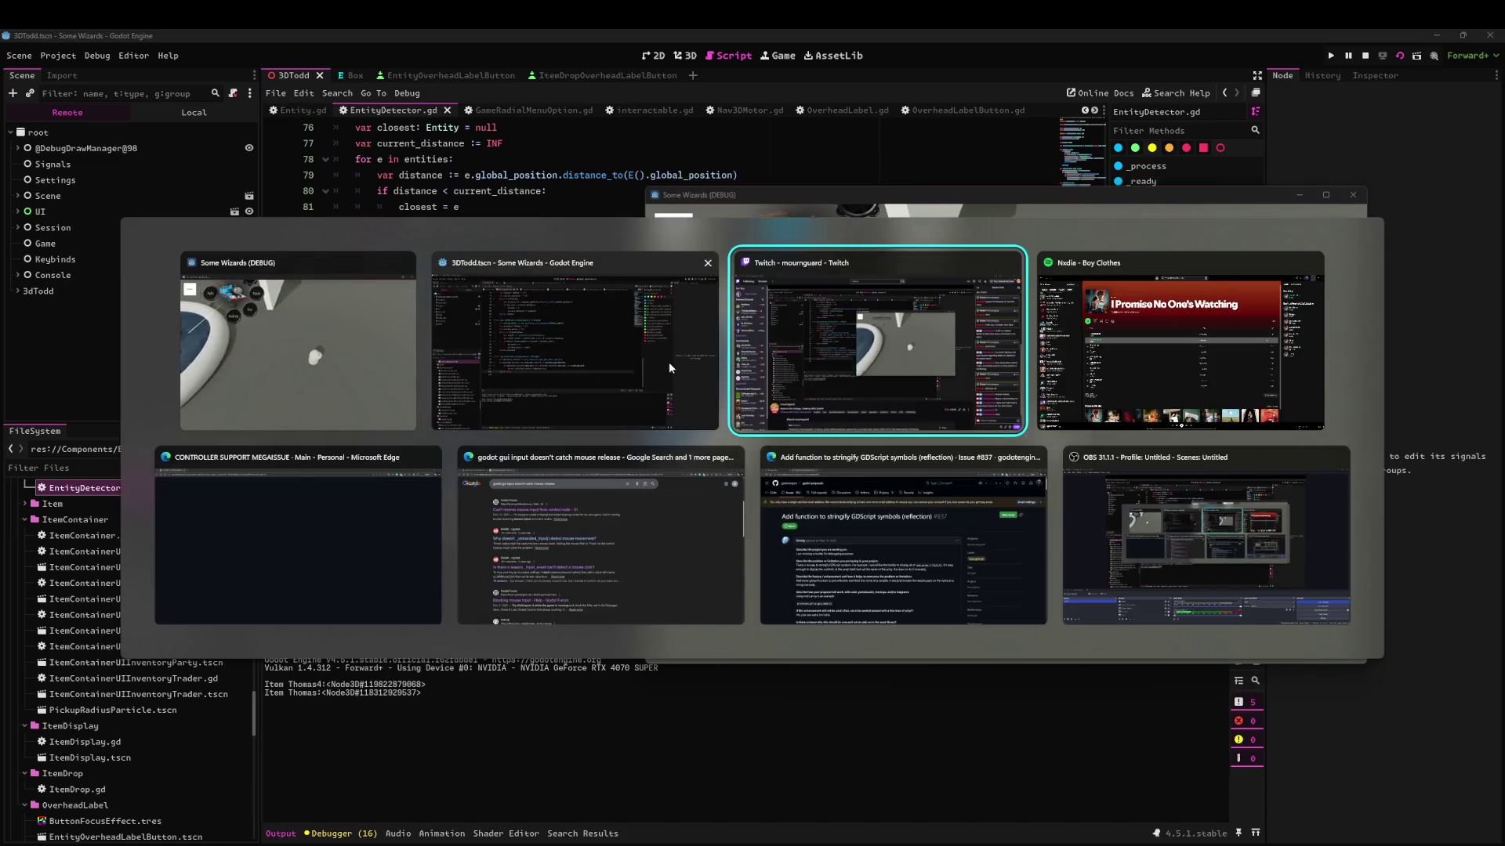
Switch to the browser and close the megaissue panel to reveal the Main project board.
{"action": "key", "text": "alt+Tab"}
{"action": "key", "text": "Tab"}
{"action": "key", "text": "Tab"}
{"action": "key", "text": "Tab"}
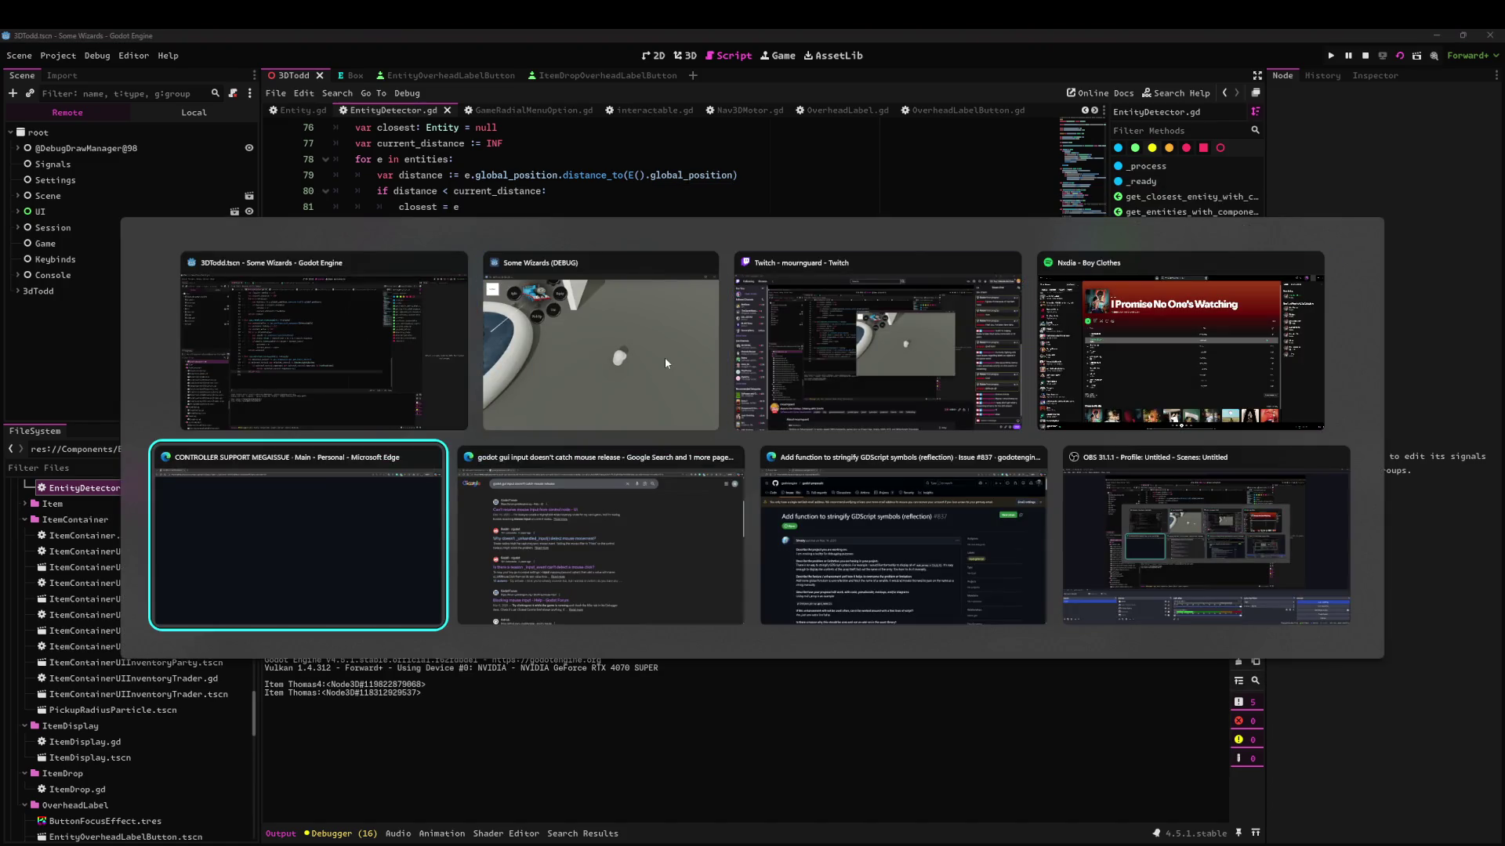
{"action": "scroll", "coordinate": [567, 337], "scroll_direction": "up", "scroll_amount": 2}
{"action": "scroll", "coordinate": [549, 369], "scroll_direction": "down", "scroll_amount": 3}
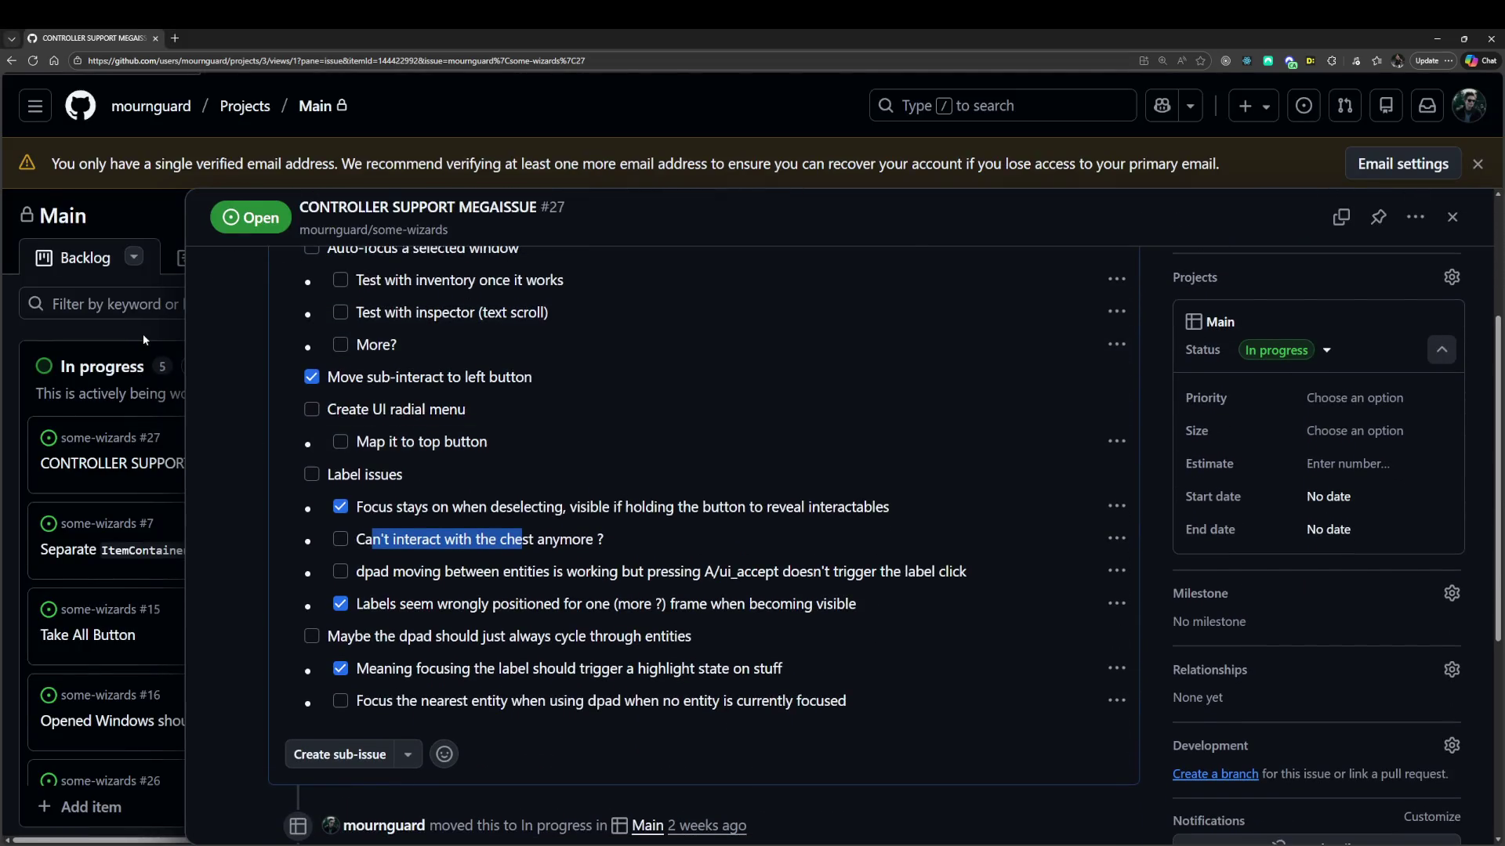
{"action": "left_click", "coordinate": [142, 334]}
Open the Radial Menu Updates issue #18 from the Backlog column.
{"action": "scroll", "coordinate": [196, 666], "scroll_direction": "down", "scroll_amount": 1}
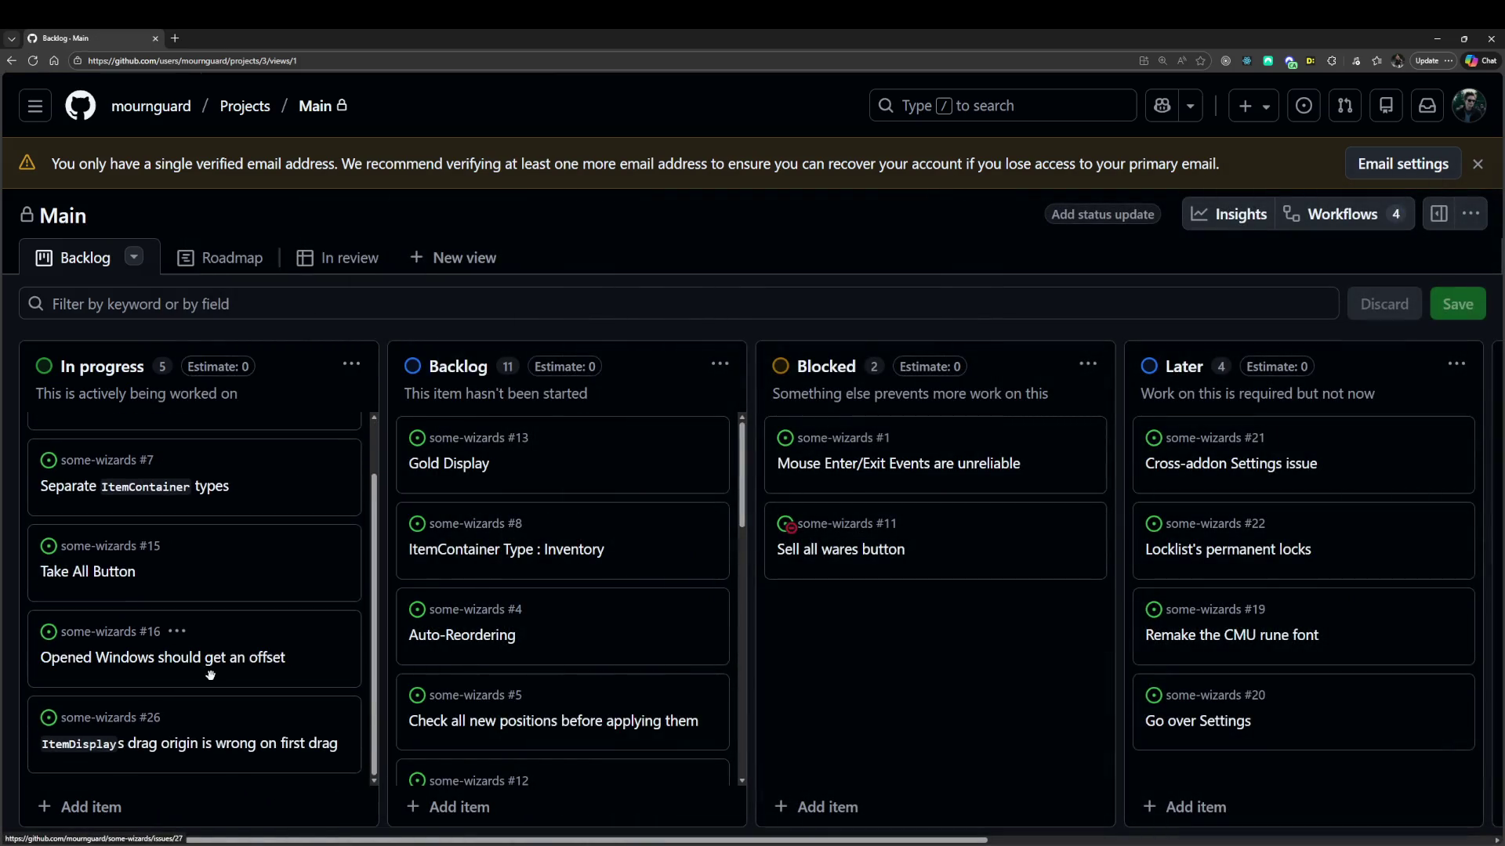
{"action": "left_click", "coordinate": [102, 657]}
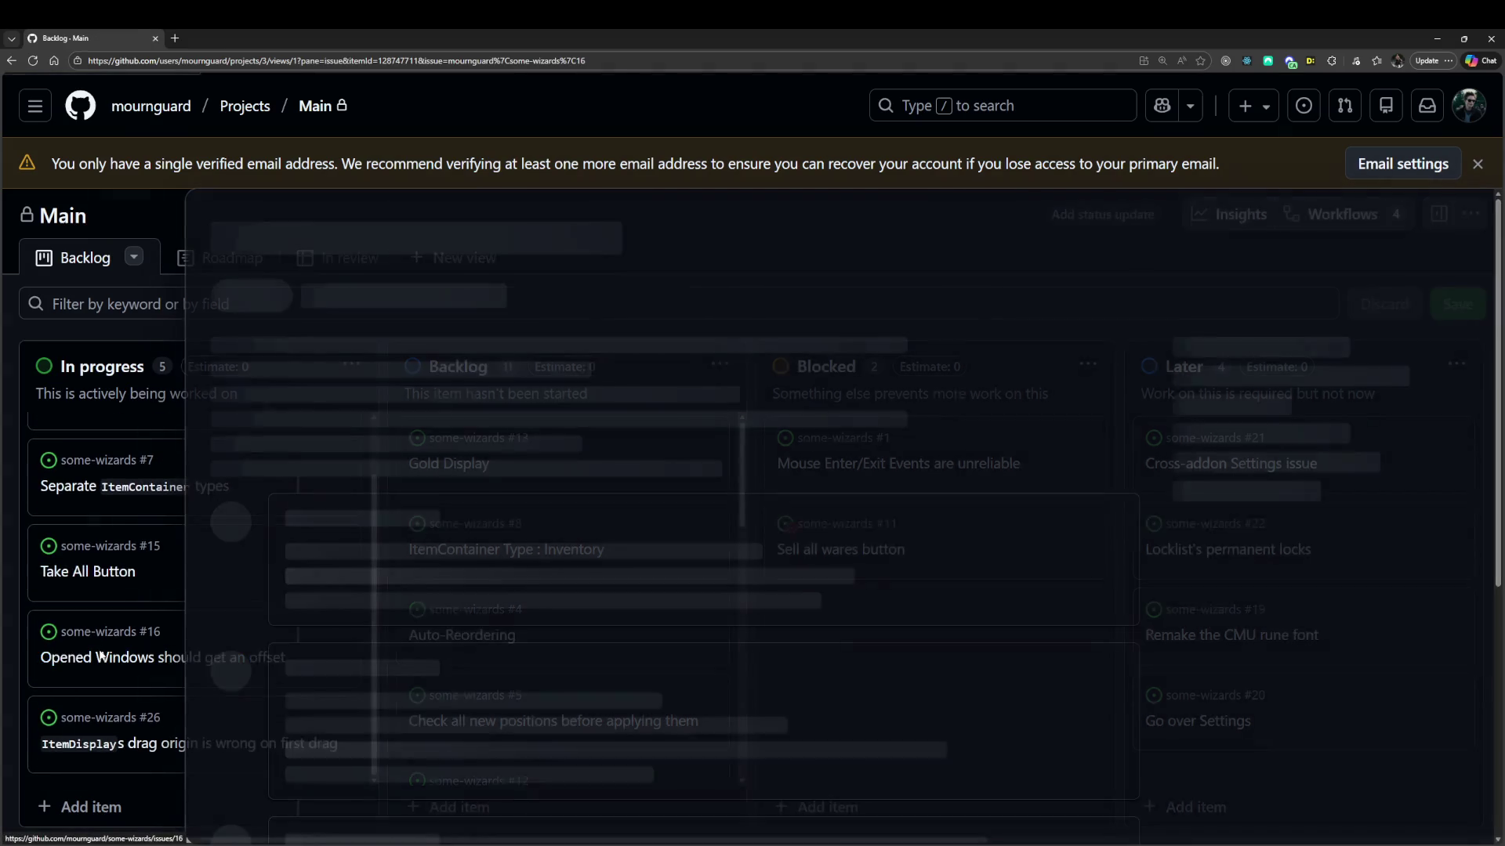
{"action": "left_click", "coordinate": [129, 528]}
{"action": "scroll", "coordinate": [149, 725], "scroll_direction": "up", "scroll_amount": 1}
{"action": "scroll", "coordinate": [548, 555], "scroll_direction": "down", "scroll_amount": 2}
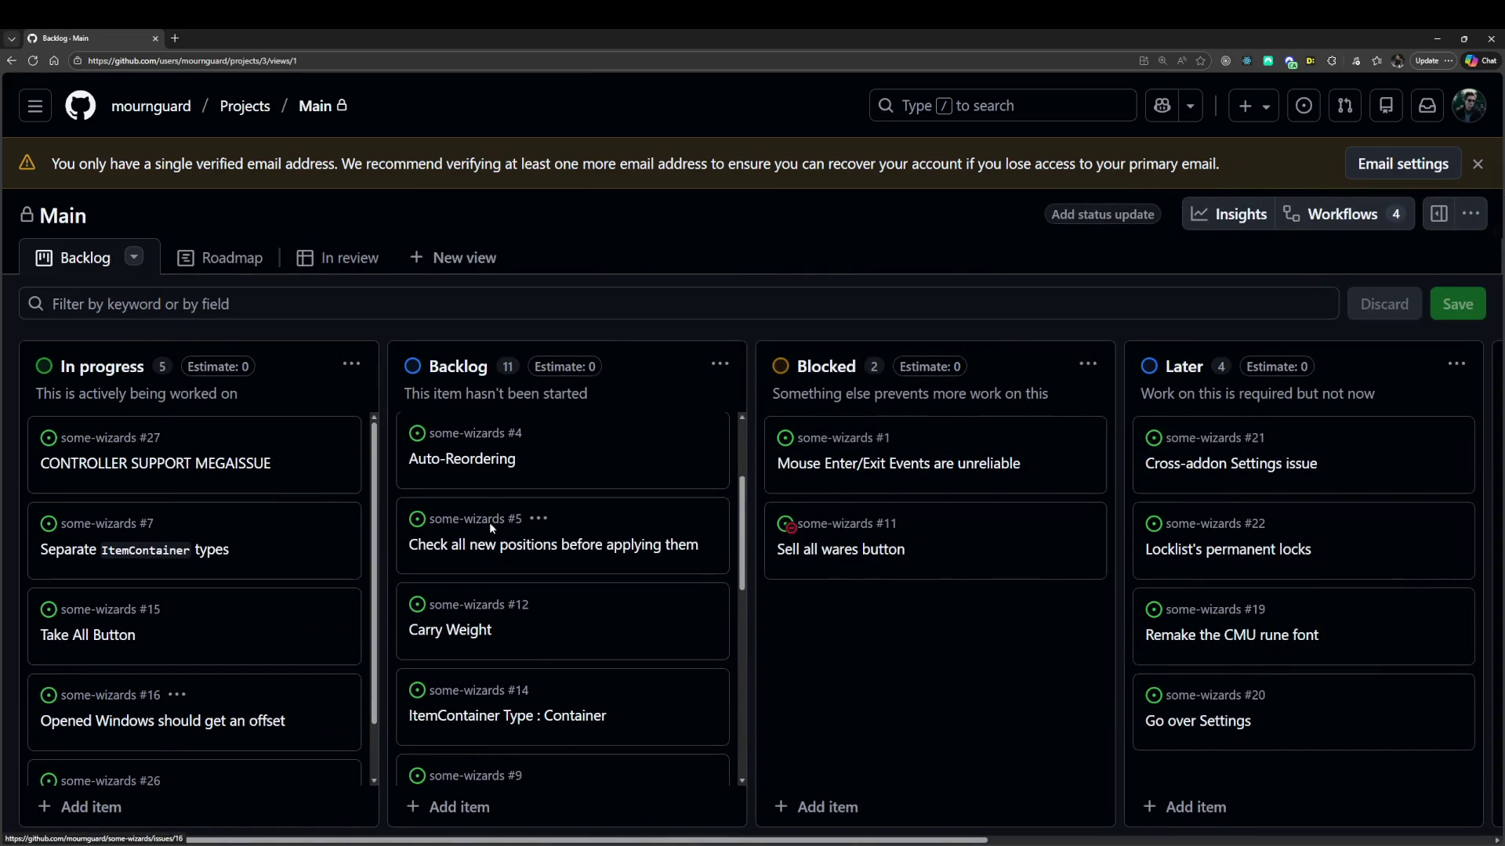
{"action": "scroll", "coordinate": [501, 552], "scroll_direction": "down", "scroll_amount": 3}
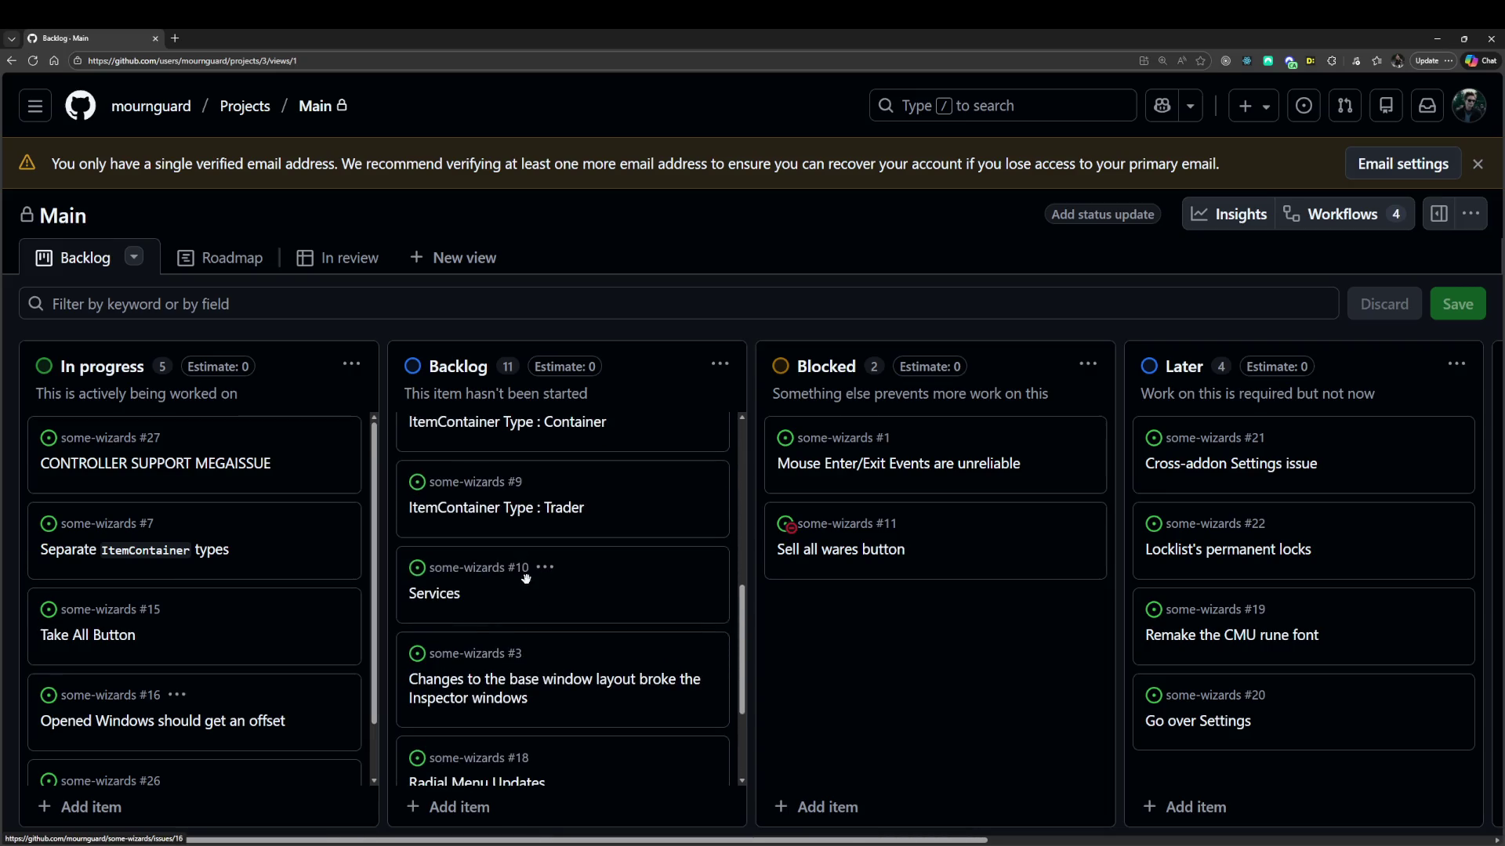
{"action": "scroll", "coordinate": [535, 590], "scroll_direction": "down", "scroll_amount": 2}
{"action": "left_click", "coordinate": [507, 644]}
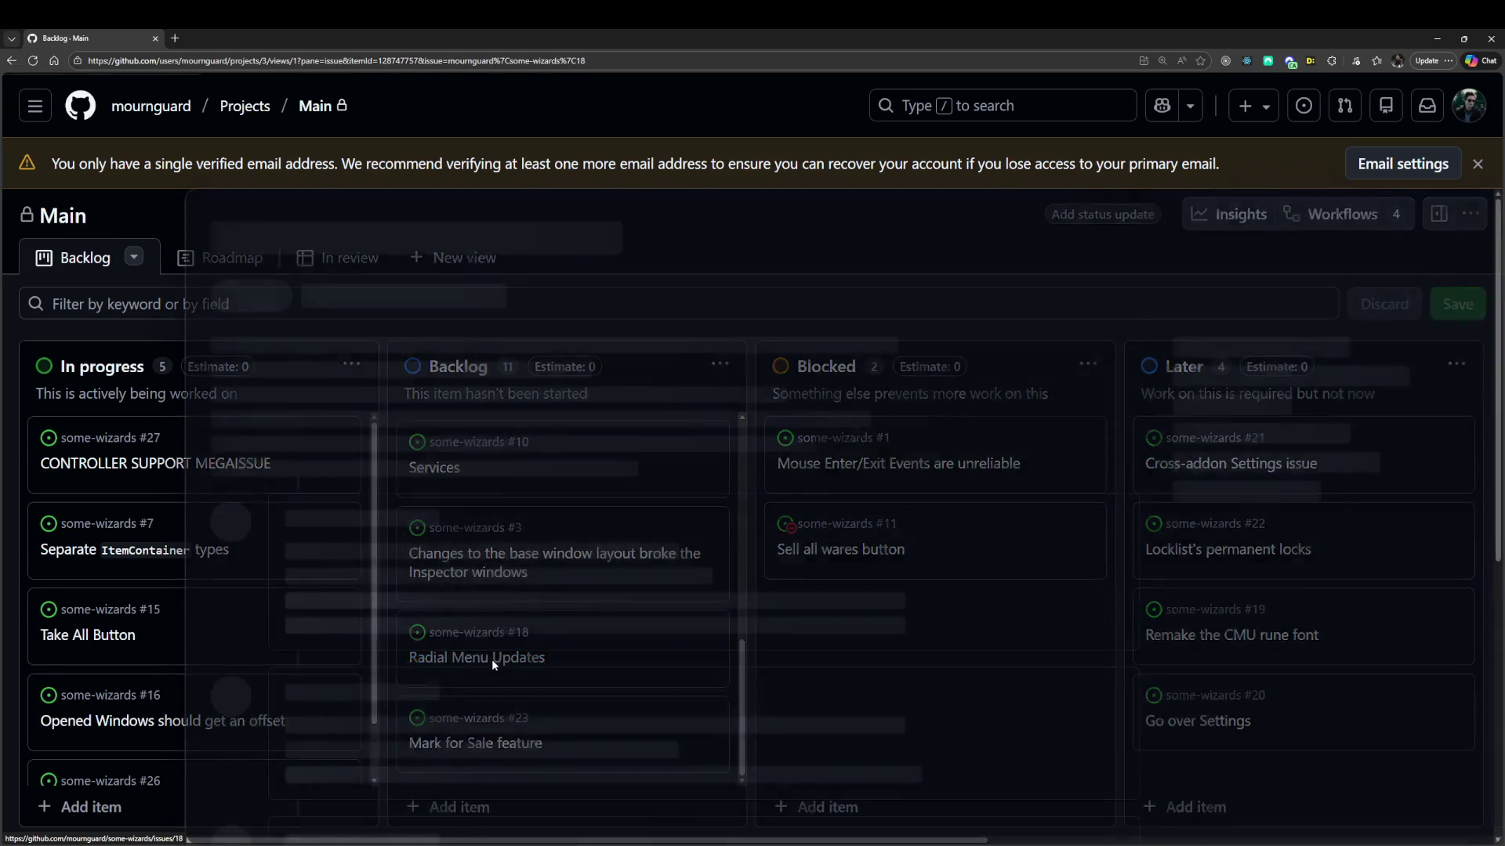
Read through the three bullets of the Radial Menu Updates description.
{"action": "left_click_drag", "start_coordinate": [337, 449], "coordinate": [527, 452]}
{"action": "left_click", "coordinate": [525, 453]}
{"action": "left_click_drag", "start_coordinate": [327, 476], "coordinate": [557, 480]}
{"action": "left_click", "coordinate": [557, 479]}
{"action": "left_click_drag", "start_coordinate": [321, 476], "coordinate": [561, 478]}
{"action": "left_click", "coordinate": [548, 443]}
{"action": "left_click_drag", "start_coordinate": [343, 500], "coordinate": [492, 502]}
{"action": "left_click", "coordinate": [492, 504]}
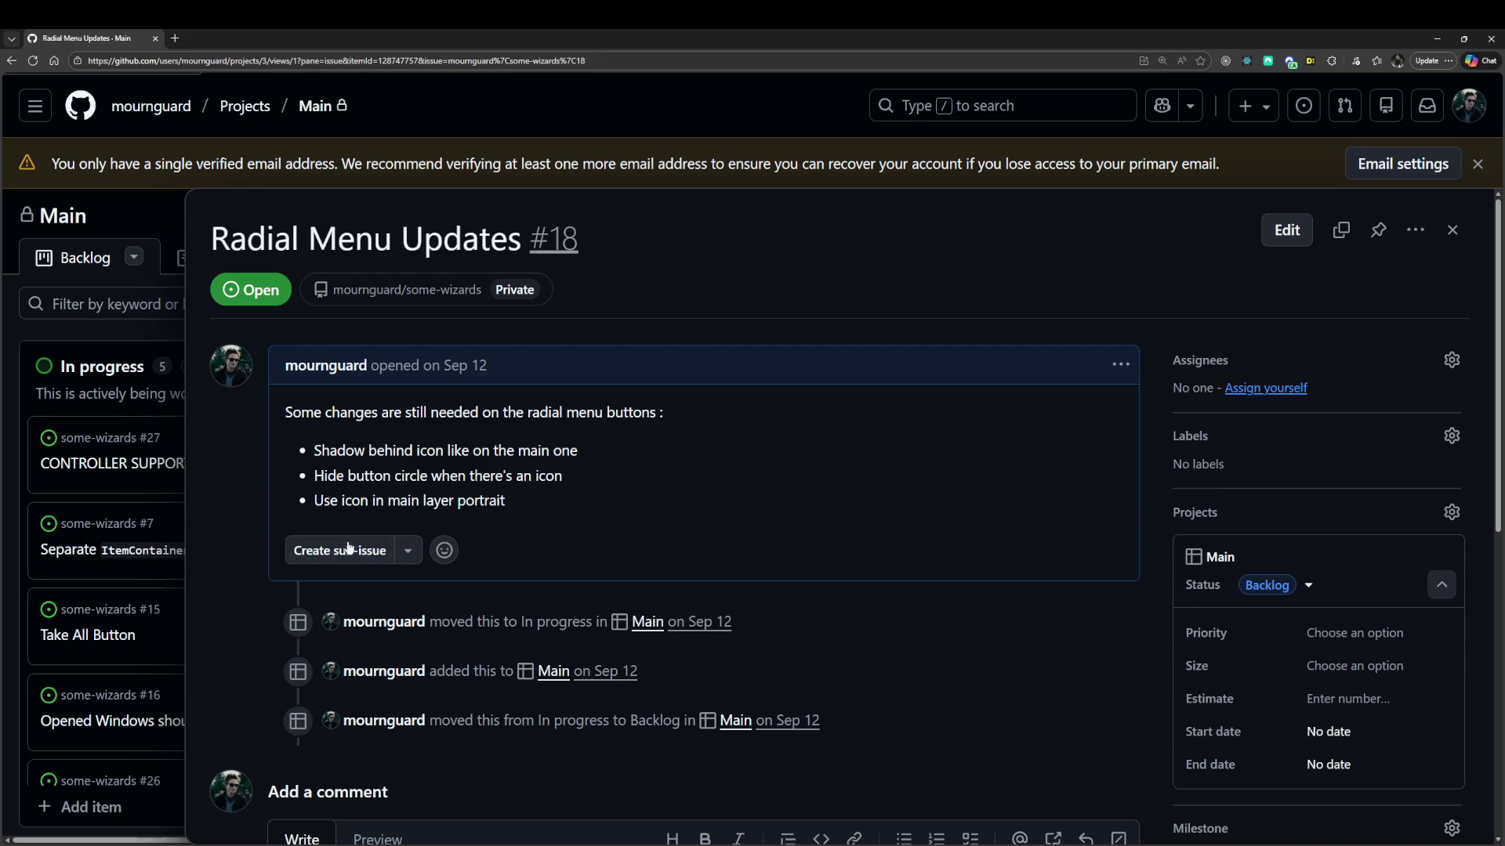
Edit the description, turning bullets into '[ ]' task items and deleting the Hide button circle bullet.
{"action": "left_click", "coordinate": [1121, 364]}
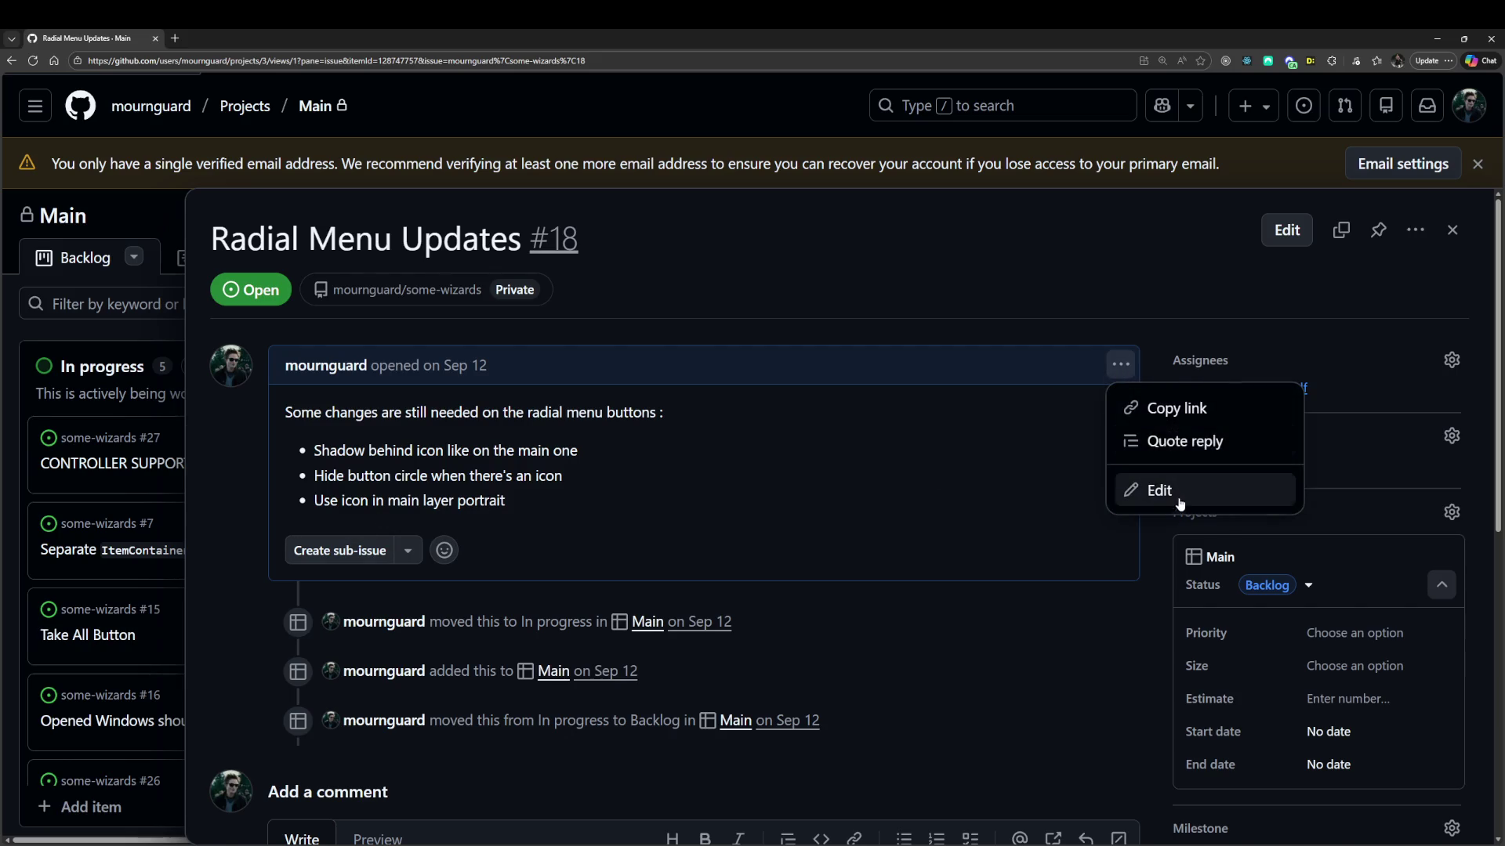
{"action": "left_click", "coordinate": [1180, 505]}
{"action": "mouse_move", "coordinate": [296, 478]}
{"action": "left_mouse_down"}
{"action": "mouse_move", "coordinate": [568, 502]}
{"action": "mouse_move", "coordinate": [540, 527]}
{"action": "mouse_move", "coordinate": [594, 506]}
{"action": "mouse_move", "coordinate": [384, 501]}
{"action": "mouse_move", "coordinate": [437, 500]}
{"action": "left_mouse_up"}
{"action": "type", "text": "s"}
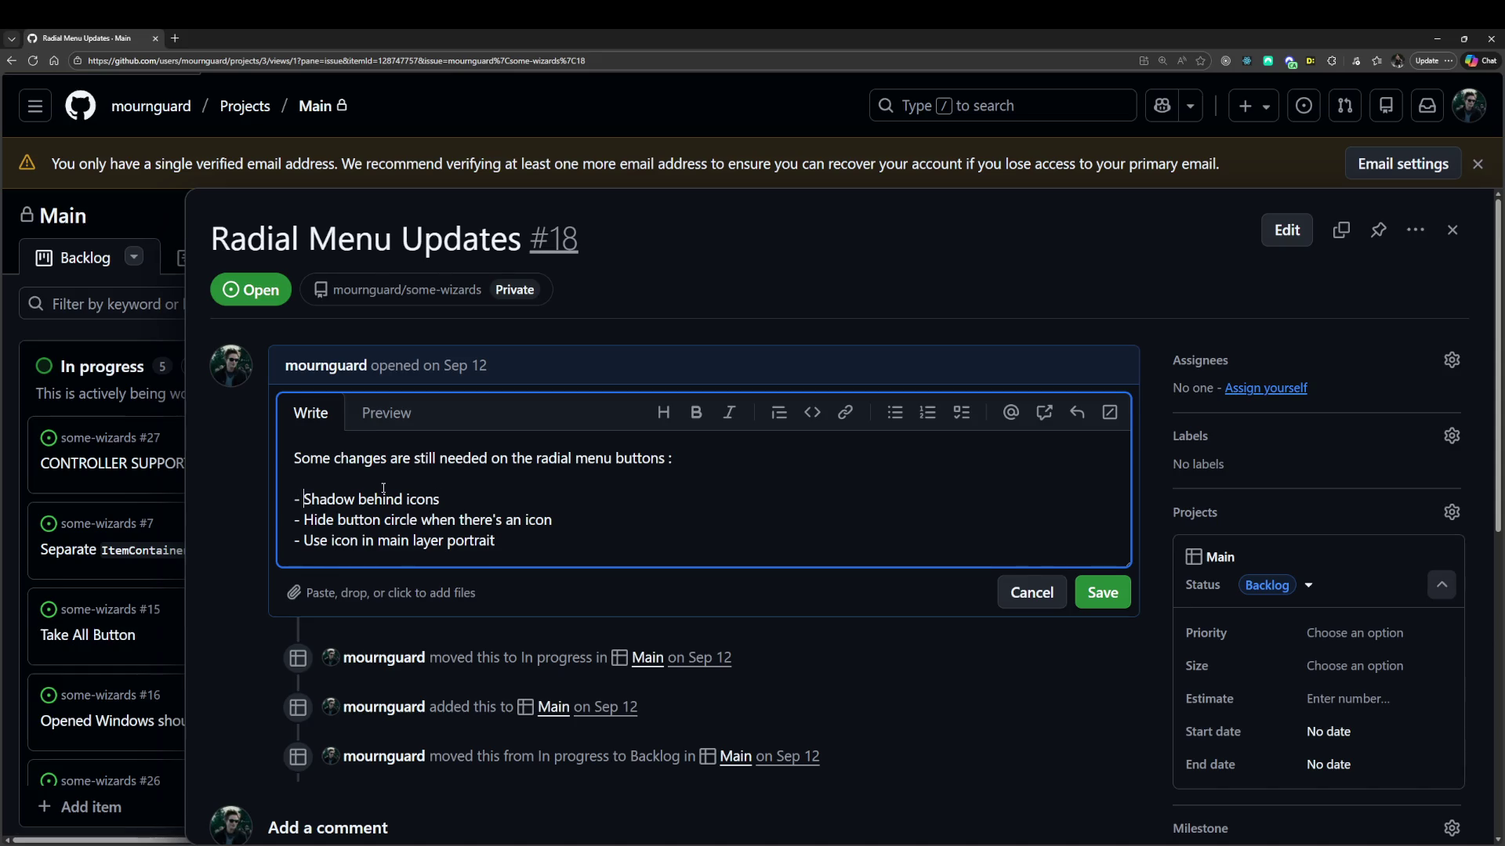
{"action": "type", "text": "[ ]"}
{"action": "key", "text": "Down"}
{"action": "type", "text": "[ ]"}
{"action": "key", "text": "ctrl+shift+Left"}
{"action": "key", "text": "ctrl+Left"}
{"action": "key", "text": "ctrl+Left"}
{"action": "key", "text": "Home"}
{"action": "key", "text": "shift+End"}
{"action": "key", "text": "BackSpace"}
{"action": "key", "text": "BackSpace"}
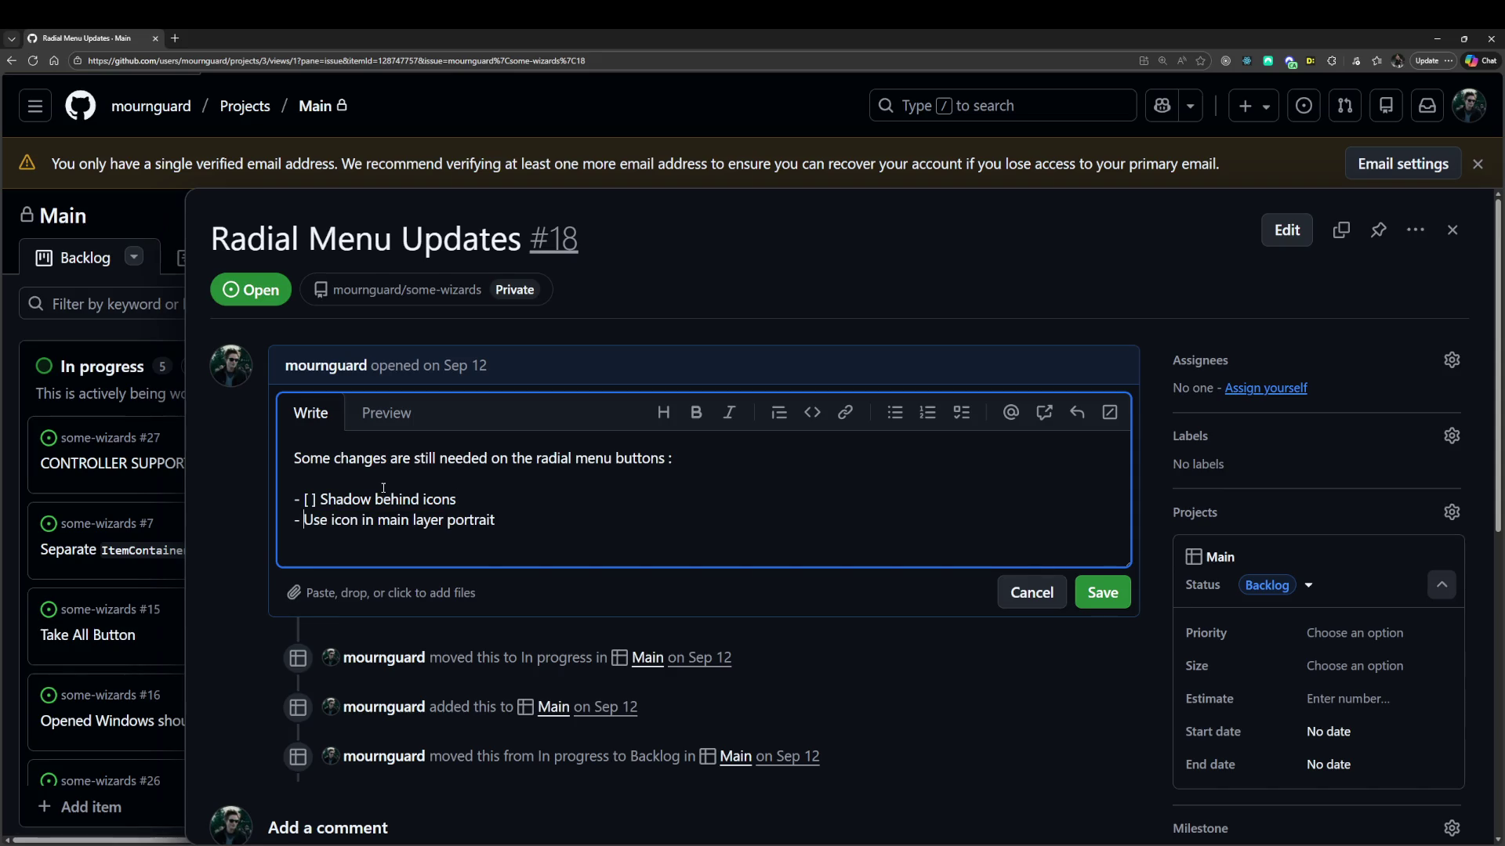
Replace the Use icon bullet with a 'Clamp window position' task and save the checklist.
{"action": "key", "text": "shift+End"}
{"action": "type", "text": "[ ] Mo"}
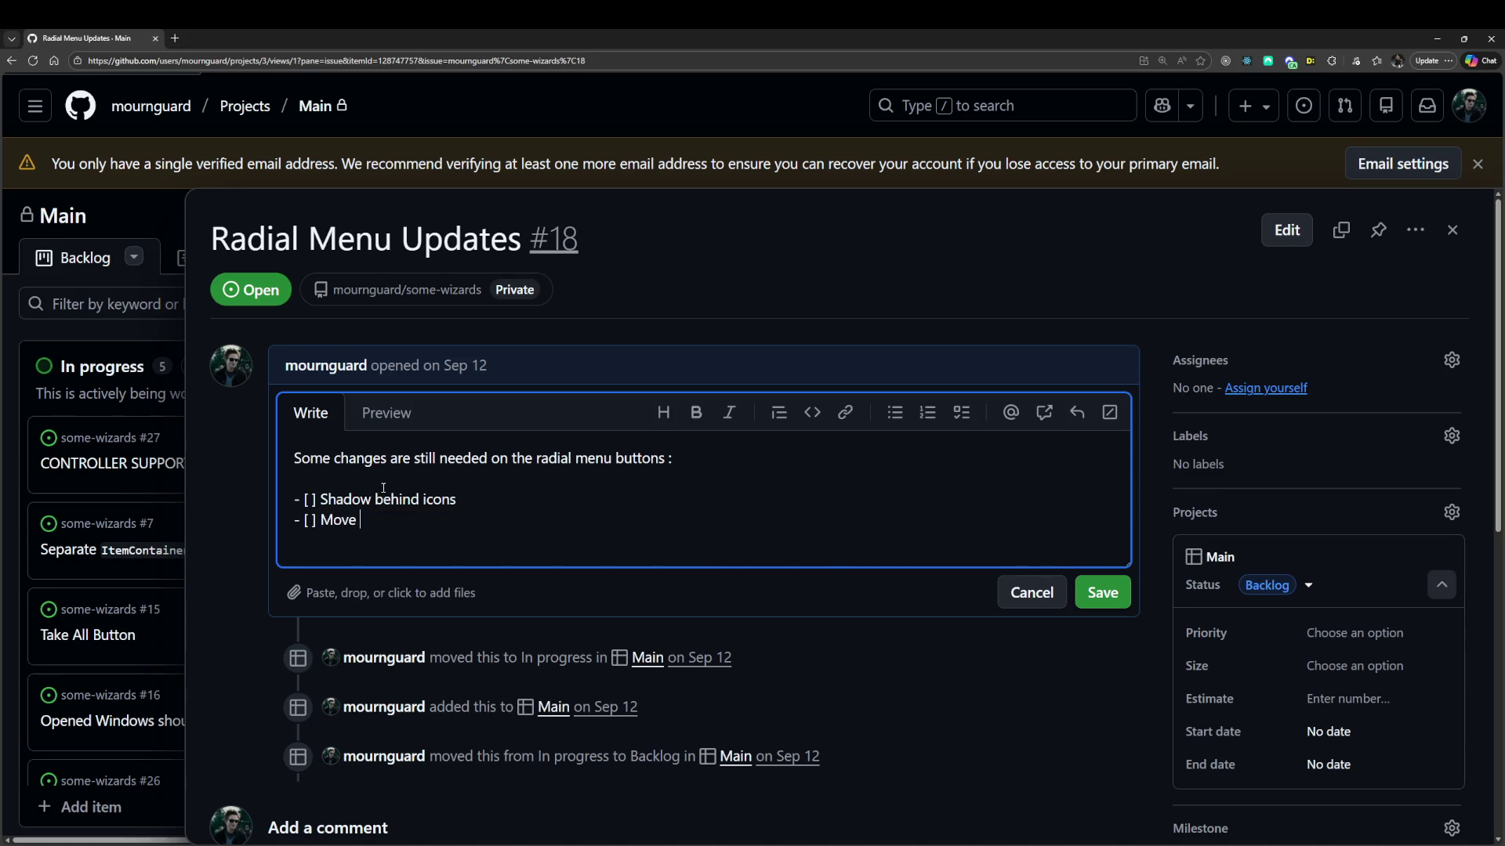
{"action": "key", "text": "BackSpace"}
{"action": "key", "text": "BackSpace"}
{"action": "key", "text": "BackSpace"}
{"action": "type", "text": "op"}
{"action": "type", "text": "enter of the radial menu"}
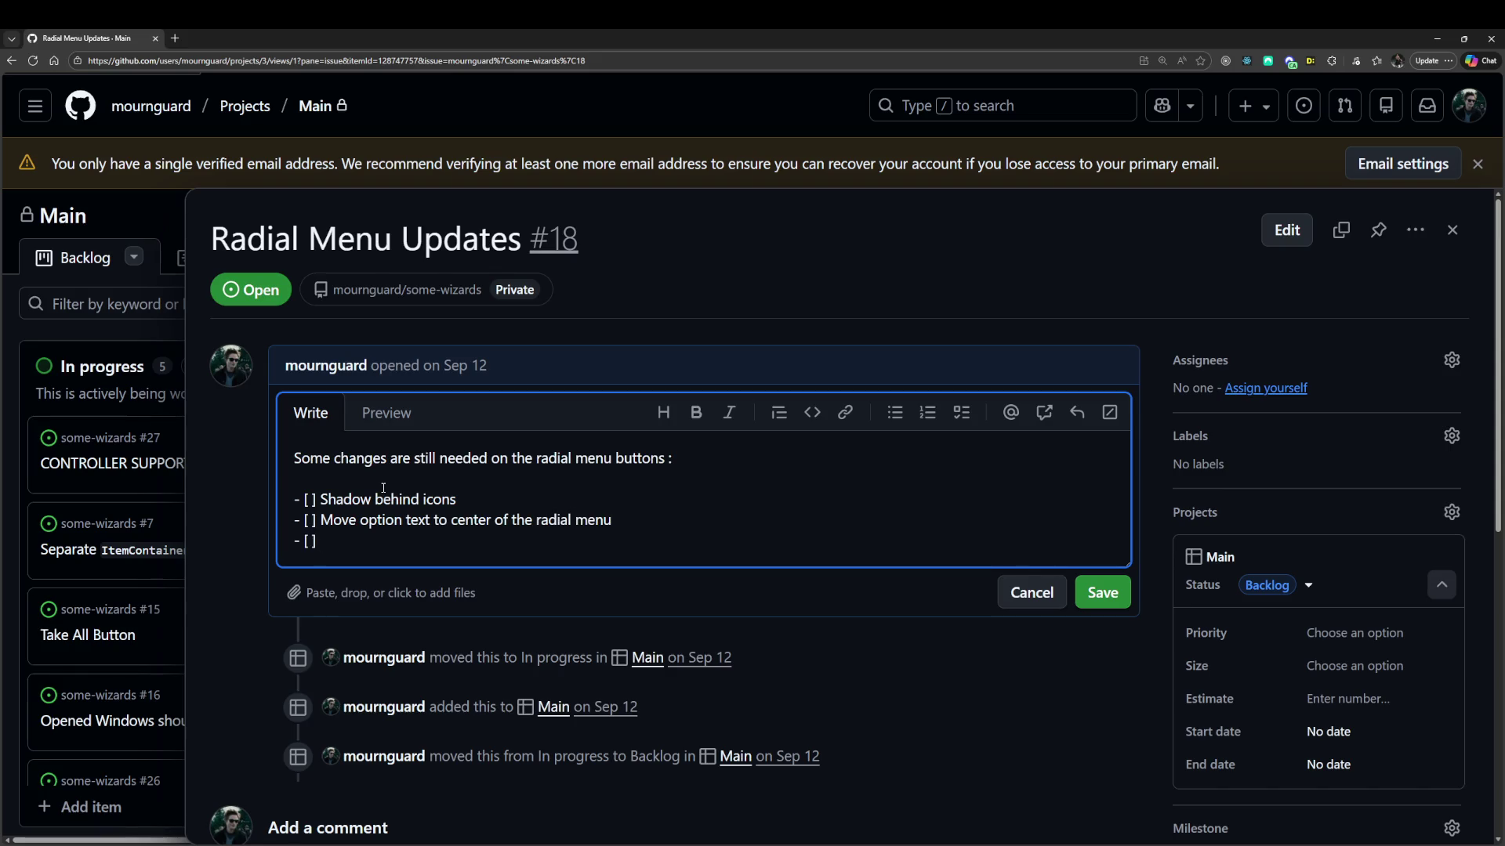
{"action": "type", "text": "lamp window"}
{"action": "type", "text": " position"}
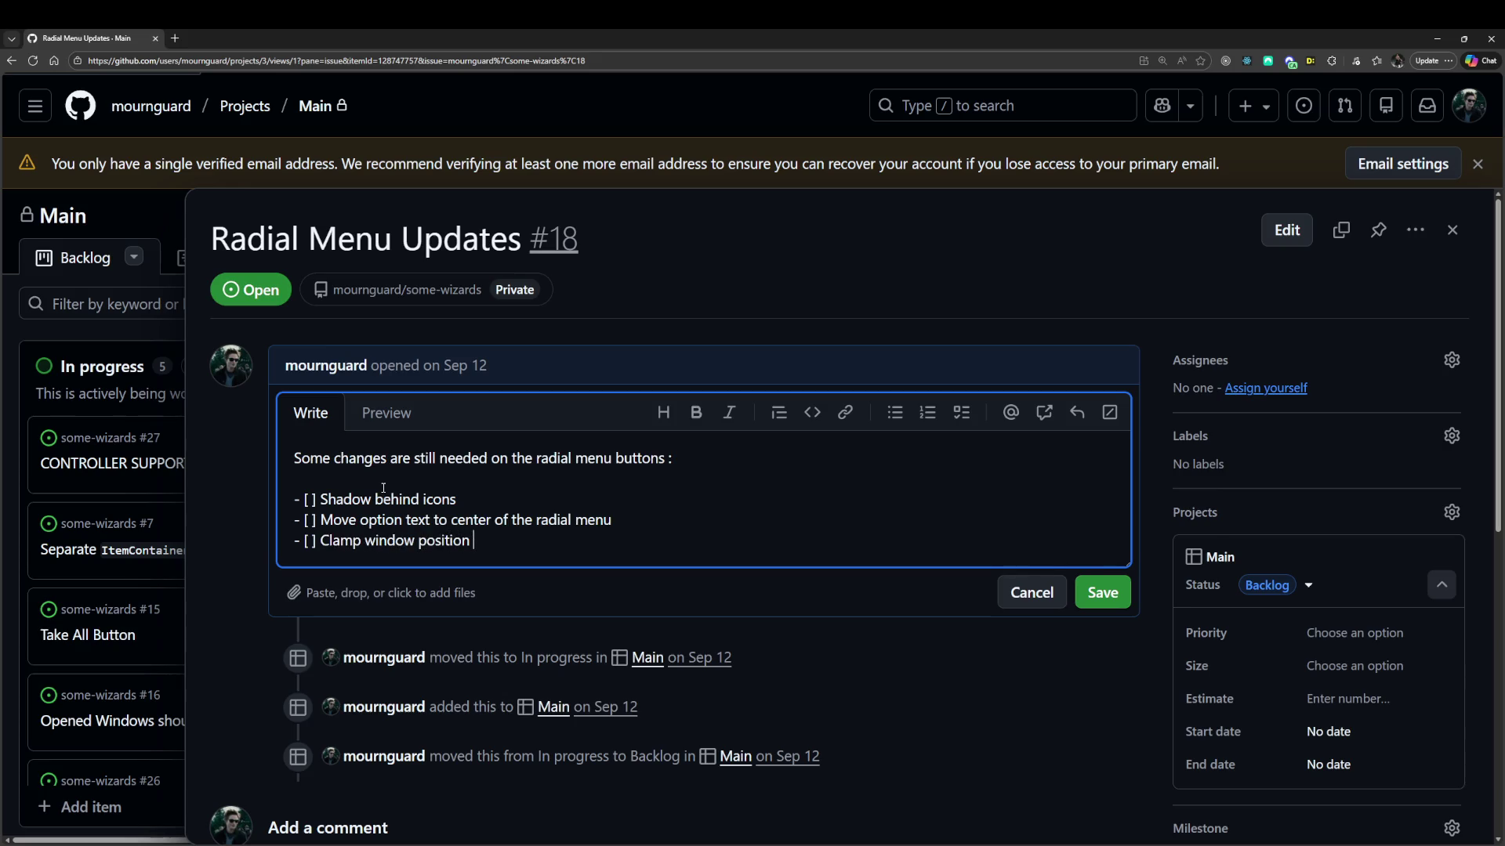
{"action": "type", "text": "'s n"}
{"action": "type", "text": "the"}
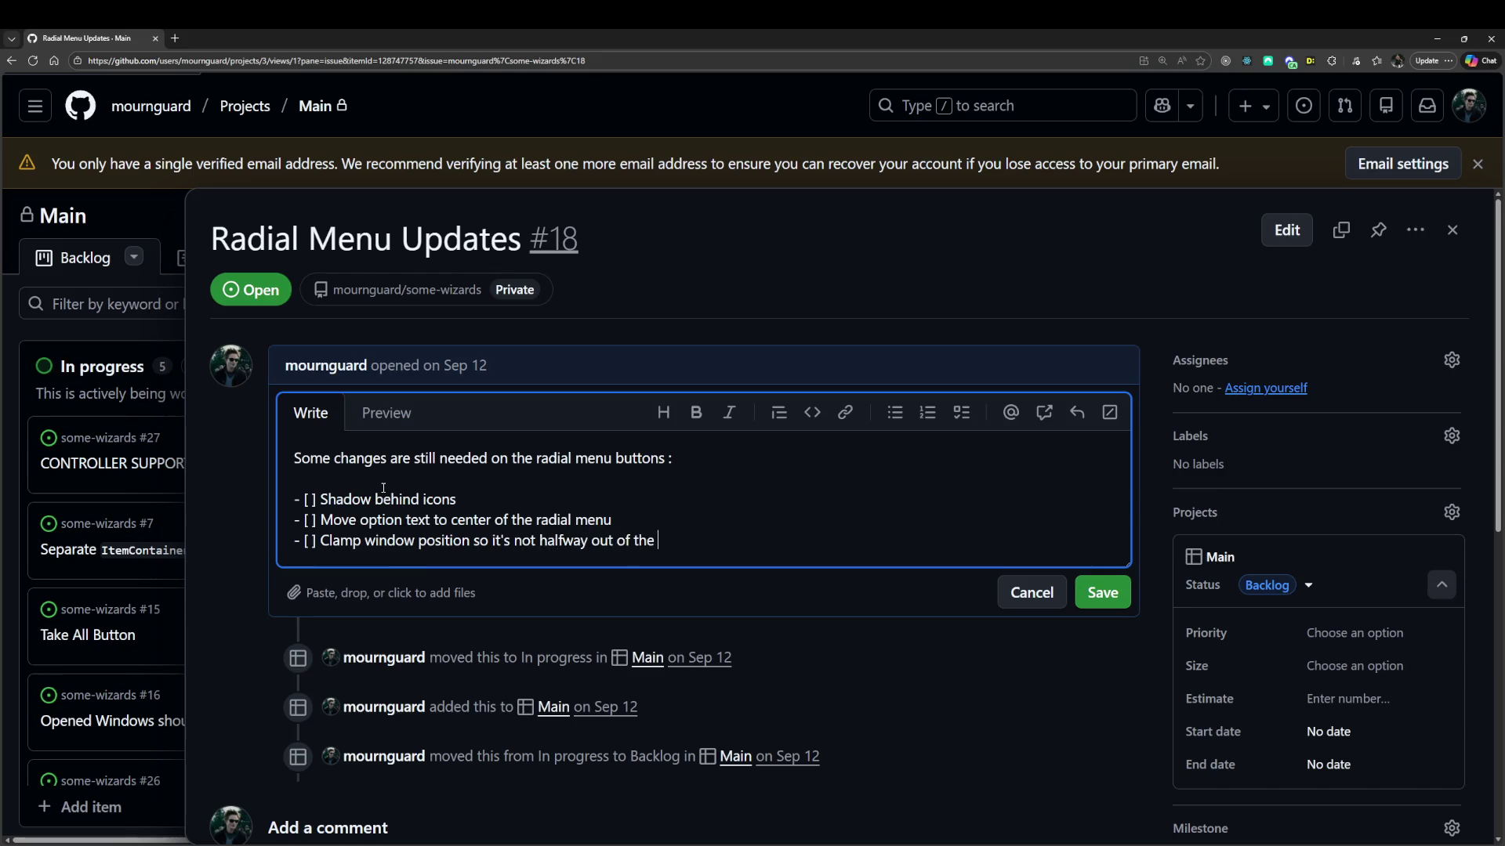
{"action": "left_click", "coordinate": [1093, 593]}
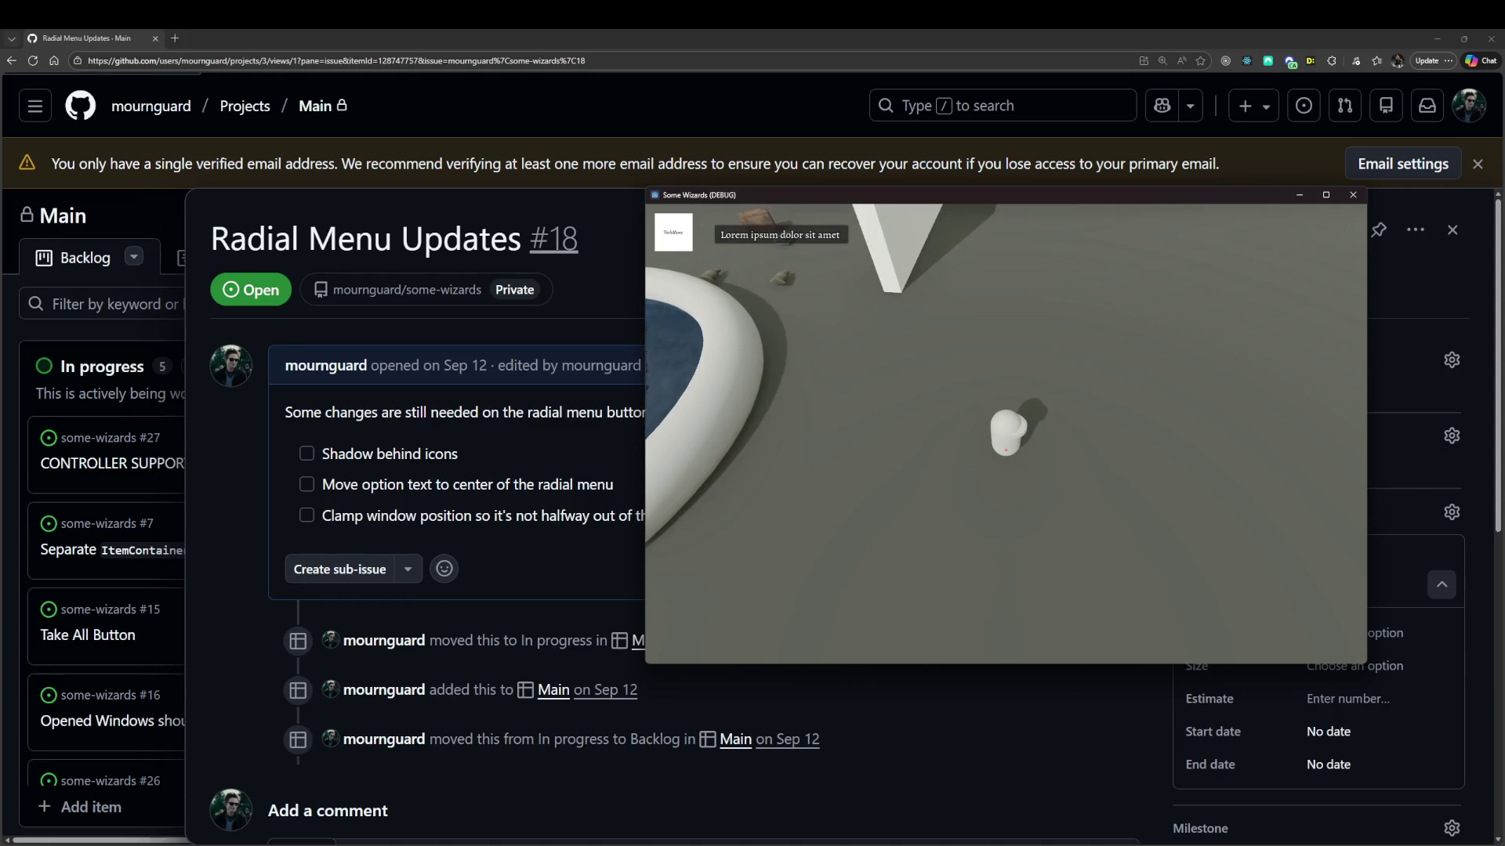
Walk the player to the Wooden Chest and open and close the Player and chest inventories.
{"action": "key", "text": "w"}
{"action": "key", "text": "a"}
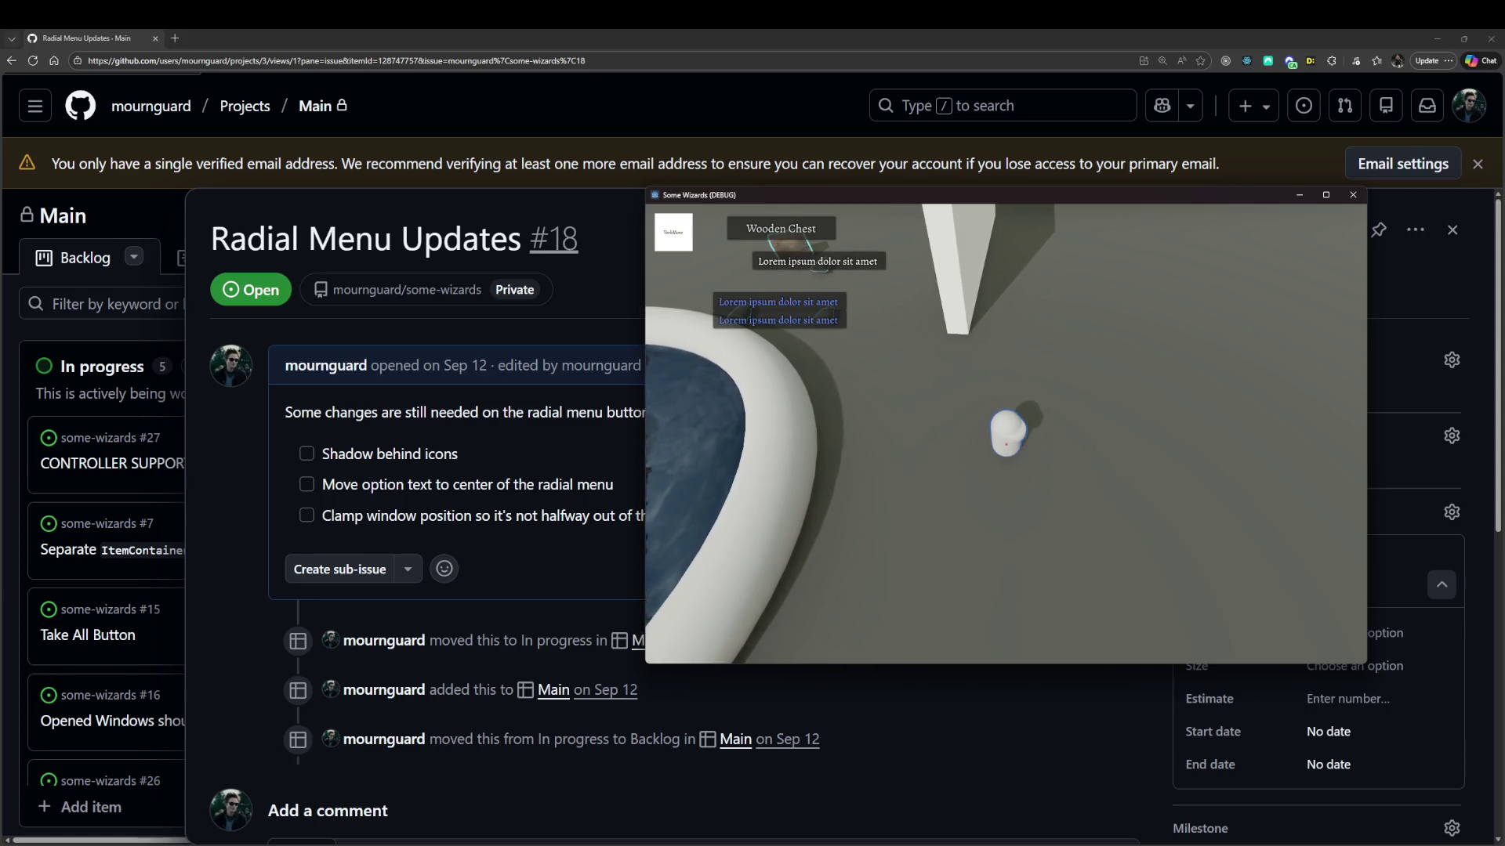
{"action": "key", "text": "w"}
{"action": "key", "text": "a"}
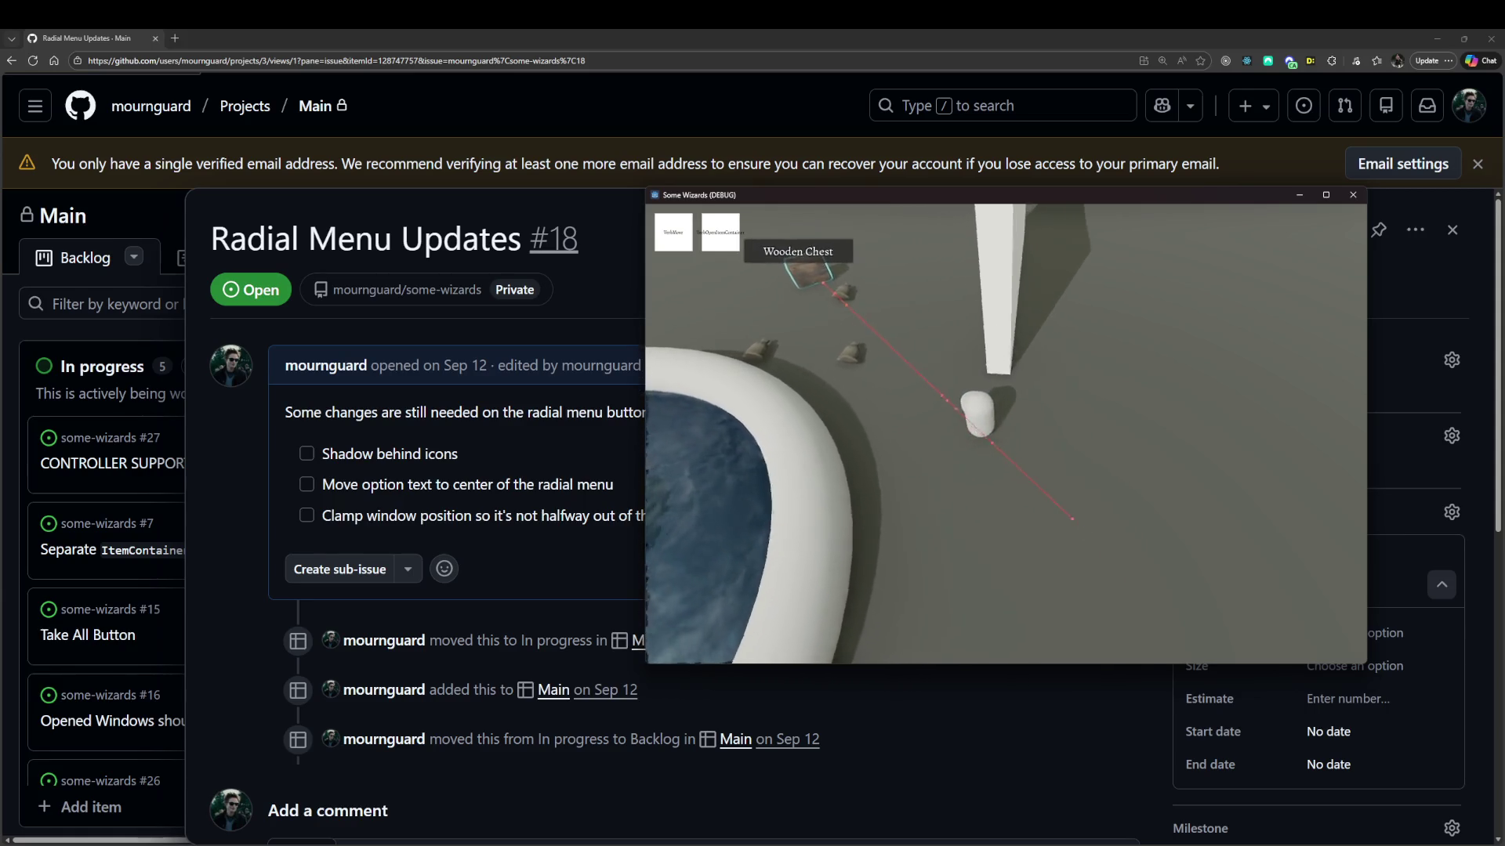
{"action": "key", "text": "w"}
{"action": "key", "text": "a"}
{"action": "key", "text": "e"}
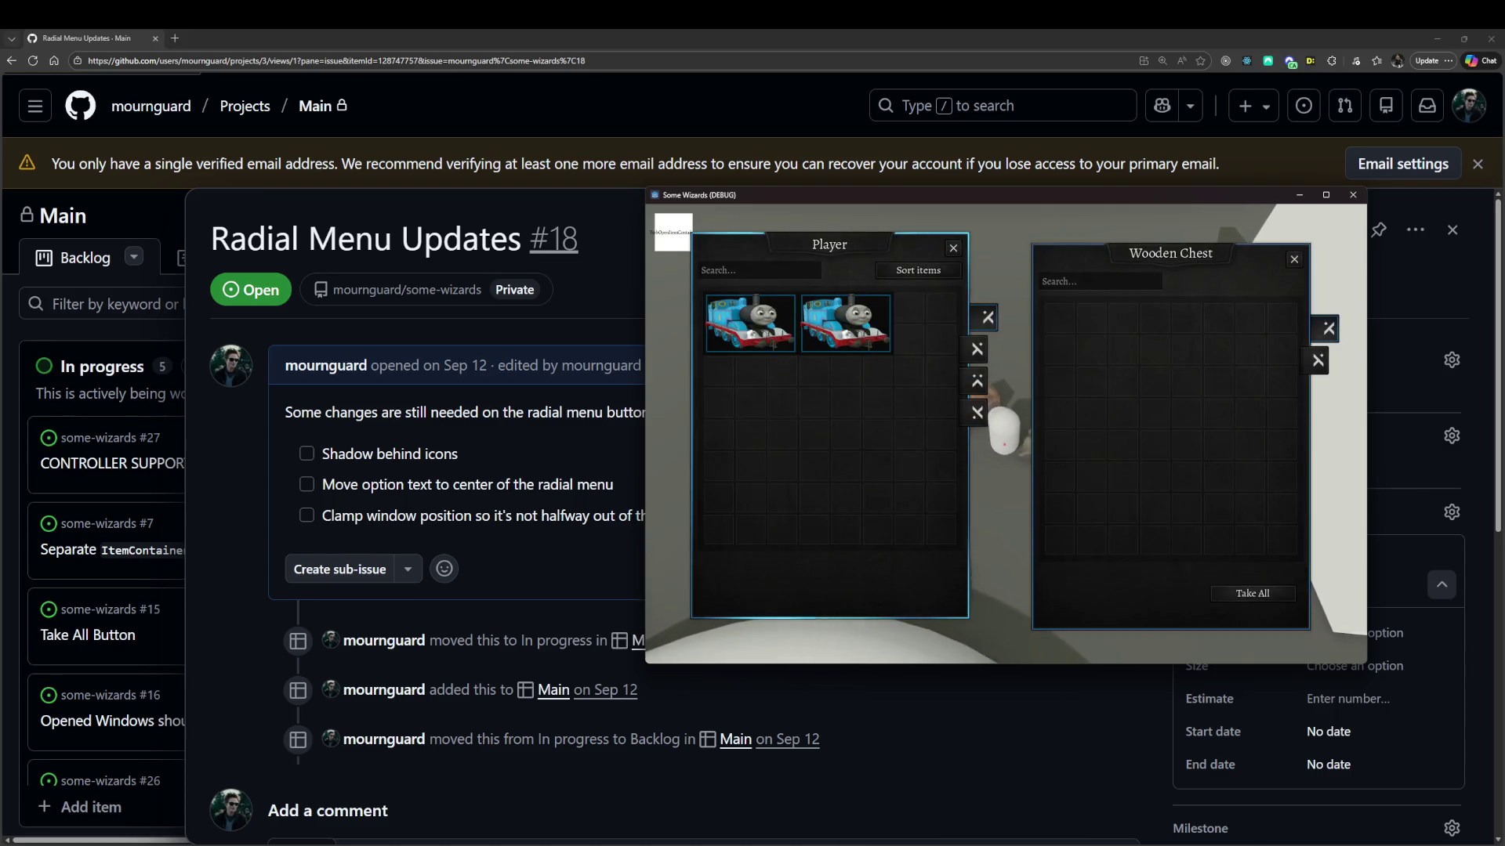
{"action": "key", "text": "e"}
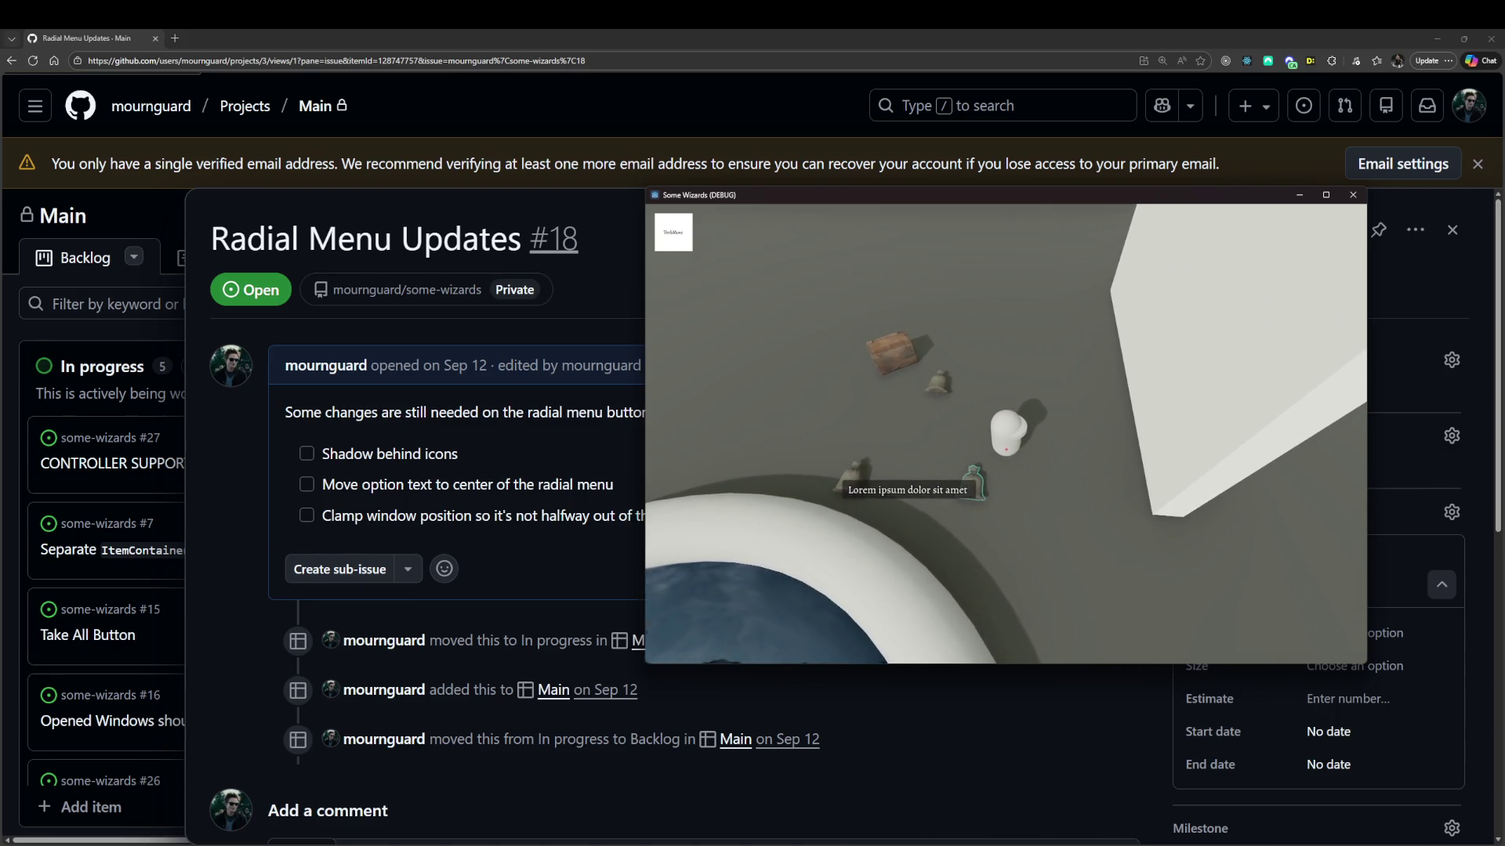
{"action": "key", "text": "alt+F4"}
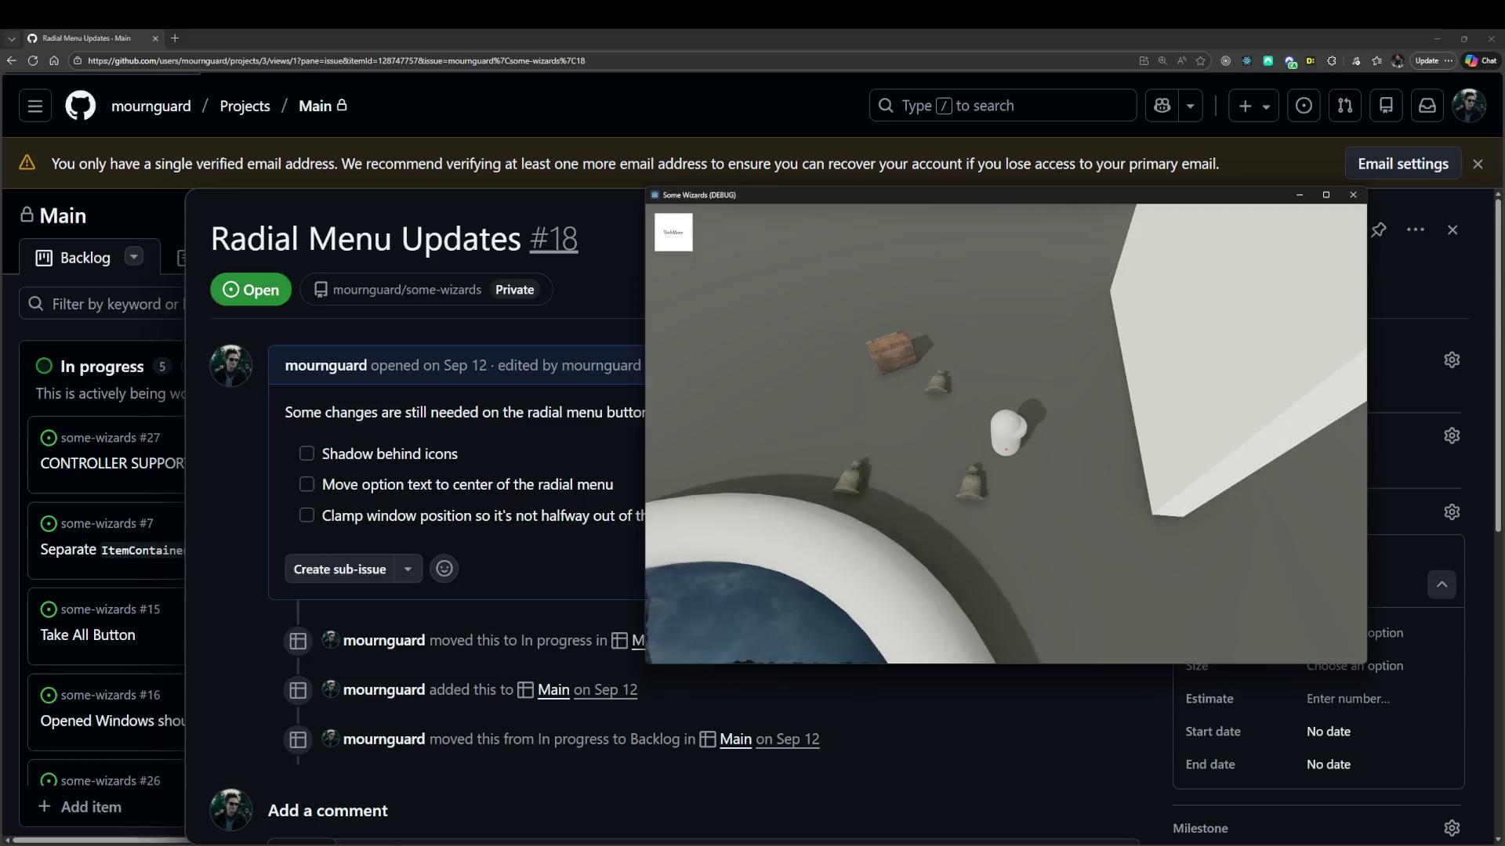
Walk away from and back toward the chest to check its label, then close issue #18 in the browser.
{"action": "key", "text": "s"}
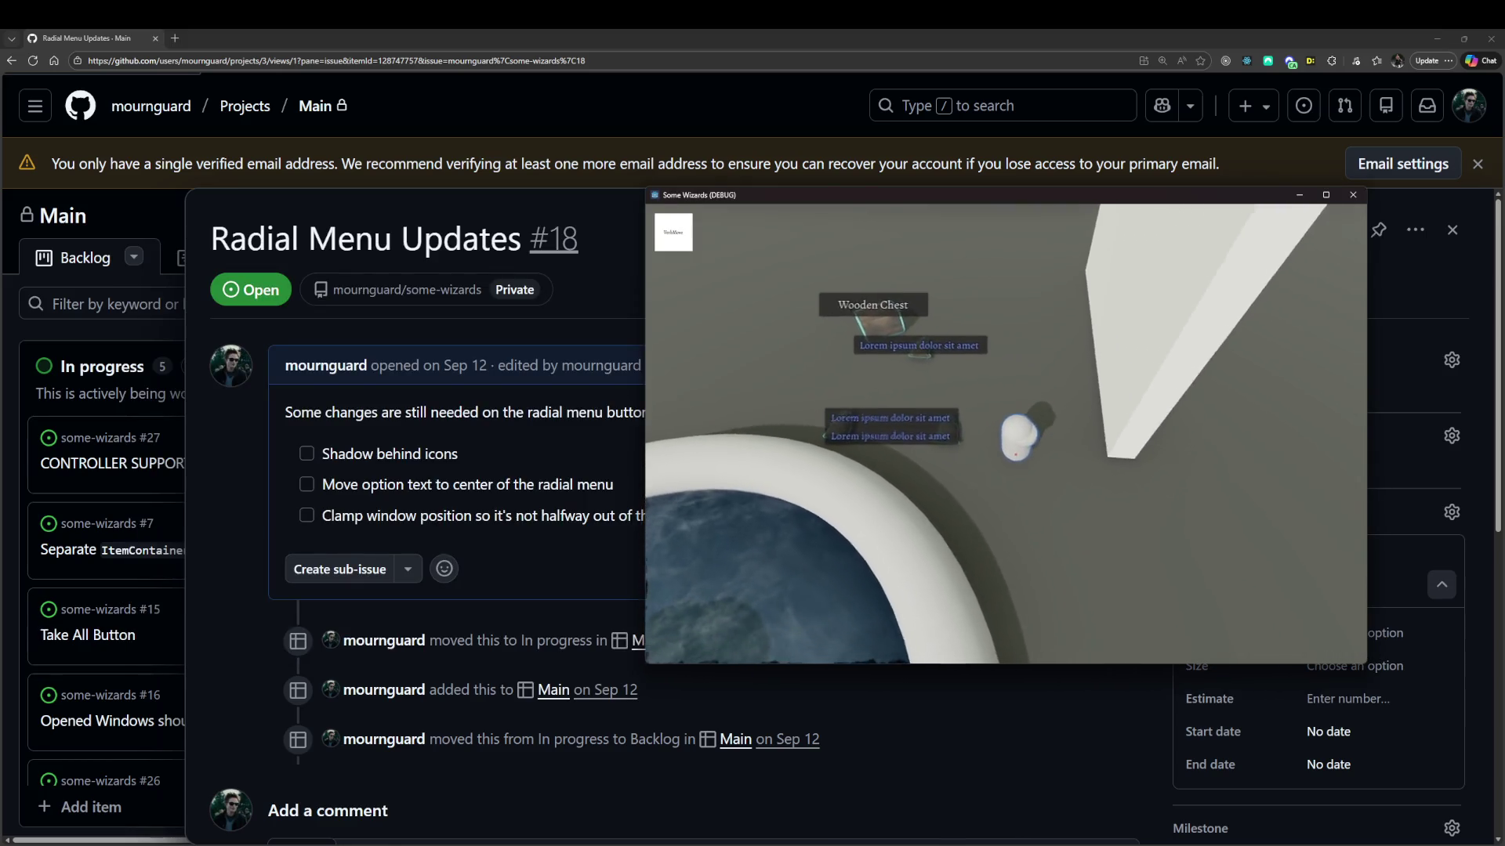
{"action": "key", "text": "s"}
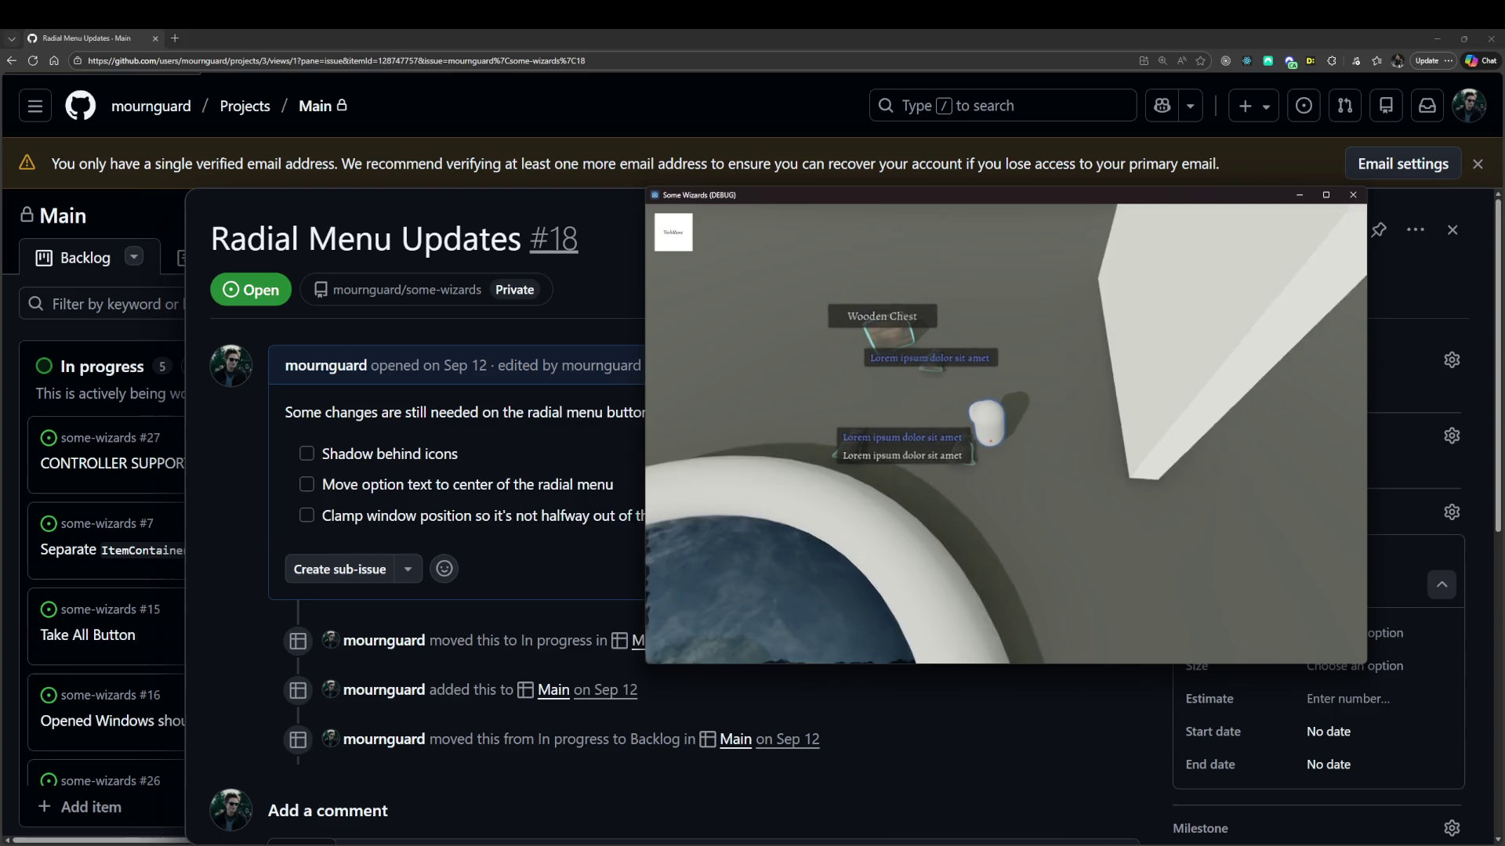
{"action": "key", "text": "w"}
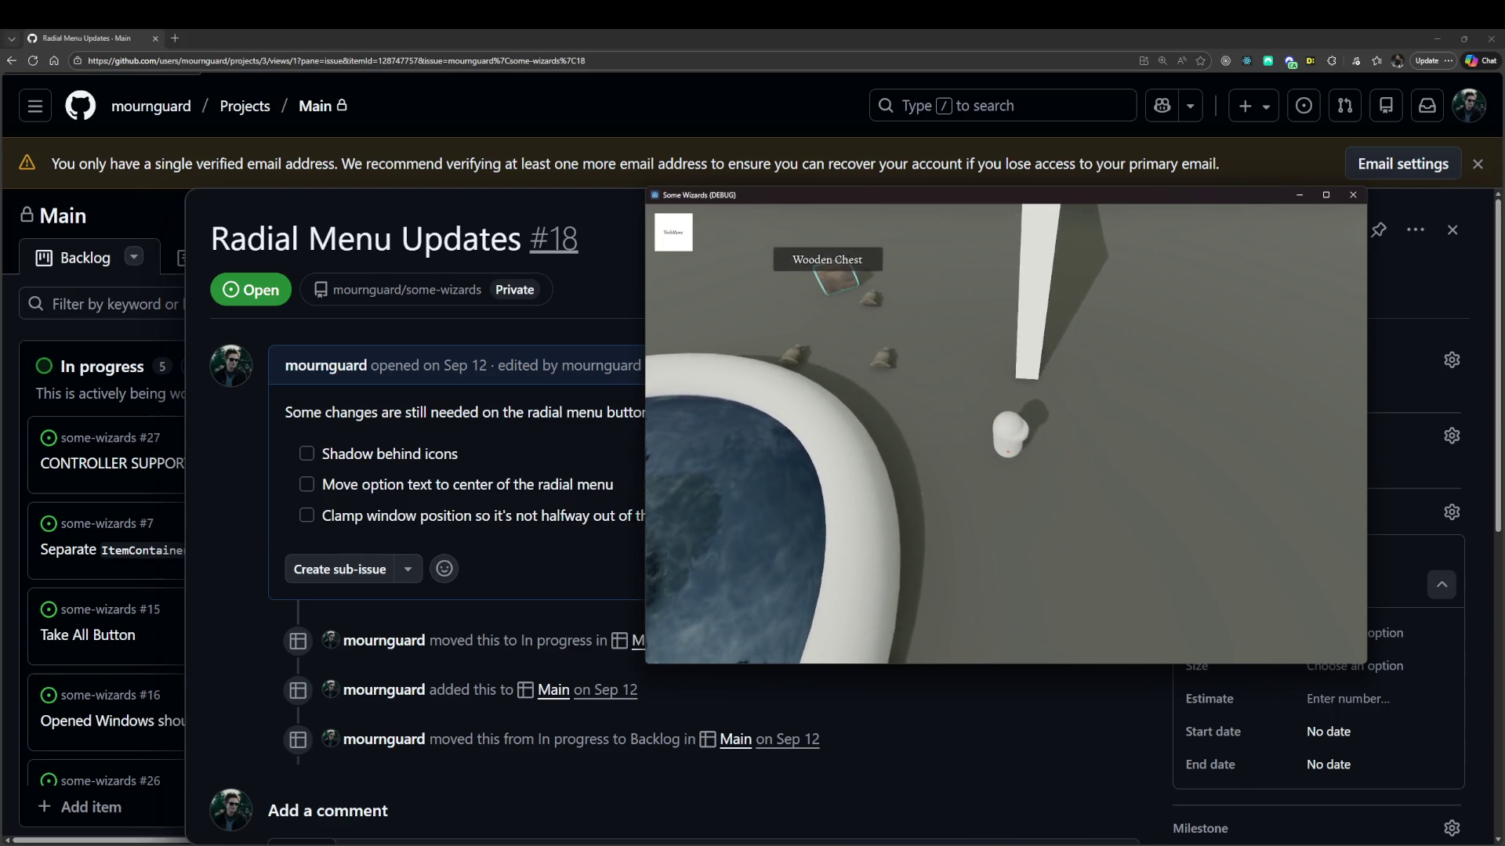
{"action": "key", "text": "w"}
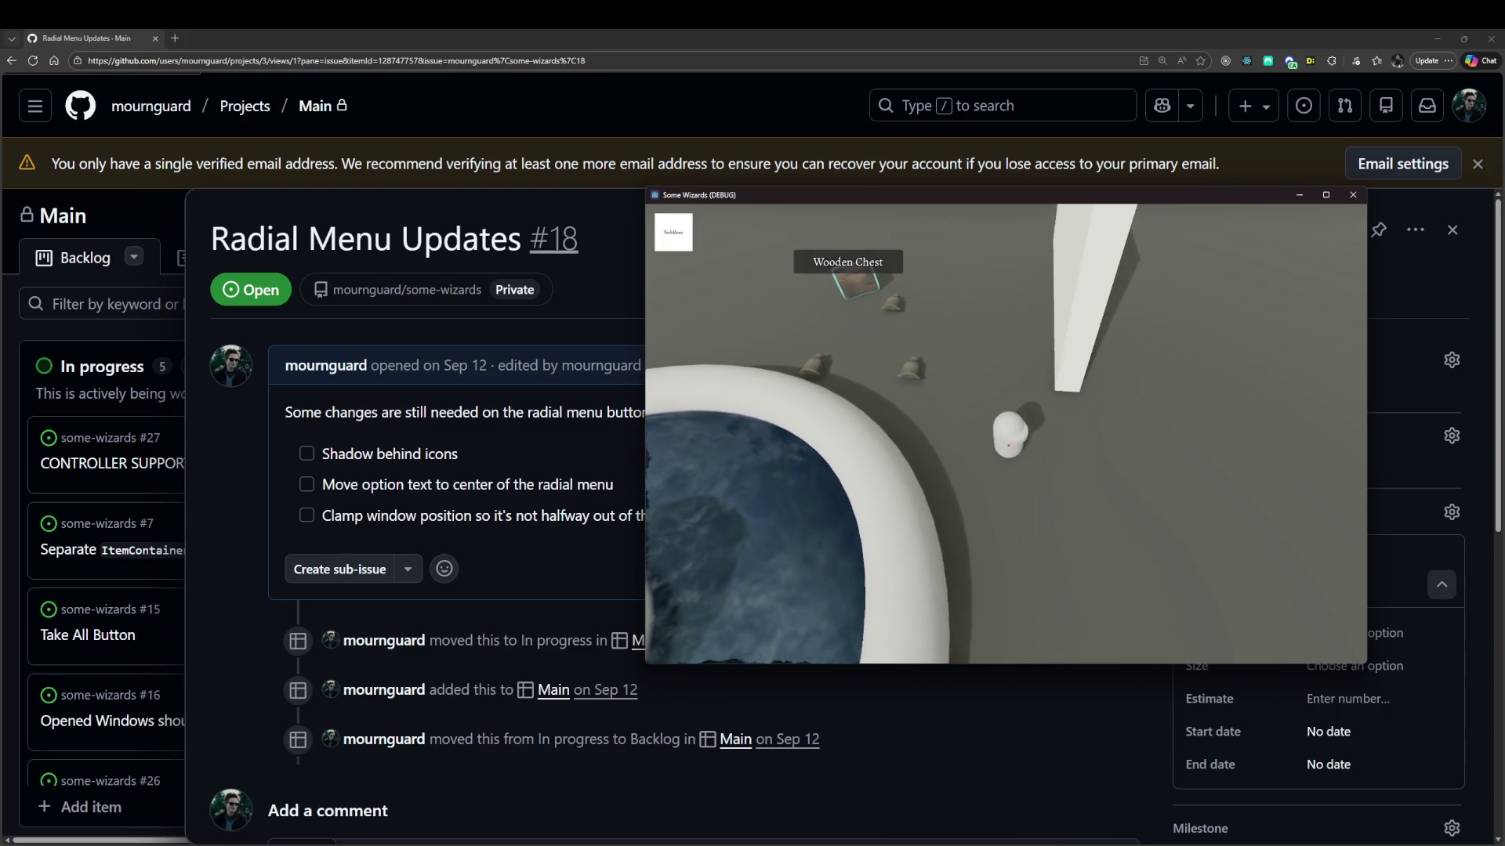
{"action": "key", "text": "d"}
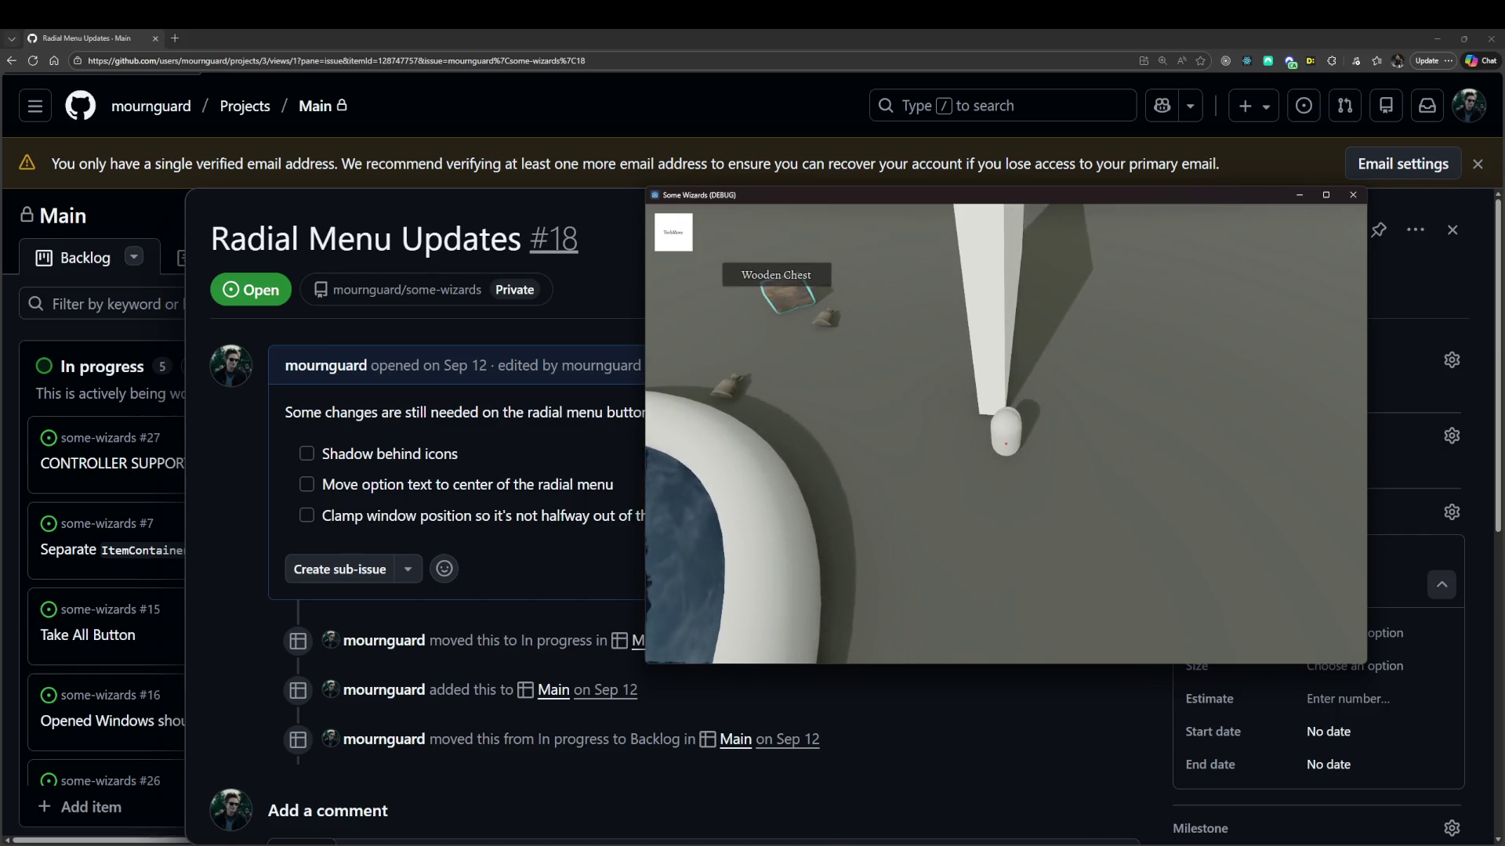
{"action": "key", "text": "a"}
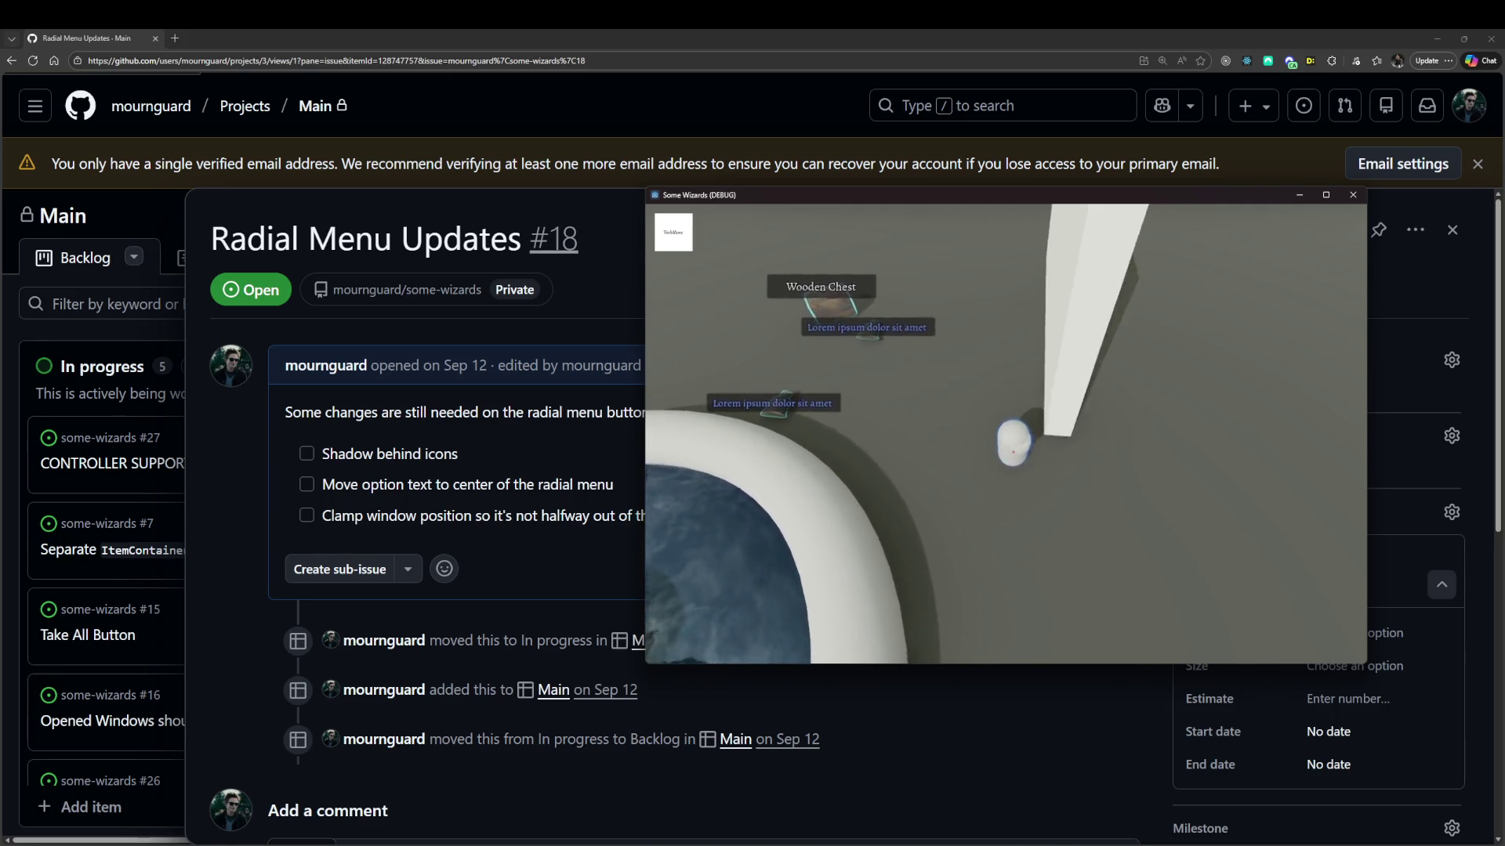
{"action": "key", "text": "a"}
{"action": "key", "text": "d"}
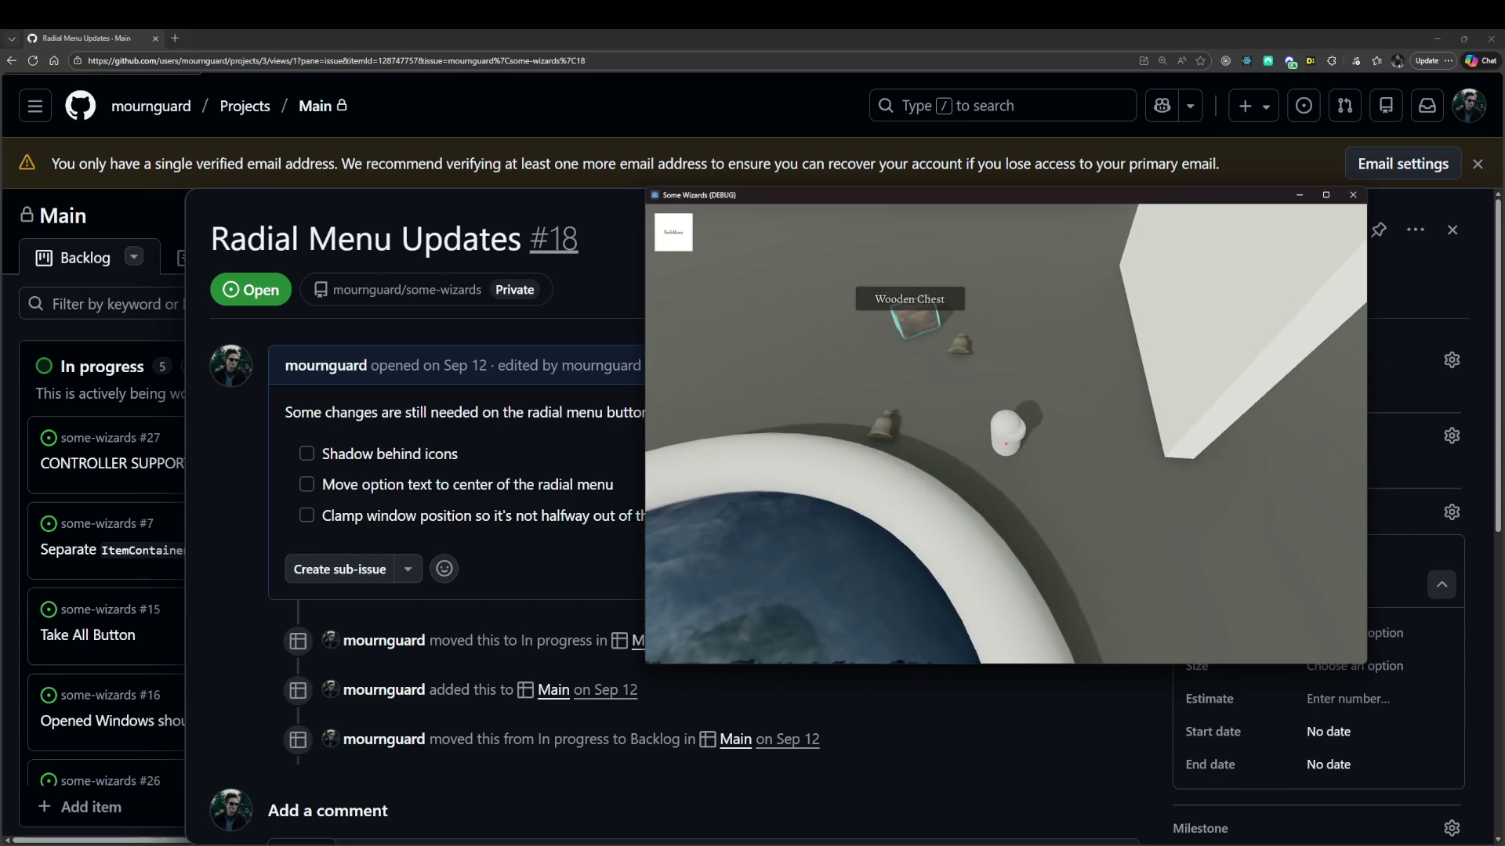
{"action": "key", "text": "alt+Tab"}
{"action": "key", "text": "Escape"}
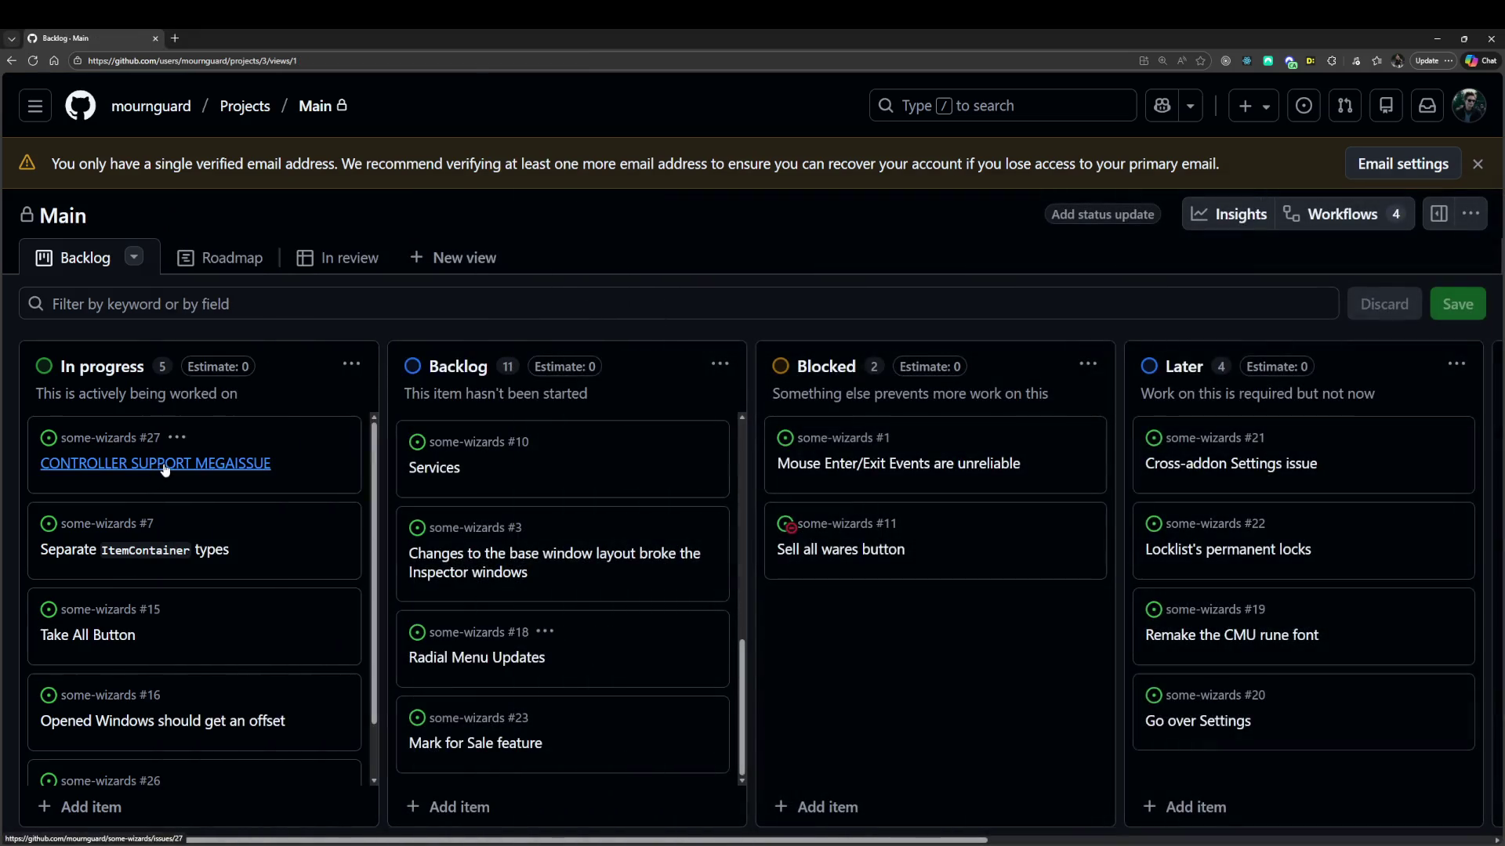
Open megaissue #27 and start editing its description at the chest item.
{"action": "left_click", "coordinate": [161, 470]}
{"action": "scroll", "coordinate": [350, 439], "scroll_direction": "down", "scroll_amount": 5}
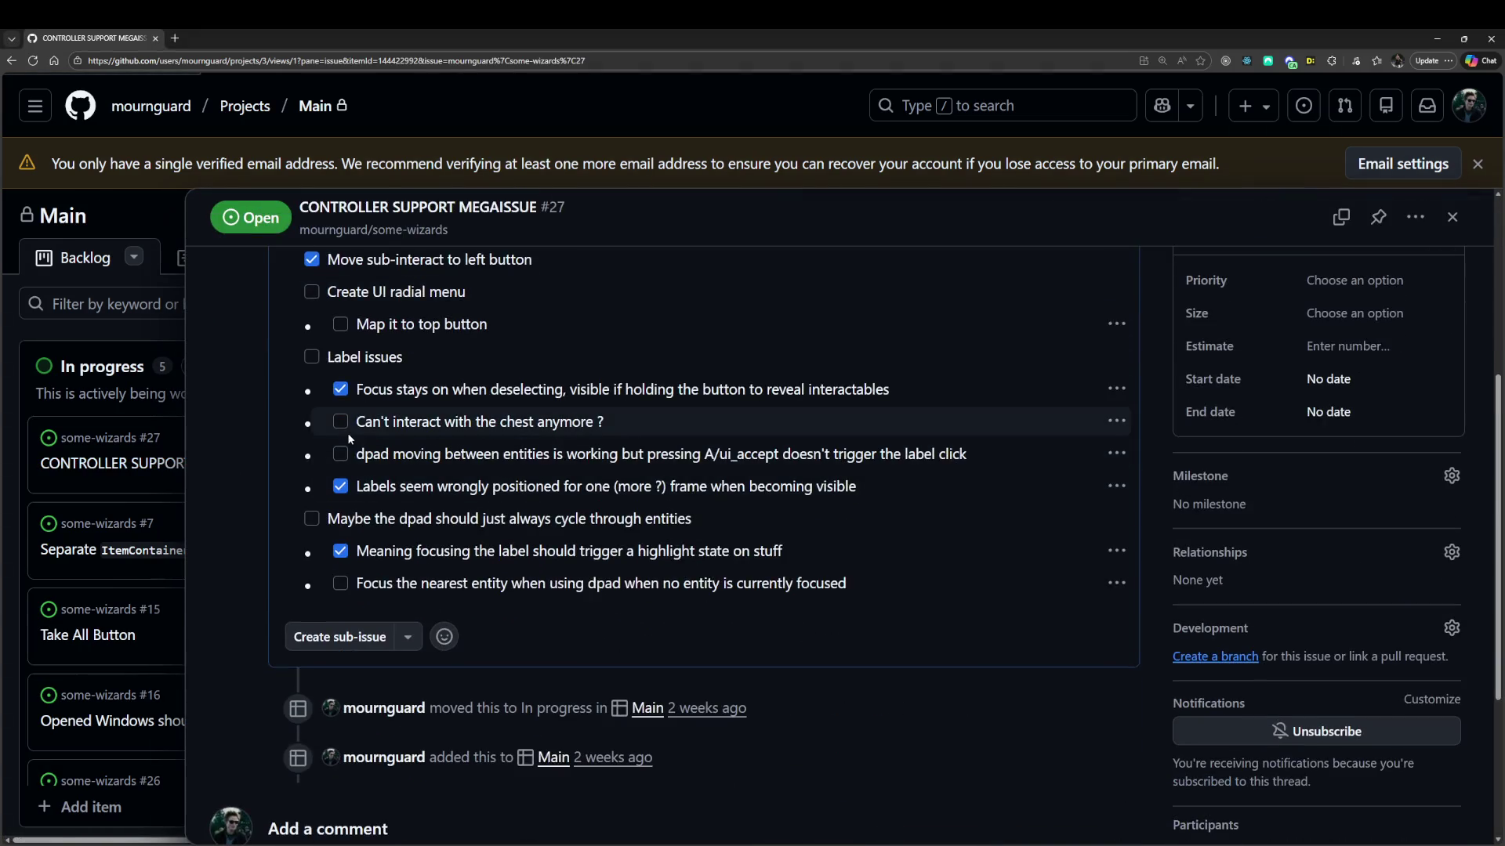
{"action": "left_click", "coordinate": [1115, 422]}
{"action": "scroll", "coordinate": [947, 433], "scroll_direction": "up", "scroll_amount": 4}
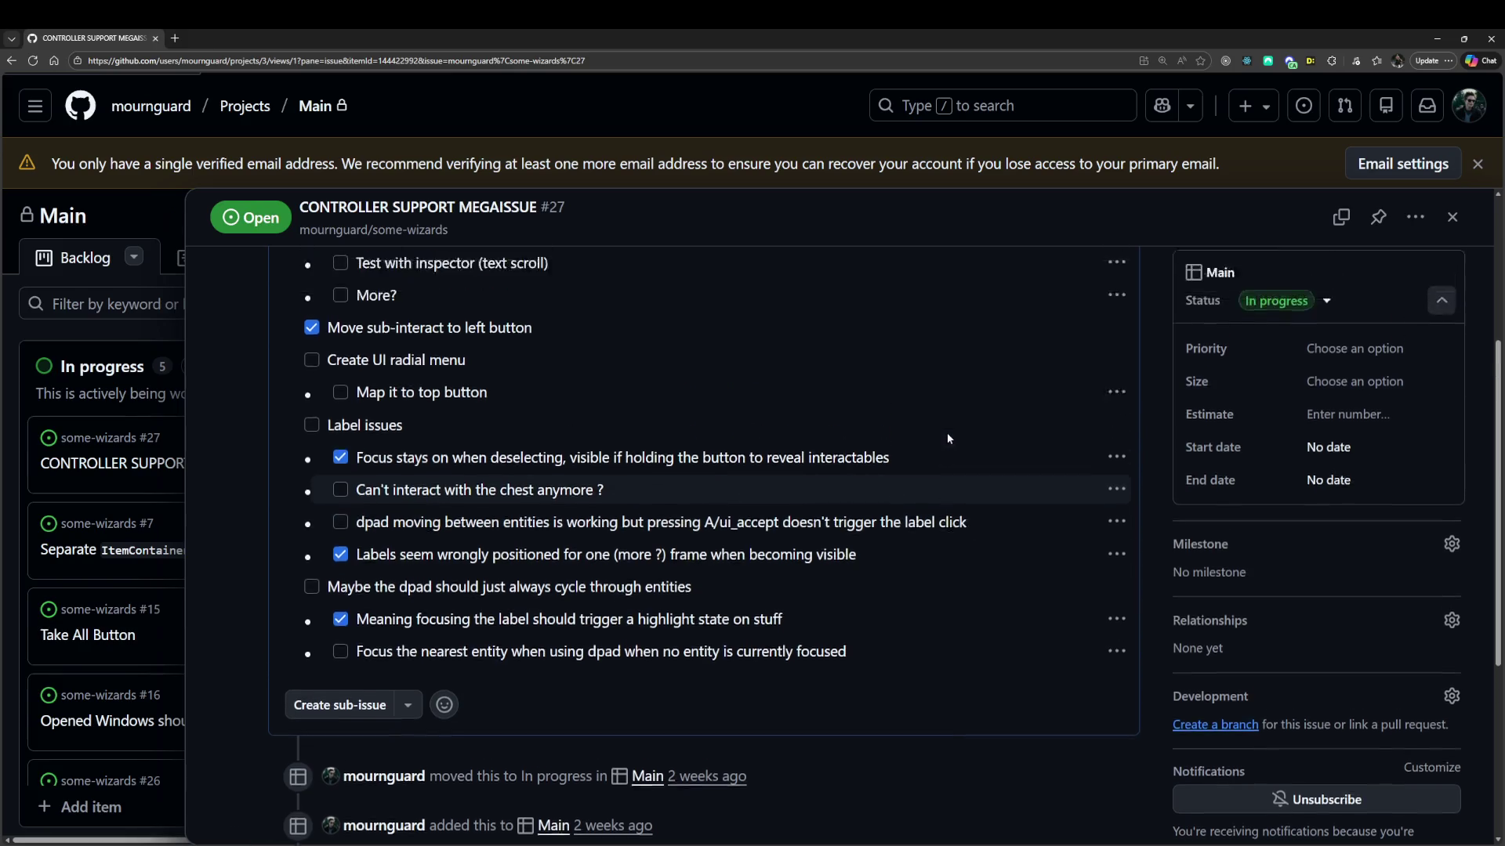
{"action": "left_click", "coordinate": [1121, 306]}
{"action": "left_click", "coordinate": [1140, 423]}
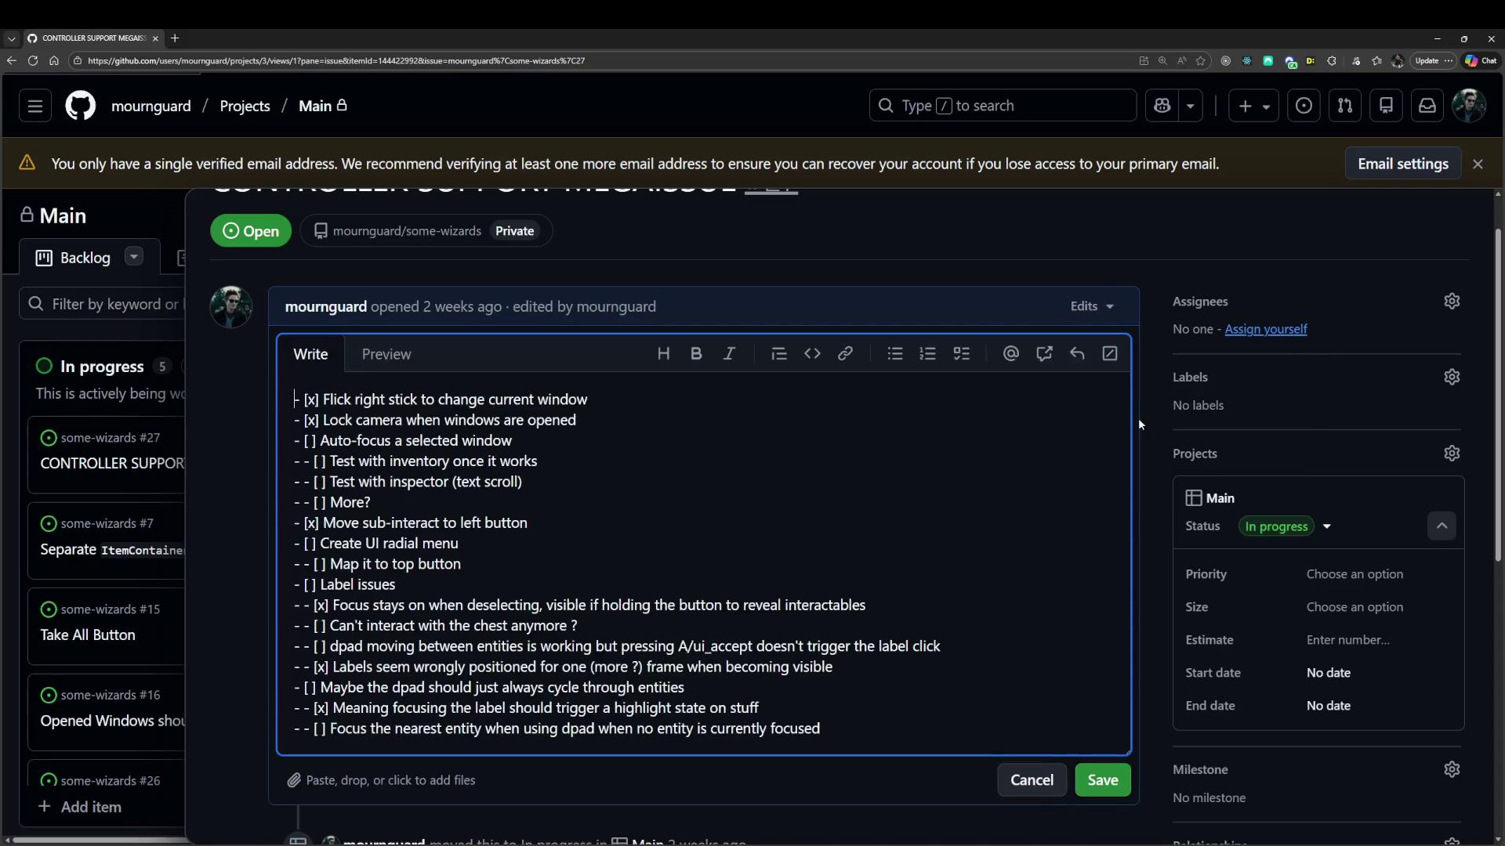
{"action": "scroll", "coordinate": [626, 484], "scroll_direction": "down", "scroll_amount": 2}
{"action": "left_click_drag", "start_coordinate": [366, 449], "coordinate": [413, 449]}
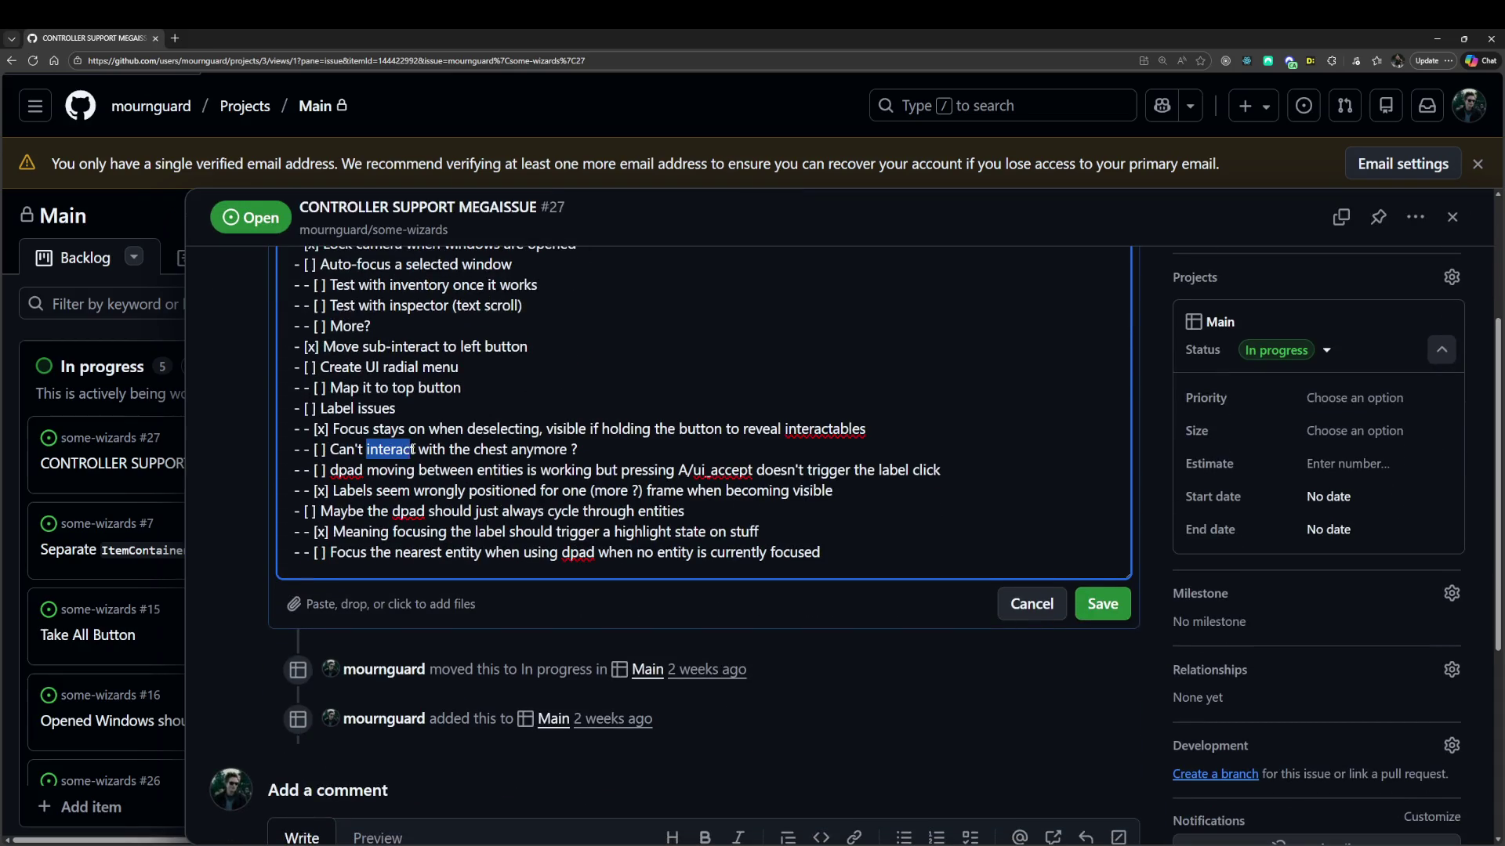
{"action": "left_click", "coordinate": [369, 450]}
{"action": "scroll", "coordinate": [500, 598], "scroll_direction": "up", "scroll_amount": 3}
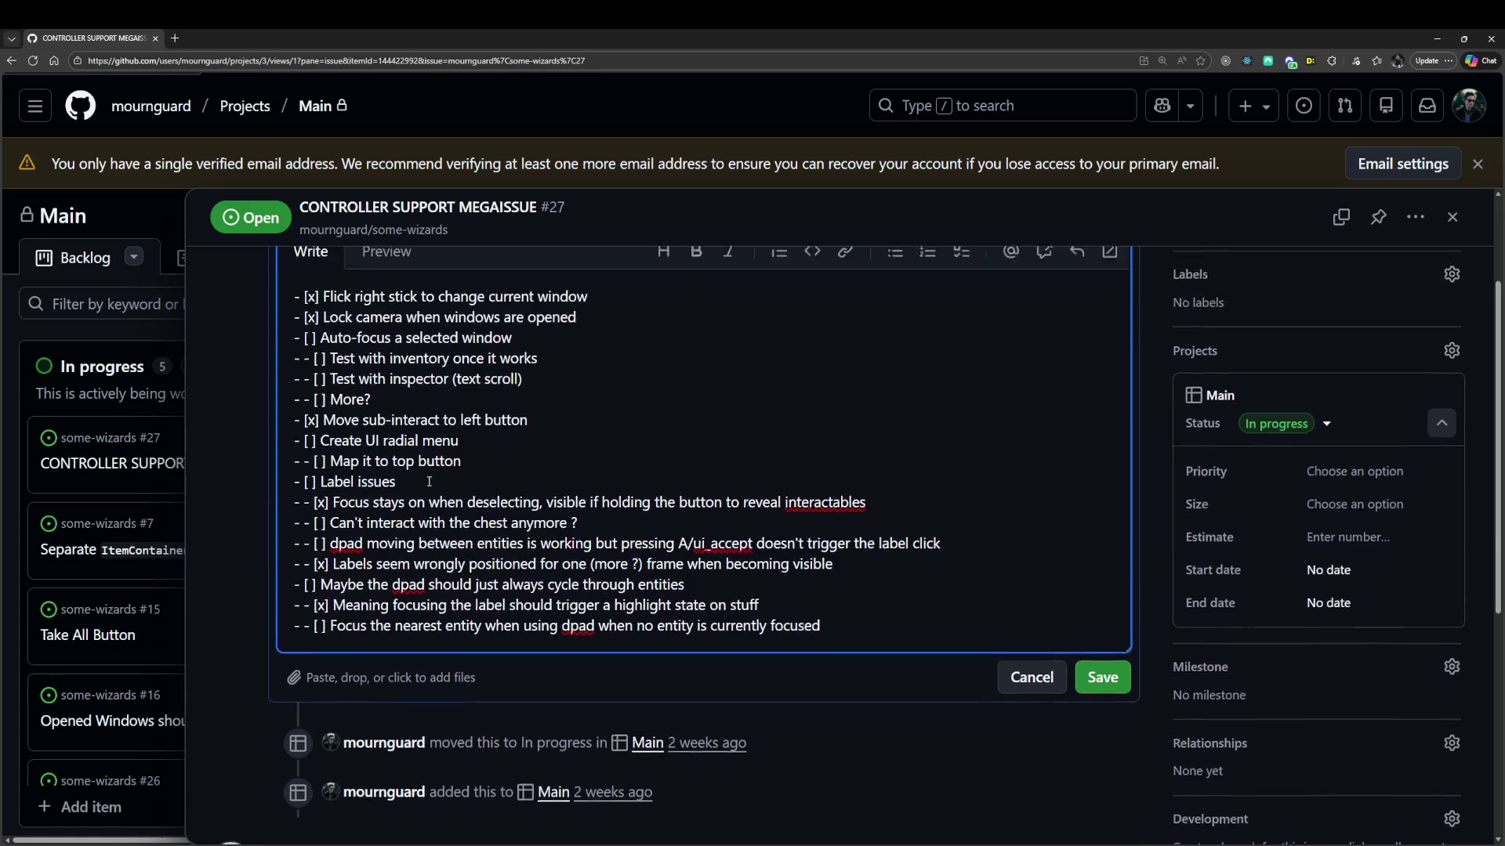
Wrap 'interact with' in ~ to strike it through and preview the result.
{"action": "double_click", "coordinate": [399, 690]}
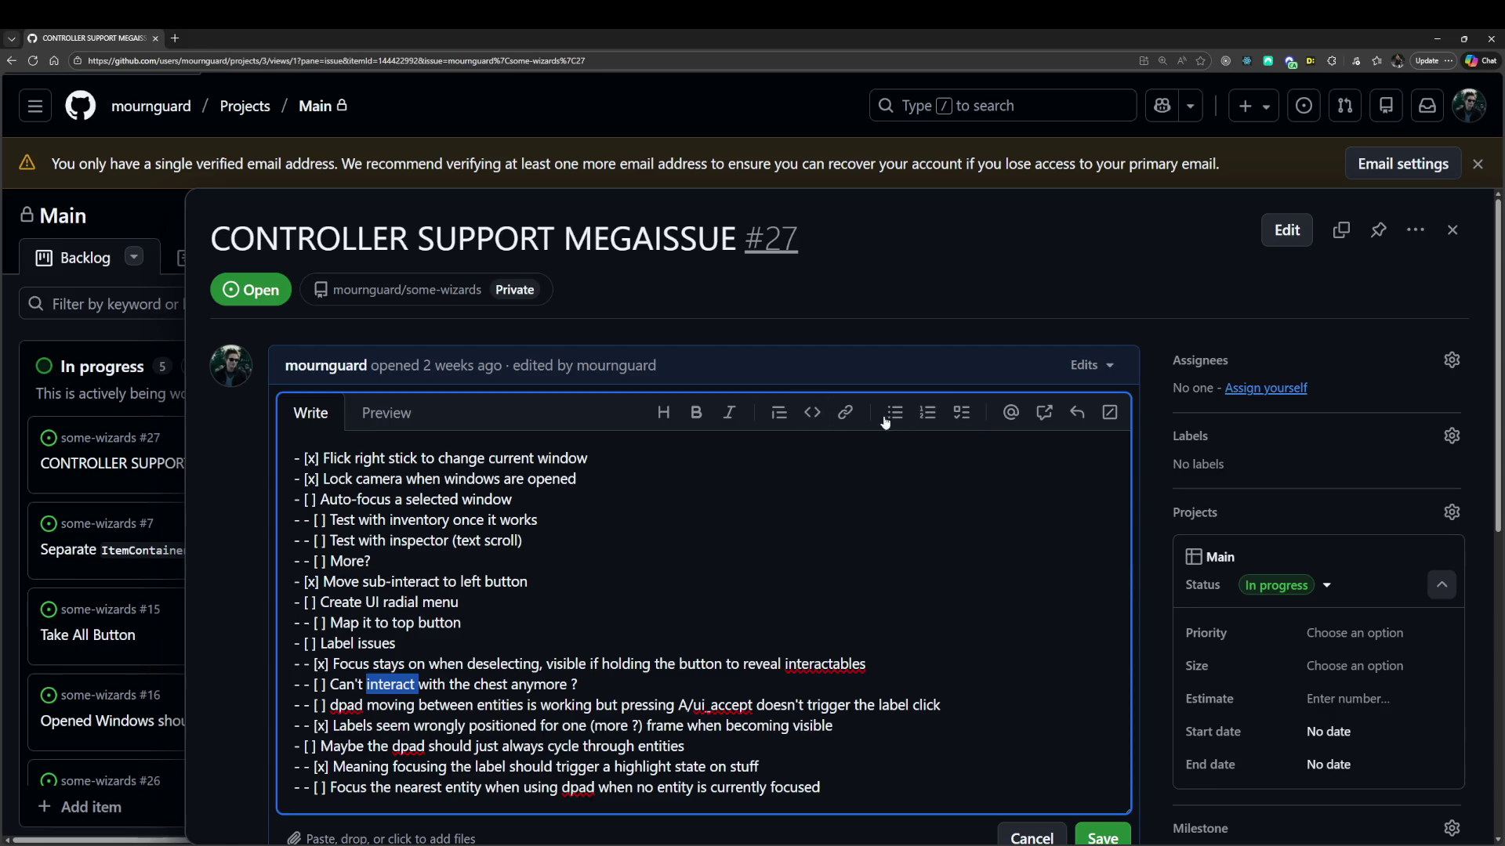
{"action": "left_click", "coordinate": [549, 582]}
{"action": "double_click", "coordinate": [400, 684]}
{"action": "key", "text": "Left"}
{"action": "type", "text": "~"}
{"action": "key", "text": "Right"}
{"action": "key", "text": "Right"}
{"action": "key", "text": "Right"}
{"action": "type", "text": "~"}
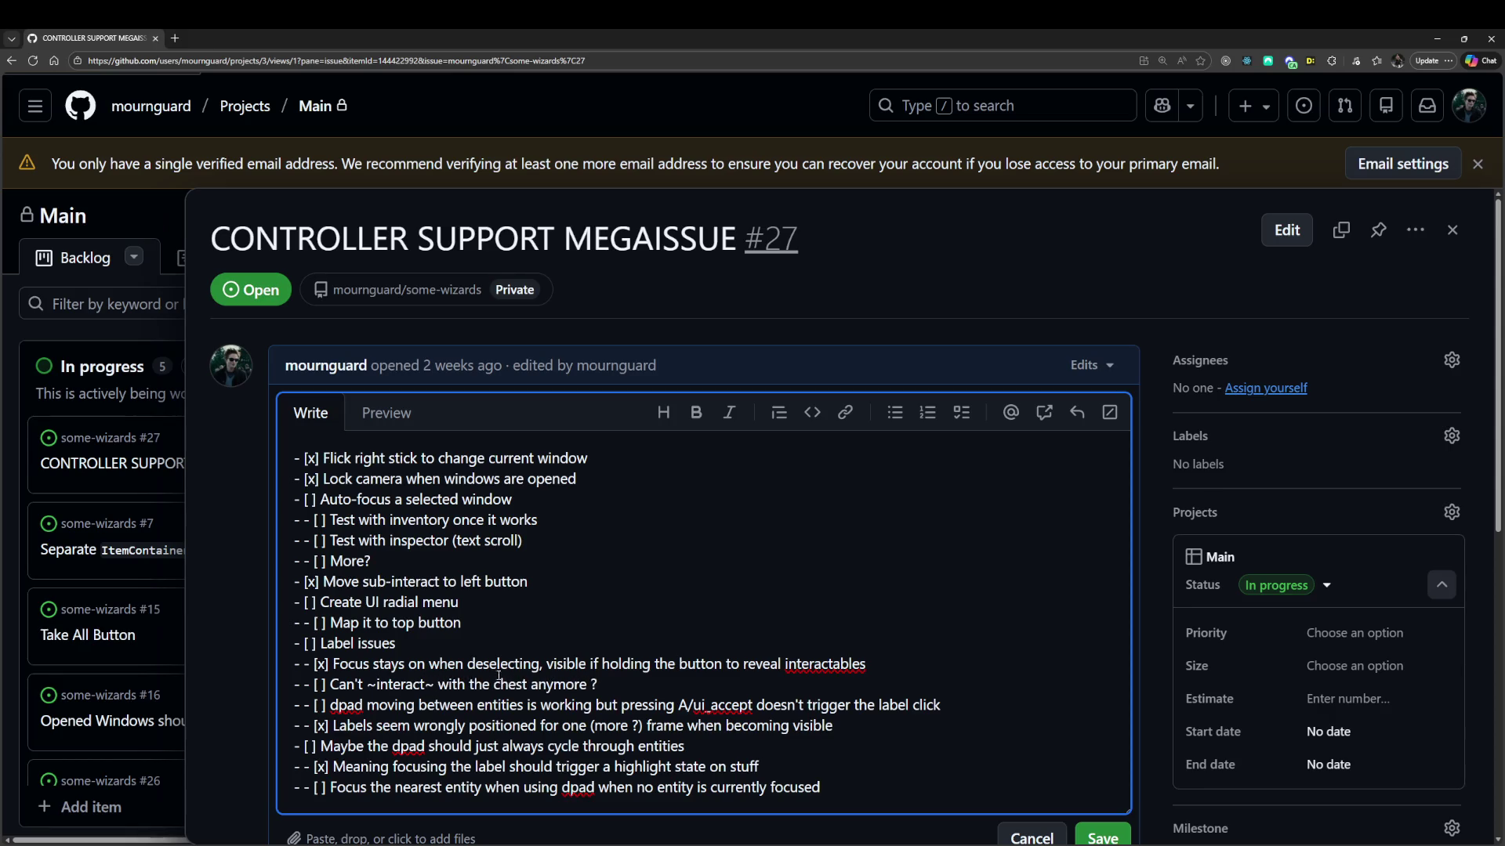
{"action": "left_click", "coordinate": [384, 416]}
{"action": "left_click", "coordinate": [329, 421]}
Add 'proximity select' after the struck-through words, save the checklist, and return to Godot.
{"action": "type", "text": "se"}
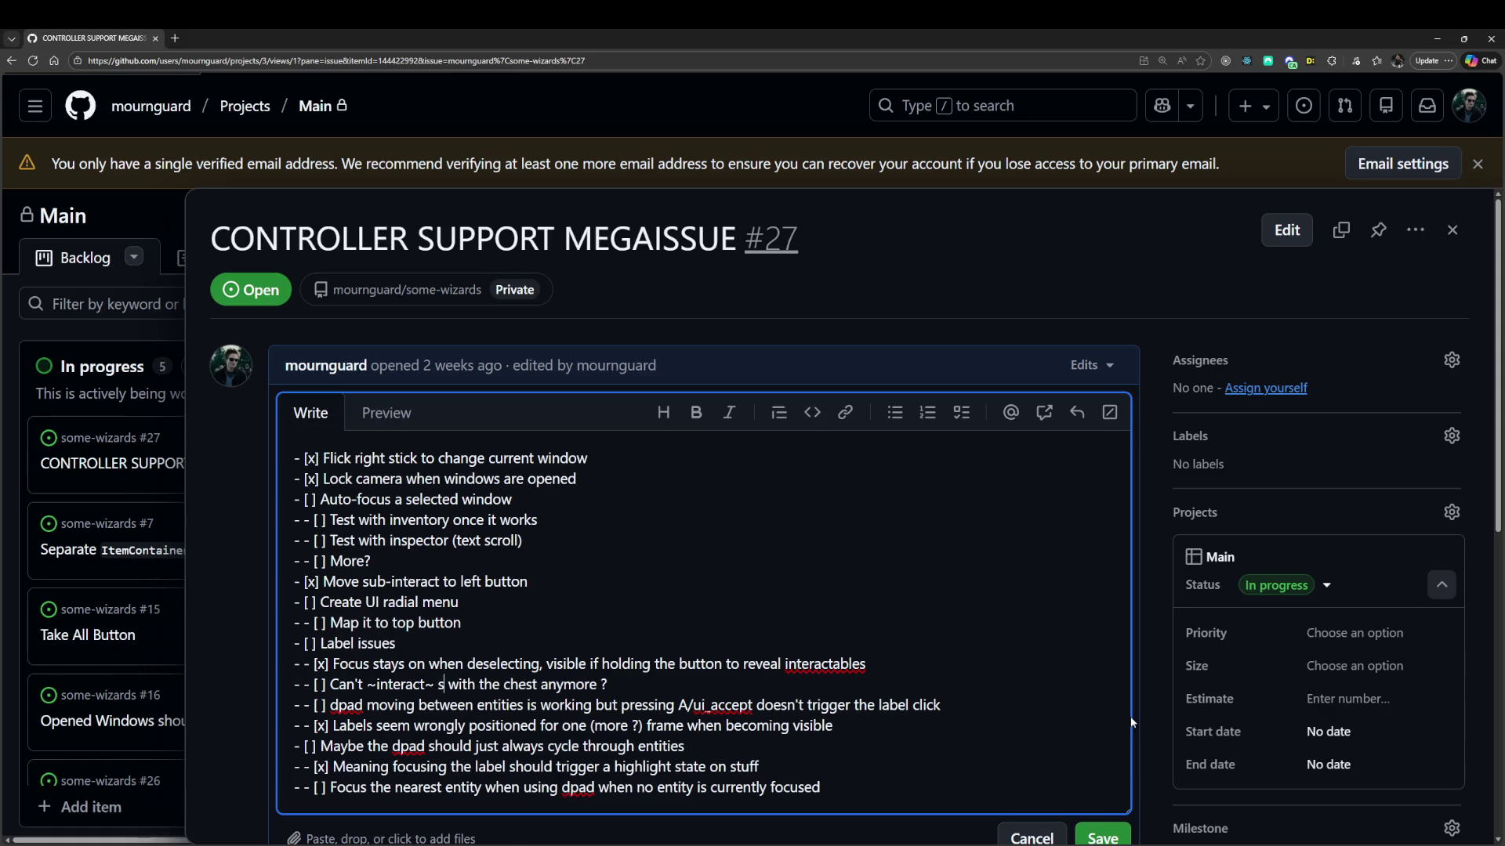
{"action": "key", "text": "BackSpace"}
{"action": "key", "text": "BackSpace"}
{"action": "type", "text": "prox"}
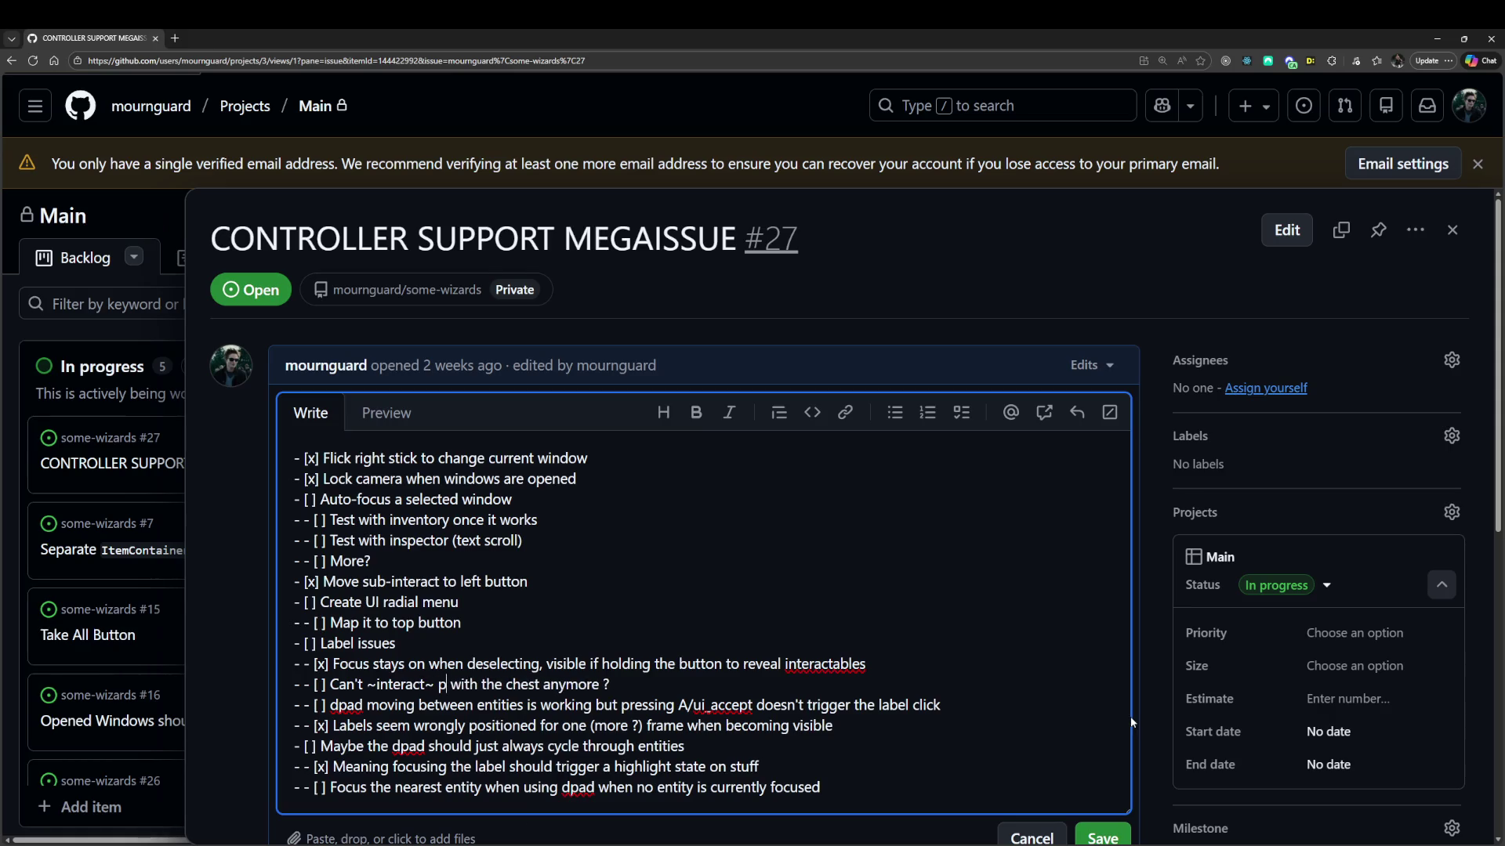
{"action": "type", "text": "imity select"}
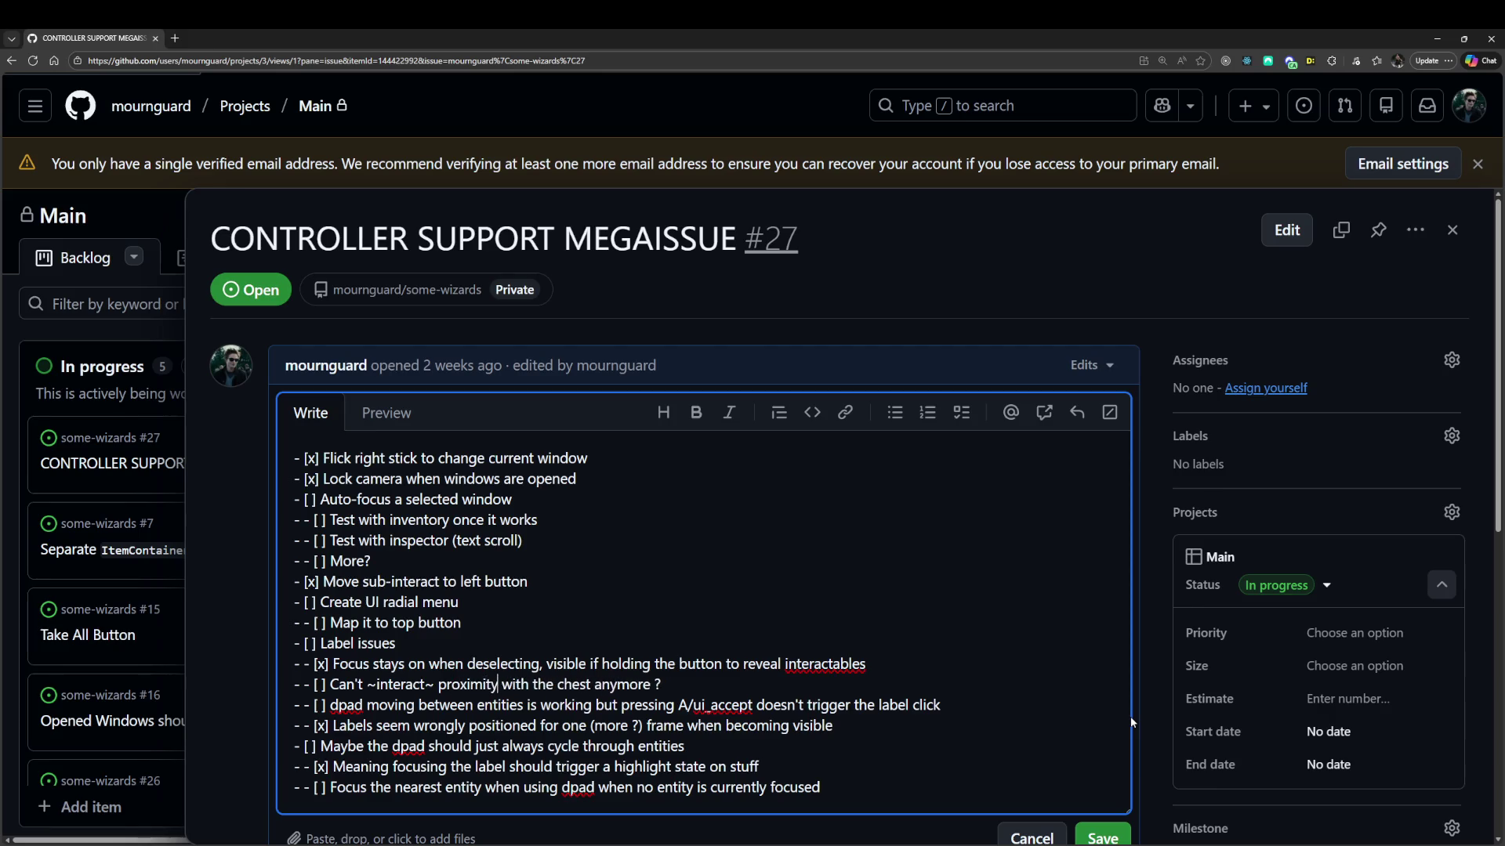
{"action": "key", "text": "Delete"}
{"action": "key", "text": "ctrl+Delete"}
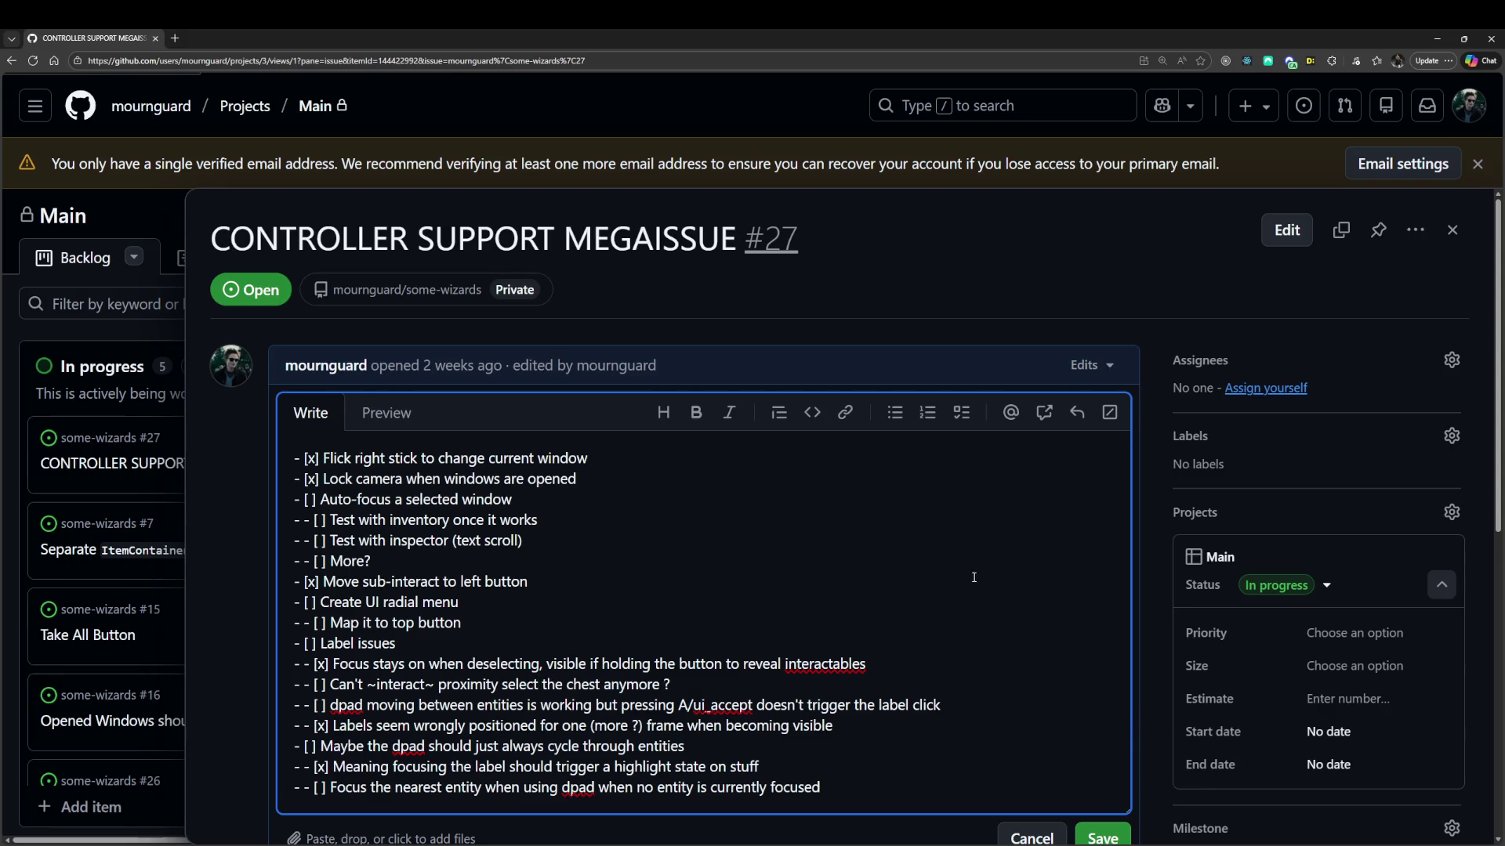
{"action": "scroll", "coordinate": [974, 578], "scroll_direction": "down", "scroll_amount": 2}
{"action": "type", "text": "with"}
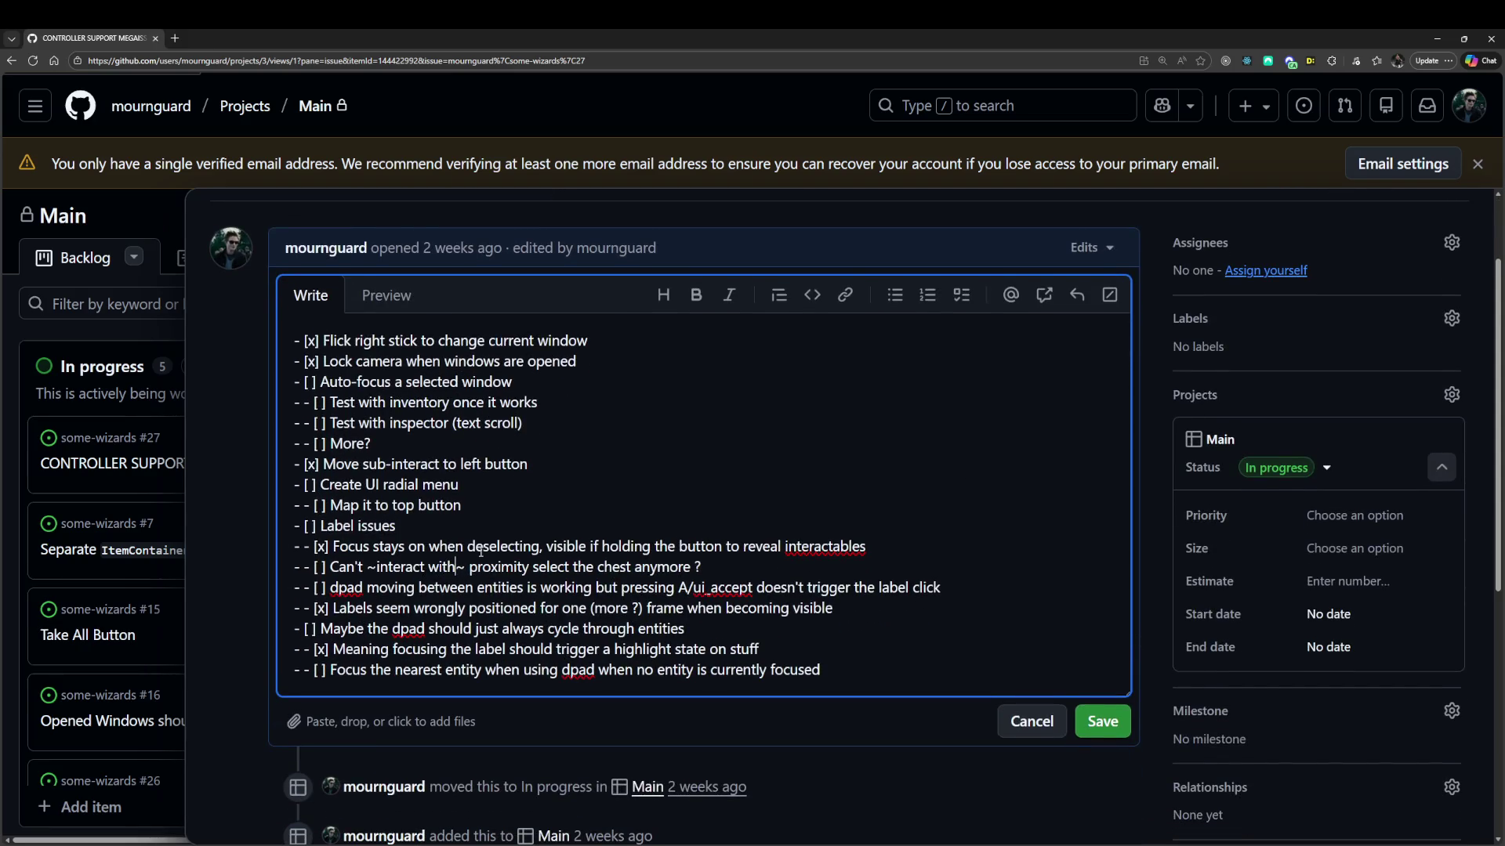
{"action": "left_click", "coordinate": [1100, 721]}
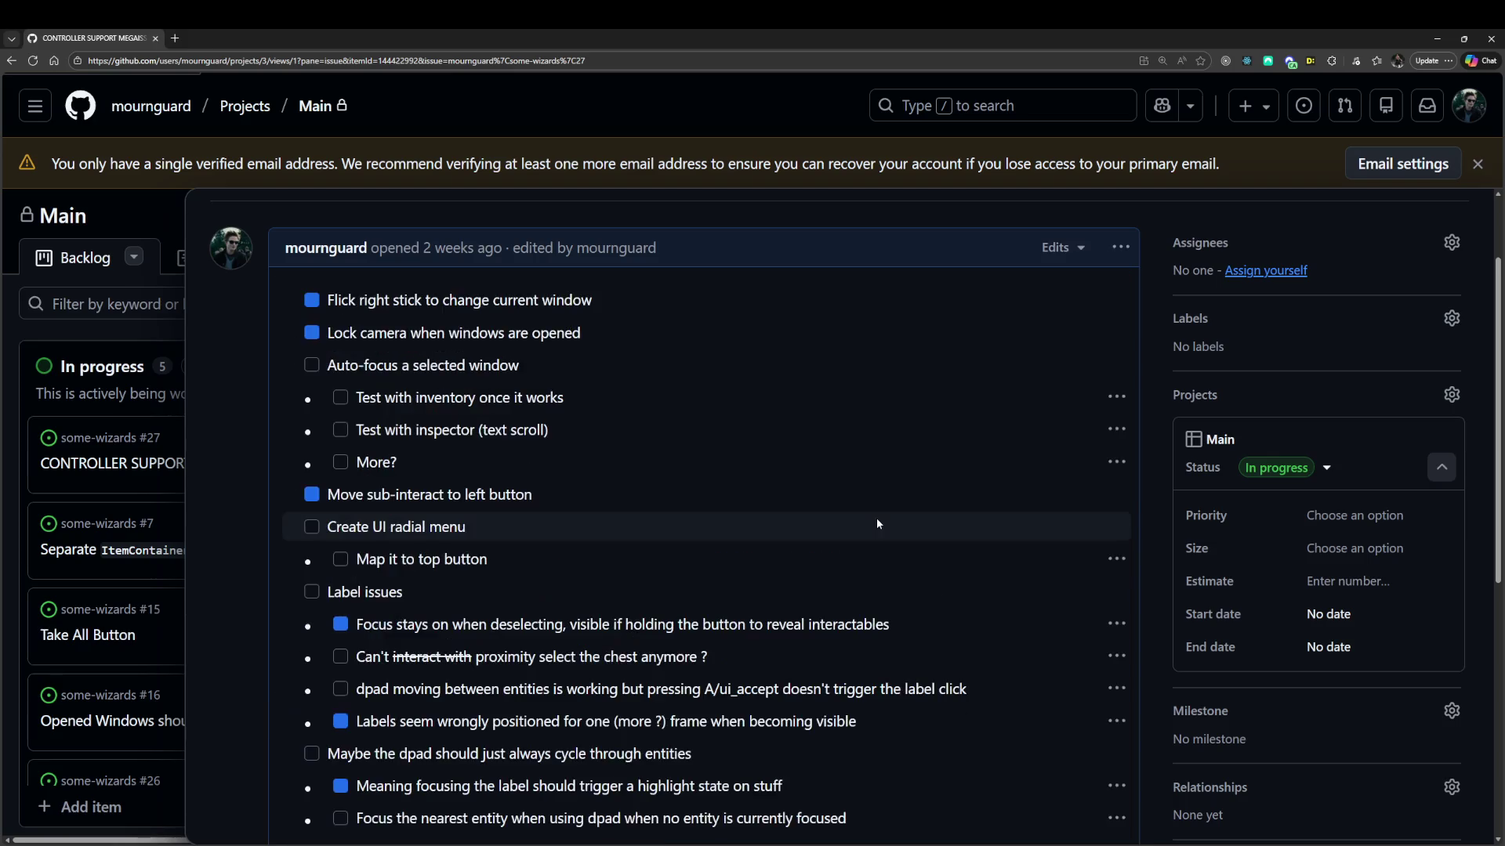
{"action": "scroll", "coordinate": [821, 492], "scroll_direction": "down", "scroll_amount": 3}
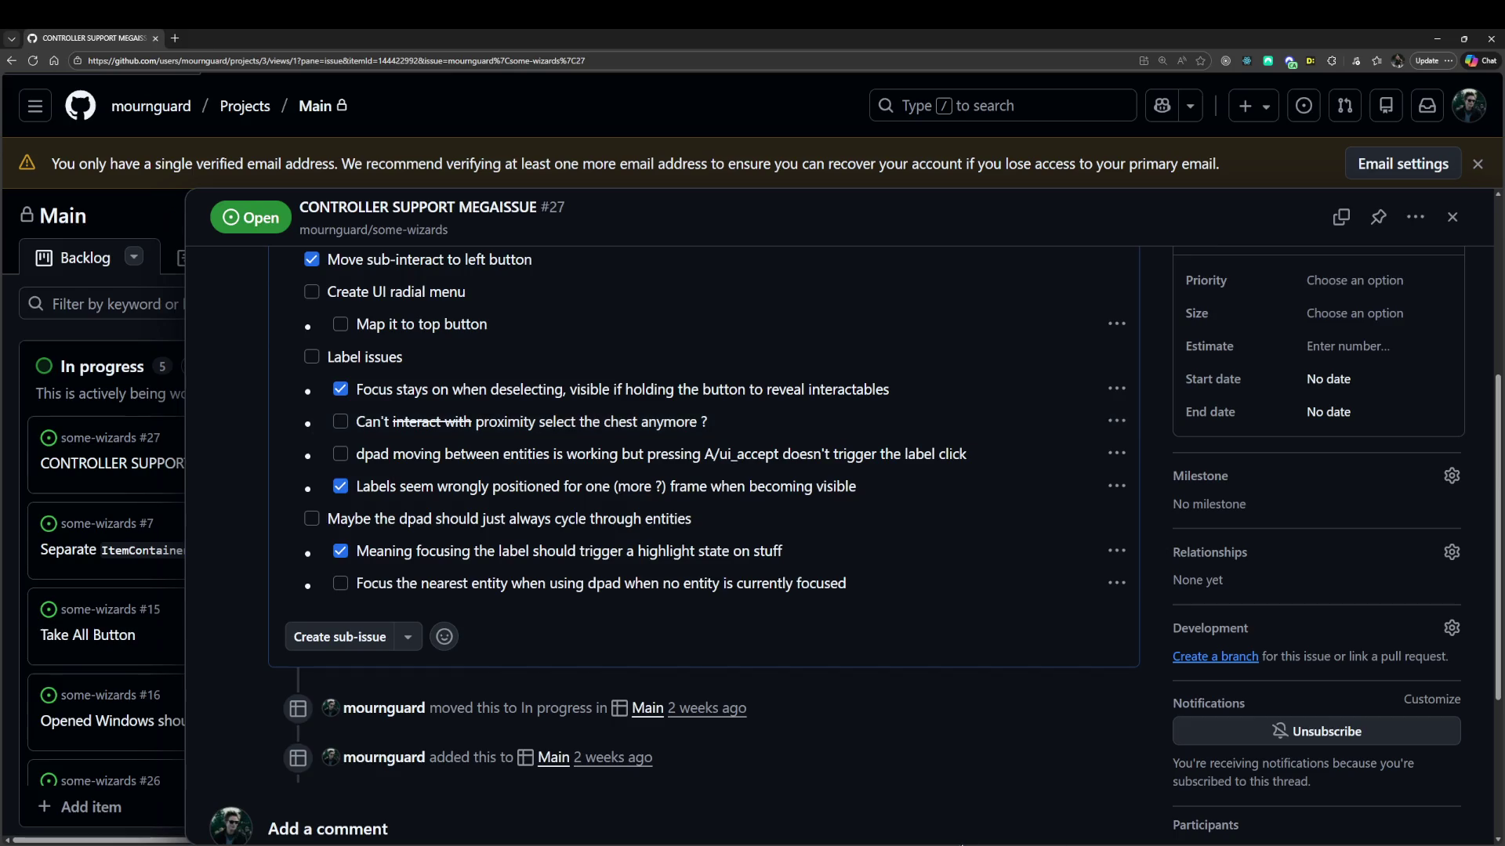
{"action": "key", "text": "alt+Tab"}
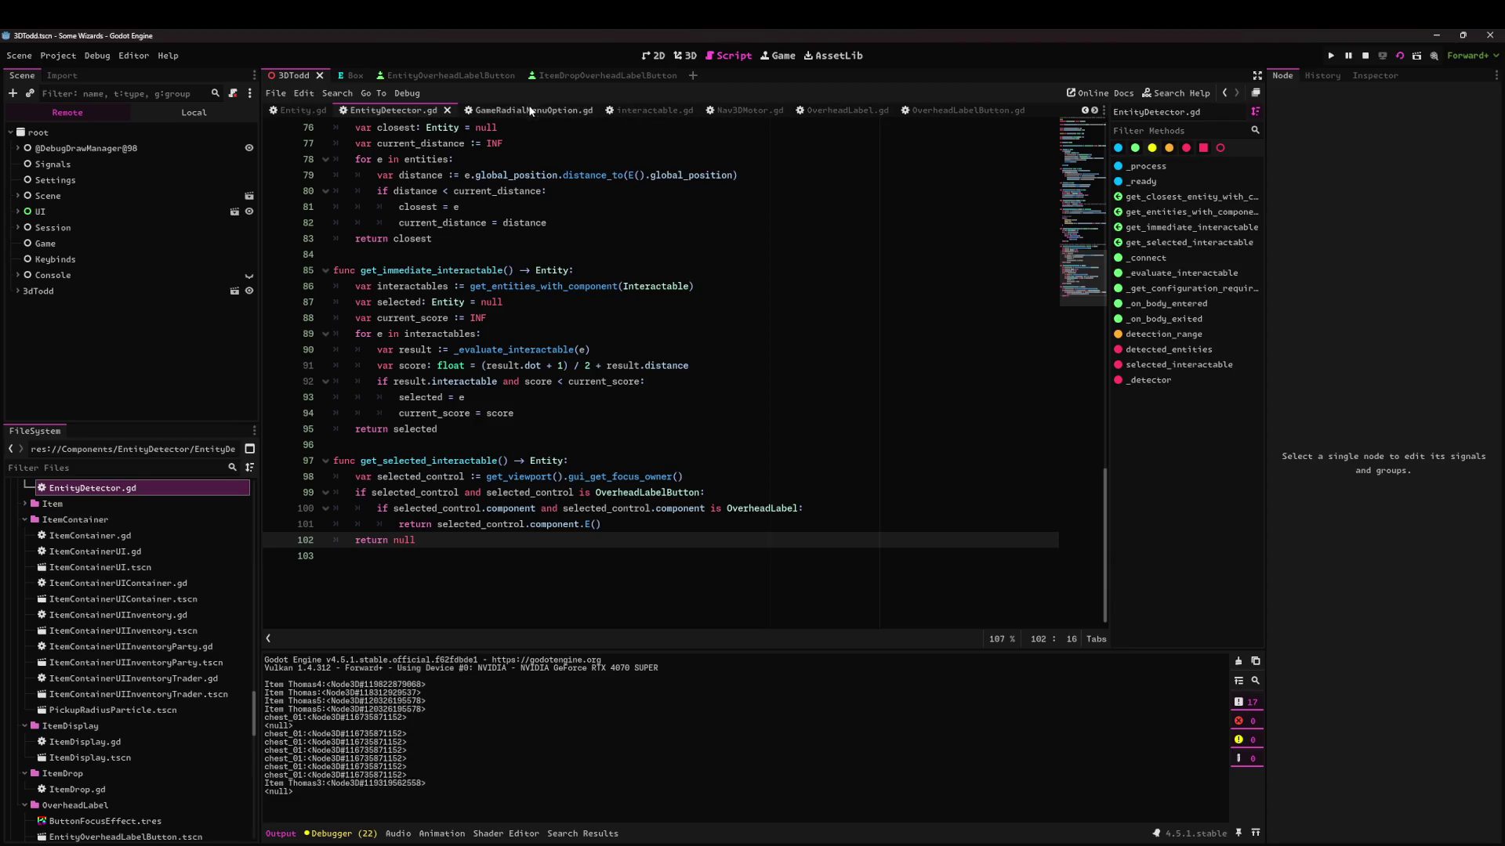
{"action": "scroll", "coordinate": [775, 110], "scroll_direction": "down", "scroll_amount": 2}
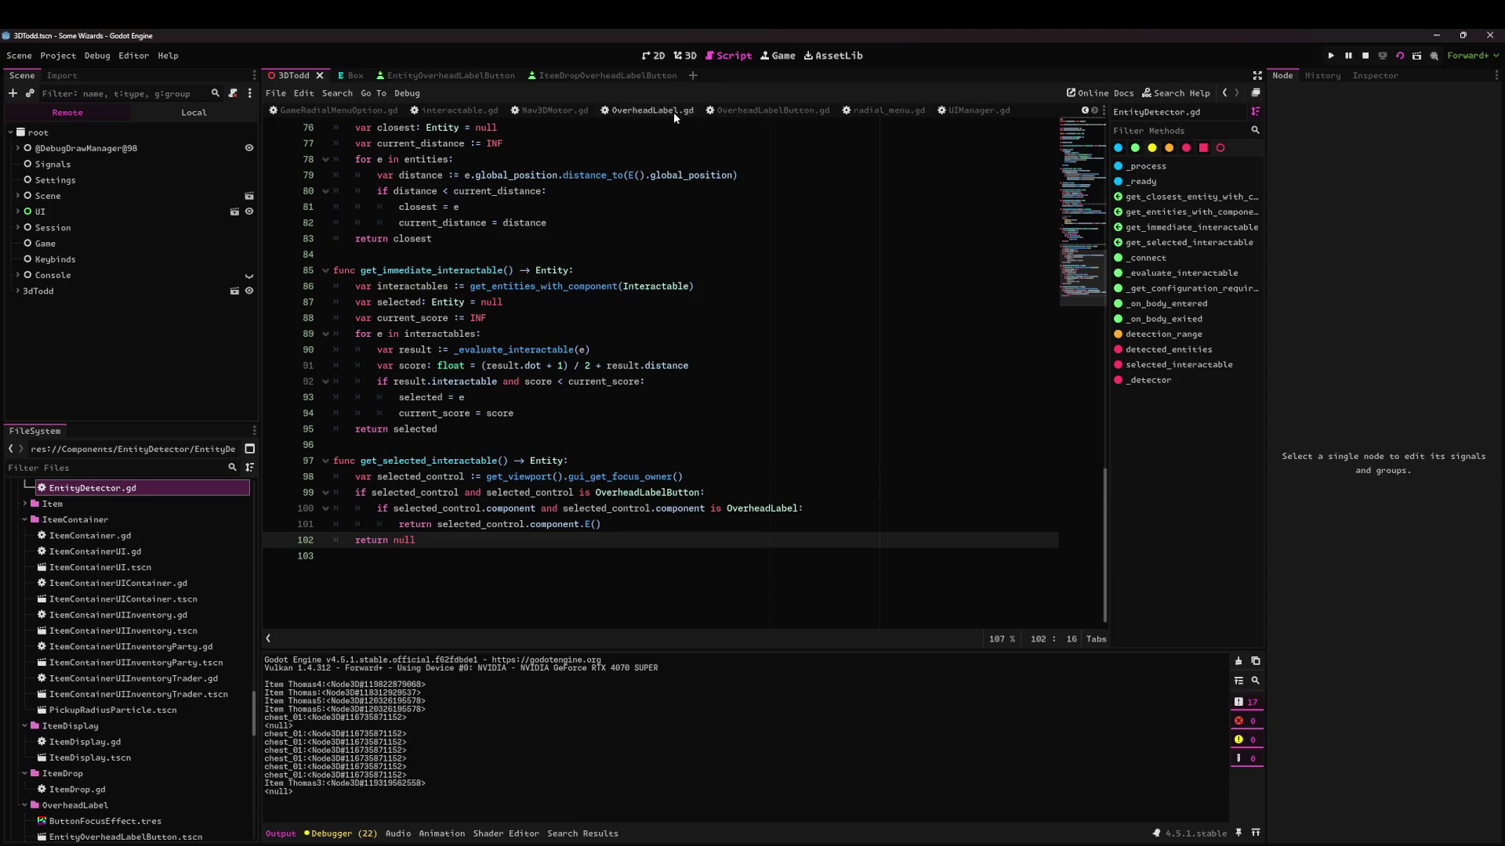
{"action": "scroll", "coordinate": [878, 114], "scroll_direction": "up", "scroll_amount": 5}
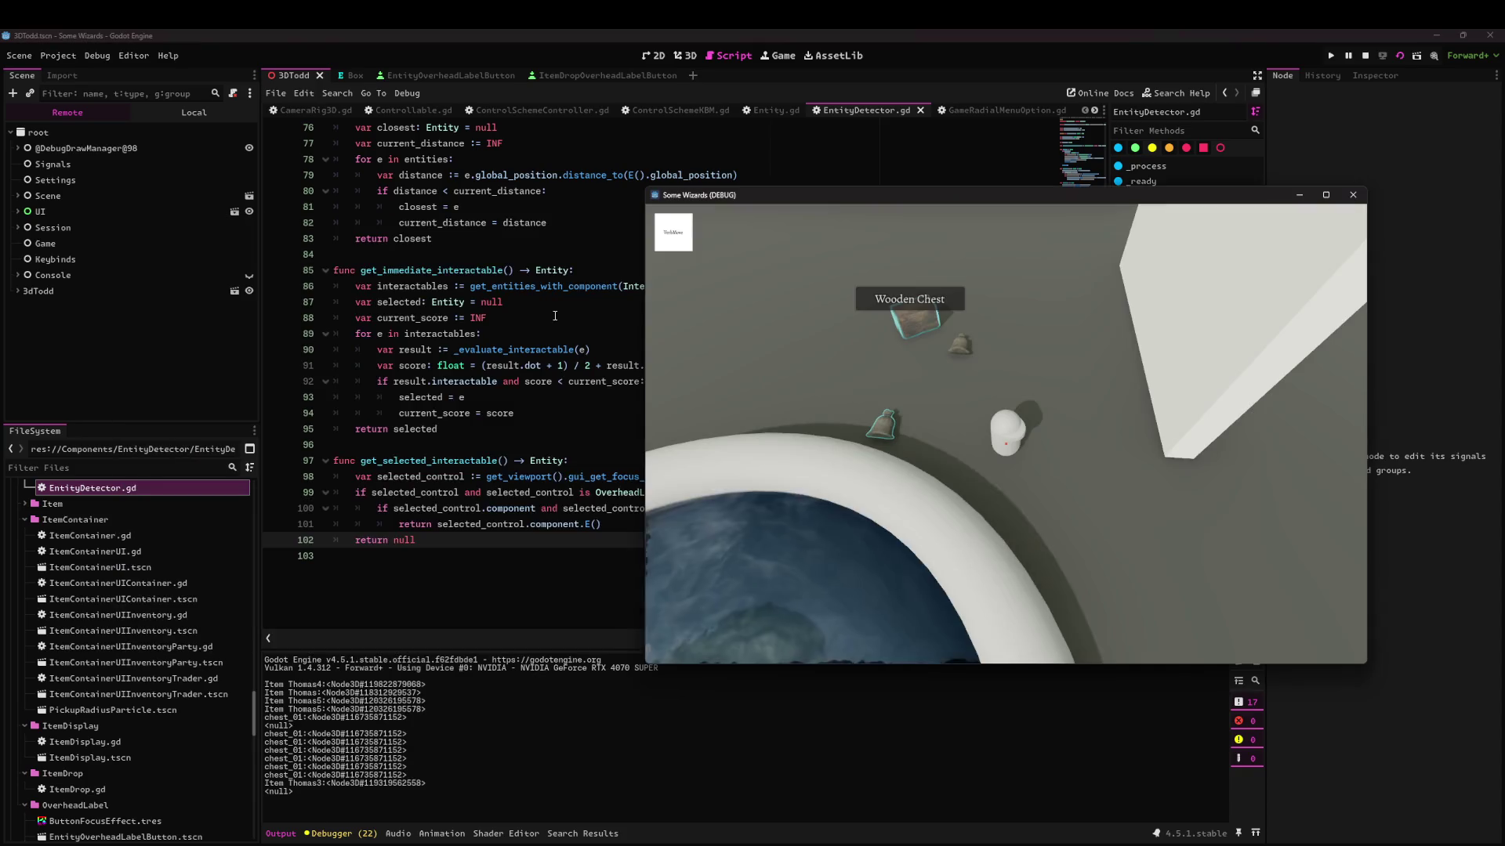
{"action": "key", "text": "alt+Tab"}
{"action": "key", "text": "alt+Tab"}
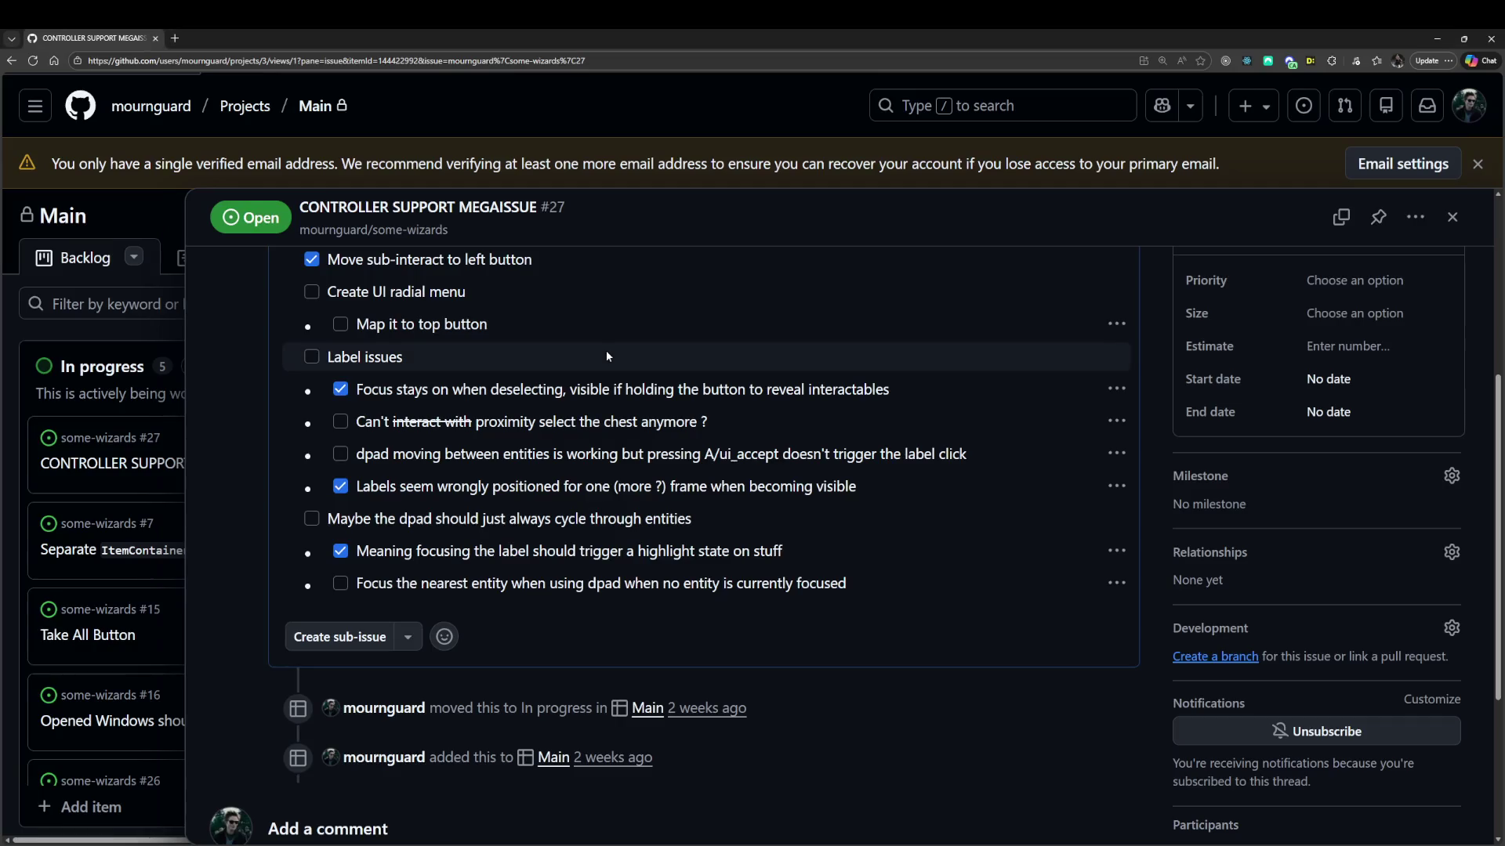
Add a 'Refactor/cleanup entity detector' task noting everything goes through the label/UI, and save.
{"action": "scroll", "coordinate": [1128, 266], "scroll_direction": "up", "scroll_amount": 4}
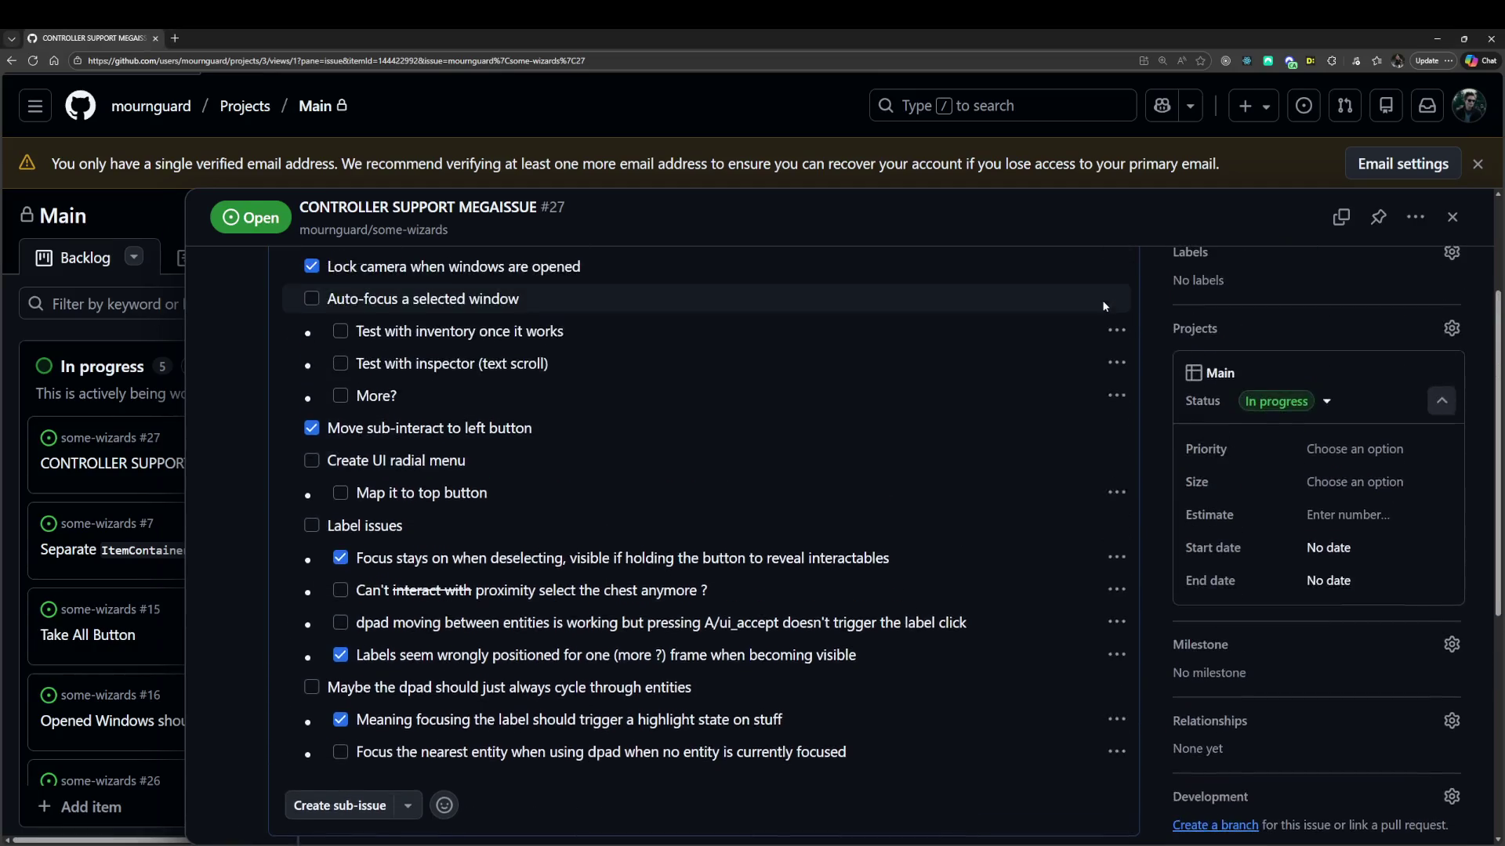
{"action": "left_click", "coordinate": [1120, 306]}
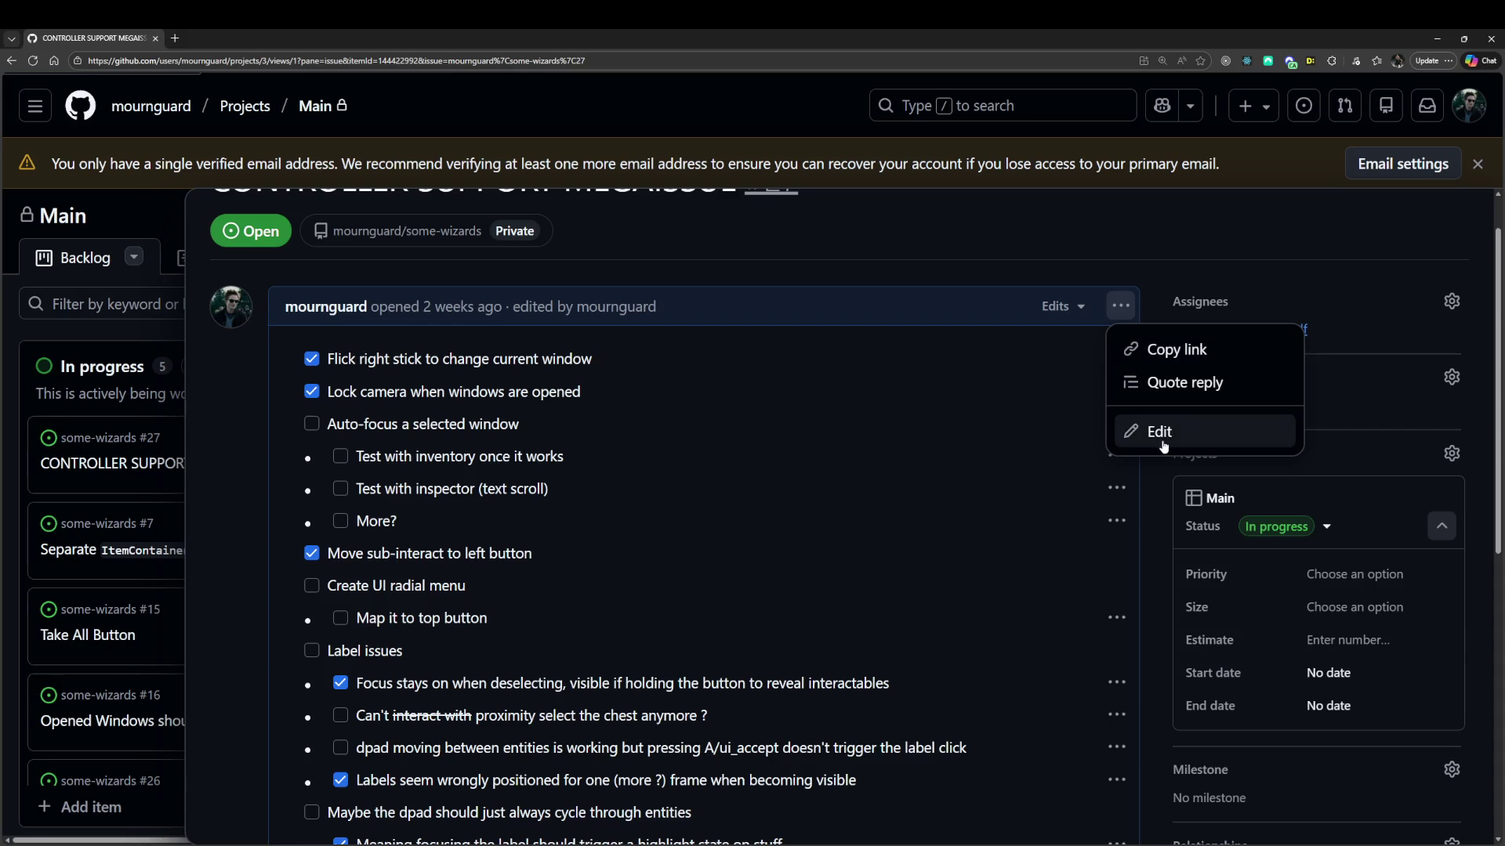
{"action": "left_click", "coordinate": [1152, 432]}
{"action": "key", "text": "Return"}
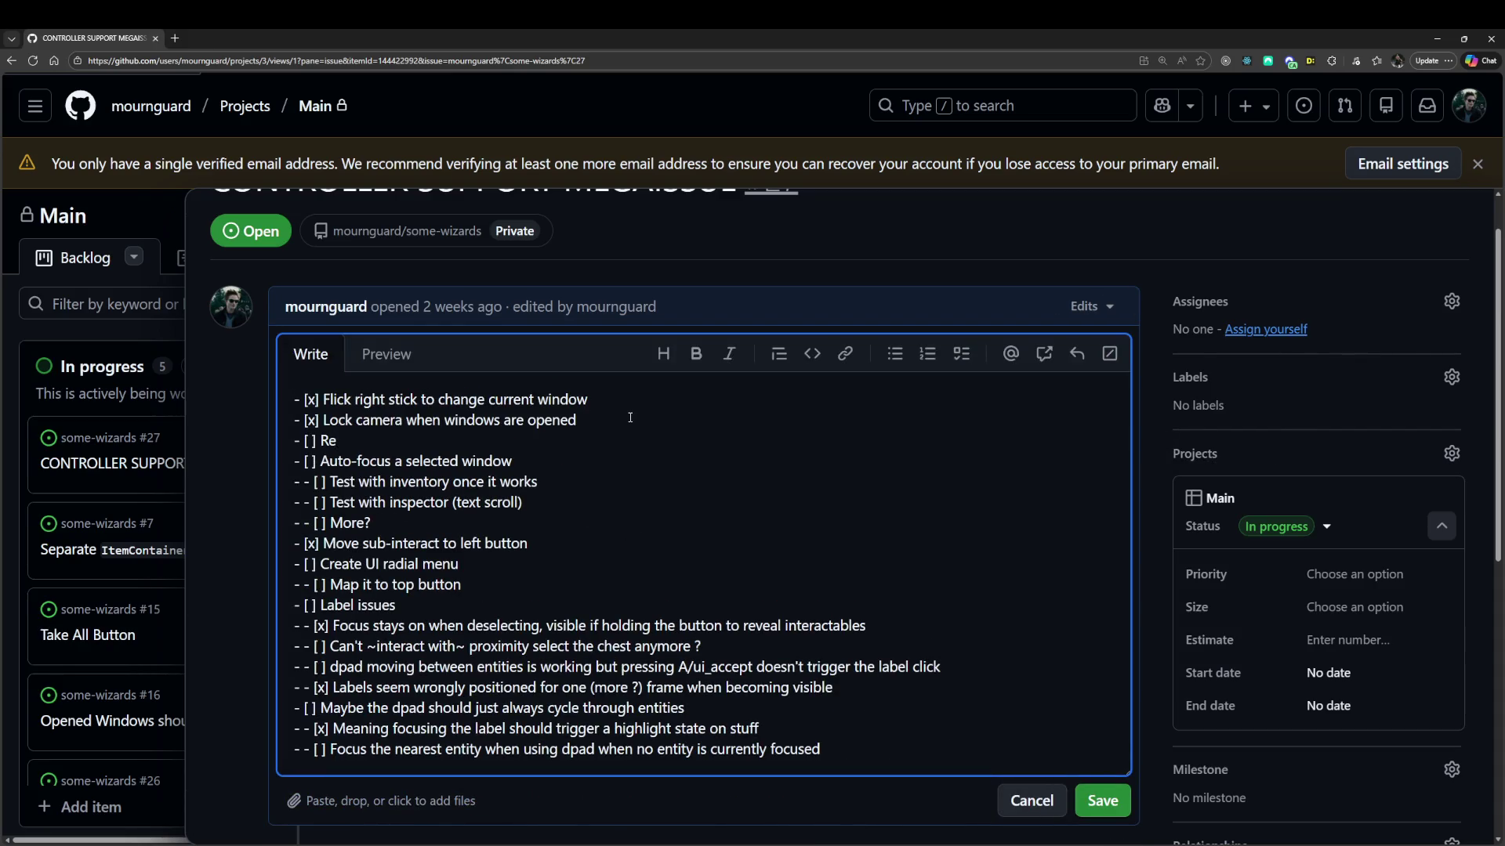
{"action": "type", "text": "actor"}
{"action": "type", "text": "ity"}
{"action": "key", "text": "BackSpace"}
{"action": "key", "text": "BackSpace"}
{"action": "key", "text": "BackSpace"}
{"action": "type", "text": "e"}
{"action": "key", "text": "Left"}
{"action": "type", "text": "/cleanup"}
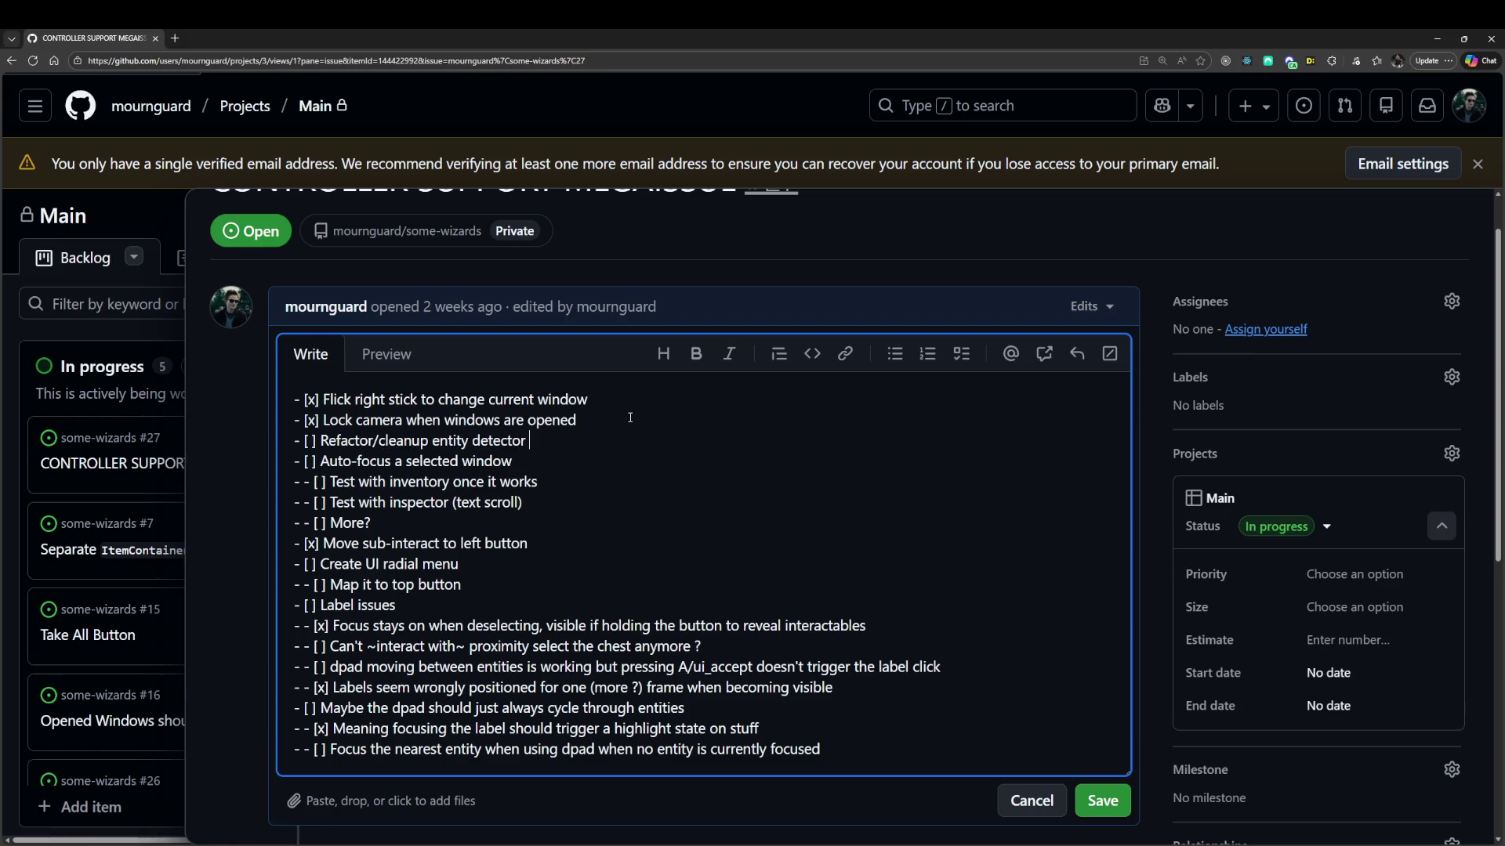
{"action": "key", "text": "End"}
{"action": "type", "text": "mmediate interactable\" isn't a t"}
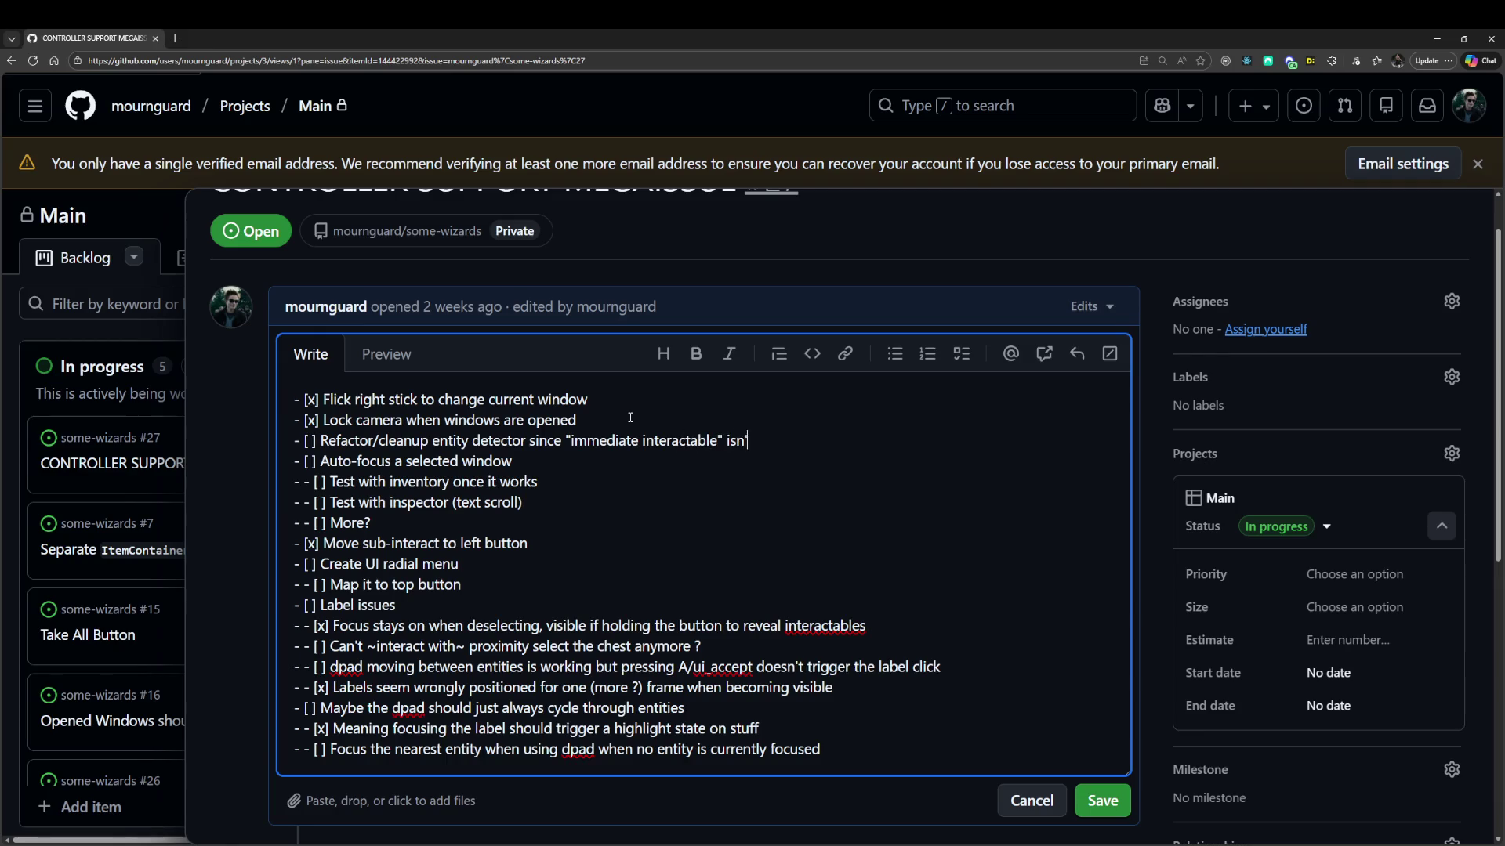
{"action": "type", "text": "hing anymore, as every"}
{"action": "type", "text": "thing goes through the label/"}
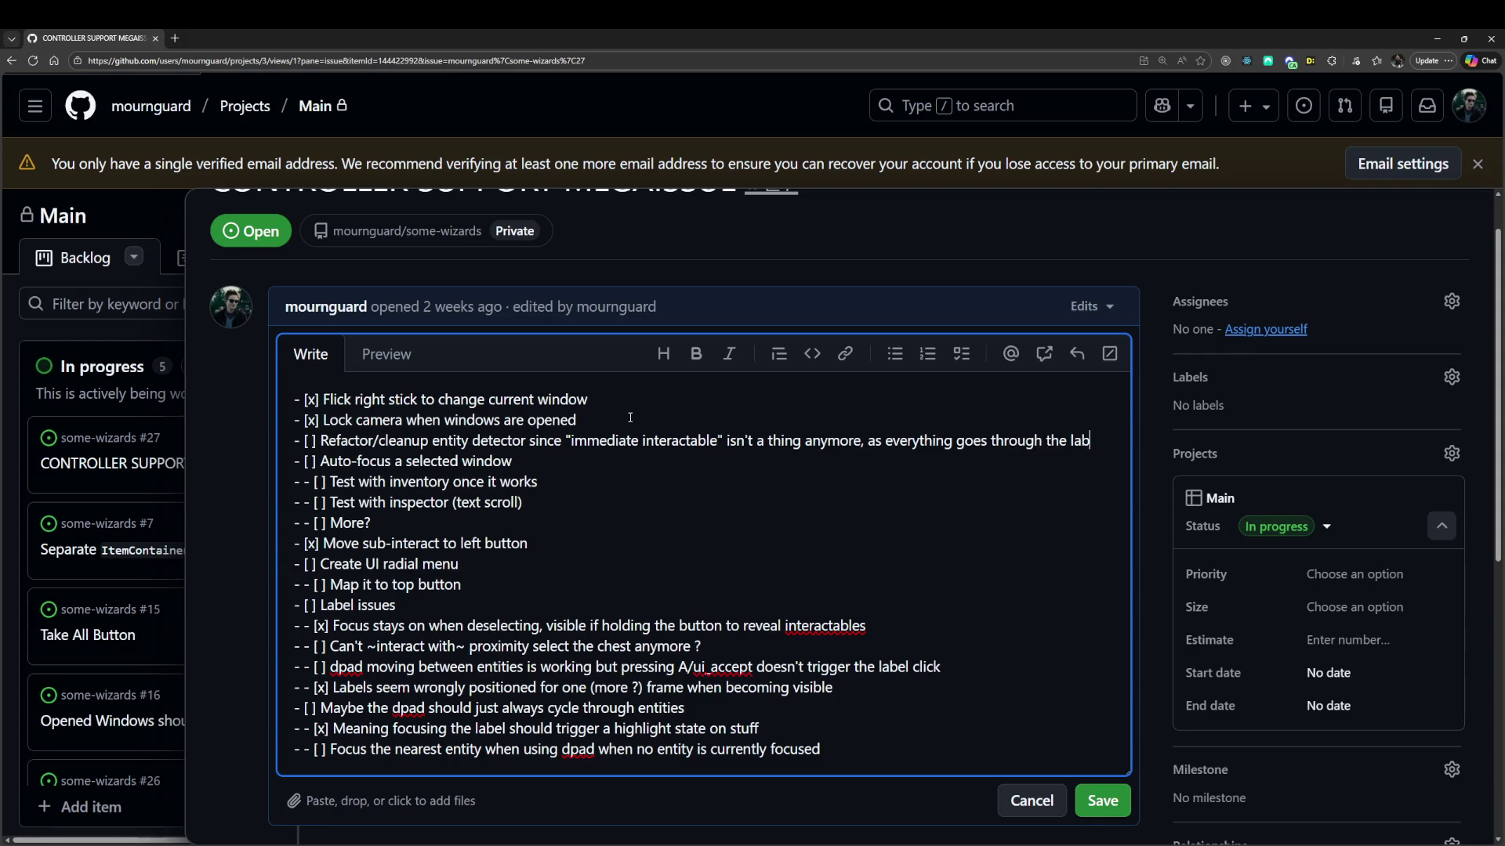
{"action": "type", "text": "UI selection."}
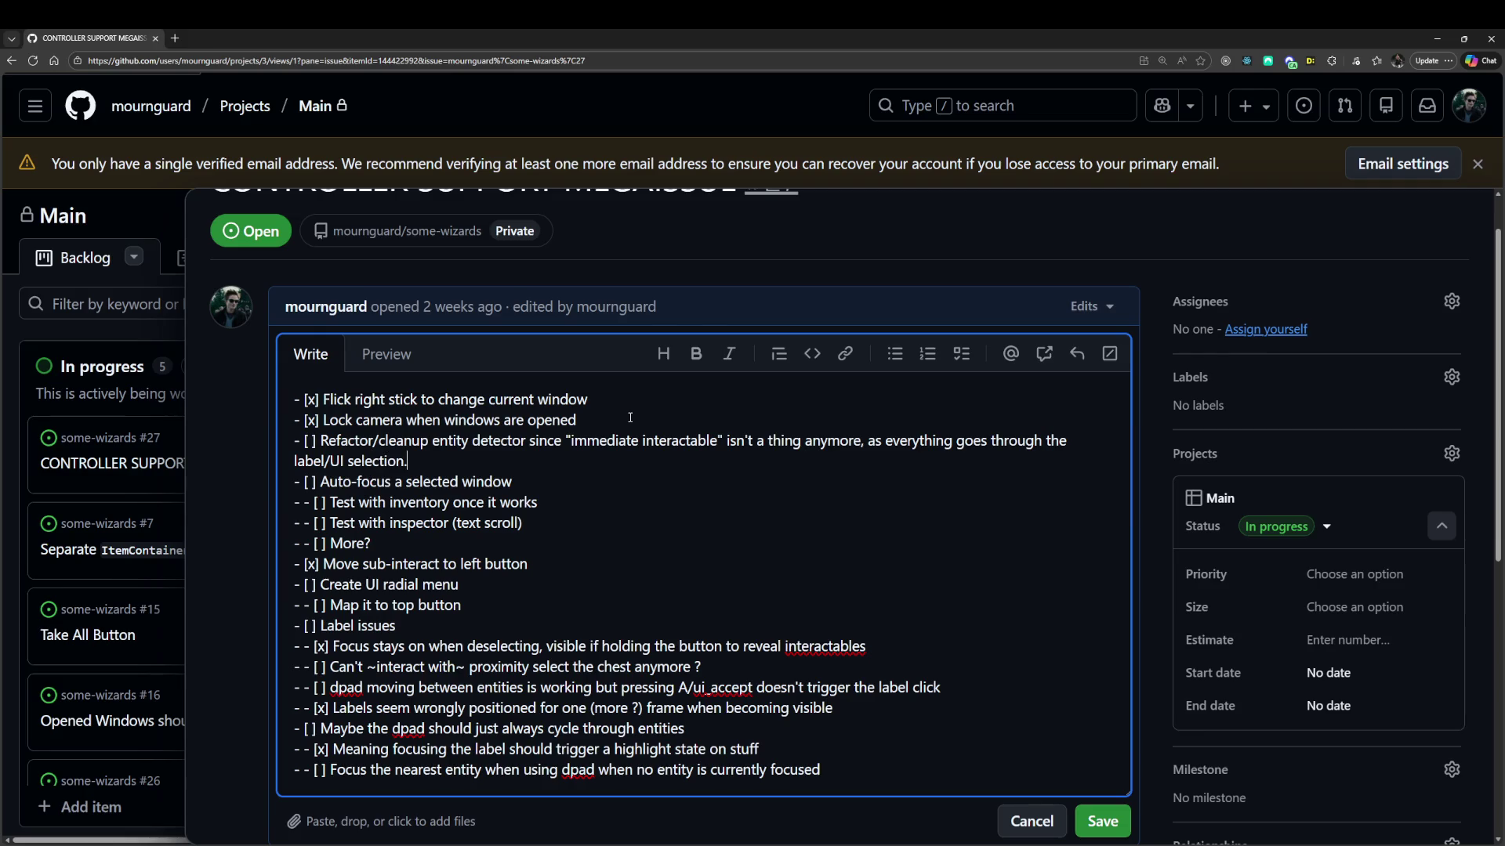
{"action": "left_click", "coordinate": [1101, 822]}
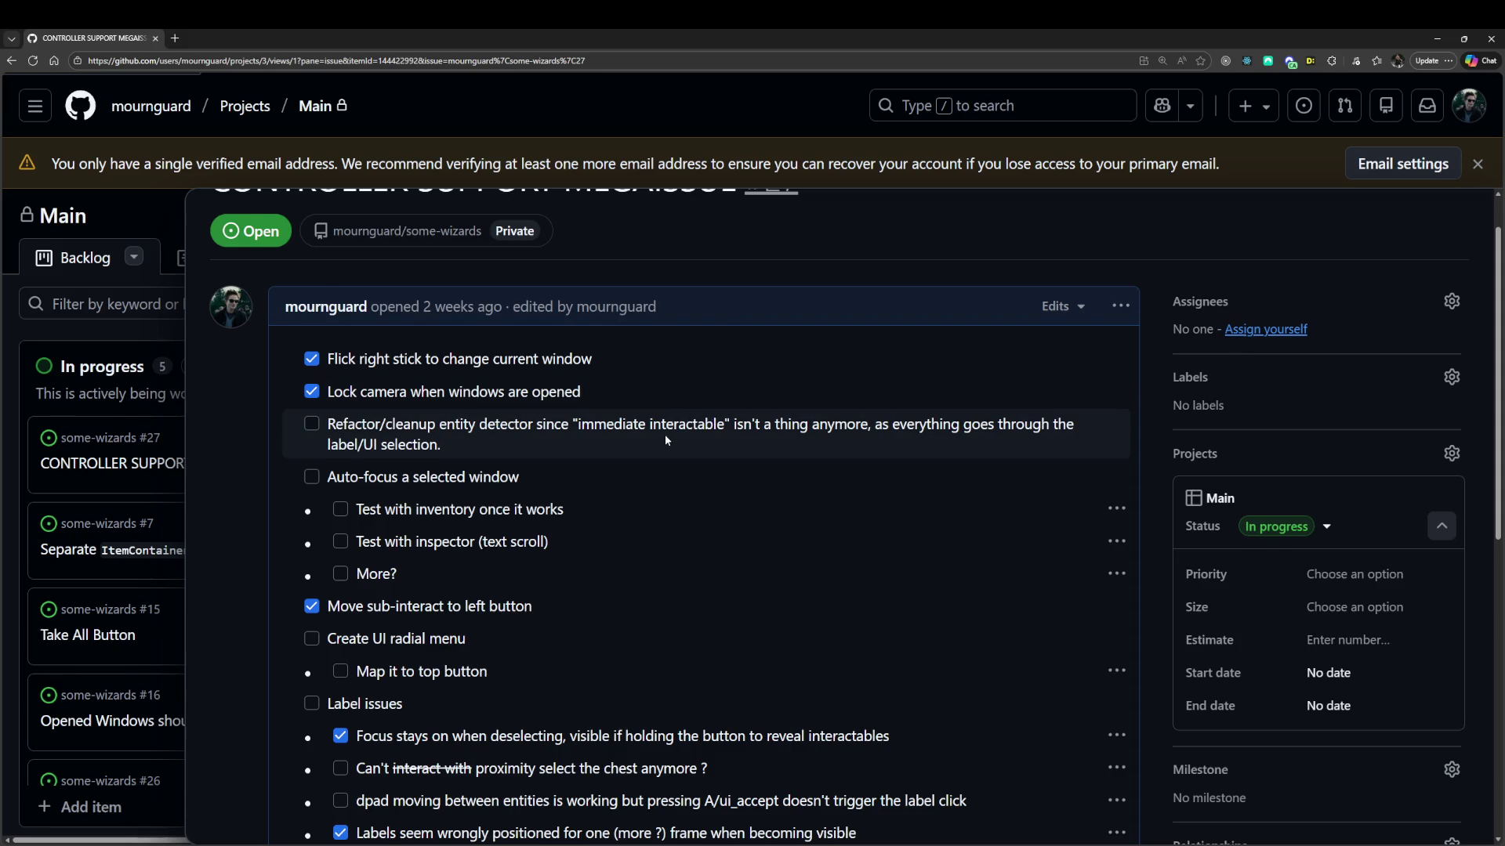
Briefly bring the running game forward, then return to the issue's description options.
{"action": "scroll", "coordinate": [664, 434], "scroll_direction": "down", "scroll_amount": 2}
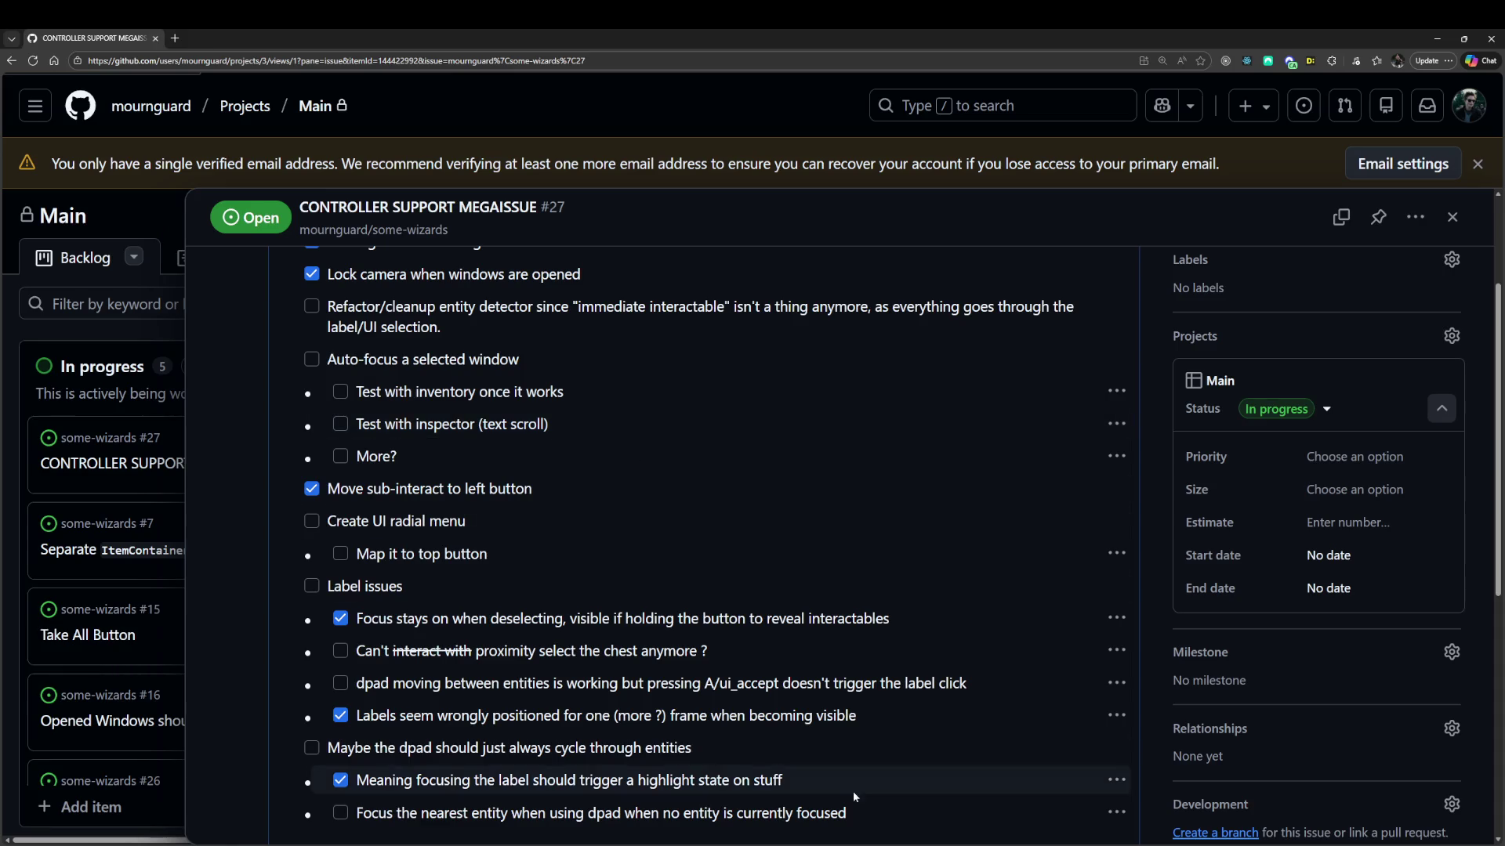
{"action": "mouse_move", "coordinate": [907, 845]}
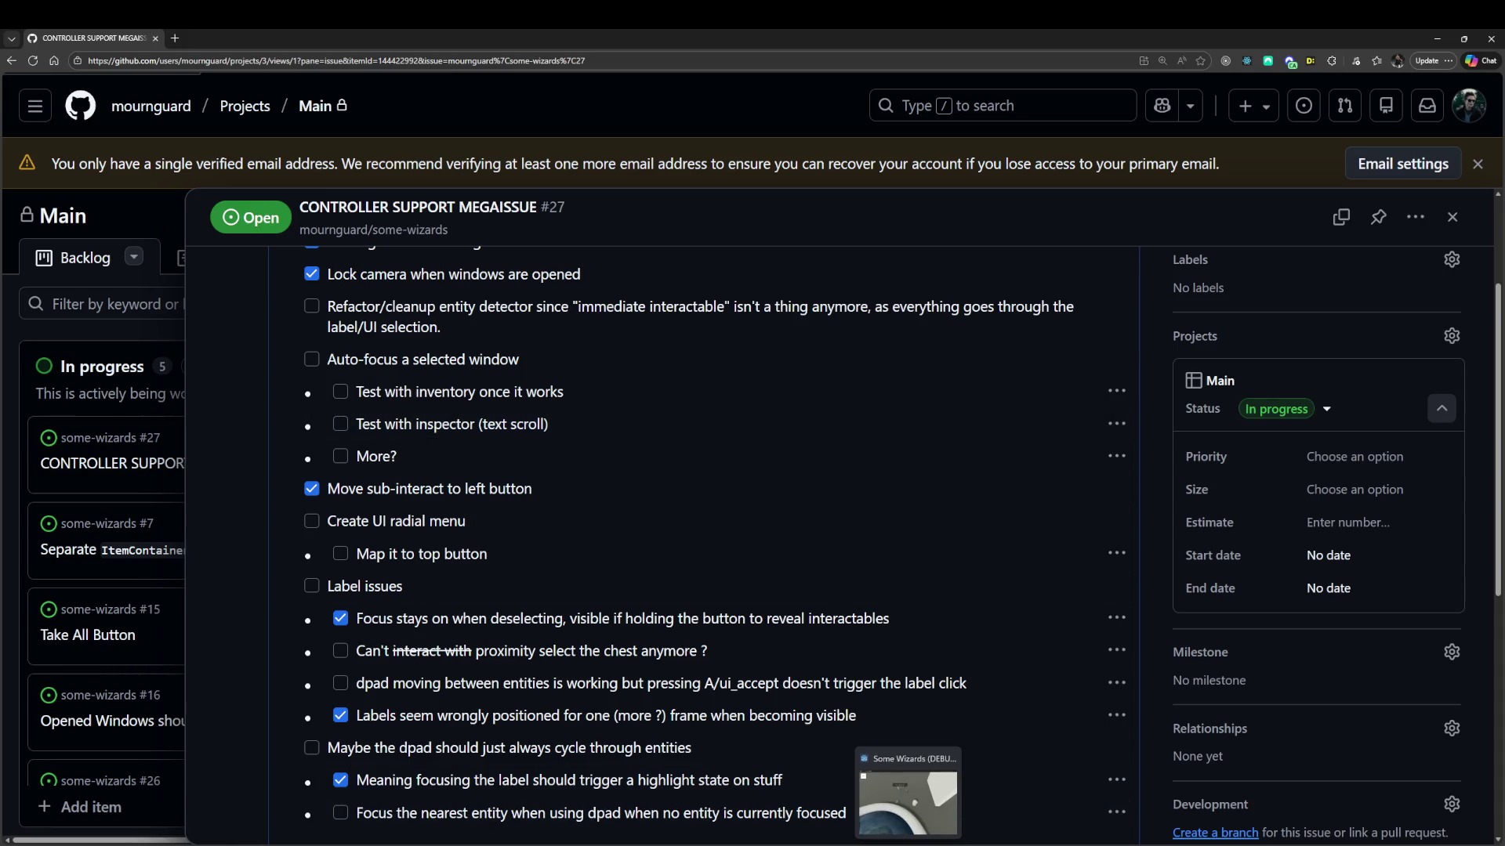
{"action": "left_click", "coordinate": [907, 799]}
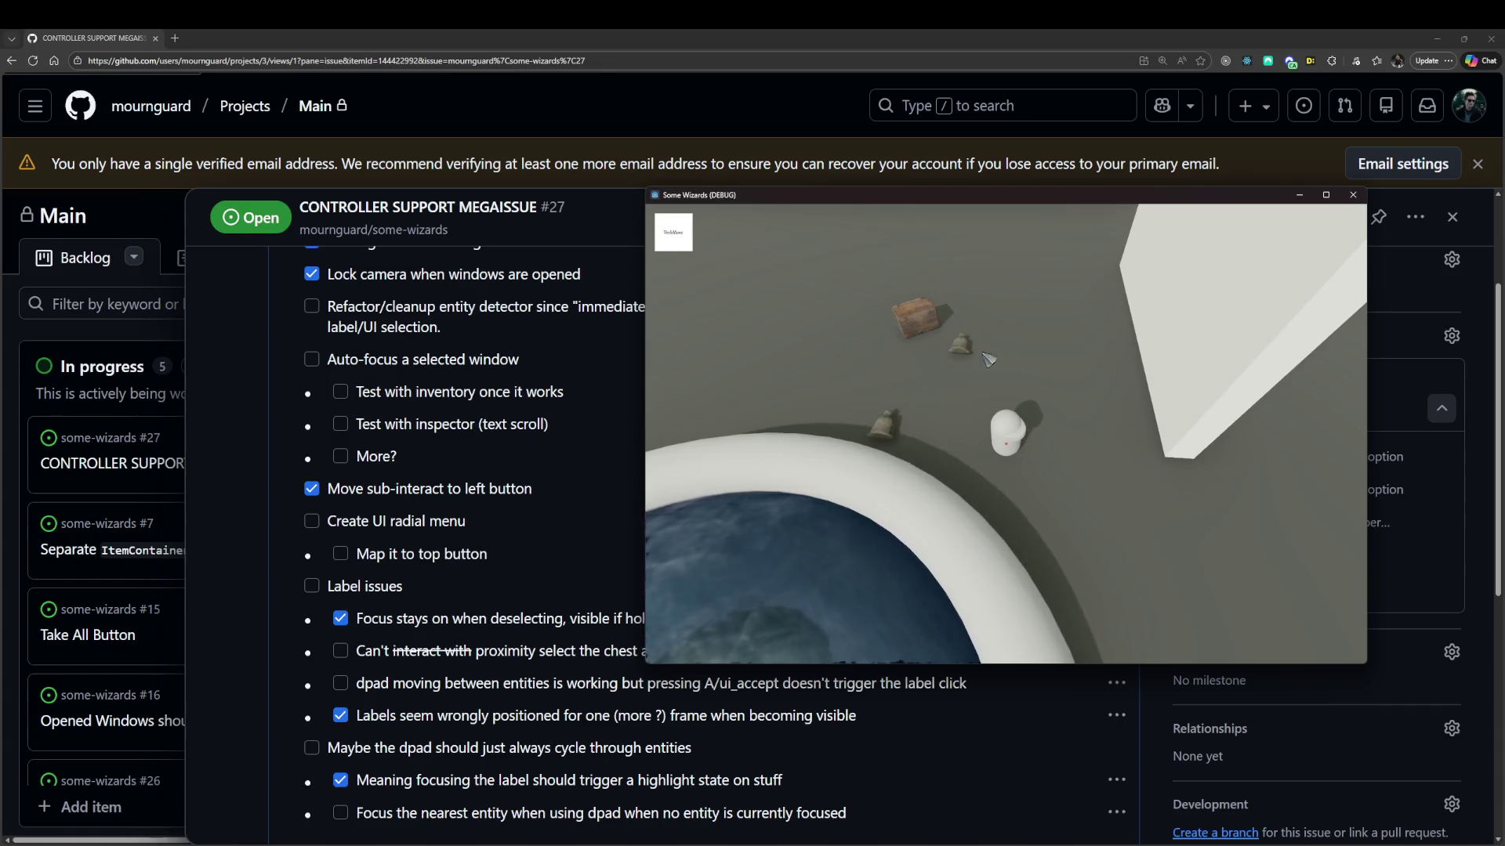
{"action": "left_click", "coordinate": [256, 321]}
{"action": "scroll", "coordinate": [345, 400], "scroll_direction": "down", "scroll_amount": 2}
{"action": "scroll", "coordinate": [495, 553], "scroll_direction": "up", "scroll_amount": 4}
{"action": "left_click", "coordinate": [1132, 365]}
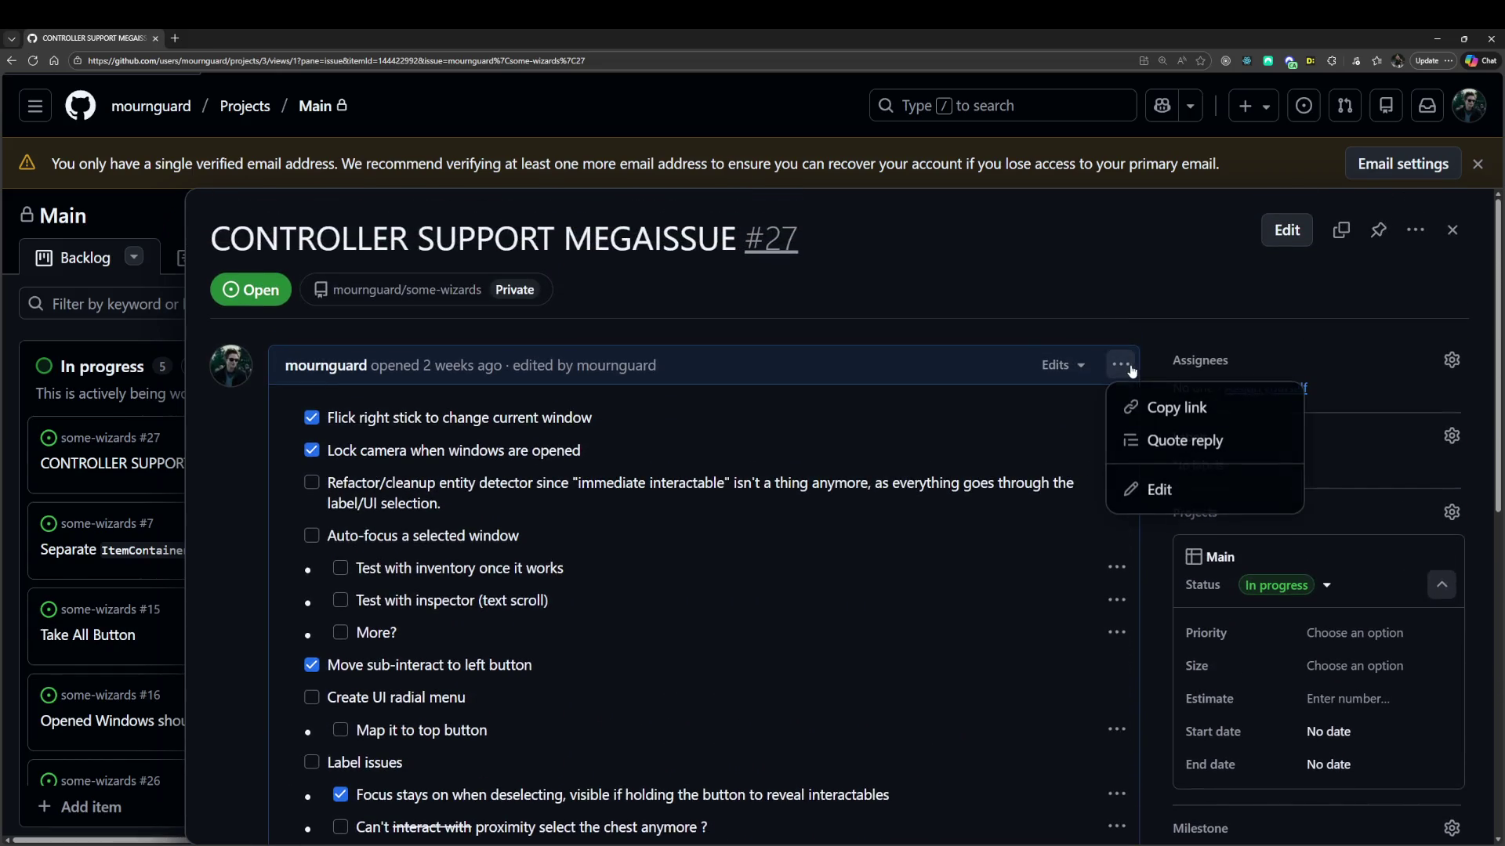
Add a nested task to leave filtering open so enemies take combat priority, save, and minimize the browser.
{"action": "left_click", "coordinate": [1159, 486]}
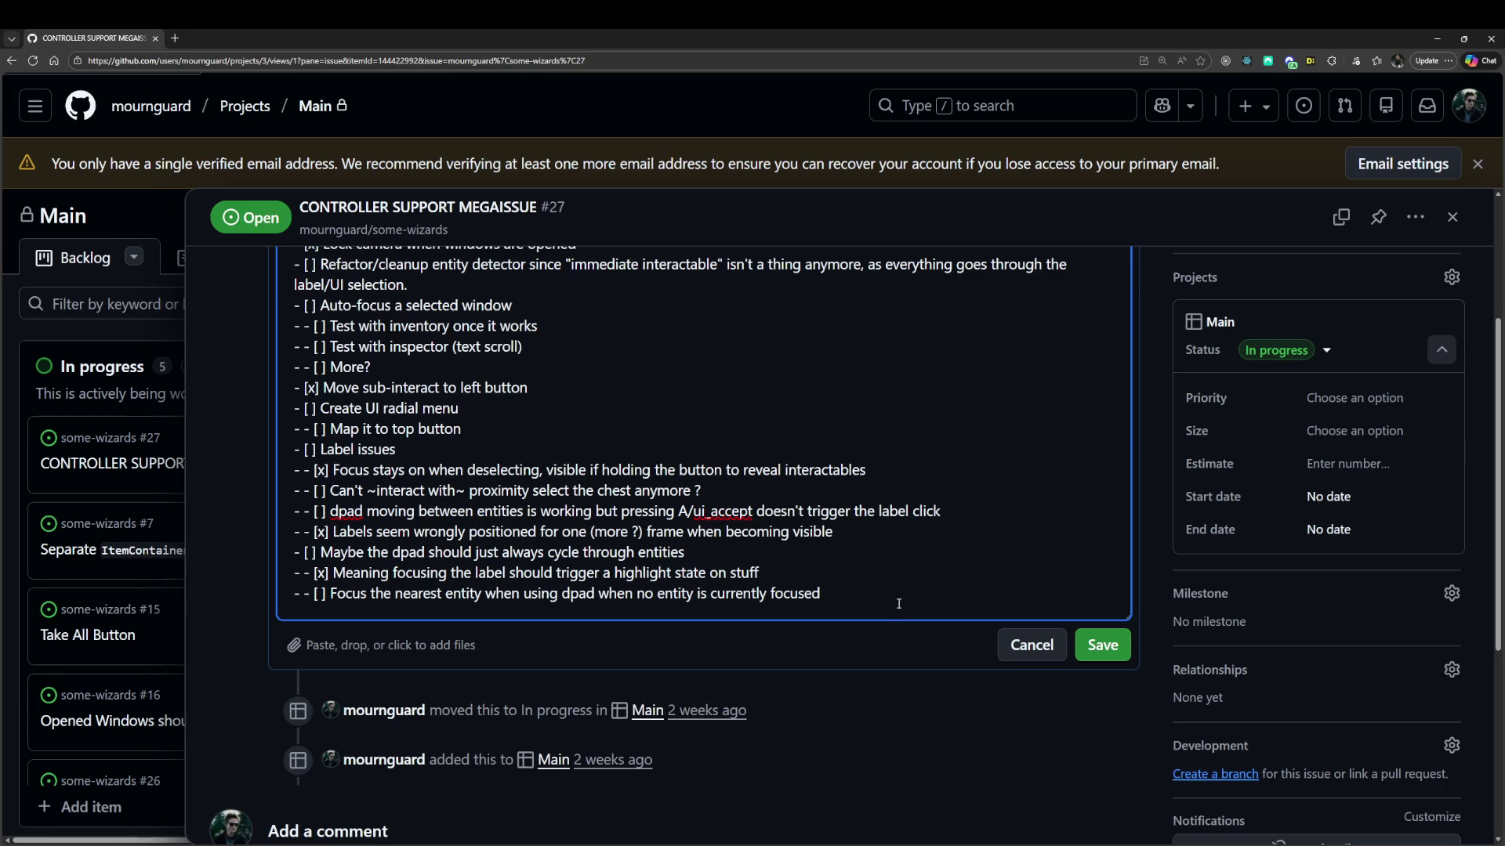
{"action": "key", "text": "Return"}
{"action": "type", "text": "- - [ ] Make sure"}
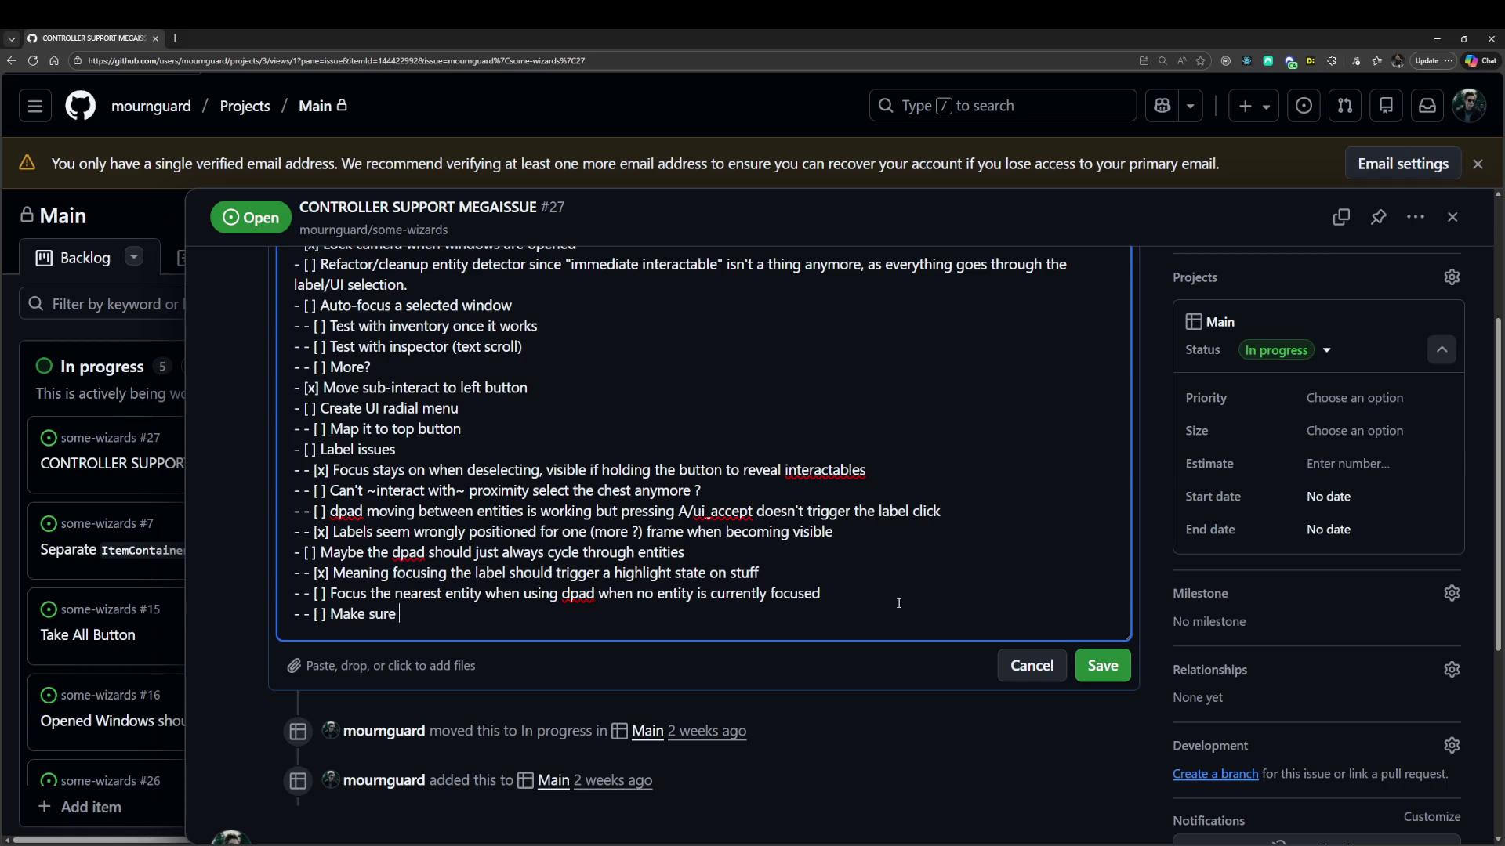
{"action": "type", "text": "to rm"}
{"action": "key", "text": "BackSpace"}
{"action": "type", "text": "emember to leave it open to "}
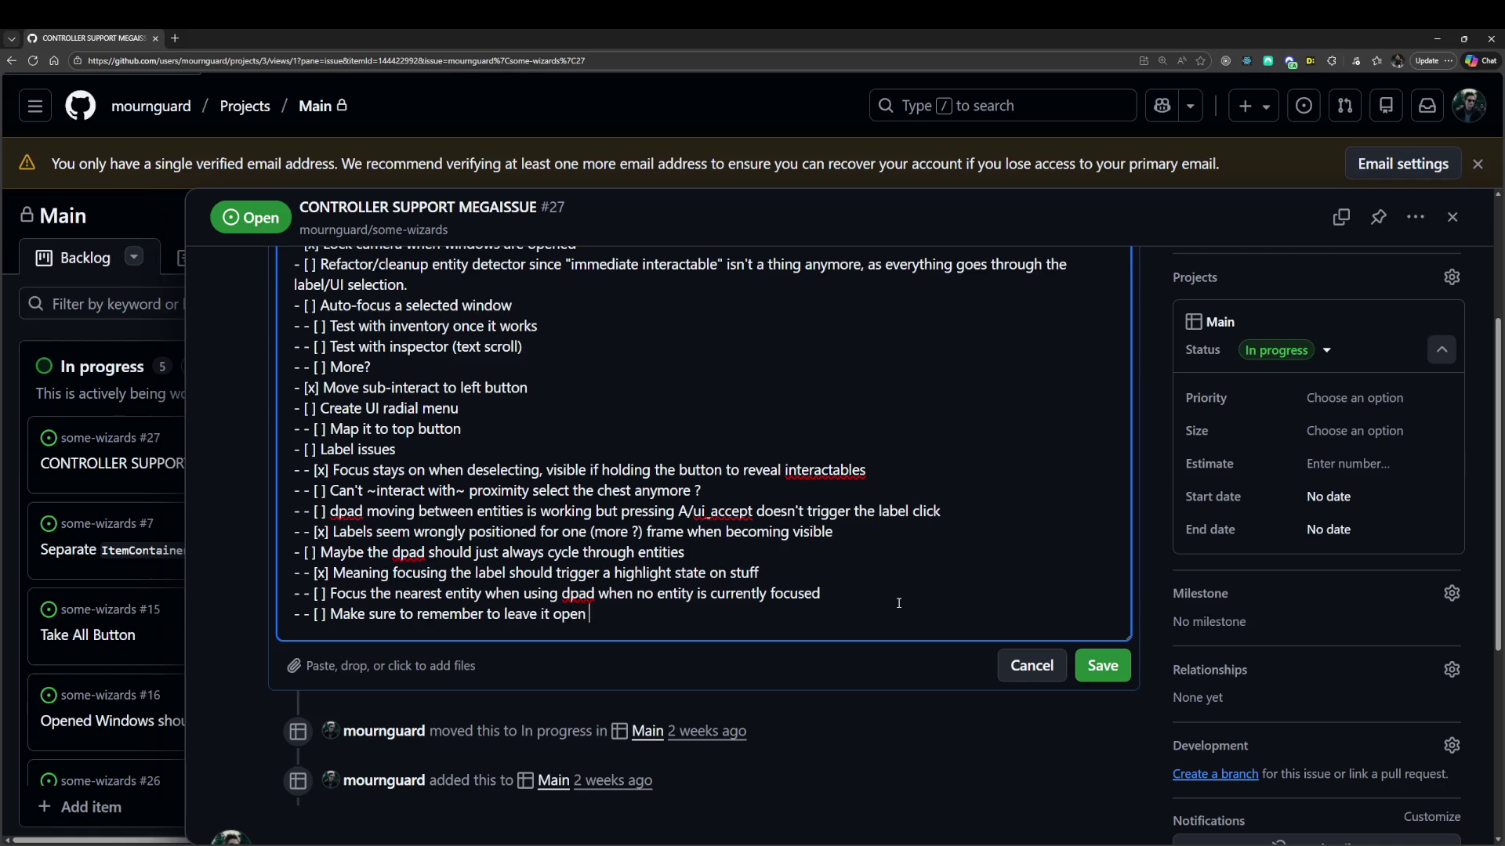
{"action": "type", "text": "filtering so"}
{"action": "type", "text": "enemies "}
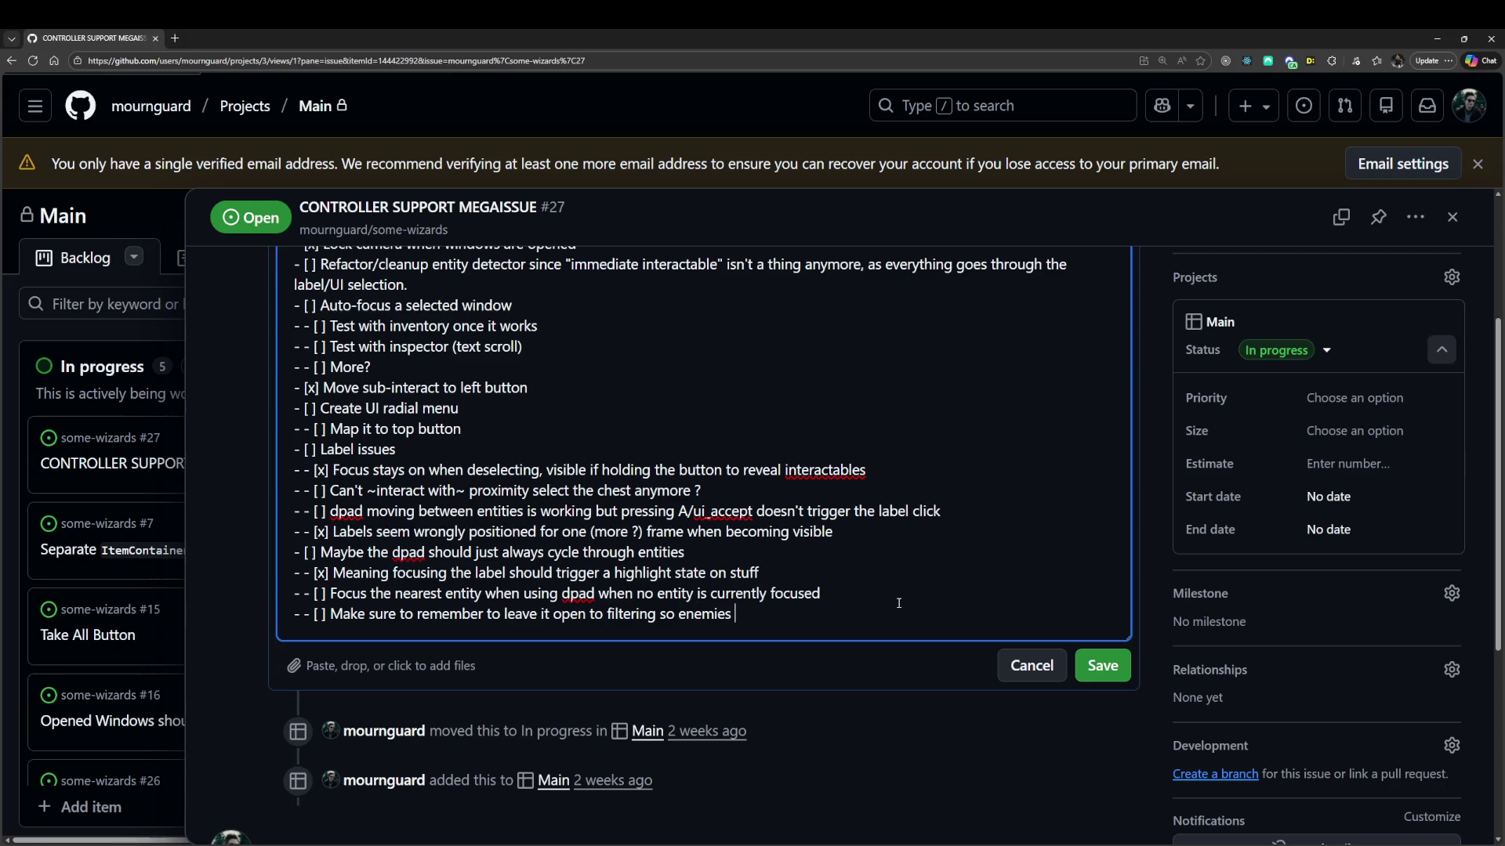
{"action": "type", "text": "take priority in "}
{"action": "type", "text": "combat"}
{"action": "left_click", "coordinate": [1122, 671]}
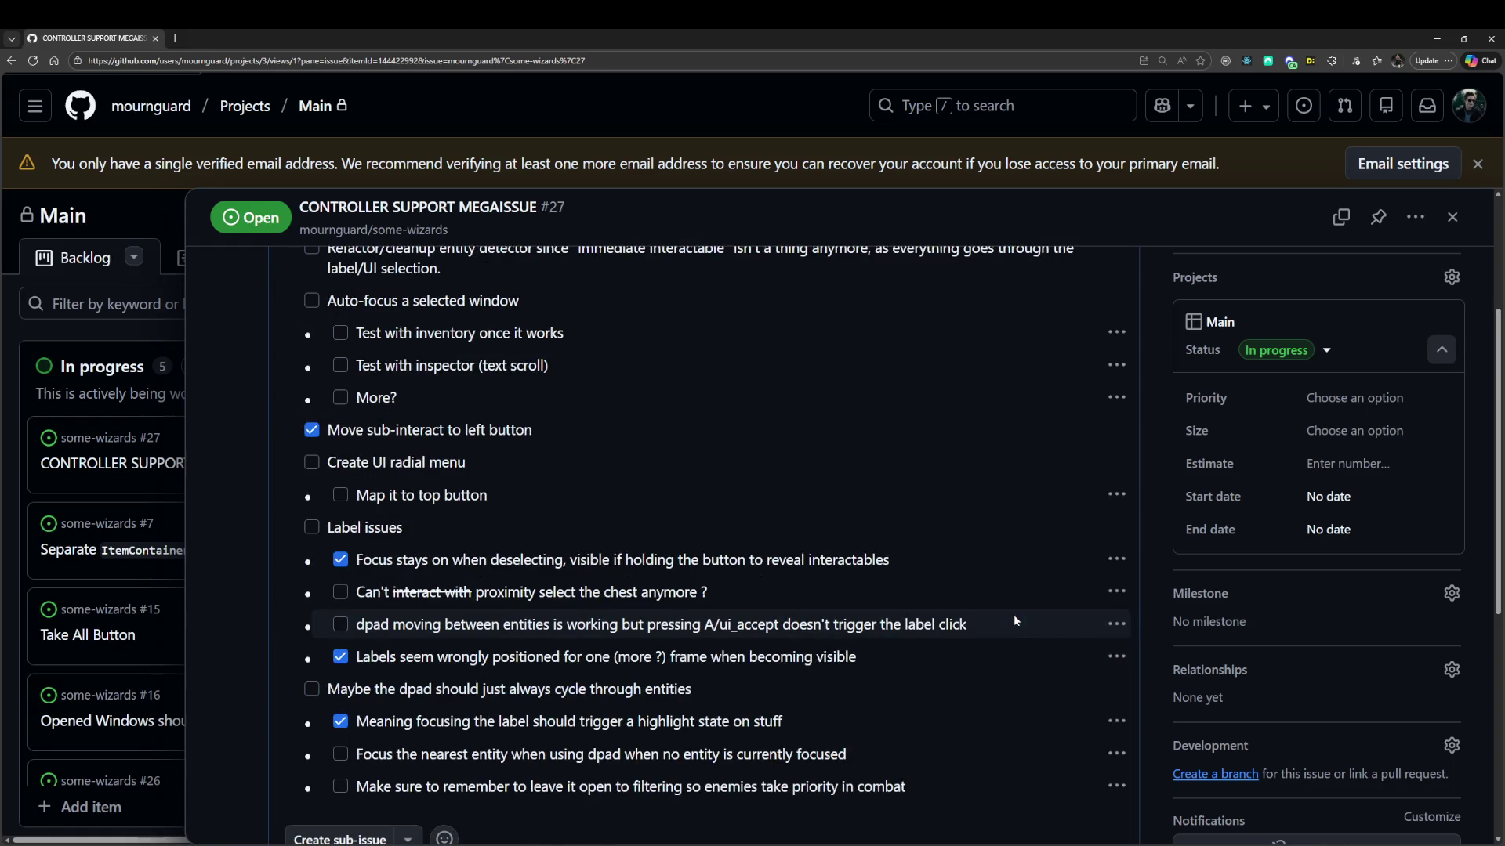
{"action": "scroll", "coordinate": [973, 547], "scroll_direction": "down", "scroll_amount": 4}
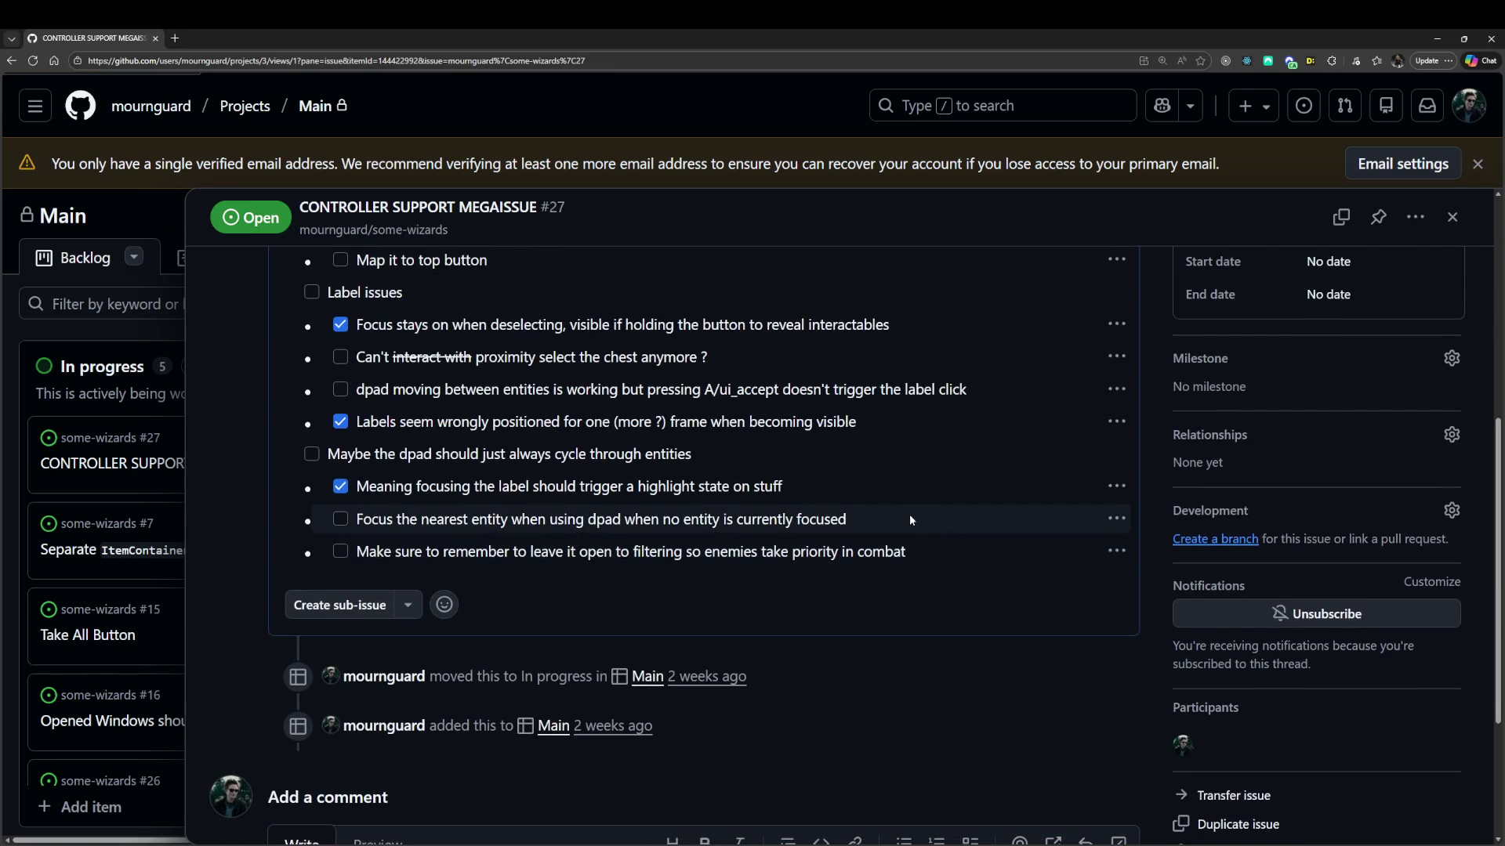
{"action": "scroll", "coordinate": [909, 518], "scroll_direction": "down", "scroll_amount": 1}
{"action": "left_click", "coordinate": [1436, 37]}
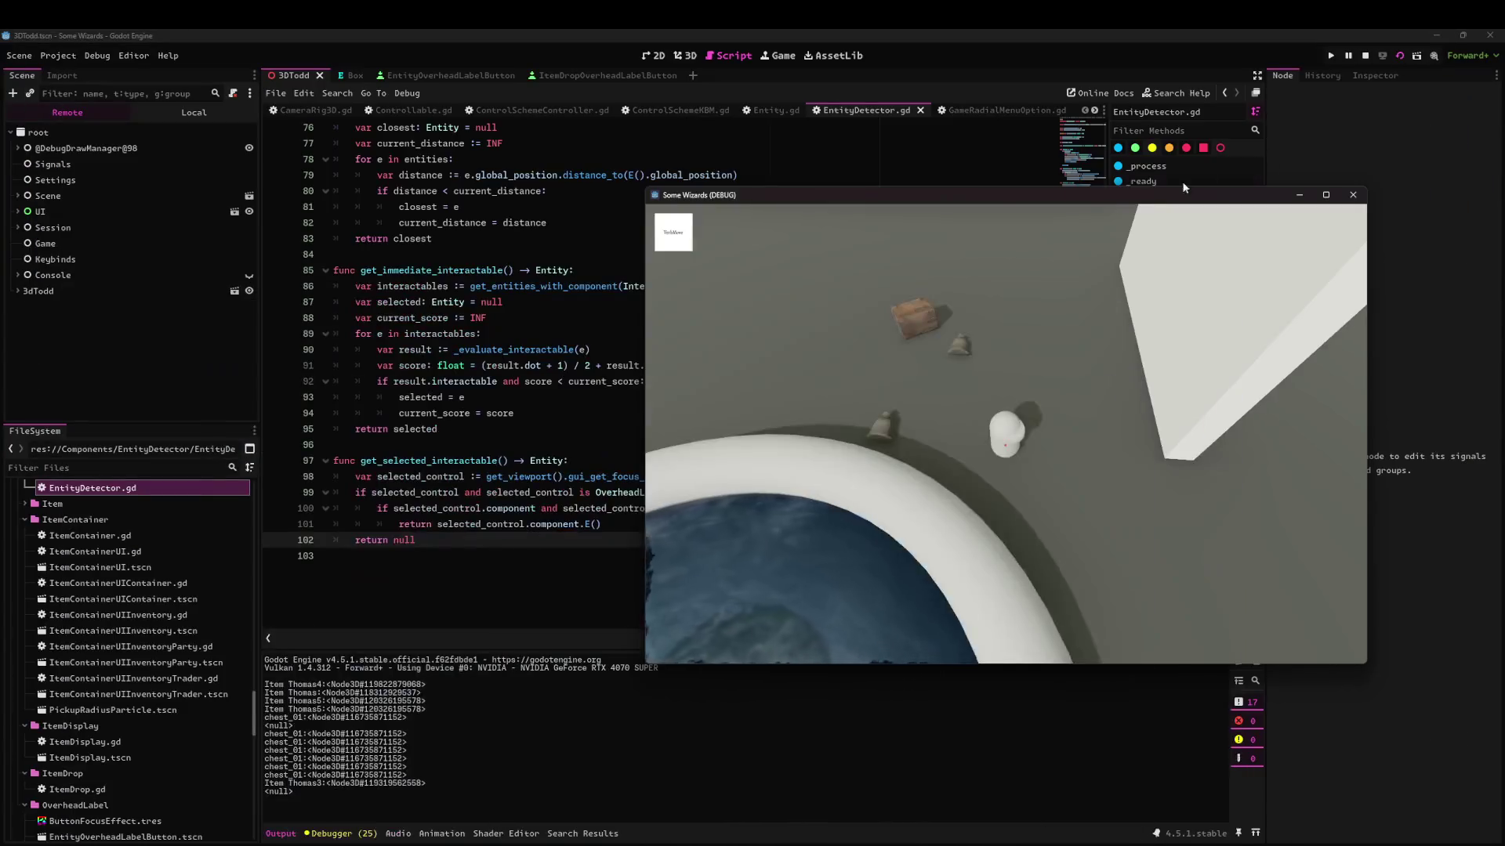
Walk to the items and pick up the toy train through its action wheel.
{"action": "key", "text": "d"}
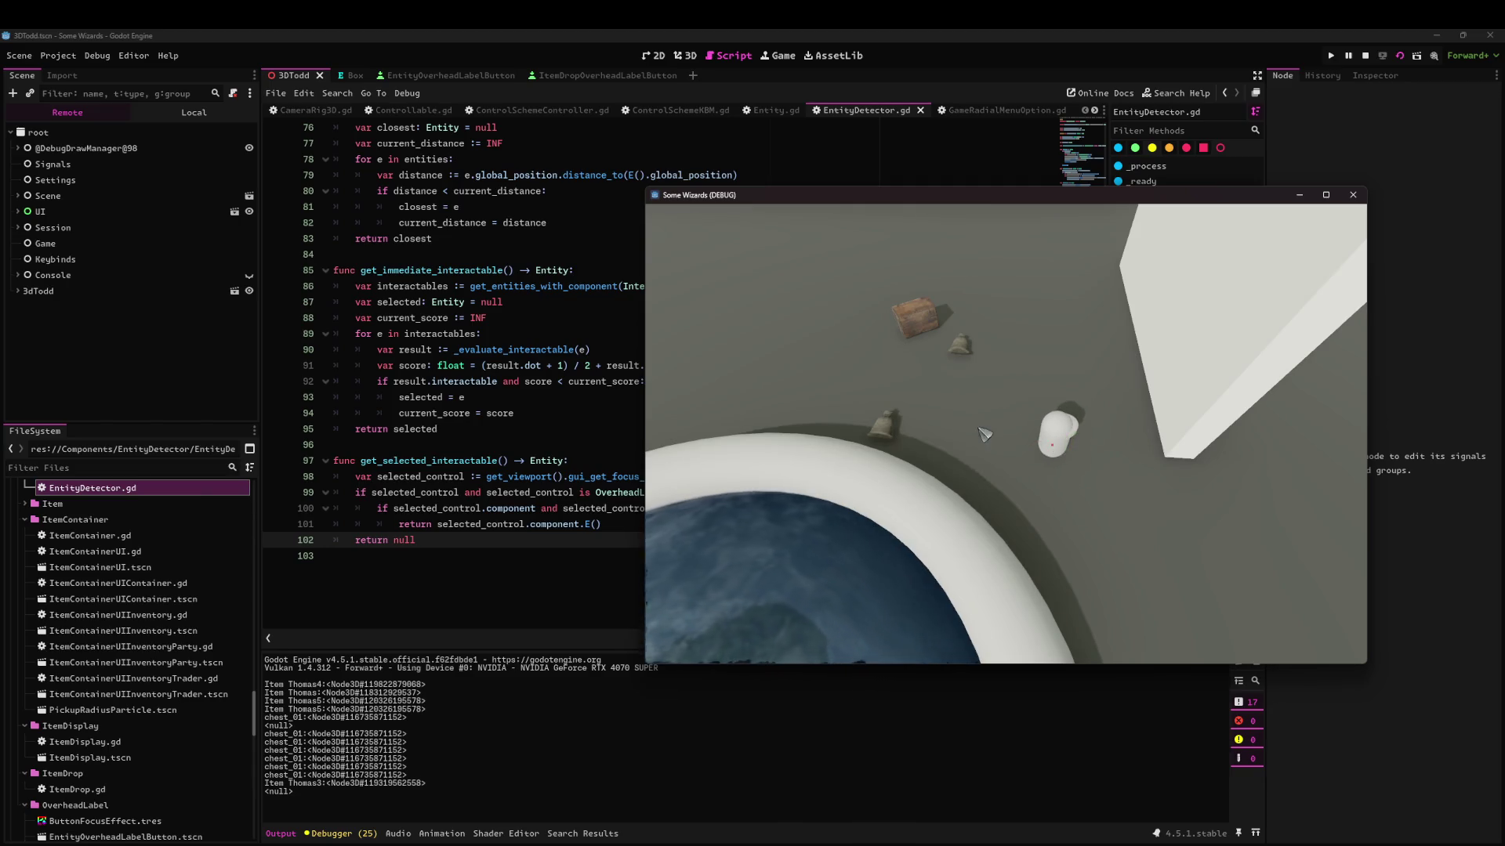
{"action": "left_click", "coordinate": [909, 444]}
{"action": "left_click", "coordinate": [912, 444]}
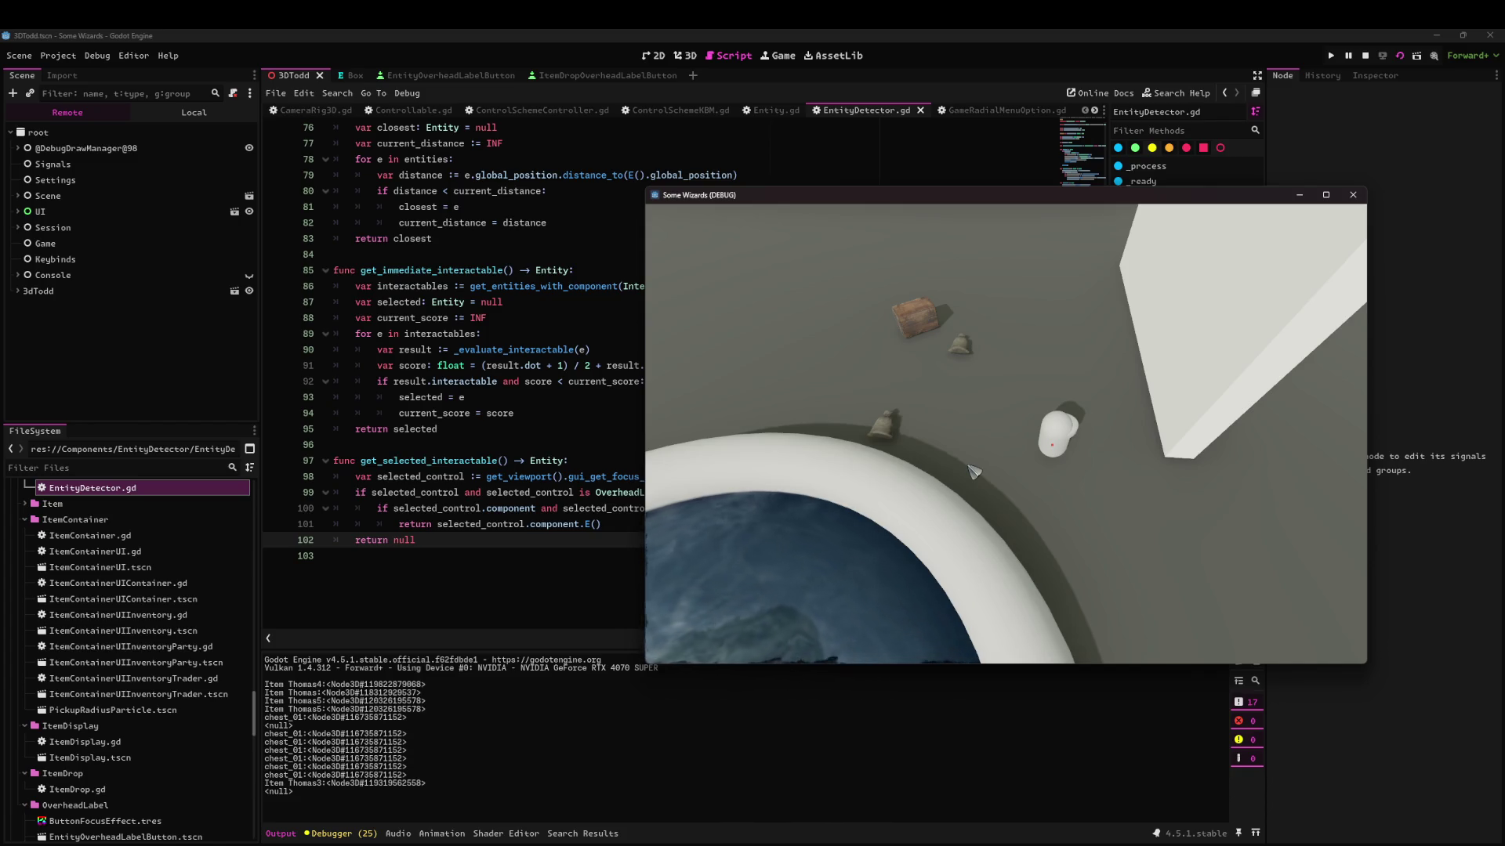
{"action": "key", "text": "a"}
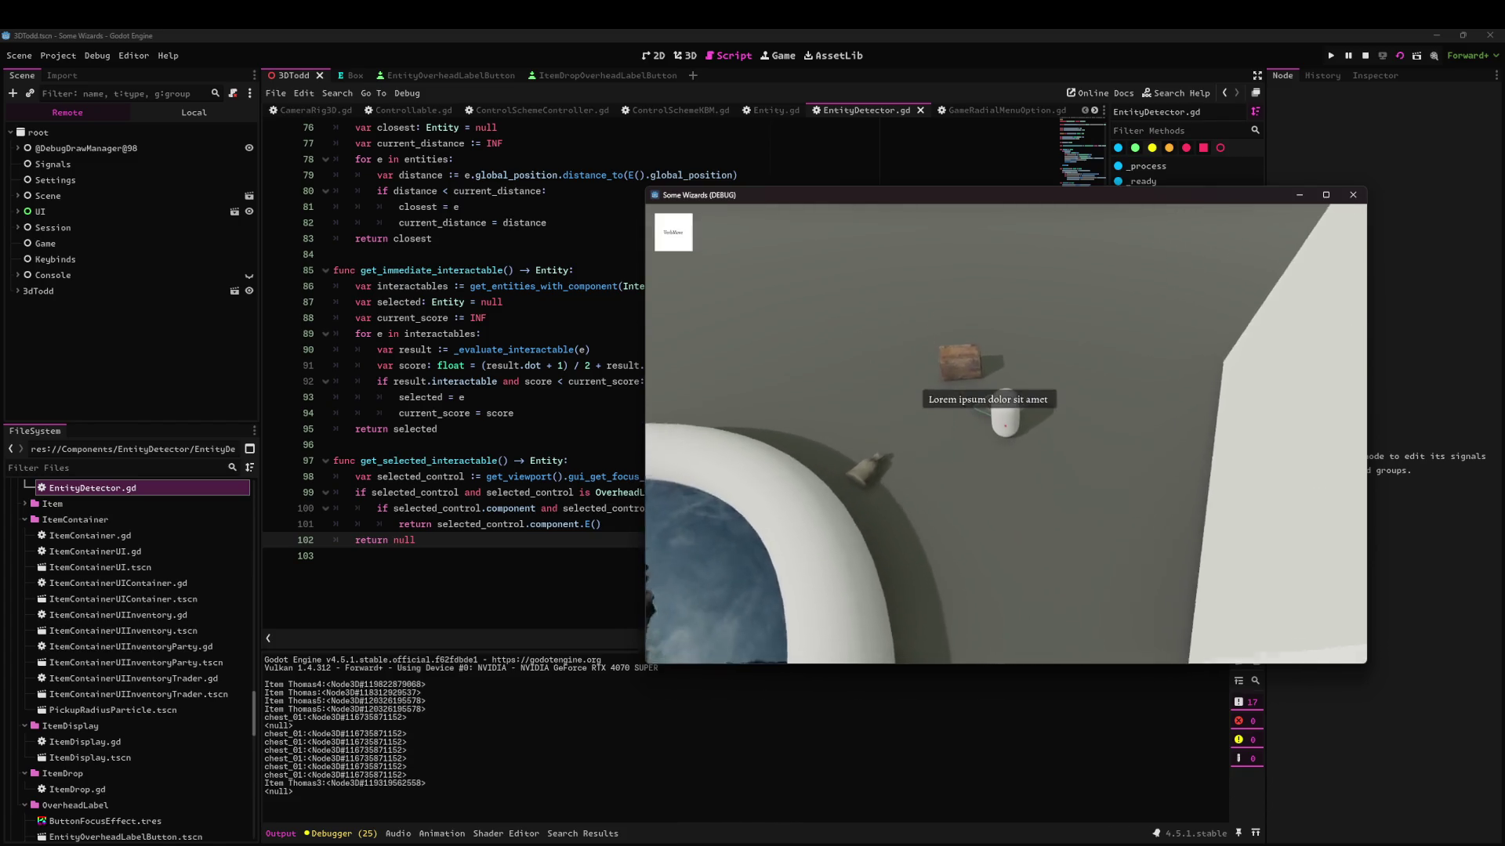
{"action": "key", "text": "a"}
{"action": "key", "text": "e"}
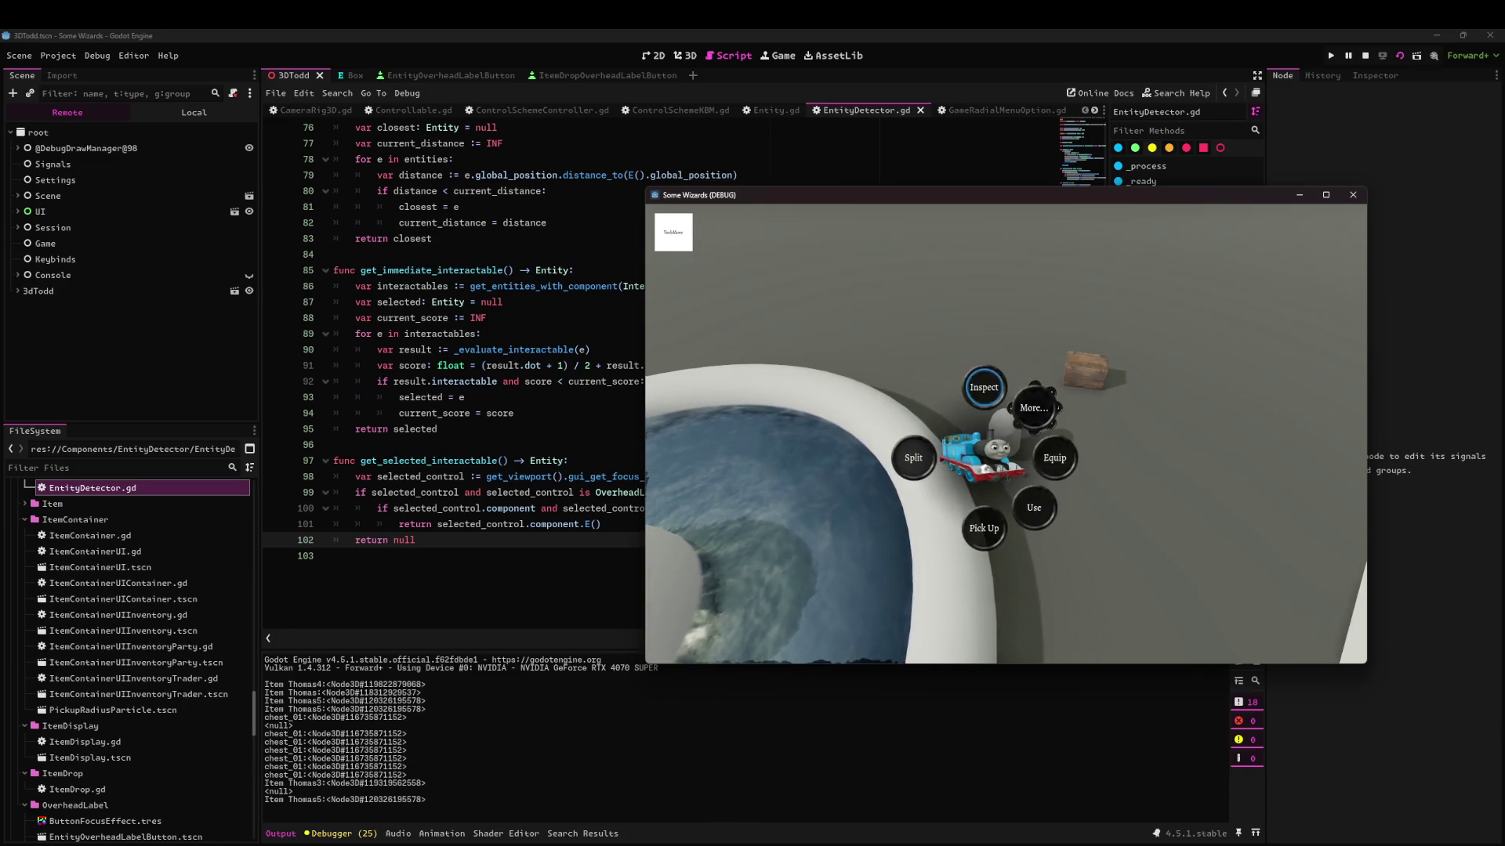
{"action": "key", "text": "a"}
Walk to the crate and show item labels with Alt, then close and relaunch the game with F5.
{"action": "key", "text": "e"}
{"action": "key", "text": "d"}
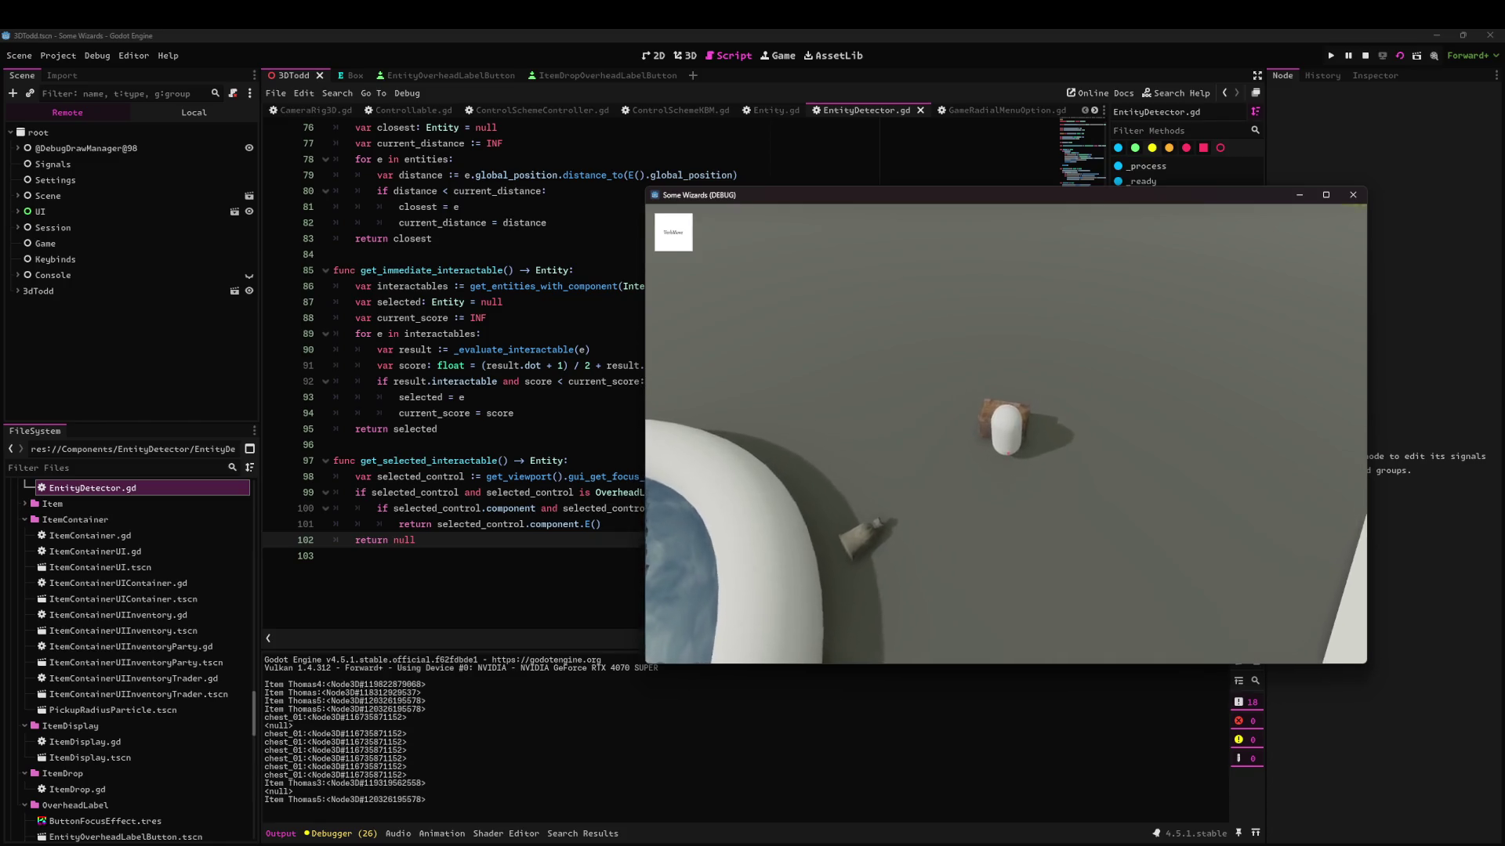
{"action": "key", "text": "alt"}
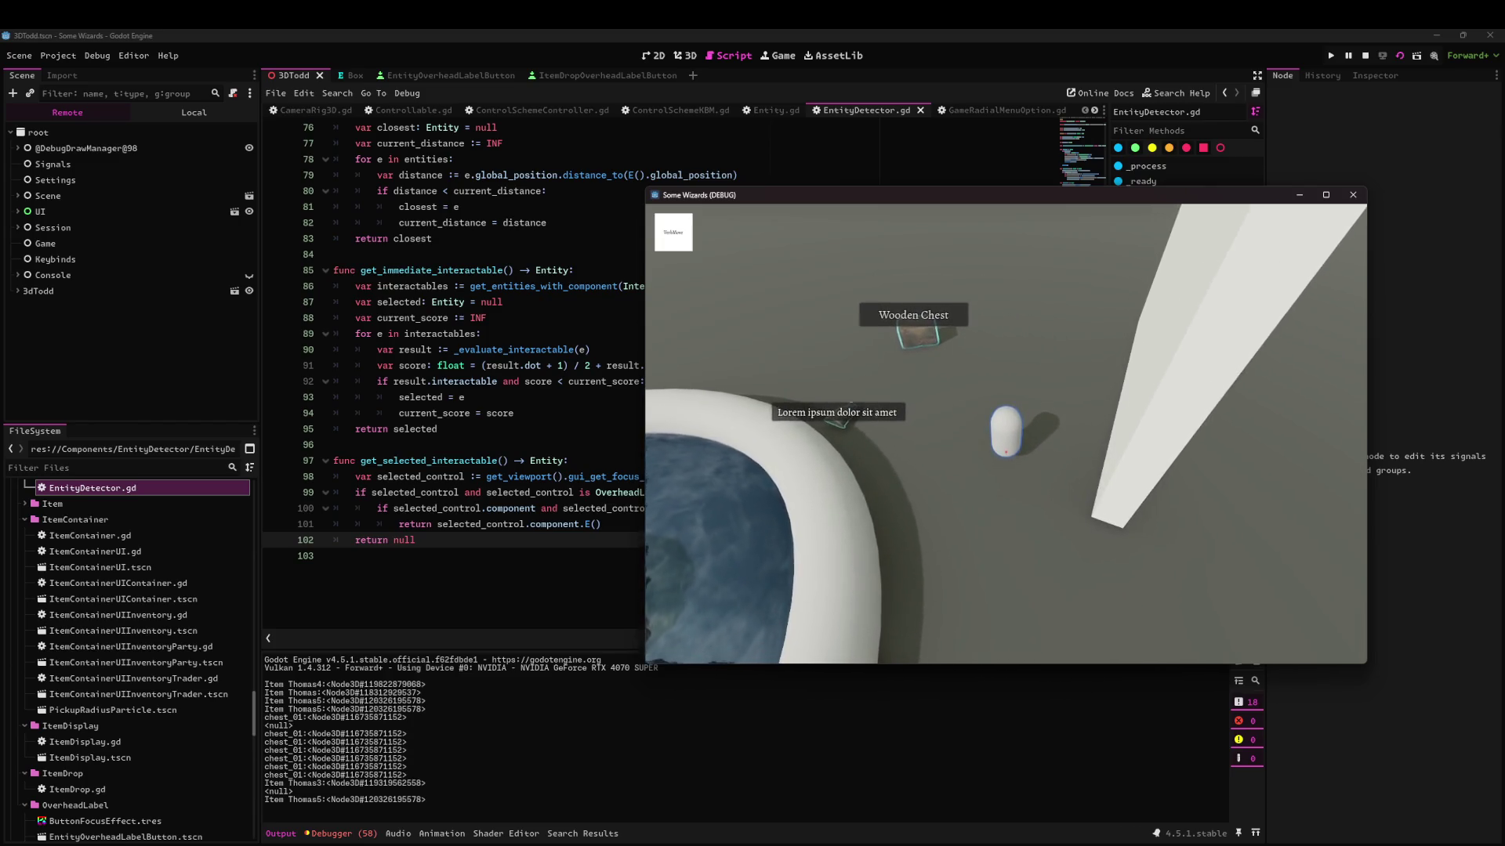
{"action": "left_click", "coordinate": [1361, 201]}
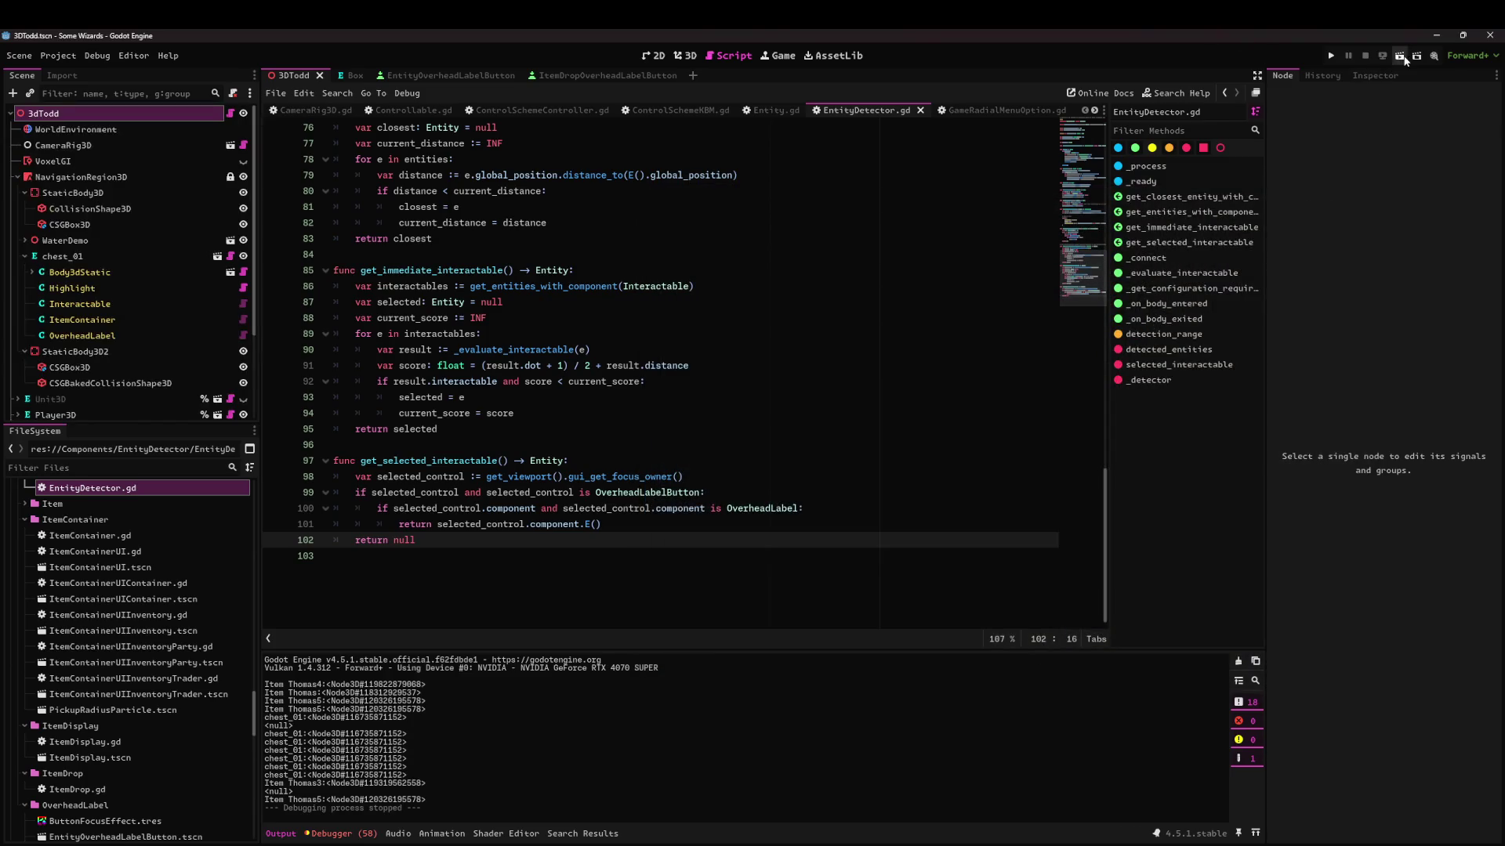
{"action": "key", "text": "F5"}
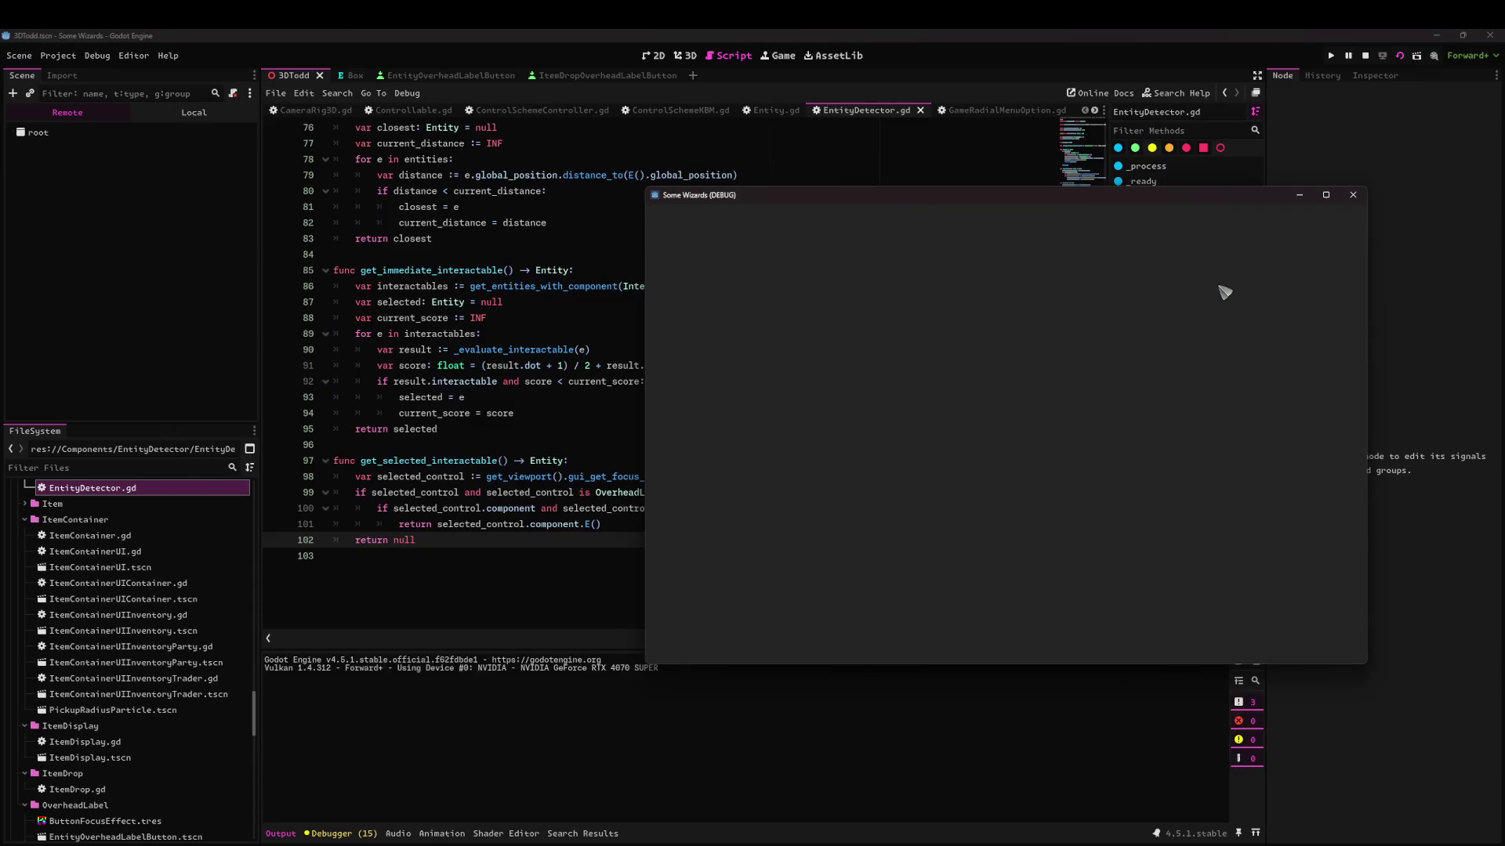
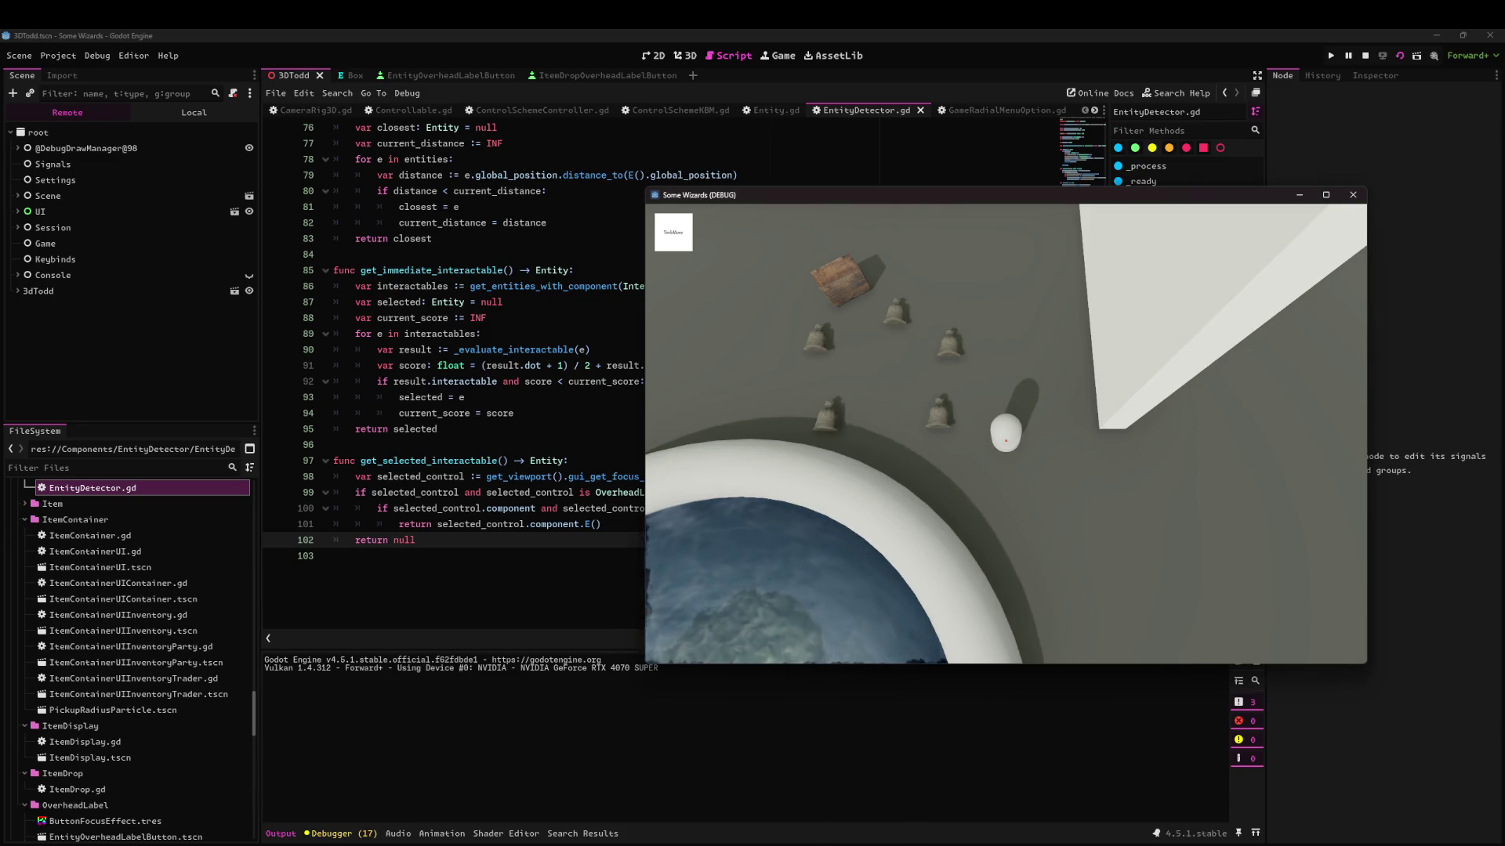
Walk the character toward the items and adjust the camera until the Wooden Chest label appears.
{"action": "key", "text": "w"}
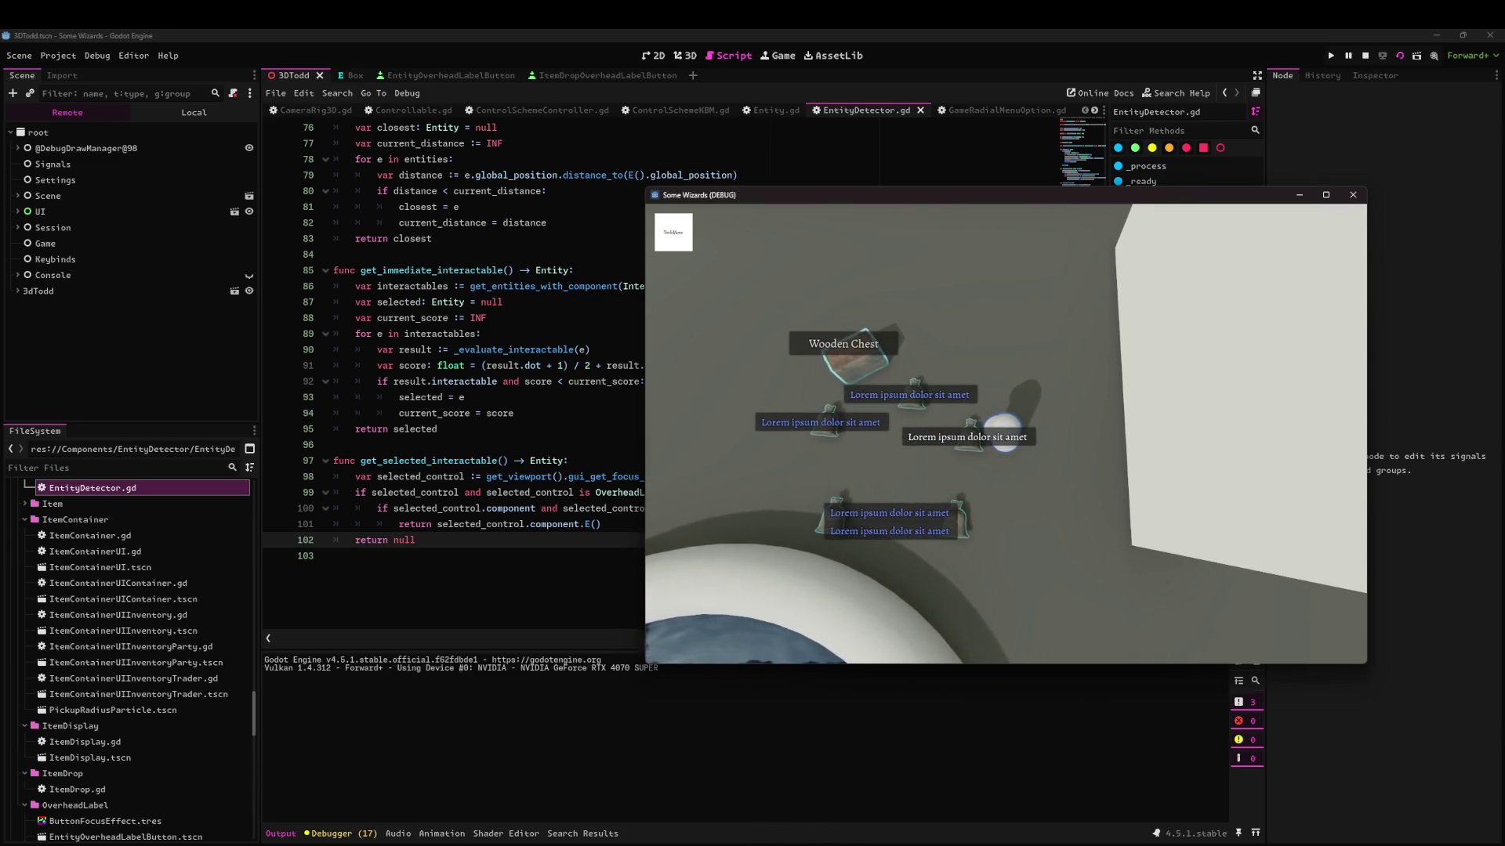
{"action": "scroll", "coordinate": [1005, 439], "scroll_direction": "up", "scroll_amount": 3}
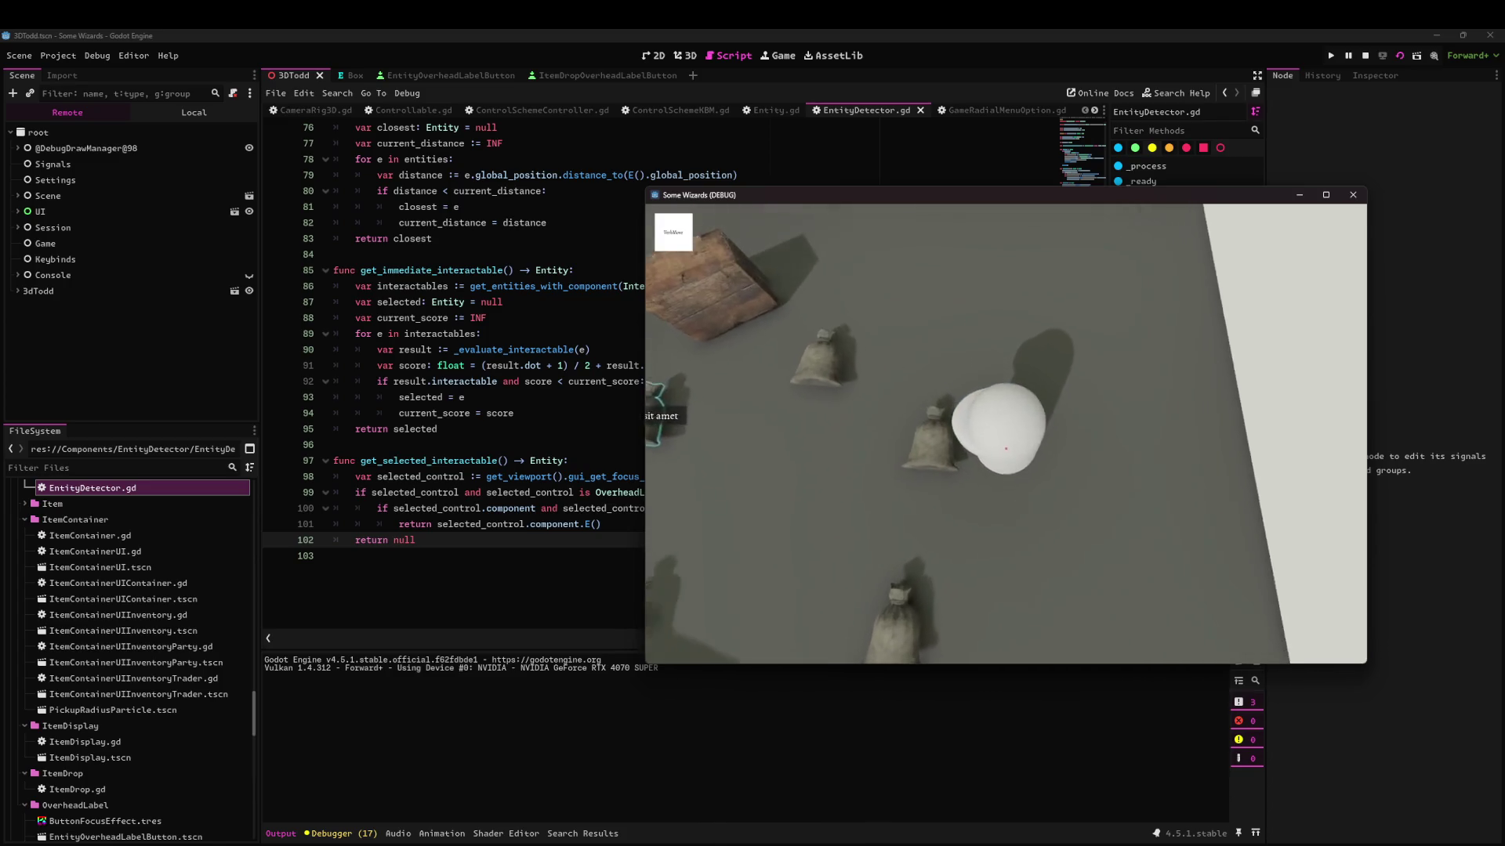
{"action": "scroll", "coordinate": [1005, 438], "scroll_direction": "down", "scroll_amount": 3}
{"action": "scroll", "coordinate": [1006, 439], "scroll_direction": "up", "scroll_amount": 5}
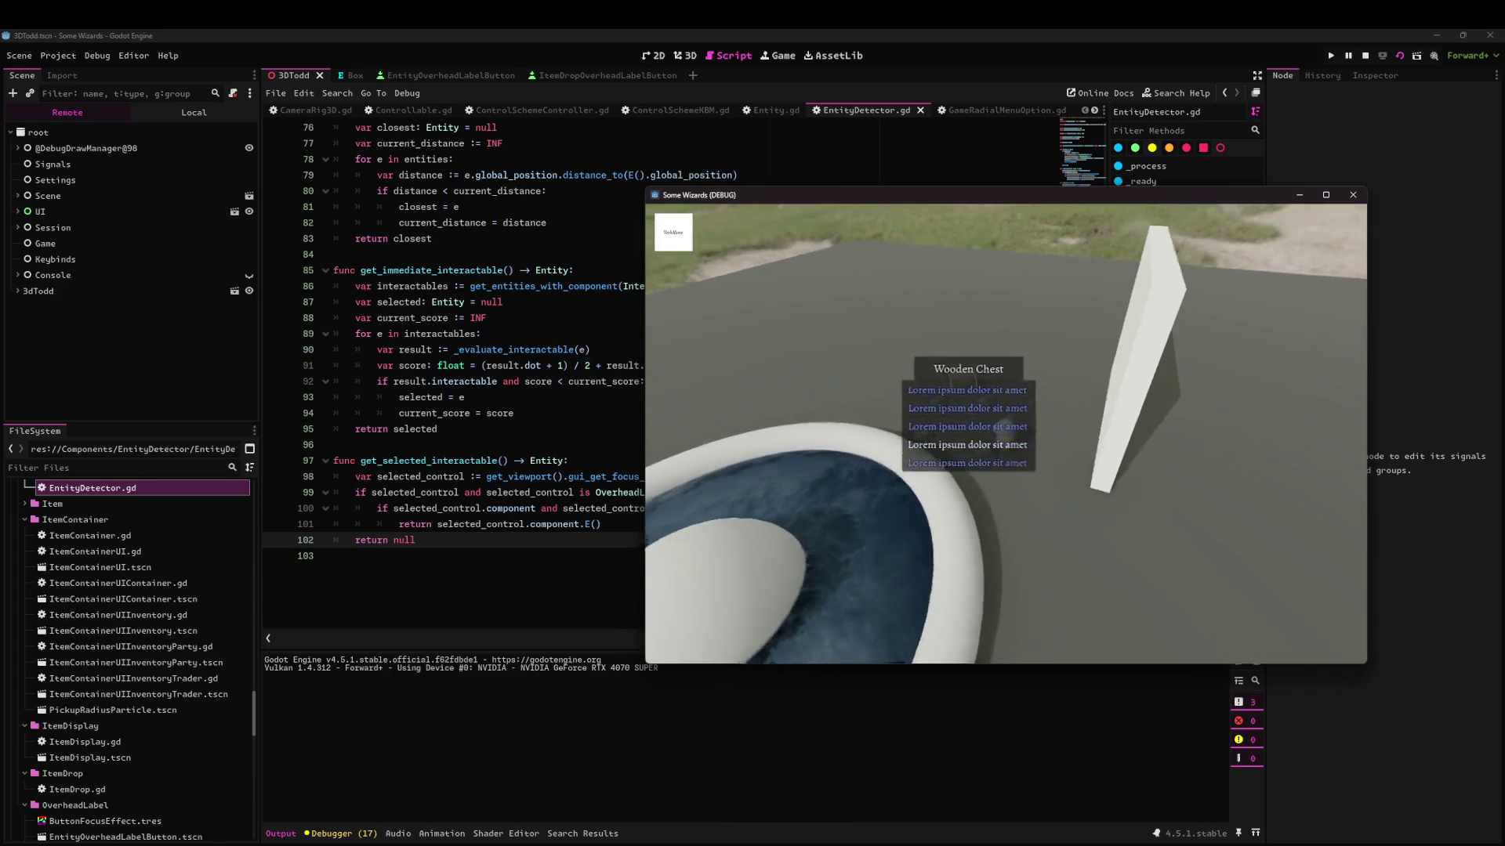
{"action": "scroll", "coordinate": [1005, 439], "scroll_direction": "down", "scroll_amount": 3}
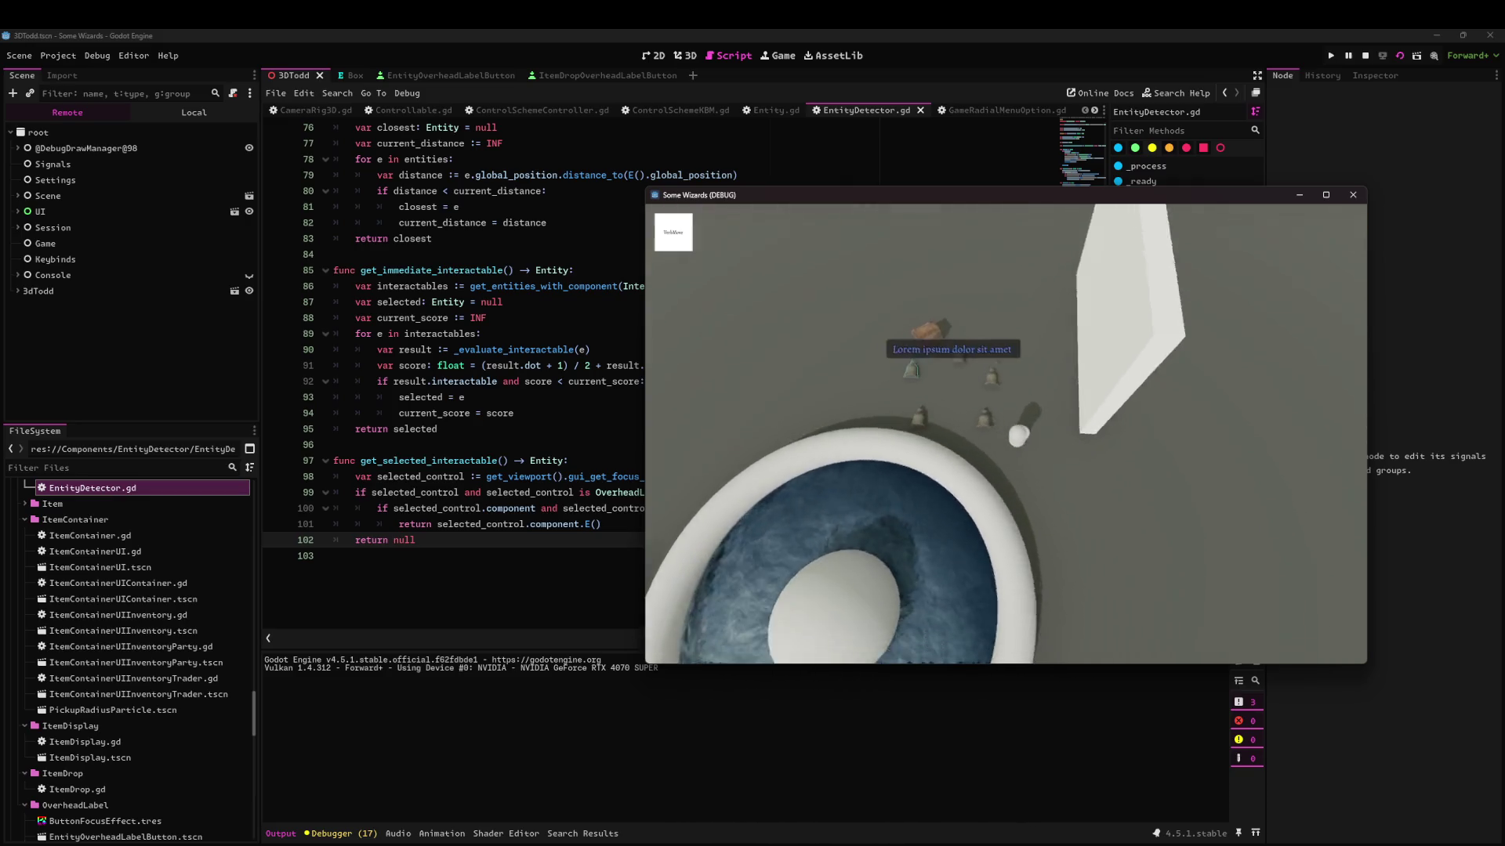
{"action": "scroll", "coordinate": [1006, 438], "scroll_direction": "down", "scroll_amount": 3}
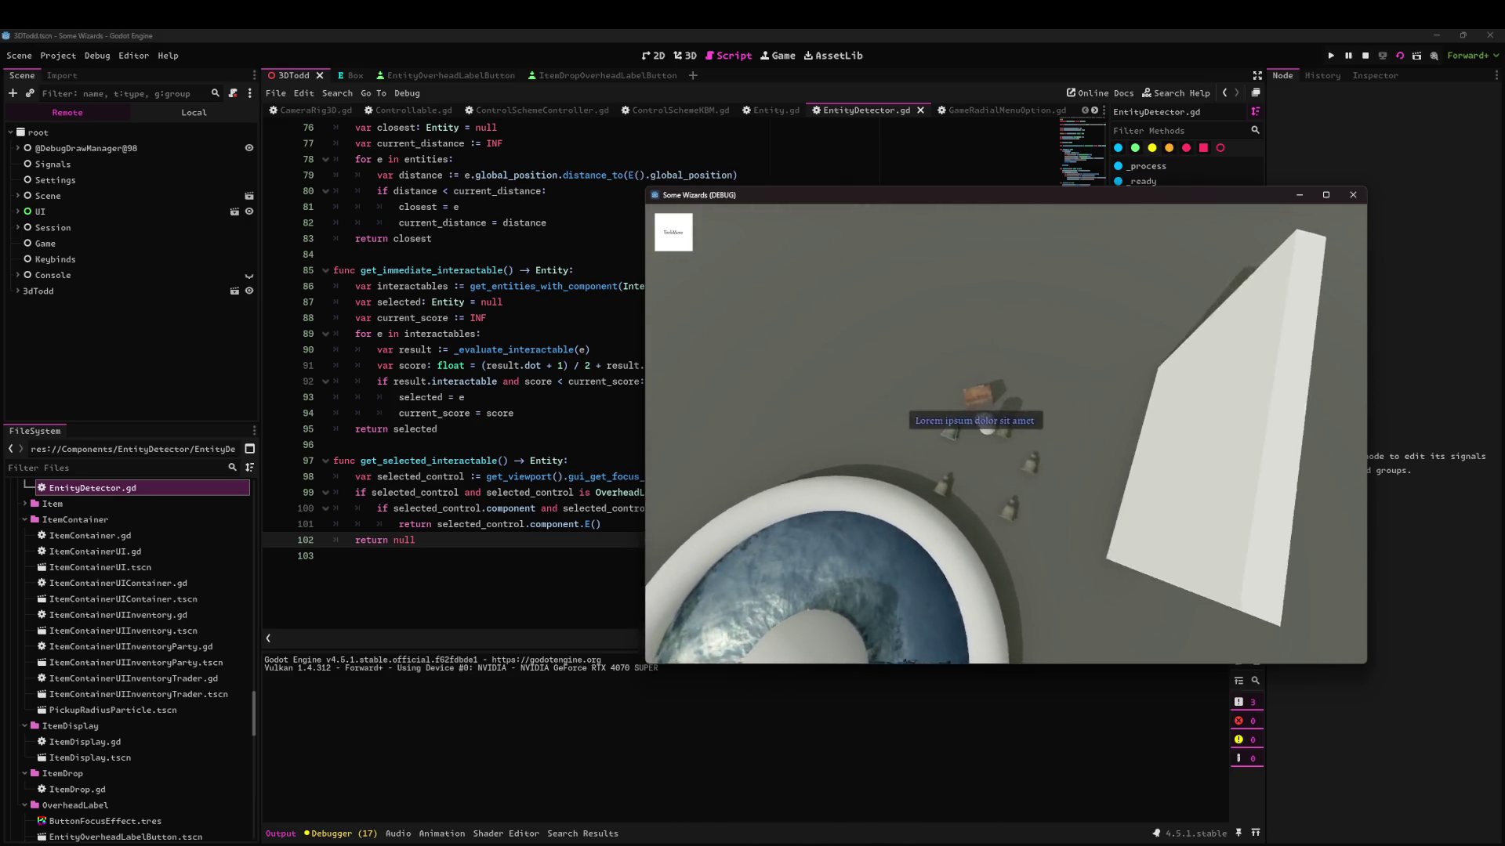
{"action": "scroll", "coordinate": [986, 429], "scroll_direction": "up", "scroll_amount": 3}
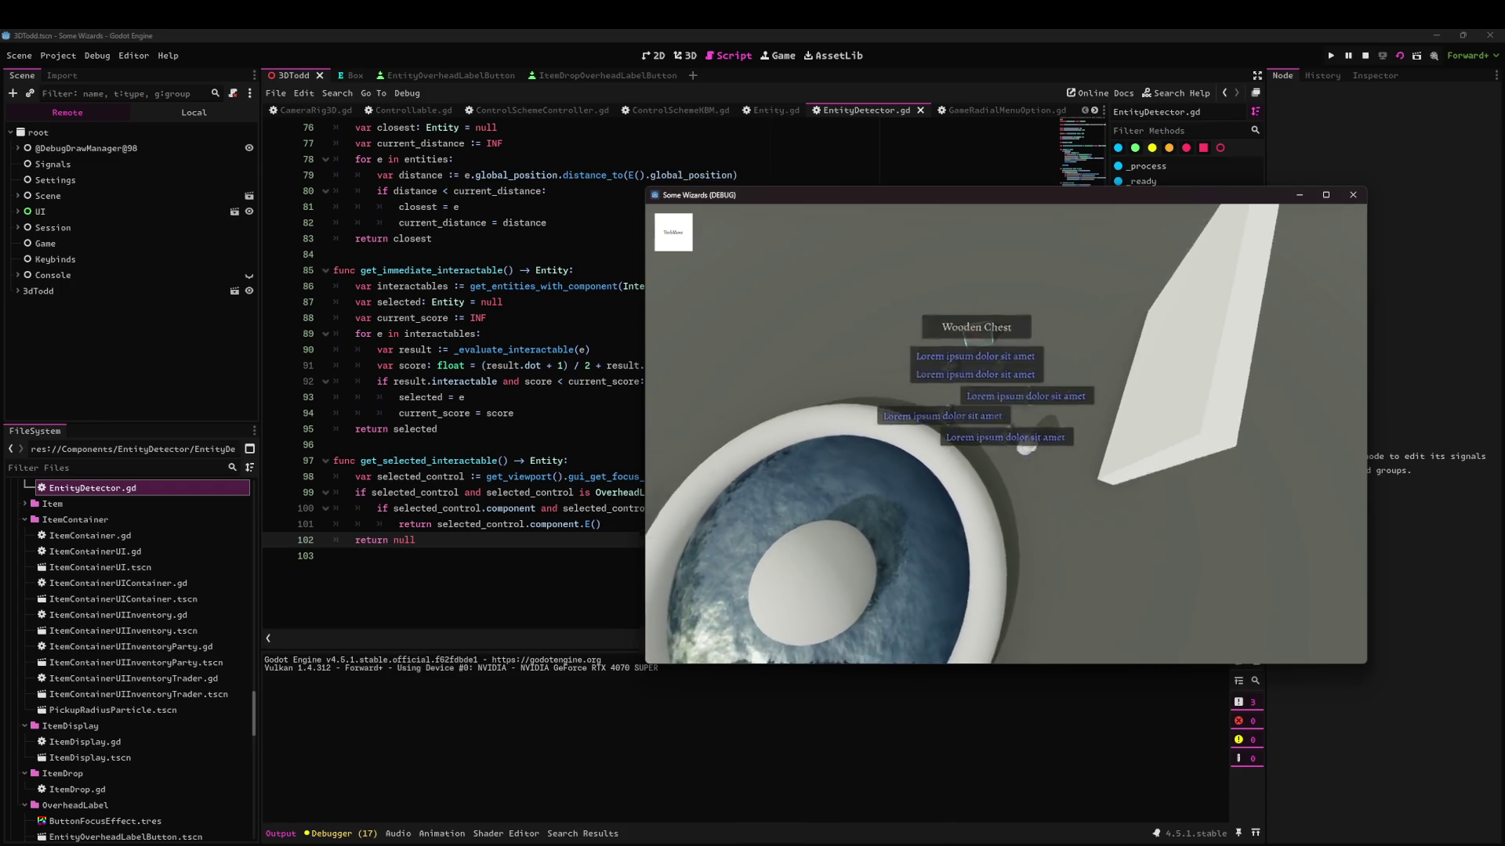
{"action": "scroll", "coordinate": [1006, 433], "scroll_direction": "down", "scroll_amount": 3}
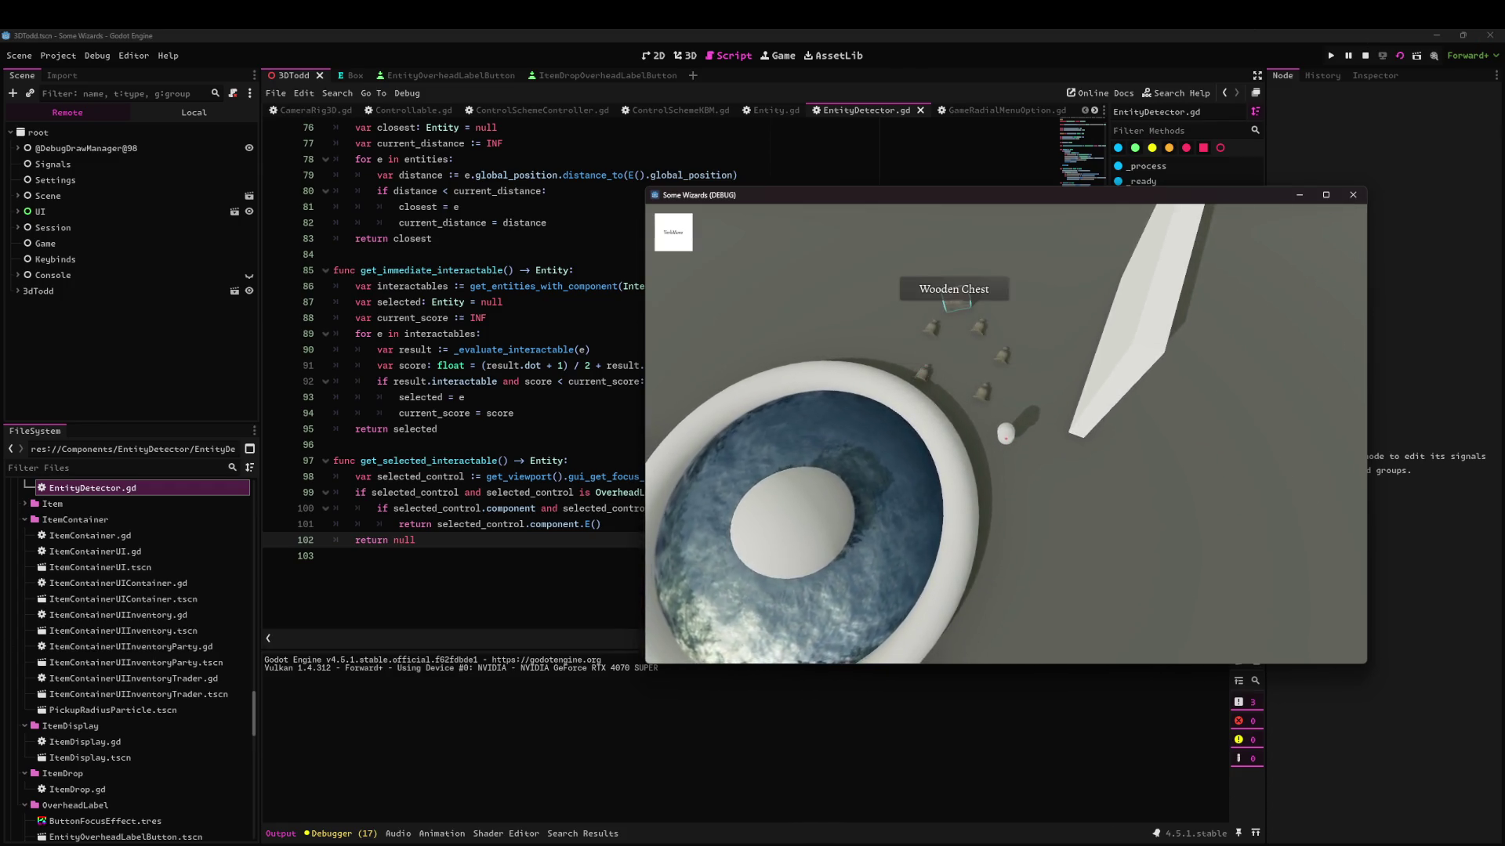
{"action": "key", "text": "Tab"}
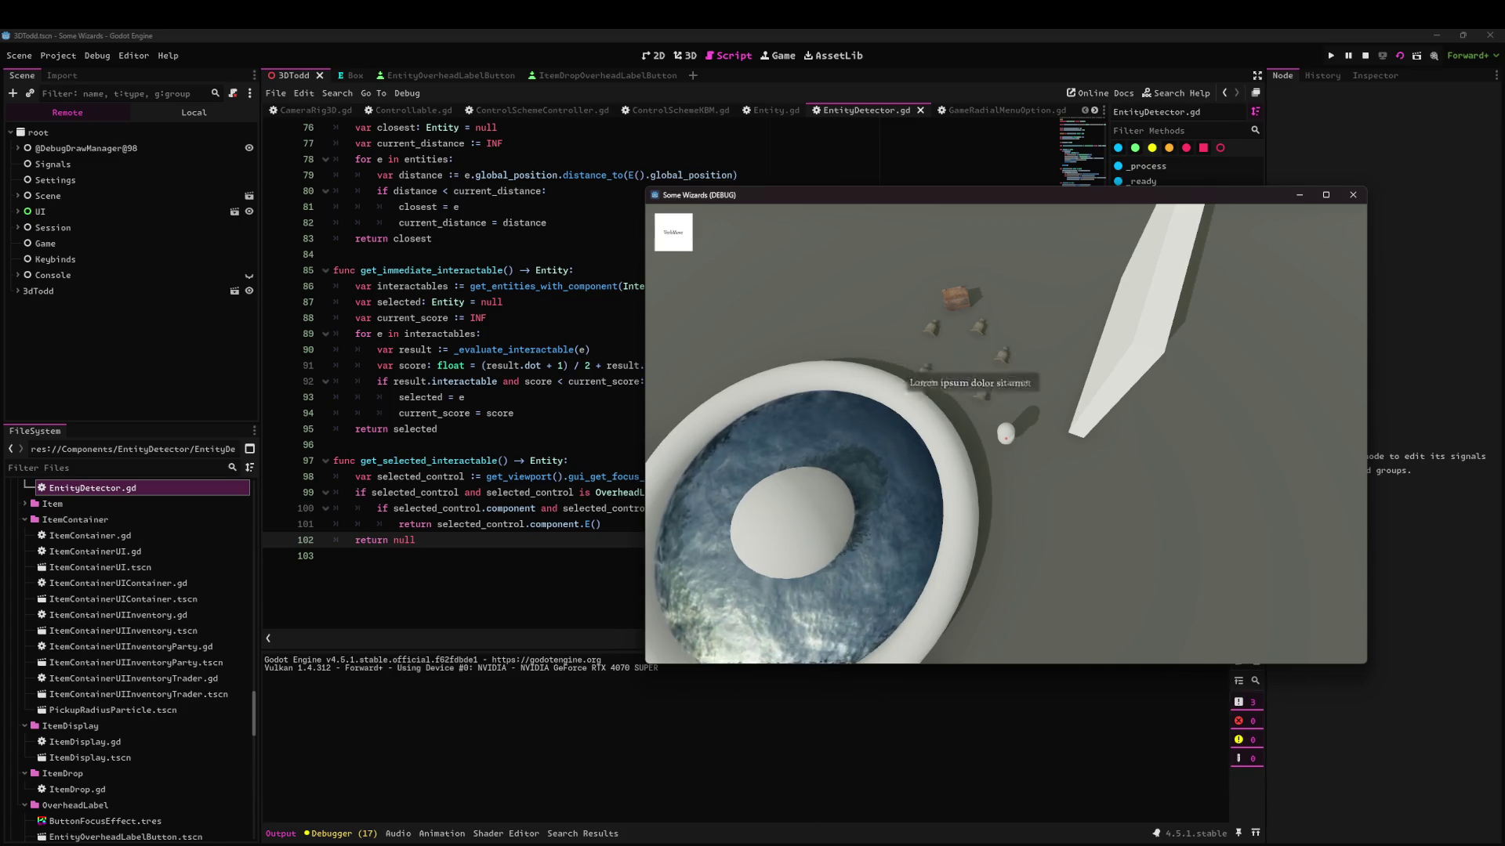
Walk around the bells and rotate the camera to reveal labels over the nearby items.
{"action": "key", "text": "d"}
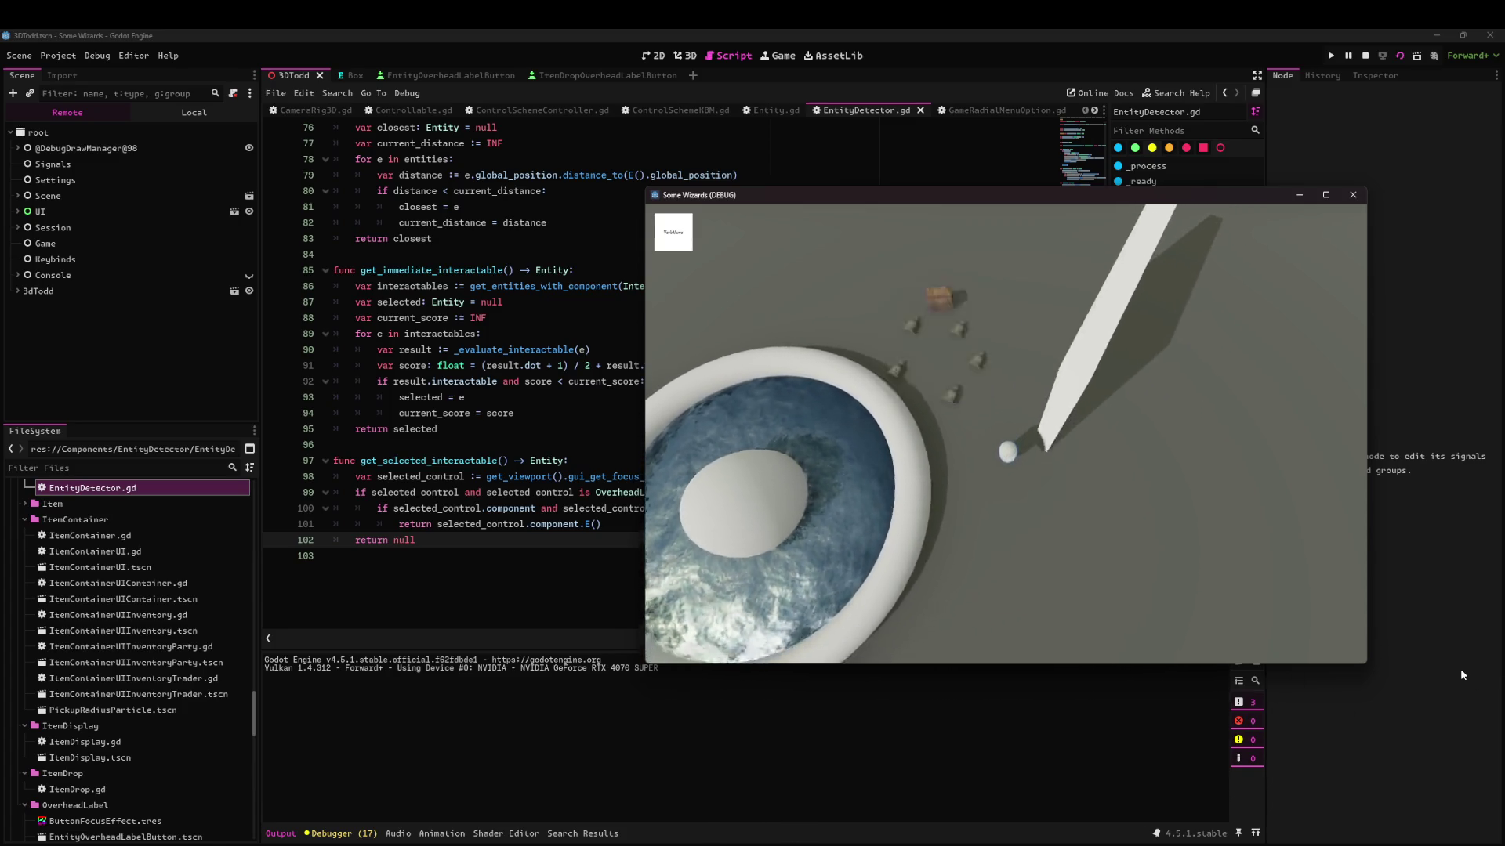
{"action": "key", "text": "a"}
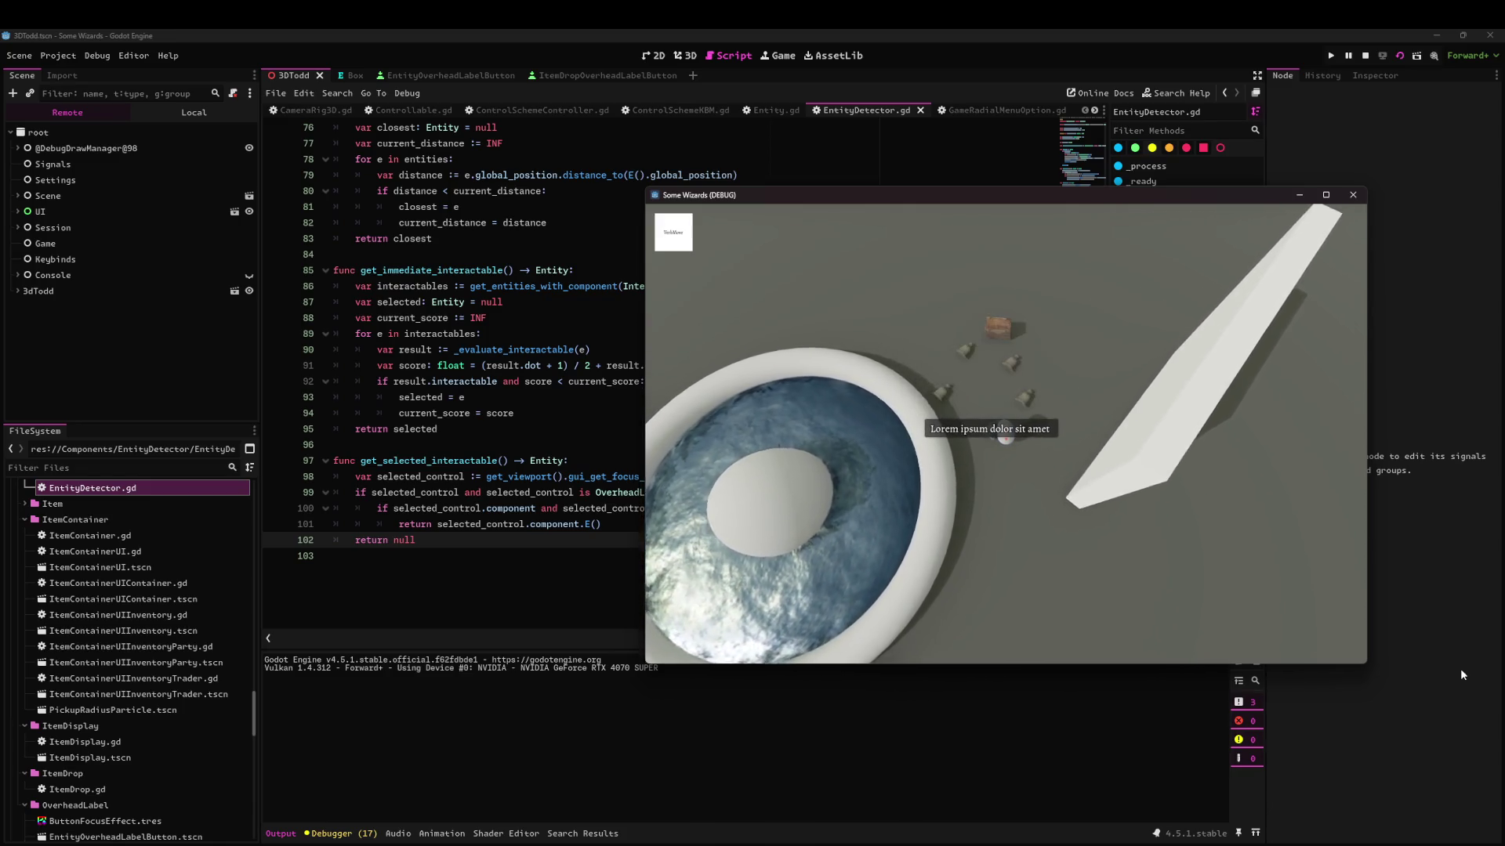
{"action": "key", "text": "a"}
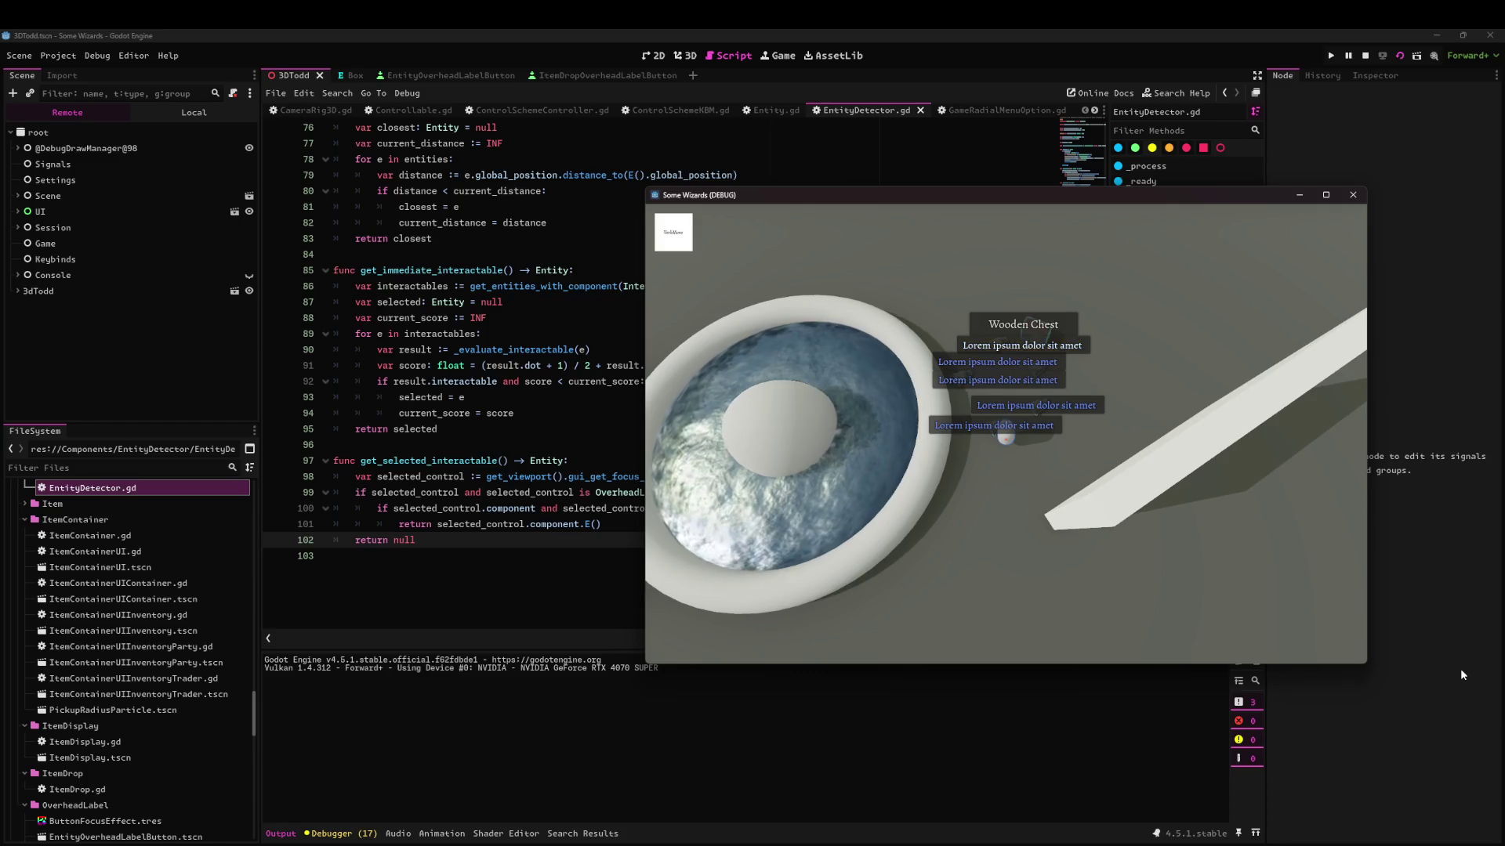
{"action": "key", "text": "d"}
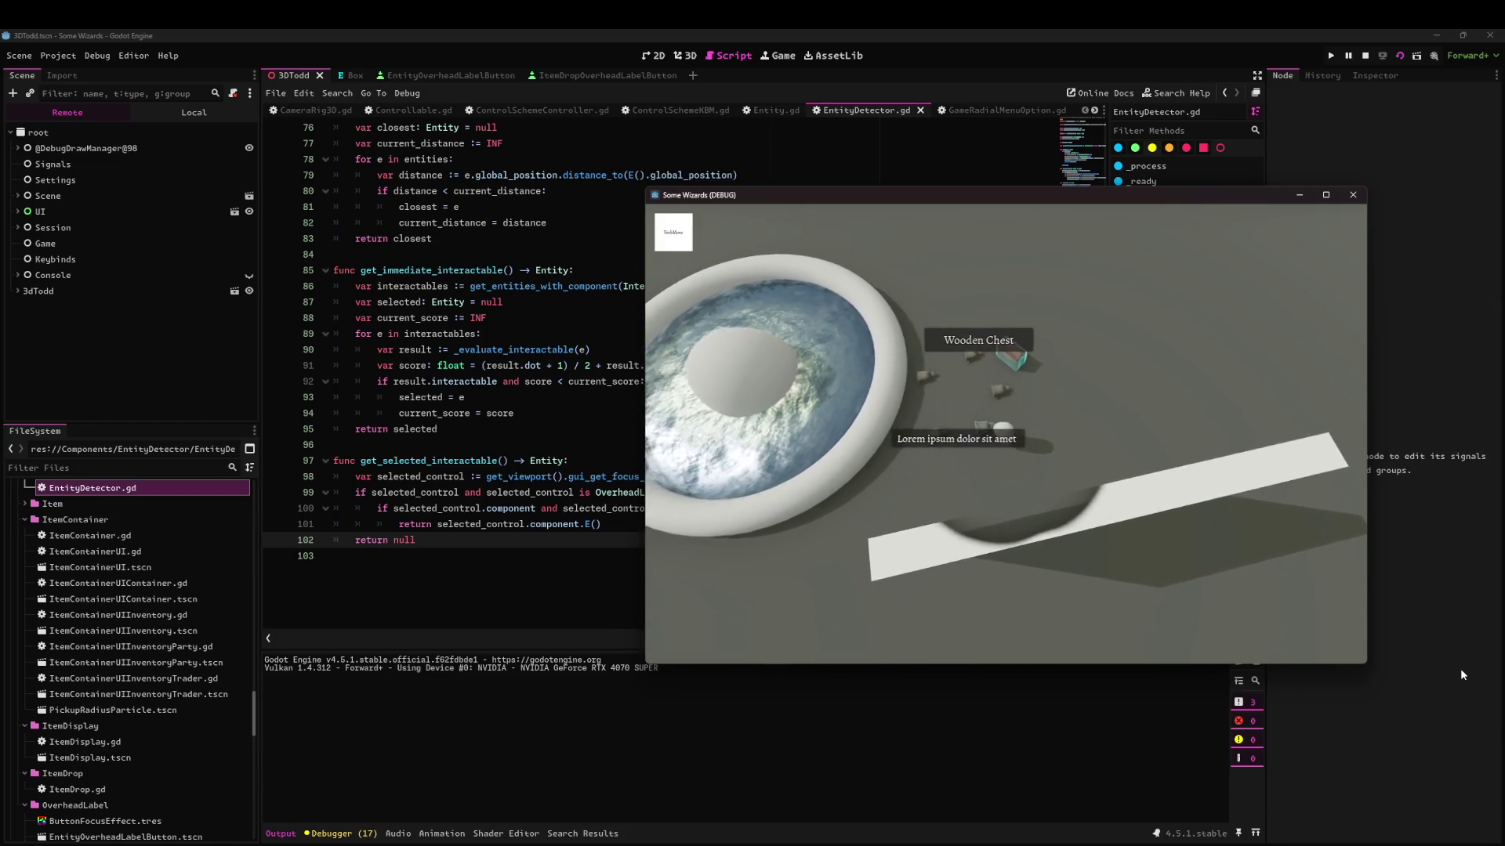
{"action": "key", "text": "a"}
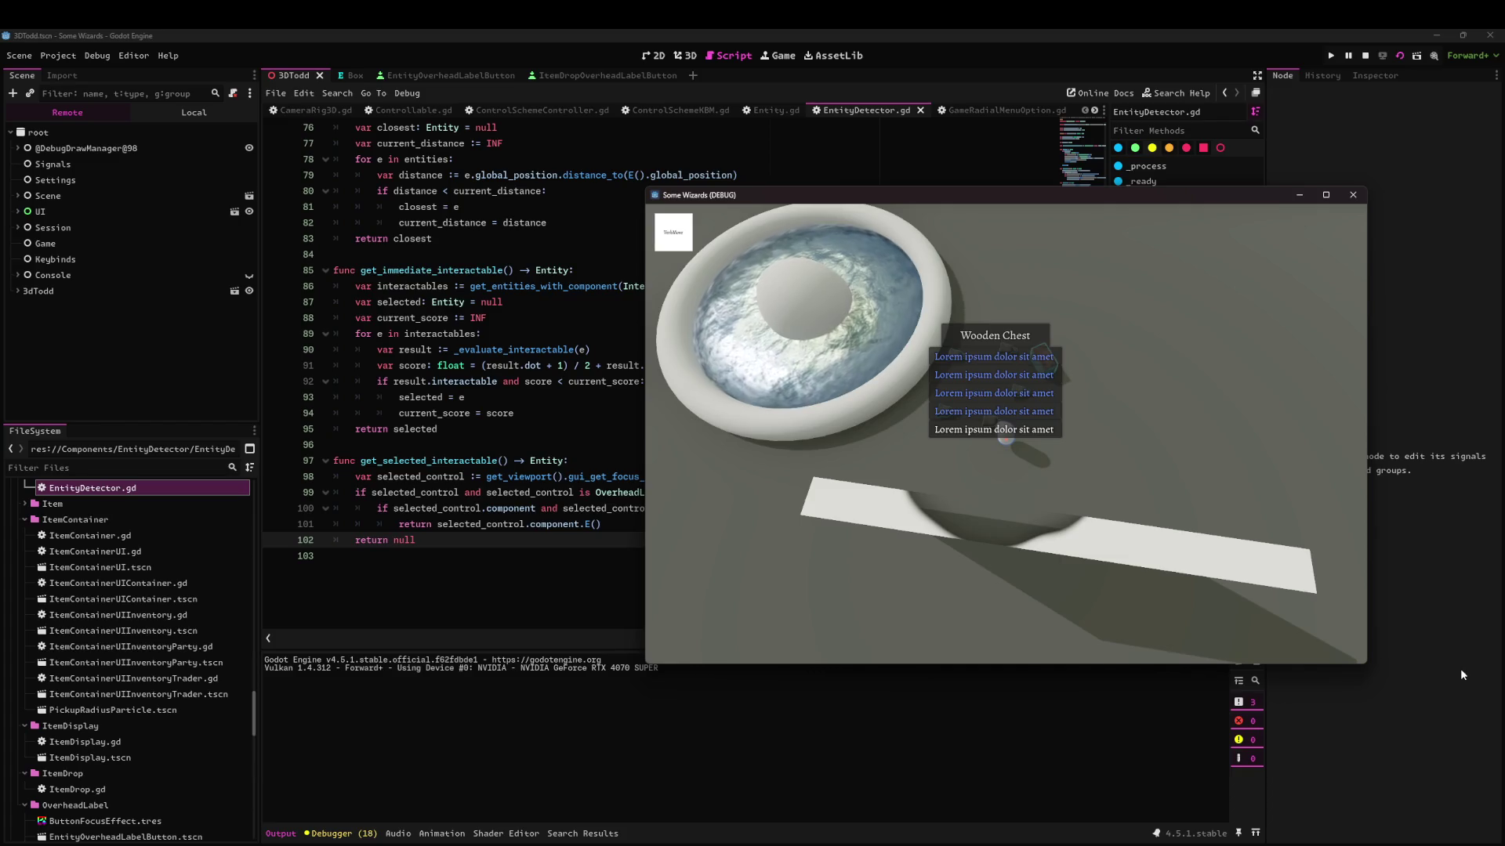
{"action": "key", "text": "a"}
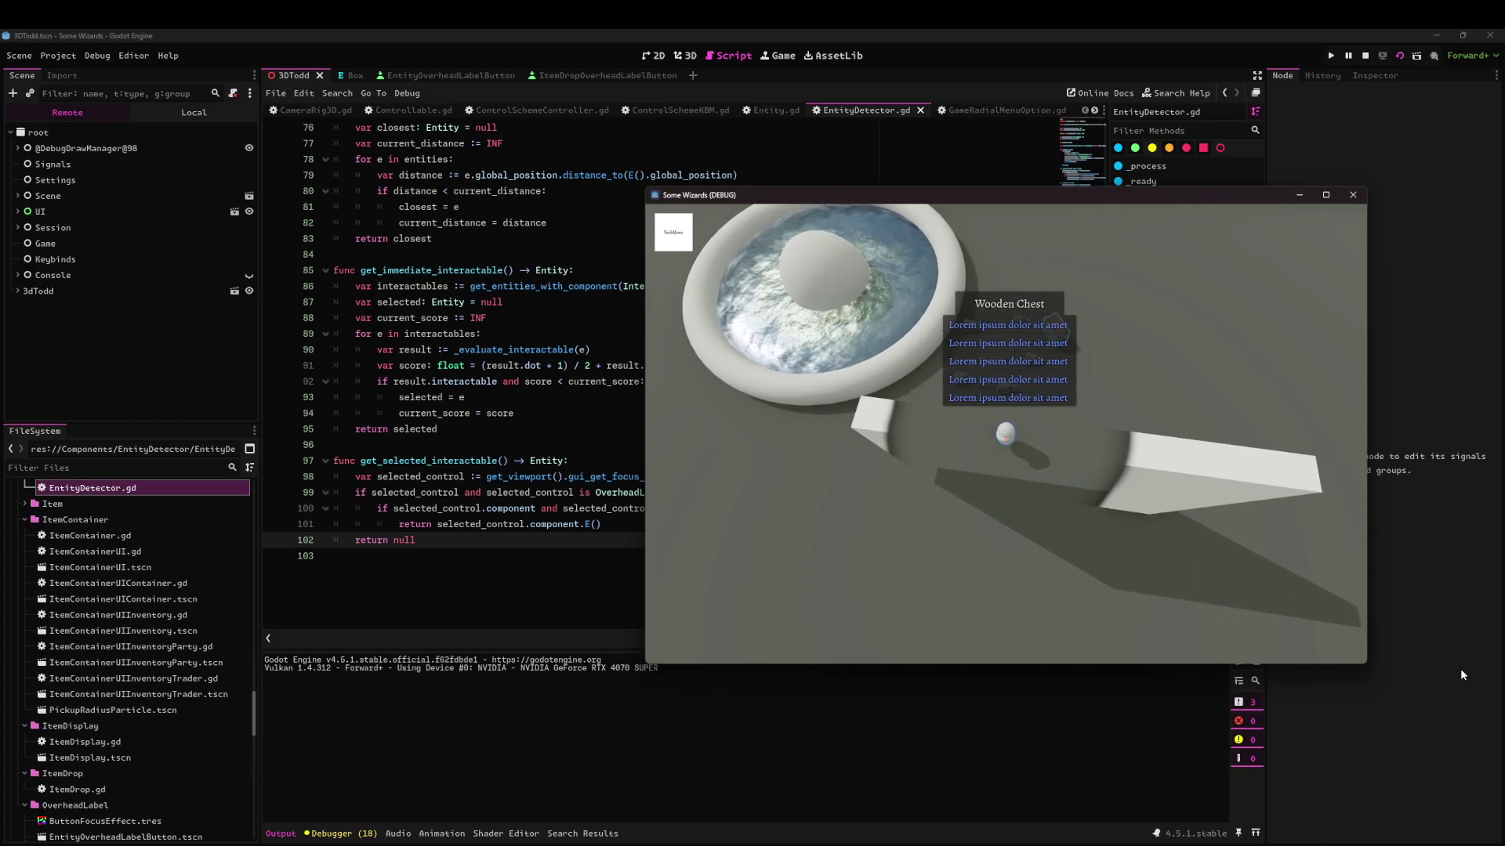
{"action": "key", "text": "d"}
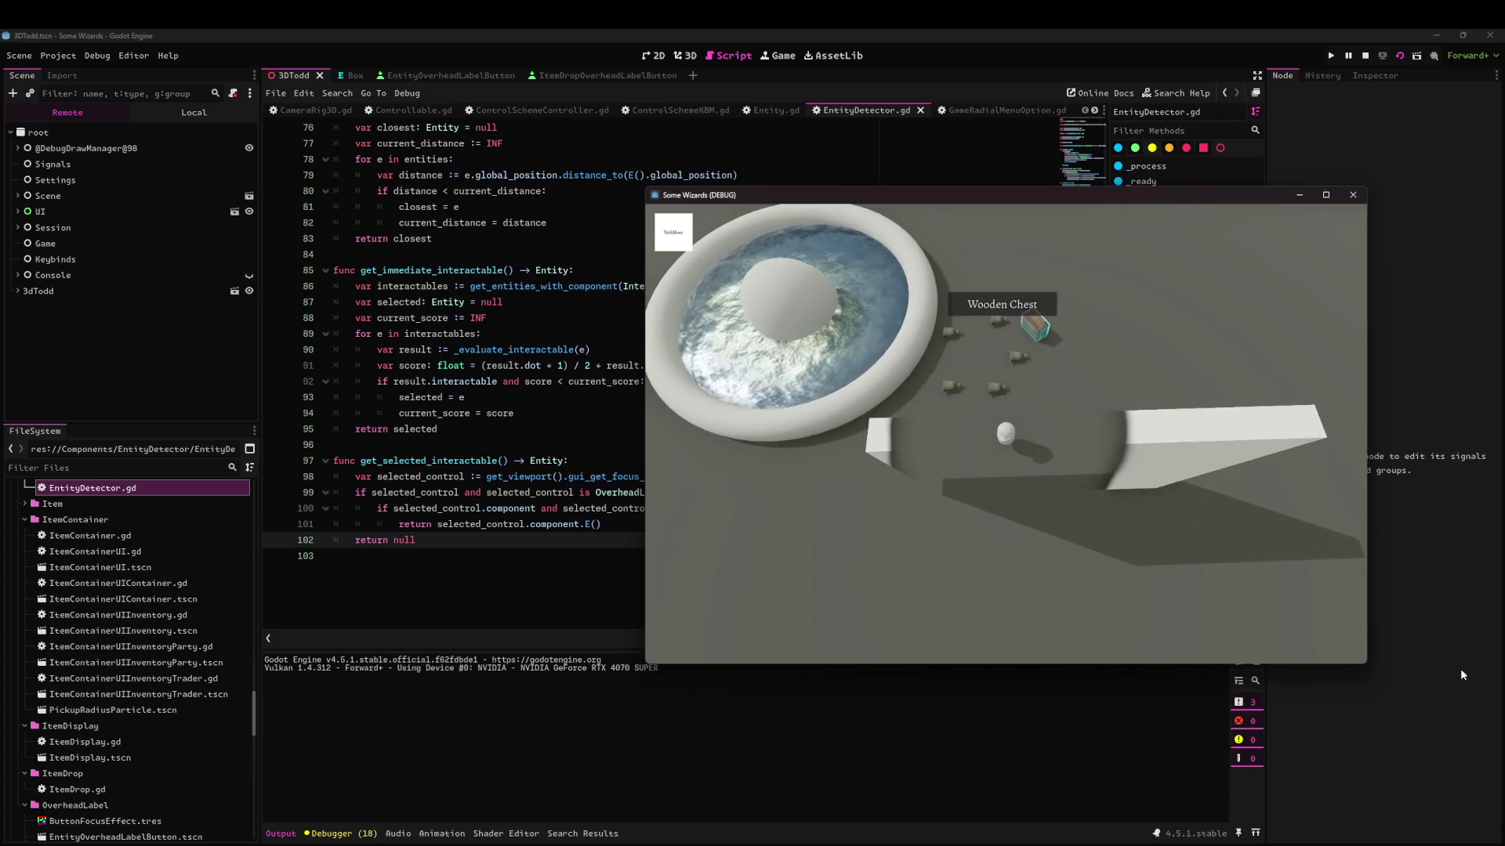
Open the Wooden Chest's contents list, move to the fifth entry and take it.
{"action": "key", "text": "a"}
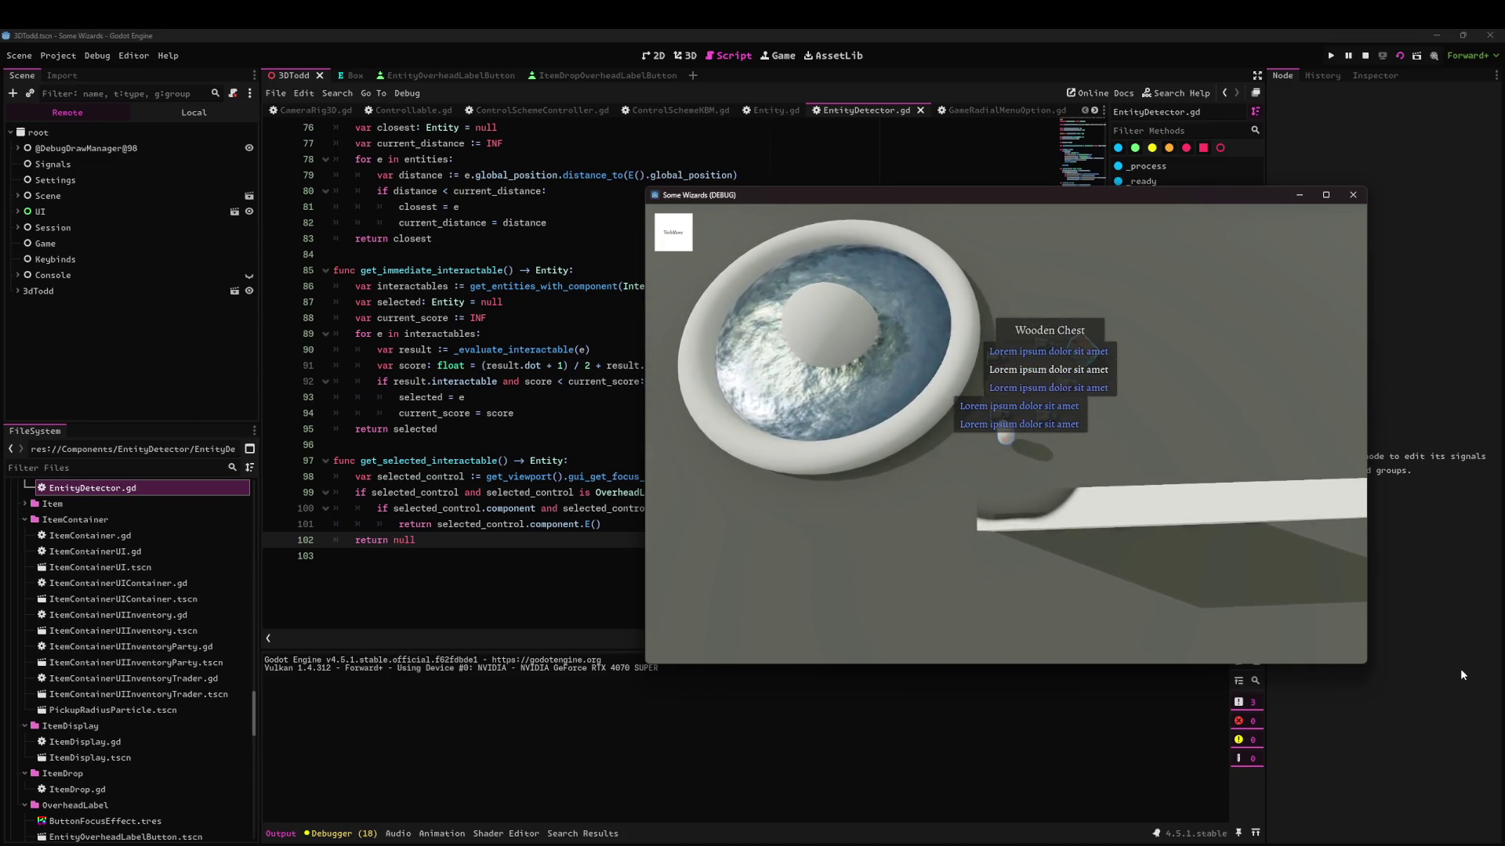
{"action": "key", "text": "d"}
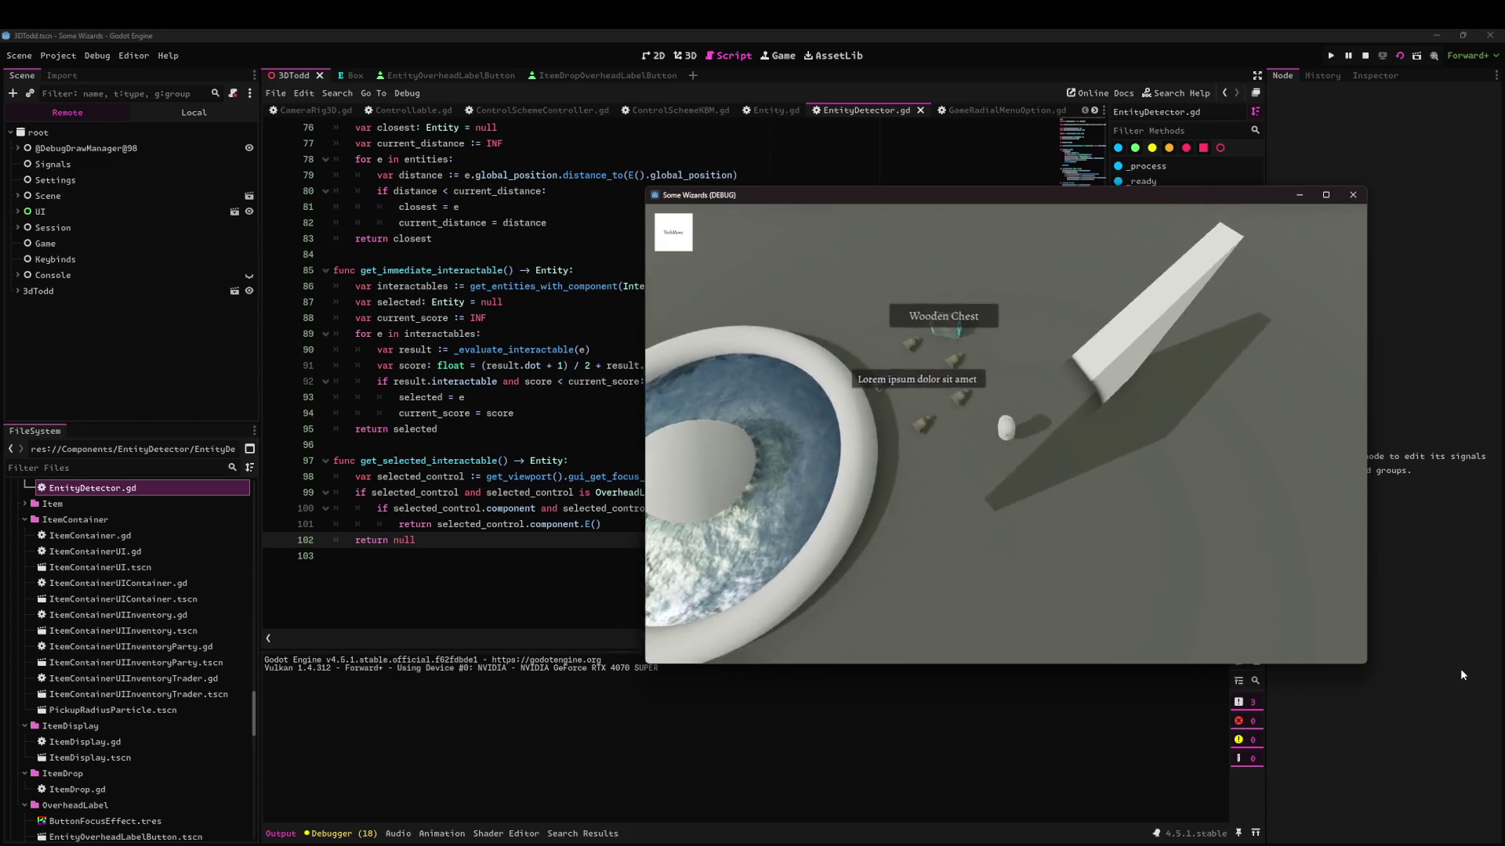
{"action": "key", "text": "a"}
{"action": "key", "text": "Down"}
{"action": "key", "text": "Down"}
{"action": "key", "text": "Down"}
{"action": "key", "text": "Down"}
{"action": "key", "text": "Down"}
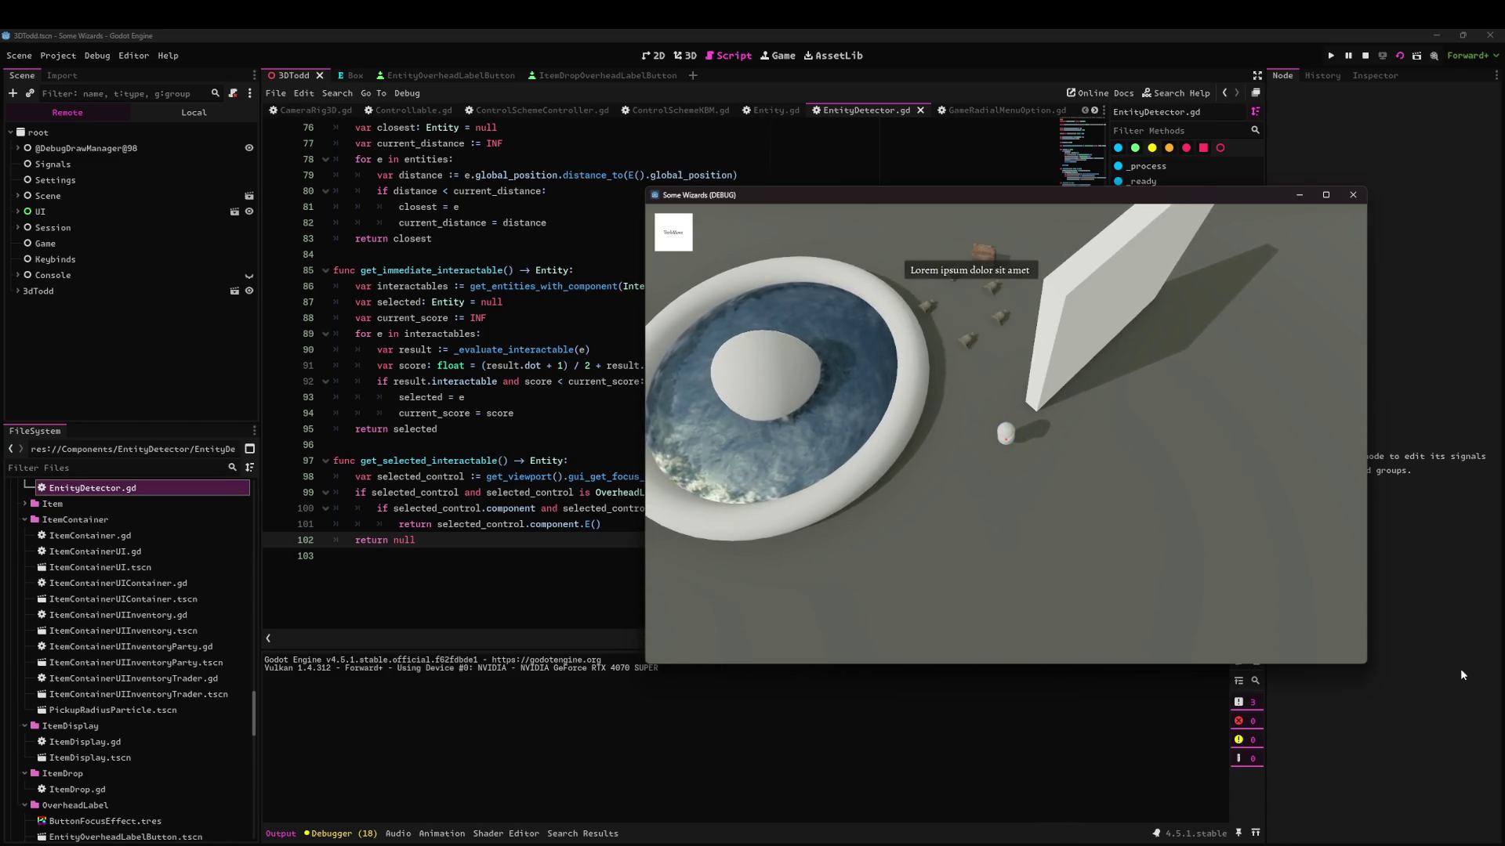
{"action": "key", "text": "Return"}
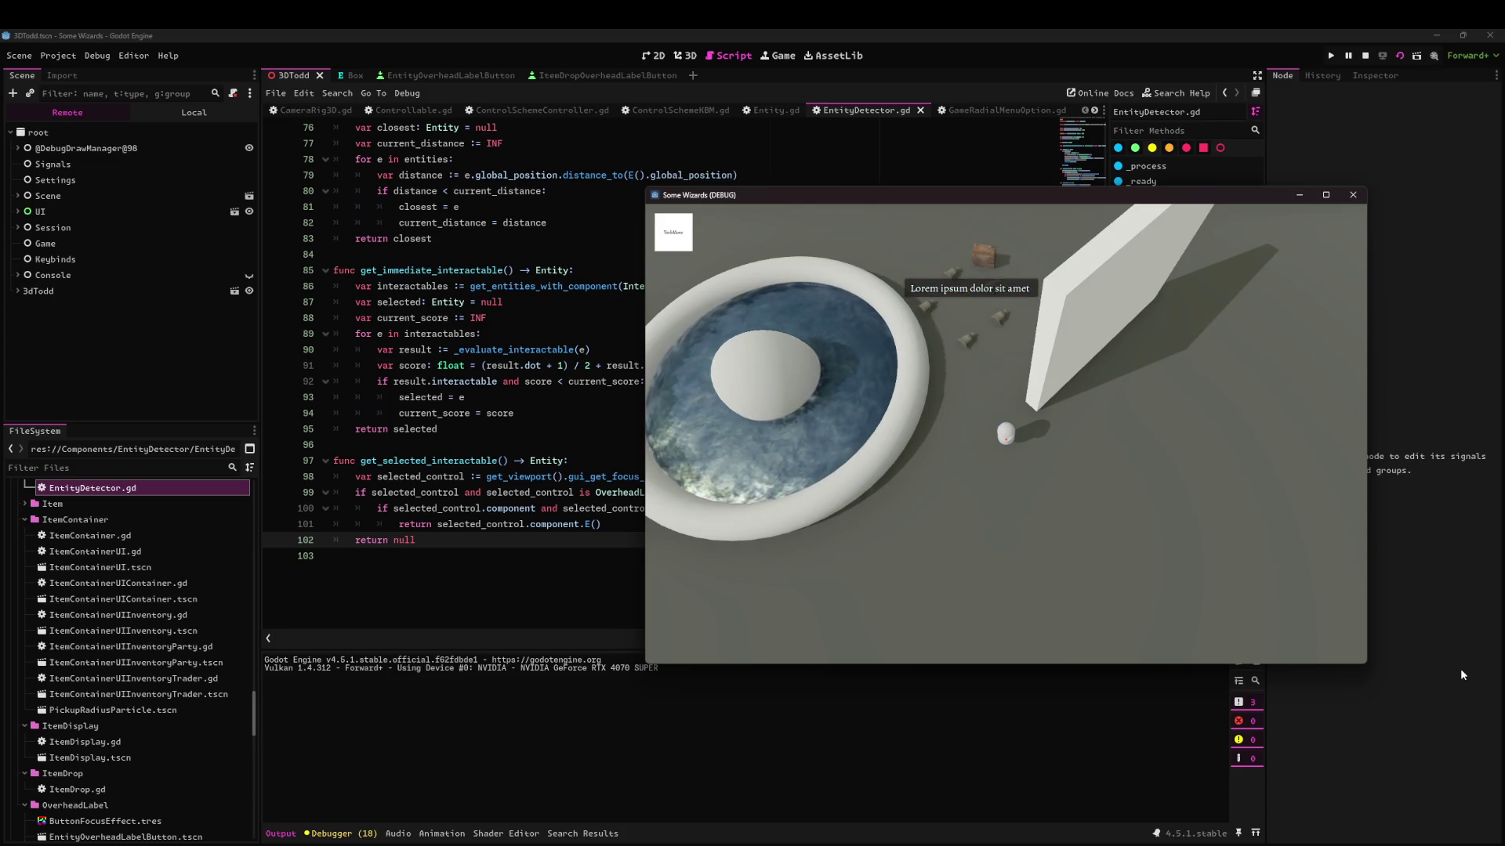
Reopen the Wooden Chest list and drop its fifth and following items onto the ground.
{"action": "key", "text": "Up"}
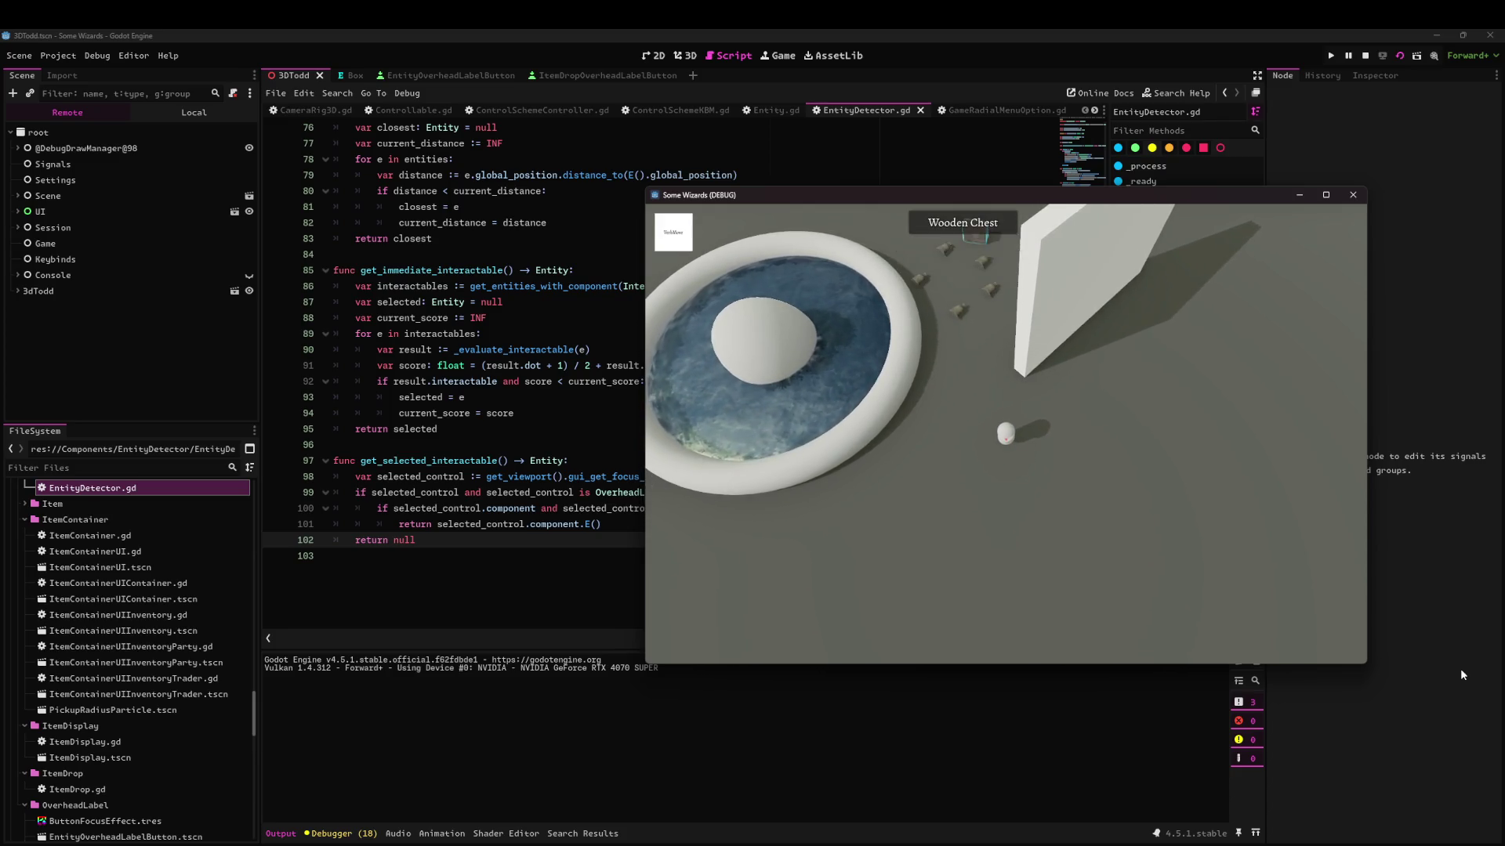
{"action": "key", "text": "Down"}
{"action": "key", "text": "Down"}
{"action": "key", "text": "Down"}
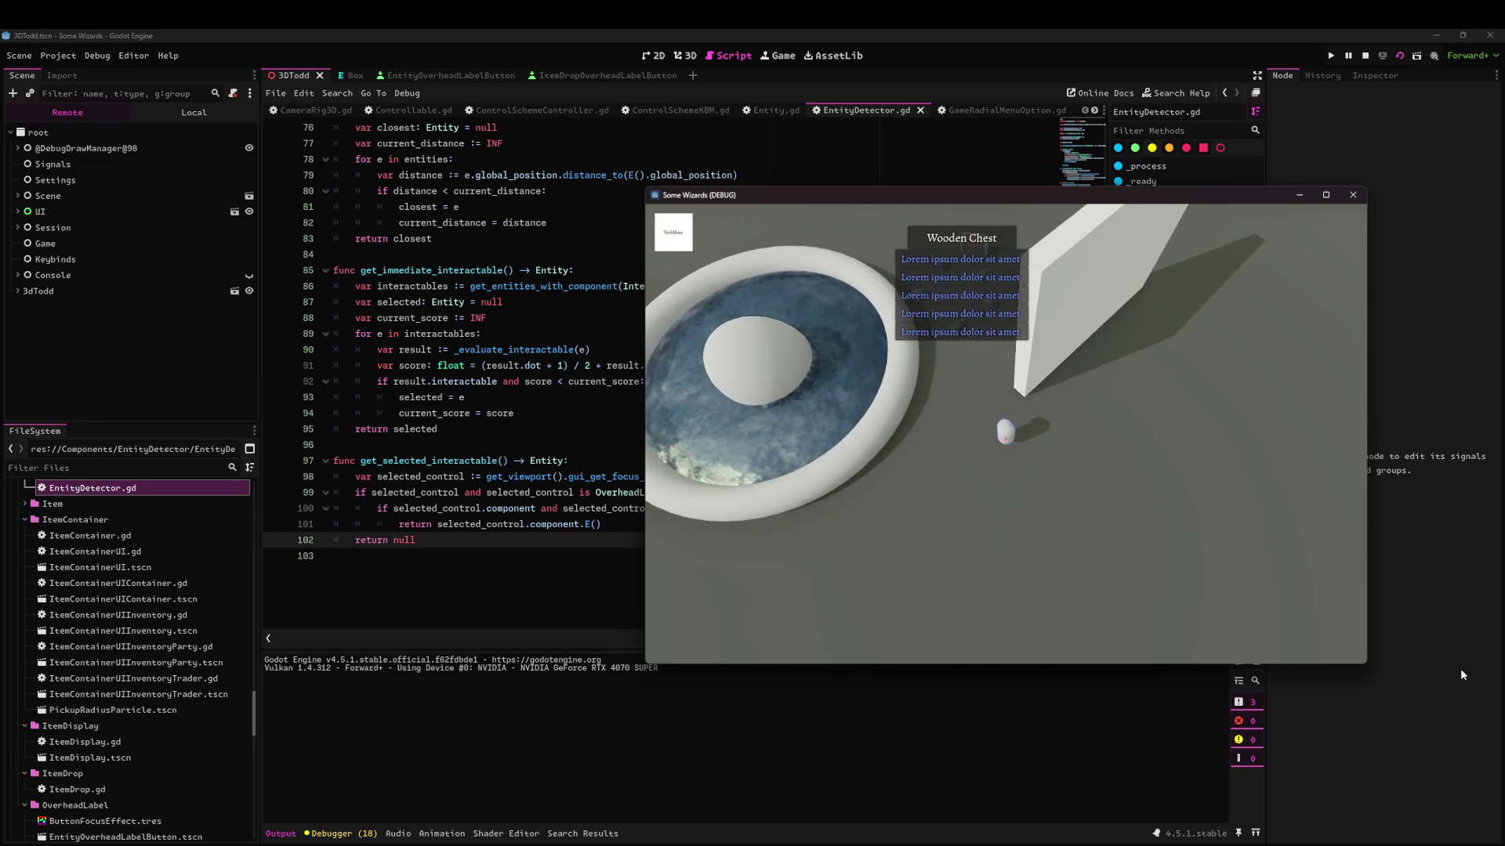
{"action": "key", "text": "Return"}
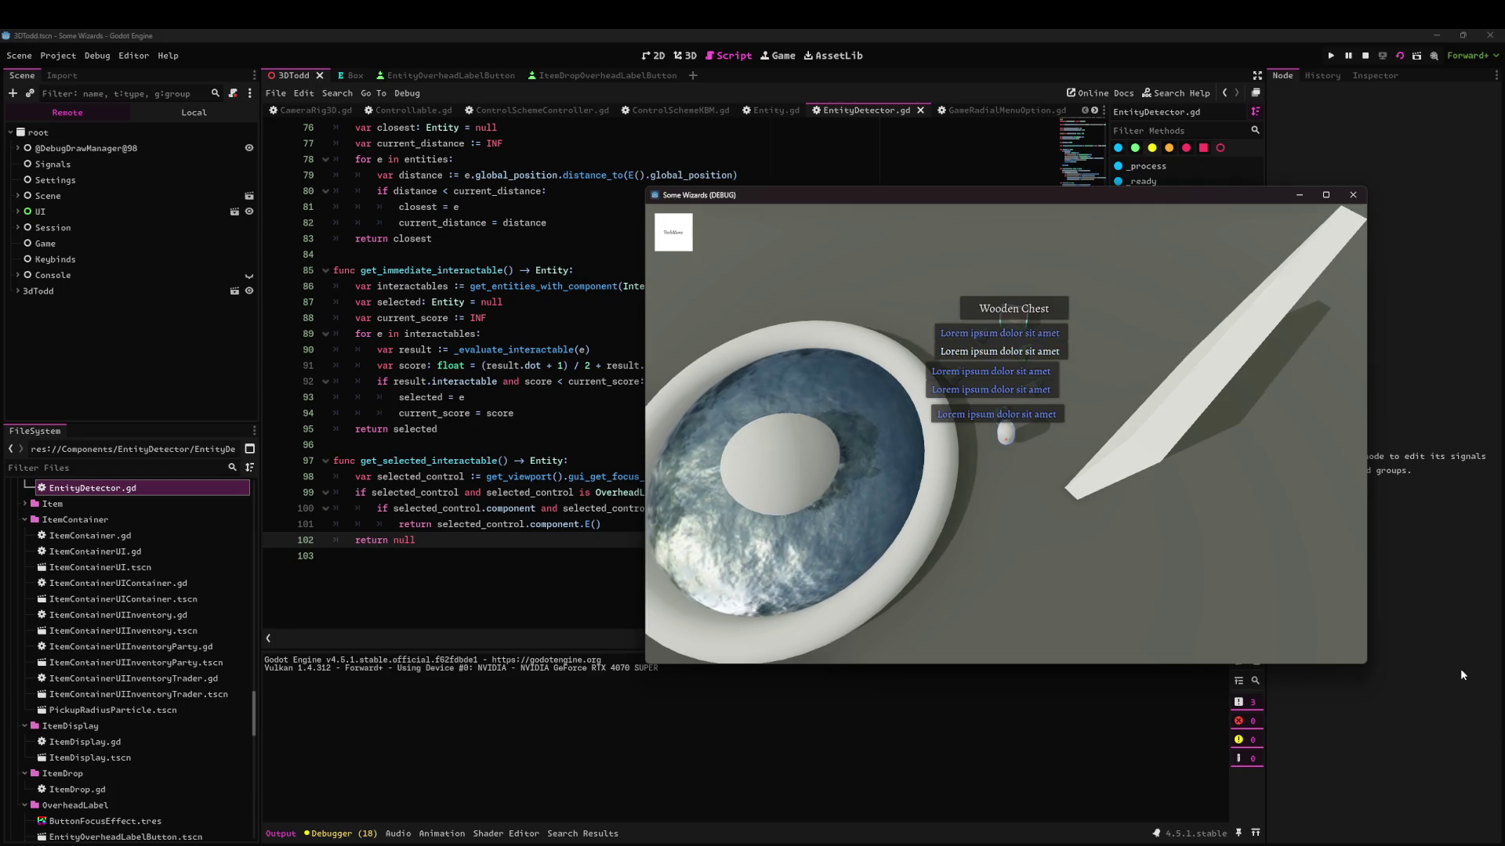
{"action": "key", "text": "Return"}
{"action": "key", "text": "Up"}
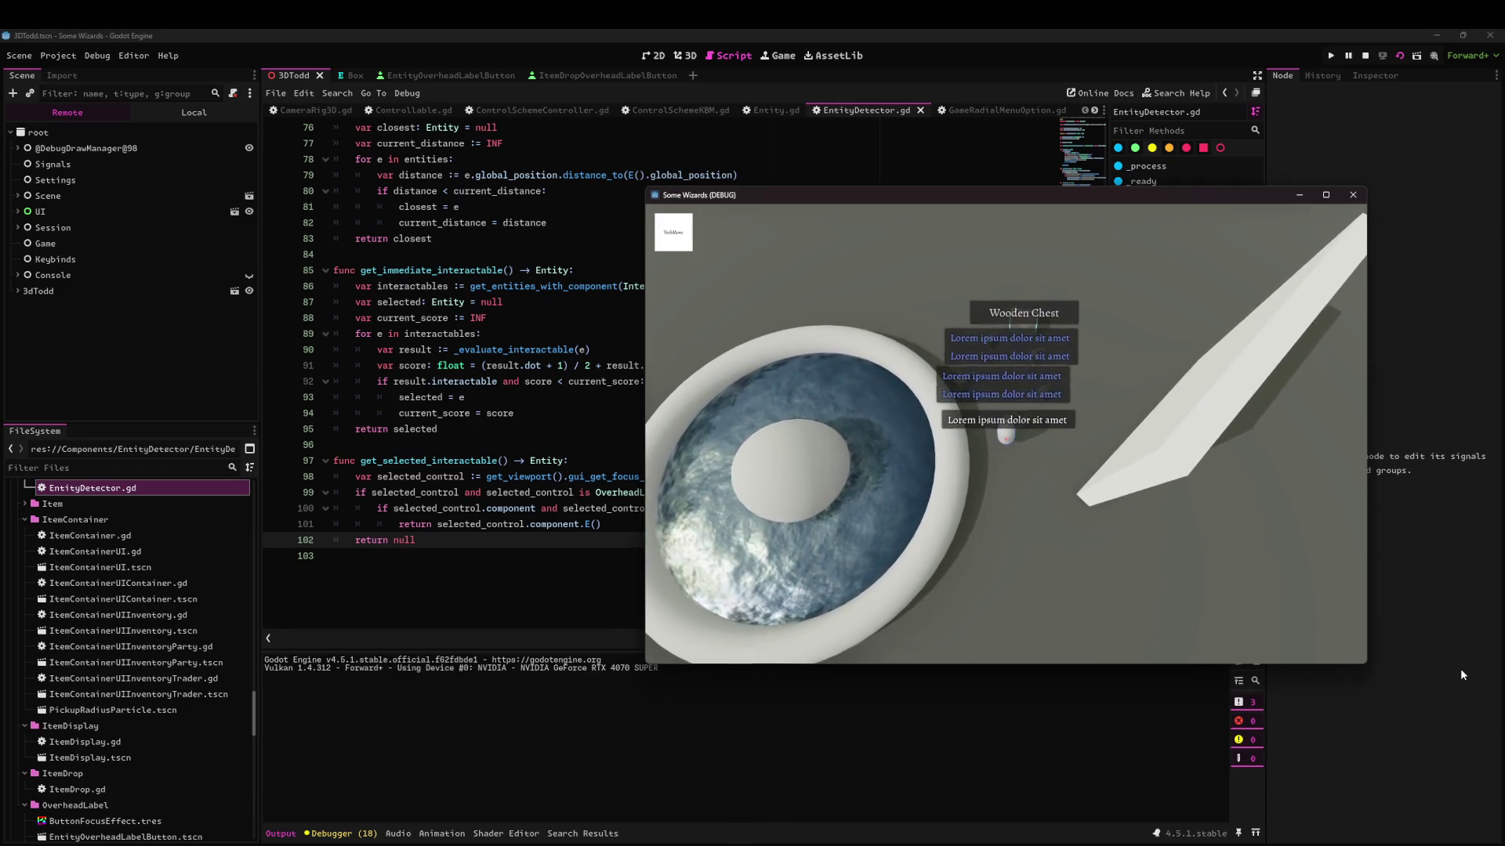
{"action": "key", "text": "Return"}
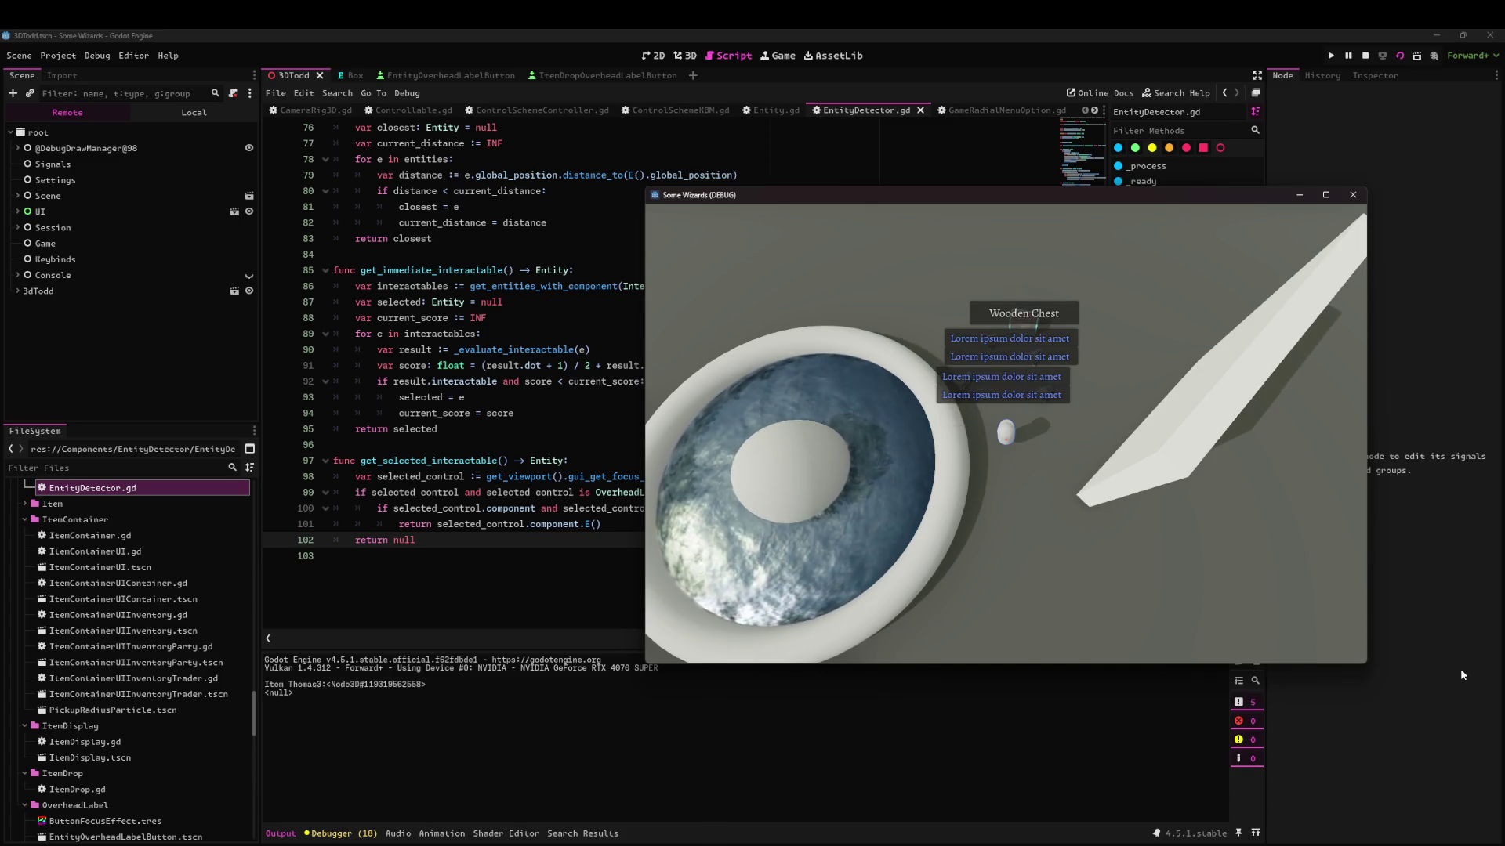
Drop the remaining chest items, close the chest list, and switch away from the game.
{"action": "key", "text": "Return"}
{"action": "key", "text": "Up"}
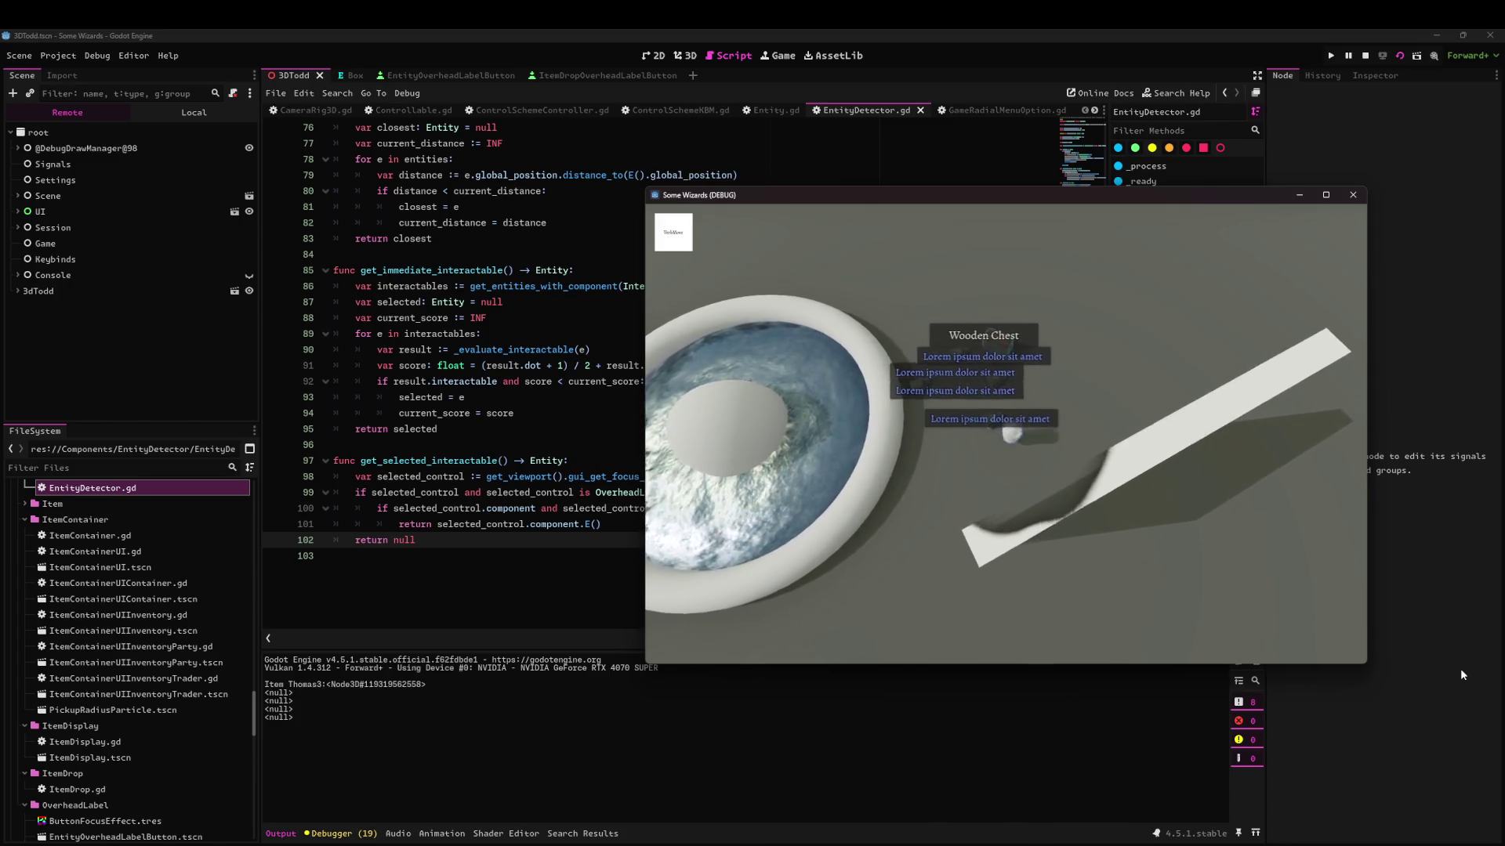
{"action": "key", "text": "Return"}
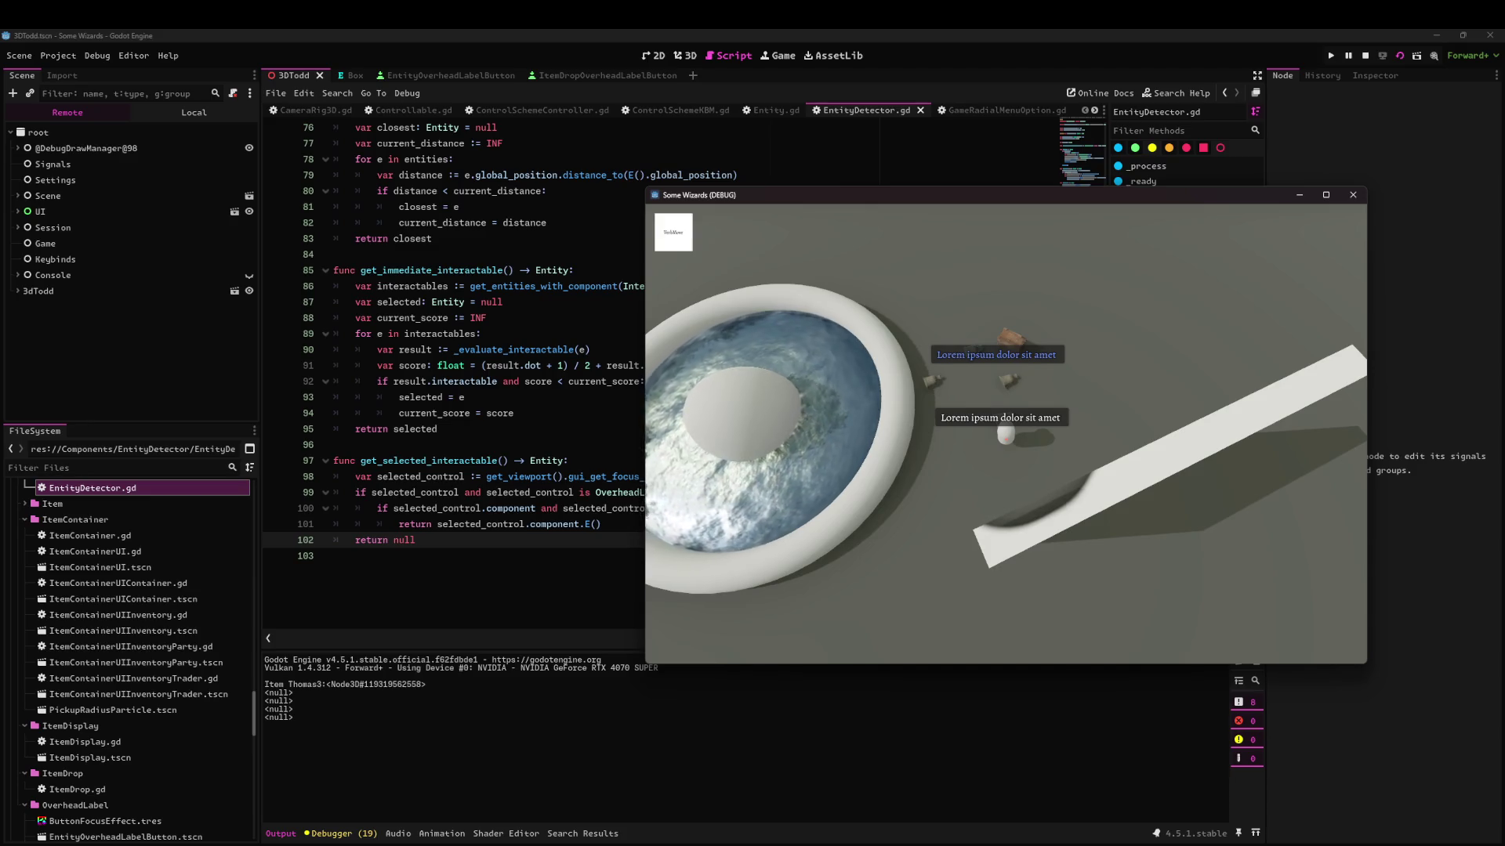
{"action": "key", "text": "alt+Tab"}
{"action": "left_click", "coordinate": [773, 346]}
Switch to the GitHub issue and start editing the issue description.
{"action": "key", "text": "alt+Tab"}
{"action": "key", "text": "Tab"}
{"action": "key", "text": "Tab"}
{"action": "scroll", "coordinate": [1213, 449], "scroll_direction": "up", "scroll_amount": 5}
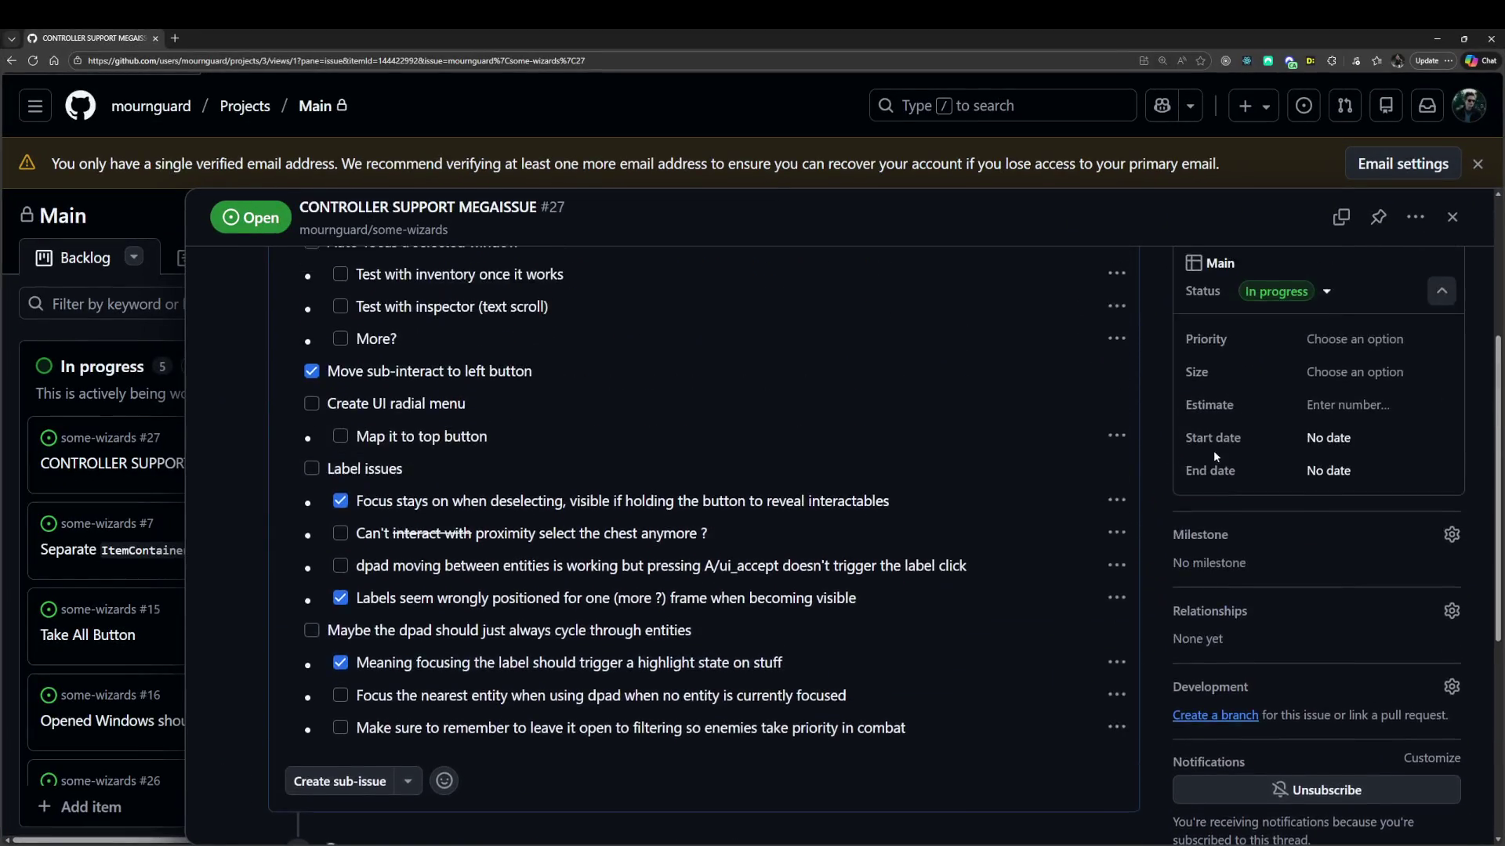
{"action": "left_click", "coordinate": [1121, 247]}
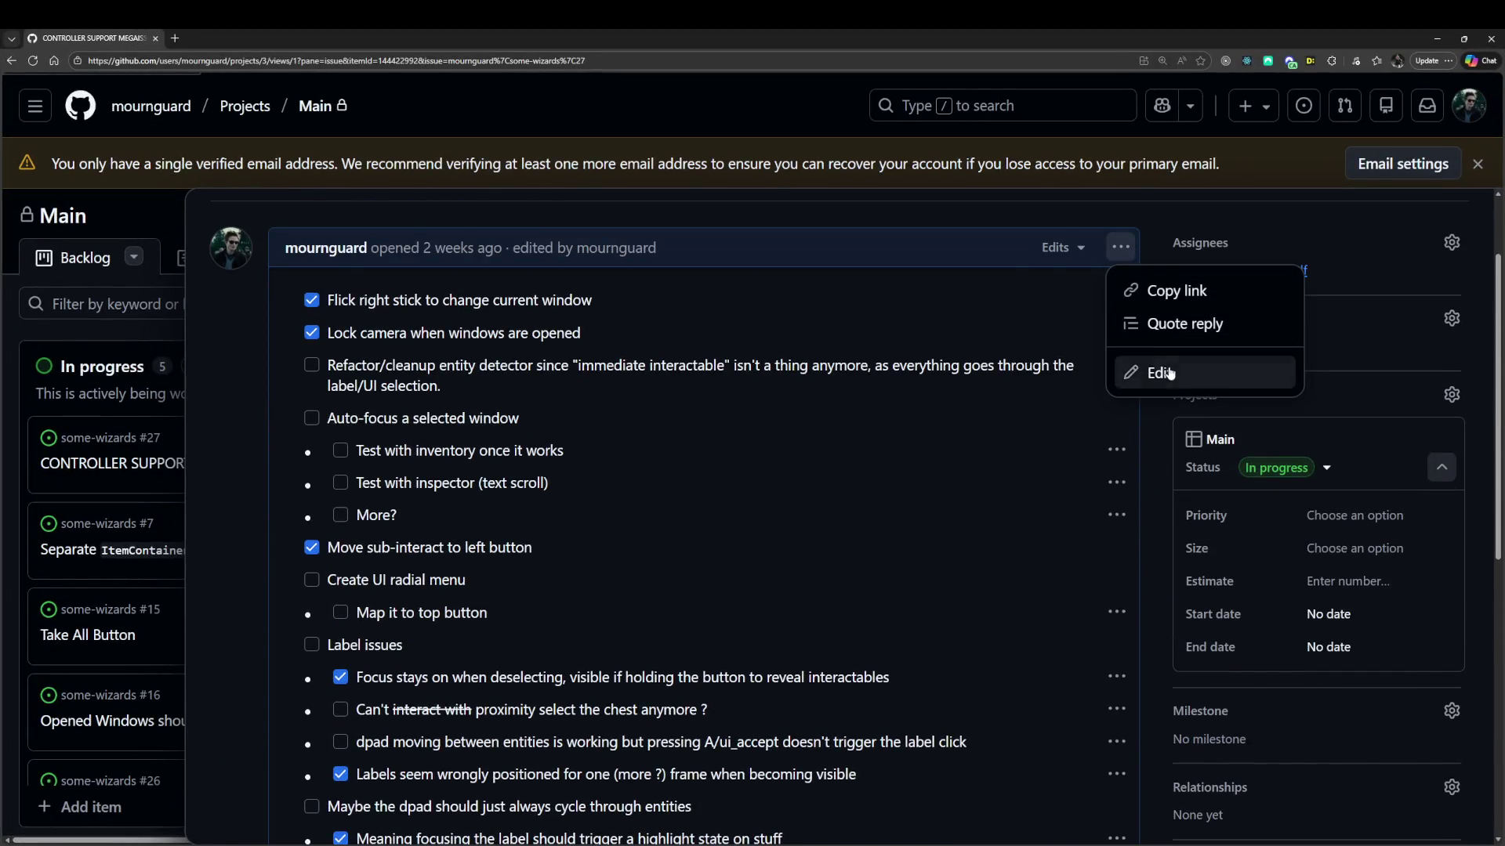
{"action": "left_click", "coordinate": [1158, 370]}
Add an unchecked item: labels aren't hidden when unfocused and have no reason to be visible; save, minimize browser.
{"action": "left_click", "coordinate": [1053, 623]}
{"action": "key", "text": "Return"}
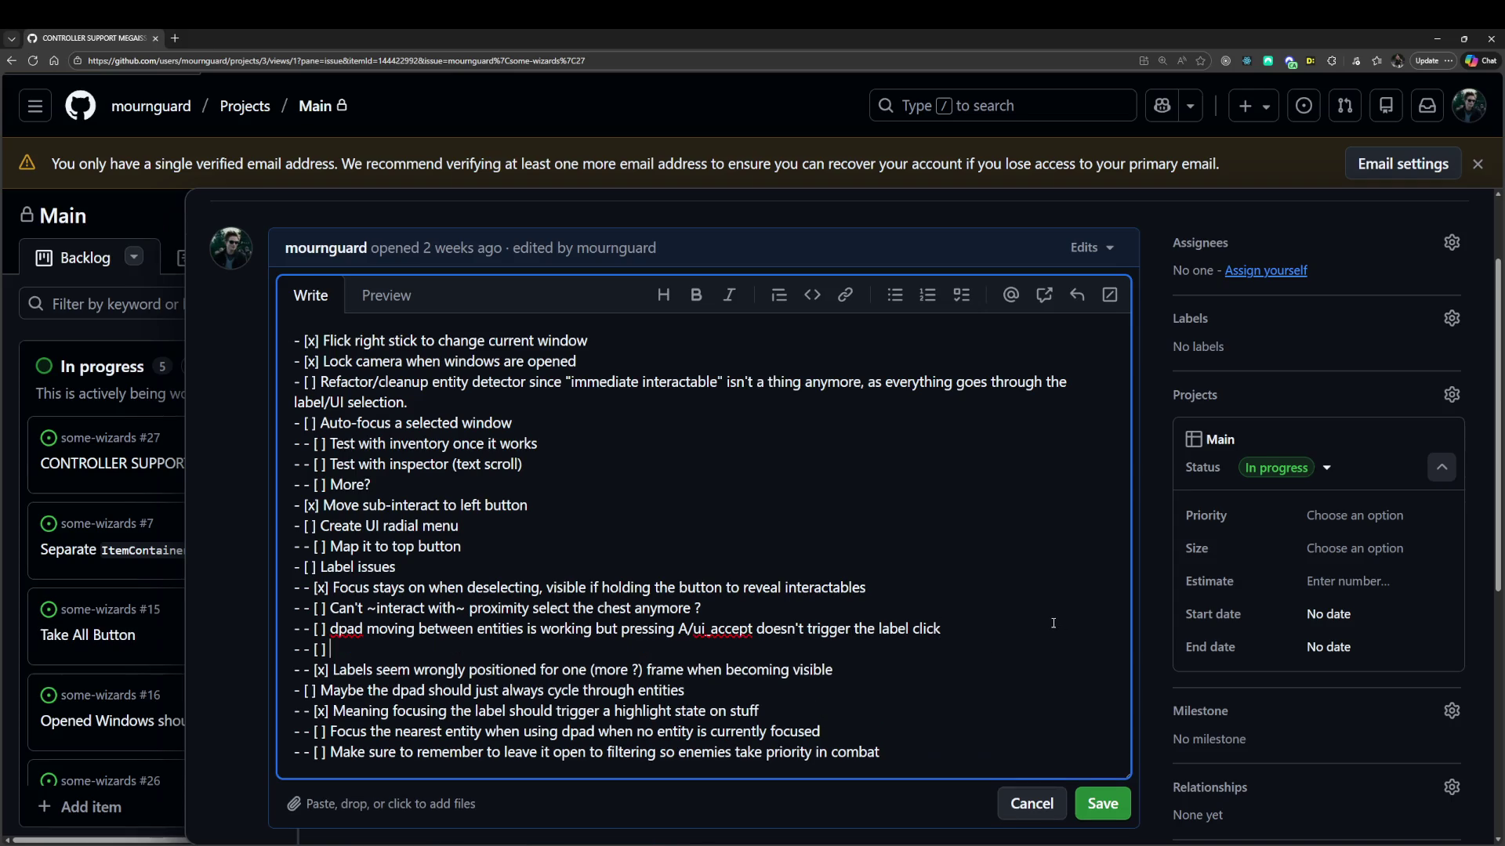
{"action": "type", "text": "Labels aren"}
{"action": "type", "text": "'t hidden (although the"}
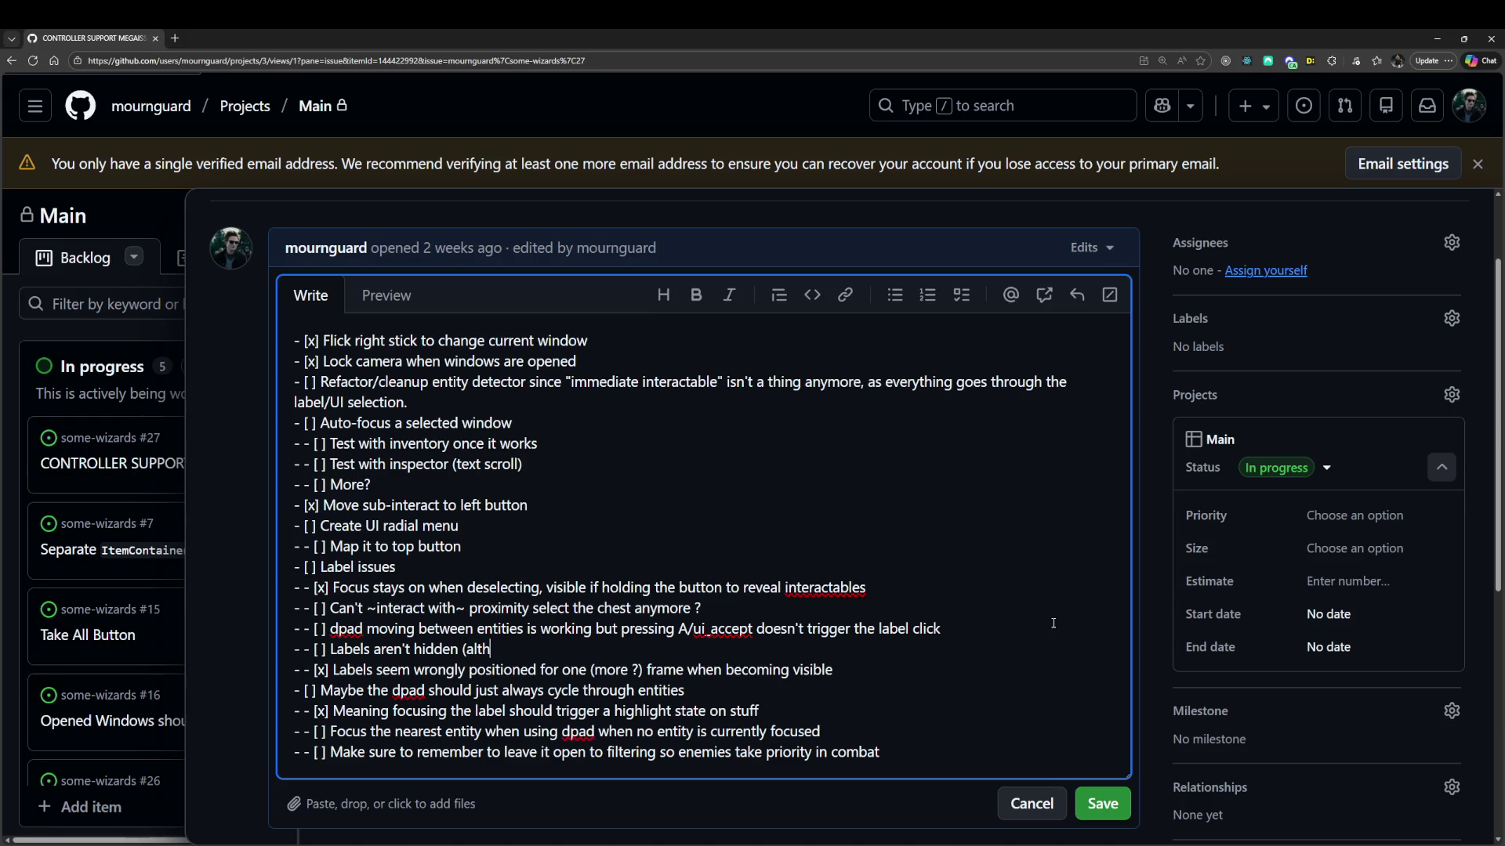
{"action": "type", "text": "y are unfocuse"}
{"action": "type", "text": "d"}
{"action": "key", "text": "ctrl+BackSpace"}
{"action": "key", "text": "ctrl+BackSpace"}
{"action": "key", "text": "ctrl+BackSpace"}
{"action": "type", "text": "when they are unfocus"}
{"action": "type", "text": "ed and th"}
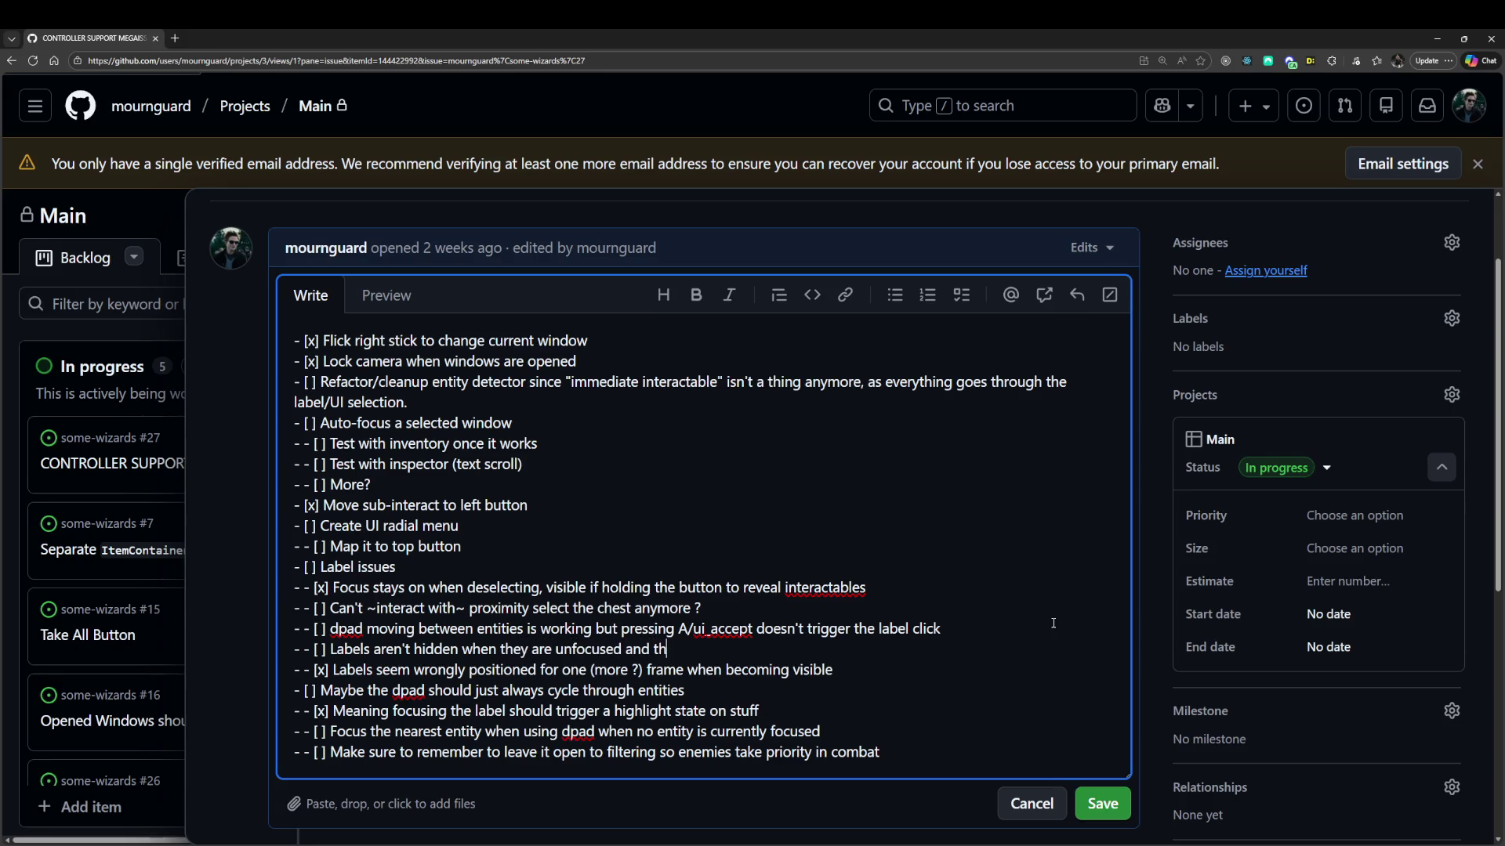
{"action": "type", "text": "ey have no other reason"}
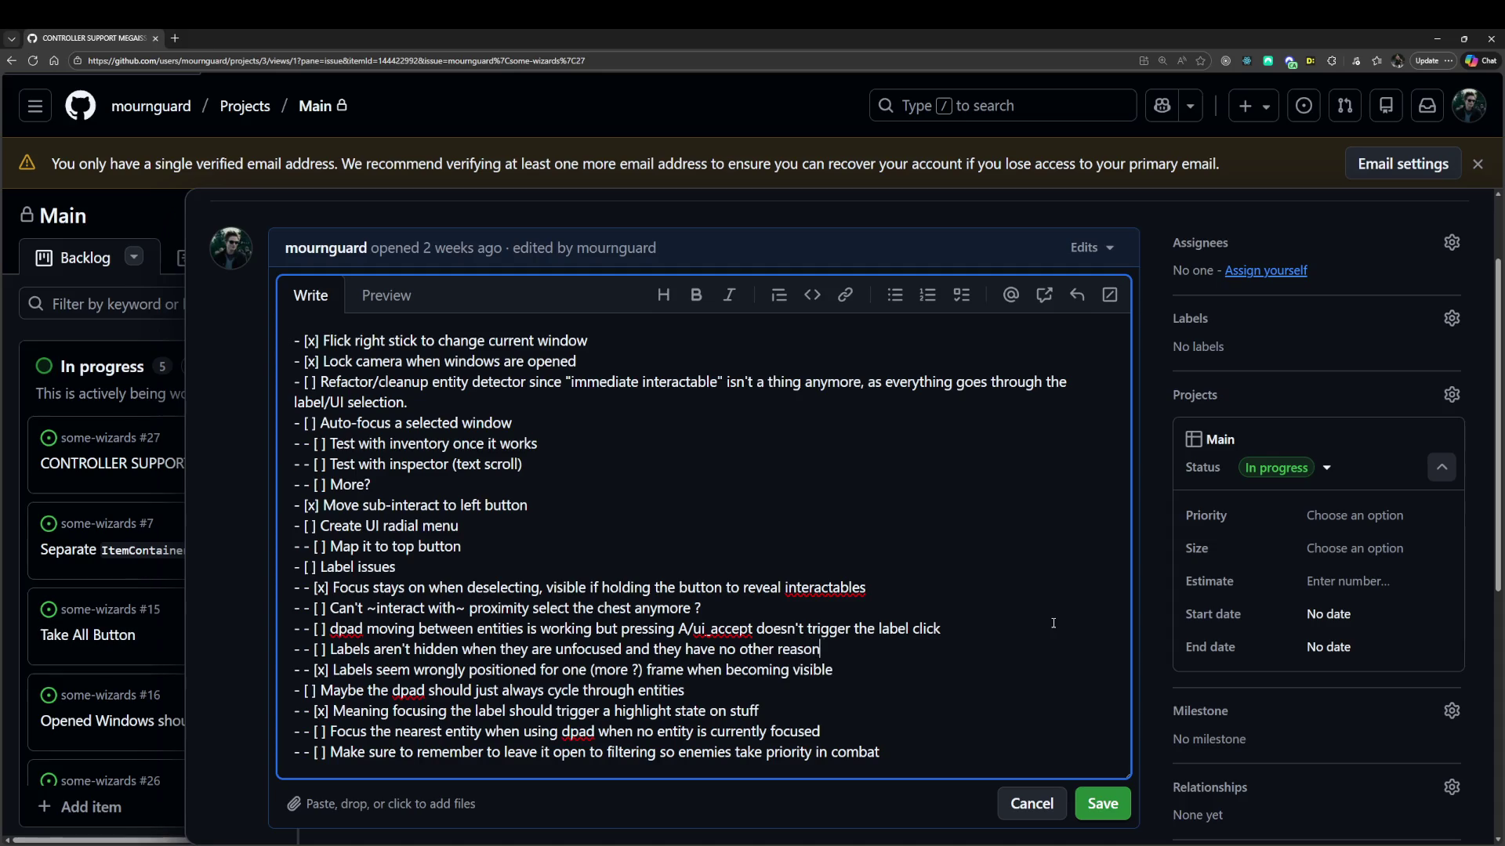
{"action": "type", "text": " to be visible."}
{"action": "left_click", "coordinate": [1086, 807]}
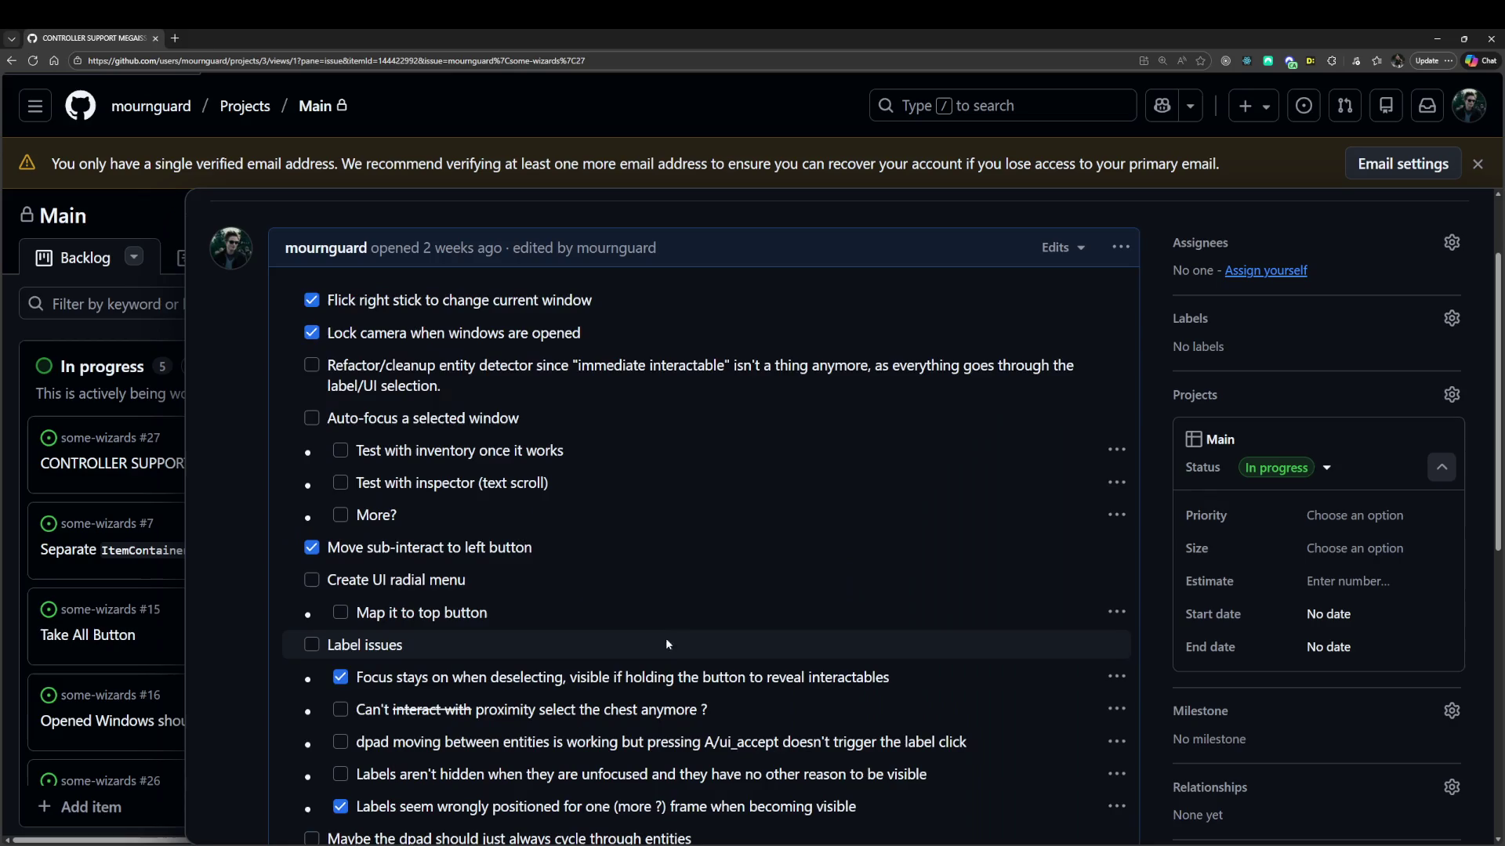
{"action": "scroll", "coordinate": [688, 641], "scroll_direction": "down", "scroll_amount": 2}
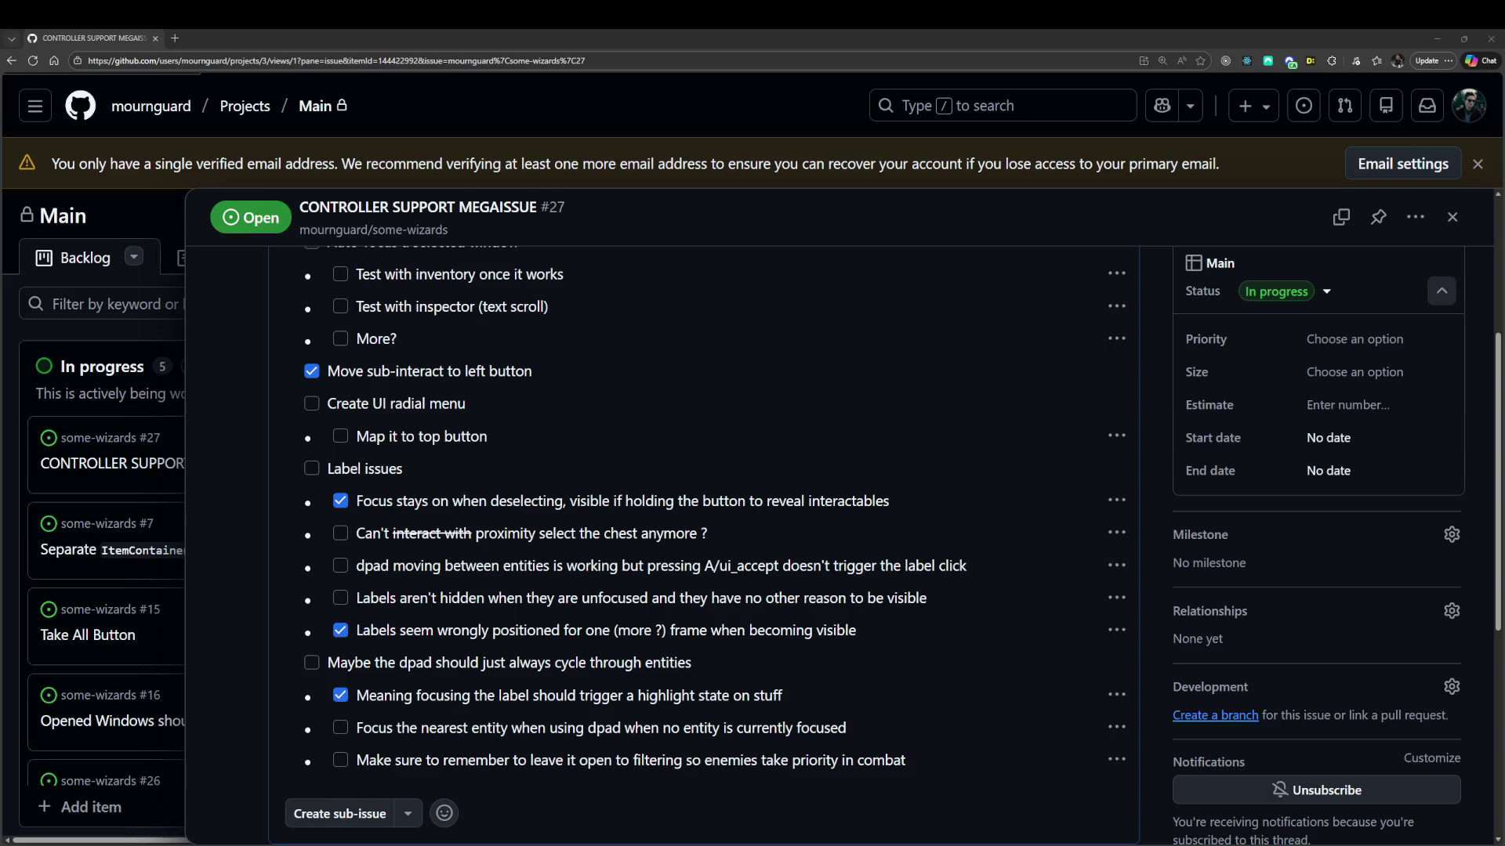
{"action": "left_click", "coordinate": [1436, 38]}
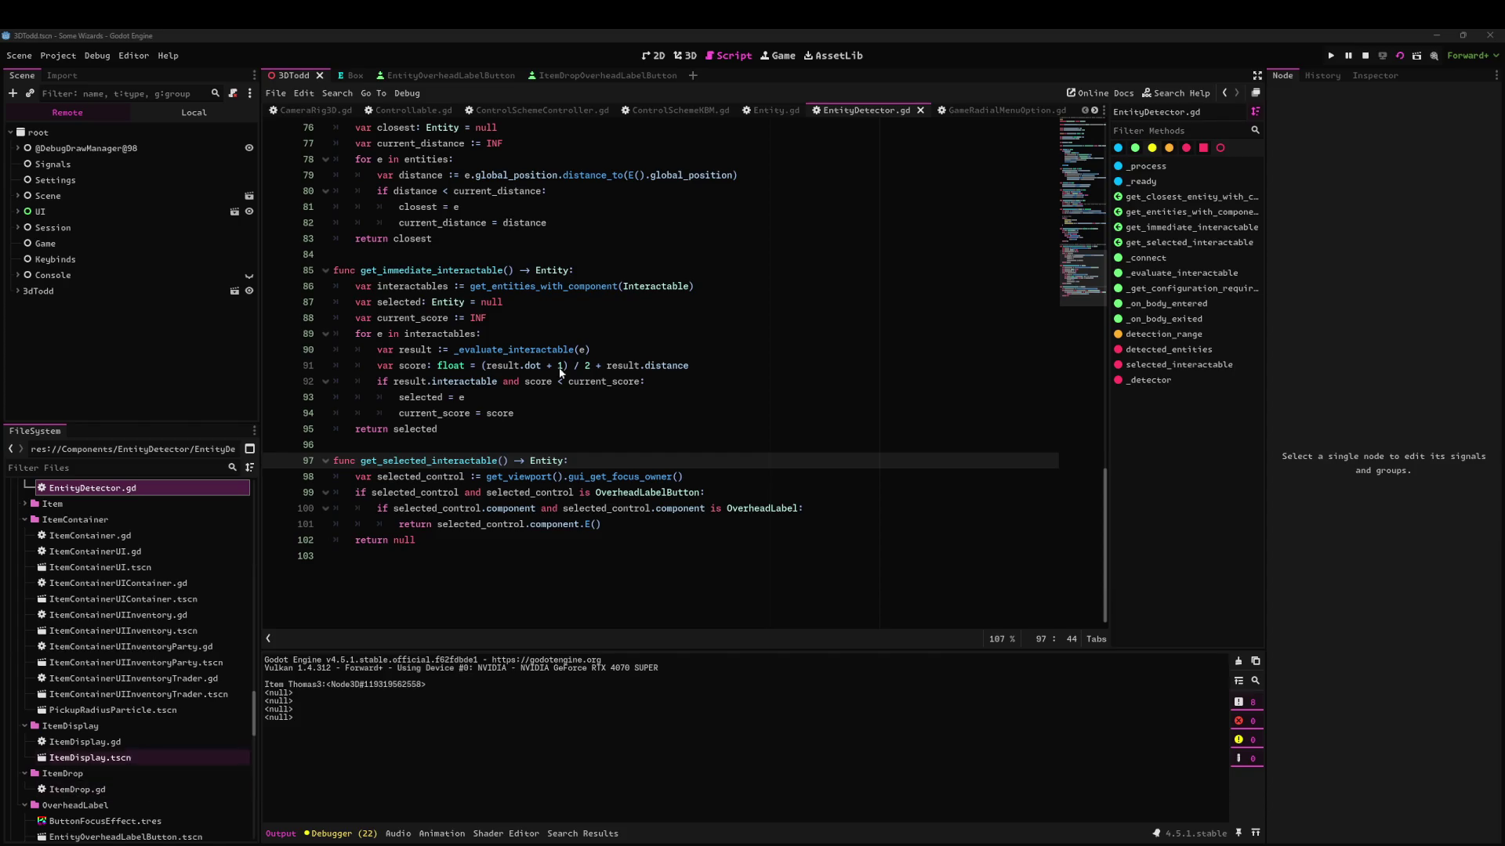
{"action": "left_click", "coordinate": [648, 350]}
Select the get_immediate_interactable code on lines 85–94 in EntityDetector.gd, then place the cursor on line 92.
{"action": "left_click_drag", "start_coordinate": [549, 413], "coordinate": [486, 269]}
{"action": "left_click", "coordinate": [741, 379]}
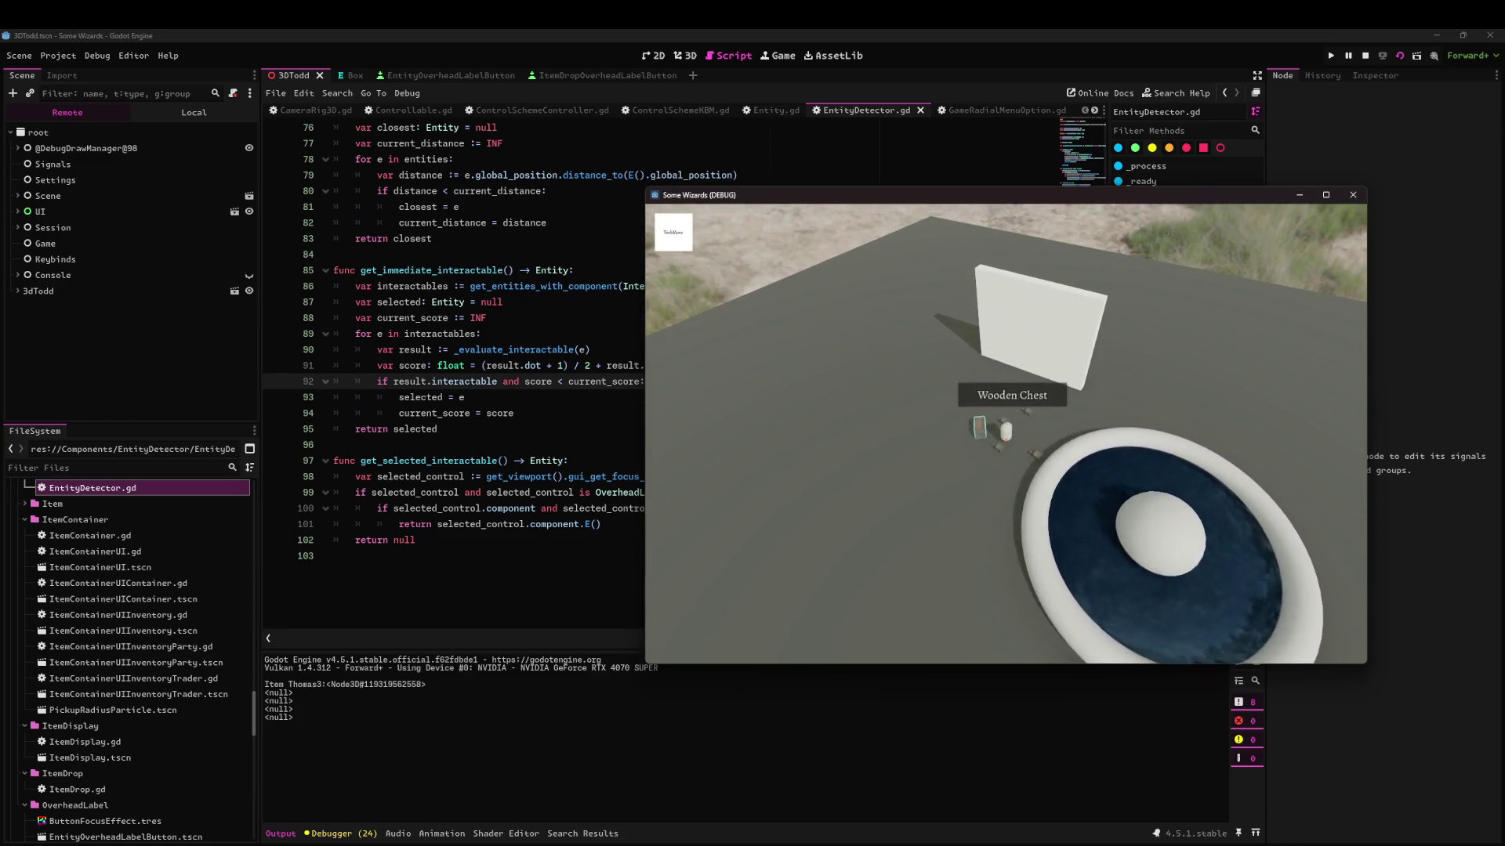
Return to the GitHub issue and start editing its description.
{"action": "mouse_move", "coordinate": [688, 827]}
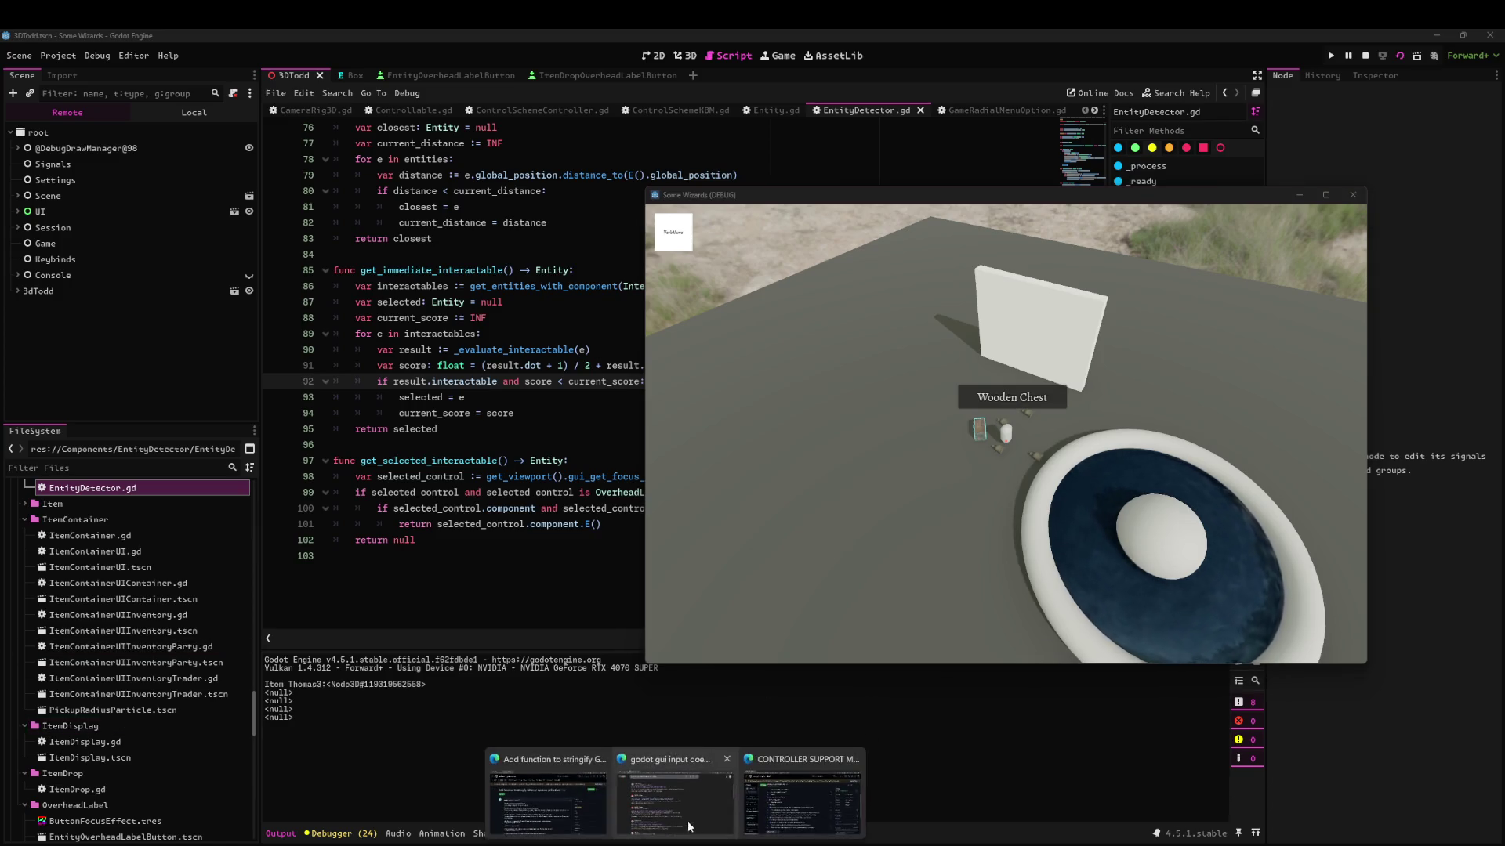
{"action": "left_click", "coordinate": [803, 803]}
{"action": "scroll", "coordinate": [1126, 383], "scroll_direction": "up", "scroll_amount": 5}
{"action": "left_click", "coordinate": [1121, 364]}
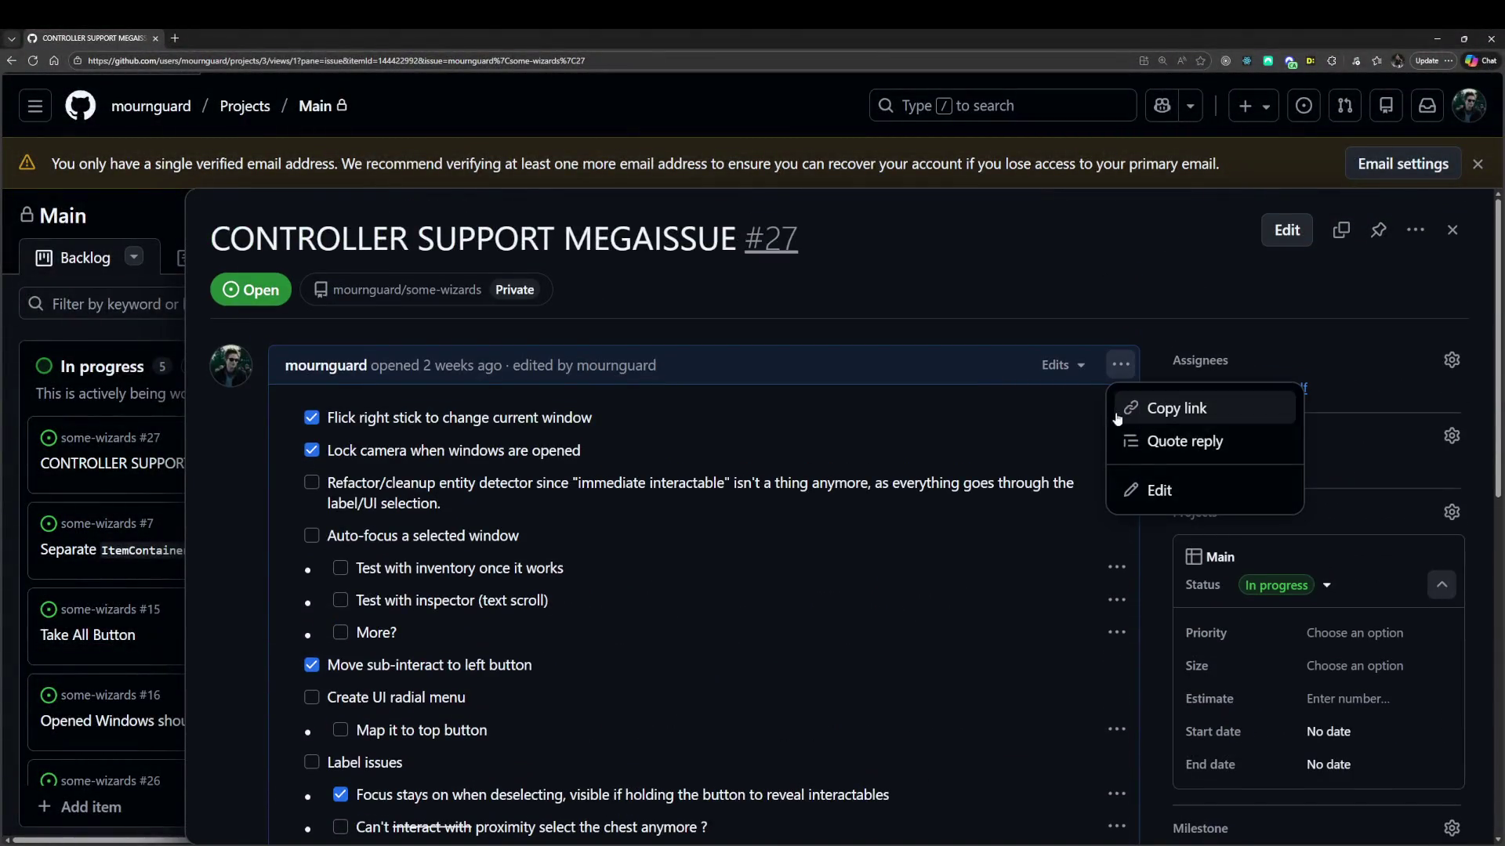
{"action": "left_click", "coordinate": [1152, 490]}
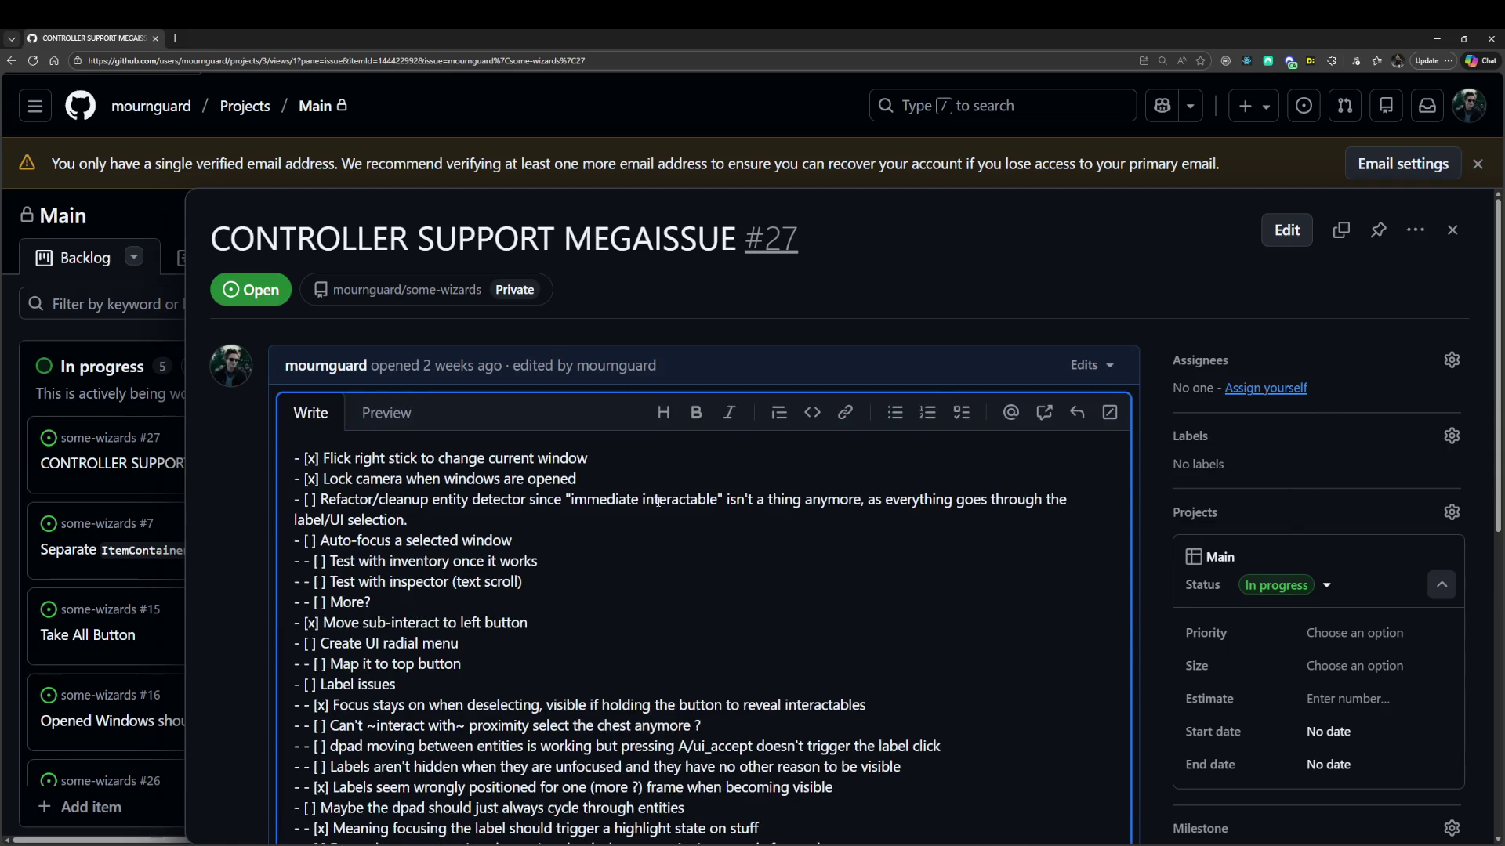
Add the task 'Make sure the mouse stops fucking with everything' below the refactor item, save, and return to Godot.
{"action": "key", "text": "Down"}
{"action": "key", "text": "Return"}
{"action": "type", "text": "Make "}
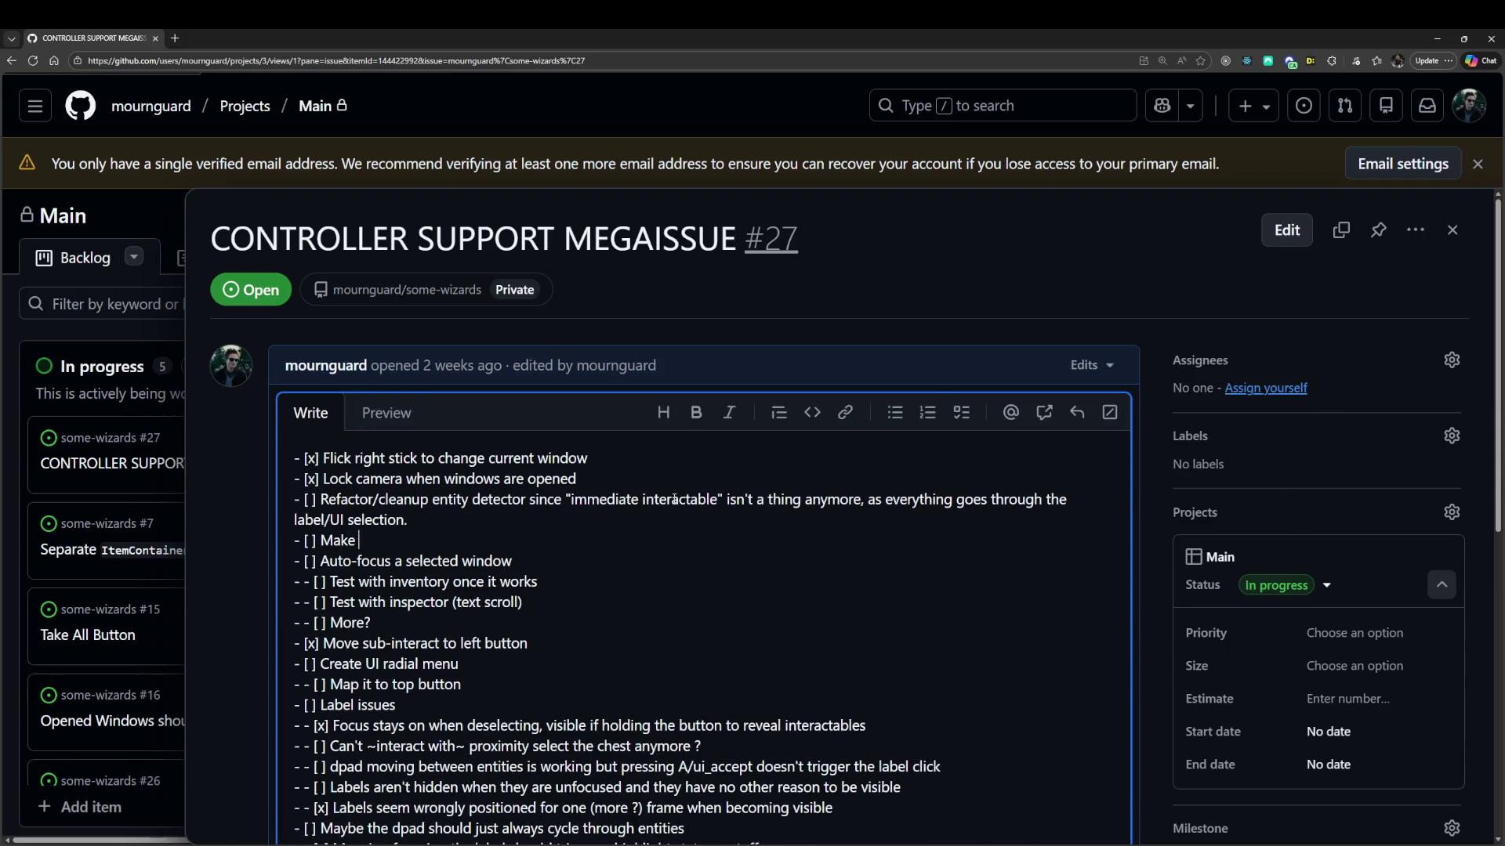
{"action": "type", "text": "sure the mouse stops "}
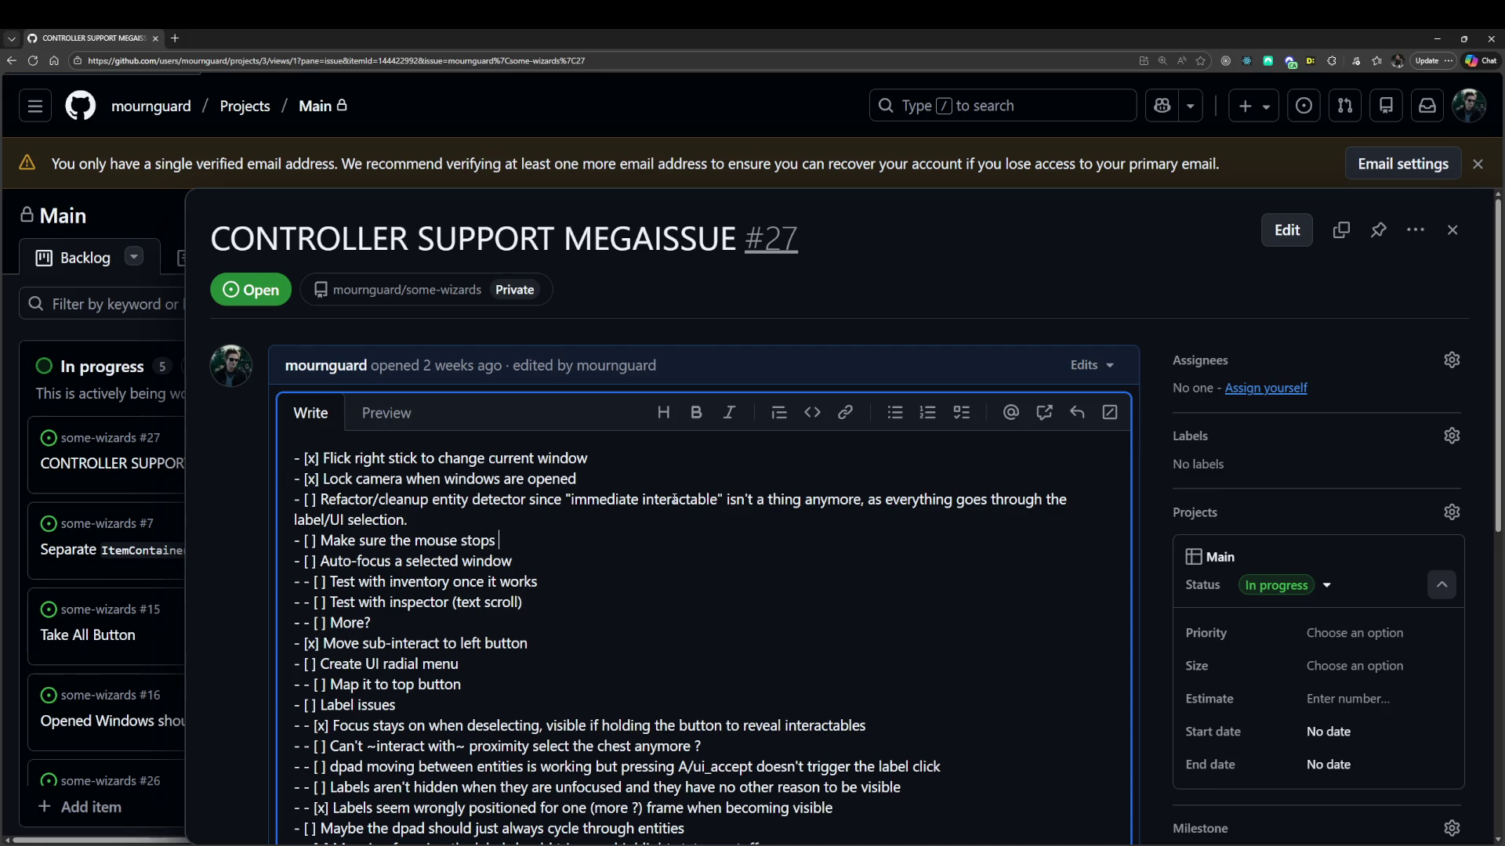
{"action": "type", "text": "fucking with everything"}
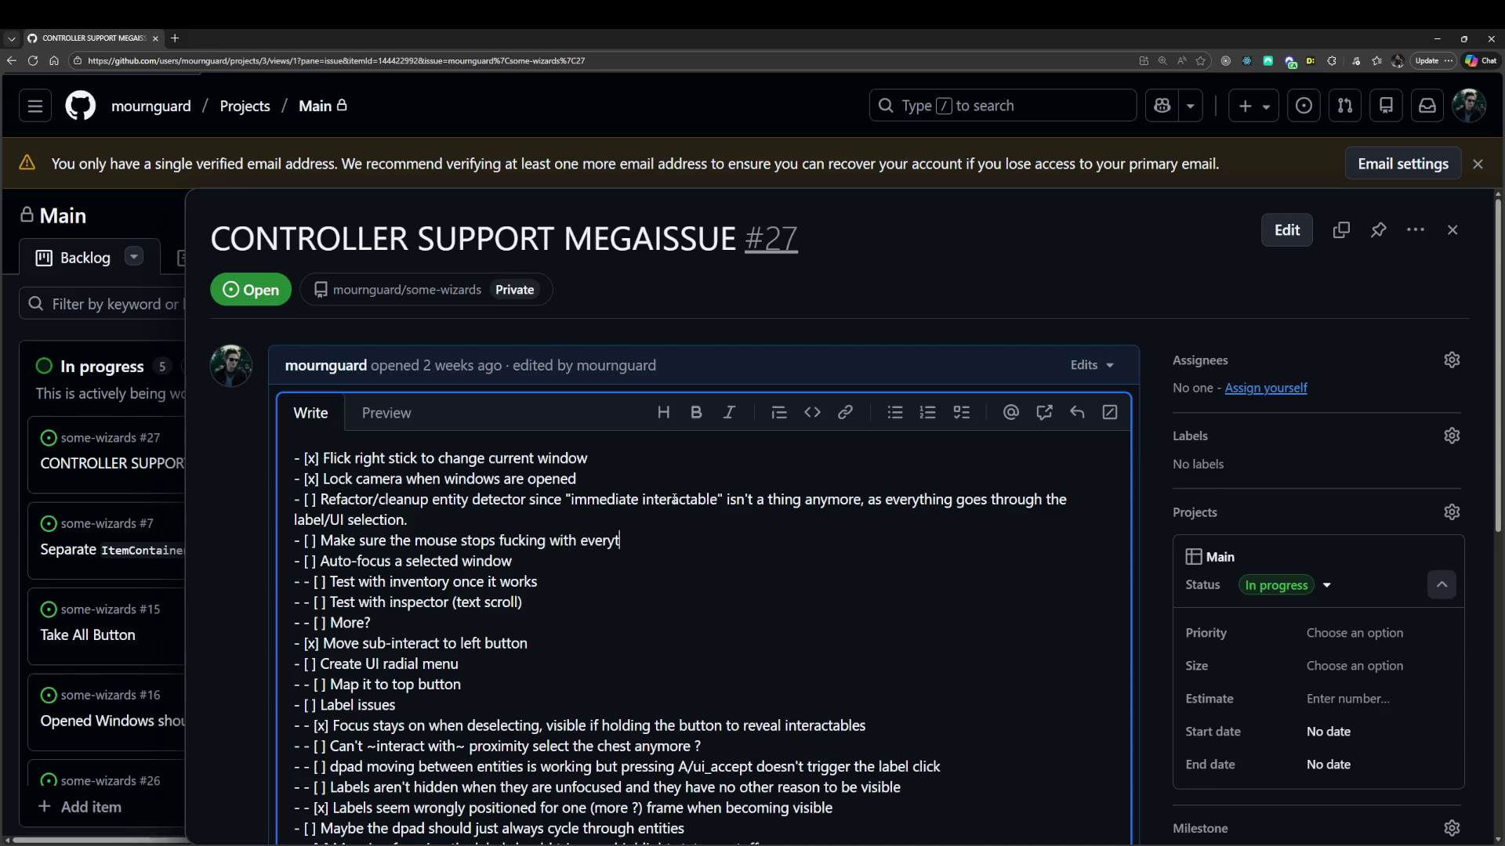
{"action": "scroll", "coordinate": [1019, 623], "scroll_direction": "down", "scroll_amount": 5}
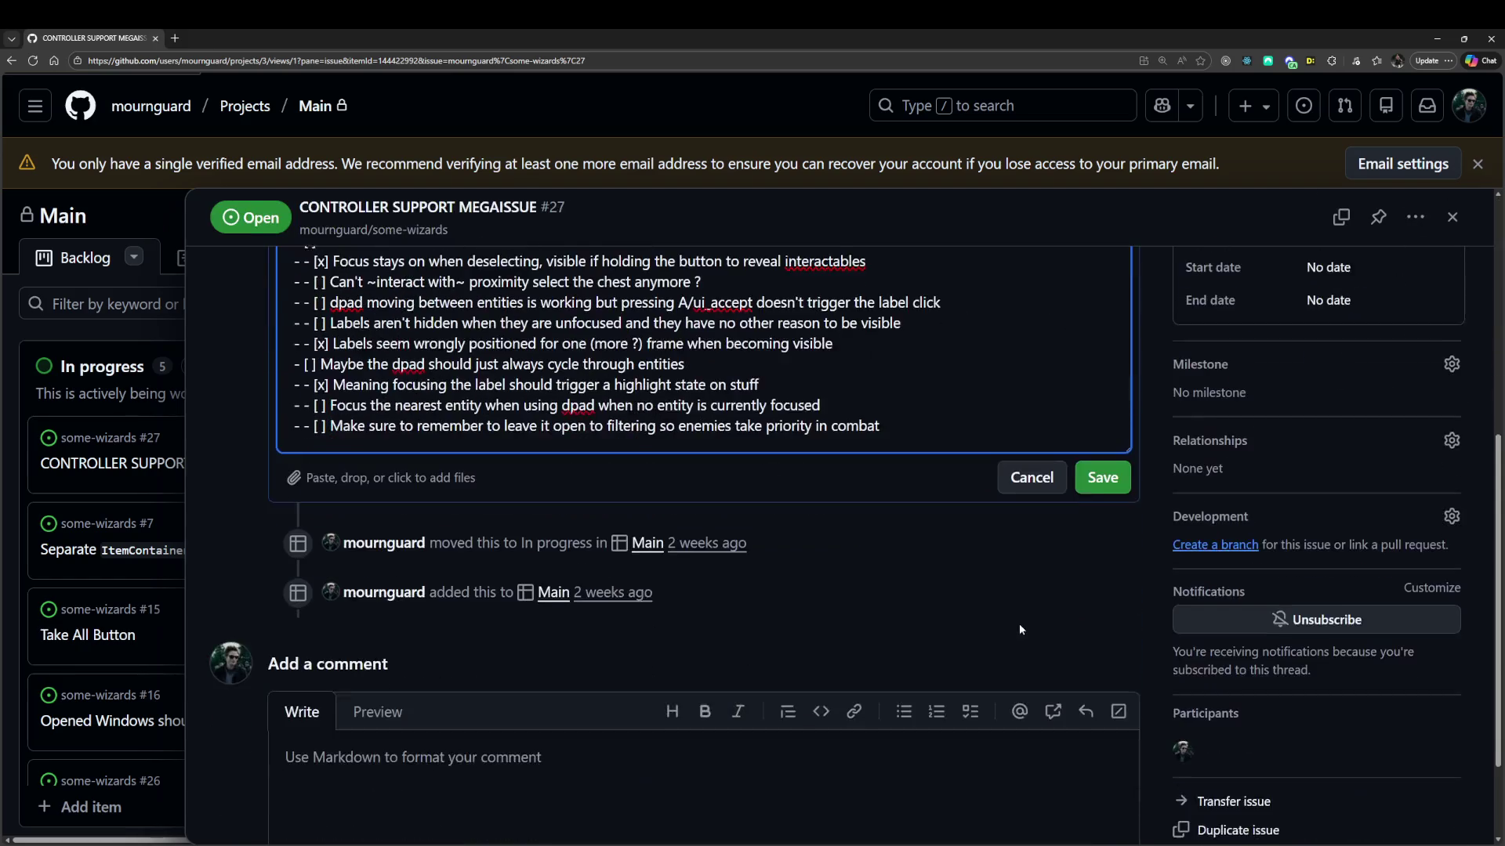
{"action": "left_click", "coordinate": [1101, 474]}
{"action": "scroll", "coordinate": [816, 432], "scroll_direction": "up", "scroll_amount": 5}
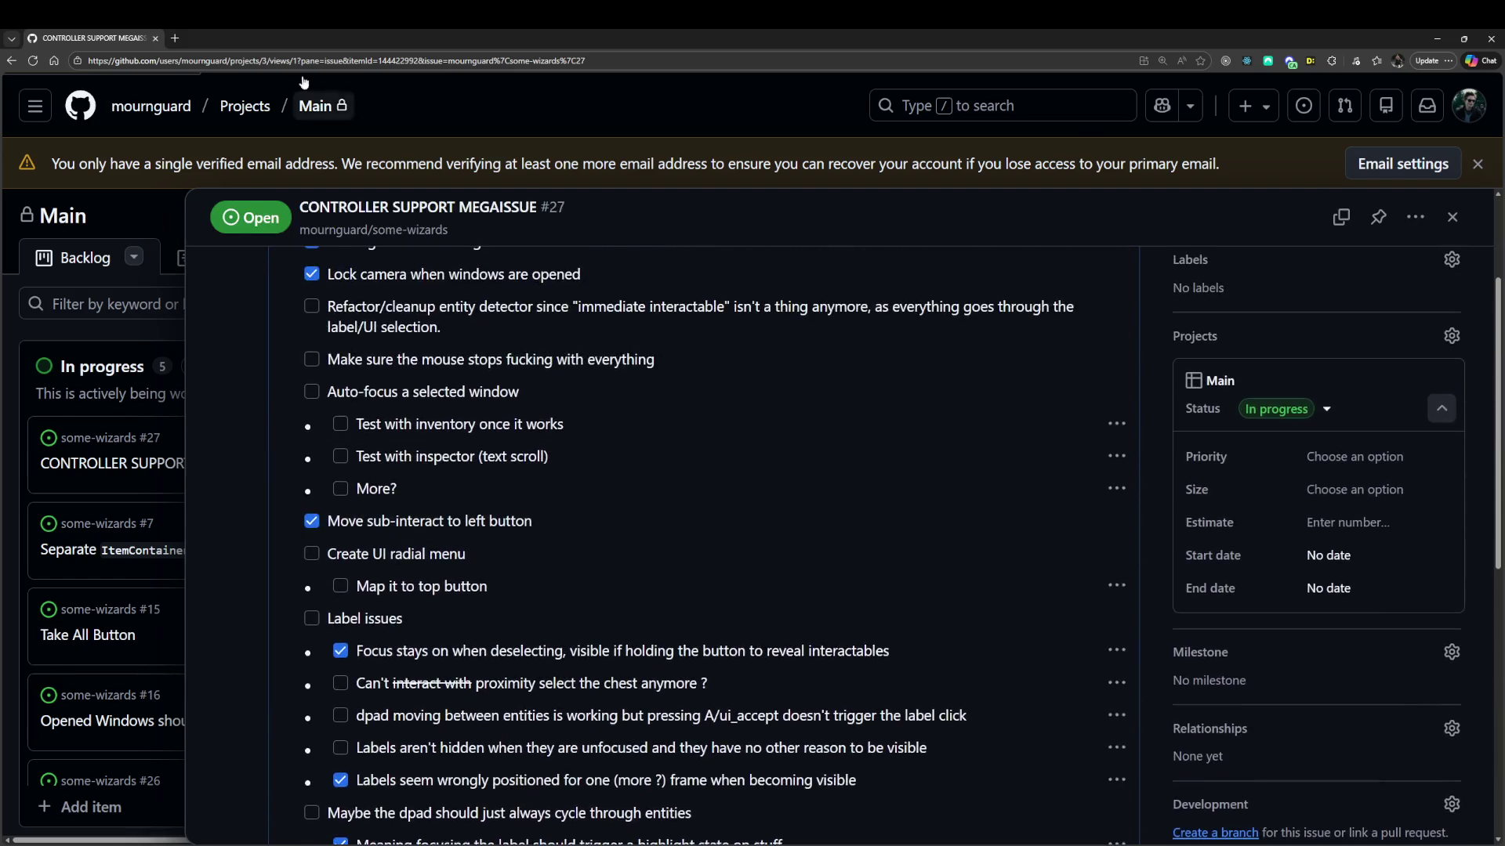
{"action": "key", "text": "alt+Tab"}
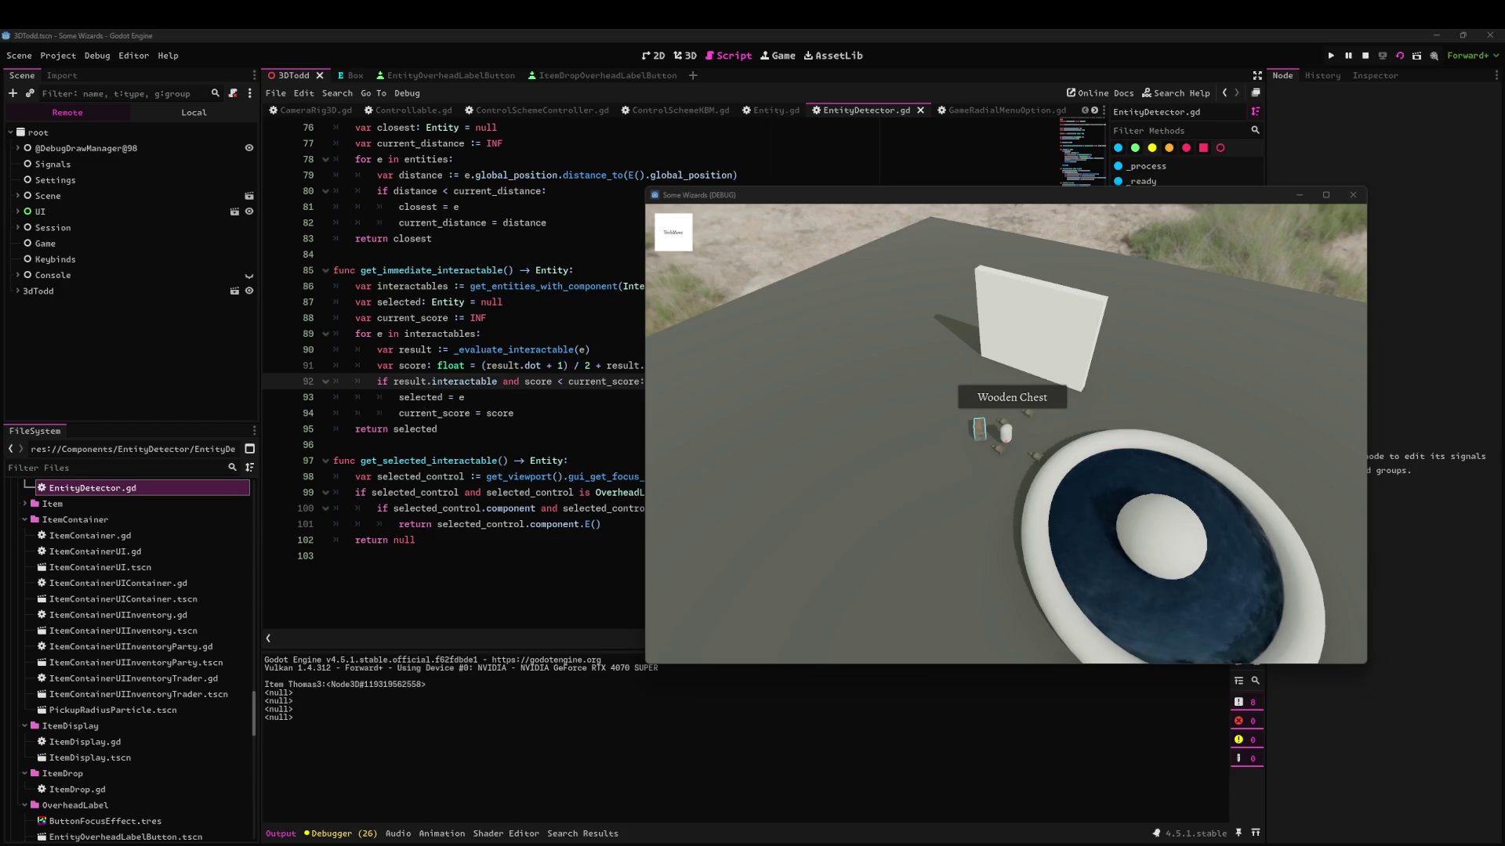
Walk the character to a new spot in the game and open the Player inventory window.
{"action": "left_click", "coordinate": [1096, 603]}
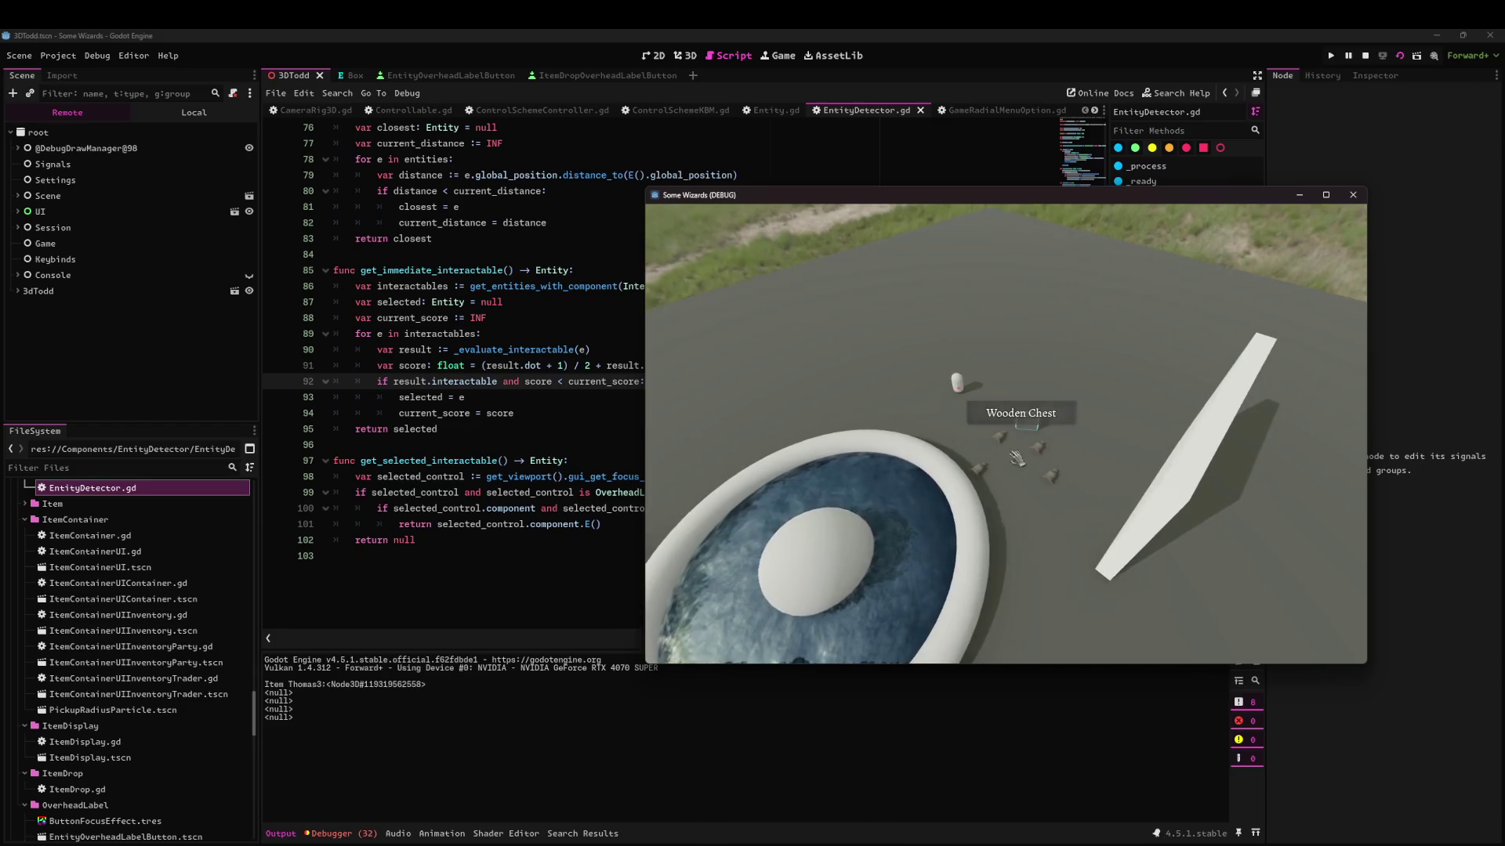
{"action": "left_click", "coordinate": [1017, 459]}
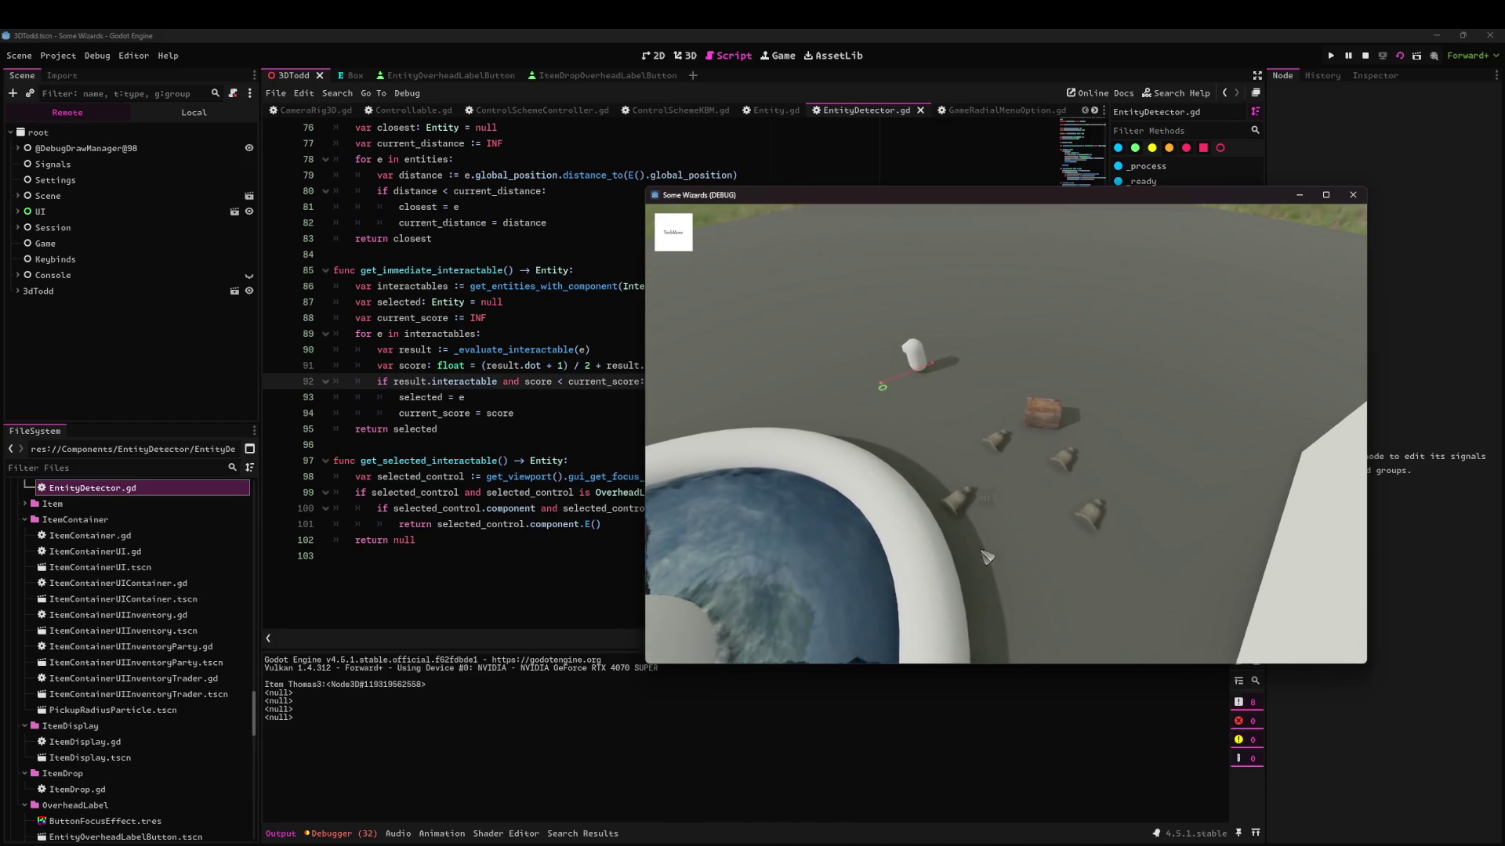
{"action": "left_click", "coordinate": [986, 556]}
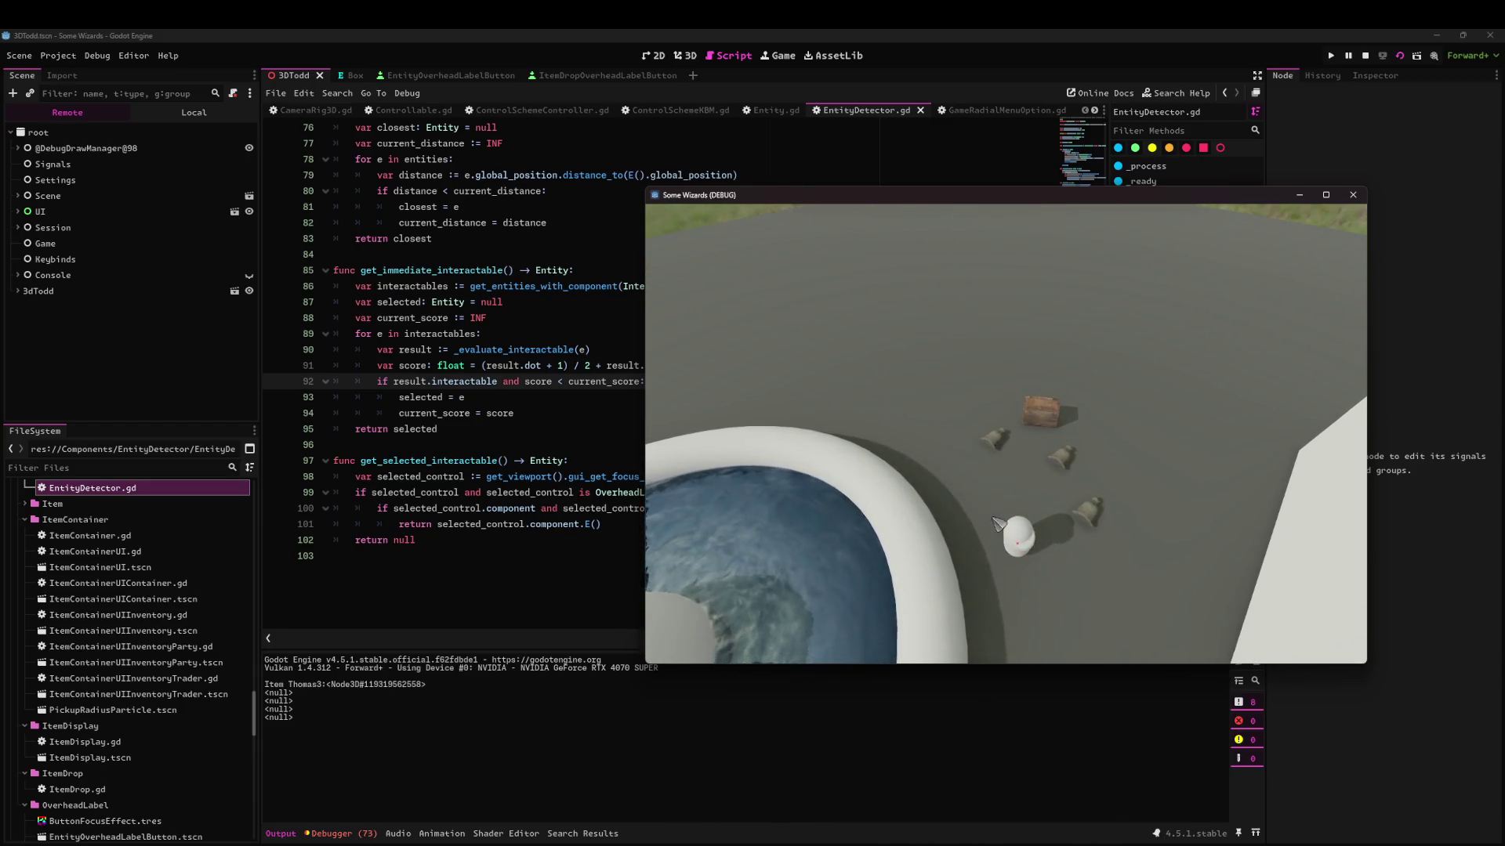
{"action": "key", "text": "i"}
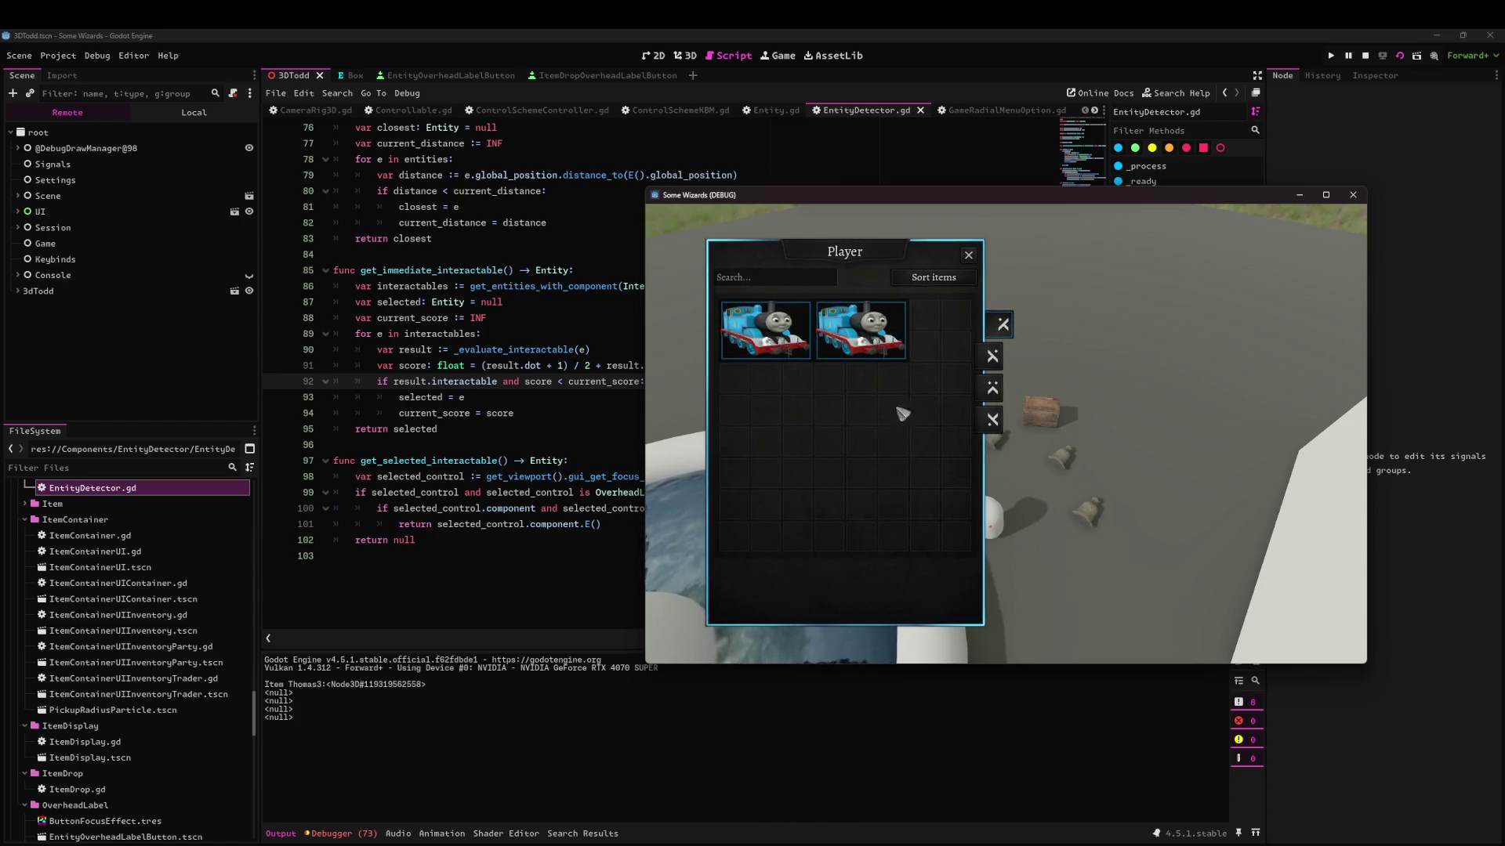
Unfocus the game window and move it further right beside the EntityDetector.gd script.
{"action": "key", "text": "alt+Tab"}
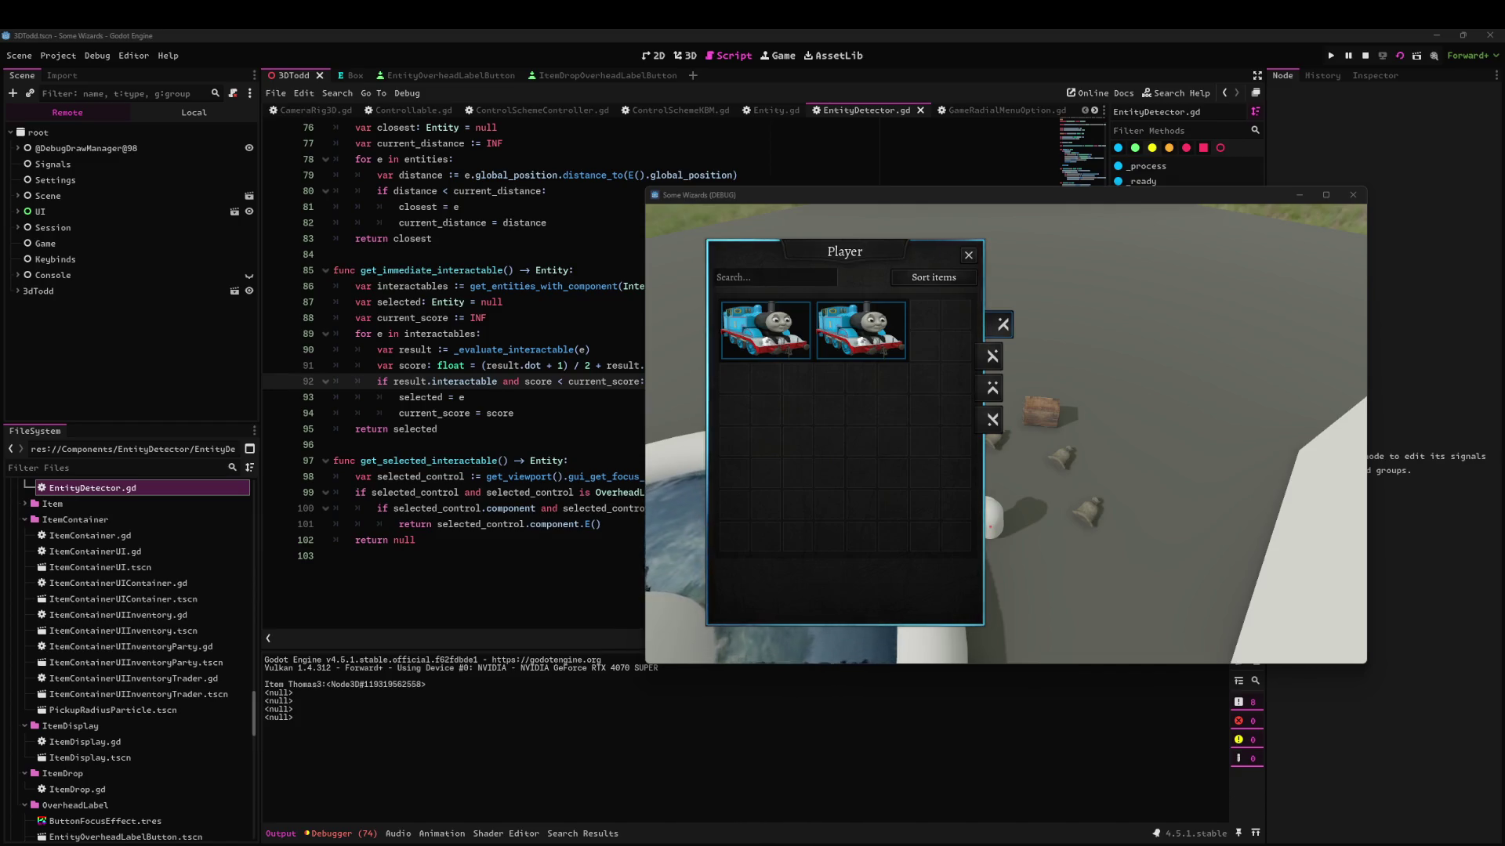
{"action": "left_click_drag", "start_coordinate": [763, 195], "coordinate": [885, 195]}
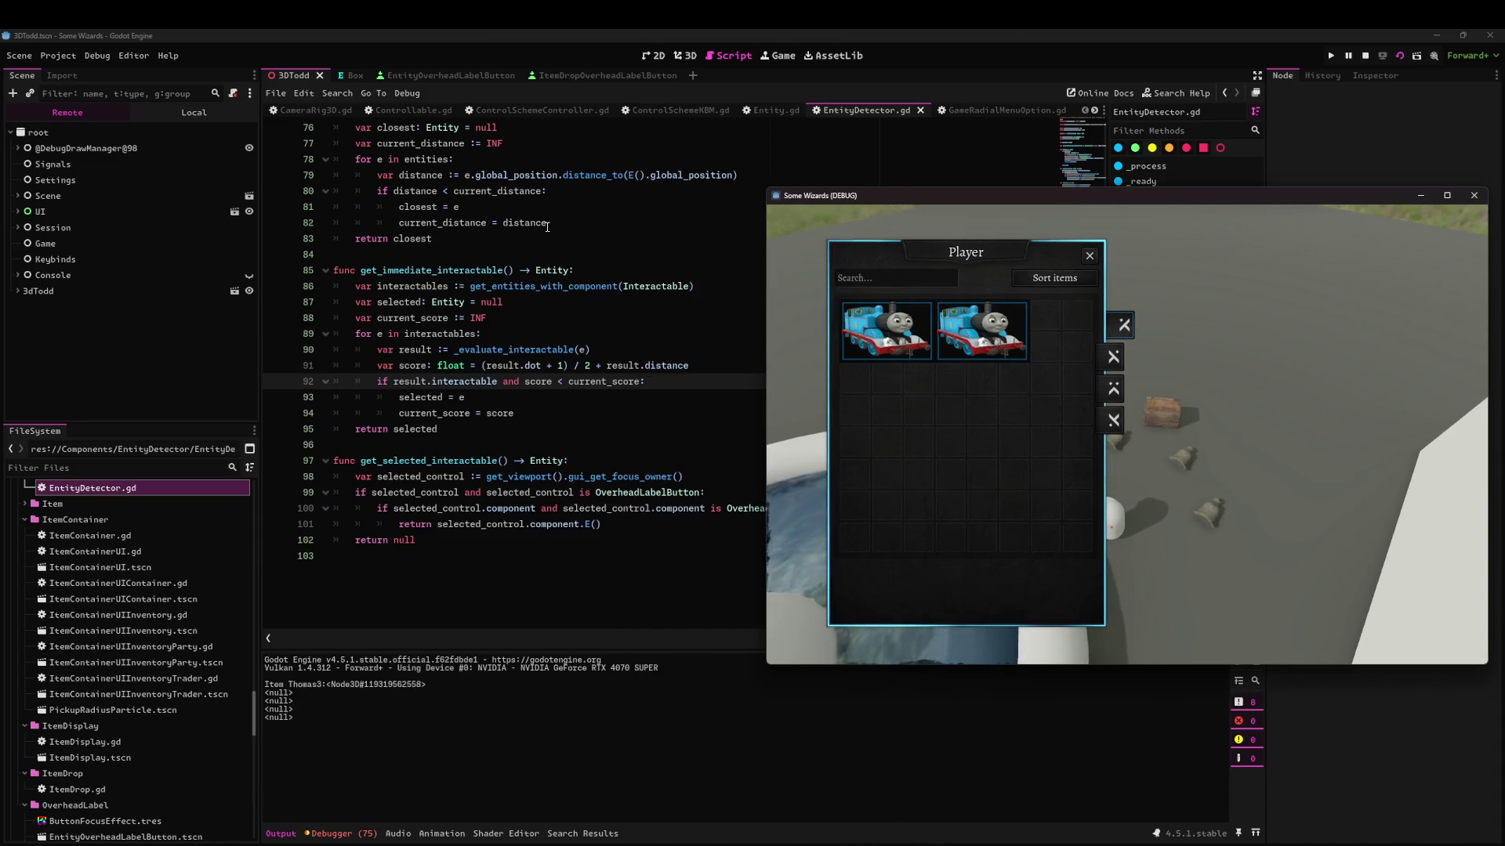
Open BaseWindow.tscn through quick open with 'basewin' and show it in the 2D view.
{"action": "left_click", "coordinate": [548, 225]}
{"action": "key", "text": "alt+shift+o"}
{"action": "type", "text": "basewin"}
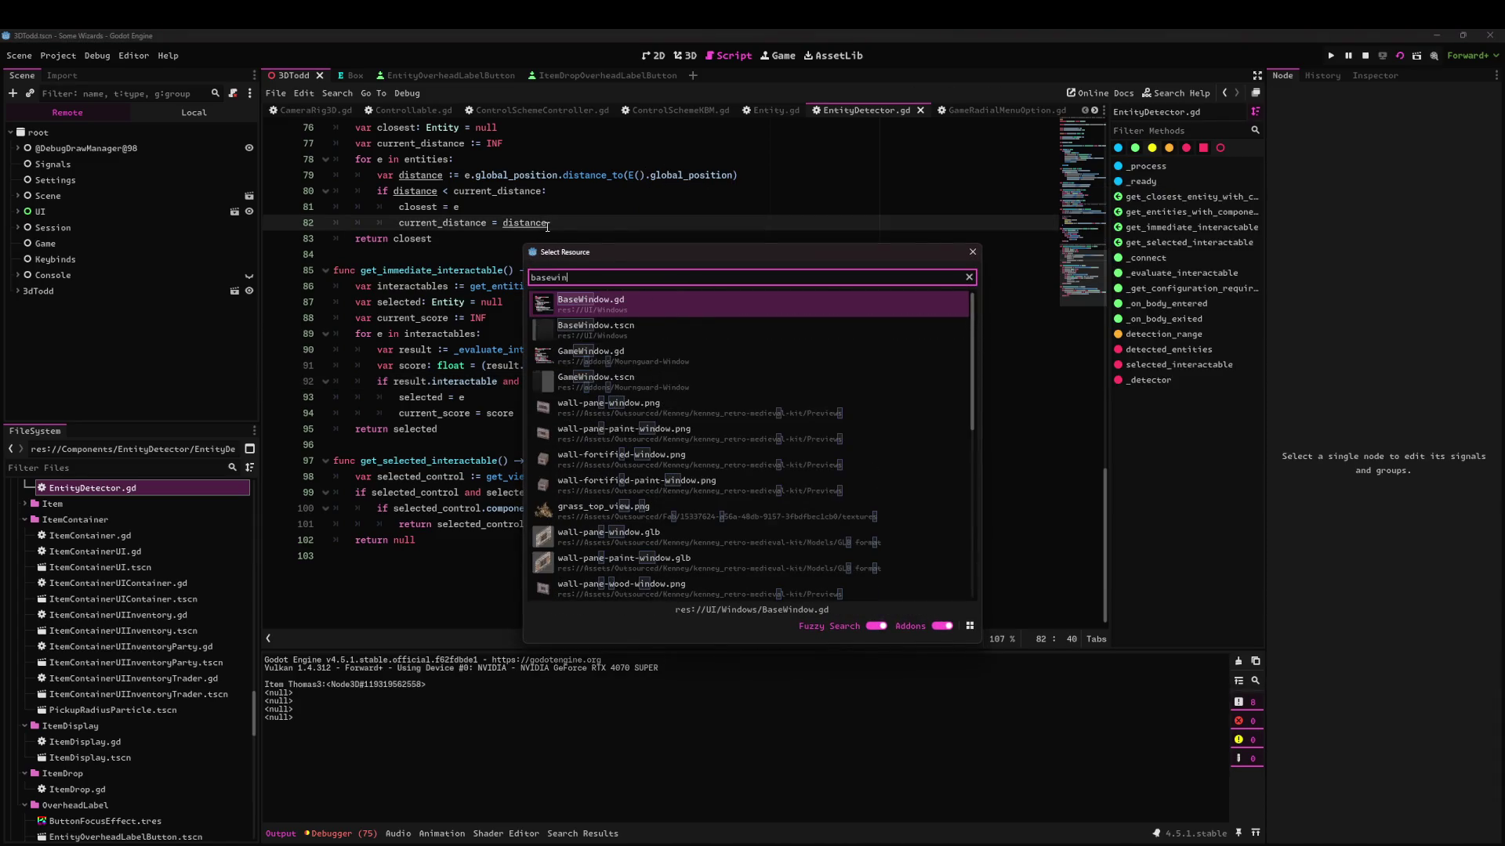
{"action": "key", "text": "Down"}
{"action": "key", "text": "Return"}
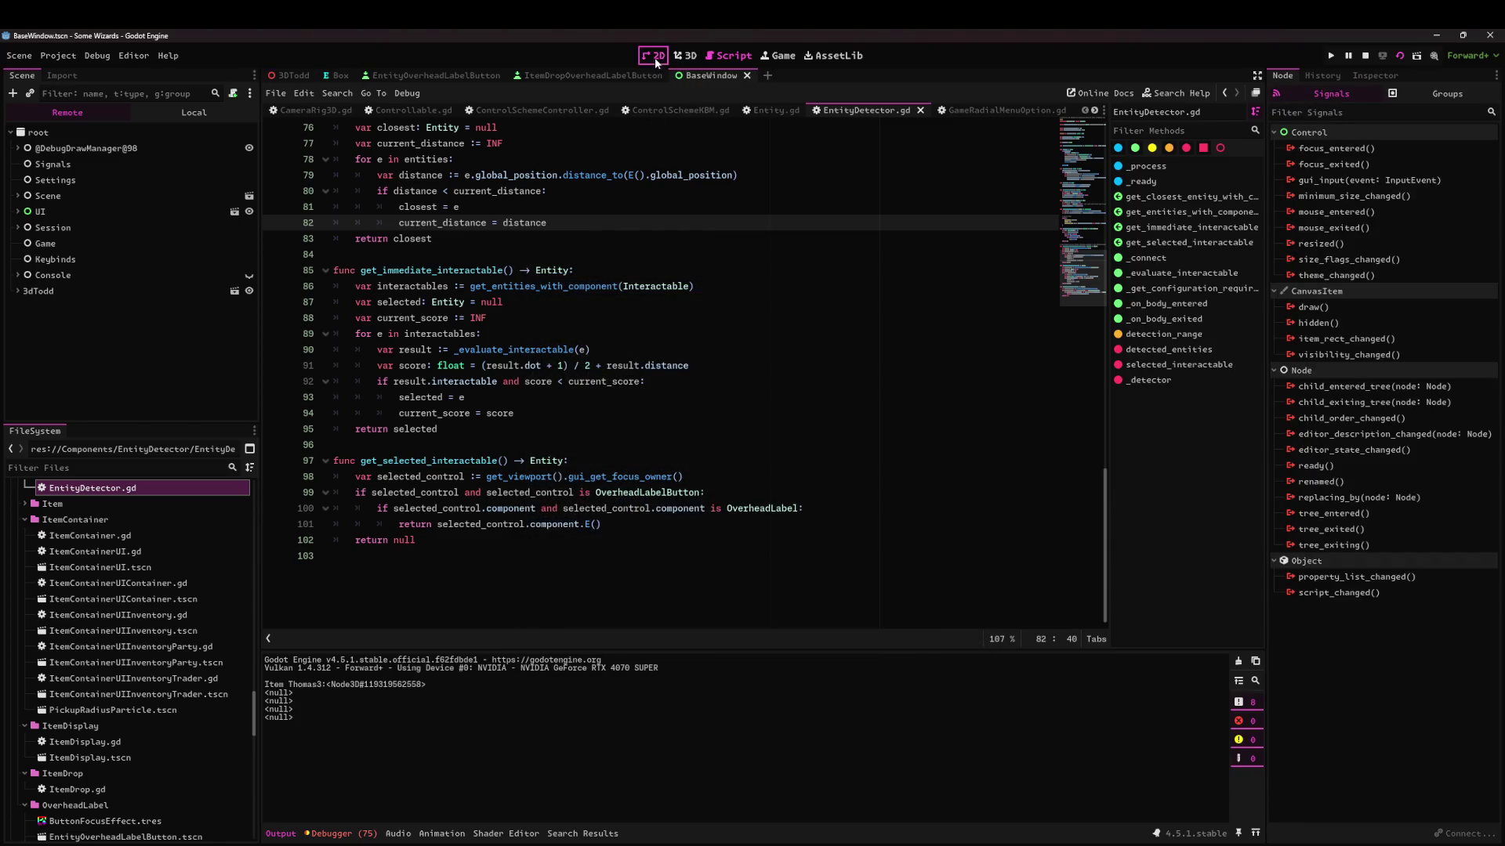
{"action": "left_click", "coordinate": [655, 56]}
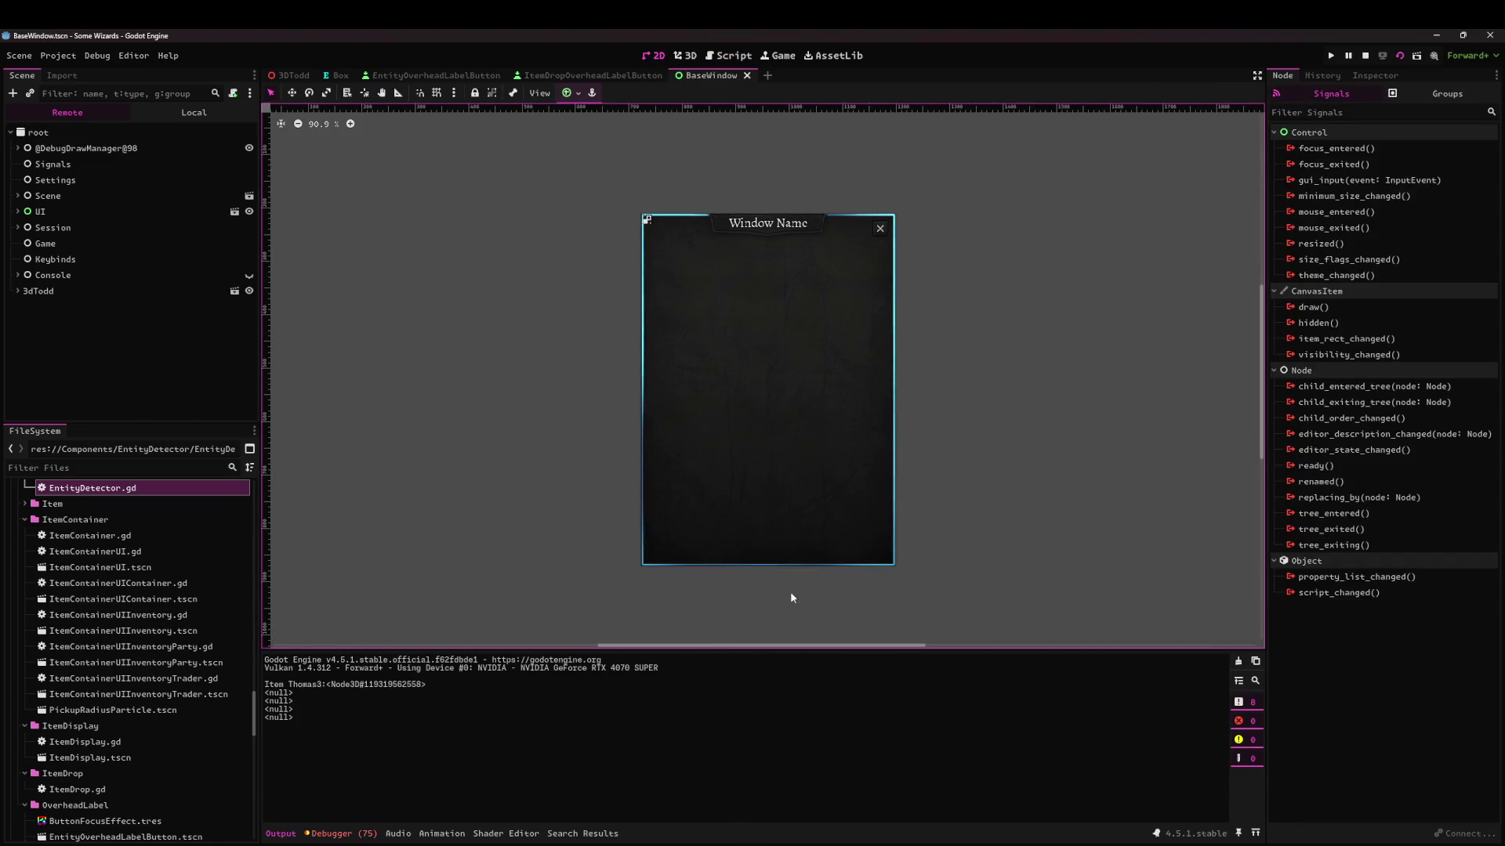
Stop the running game, select the Selection node and hide Selection2.
{"action": "key", "text": "F8"}
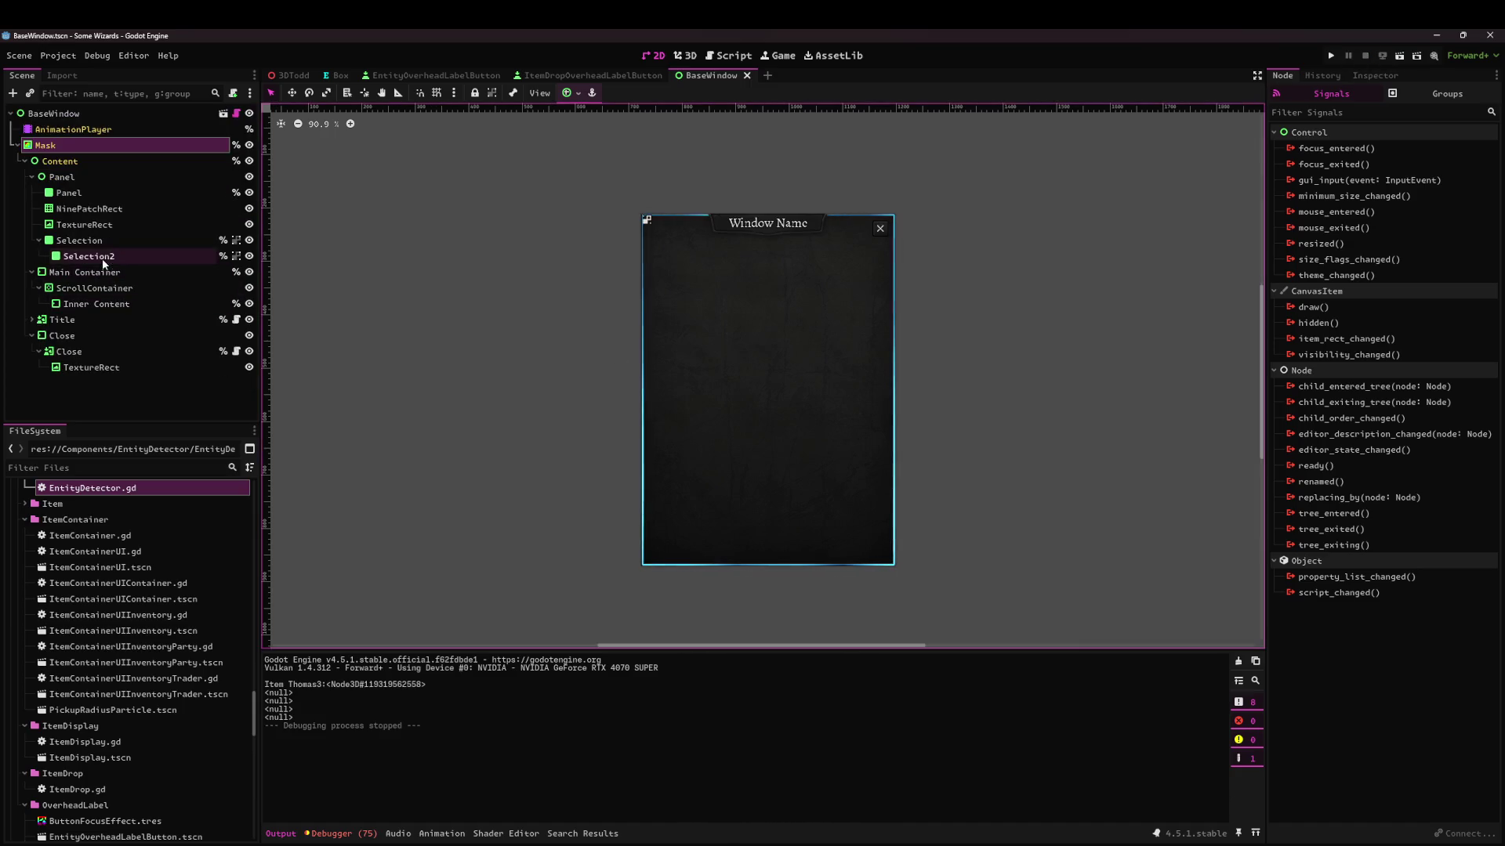
{"action": "left_click", "coordinate": [104, 241]}
{"action": "left_click", "coordinate": [249, 256]}
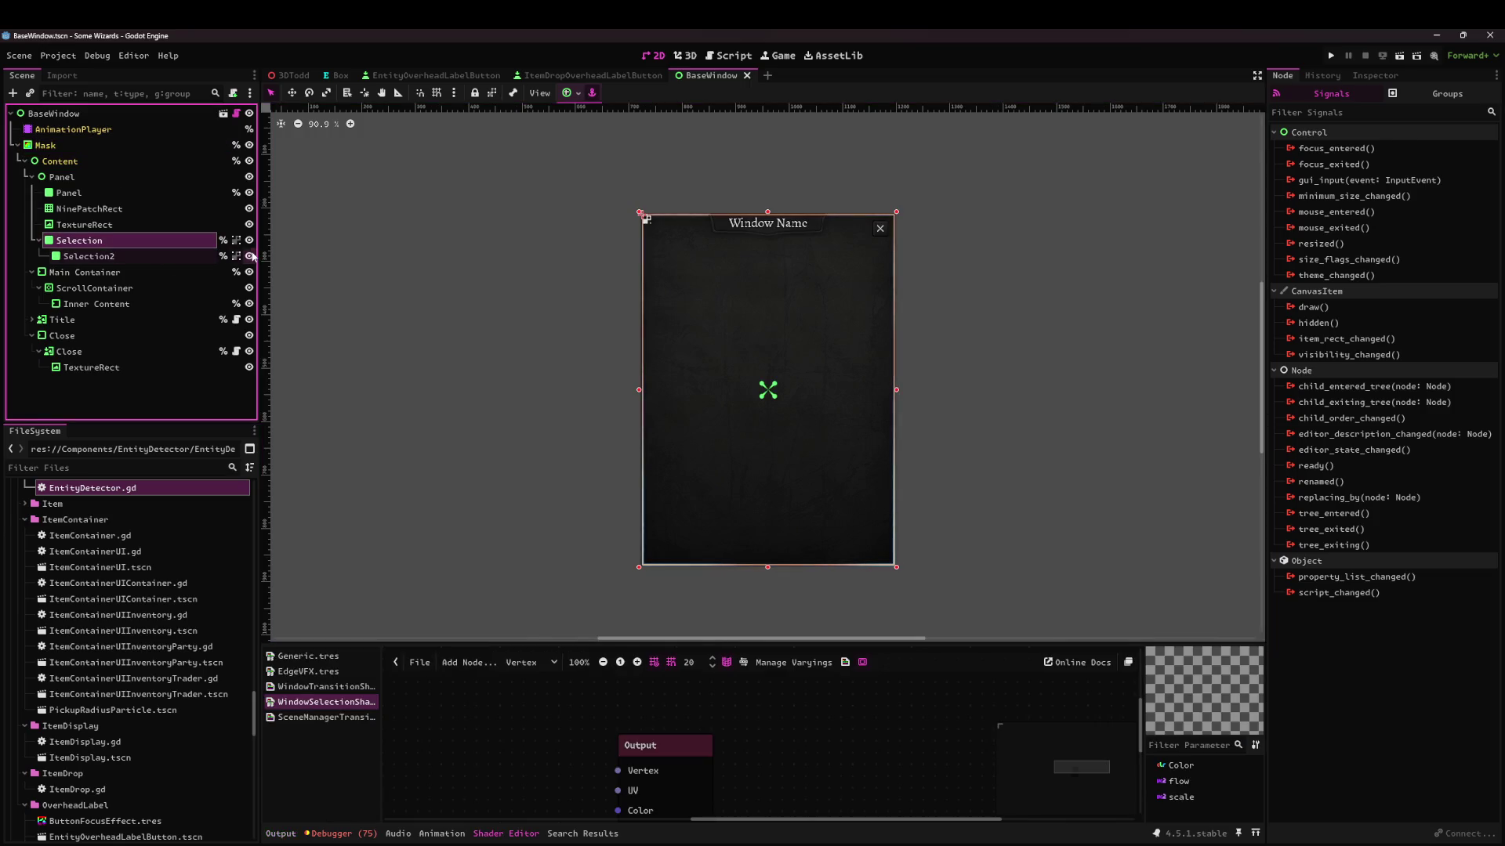